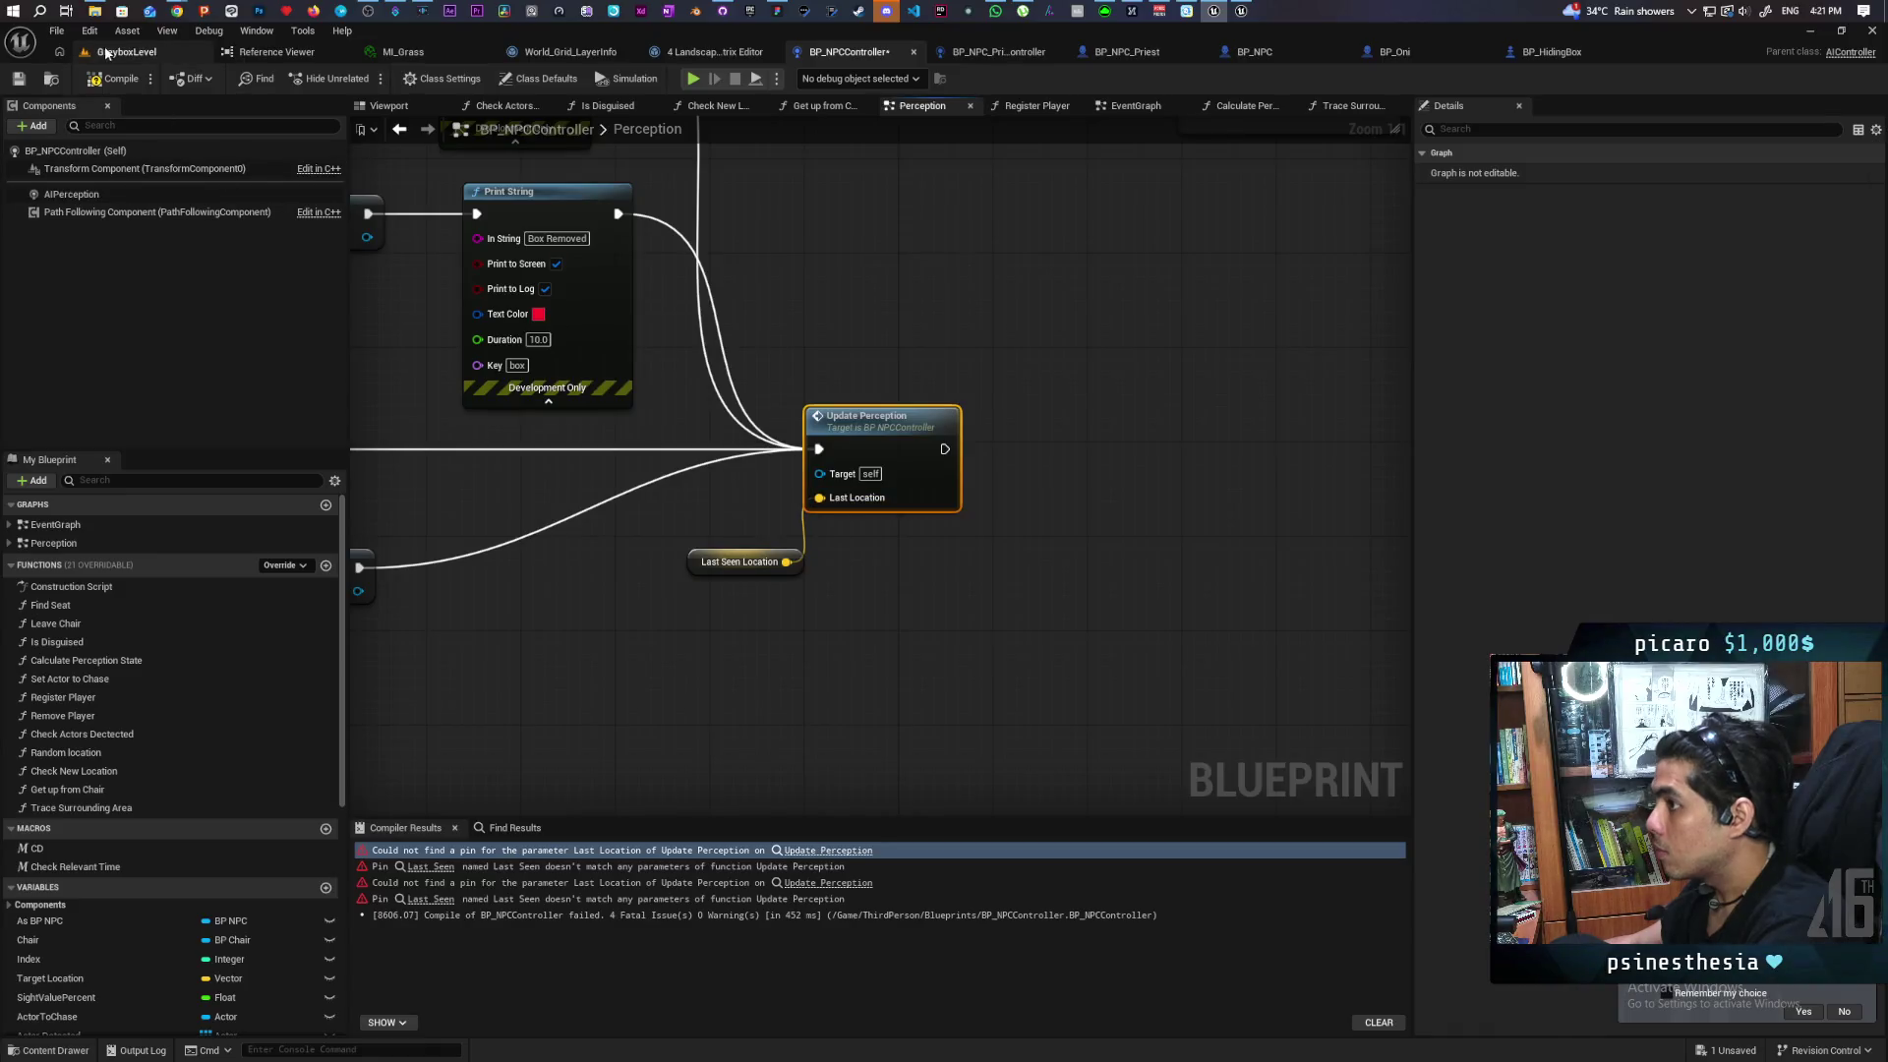
Recompile, jump to the erroring Update Perception node and refresh its pins
key(F7)
click(828, 850)
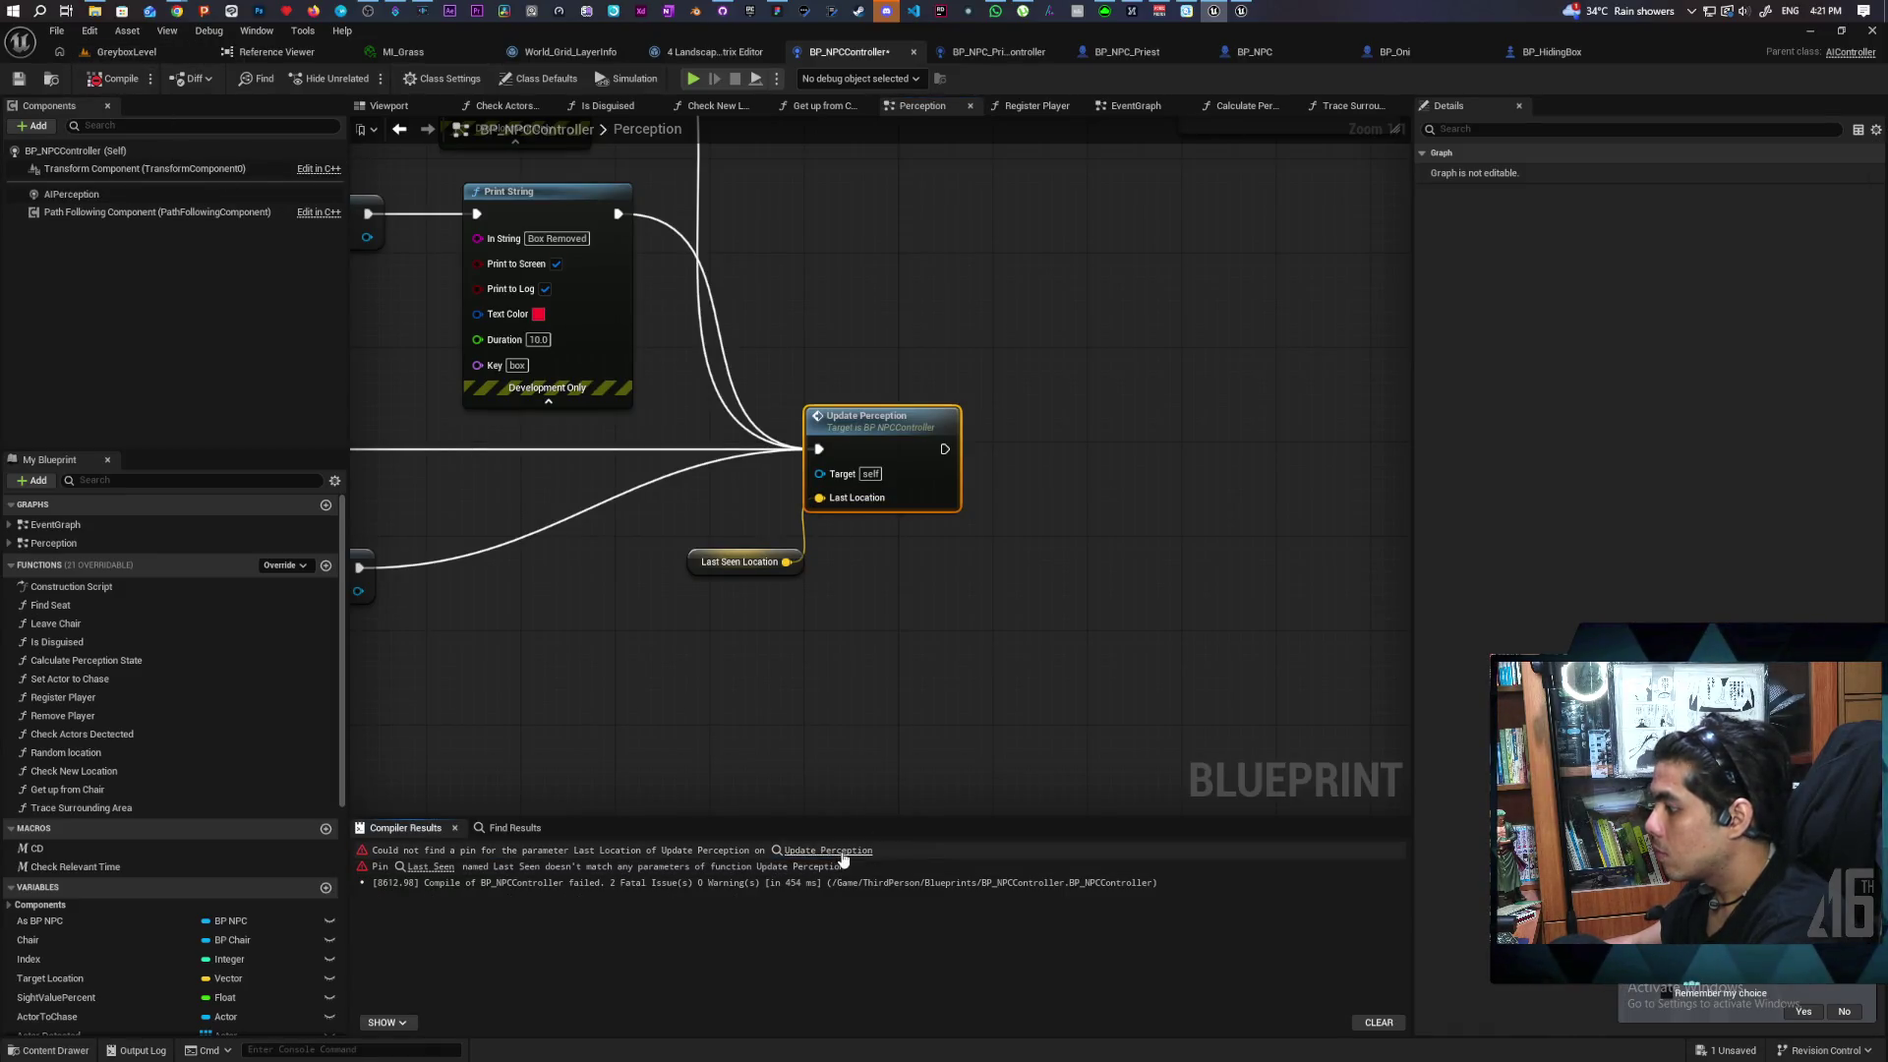
right_click(895, 441)
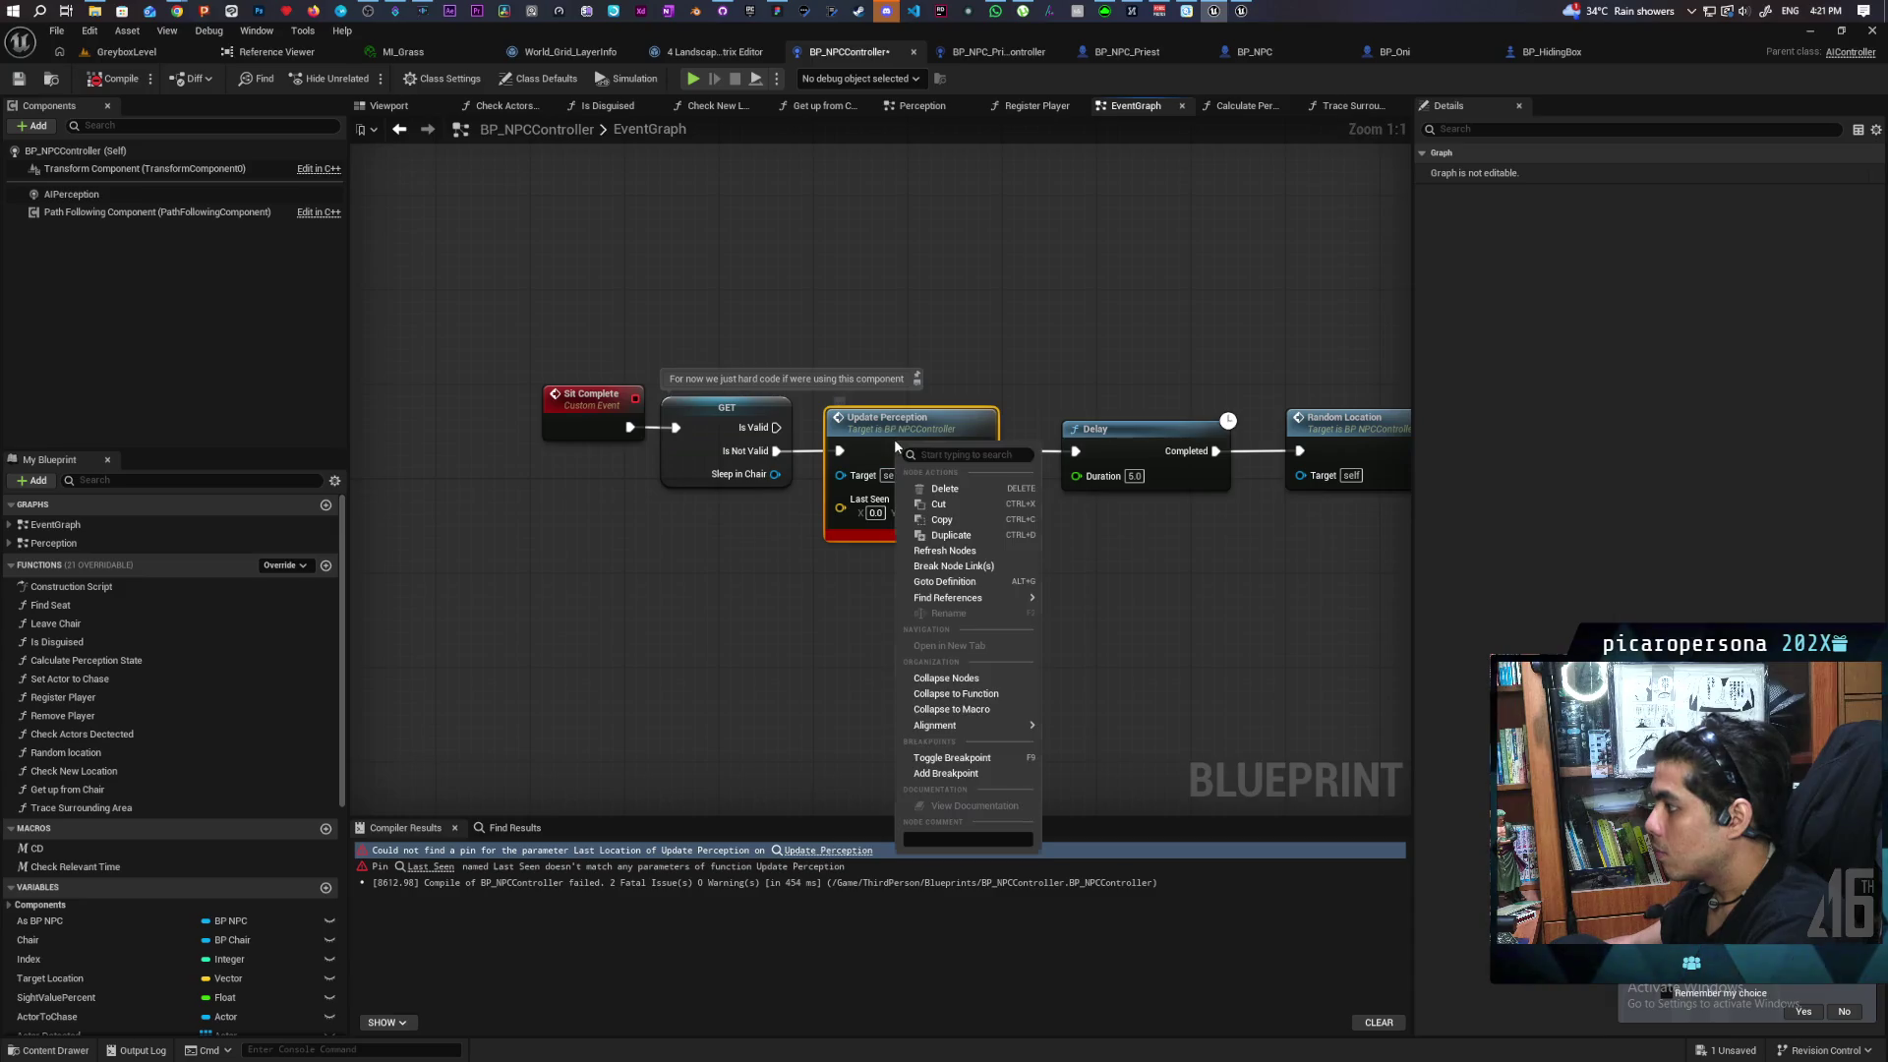
click(946, 551)
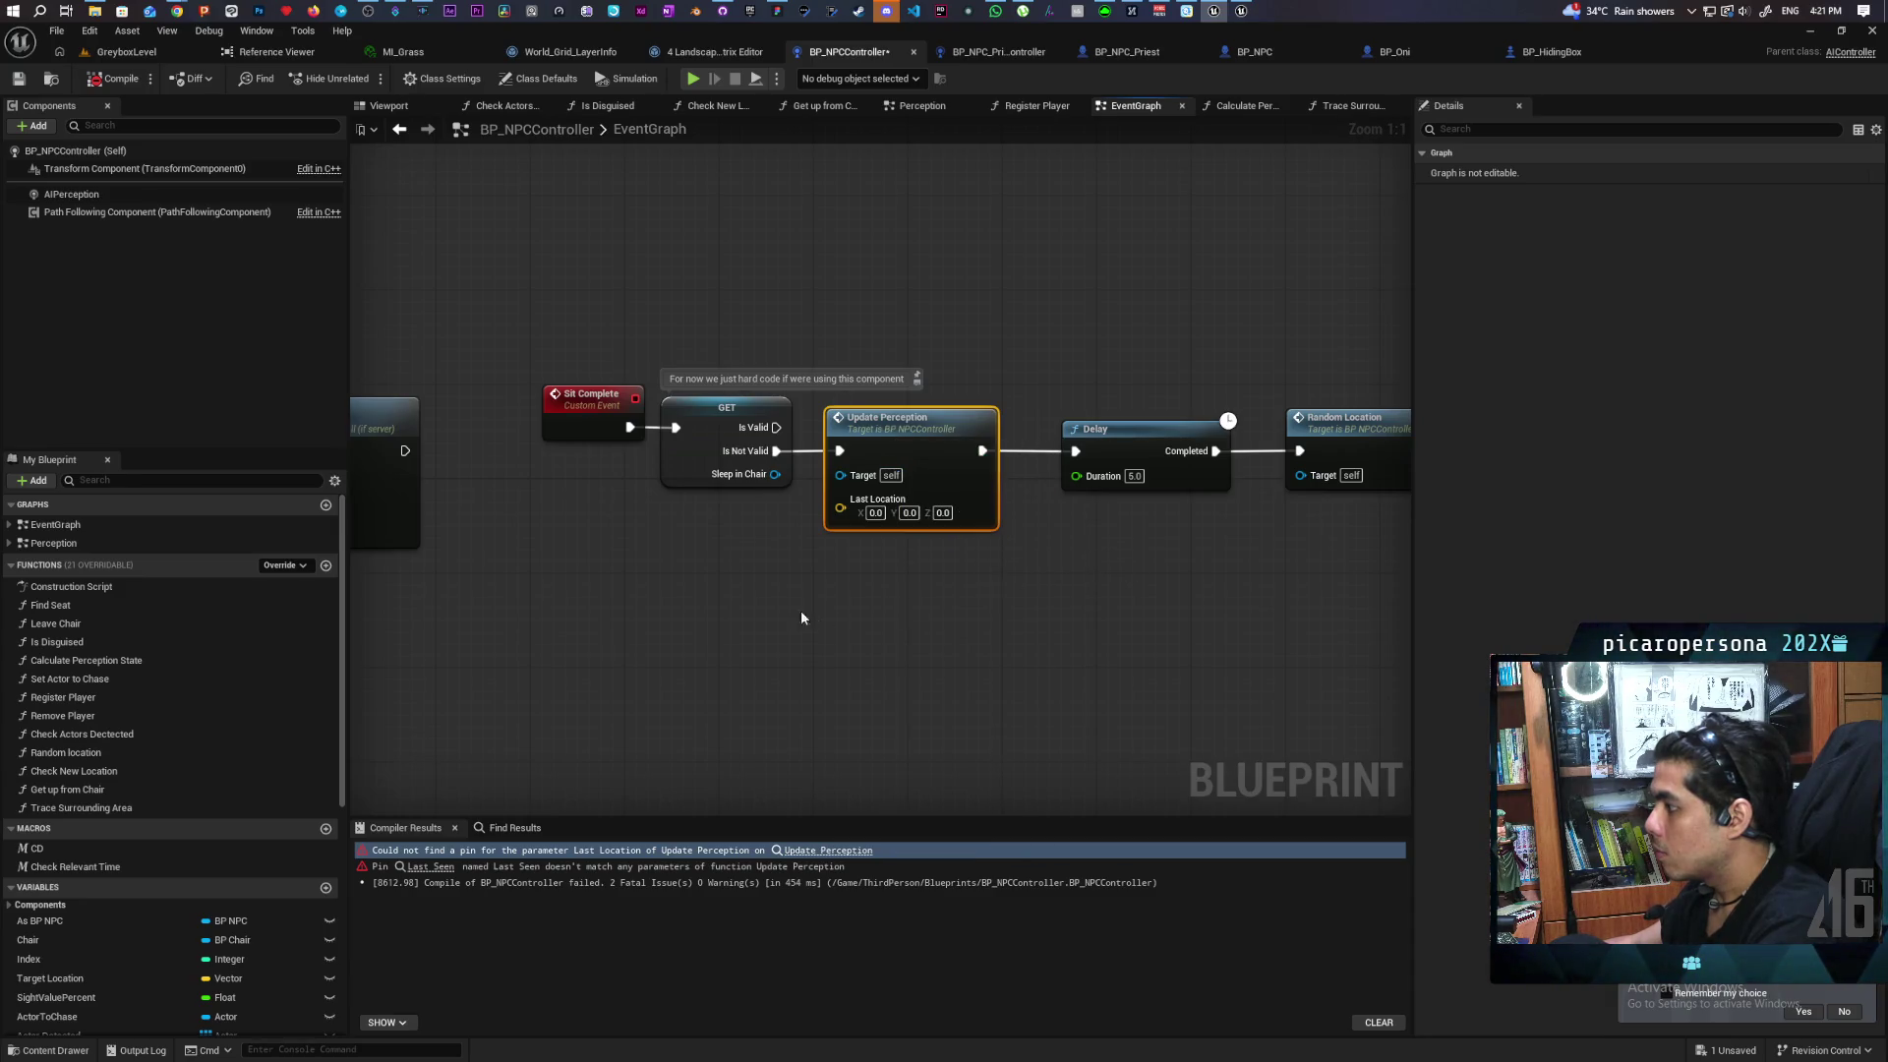
click(698, 557)
Wire a Last Seen Location getter into Last Location and compile BP_NPCController
key(ctrl+space)
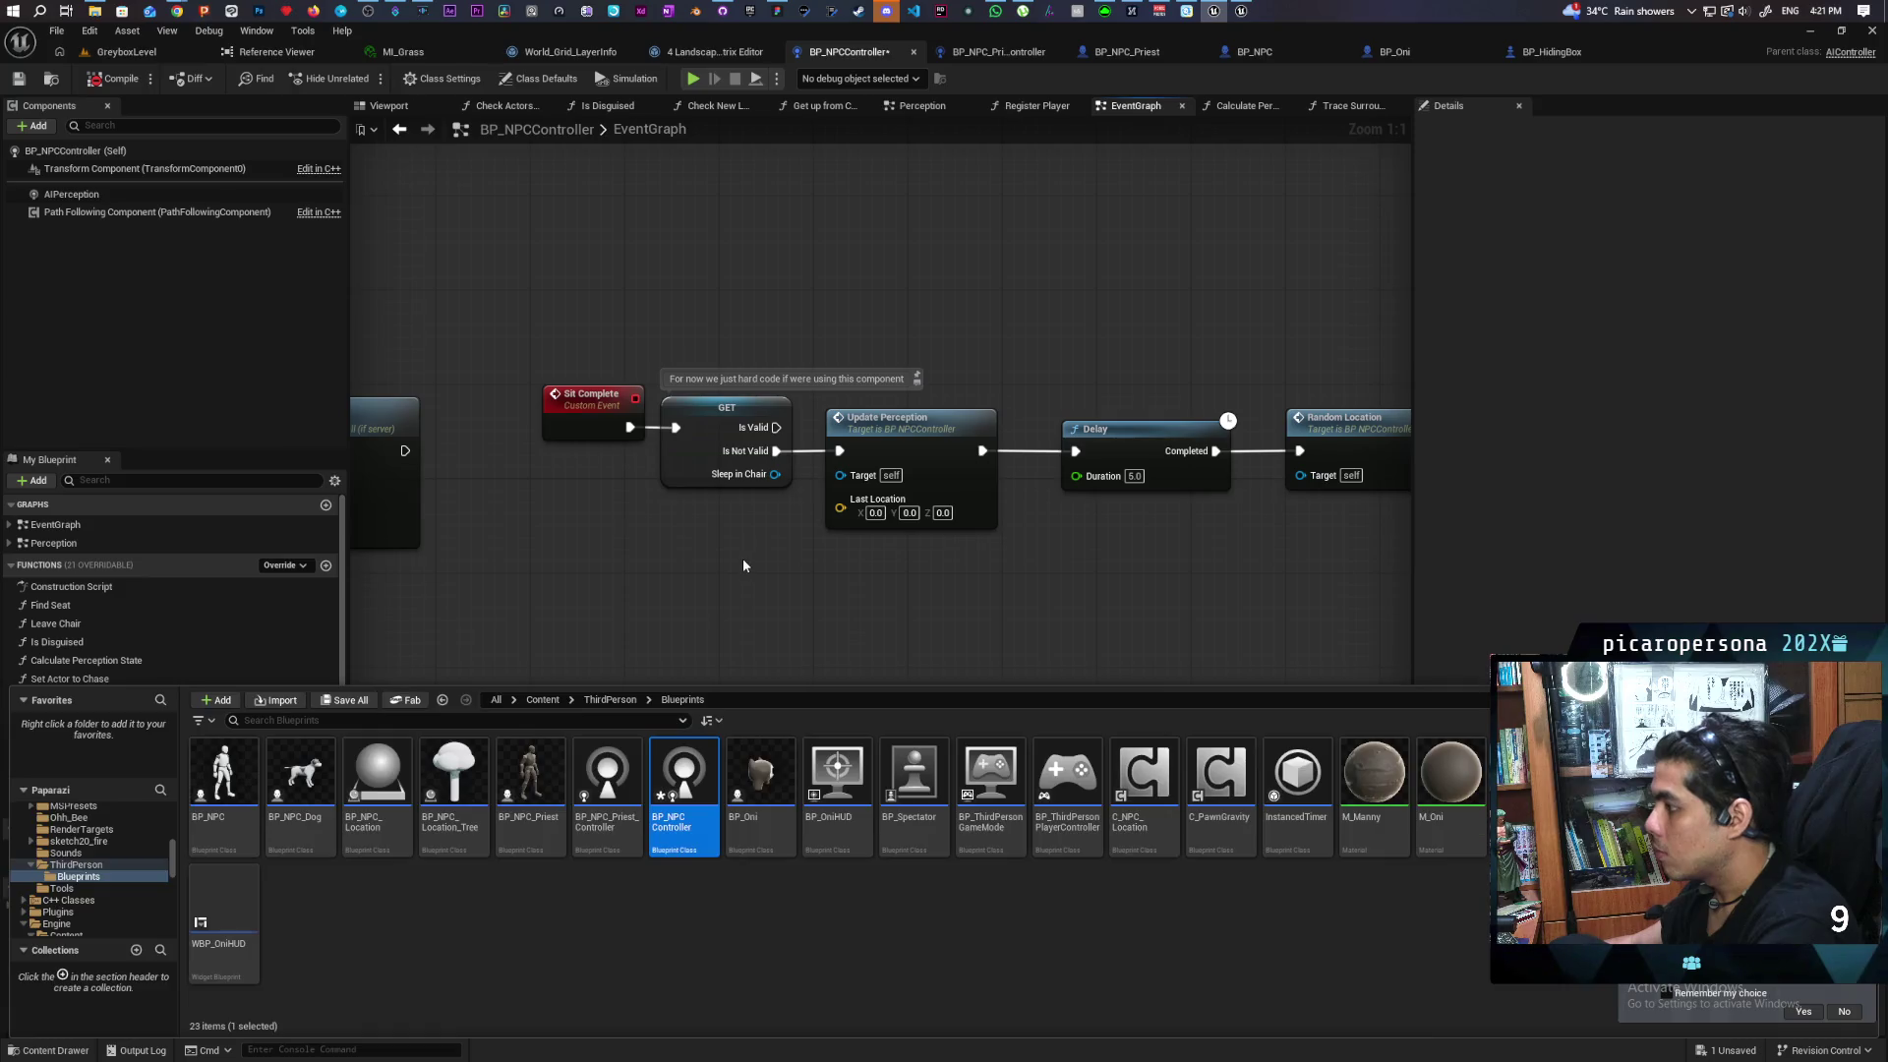
key(ctrl+space)
key(ctrl+v)
drag(831, 562, 840, 500)
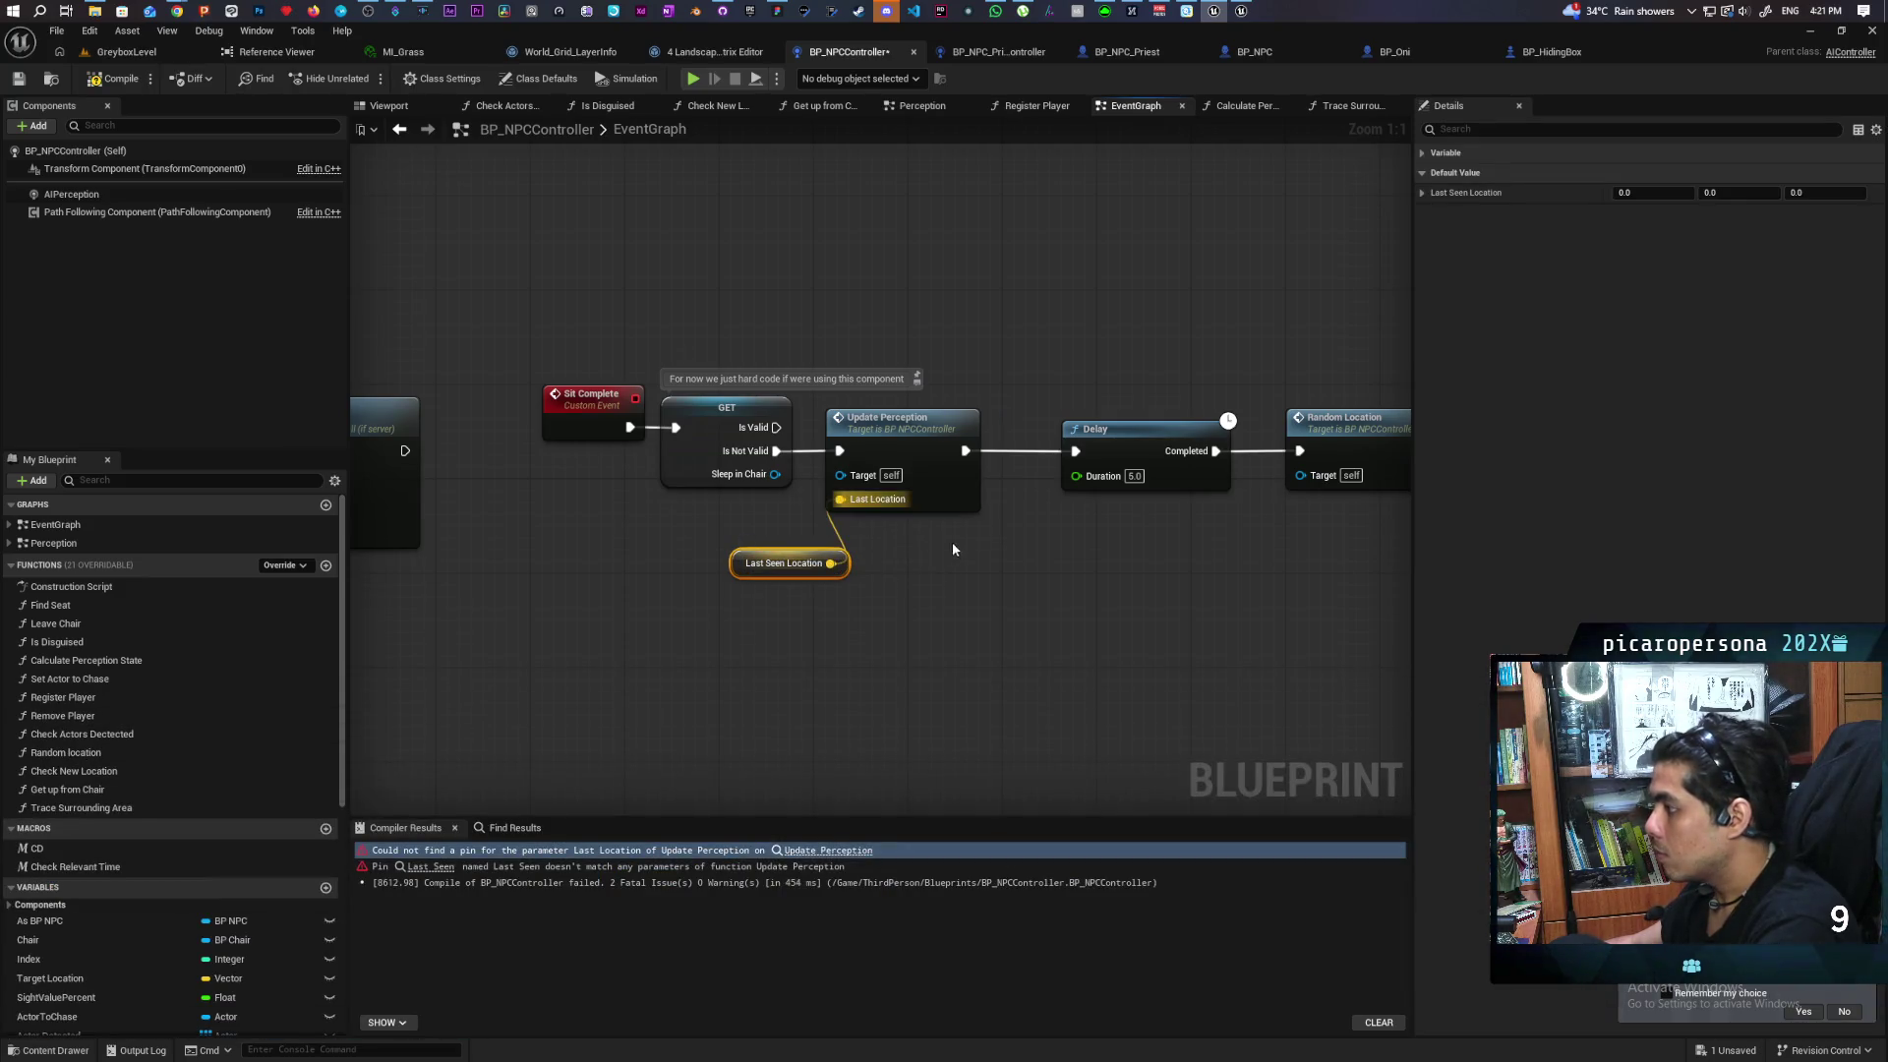
click(115, 78)
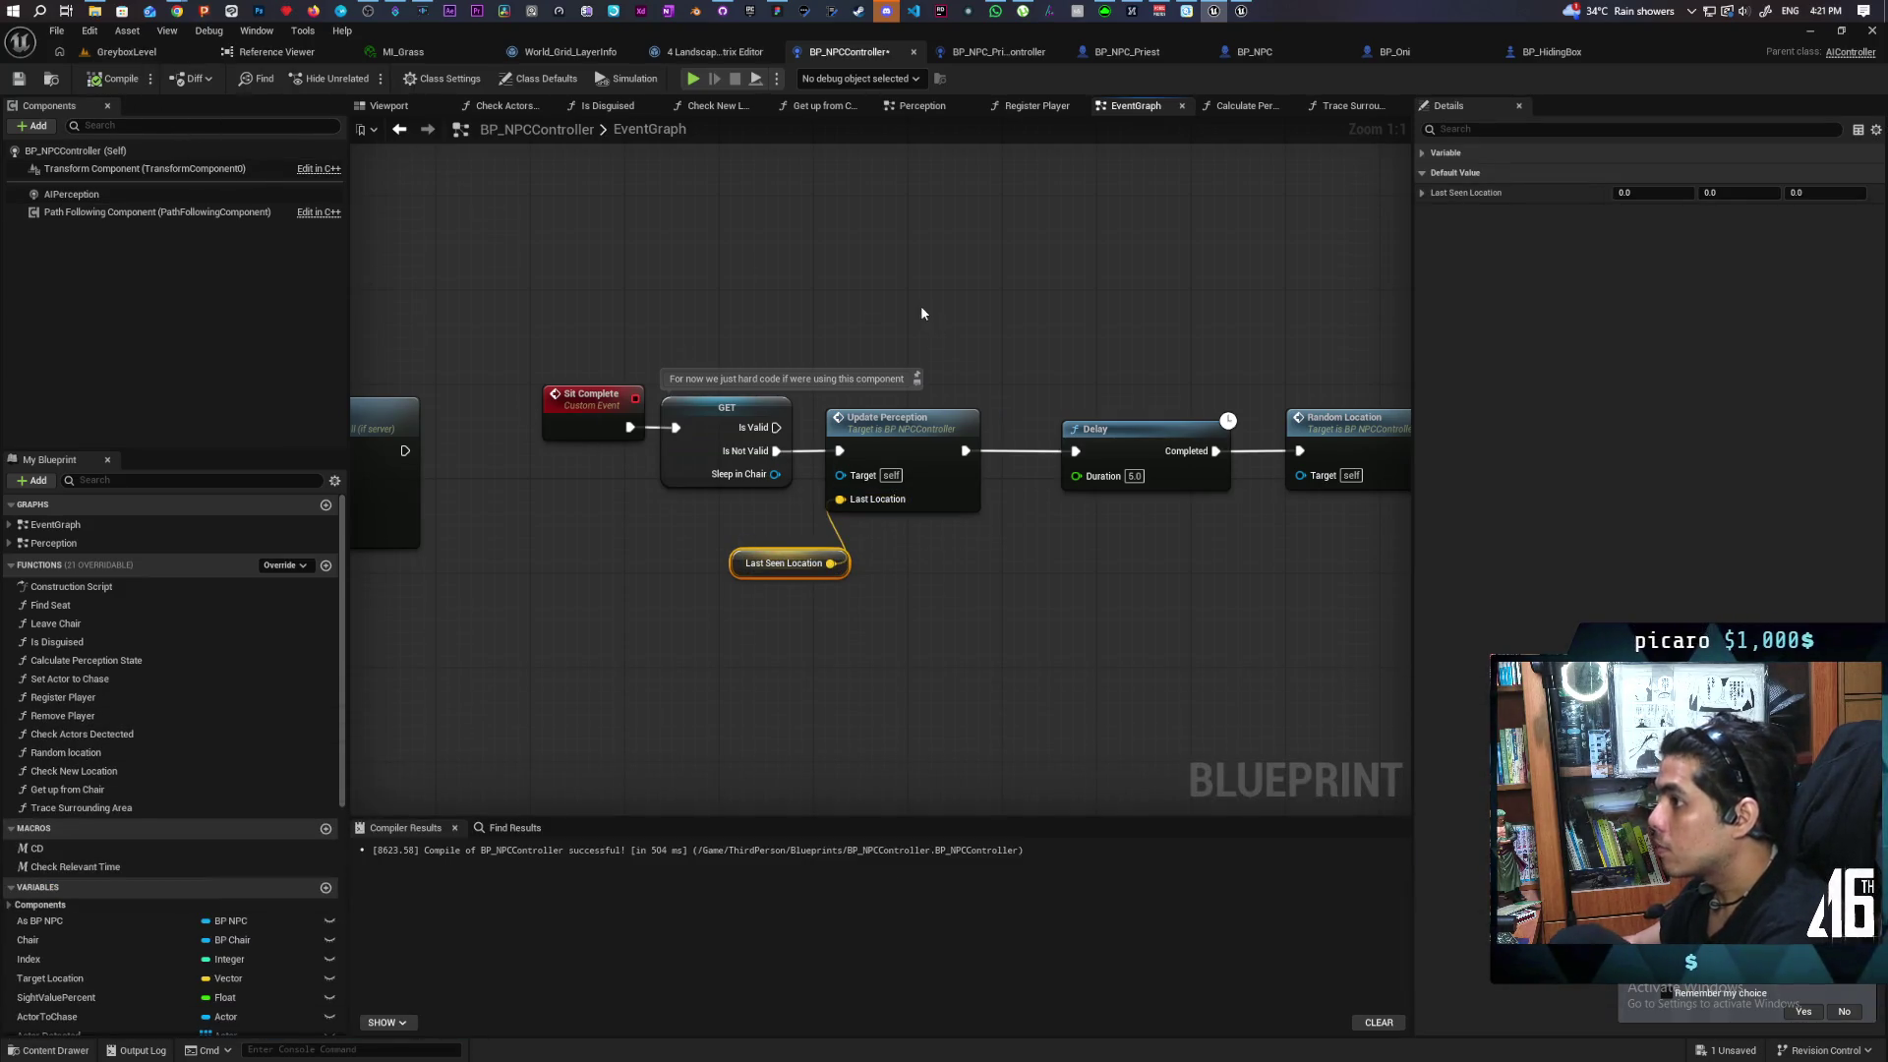
scroll(716, 337, down, 2)
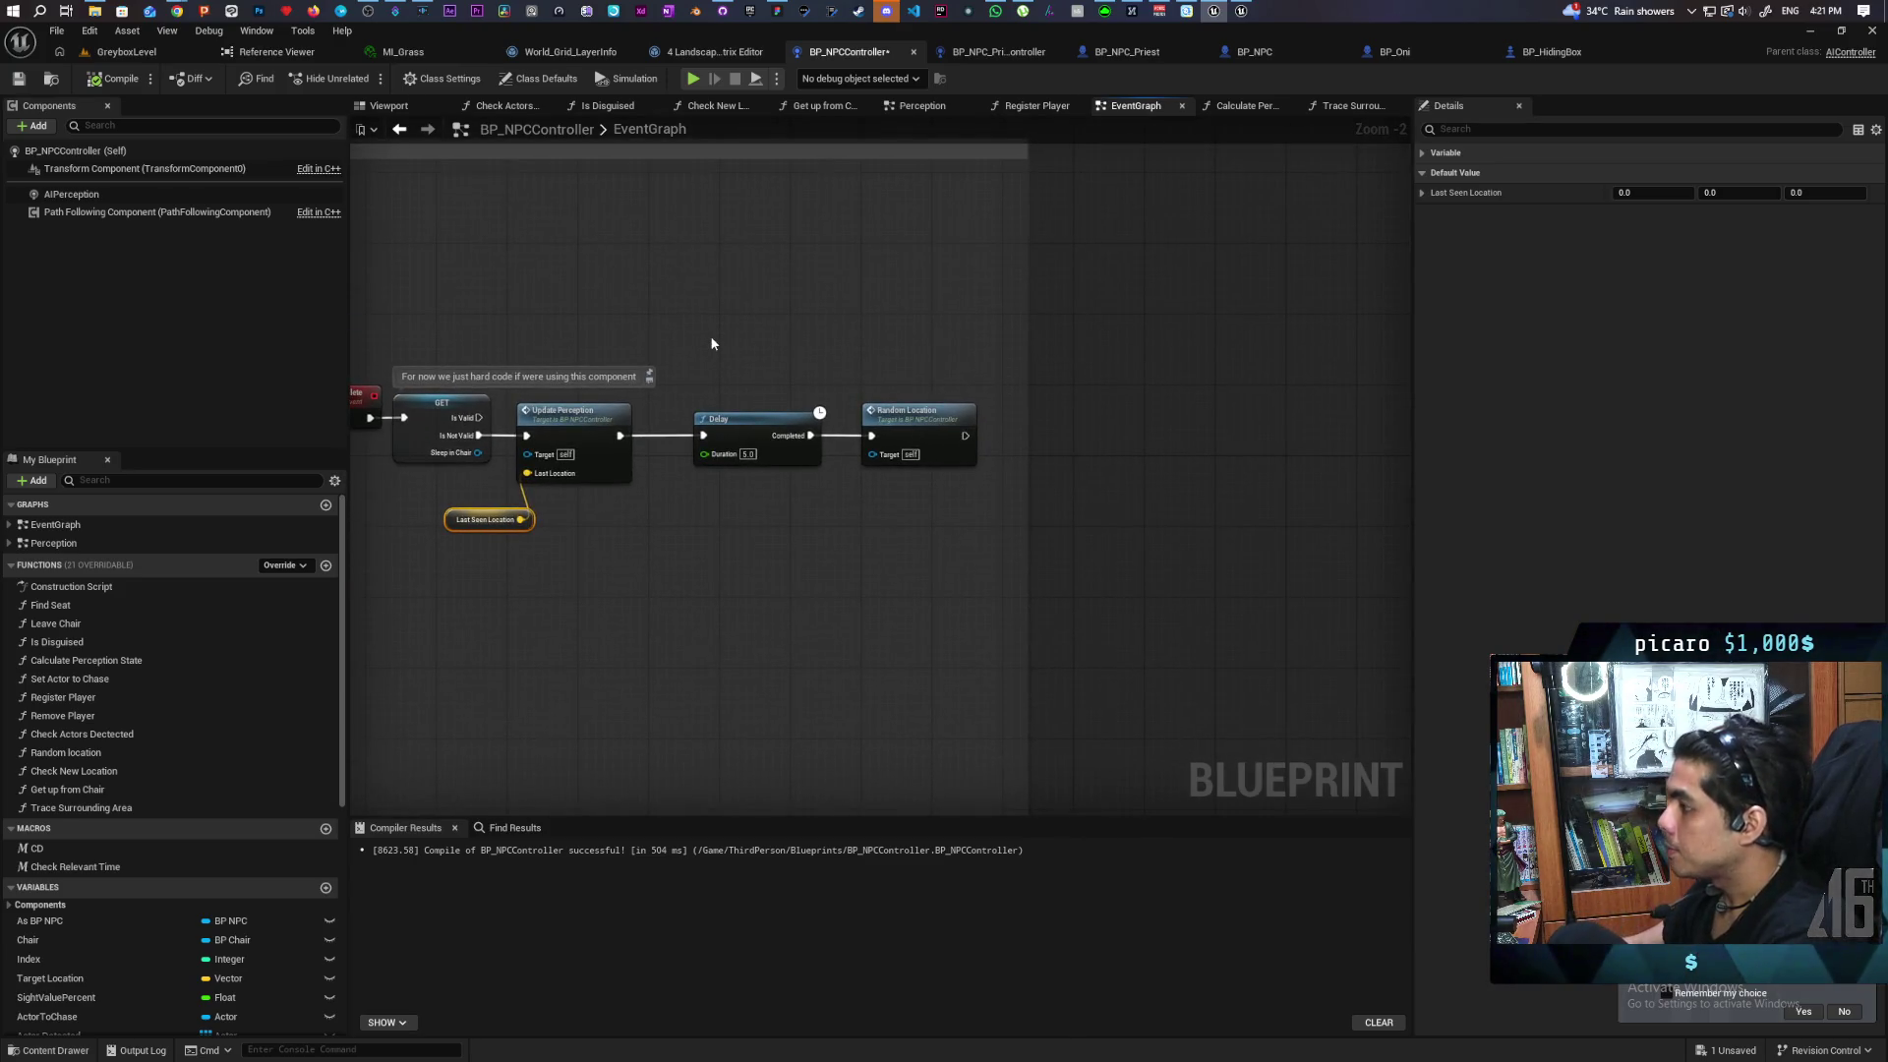
drag(663, 338, 956, 287)
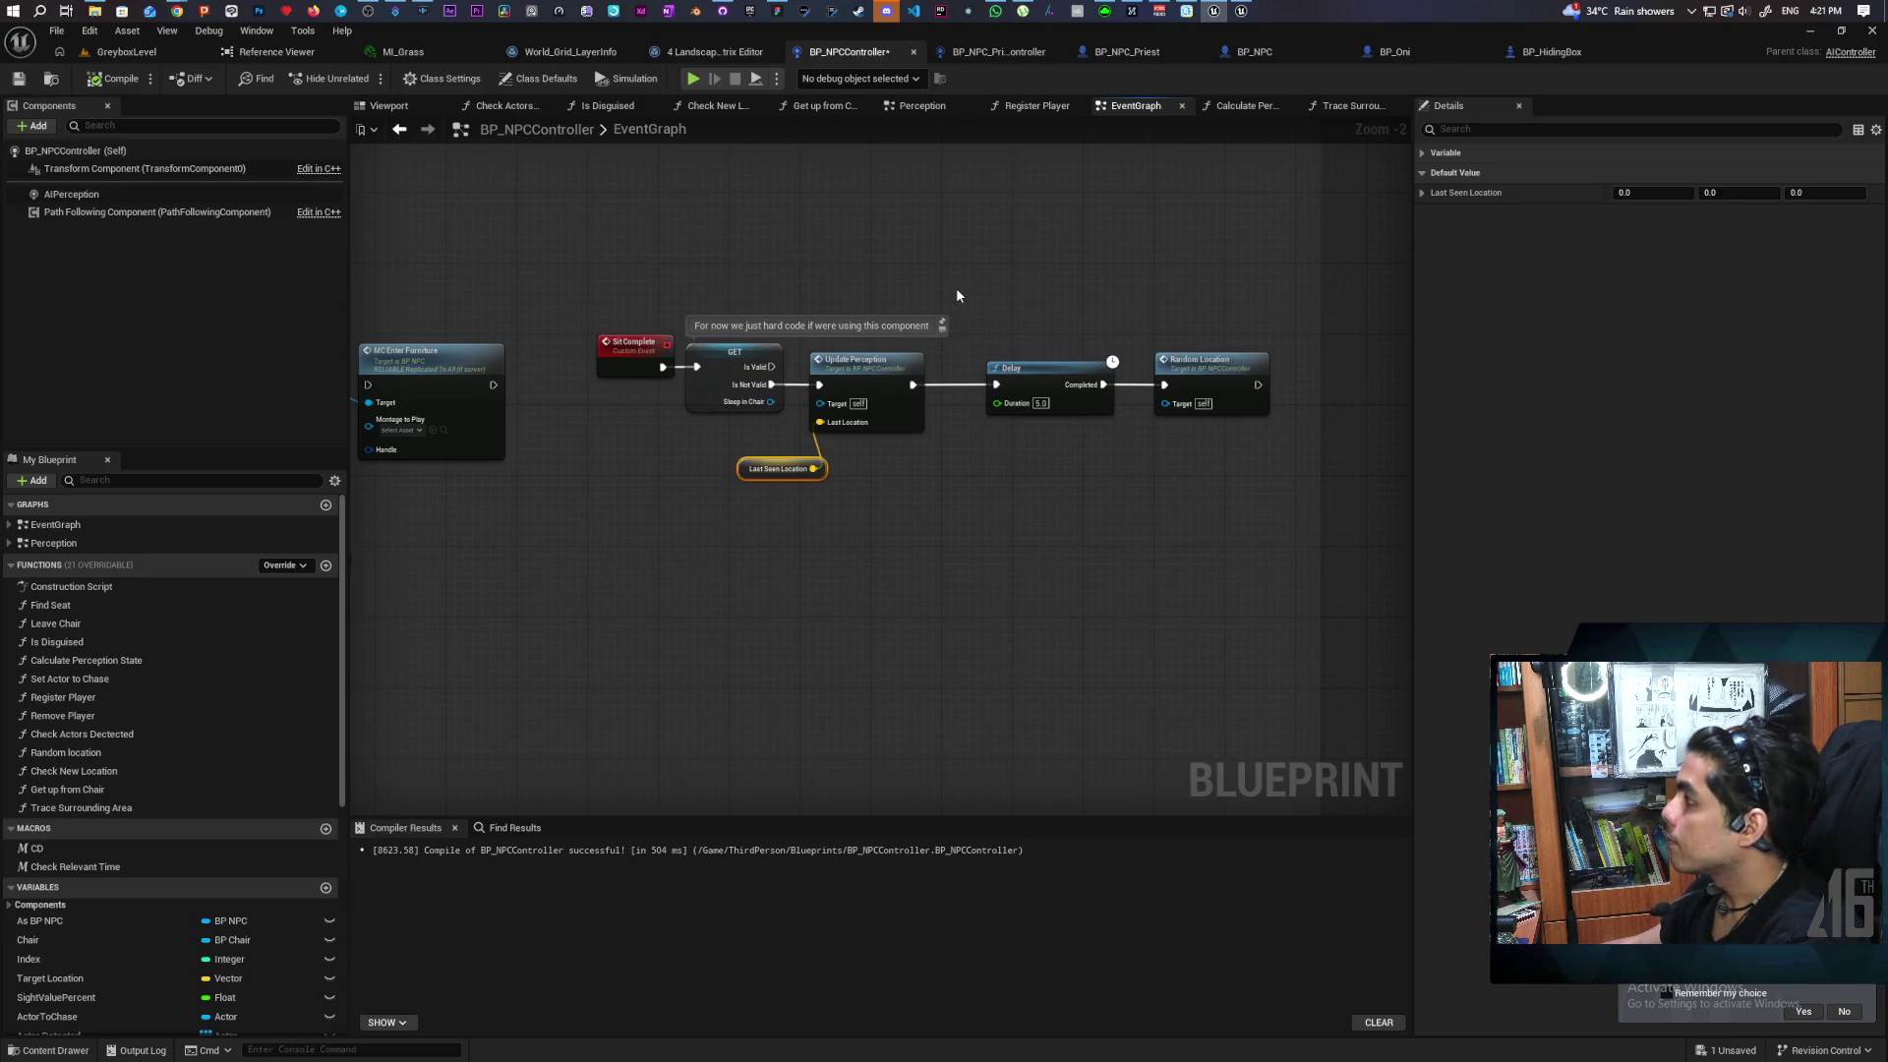
Pan the EventGraph to review the Set Actor Location And Rotation logic
mouse_move(956, 287)
mouse_down()
mouse_move(1377, 236)
mouse_move(1058, 263)
mouse_up()
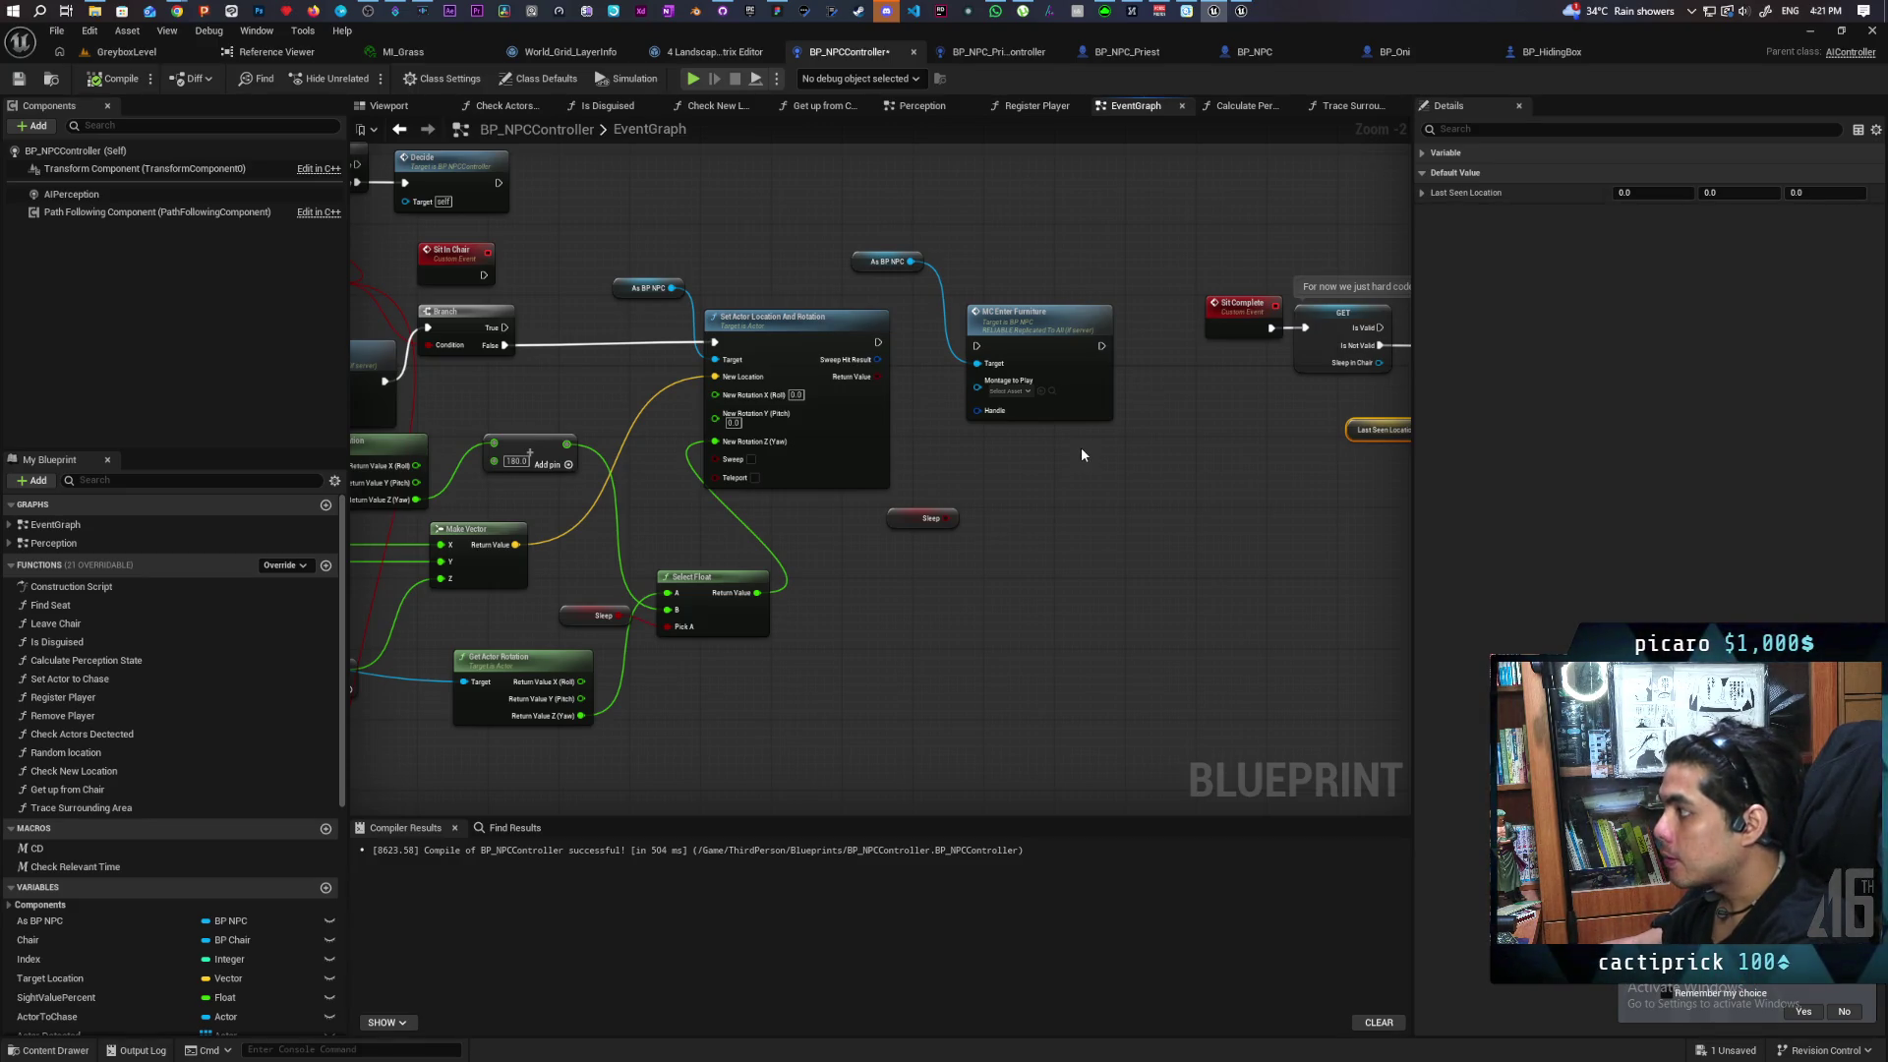
scroll(1082, 450, down, 9)
scroll(1082, 452, up, 8)
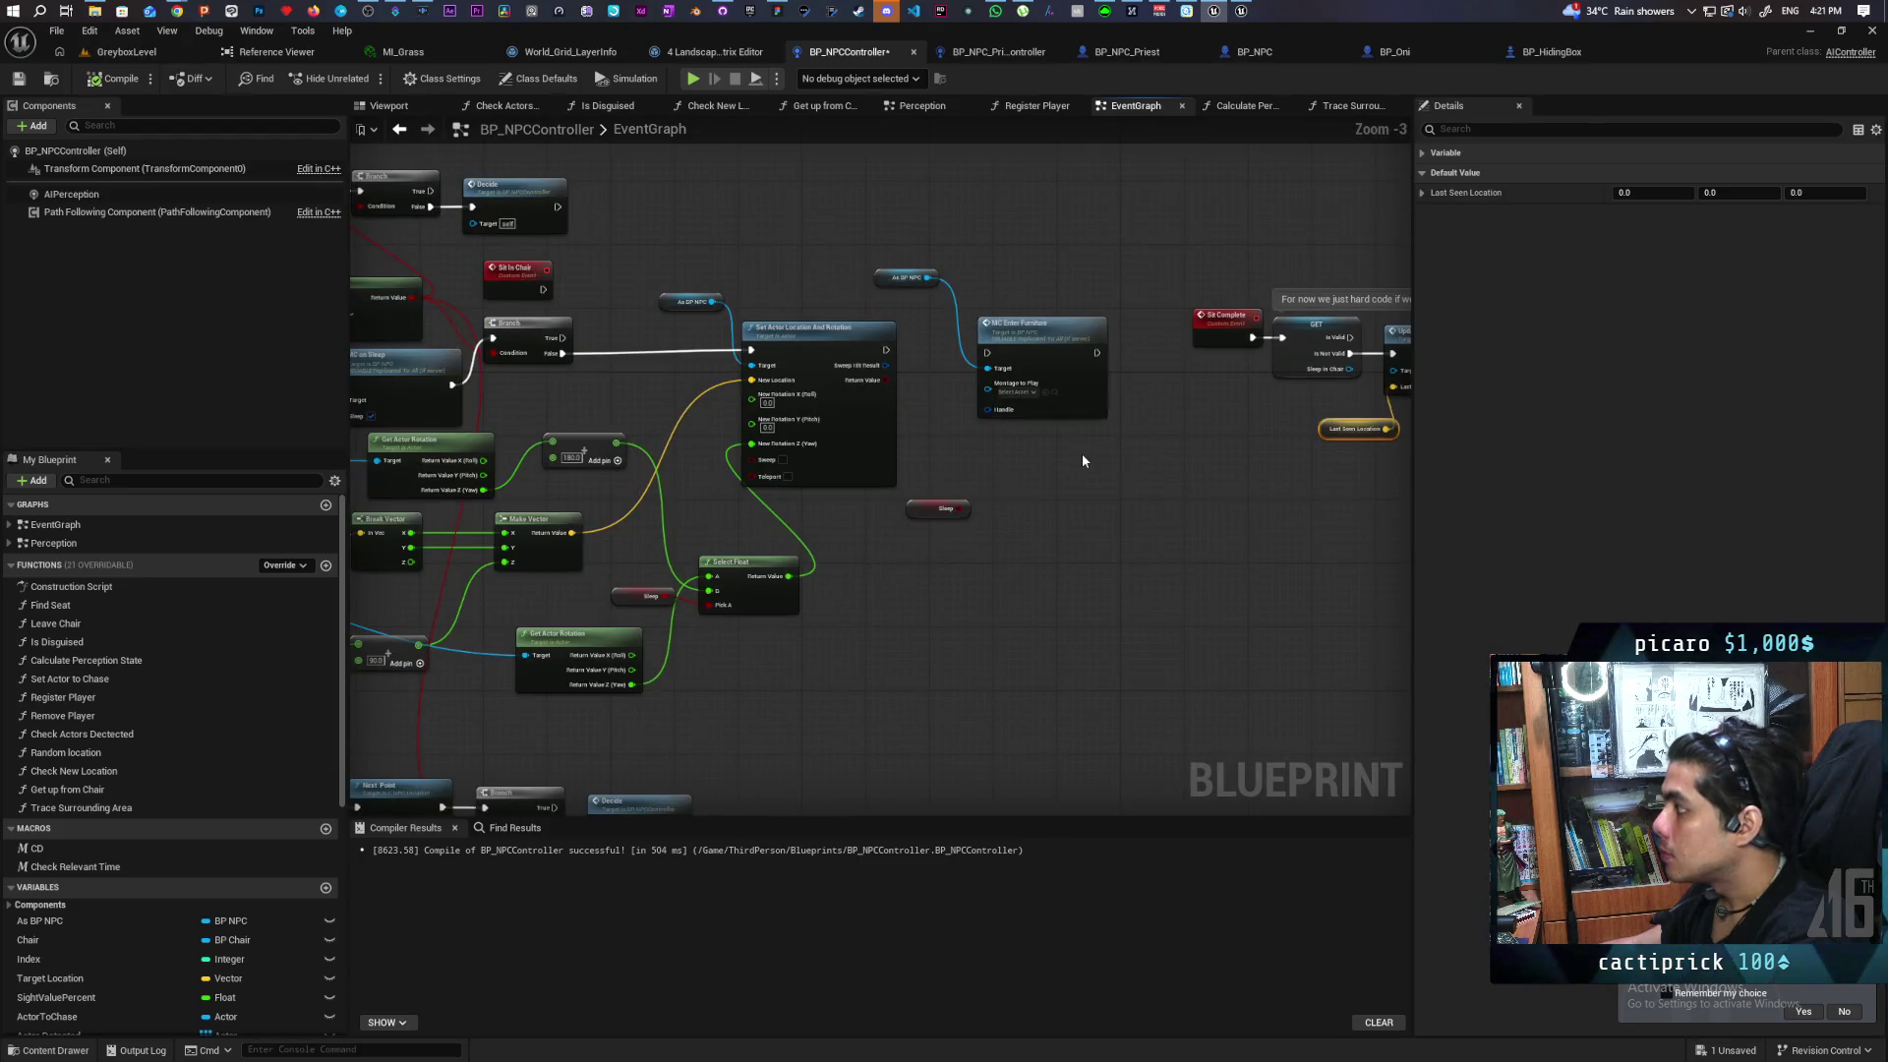
scroll(1082, 452, down, 5)
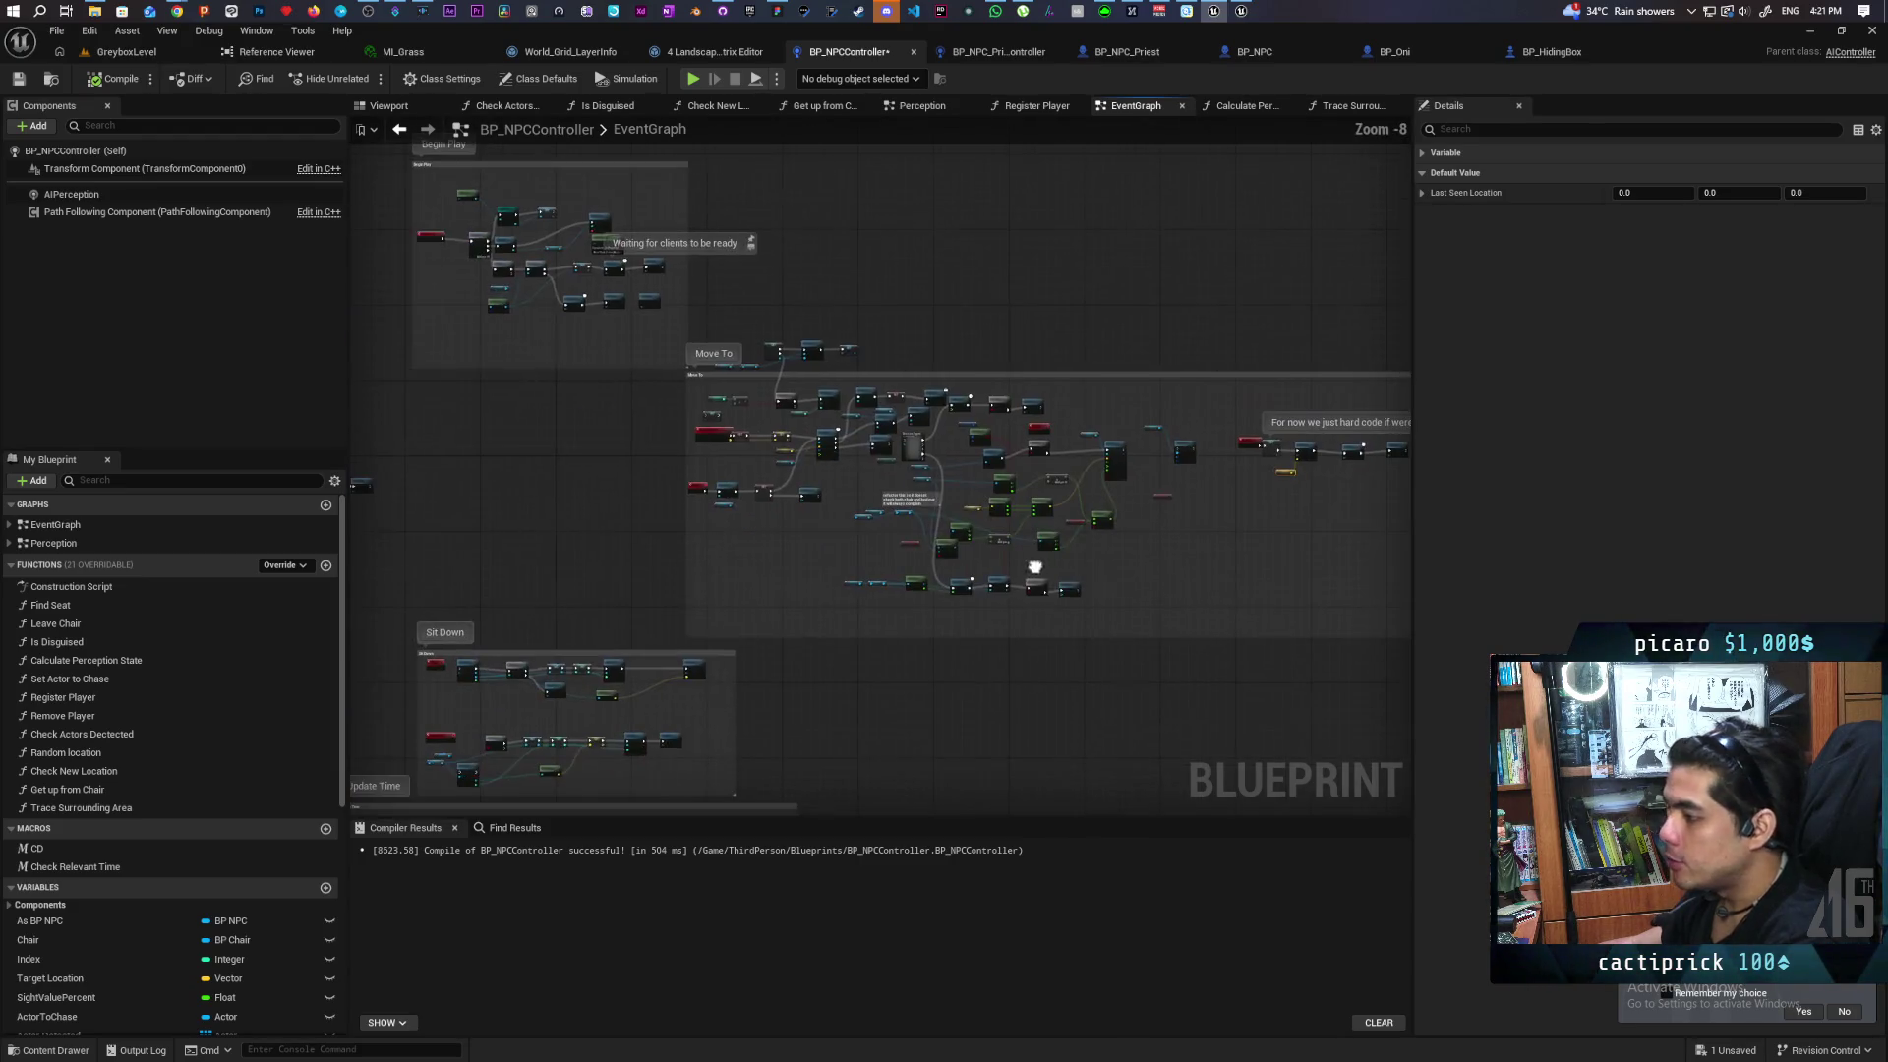
Review the Perception graph's On Target Perception Updated chain and Enter/Exit View events
click(919, 105)
drag(893, 308, 1075, 416)
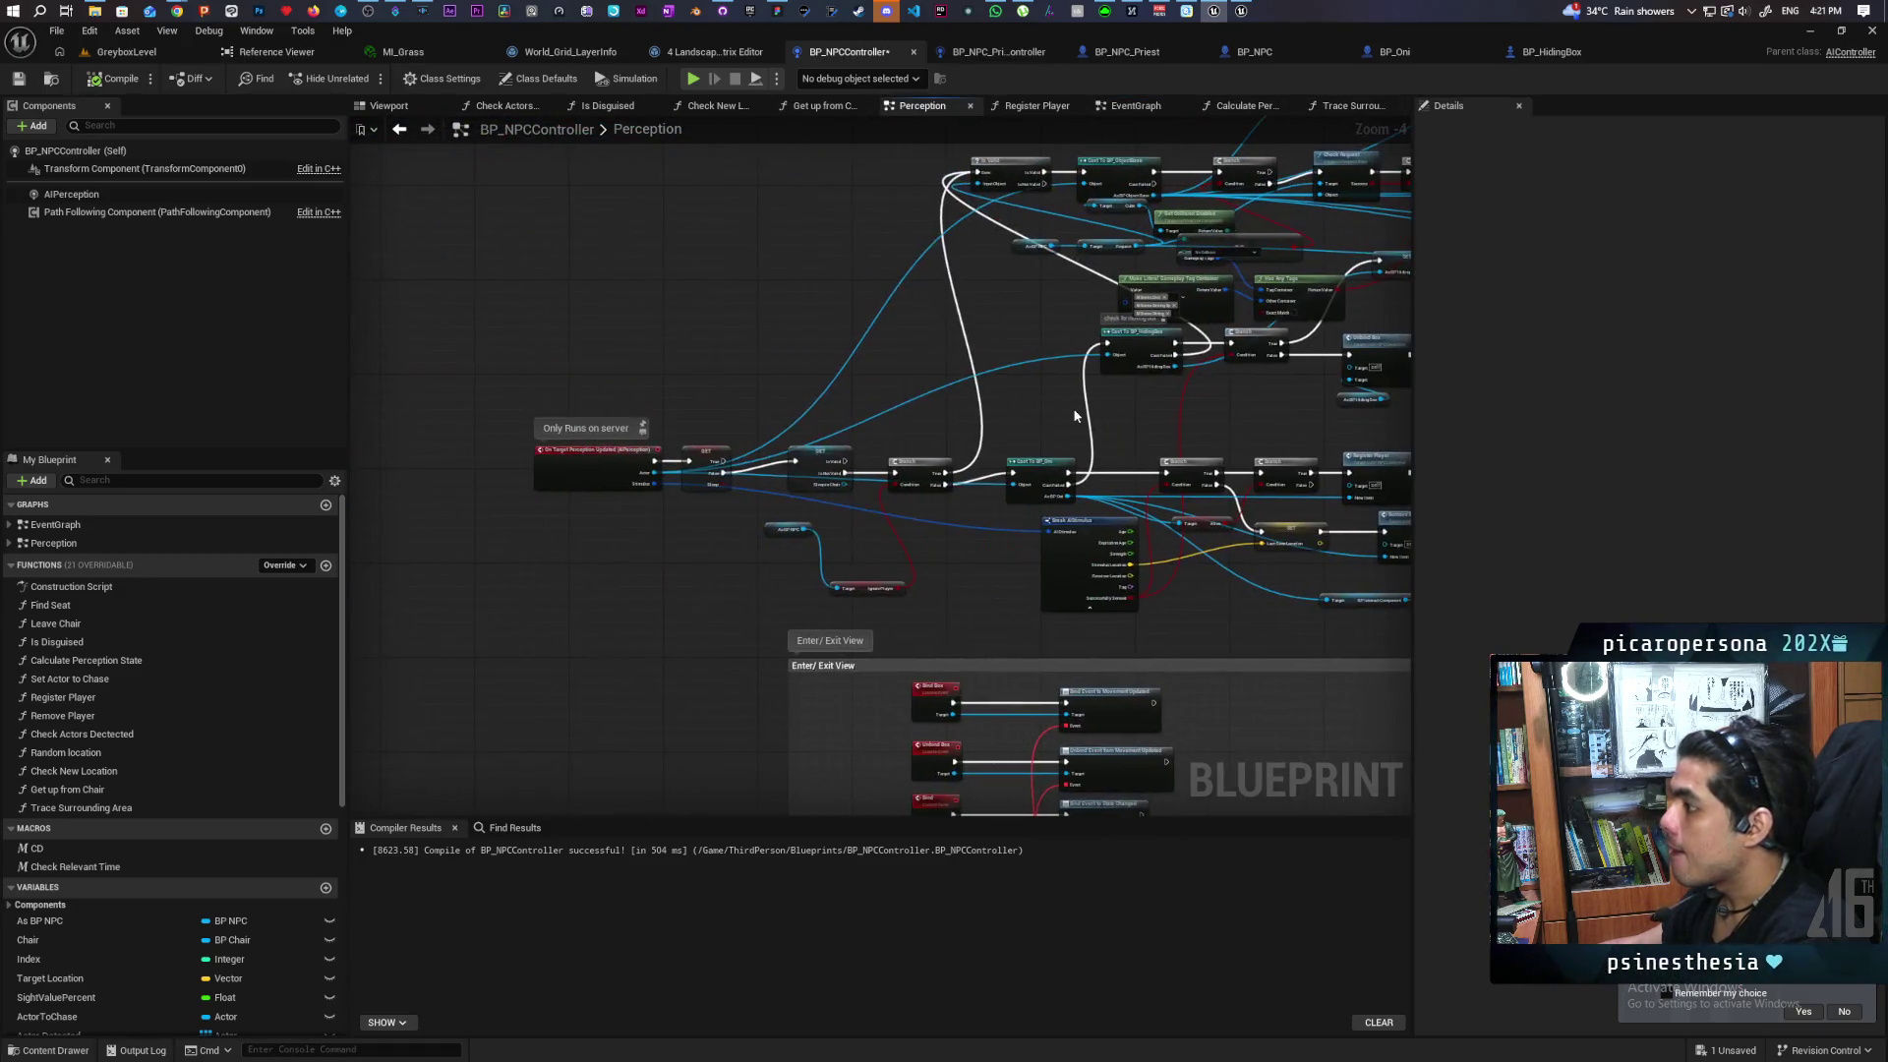
scroll(1003, 421, up, 2)
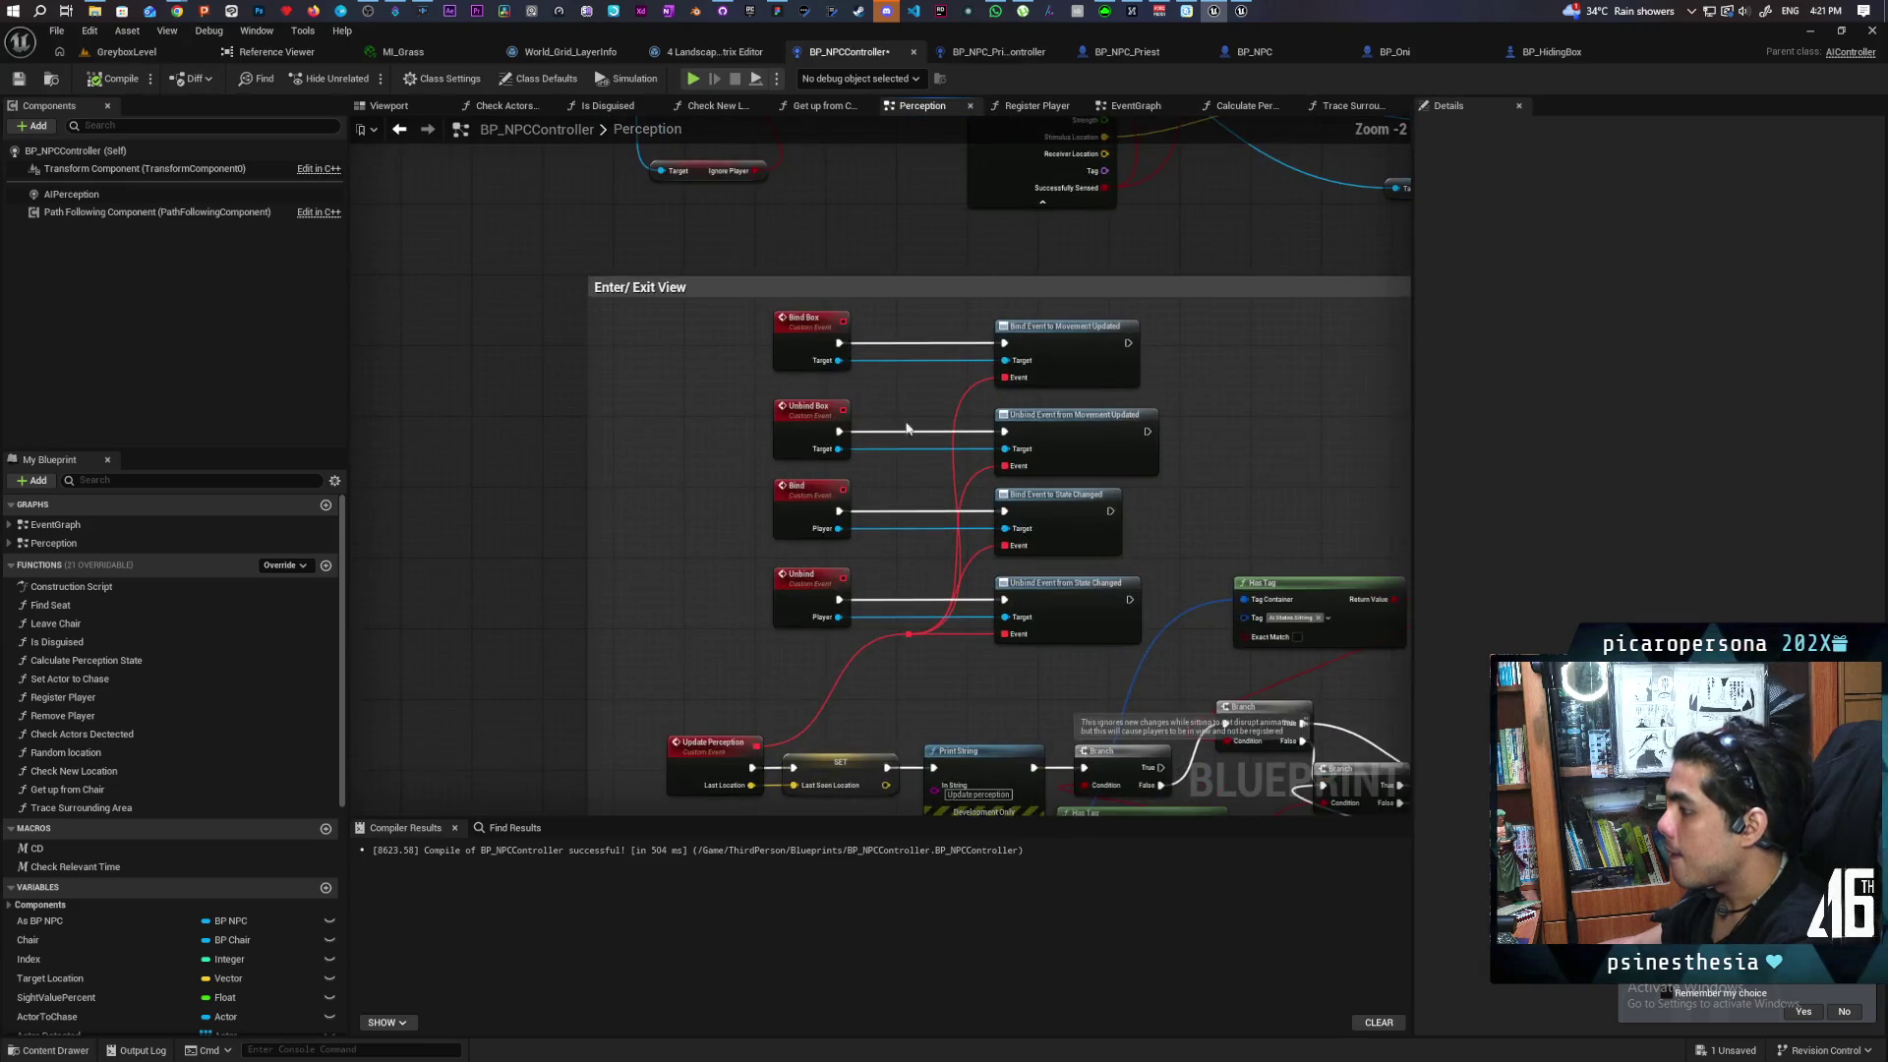
drag(910, 429, 793, 243)
Save BP_NPCController and start a play-in-editor test of GreyboxLevel
key(ctrl+s)
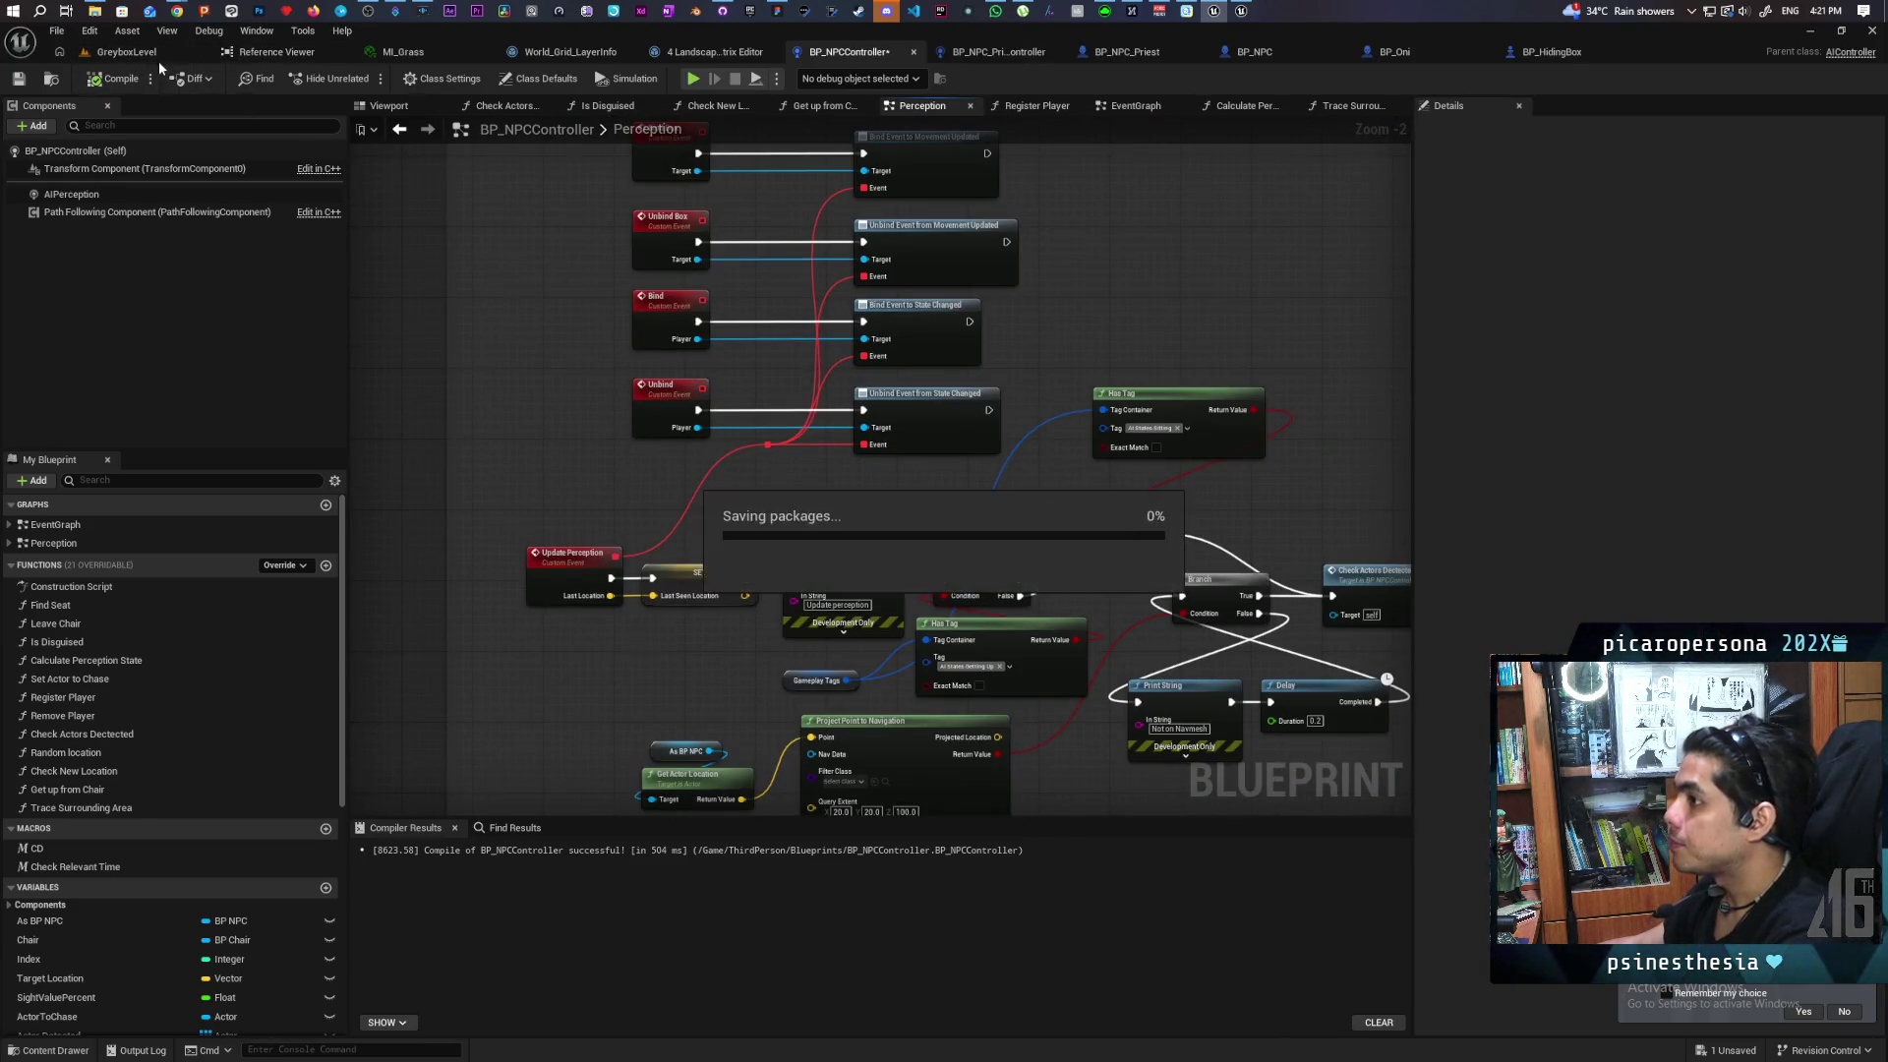
click(147, 54)
click(365, 78)
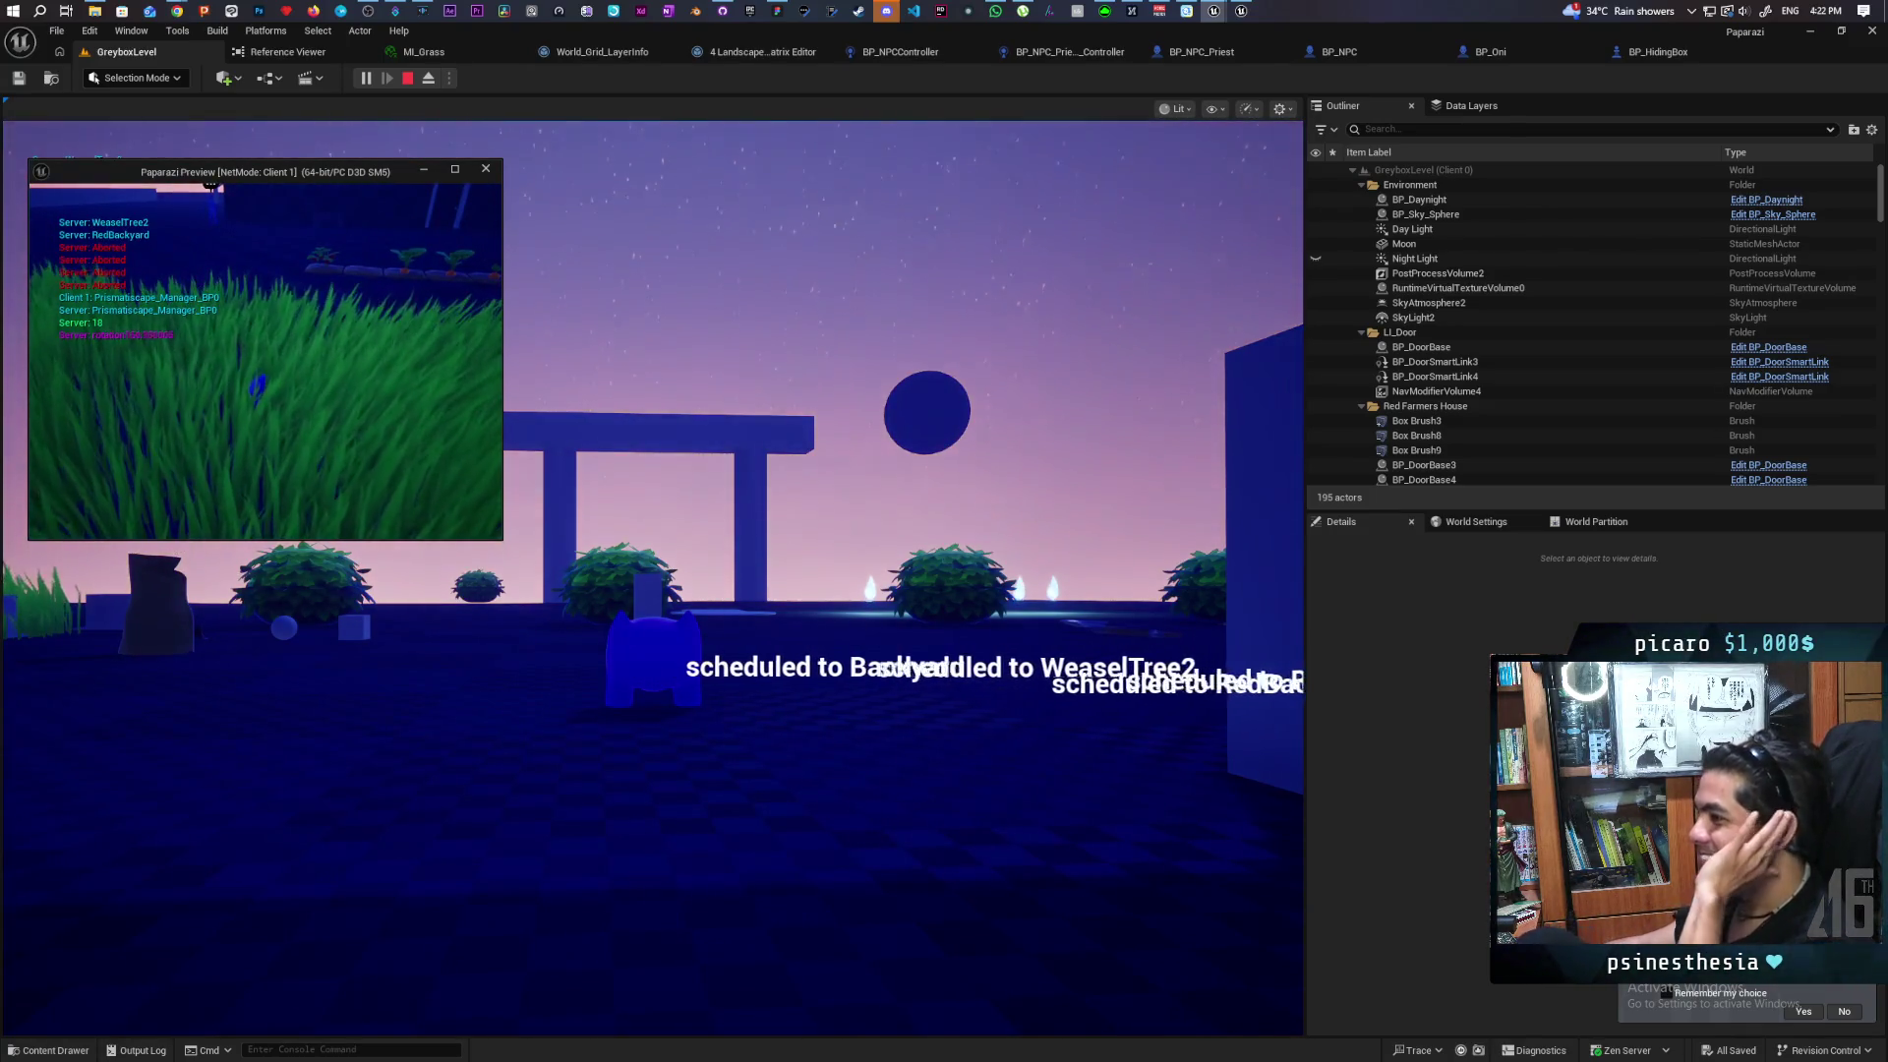
End the play session and switch to the BP_Oni blueprint
key(Escape)
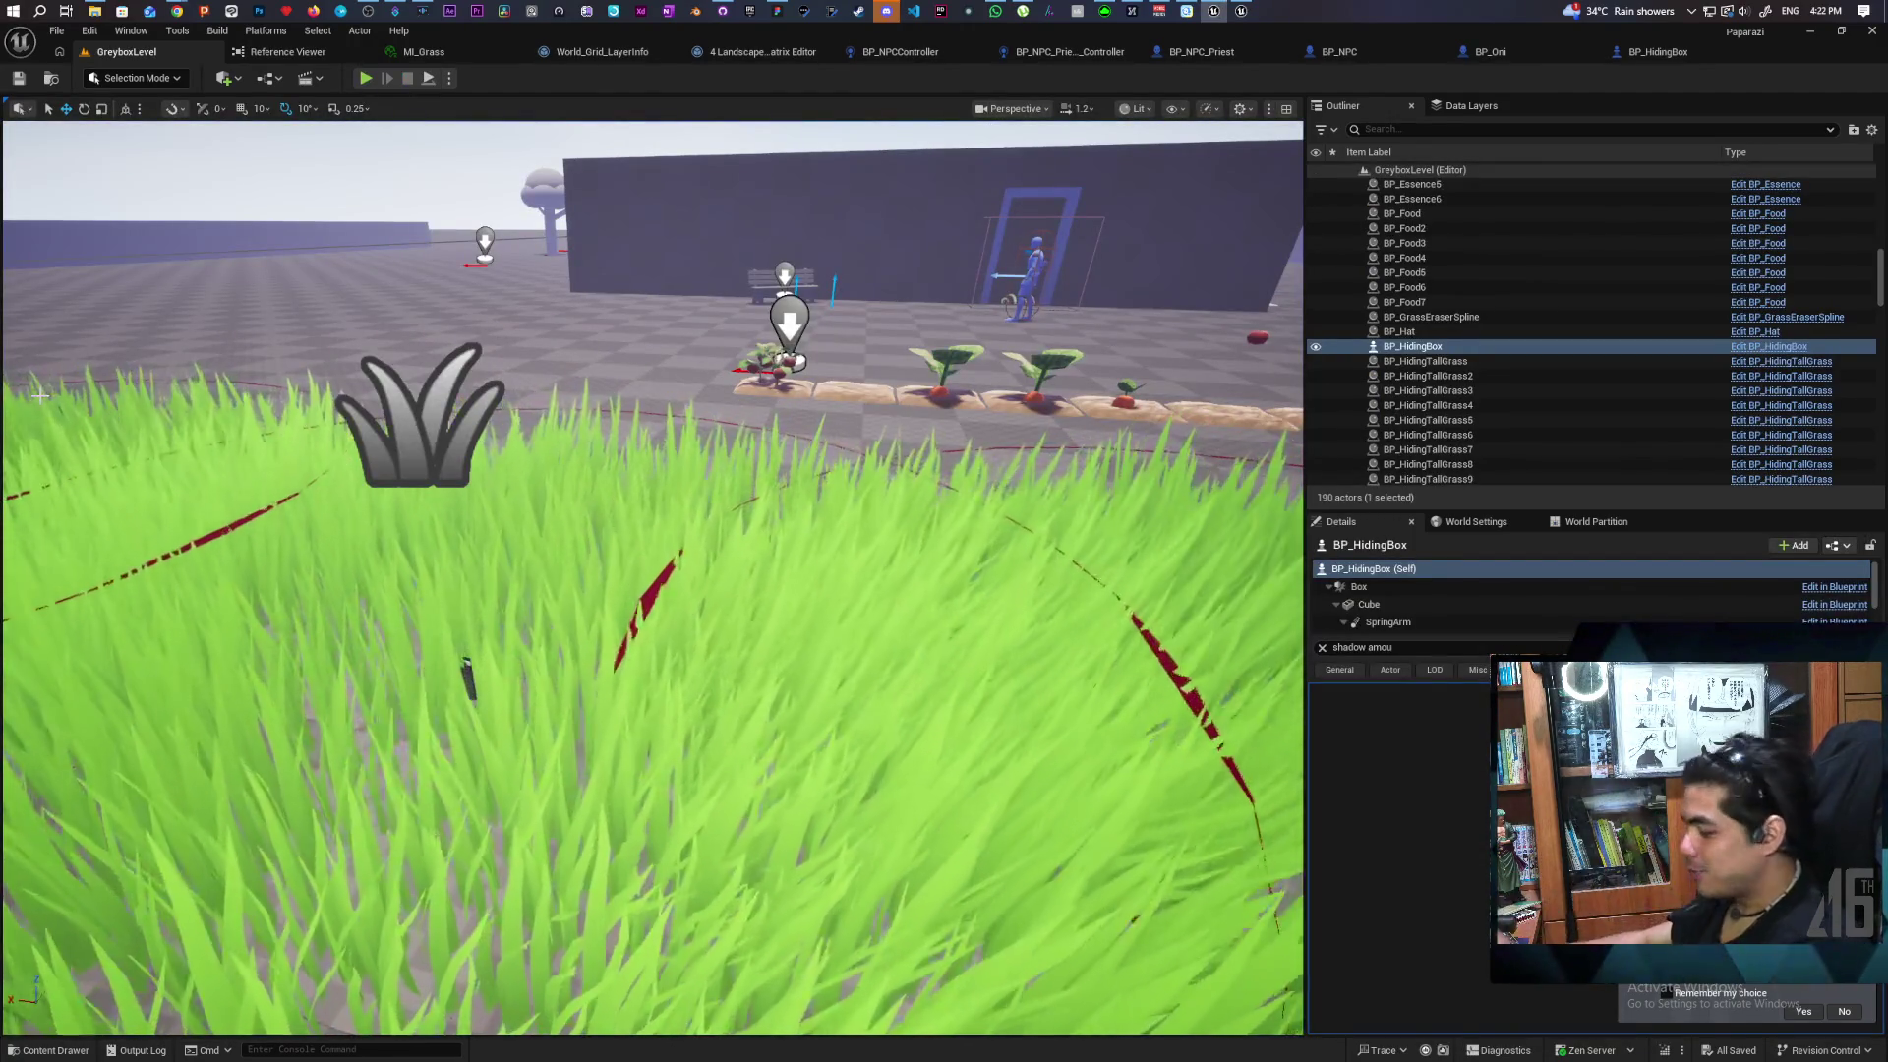
click(1490, 51)
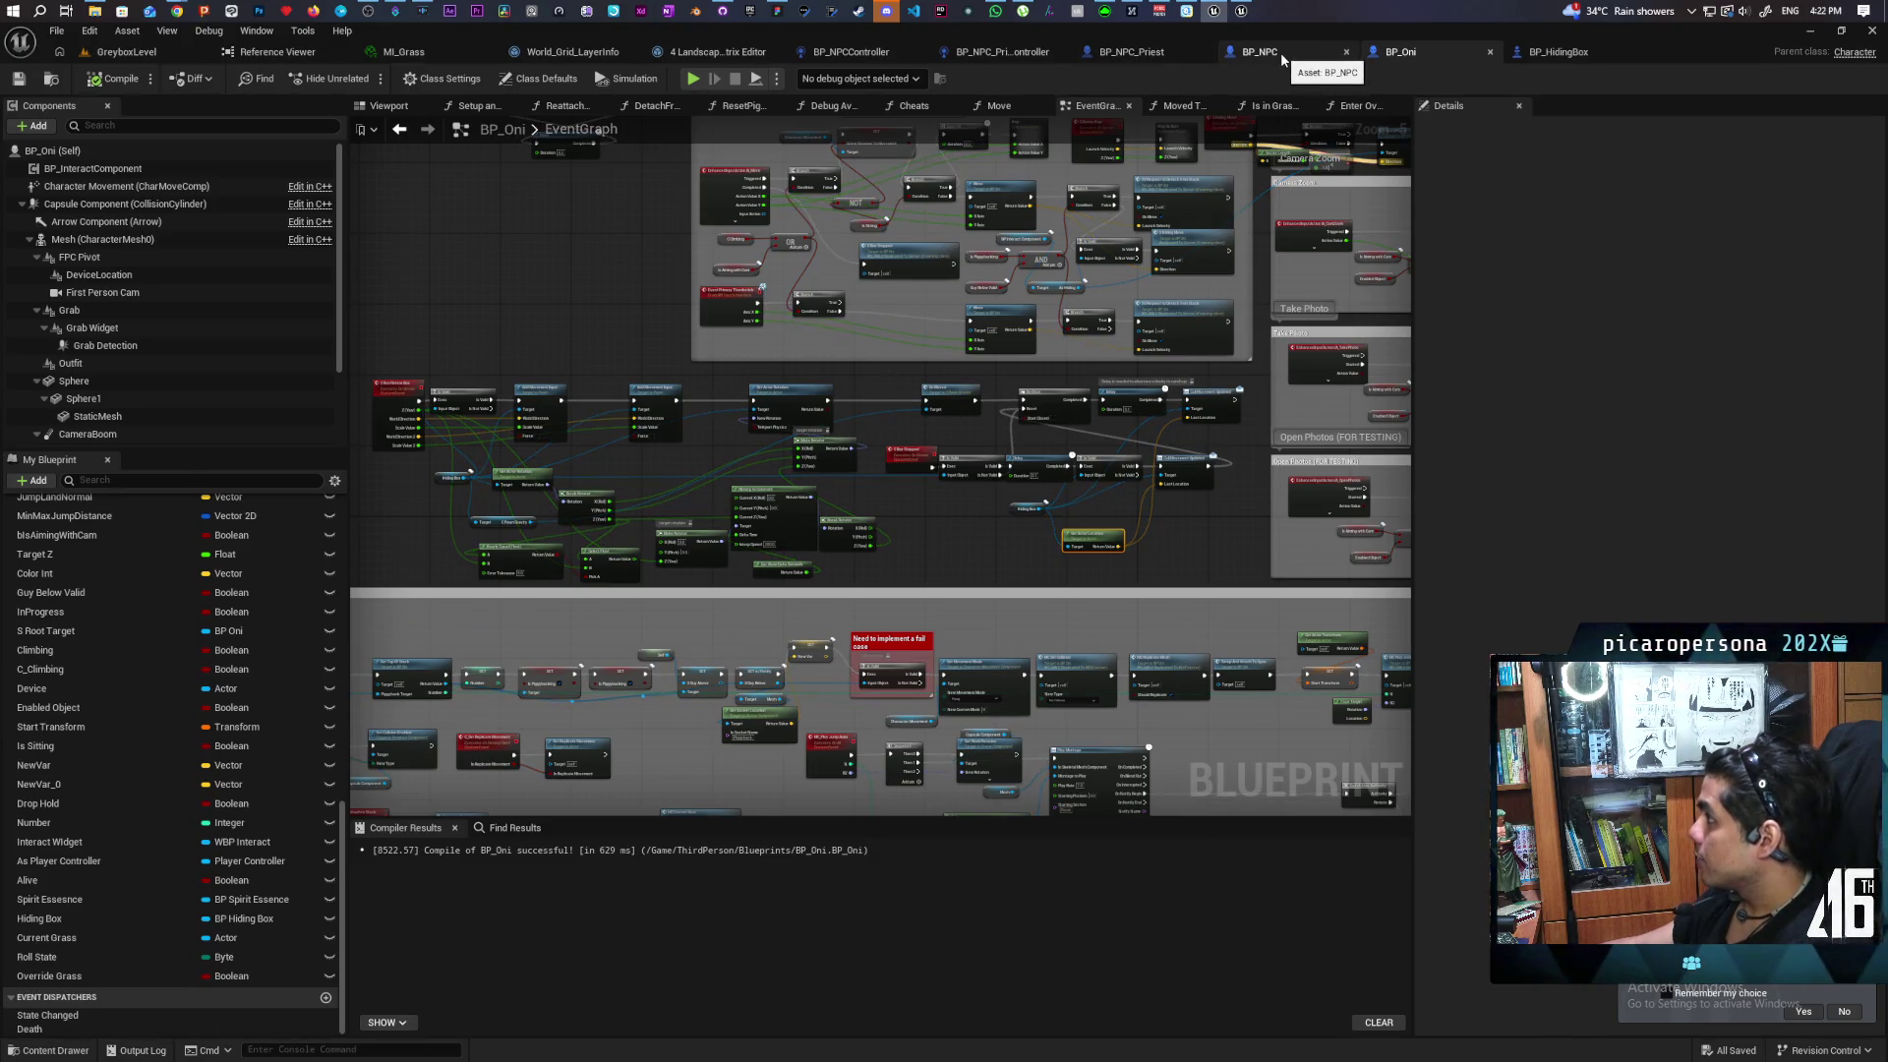
Switch back to the BP_NPCController blueprint
click(882, 54)
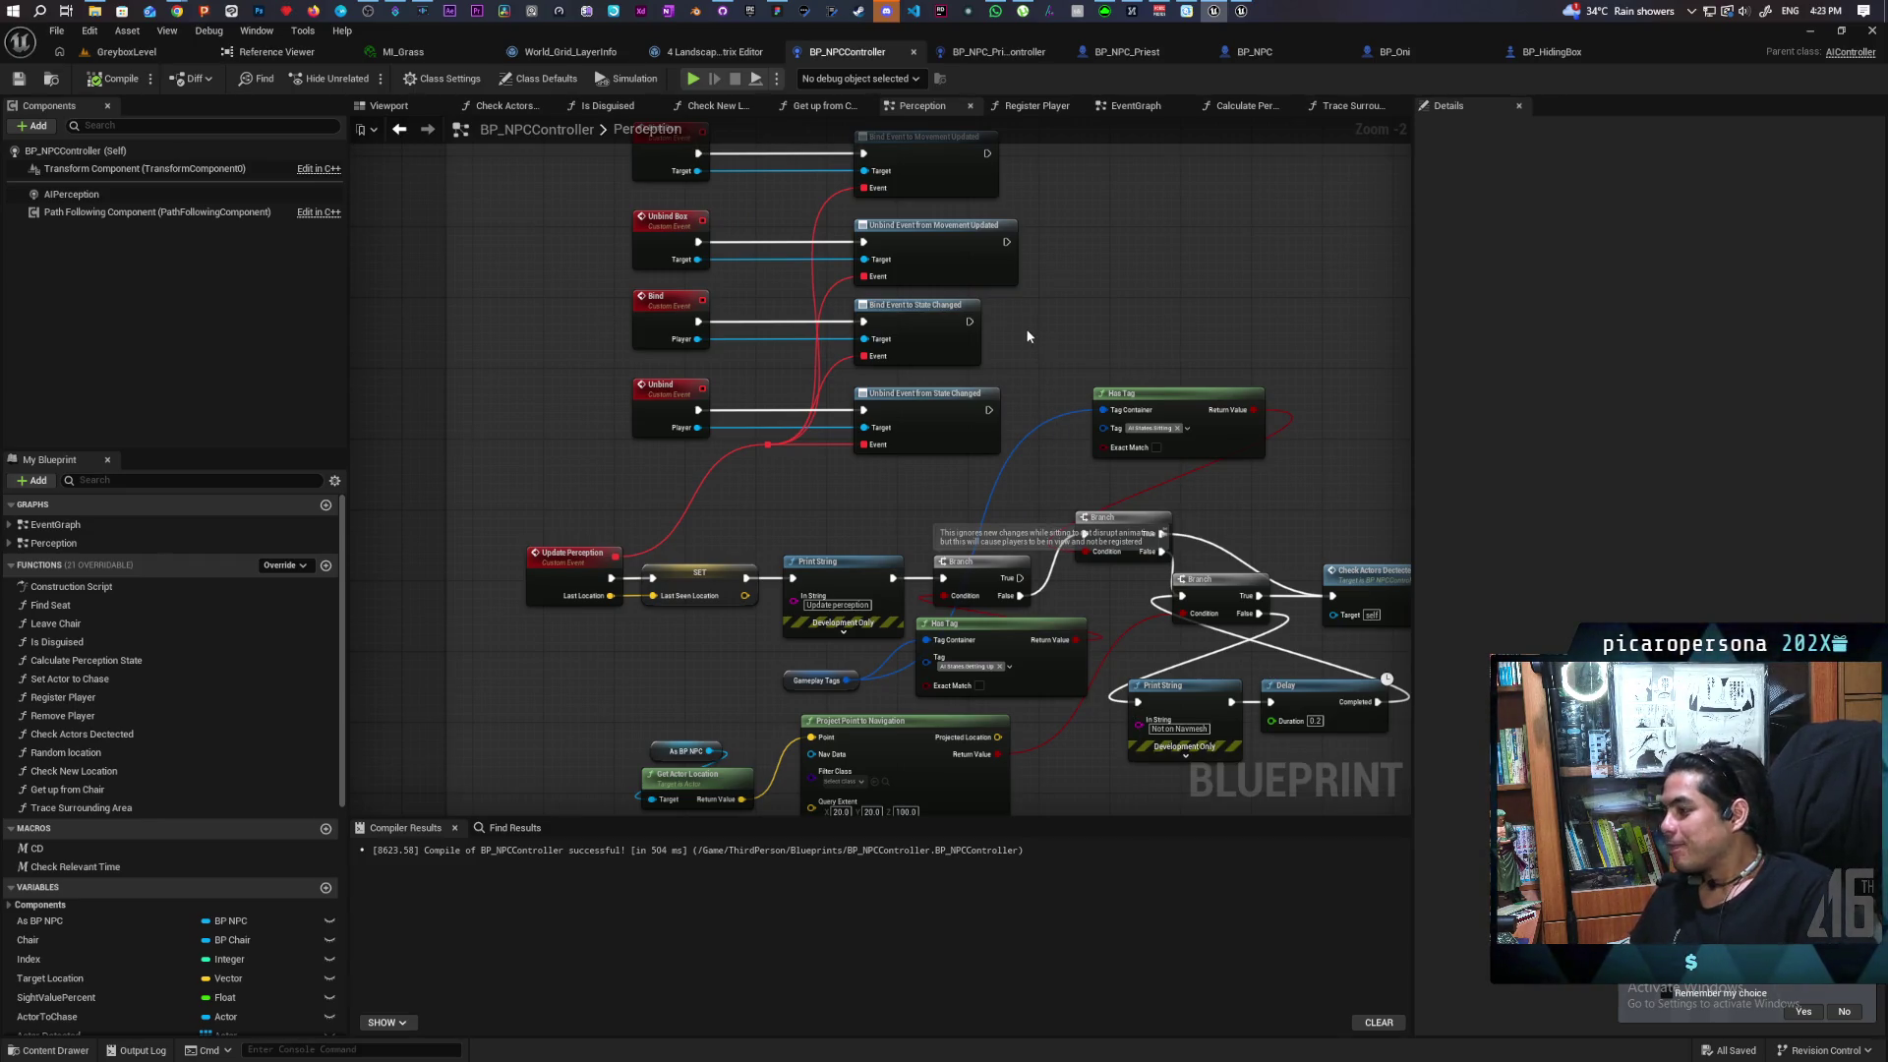
scroll(1023, 334, down, 5)
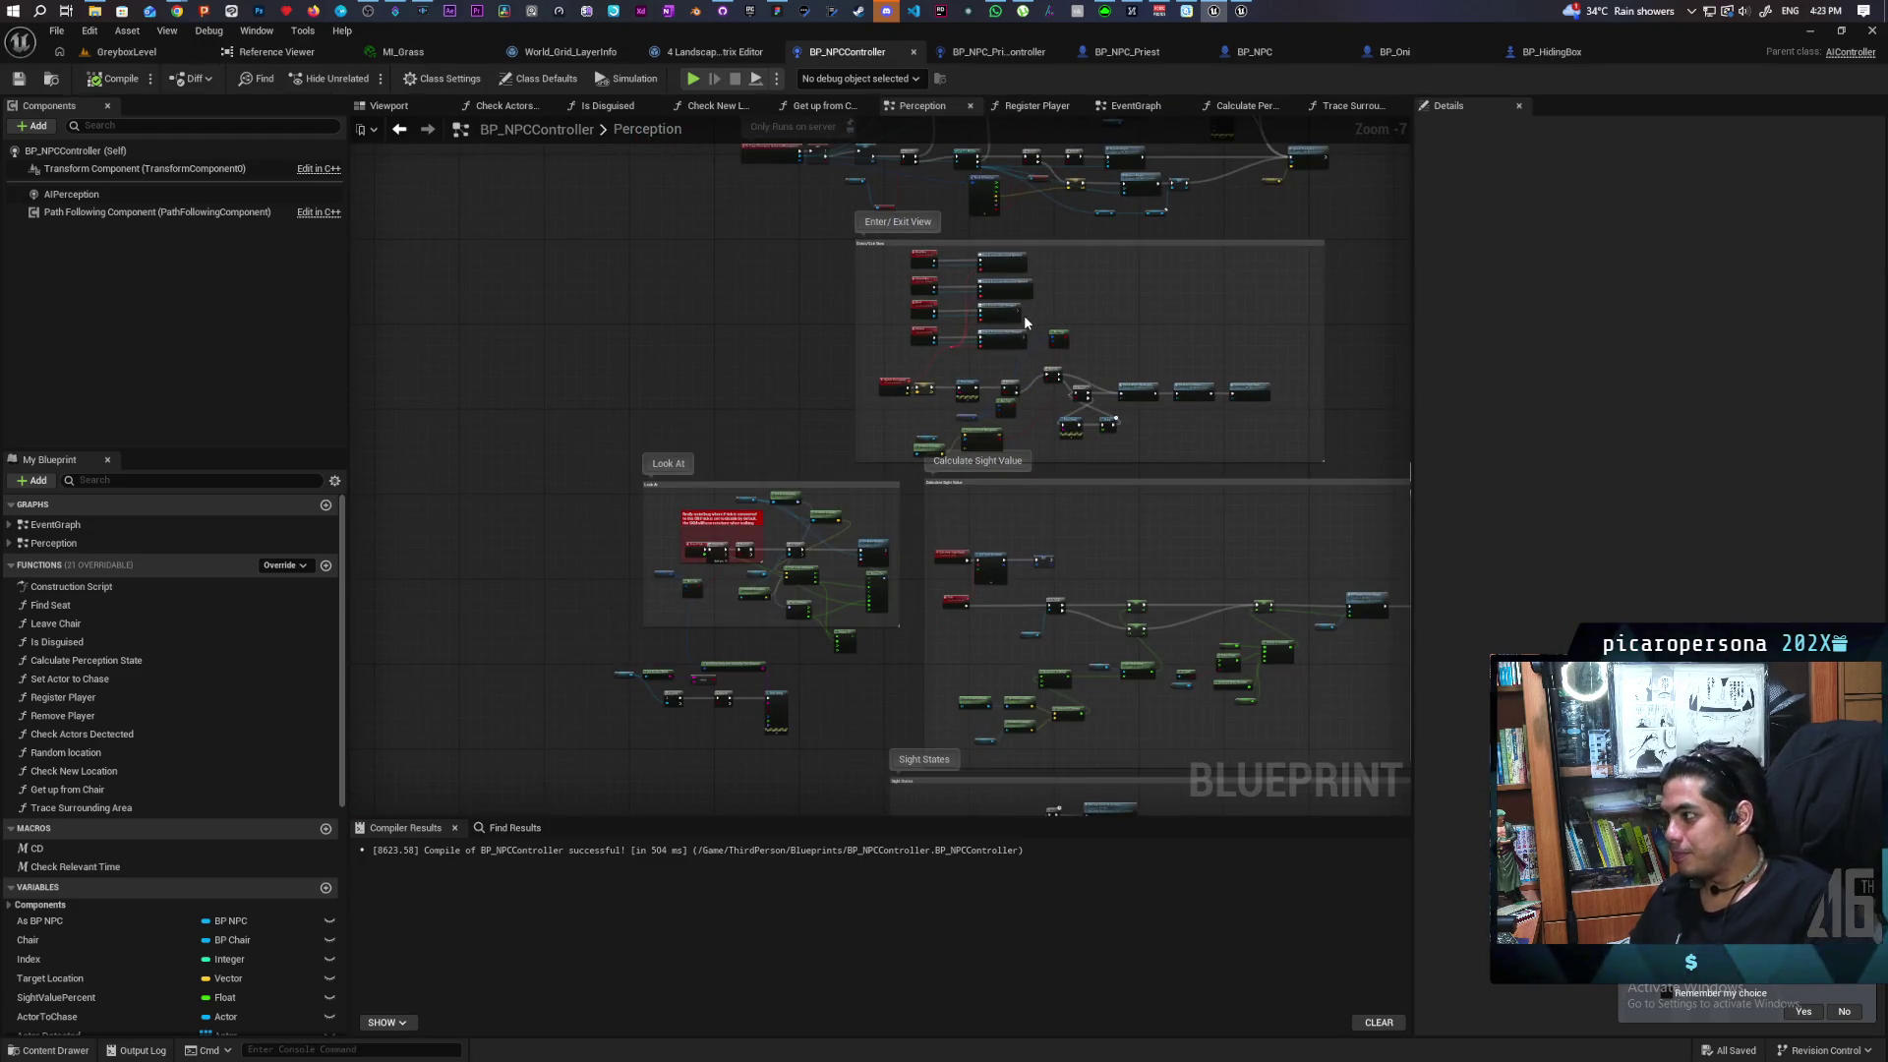
scroll(1024, 314, up, 2)
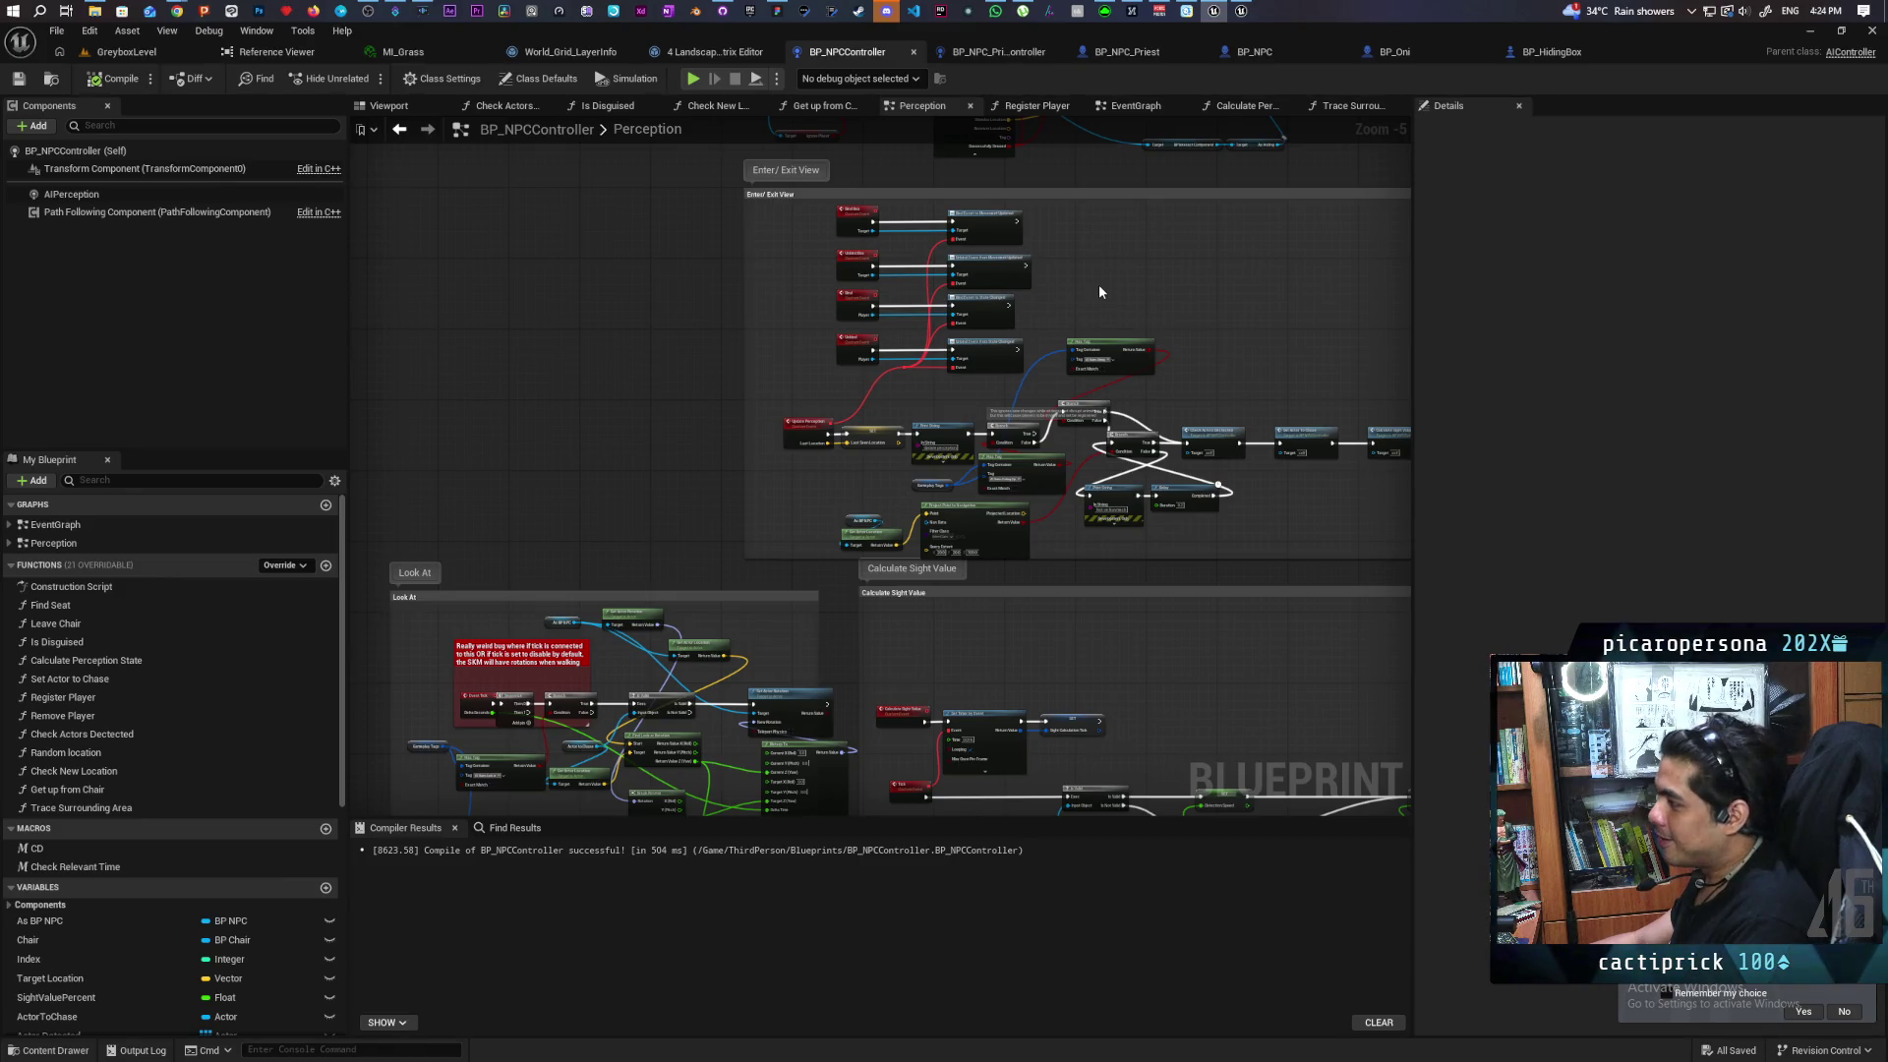
scroll(1099, 287, up, 2)
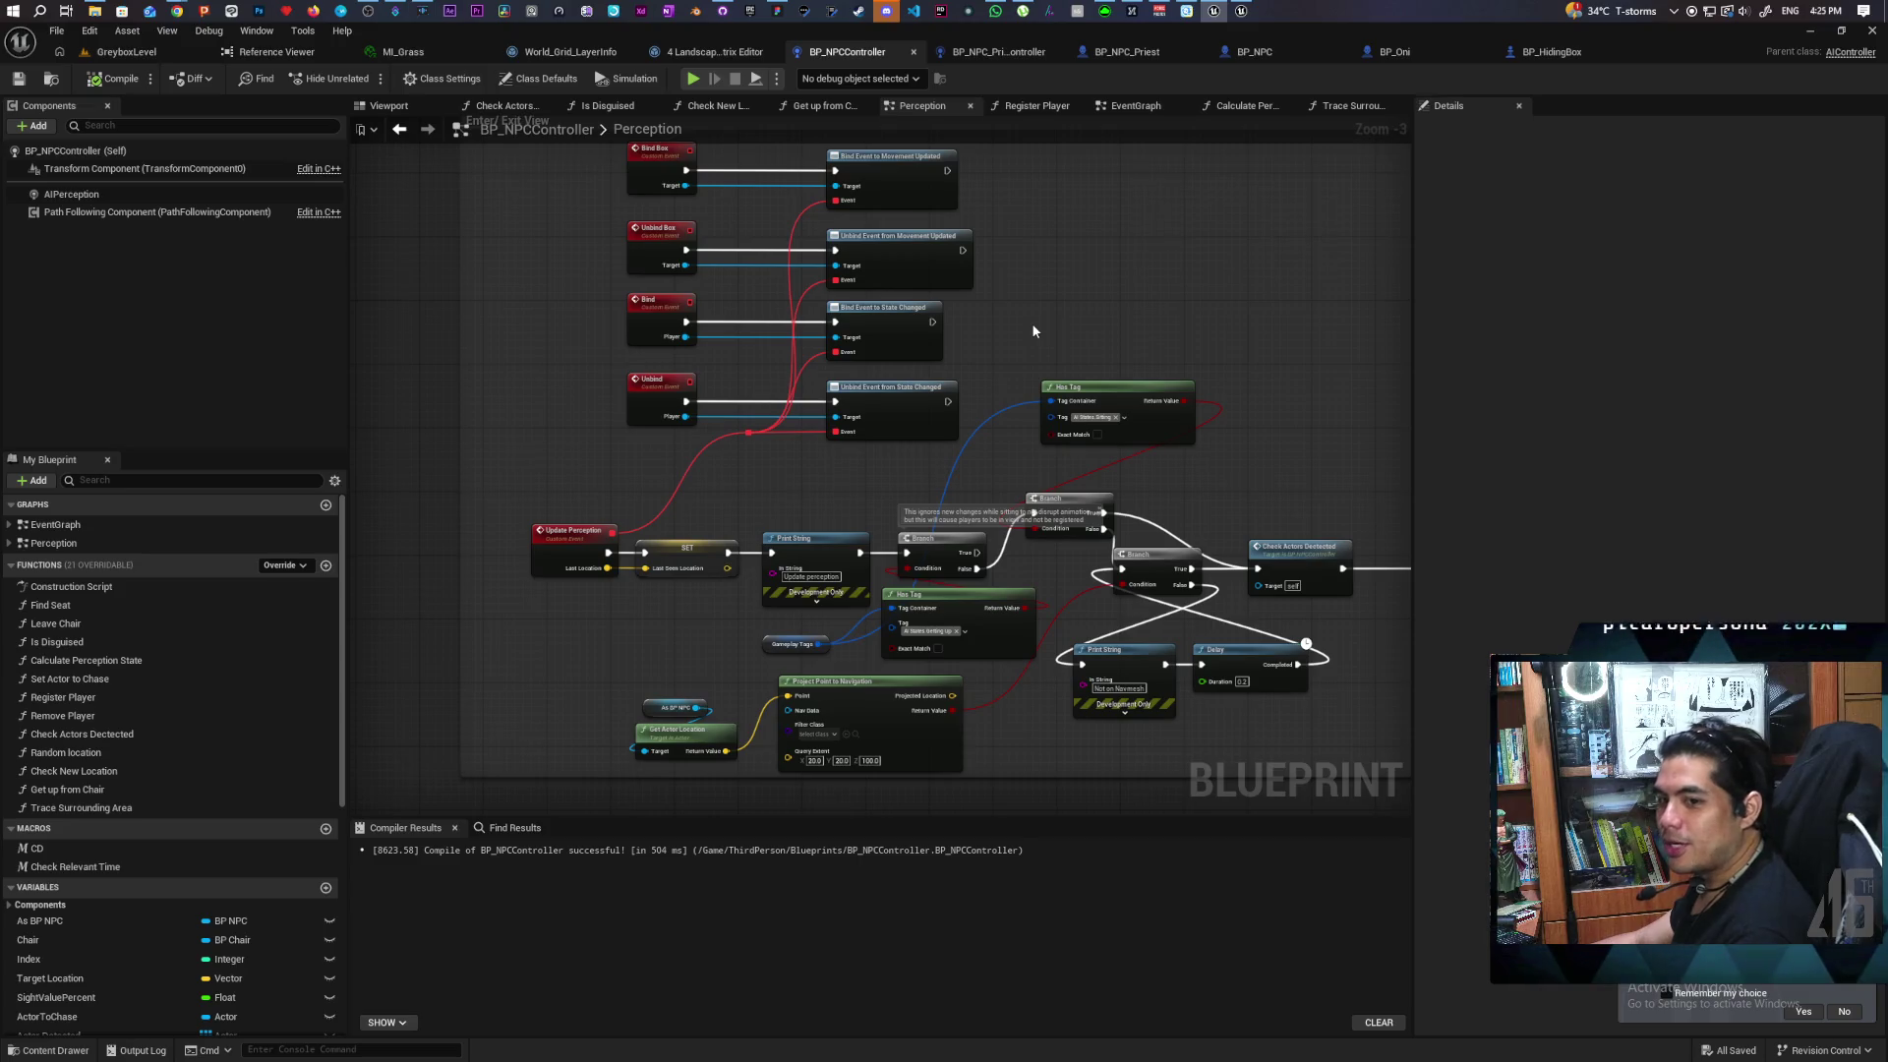
key(1)
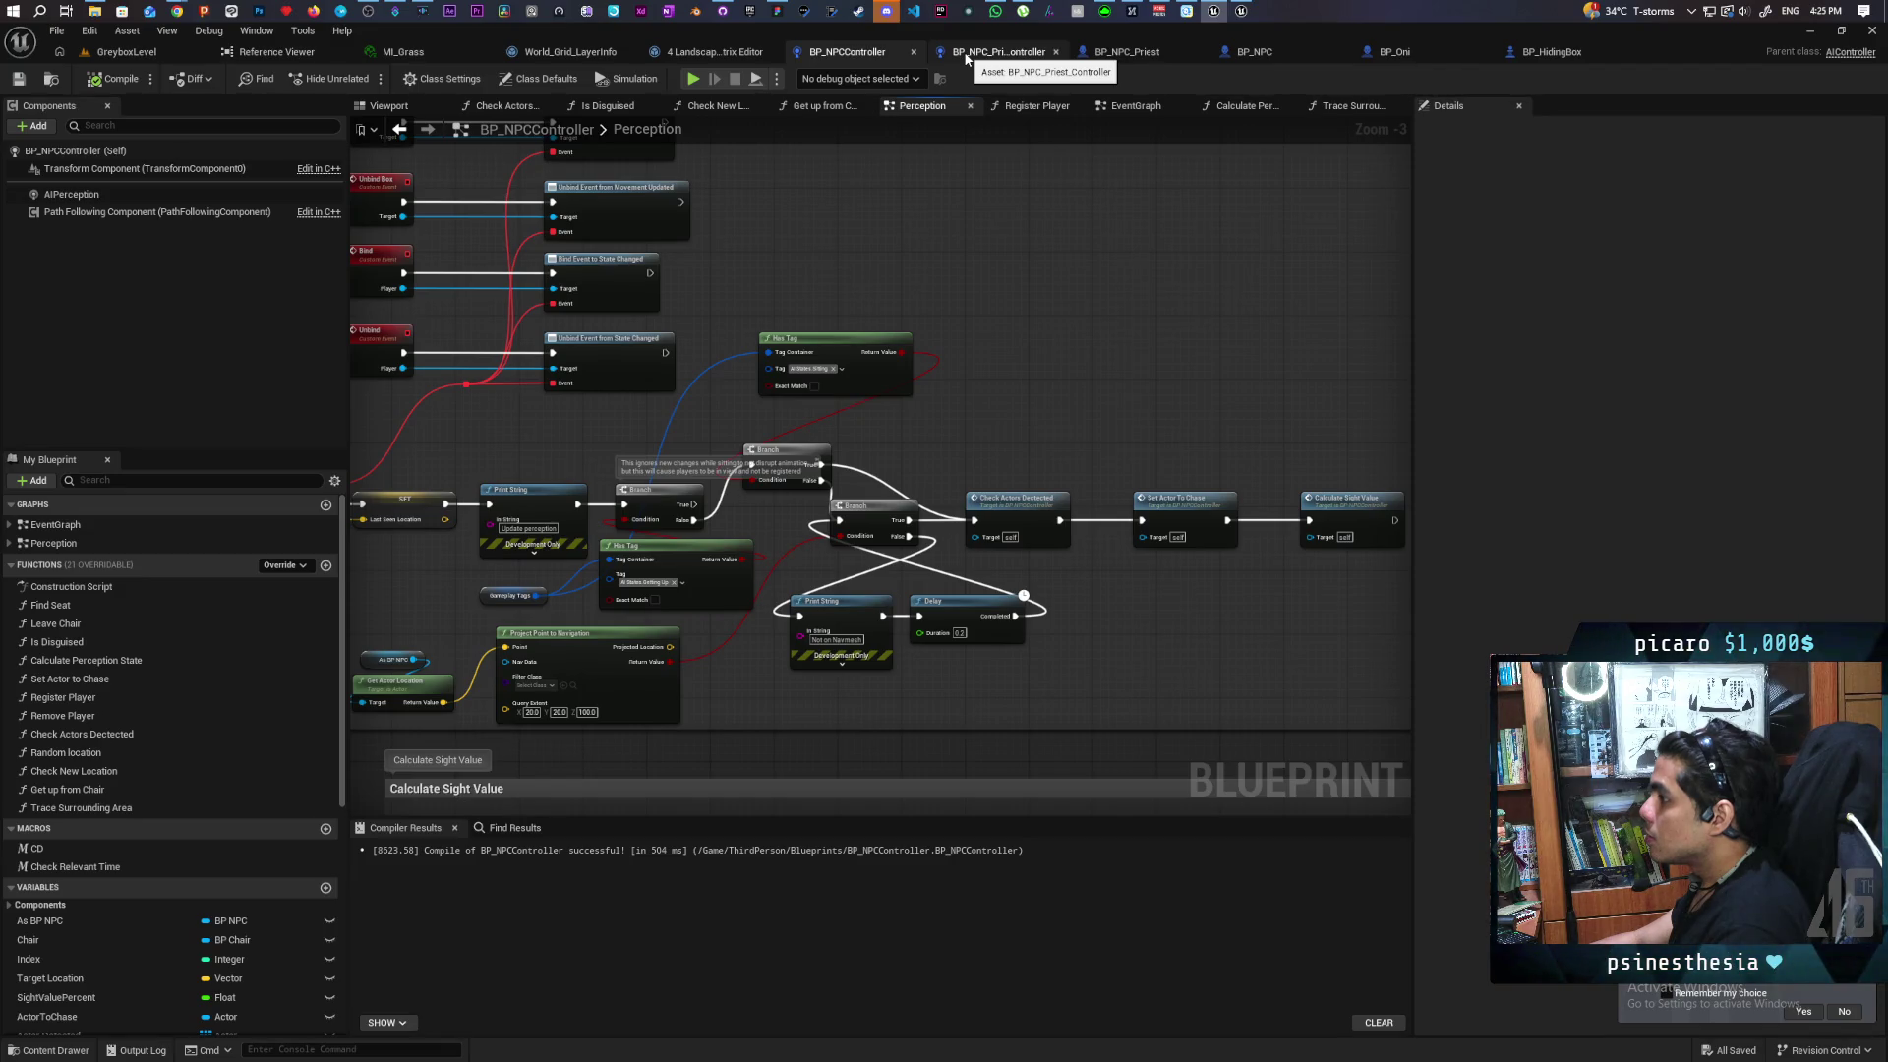
scroll(1000, 295, down, 8)
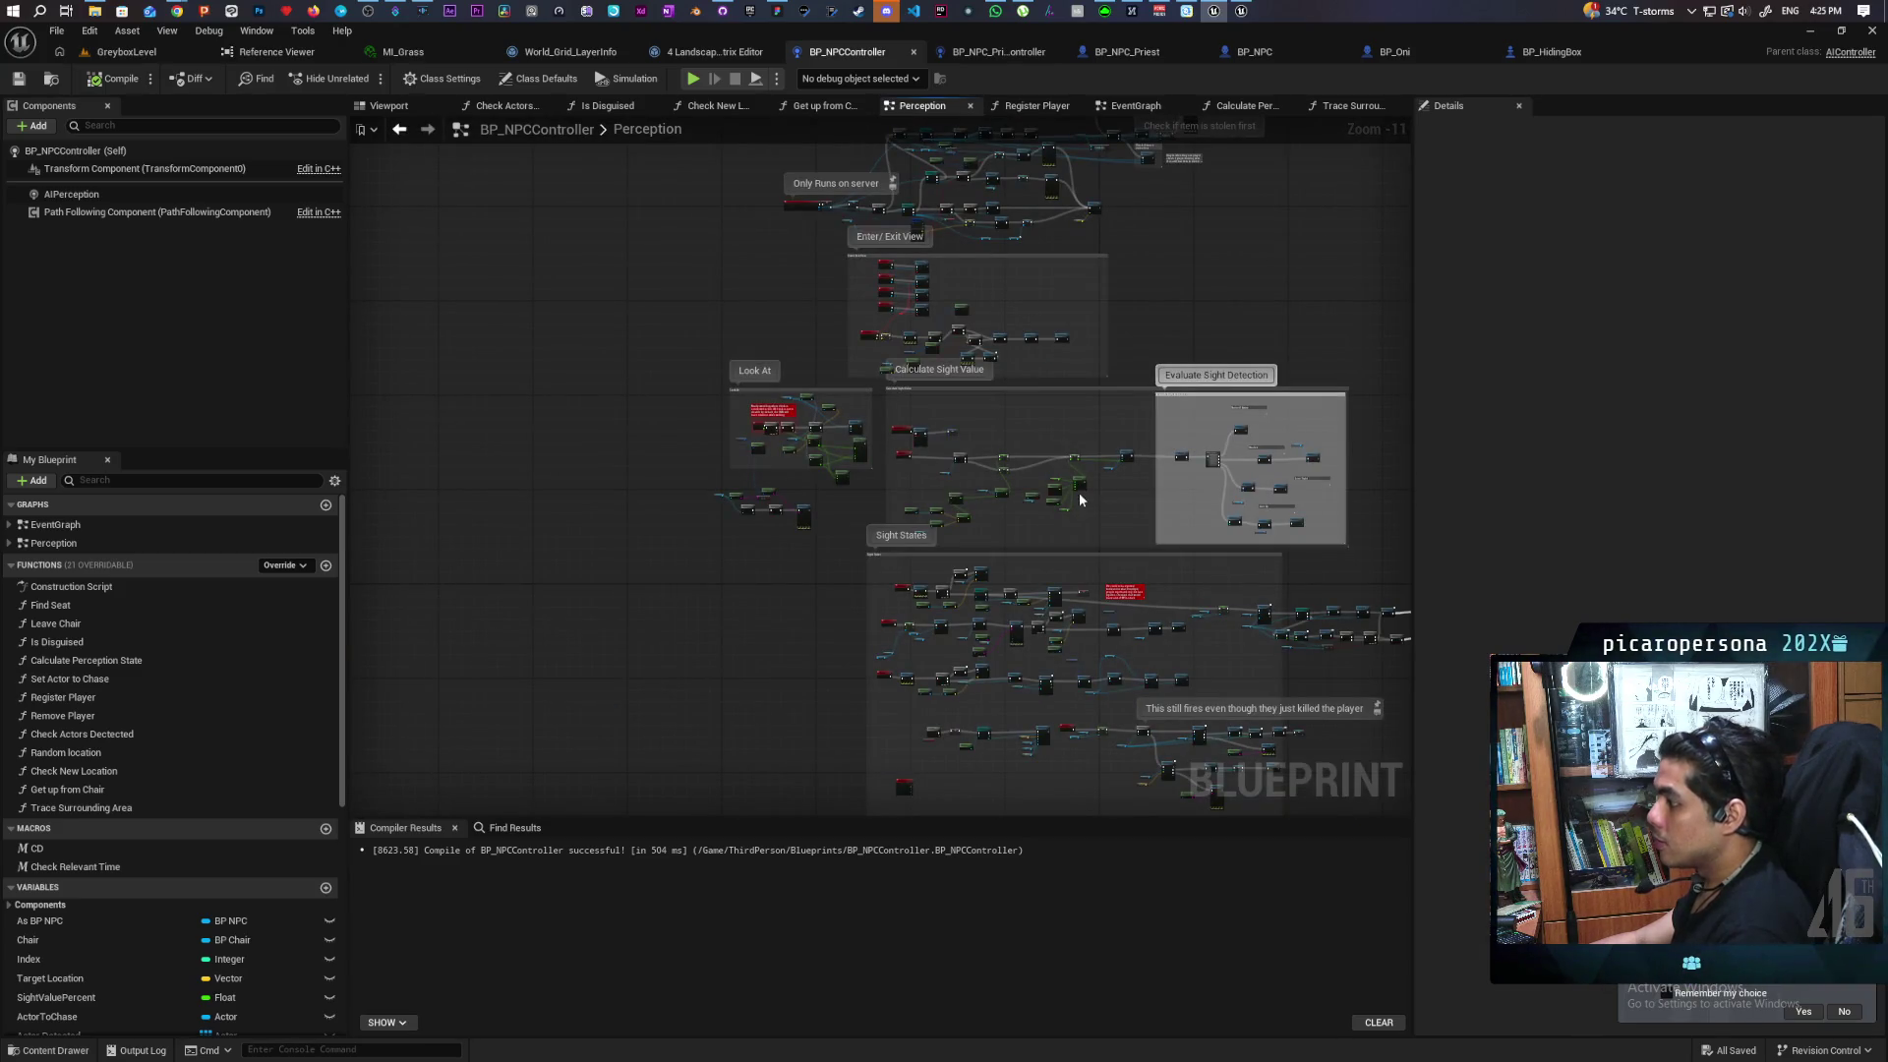
scroll(907, 368, up, 5)
scroll(1029, 318, up, 5)
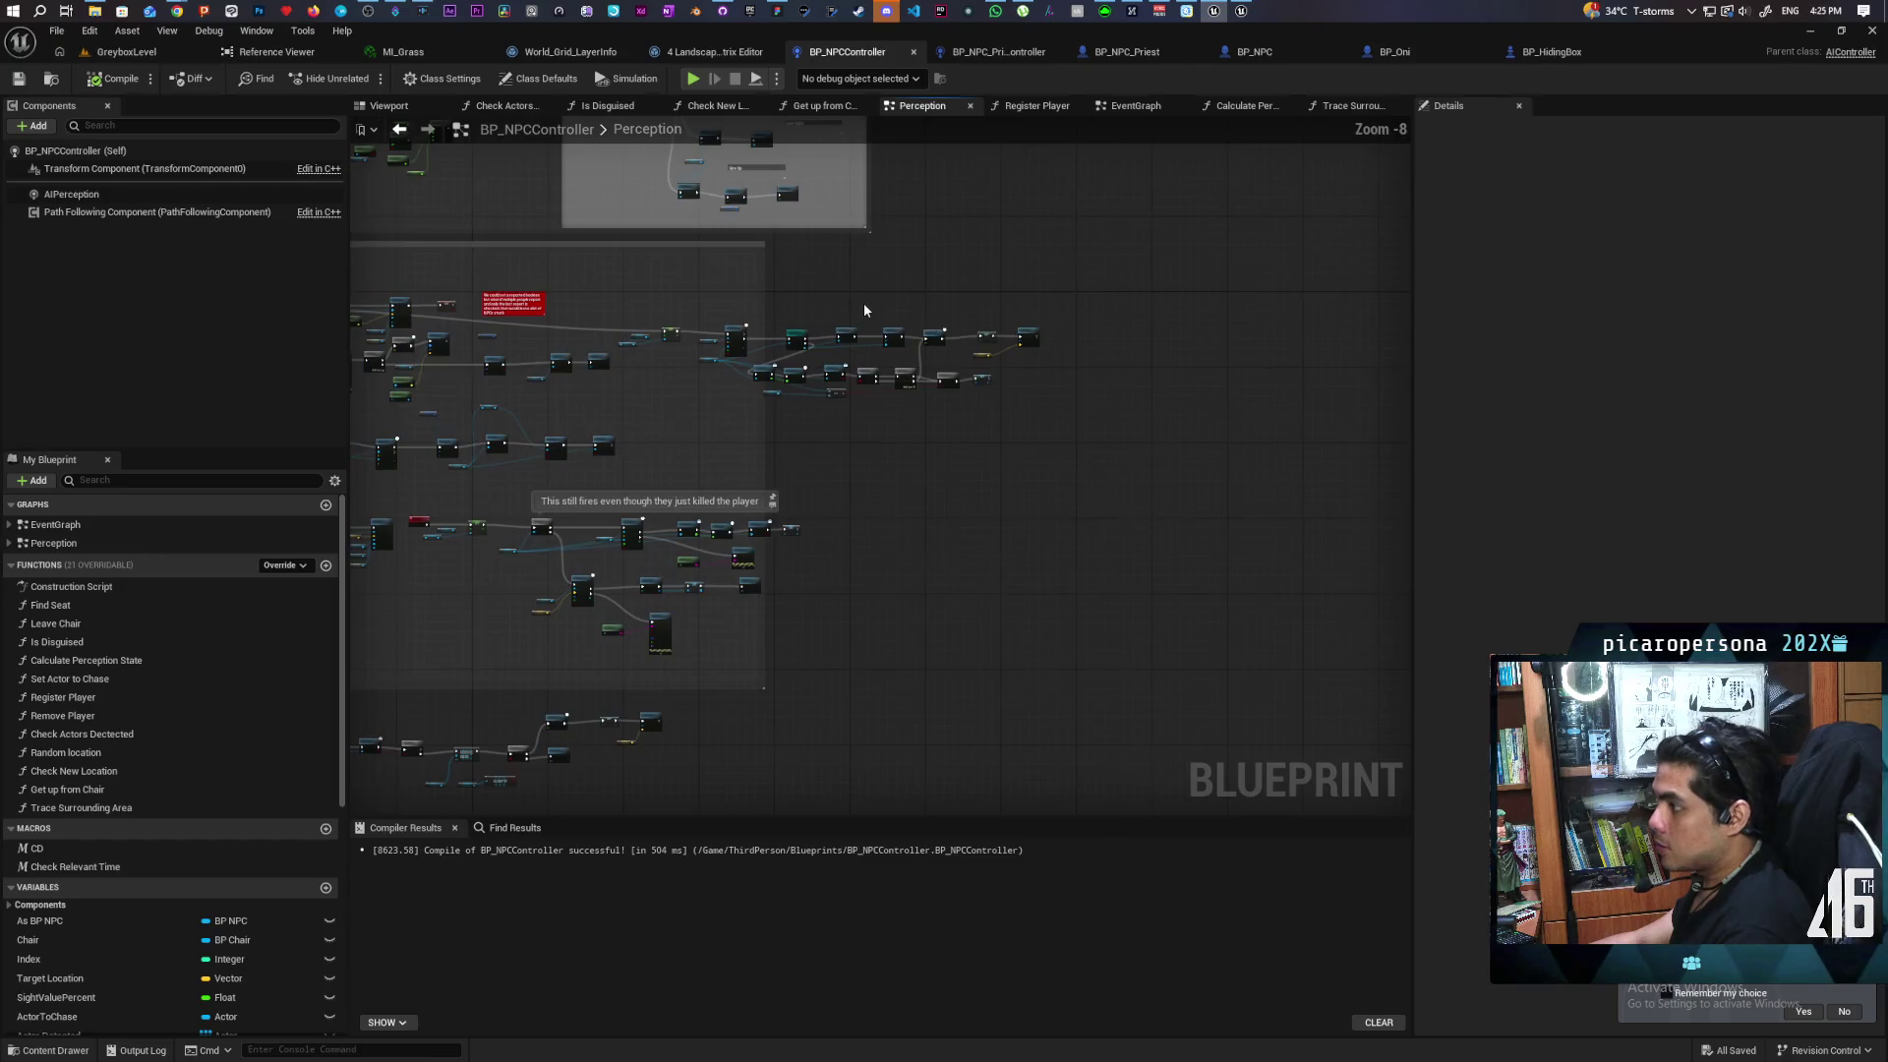
double_click(797, 359)
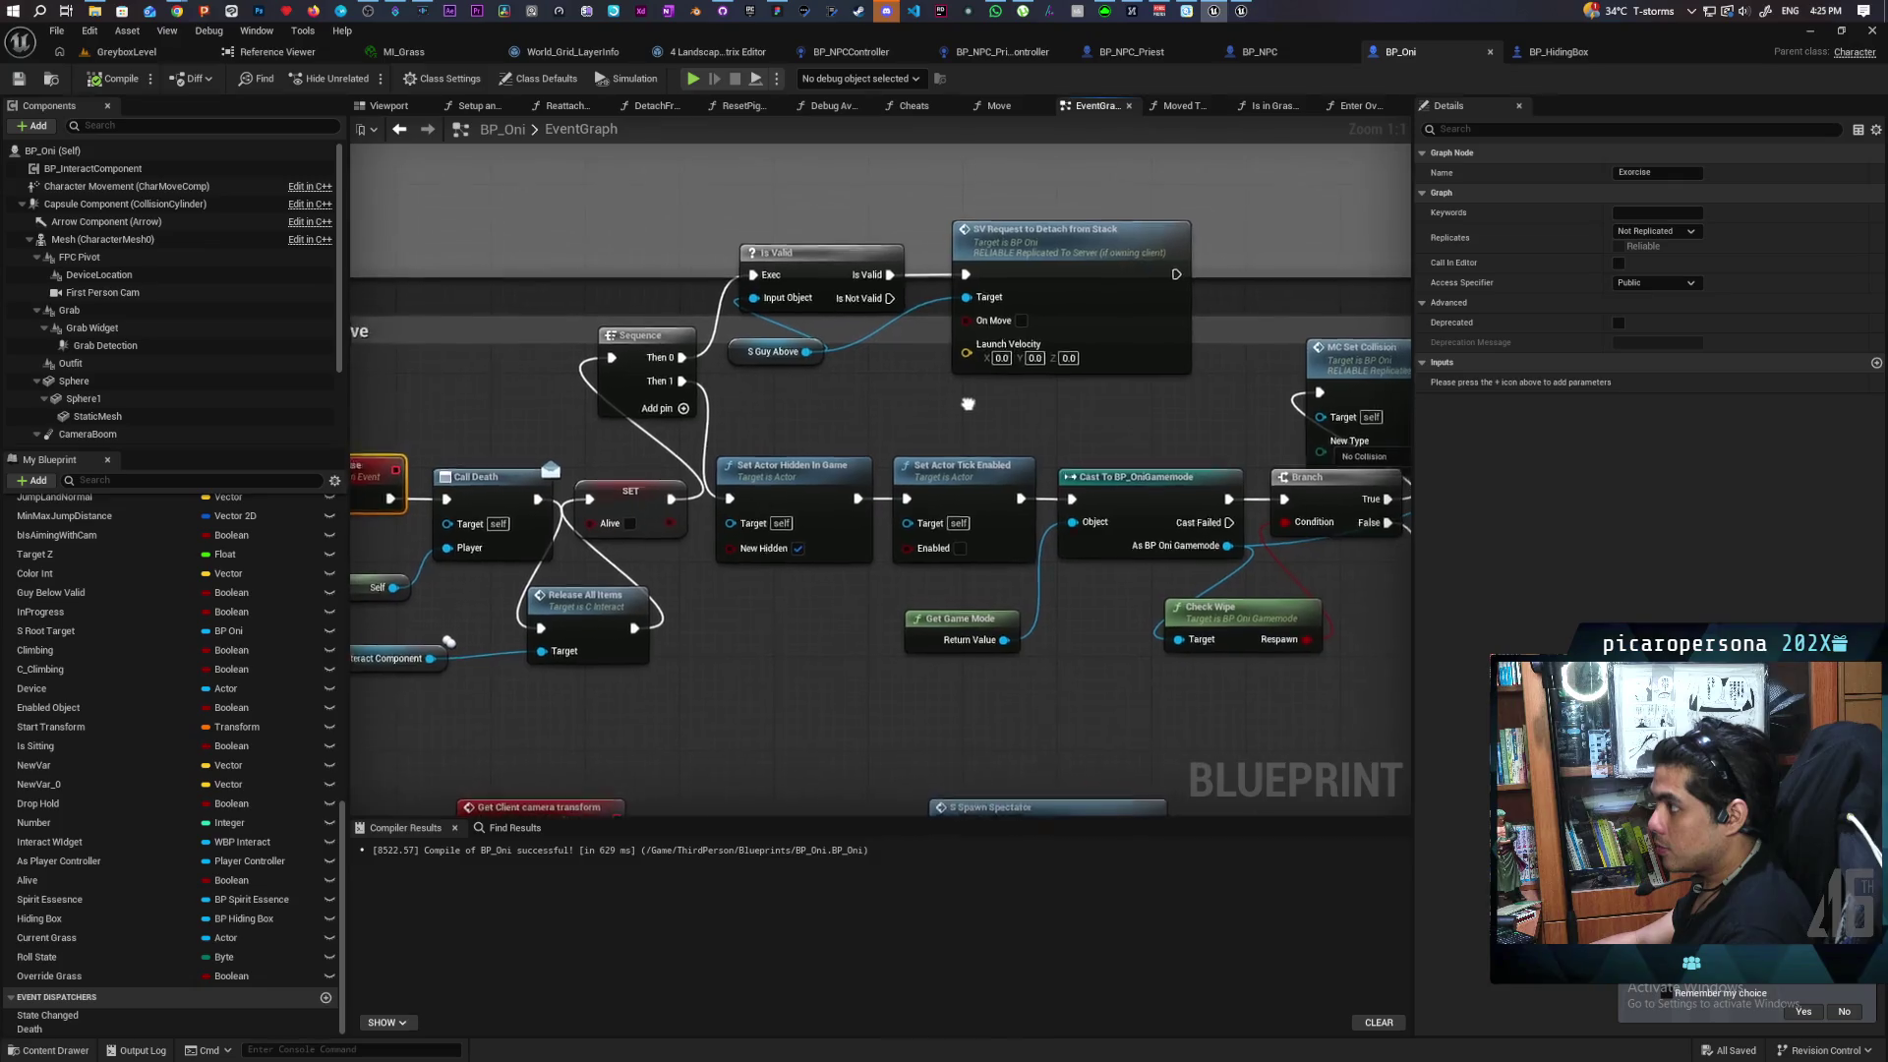
Open C_Interact's Release All Items function from BP_Oni's Exorcise chain
mouse_move(925, 412)
mouse_down()
mouse_move(1164, 374)
mouse_move(982, 375)
mouse_move(1004, 343)
mouse_up()
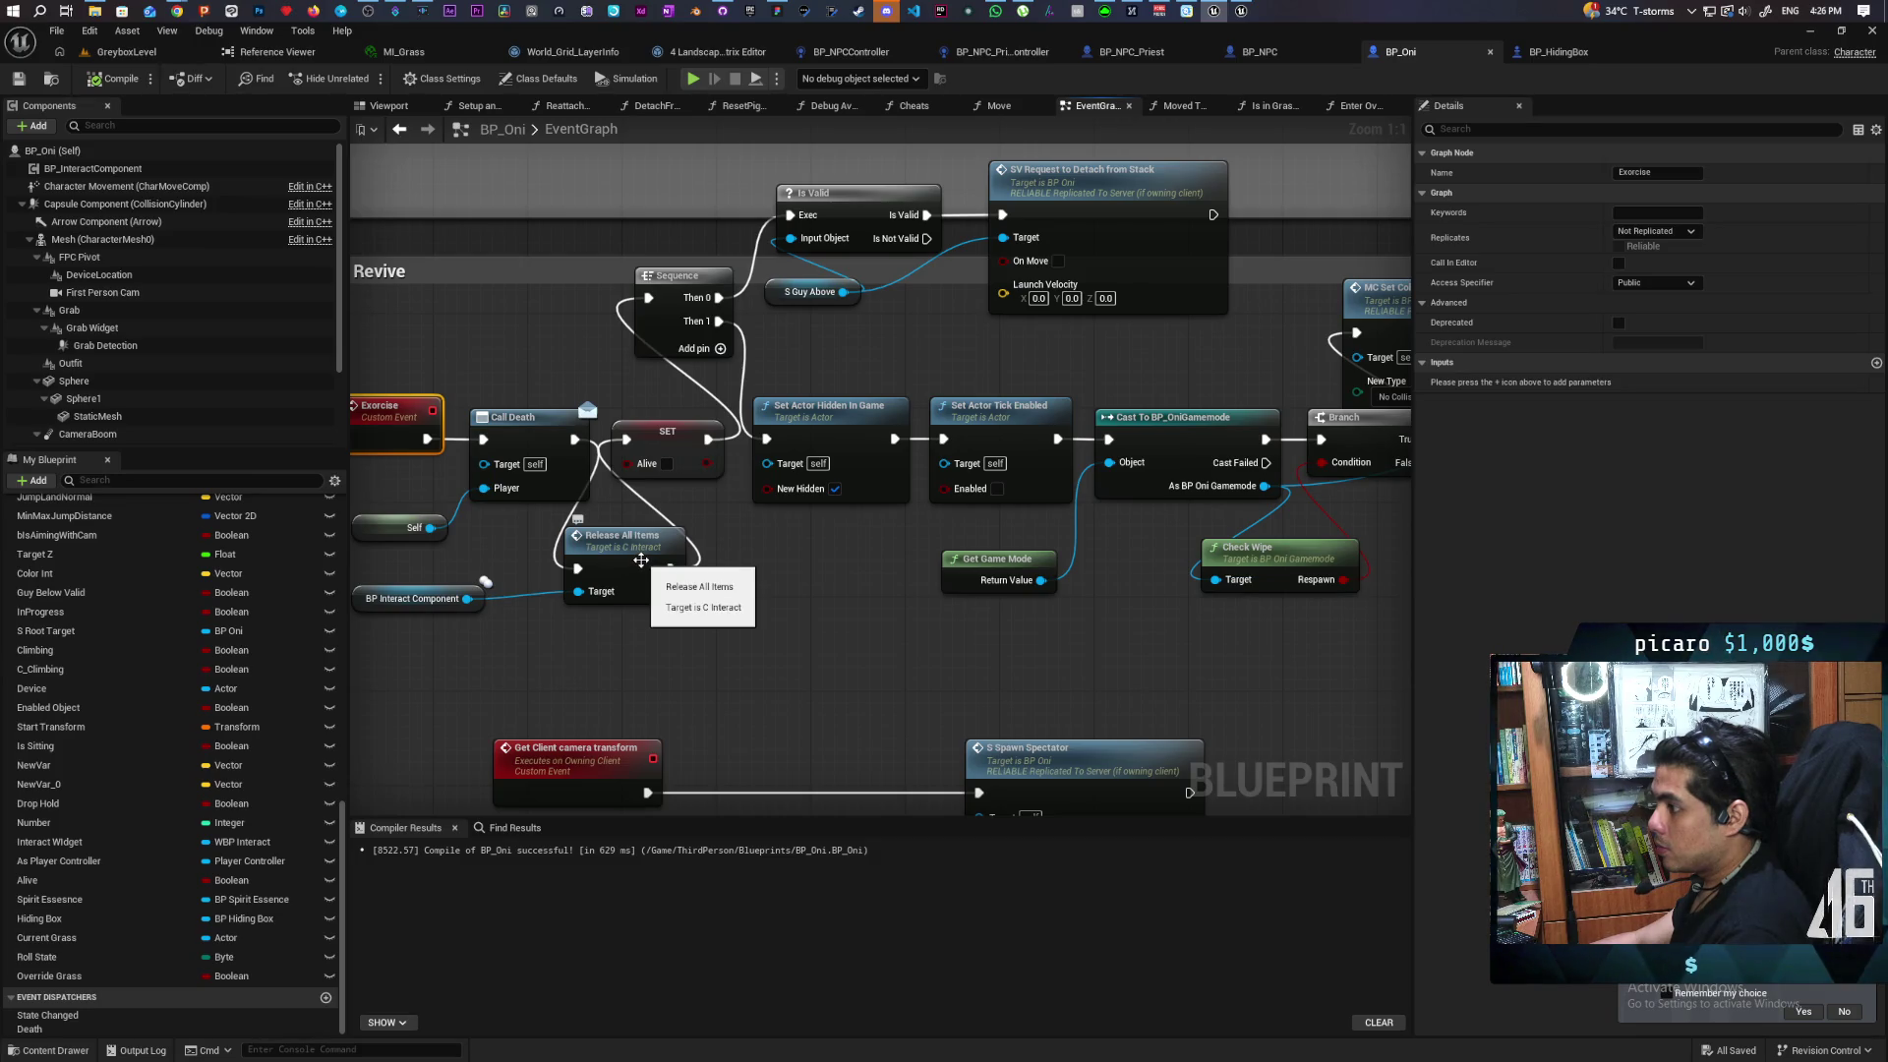
click(641, 560)
double_click(641, 560)
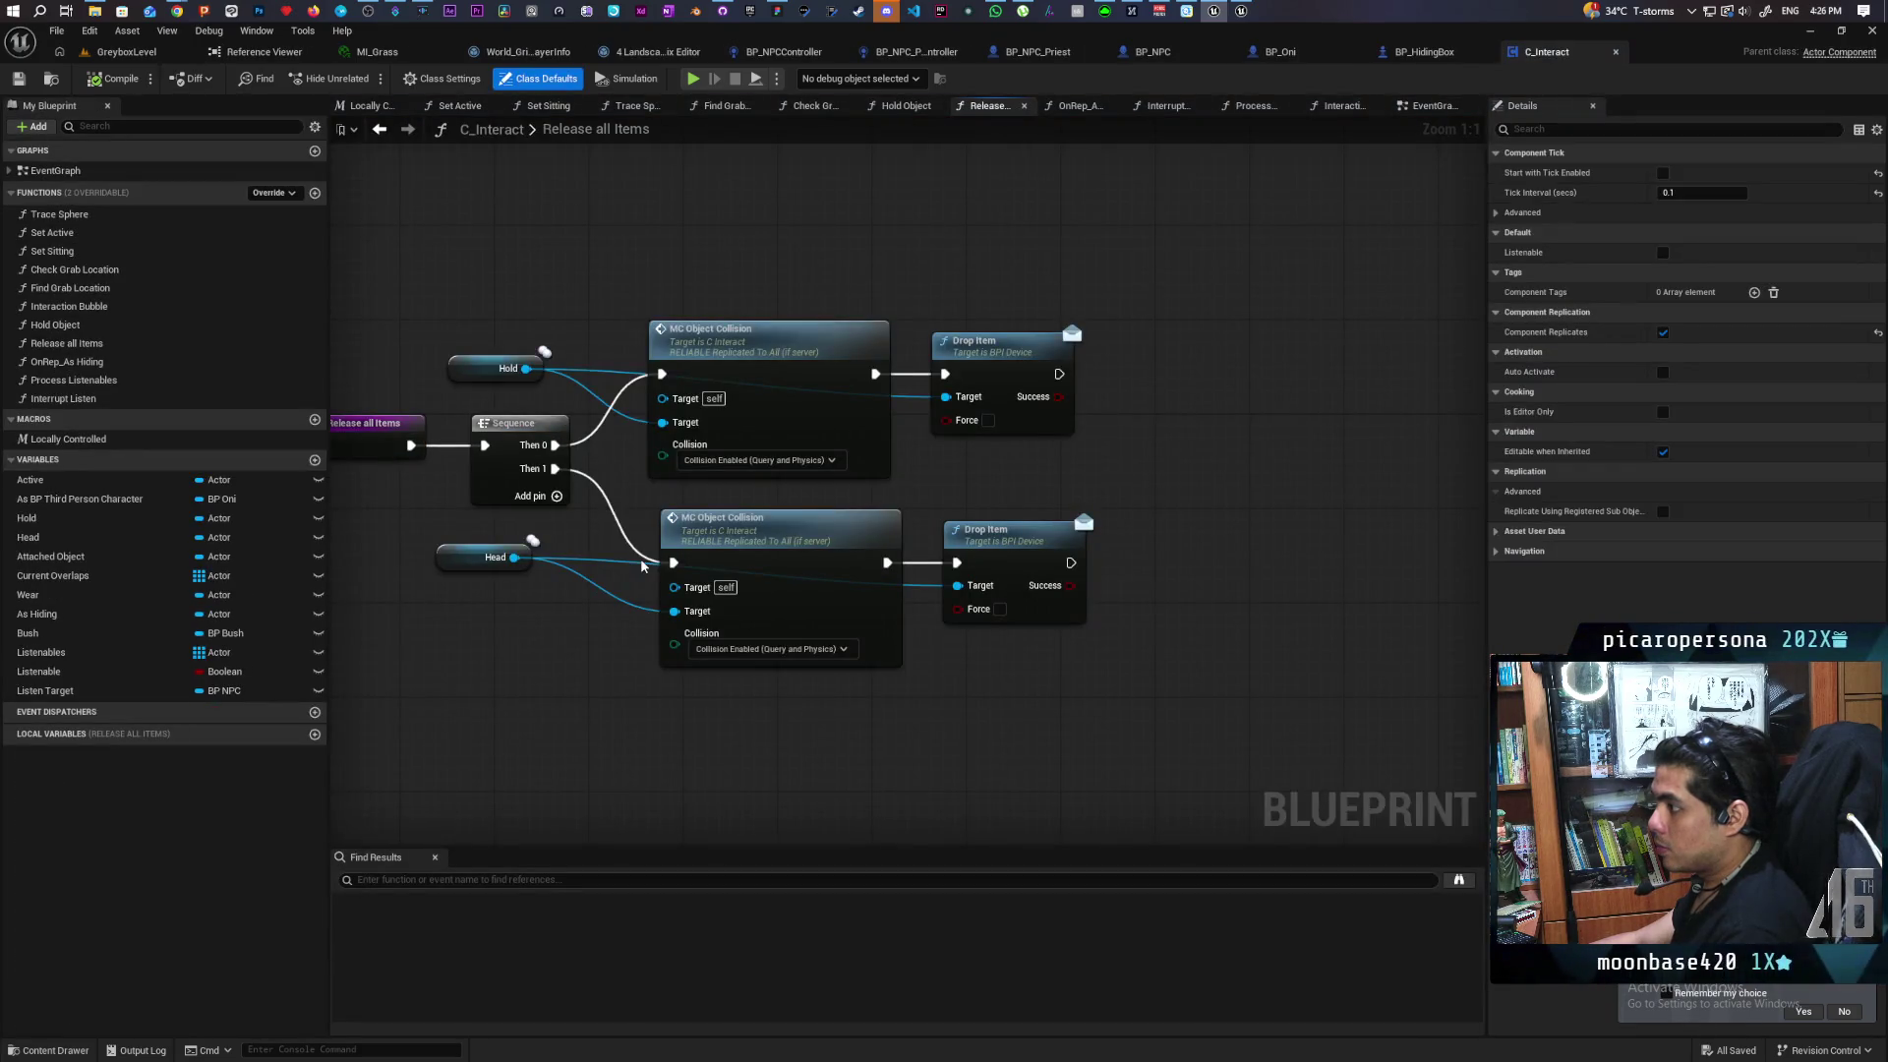
Search 'return' actions from the Hold pin without adding a node, then return to GreyboxLevel
mouse_move(645, 750)
mouse_down()
mouse_move(824, 705)
mouse_move(675, 734)
mouse_up()
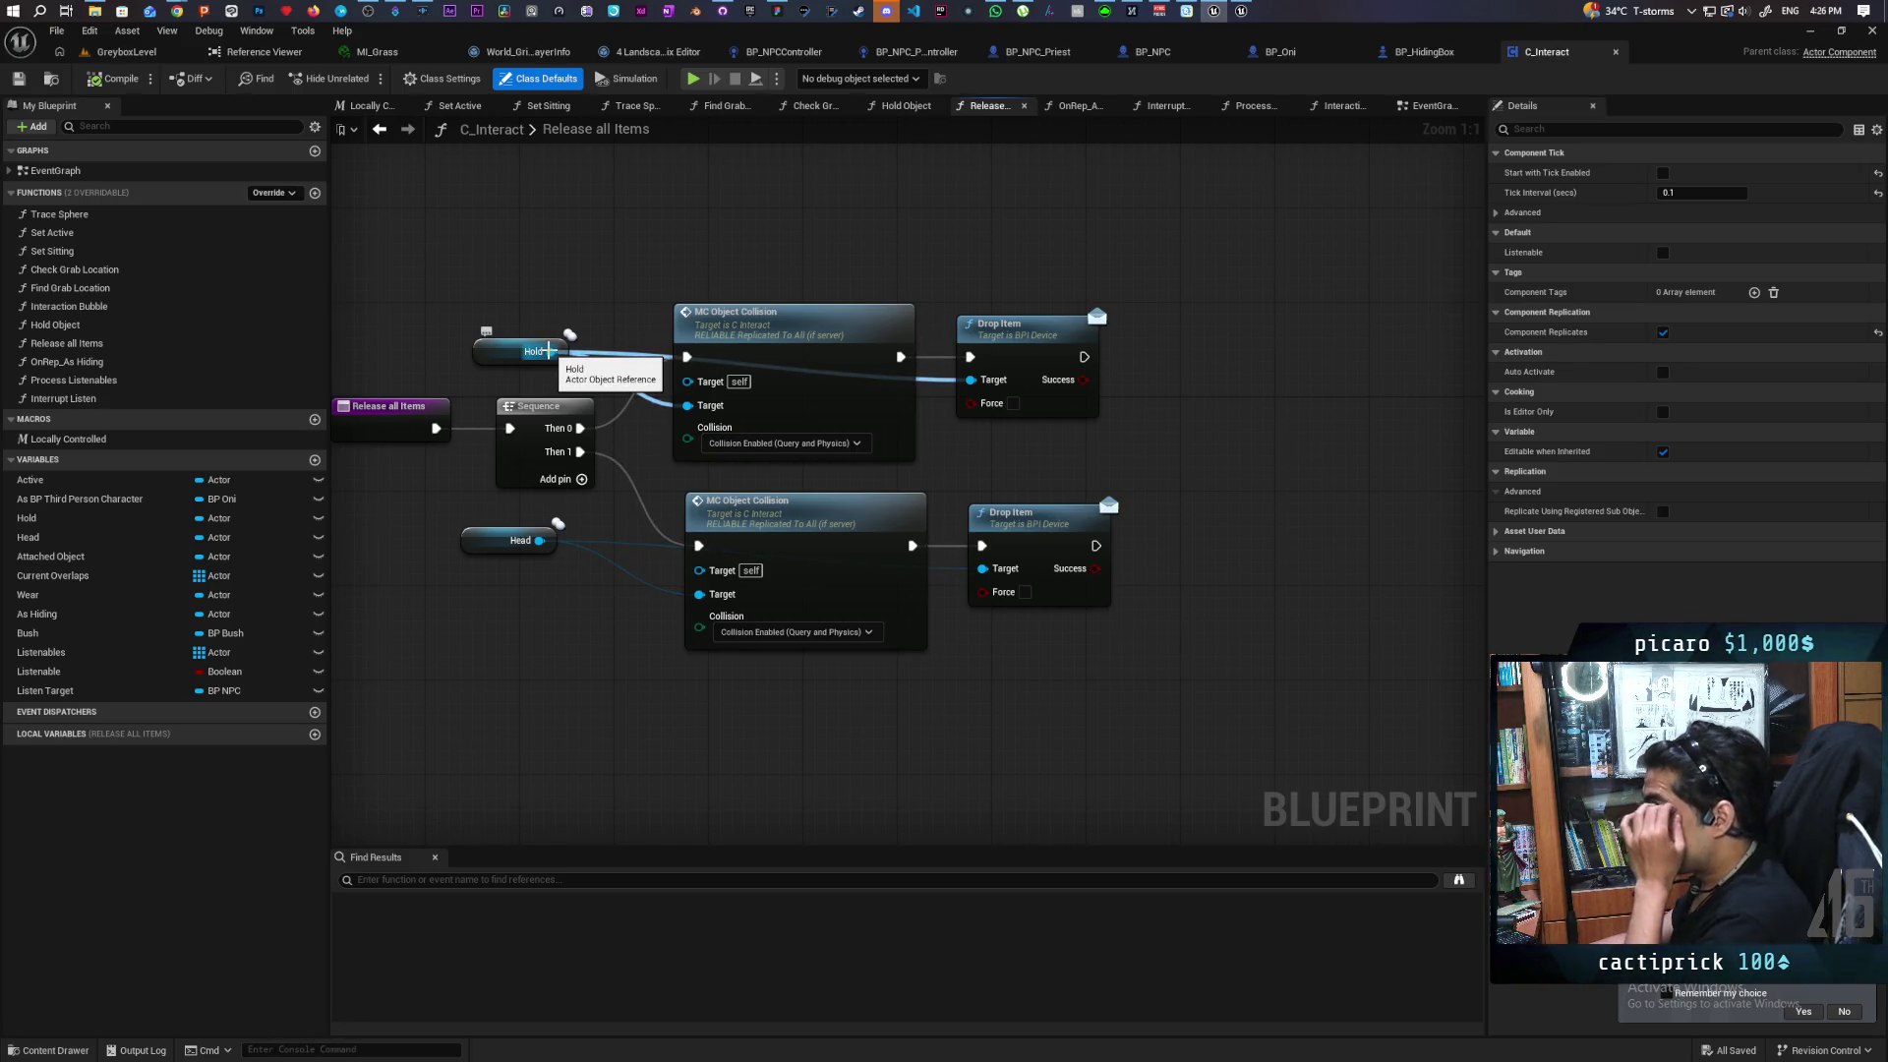
drag(550, 351, 772, 248)
text(return)
click(659, 219)
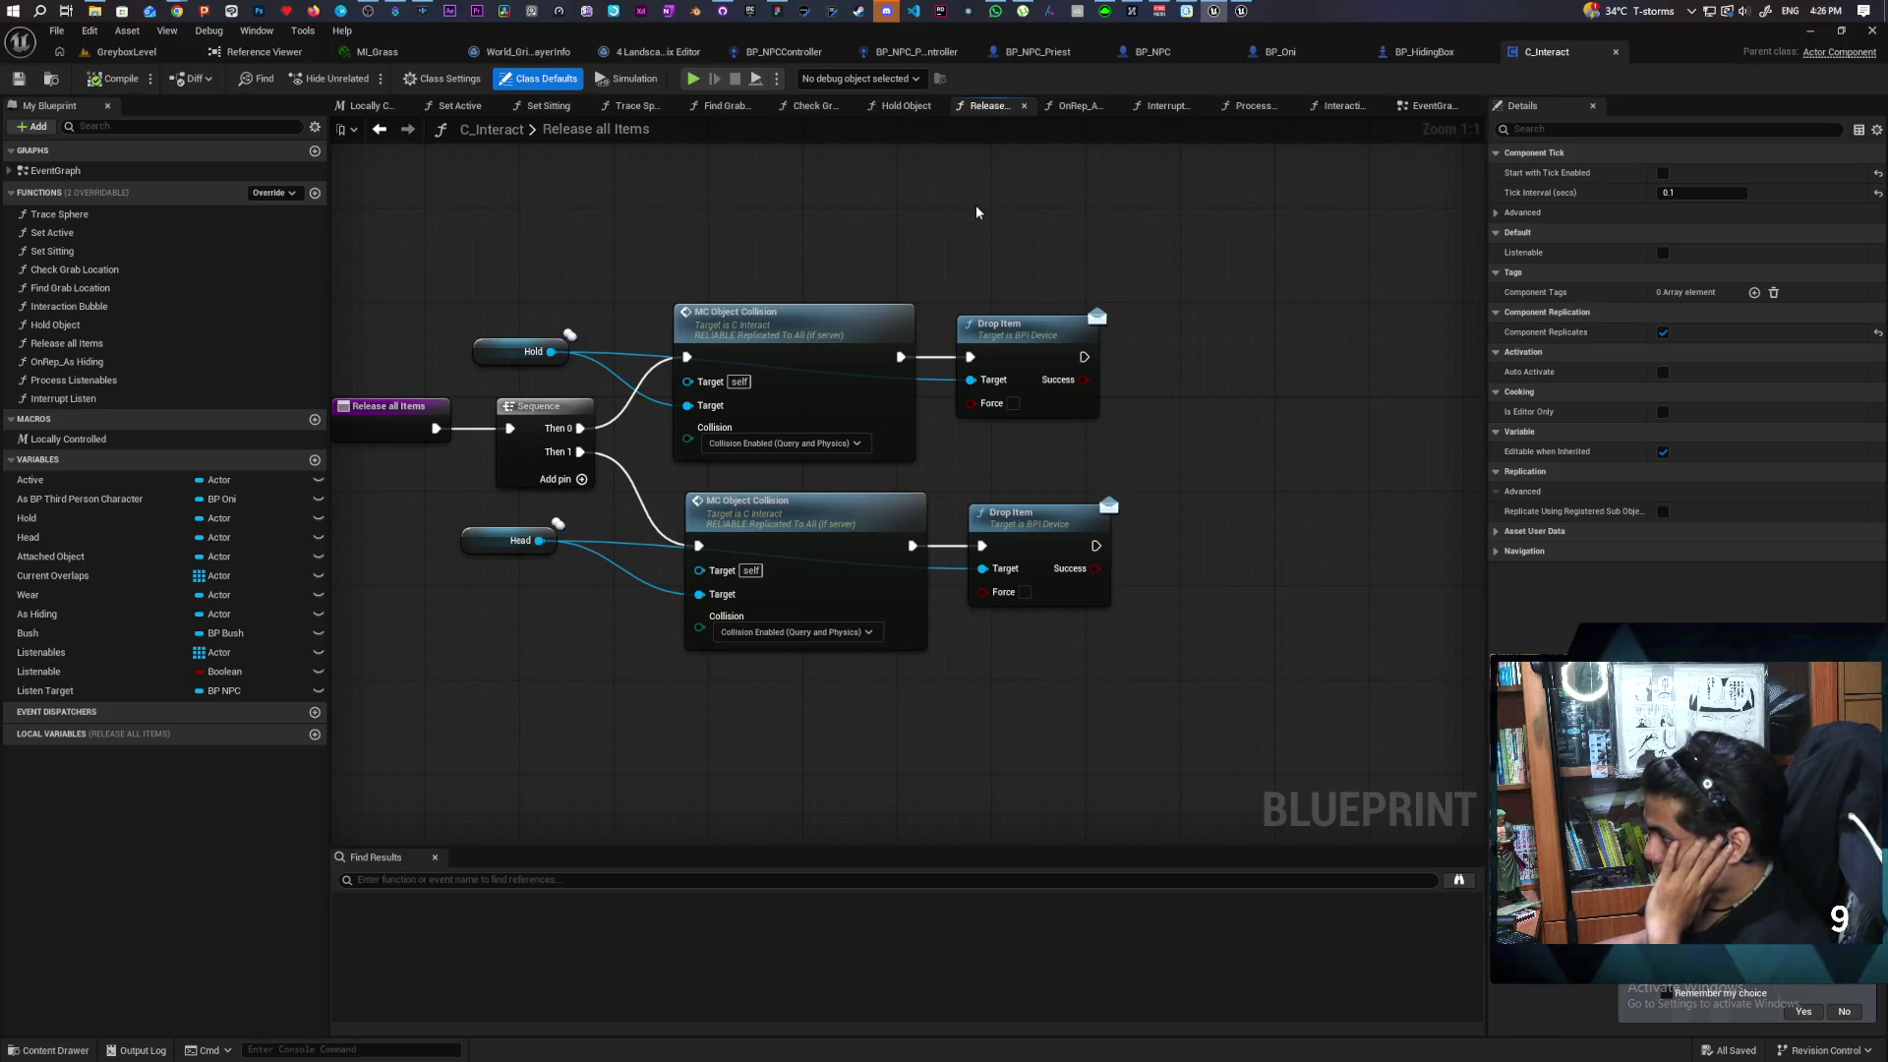
click(127, 51)
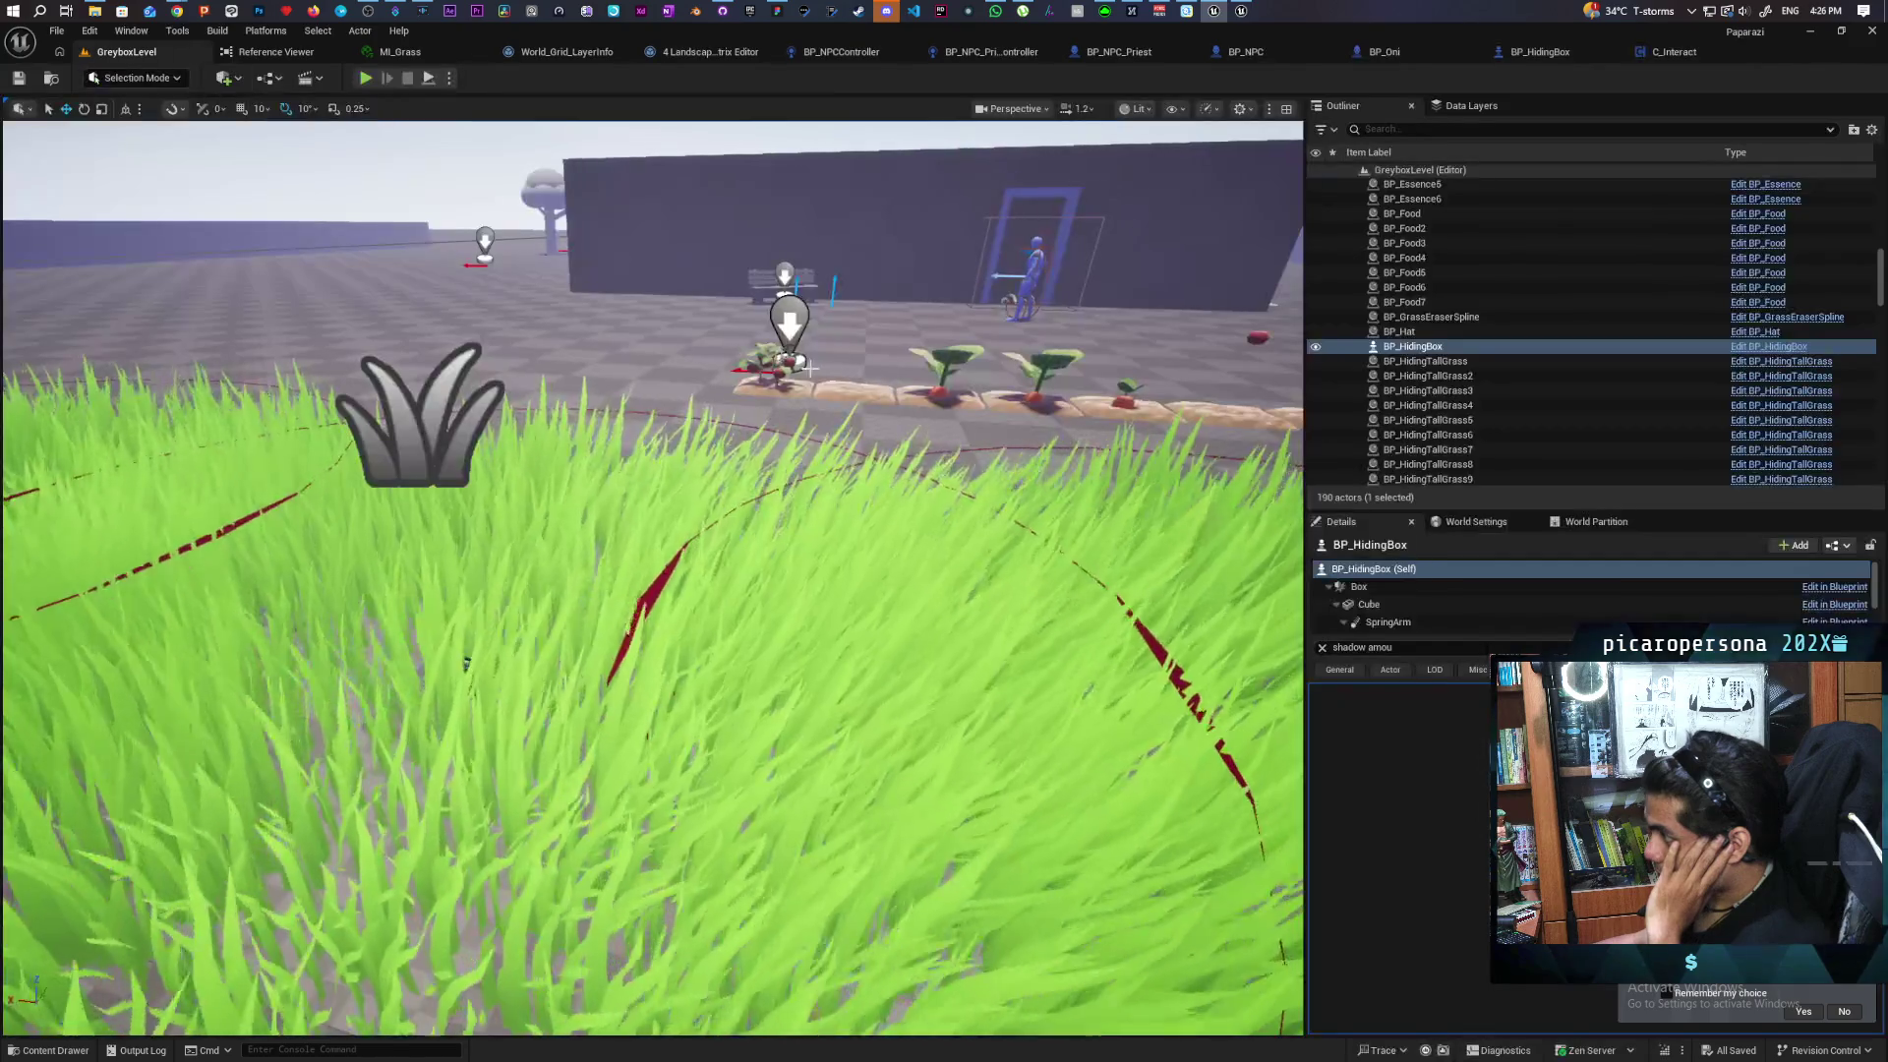
Select the BP_Food2 plant in the garden and focus the viewport on it
key(ctrl+space)
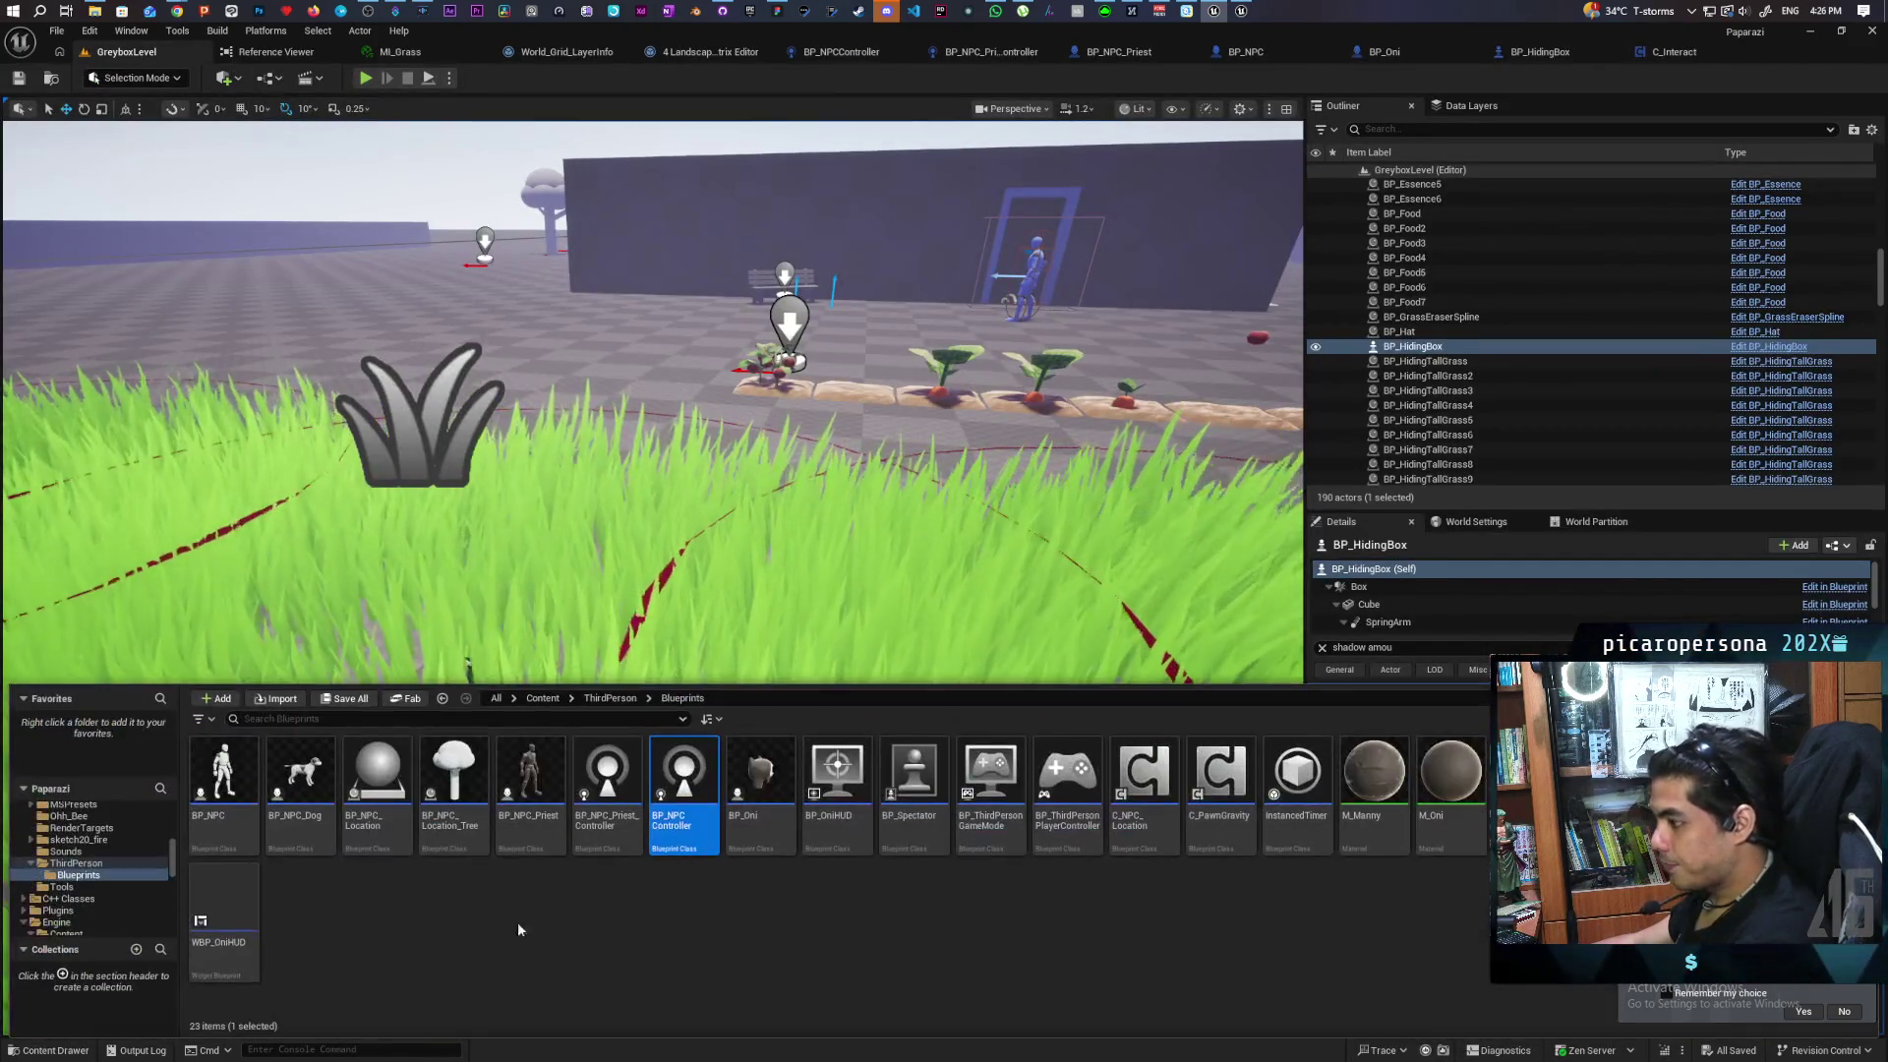
key(f)
click(462, 682)
key(f)
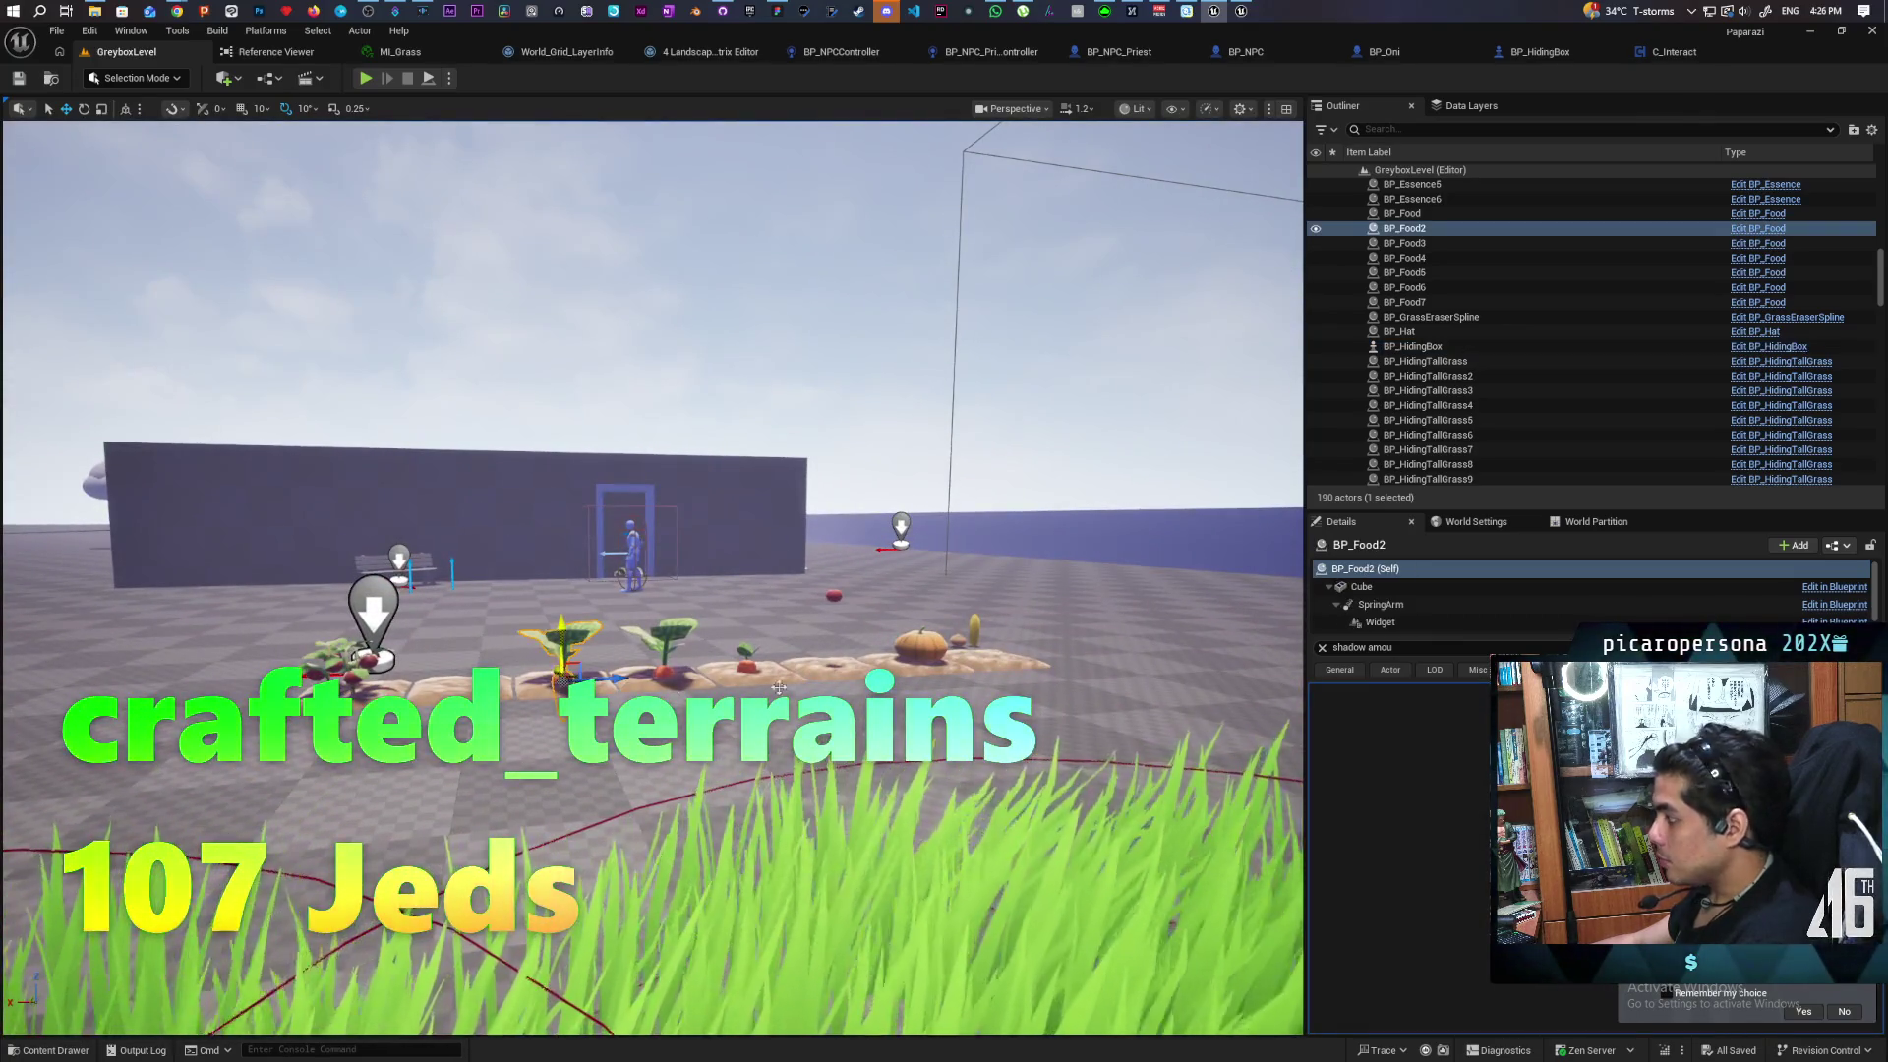
Open BP_ObjectBase from Interactables and follow Event Set Widget Hidden to its interface
key(ctrl+b)
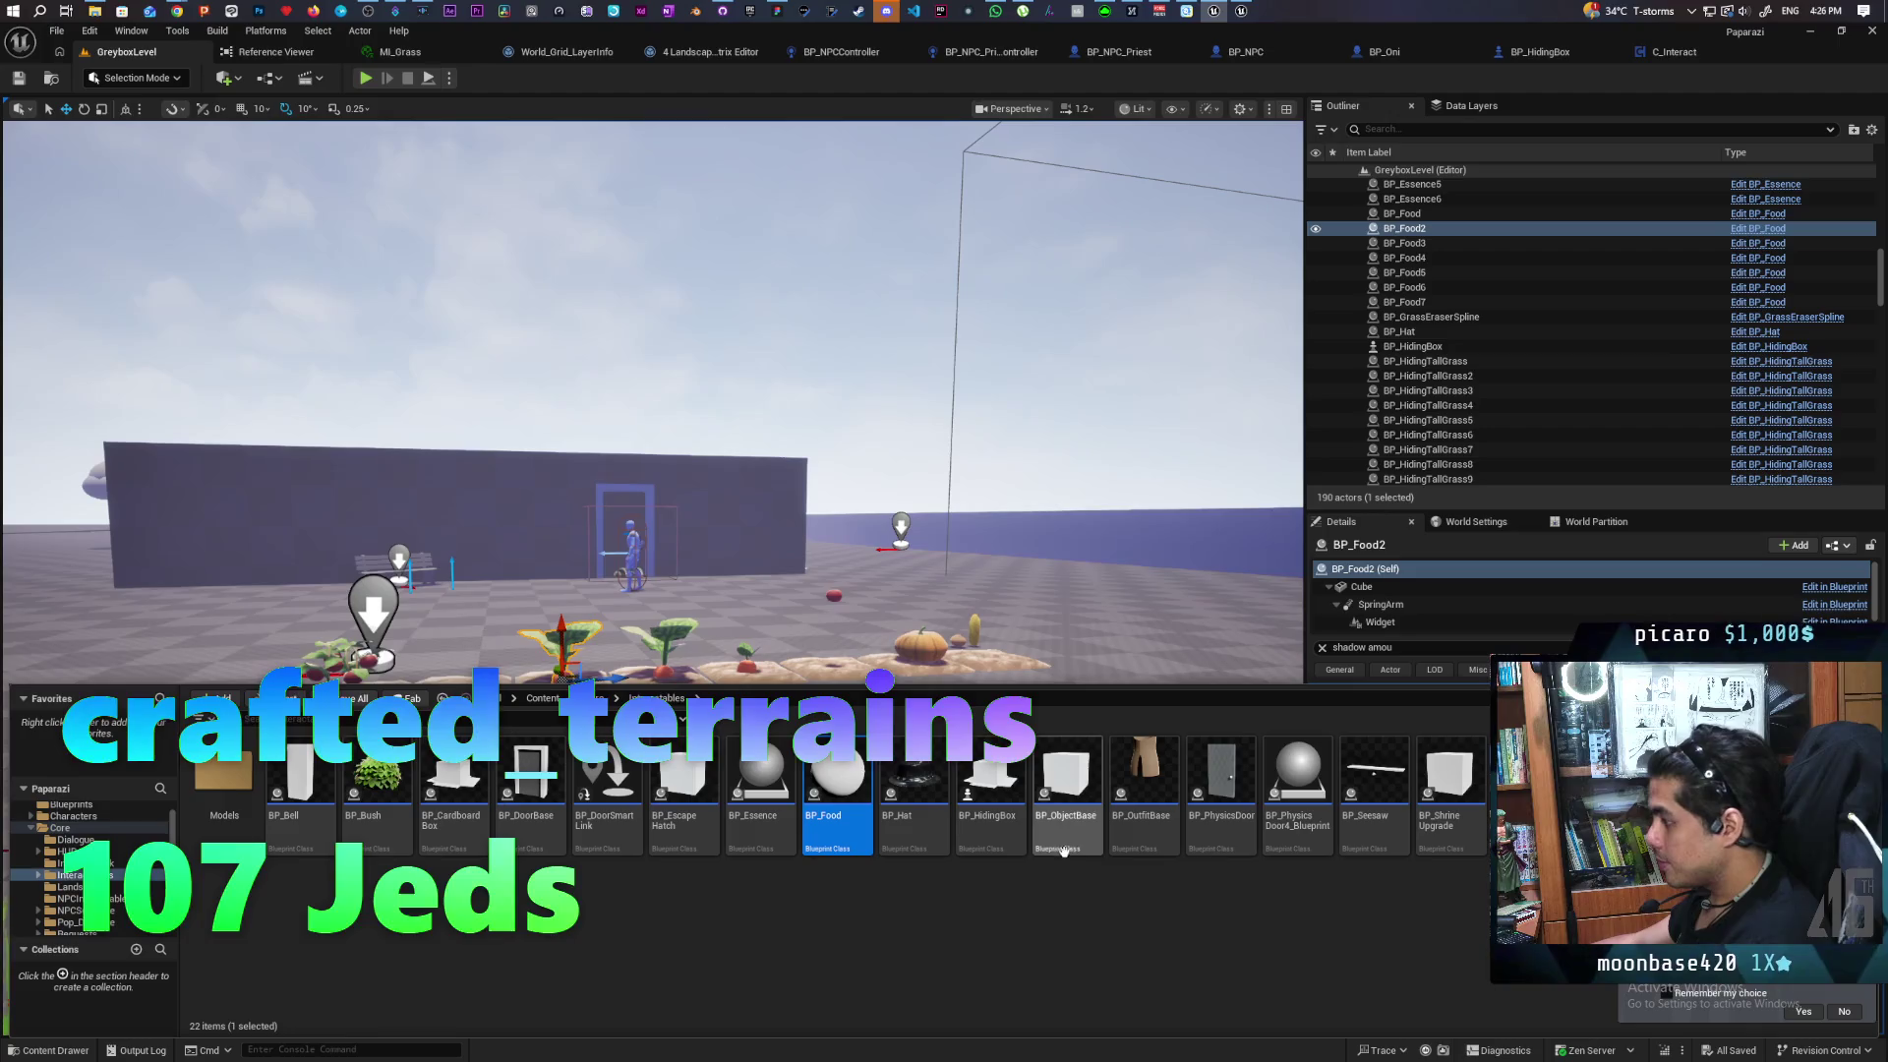
click(1088, 793)
double_click(1090, 790)
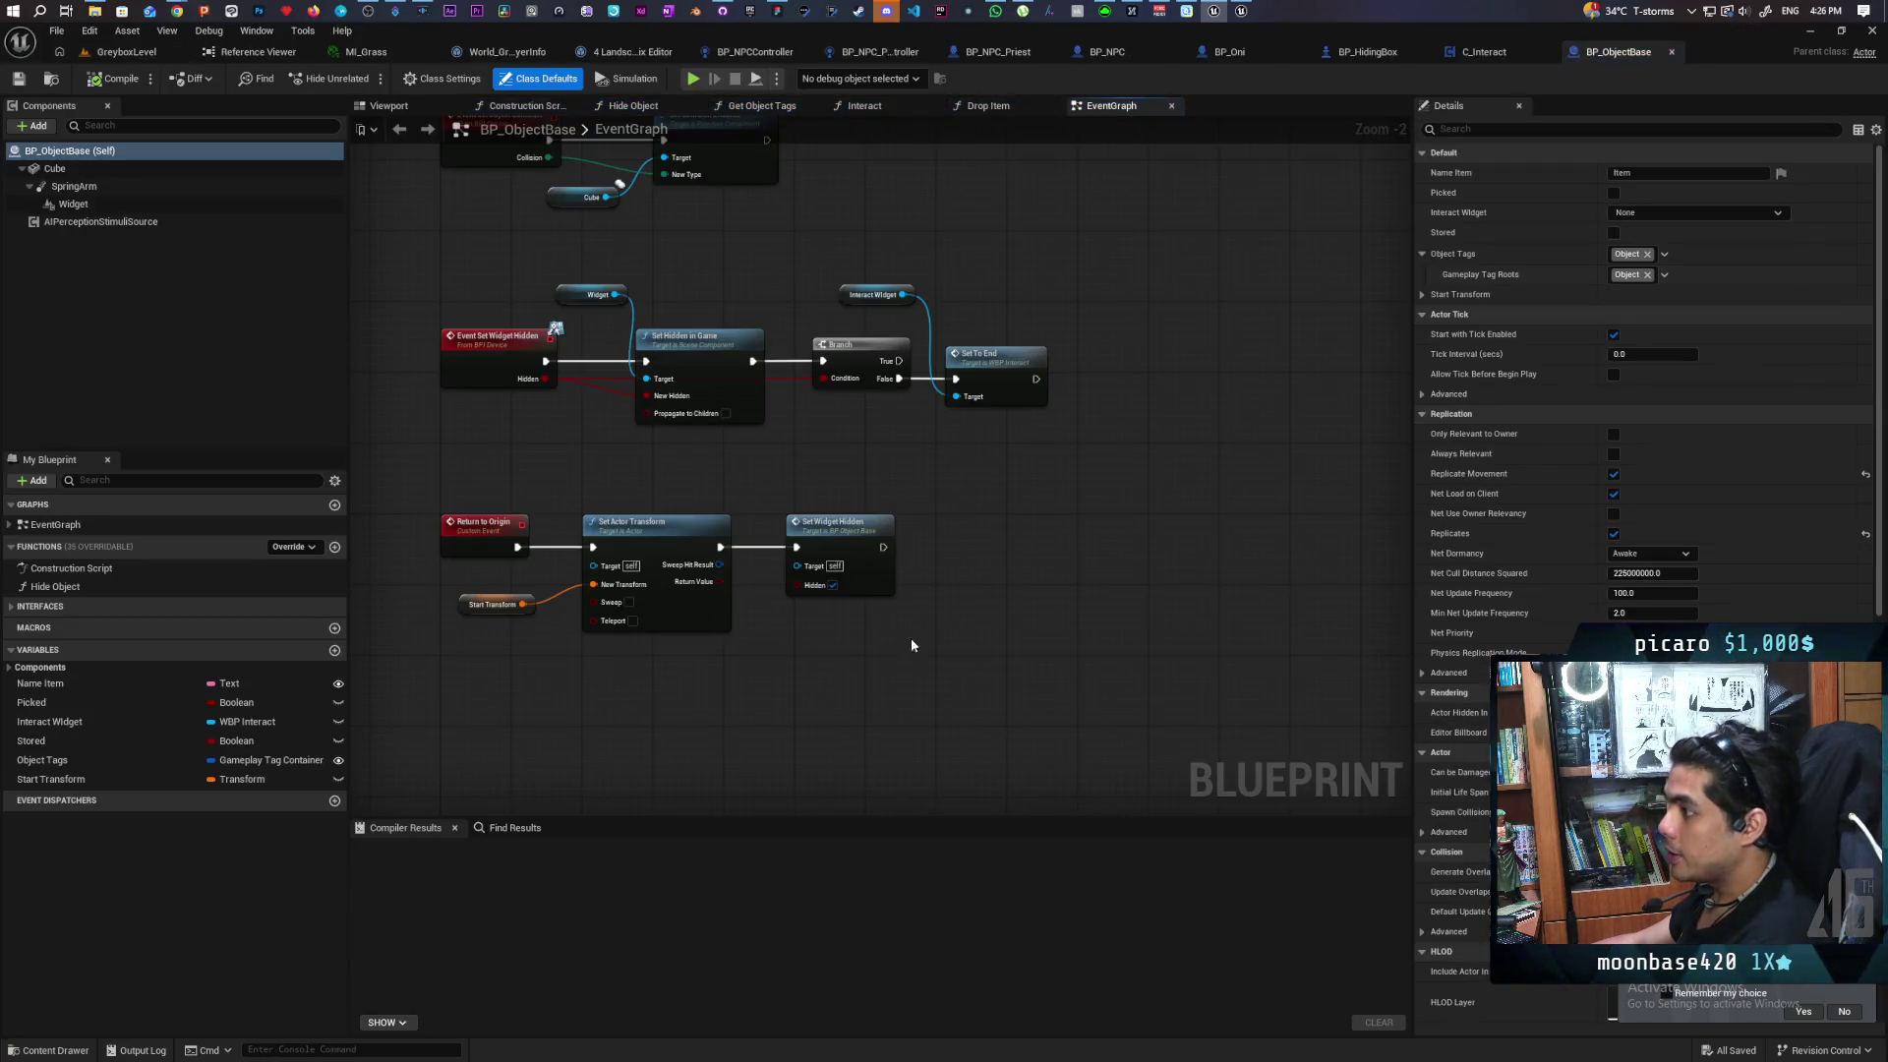
drag(456, 493, 971, 664)
click(940, 694)
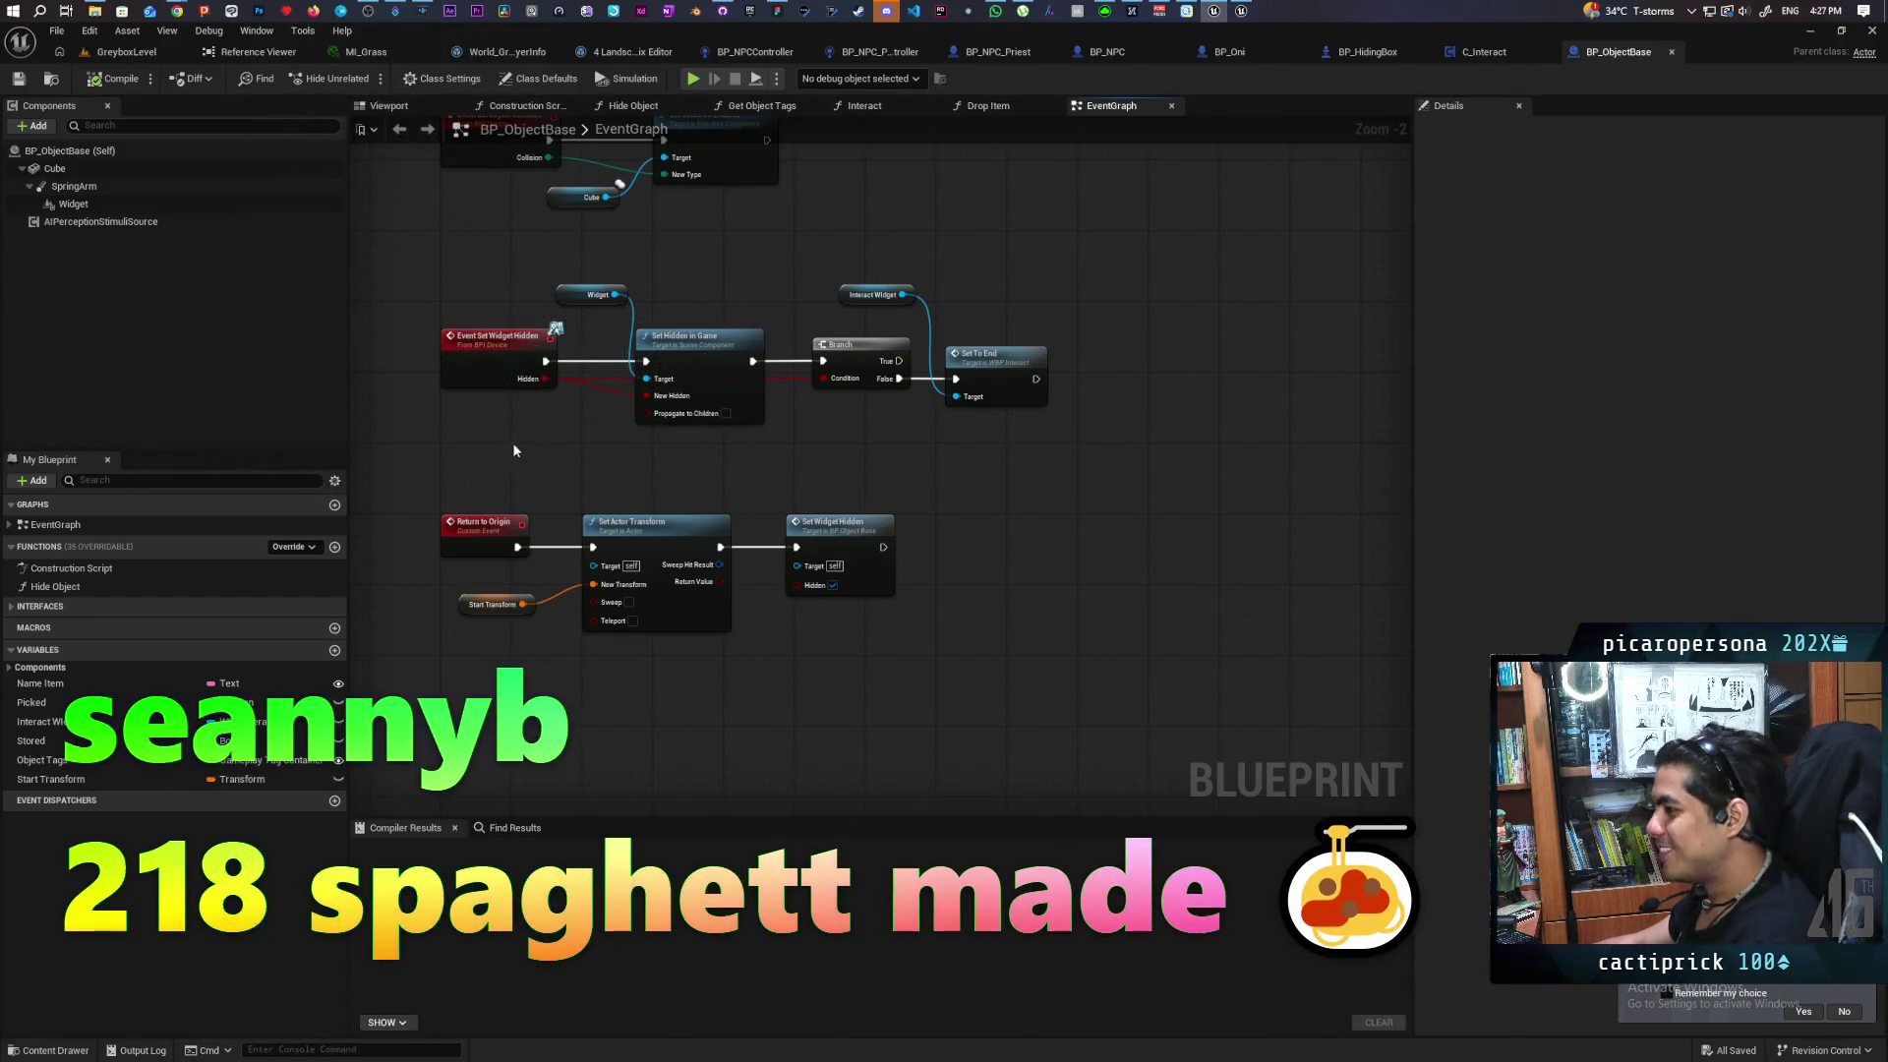
click(483, 369)
double_click(482, 370)
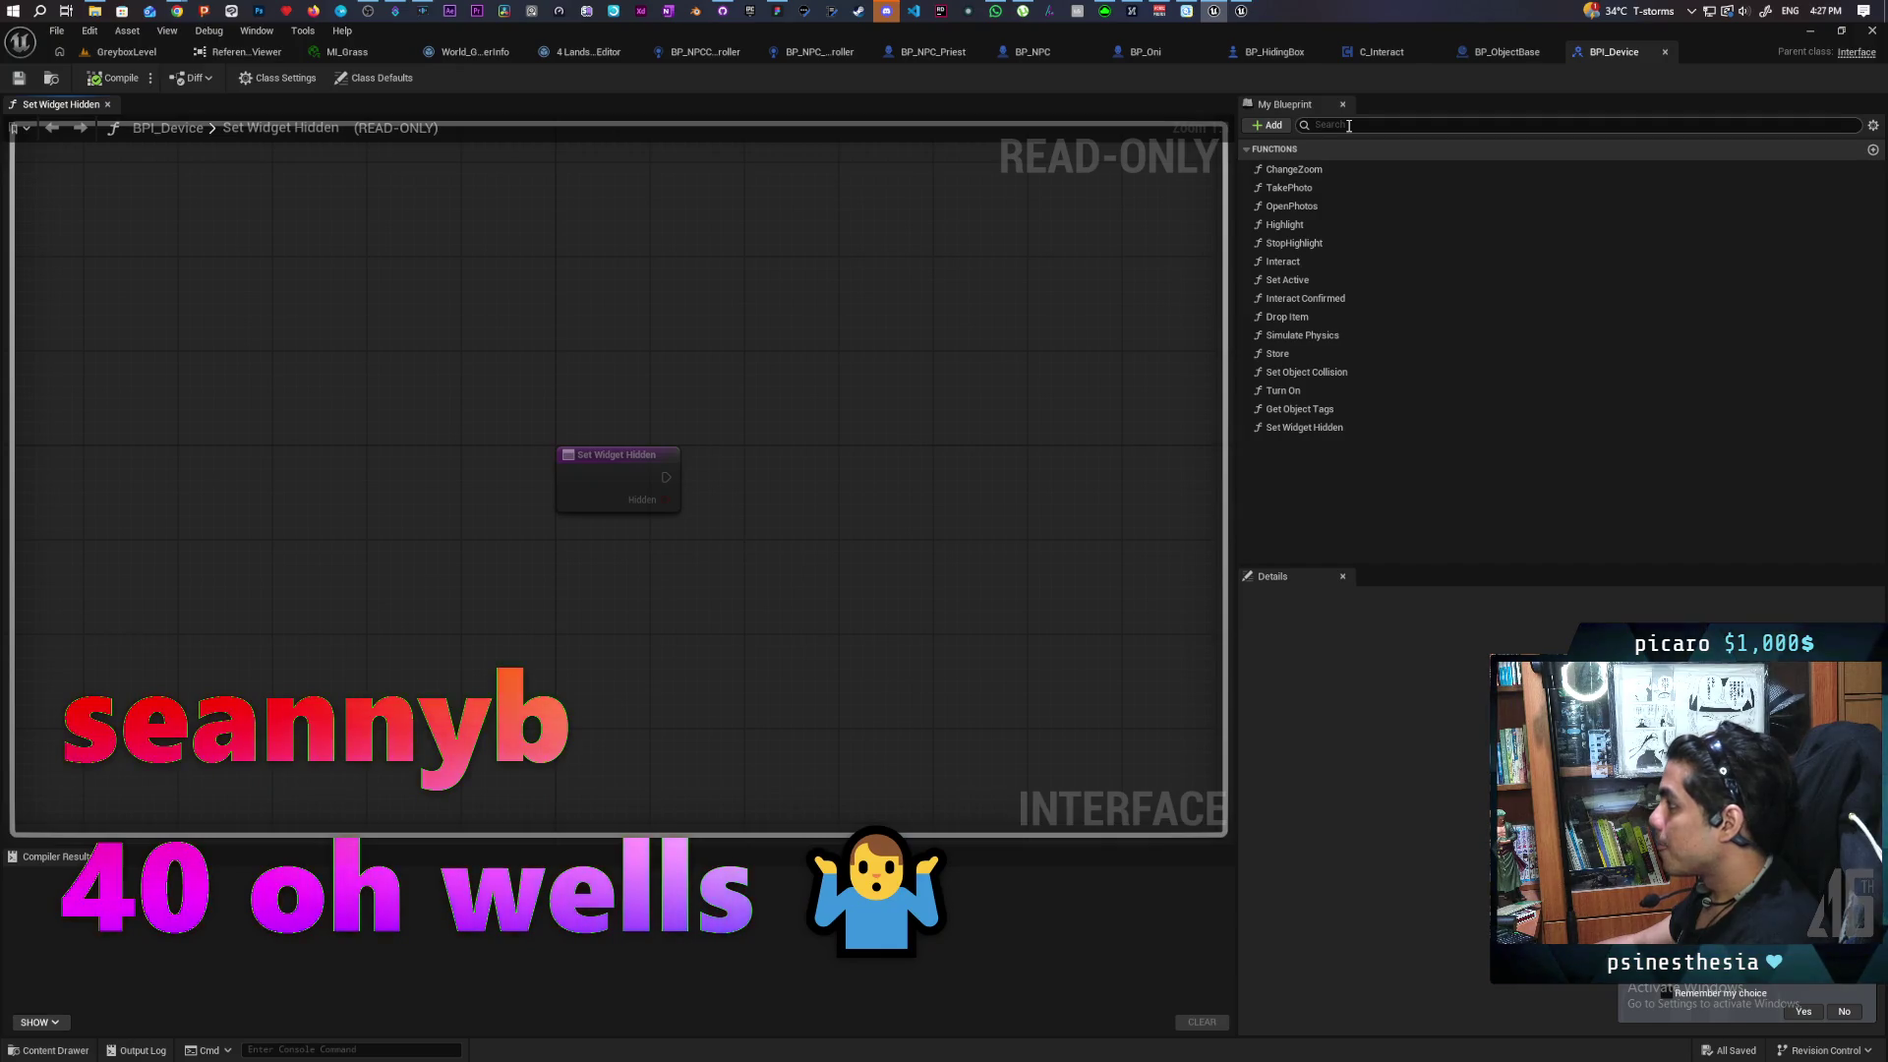
Add a new function named 'Return to Origin' to the BPI_Device interface
click(1276, 125)
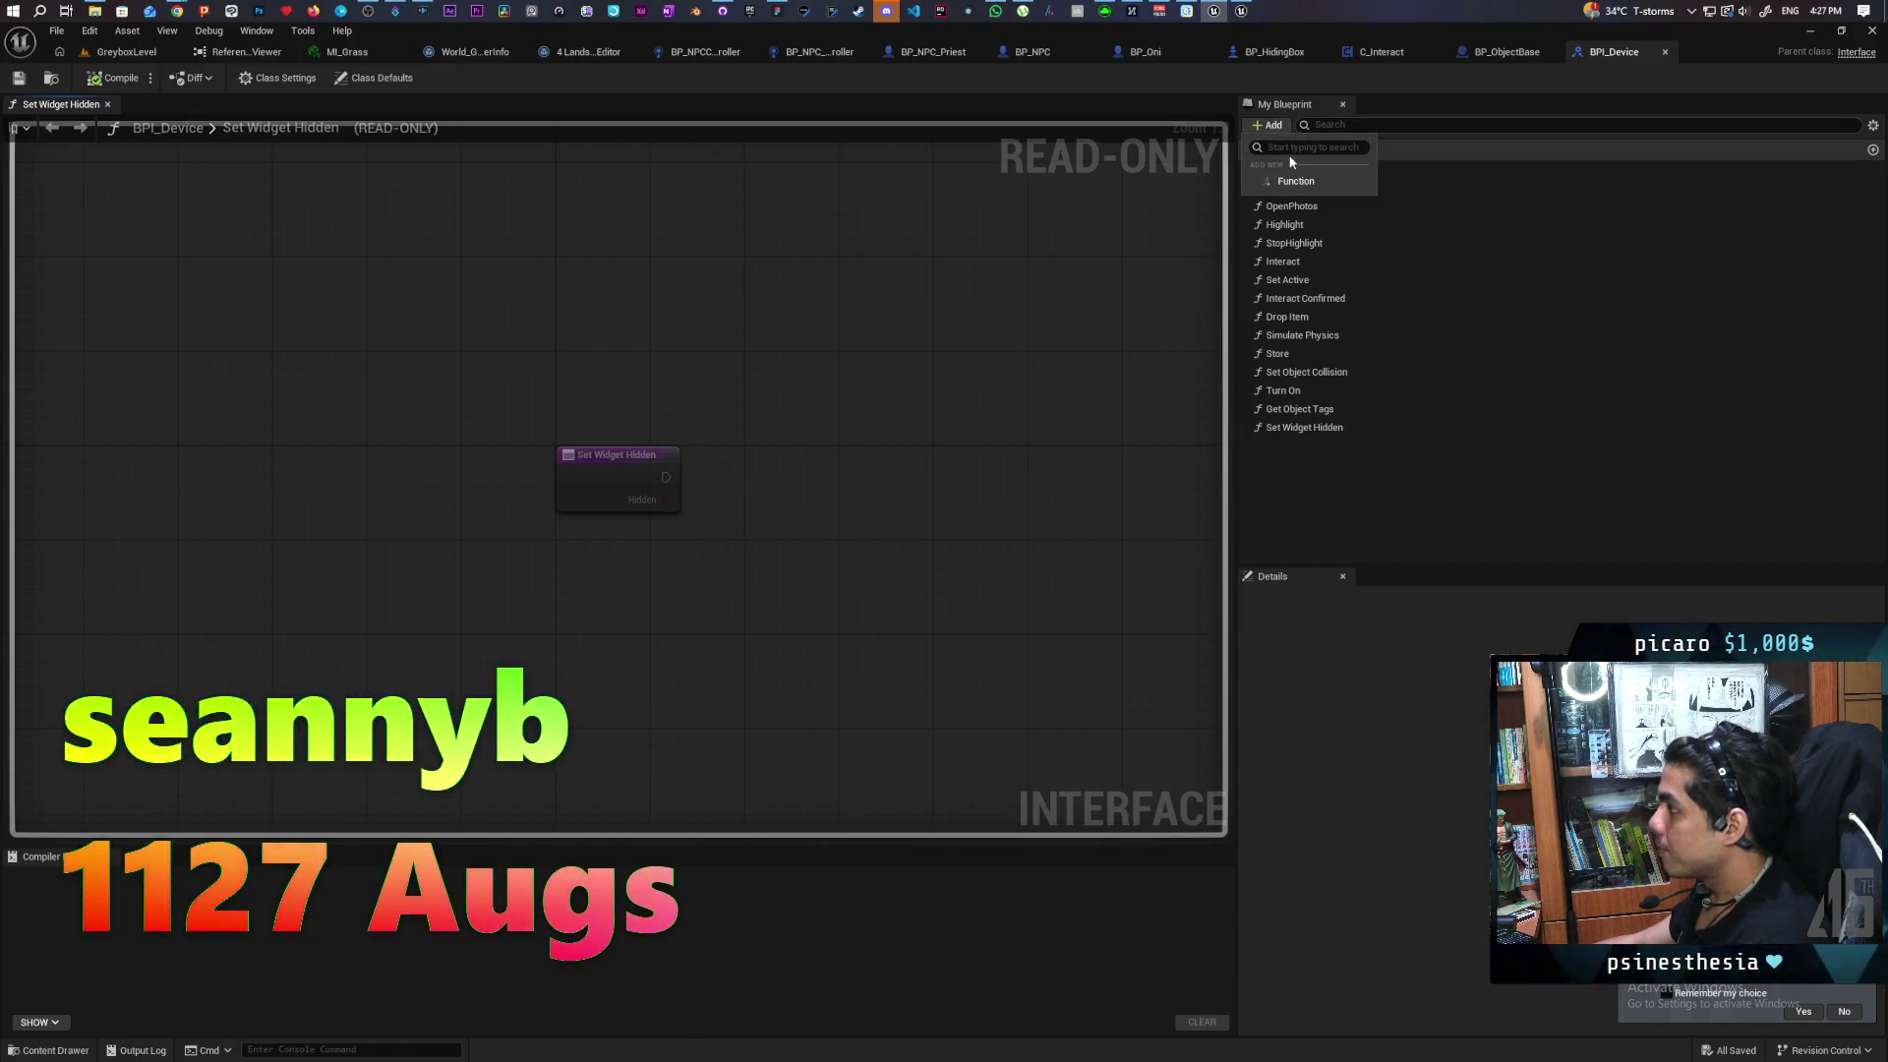
click(1296, 181)
text(re)
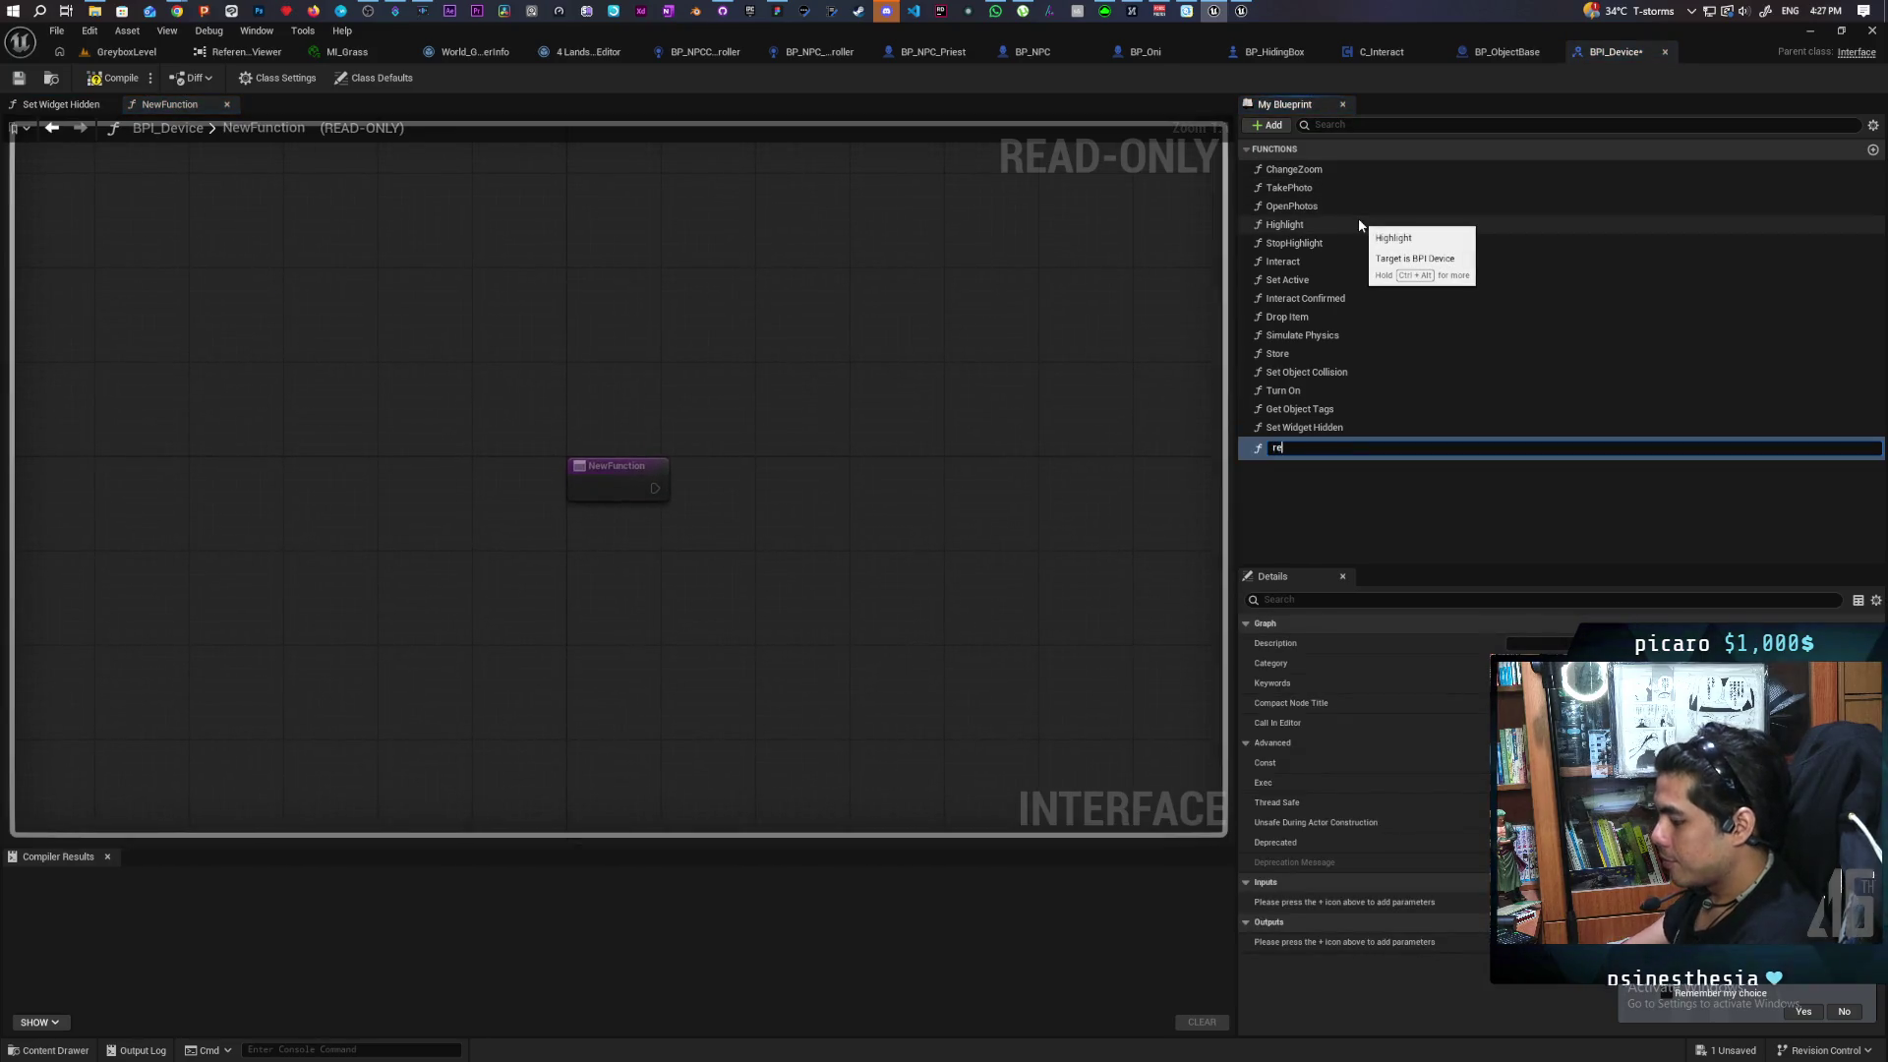
text(turn to)
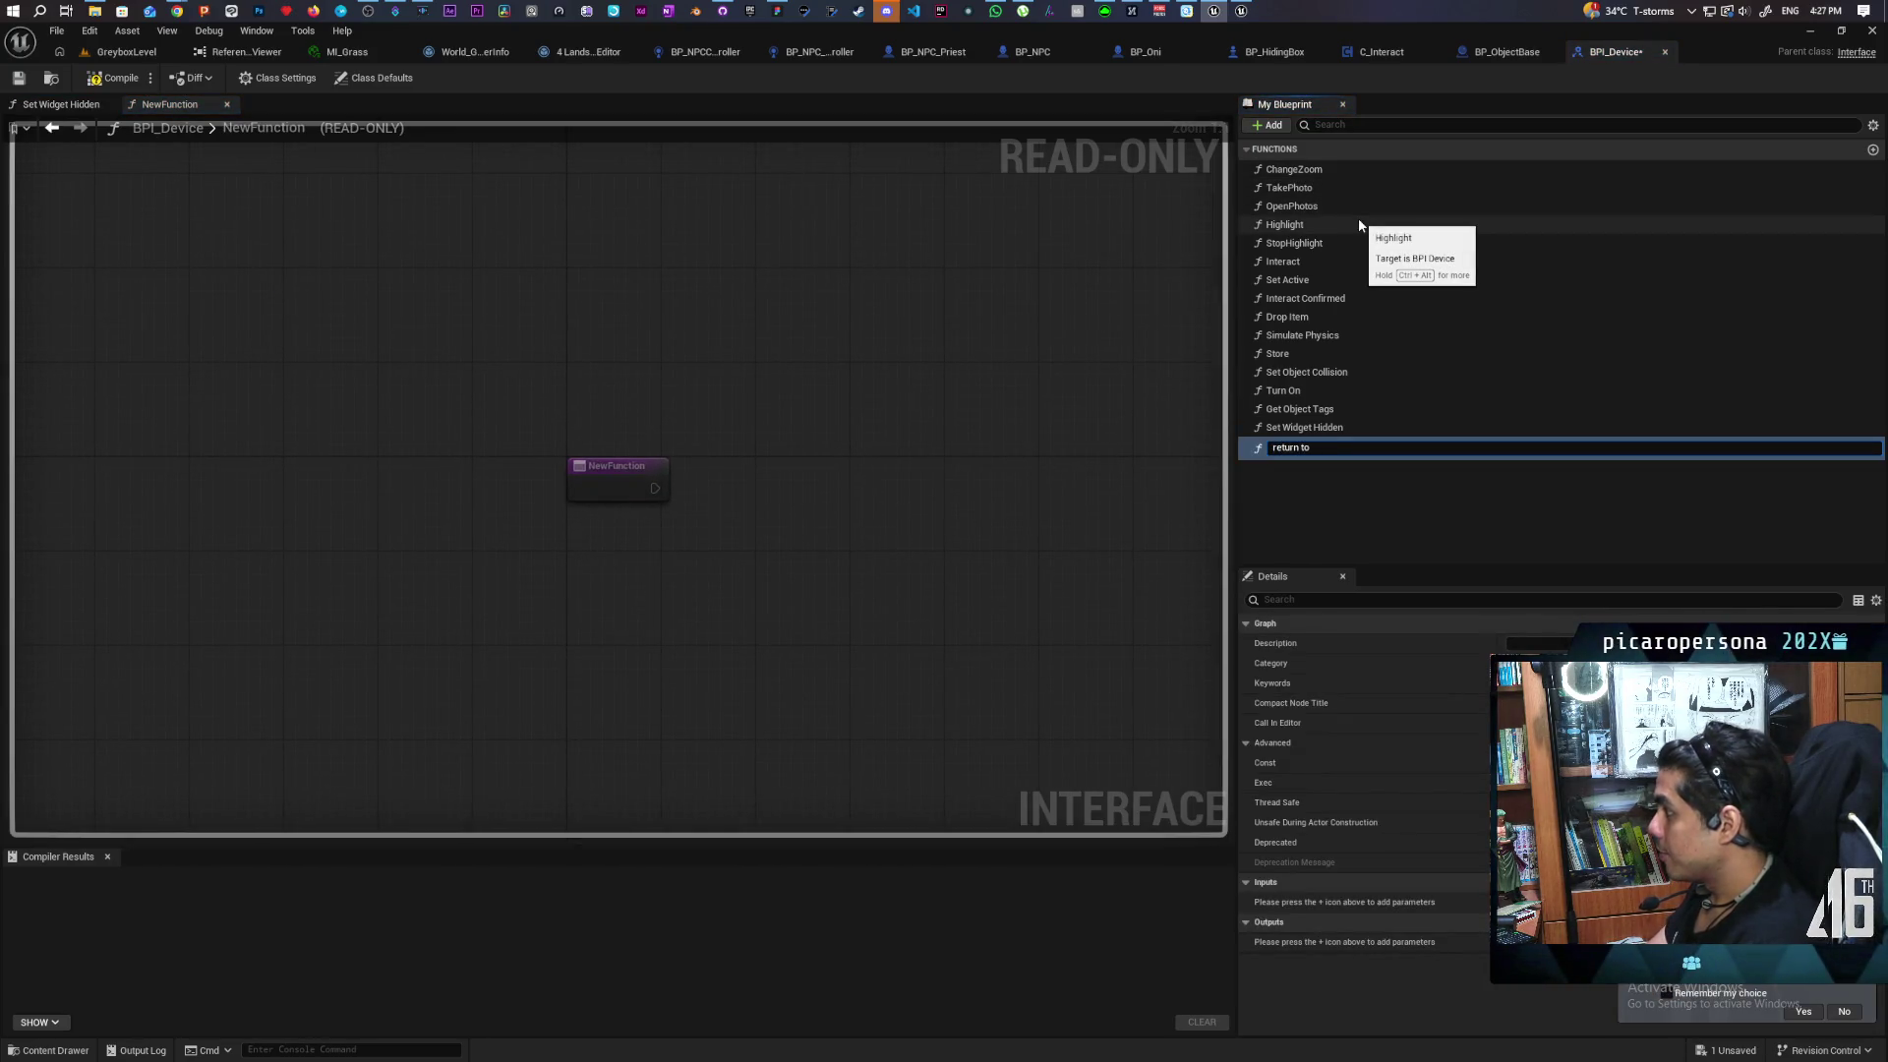
text( origin)
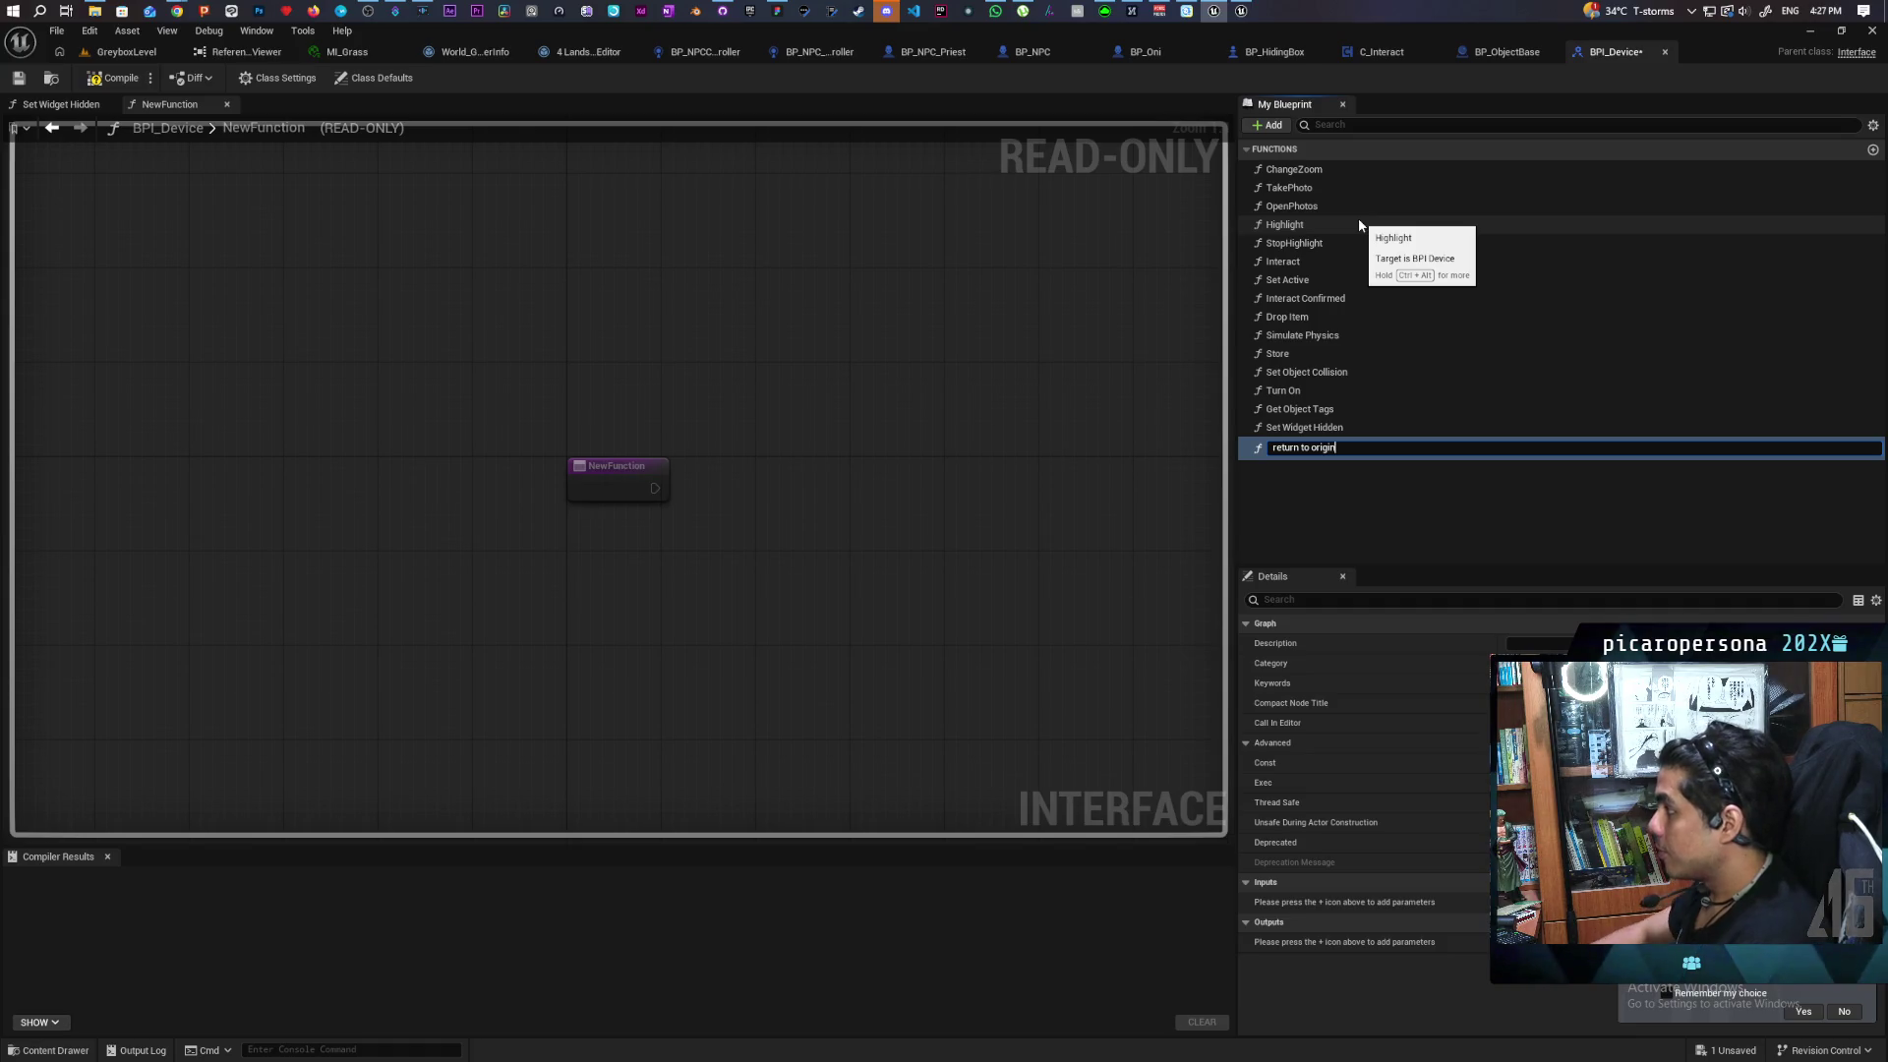
key(Right)
key(Right)
key(Right)
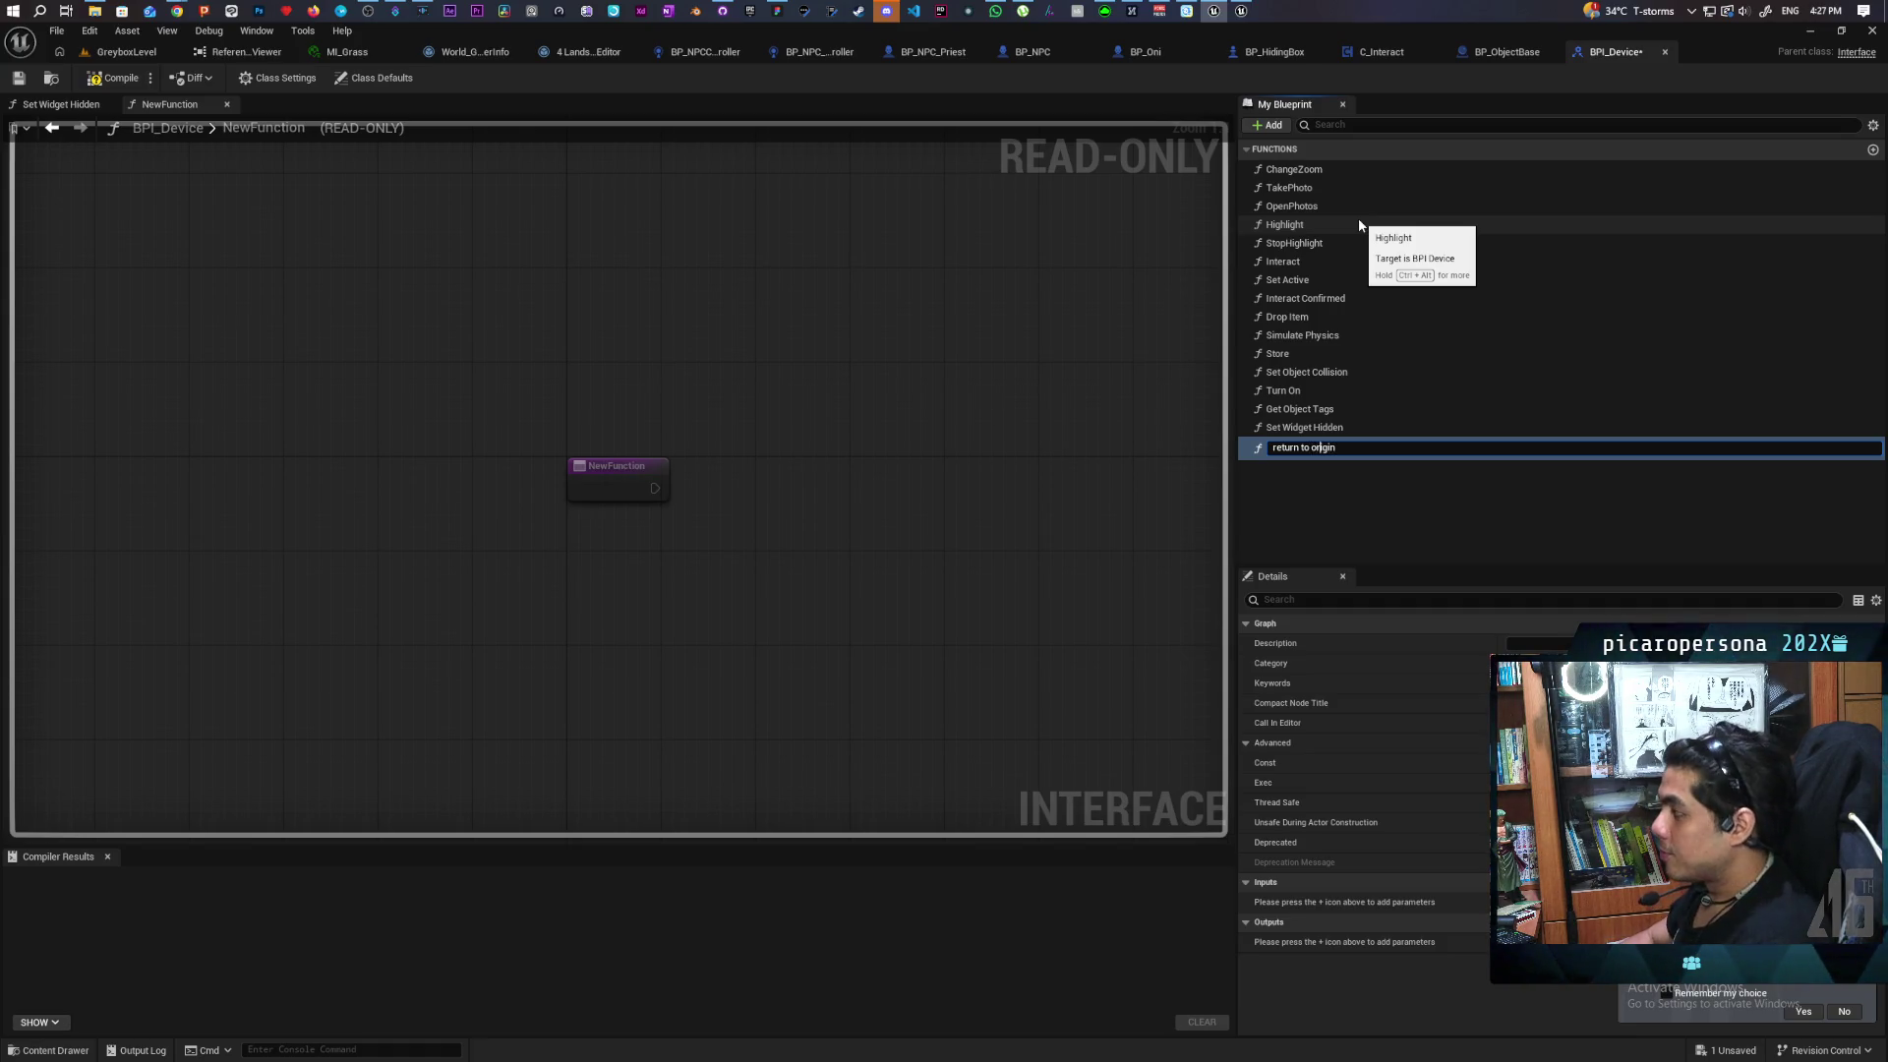
key(BackSpace)
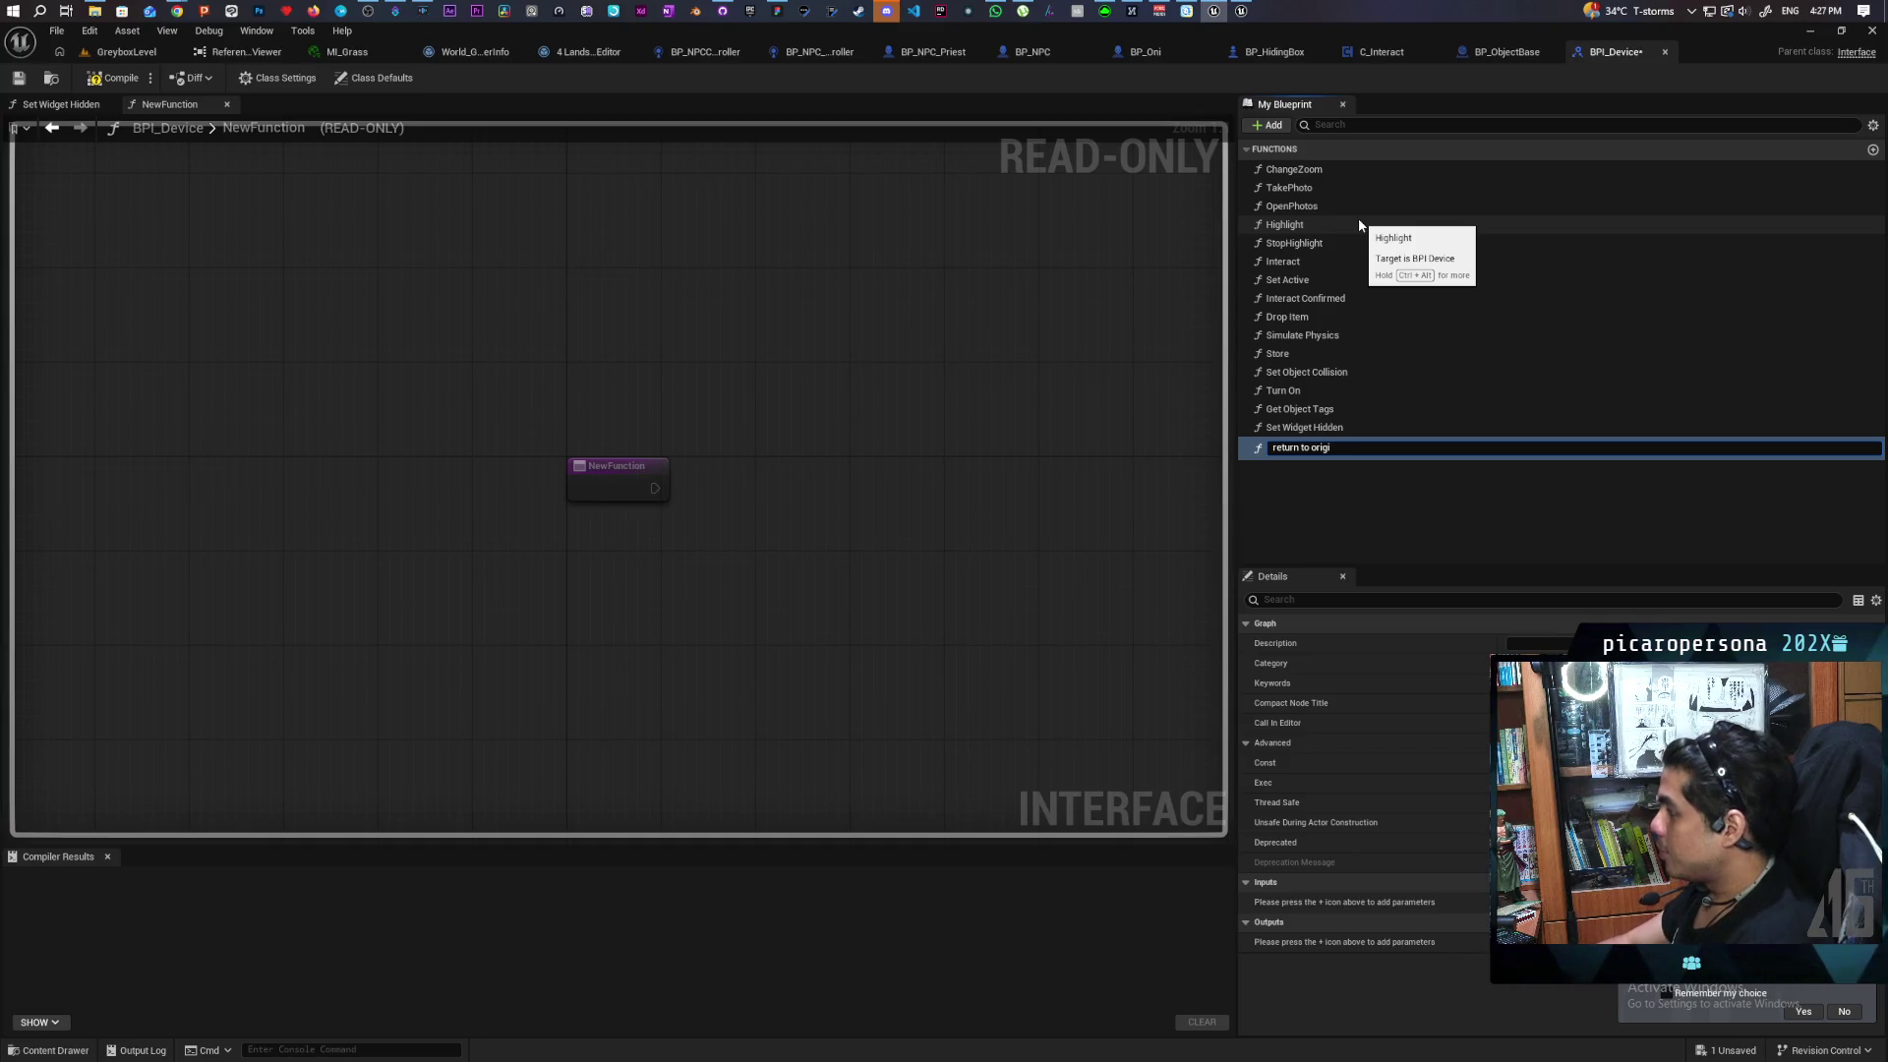
key(BackSpace)
text(R)
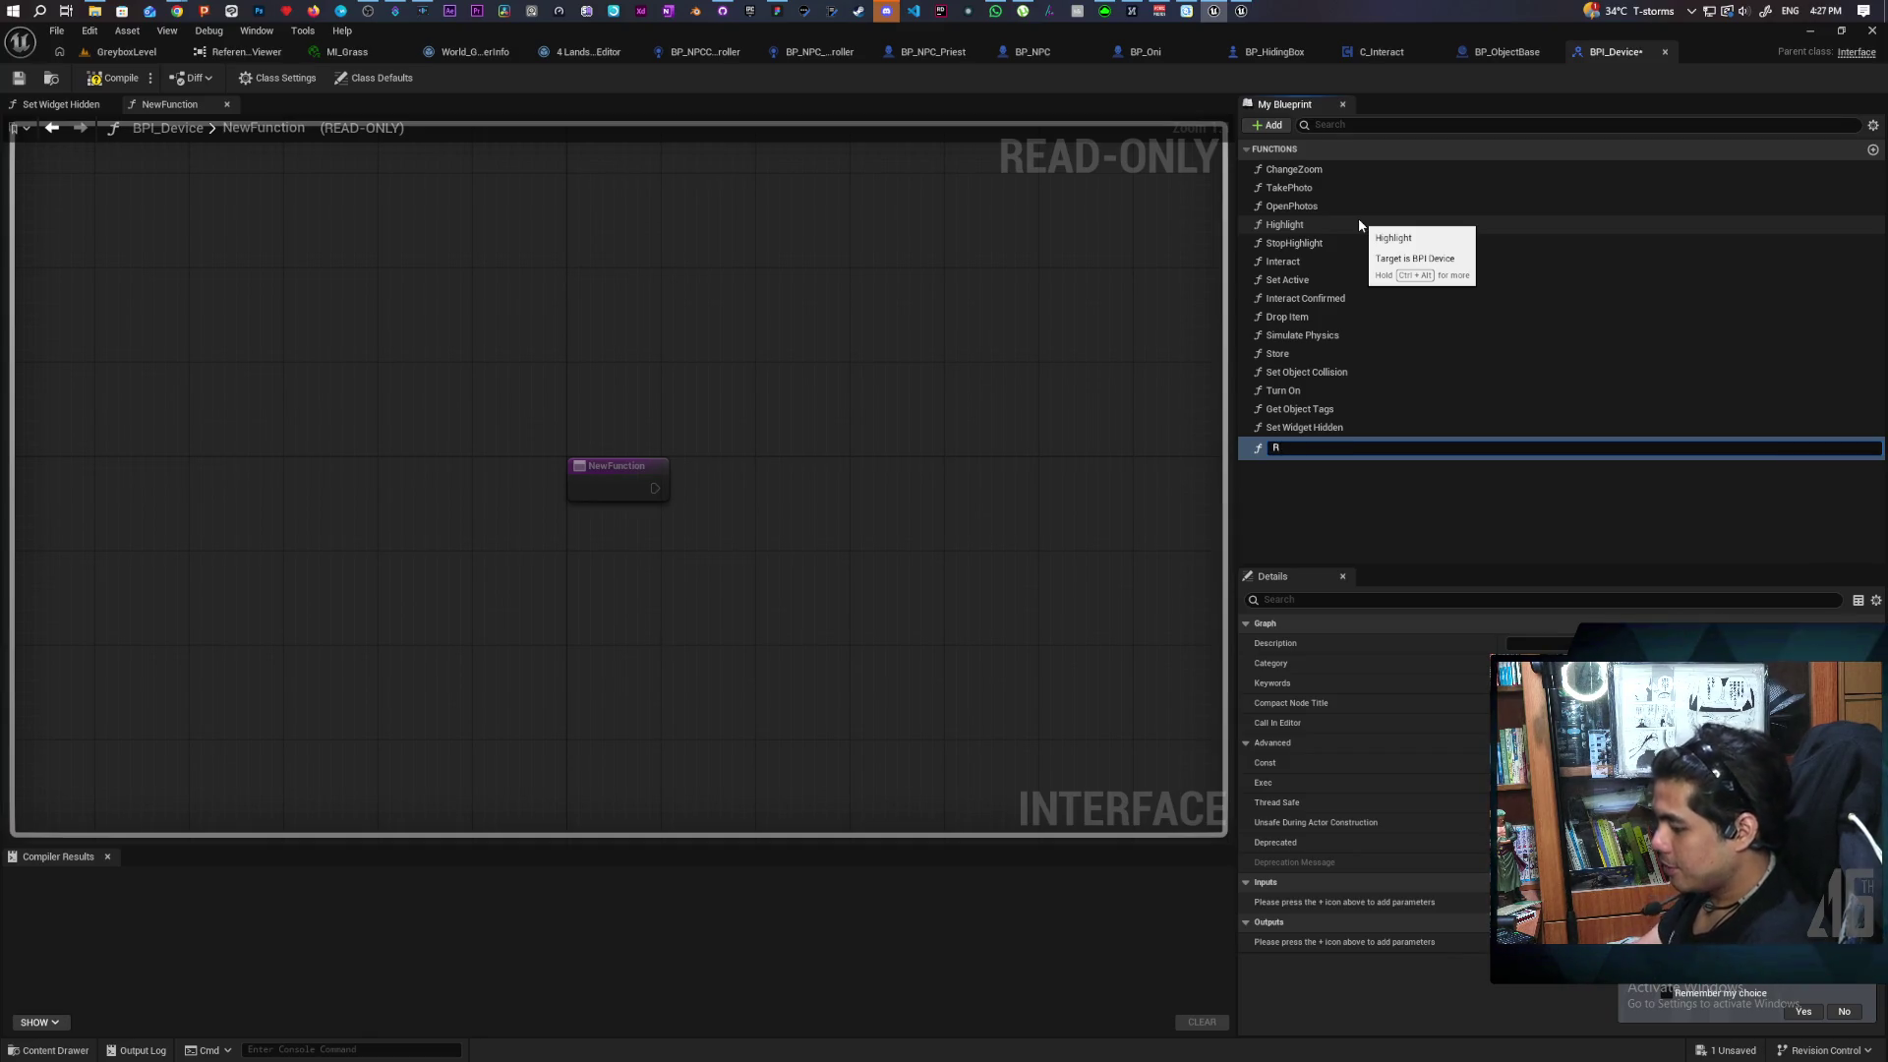
text(eturn)
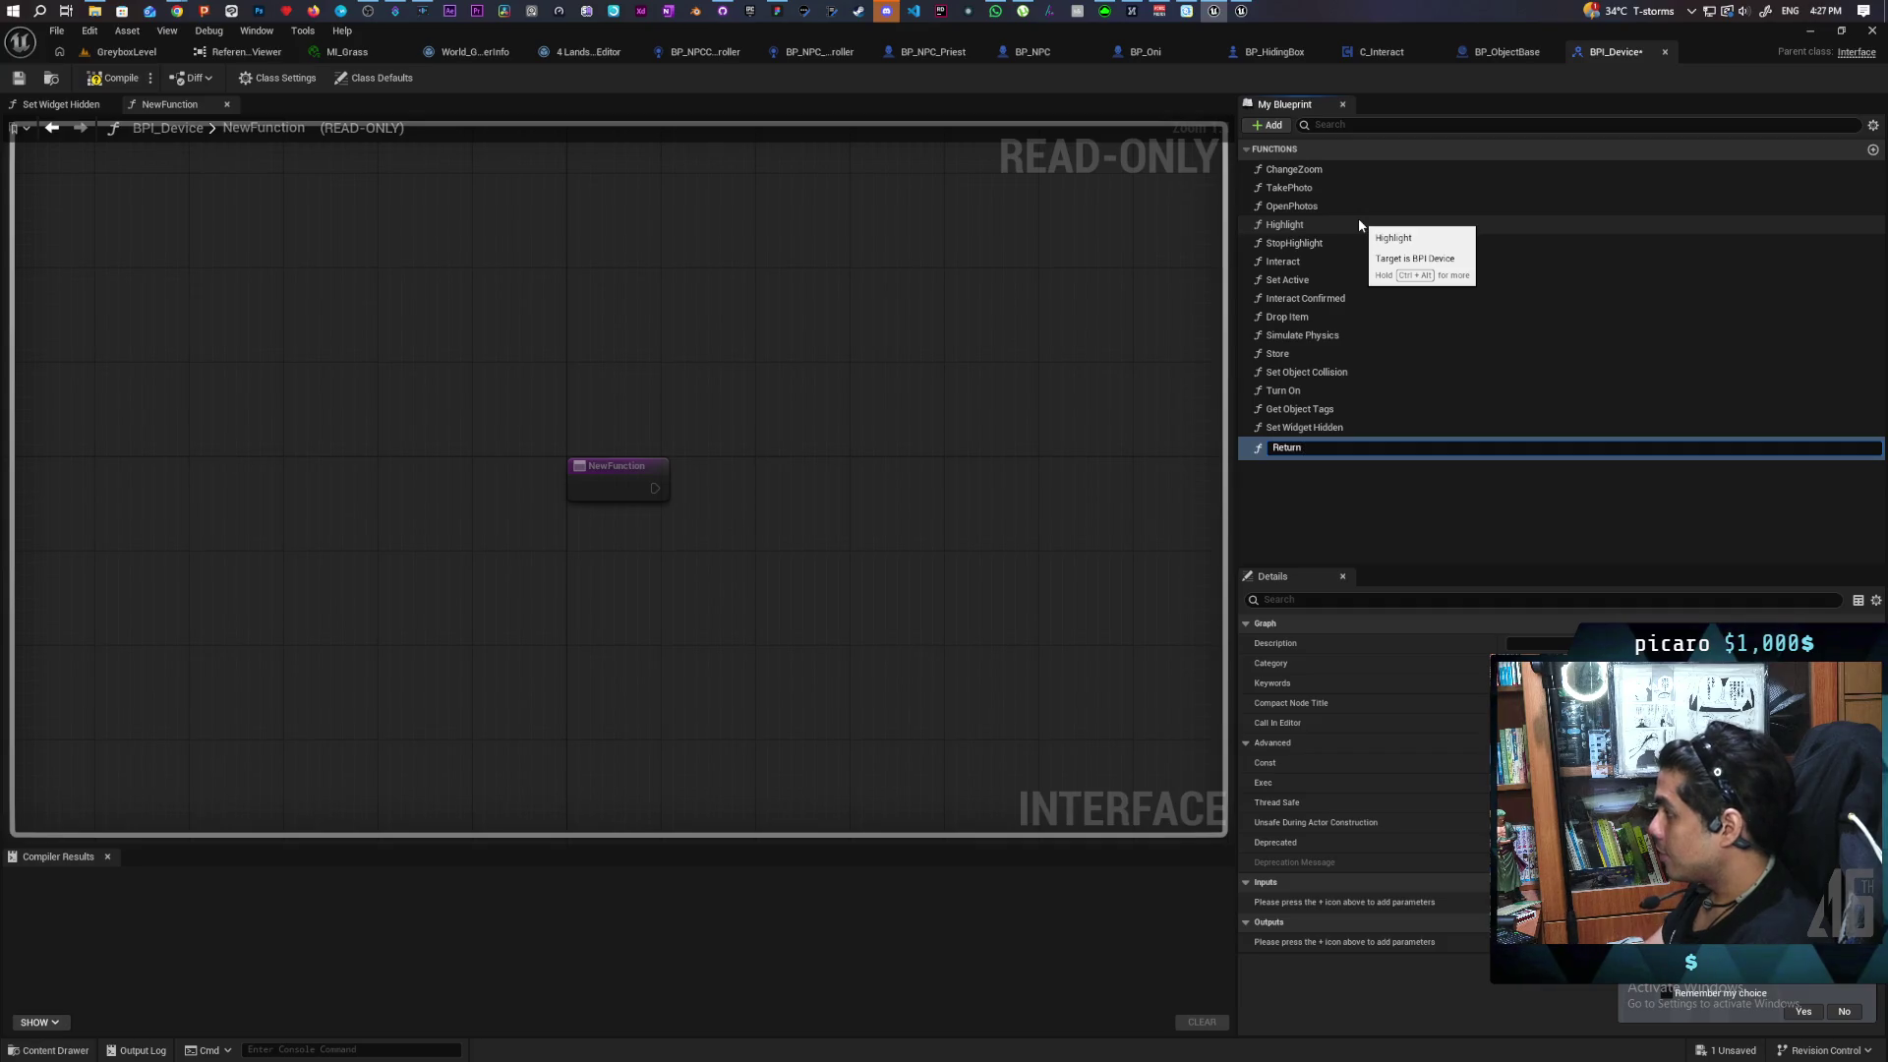
text( to Origin)
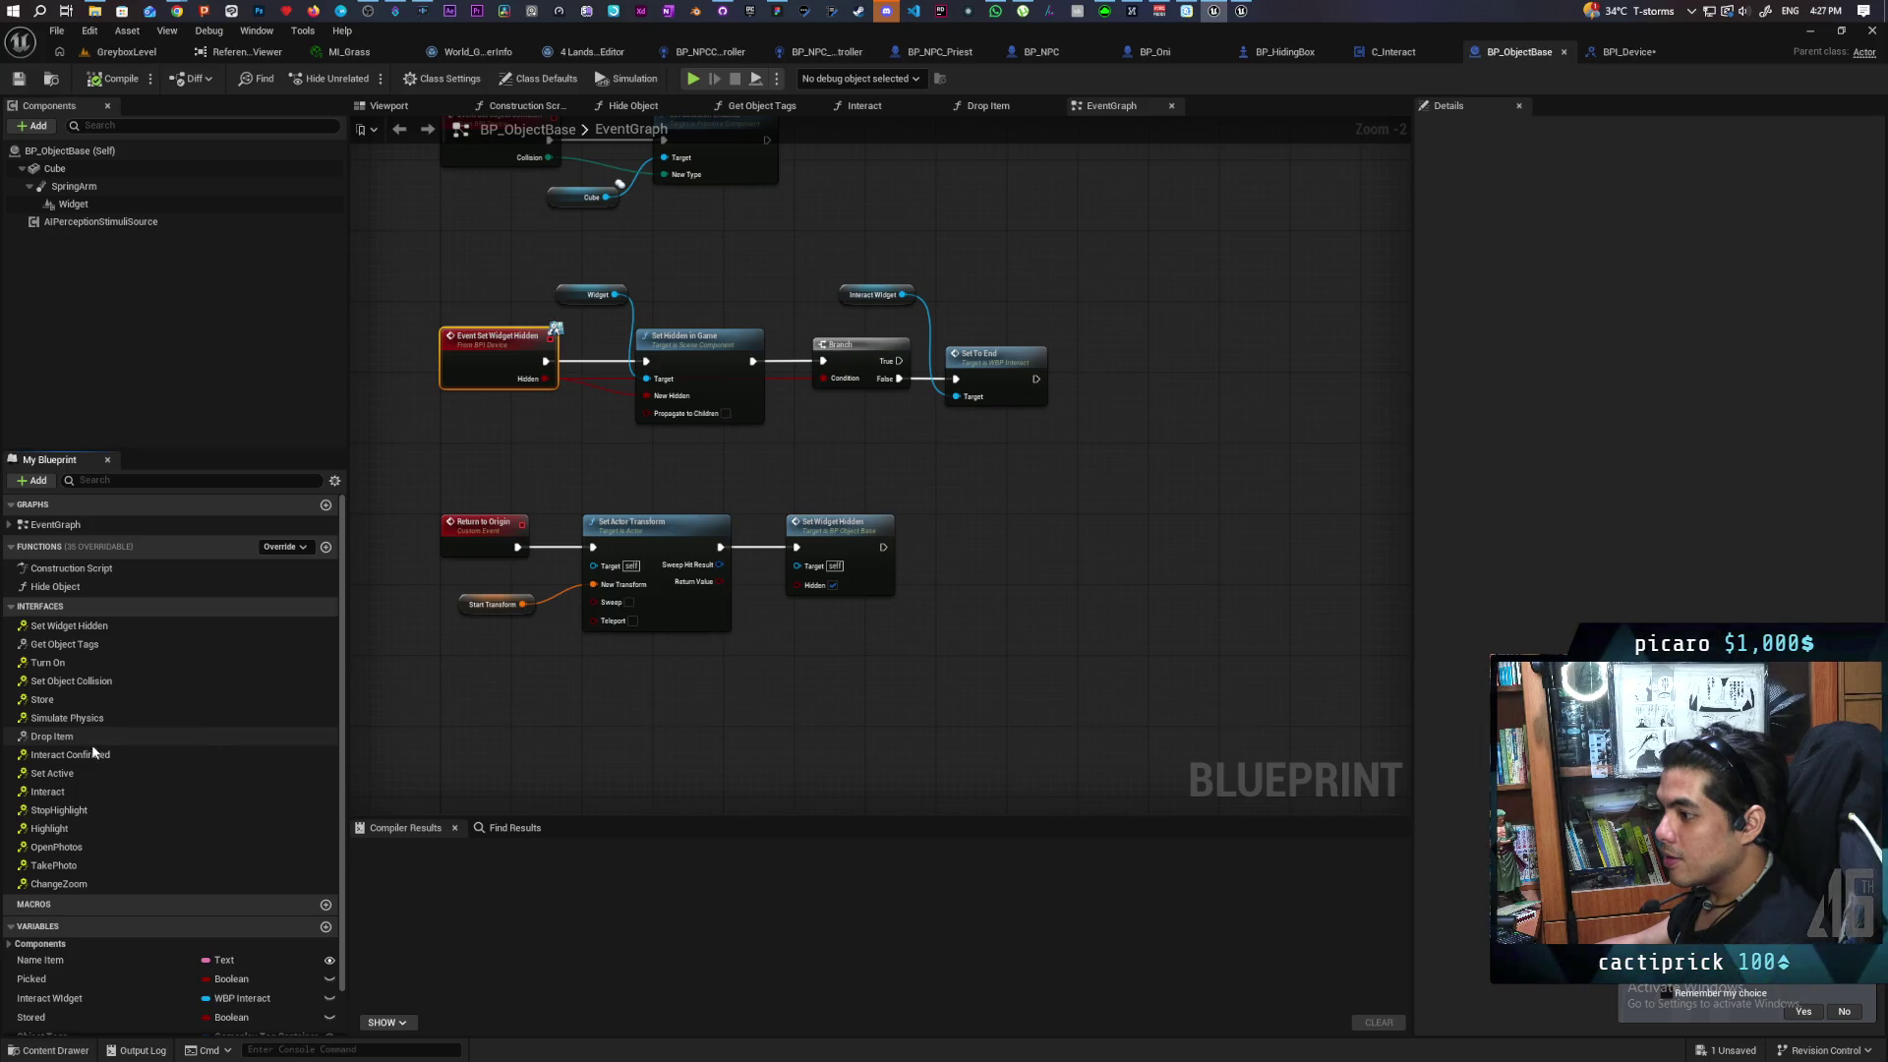
Compile and save the BPI_Device interface
click(1615, 51)
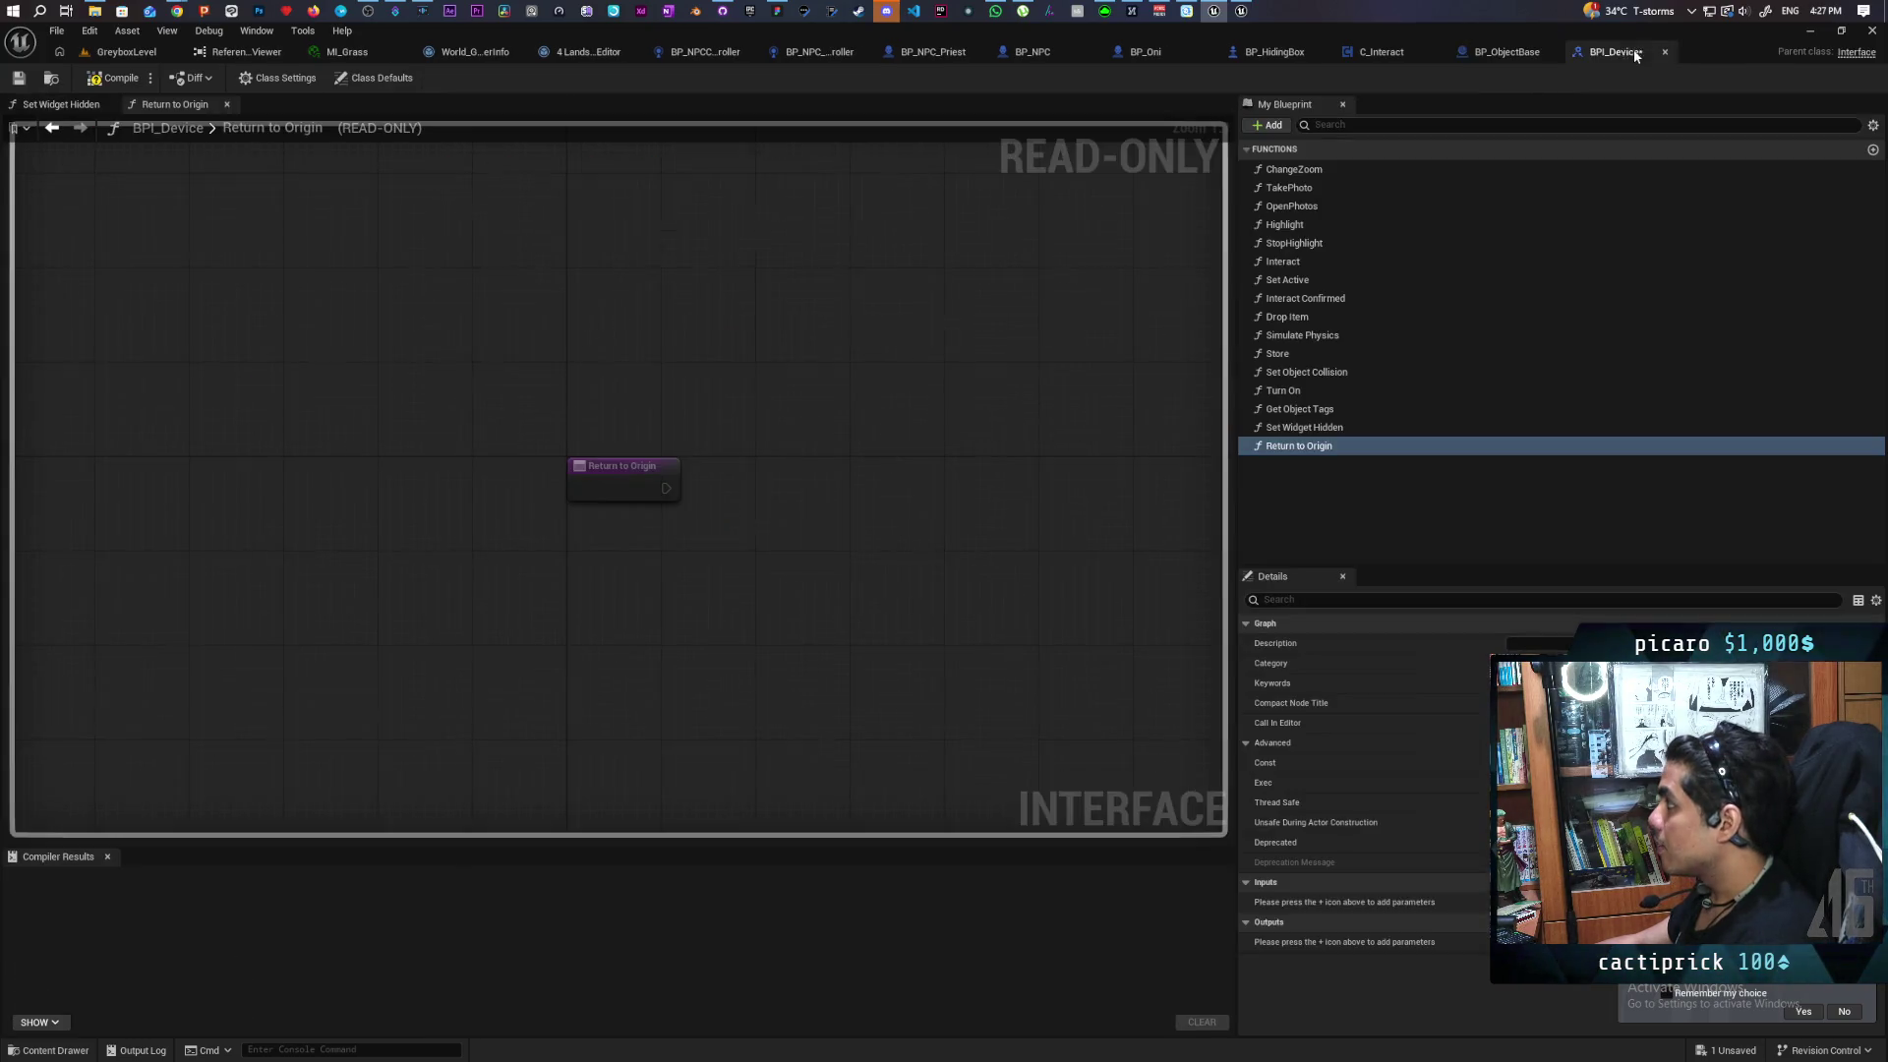
key(ctrl+s)
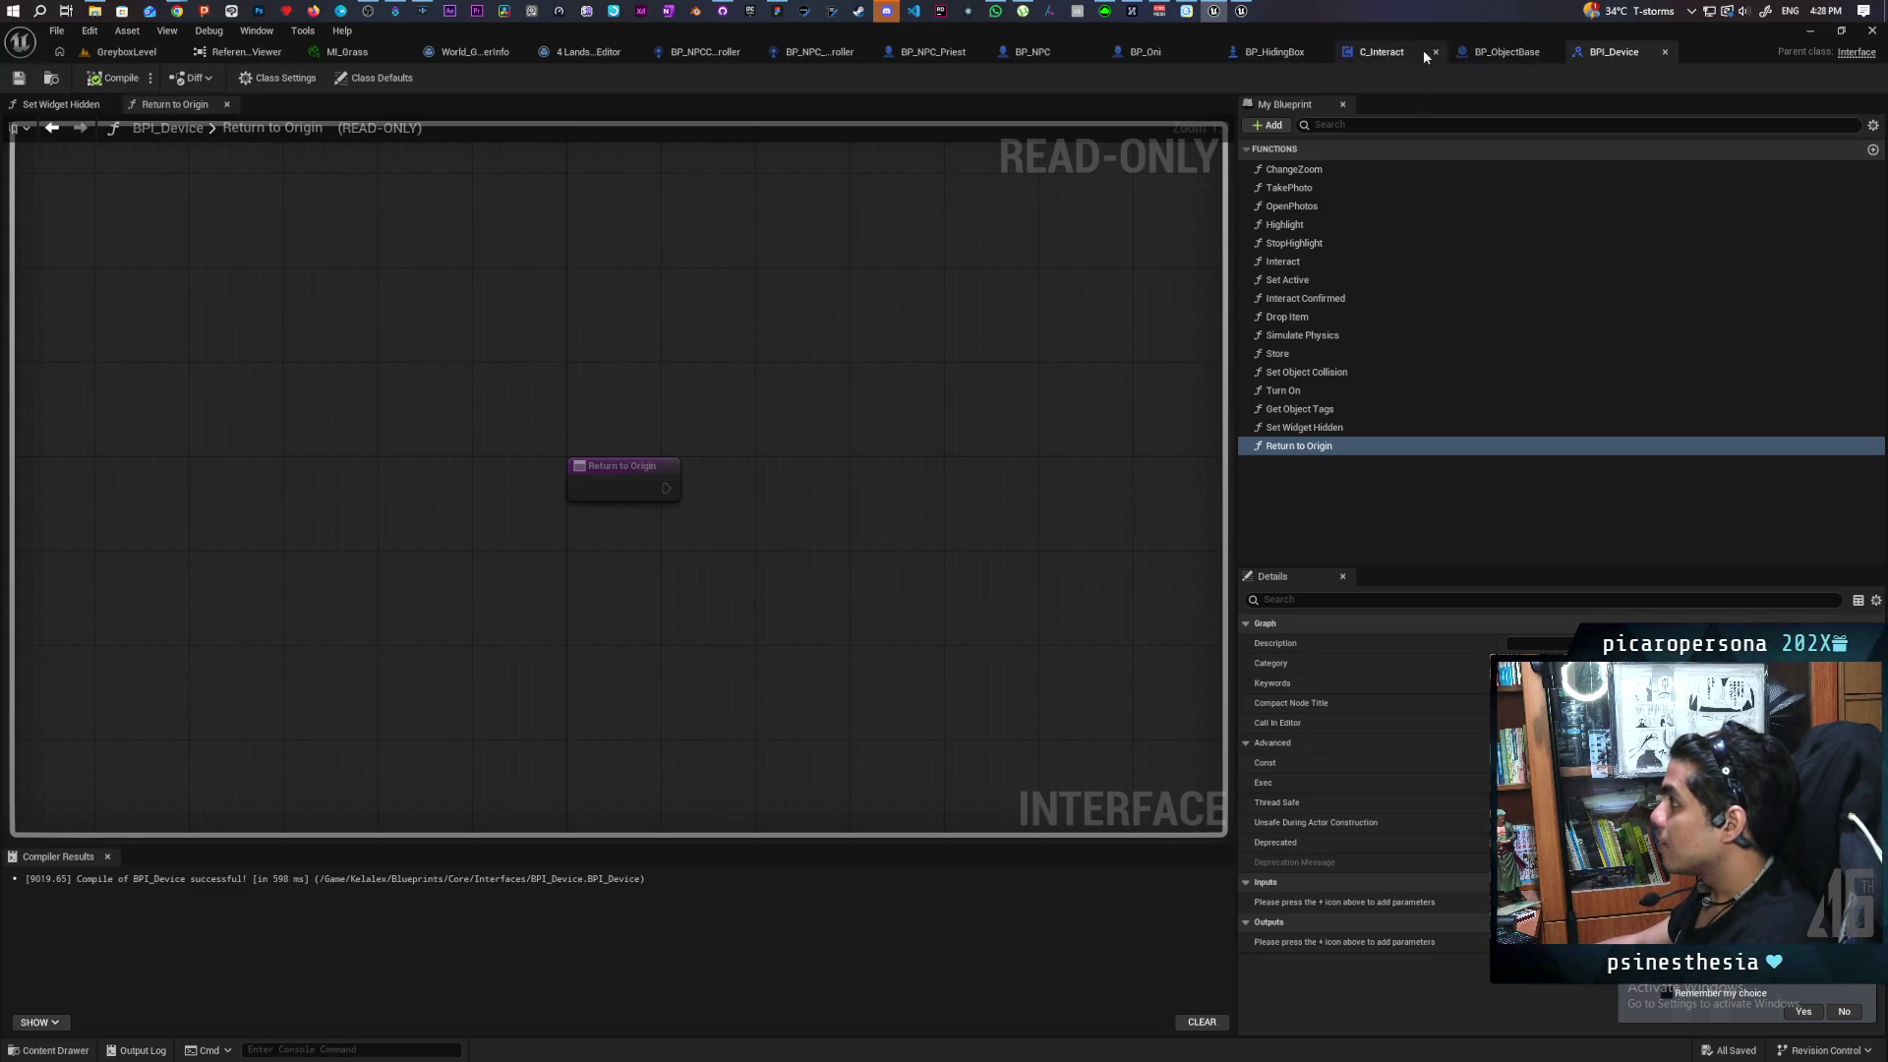
click(1470, 52)
Add an Event Return to Origin node and find its references by class member
double_click(79, 626)
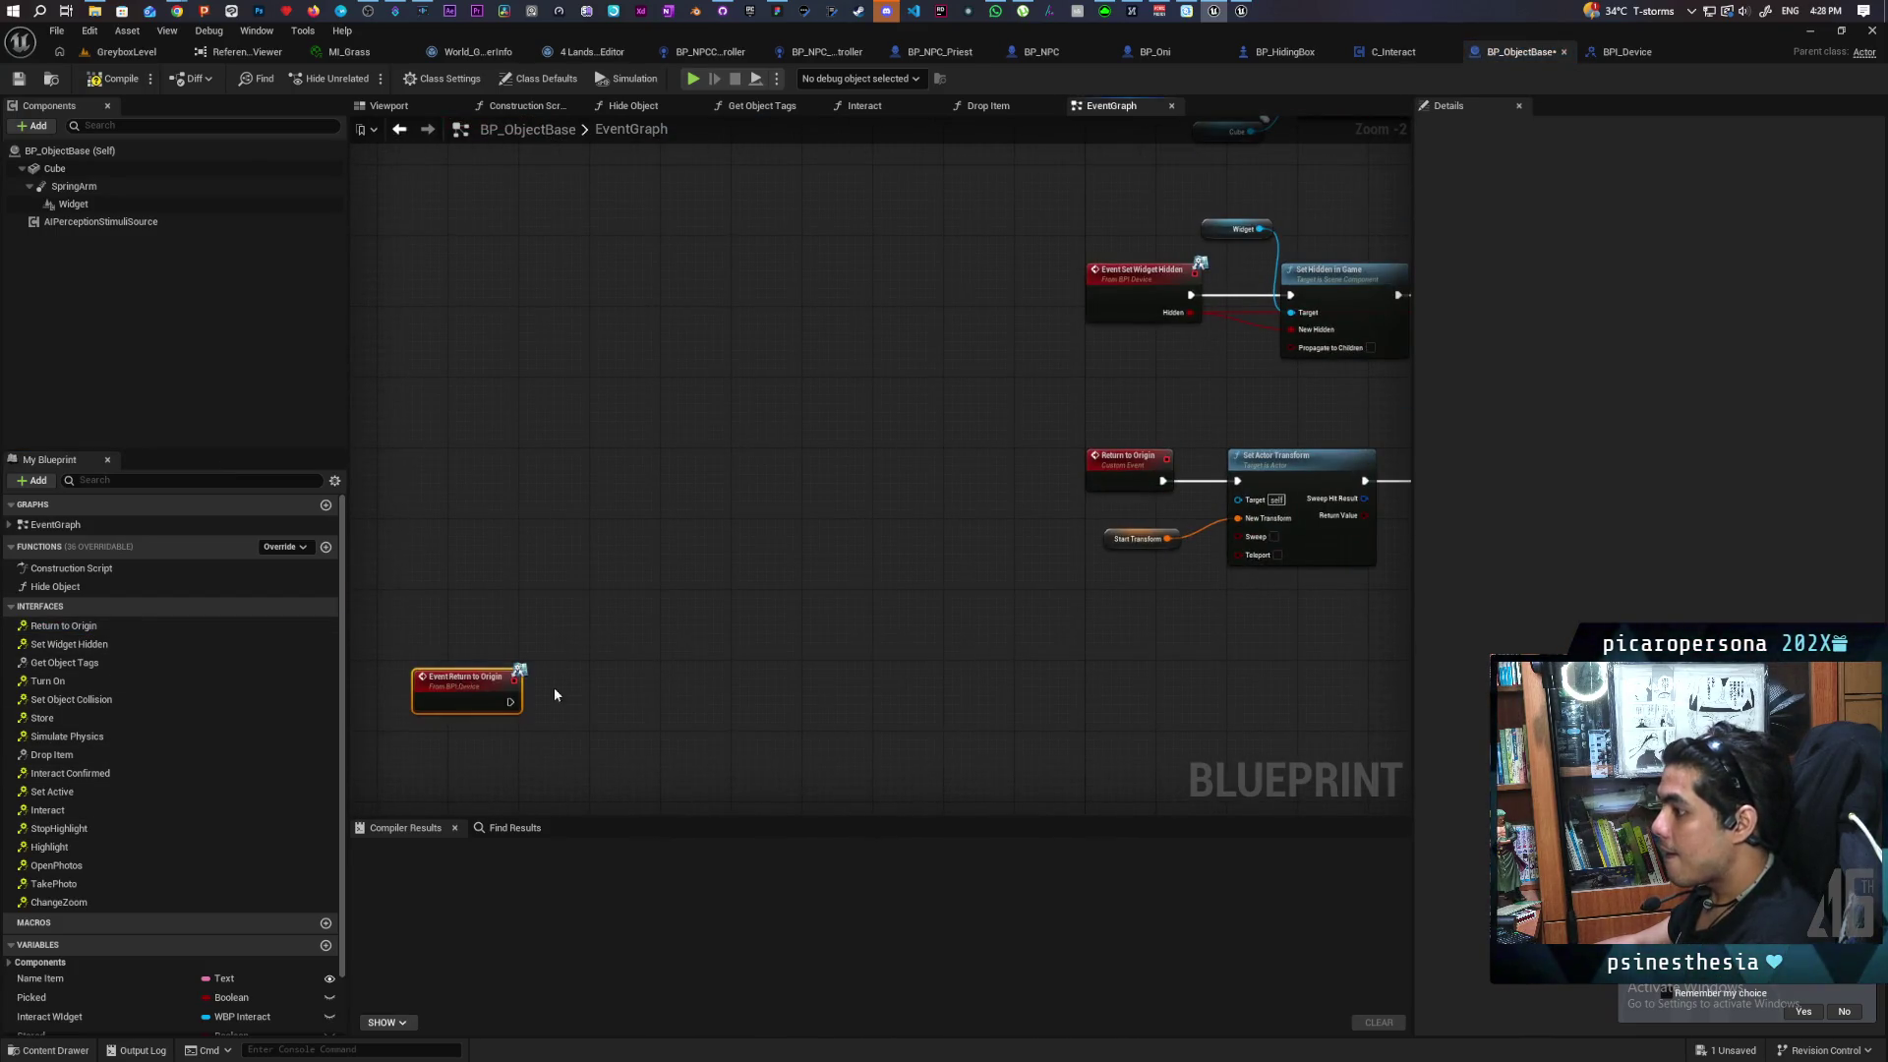
drag(489, 694, 1140, 678)
right_click(914, 483)
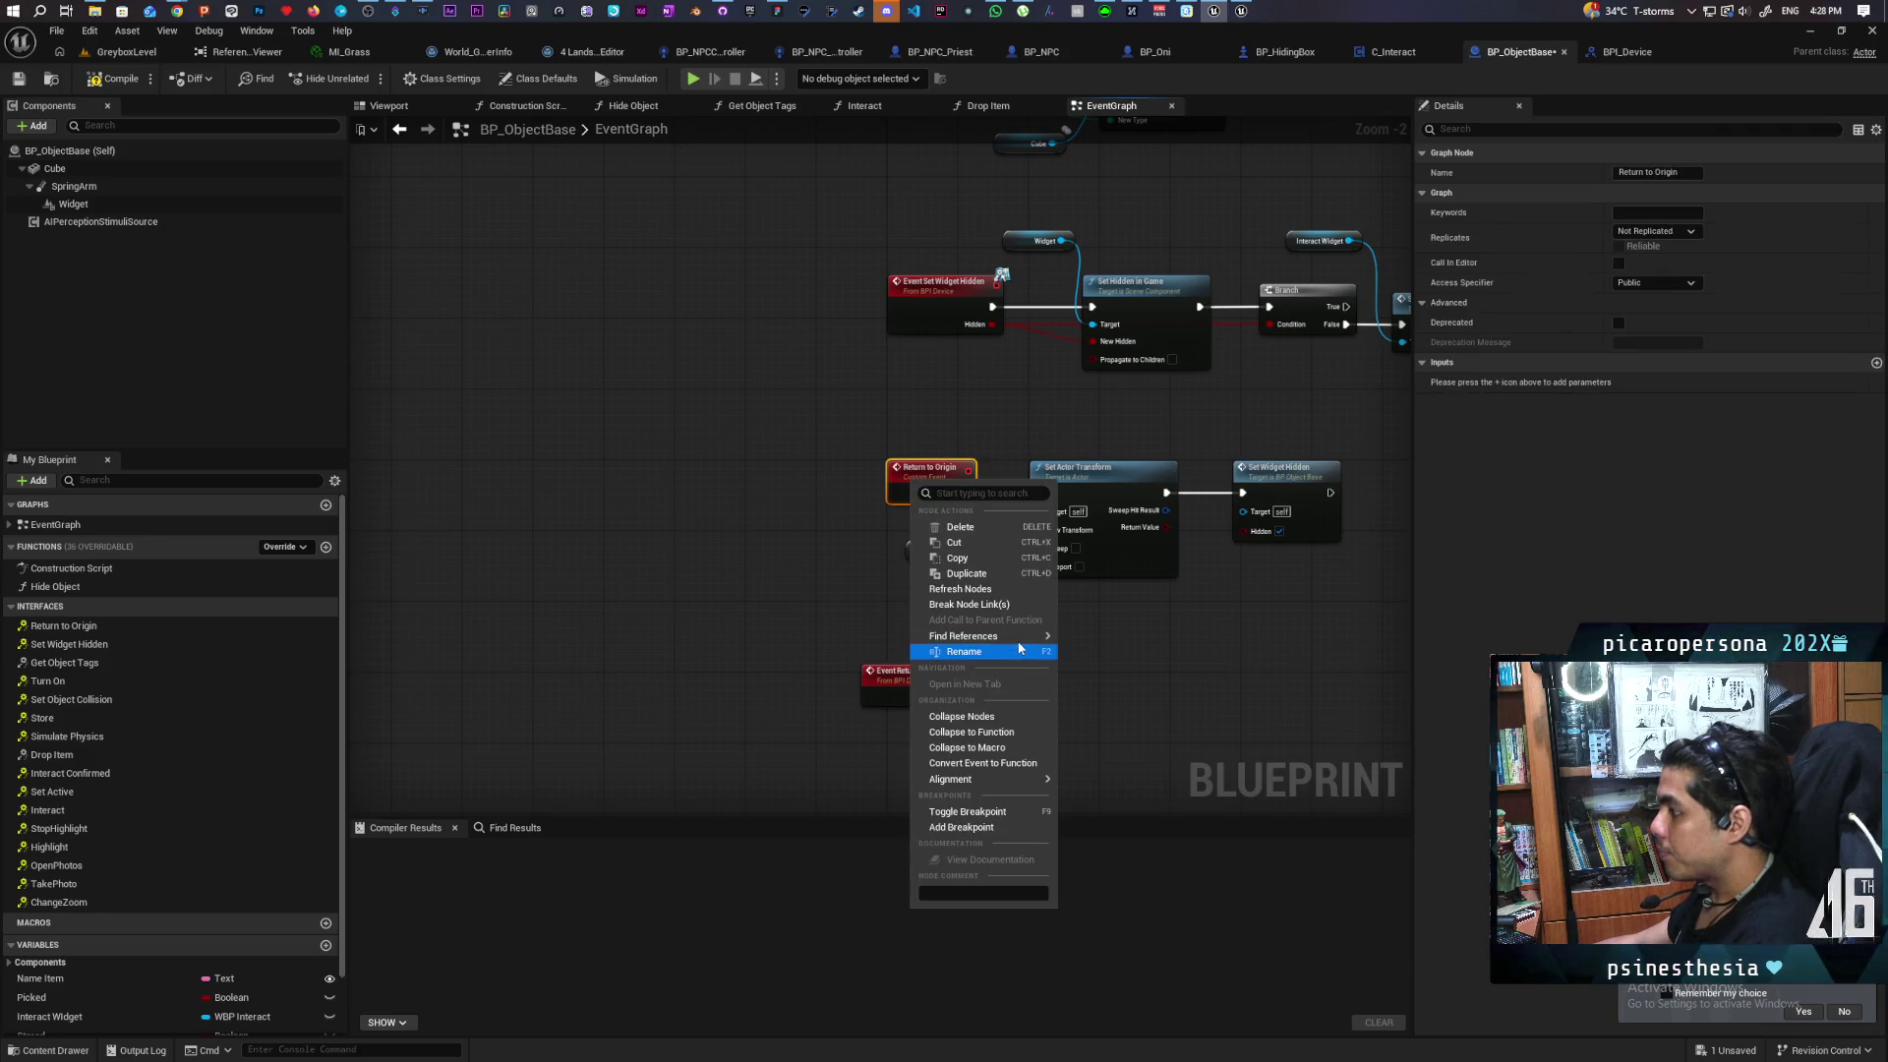
mouse_move(1019, 643)
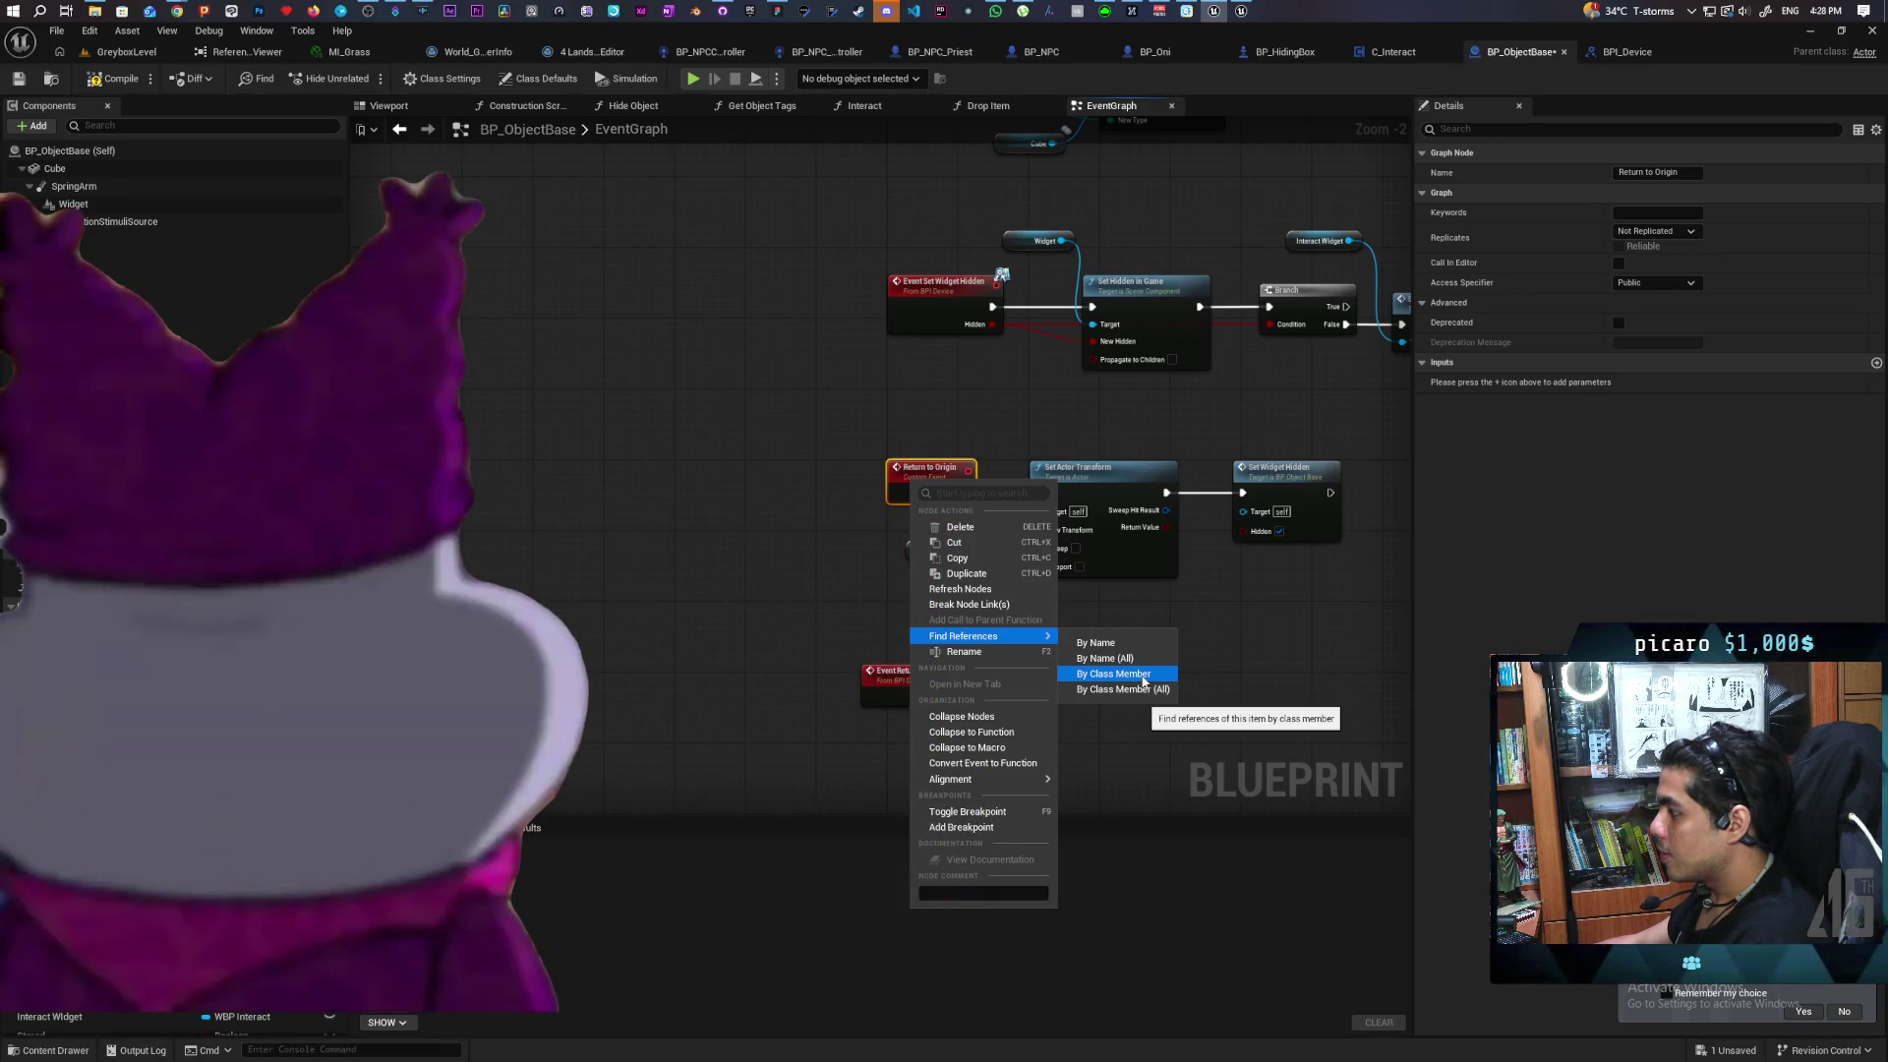
click(1144, 677)
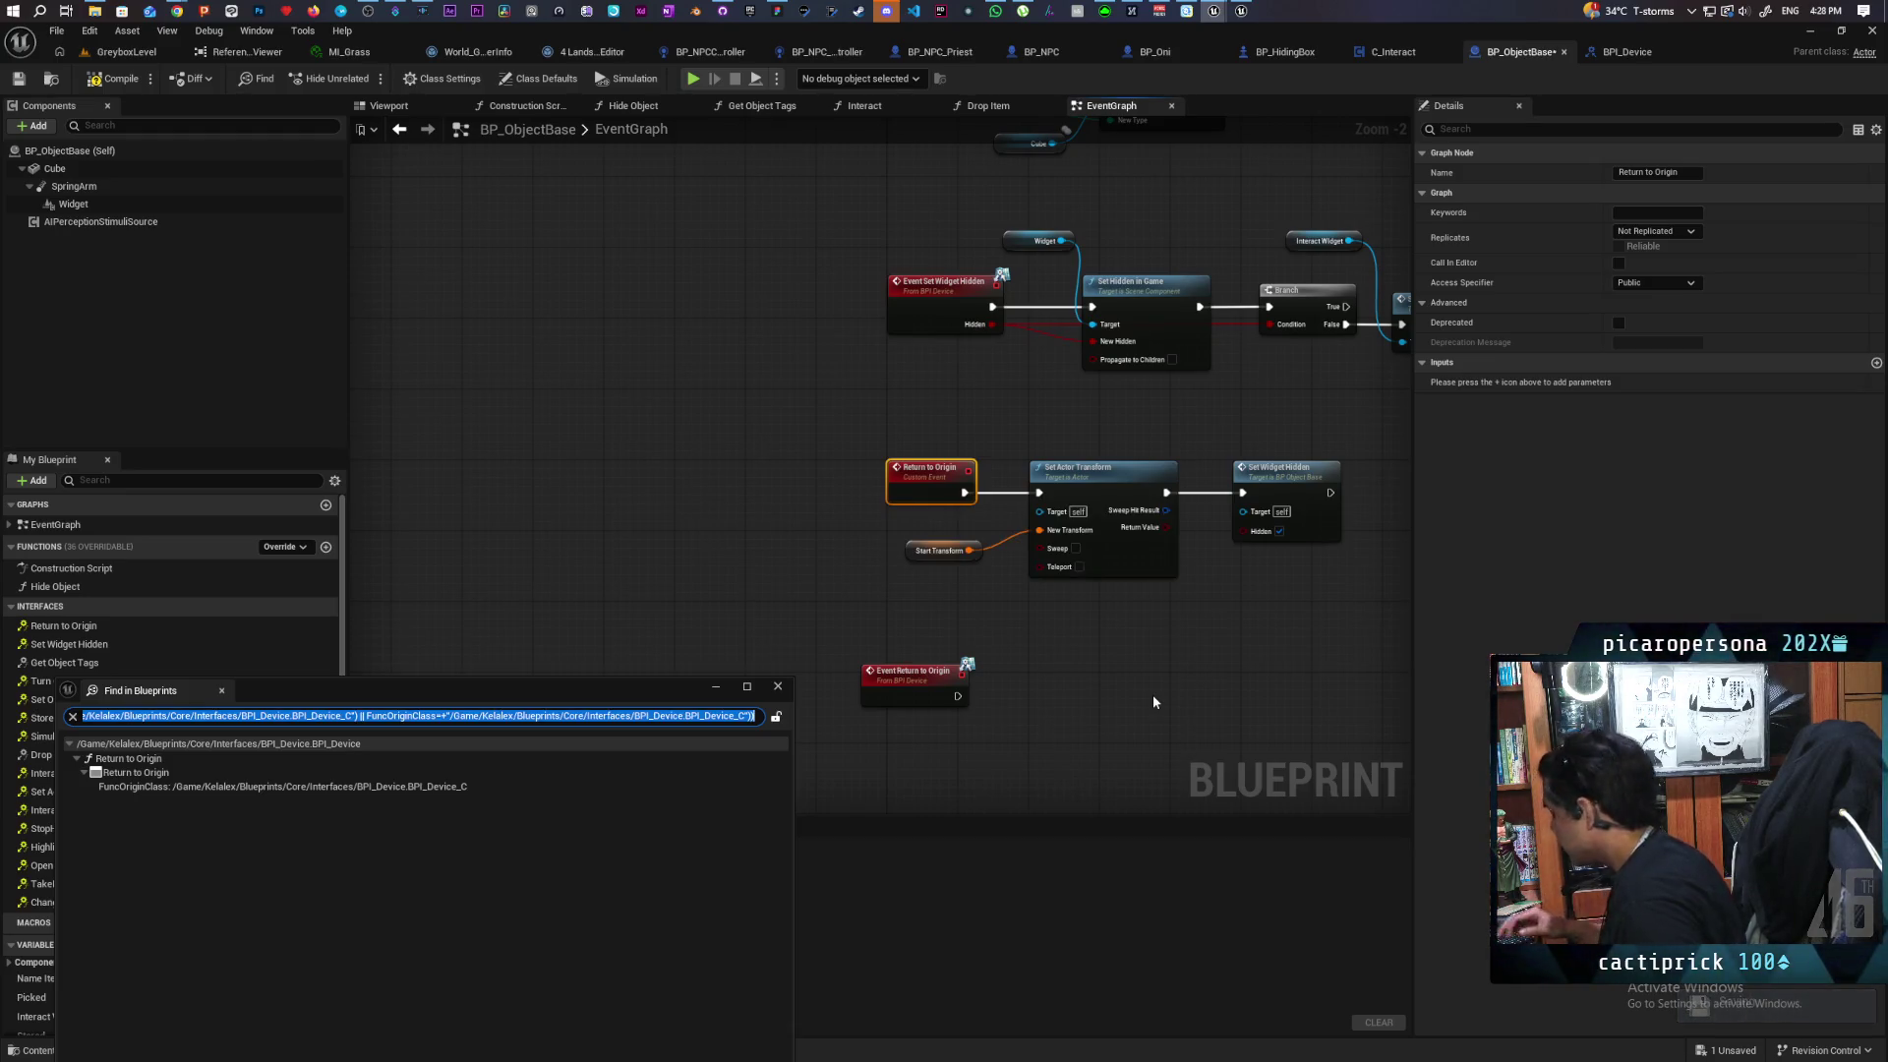
Review and close the Return to Origin search results
mouse_move(411, 698)
mouse_down()
mouse_move(474, 367)
mouse_move(454, 394)
mouse_up()
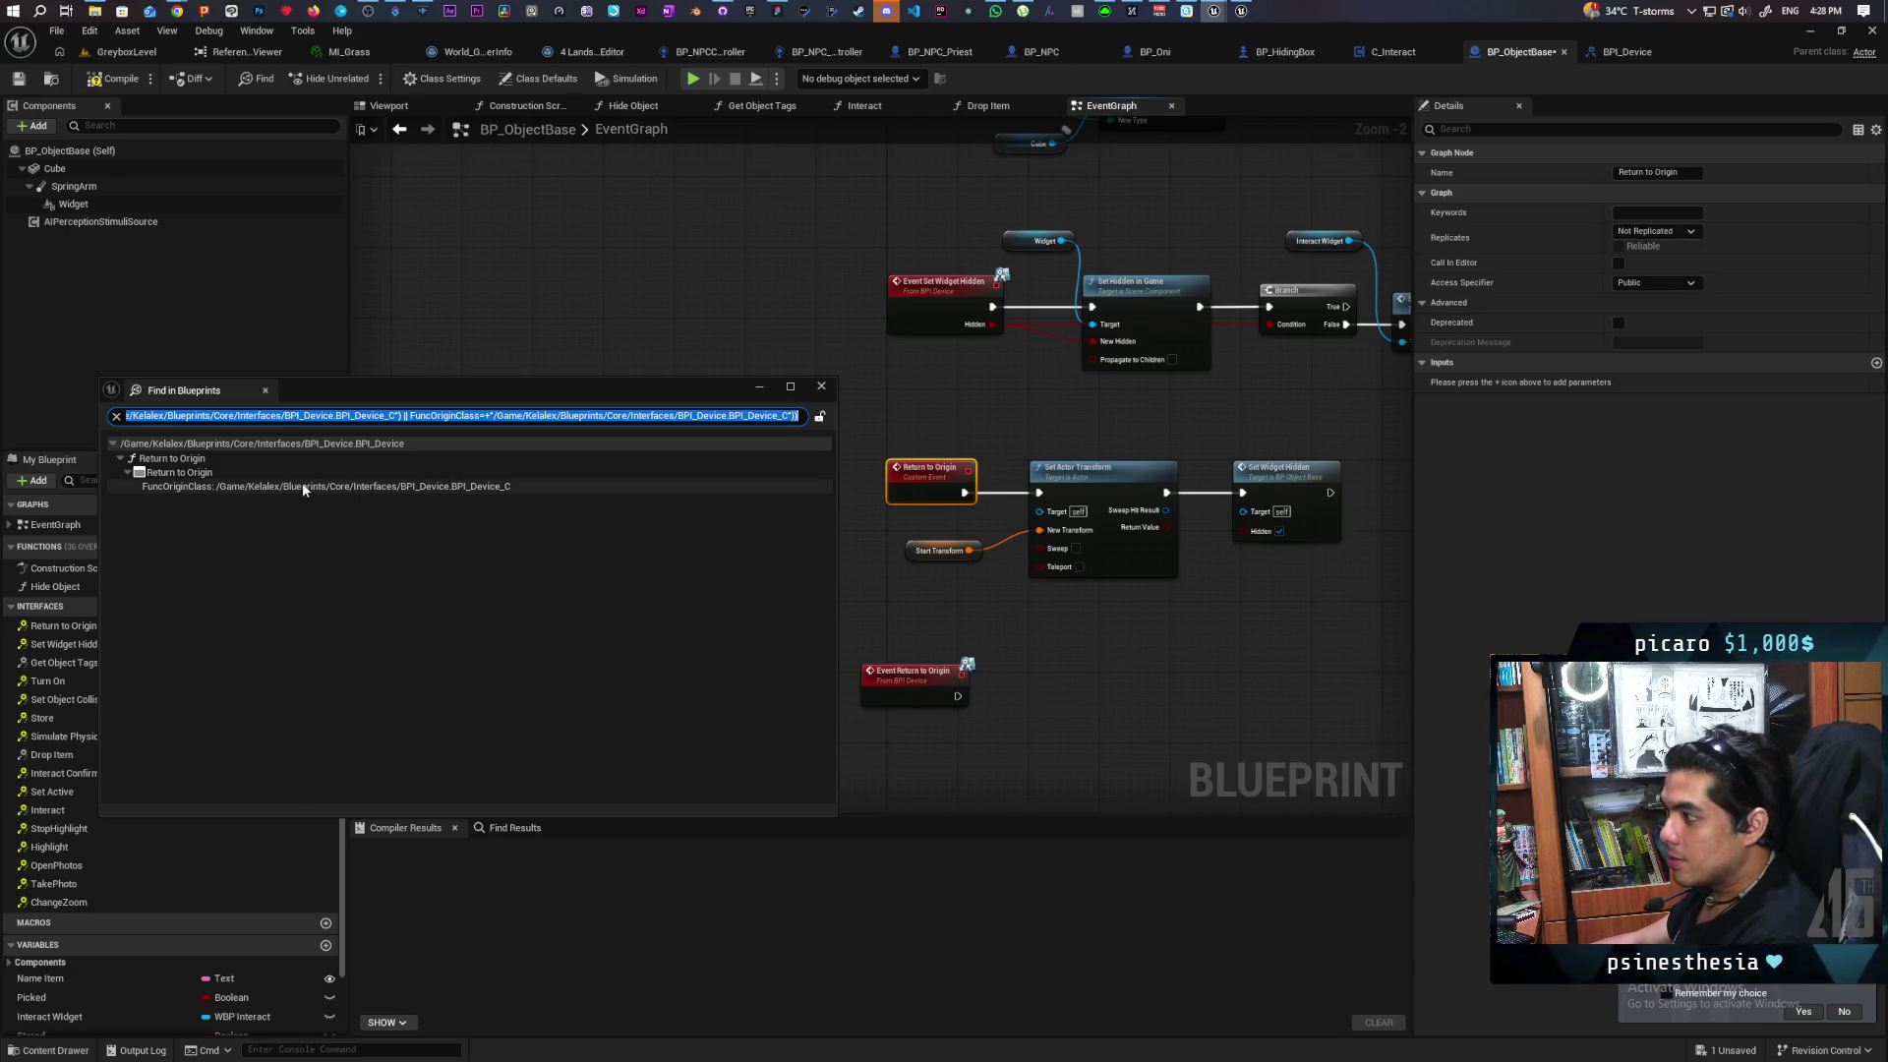
click(822, 387)
right_click(929, 484)
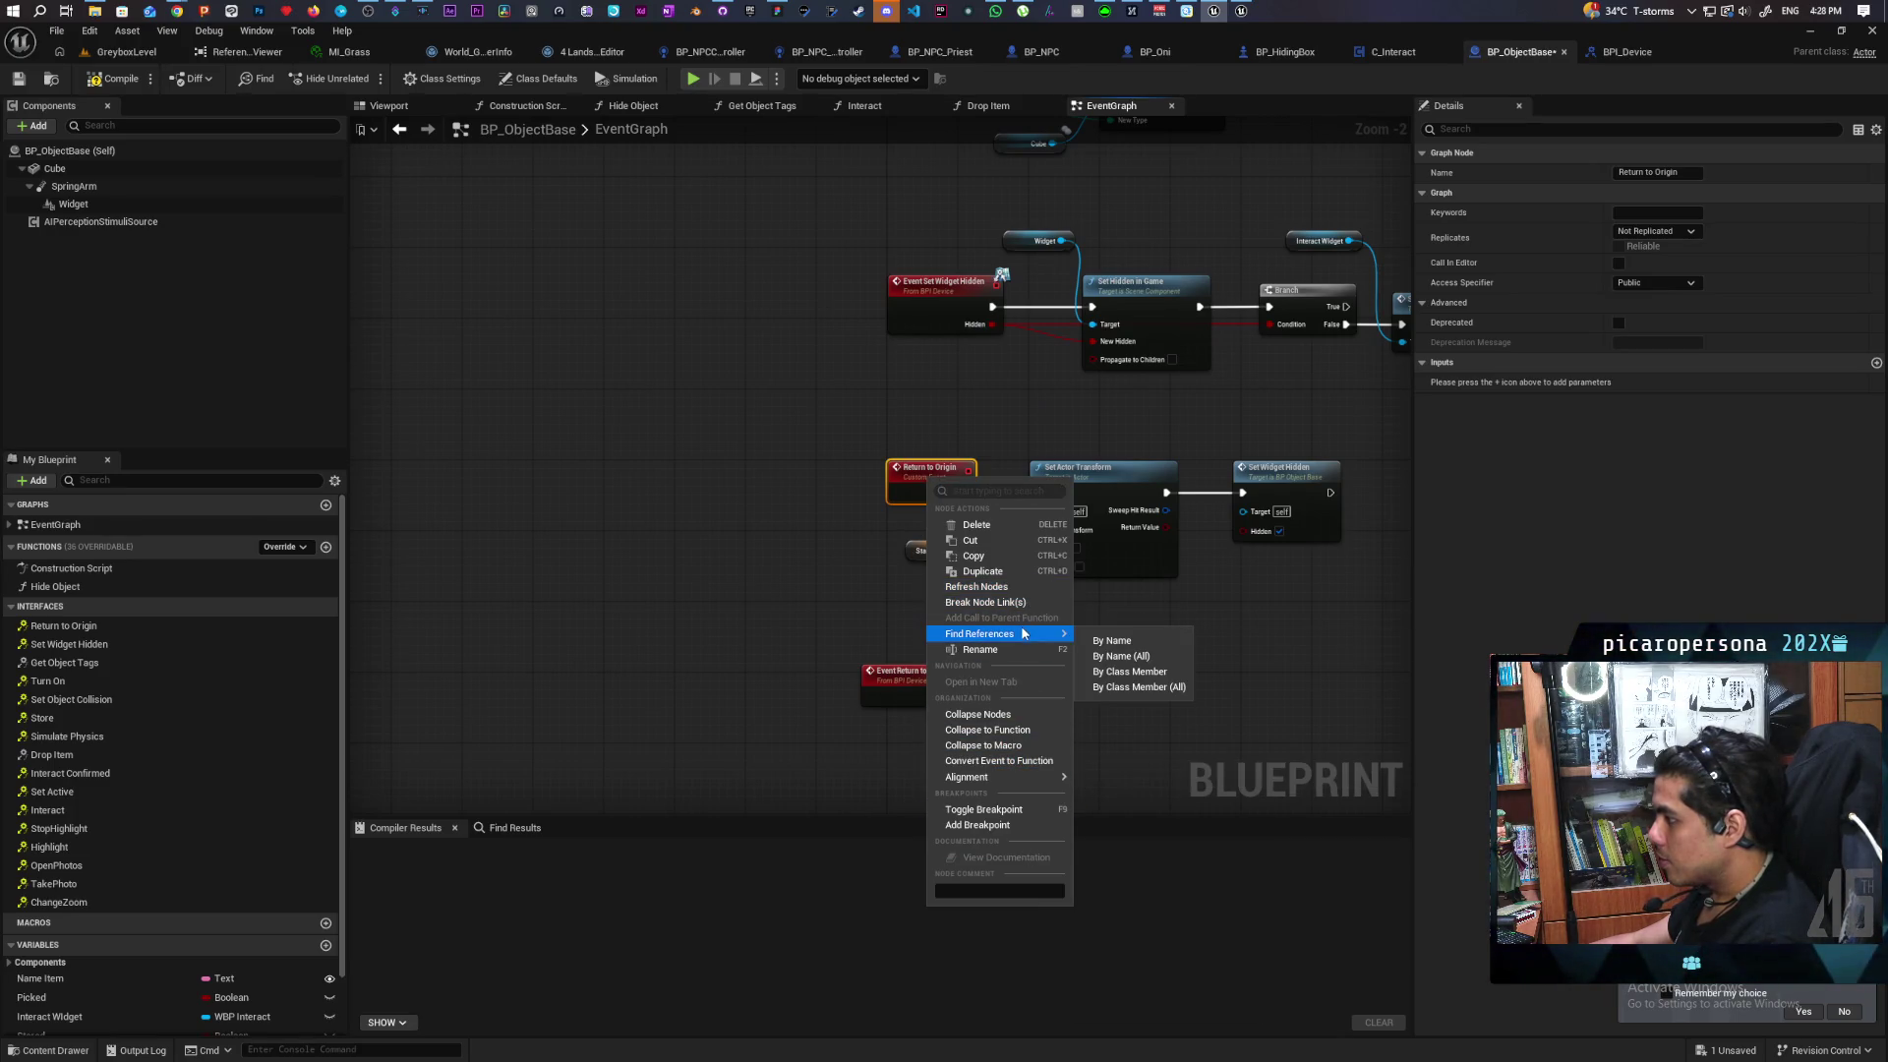
Search all blueprints for Return to Origin, delete the old custom event, and locate the Drop Item call
click(1146, 689)
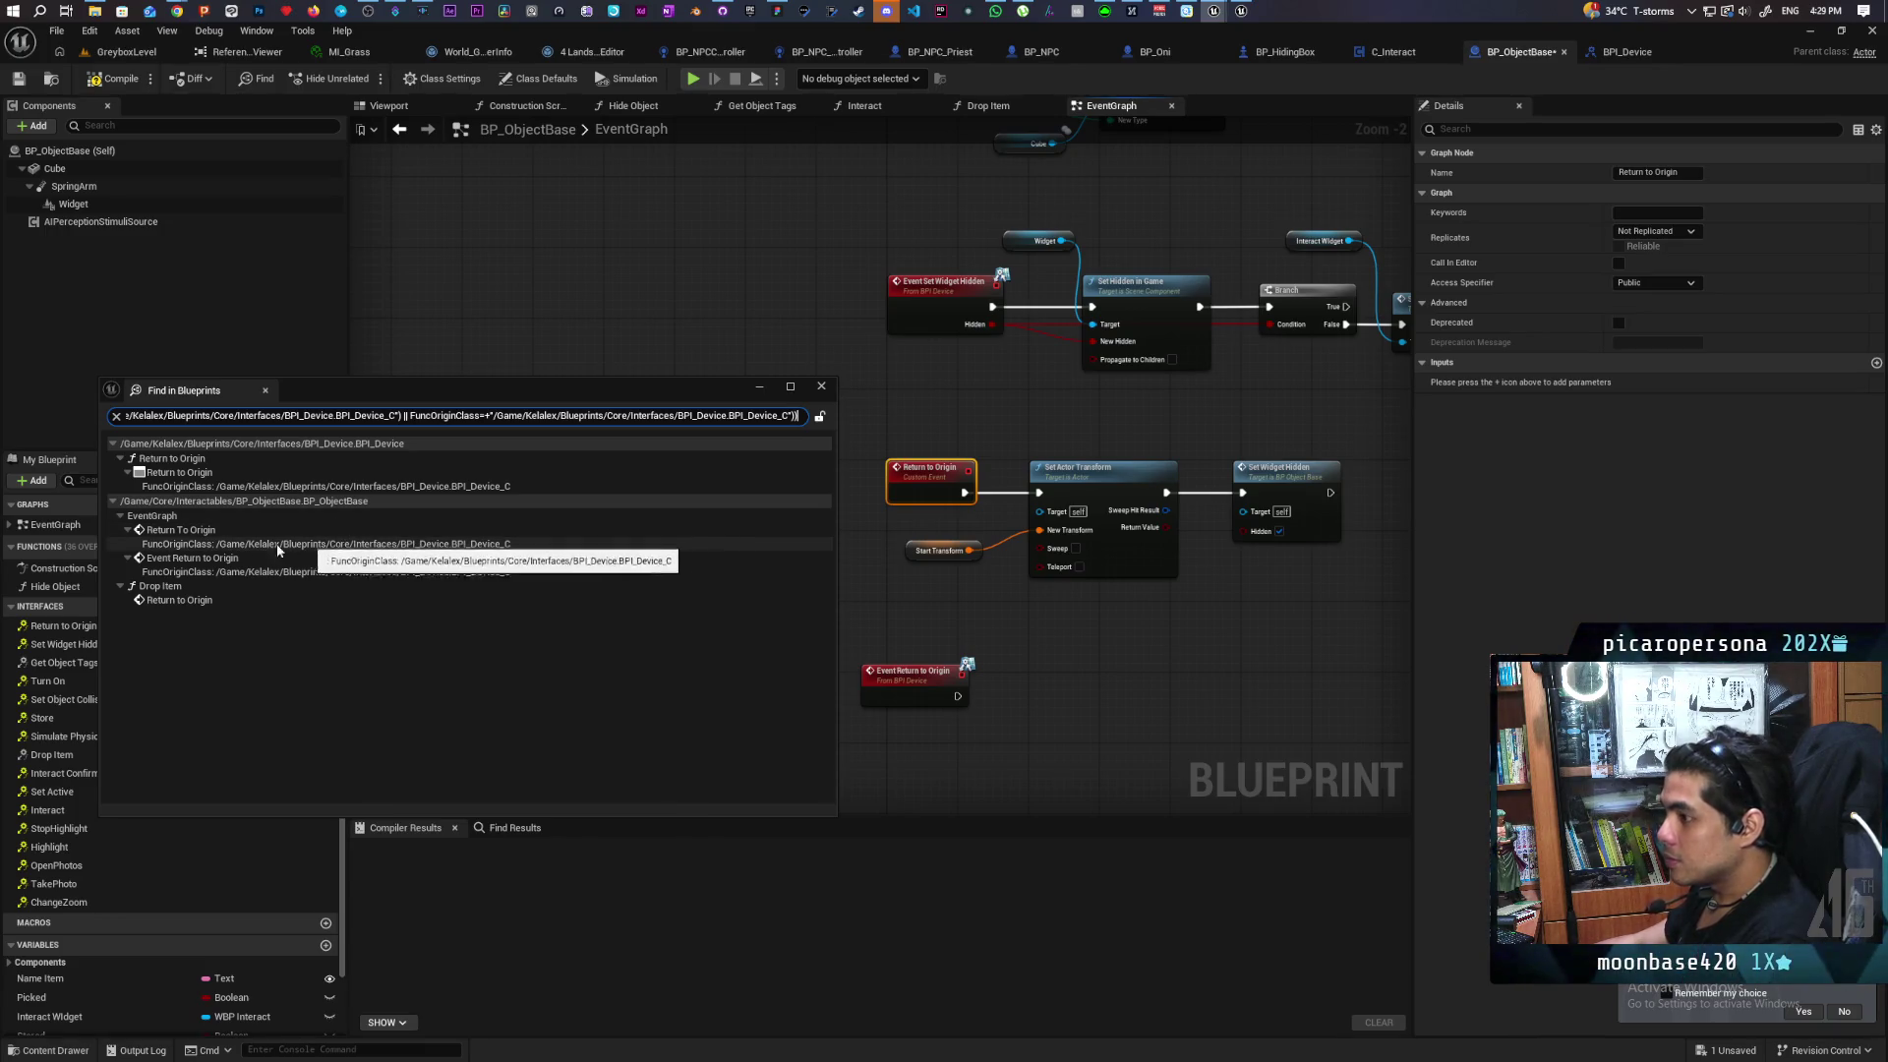
click(900, 433)
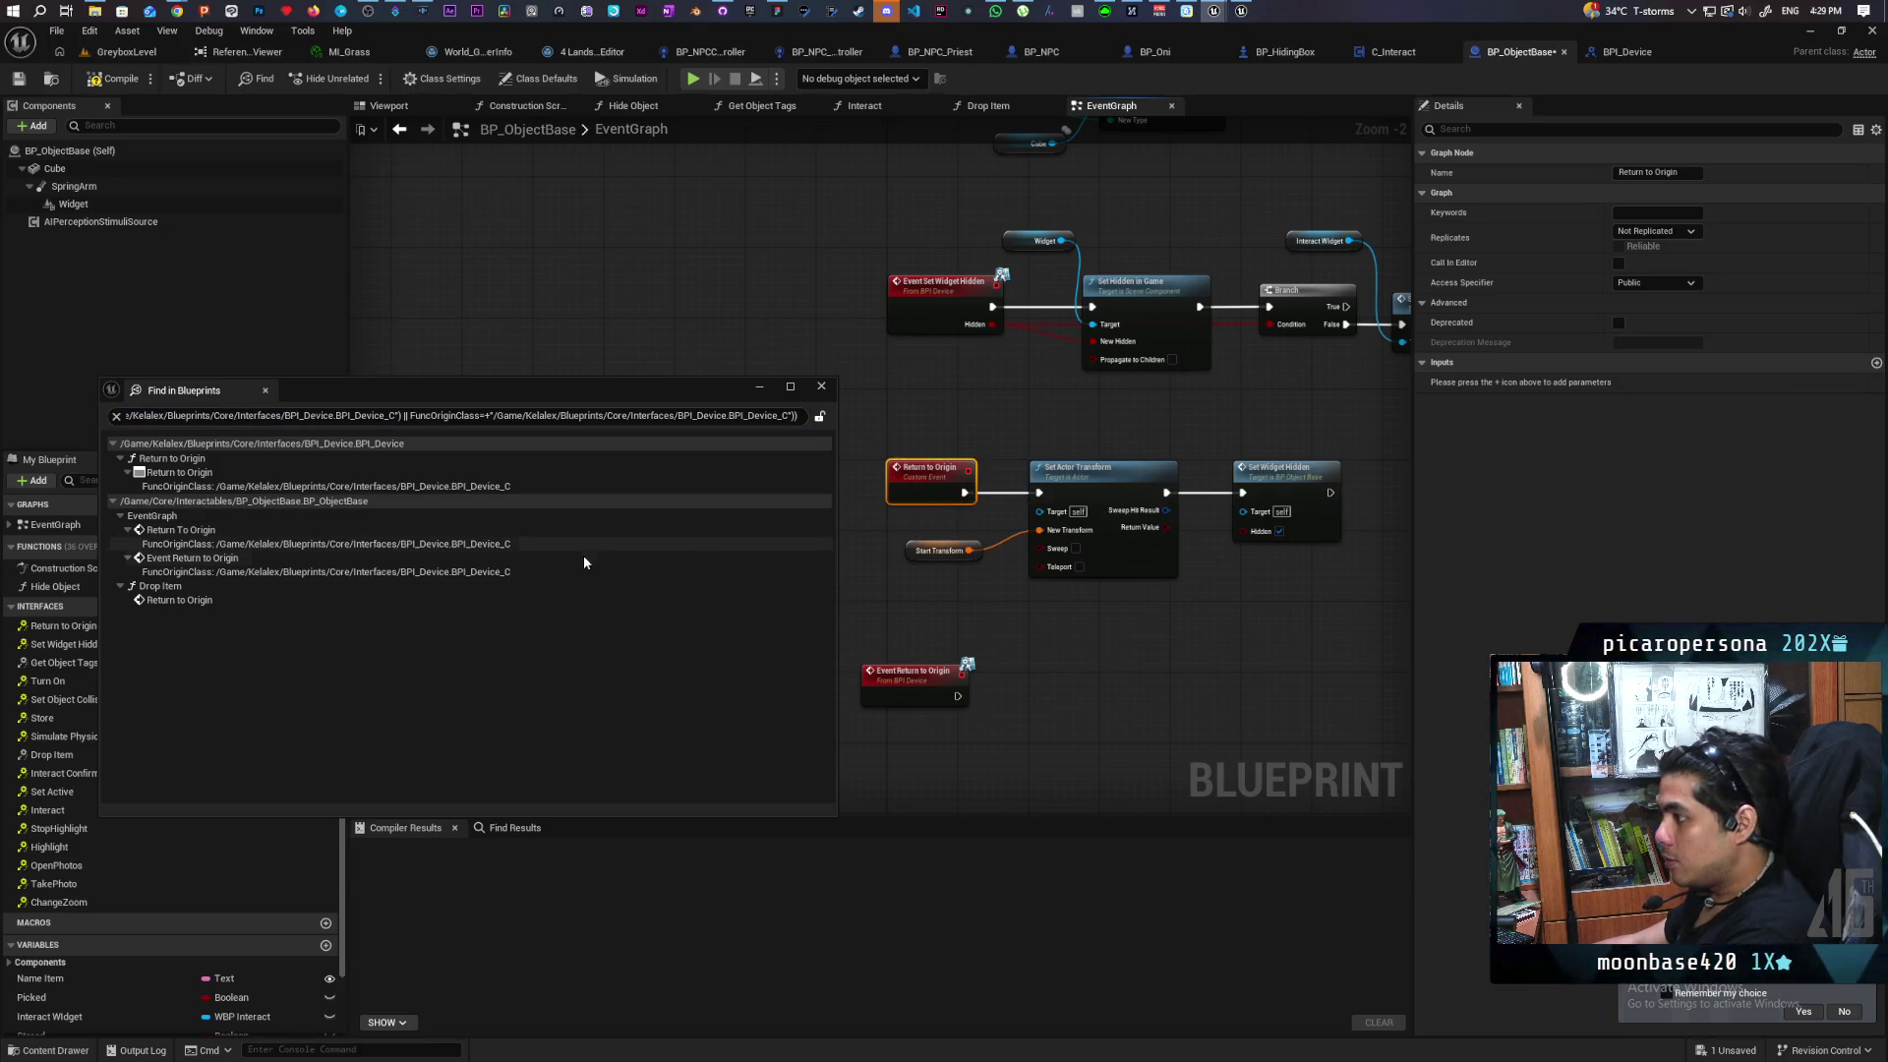
key(Delete)
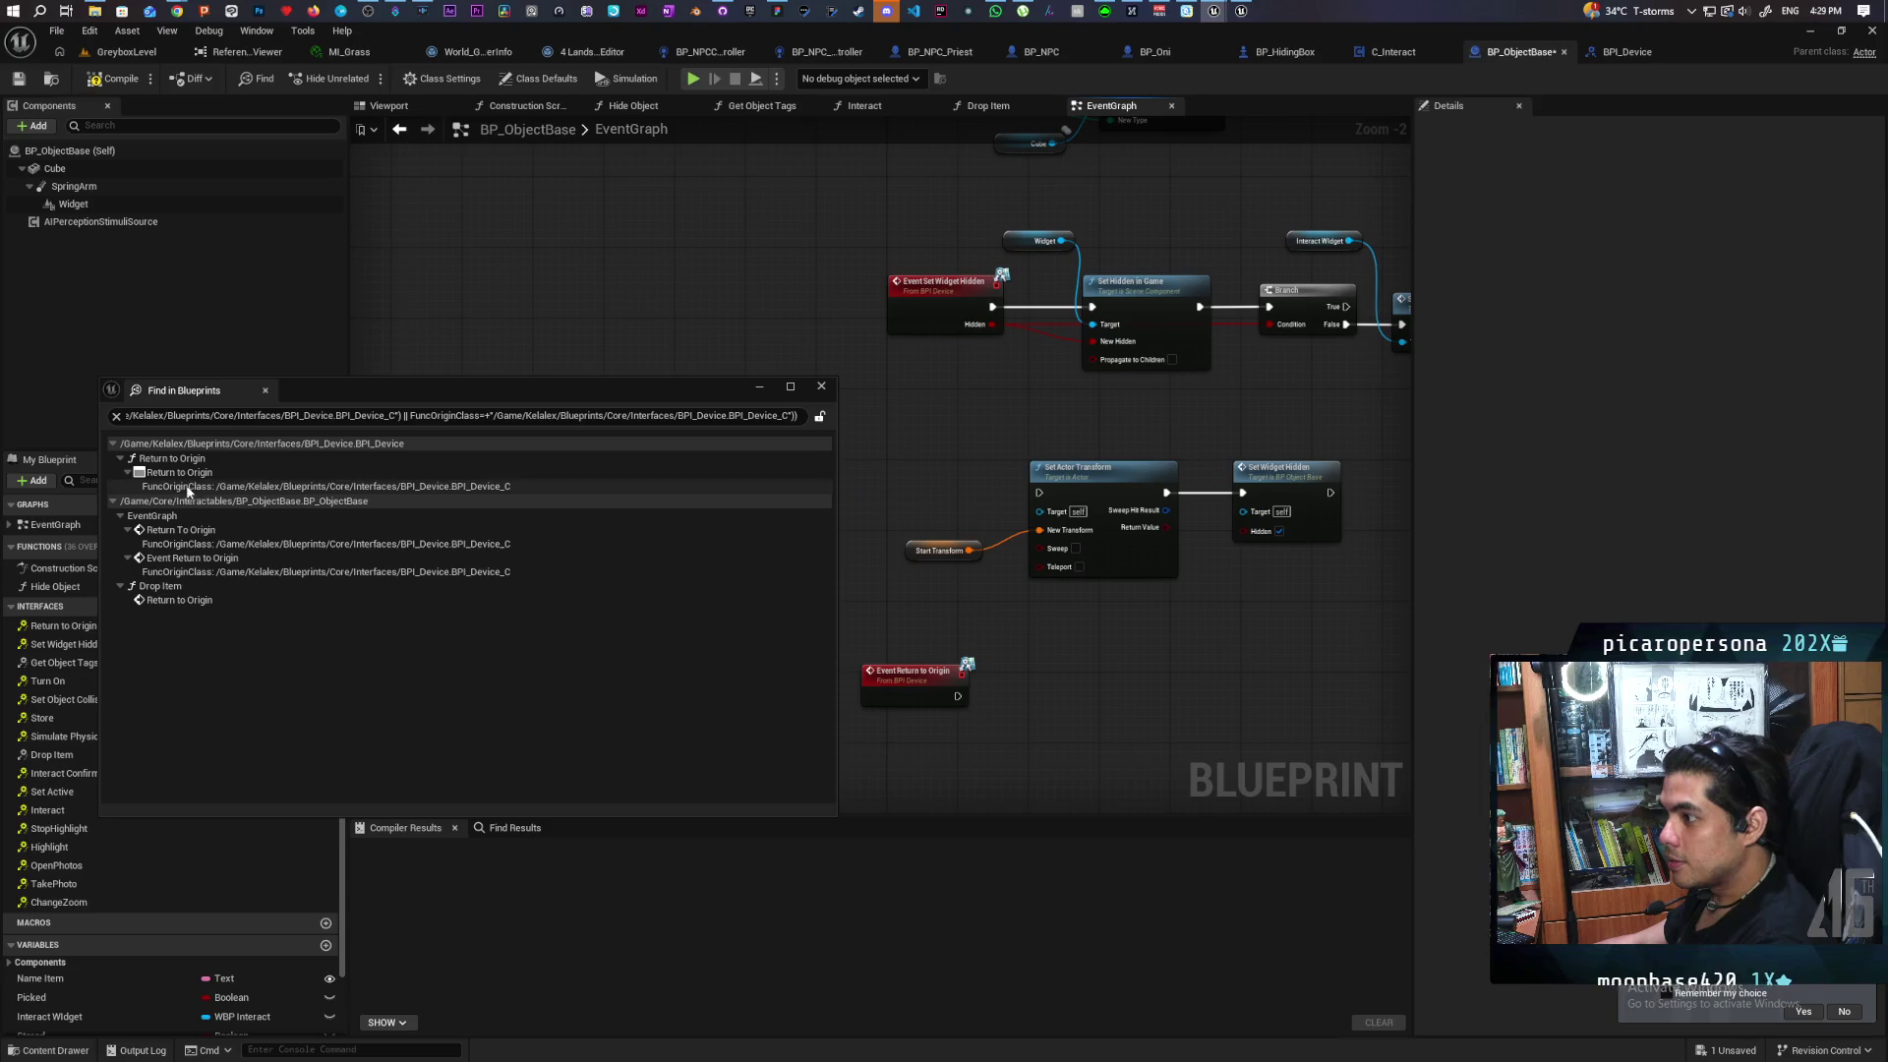
click(193, 533)
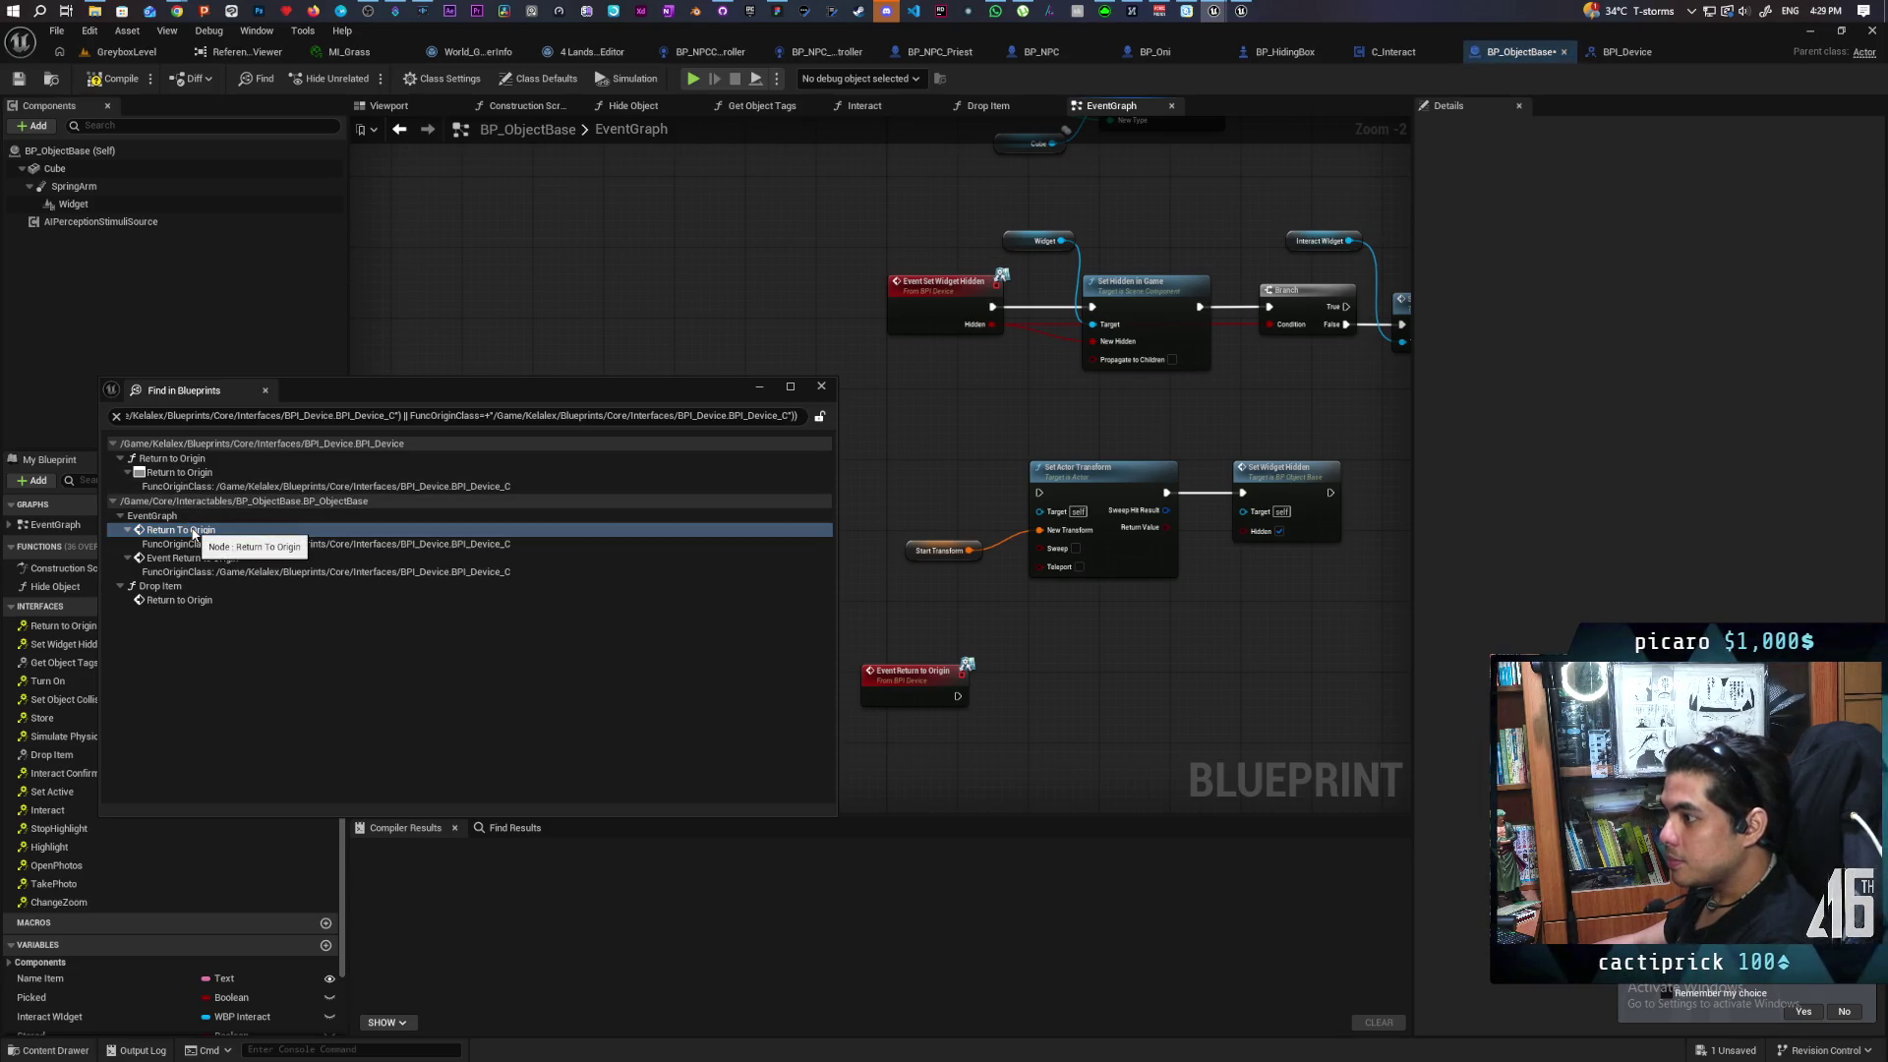
click(178, 560)
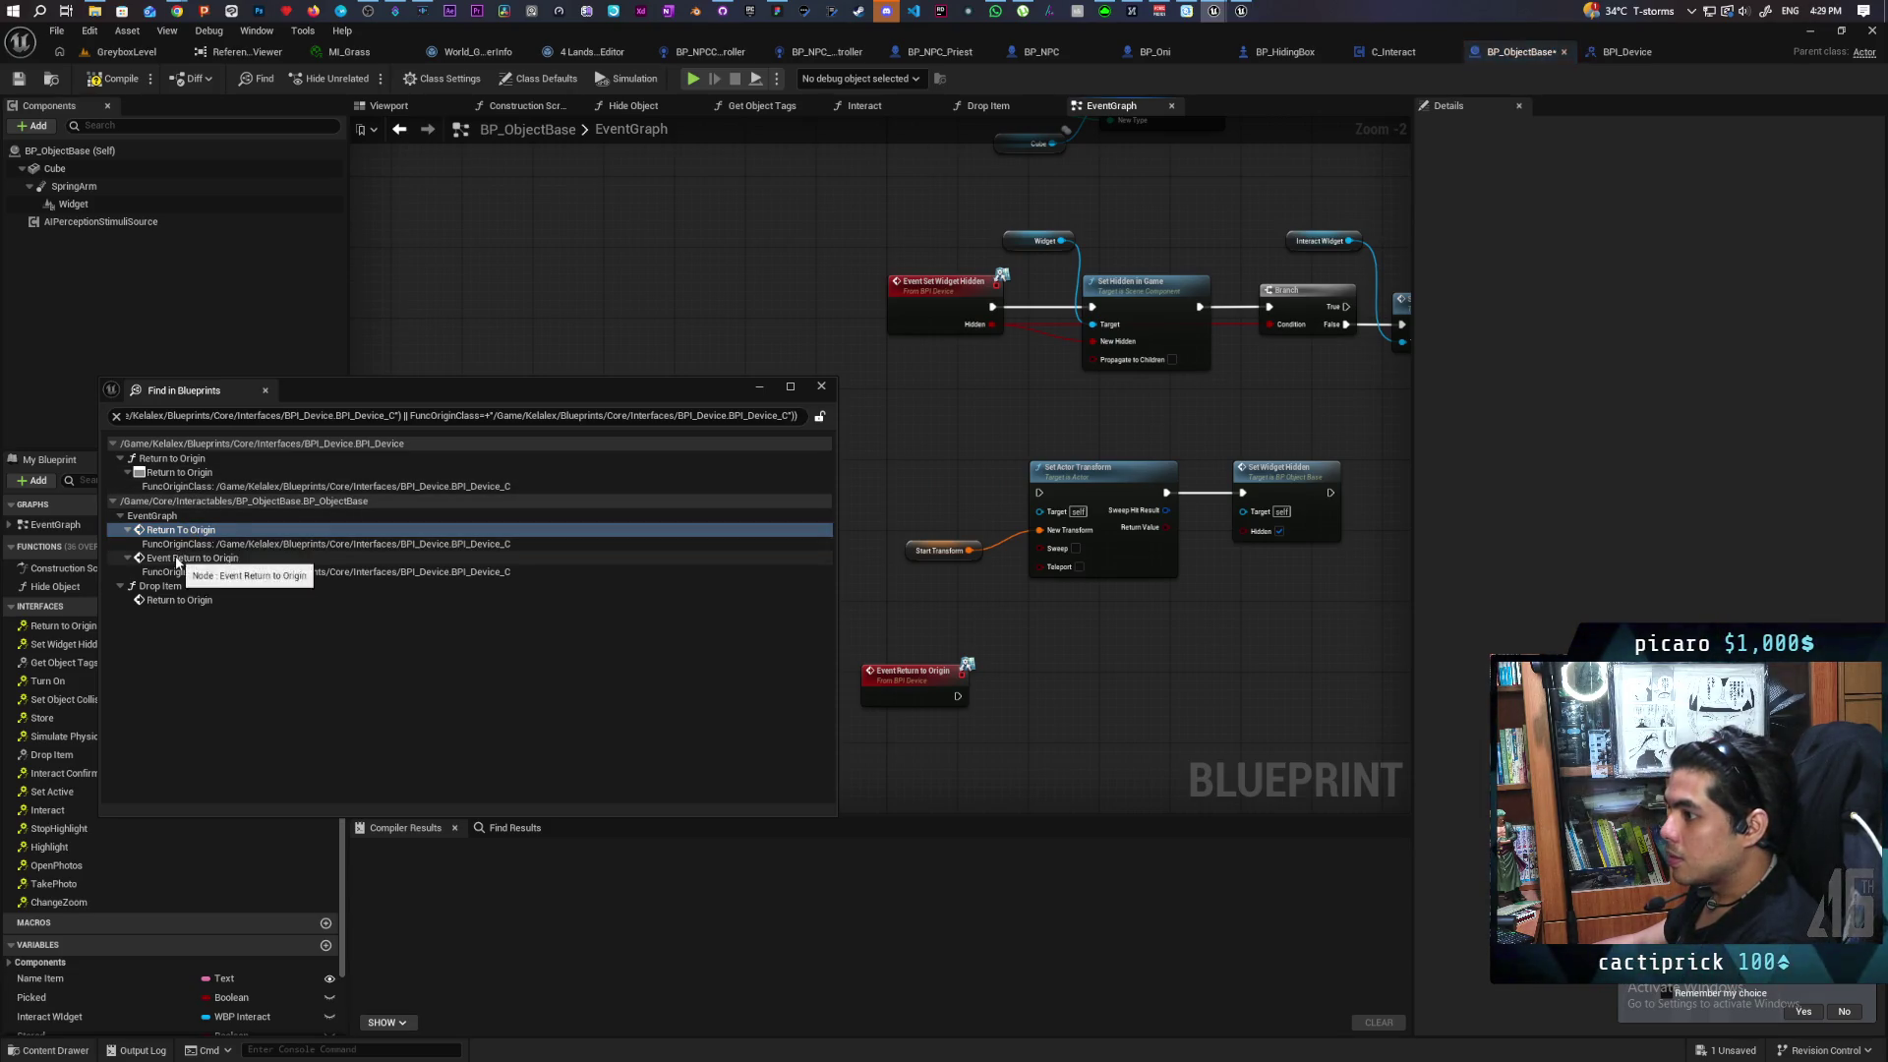
click(160, 587)
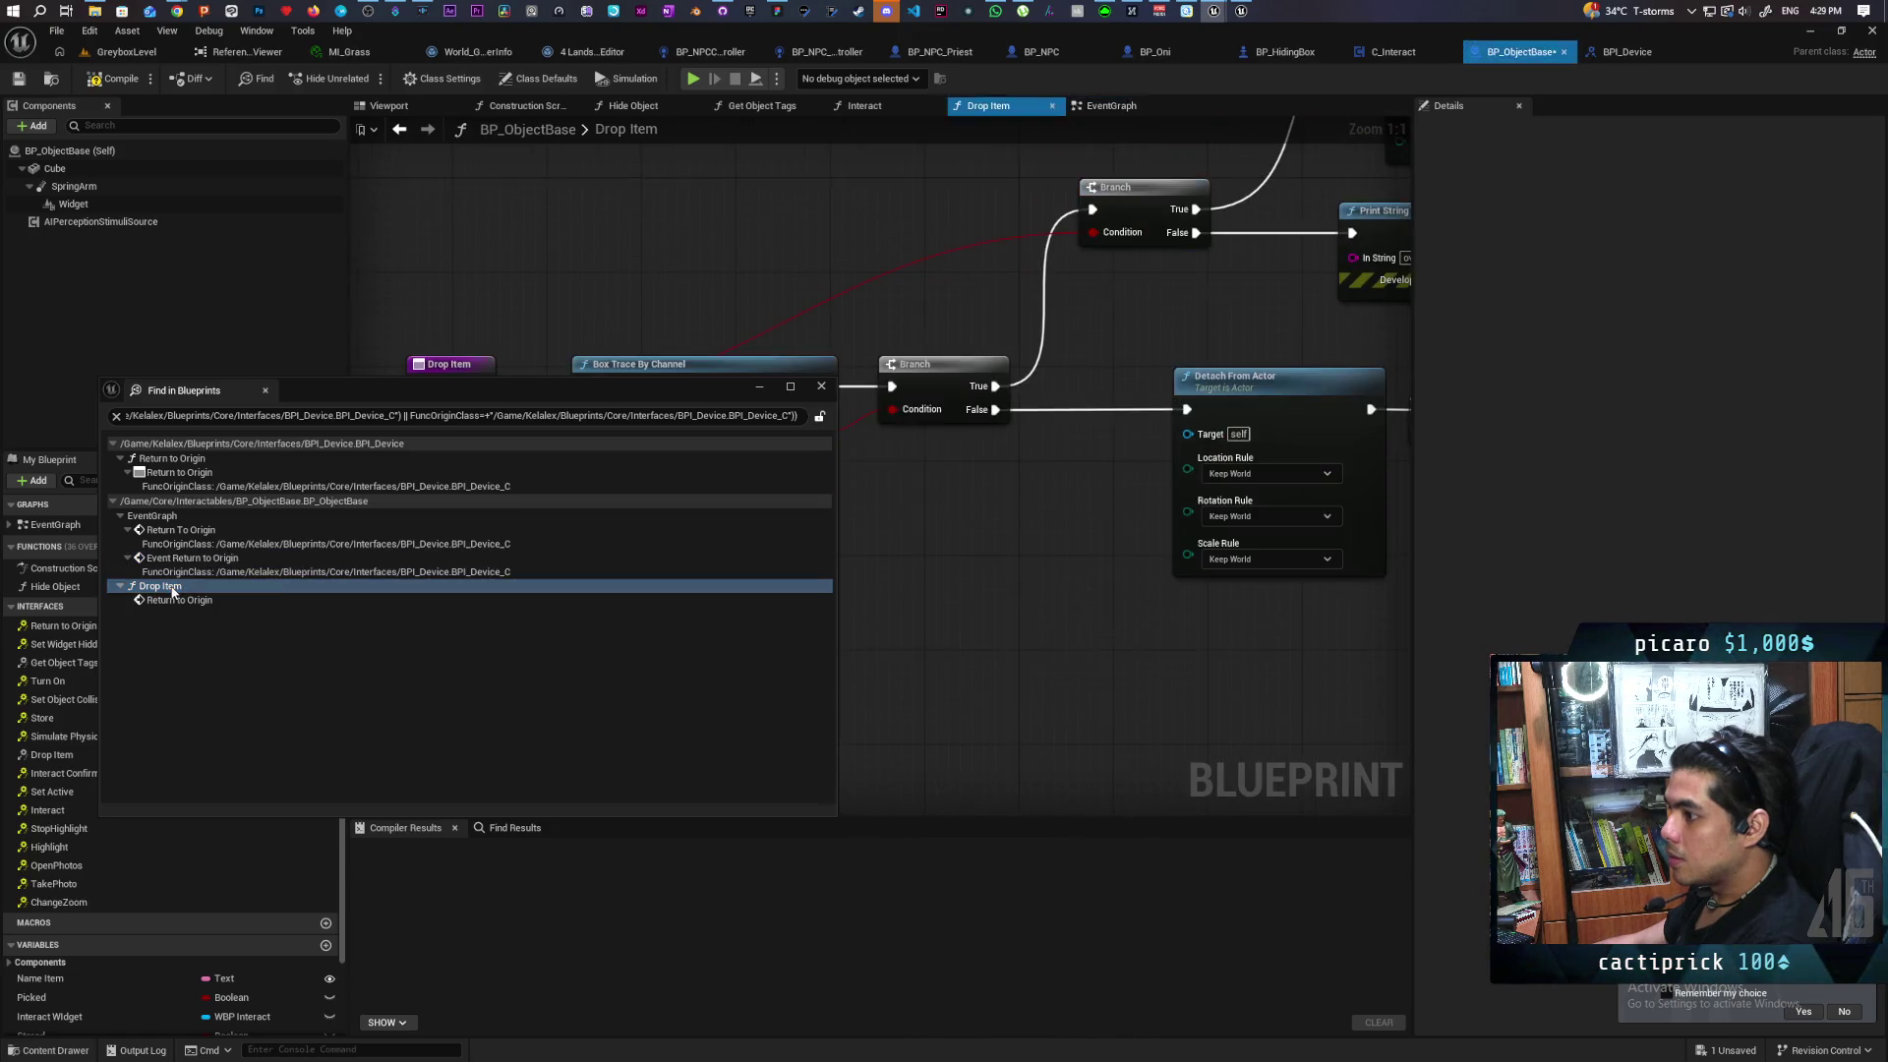
mouse_move(586, 391)
mouse_down()
mouse_move(618, 588)
mouse_move(889, 485)
mouse_move(625, 489)
mouse_move(245, 576)
mouse_move(644, 632)
mouse_move(811, 466)
mouse_move(329, 472)
mouse_up()
mouse_move(1136, 538)
mouse_down()
mouse_move(662, 544)
mouse_move(865, 450)
mouse_move(800, 430)
mouse_move(822, 442)
mouse_up()
click(238, 797)
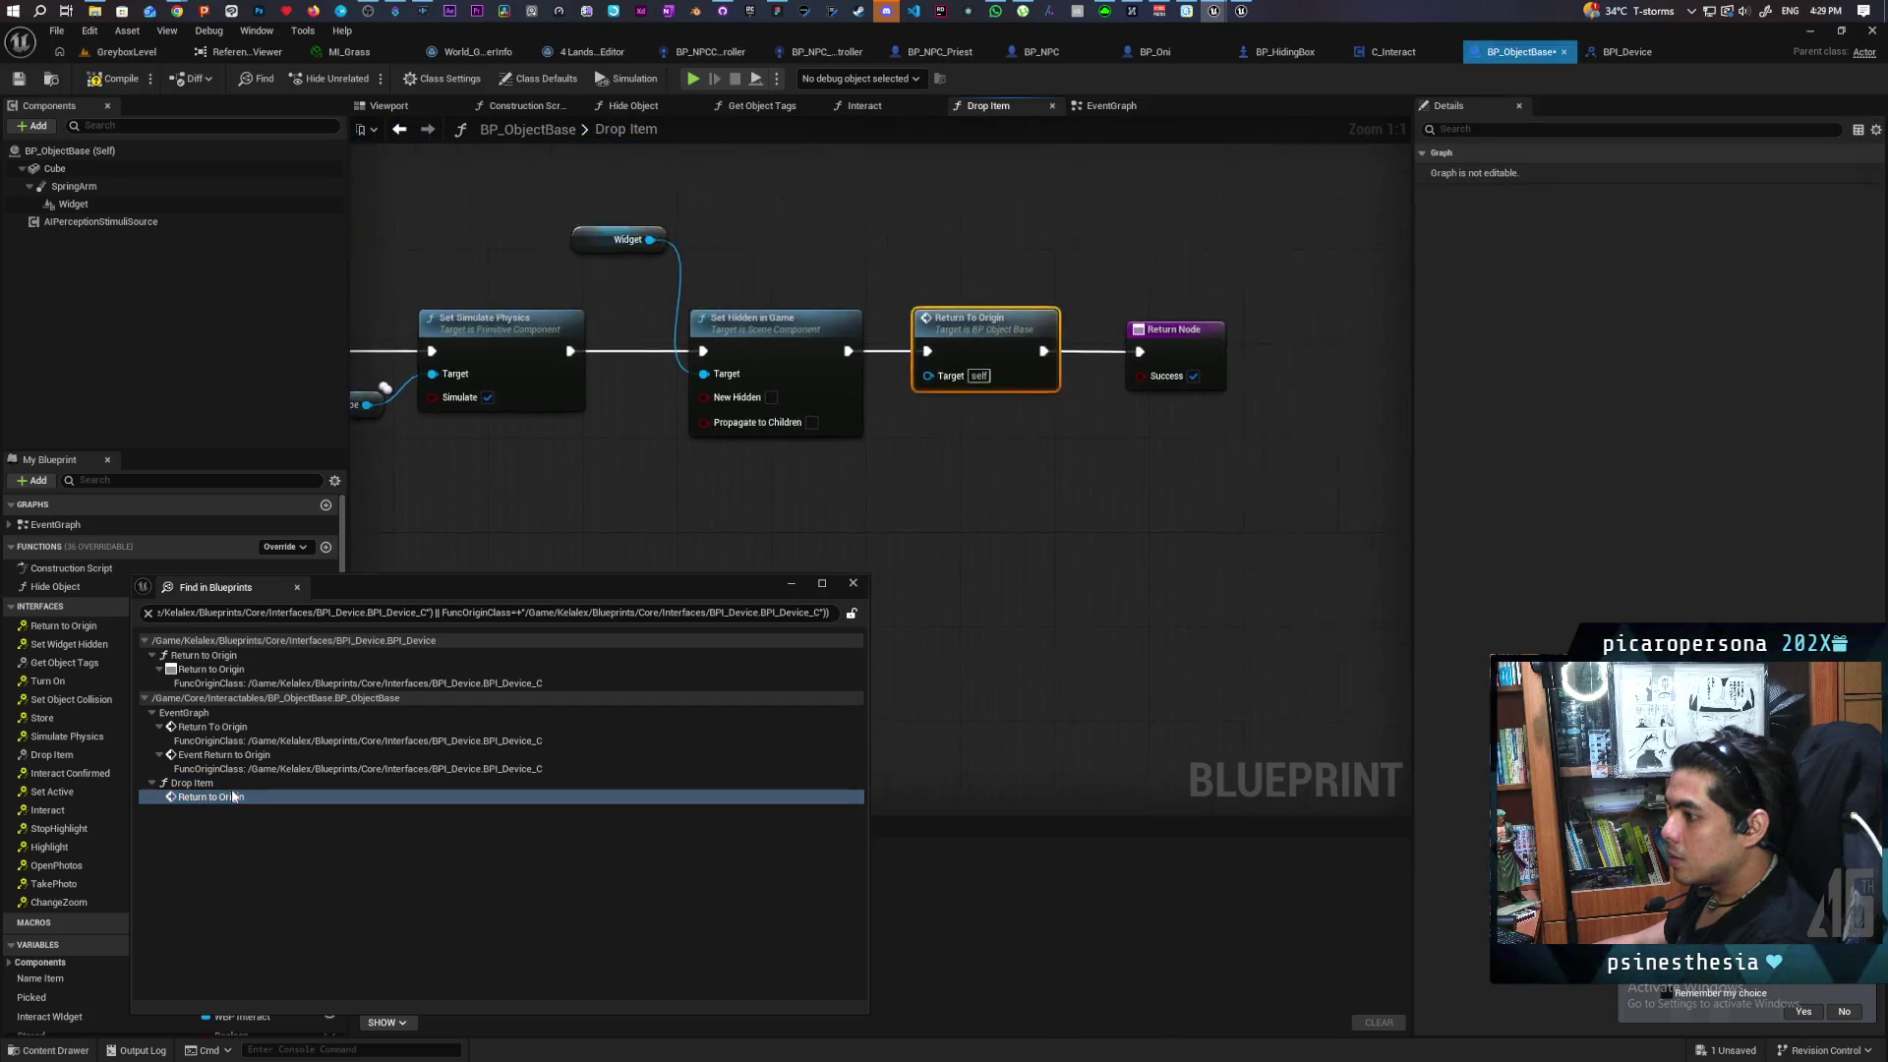
Insert Return To Origin between Set Hidden in Game and Return Node, deleting the duplicate
right_click(819, 353)
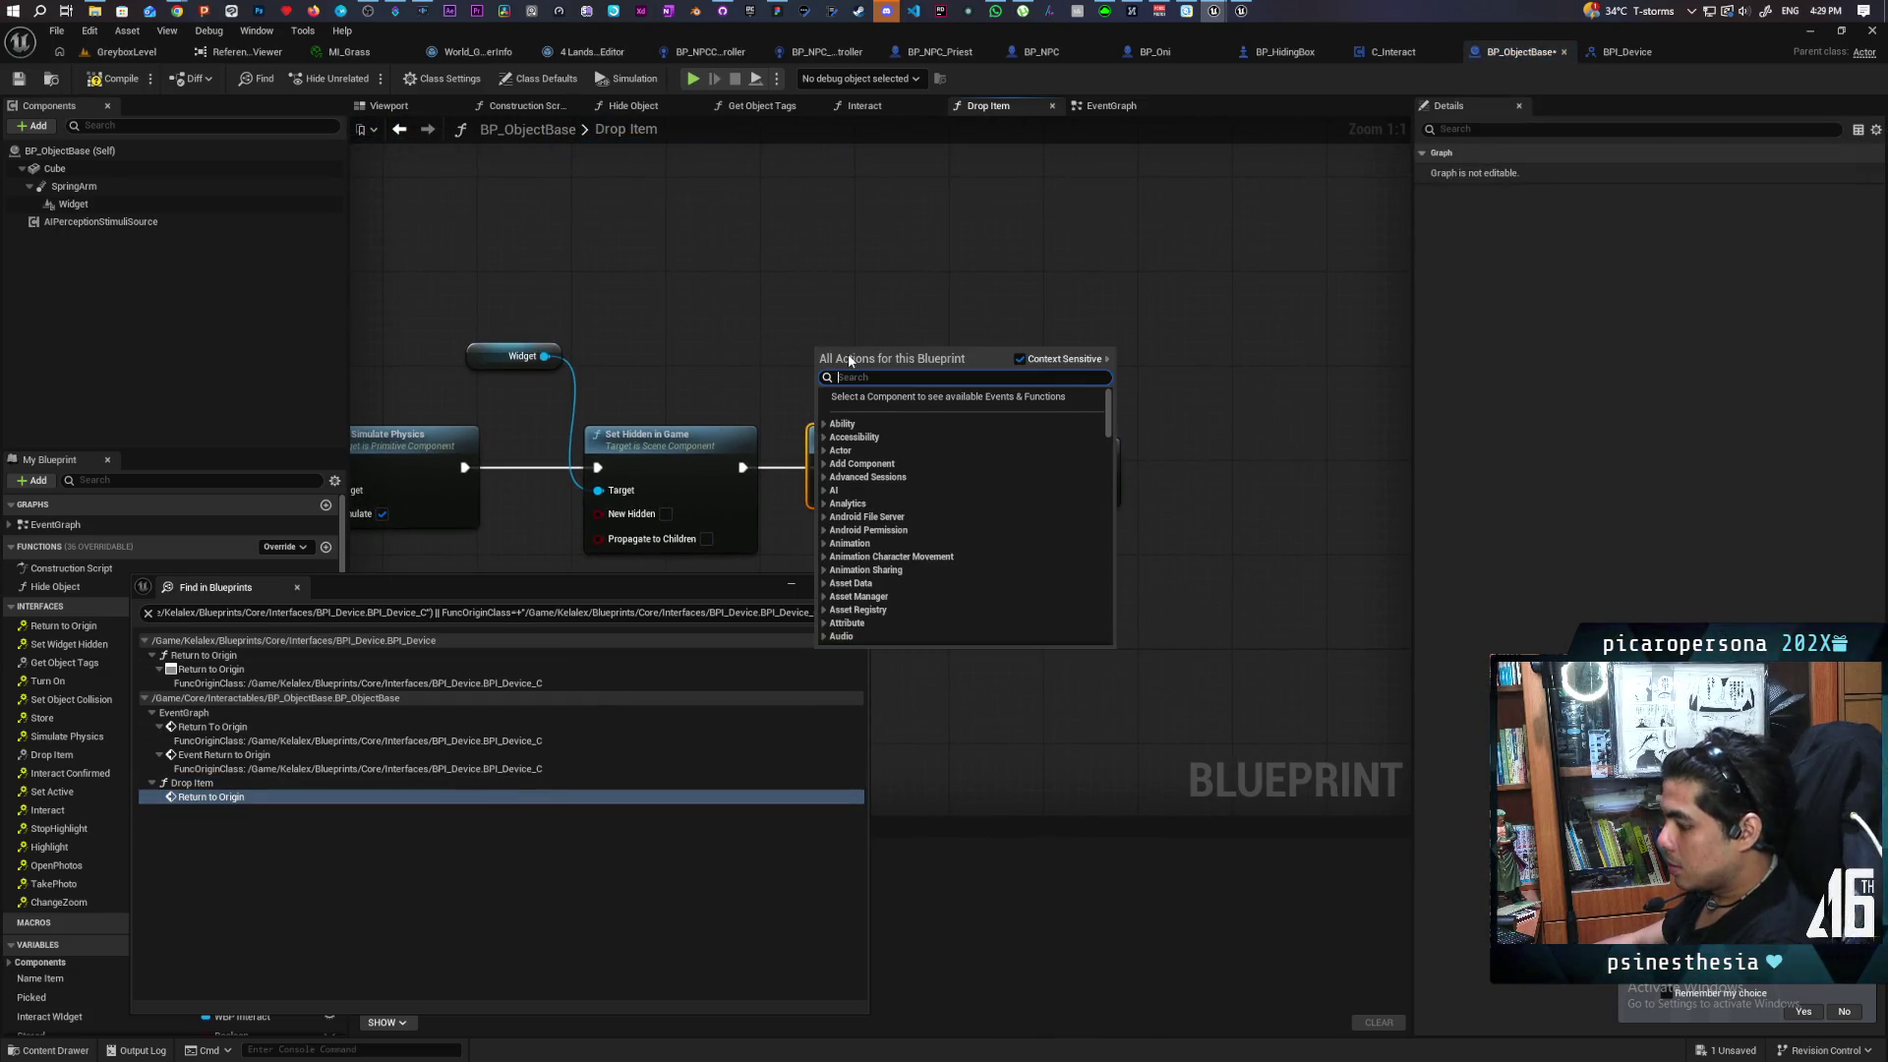
text(retur)
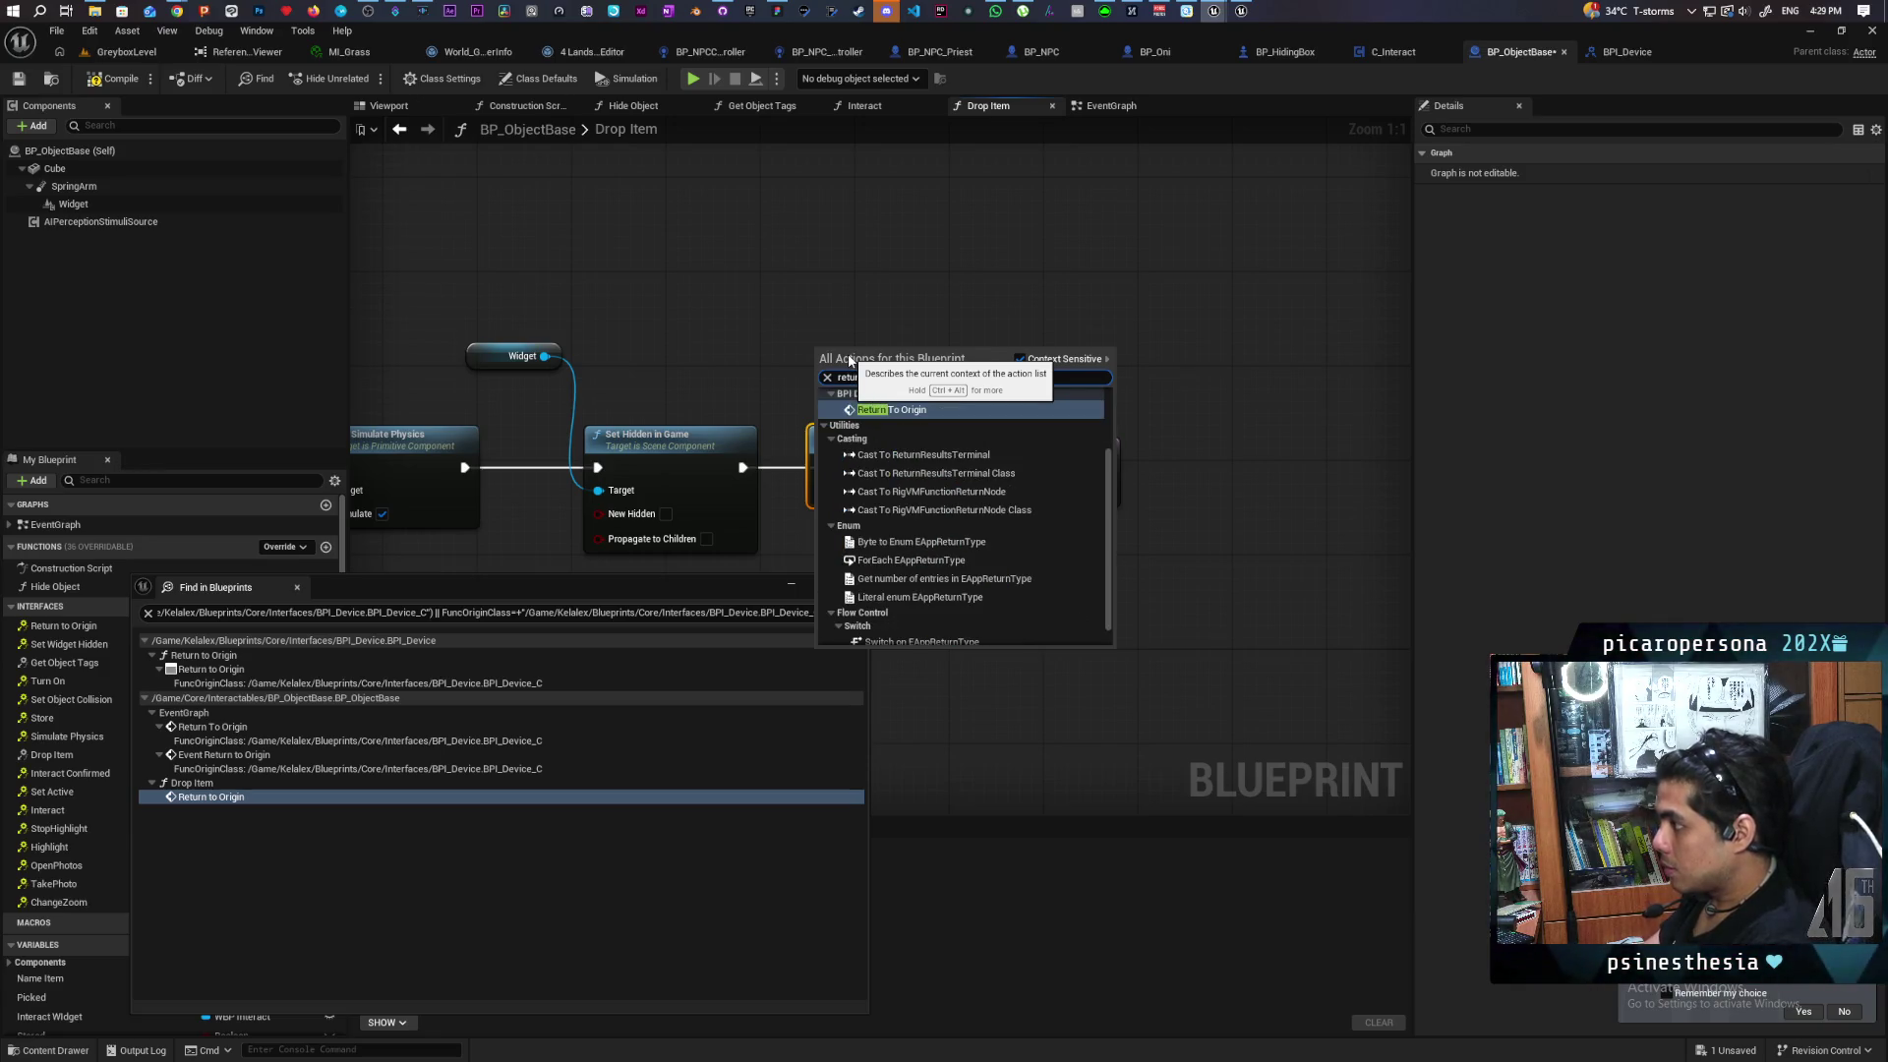
text(n)
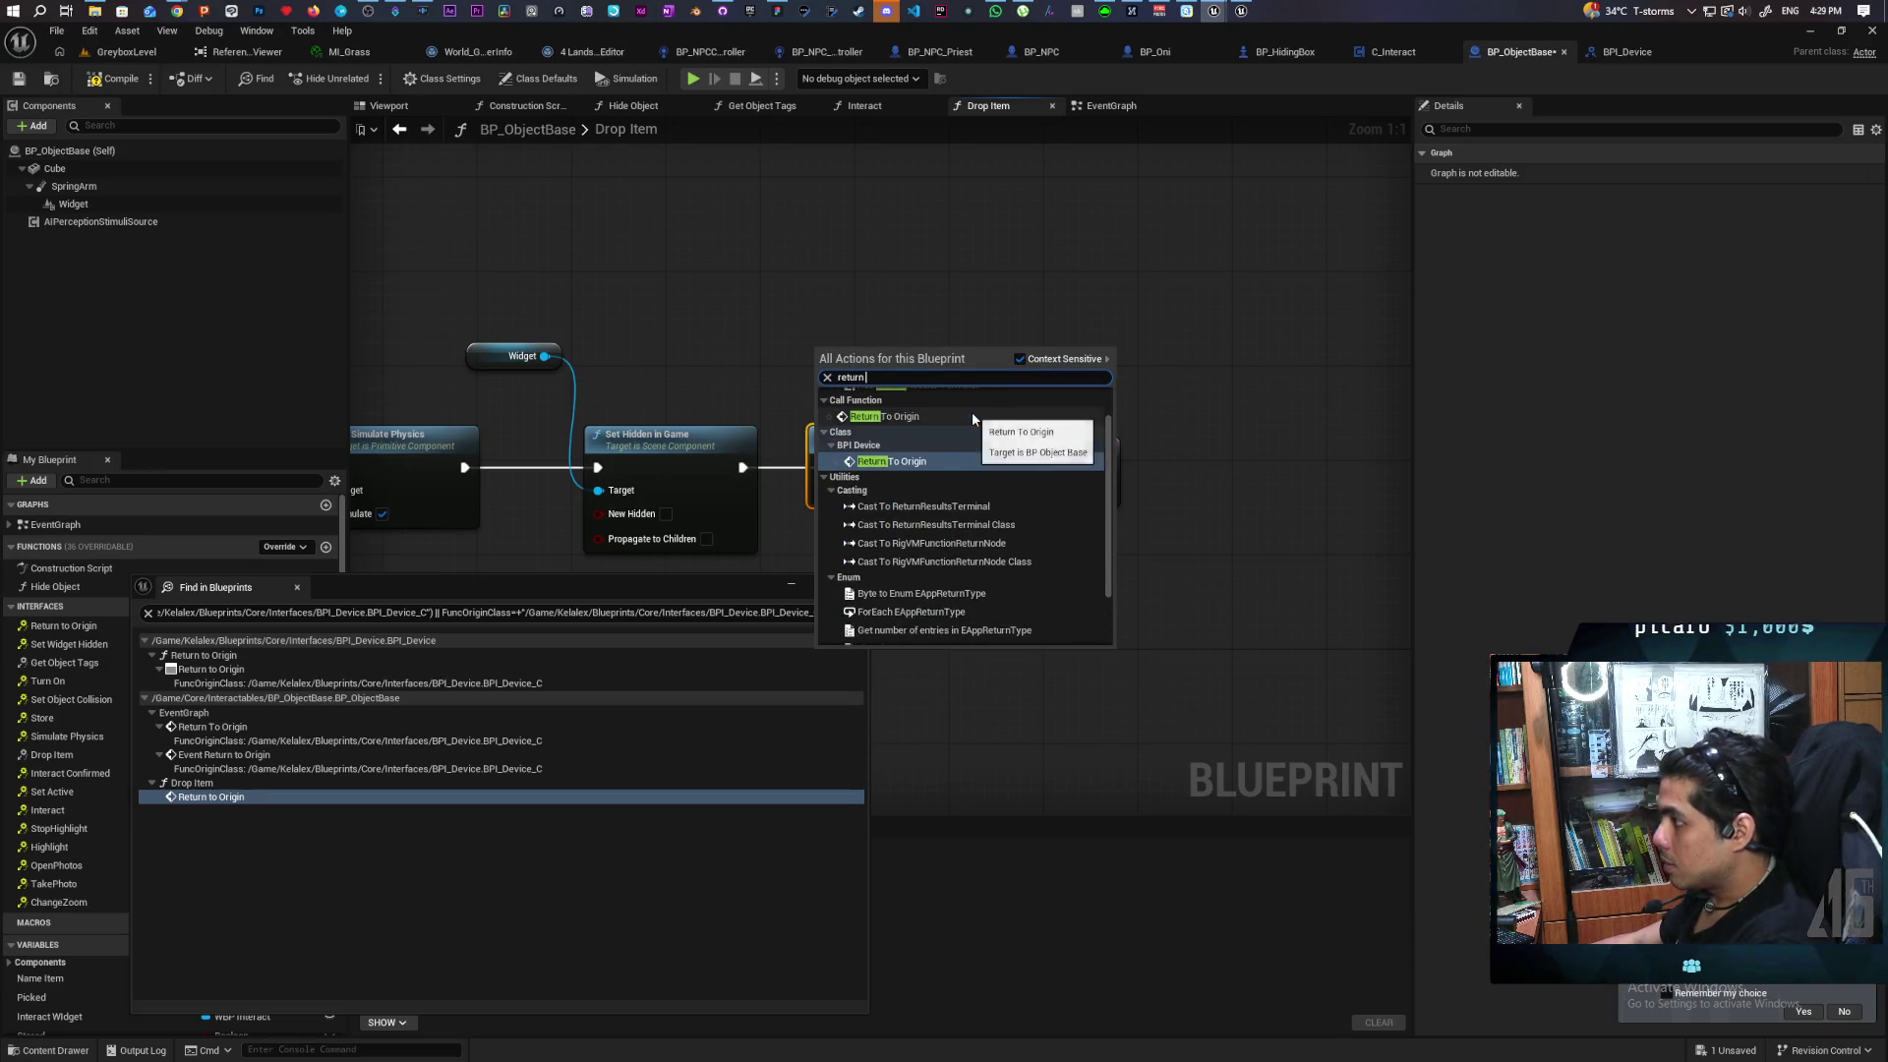
click(930, 458)
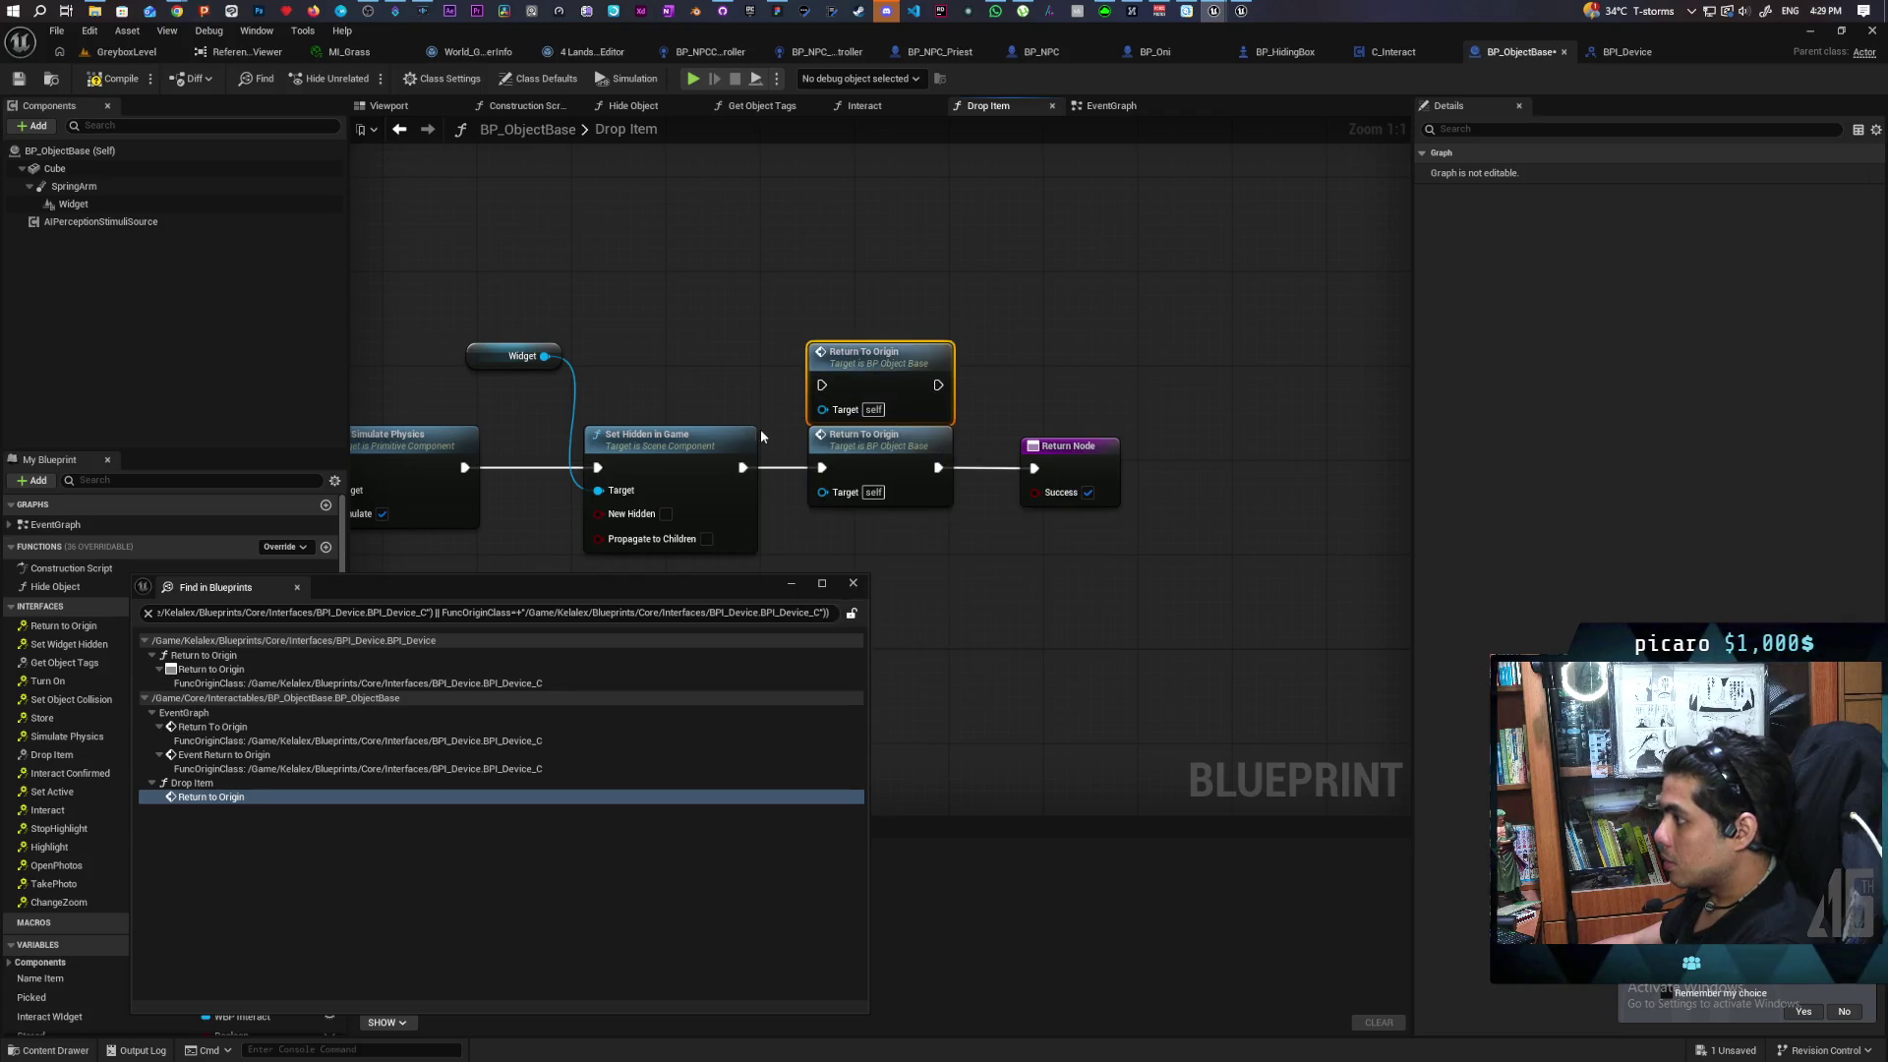
drag(742, 467, 822, 386)
drag(938, 384, 1033, 468)
click(880, 452)
right_click(910, 487)
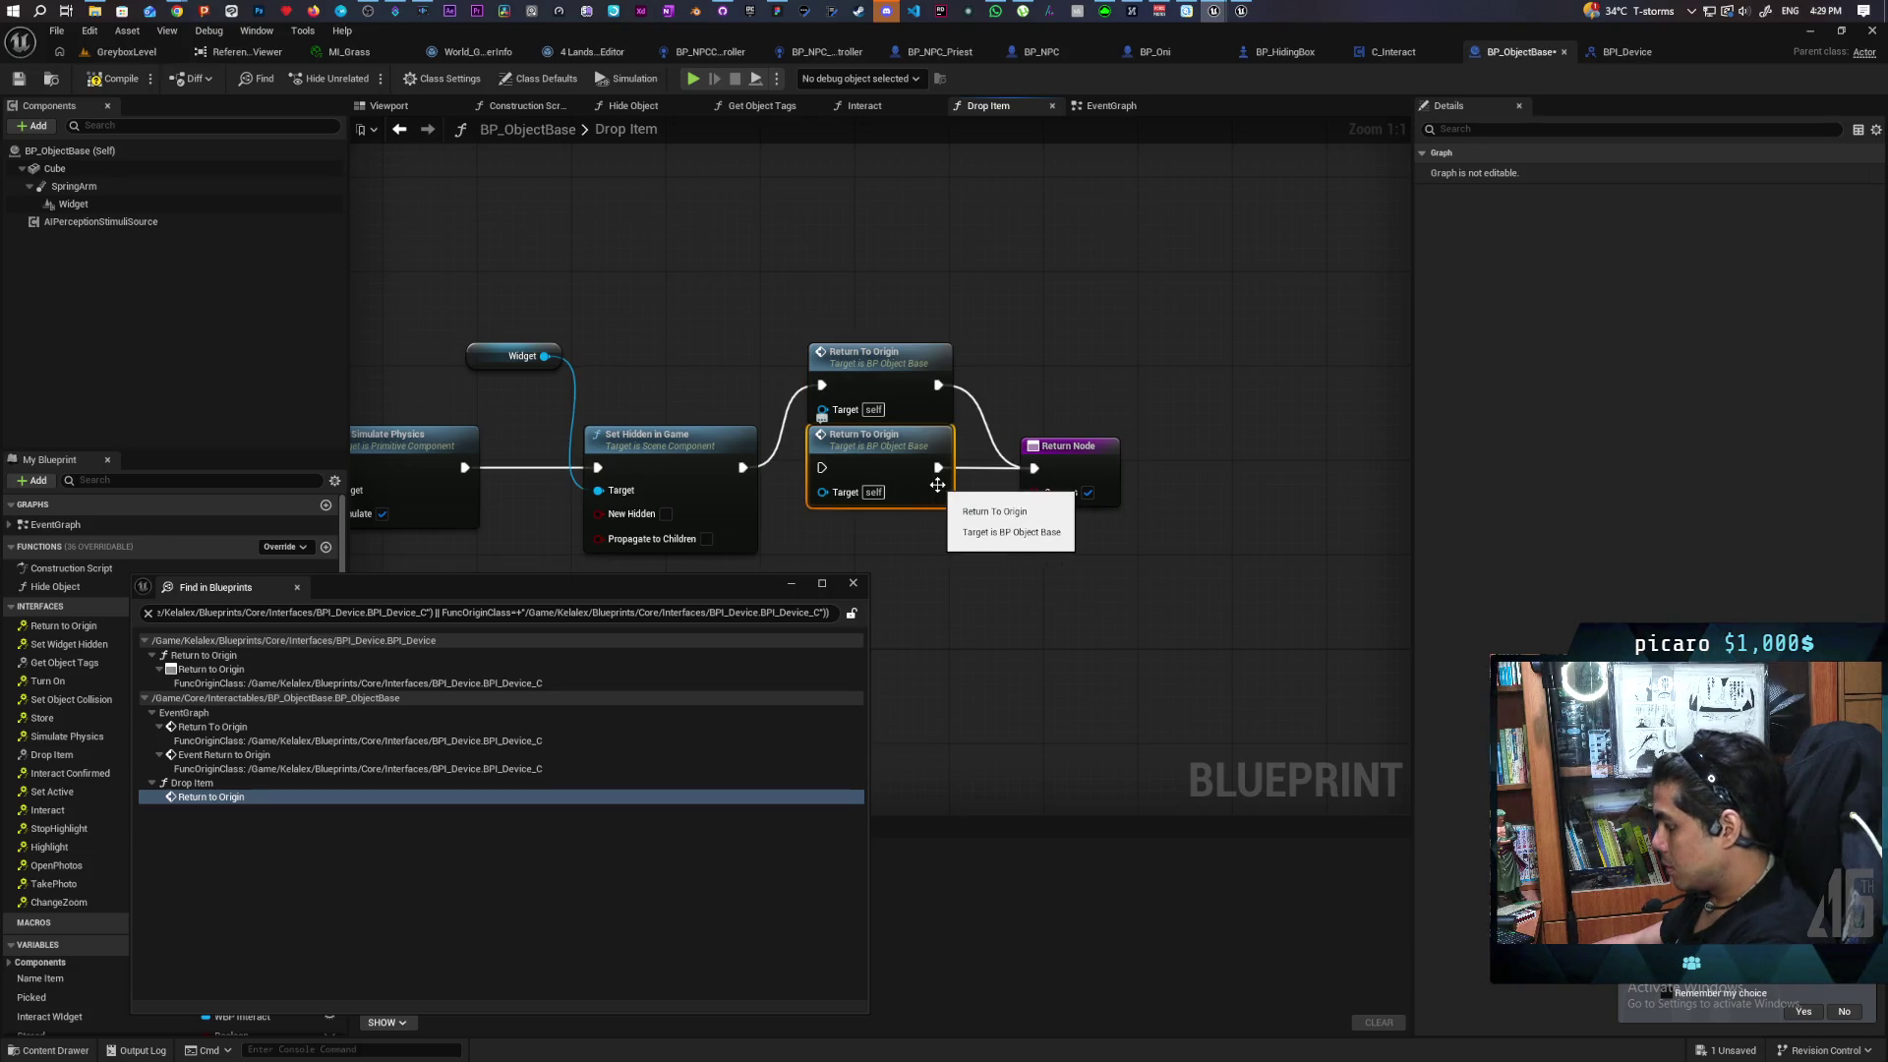
click(974, 501)
Line the Return To Origin node up with the execution wire
click(901, 389)
drag(900, 390, 902, 463)
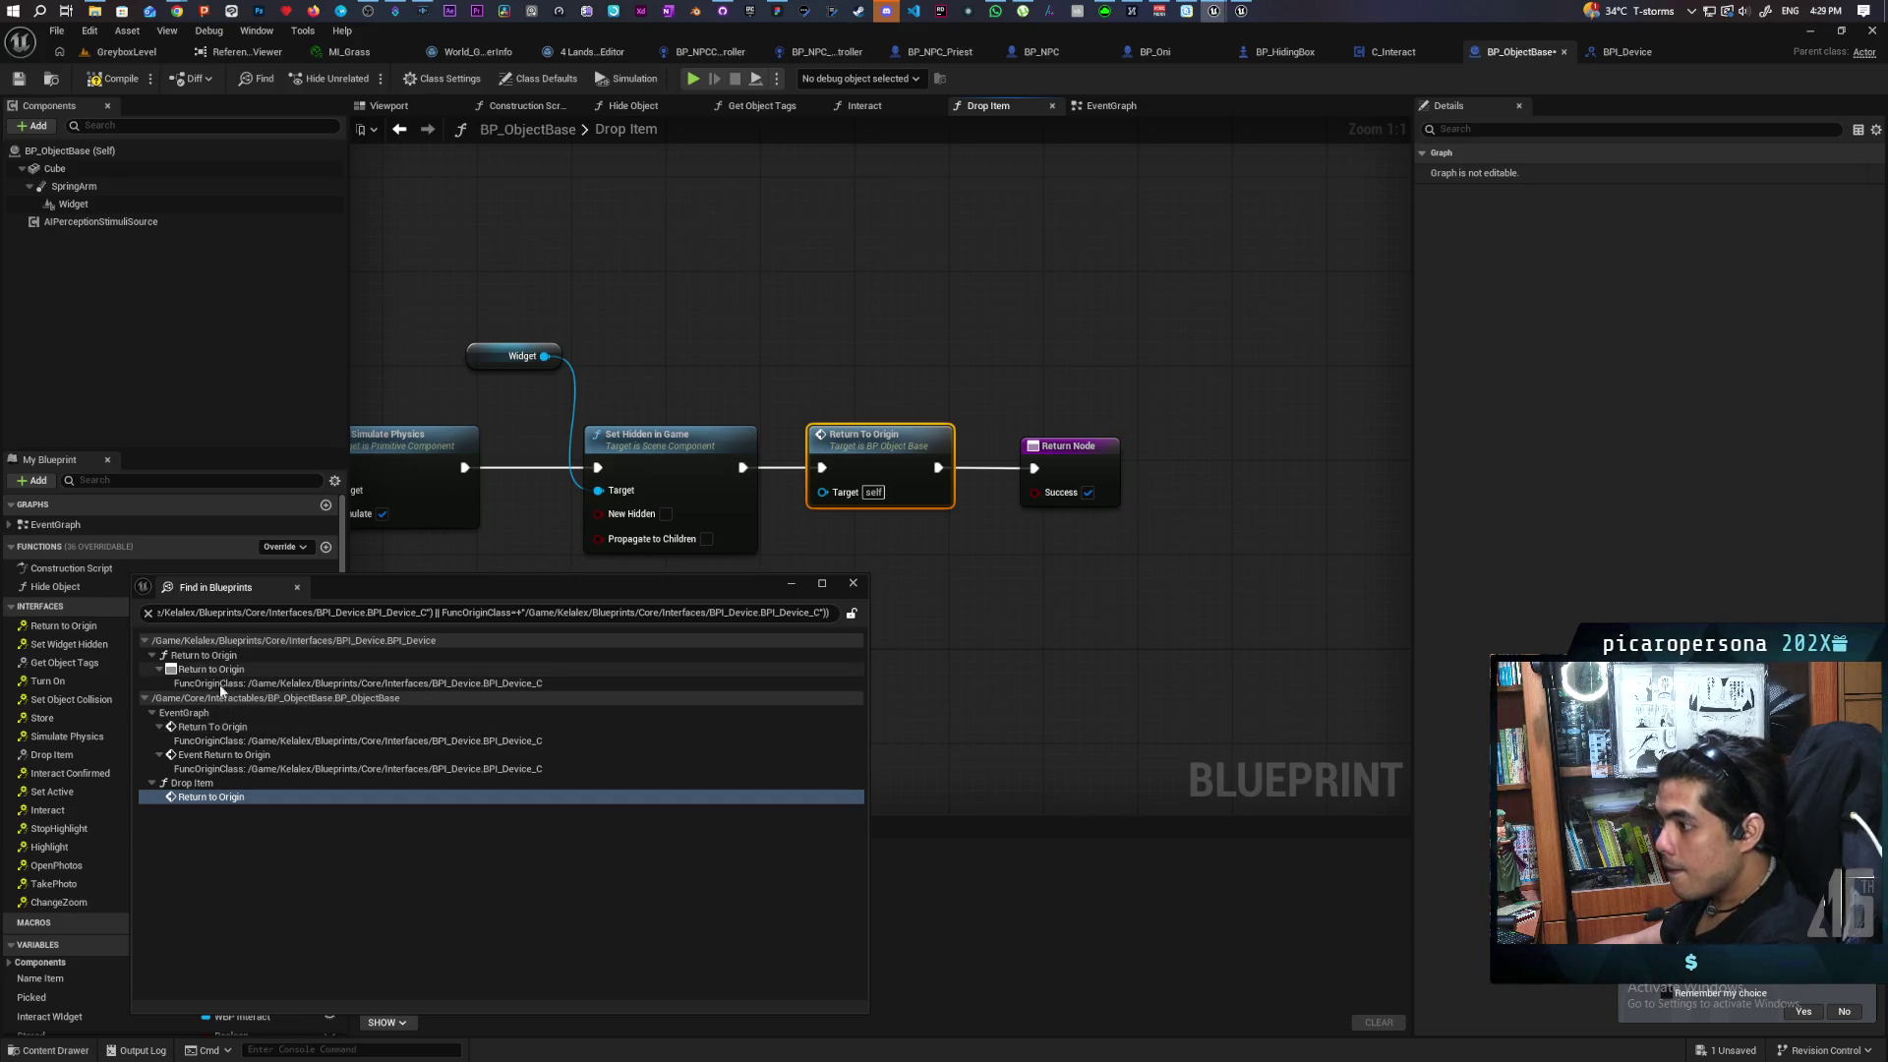
click(1113, 106)
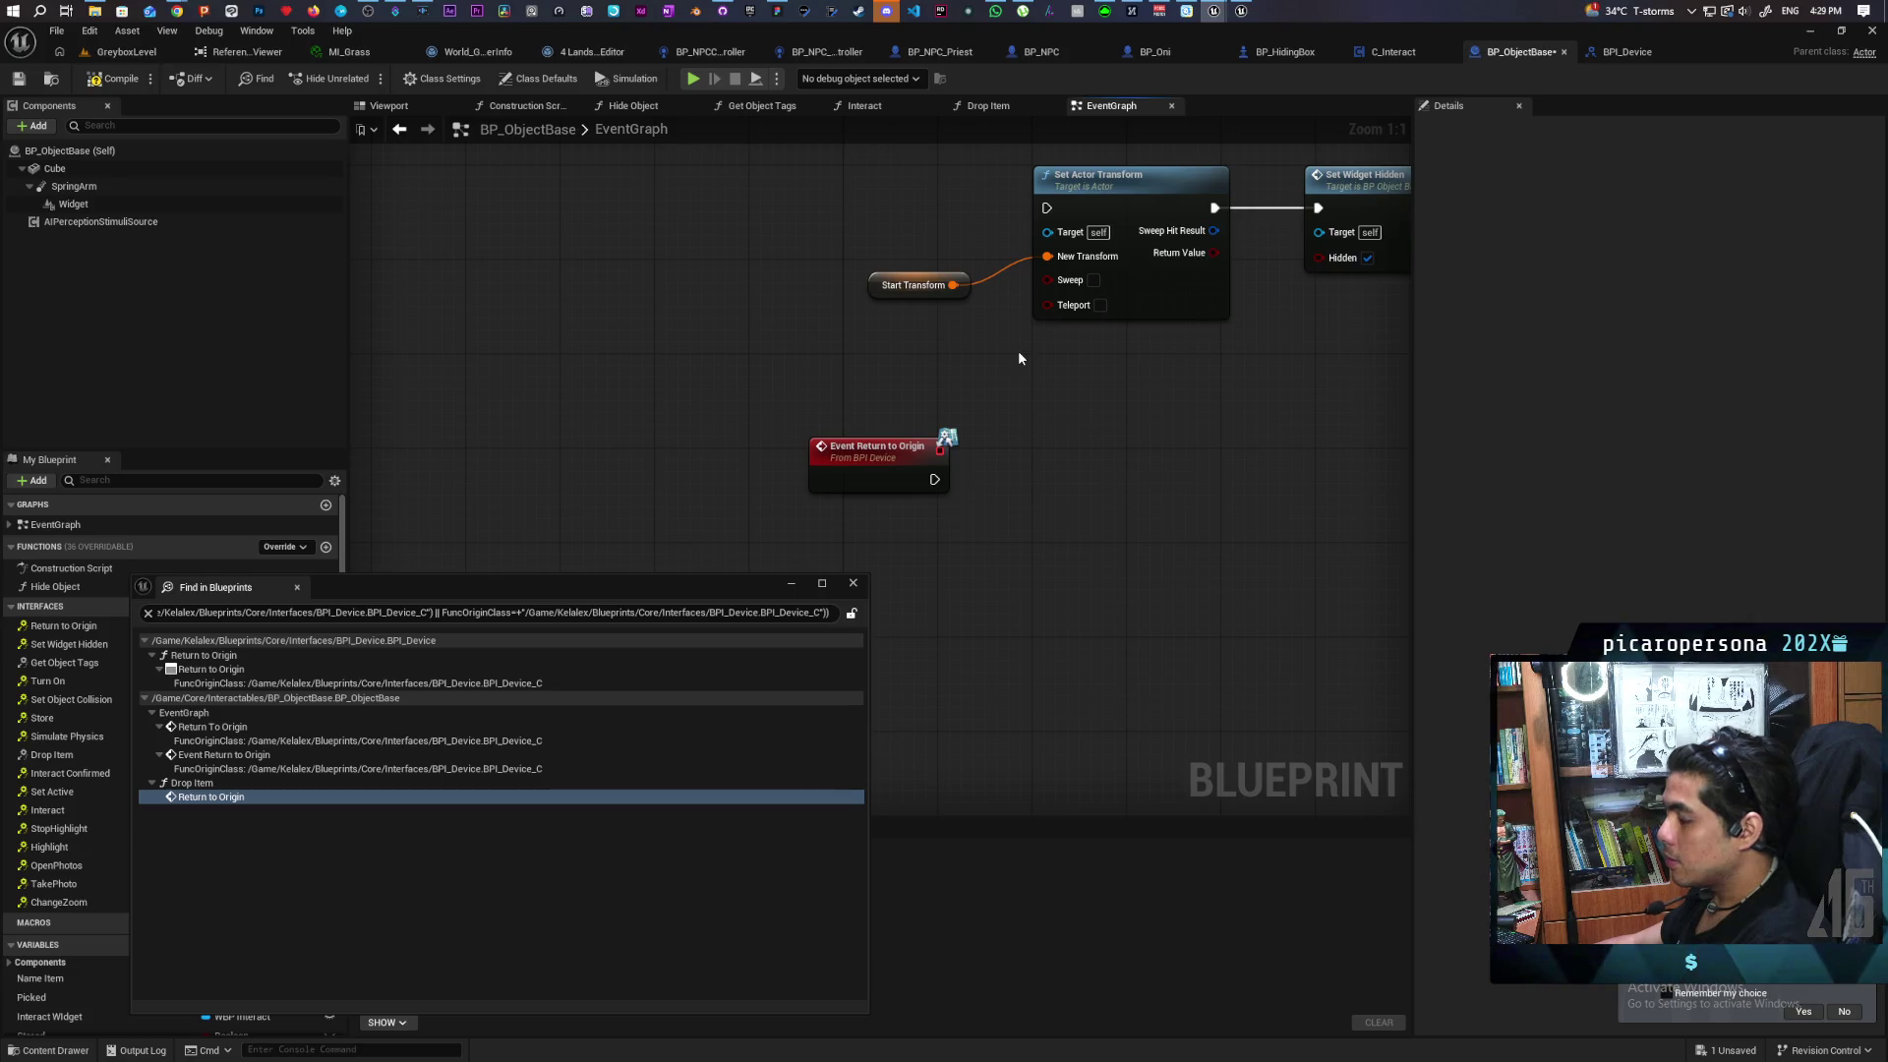
Wire Event Return to Origin into Set Actor Transform
scroll(950, 352, down, 4)
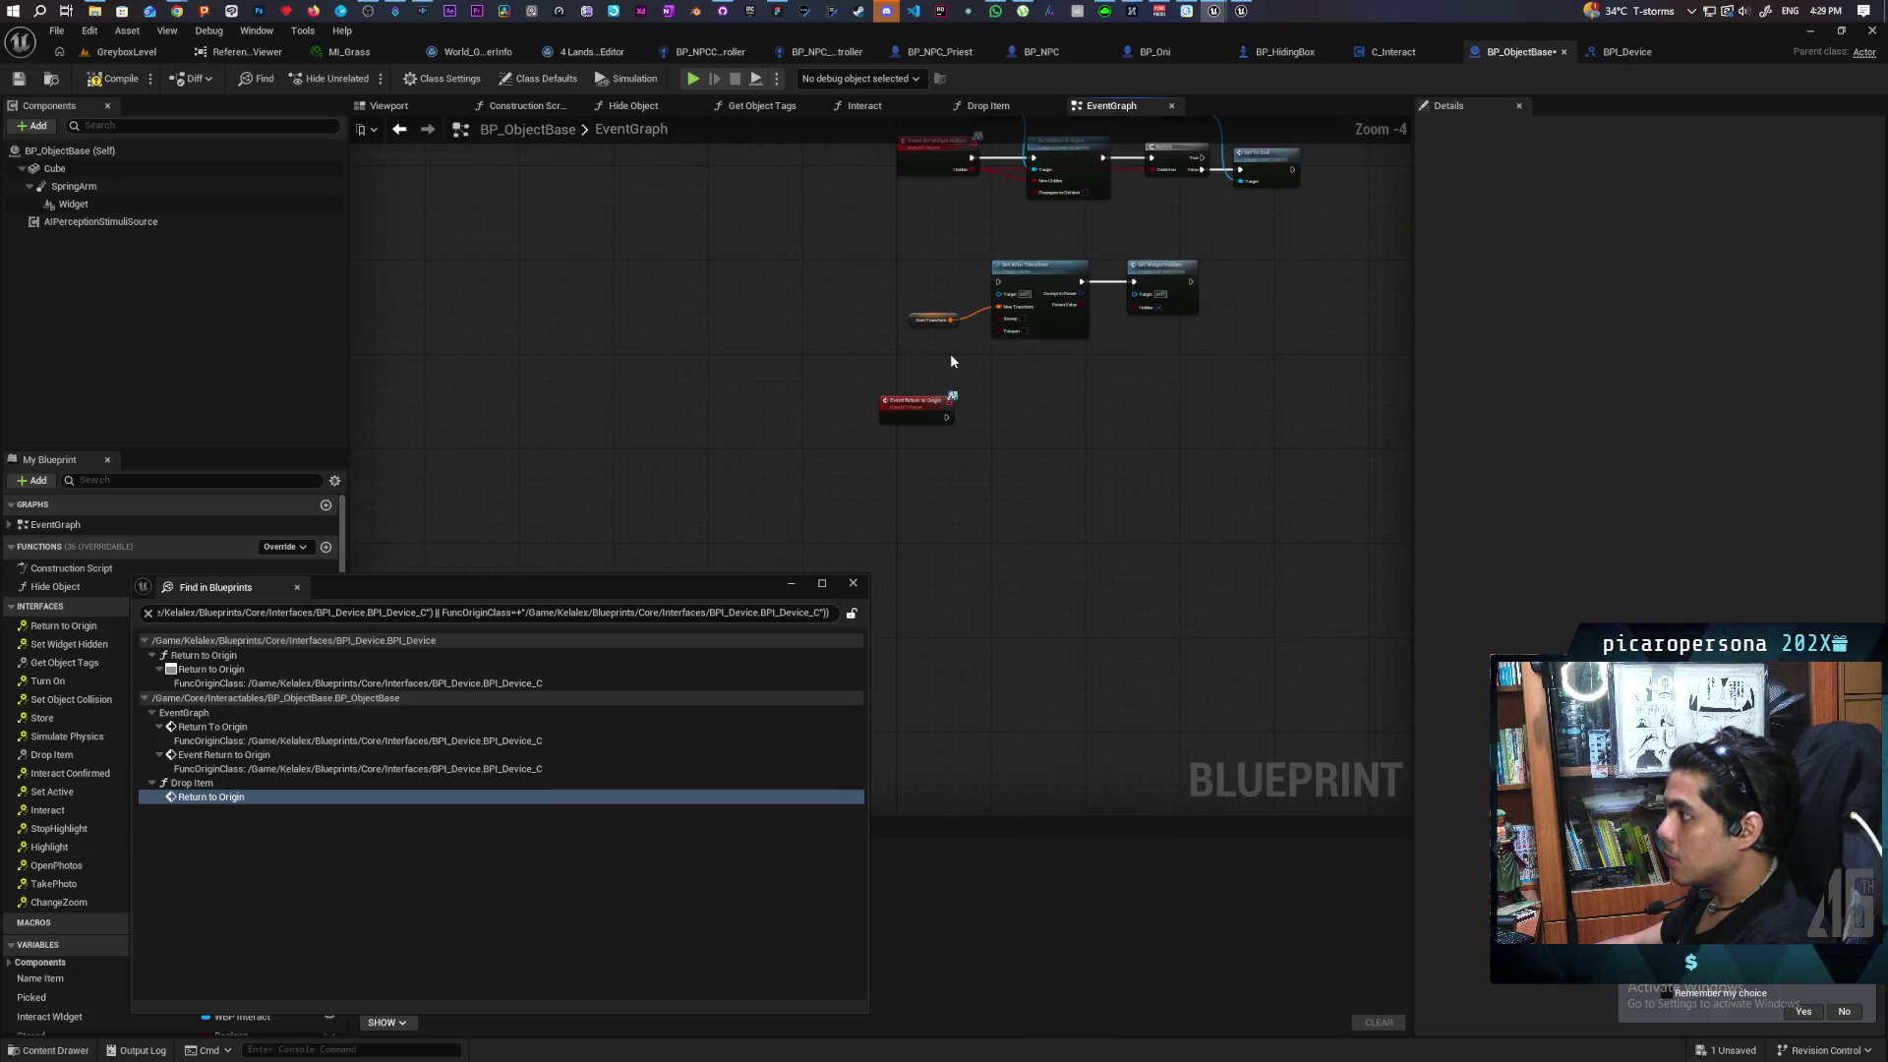
drag(950, 352, 902, 408)
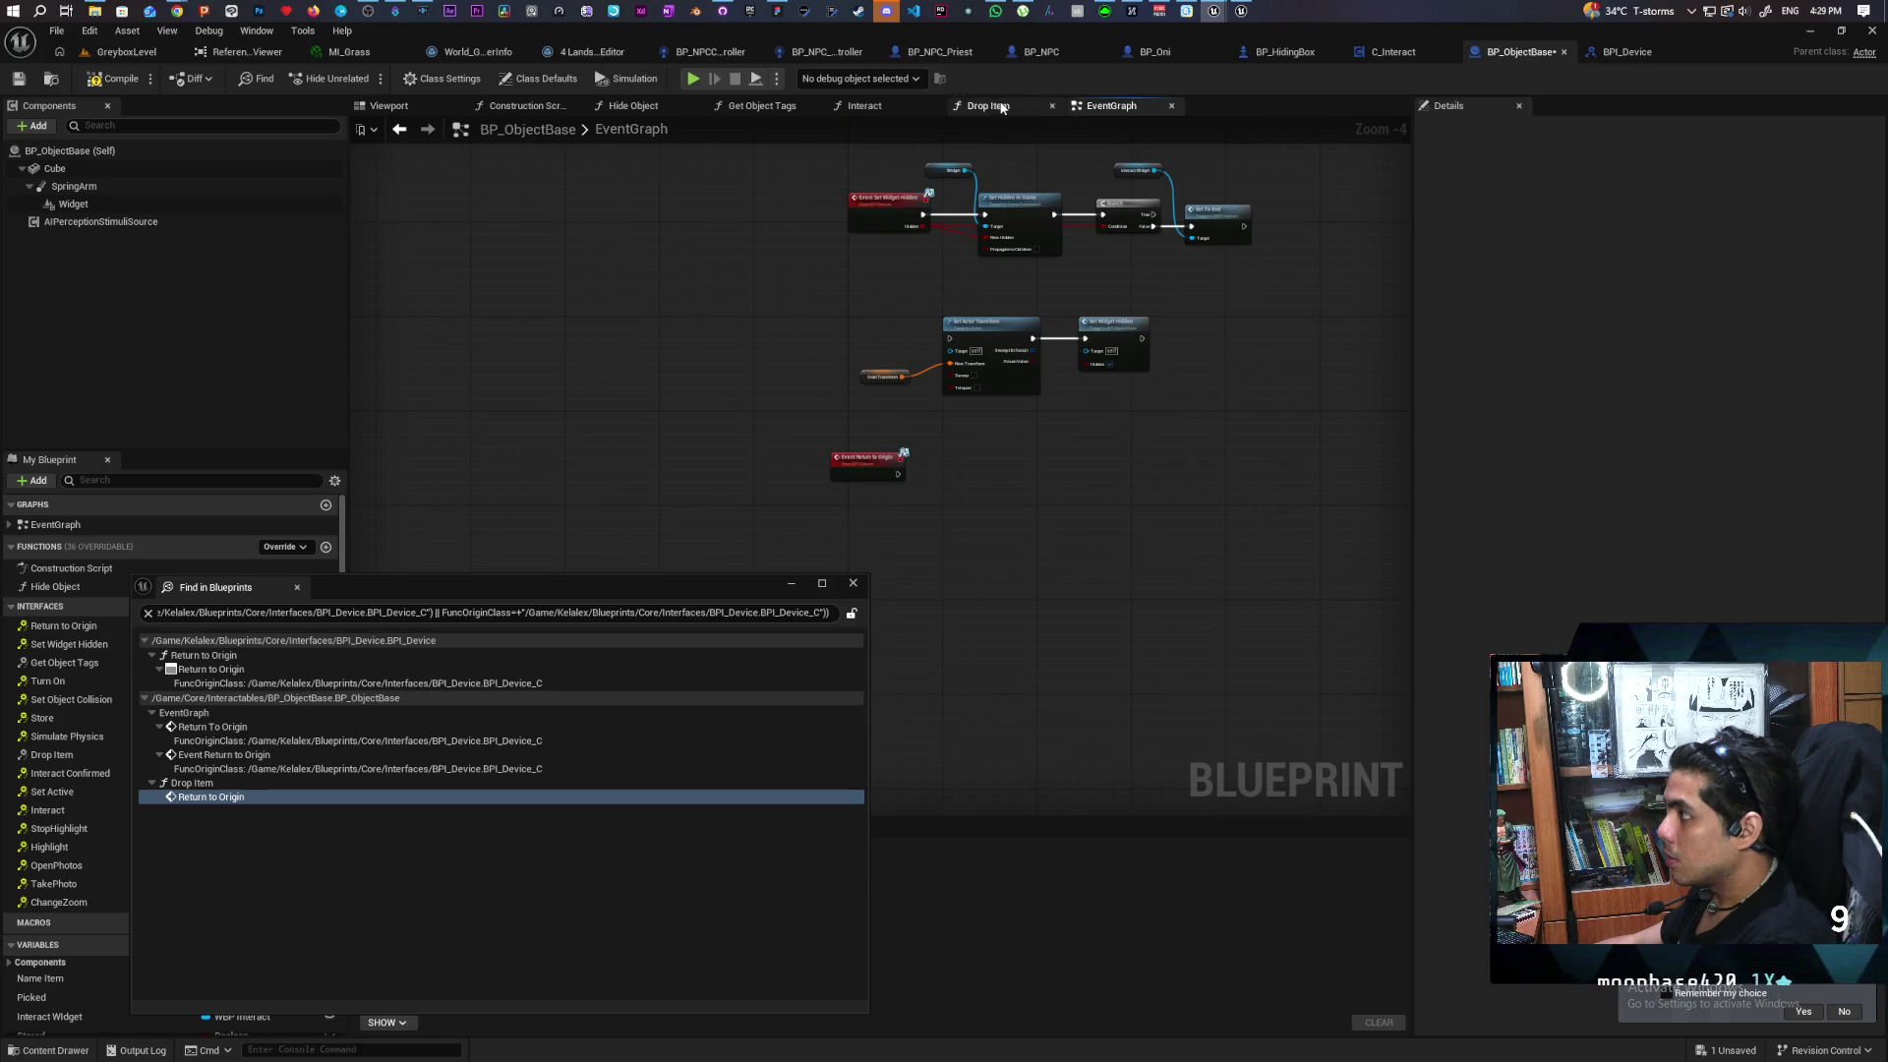
scroll(940, 489, up, 4)
mouse_move(940, 488)
mouse_down()
mouse_move(806, 422)
mouse_move(652, 533)
mouse_move(707, 497)
mouse_up()
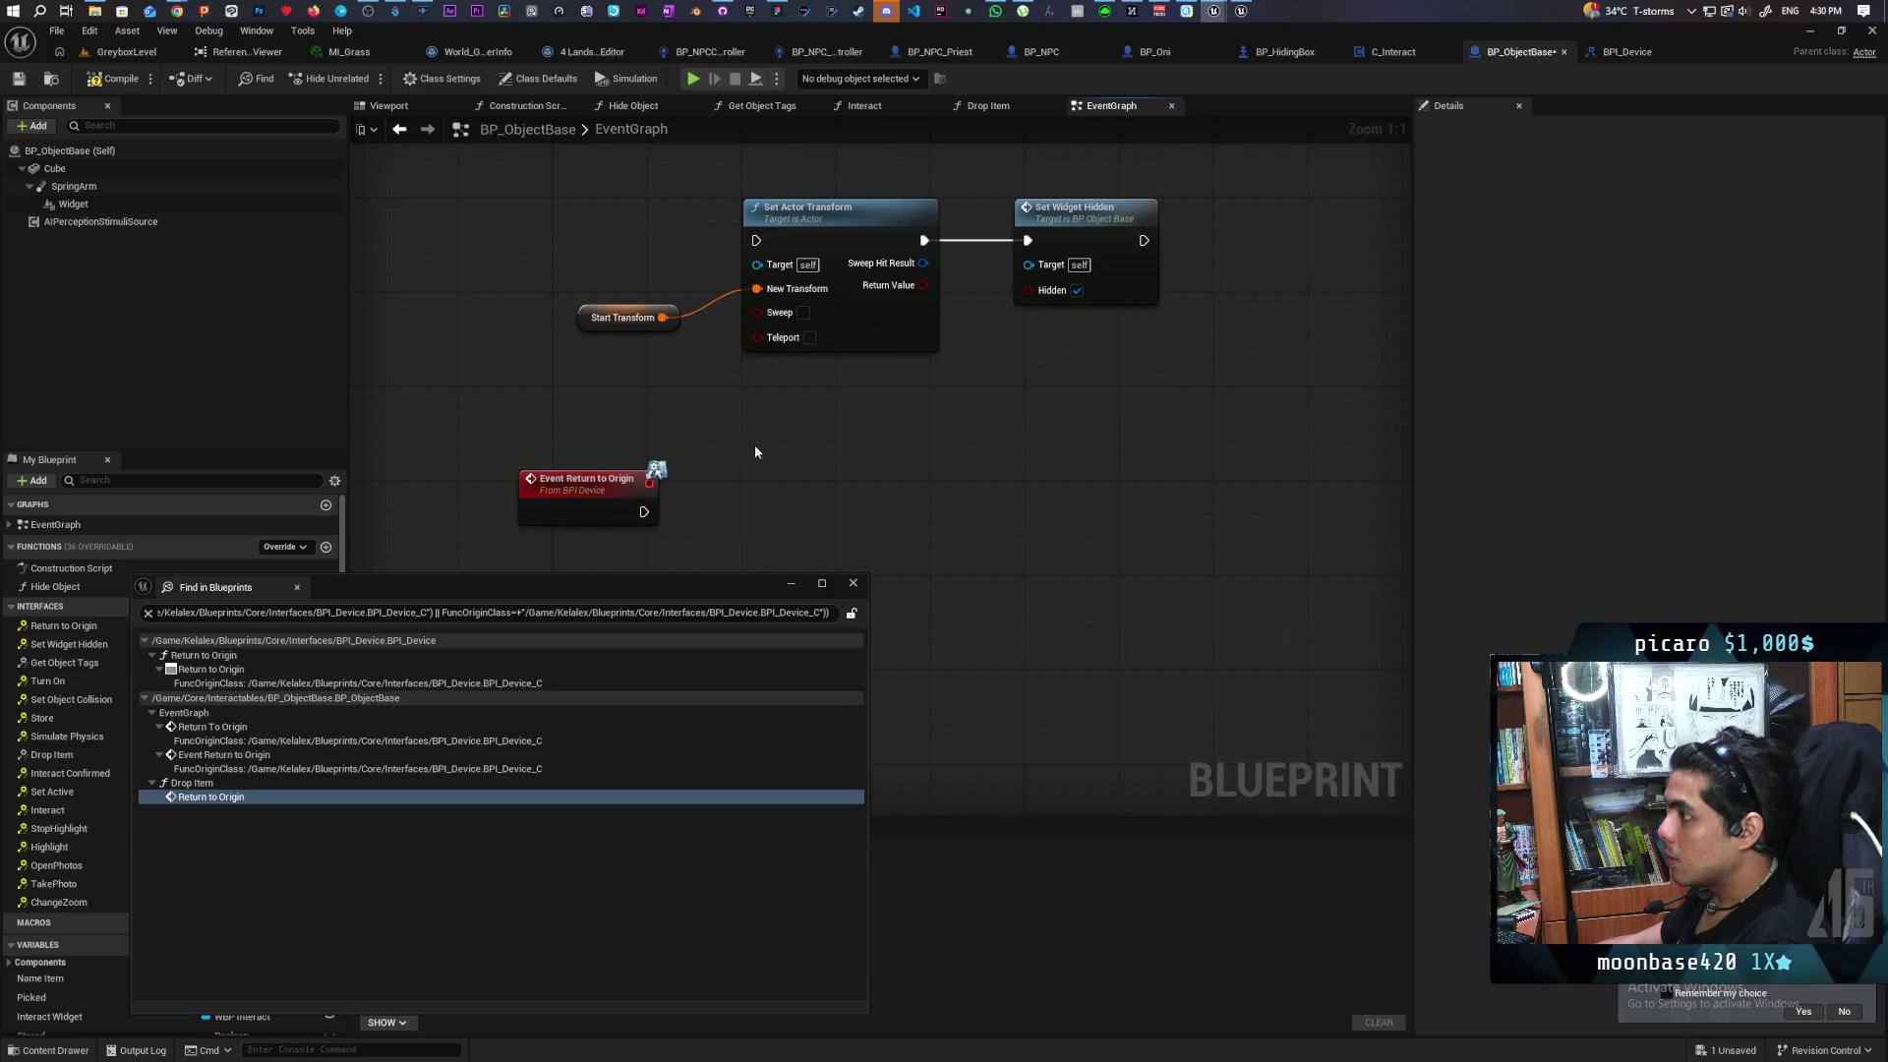
mouse_move(590, 506)
mouse_down()
mouse_move(590, 222)
mouse_move(756, 240)
mouse_up()
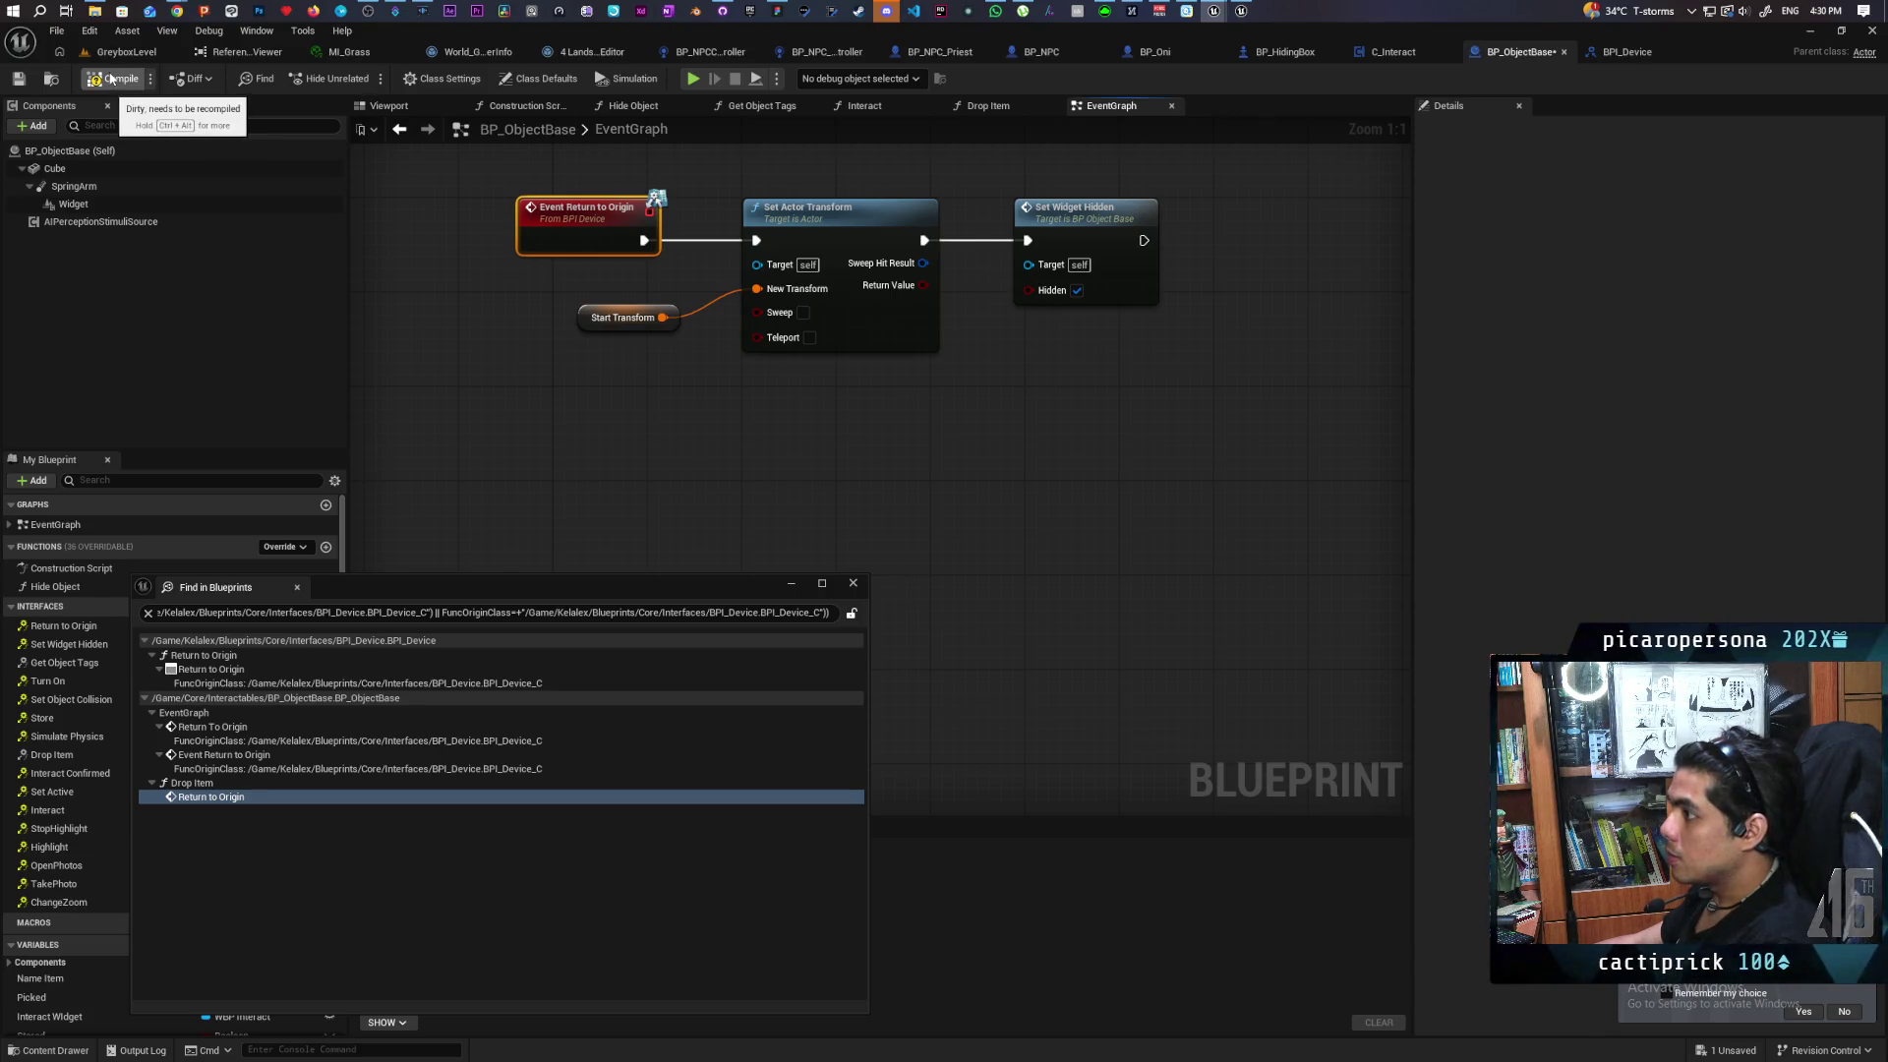
Compile and save BP_ObjectBase, then close the blueprint search results
click(111, 79)
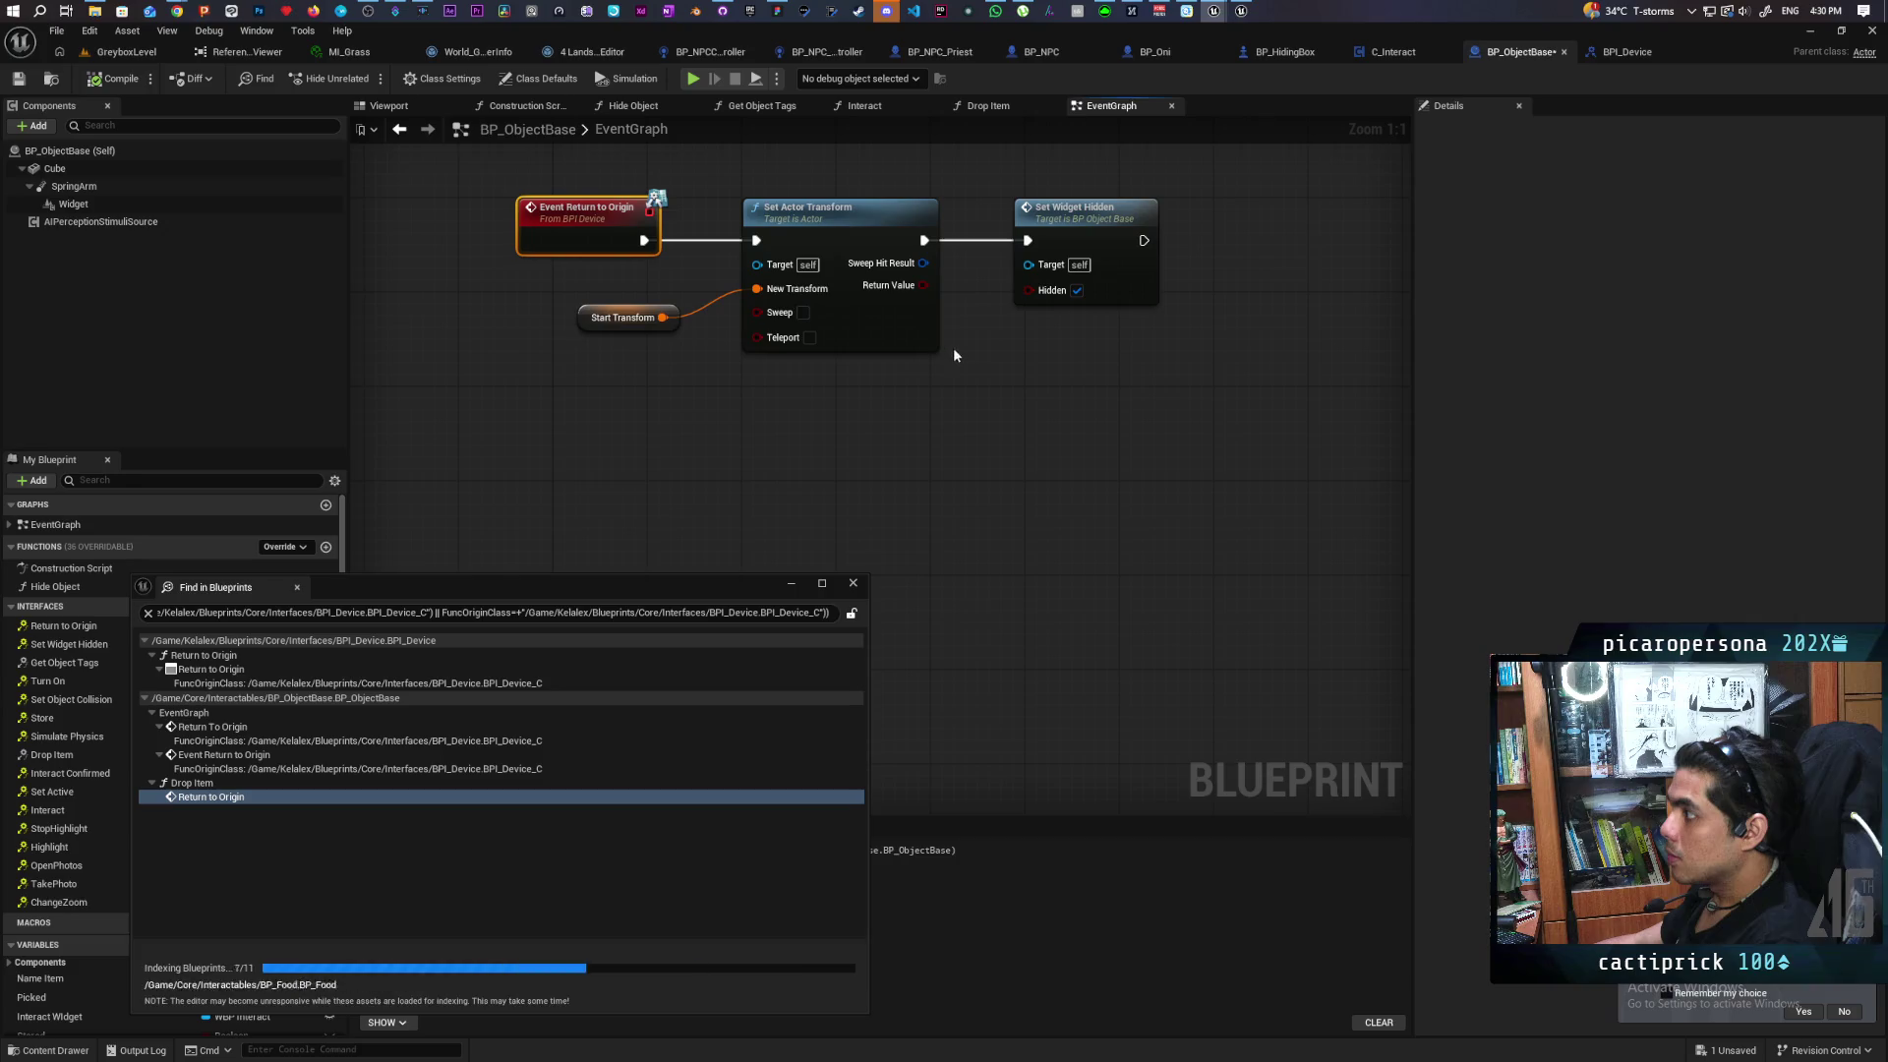
click(19, 78)
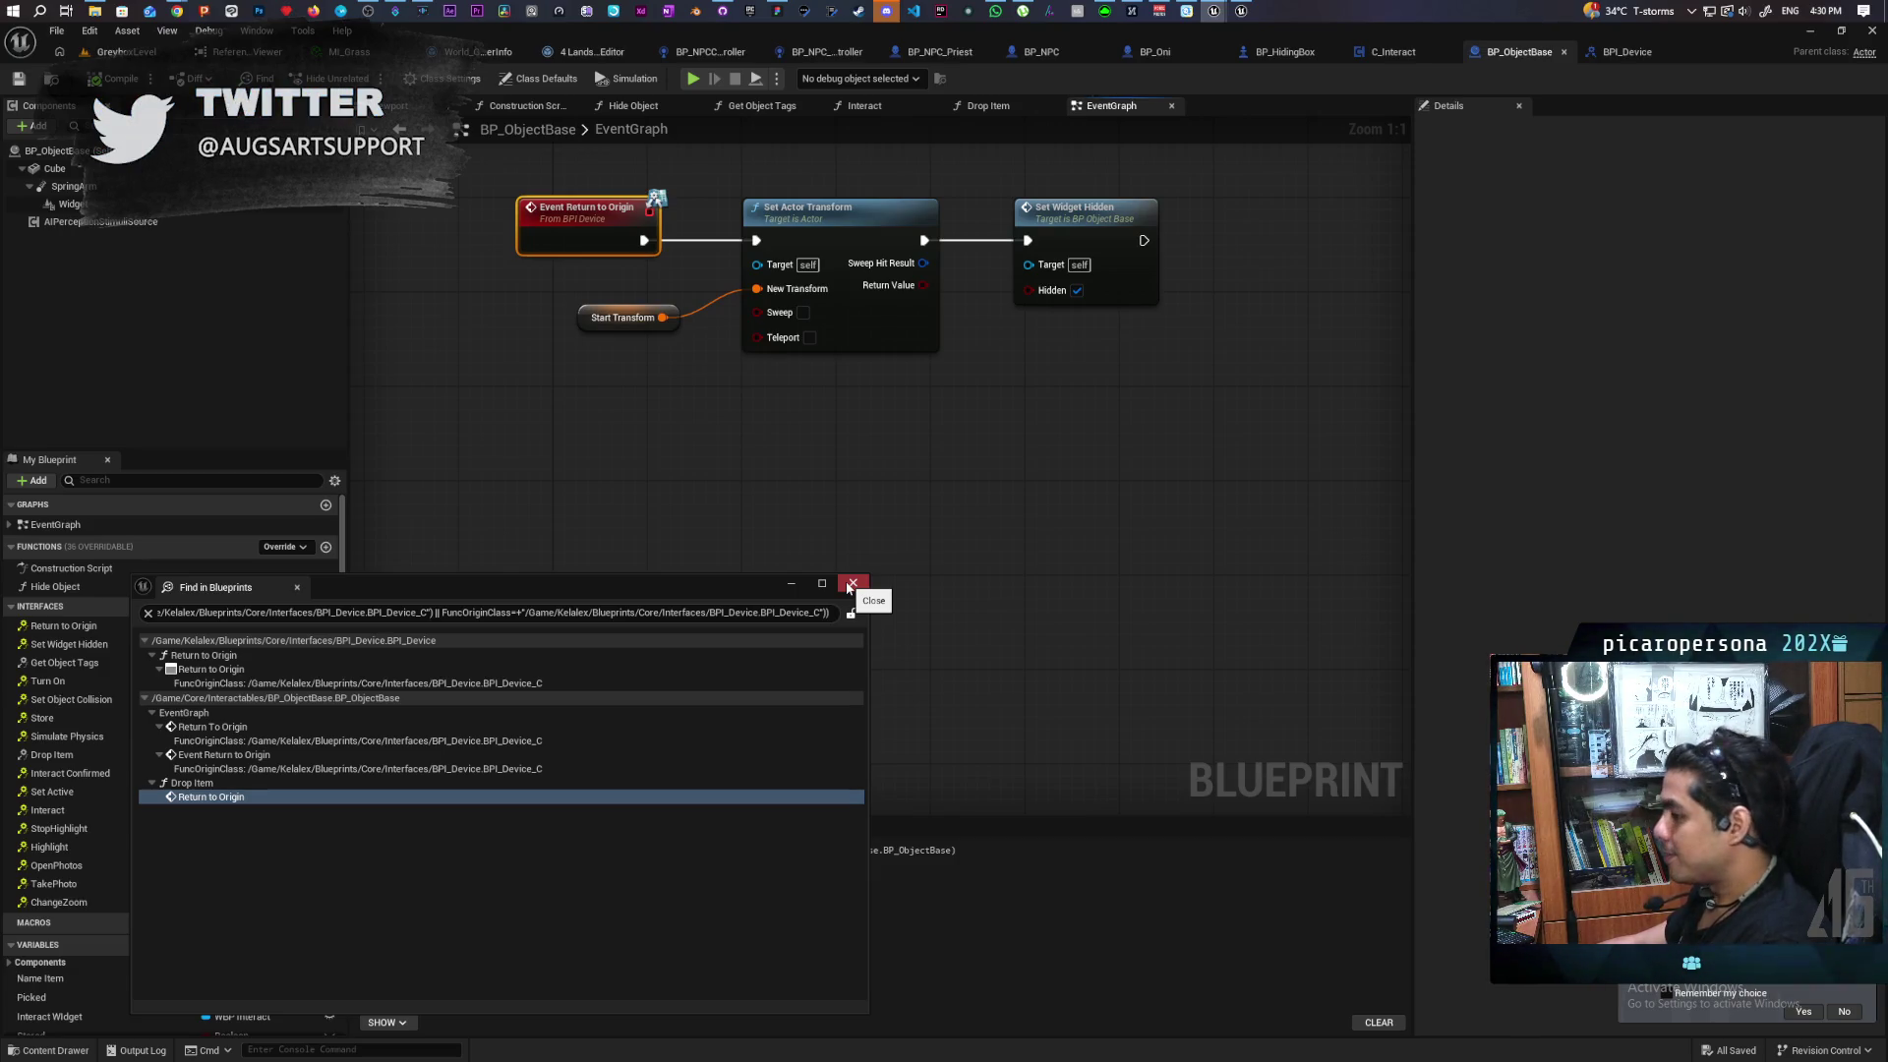
click(850, 584)
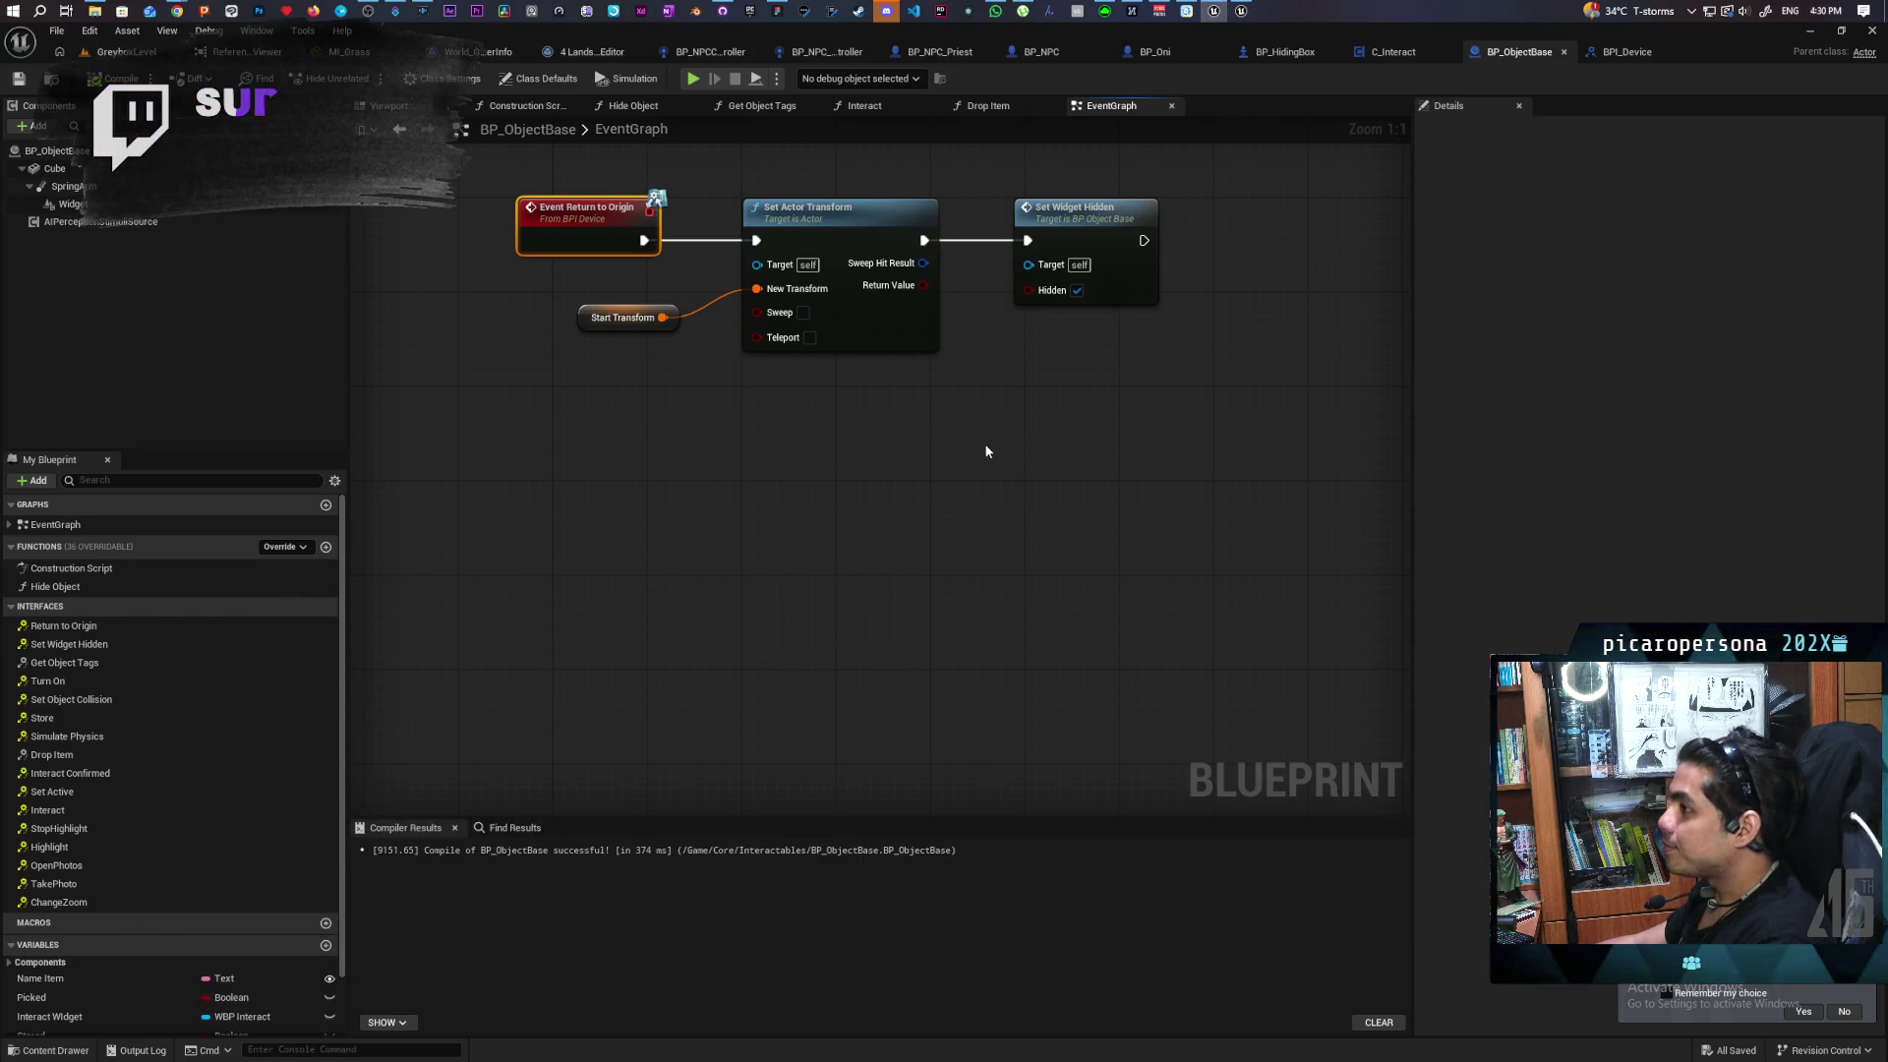
click(1392, 53)
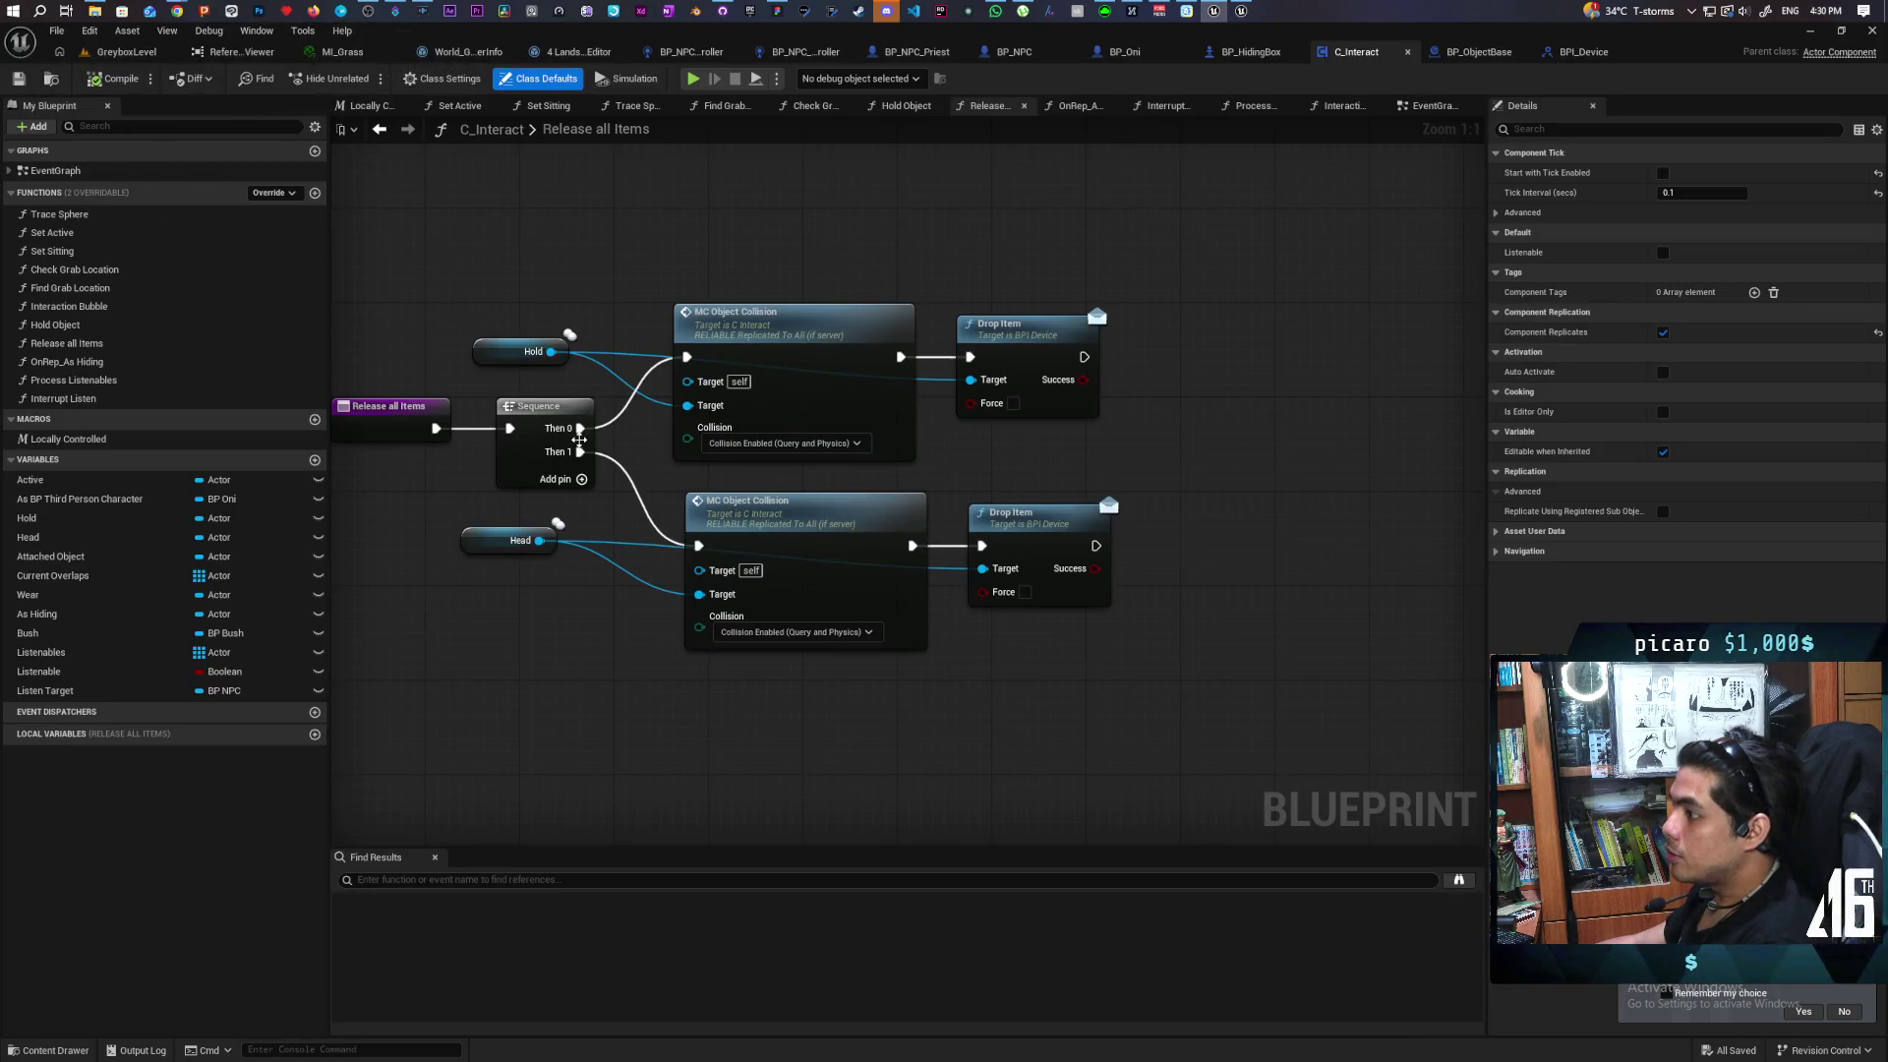
Add a Return To Origin node off Hold, running after its Drop Item call
drag(550, 351, 1020, 282)
text(return to)
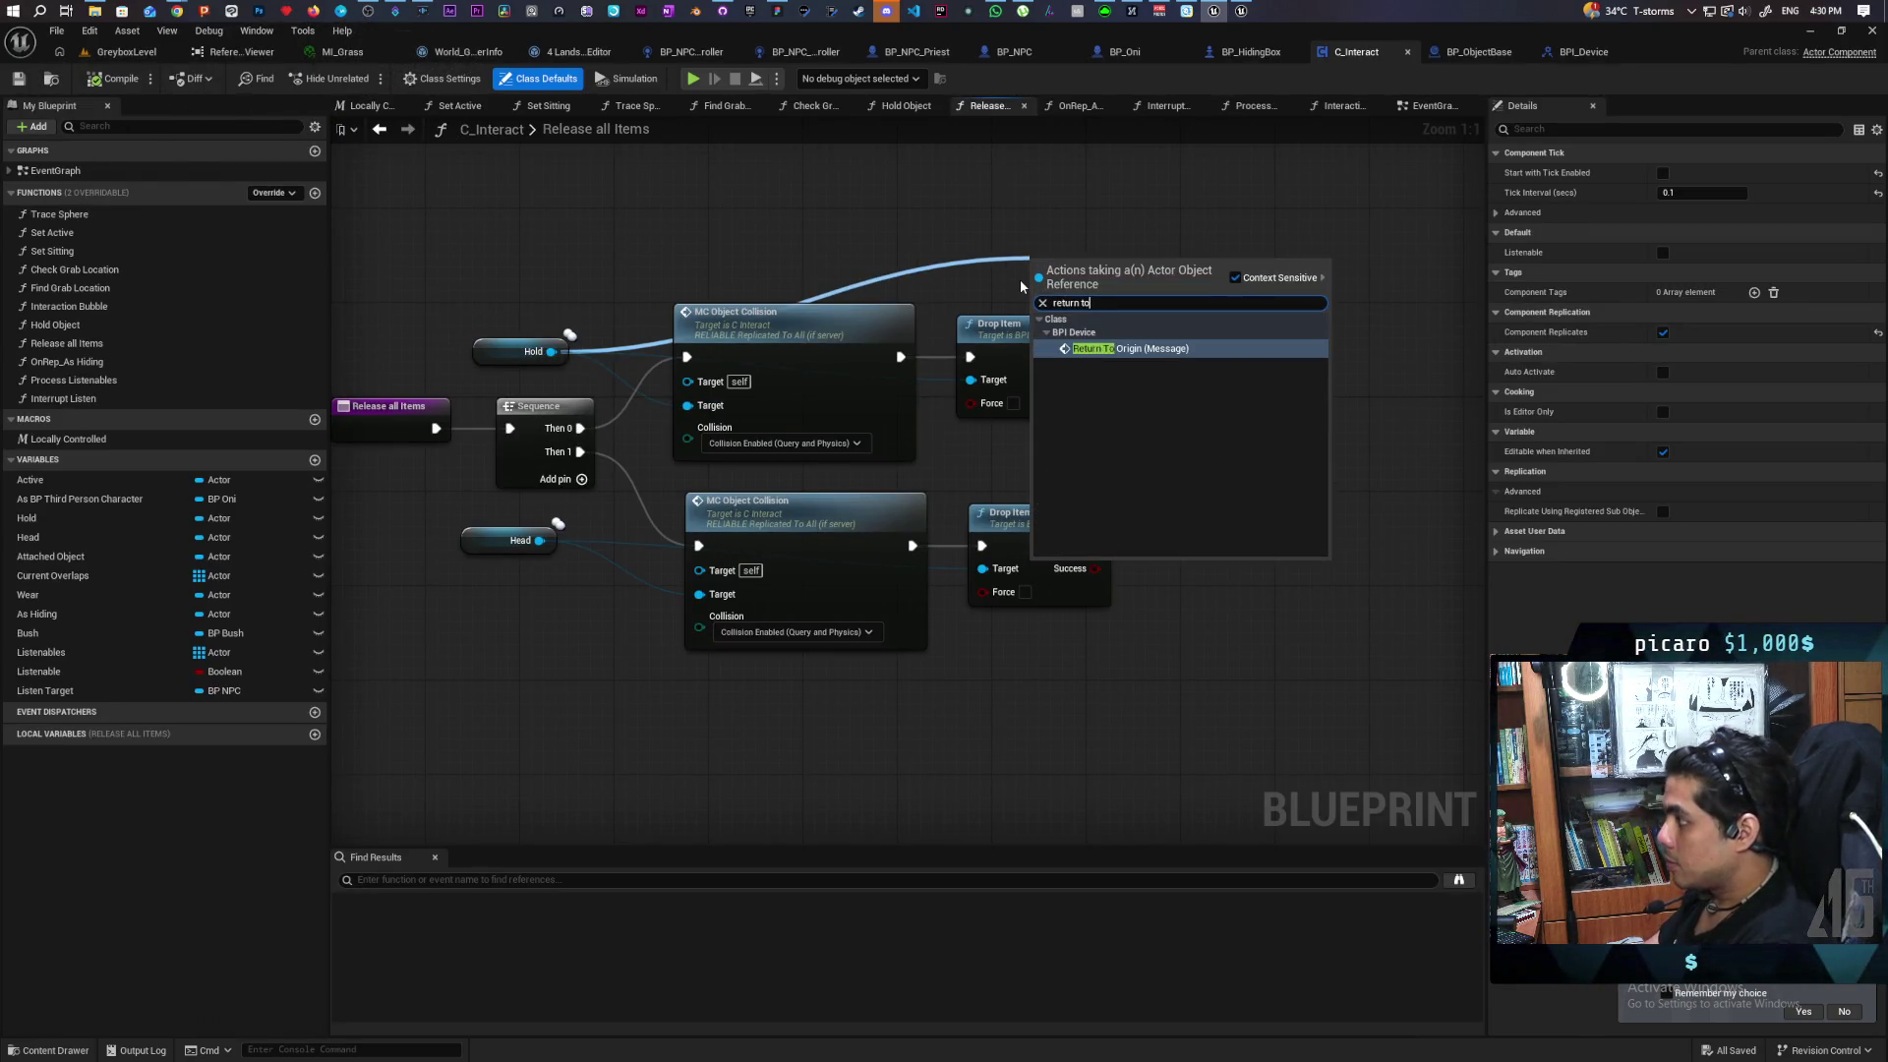
key(Return)
drag(1044, 282, 1201, 357)
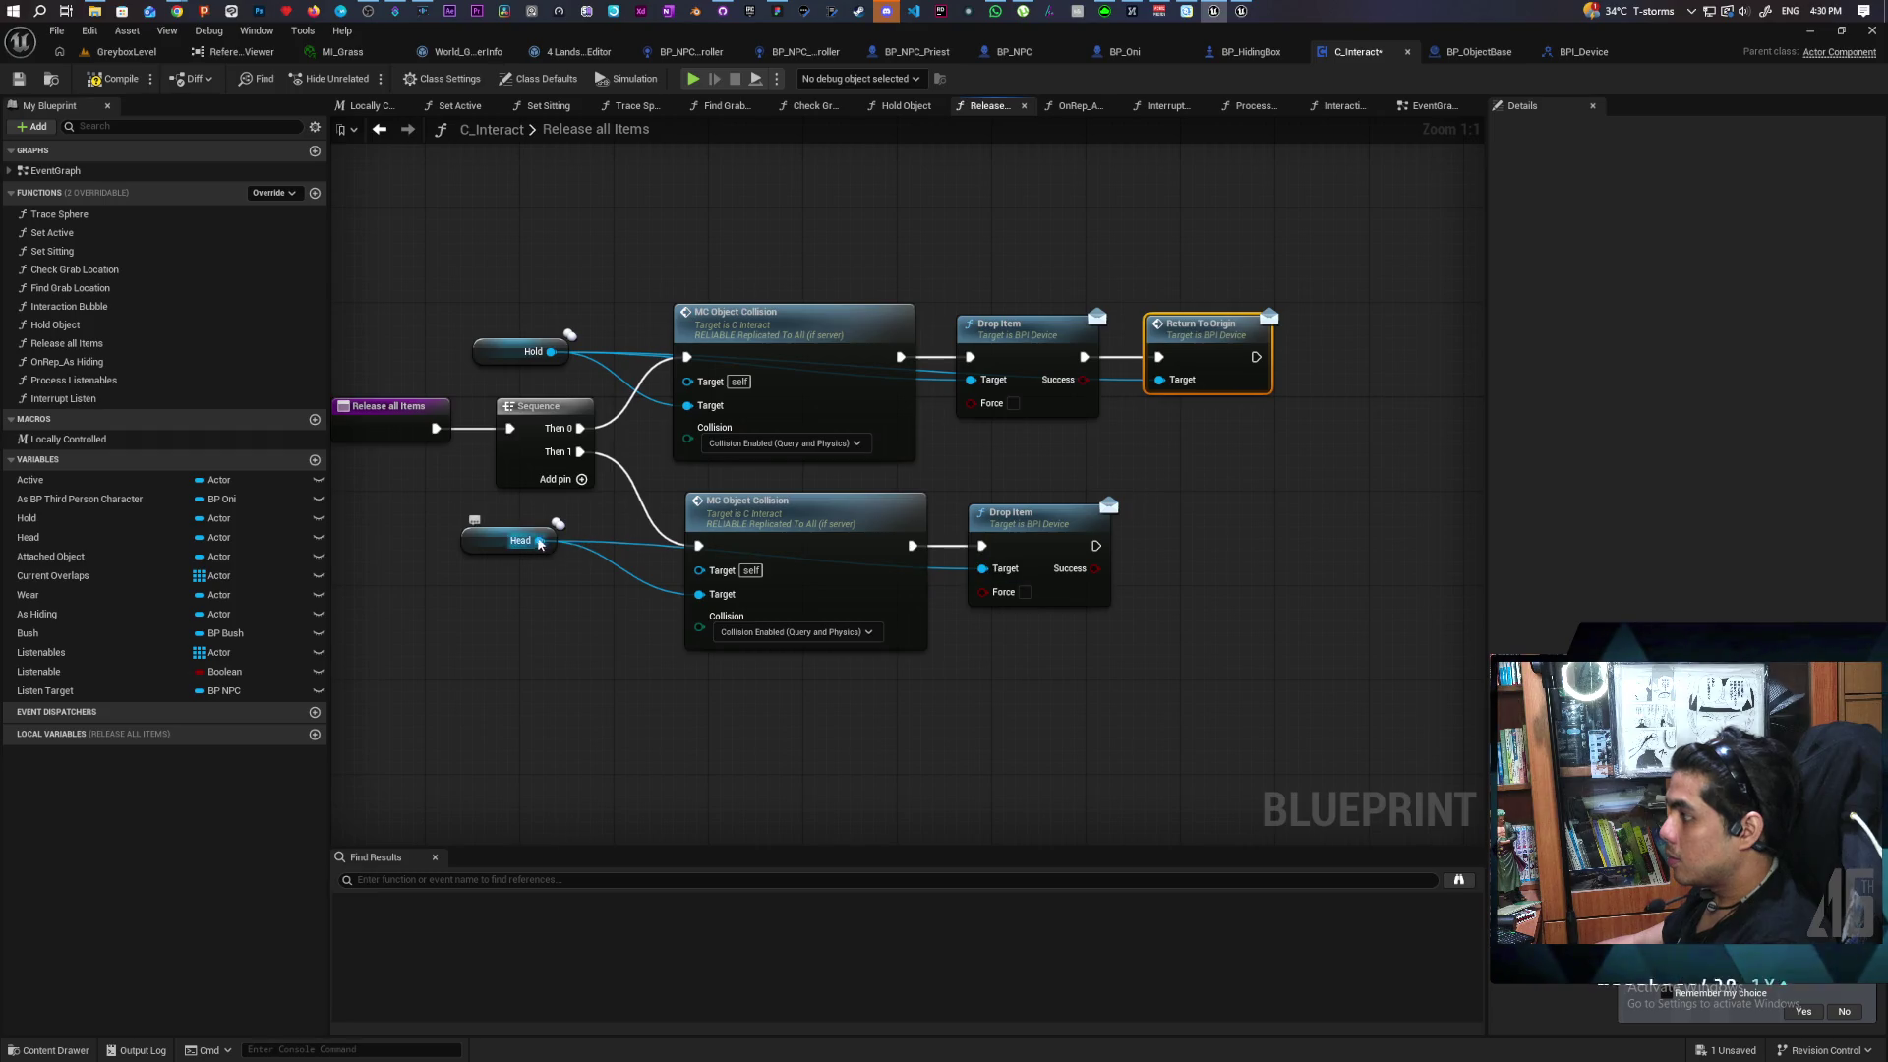
Paste a second Return To Origin after the lower Drop Item, targeting Head, and save C_Interact
key(ctrl+v)
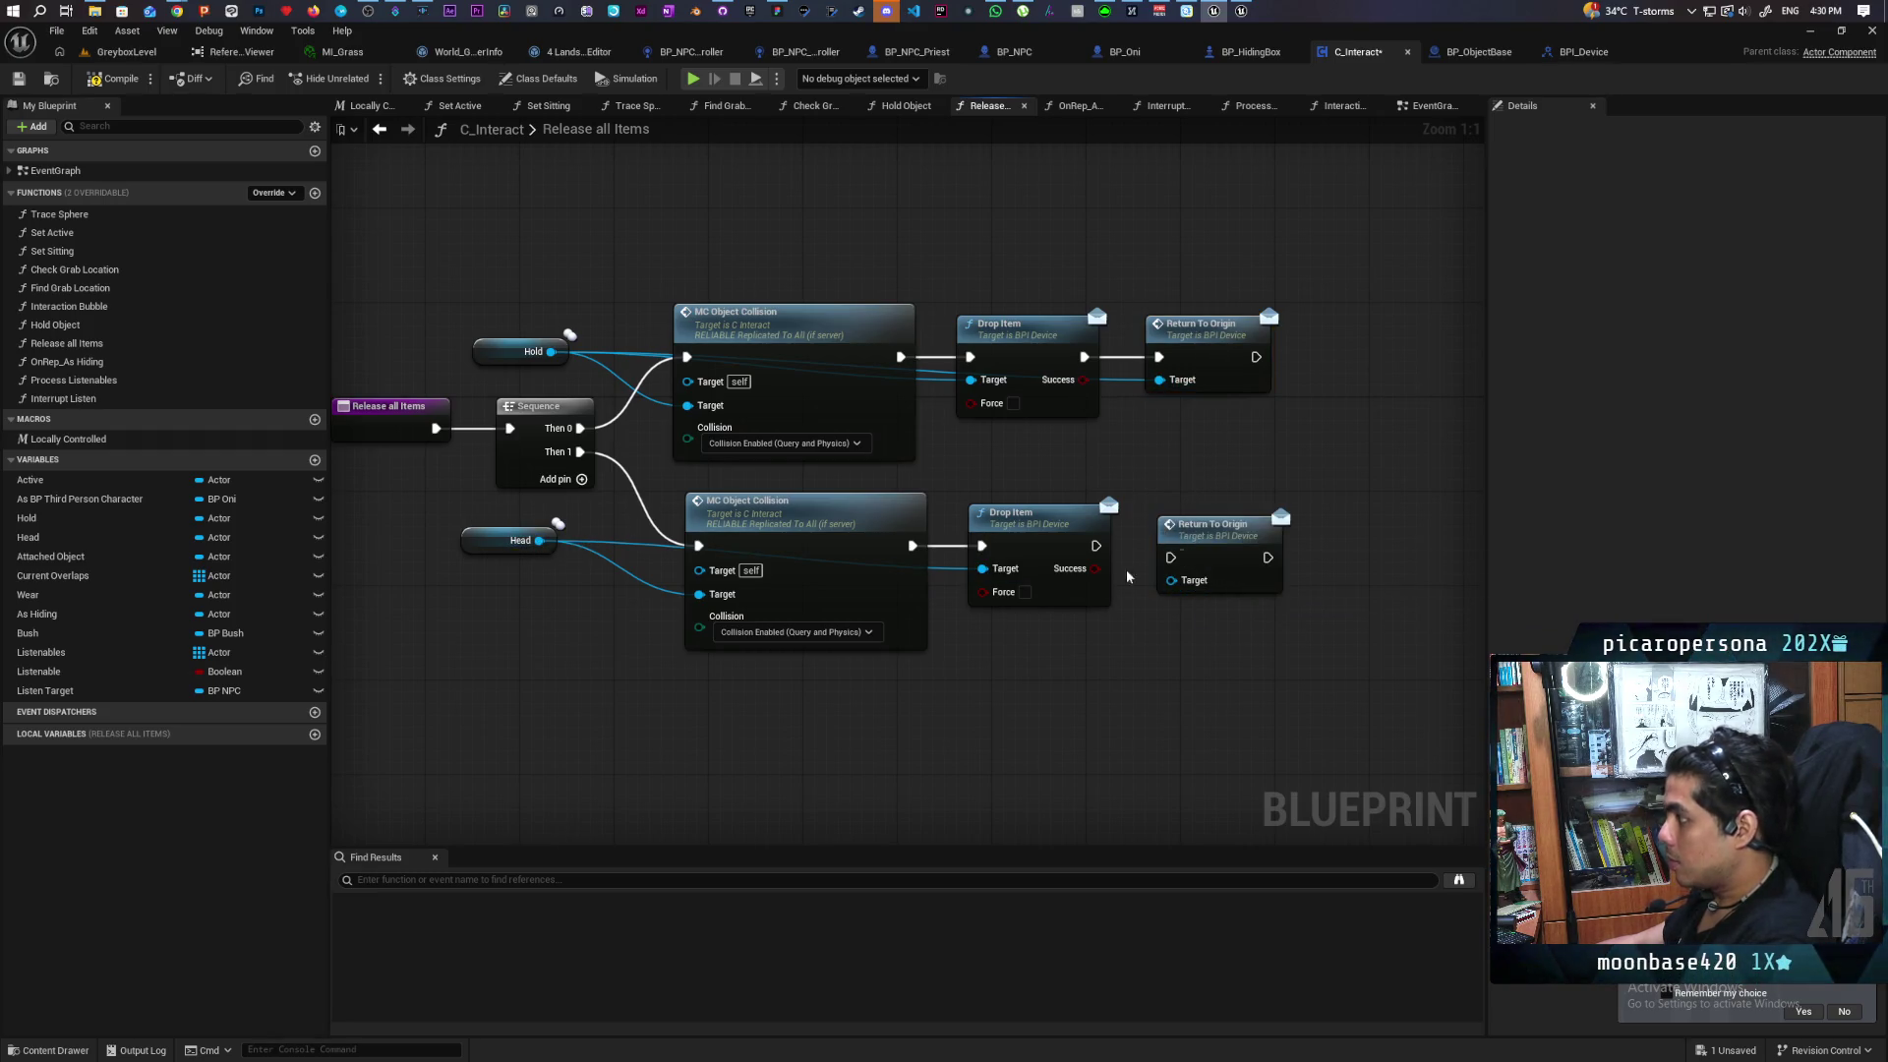
mouse_move(1094, 547)
mouse_down()
mouse_move(1170, 557)
mouse_move(1217, 536)
mouse_up()
mouse_move(539, 541)
mouse_down()
mouse_move(590, 559)
mouse_move(1171, 569)
mouse_up()
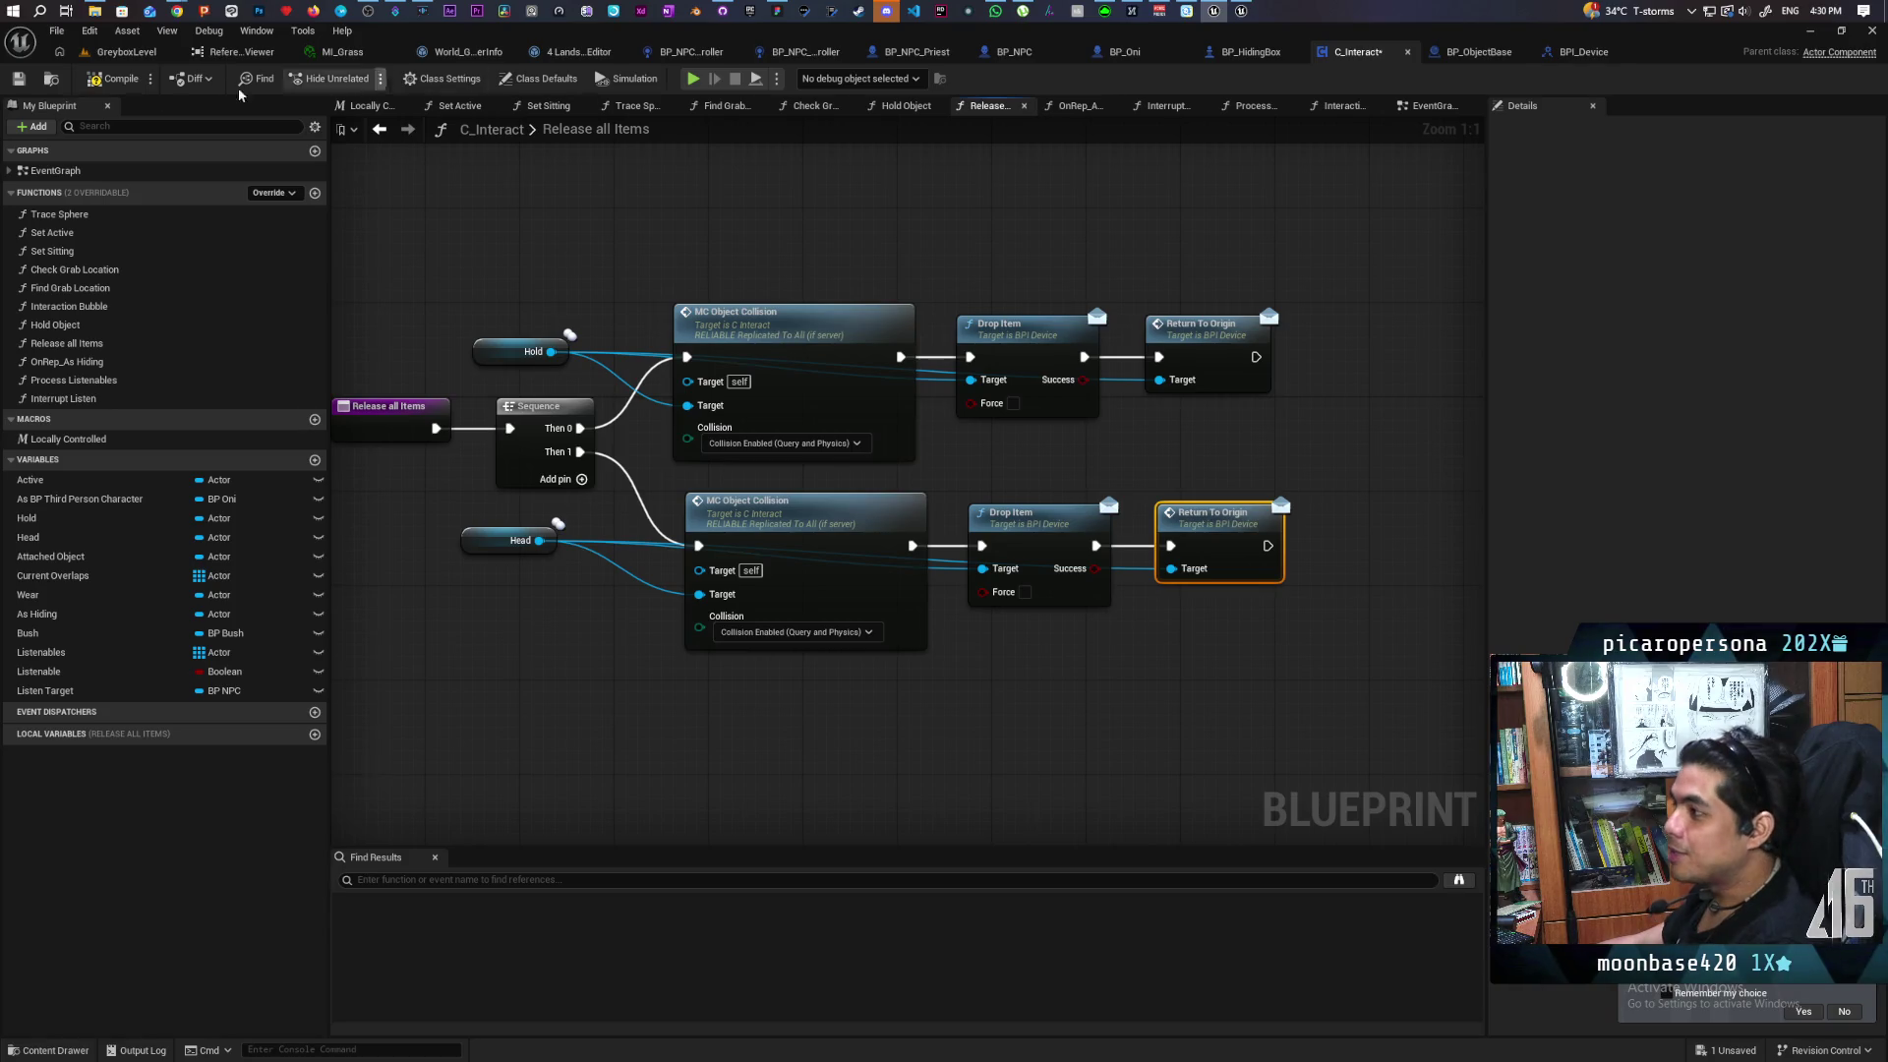
key(ctrl+s)
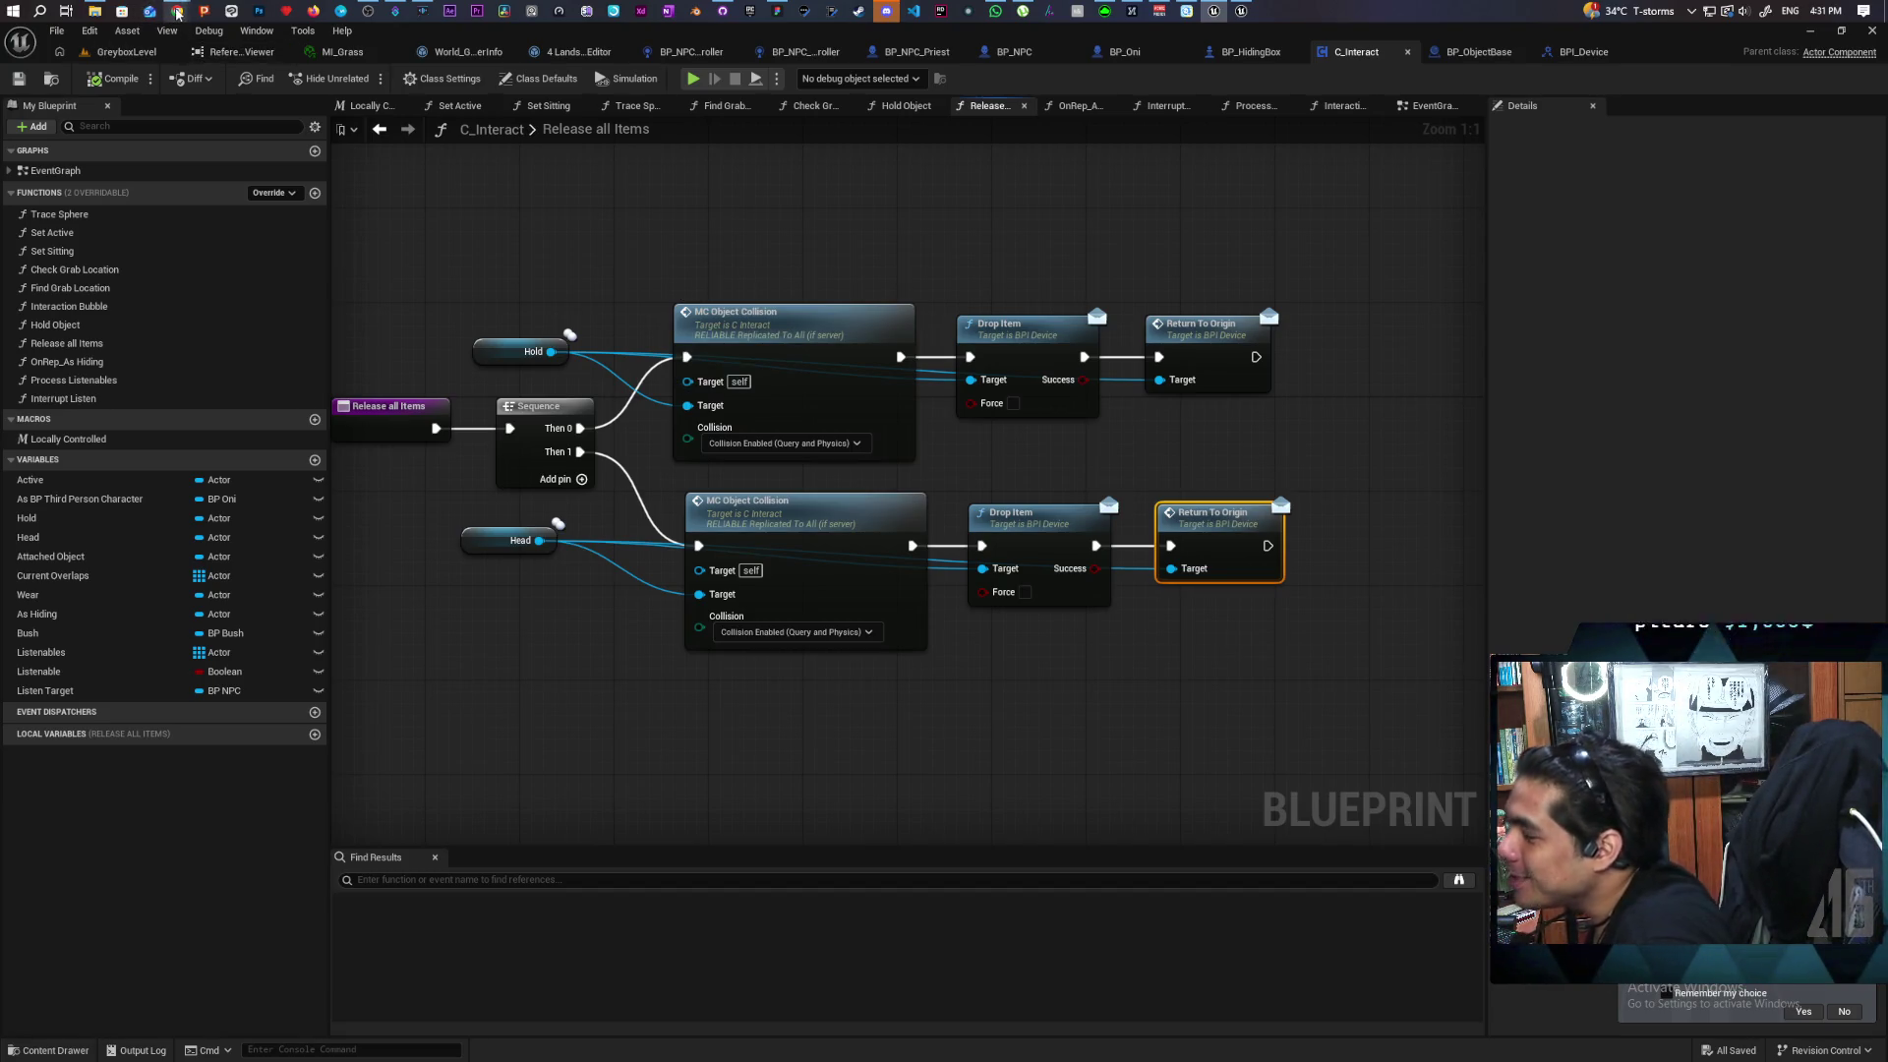
key(super+4)
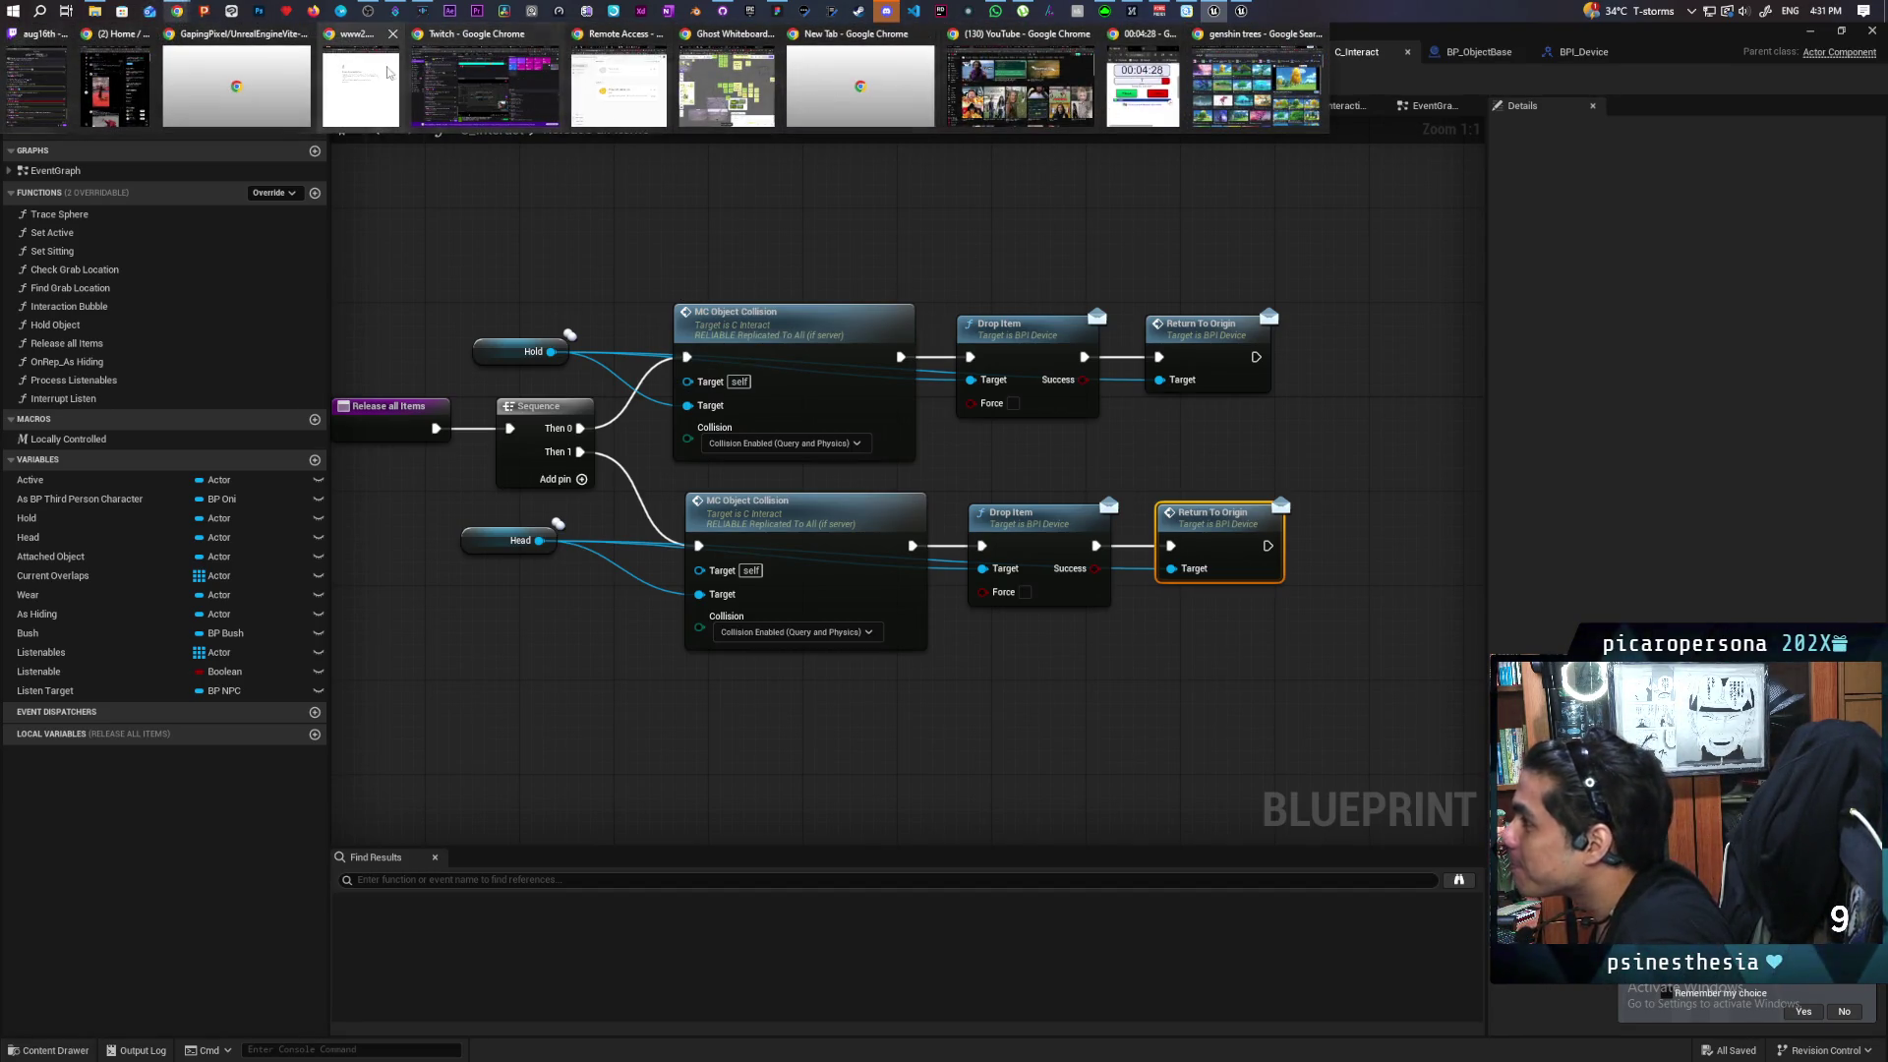
Change the Twitch stream title to 'Twentythird week' and return to Unreal
click(461, 88)
click(1297, 216)
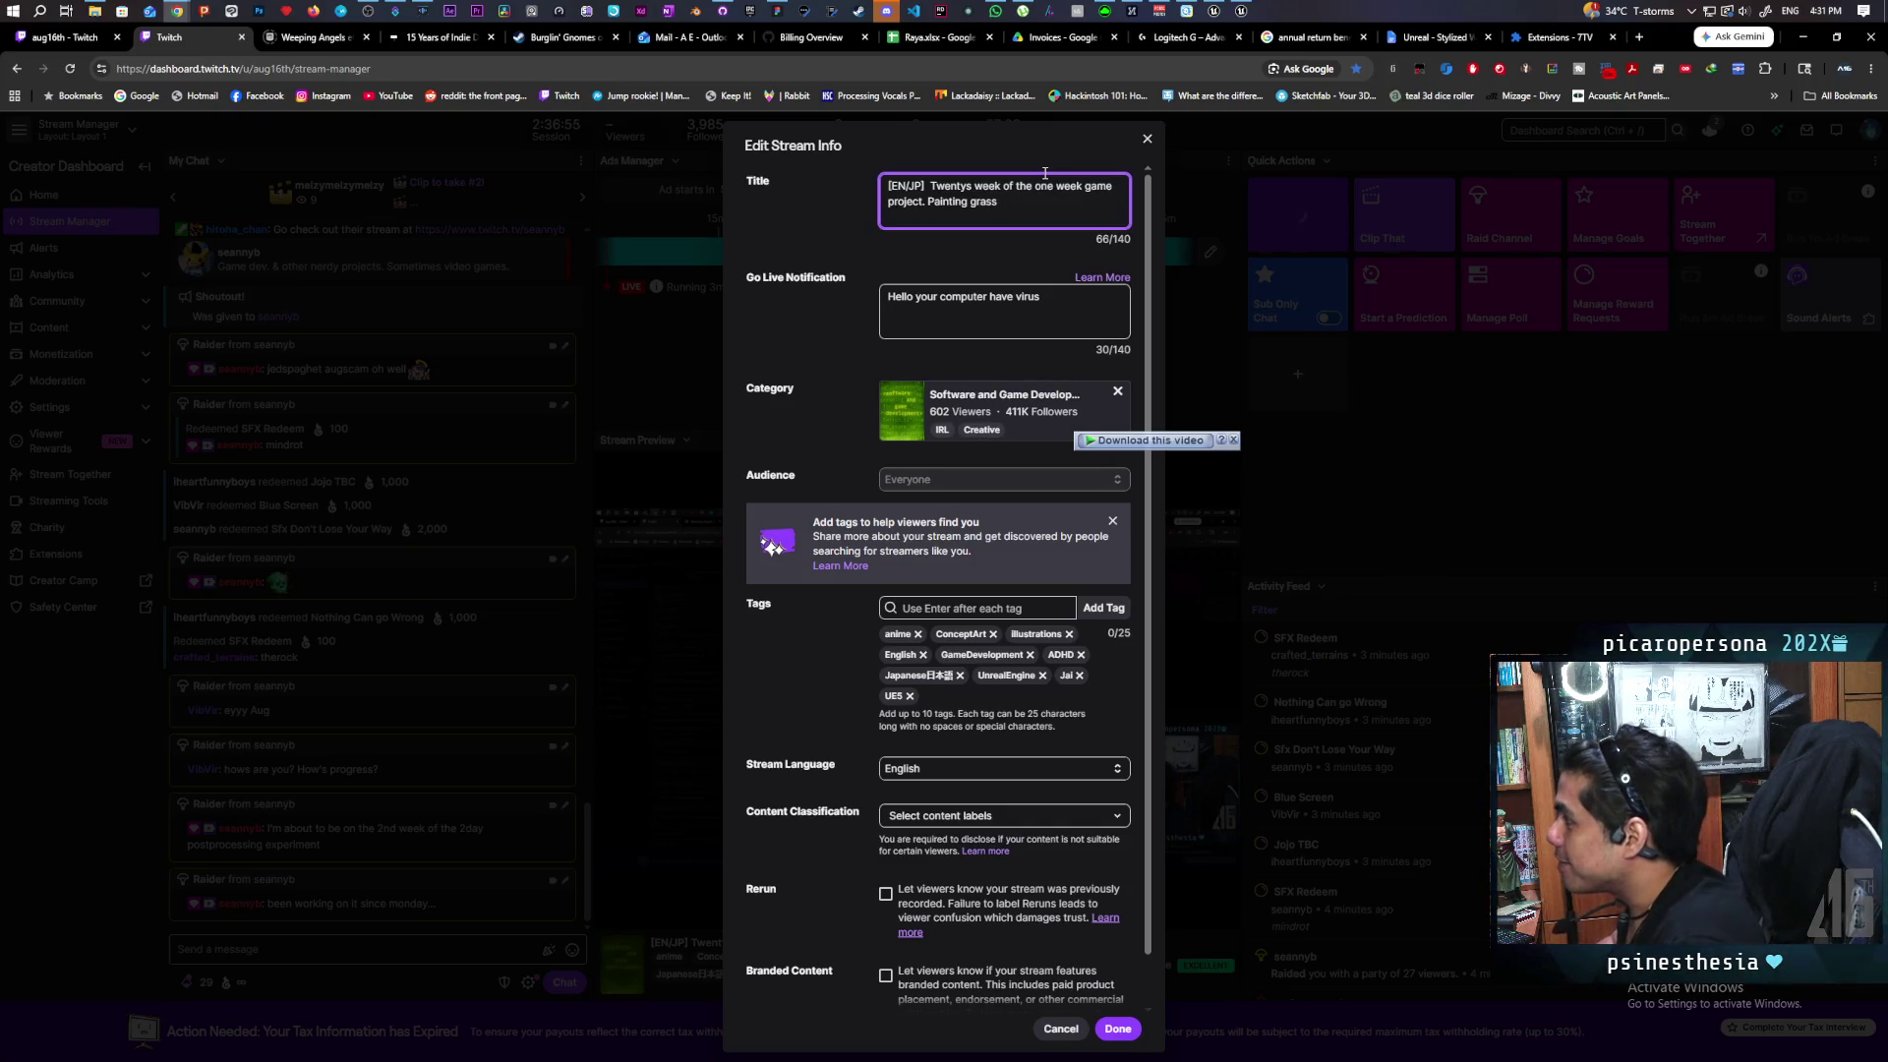
text(third)
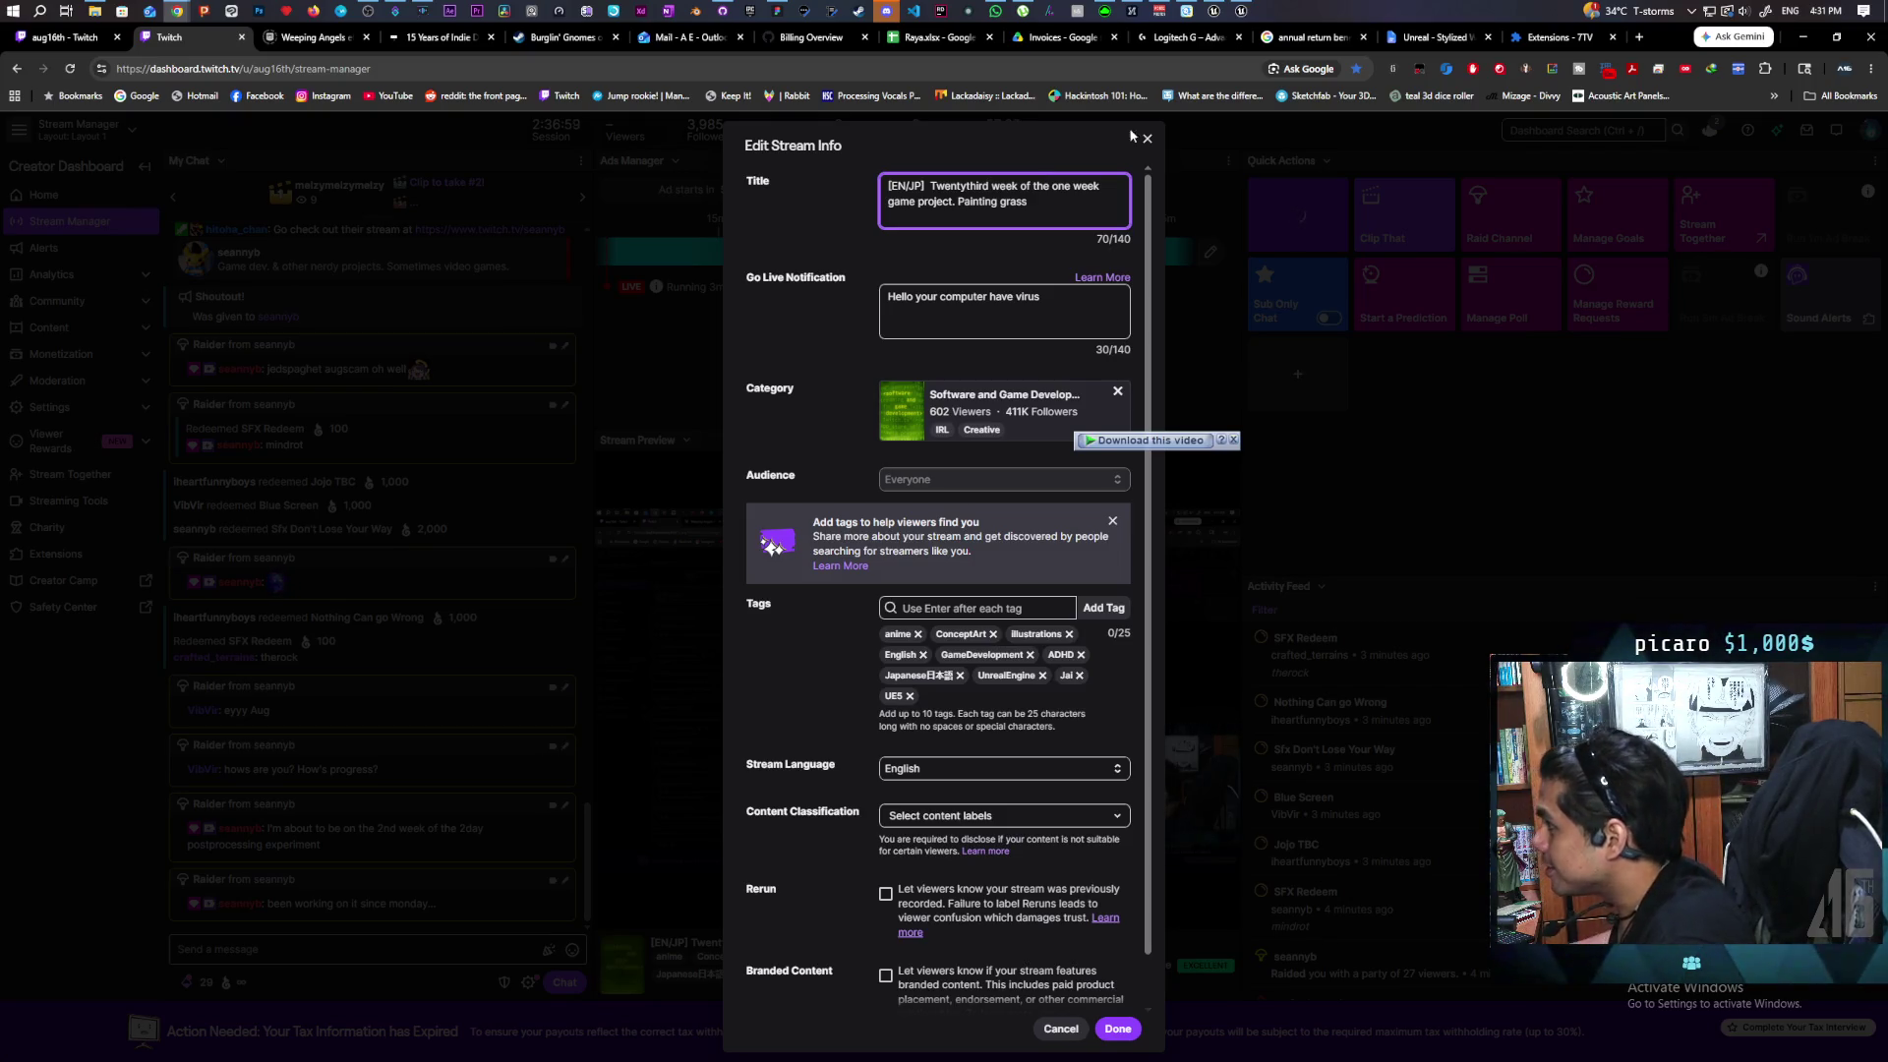
click(1109, 1033)
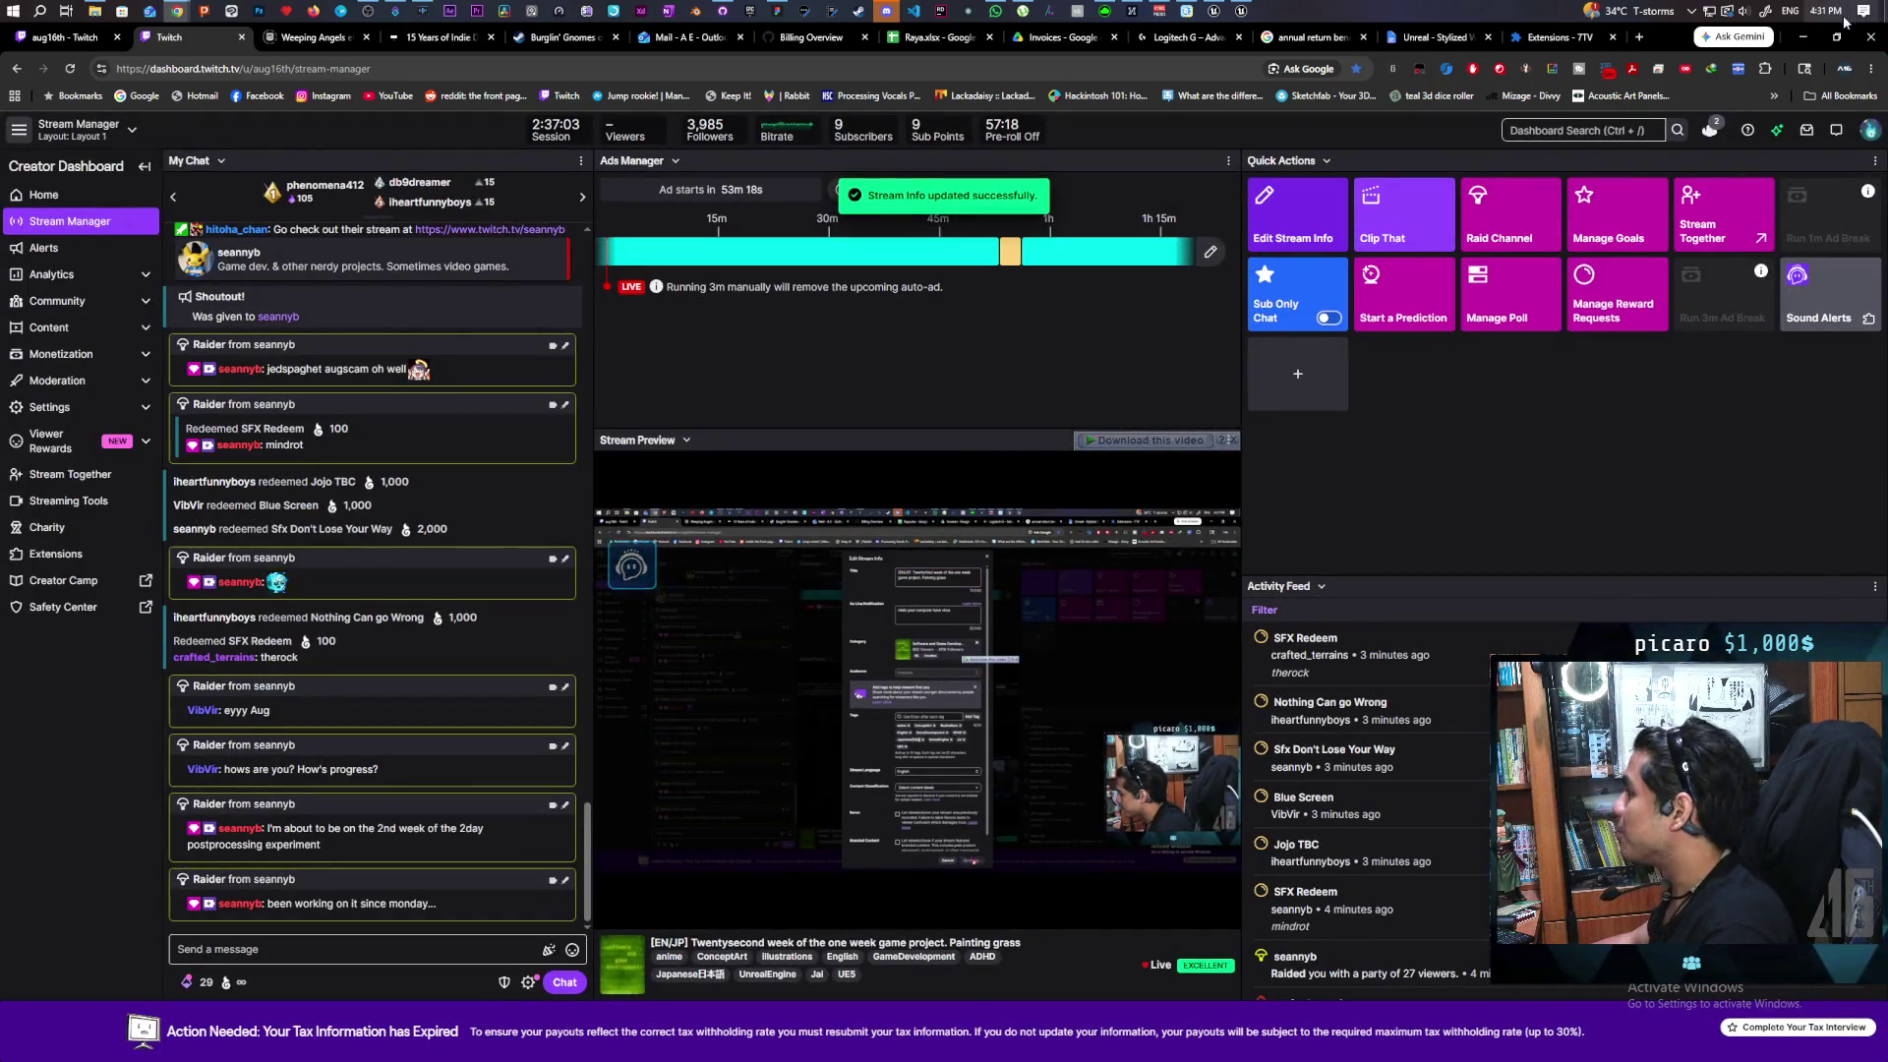
key(alt+Tab)
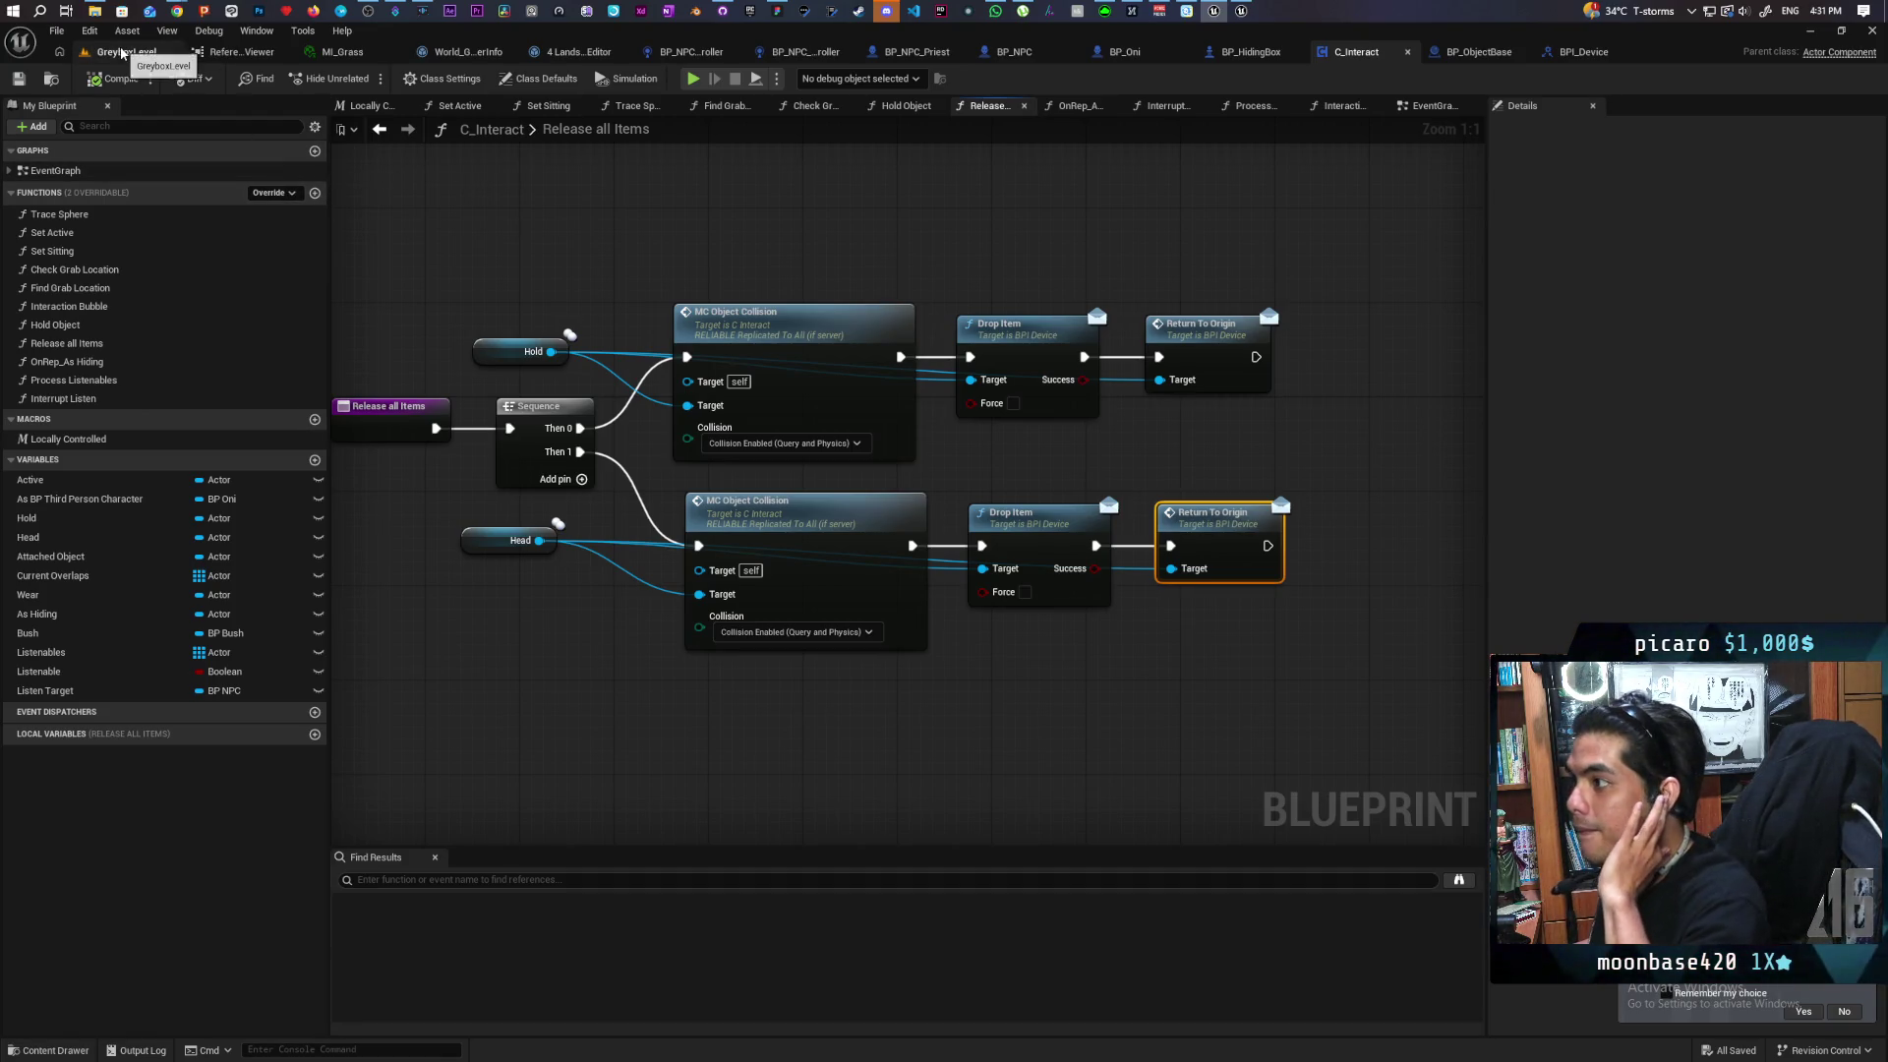
Stop the running Play In Editor session on GreyboxLevel and raise the view over the wall
click(122, 54)
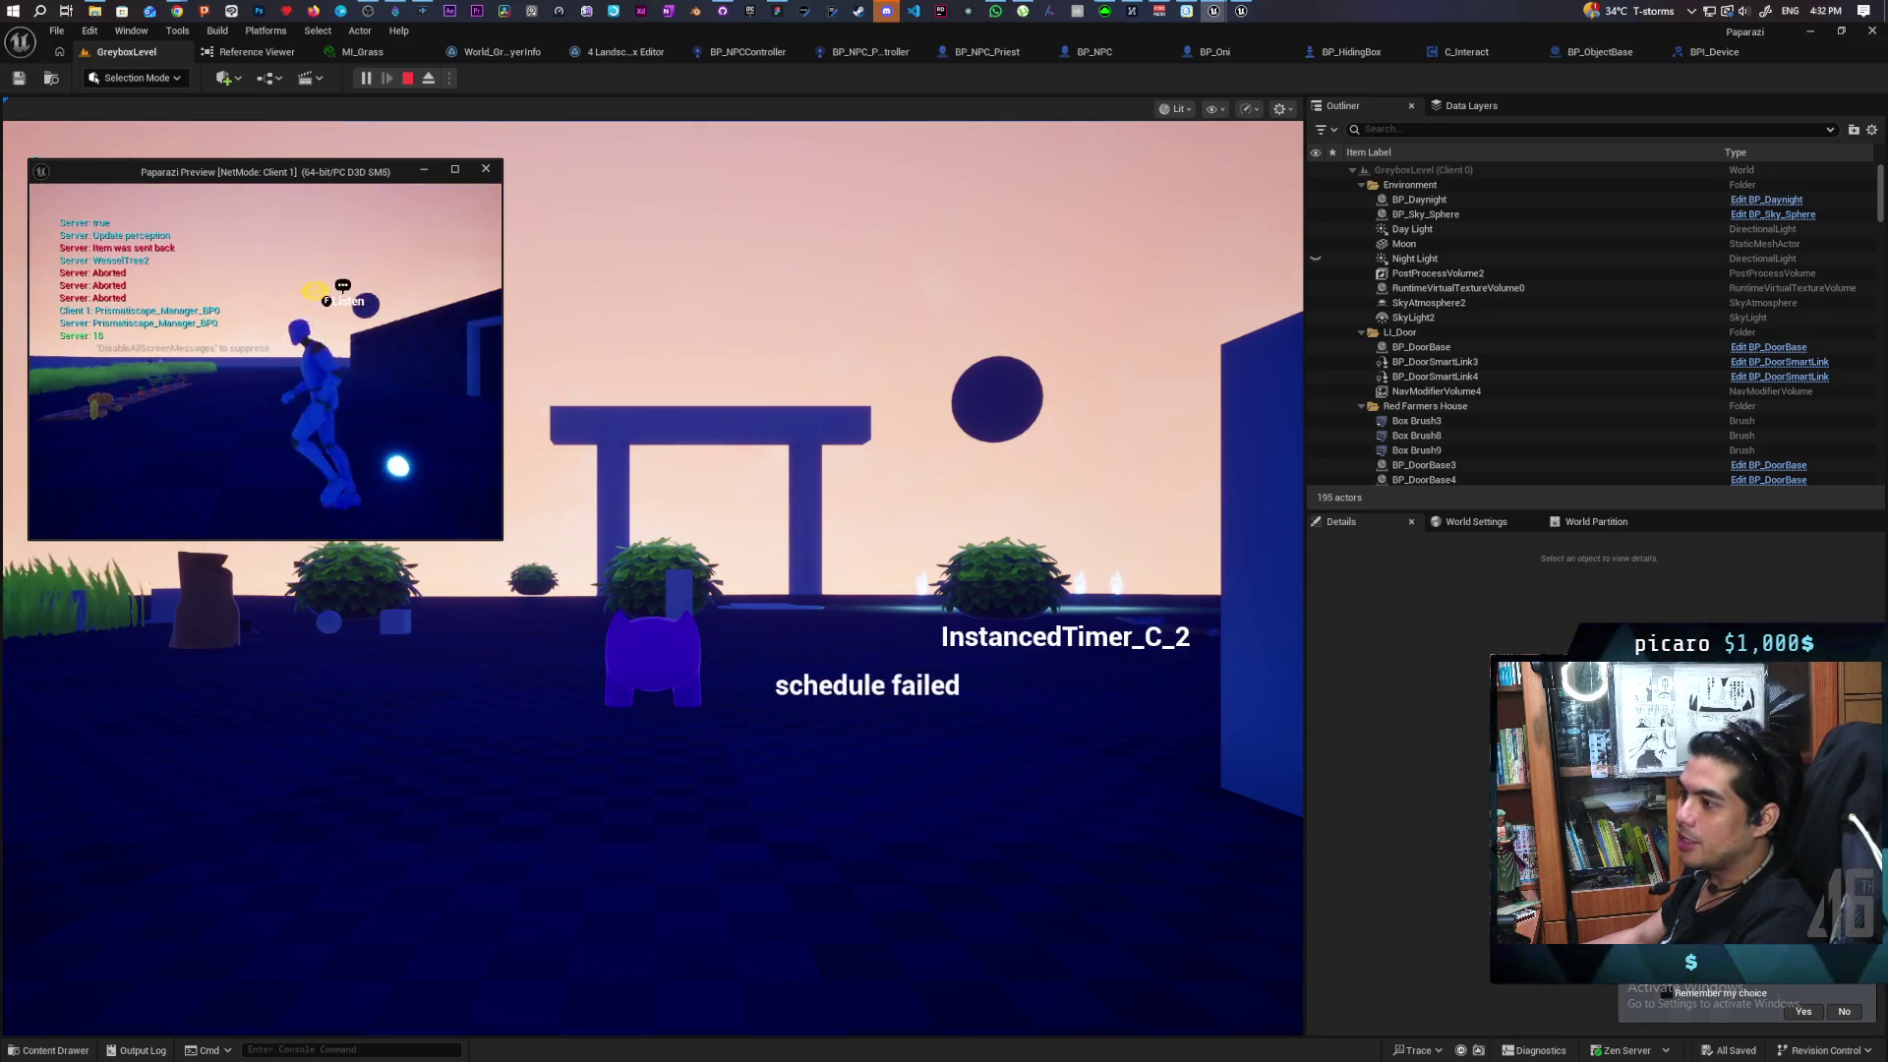
click(801, 514)
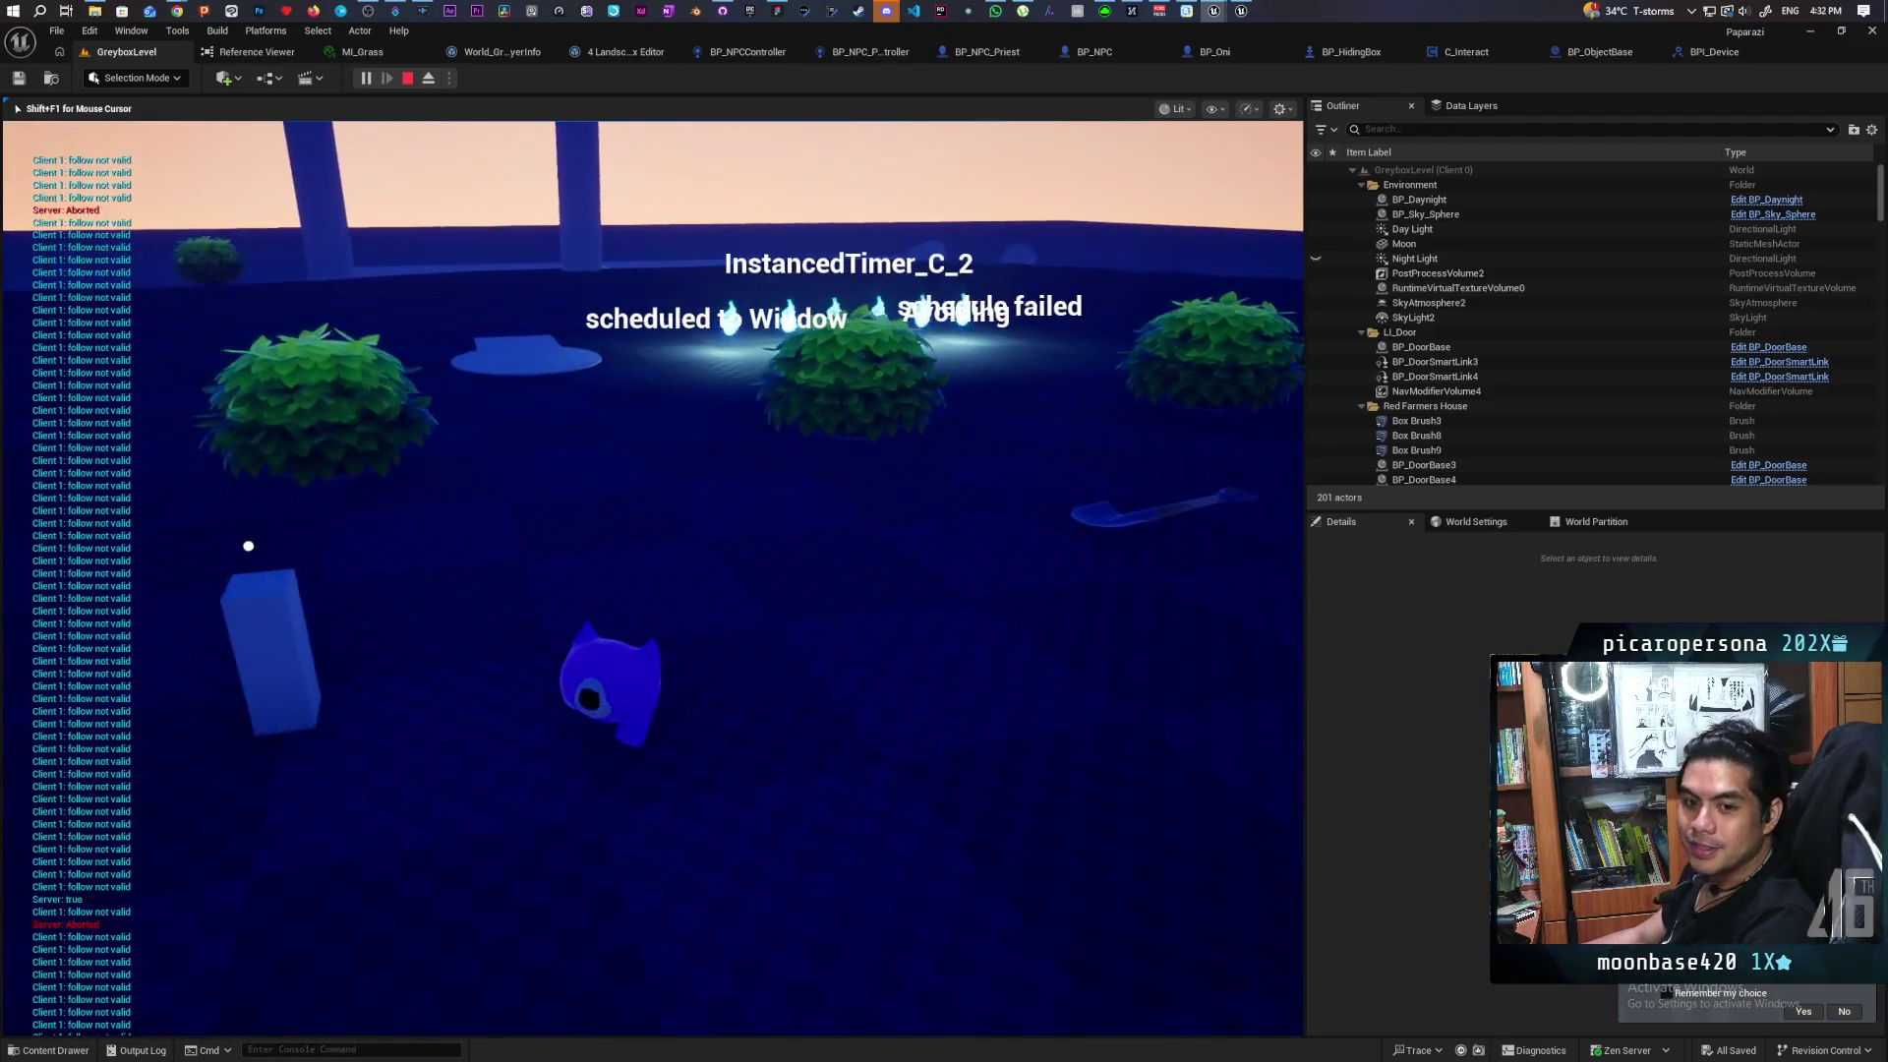
key(Escape)
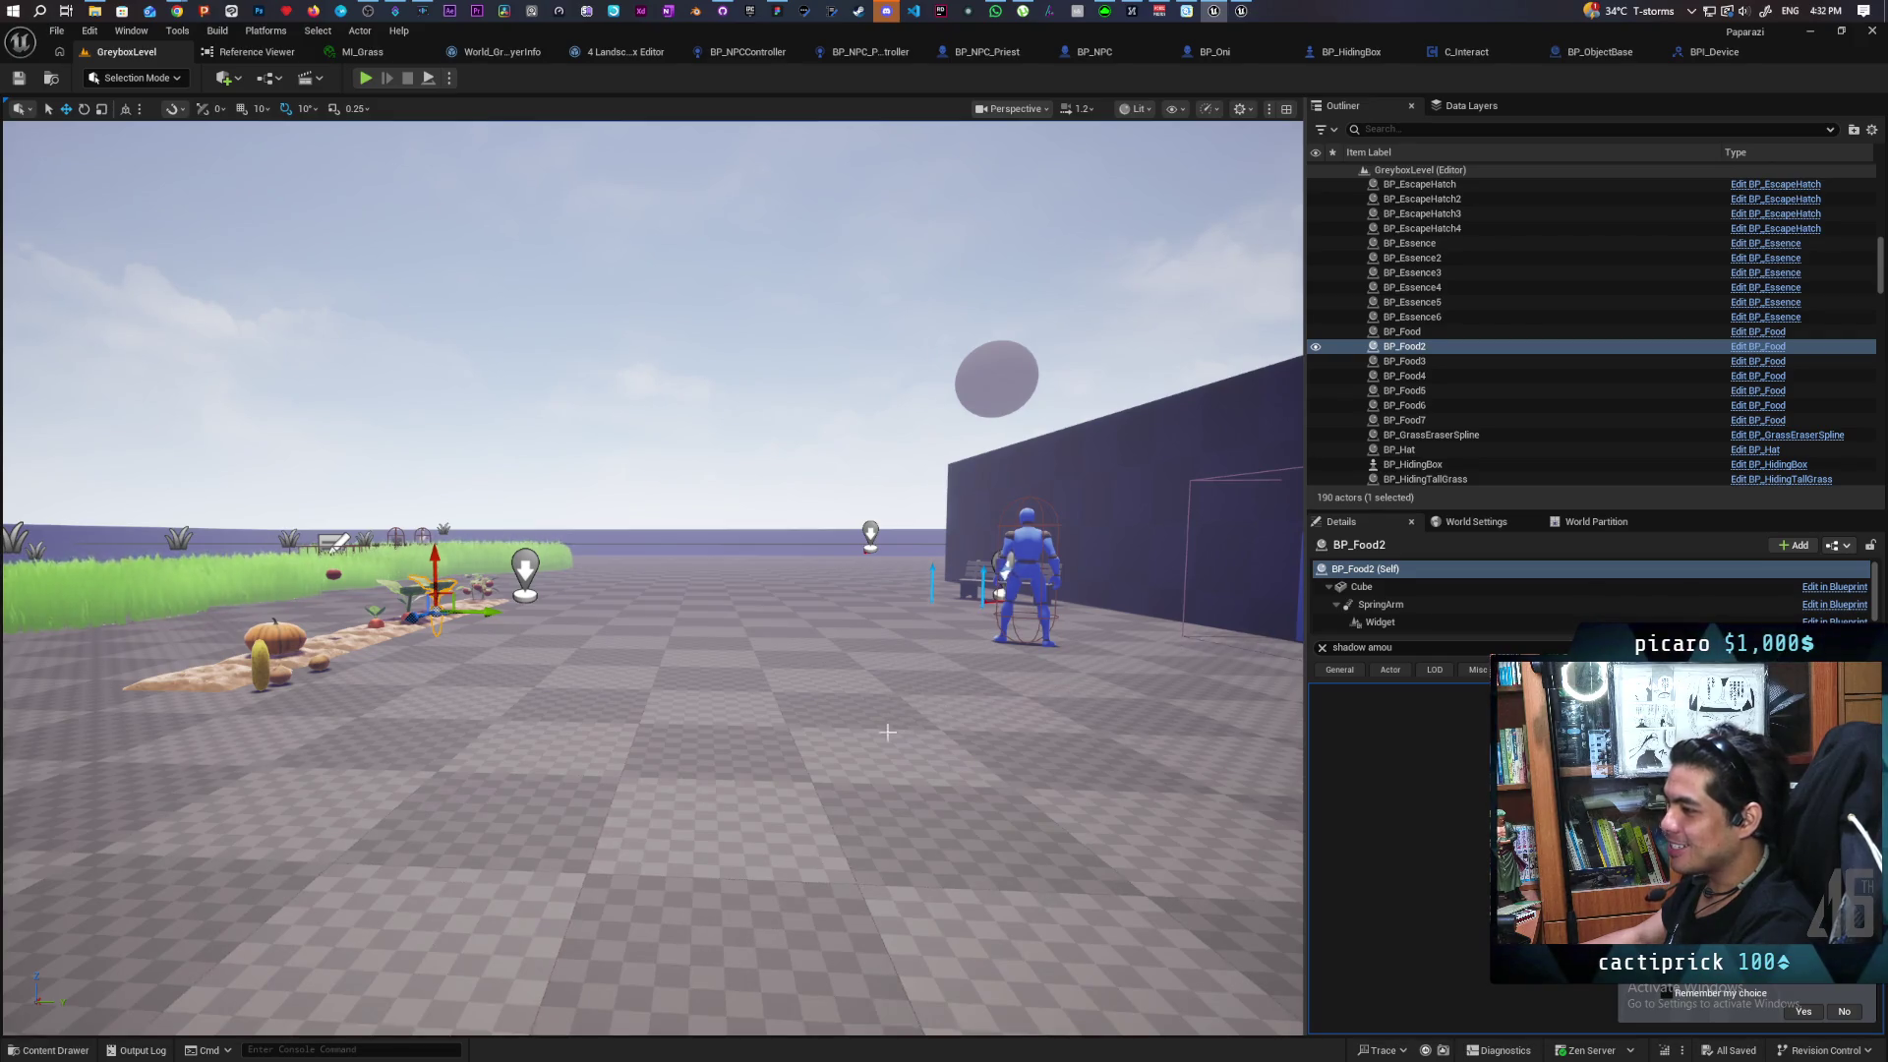
mouse_move(846, 753)
mouse_down()
mouse_move(944, 753)
mouse_move(944, 590)
mouse_move(944, 630)
mouse_move(875, 614)
mouse_move(897, 563)
mouse_up()
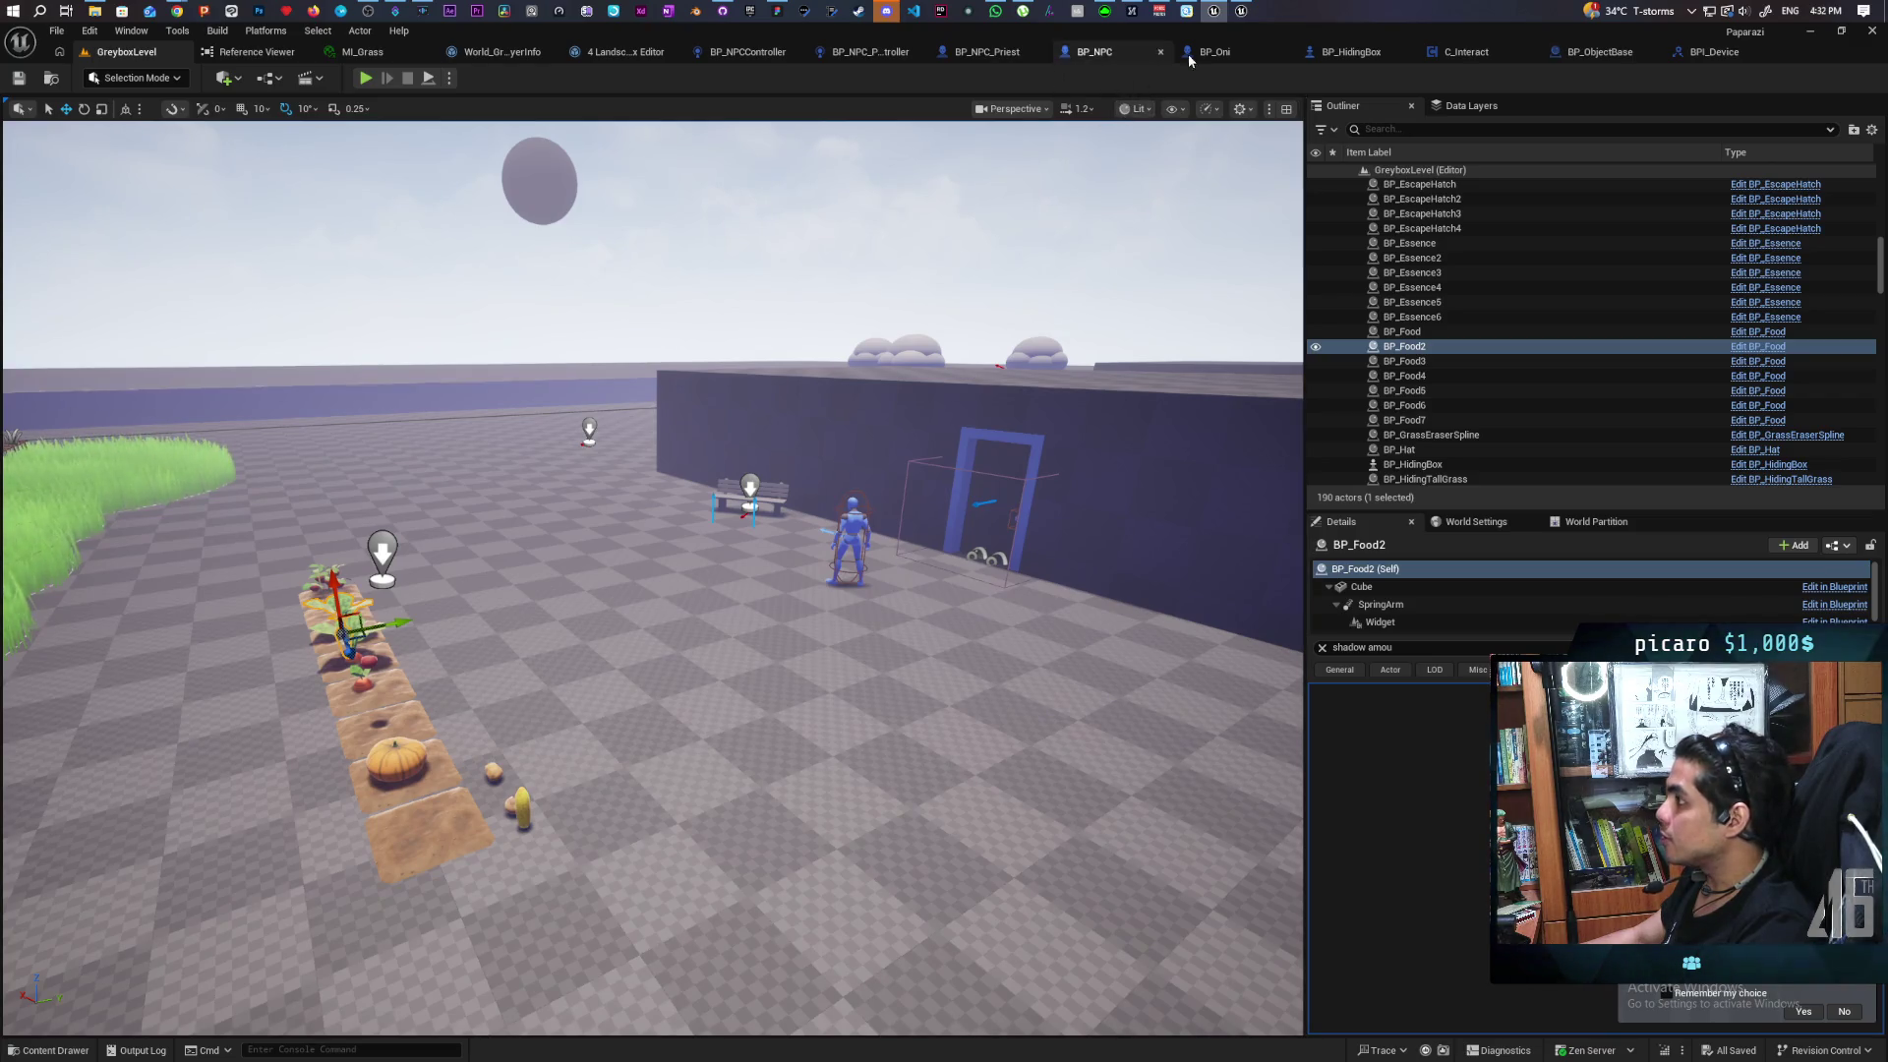
Bring up the BP_NPCController Perception graph via the BP_NPC_Priest_Controller tab
click(995, 53)
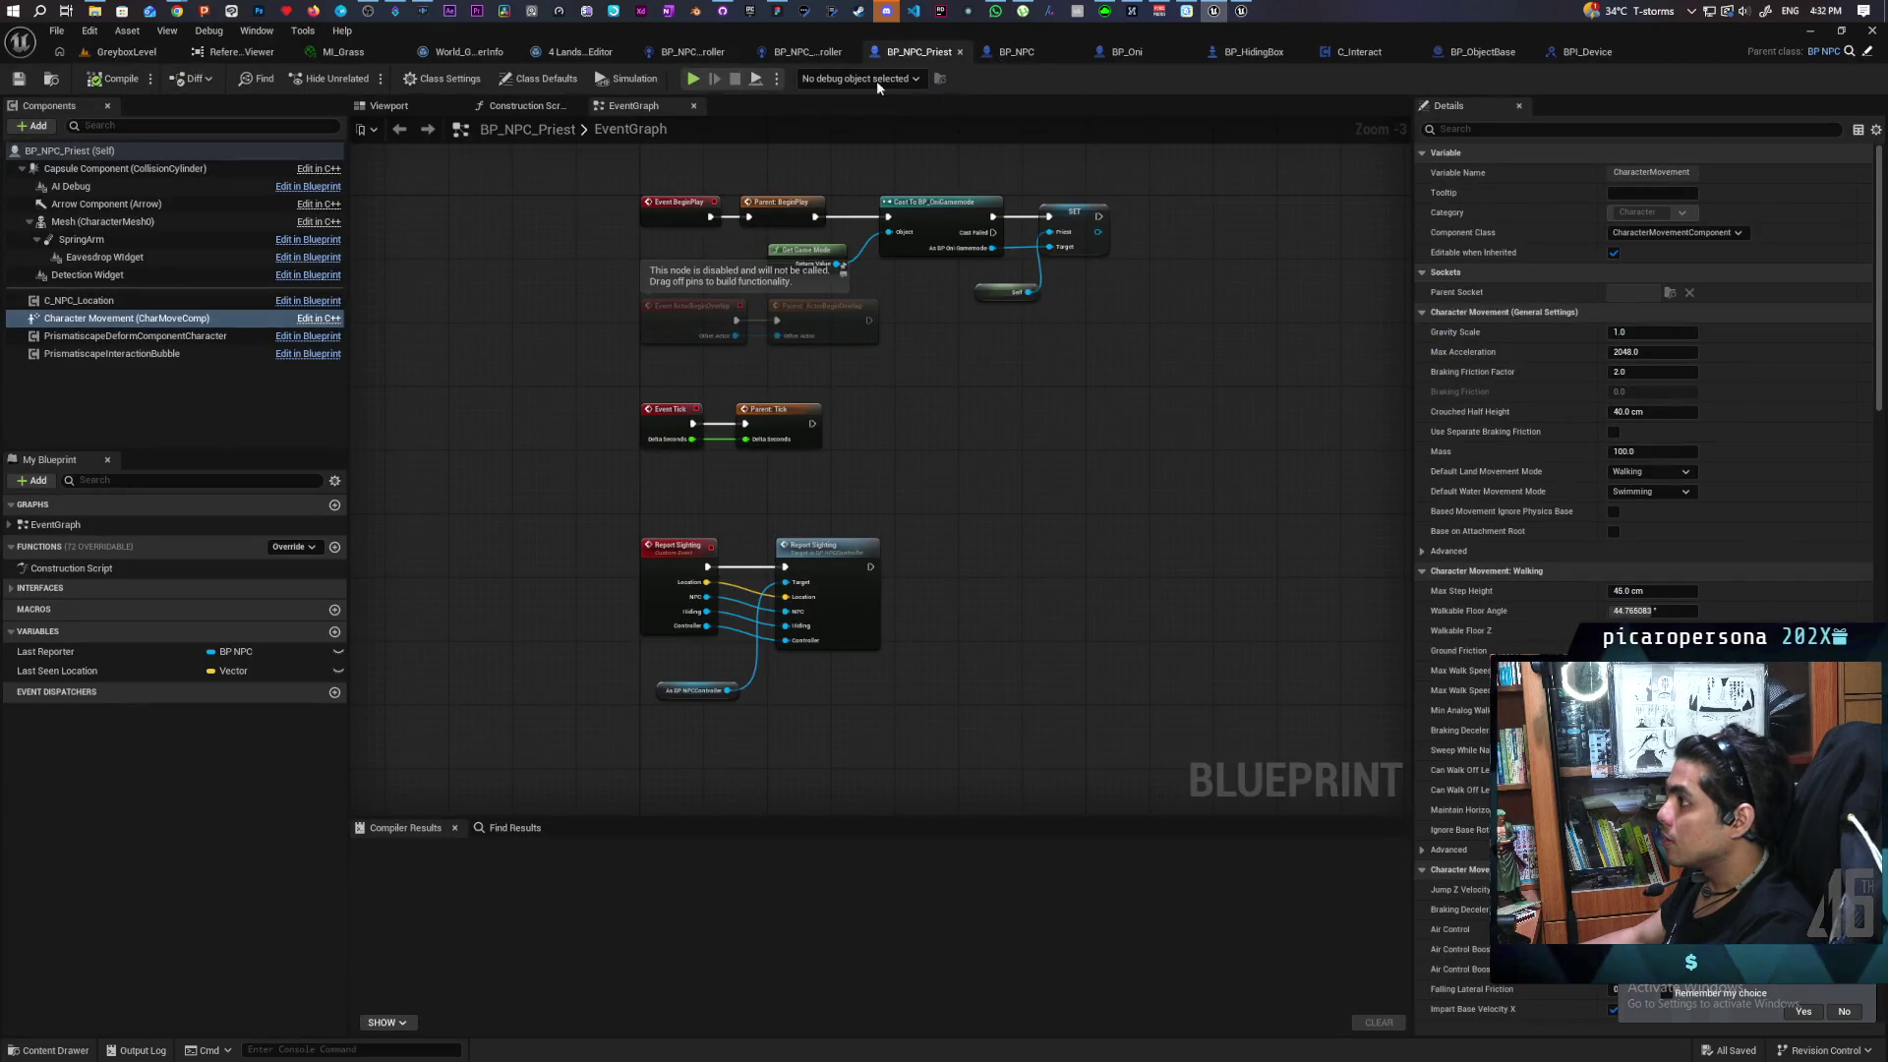
click(803, 55)
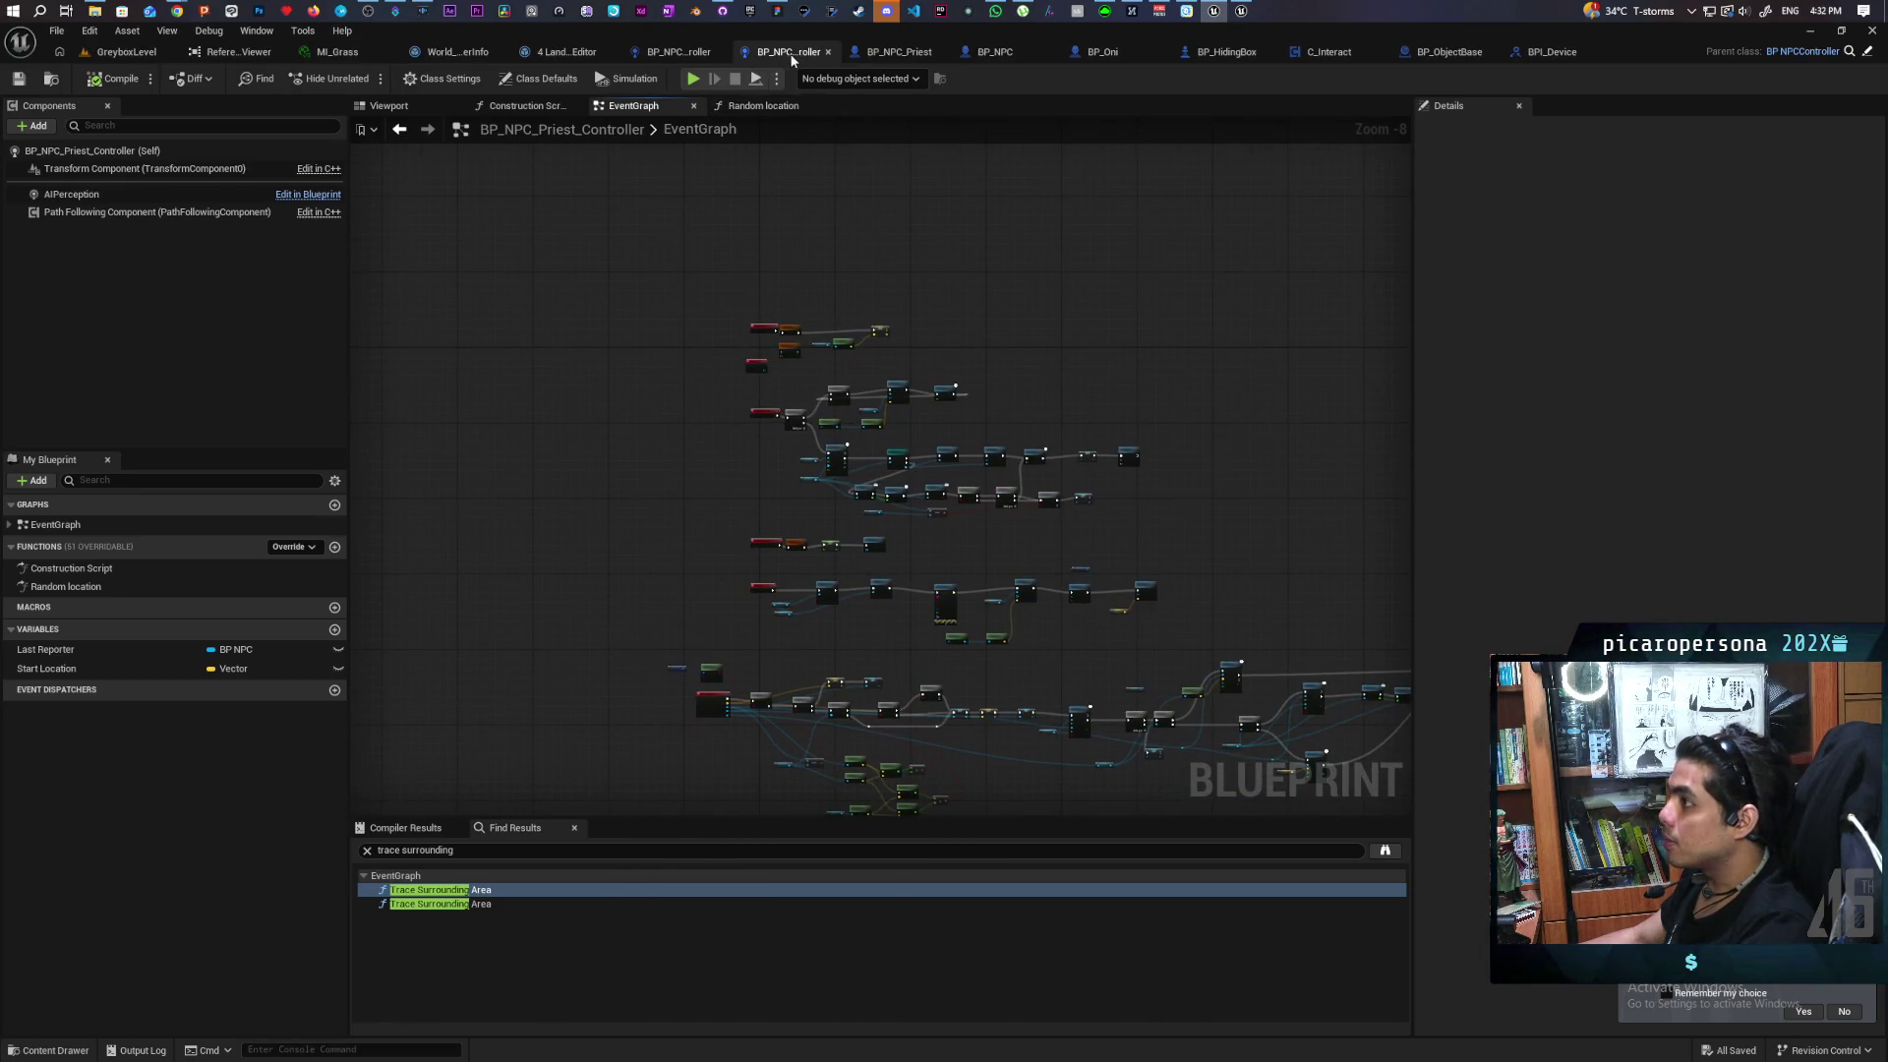
click(669, 56)
scroll(843, 246, down, 3)
scroll(986, 587, up, 4)
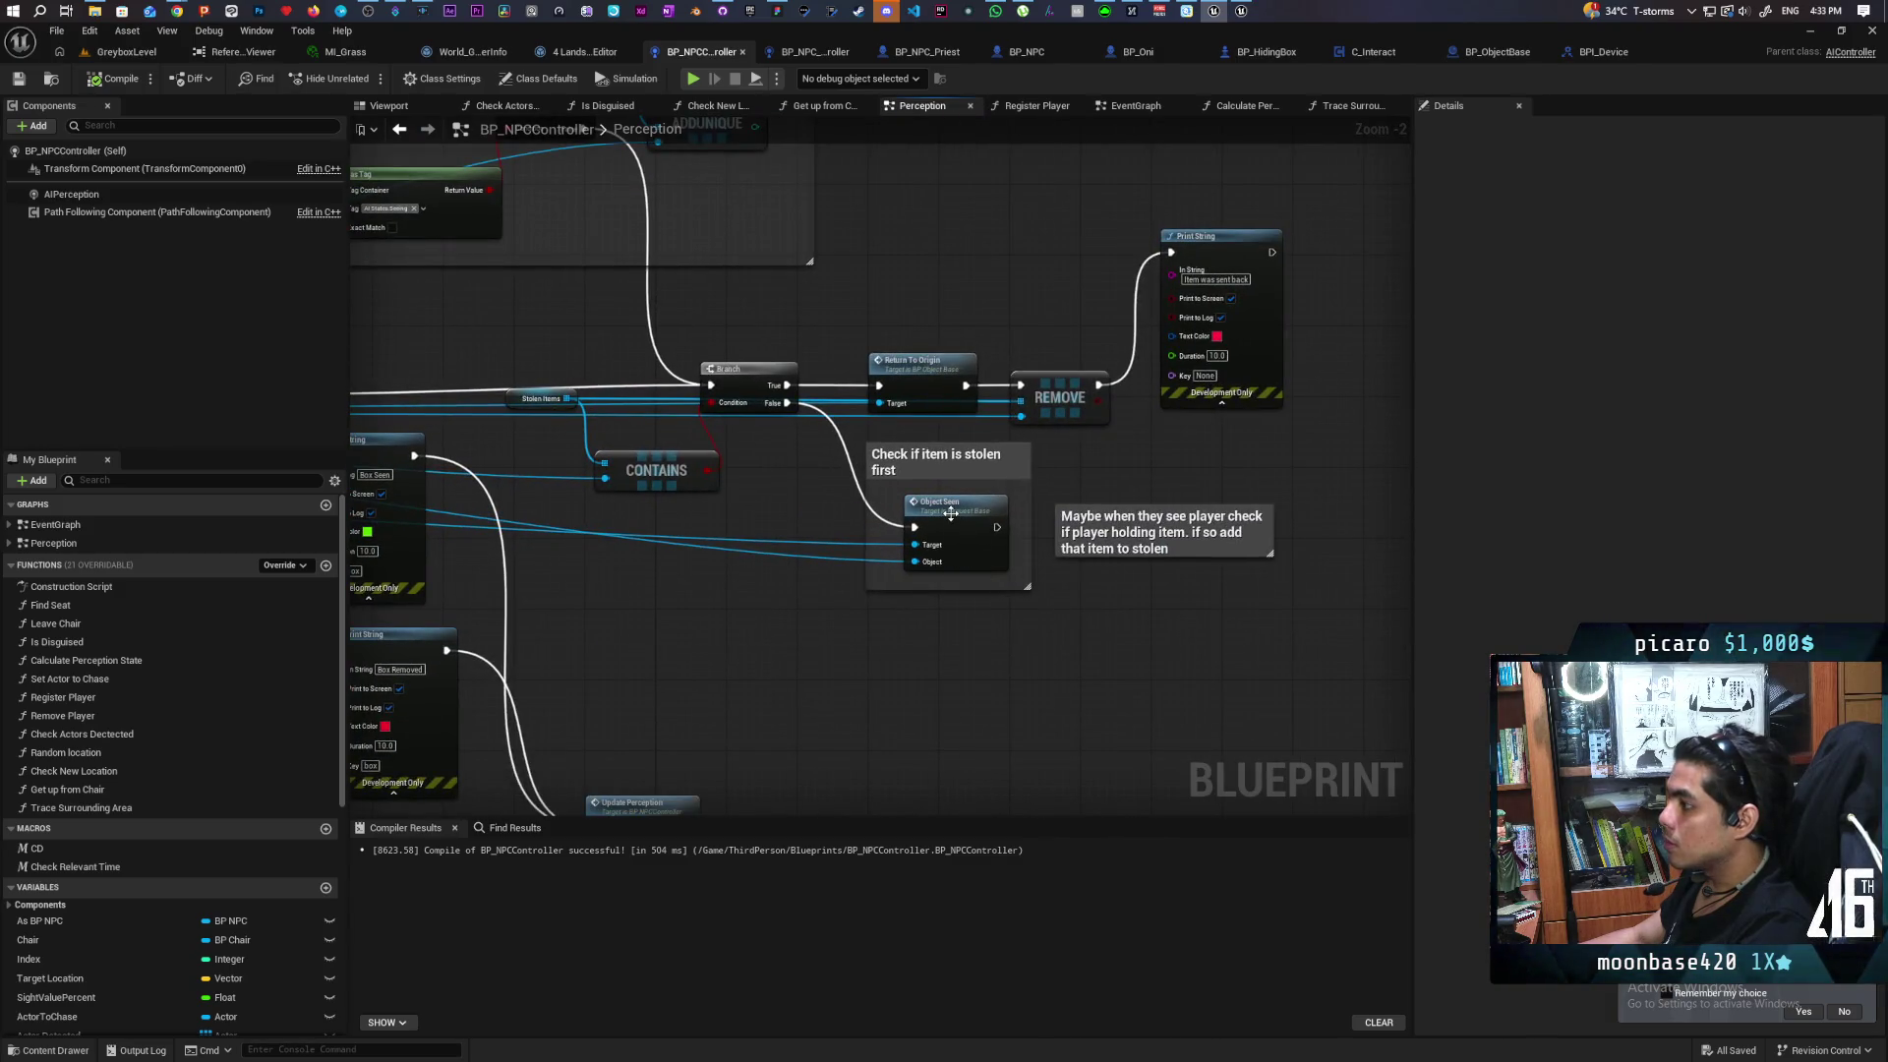
Open the Object Seen event's definition in Request_Base, then return to the Perception graph
click(951, 513)
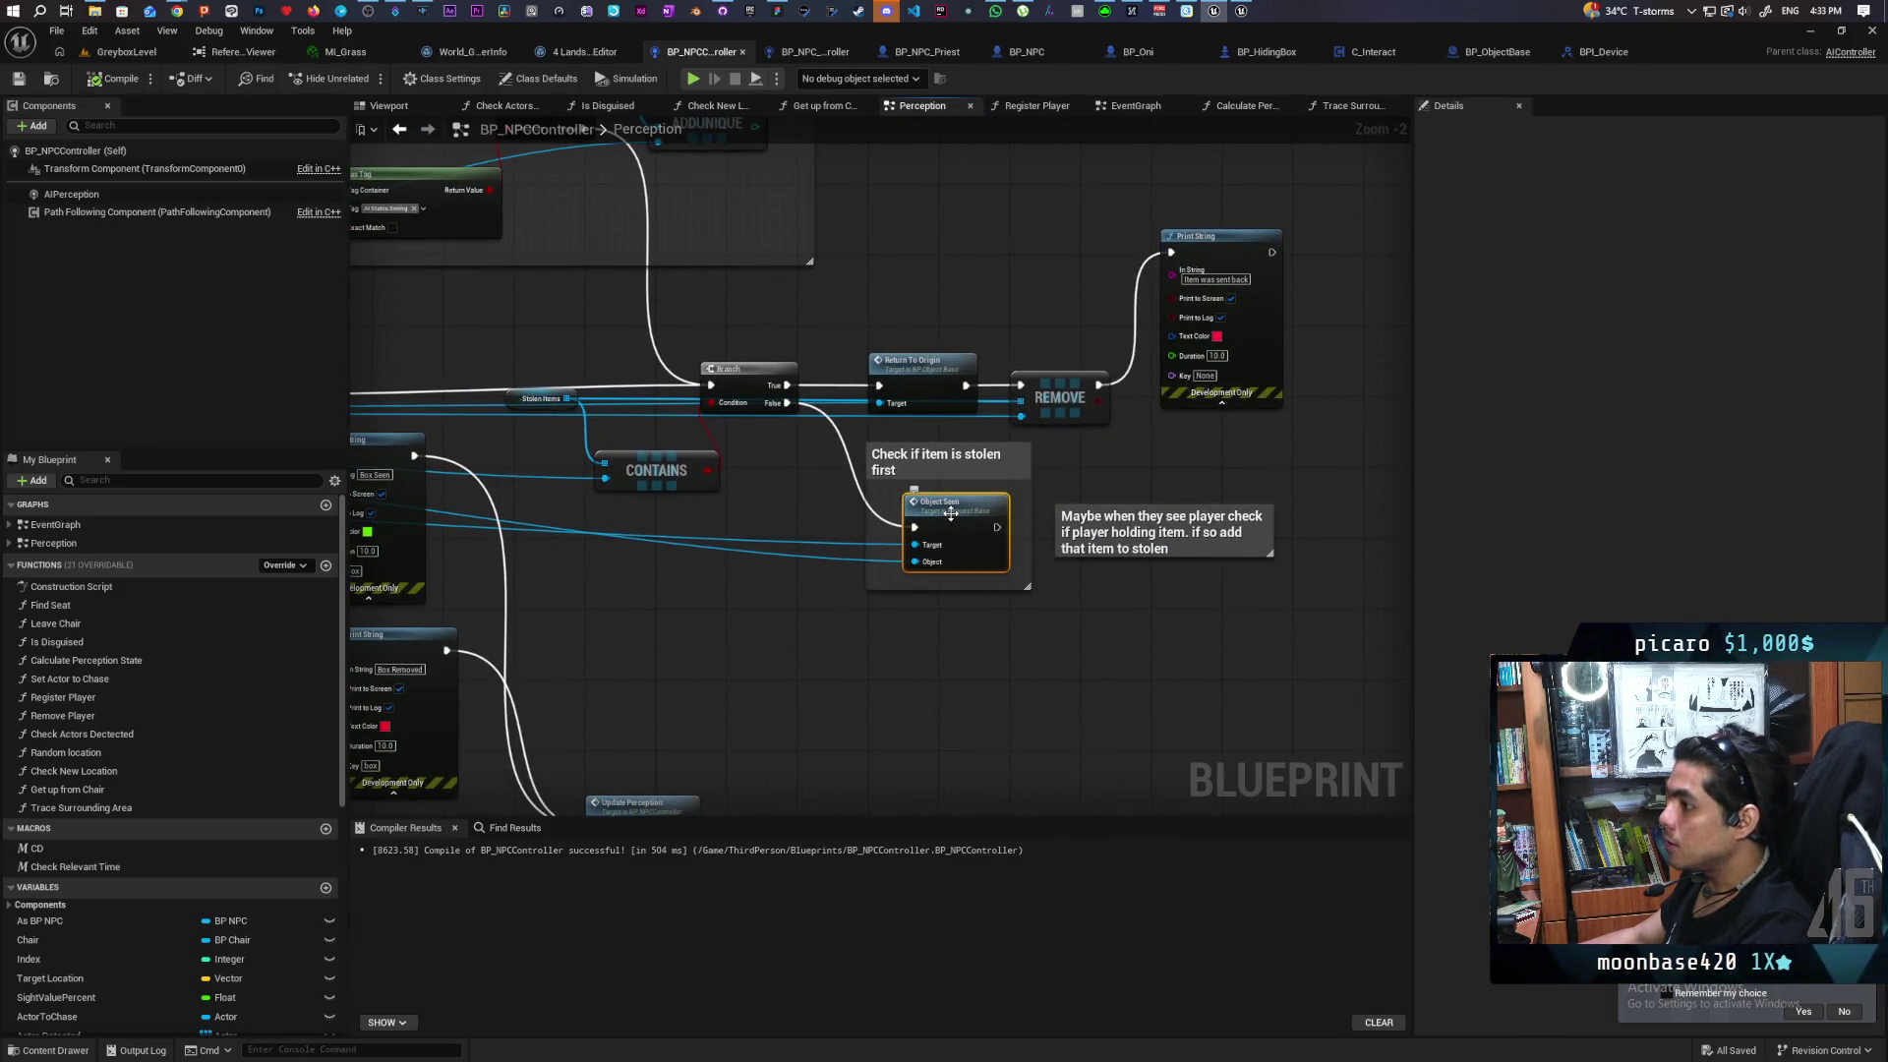
double_click(951, 512)
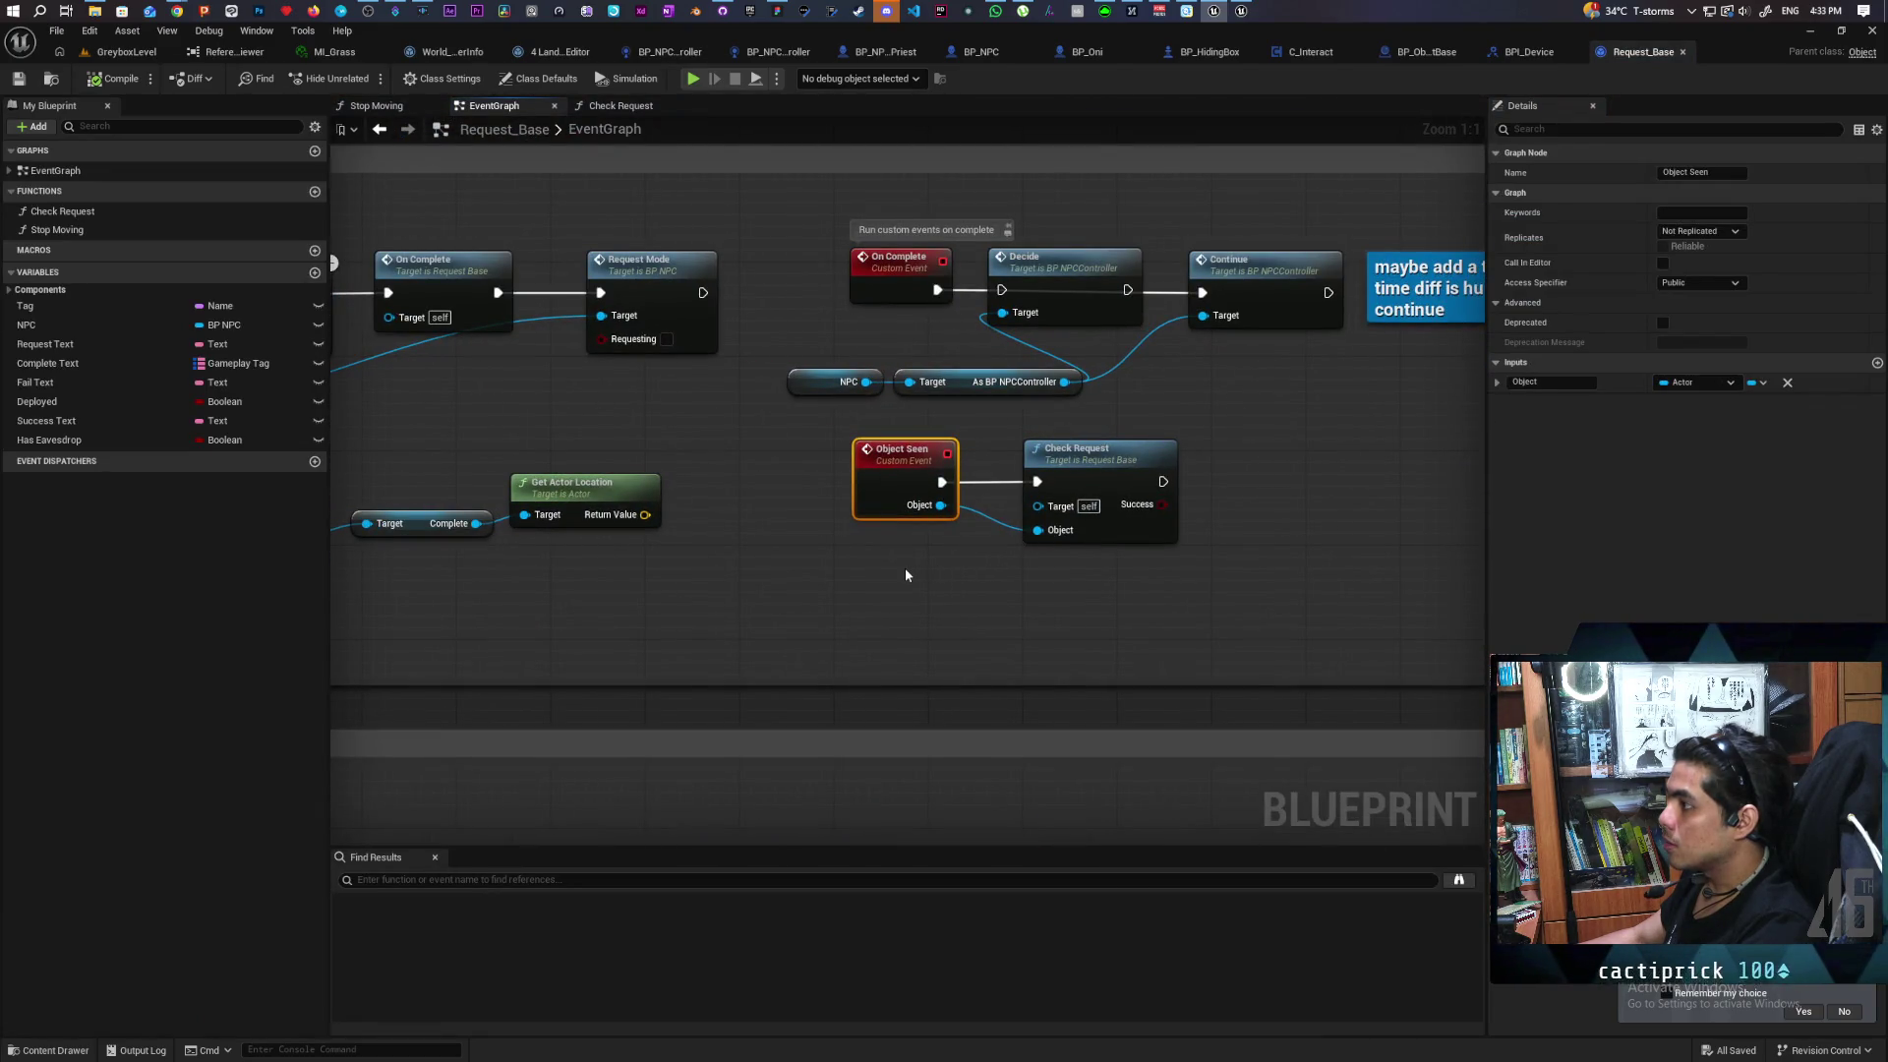
scroll(905, 575, down, 11)
mouse_move(1035, 449)
mouse_down()
mouse_move(976, 590)
mouse_move(1023, 535)
mouse_move(665, 166)
mouse_up()
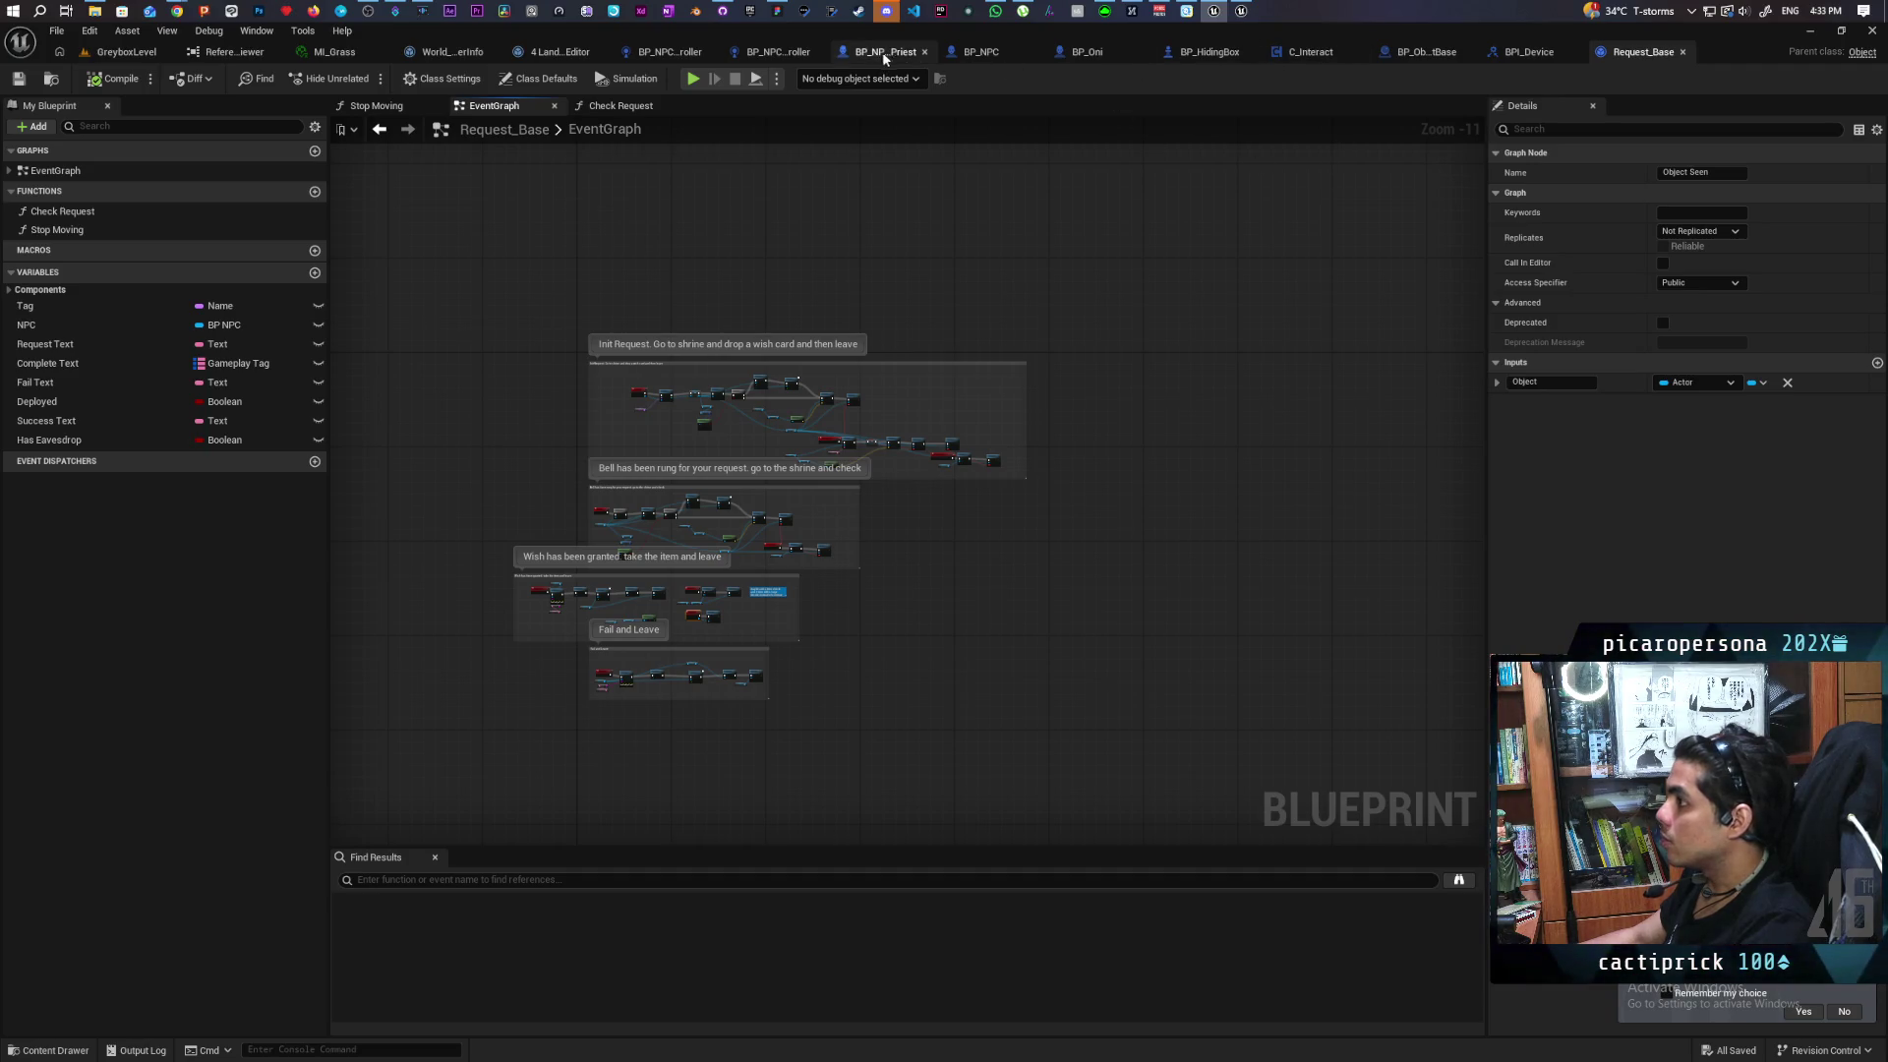
click(770, 51)
click(654, 51)
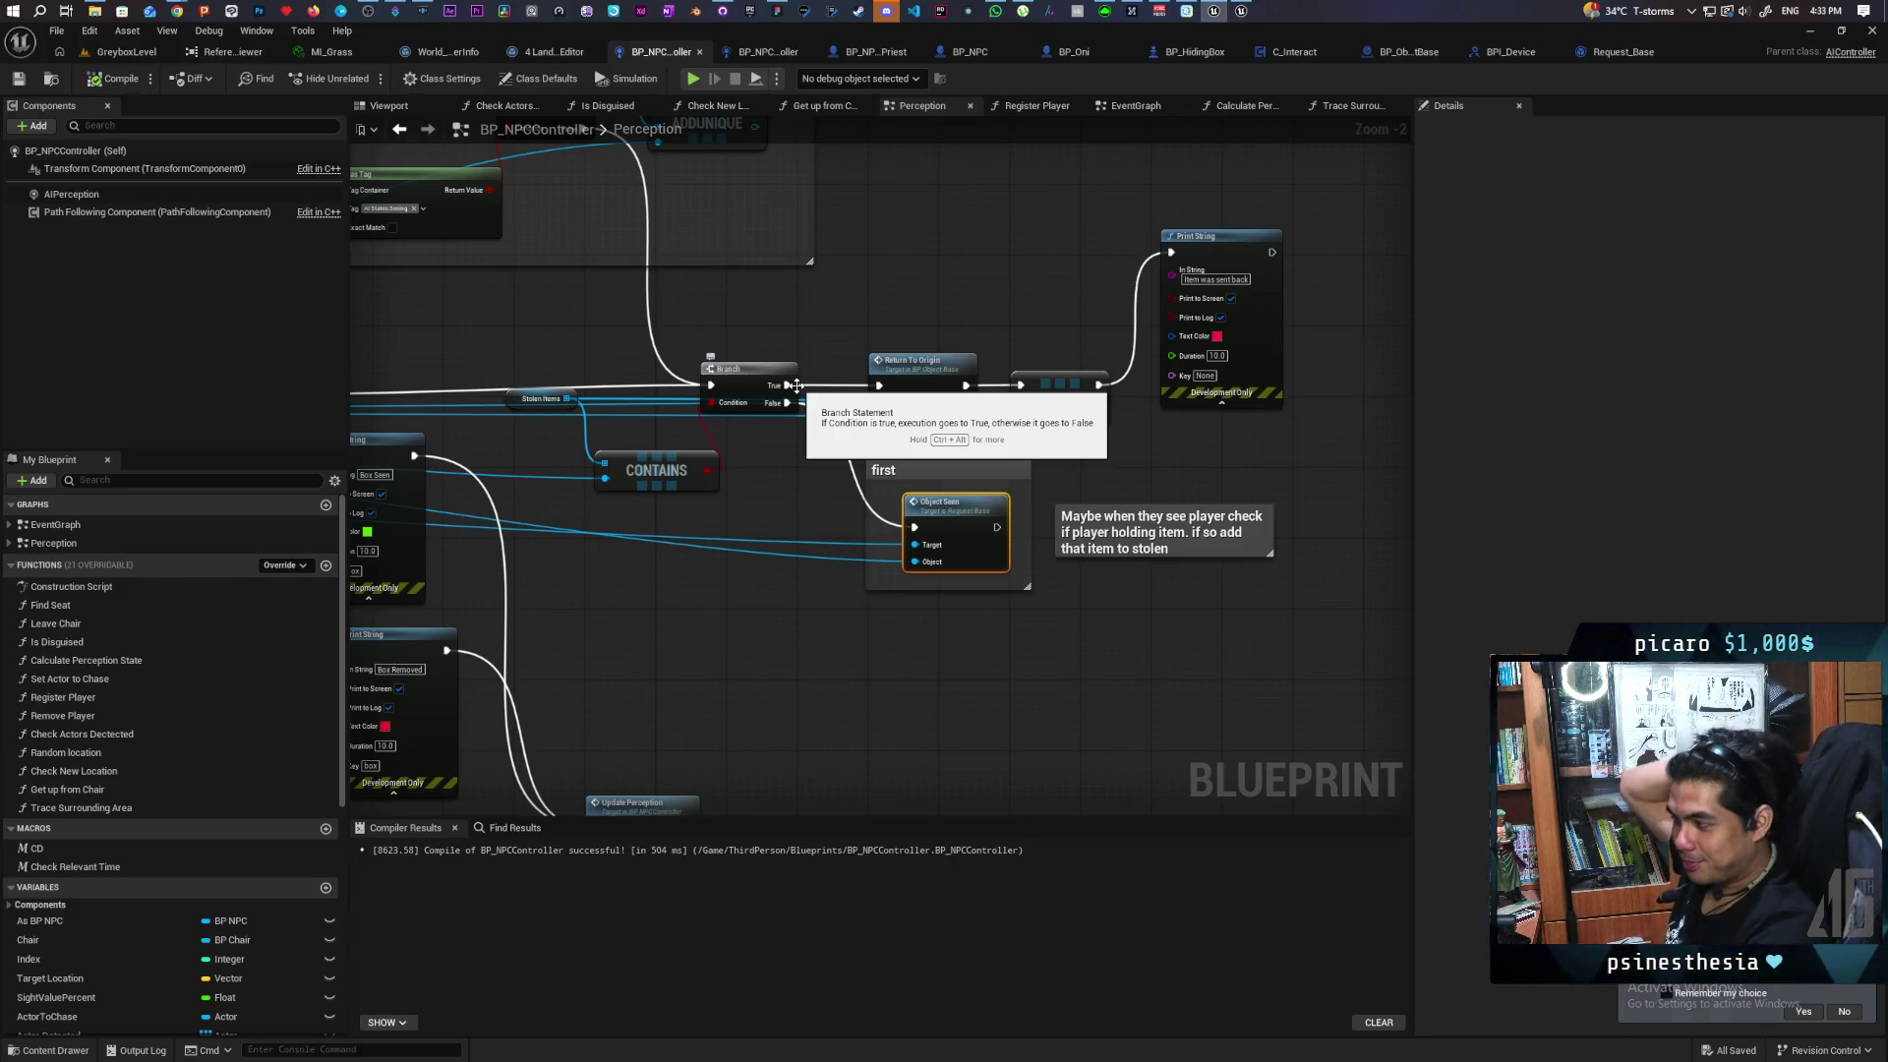
Move the old Return To Origin node aside and look up where it is referenced
mouse_move(792, 470)
mouse_down()
mouse_move(914, 511)
mouse_move(995, 620)
mouse_move(851, 580)
mouse_move(629, 596)
mouse_up()
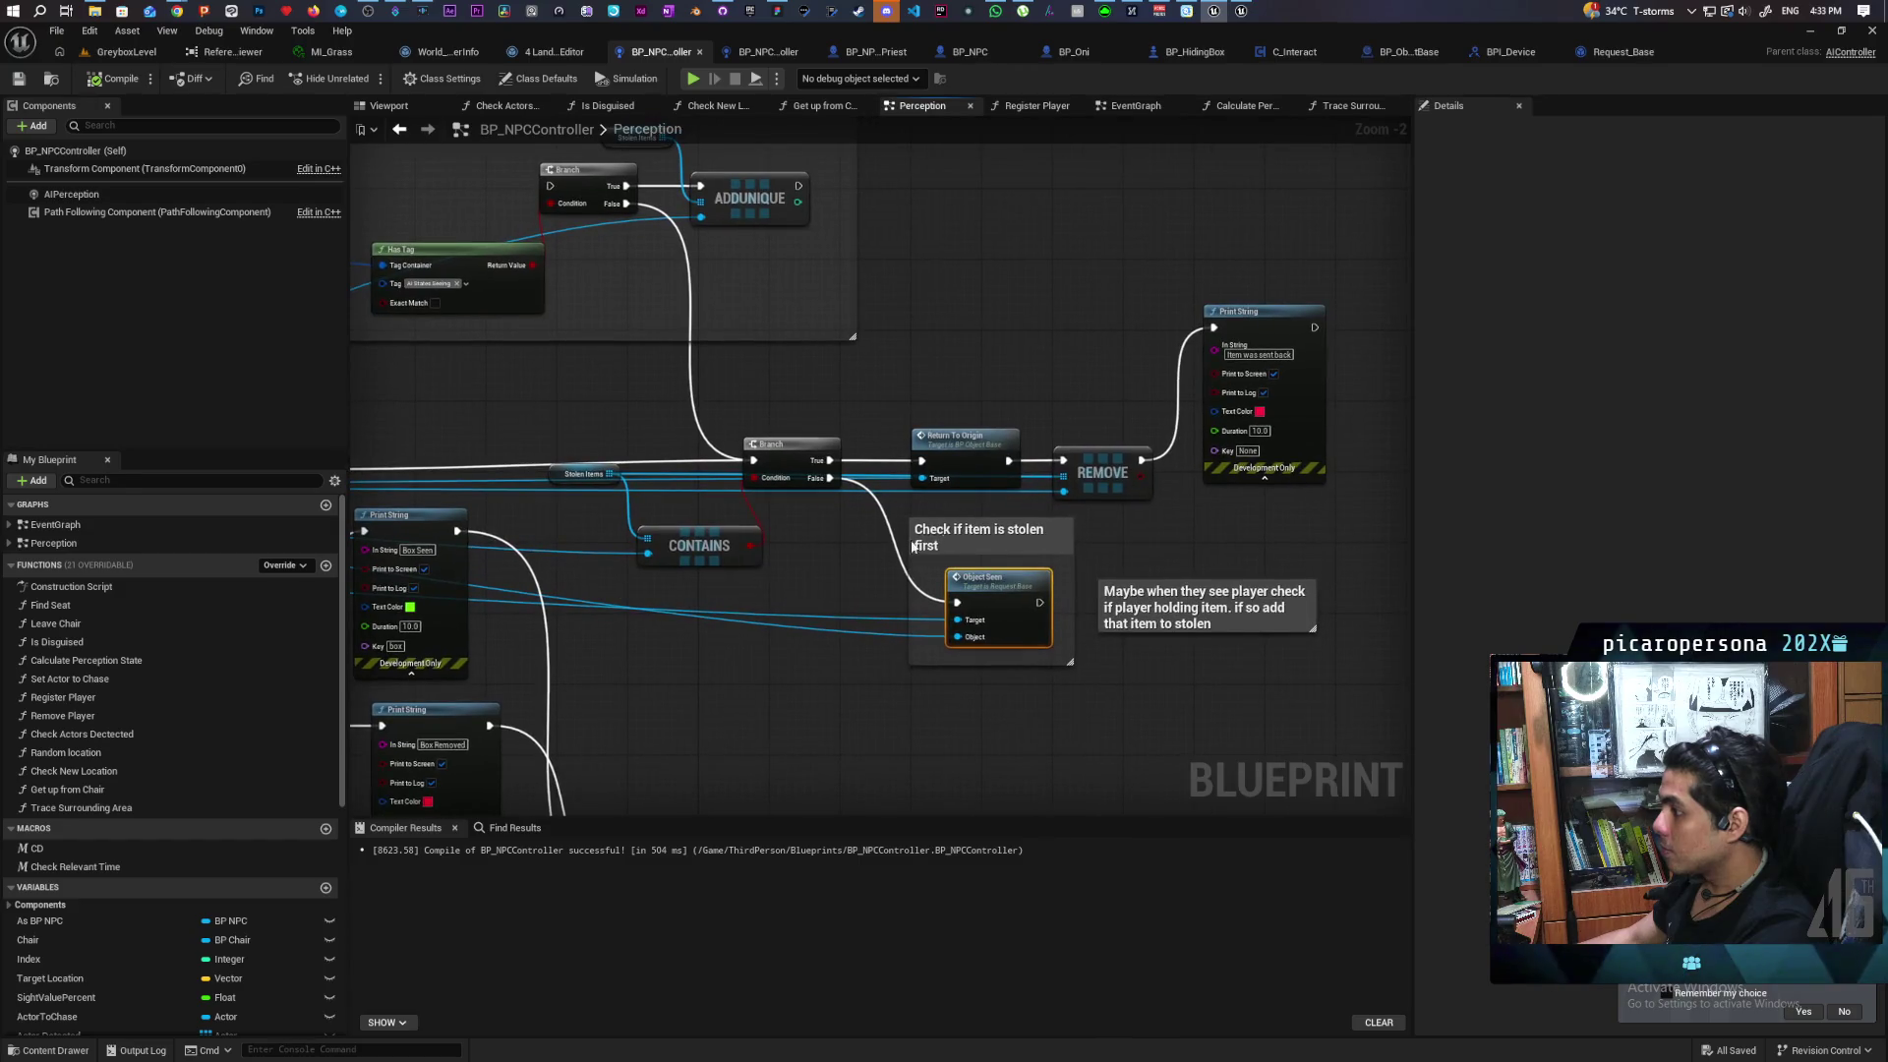
drag(970, 446, 989, 332)
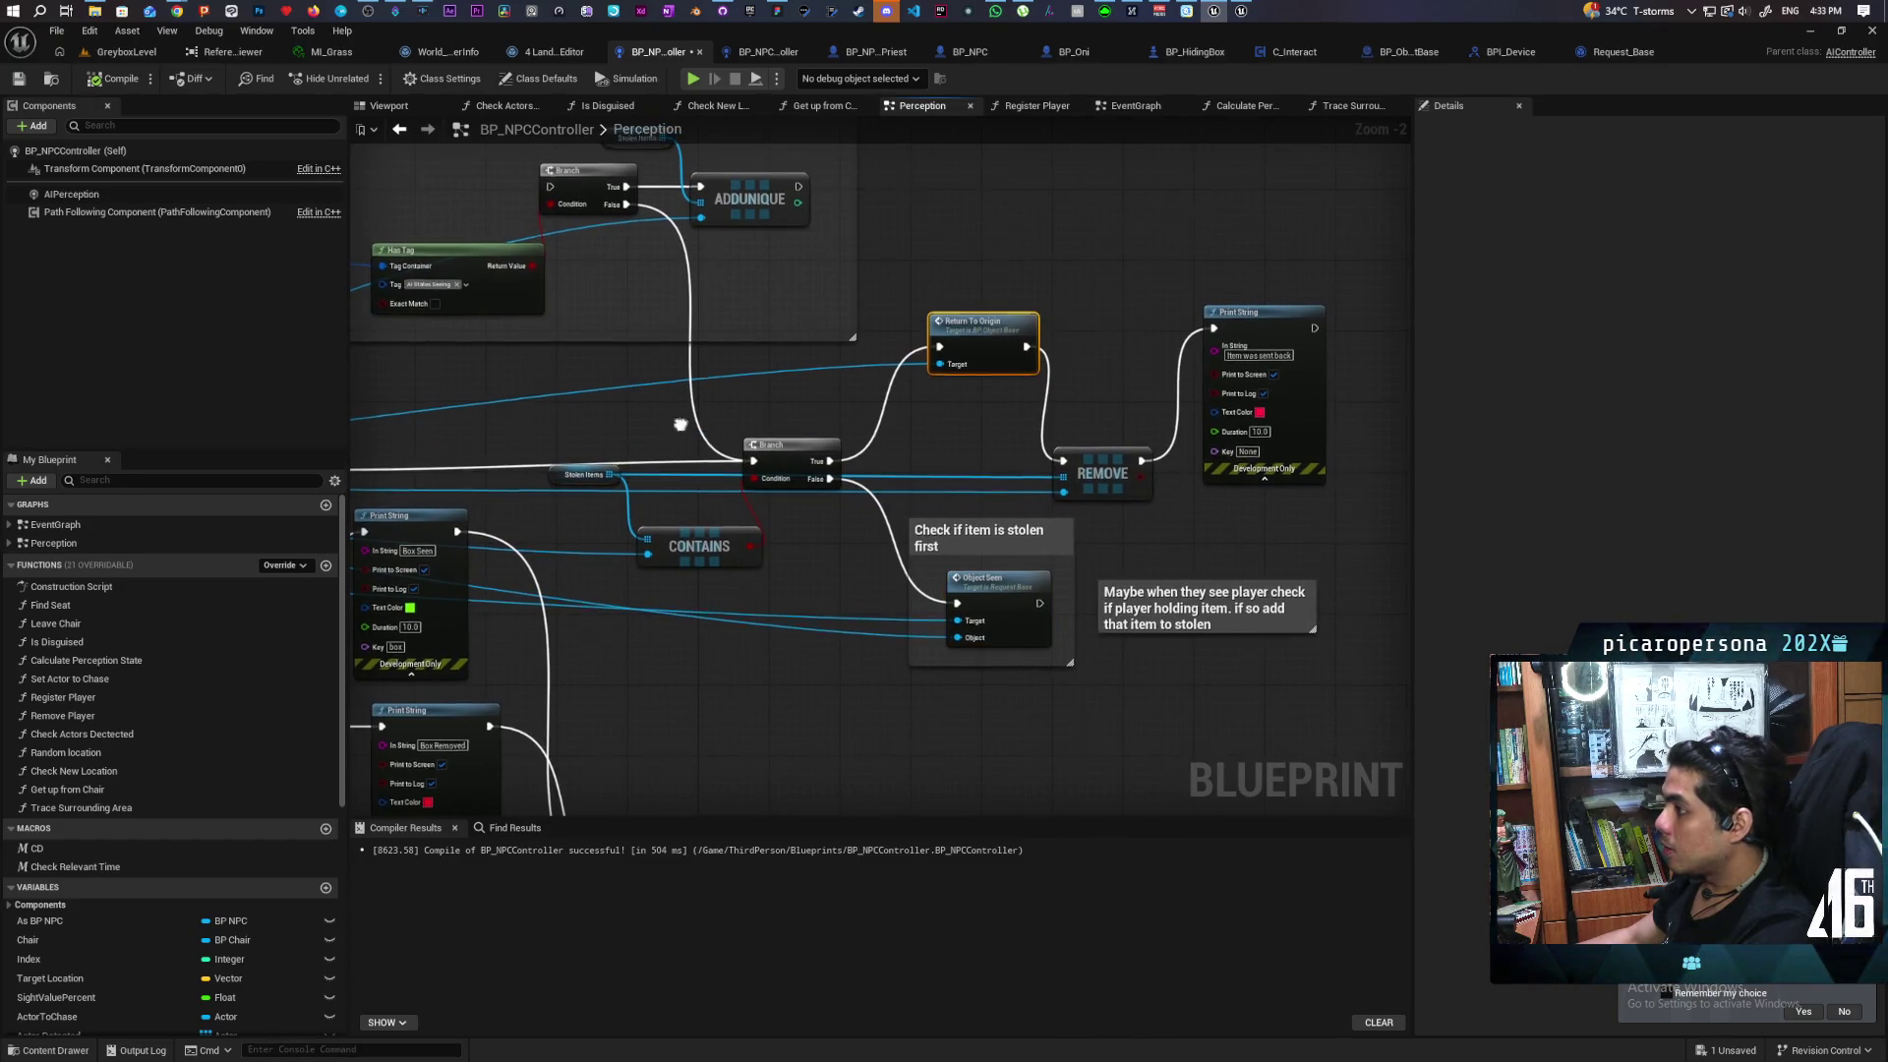
scroll(1075, 364, down, 2)
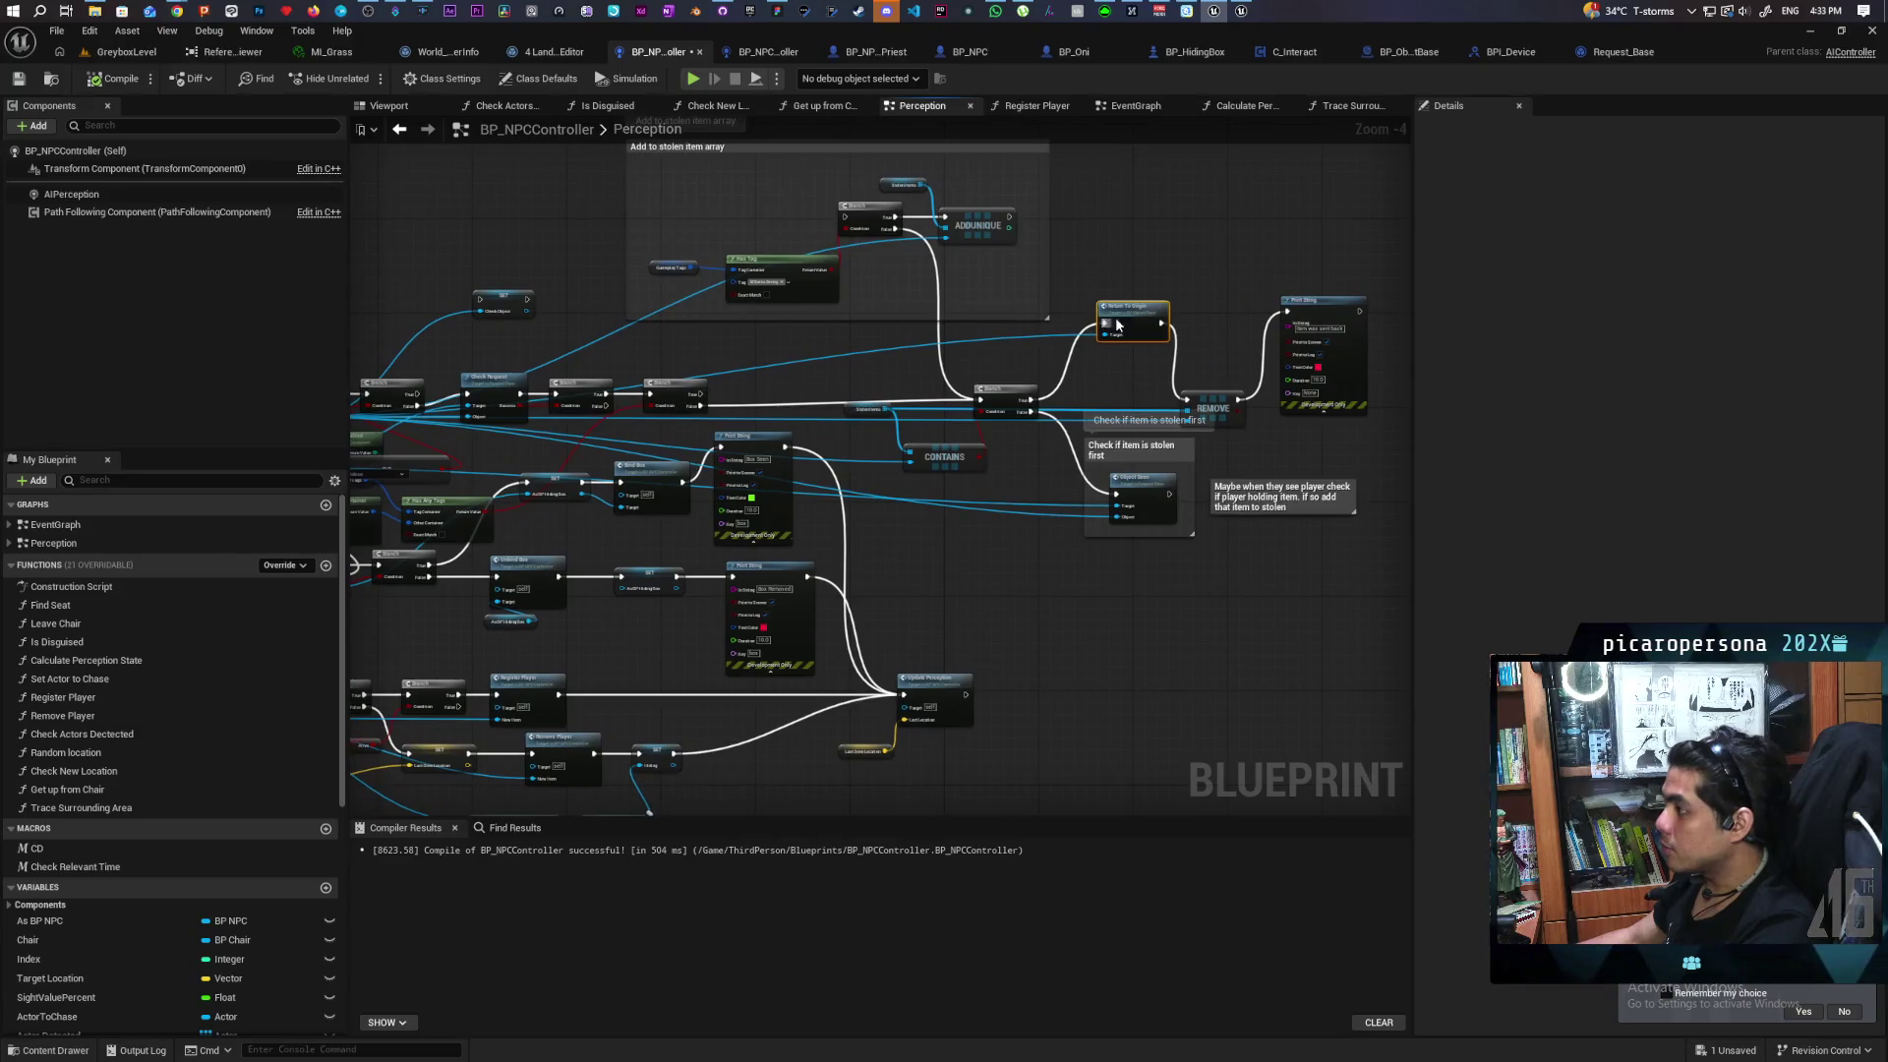
right_click(1114, 326)
mouse_move(1225, 456)
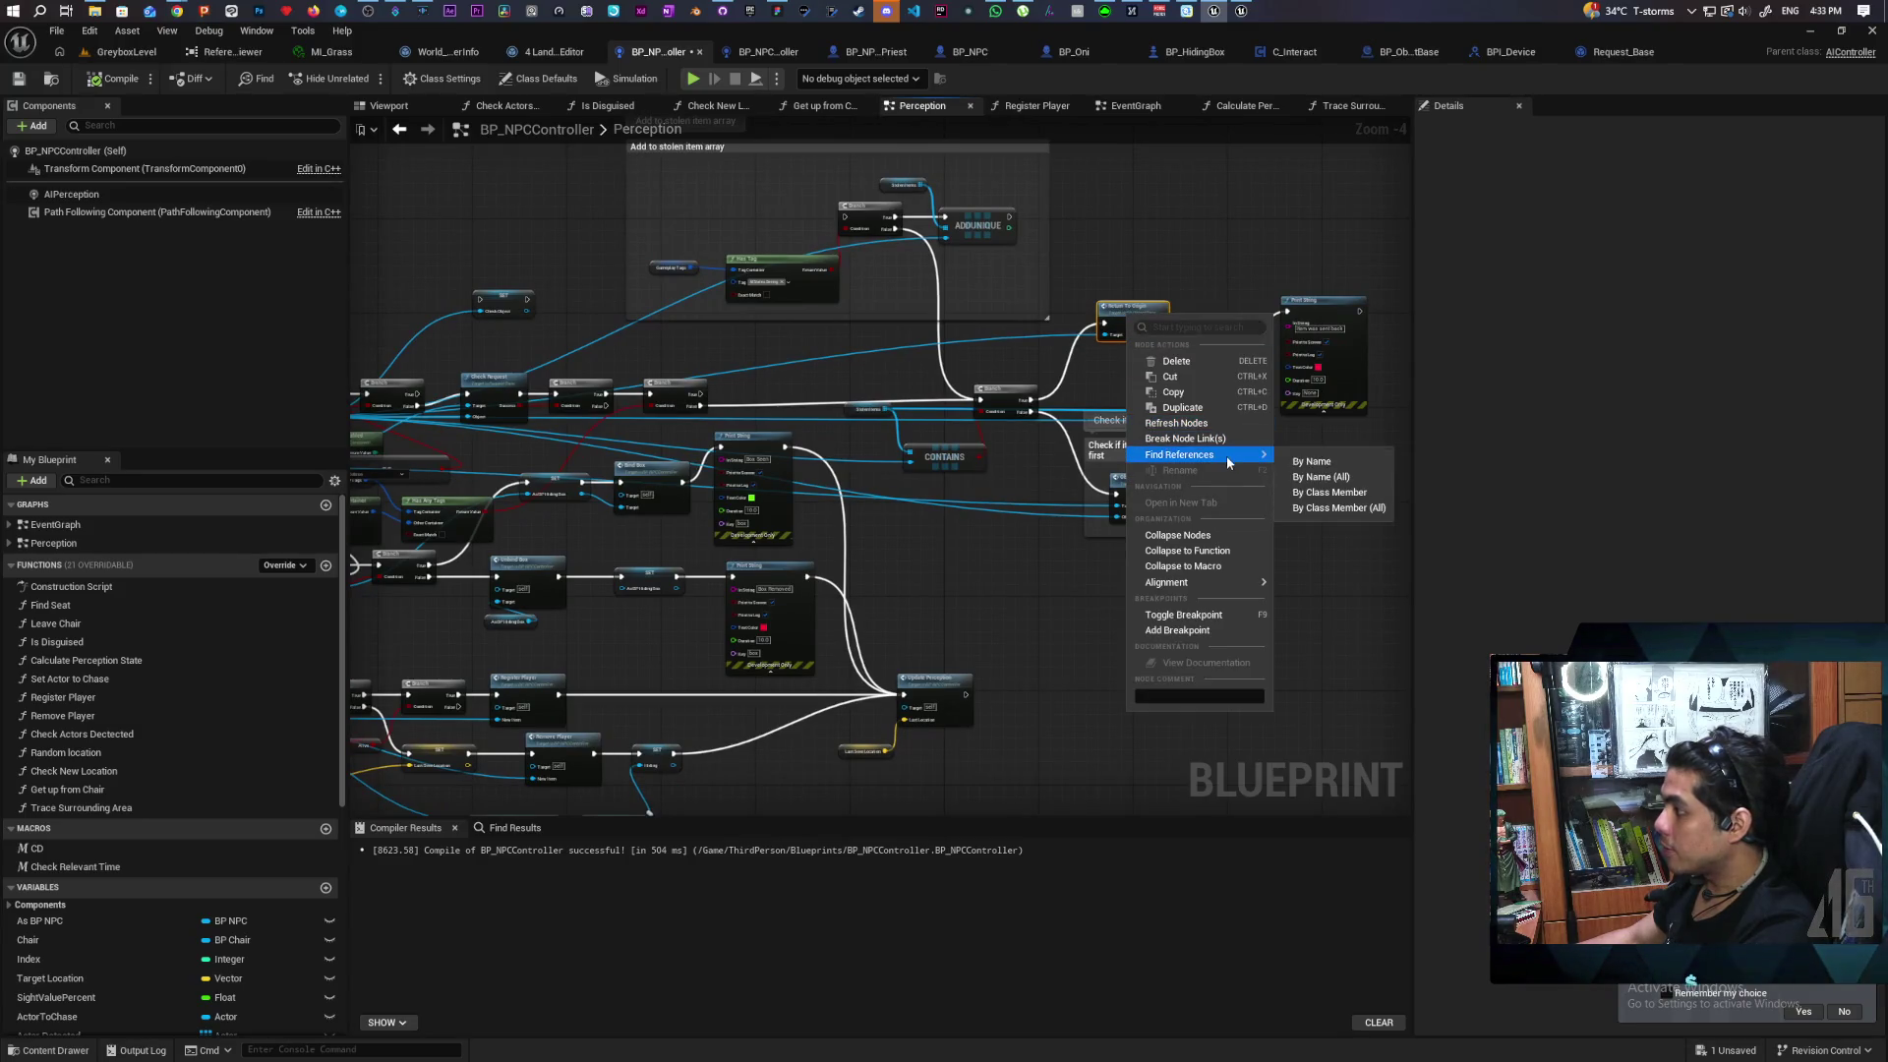
click(1340, 499)
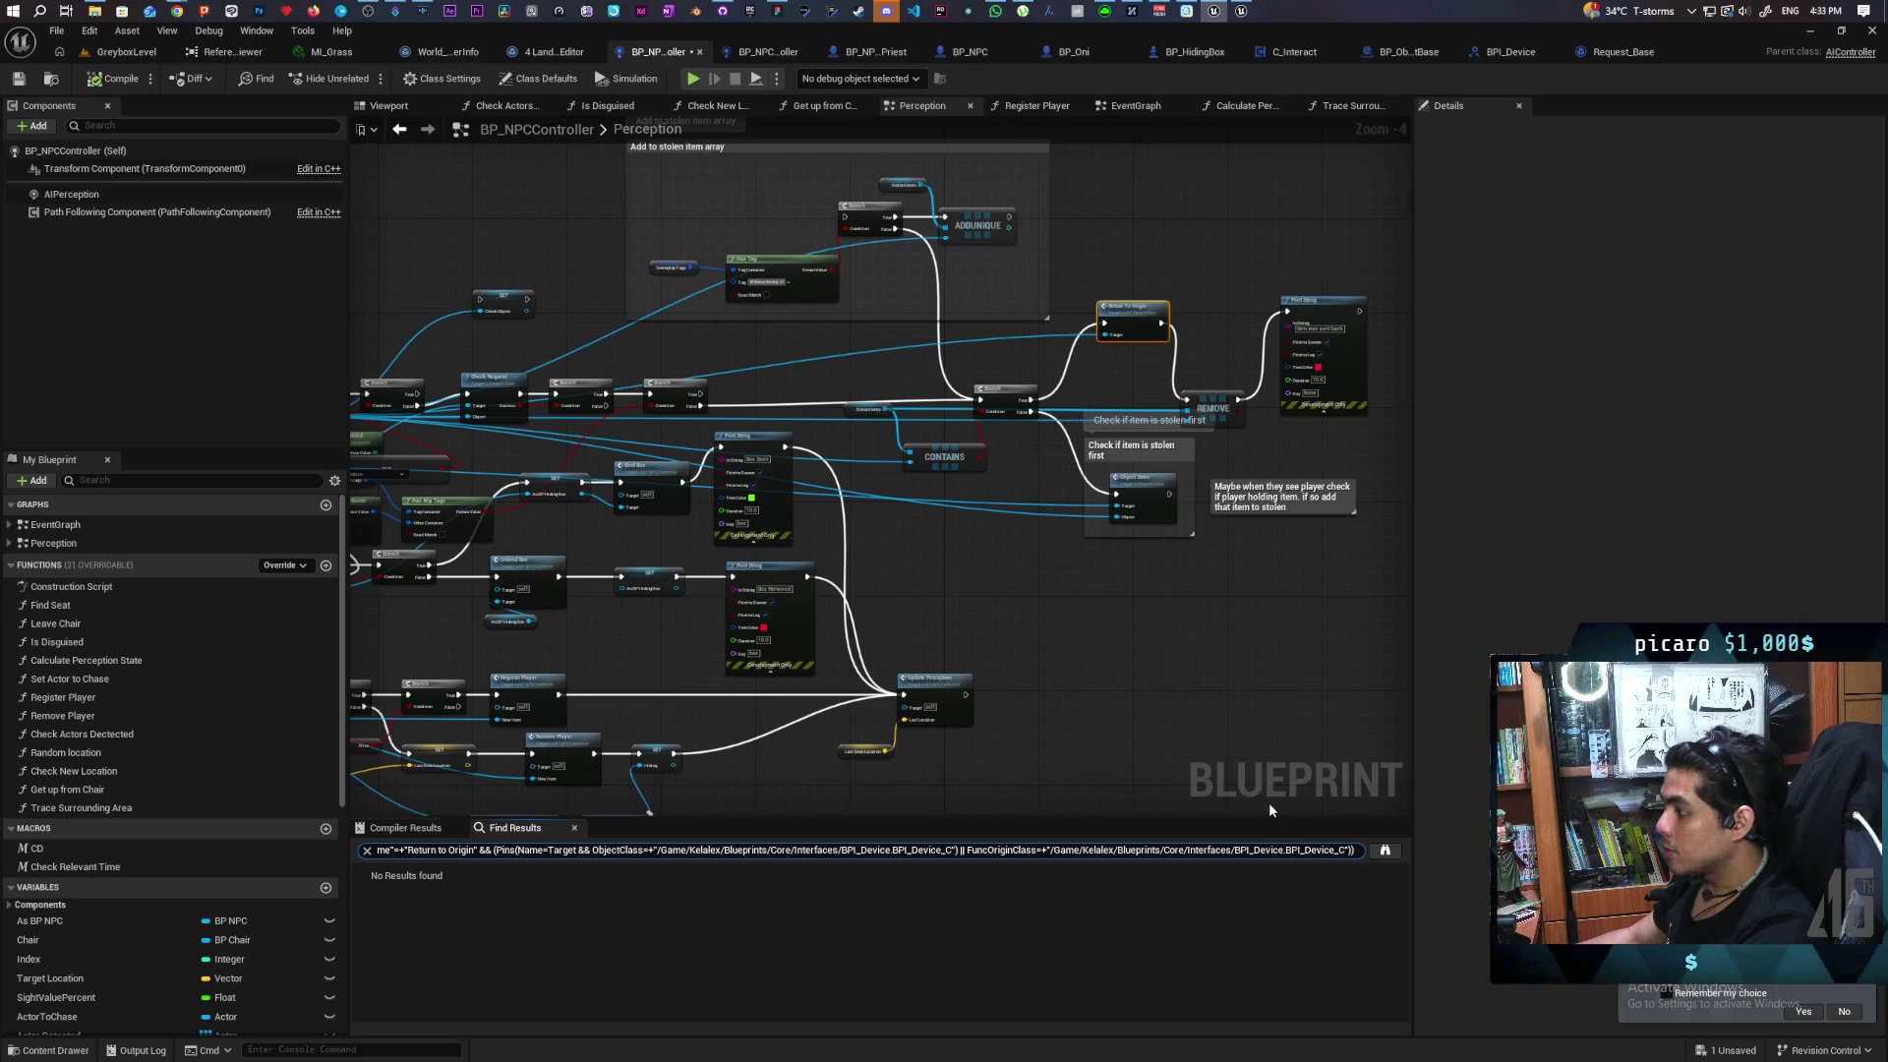
drag(905, 571, 1198, 581)
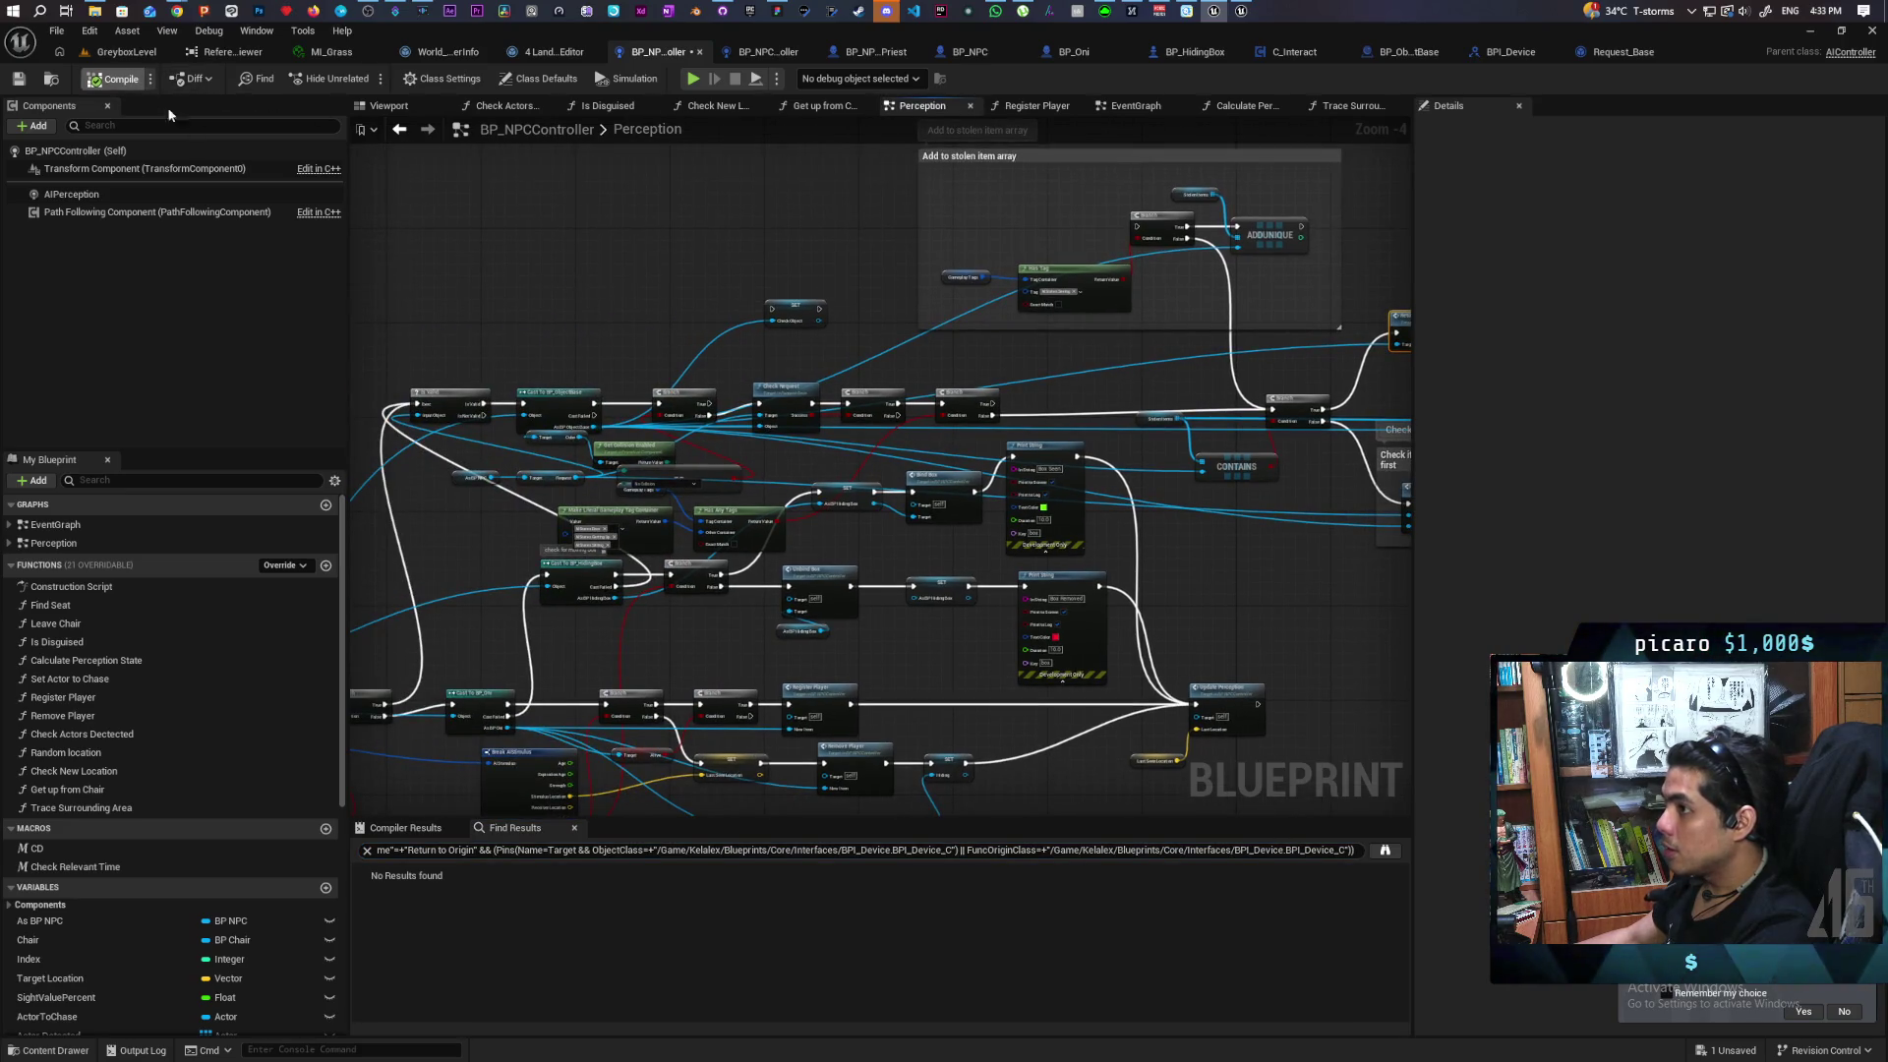
drag(951, 326, 692, 413)
mouse_move(1020, 354)
mouse_down()
mouse_move(924, 451)
mouse_move(692, 529)
mouse_up()
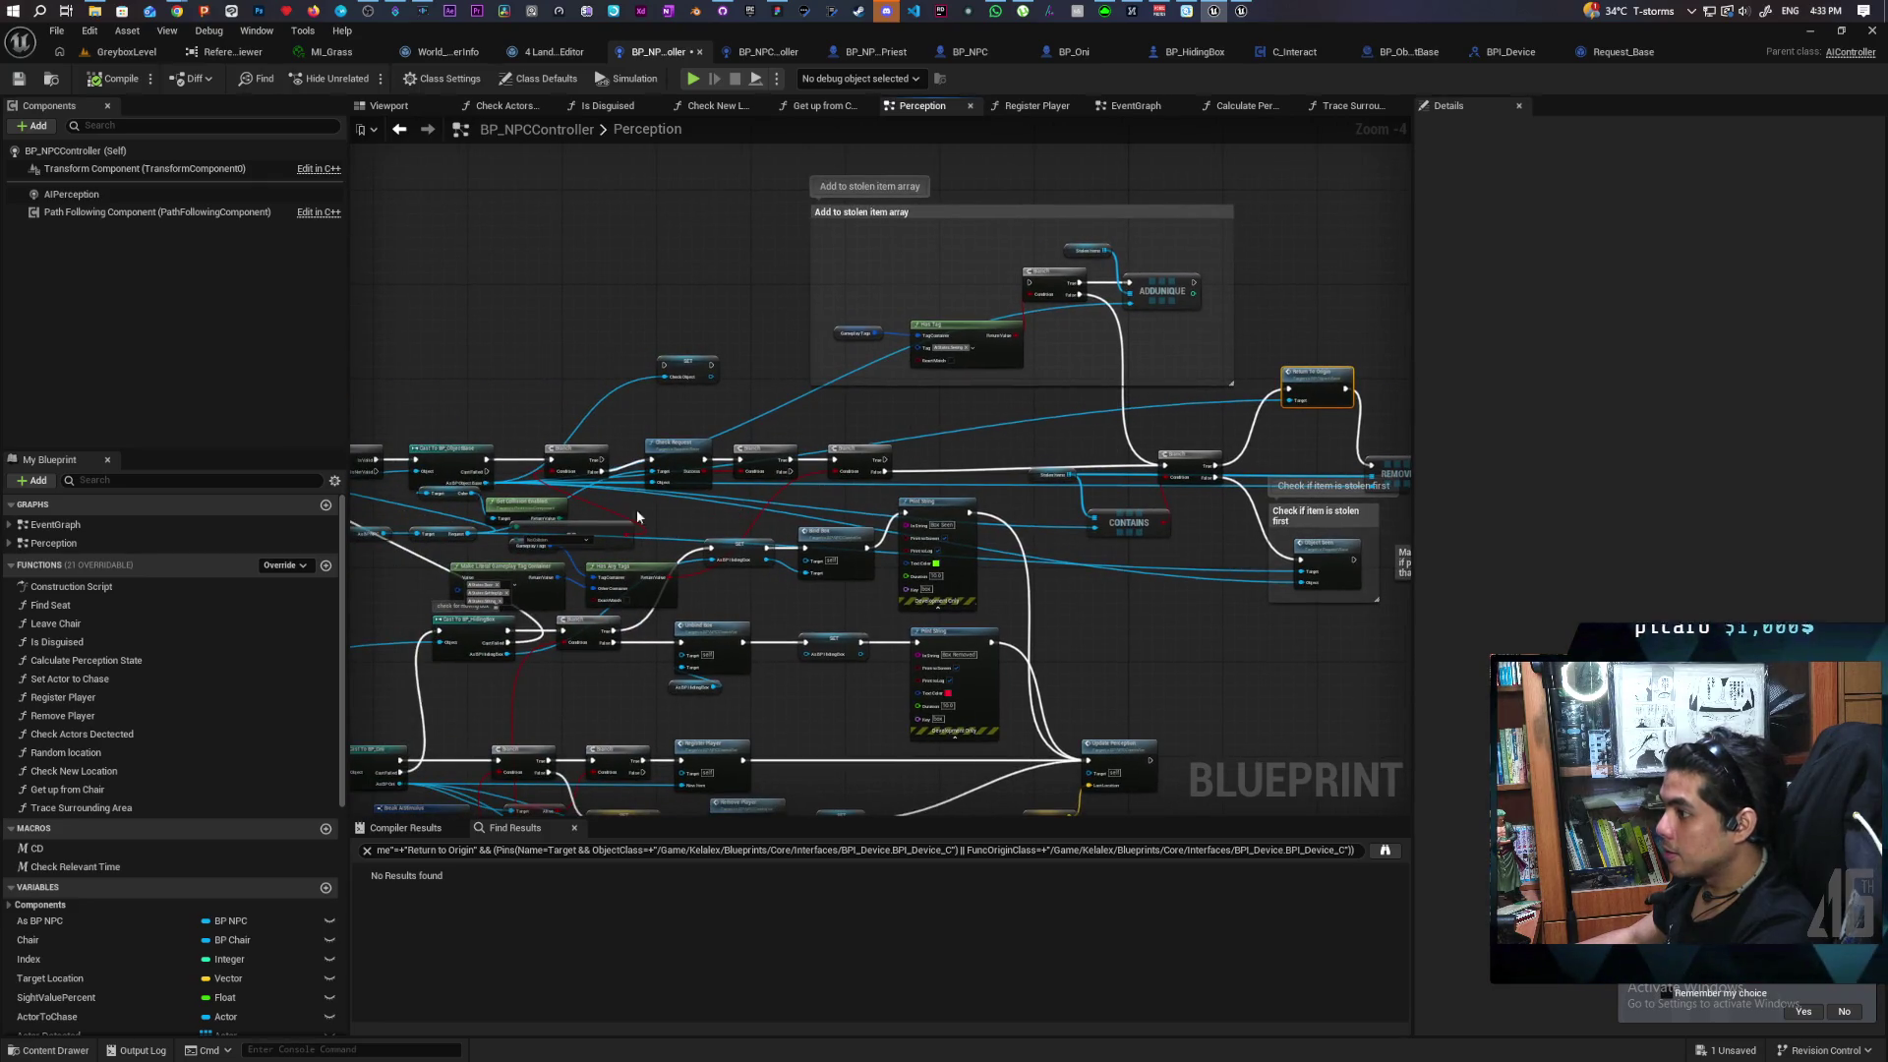
scroll(646, 517, up, 2)
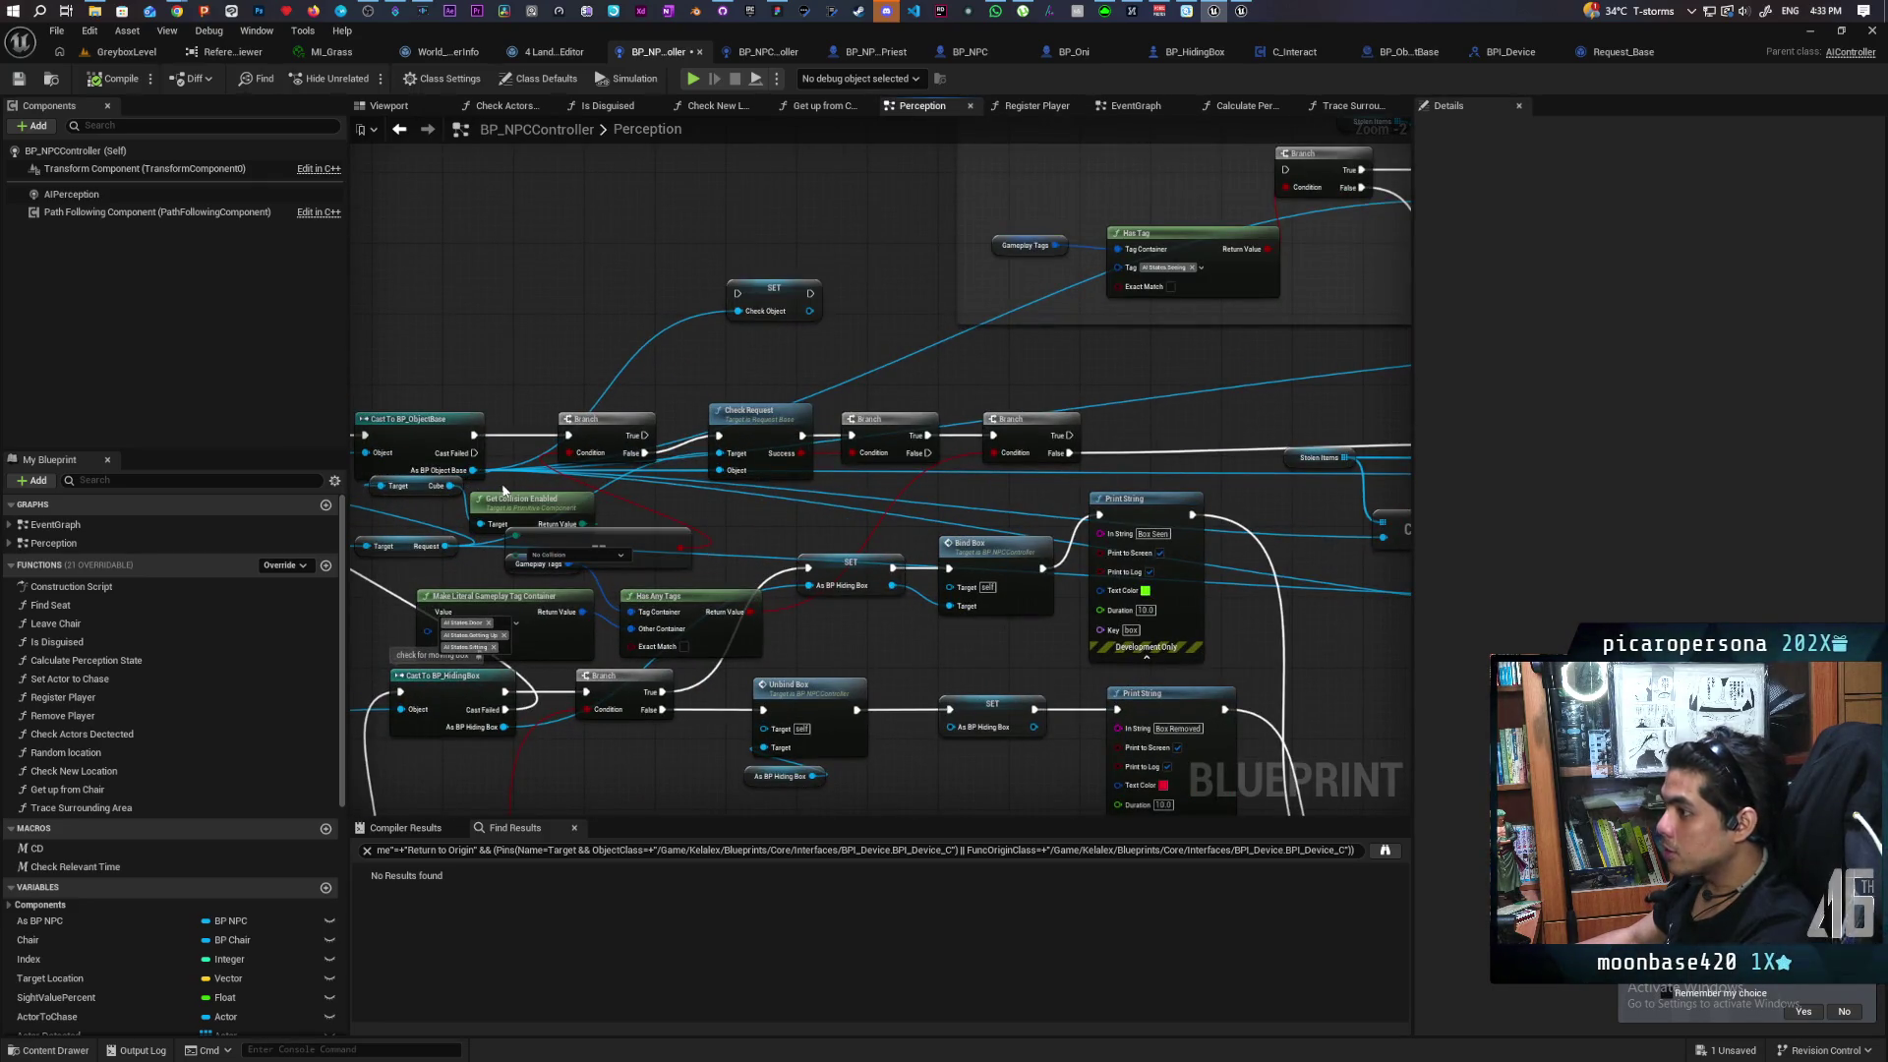
scroll(450, 473, down, 2)
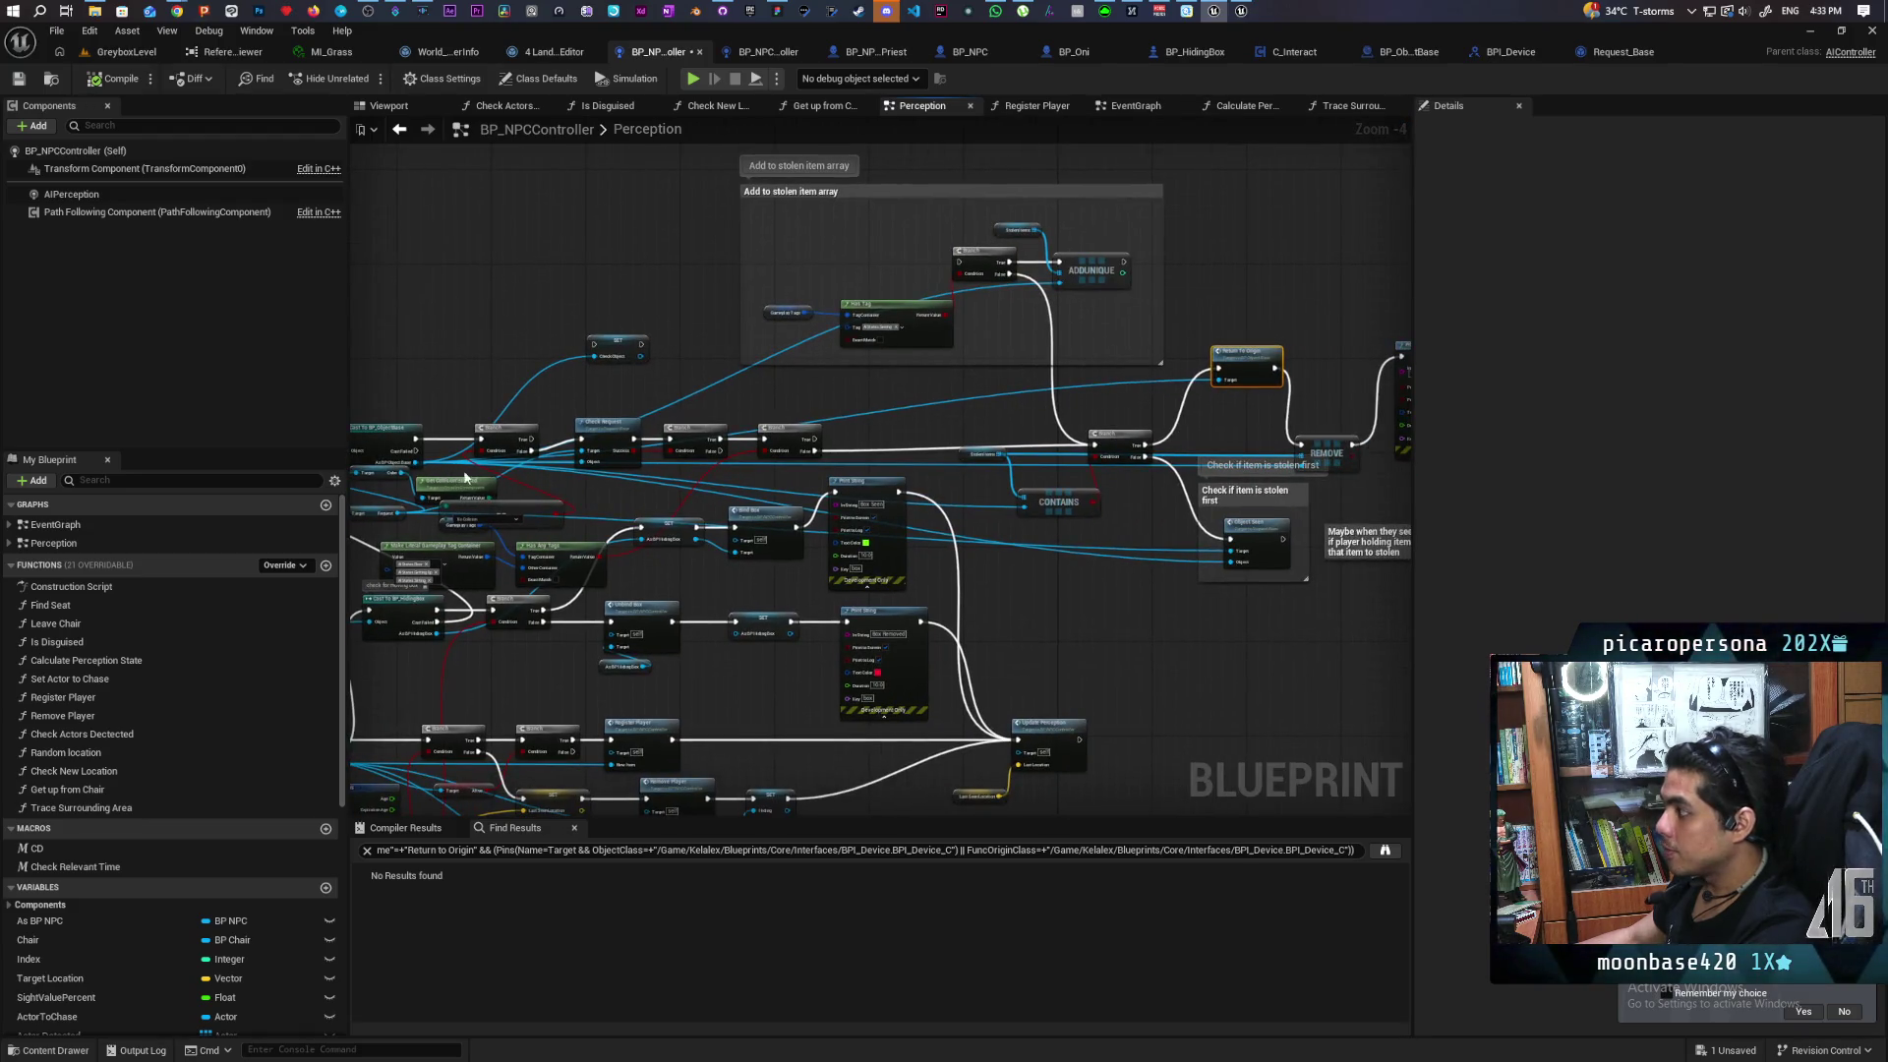
Paste a new Return To Origin wired Branch True → node → REMOVE, deleting the old one
click(970, 406)
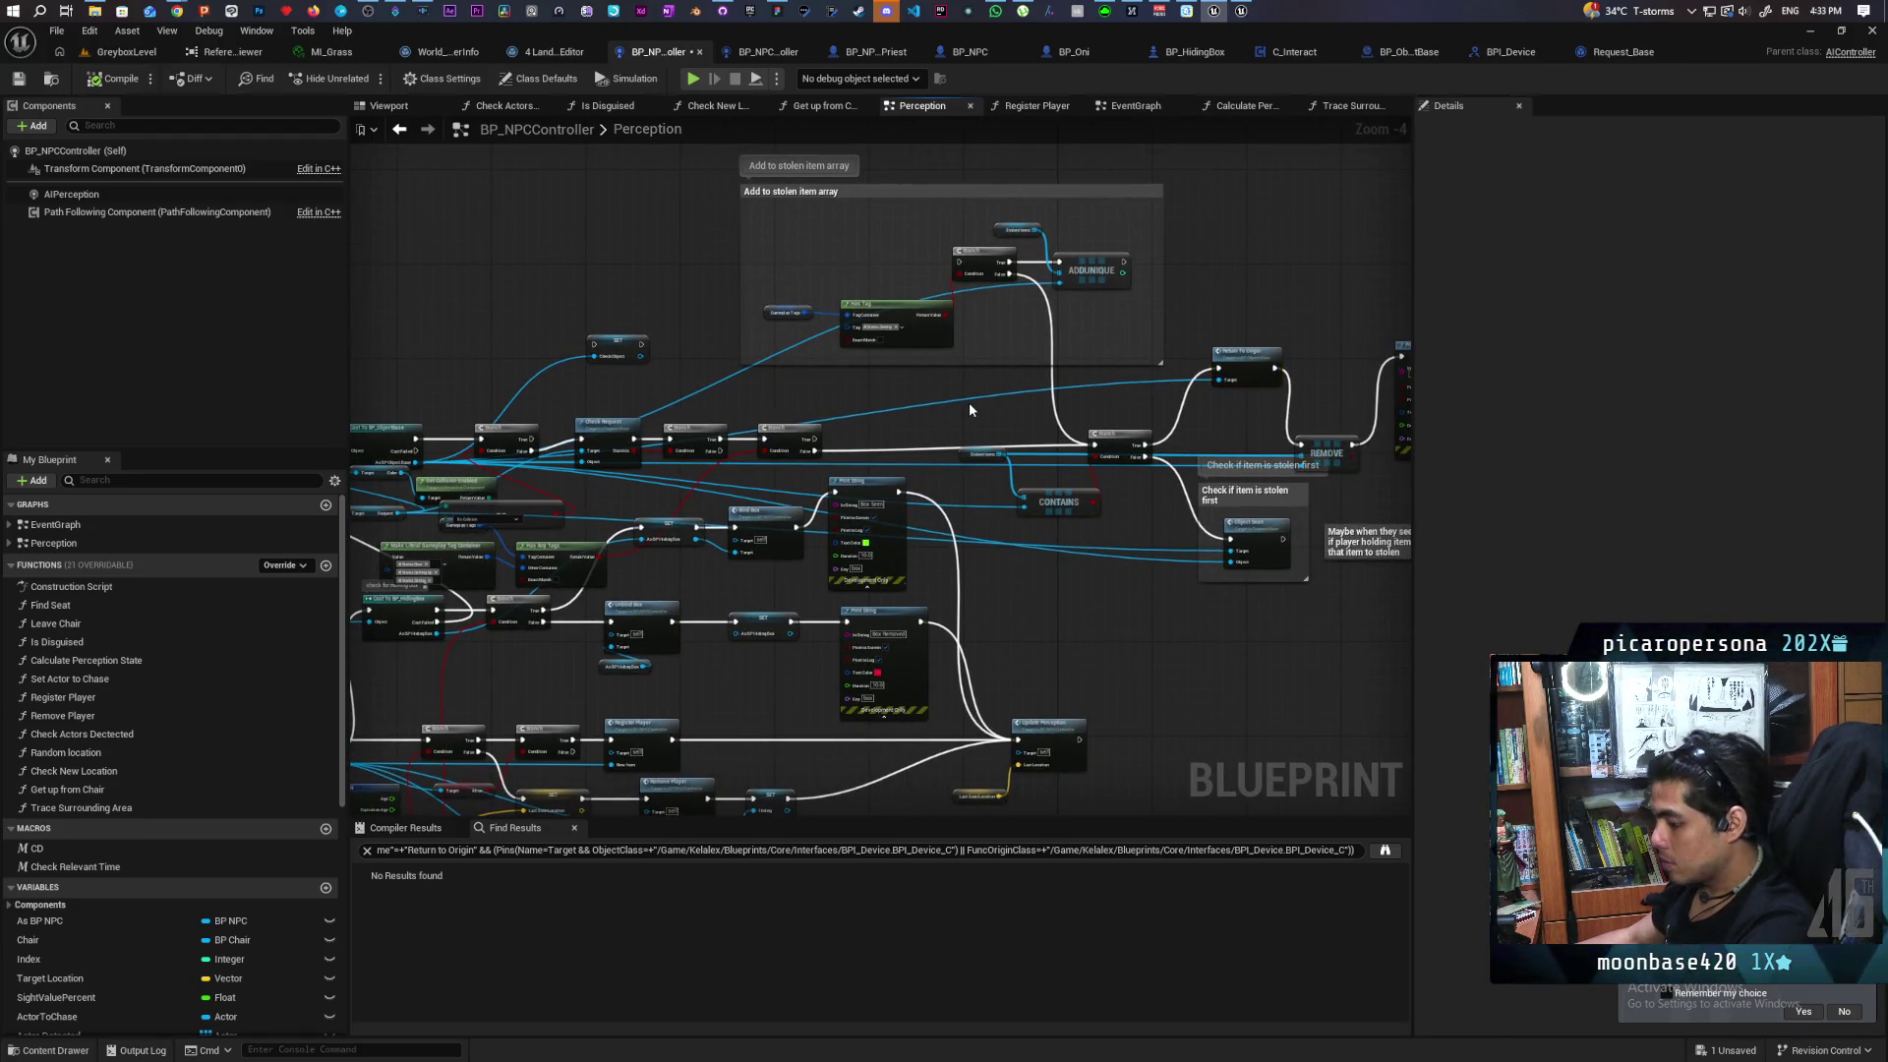
key(ctrl+v)
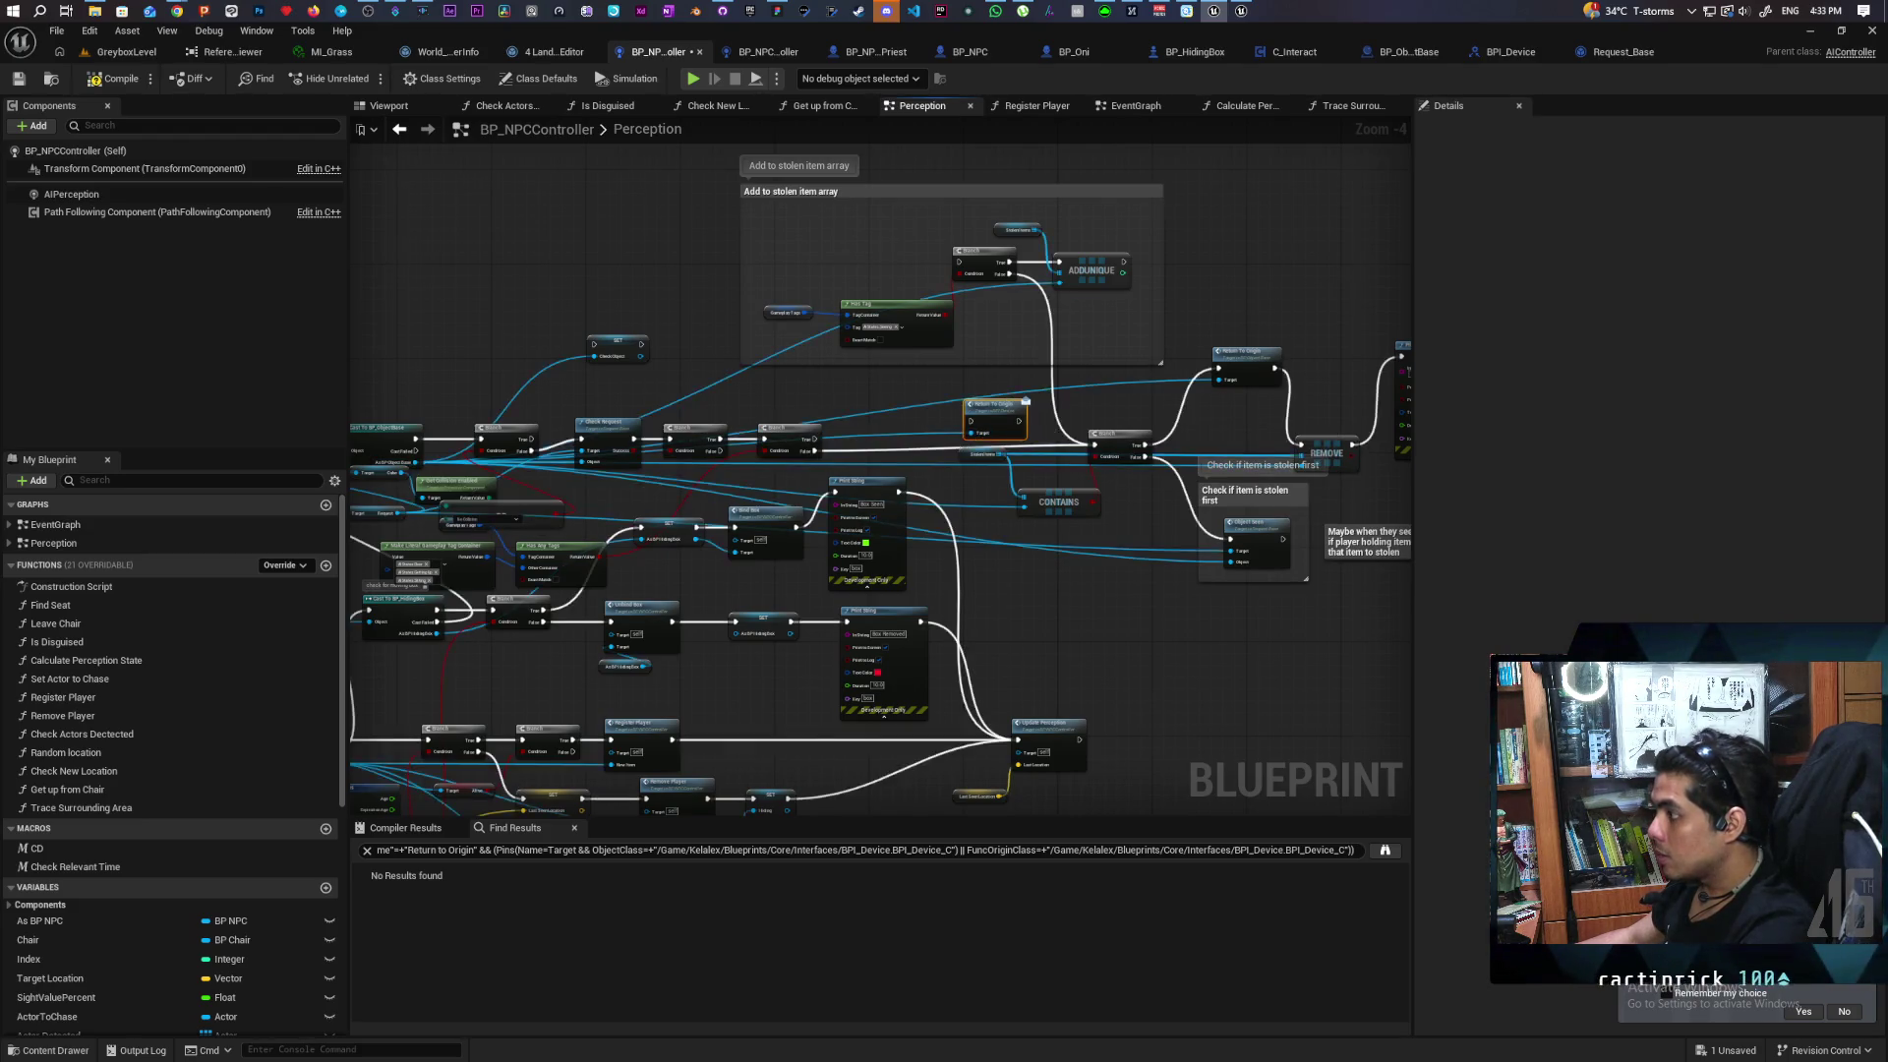
scroll(857, 534, up, 1)
scroll(857, 534, up, 1)
drag(750, 524, 1109, 489)
drag(995, 578, 1099, 505)
mouse_move(1195, 462)
mouse_down()
mouse_move(1130, 546)
mouse_move(1072, 354)
mouse_up()
click(1167, 441)
key(Delete)
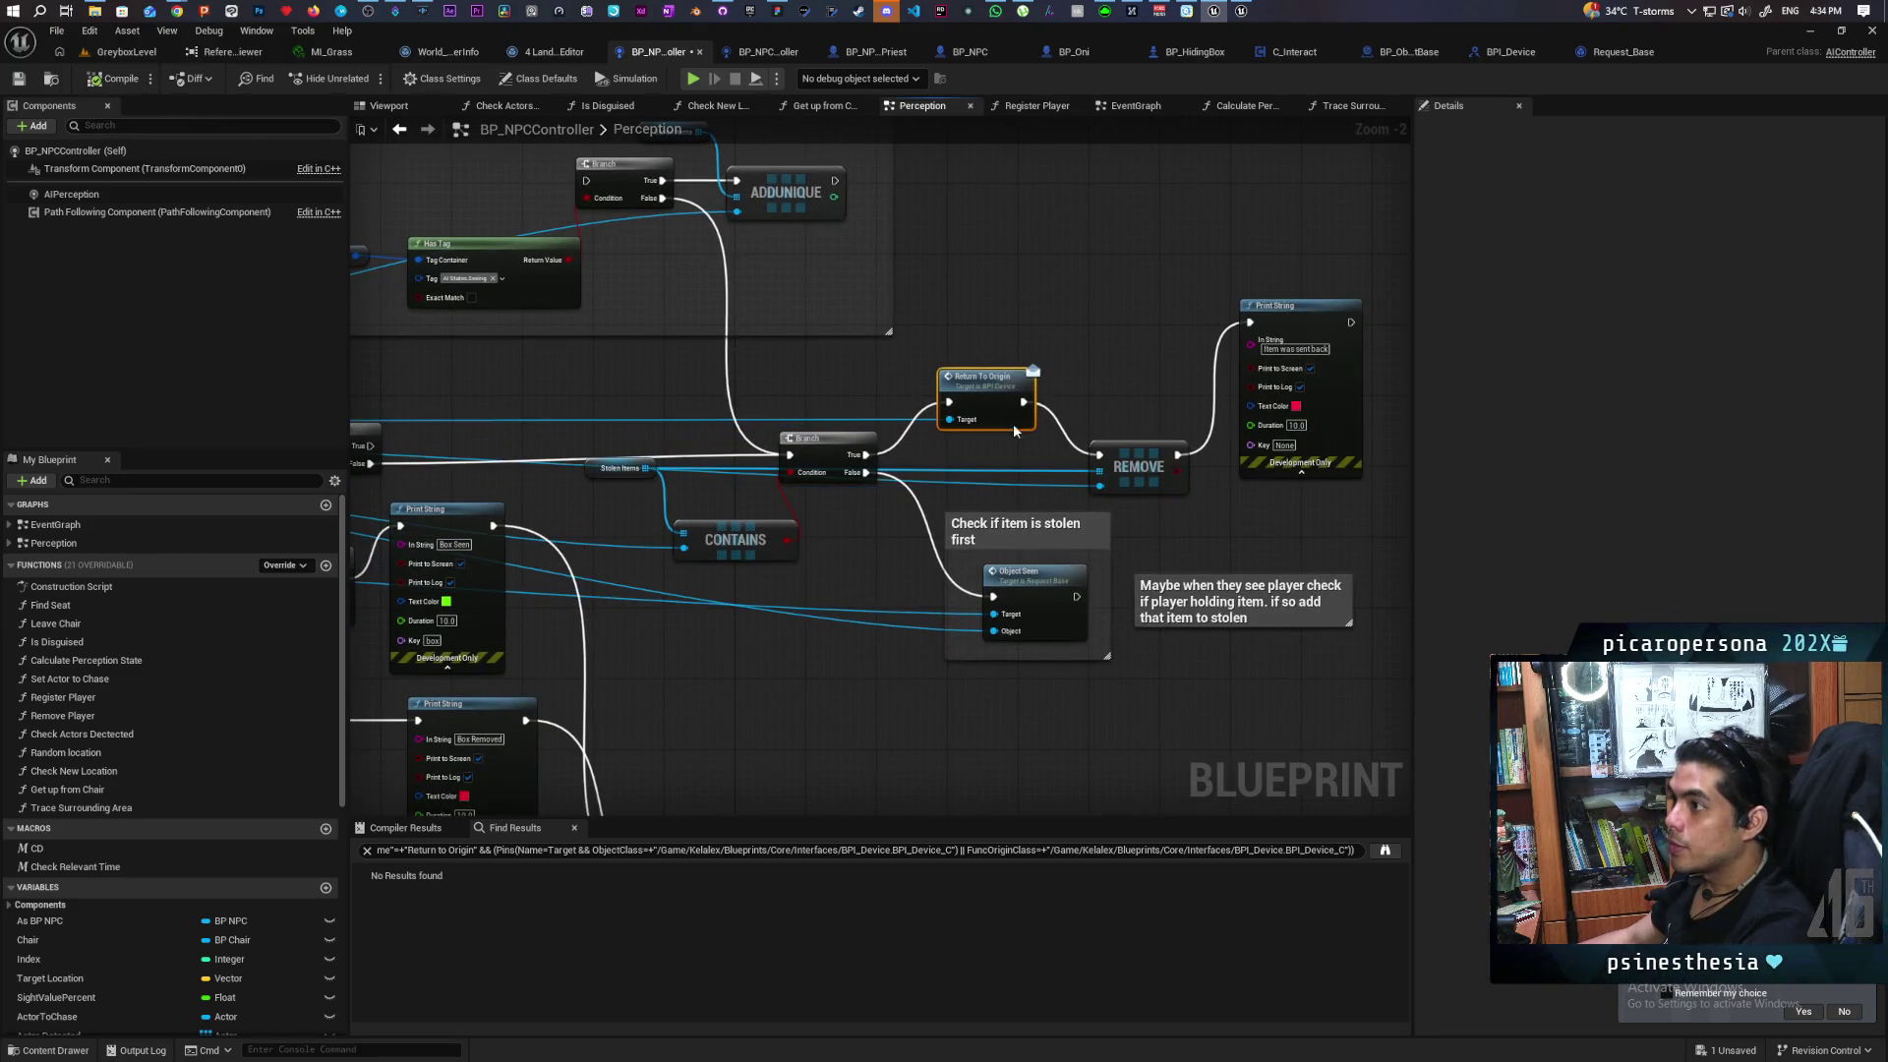
click(126, 51)
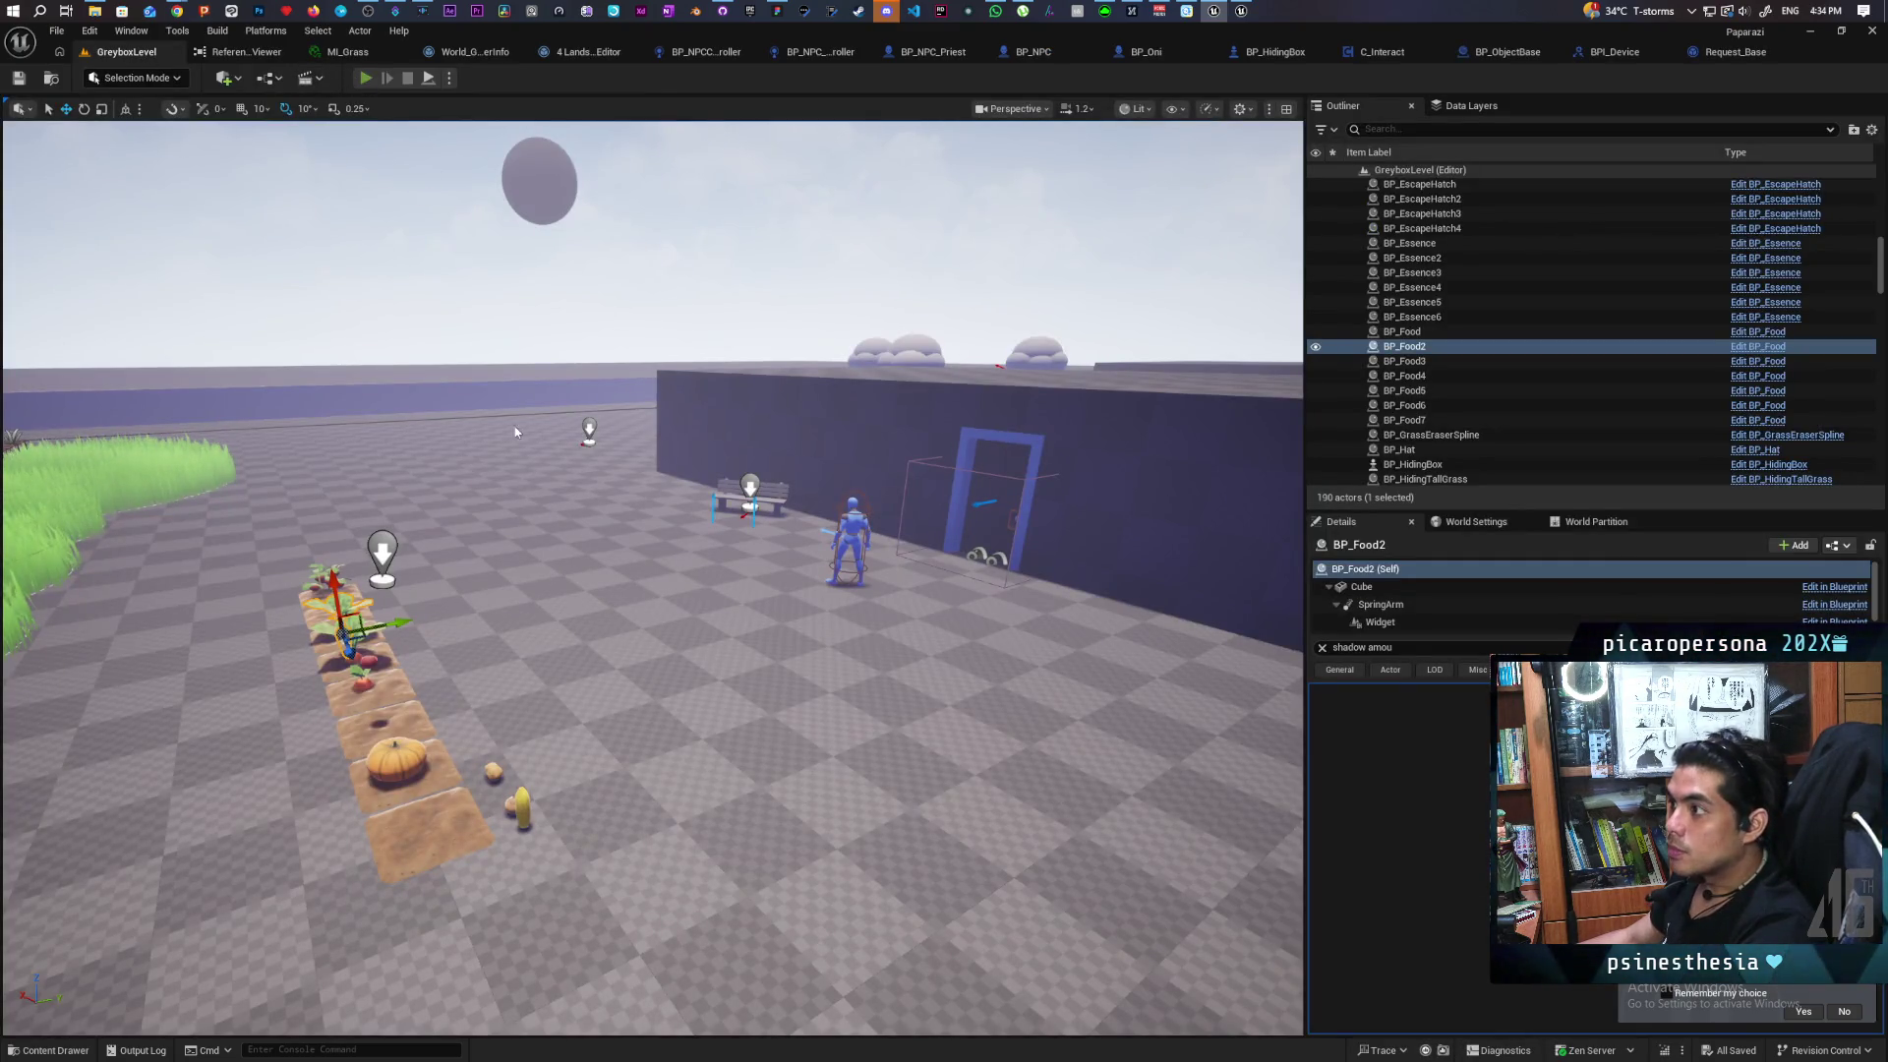
Playtest the level, then delete the white BP_Food2 character from the cage and save all
key(alt+p)
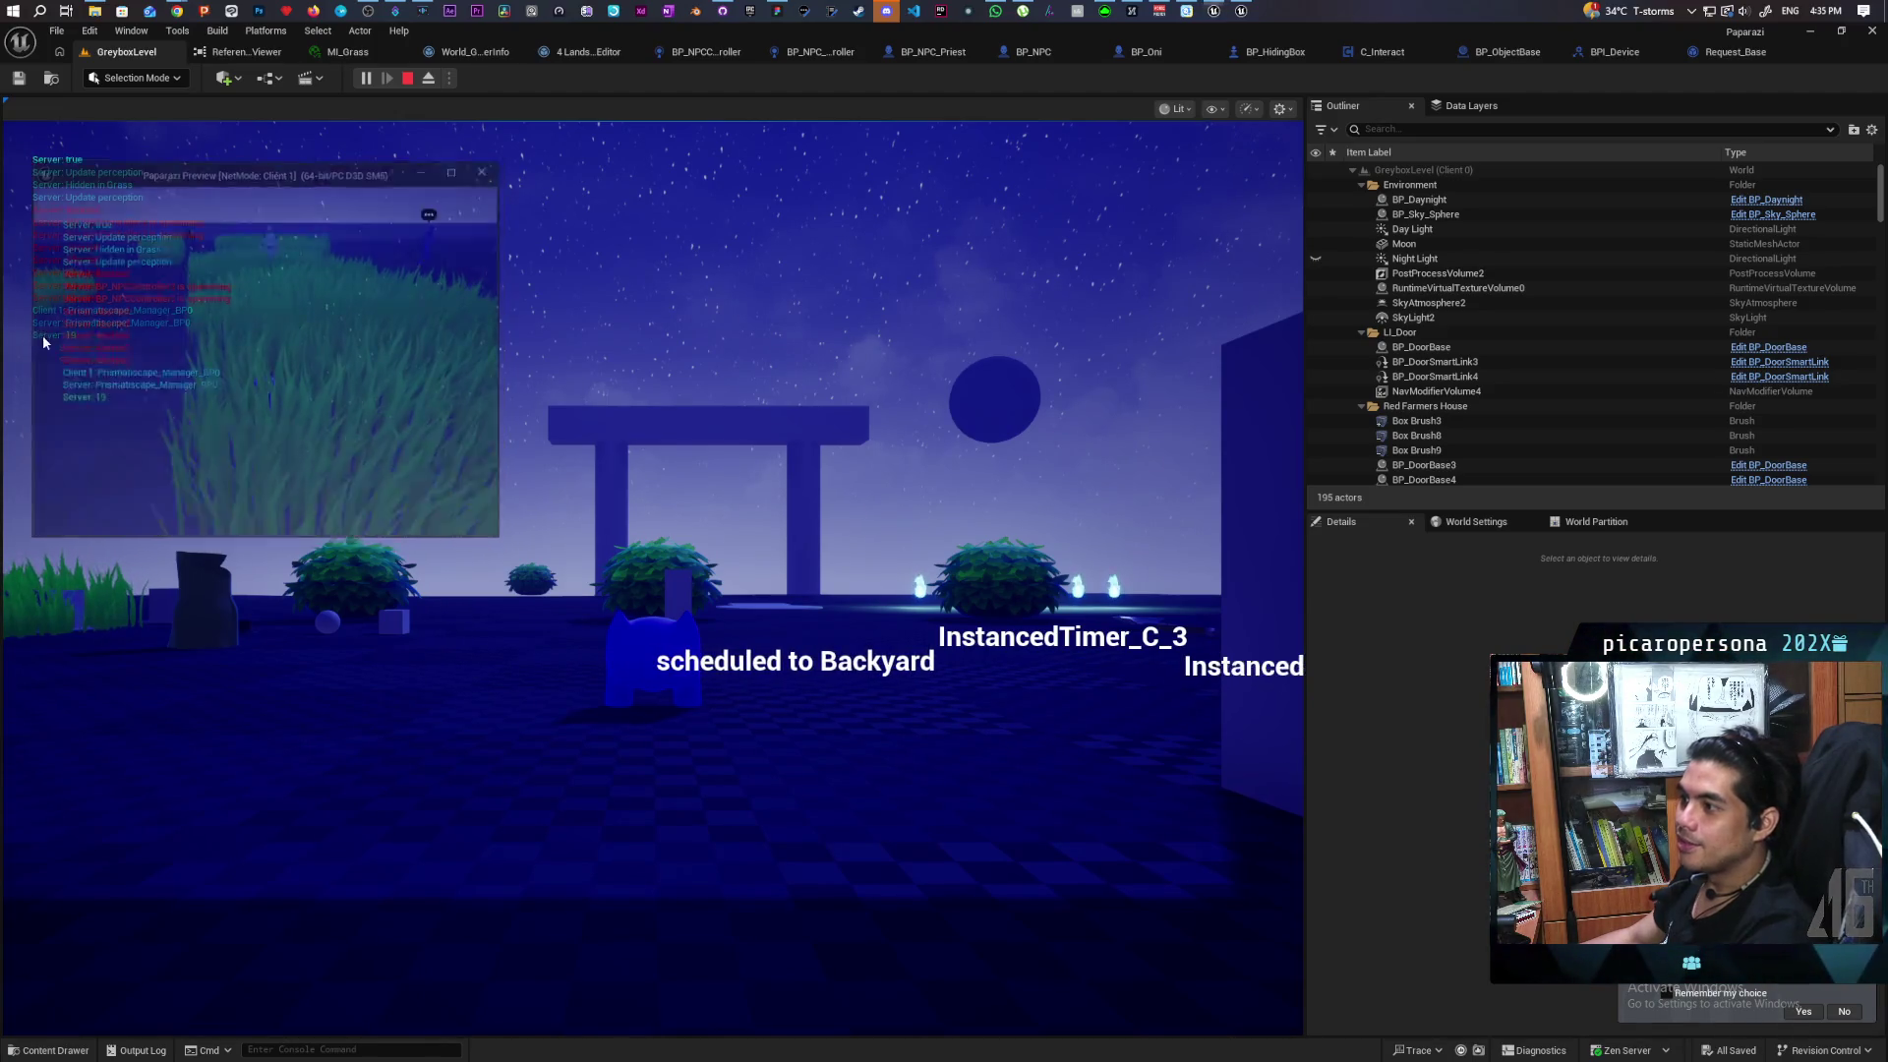
key(Escape)
key(f)
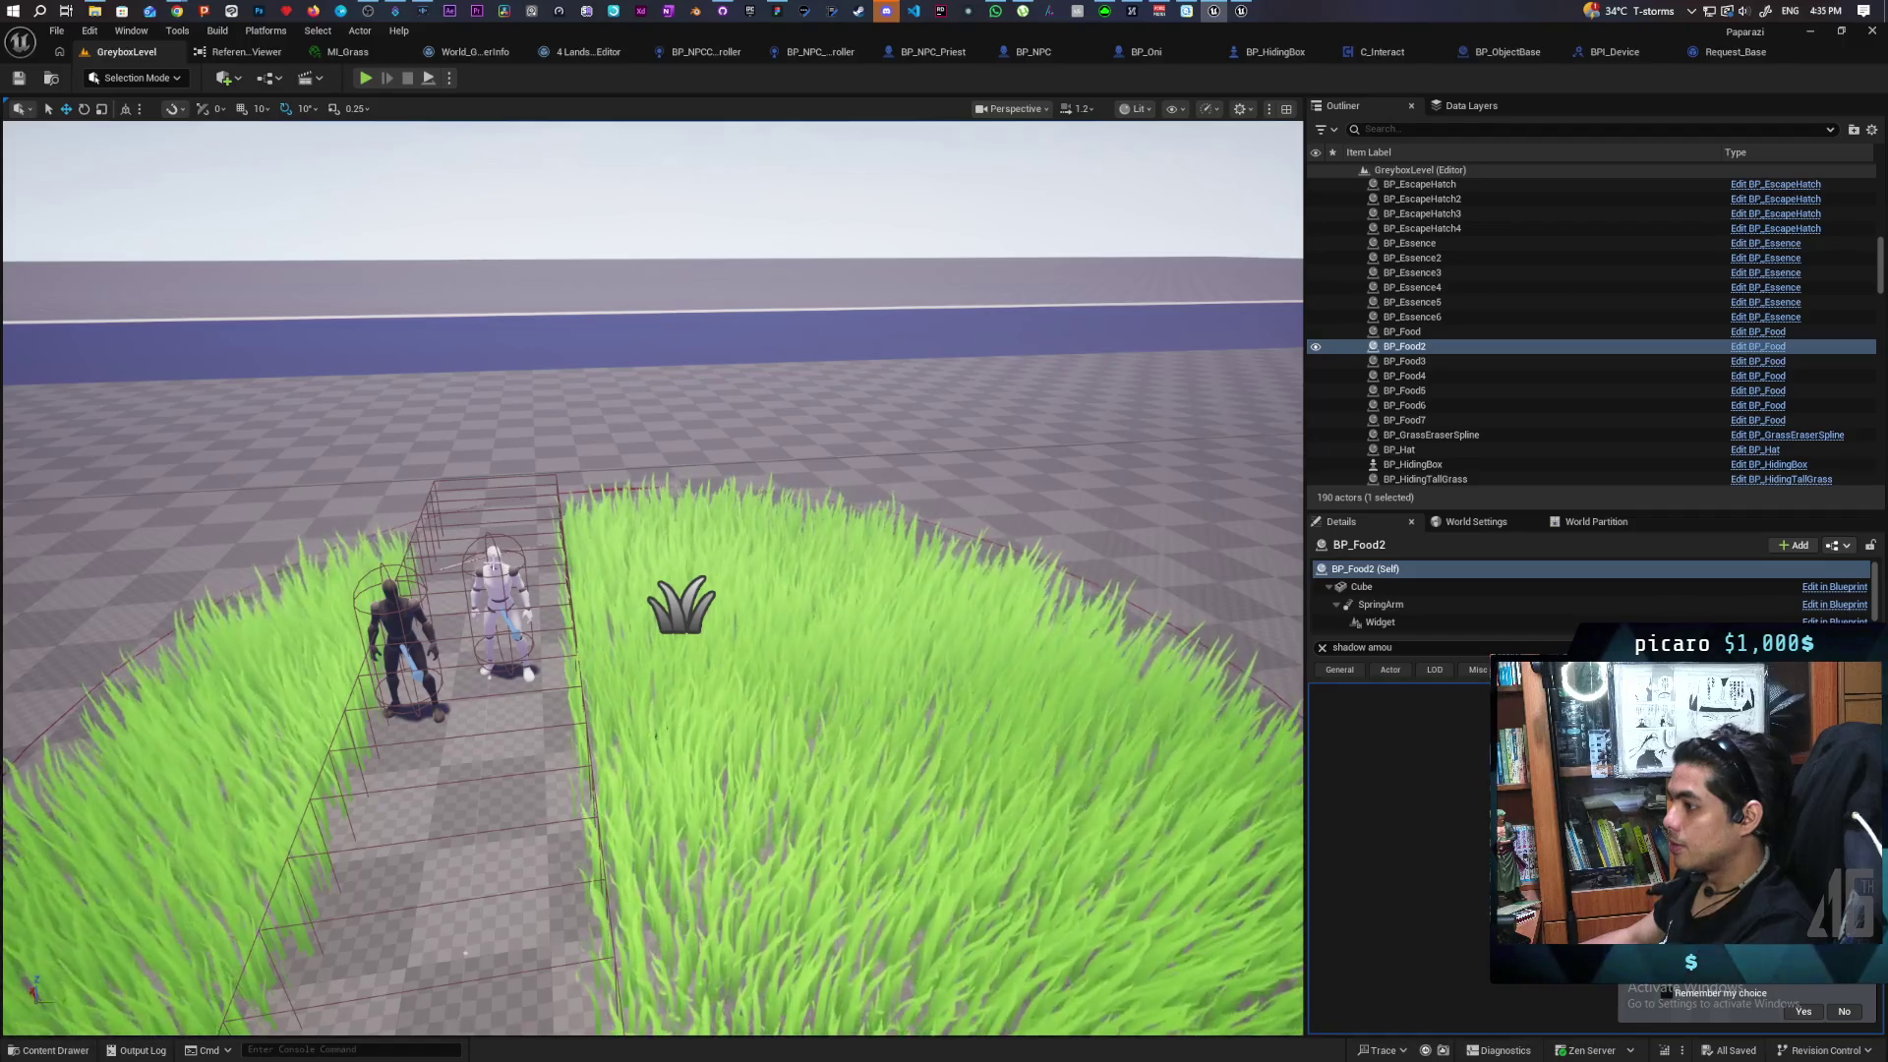
key(Delete)
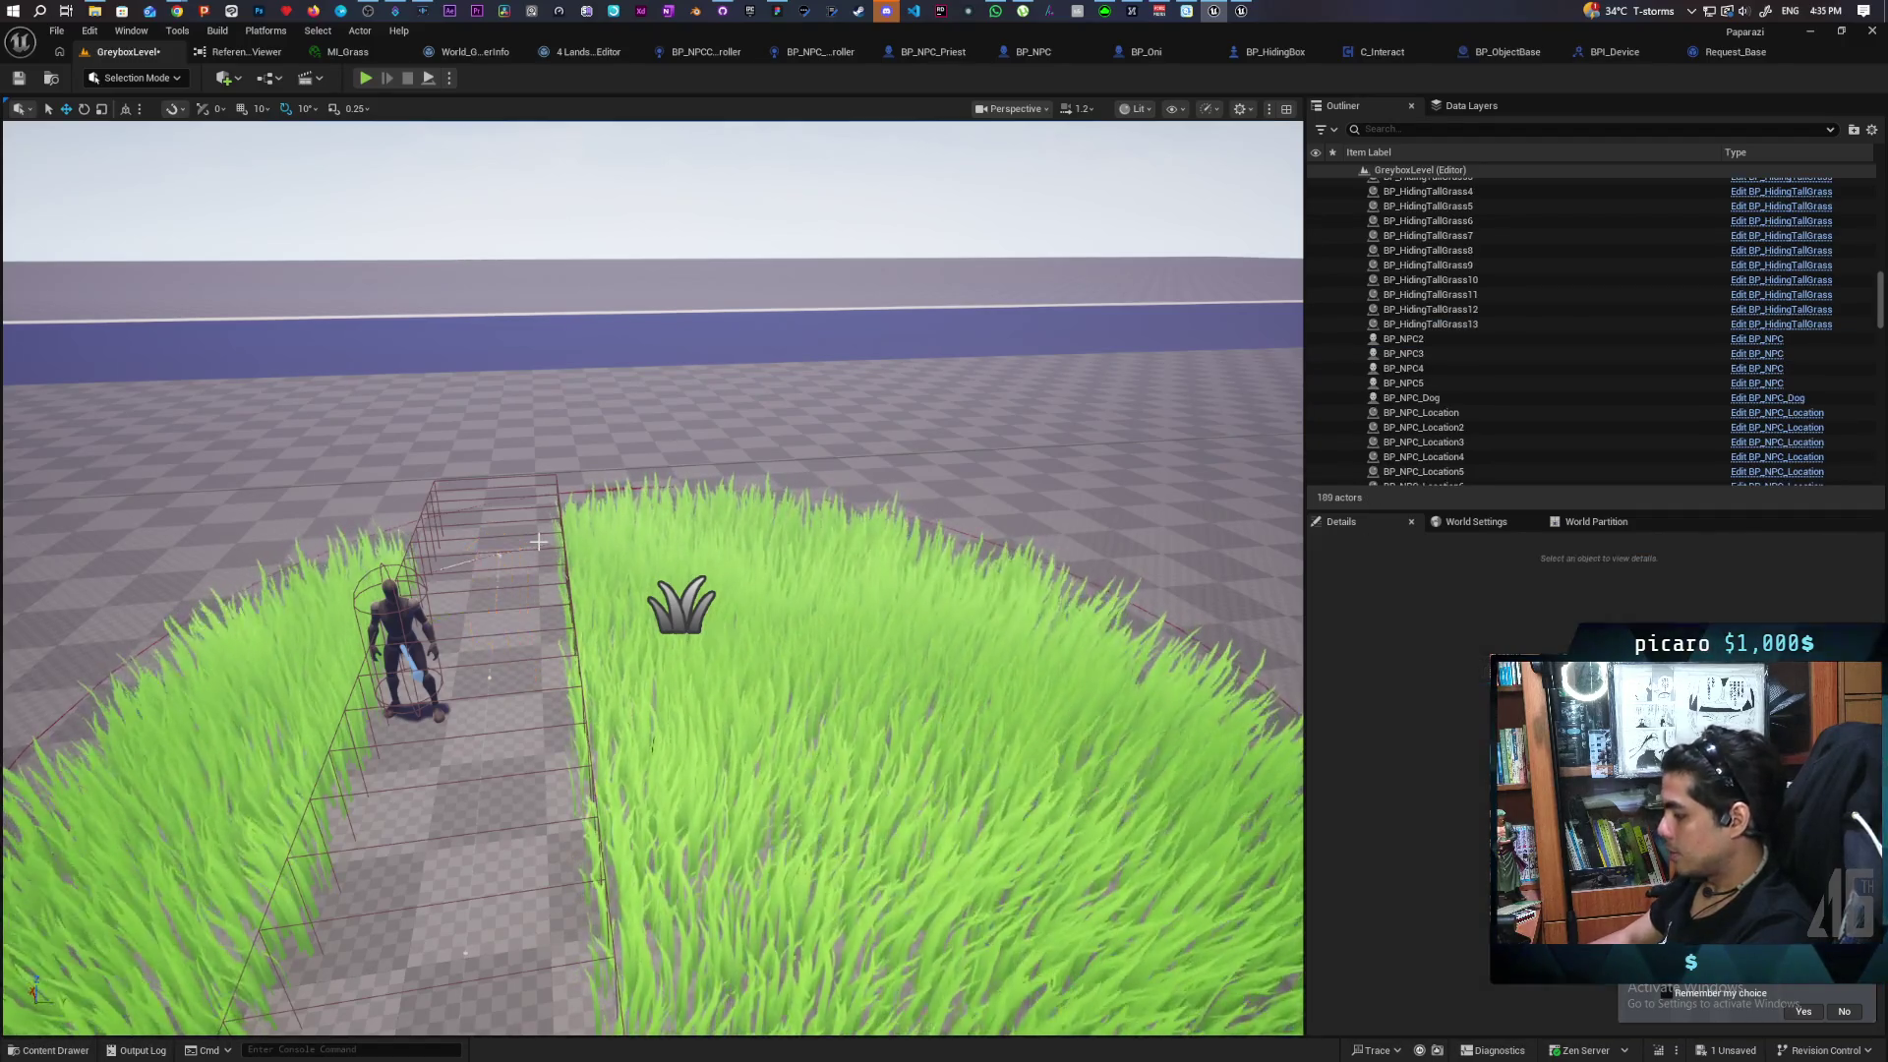
scroll(539, 542, down, 10)
key(ctrl+s)
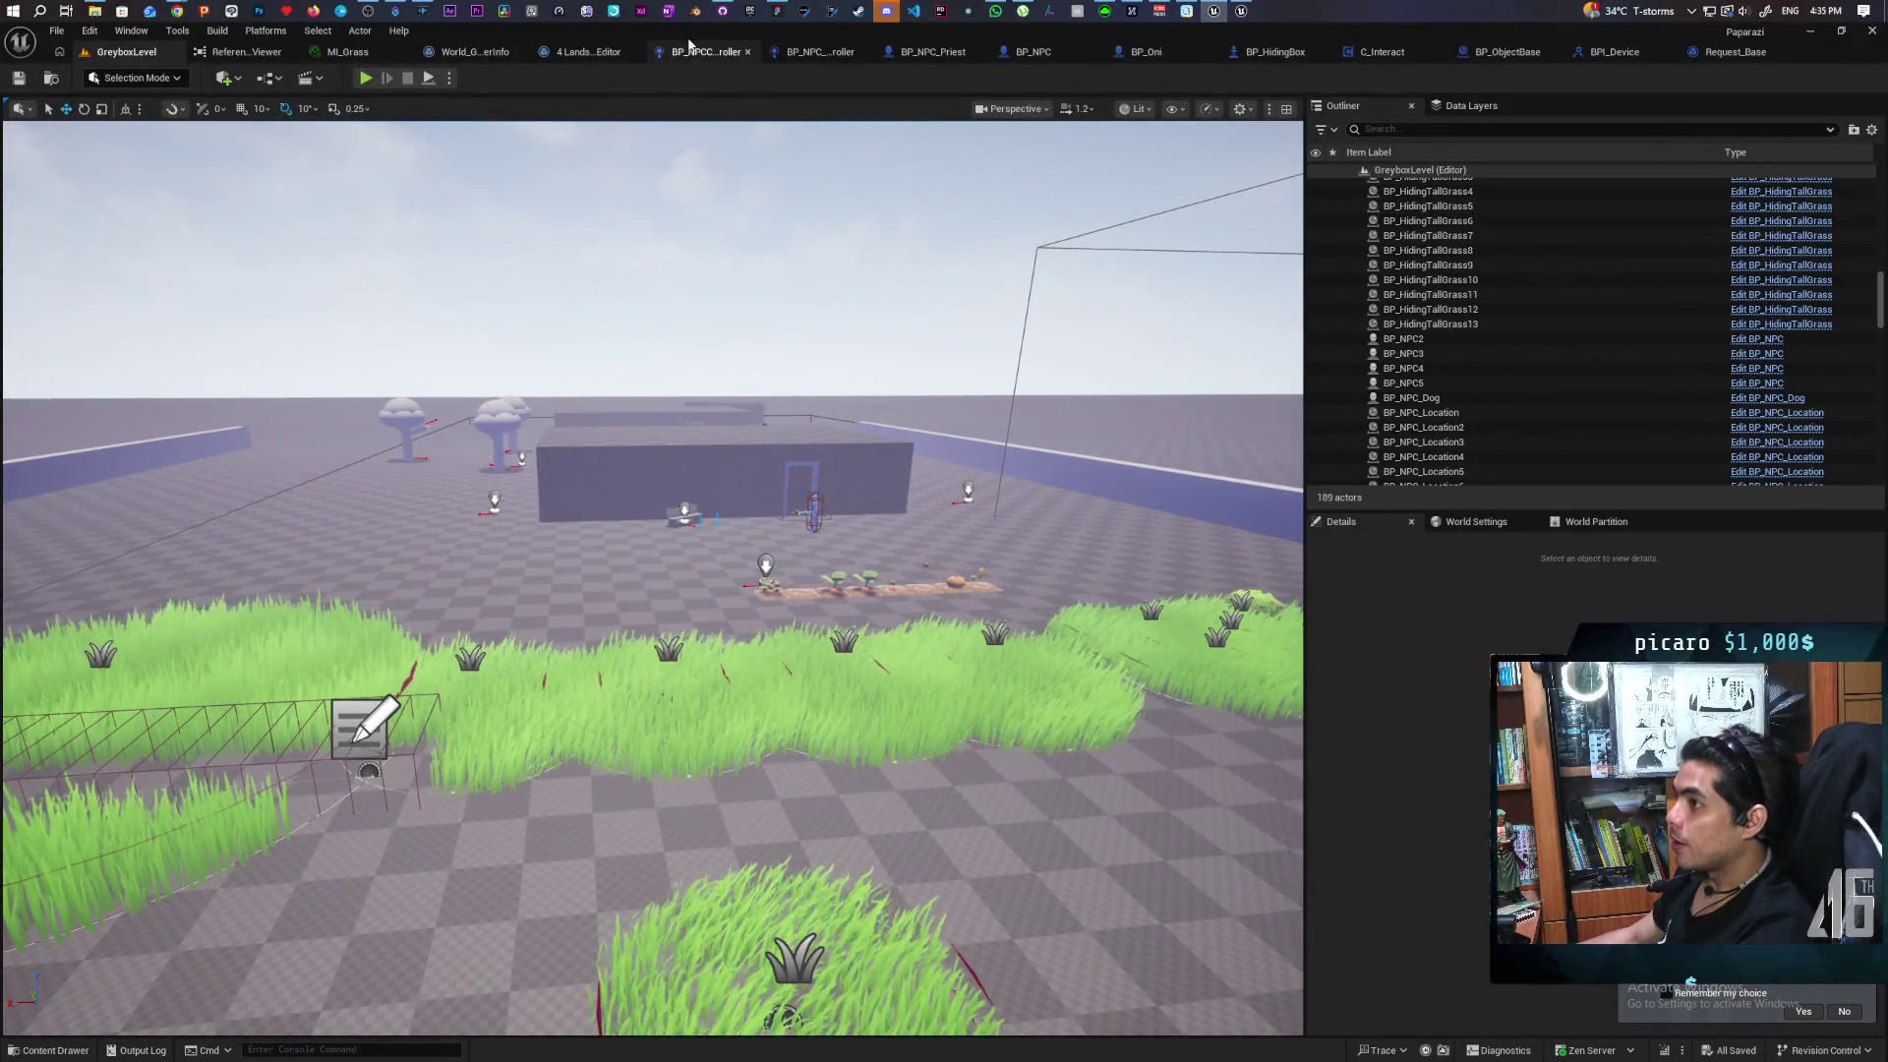
click(717, 10)
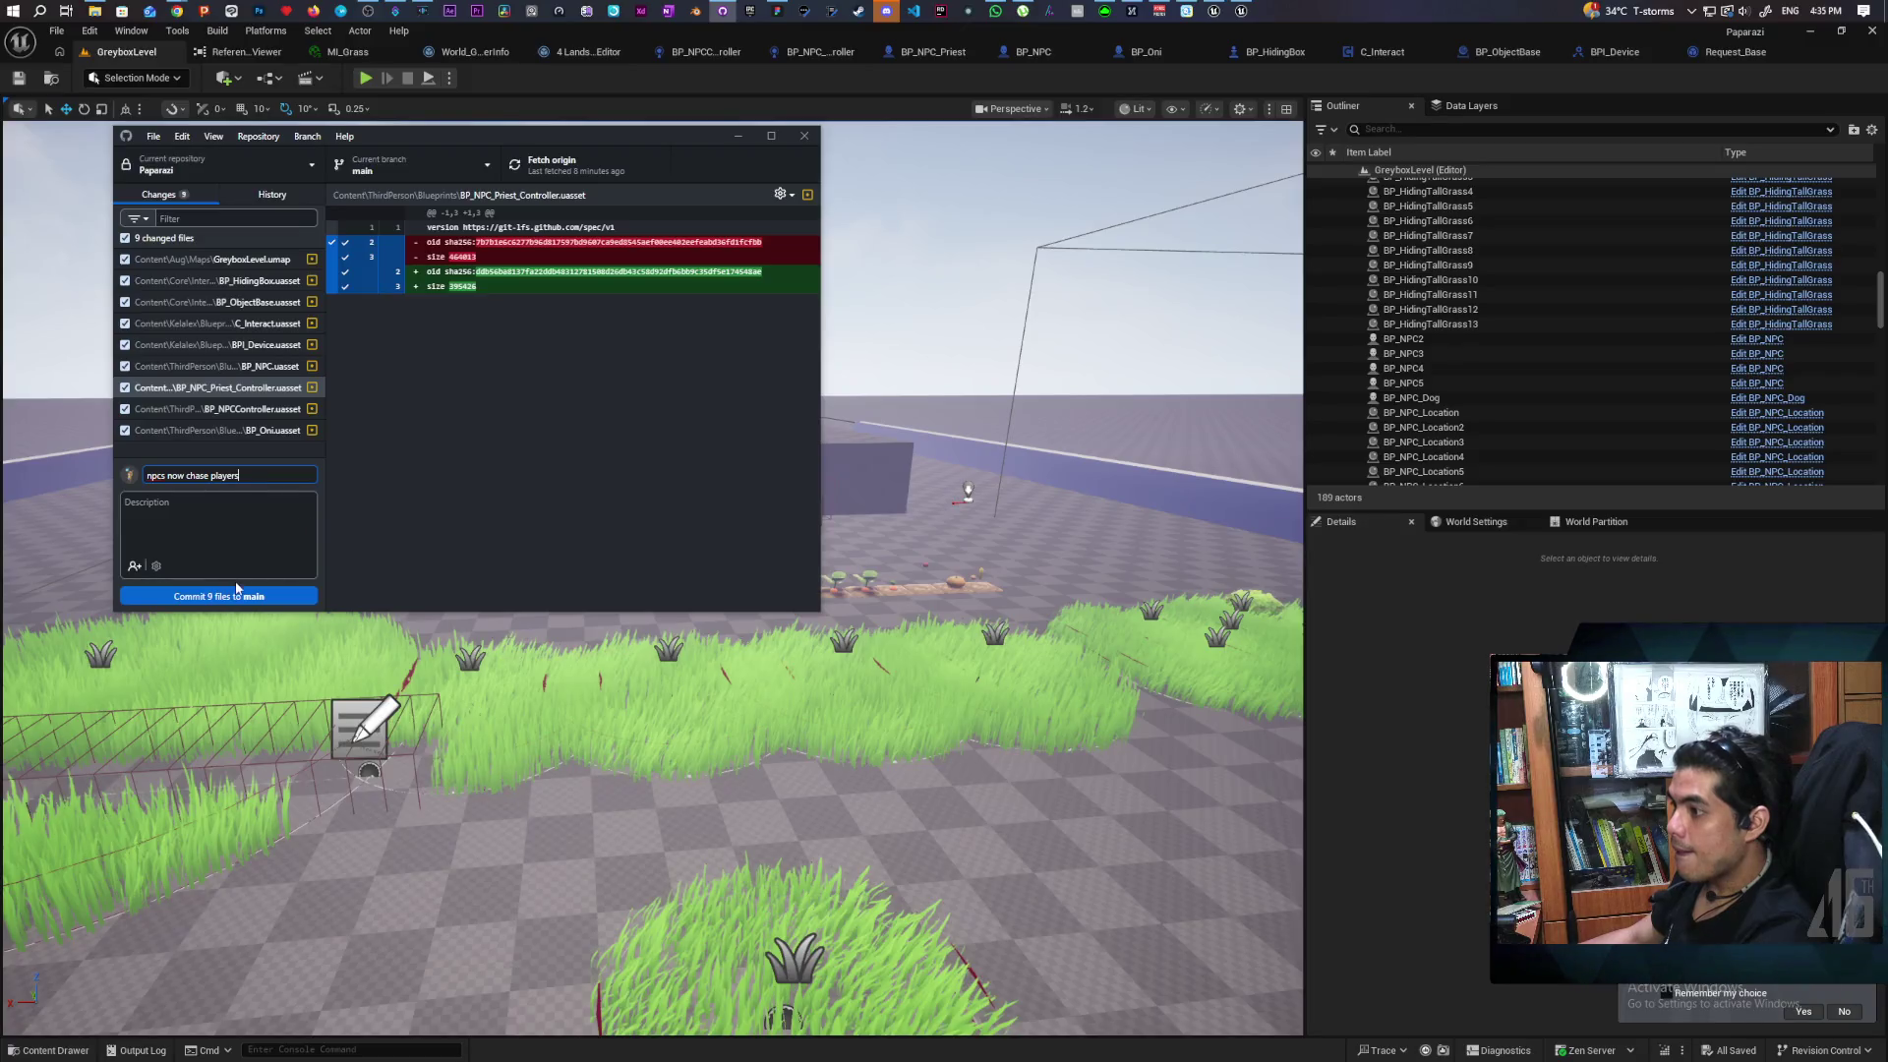
Commit the 9 files to main as 'npcs now chase players' and push to origin
click(258, 594)
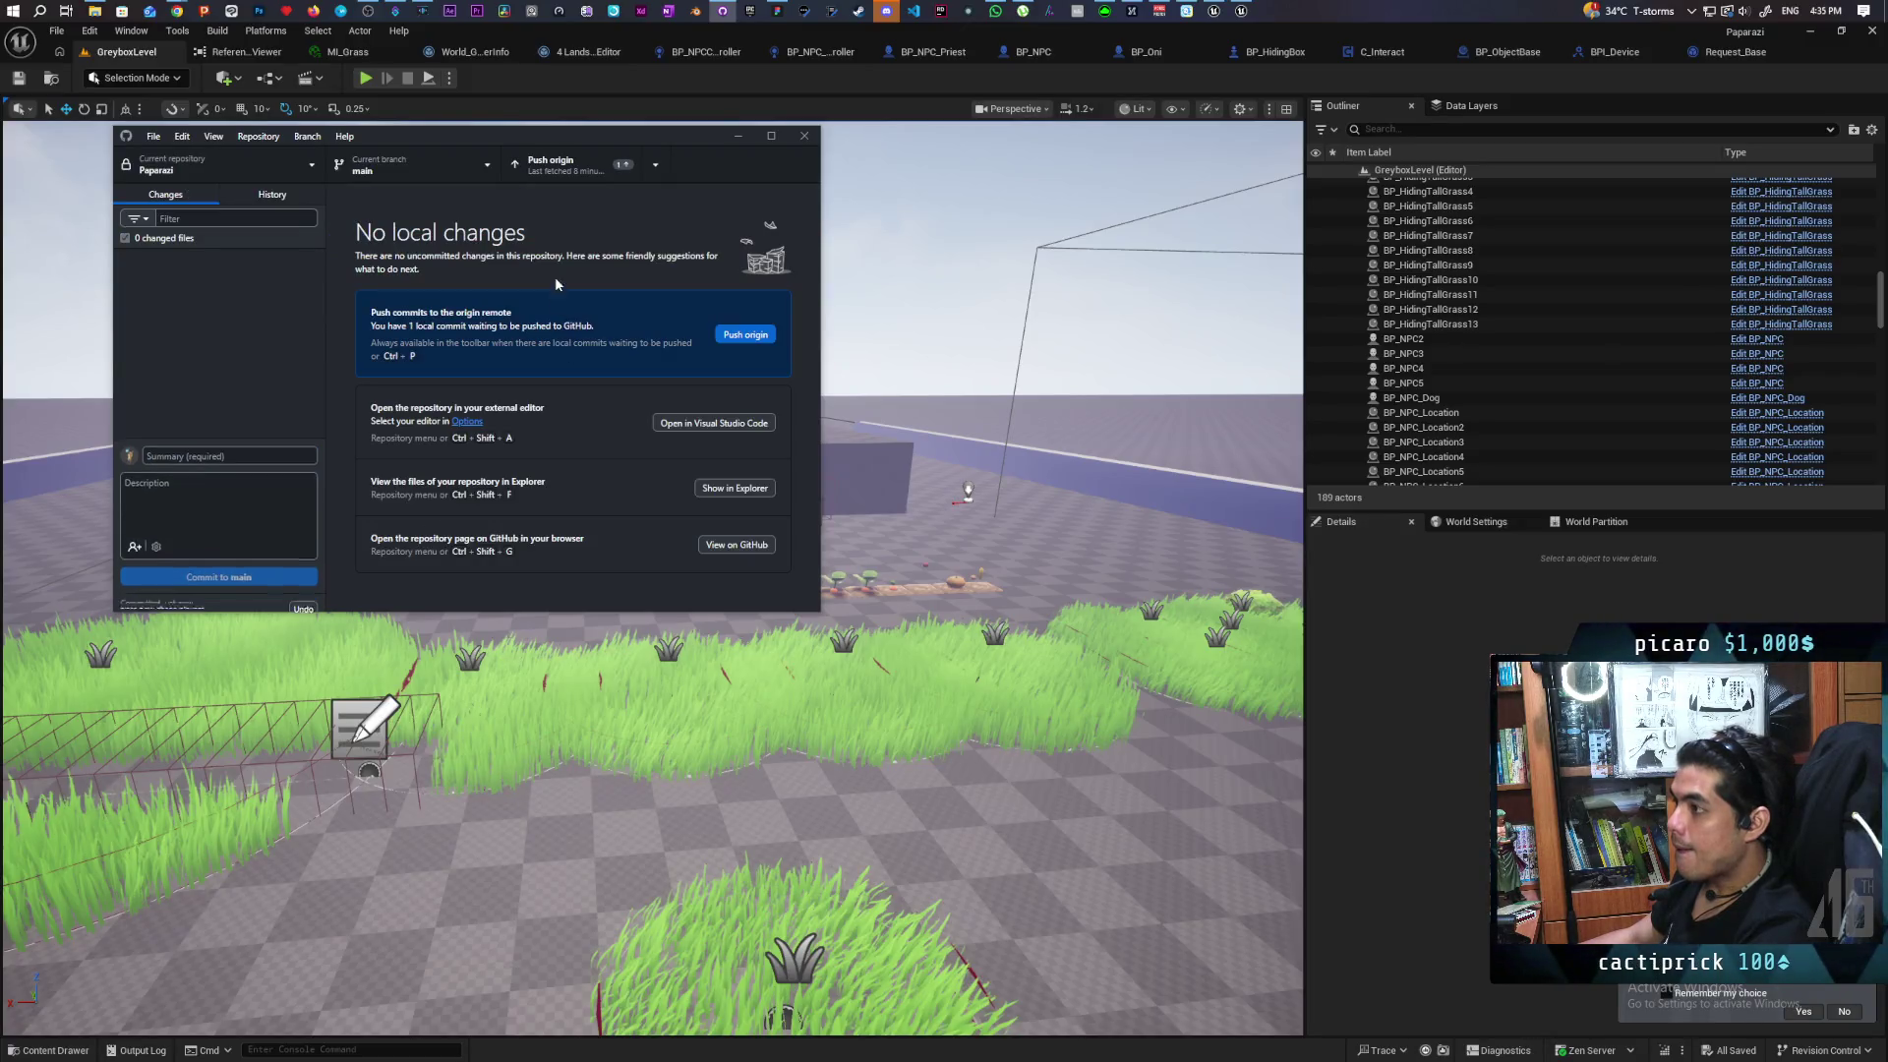
click(590, 165)
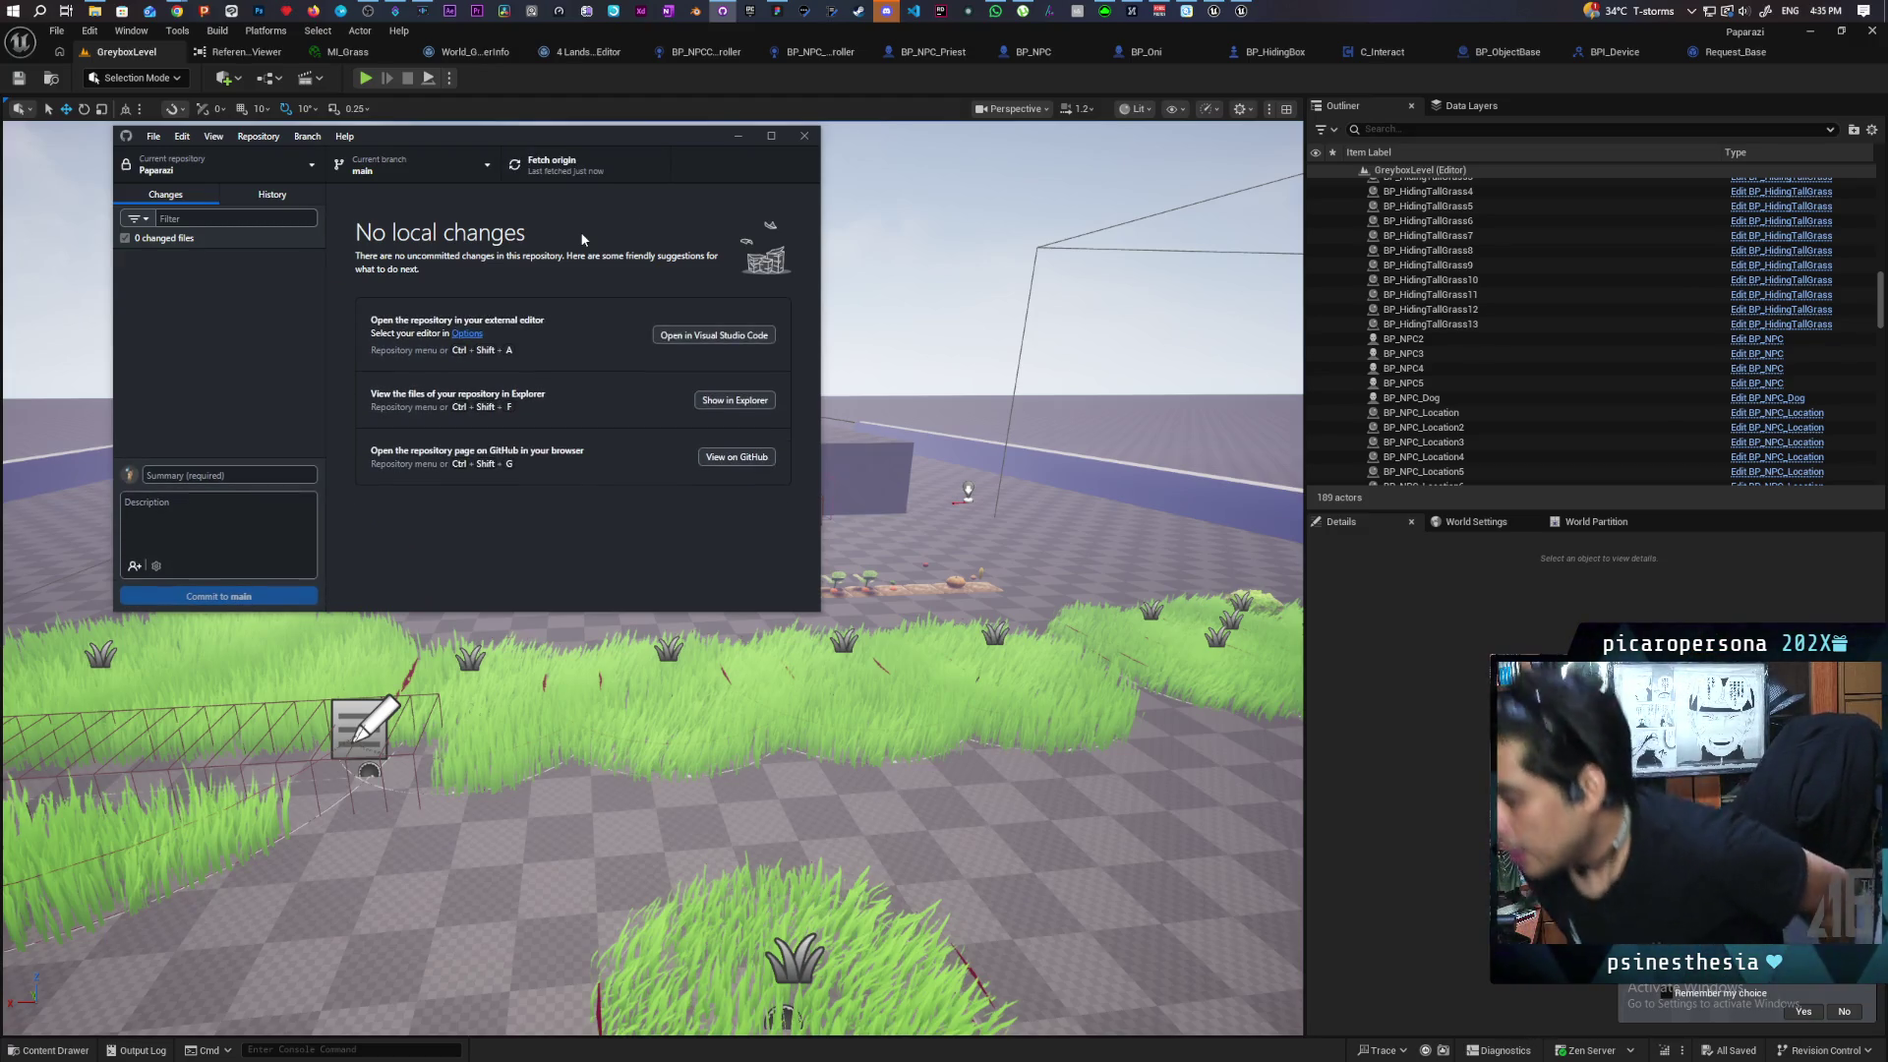
click(377, 90)
Playtest the level again, view the BP_NPC and BP_NPC_Priest blueprints, then switch to AFFiNE
click(365, 78)
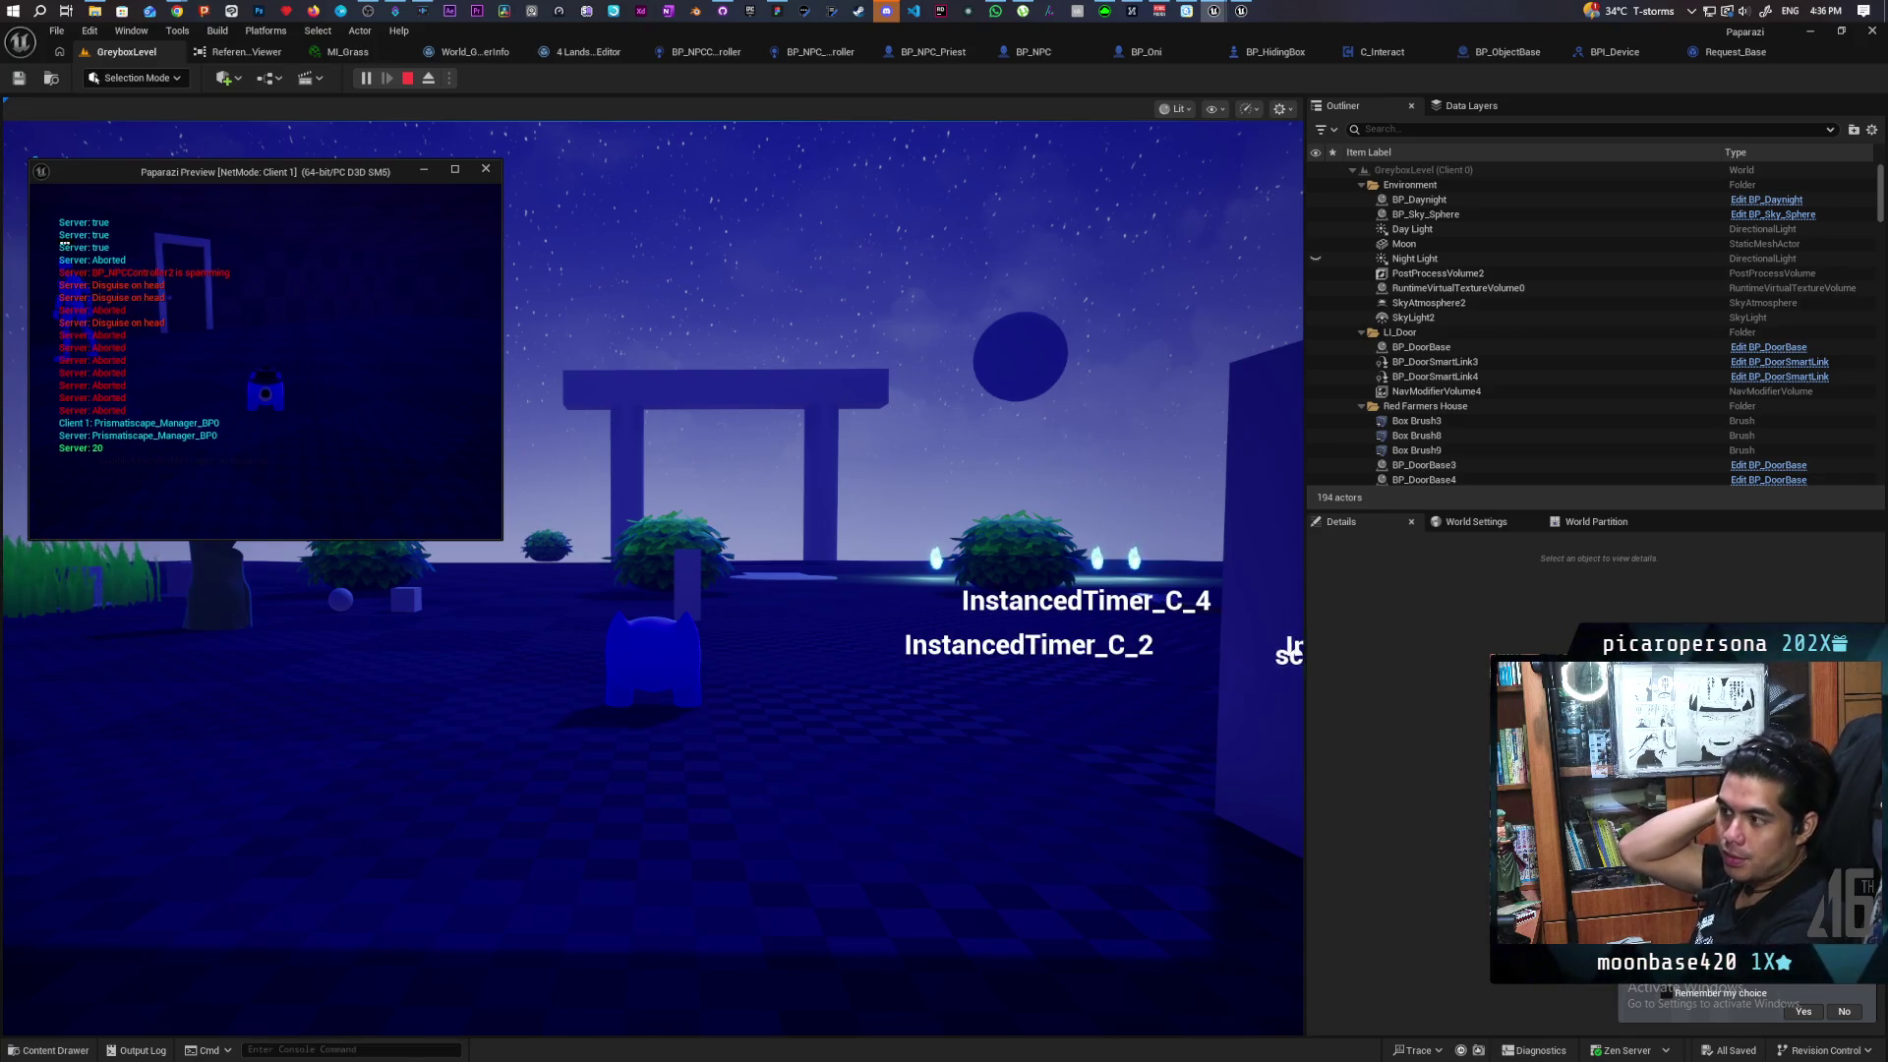
key(Escape)
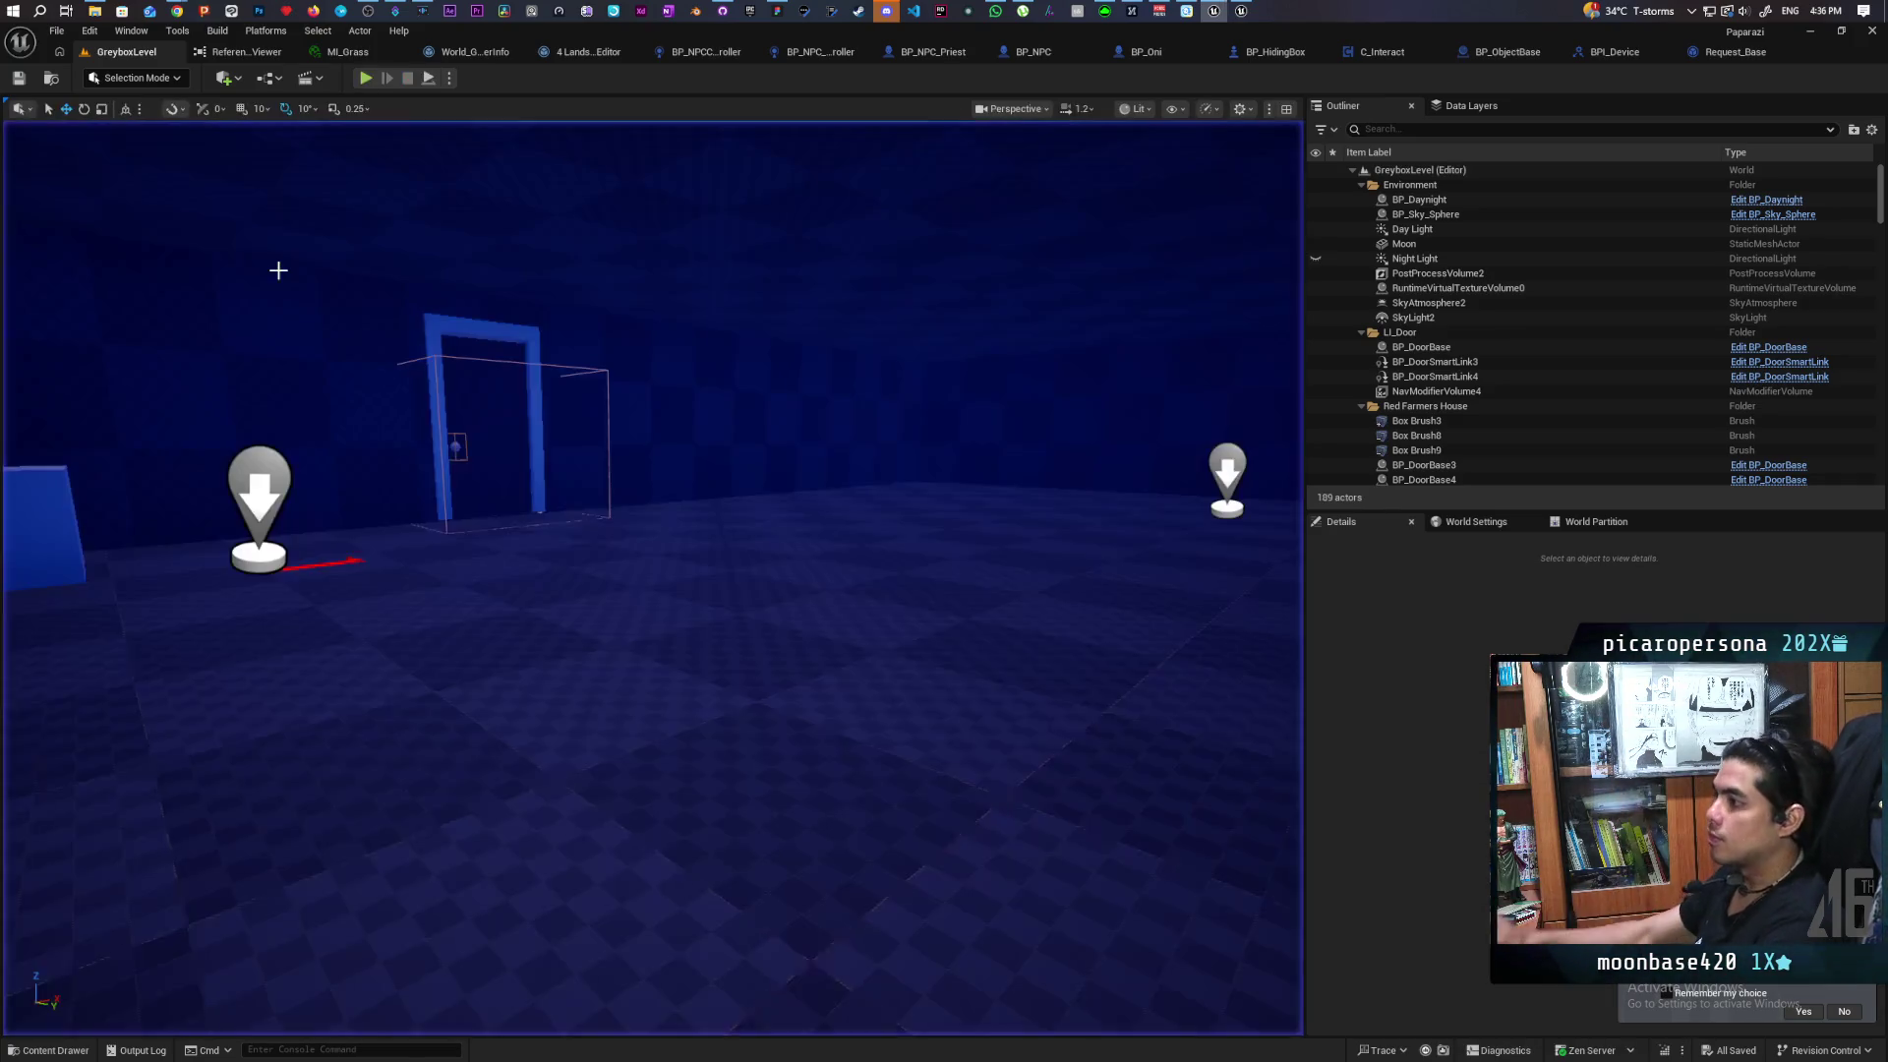
click(1033, 51)
click(868, 56)
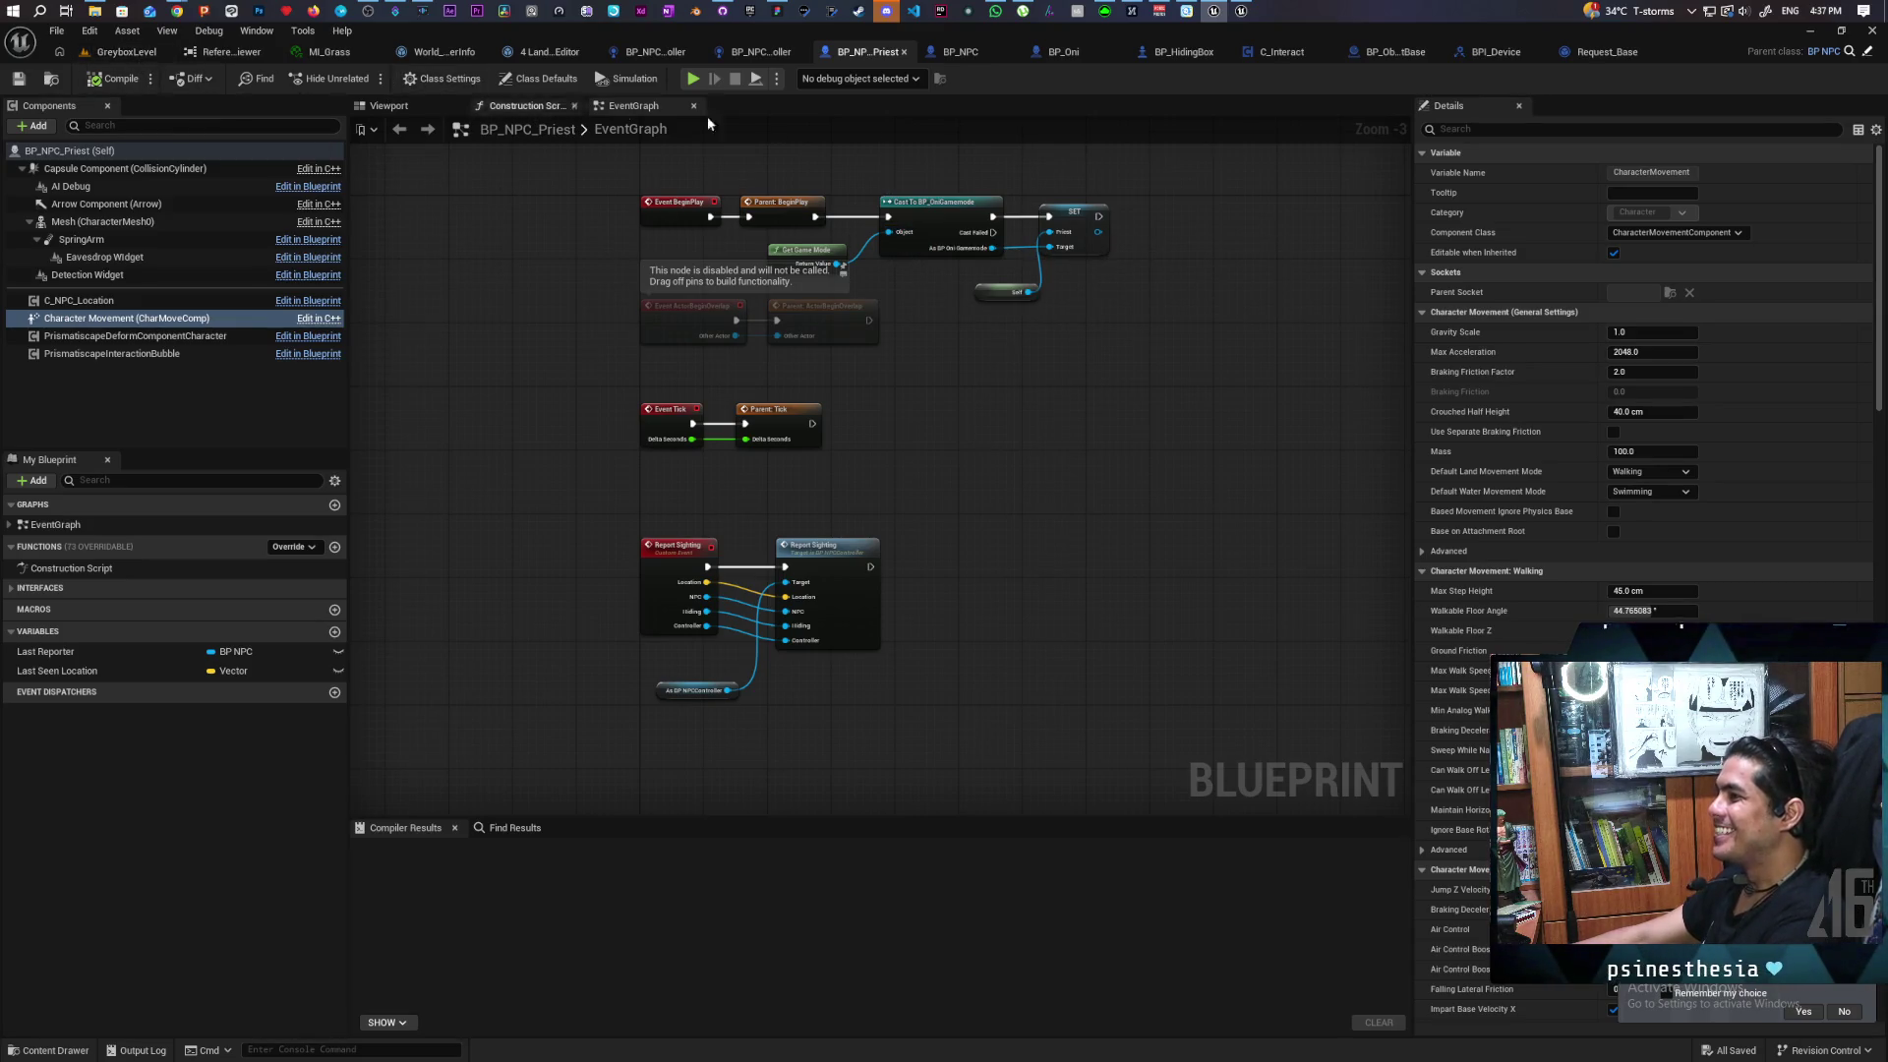
click(778, 11)
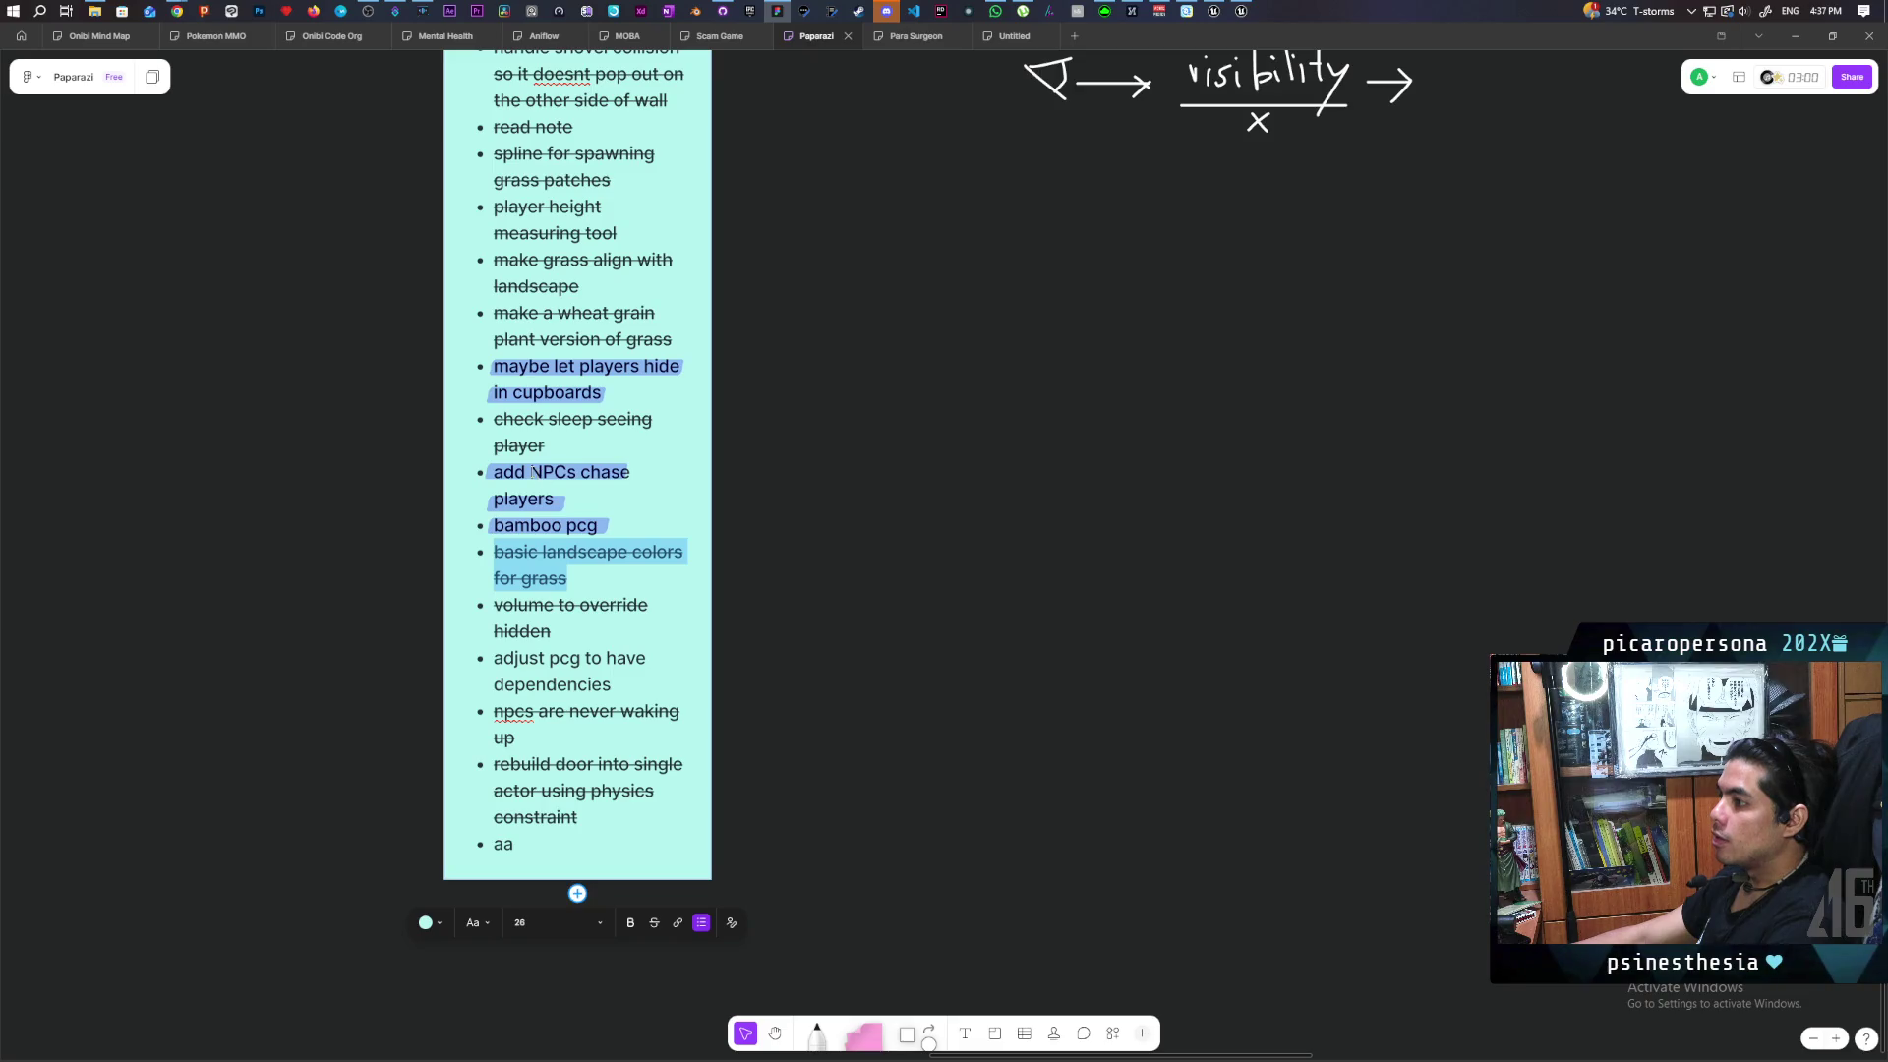
Apply strikethrough to the 'add NPCs chase players' line in the sticky note
key(Escape)
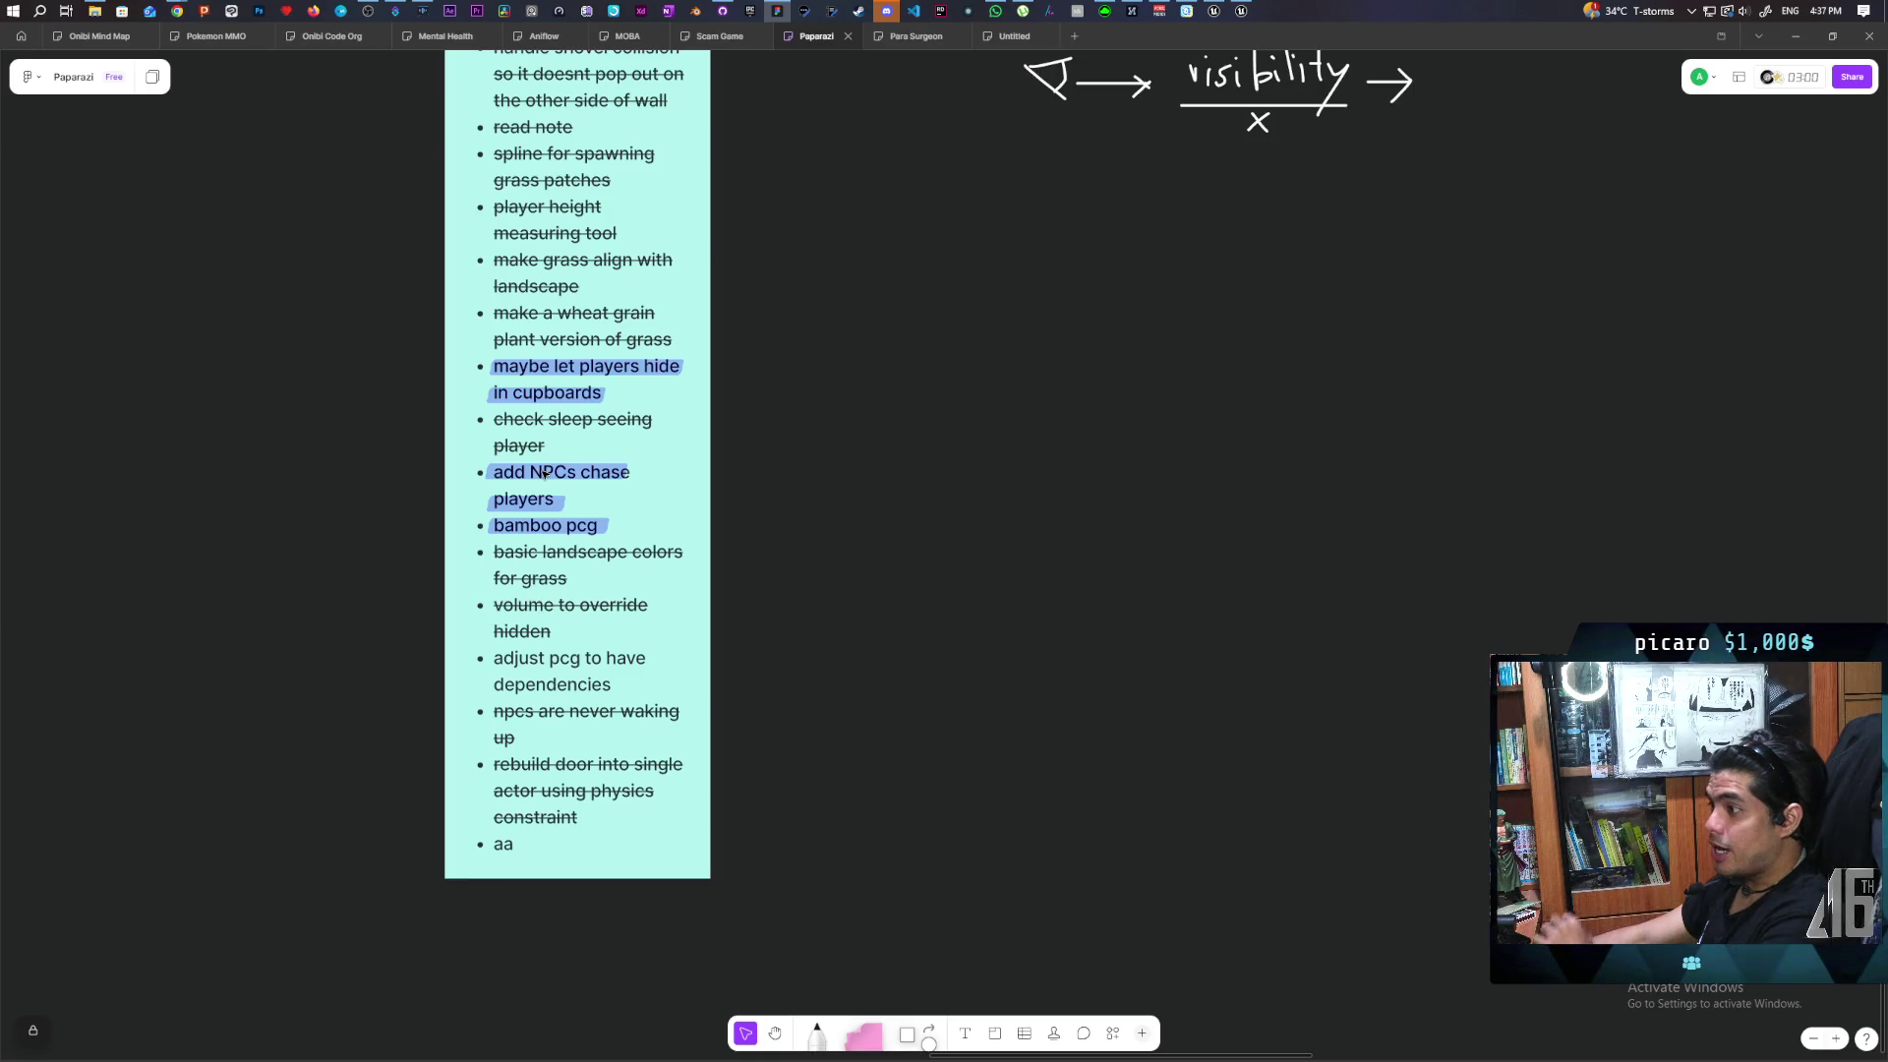
double_click(544, 474)
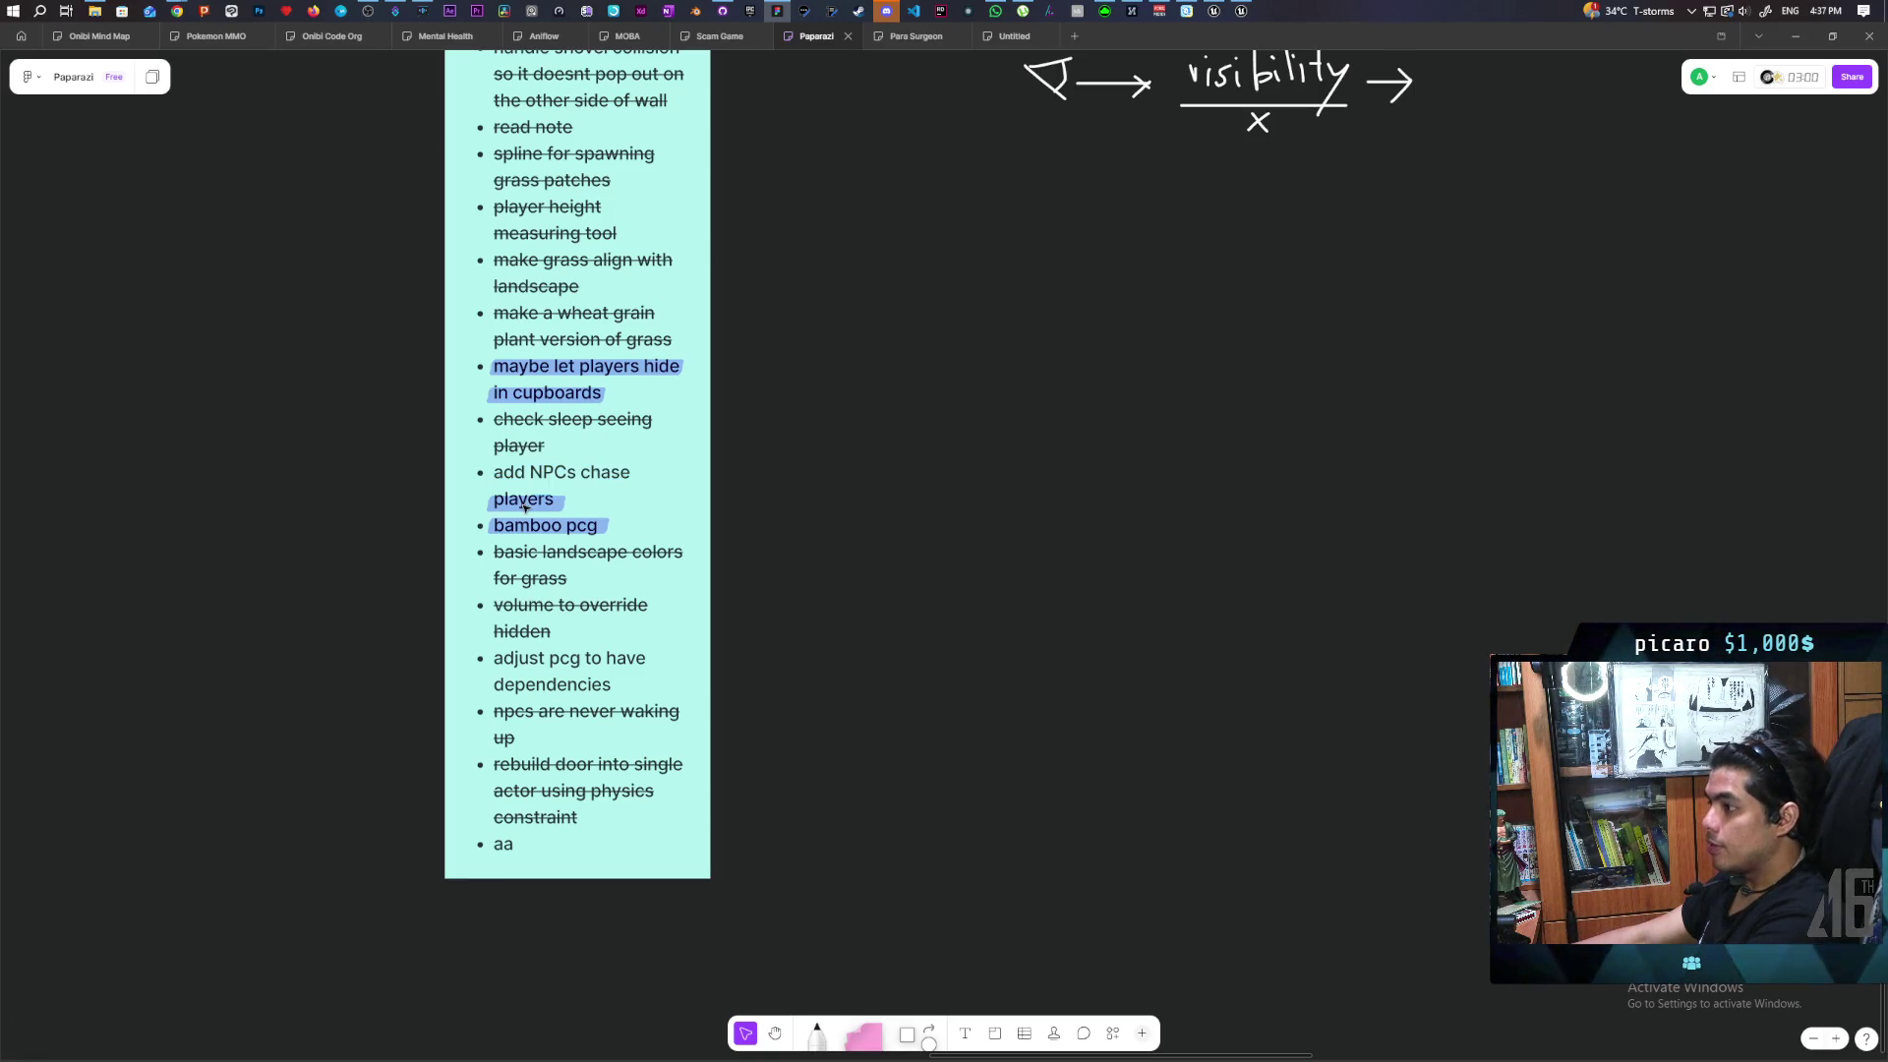
triple_click(546, 474)
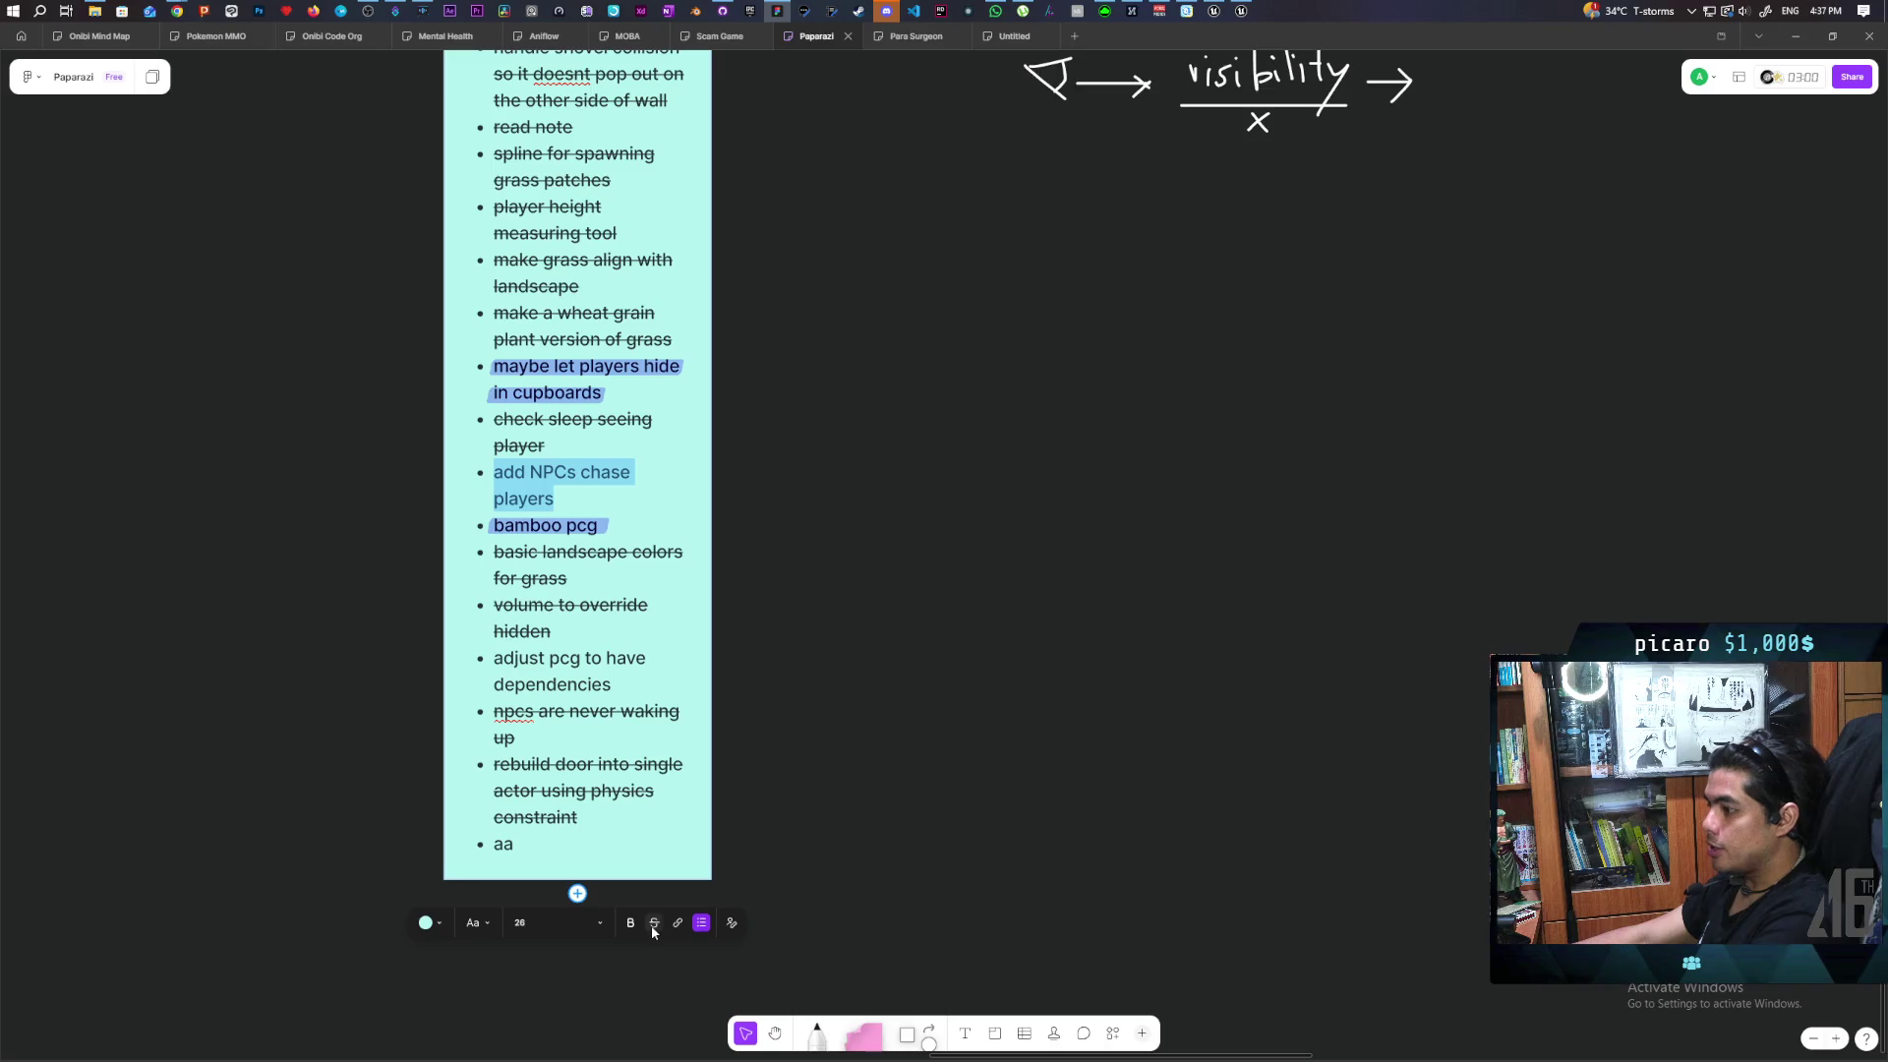
click(936, 771)
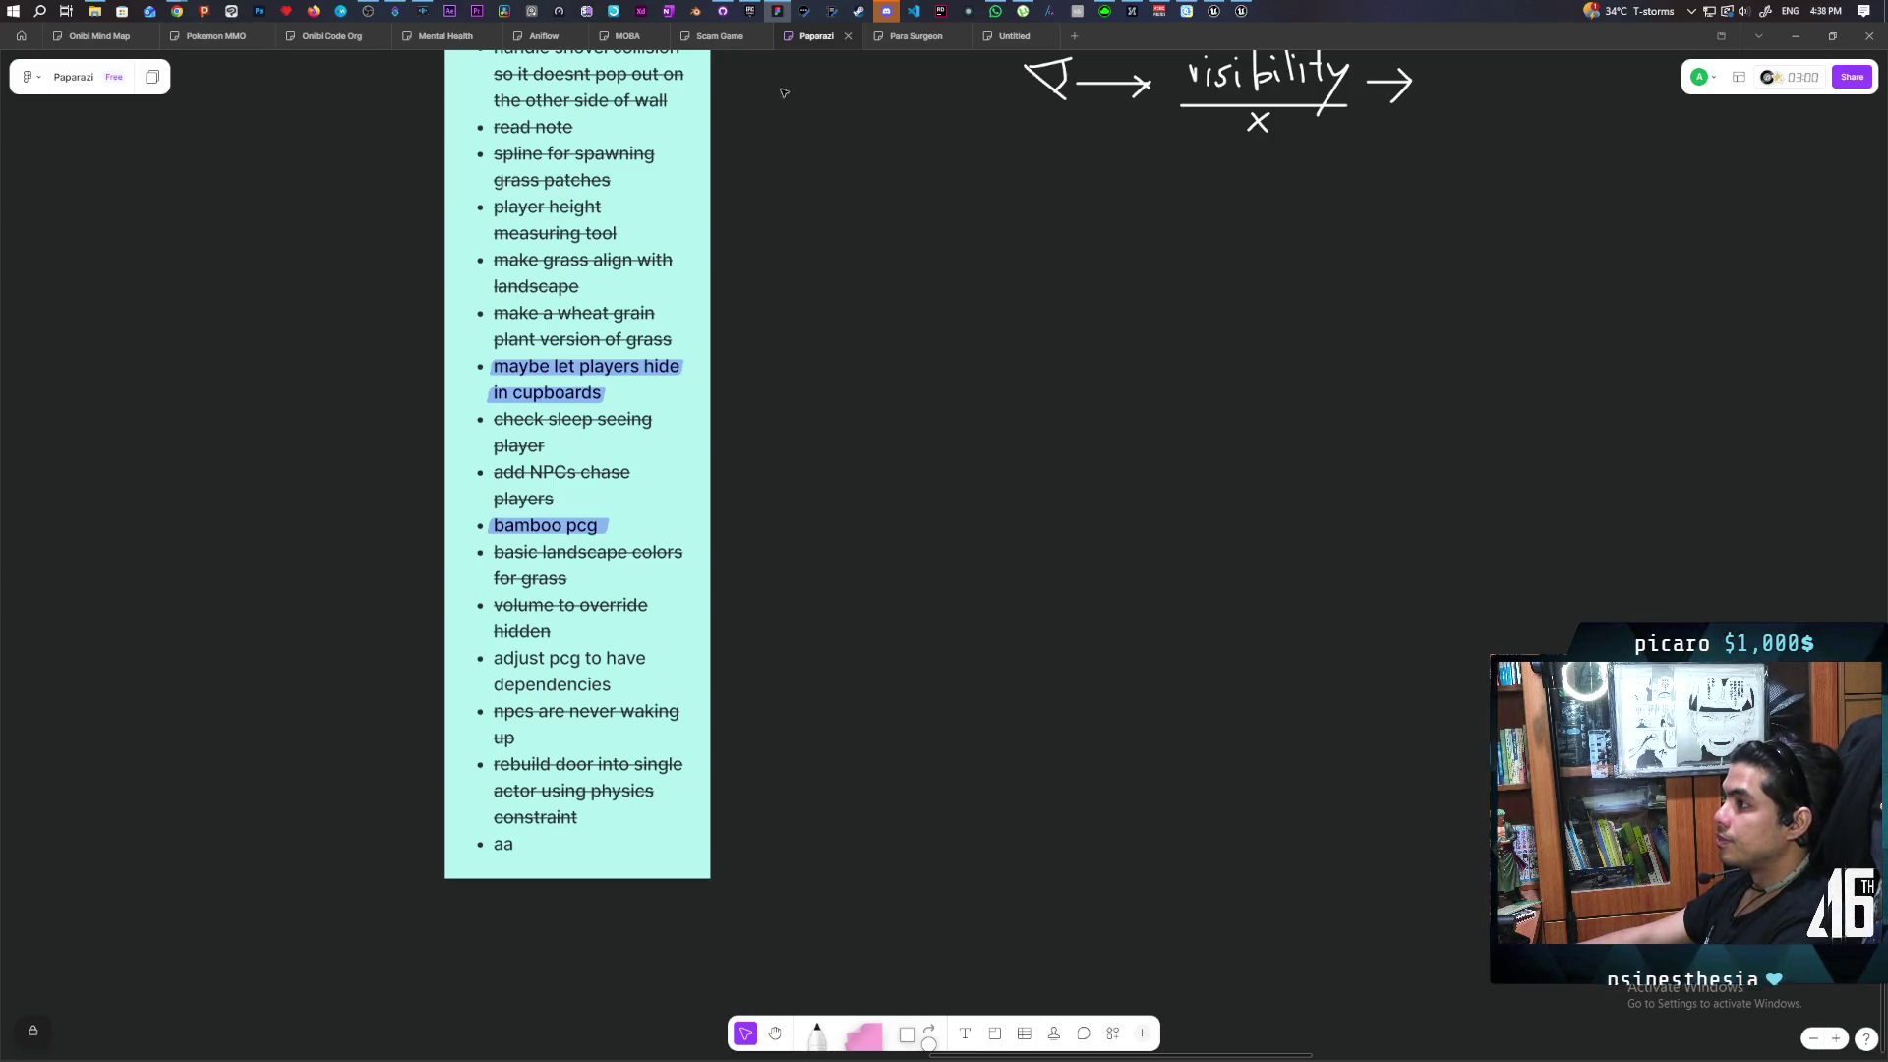
click(751, 10)
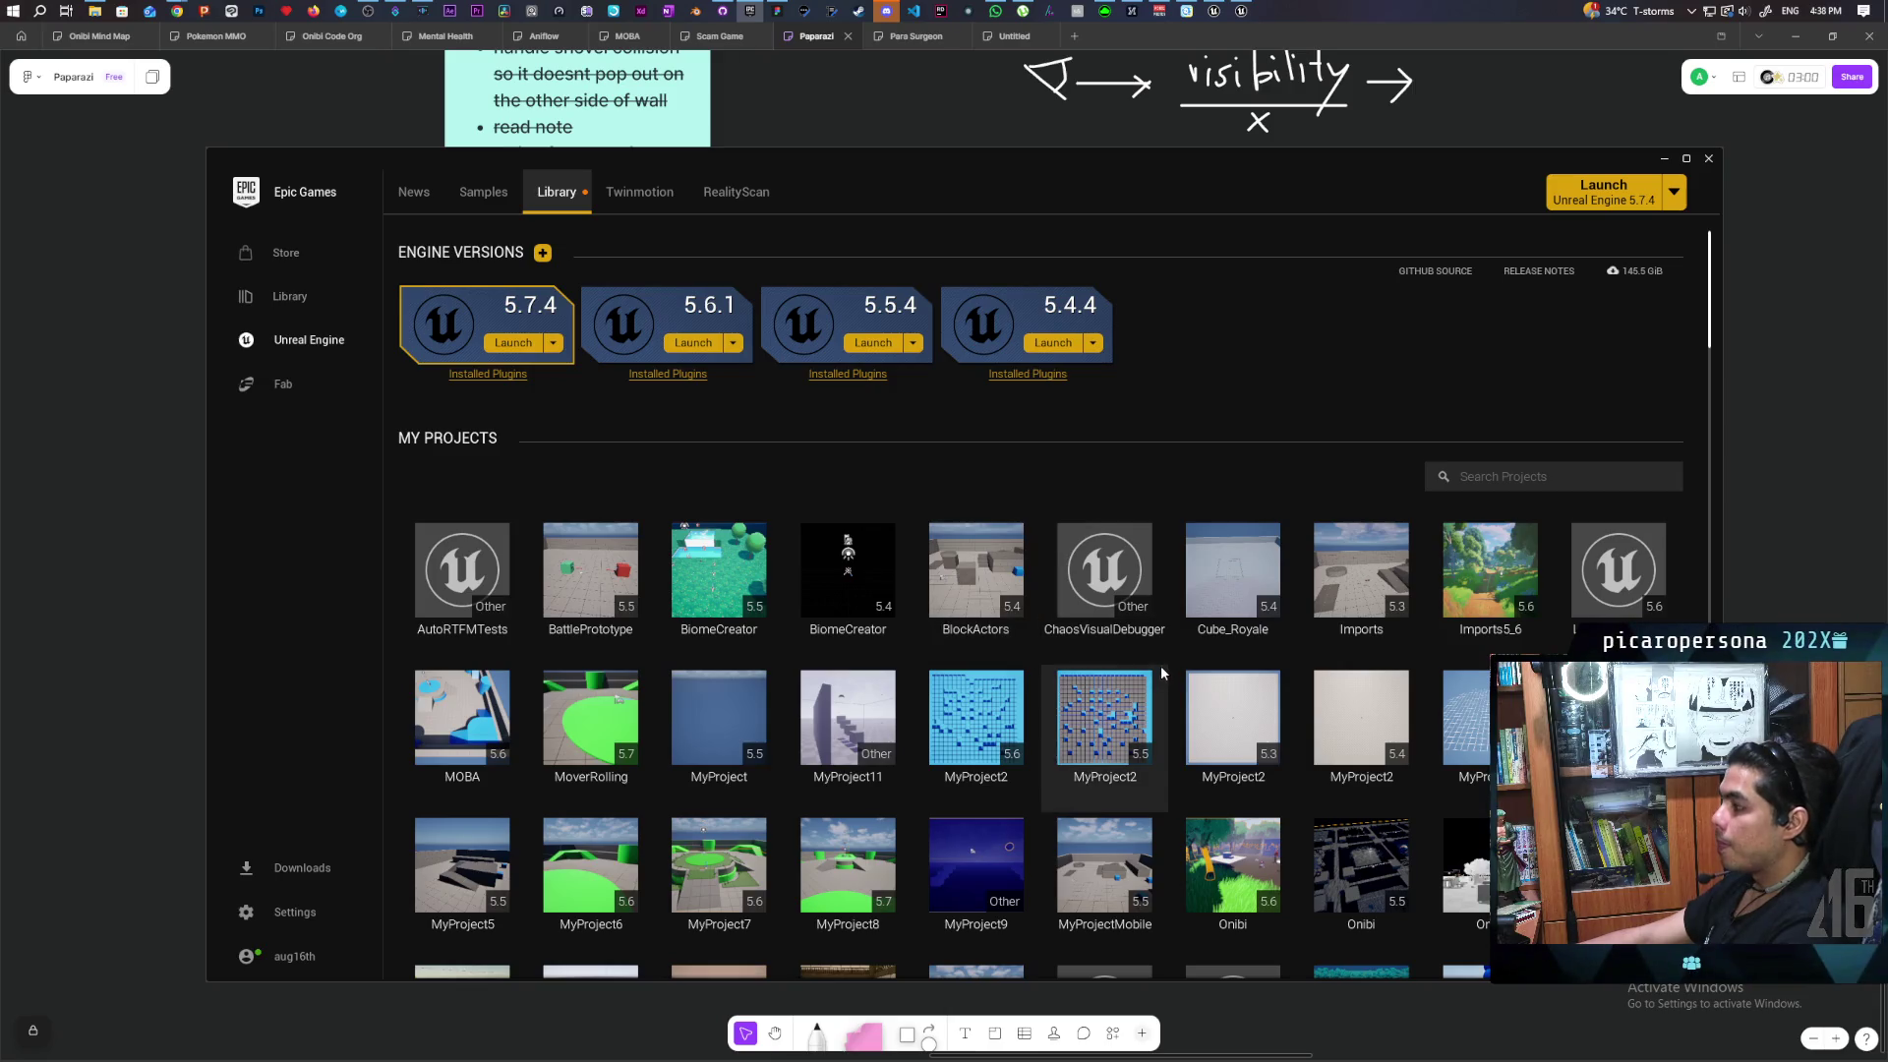
Launch the Imports5_6 project and open the Fab wishlist in the Epic Games Launcher
scroll(1204, 722, down, 1)
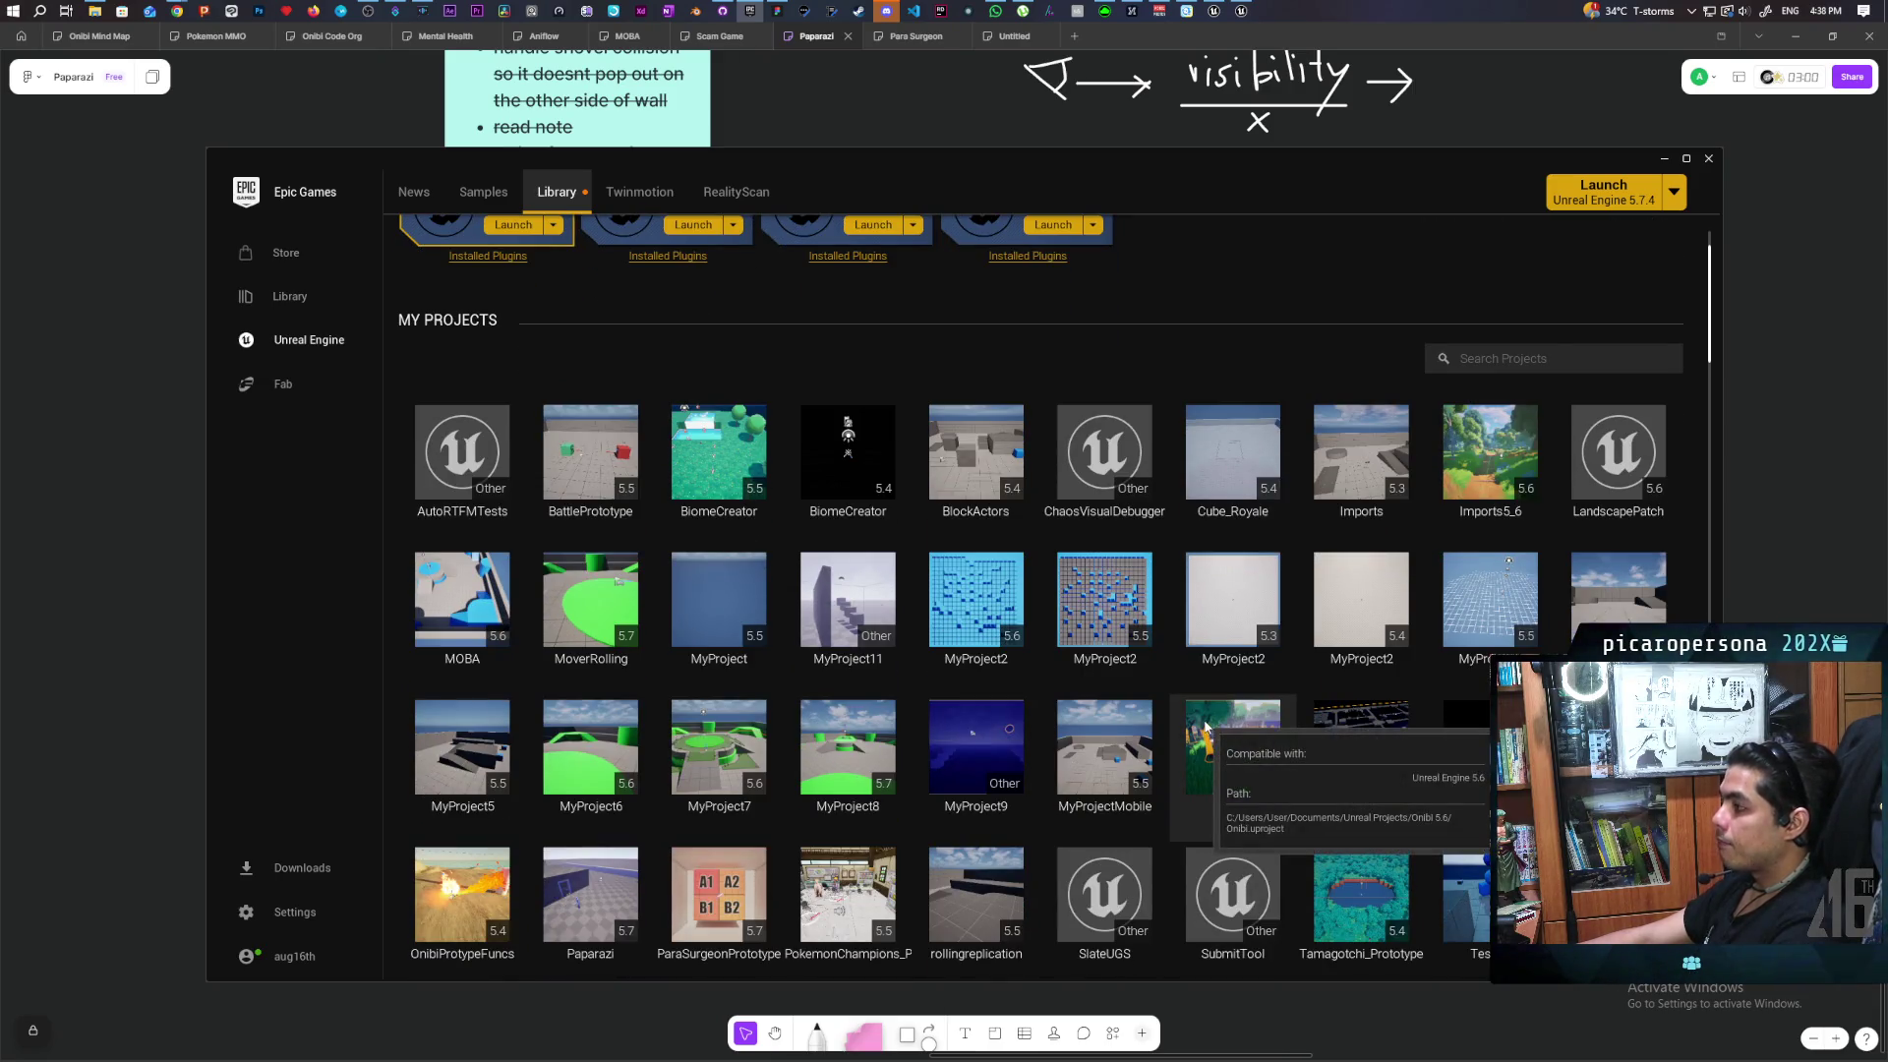
double_click(1473, 527)
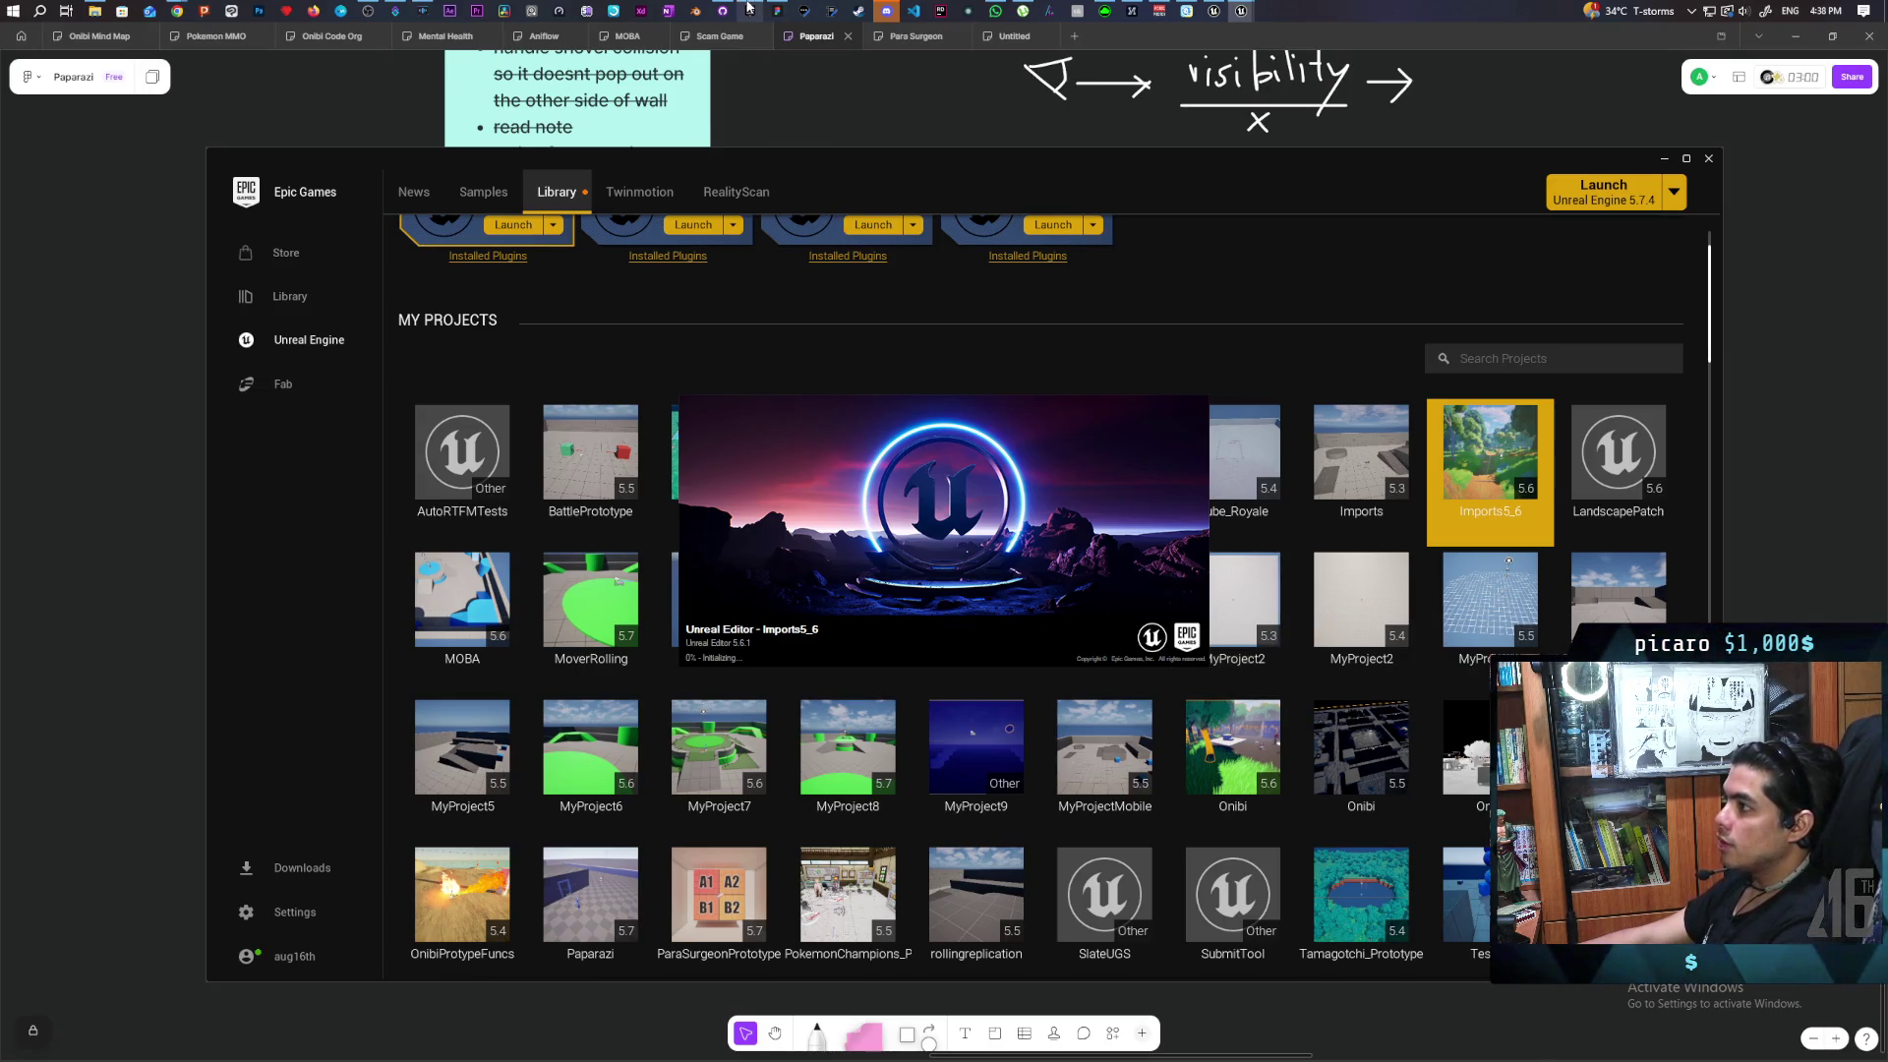
mouse_move(748, 8)
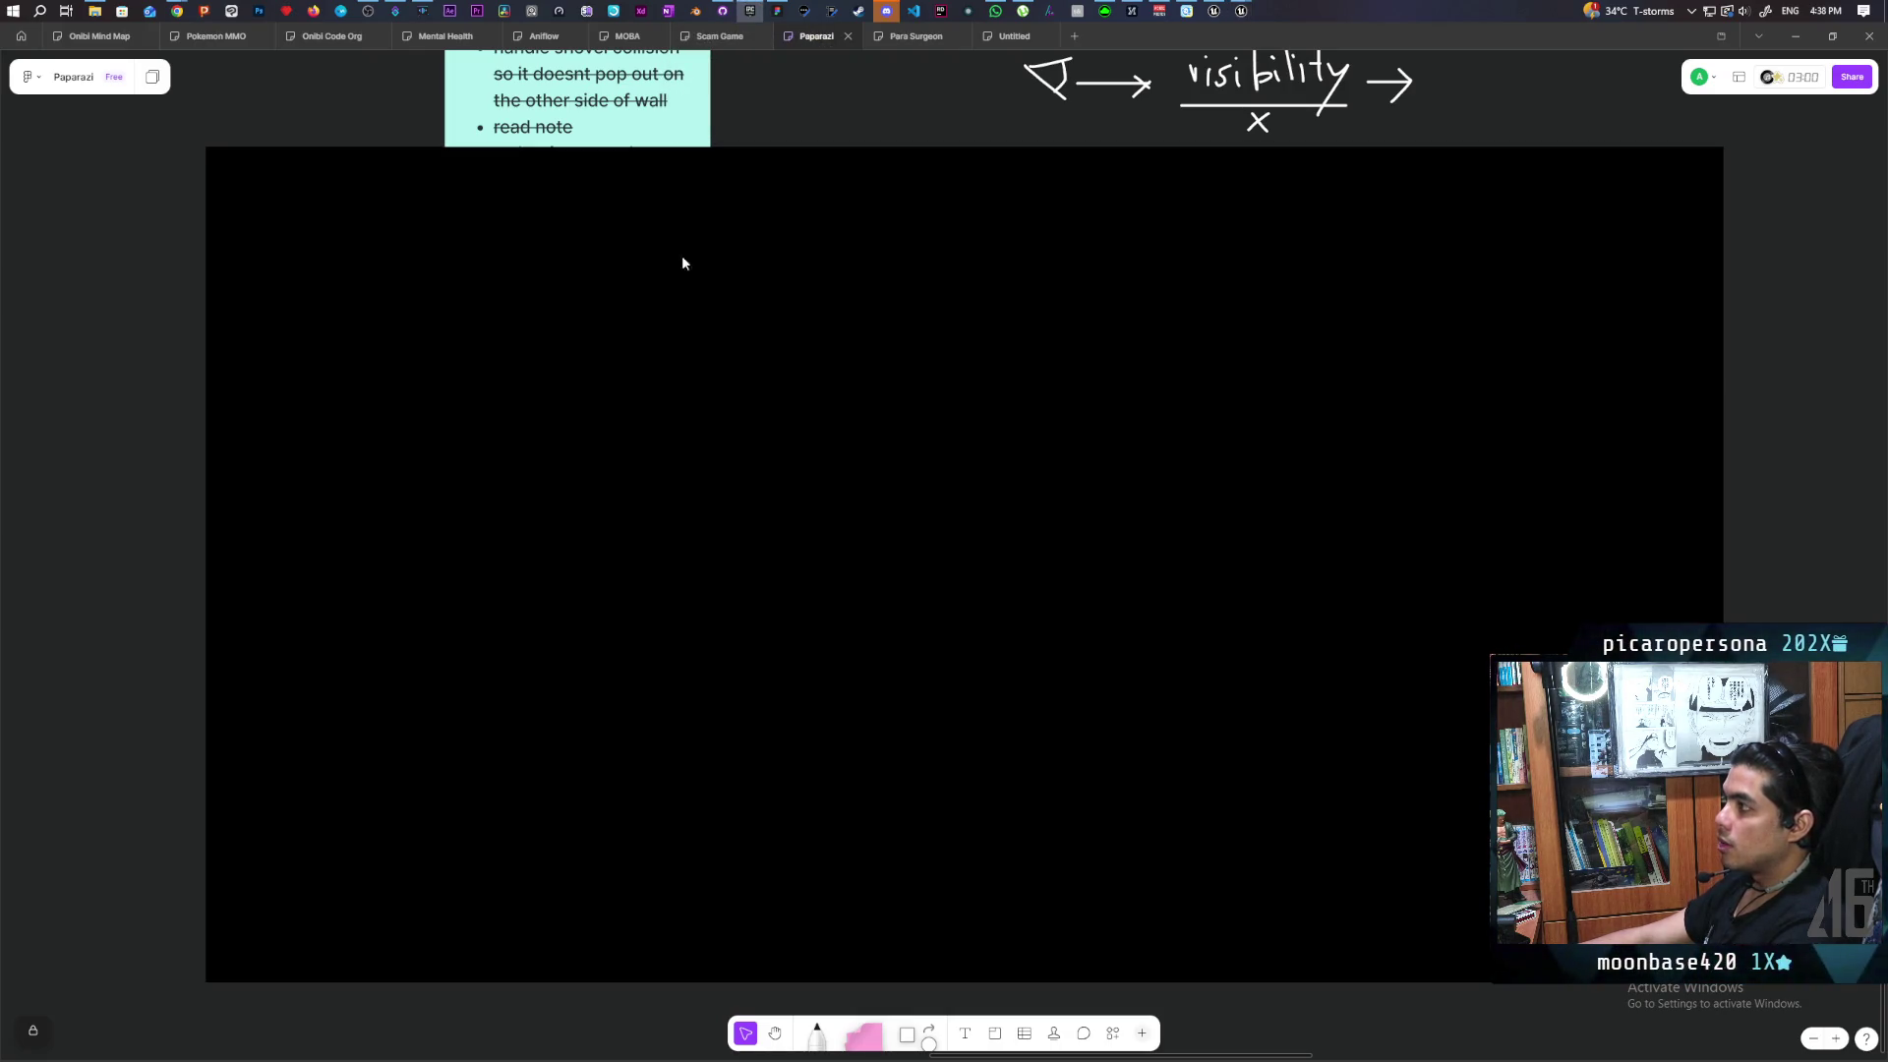
mouse_move(1243, 10)
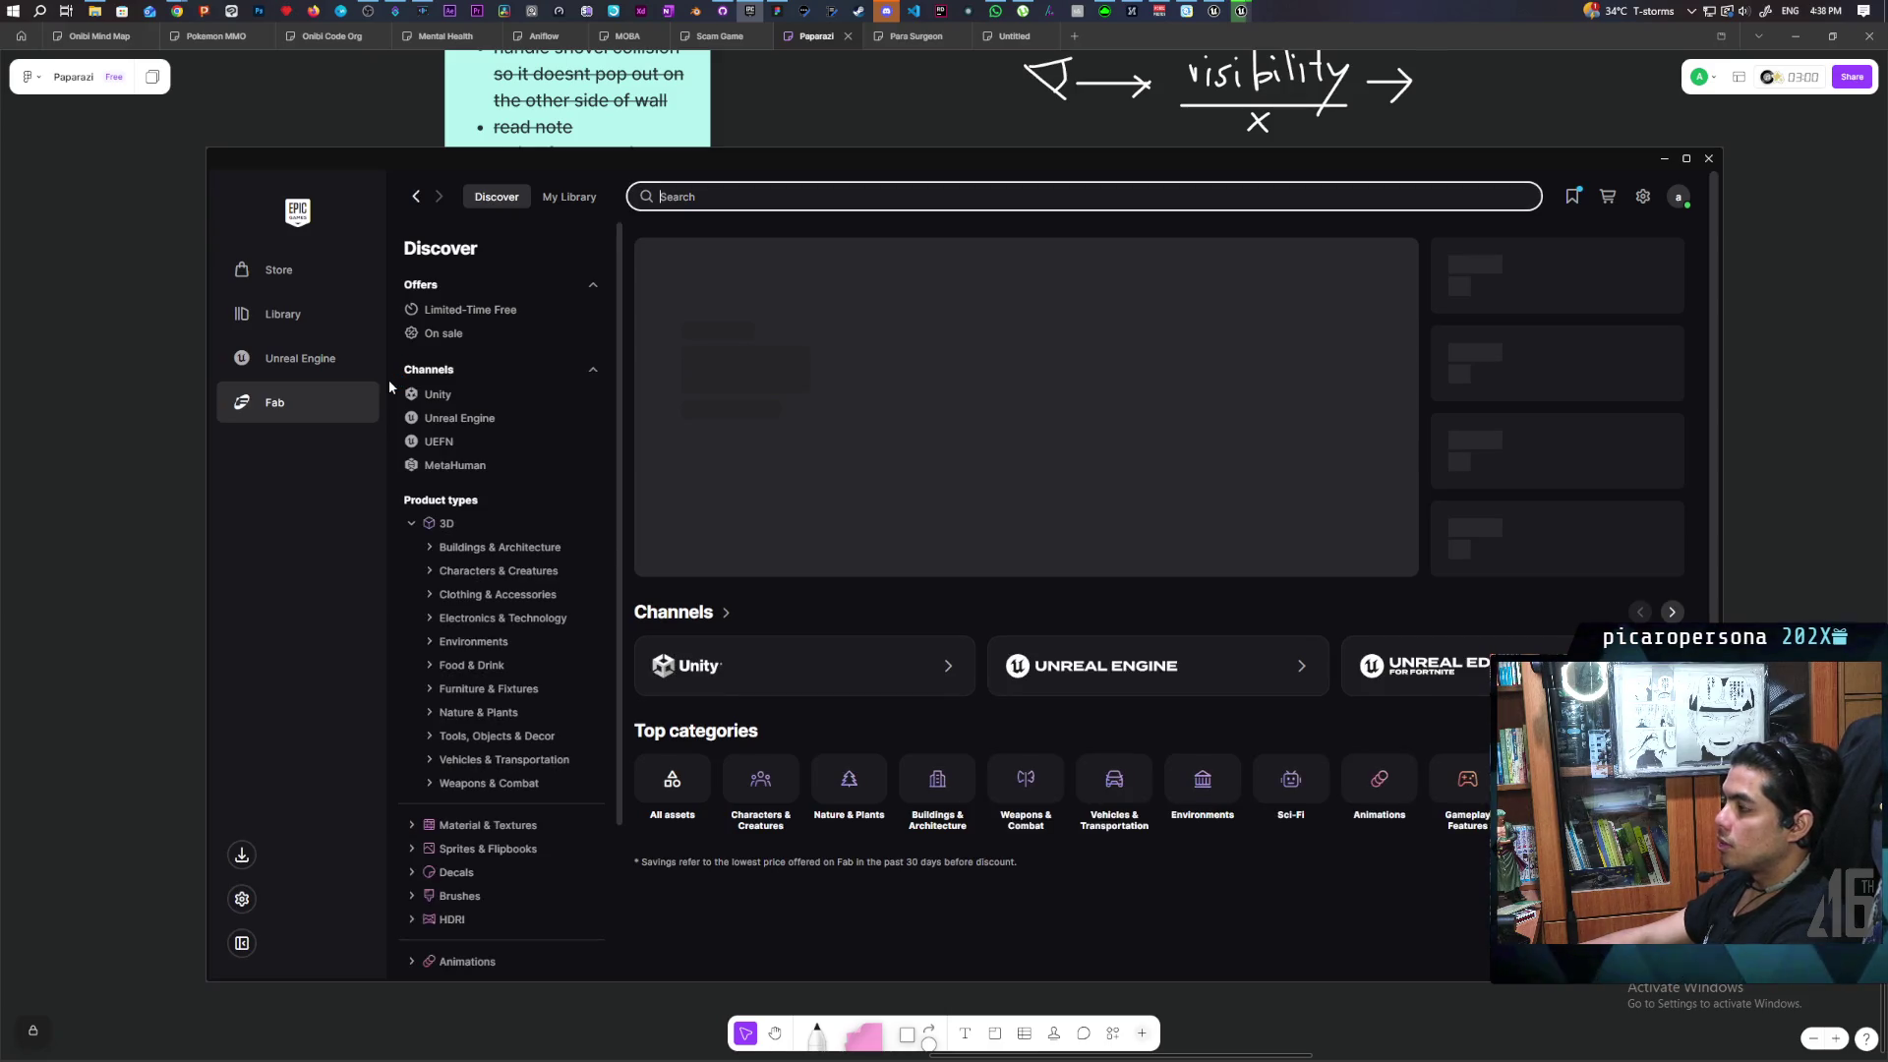
click(1572, 197)
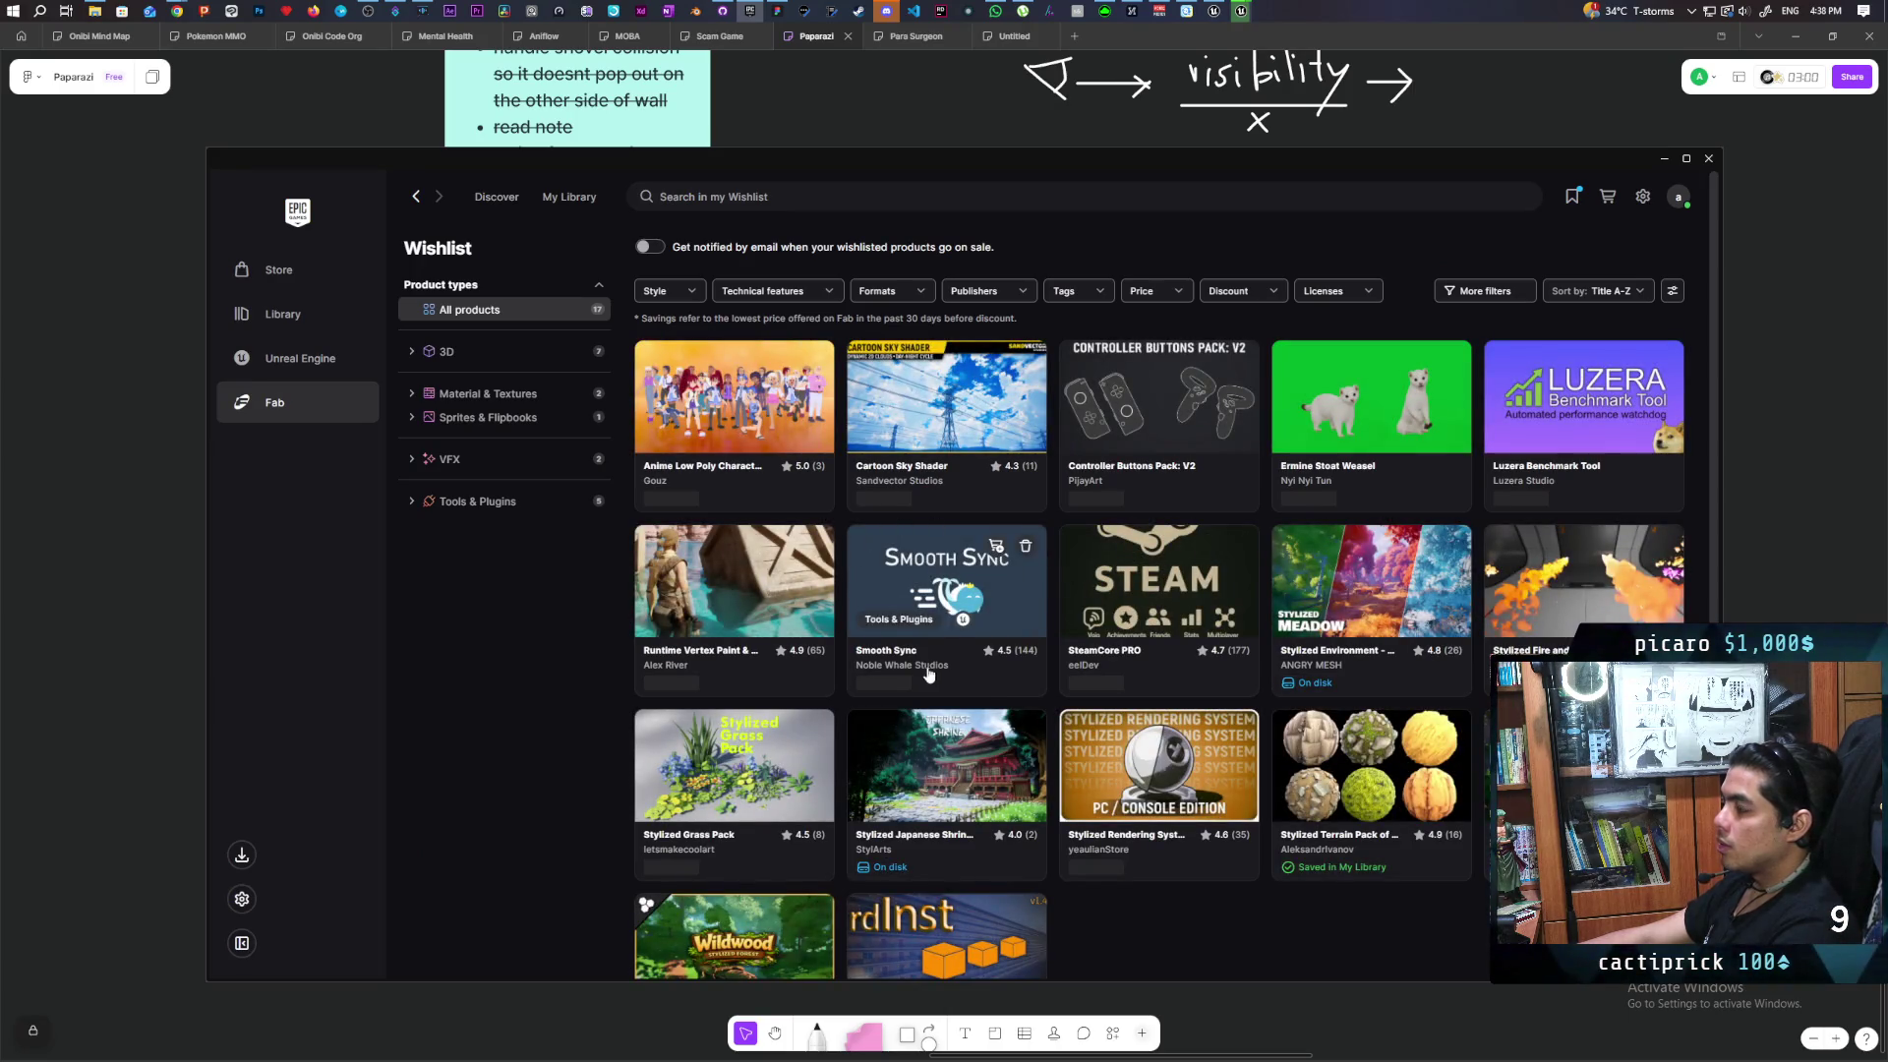
scroll(929, 673, down, 2)
key(alt+Tab)
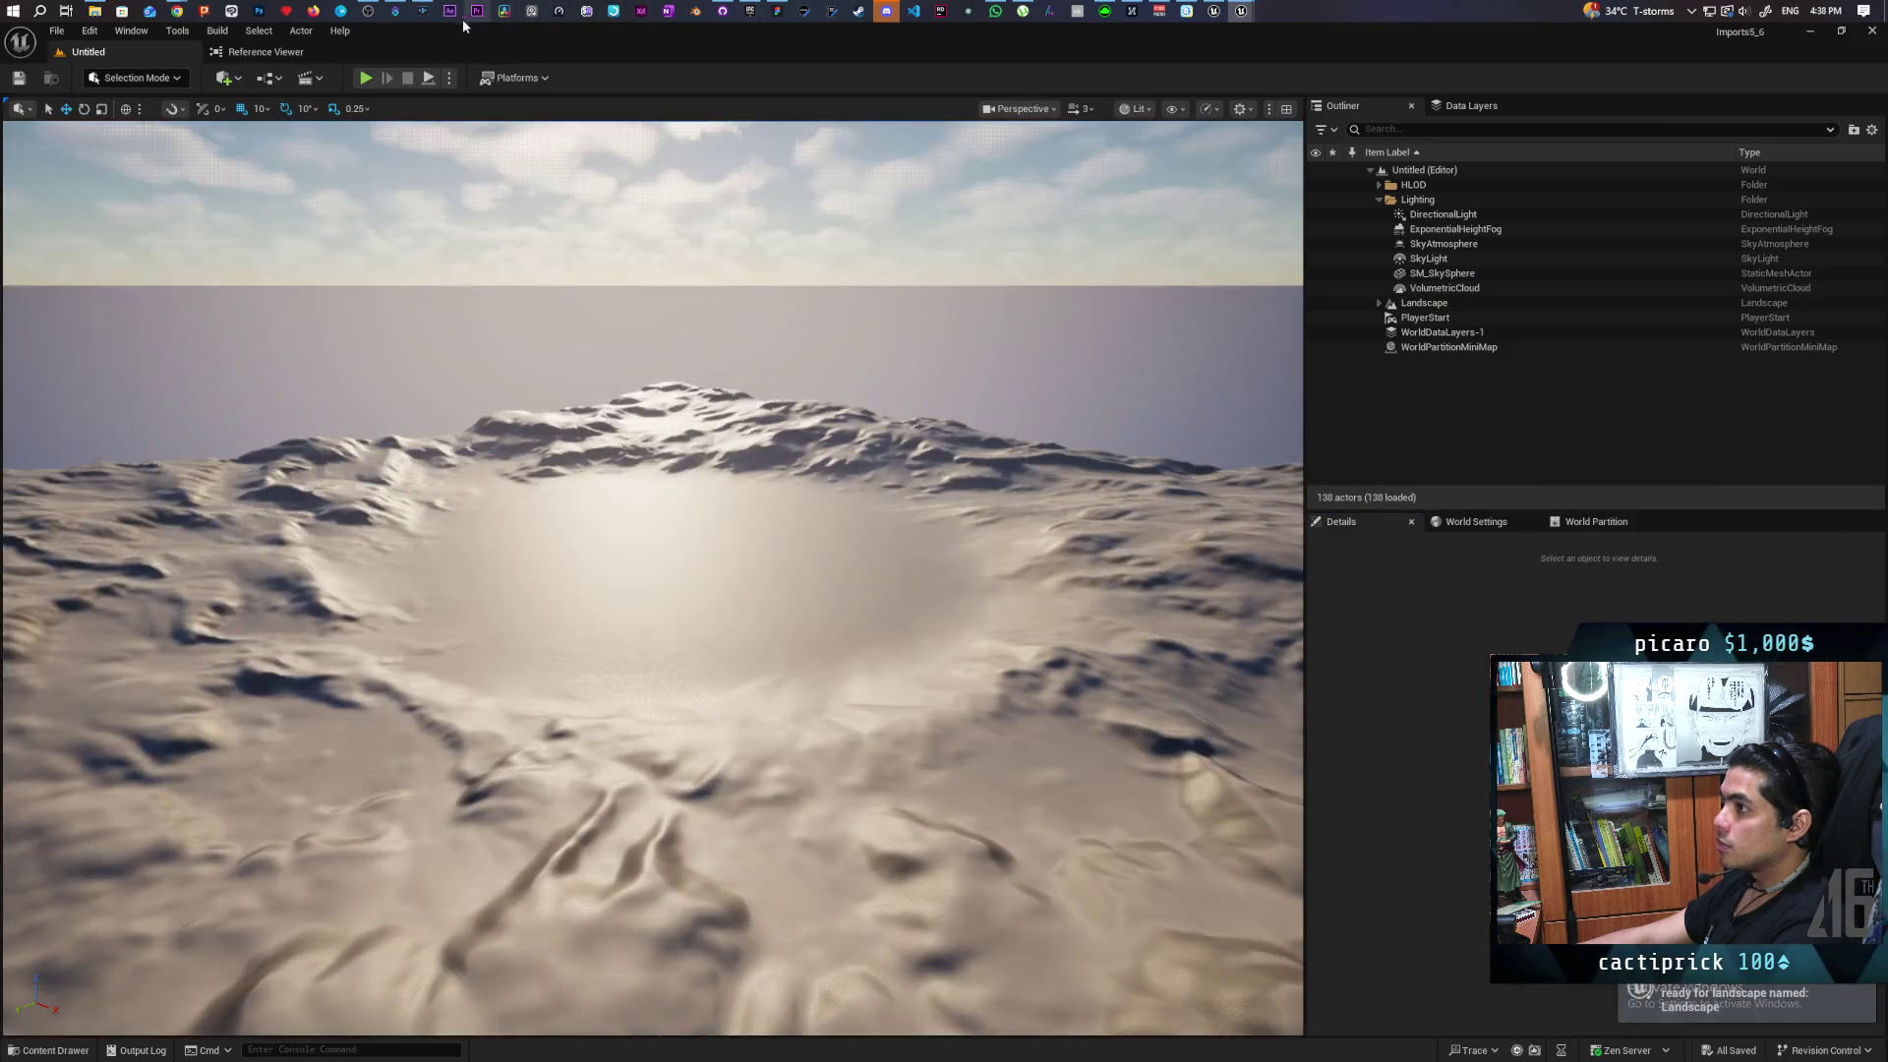
click(750, 11)
Page through the Stylized Water preview gallery, then open the Stylized Japanese Shrine pack's details
click(1565, 627)
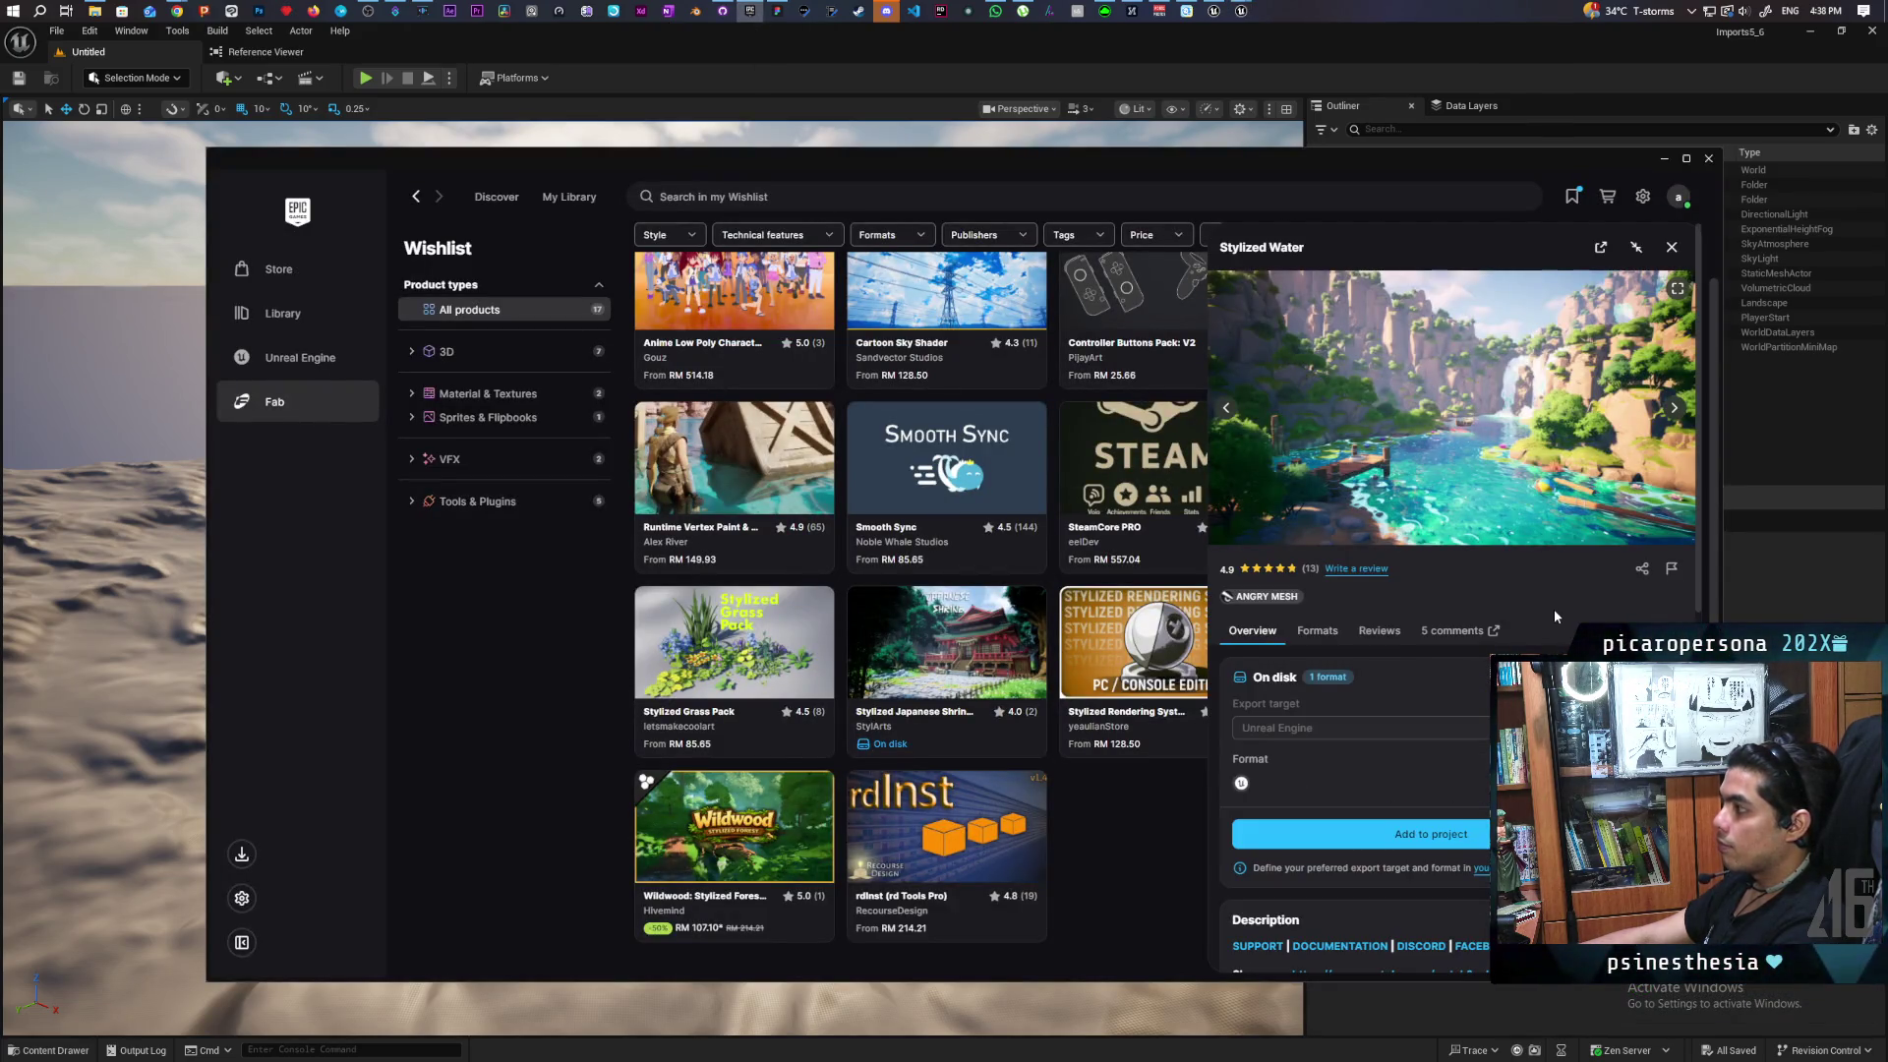
click(1672, 412)
click(1671, 412)
click(1672, 412)
click(1672, 412)
click(1672, 412)
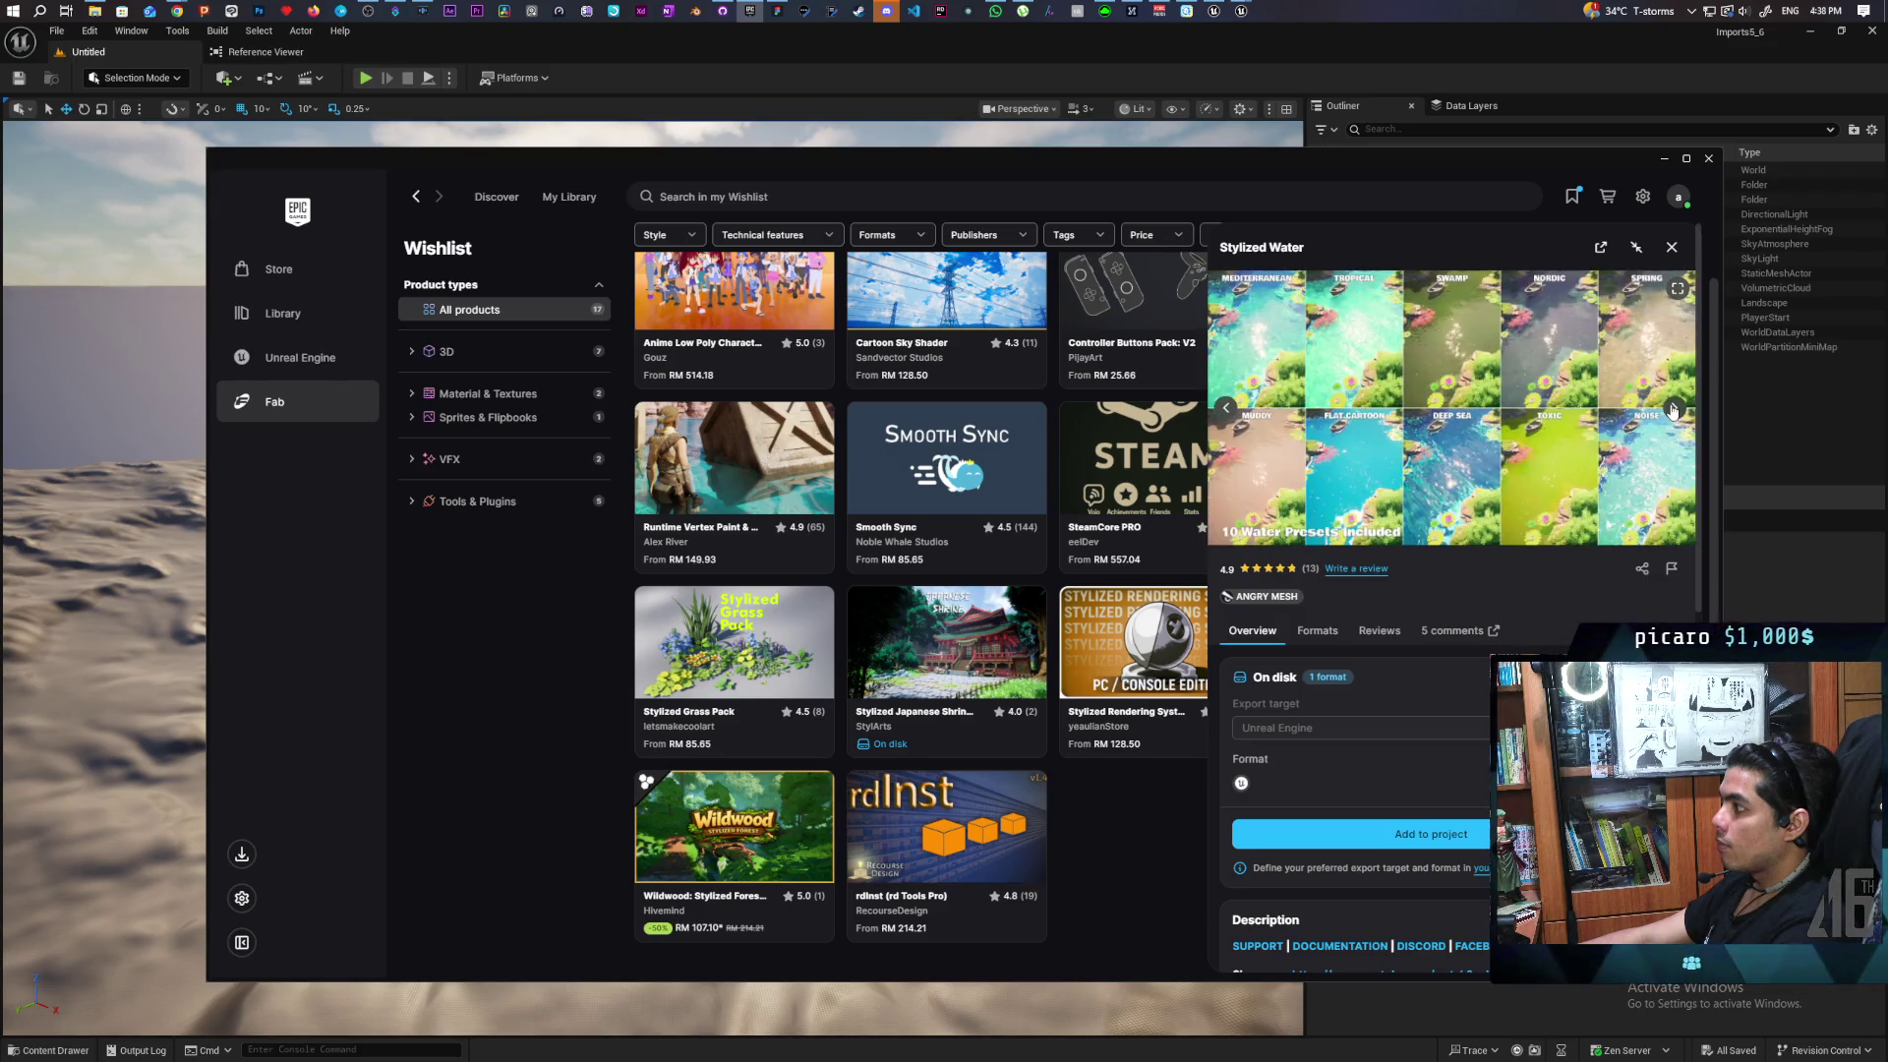
click(1672, 412)
click(1672, 412)
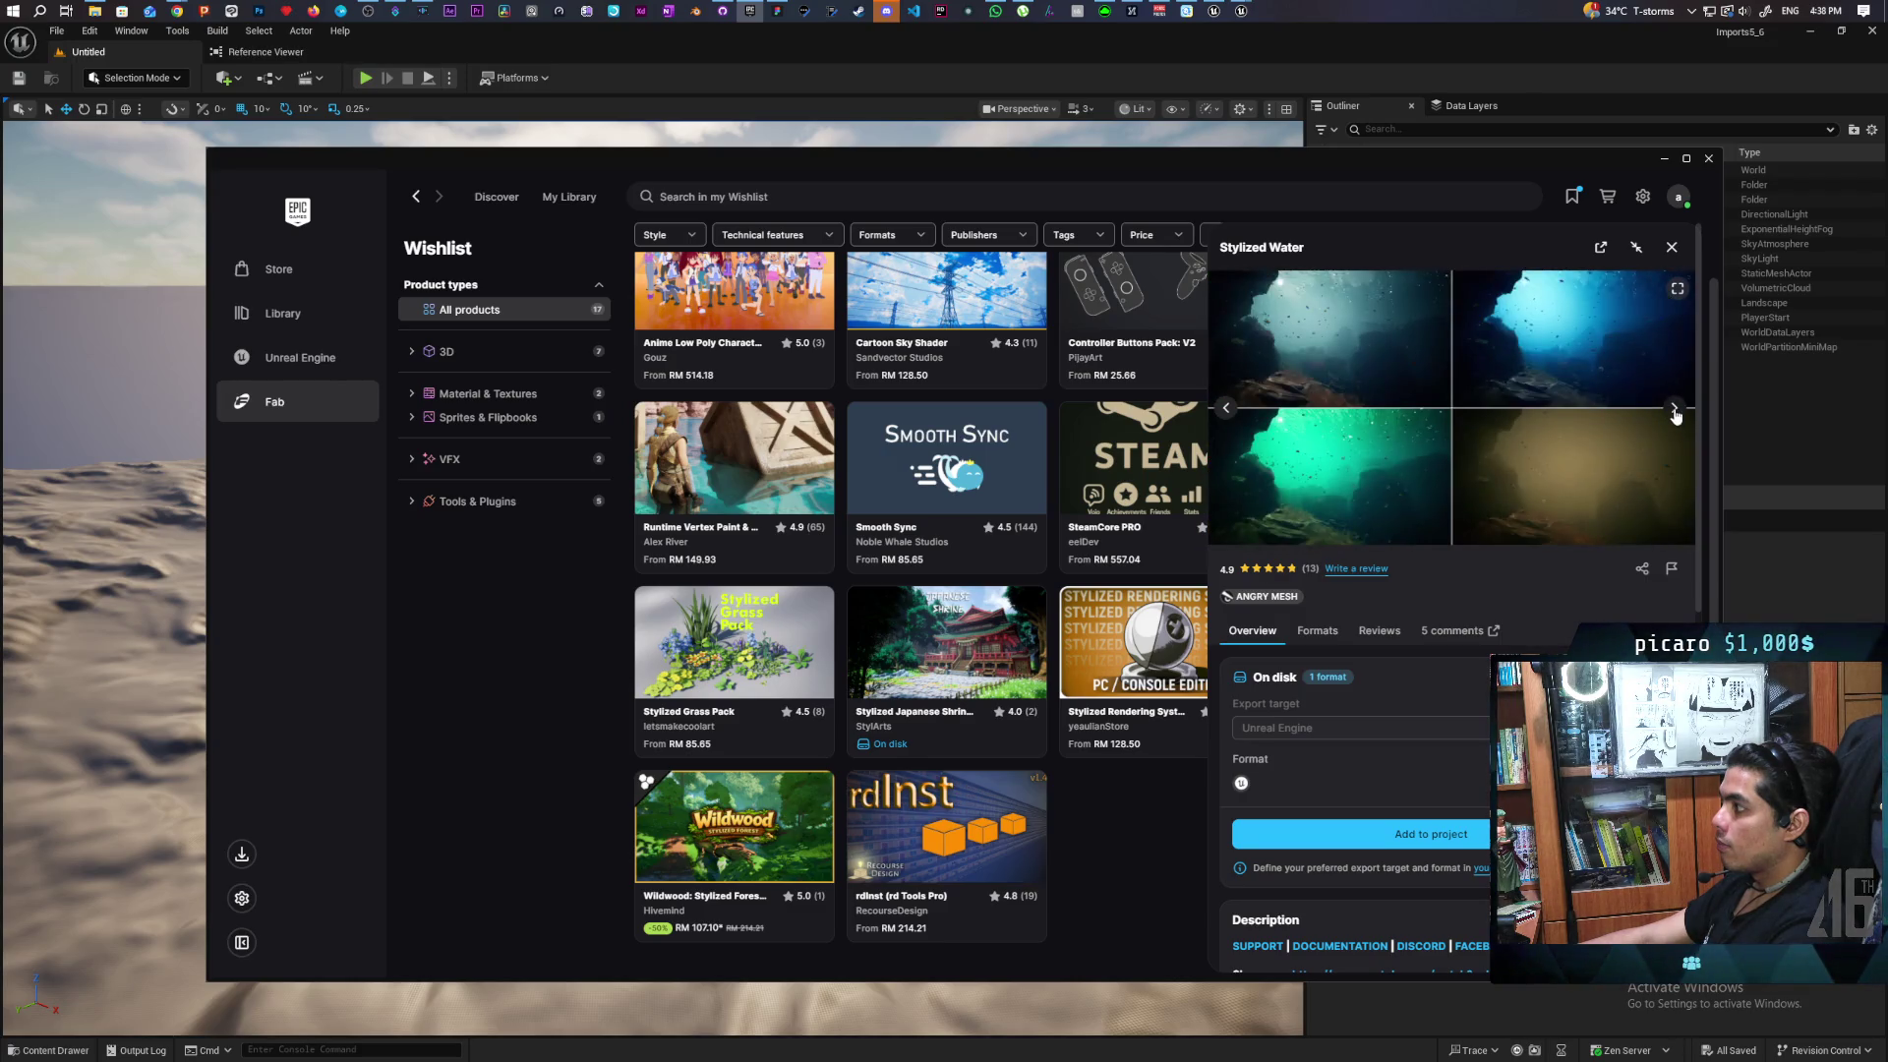
click(1674, 413)
click(1674, 413)
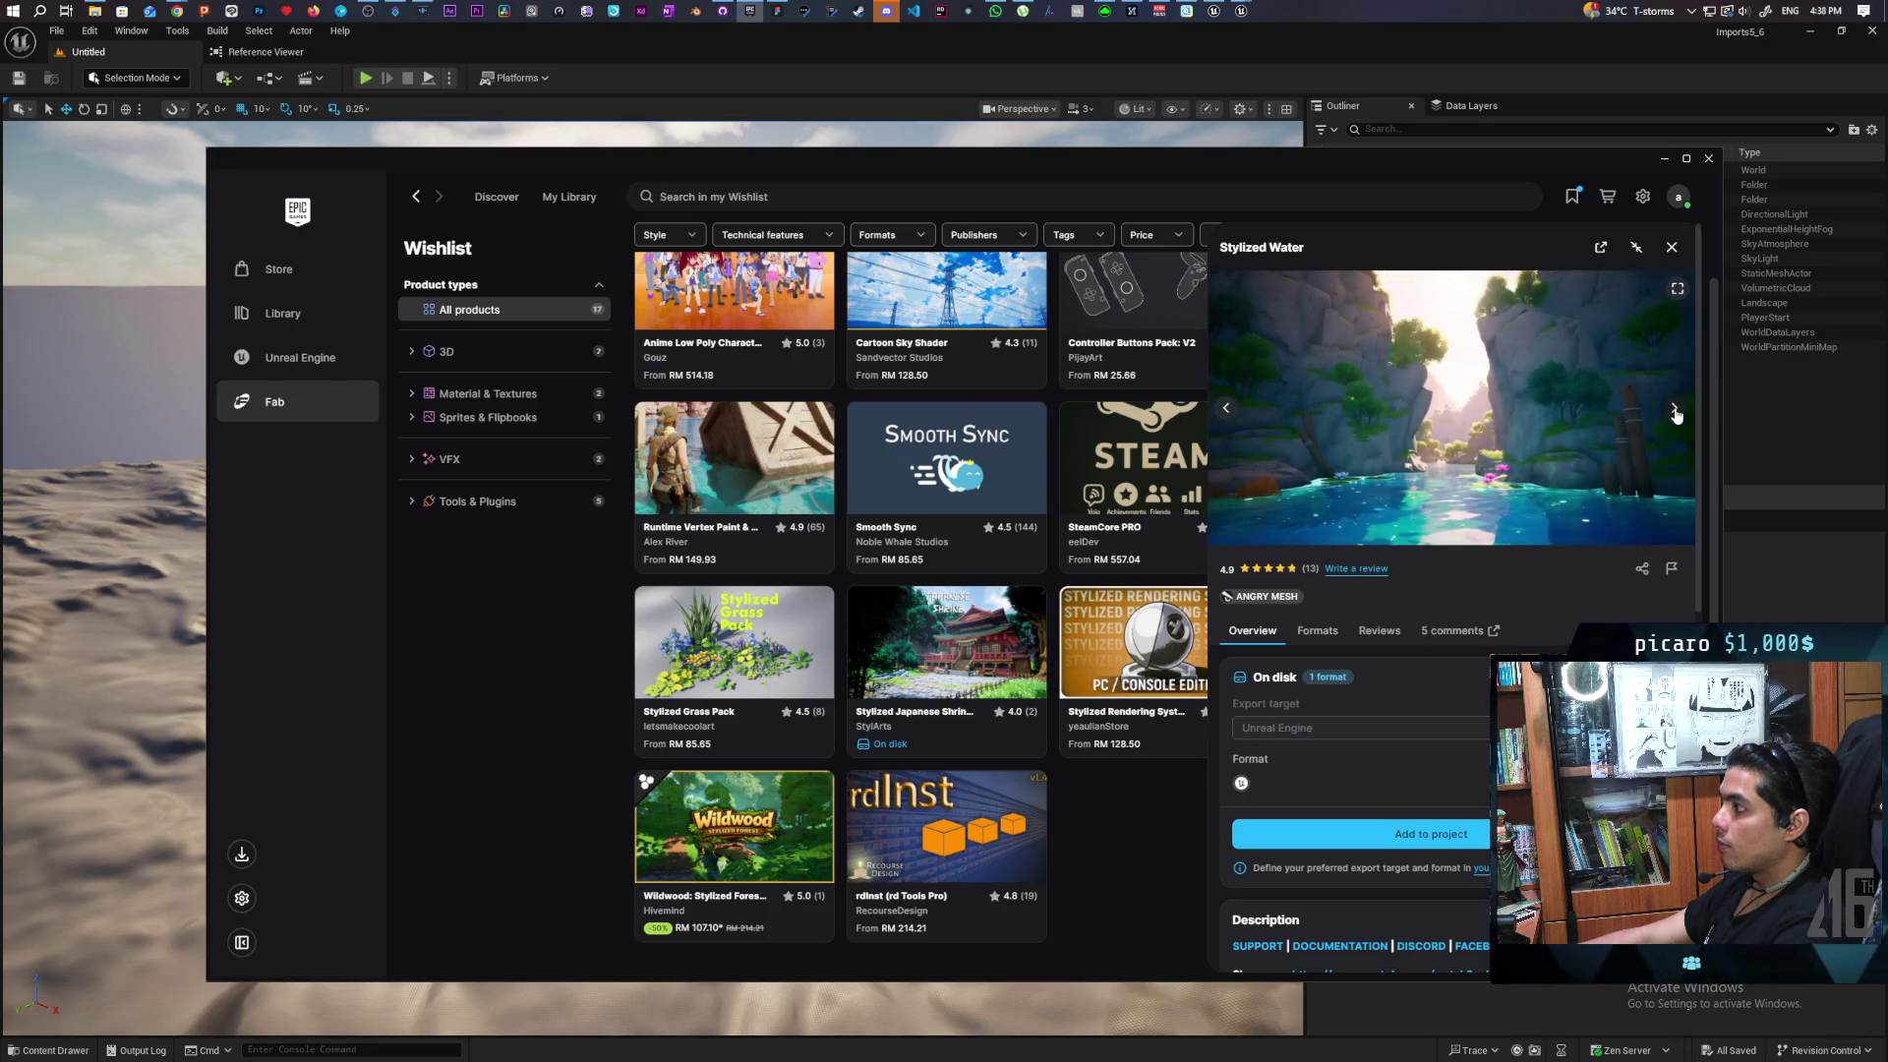
click(1675, 413)
click(1675, 413)
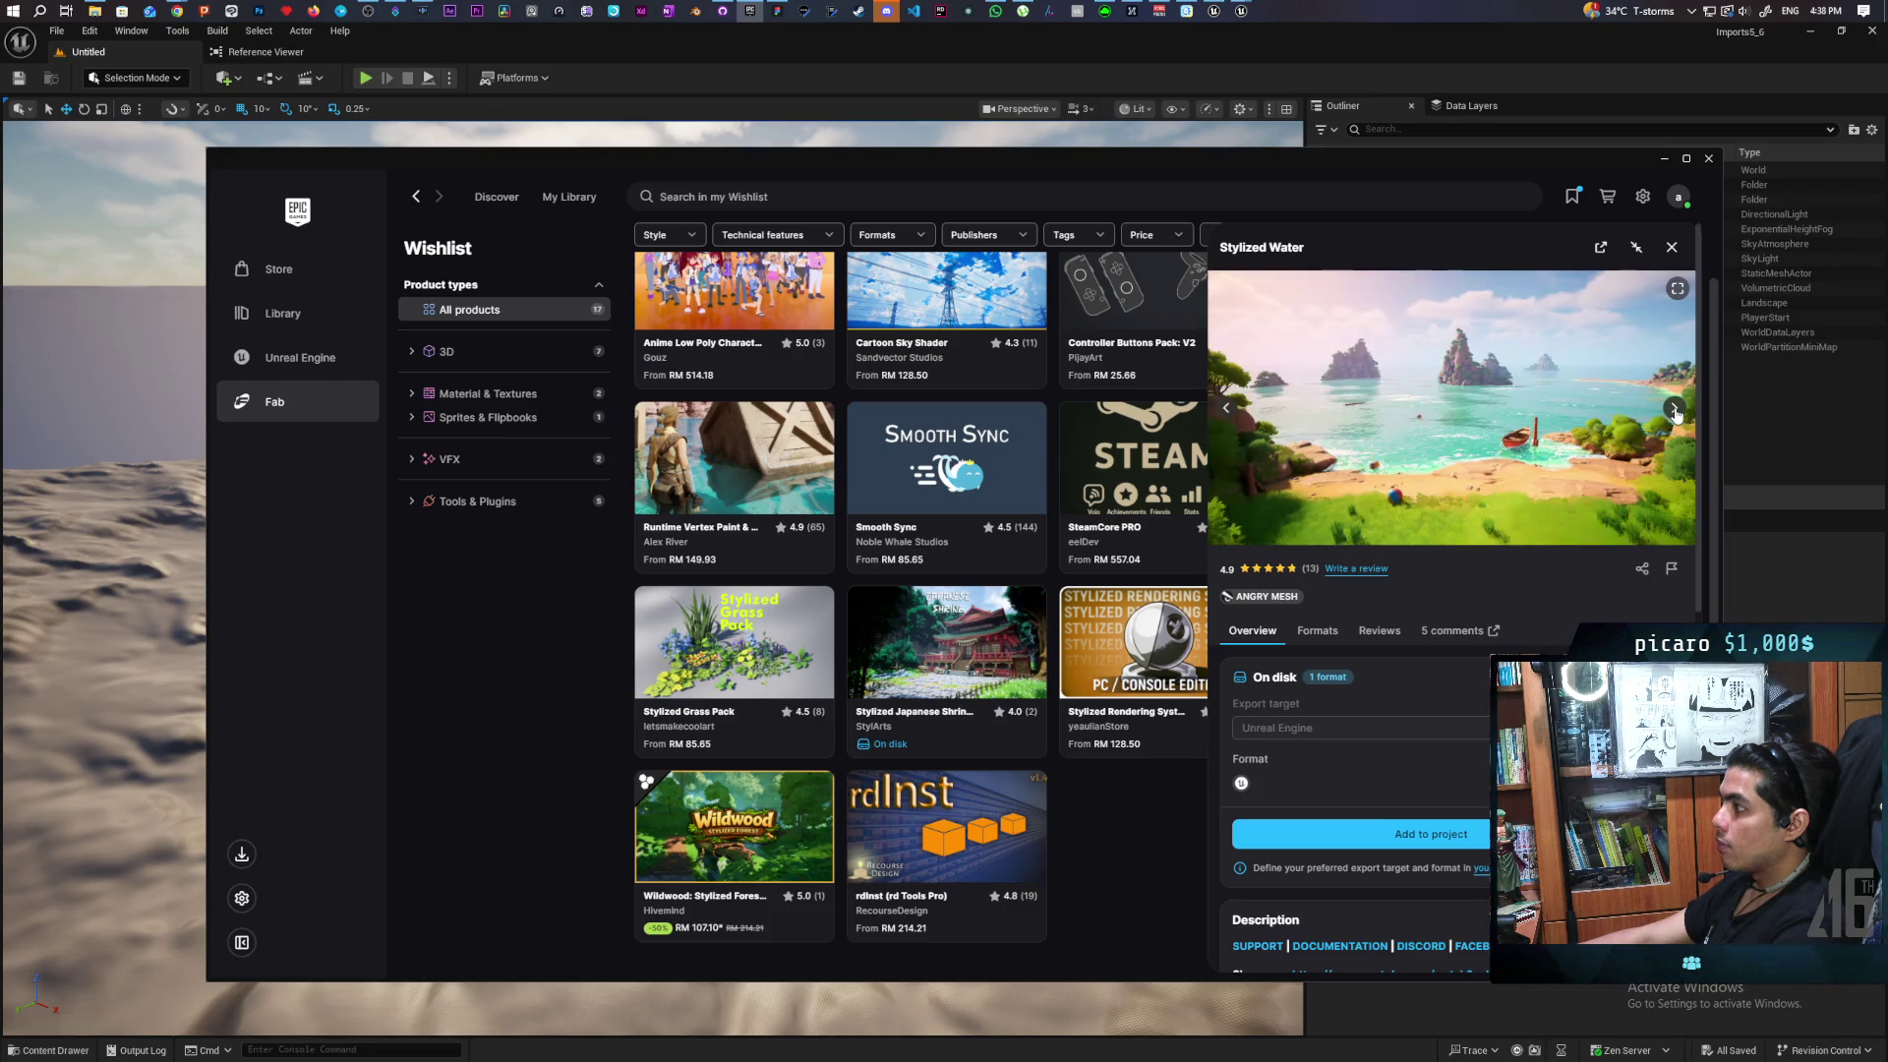
click(1675, 413)
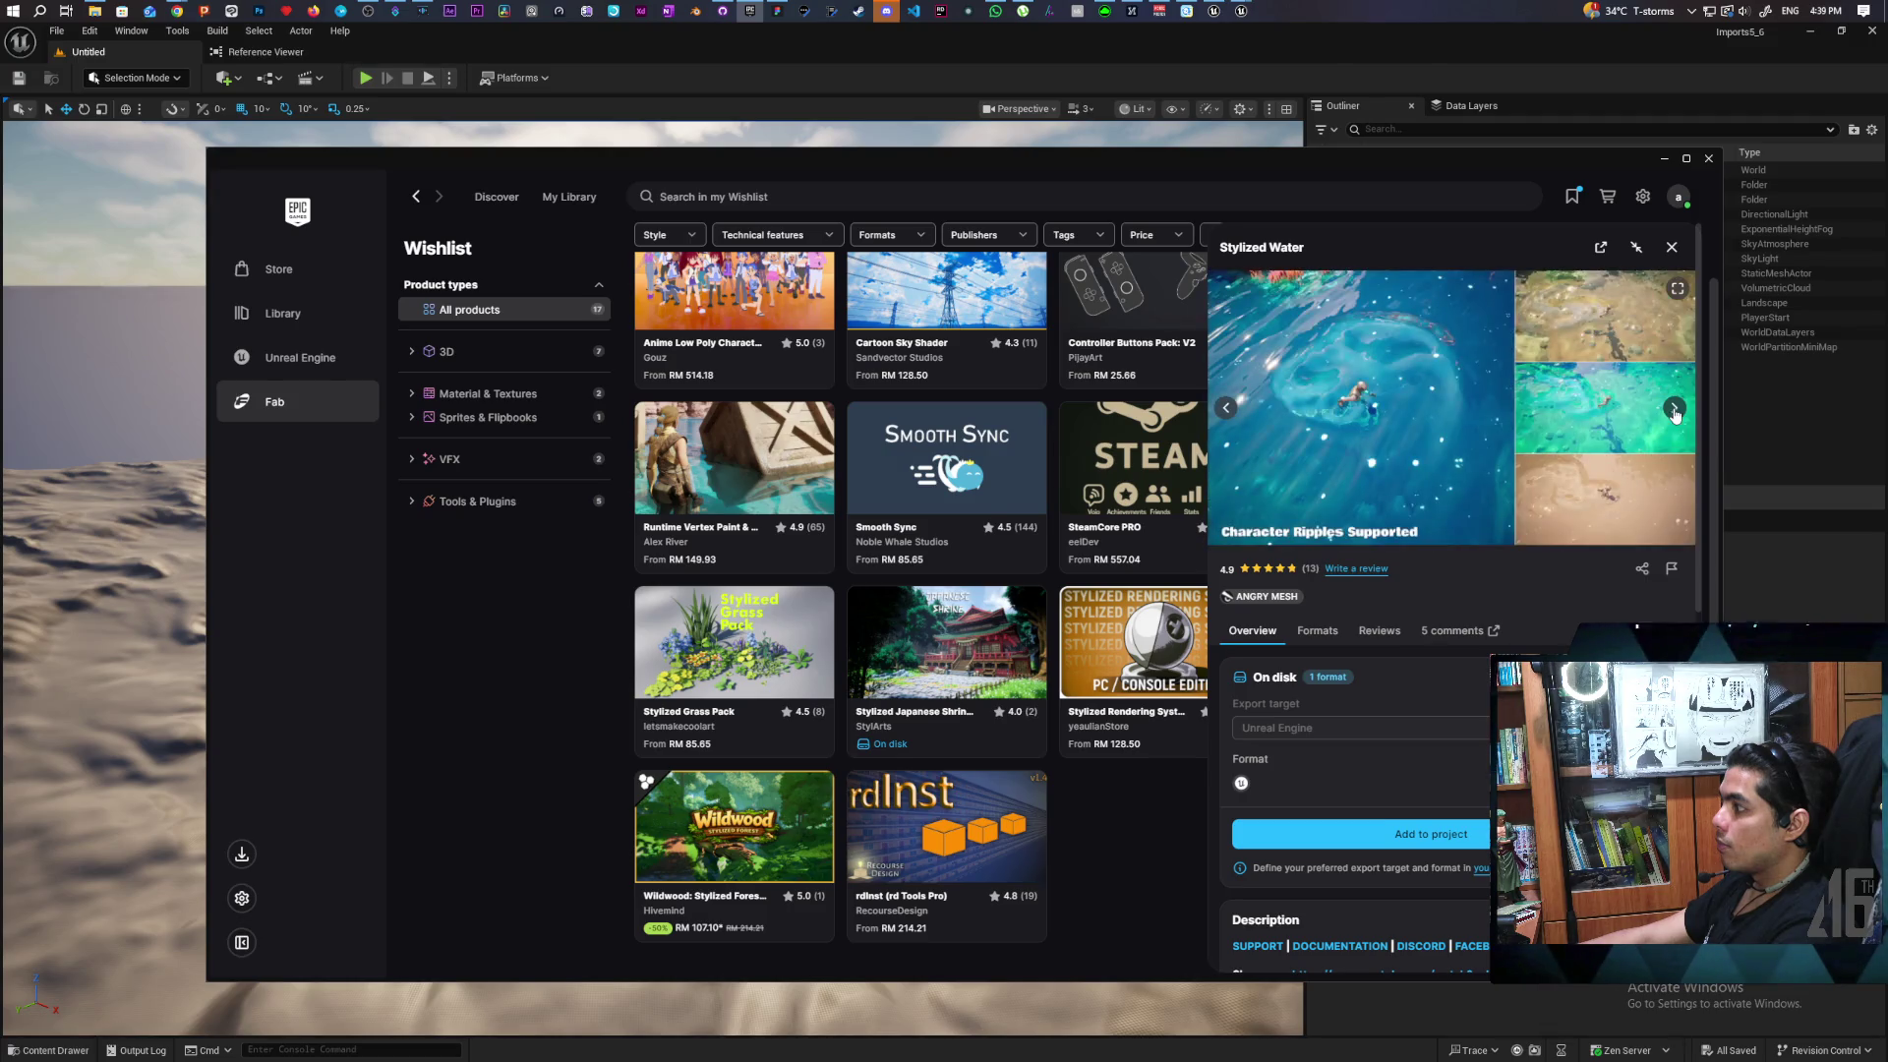
click(1675, 413)
click(1675, 413)
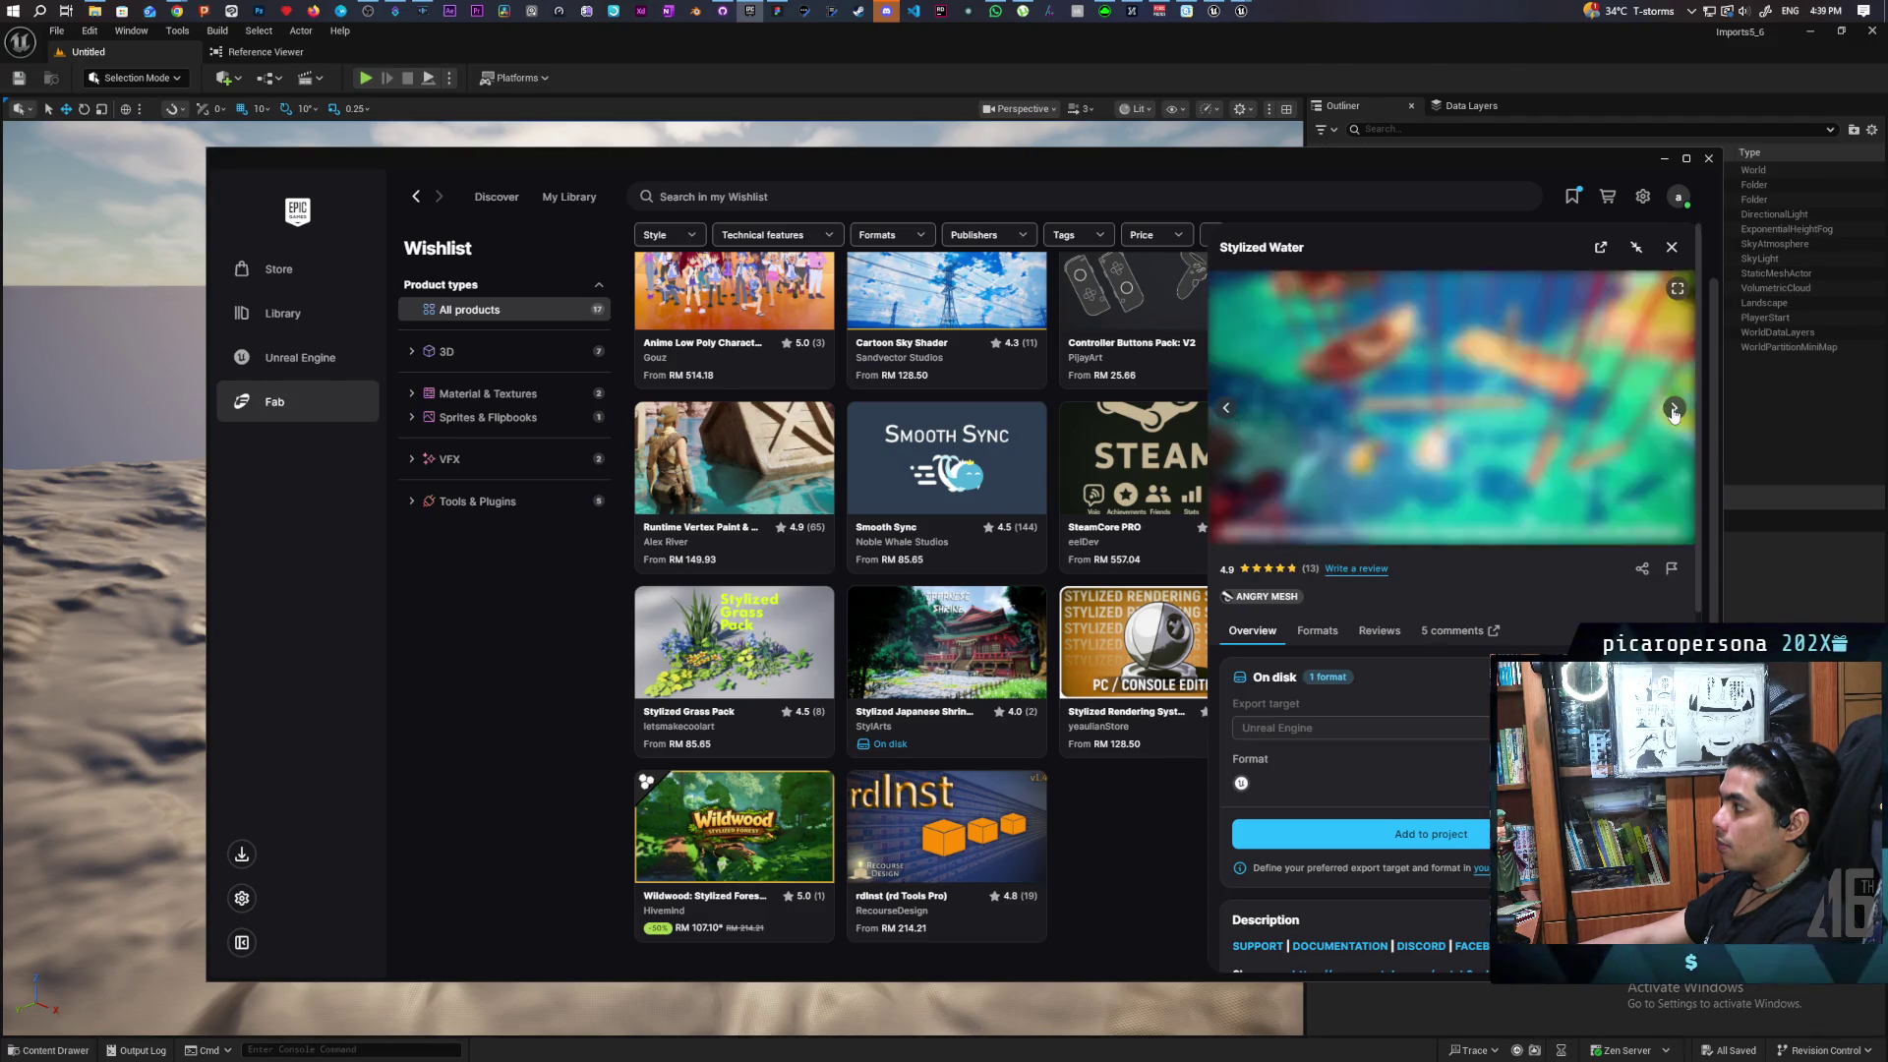
click(1675, 413)
click(1675, 413)
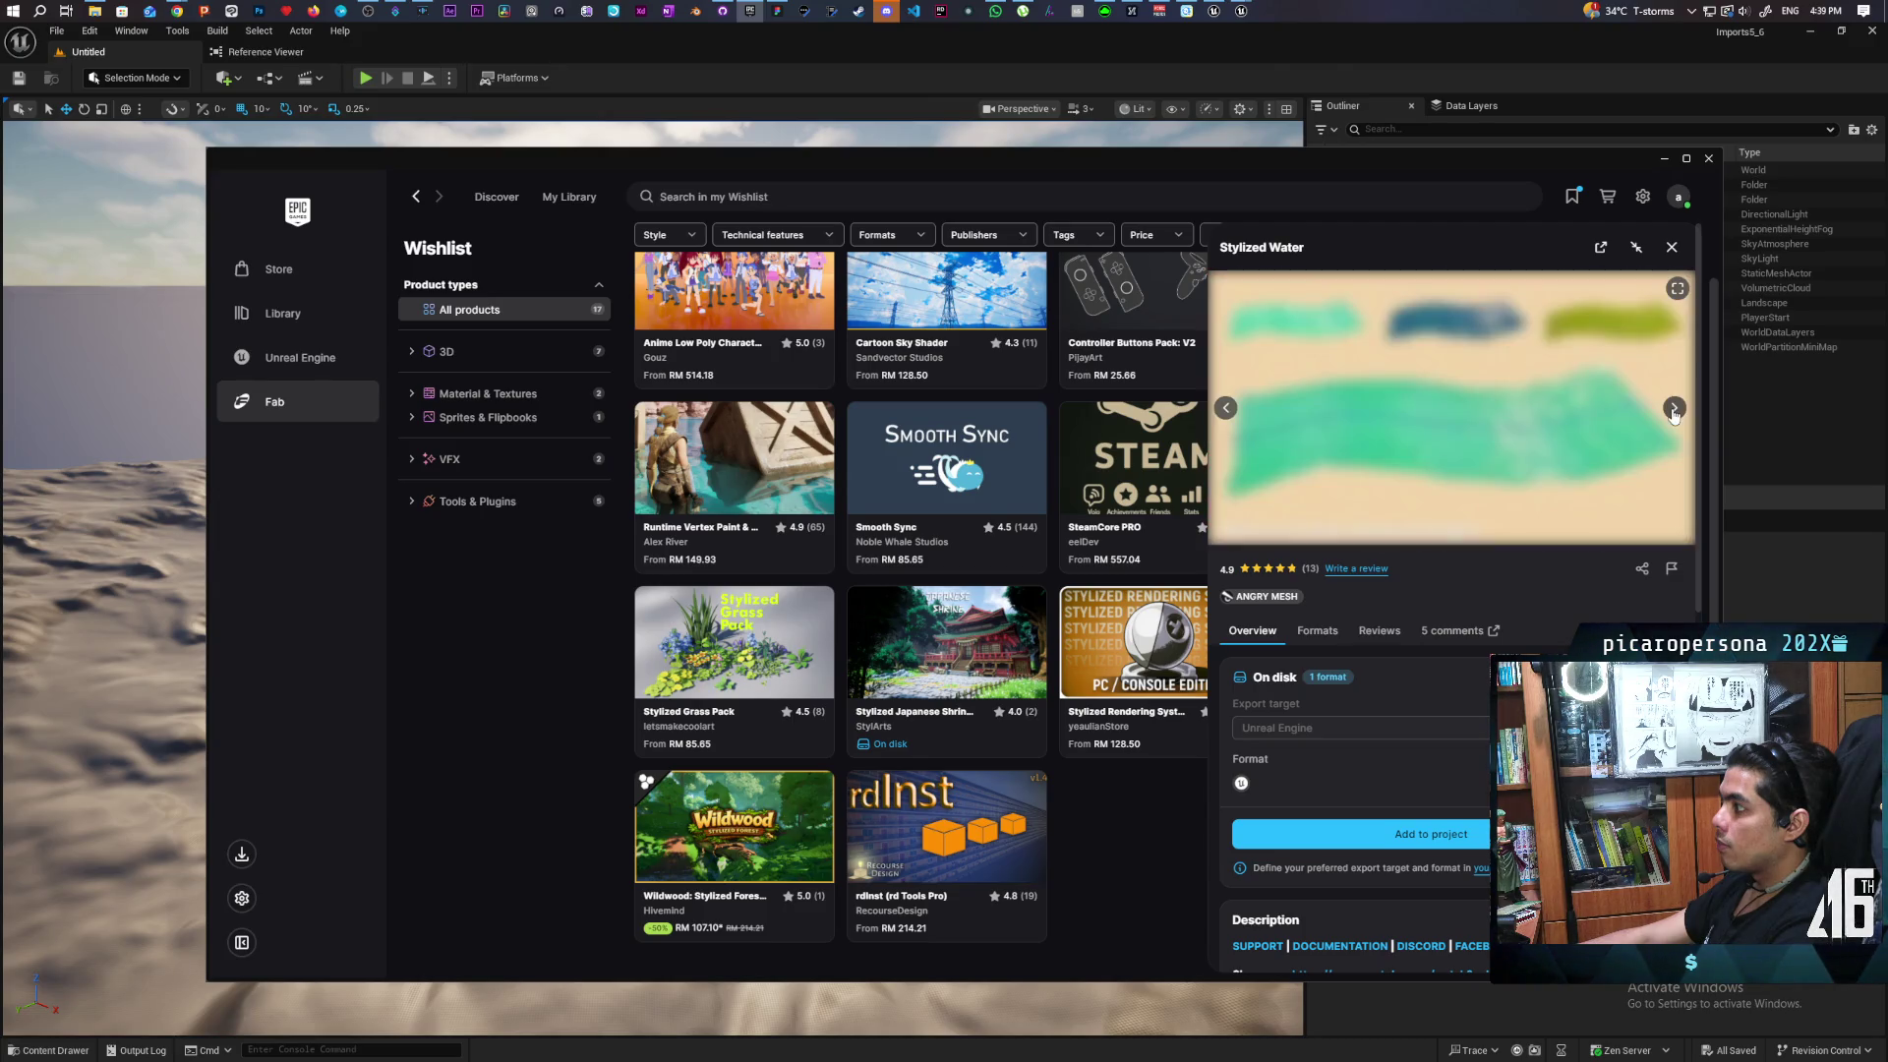
click(1675, 413)
click(1674, 413)
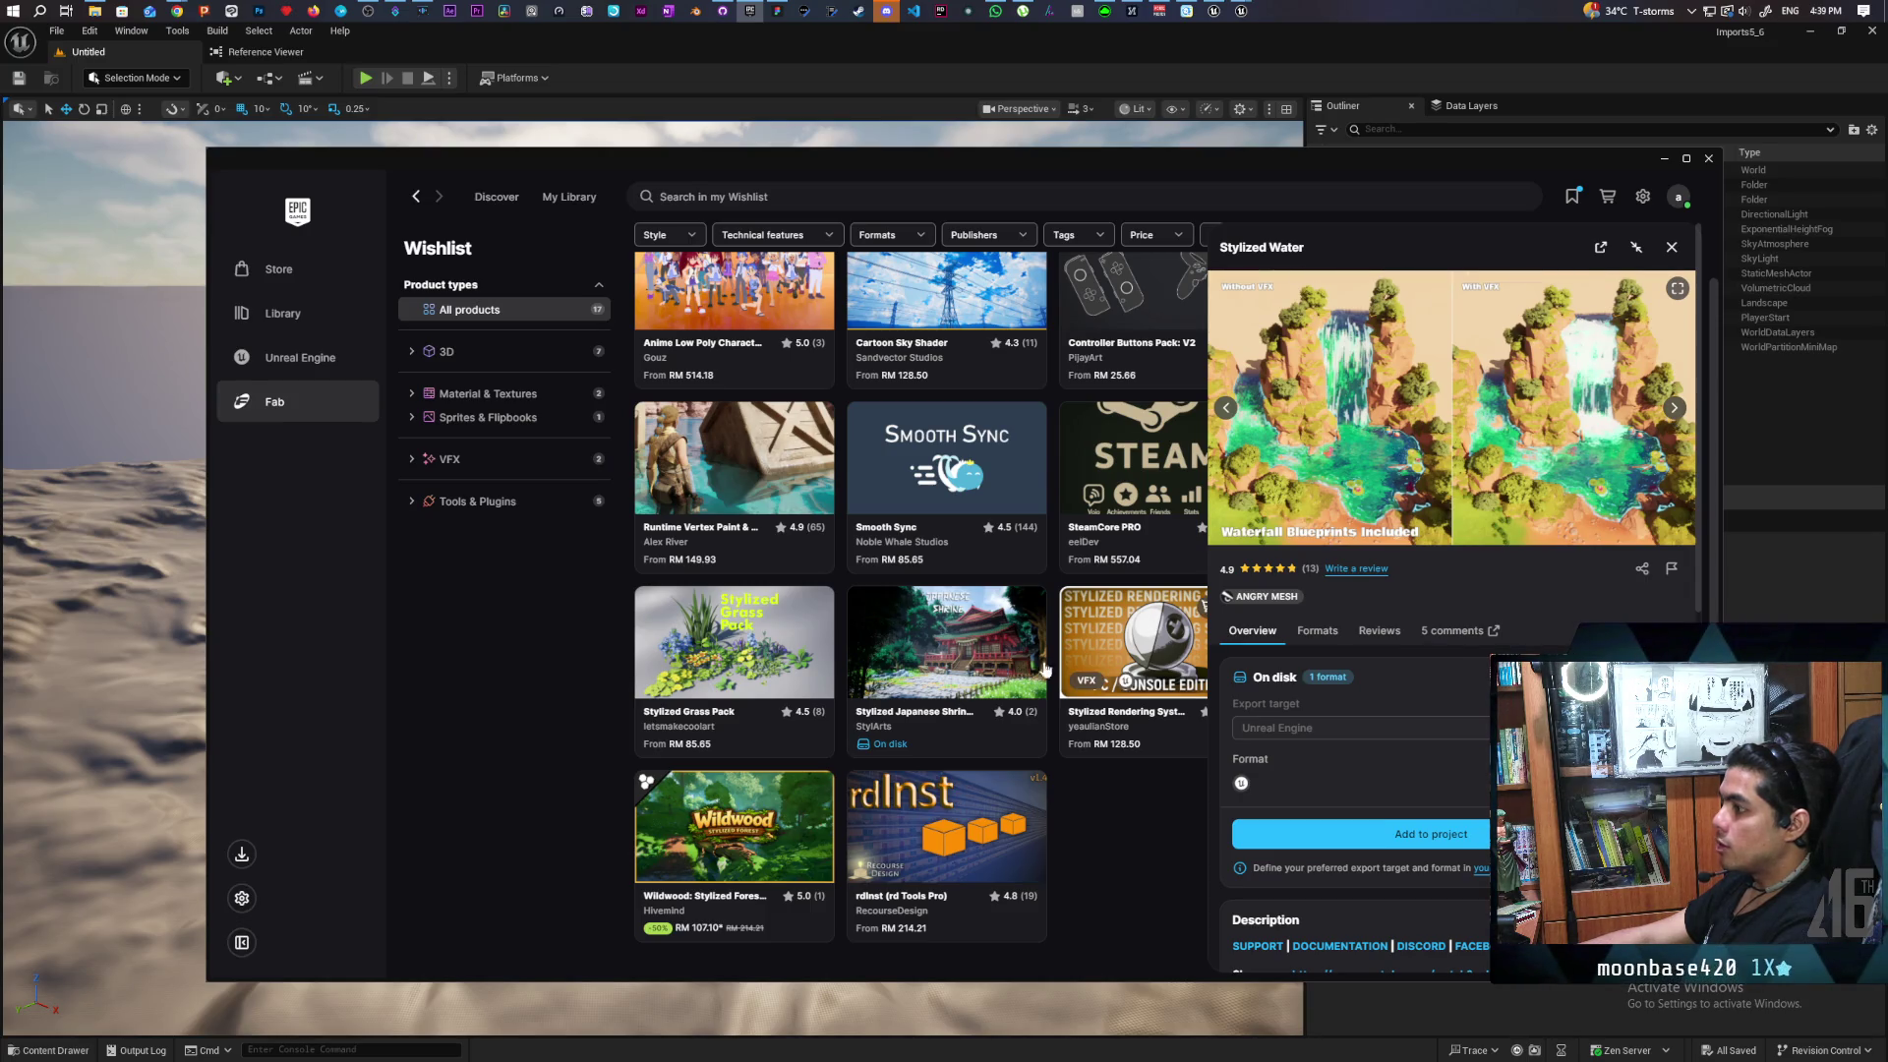
click(949, 626)
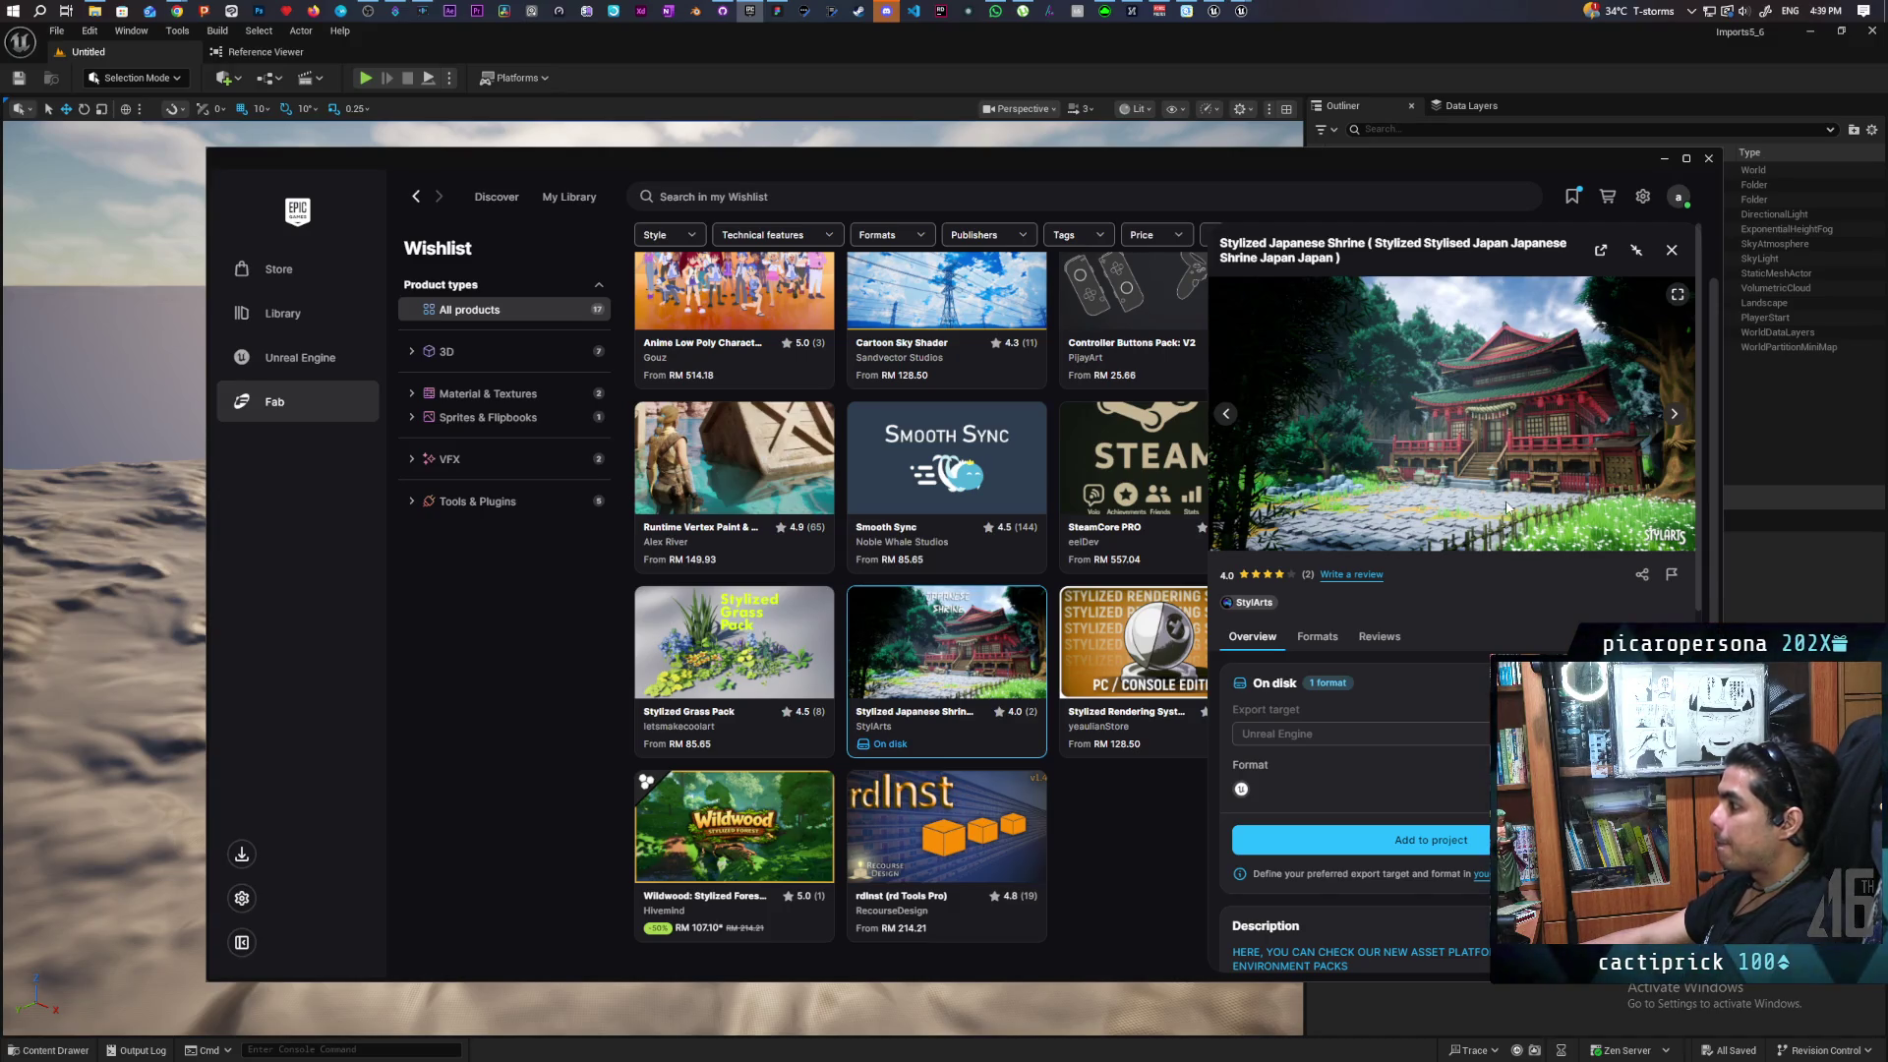
Return to the editor, browse JapaneseShrine's Maps and Meshes folders, and load Level_AssetsOverview
click(1310, 72)
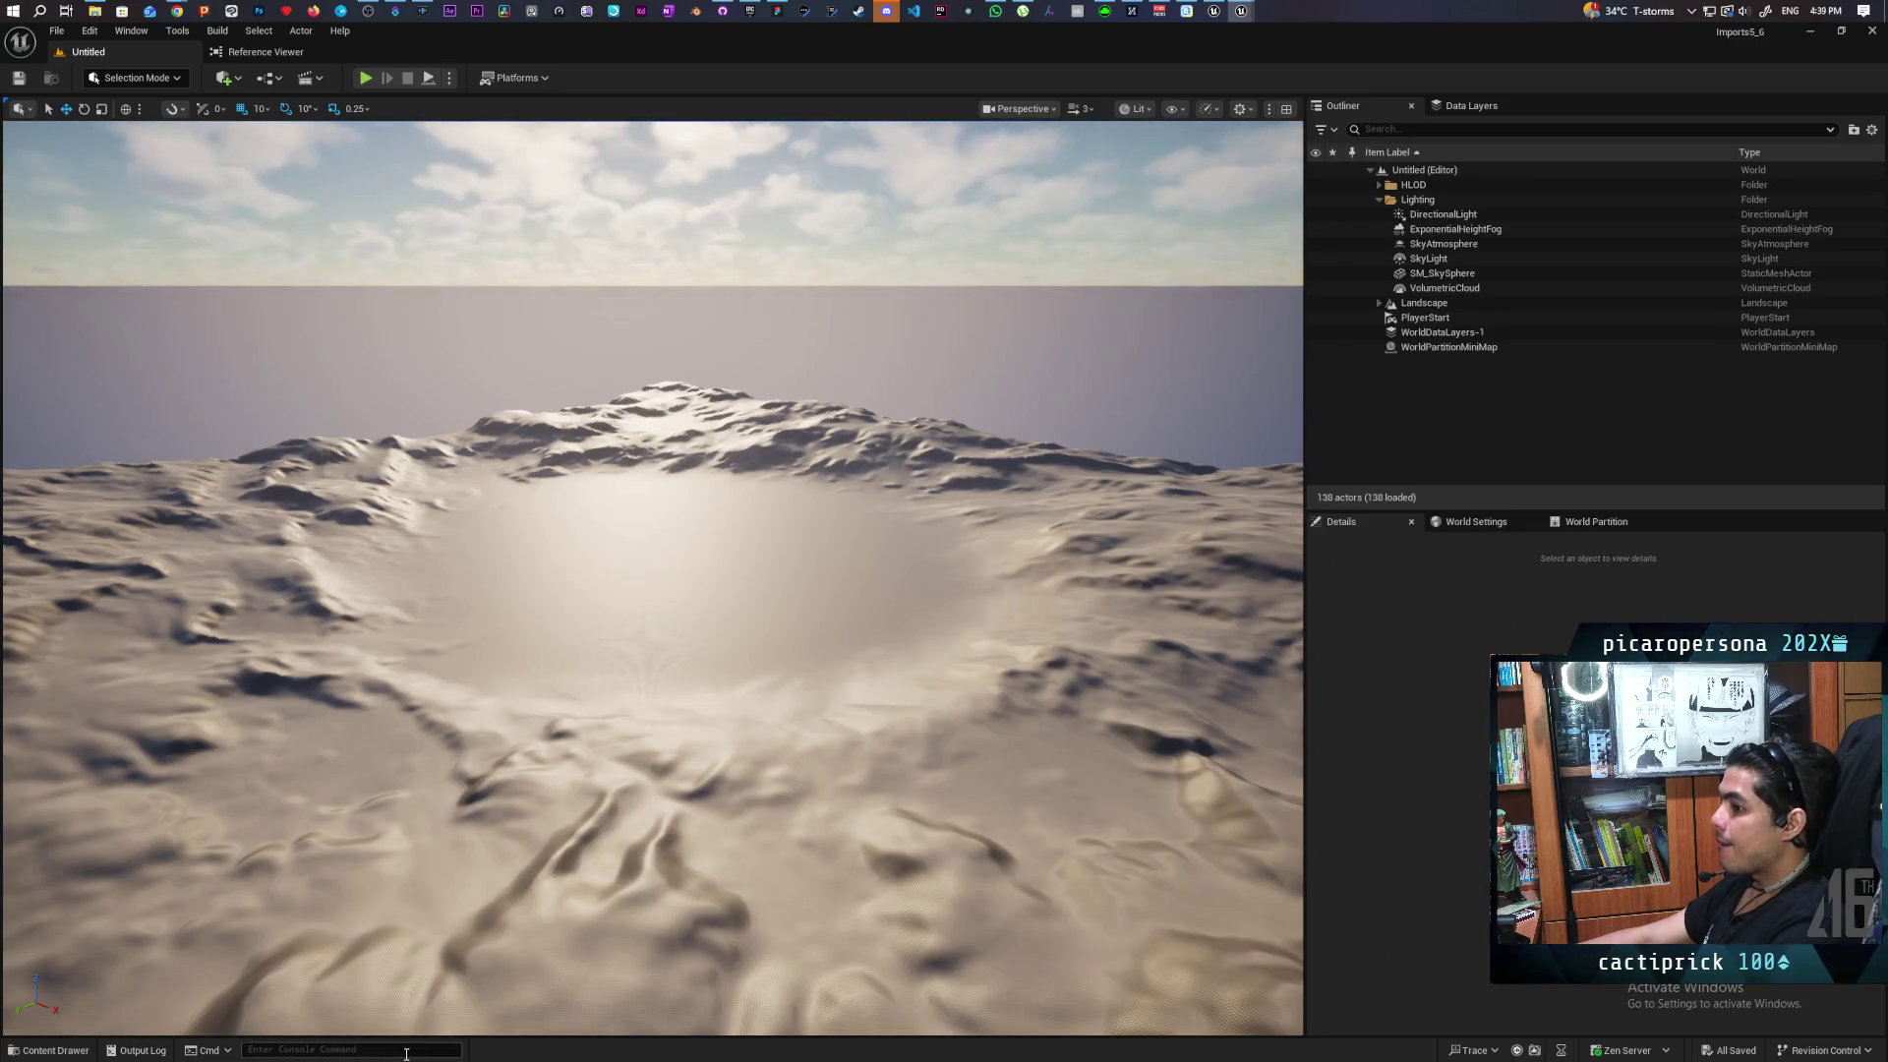
click(49, 1050)
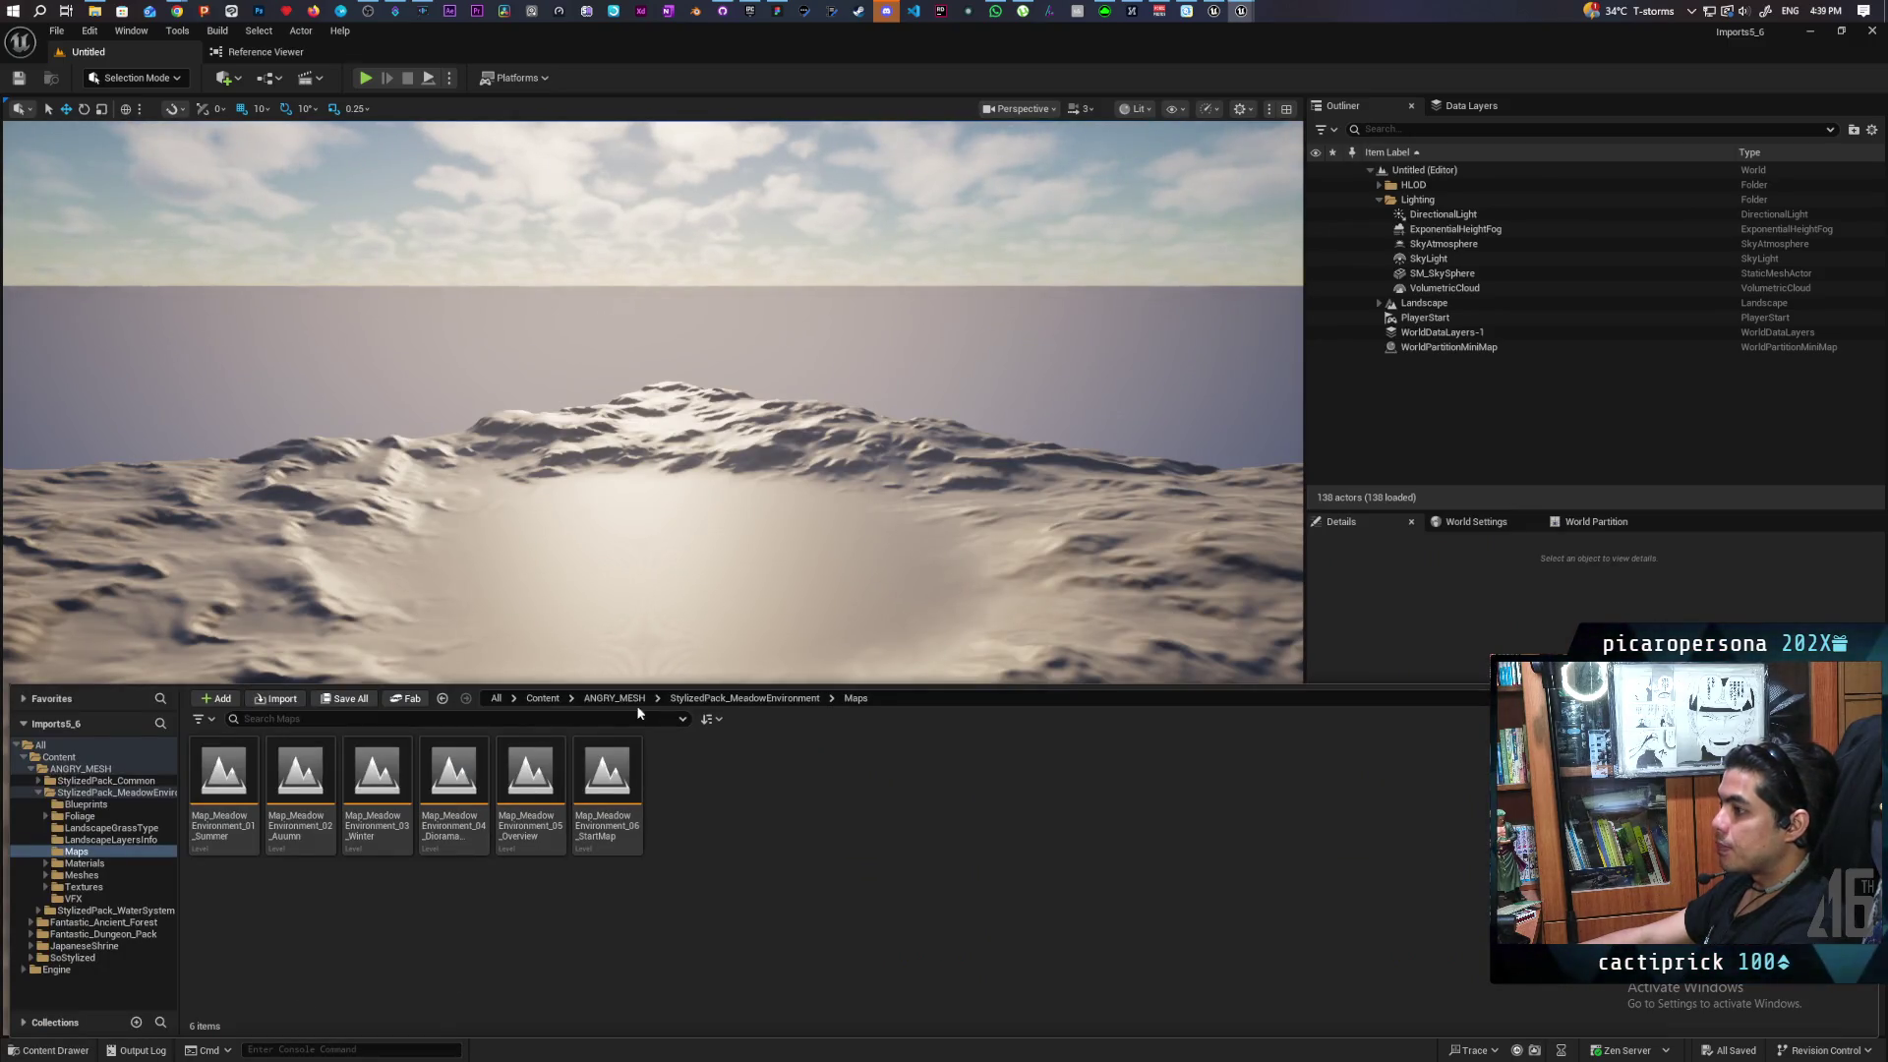
click(541, 699)
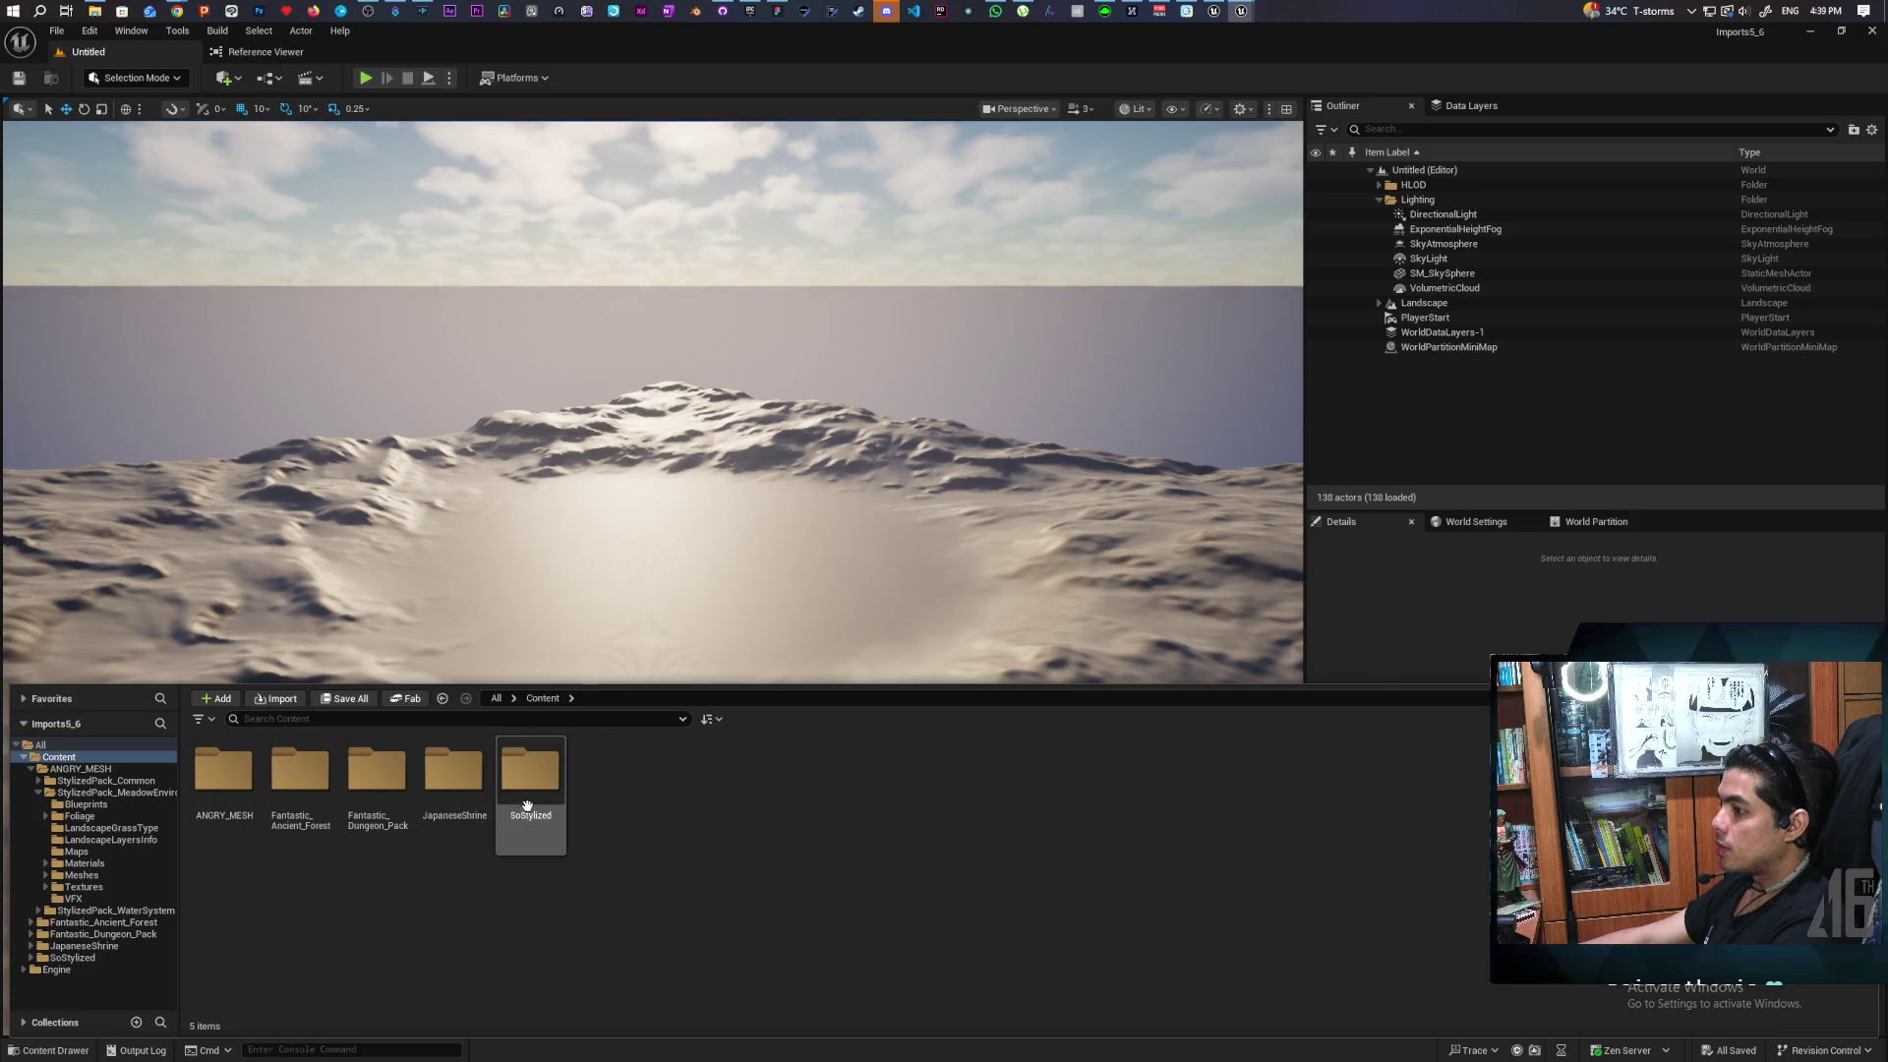
double_click(482, 782)
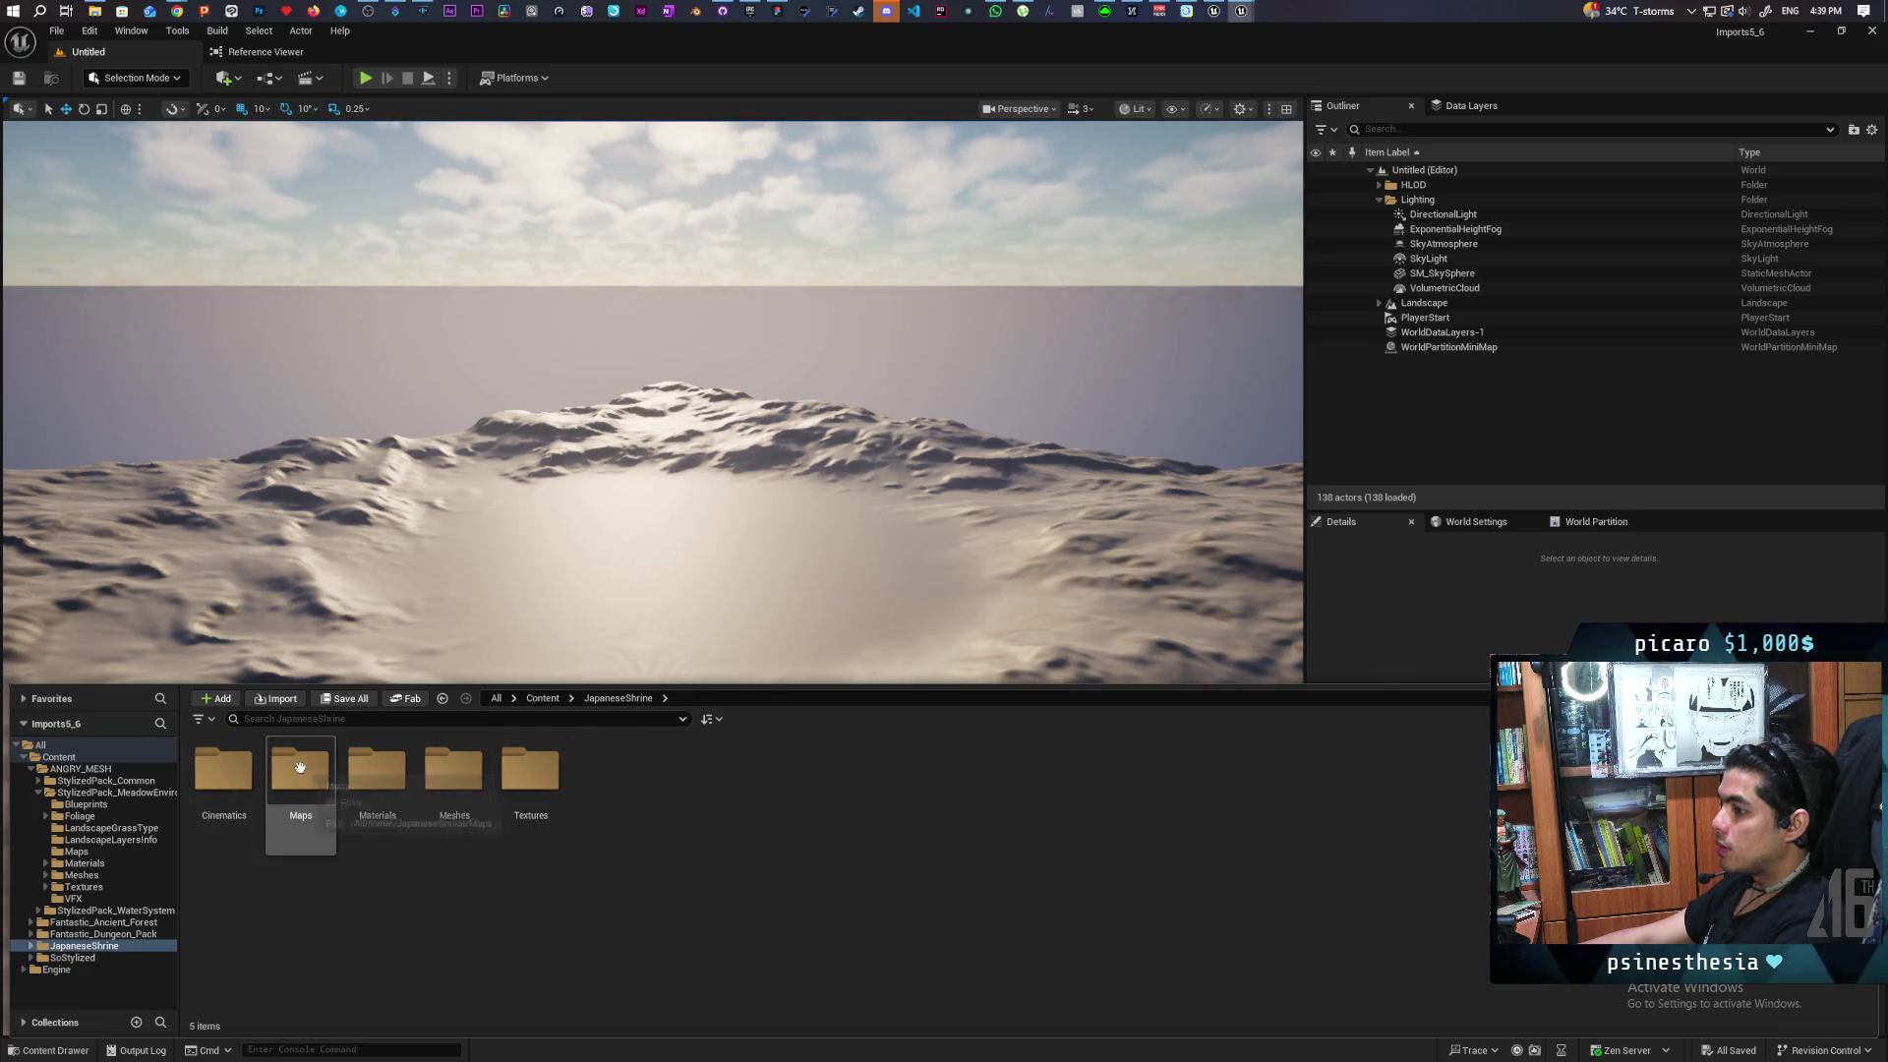
double_click(300, 767)
click(609, 700)
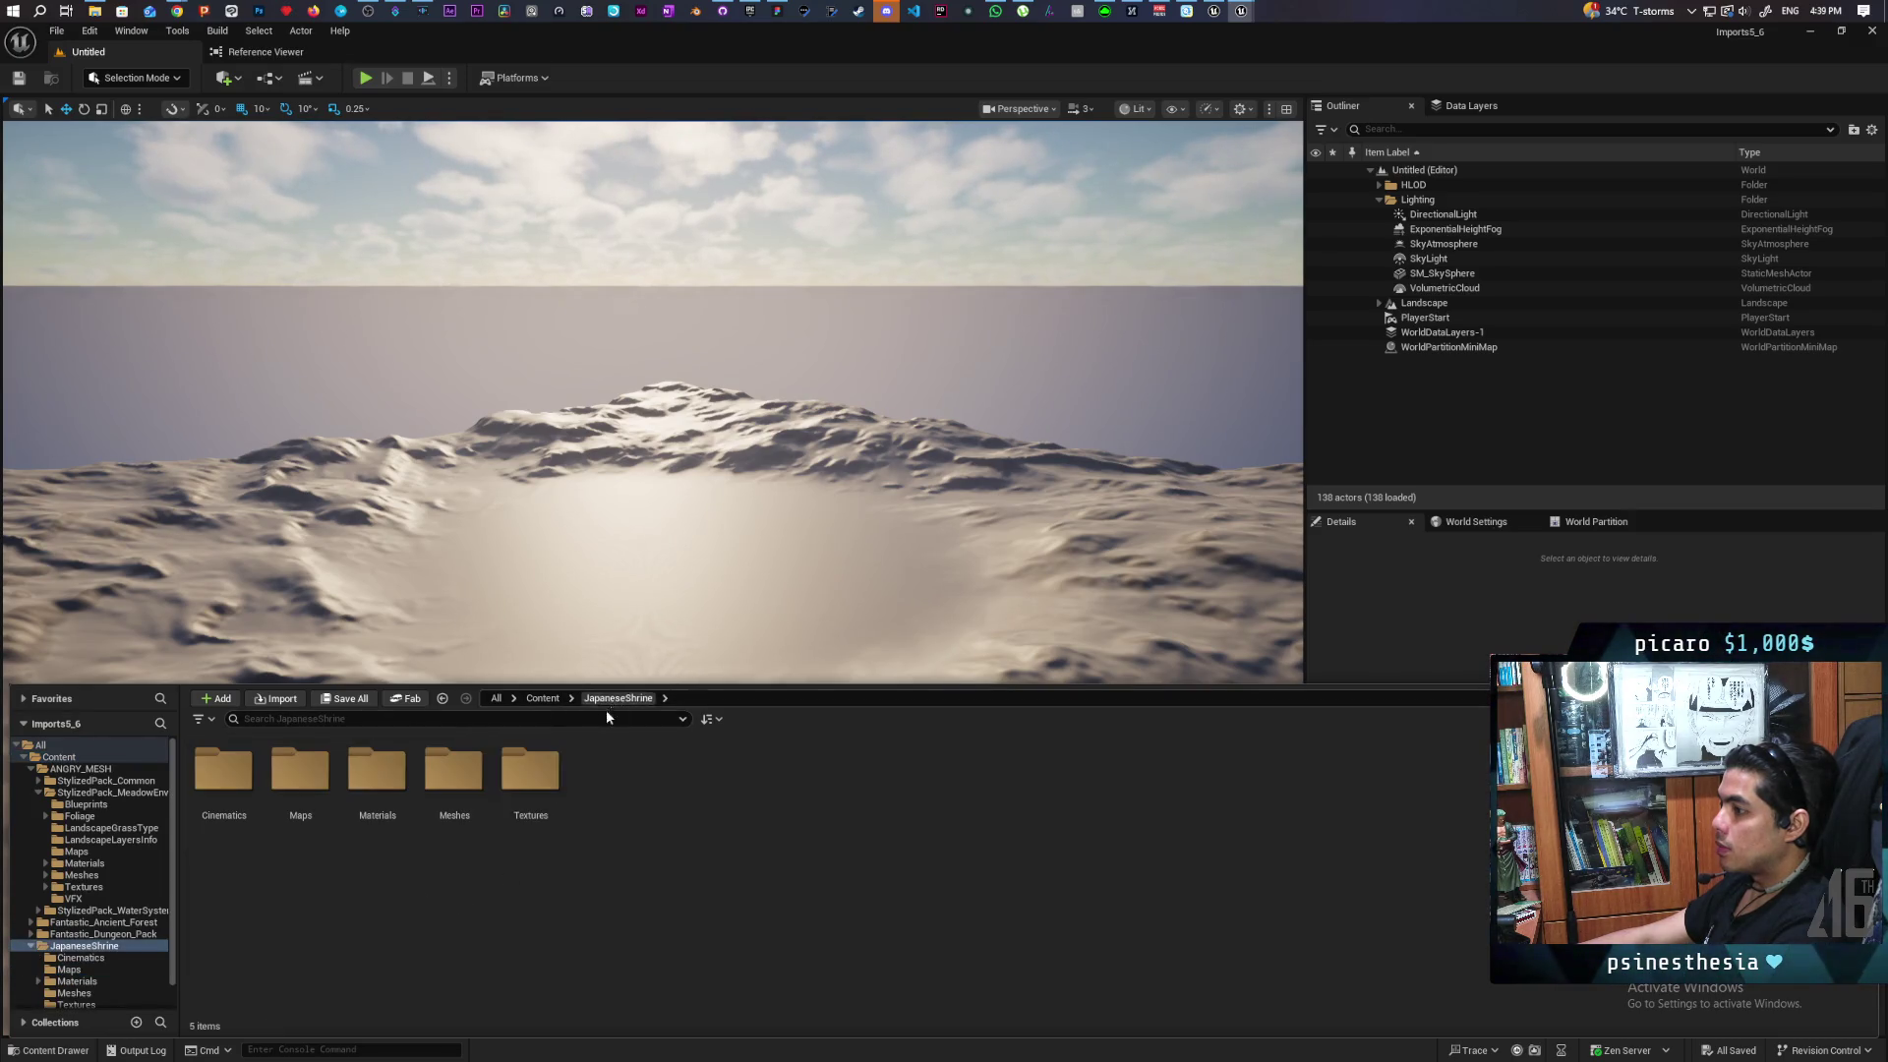
double_click(454, 767)
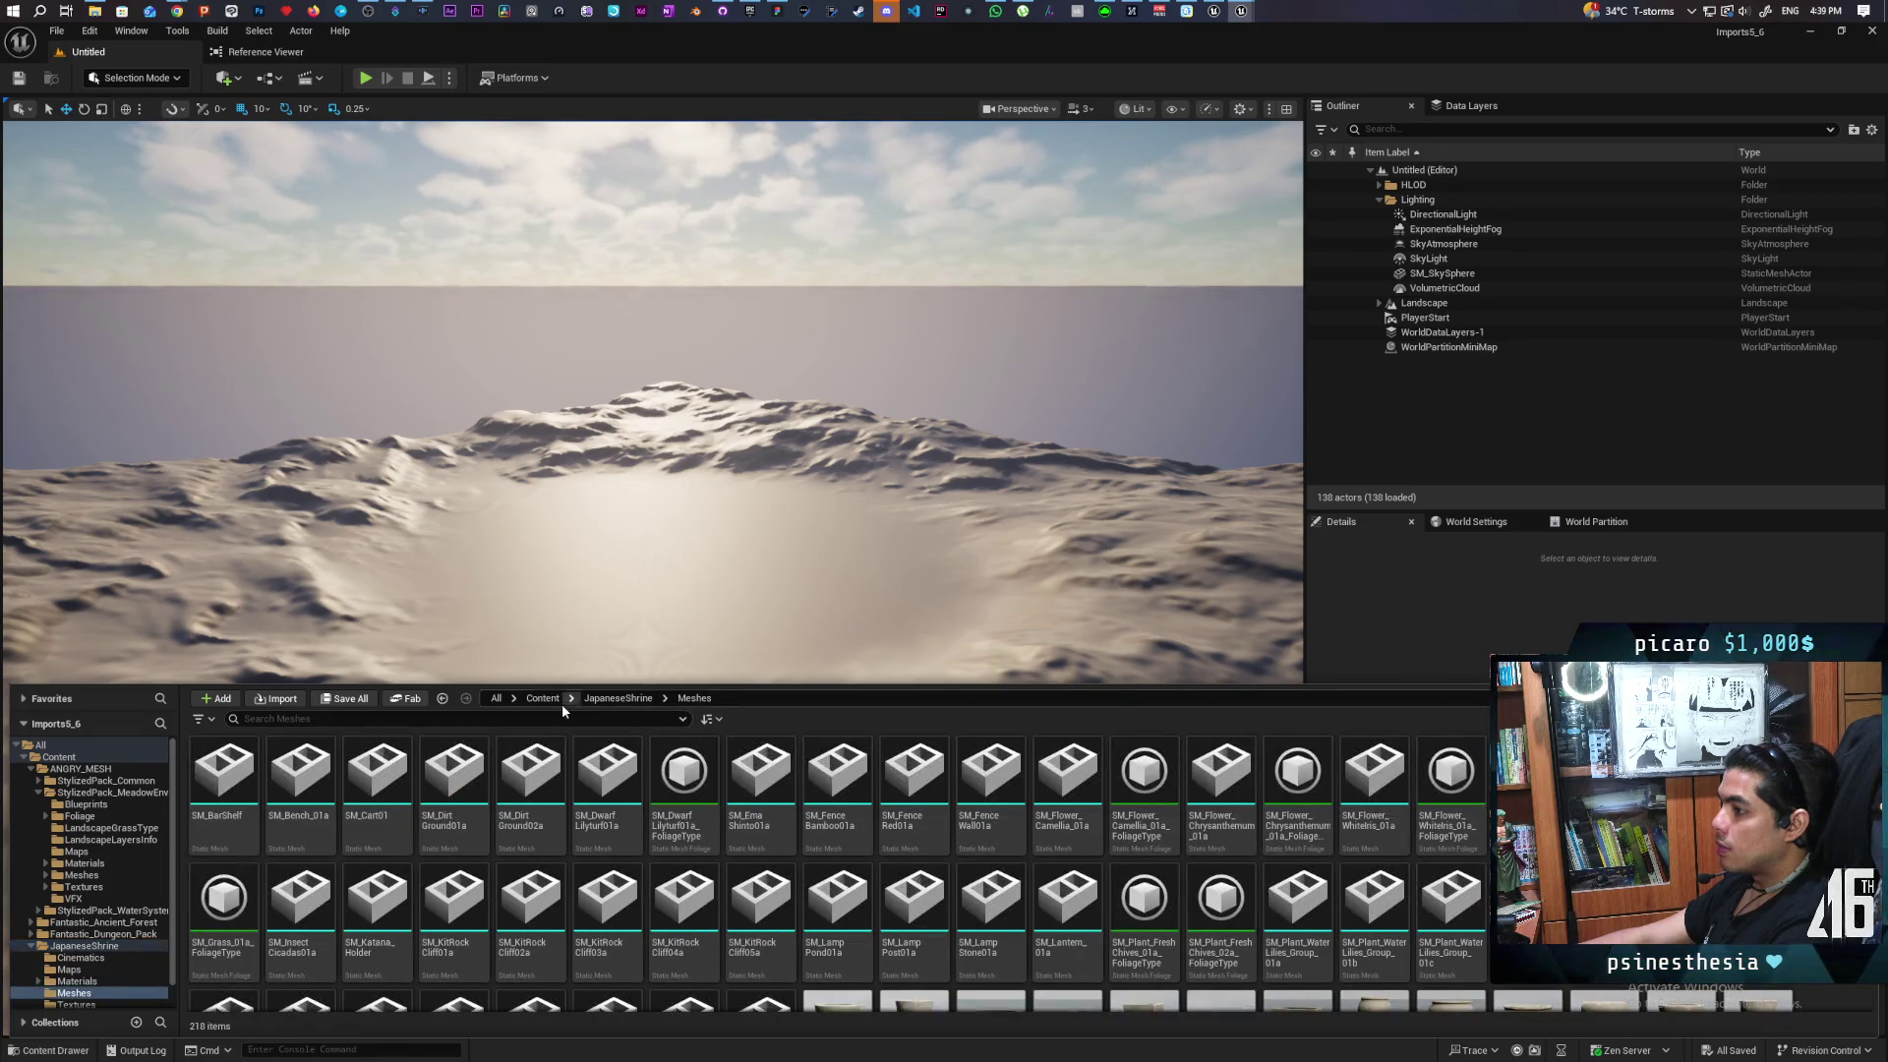
click(606, 700)
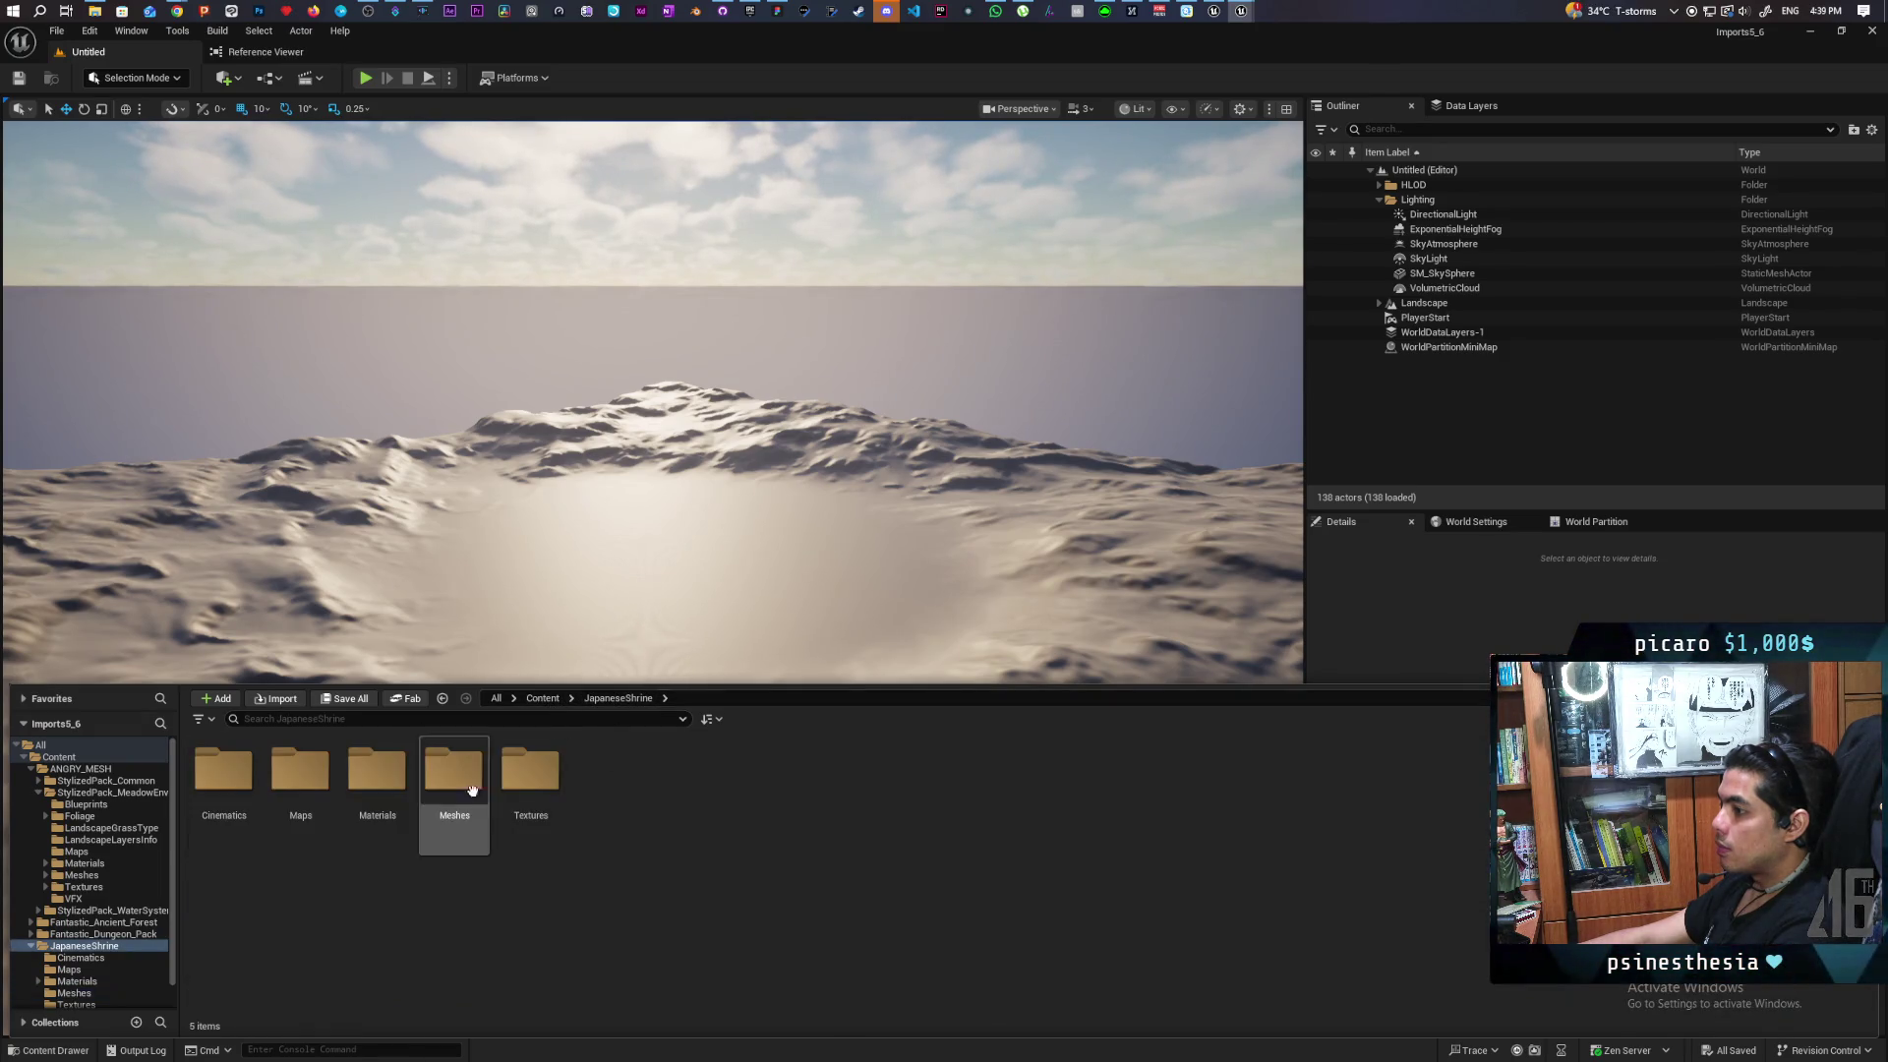
double_click(300, 768)
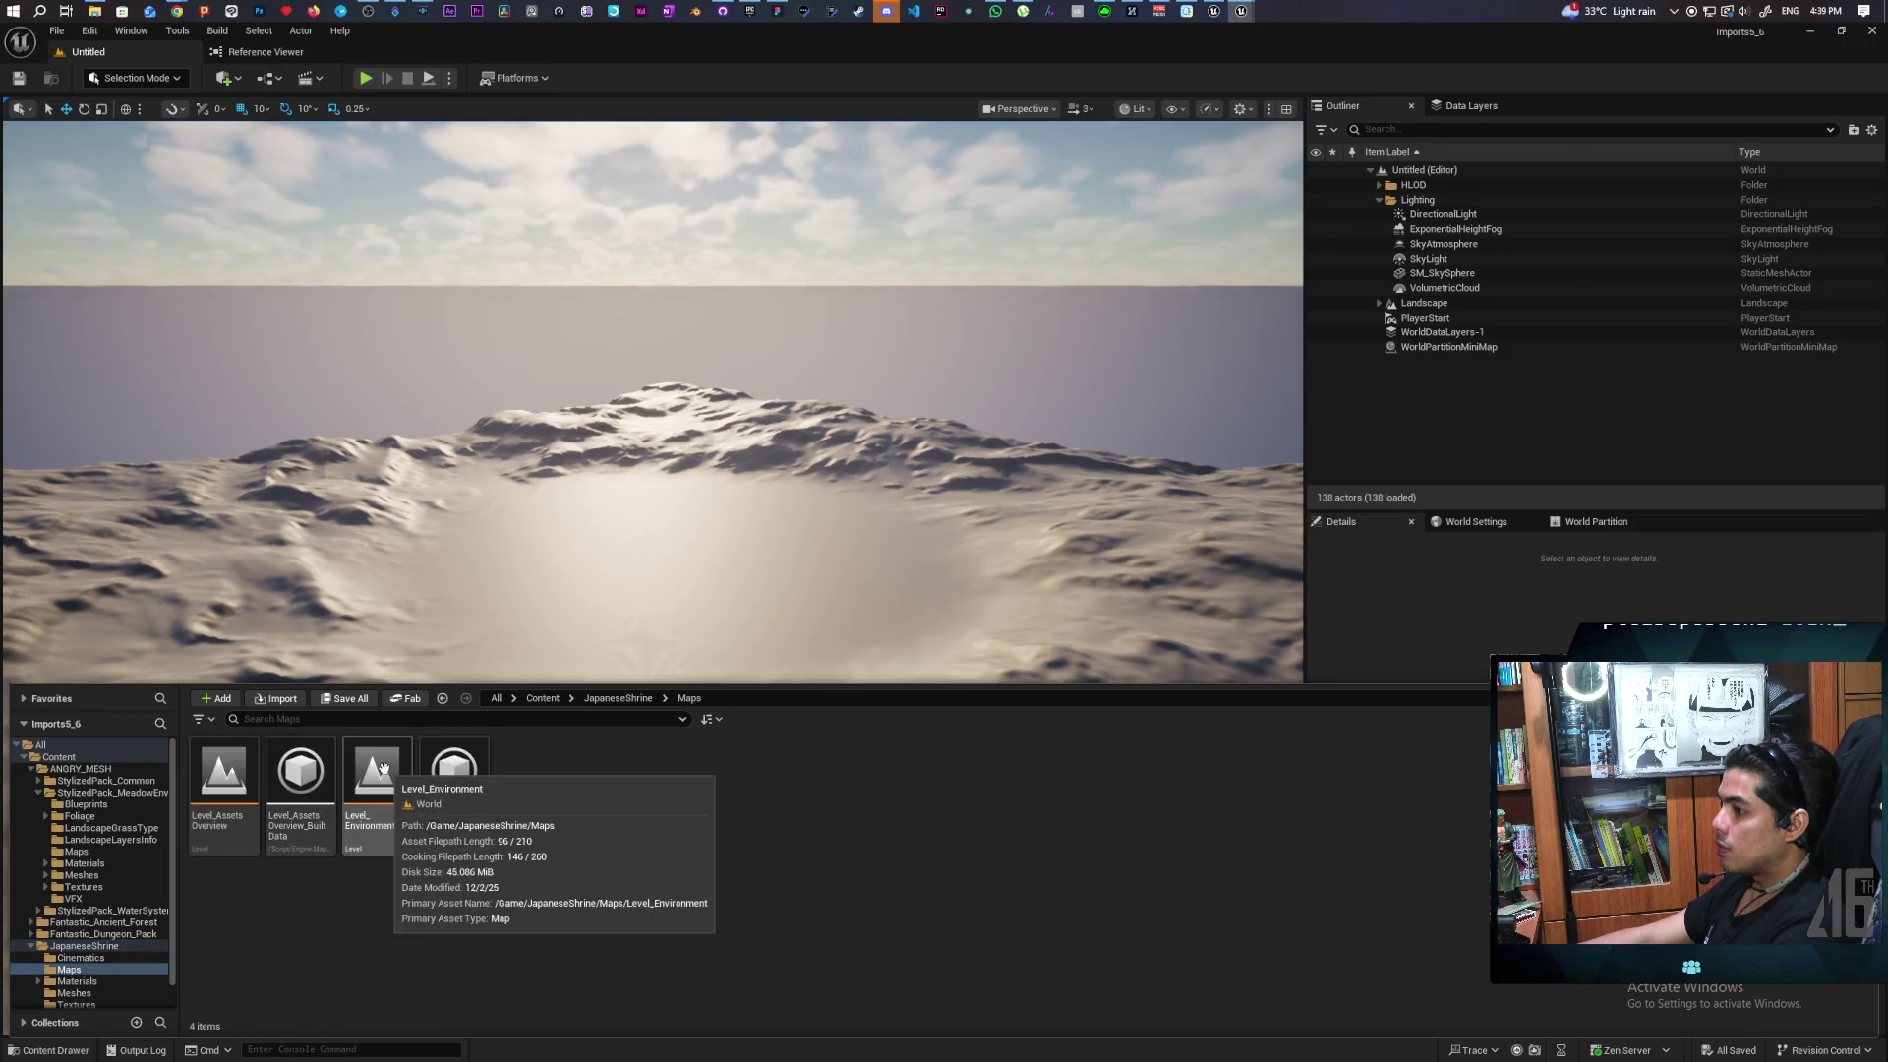
click(223, 777)
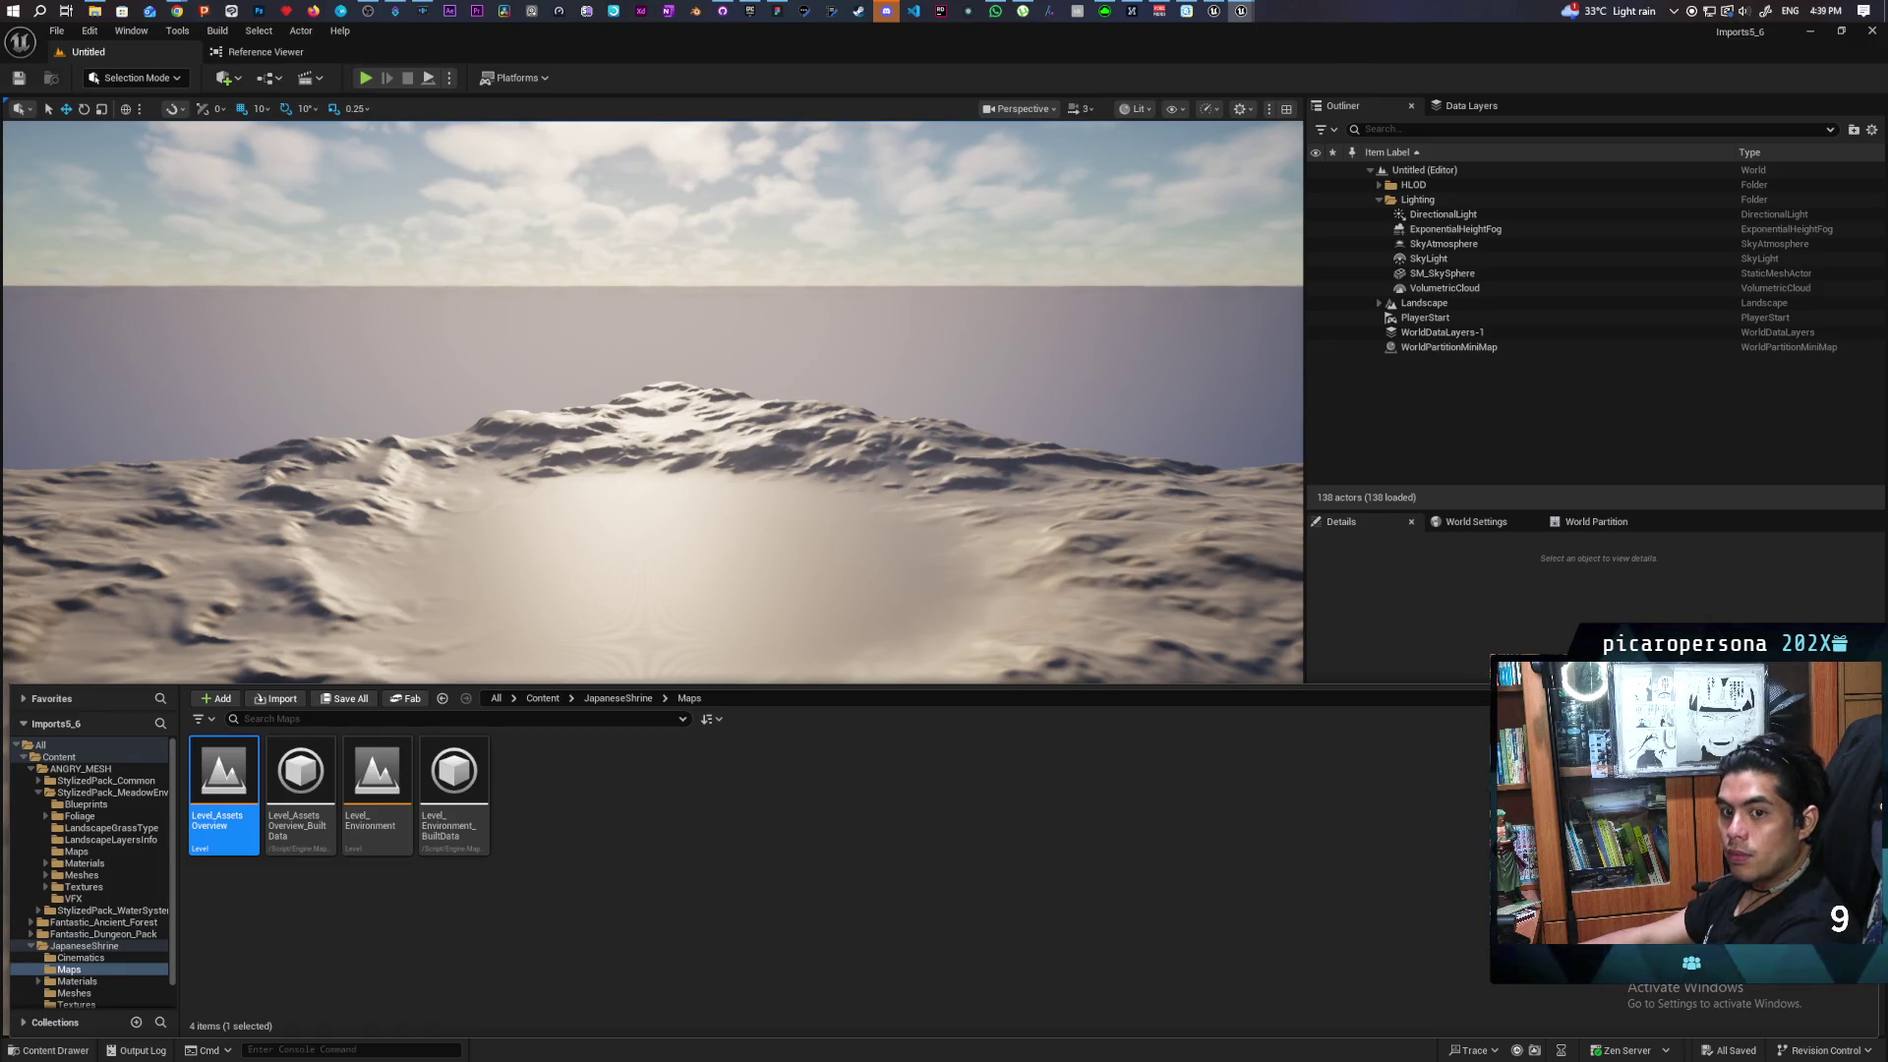
double_click(223, 776)
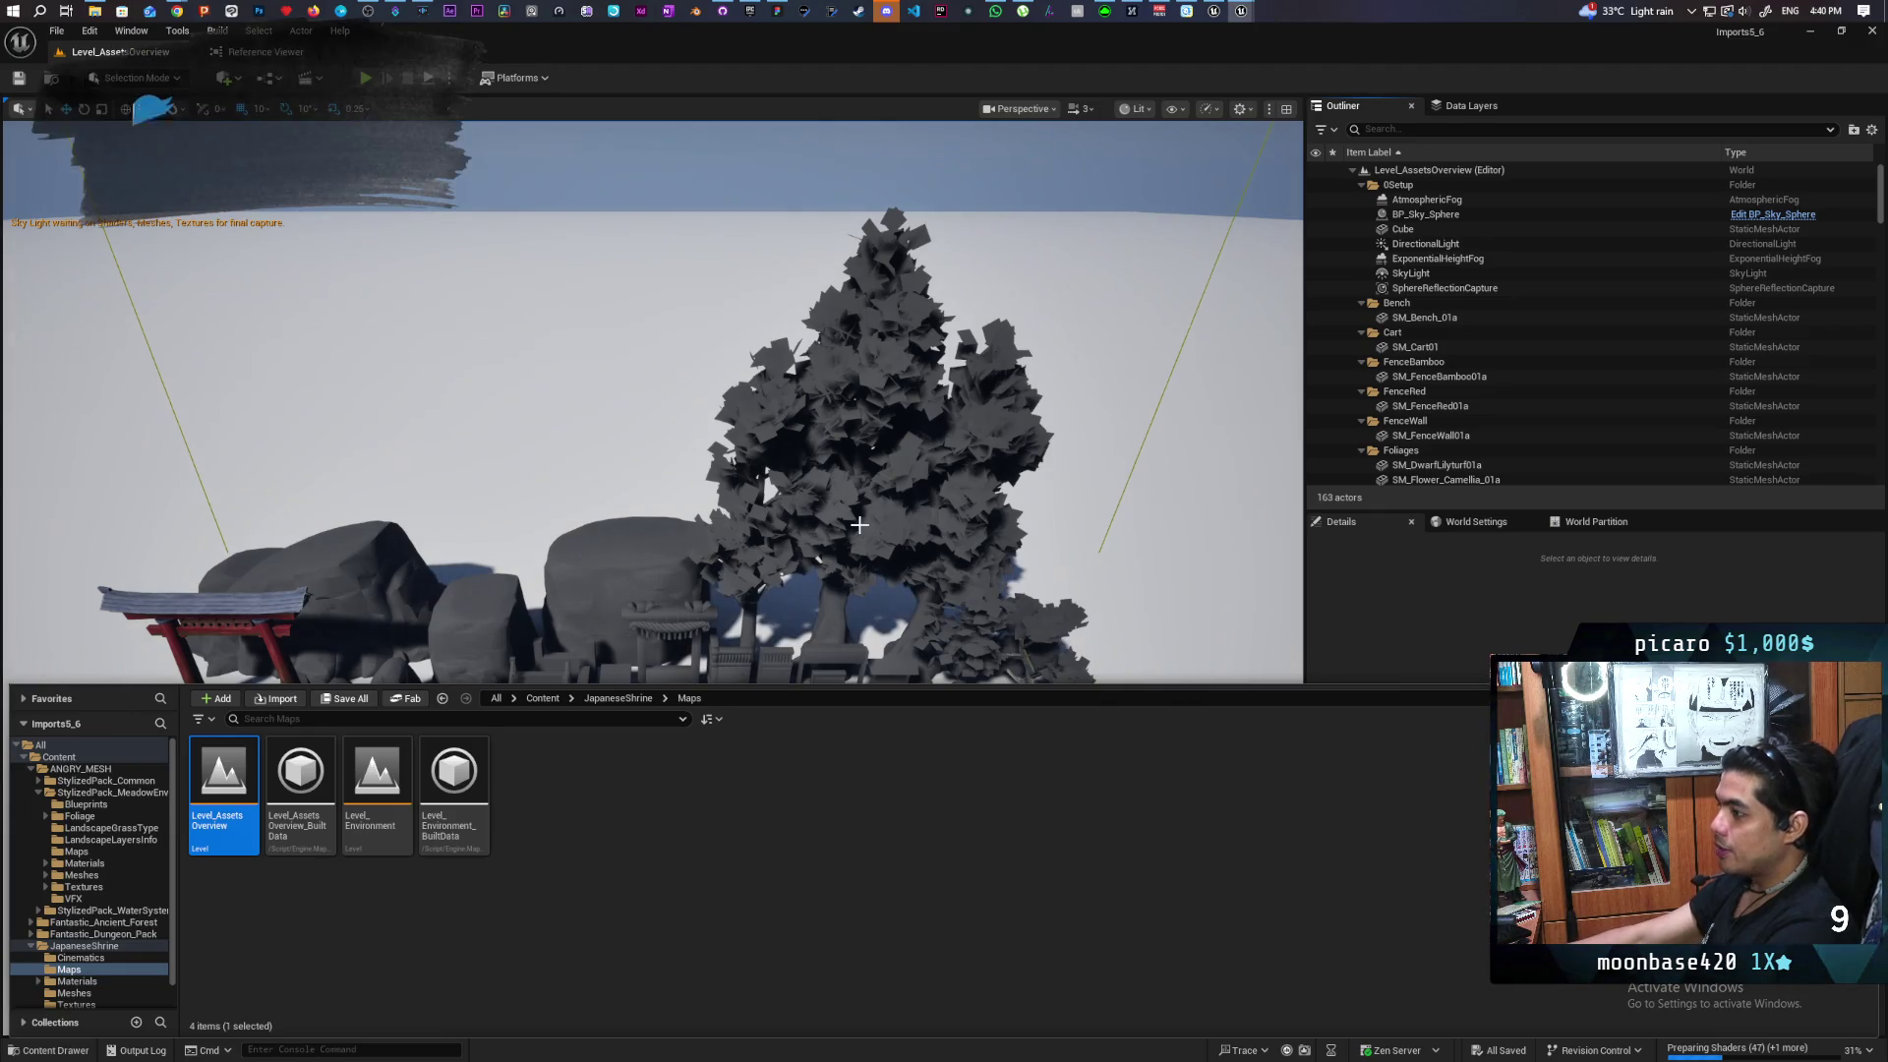
Hide the Content Drawer, fly through the shrine level, and select a bamboo tree
key(ctrl+space)
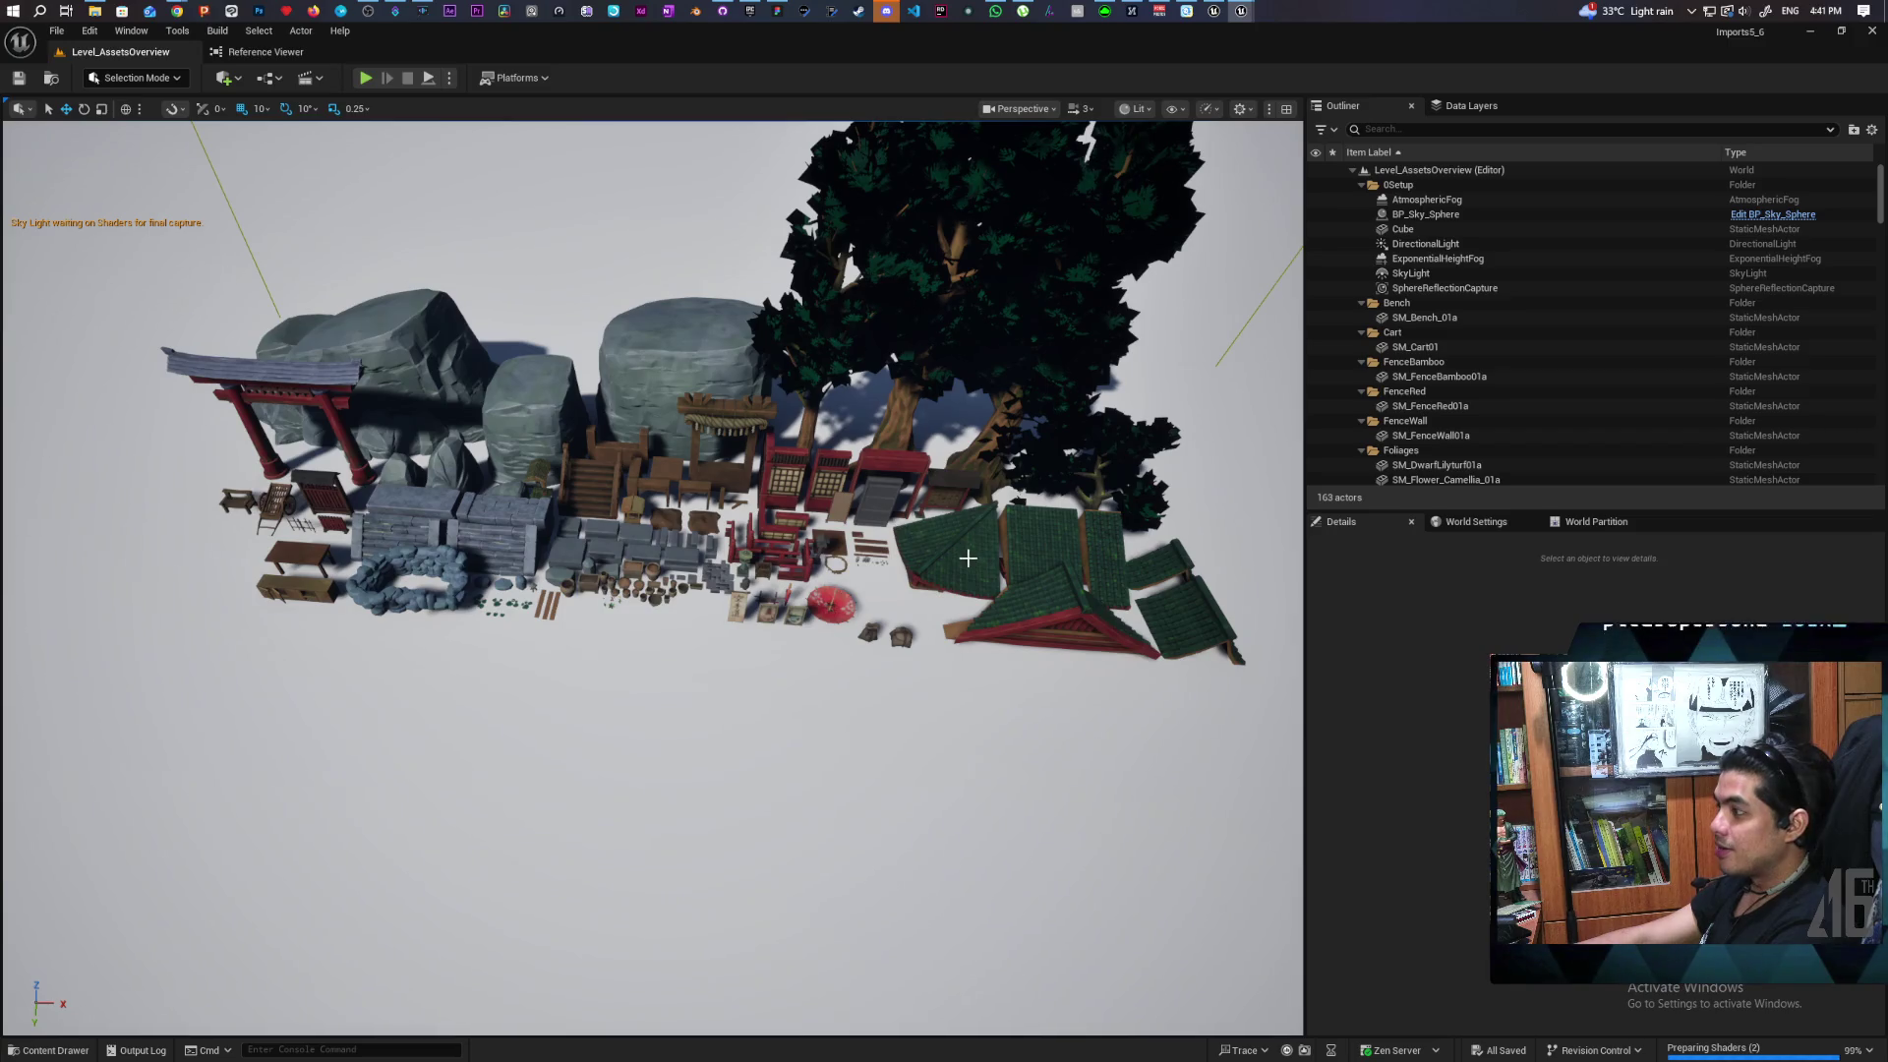
key(w)
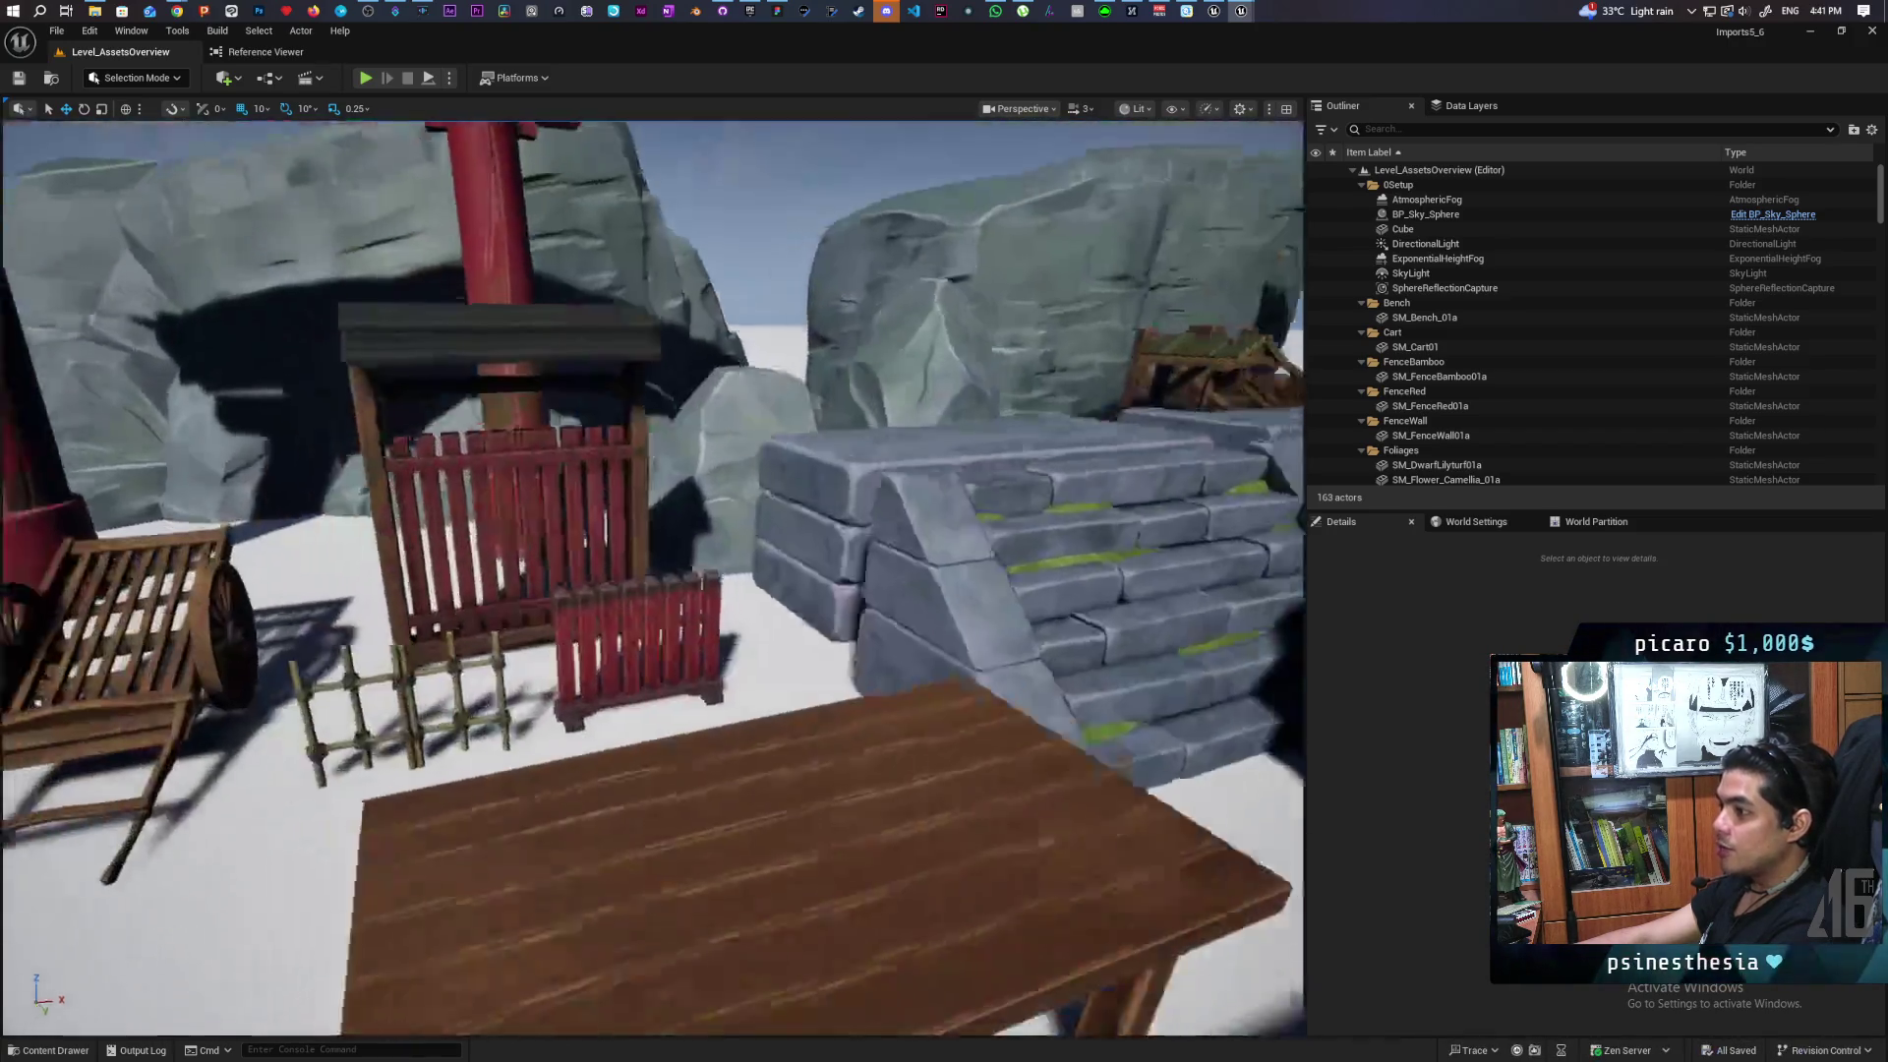
key(w)
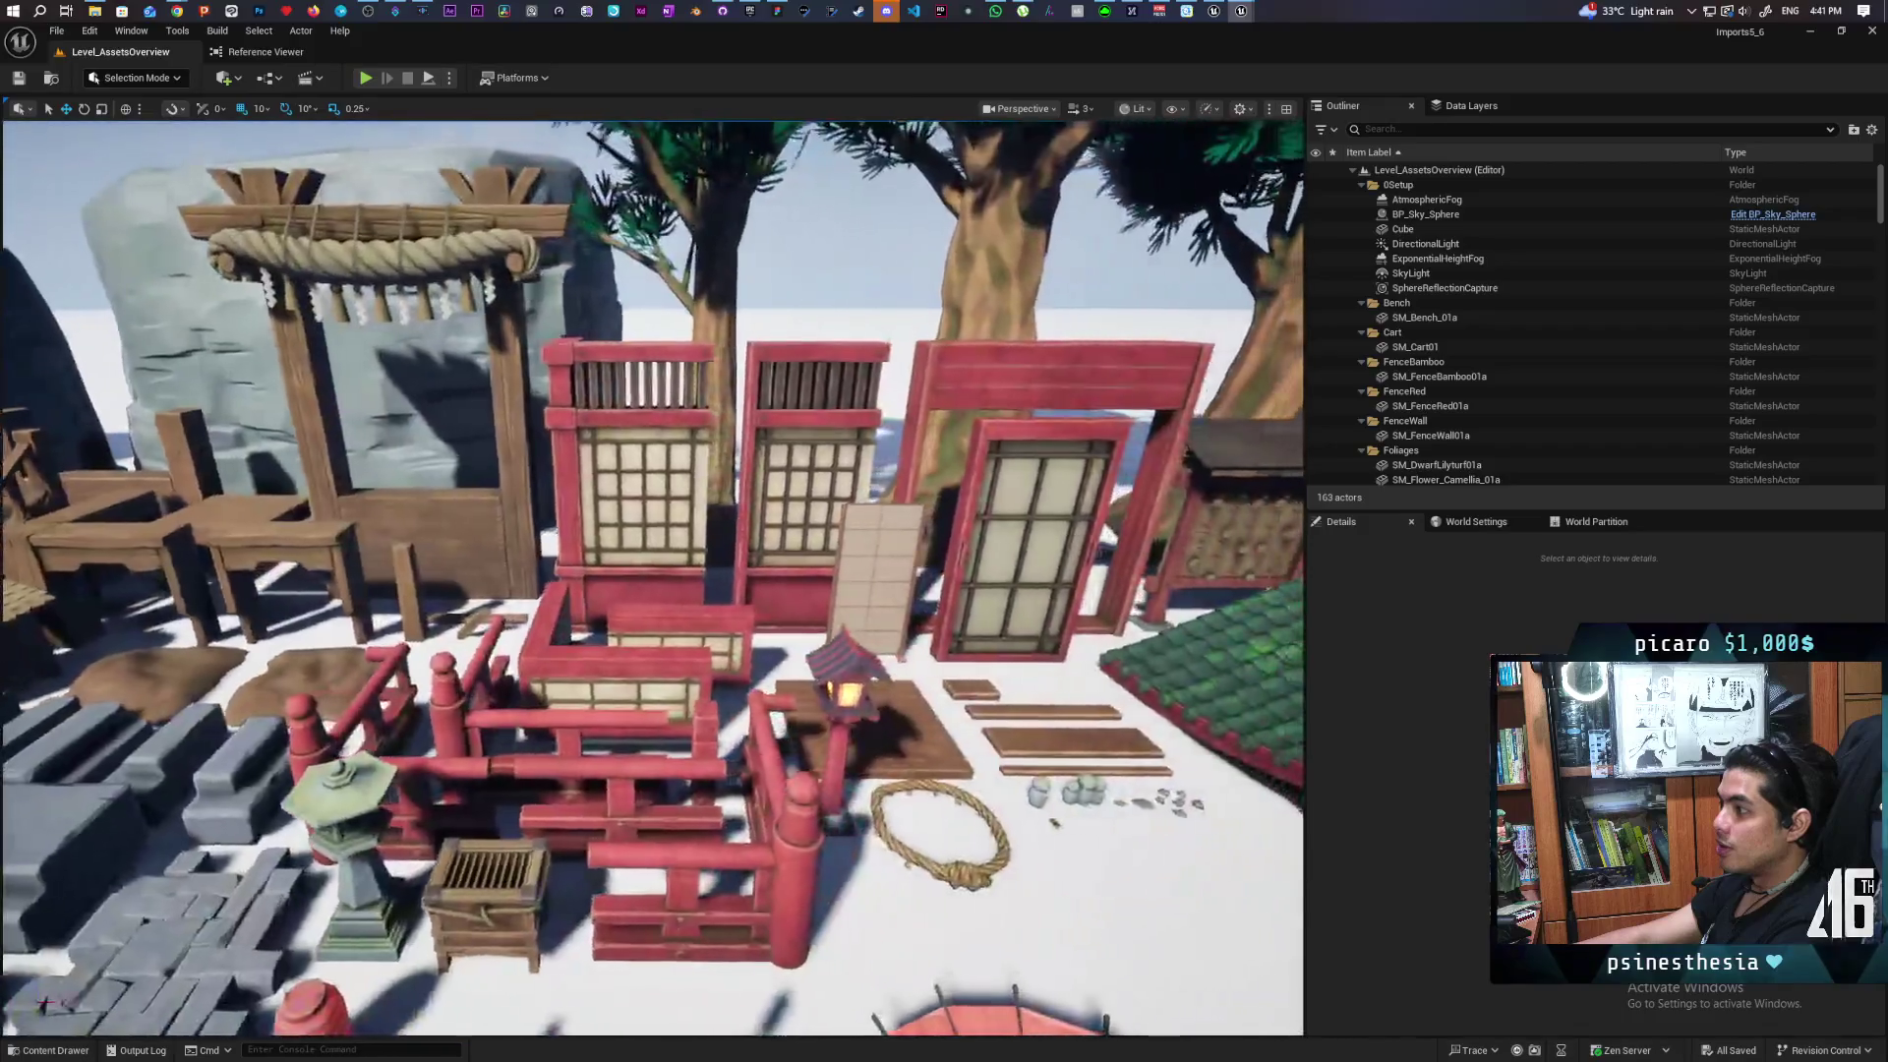
key(w)
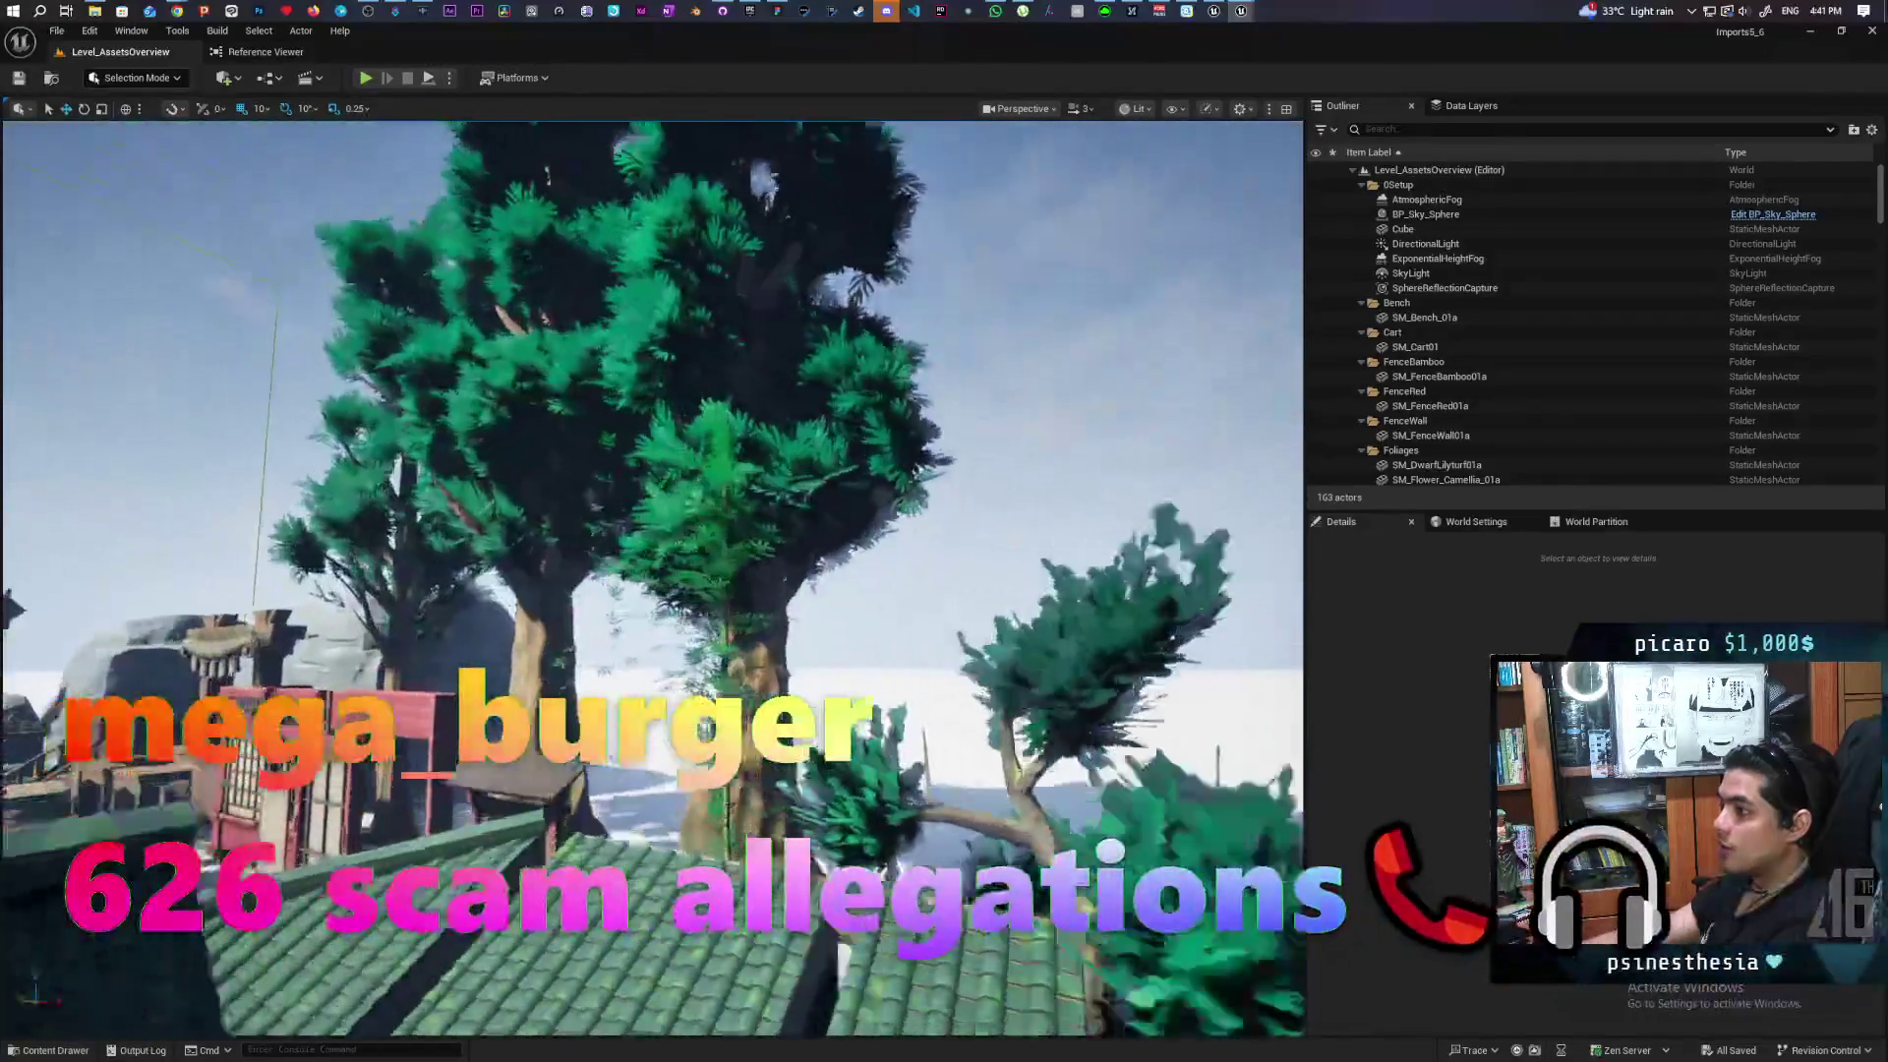
key(w)
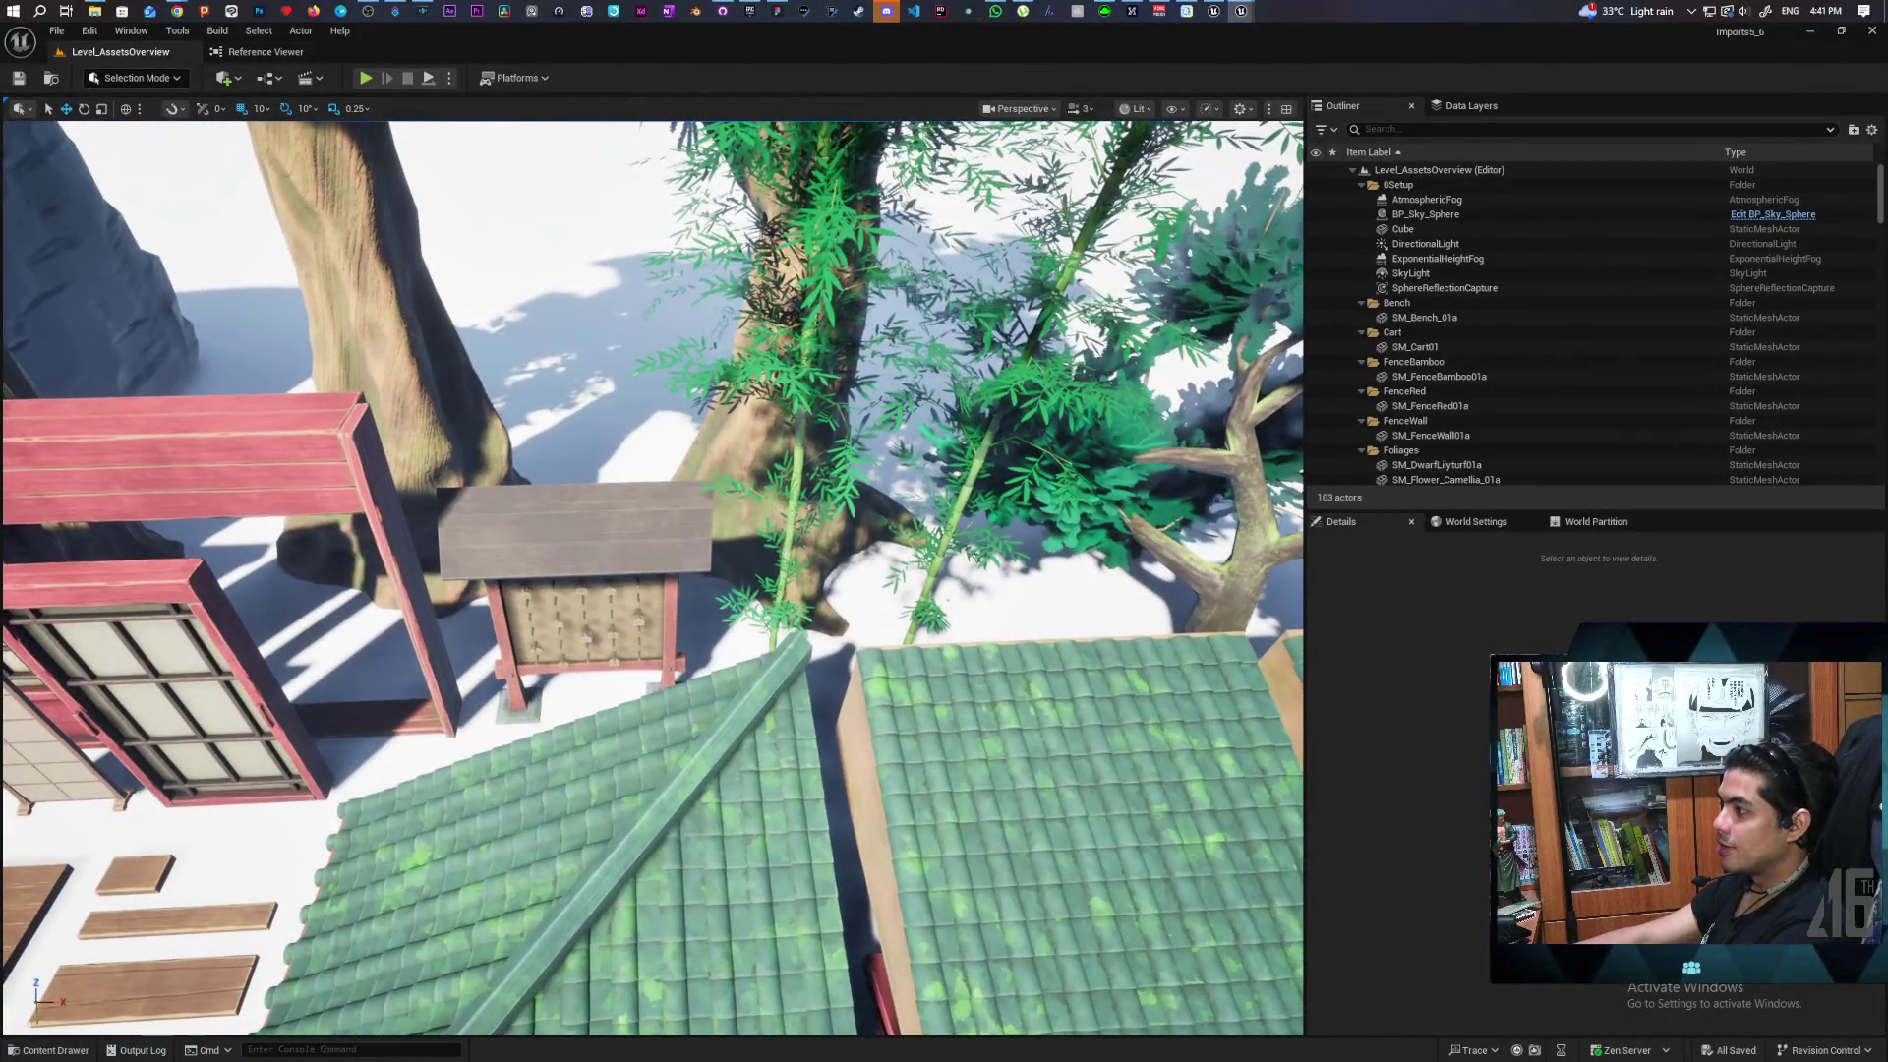
click(778, 554)
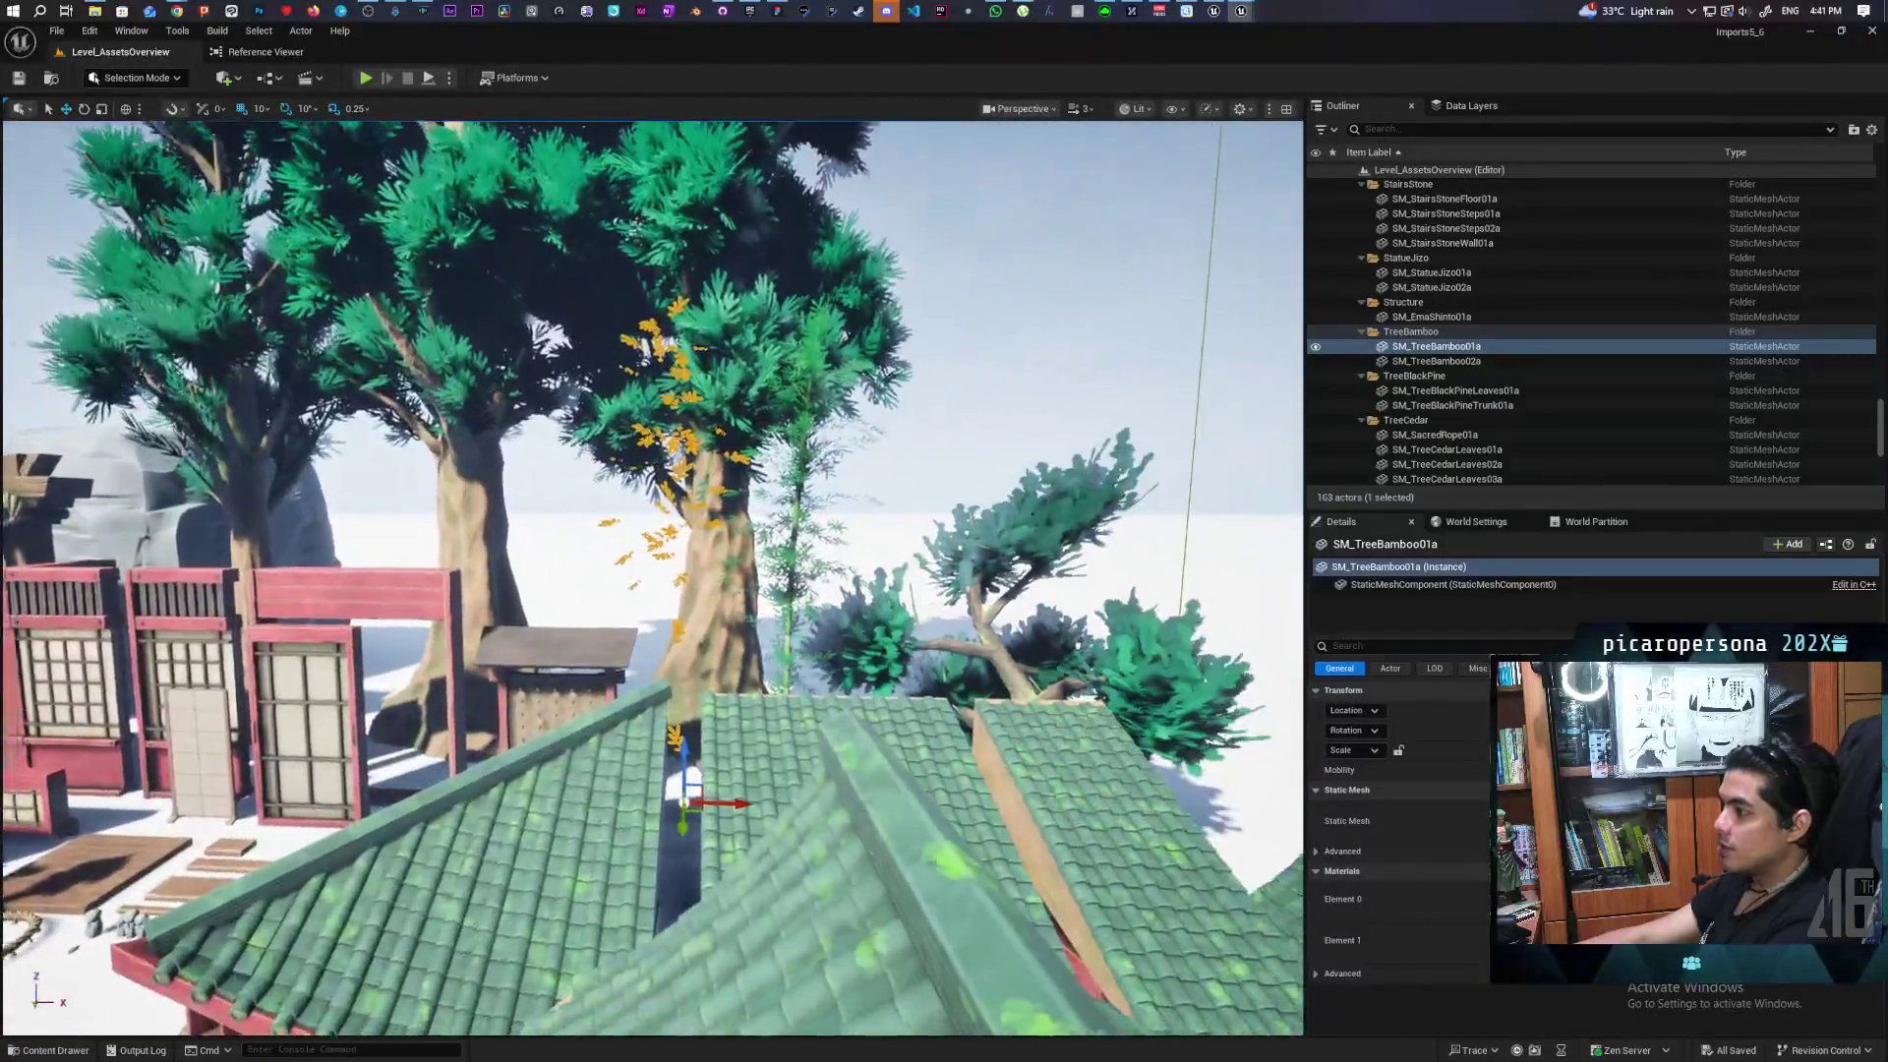
Find the SM_TreeBamboo01a mesh in JapaneseShrine Meshes with Ctrl+B
key(d)
key(s)
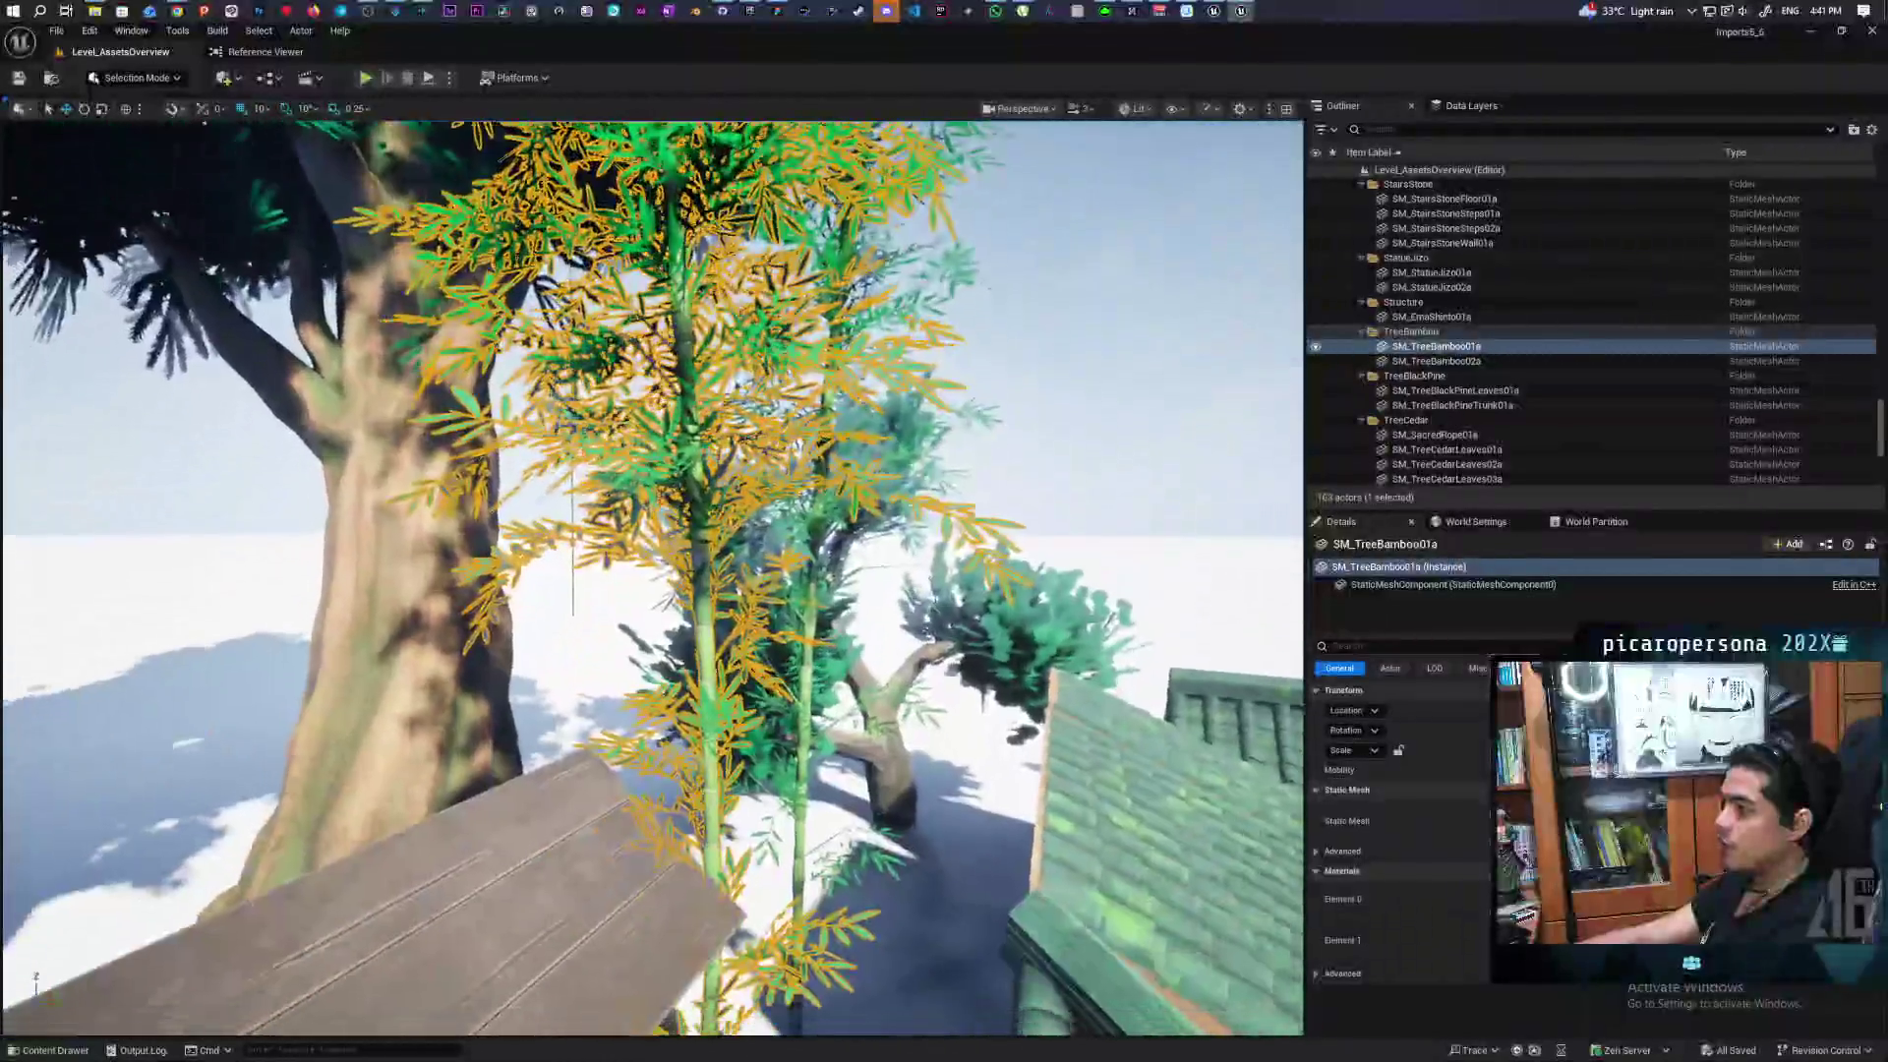
key(w)
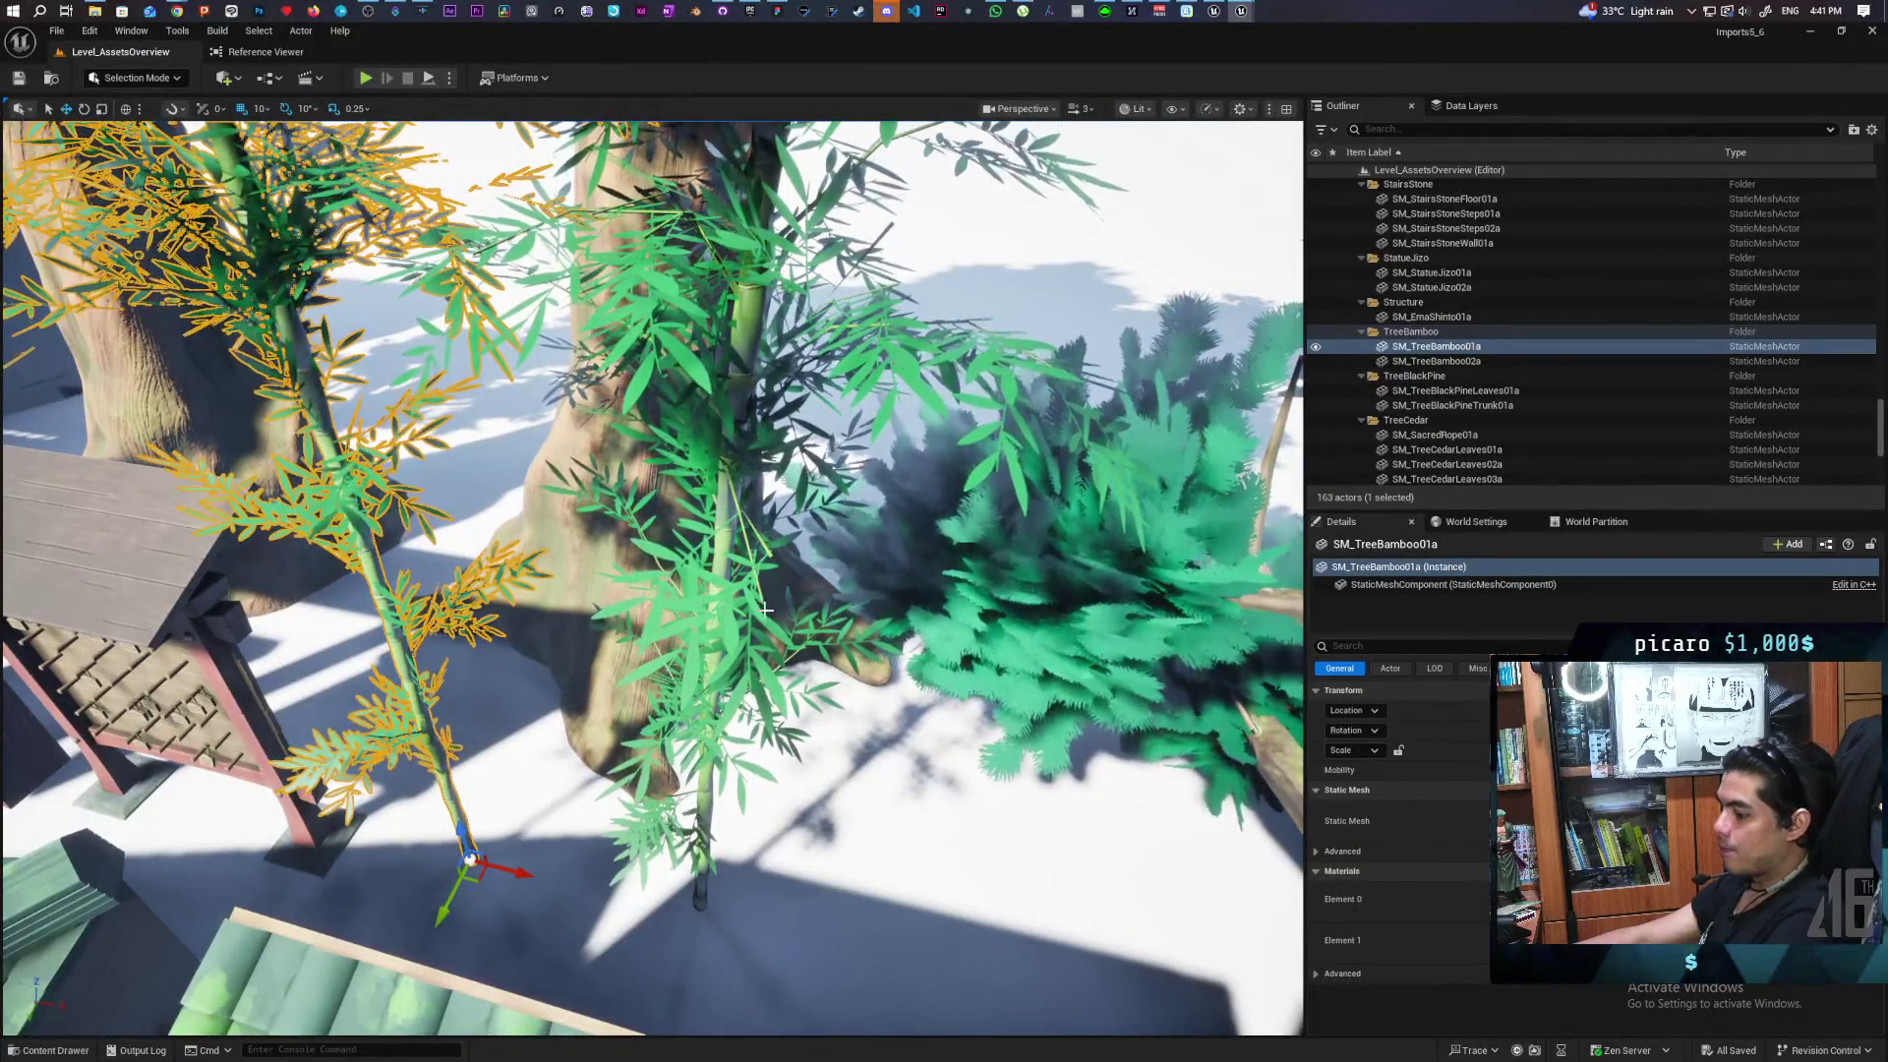
key(ctrl+b)
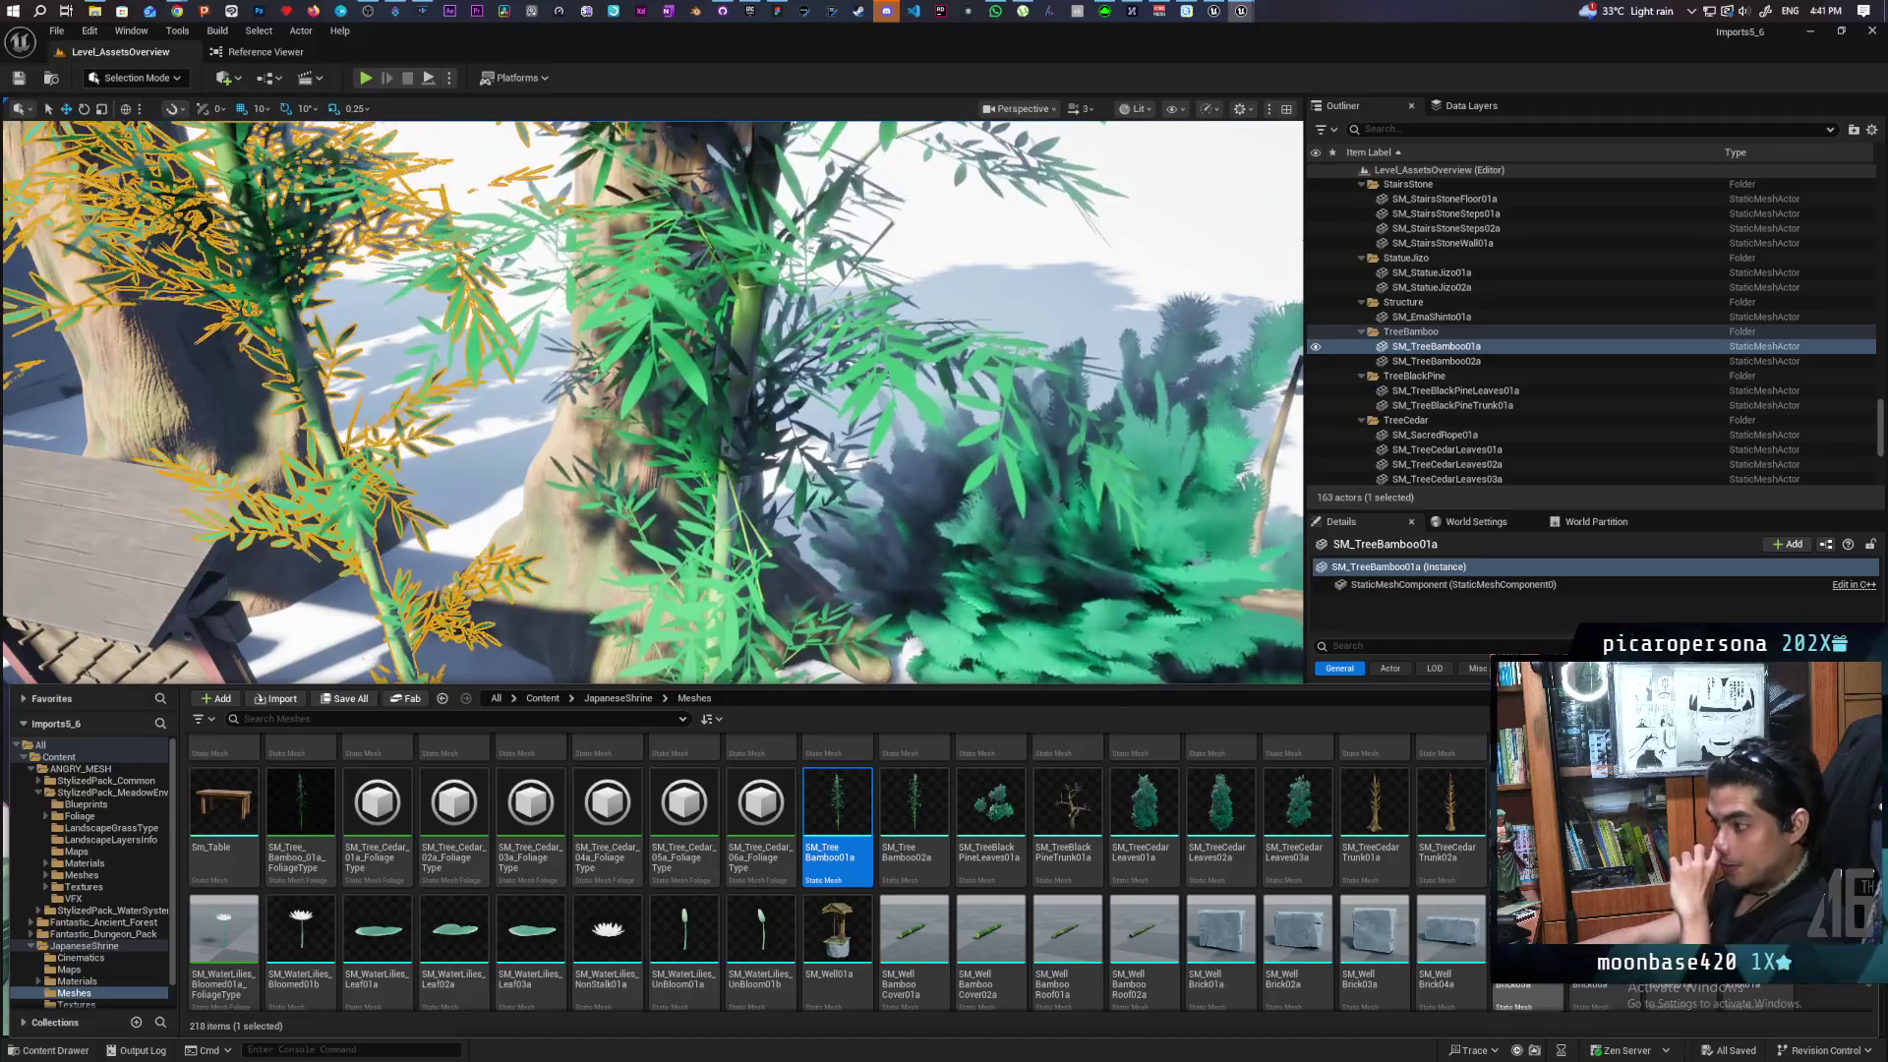
Fly around the shrine assets back to the bamboo tree, then bring the Fab window forward
drag(1117, 542, 984, 581)
key(w)
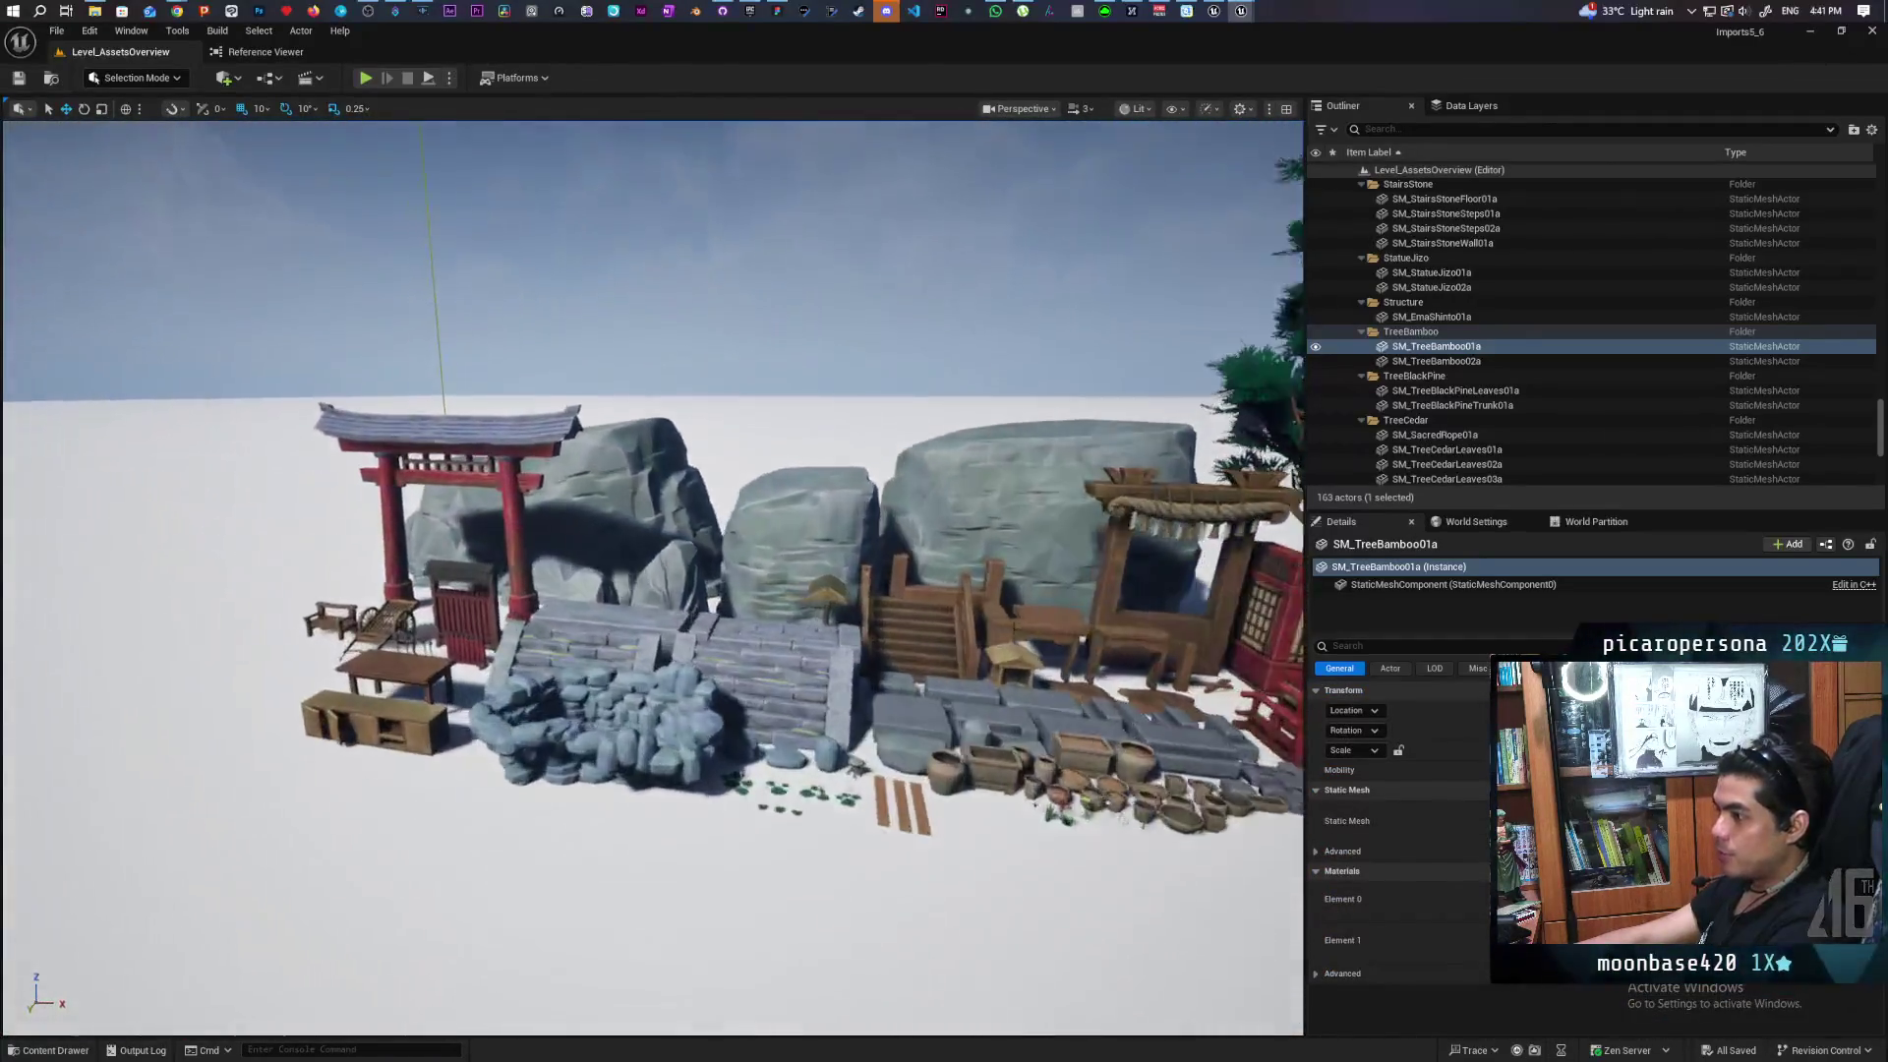
key(f)
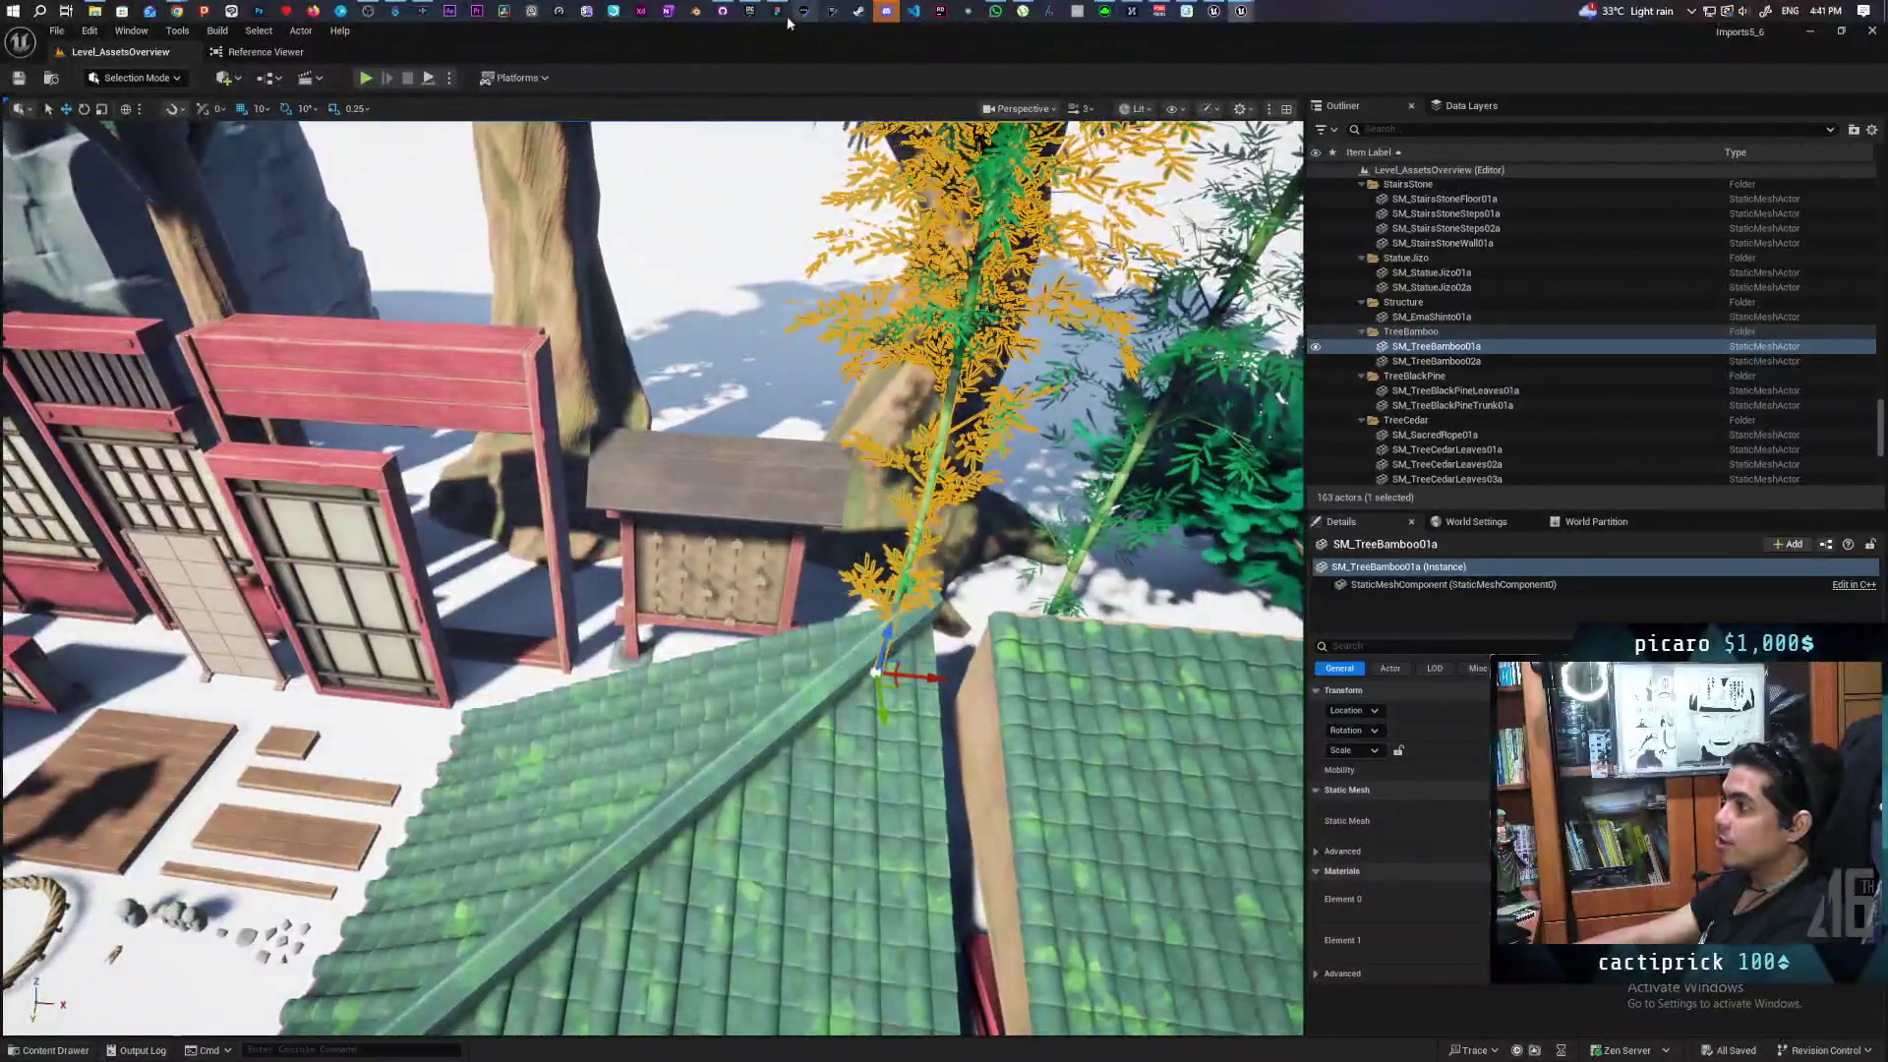
click(750, 11)
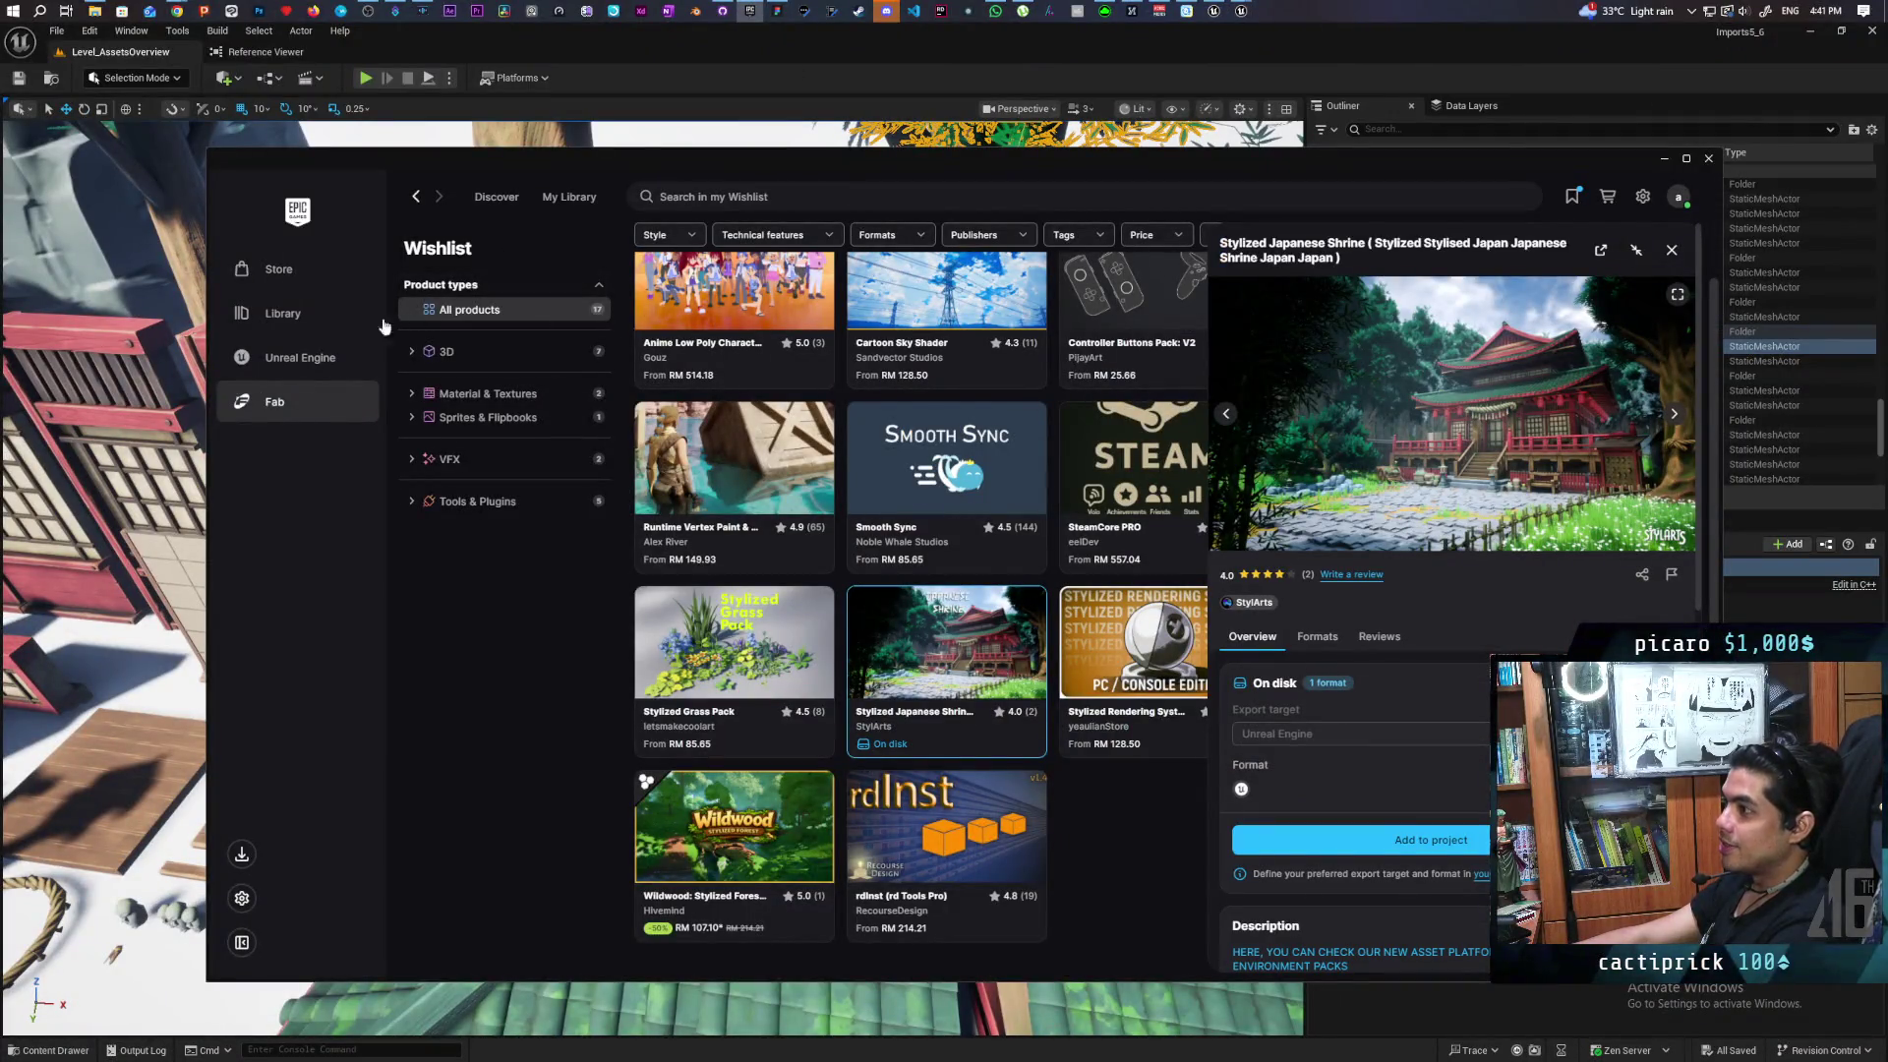
Open the Fab store from the launcher library and search for 'bamboo'
click(290, 357)
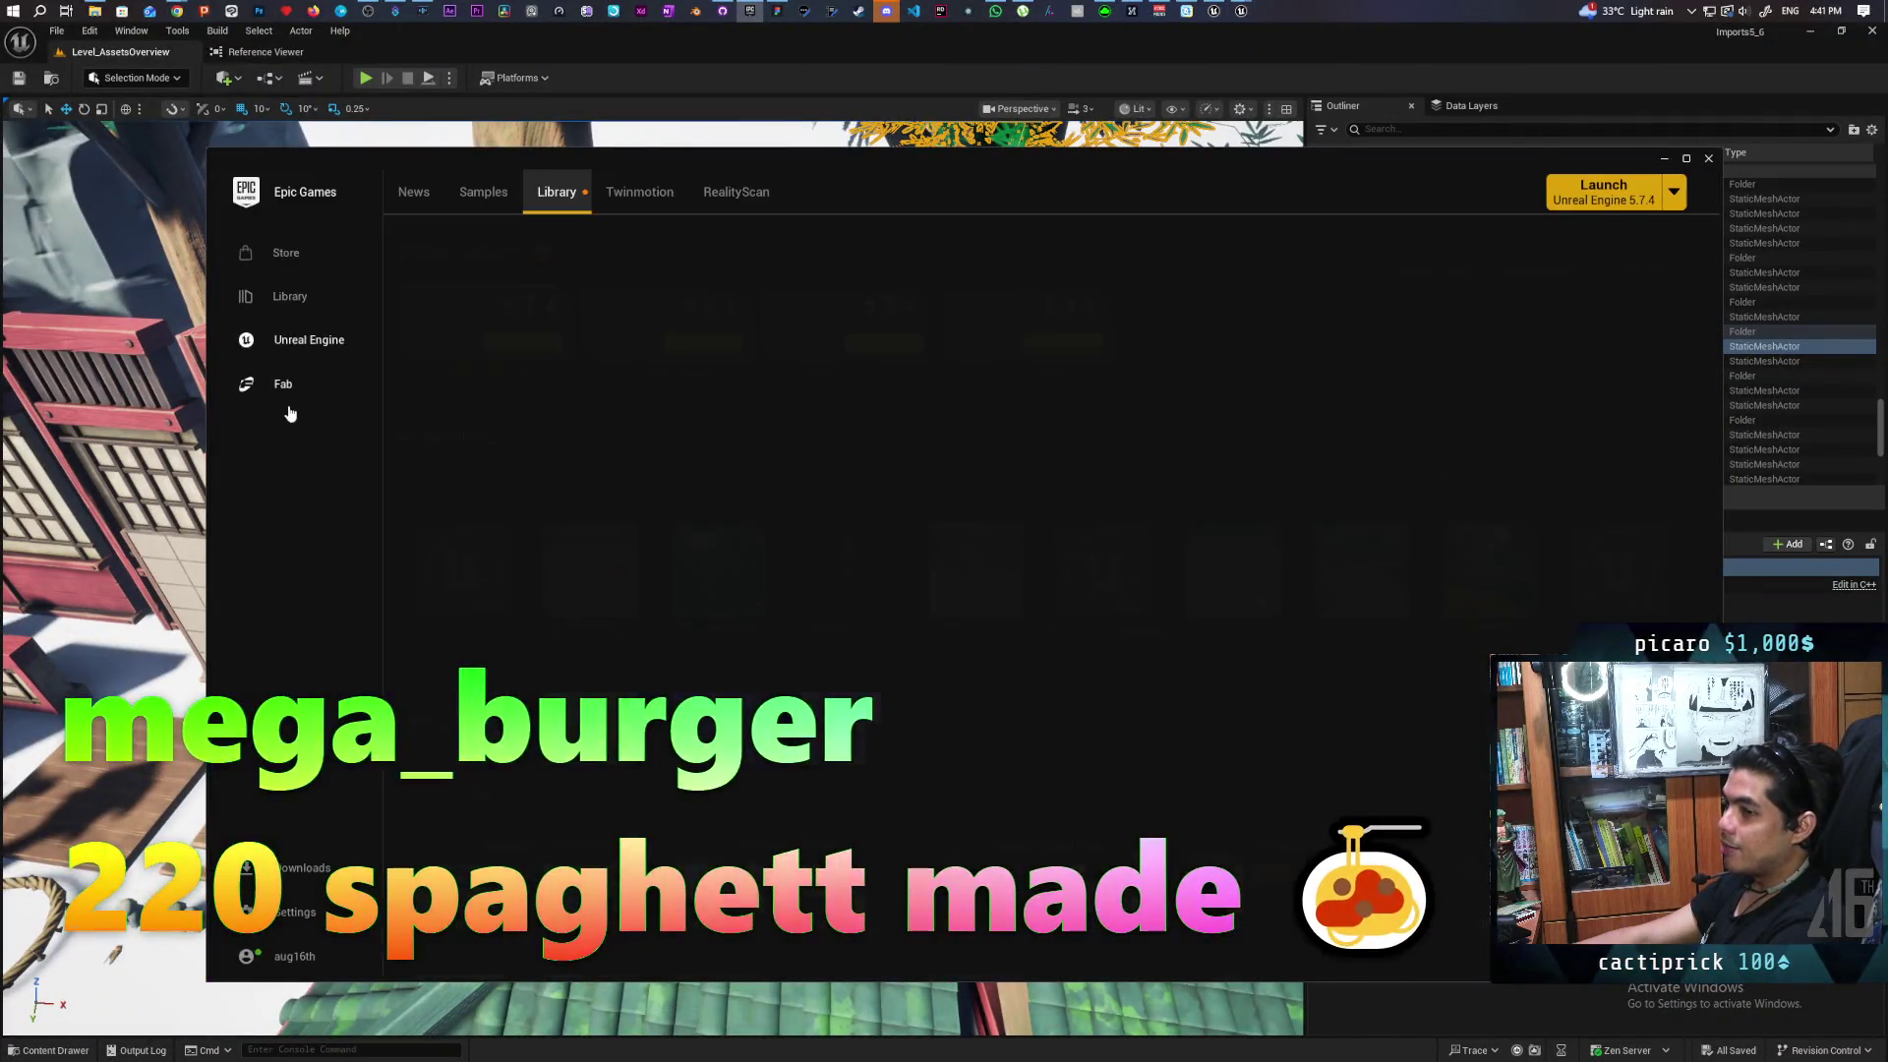
click(292, 394)
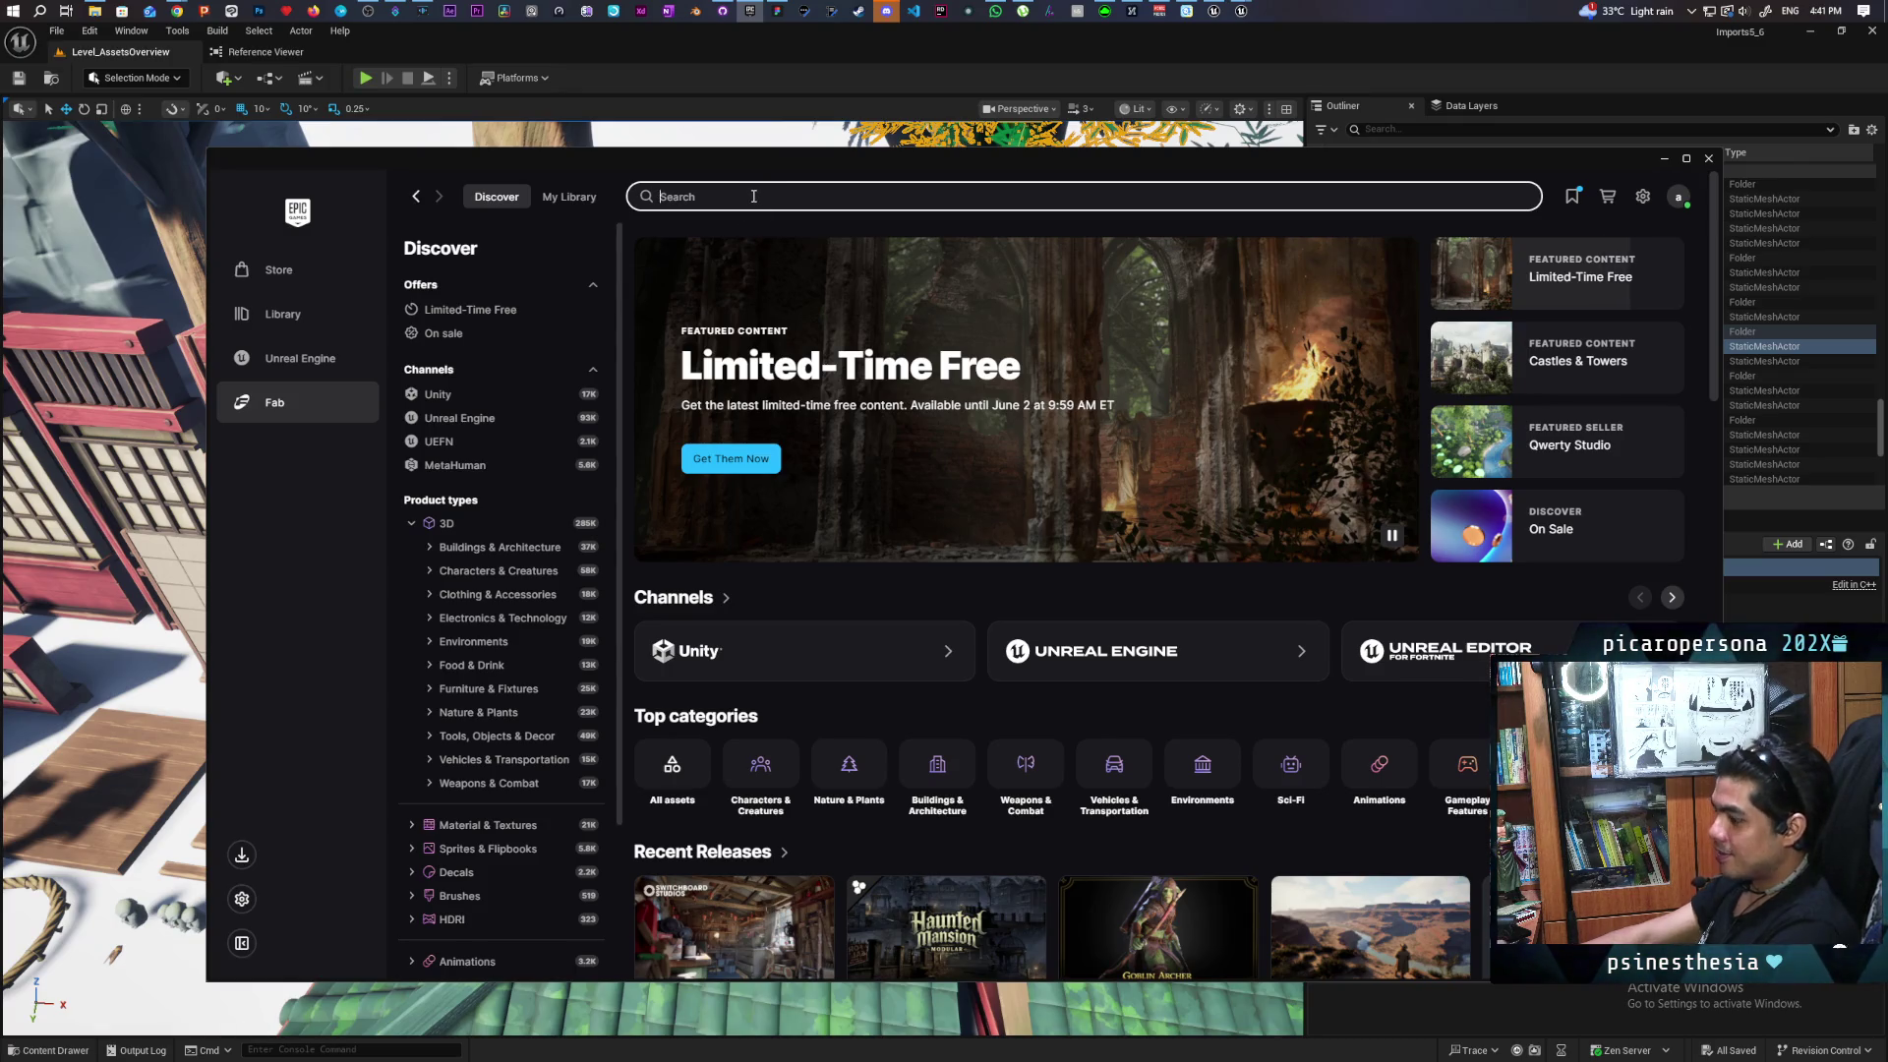
text(bamboo)
key(Return)
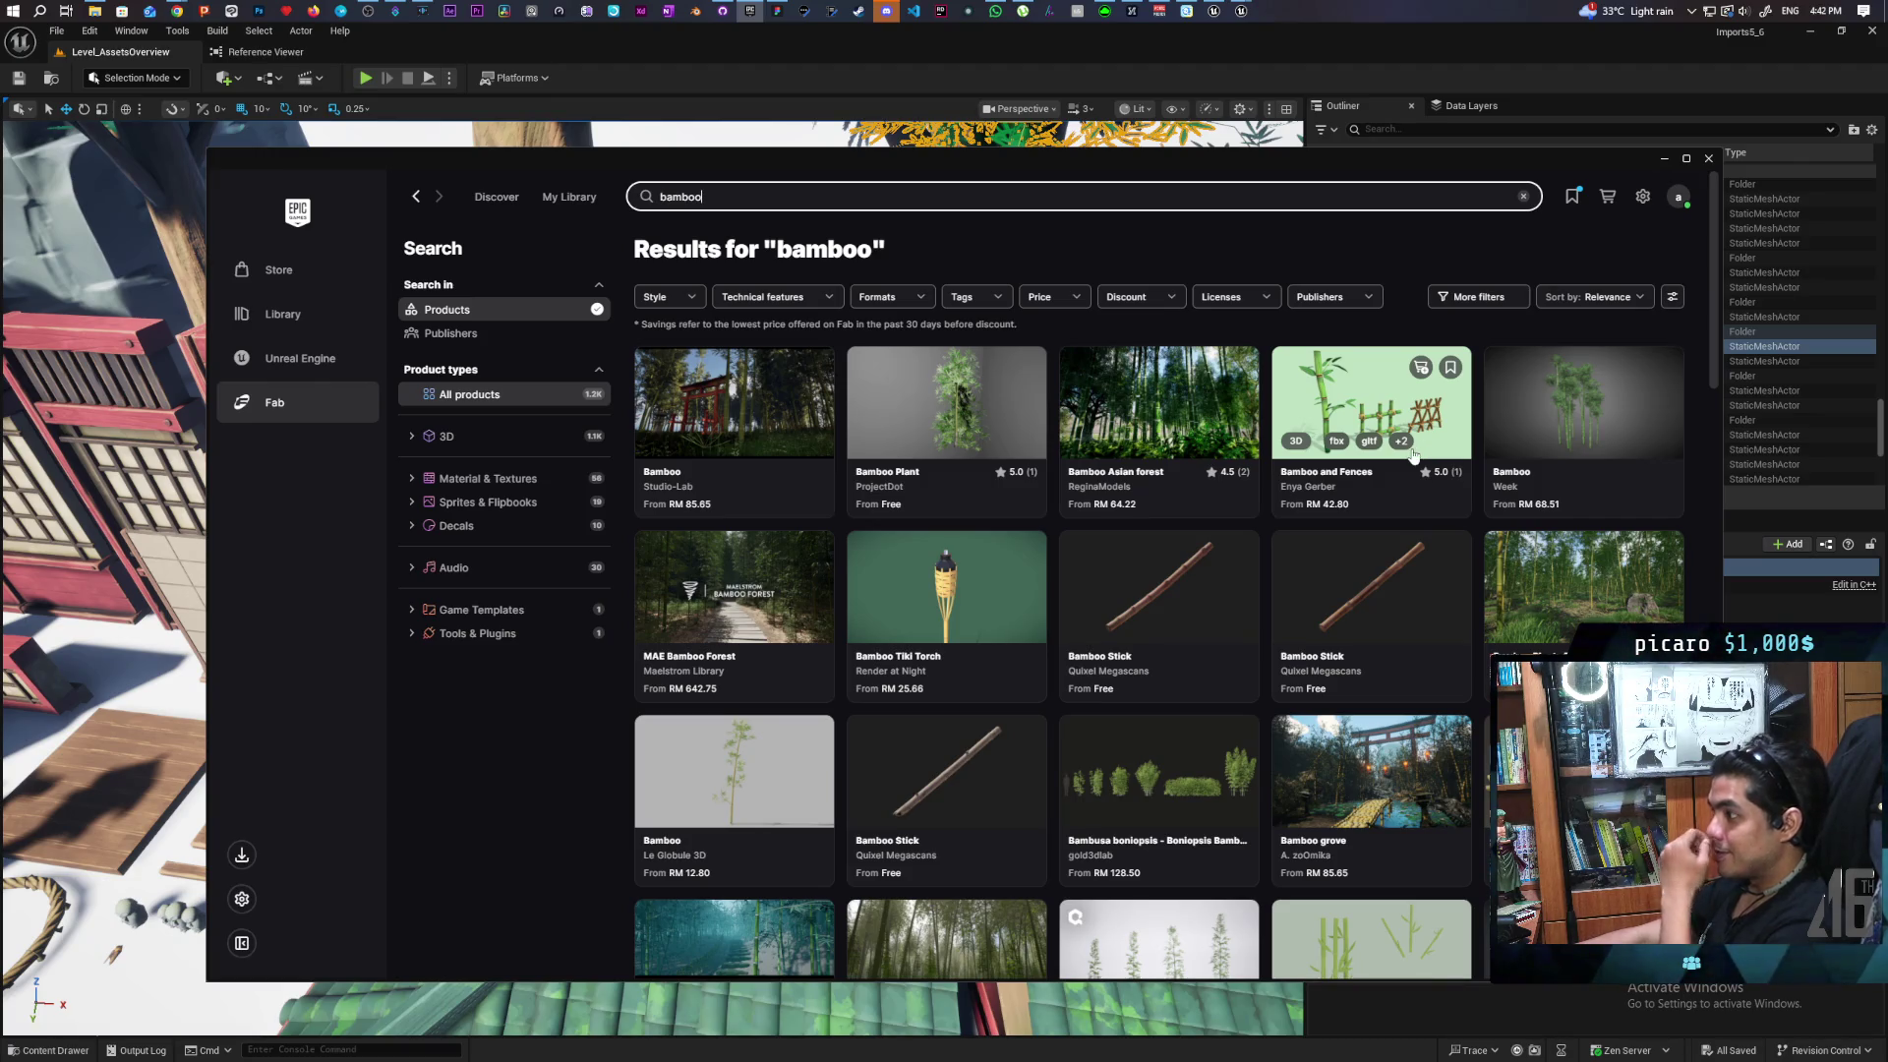
Refine the search to 'stylized bamboo' and scroll through the results
click(662, 196)
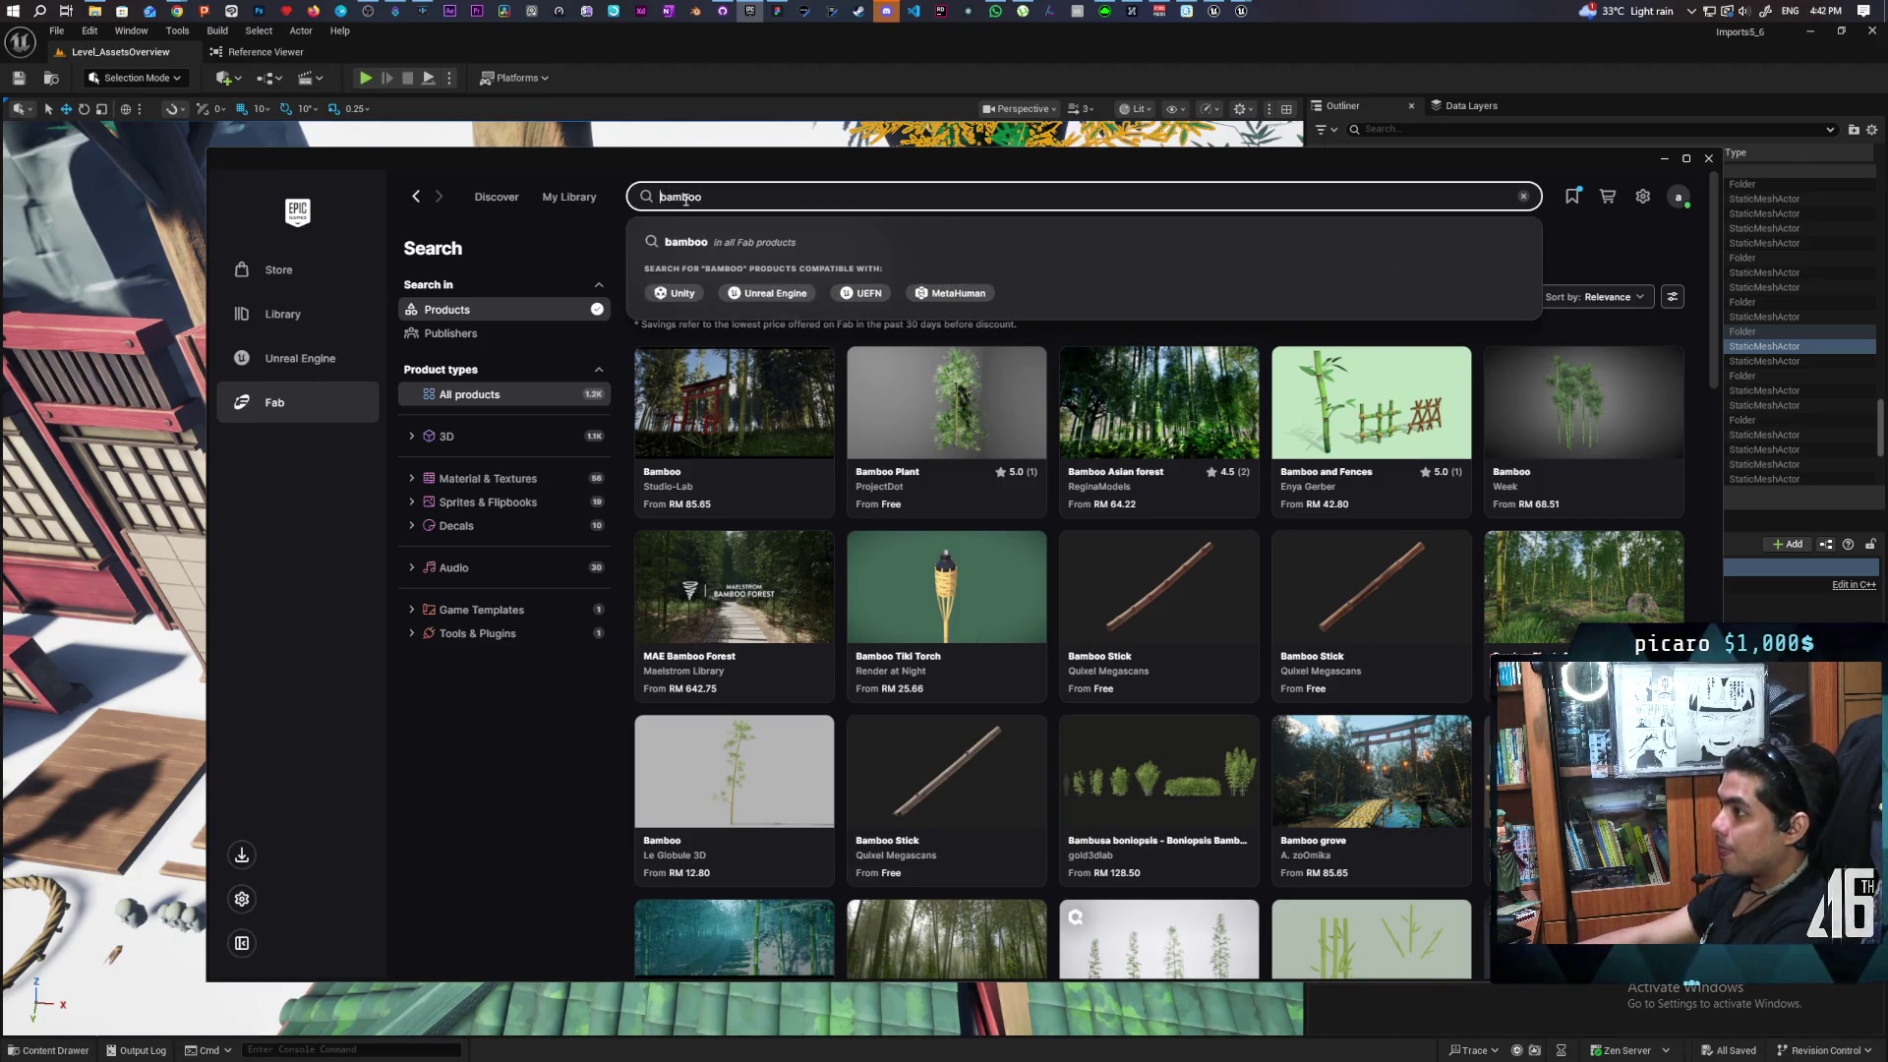
text(styli)
text(zed)
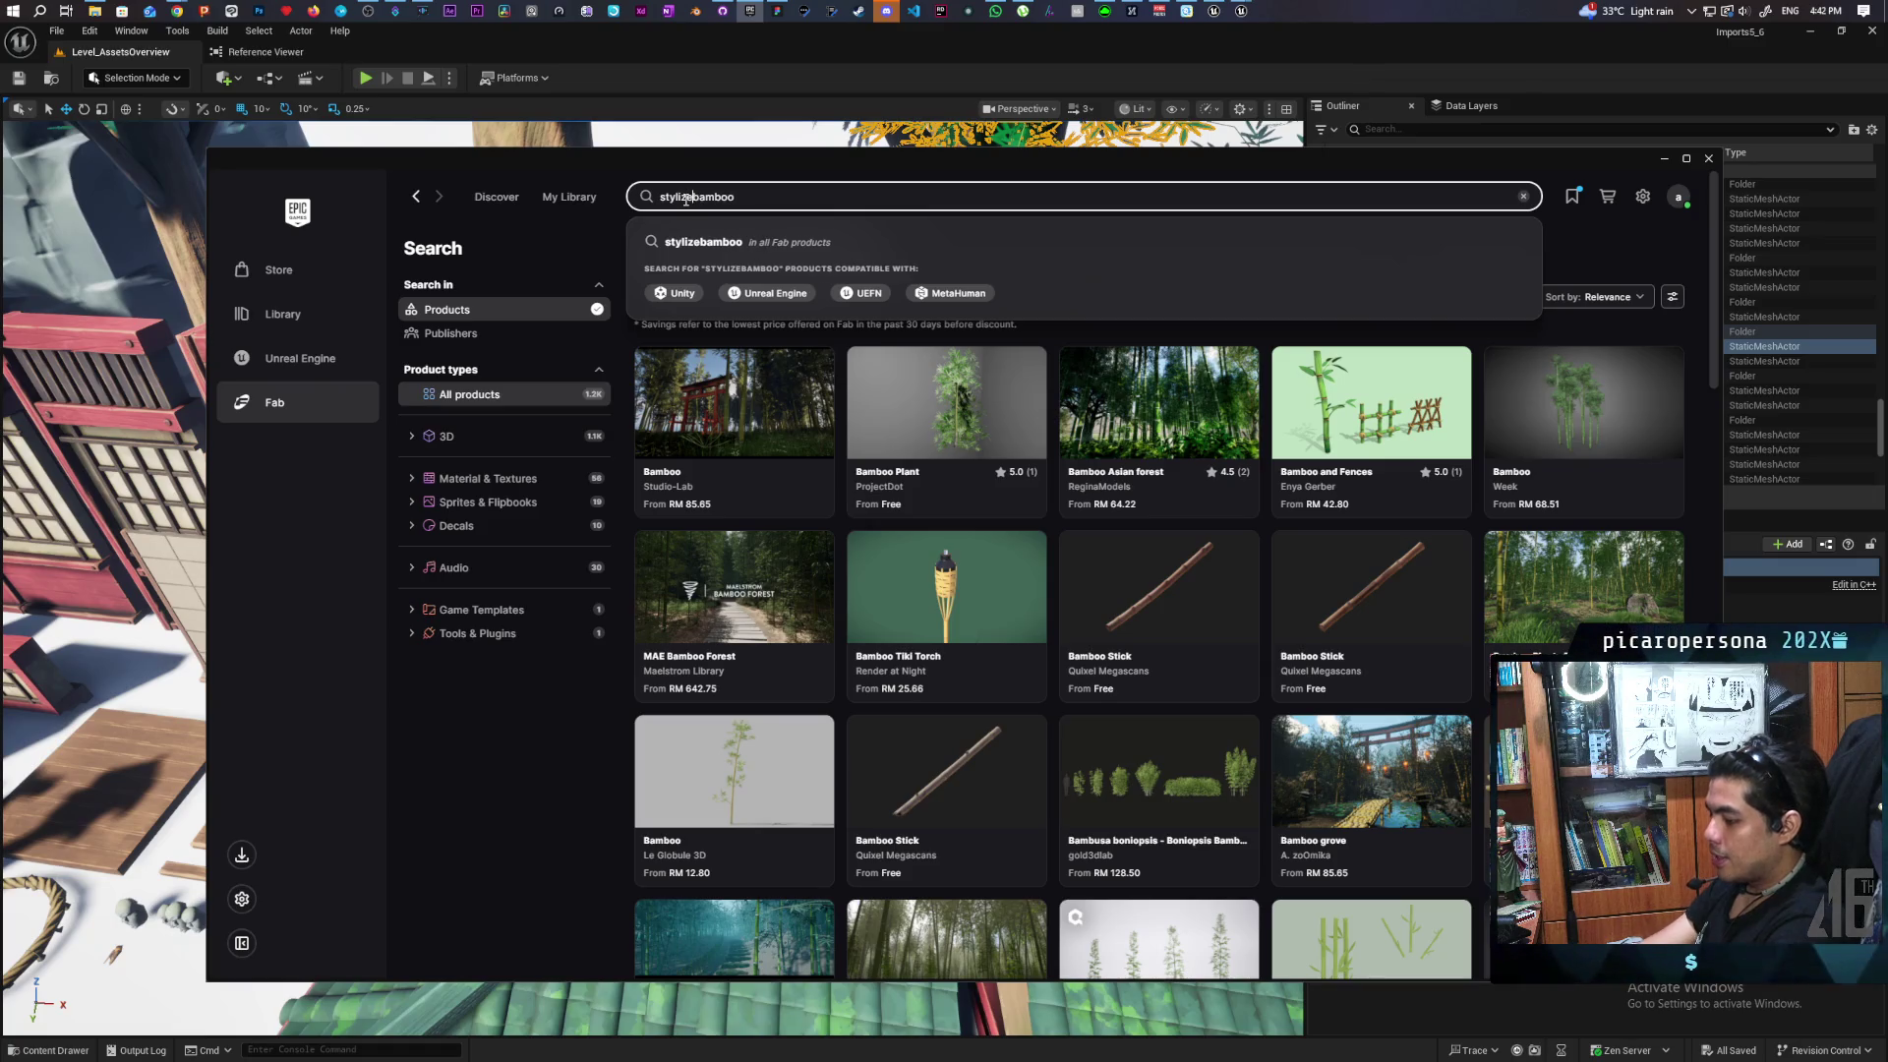
key(Return)
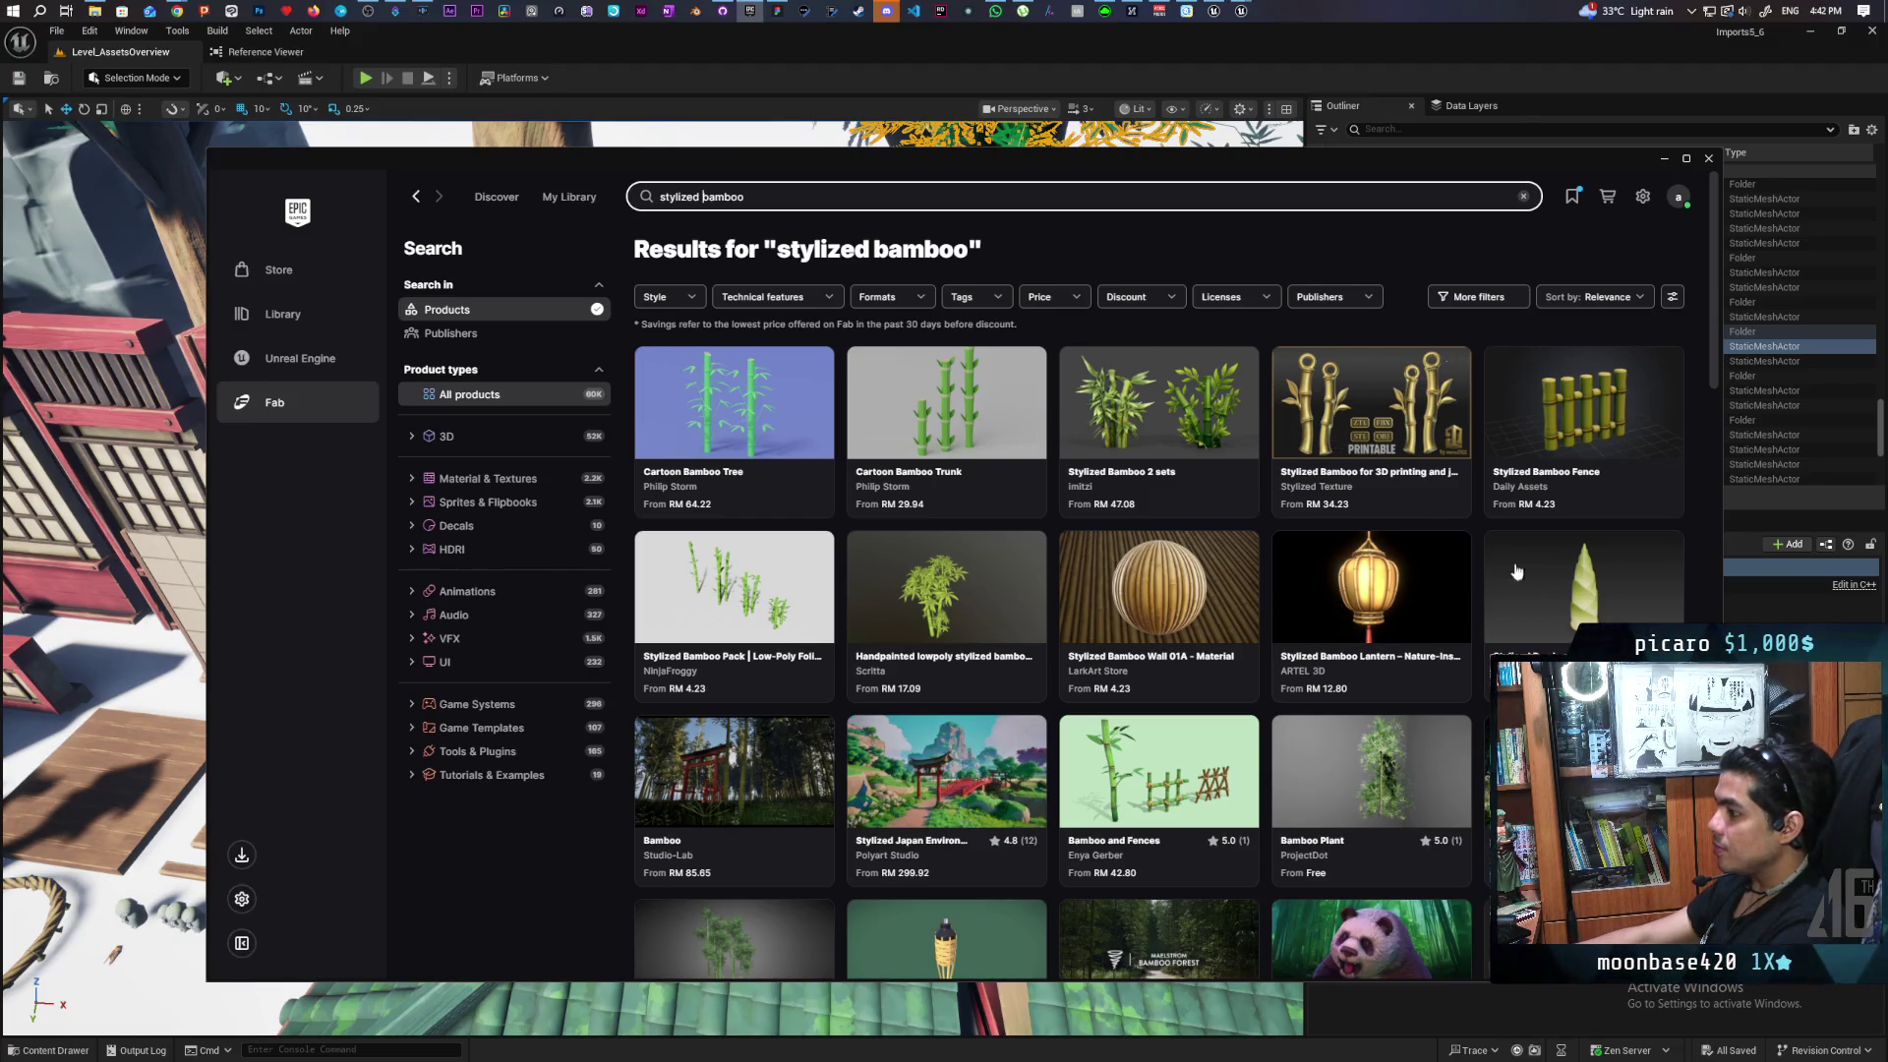
scroll(1318, 522, down, 2)
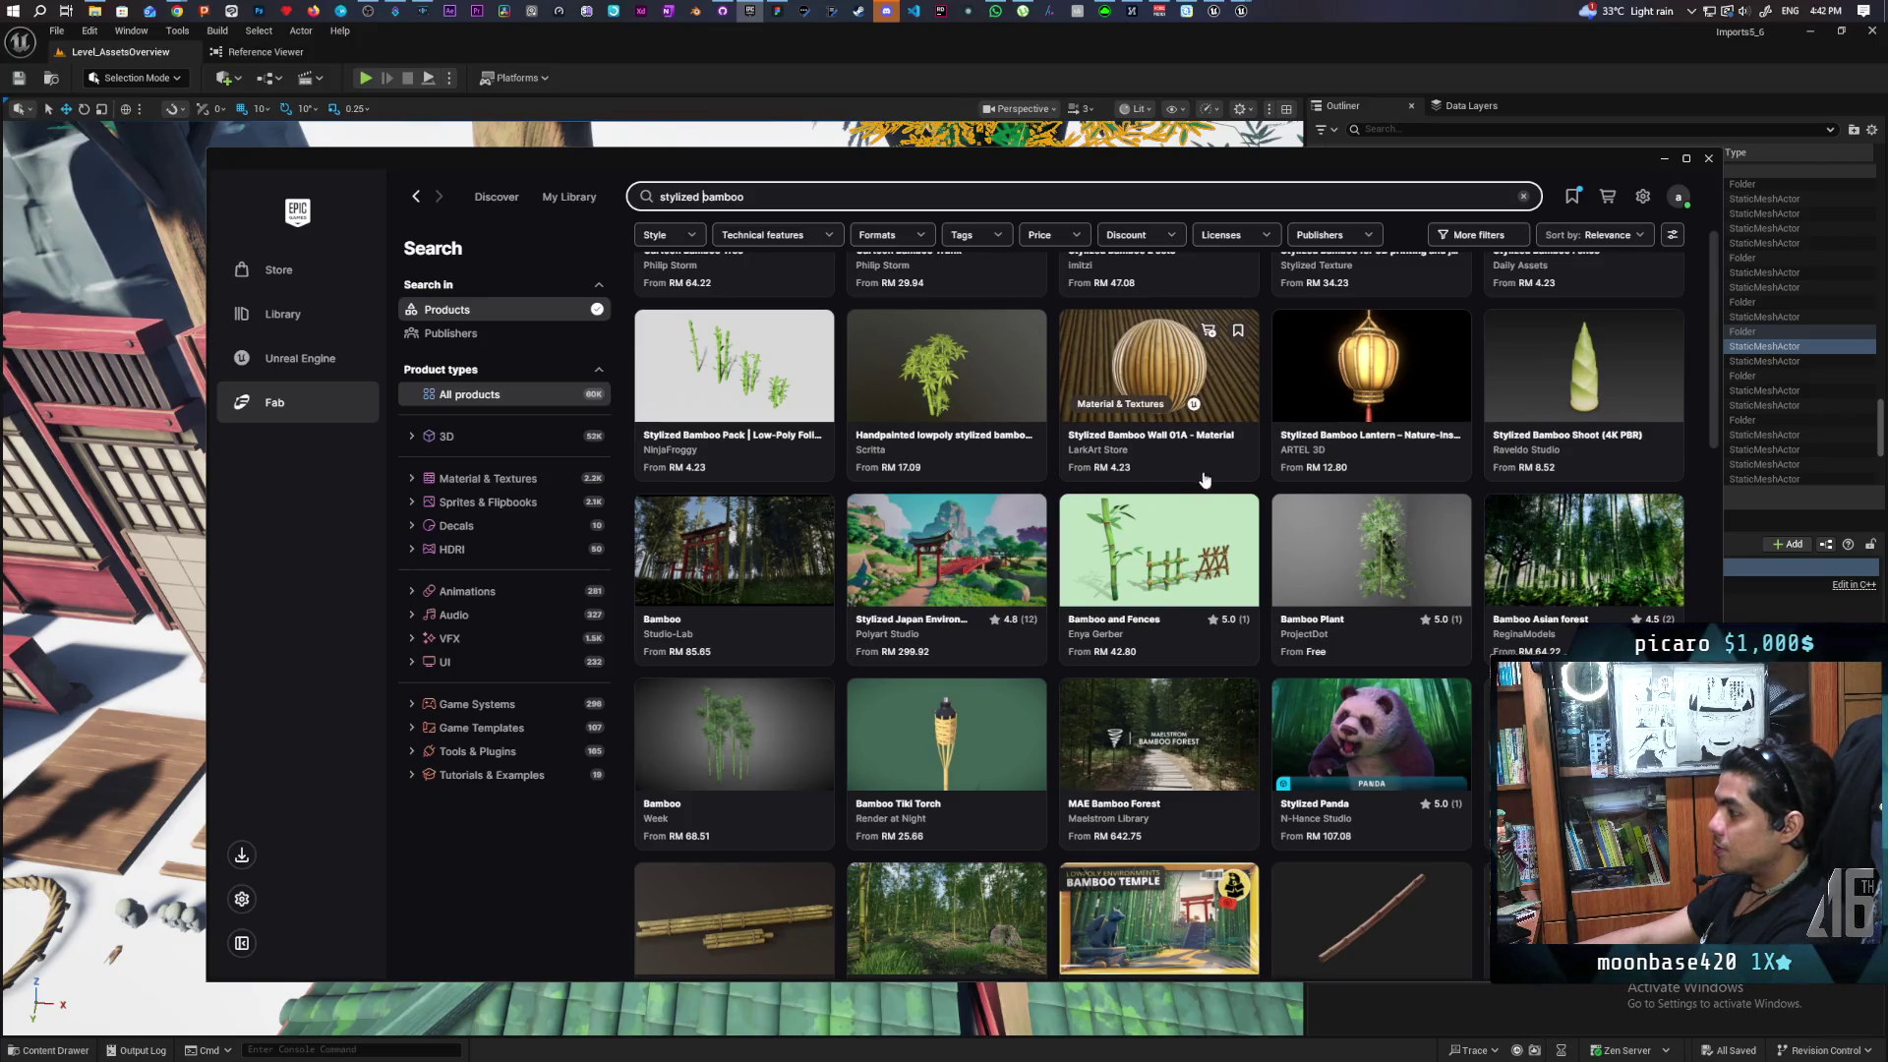
scroll(1209, 492, down, 3)
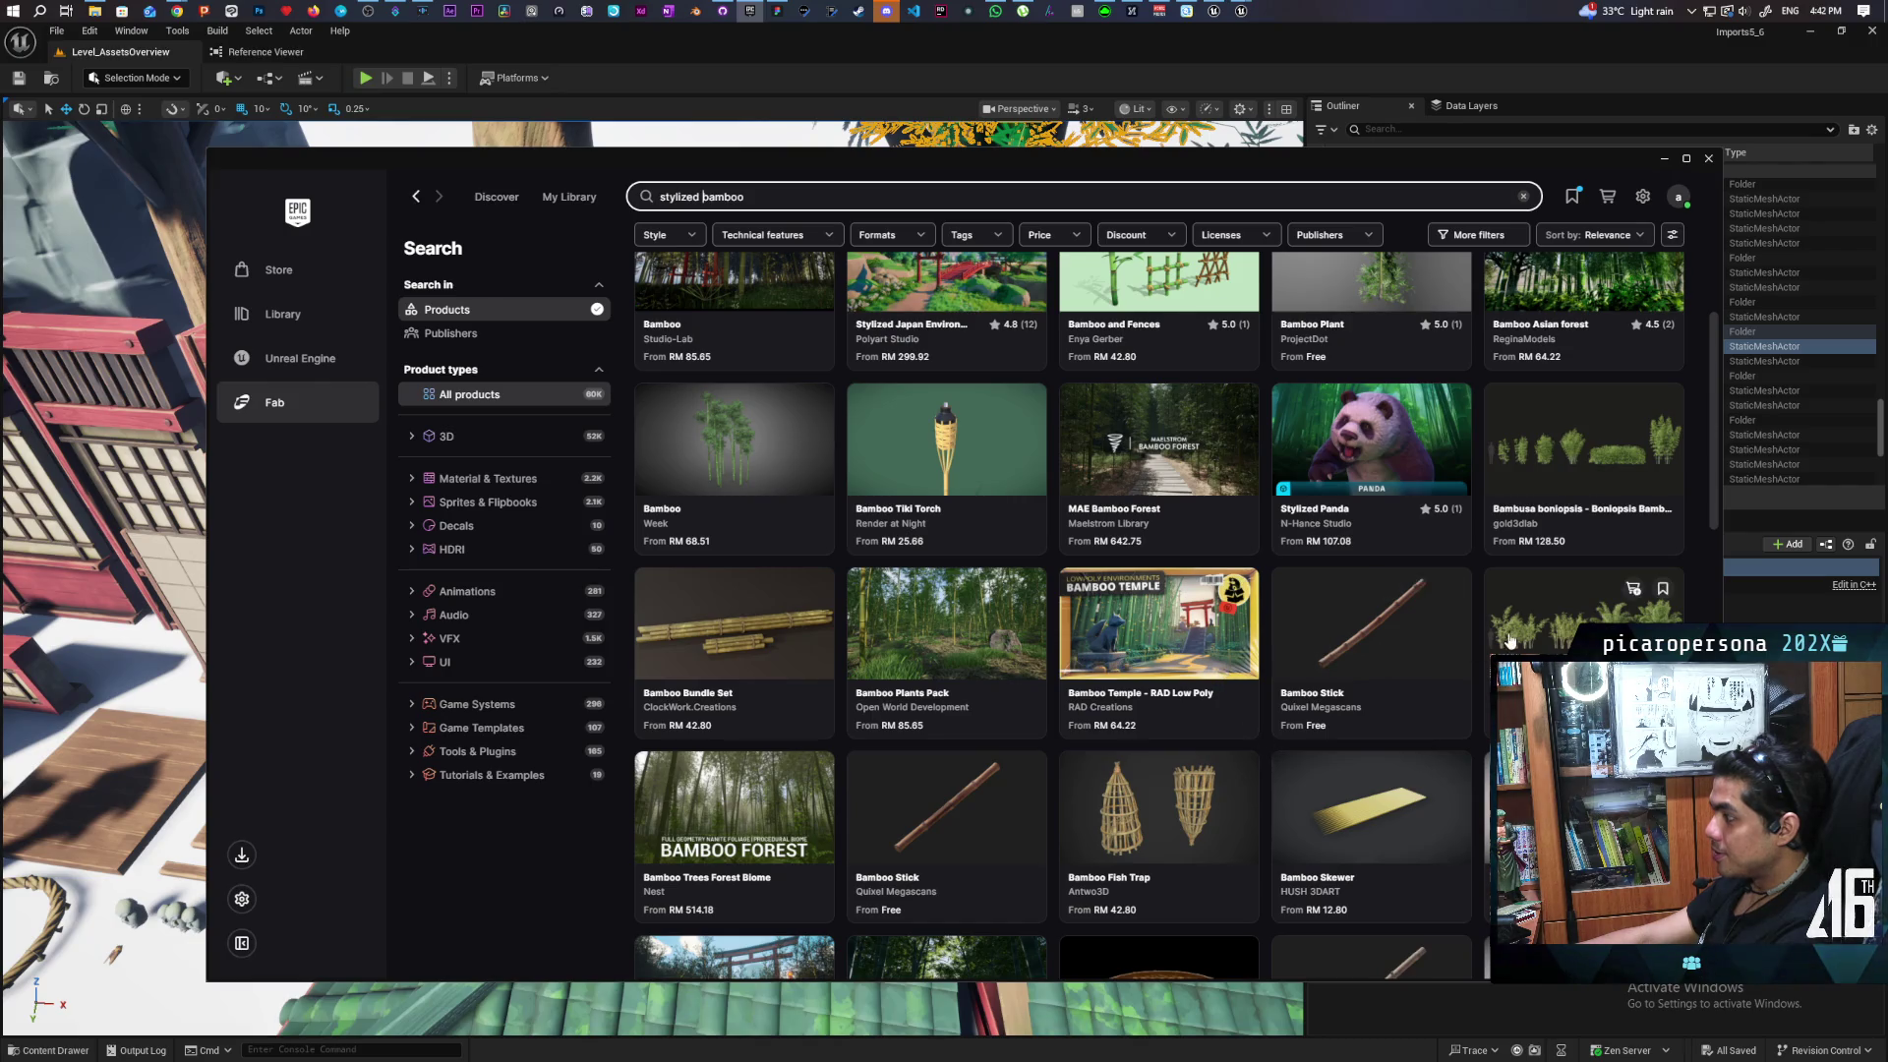
scroll(1225, 679, down, 3)
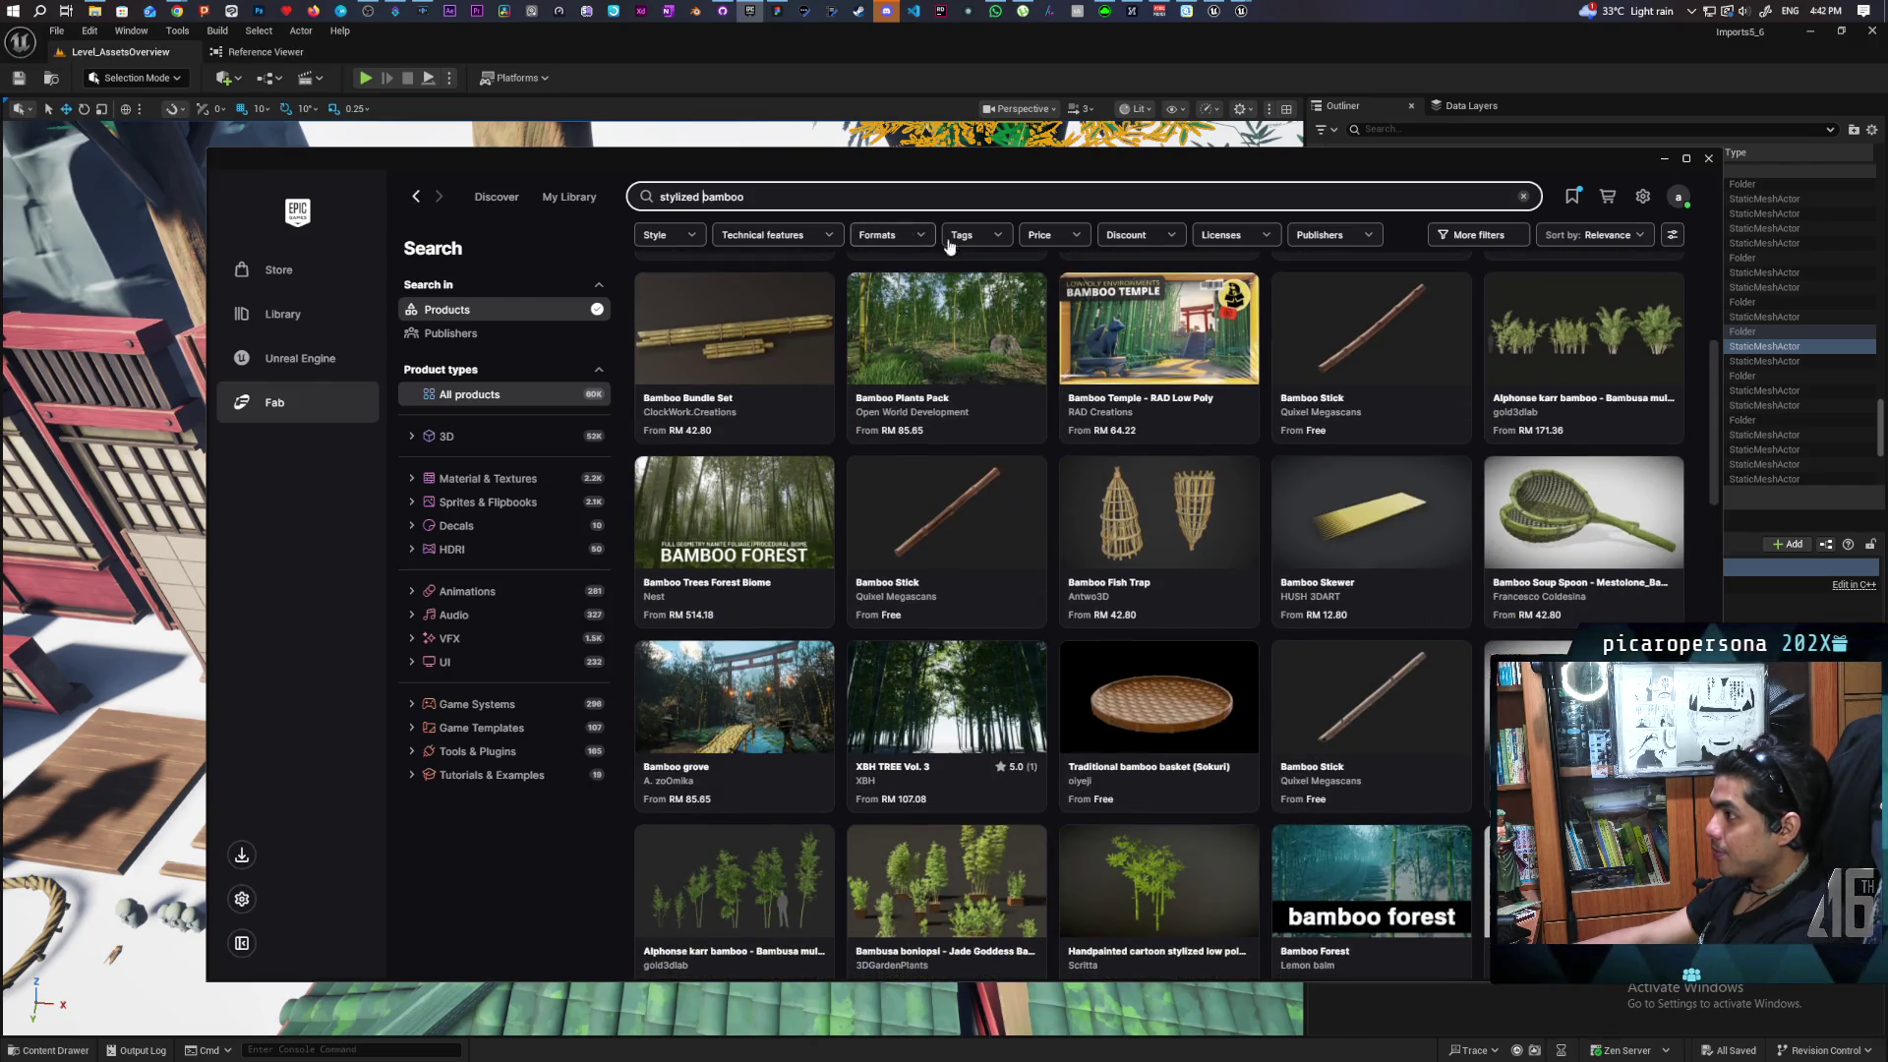
Filter the results to free products only and scroll further down the grid
click(1048, 236)
click(976, 324)
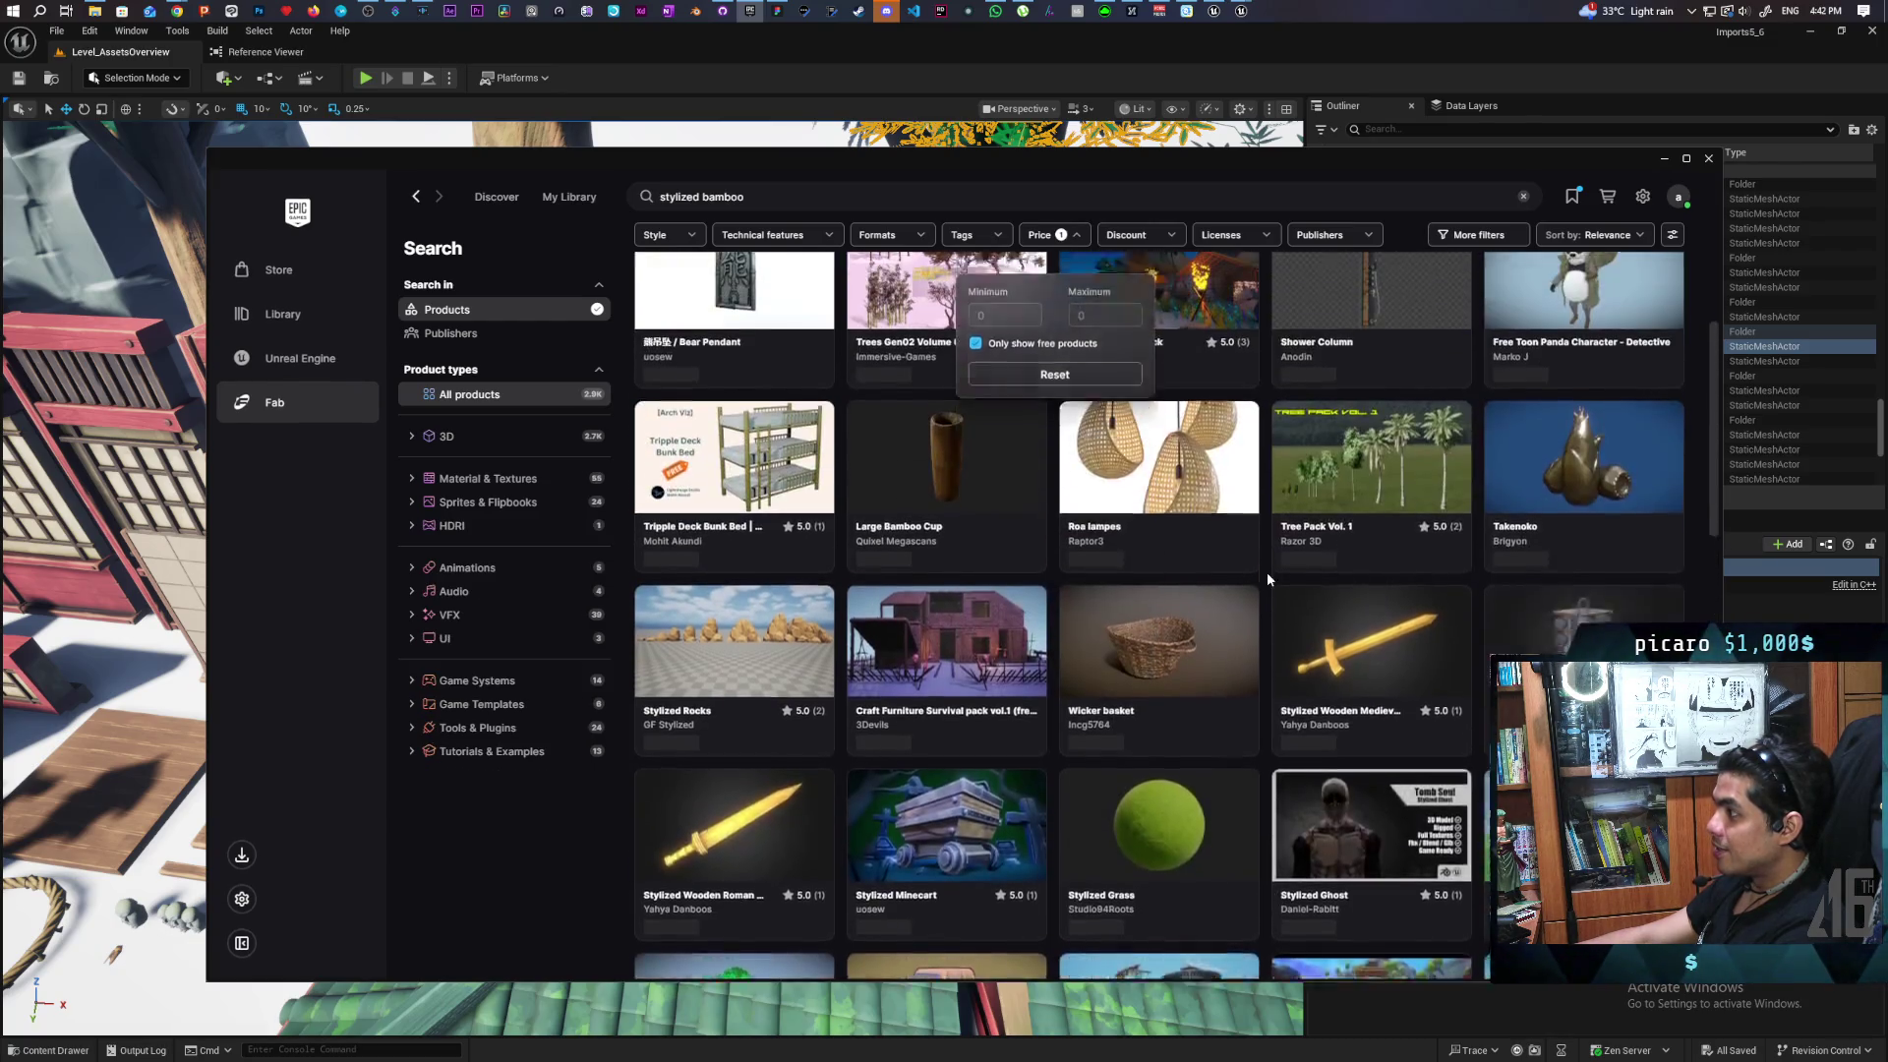
mouse_move(789, 491)
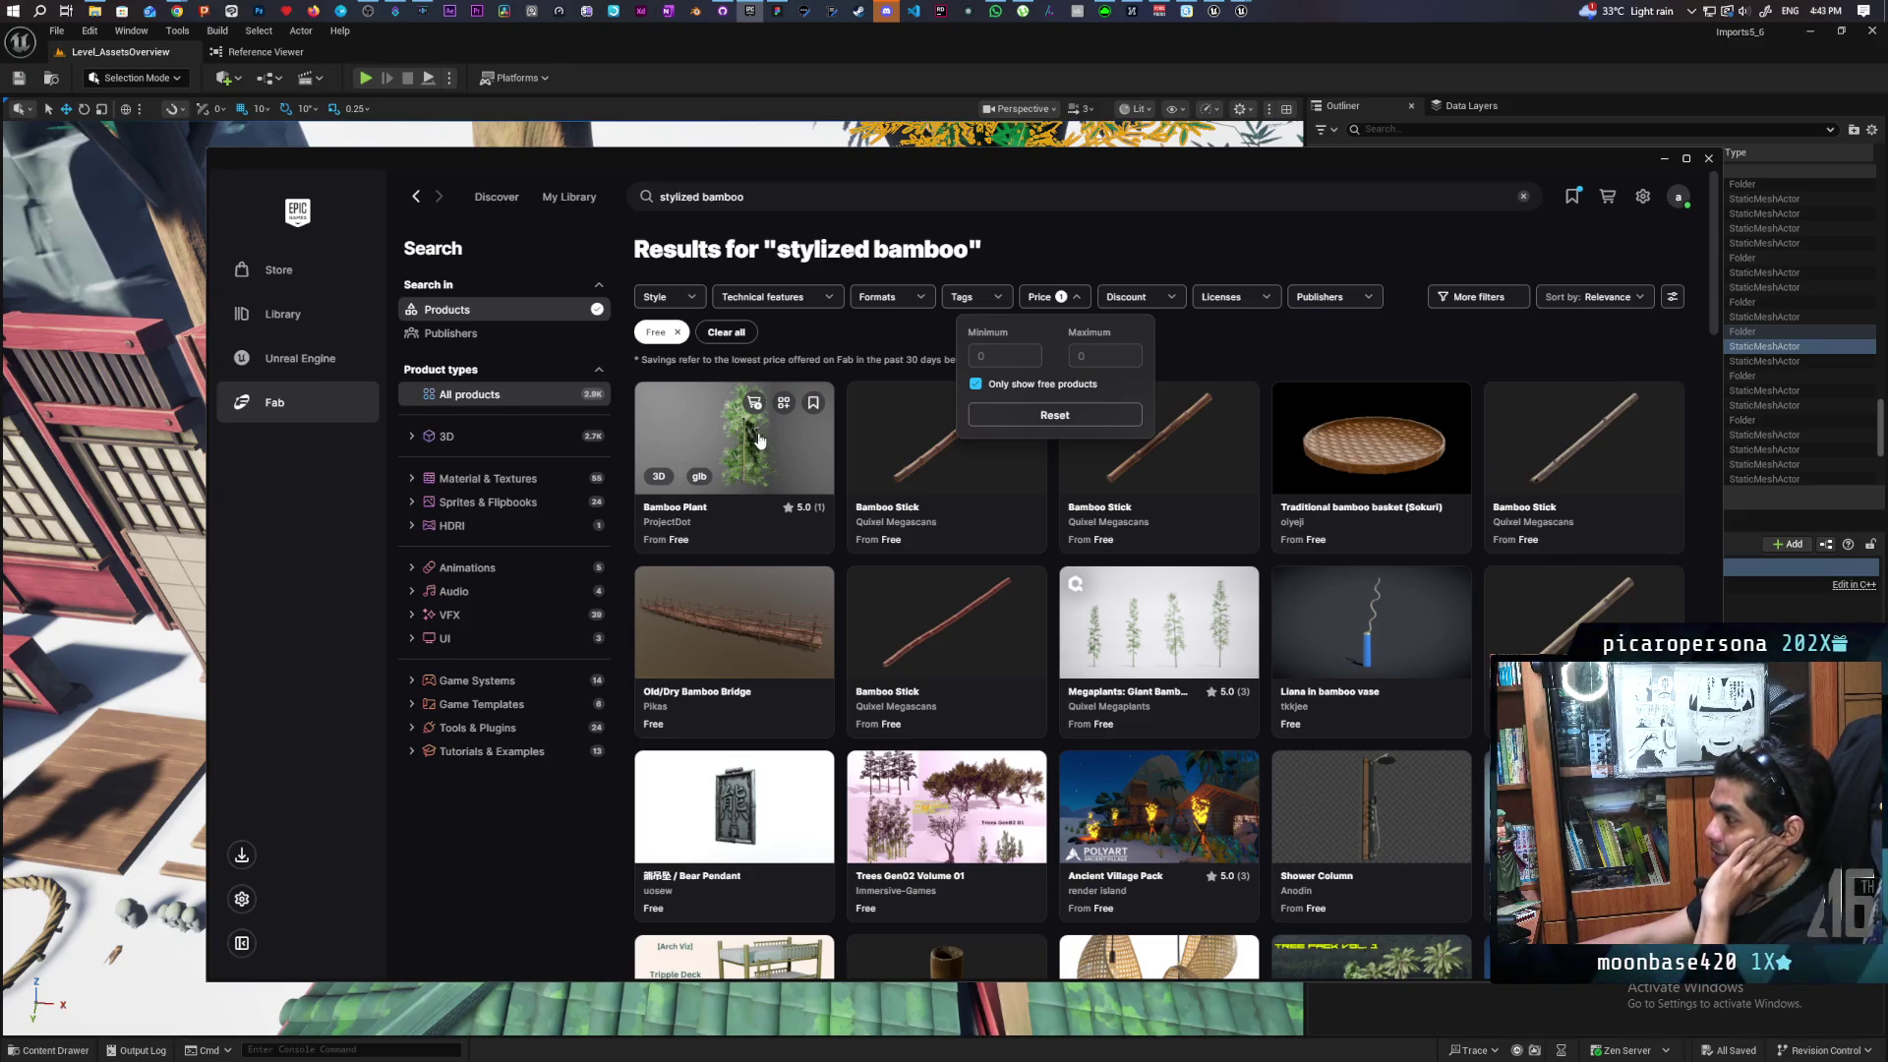
mouse_move(1175, 614)
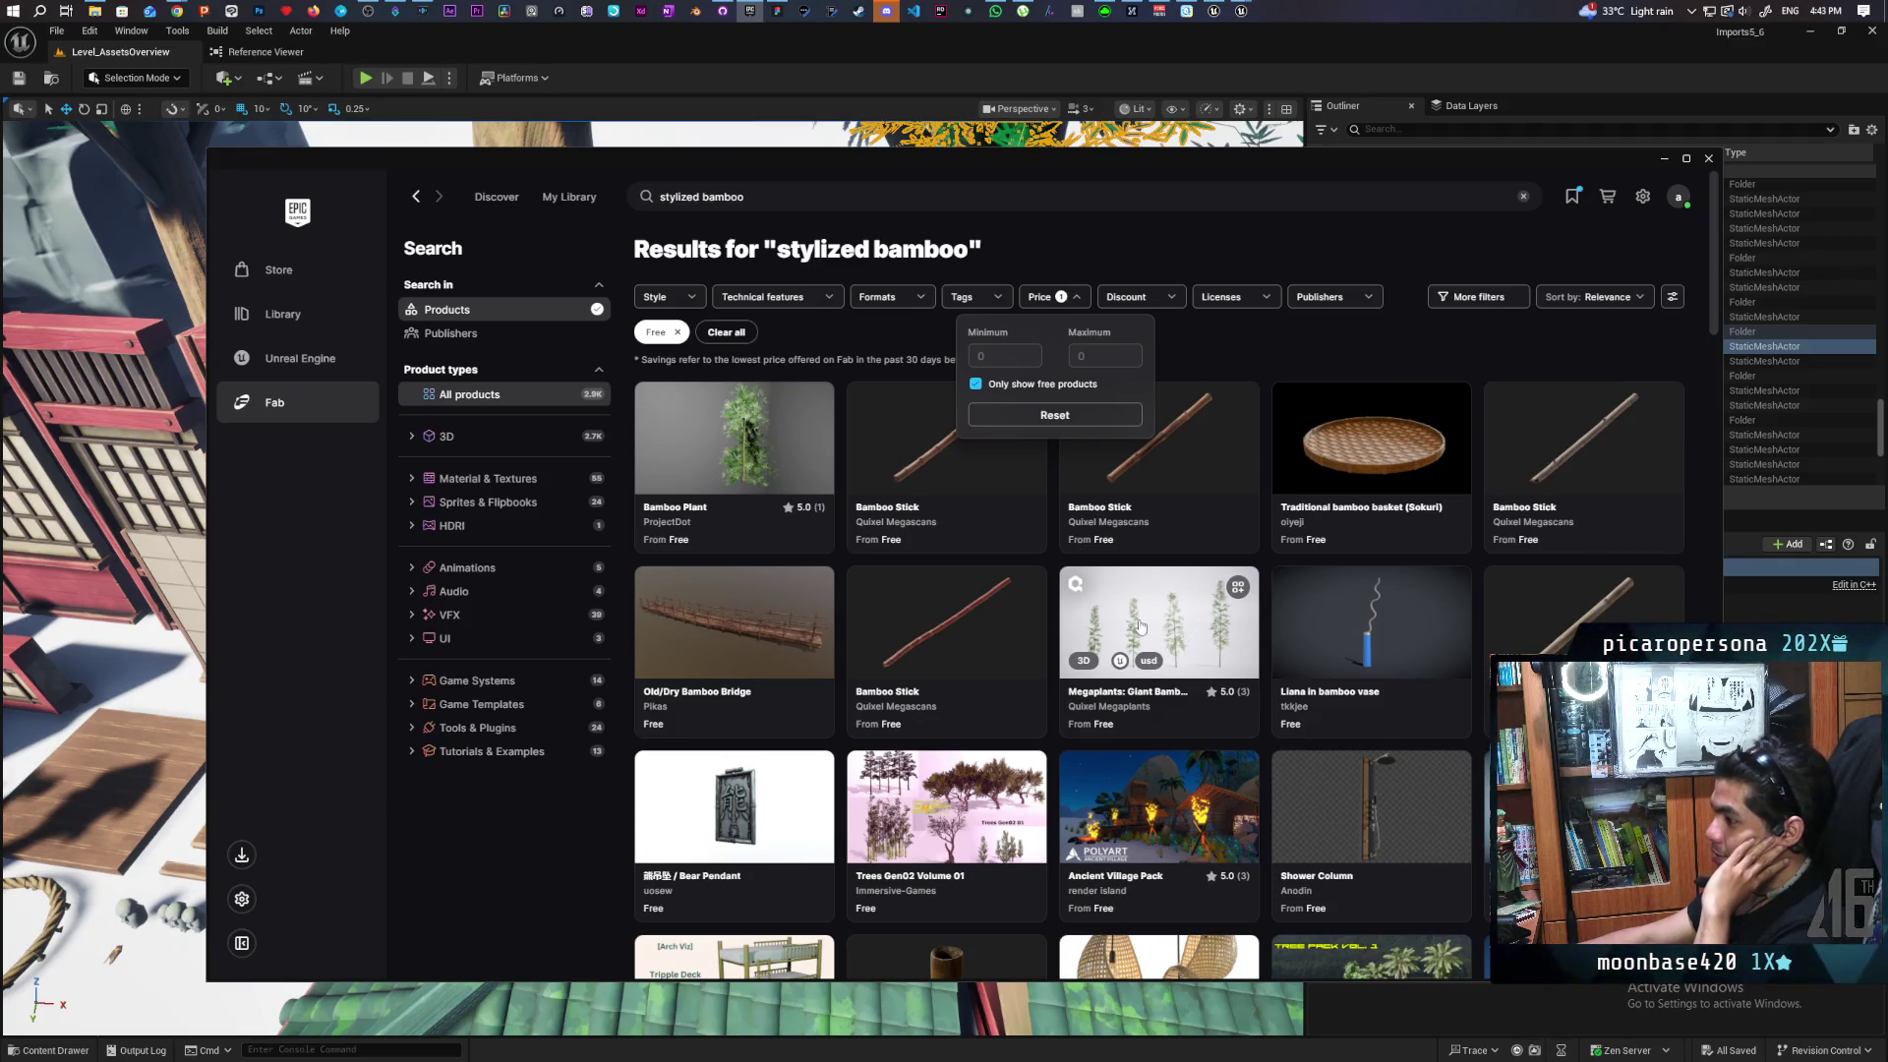
scroll(1155, 618, down, 3)
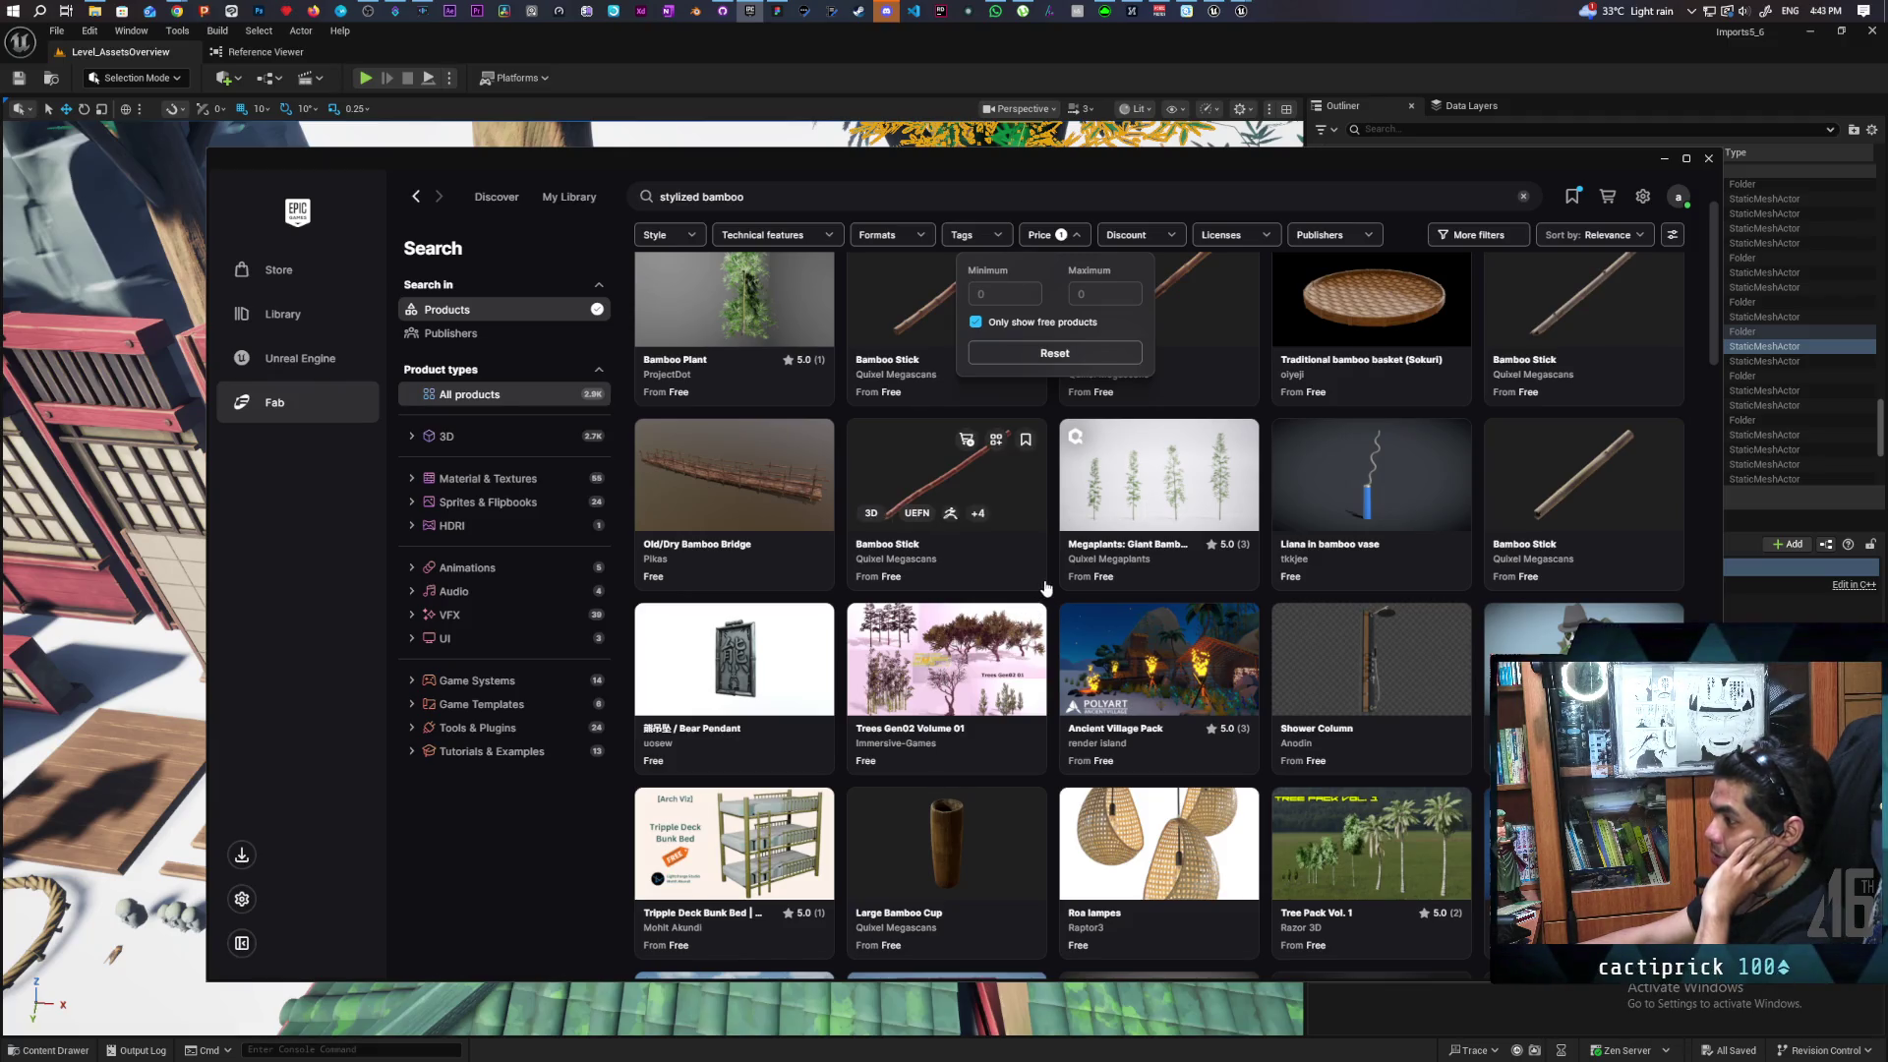
scroll(1045, 588, down, 3)
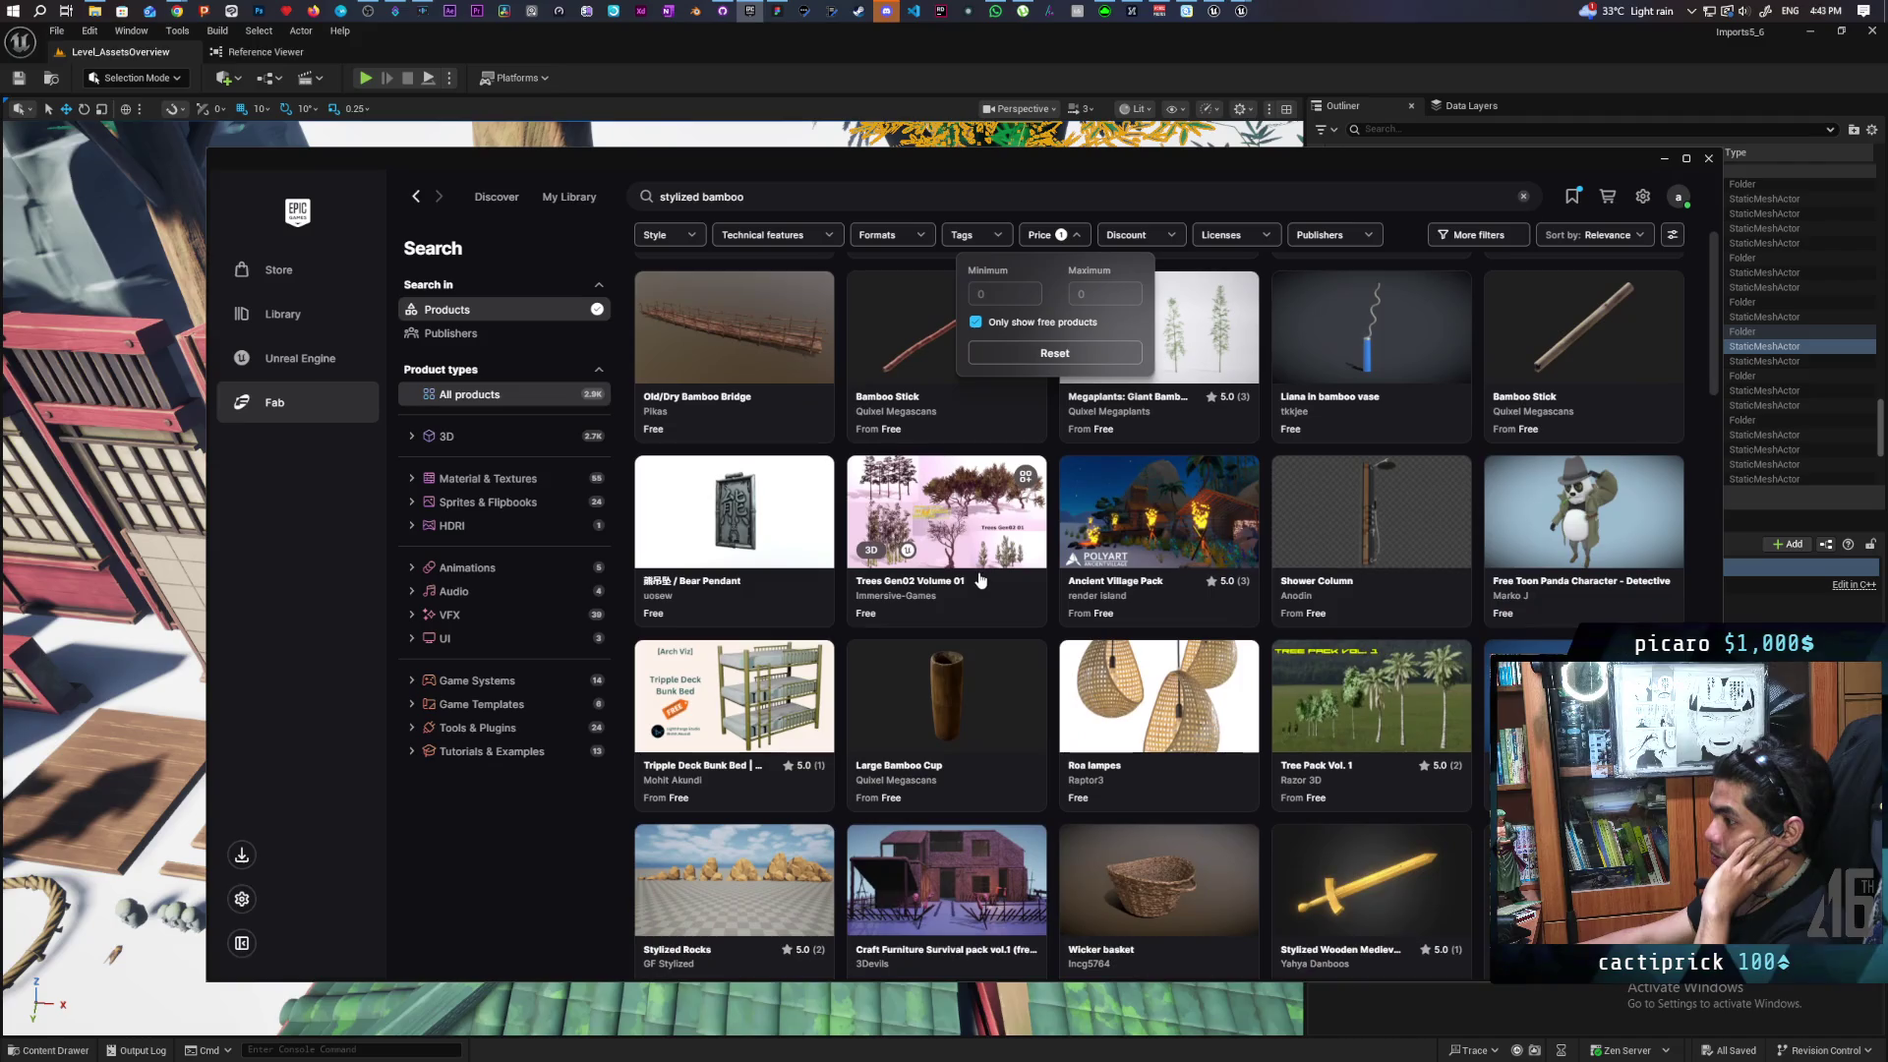
scroll(927, 617, down, 10)
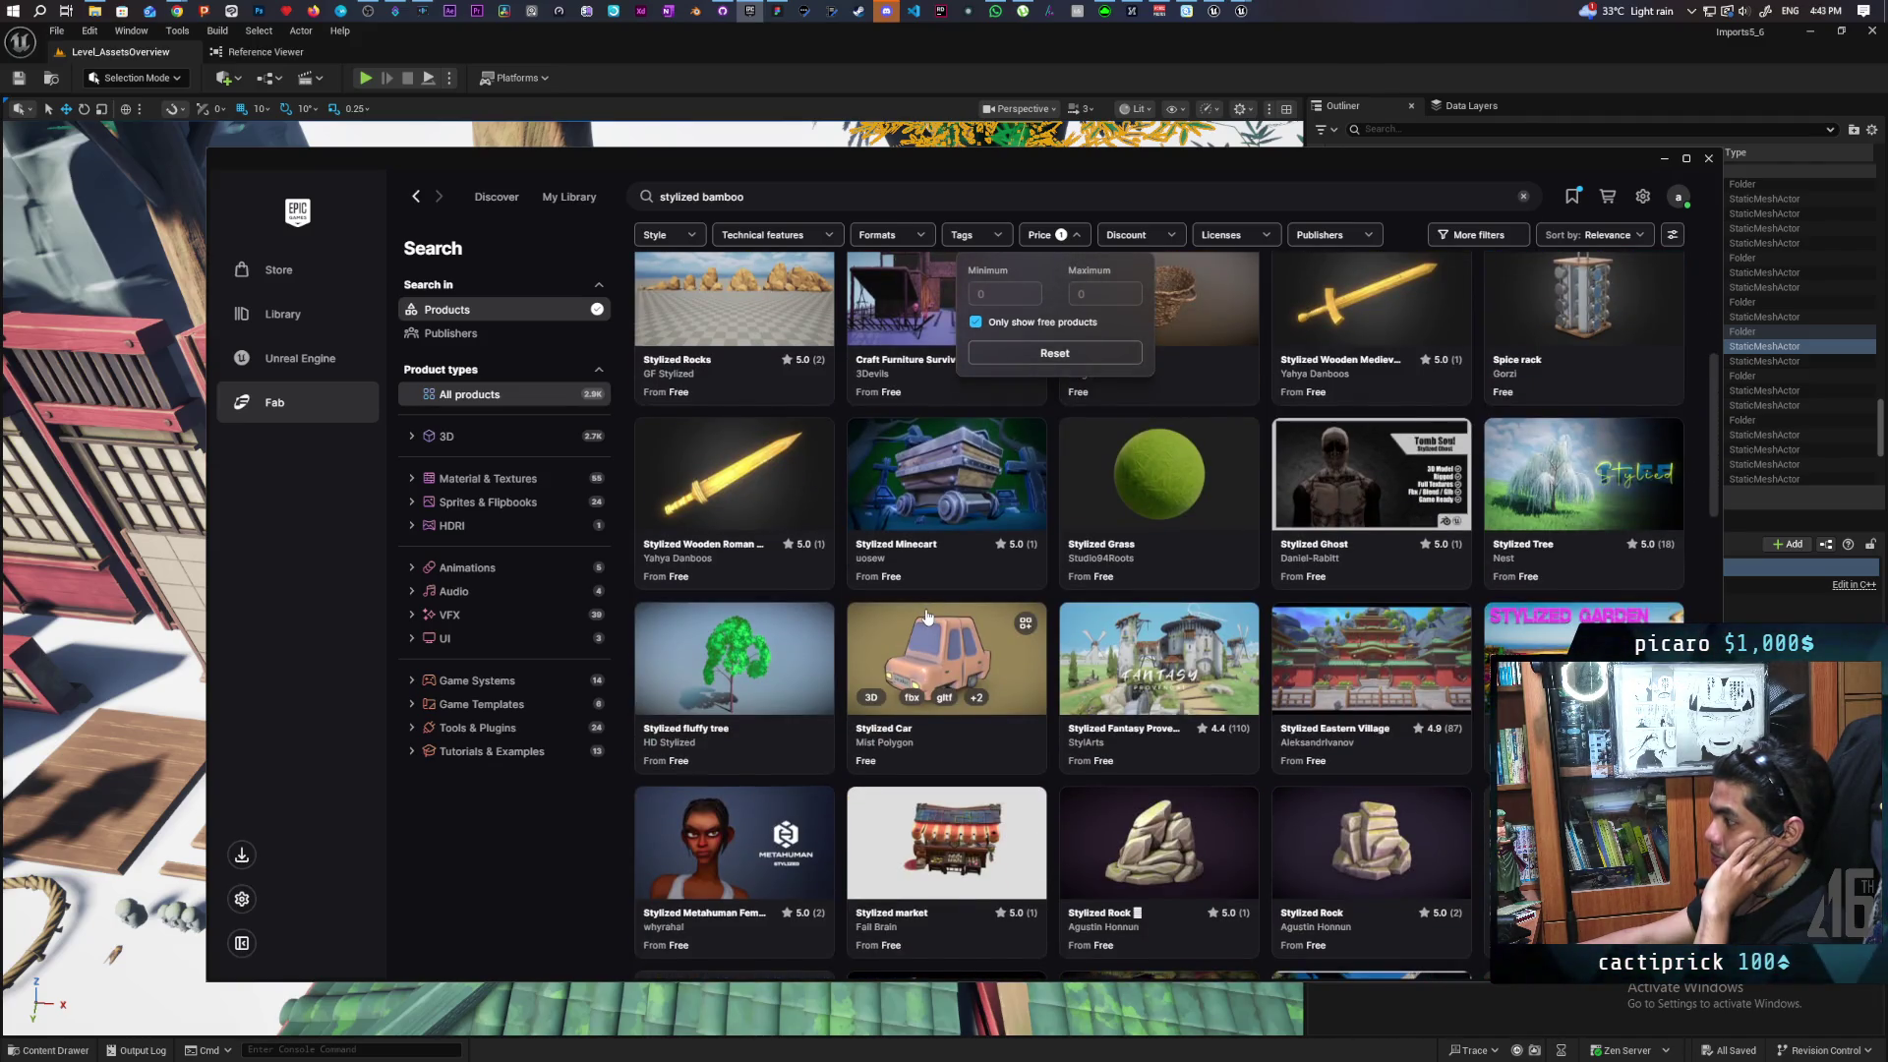
scroll(926, 617, down, 6)
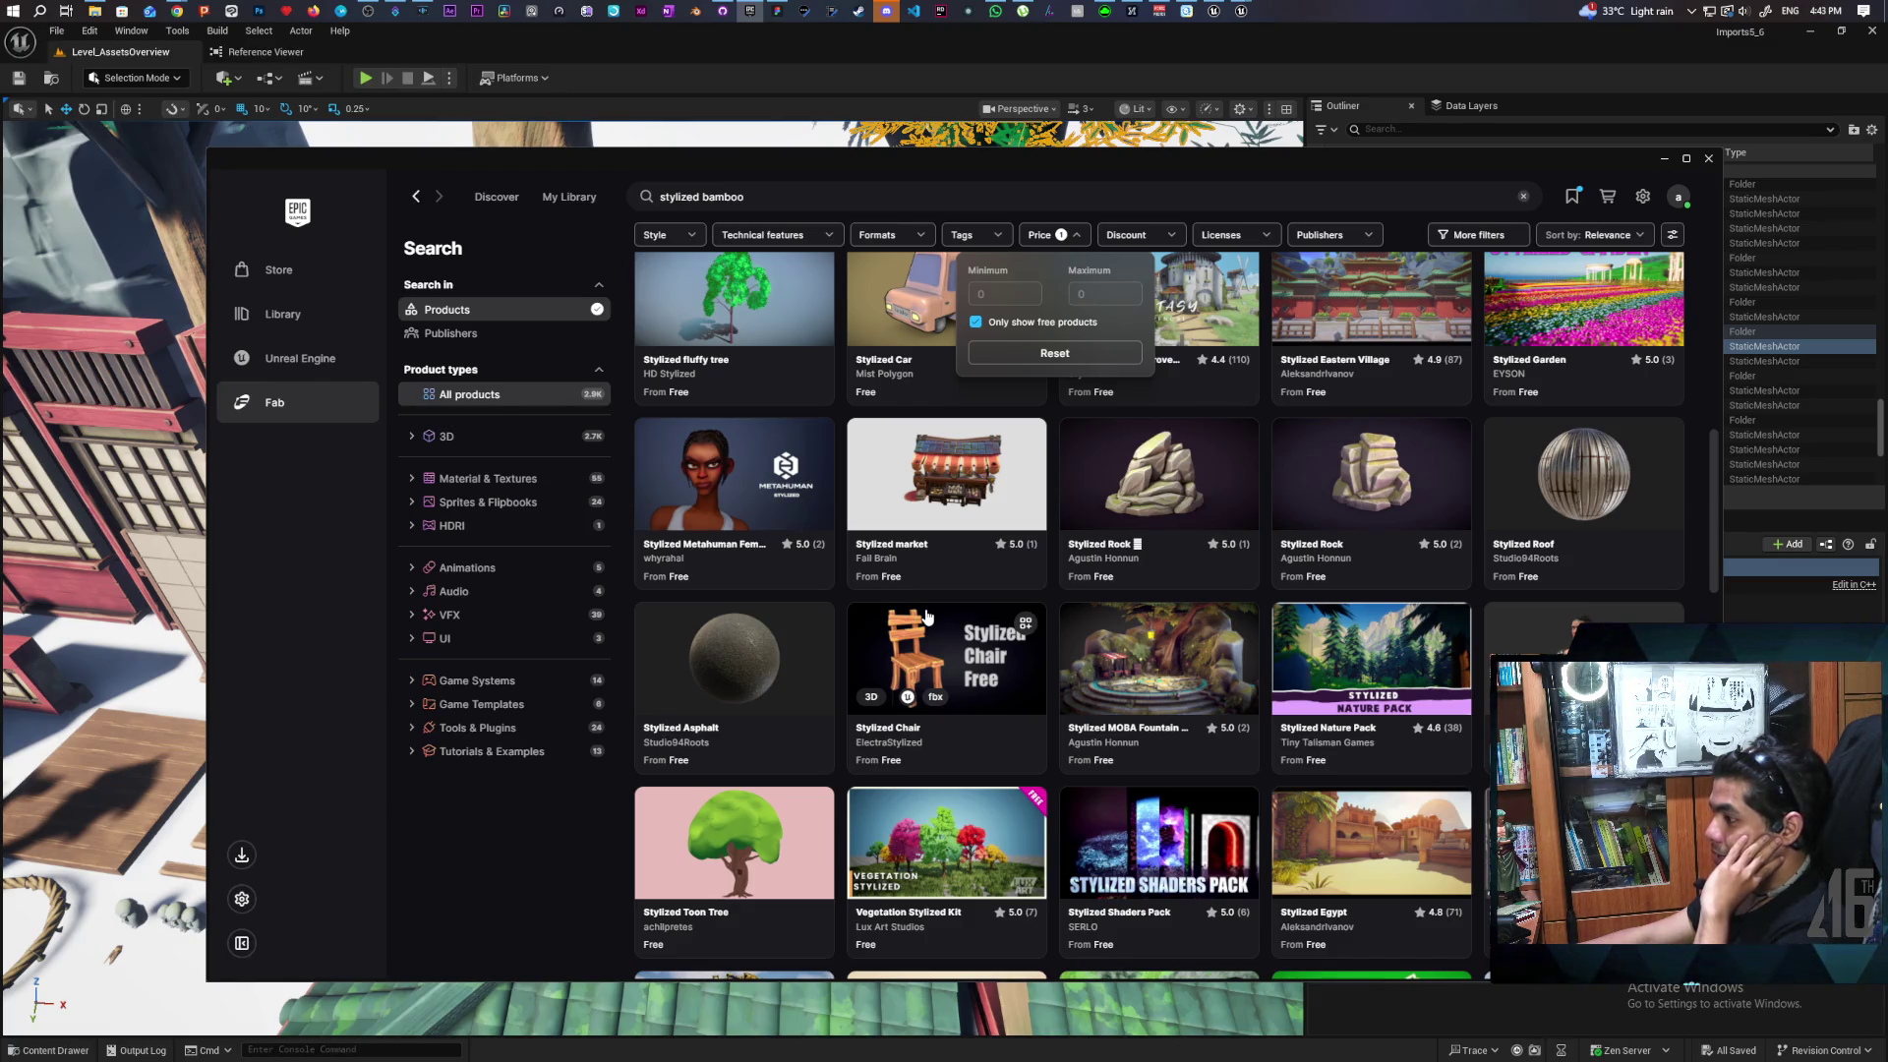
scroll(927, 616, down, 3)
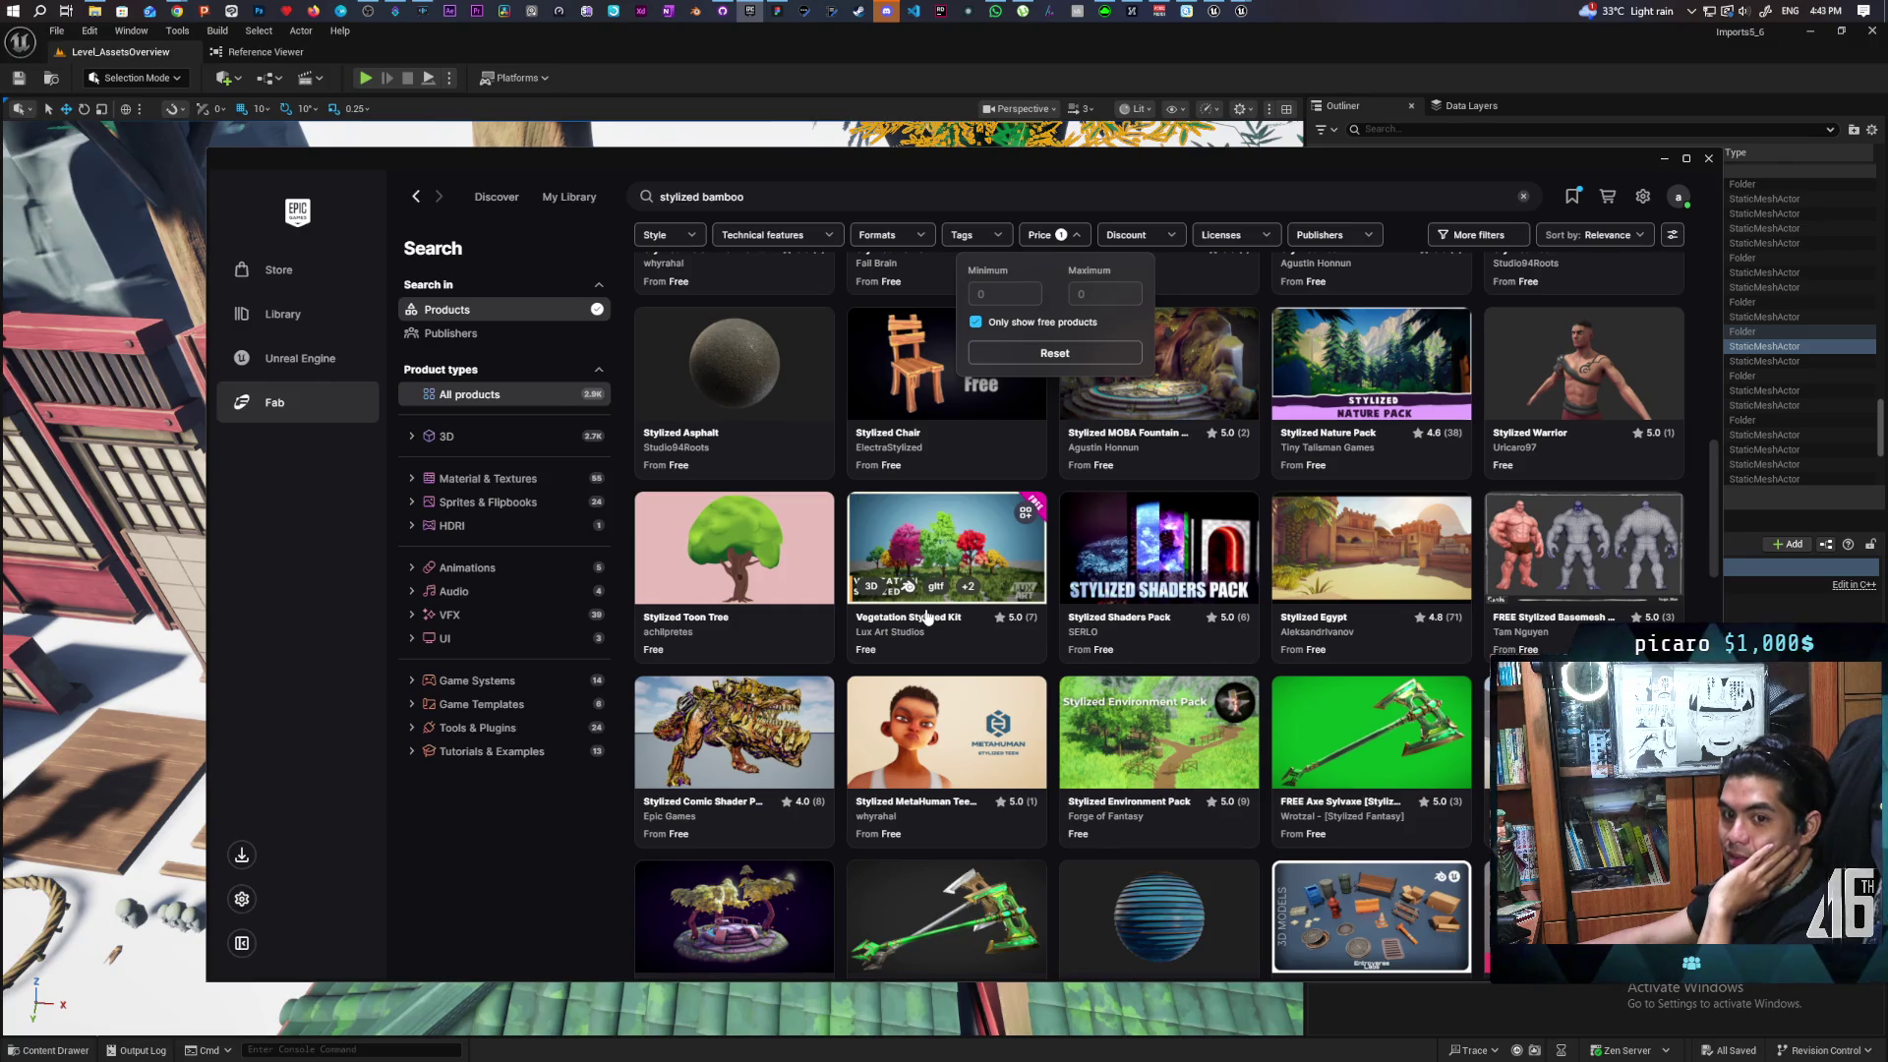
scroll(927, 617, down, 3)
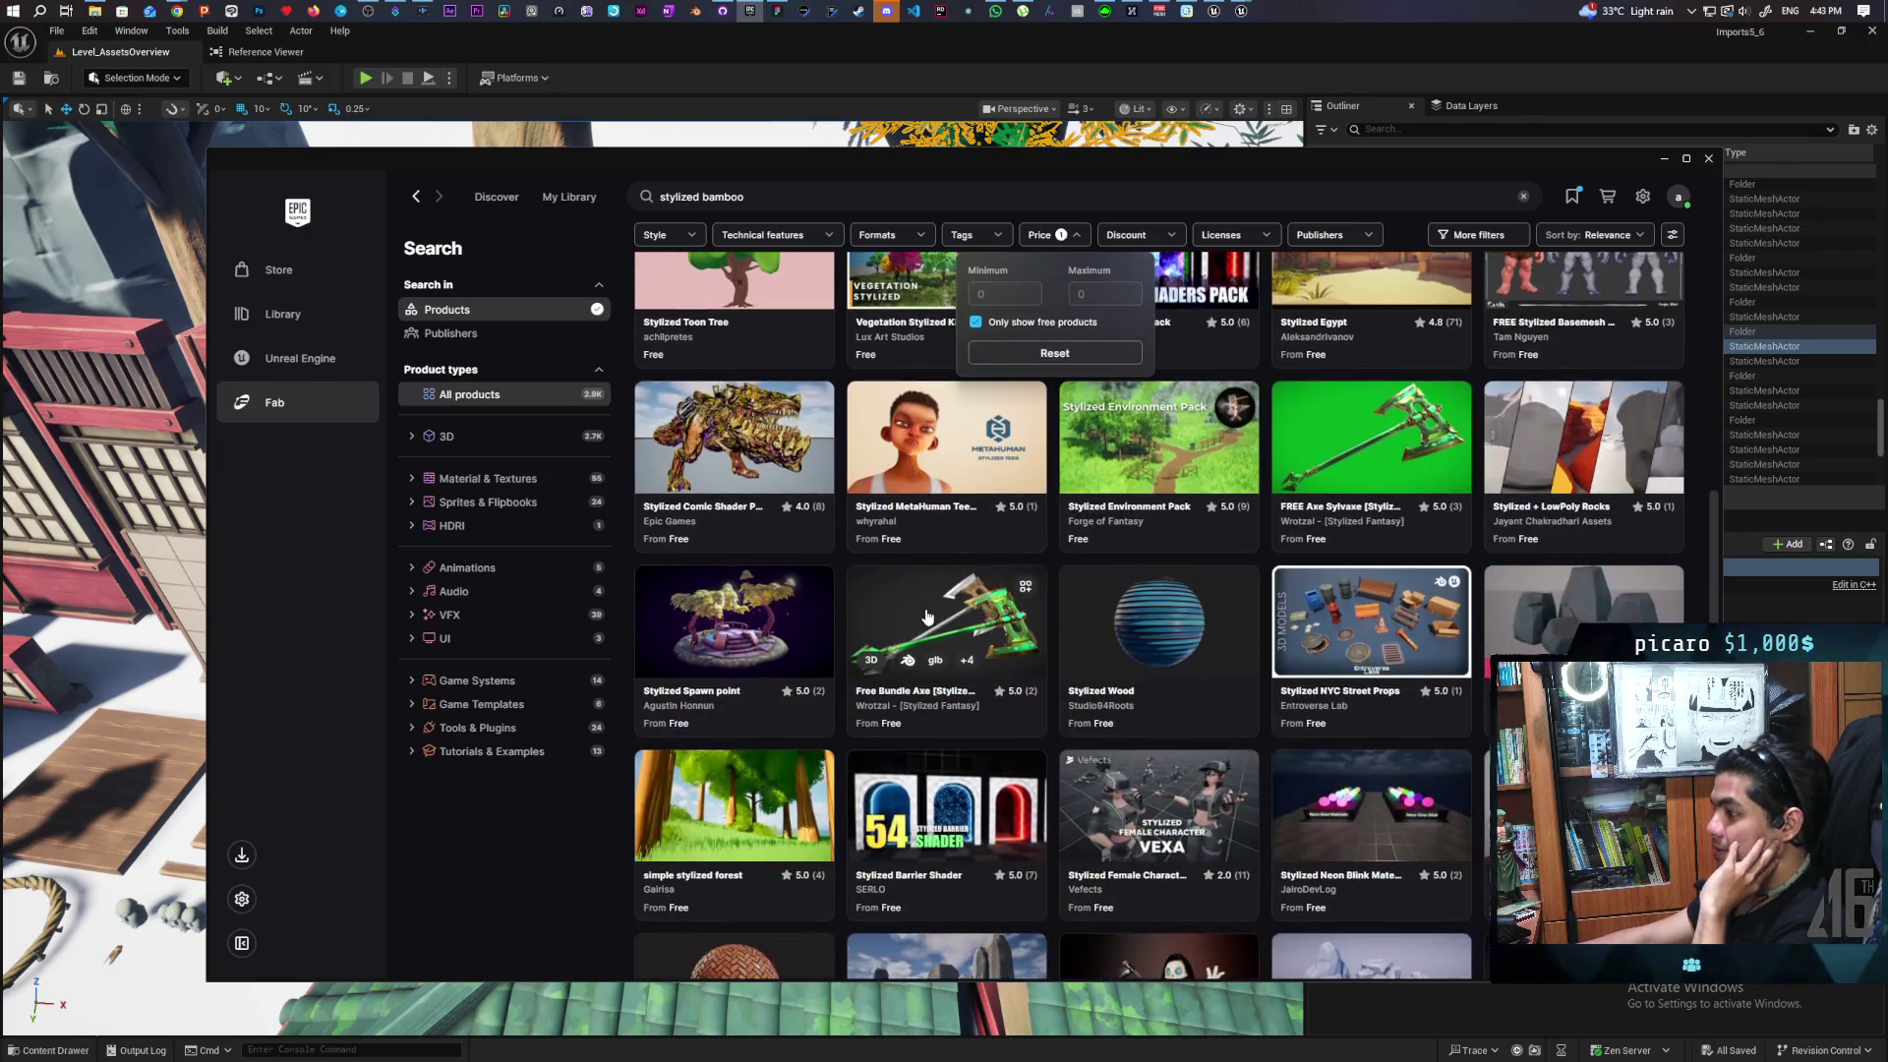
scroll(927, 616, down, 8)
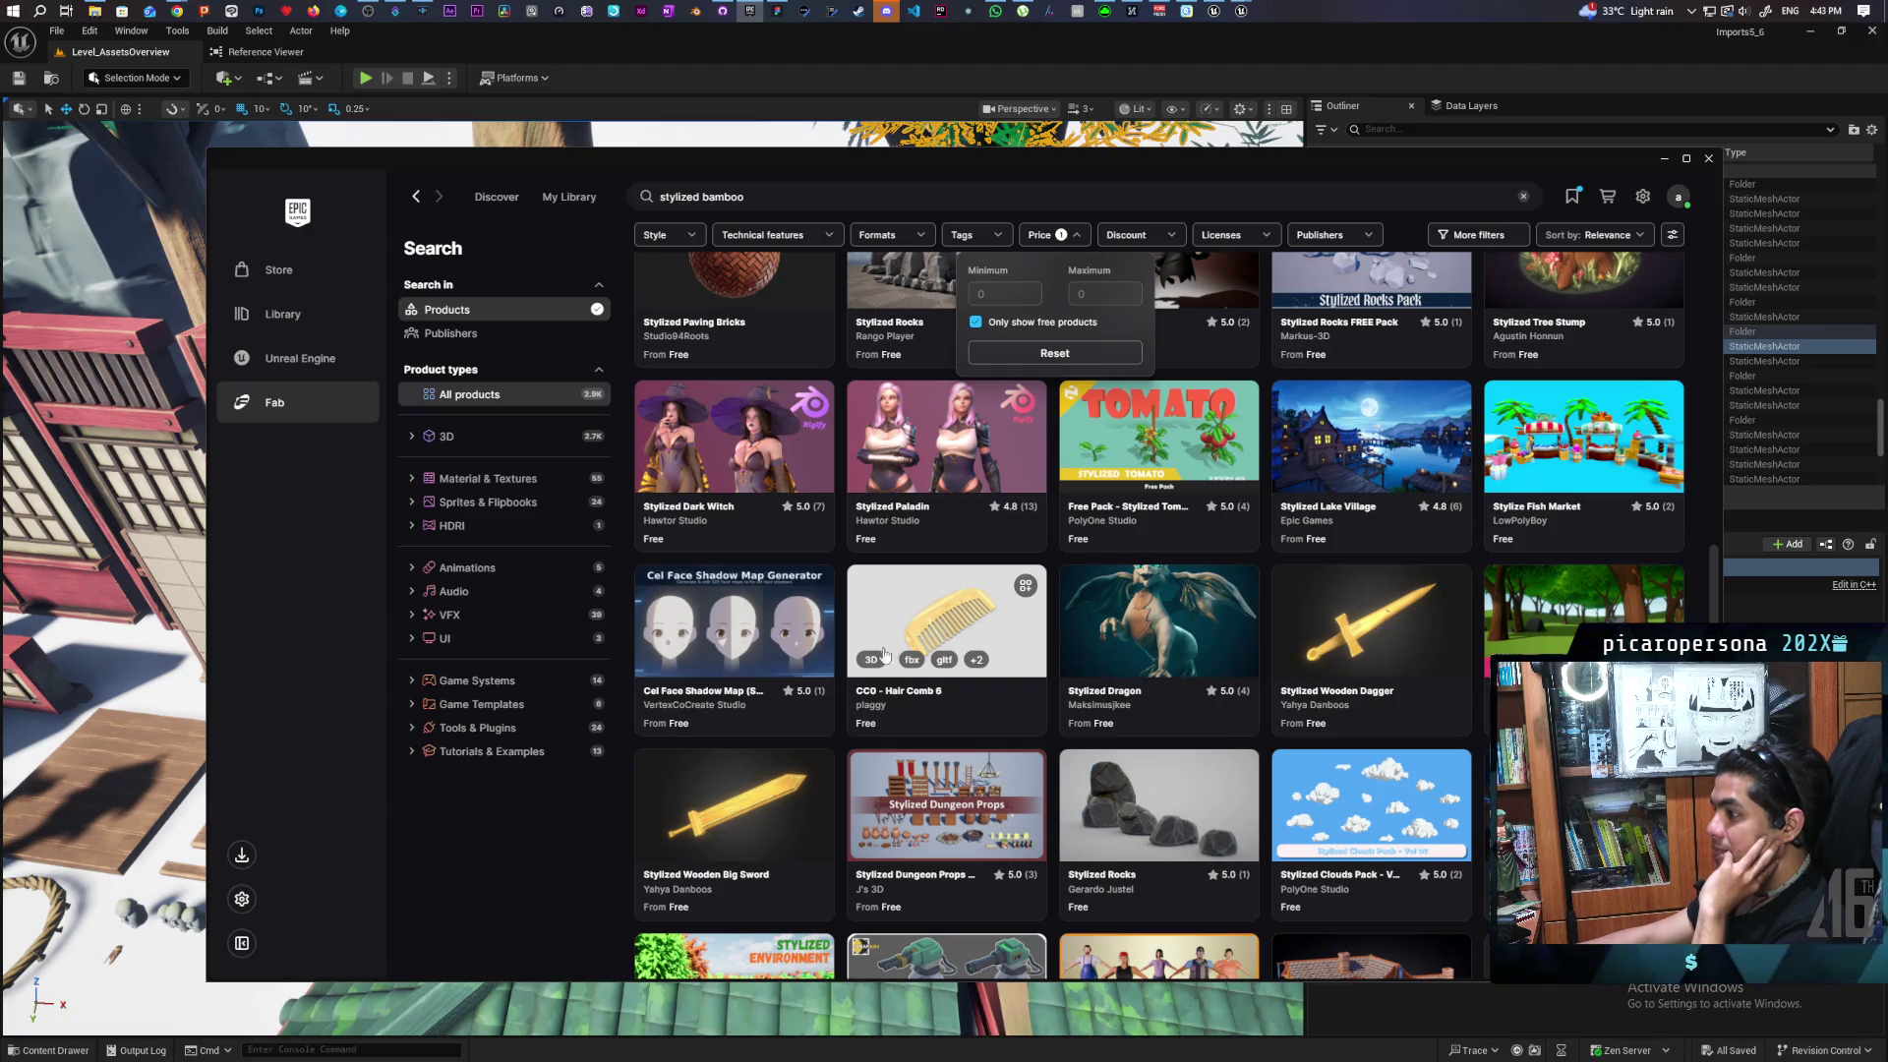
Open the Cel Face Shadow Map (SDF) Generator listing and page through its preview images
click(747, 630)
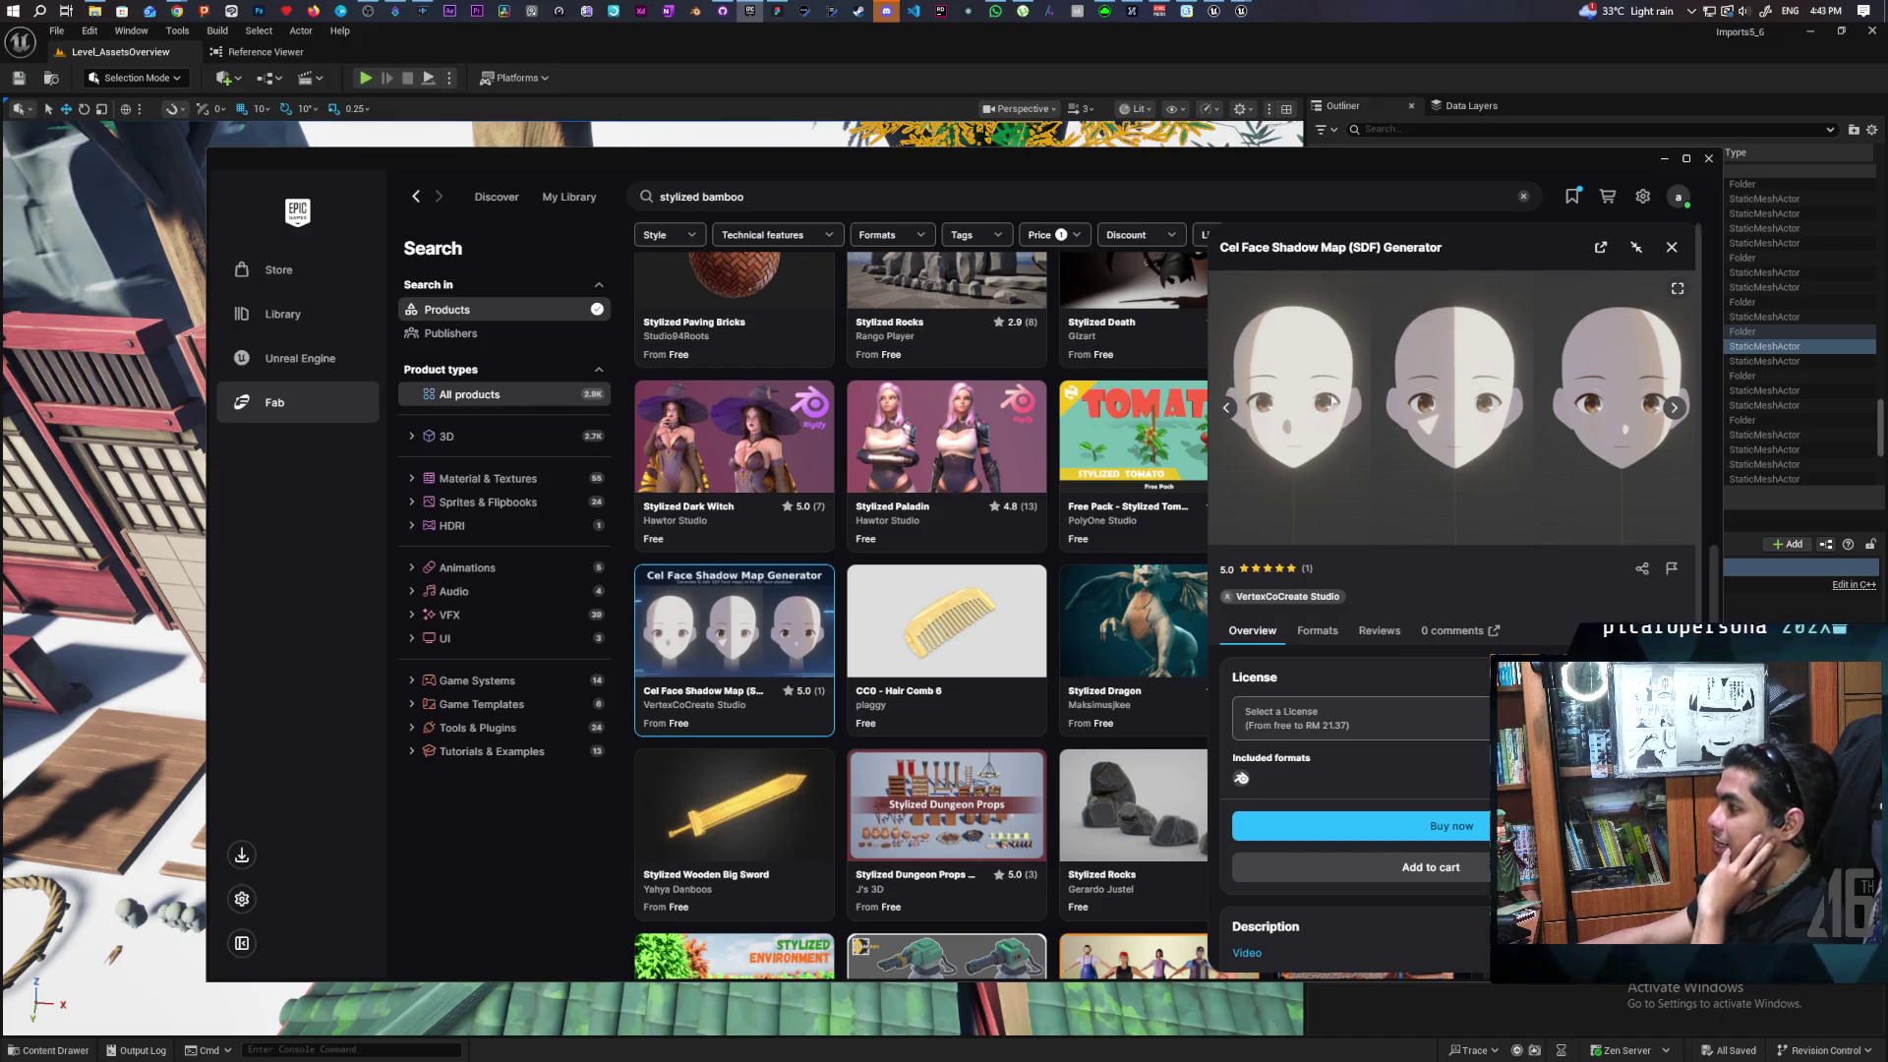
drag(1349, 173, 934, 201)
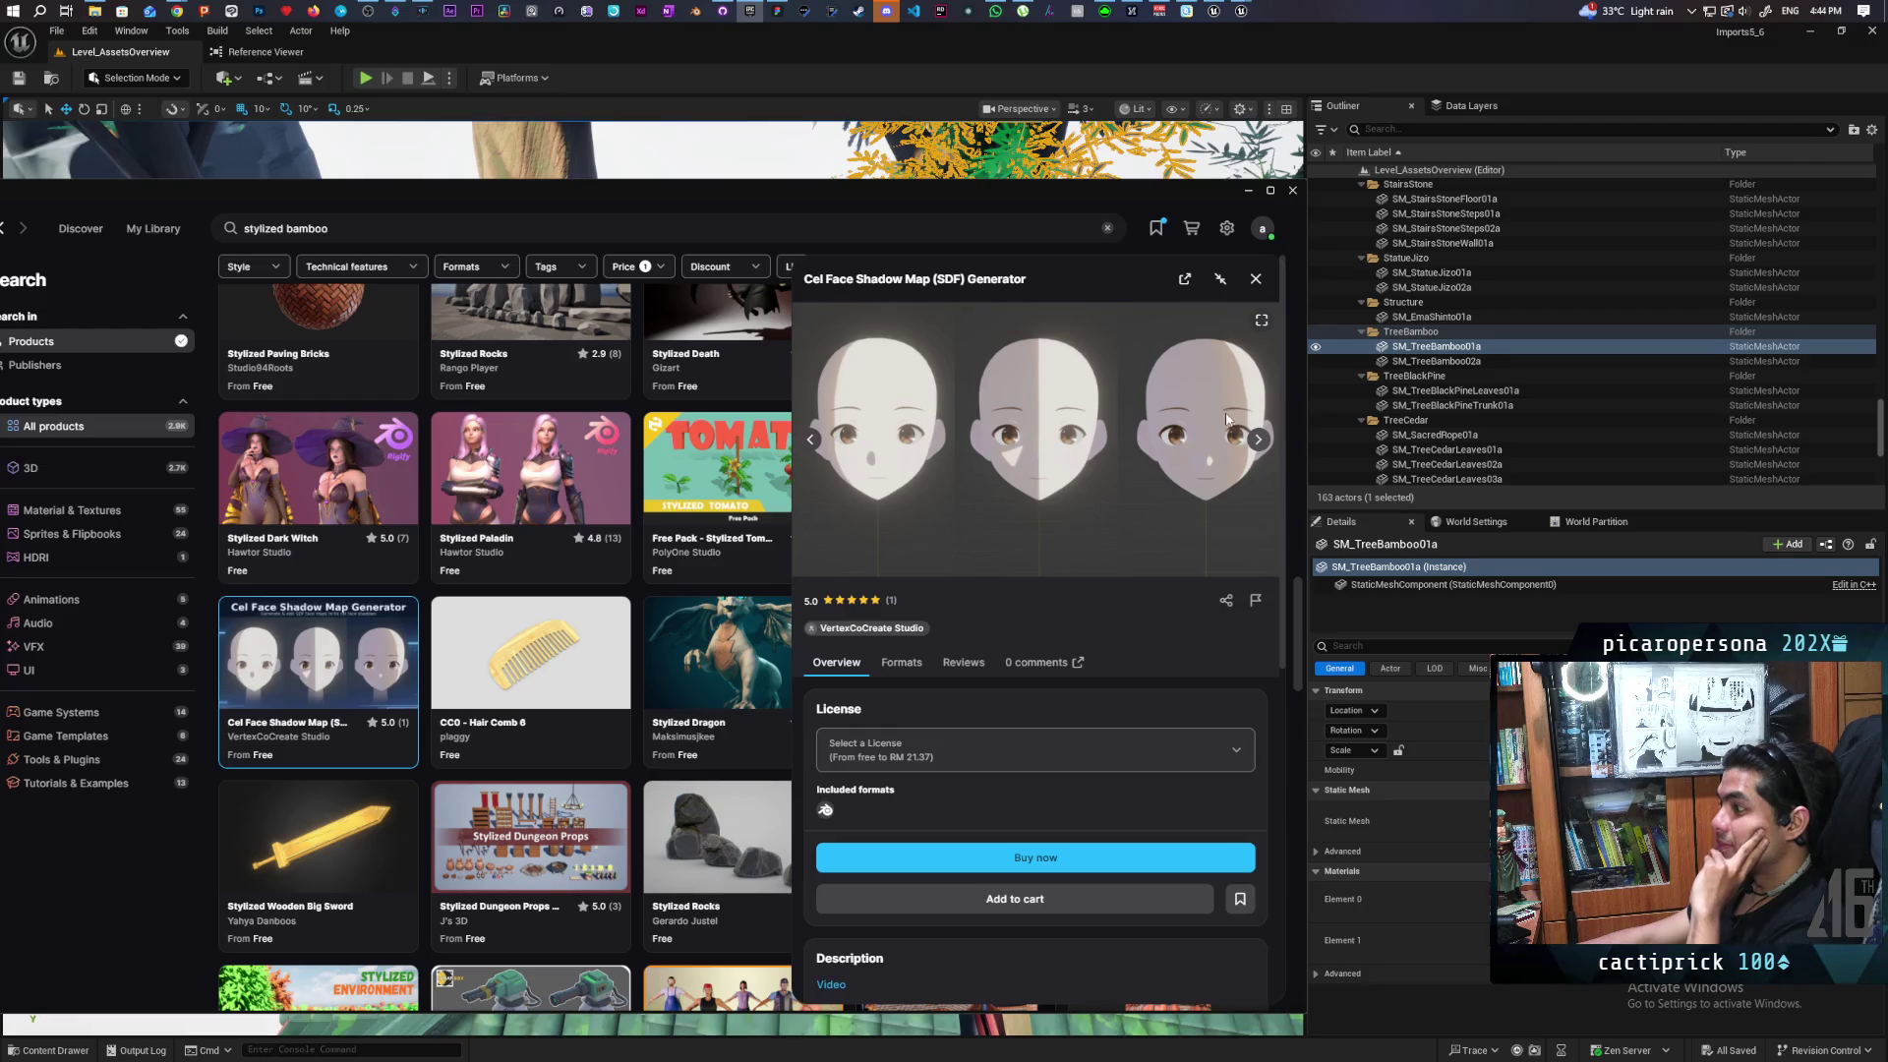
click(1258, 443)
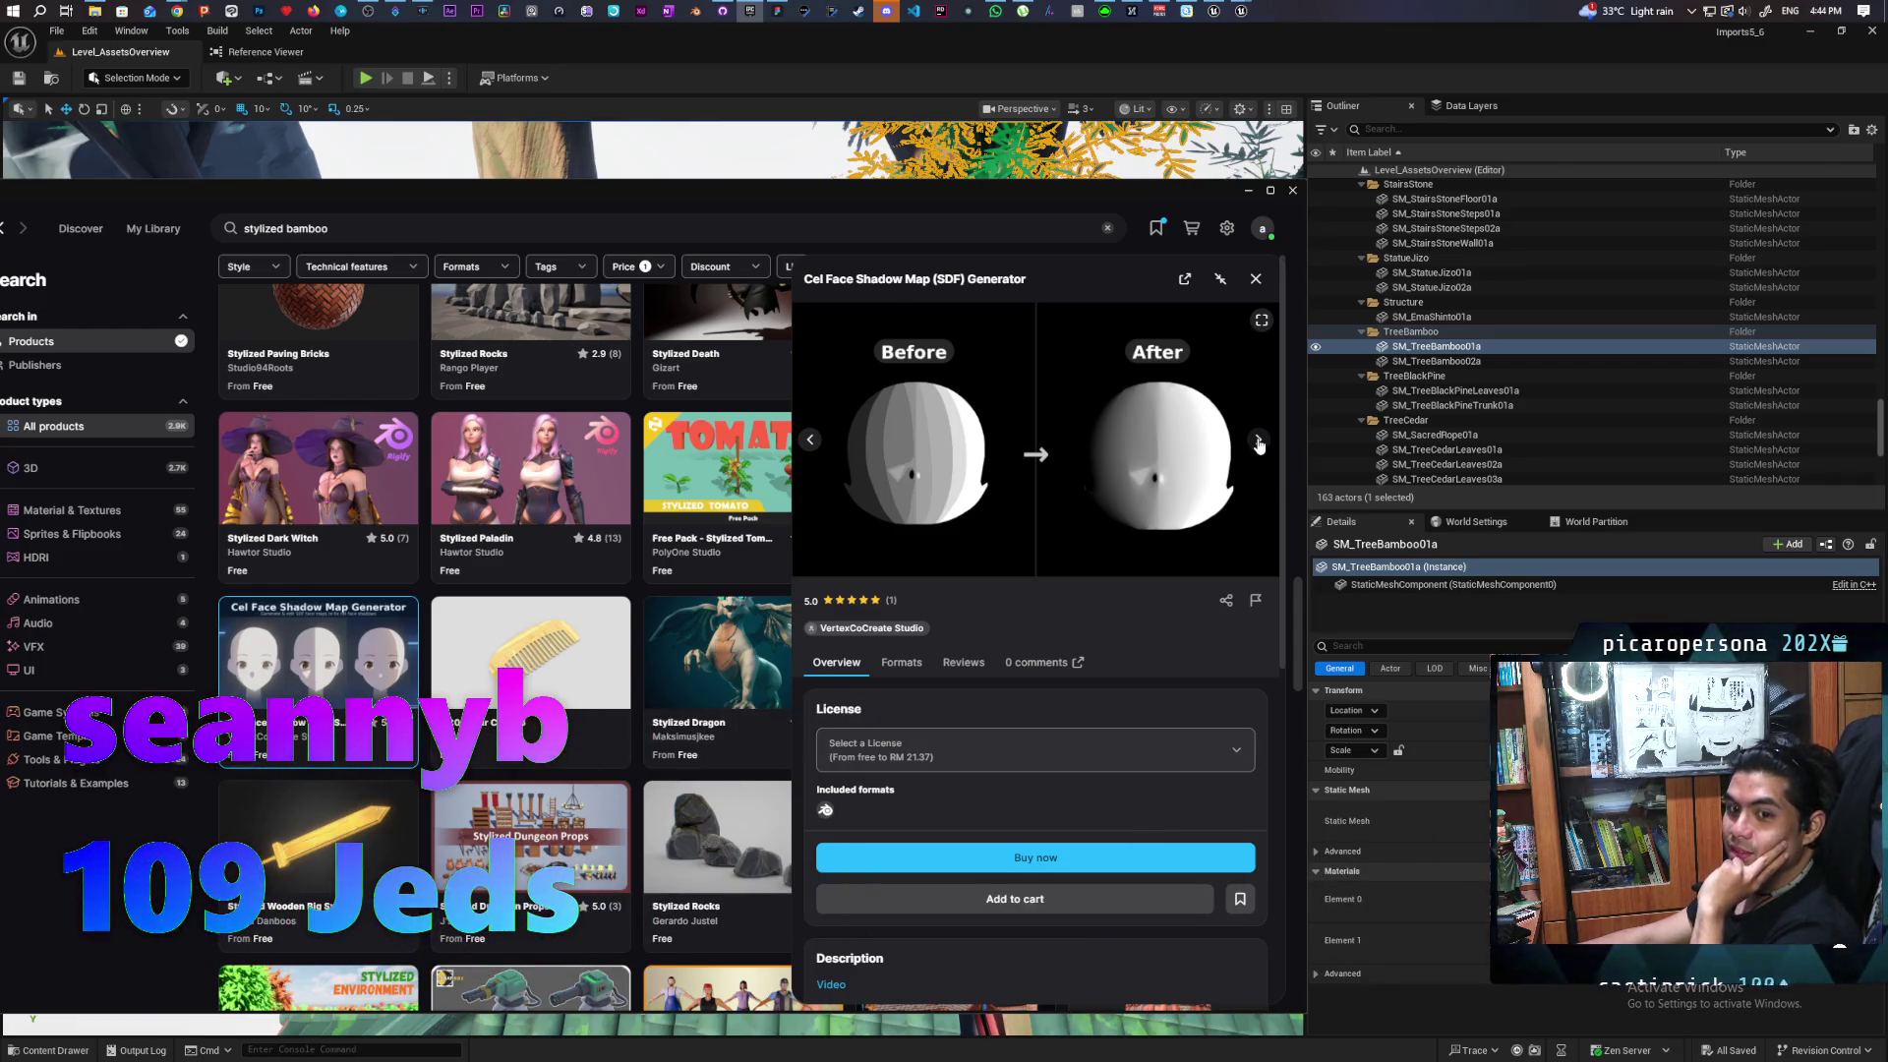
click(1258, 443)
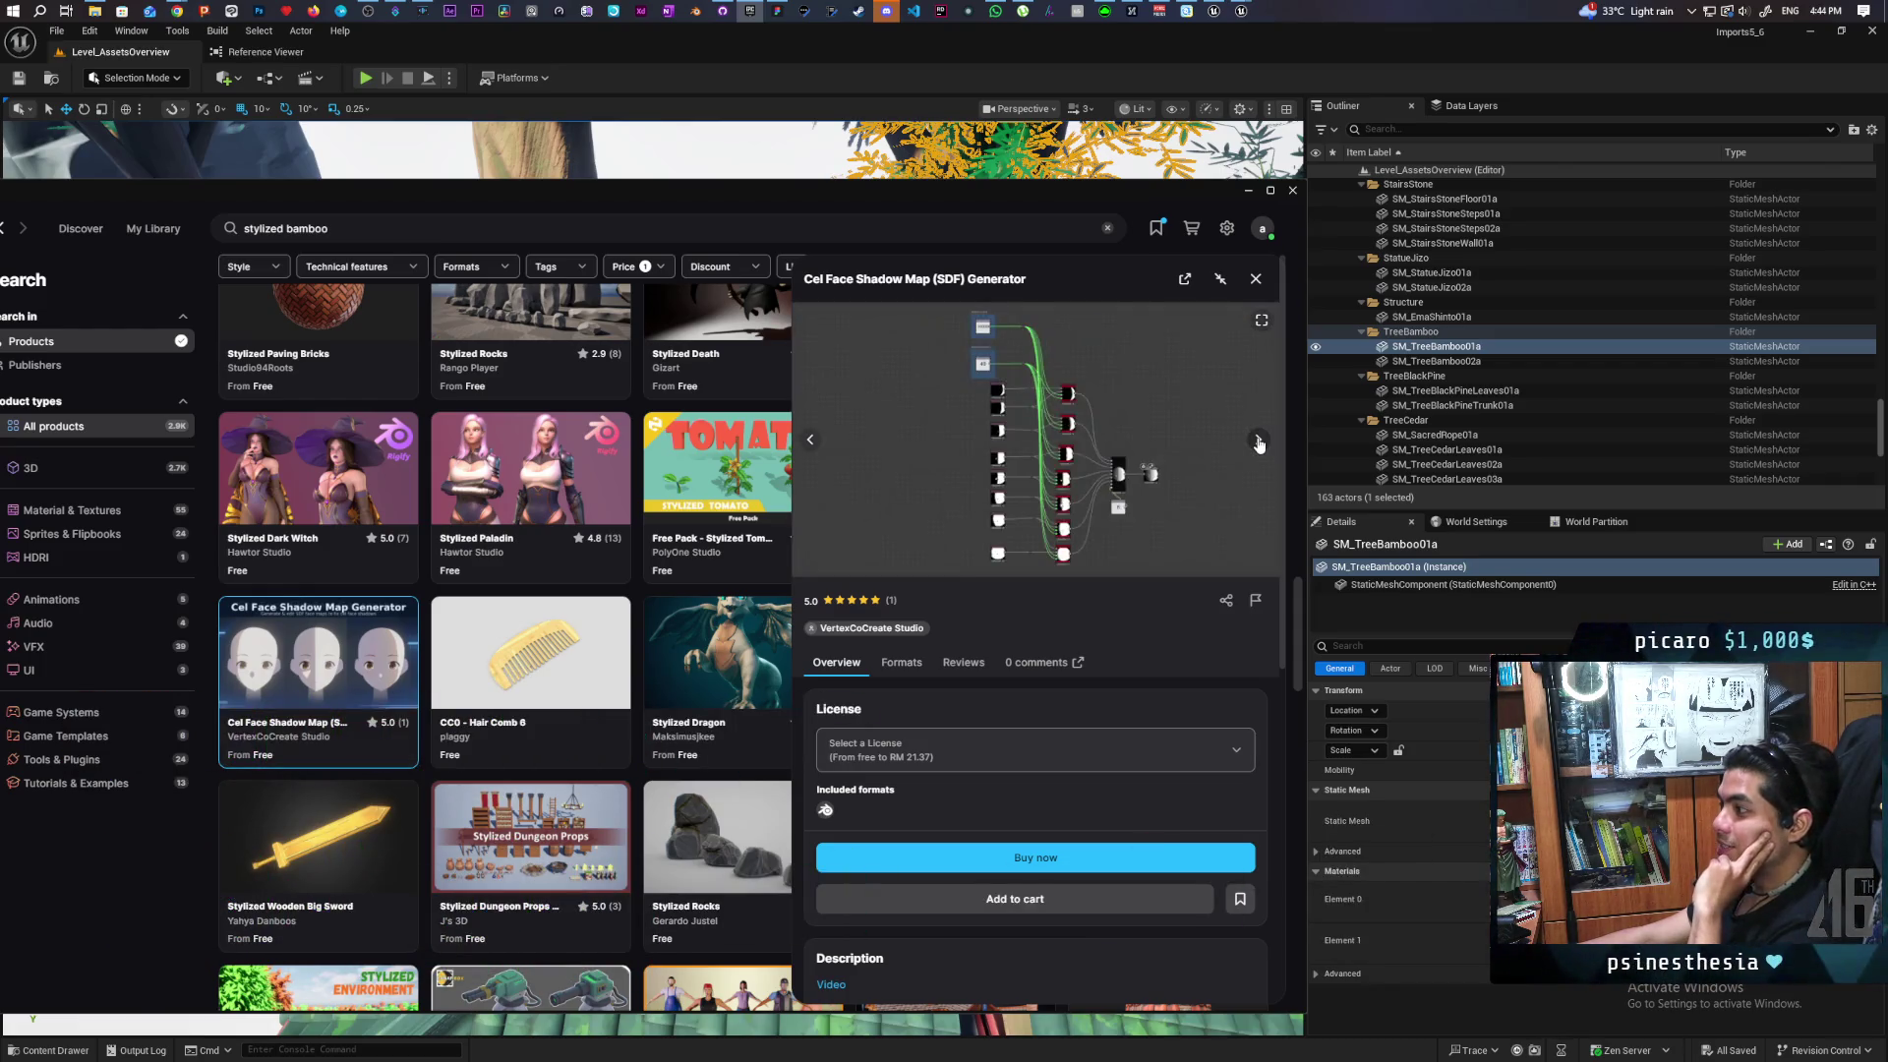
click(1258, 443)
click(1257, 442)
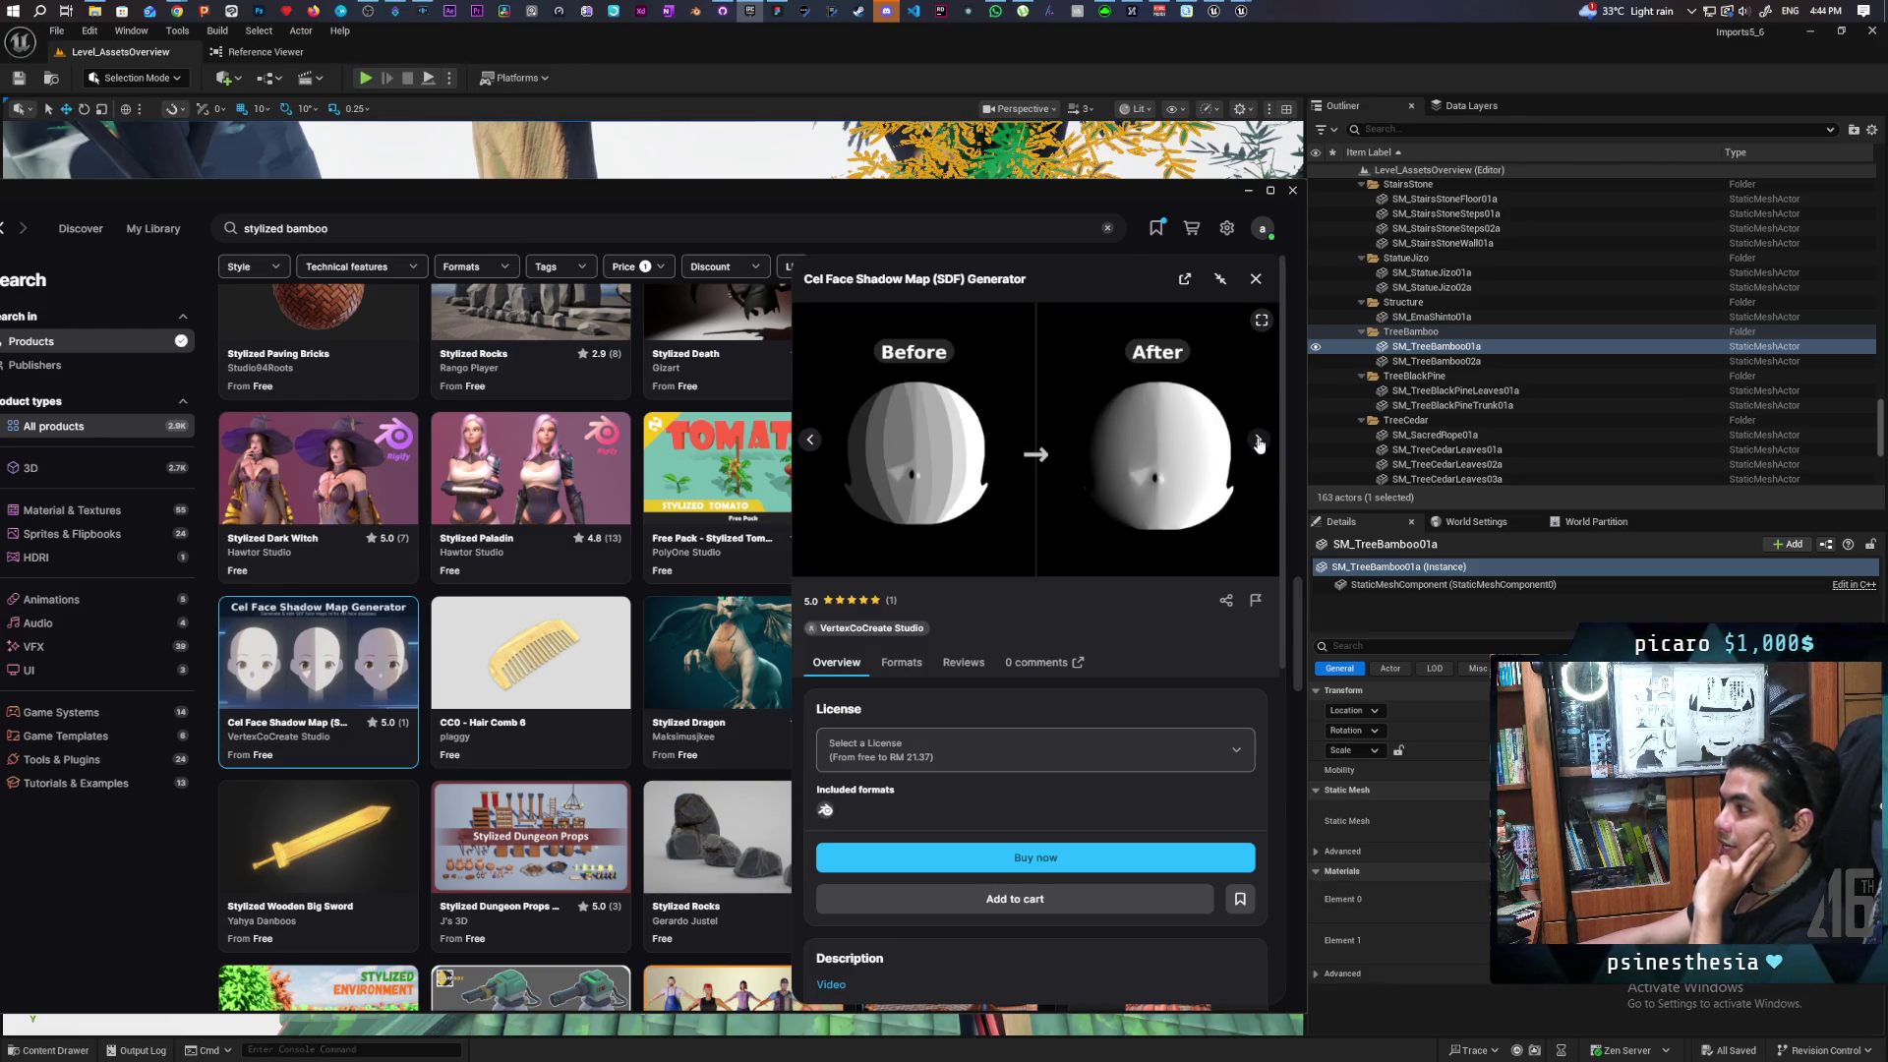
click(1258, 443)
click(1258, 443)
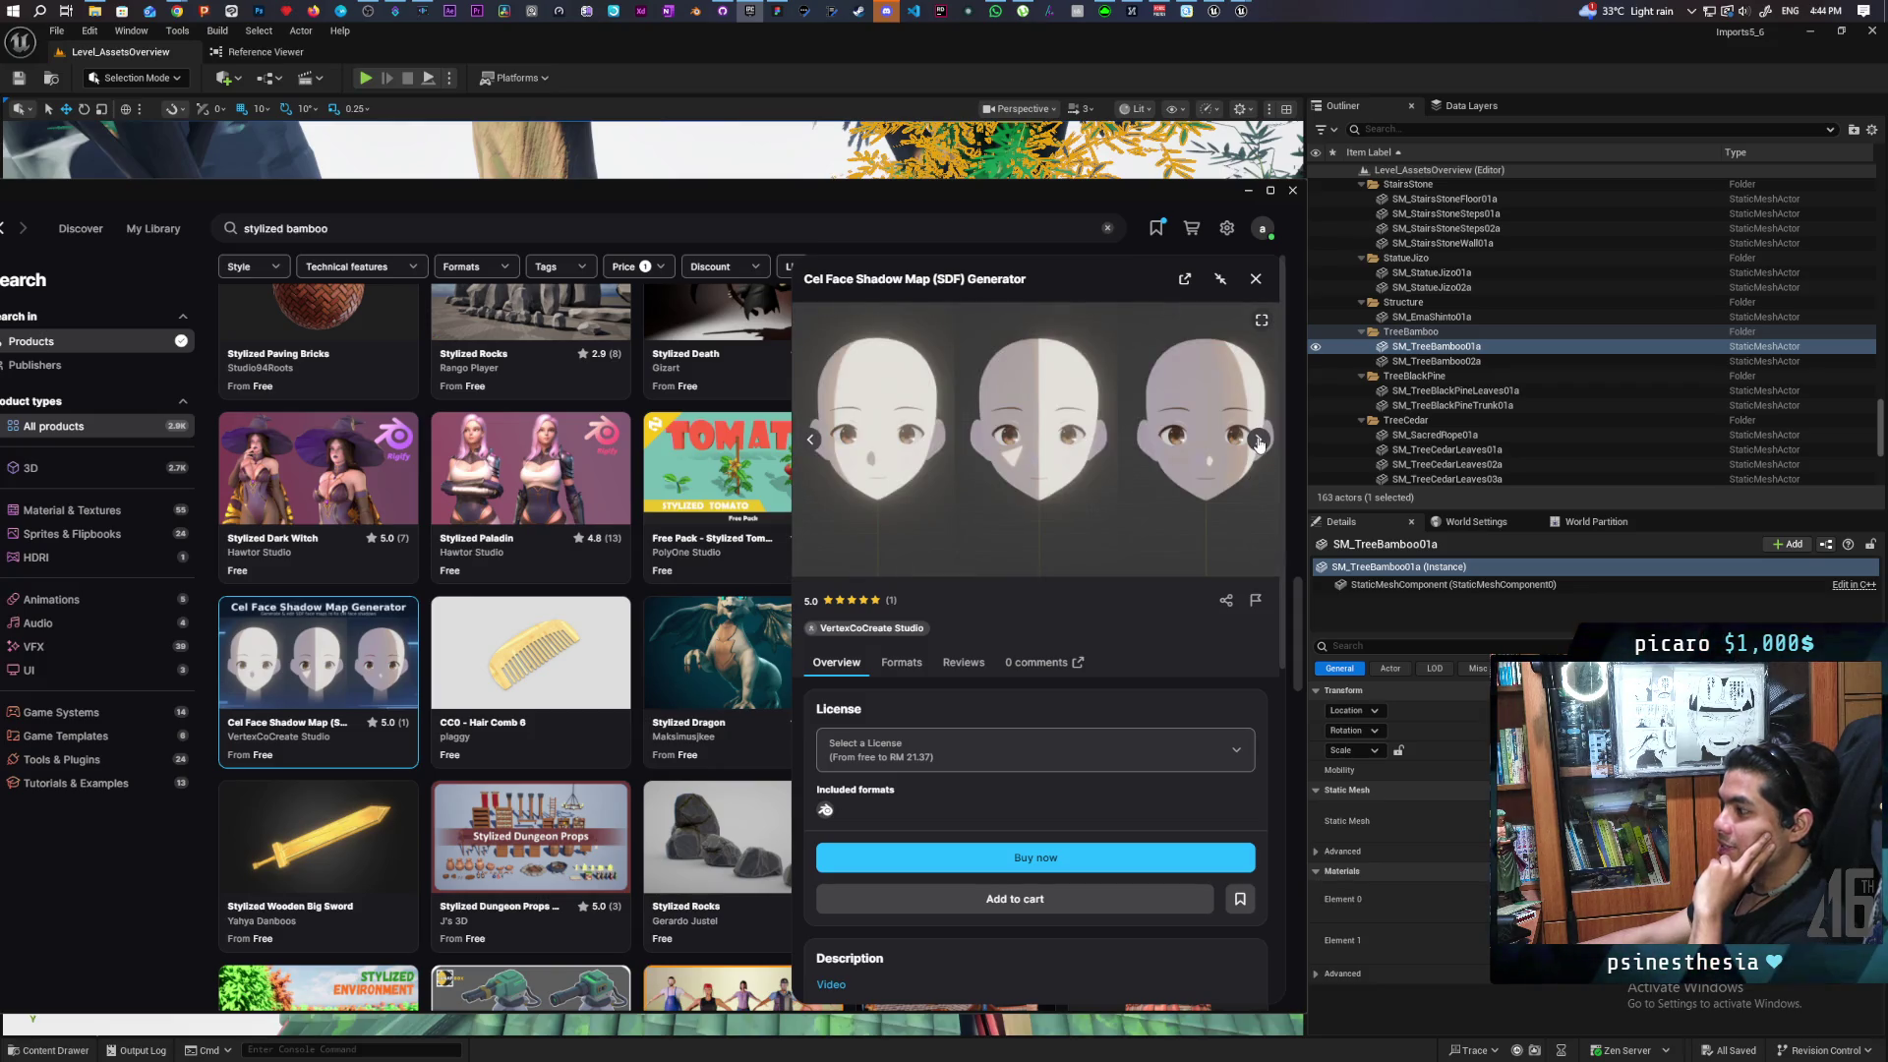
Choose the free Personal license, add the generator to My Library, and close the details
scroll(1026, 617, down, 2)
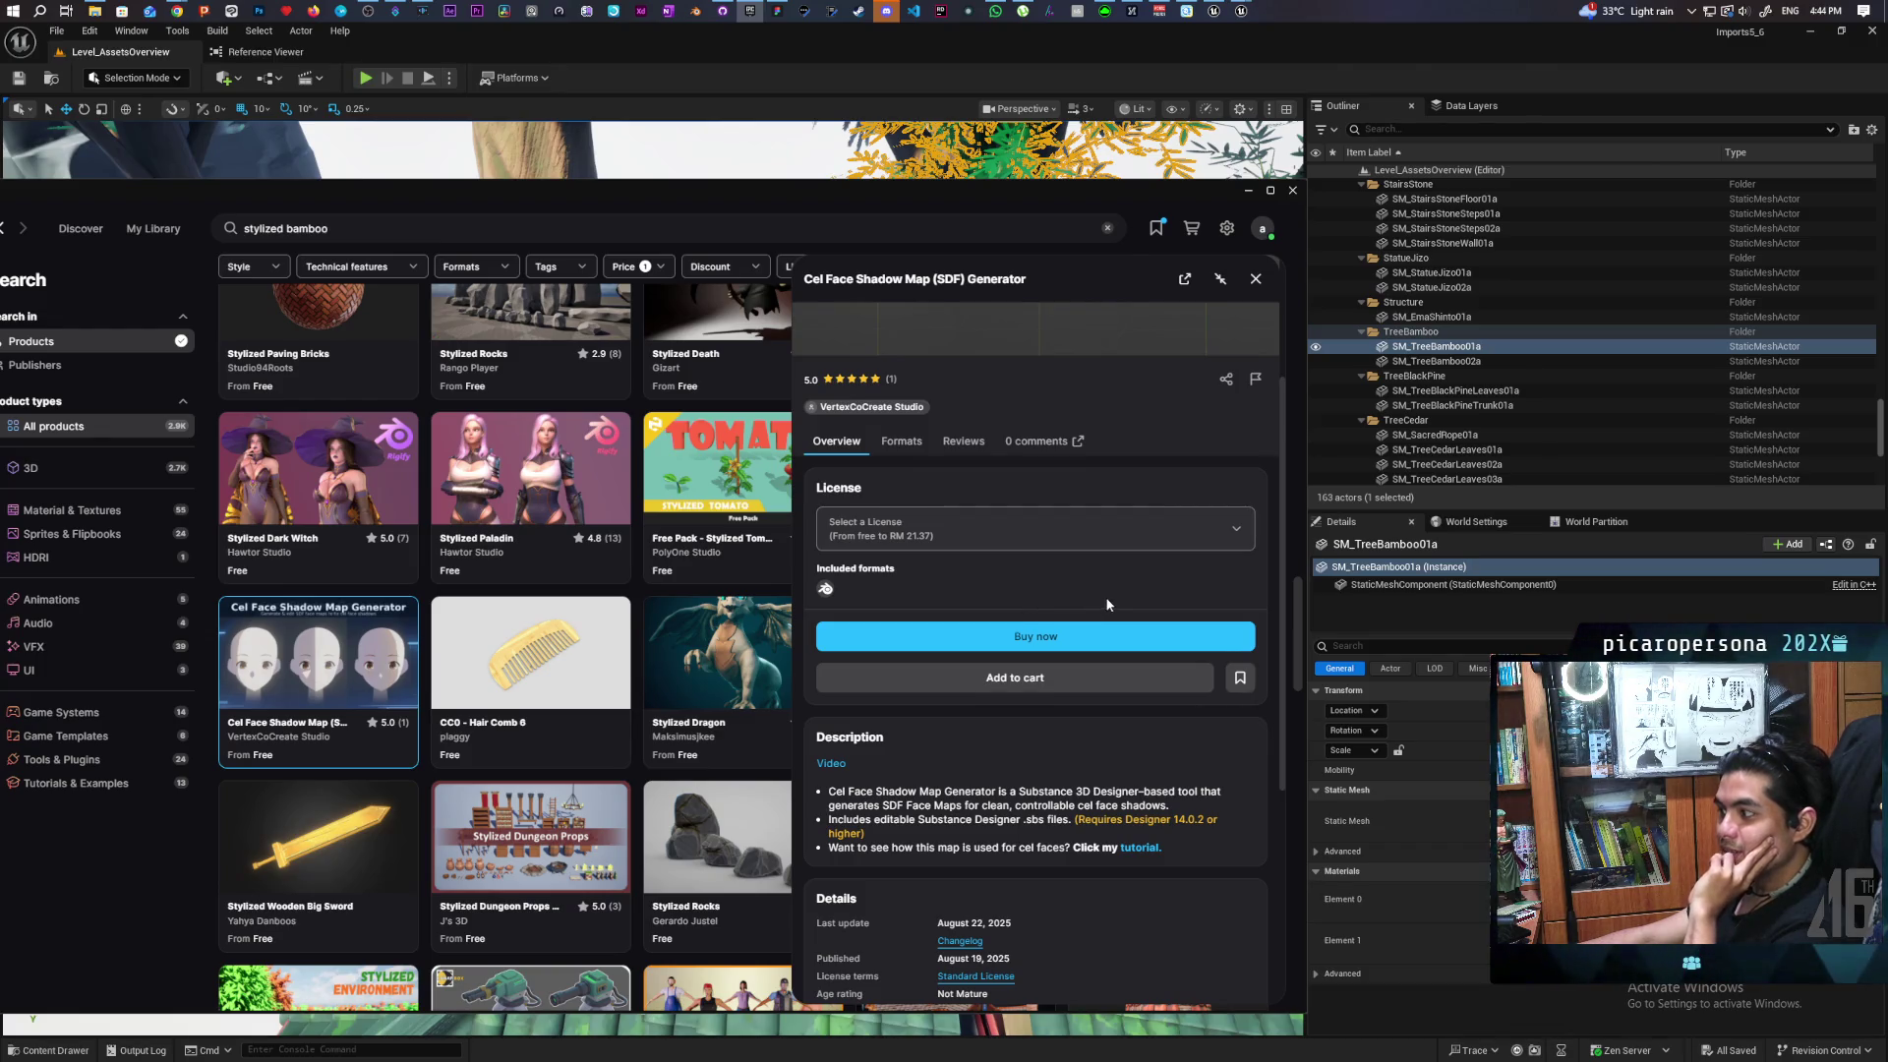
click(1066, 530)
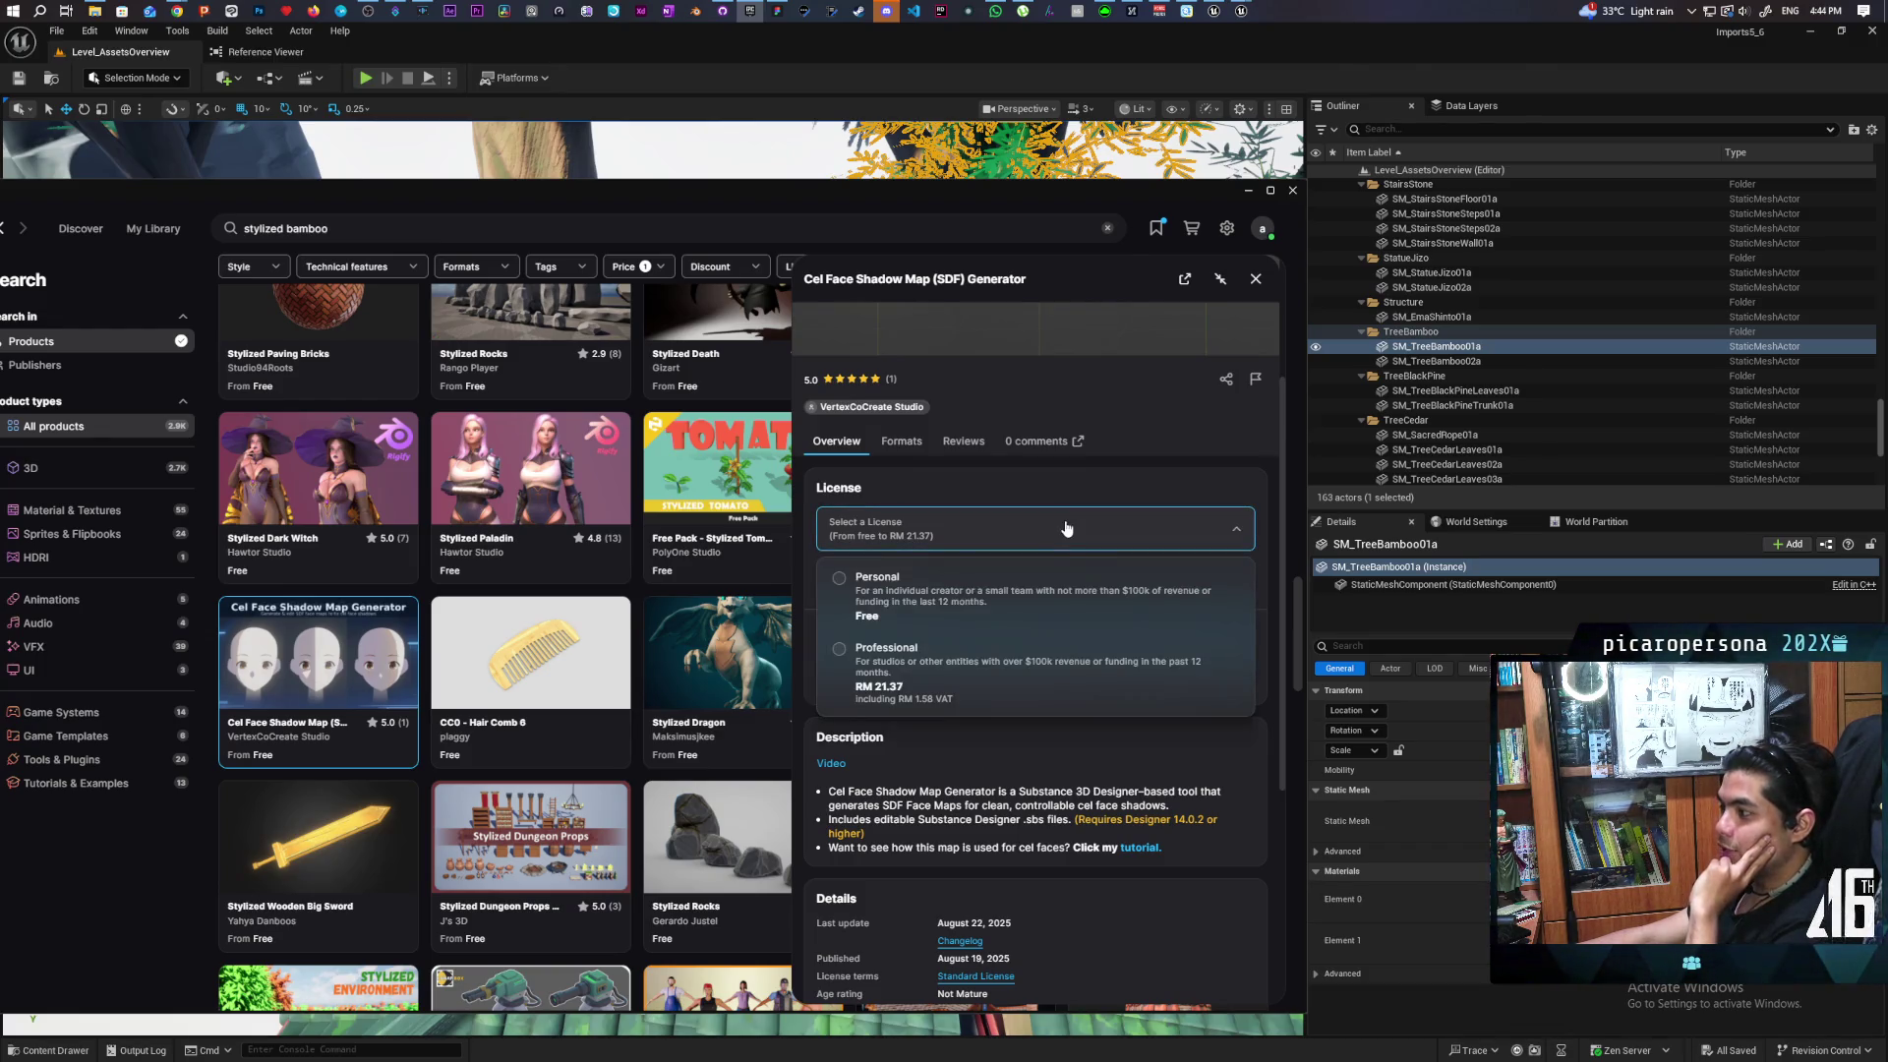
click(976, 607)
scroll(1106, 568, up, 1)
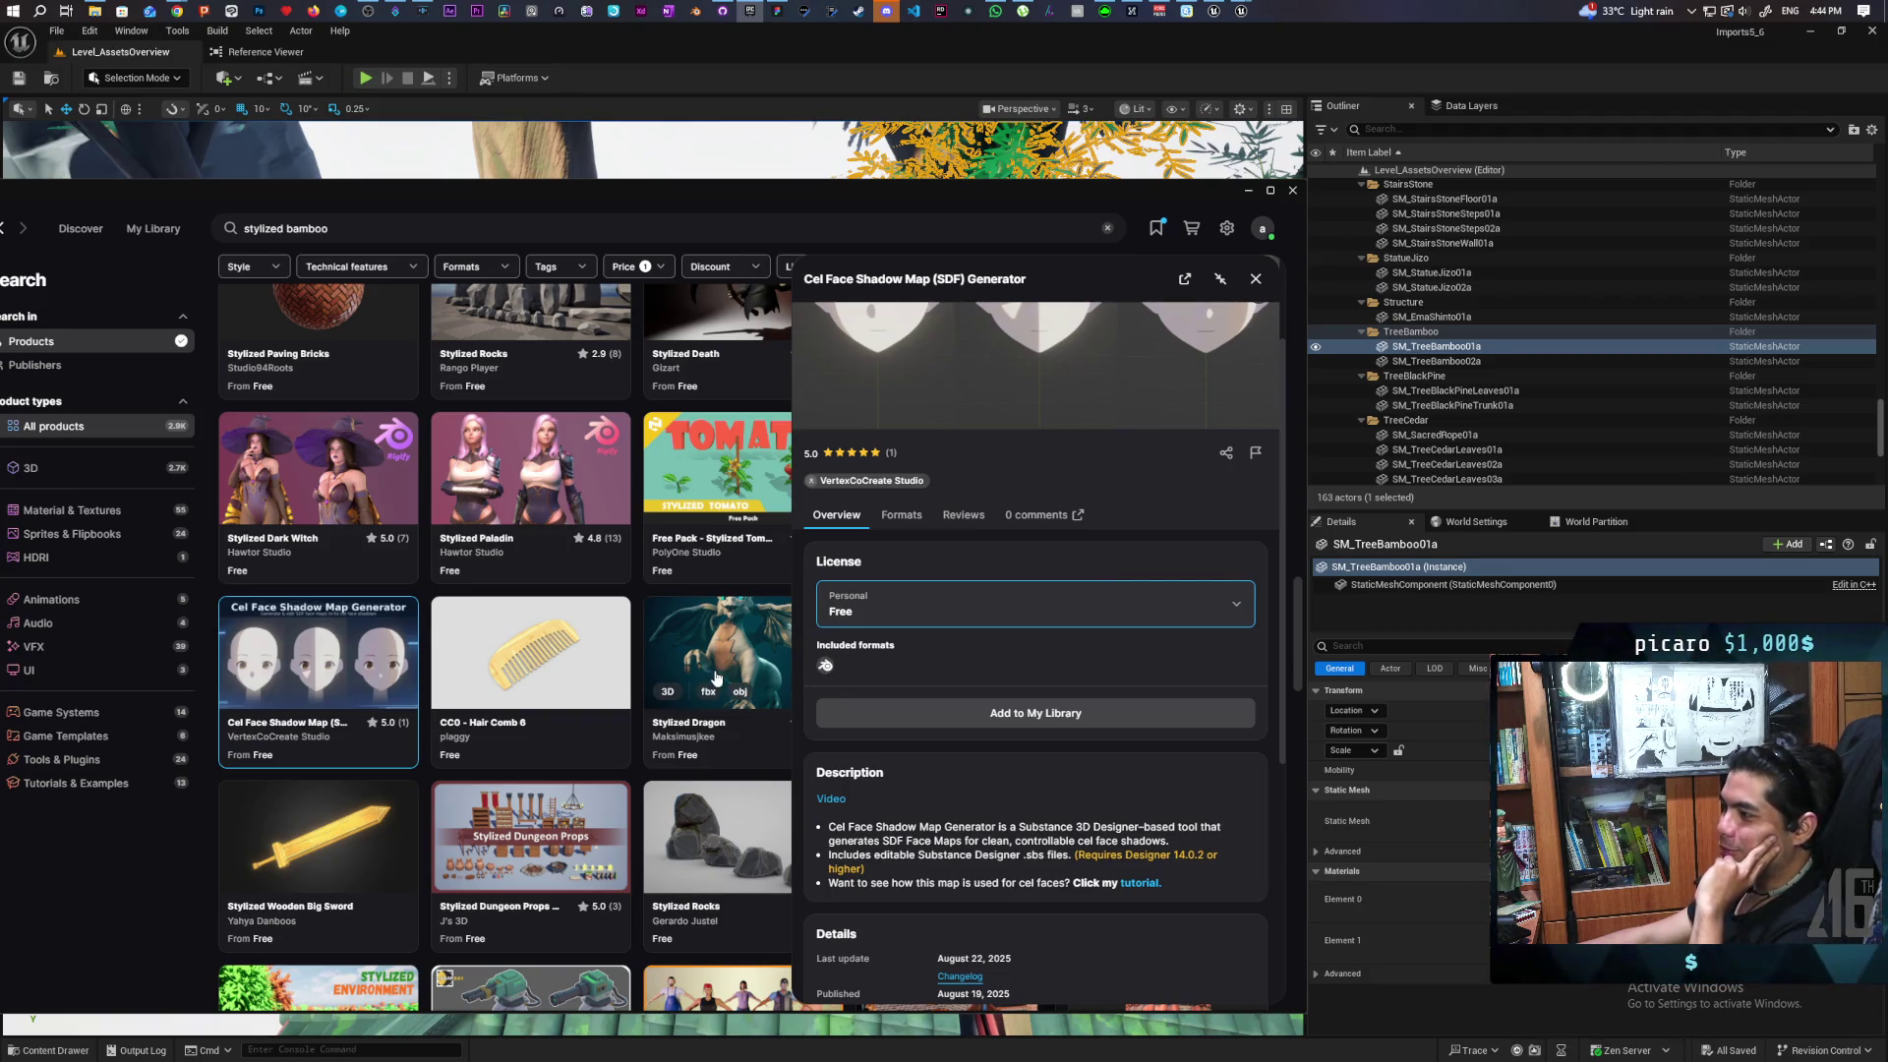
click(865, 713)
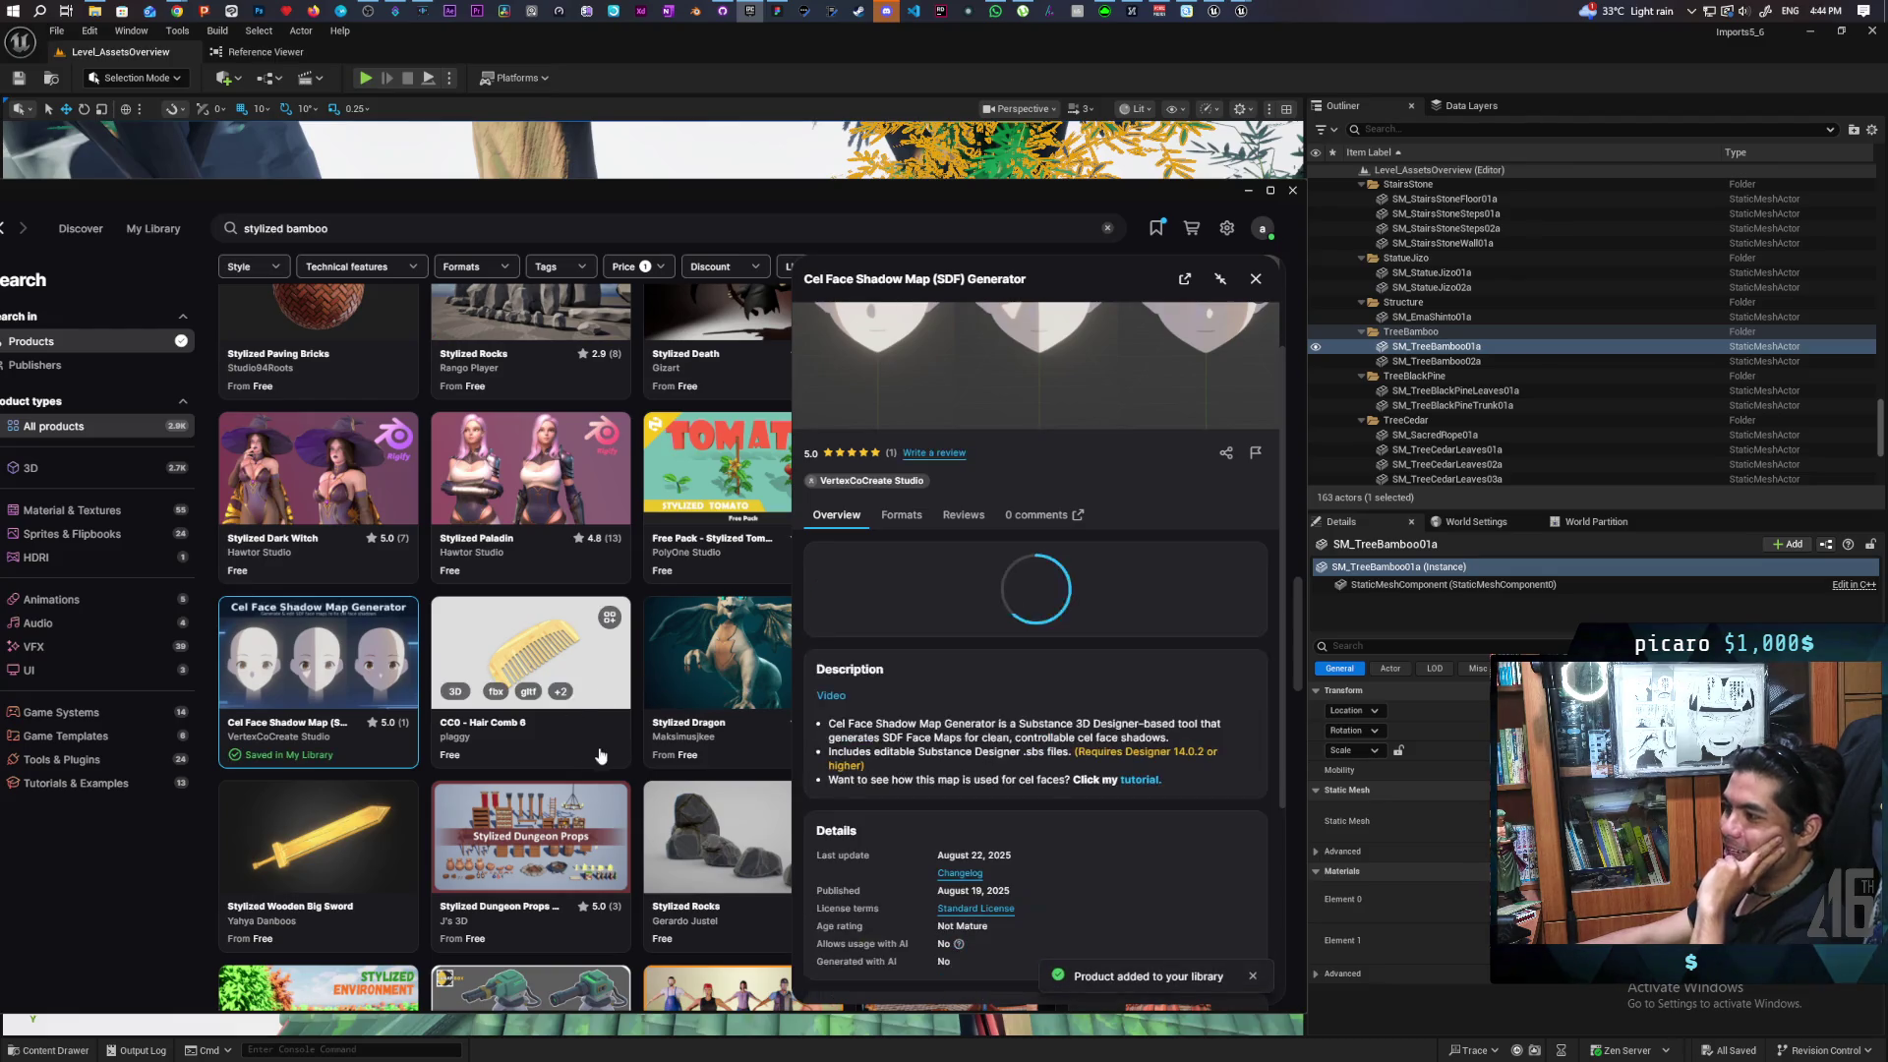
key(Escape)
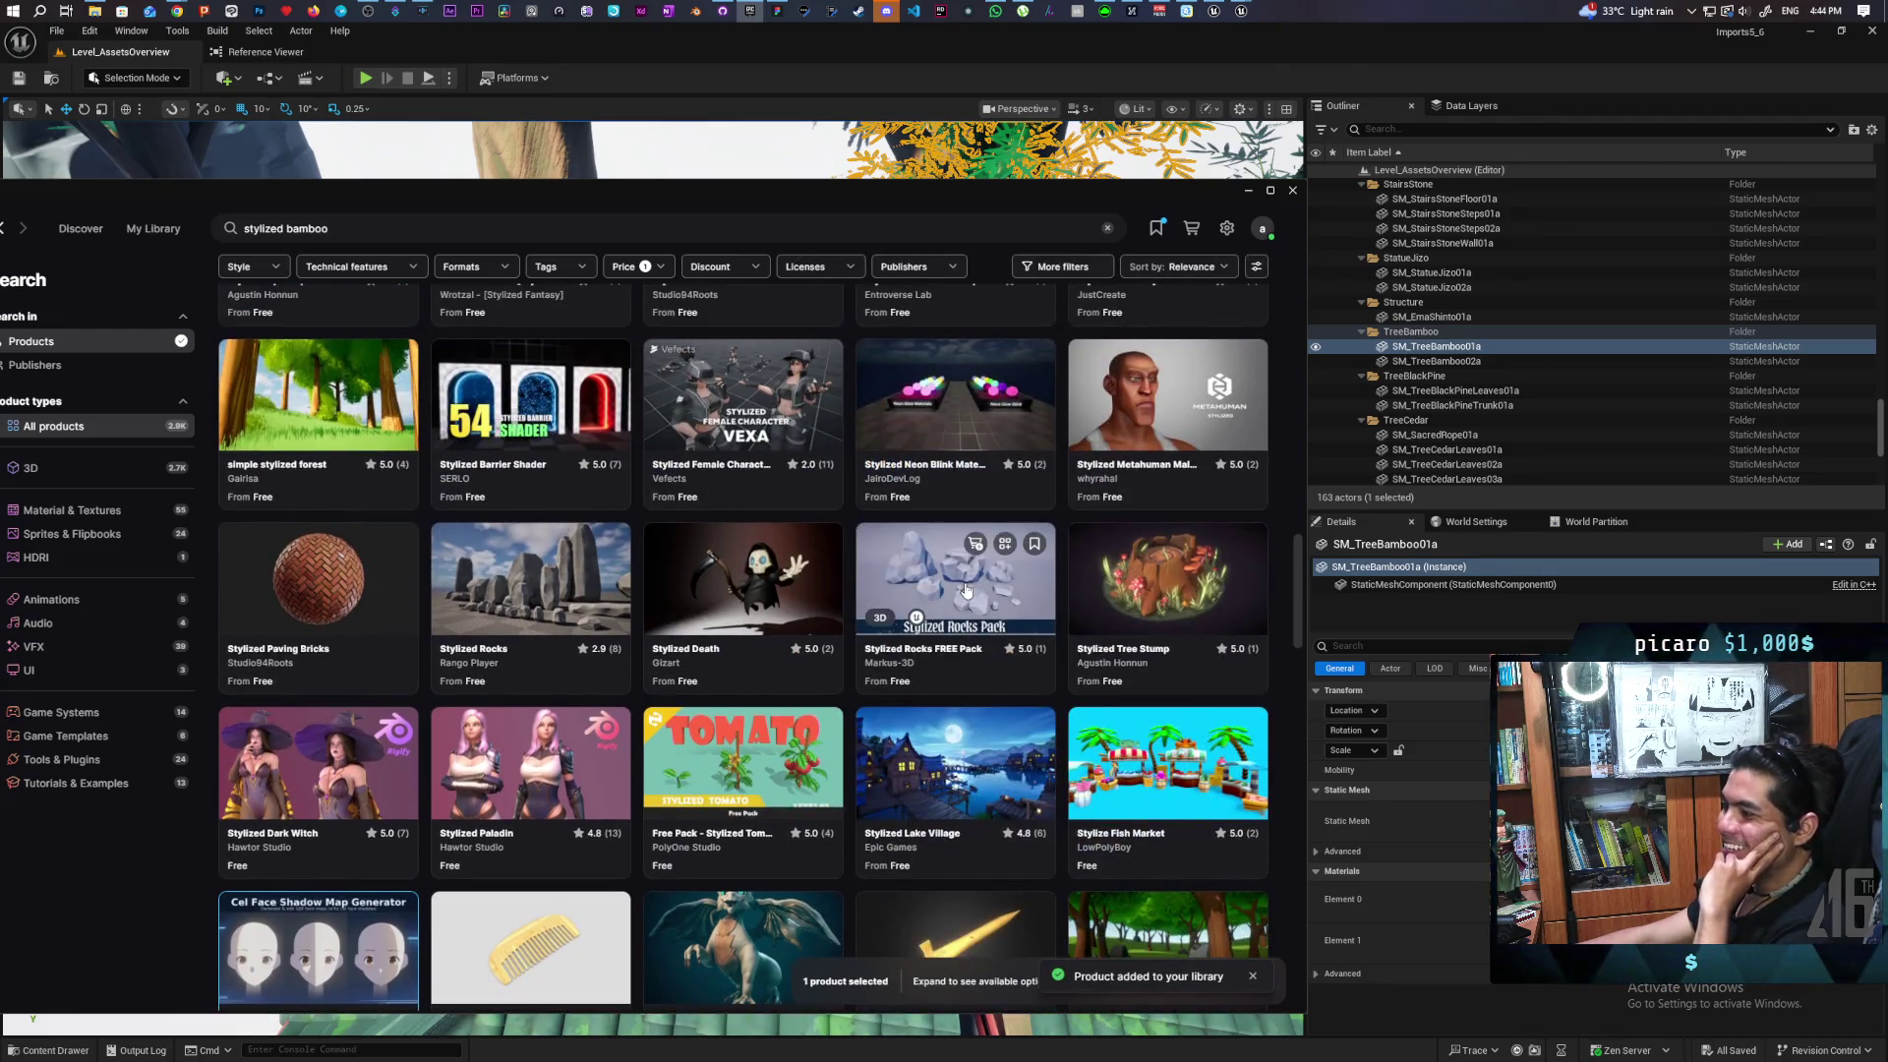
Scroll past the Cel Face card down to the stylized tree and environment rows
scroll(970, 599, down, 2)
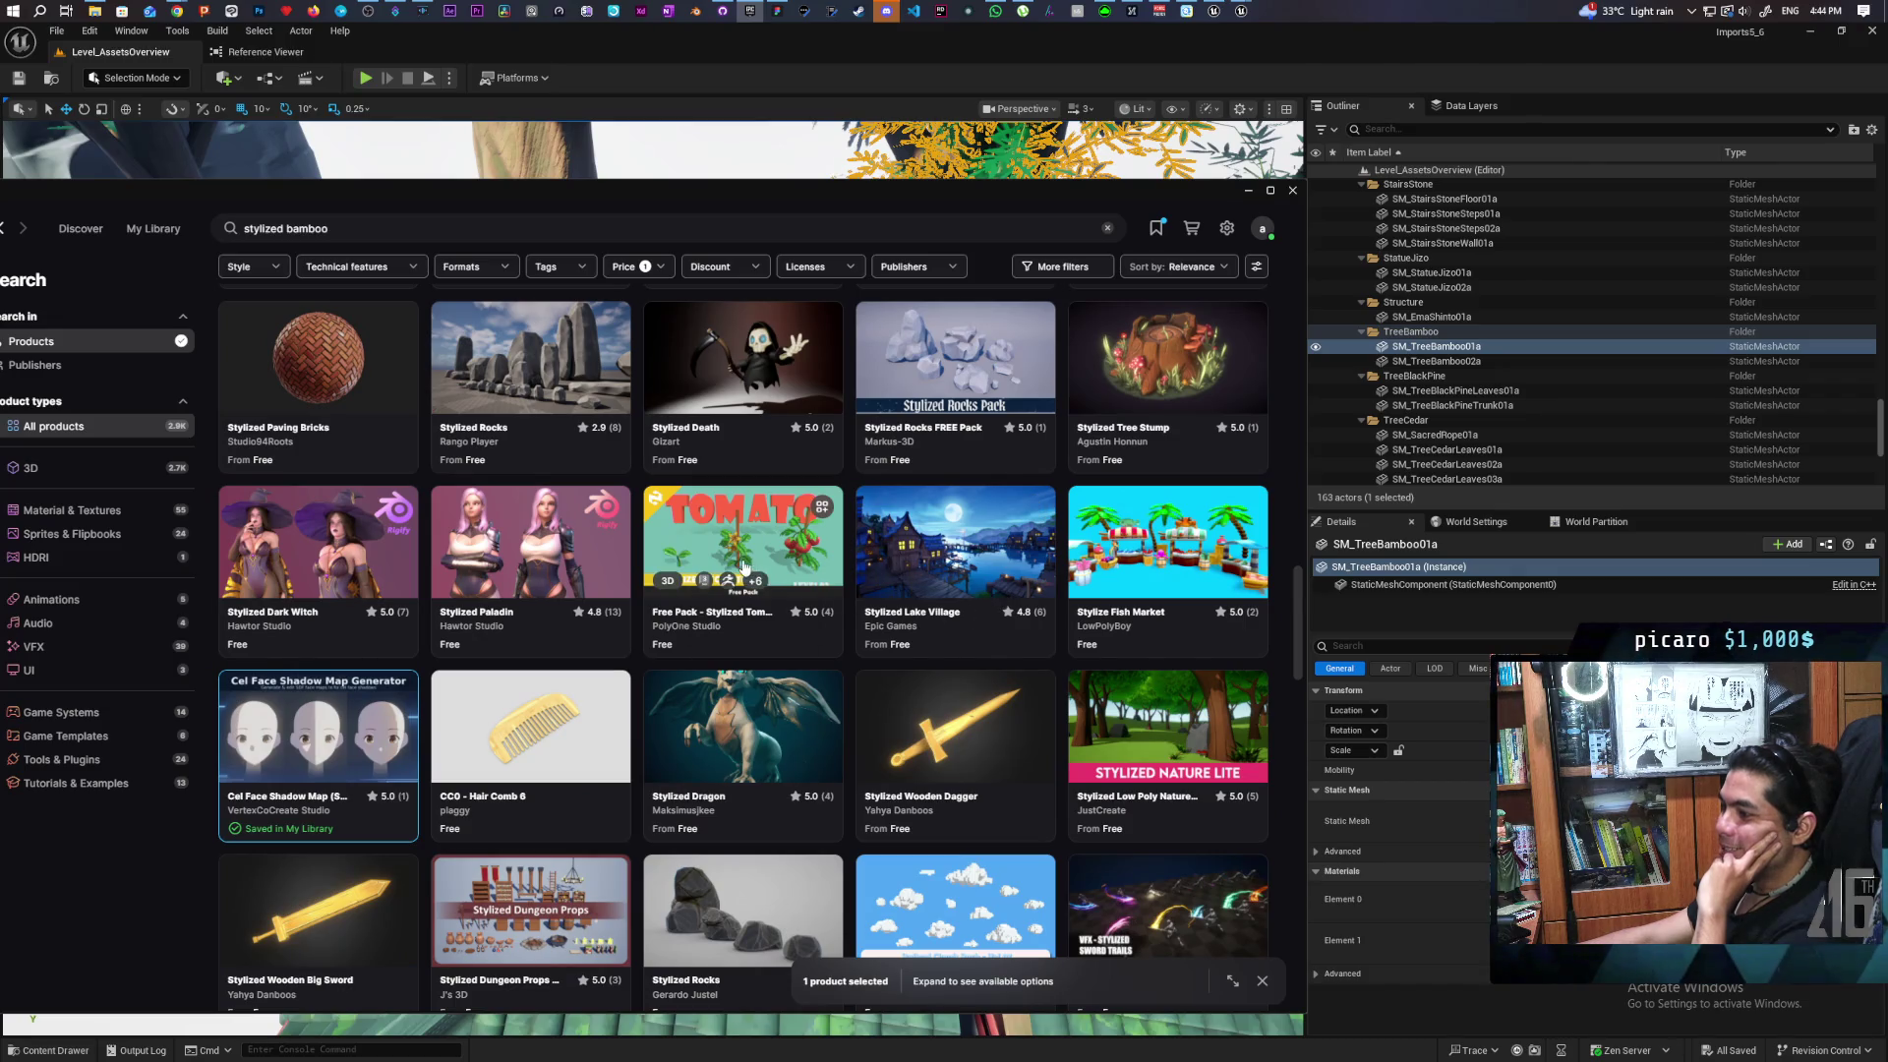
scroll(344, 743, down, 3)
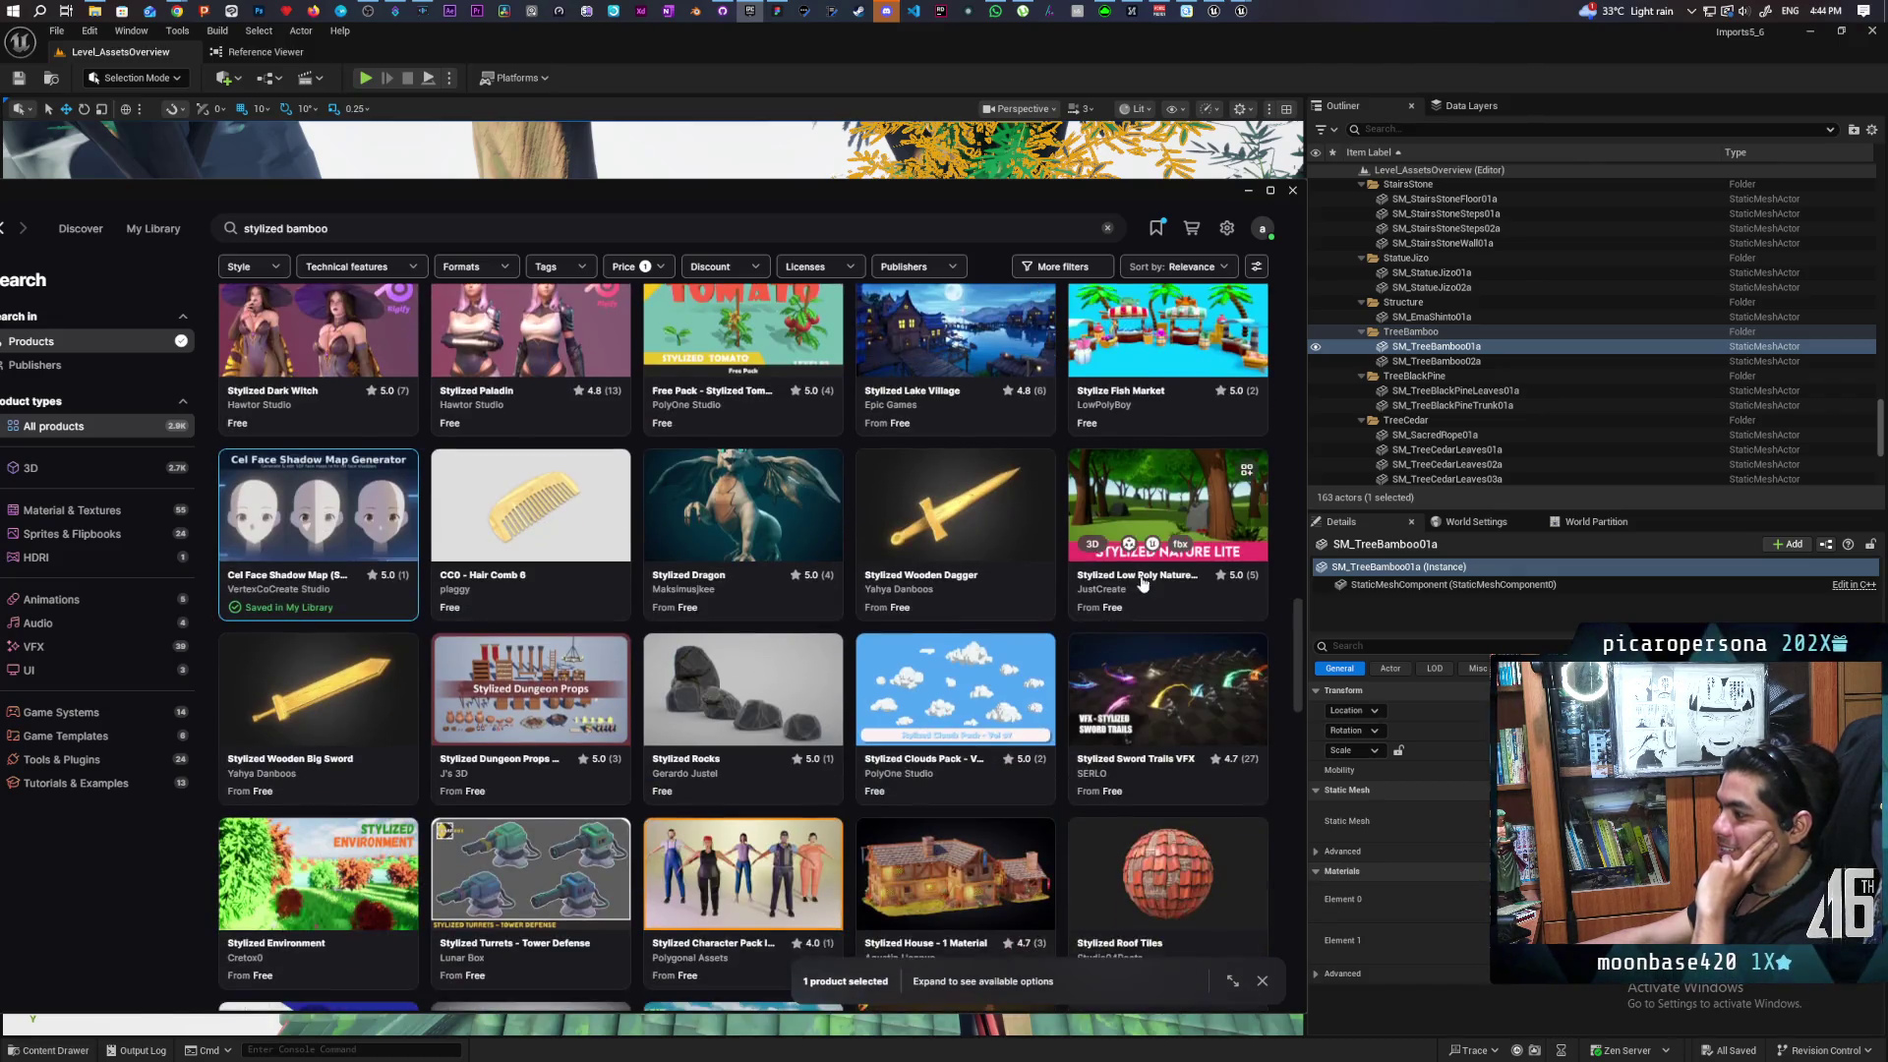
scroll(846, 705, down, 3)
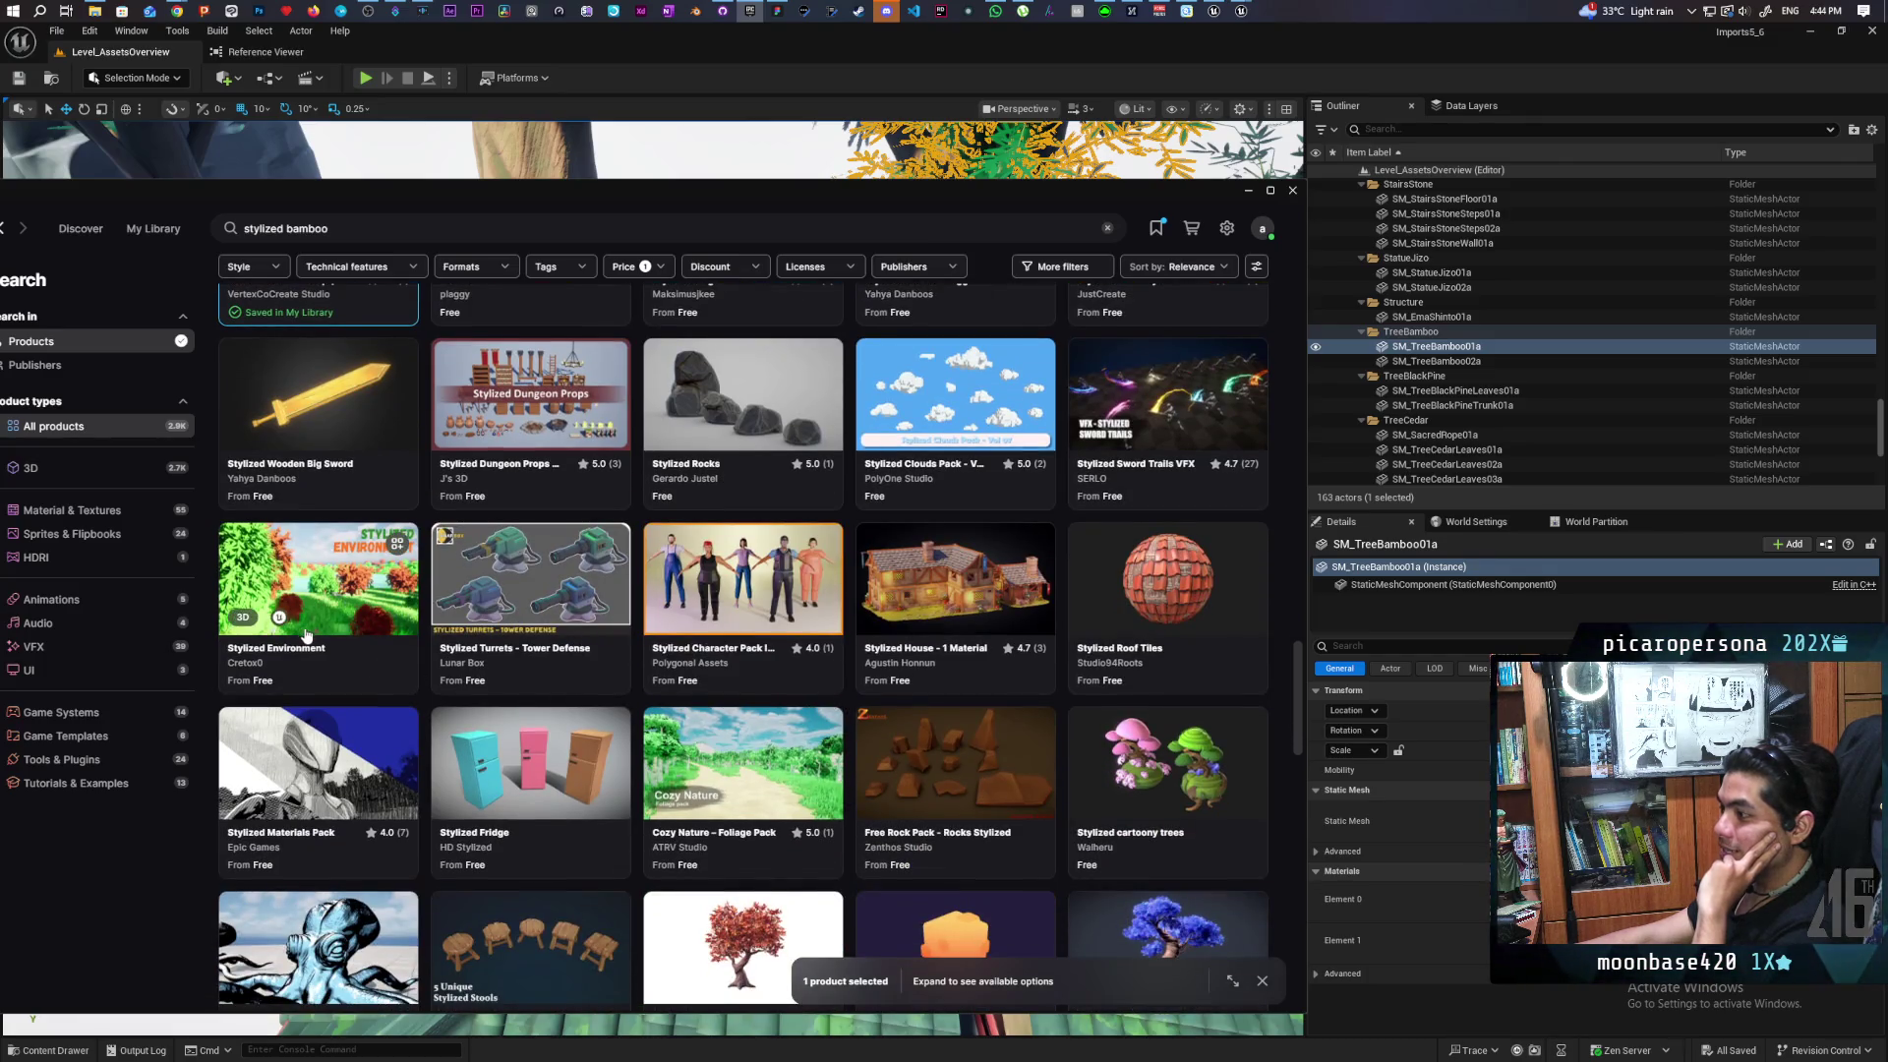
scroll(846, 684, down, 5)
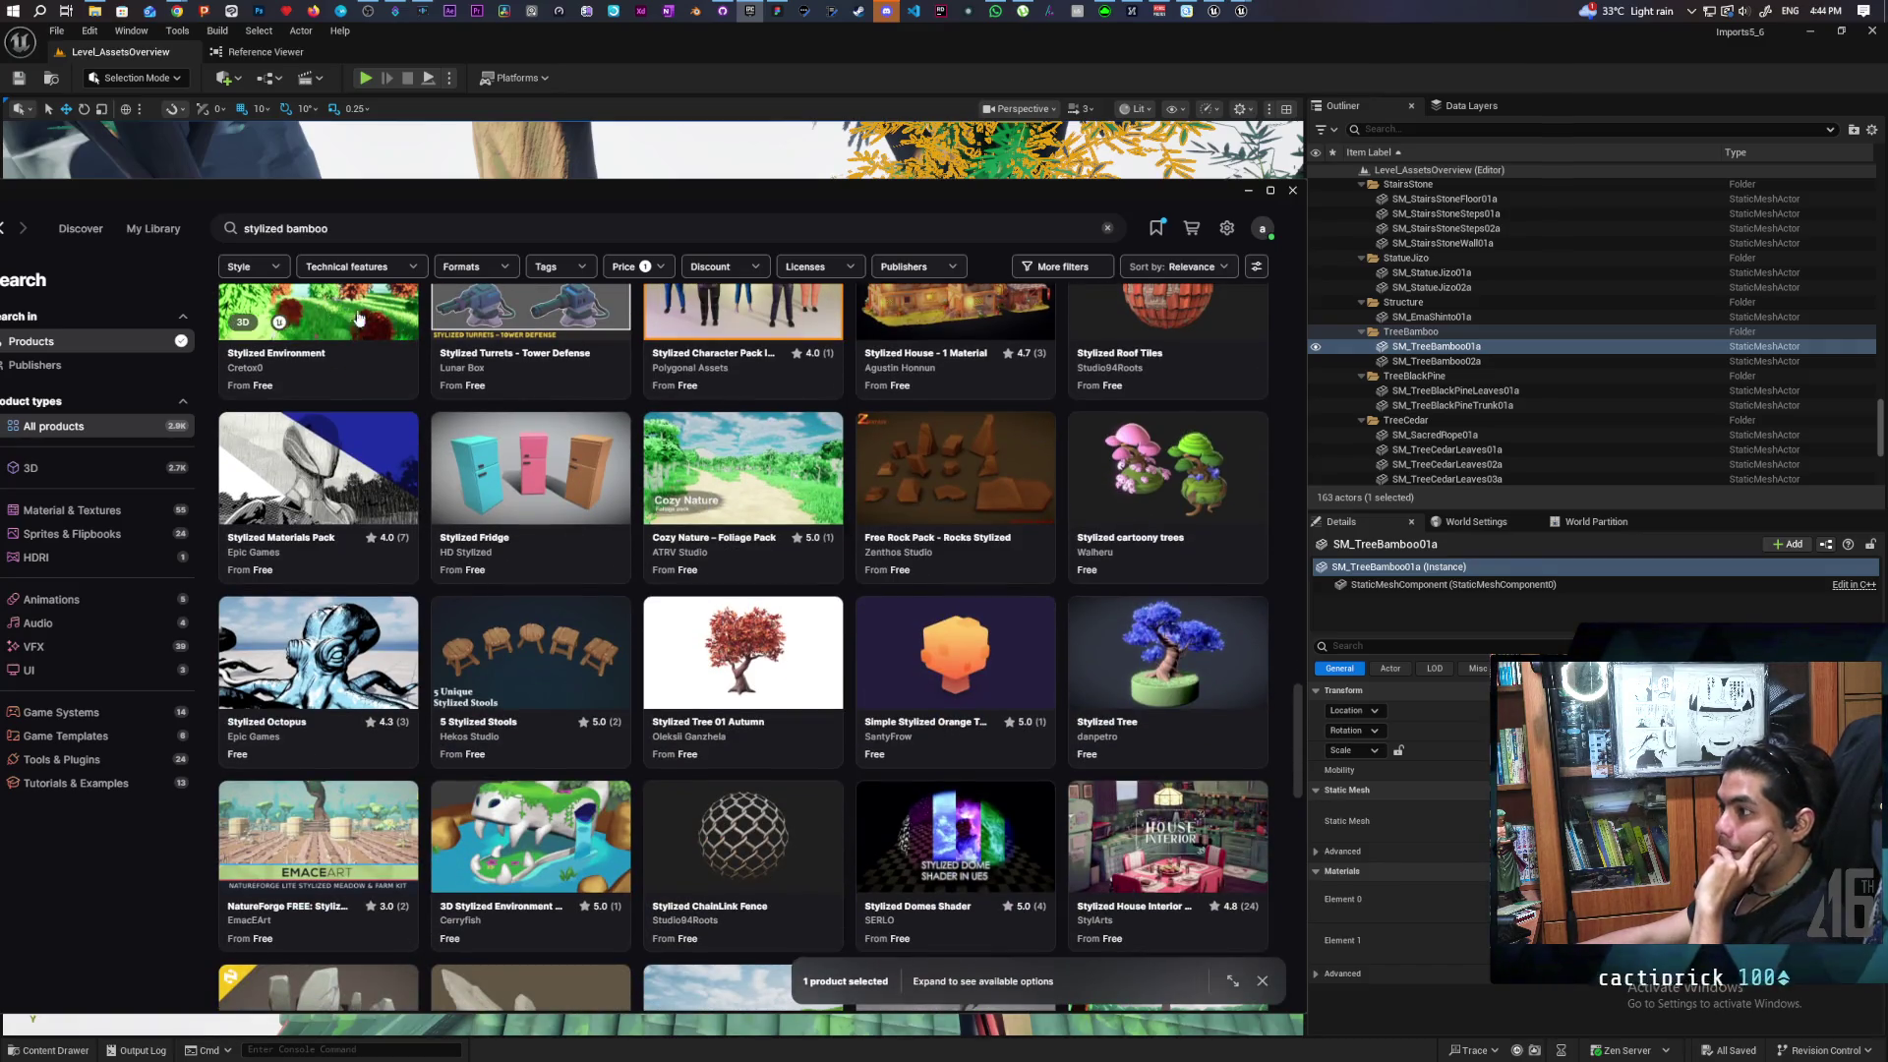
Open the wishlist and follow the ANGRY MESH link on the Stylized Environment card
click(1157, 229)
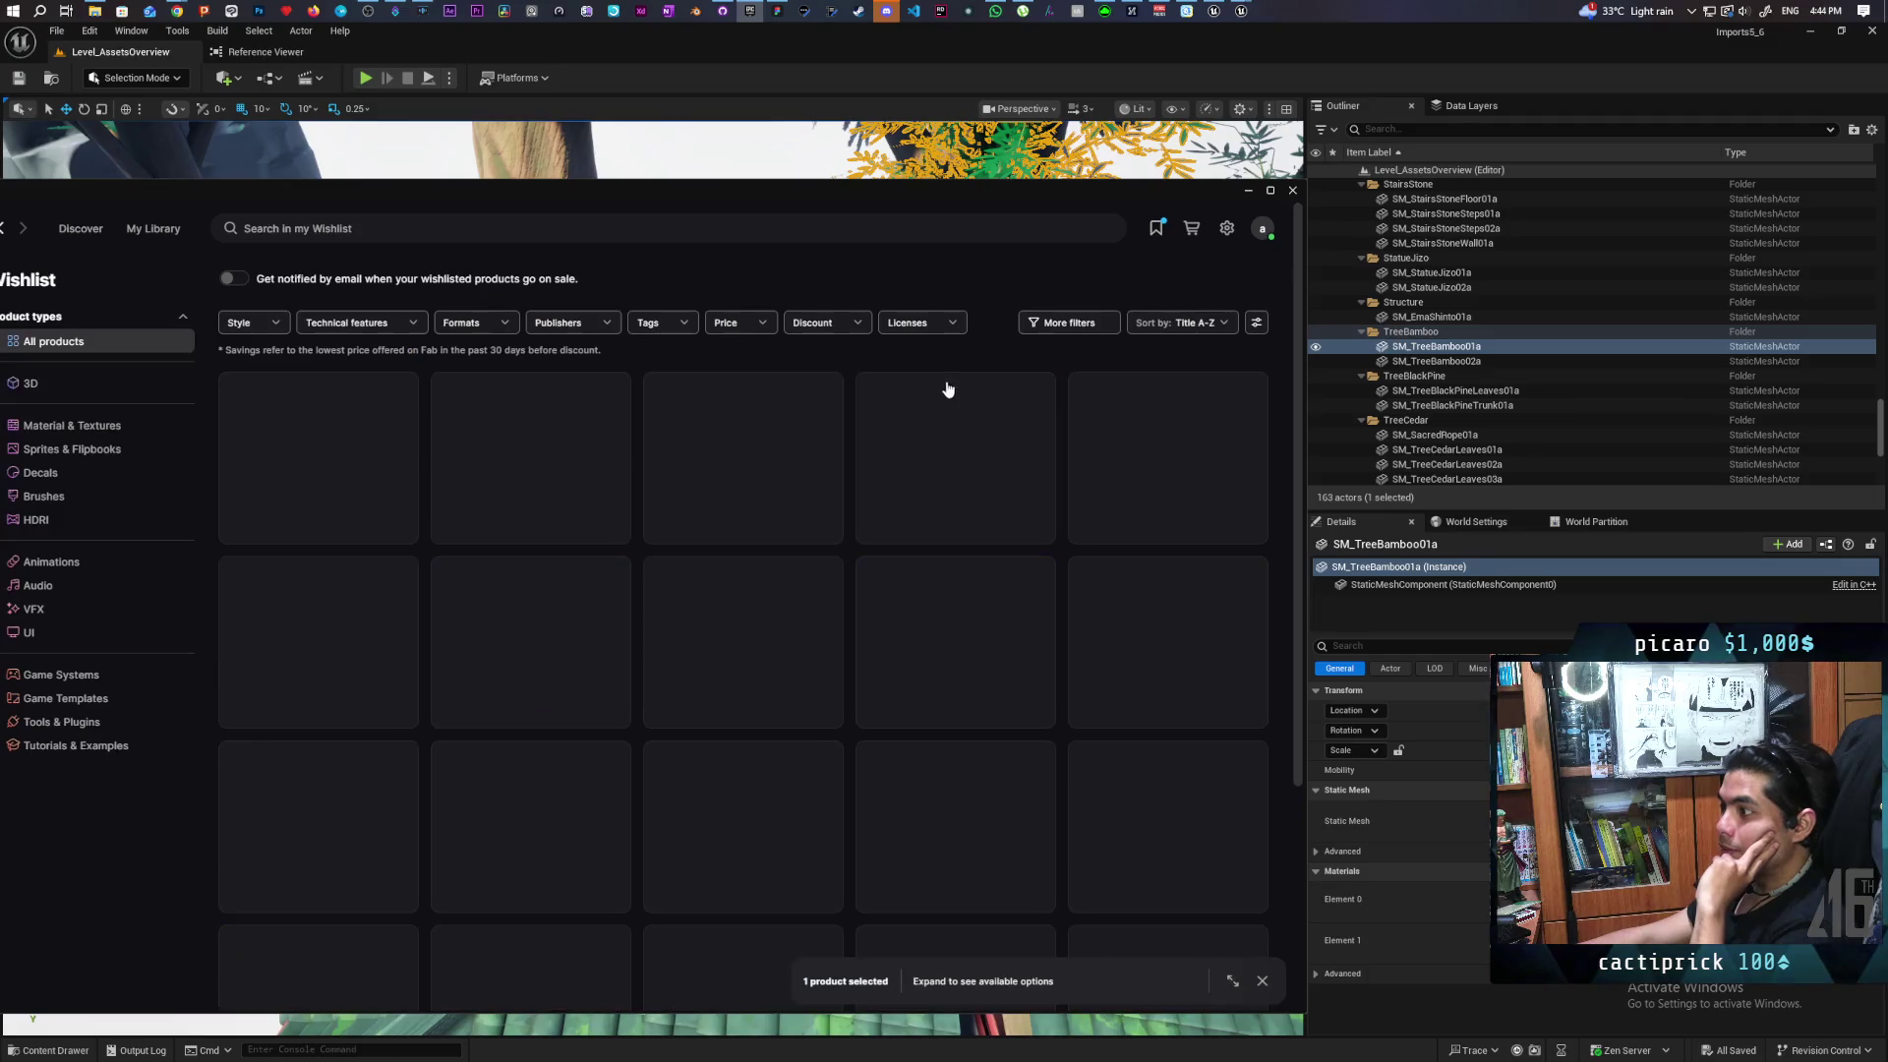
scroll(1073, 627, down, 1)
scroll(1073, 627, down, 1)
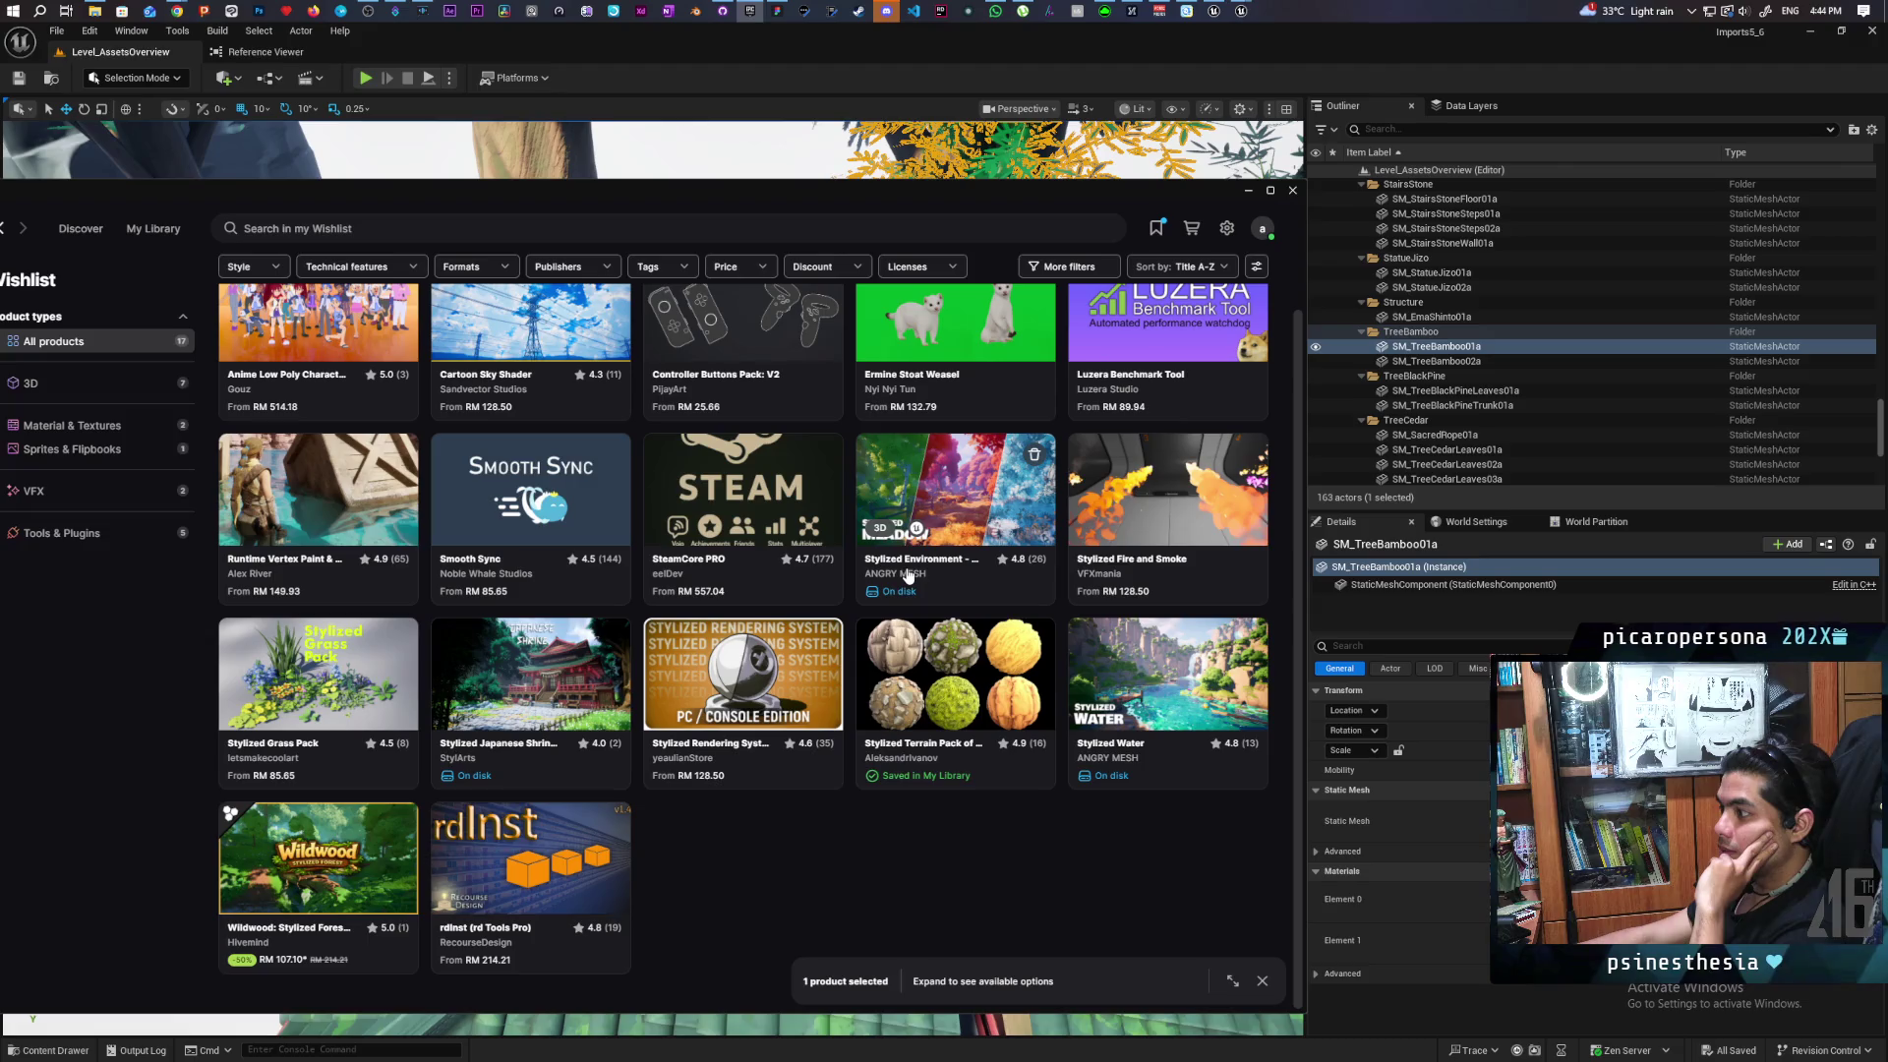
click(906, 574)
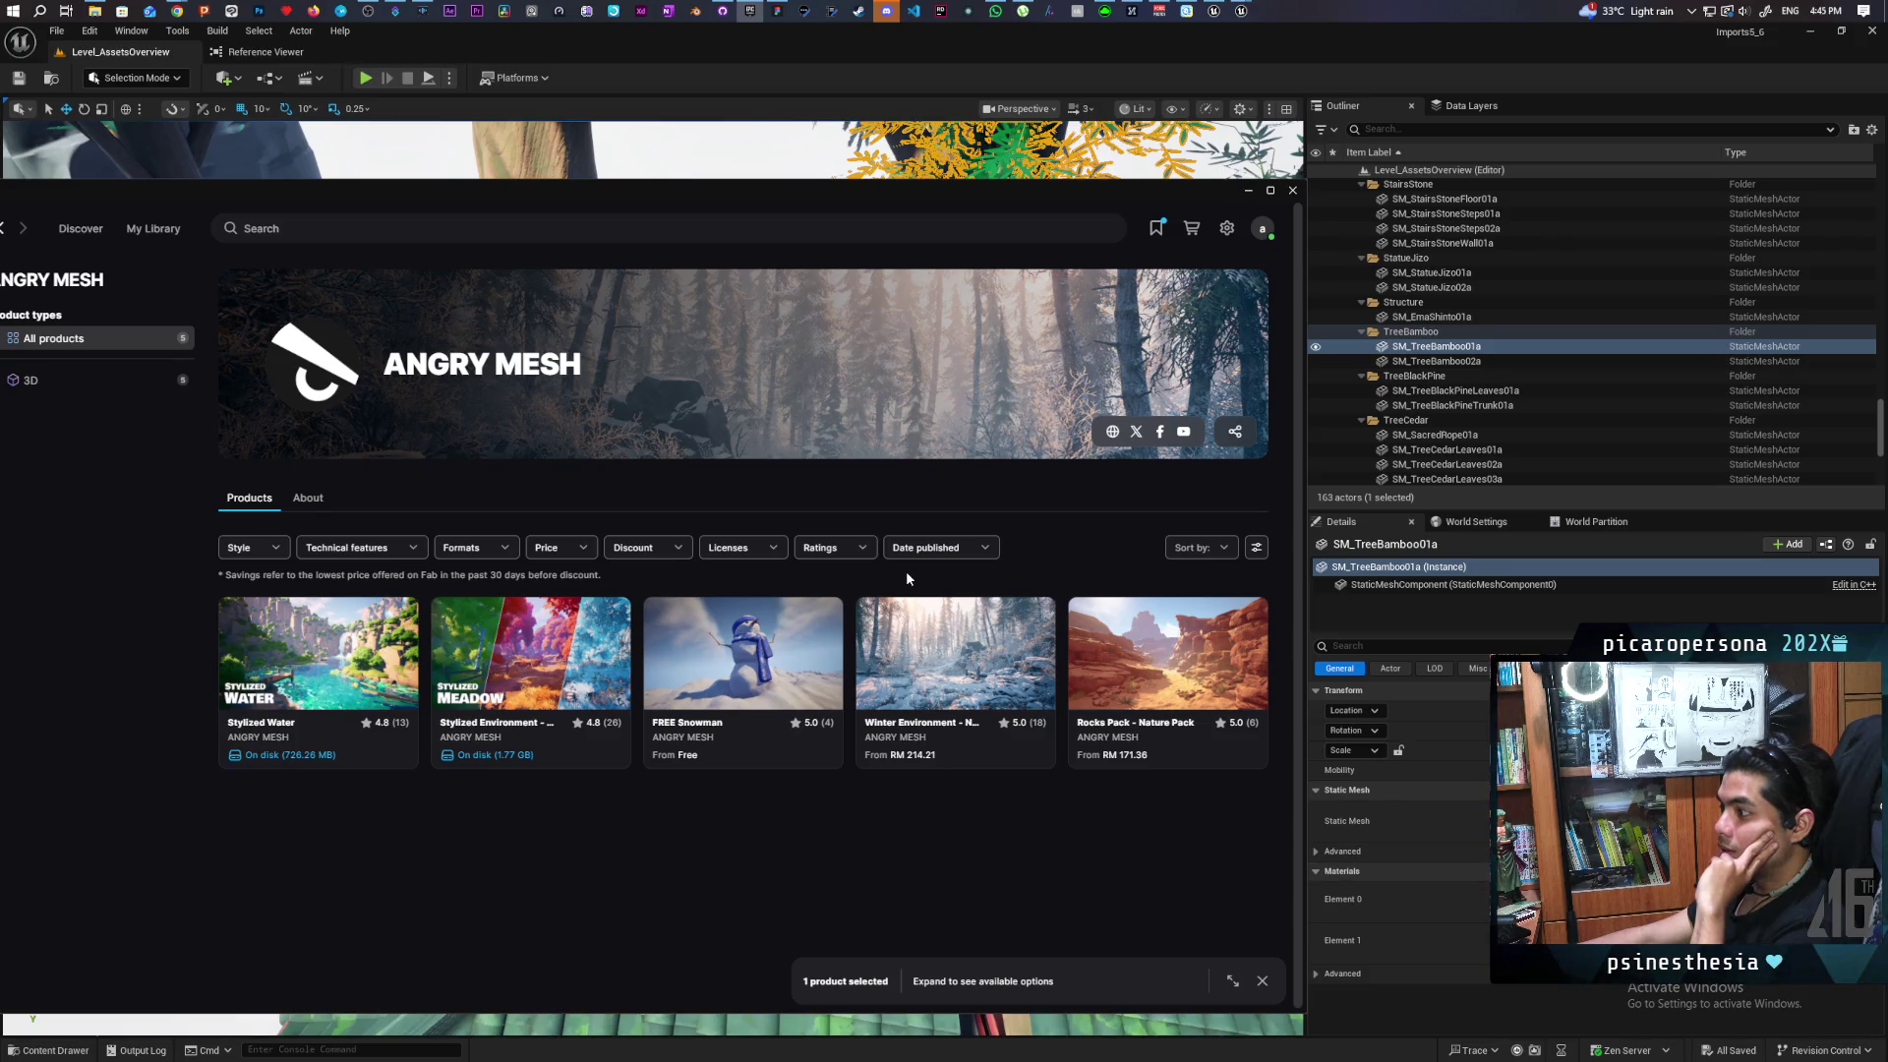
Preview the Winter Environment and Rocks Pack listings, then go back to the wishlist
click(915, 634)
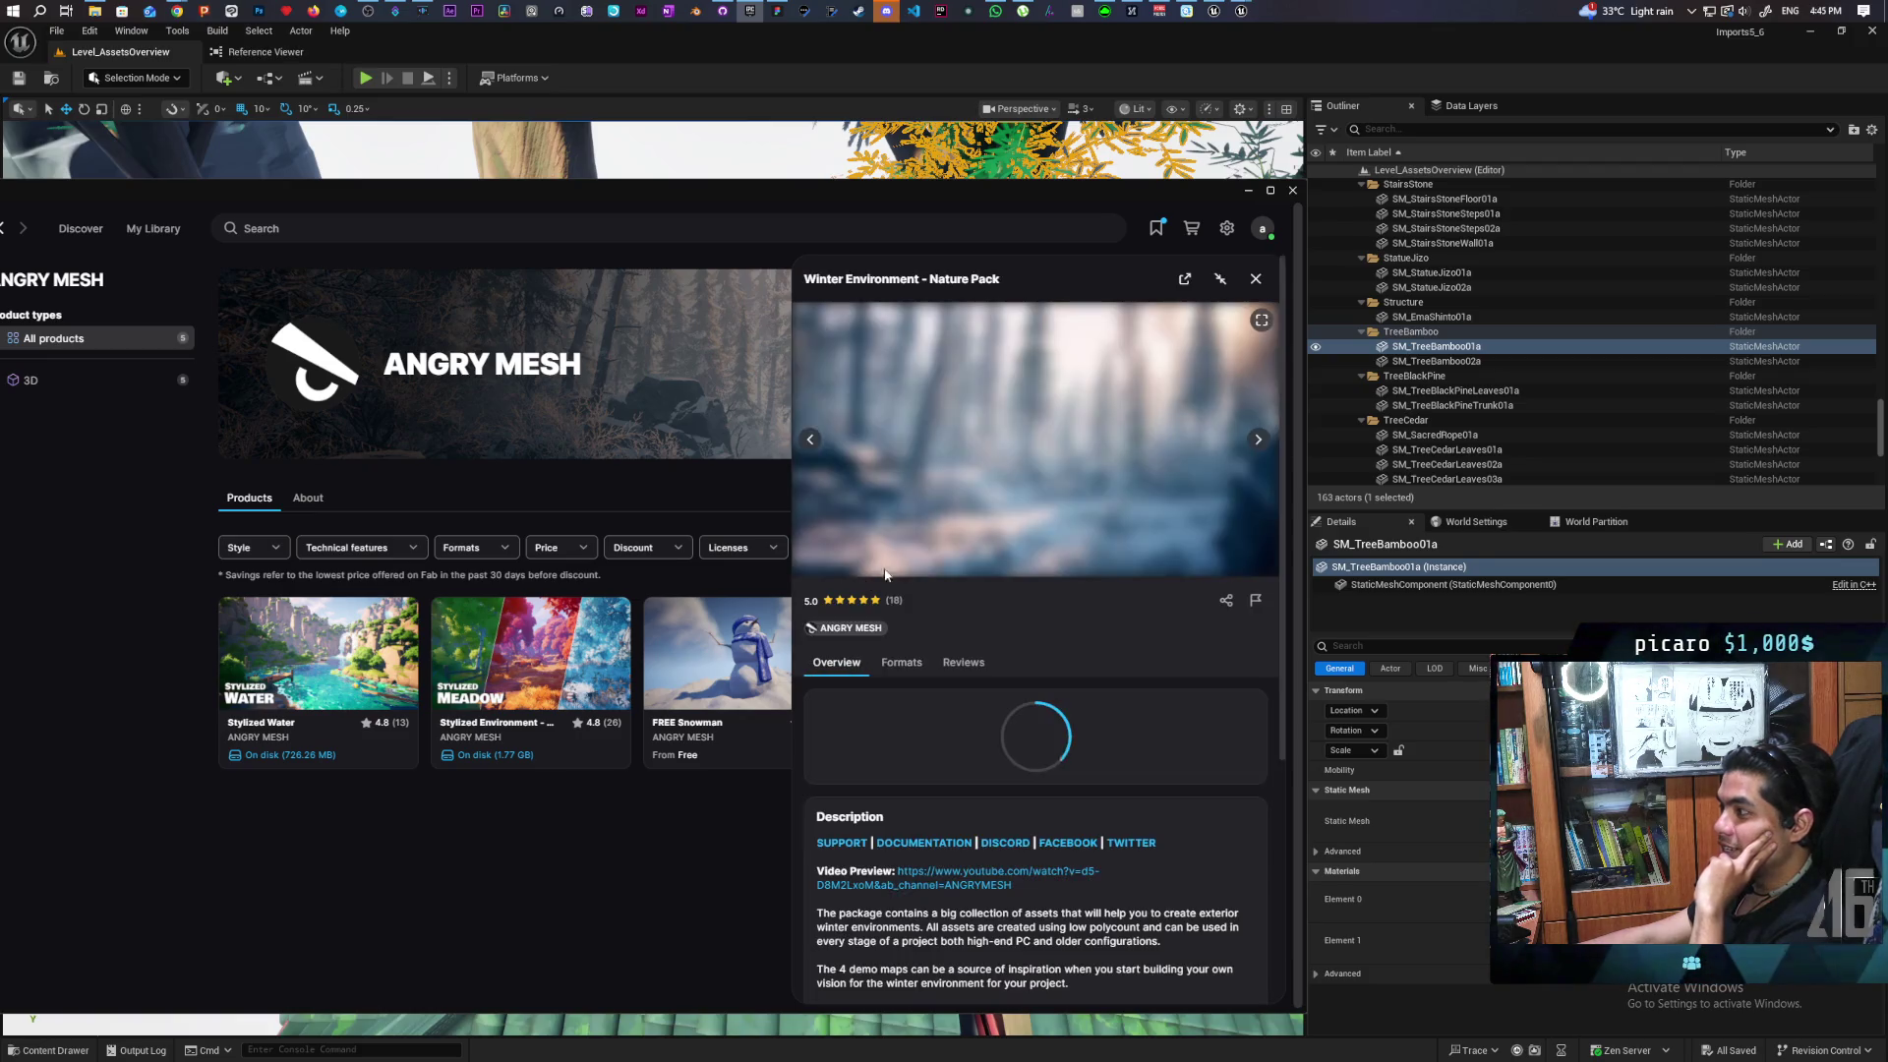
click(1256, 279)
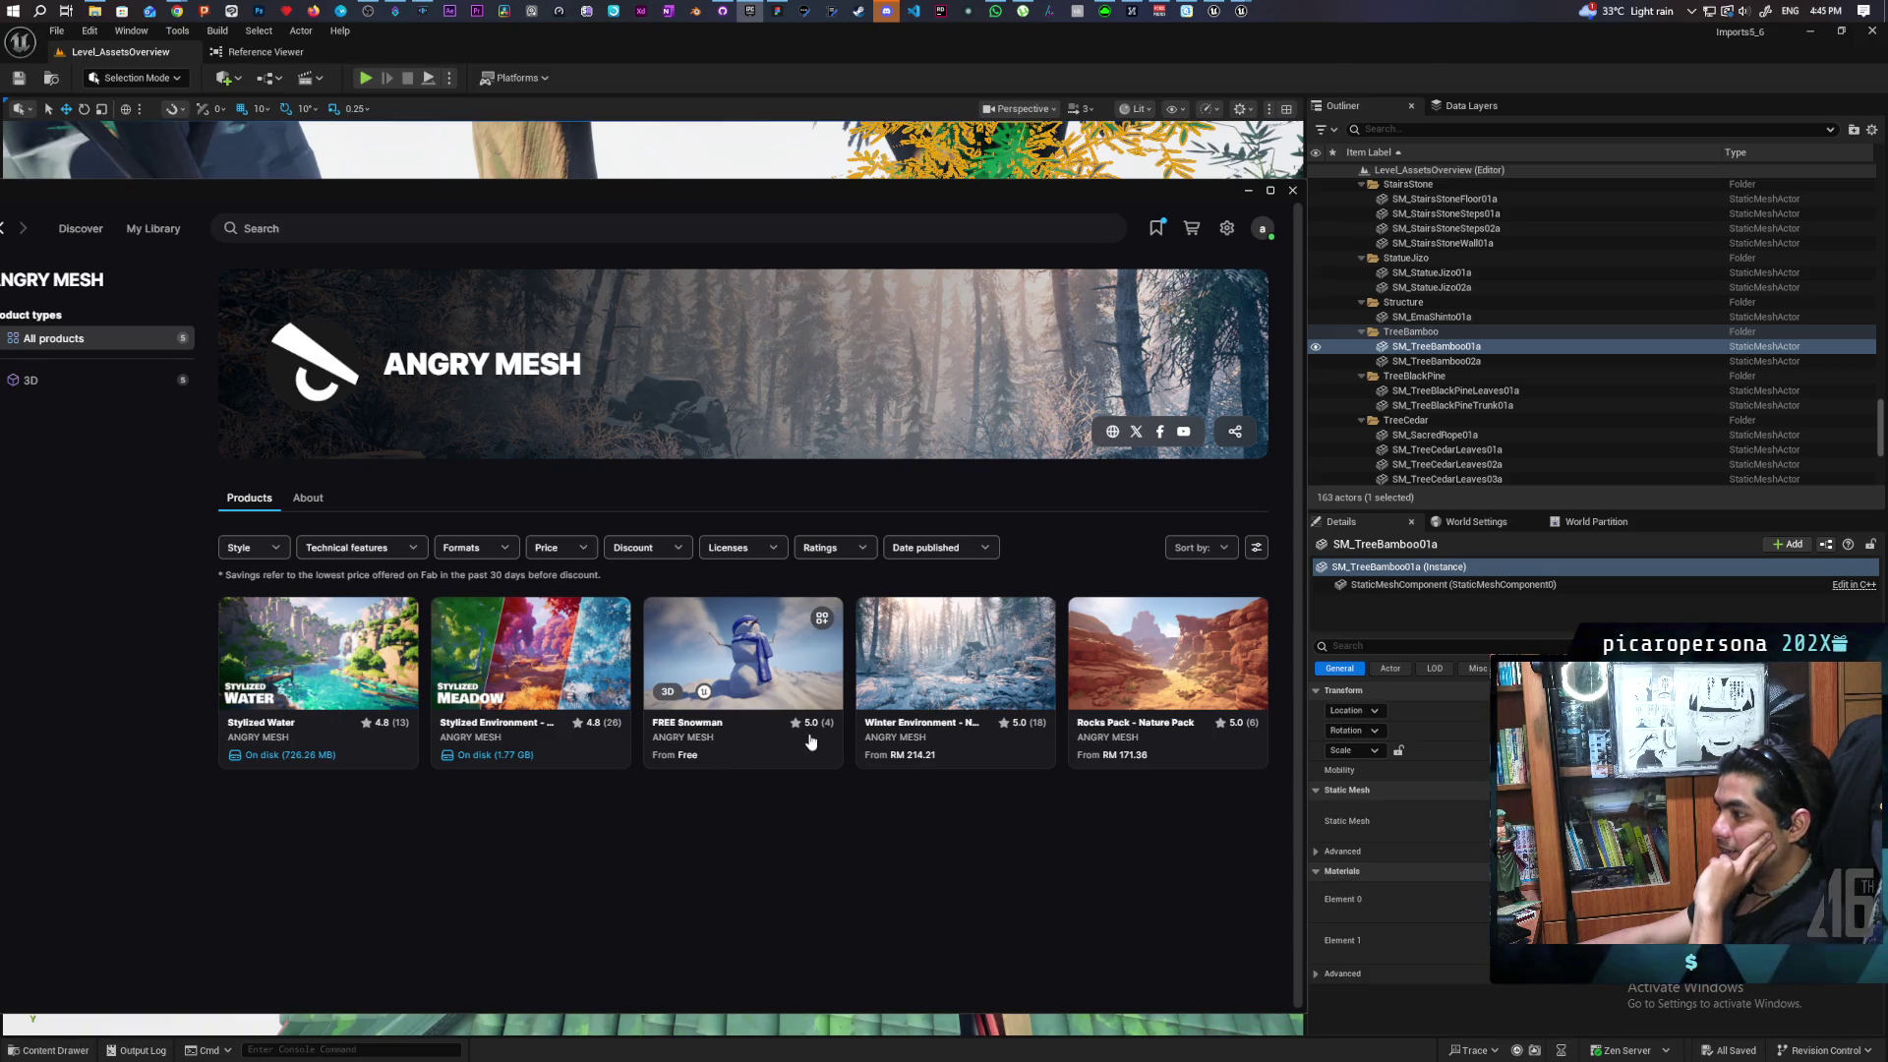
click(1117, 642)
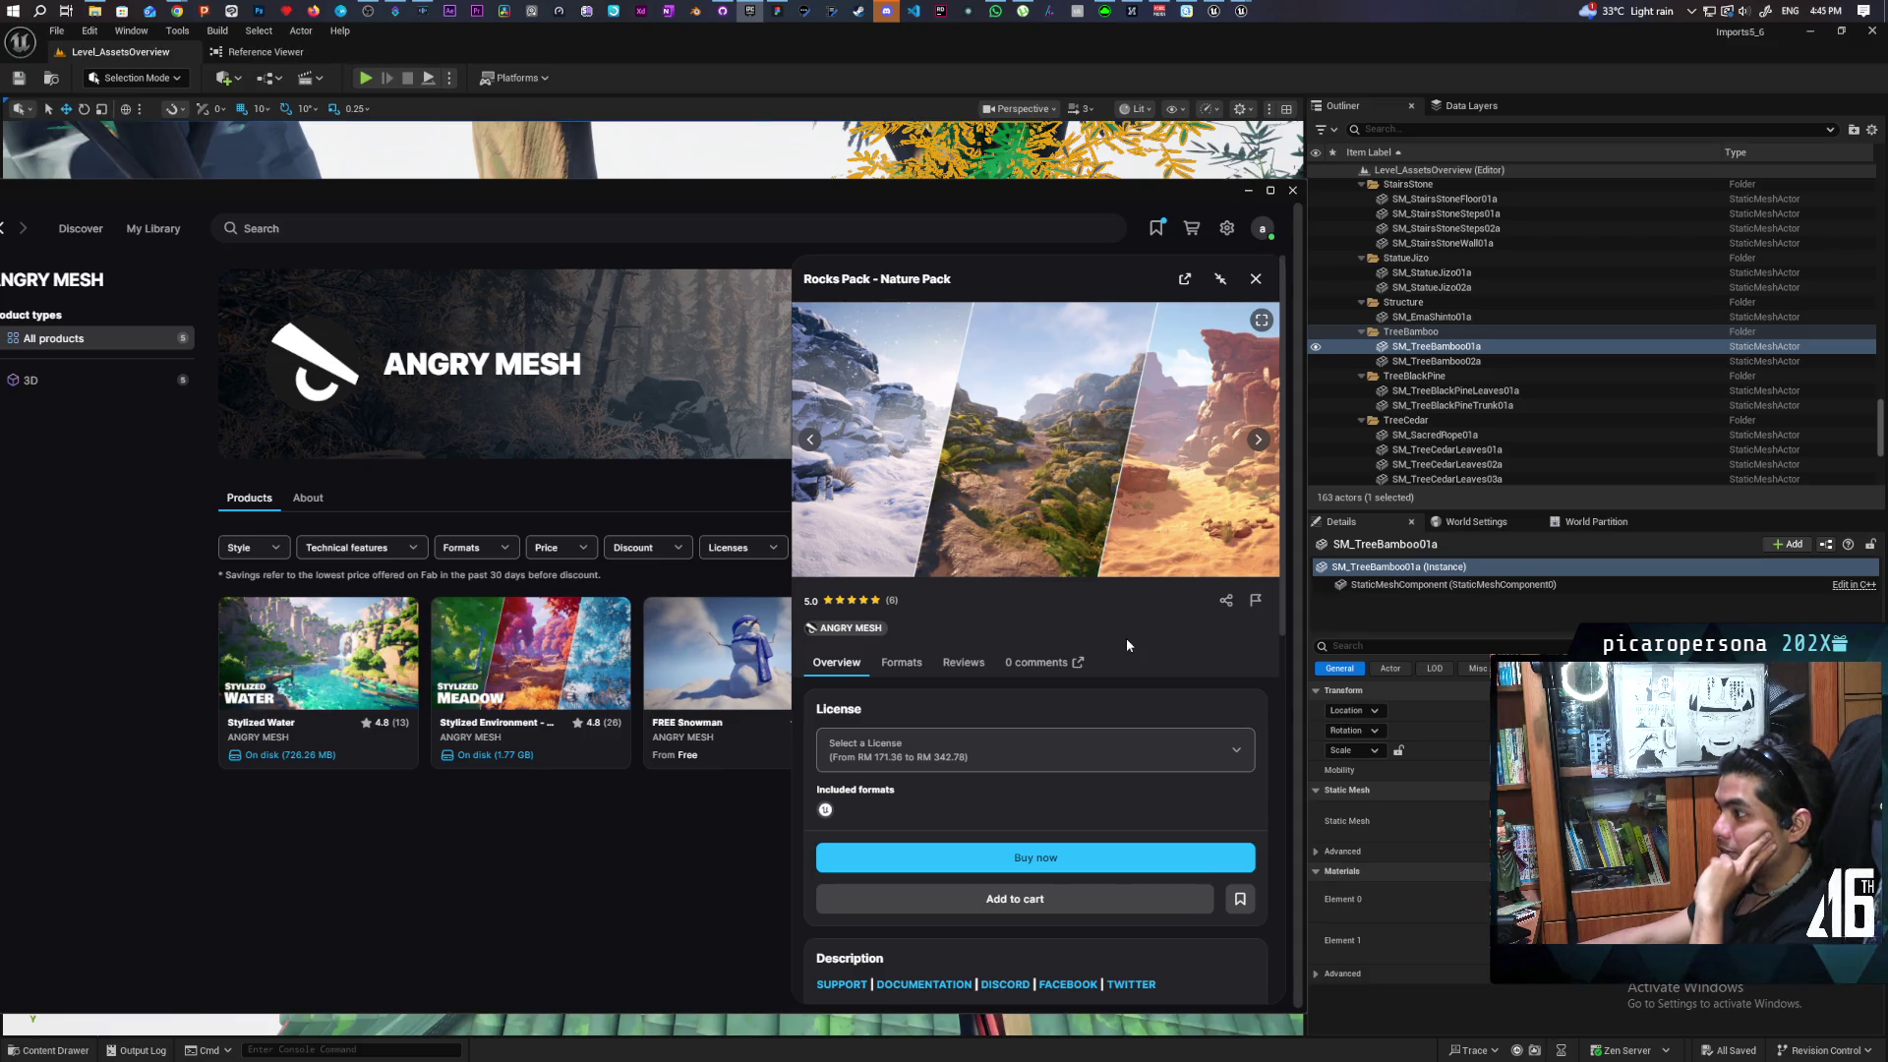
click(1256, 279)
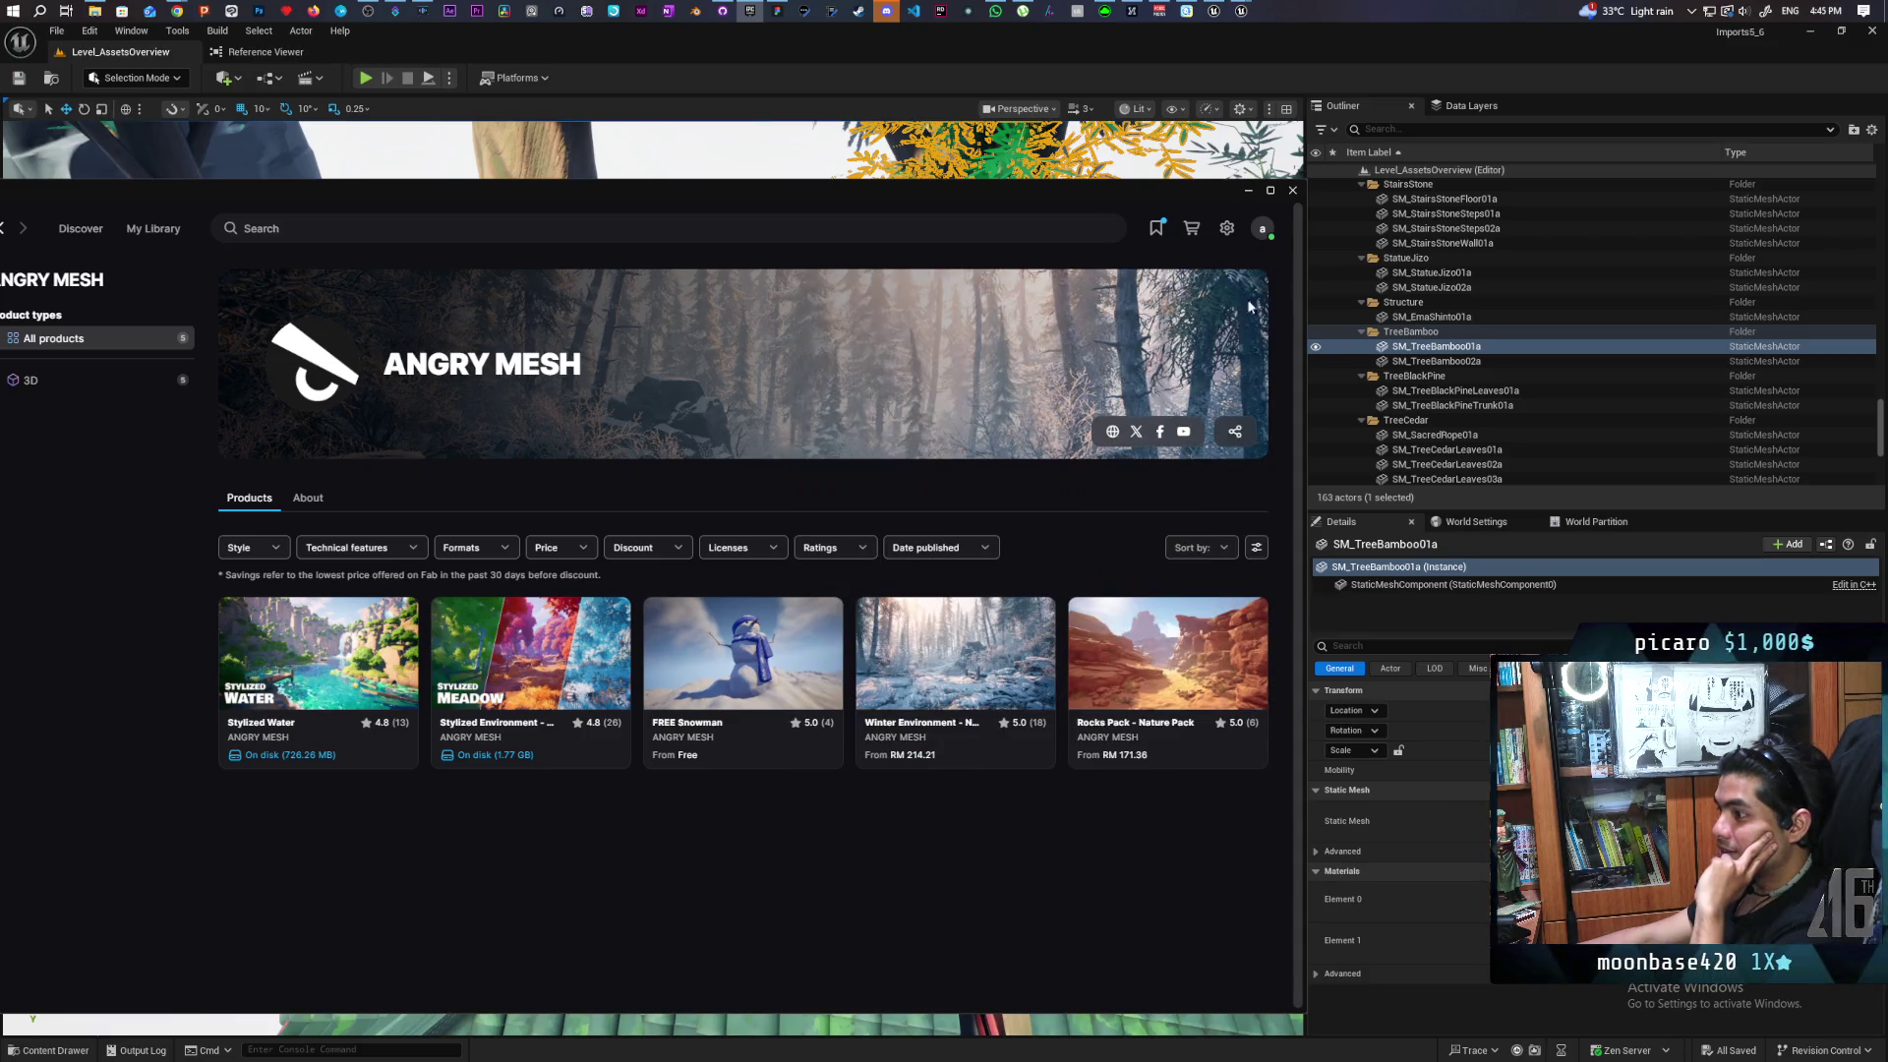
click(7, 229)
mouse_move(194, 195)
mouse_down()
mouse_move(354, 185)
mouse_move(352, 156)
mouse_up()
Search the wishlist for 'so stylized', then go to the Discover page
scroll(739, 715, down, 2)
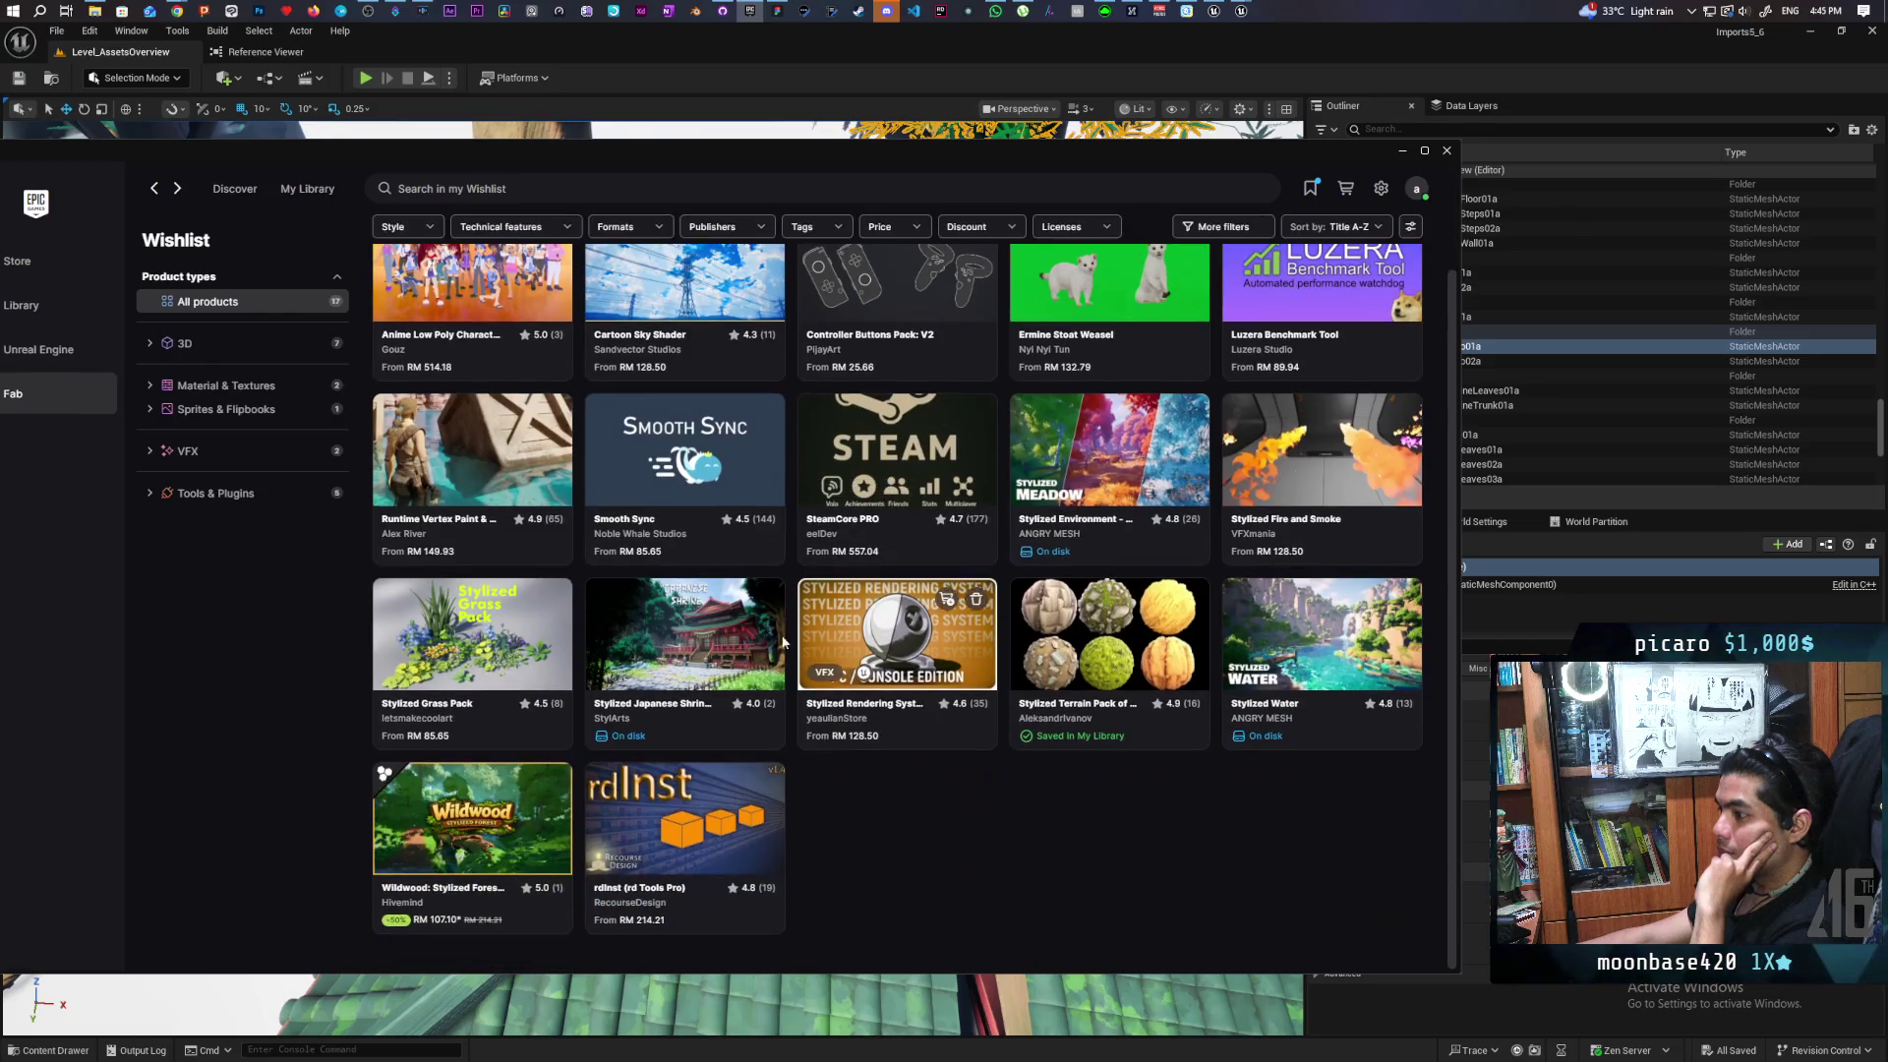
scroll(629, 767, up, 2)
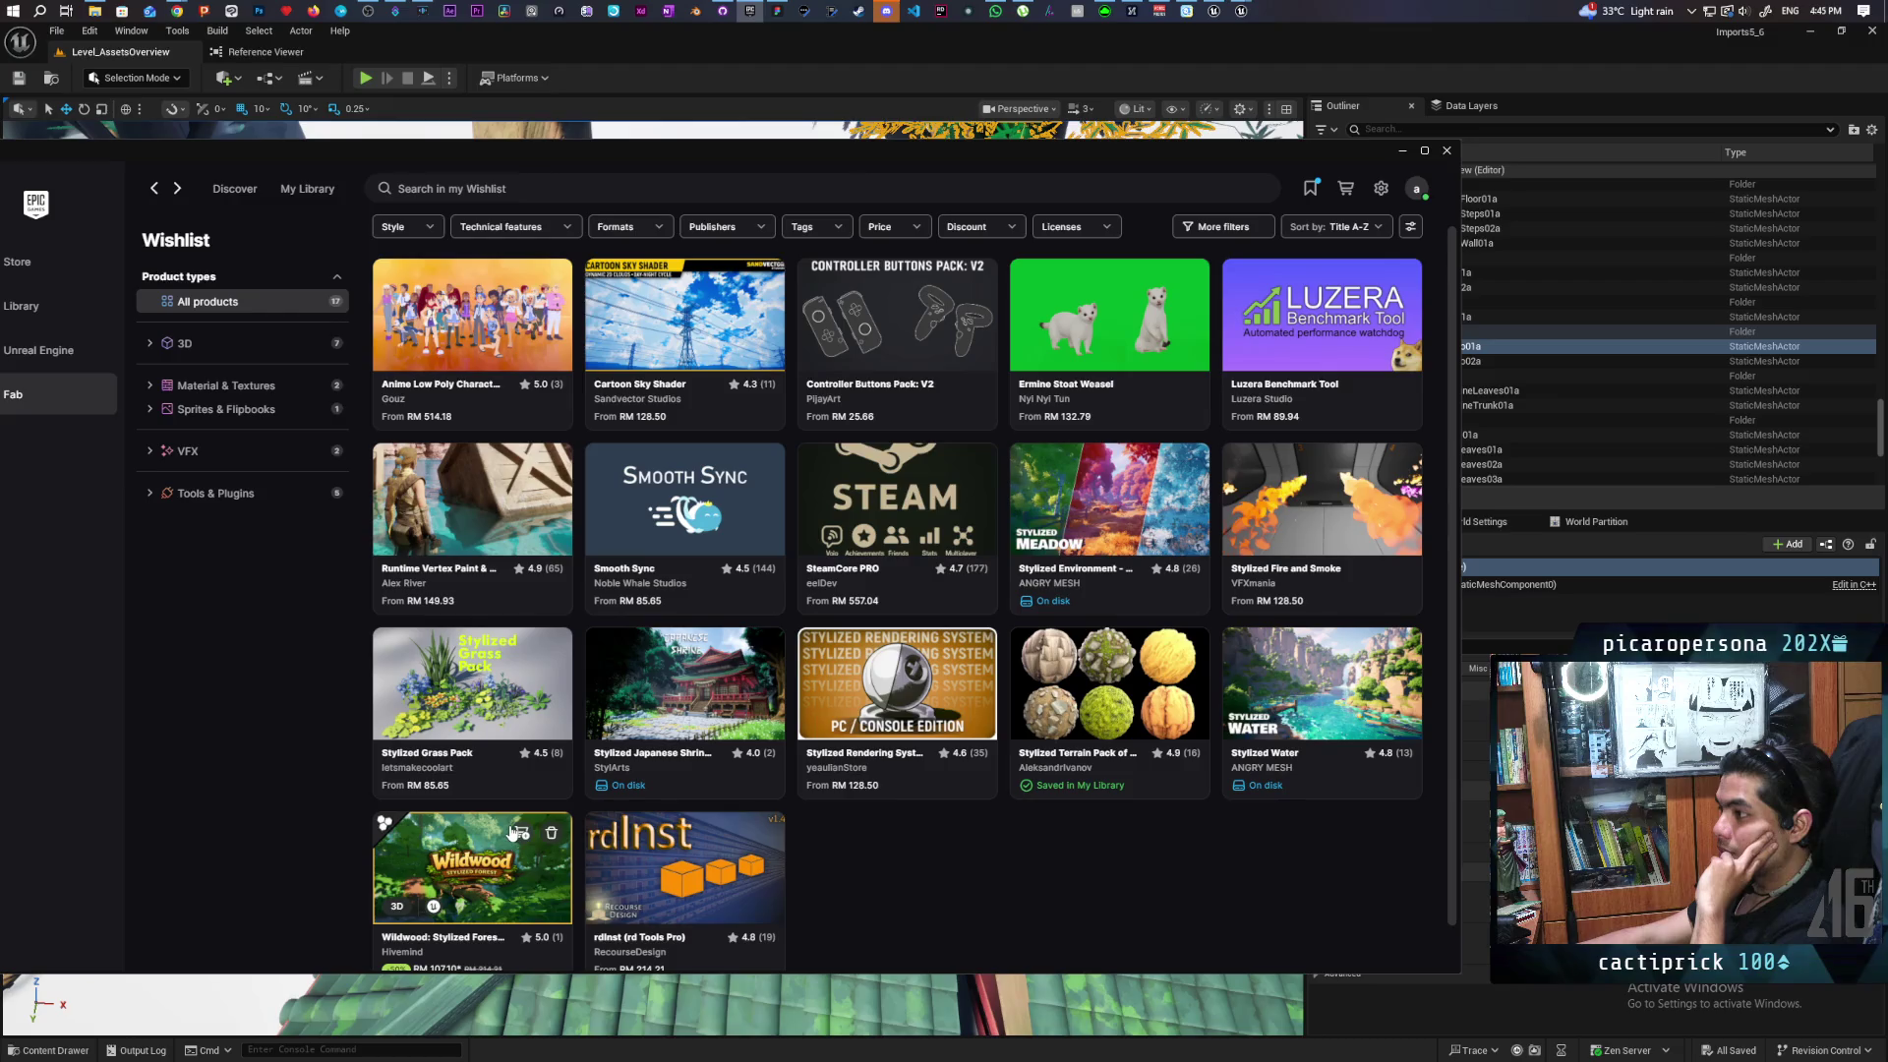
mouse_move(509, 833)
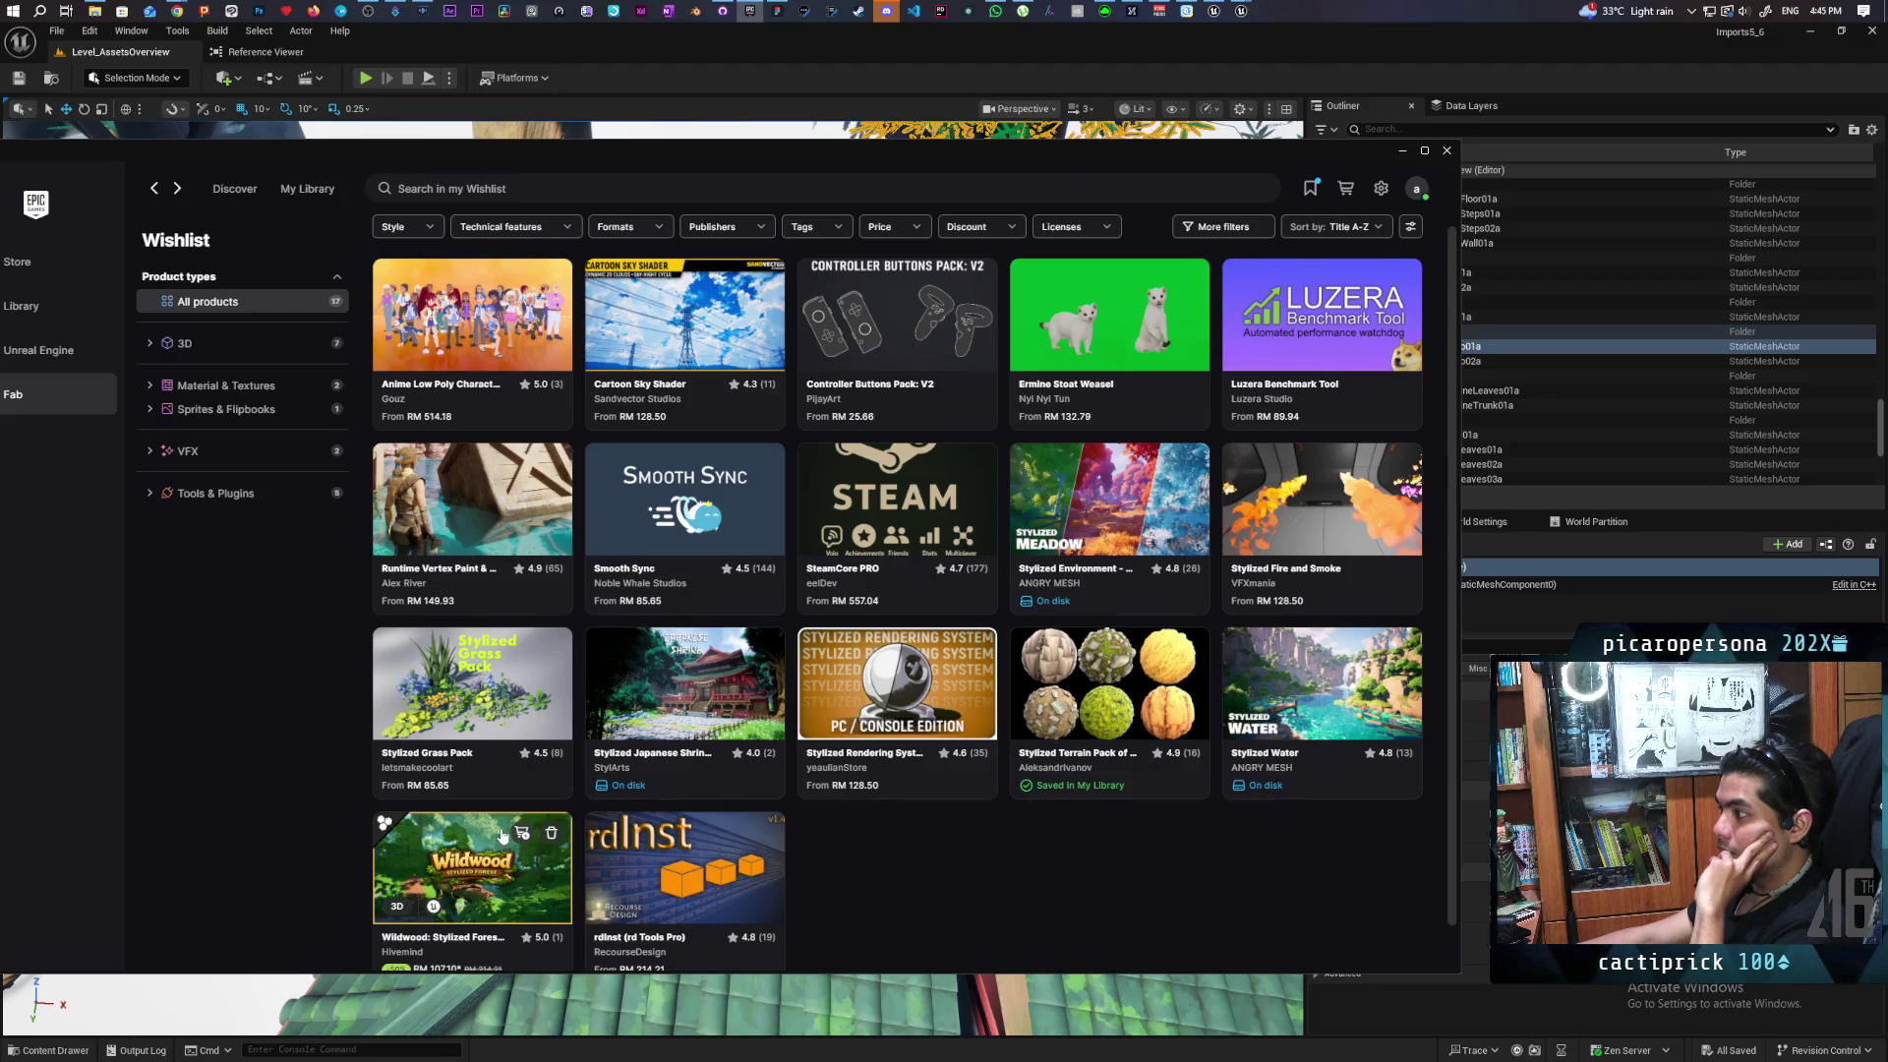
mouse_move(1347, 725)
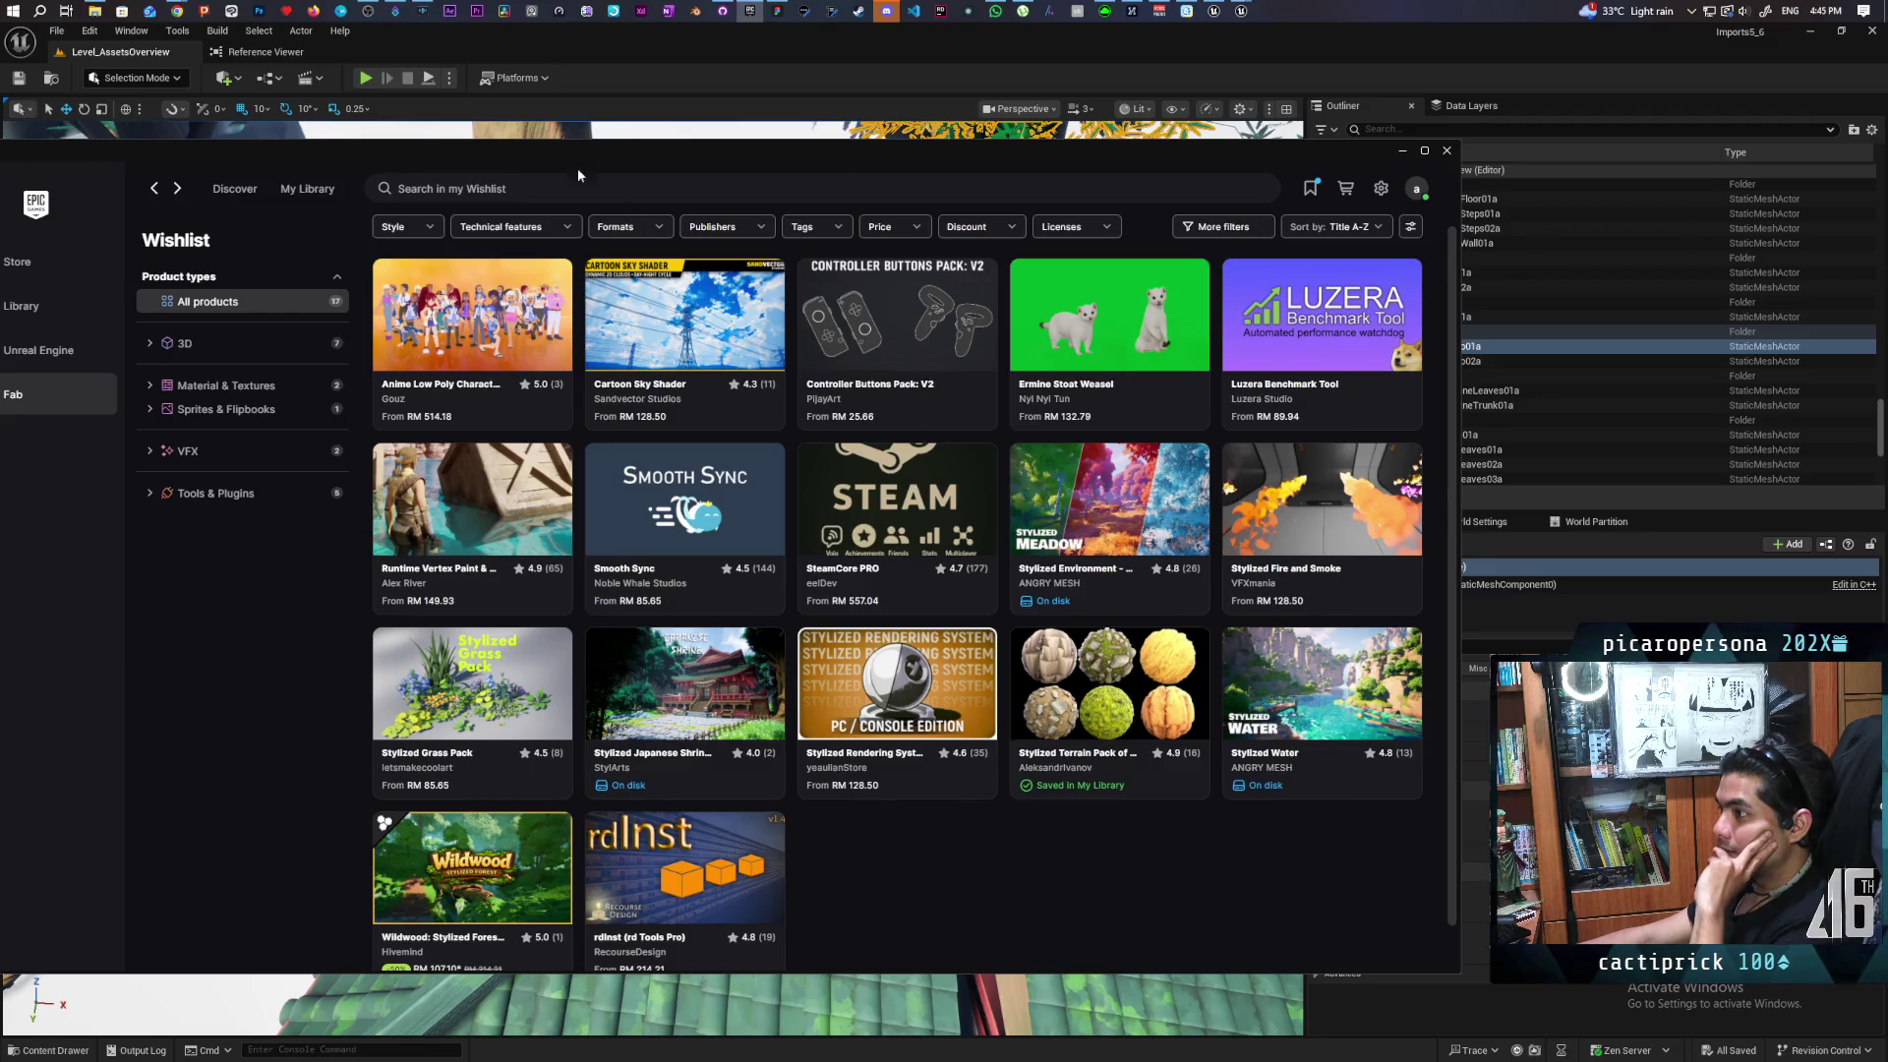
click(515, 189)
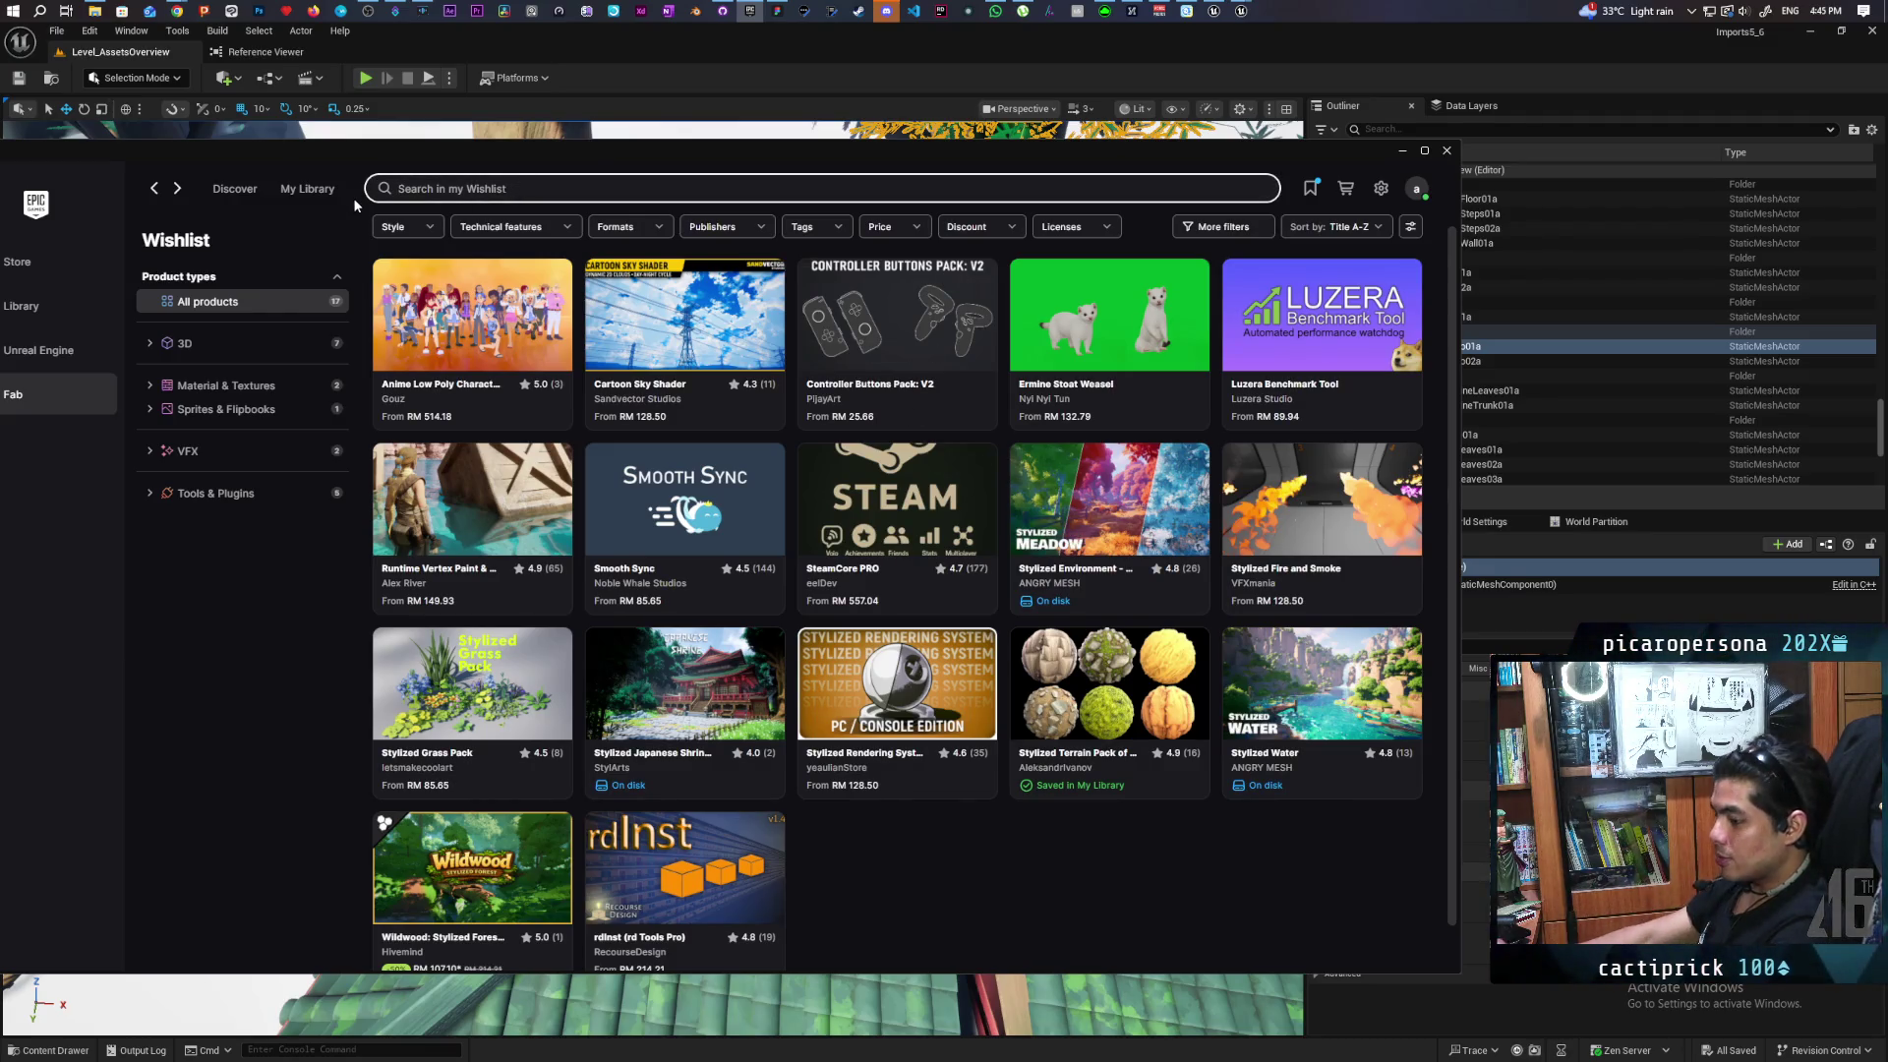
text(si)
key(BackSpace)
text(o )
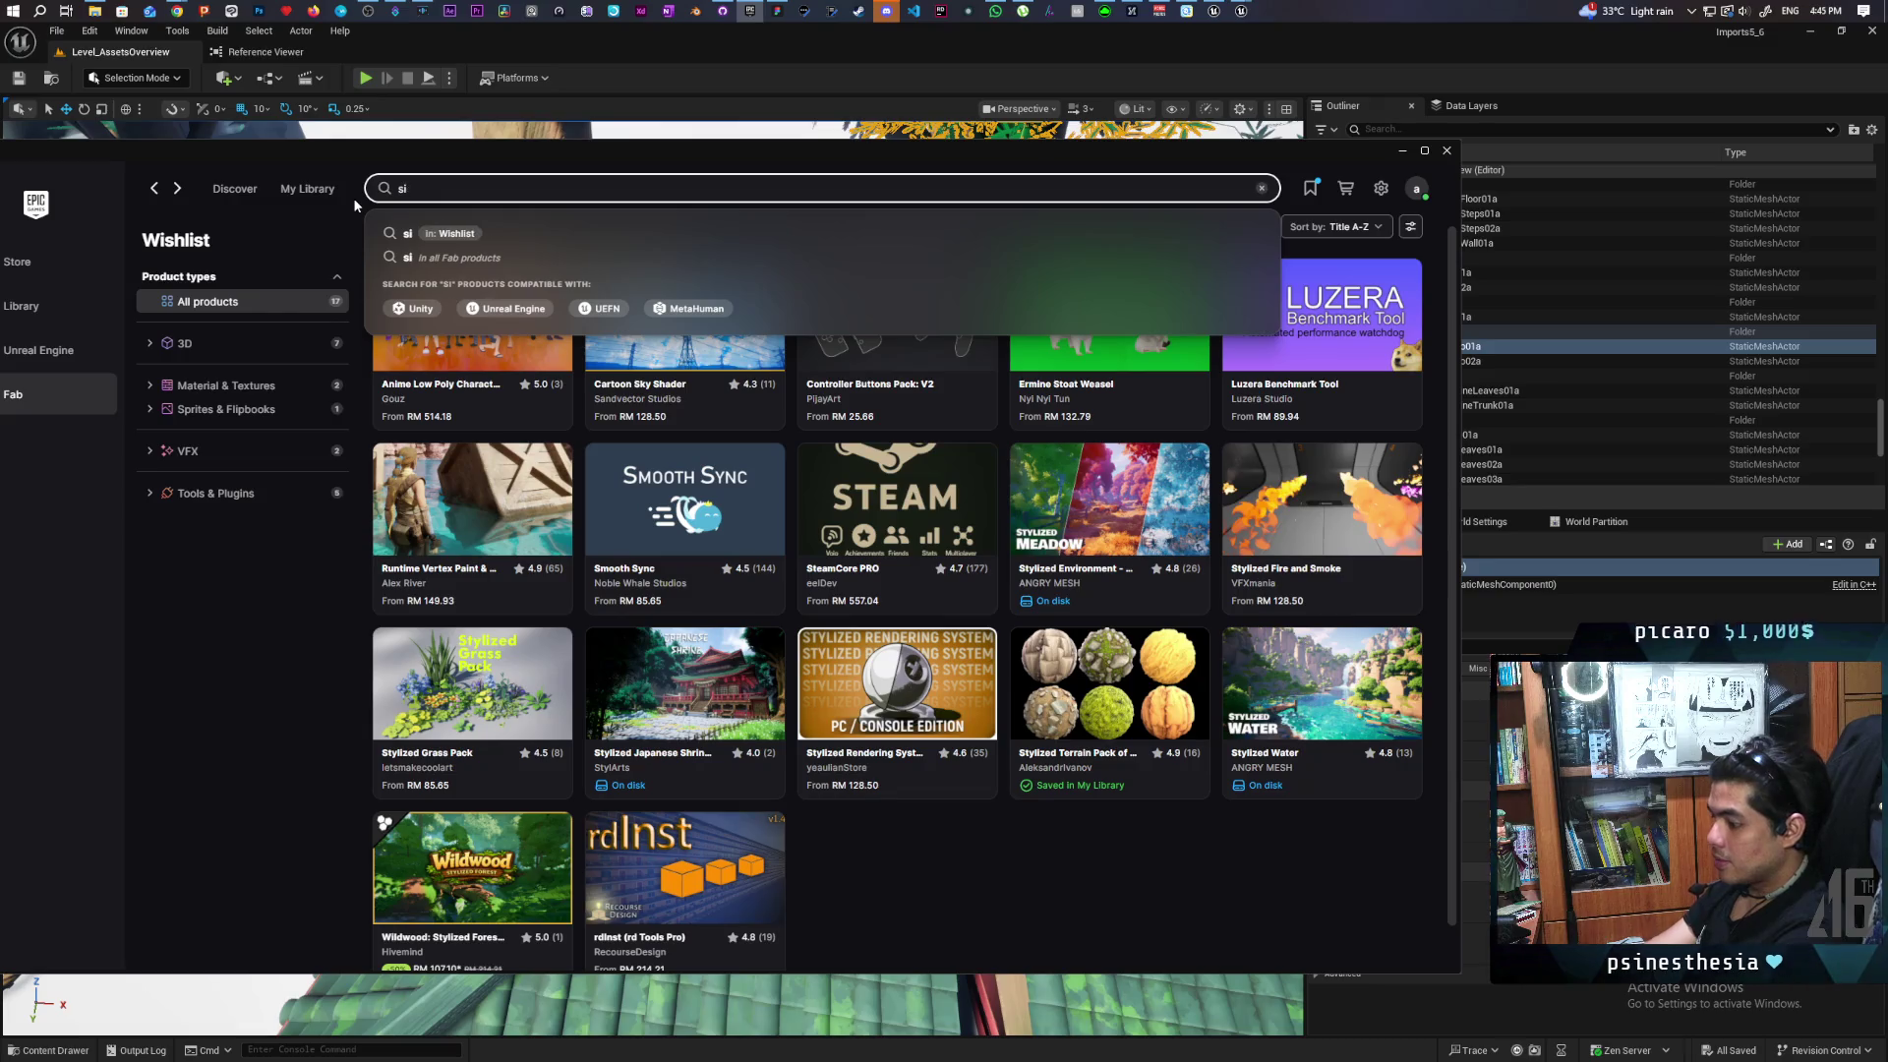
text(stylized)
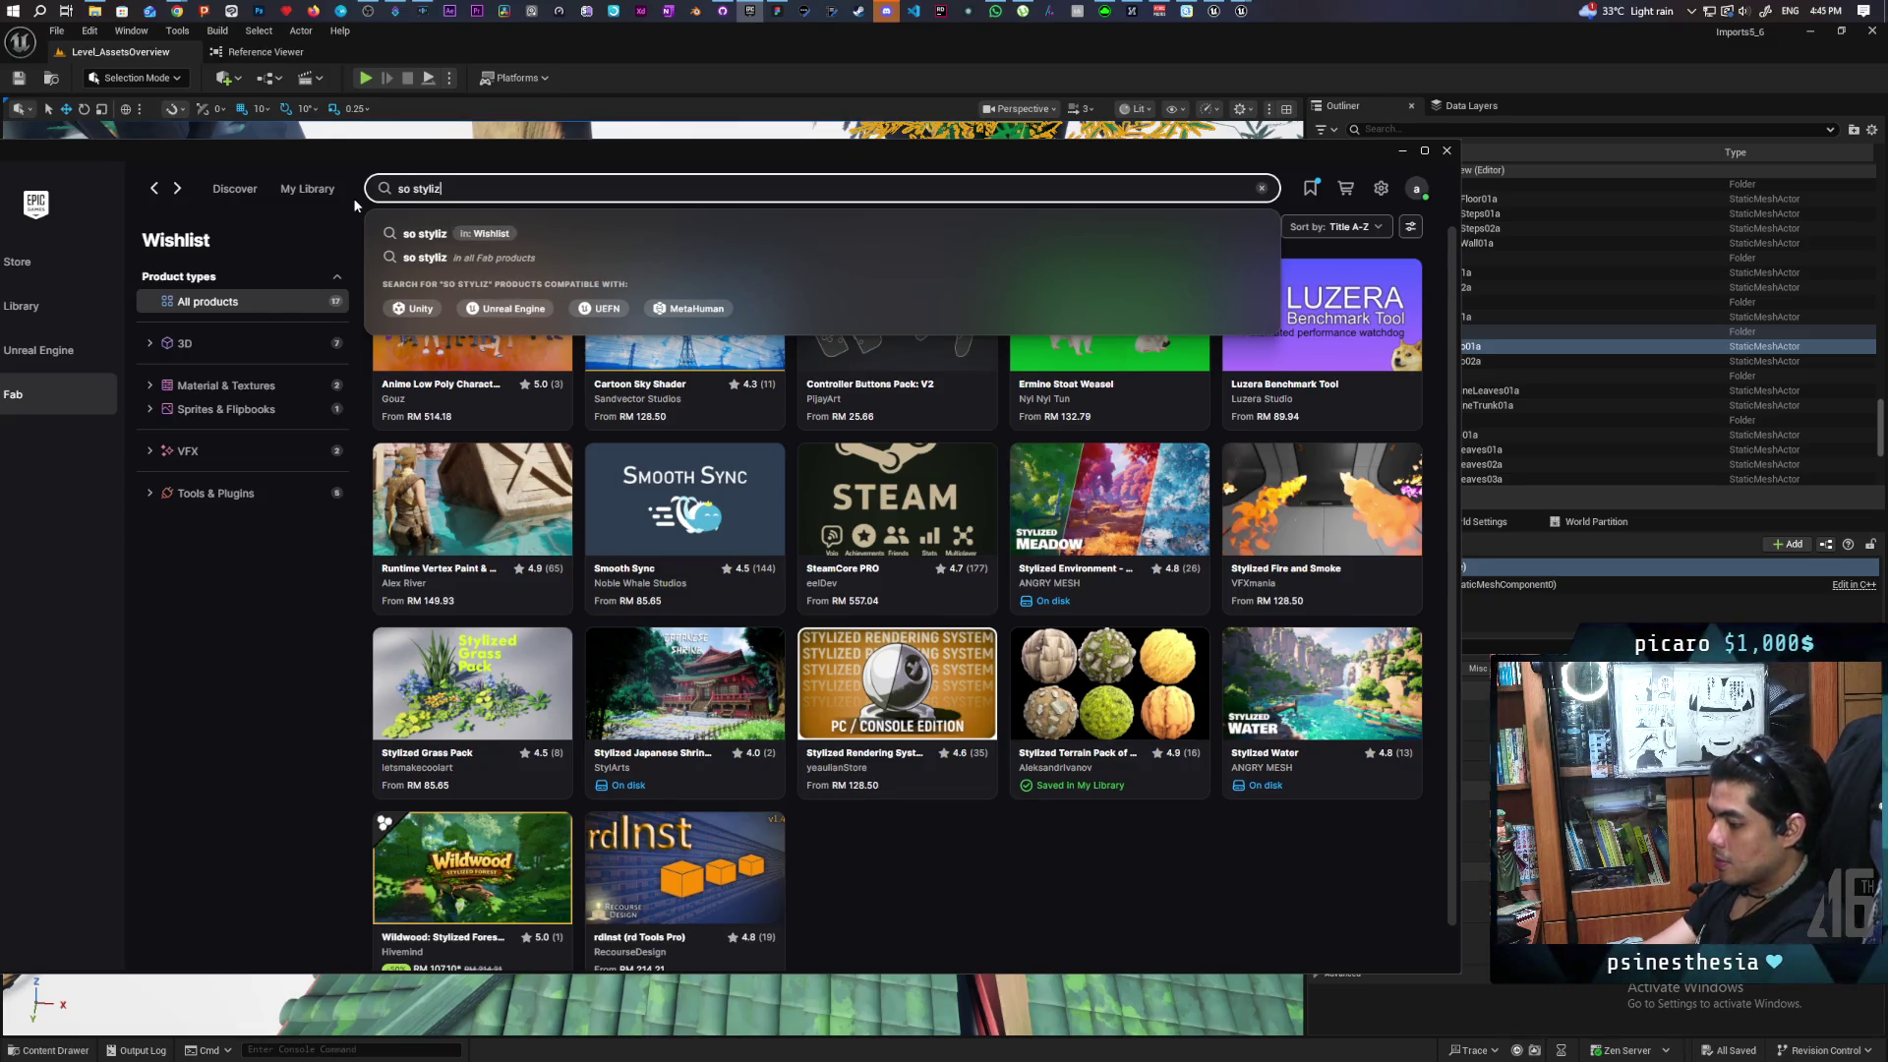
key(Return)
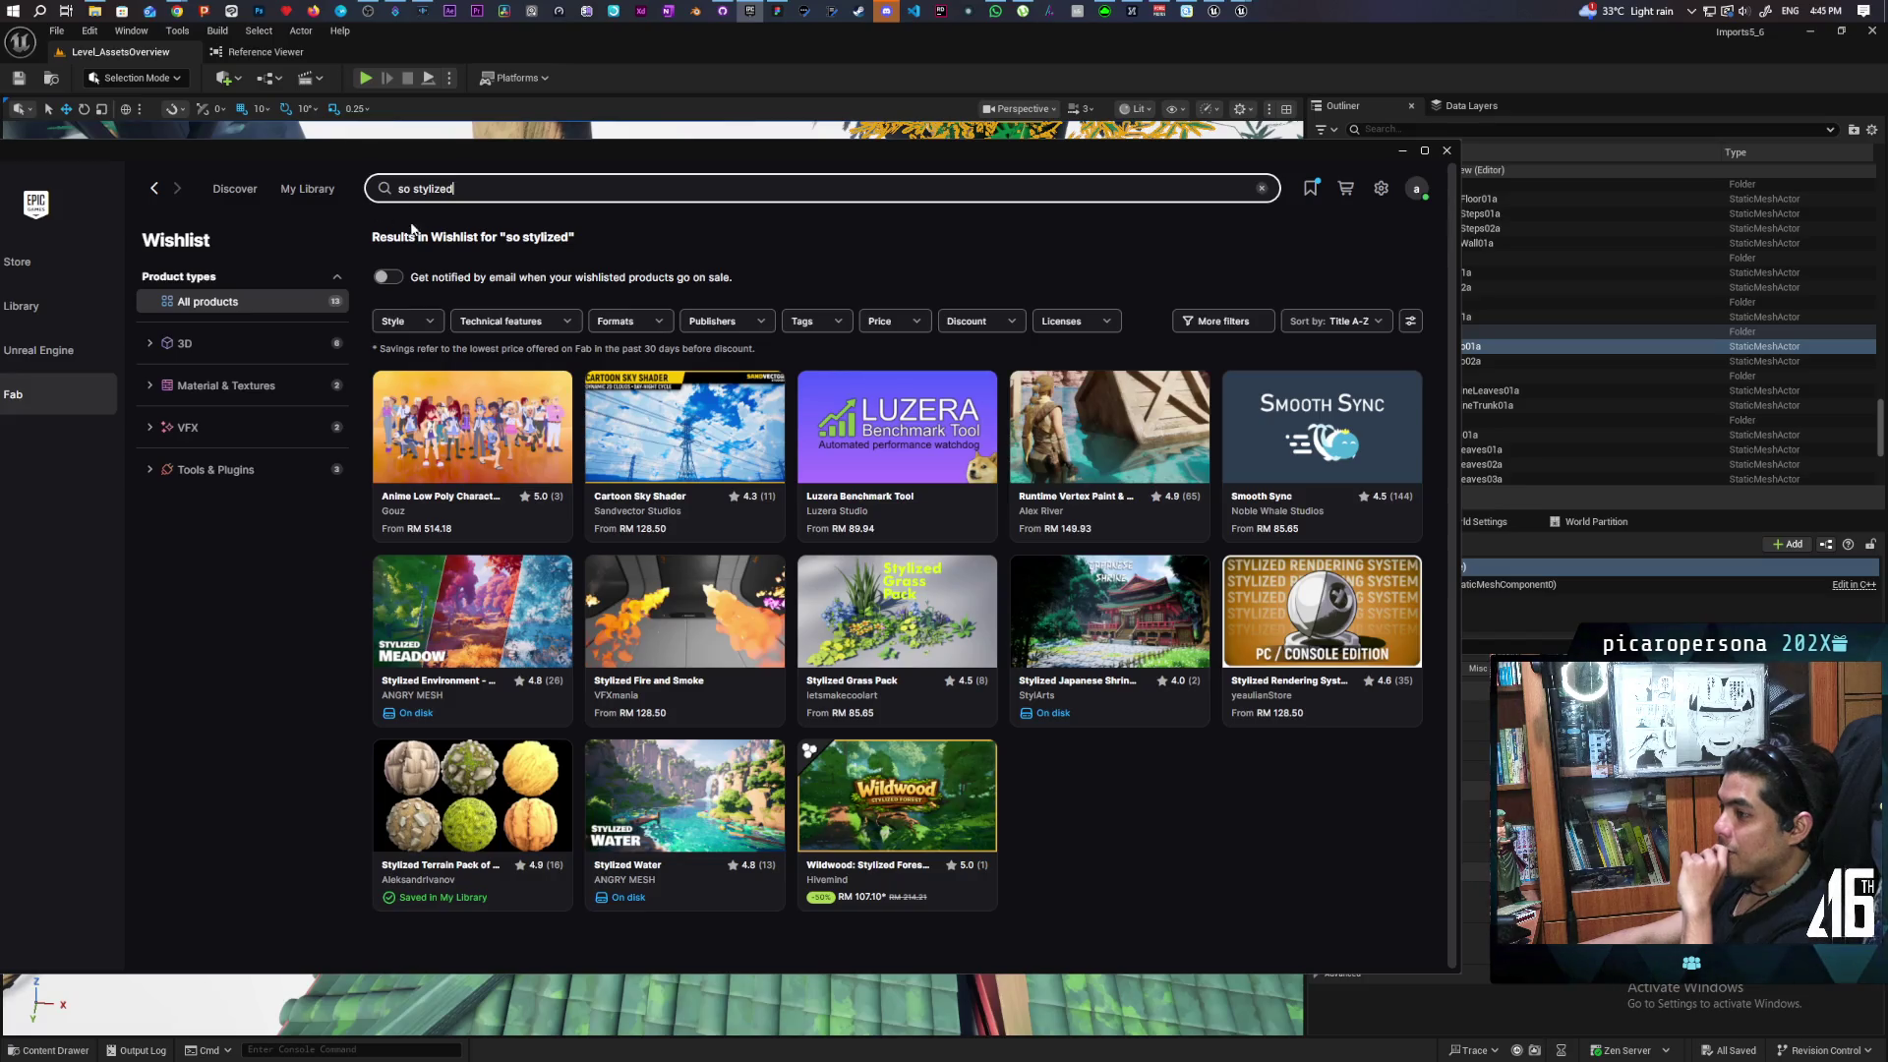
click(243, 196)
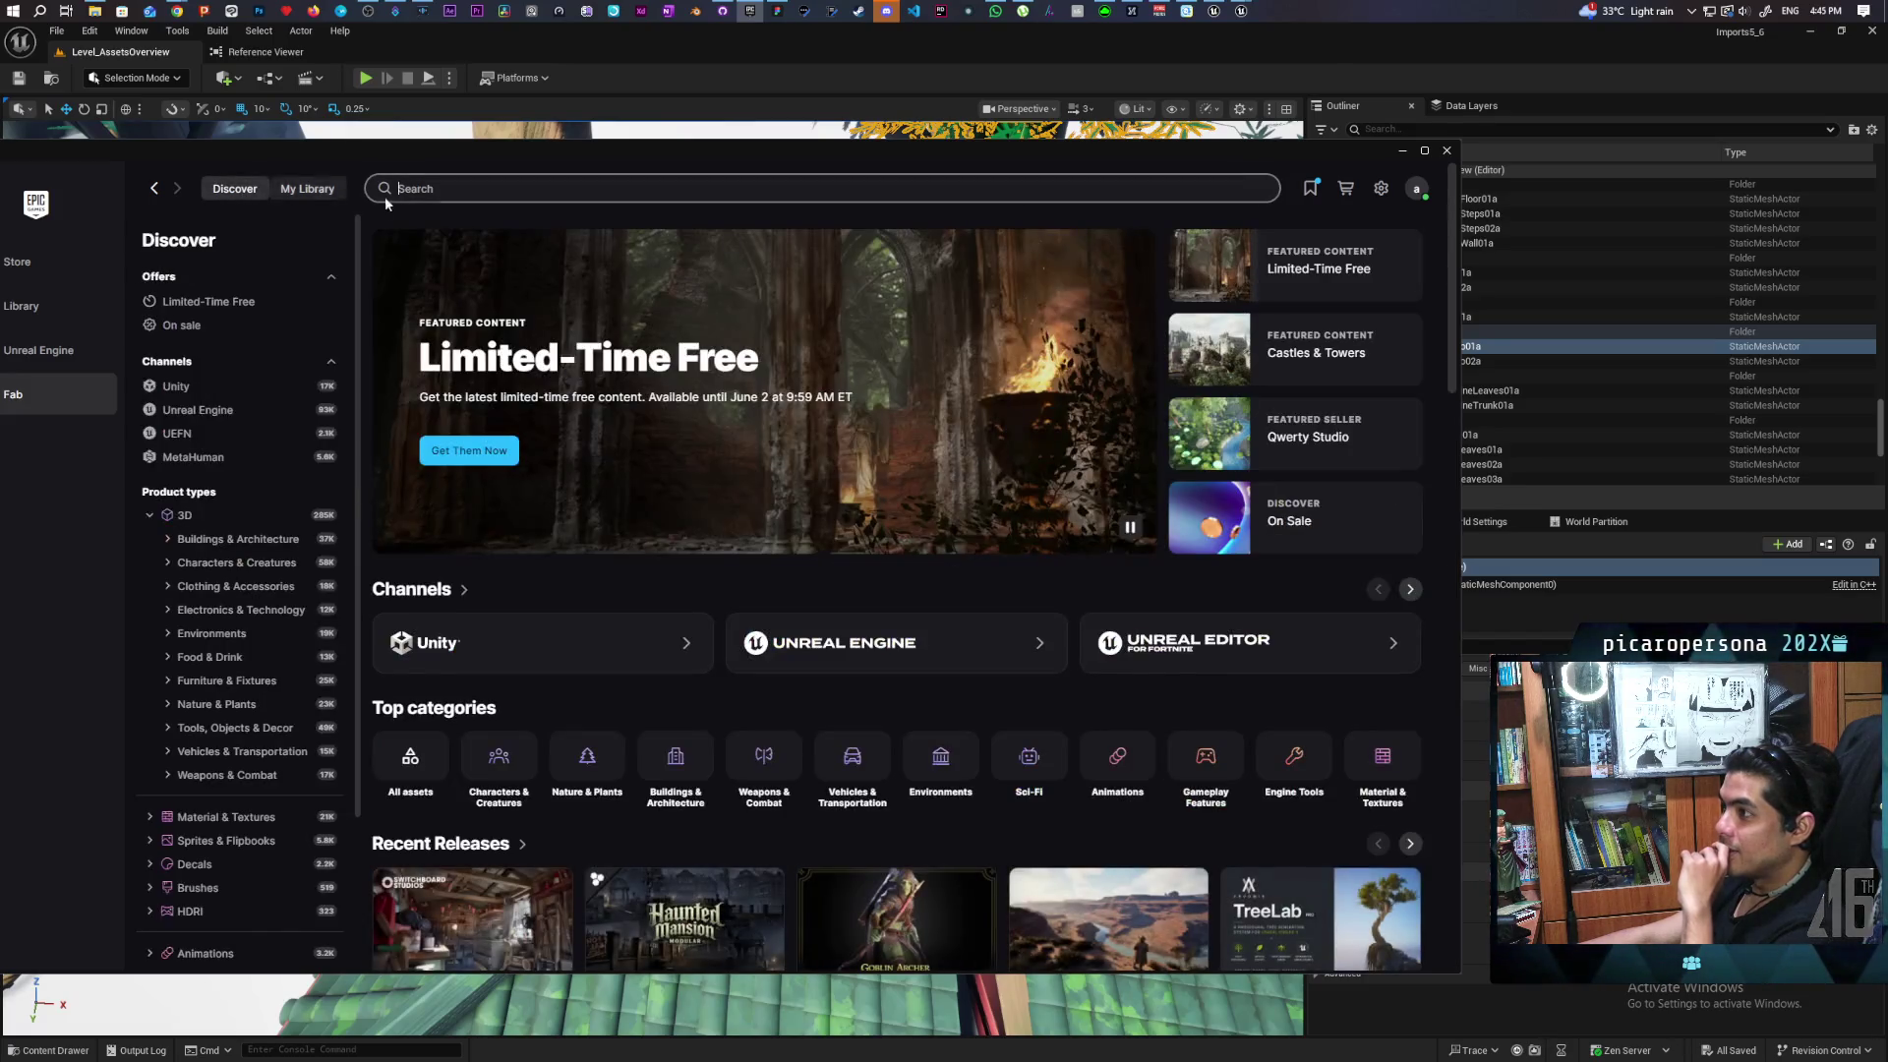
Search all Fab products for 'so stylized'
text(so s)
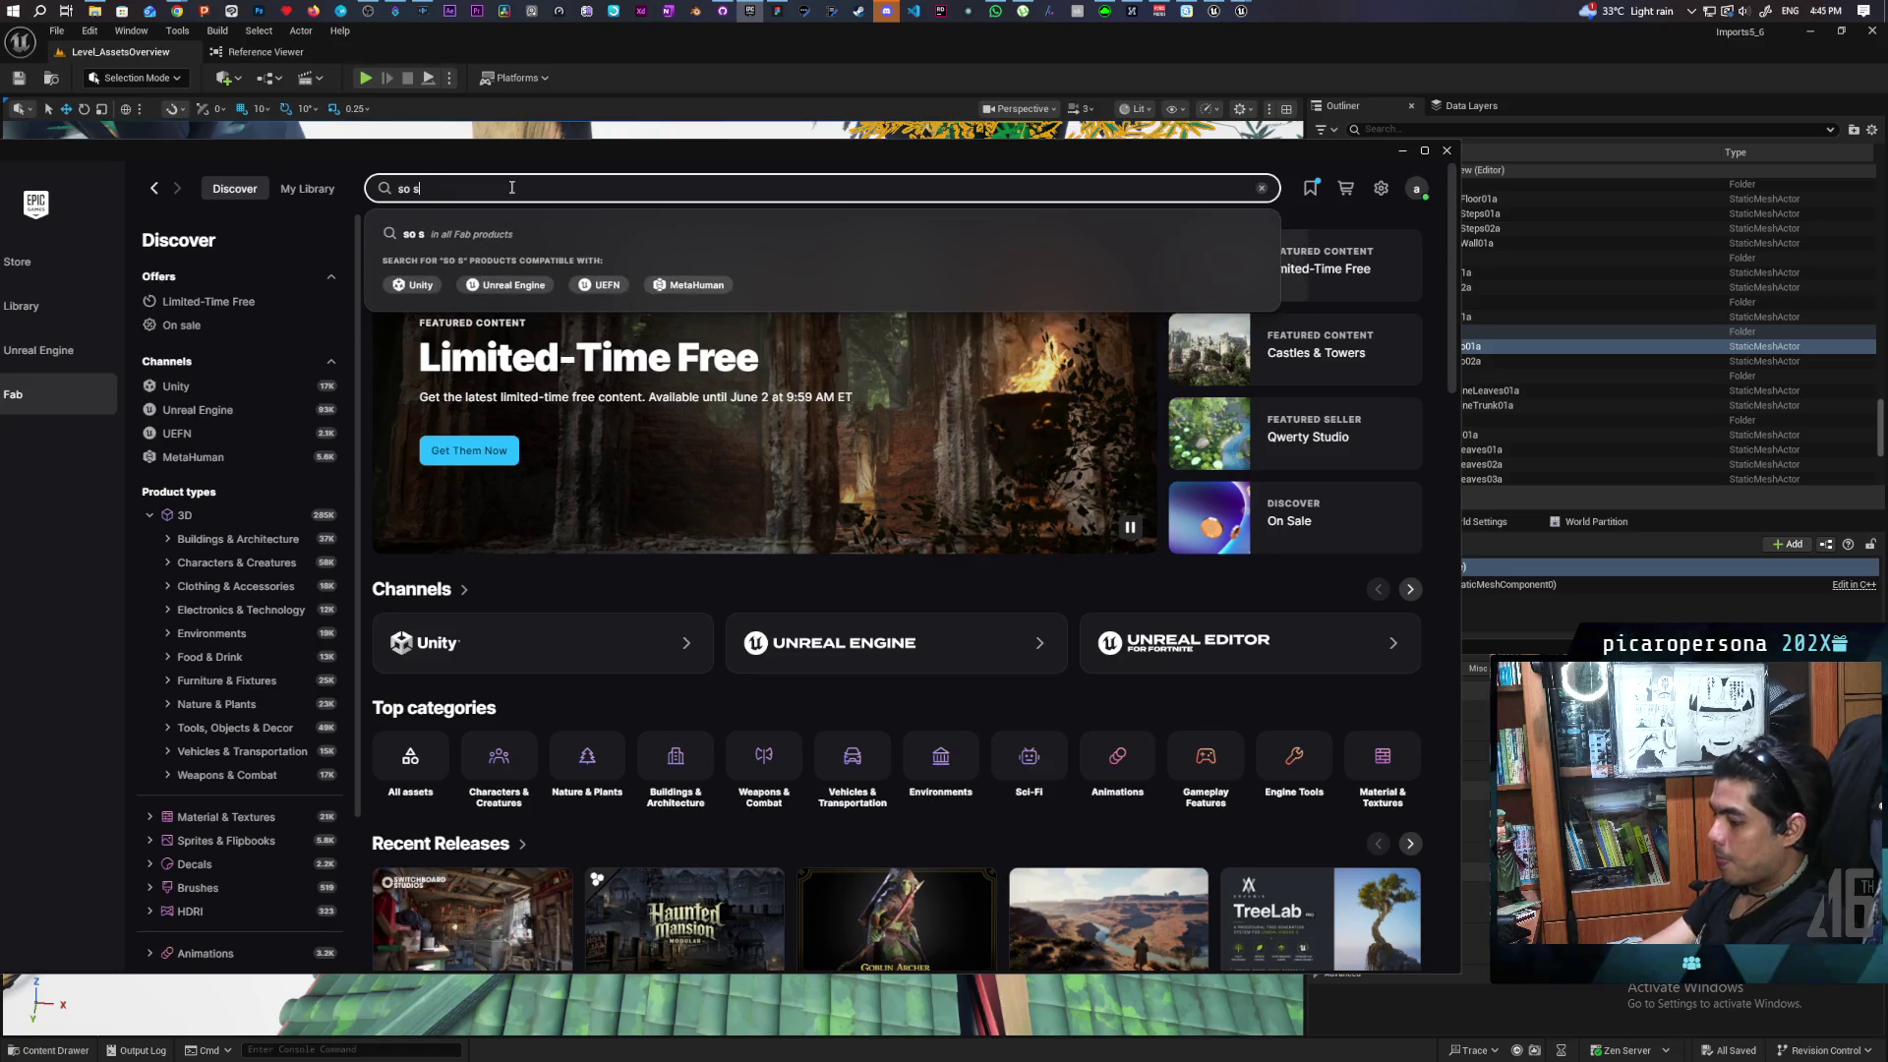
text(tylized)
key(Return)
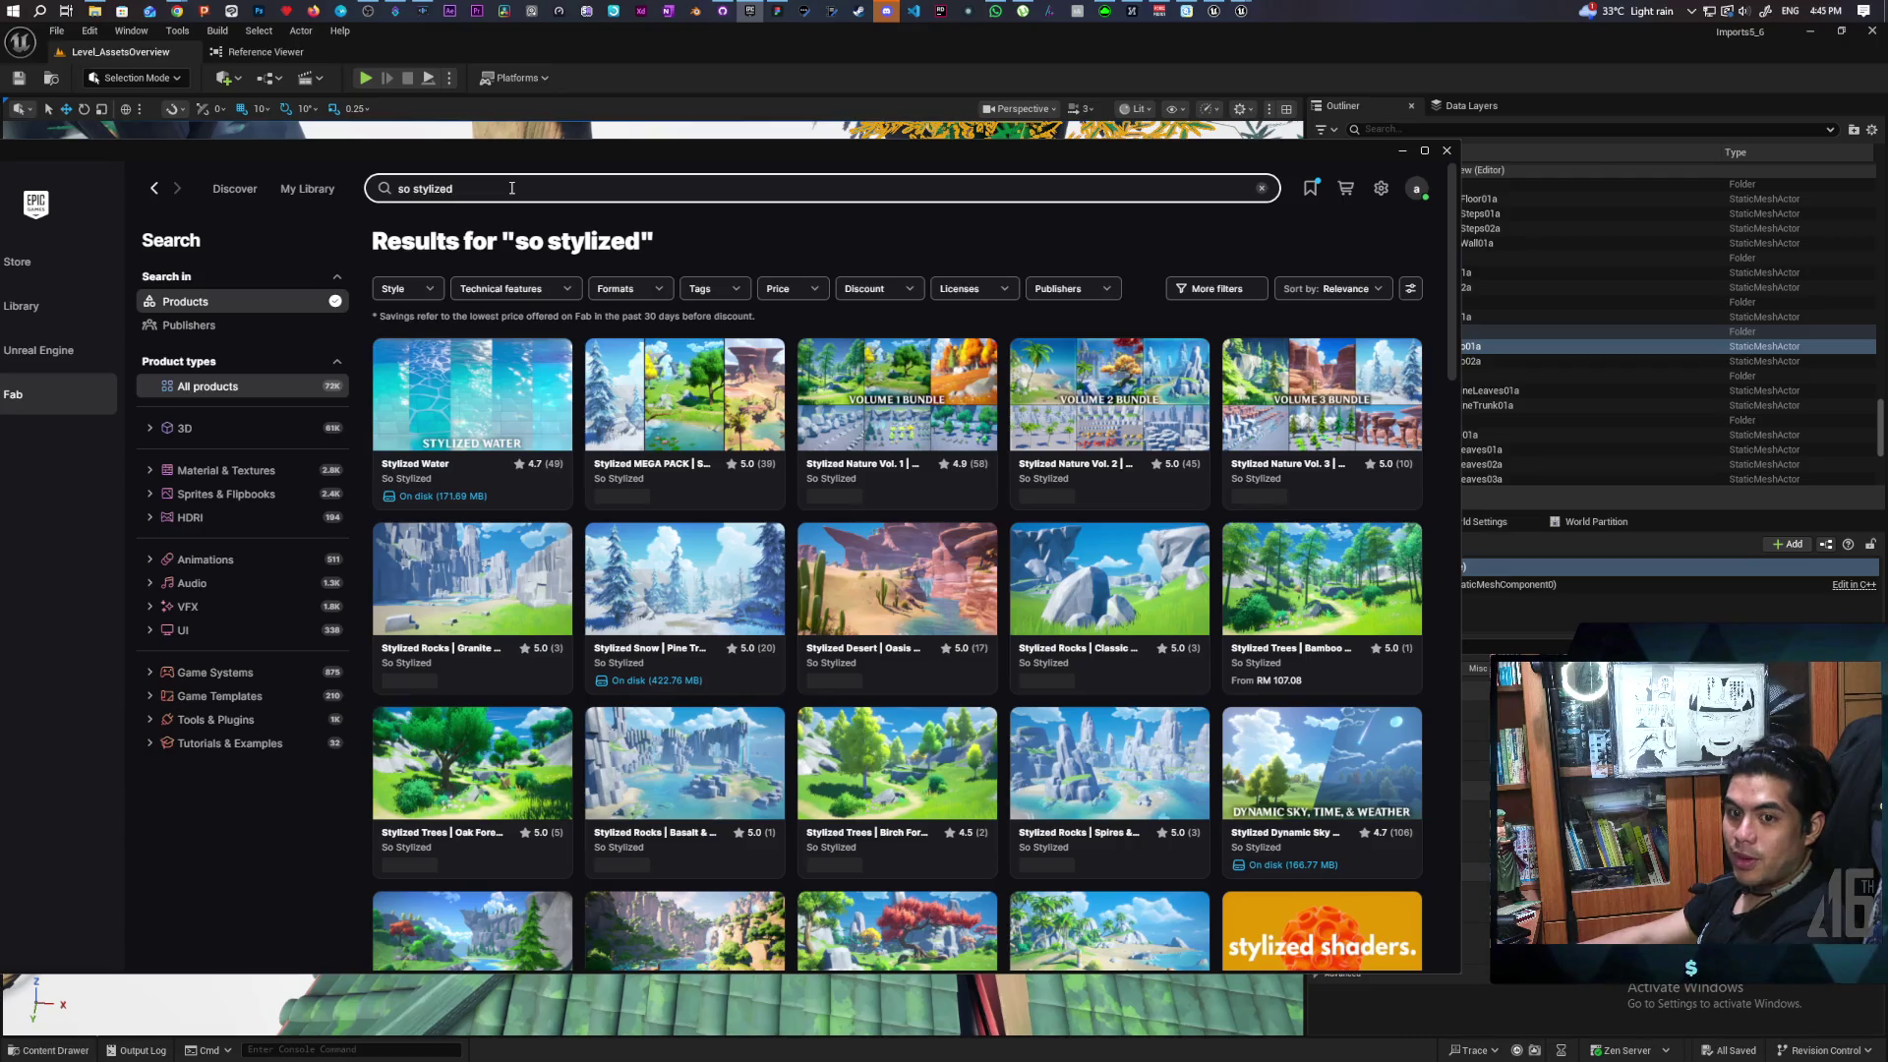
mouse_move(731, 385)
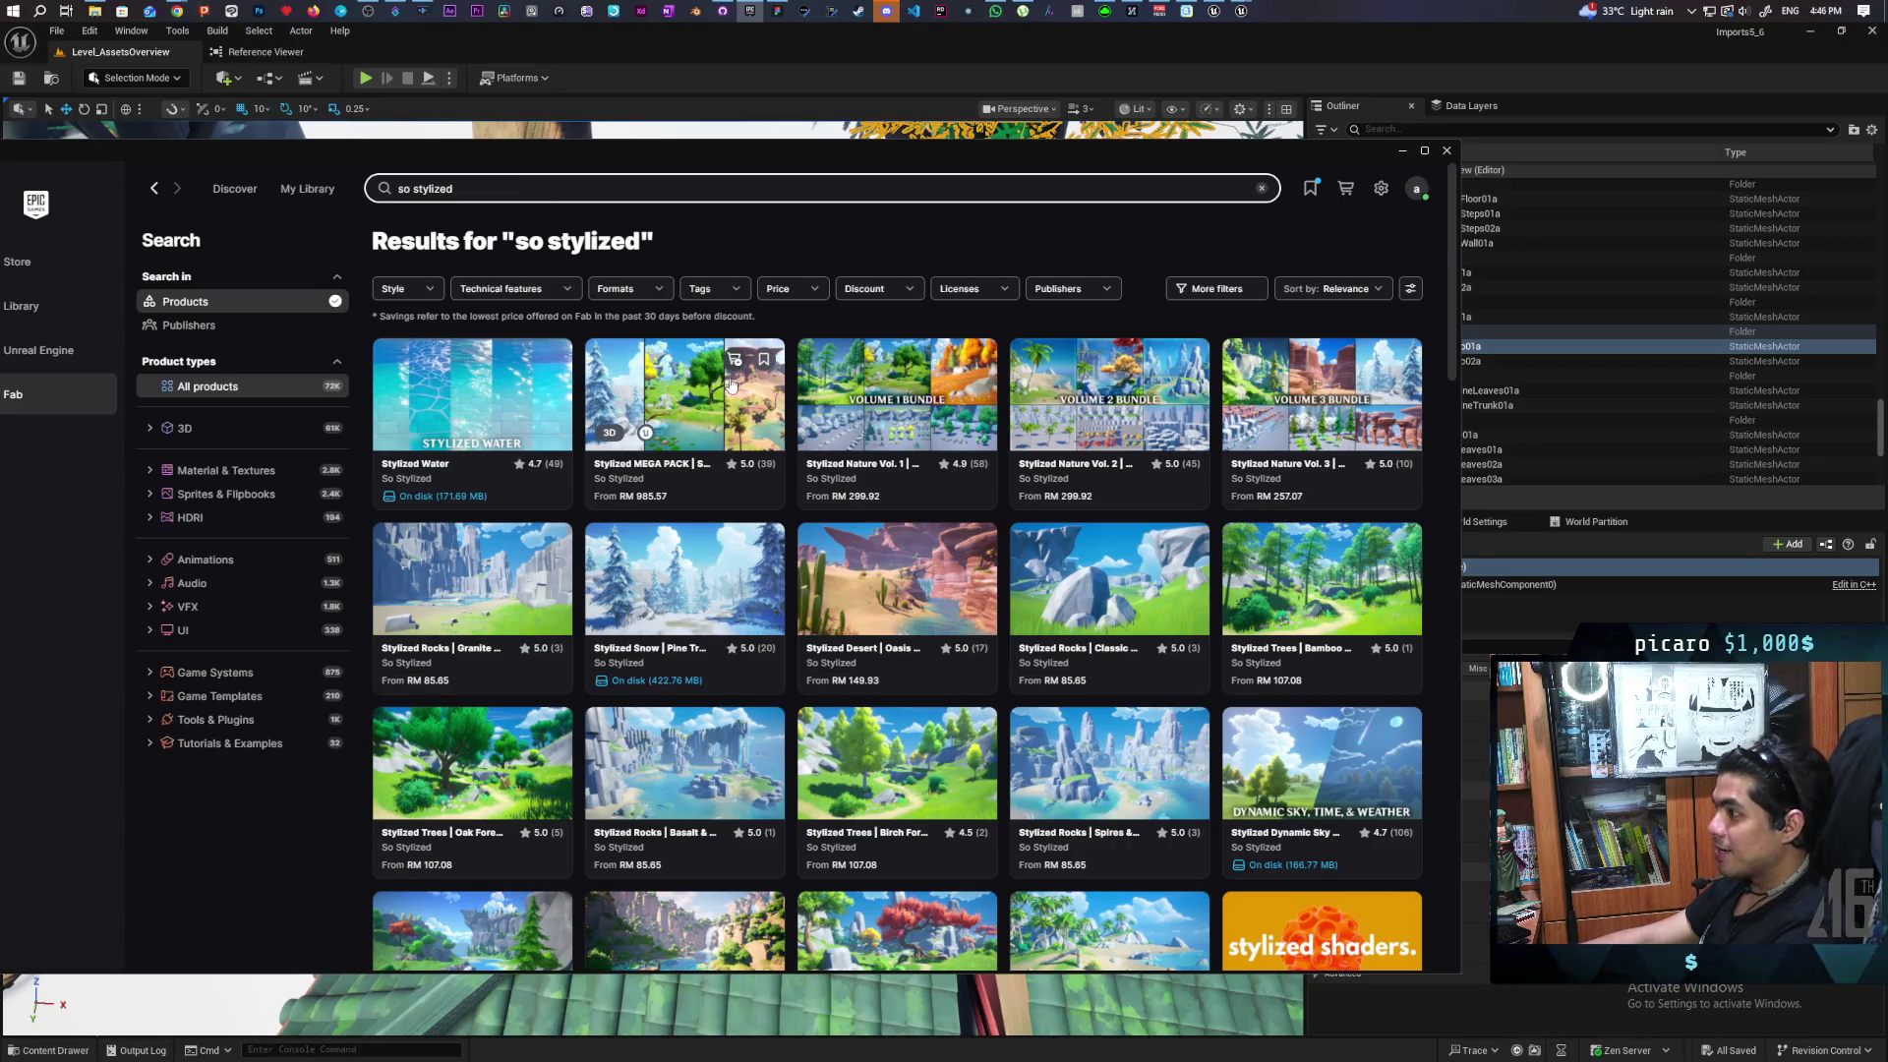
mouse_move(827, 535)
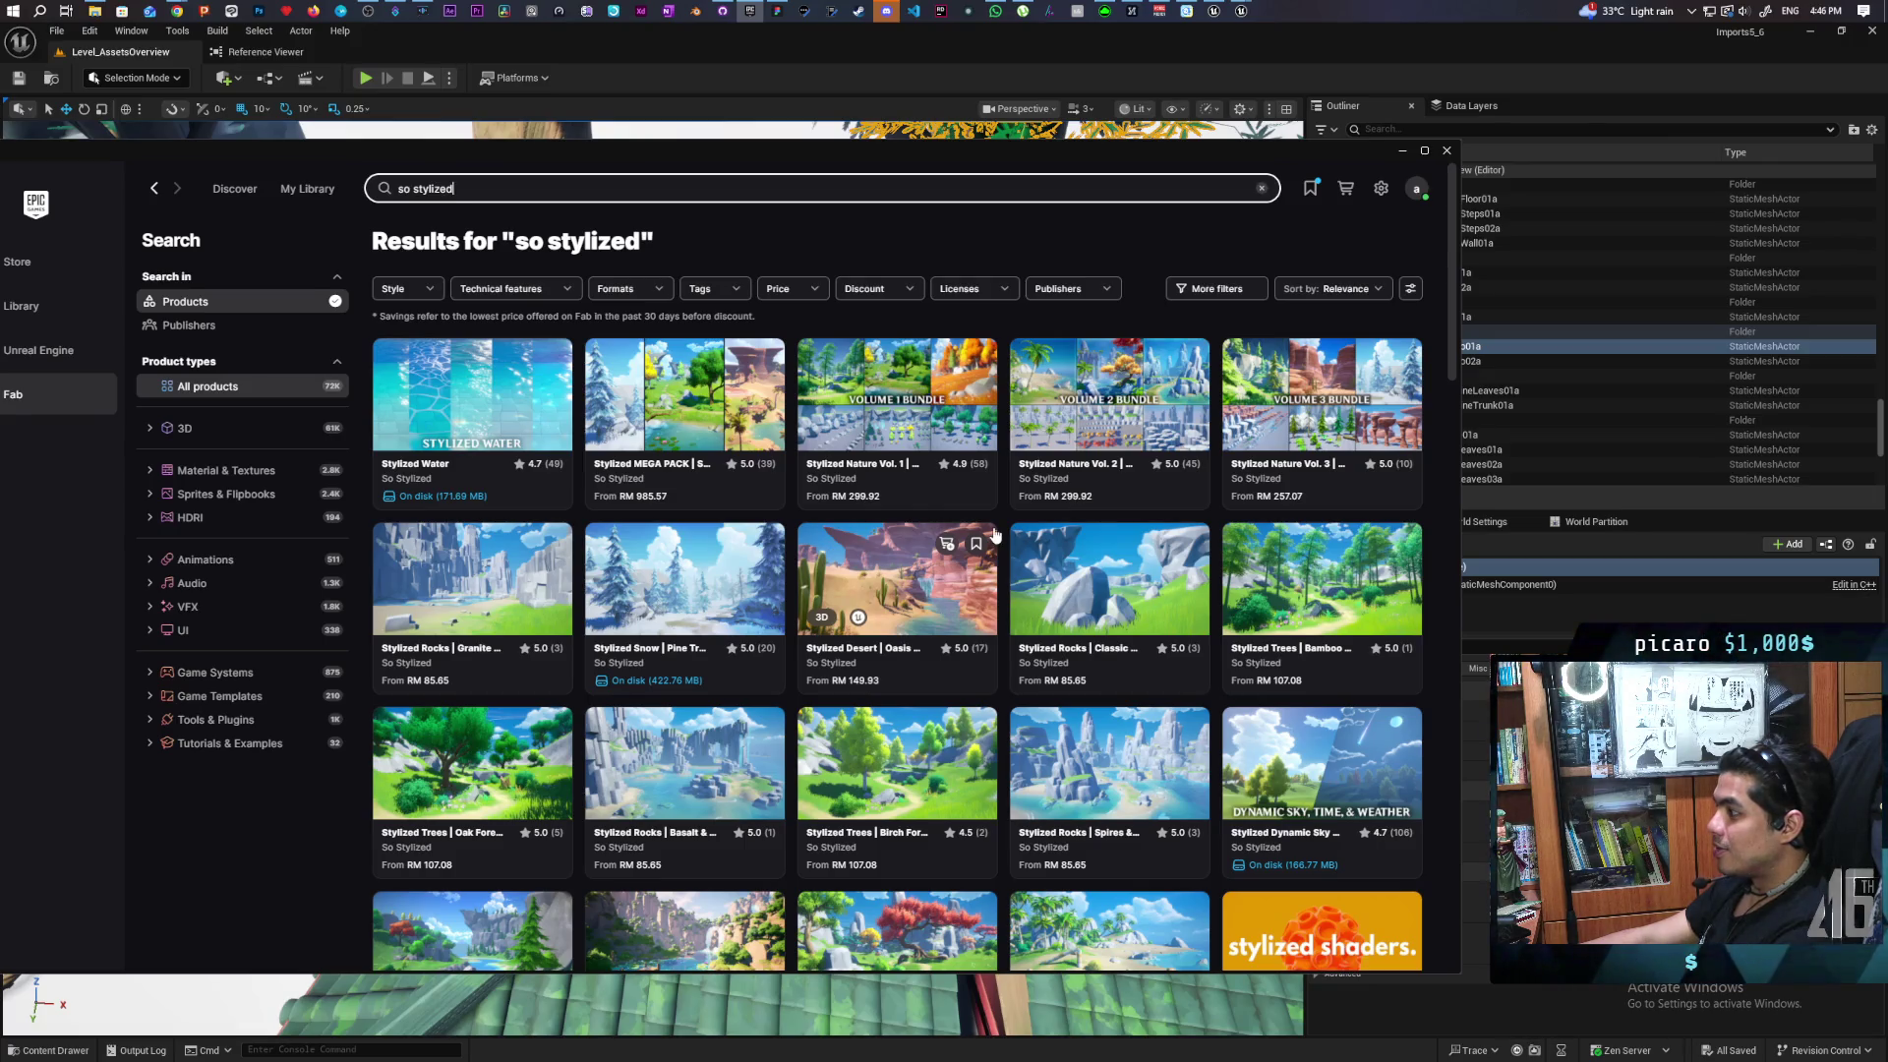
mouse_move(1254, 669)
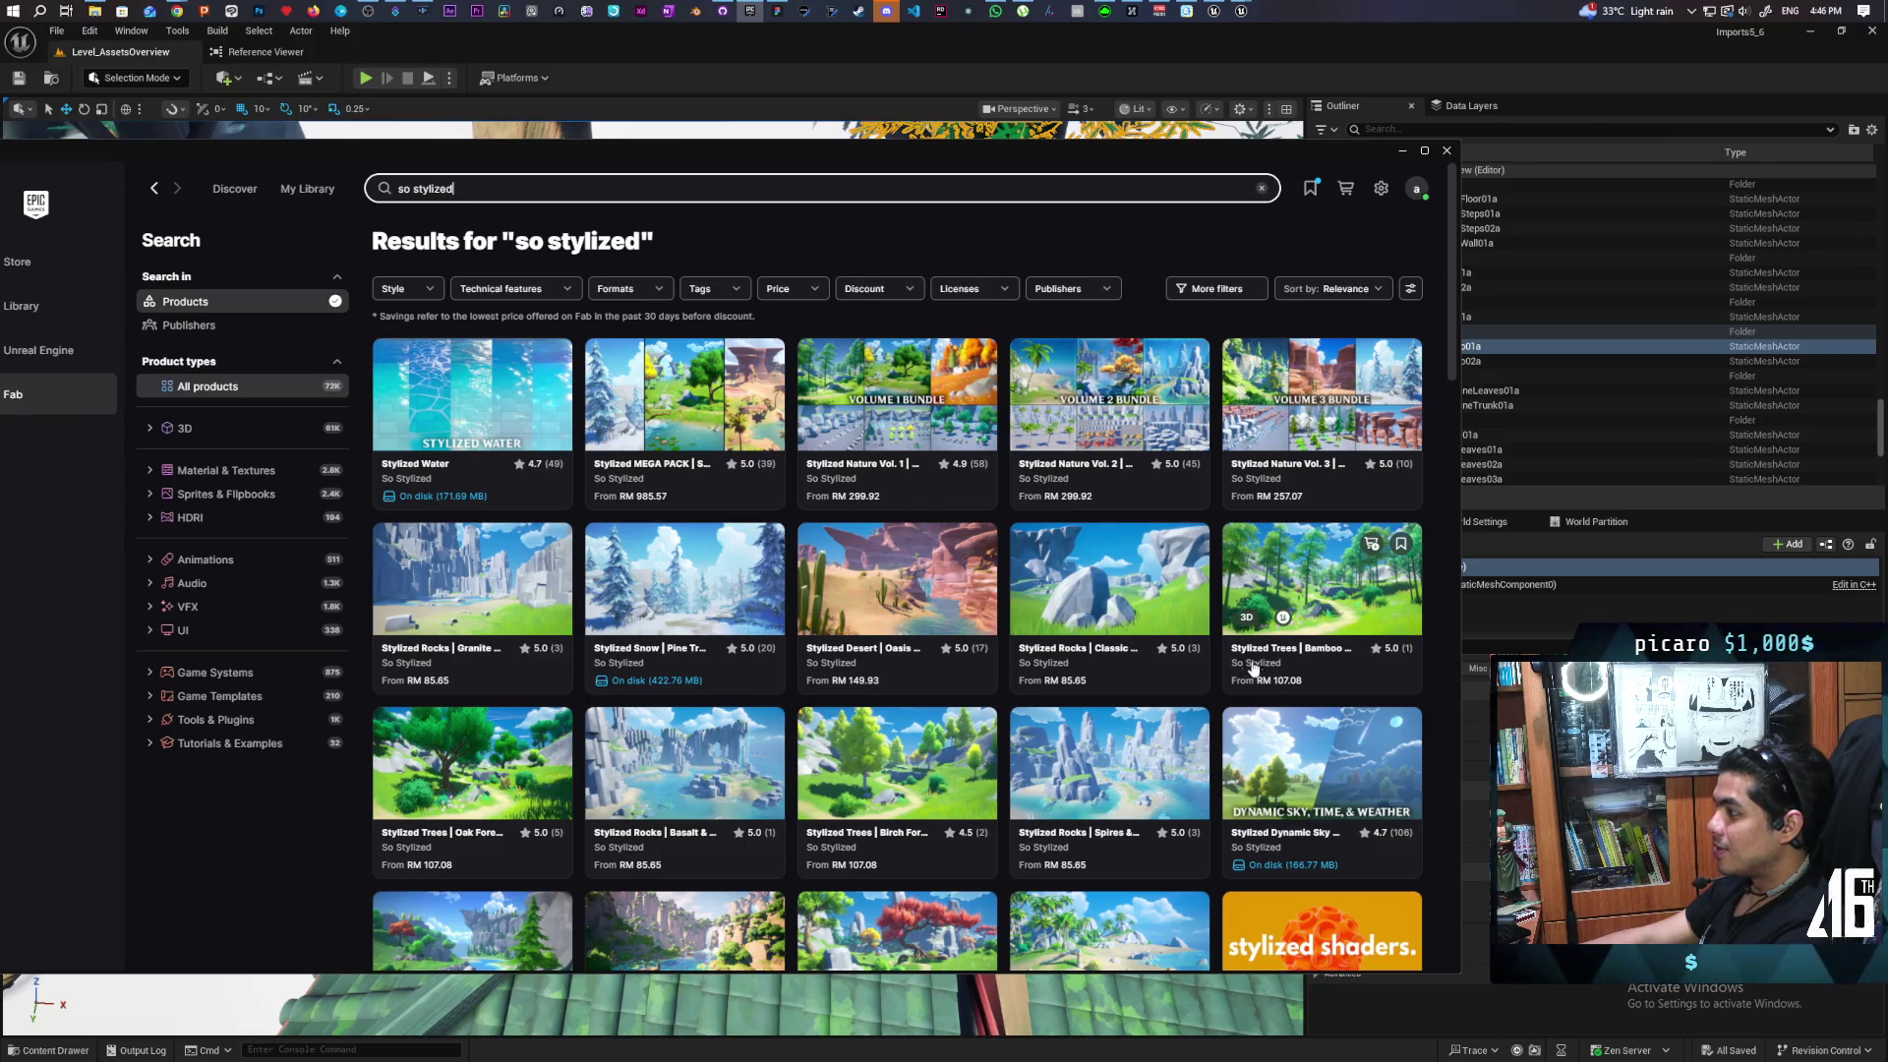
Page through the Stylized Trees Bamboo Forest Environment preview images, then close its details
click(1346, 558)
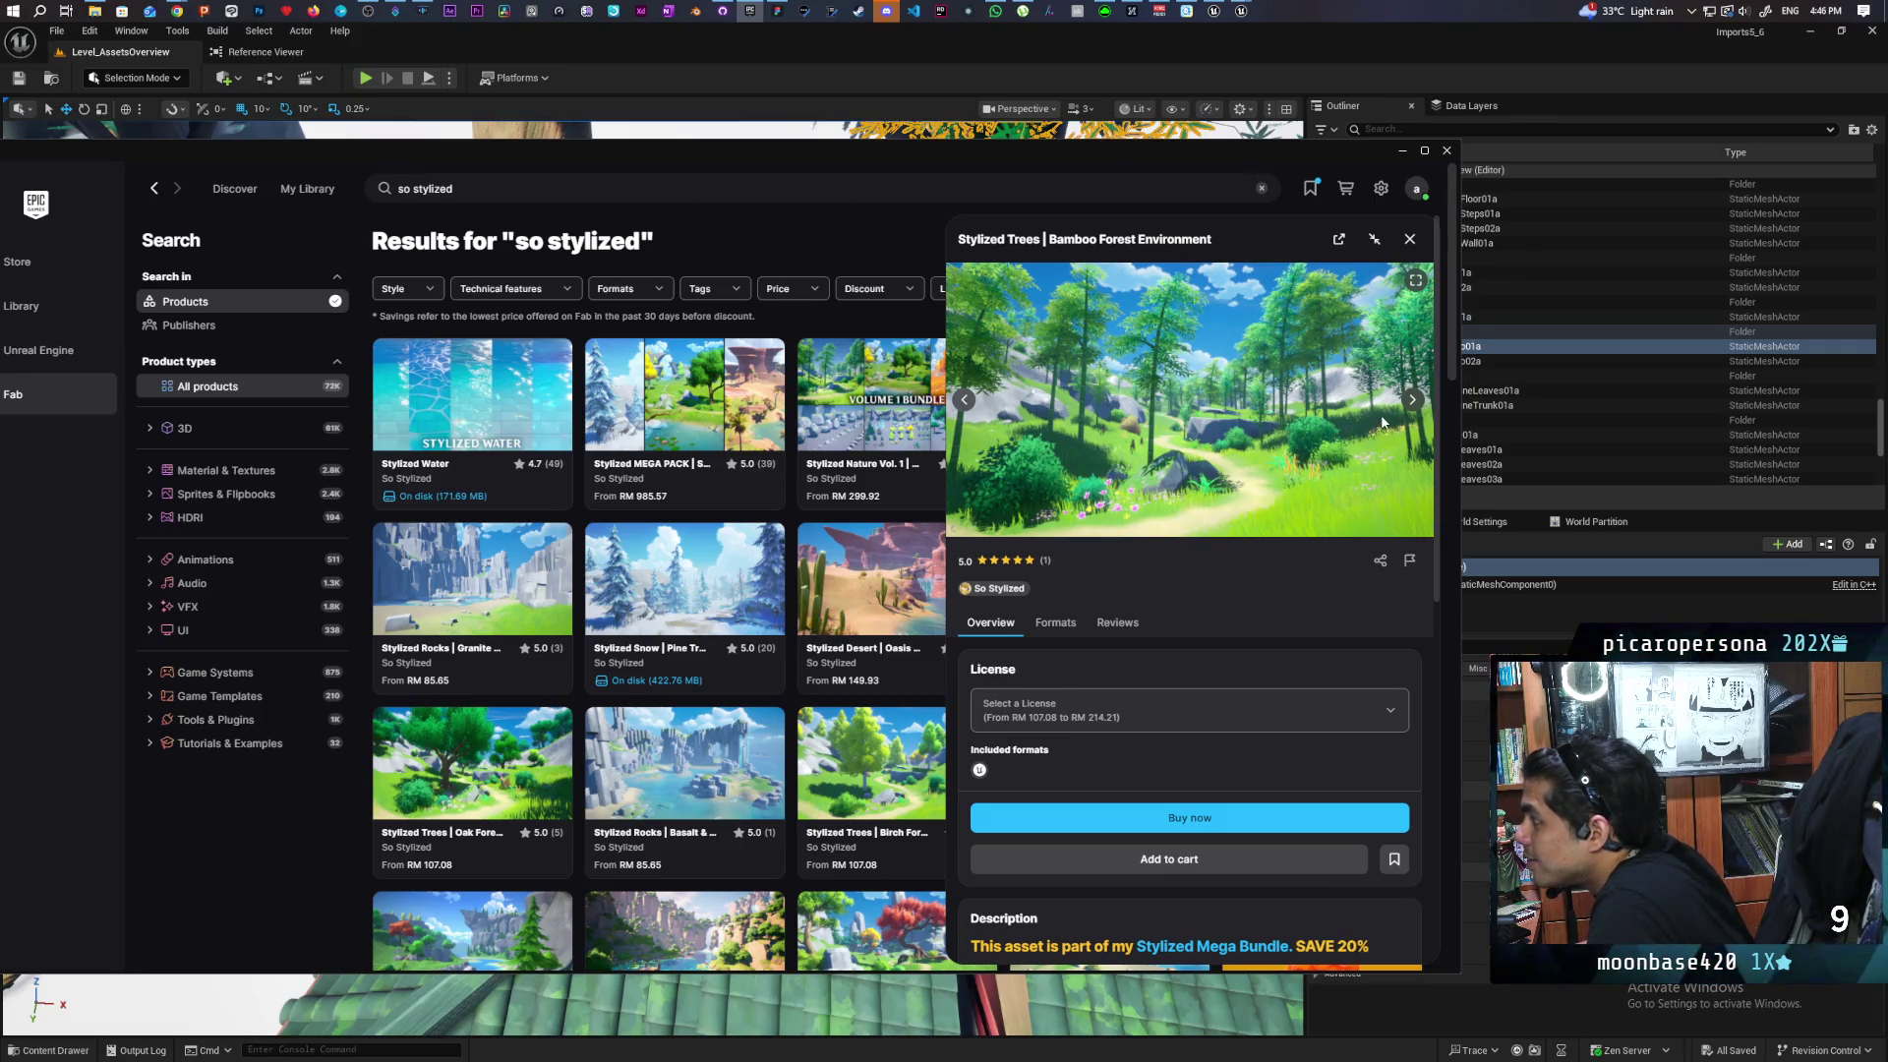
click(1414, 400)
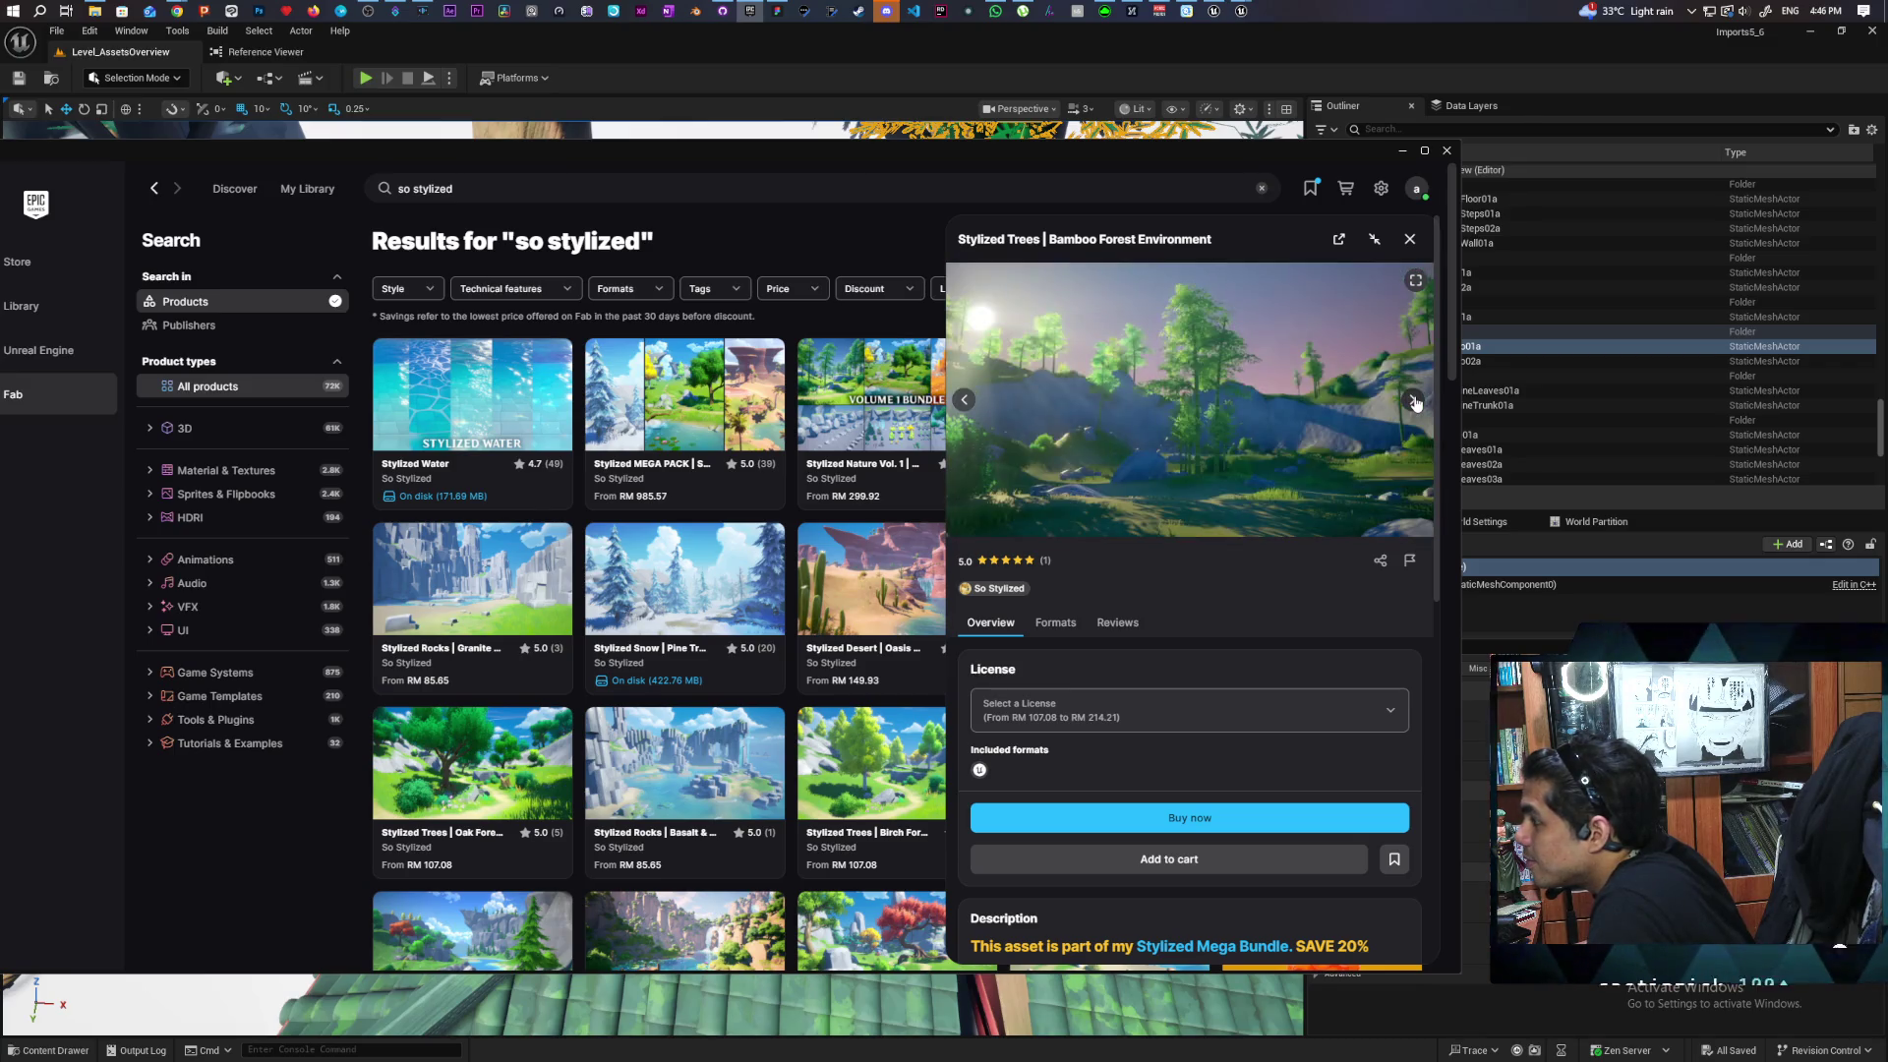
click(1414, 401)
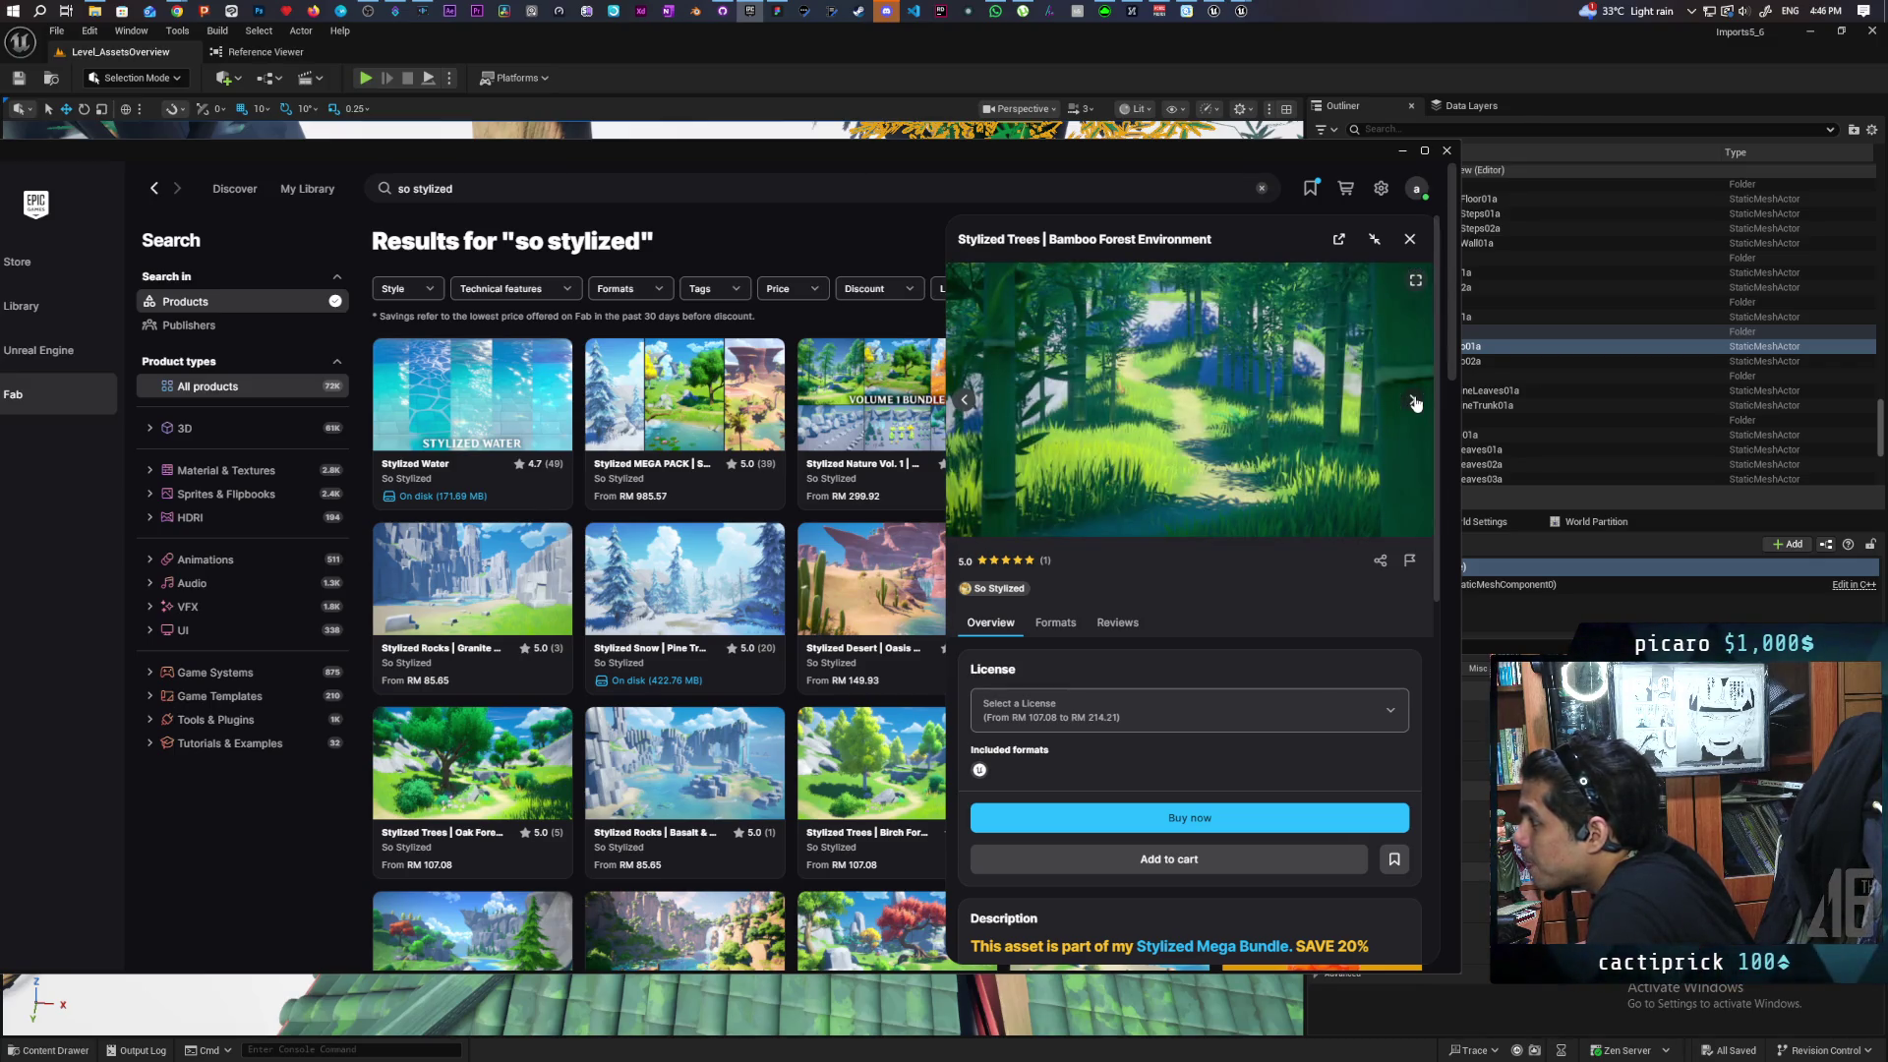
click(1414, 402)
click(1414, 401)
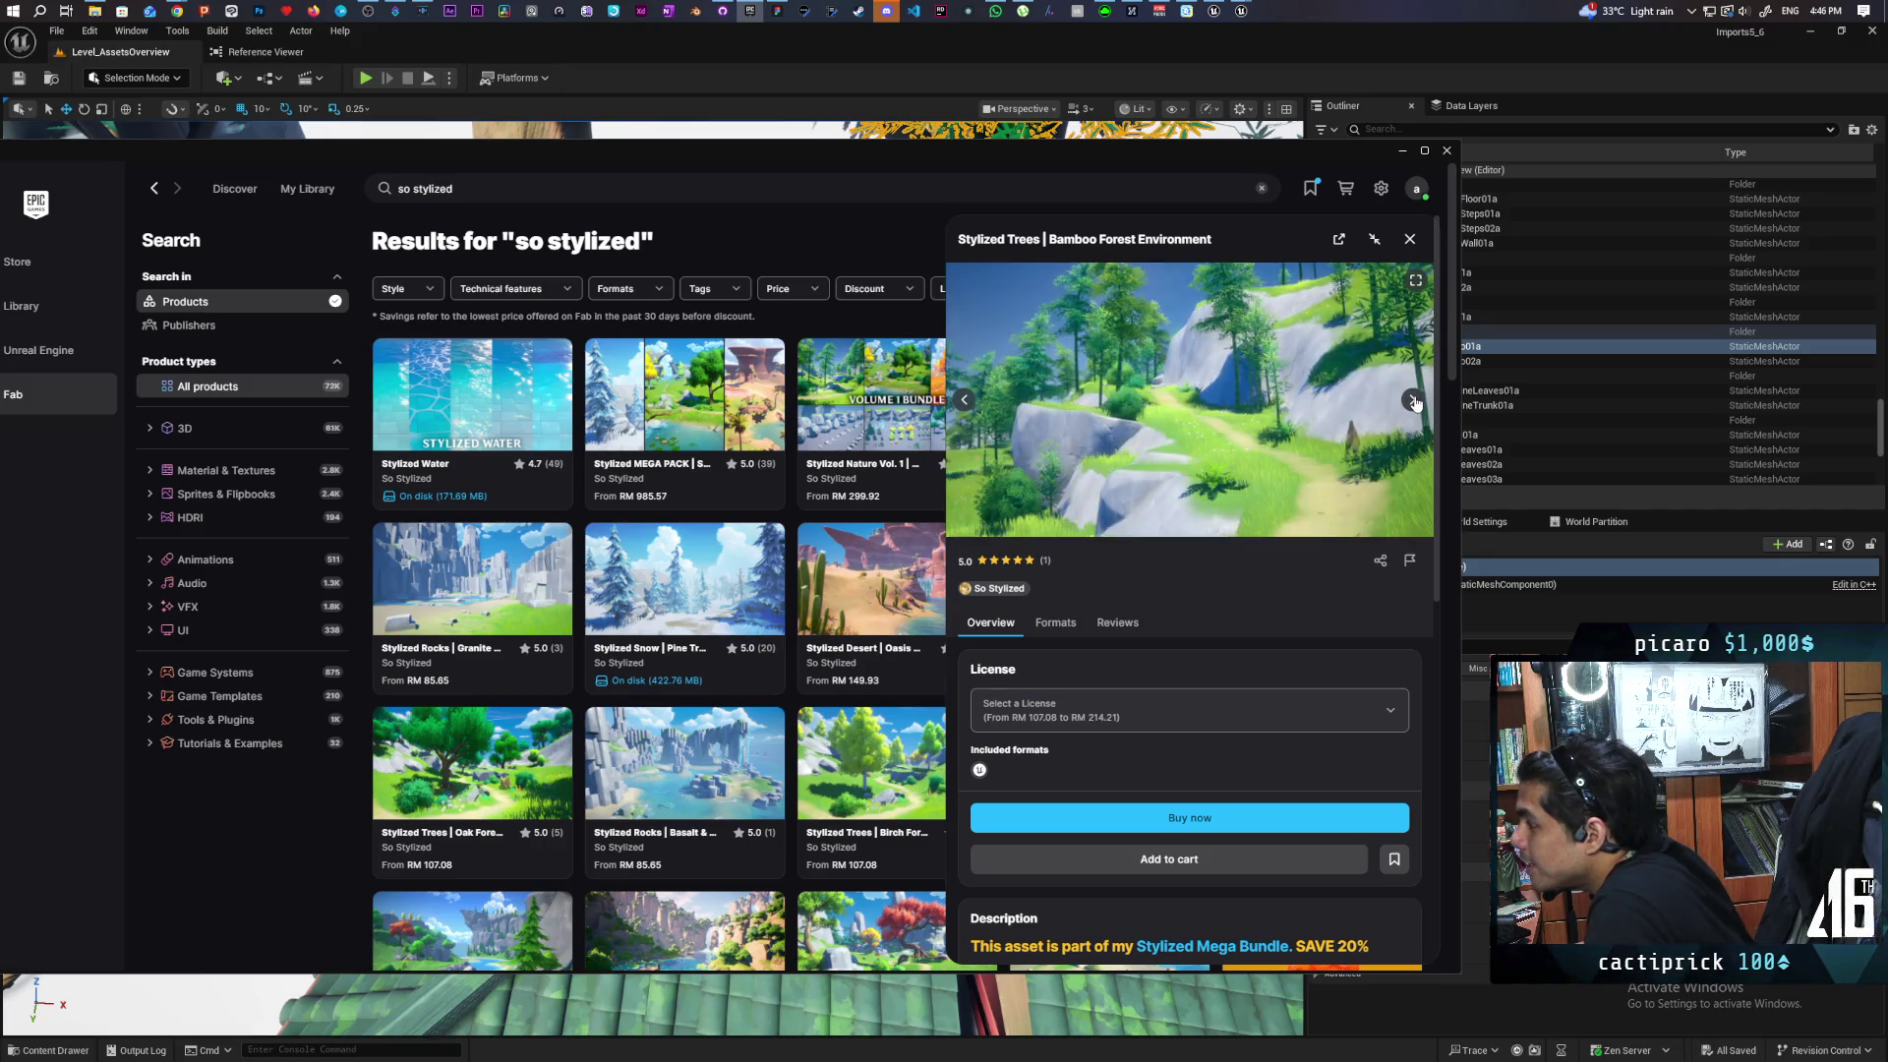
click(1415, 402)
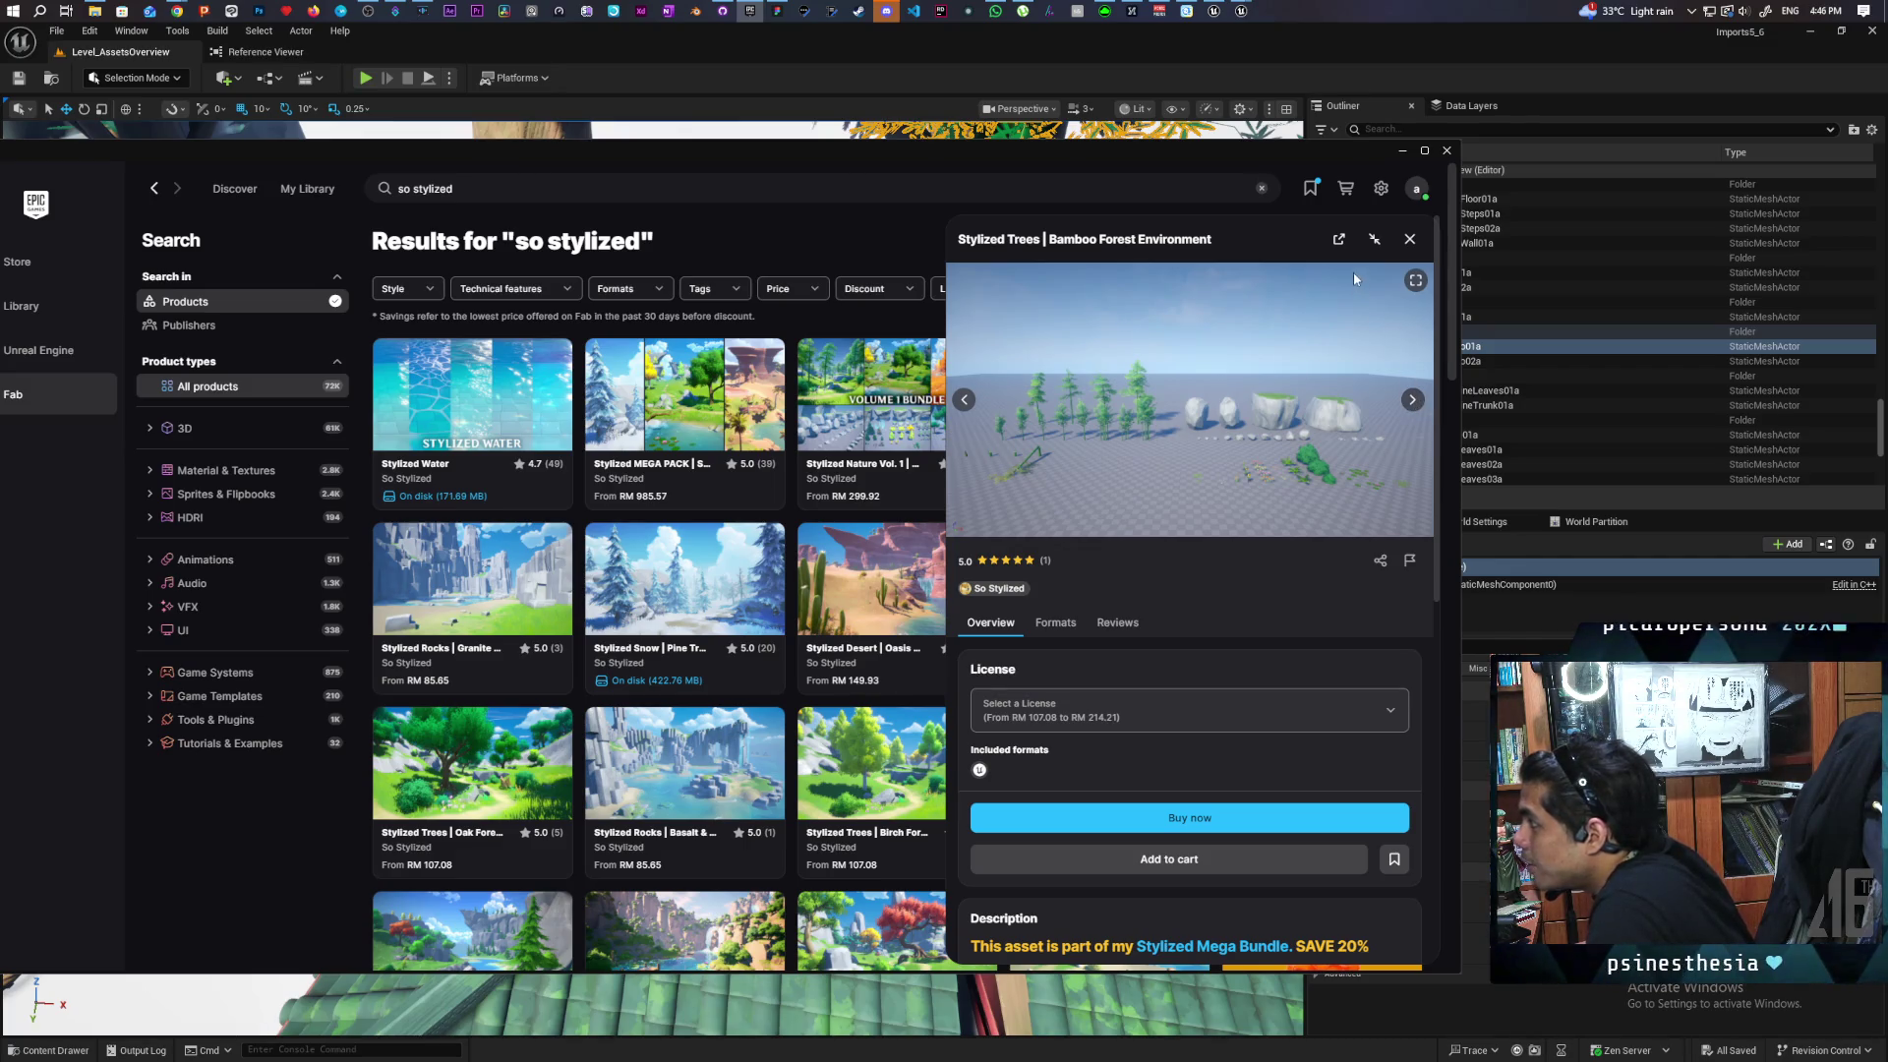
click(1411, 241)
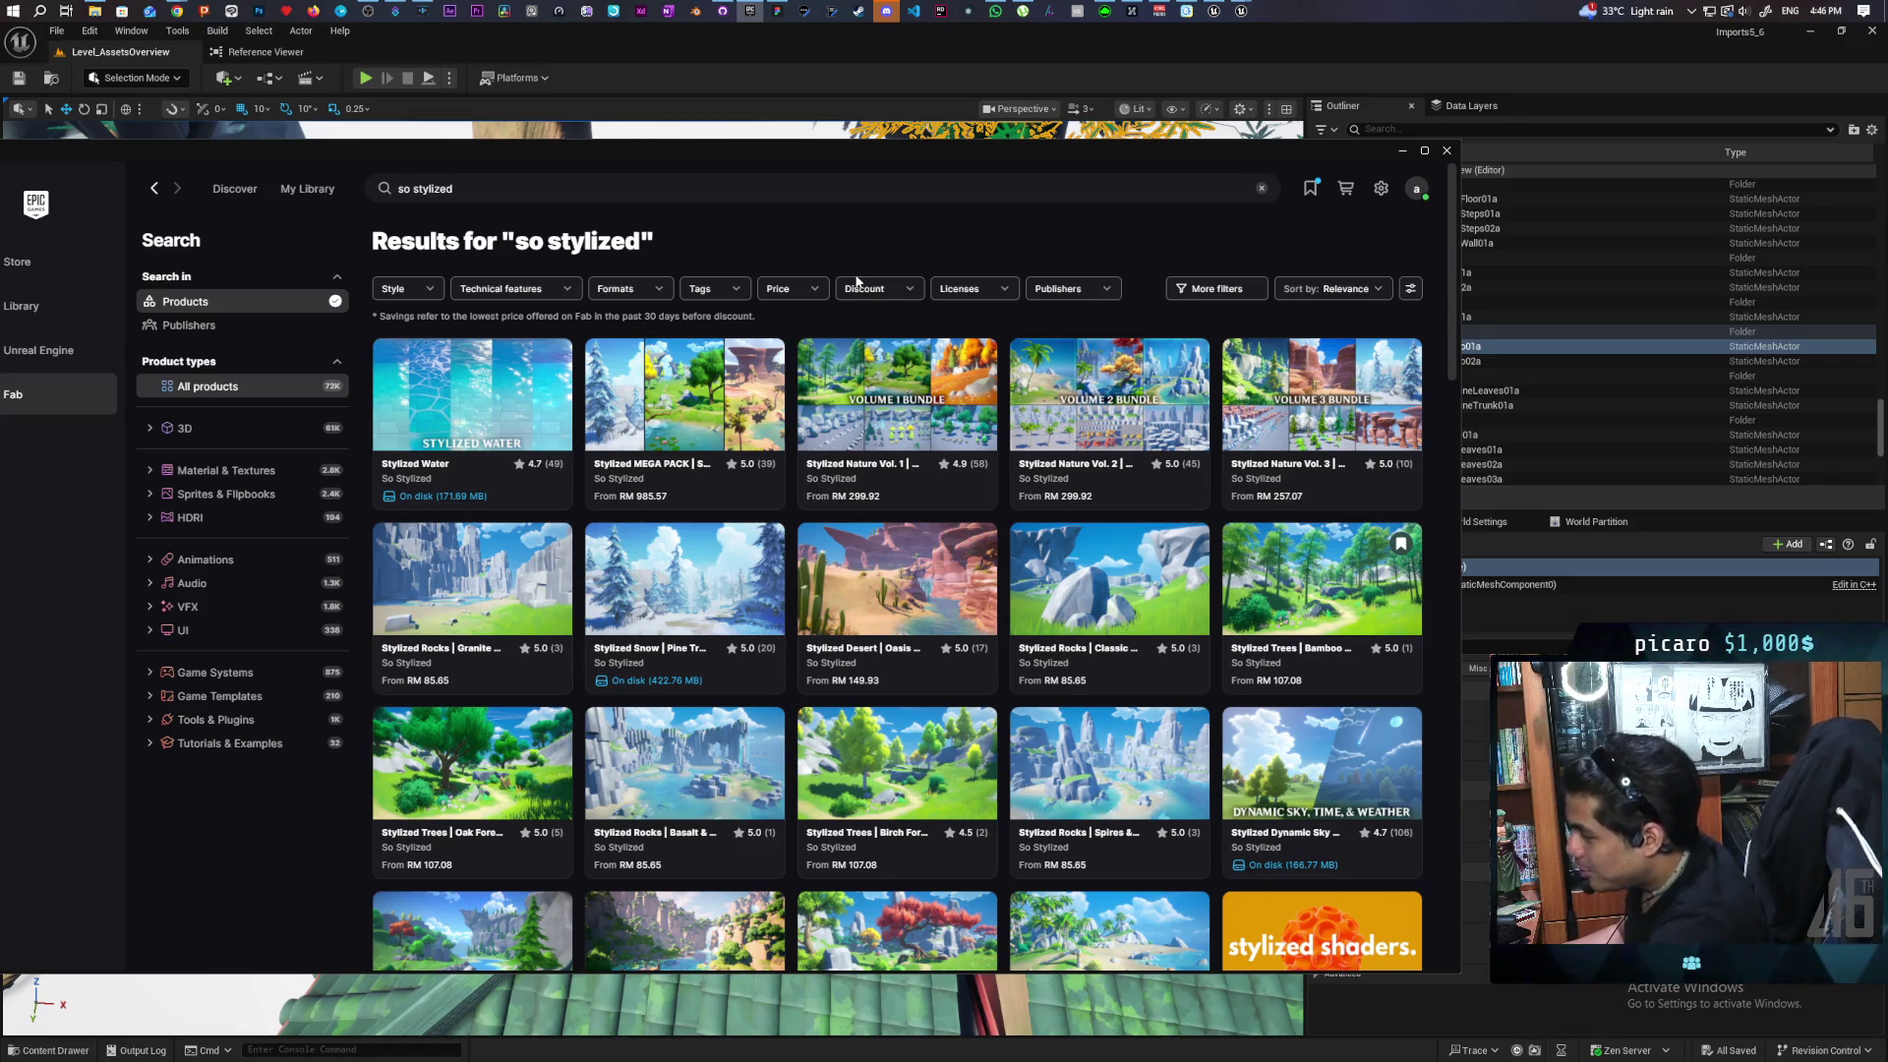
Move the Fab window further right and switch to the My Library tab
scroll(1036, 654, down, 2)
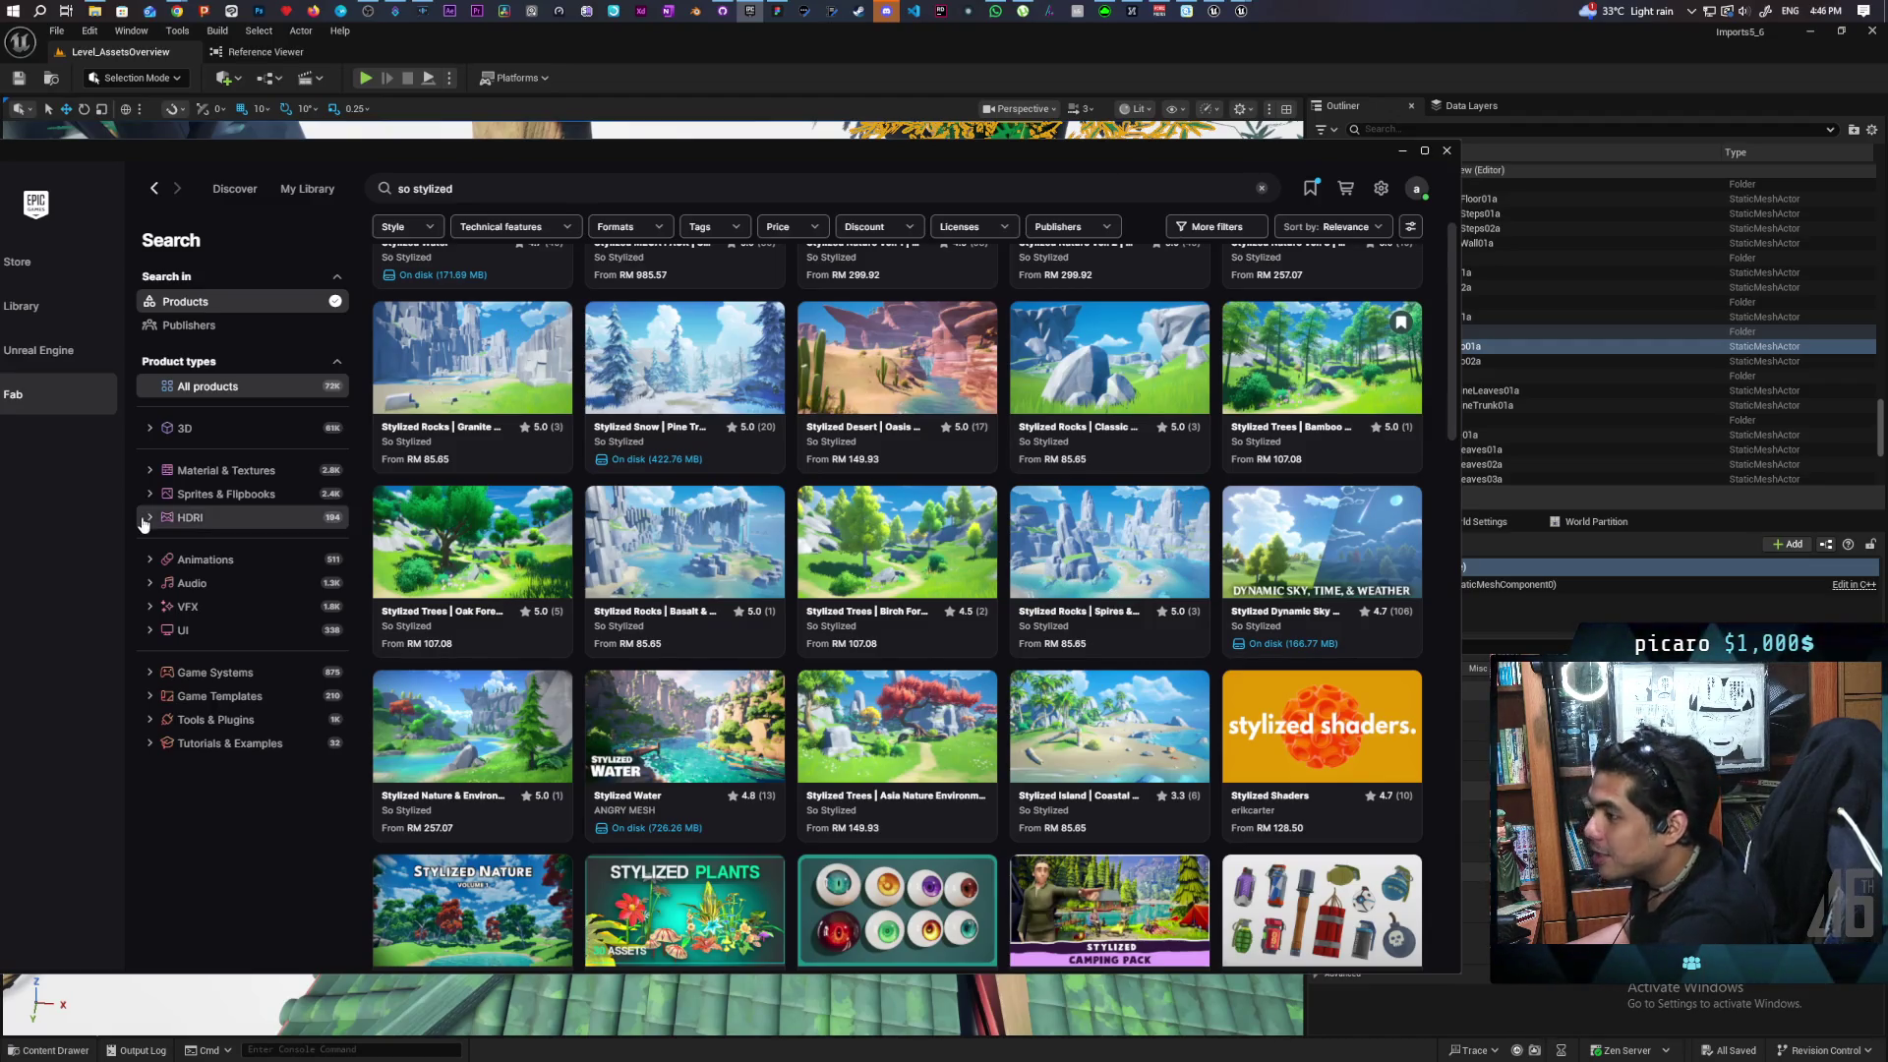
mouse_move(335, 157)
mouse_down()
mouse_move(550, 158)
mouse_move(509, 158)
mouse_up()
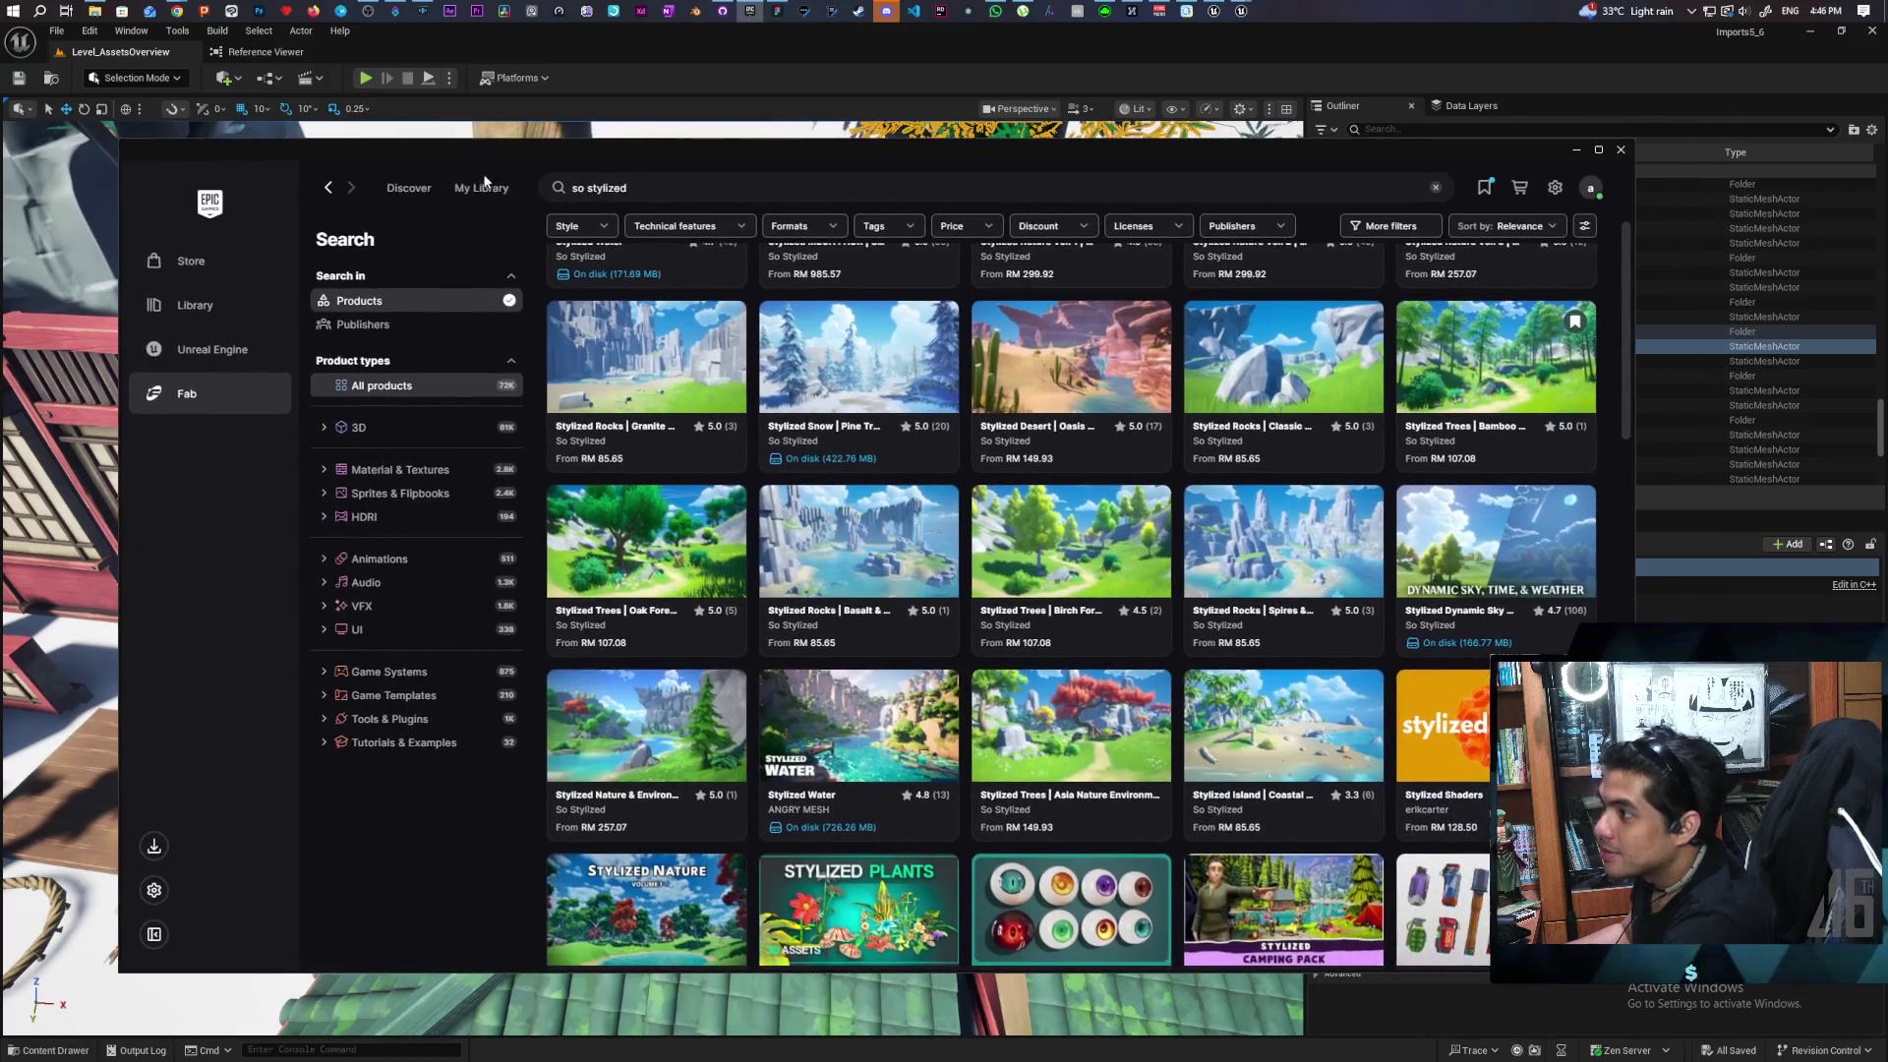
click(482, 187)
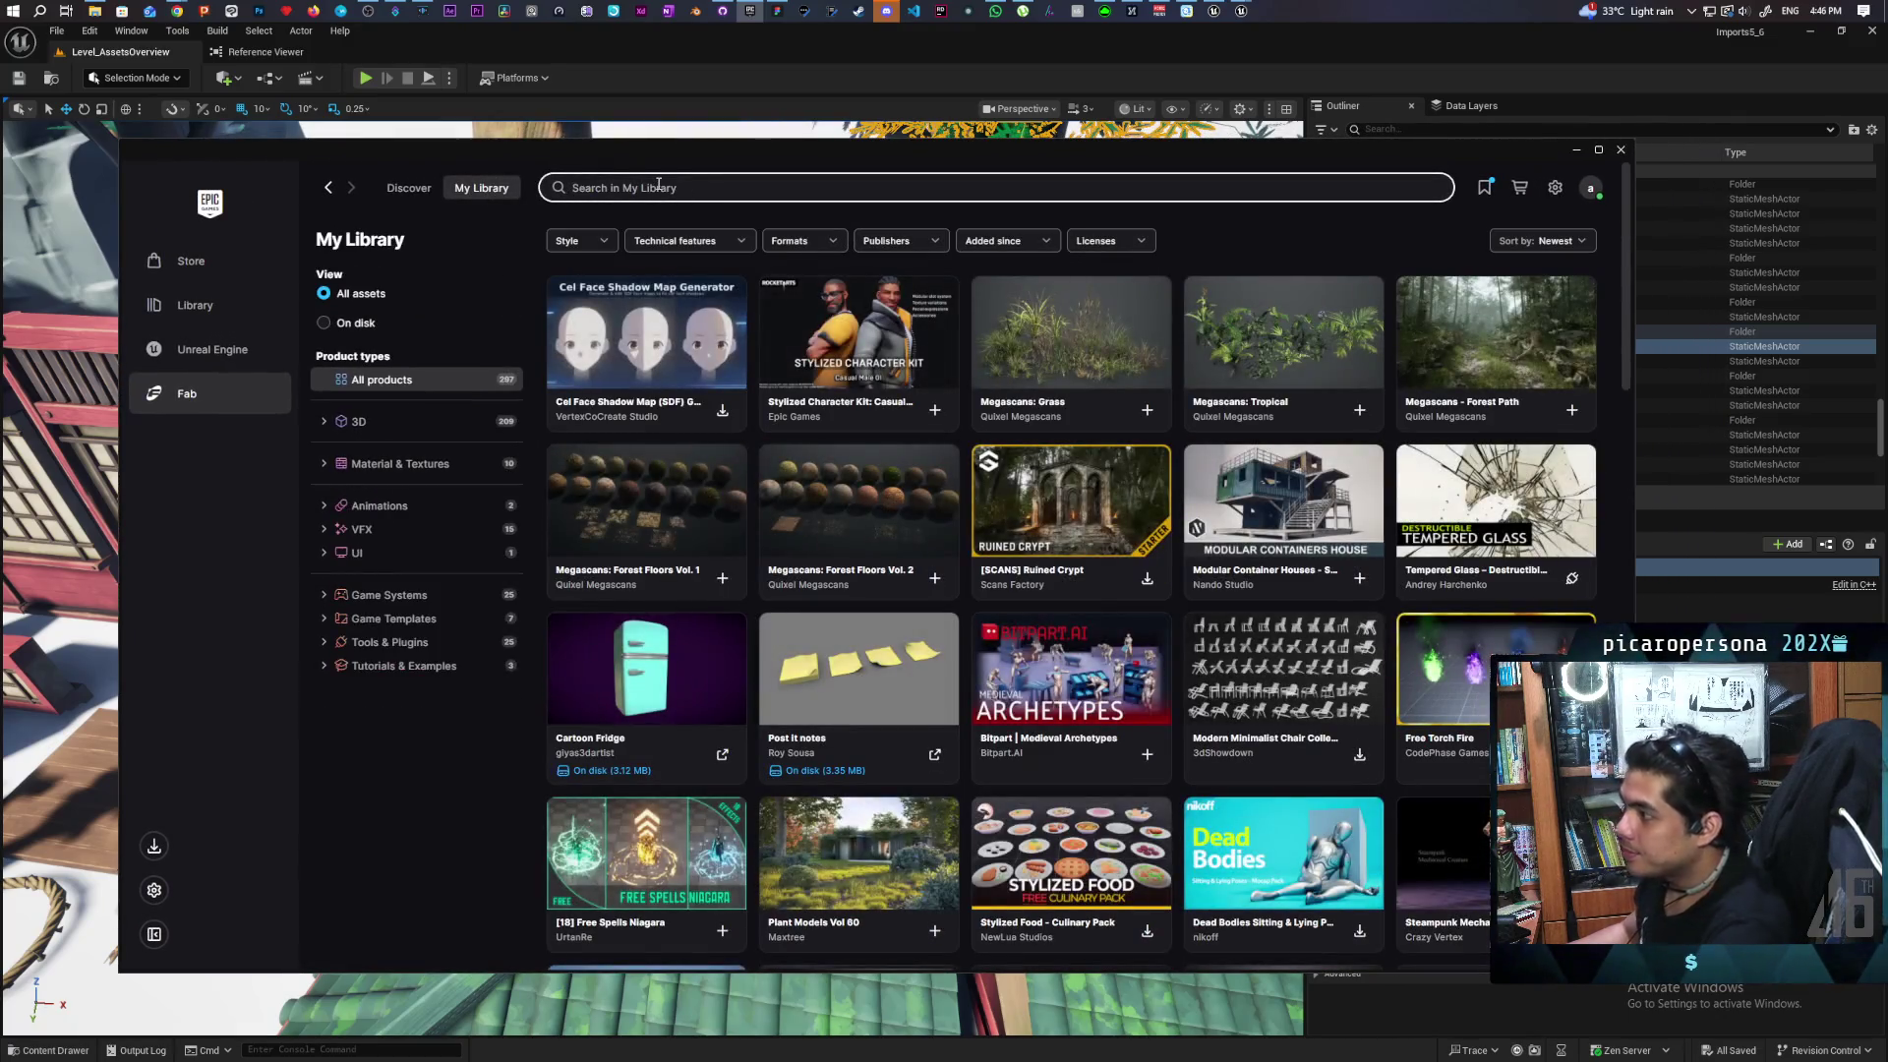
Search My Library for 'bamboo', which finds no products, then search for 'stylized' instead
click(658, 185)
text(bamboo)
key(Return)
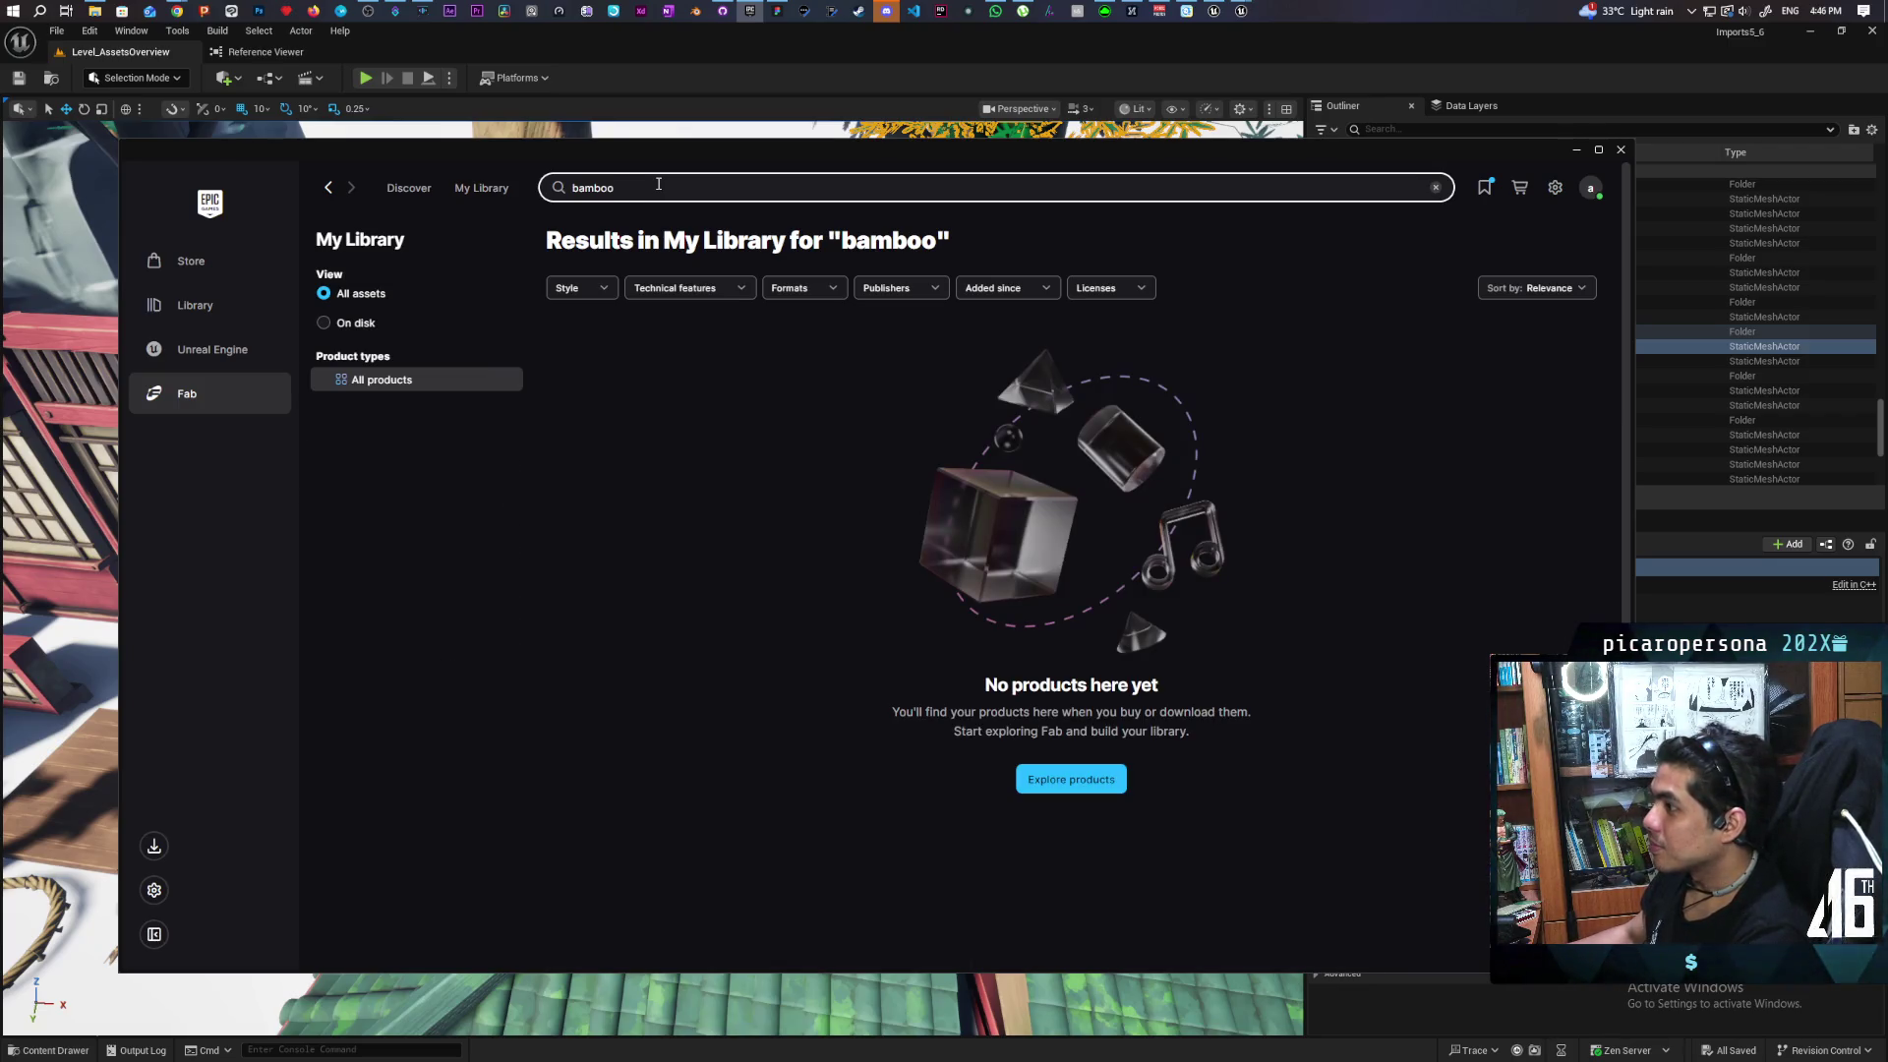
text(sty)
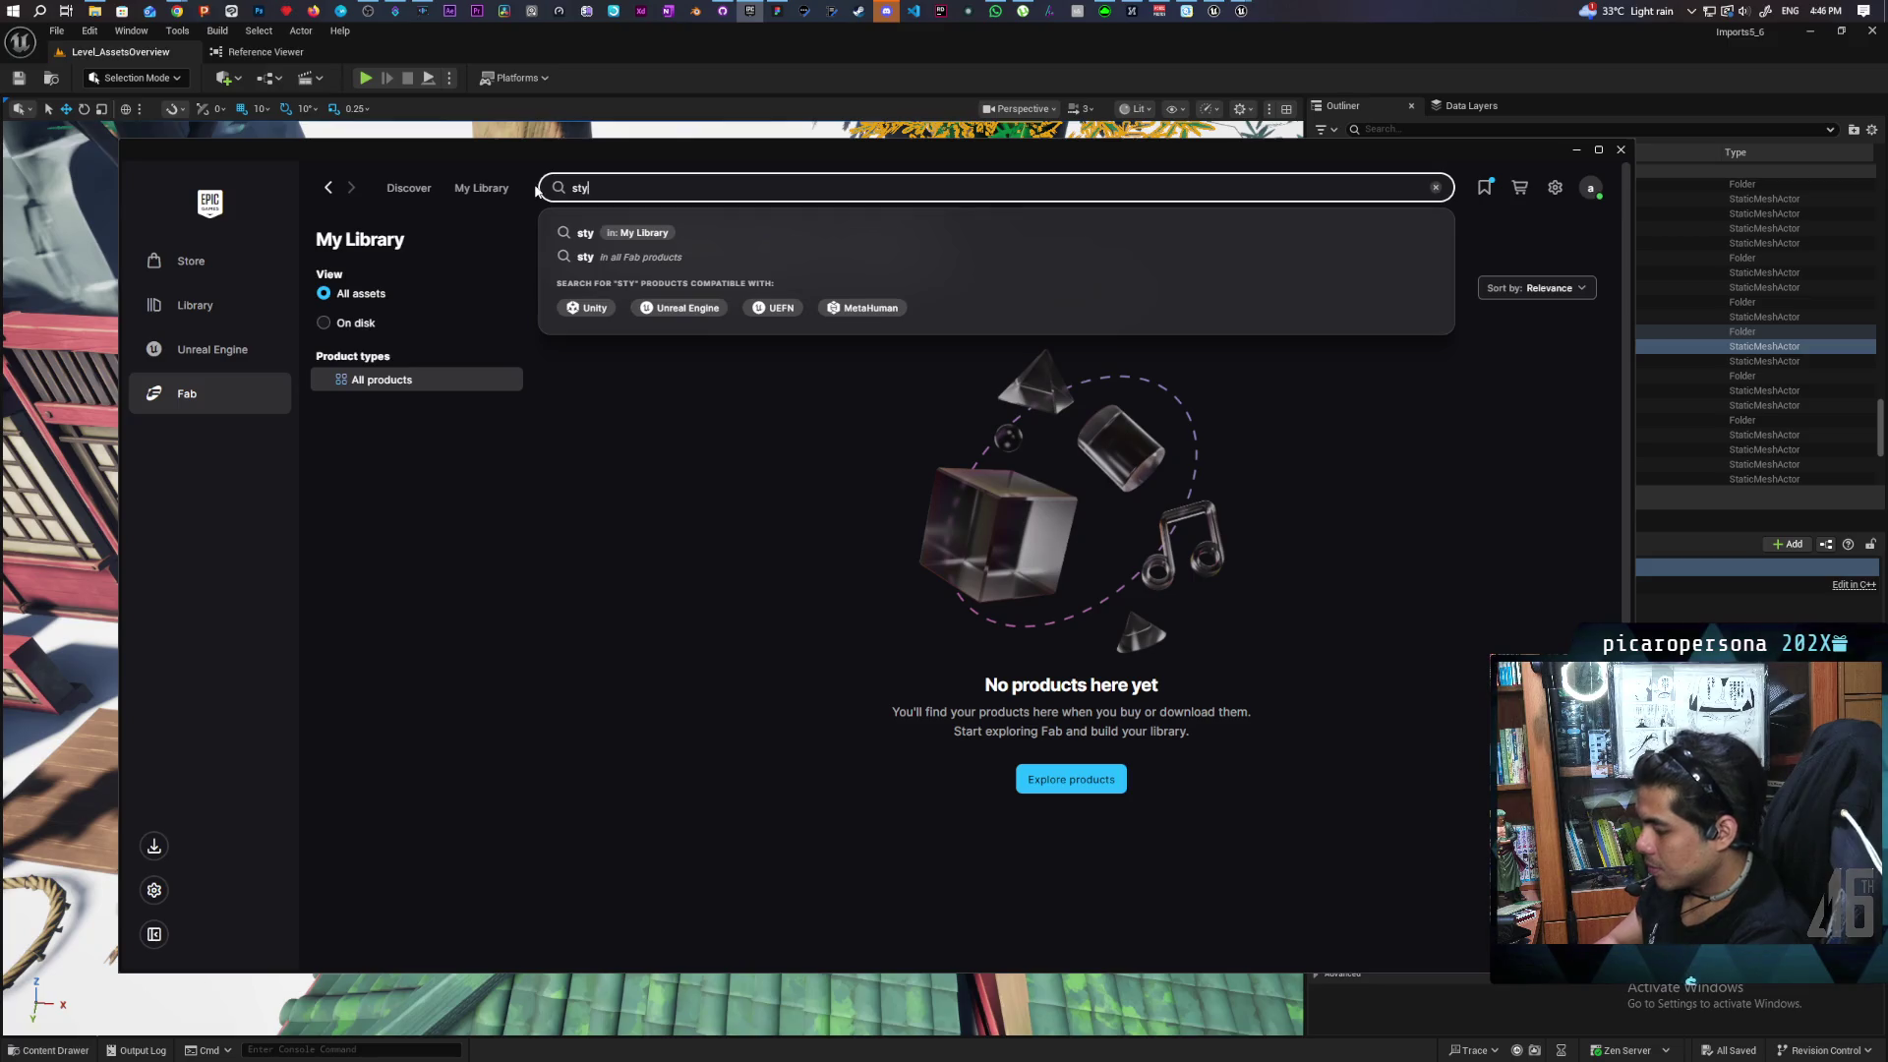
text(lized)
key(Return)
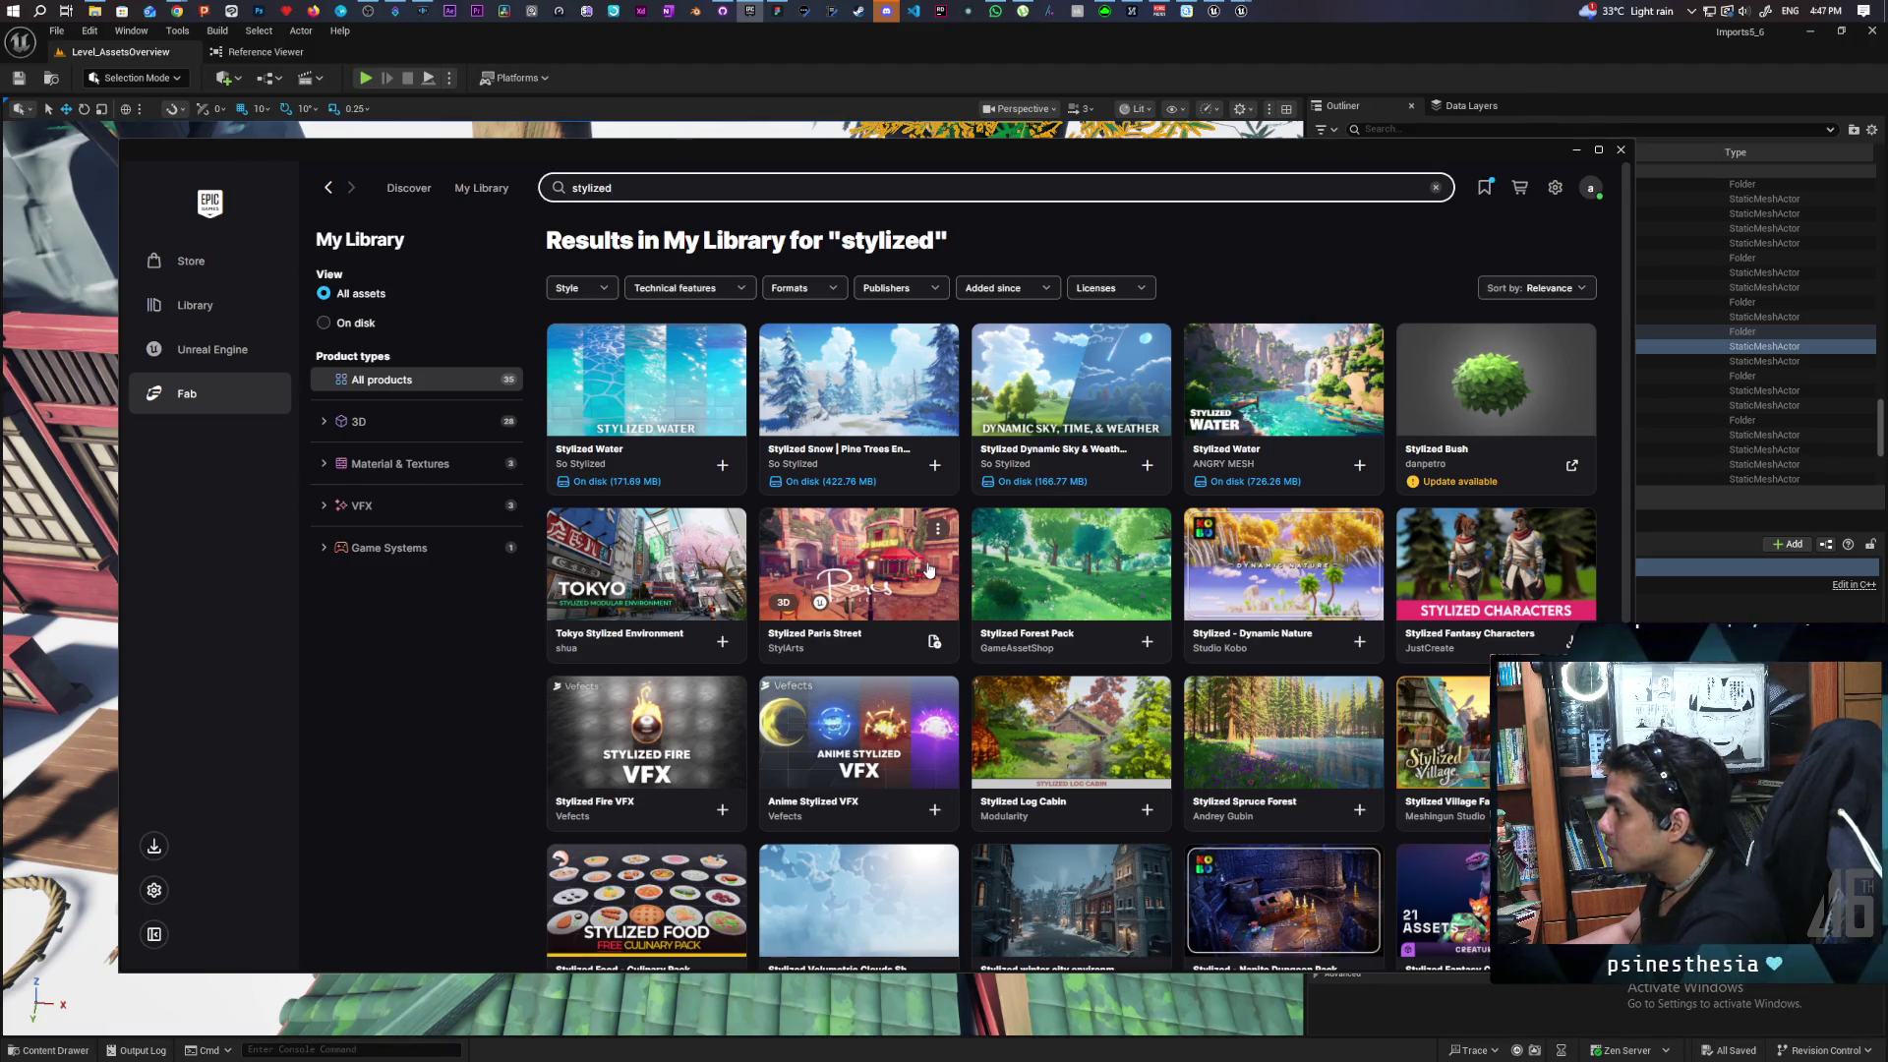
Look through the Stylized - Dynamic Nature preview images, then close its details
click(1275, 552)
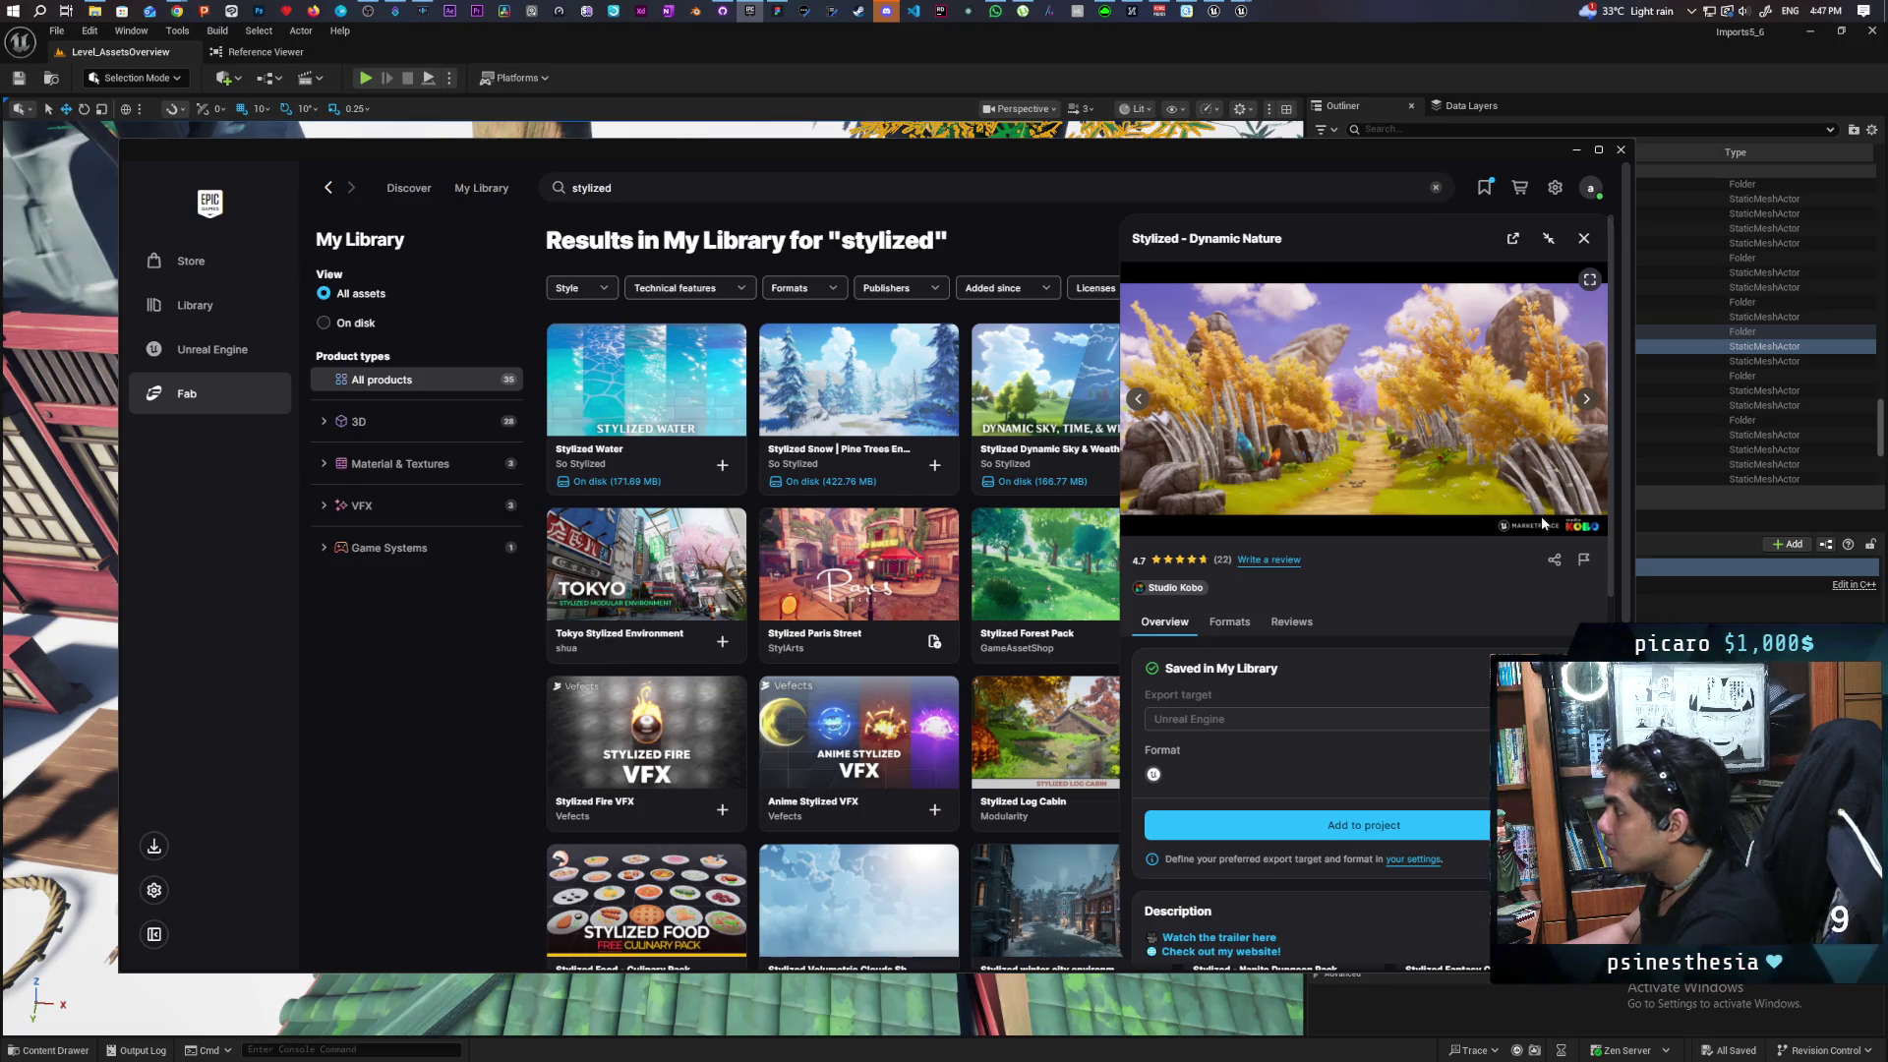
click(1584, 400)
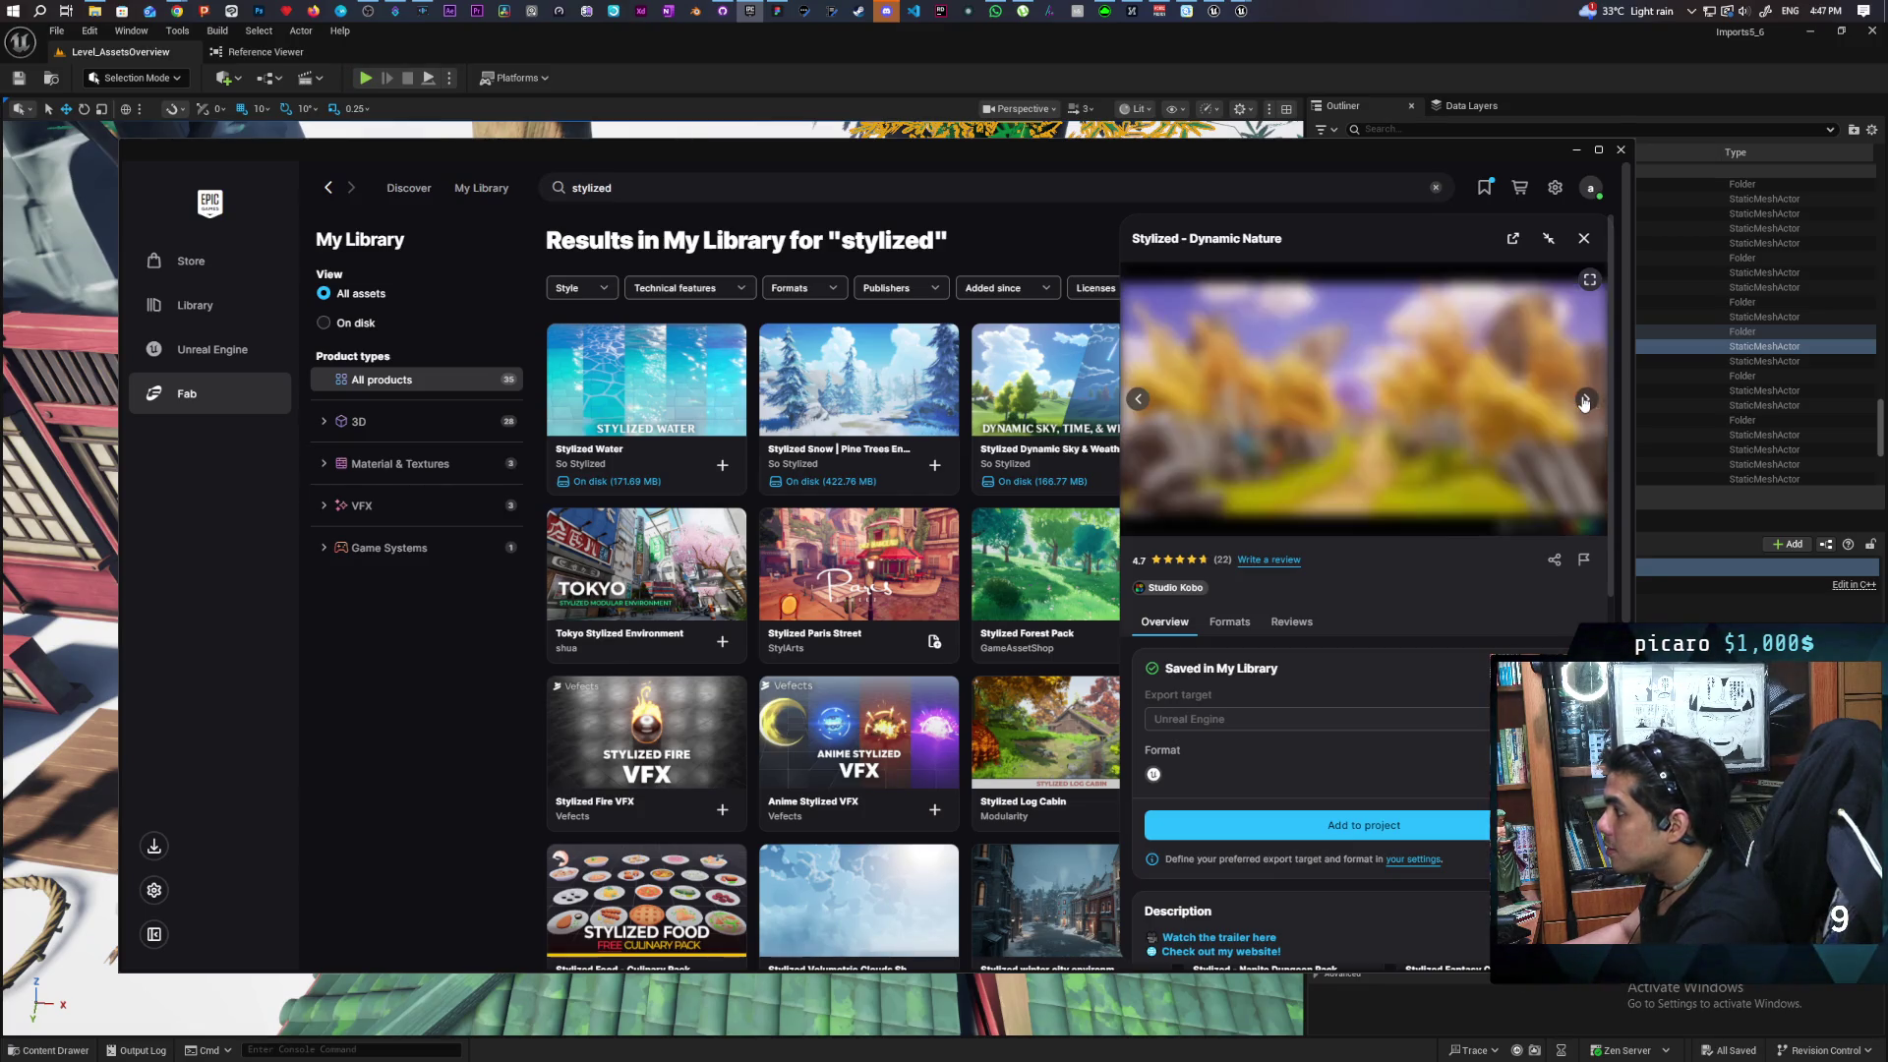
click(1584, 400)
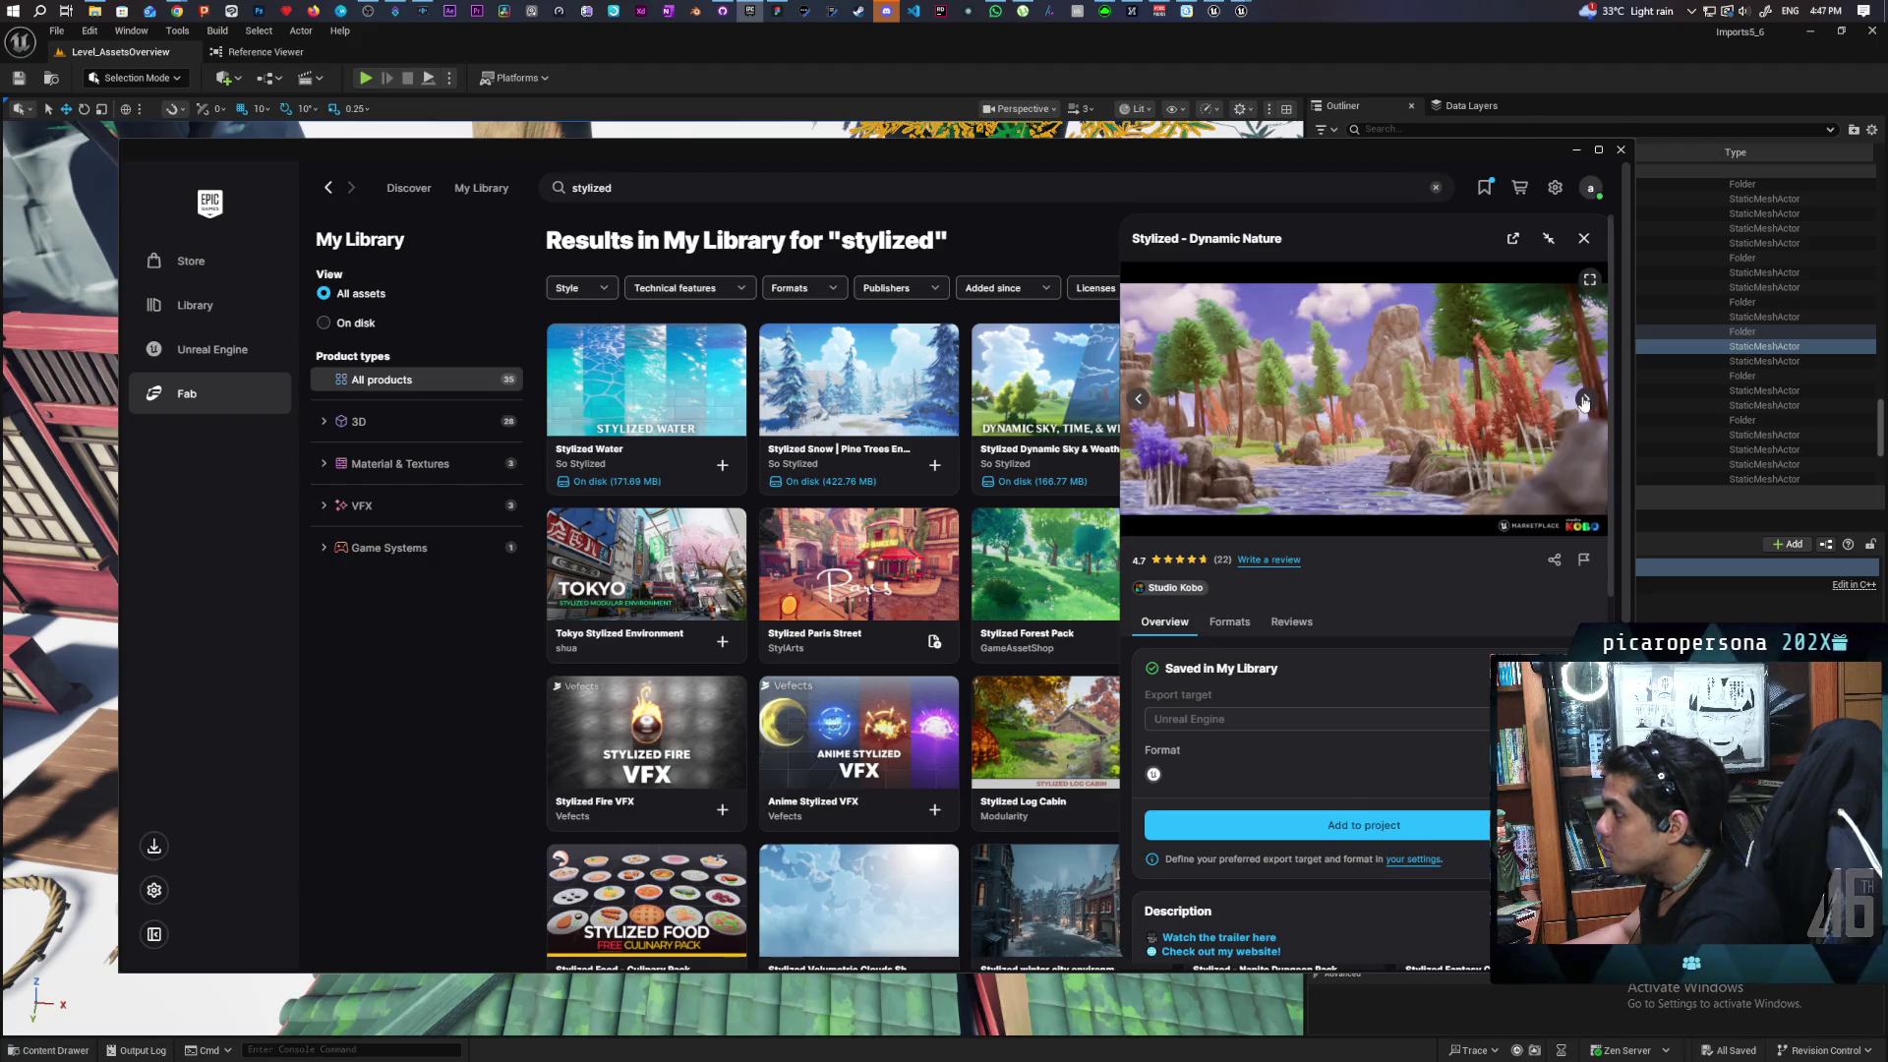
click(1585, 400)
click(1585, 401)
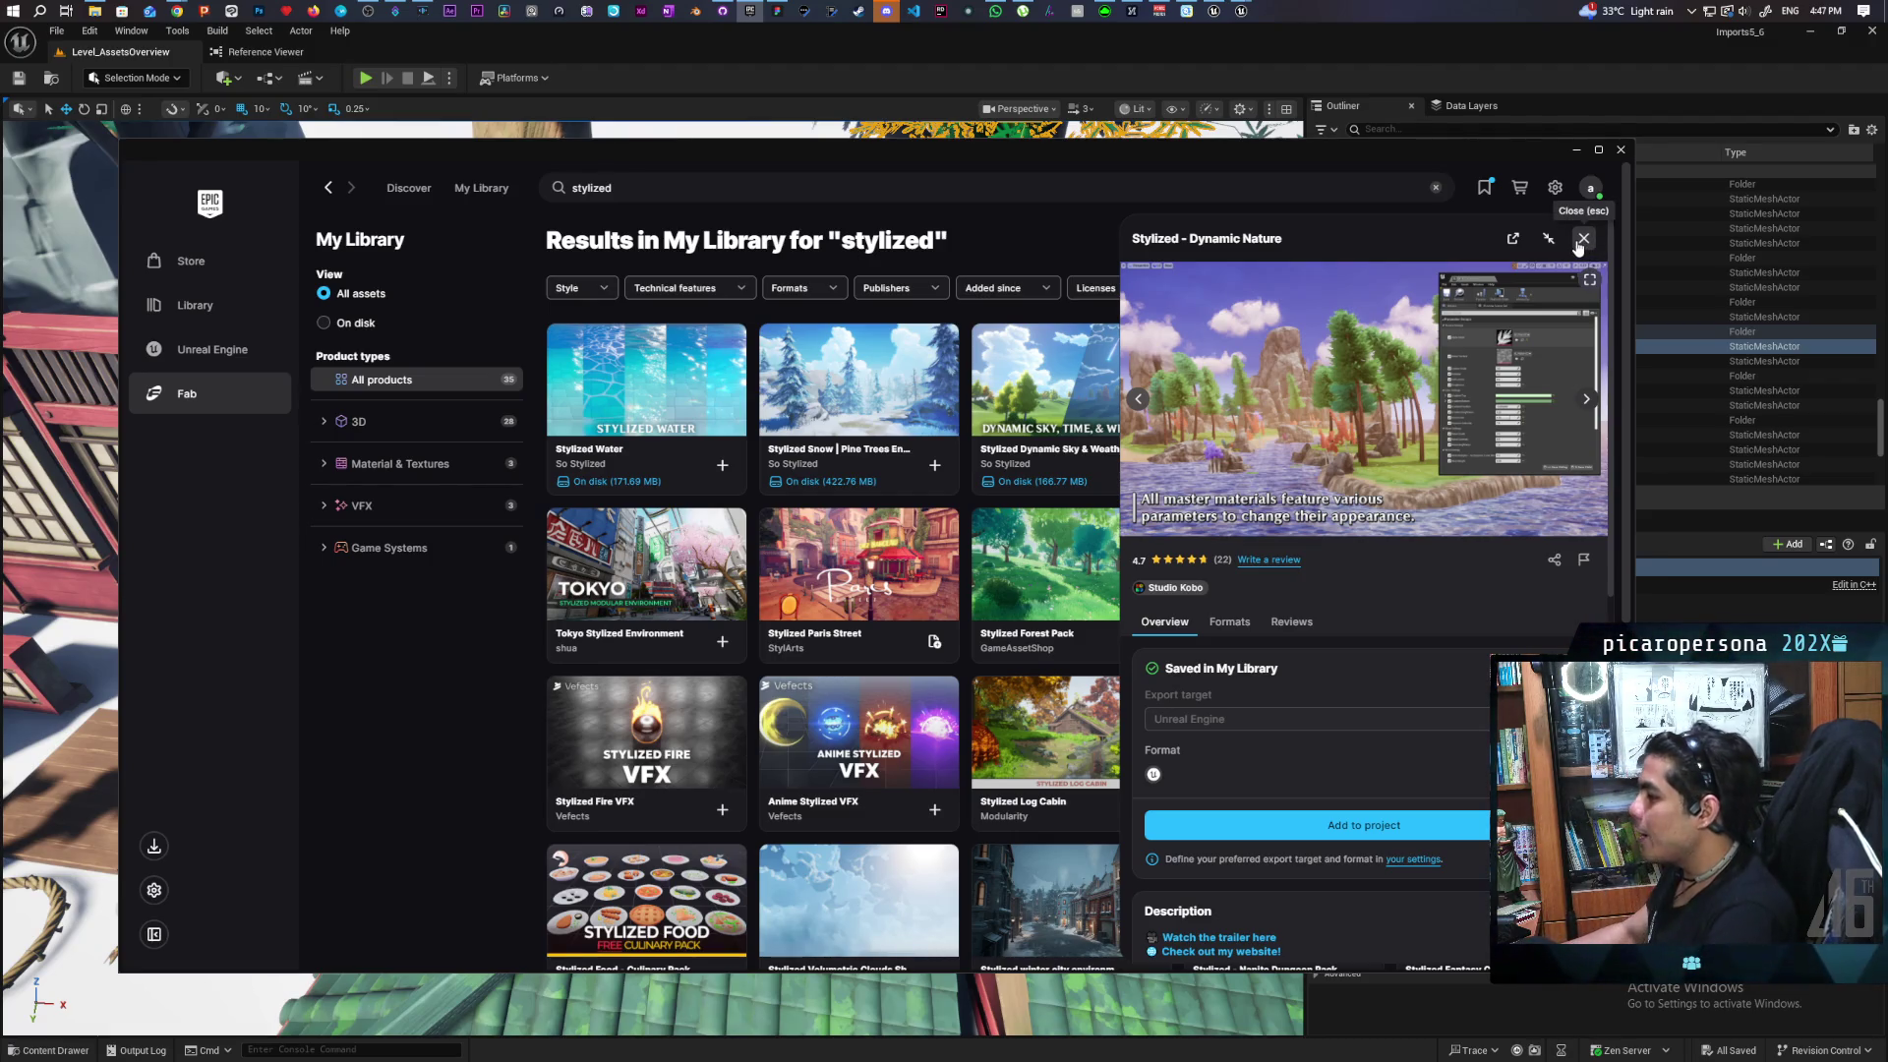
click(1581, 240)
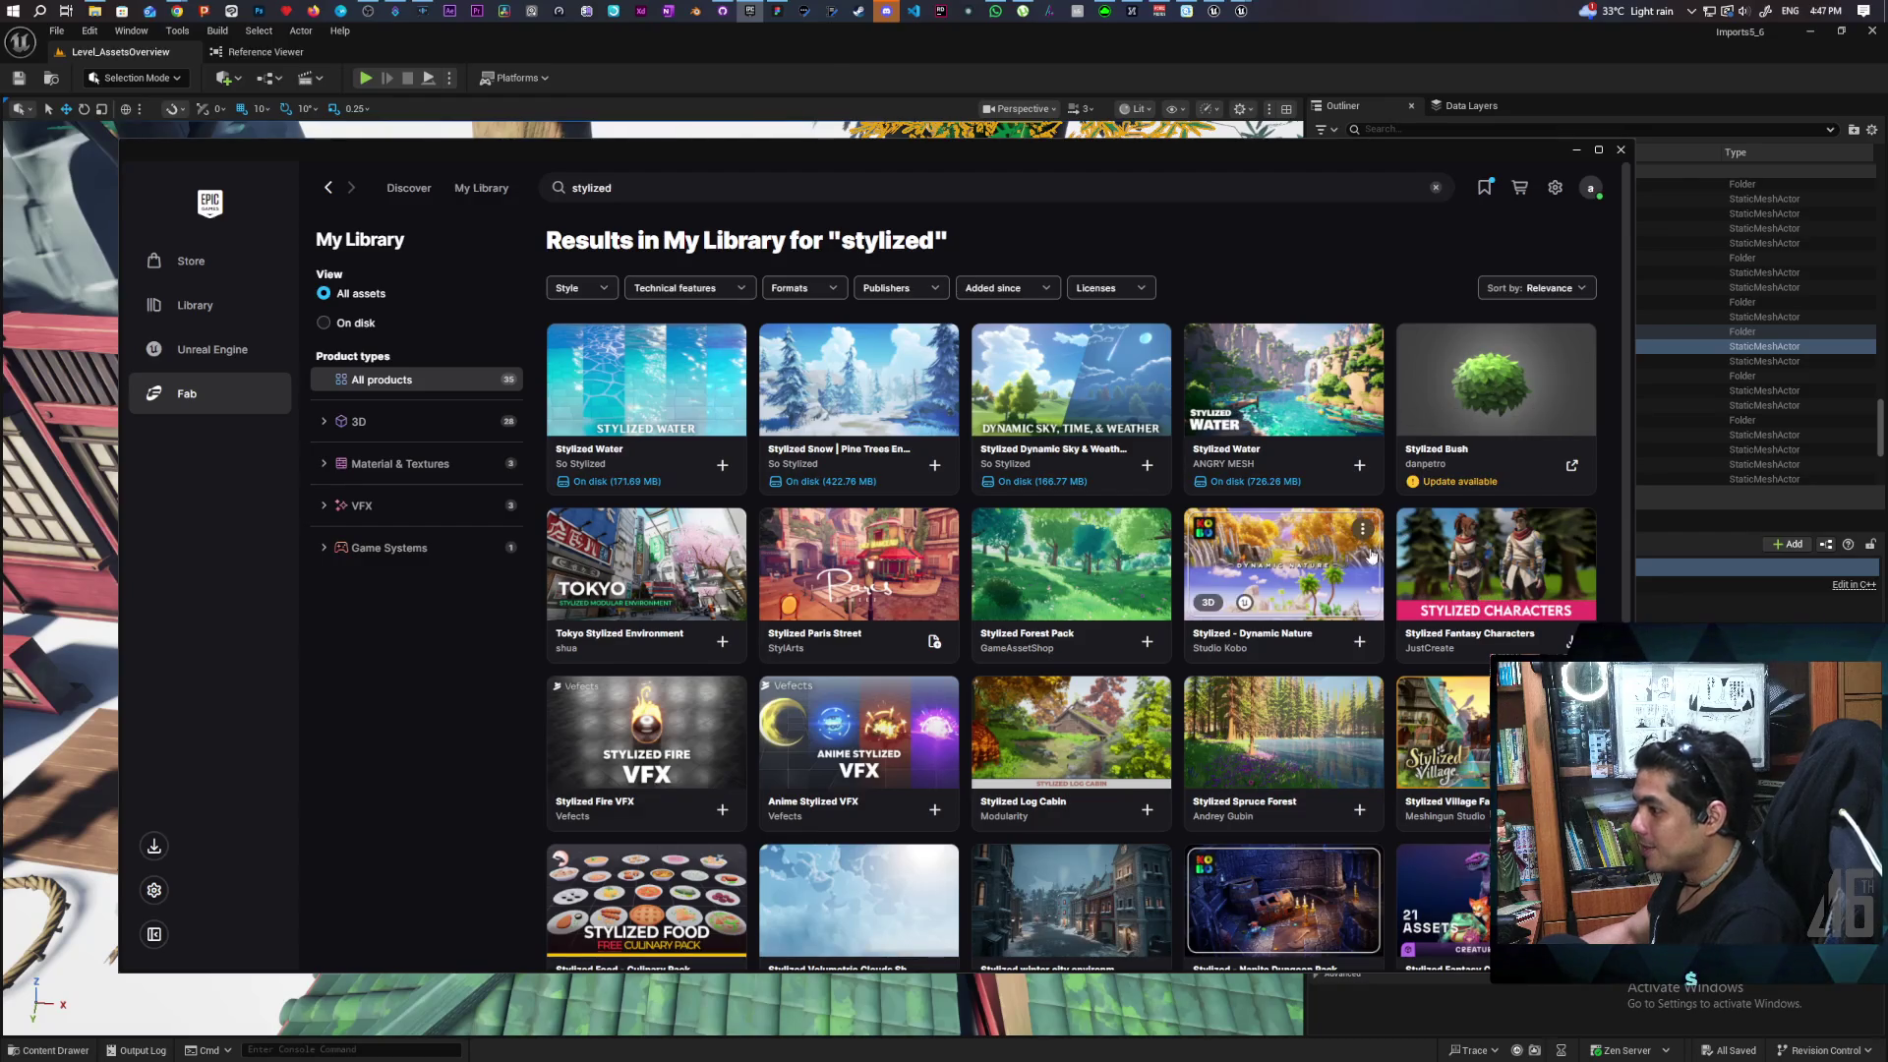
Browse the Tokyo Stylized Environment preview screenshots, then close its details panel
click(670, 556)
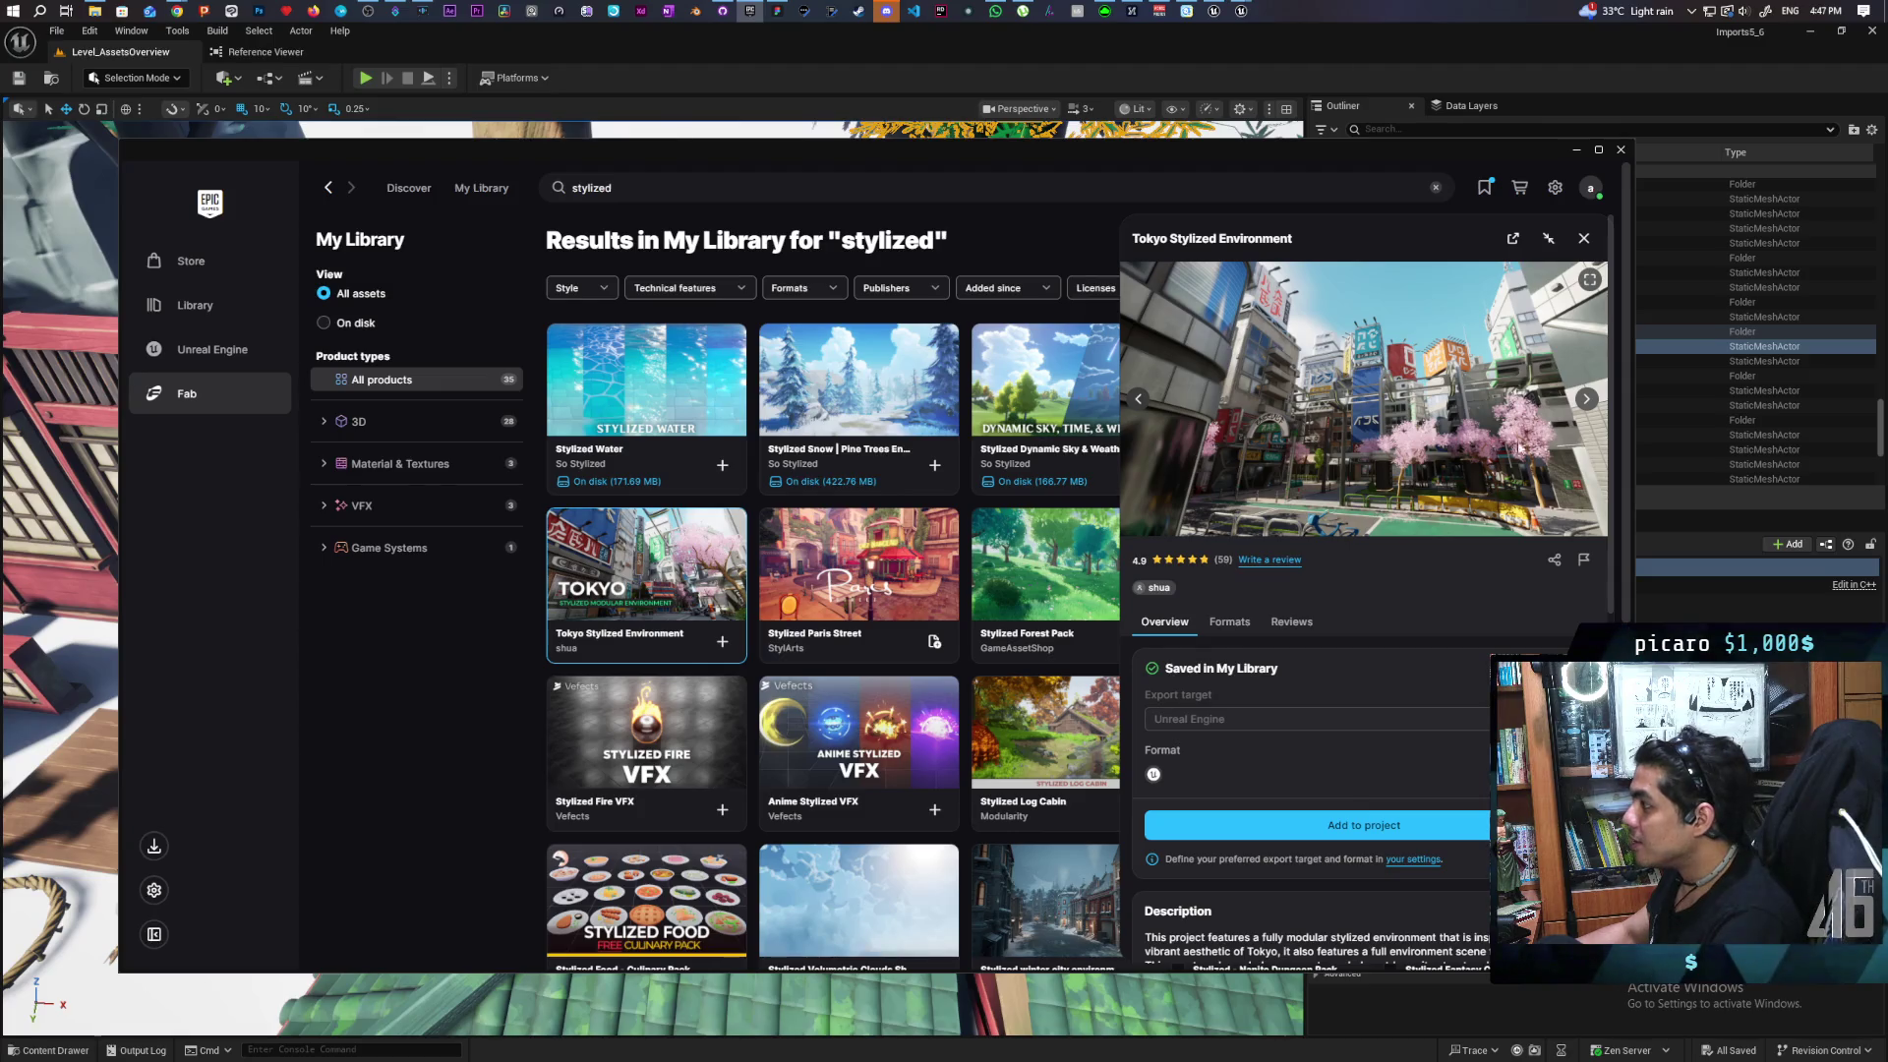
click(1584, 400)
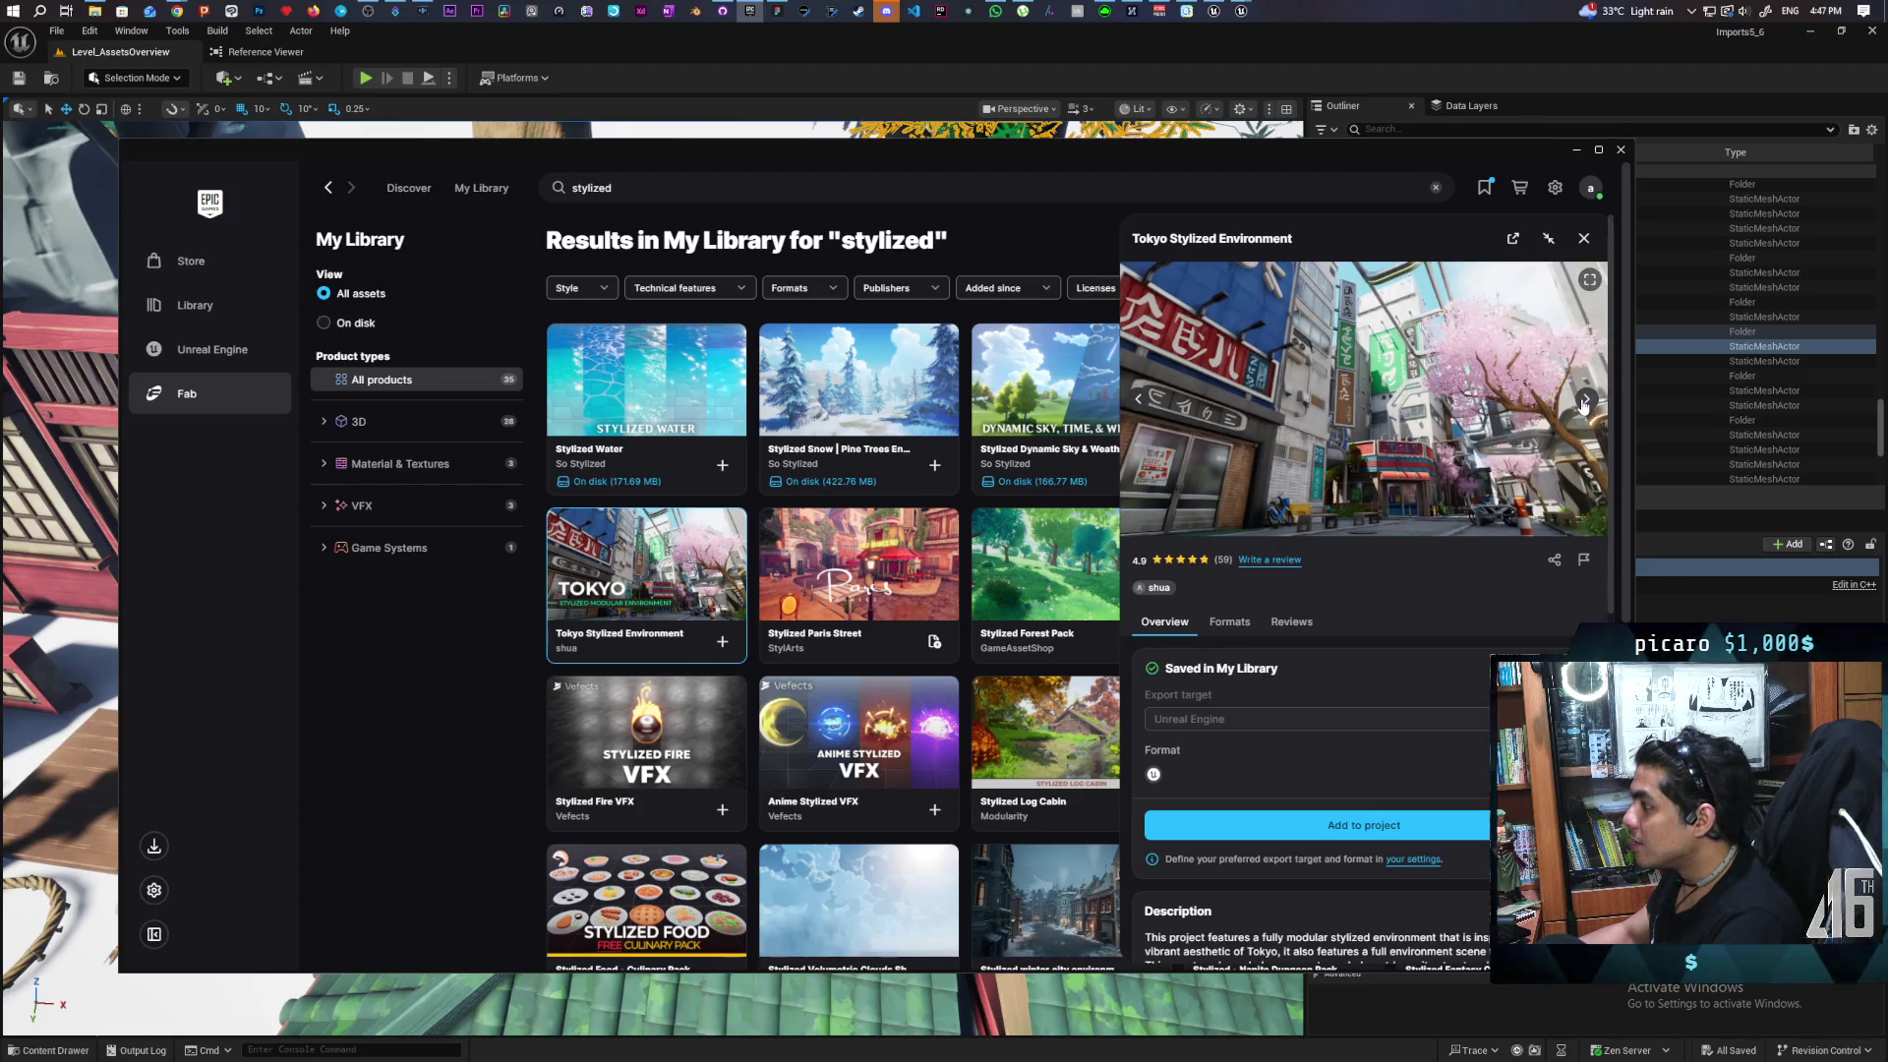
click(1584, 400)
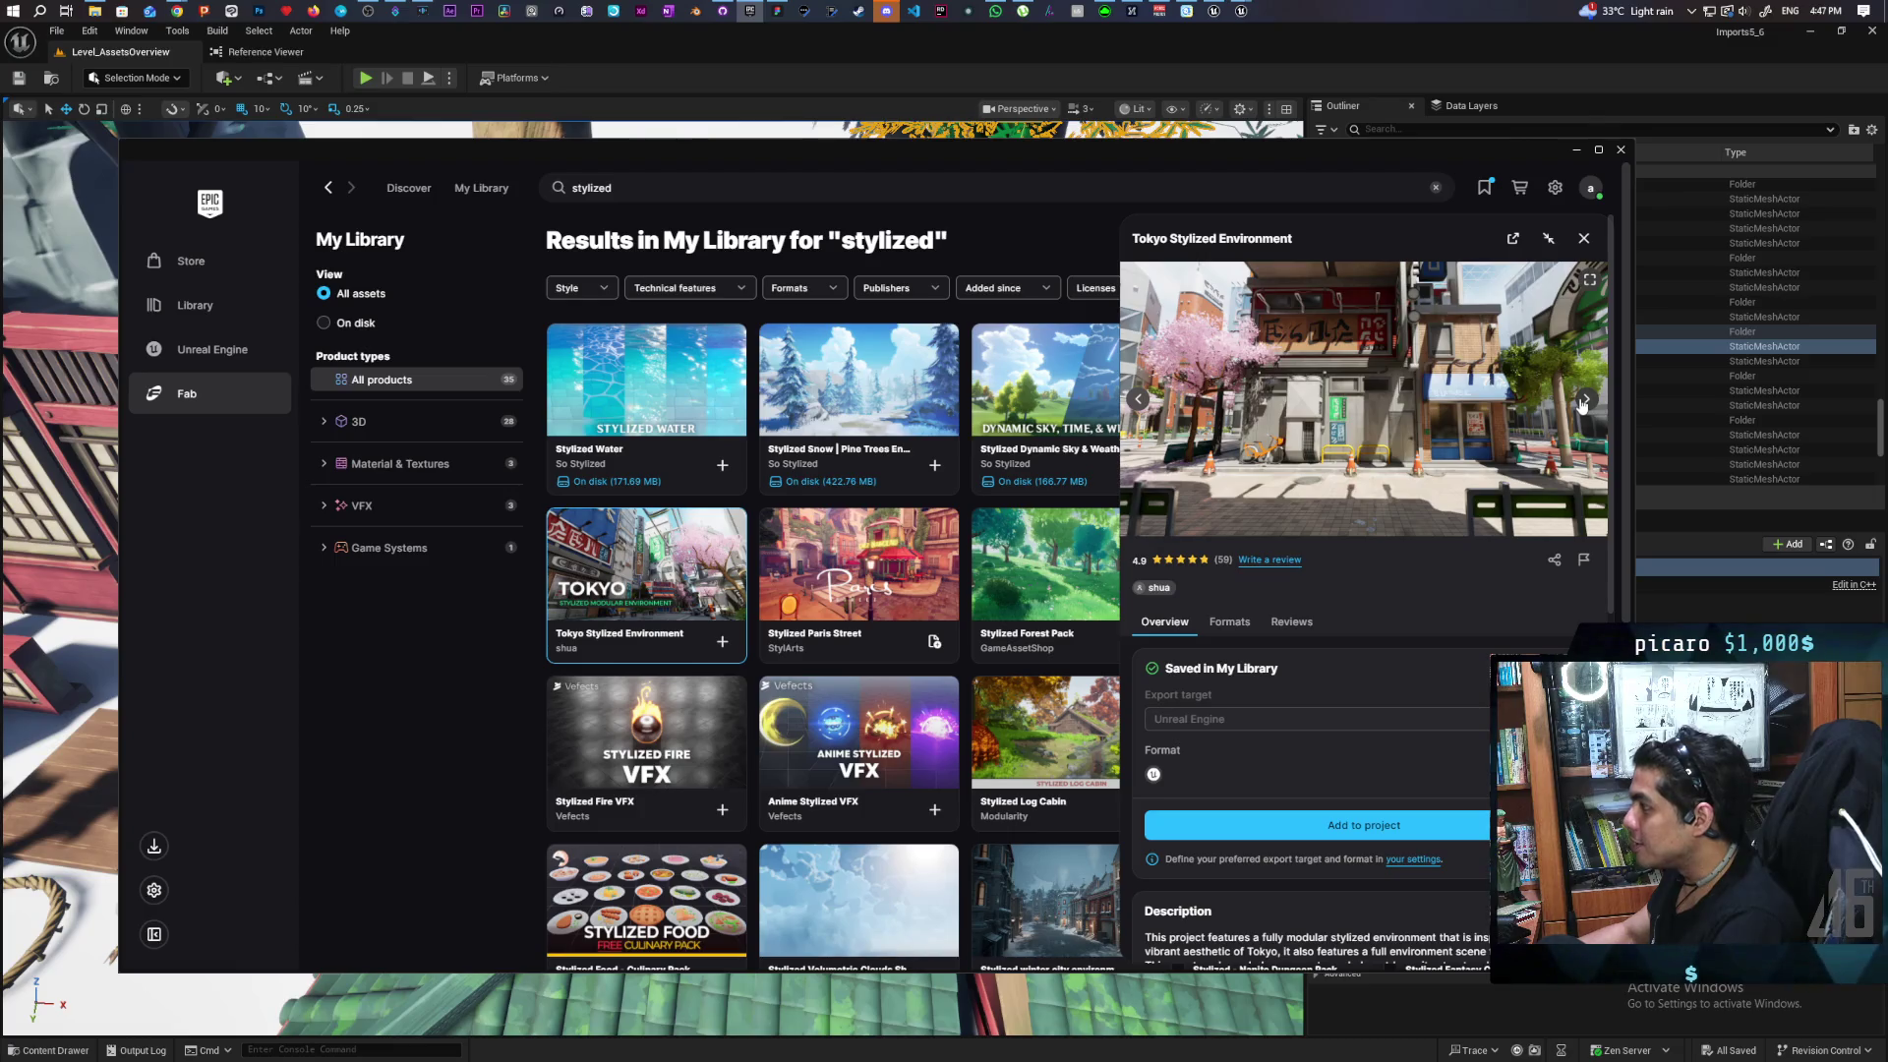
click(1582, 402)
click(1582, 403)
click(1582, 403)
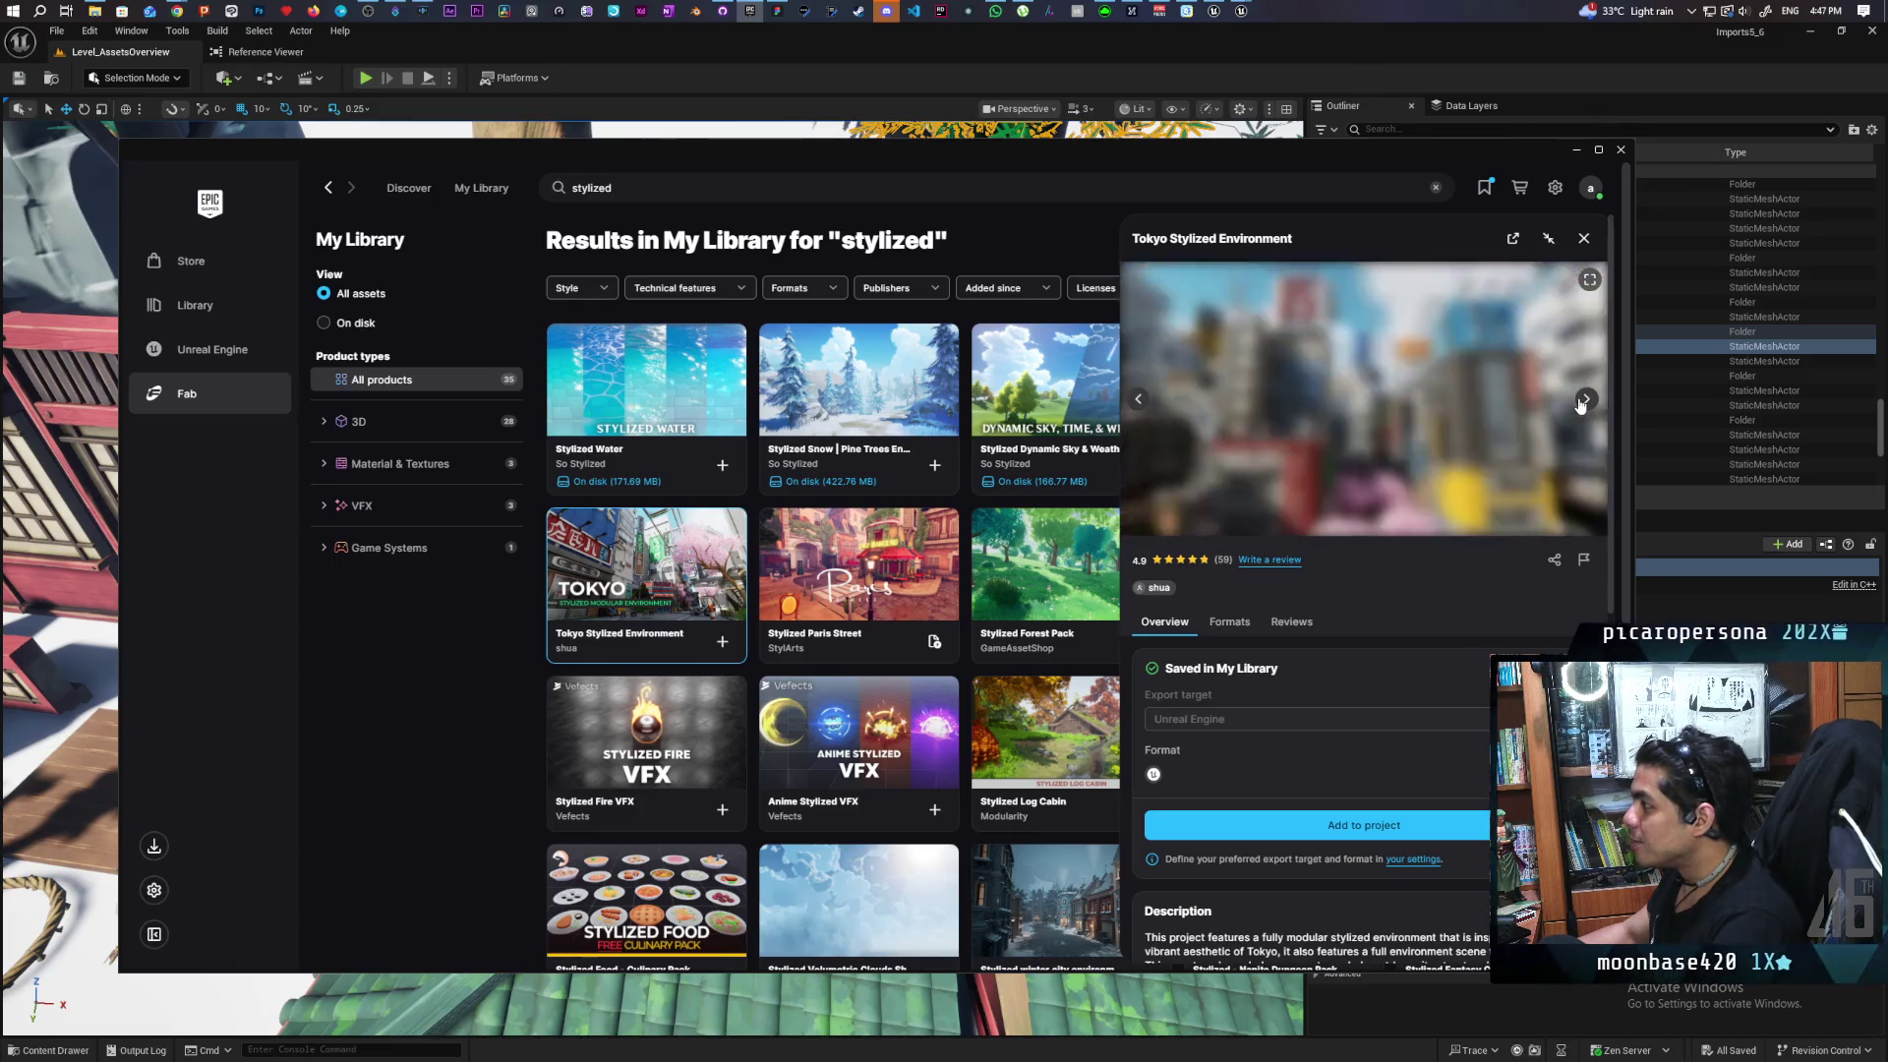
click(1582, 401)
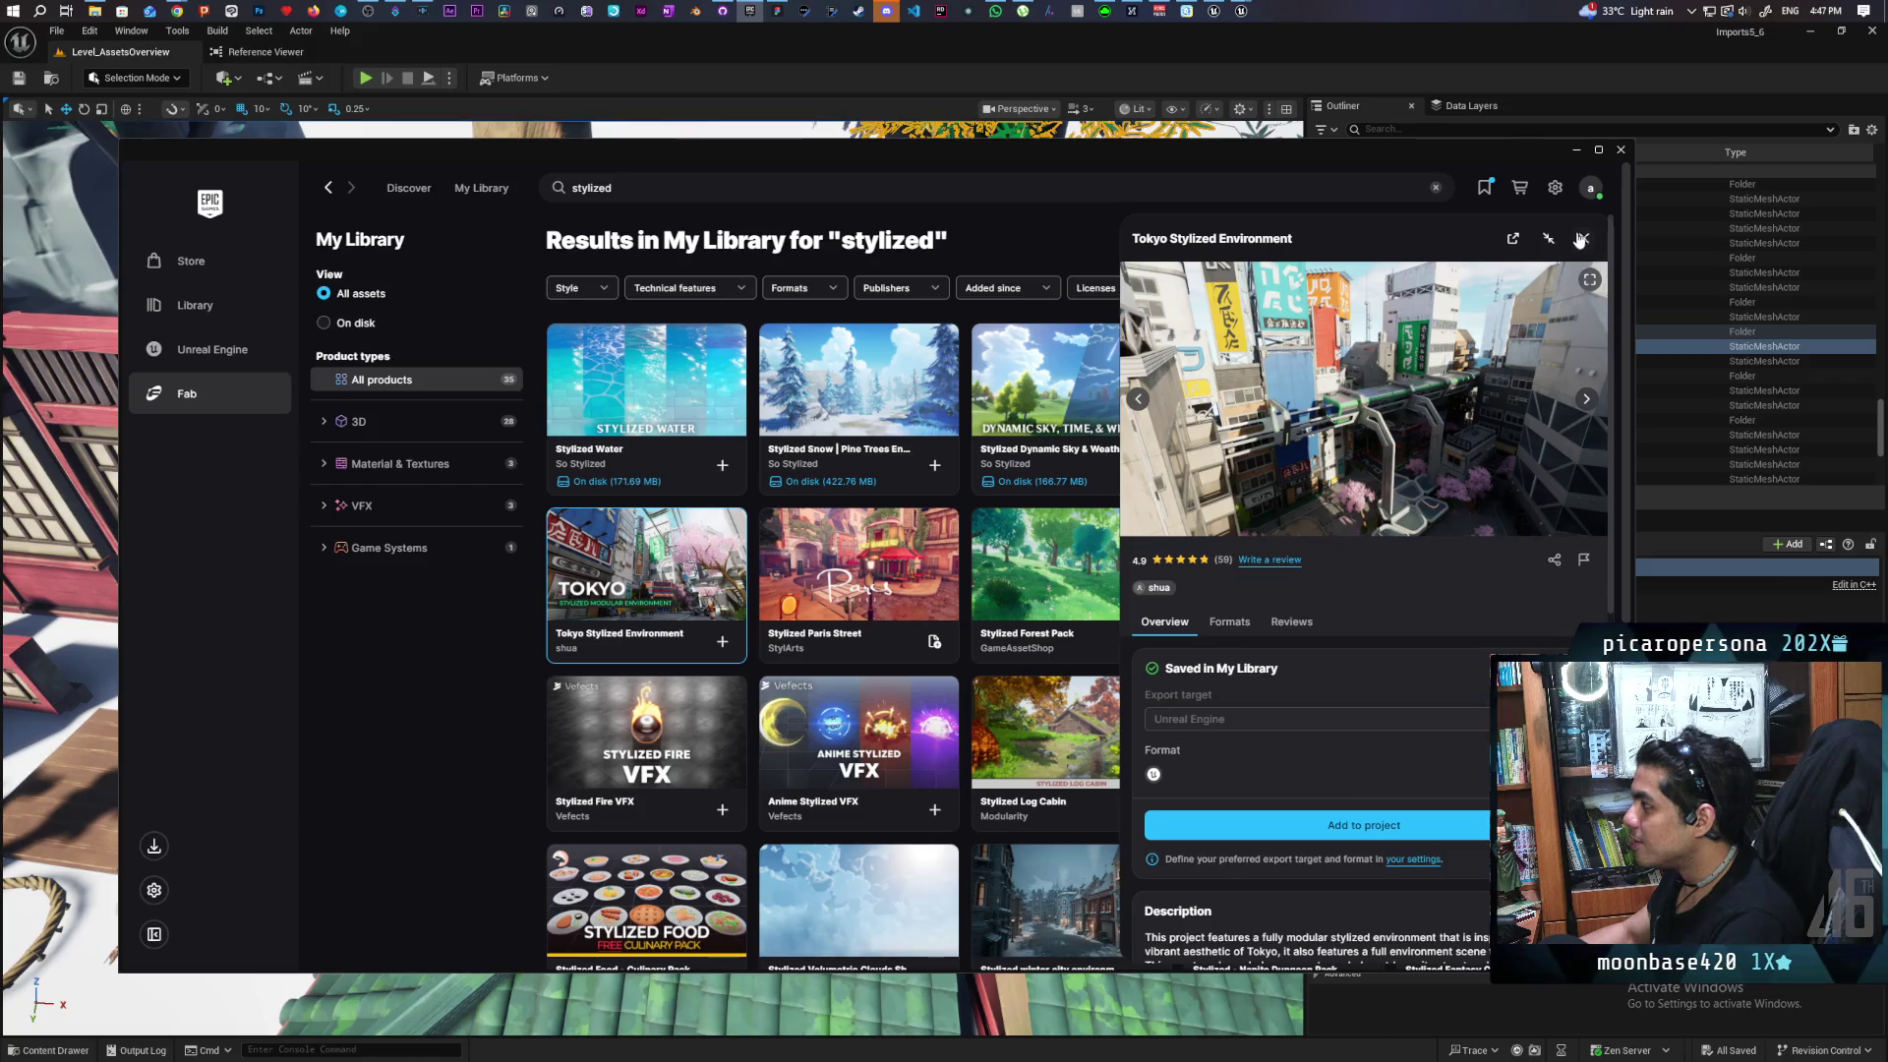
click(1580, 238)
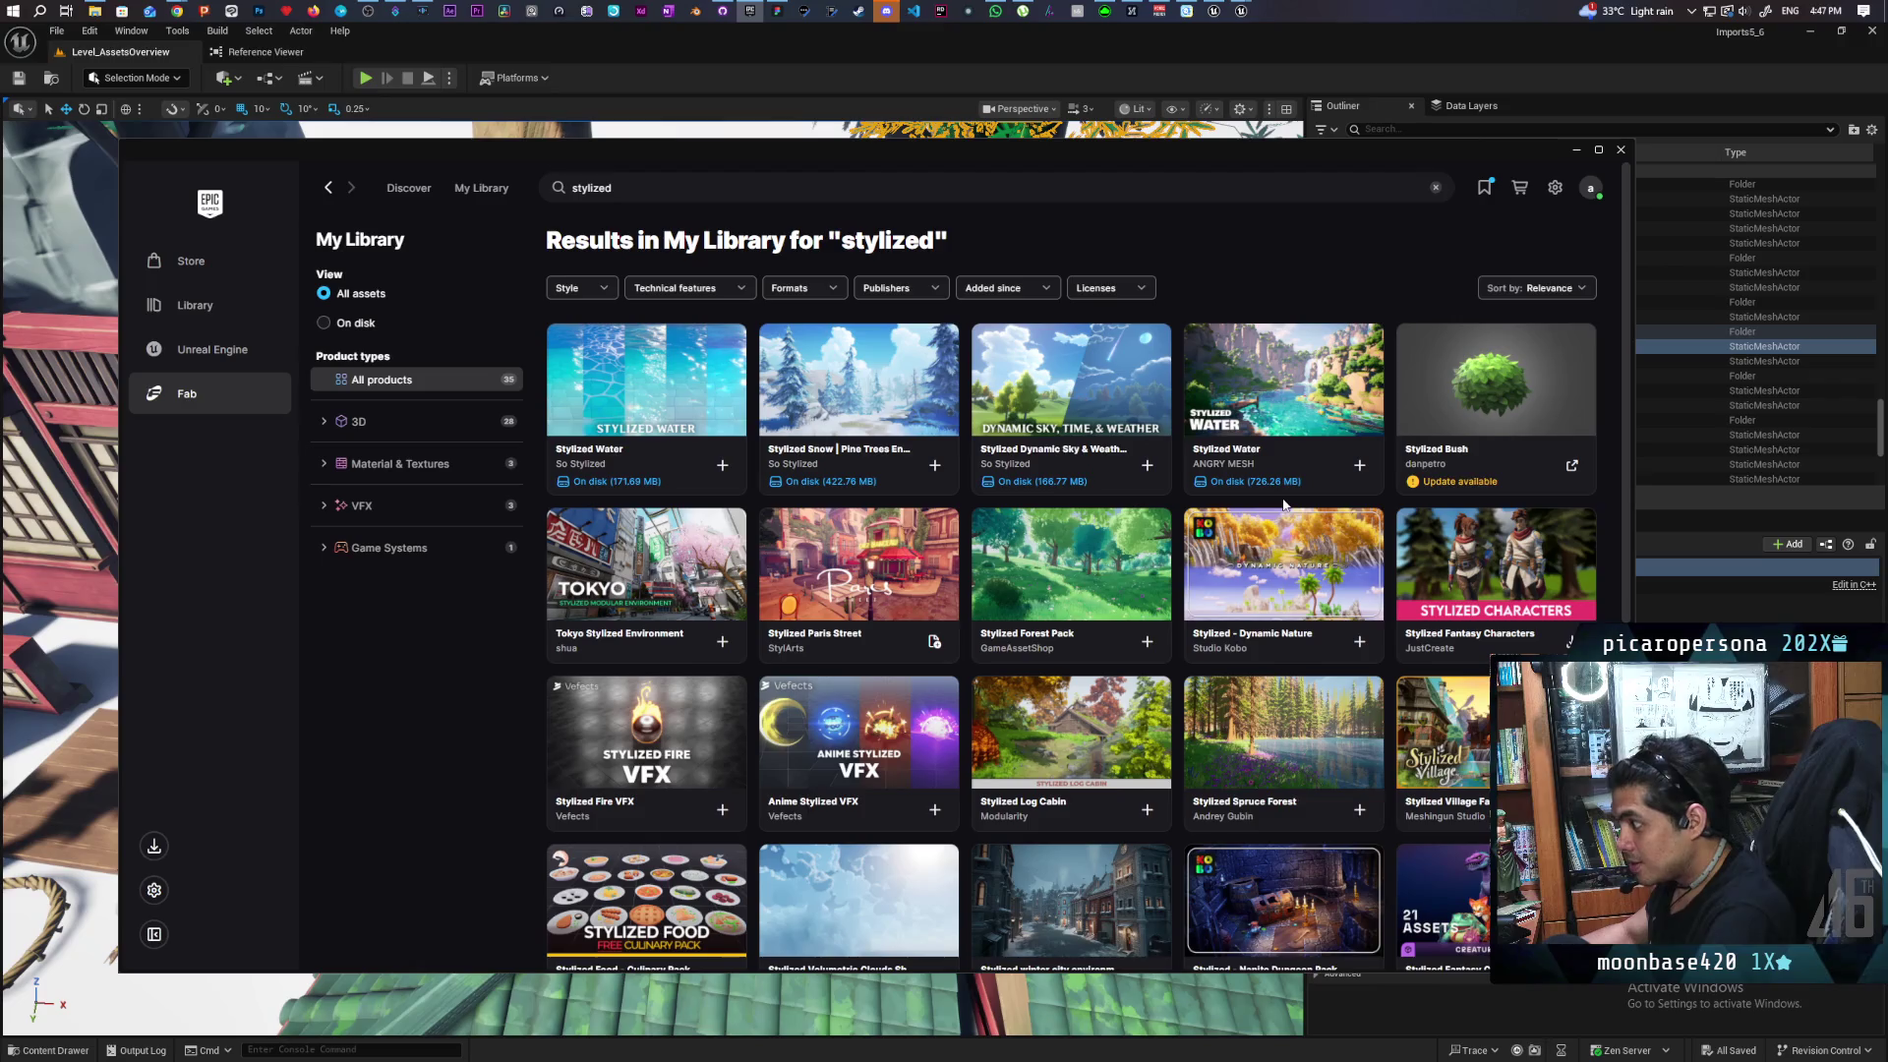
Open the Stylized Landscape 5 Biomes pack and flip between its forest and desert oasis previews
scroll(1307, 471, down, 3)
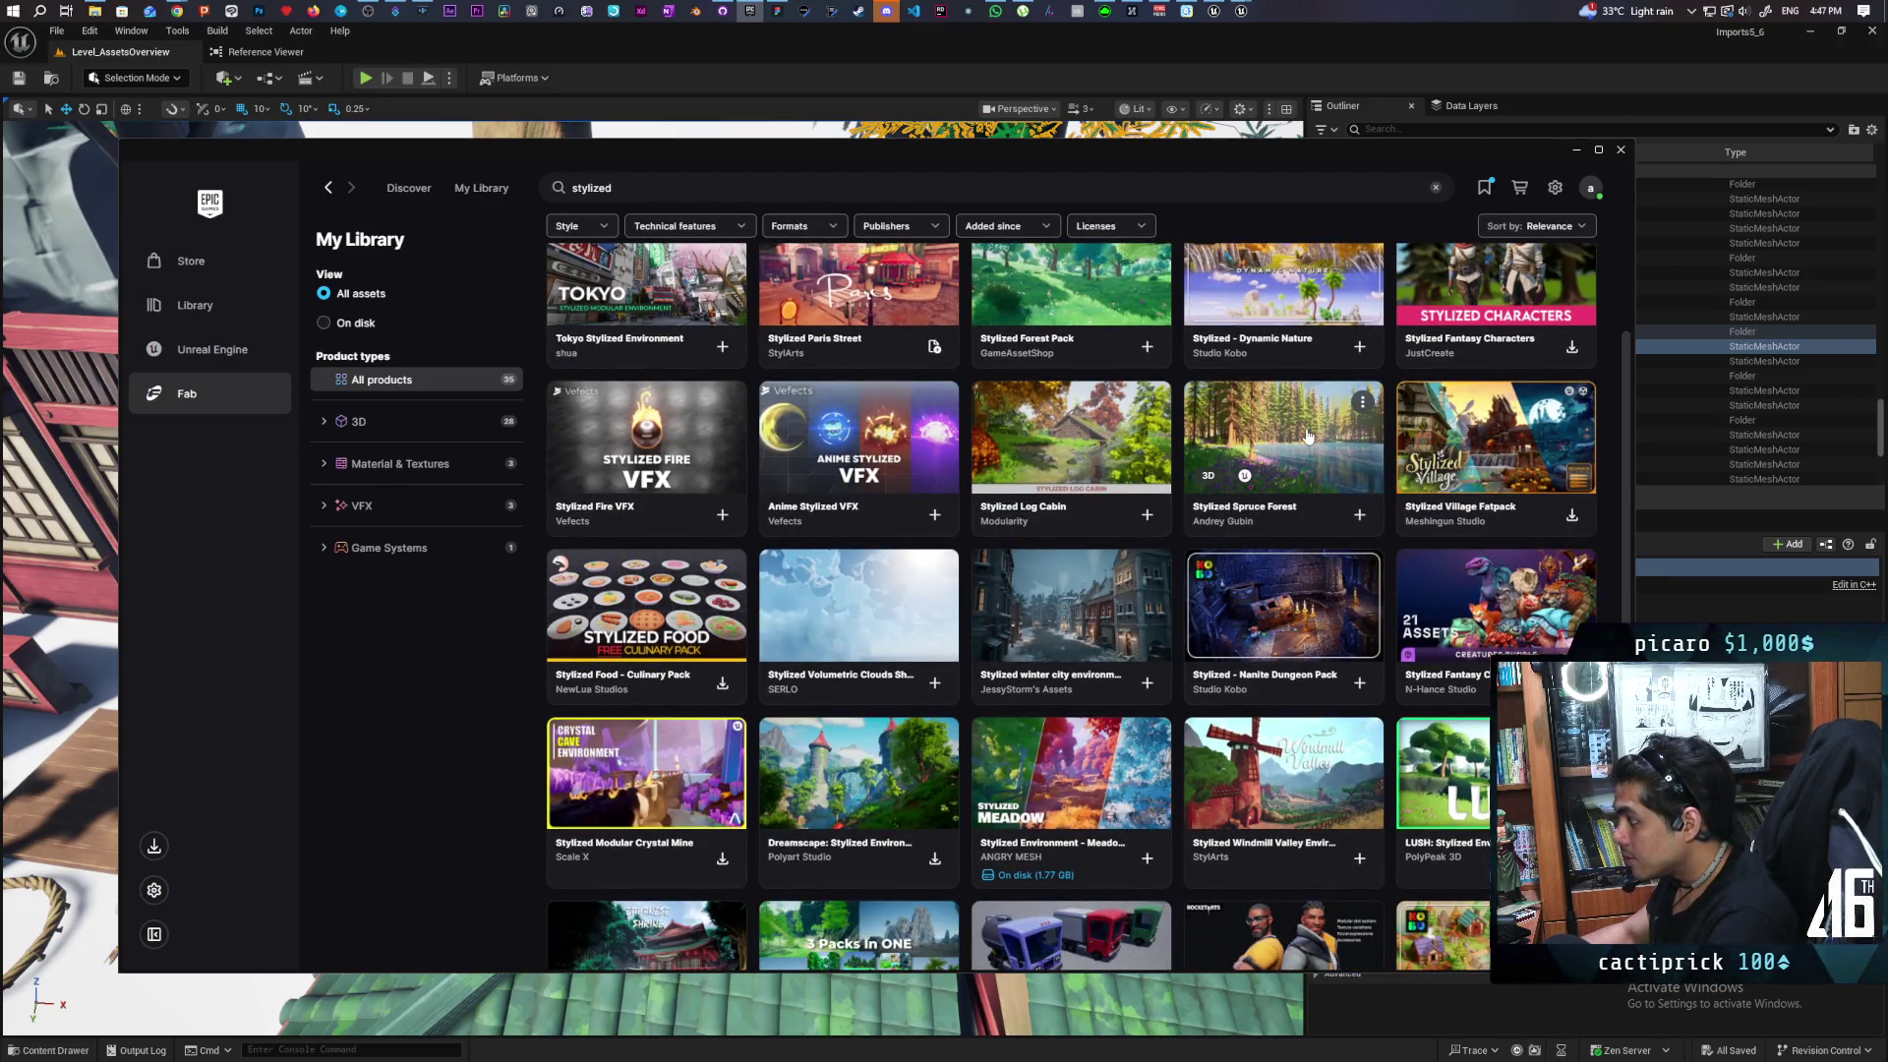
scroll(1307, 435, down, 2)
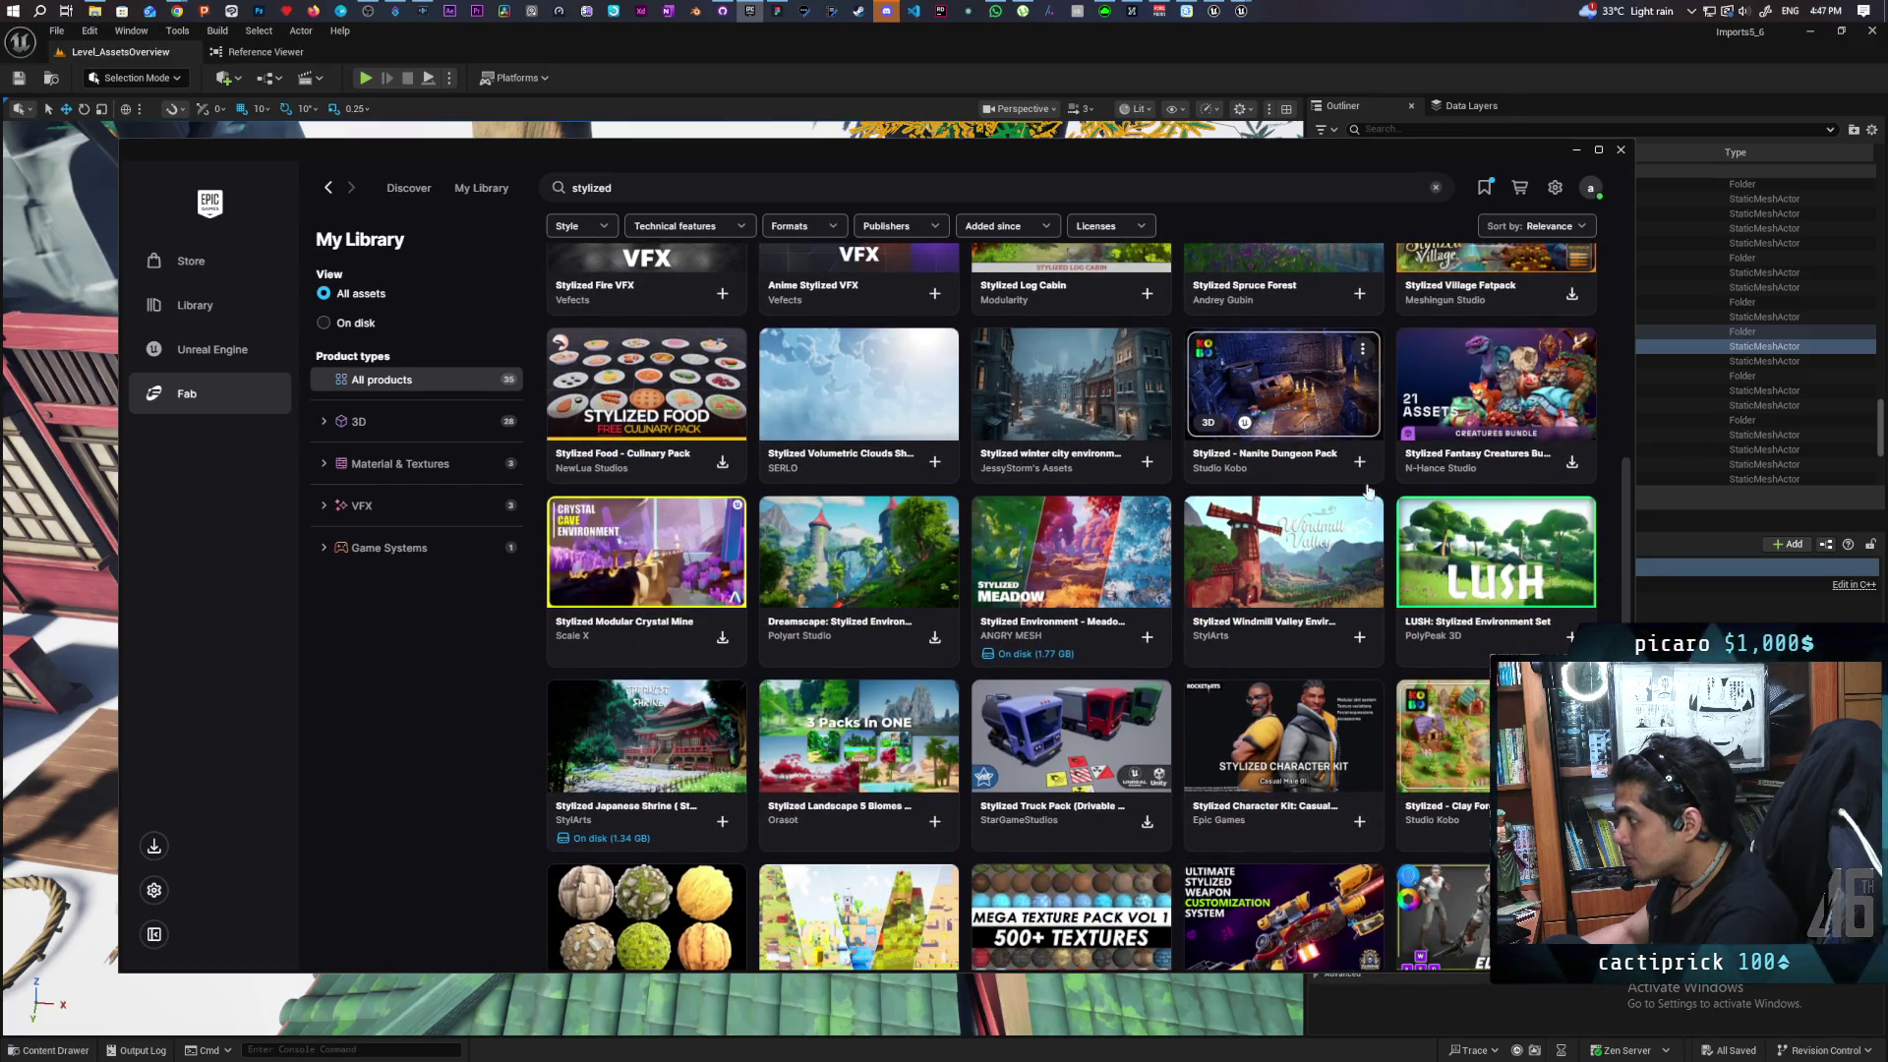
scroll(1359, 485, down, 1)
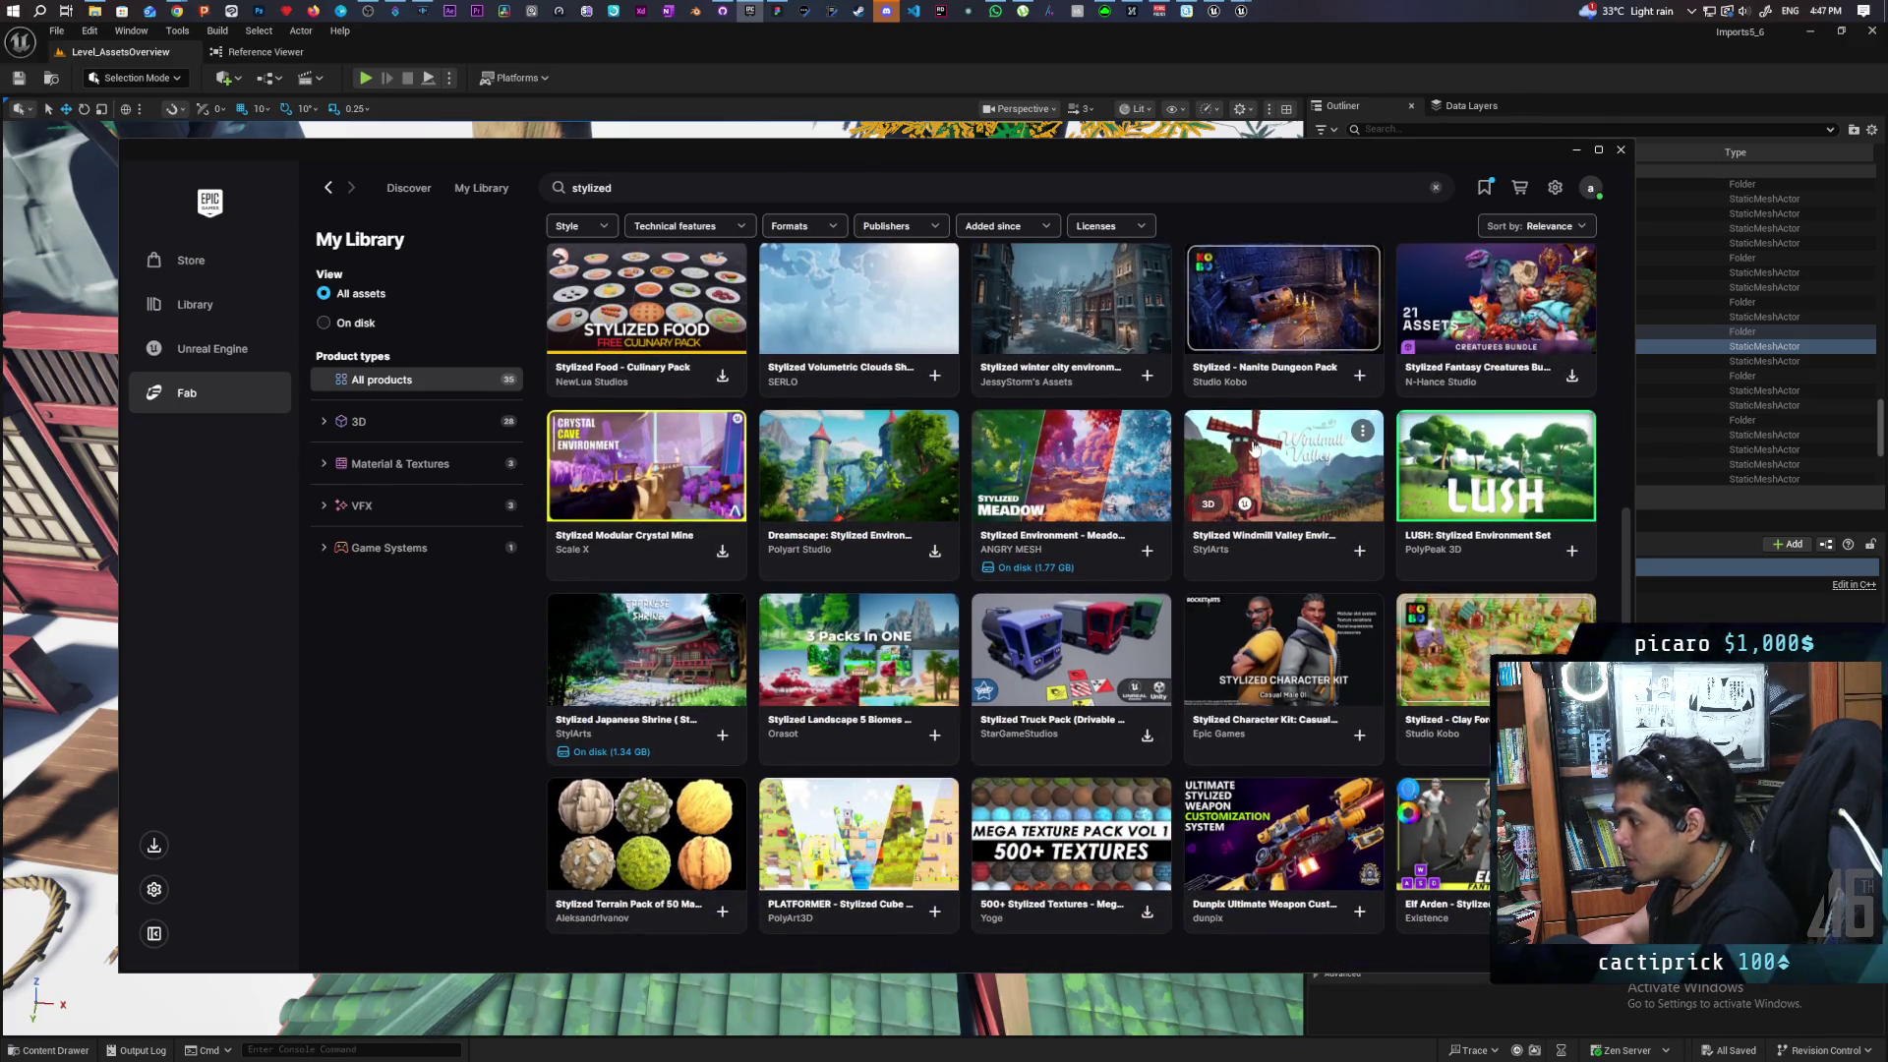
click(939, 615)
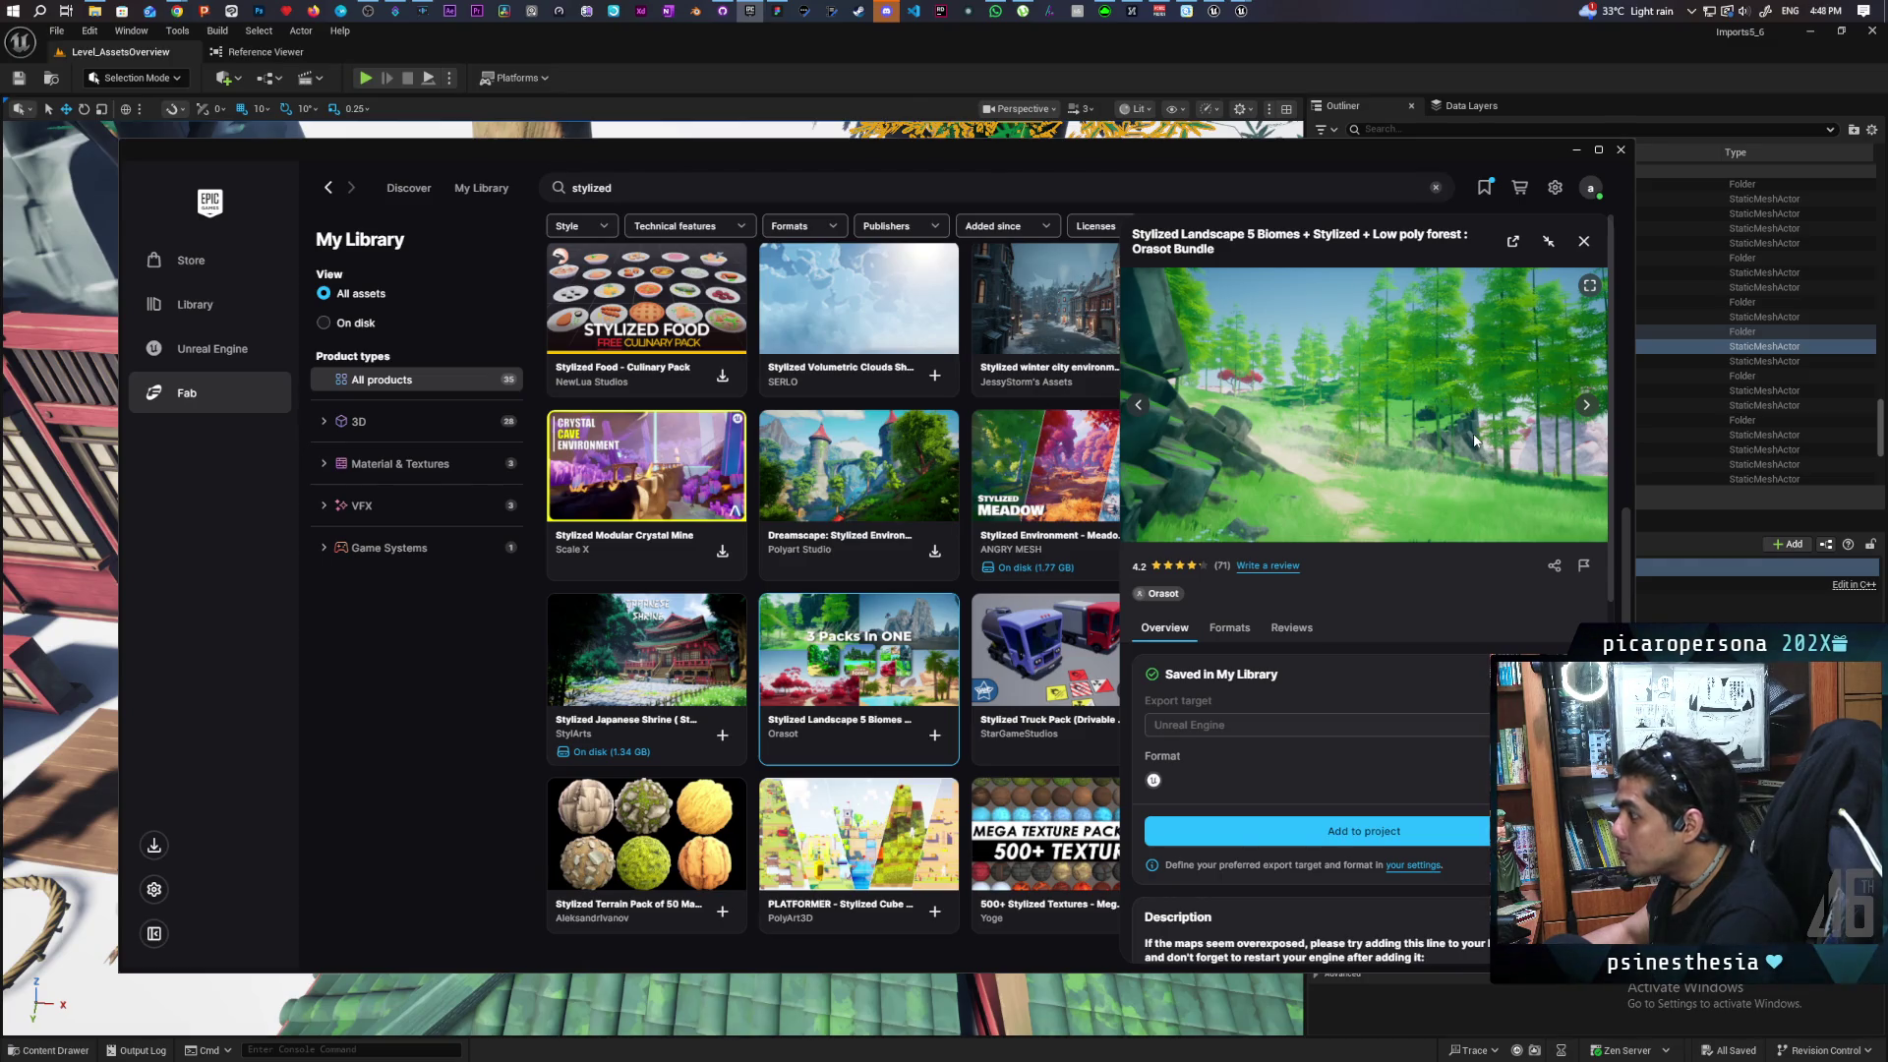
click(1587, 409)
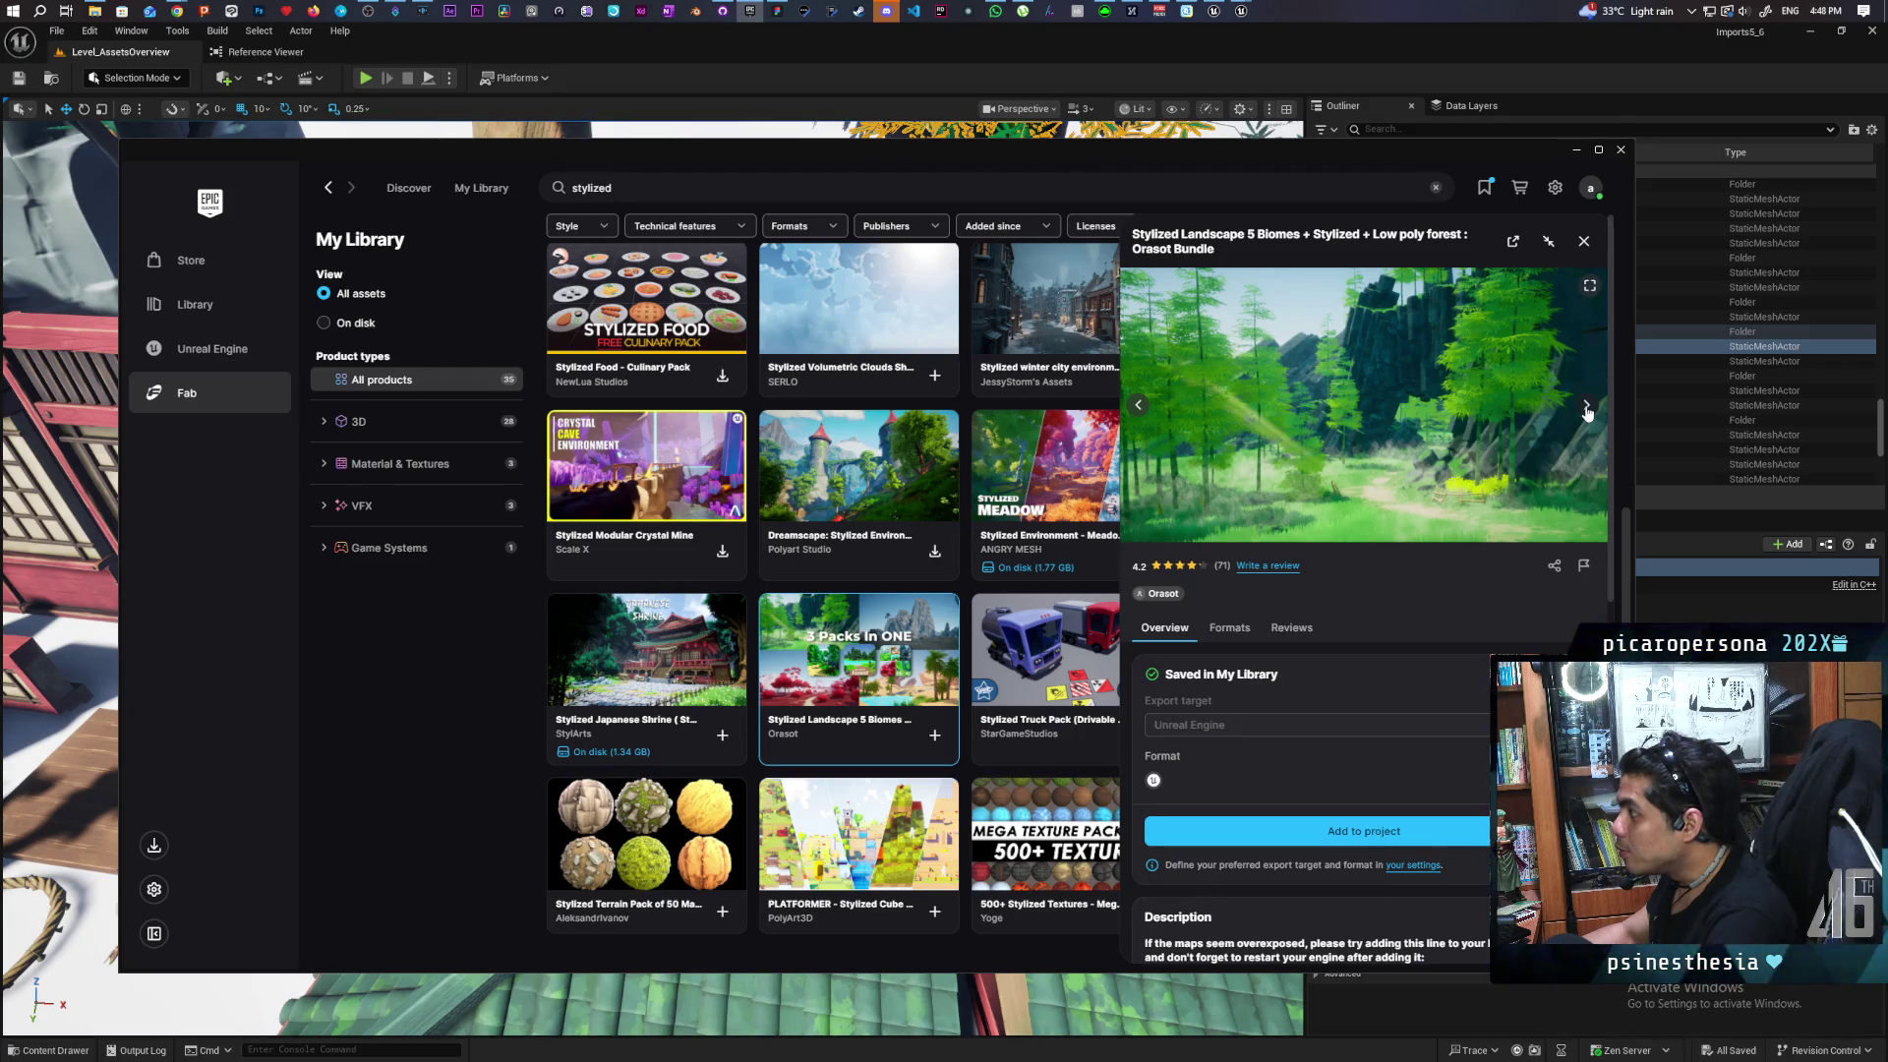
click(1587, 407)
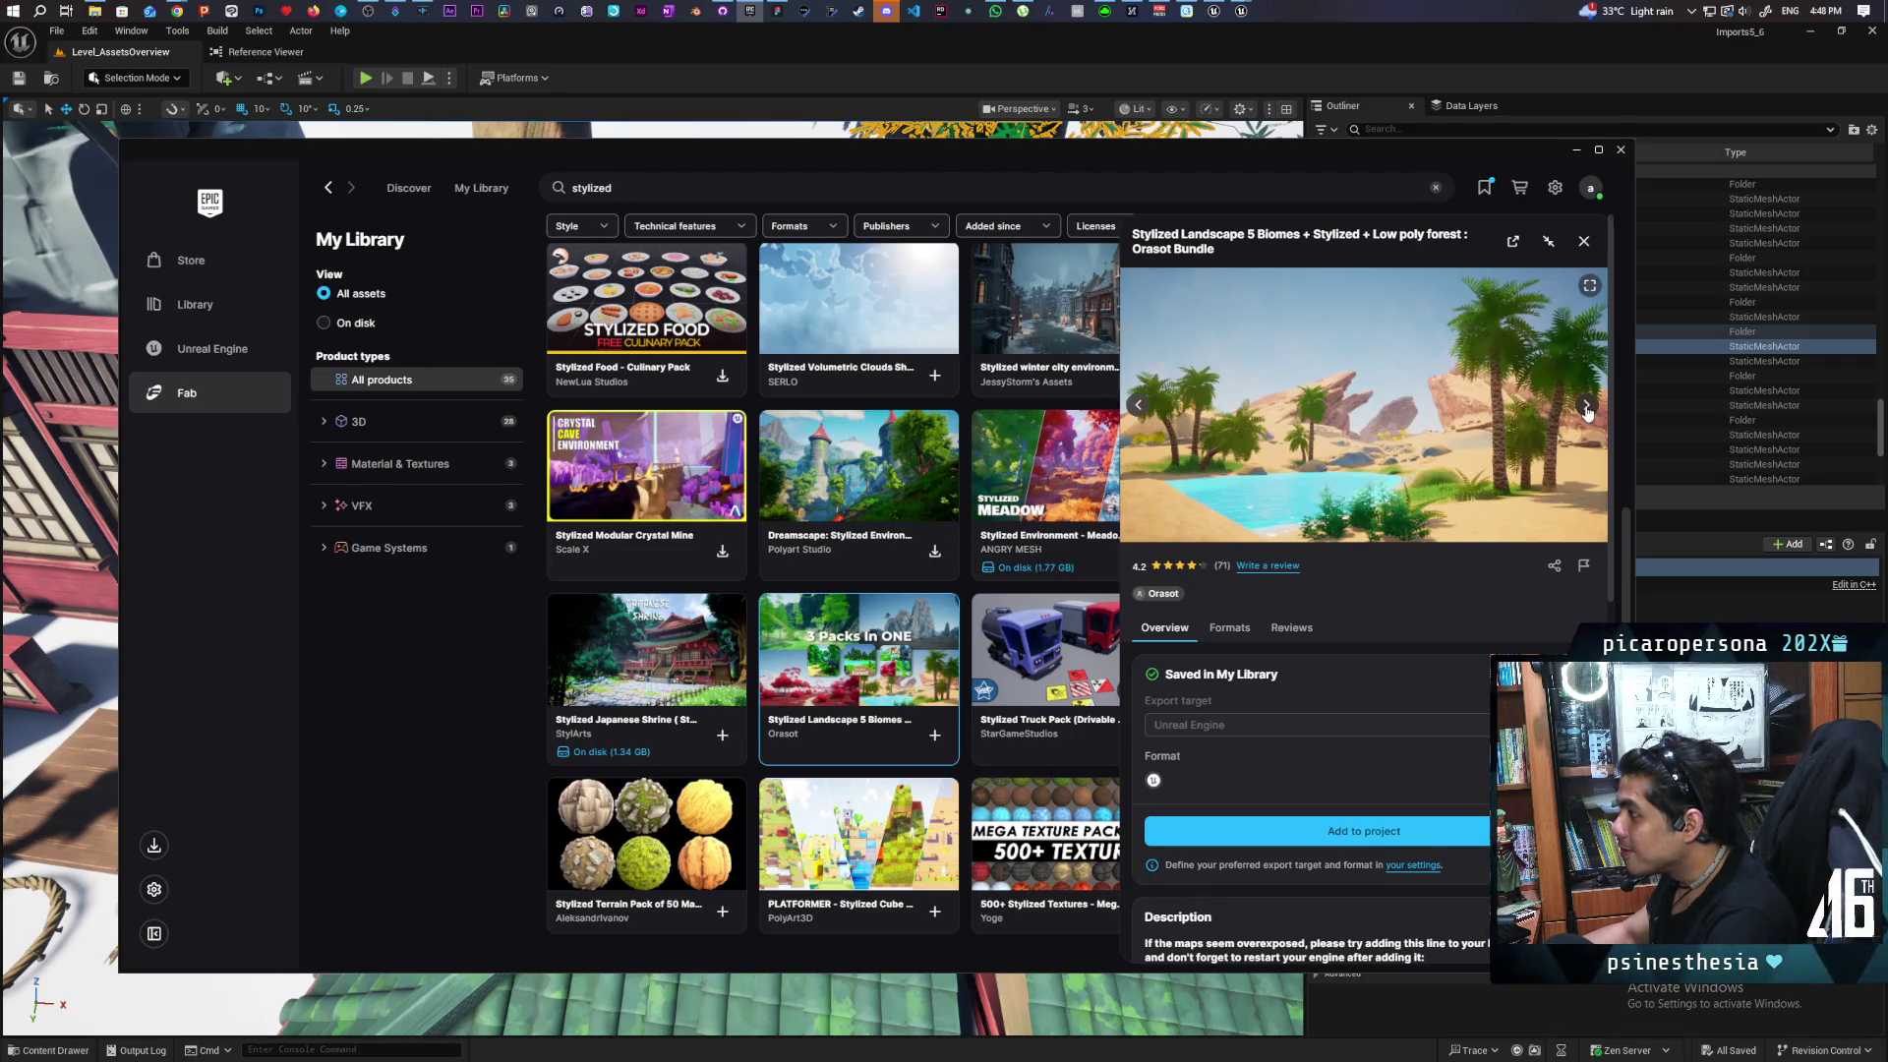
click(1139, 406)
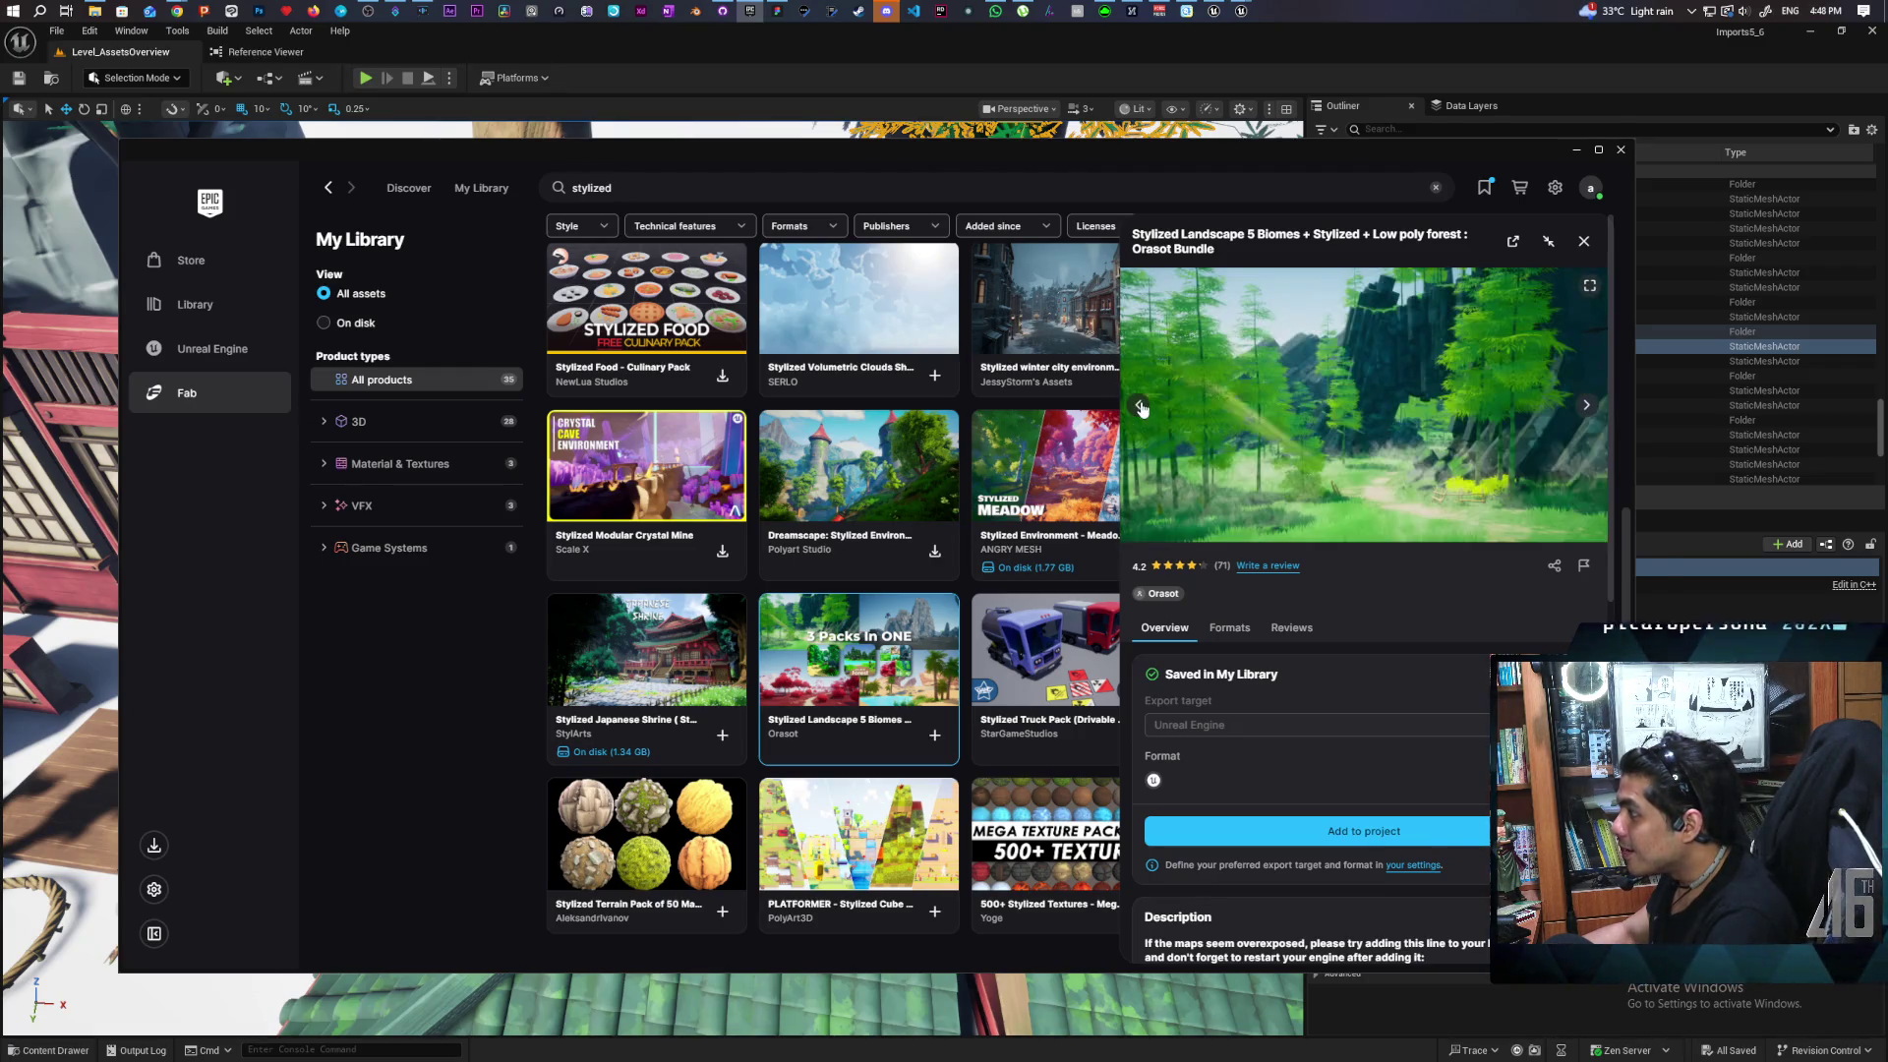
View the red-tree, snowy and rocky cliff previews, then close the pack and minimize Fab
click(1590, 405)
click(1590, 404)
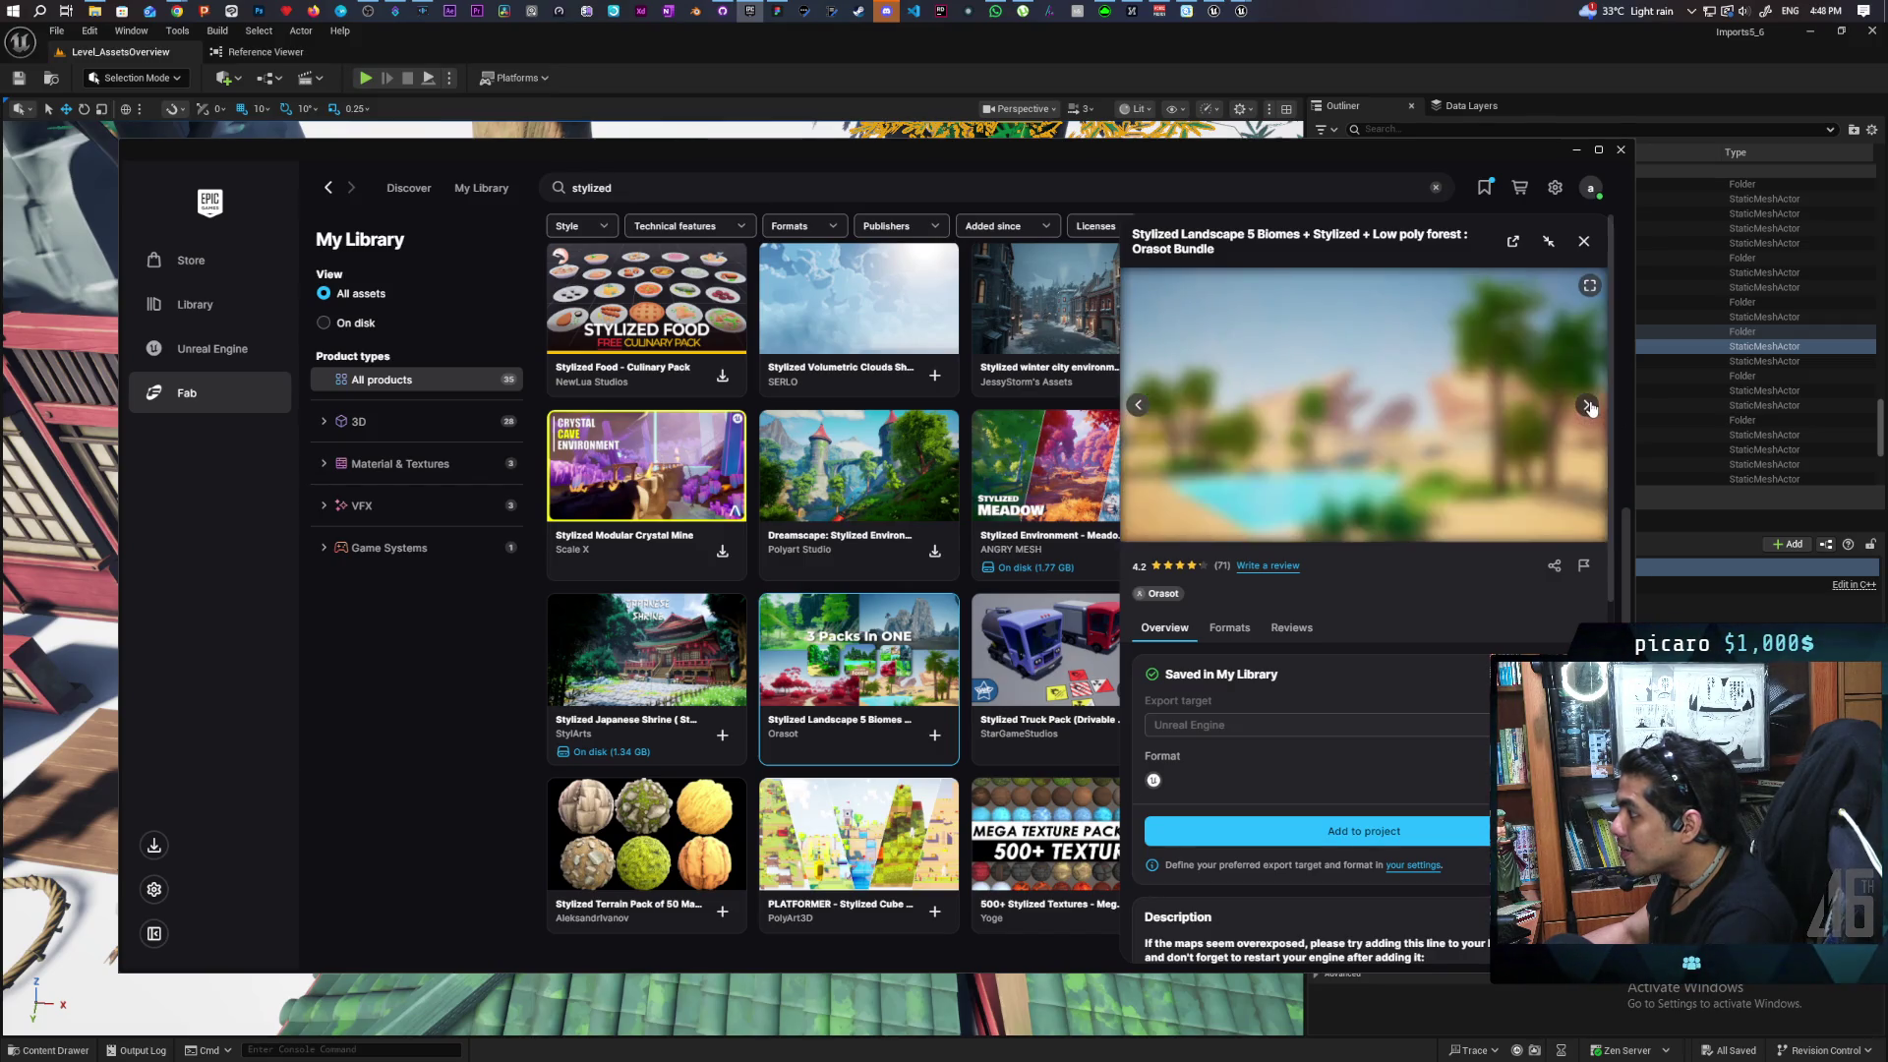
click(1591, 405)
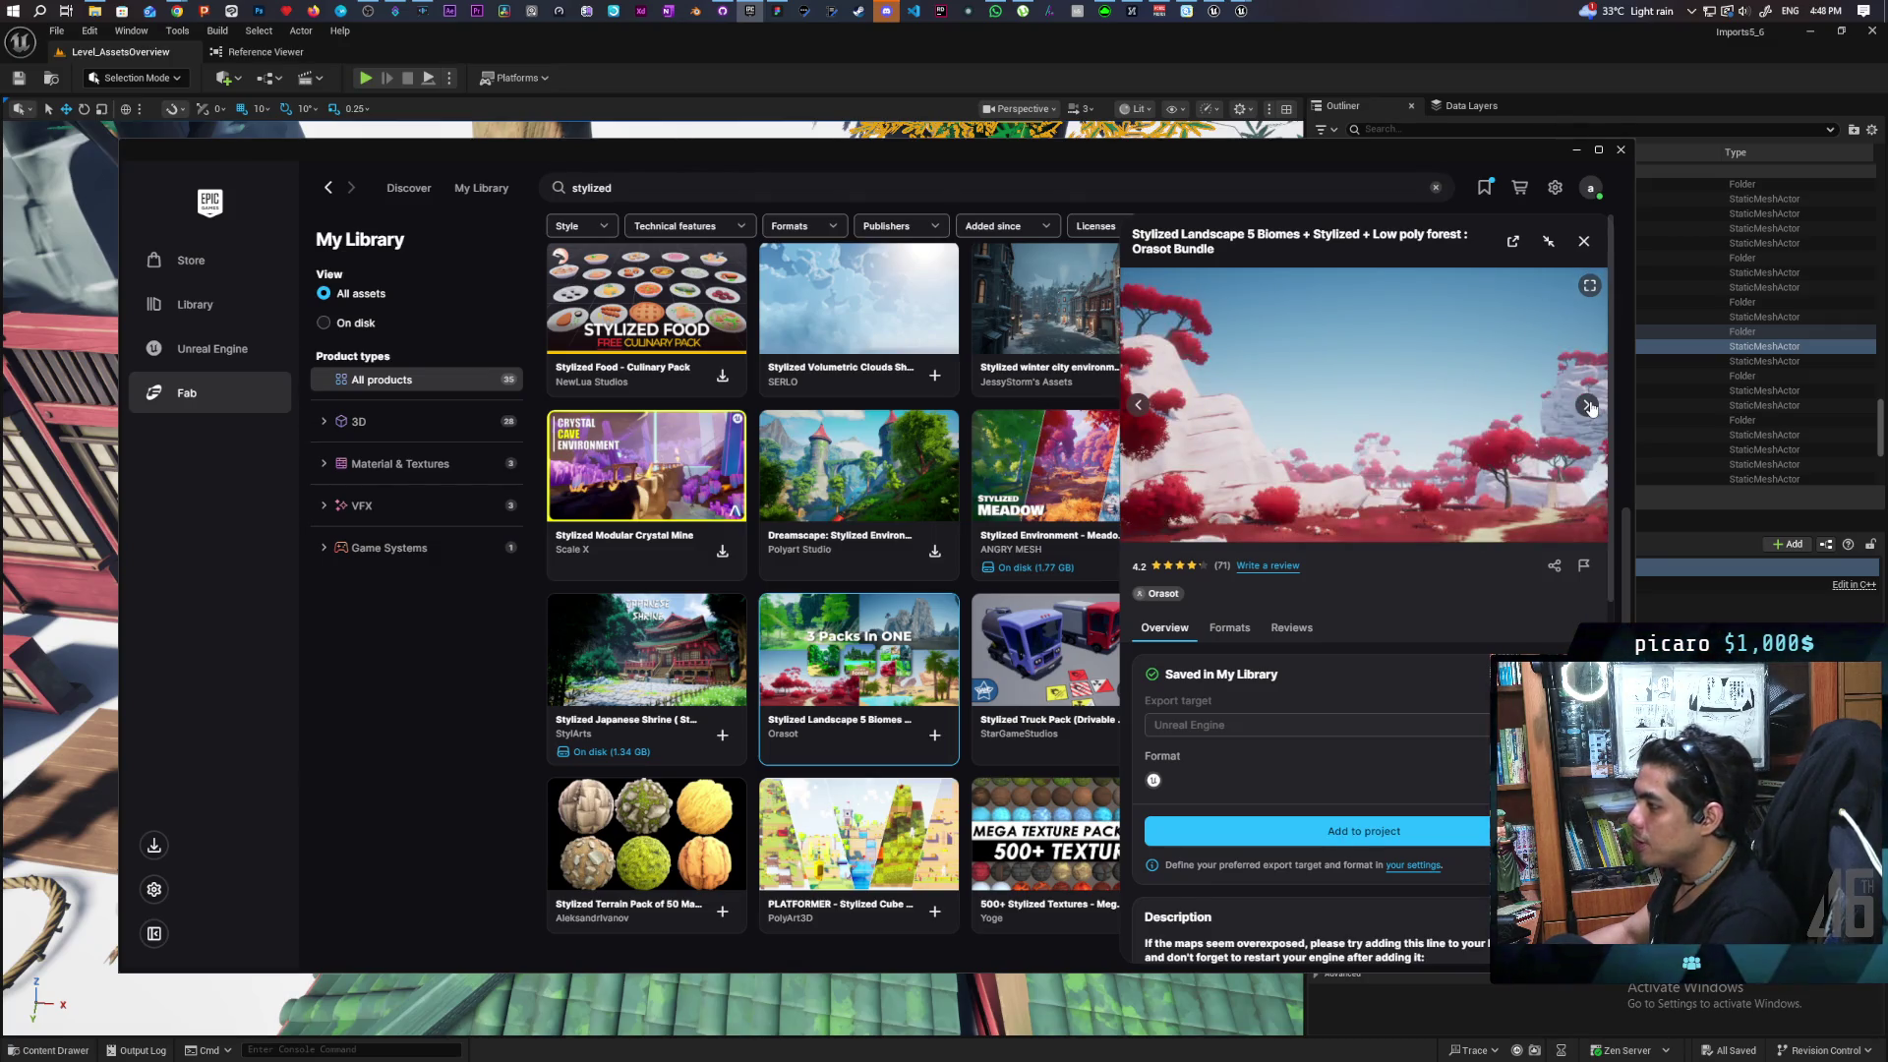
click(1590, 406)
click(1590, 405)
click(1588, 401)
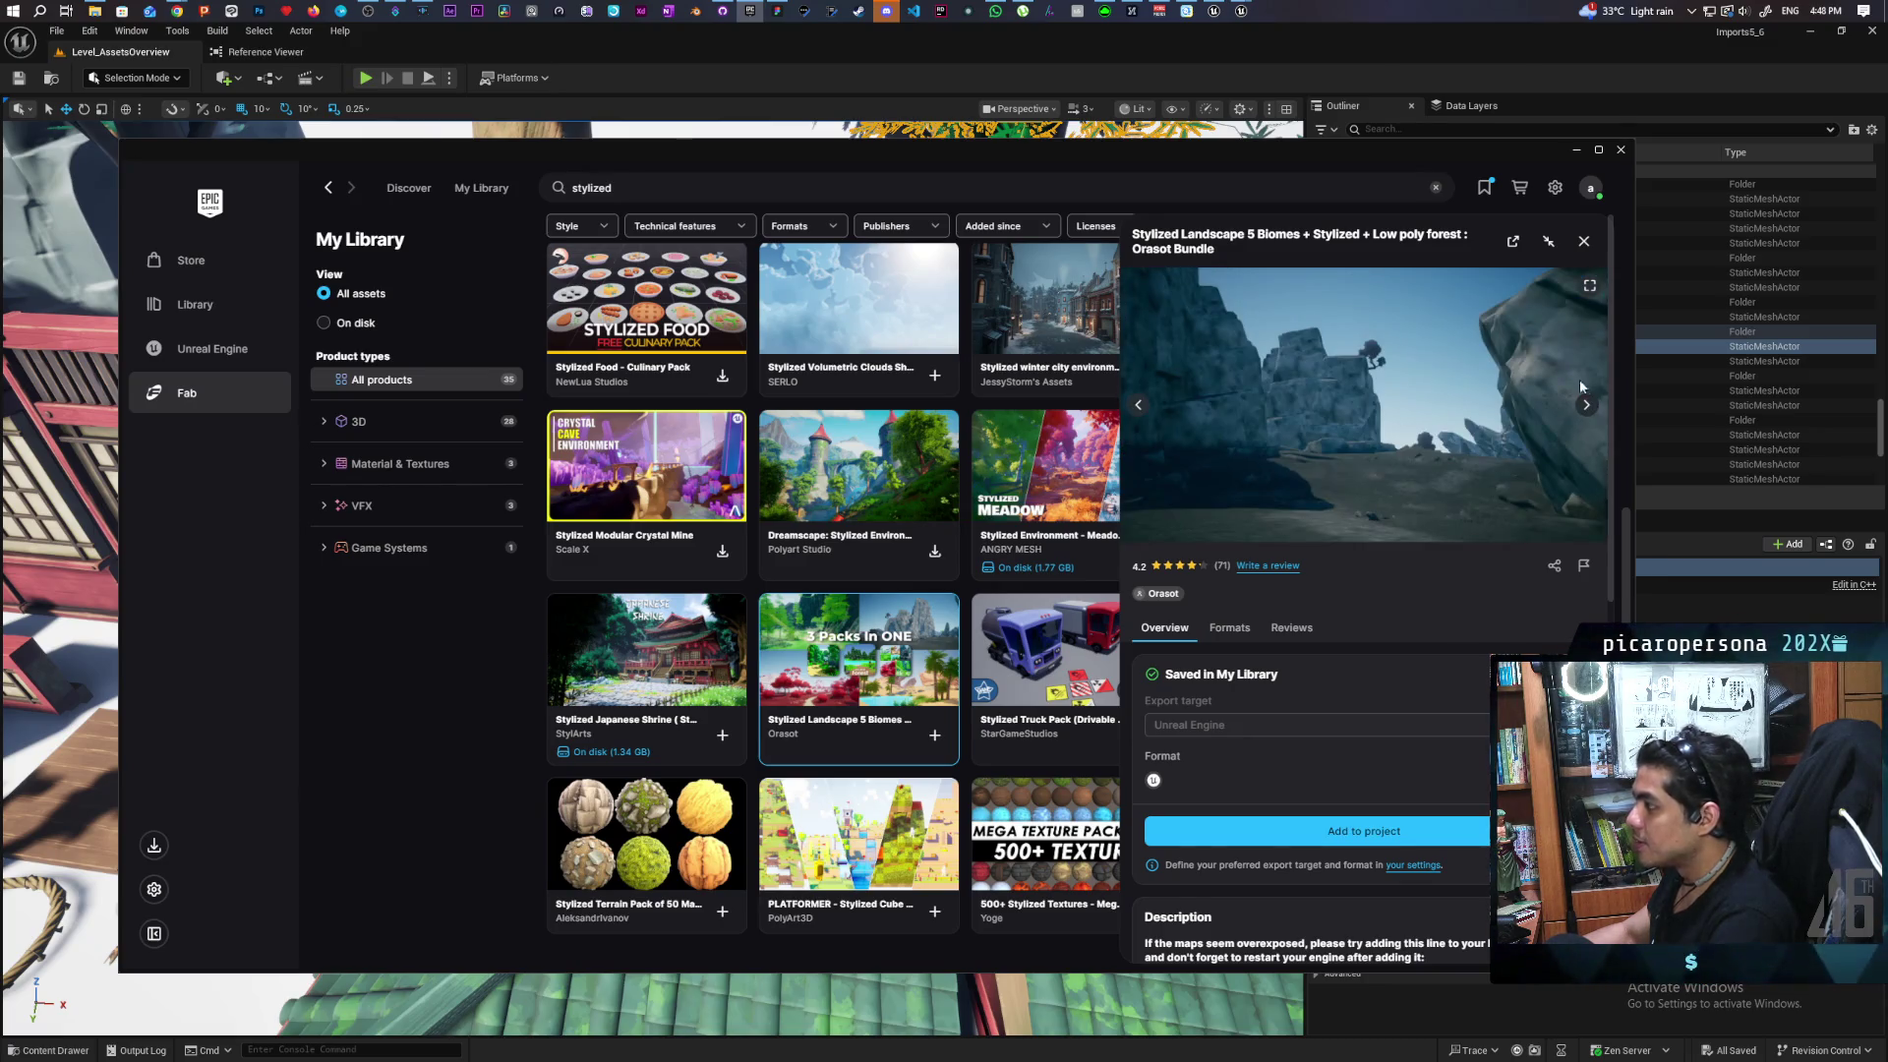
click(1581, 244)
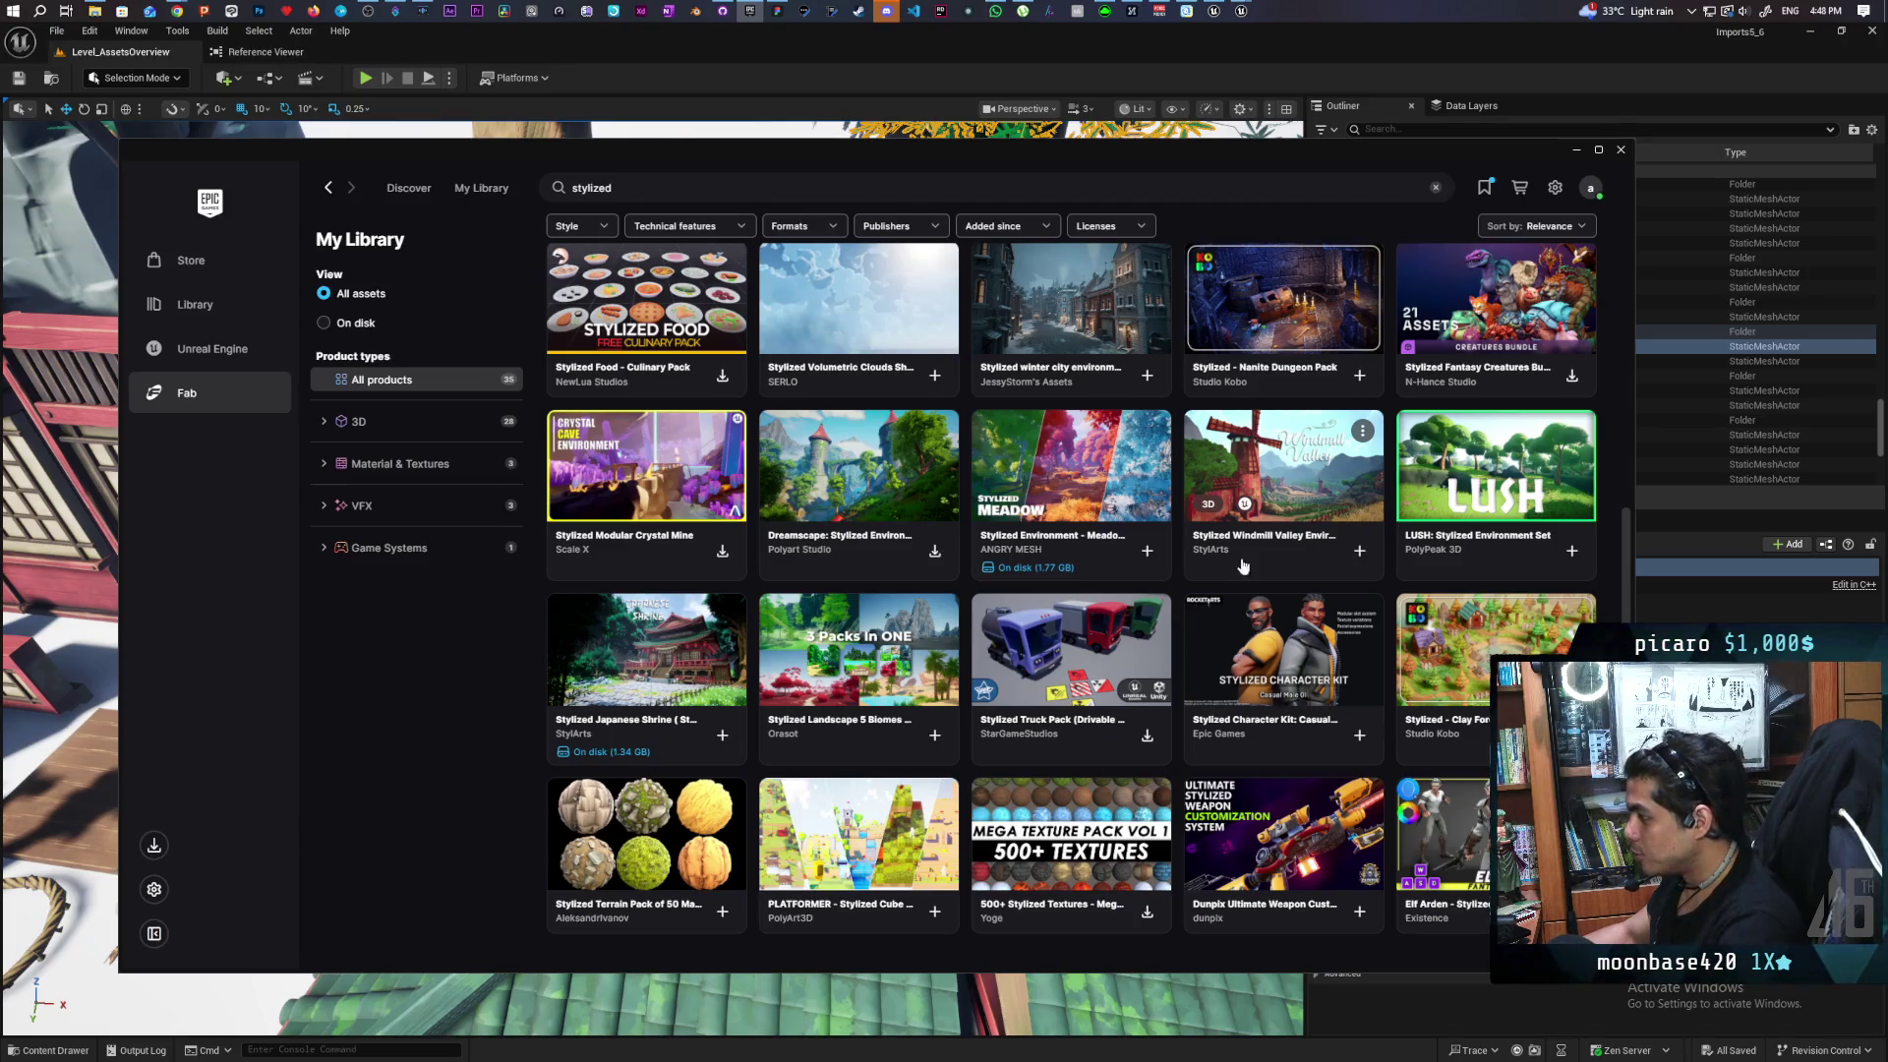
click(1577, 151)
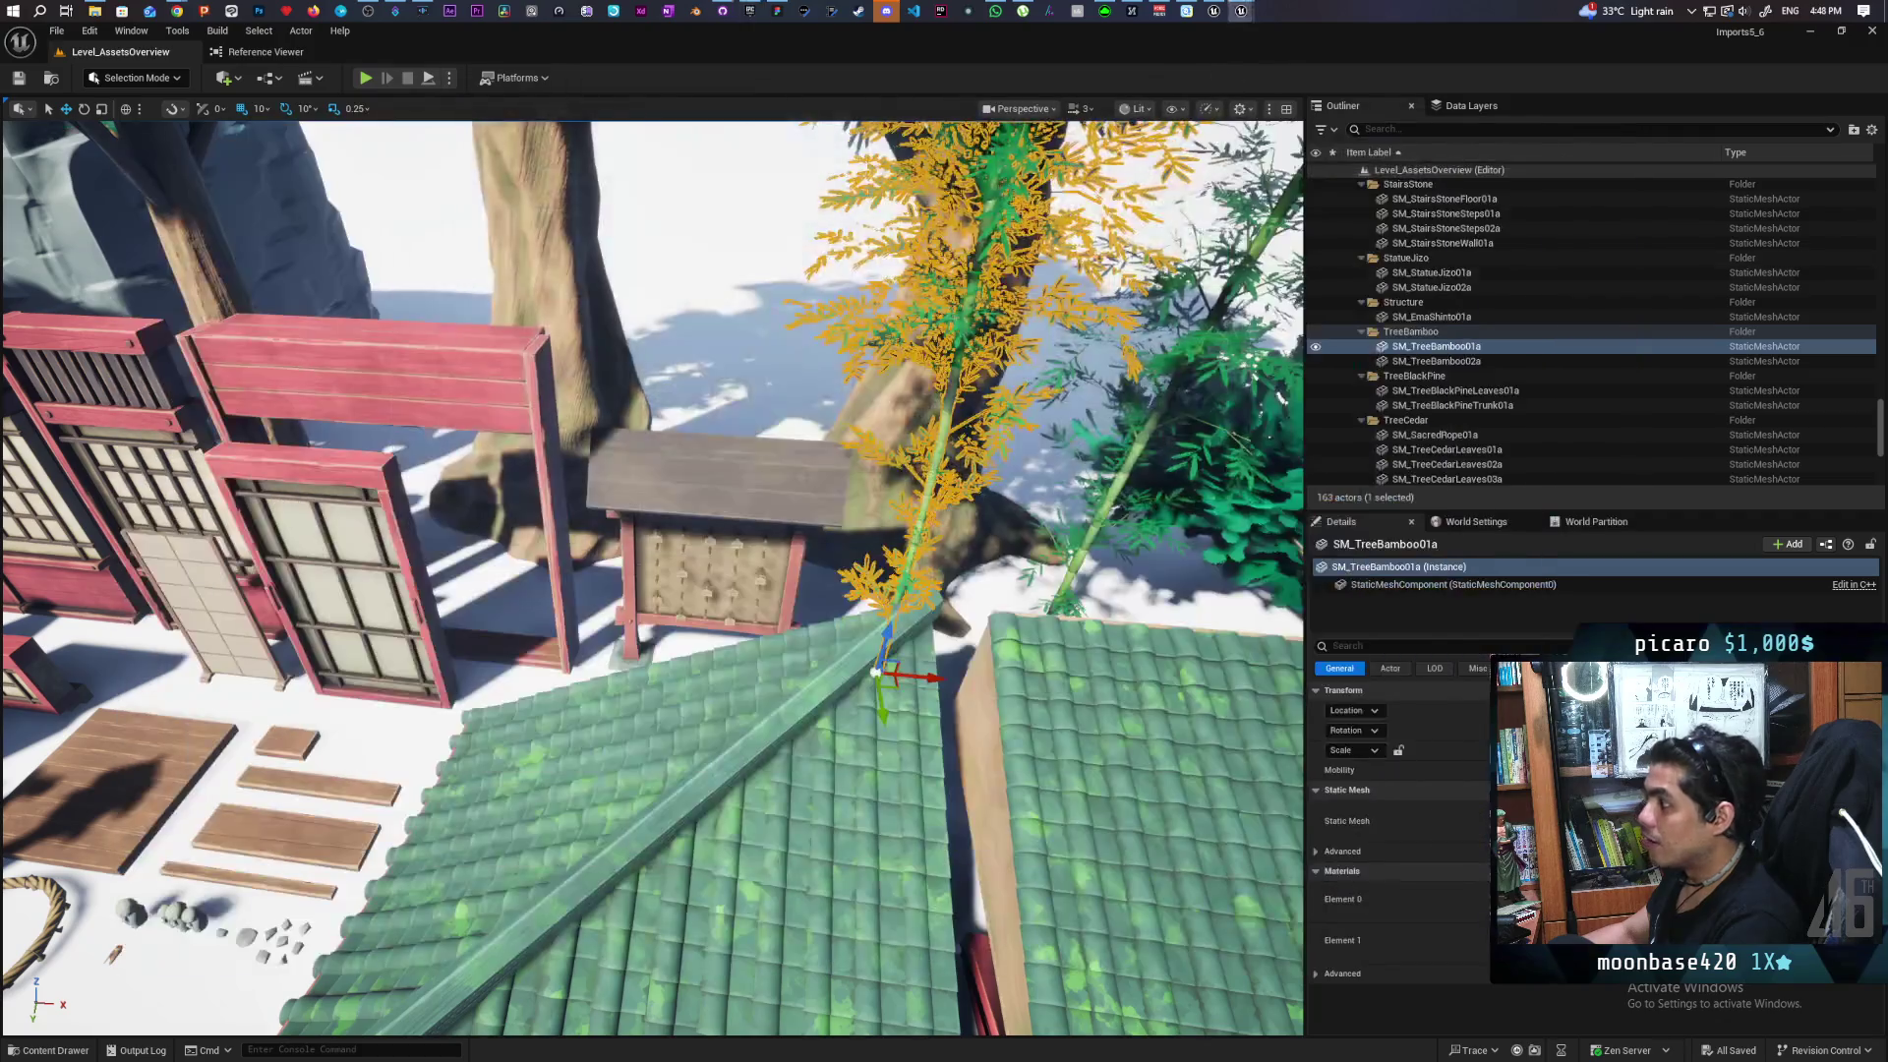
From the Content Drawer, run Asset Actions > Migrate on both SM_TreeBamboo meshes
key(ctrl+space)
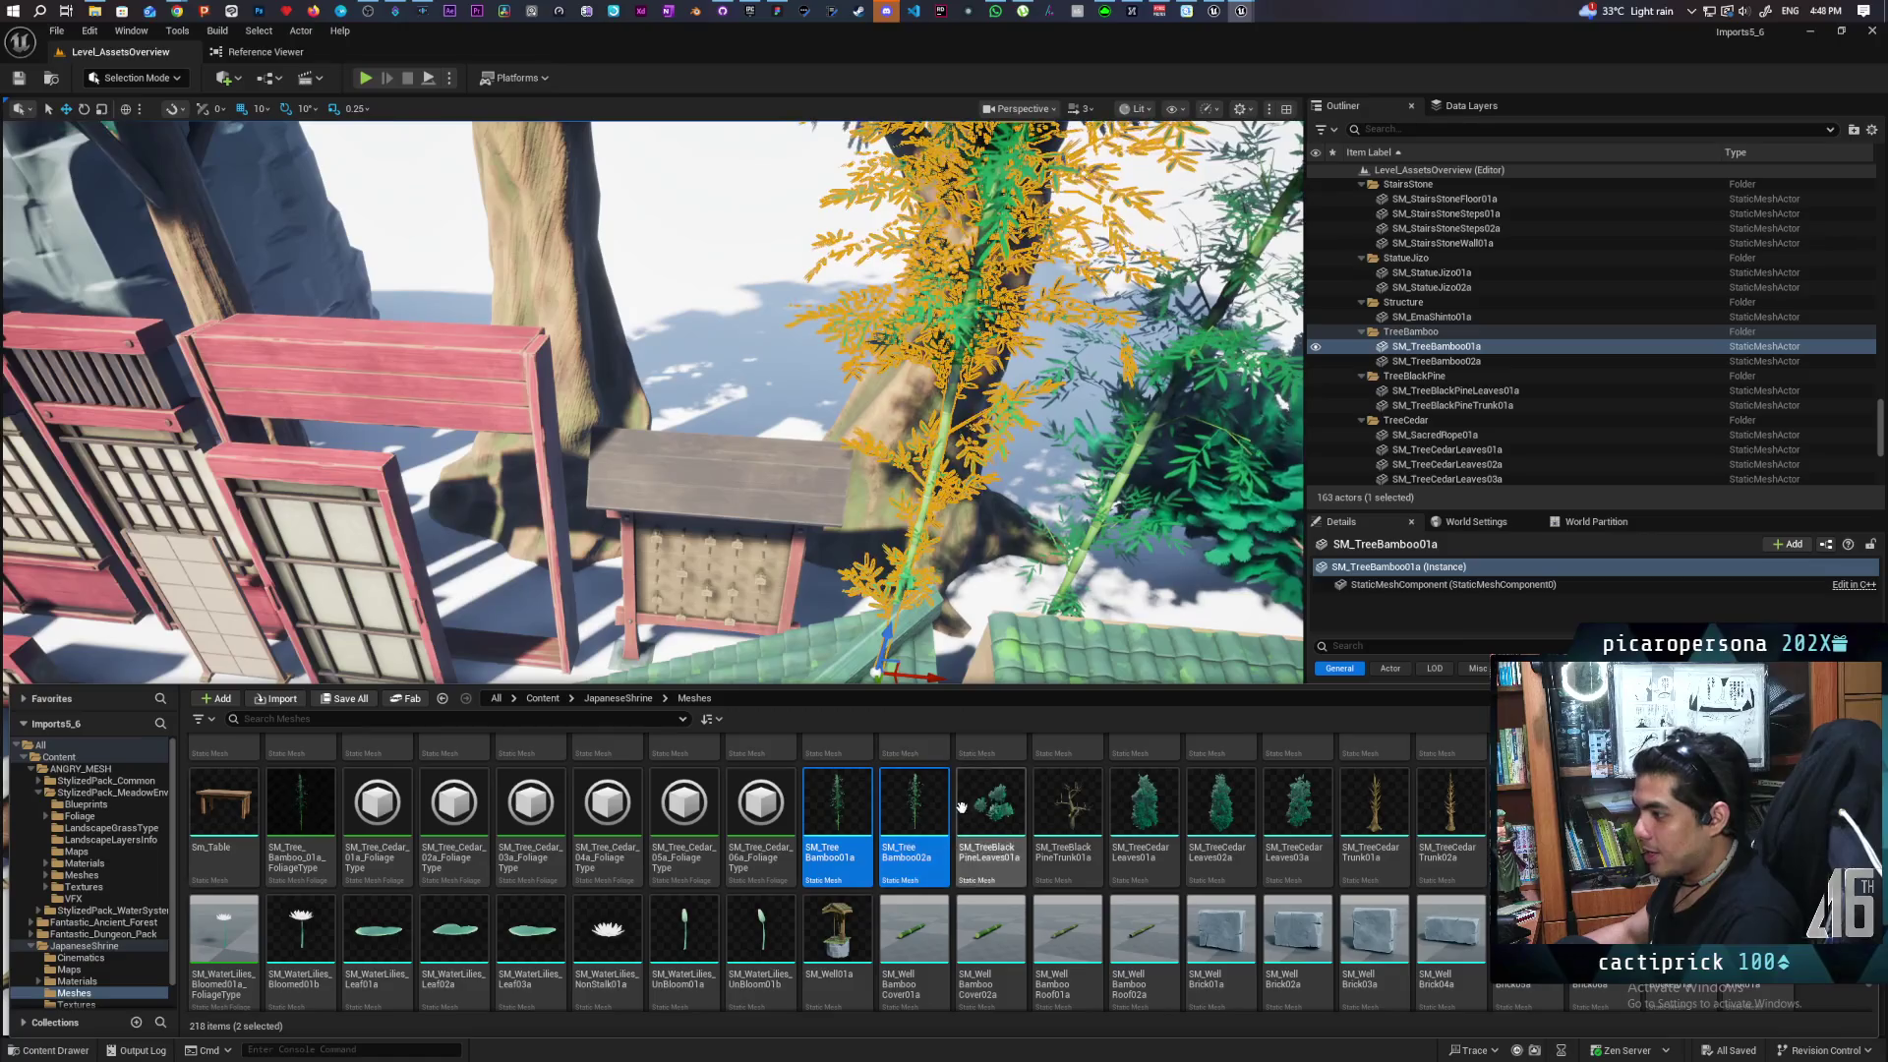
right_click(831, 812)
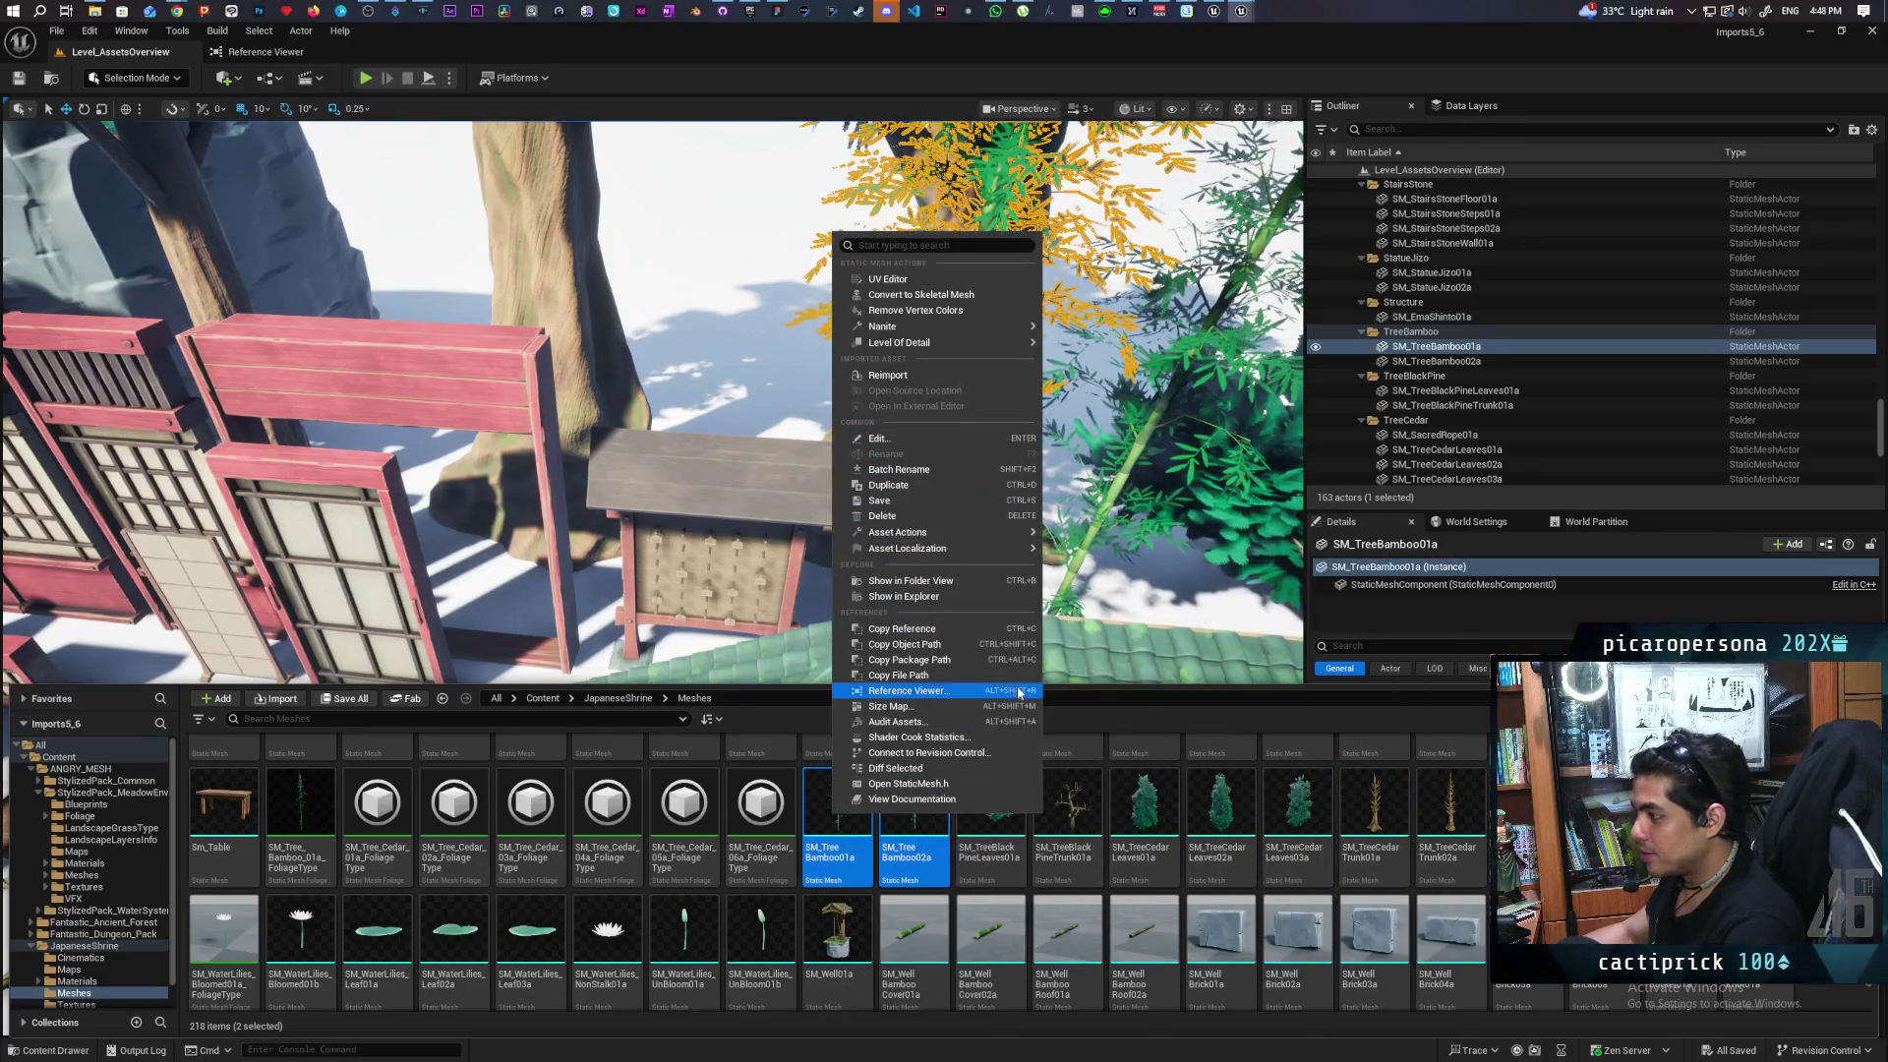
click(916, 799)
right_click(916, 799)
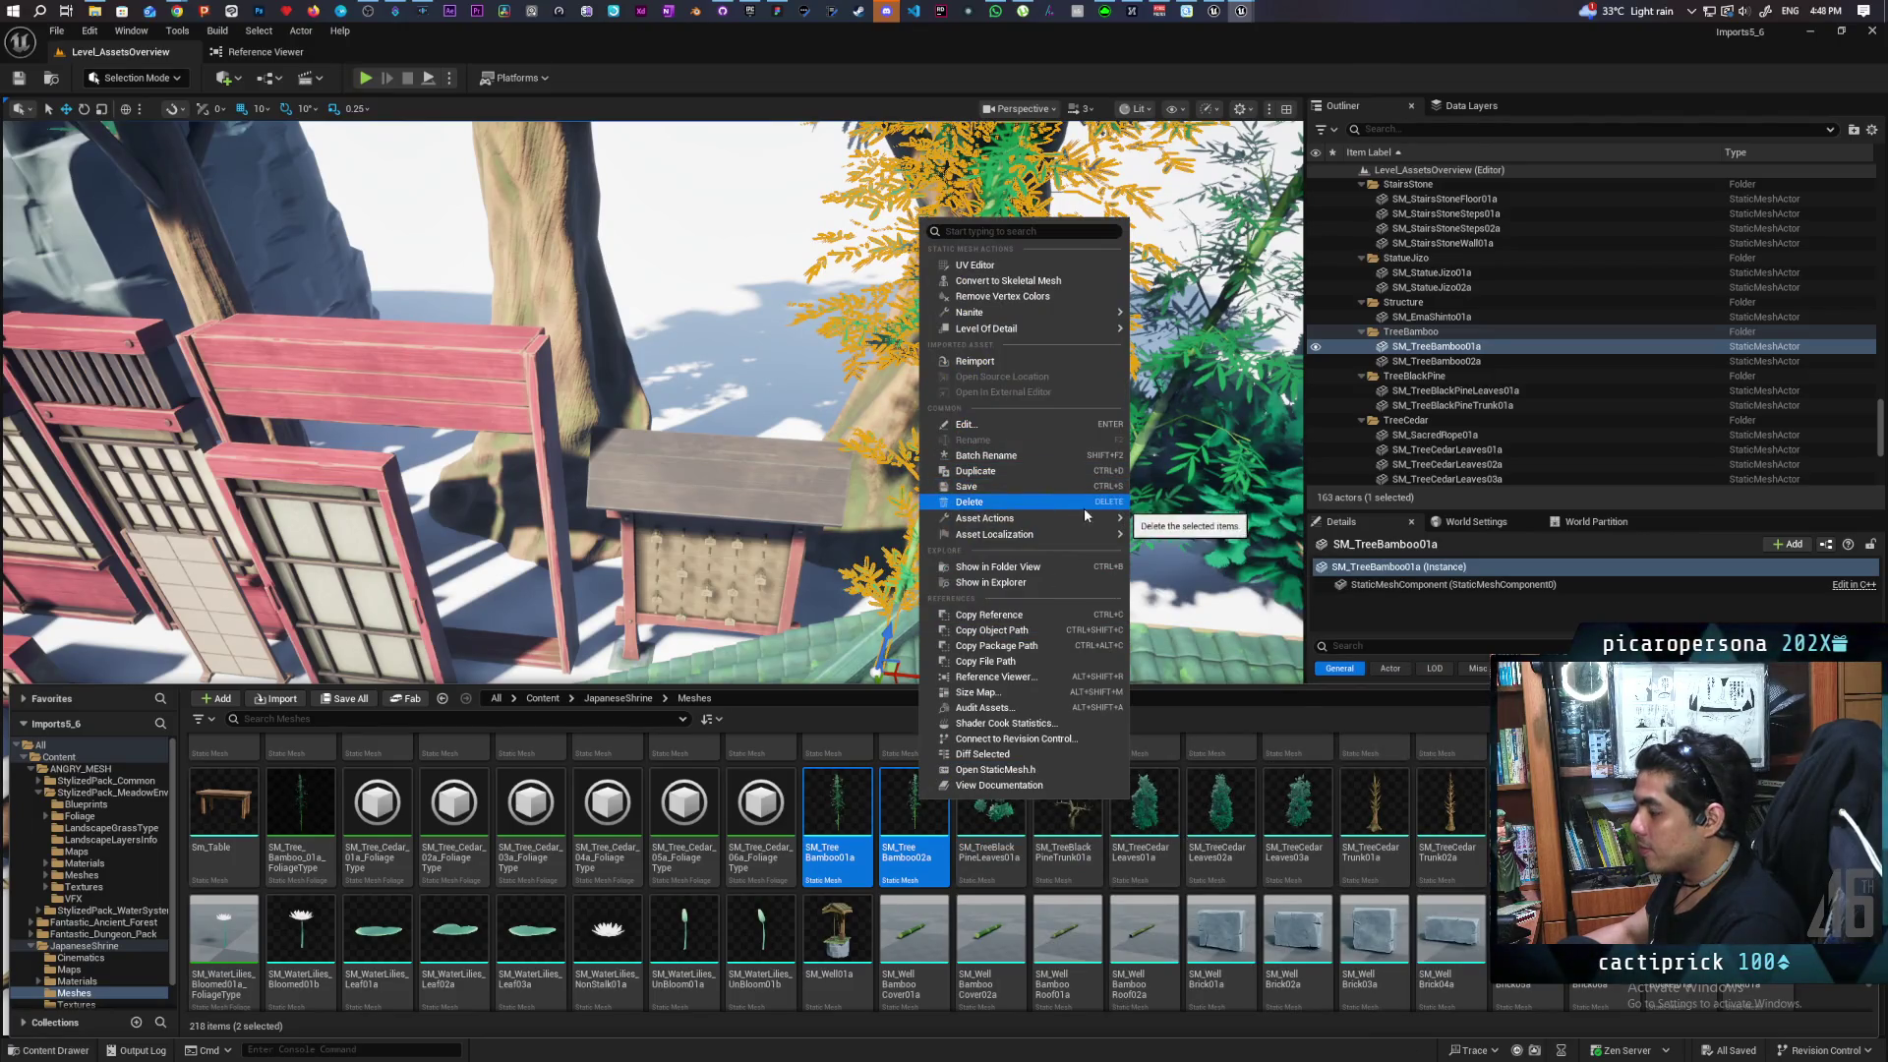
mouse_move(1091, 518)
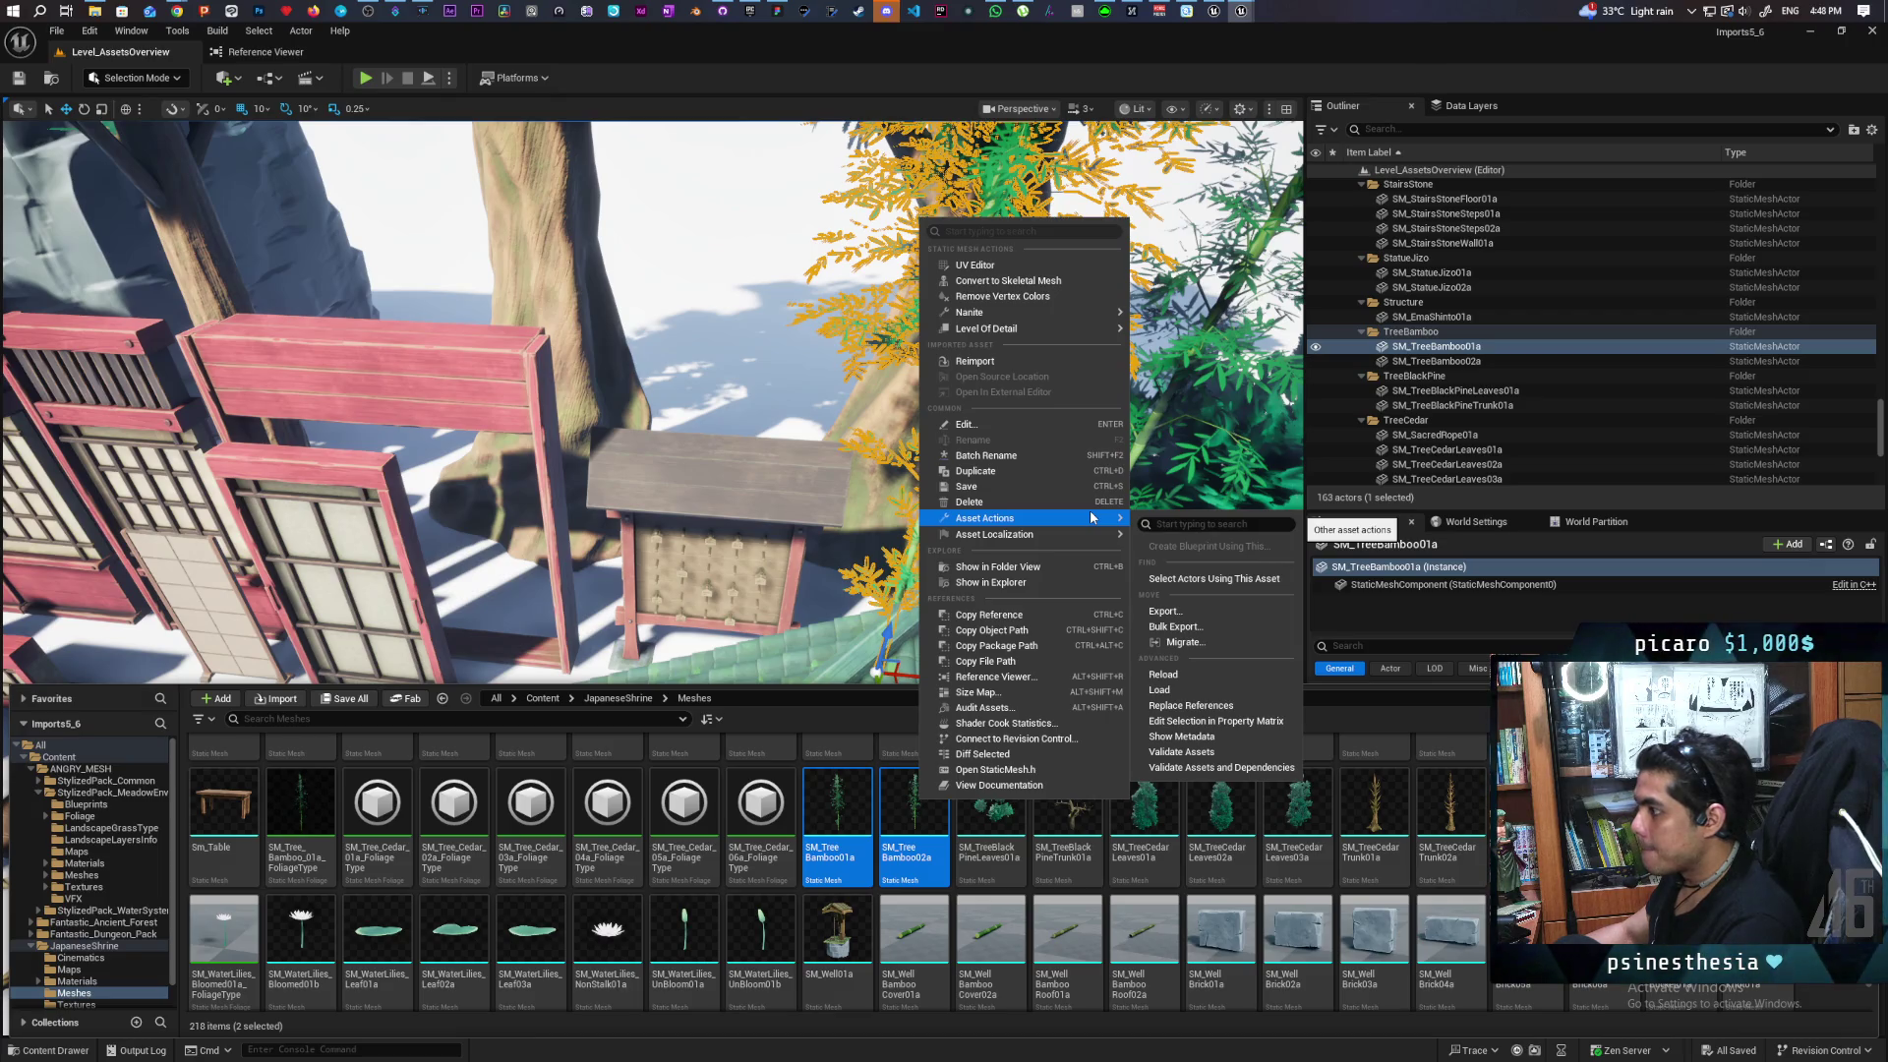
click(1180, 642)
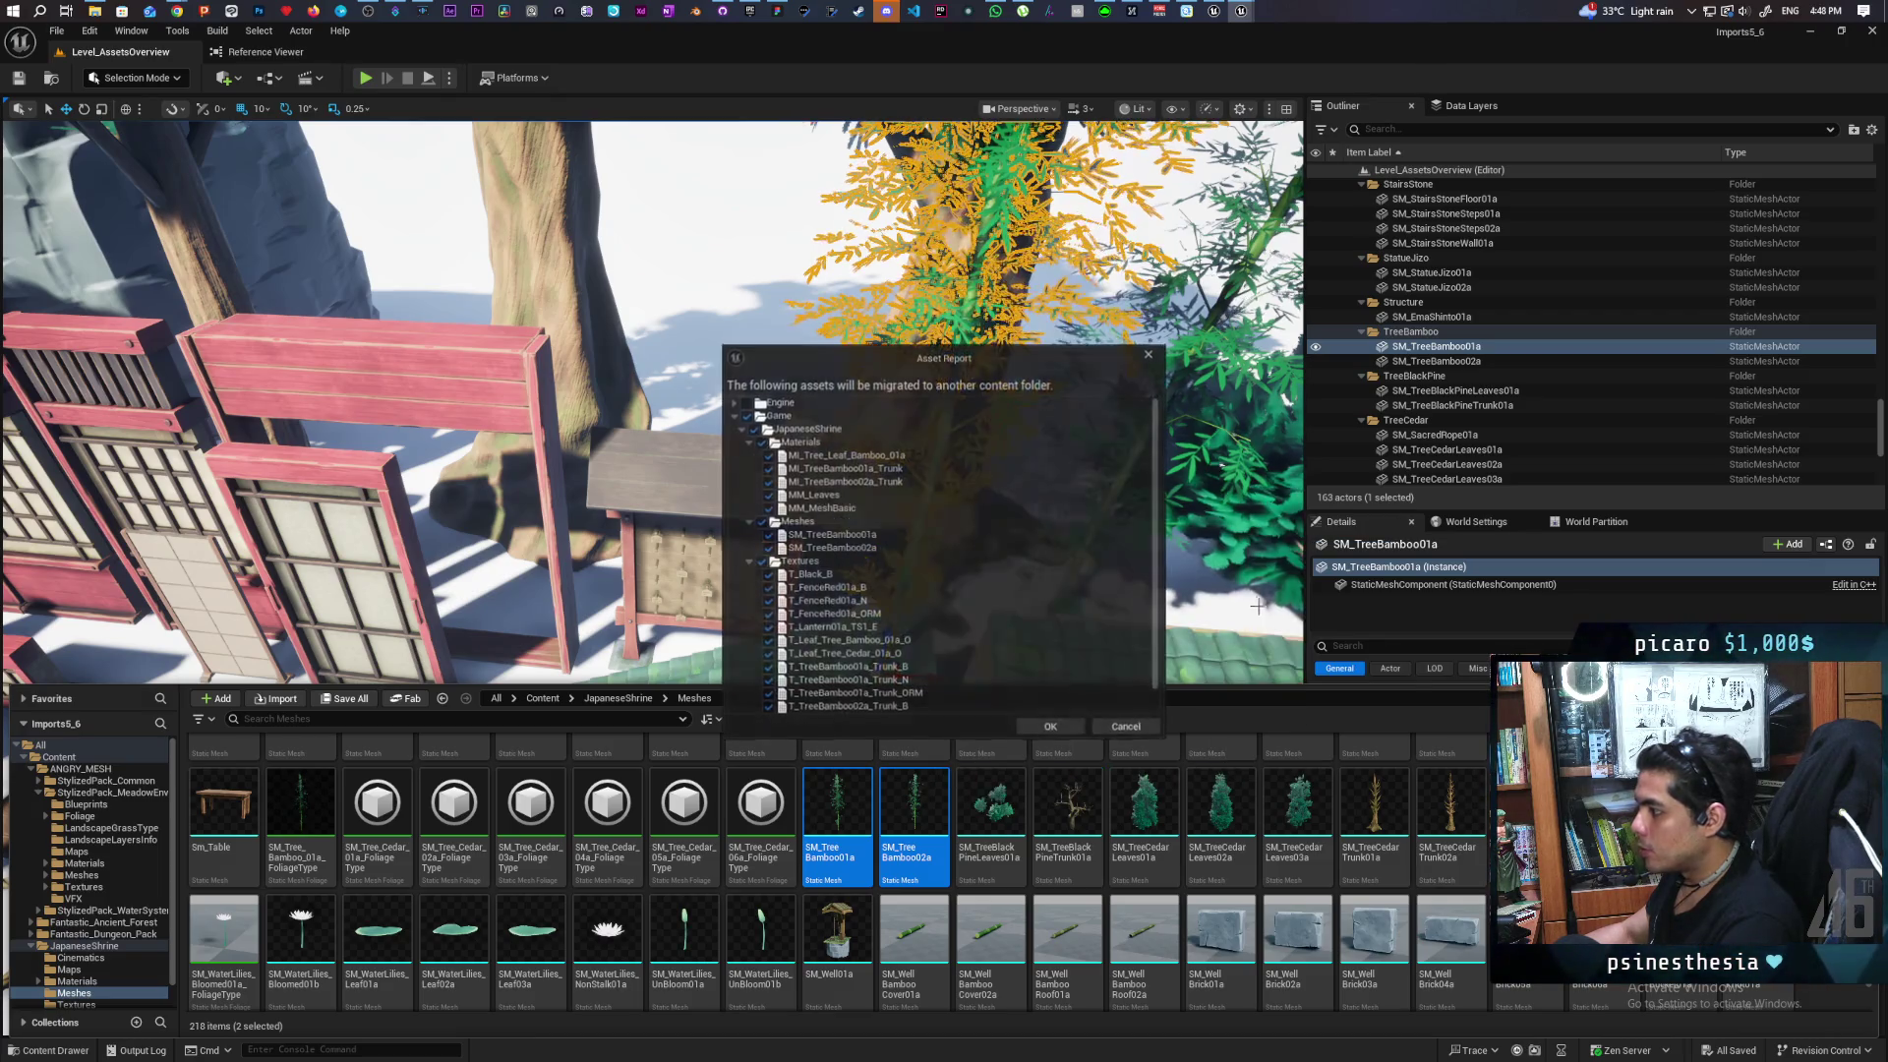
scroll(964, 486, down, 1)
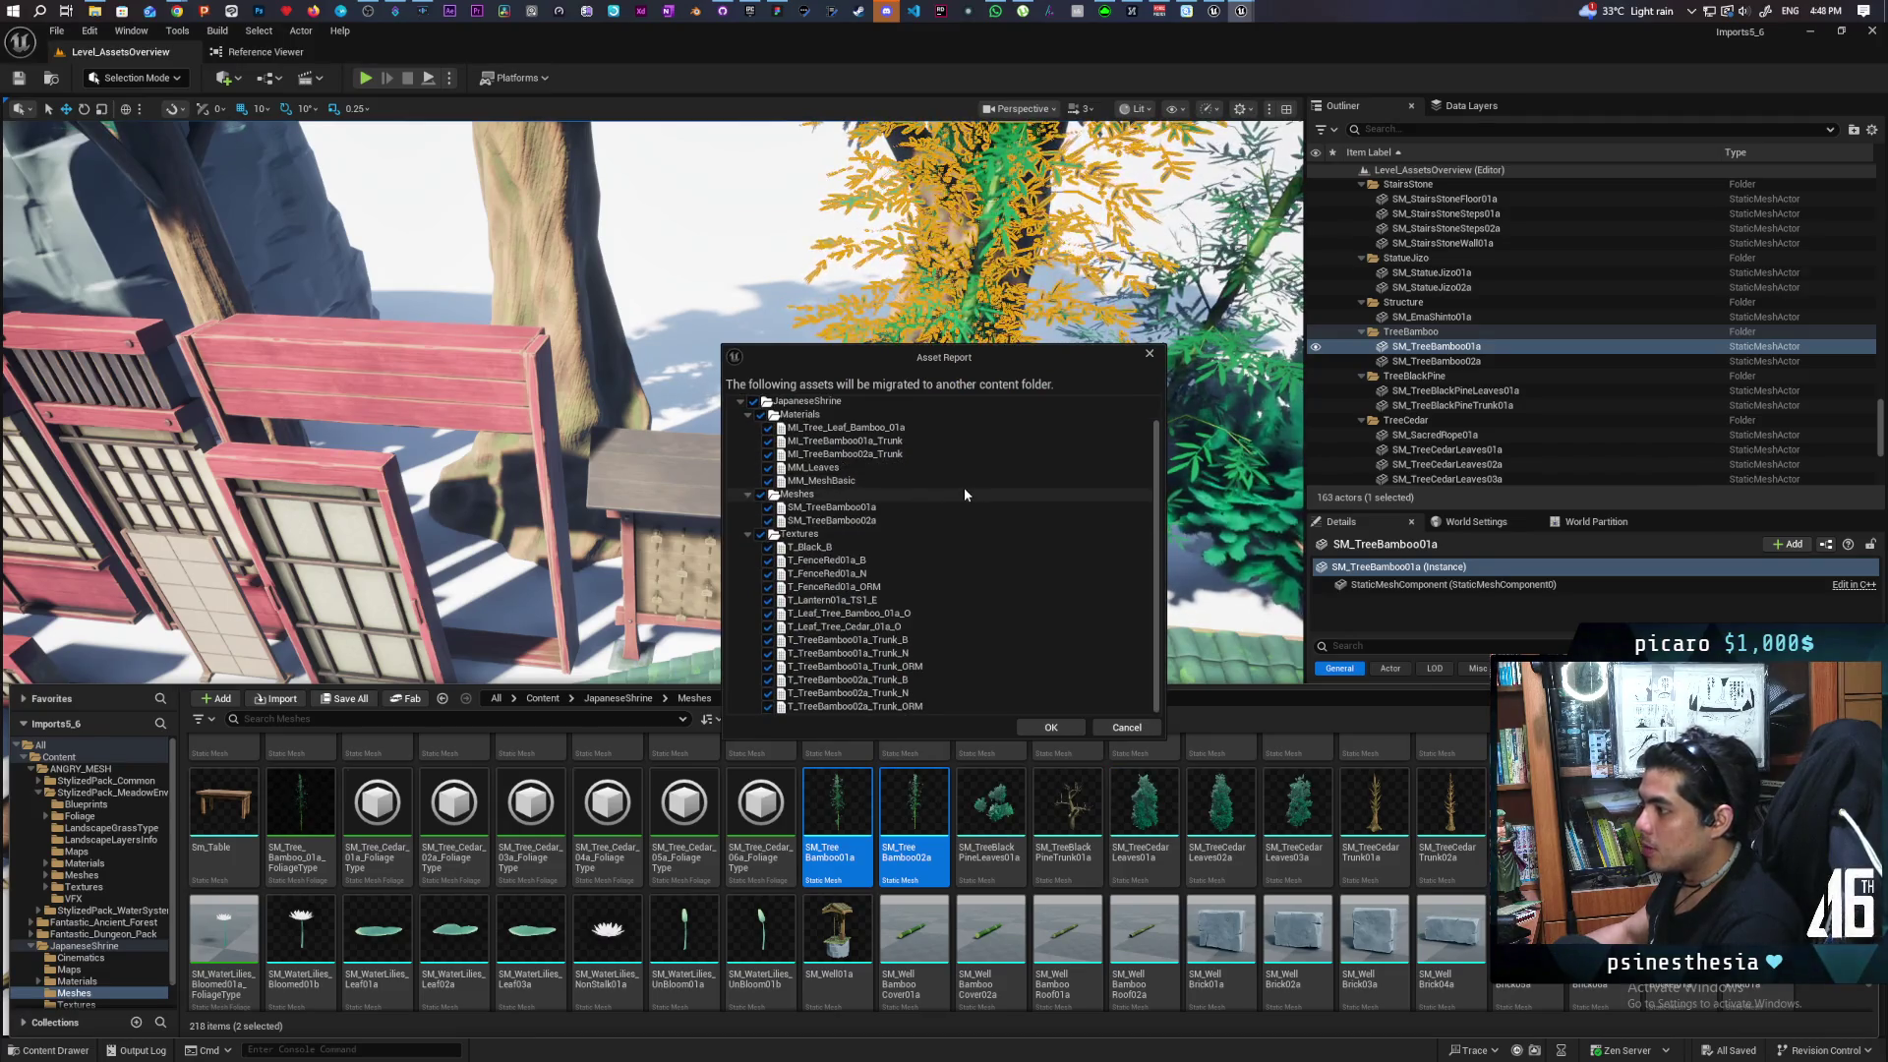
scroll(968, 498, up, 1)
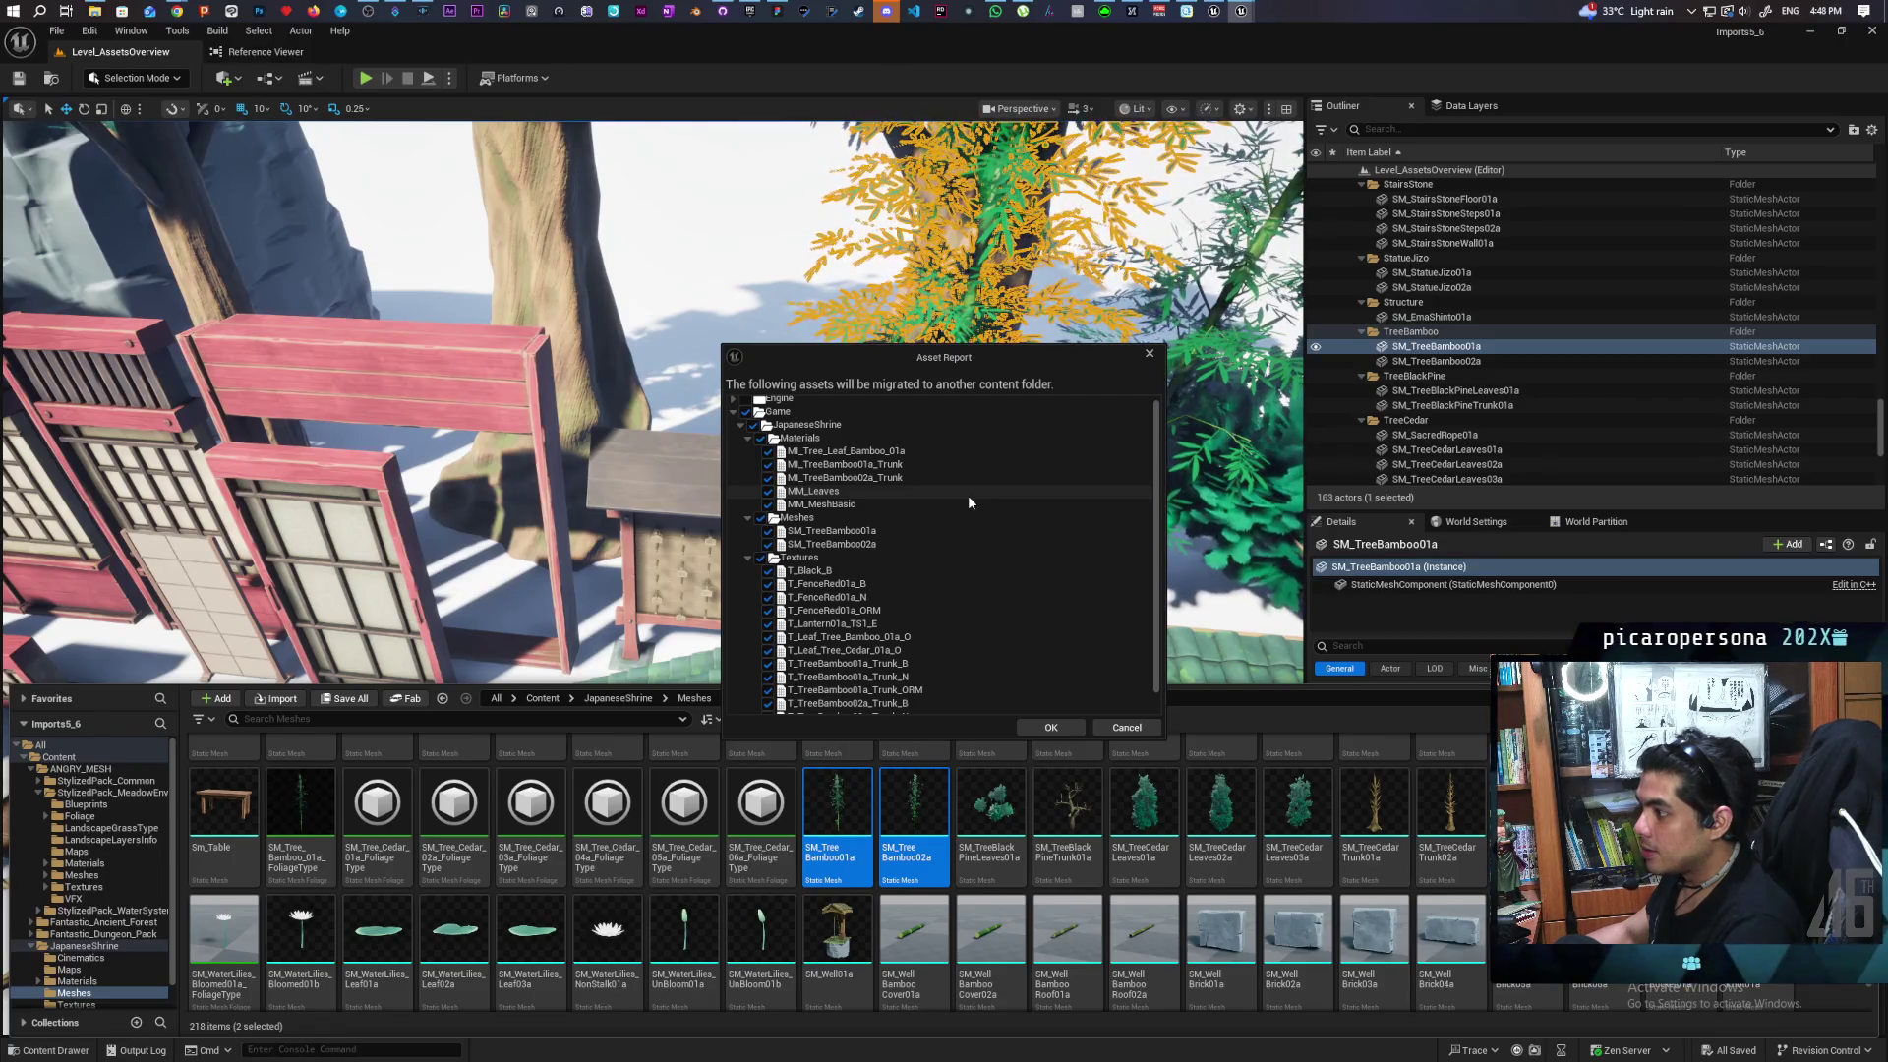
scroll(967, 494, down, 1)
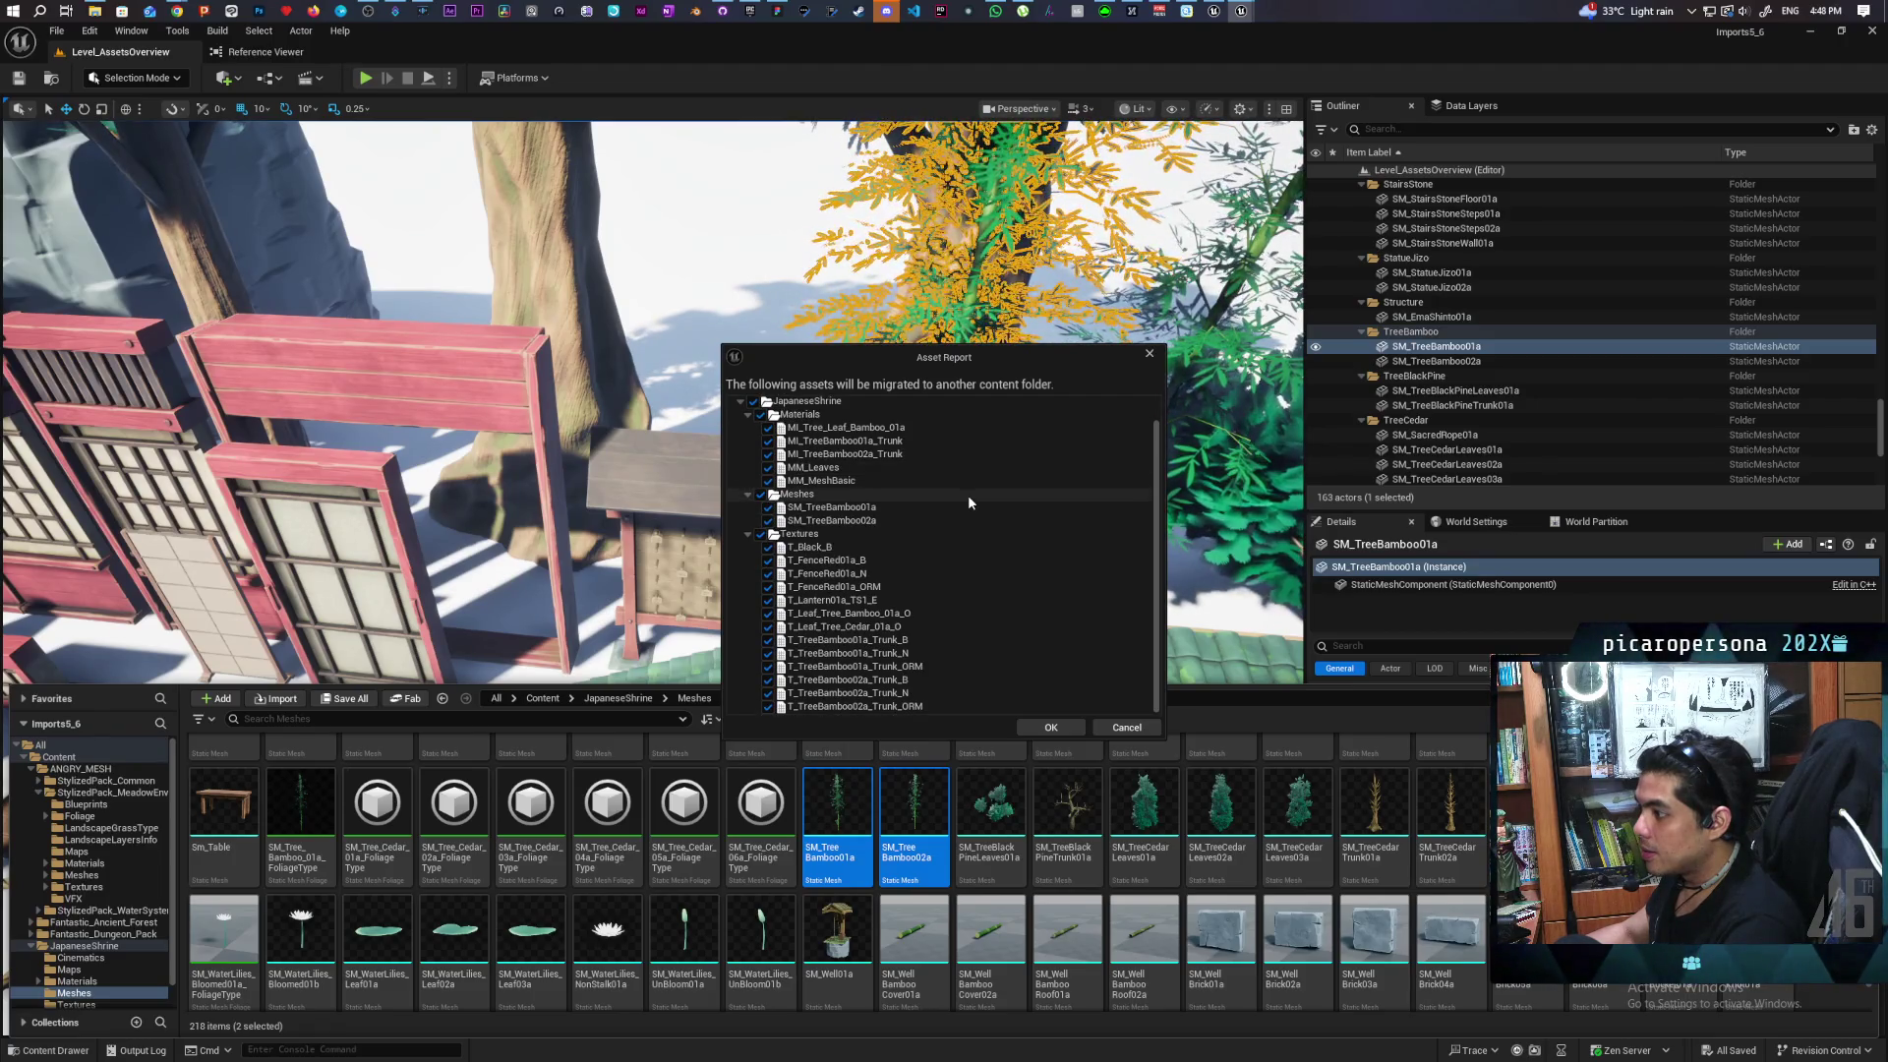
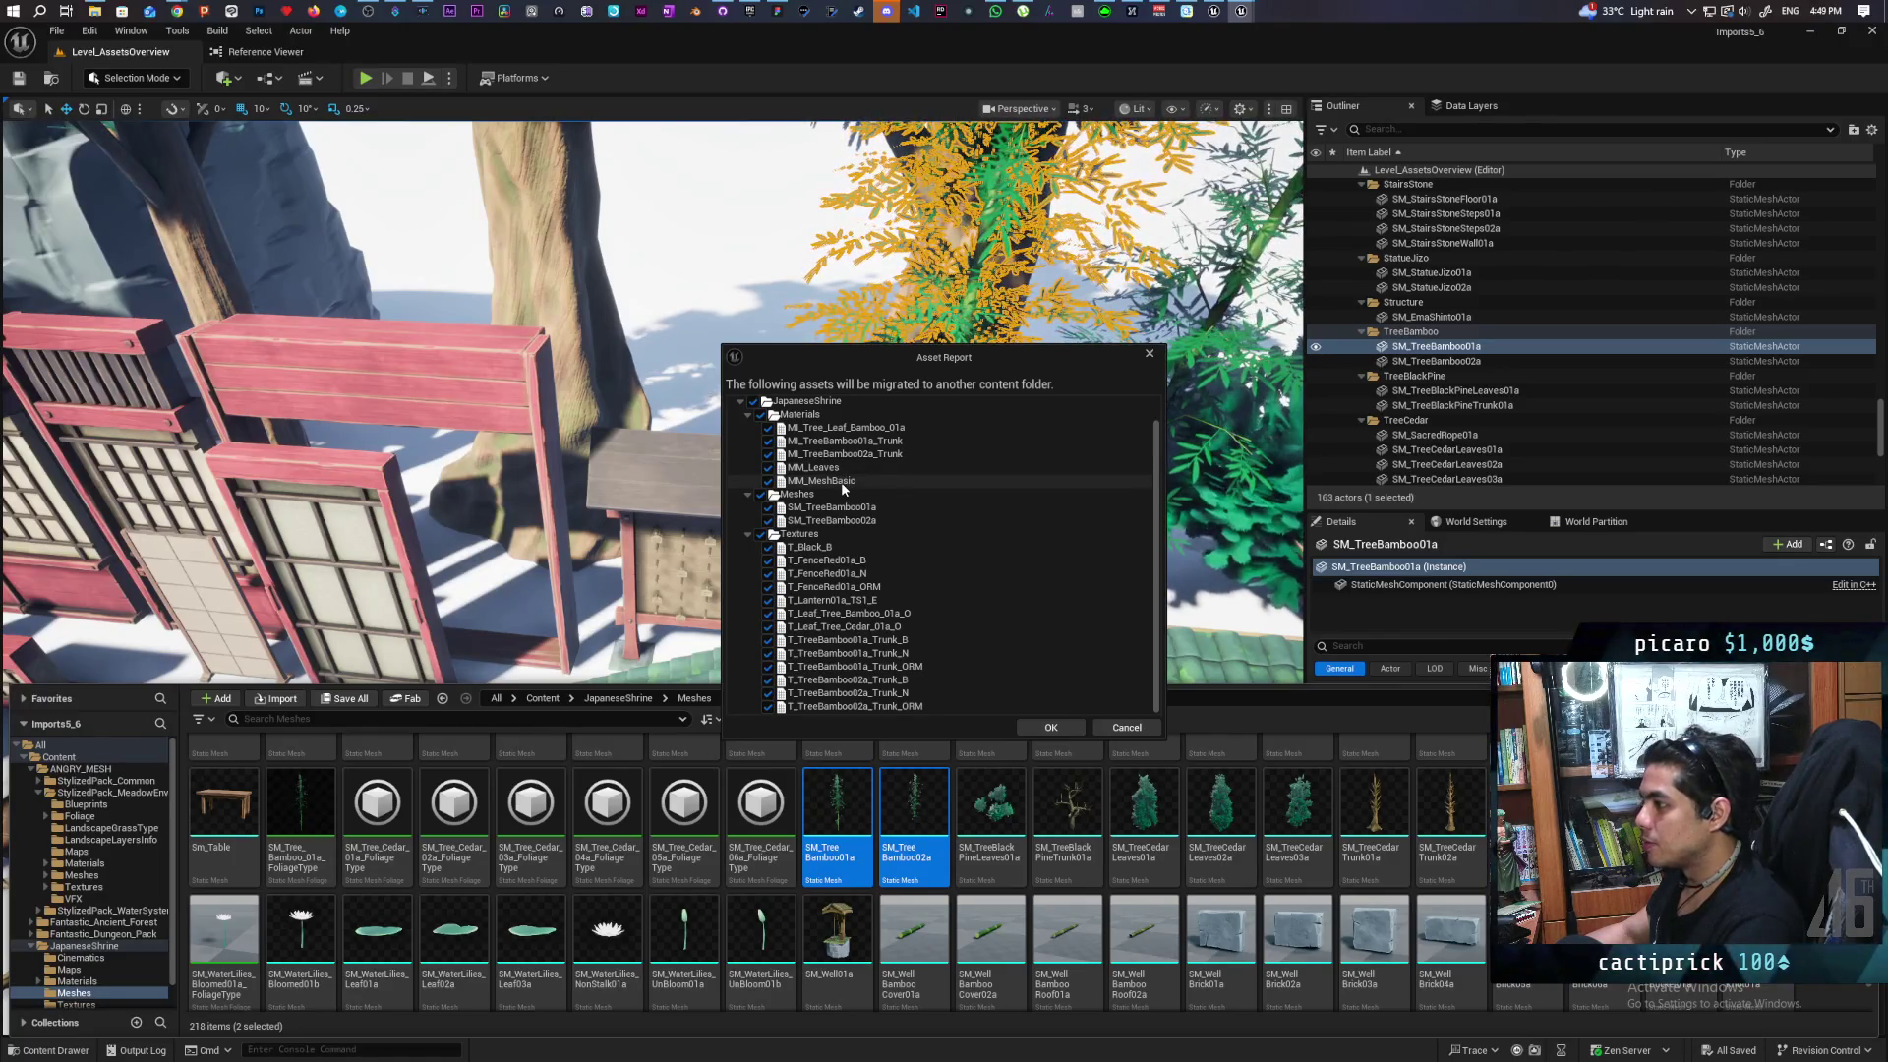
Migrate the two bamboo tree meshes and their 20 dependent packages into the Paparazi project's Content folder
click(1051, 727)
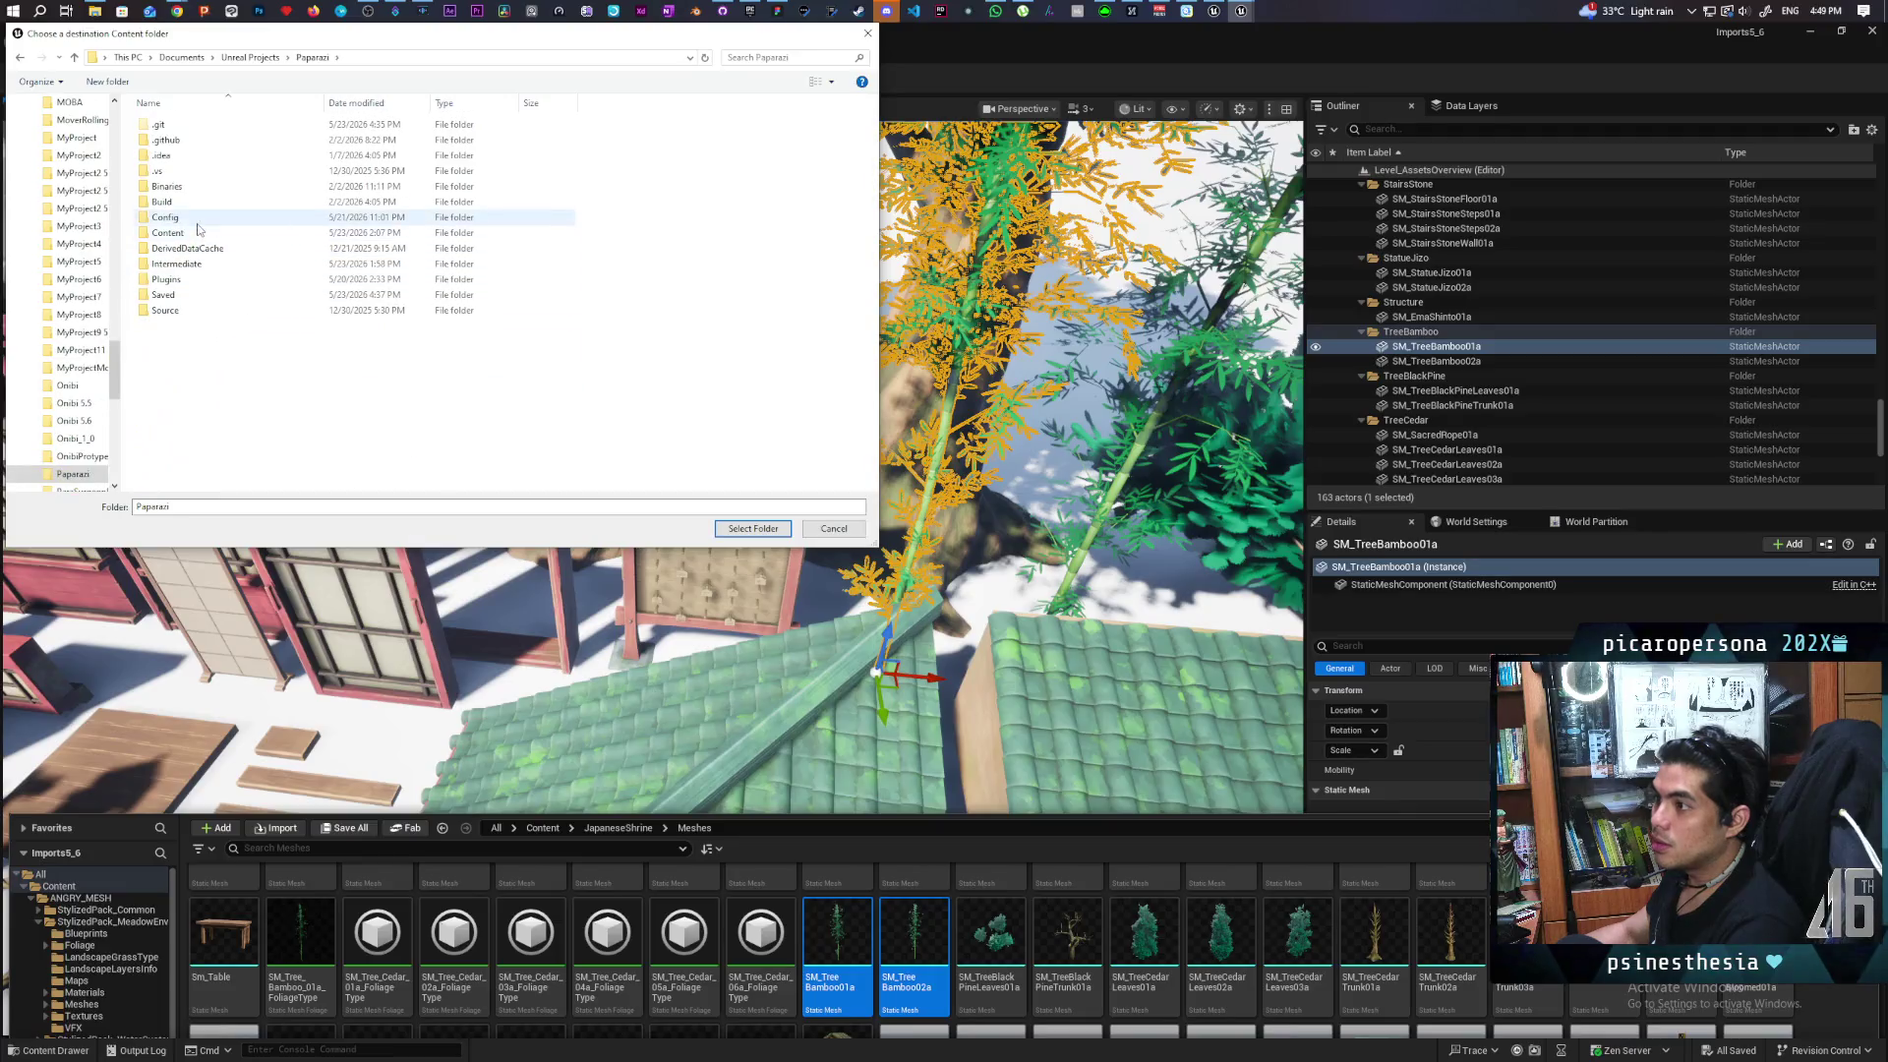
click(193, 235)
click(743, 528)
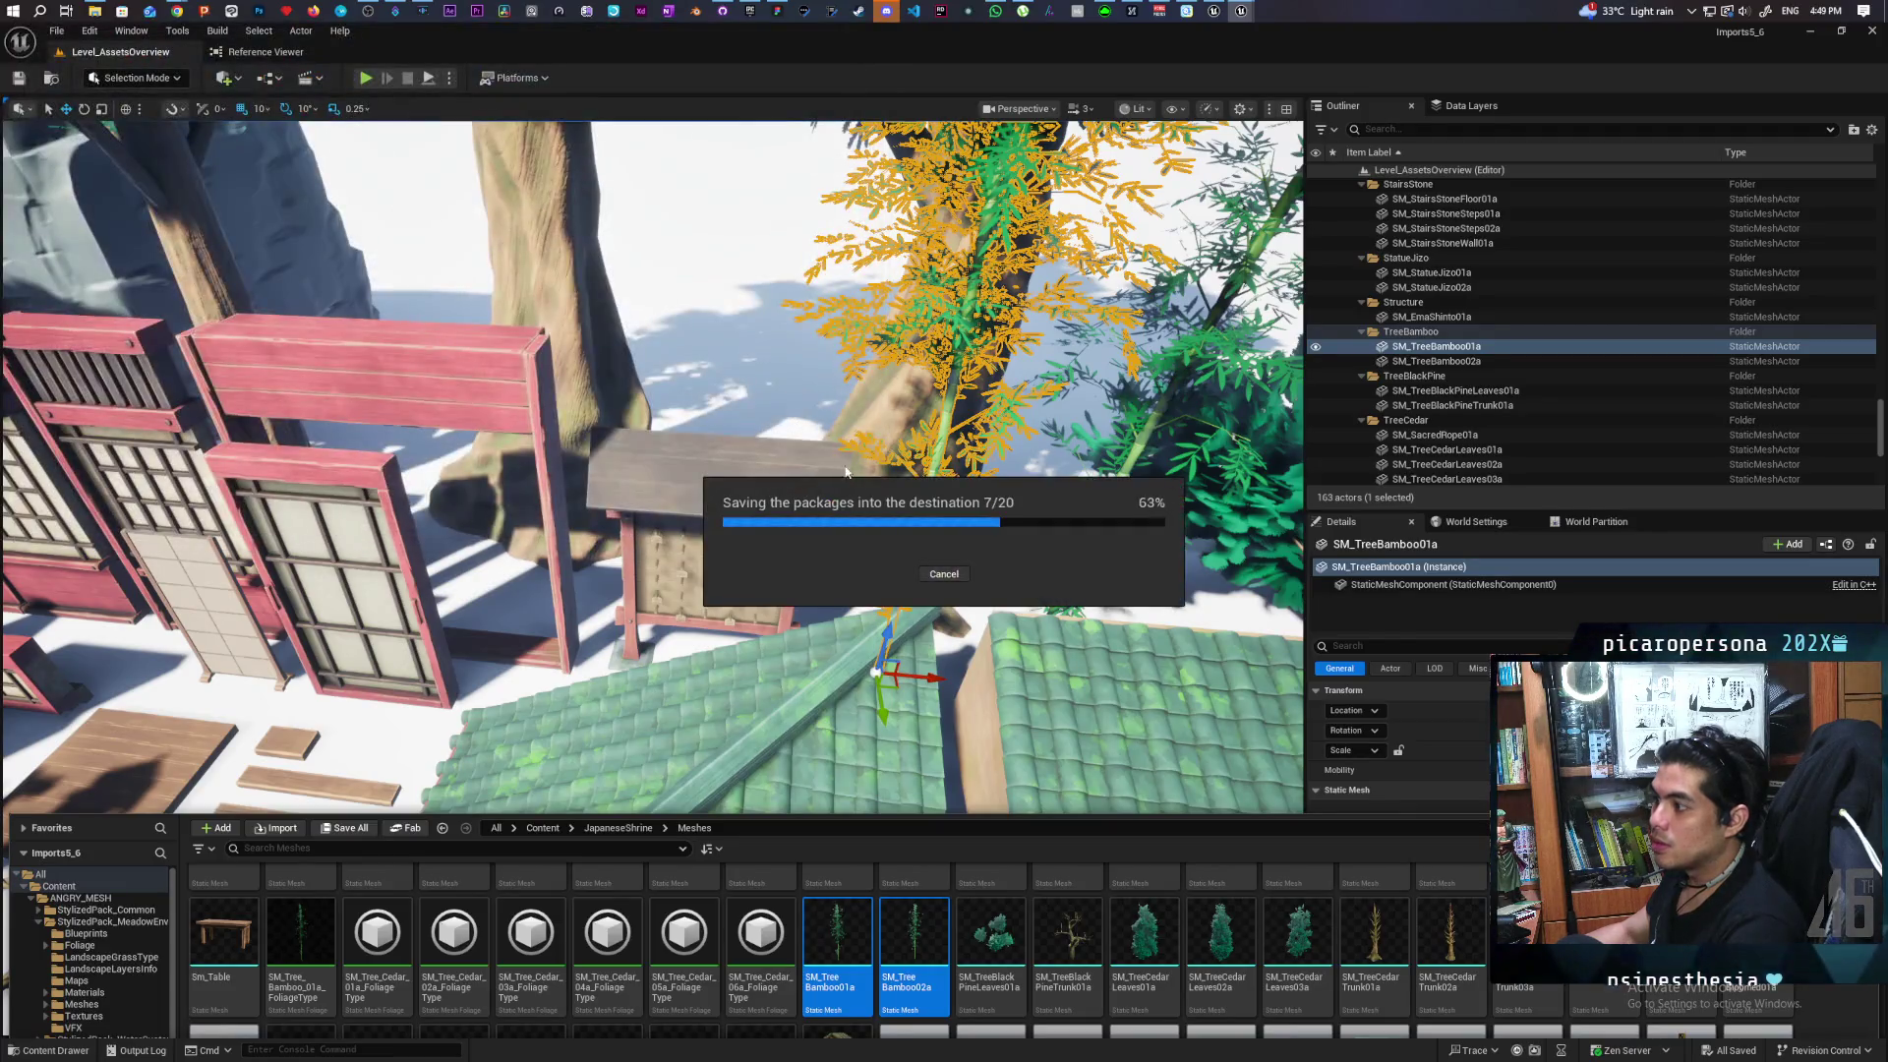
click(1809, 31)
Open the OniLevelTools level from the Paparazi project's Maps folder
click(1213, 11)
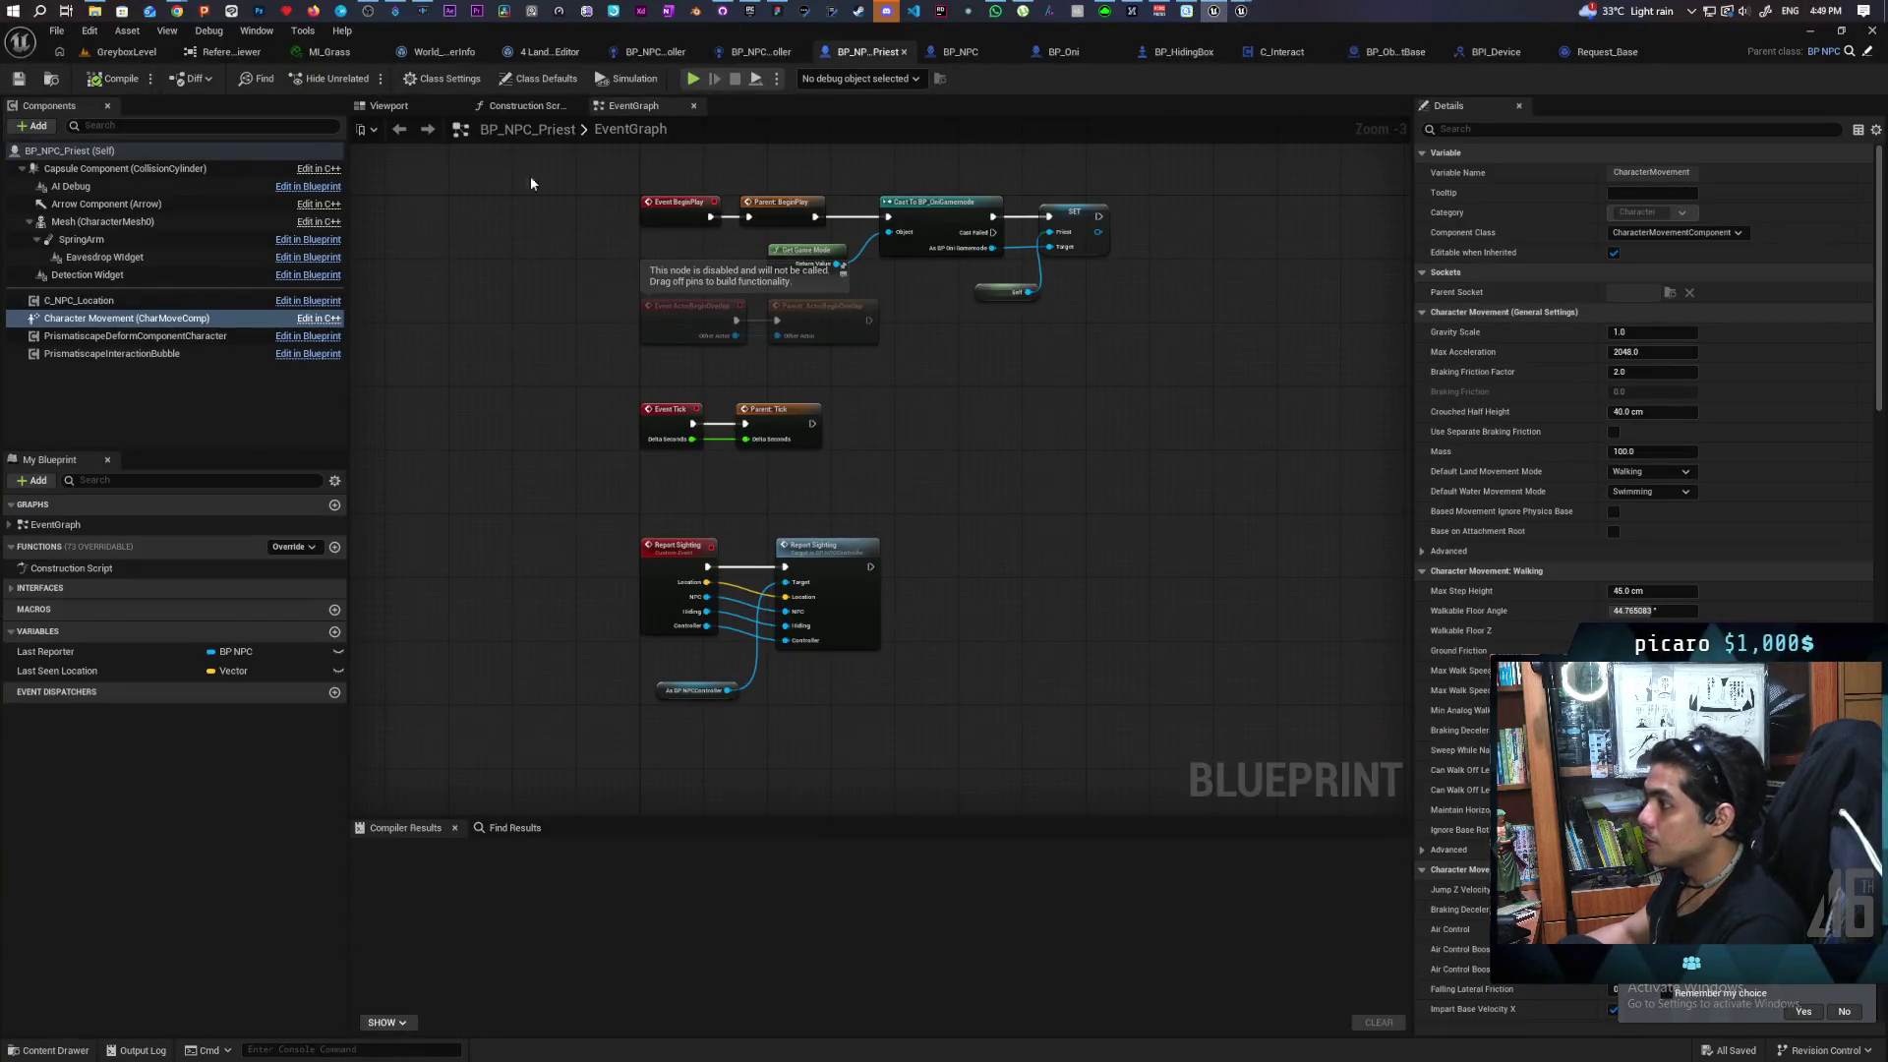
click(126, 52)
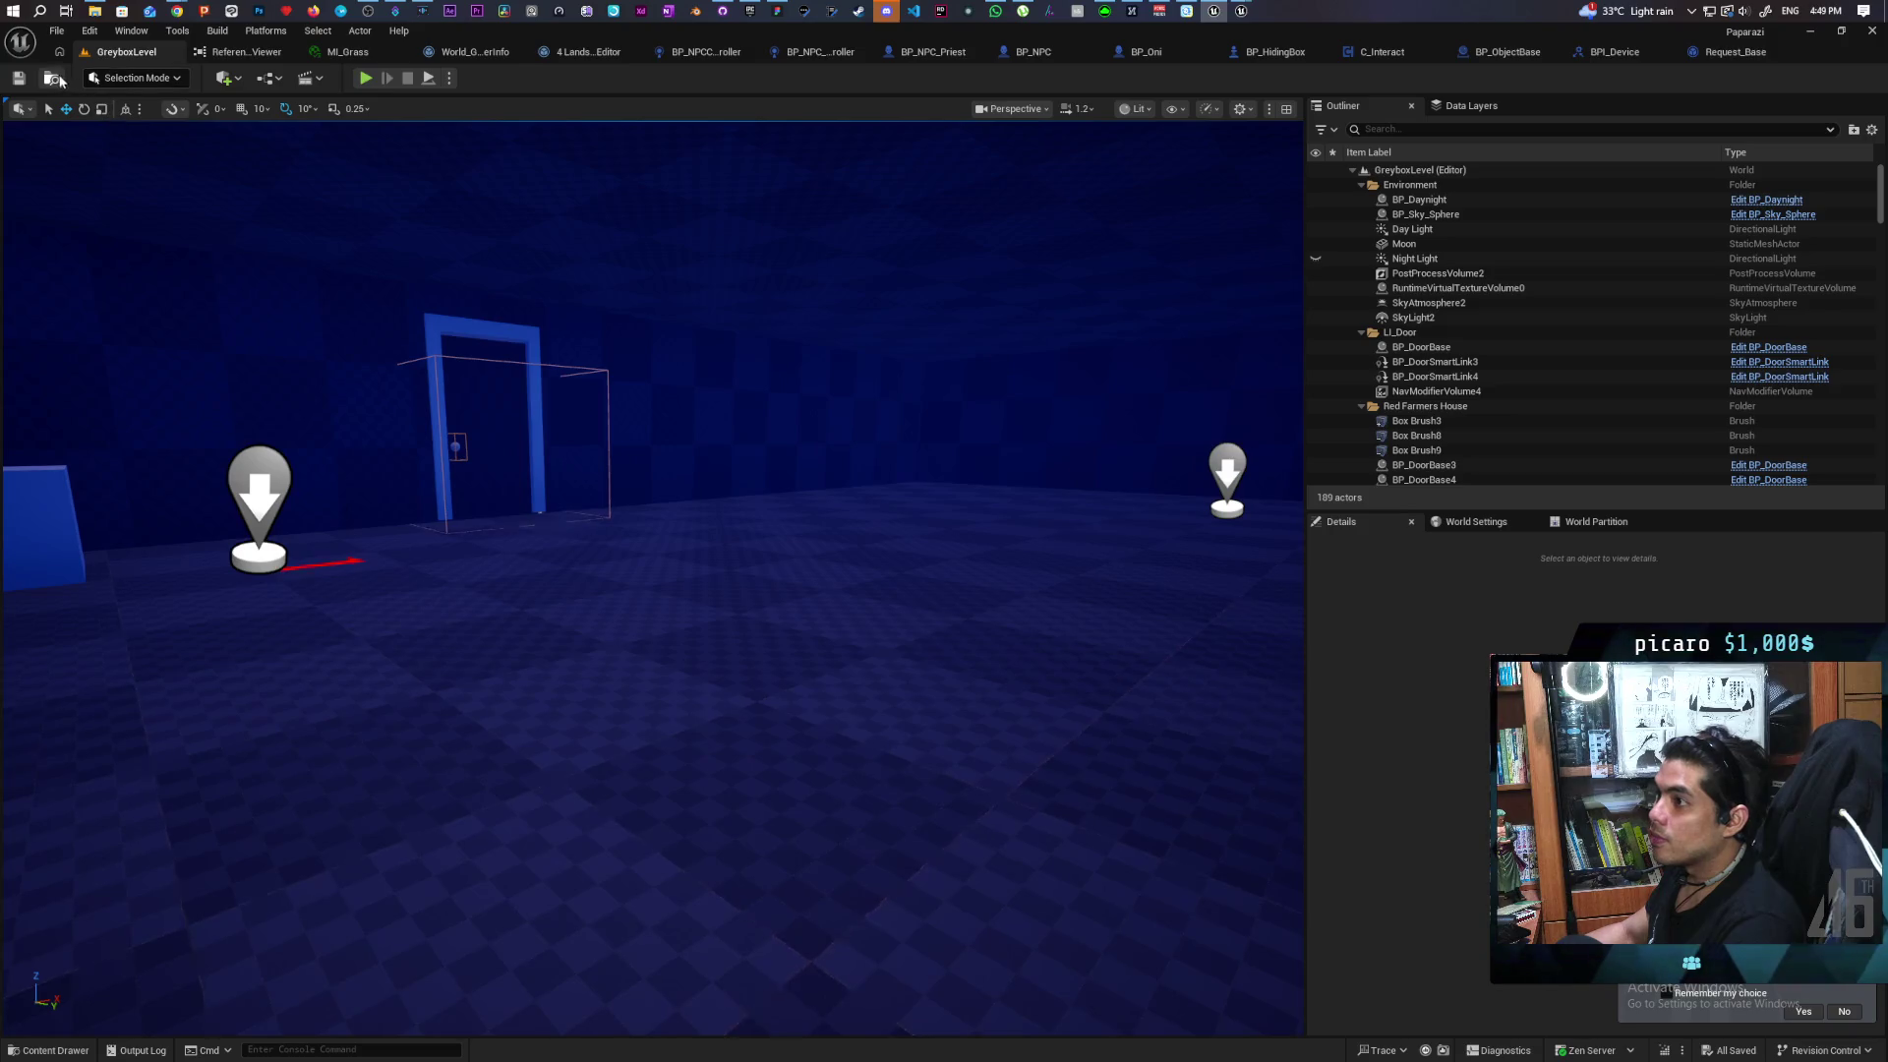
key(ctrl+space)
click(546, 777)
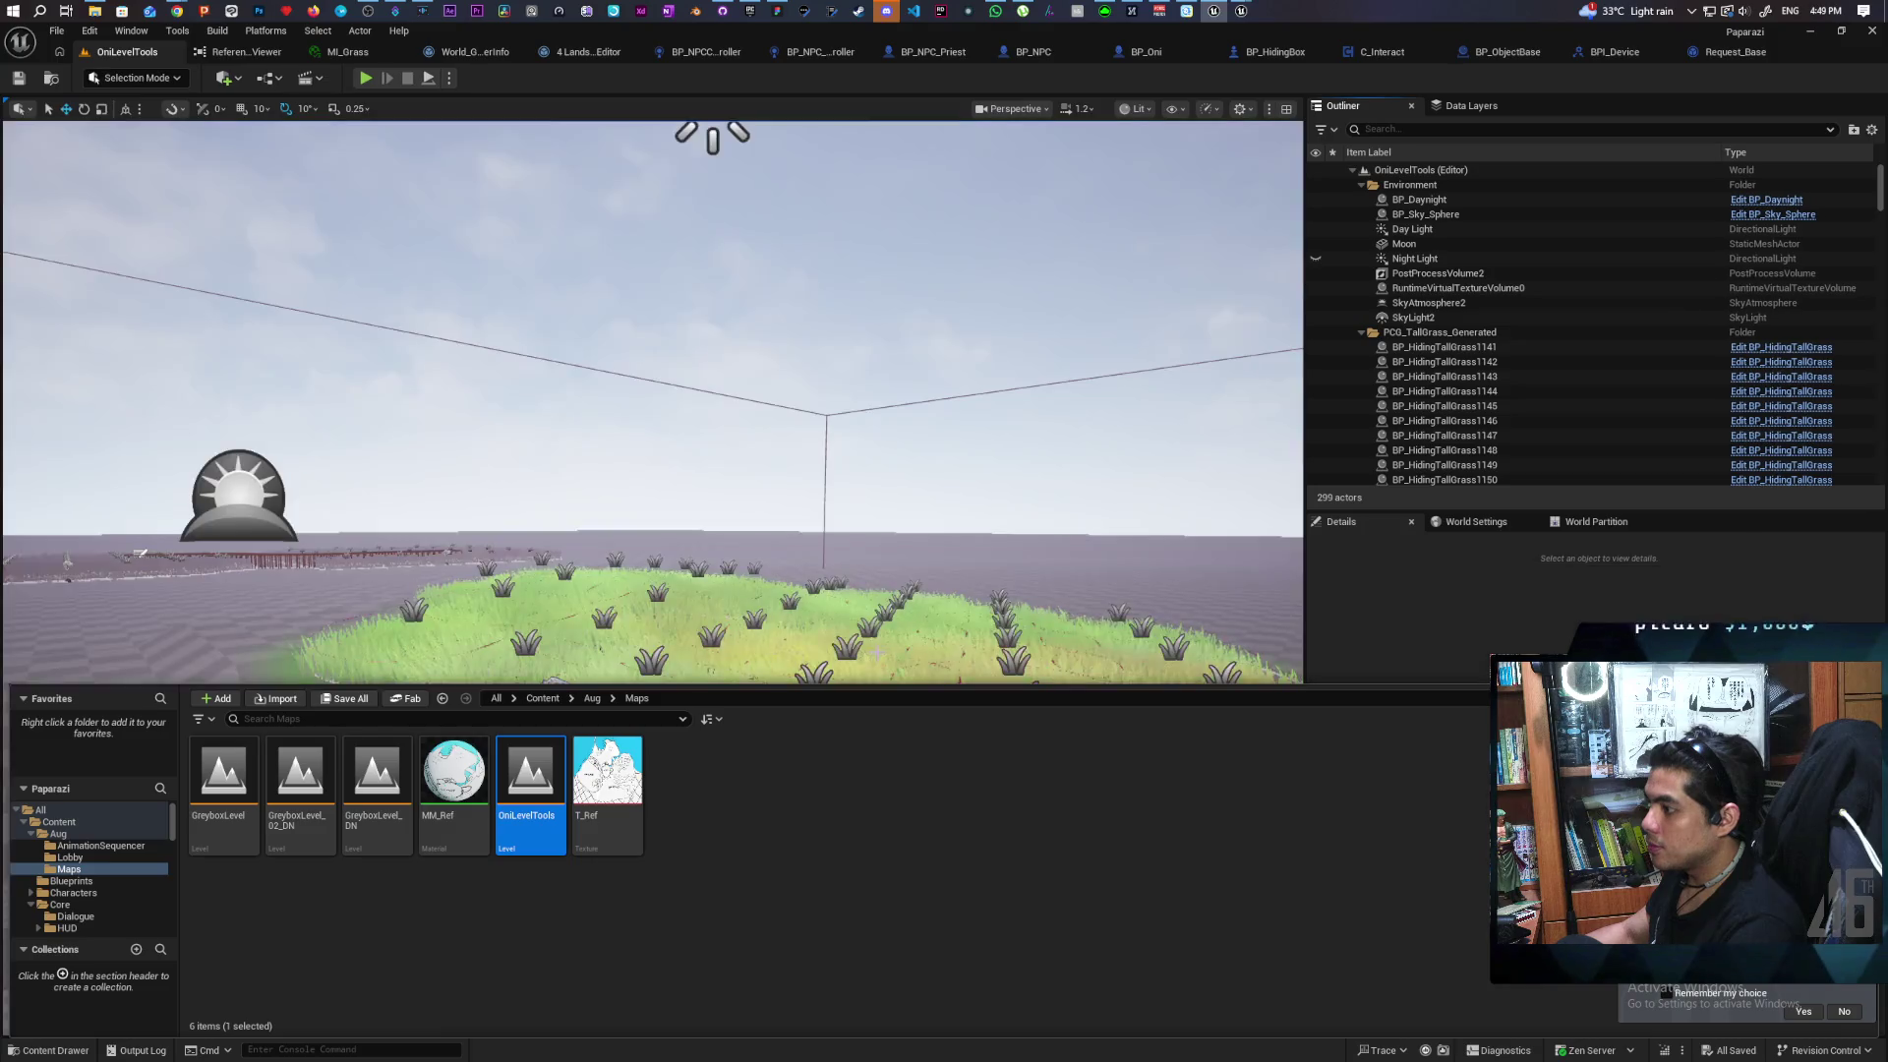
mouse_move(876, 651)
mouse_down()
mouse_move(870, 600)
mouse_move(873, 659)
mouse_move(796, 728)
mouse_move(568, 622)
mouse_up()
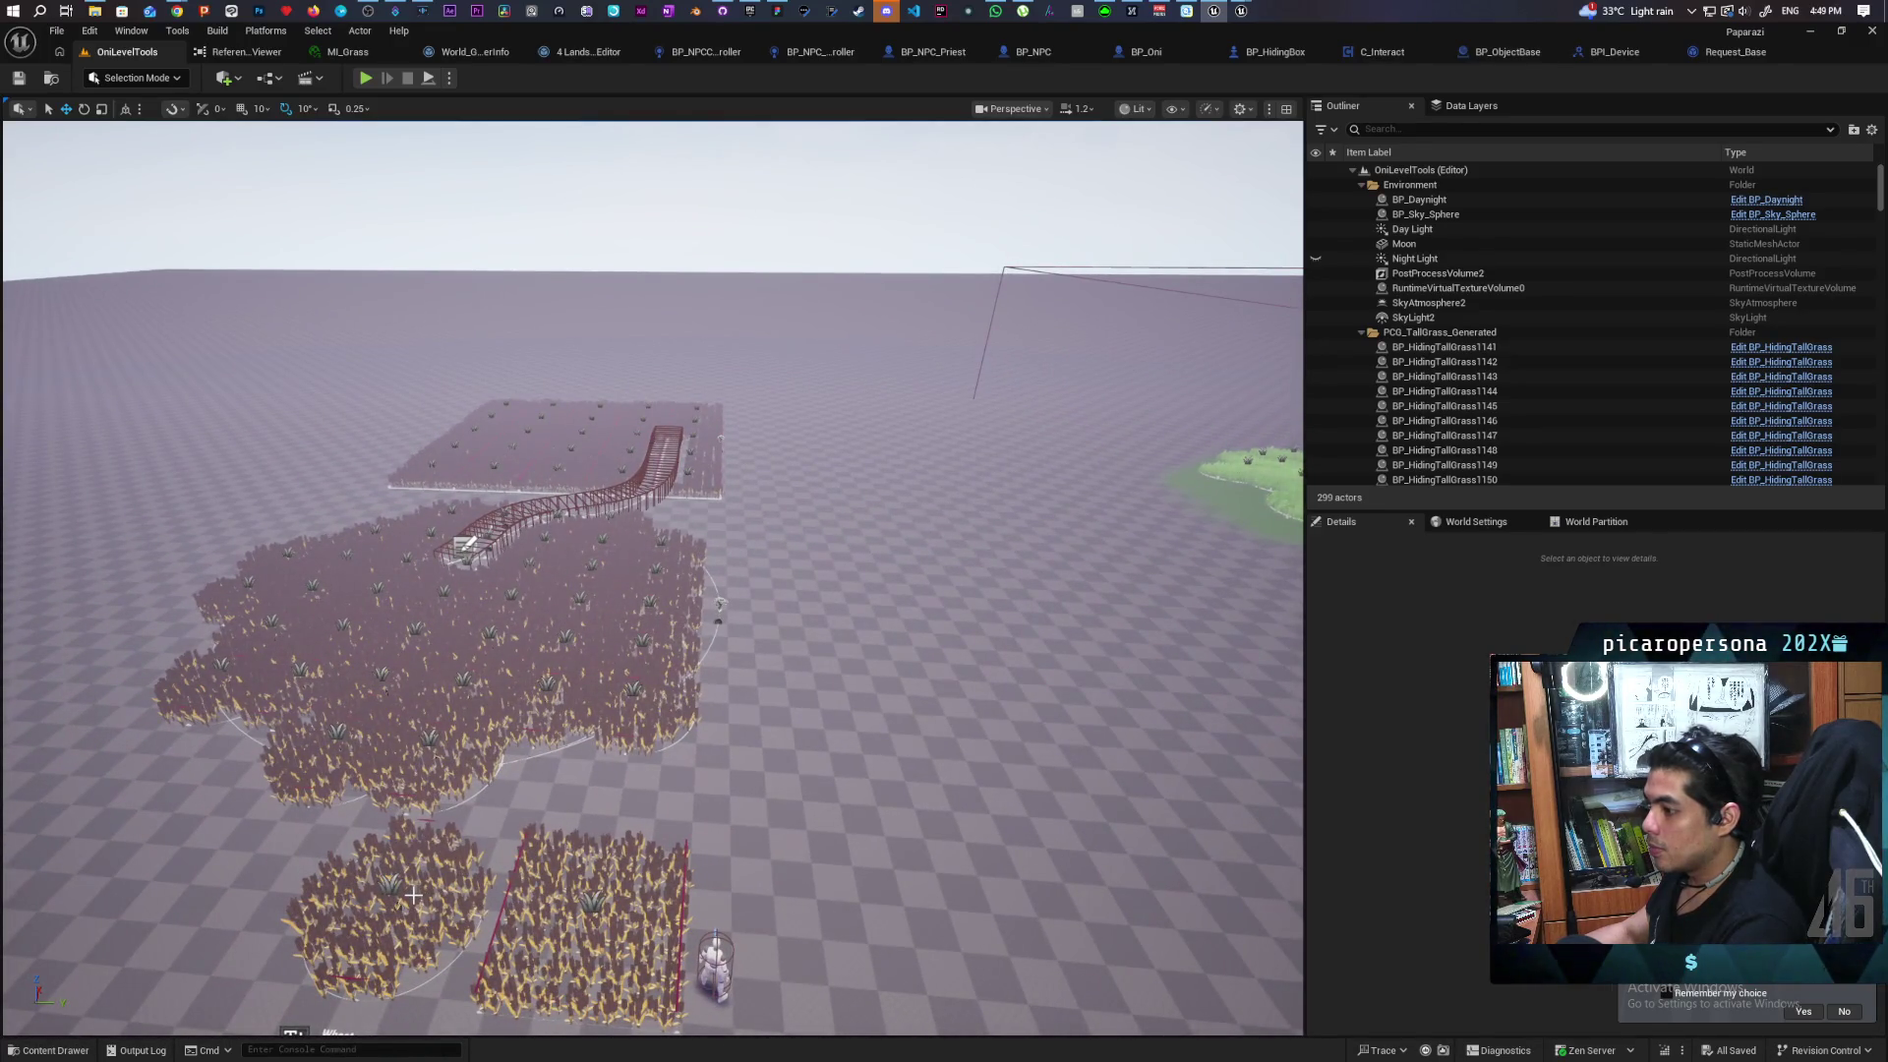
Select the BP_HidingWheat patch in the level and locate its asset in the Content Browser
click(551, 610)
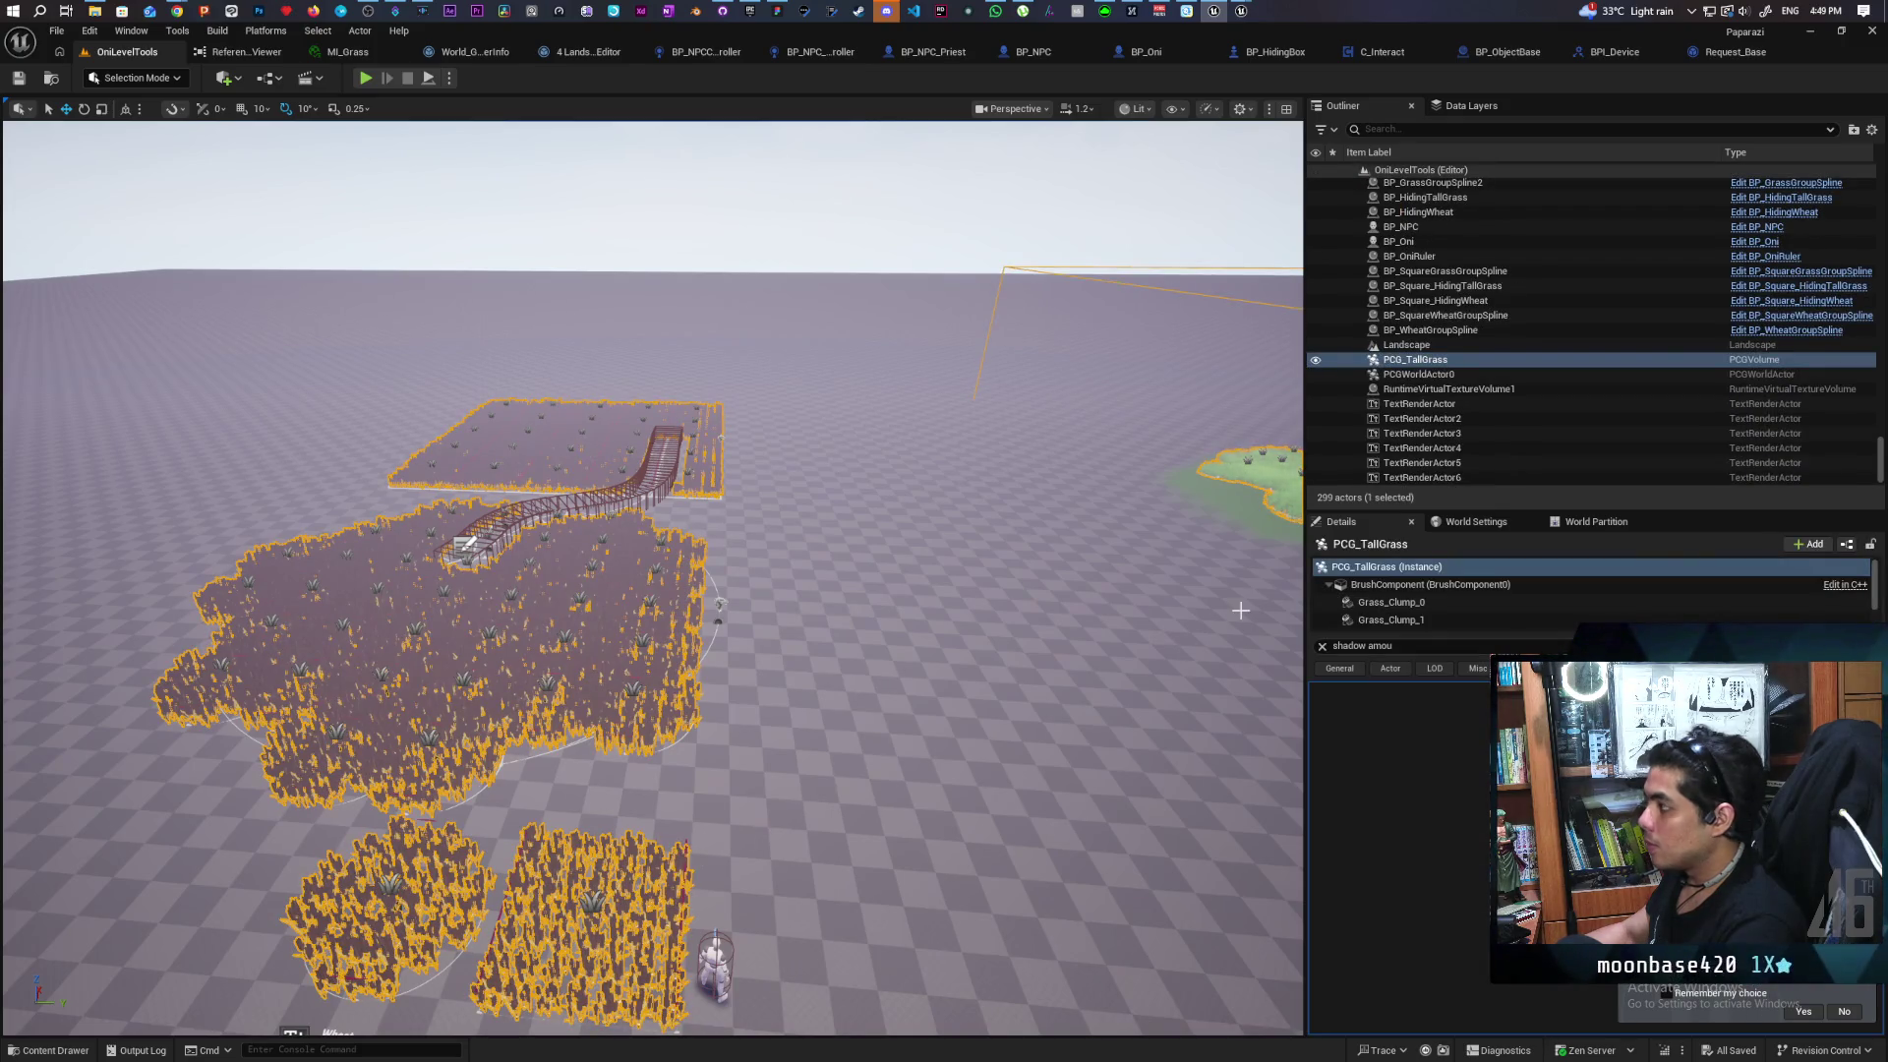
click(394, 884)
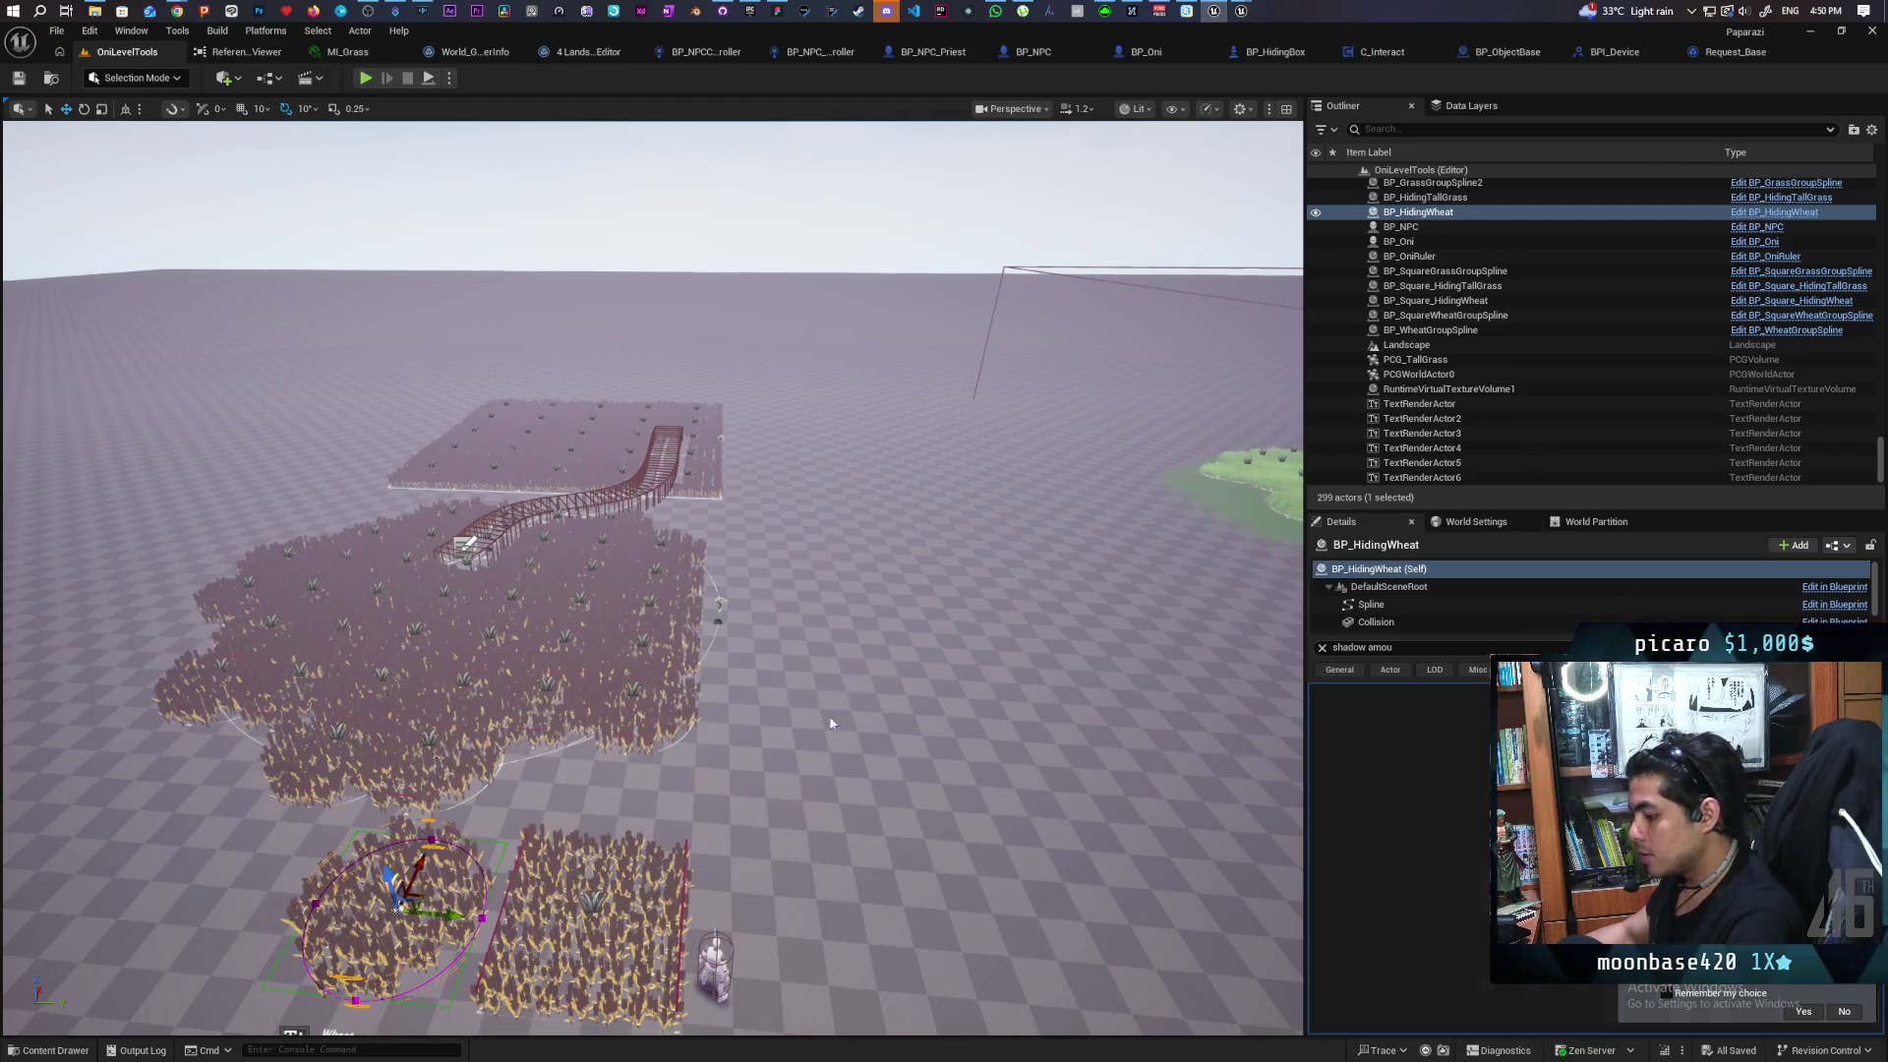
key(ctrl+b)
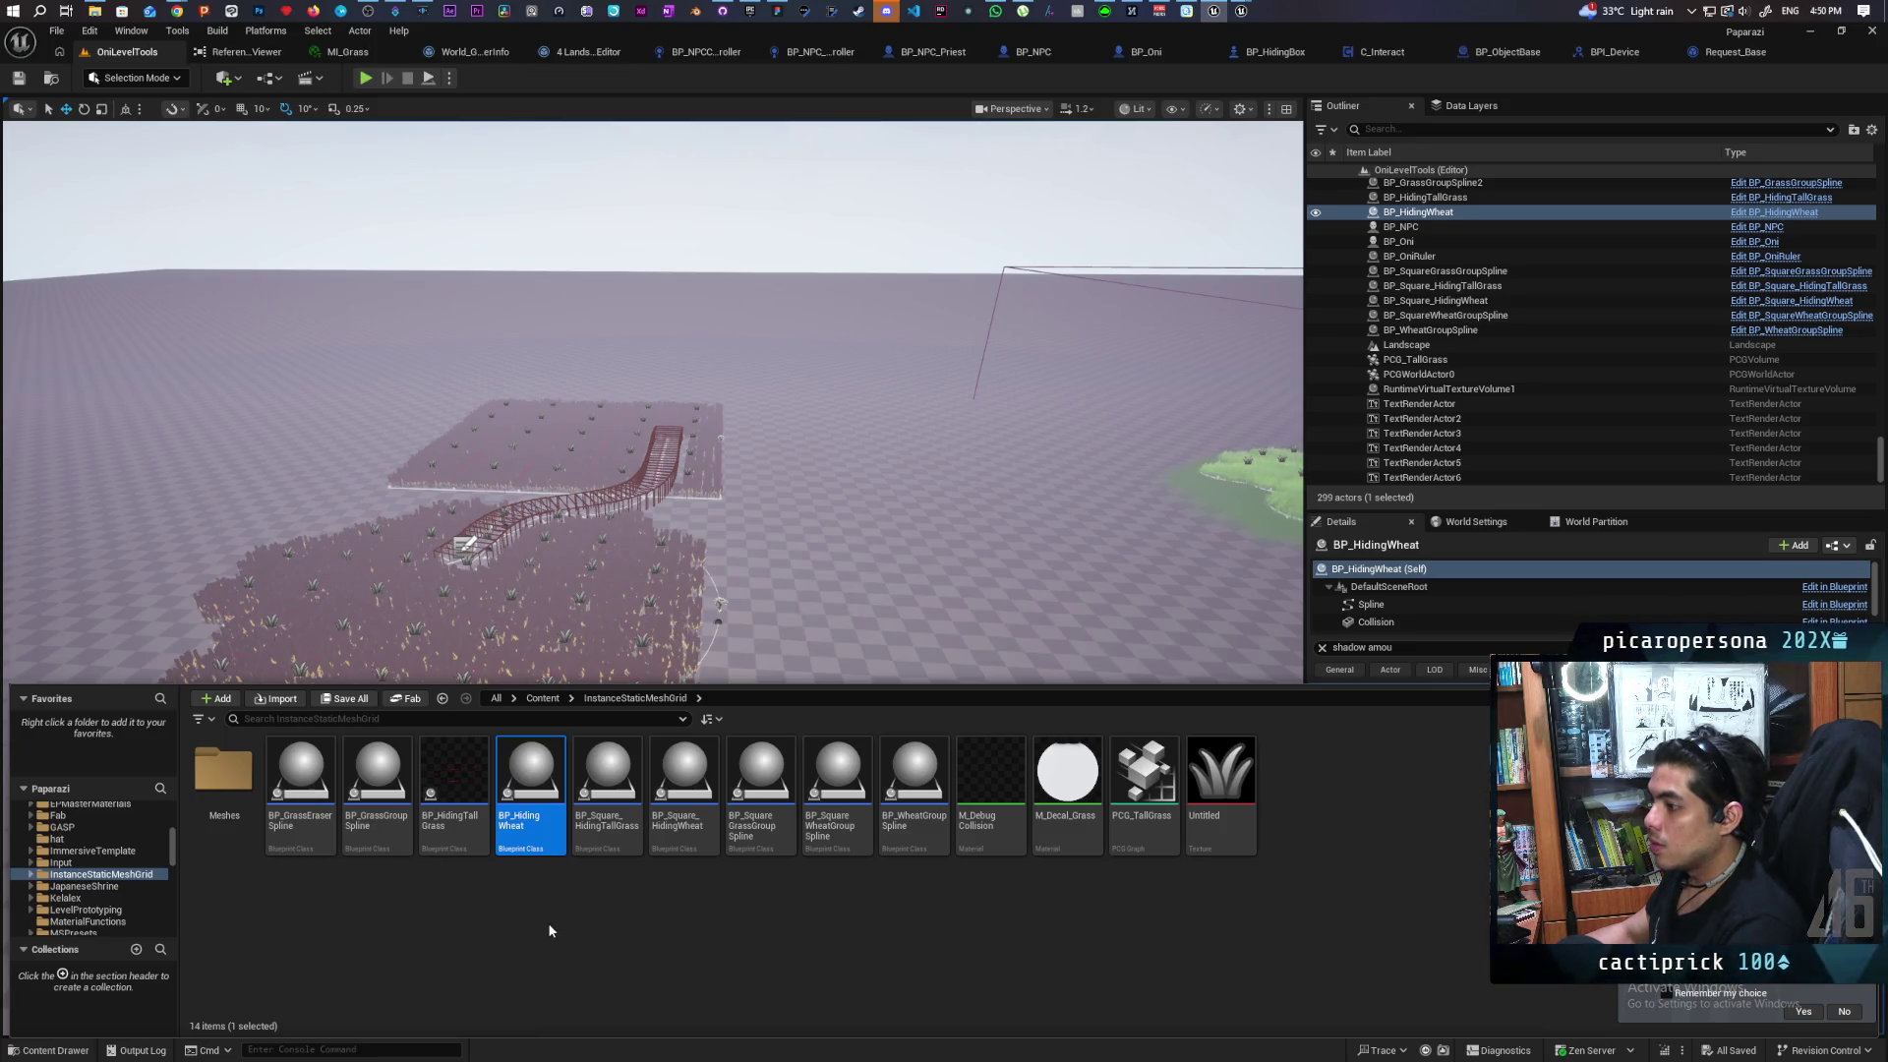
Duplicate BP_HidingWheat as BP_BlockingBamboo and save the new asset
right_click(525, 784)
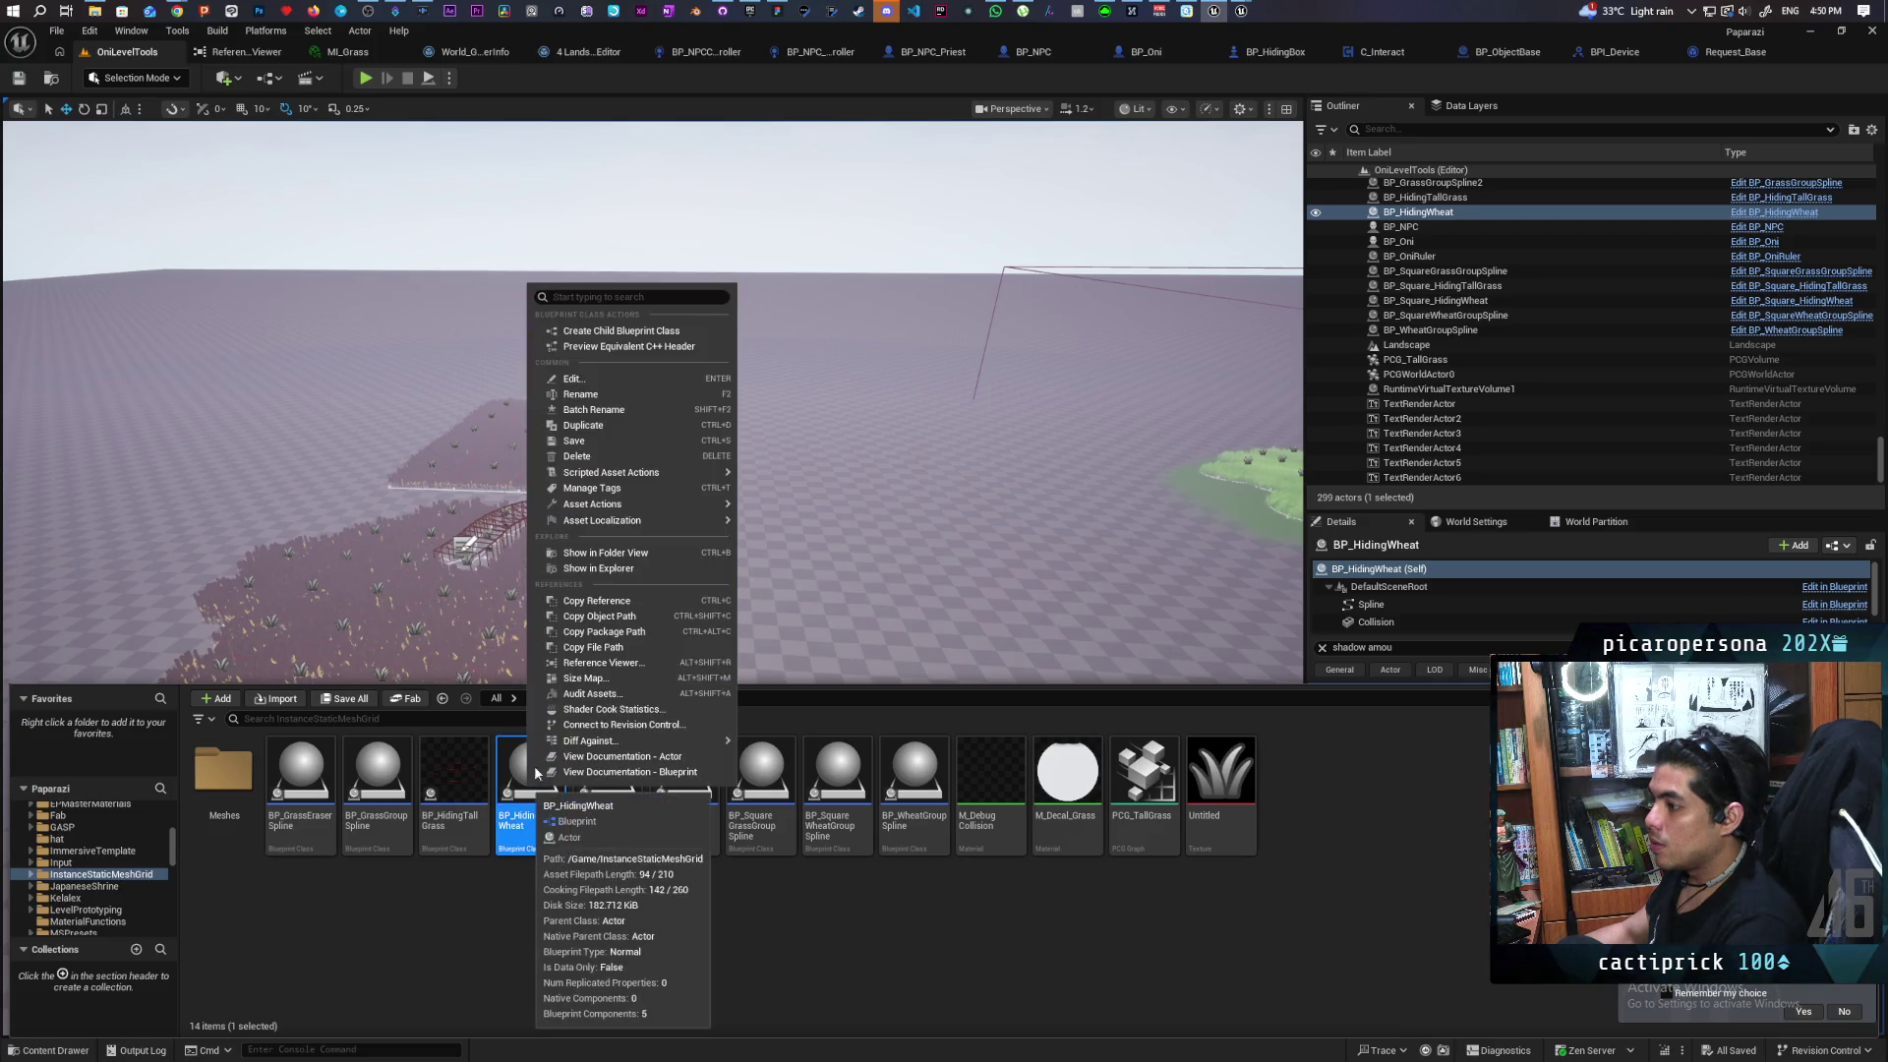
click(689, 425)
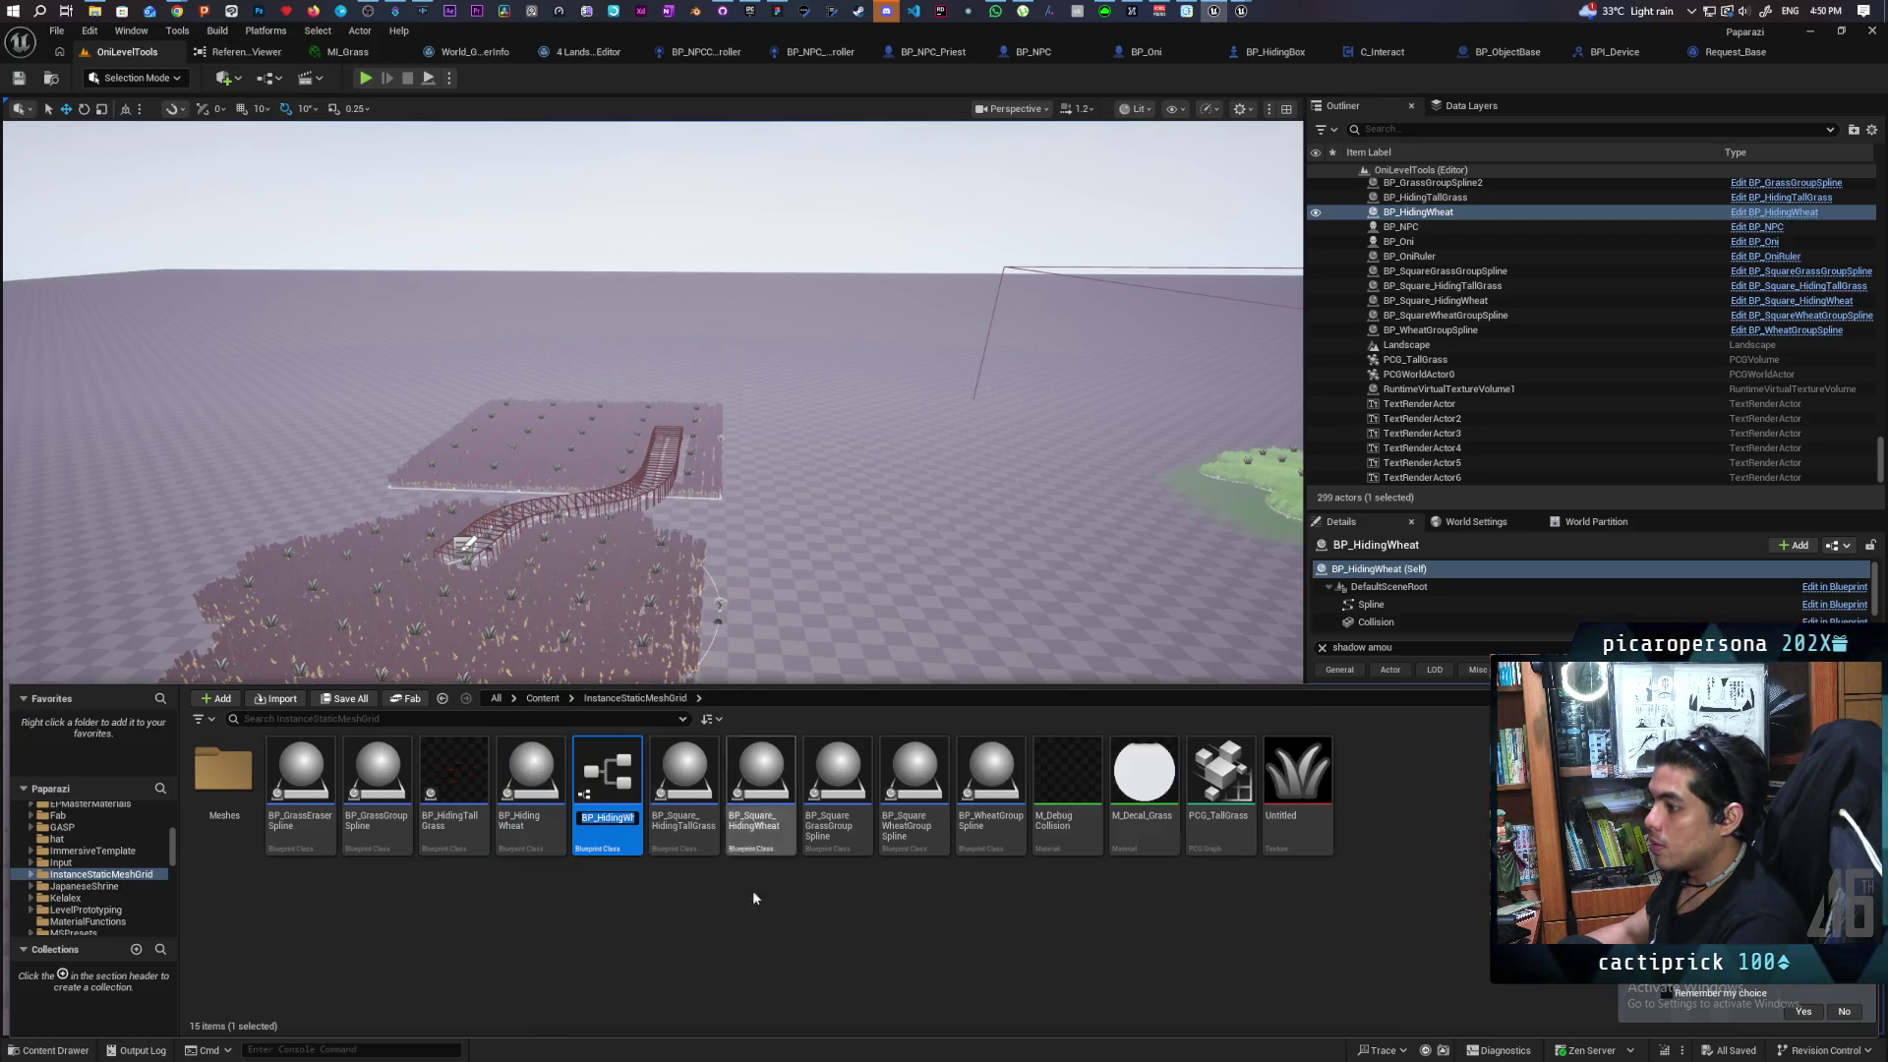
text(BP_Hiding)
key(BackSpace)
key(BackSpace)
key(BackSpace)
text(Bam)
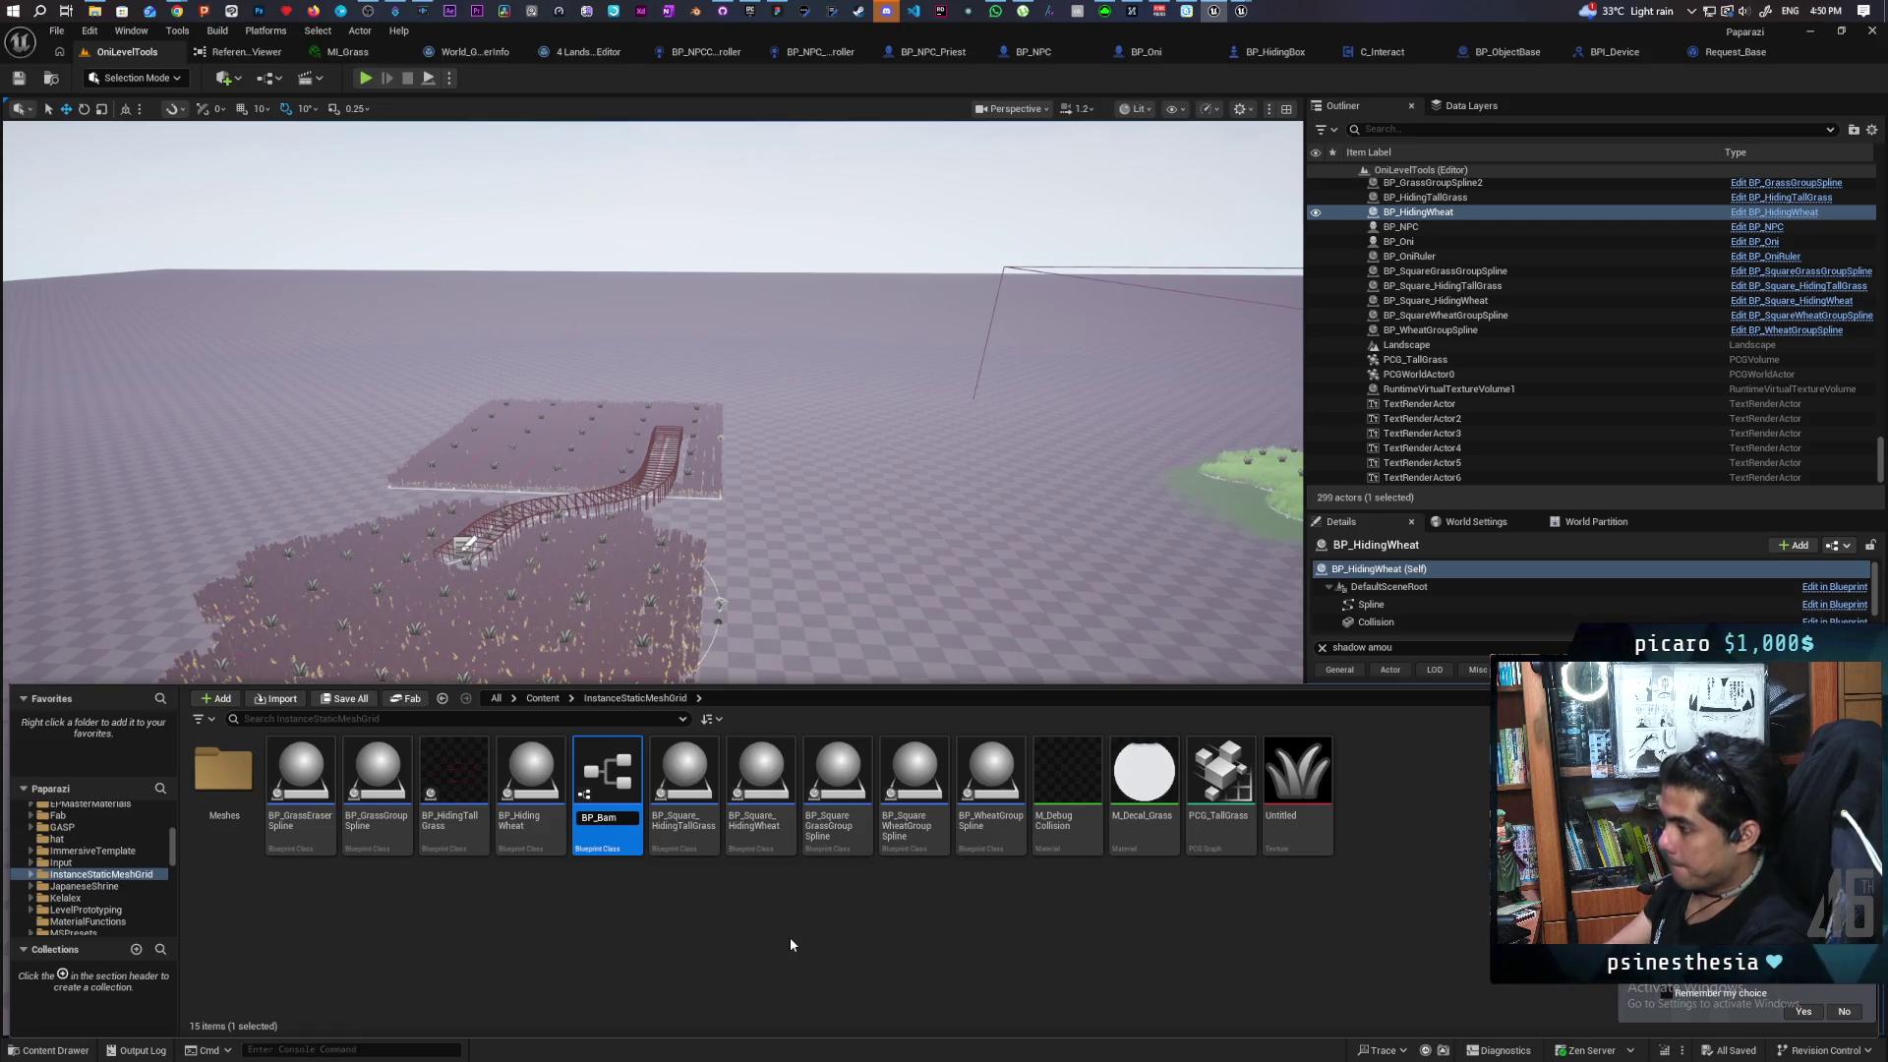
text(boo)
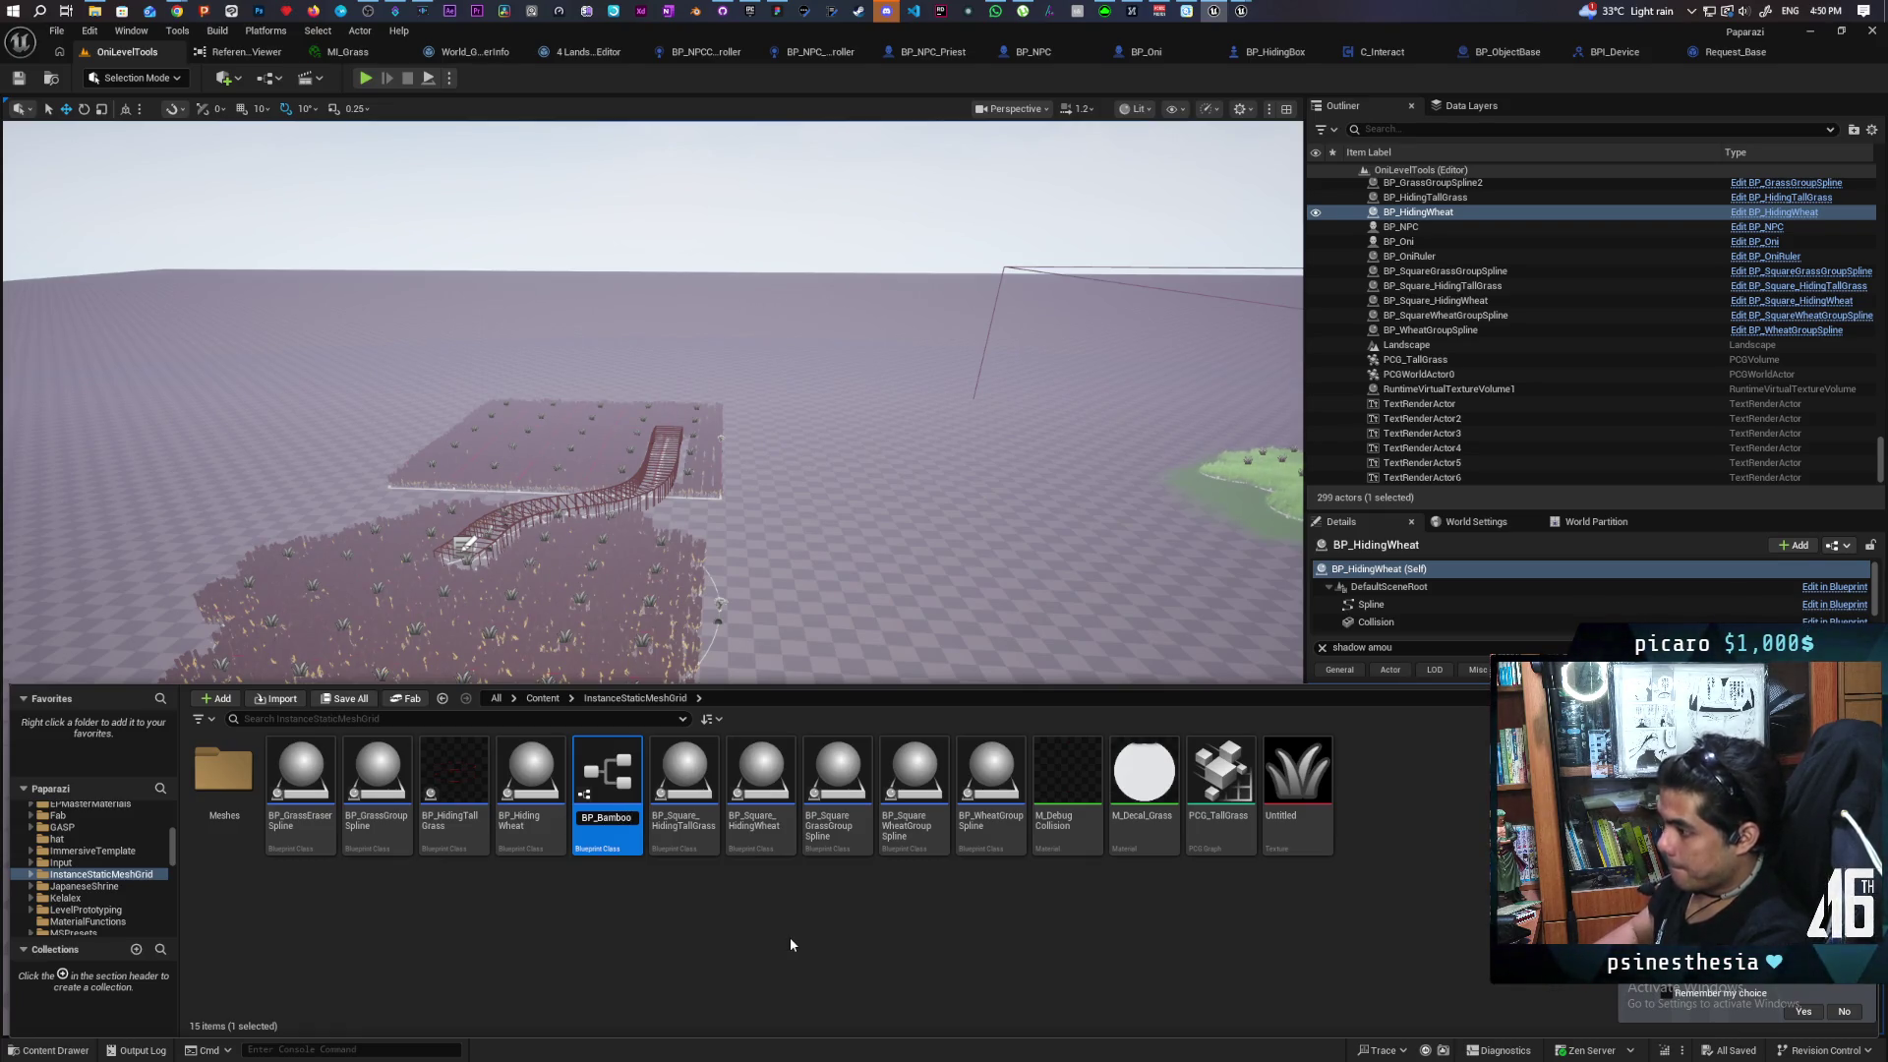
key(Left)
key(Left)
key(Left)
text(Blockin)
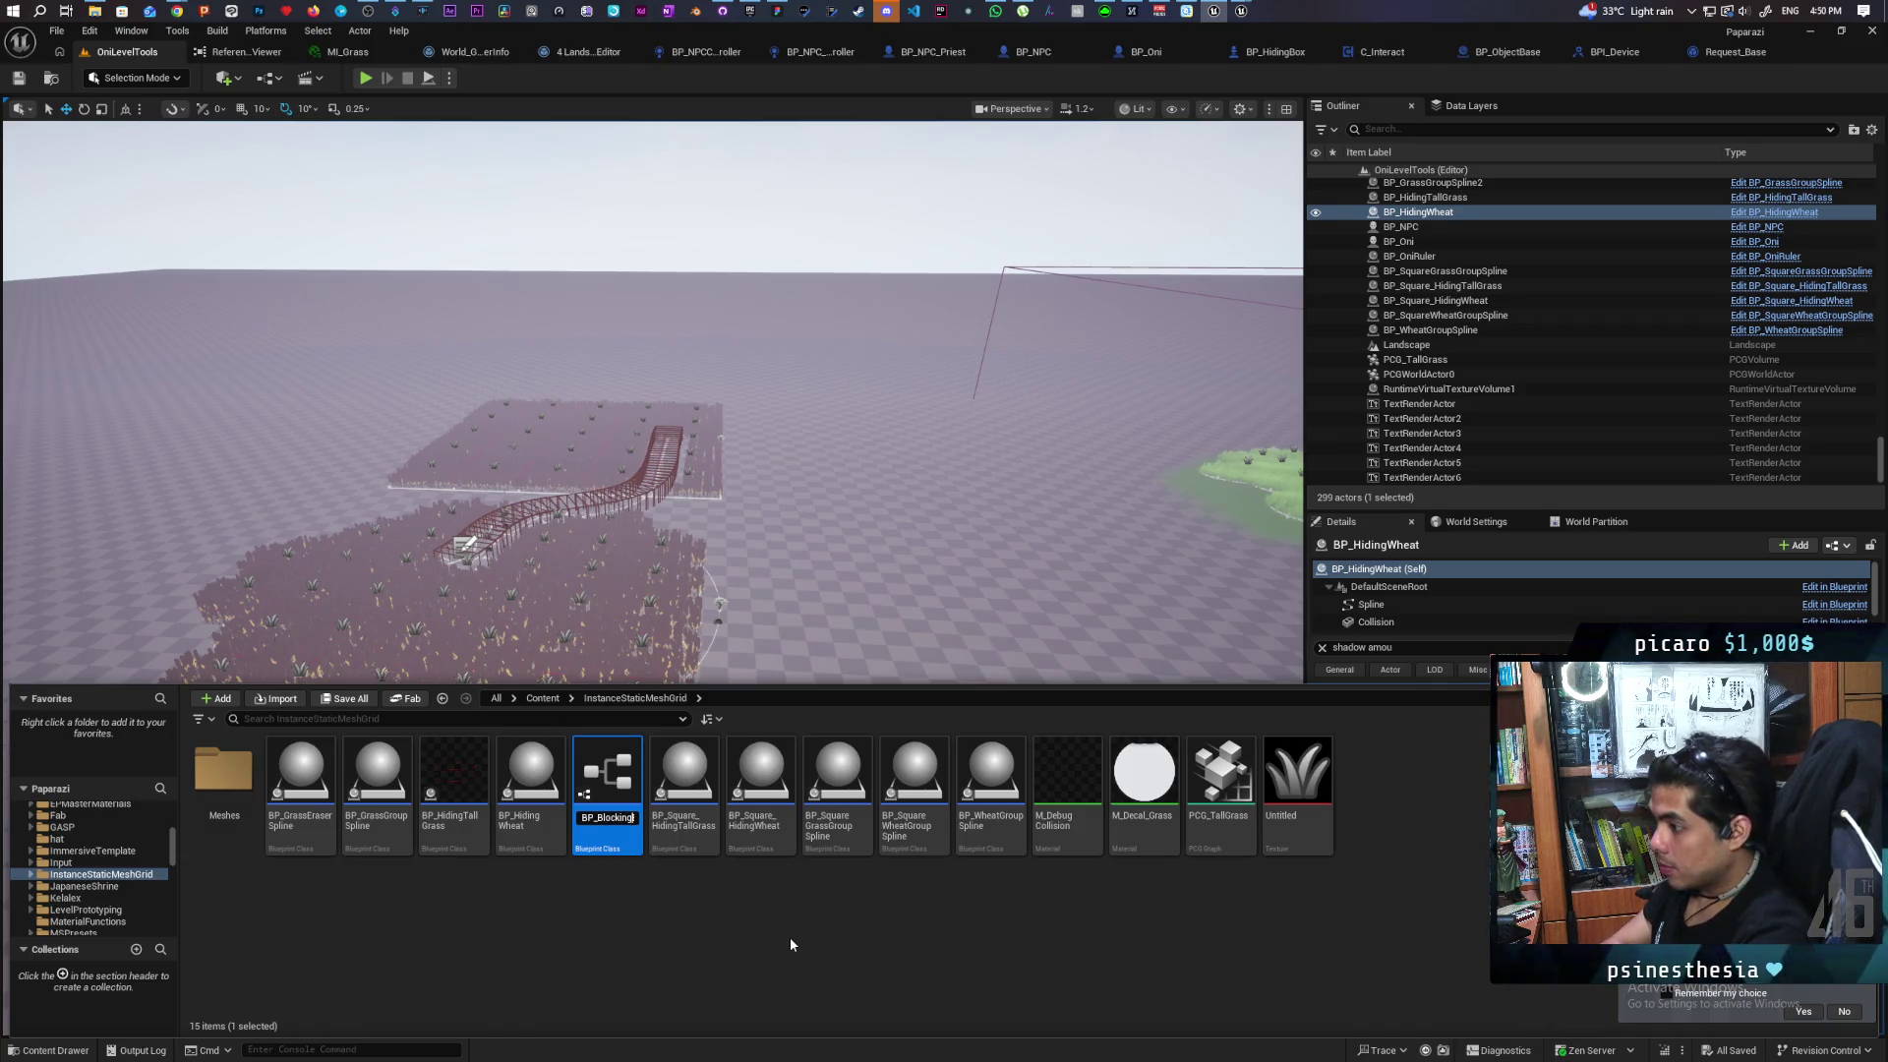
key(Return)
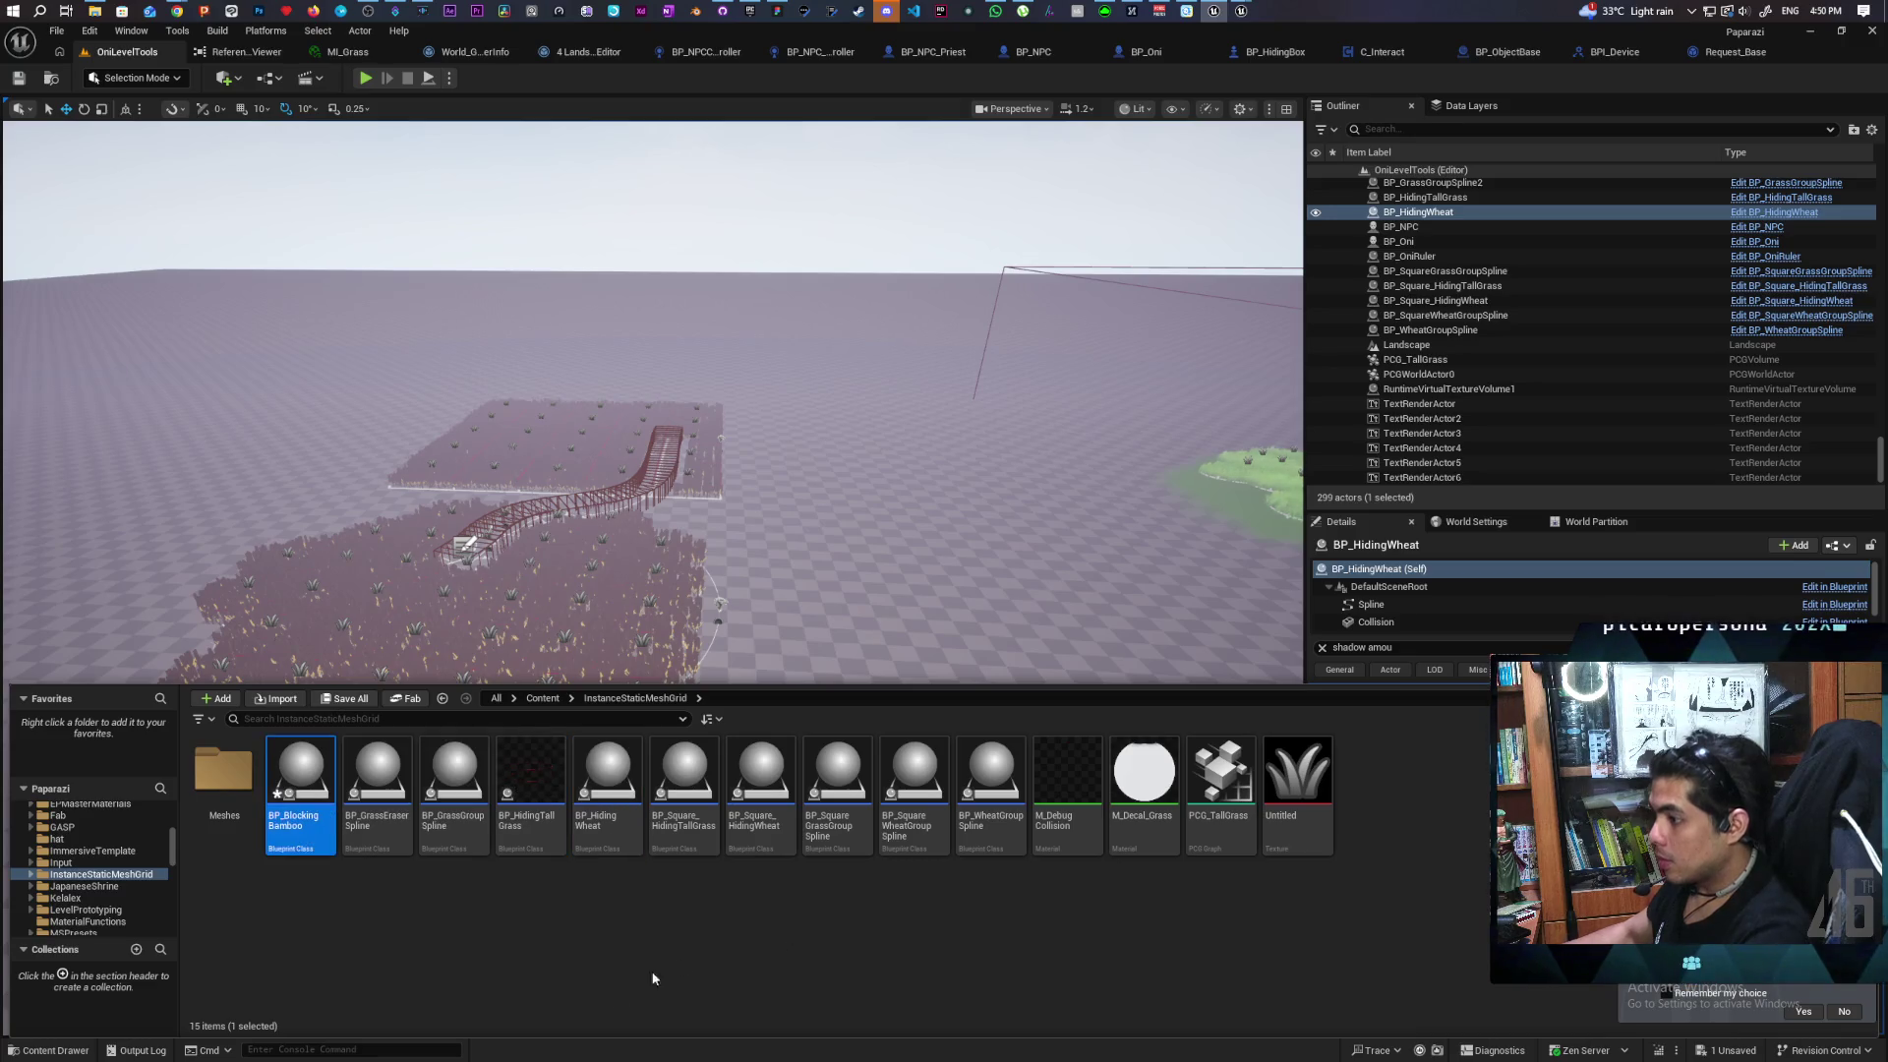
key(ctrl+s)
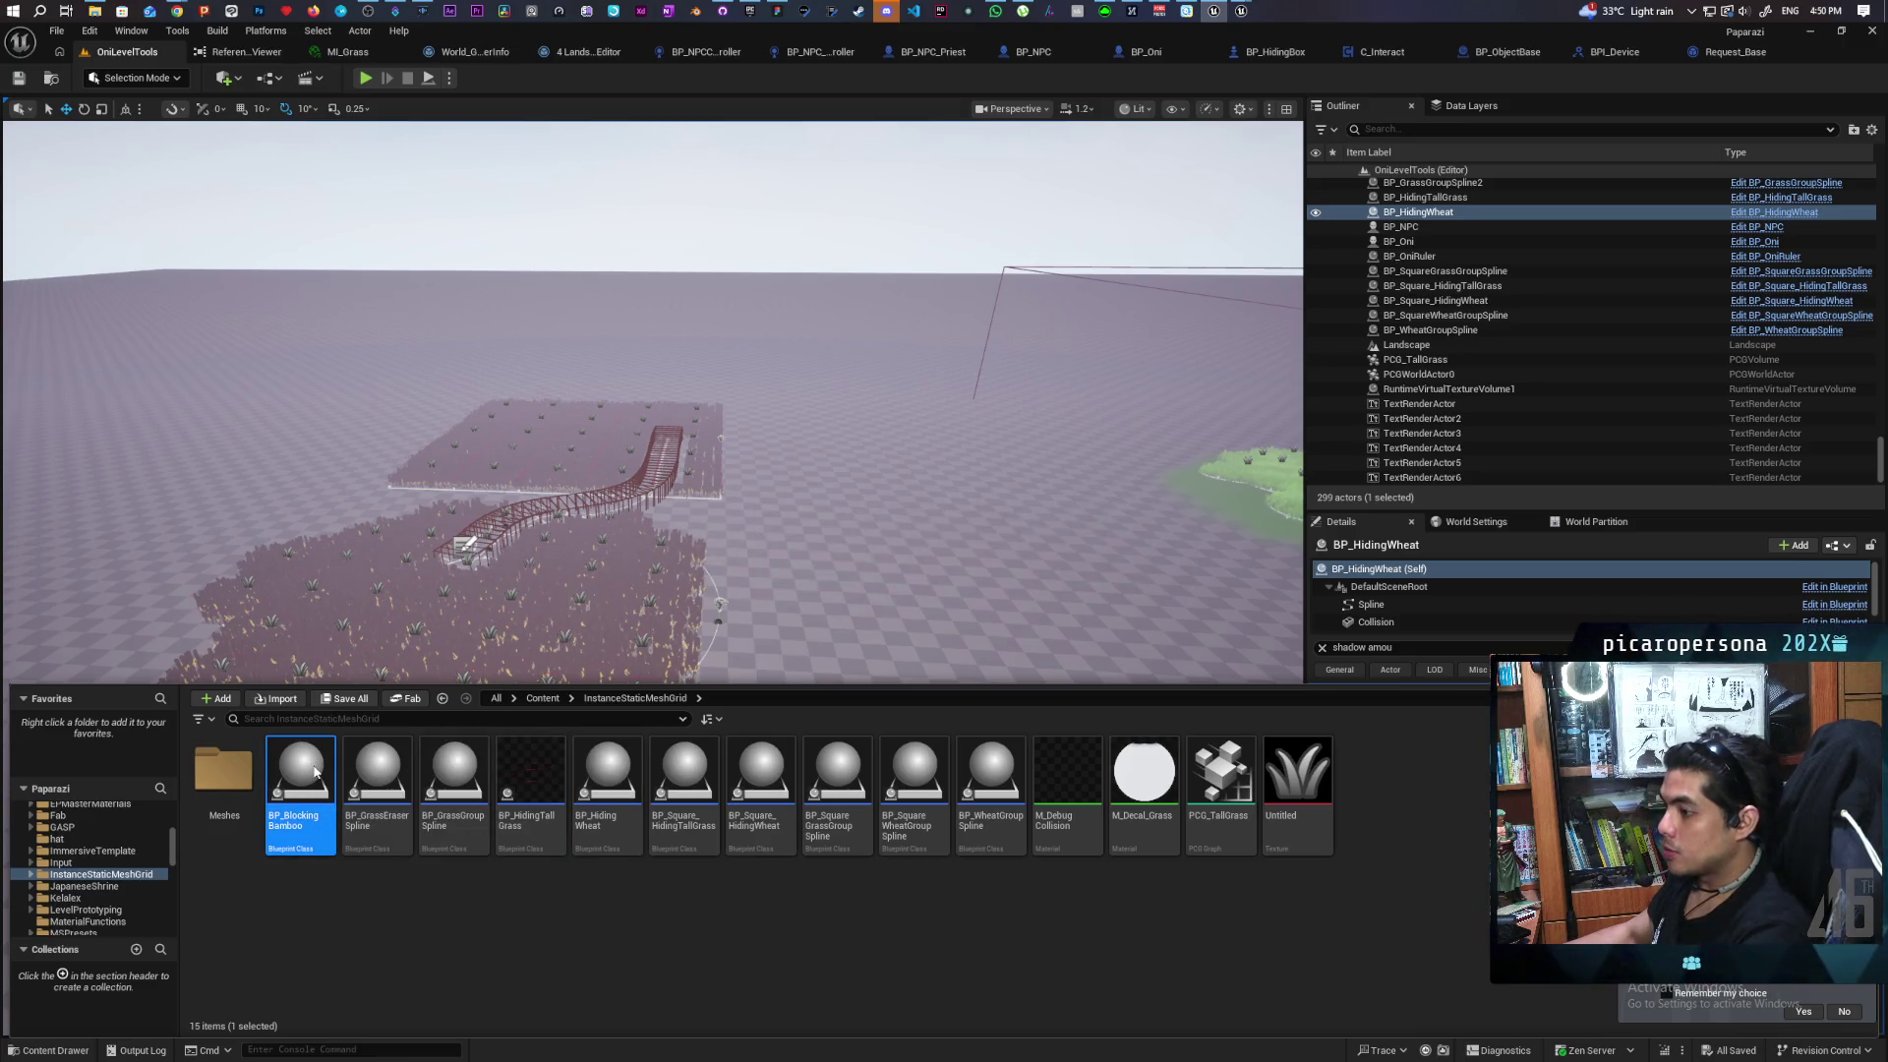
Open BP_BlockingBamboo and delete the copied wheat logic nodes from its Event Graph
double_click(315, 772)
scroll(639, 401, down, 3)
drag(610, 419, 1061, 679)
key(Delete)
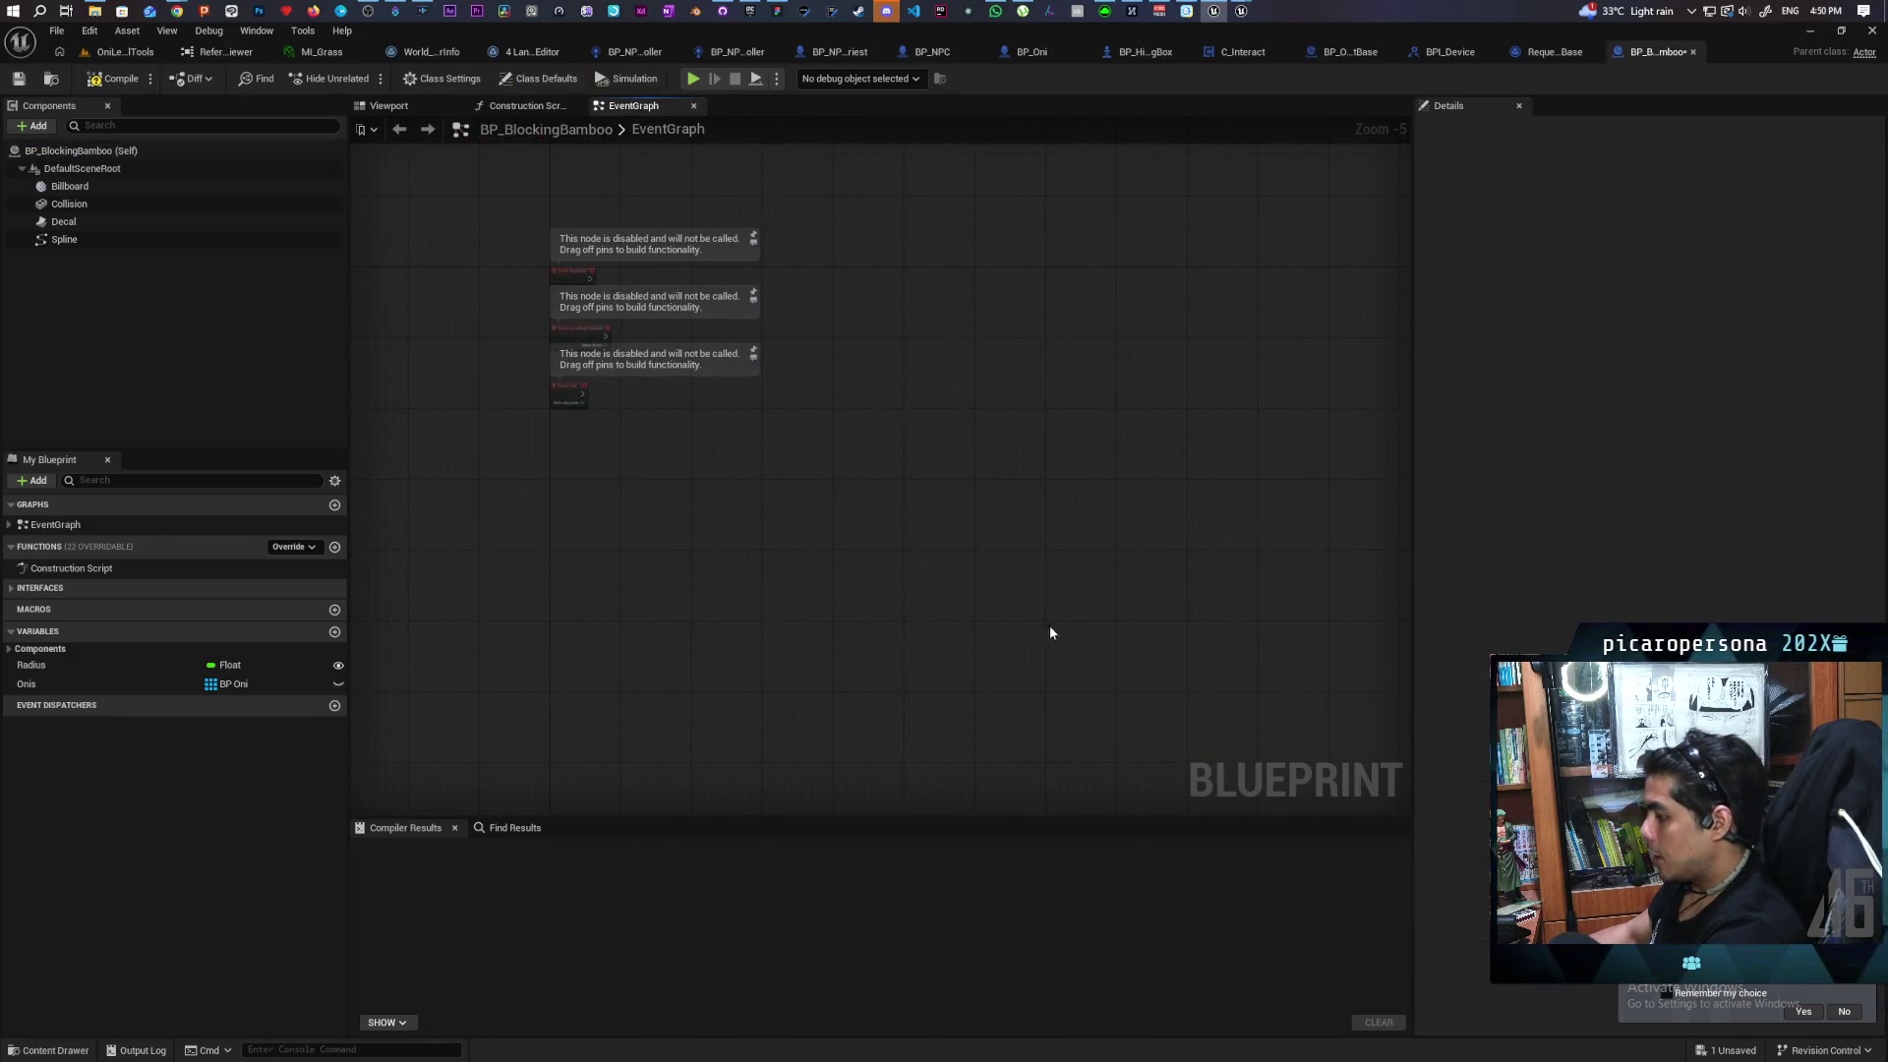
Remove the Decal and Collision components from BP_BlockingBamboo and compile to check for errors
click(61, 222)
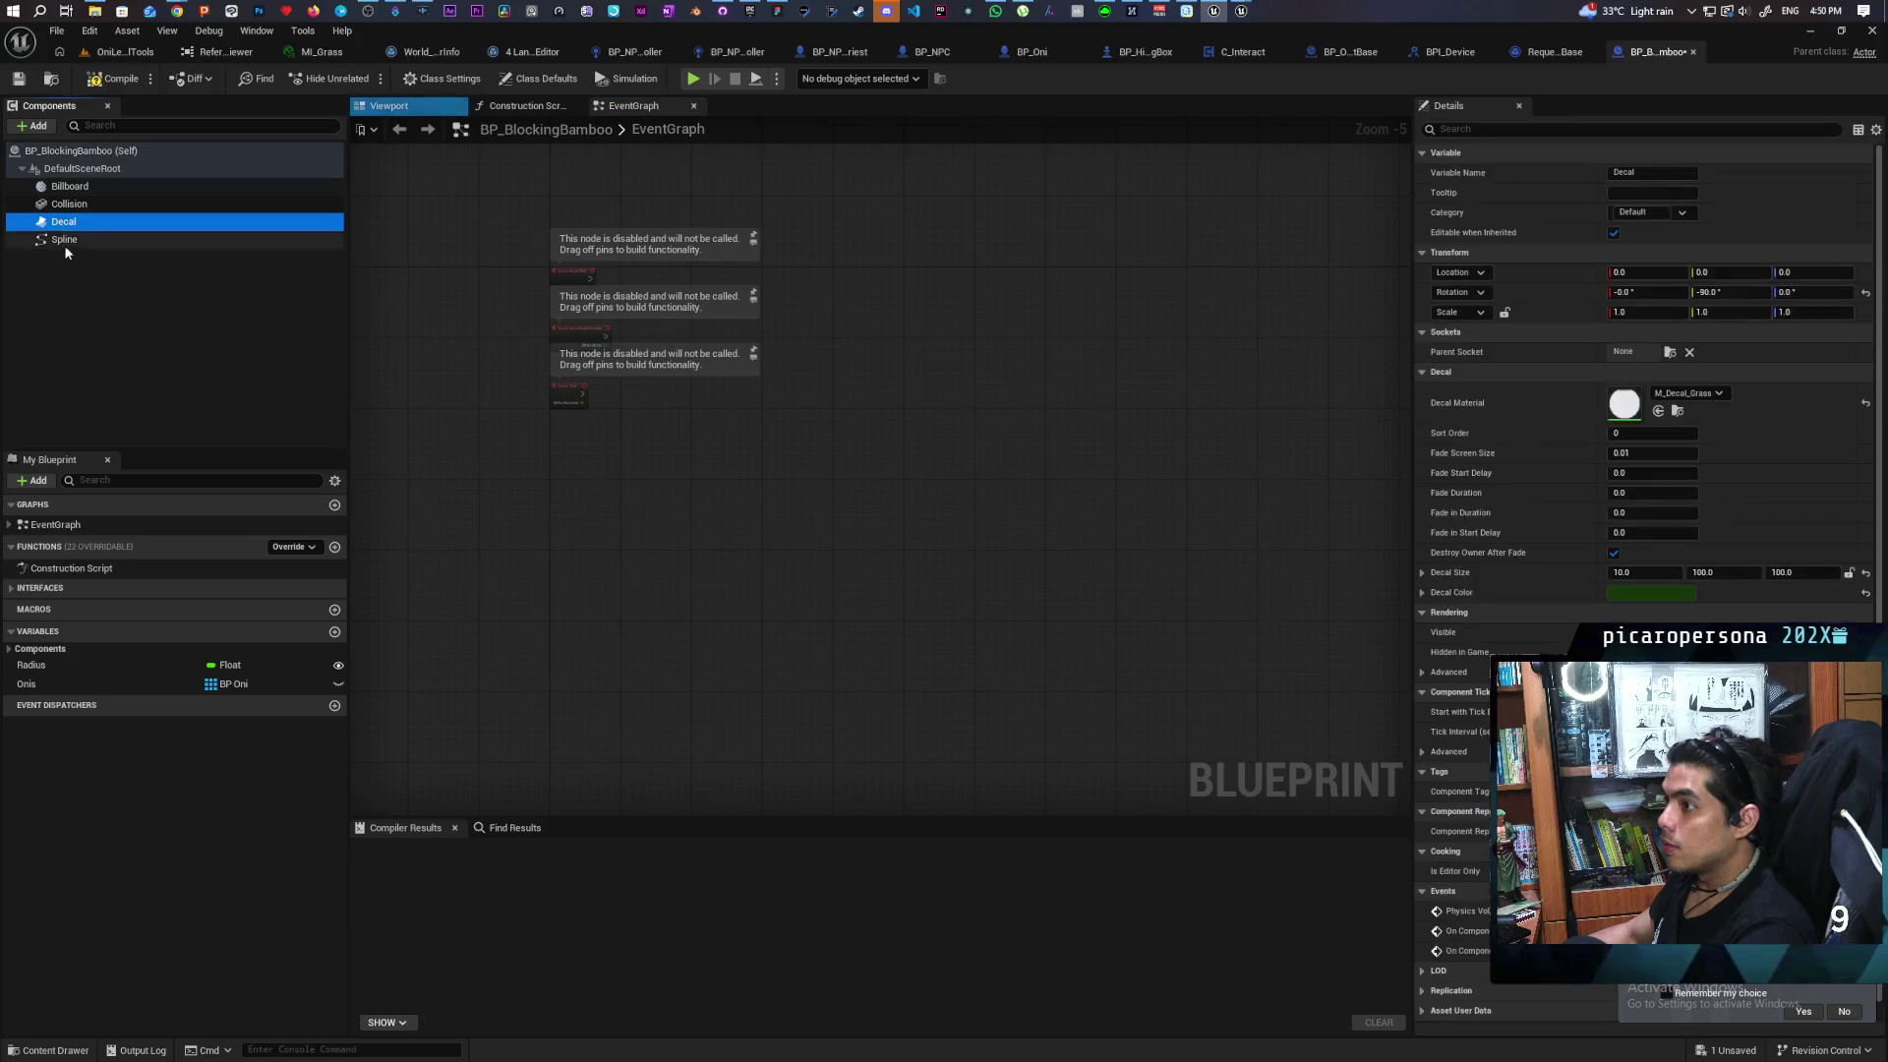
key(Delete)
click(68, 204)
key(Delete)
click(108, 79)
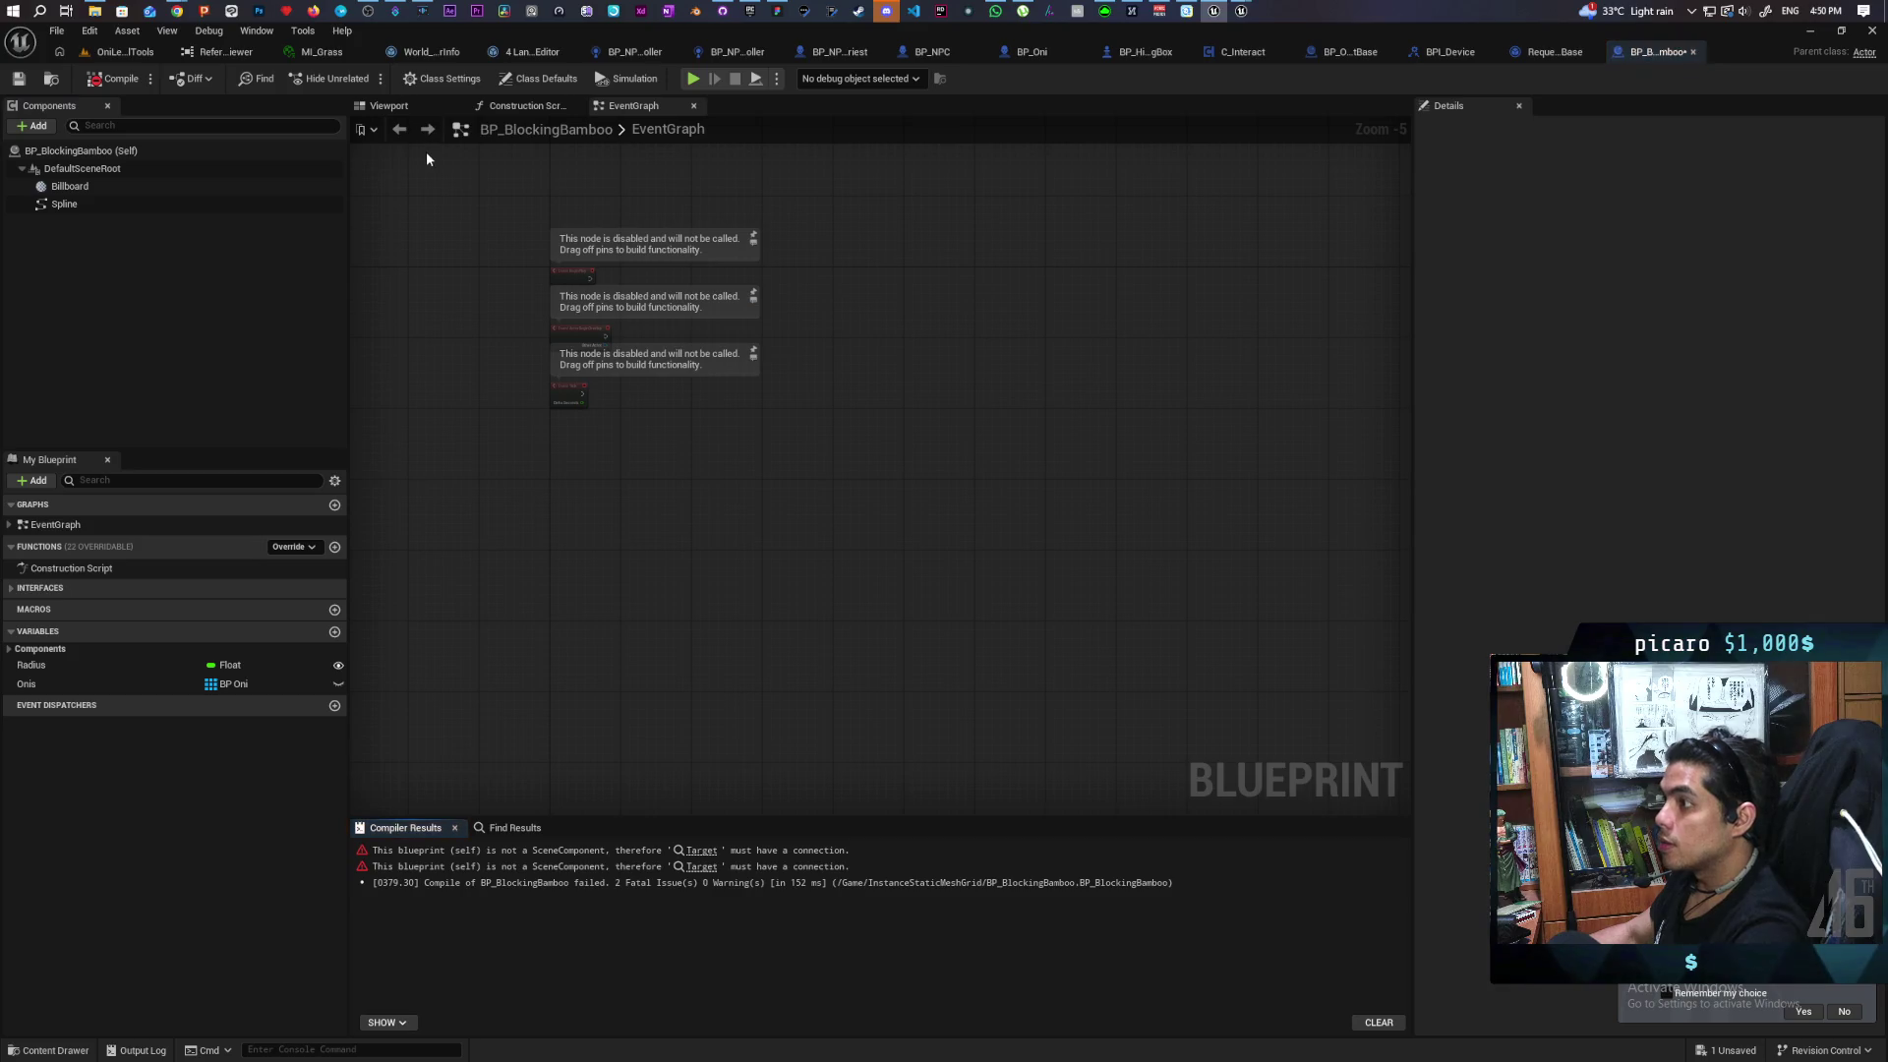
Find the relative scale nodes causing the compile error, delete them, then undo the deletion
click(698, 850)
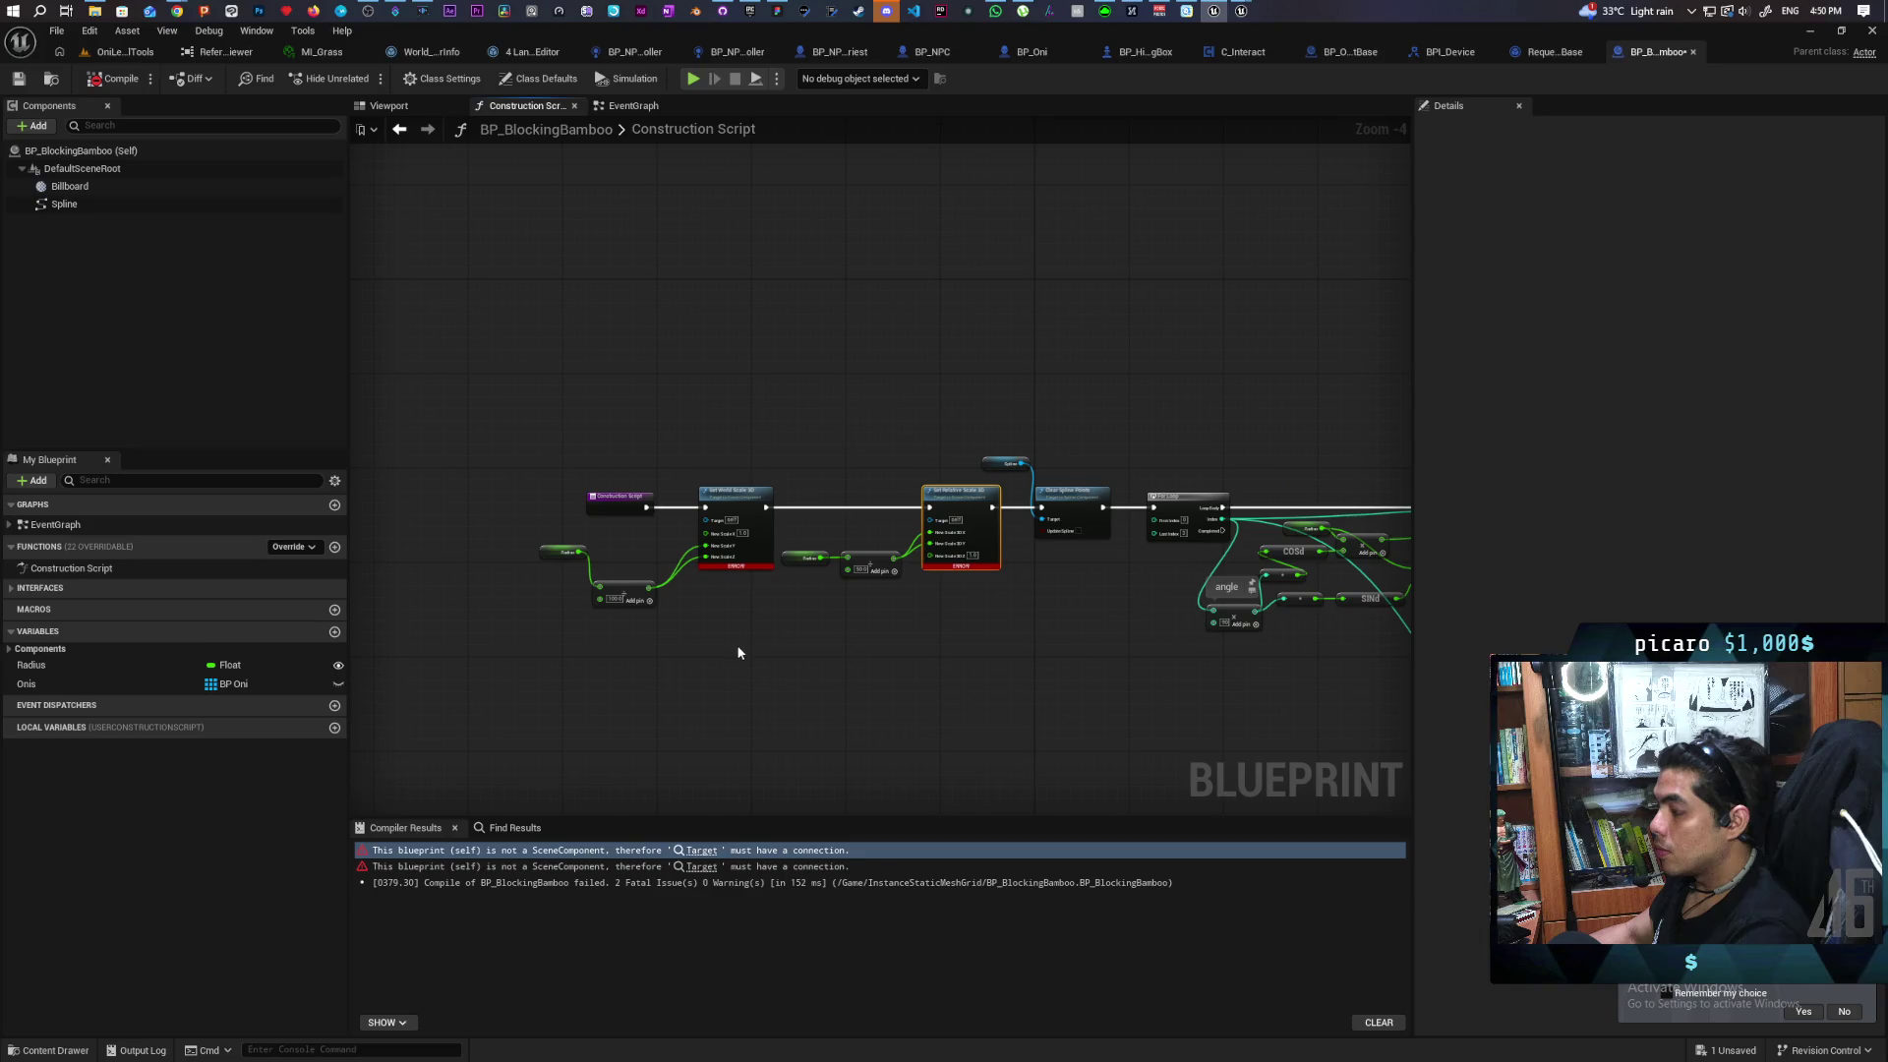
scroll(758, 662, up, 1)
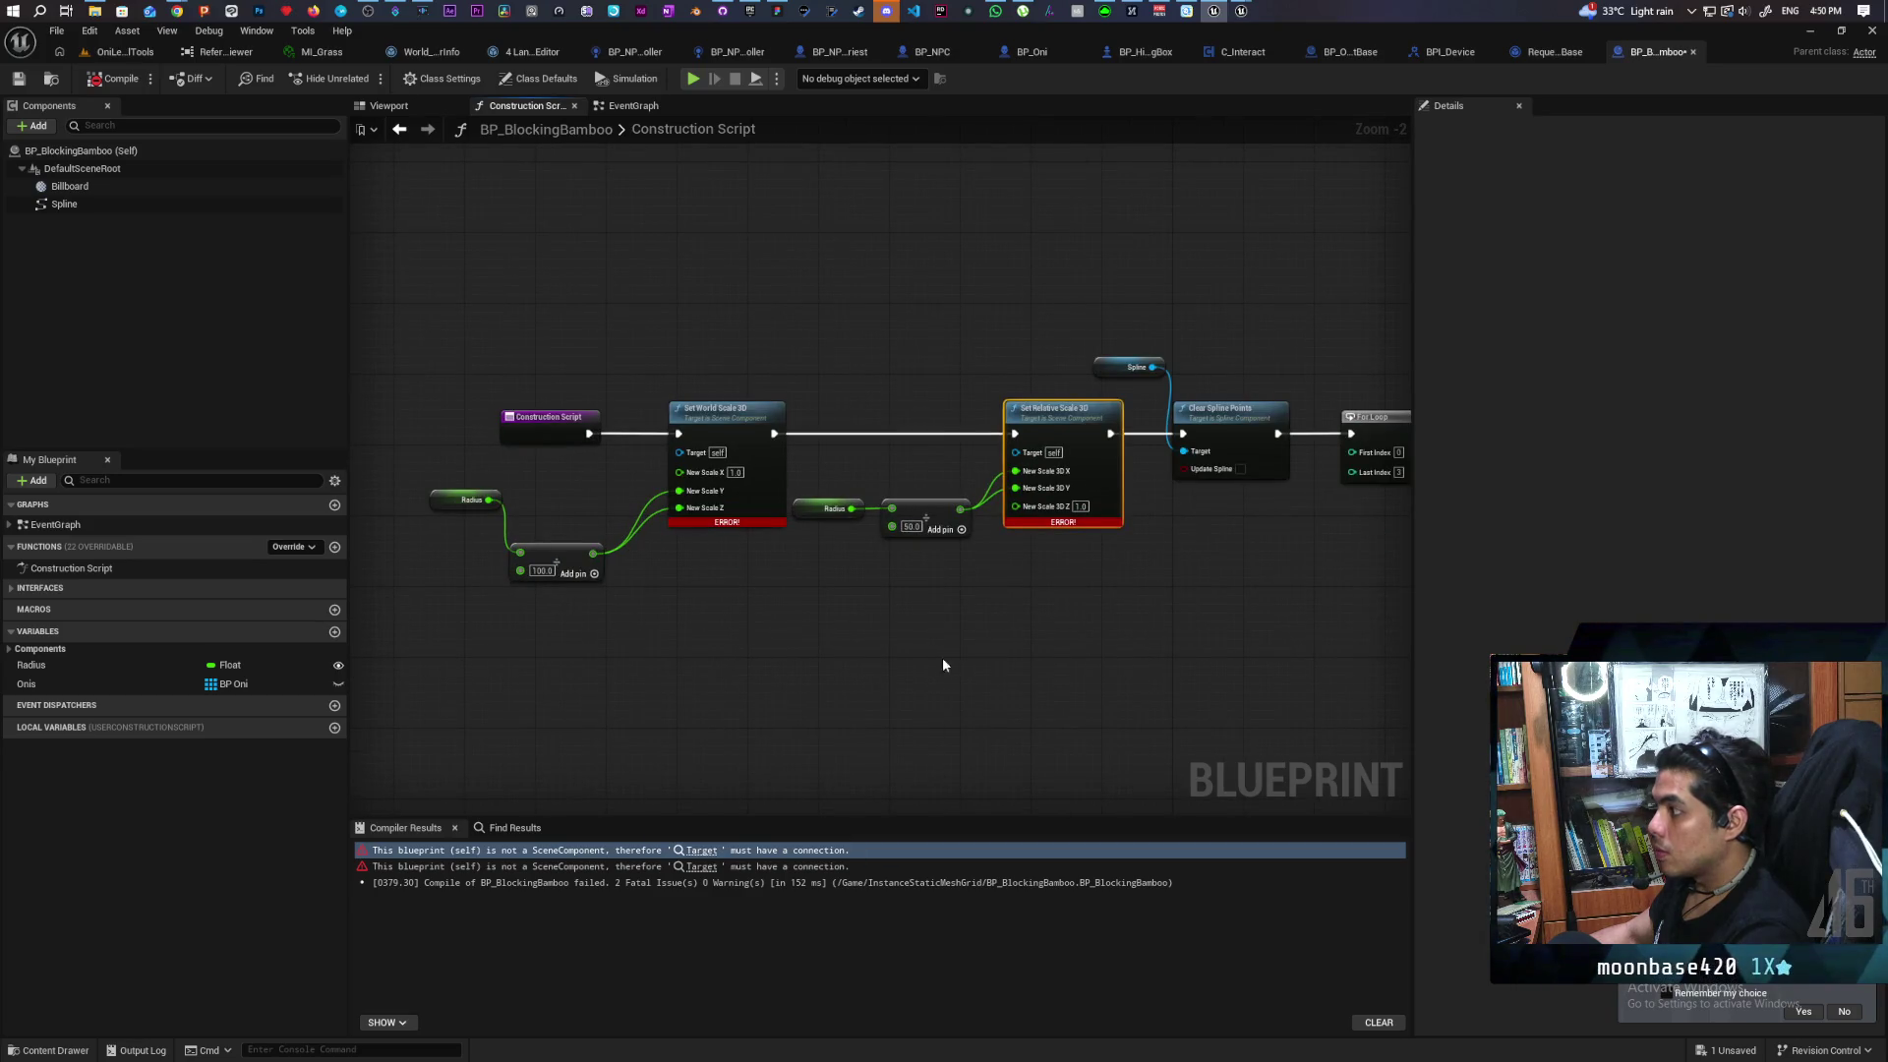
scroll(877, 634, up, 1)
mouse_move(712, 435)
mouse_down()
mouse_move(1111, 418)
mouse_move(1123, 434)
mouse_move(787, 590)
mouse_move(1037, 634)
mouse_up()
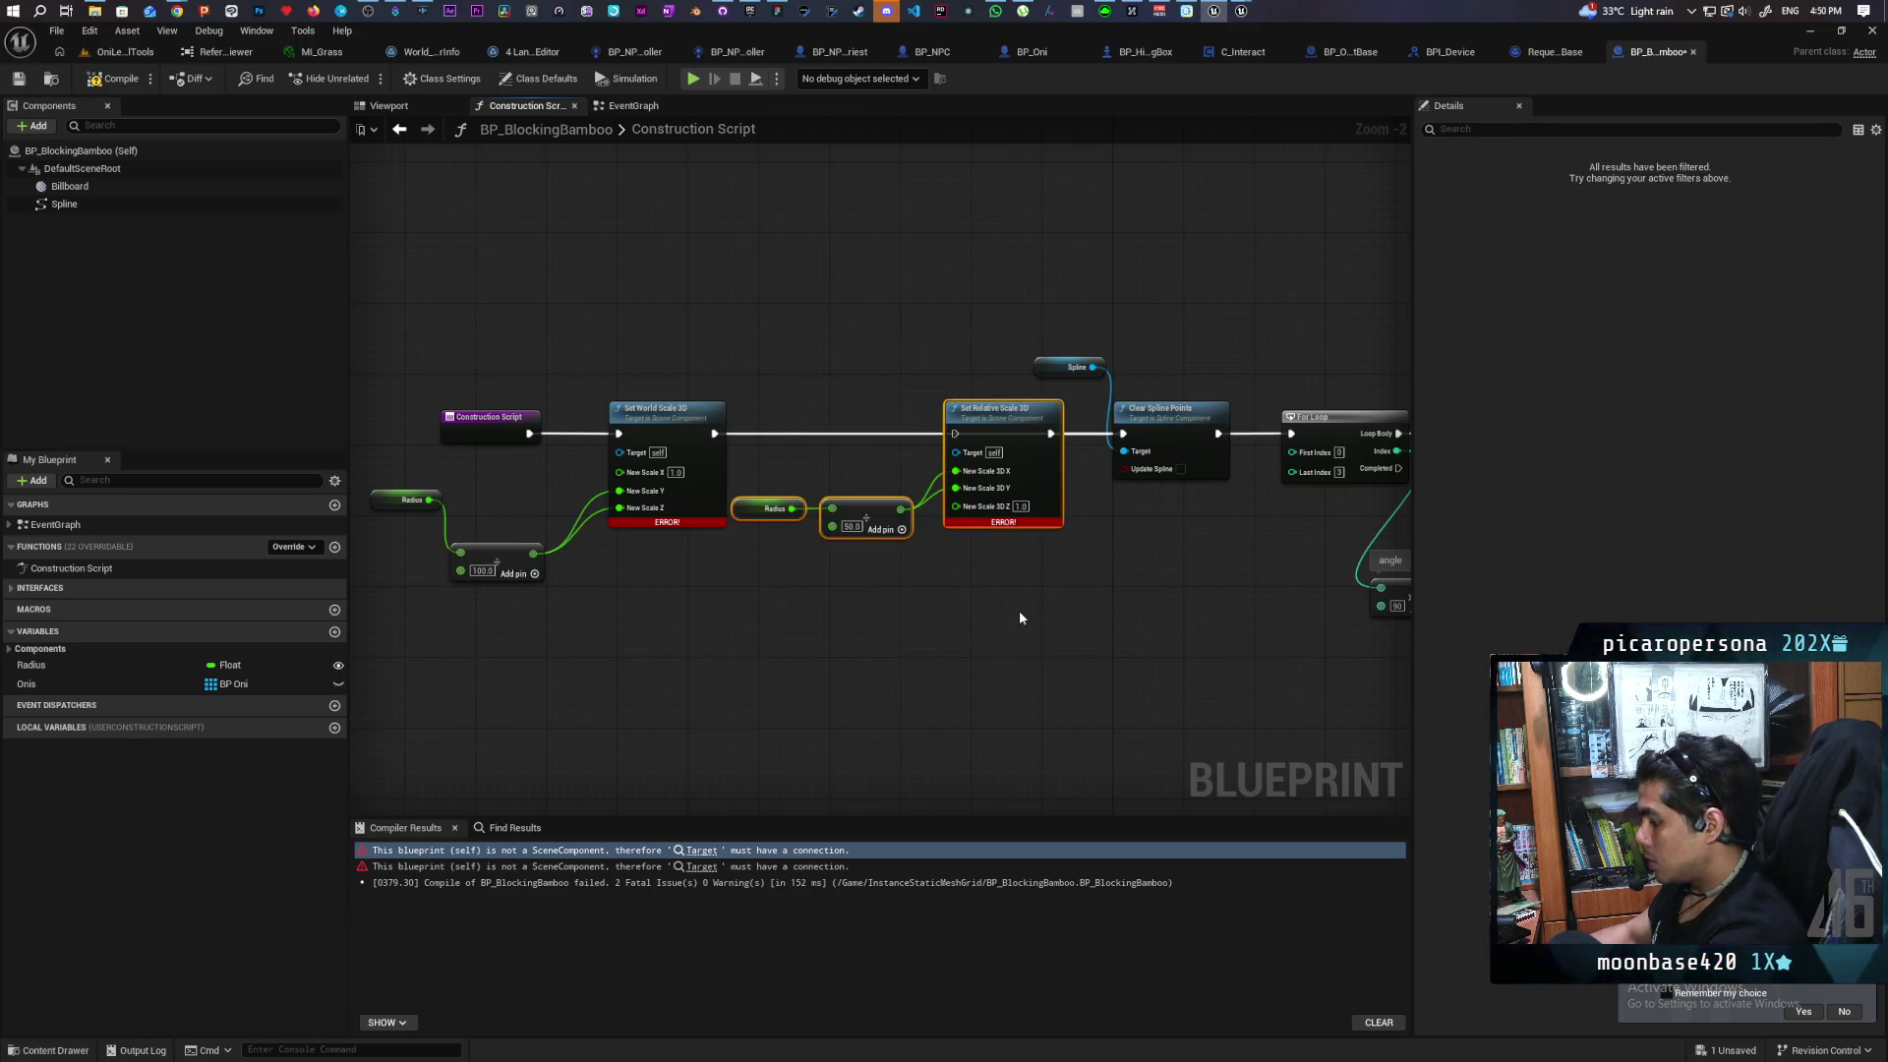
key(Delete)
scroll(1017, 604, down, 3)
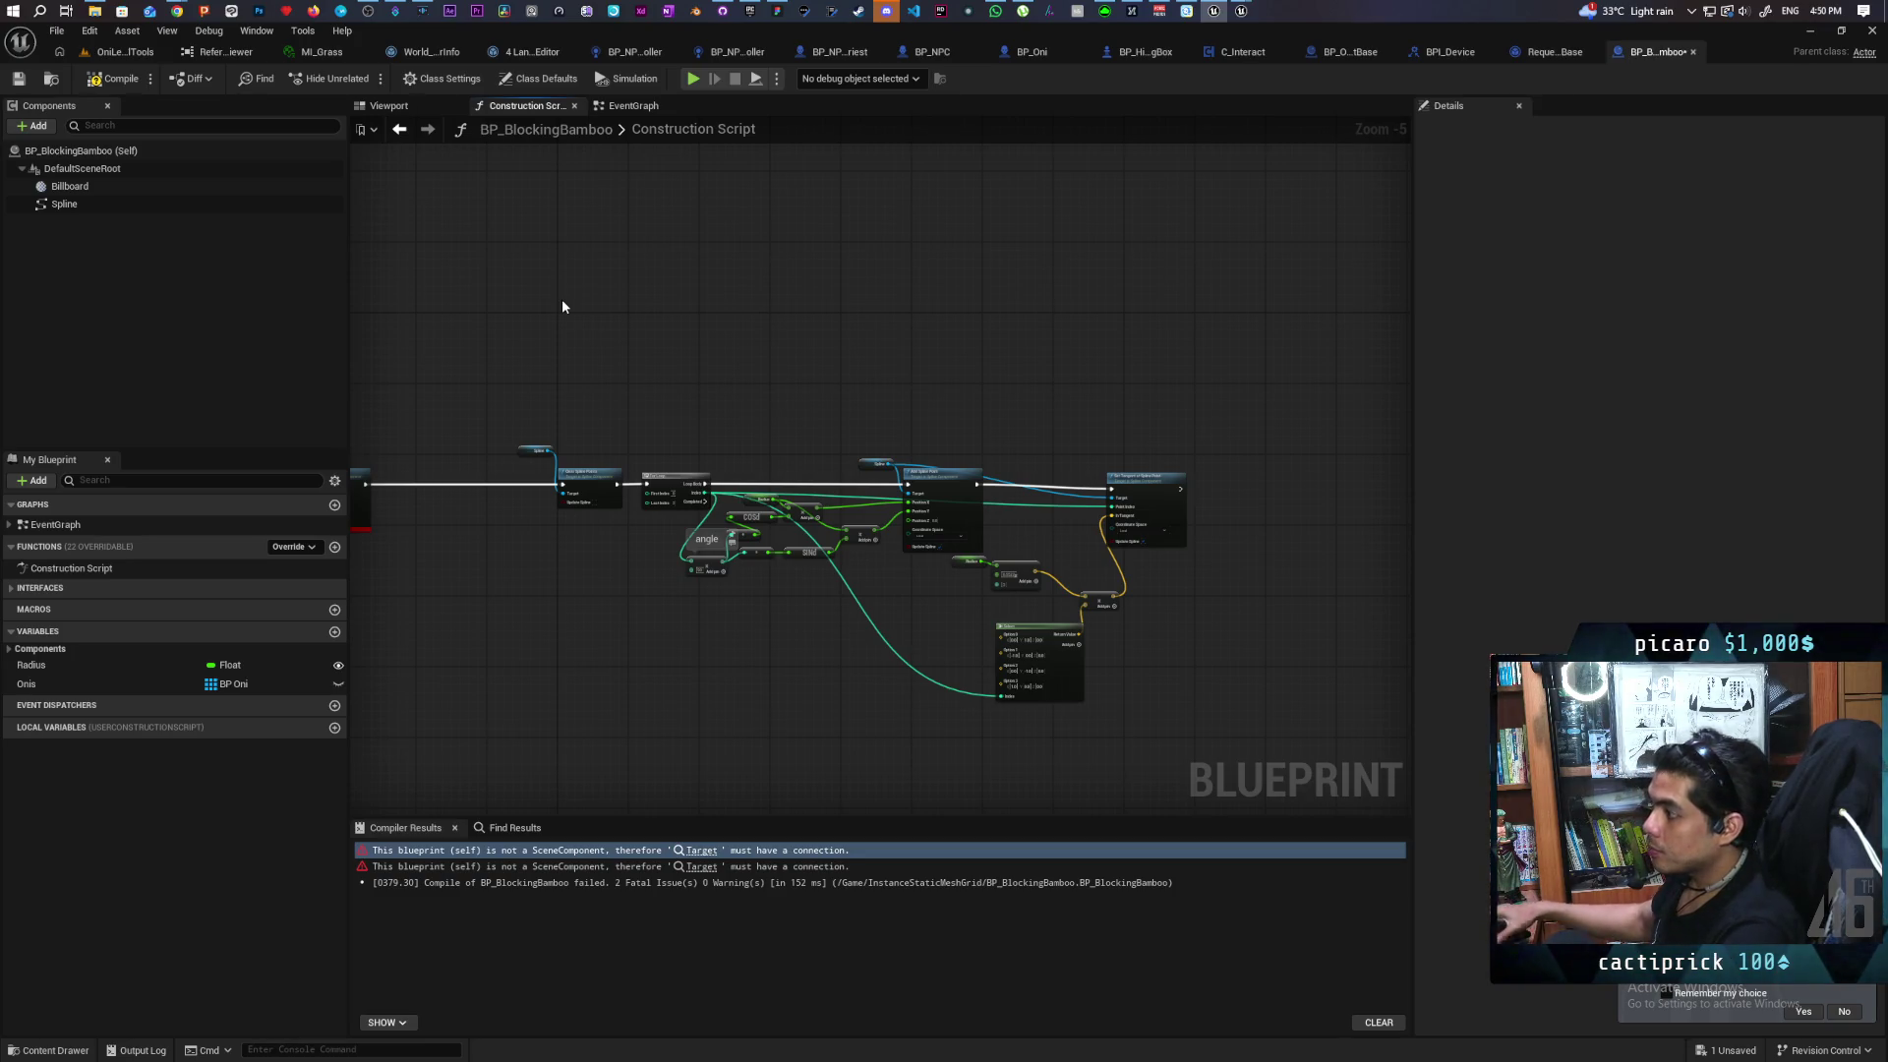
scroll(807, 407, up, 3)
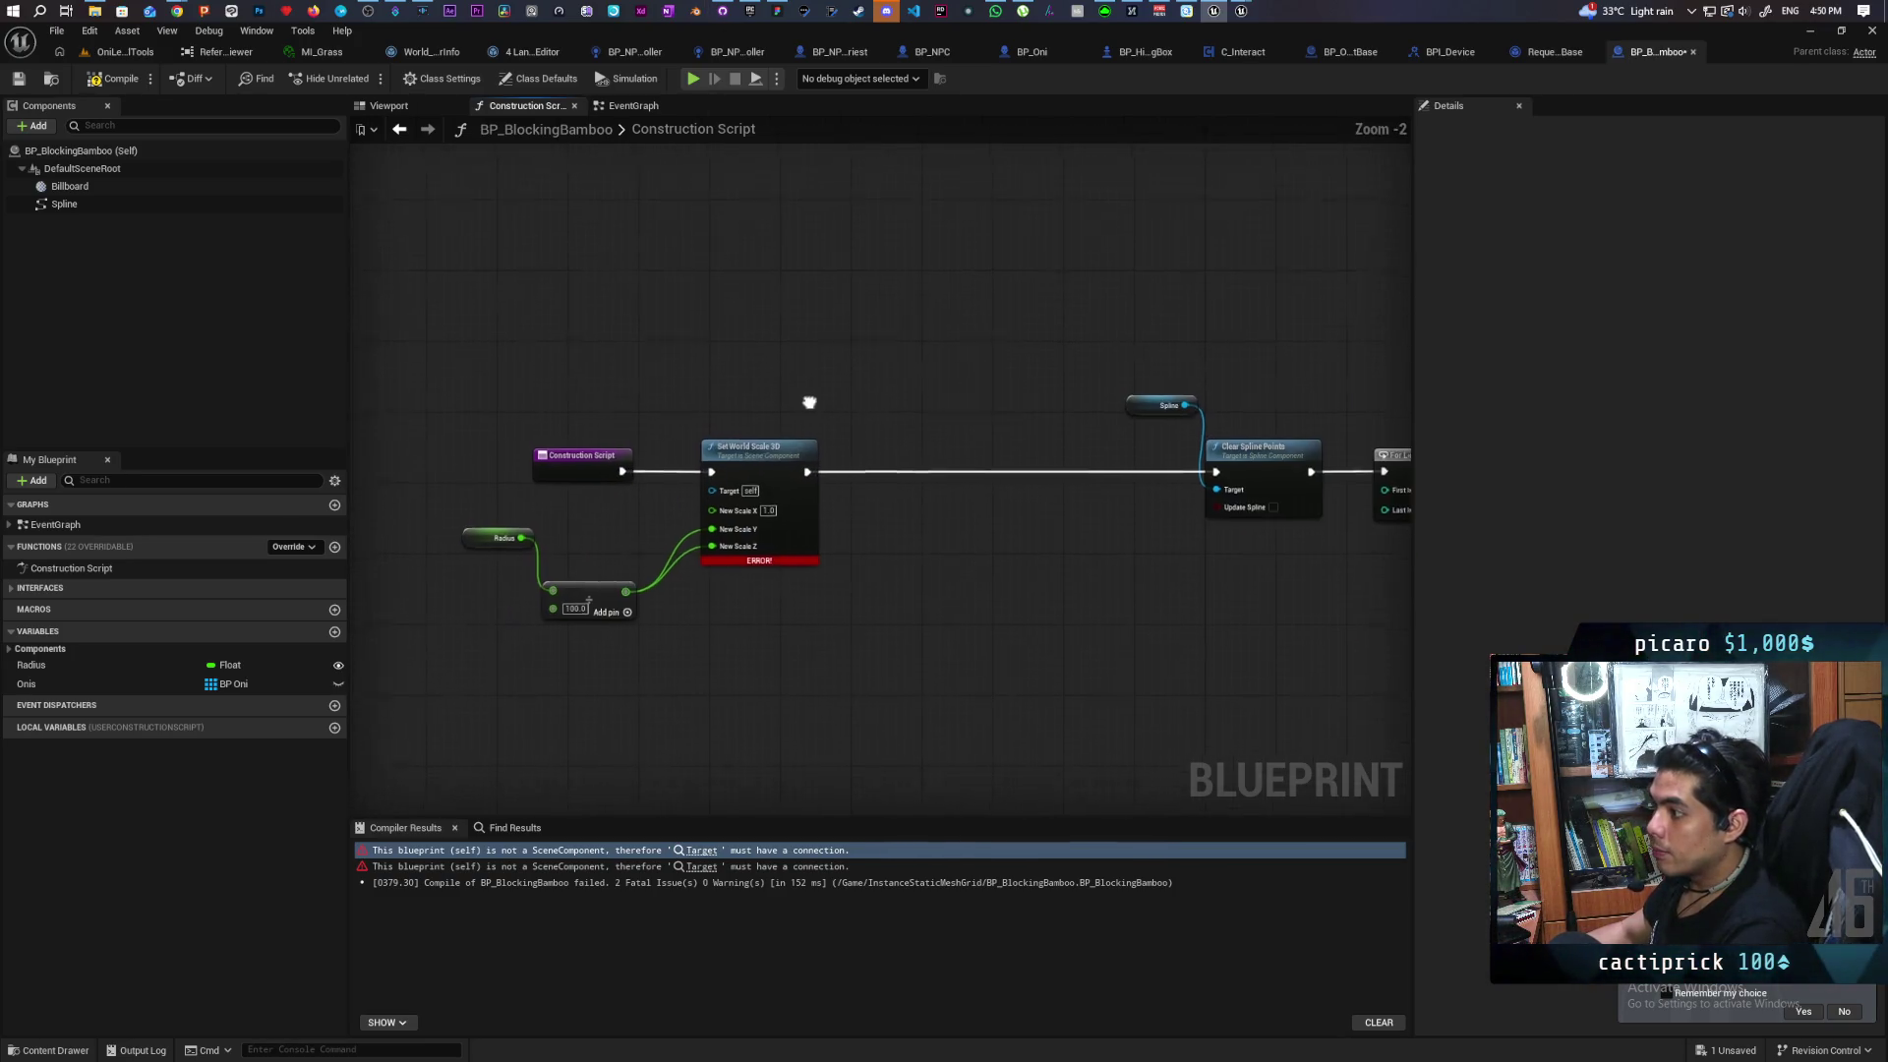
drag(806, 407, 849, 337)
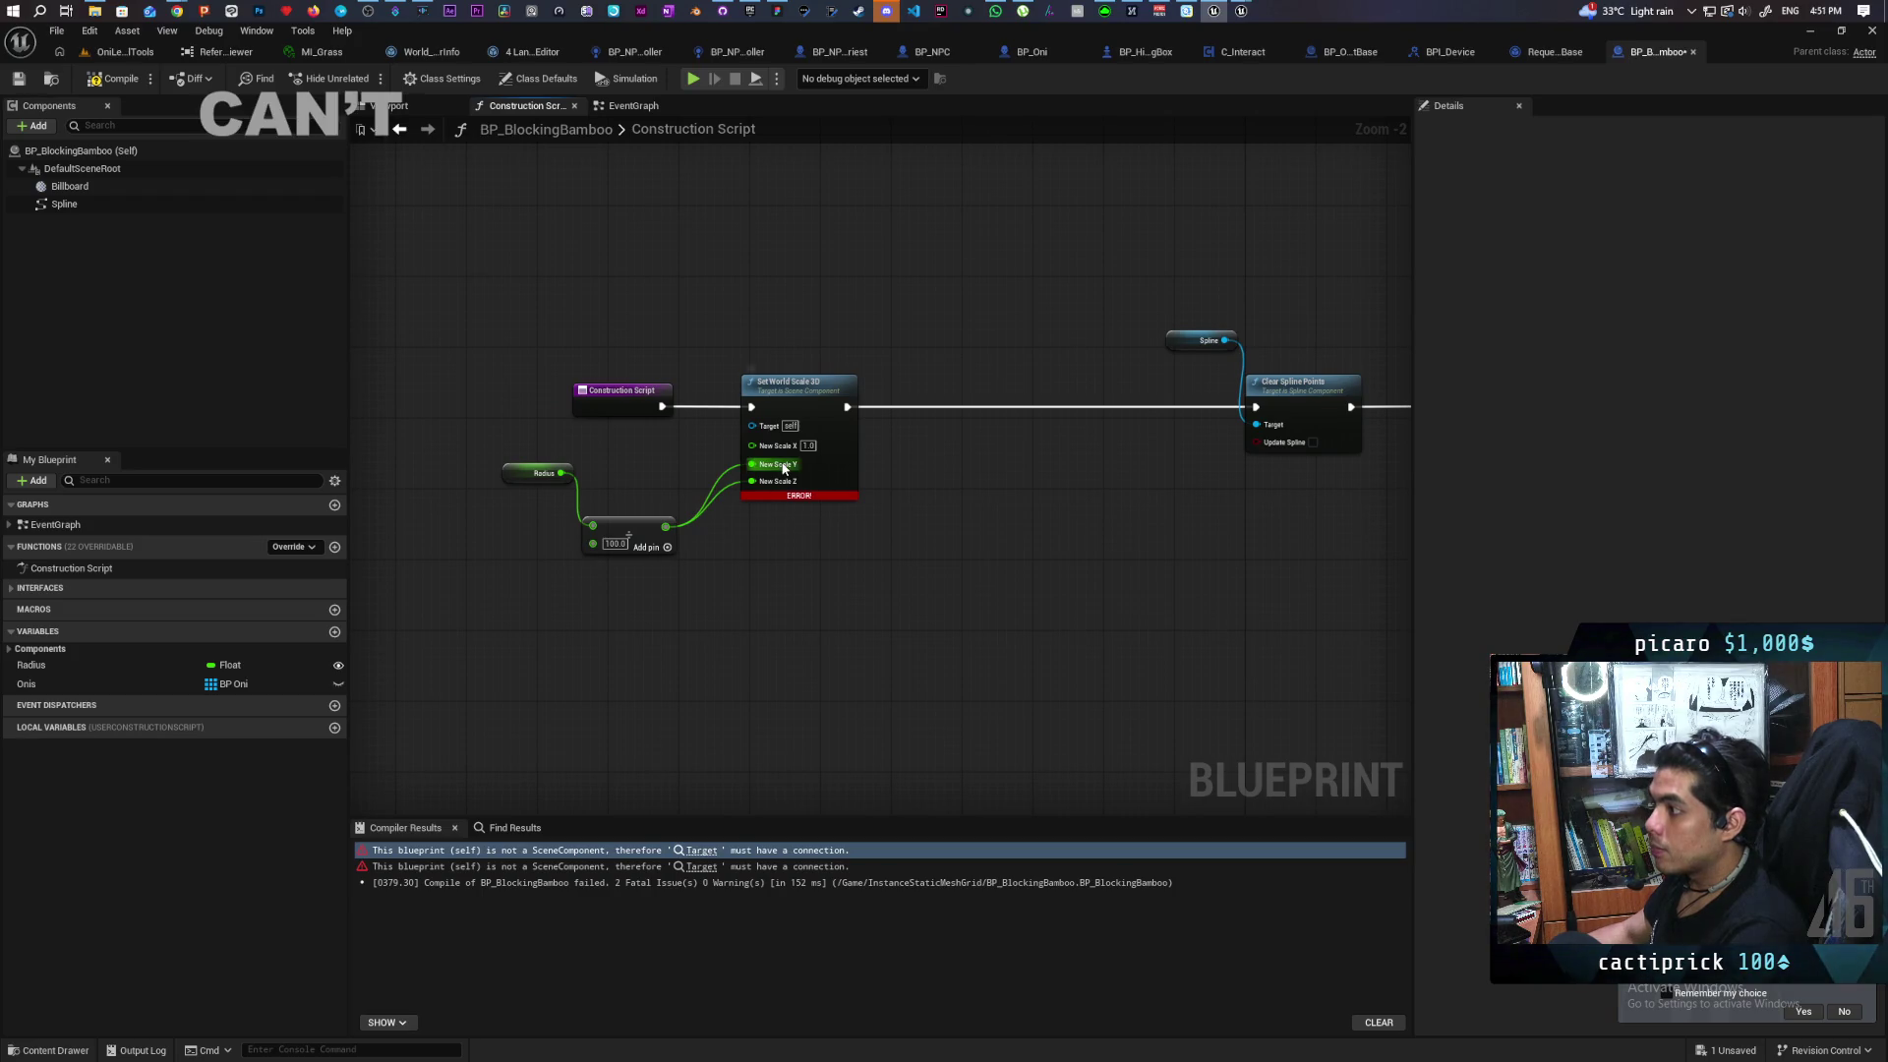
key(ctrl+z)
key(ctrl+z)
key(ctrl+z)
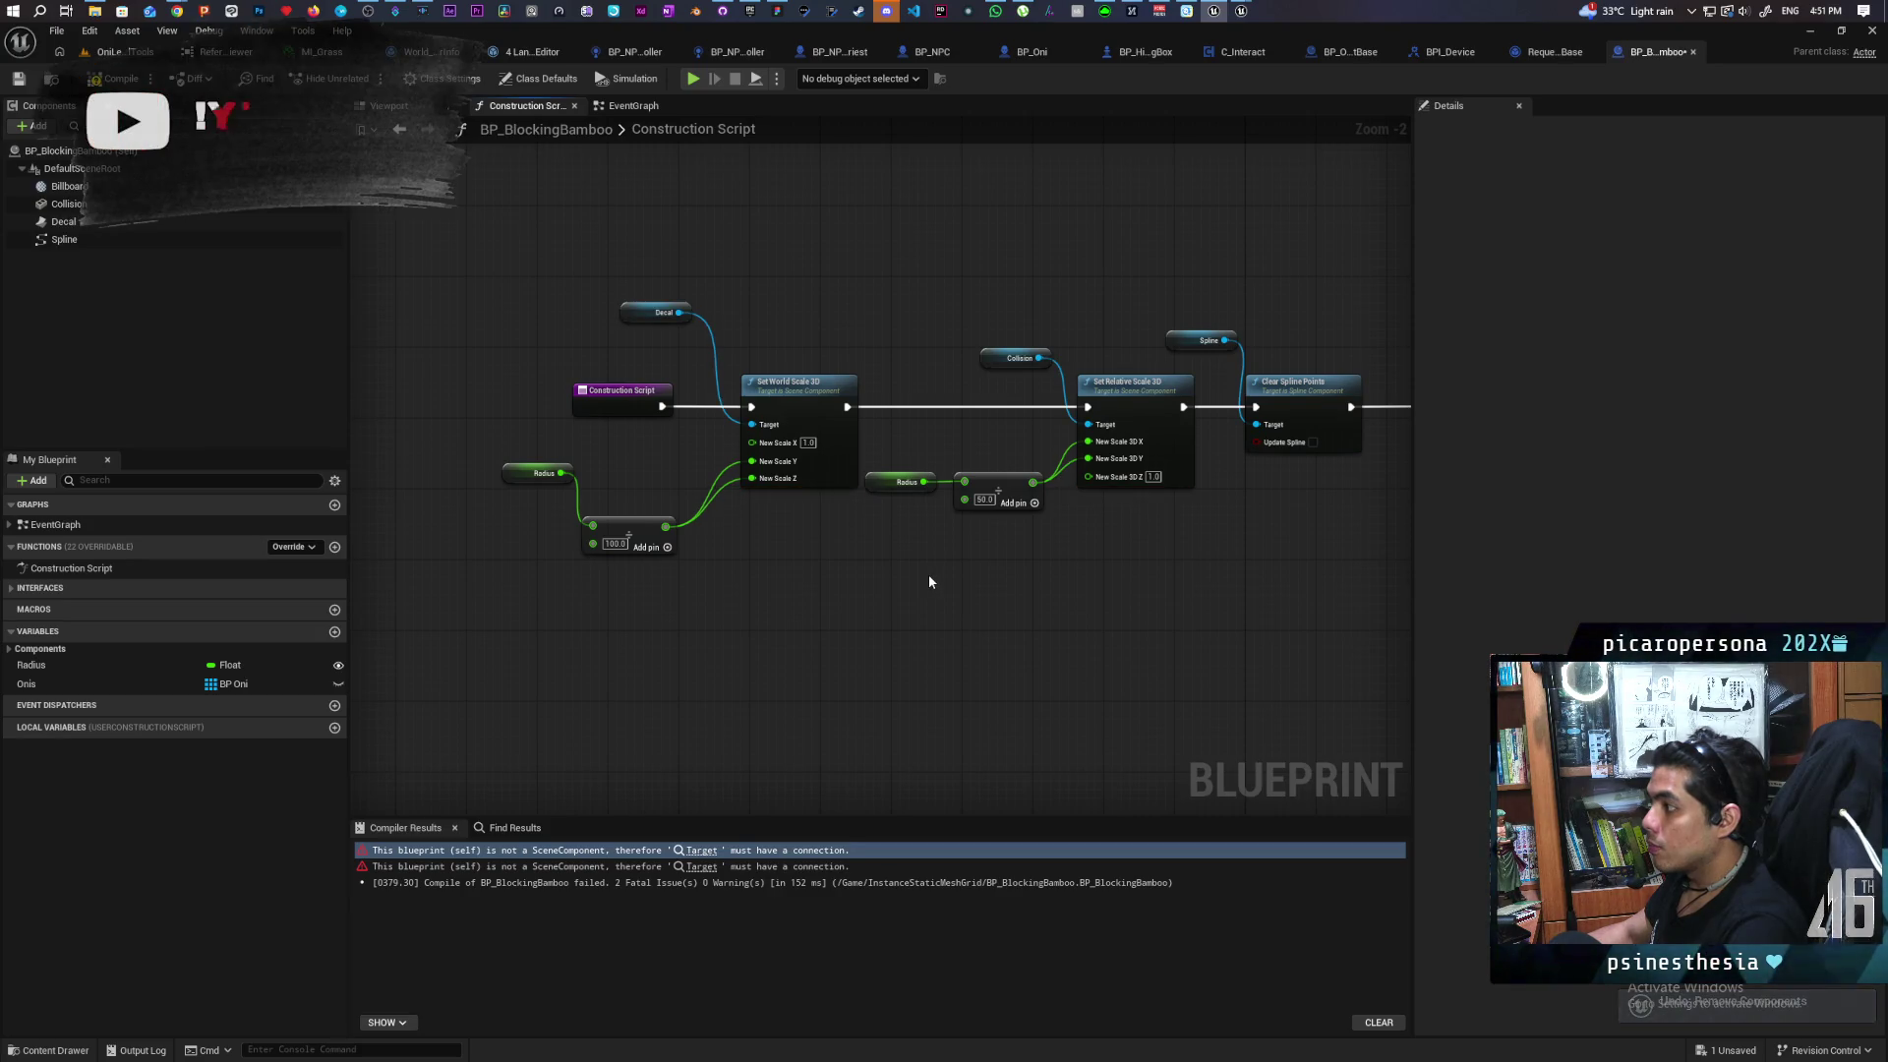
Delete the Collision component plus the scale, Radius and ÷100 nodes, wiring Construction Script to Clear Spline Points
click(95, 207)
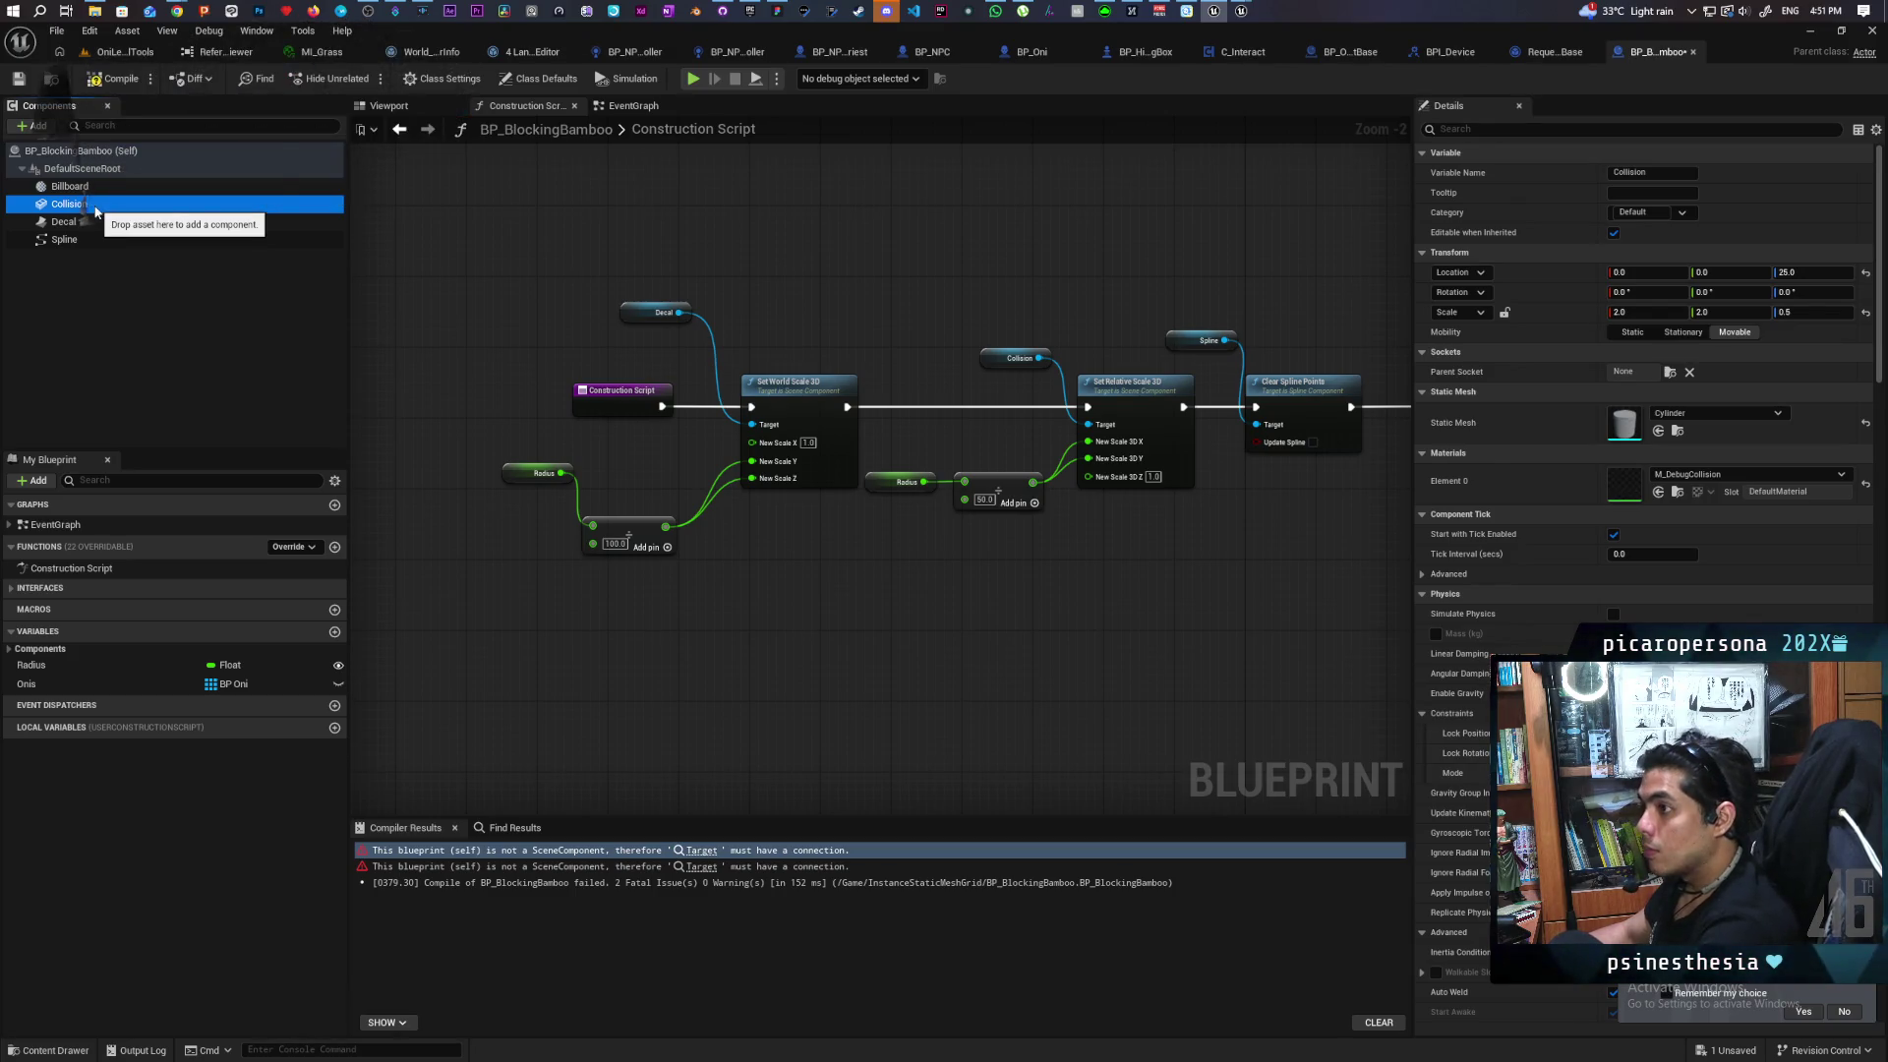
key(Delete)
drag(1079, 317, 1141, 553)
key(Delete)
drag(1037, 351, 828, 570)
key(Delete)
drag(487, 448, 746, 623)
key(Delete)
drag(662, 407, 1257, 407)
Recompile and save BP_BlockingBamboo, then return to the OniLevelTools level
scroll(1054, 400, down, 3)
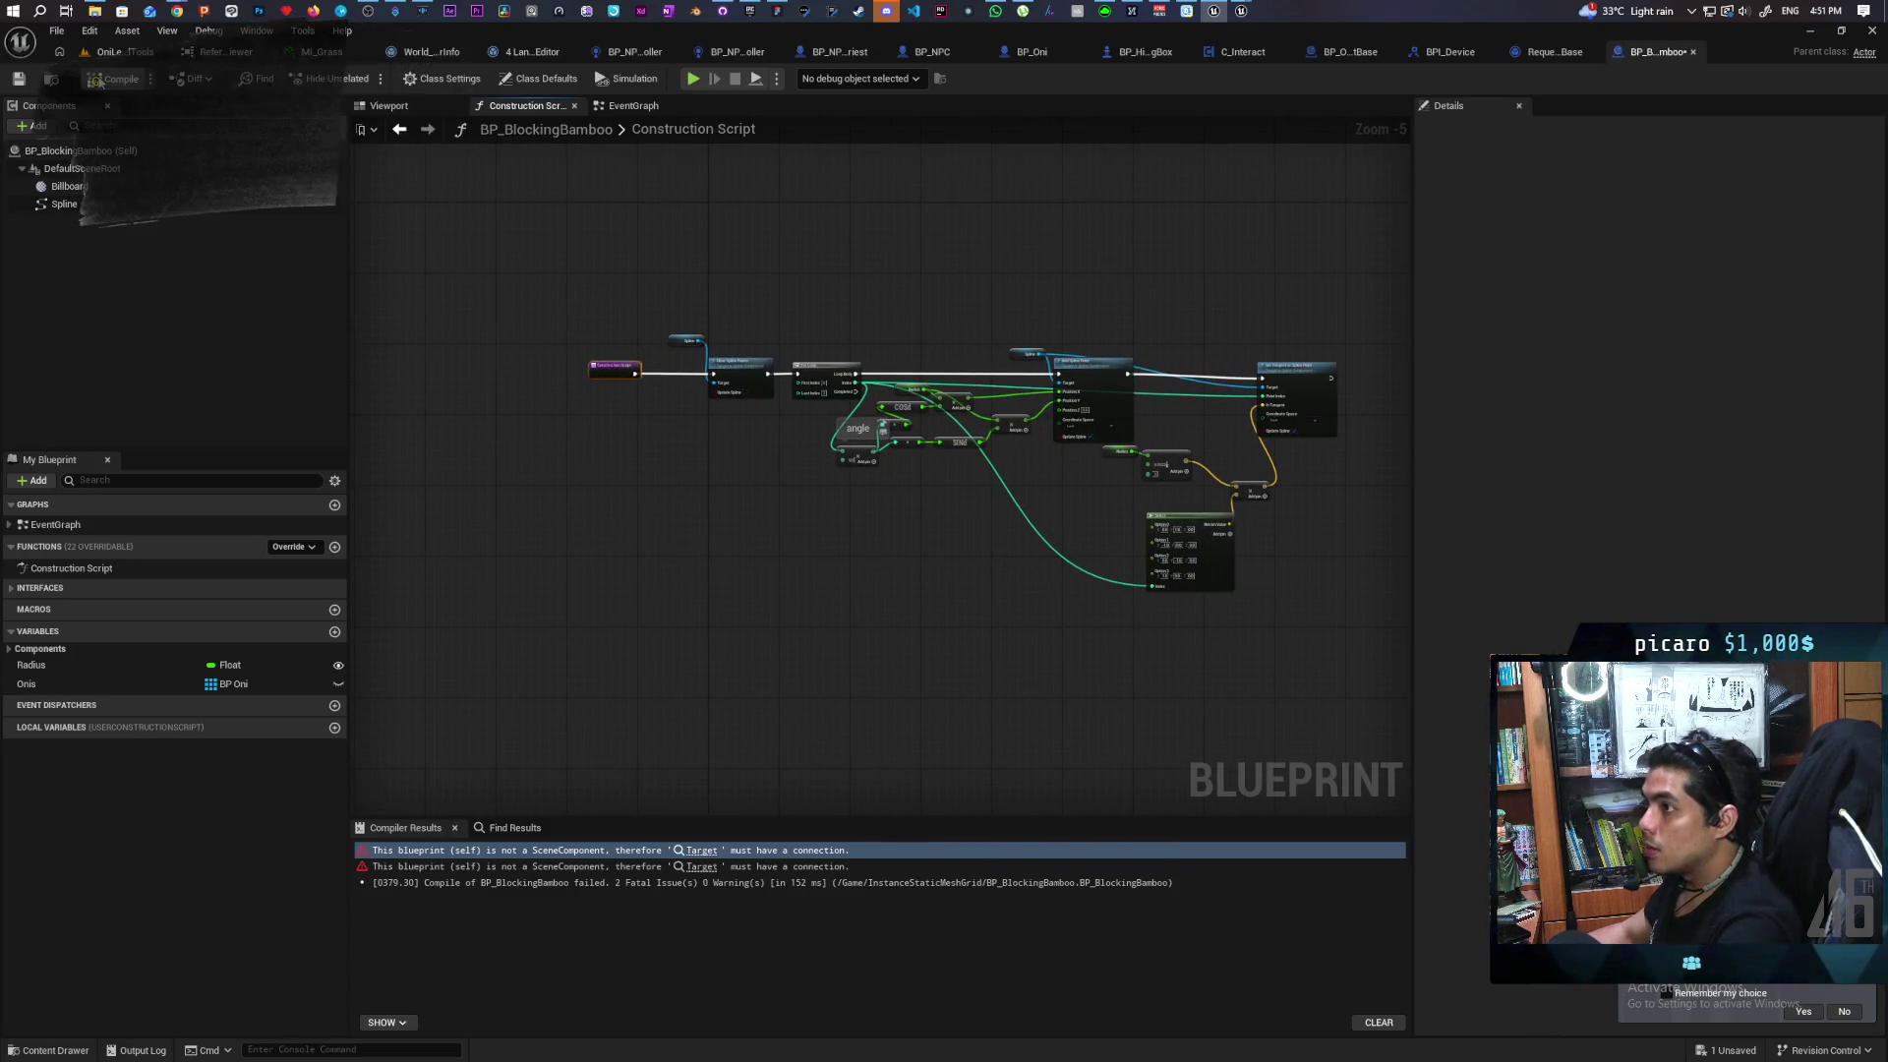
click(111, 78)
key(ctrl+s)
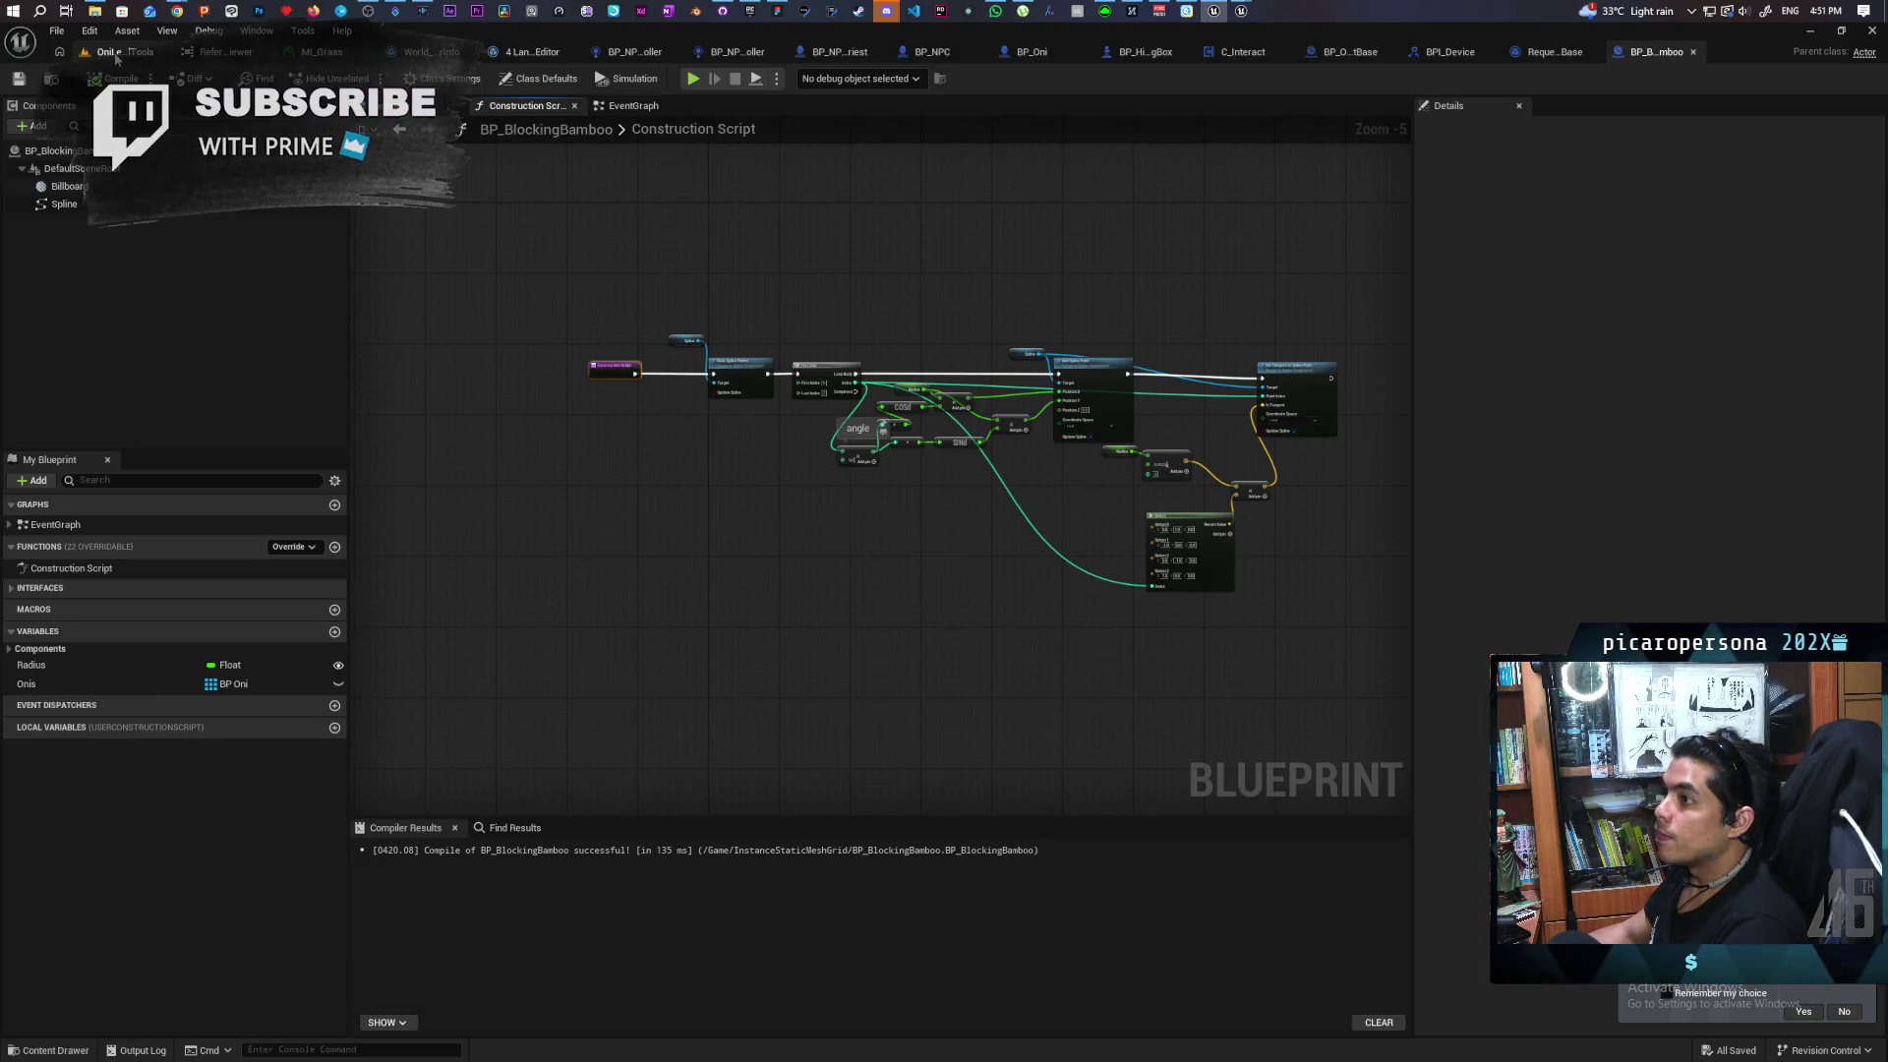
click(113, 52)
click(70, 1056)
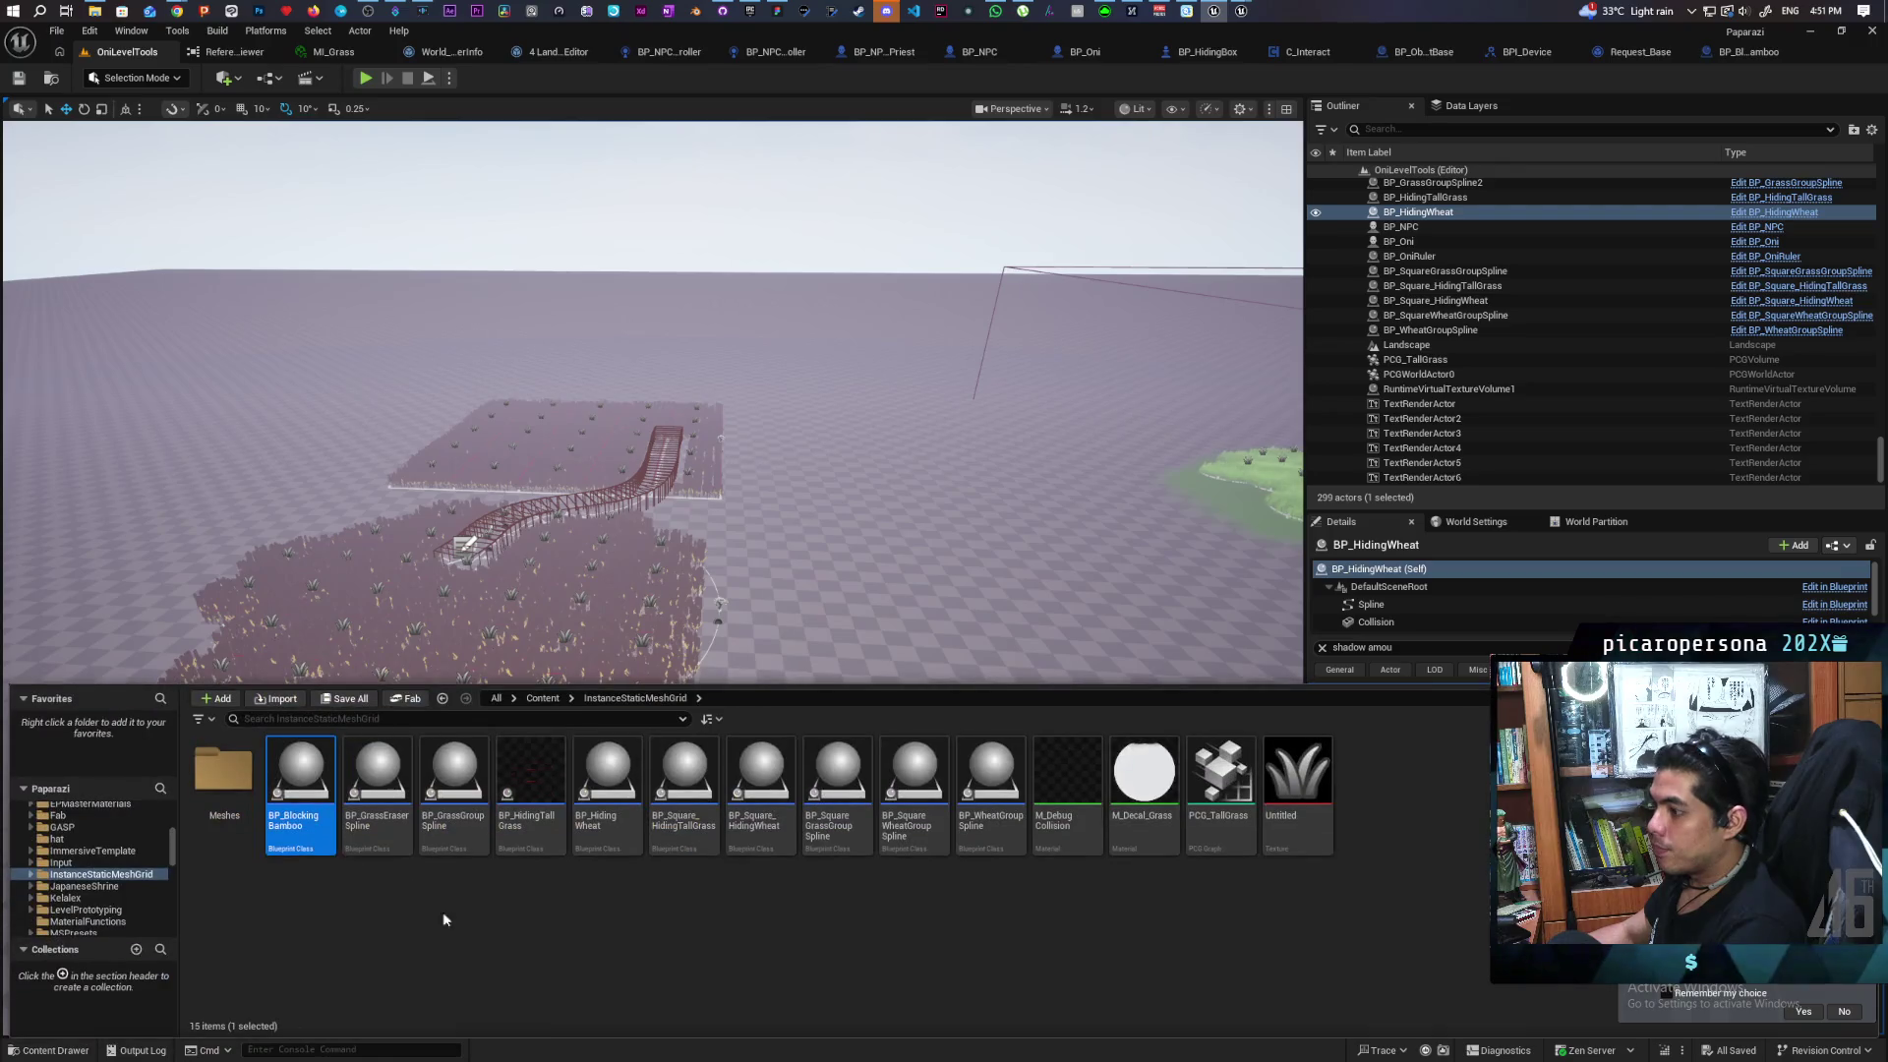
Place a BP_BlockingBamboo actor on the open ground beside the grass and select the PCG_TallGrass volume
drag(288, 782, 994, 671)
drag(1067, 596, 1067, 597)
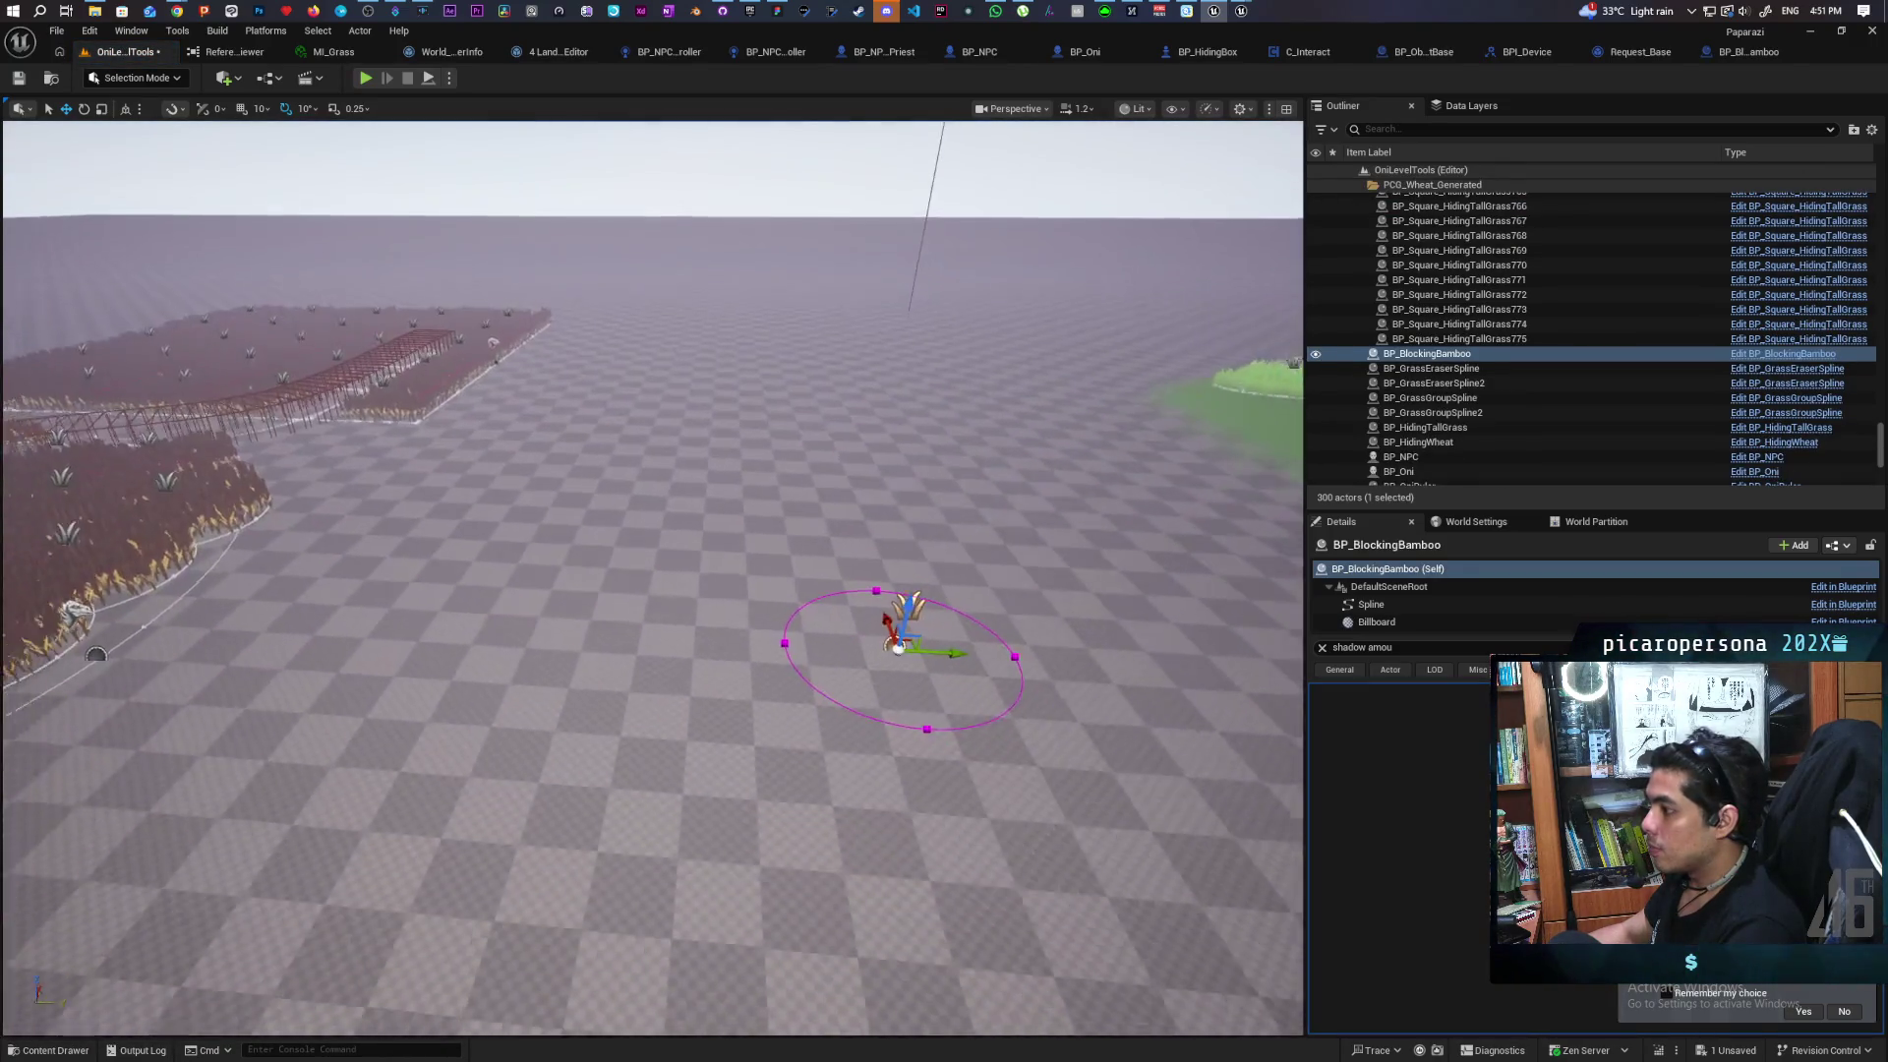
drag(944, 462, 952, 447)
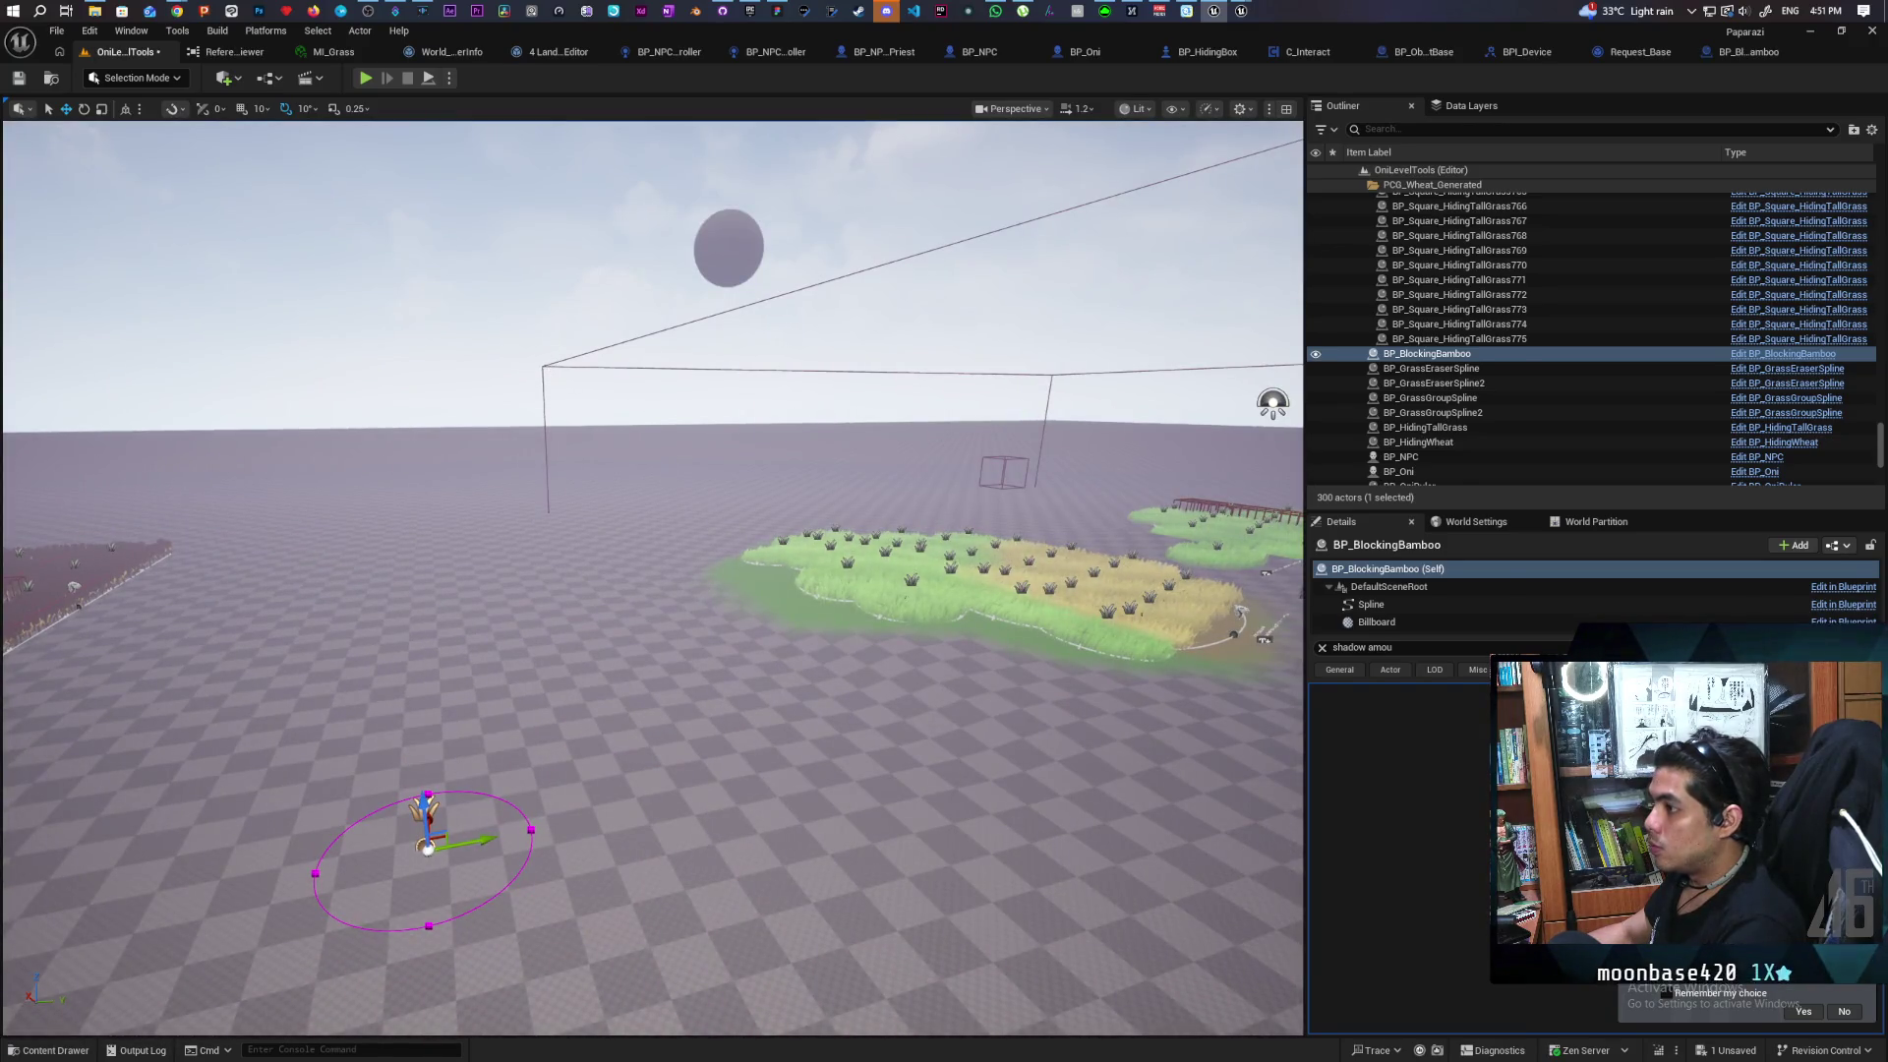
click(983, 590)
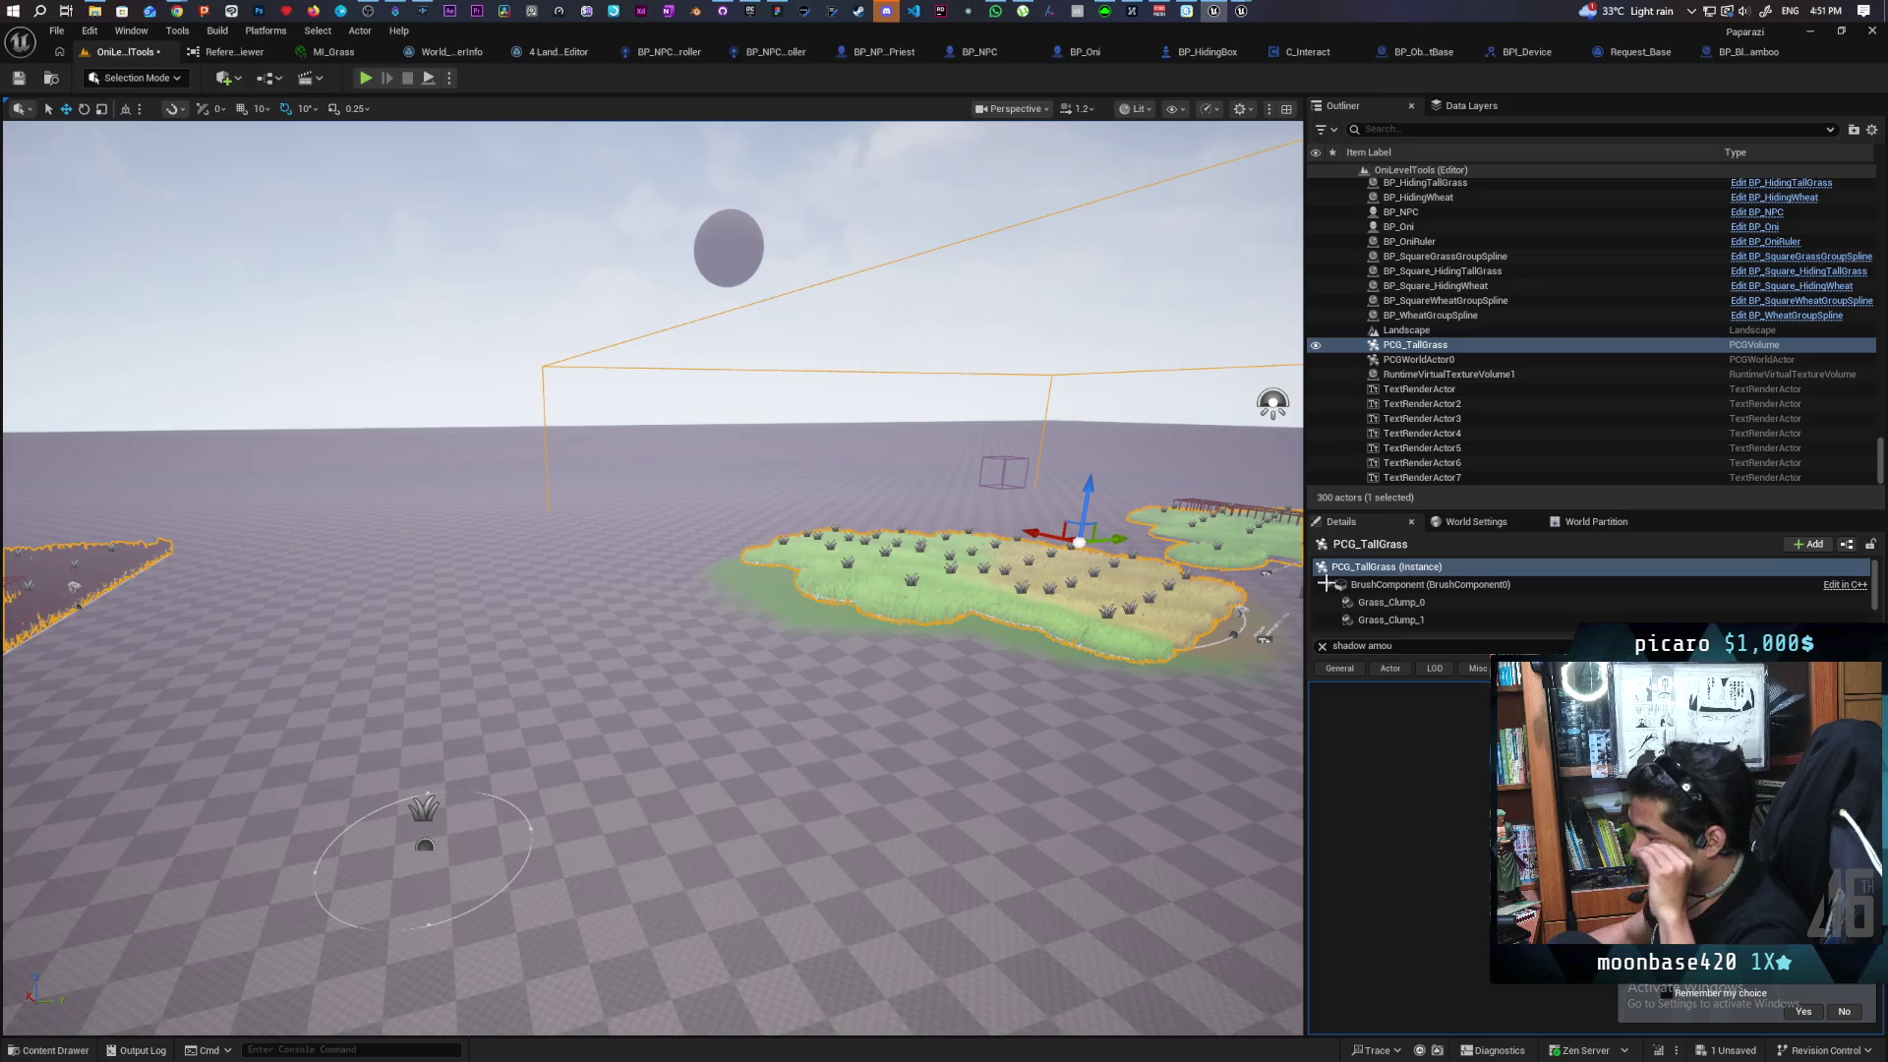
click(1323, 646)
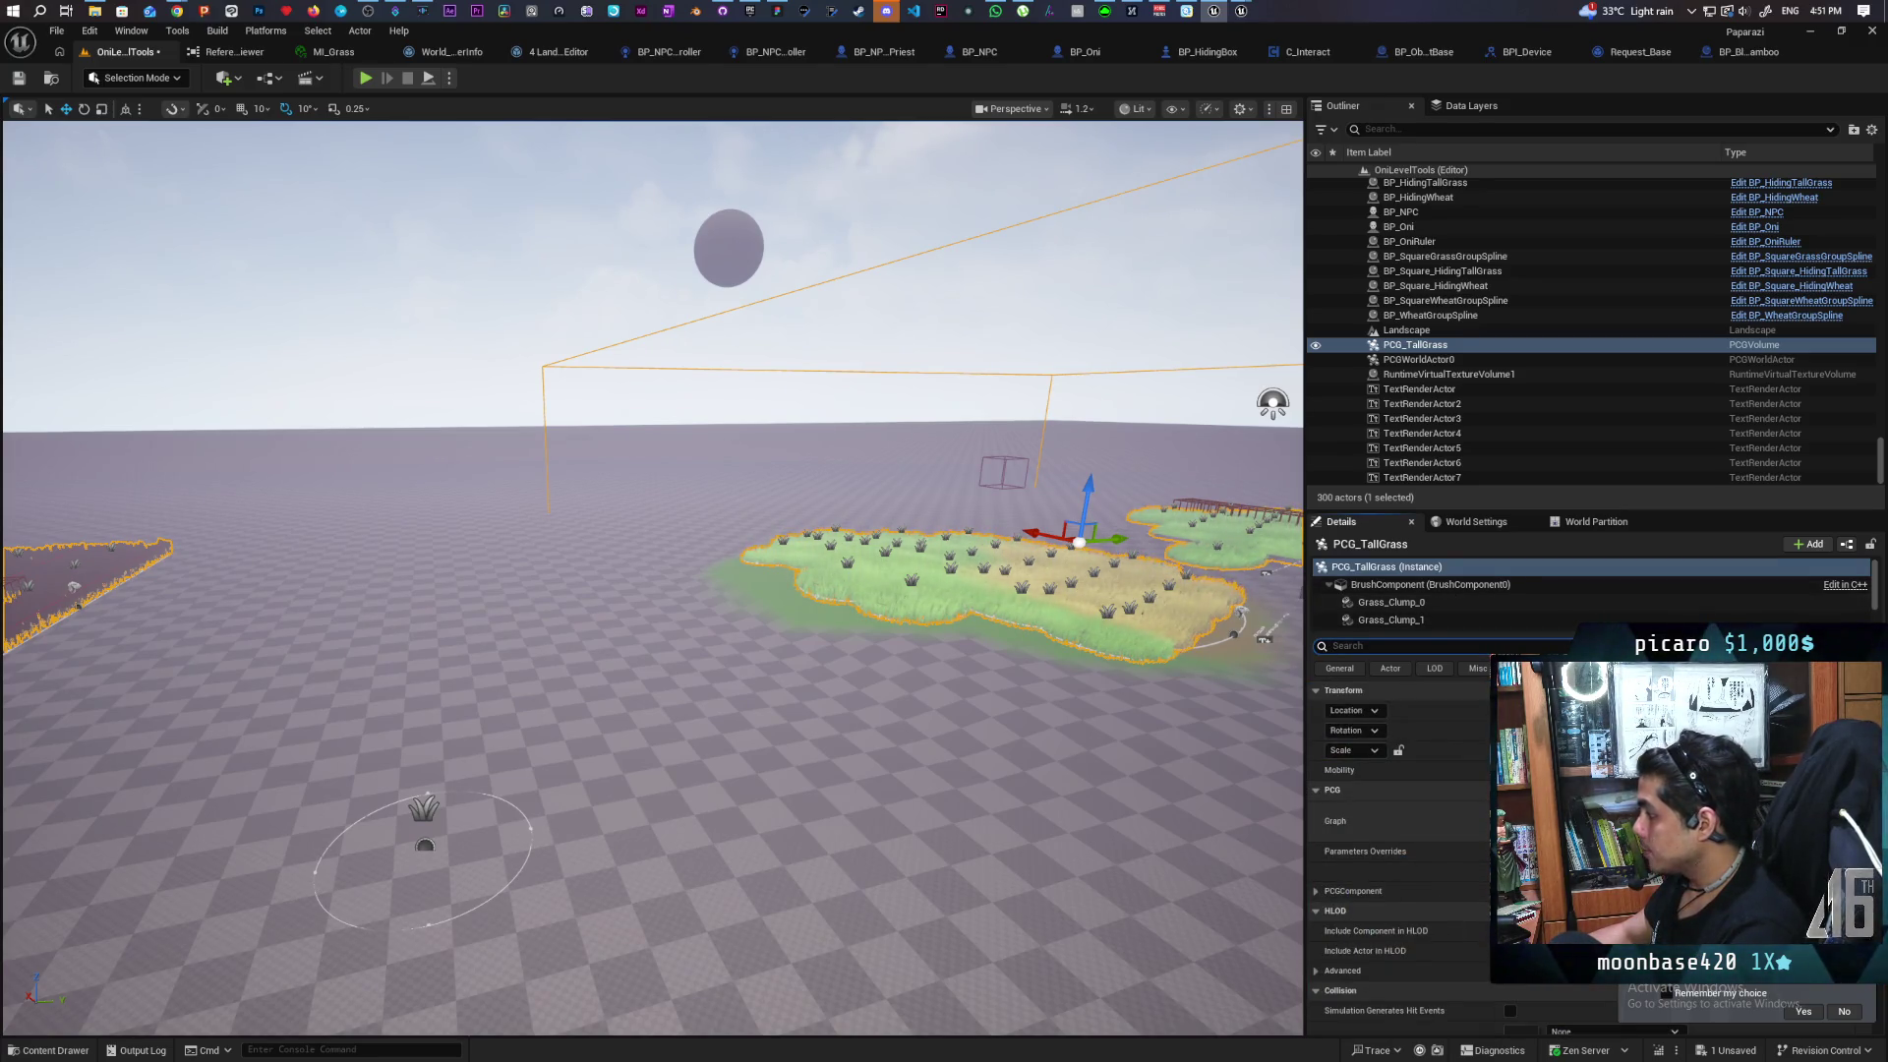
In the PCG_TallGrass graph, paste a copy of the Individual Wheat Clumps and Beeg grass groups
double_click(1534, 821)
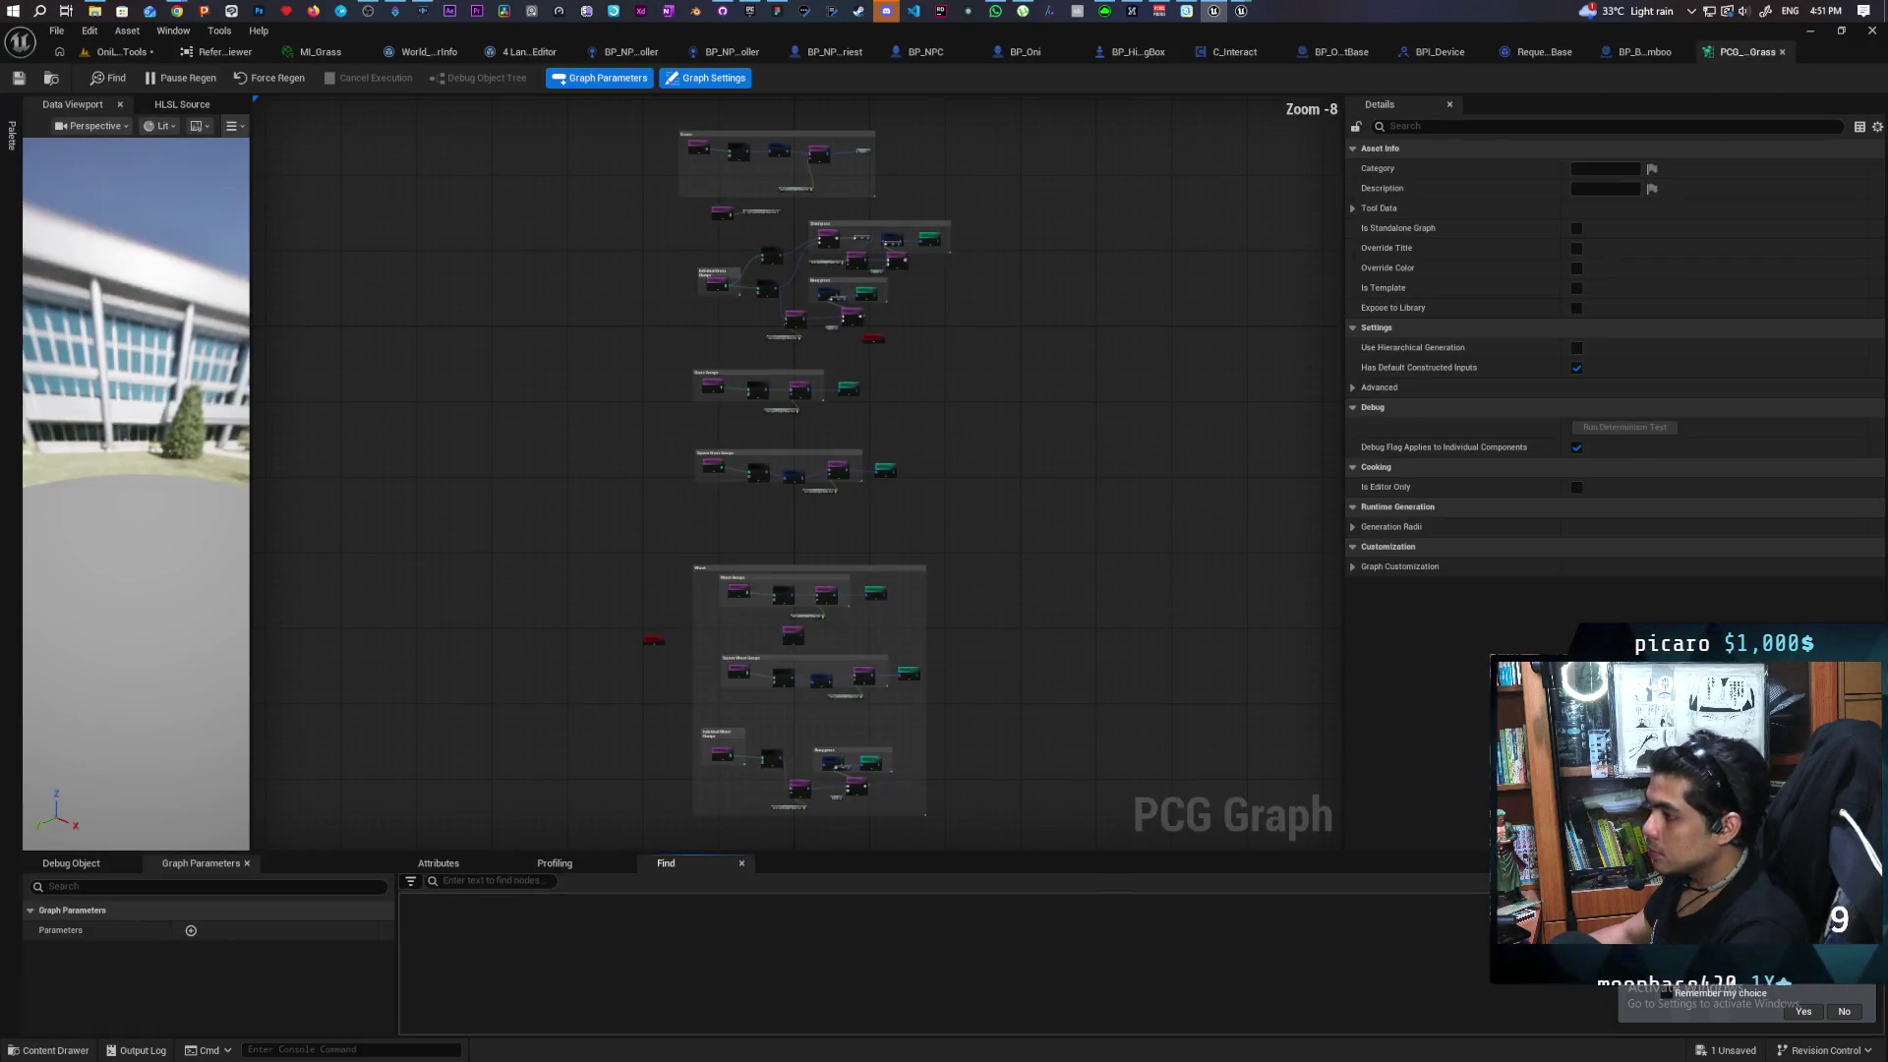
scroll(1060, 589, down, 3)
scroll(821, 407, up, 8)
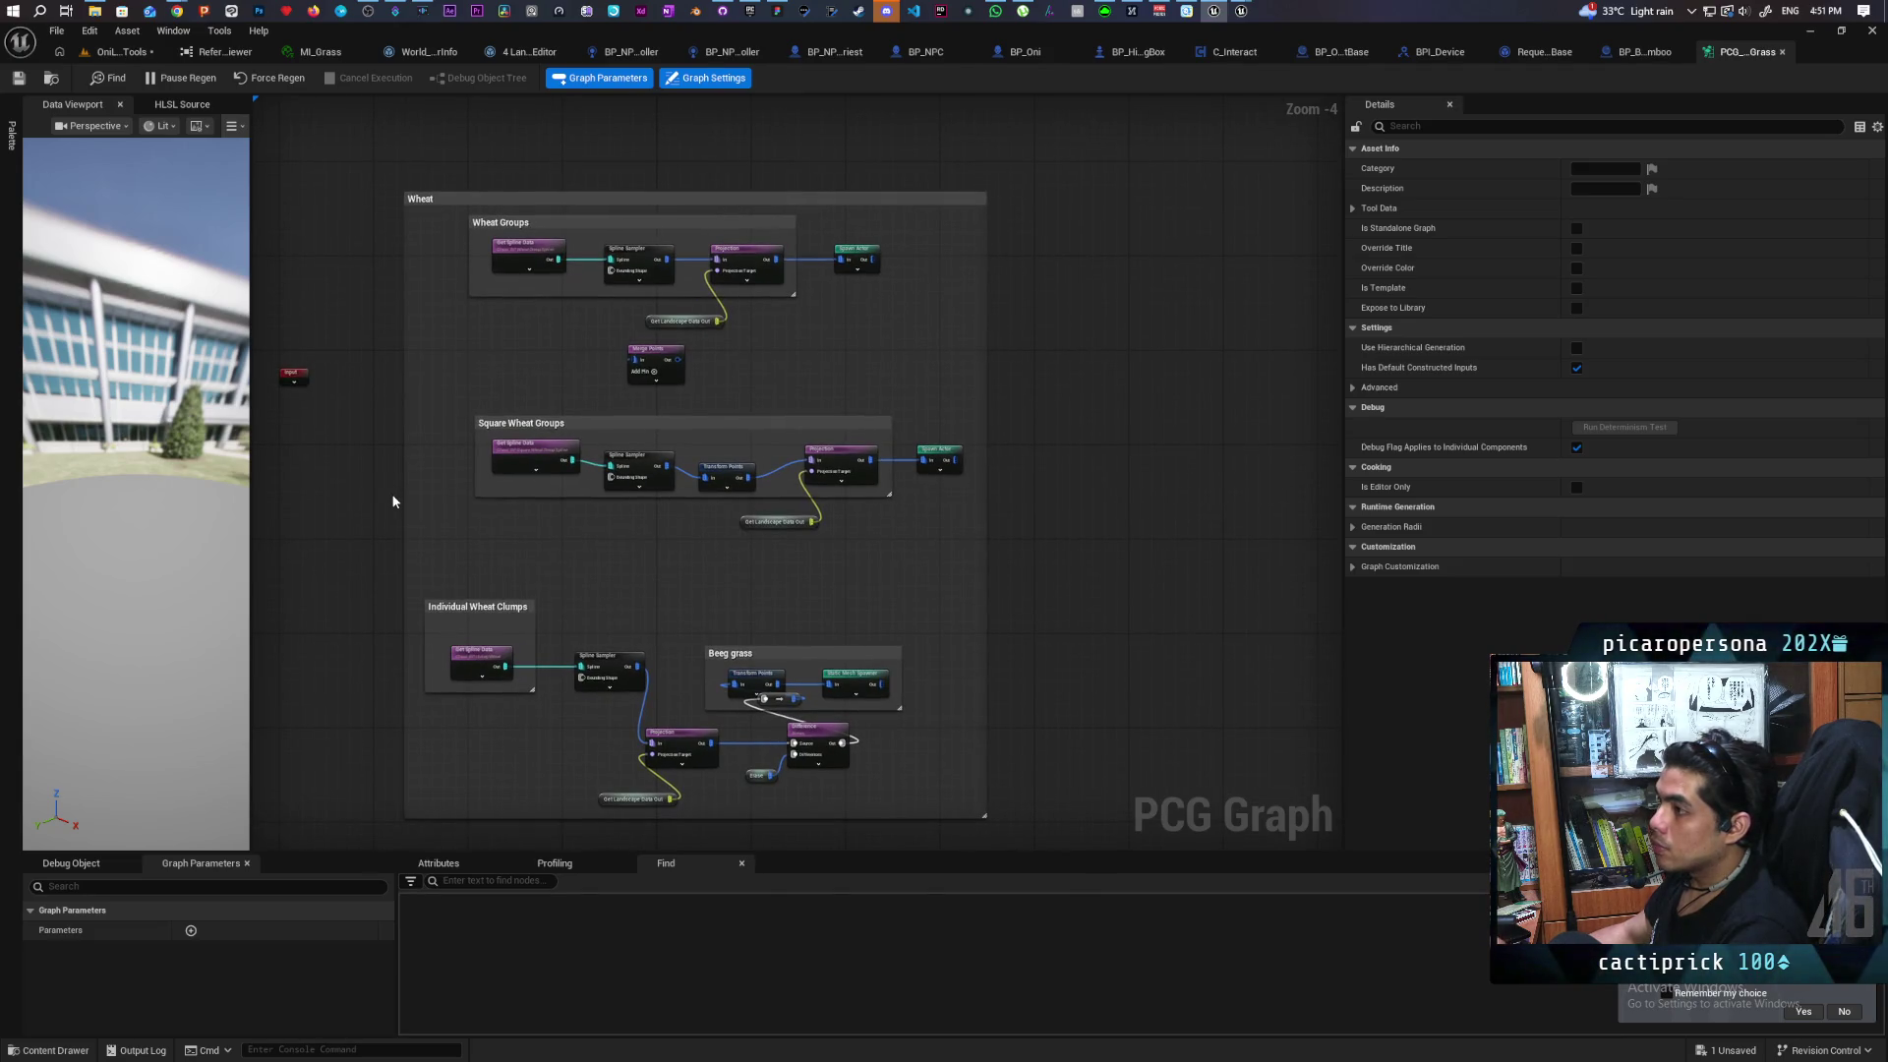
mouse_move(618, 539)
mouse_down()
mouse_move(666, 377)
mouse_move(651, 340)
mouse_up()
mouse_move(498, 387)
mouse_down()
mouse_move(889, 582)
mouse_move(901, 617)
mouse_move(1016, 376)
mouse_move(828, 527)
mouse_up()
click(830, 529)
key(ctrl+v)
click(653, 590)
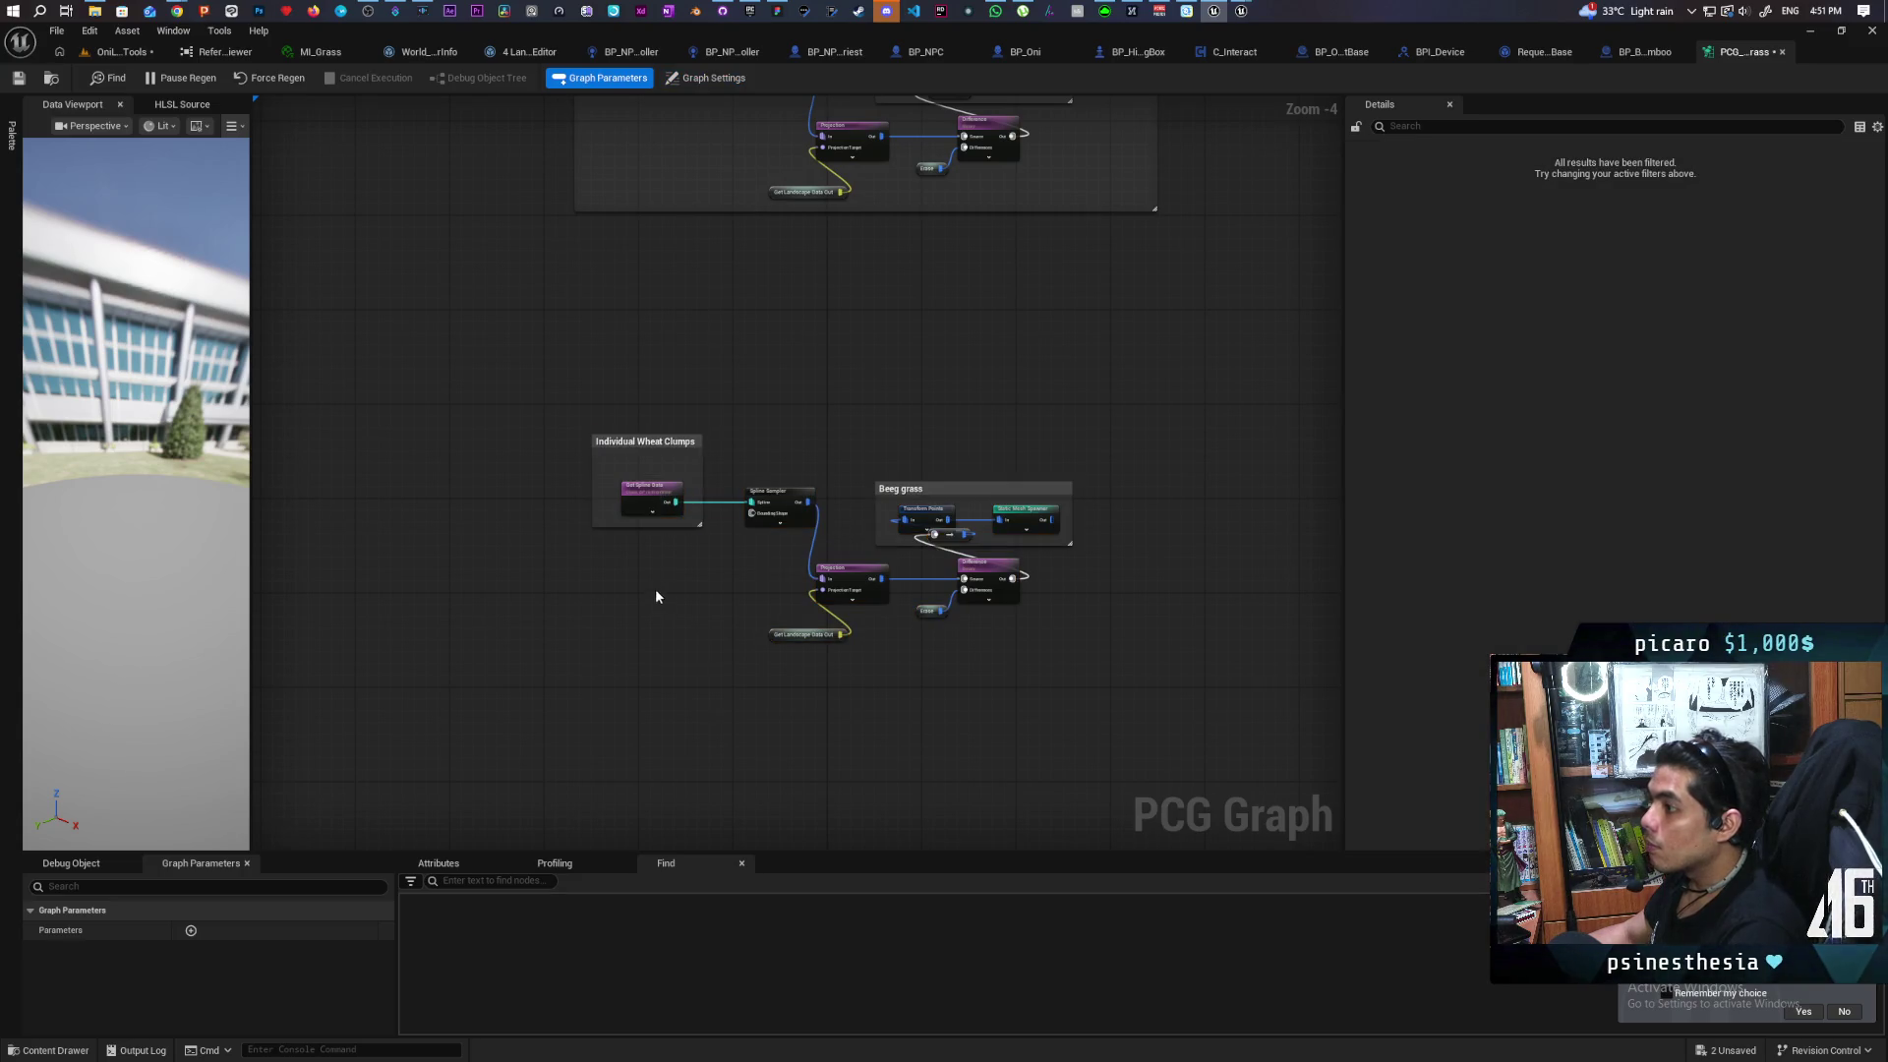
Retitle the copied comment 'Individual bamboo Clumps' and save the level and graph
click(658, 447)
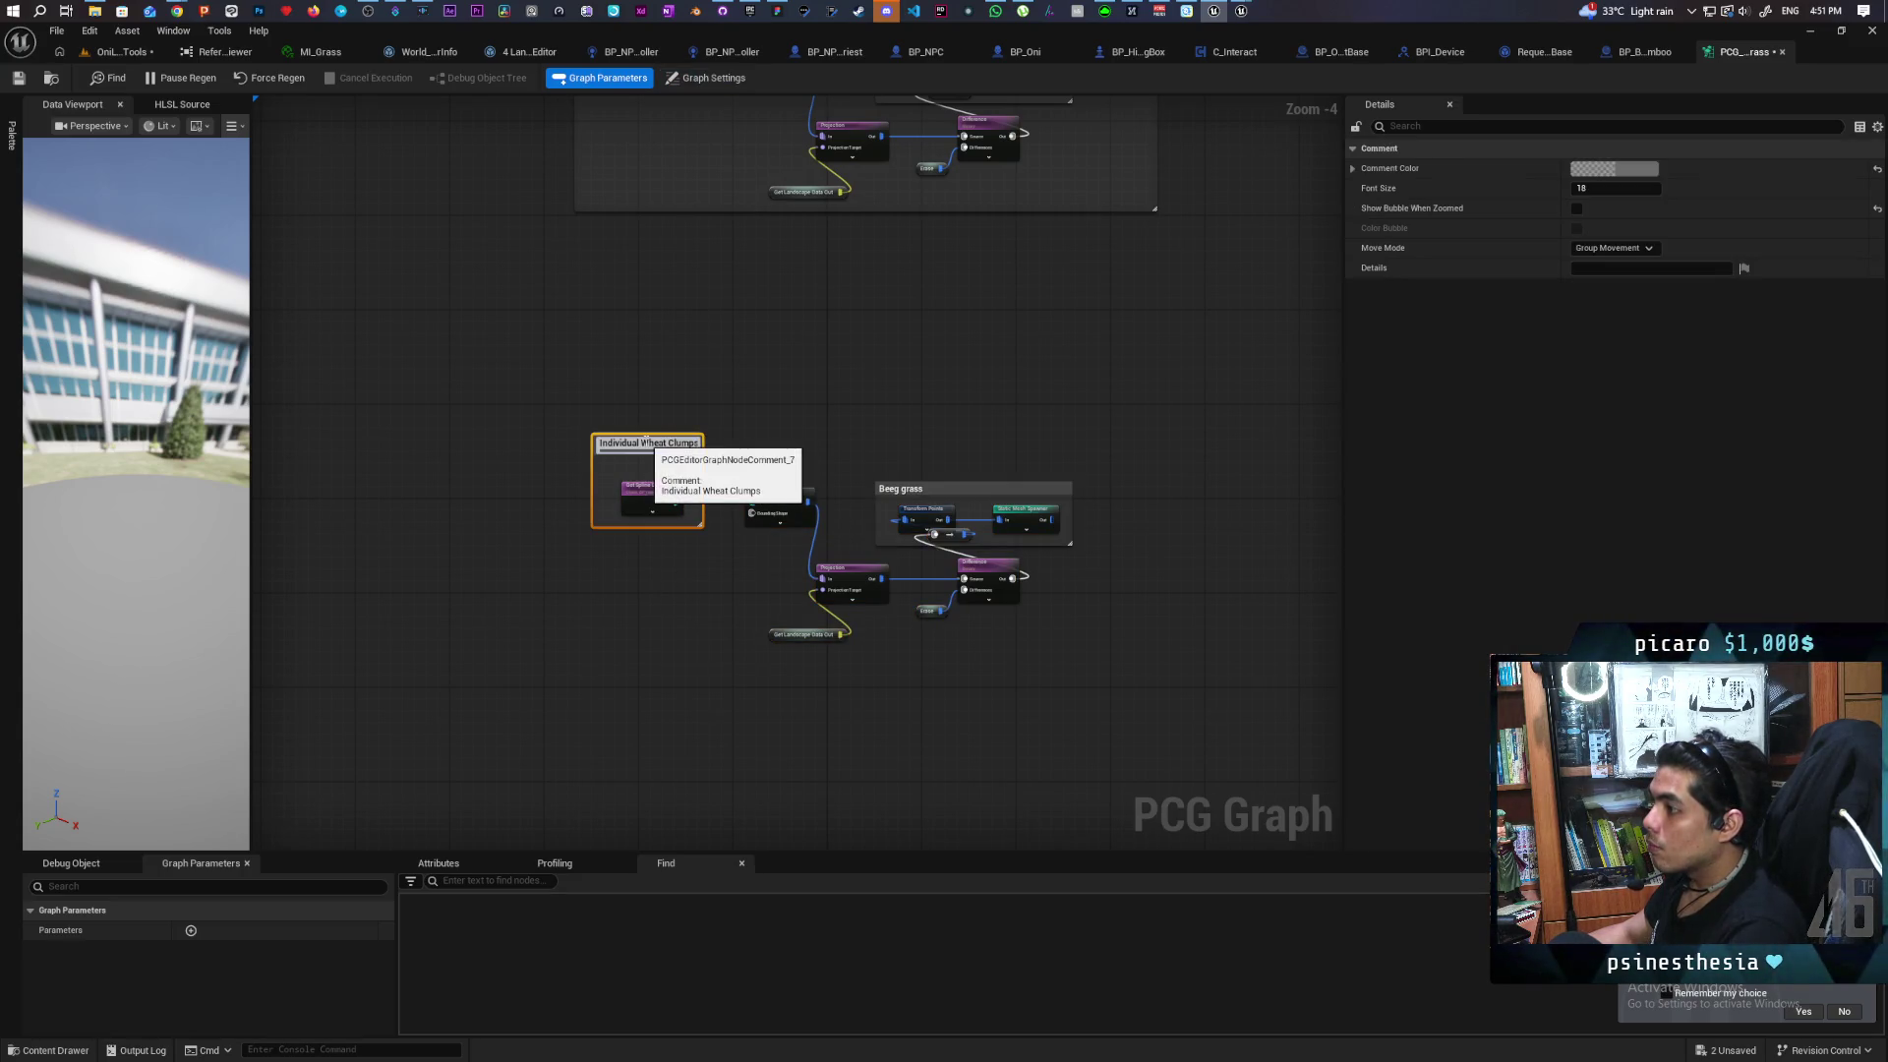
click(657, 445)
text(bamboo)
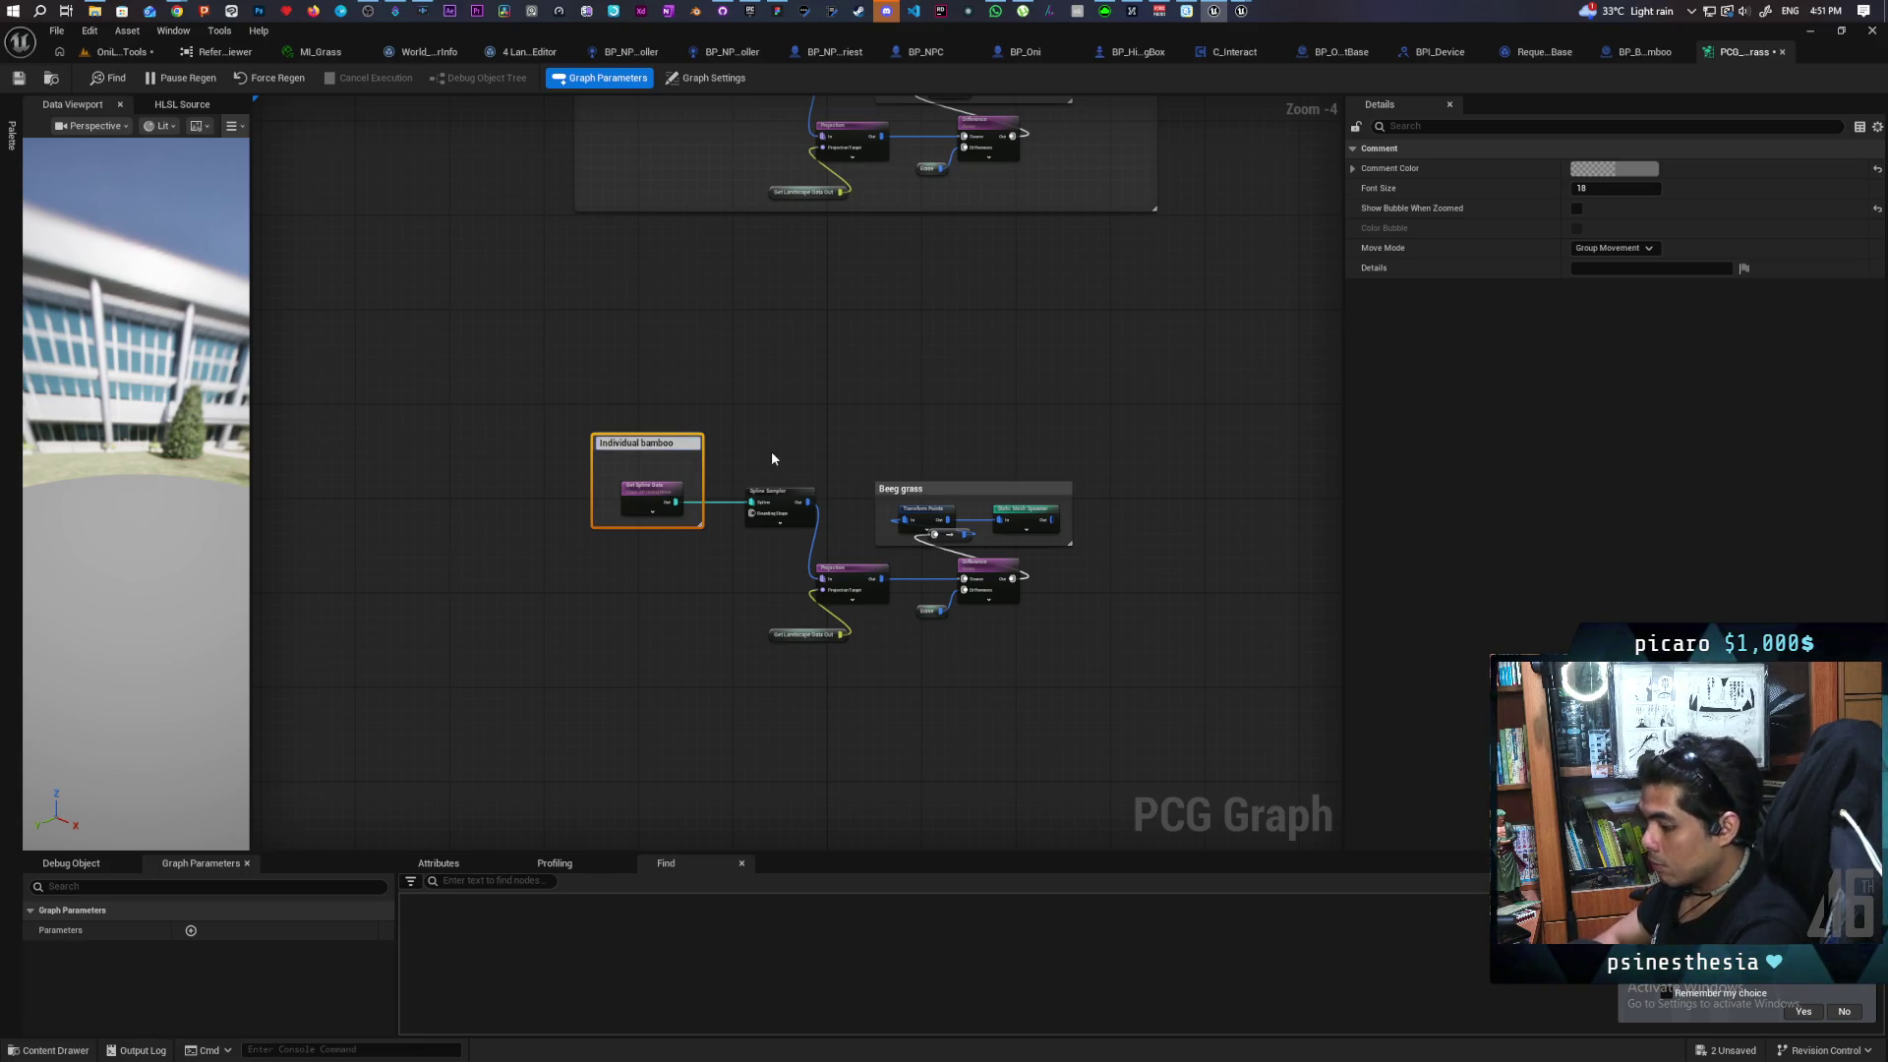
text( Clumpc)
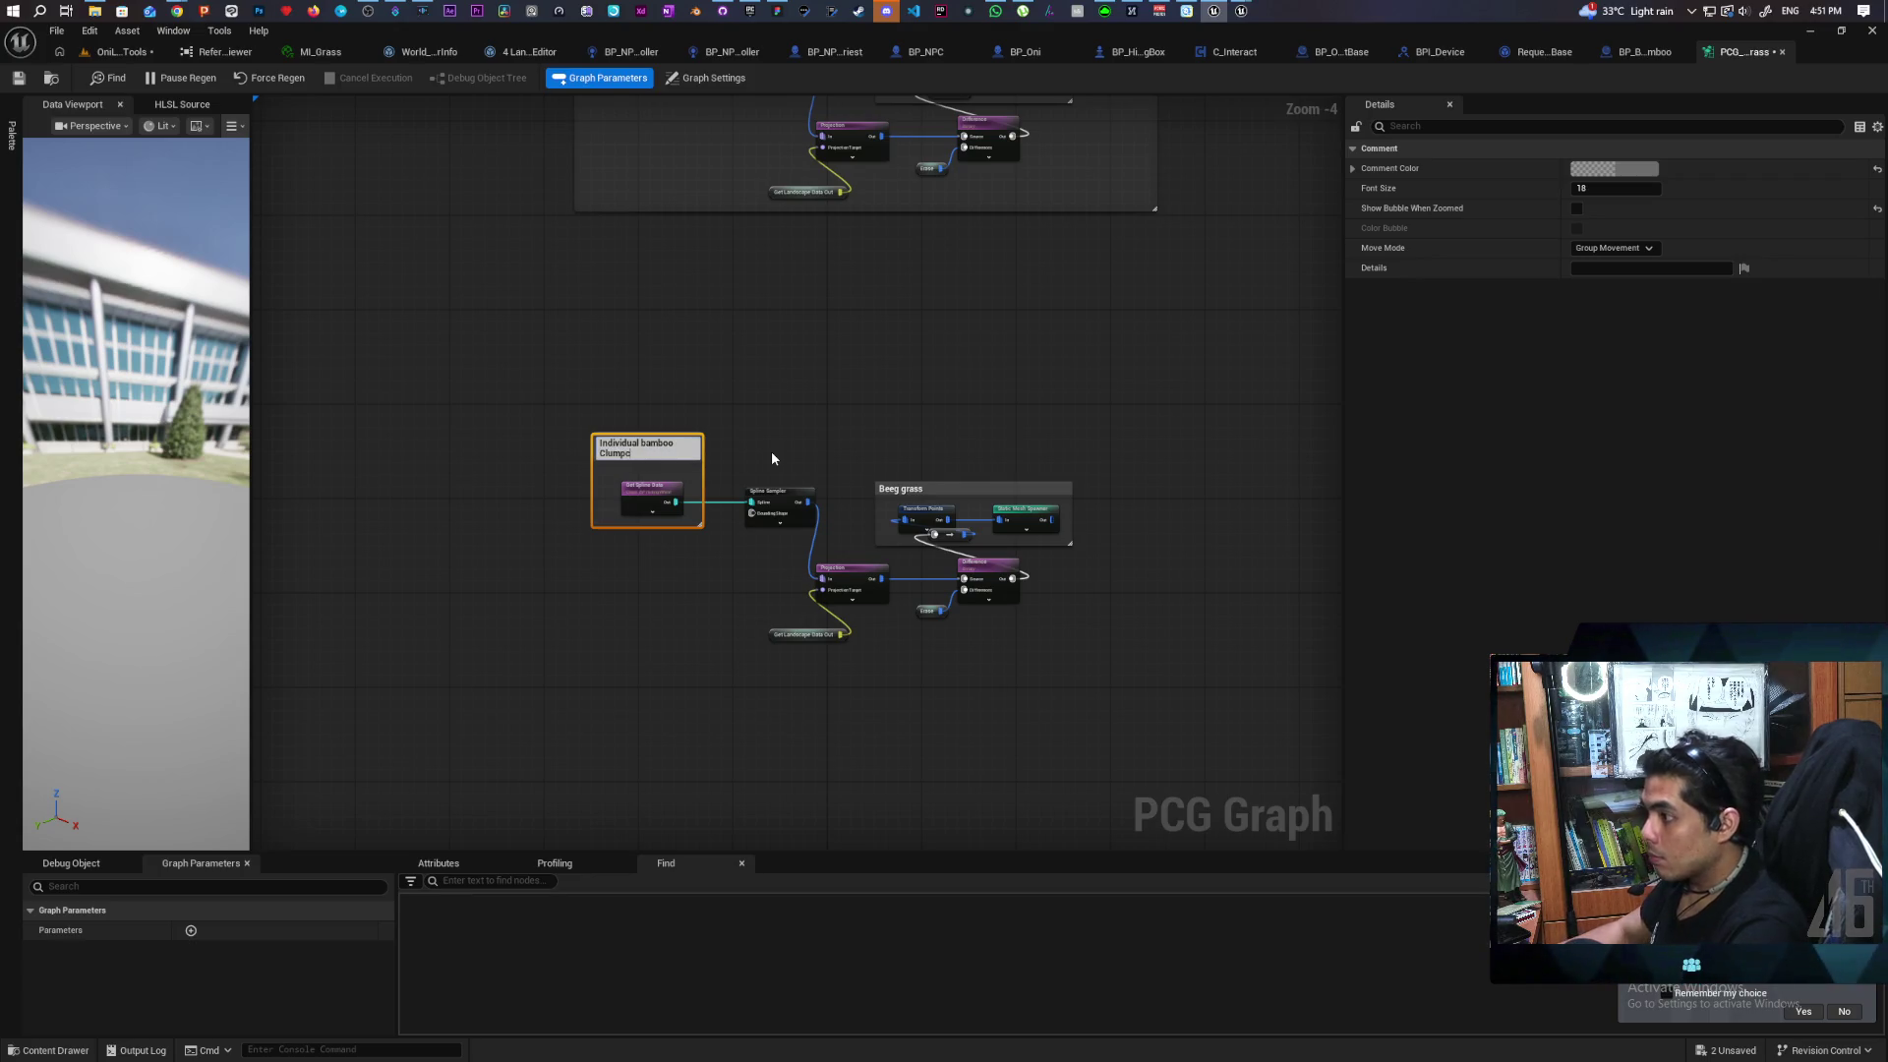
key(Return)
click(771, 451)
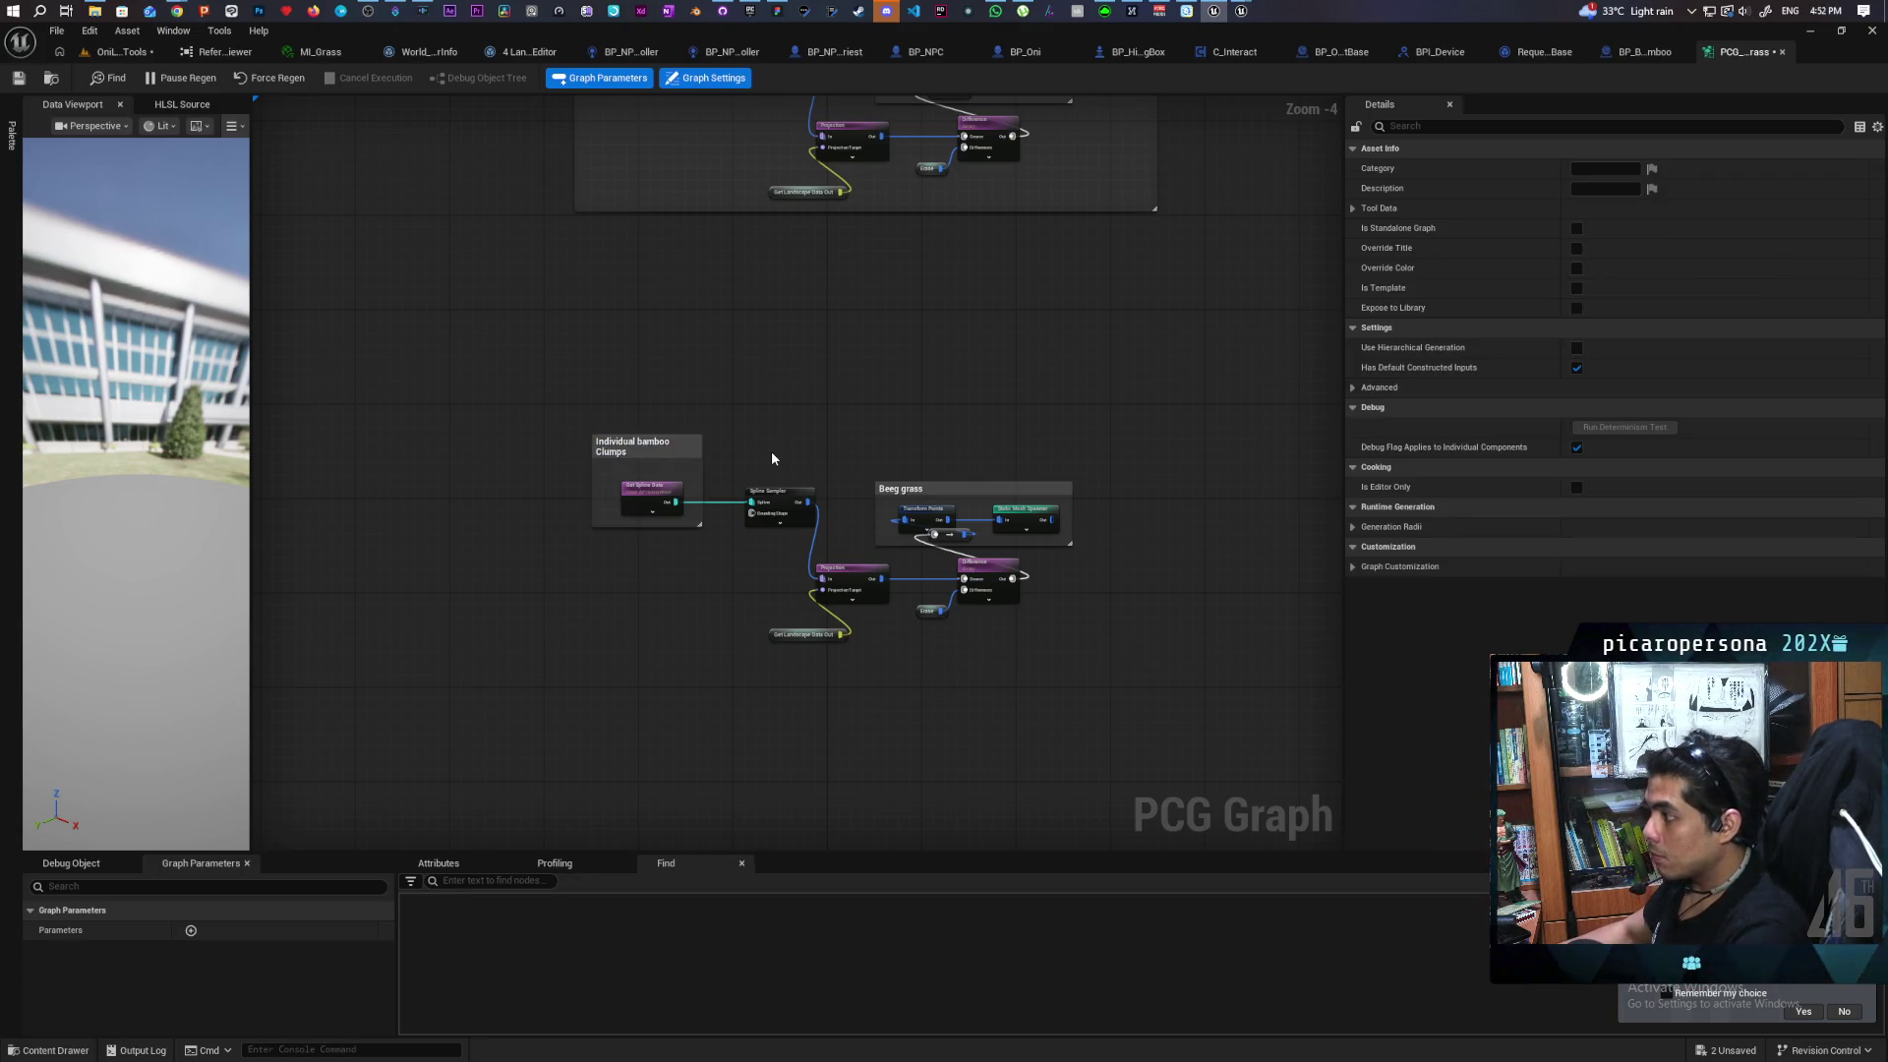
scroll(771, 450, up, 2)
key(ctrl+s)
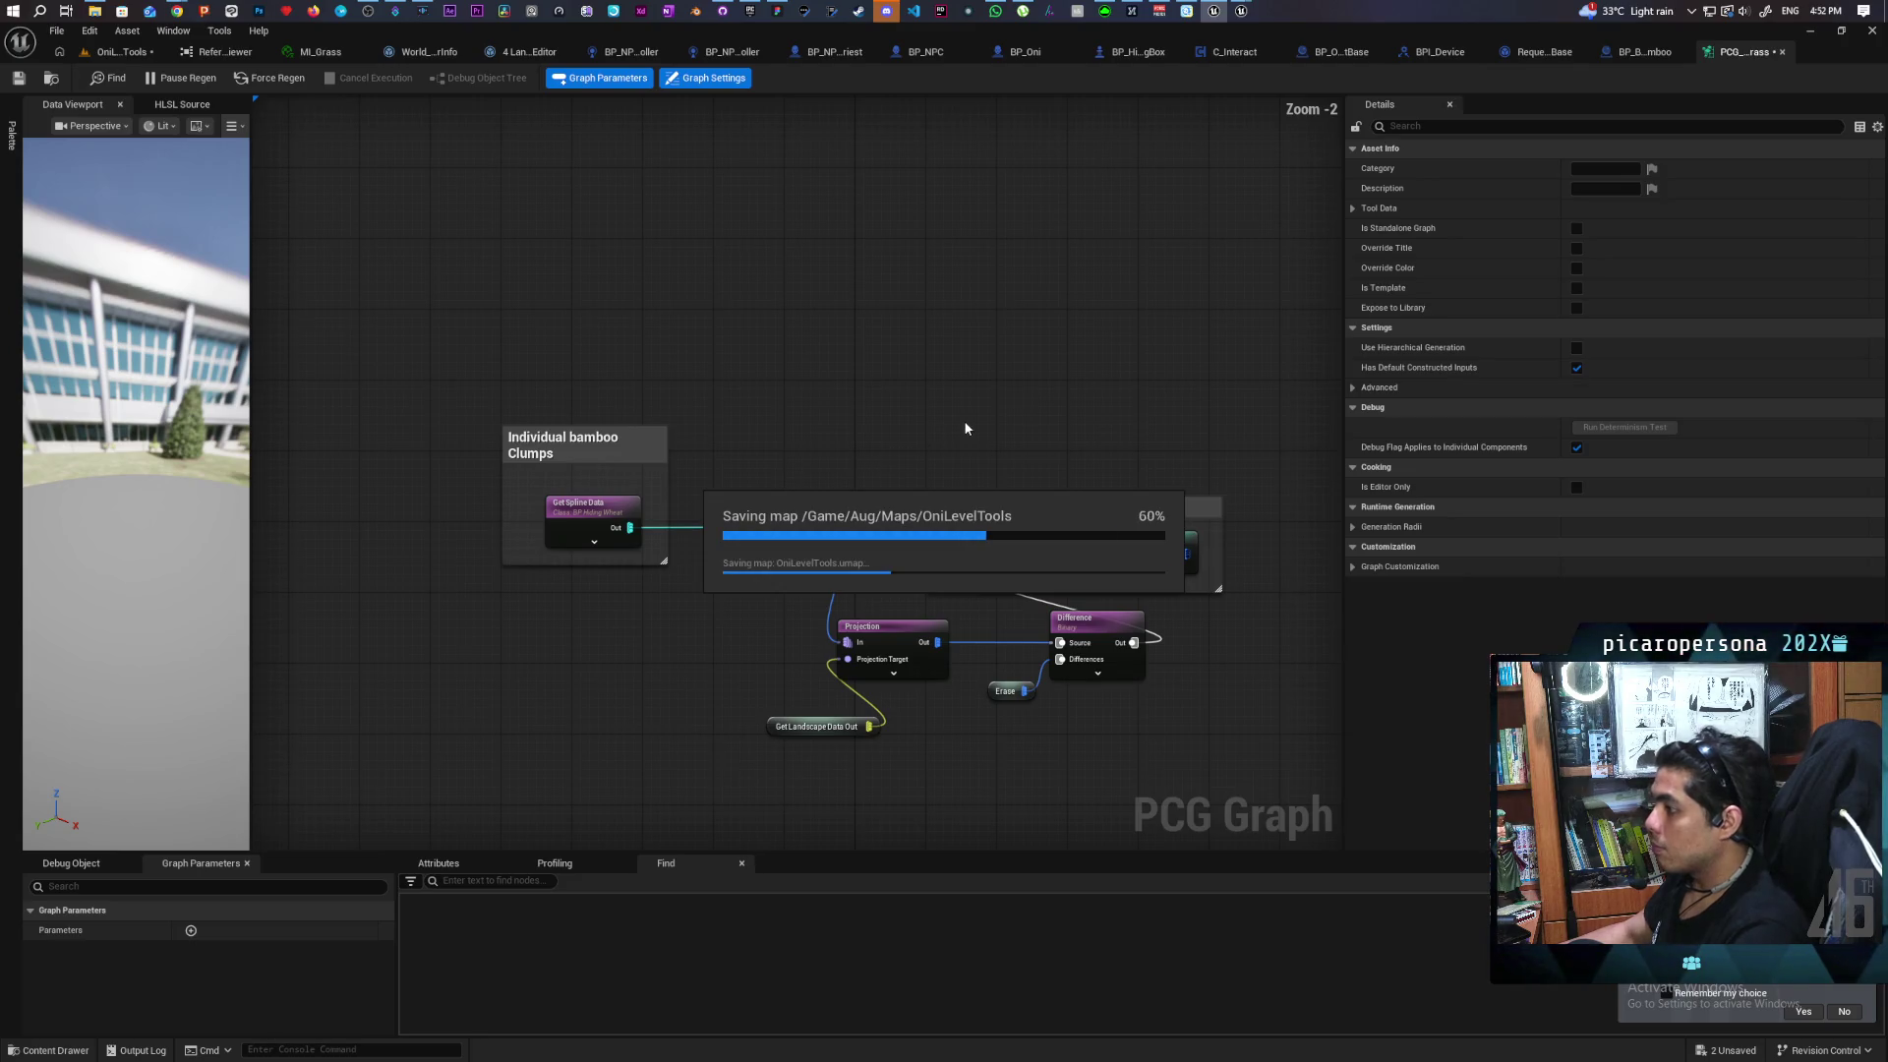
click(1148, 548)
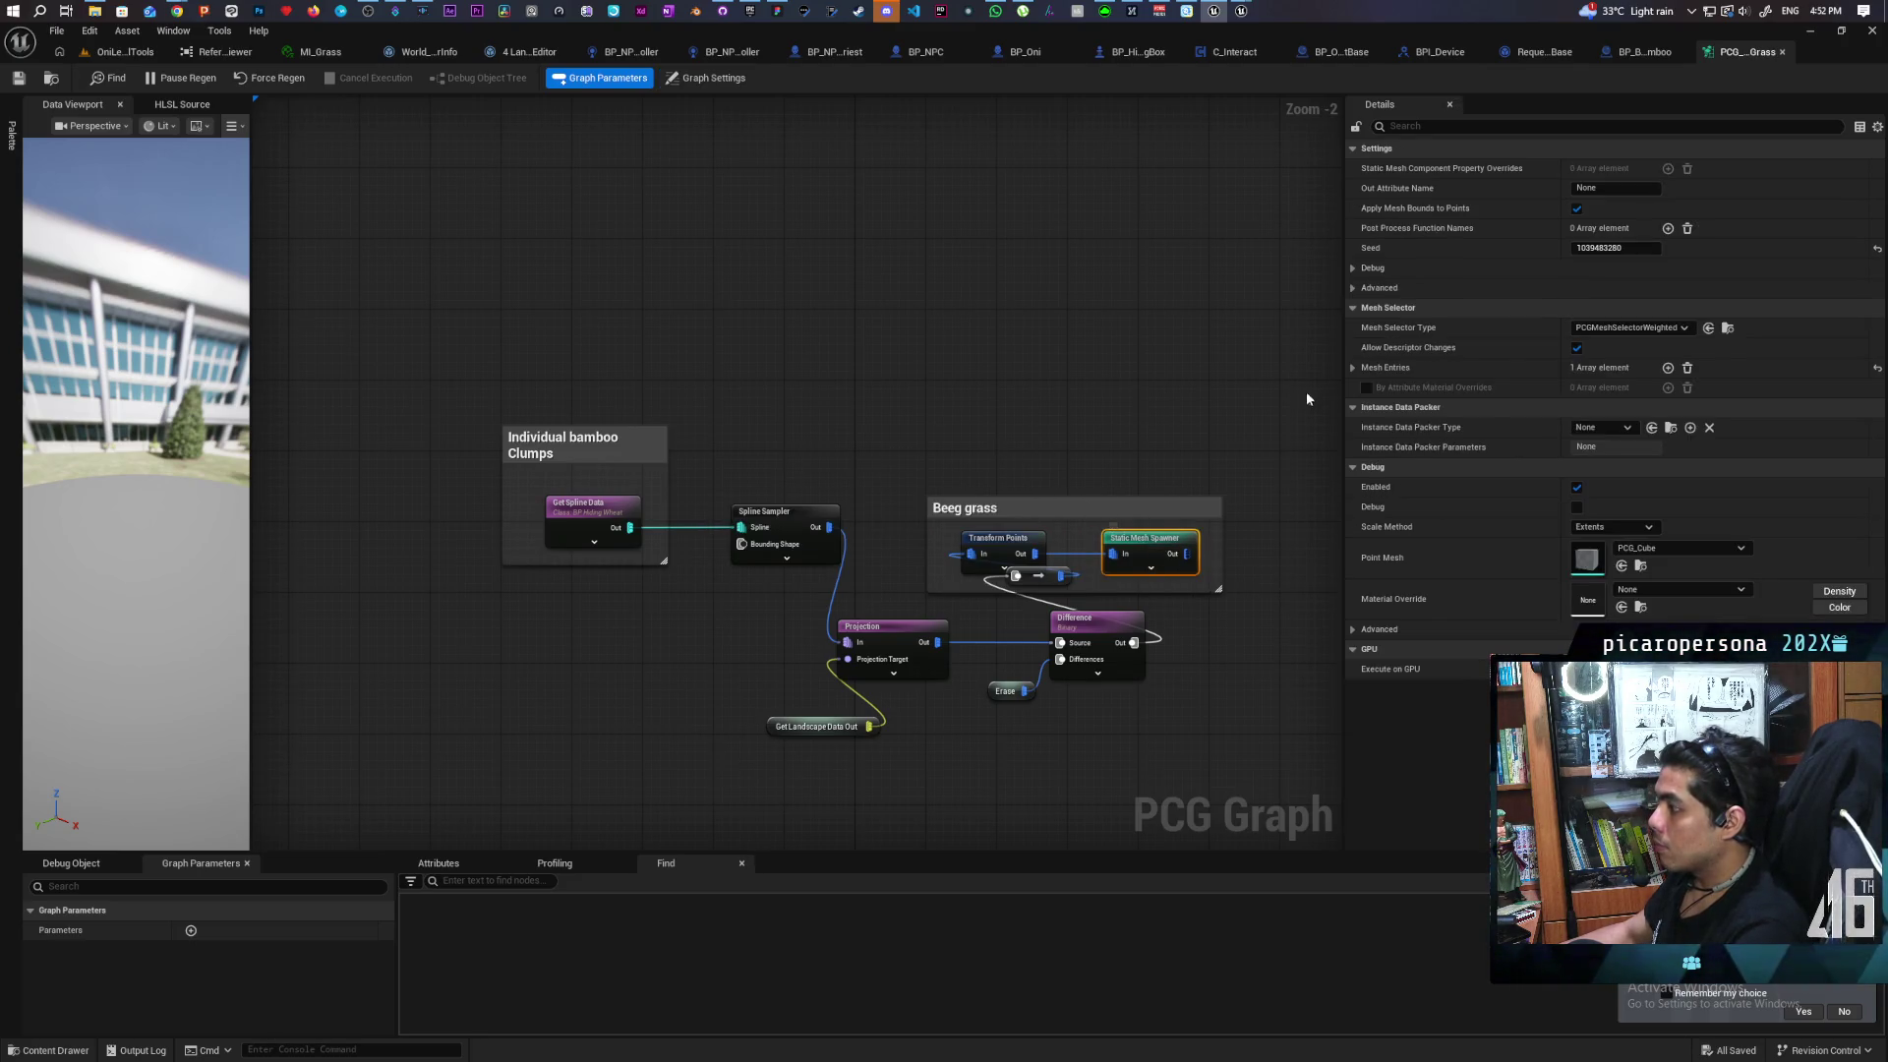
click(48, 1047)
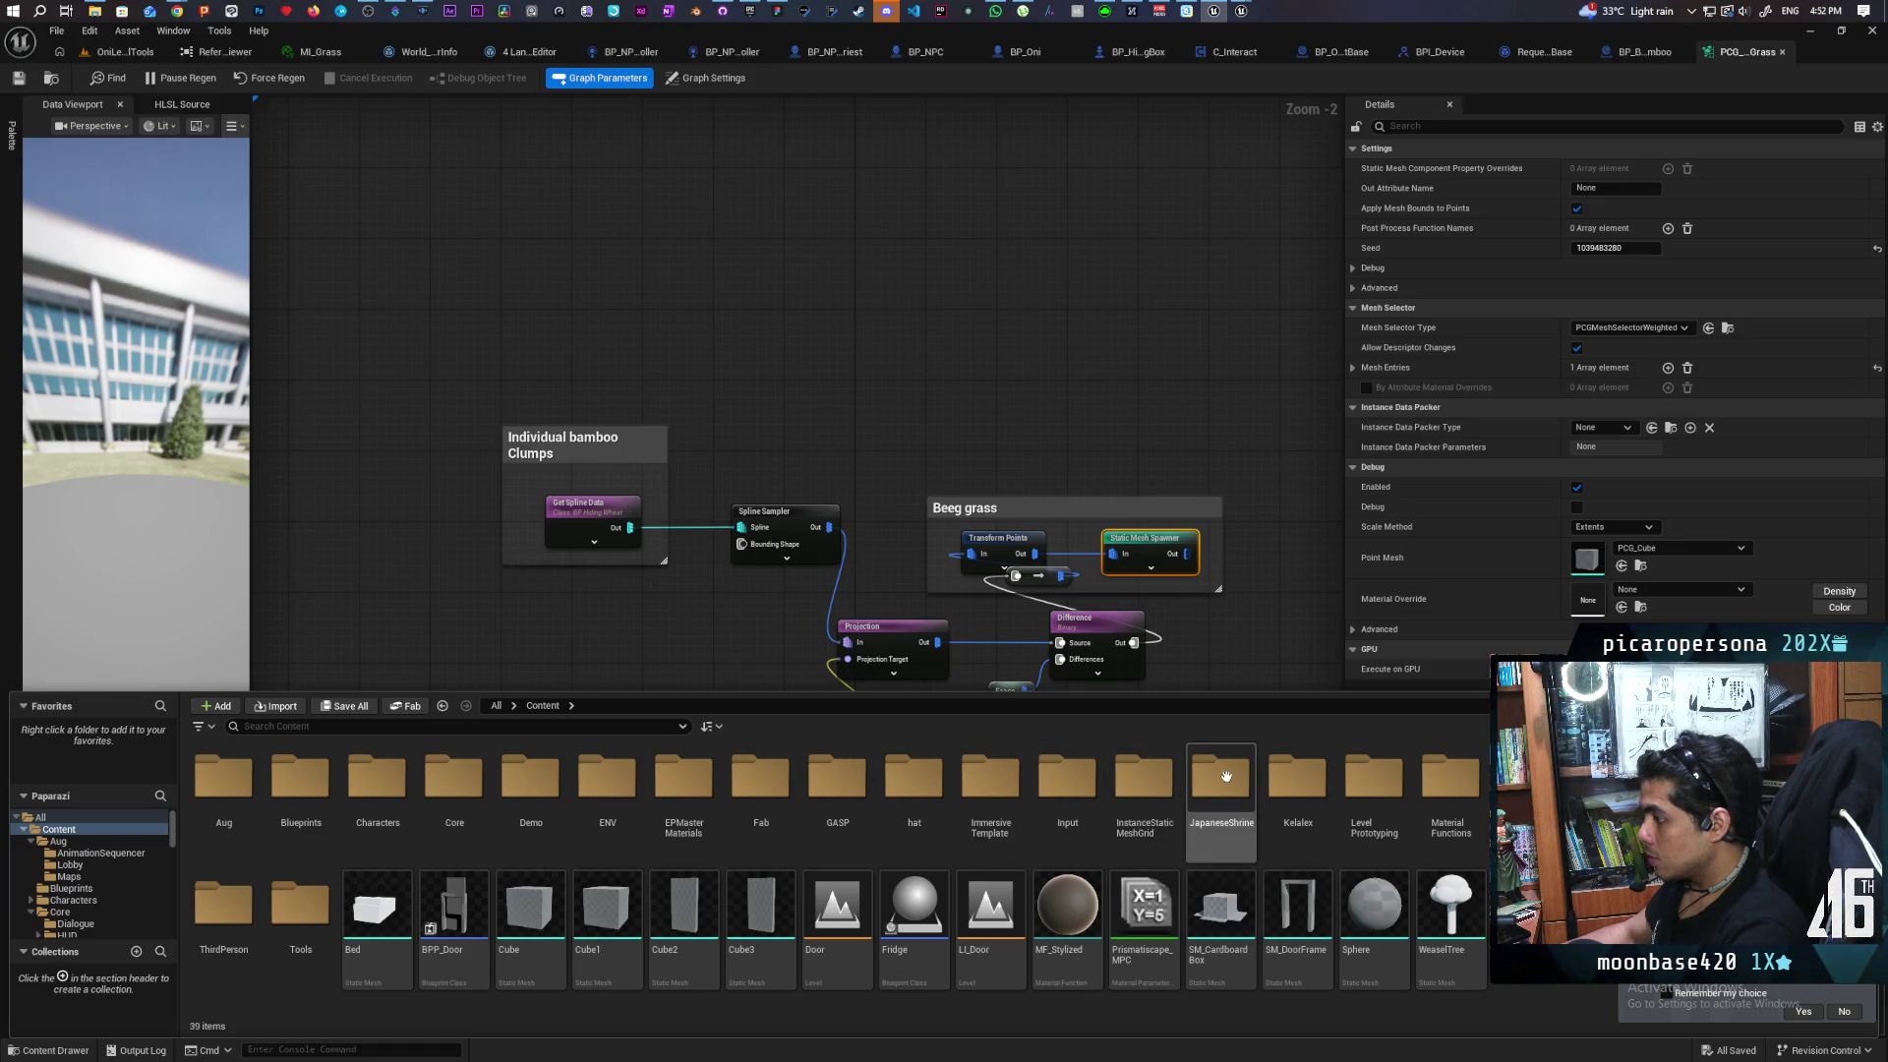
Set the copied spawner's first mesh entry to SM_TreeBamboo01a from the JapaneseShrine Meshes folder
double_click(1225, 778)
click(305, 786)
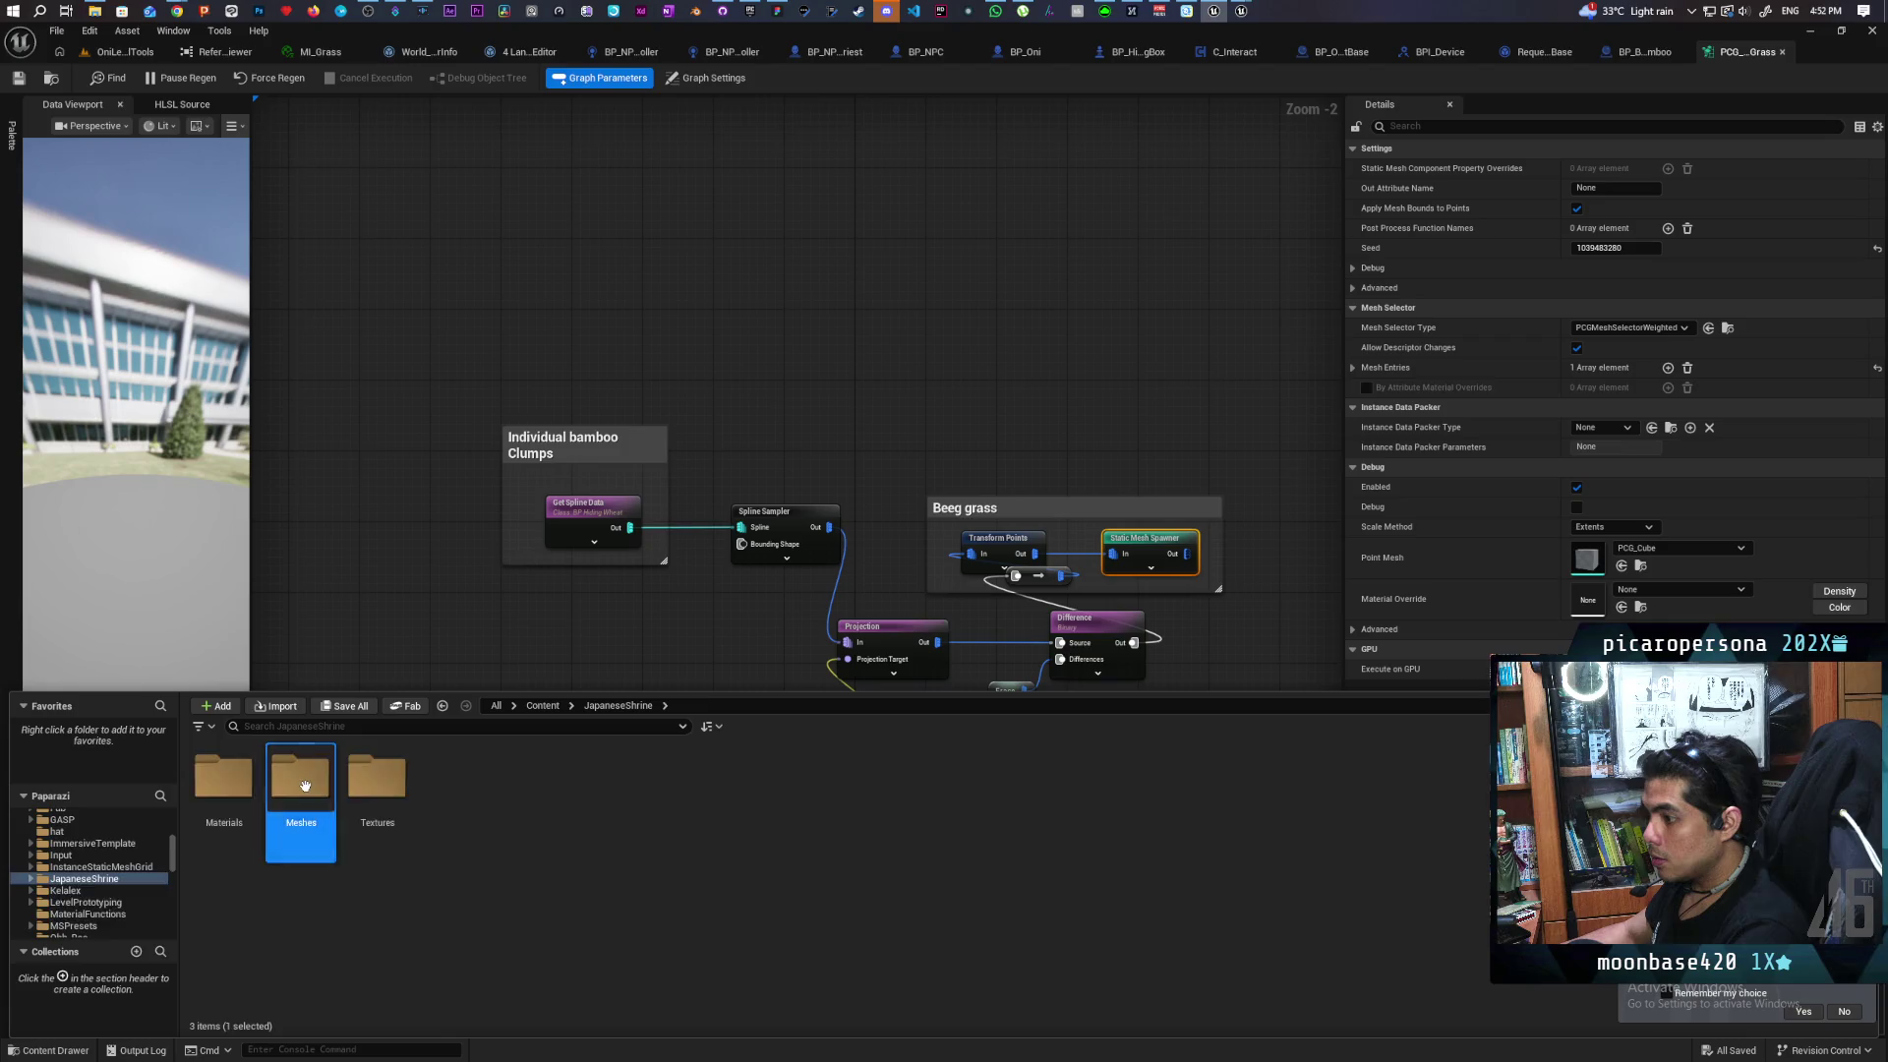
double_click(305, 786)
click(251, 853)
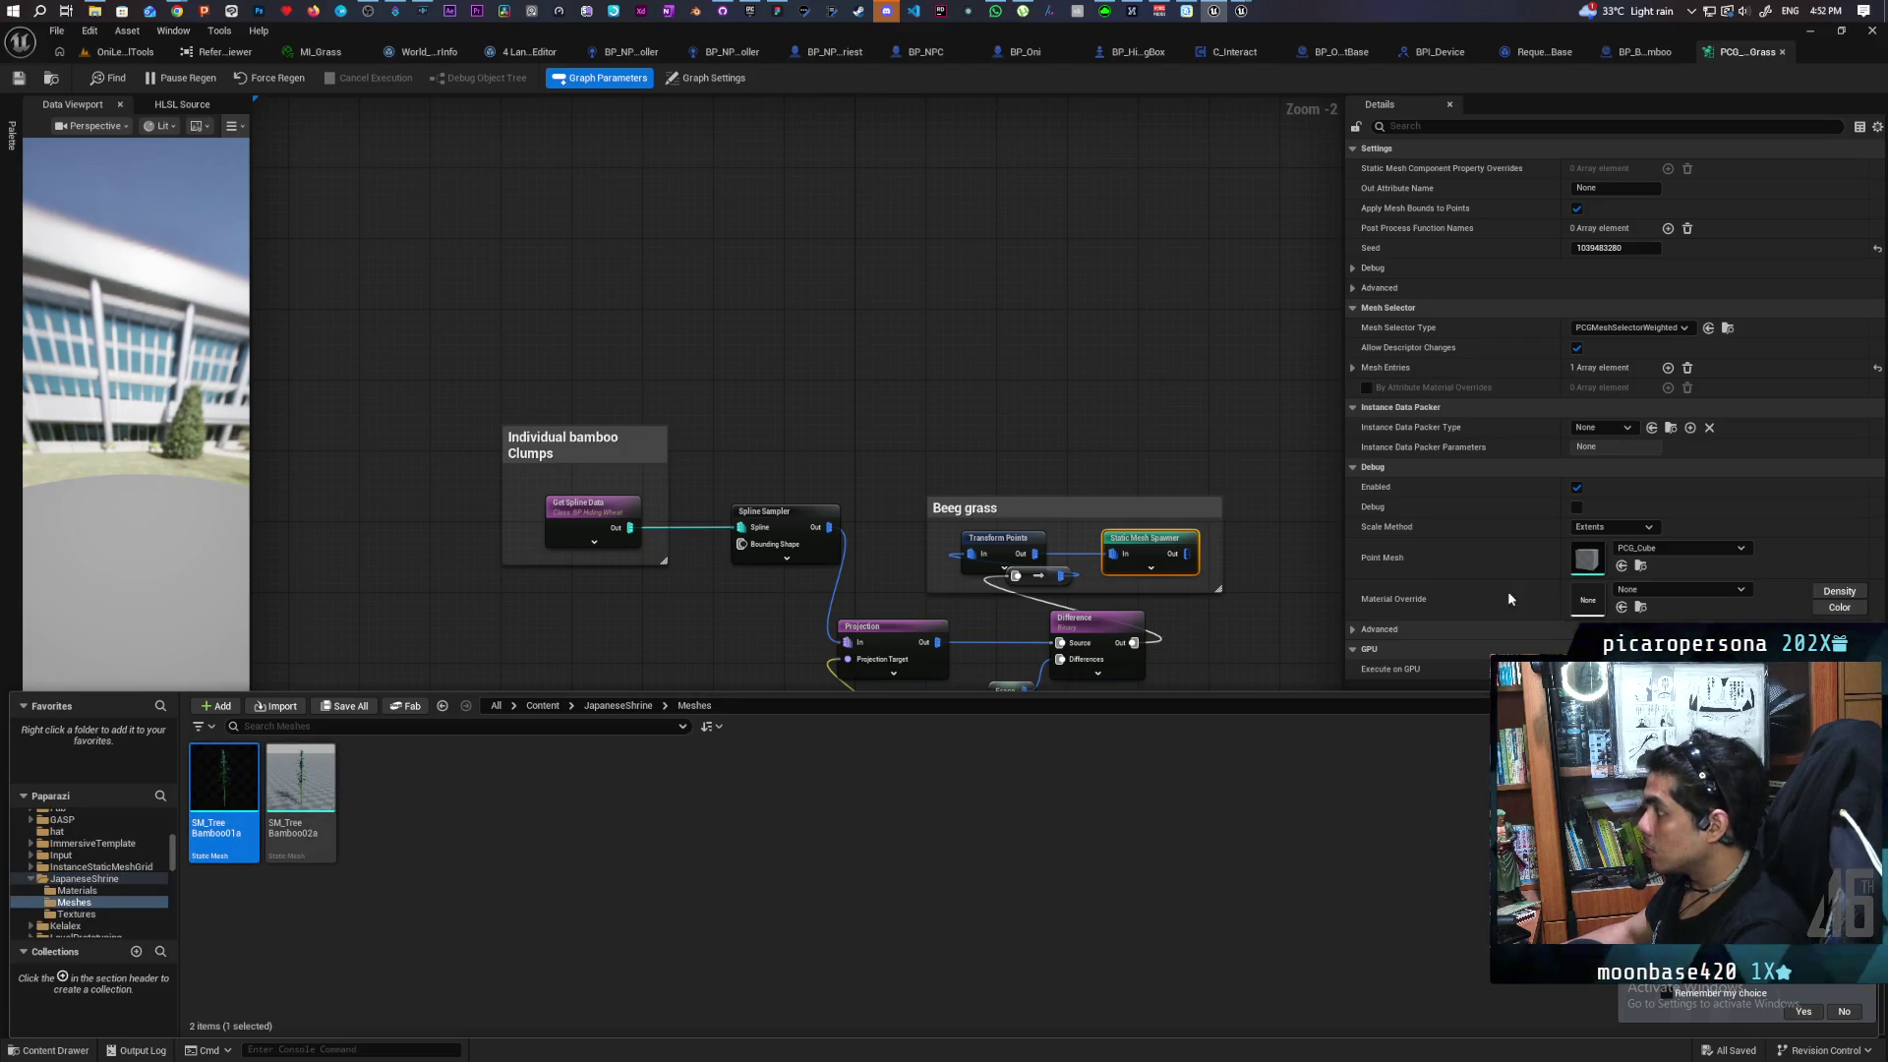
click(1353, 367)
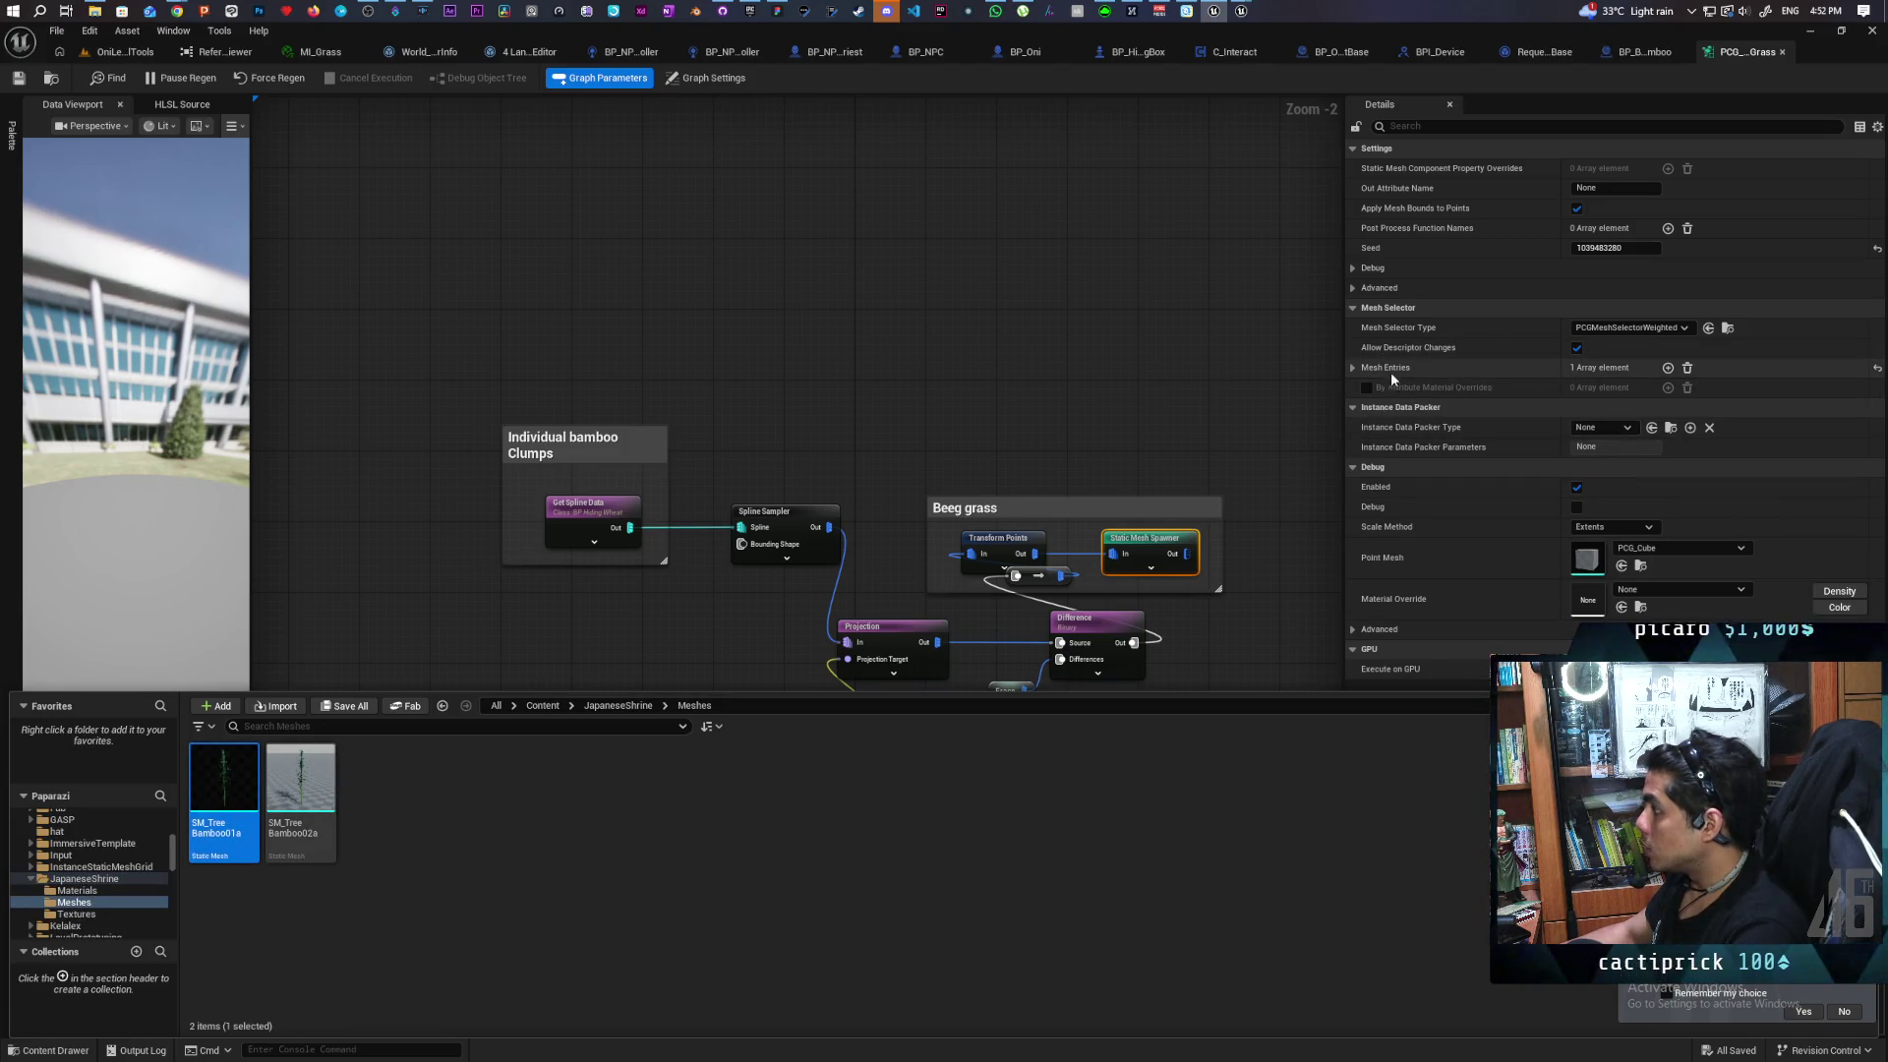
click(1365, 388)
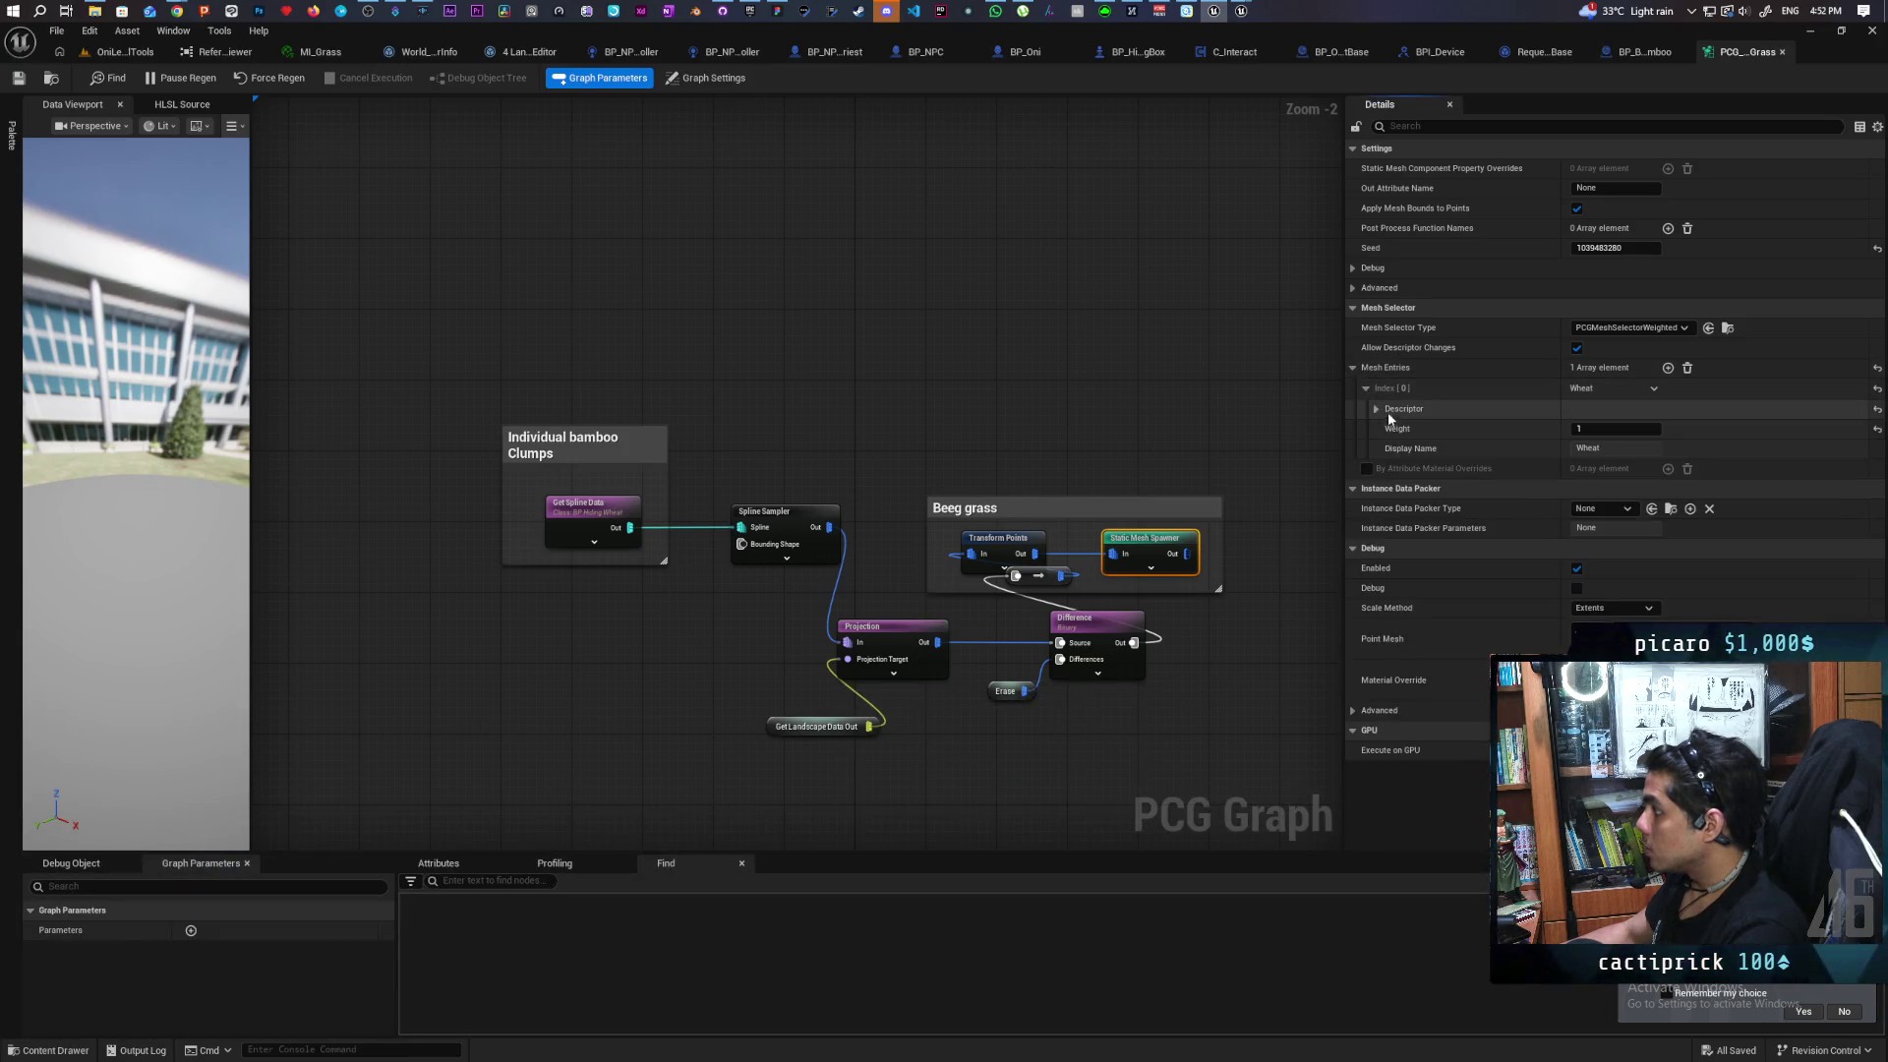
click(1377, 408)
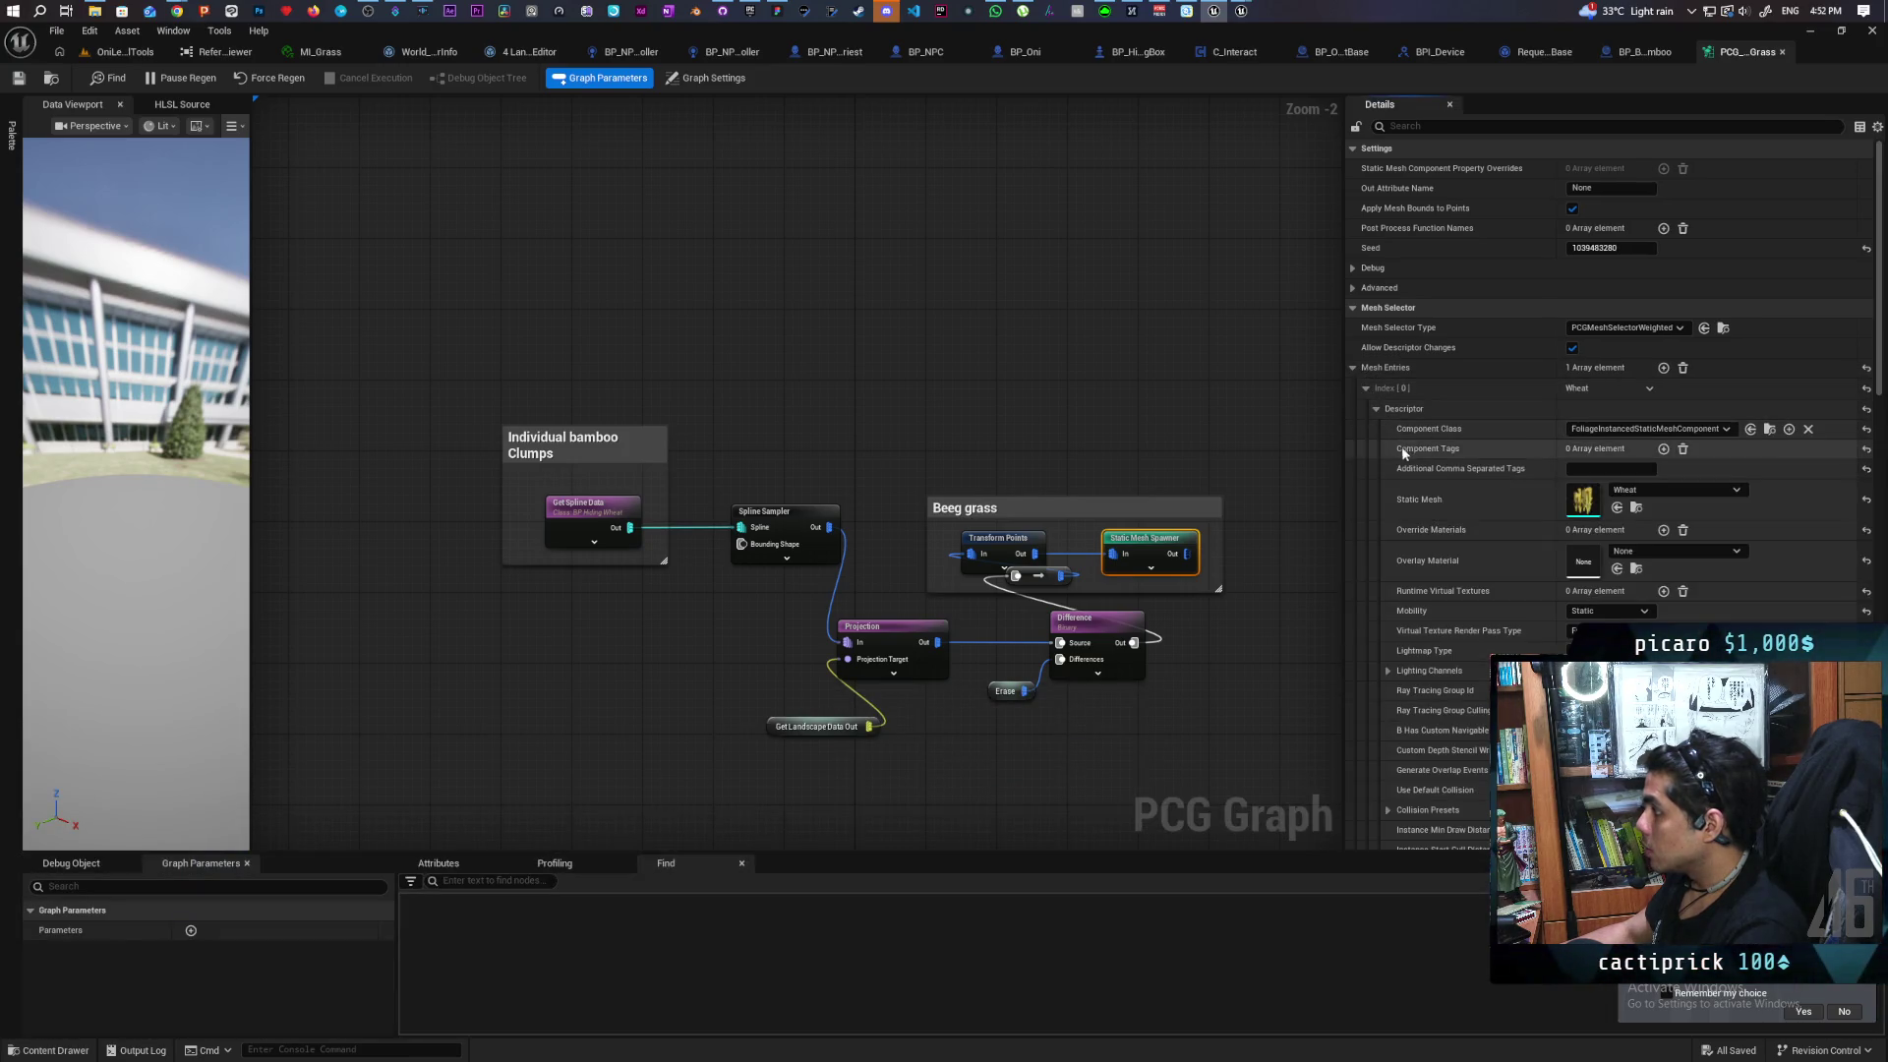
click(1618, 509)
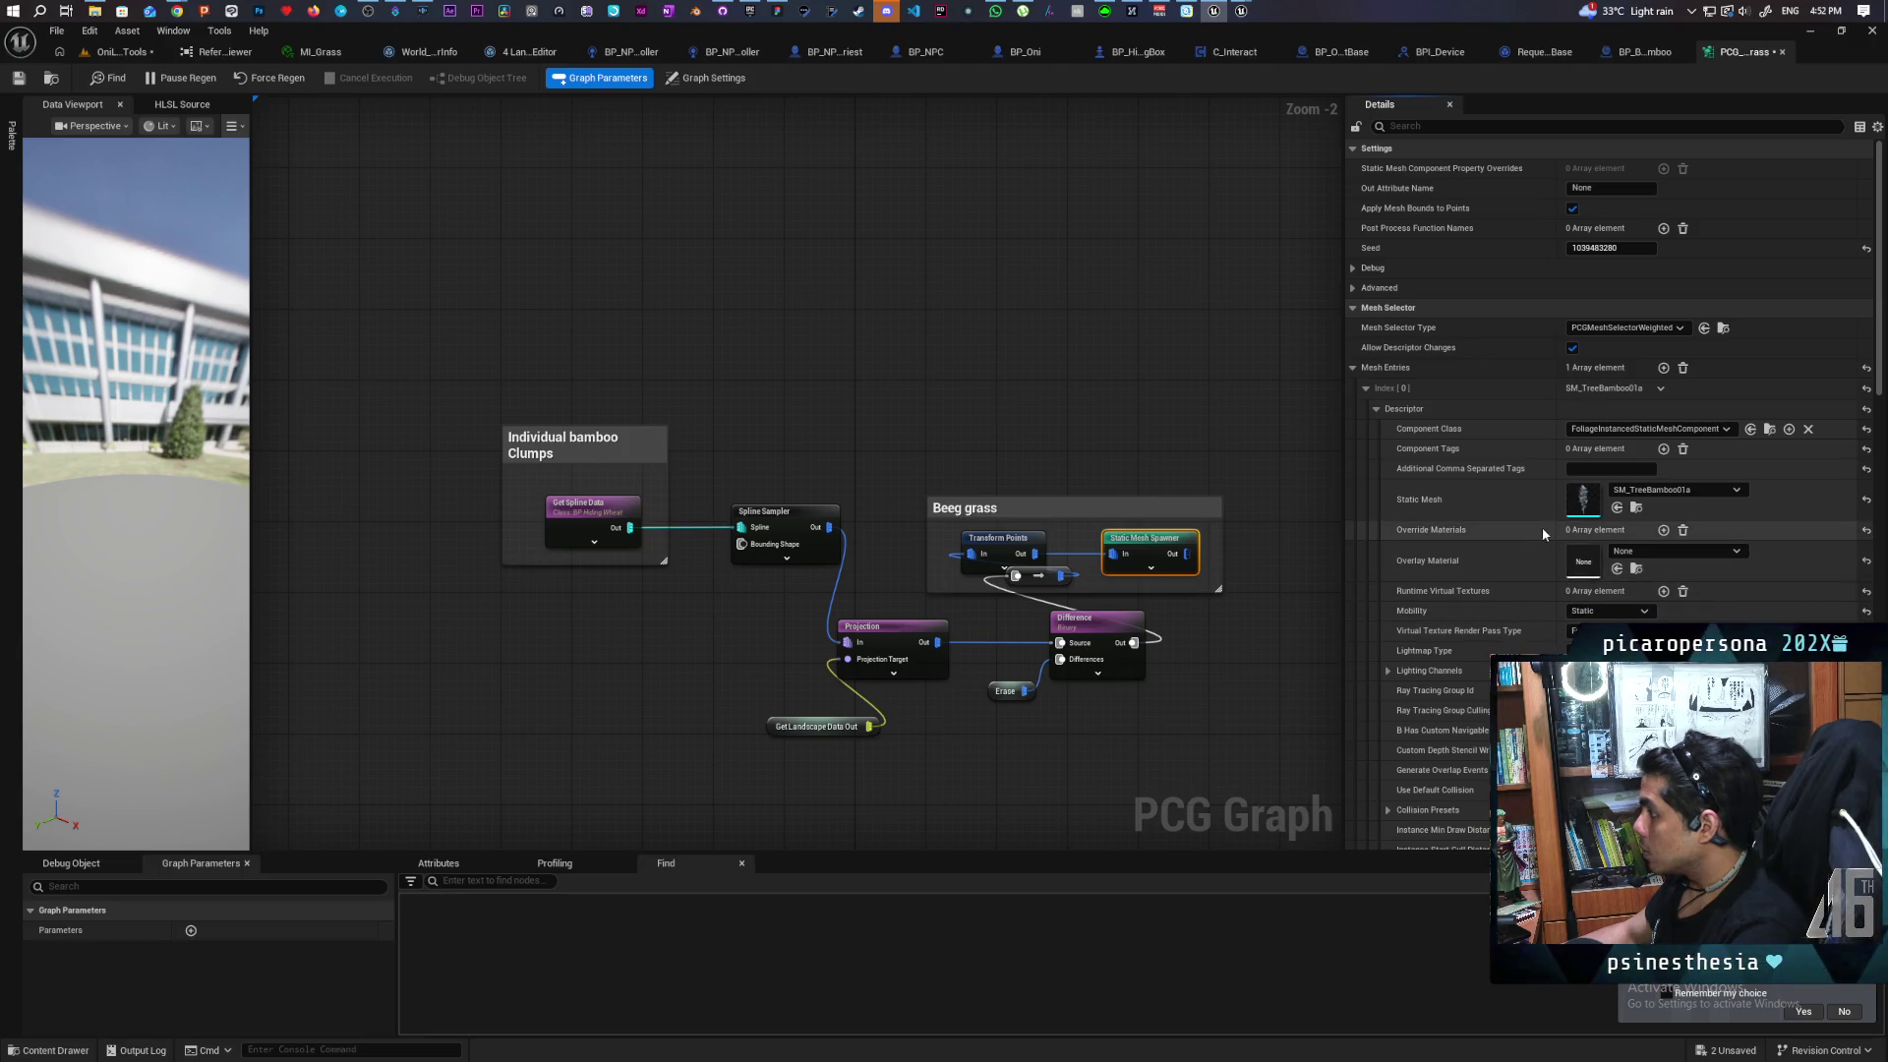
scroll(1542, 527, down, 1)
scroll(1542, 527, down, 1)
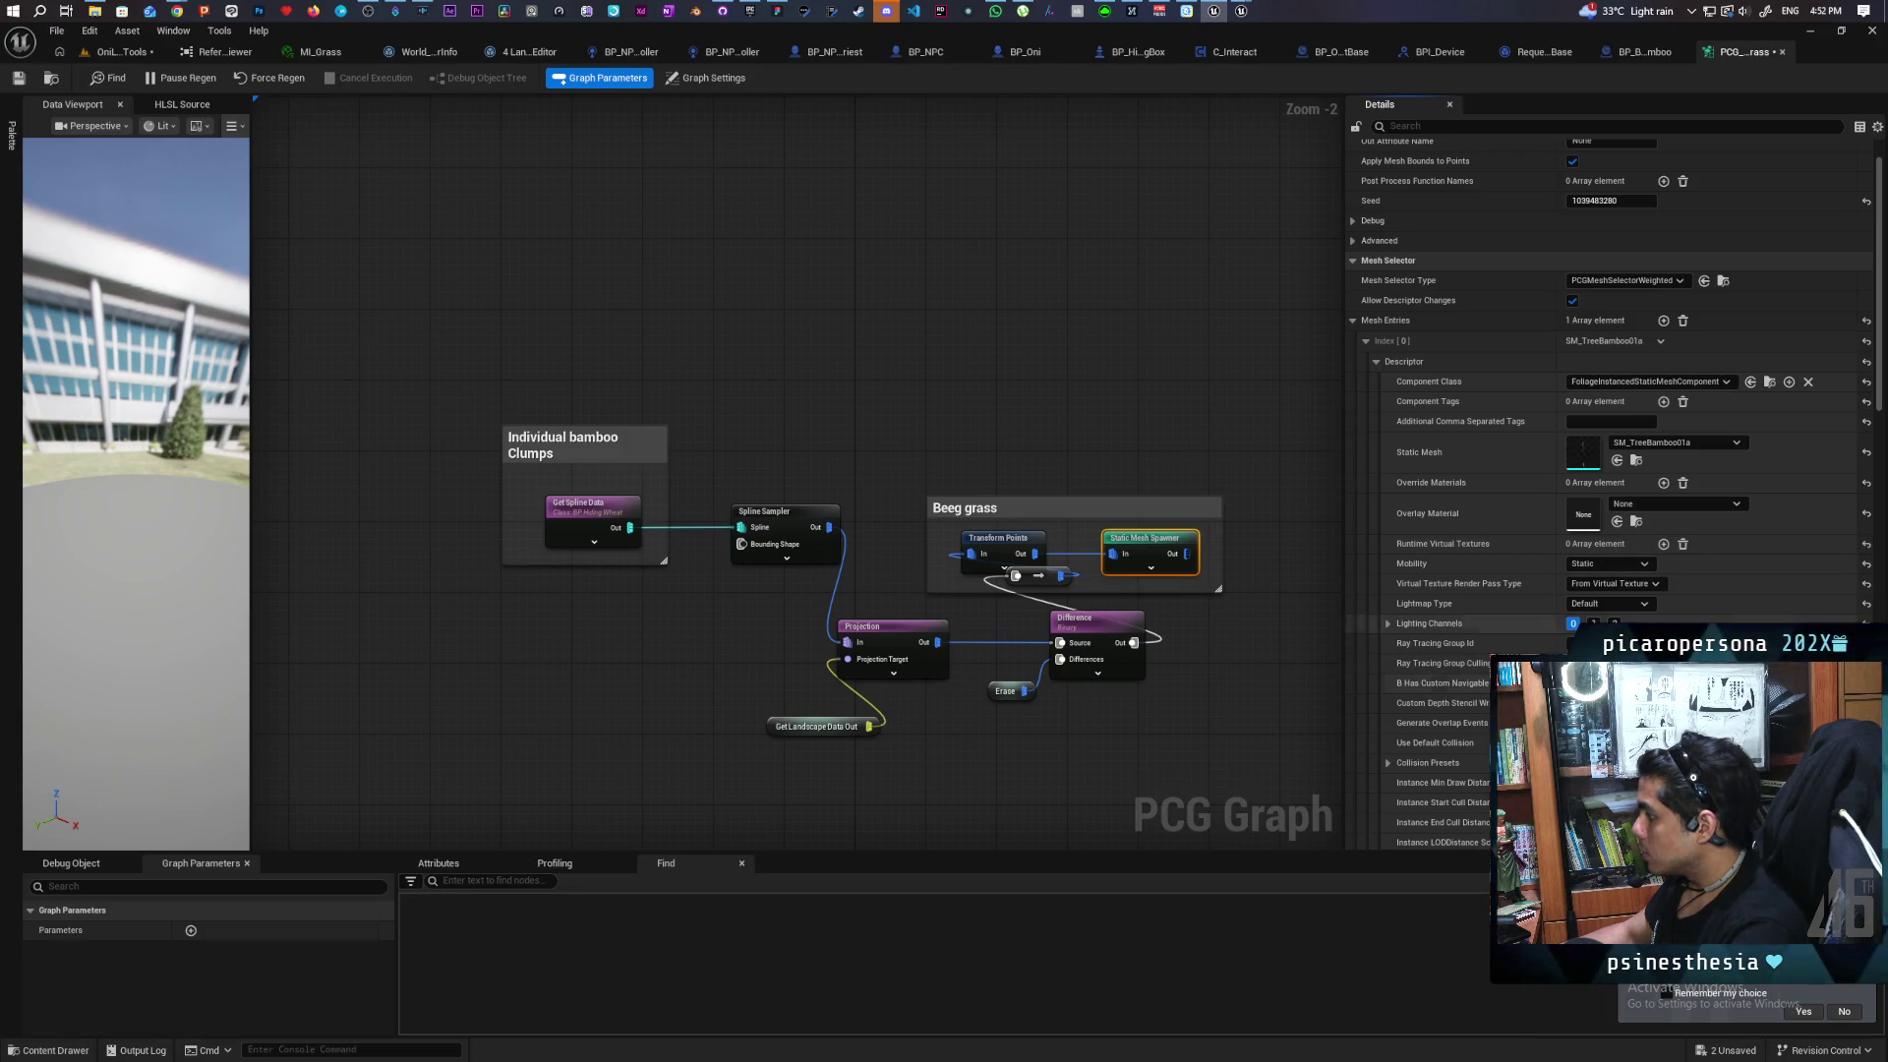
click(1603, 763)
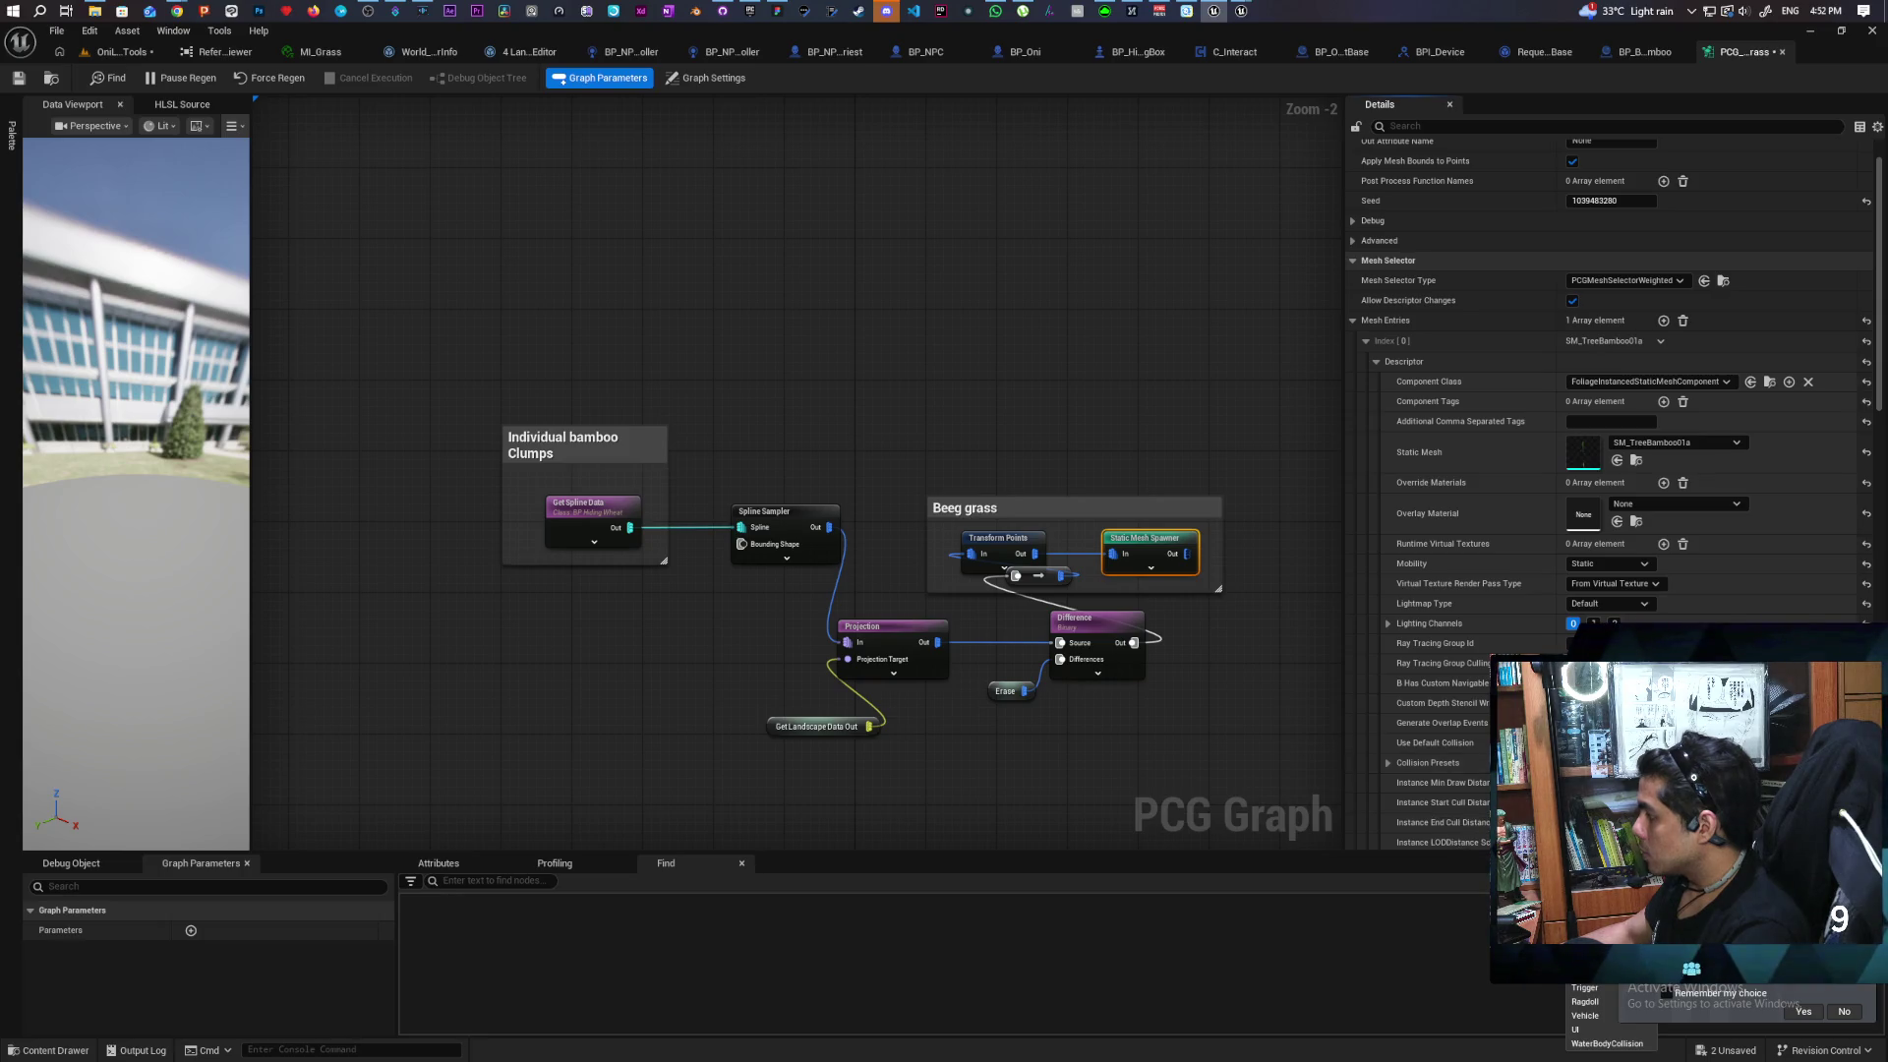
key(Escape)
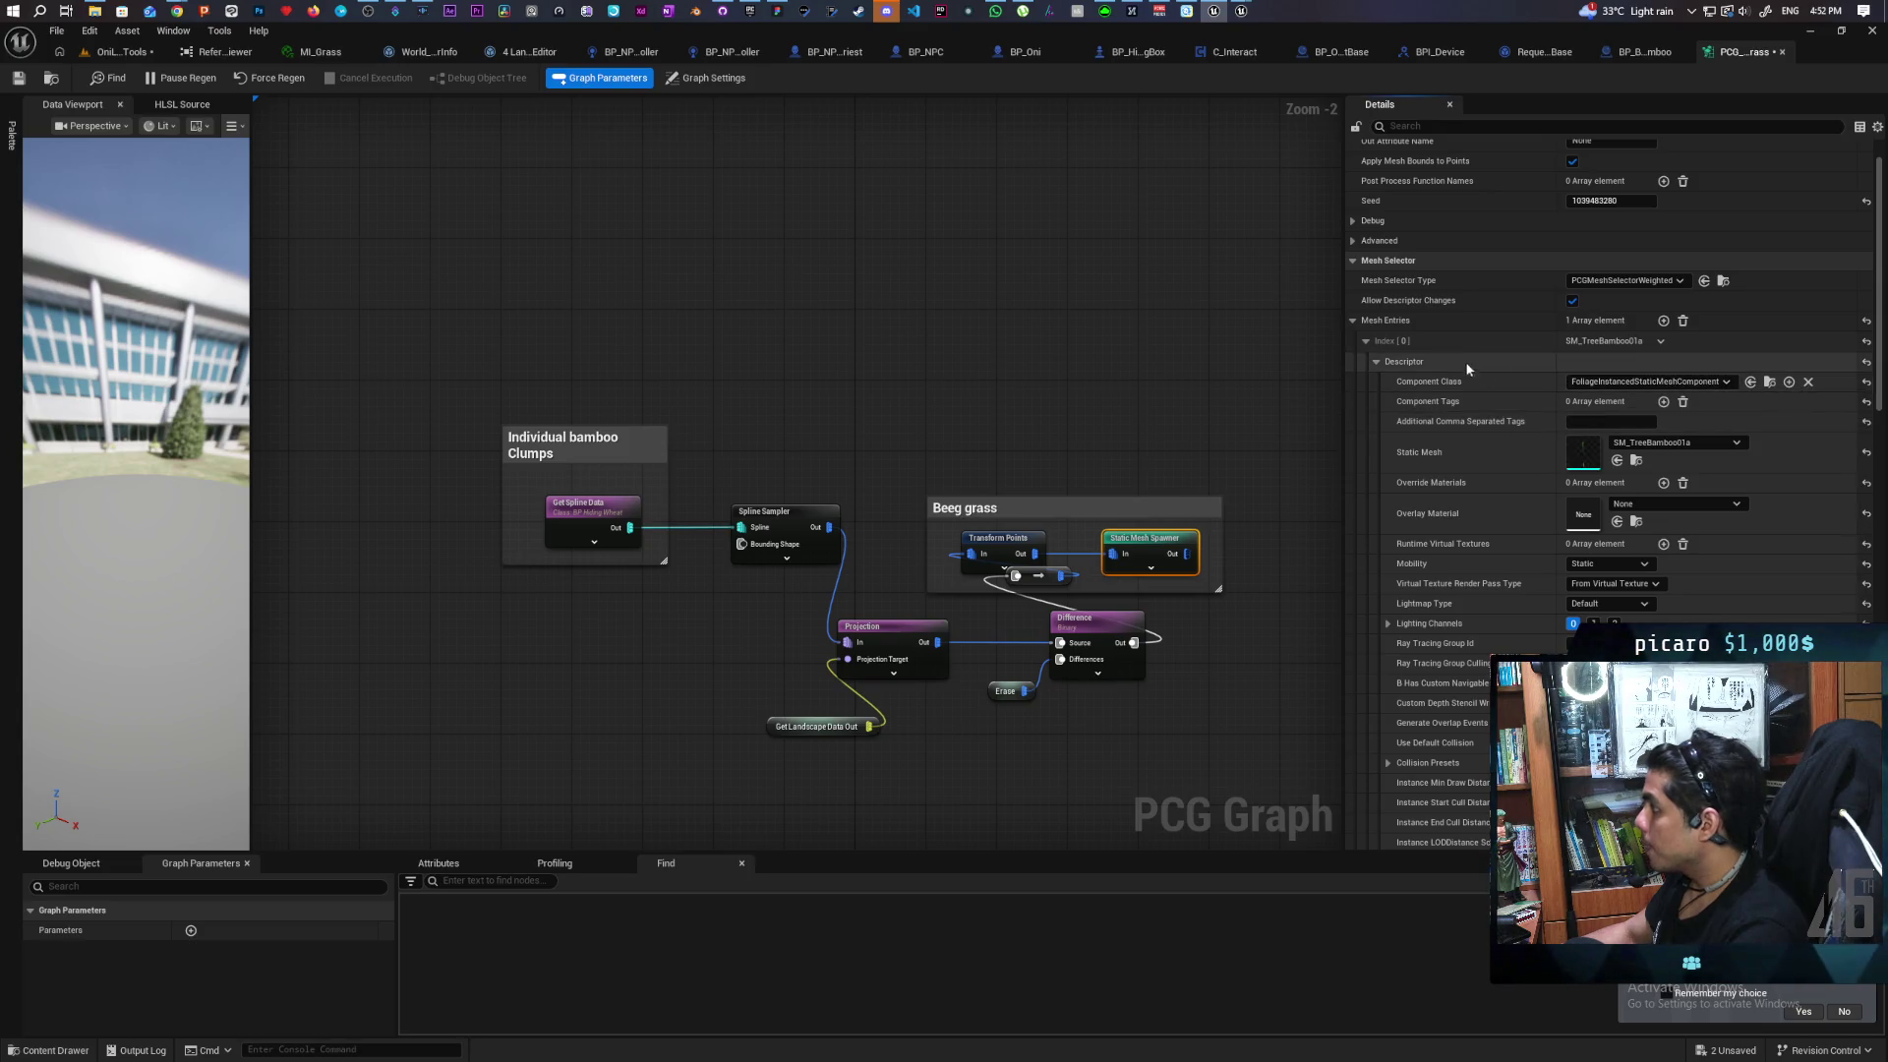
Duplicate the mesh entry, set the copy to SM_TreeBamboo02a, and save everything
click(1660, 342)
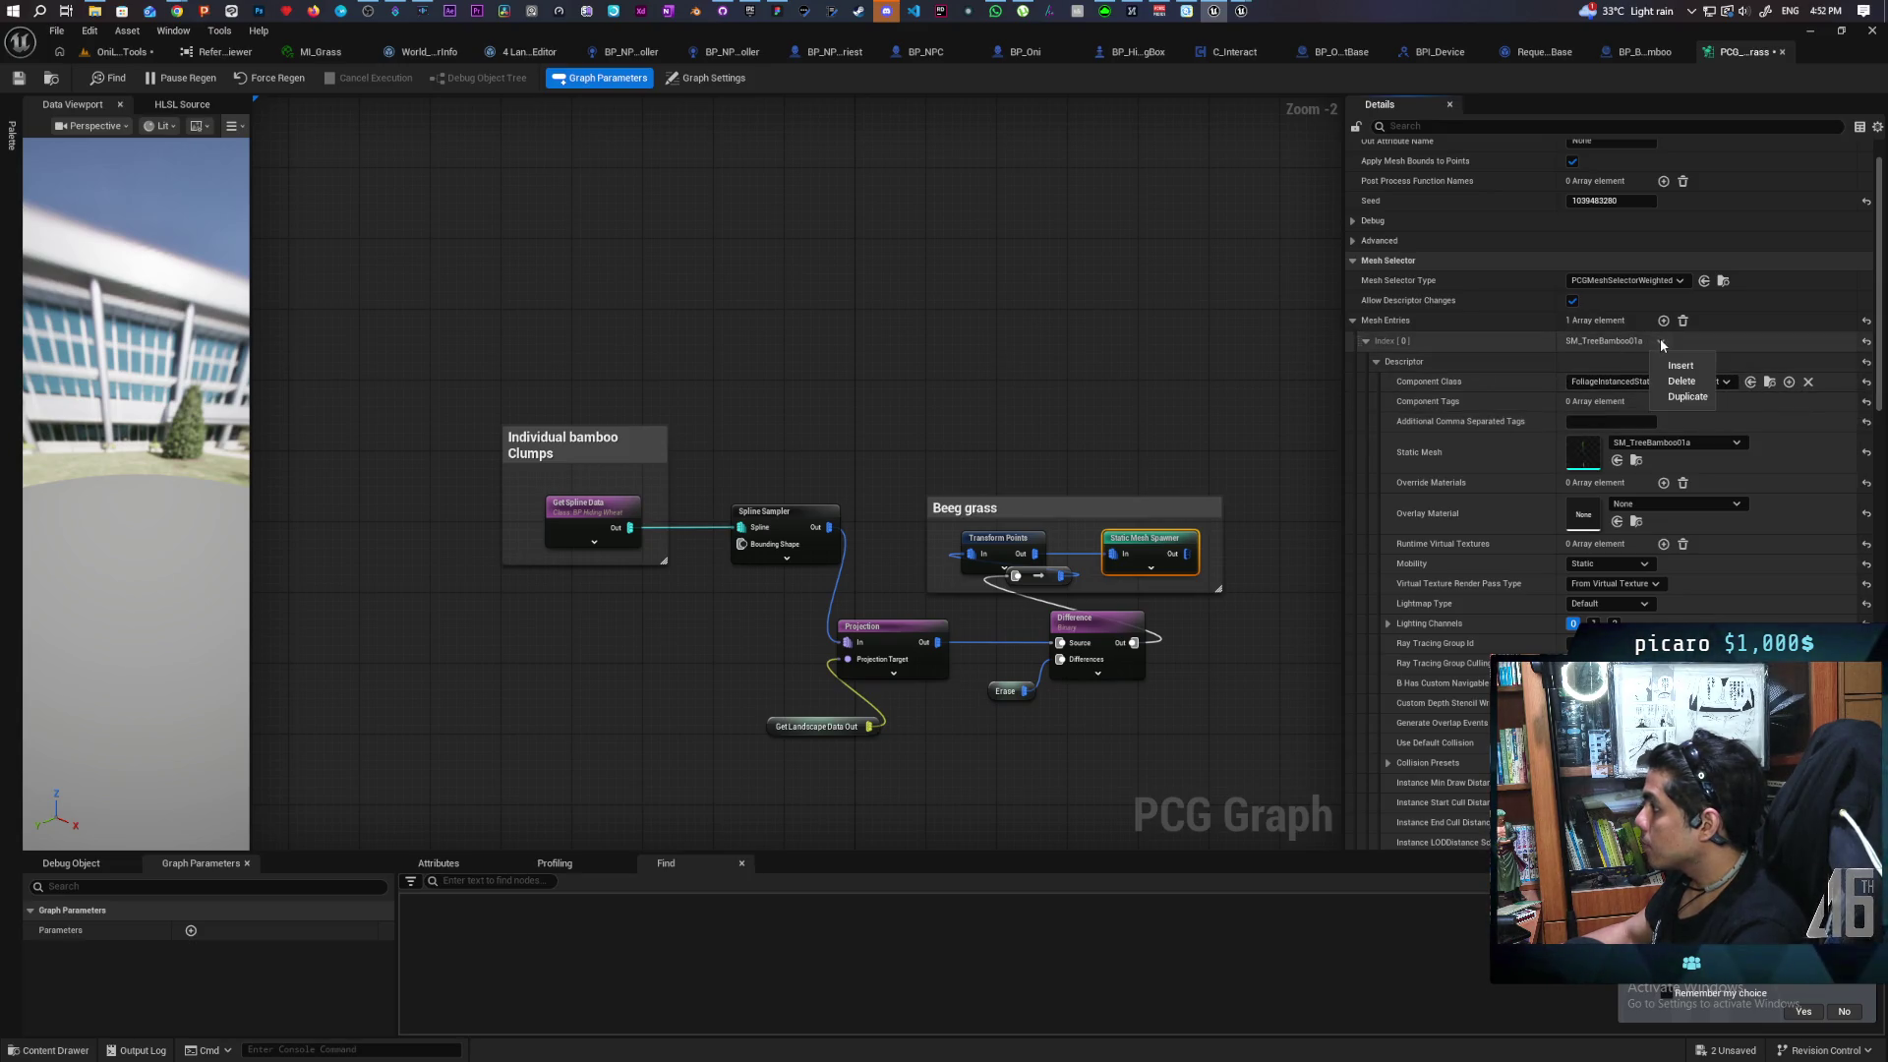
click(1691, 401)
click(1367, 342)
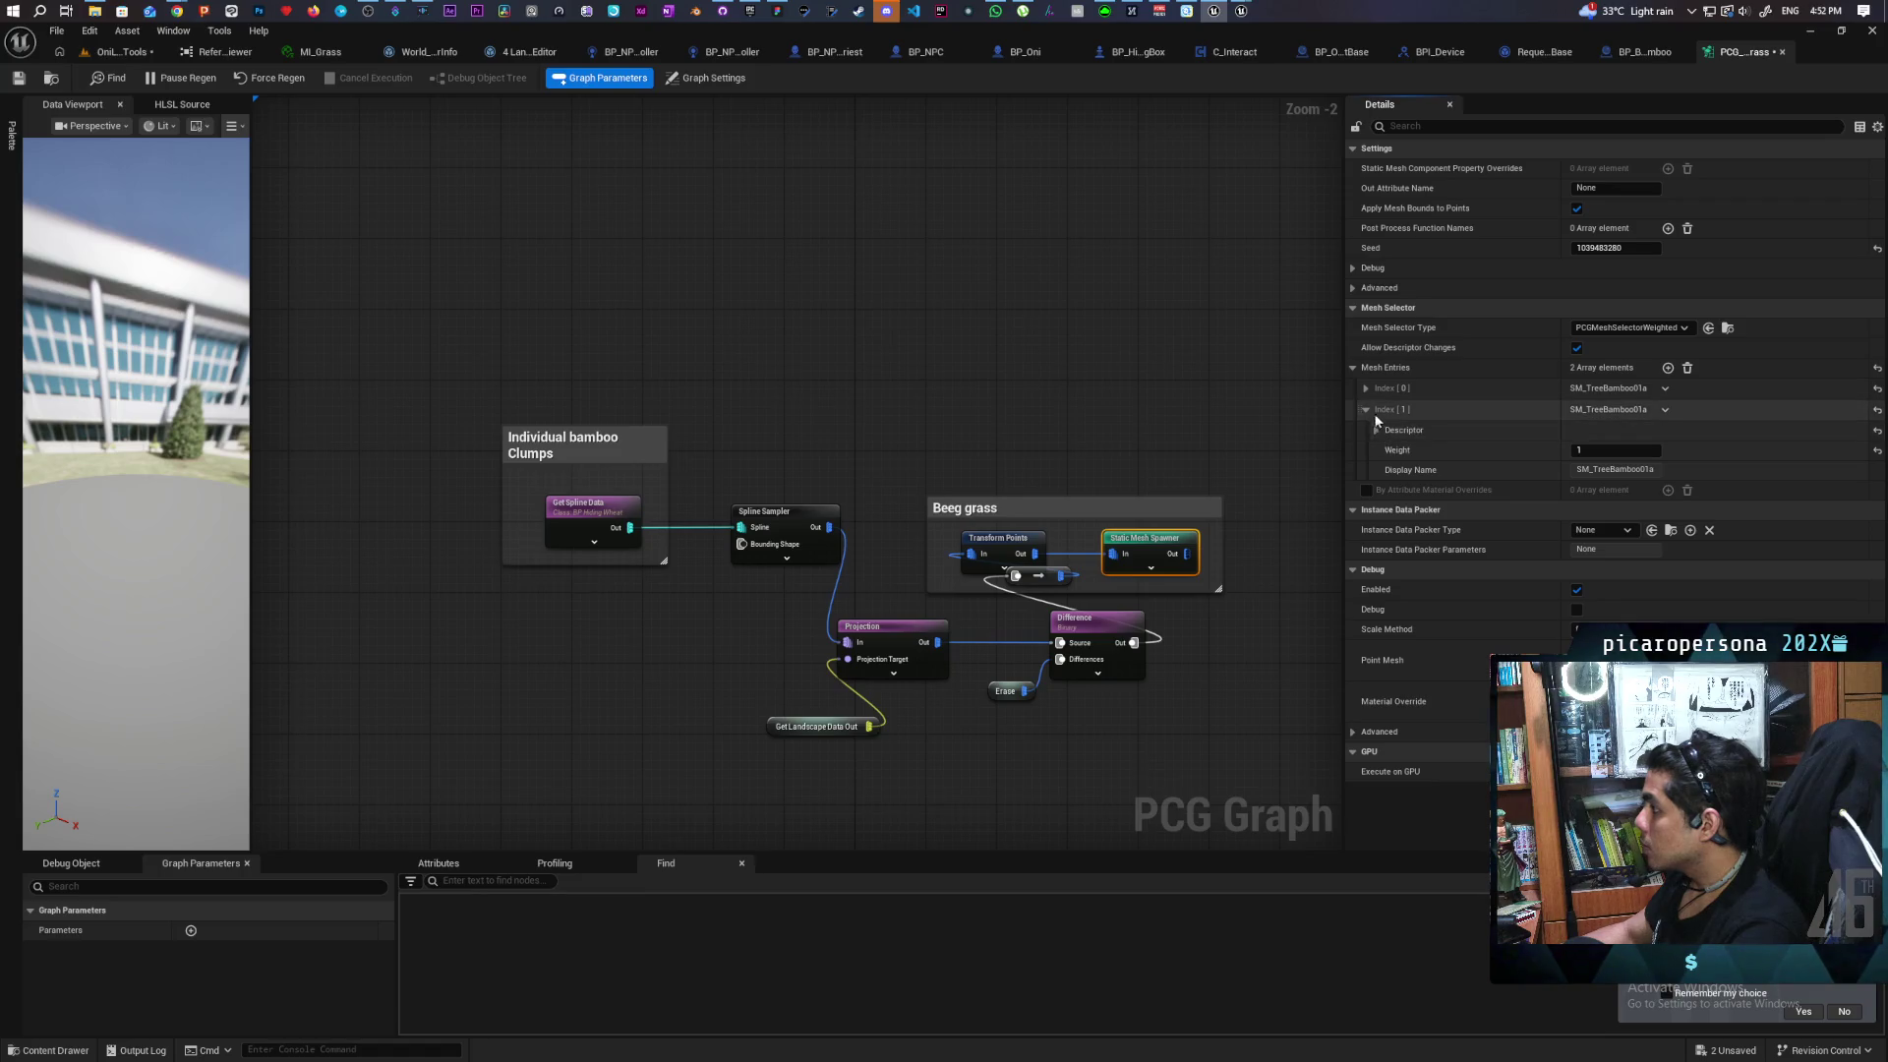
click(1376, 430)
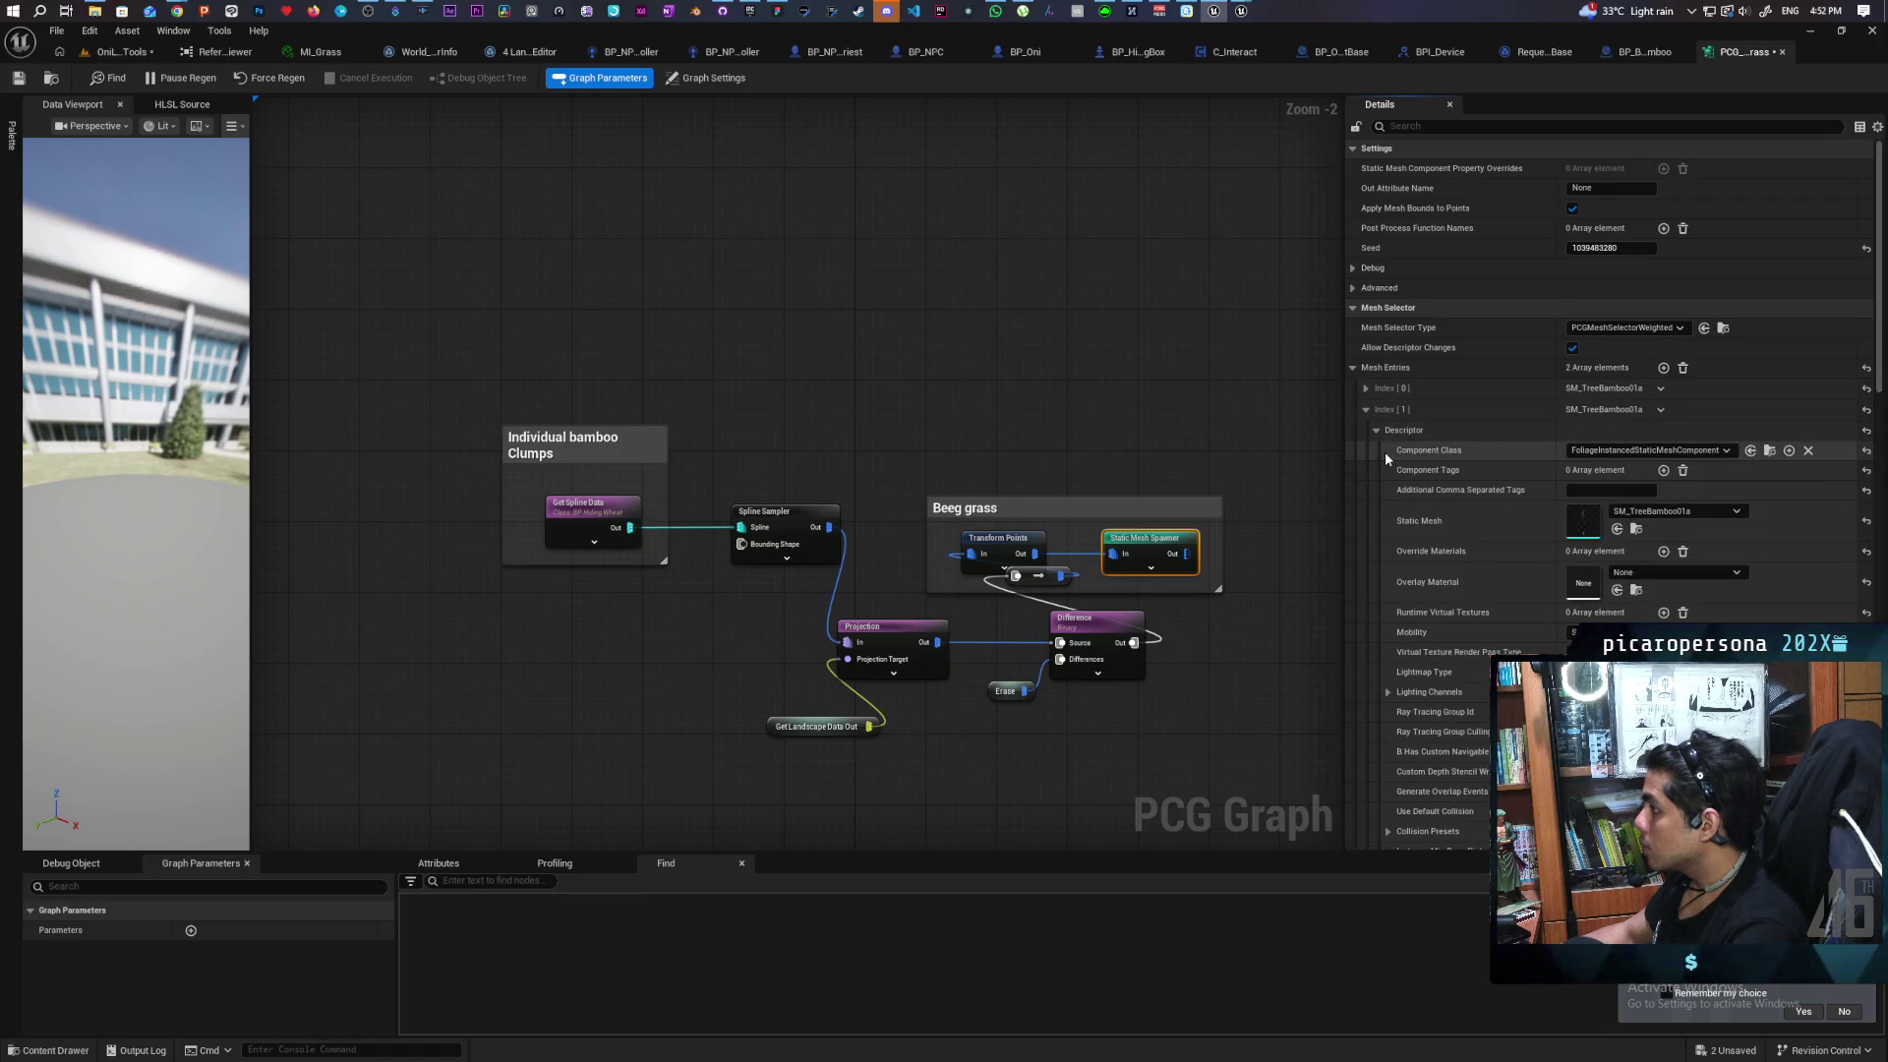
click(26, 1046)
click(1617, 529)
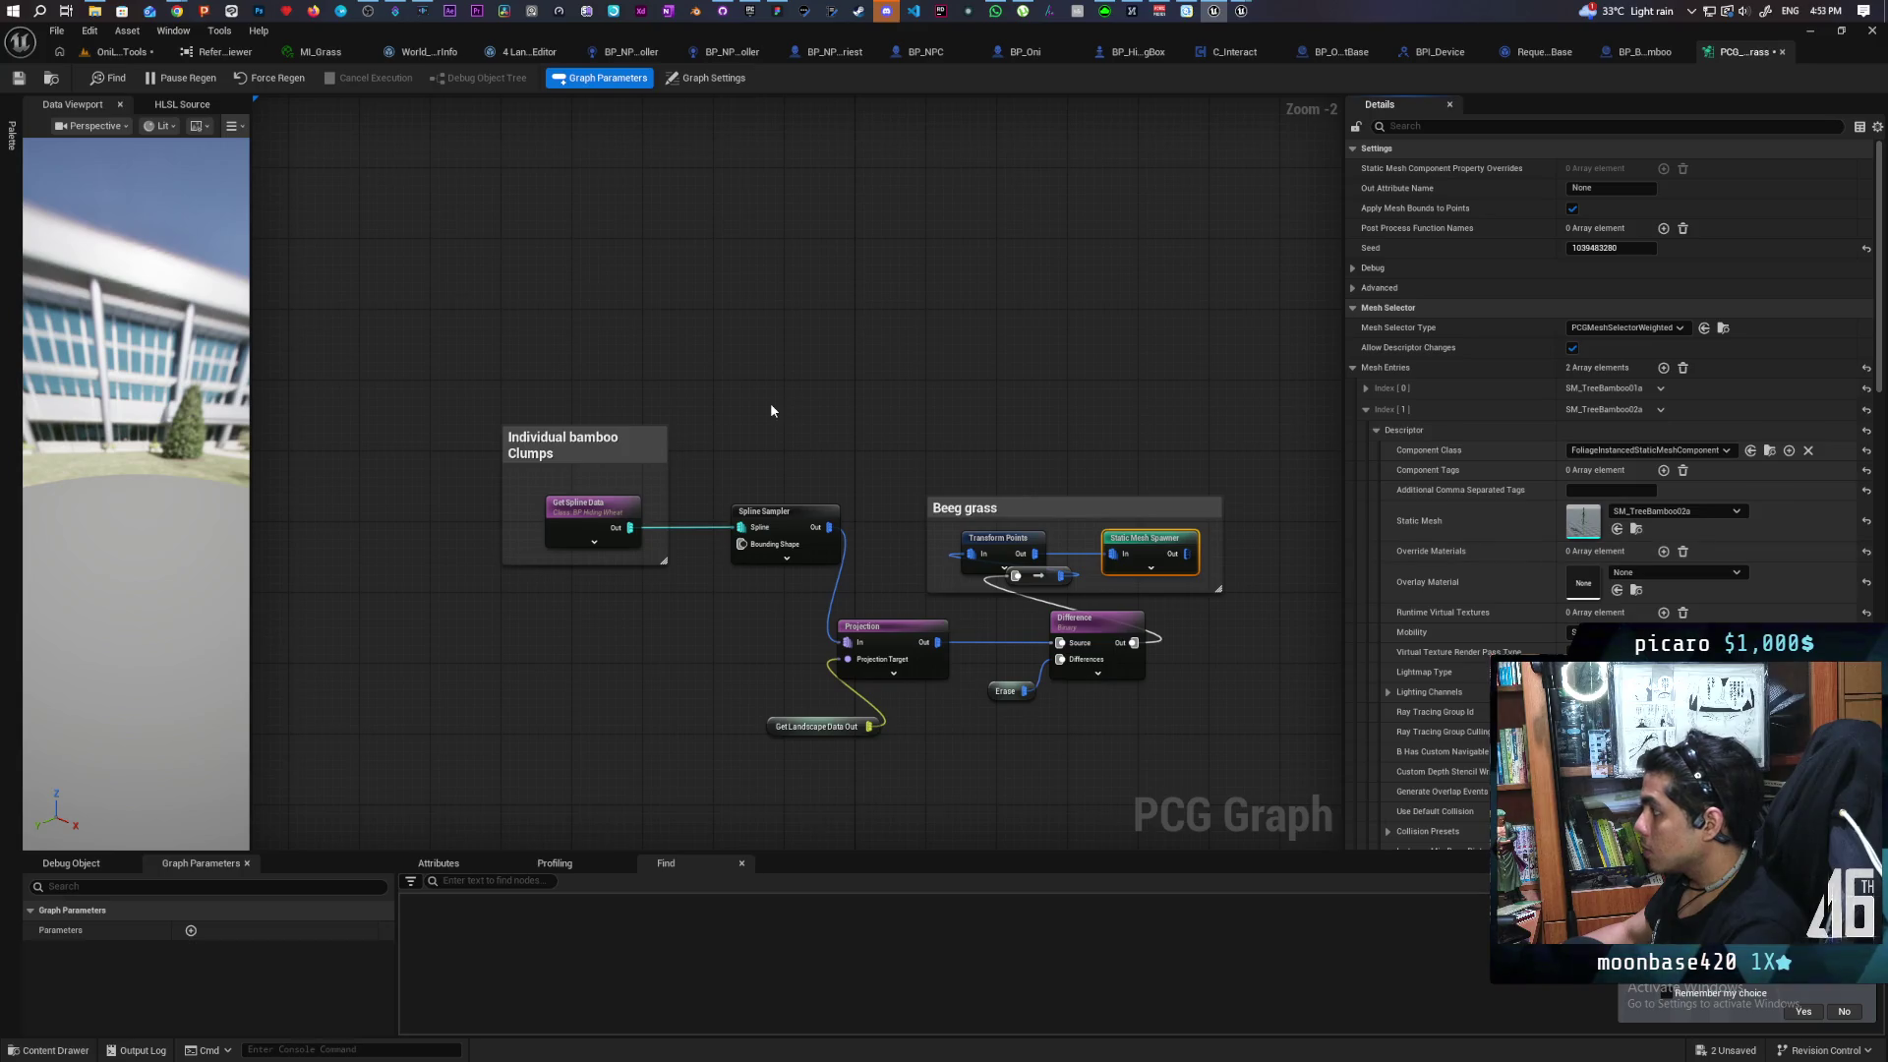
key(ctrl+shift+s)
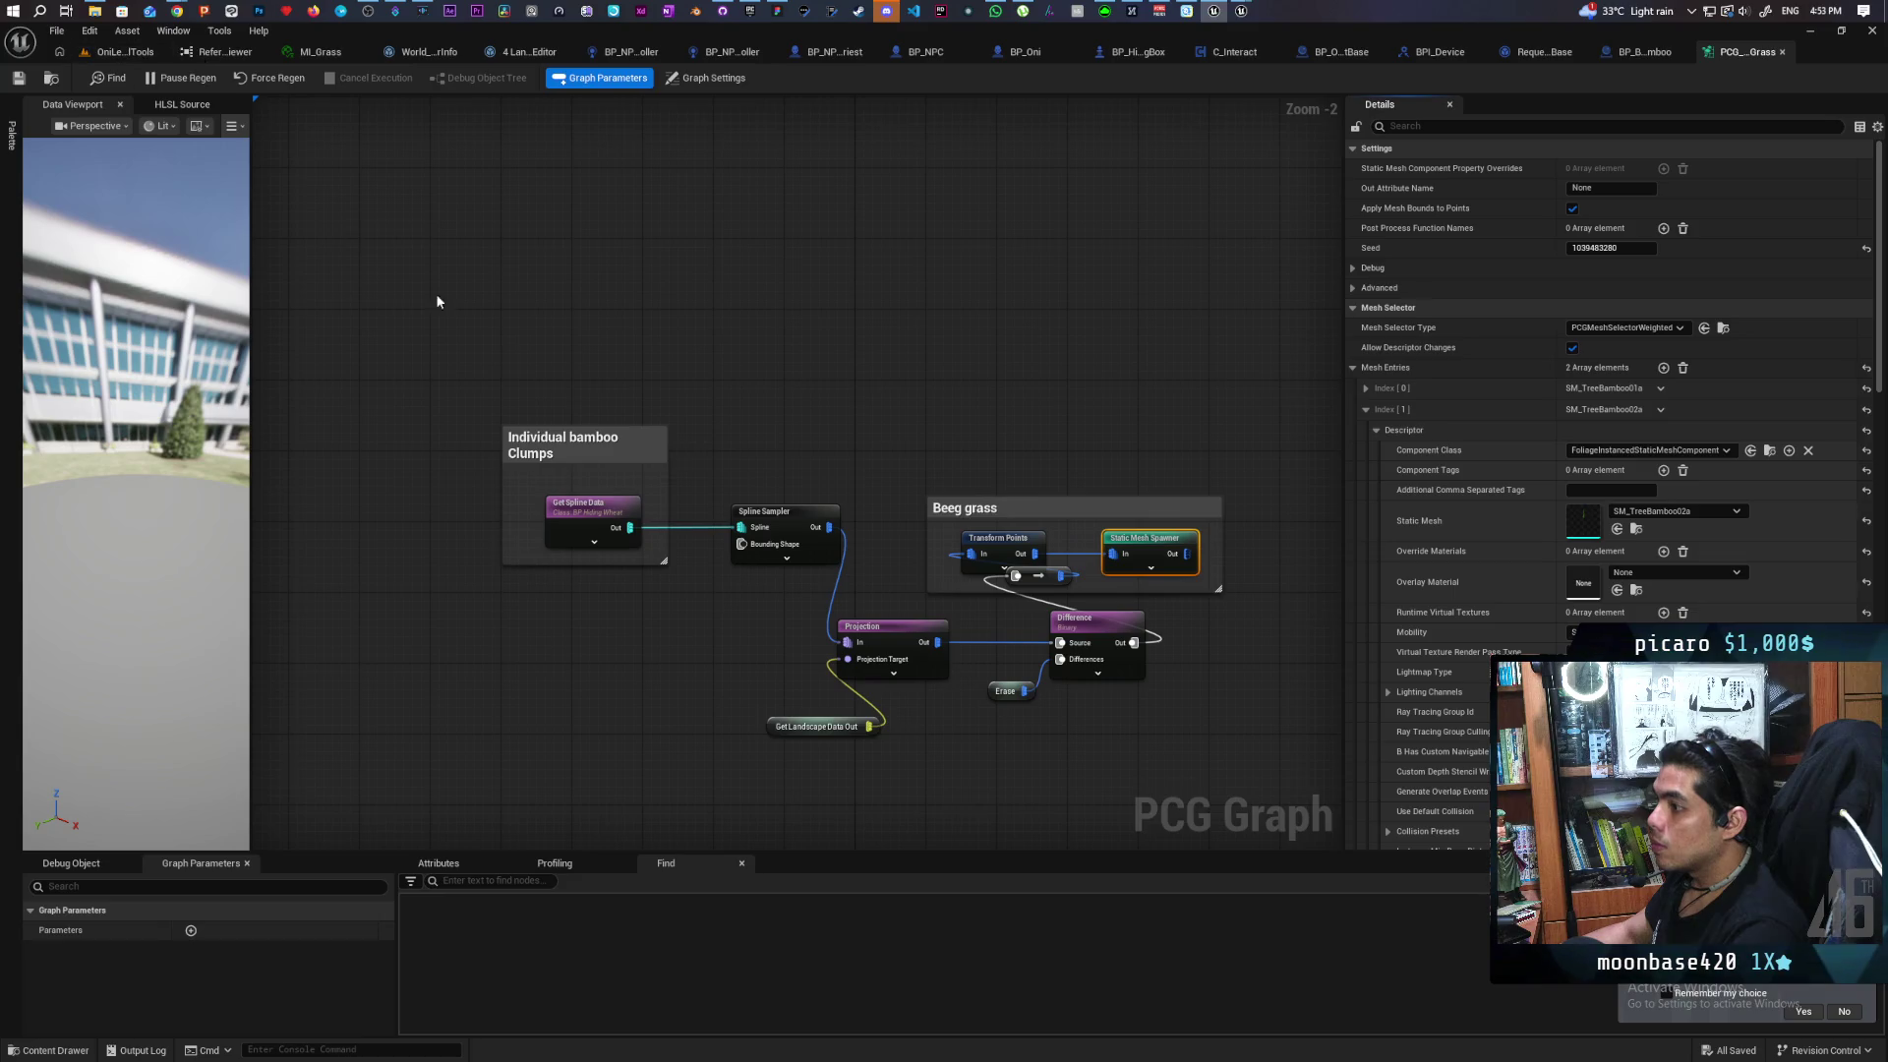
Set the copied Get Spline Data node's Actor Selection Class to BP_BlockingBamboo and save the PCG graph
click(586, 509)
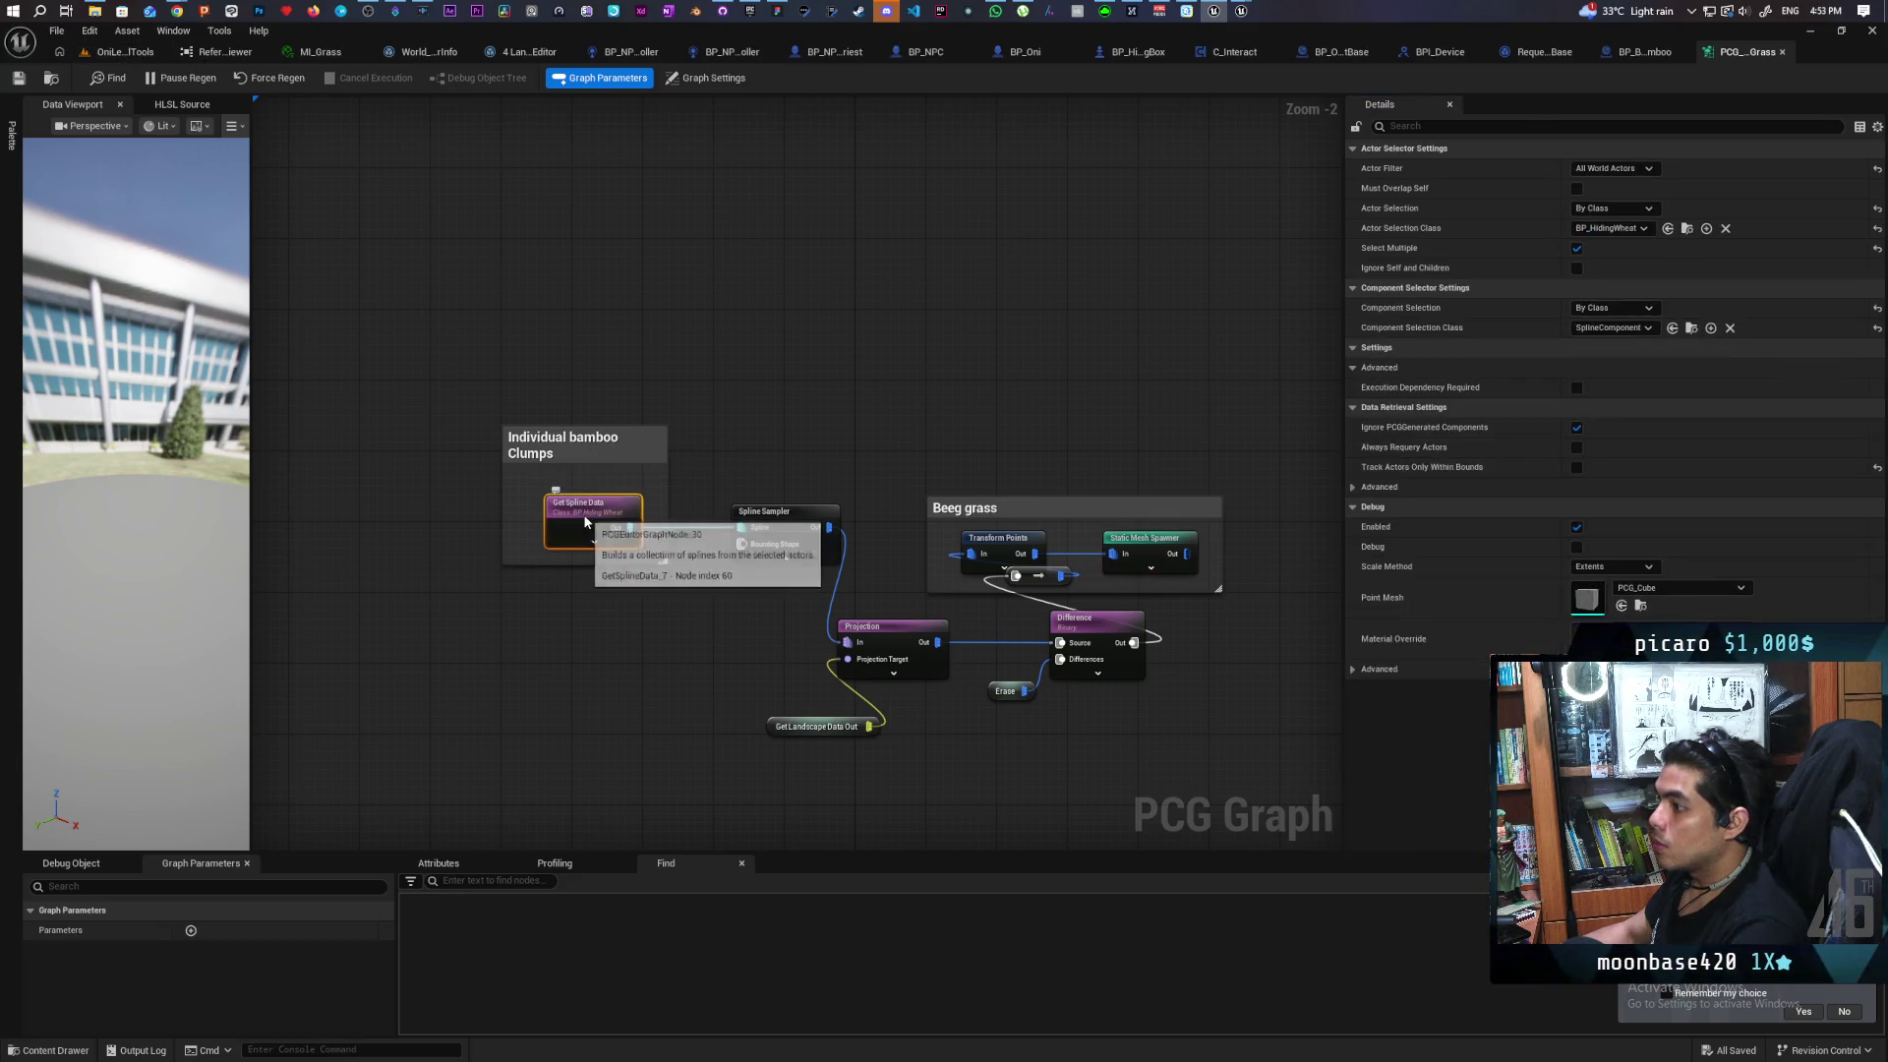
click(1644, 229)
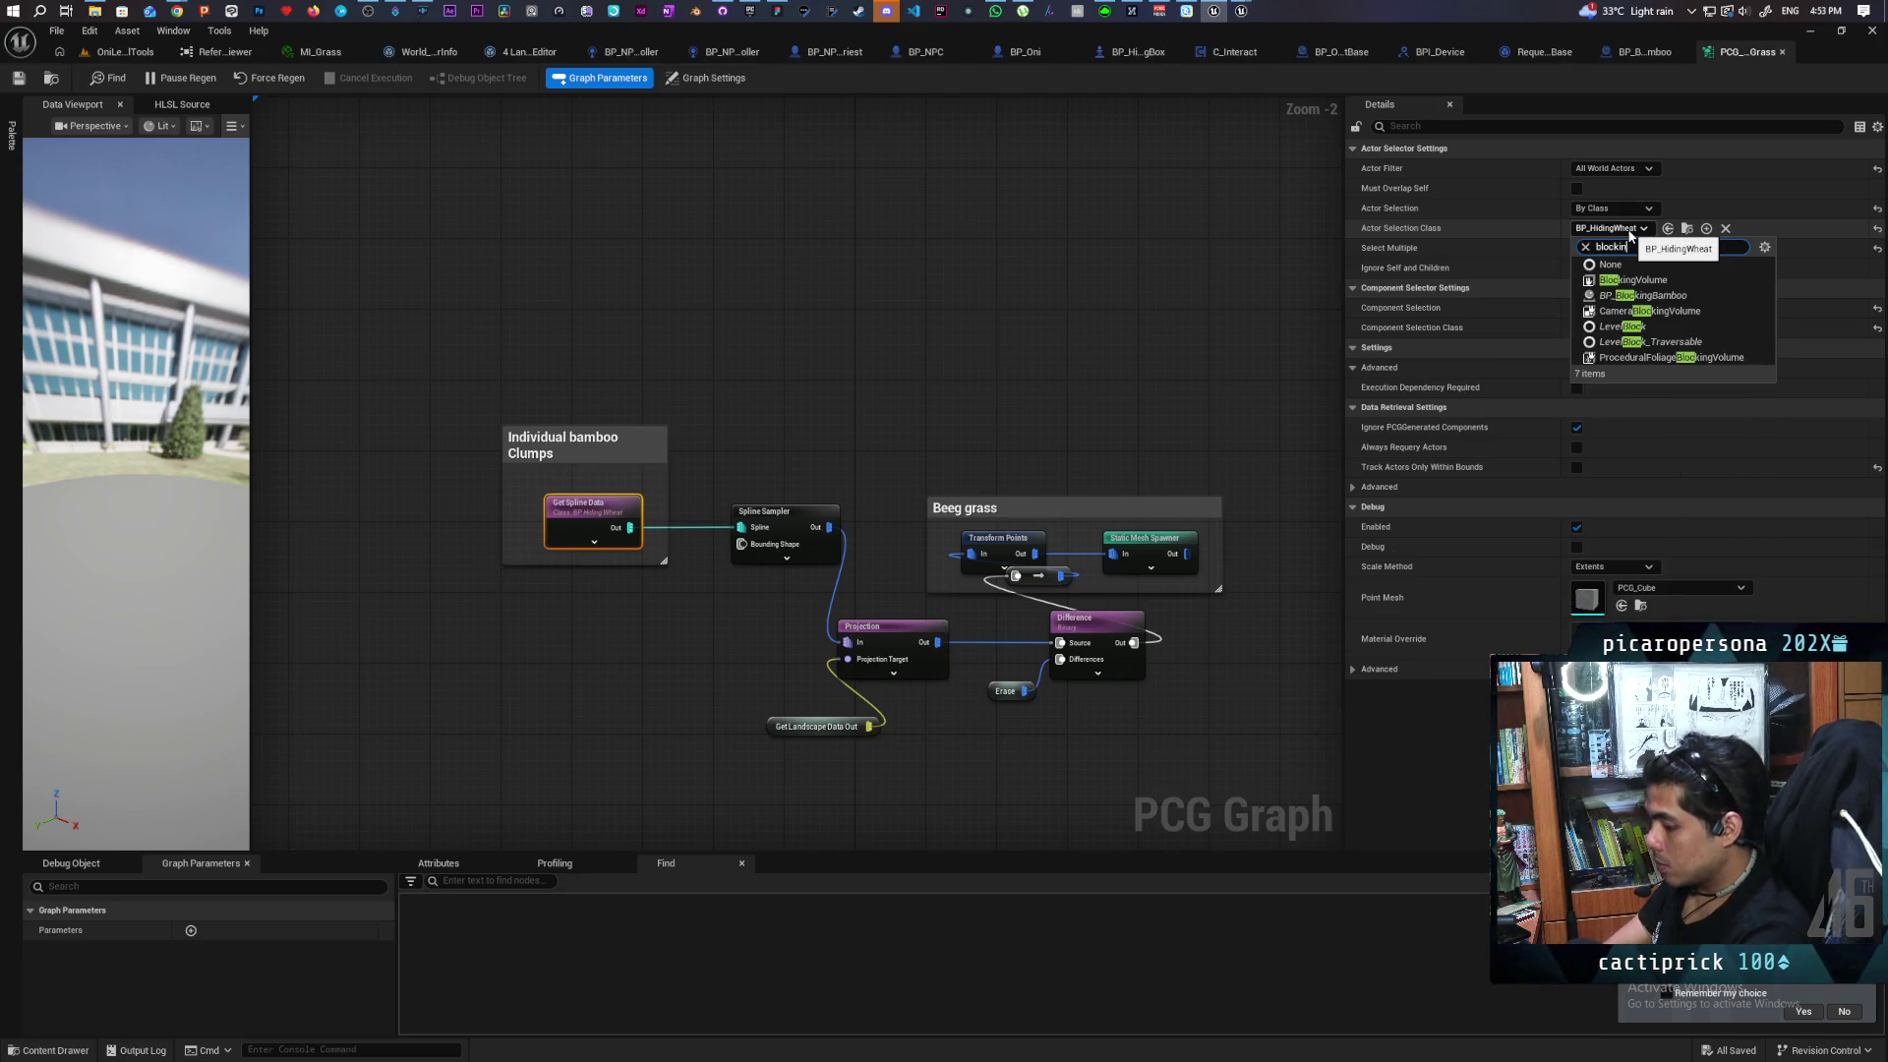
text(gba)
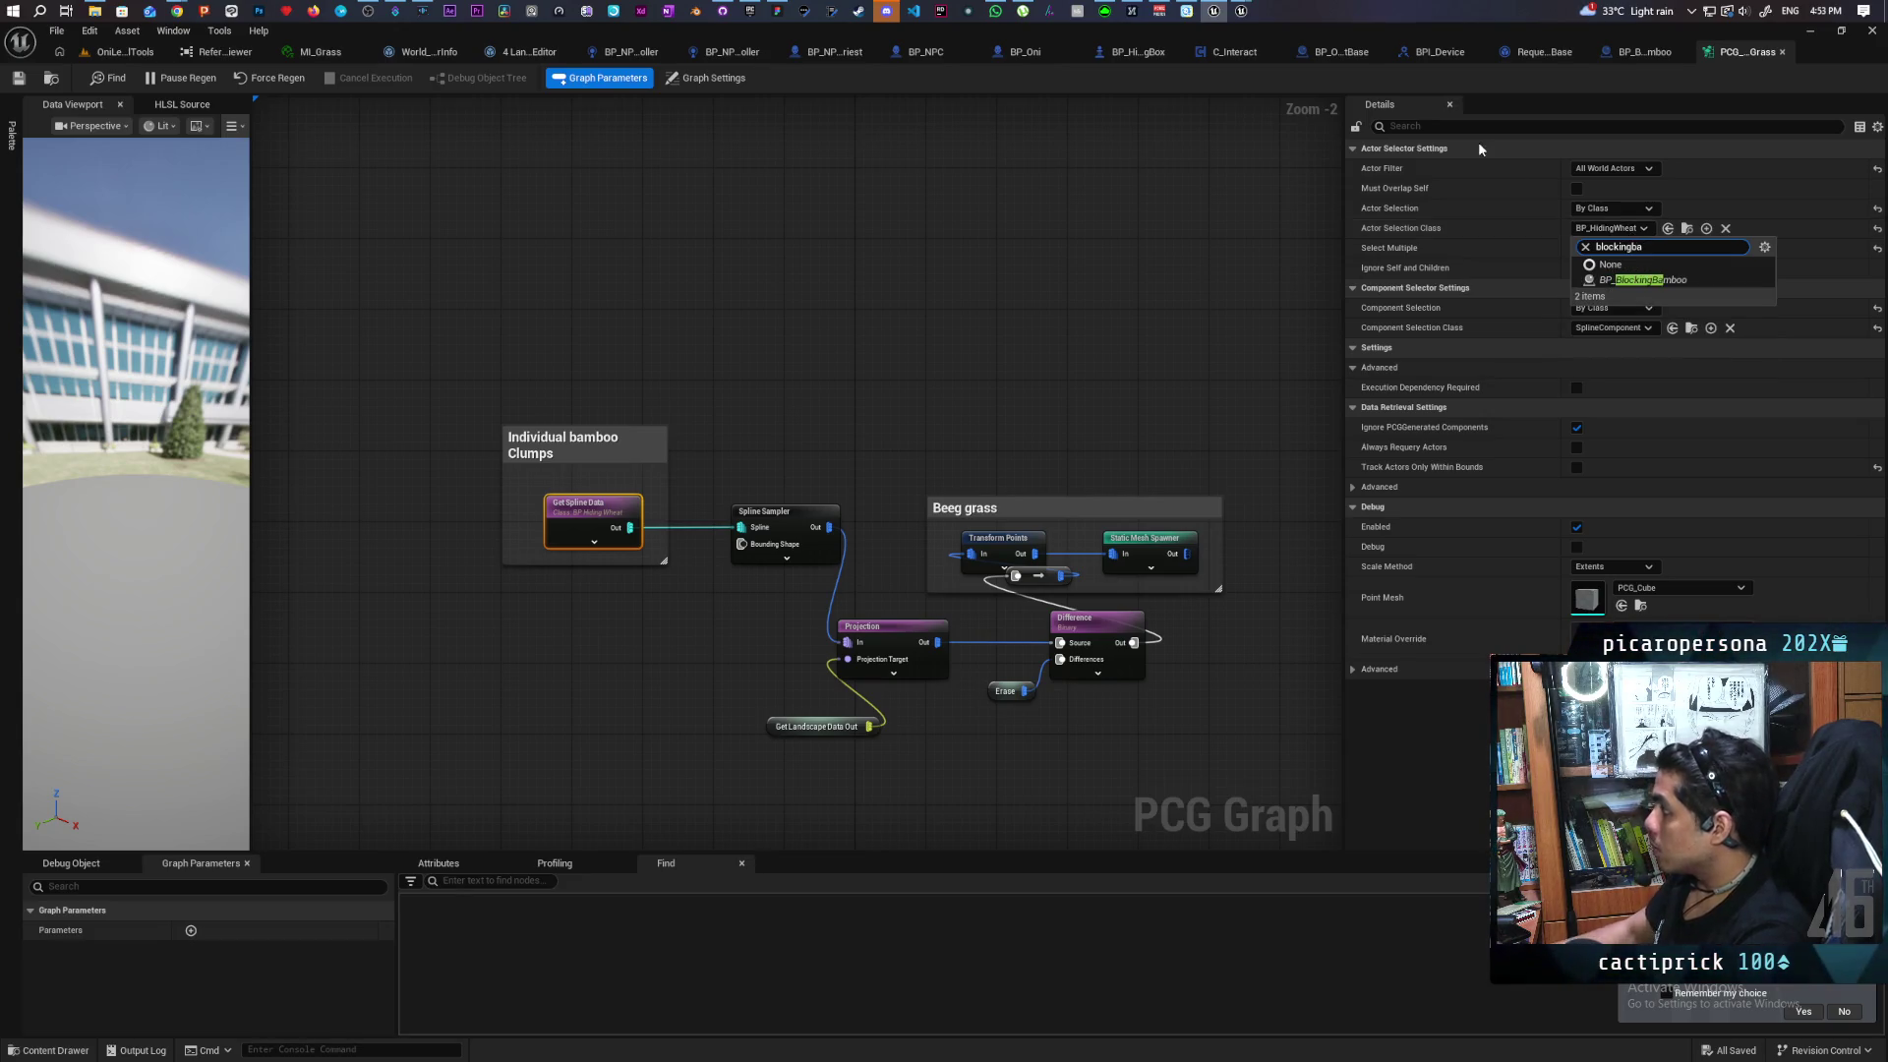
key(Return)
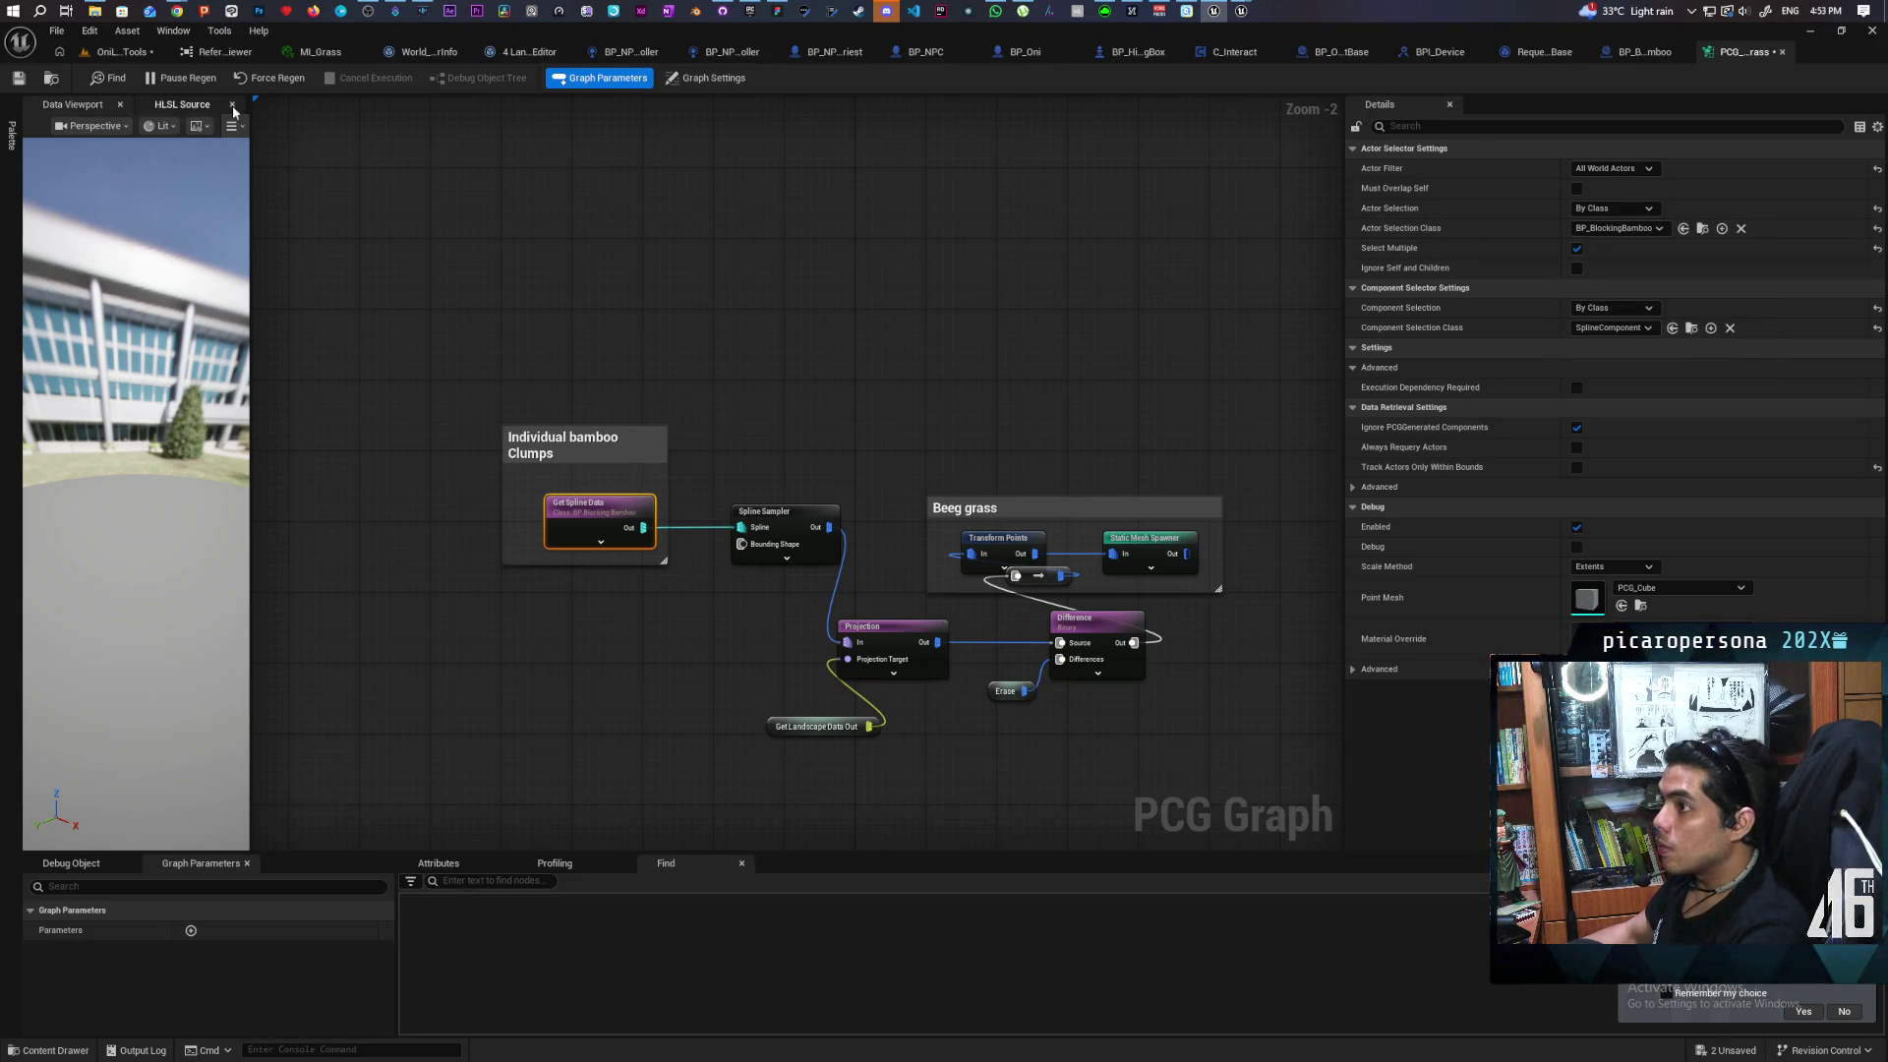
key(ctrl+shift+s)
click(121, 51)
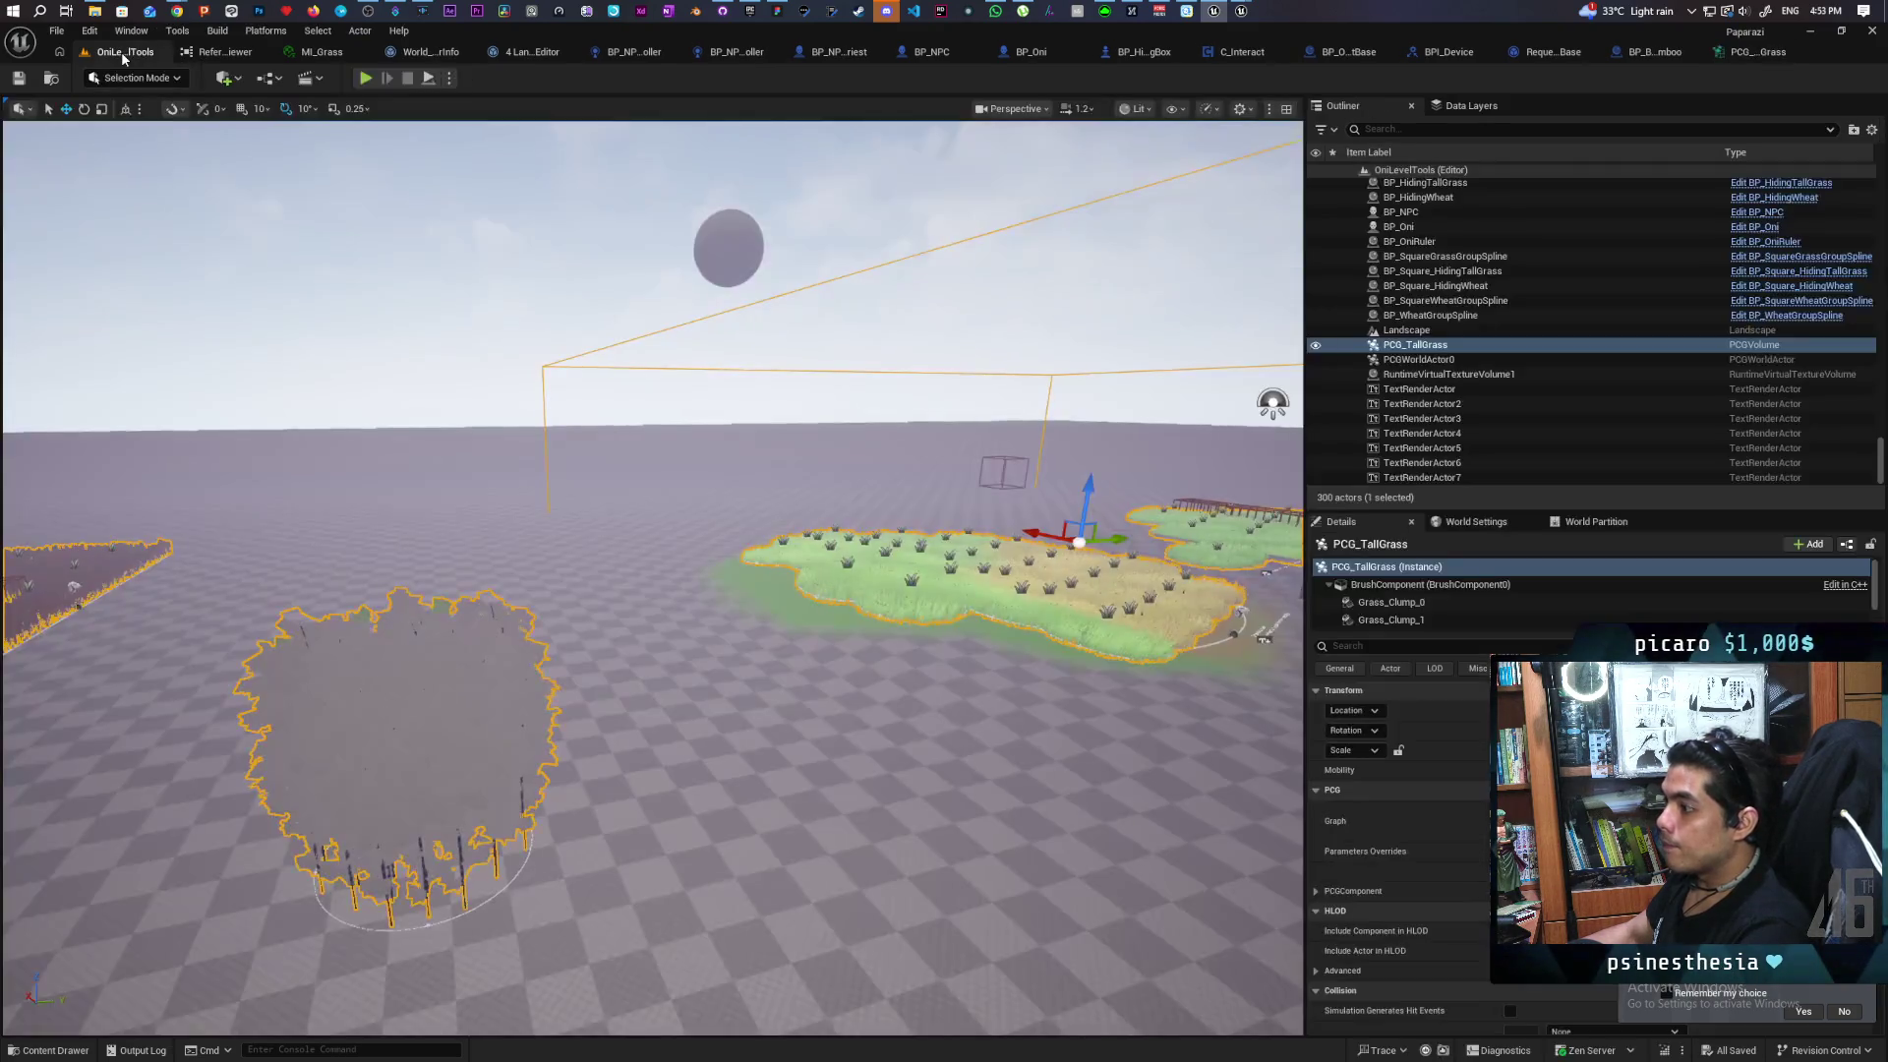
Fly the camera into the bamboo-filled patch, briefly checking the other open Unreal project
drag(396, 318, 396, 318)
click(747, 329)
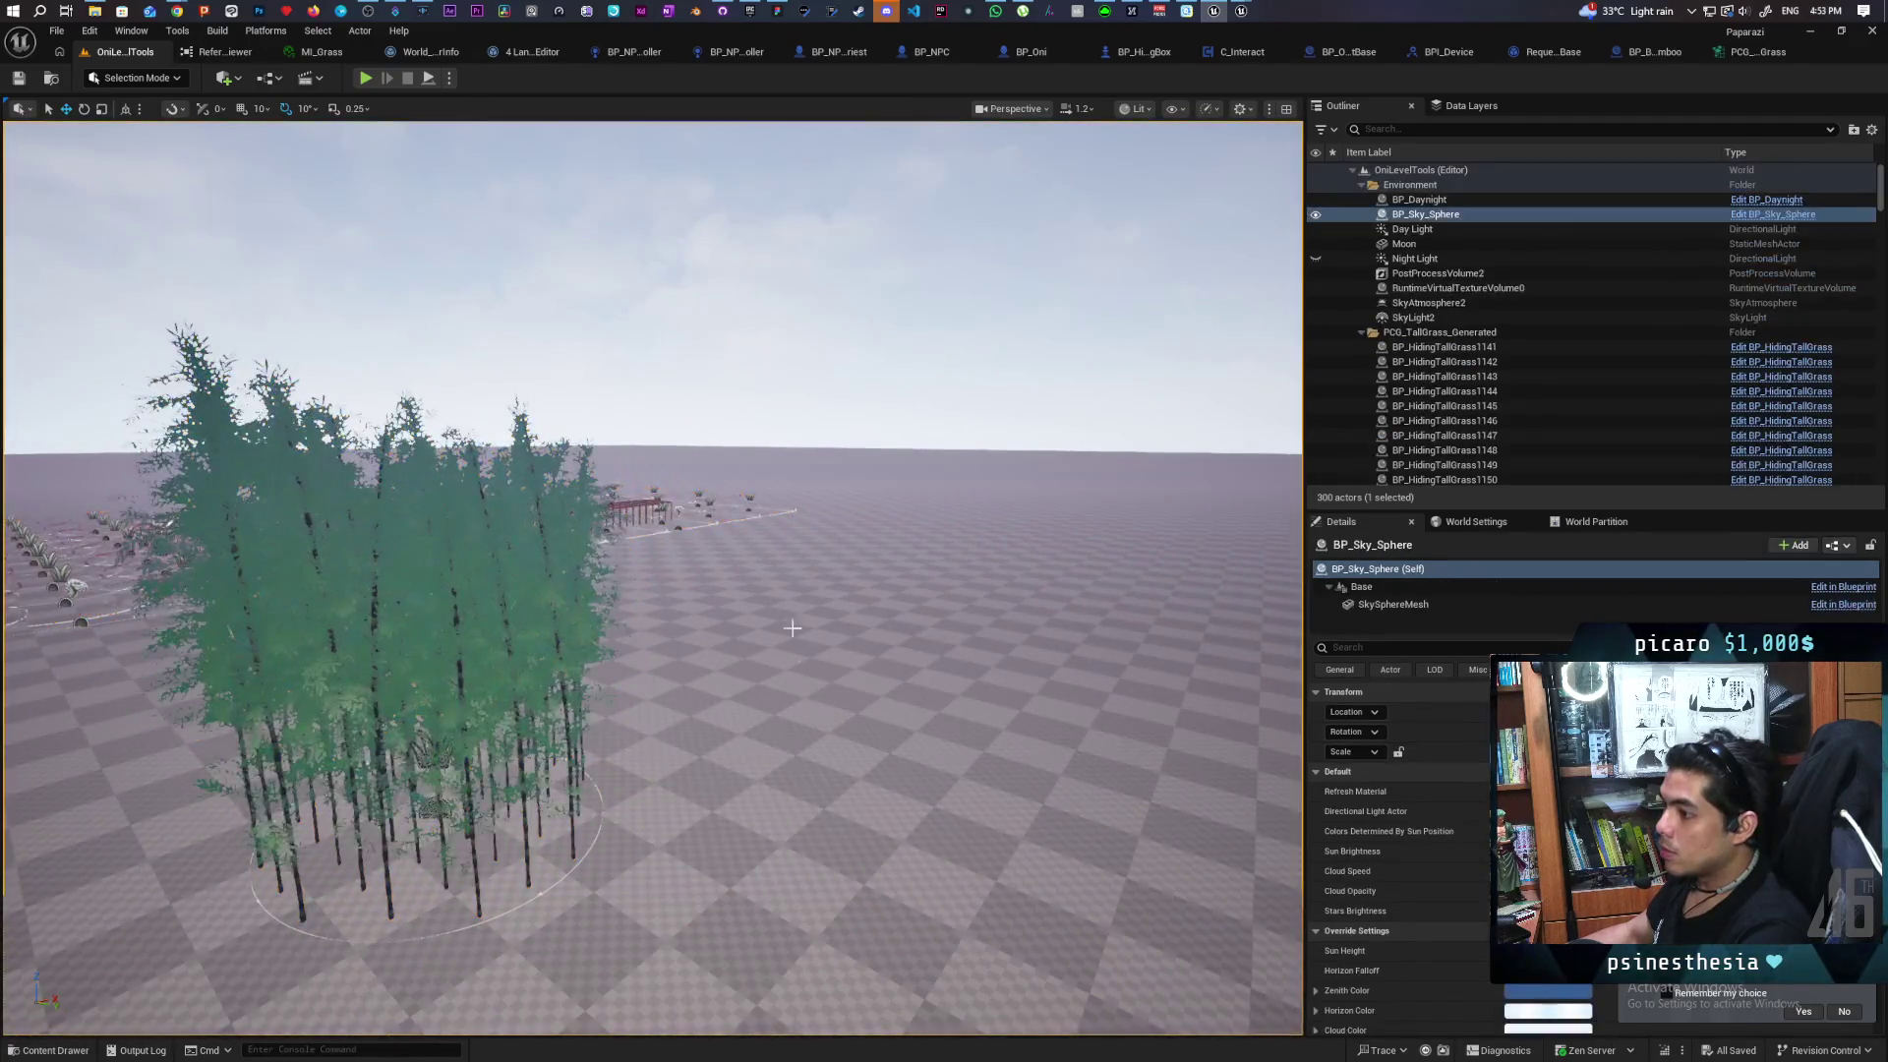
drag(746, 328, 747, 329)
drag(396, 317, 397, 318)
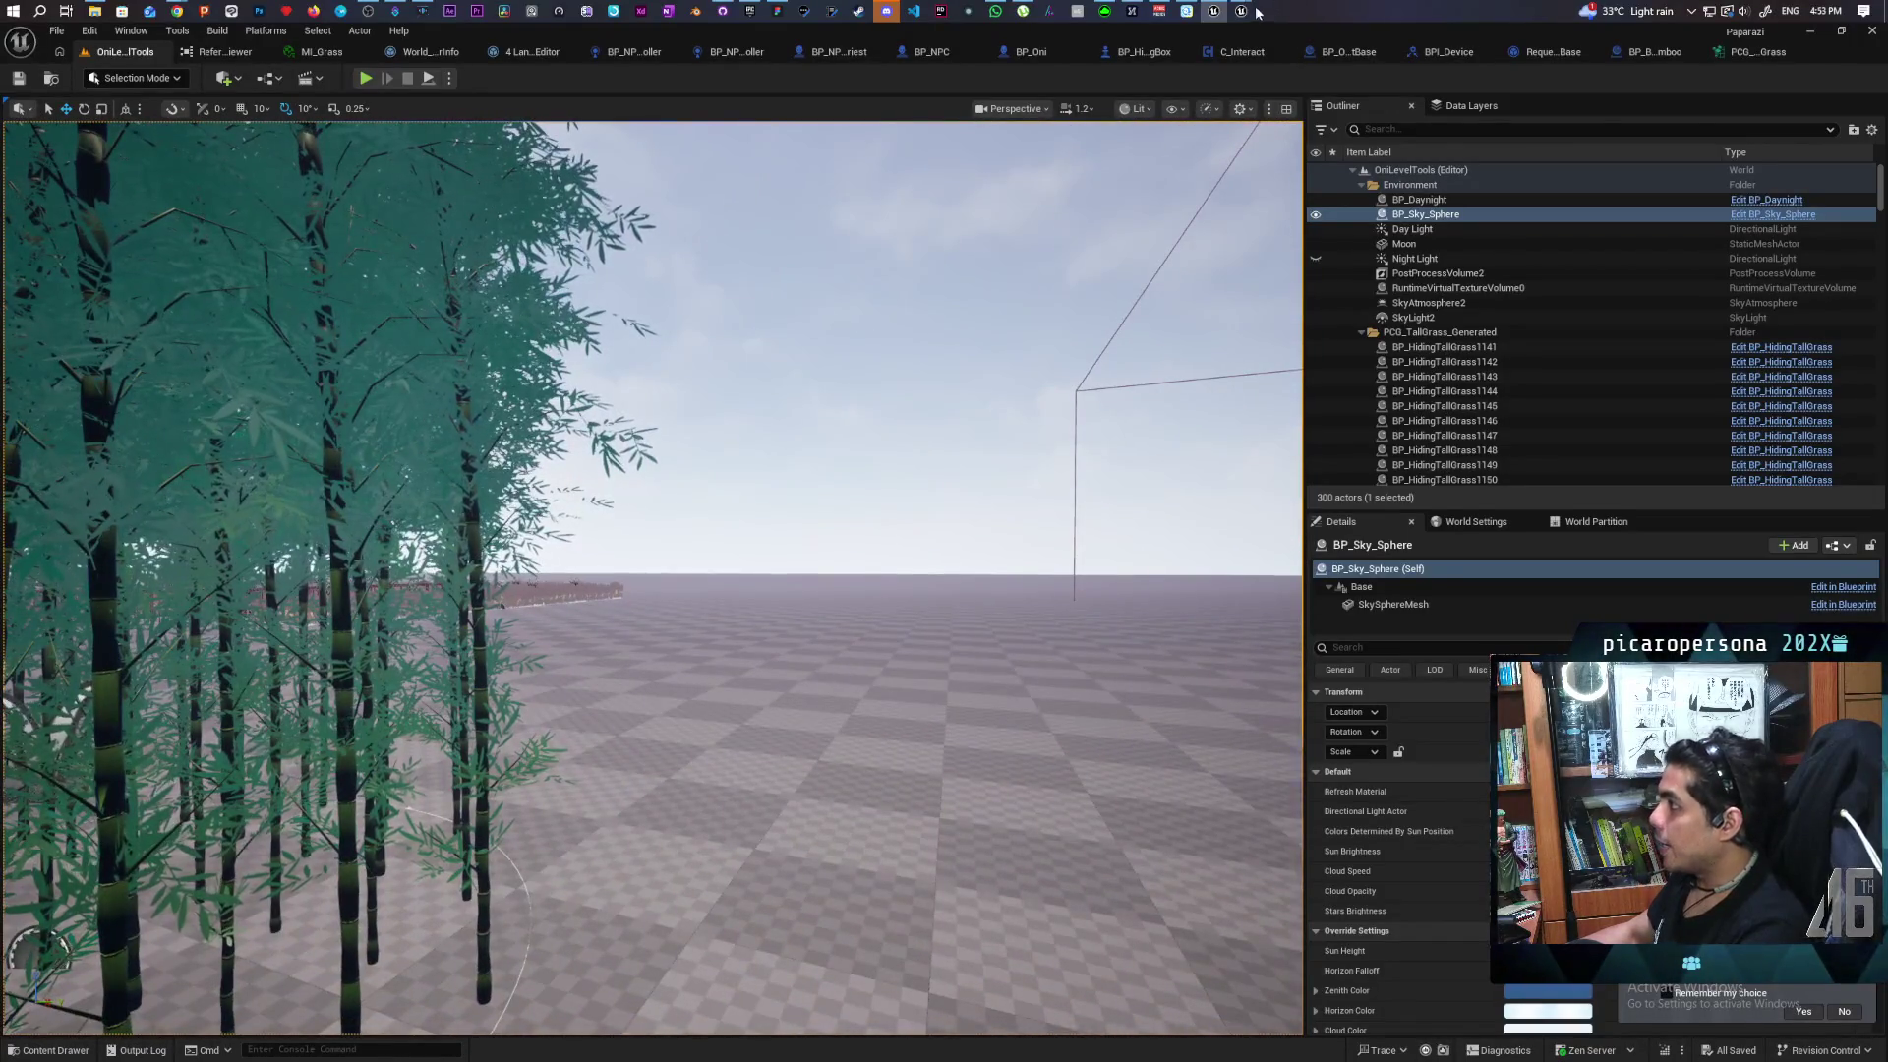
mouse_move(1241, 11)
click(1294, 112)
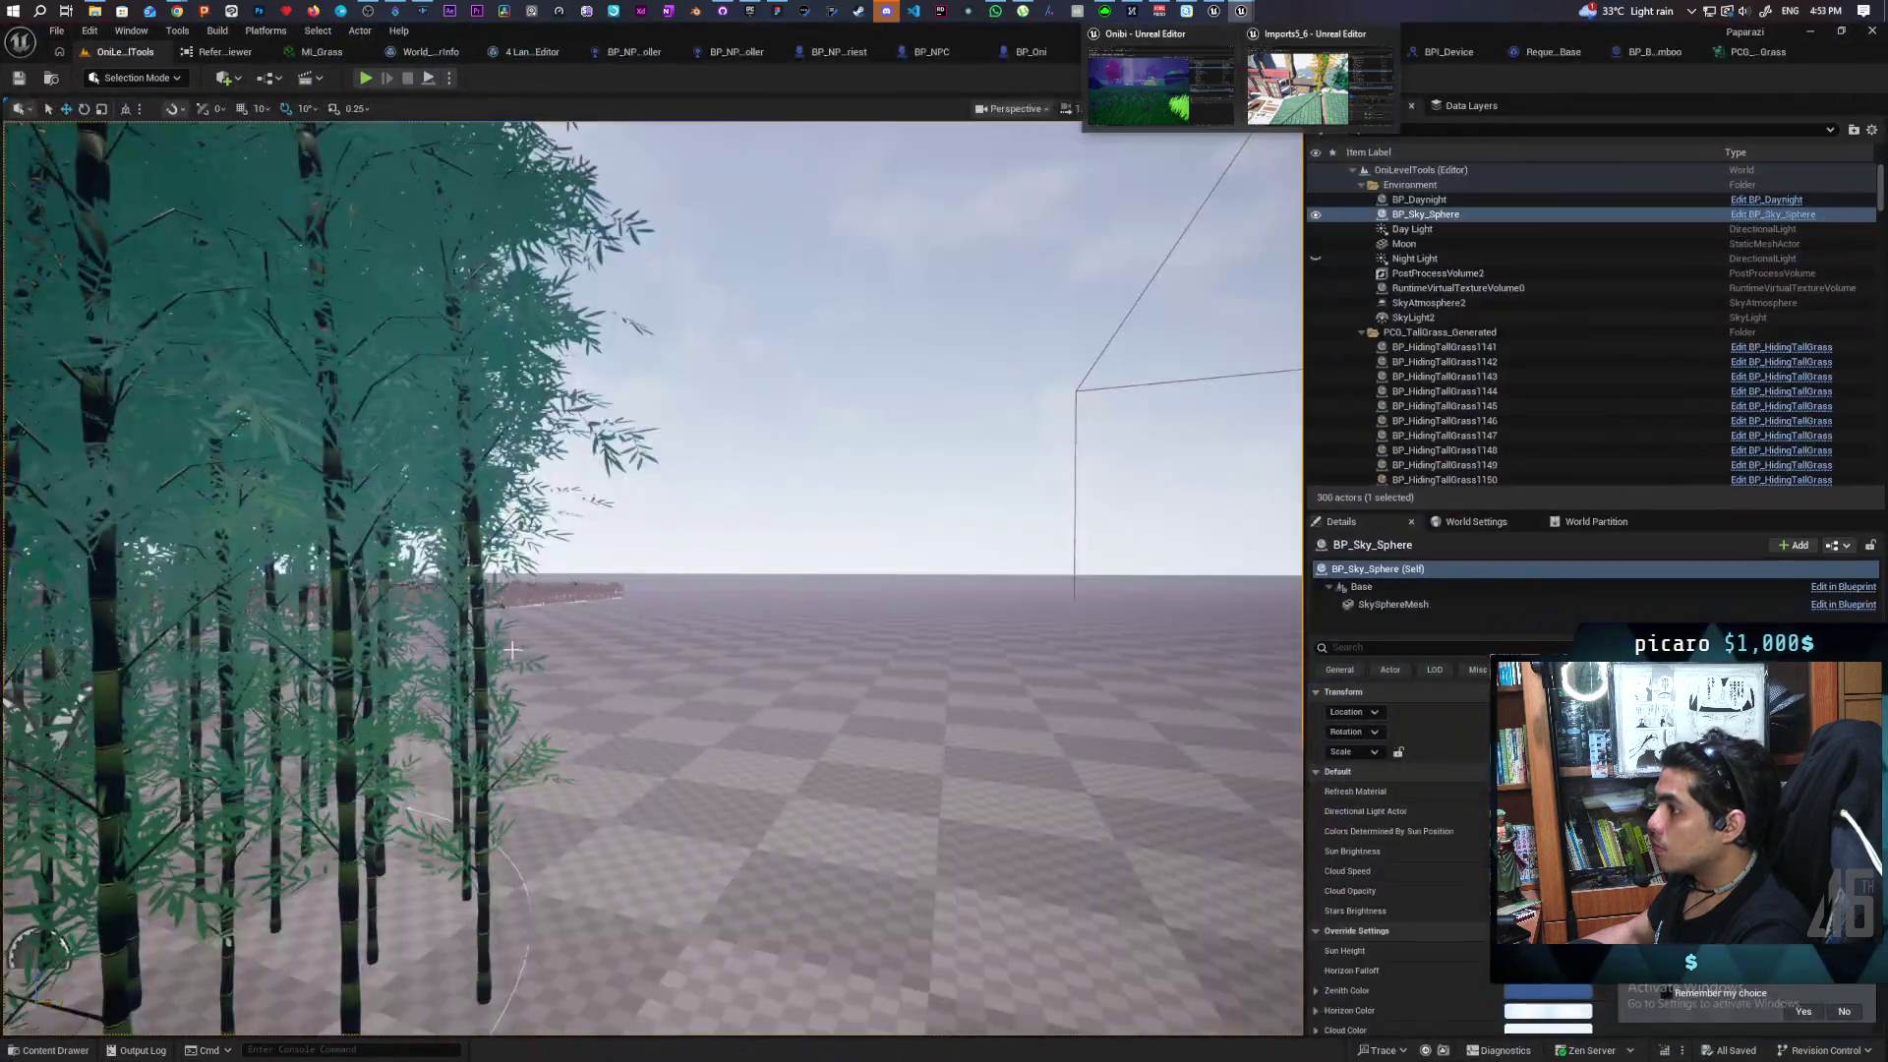
click(1160, 89)
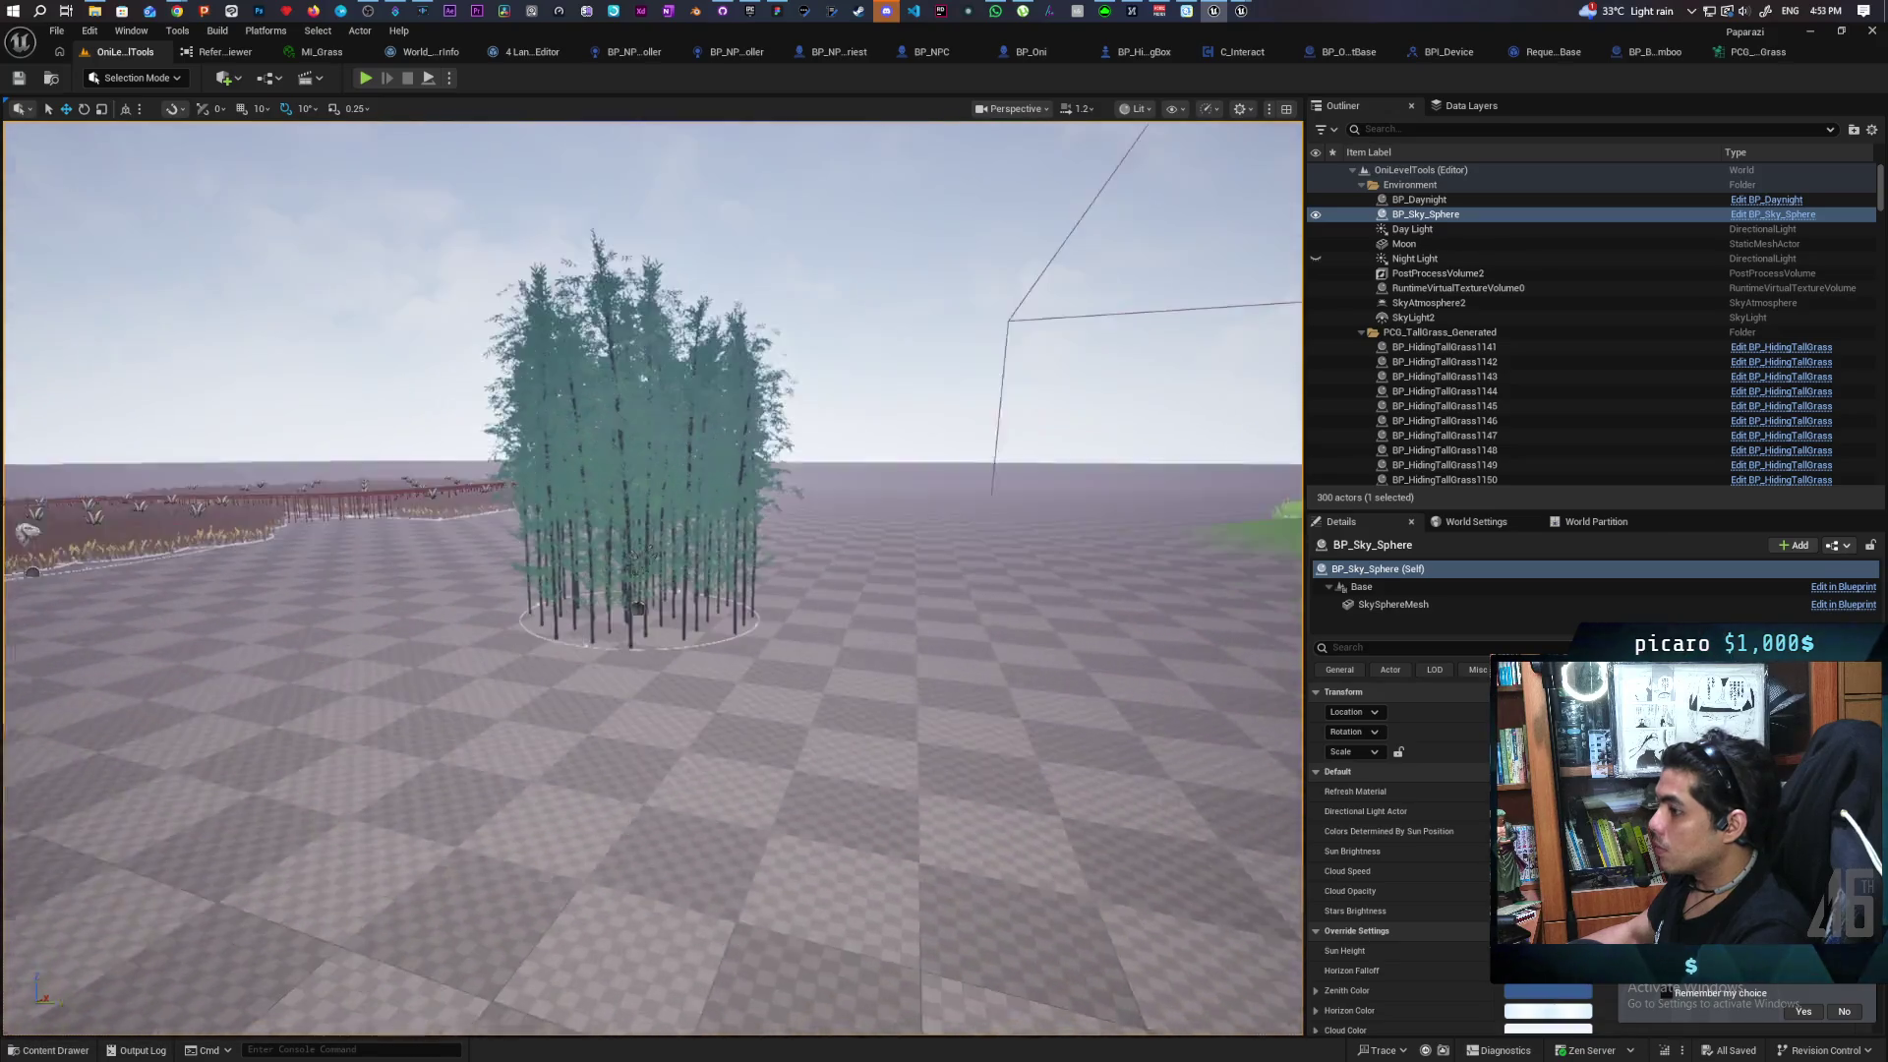
Frame the bamboo clump from outside and start Play From Here at that spot
drag(649, 551, 649, 688)
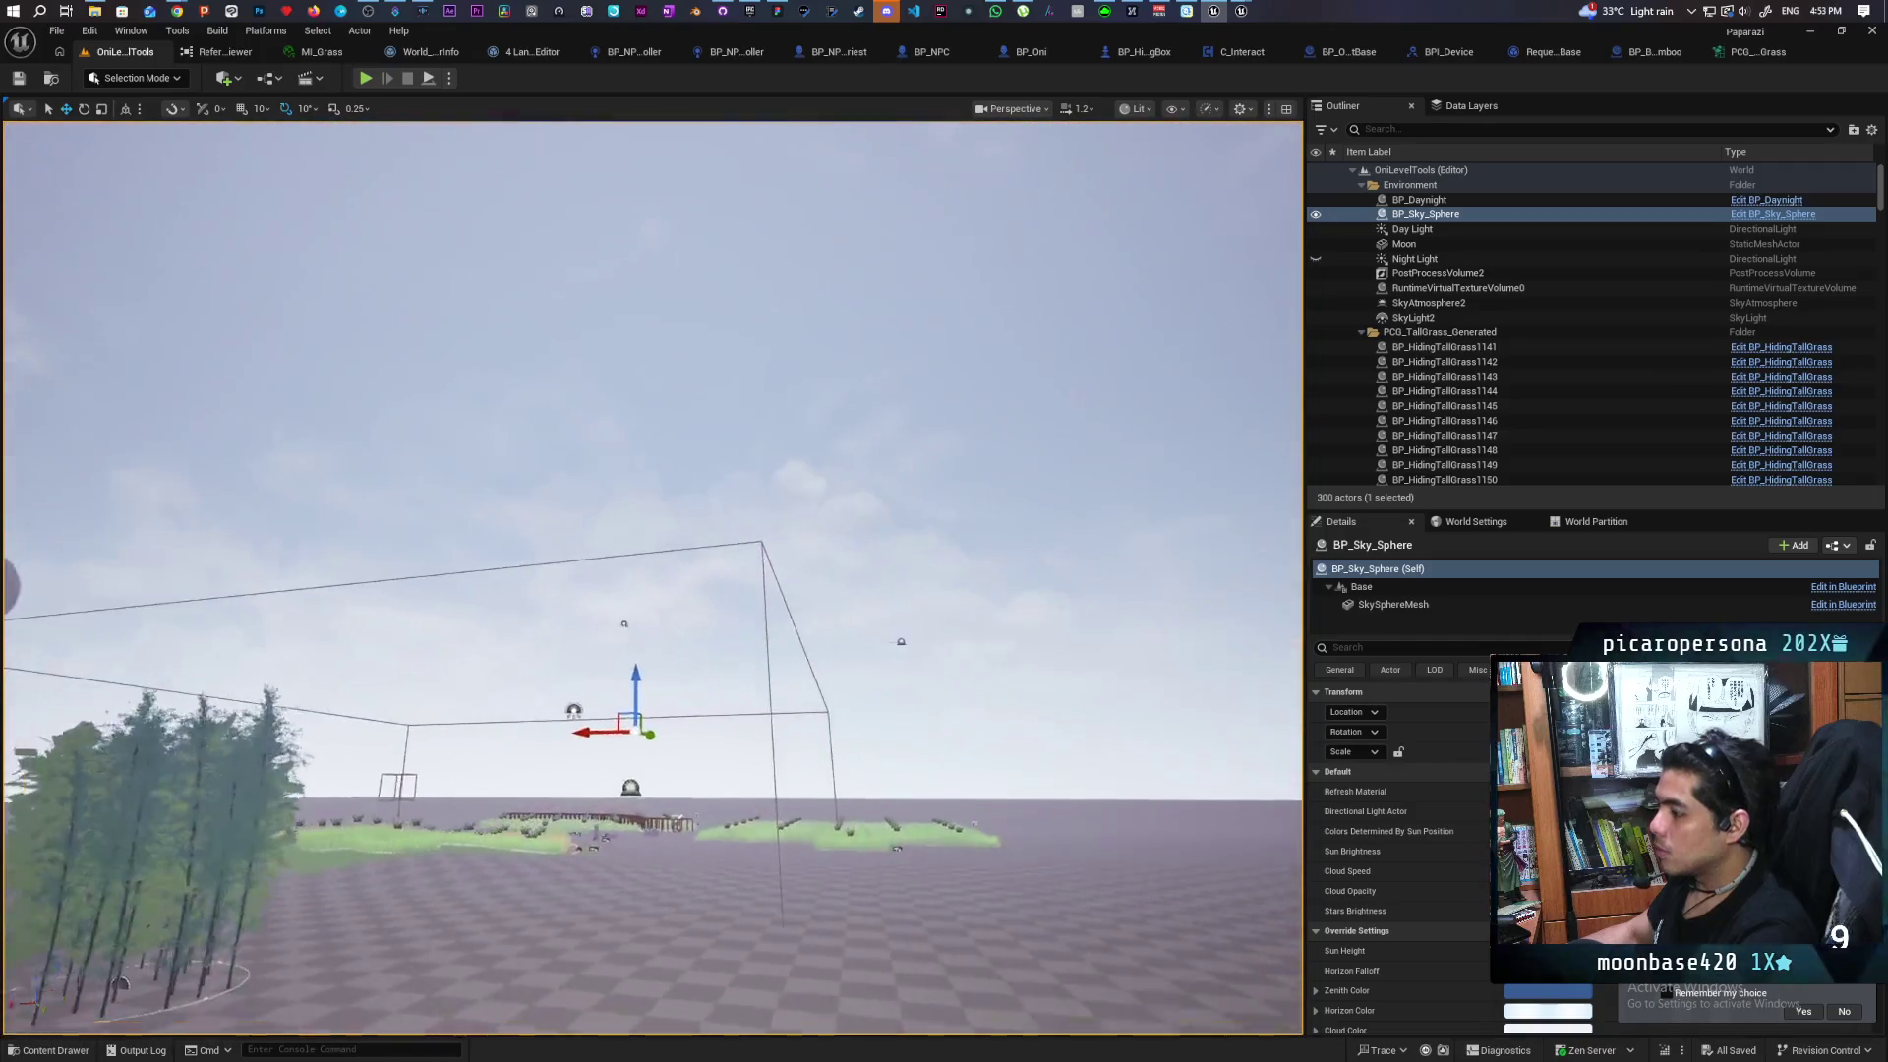
drag(649, 550, 649, 590)
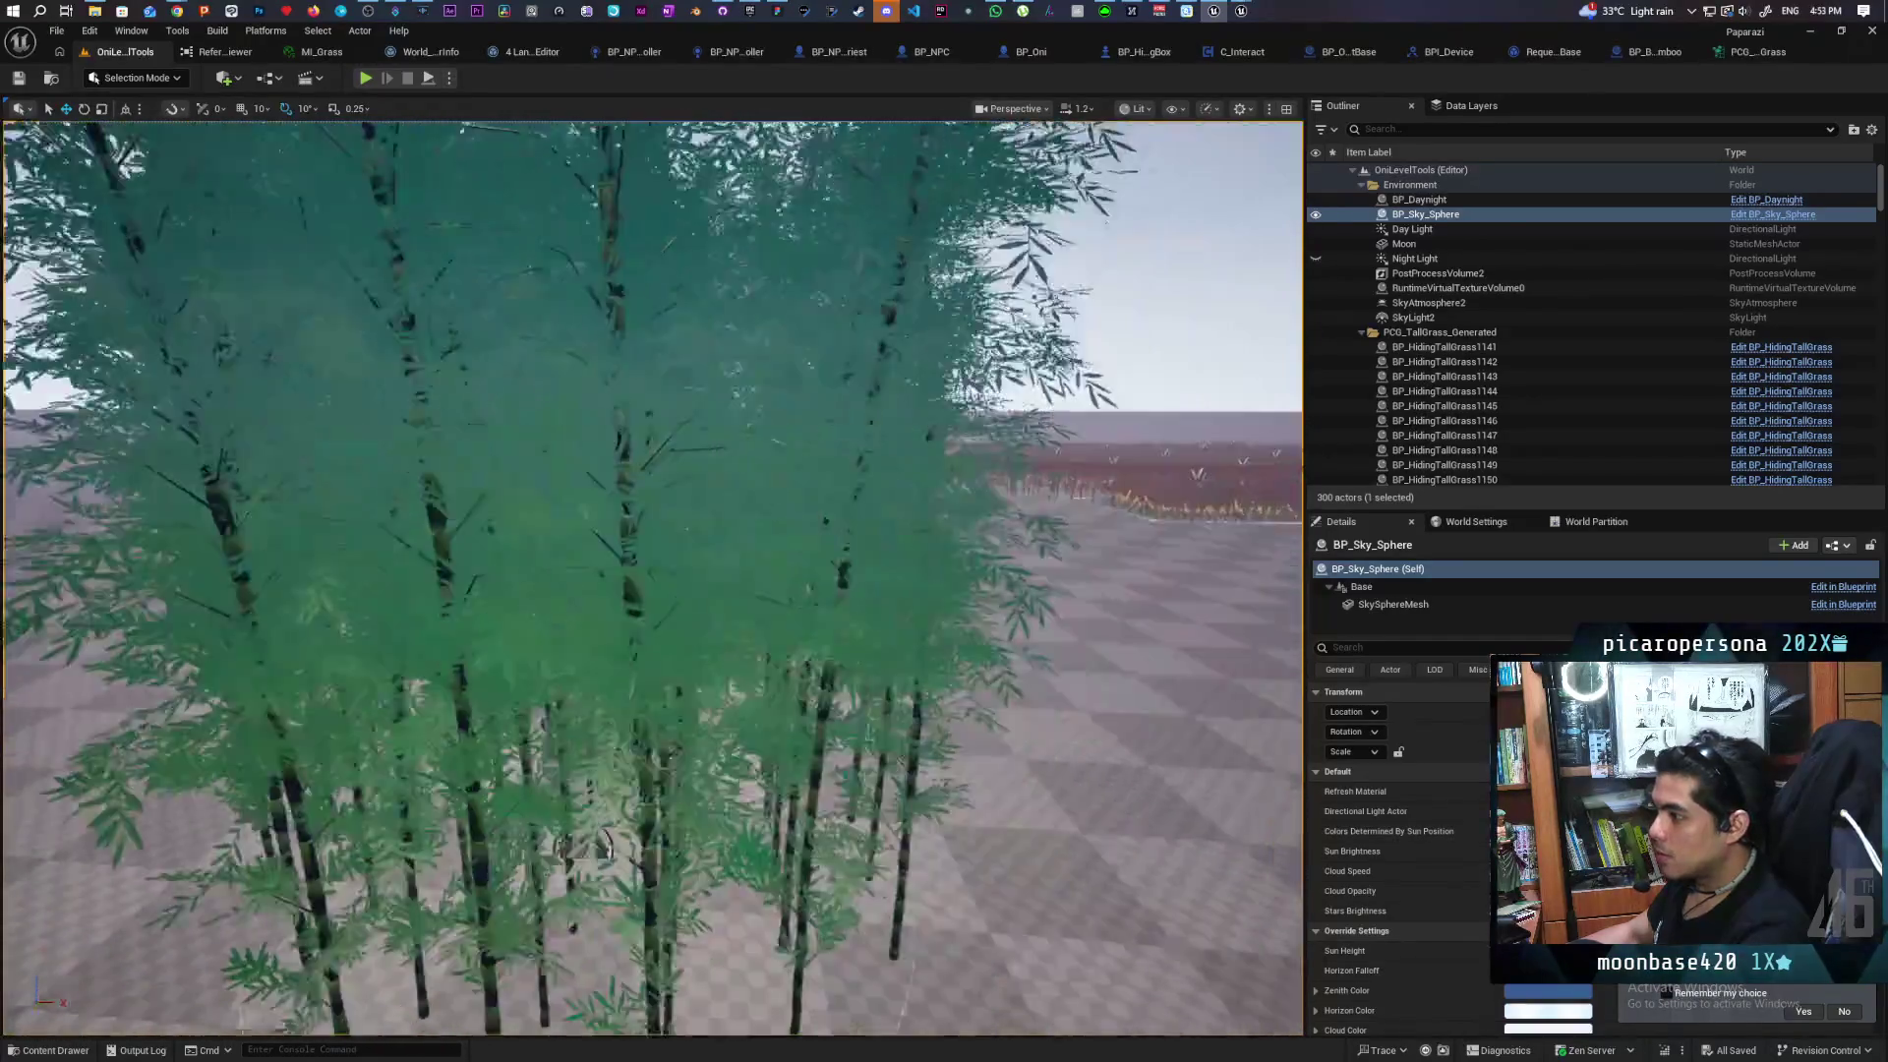
drag(649, 550, 629, 600)
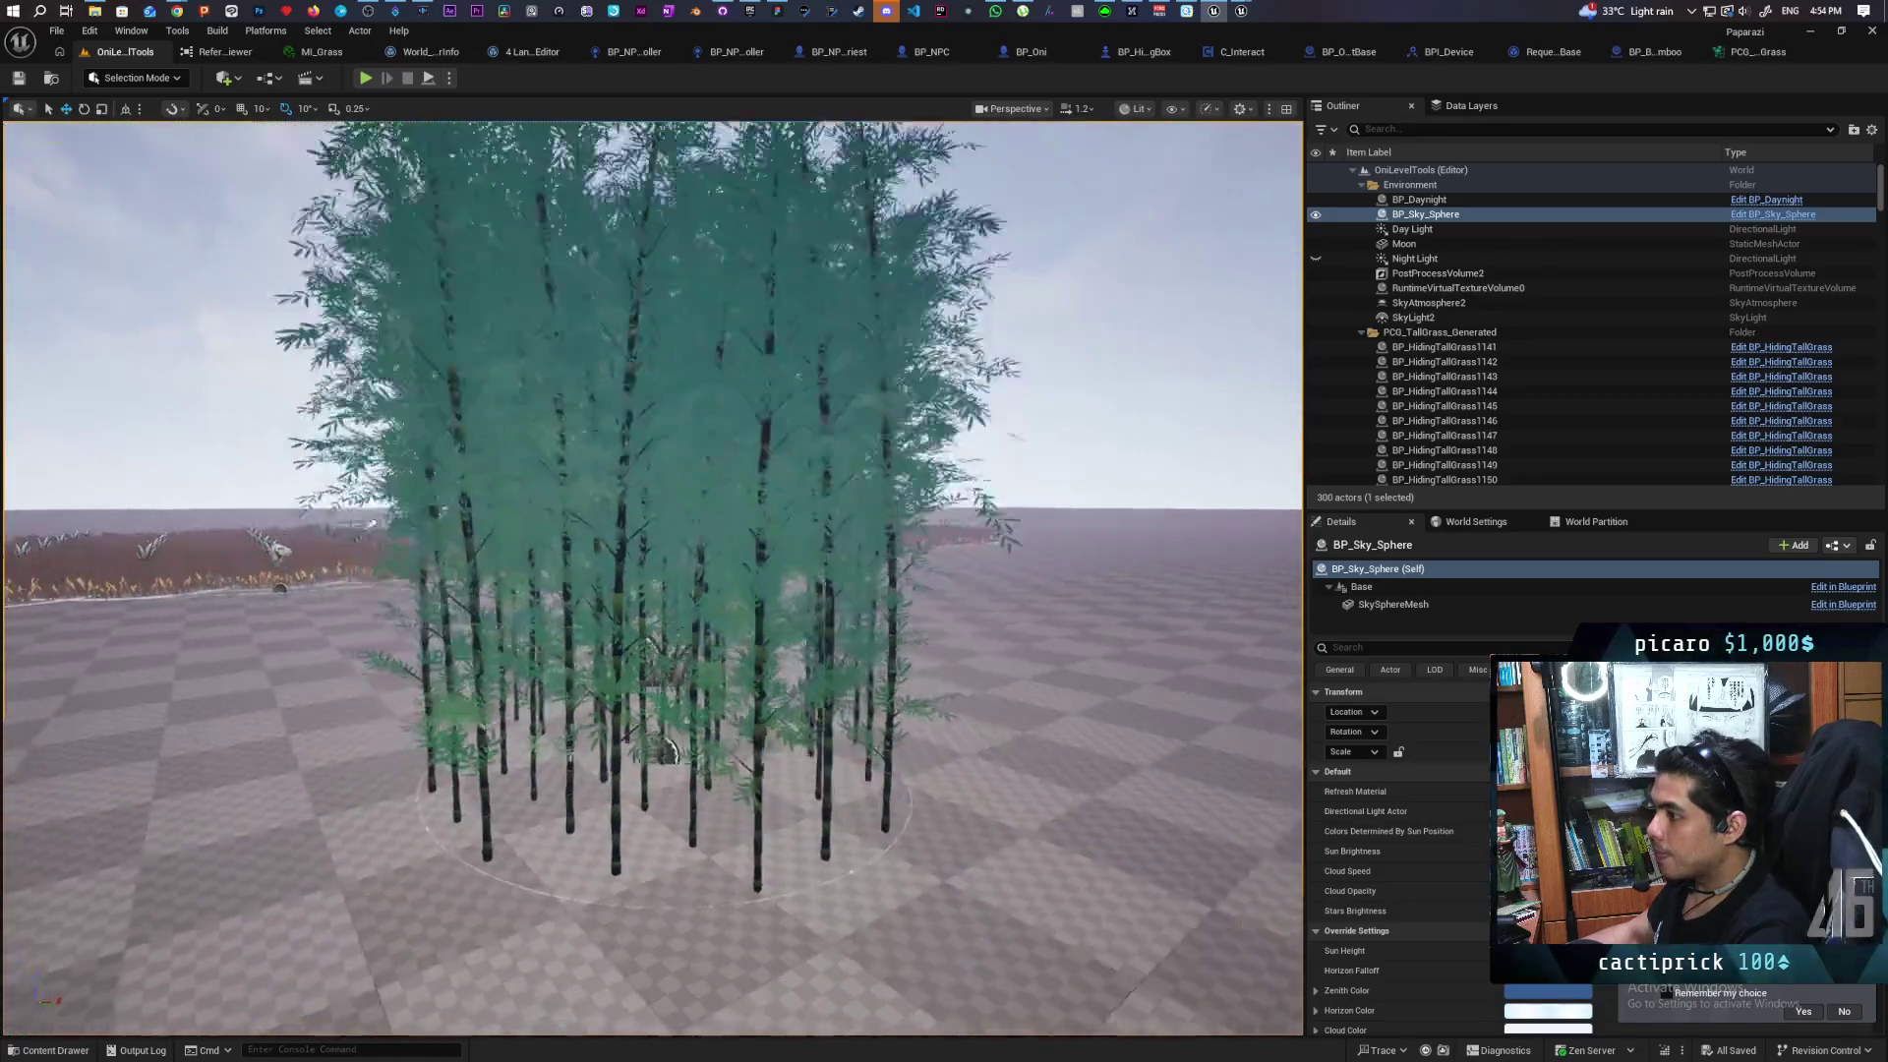
drag(630, 600, 630, 531)
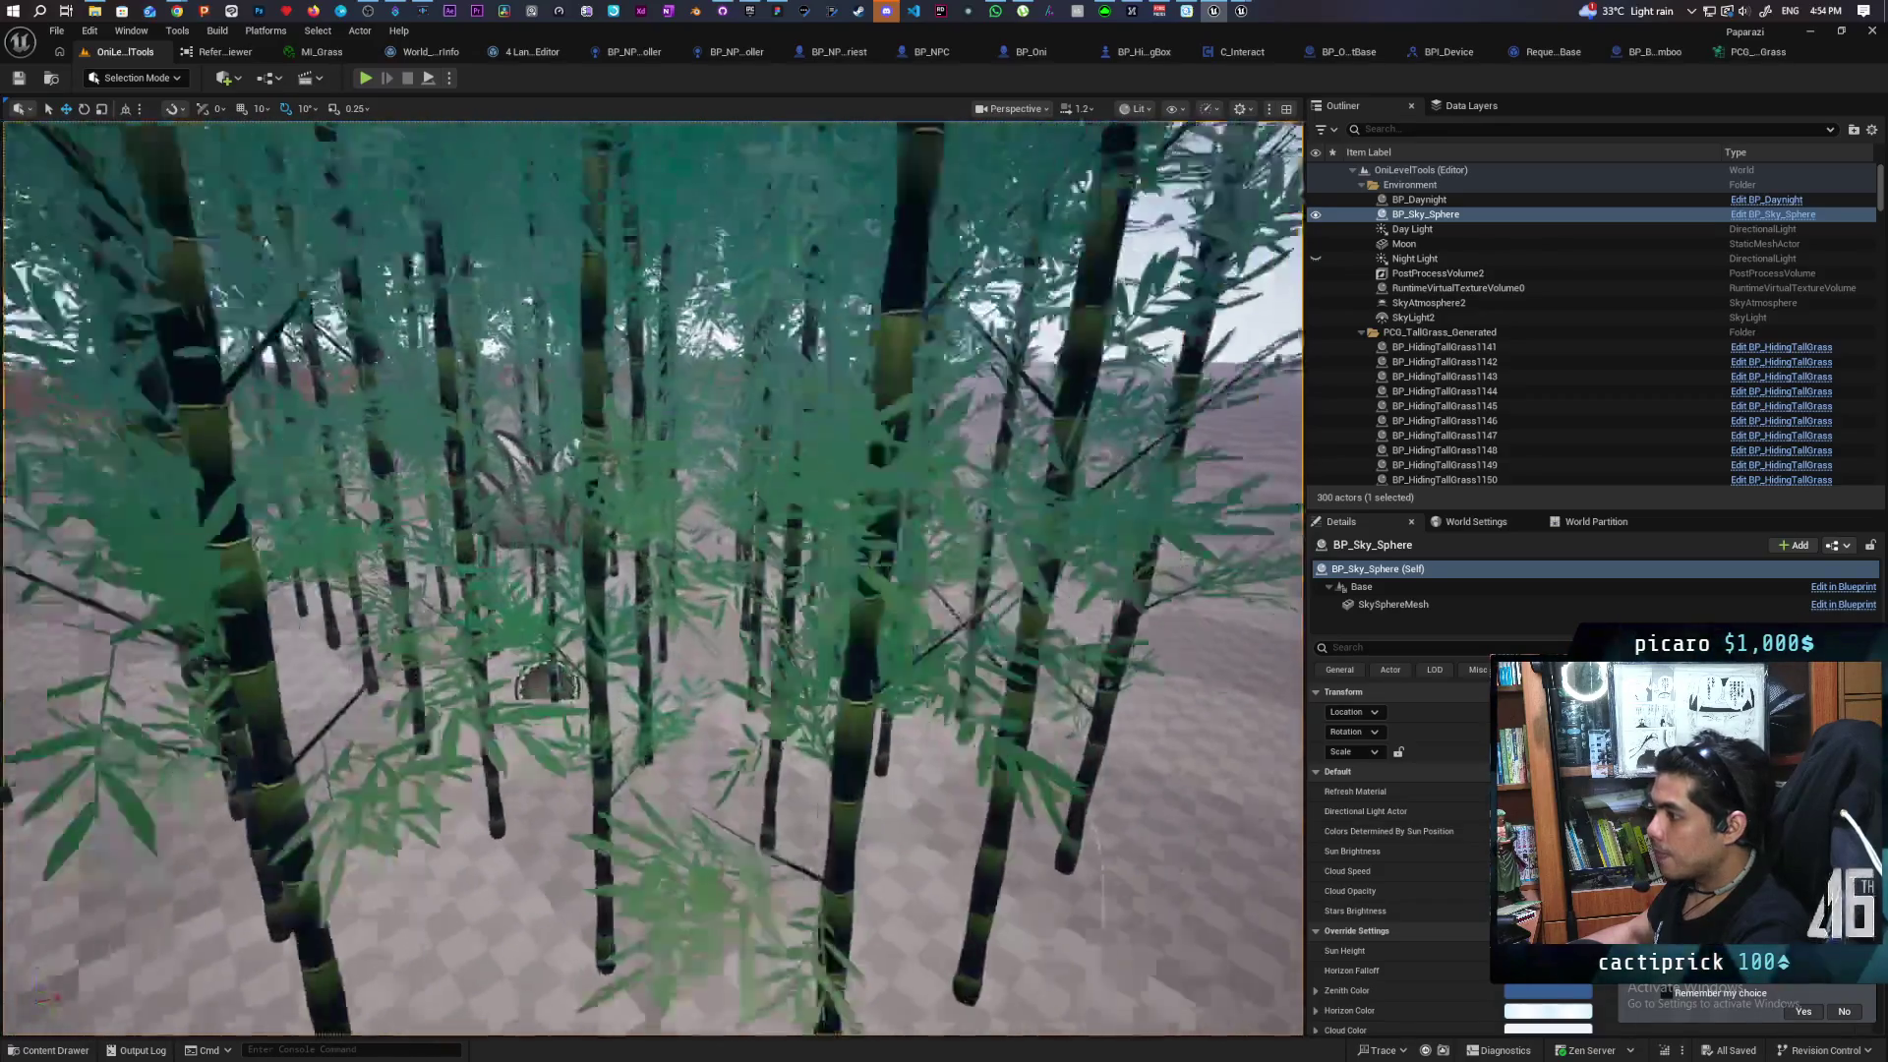
scroll(444, 819, down, 10)
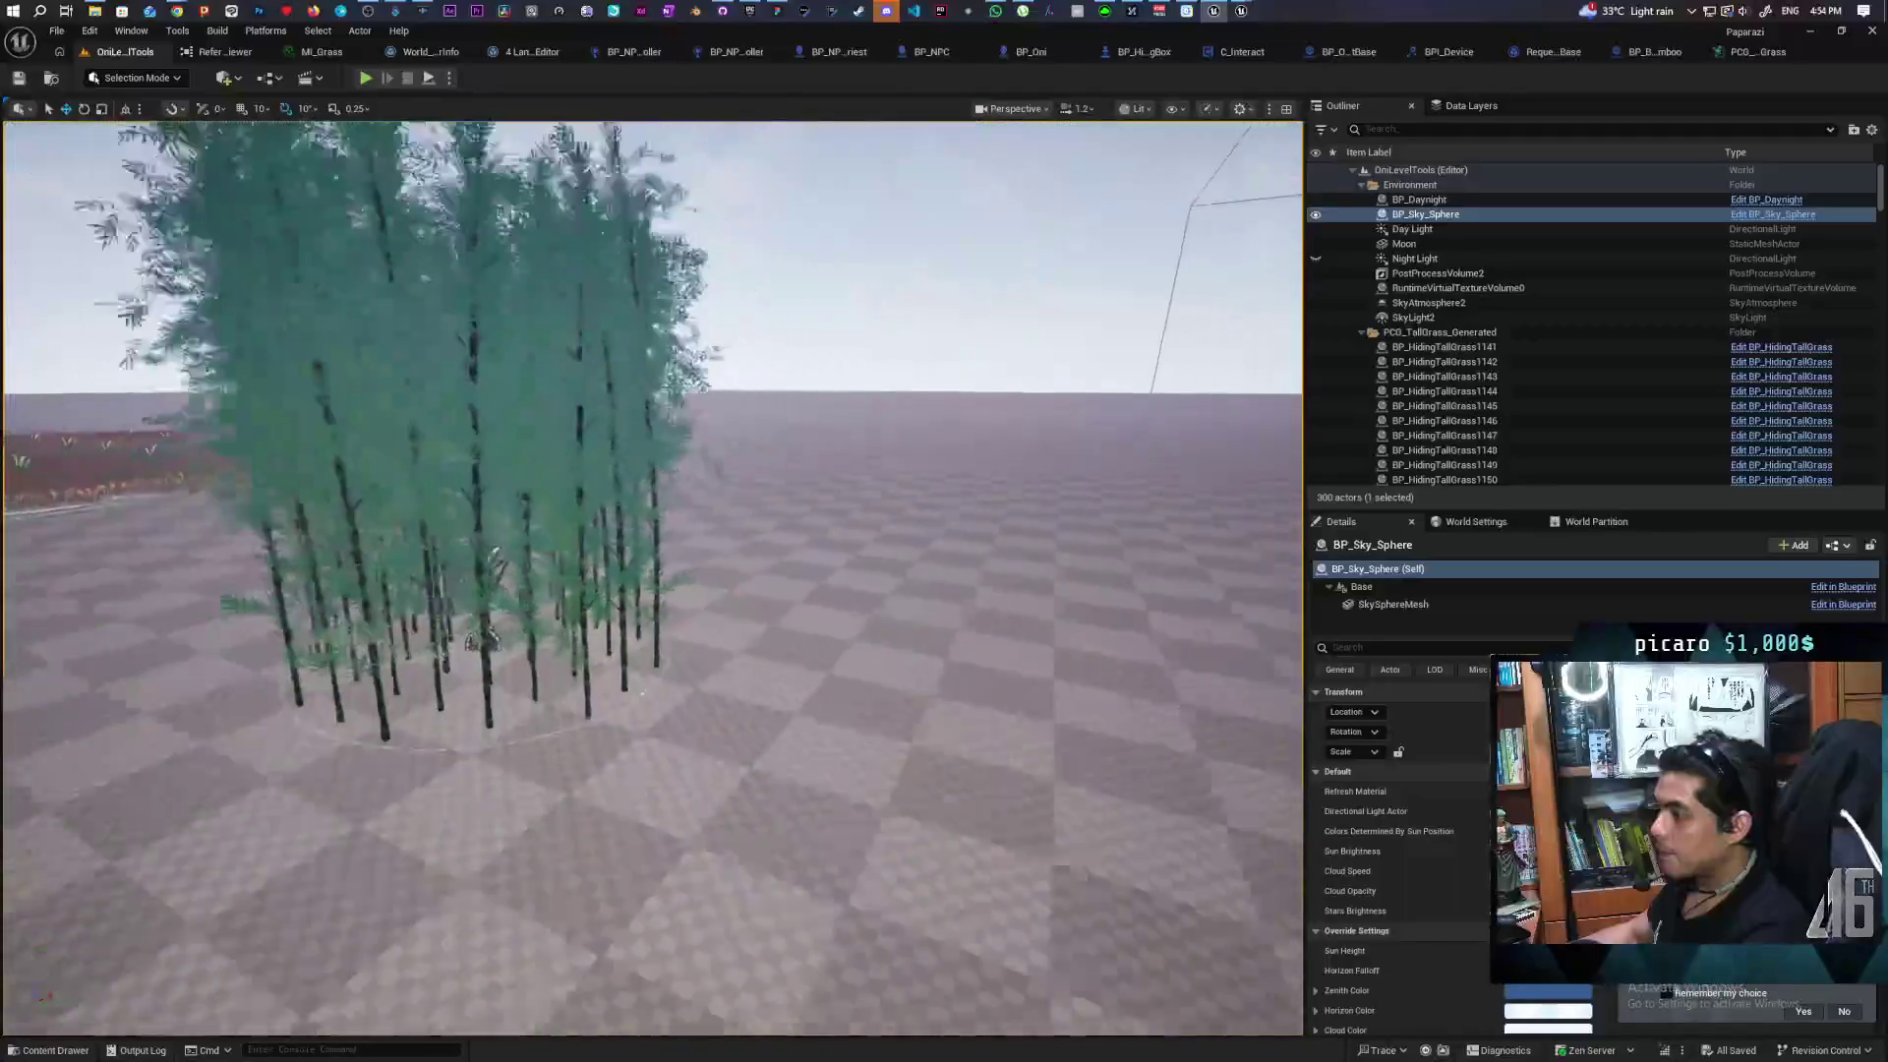
scroll(444, 820, up, 8)
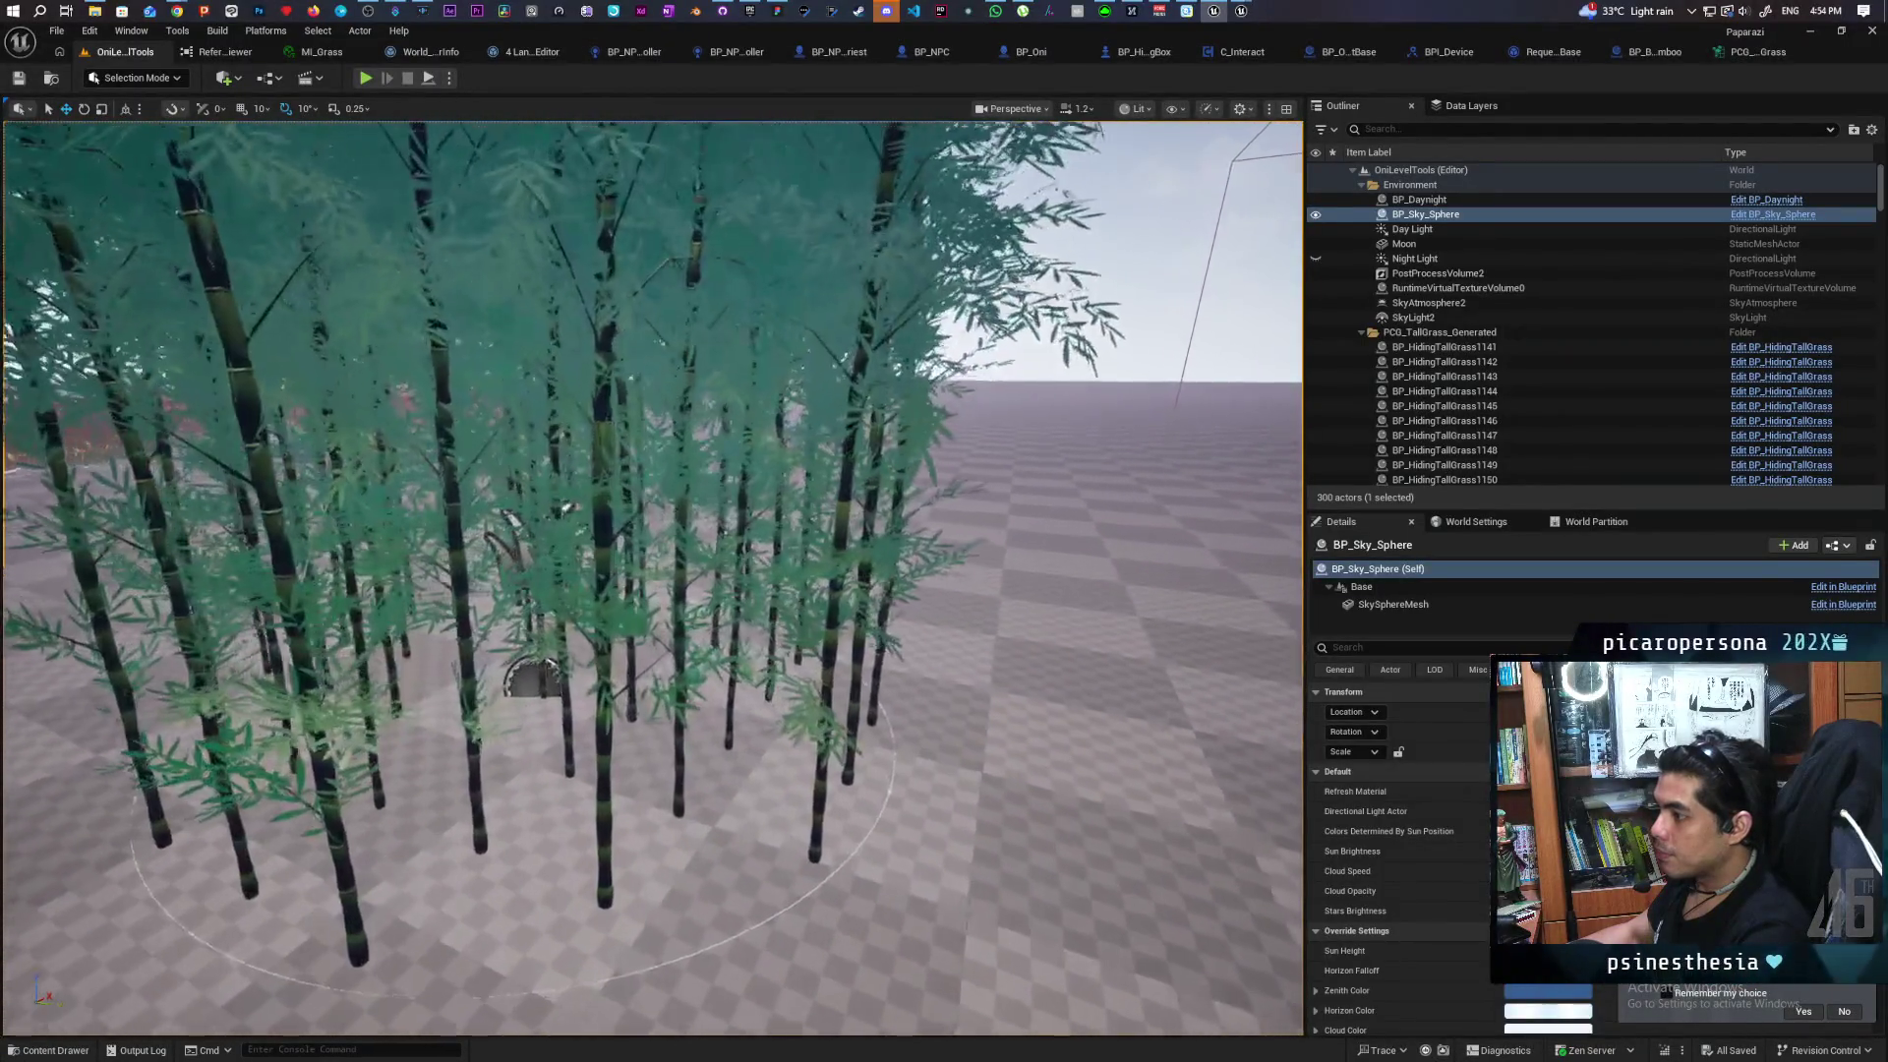
scroll(443, 819, down, 8)
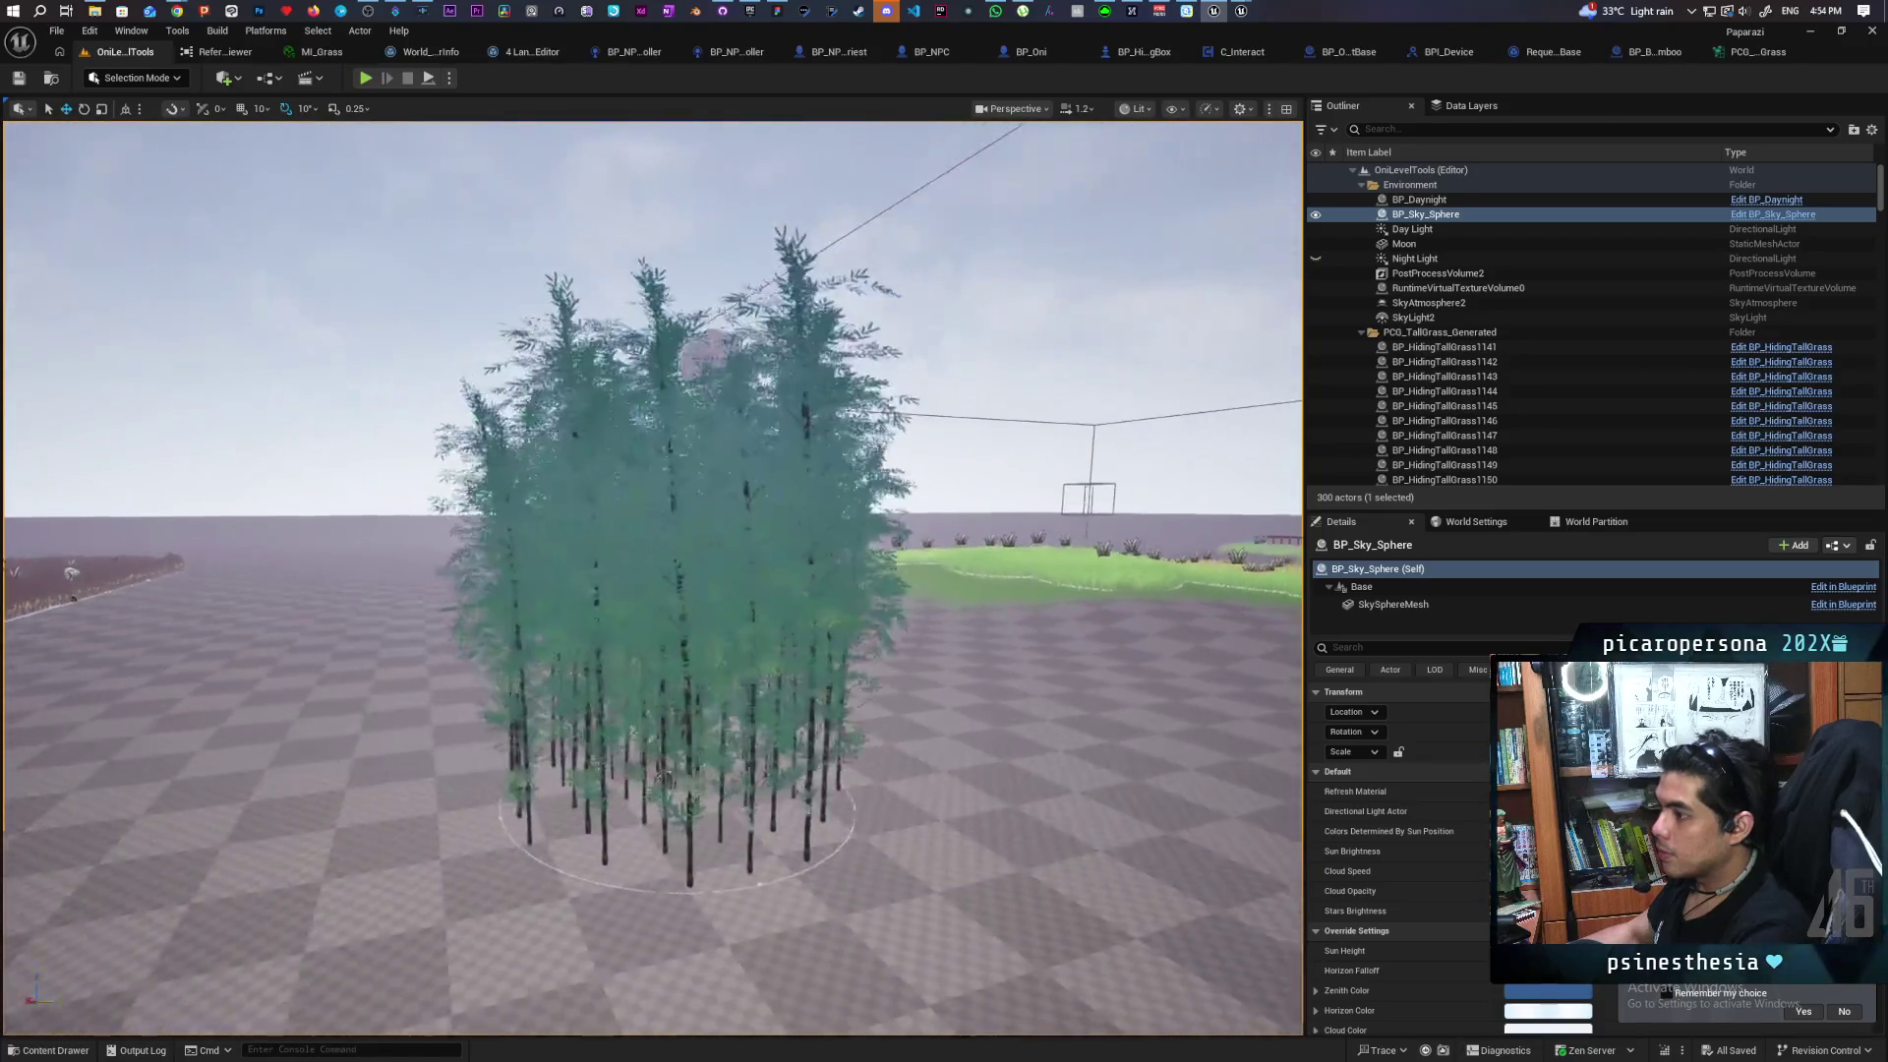
mouse_move(665, 777)
mouse_down()
mouse_move(694, 777)
mouse_move(609, 777)
mouse_move(674, 721)
mouse_move(676, 659)
mouse_move(733, 657)
mouse_move(688, 689)
mouse_move(715, 437)
mouse_up()
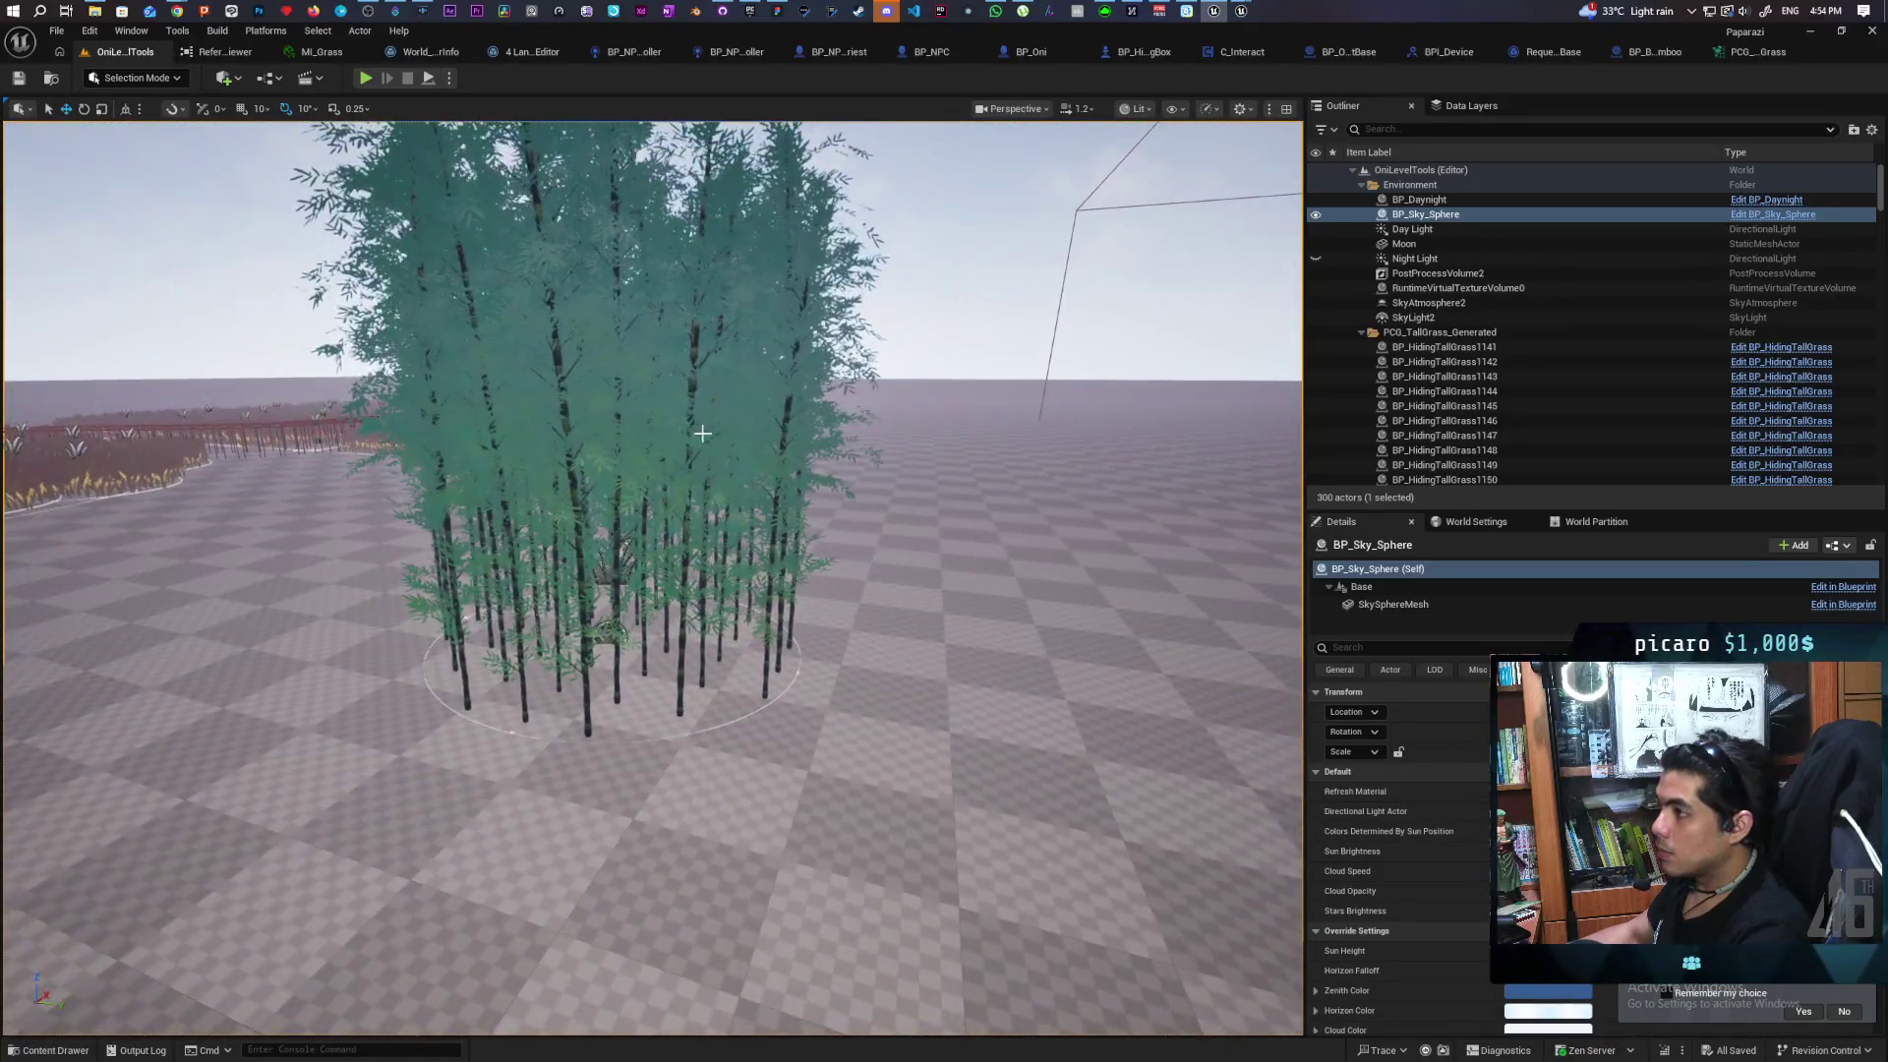
drag(553, 815, 567, 815)
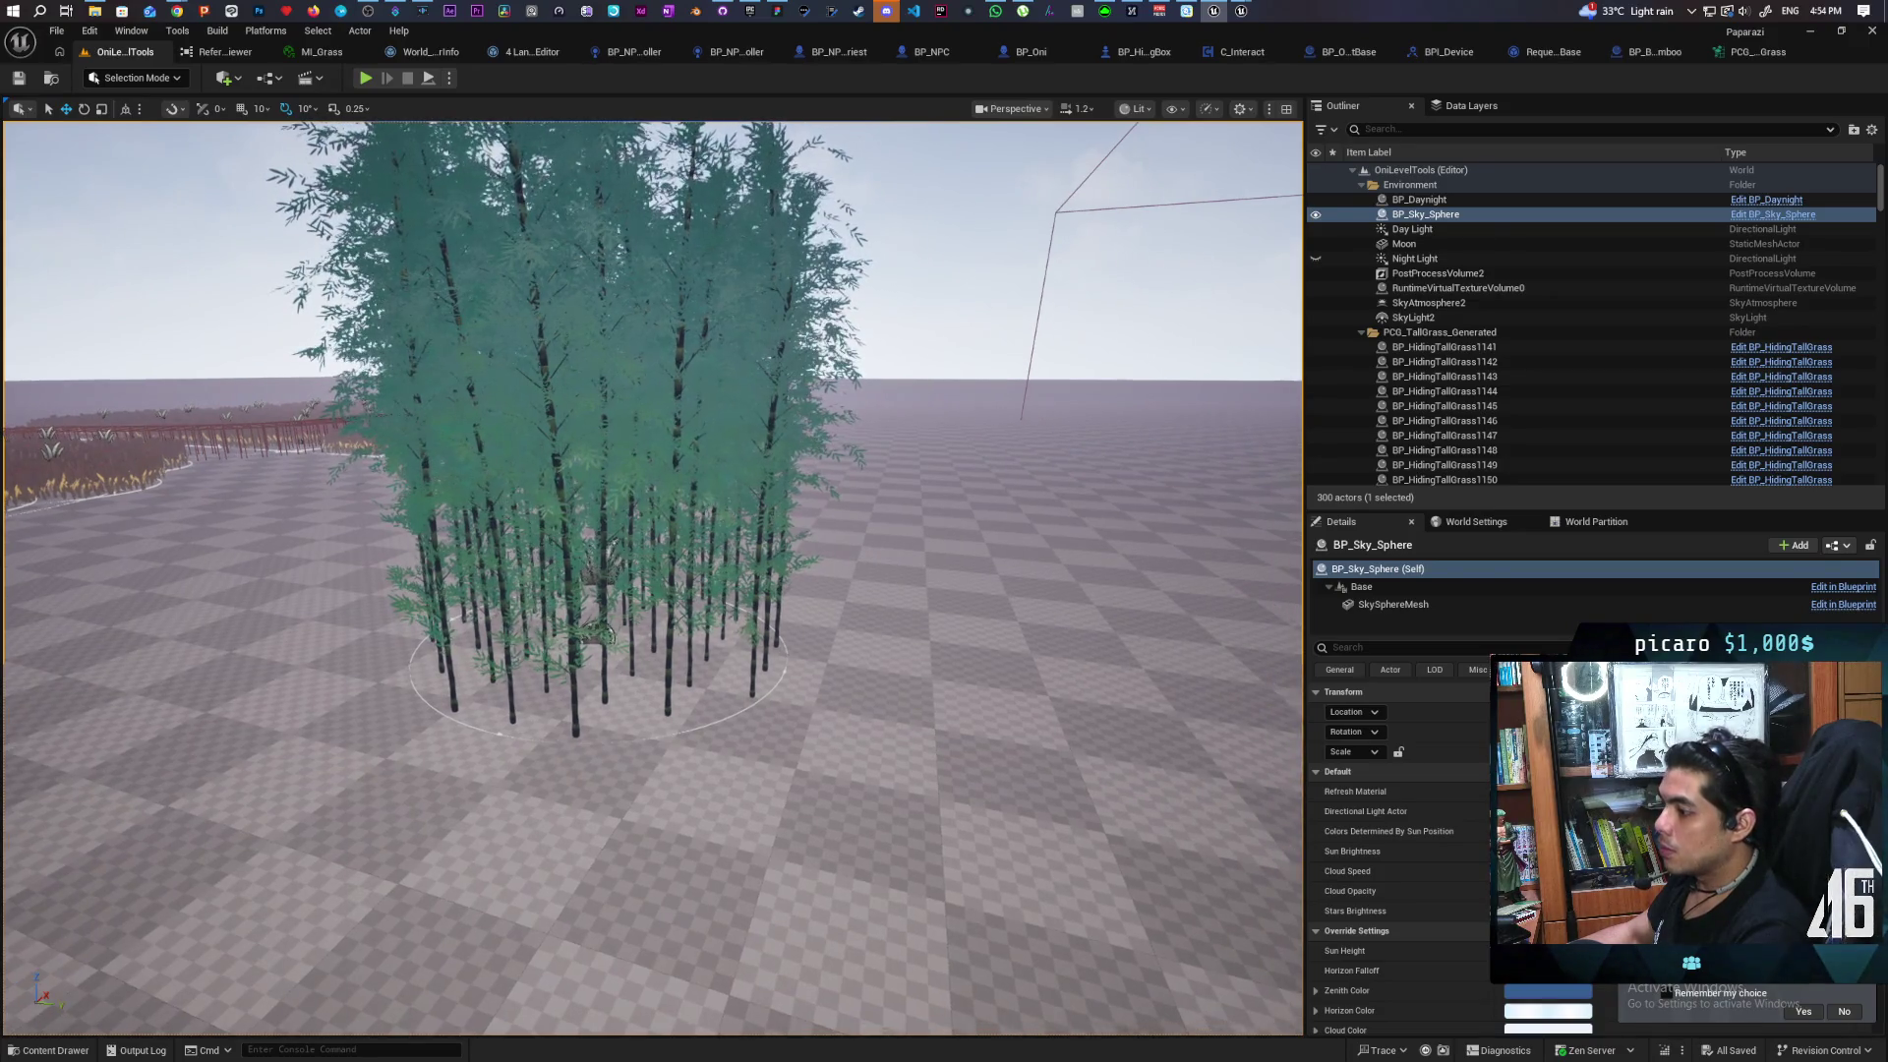
right_click(568, 816)
click(588, 800)
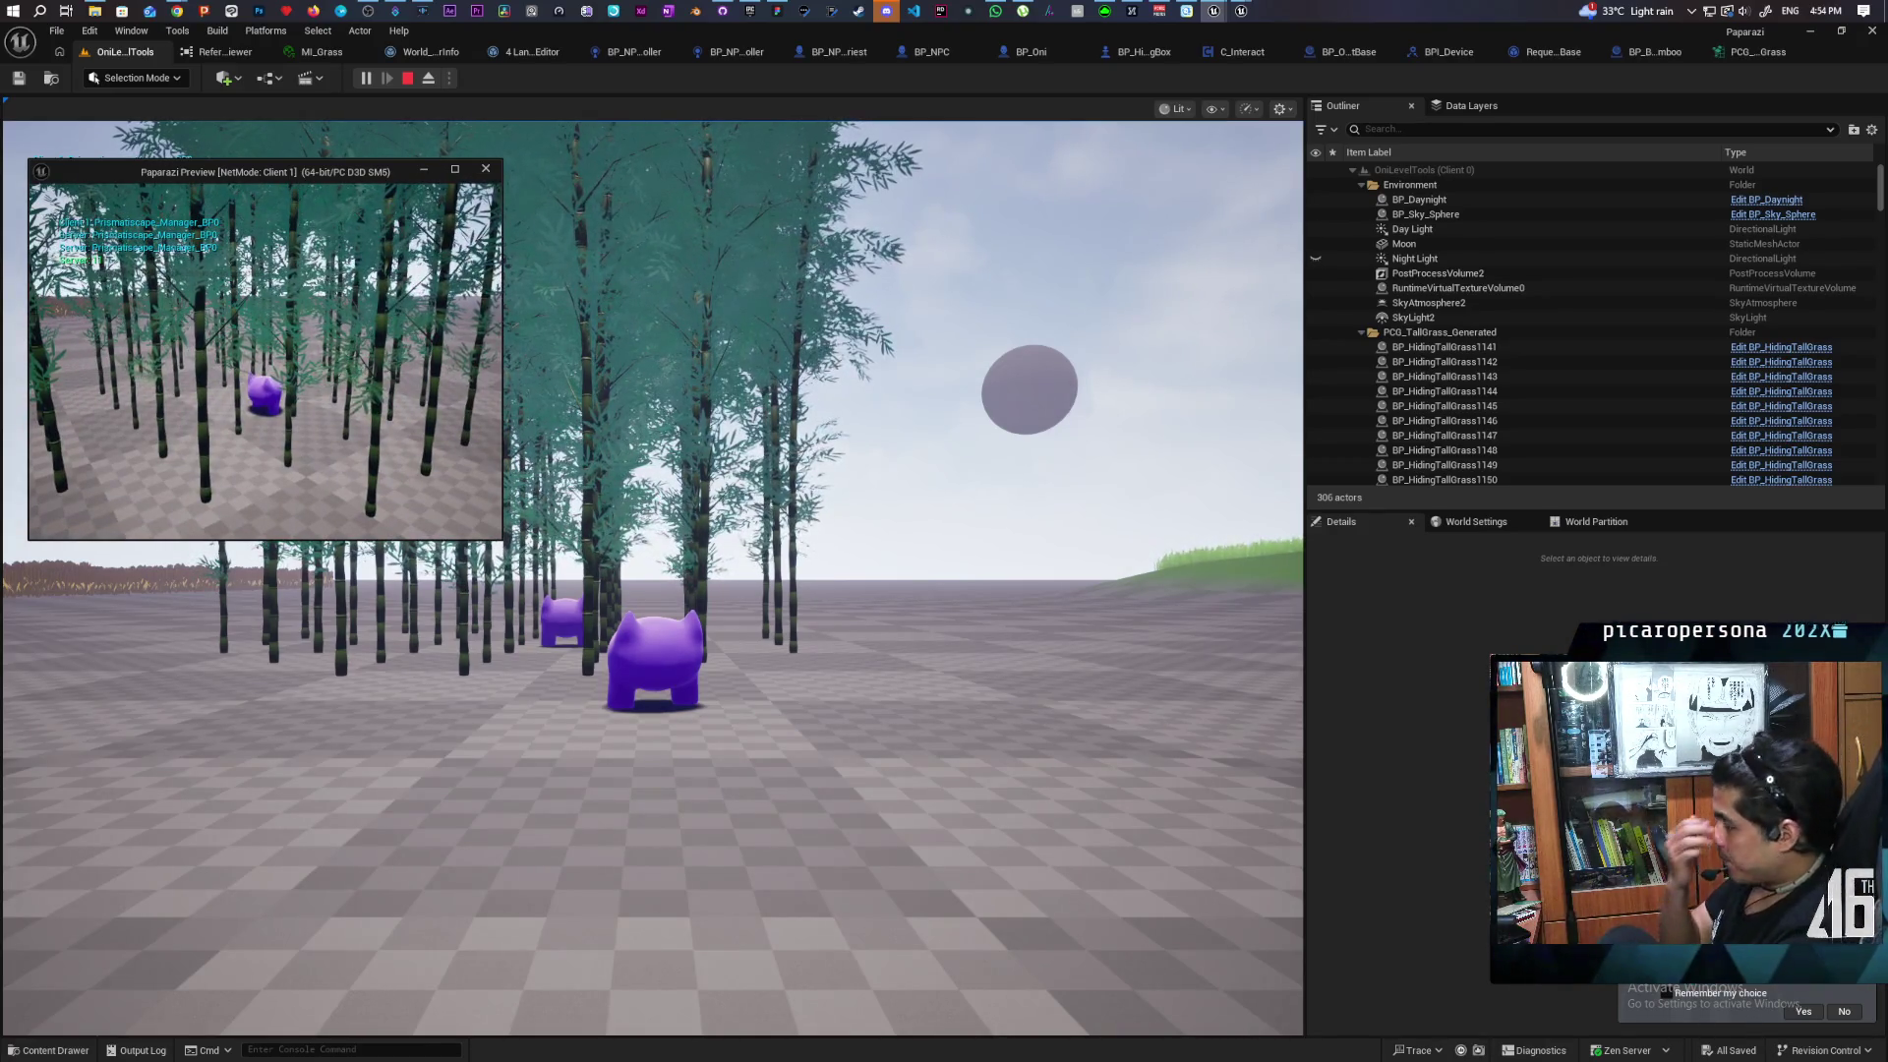
Stop the Play-In-Editor session with Esc
key(Escape)
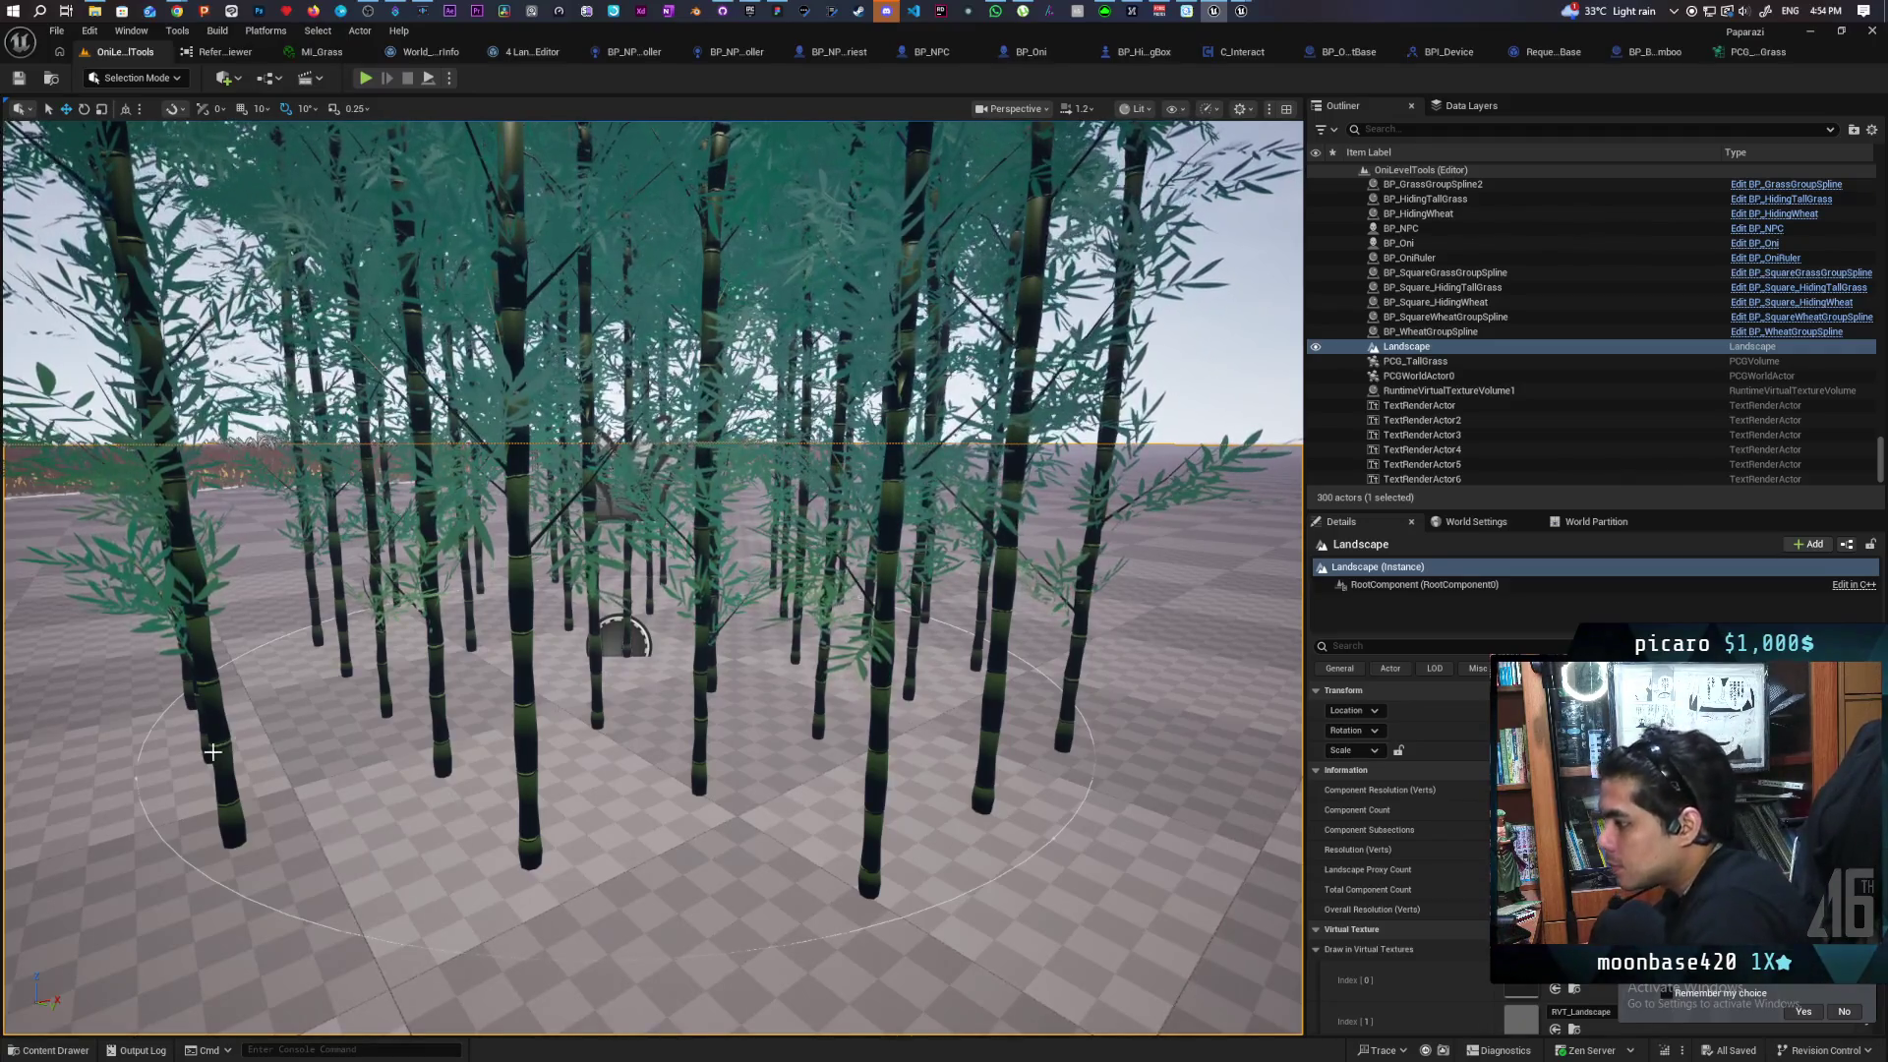
Drag SM_TreeBamboo01a and SM_TreeBamboo02a from the Content Drawer onto open ground
click(51, 1051)
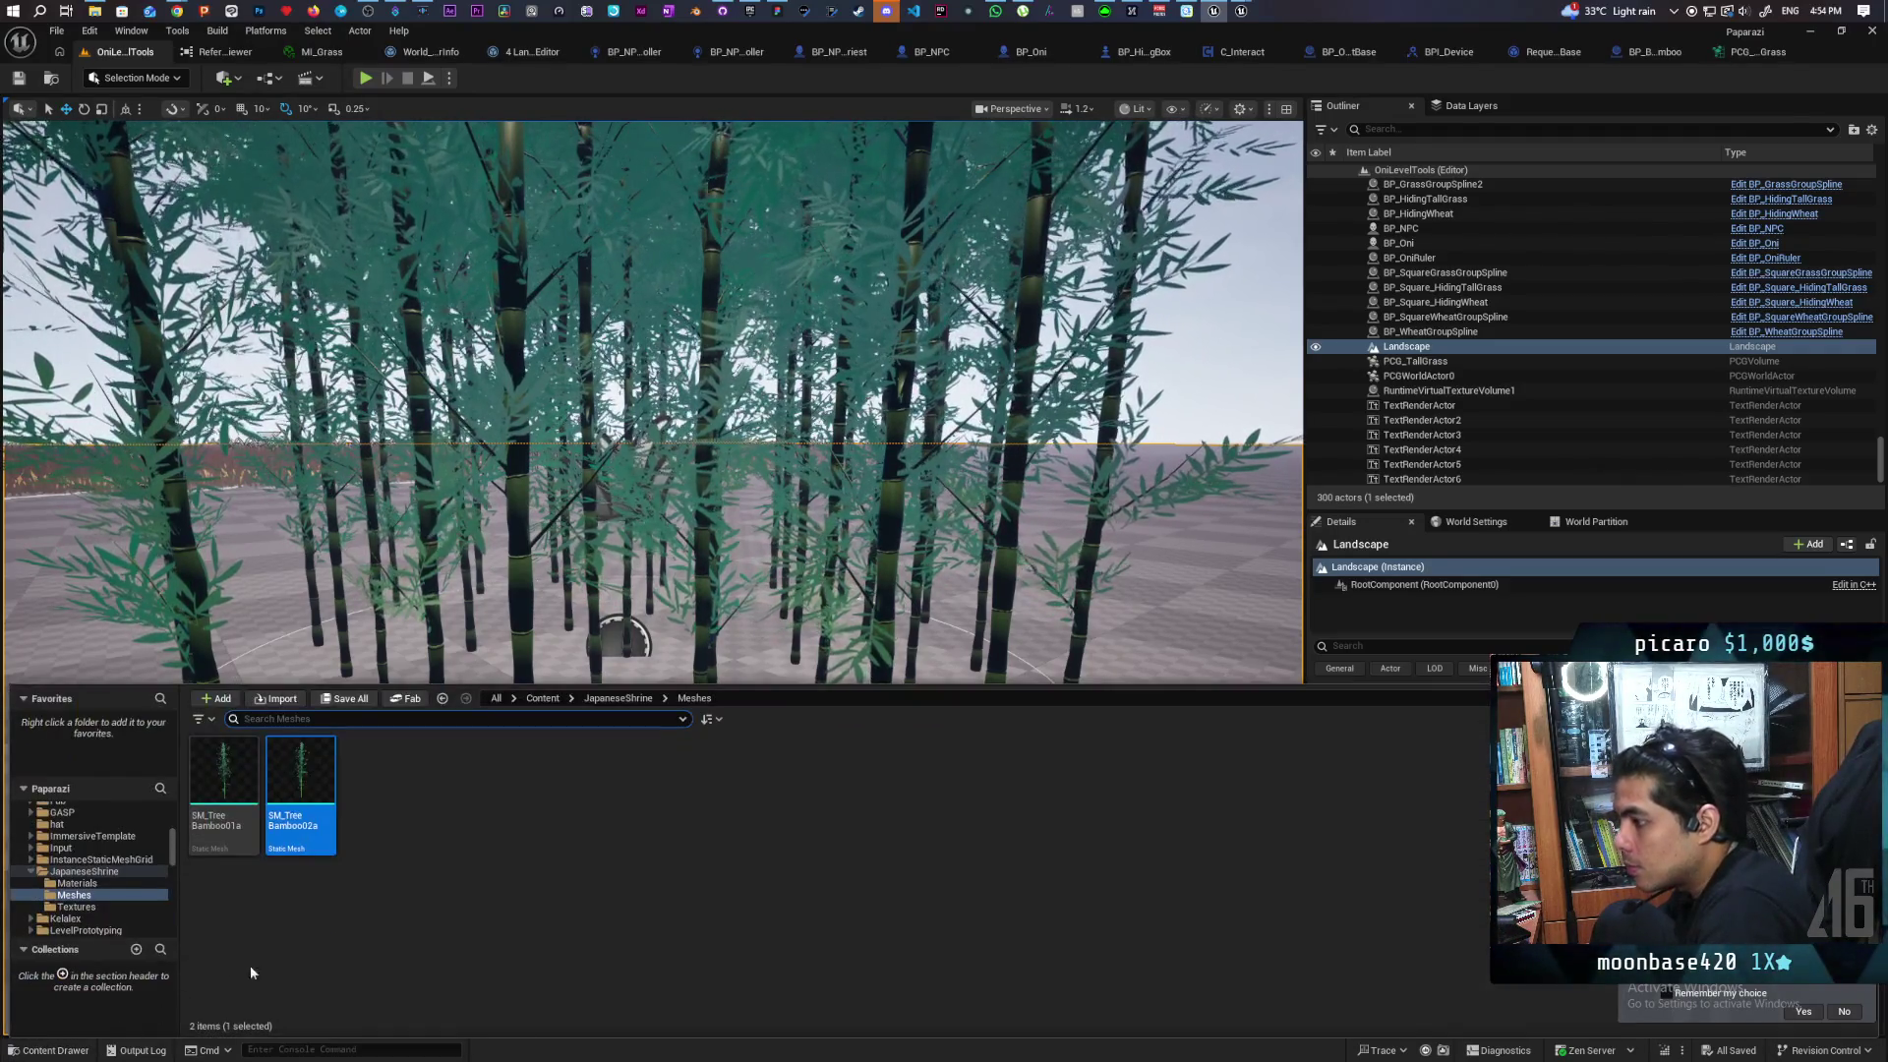
drag(688, 492, 748, 472)
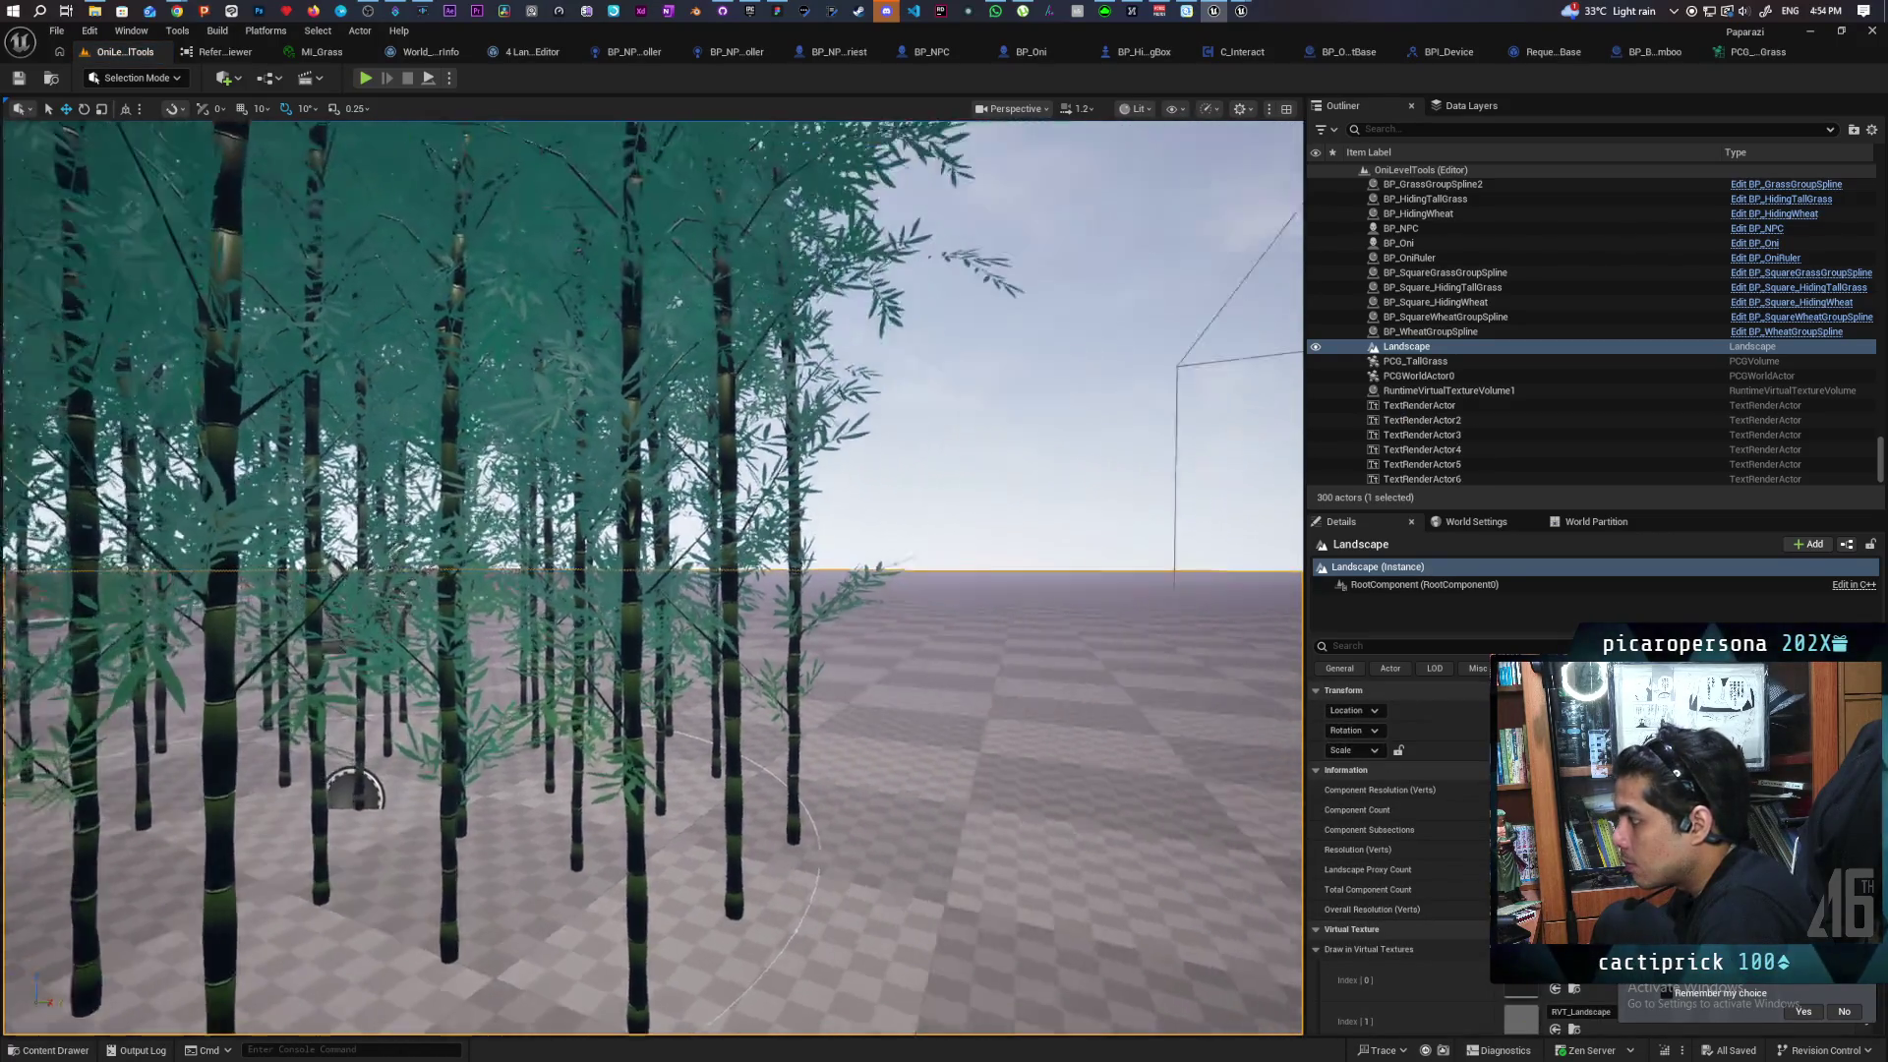
drag(118, 934, 191, 937)
click(51, 1050)
mouse_move(295, 816)
mouse_down()
mouse_move(520, 636)
mouse_move(457, 647)
mouse_move(472, 511)
mouse_move(472, 767)
mouse_move(375, 757)
mouse_move(375, 782)
mouse_up()
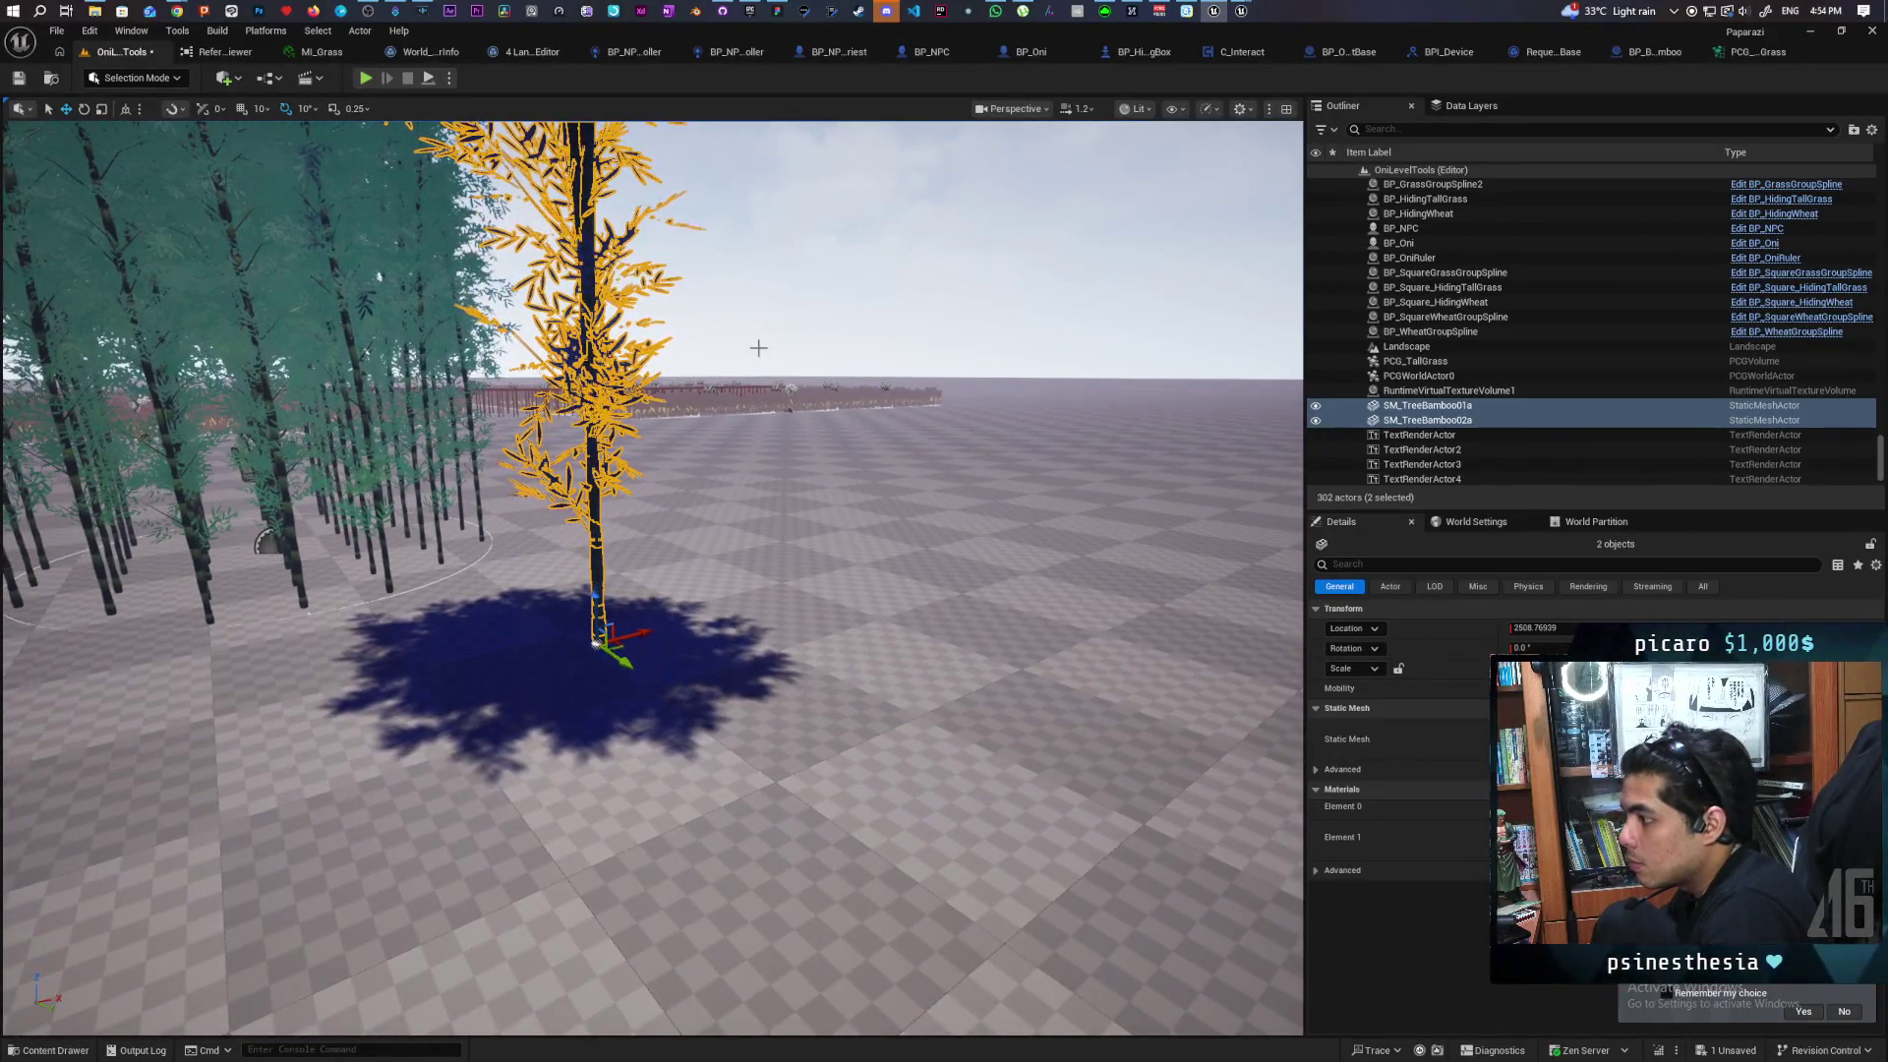
Select the SM_TreeBamboo02a tree and bring the camera low beside its trunk
click(758, 348)
click(600, 639)
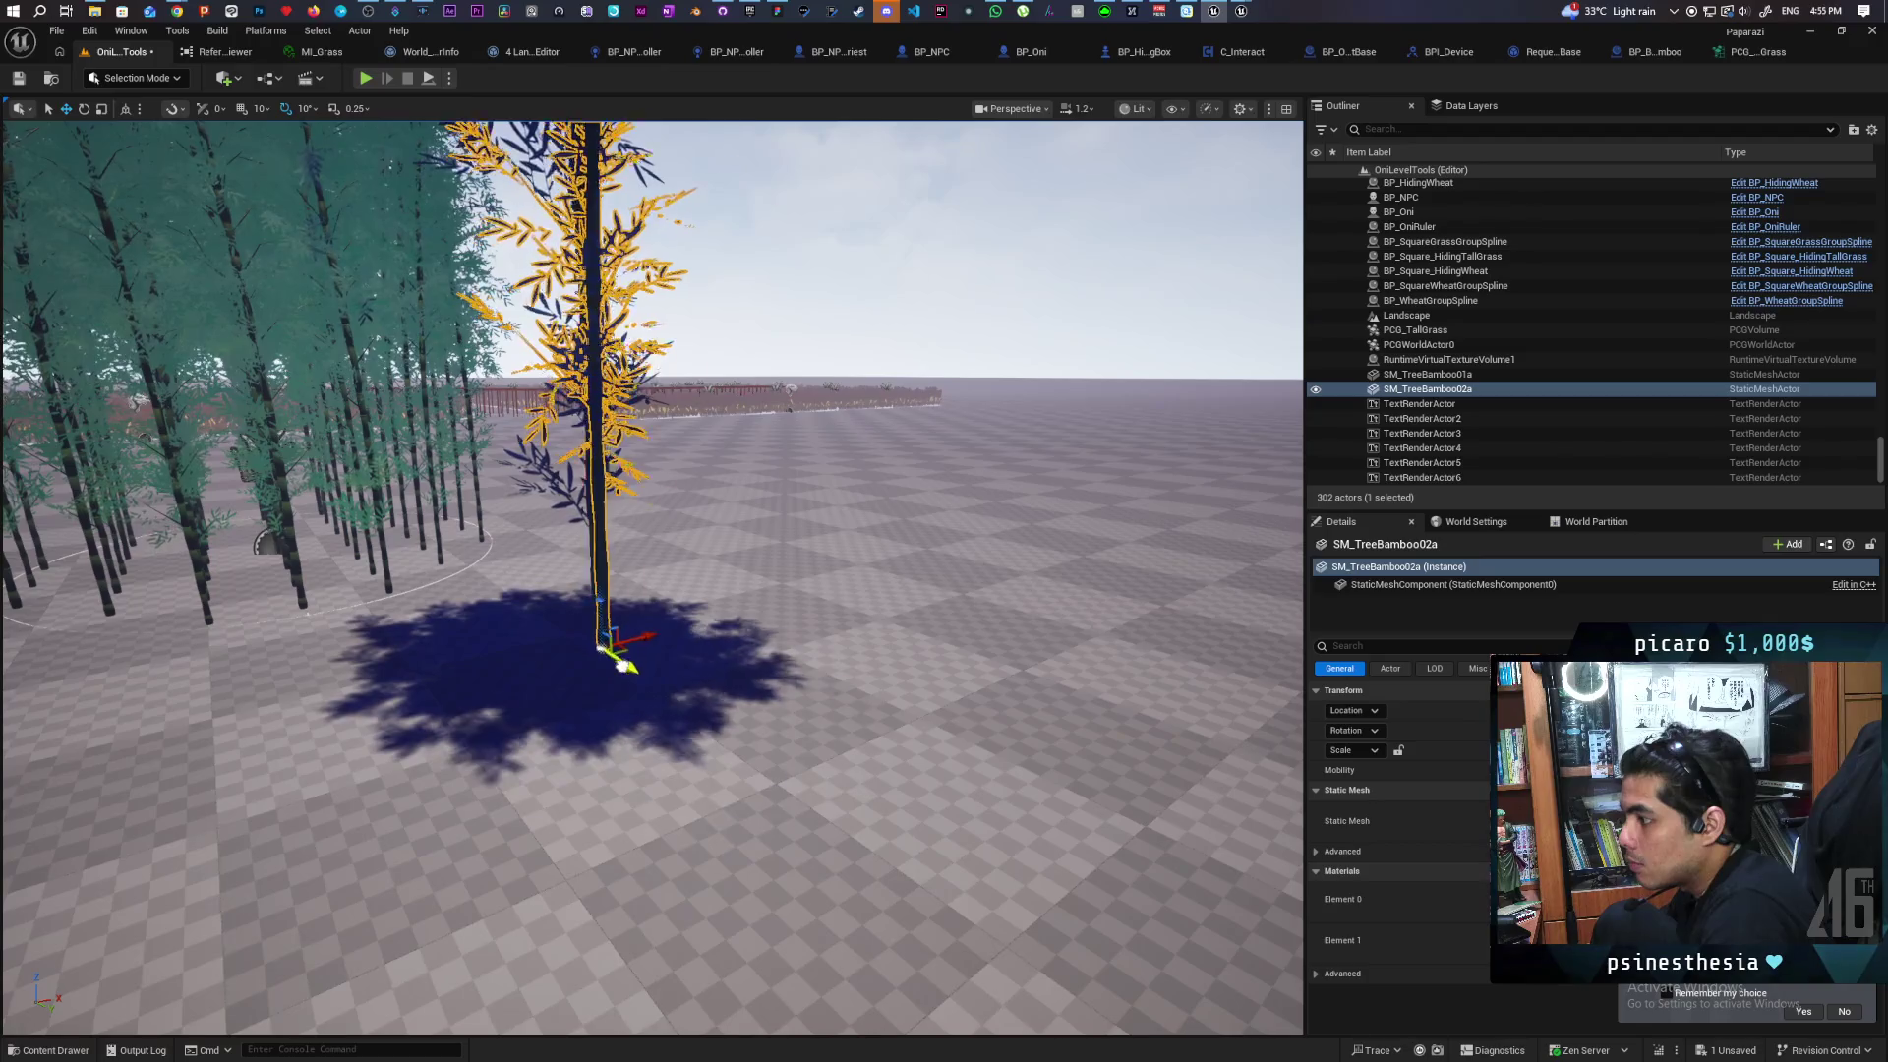
drag(627, 740, 628, 740)
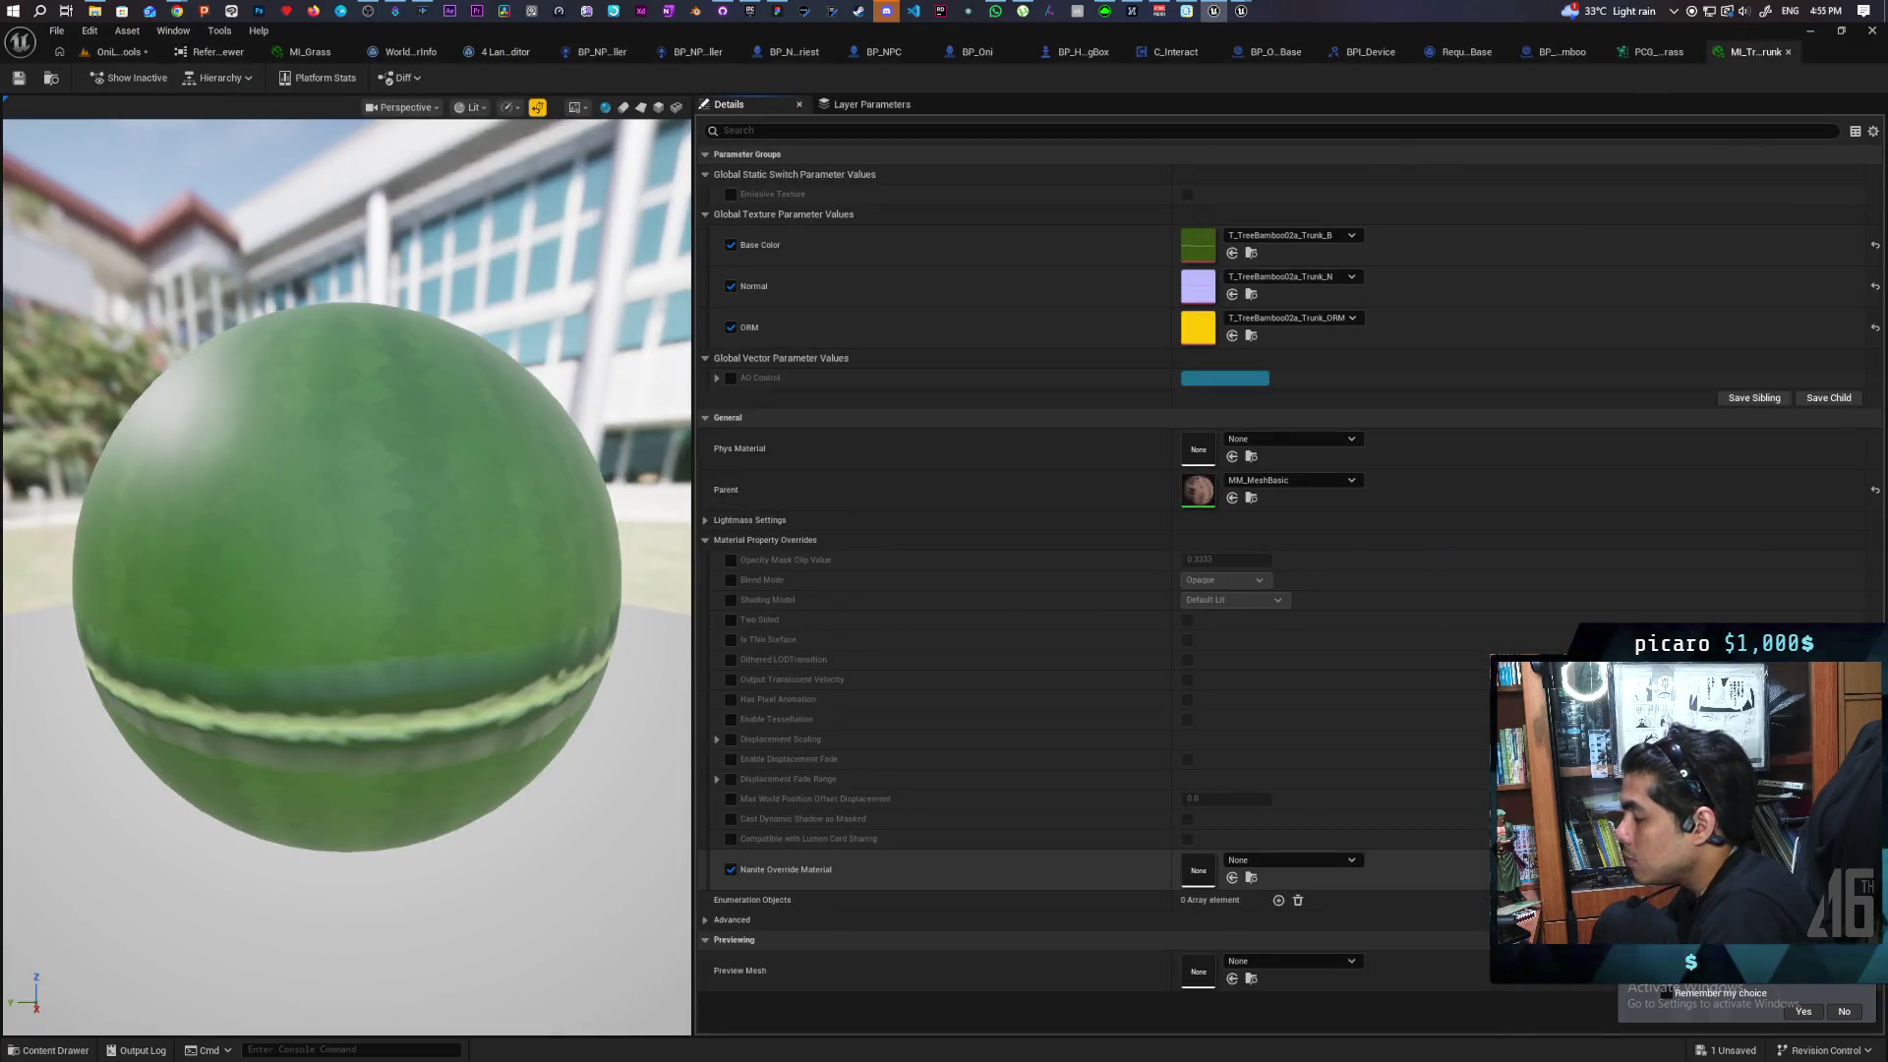
Open the parent material MM_MeshBasic and move its result node to the right
double_click(1193, 491)
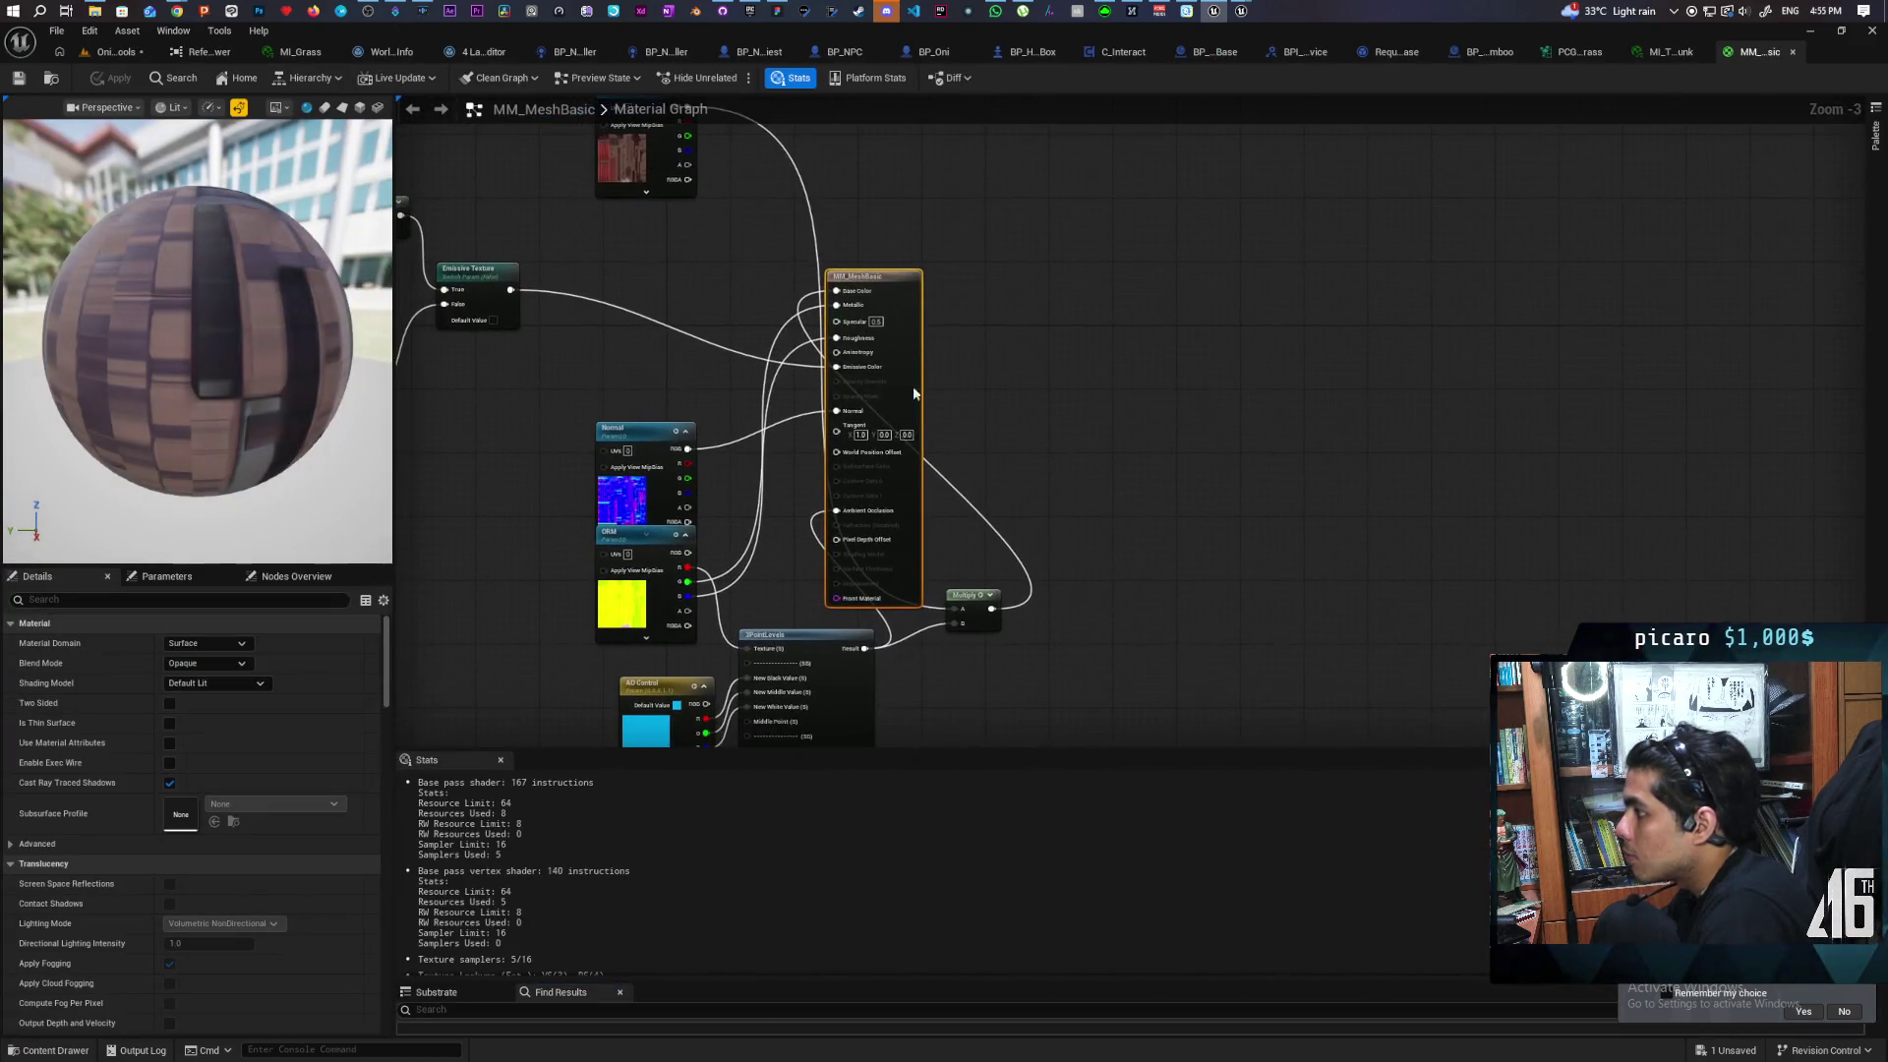
mouse_move(909, 389)
mouse_down()
mouse_move(1254, 394)
mouse_move(1279, 463)
mouse_move(1270, 535)
mouse_move(1253, 511)
mouse_move(1220, 515)
mouse_move(1192, 327)
mouse_up()
right_click(1193, 335)
text(sty)
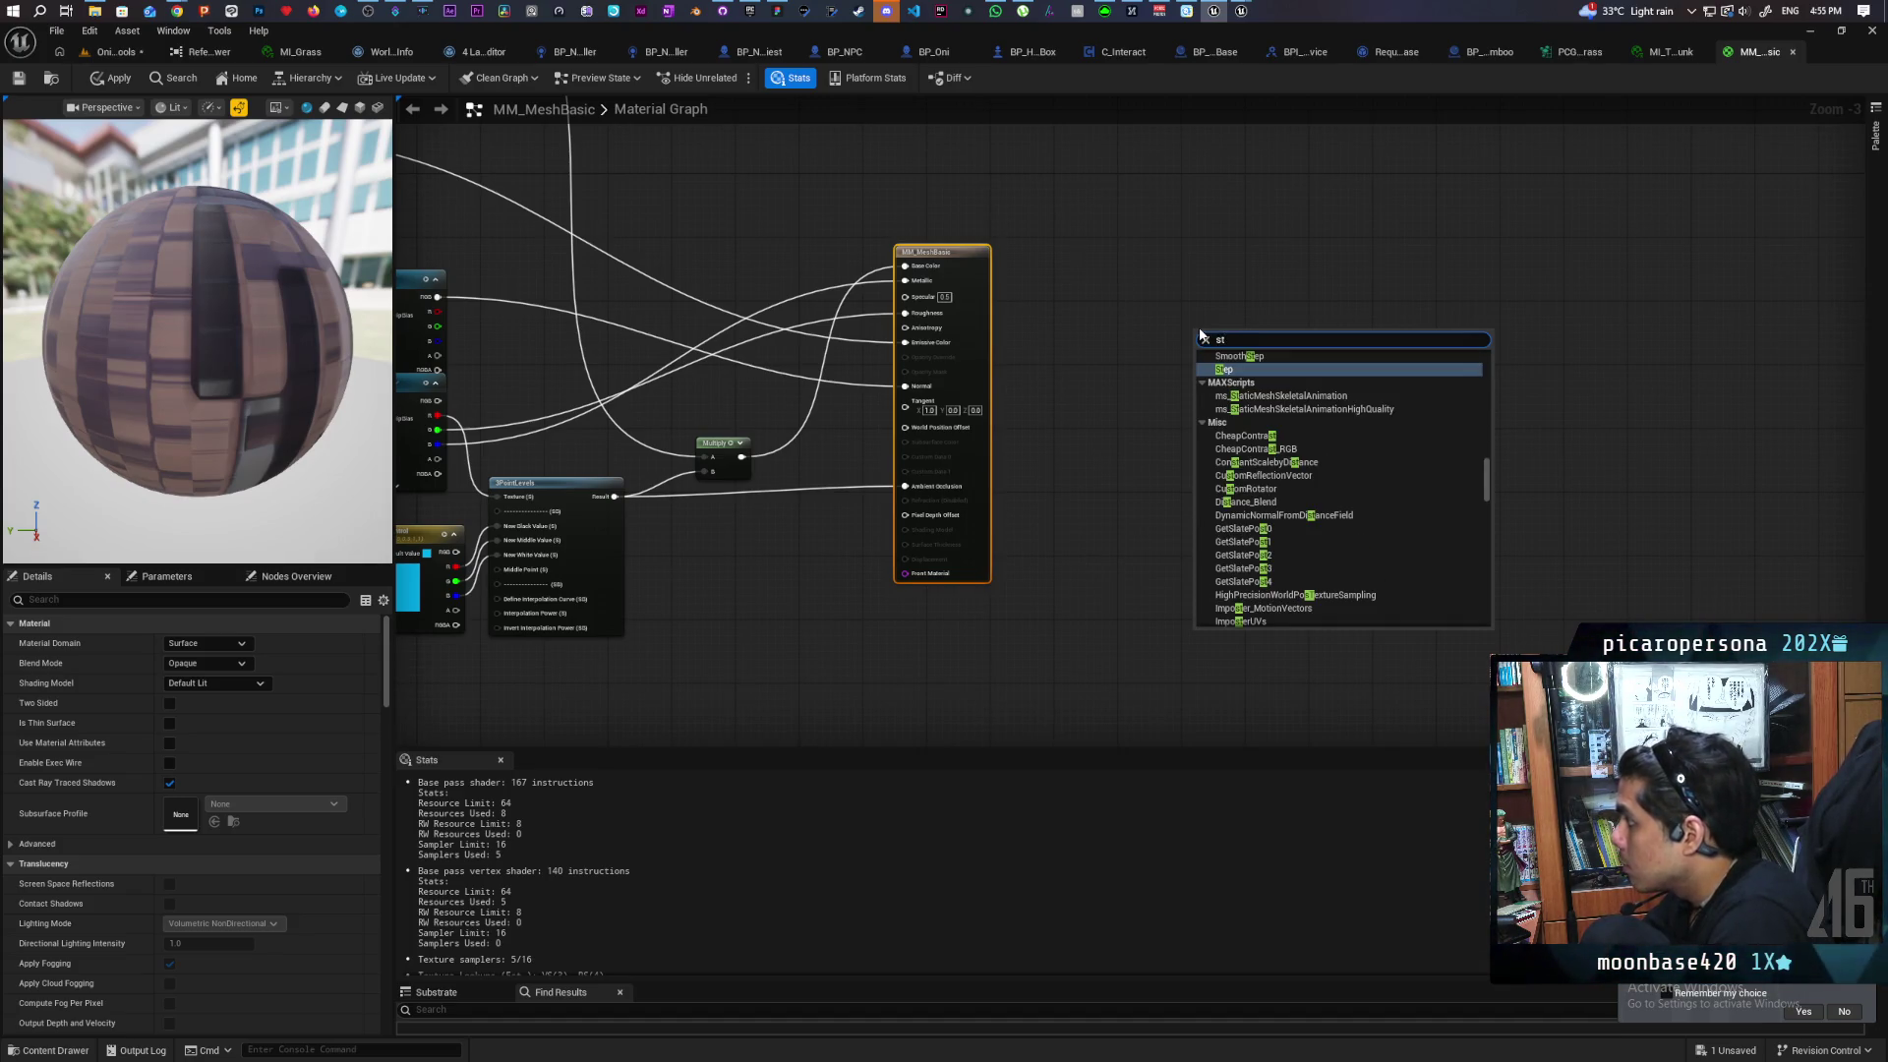
key(BackSpace)
key(BackSpace)
key(BackSpace)
click(1179, 269)
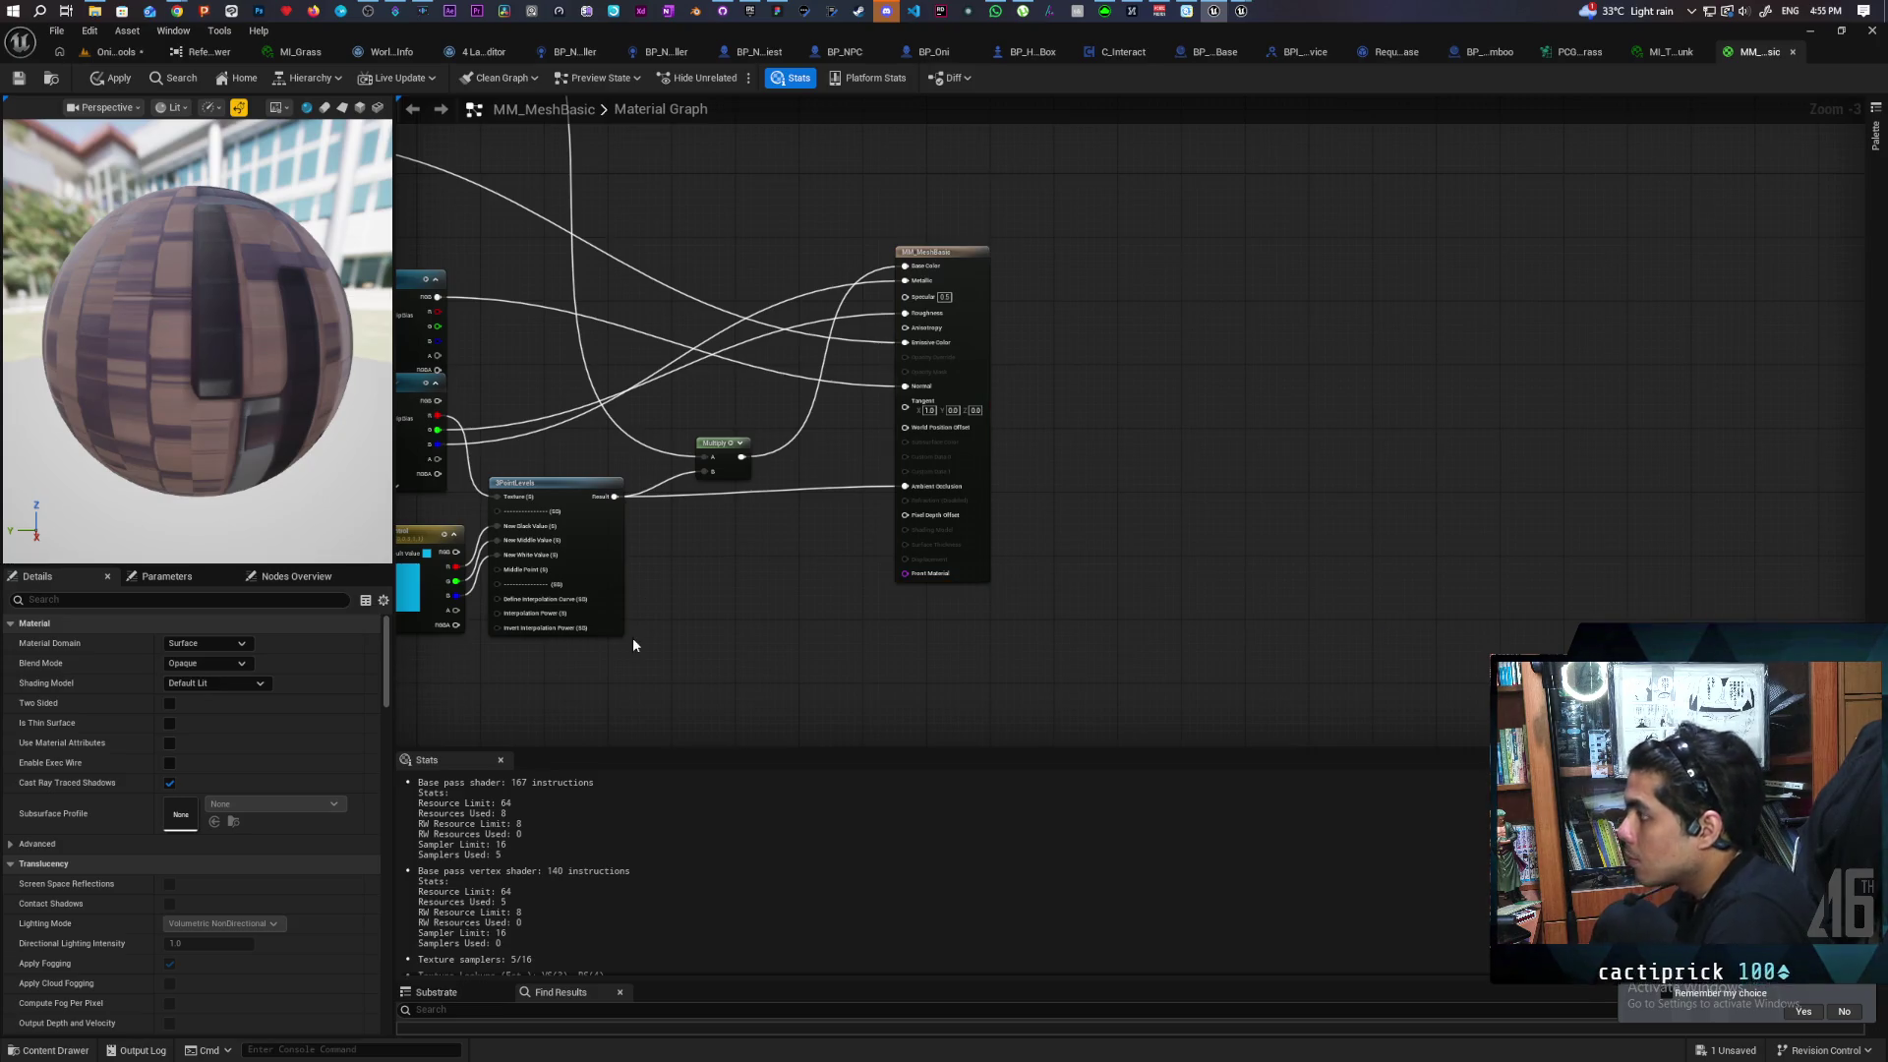
Find MF_Stylized in the Content Drawer and place it beside the MM_MeshBasic result node
click(50, 1051)
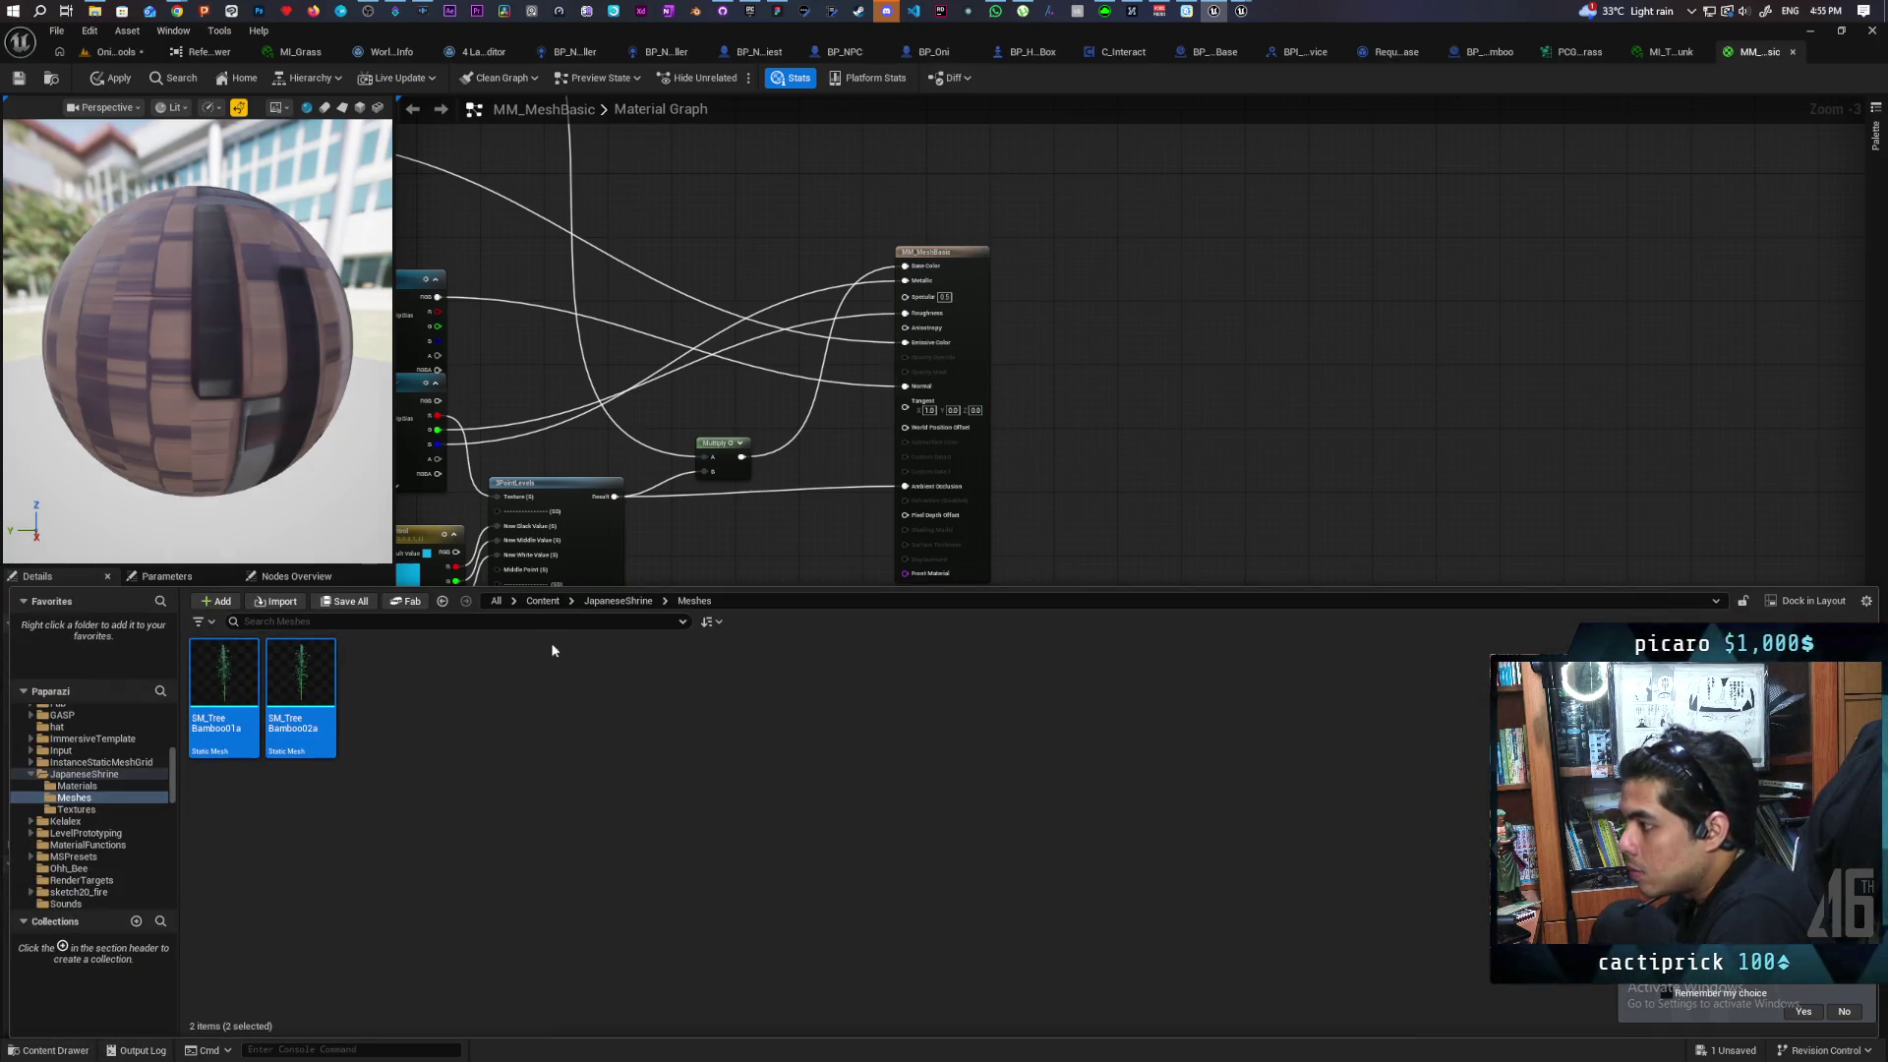
click(540, 603)
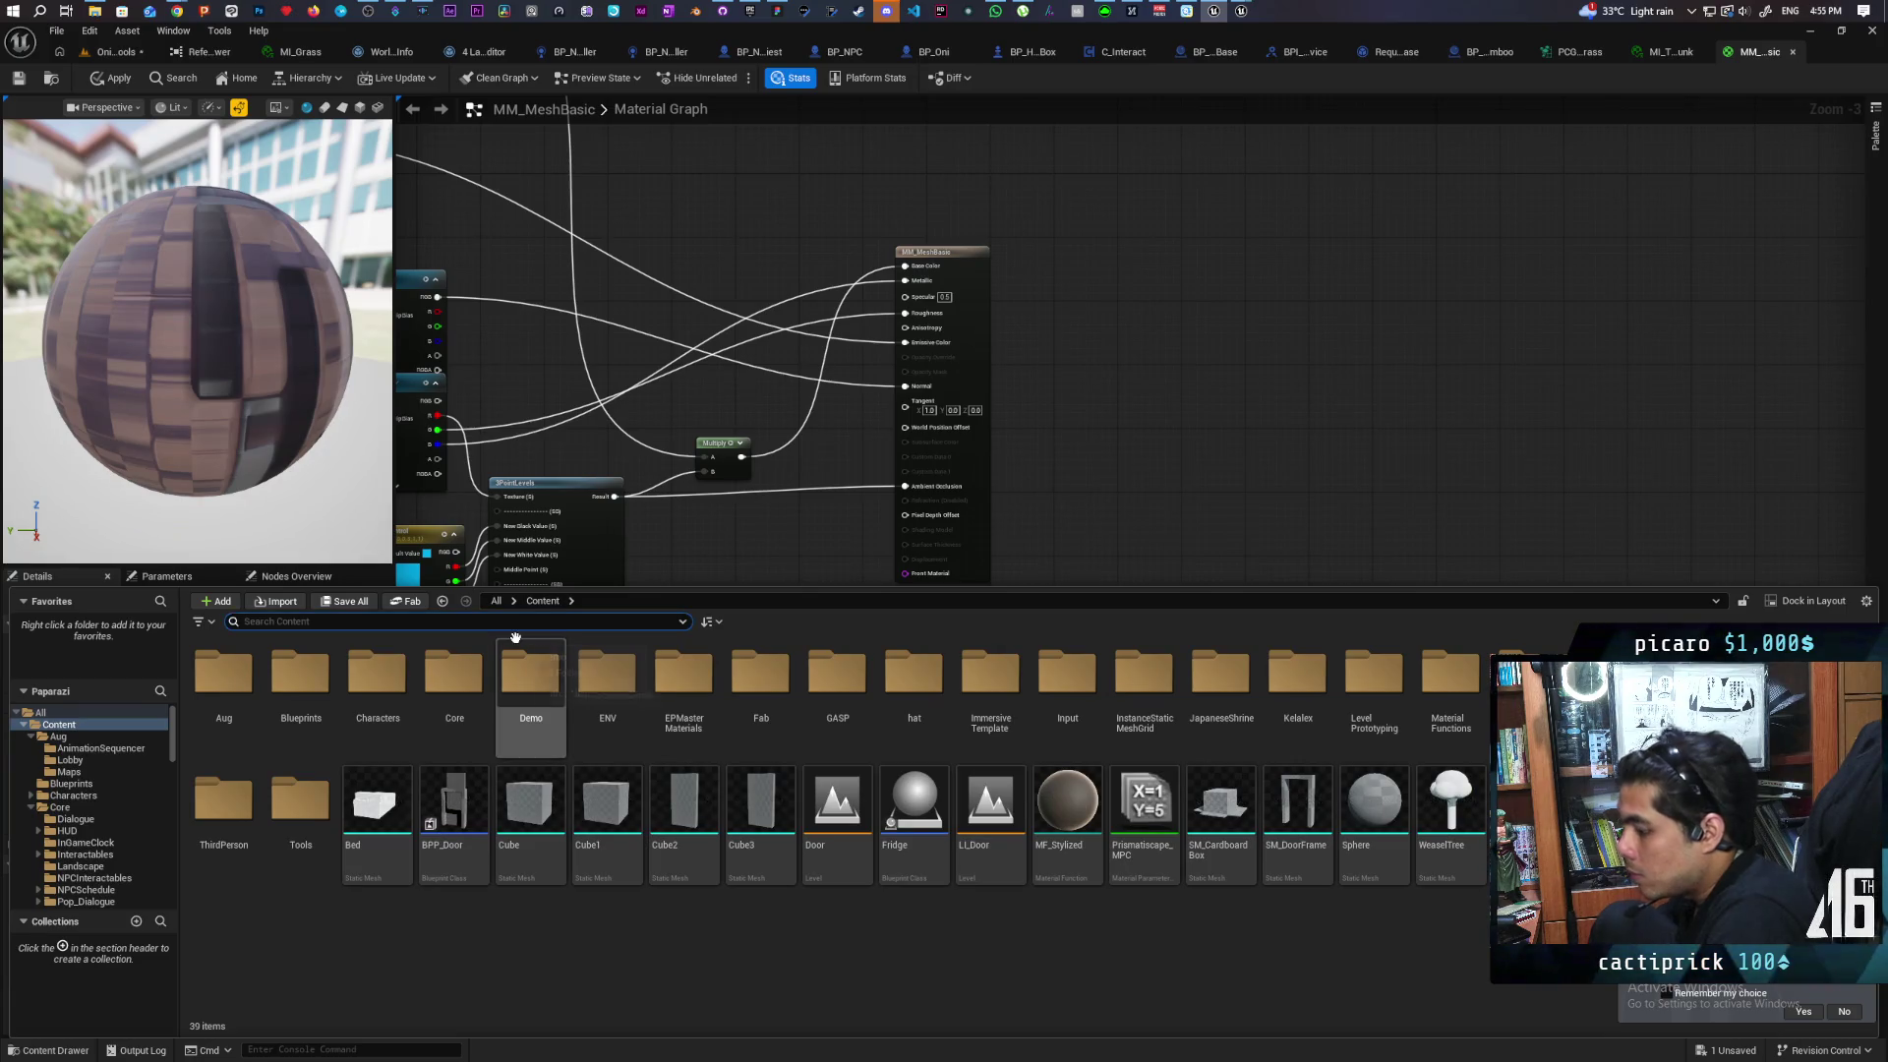
text(styliz)
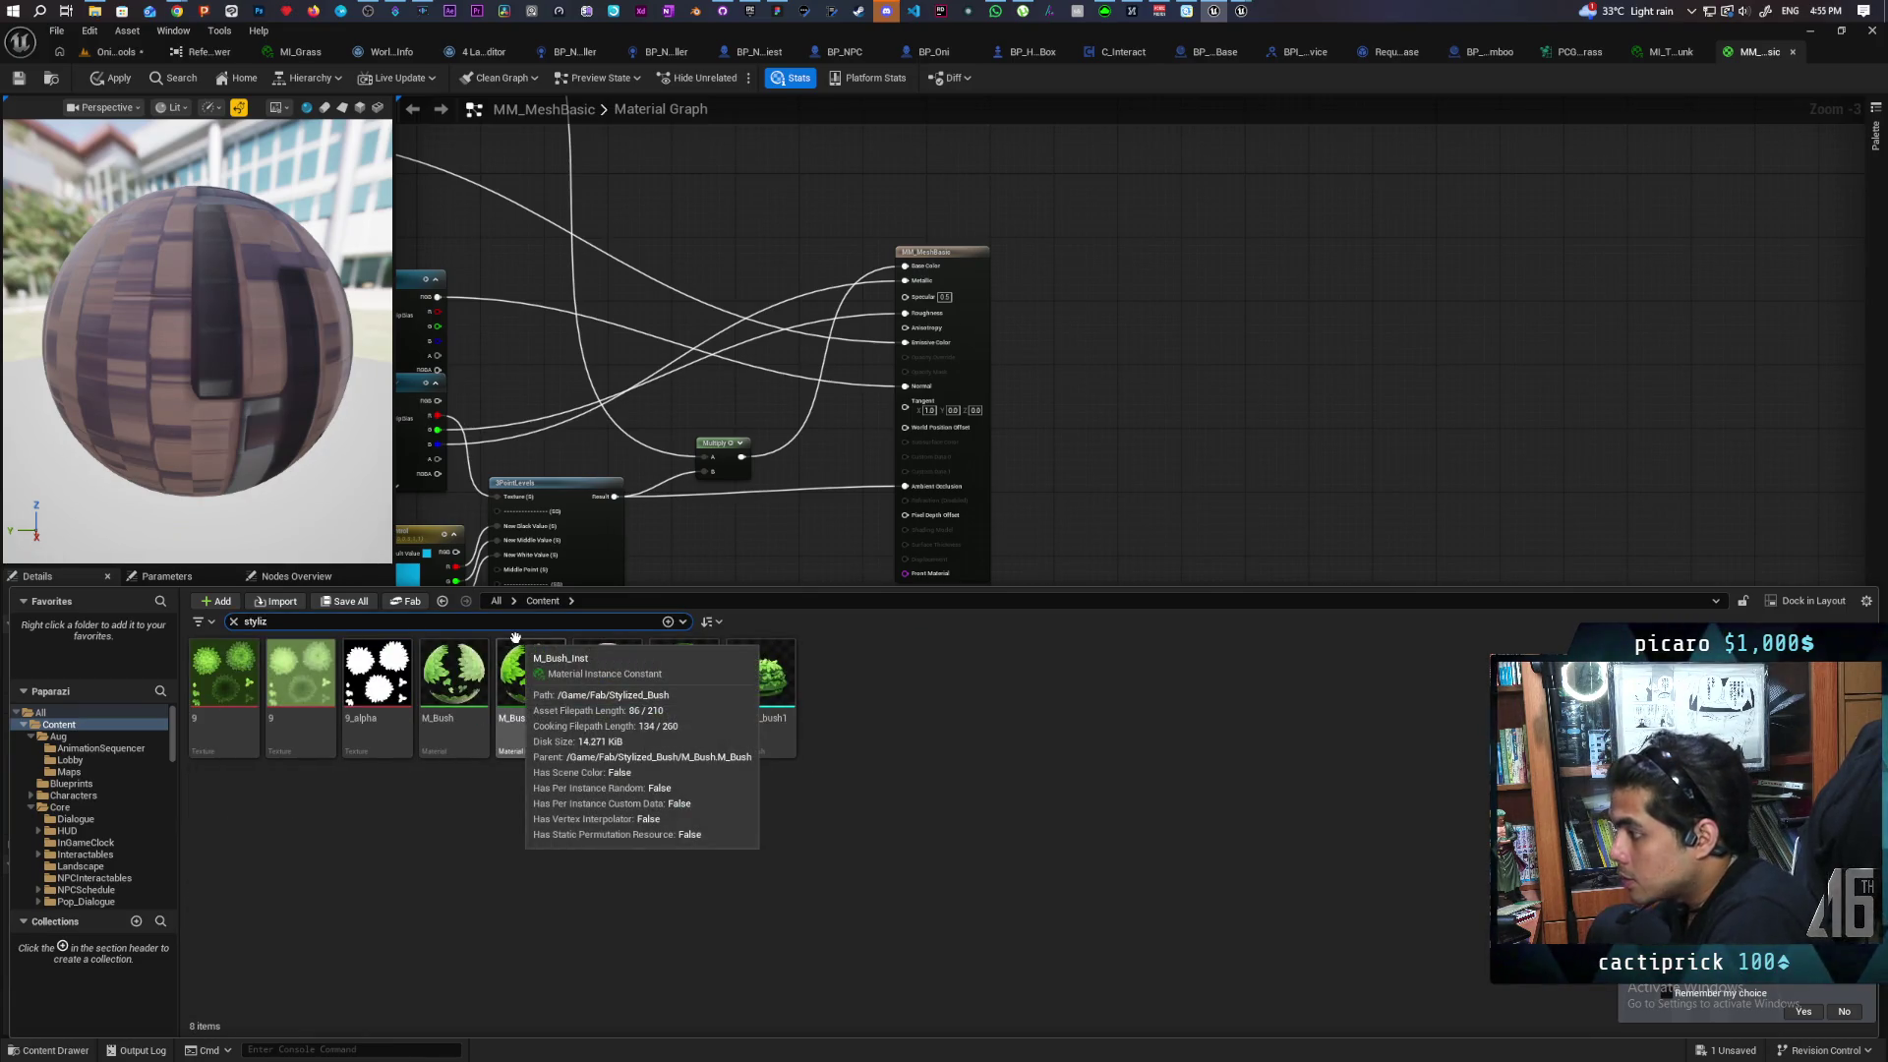
drag(607, 677, 1166, 360)
scroll(1138, 461, up, 3)
mouse_move(1082, 495)
mouse_down()
mouse_move(989, 473)
mouse_move(997, 402)
mouse_up()
drag(819, 507, 1001, 368)
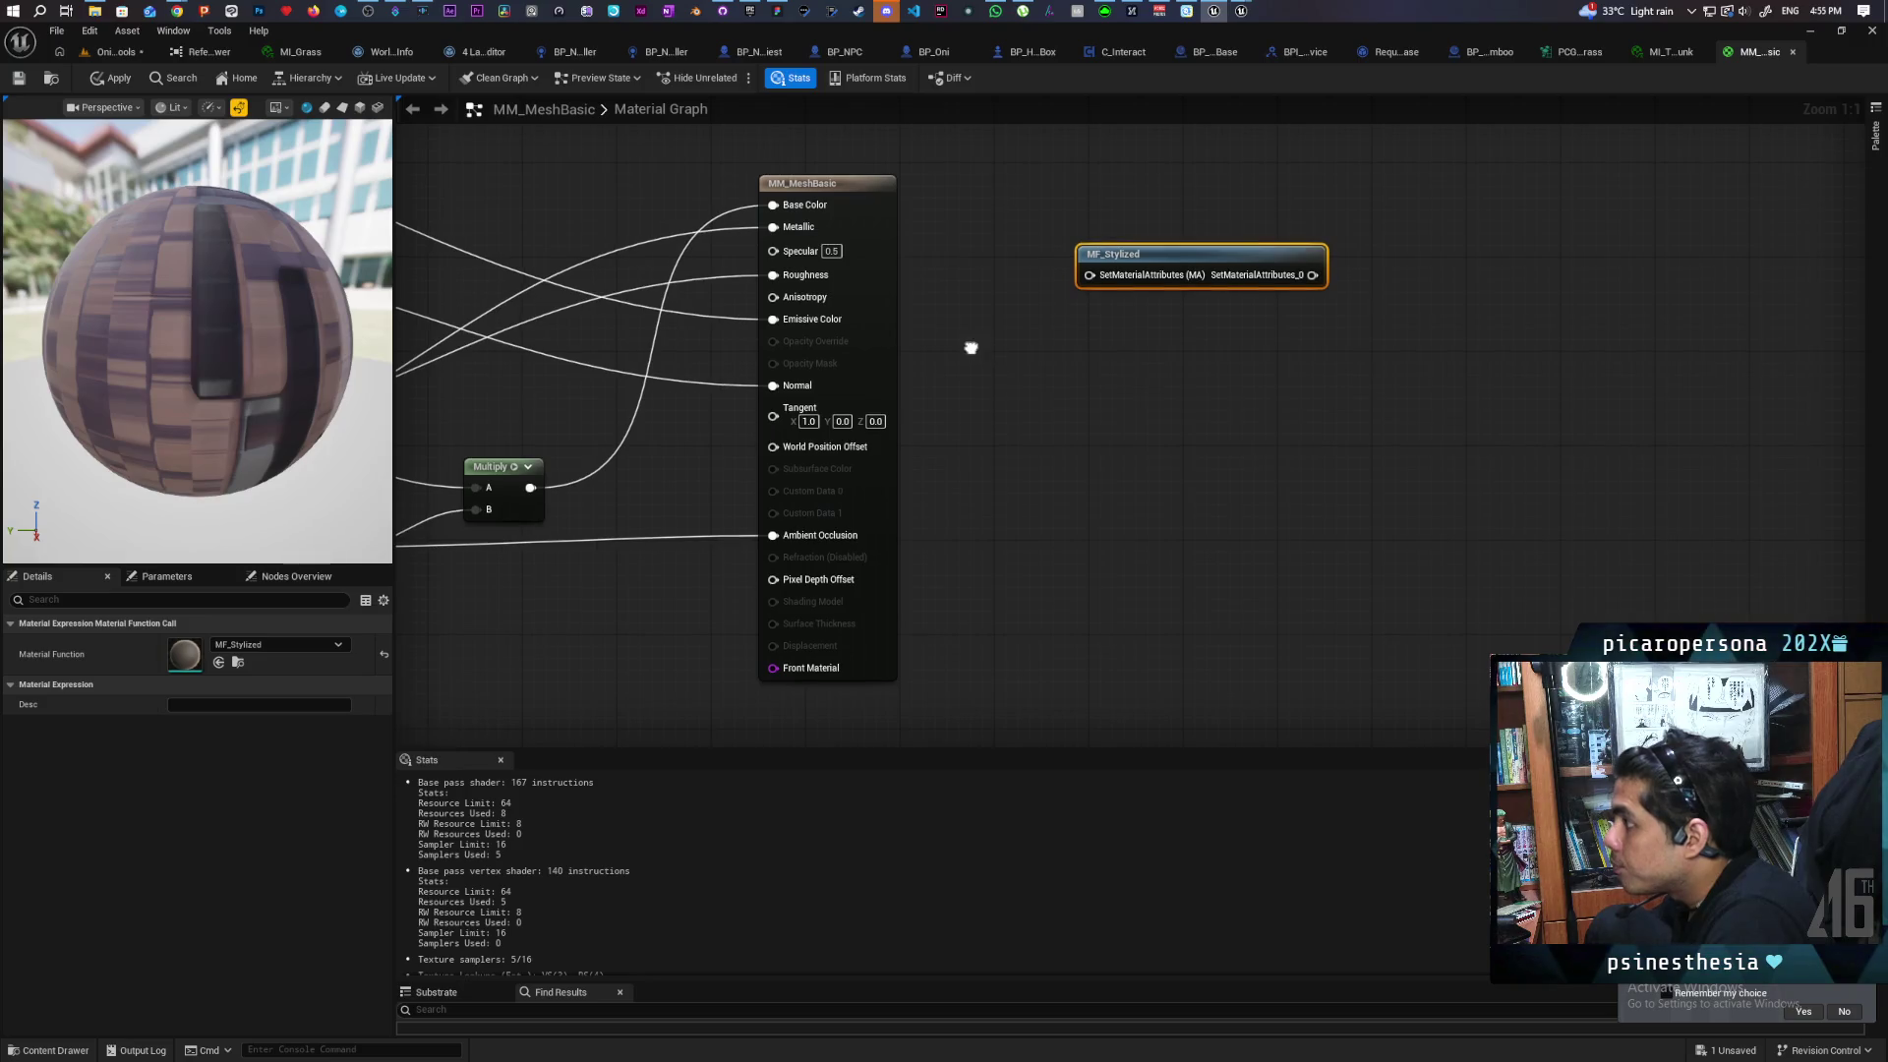
Add a MakeMaterialAttributes node and rewire Base Color, Roughness, Emissive Color and Ambient Occlusion into it
right_click(972, 352)
text(ake mater)
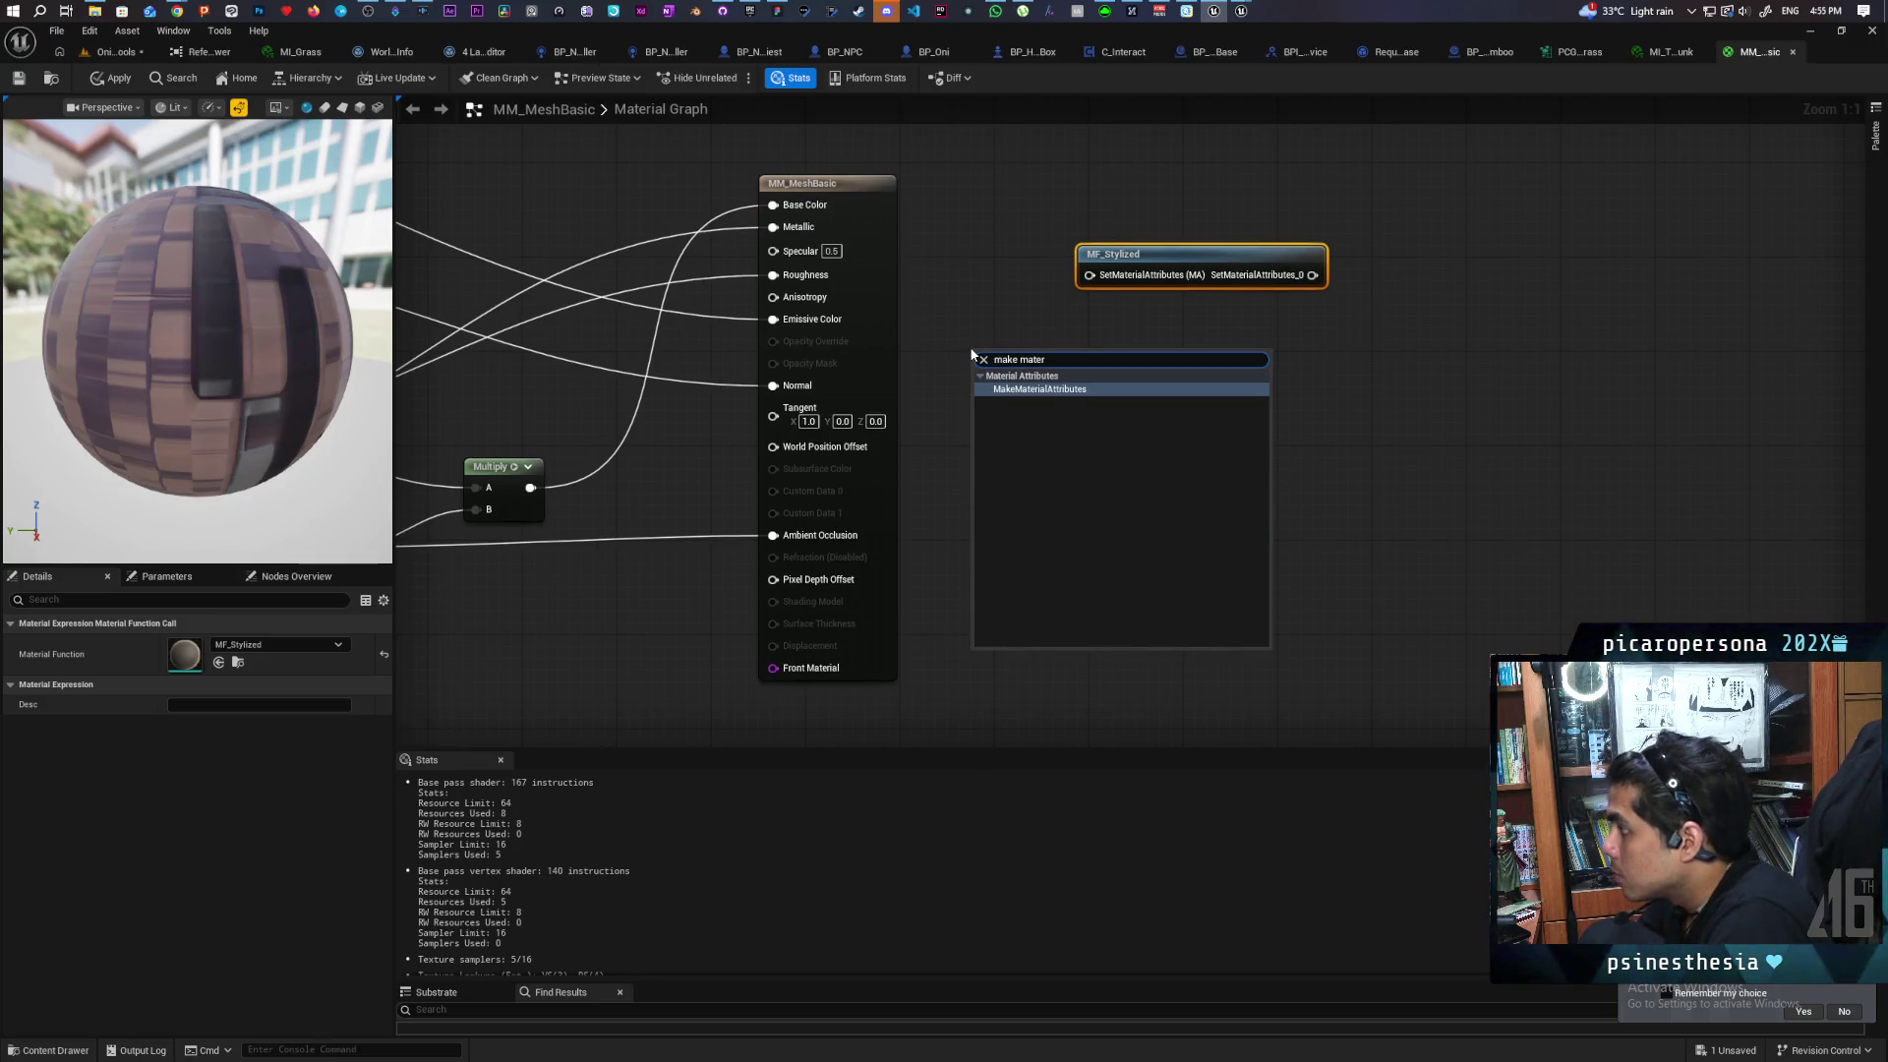
key(Return)
drag(1051, 389, 998, 229)
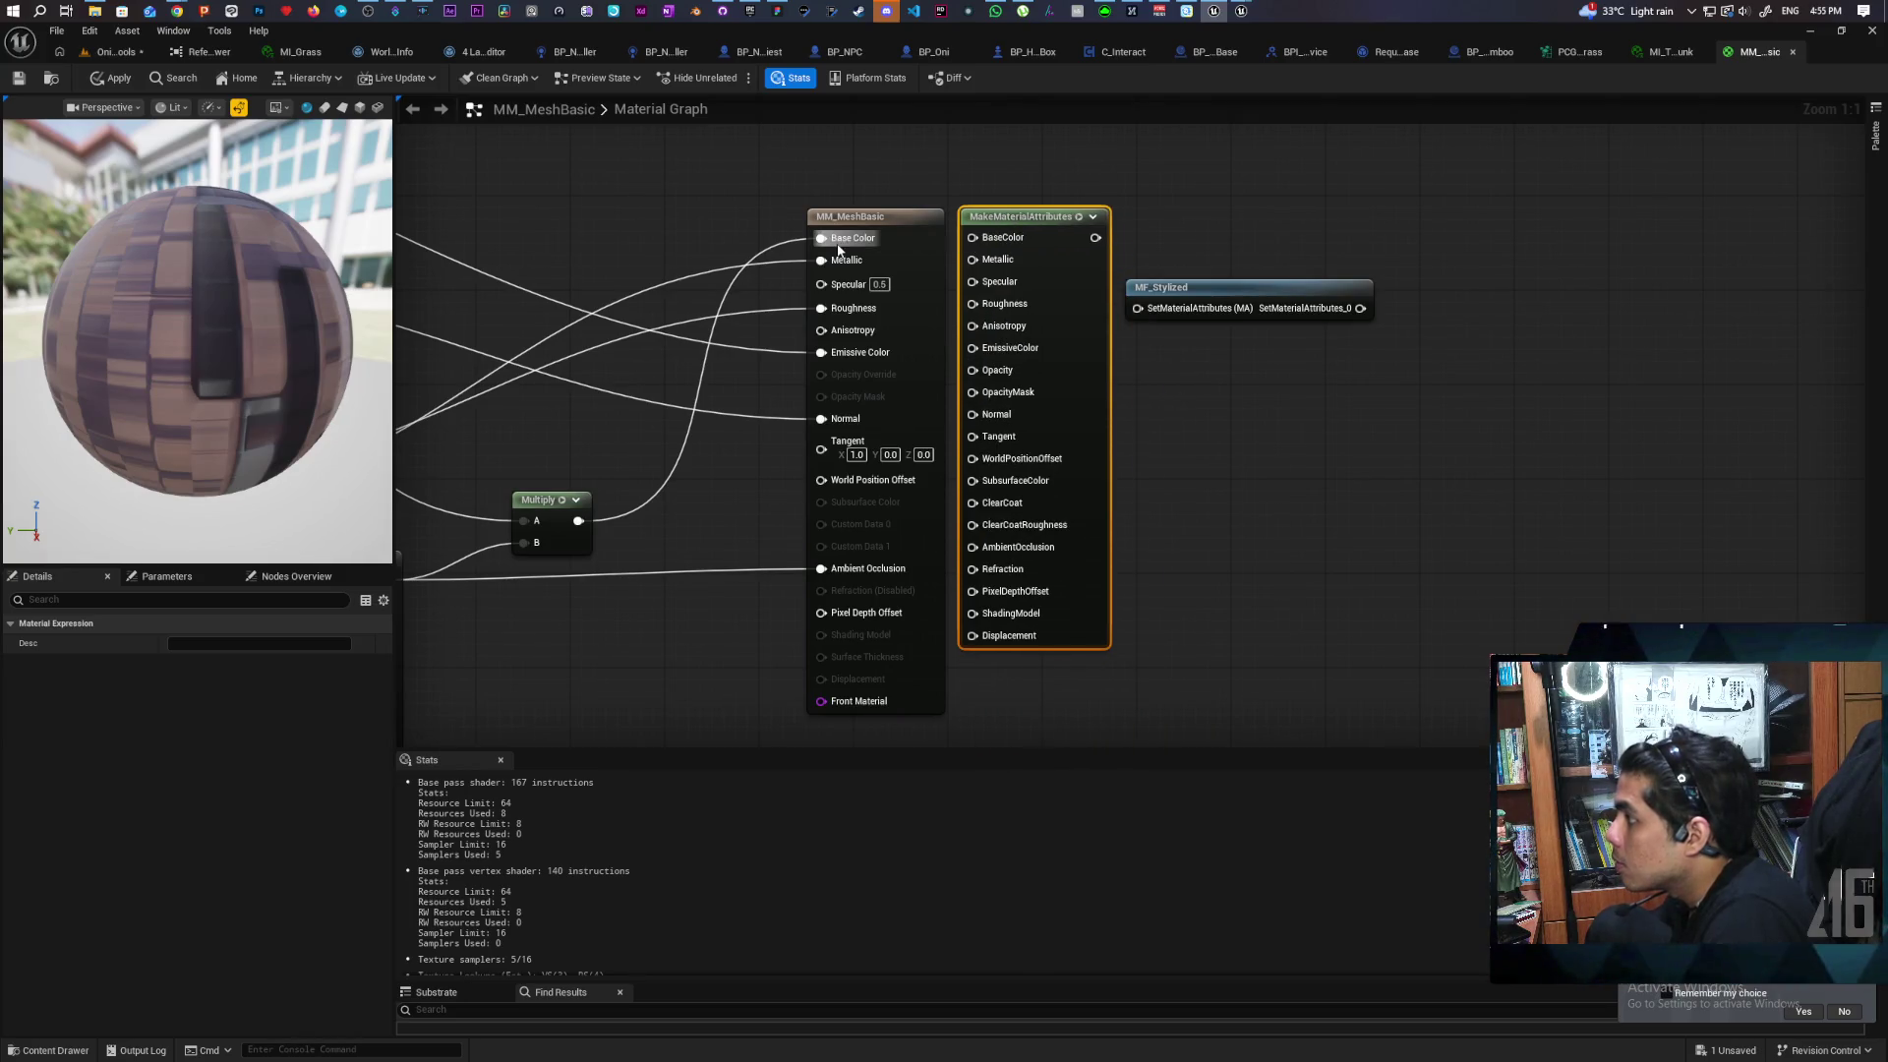
mouse_move(822, 238)
mouse_down()
mouse_move(971, 237)
mouse_move(865, 266)
mouse_move(971, 260)
mouse_up()
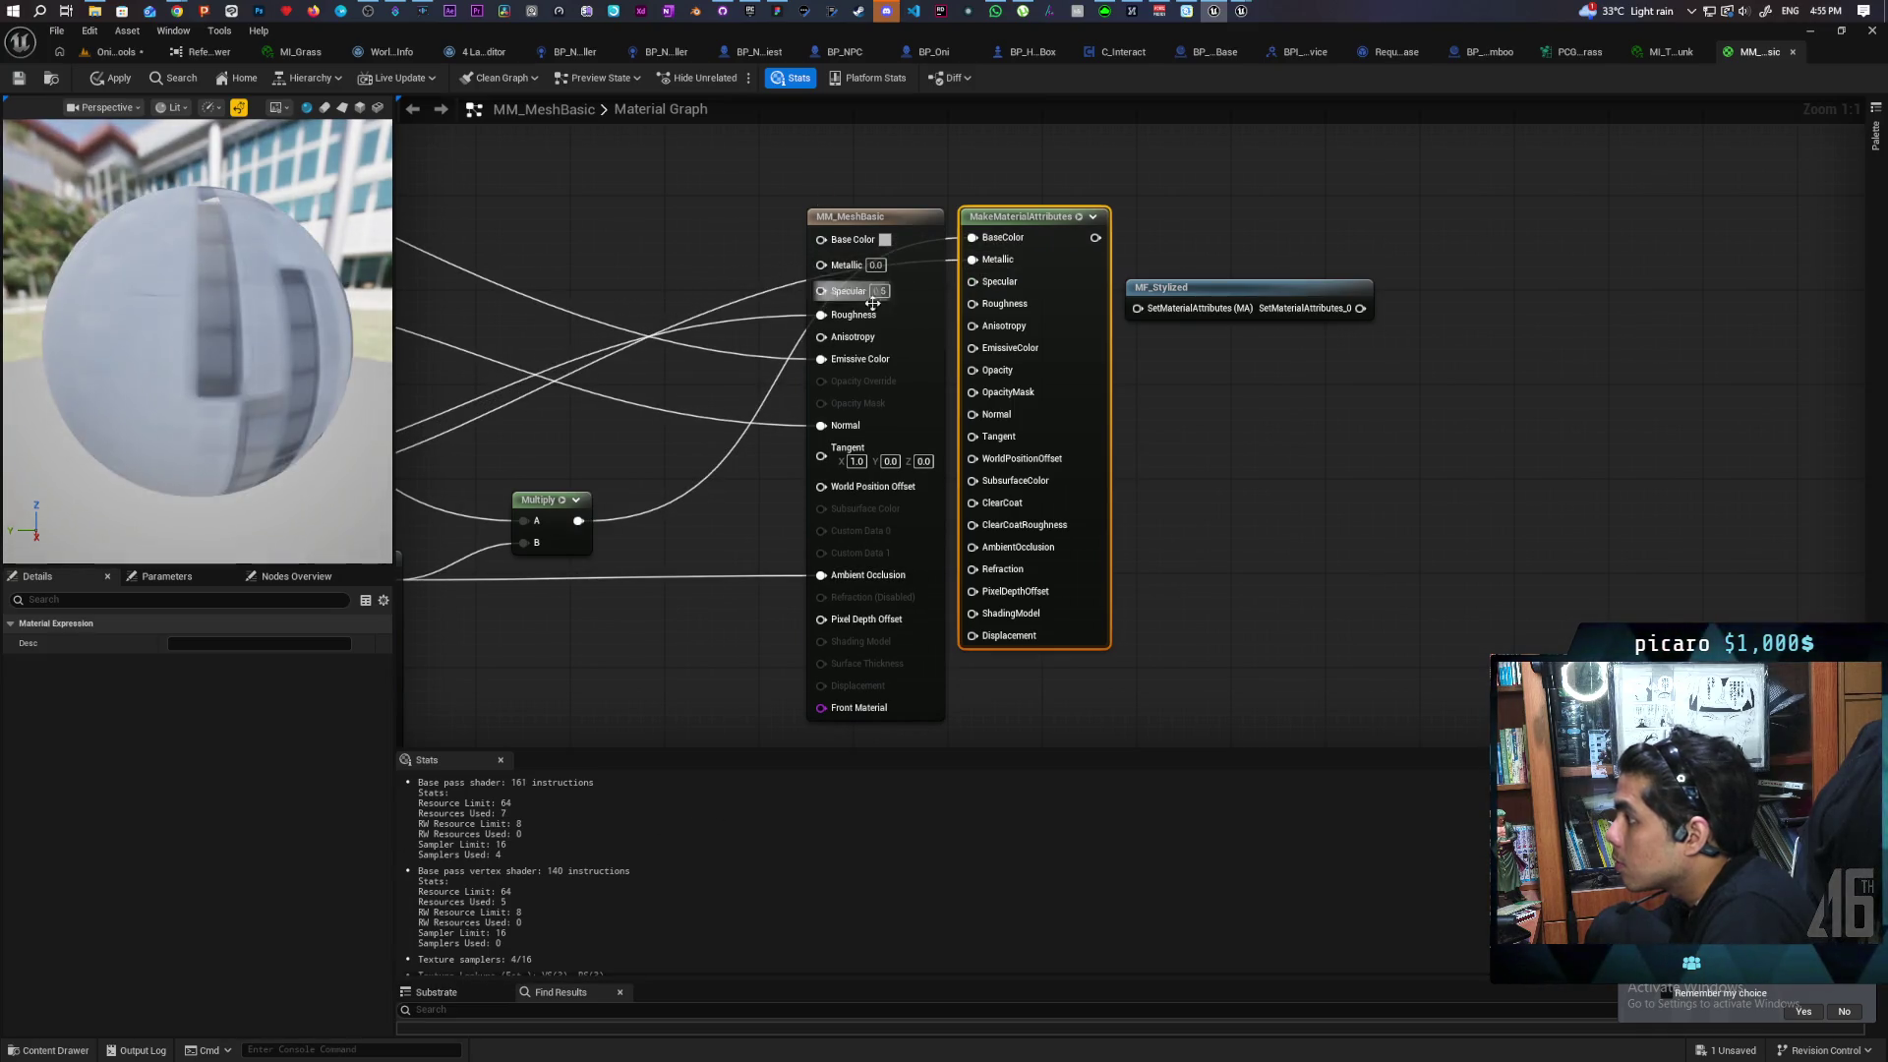
drag(824, 315, 974, 311)
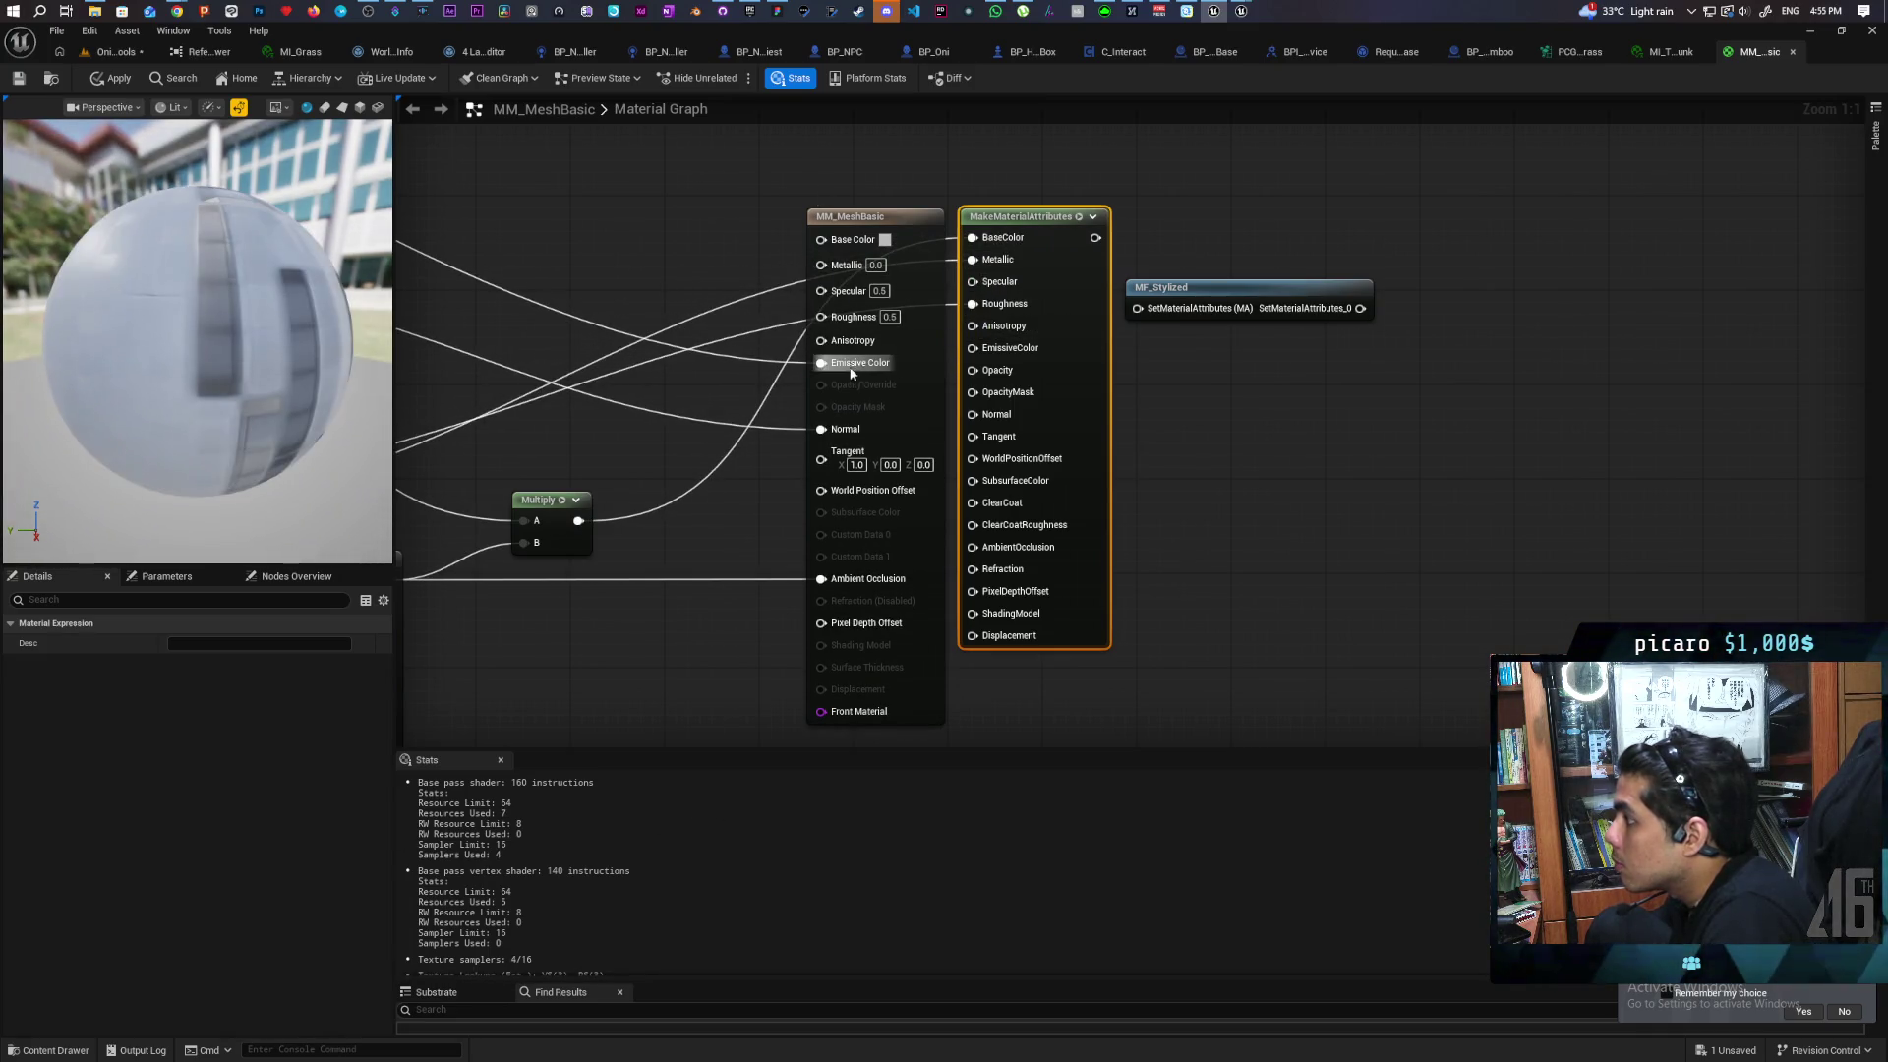
mouse_move(819, 363)
mouse_down()
mouse_move(994, 354)
mouse_move(972, 347)
mouse_up()
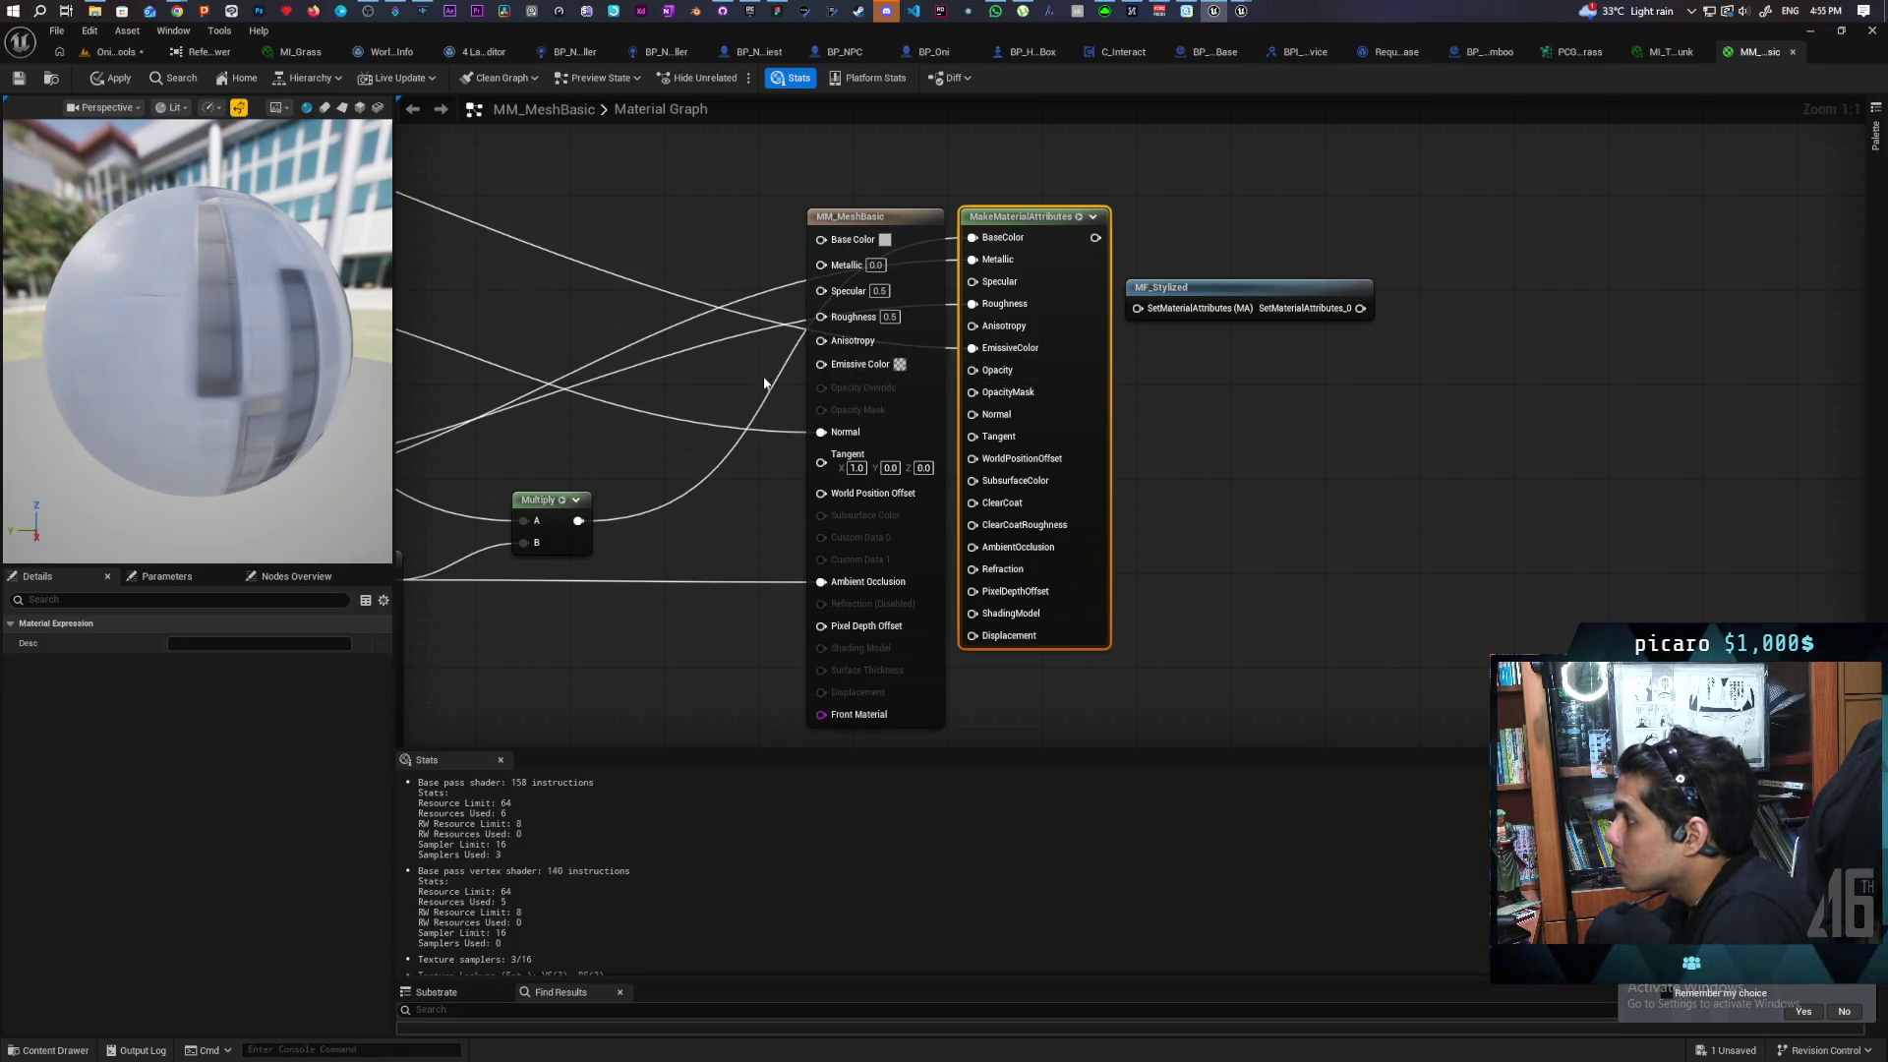
mouse_move(980, 498)
mouse_down()
mouse_move(1400, 556)
mouse_move(1176, 363)
mouse_move(918, 395)
mouse_move(959, 414)
mouse_move(1056, 392)
mouse_up()
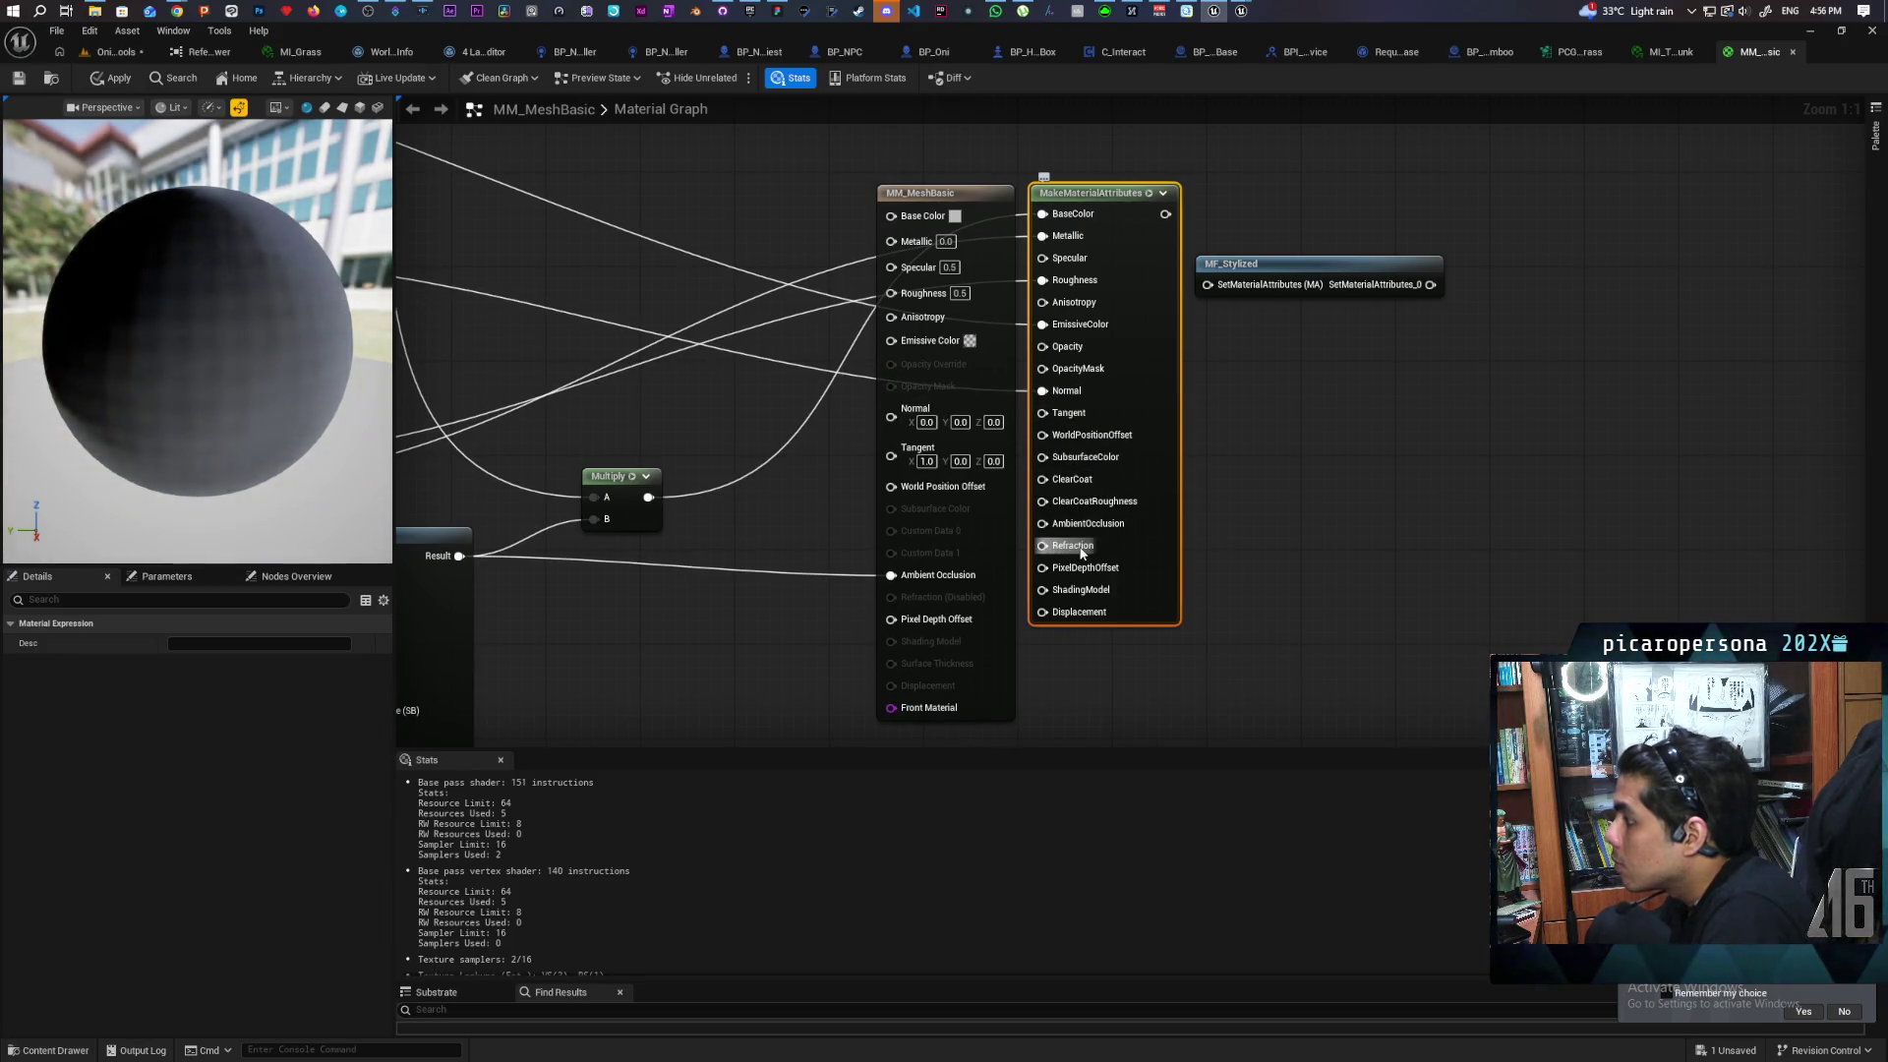
mouse_move(893, 576)
mouse_down()
mouse_move(1355, 472)
mouse_move(845, 541)
mouse_move(990, 485)
mouse_up()
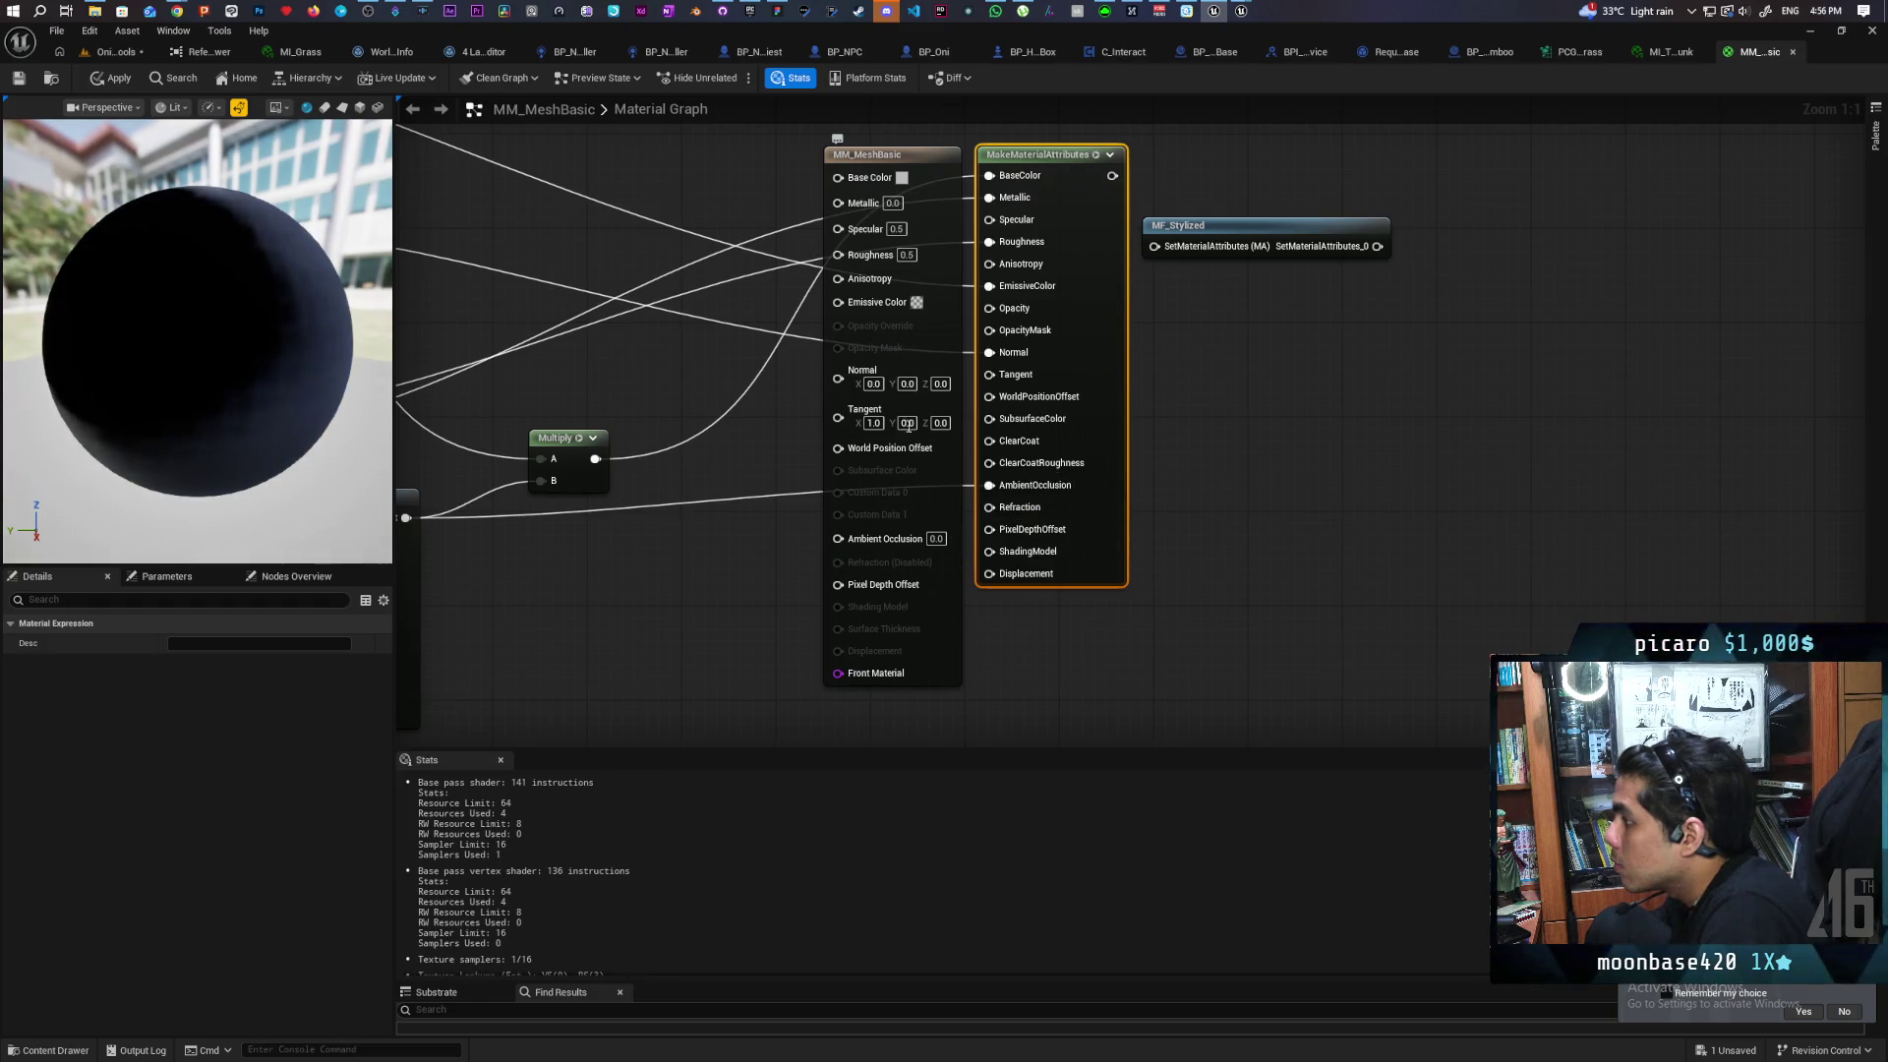
mouse_move(1056, 602)
mouse_down()
mouse_move(1095, 645)
mouse_move(1072, 439)
mouse_up()
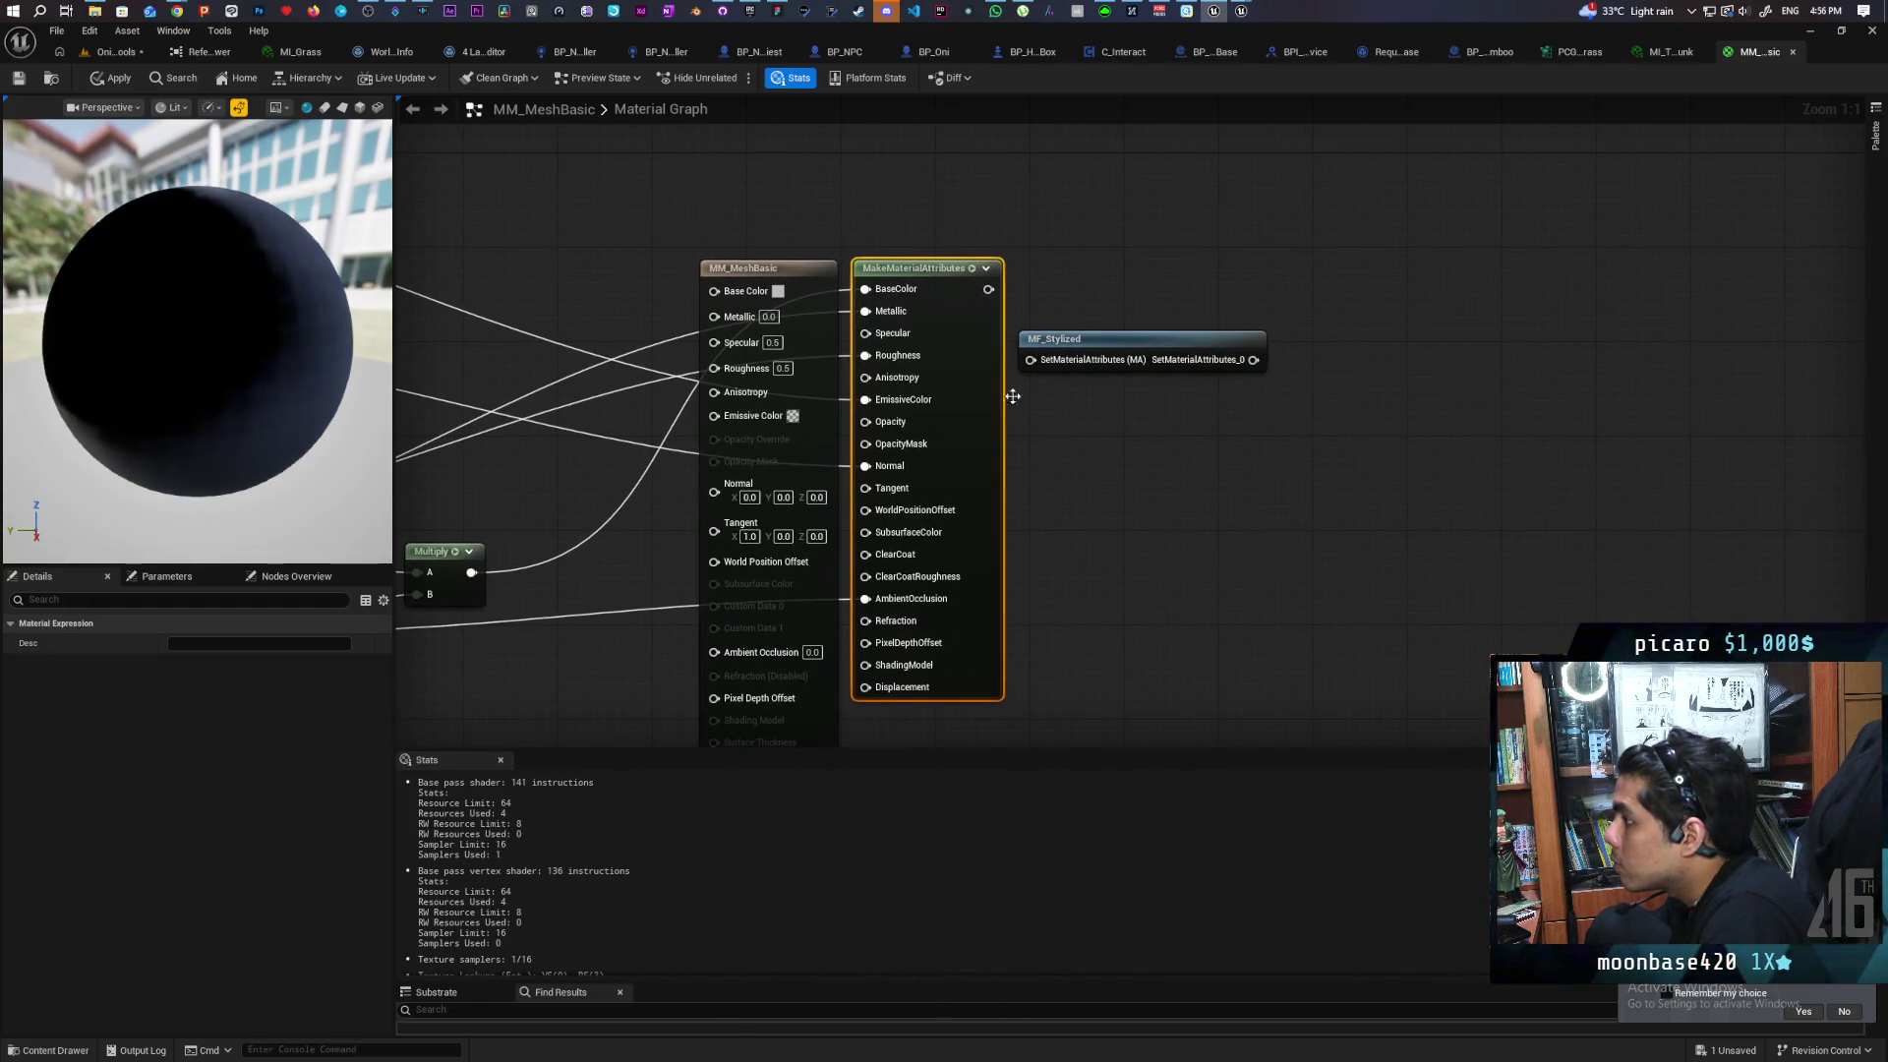
Feed MakeMaterialAttributes through MF_Stylized into the output with Use Material Attributes enabled, and apply
drag(1034, 356, 1031, 359)
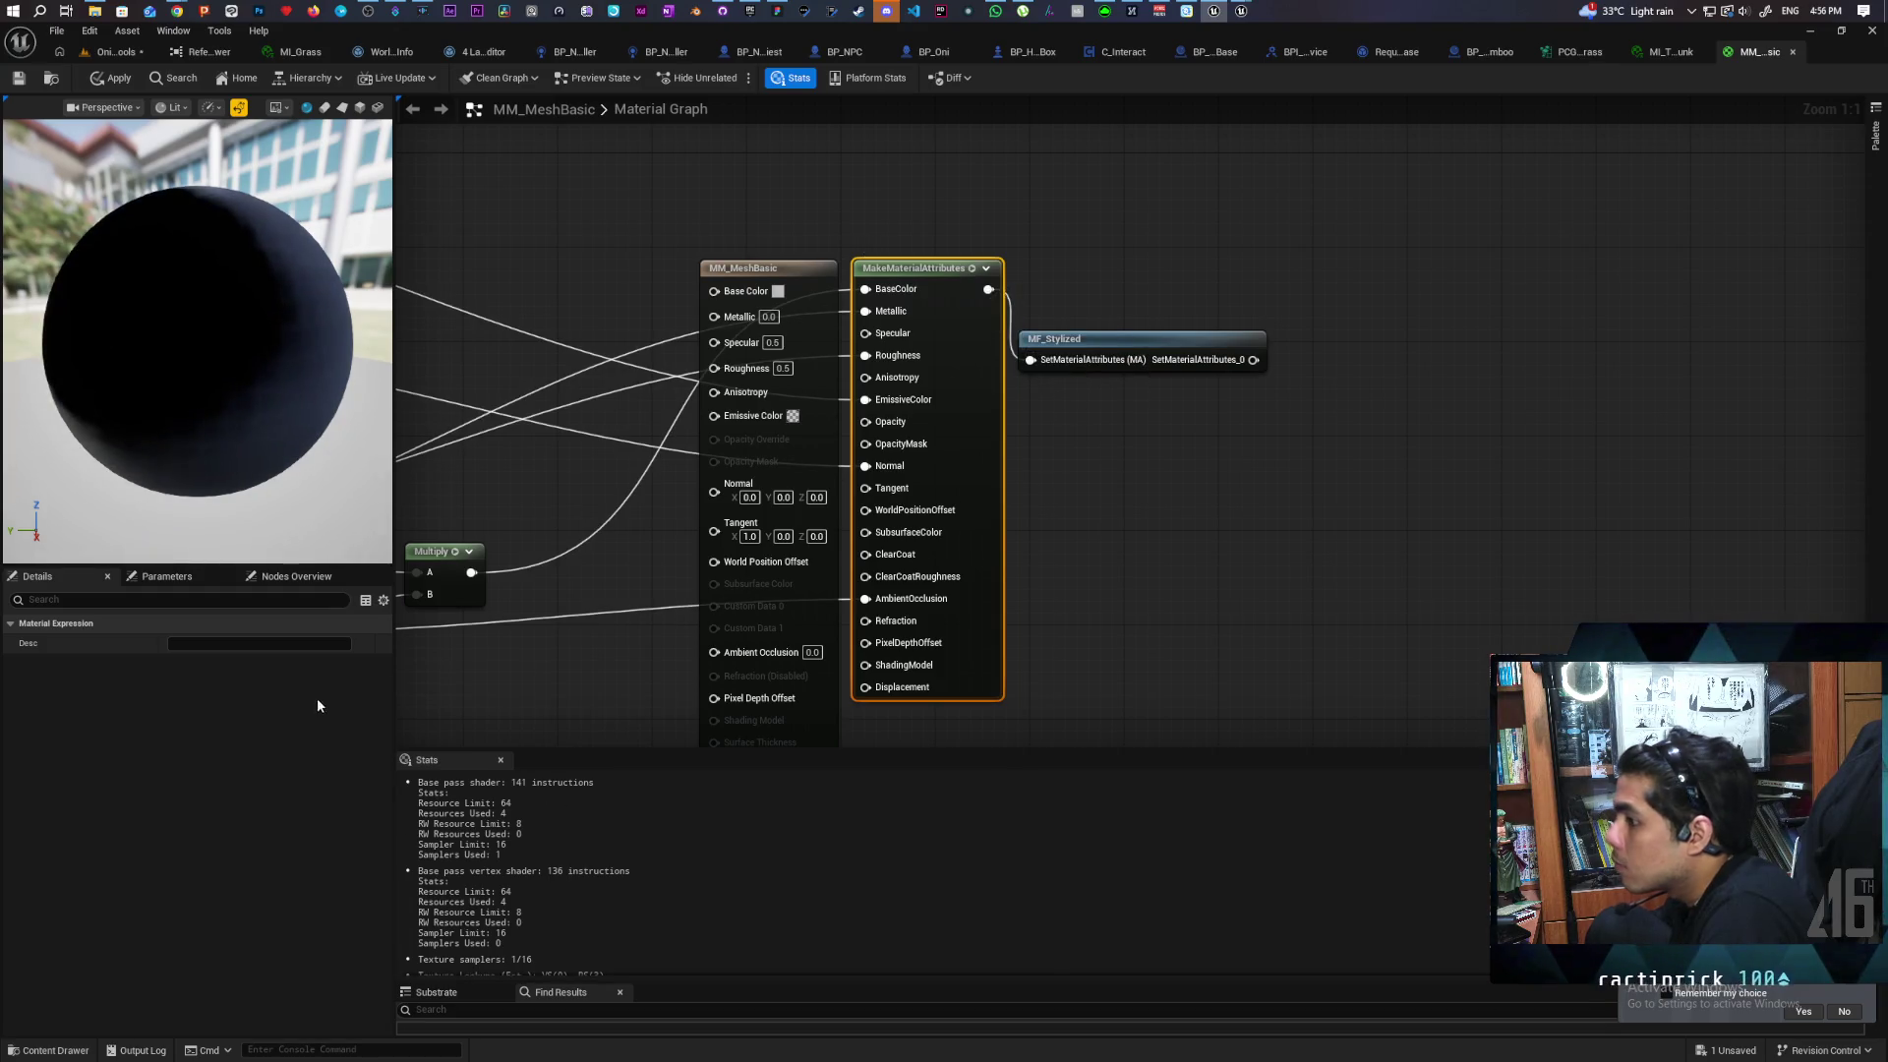
click(812, 267)
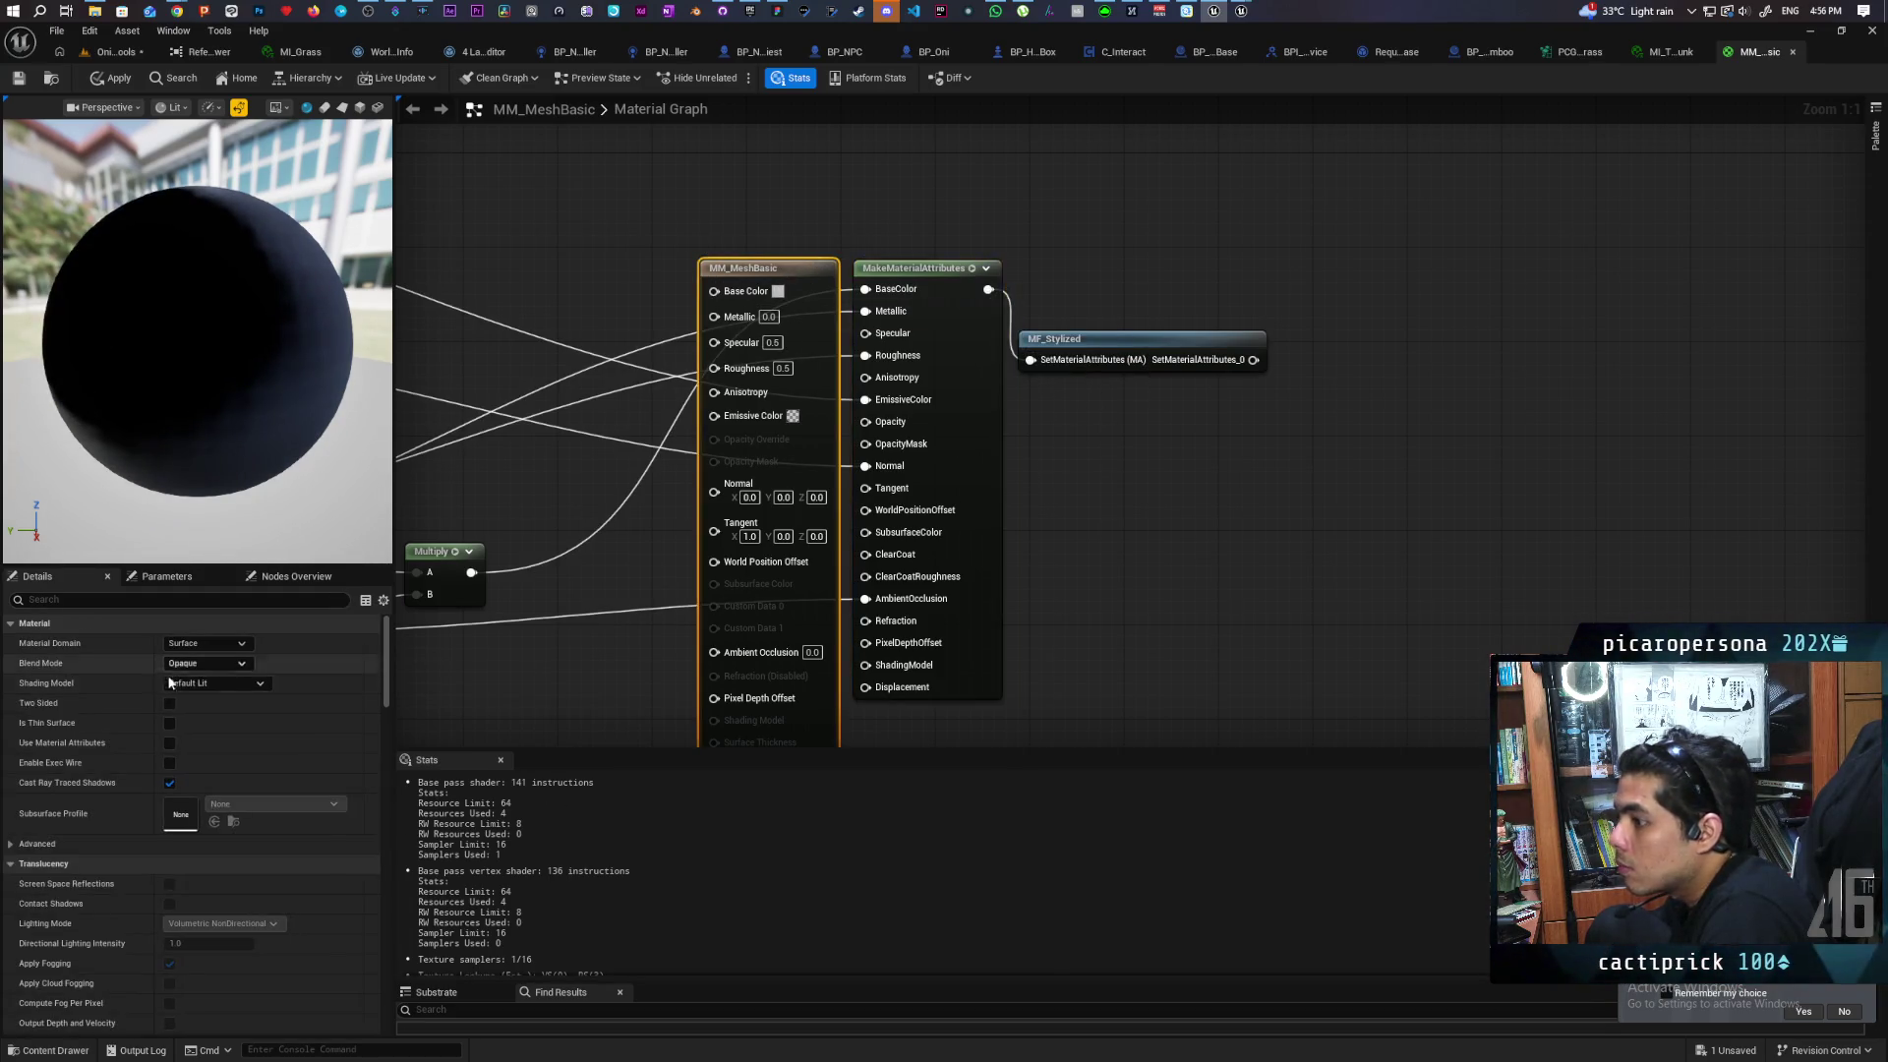
click(169, 745)
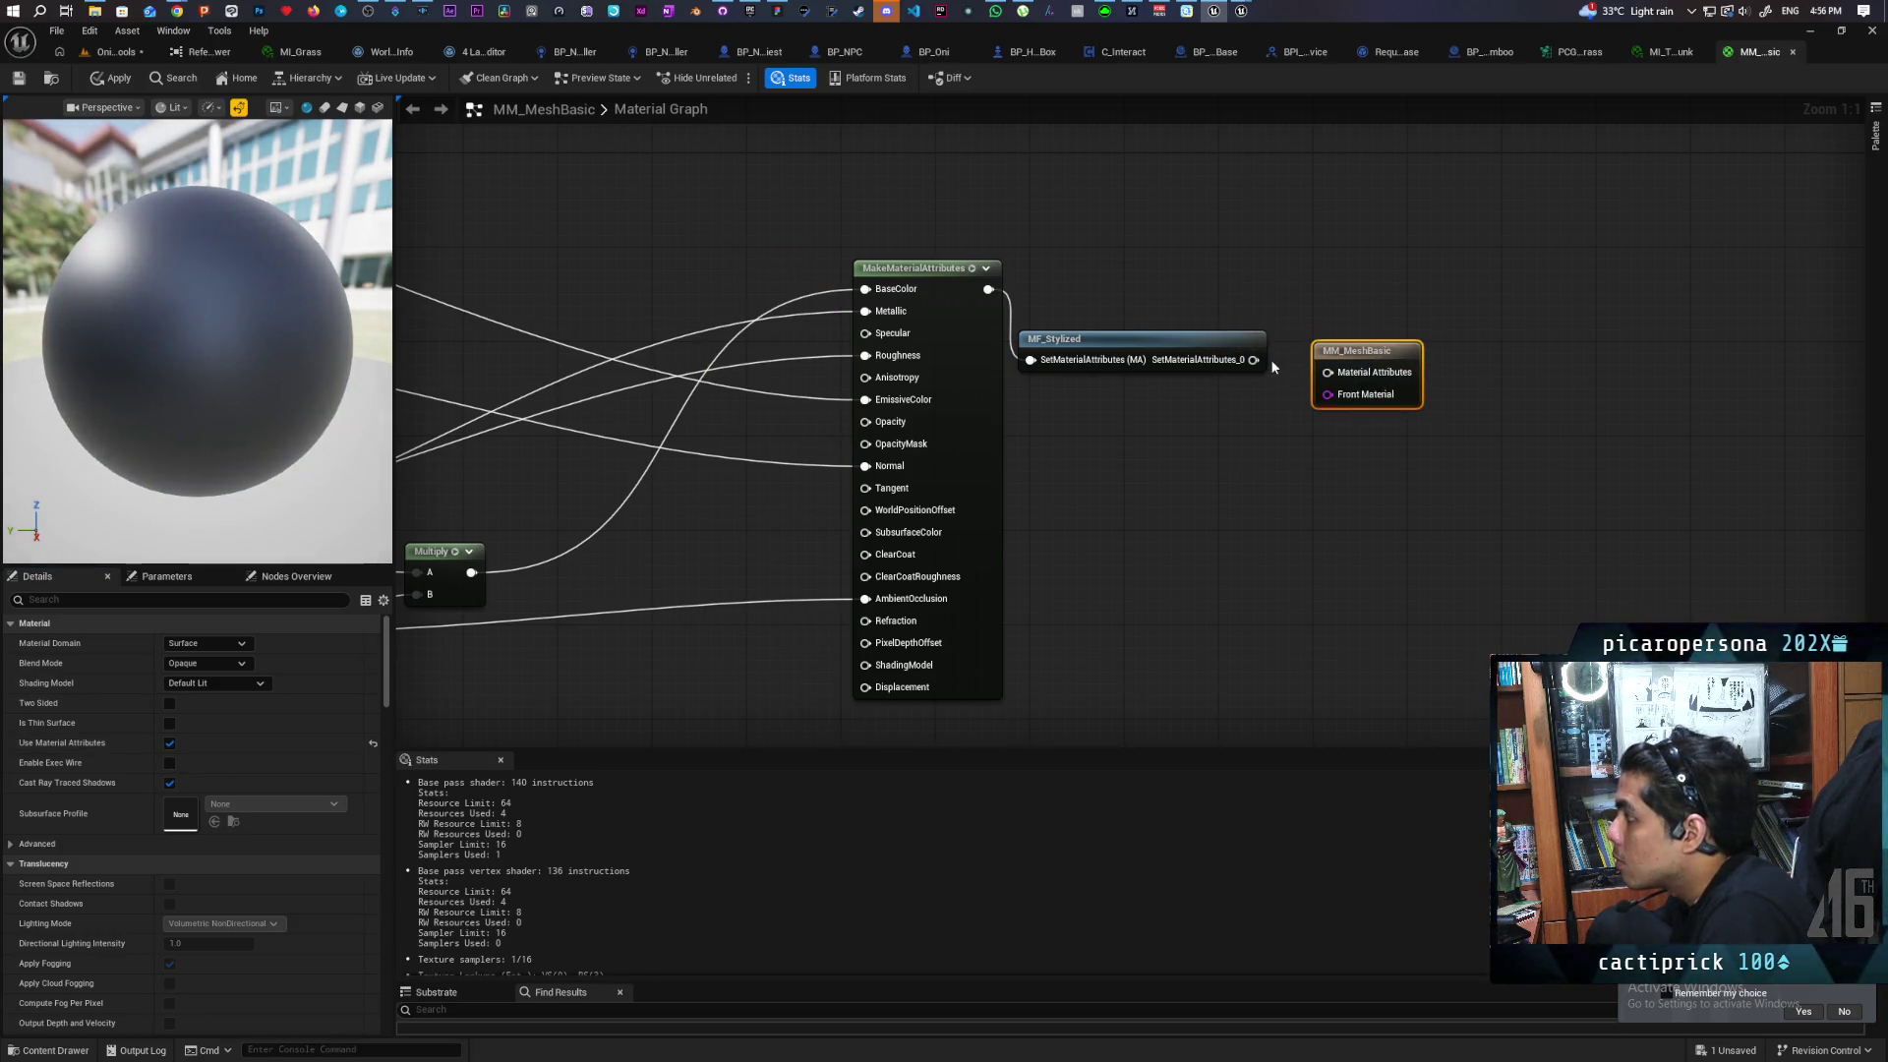
drag(1320, 367, 1325, 372)
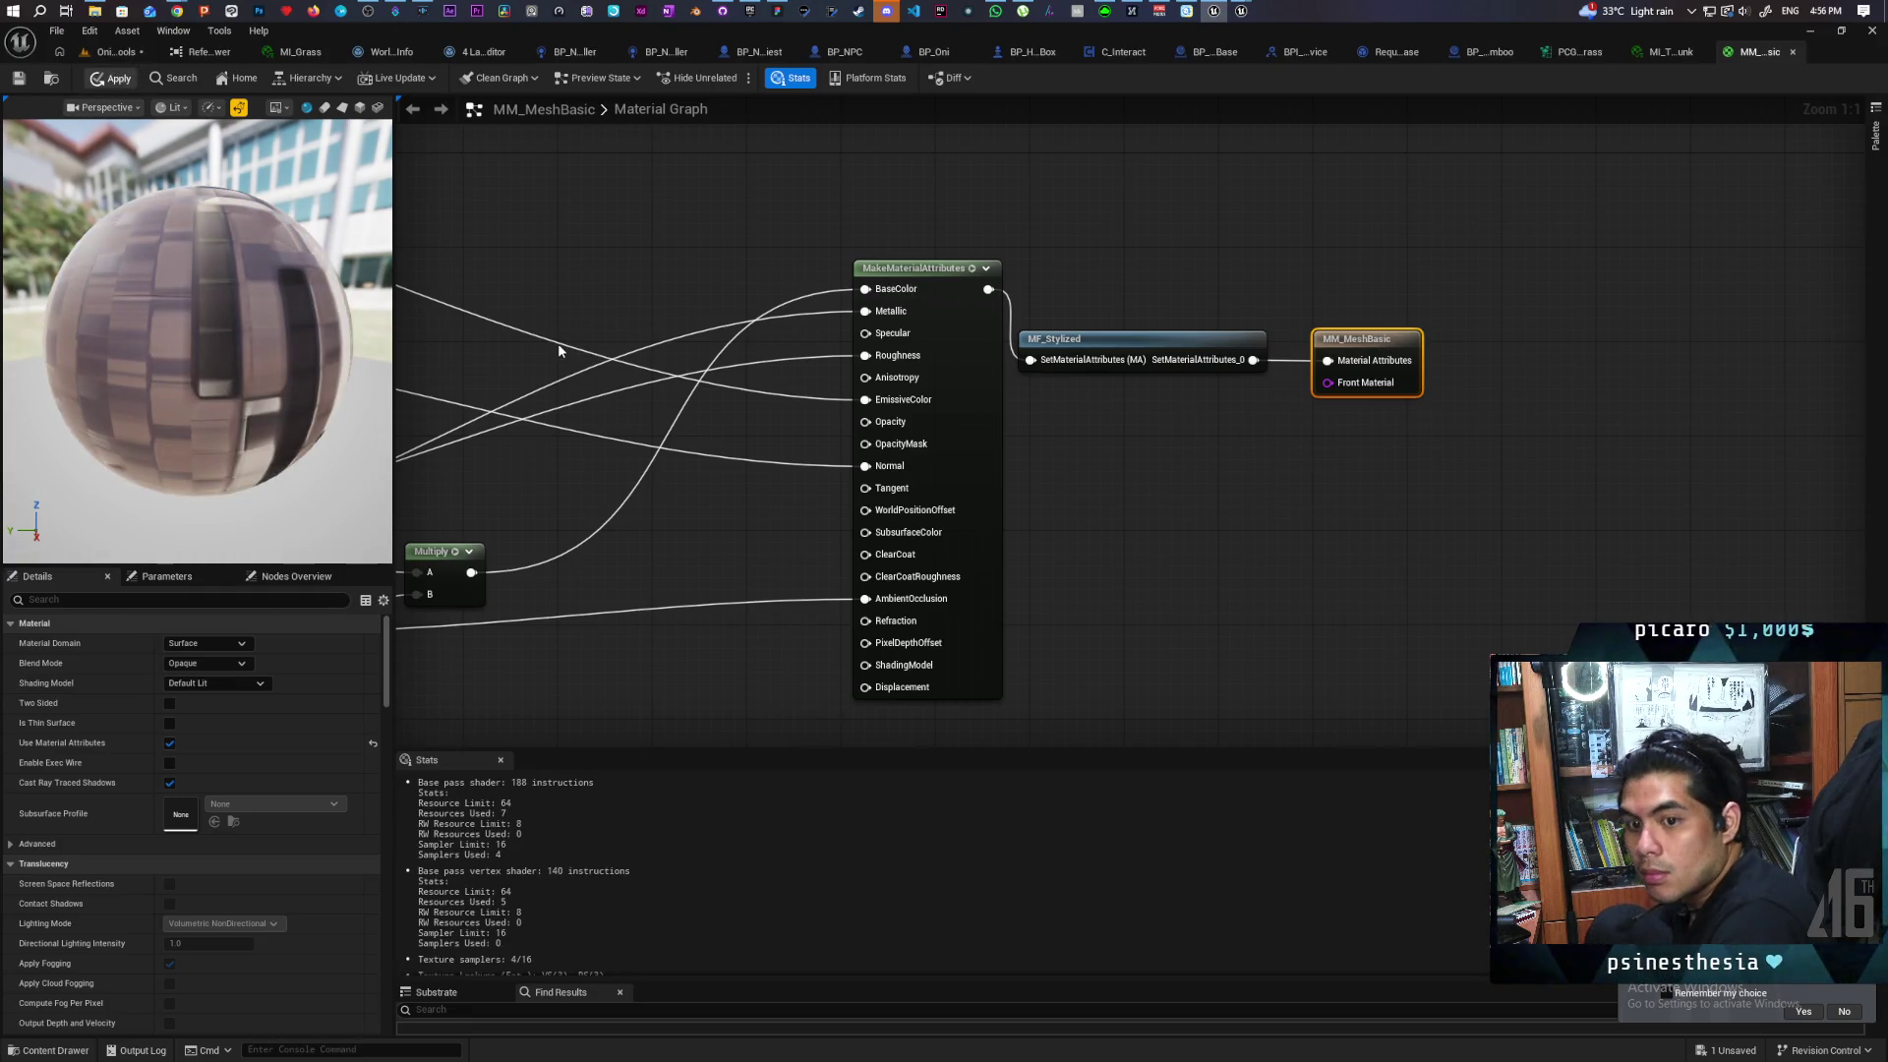
key(ctrl+s)
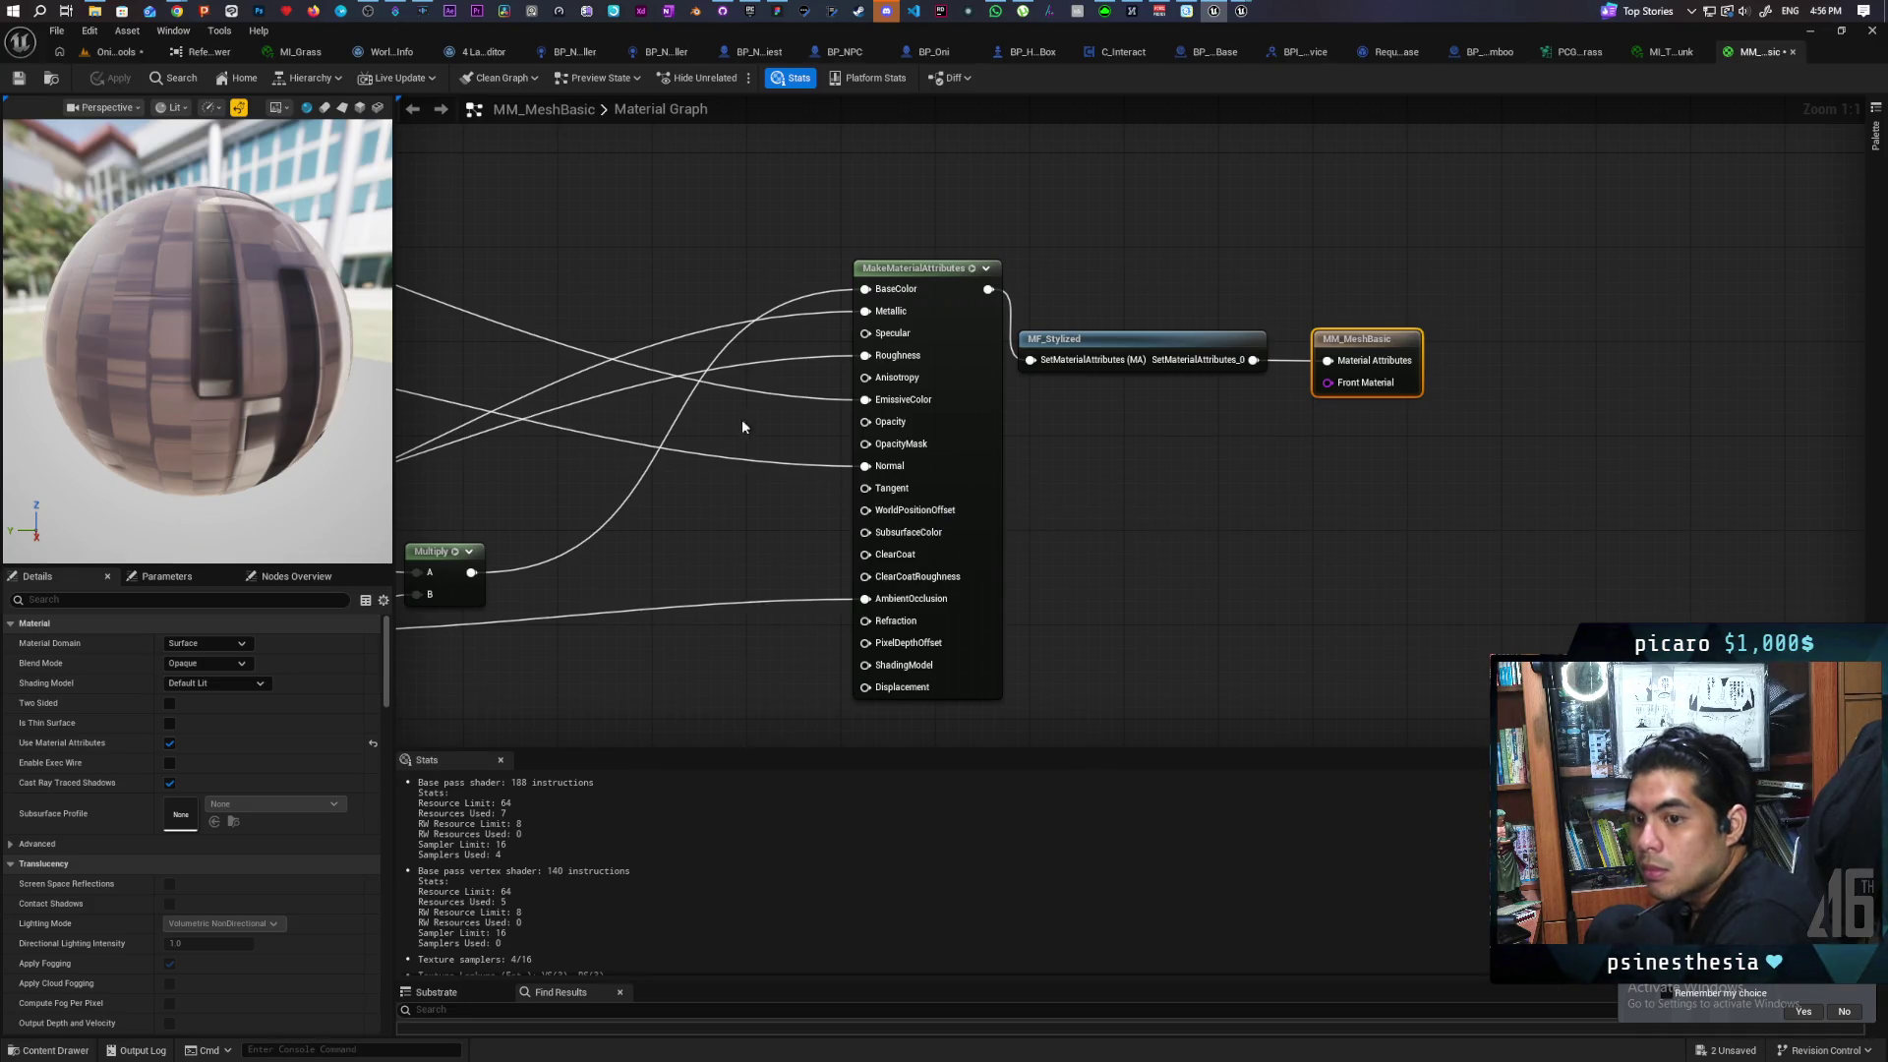
Fly in and out around the bamboo clump in the level, then open its leaf material instance
click(115, 53)
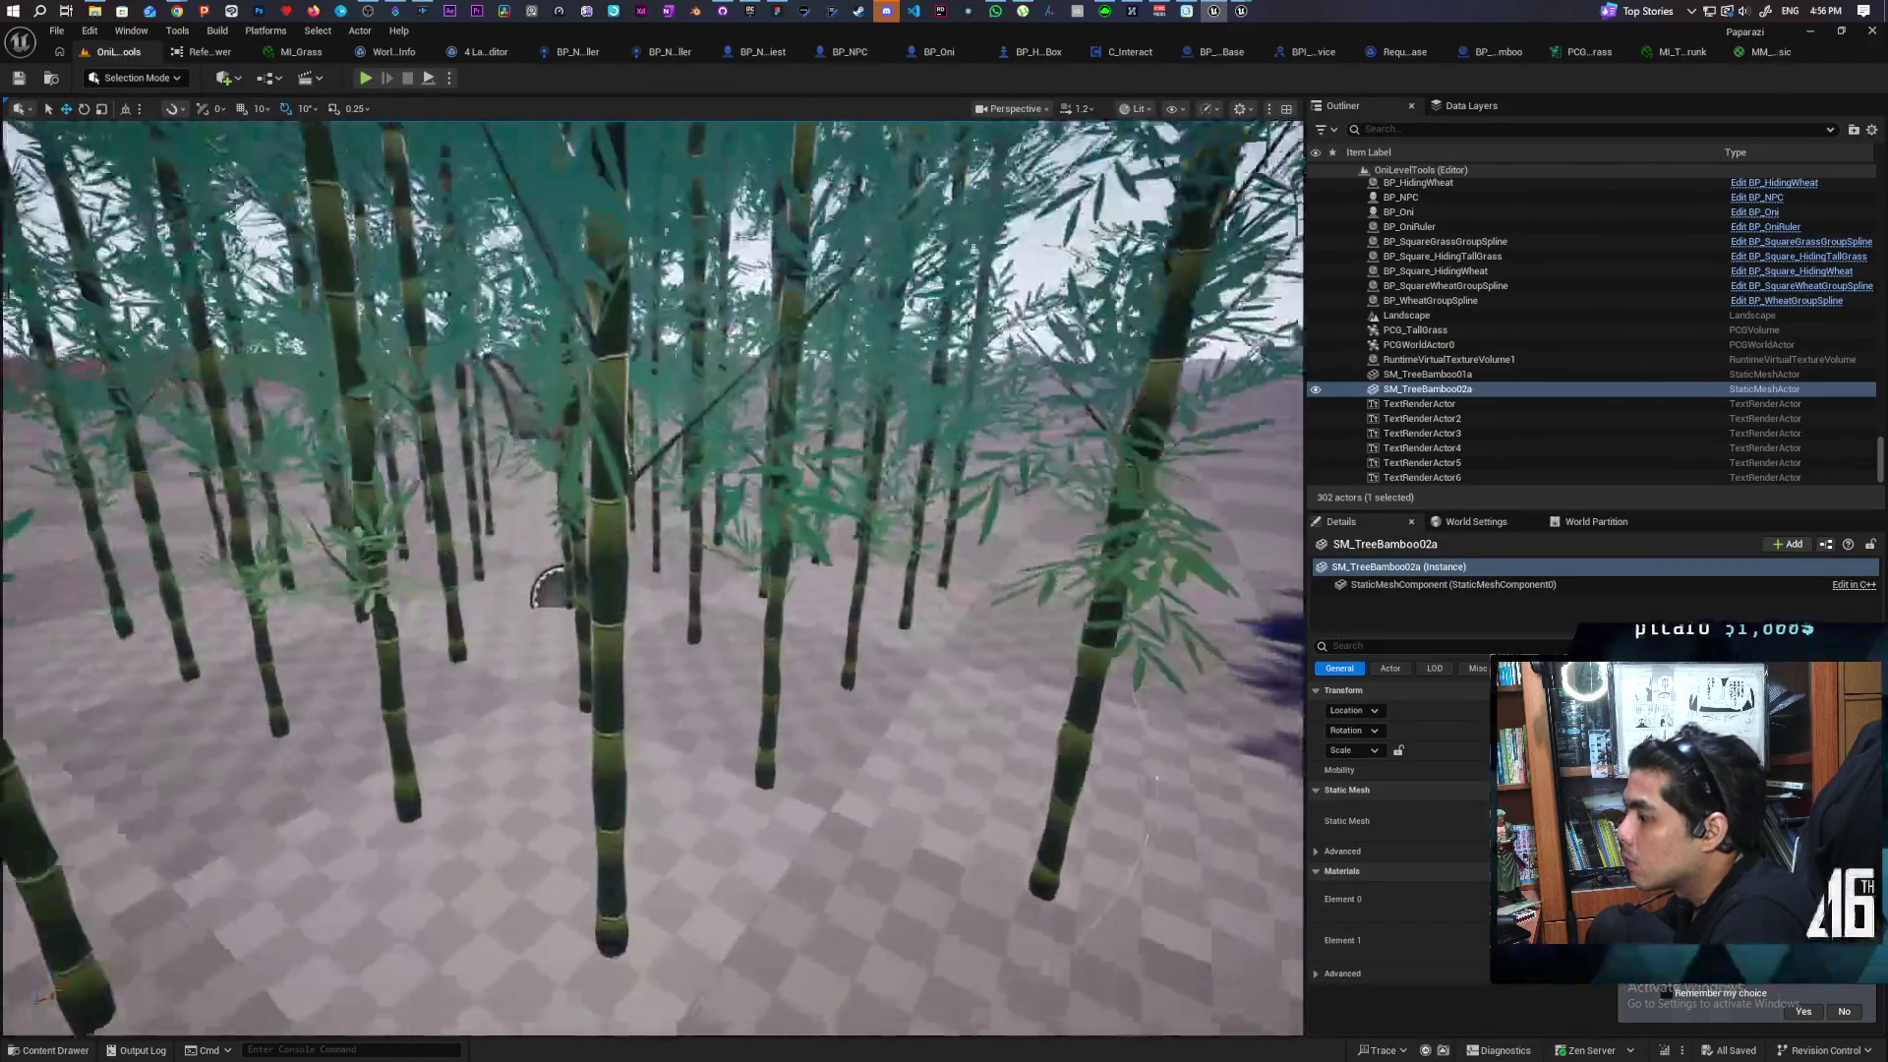
key(w)
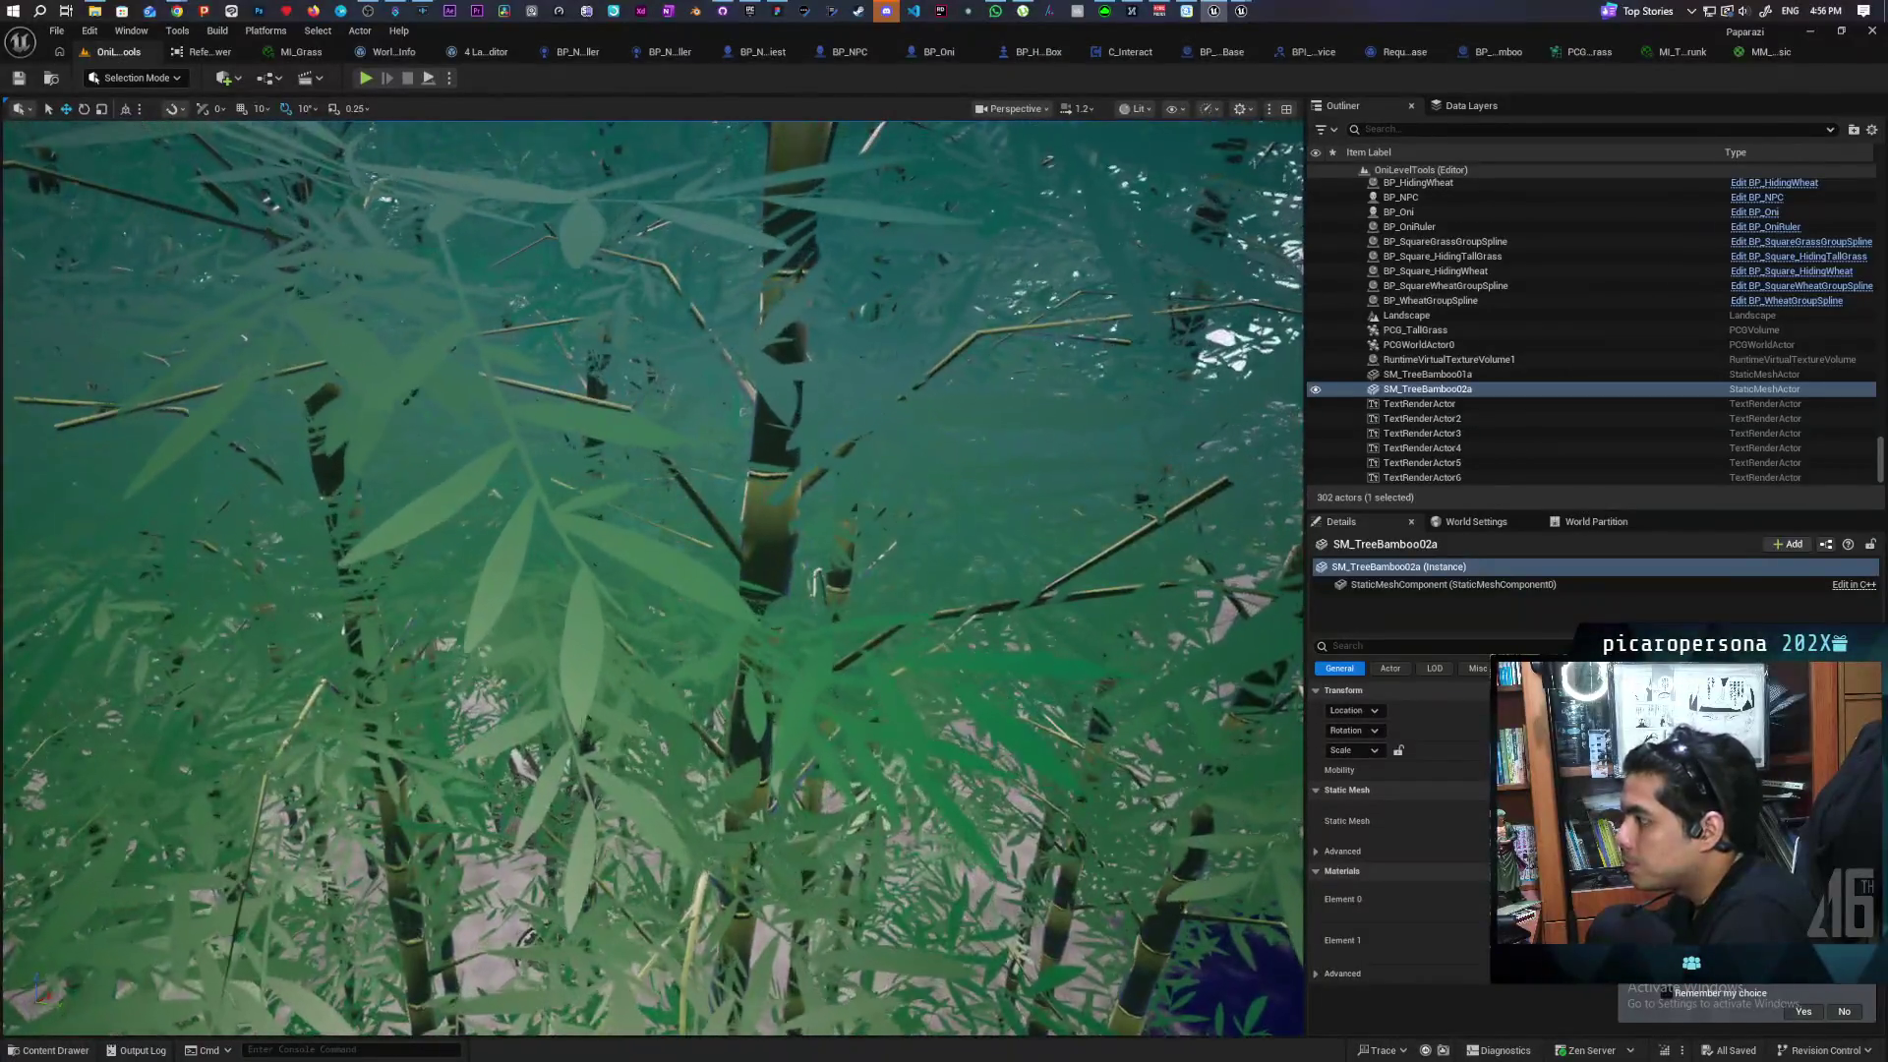
key(s)
key(w)
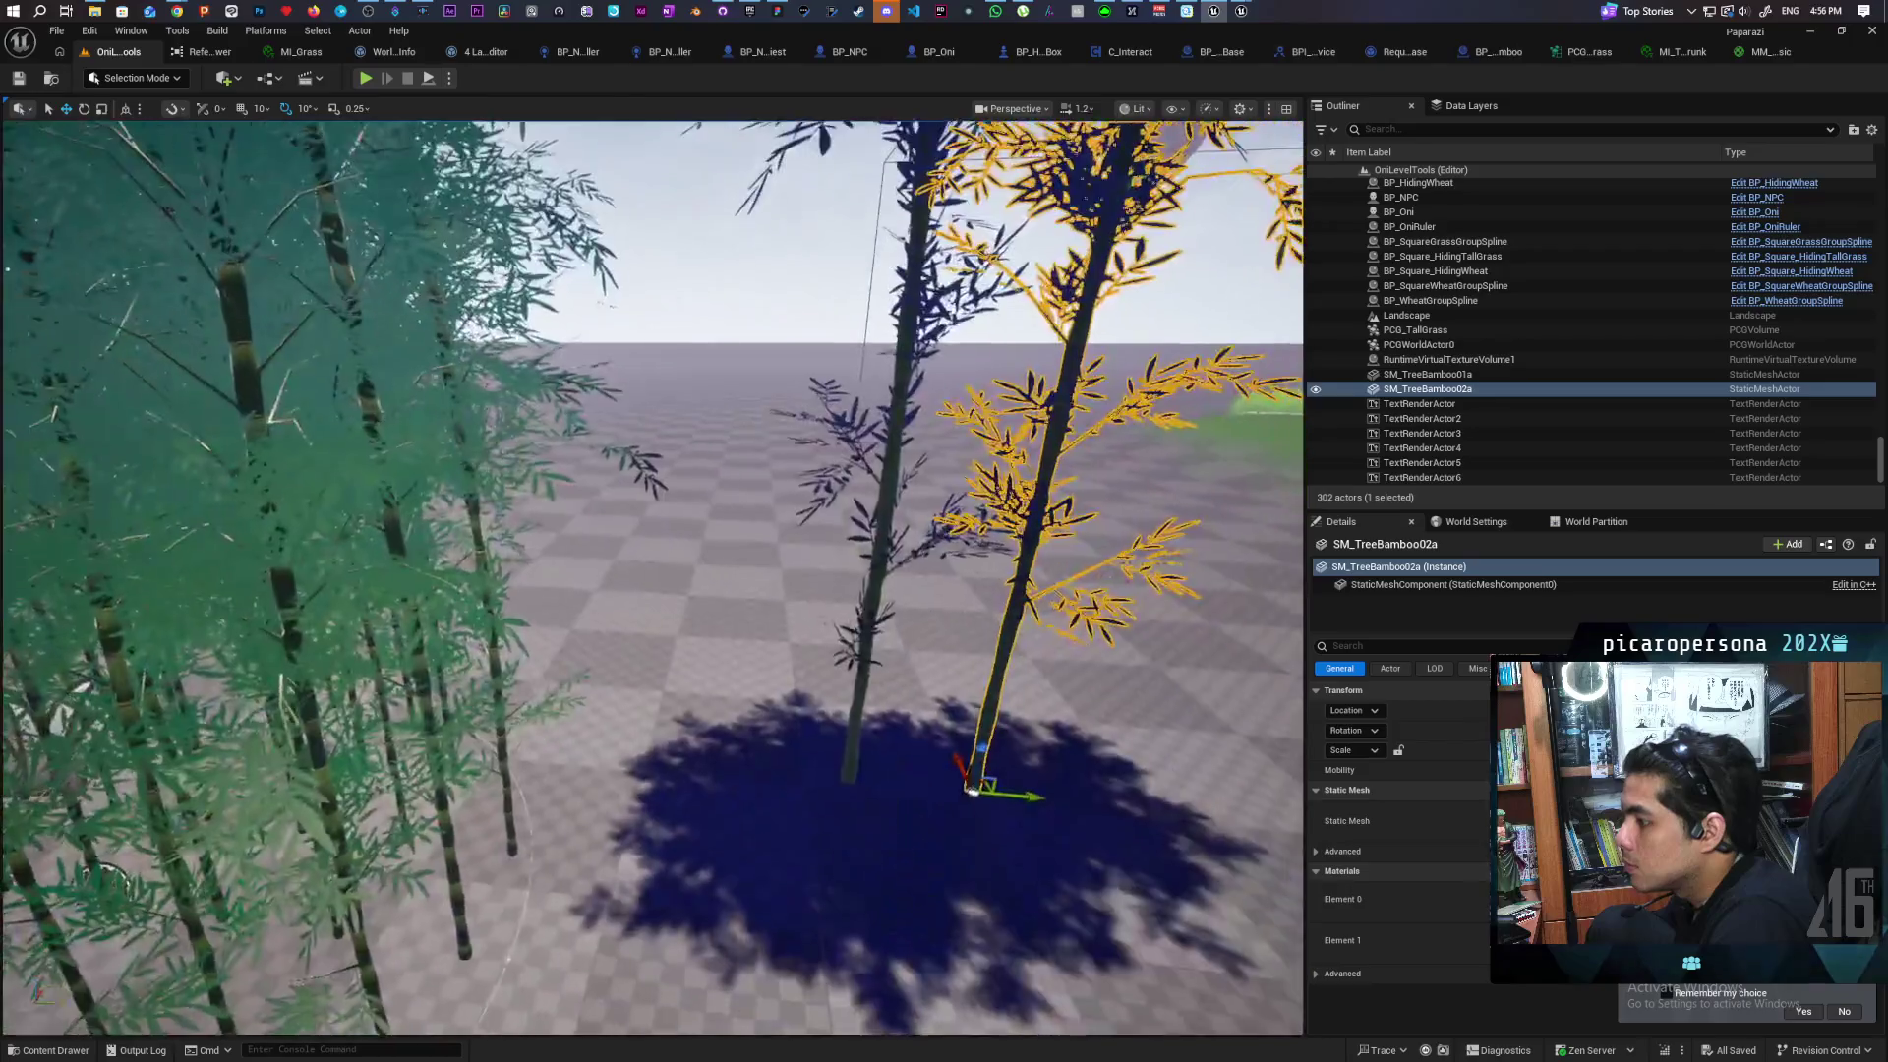
key(s)
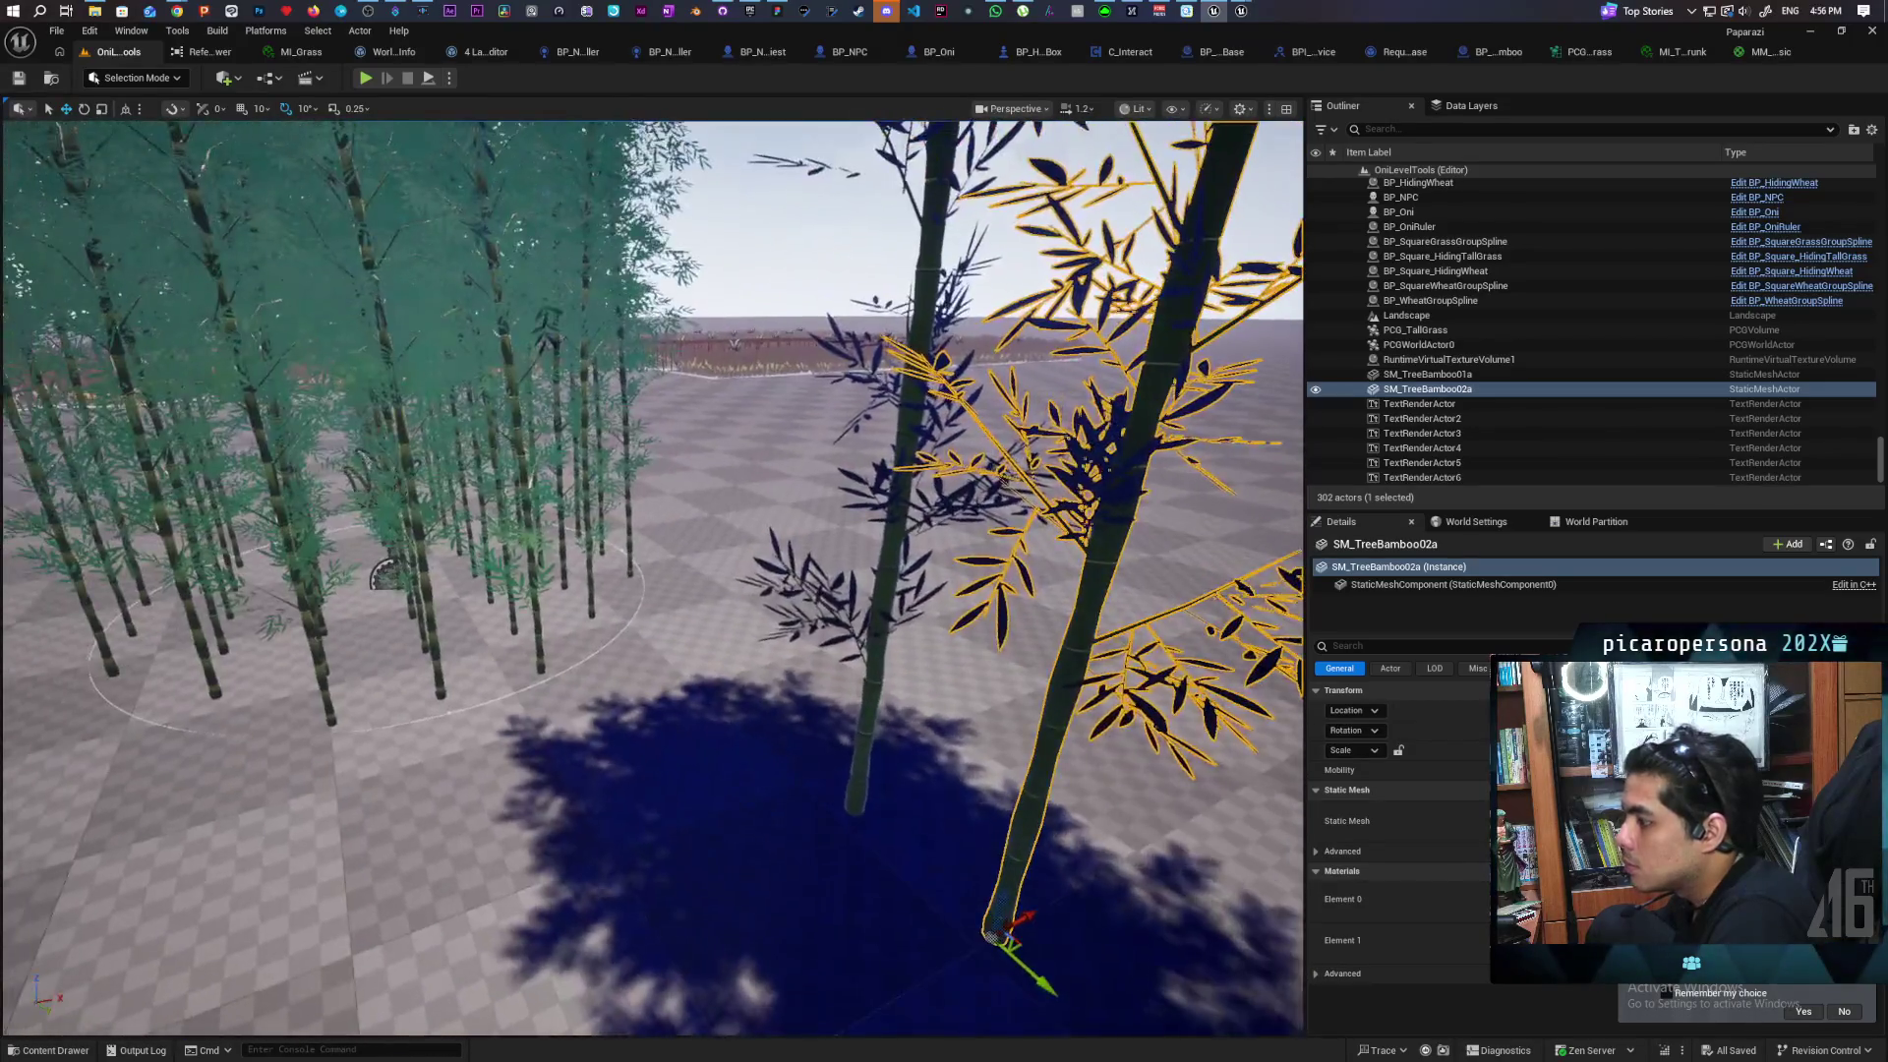
key(w)
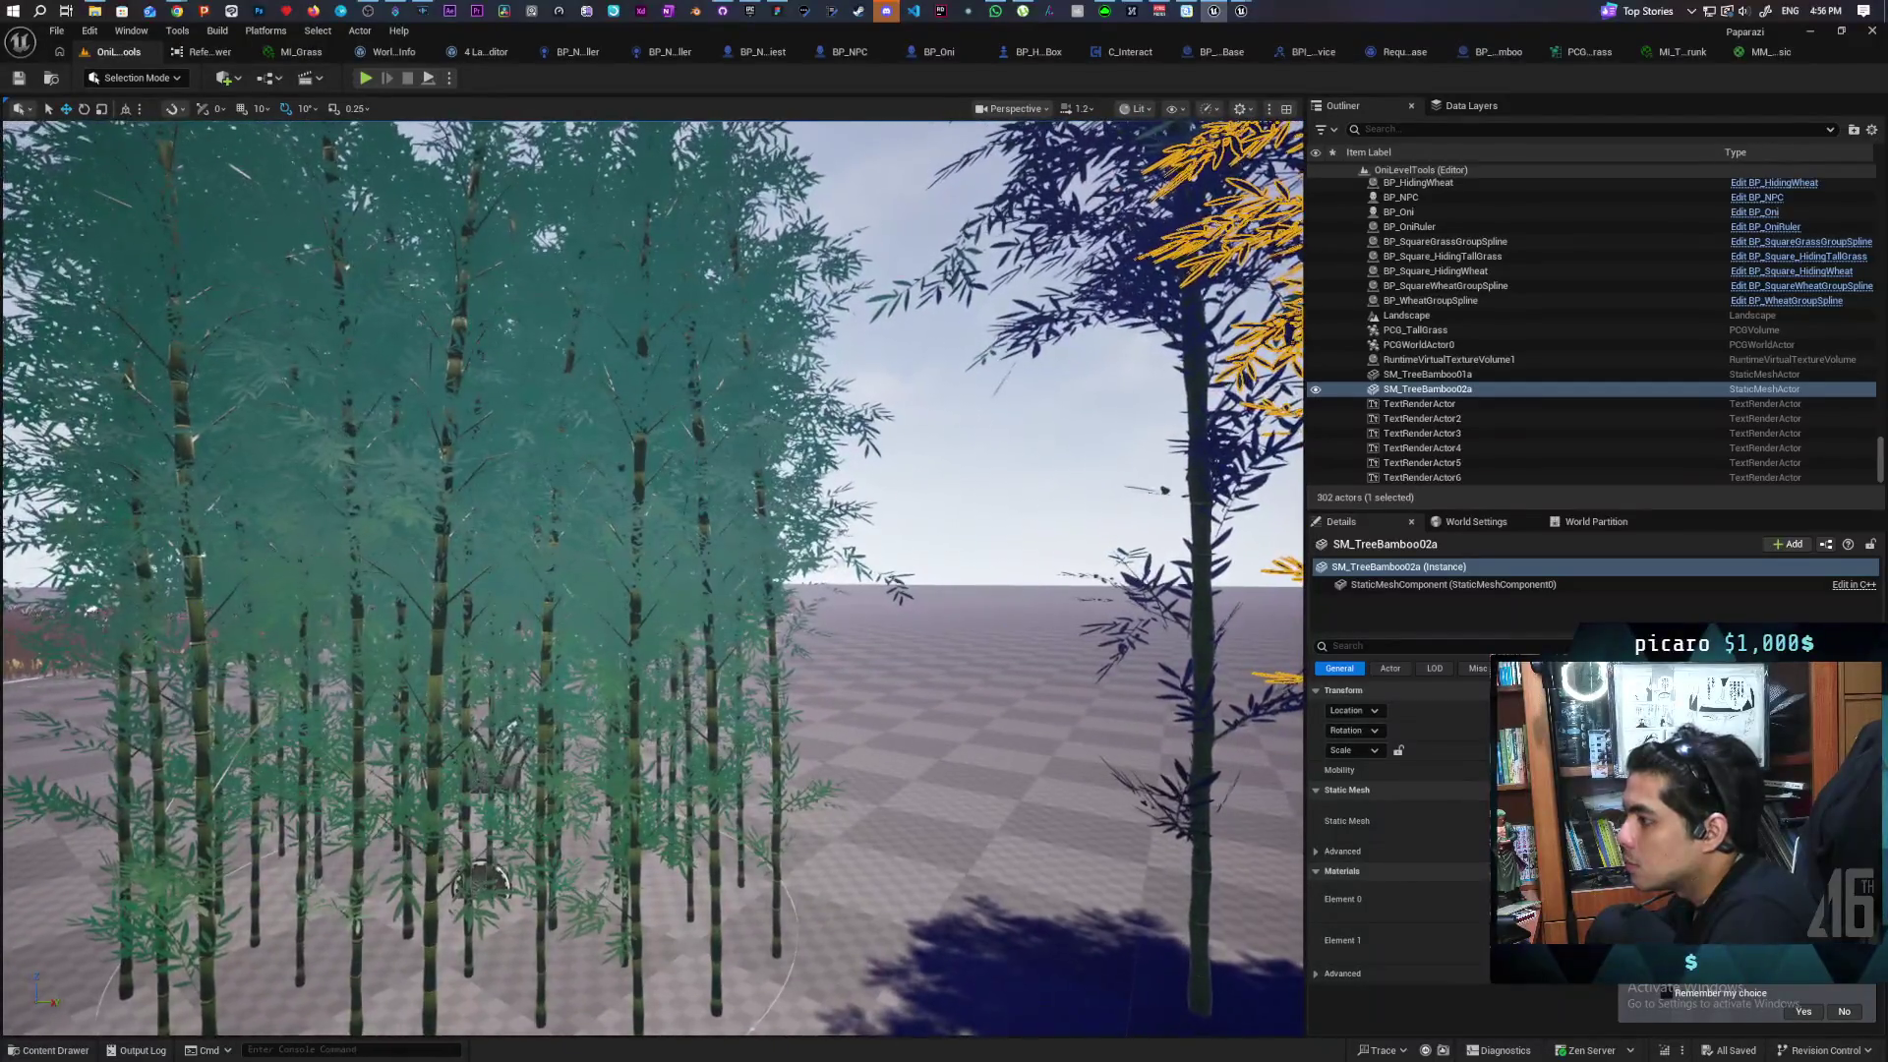
key(s)
key(d)
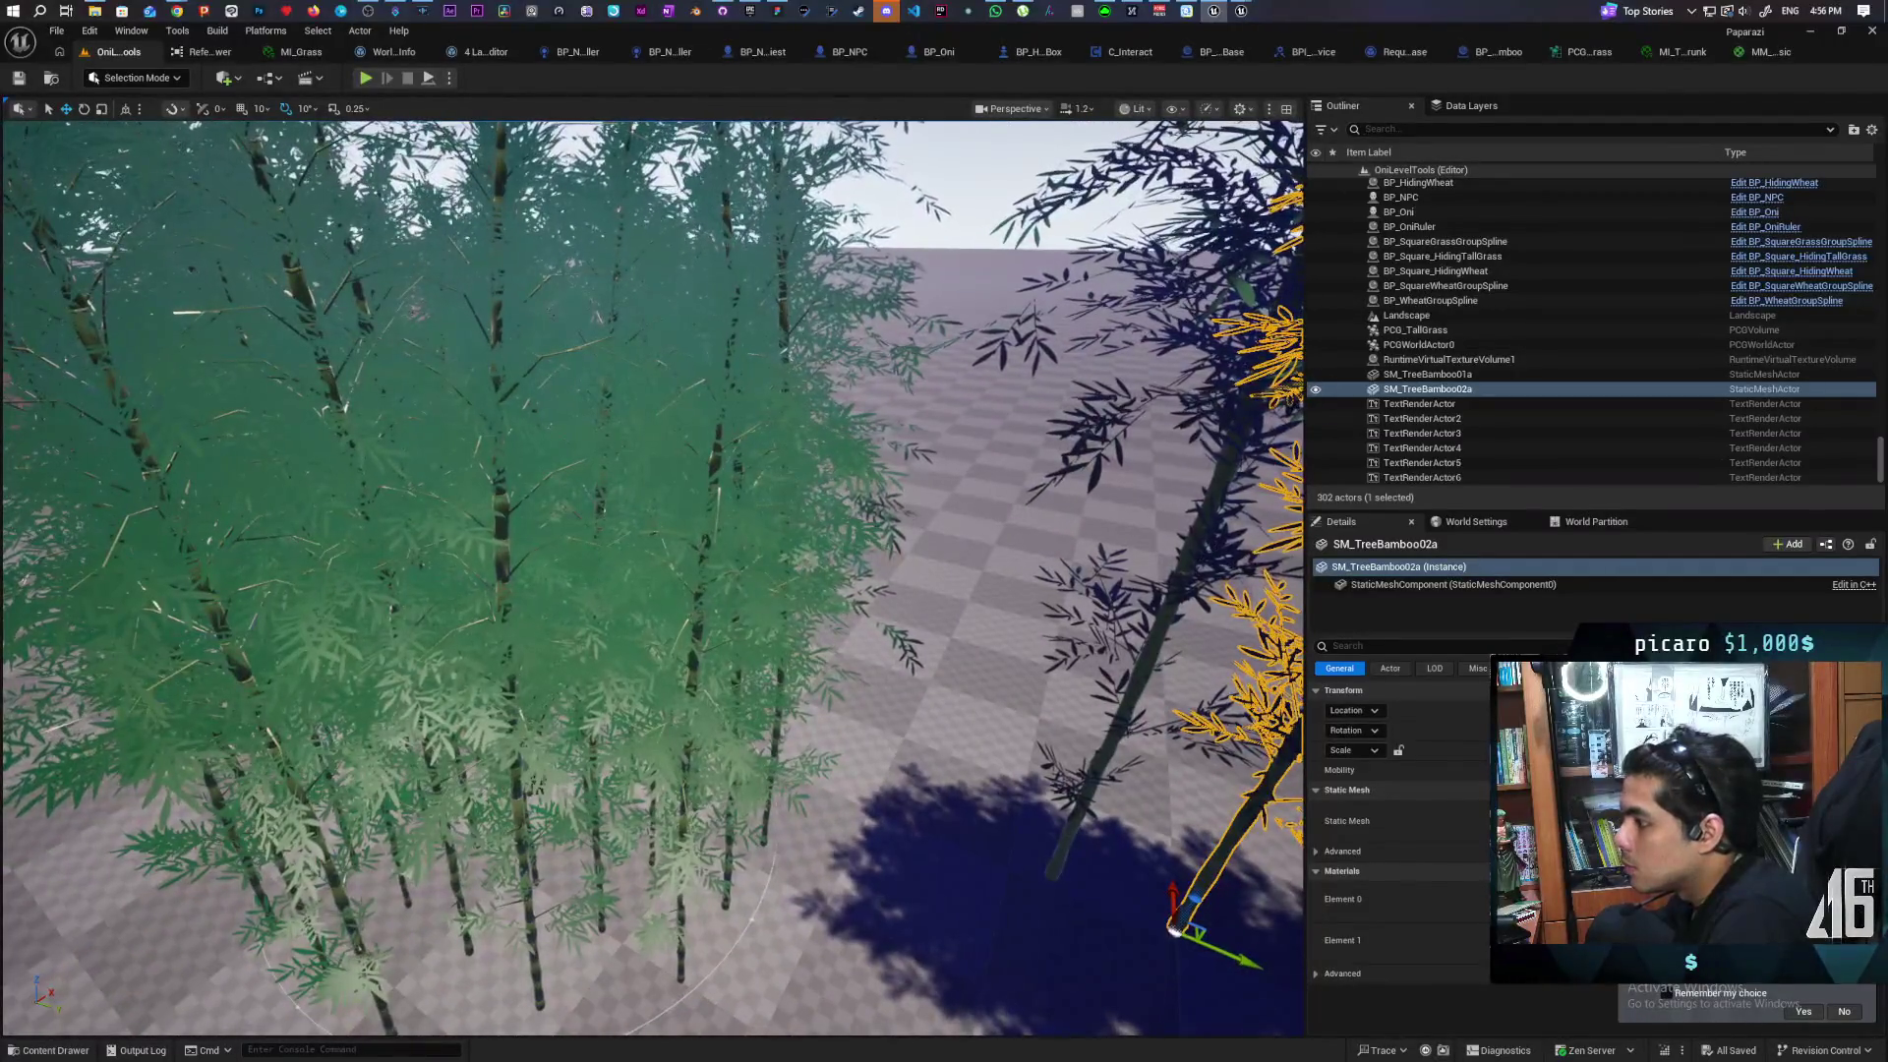
key(w)
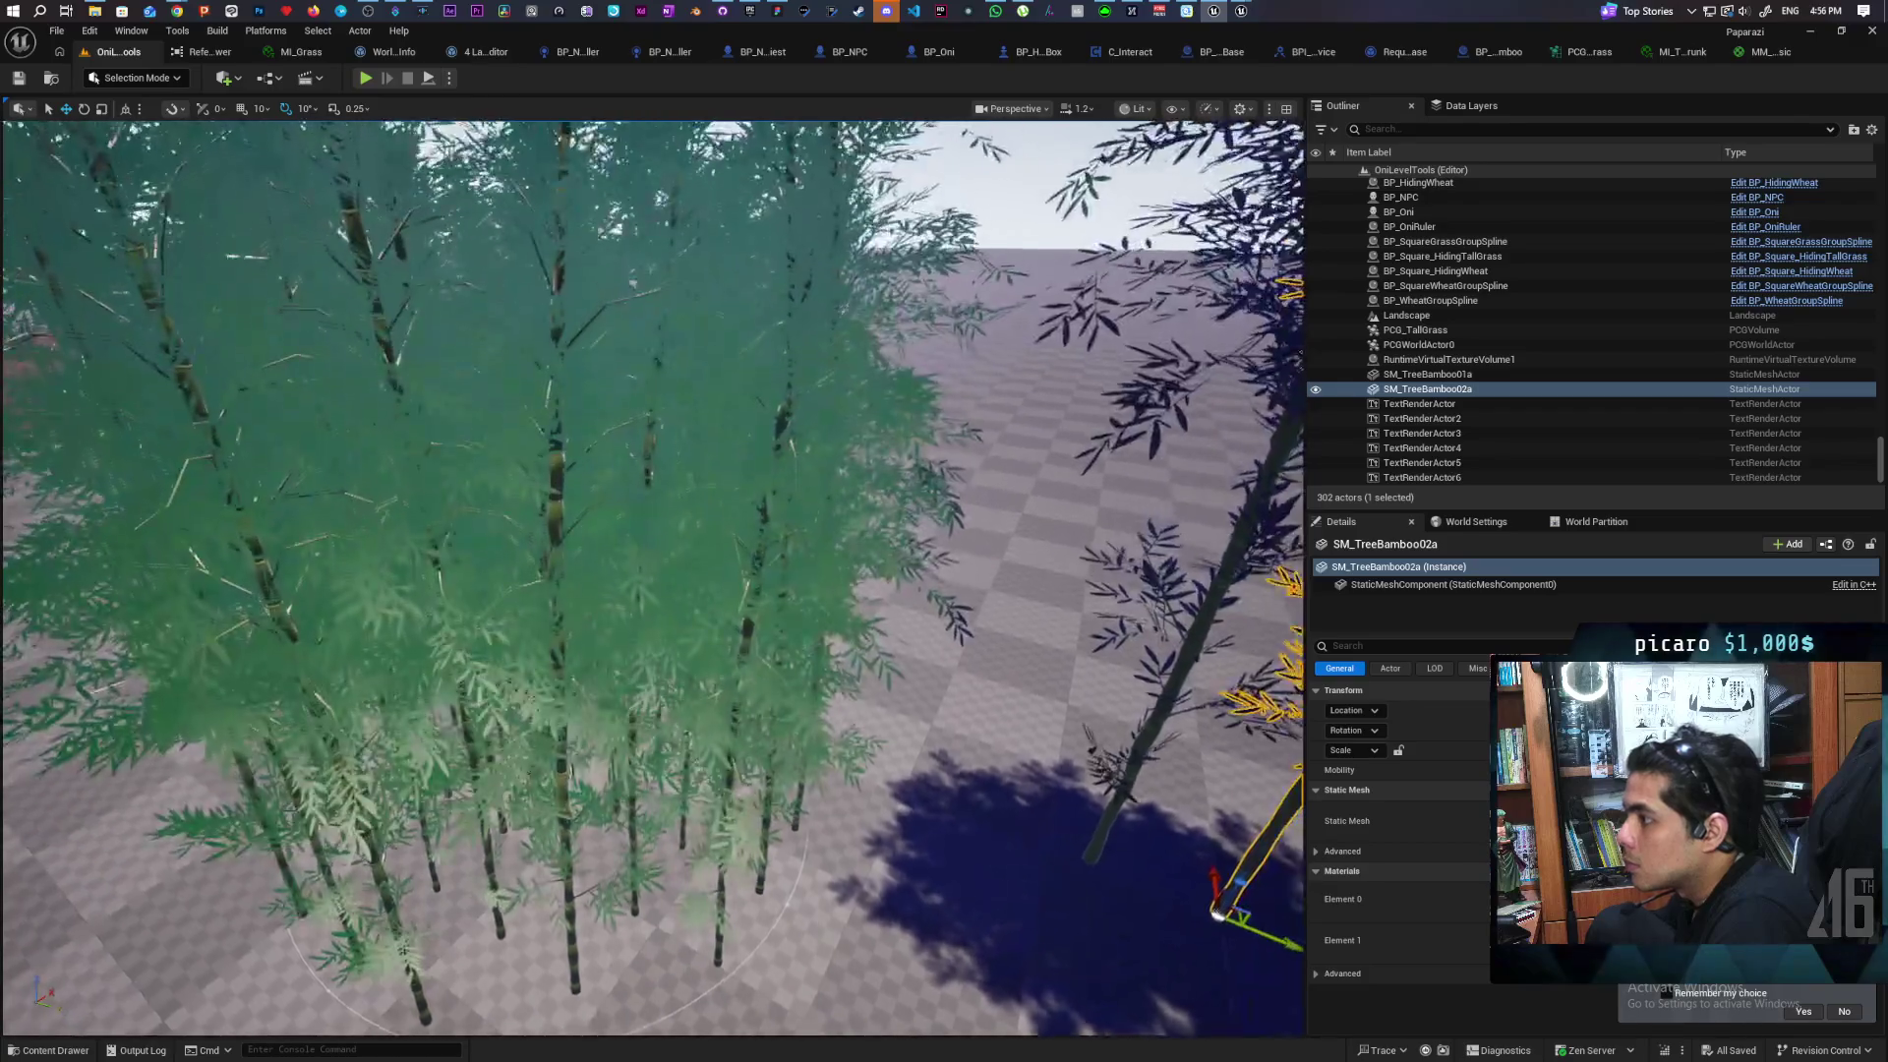
key(s)
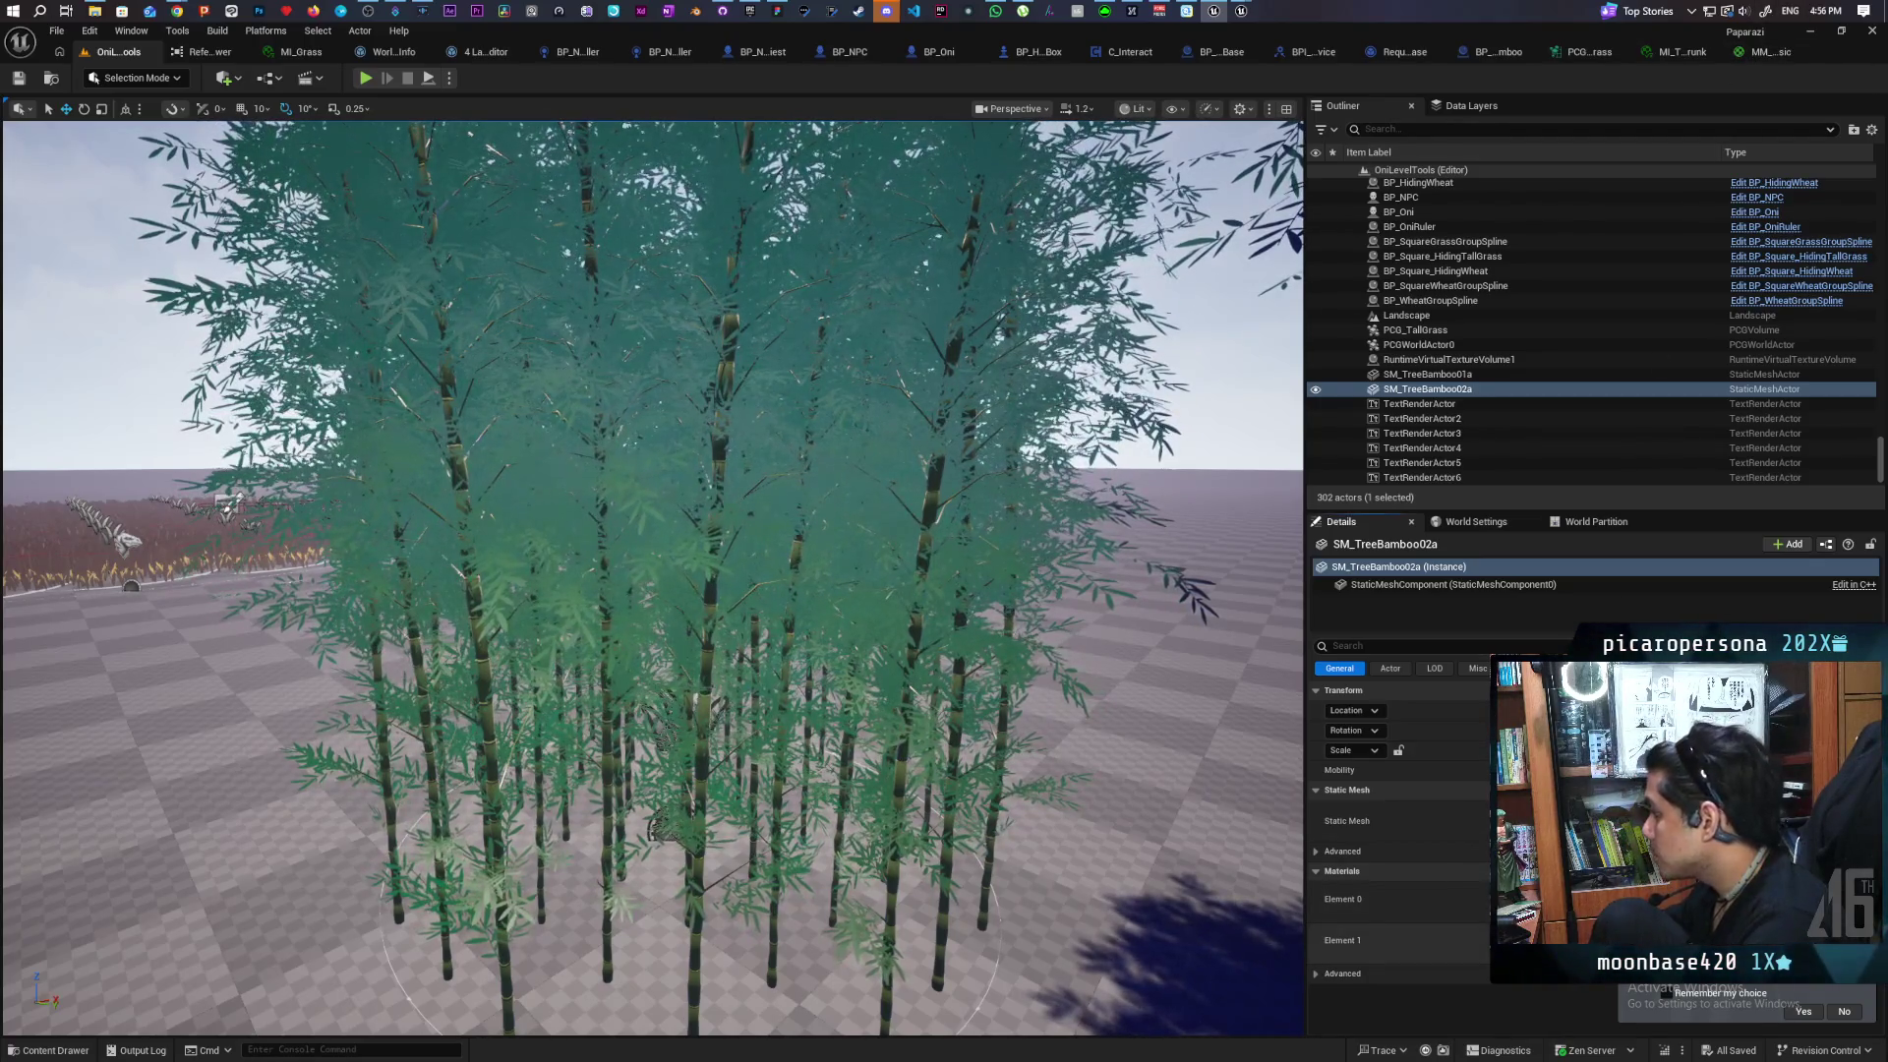
double_click(1529, 899)
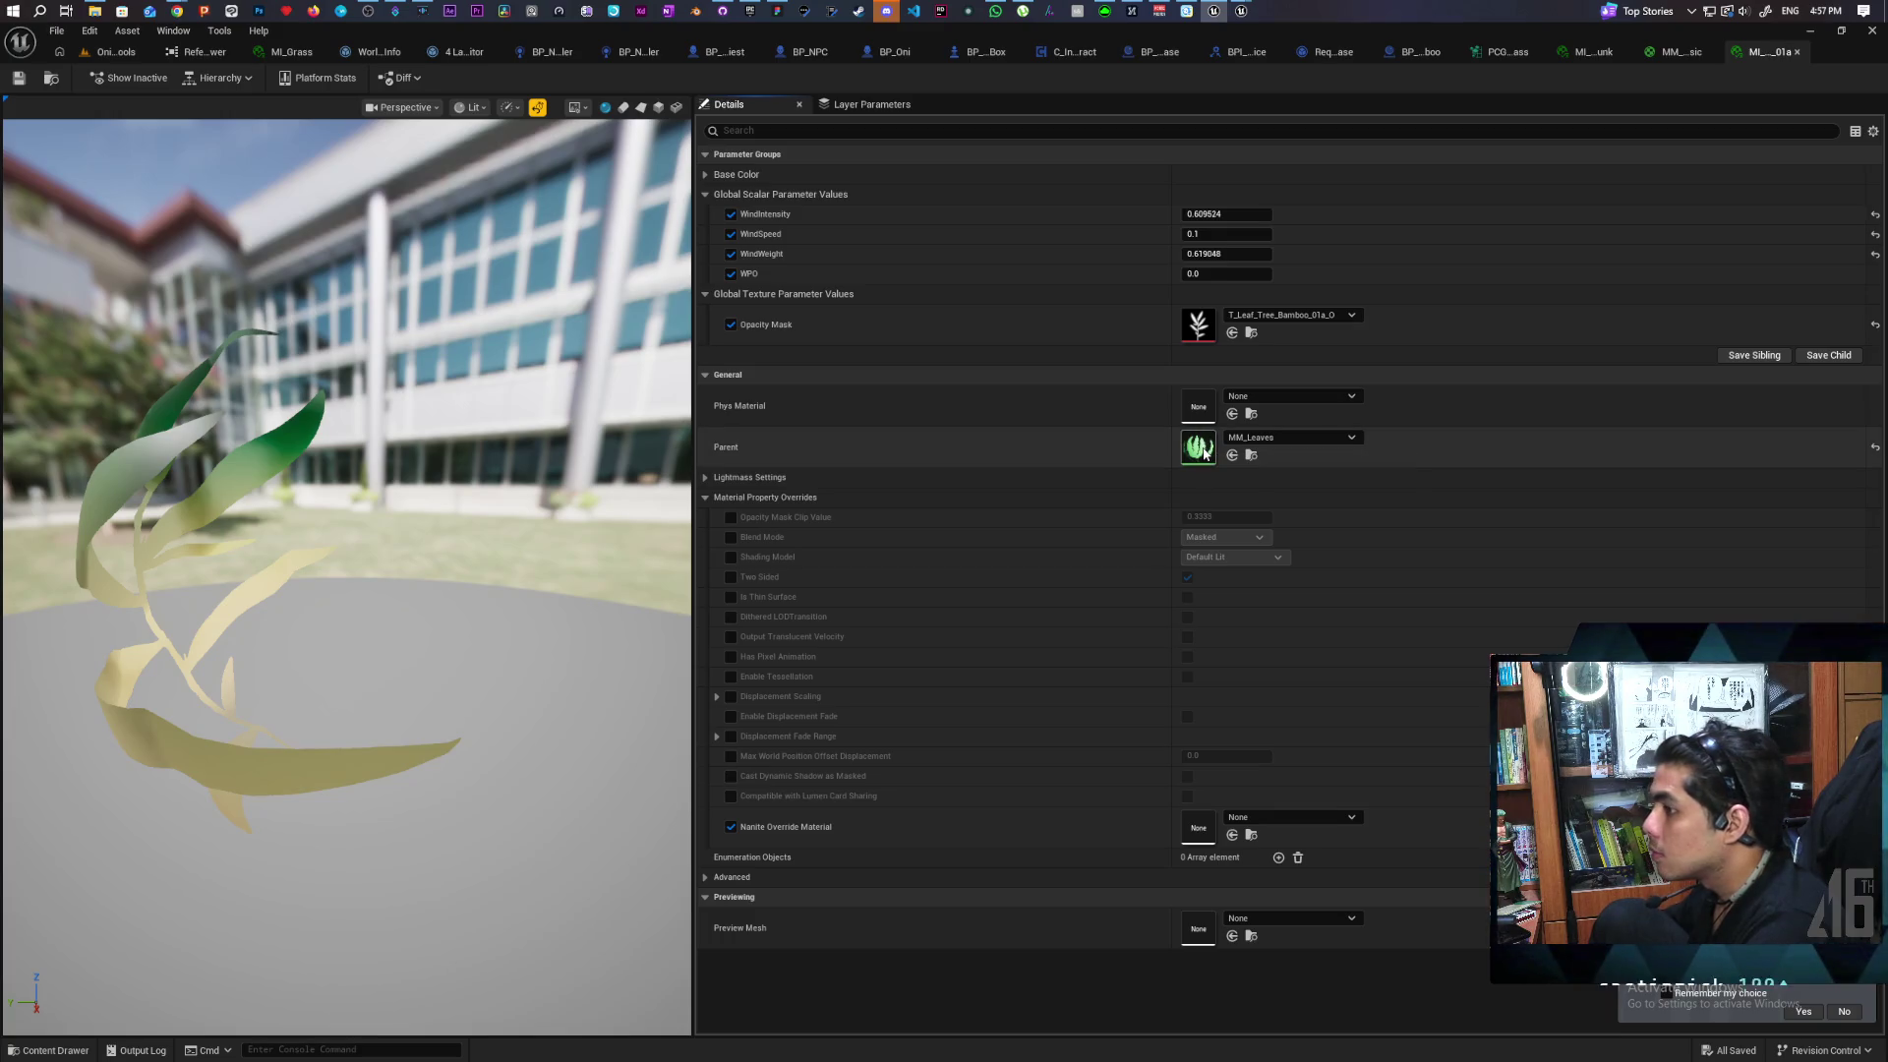
Open the parent MM_Leaves graph, zoom out to look it over, then return to the level
double_click(1201, 448)
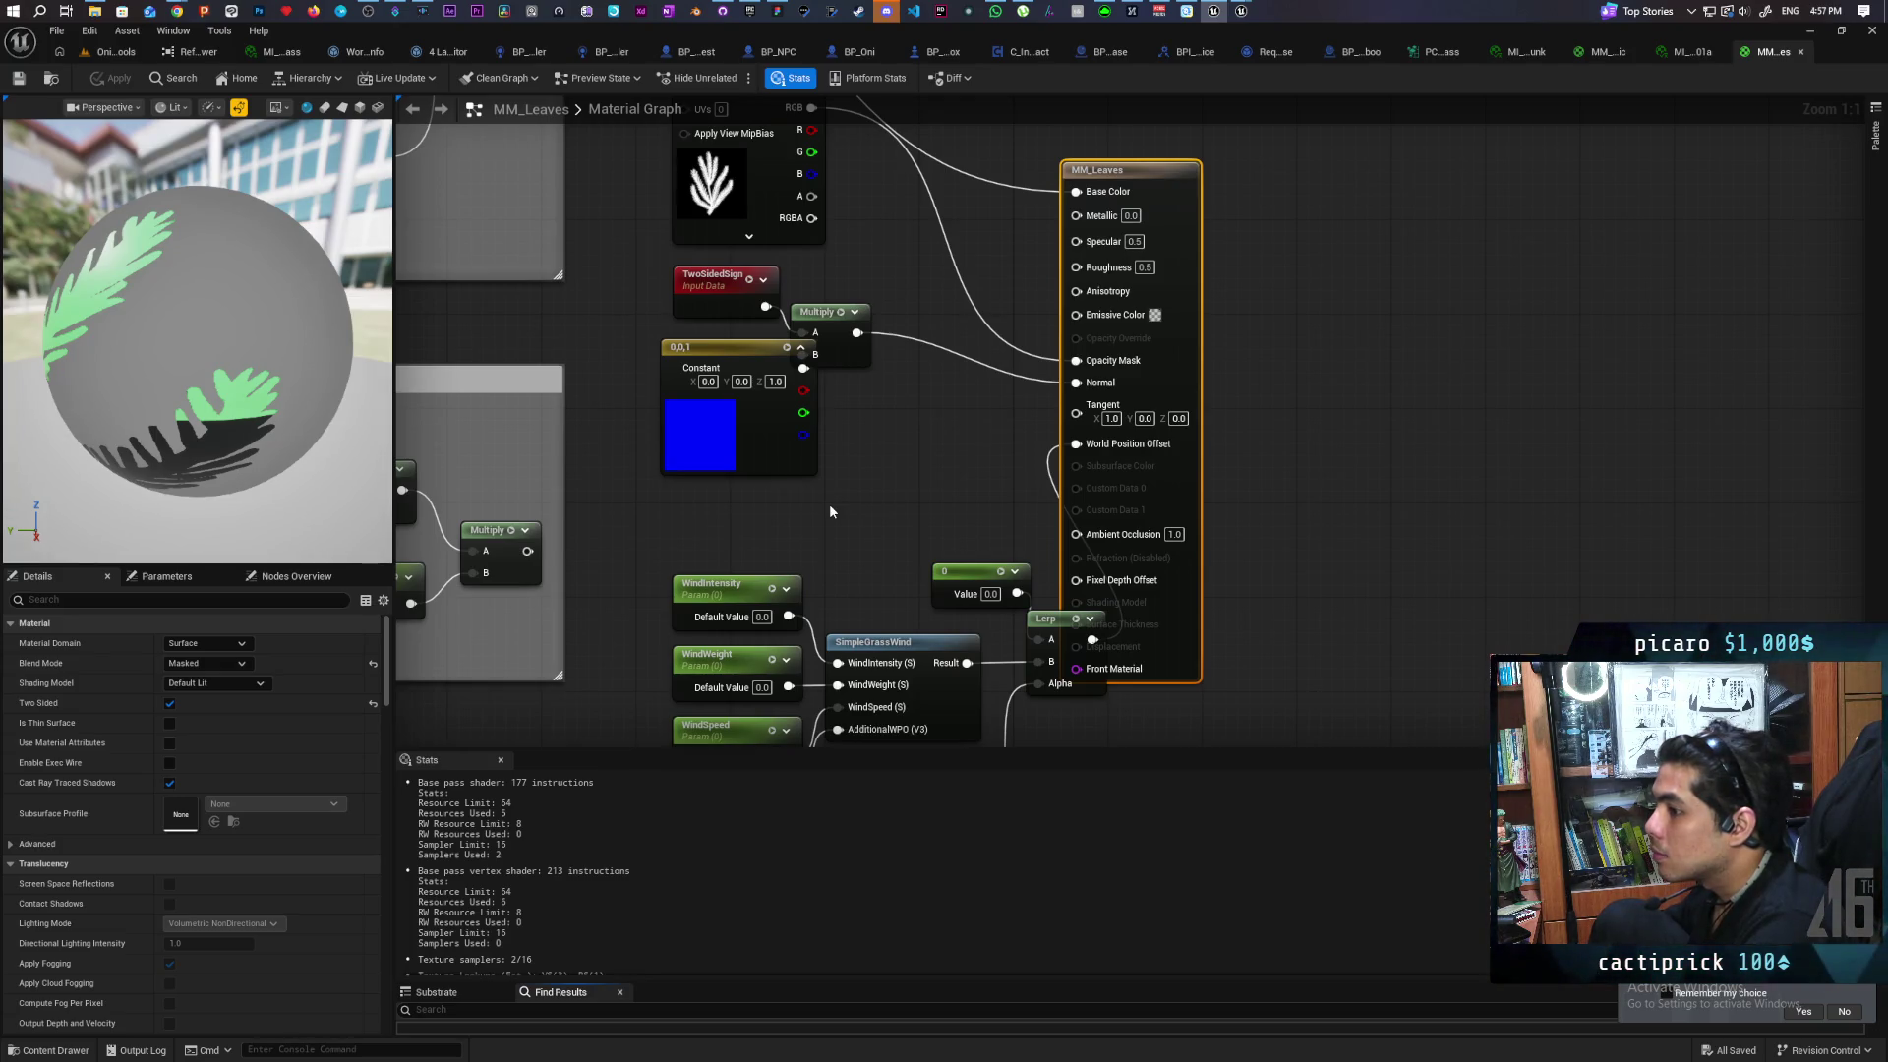
scroll(829, 504, down, 8)
scroll(865, 531, up, 6)
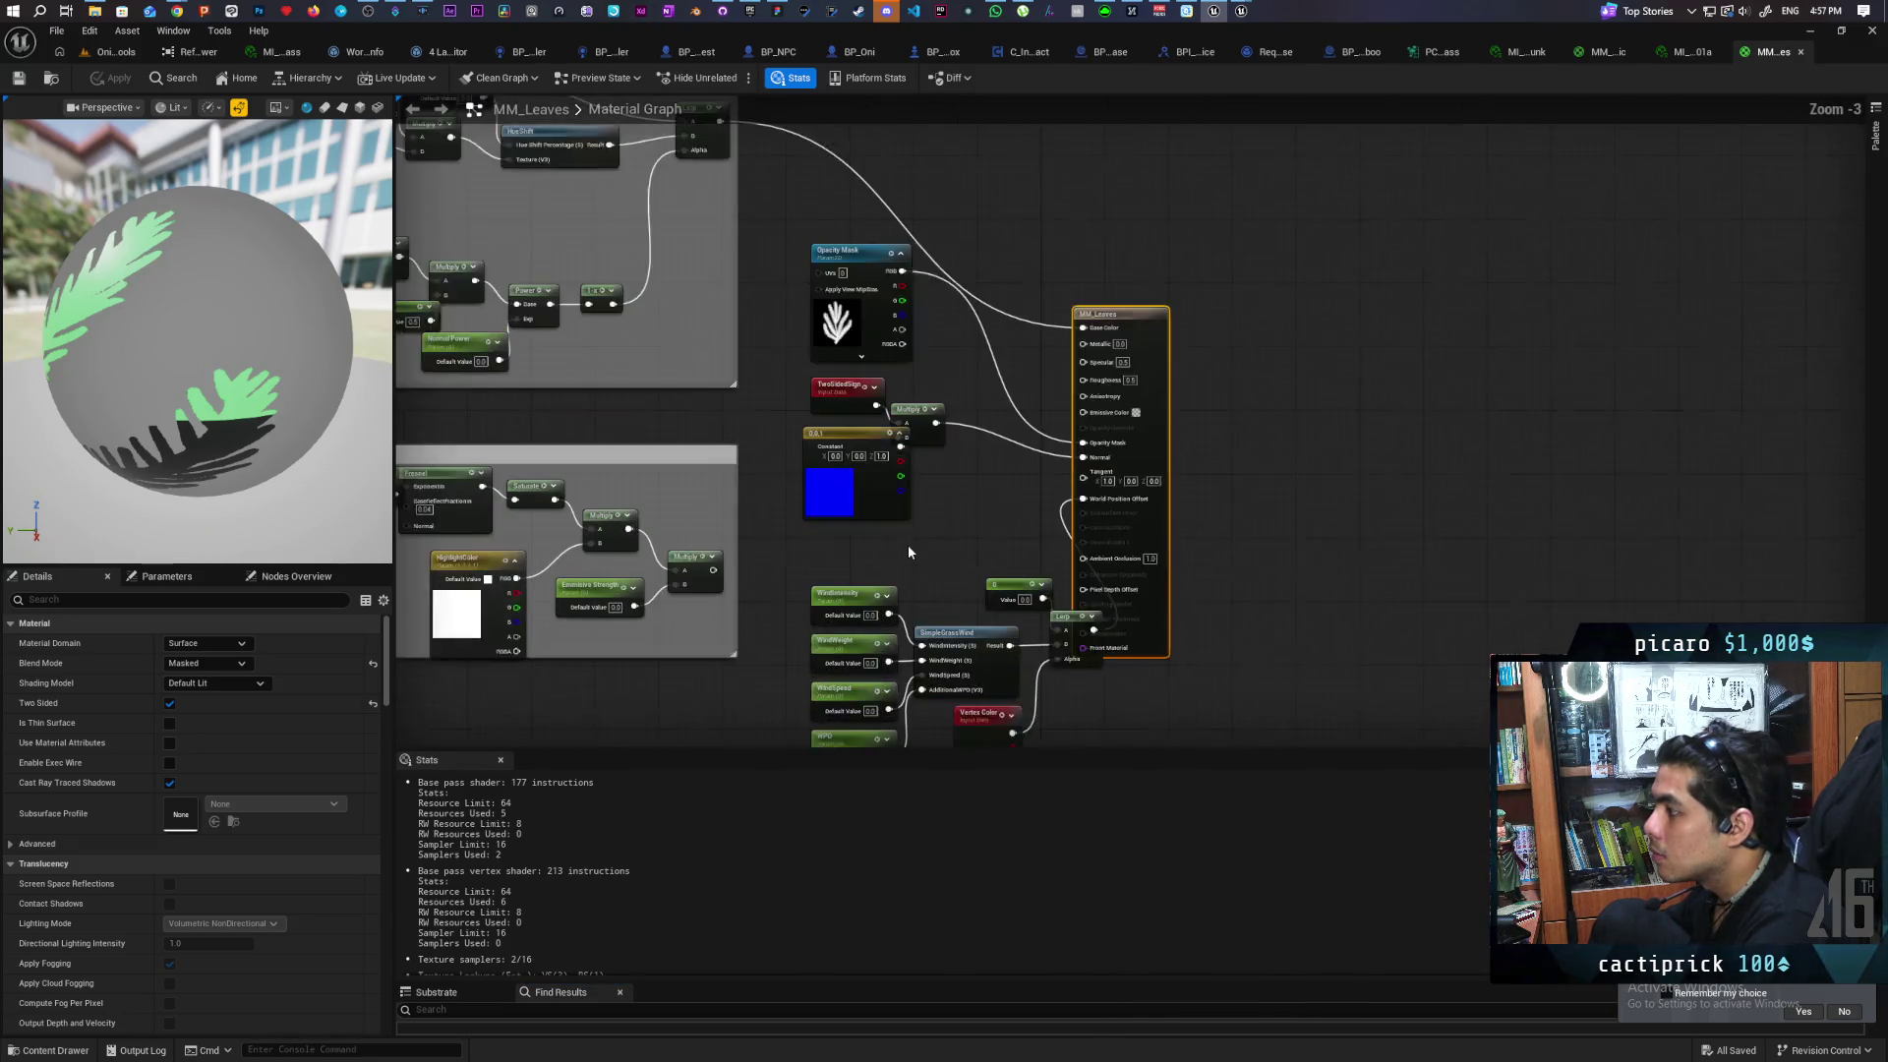
scroll(907, 545, down, 2)
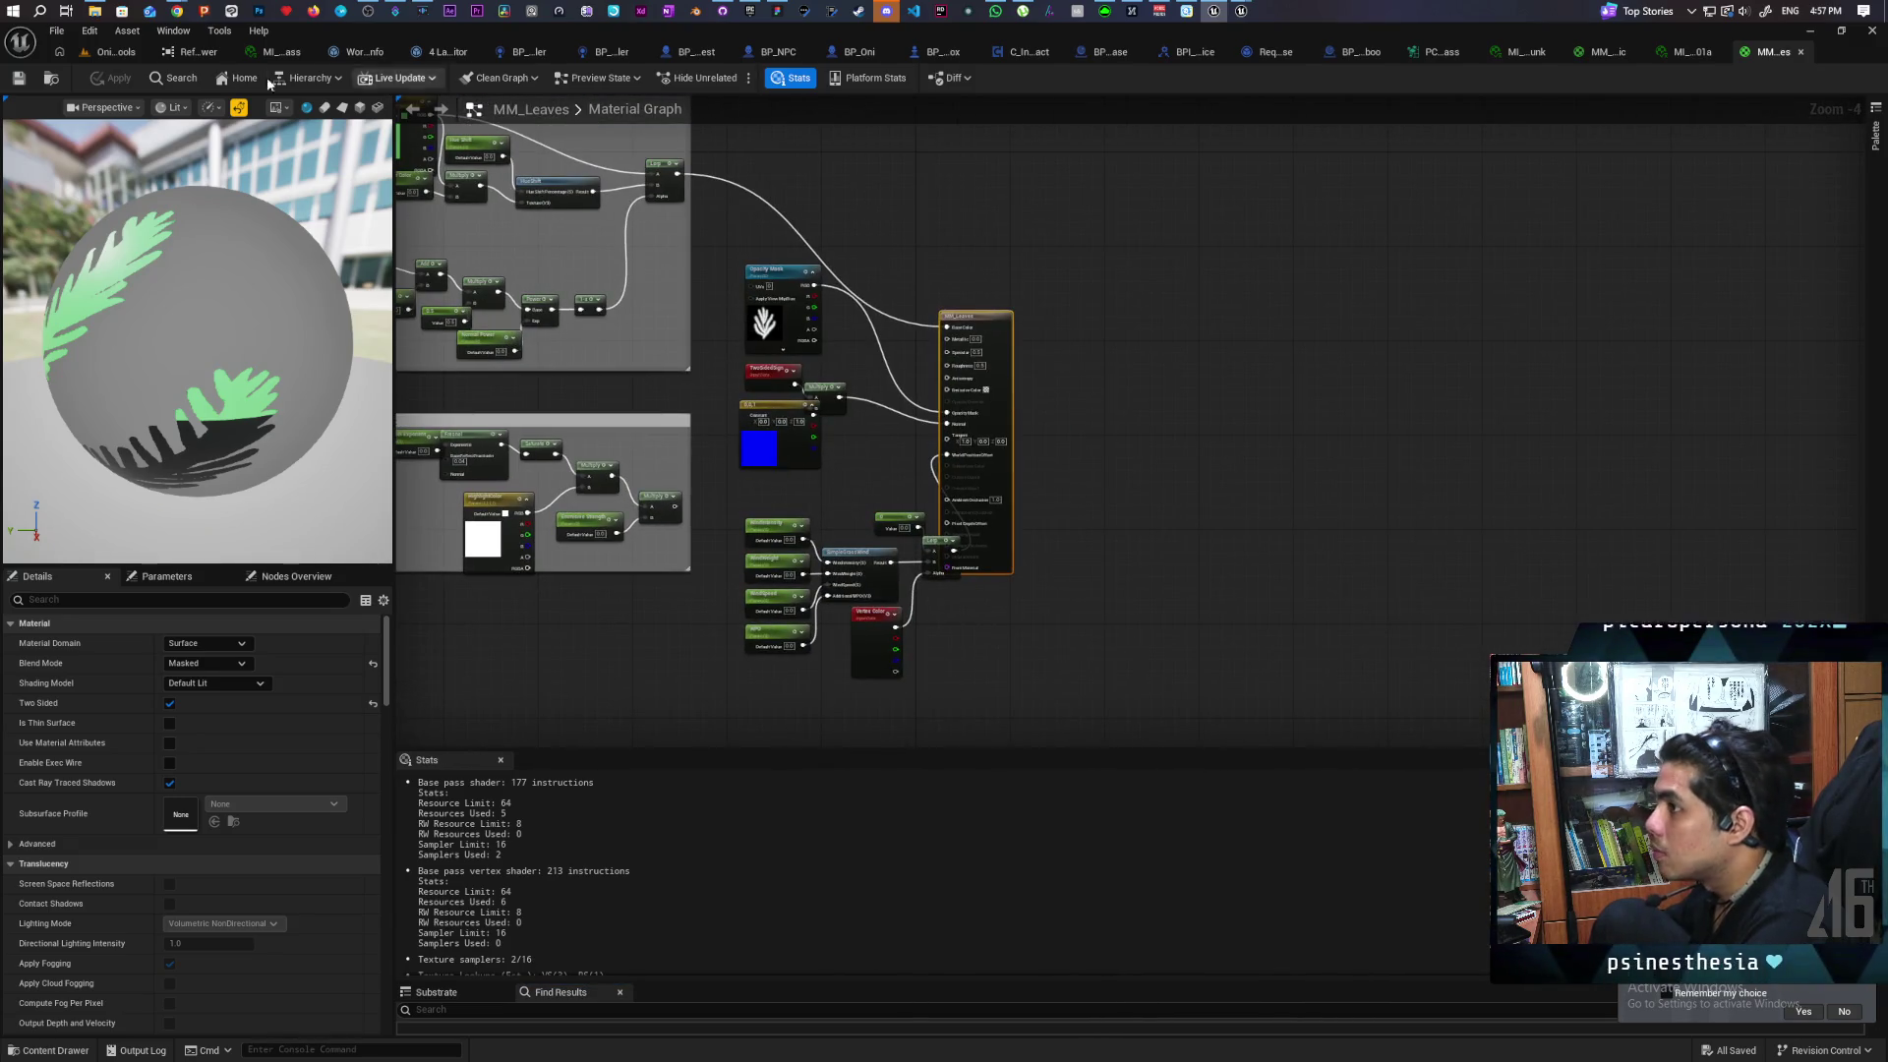
click(113, 51)
Frame the selected bamboo tree and zoom in and out around it
key(f)
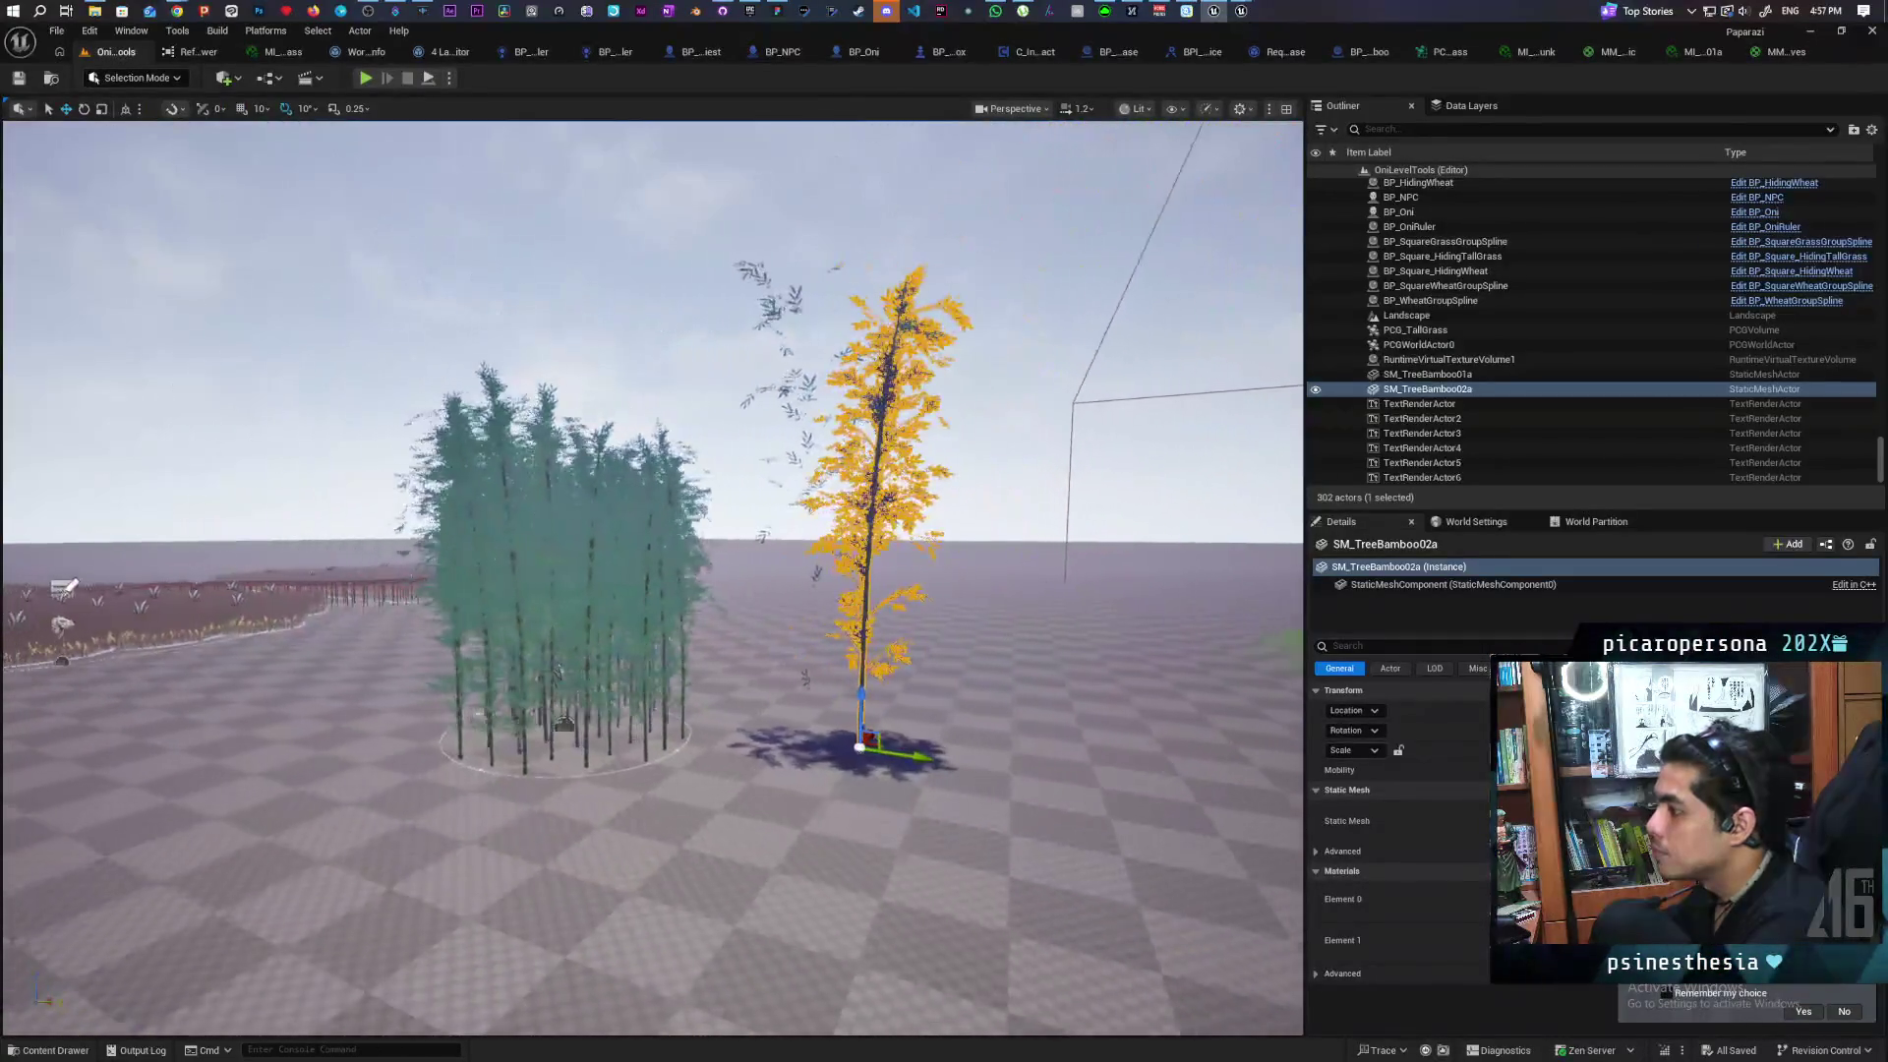
click(590, 246)
scroll(649, 492, up, 3)
scroll(649, 491, up, 3)
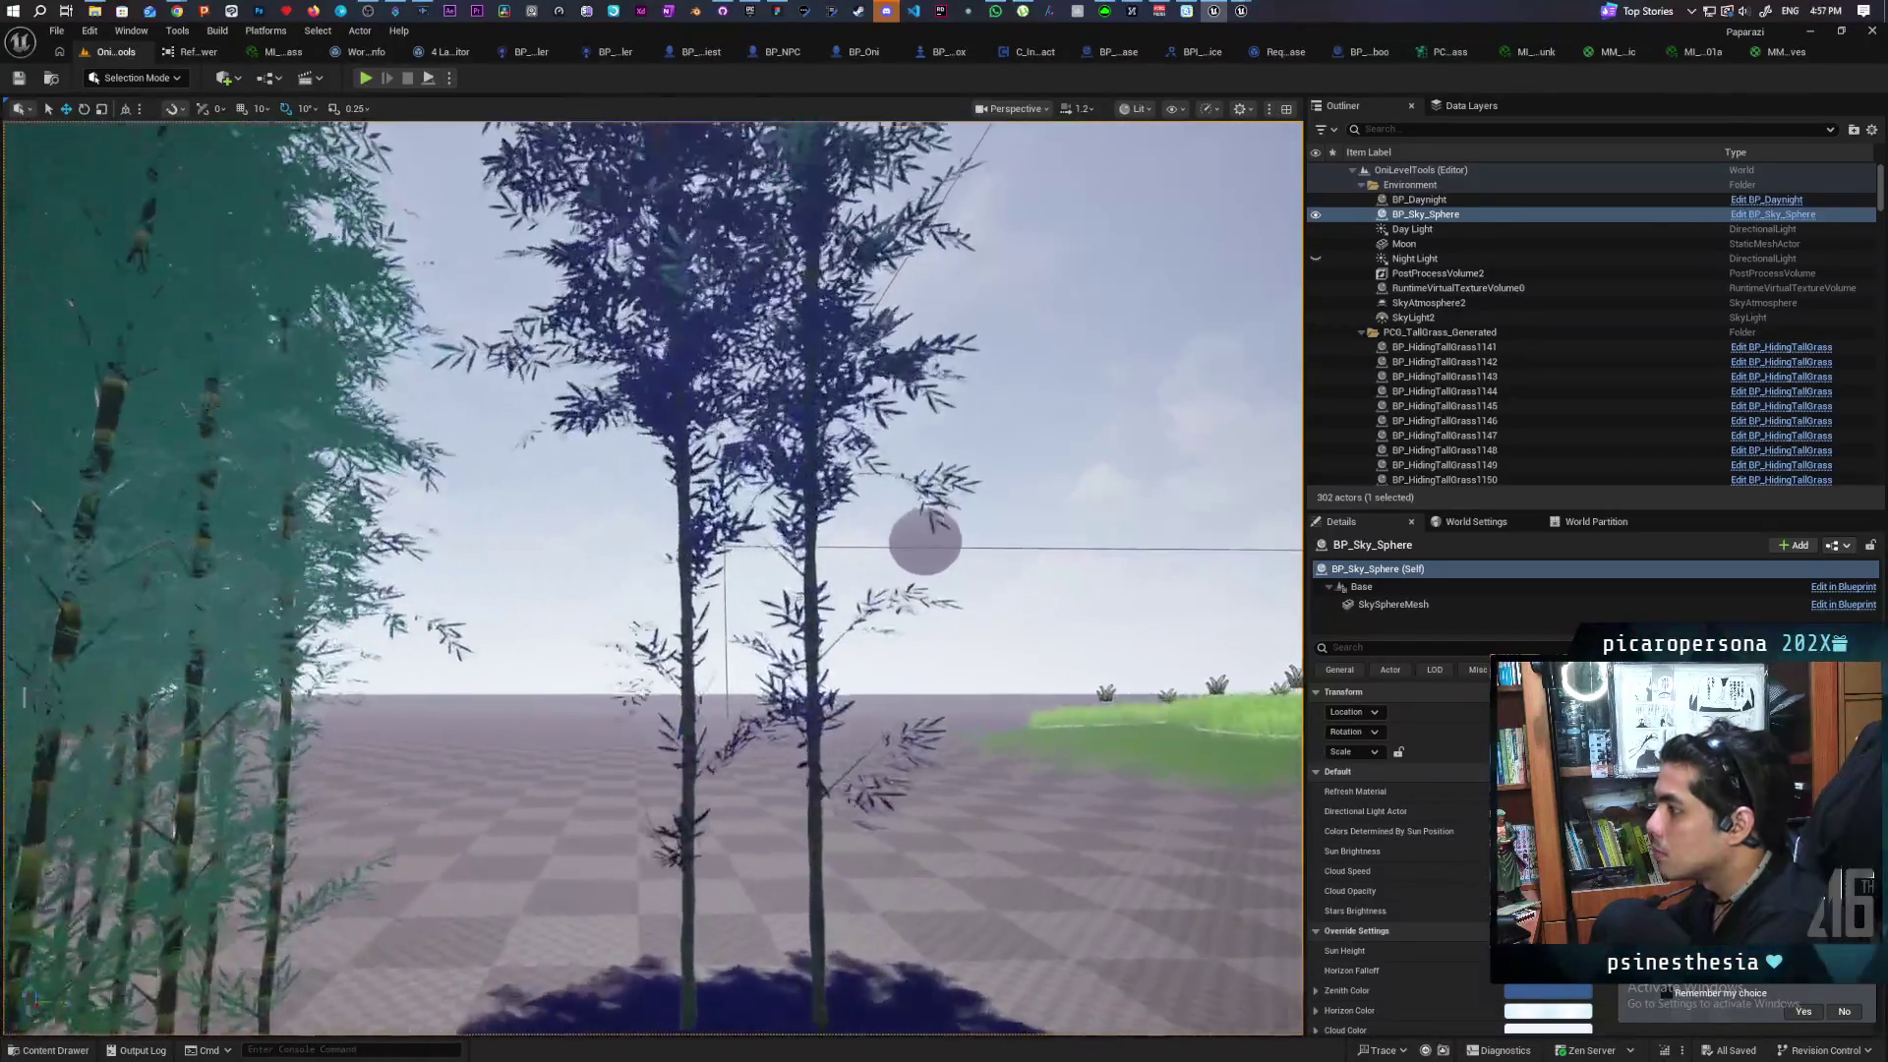
scroll(649, 571, down, 5)
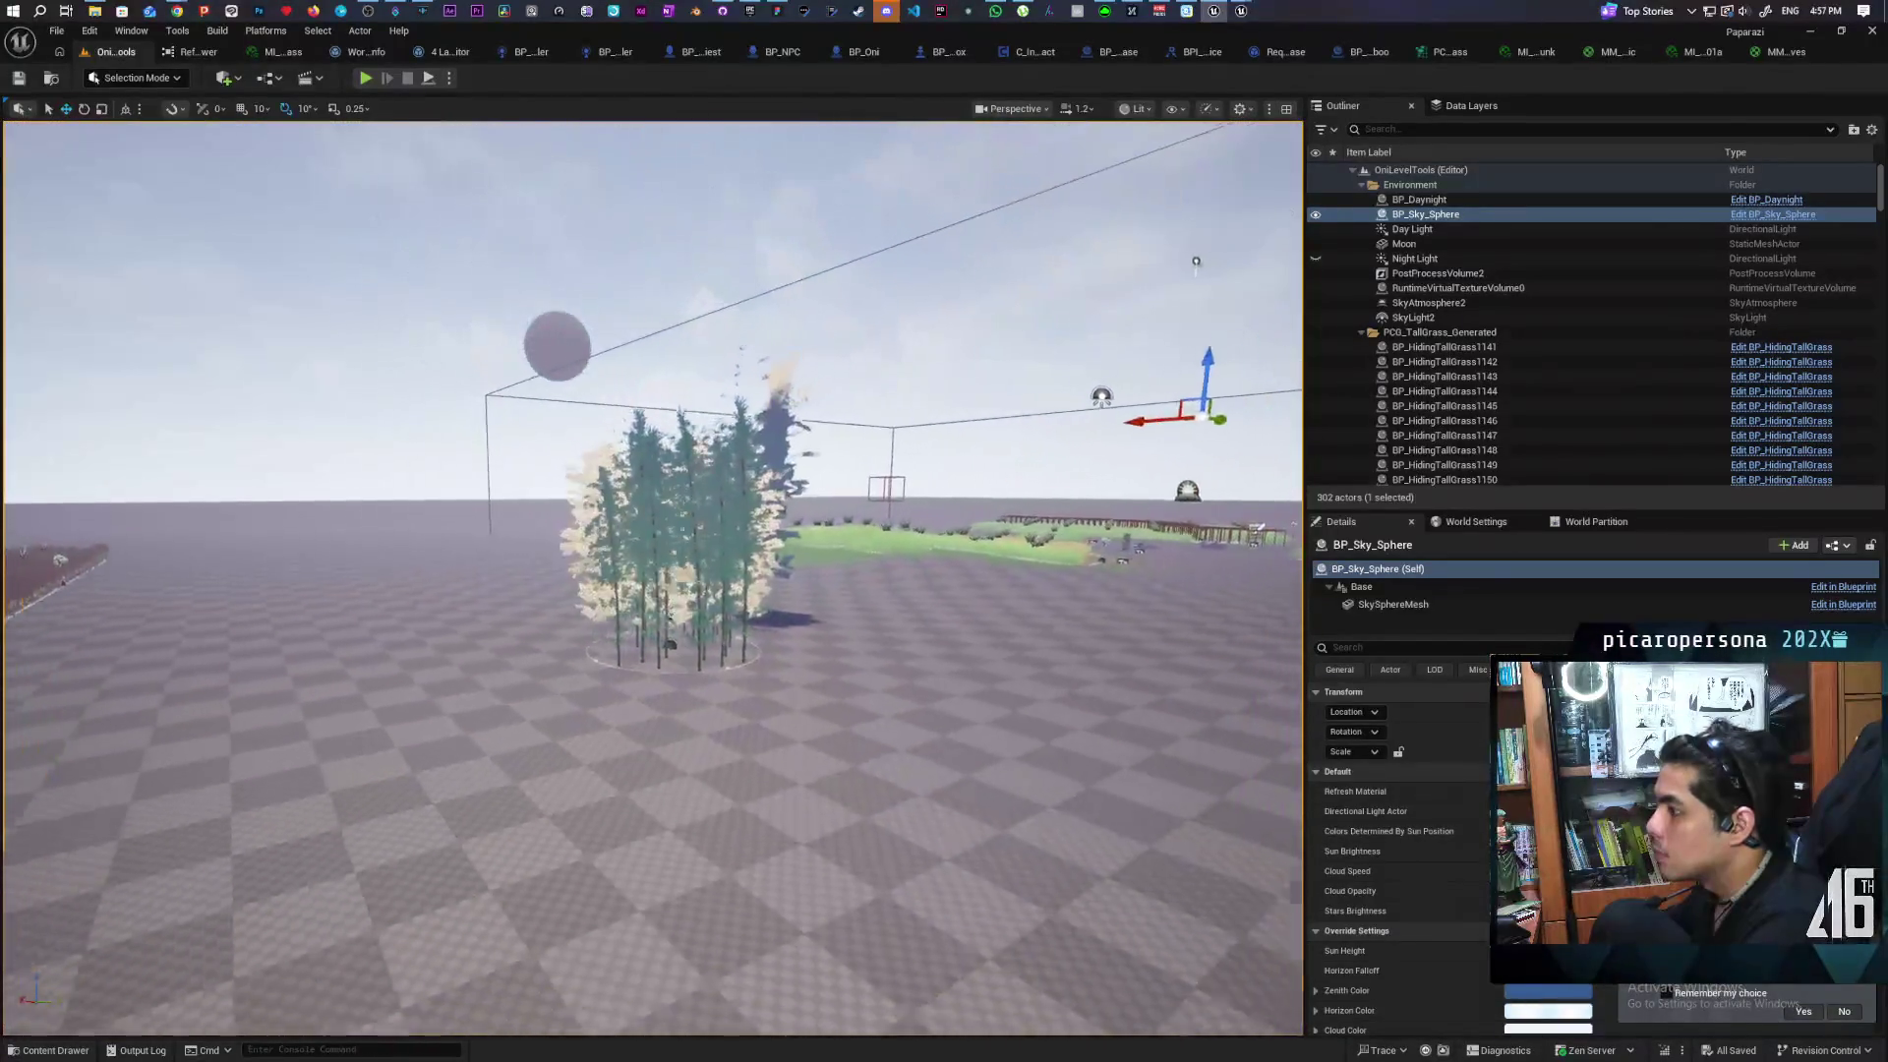
scroll(649, 491, down, 2)
scroll(649, 491, up, 4)
scroll(649, 492, down, 3)
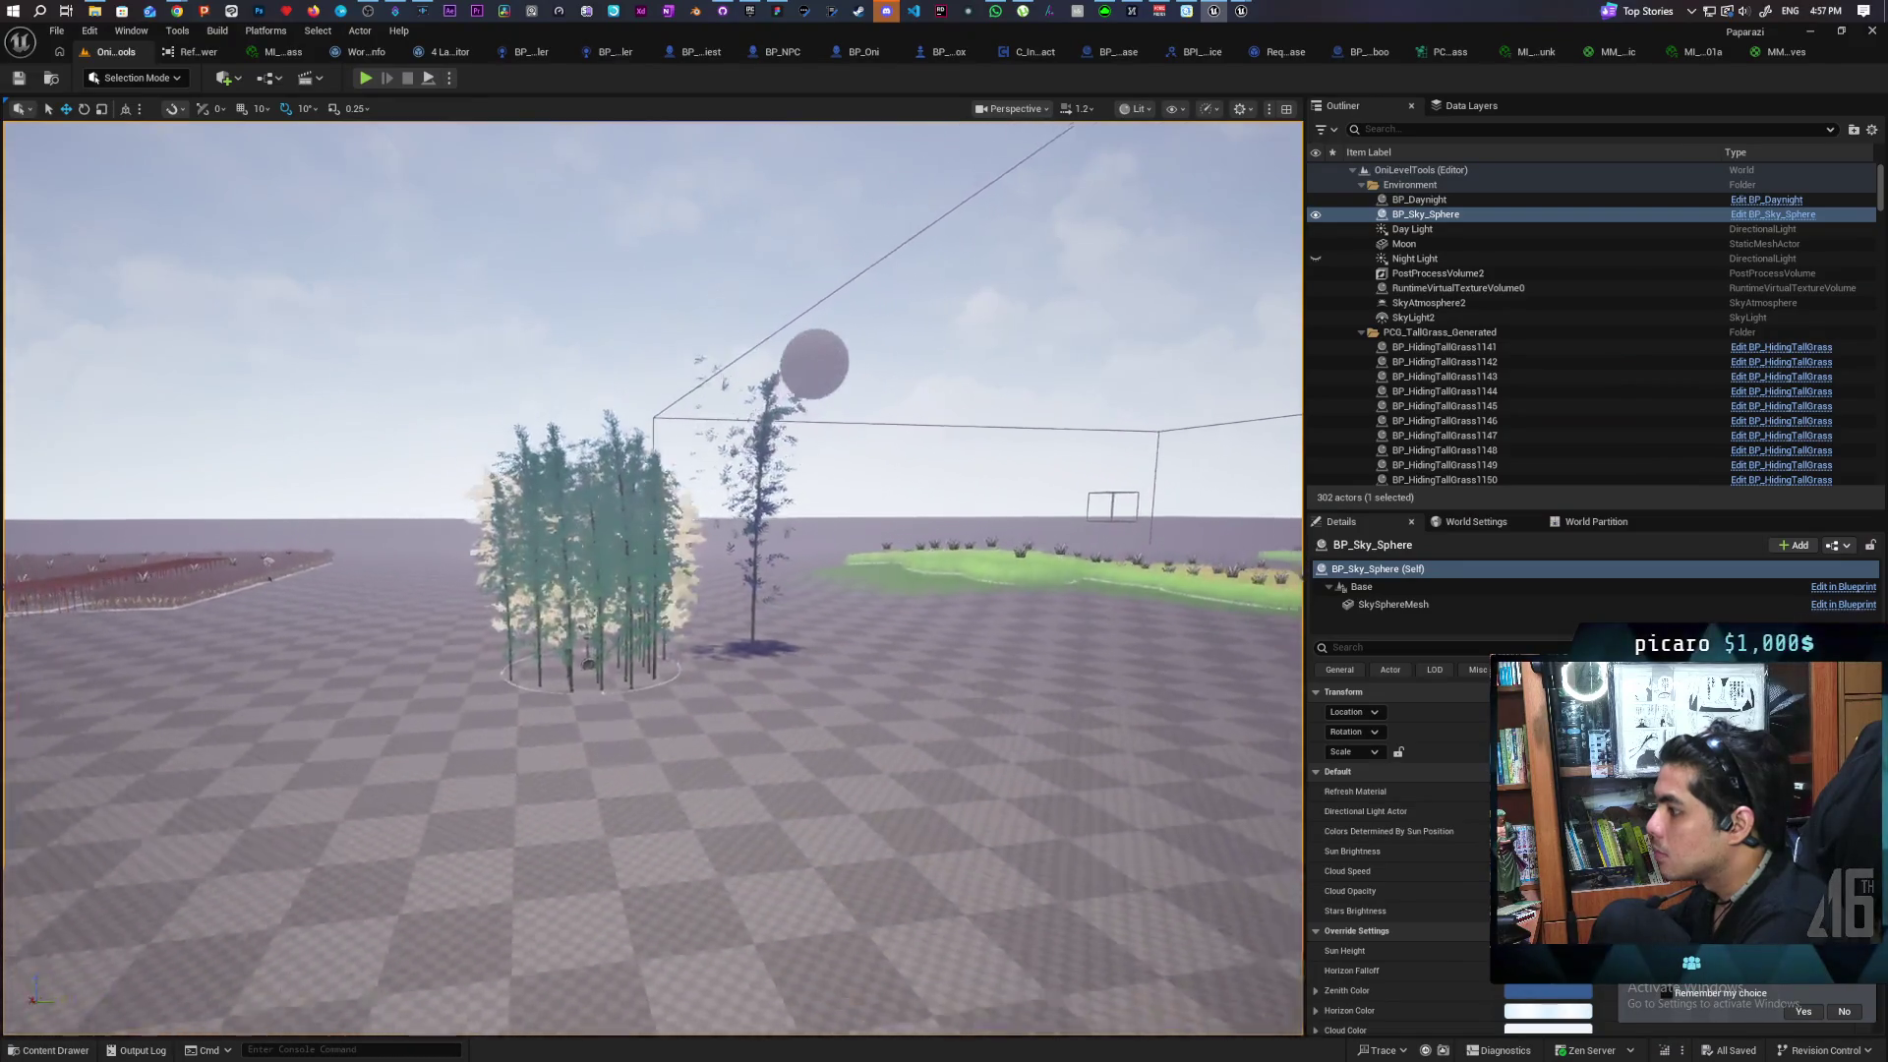
scroll(649, 491, up, 5)
scroll(649, 571, up, 3)
scroll(650, 570, down, 3)
scroll(649, 570, up, 5)
scroll(649, 570, down, 3)
scroll(649, 570, up, 3)
scroll(649, 570, down, 4)
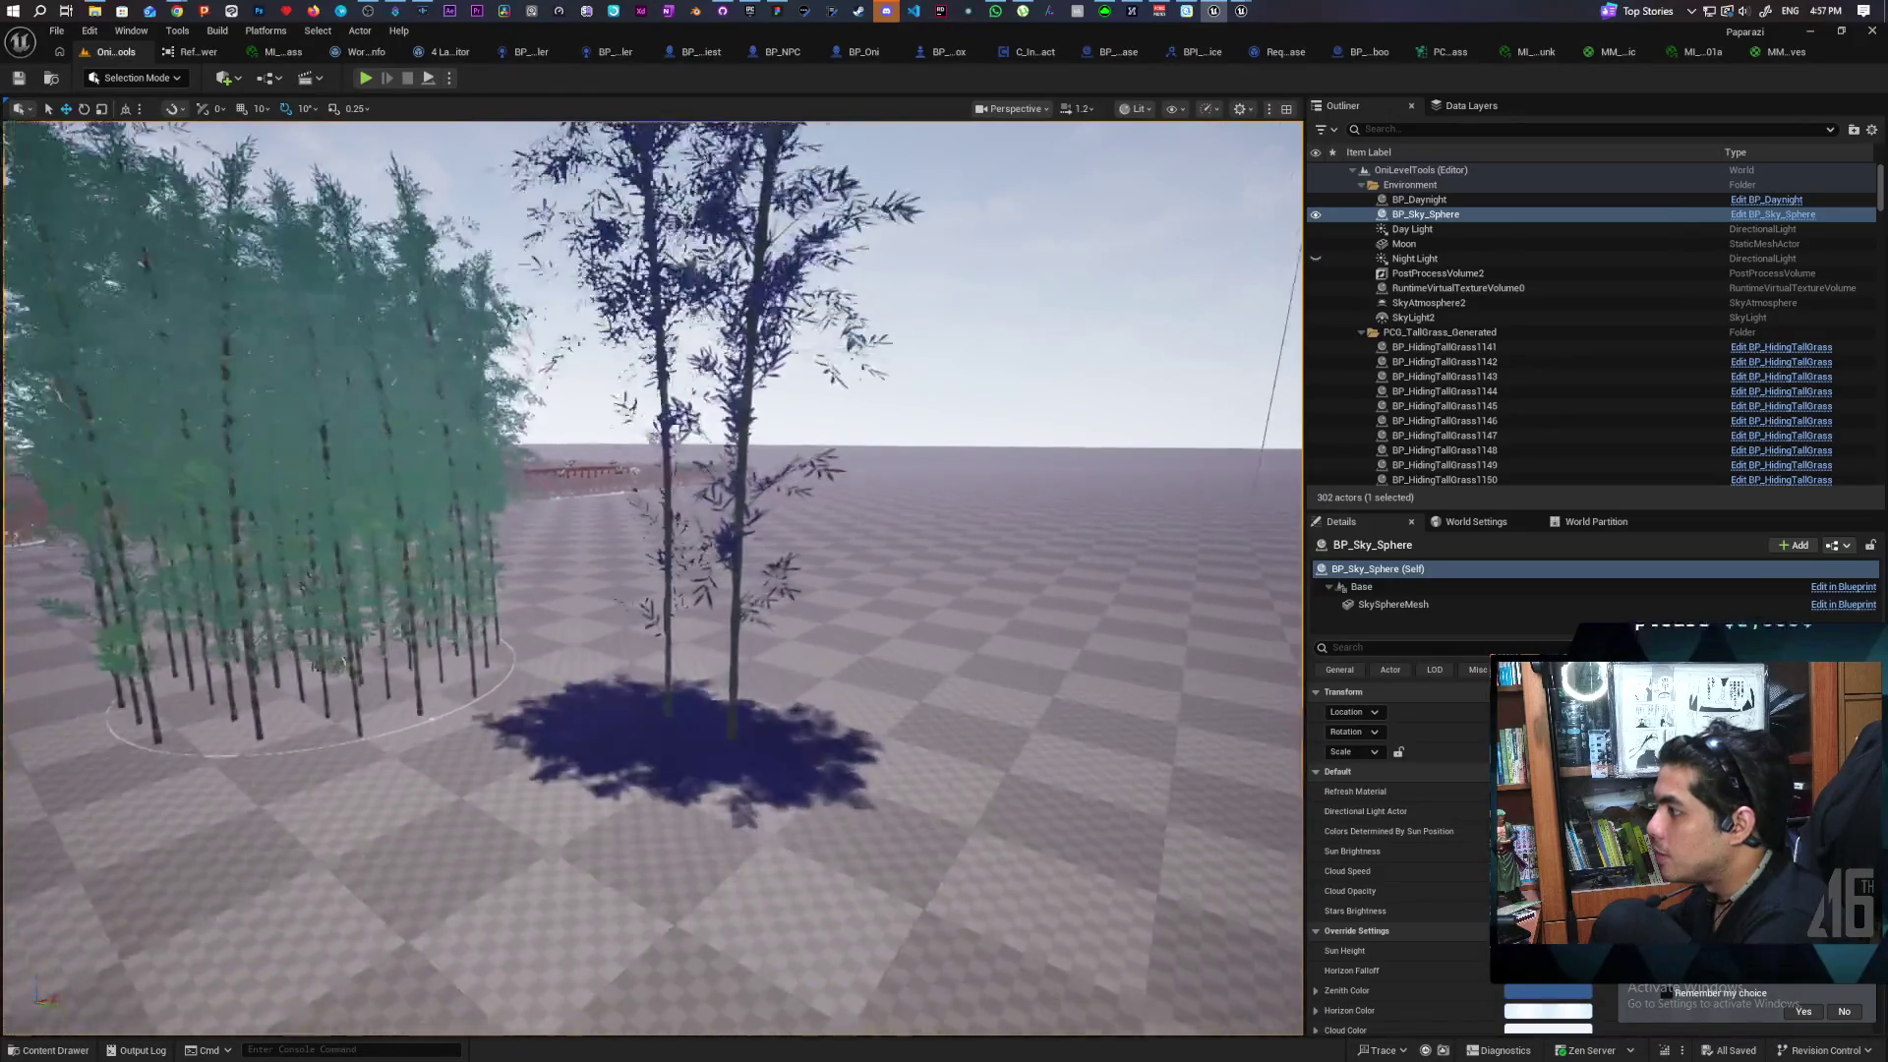
Select the standalone SM_TreeBamboo01a and open its trunk material instance from Details
drag(649, 571, 747, 561)
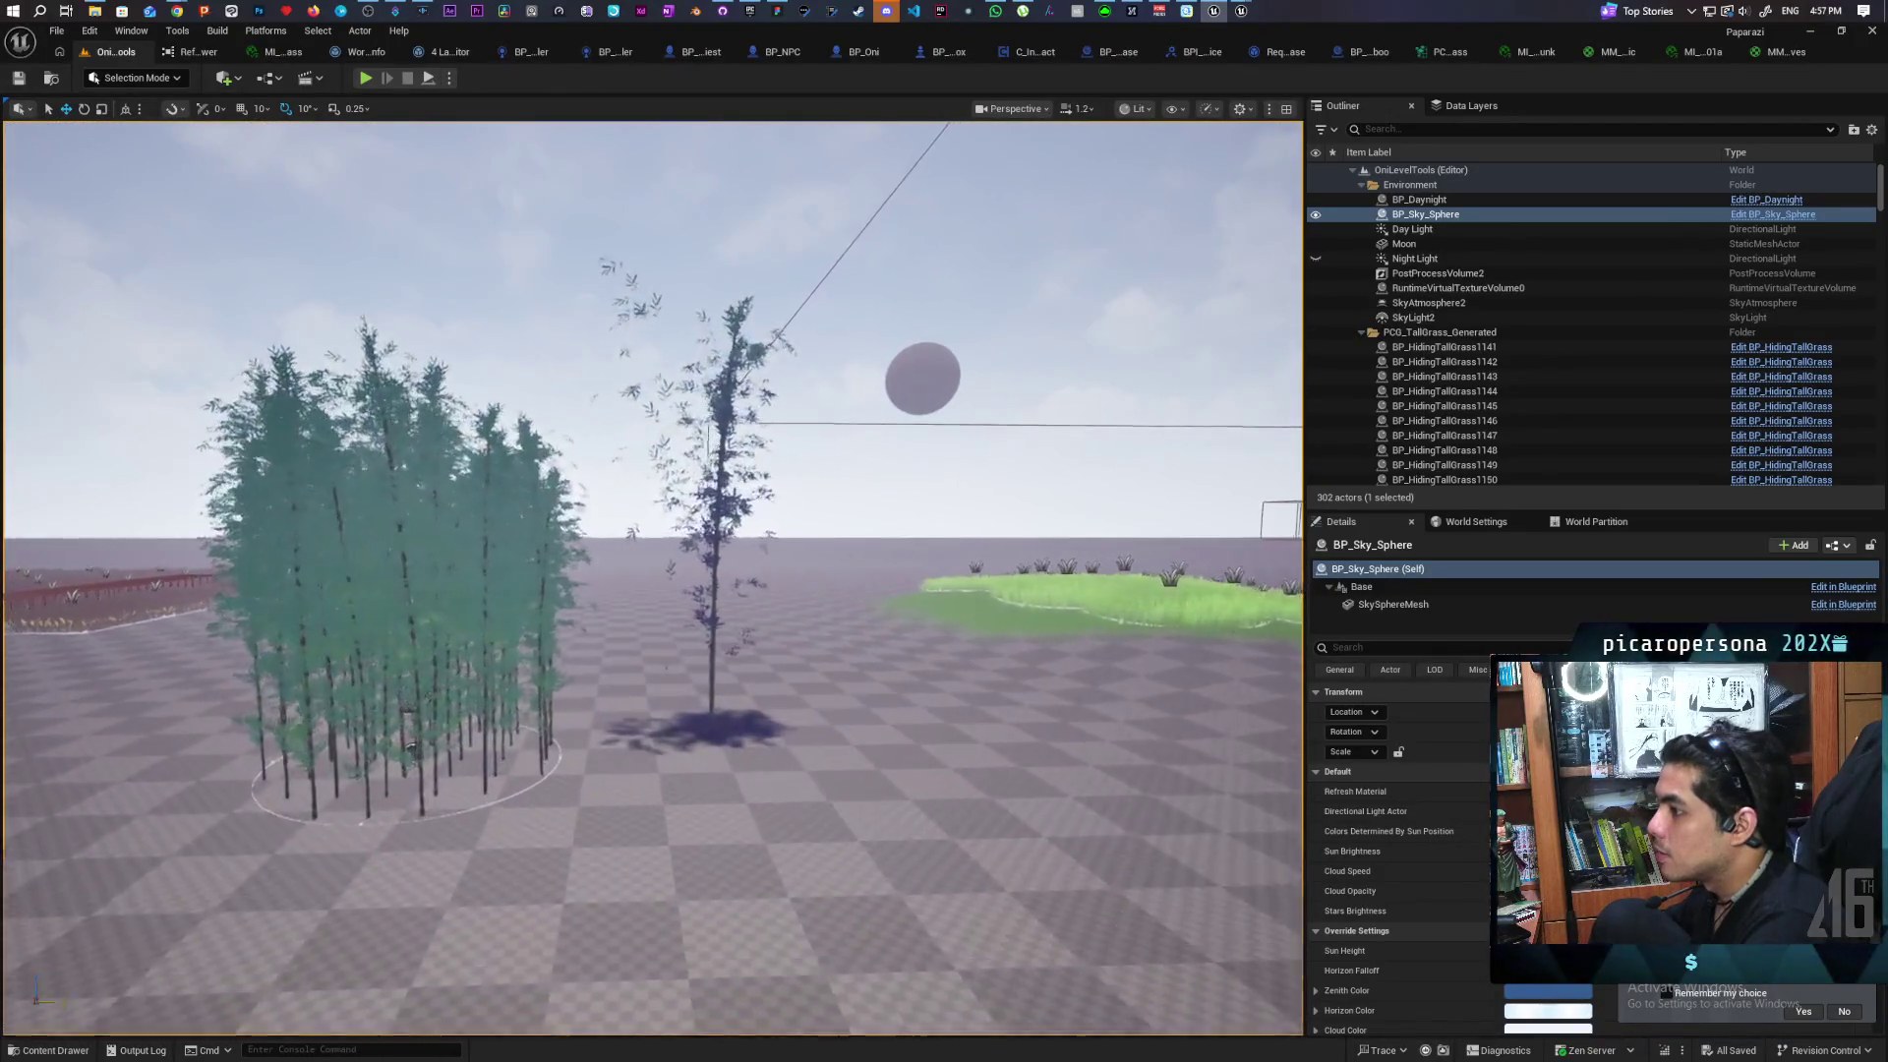
drag(649, 571, 728, 590)
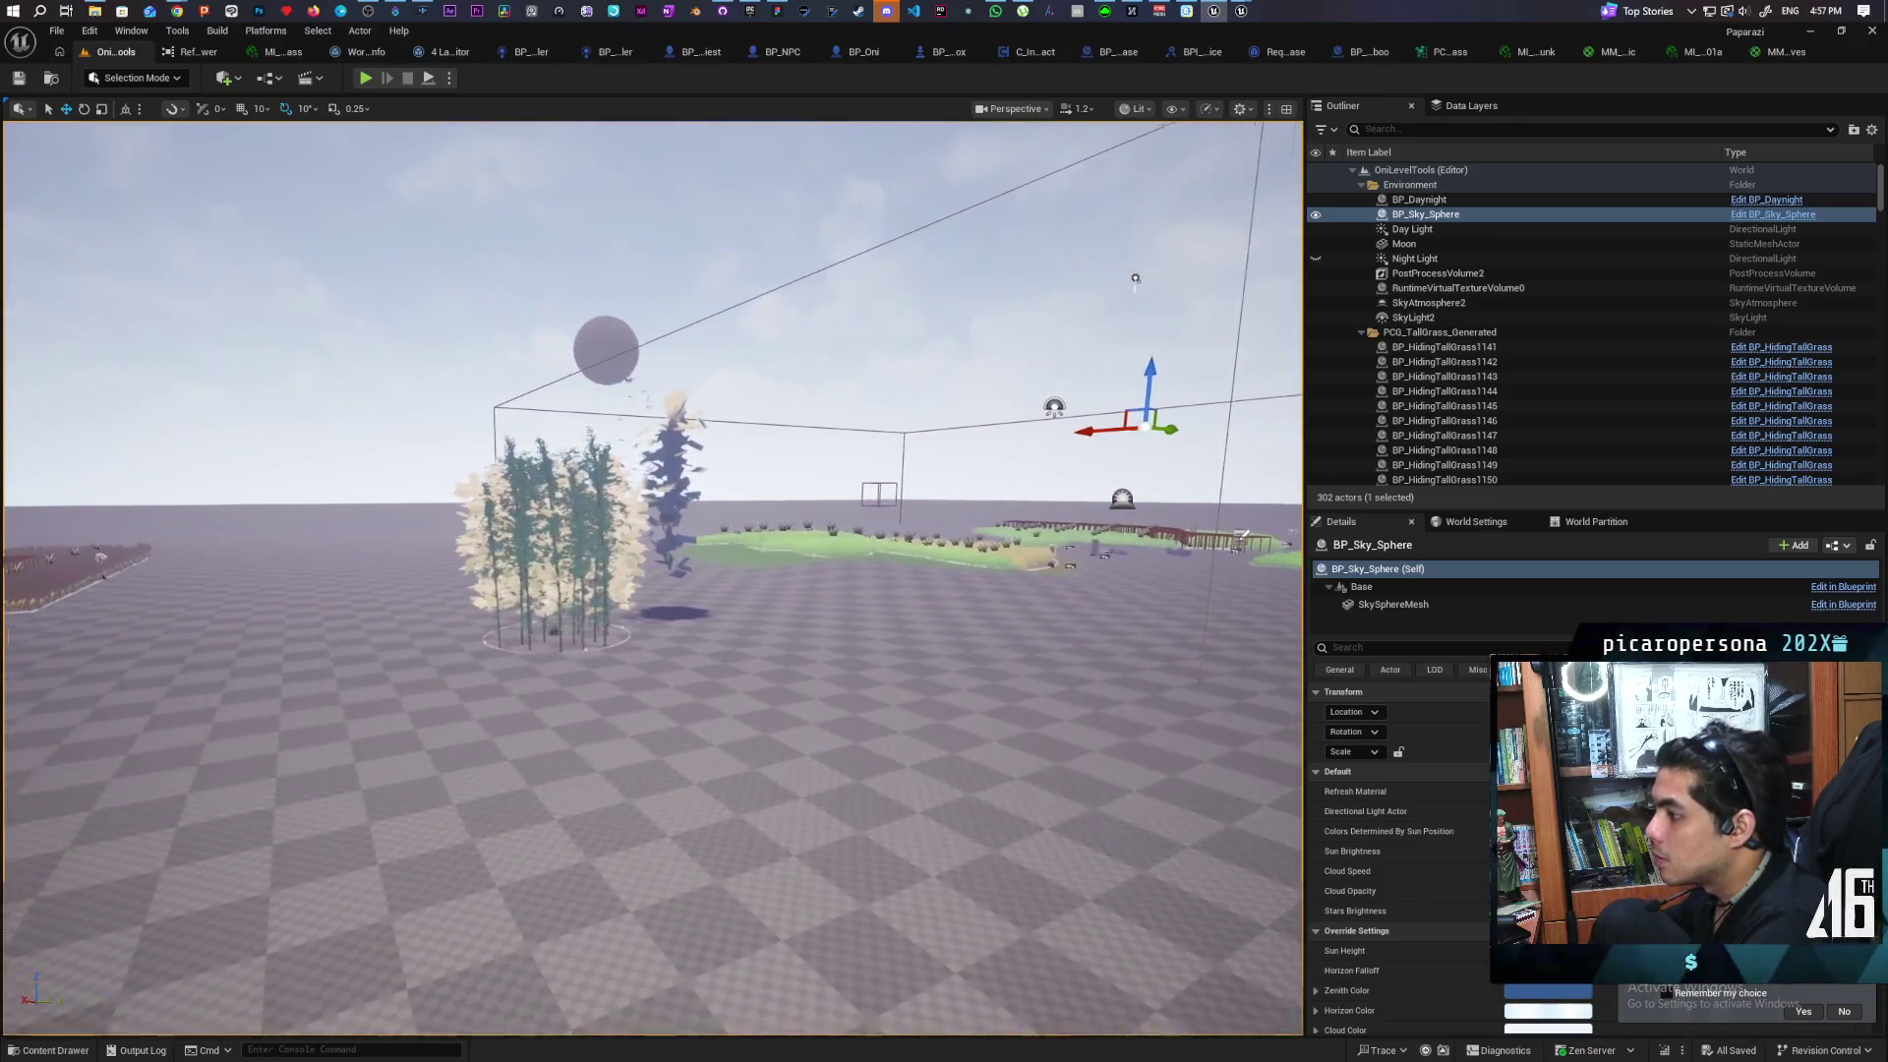
scroll(649, 570, up, 3)
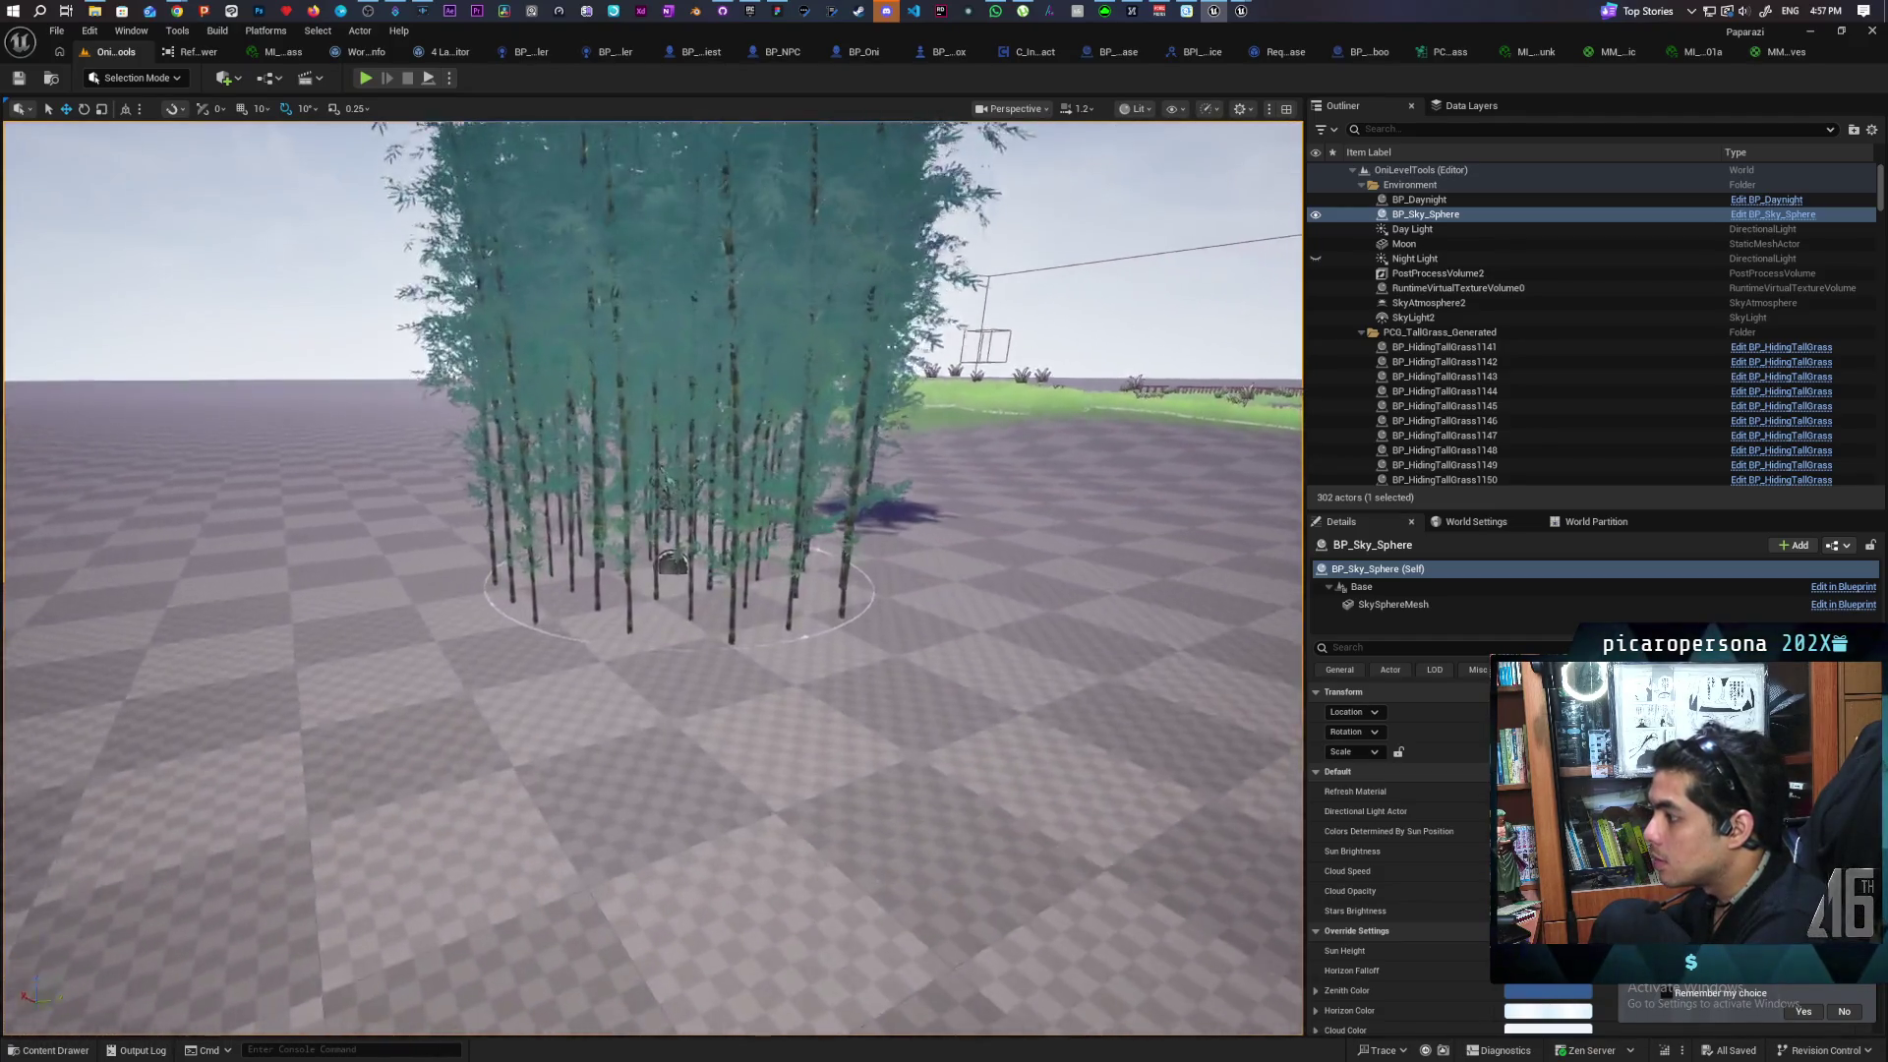
scroll(649, 570, down, 4)
mouse_move(649, 570)
mouse_down()
mouse_move(728, 367)
mouse_move(737, 550)
mouse_up()
click(741, 586)
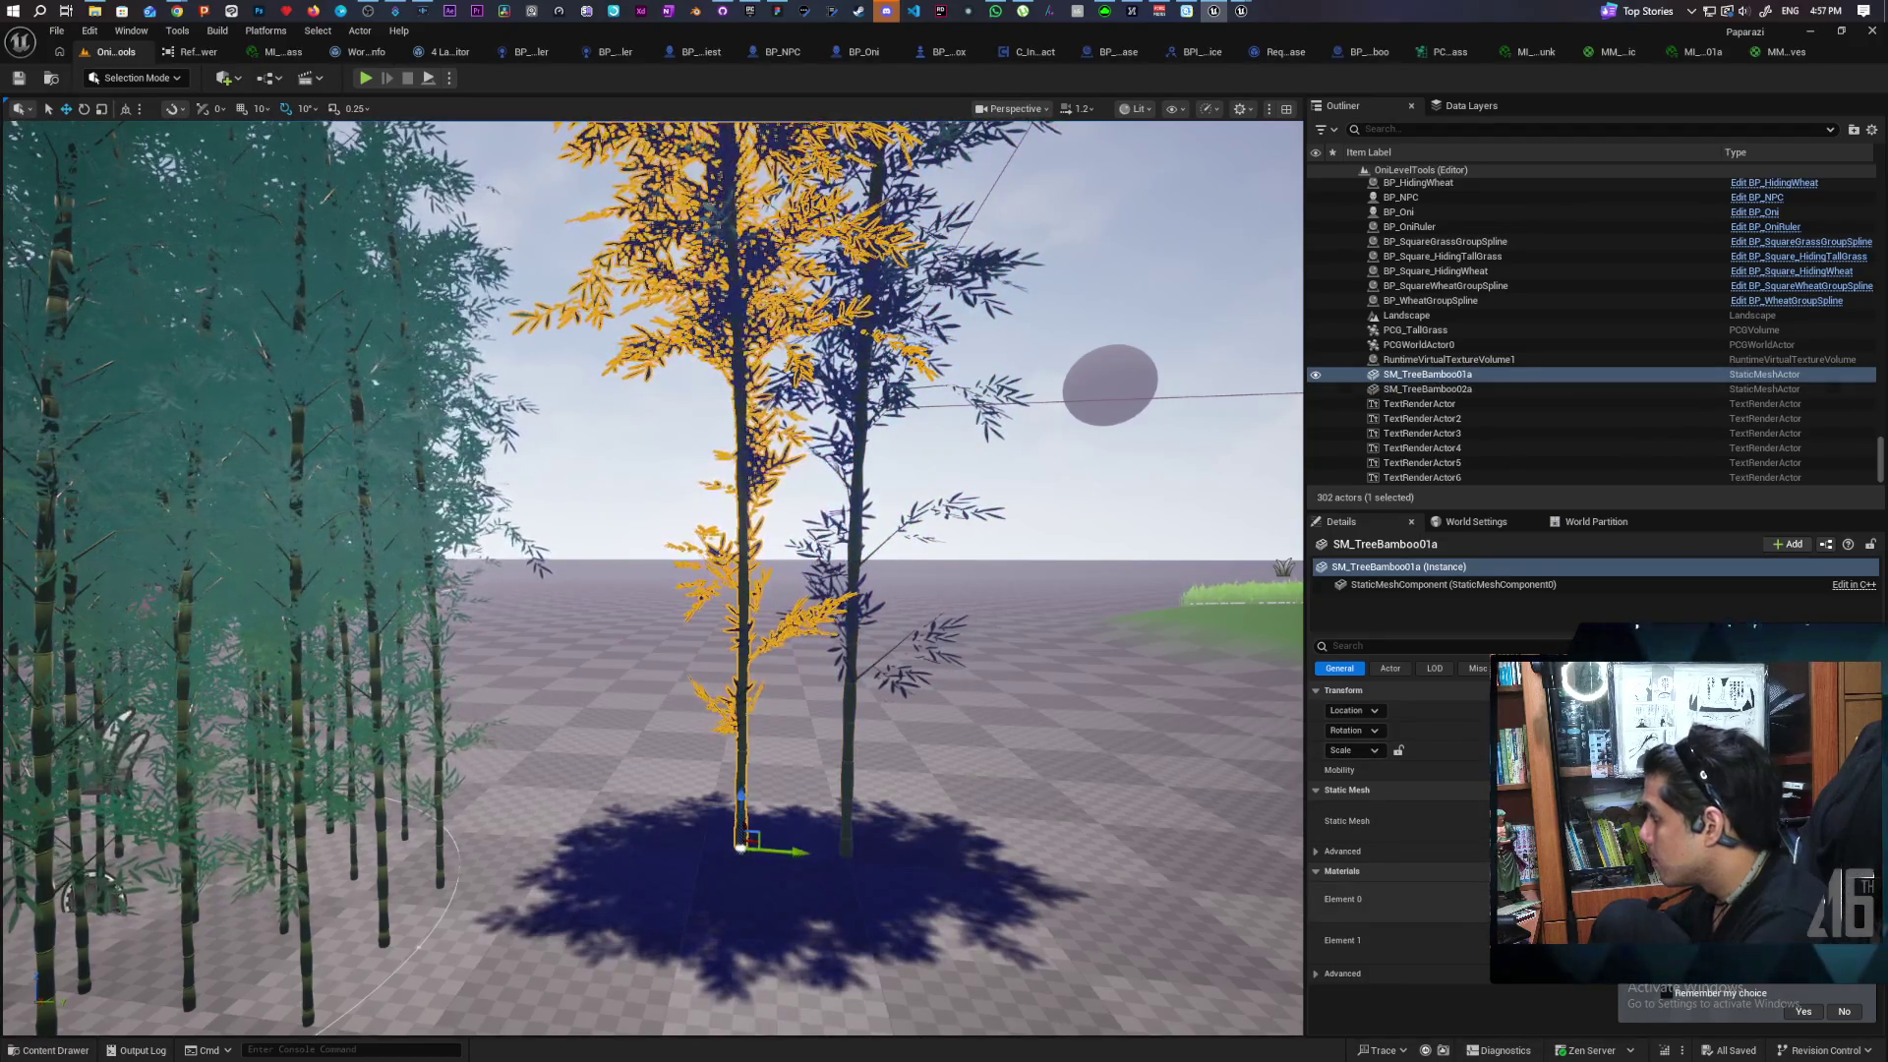
double_click(1524, 898)
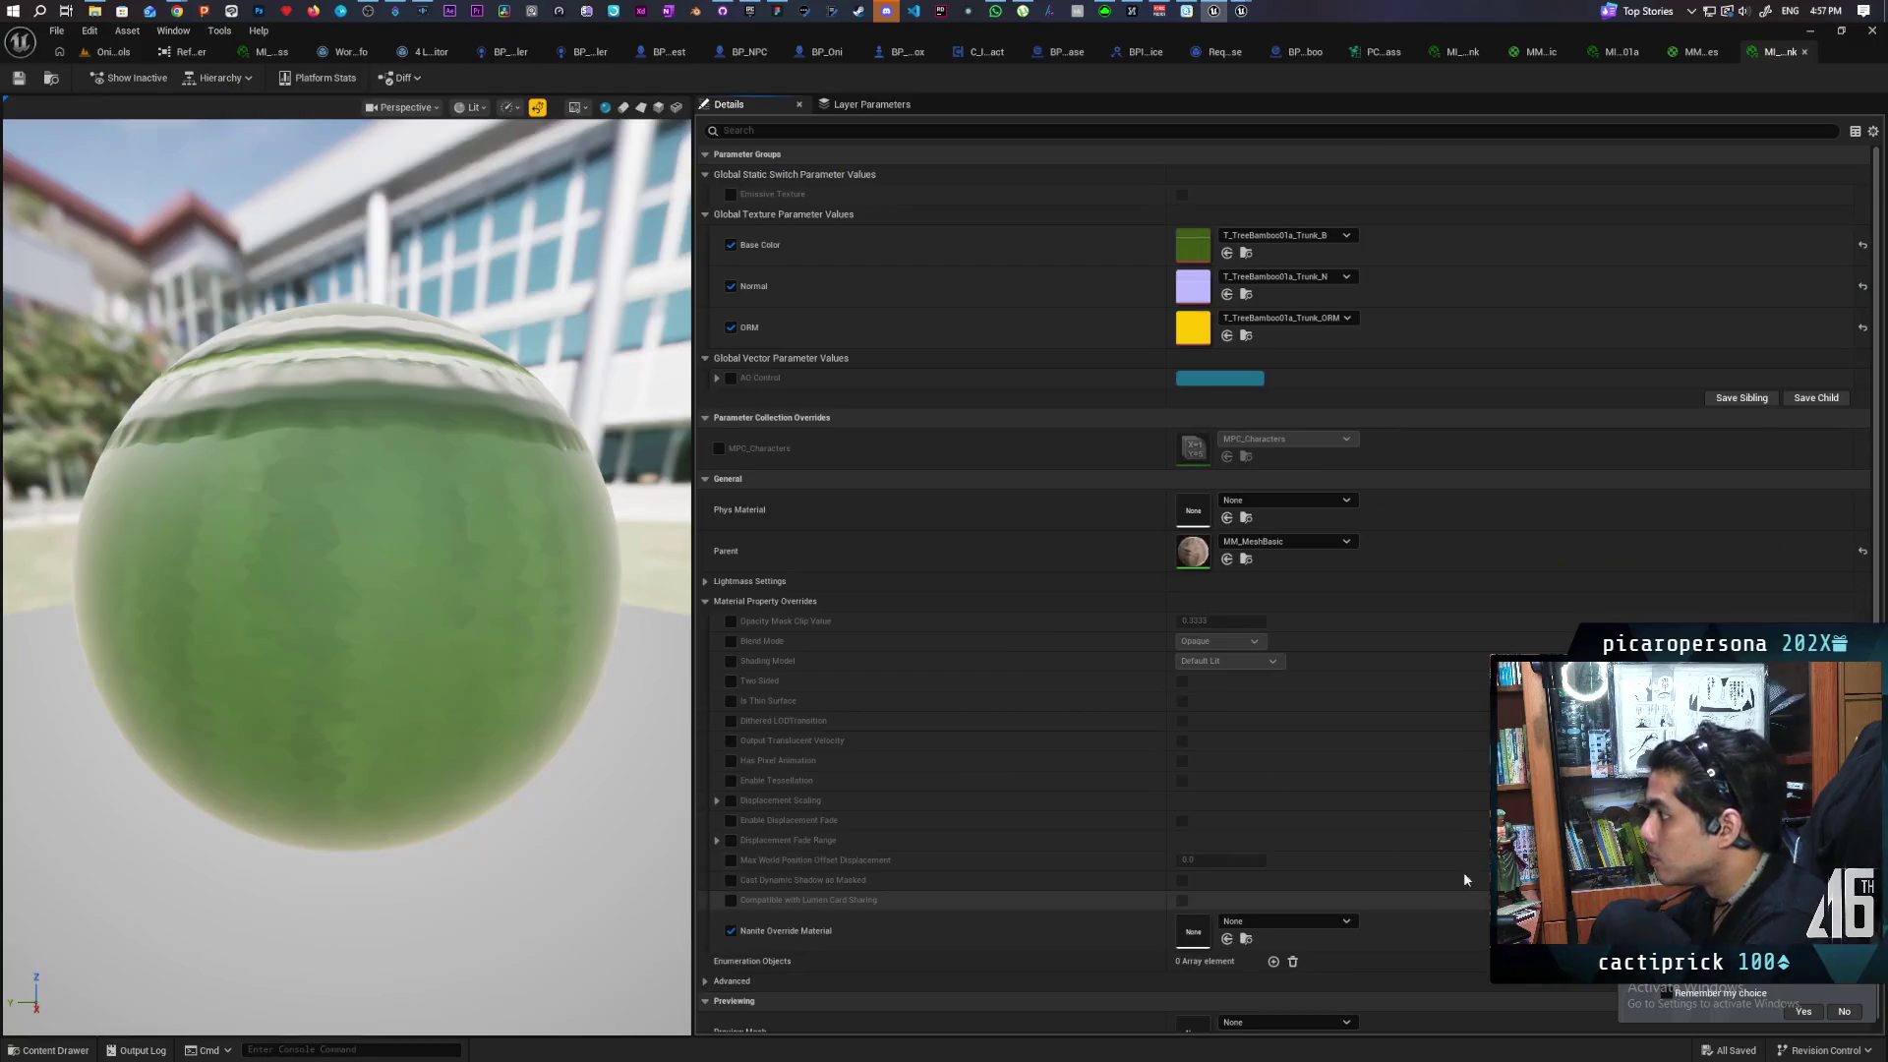
Uncheck Nanite Override Material on the bamboo01a trunk instance, save it, and return to the level
scroll(881, 268, down, 1)
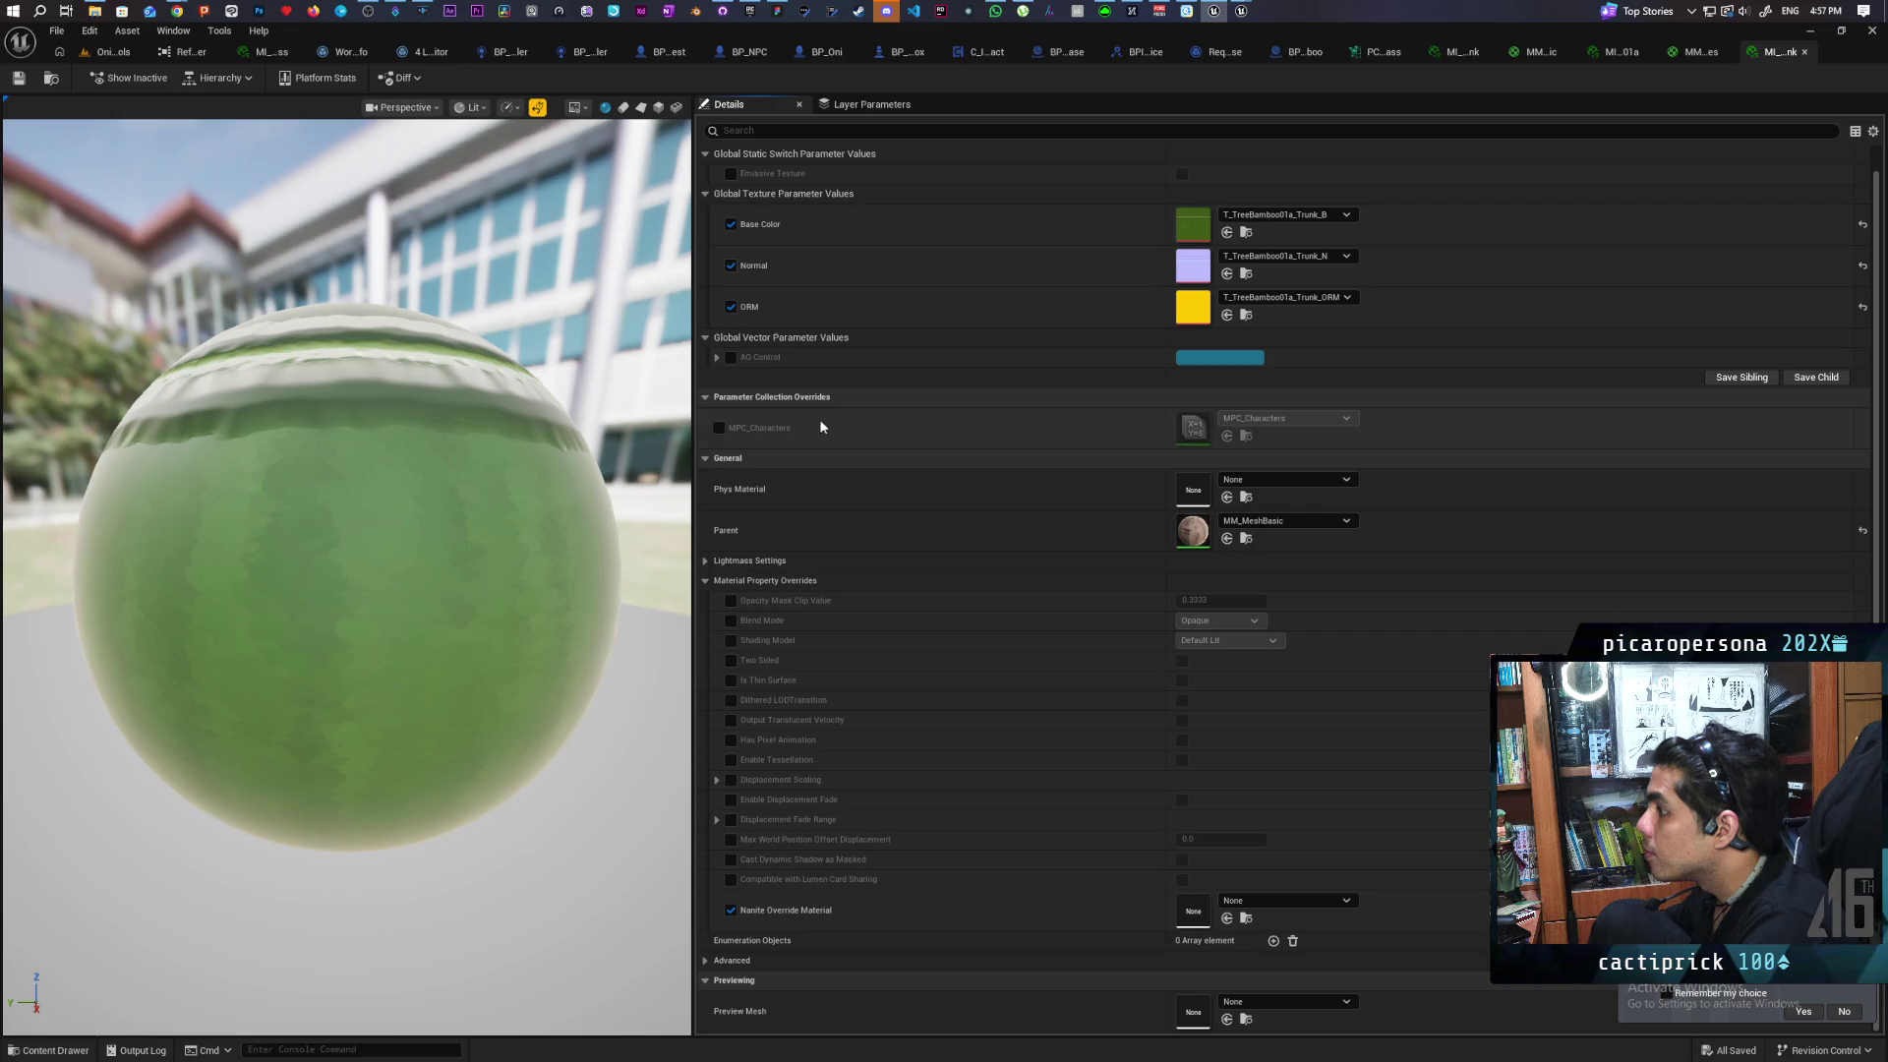
scroll(880, 441, up, 1)
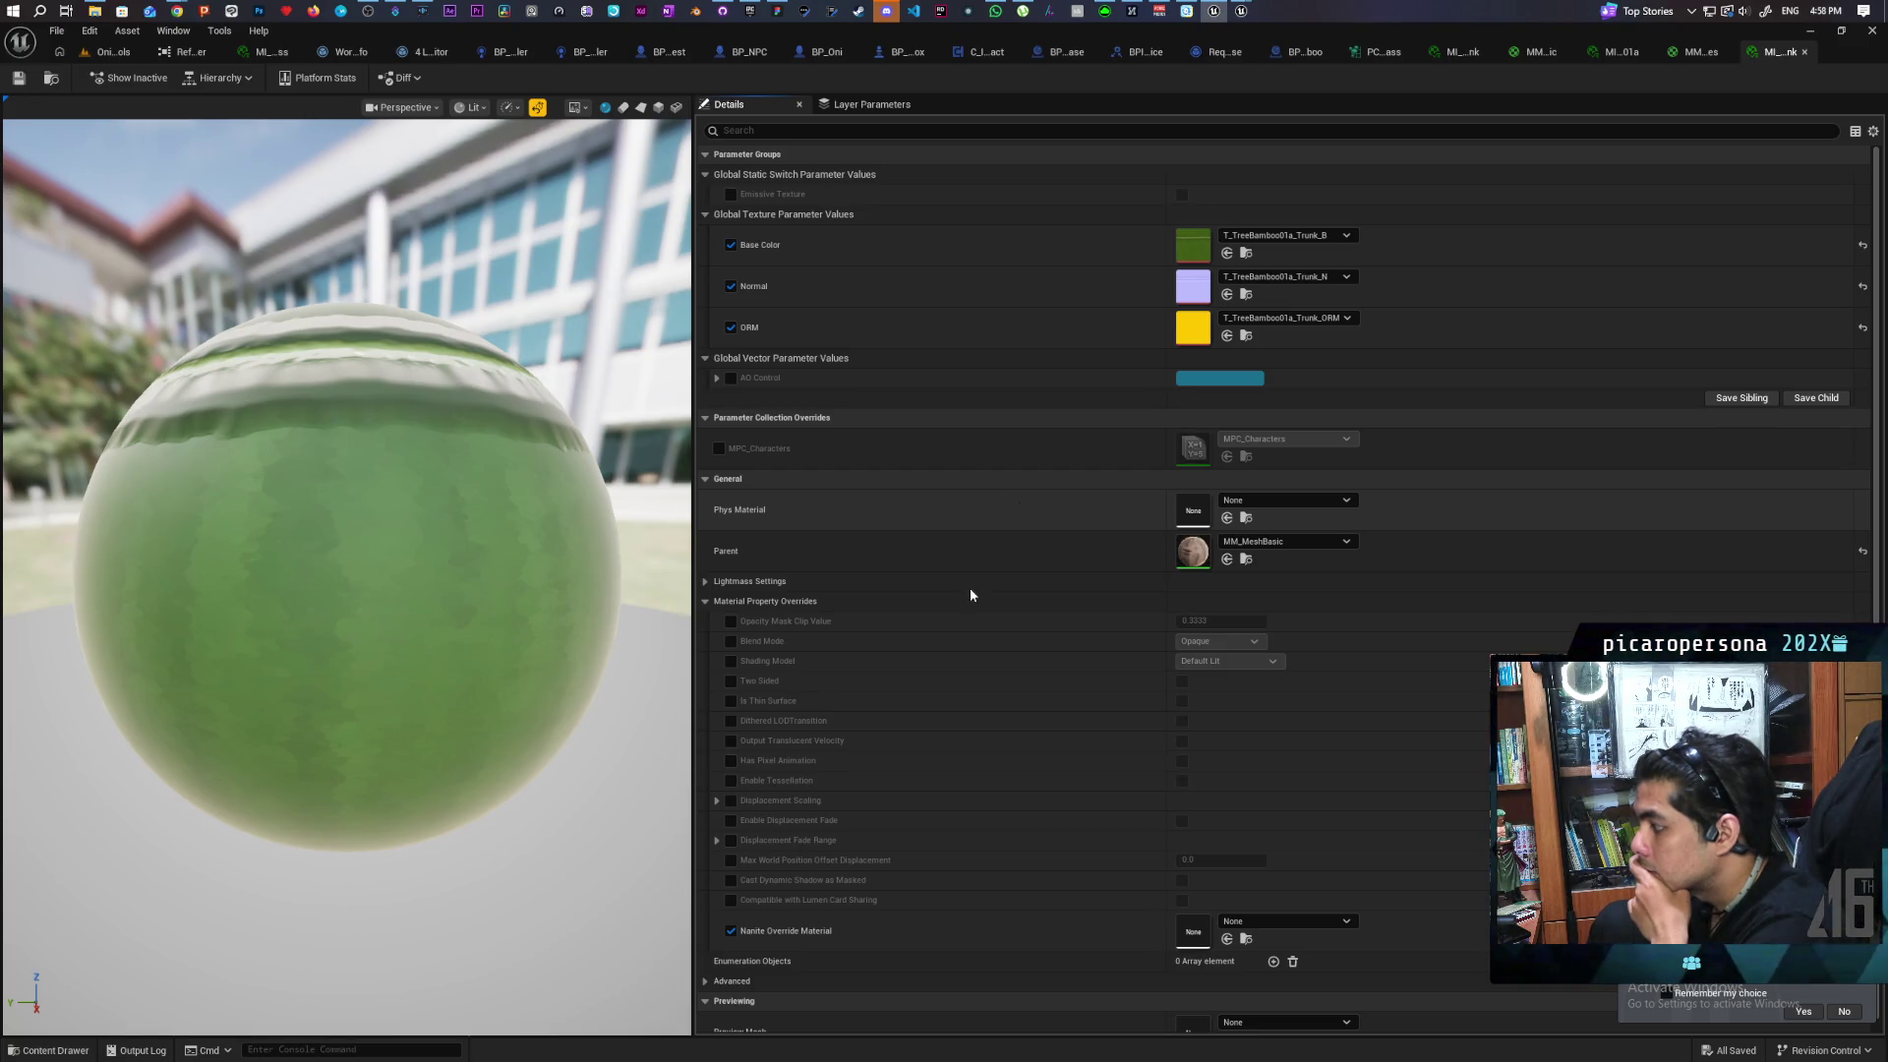
click(731, 931)
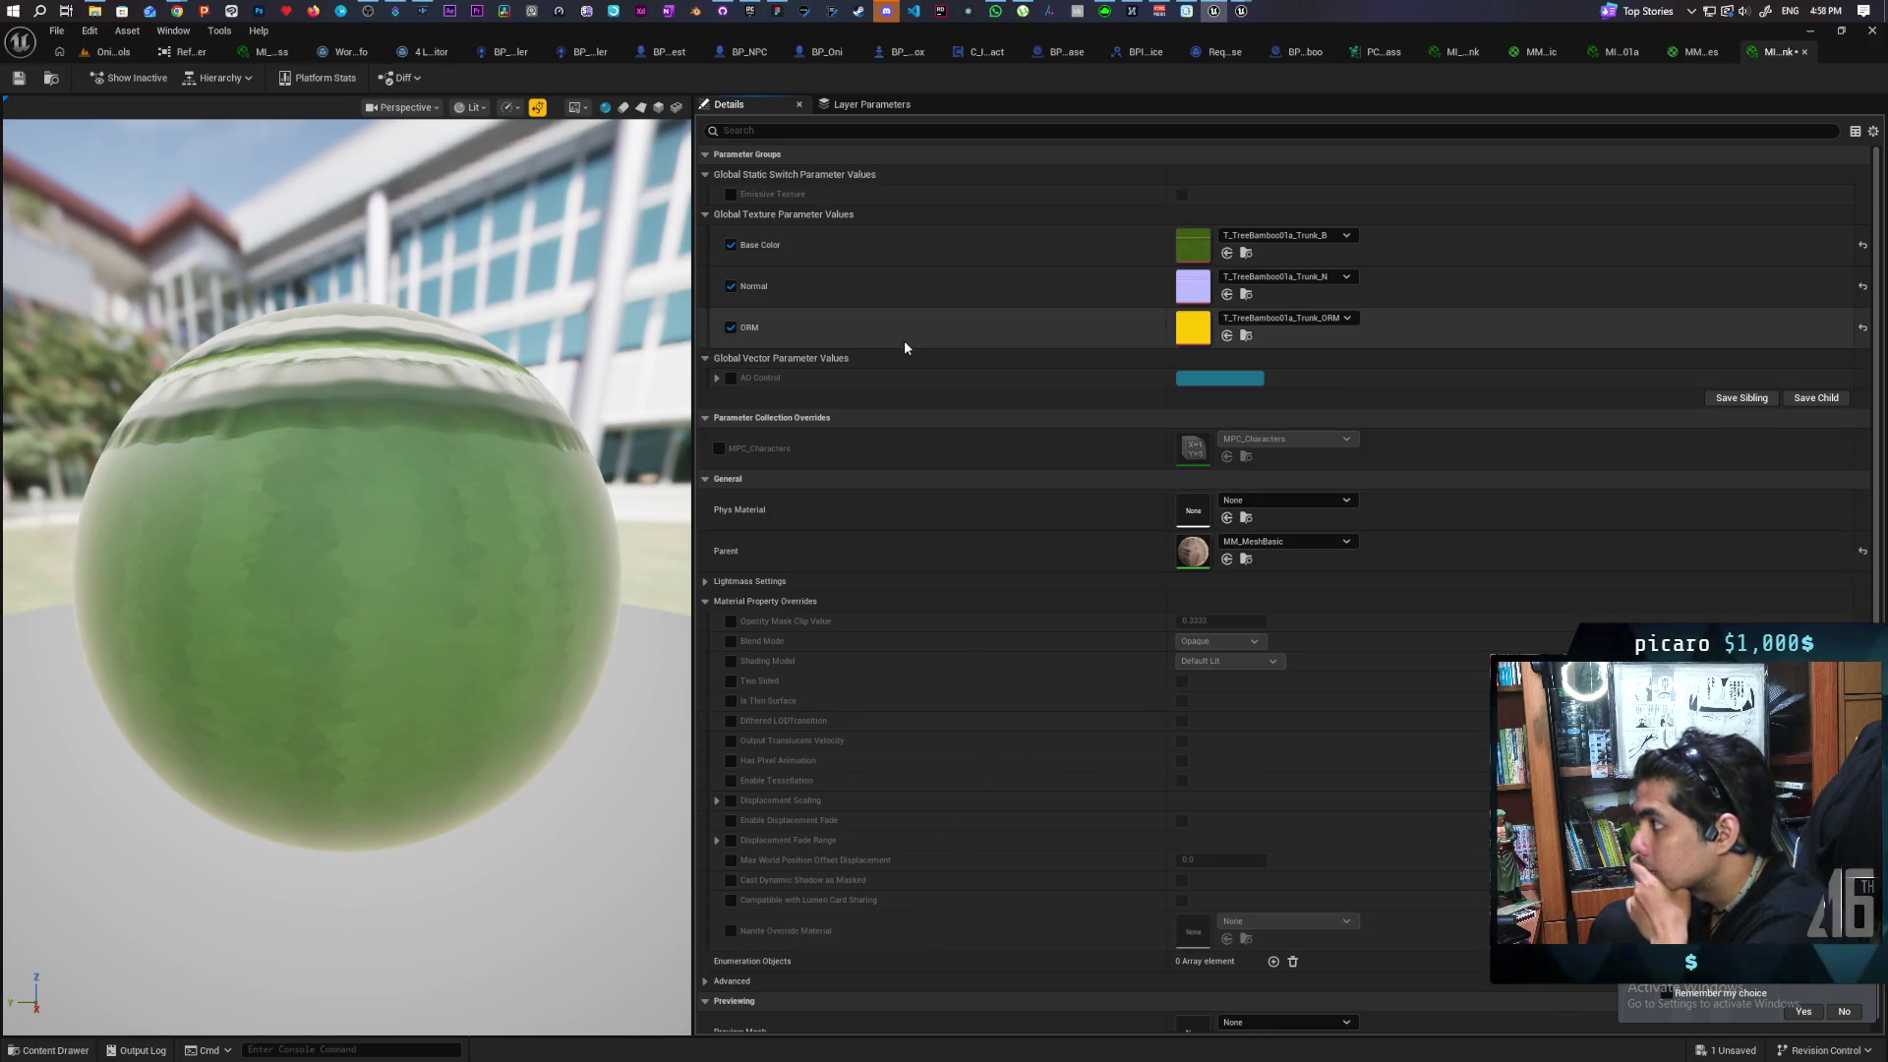
click(17, 79)
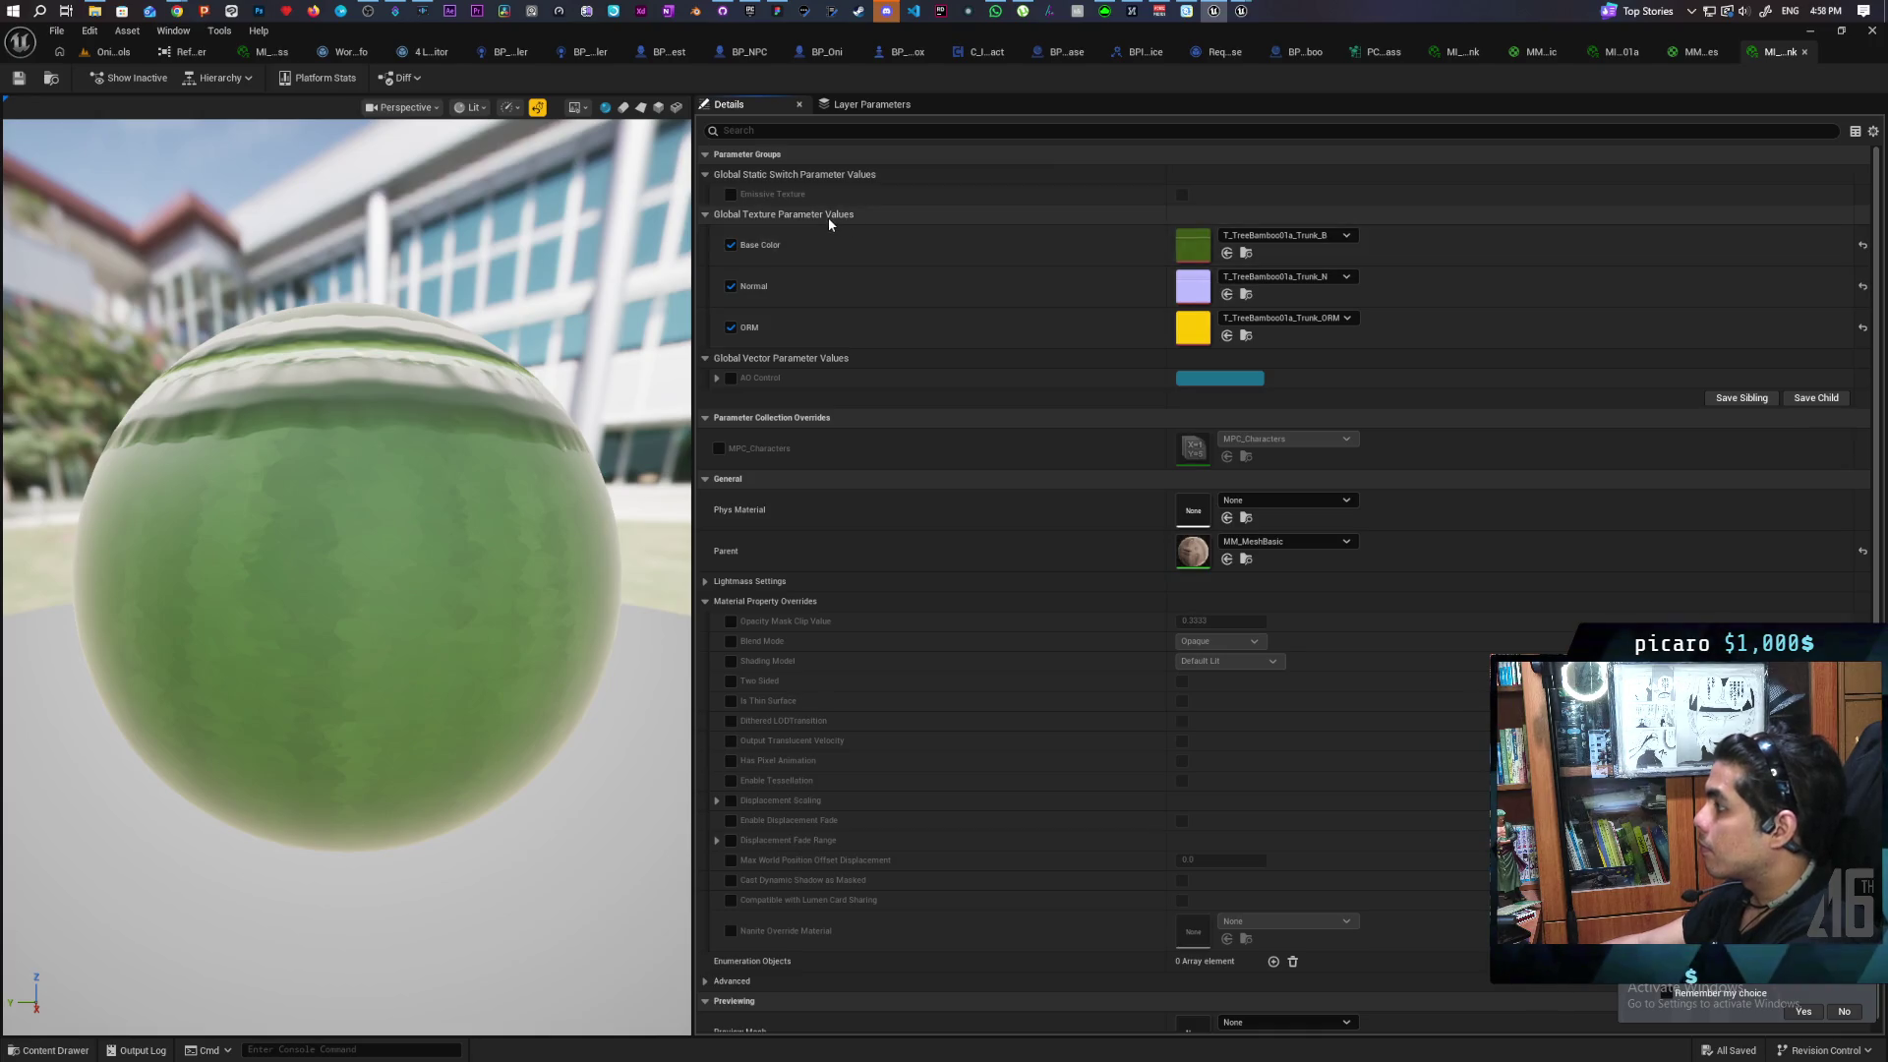
click(106, 51)
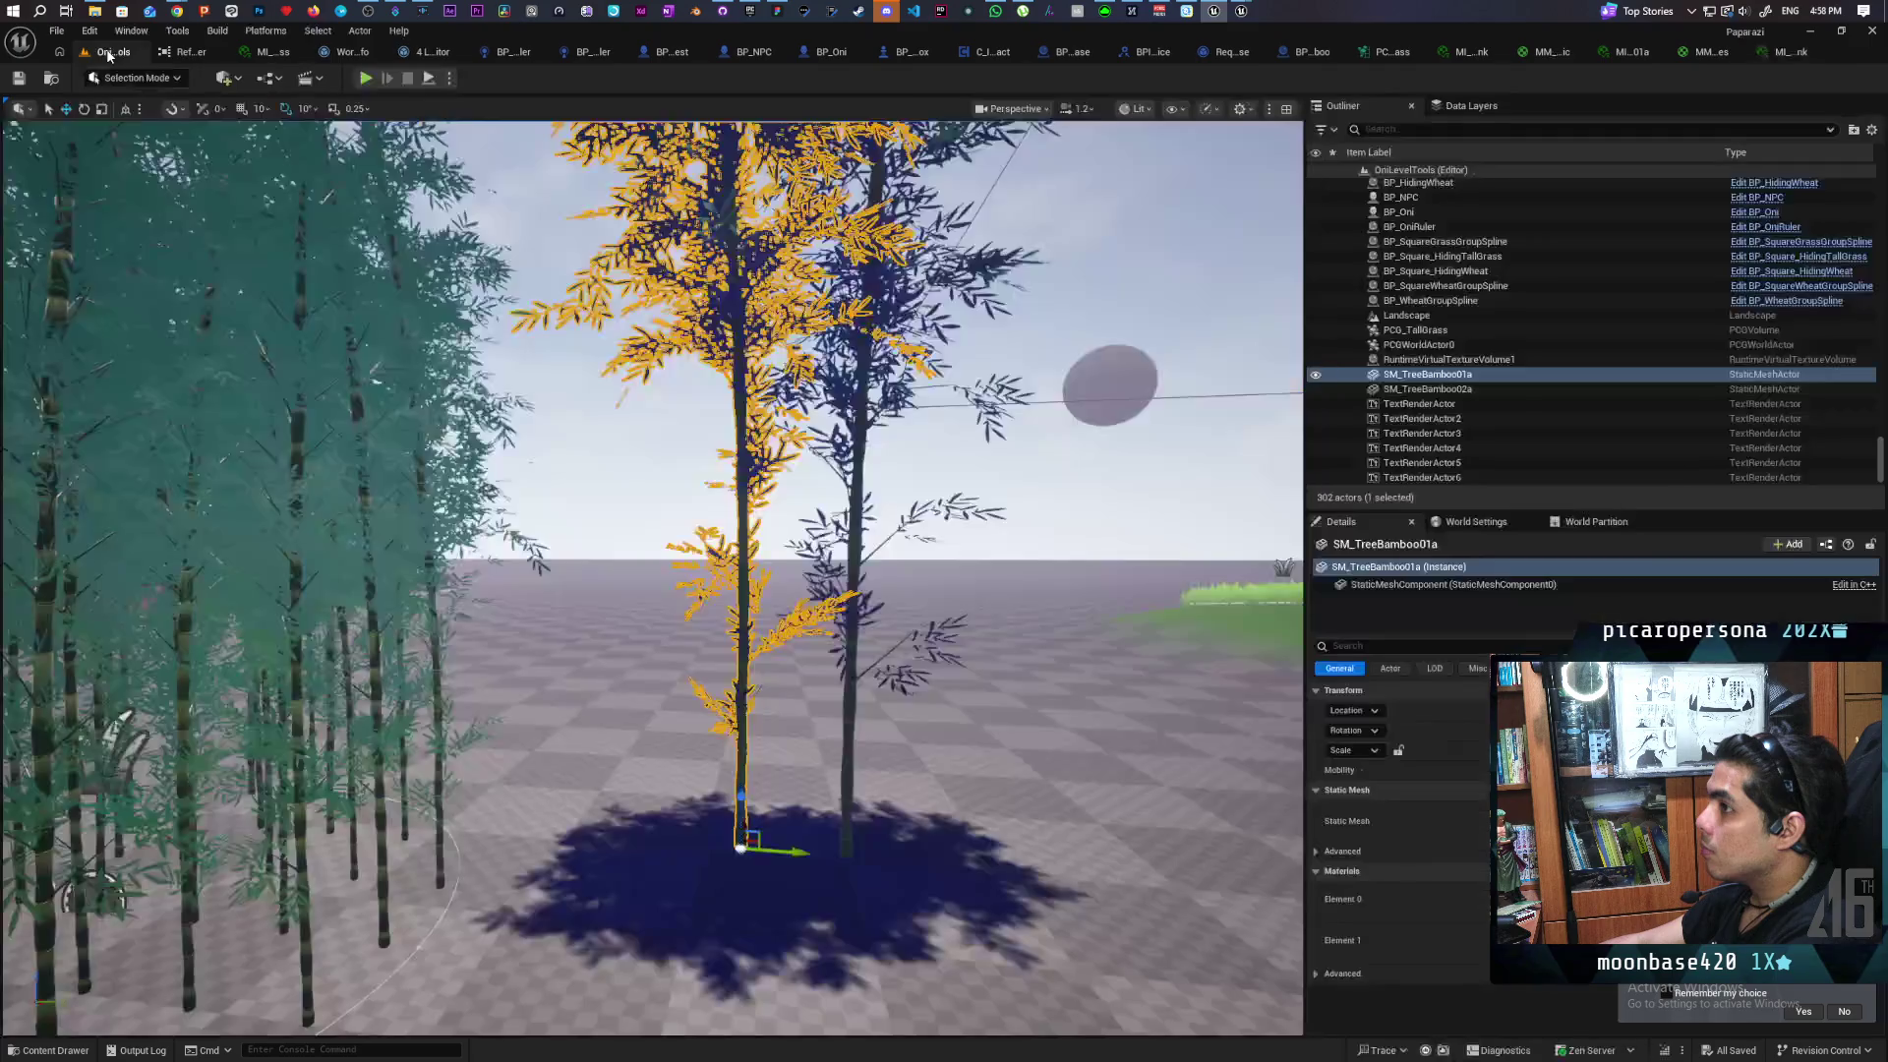
Place a BP_NPC from Content/ThirdPerson/Blueprints beside the standalone bamboo
scroll(653, 578, up, 3)
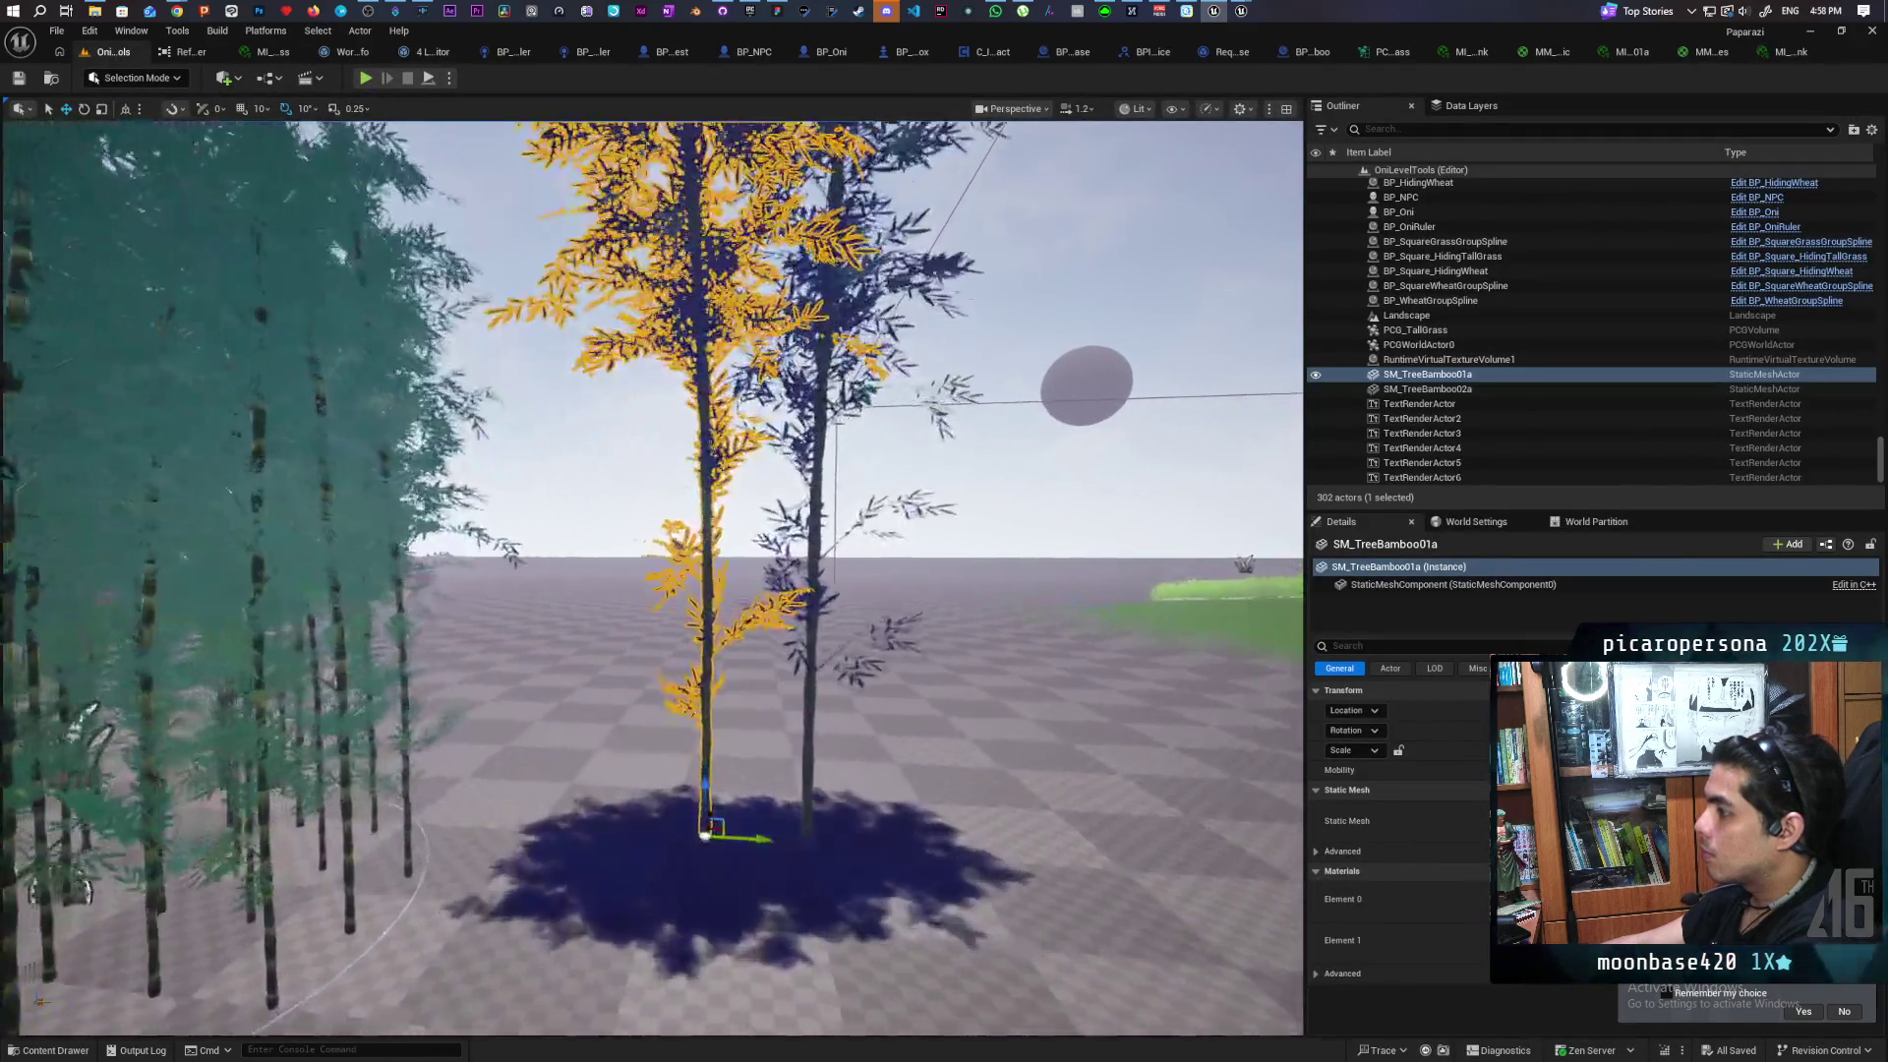
scroll(653, 578, down, 3)
scroll(653, 578, up, 3)
scroll(653, 578, down, 3)
scroll(653, 578, down, 3)
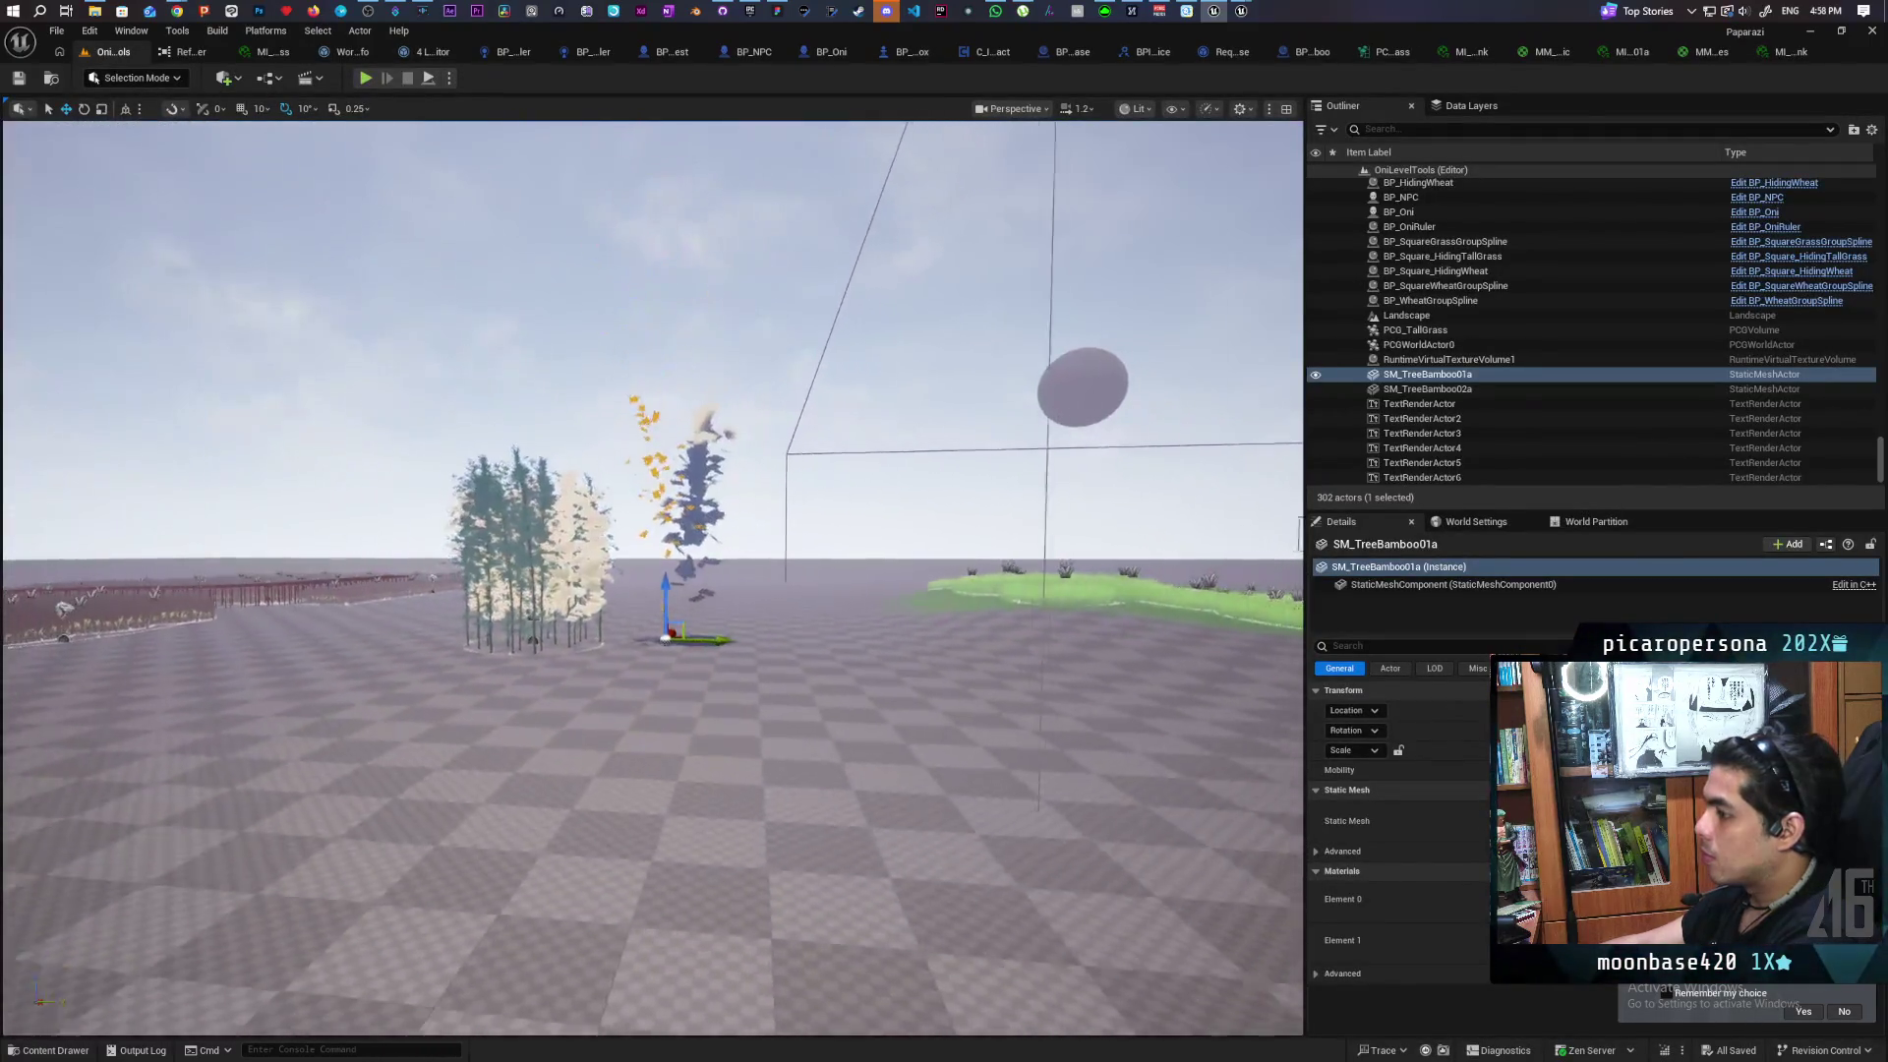
scroll(653, 578, up, 5)
scroll(653, 578, up, 5)
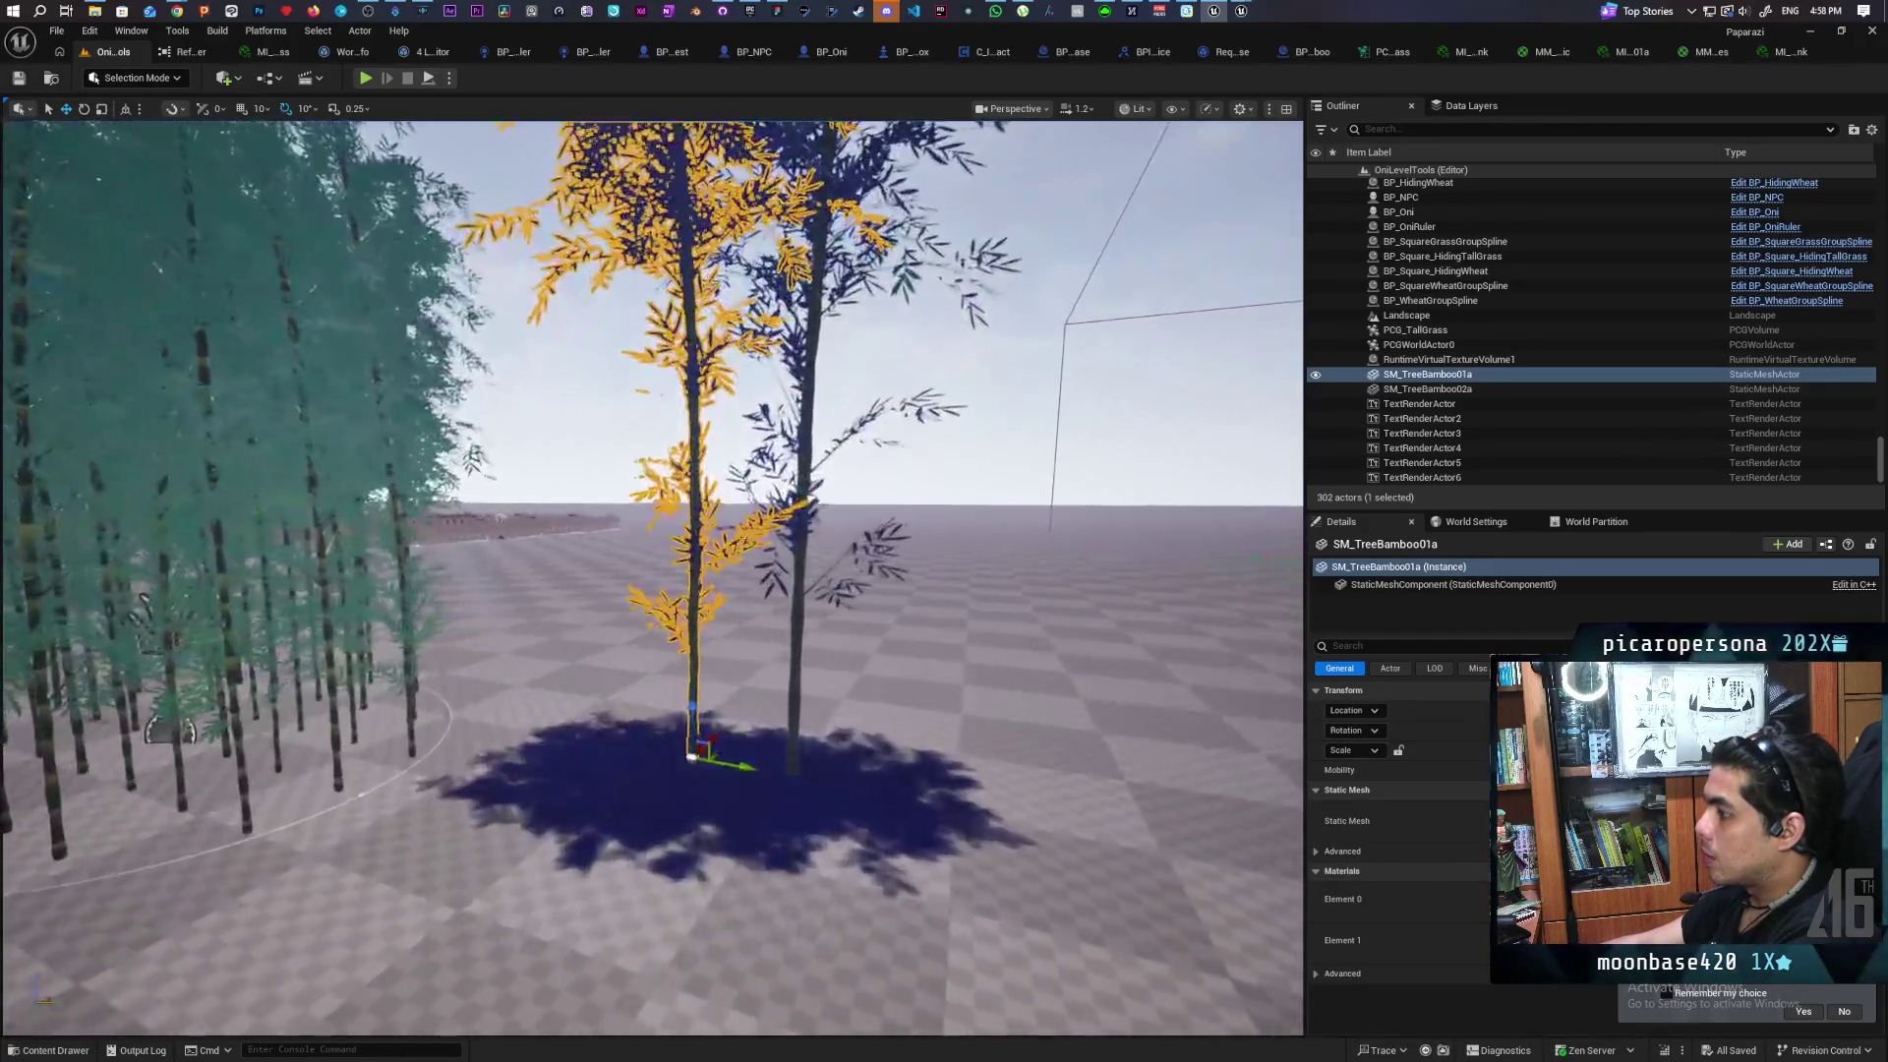
click(54, 1050)
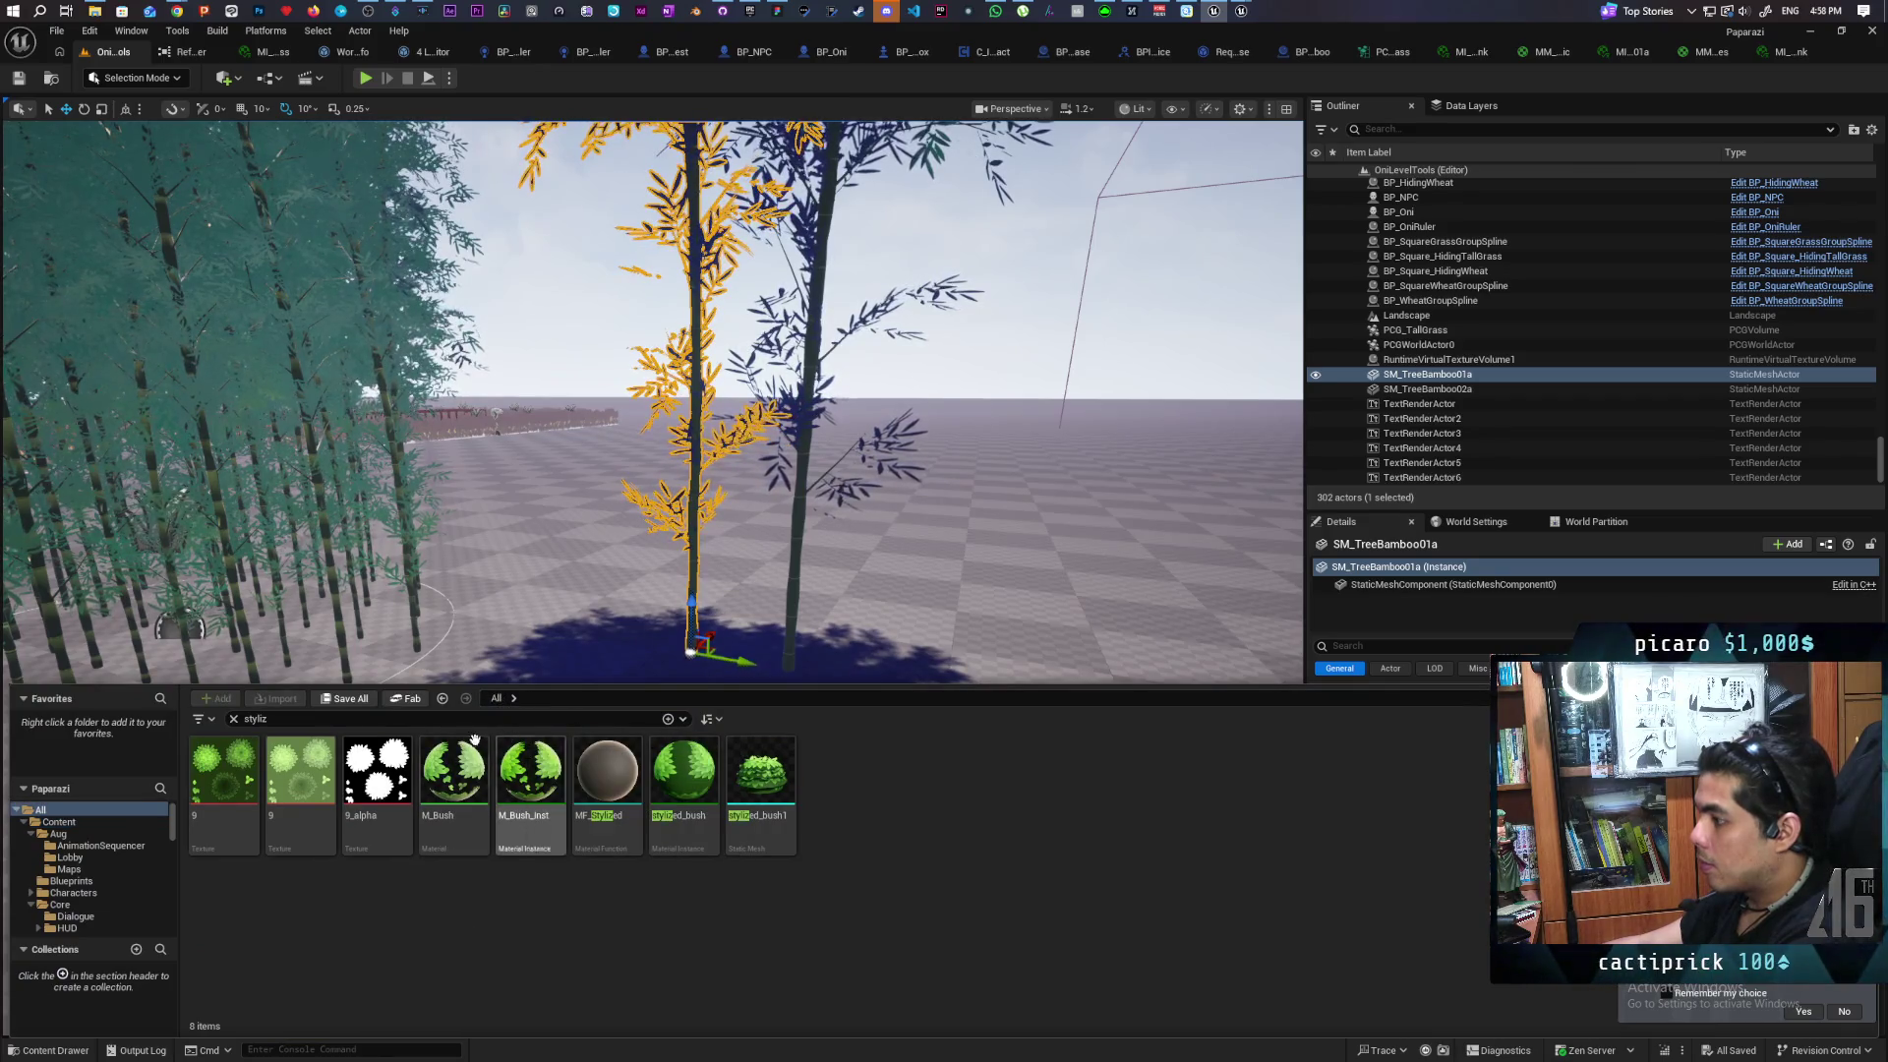
click(233, 719)
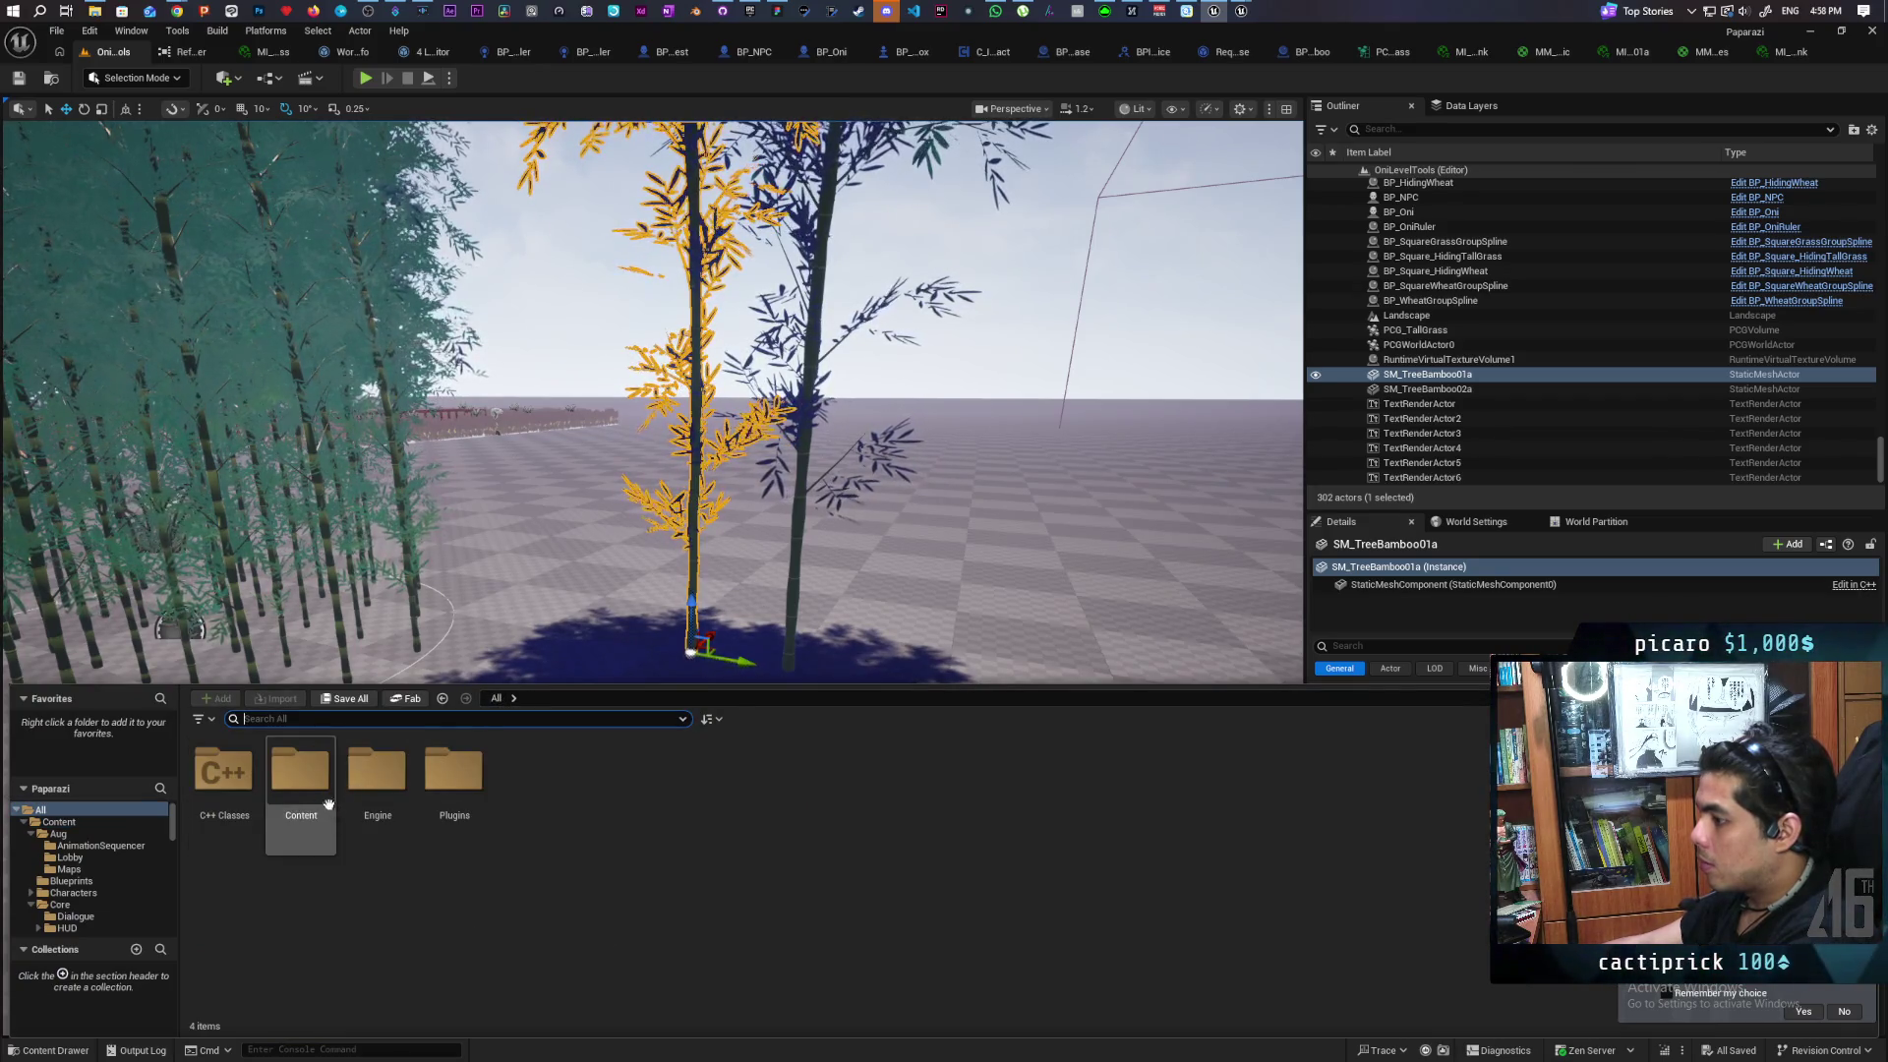
double_click(299, 770)
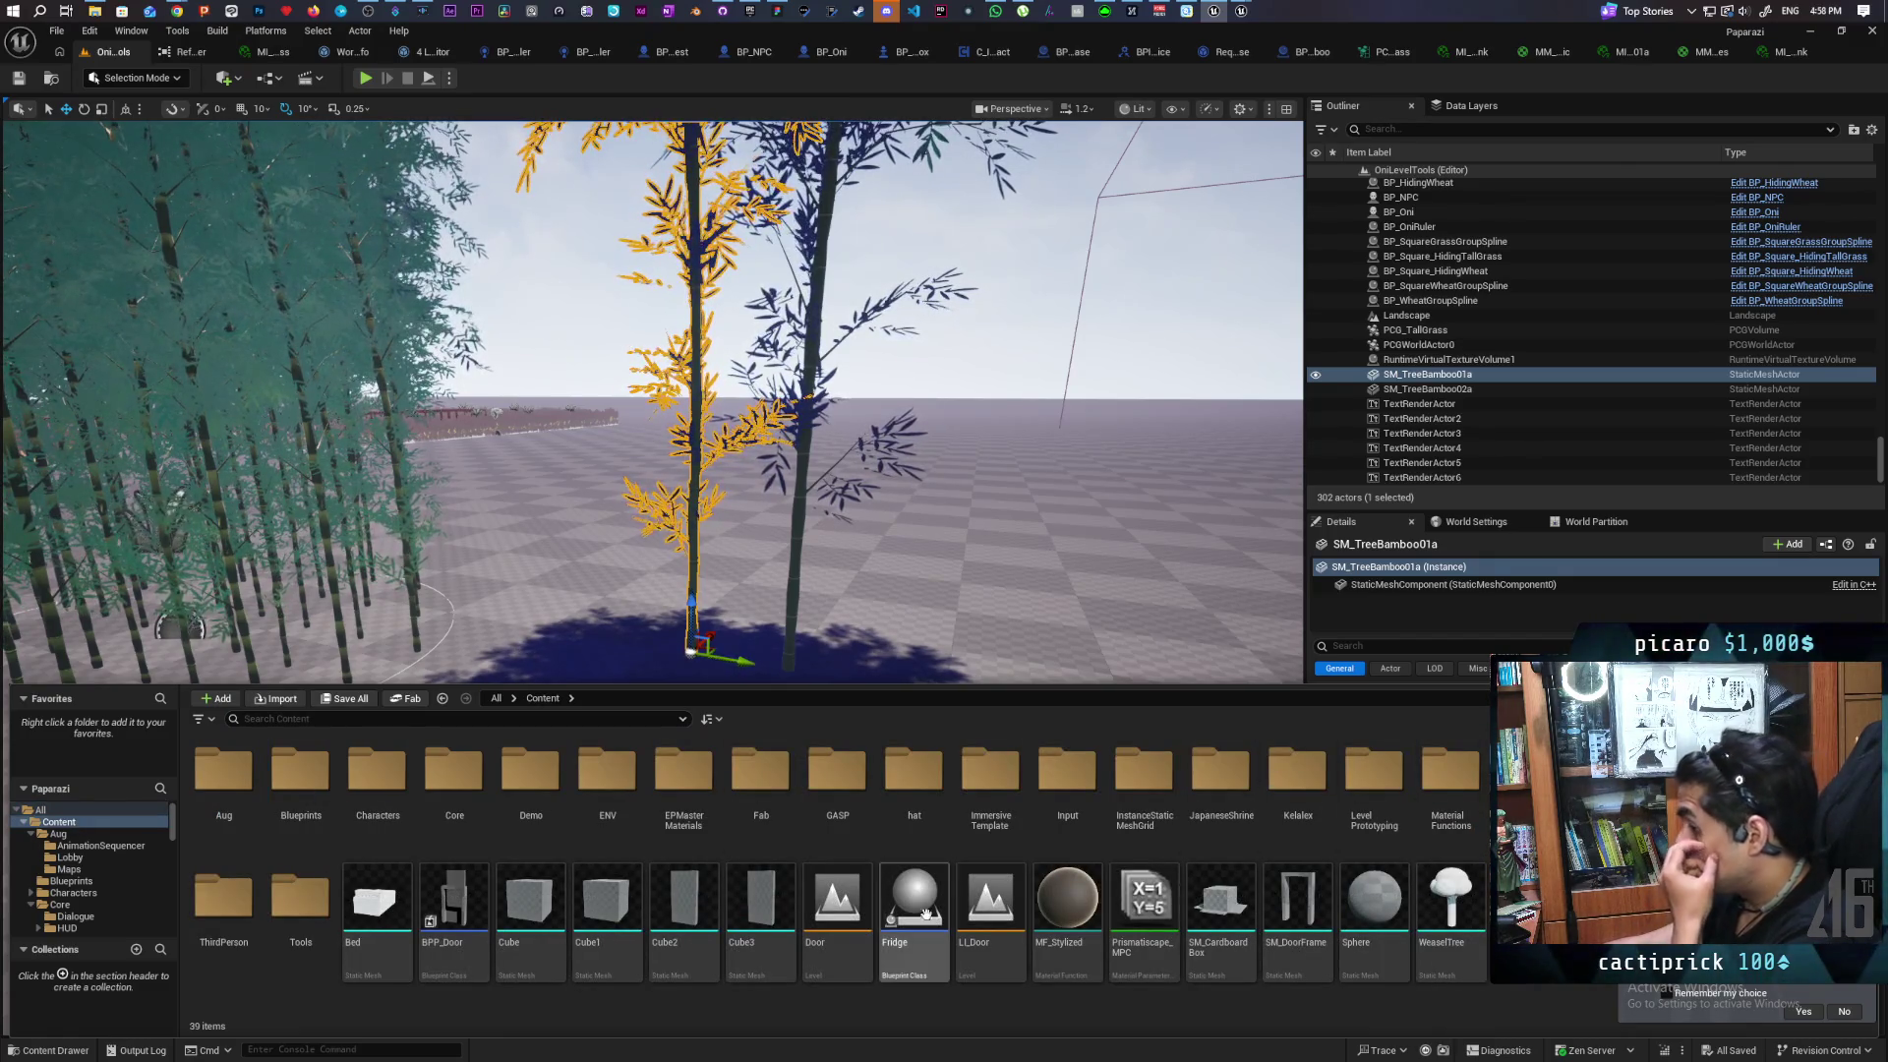
double_click(225, 895)
double_click(224, 772)
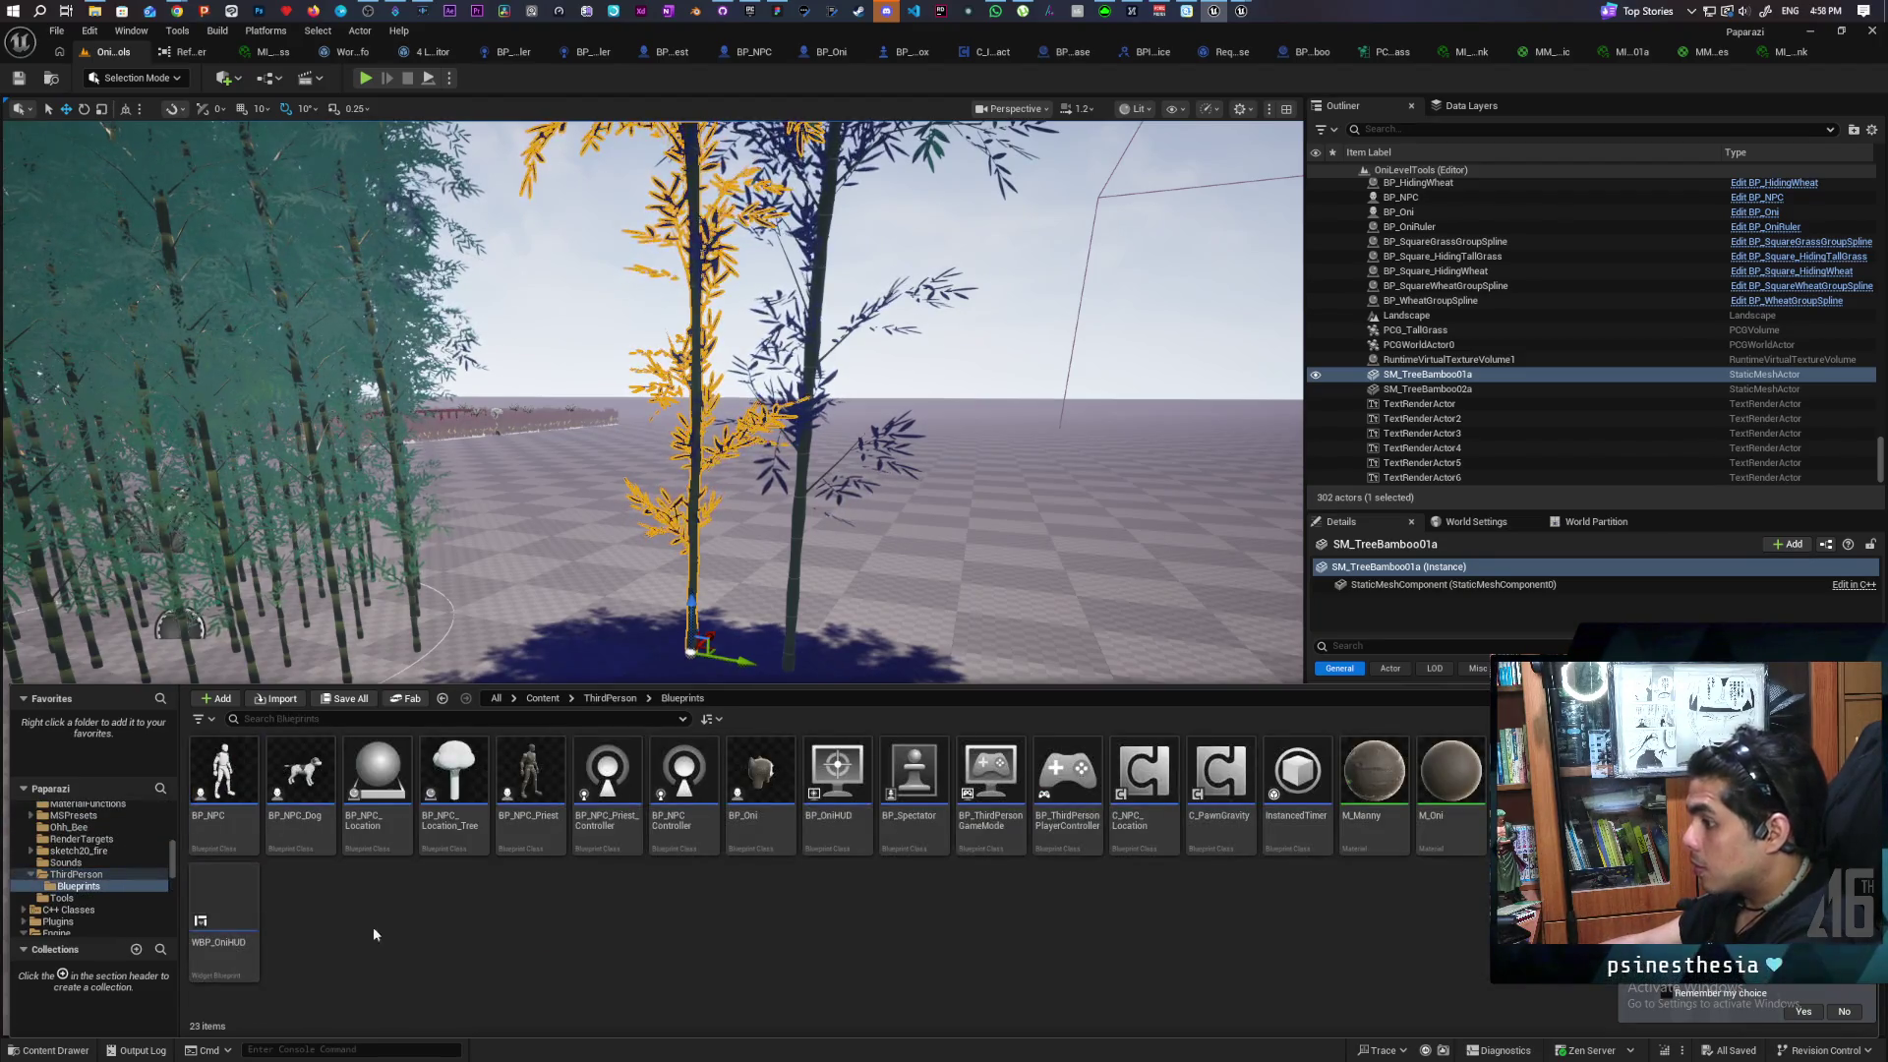
drag(238, 791, 821, 590)
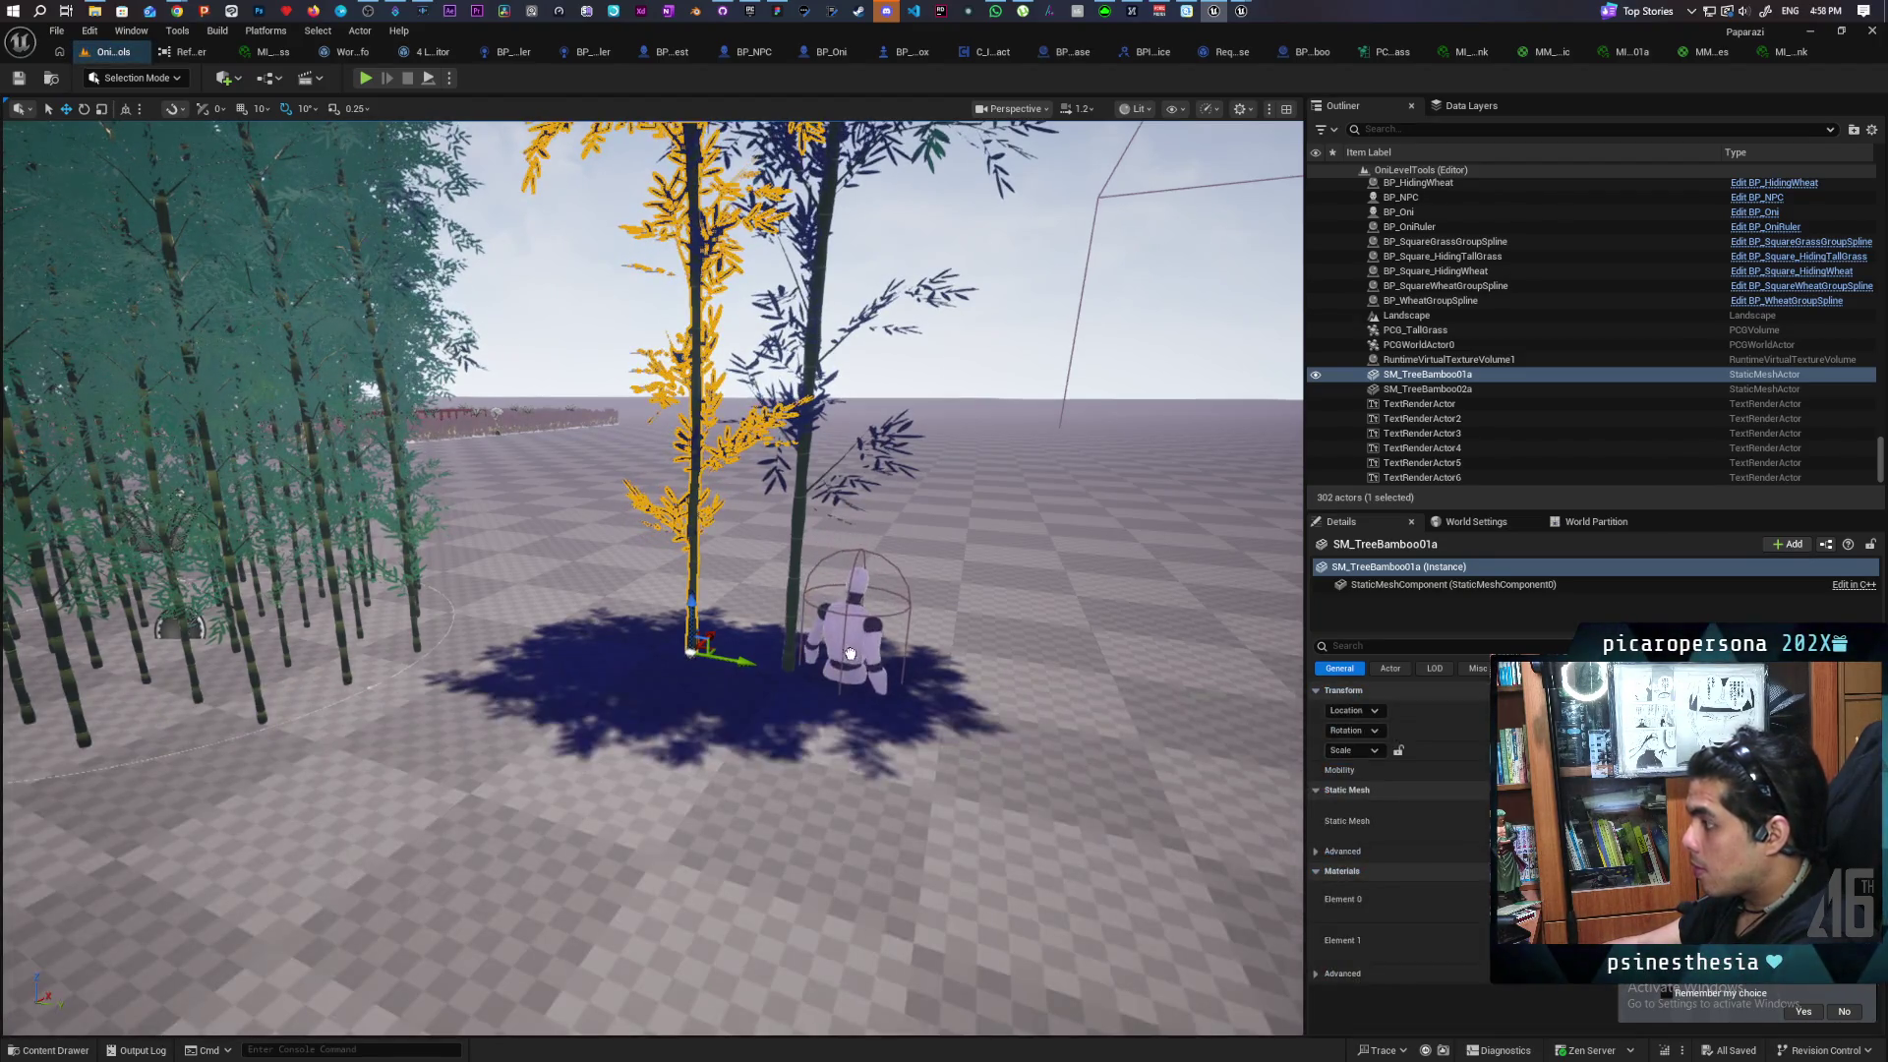
mouse_move(919, 674)
mouse_down()
mouse_move(807, 679)
mouse_move(856, 679)
mouse_move(836, 678)
mouse_move(835, 639)
mouse_move(831, 708)
mouse_up()
Delete both standalone SM_TreeBamboo trees from the level
scroll(920, 679, up, 5)
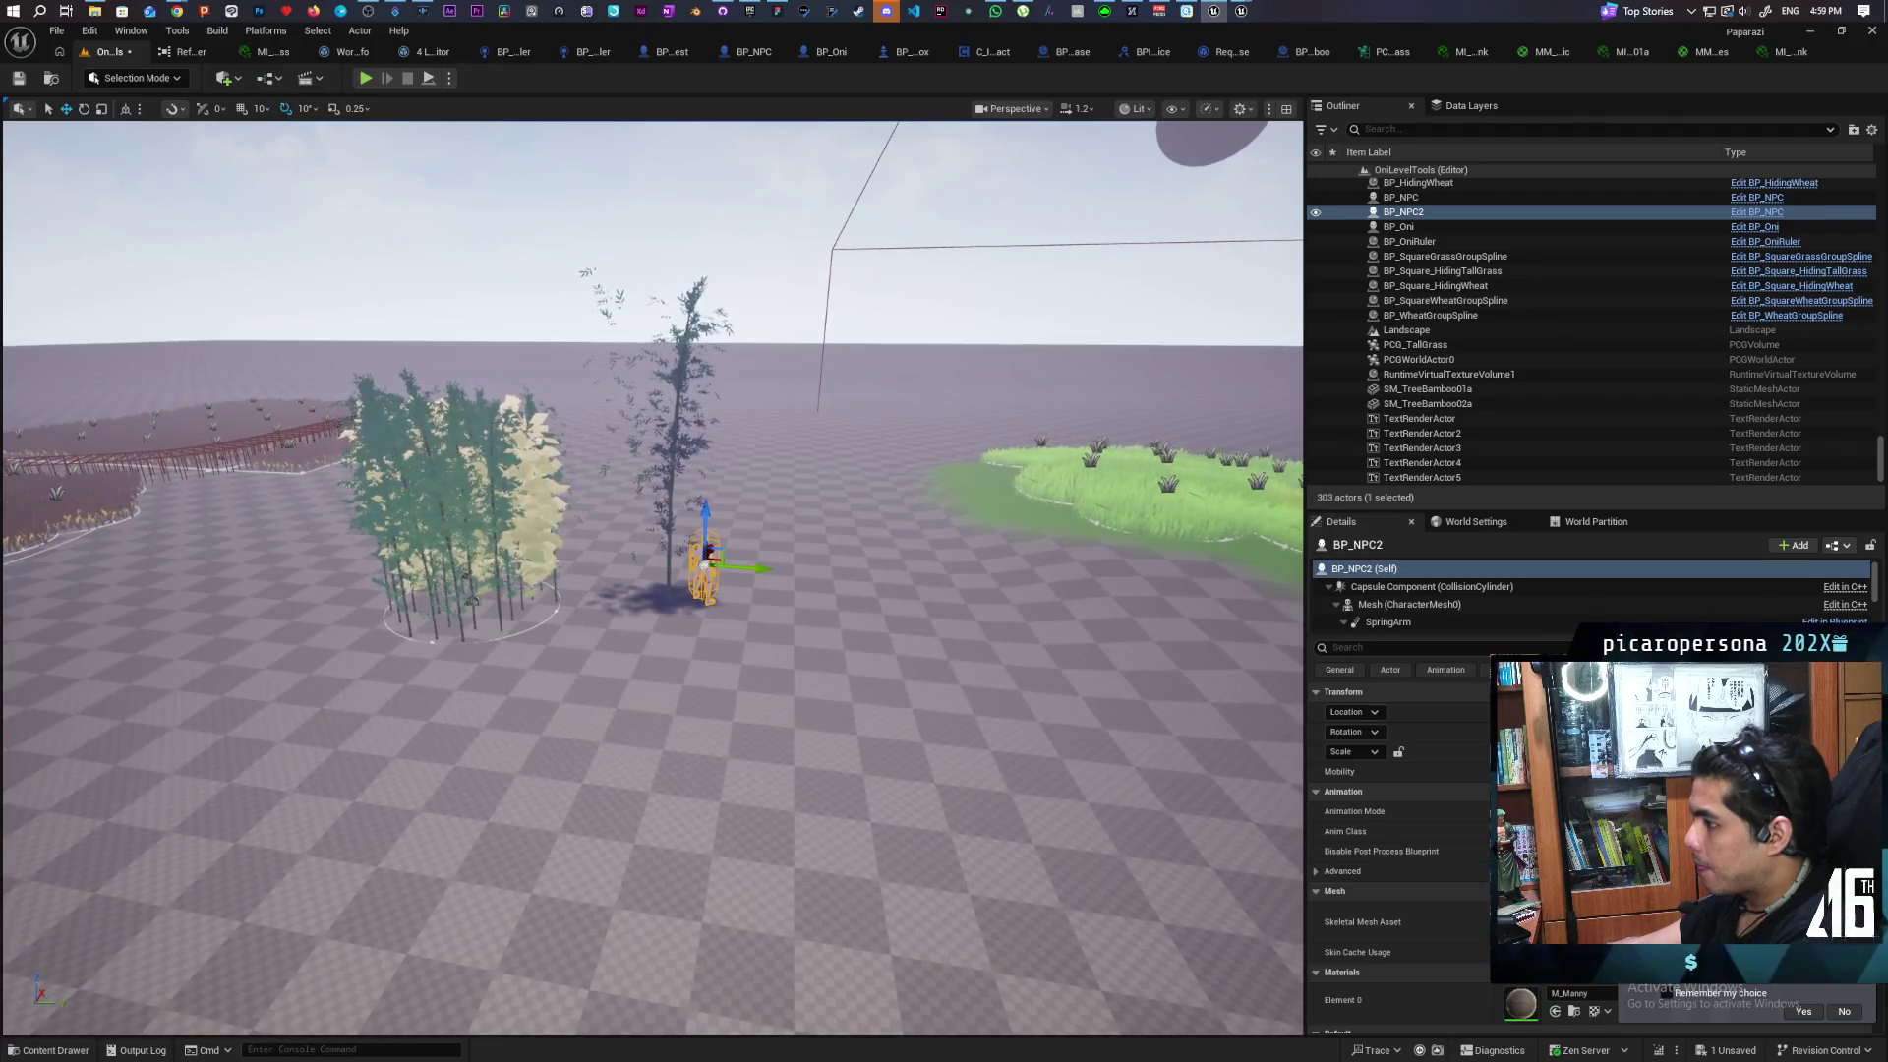
mouse_move(831, 708)
mouse_down()
mouse_move(845, 673)
mouse_move(841, 693)
mouse_up()
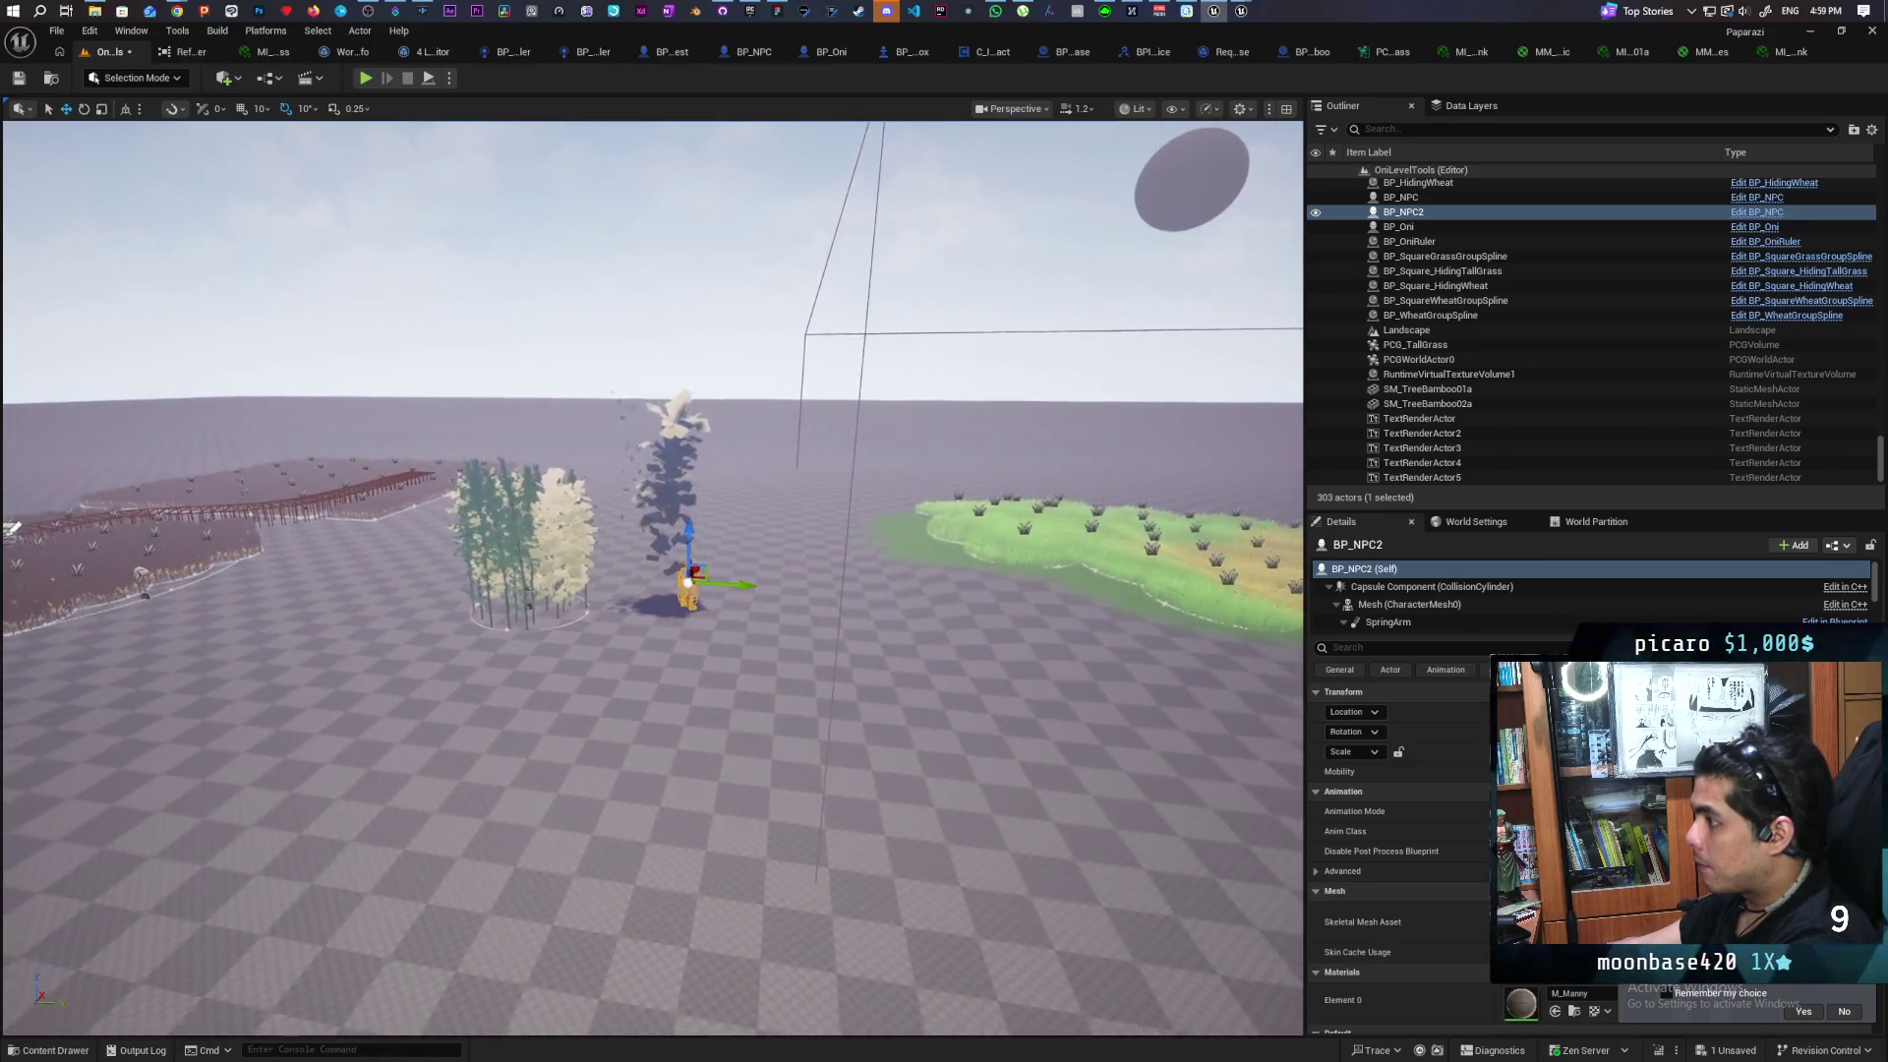
mouse_move(841, 693)
mouse_down()
mouse_move(855, 748)
mouse_move(849, 629)
mouse_up()
drag(974, 383, 977, 371)
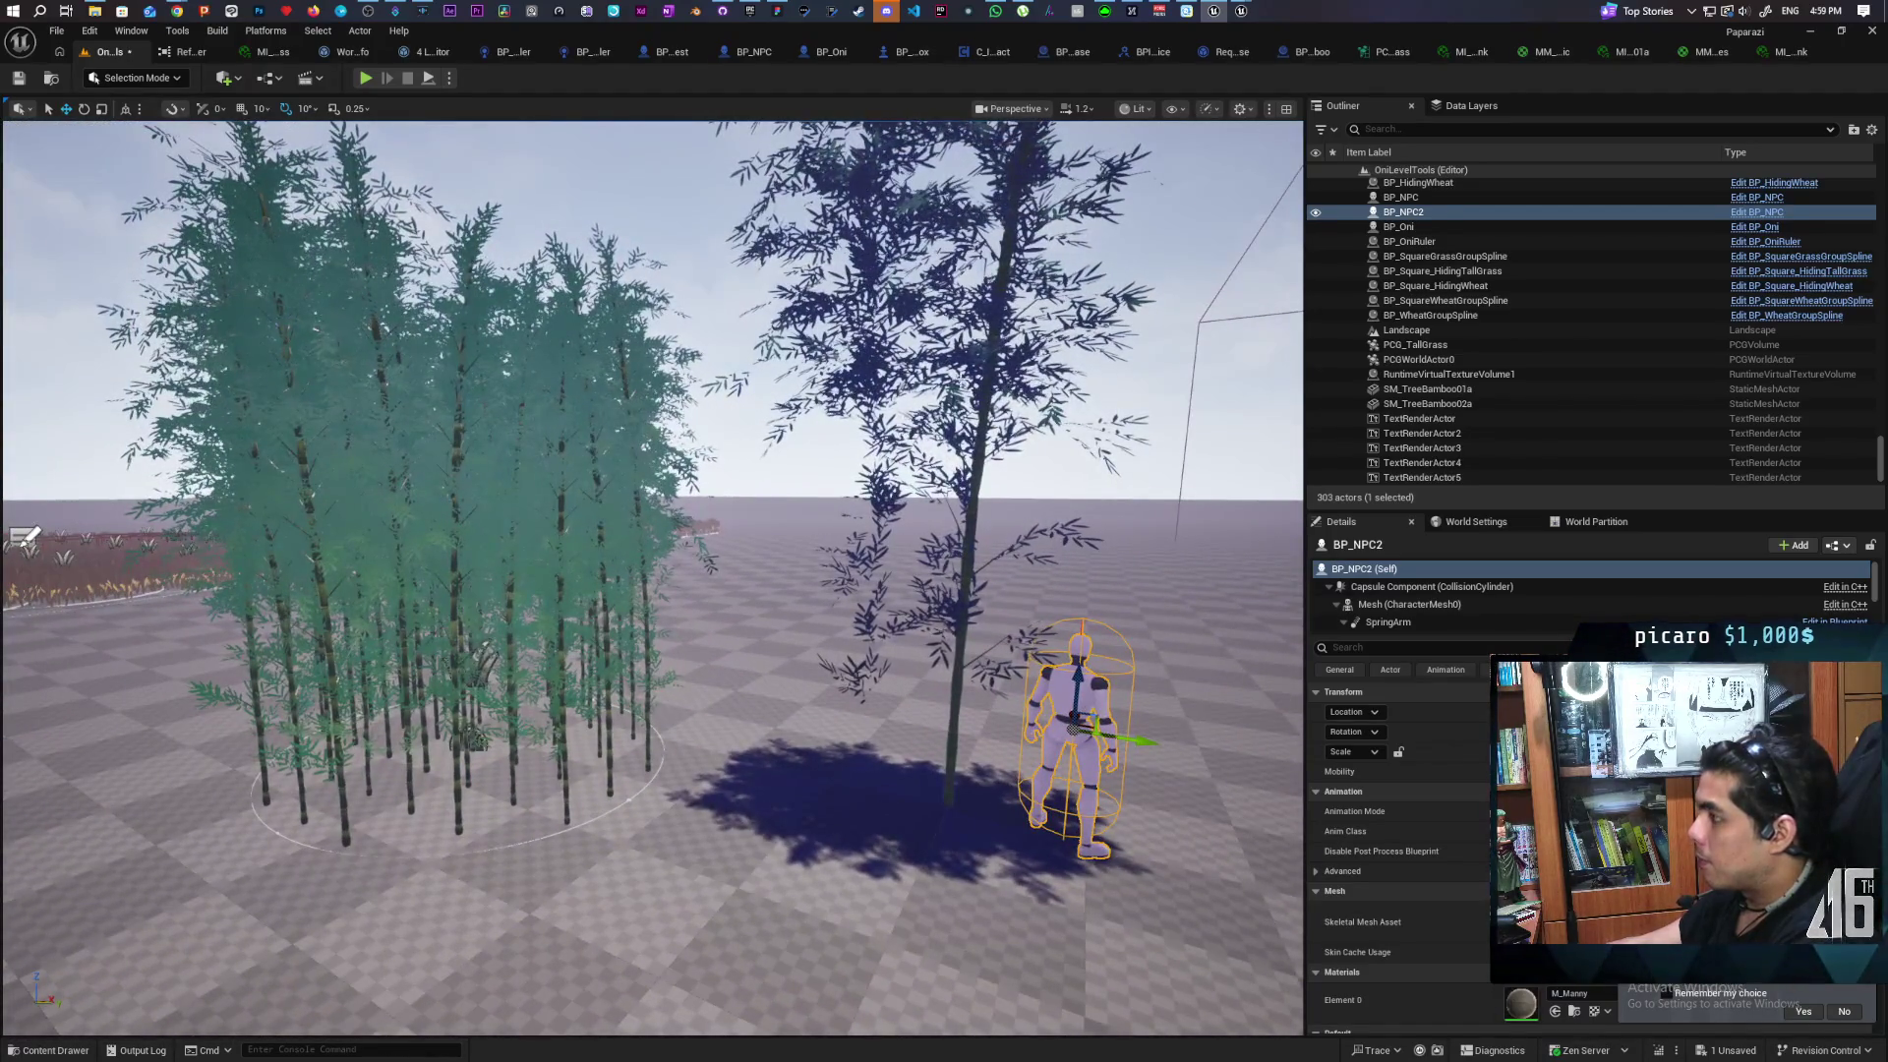
click(976, 371)
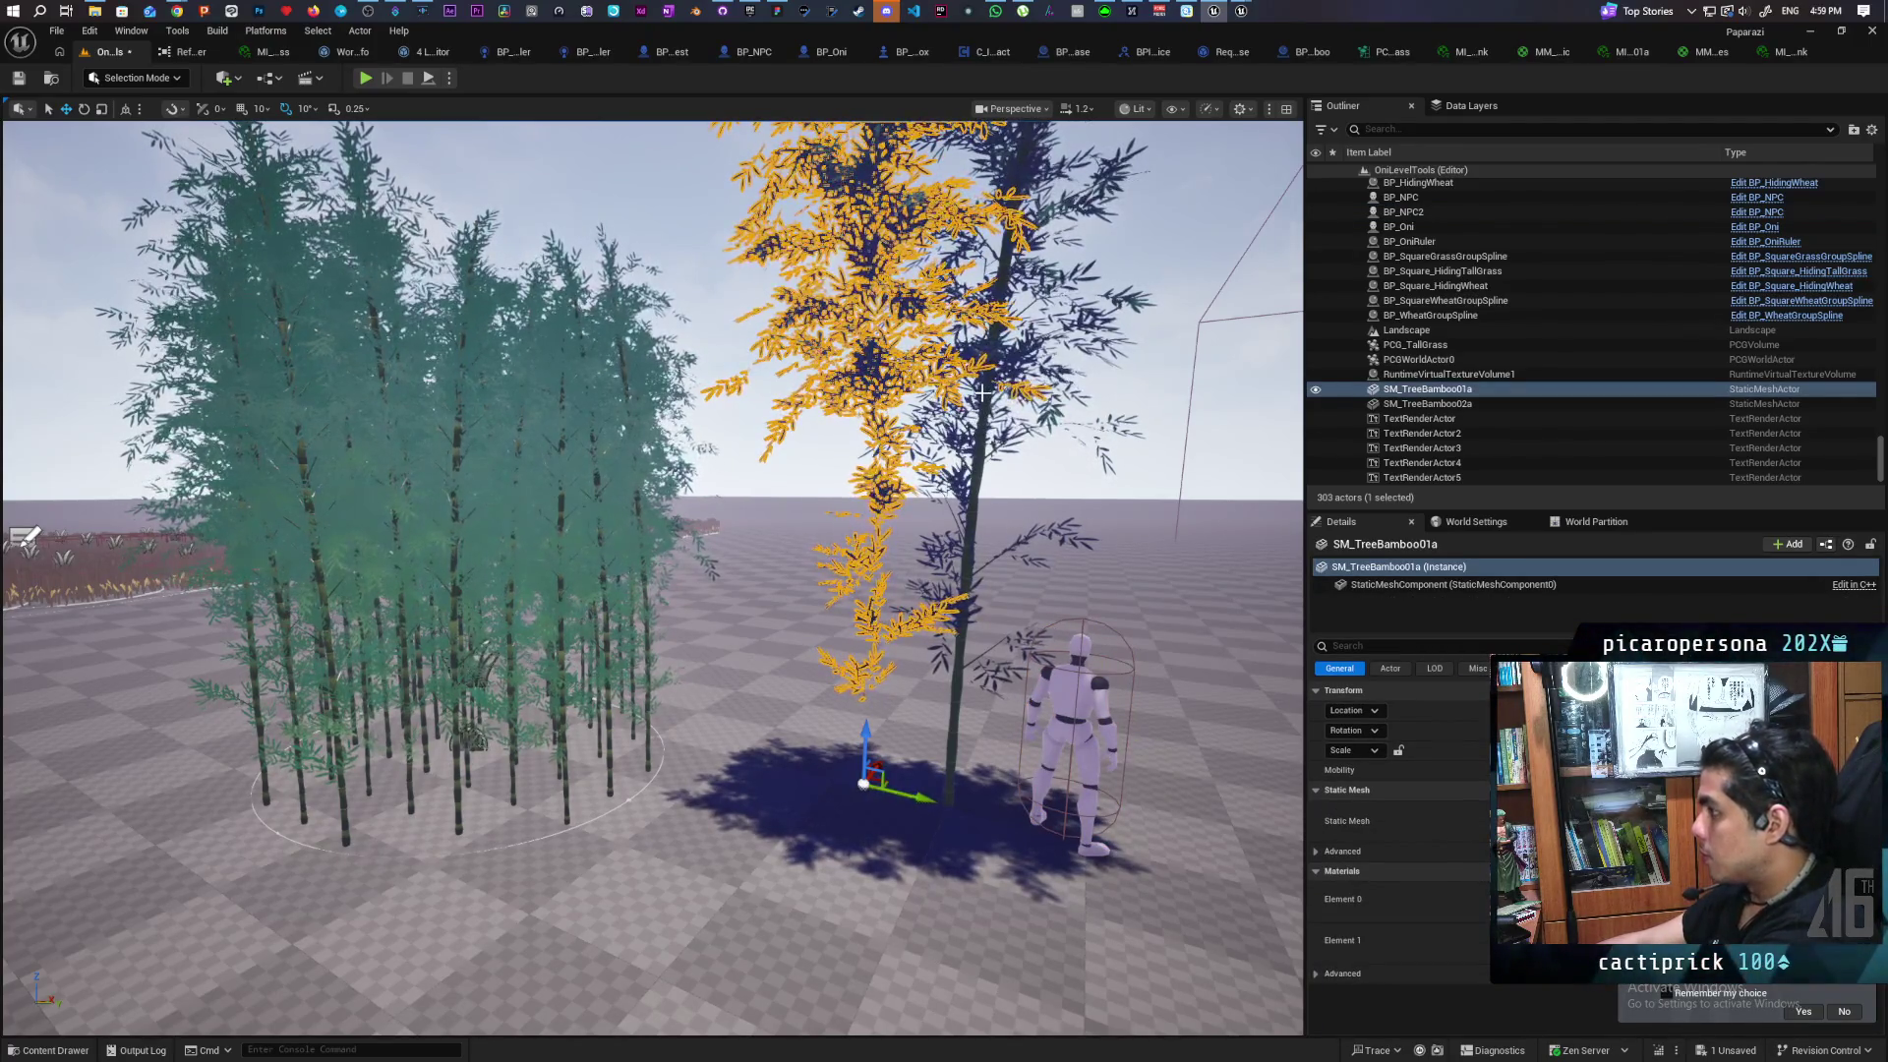
key(Delete)
click(984, 386)
key(Delete)
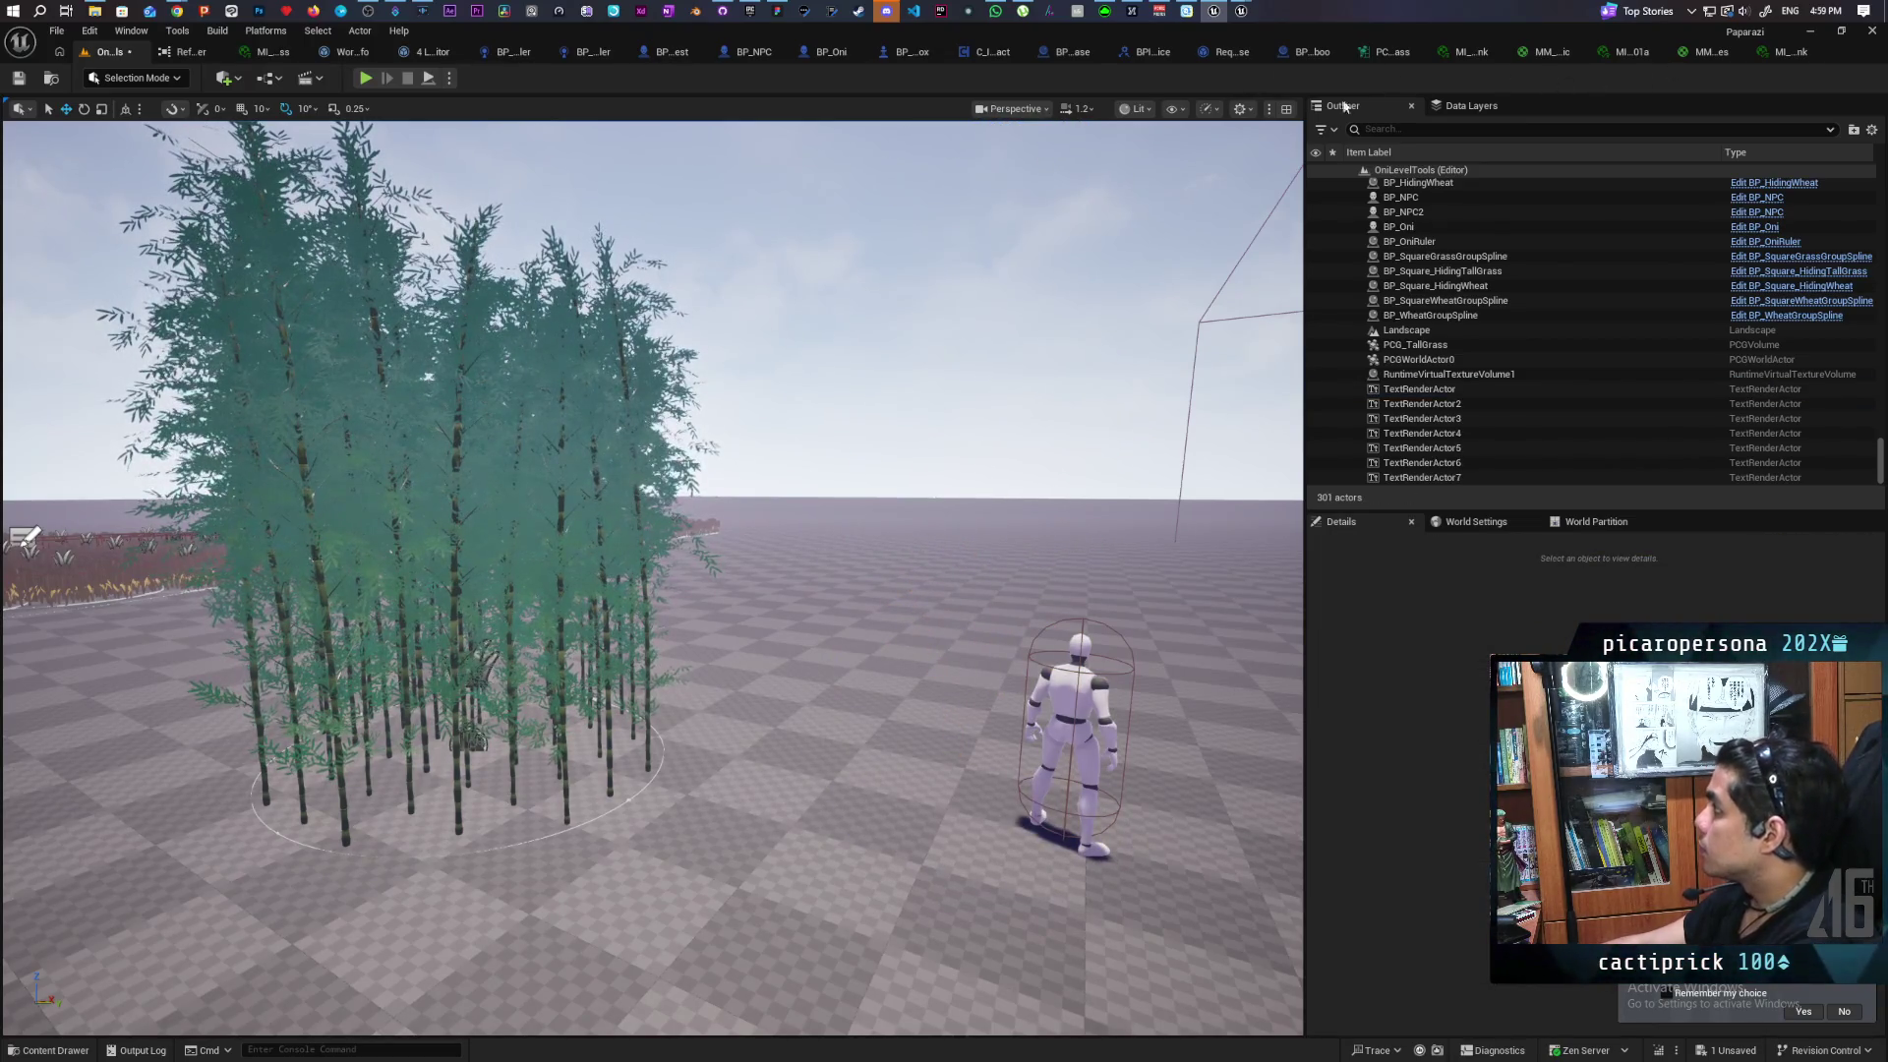
Set the Transform Points scale to min 1 and max 1.2, and save the PCG graph
click(1385, 51)
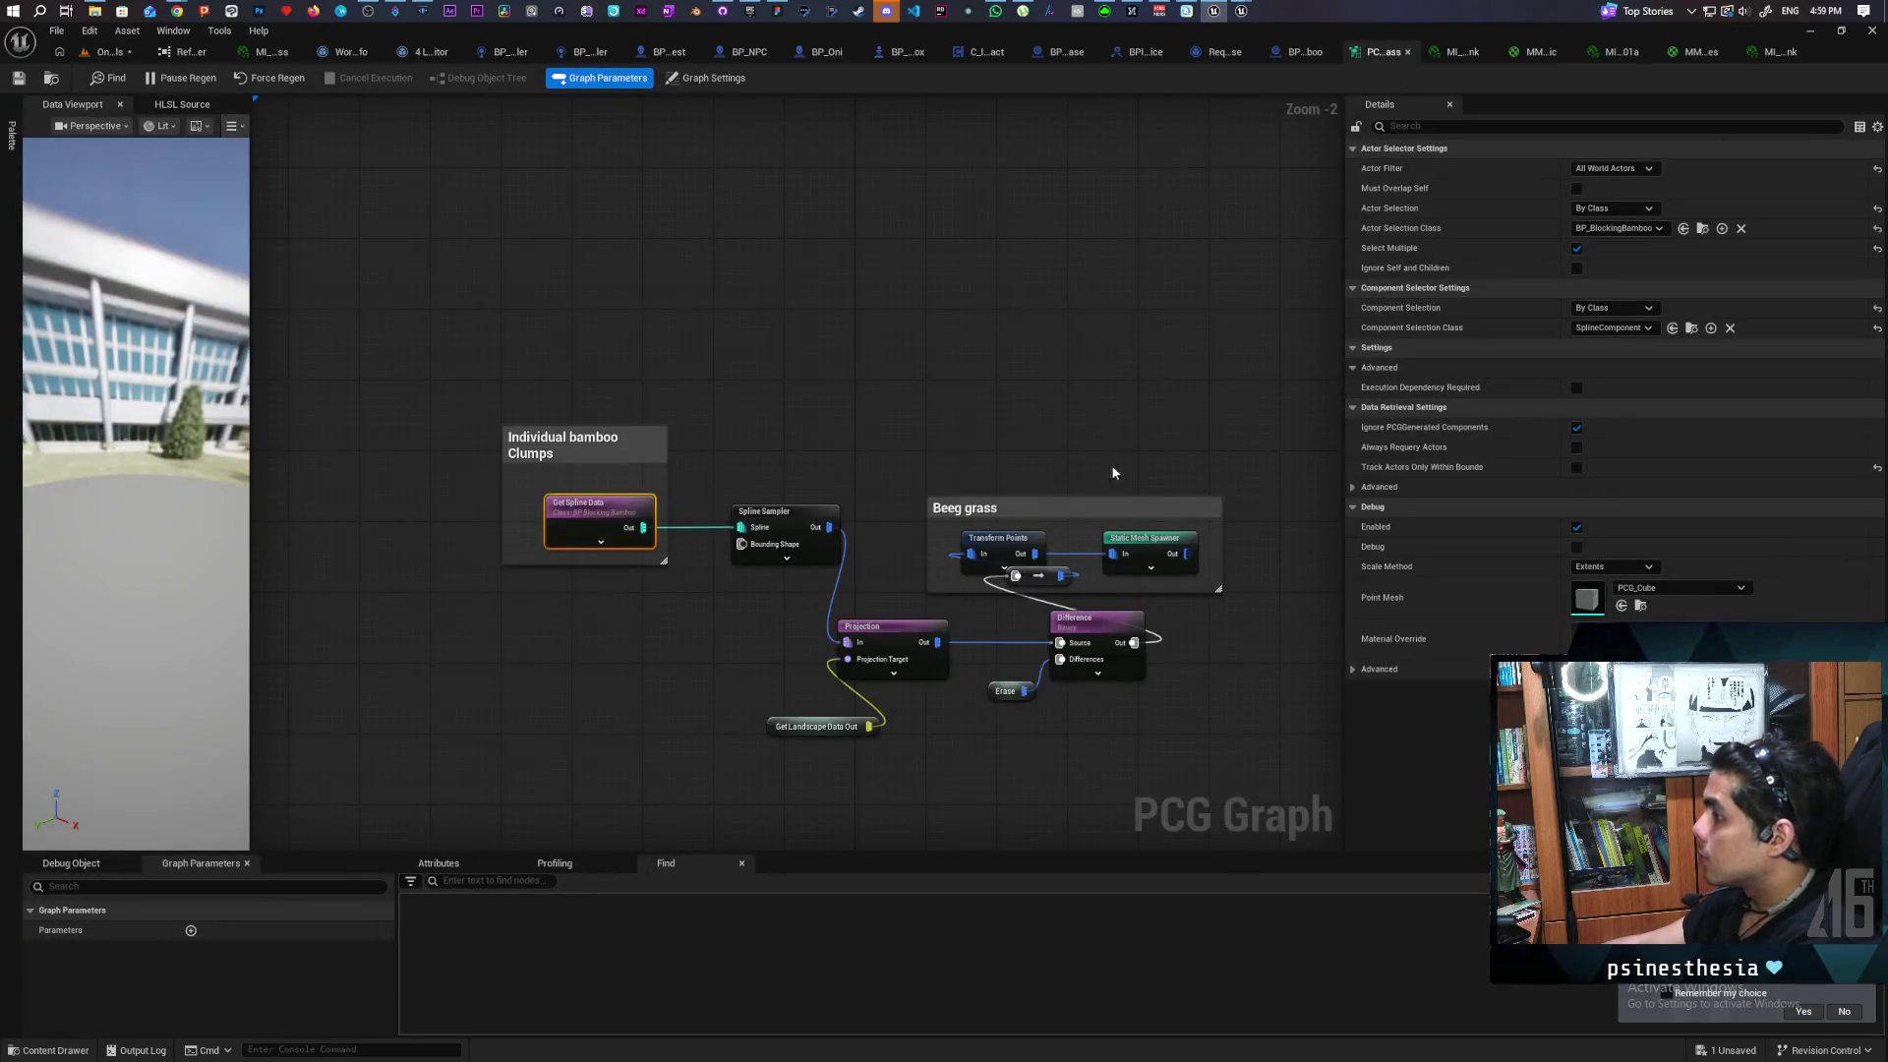
click(1001, 548)
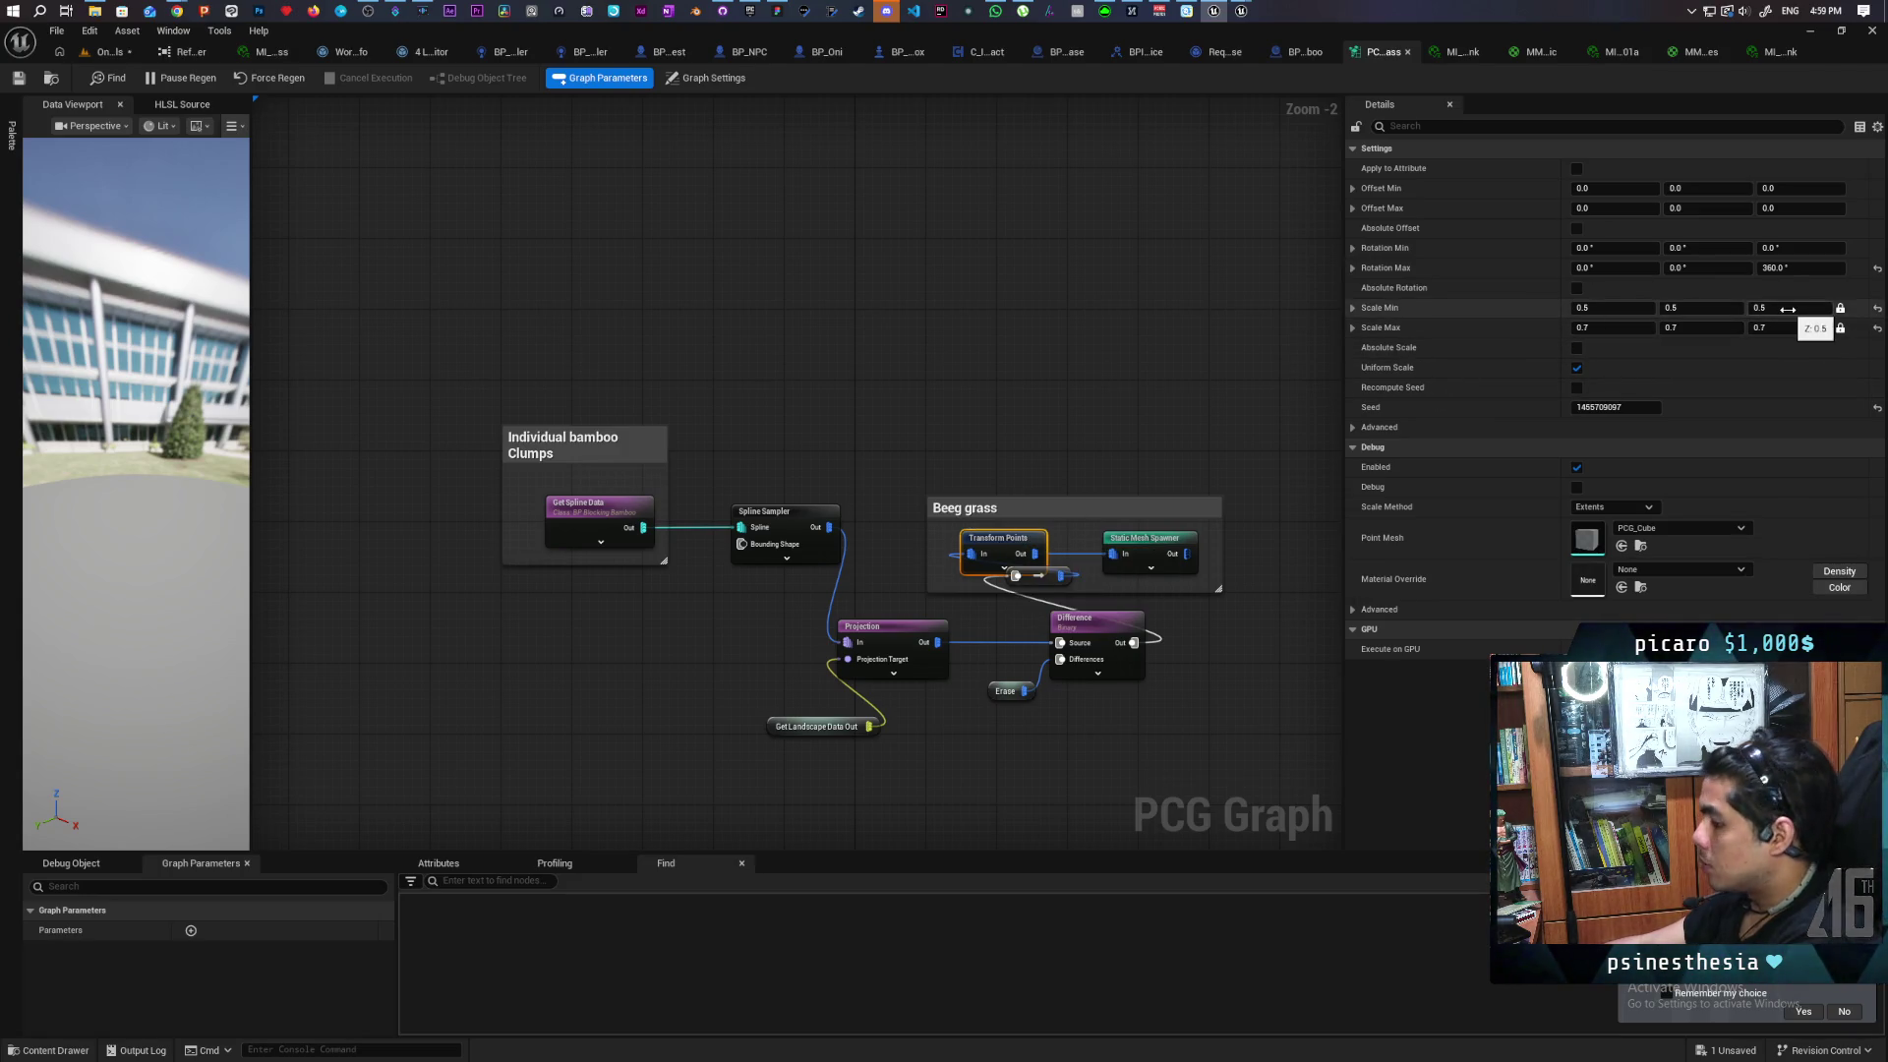
text(1)
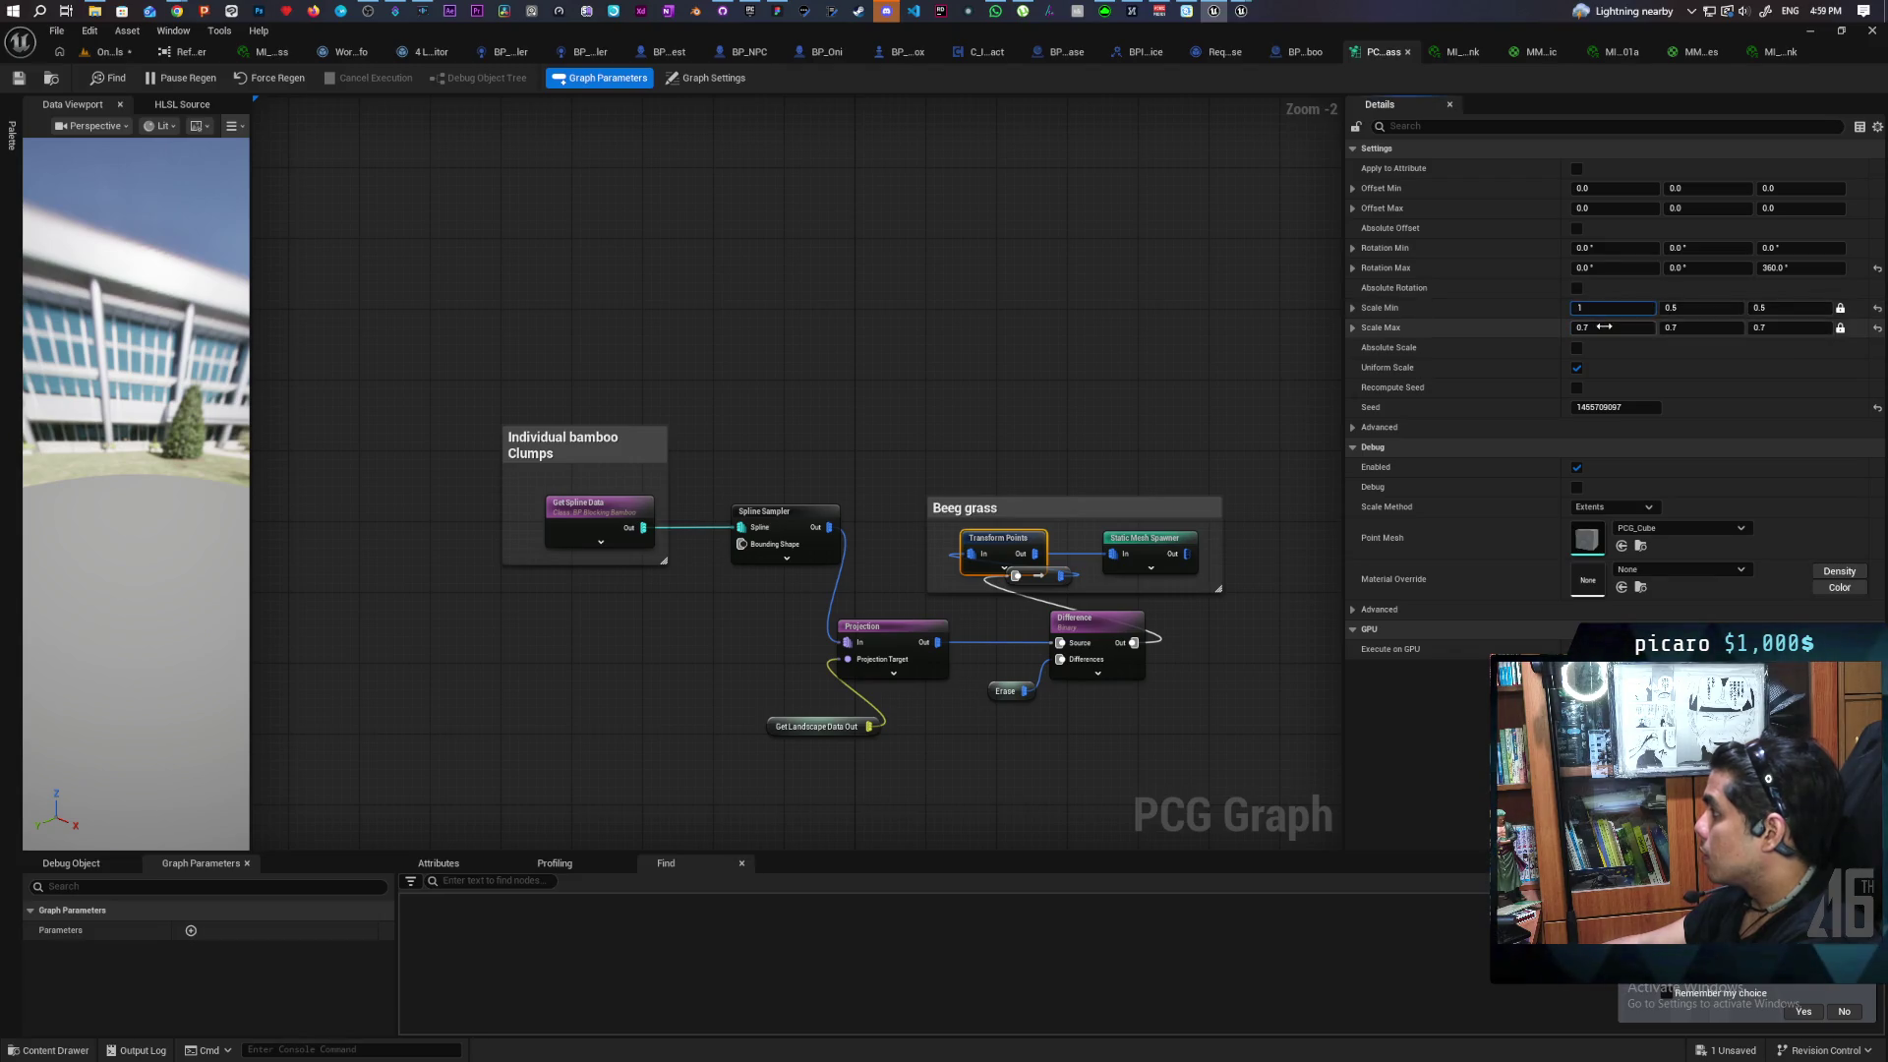
text(1.2)
key(Return)
click(32, 77)
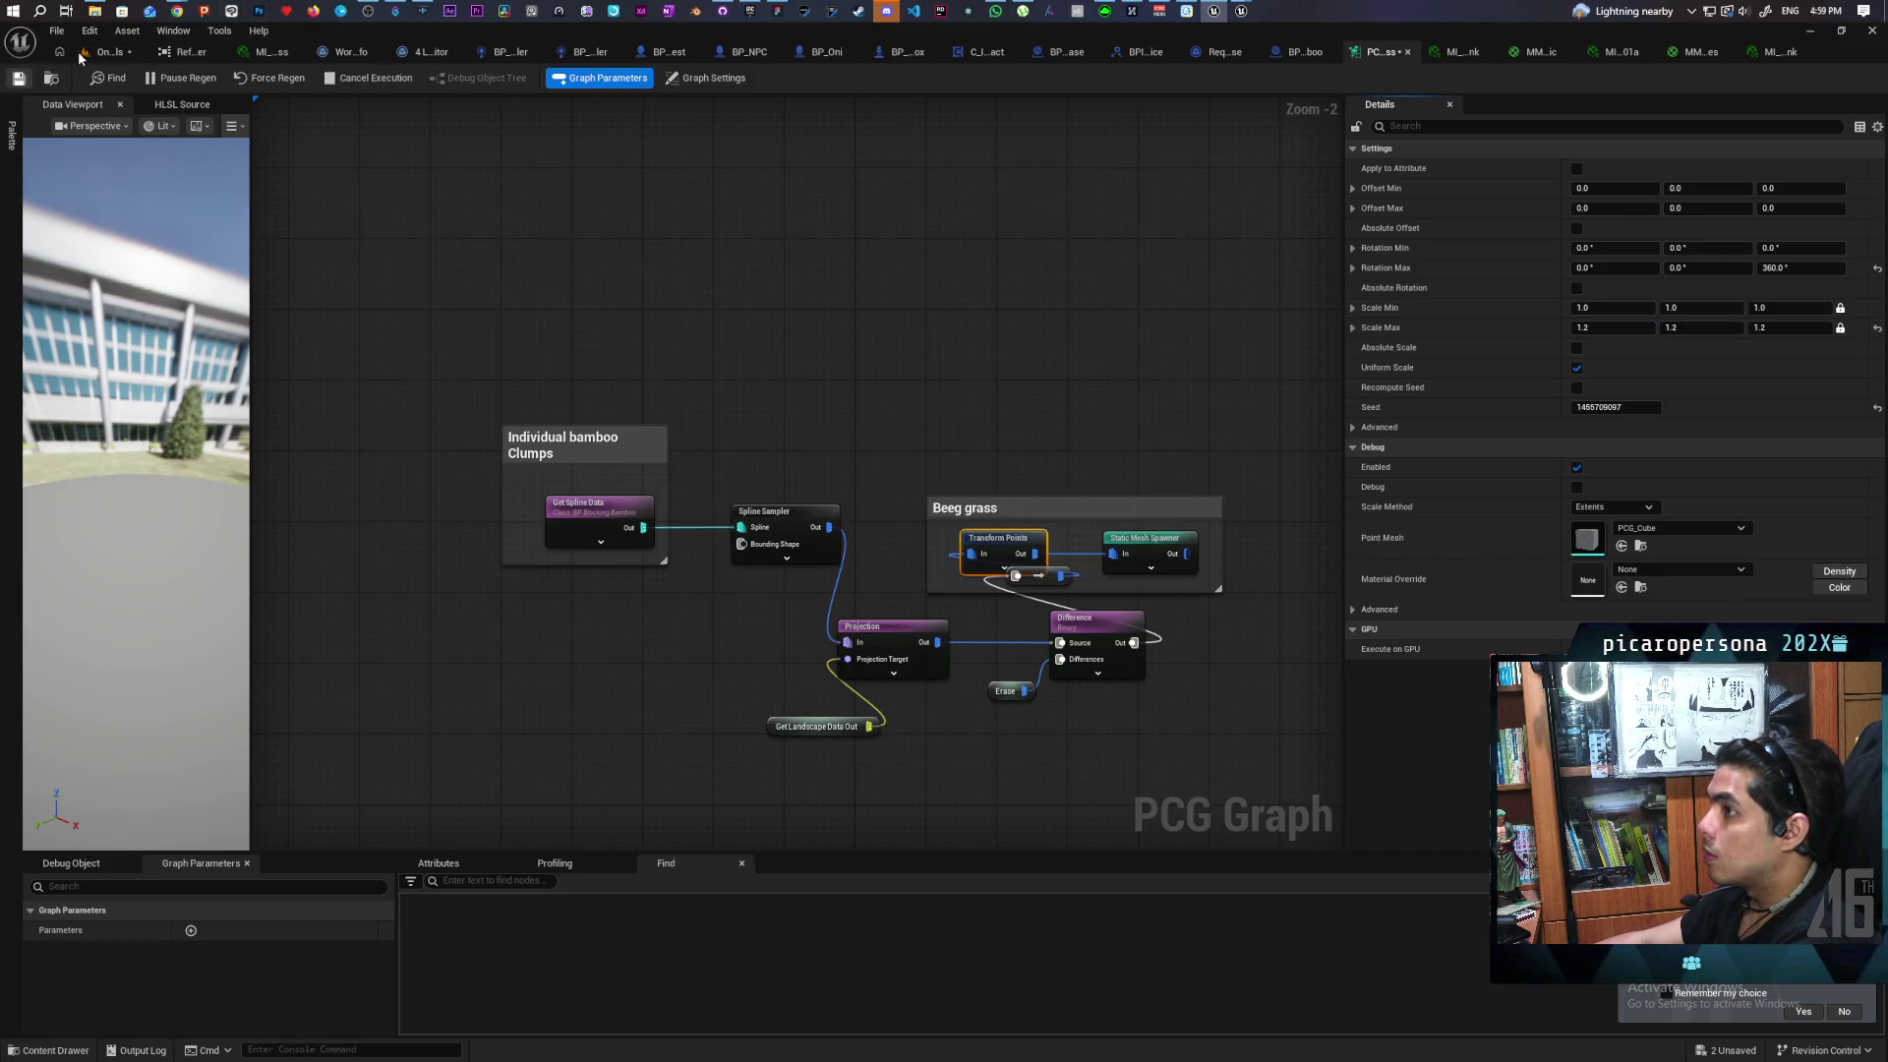
Back in the level, fly in and out to check the enlarged bamboo clump
click(104, 52)
key(w)
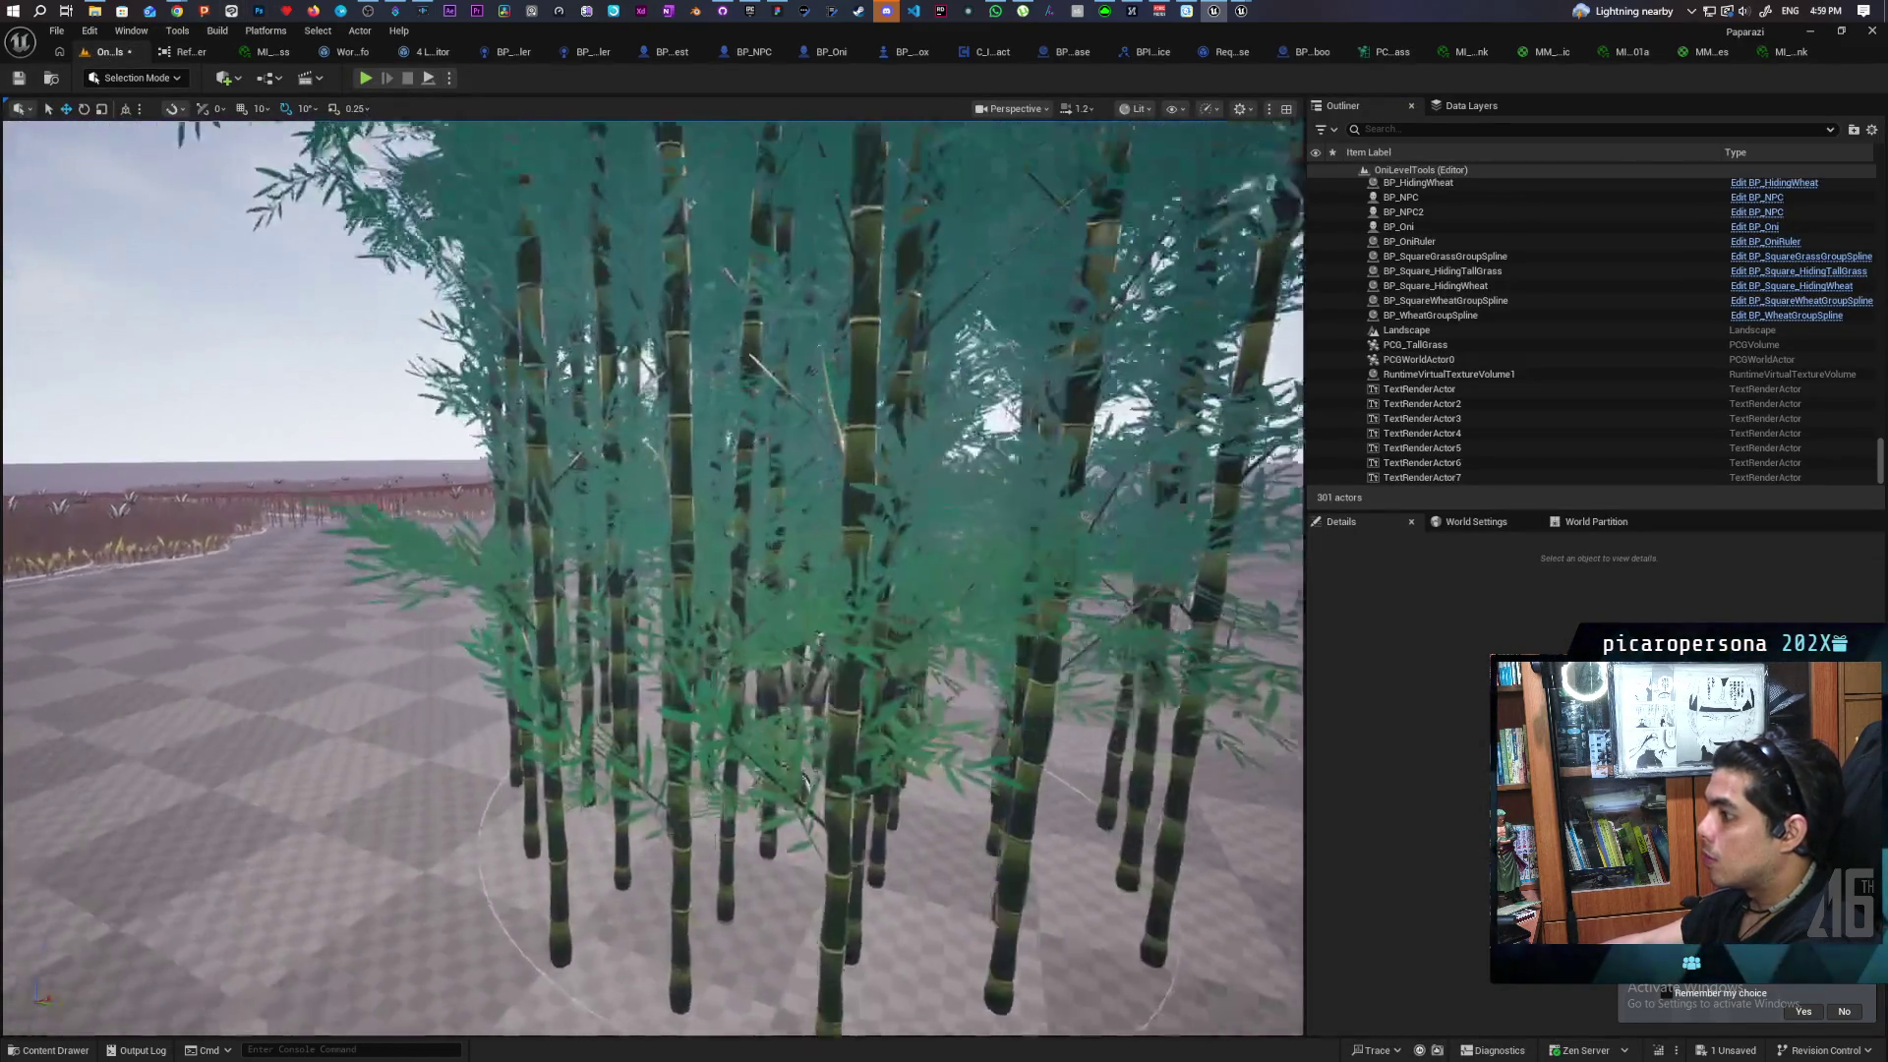
key(s)
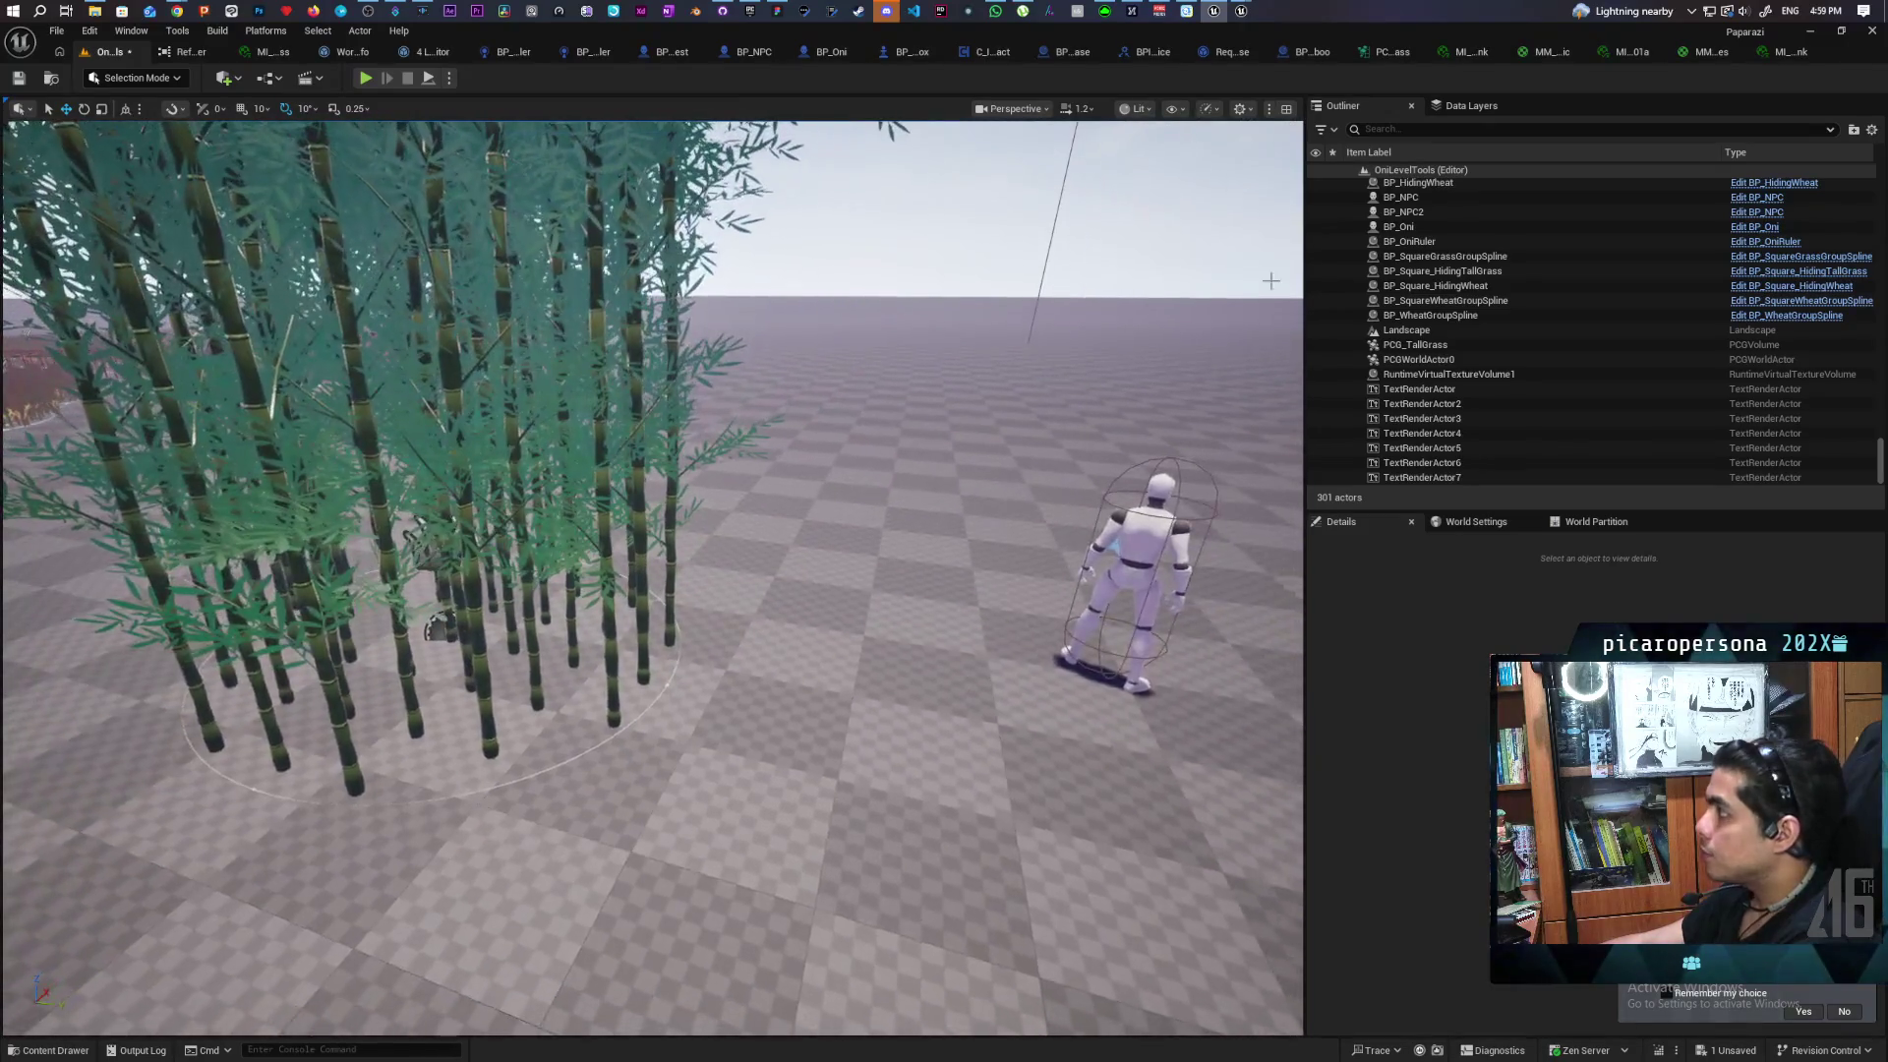
click(1767, 51)
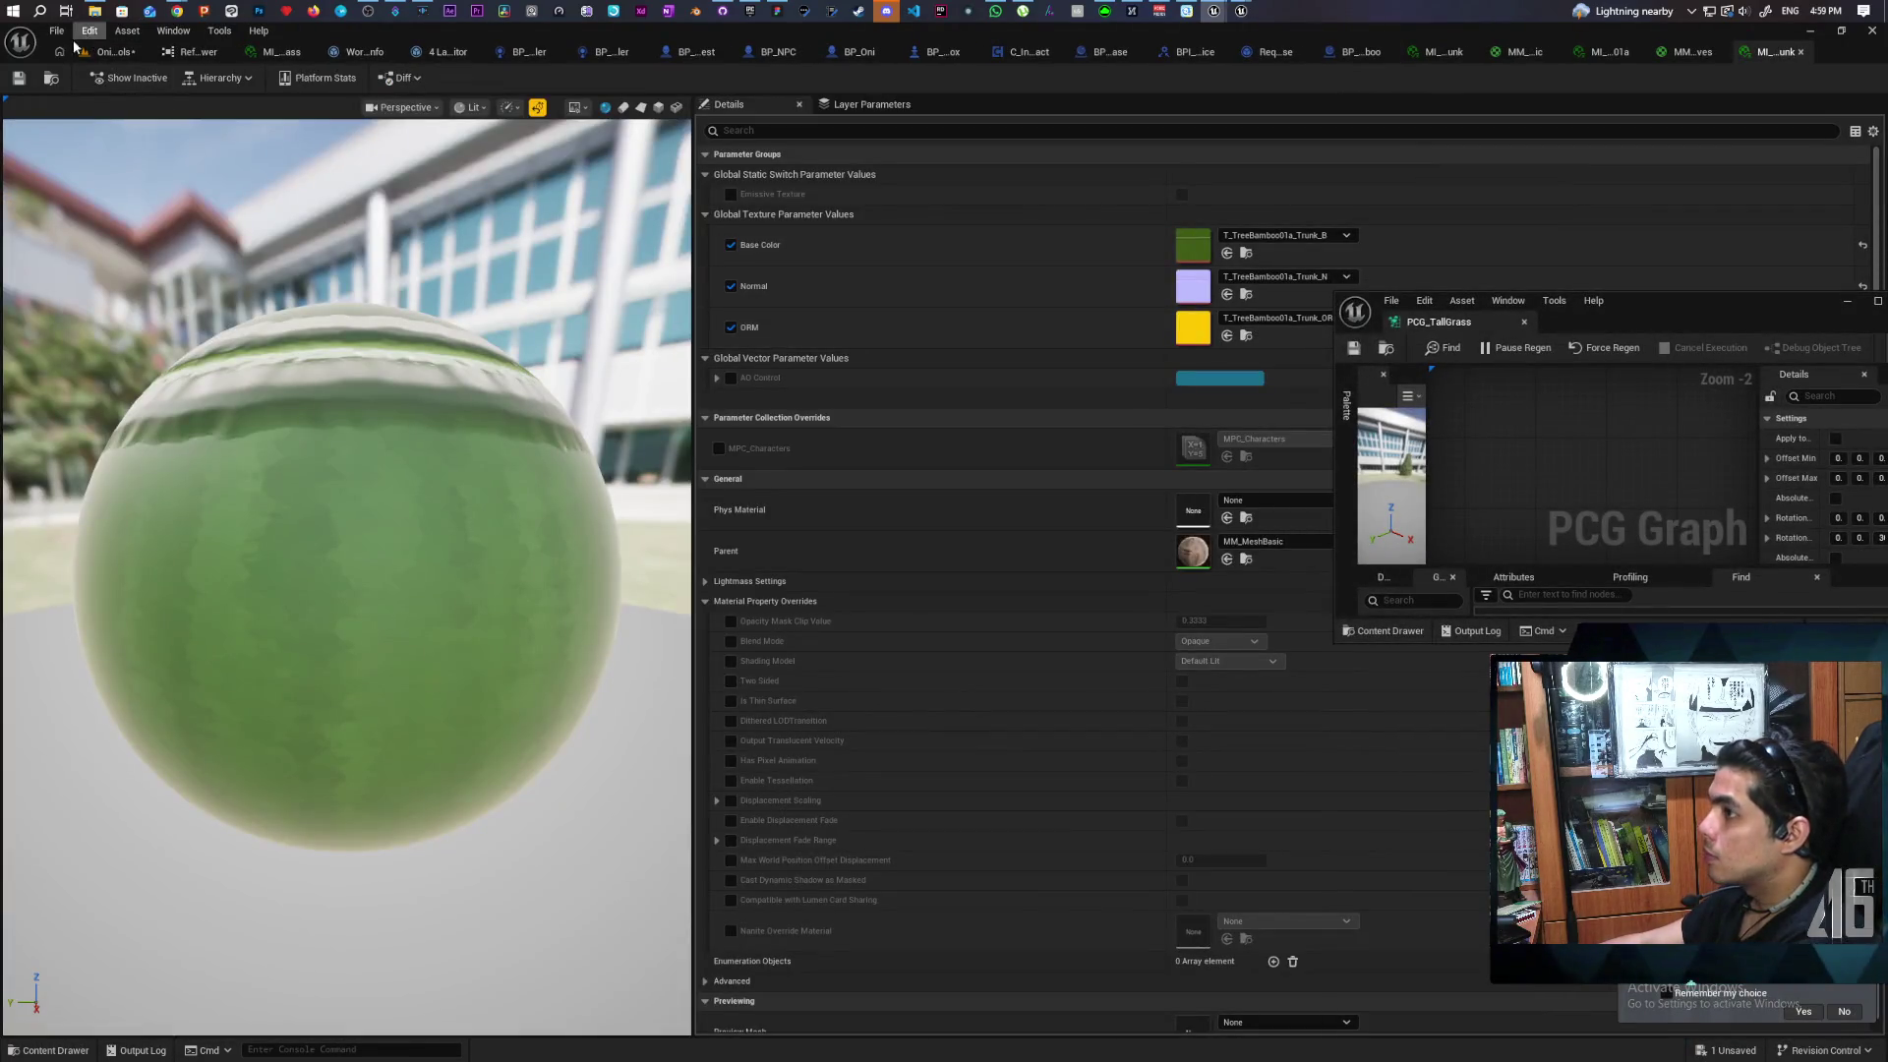
Enlarge the PCG graph window and set the Spline Sampler's Interior Sample Spacing to 30
click(103, 51)
mouse_move(1692, 301)
mouse_down()
mouse_move(1168, 253)
mouse_move(1136, 230)
mouse_up()
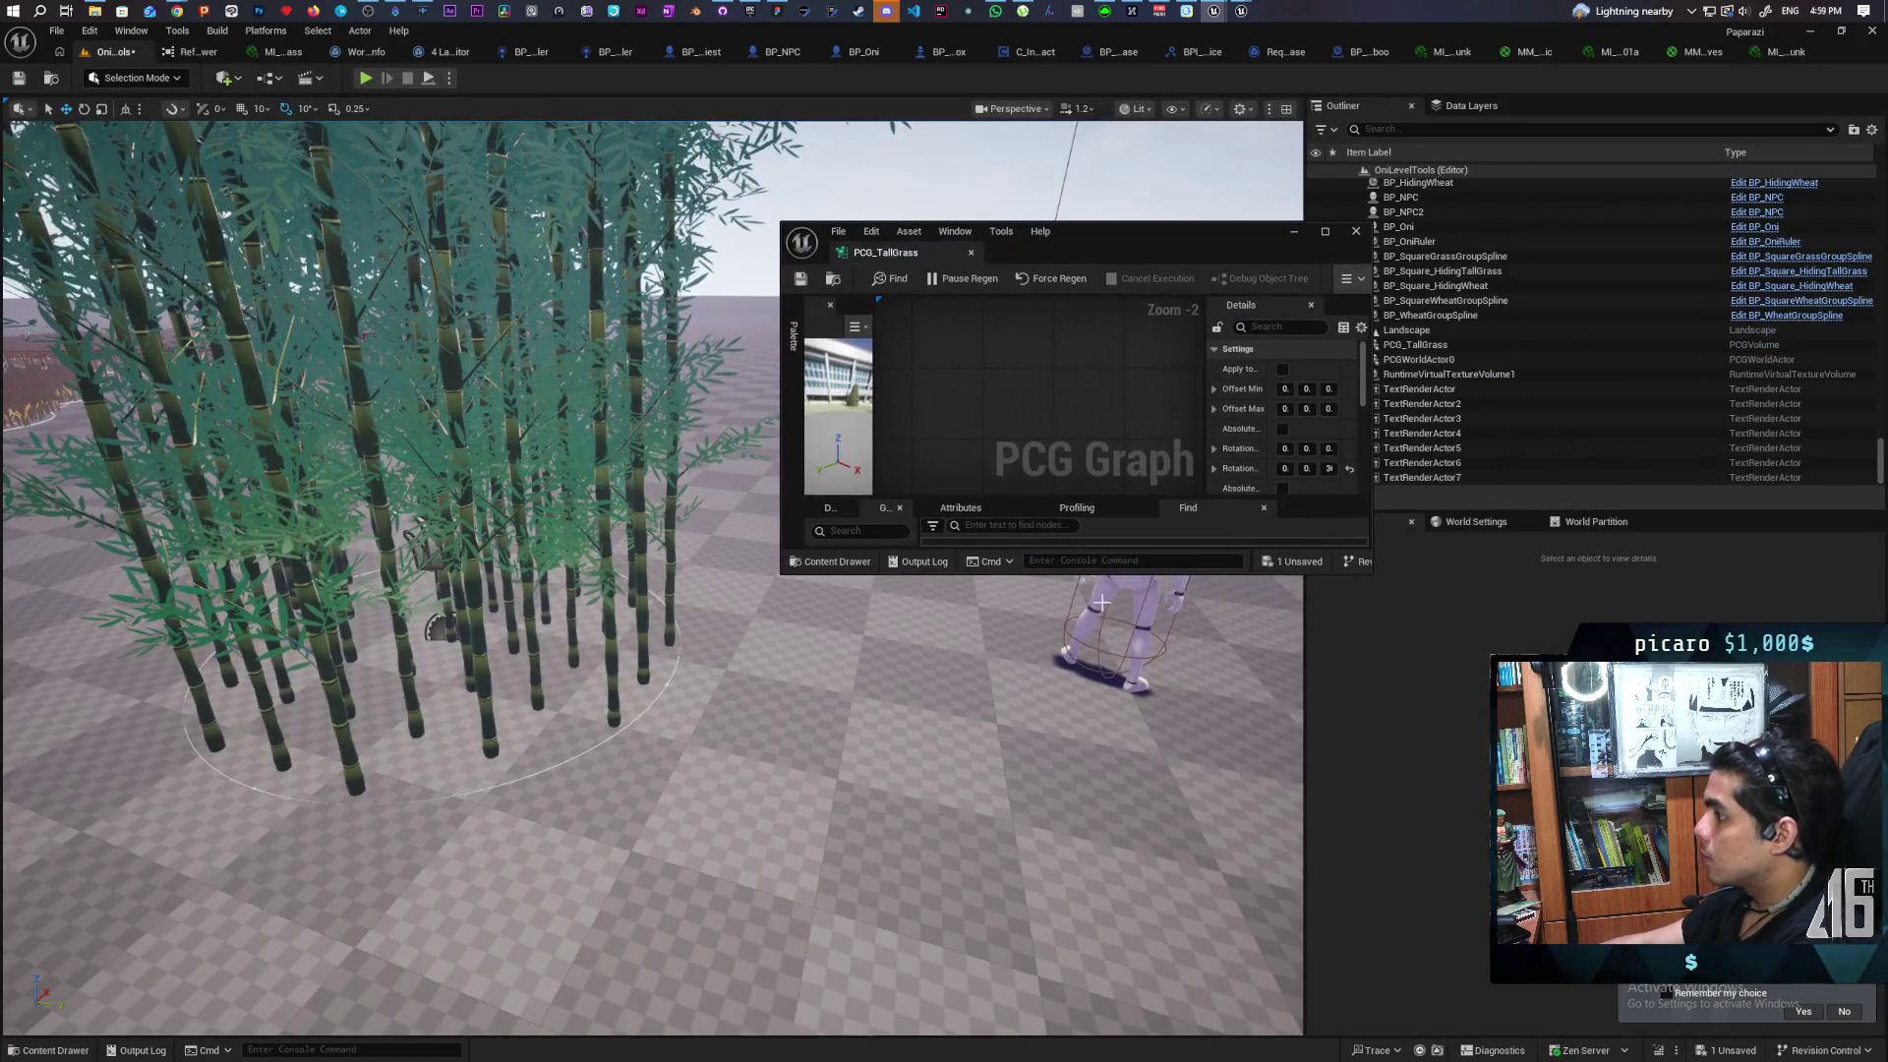
mouse_move(1373, 576)
mouse_down()
mouse_move(1568, 780)
mouse_move(1849, 952)
mouse_up()
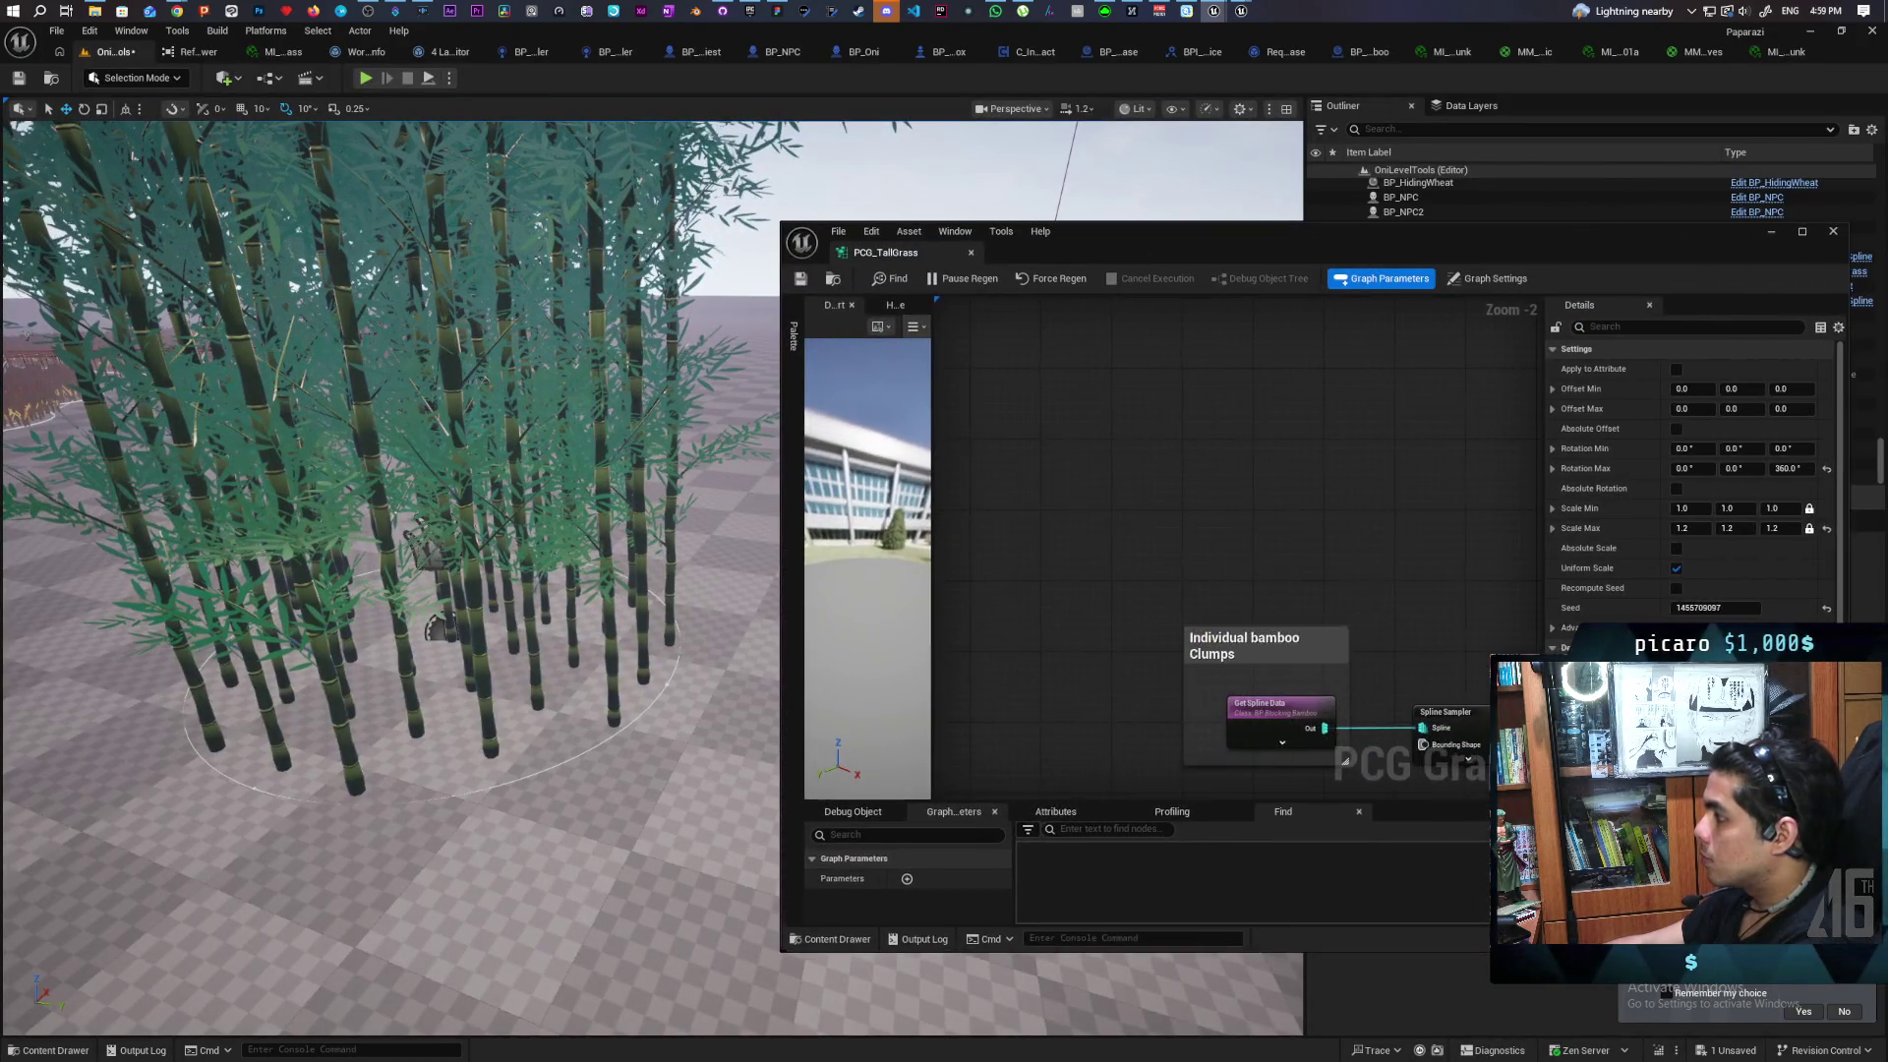
scroll(1268, 611, up, 5)
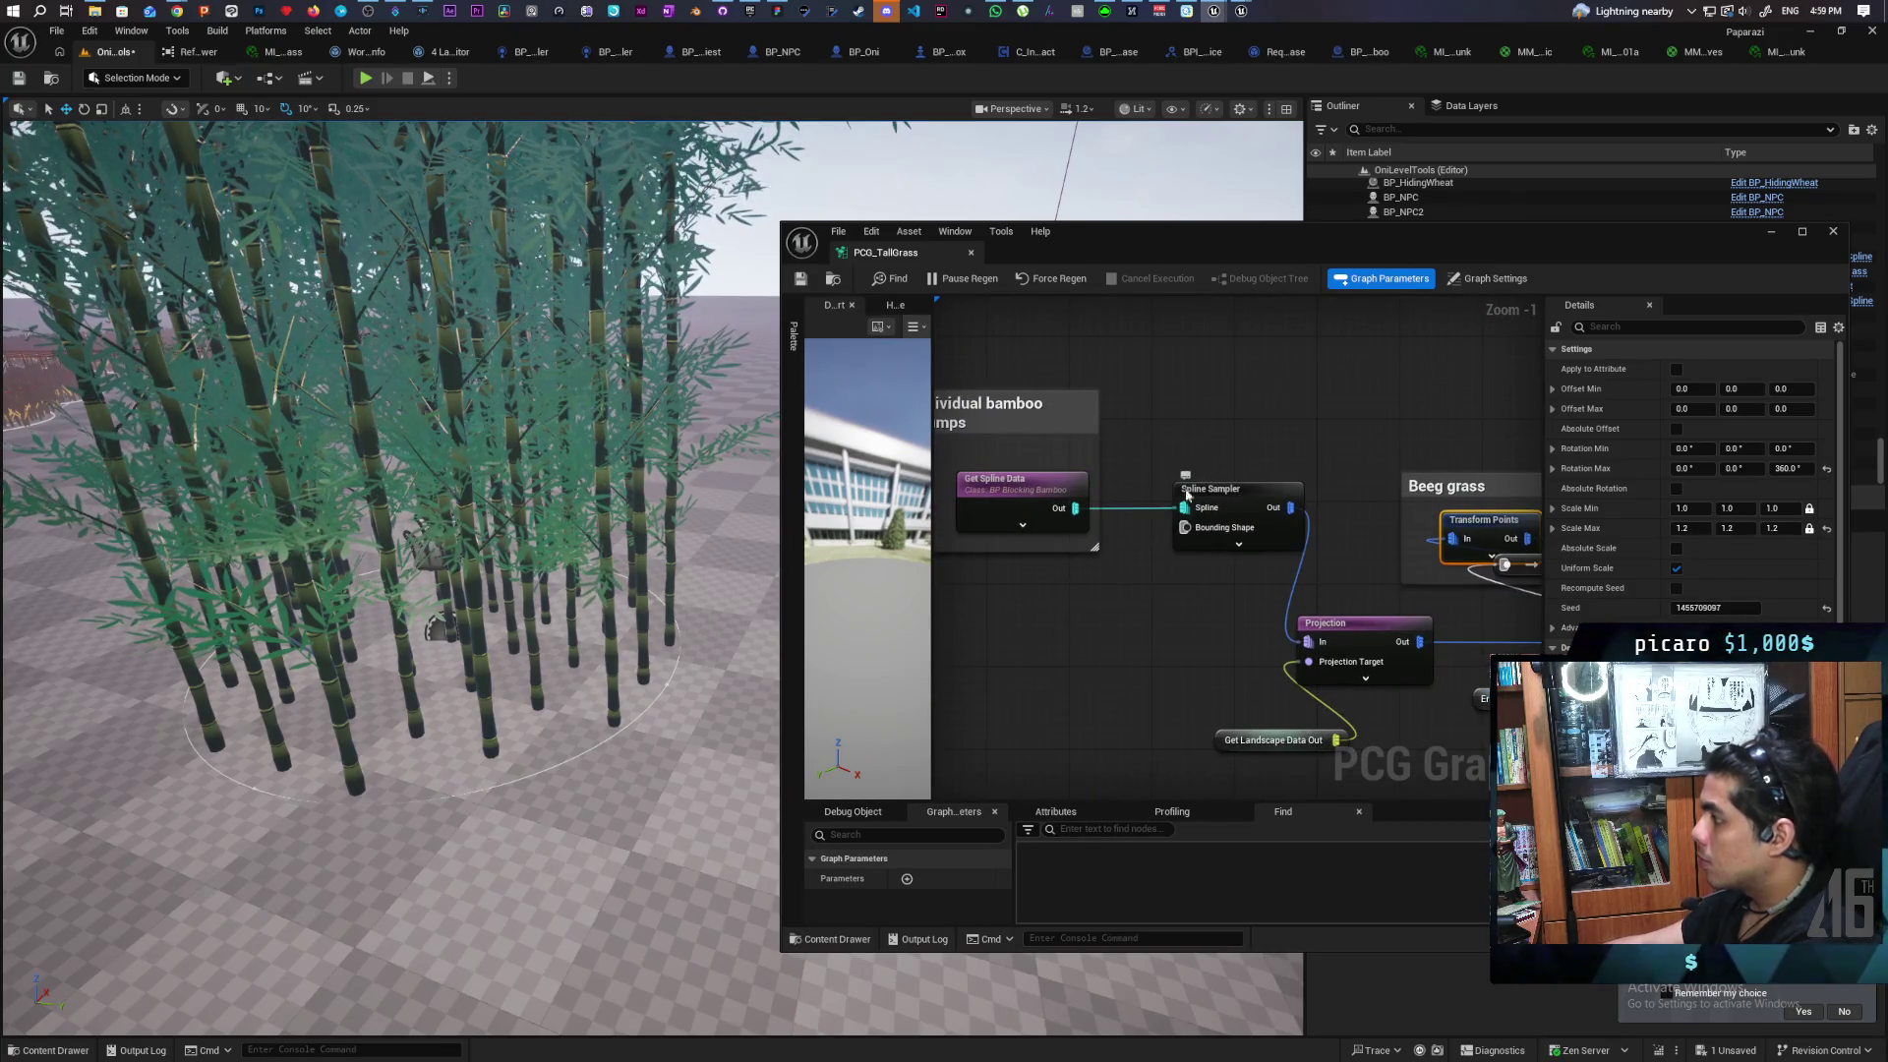
click(1192, 491)
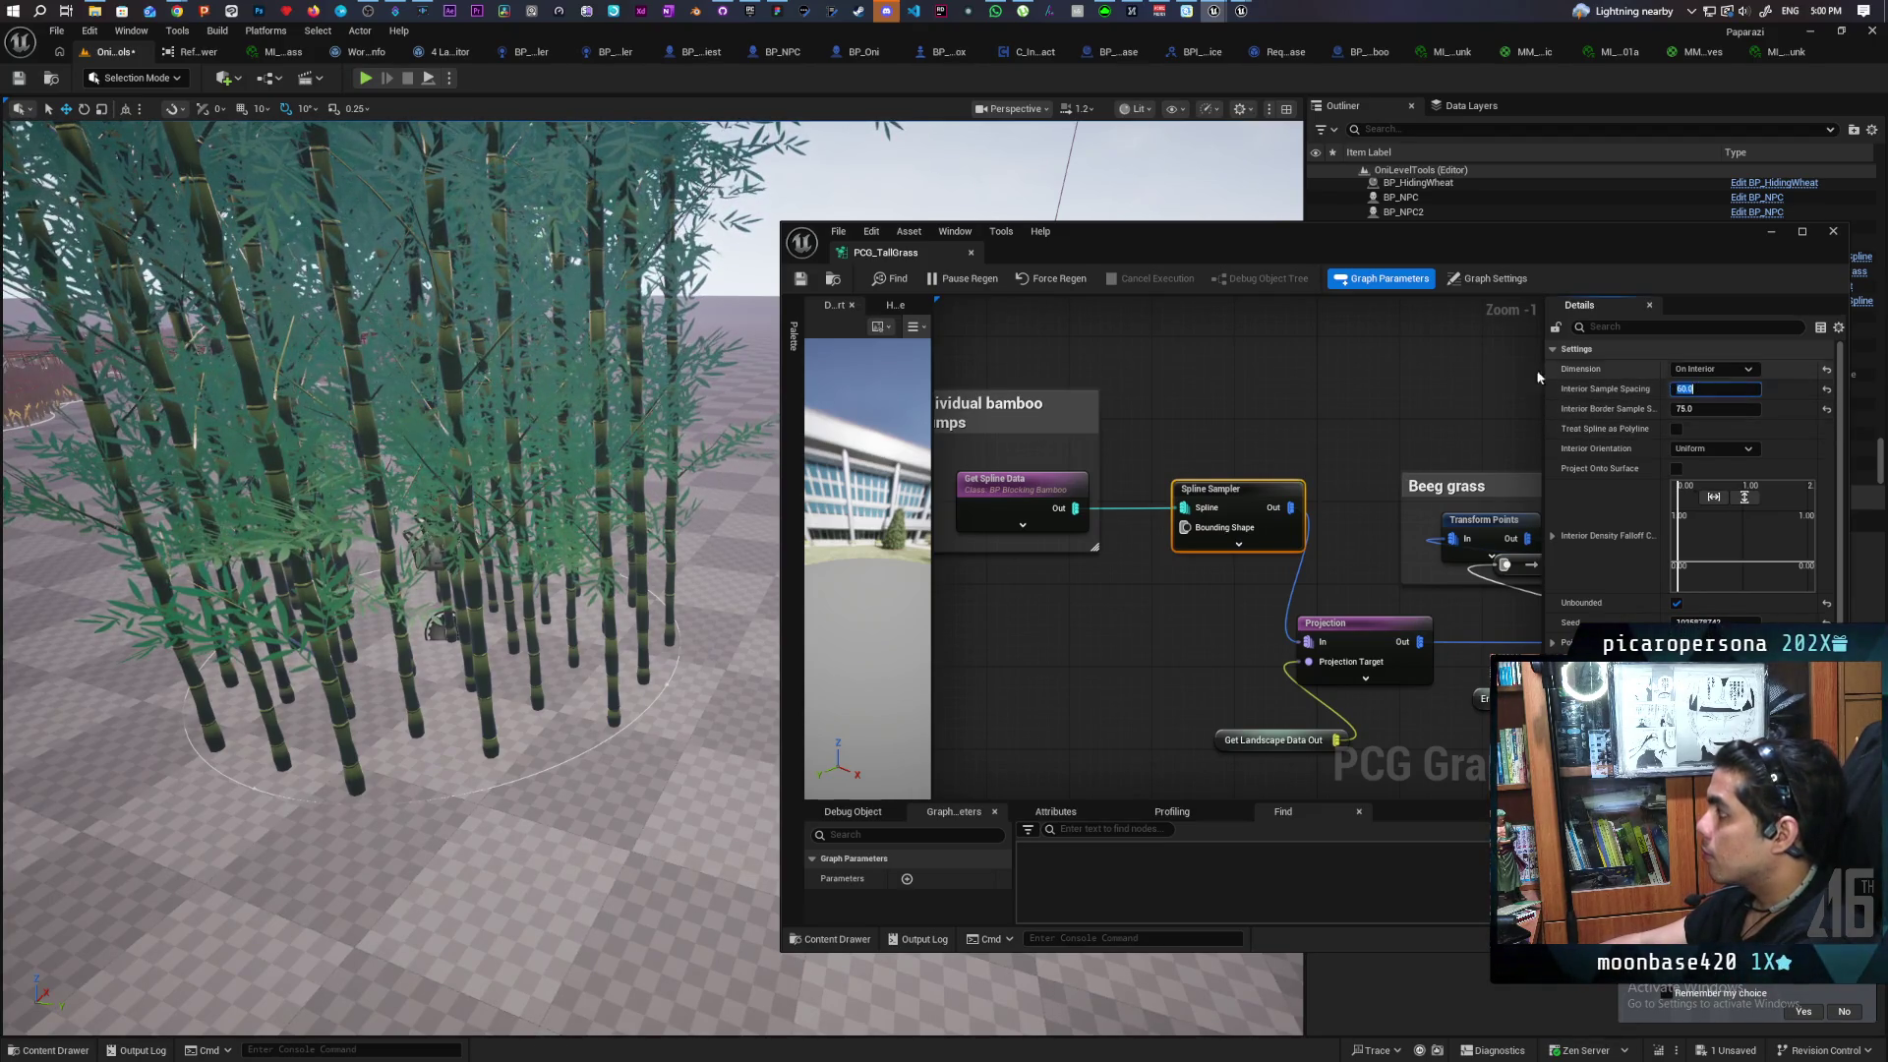
text(30)
key(Return)
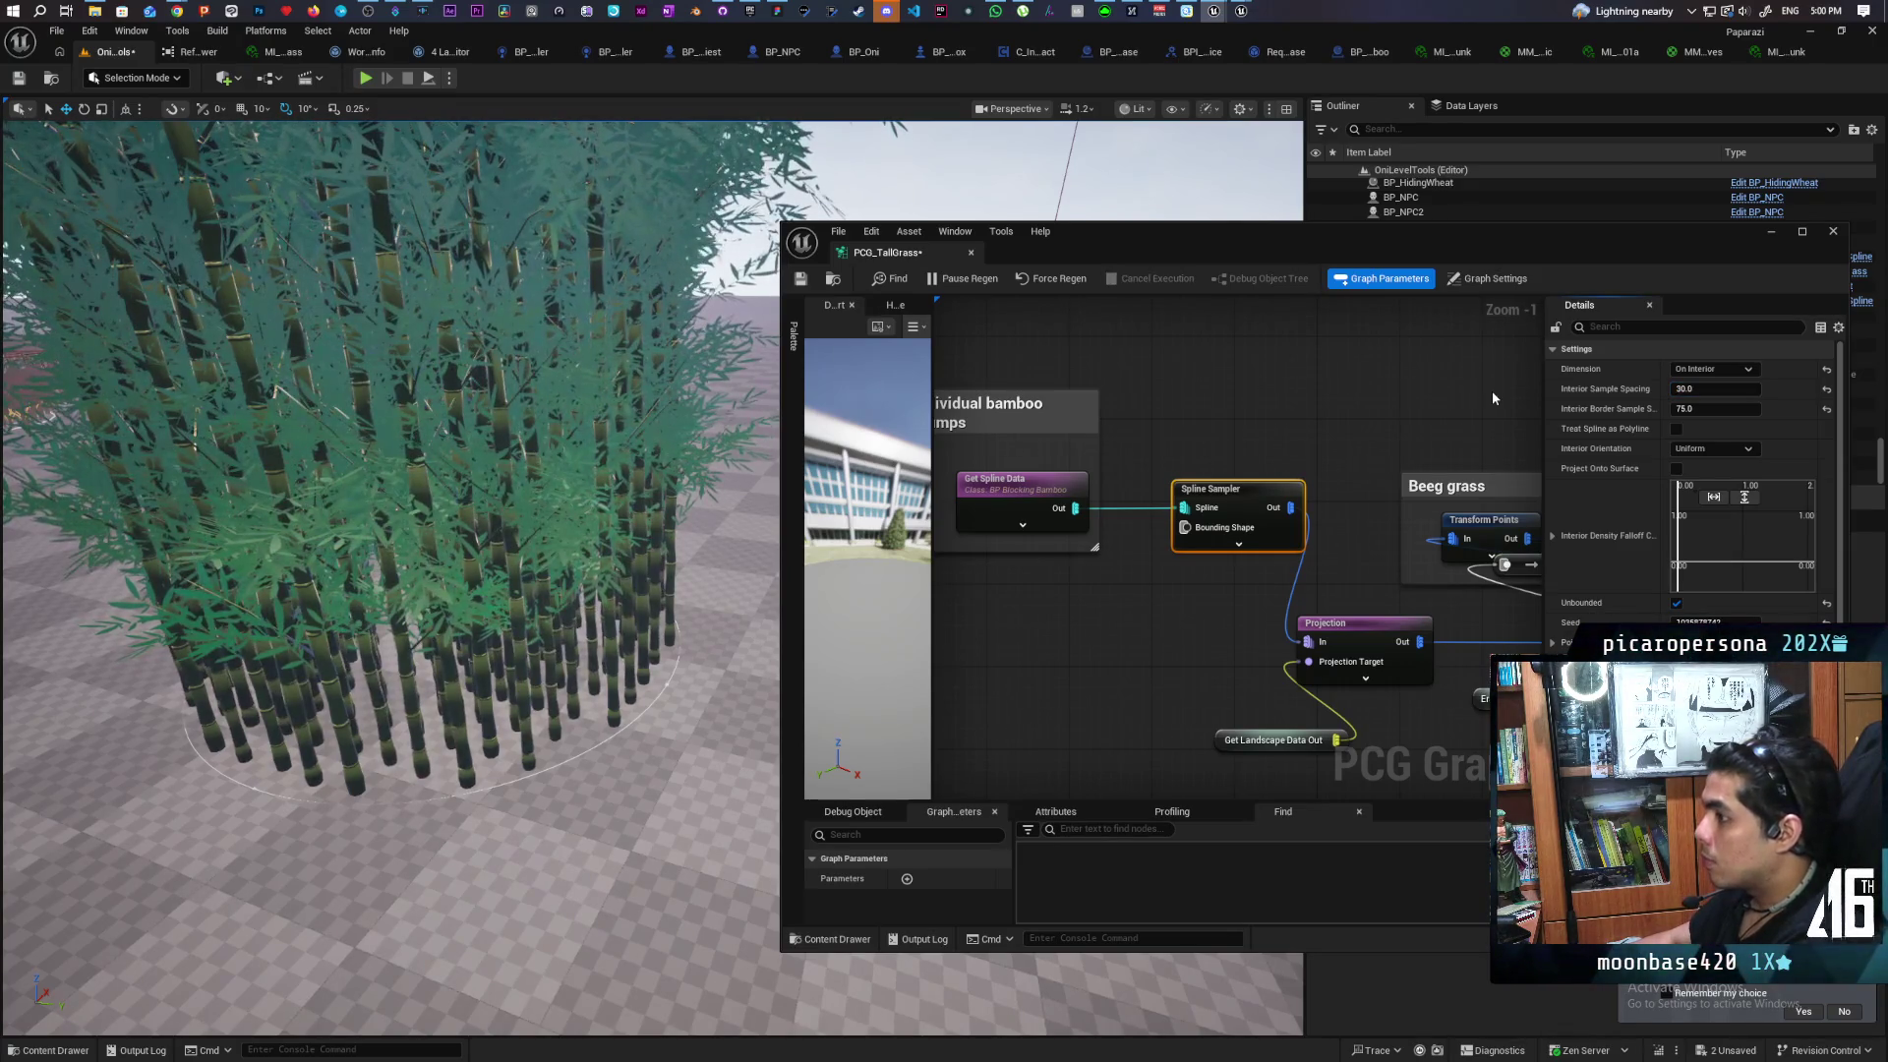
Look around the denser bamboo clump and bring up the landscape context menu
mouse_move(575, 702)
mouse_down()
mouse_move(550, 708)
mouse_move(575, 701)
mouse_move(565, 727)
mouse_move(570, 688)
mouse_move(415, 813)
mouse_move(398, 851)
mouse_move(379, 831)
mouse_move(551, 507)
mouse_up()
drag(1001, 233, 1067, 745)
right_click(551, 783)
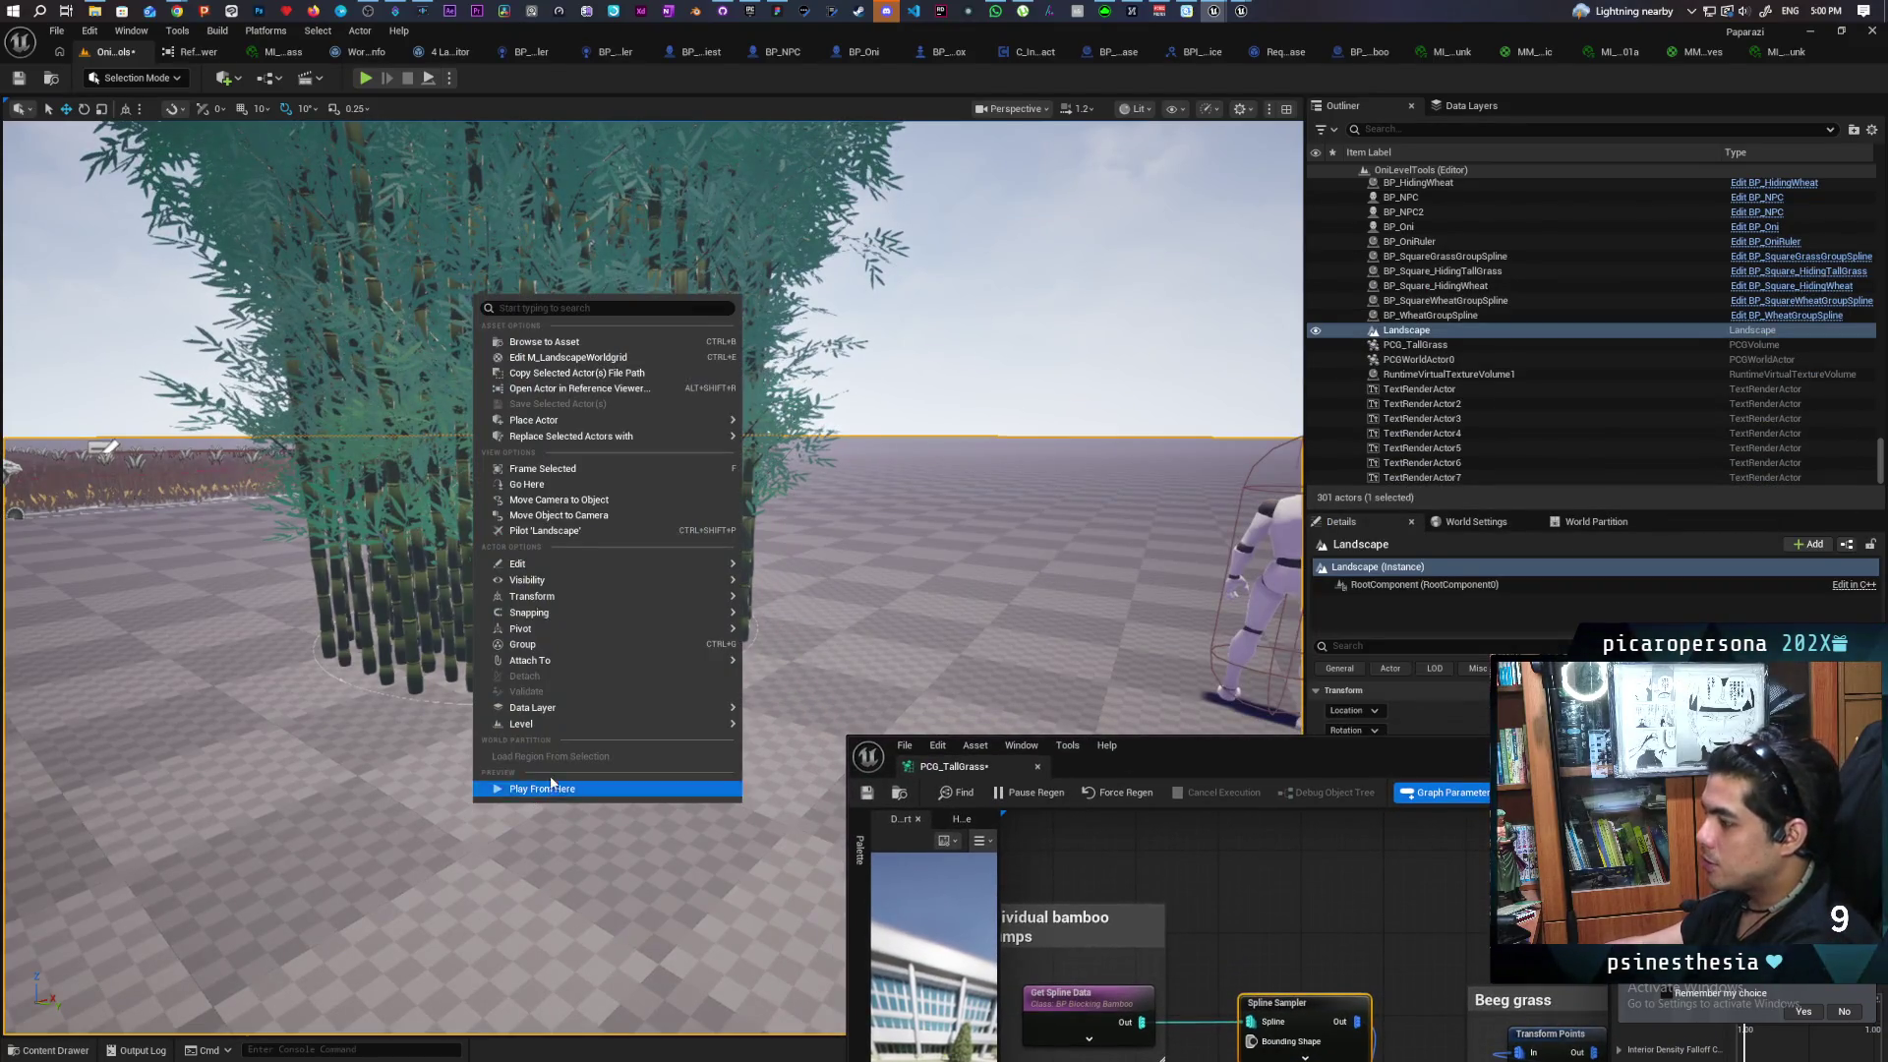
click(548, 790)
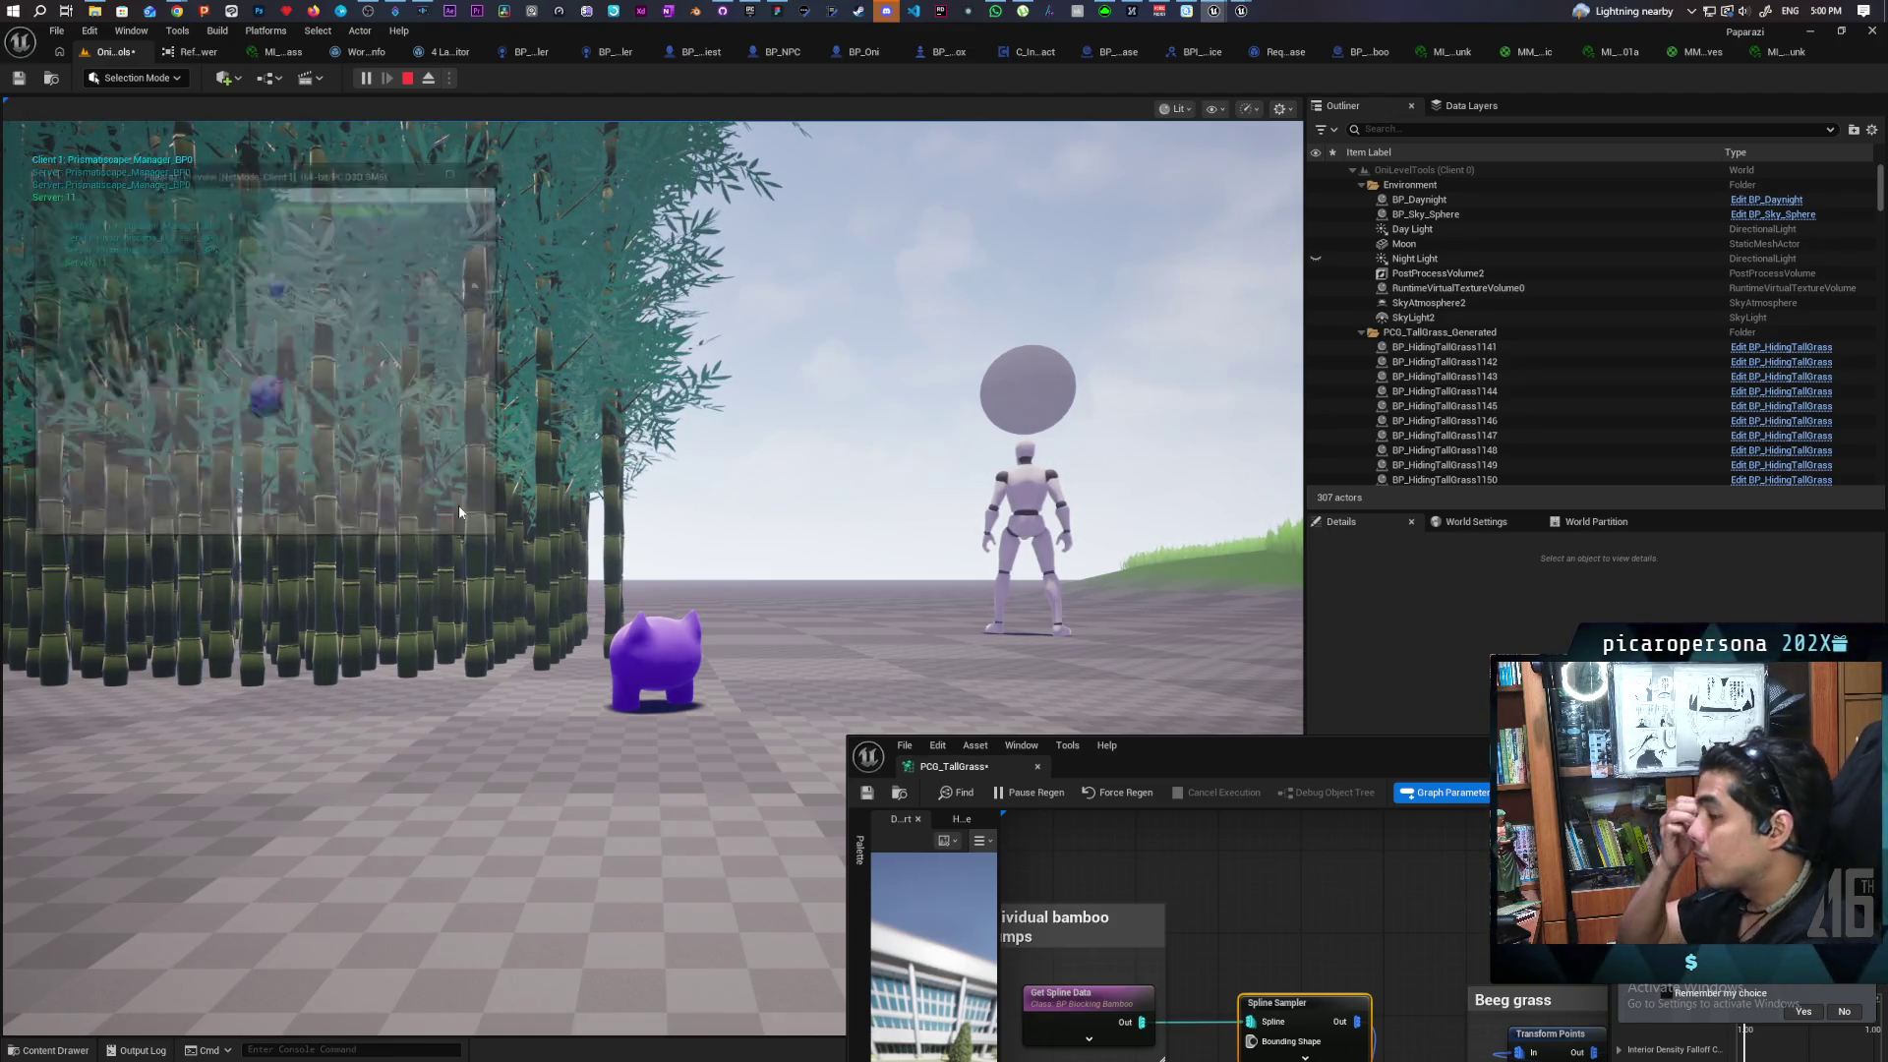
key(Escape)
mouse_move(444, 340)
mouse_down()
mouse_move(423, 285)
mouse_move(445, 403)
mouse_move(413, 462)
mouse_move(393, 432)
mouse_move(433, 394)
mouse_move(492, 403)
mouse_move(462, 433)
mouse_move(433, 413)
mouse_up()
mouse_move(1264, 745)
mouse_down()
mouse_move(1182, 274)
mouse_move(1178, 303)
mouse_move(1108, 303)
mouse_up()
Turn on Cast Shadow and Cast Dynamic Shadow for both bamboo meshes in the Static Mesh Spawner, then save
scroll(1147, 477, down, 2)
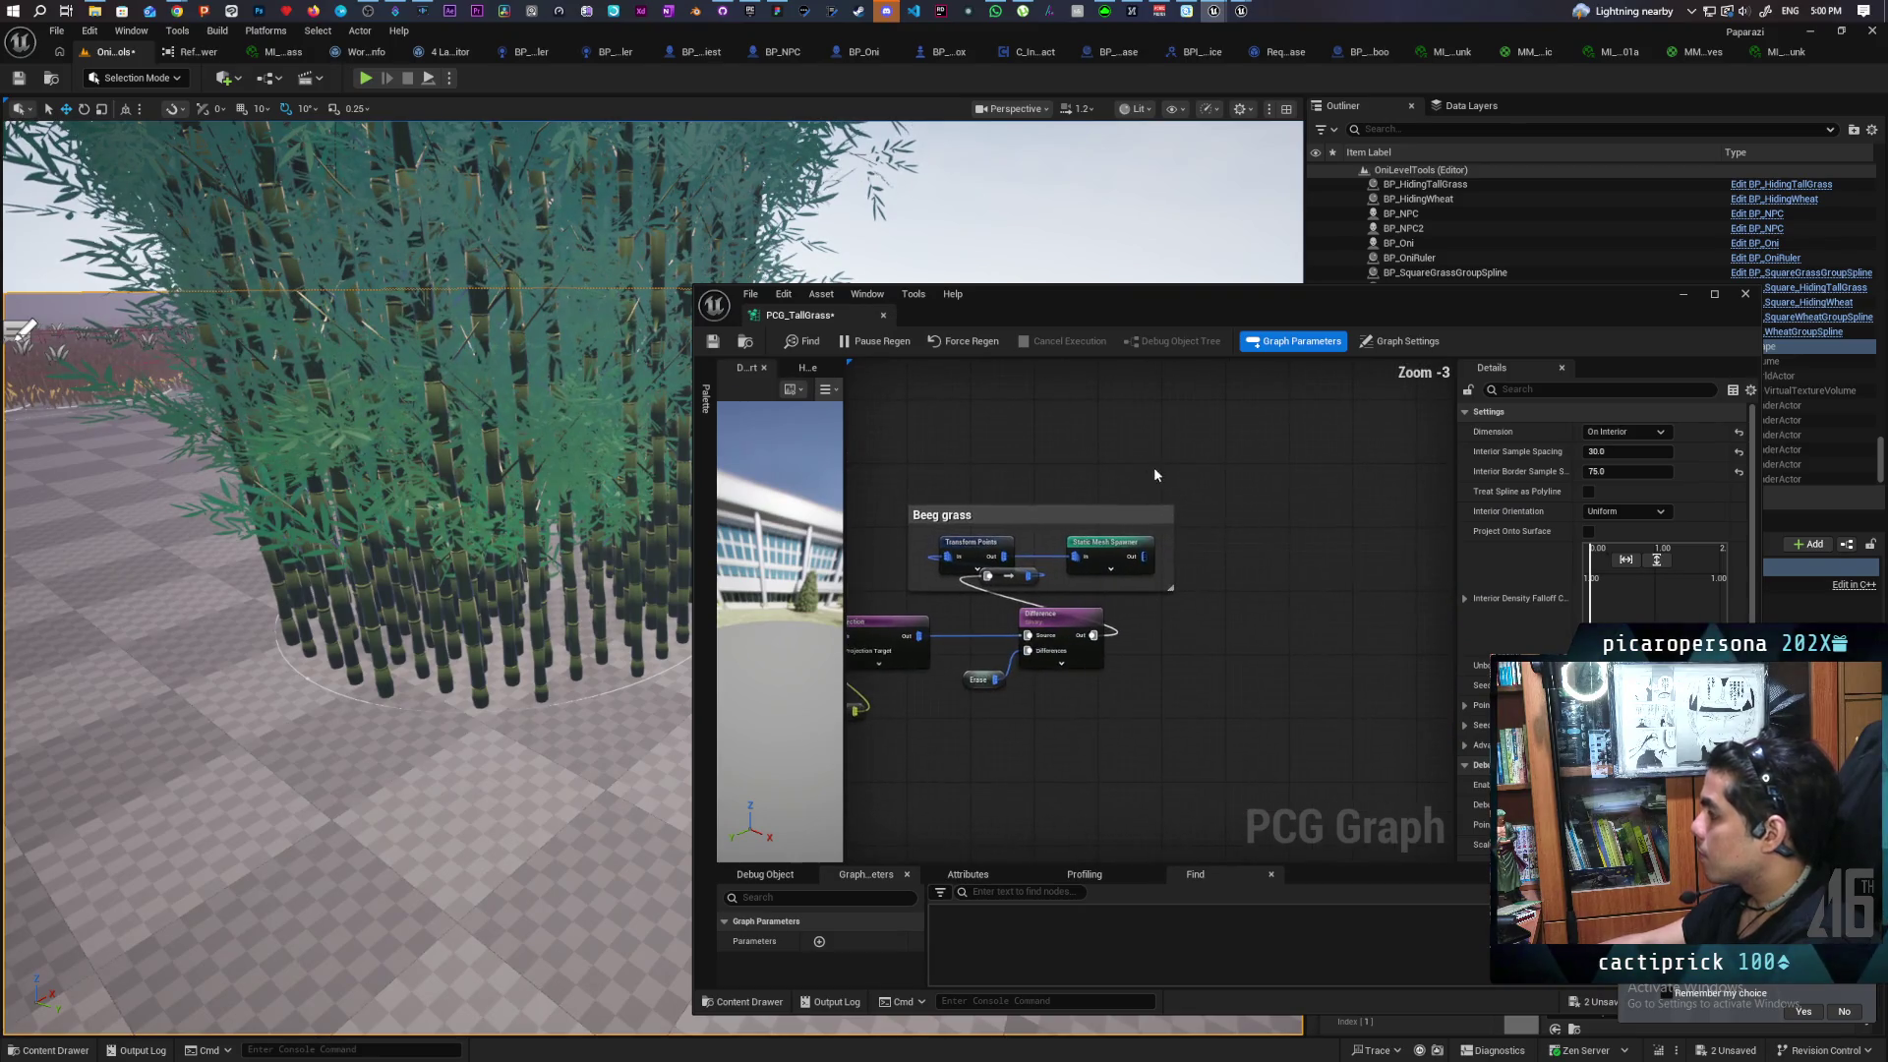
click(1108, 558)
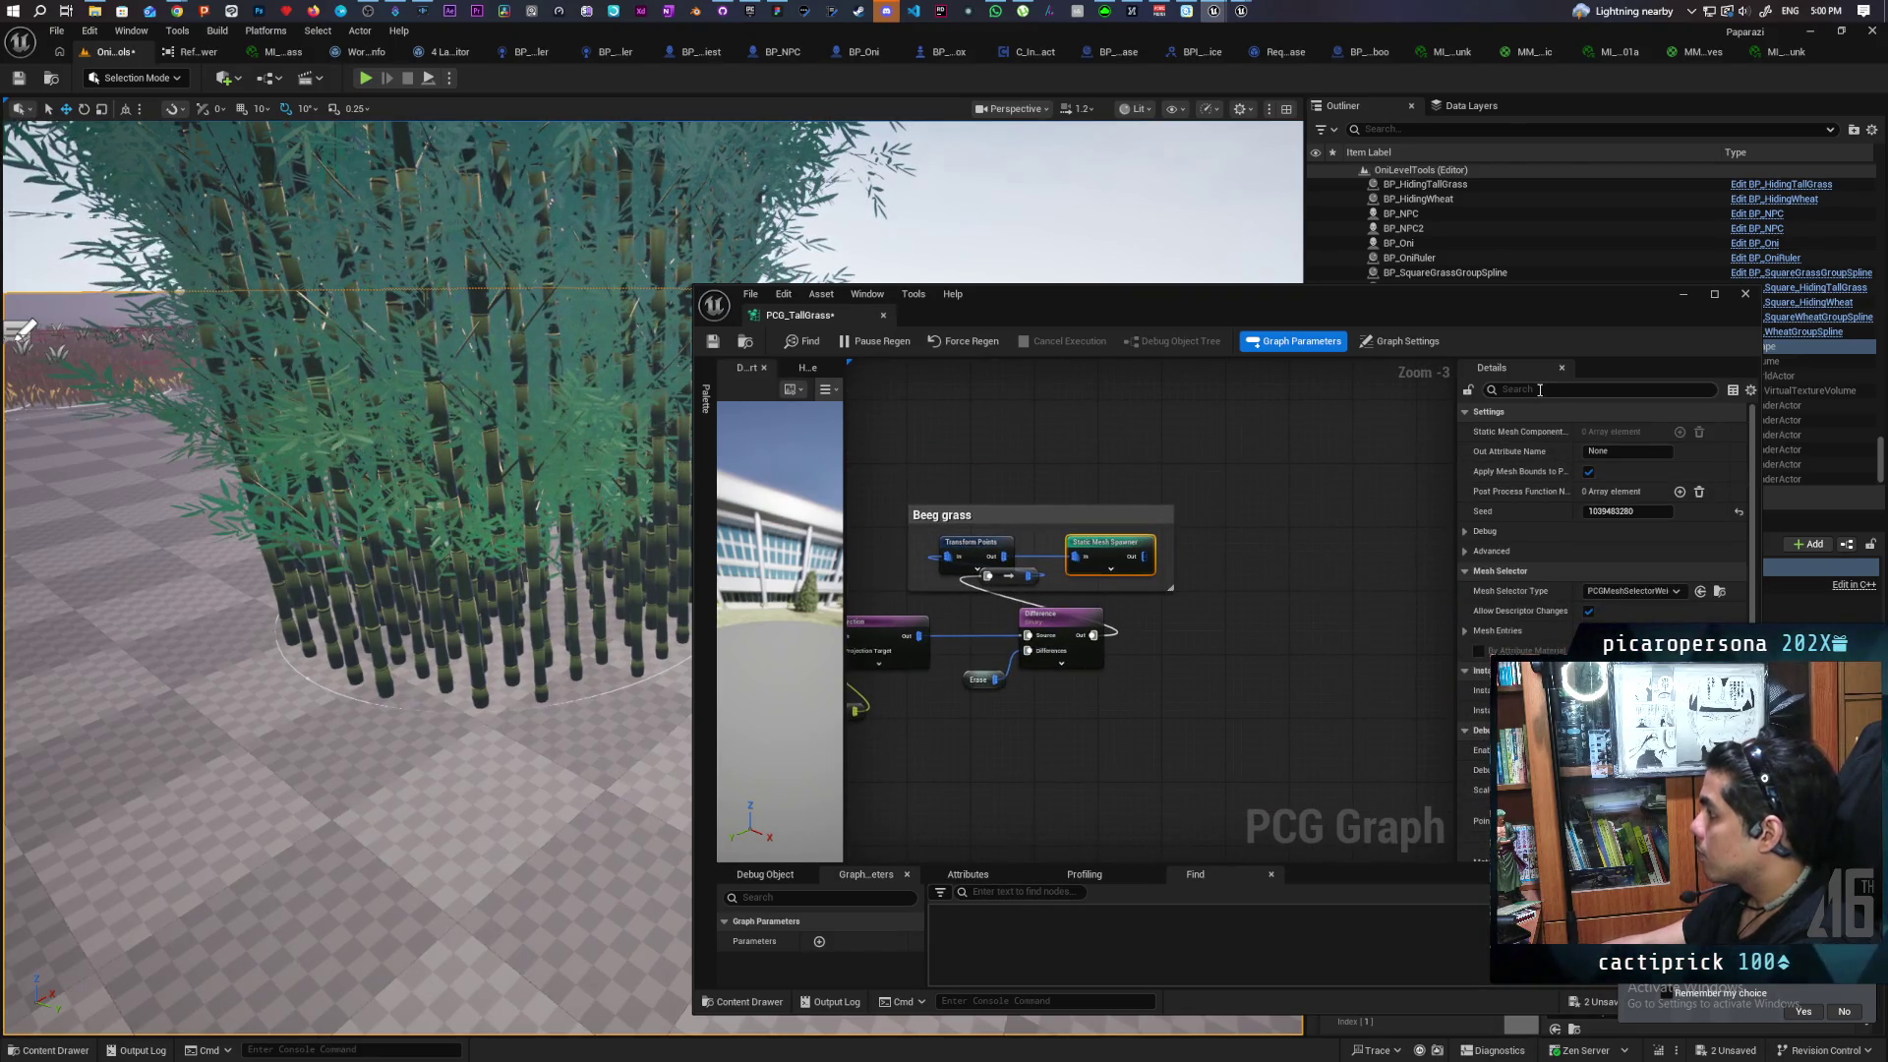
text(cast)
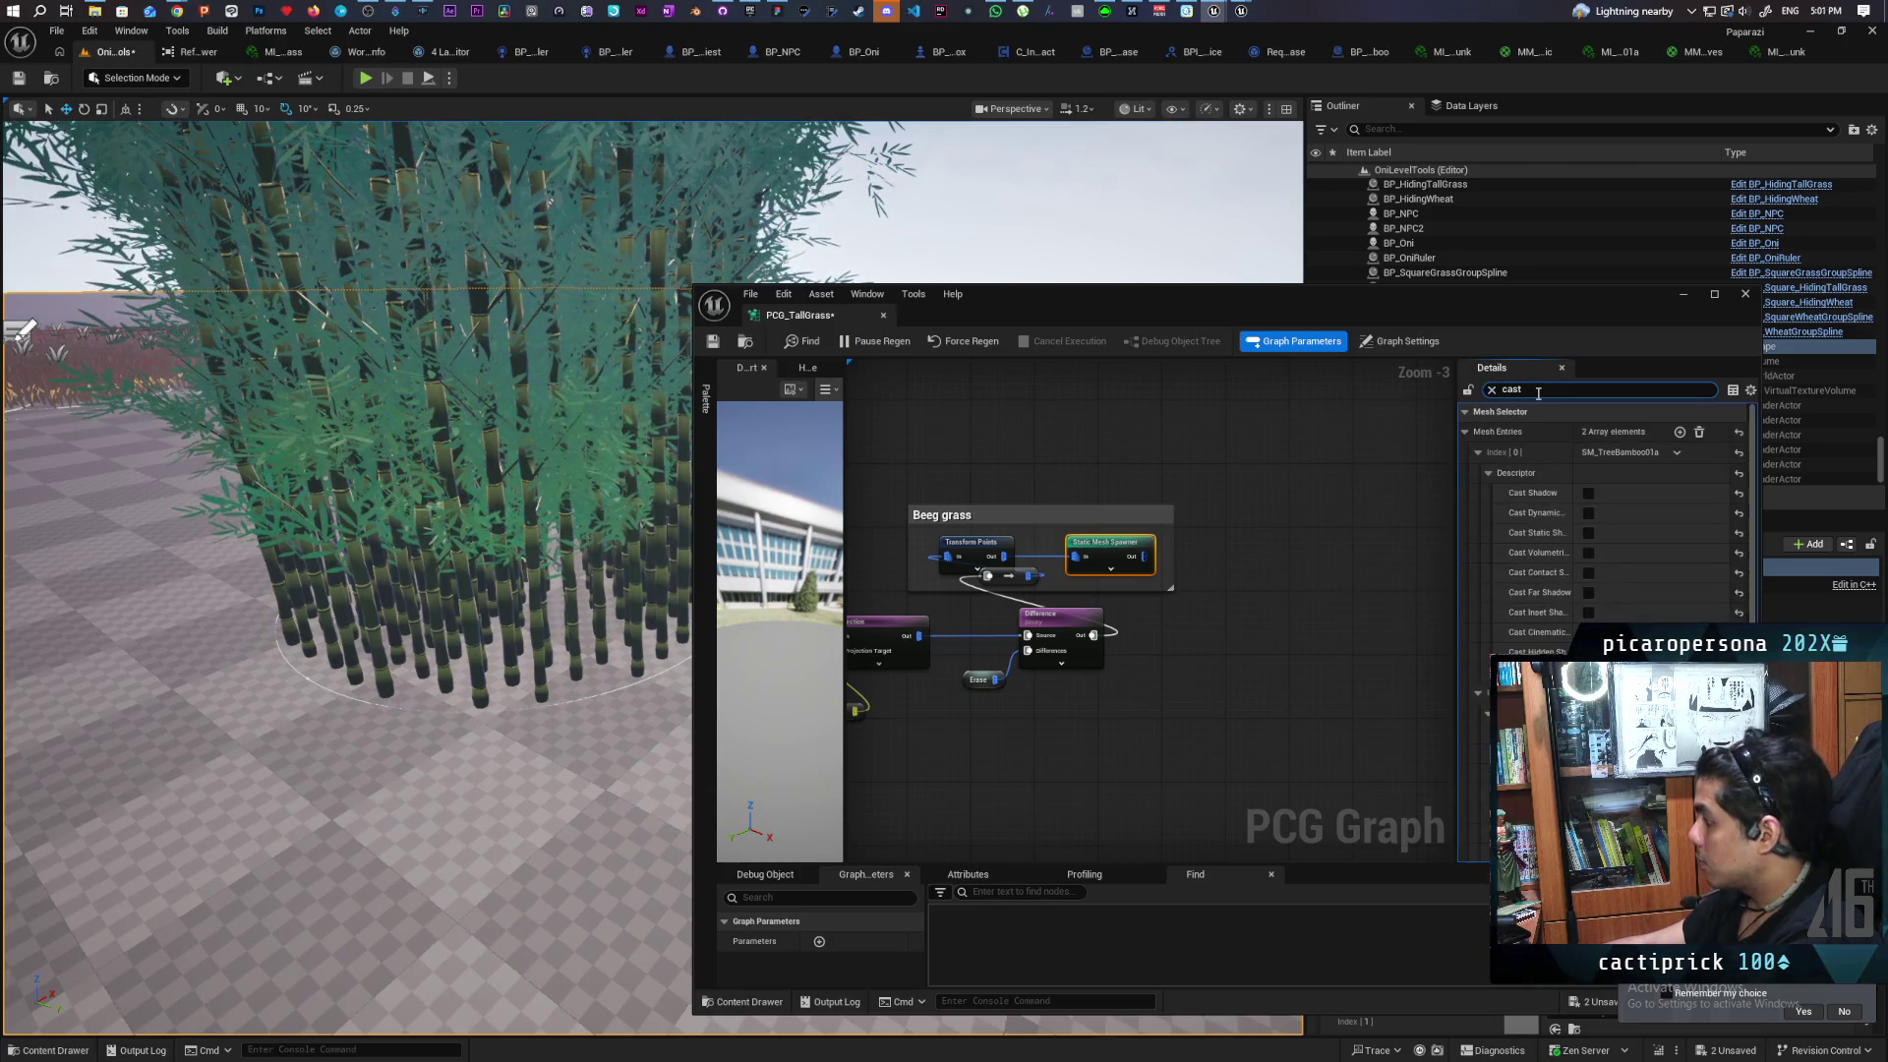
click(1587, 493)
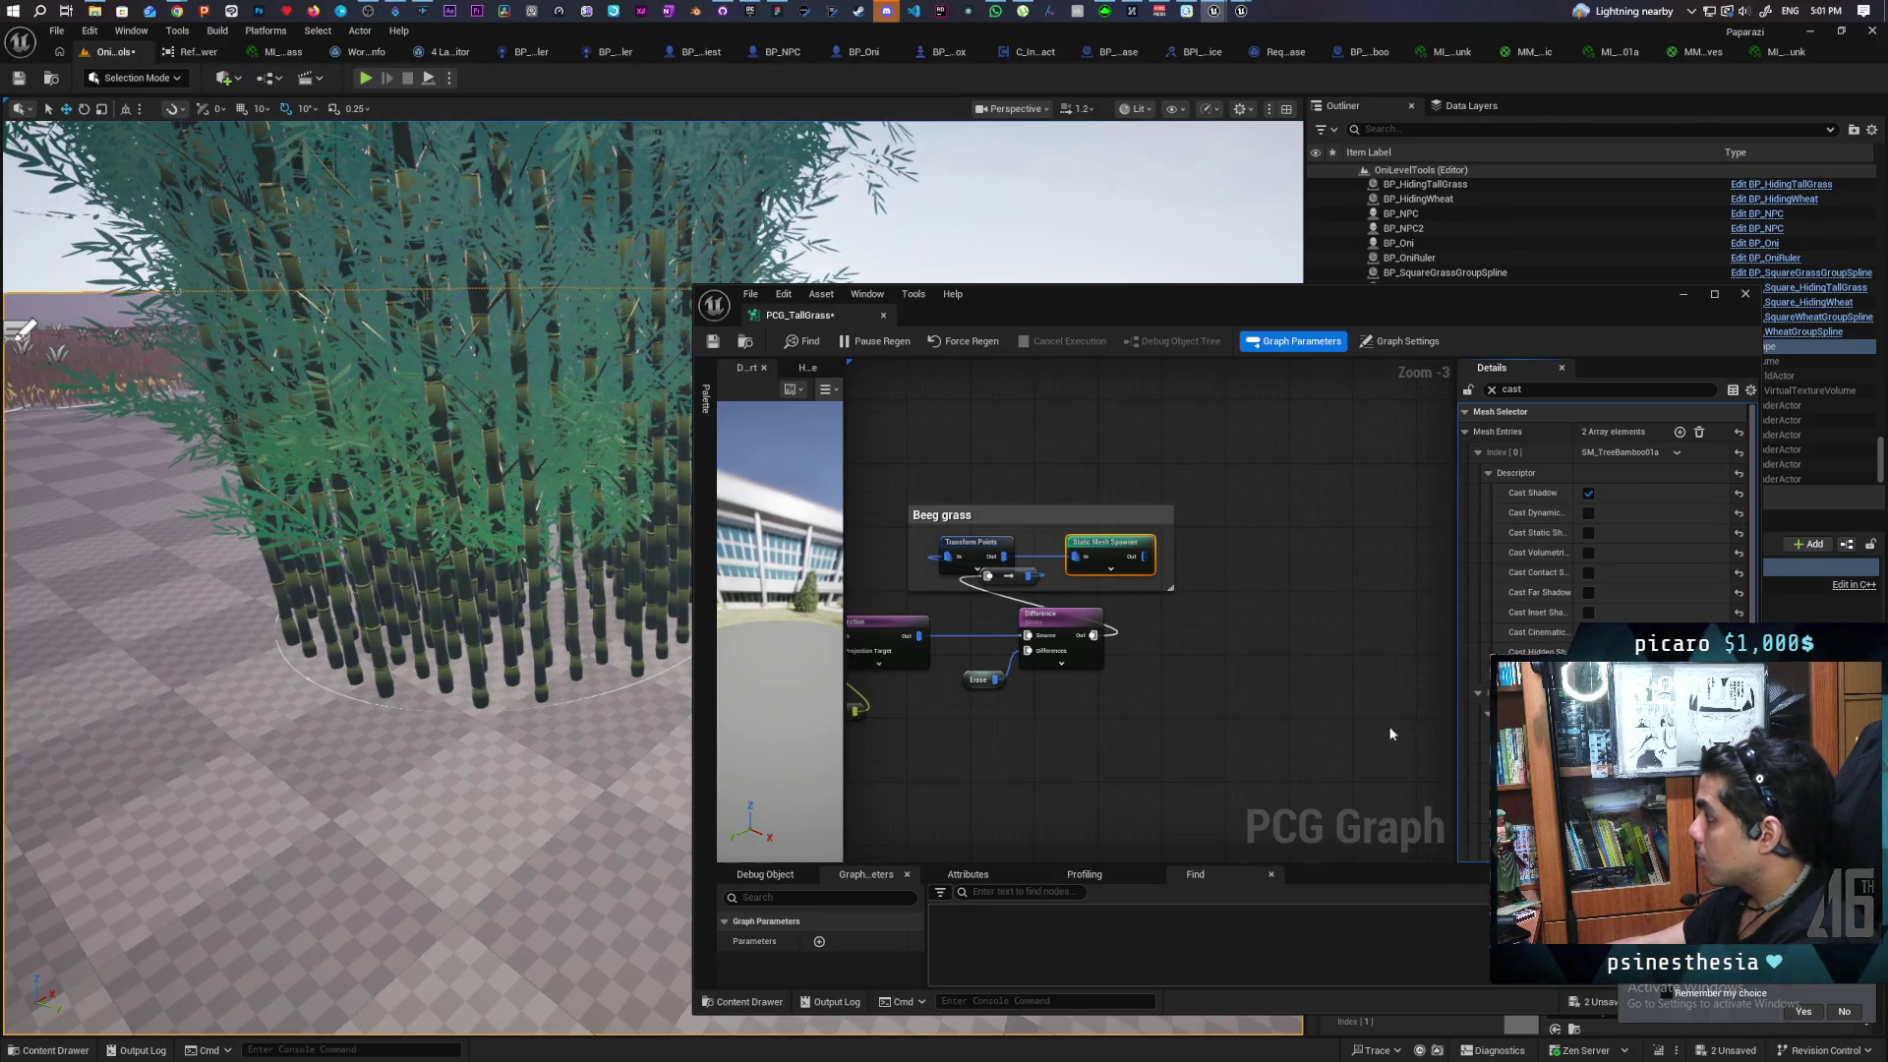
click(1410, 593)
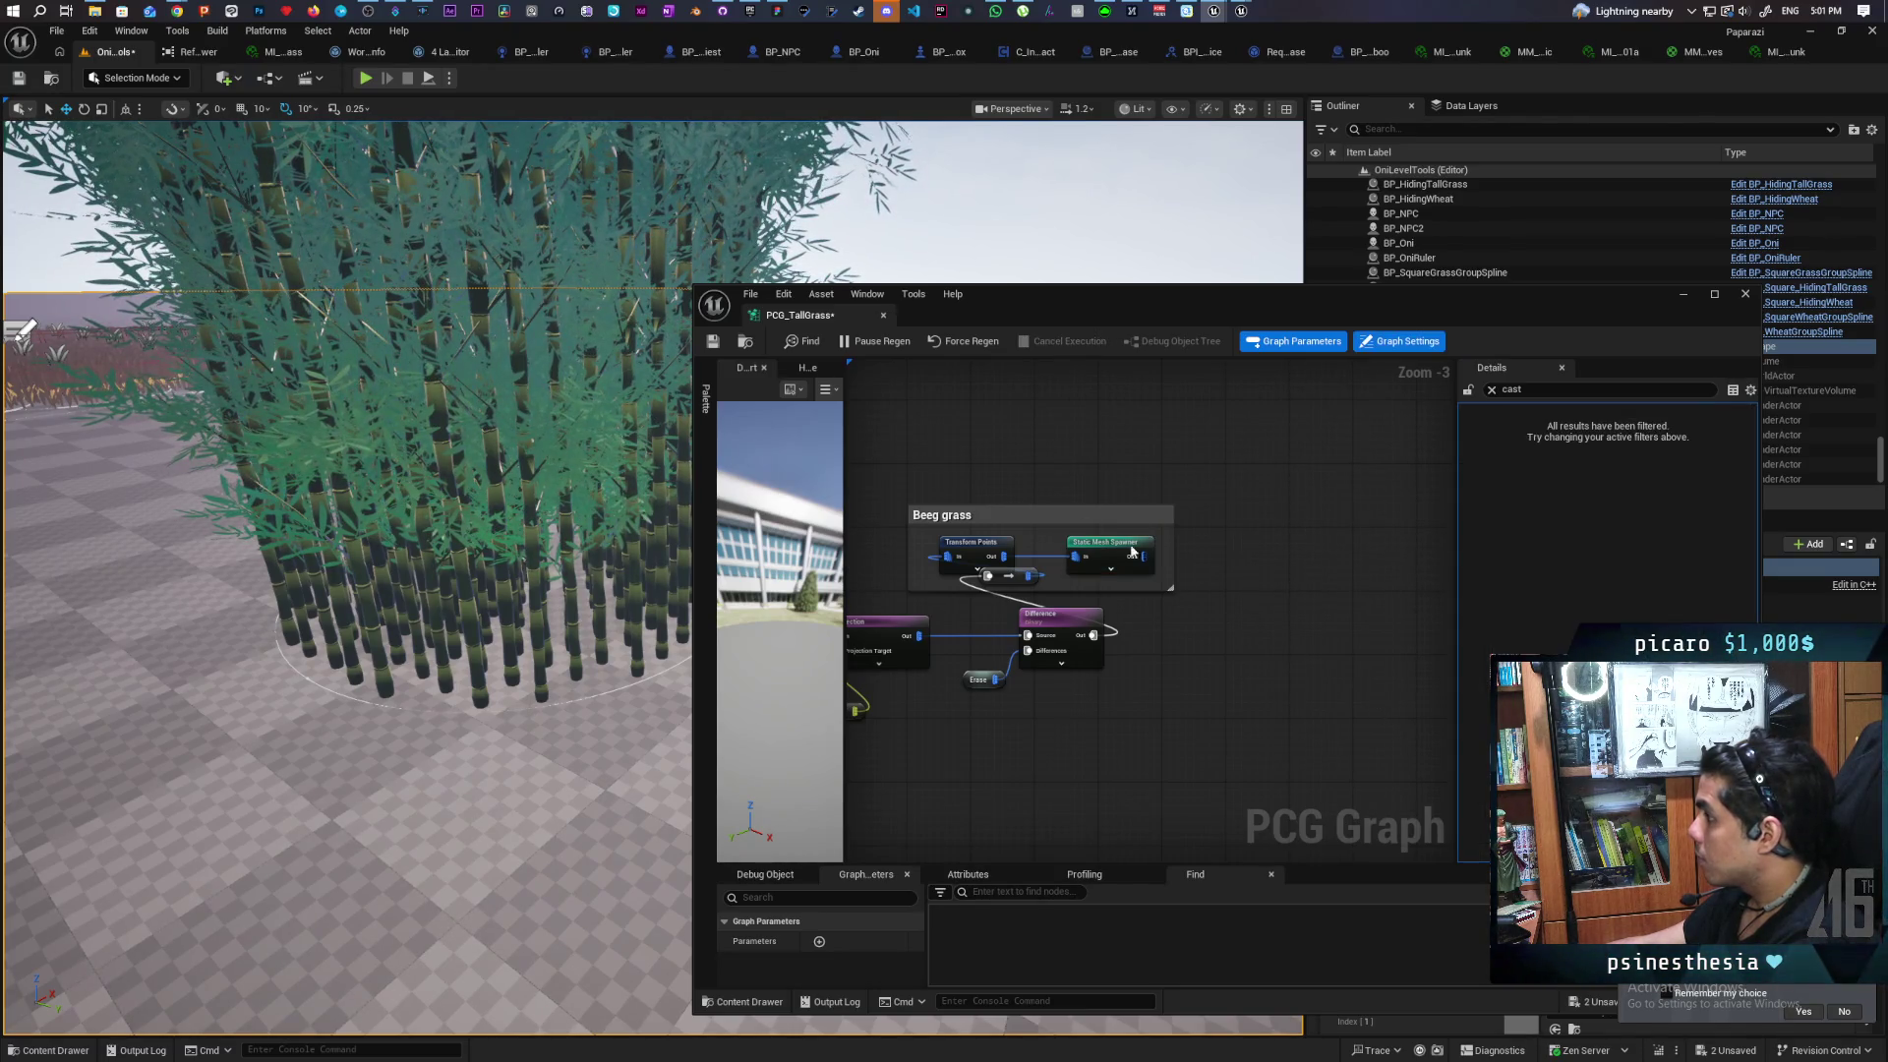
click(1108, 569)
drag(1459, 564, 1261, 565)
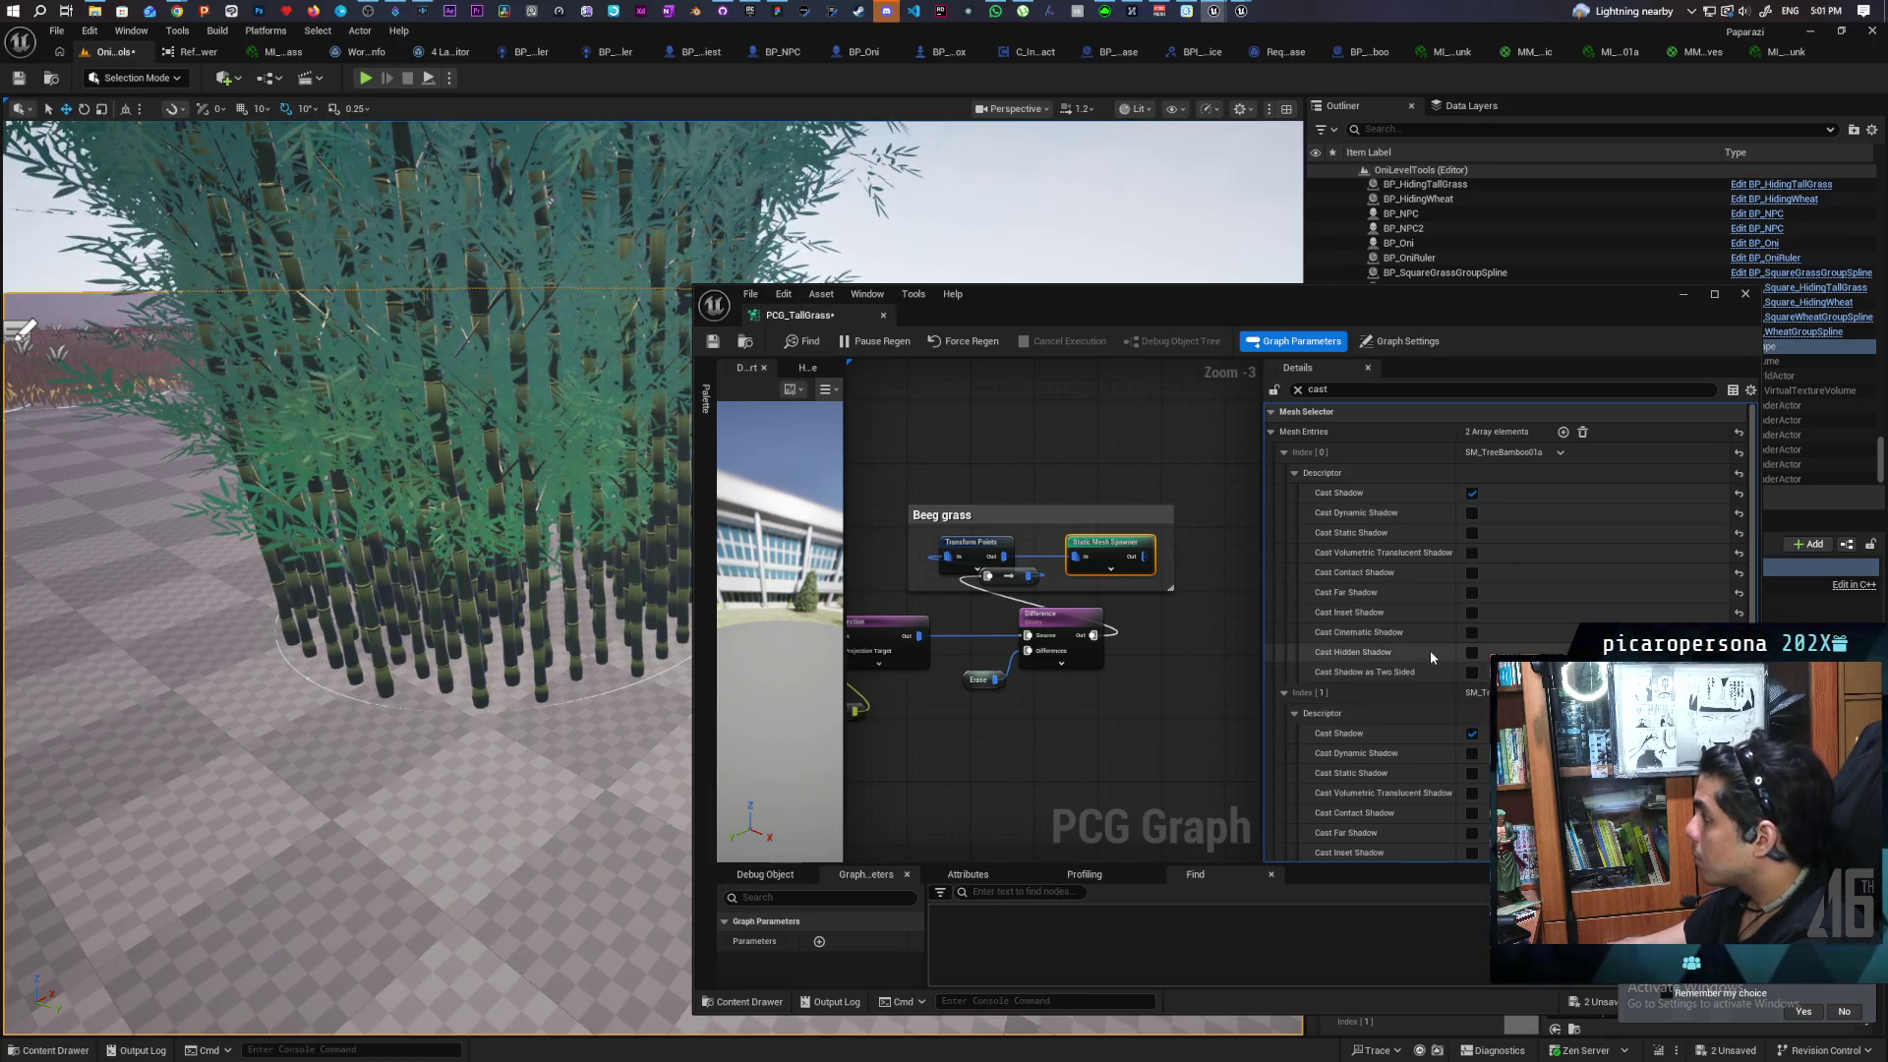
click(1472, 513)
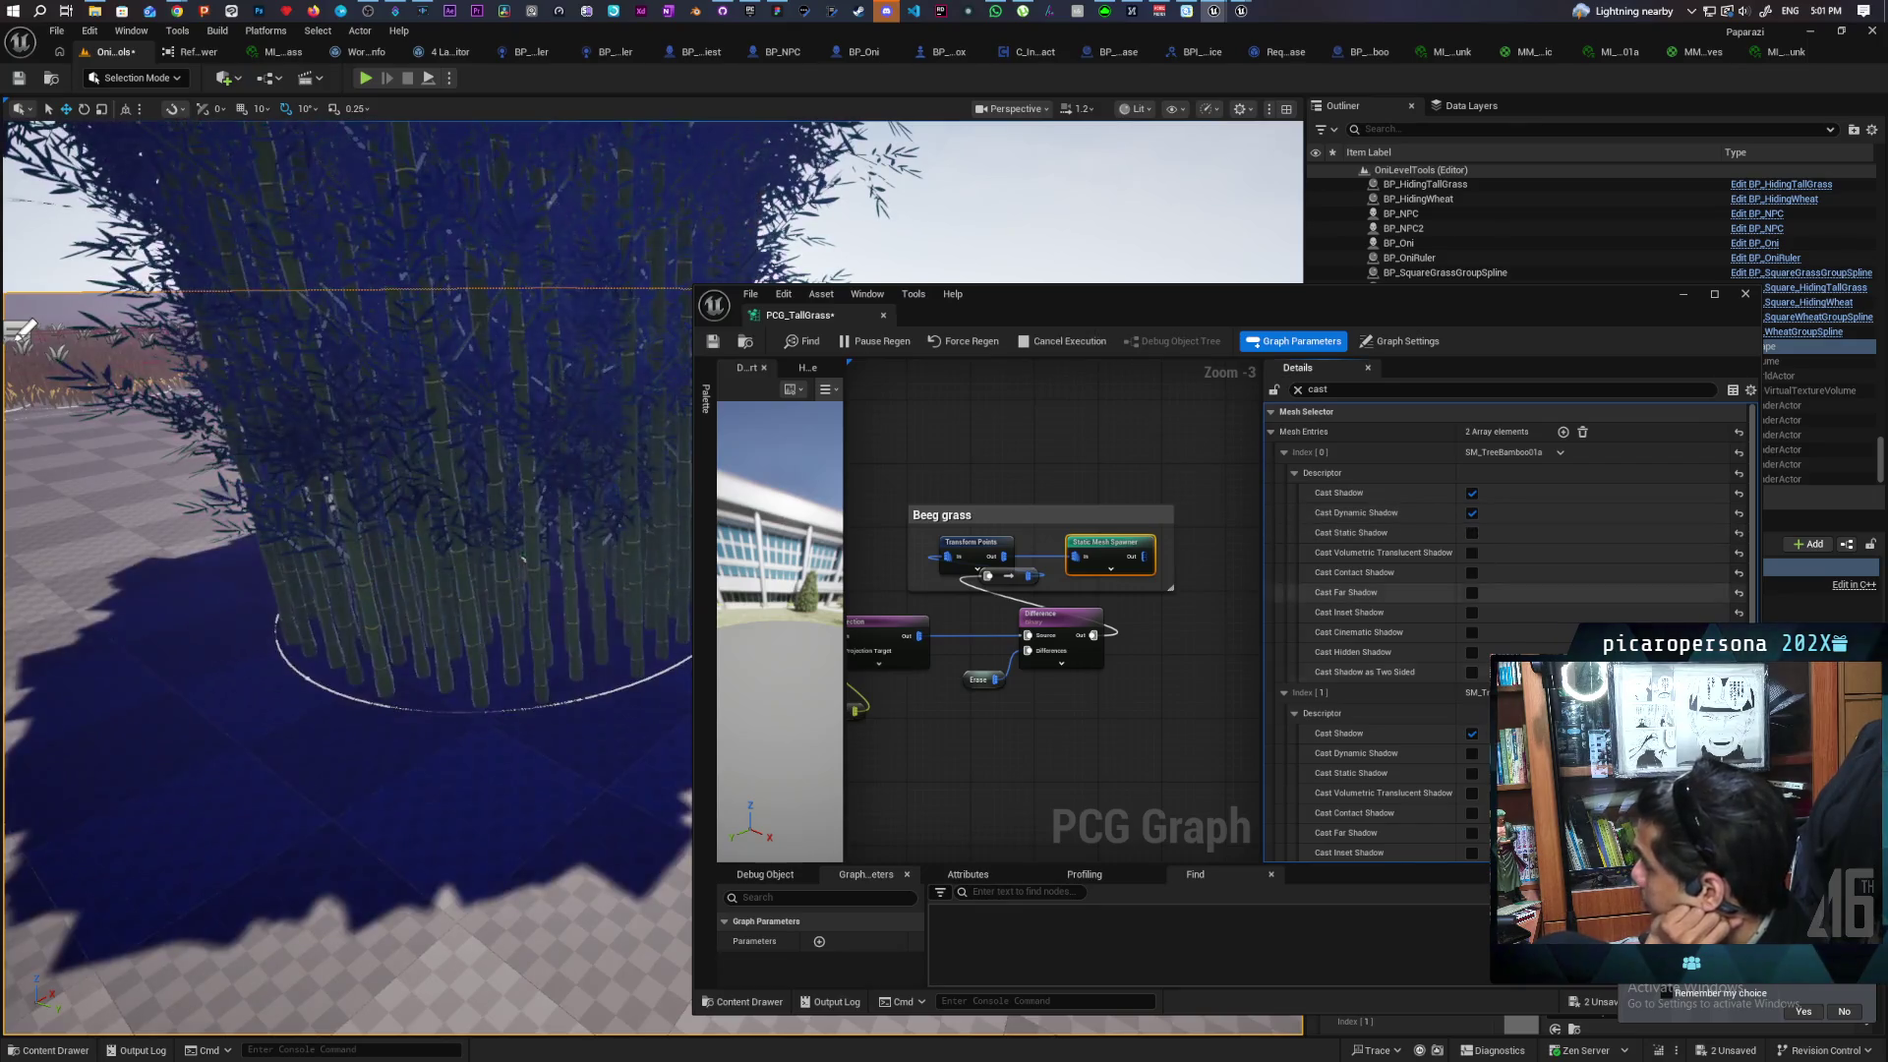
click(1471, 754)
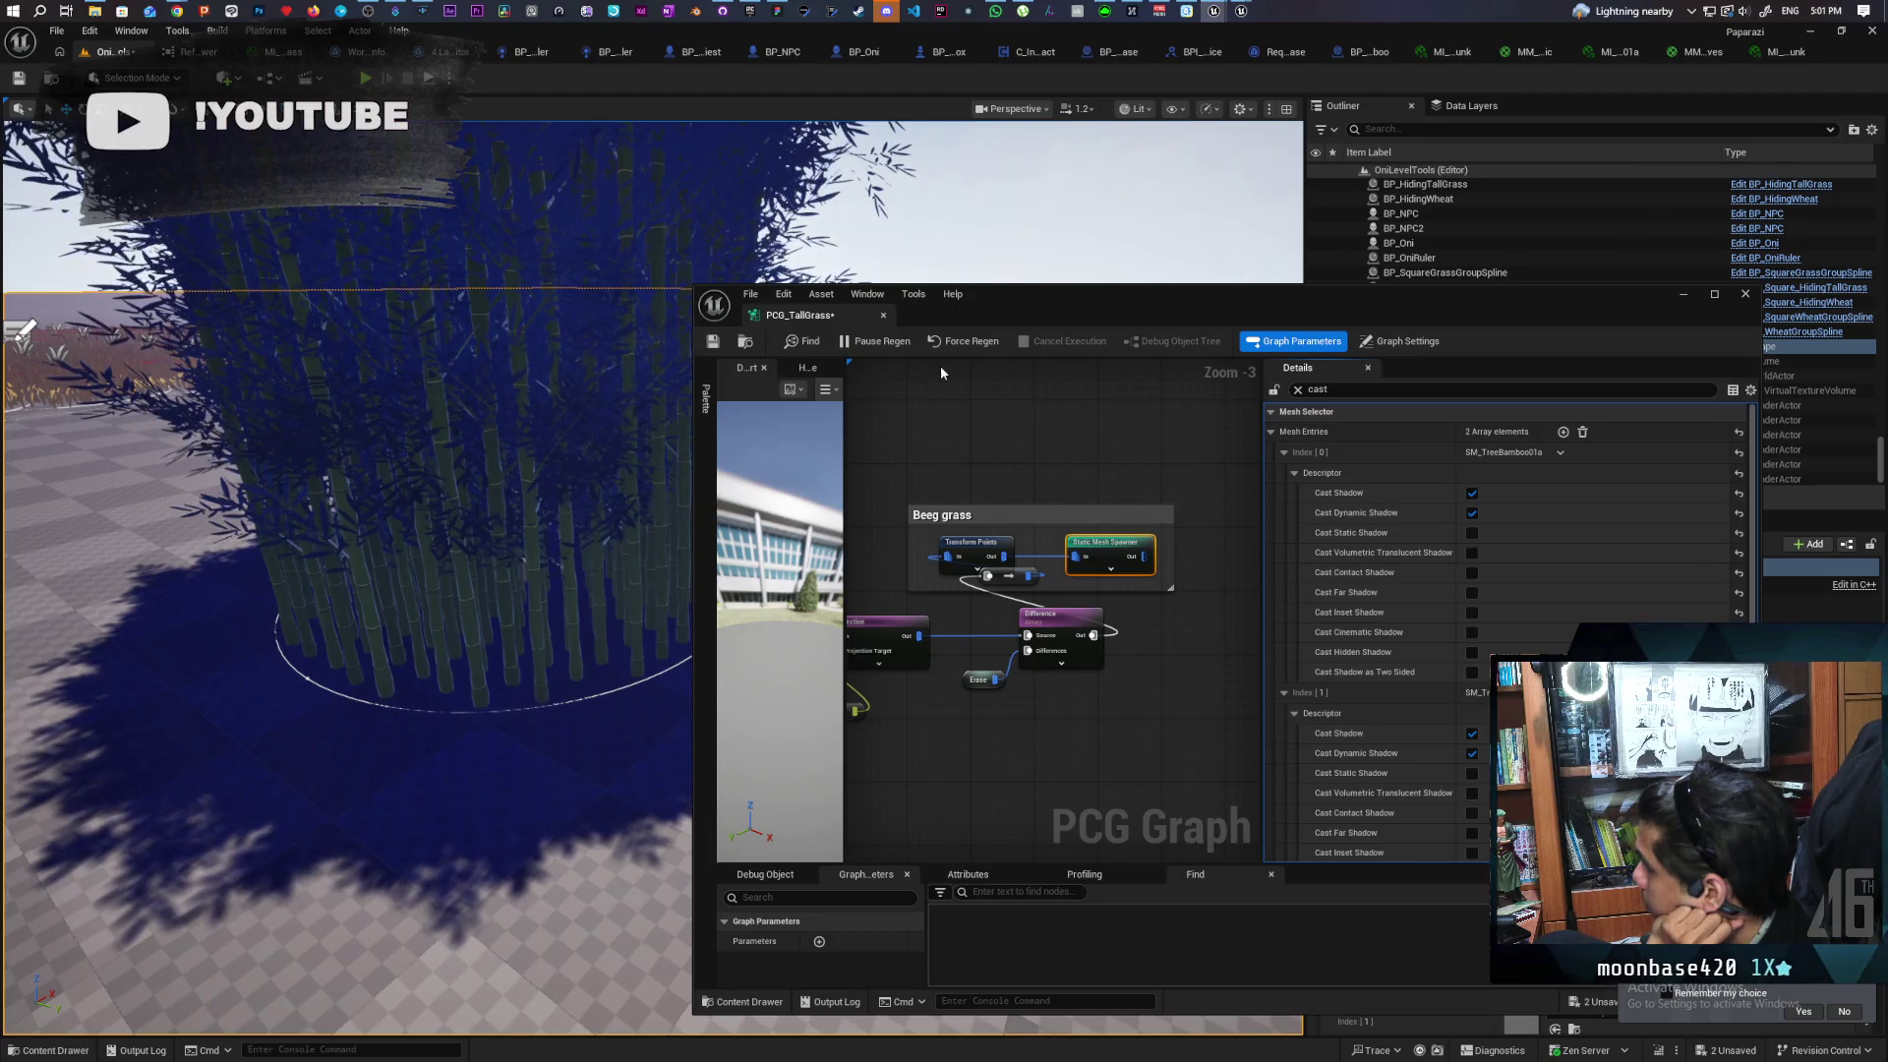
key(ctrl+s)
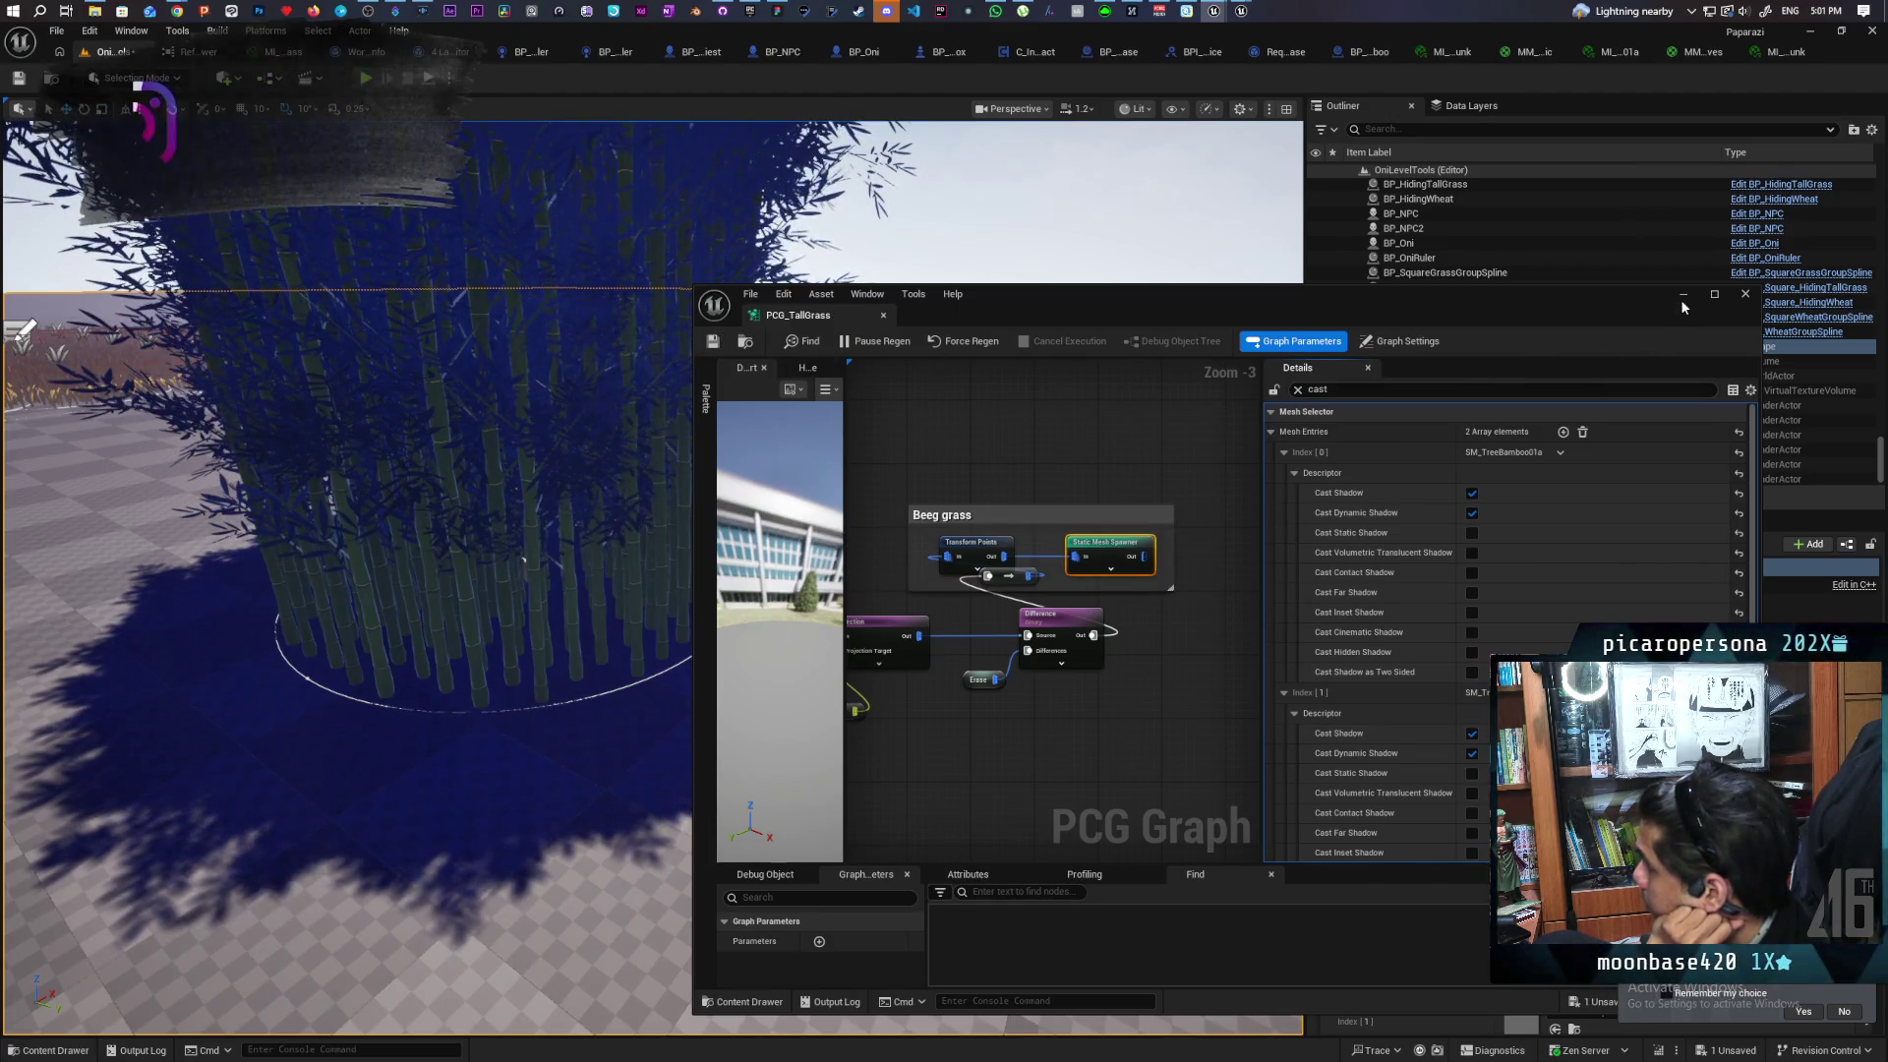
Return to the level, frame a wide view of the bamboo clump, and bring up the tree image search
click(1074, 425)
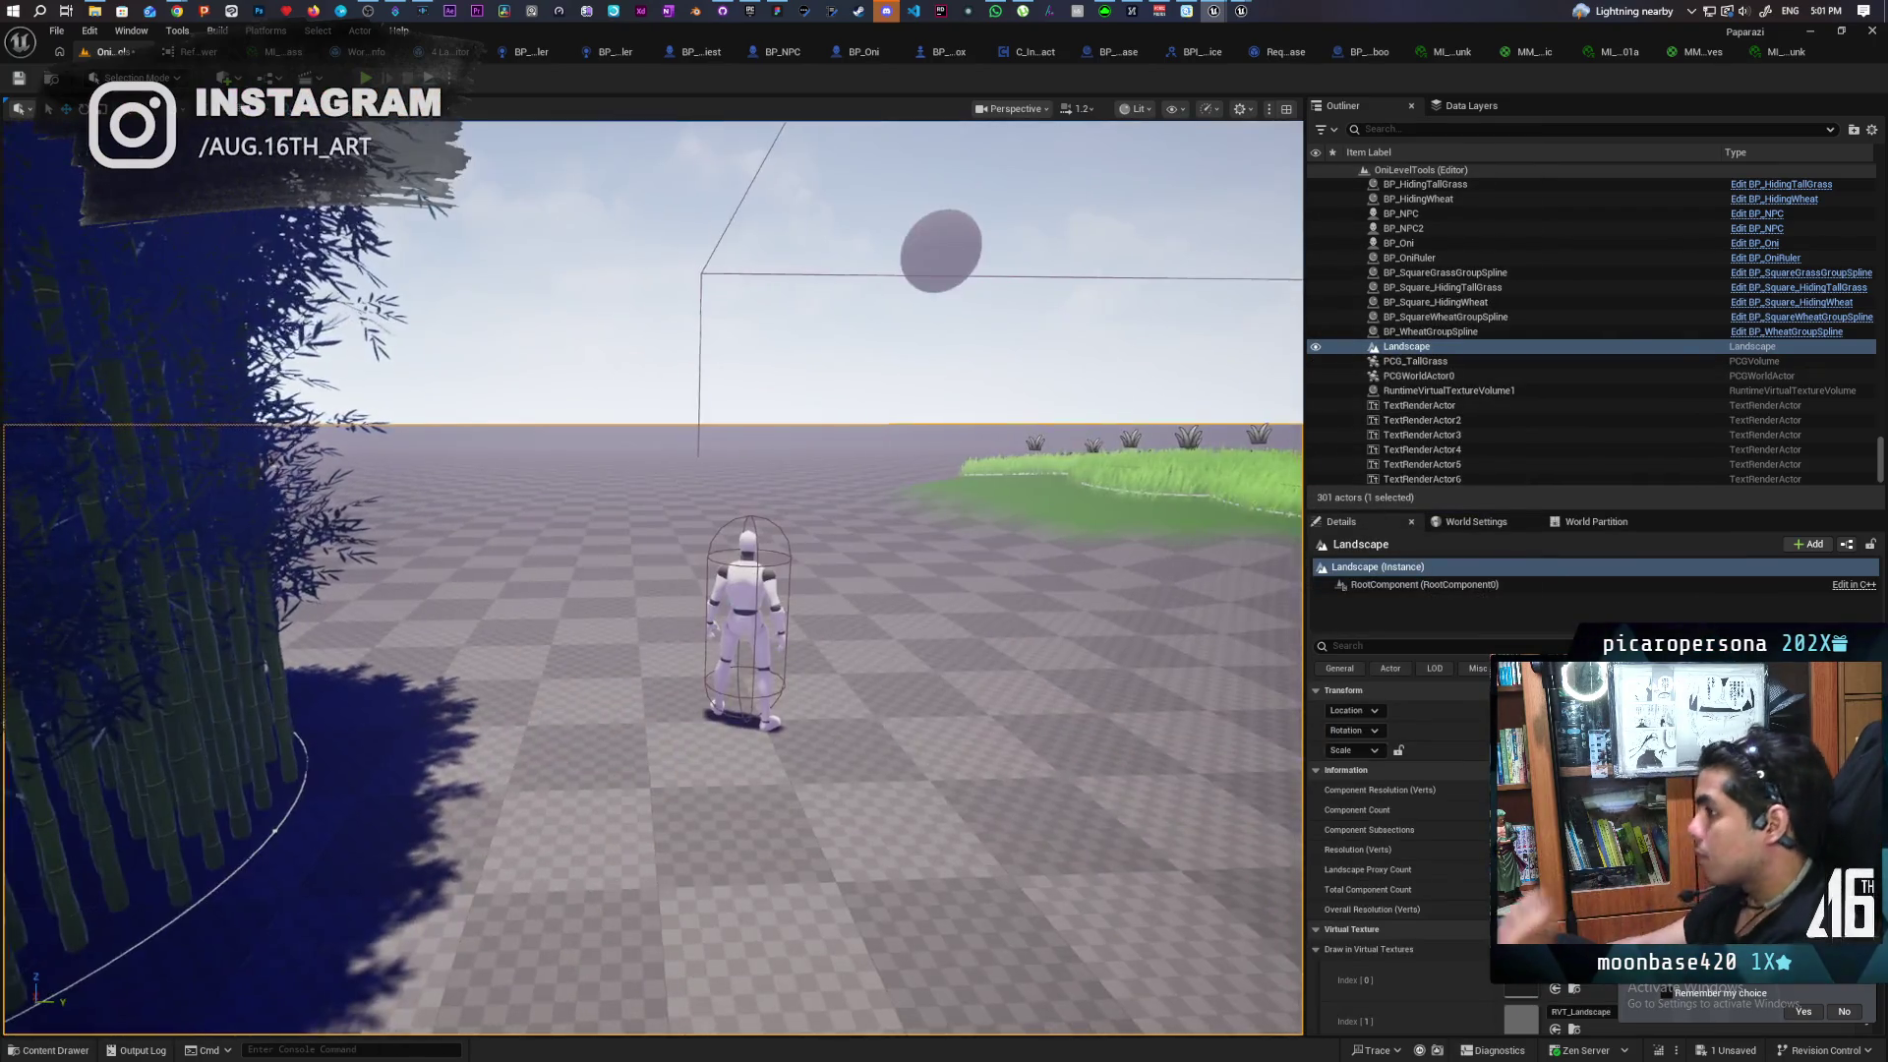
mouse_move(1073, 425)
mouse_down()
mouse_move(1023, 433)
mouse_move(1052, 531)
mouse_move(1052, 393)
mouse_up()
drag(481, 322, 481, 413)
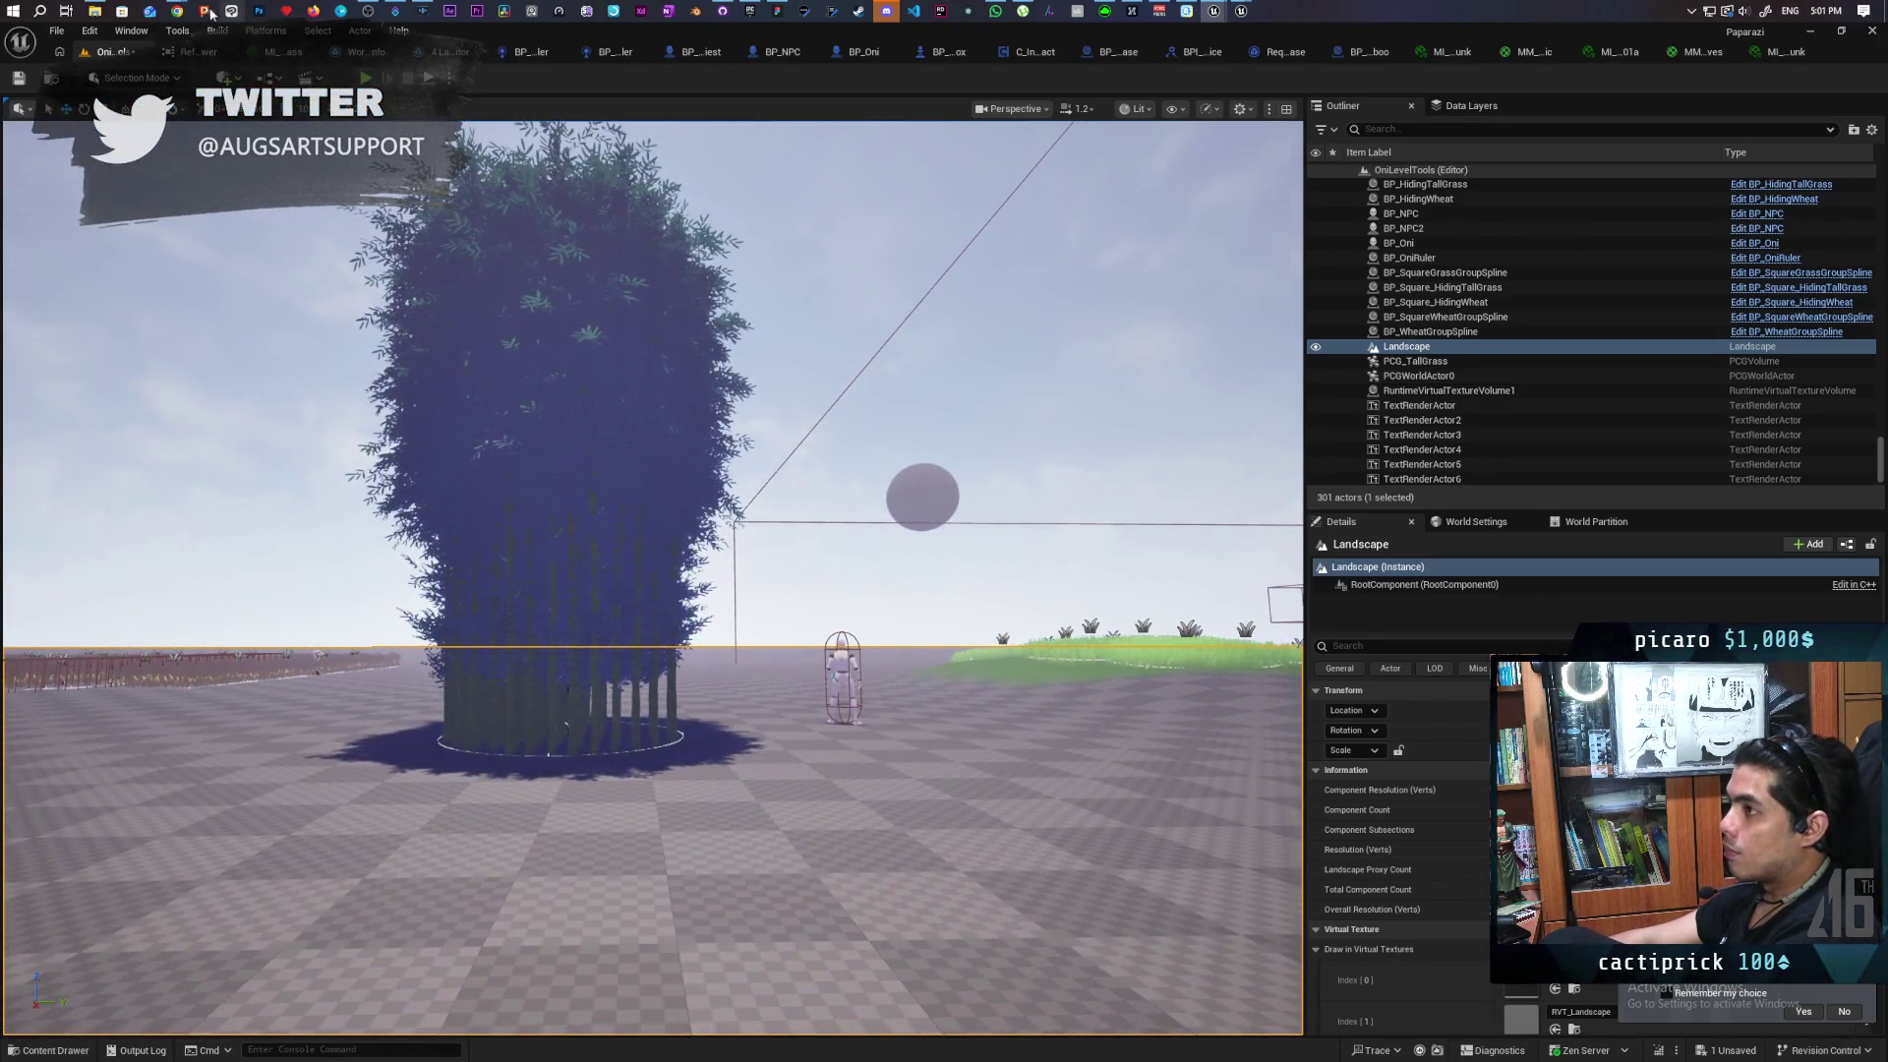
mouse_move(178, 8)
click(1213, 96)
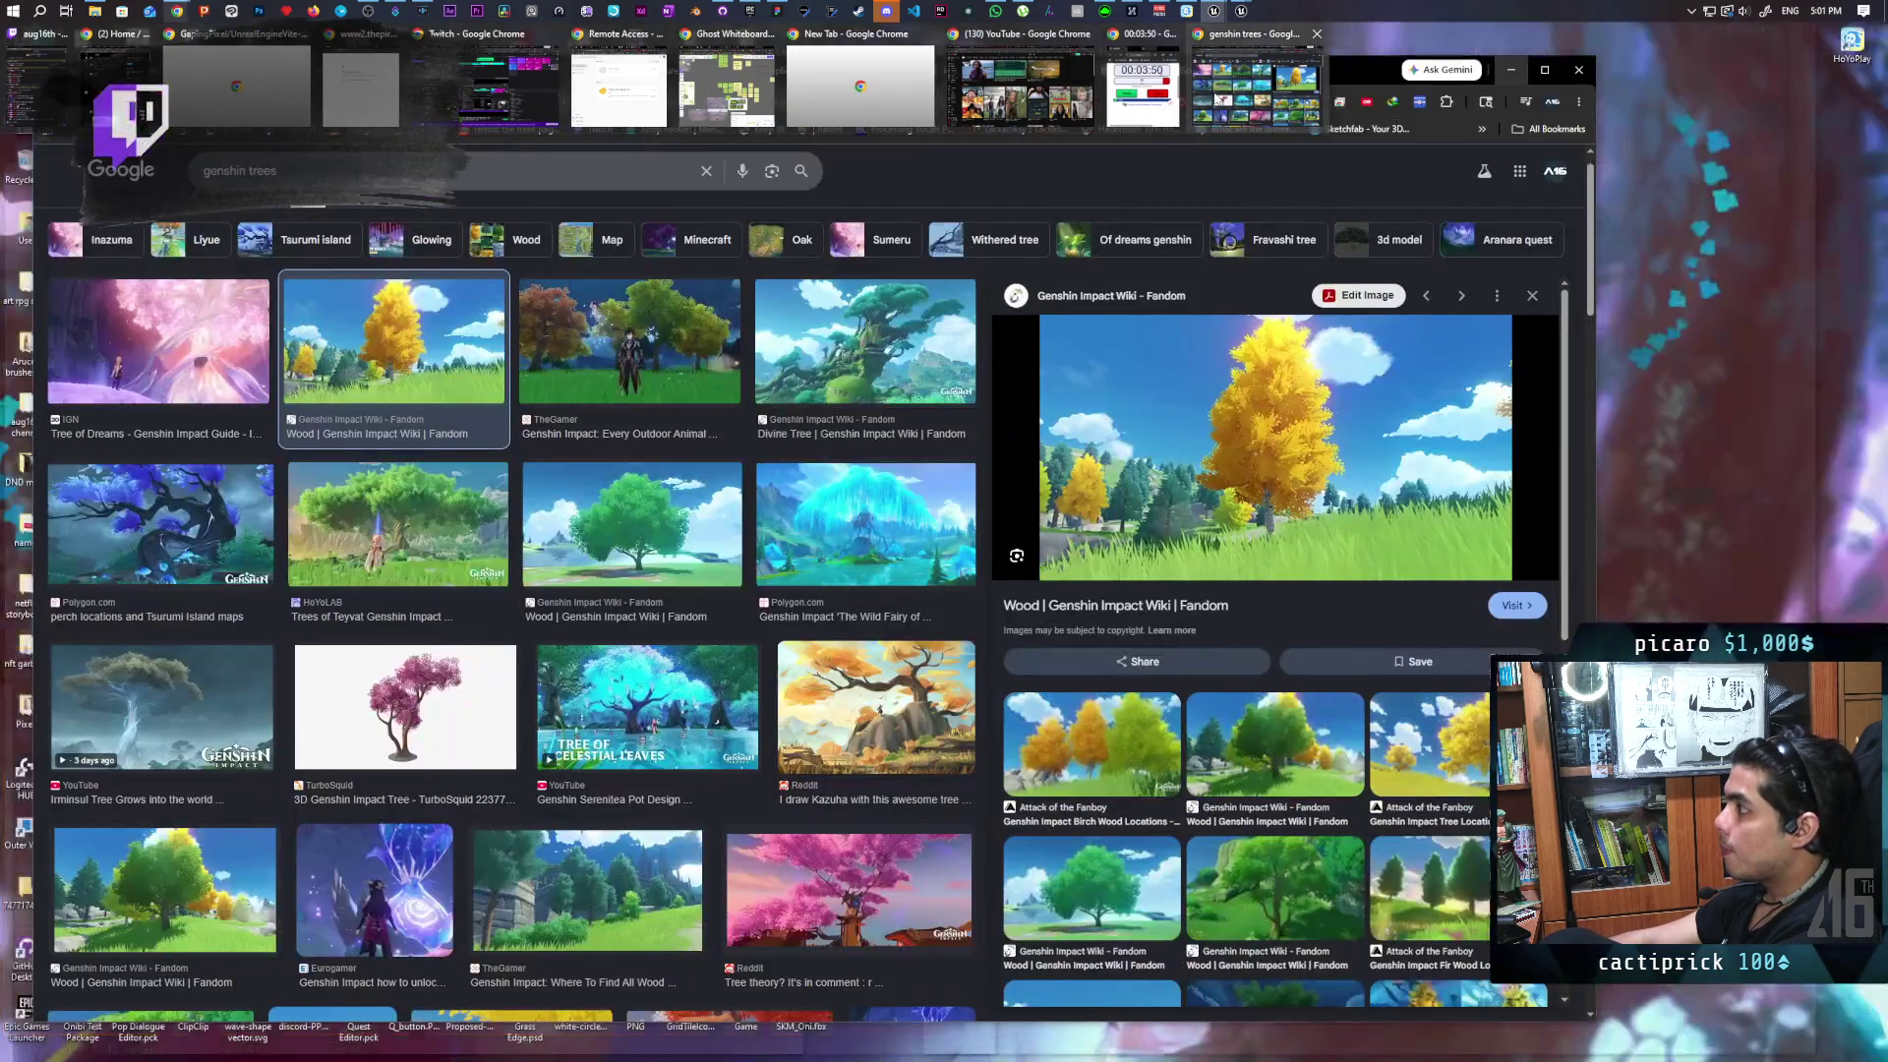
Search Google Images for genshin trees bamboo
click(468, 177)
text(bambbo)
key(Return)
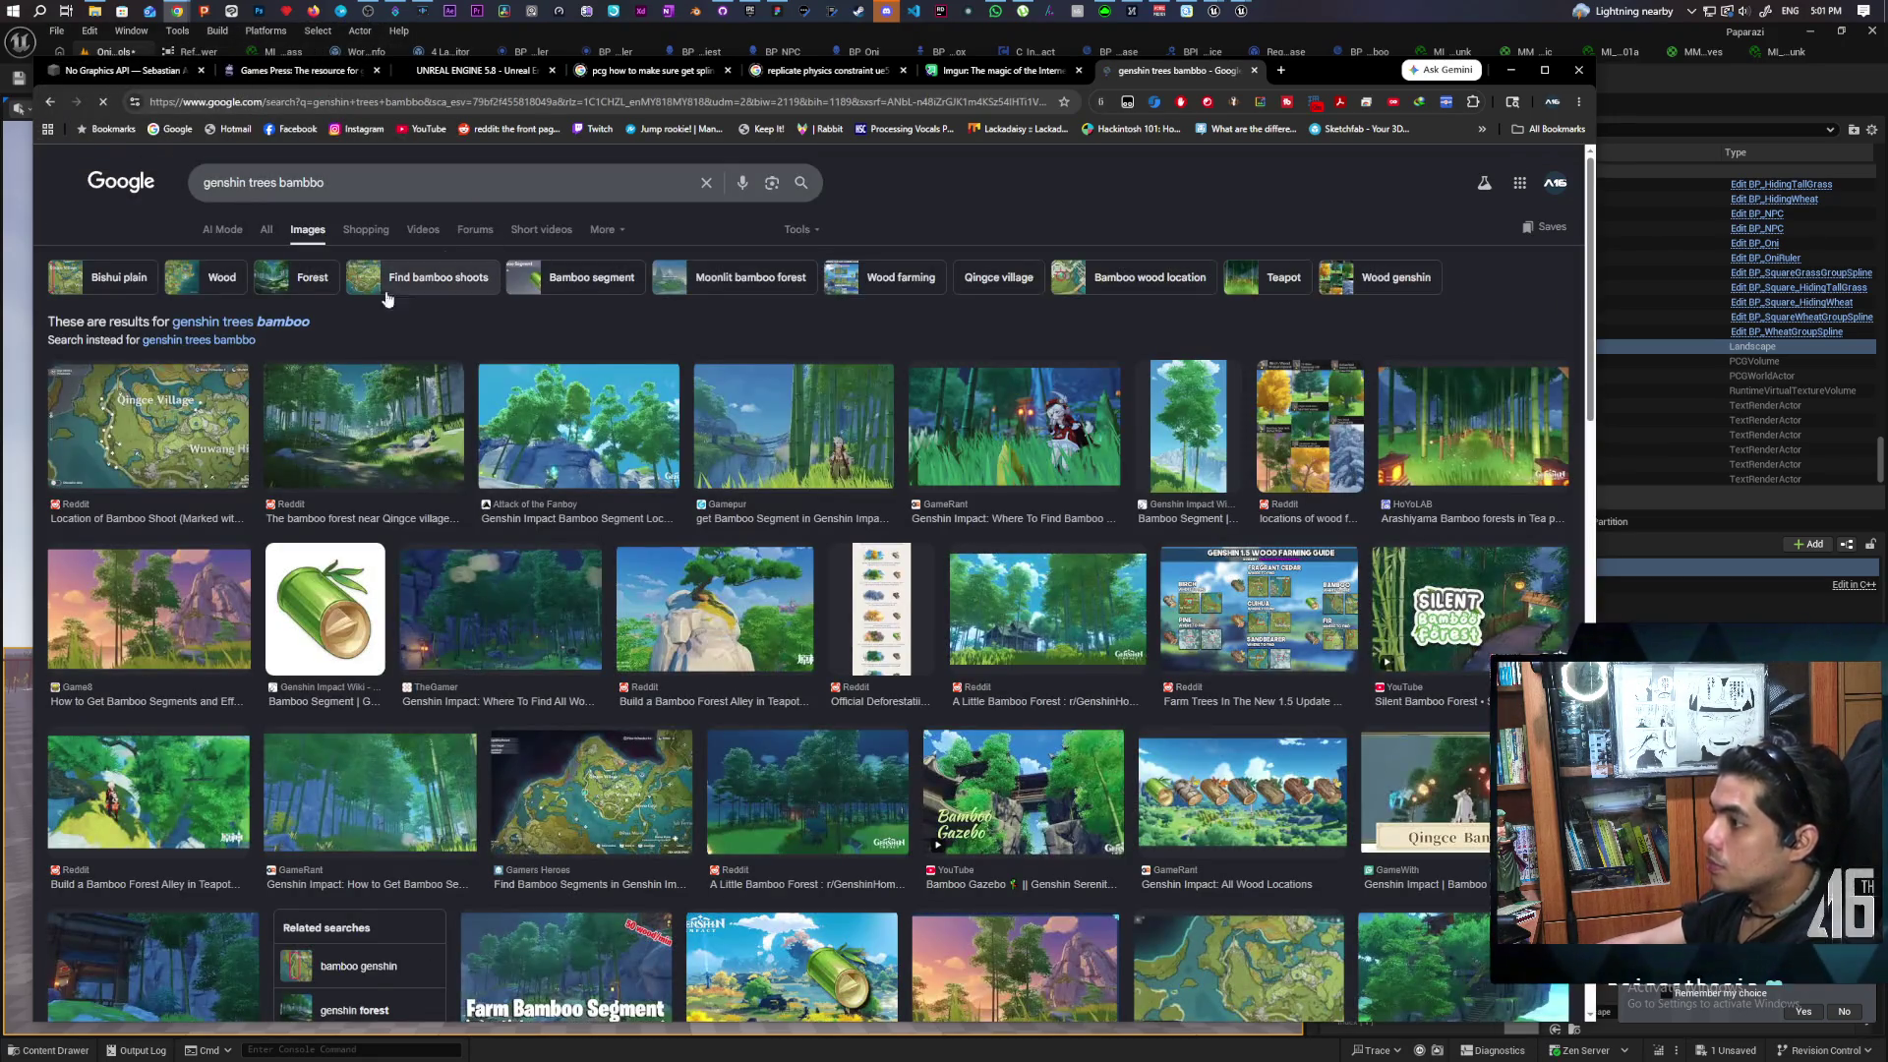
click(300, 325)
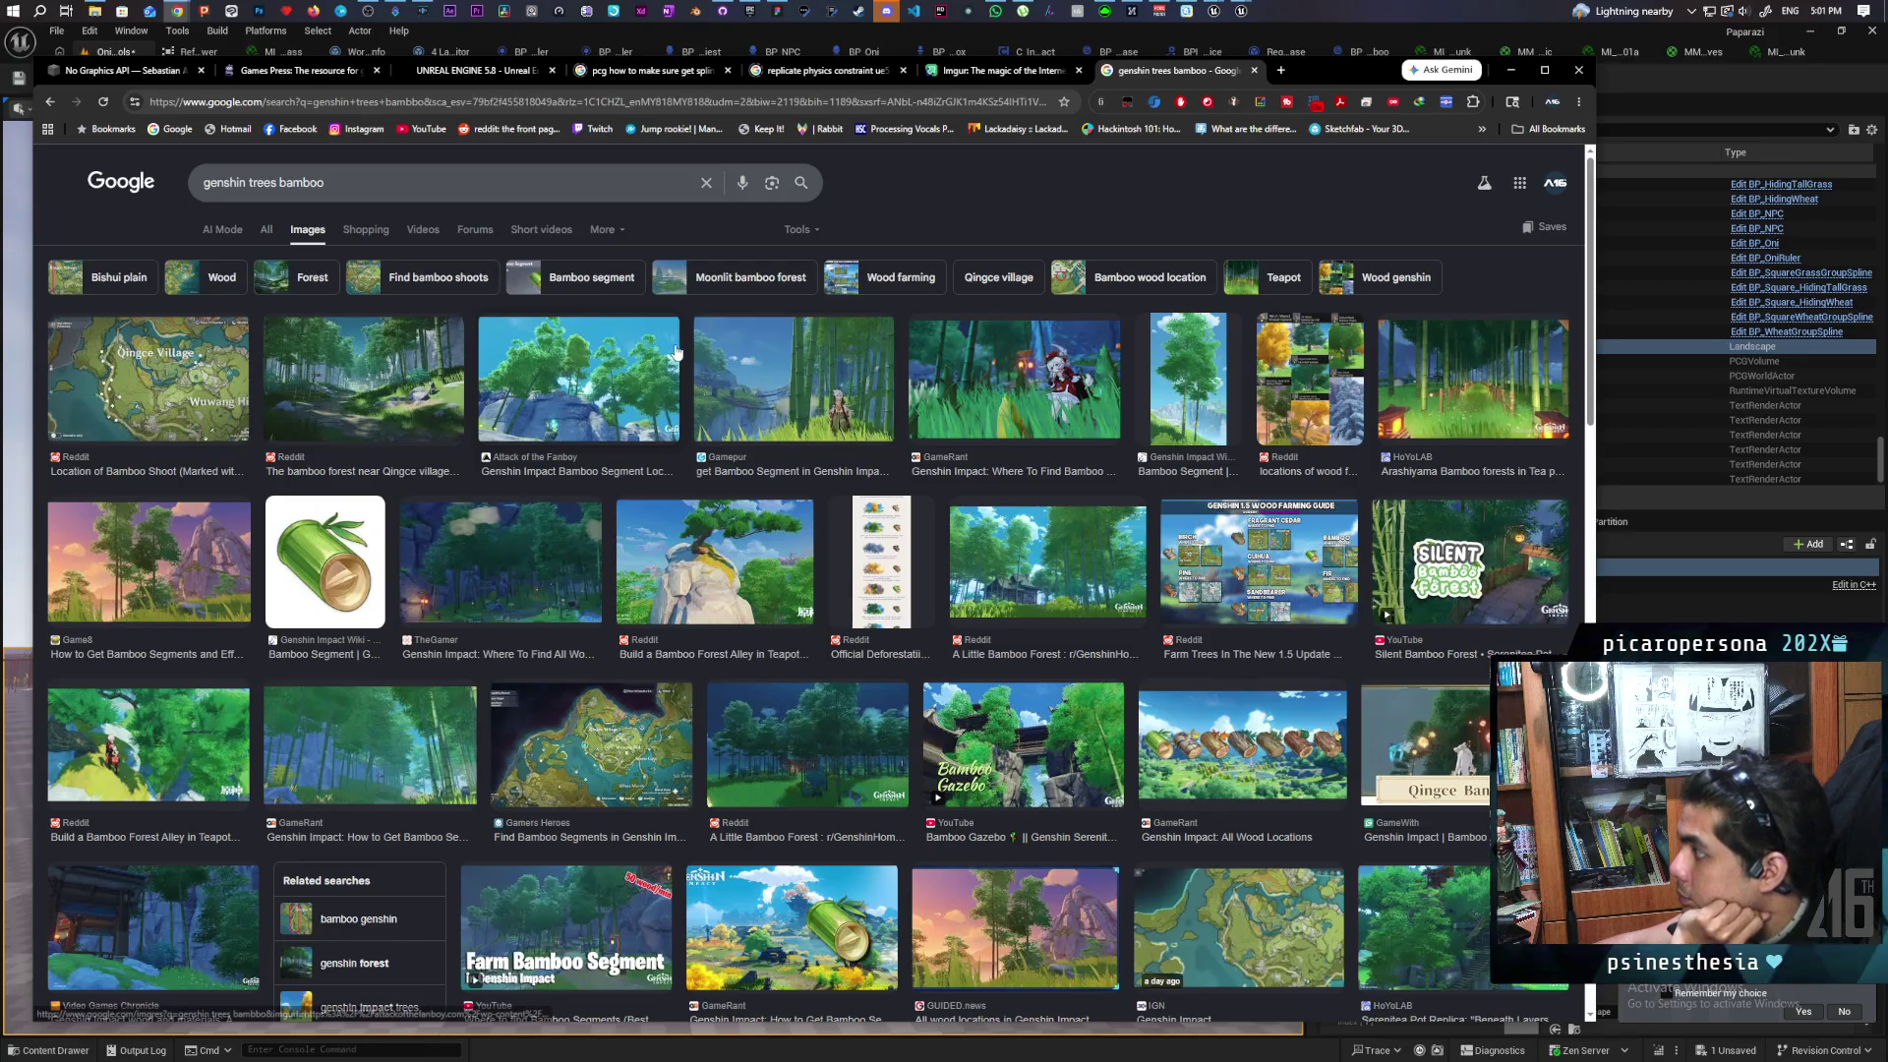
Preview the Gamepur, GameRant shoots and Qingce village bamboo images, then minimise Chrome
click(842, 401)
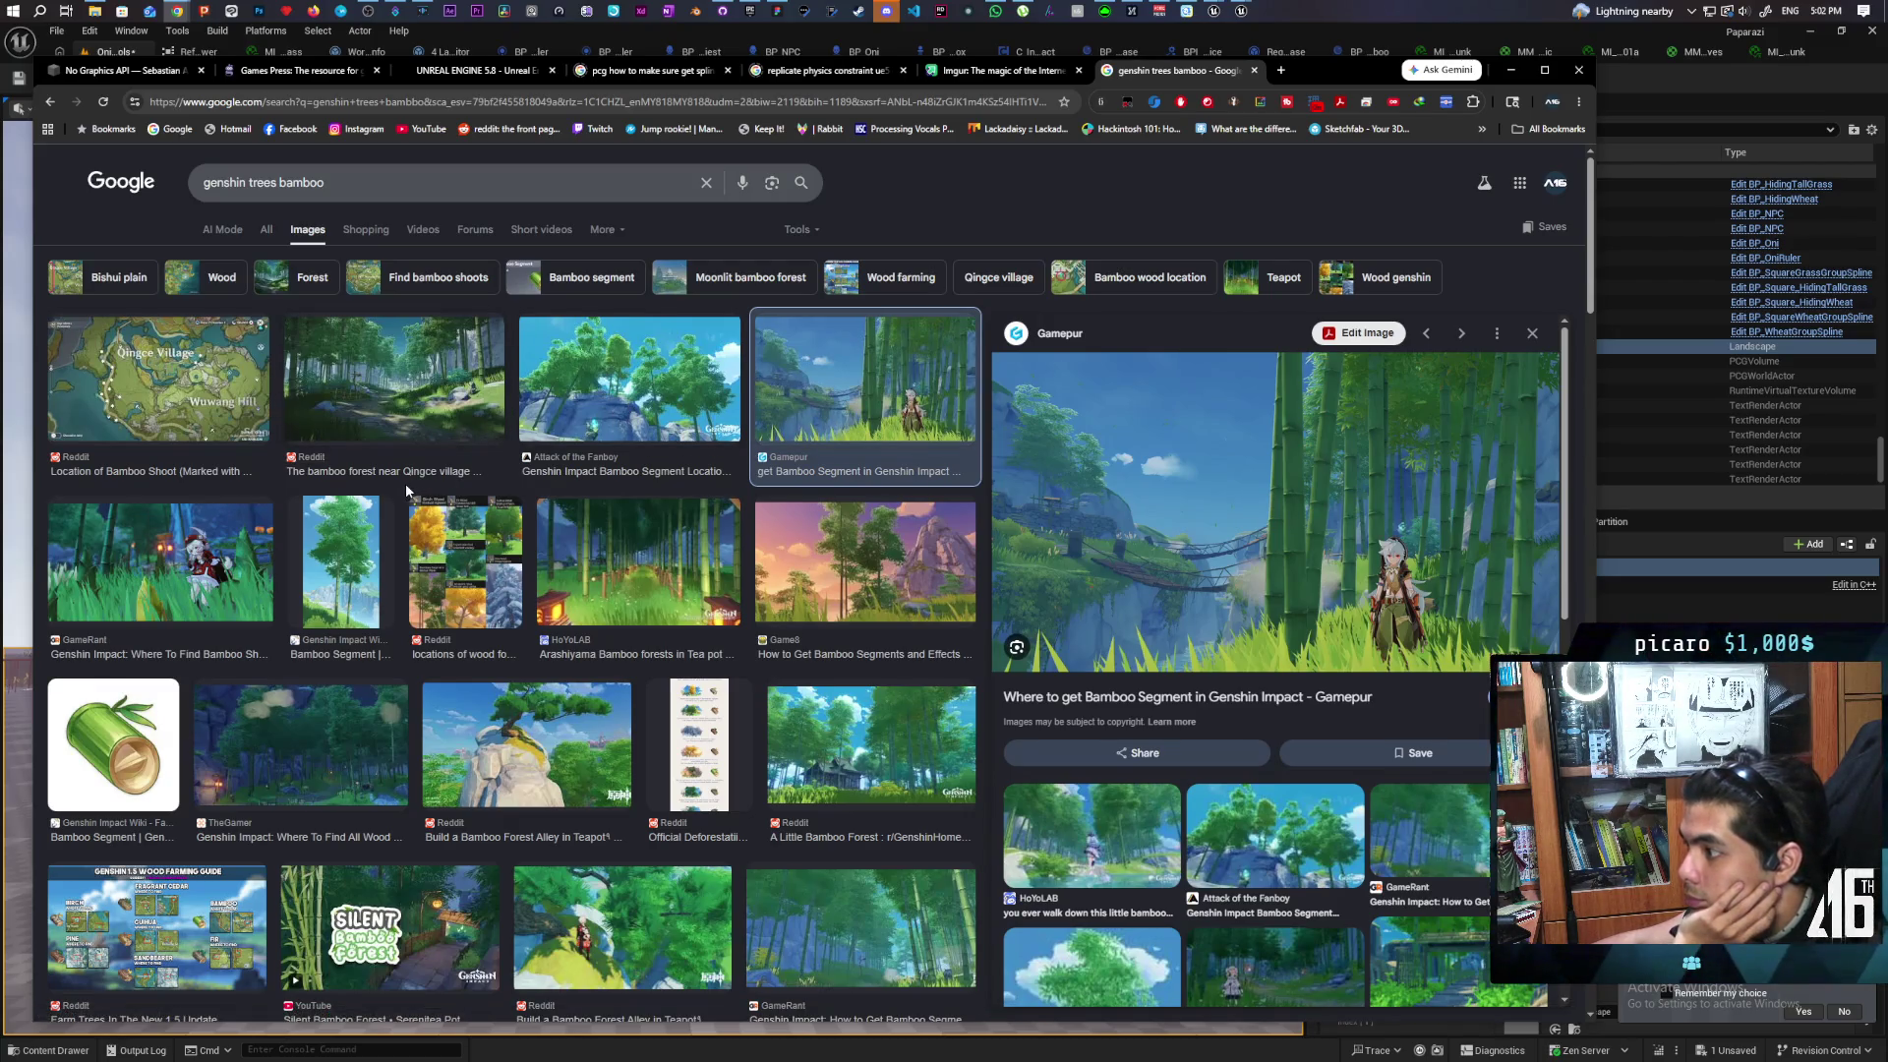
click(207, 571)
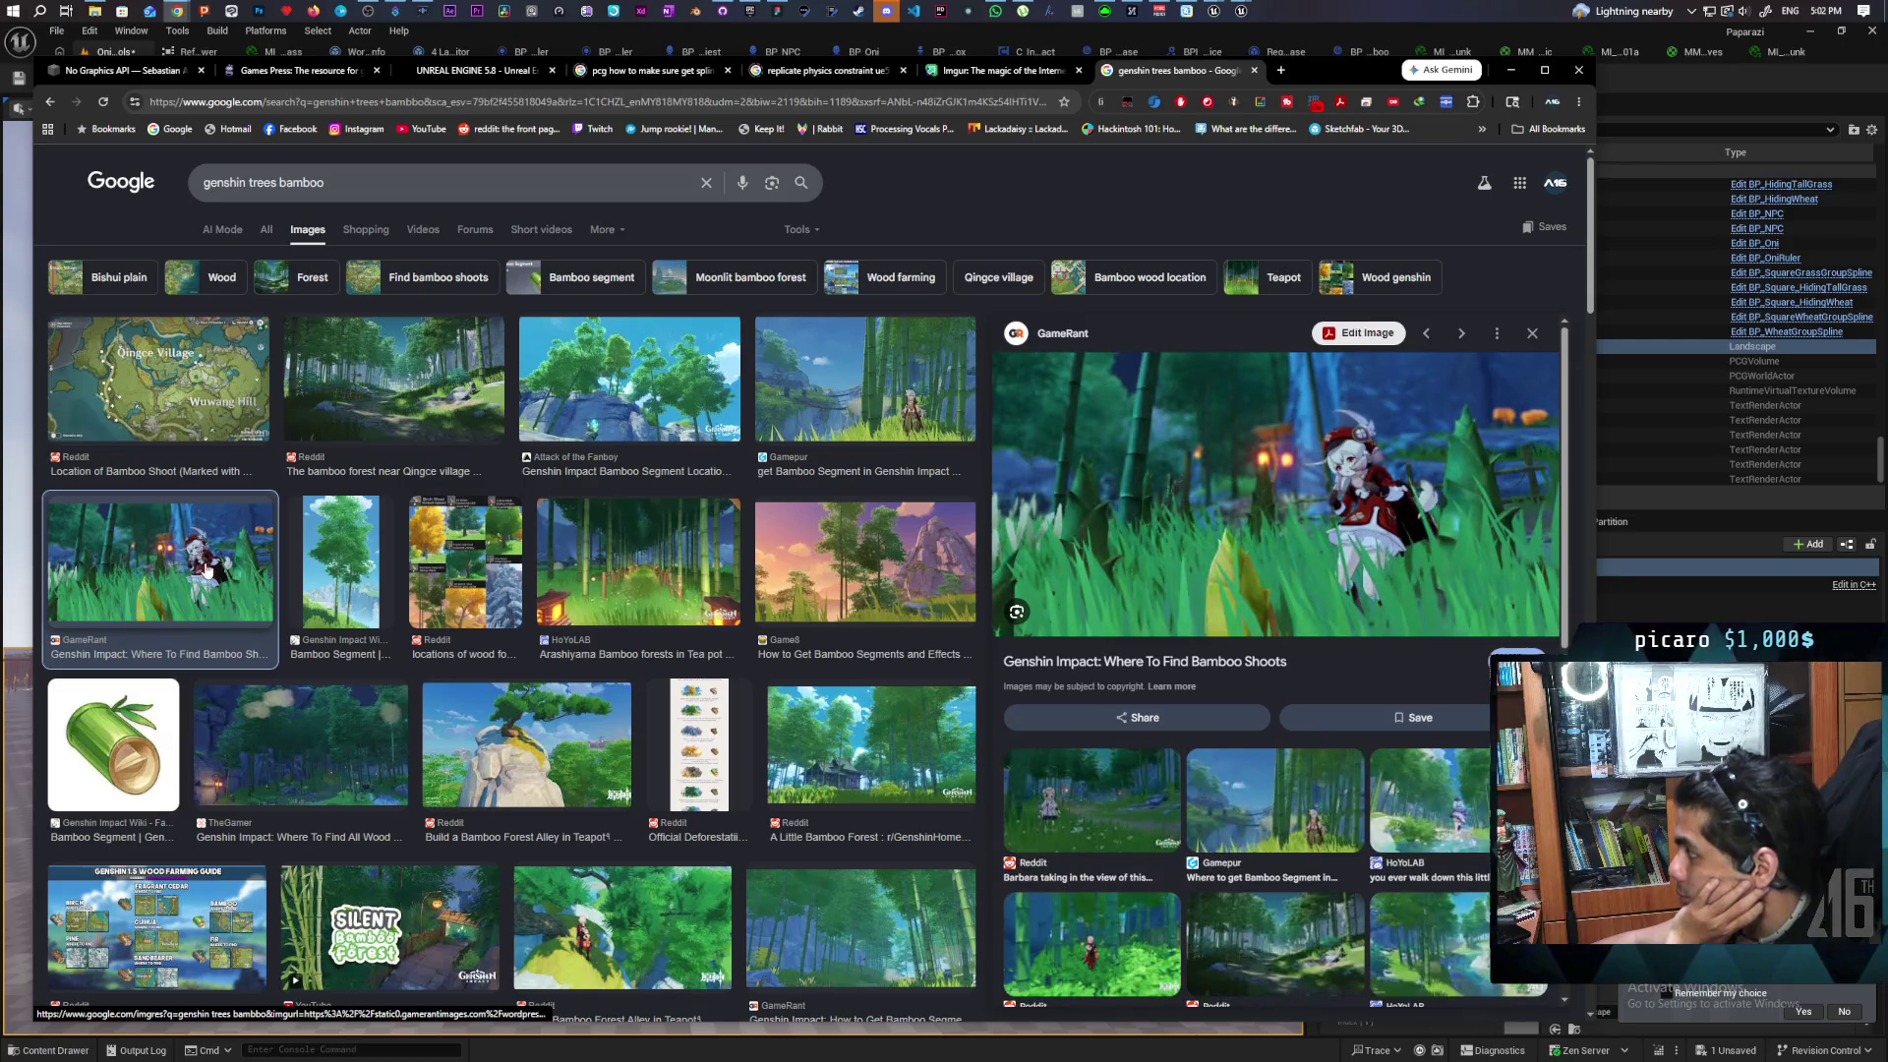
click(387, 393)
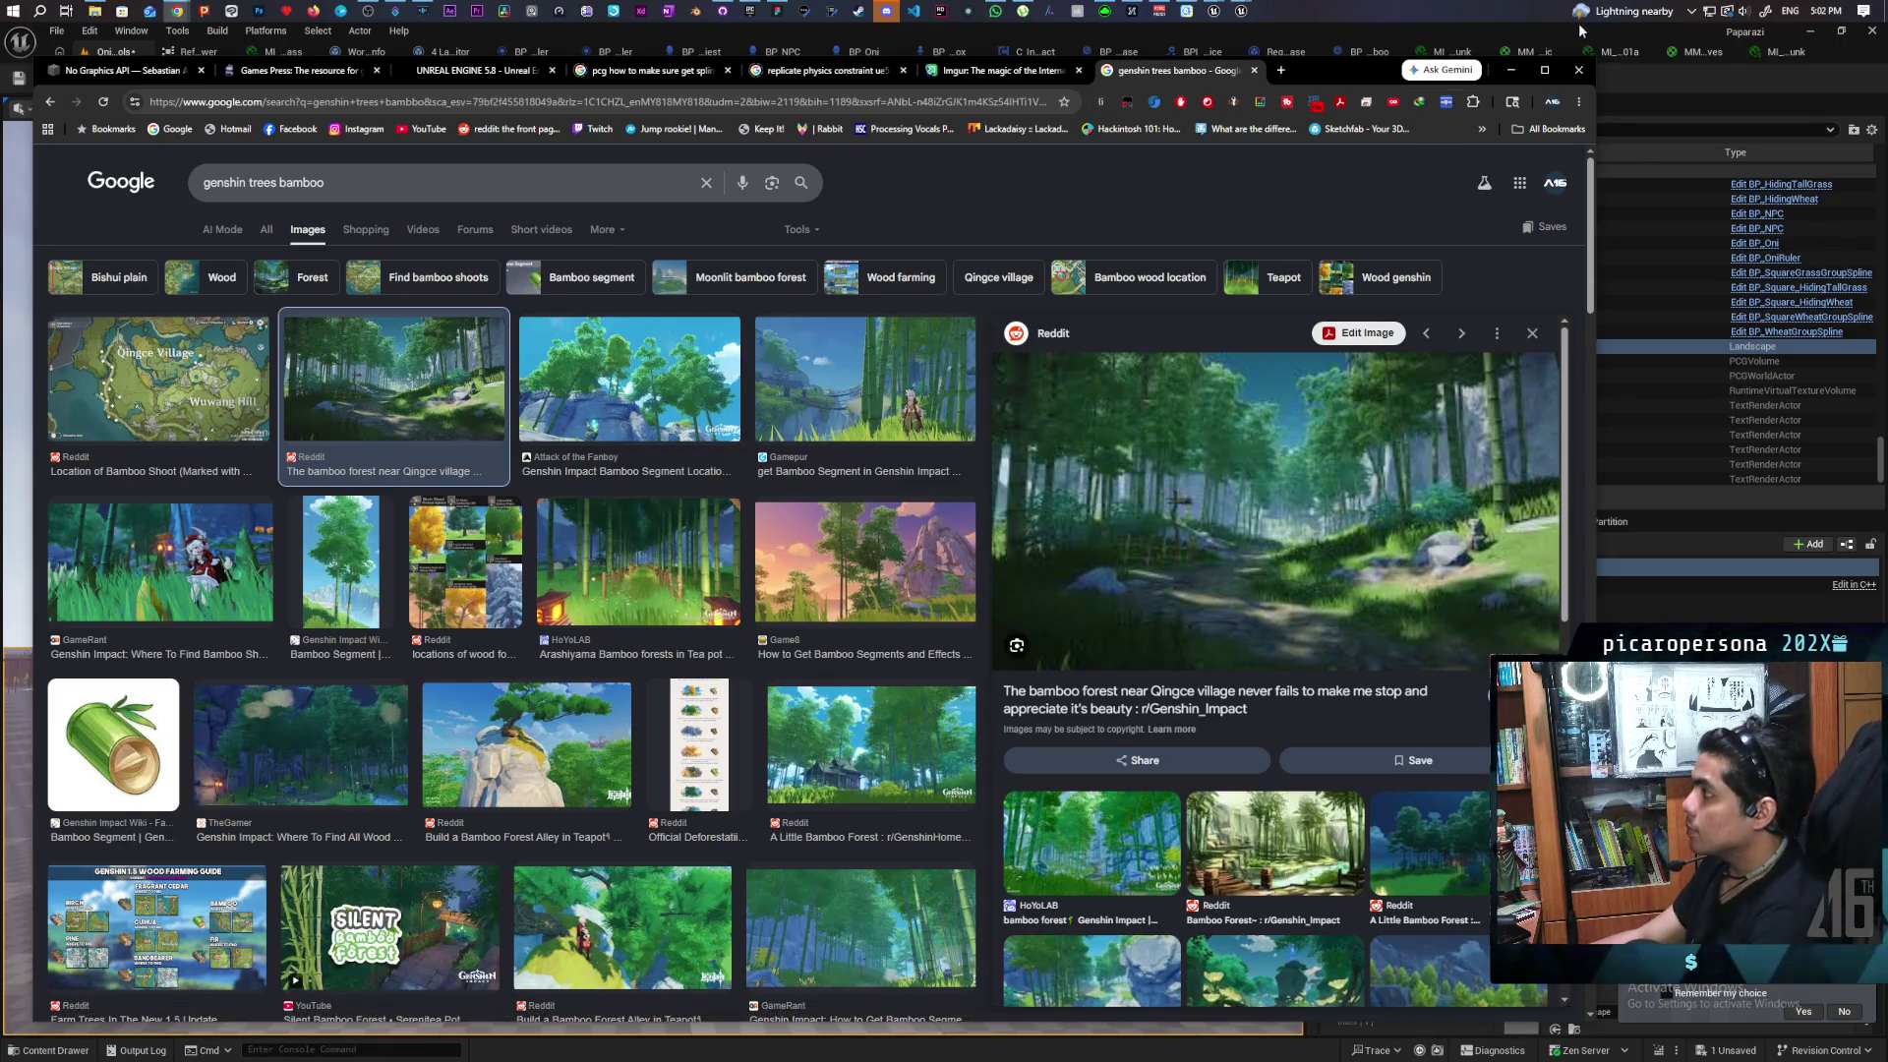
click(1519, 76)
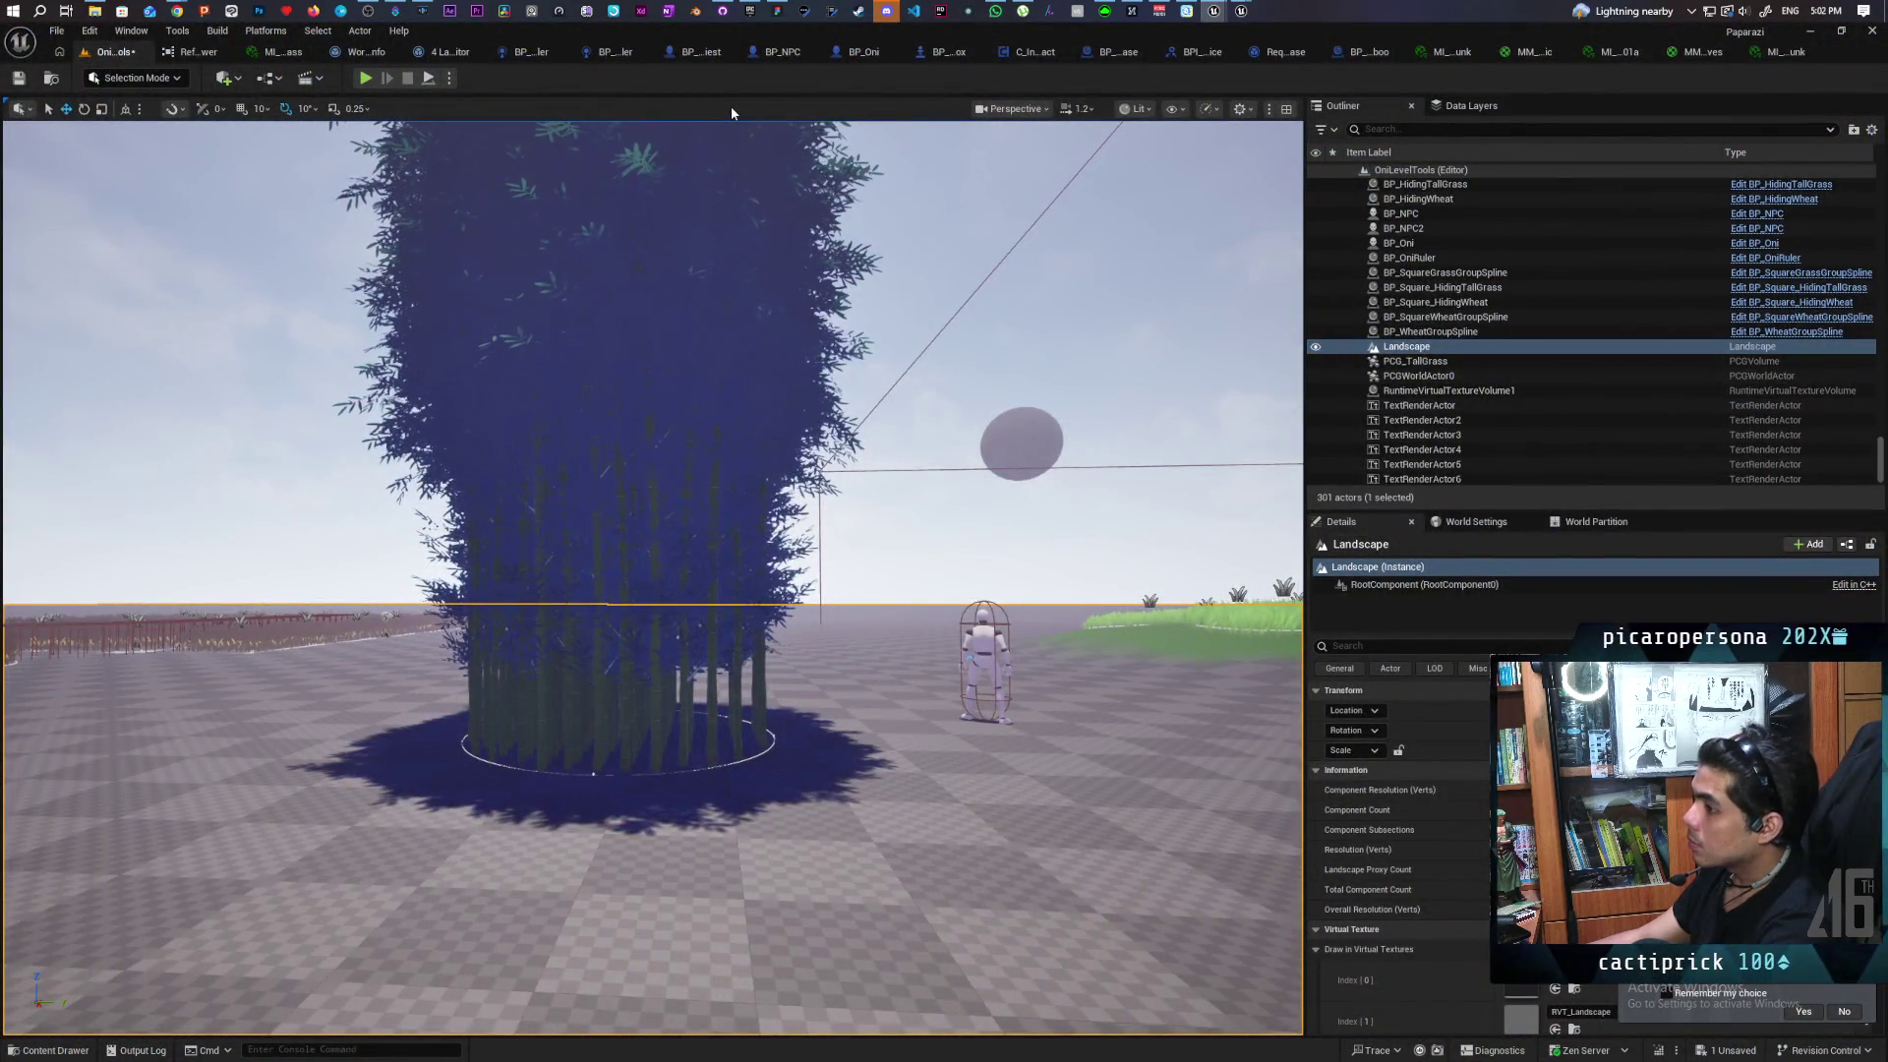
mouse_move(763, 337)
mouse_down()
mouse_move(763, 265)
mouse_move(763, 325)
mouse_move(826, 300)
mouse_move(802, 290)
mouse_move(801, 330)
mouse_move(817, 285)
mouse_move(786, 300)
mouse_move(792, 258)
mouse_up()
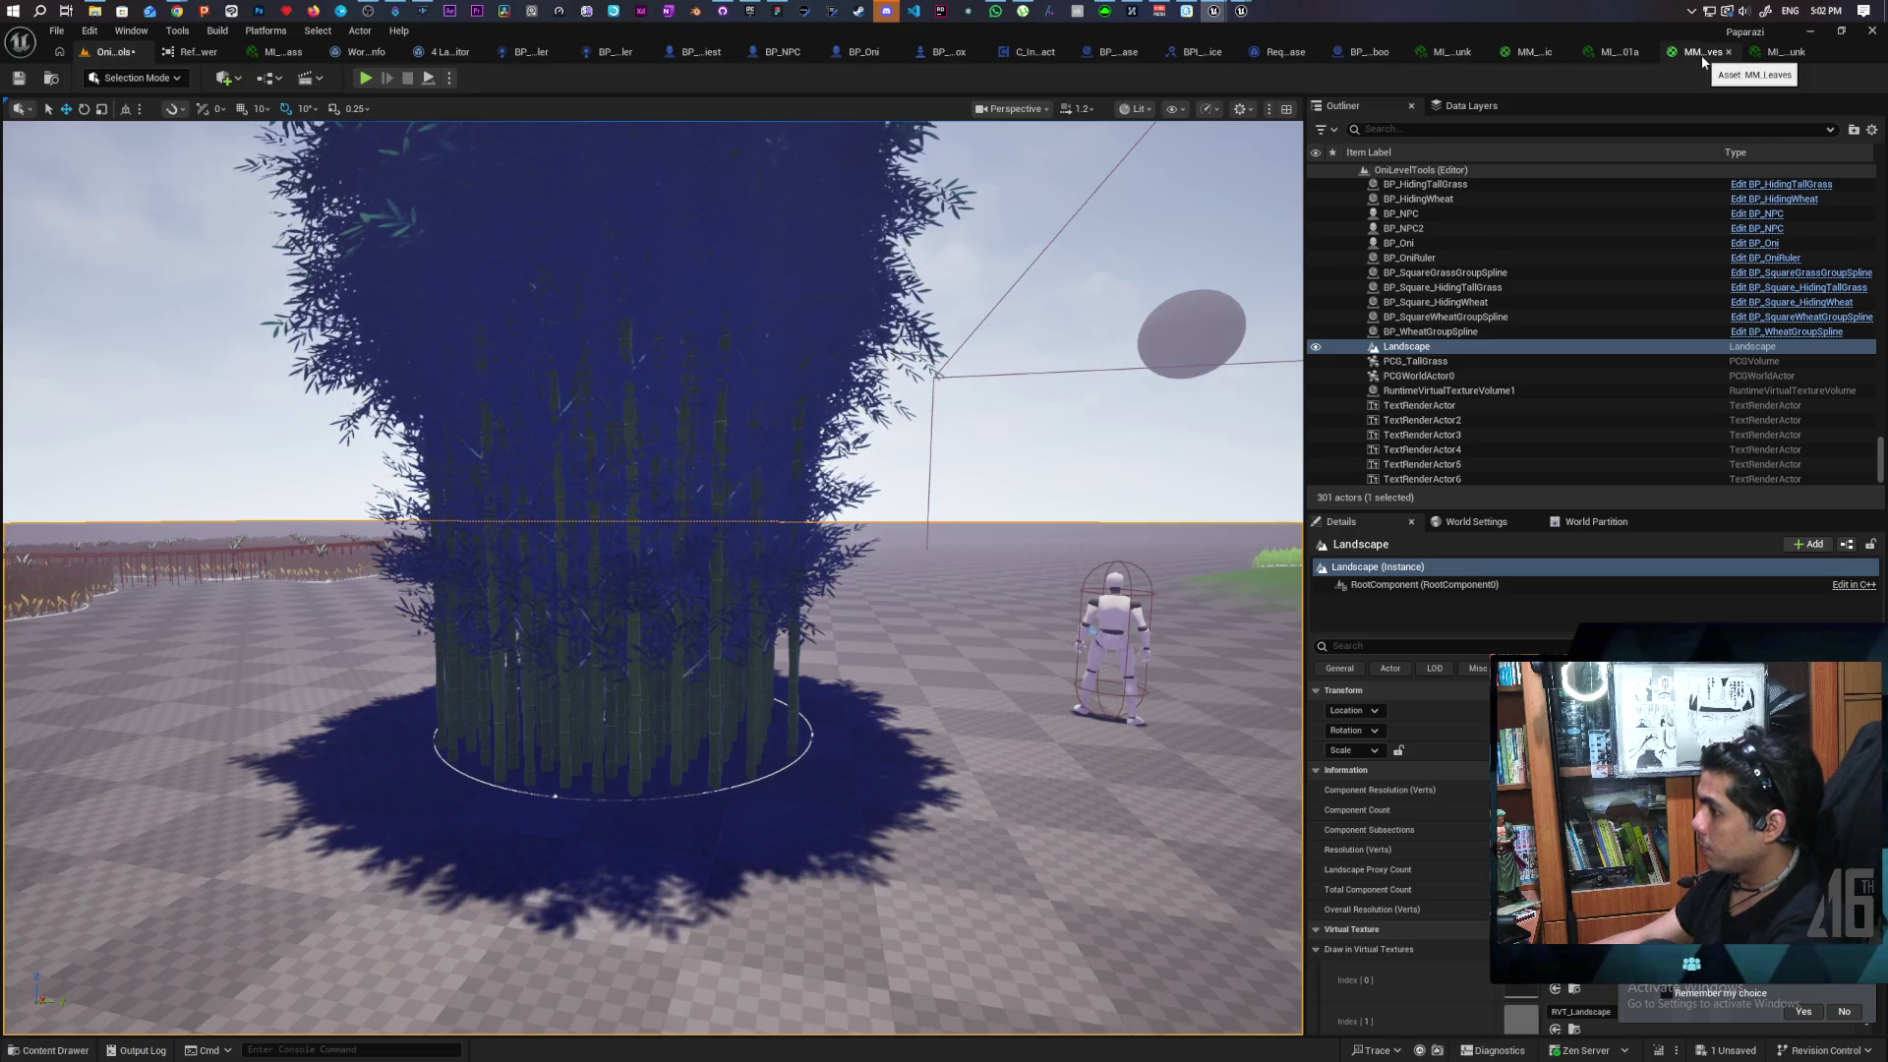
mouse_move(817, 733)
mouse_down()
mouse_move(818, 777)
mouse_move(817, 732)
mouse_up()
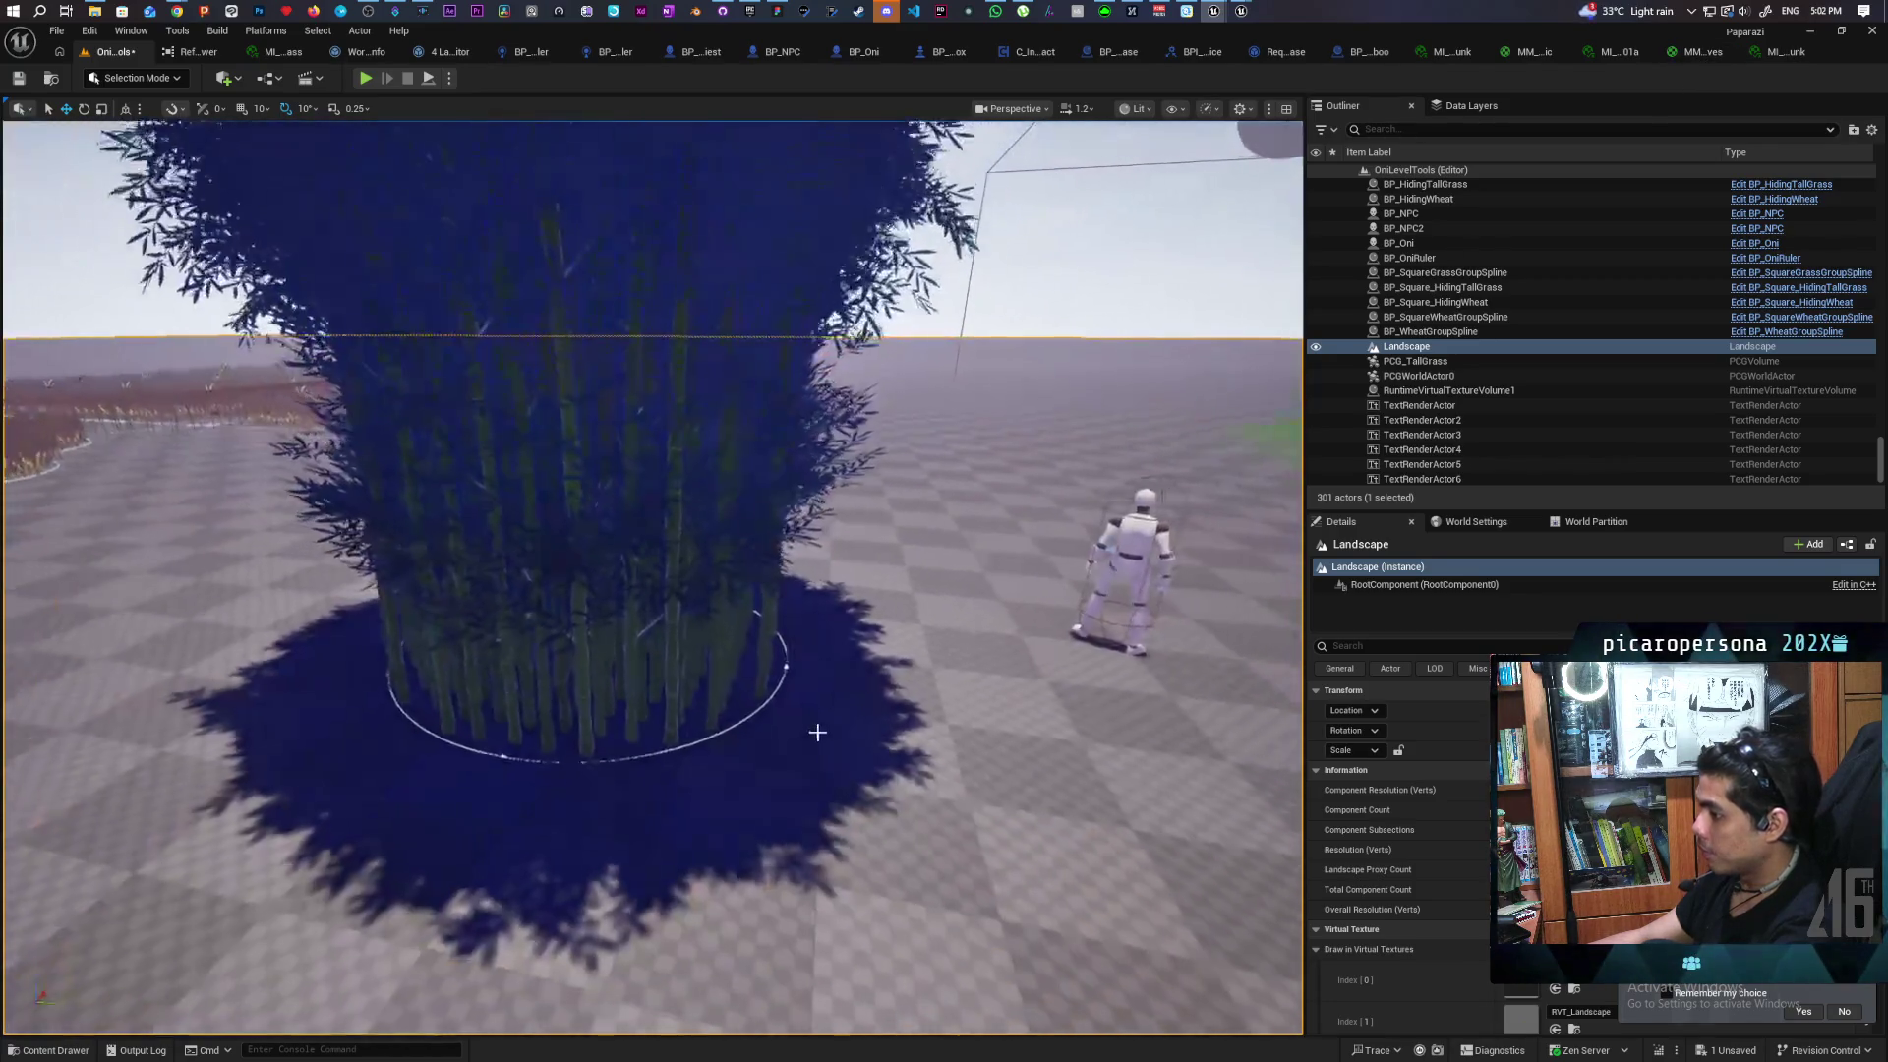
click(781, 664)
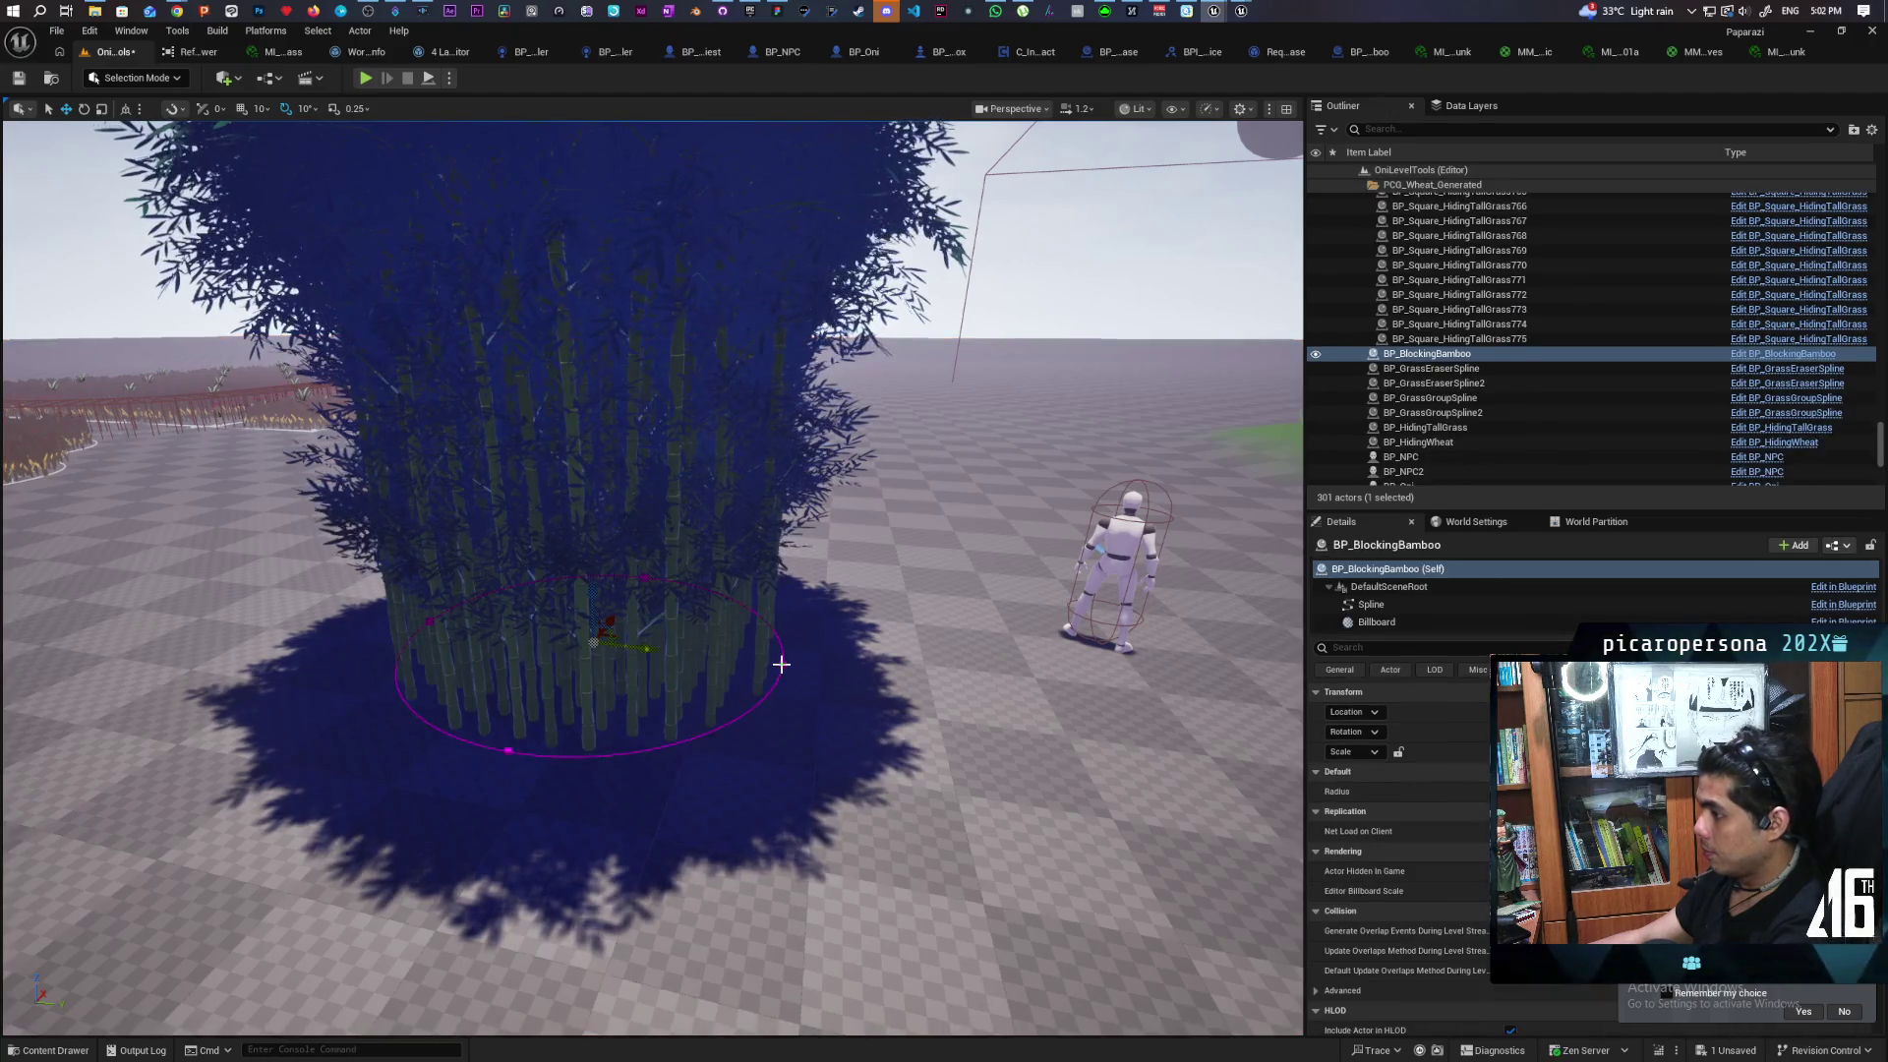
click(1372, 604)
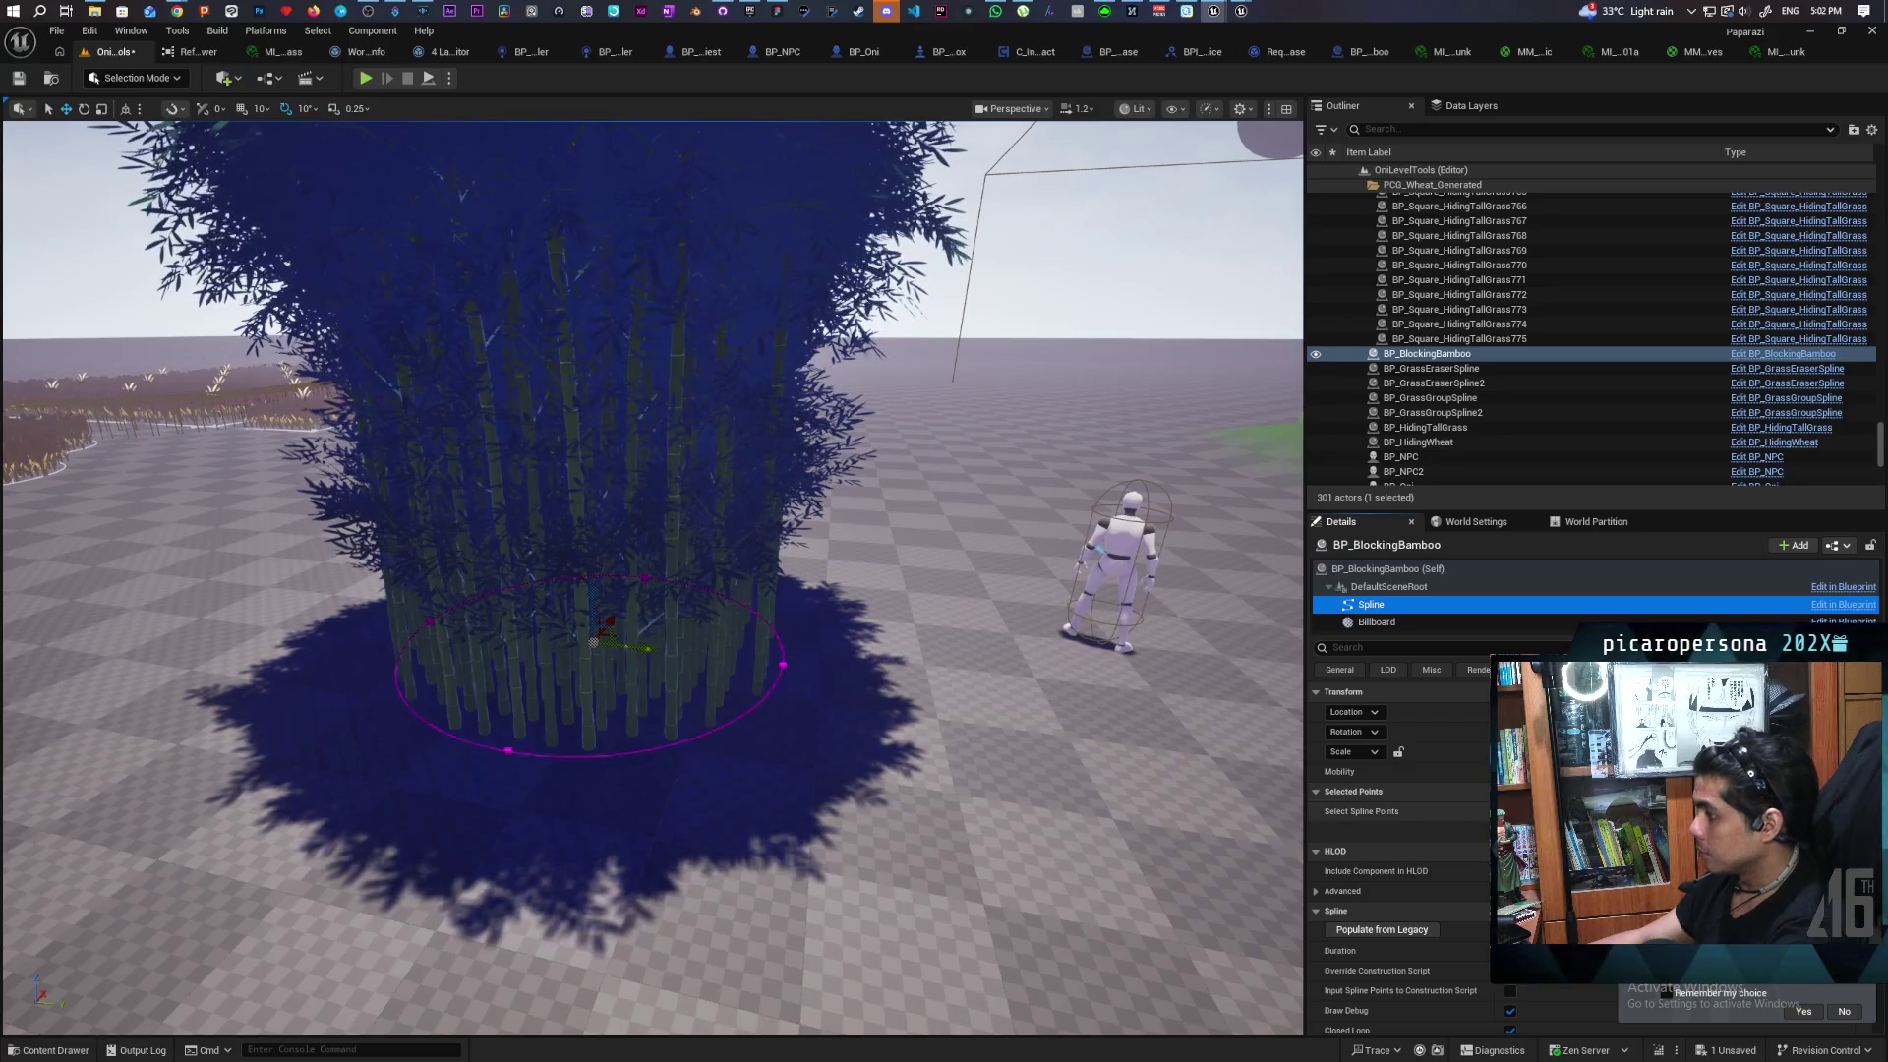
drag(429, 622, 327, 694)
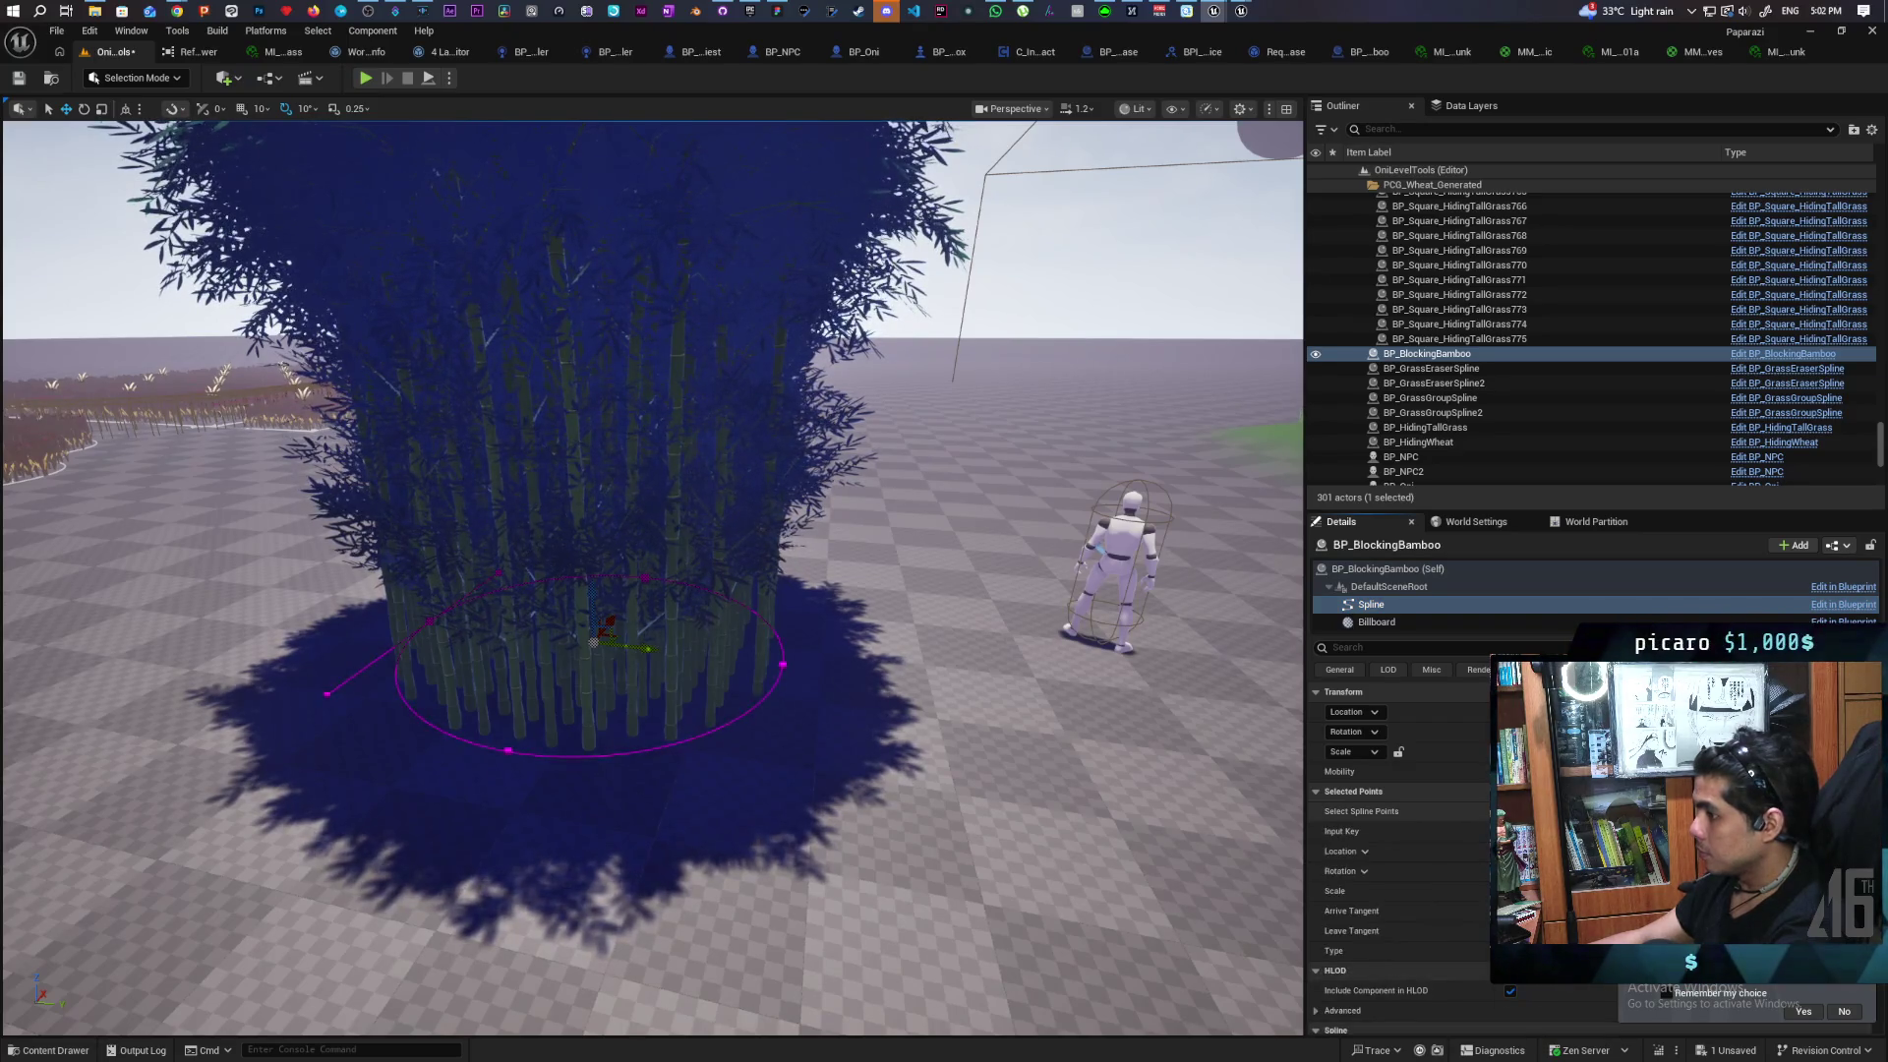
click(436, 650)
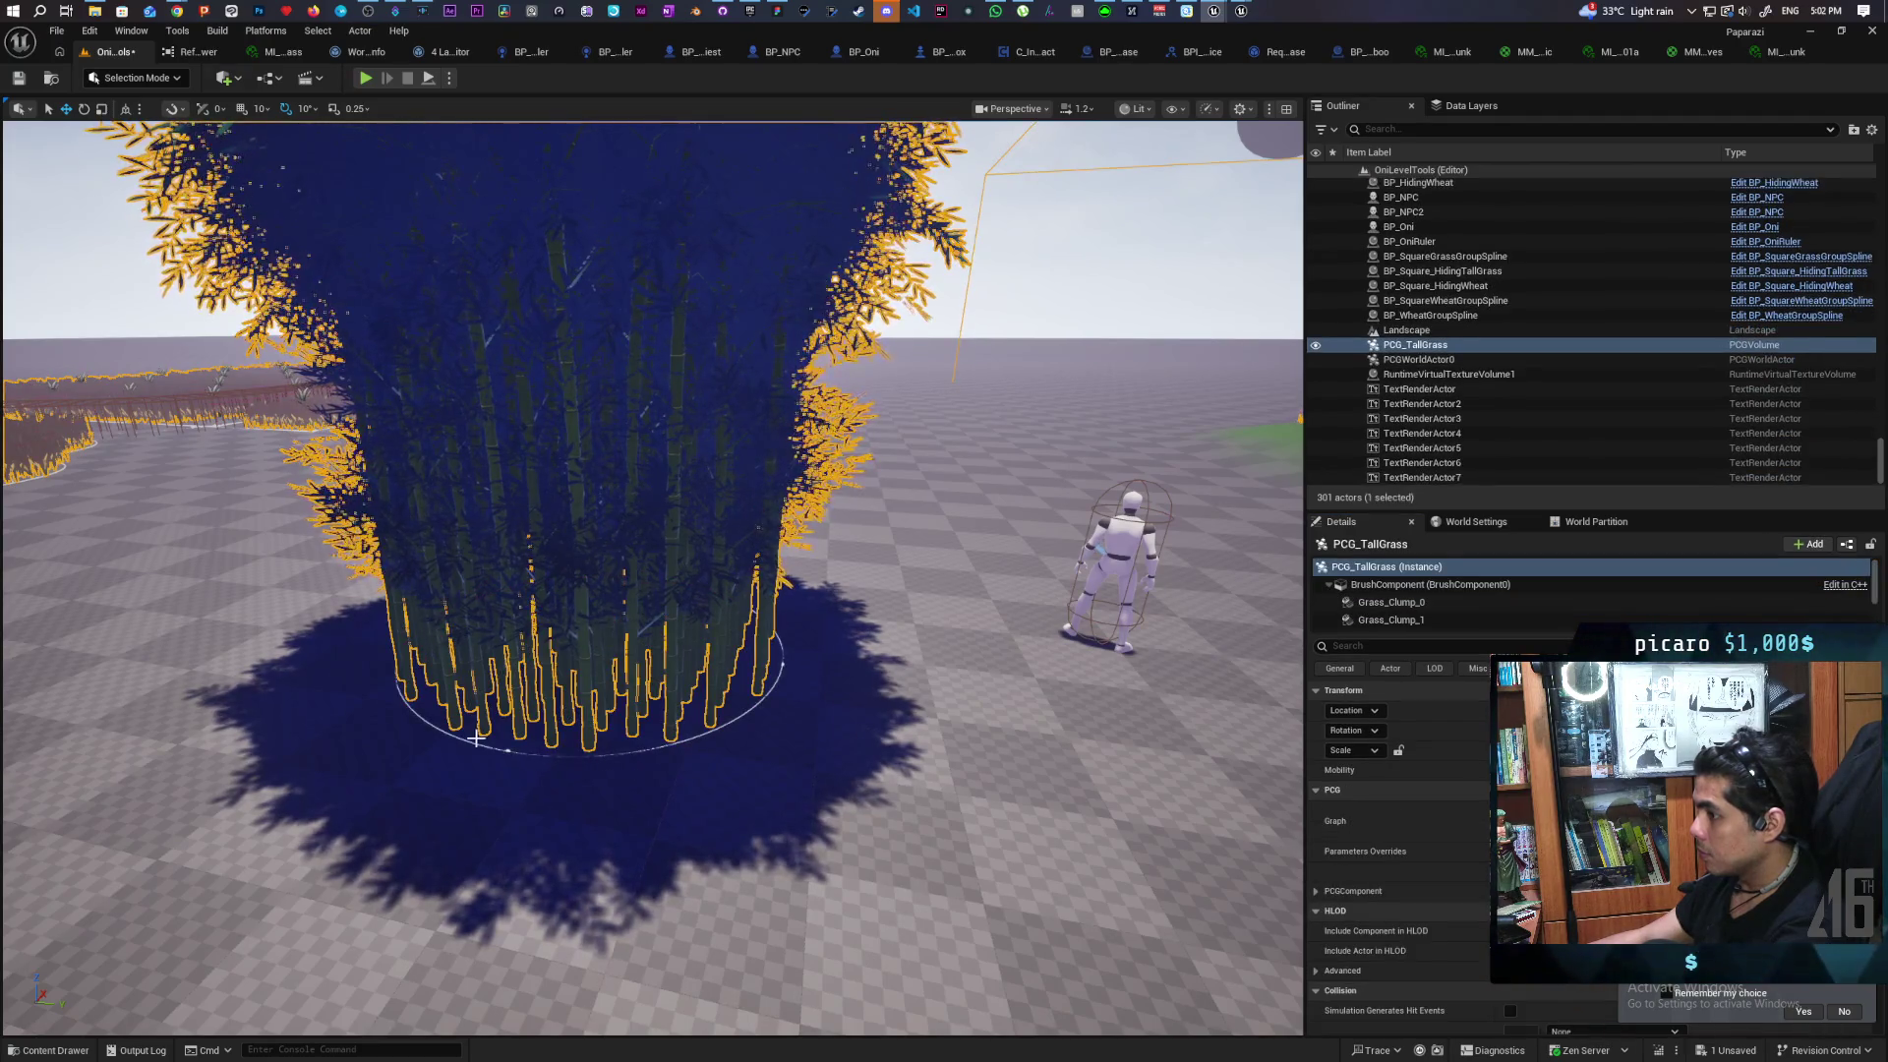
click(504, 750)
click(502, 751)
click(504, 755)
click(504, 755)
click(500, 751)
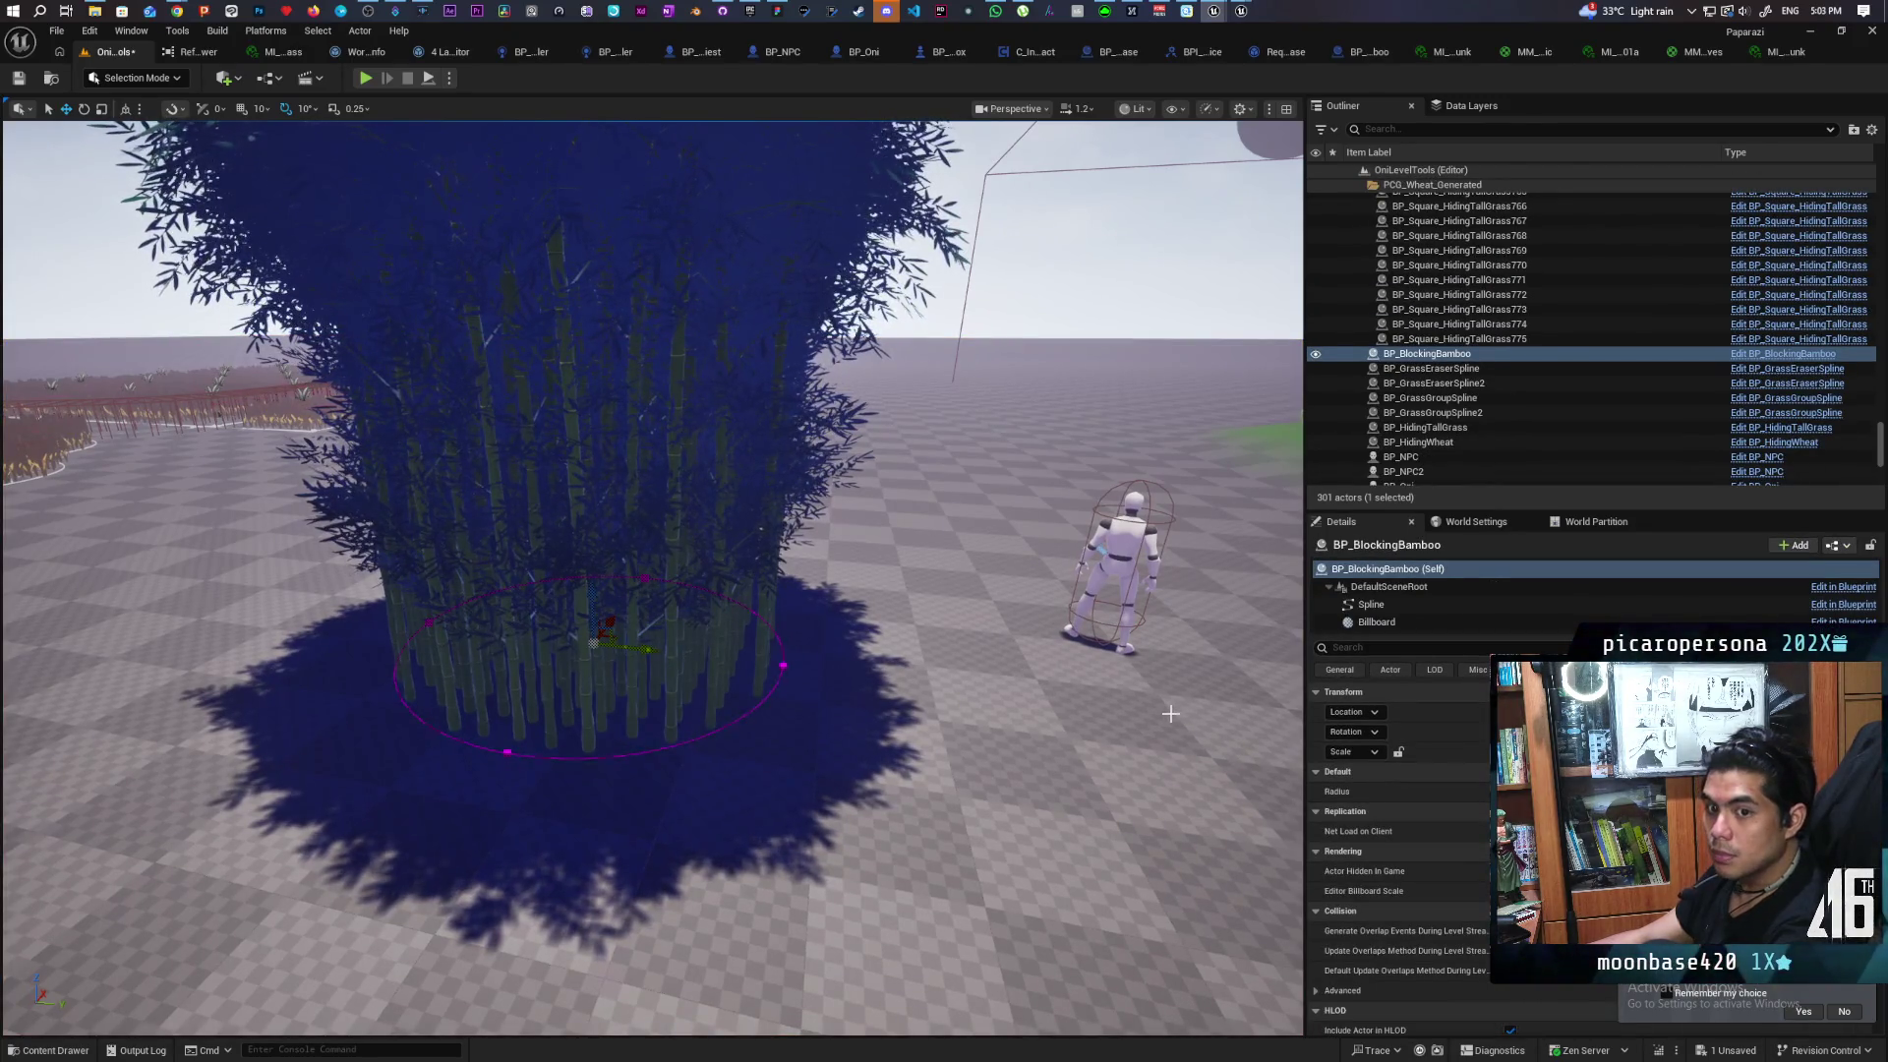
drag(1030, 682, 1031, 681)
mouse_move(177, 11)
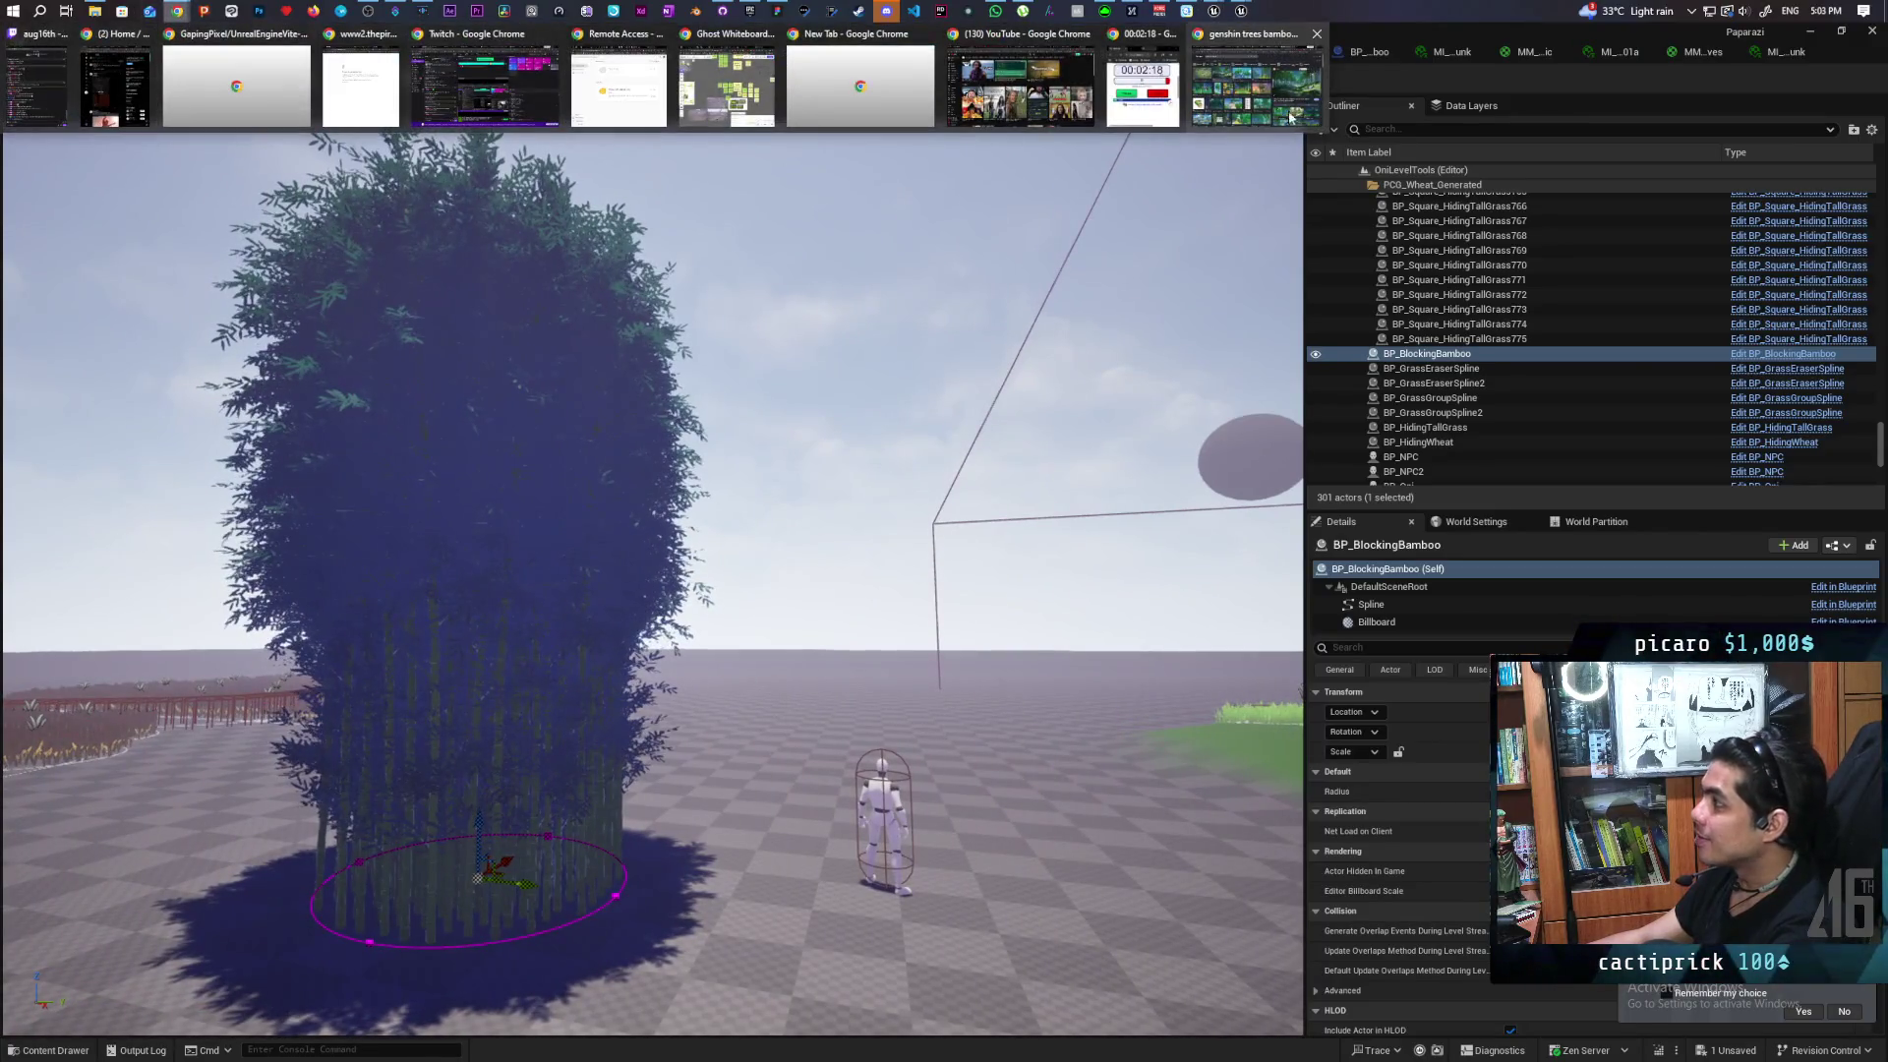
In a new Chrome tab, search Google for 'bamboo thickets'
click(1299, 120)
mouse_move(1328, 77)
mouse_down()
mouse_move(1475, 437)
mouse_move(1578, 517)
mouse_move(1579, 546)
mouse_move(1597, 534)
mouse_move(1548, 527)
mouse_up()
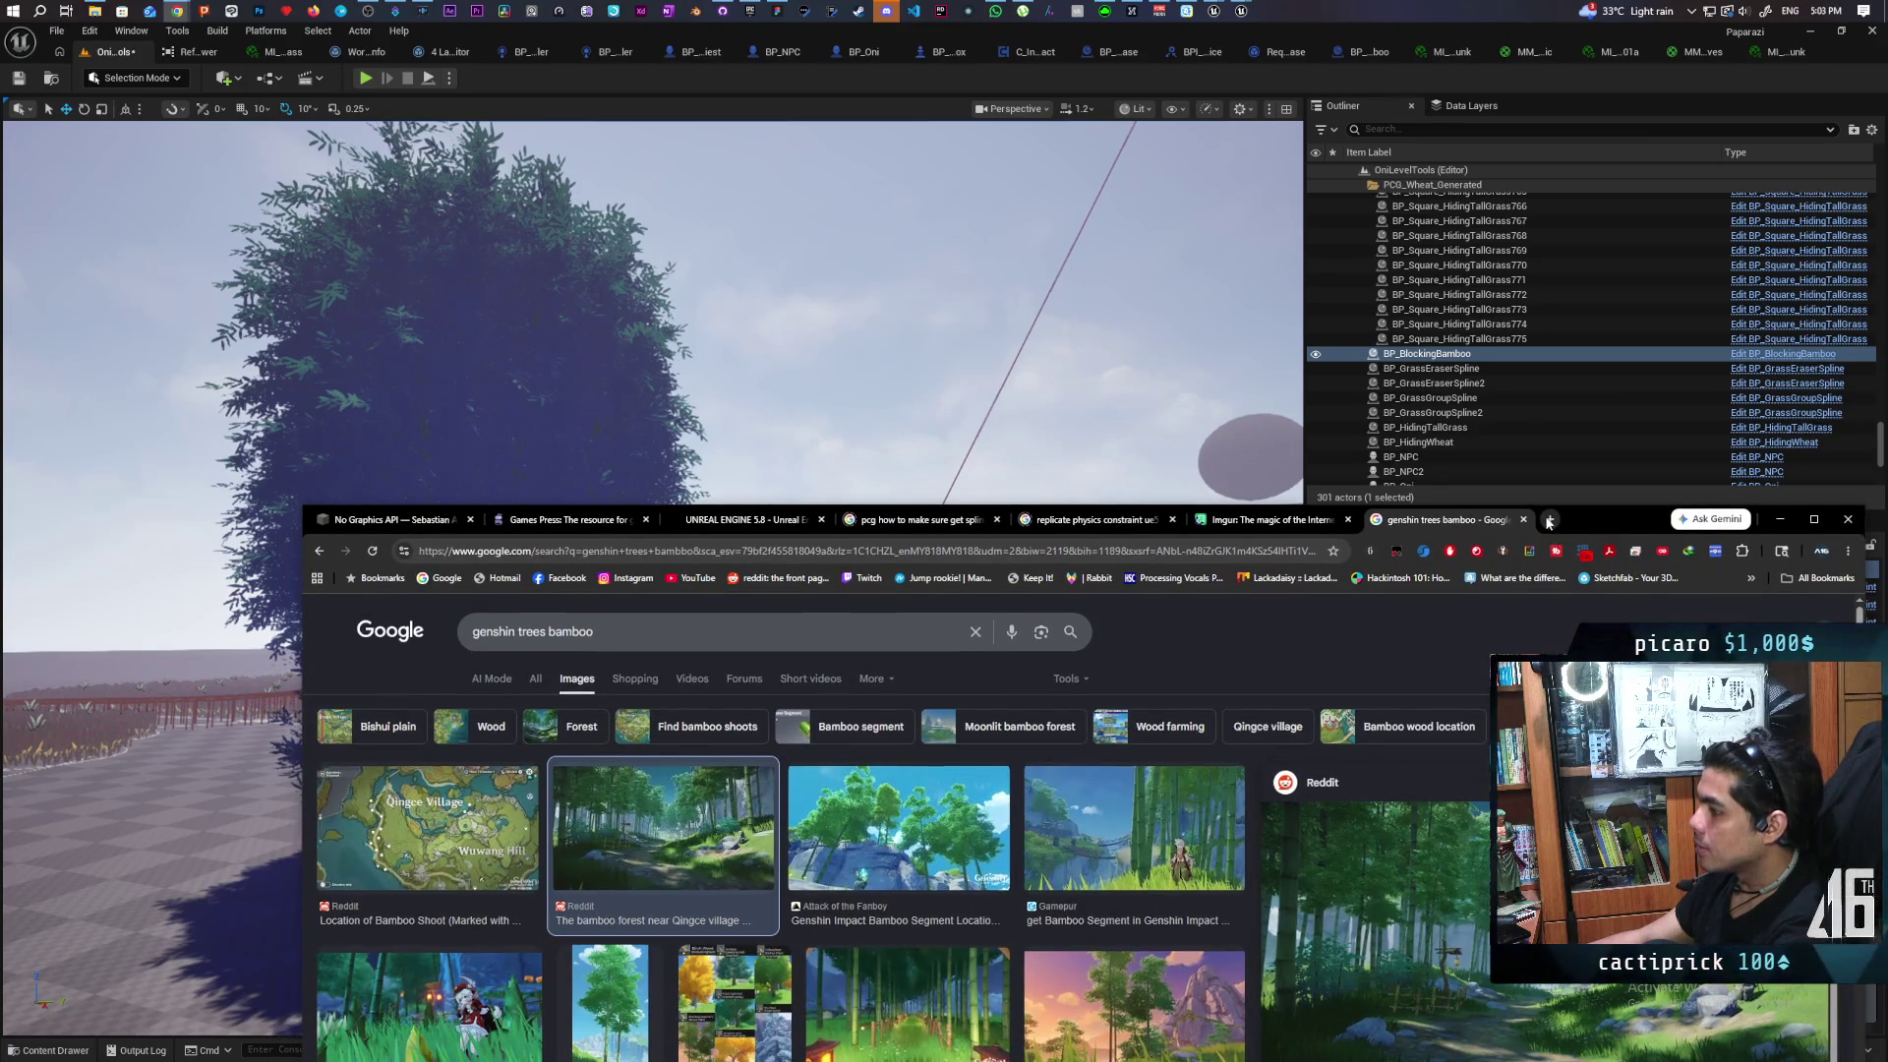
click(1548, 521)
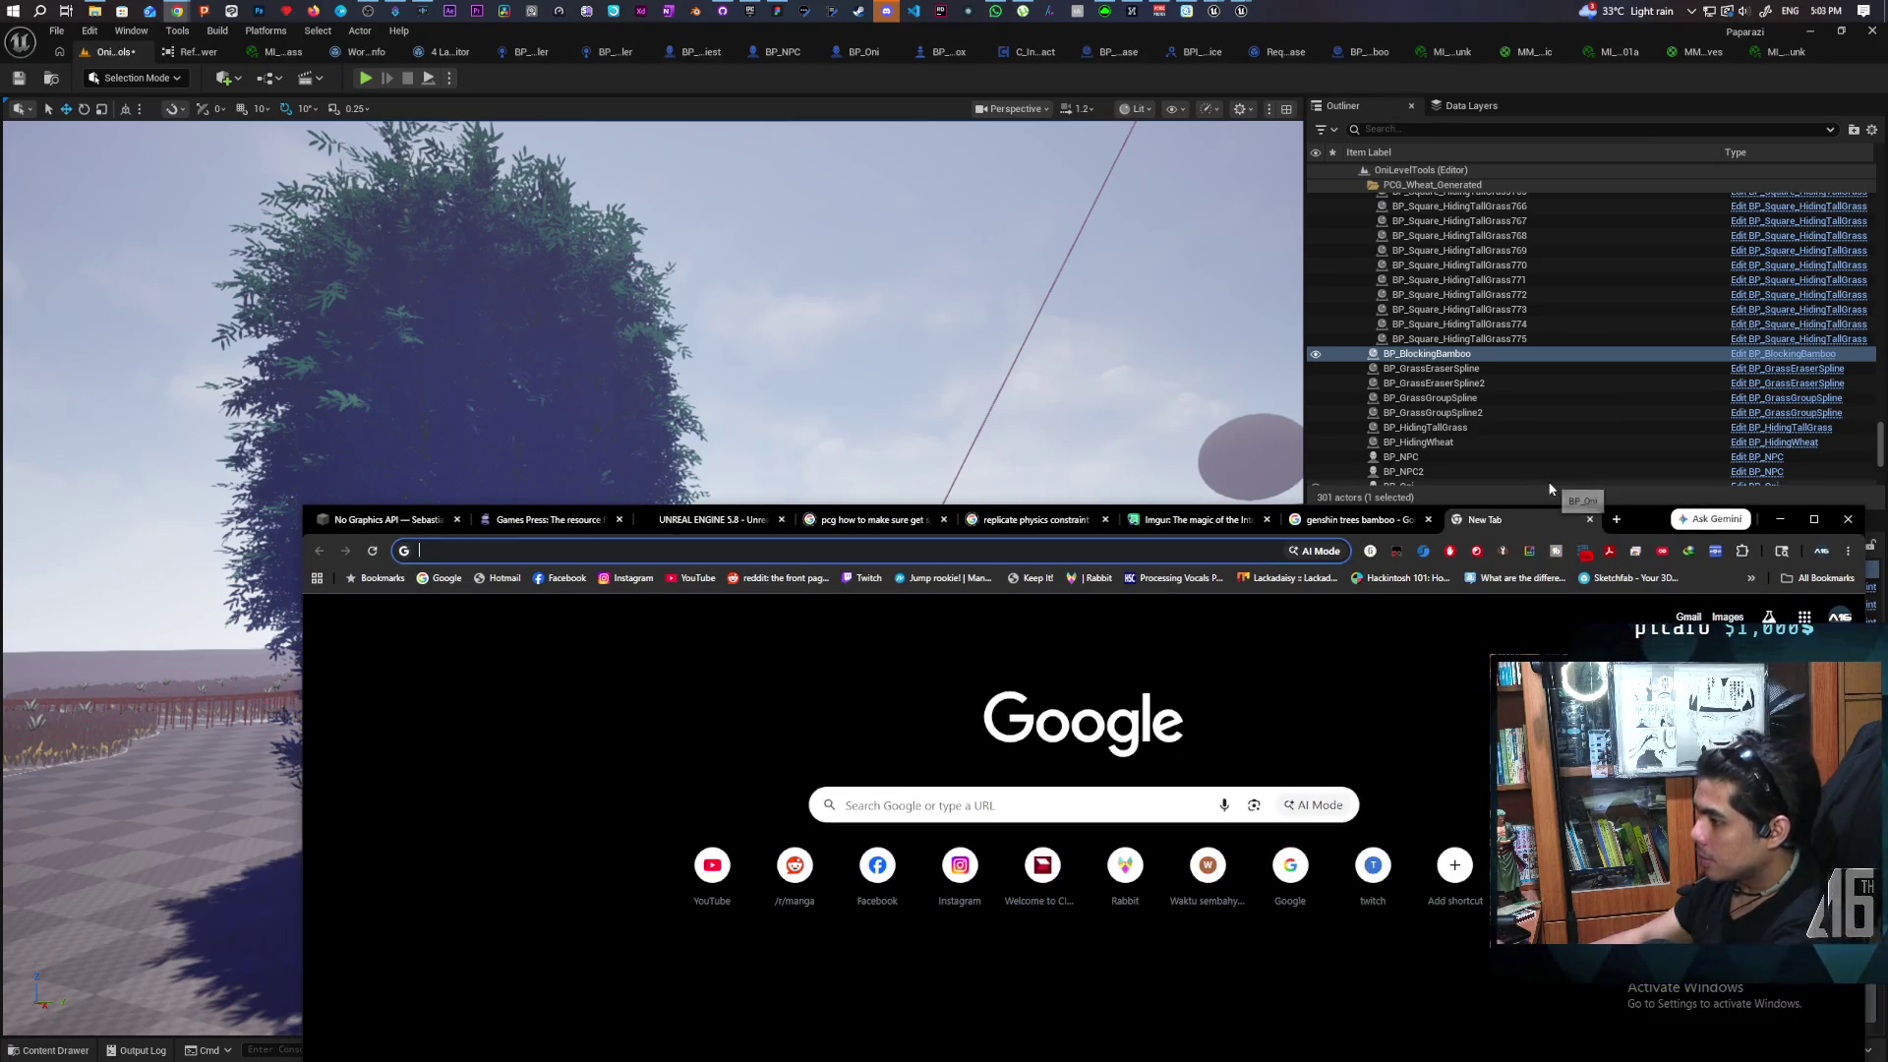
text(mabo)
key(BackSpace)
key(BackSpace)
key(BackSpace)
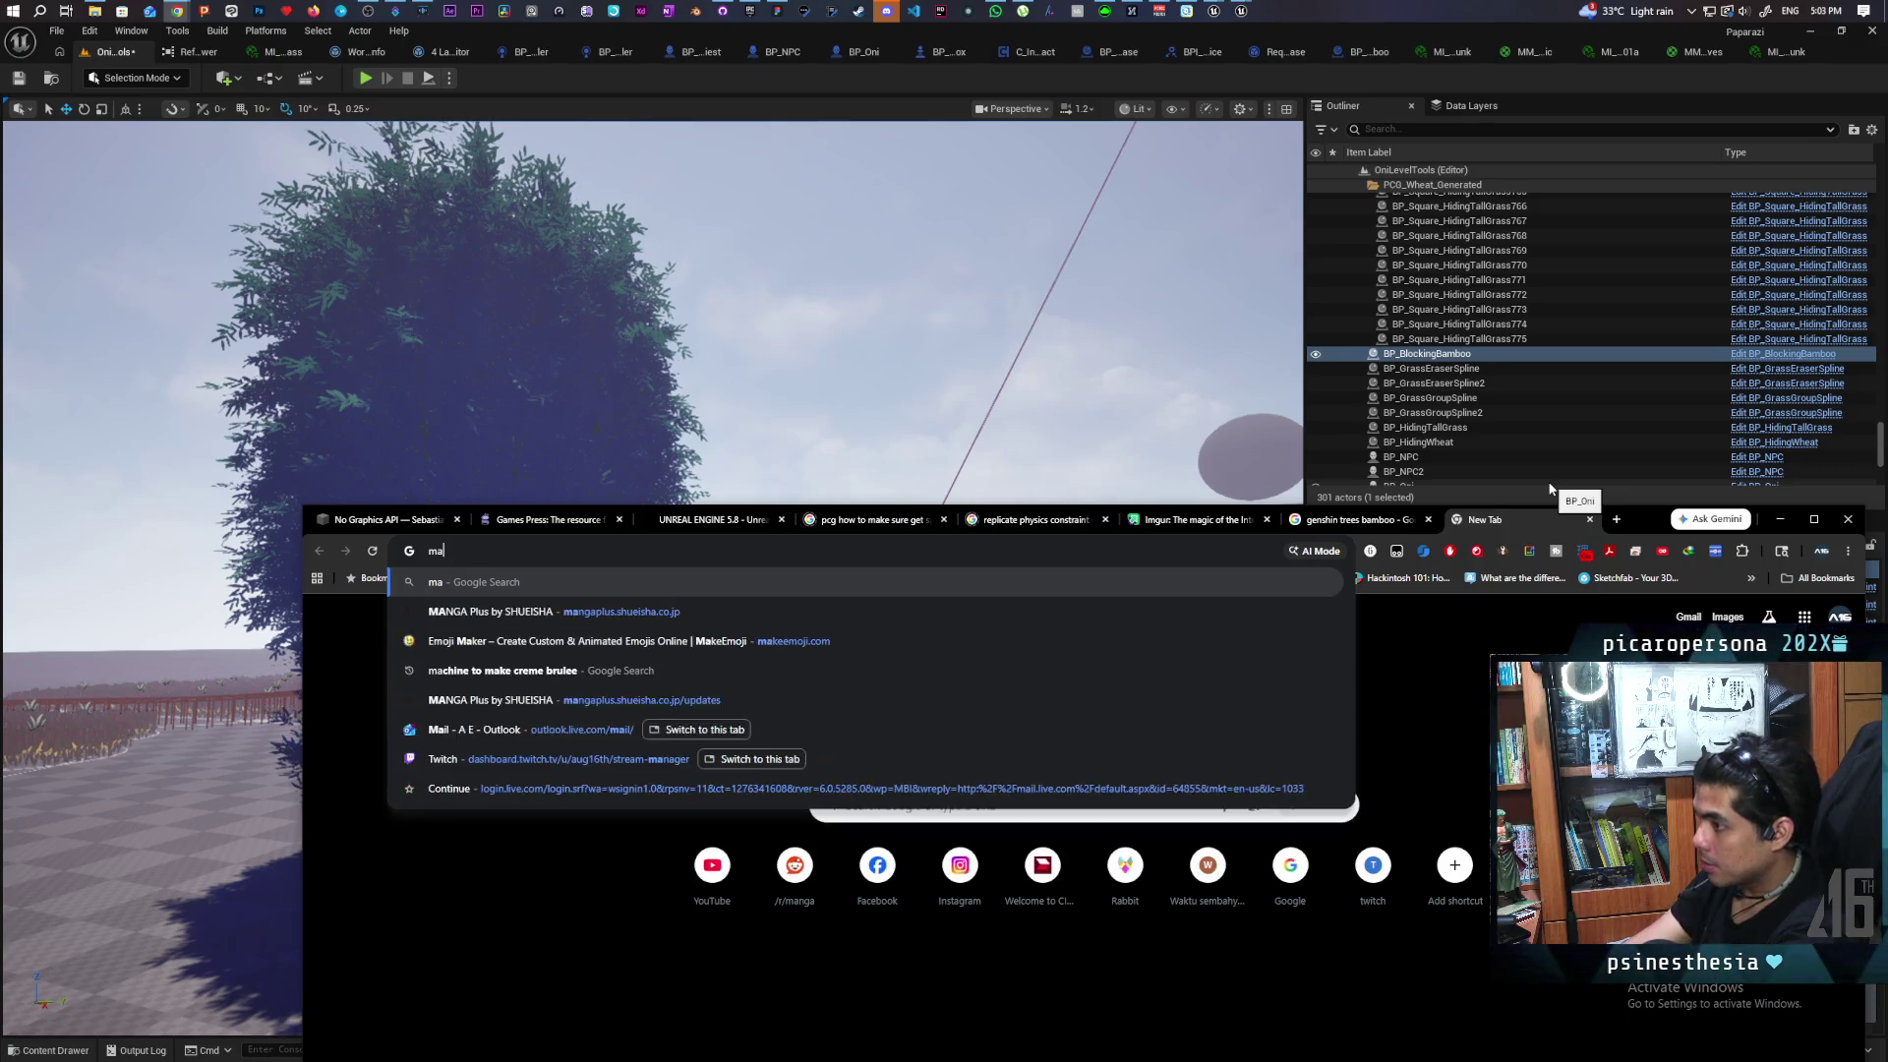
text(bamboo thickets)
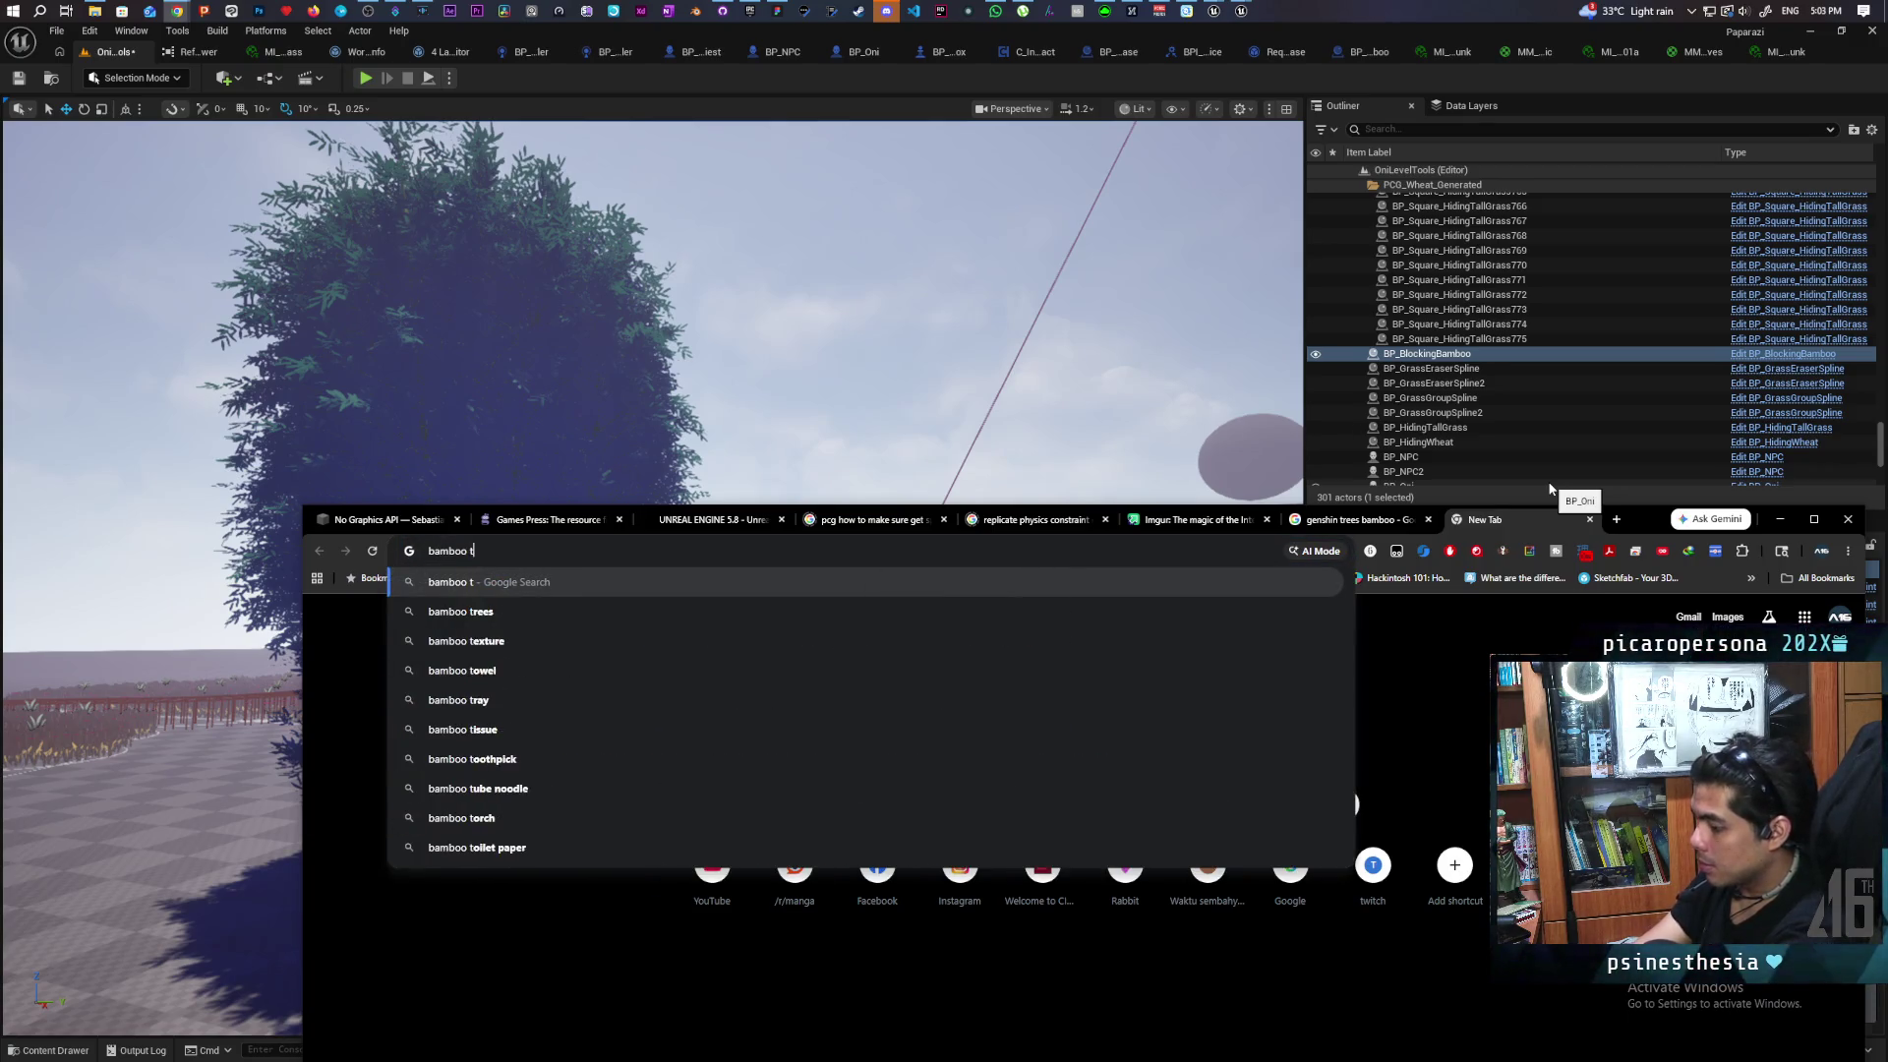
key(Return)
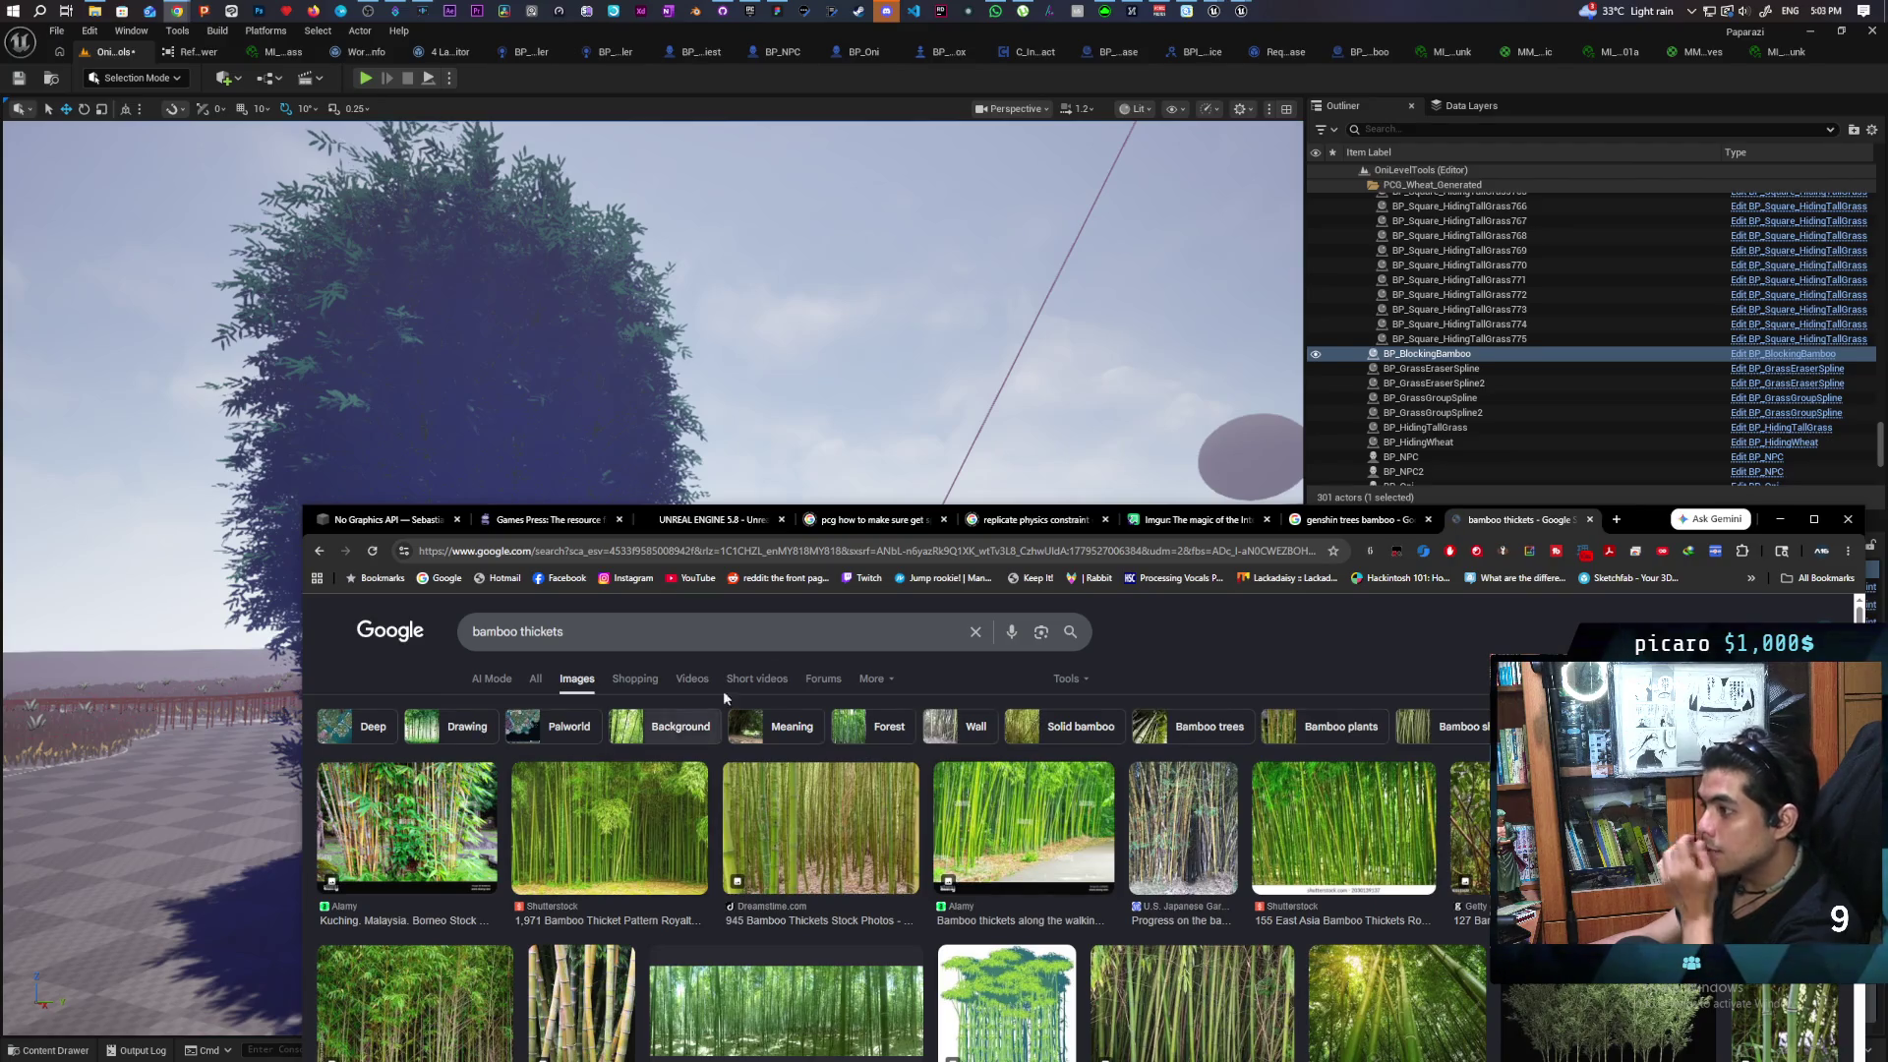
Switch to All results, preview the first bamboo thicket photo, then minimise Chrome
mouse_move(1628, 521)
mouse_down()
mouse_move(1873, 116)
mouse_move(1572, 275)
mouse_move(1600, 218)
mouse_up()
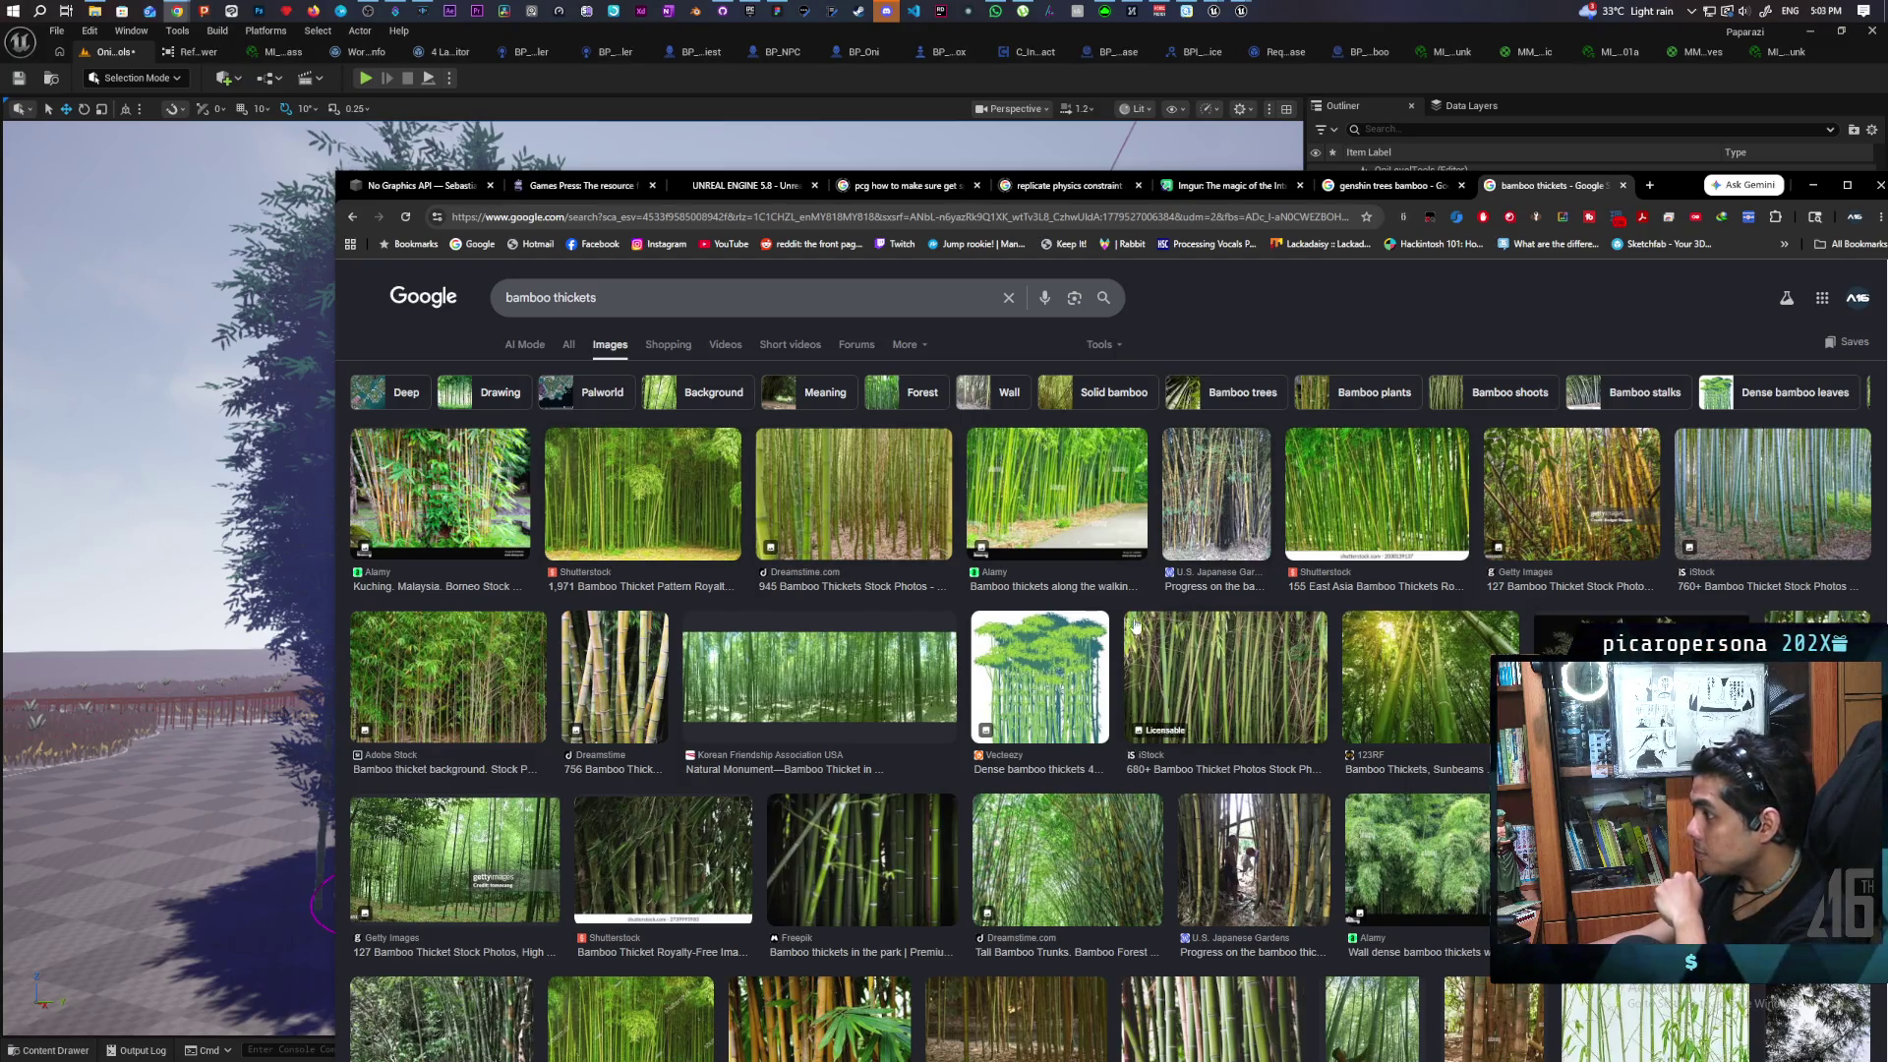
click(568, 347)
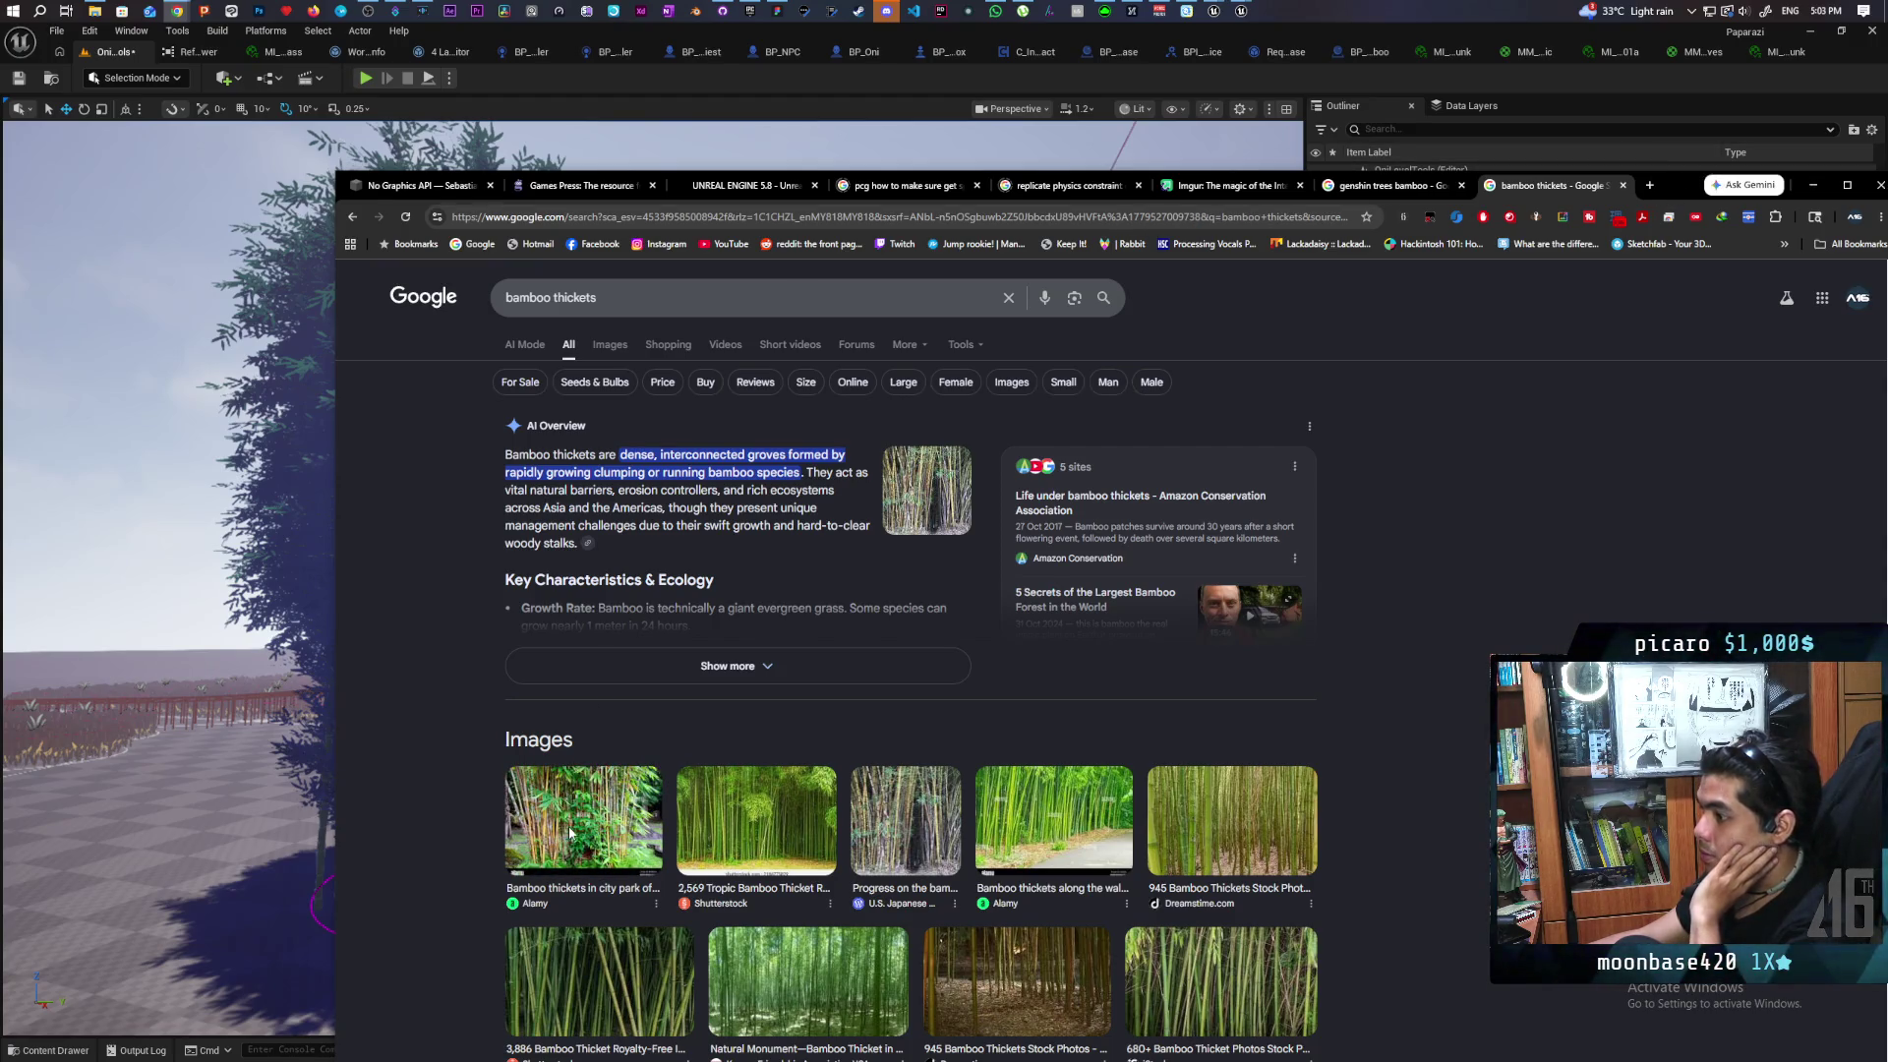
click(594, 807)
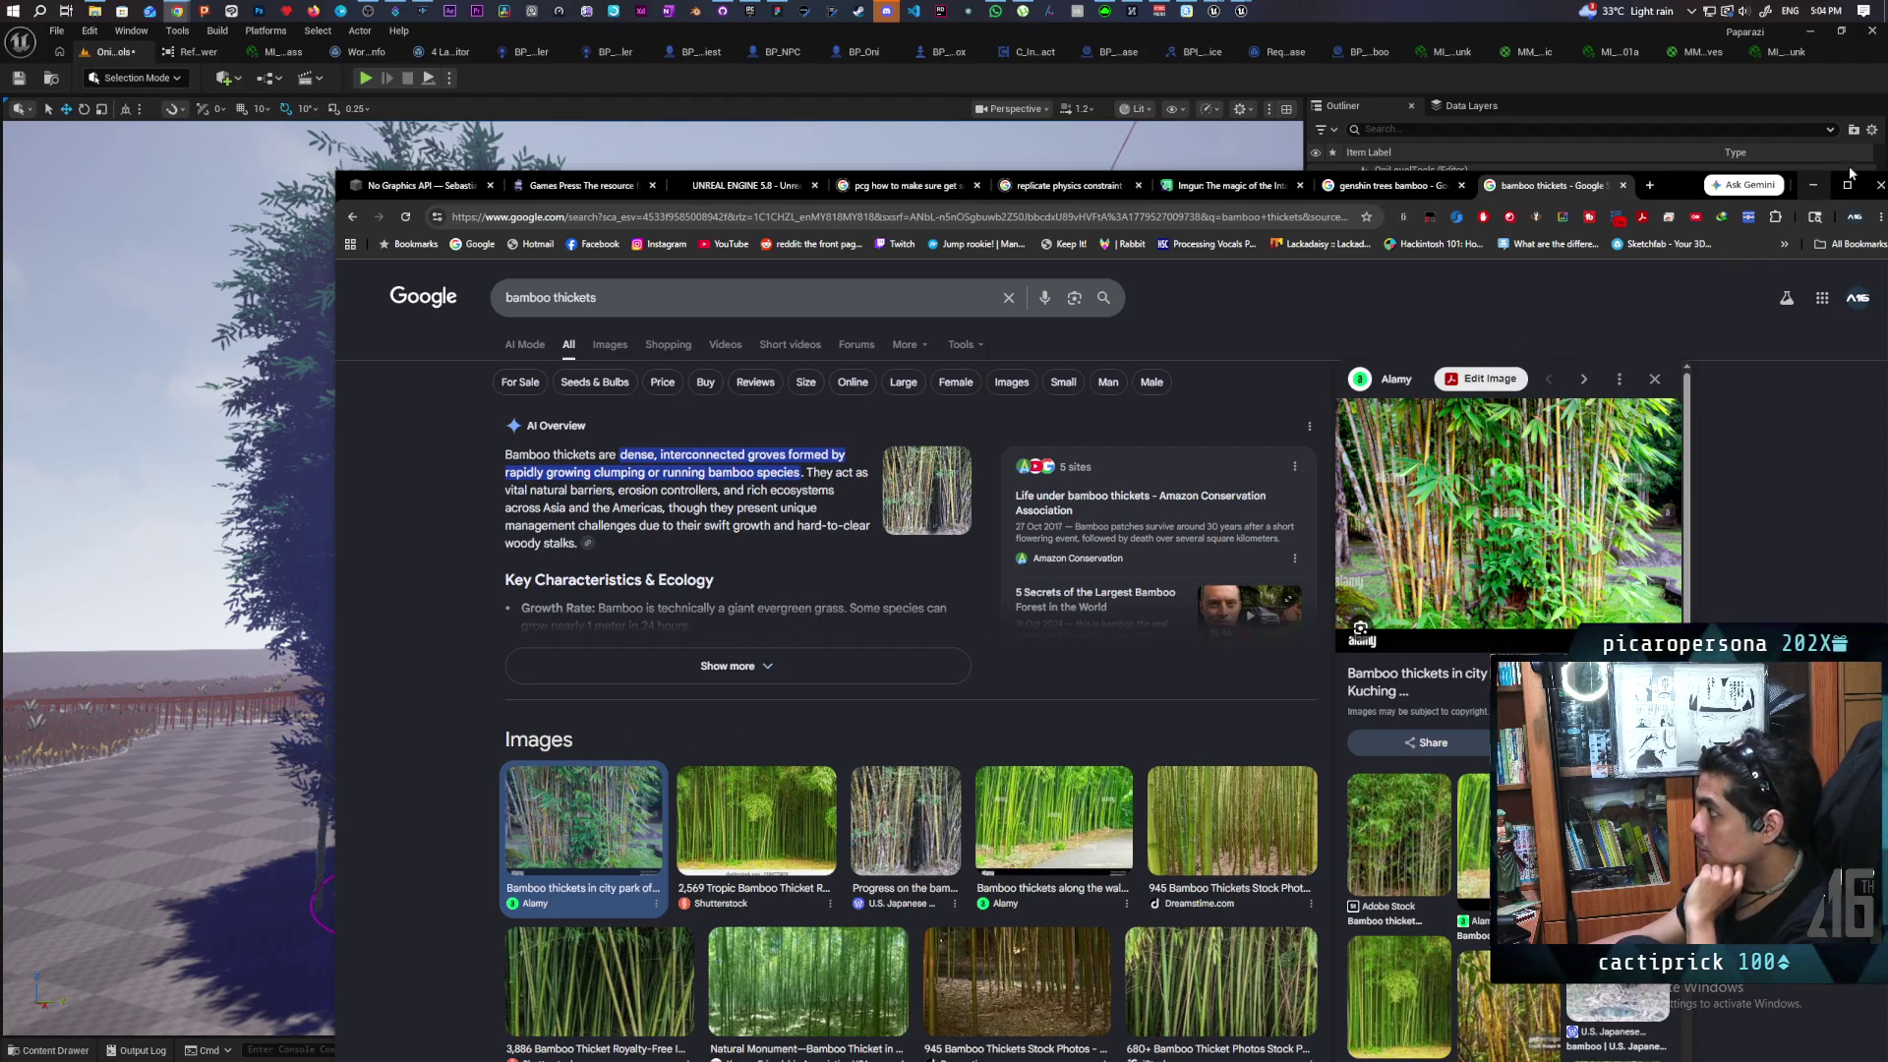
click(1812, 185)
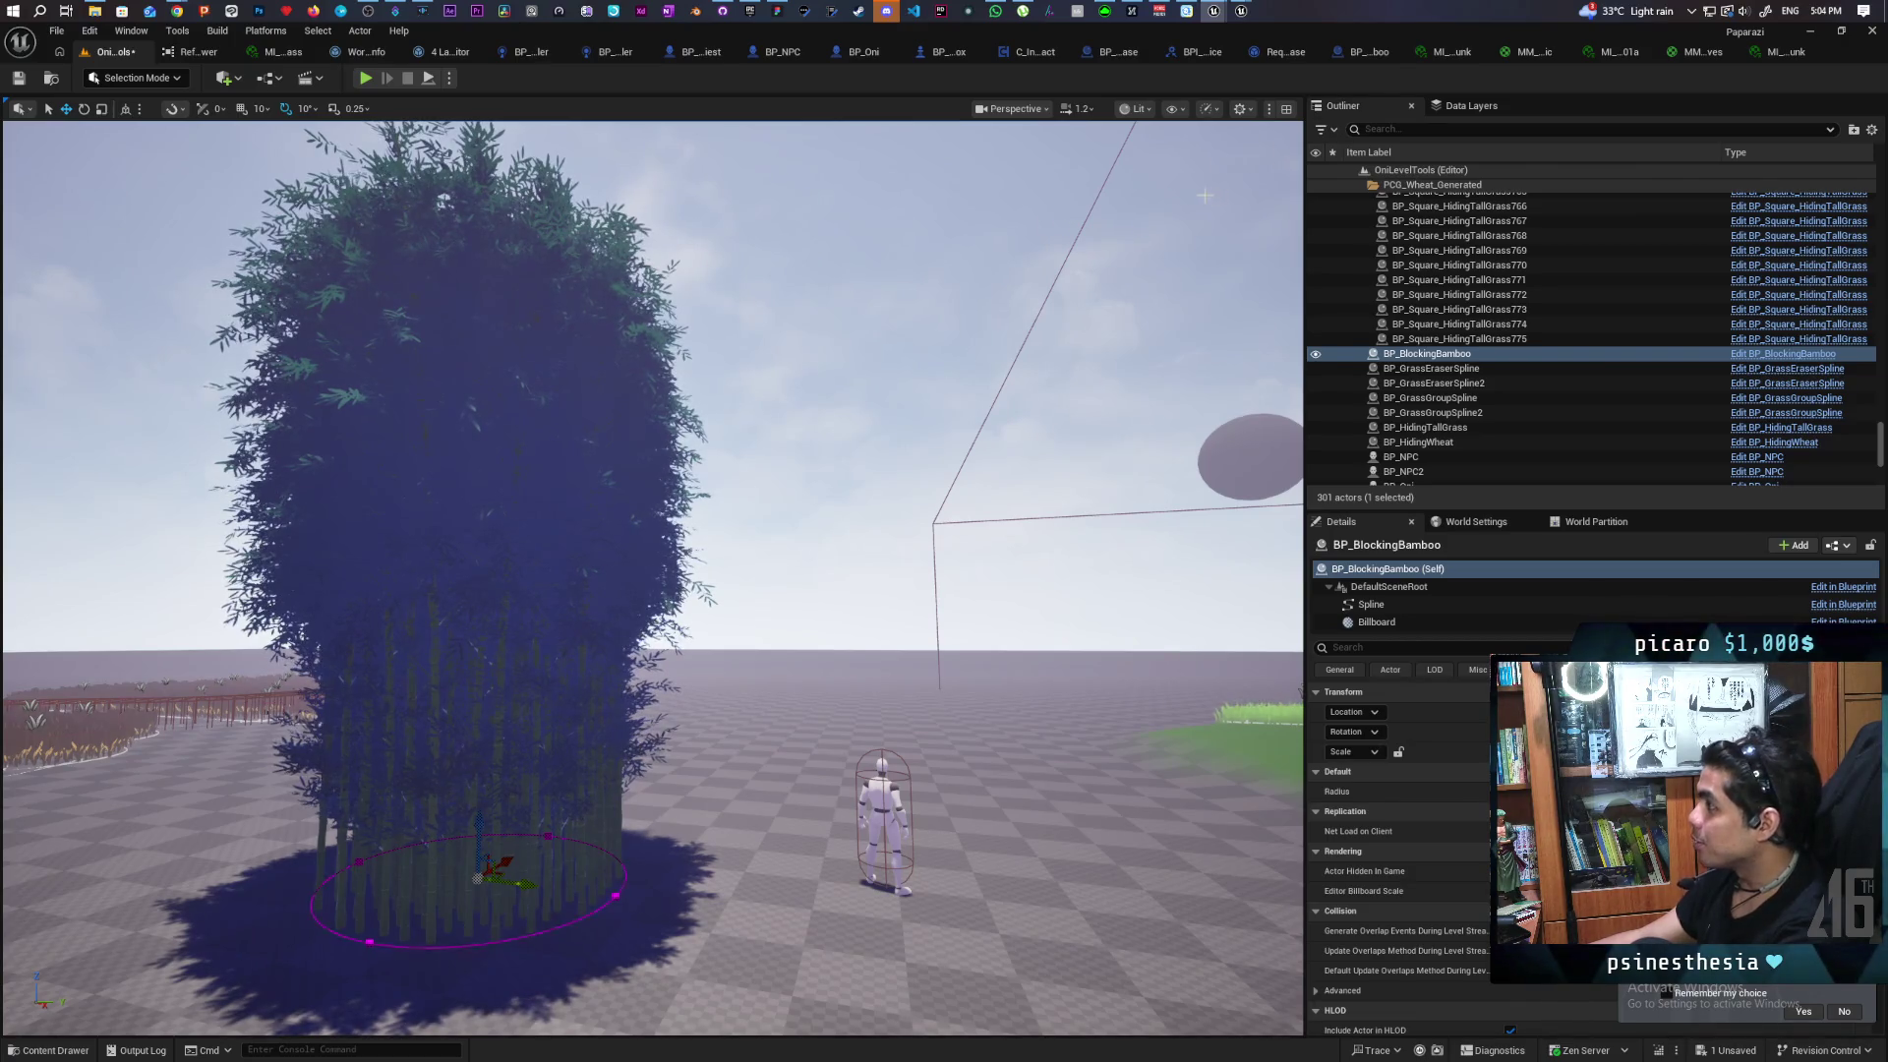
Bring back PCG_TallGrass, clear the 'cast' Details filter, and select Transform Points to show its settings
mouse_move(1226, 9)
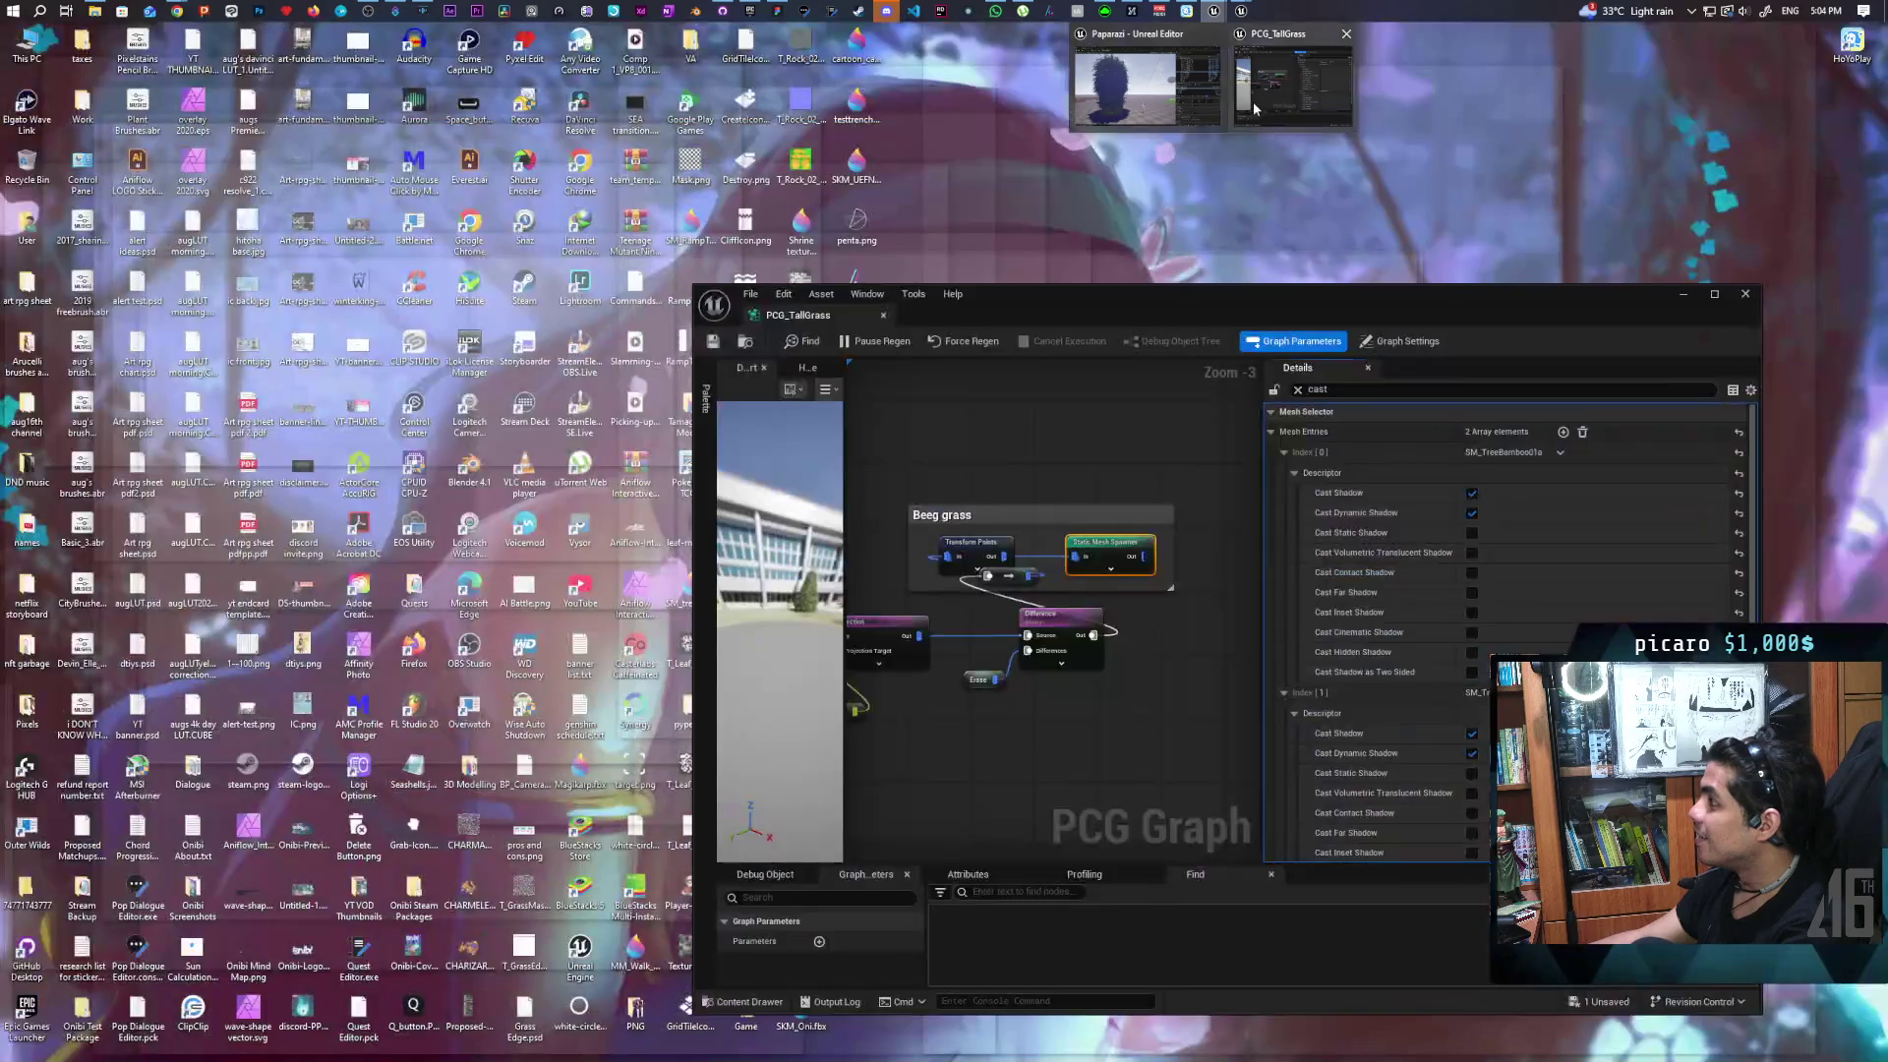
click(1293, 89)
mouse_move(957, 787)
mouse_down()
mouse_move(1133, 711)
mouse_move(1007, 744)
mouse_move(1214, 738)
mouse_move(995, 752)
mouse_up()
click(1019, 508)
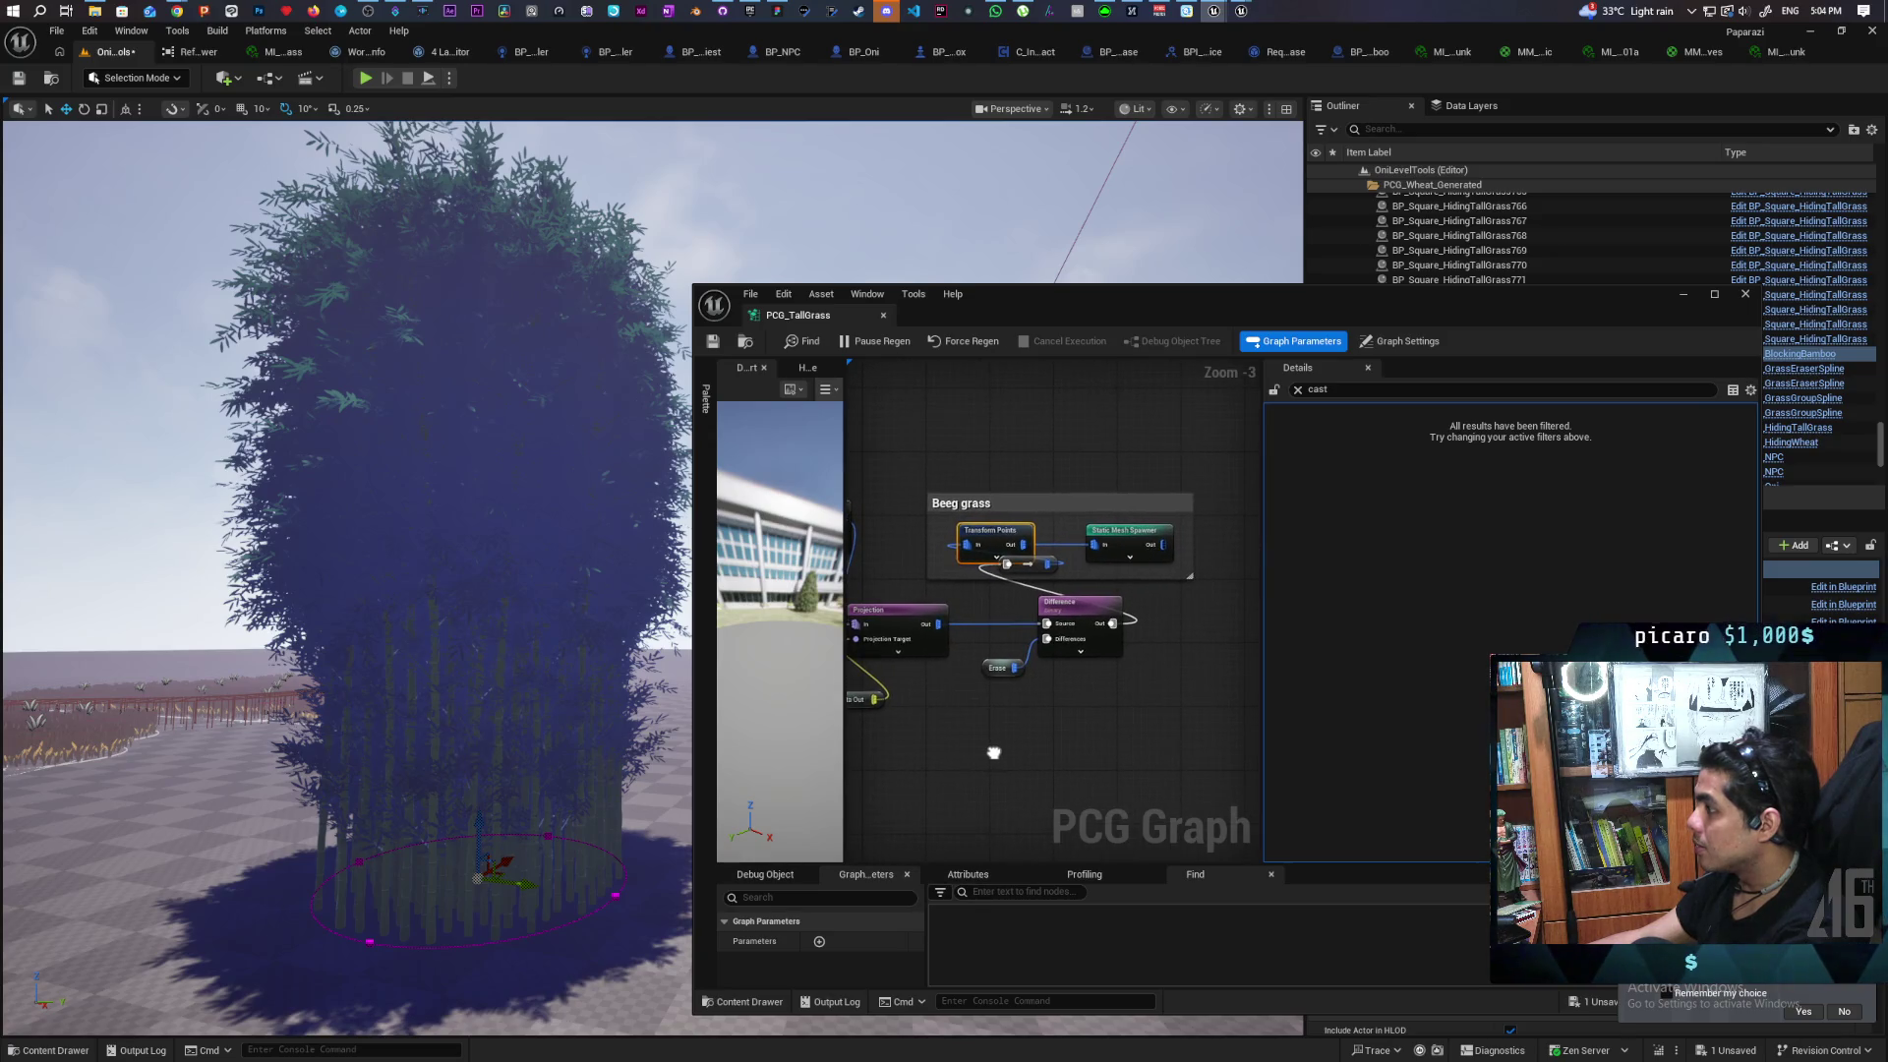
click(1298, 393)
click(1047, 536)
click(990, 531)
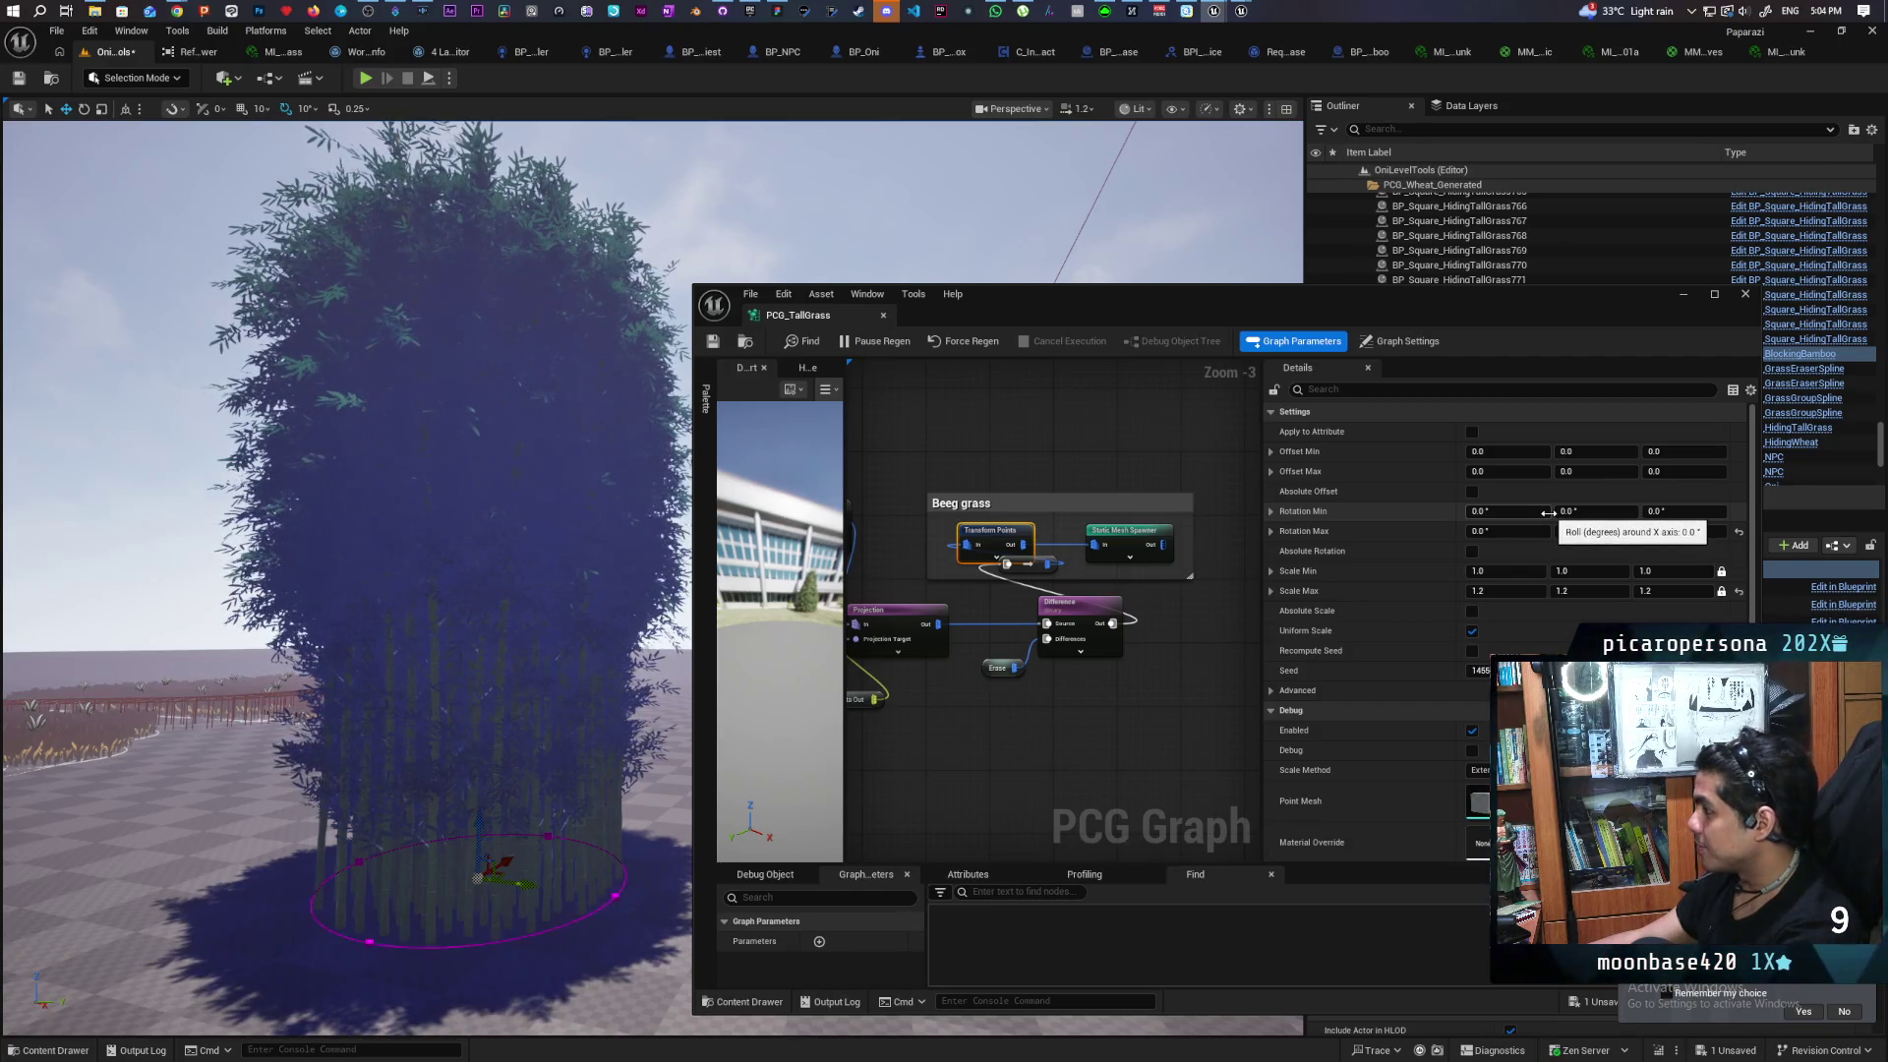
Set Transform Points Rotation Max X and Y to 10 with Min left at 0, save, and minimise
click(1545, 513)
text(10)
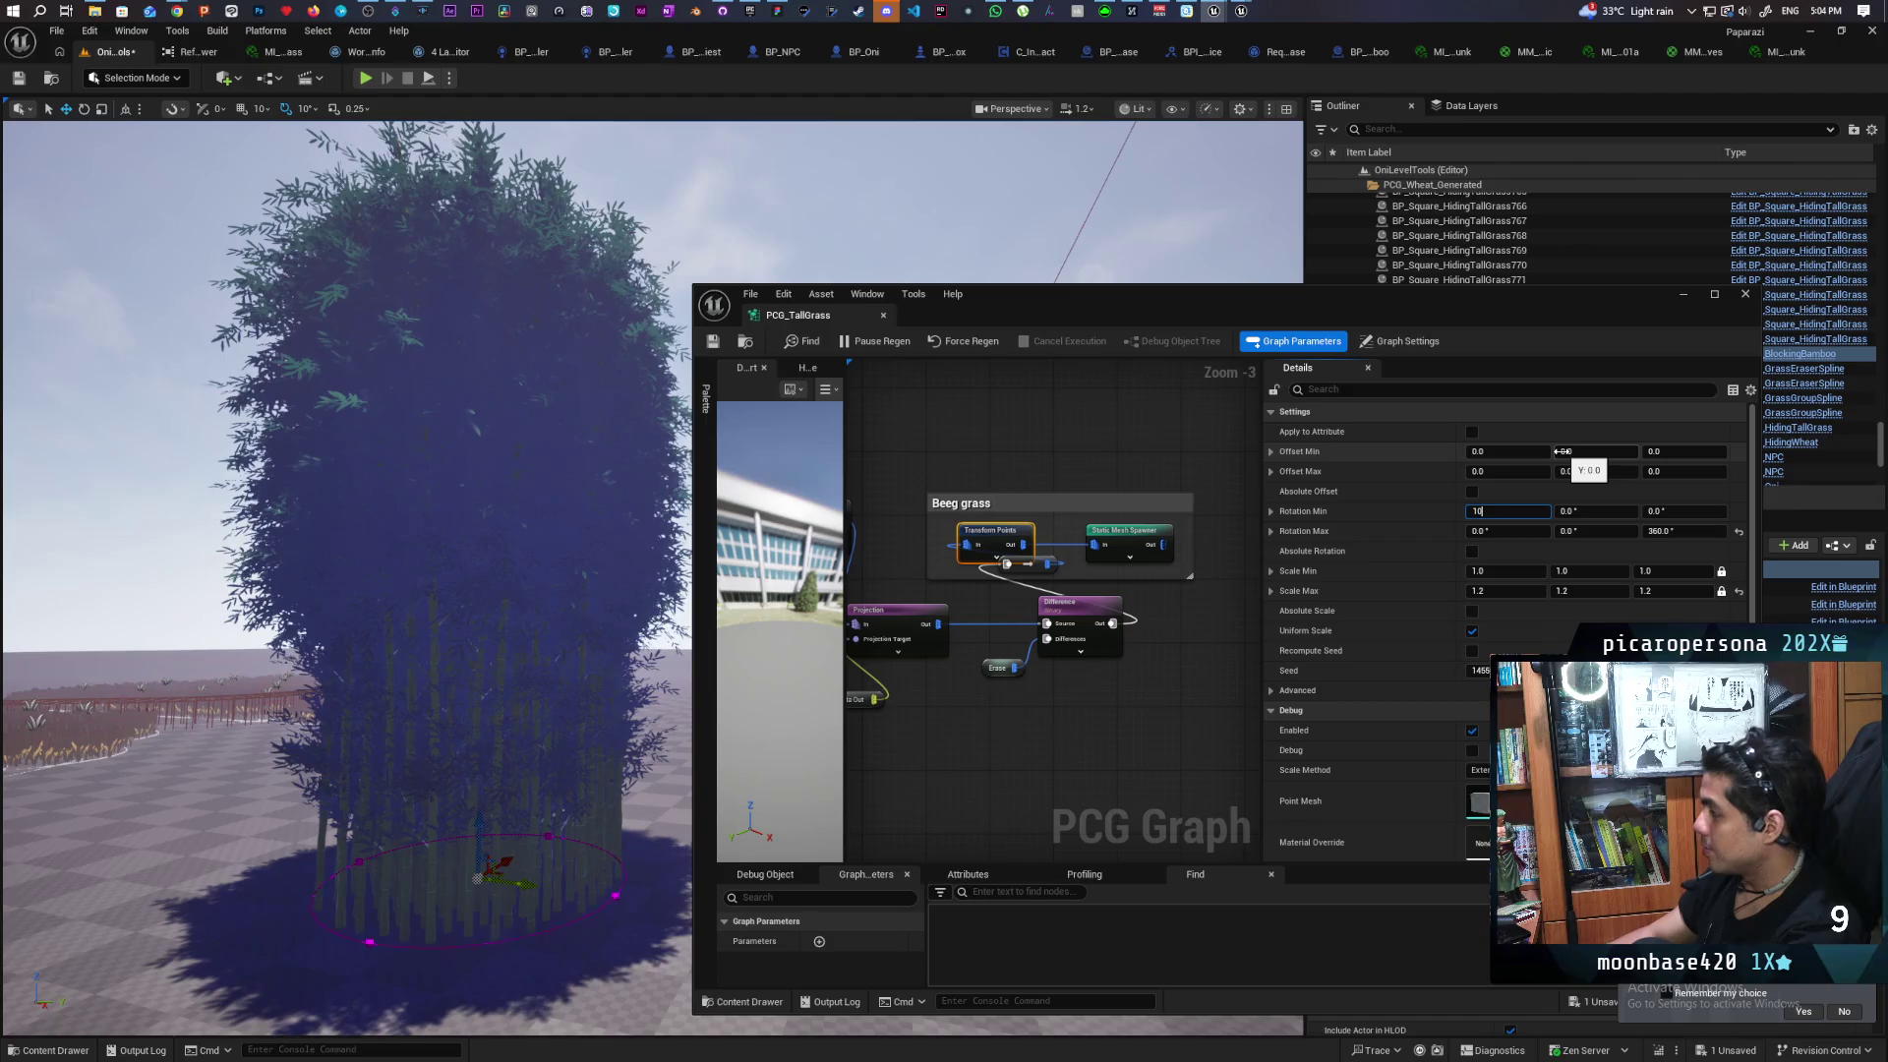
key(Return)
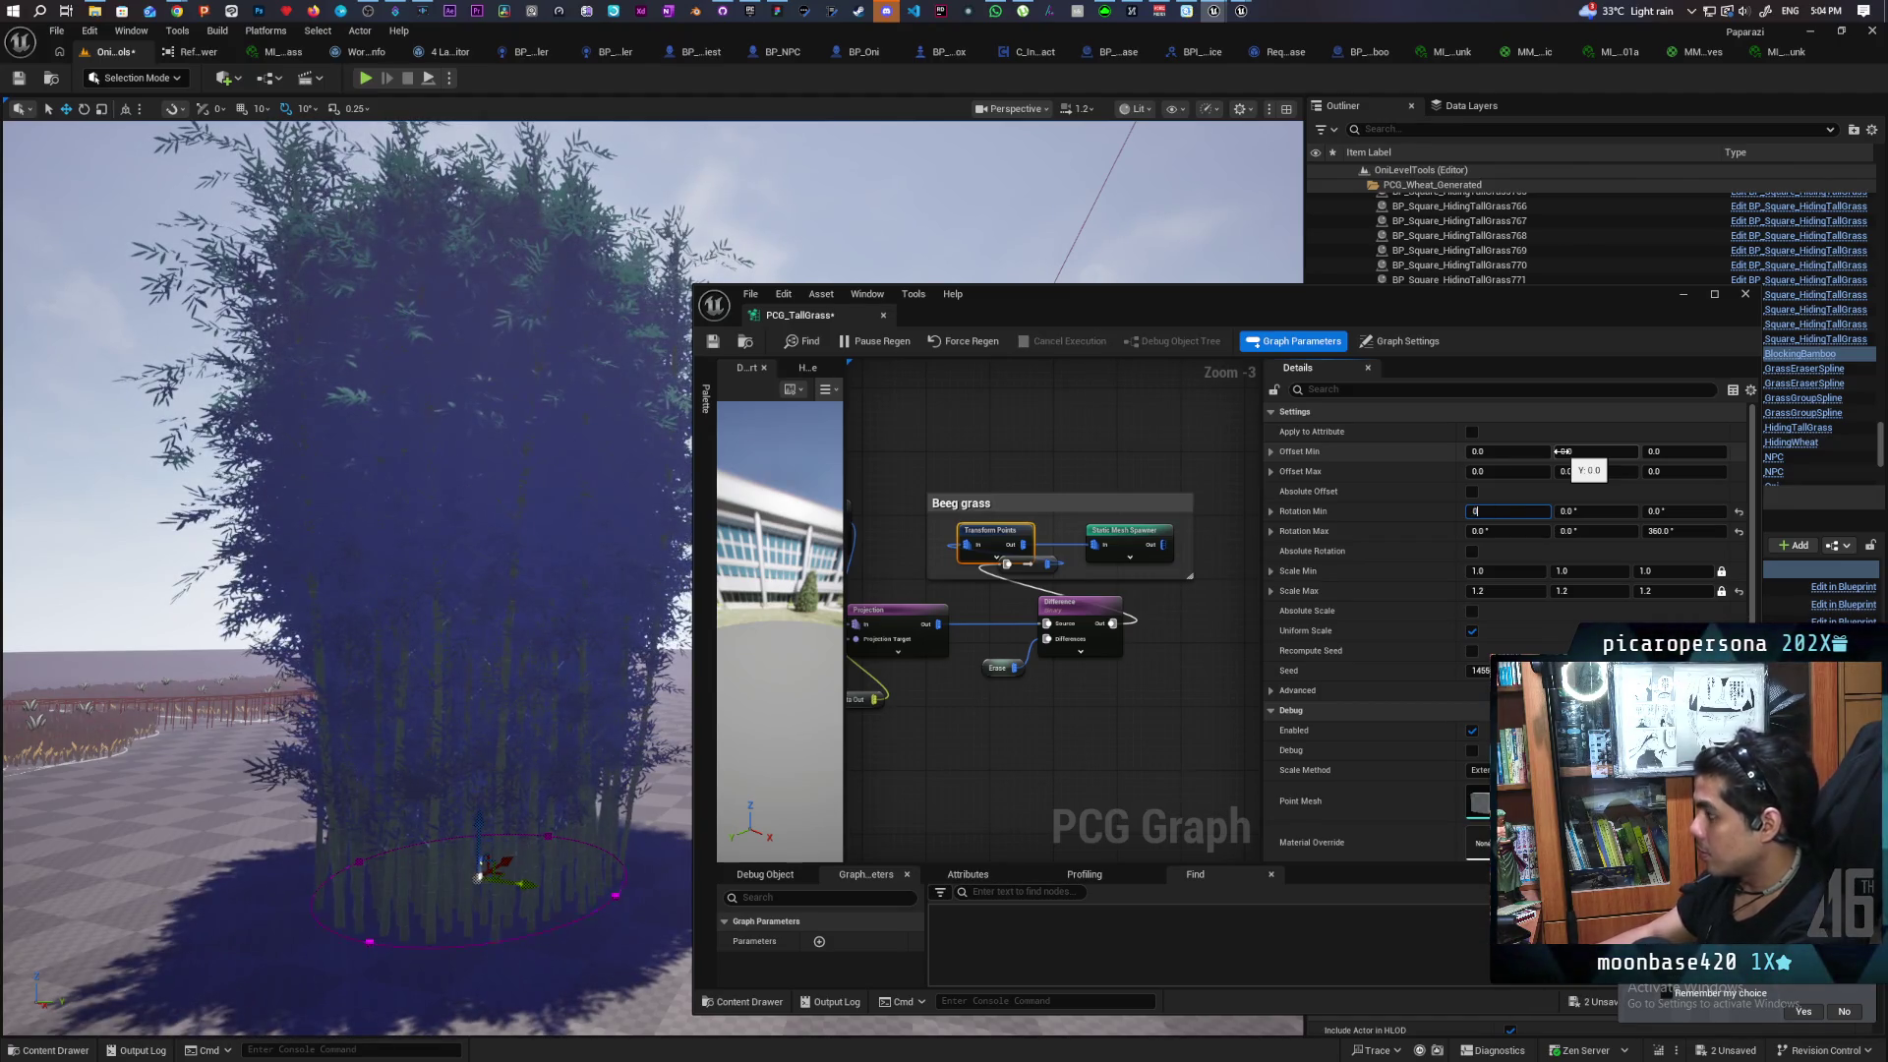
key(Return)
click(1491, 531)
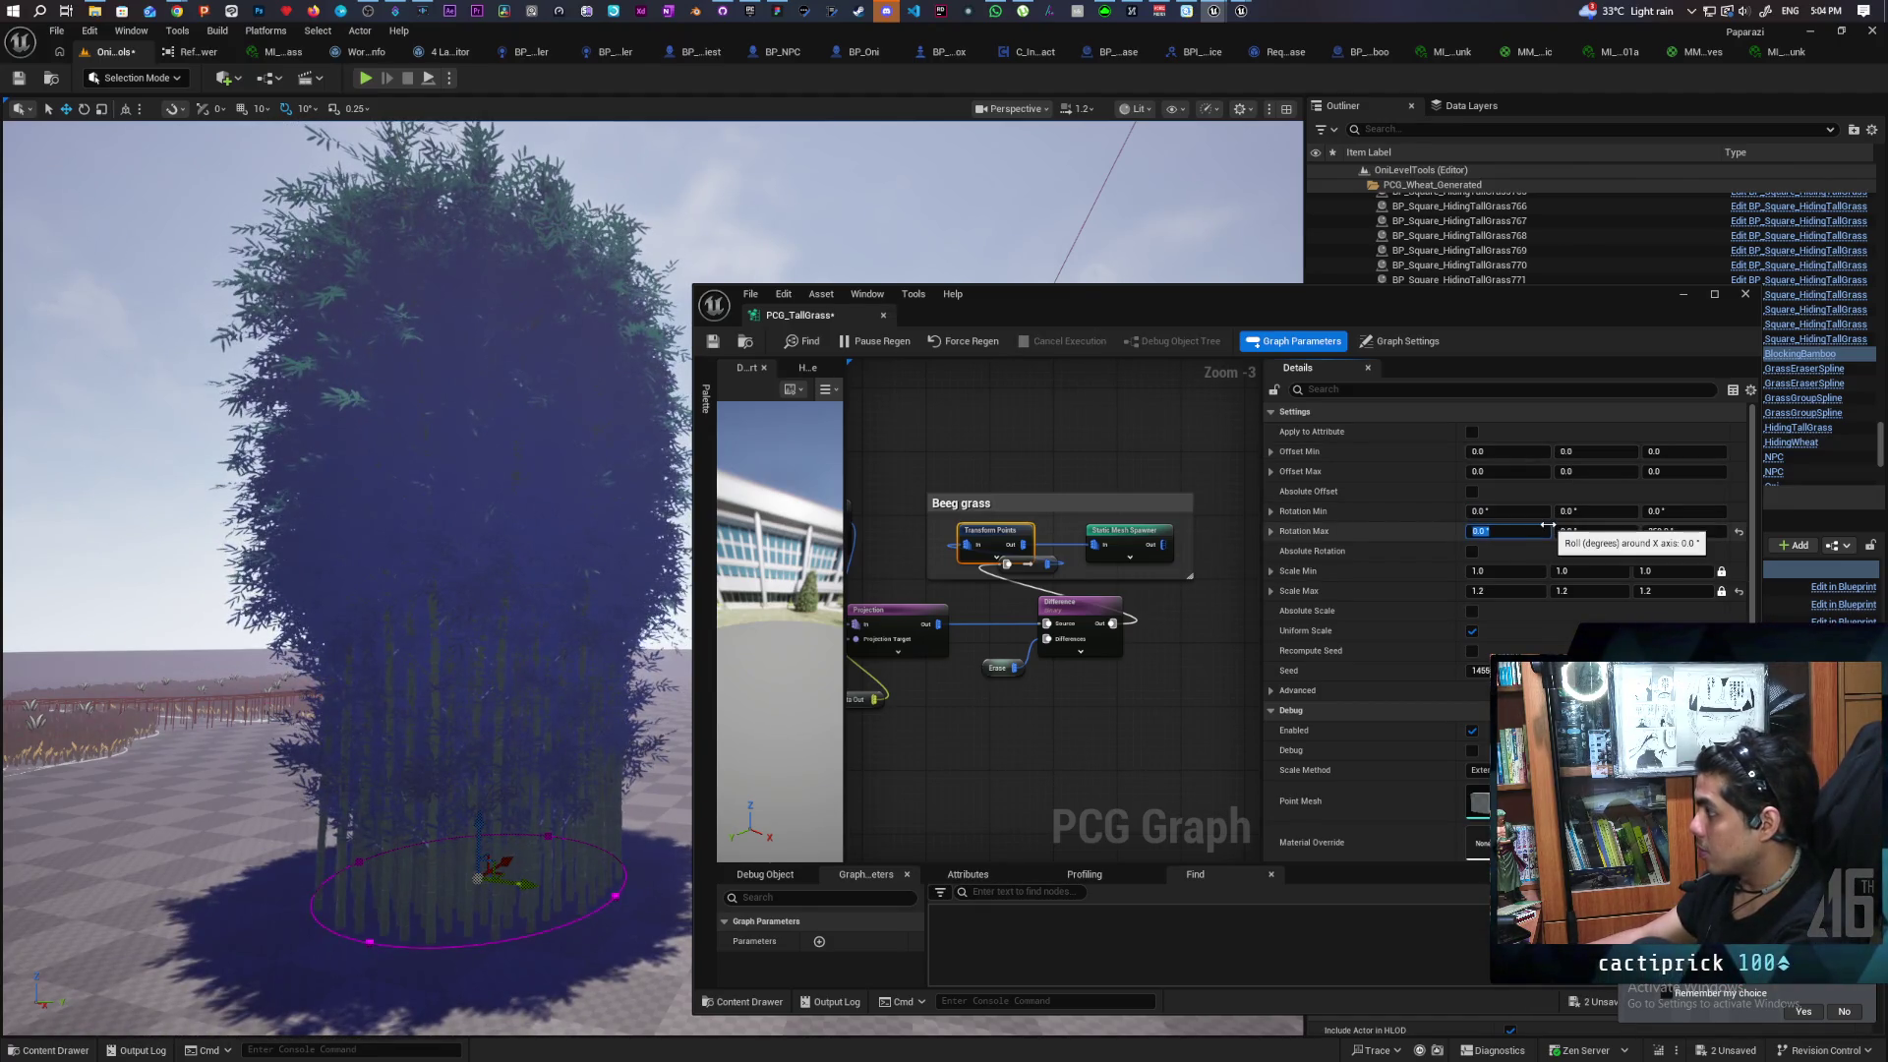
text(10)
key(Return)
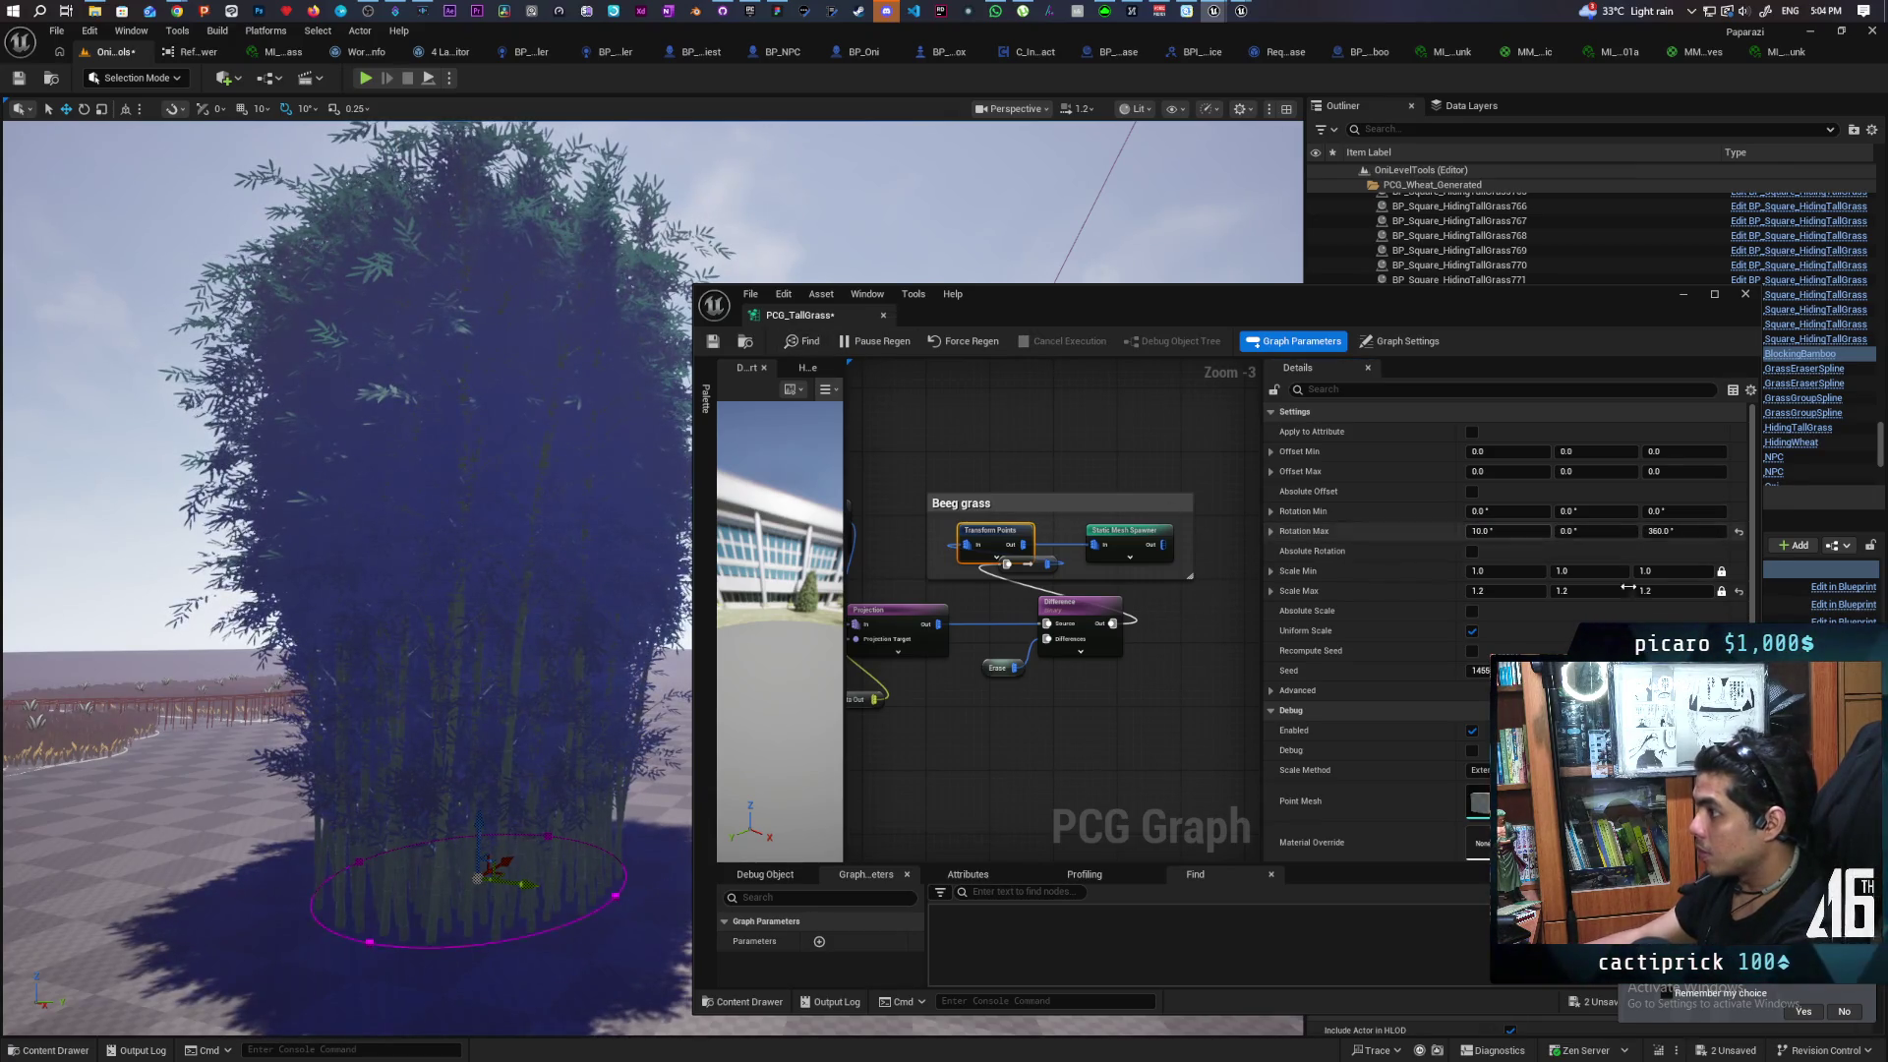
click(1598, 532)
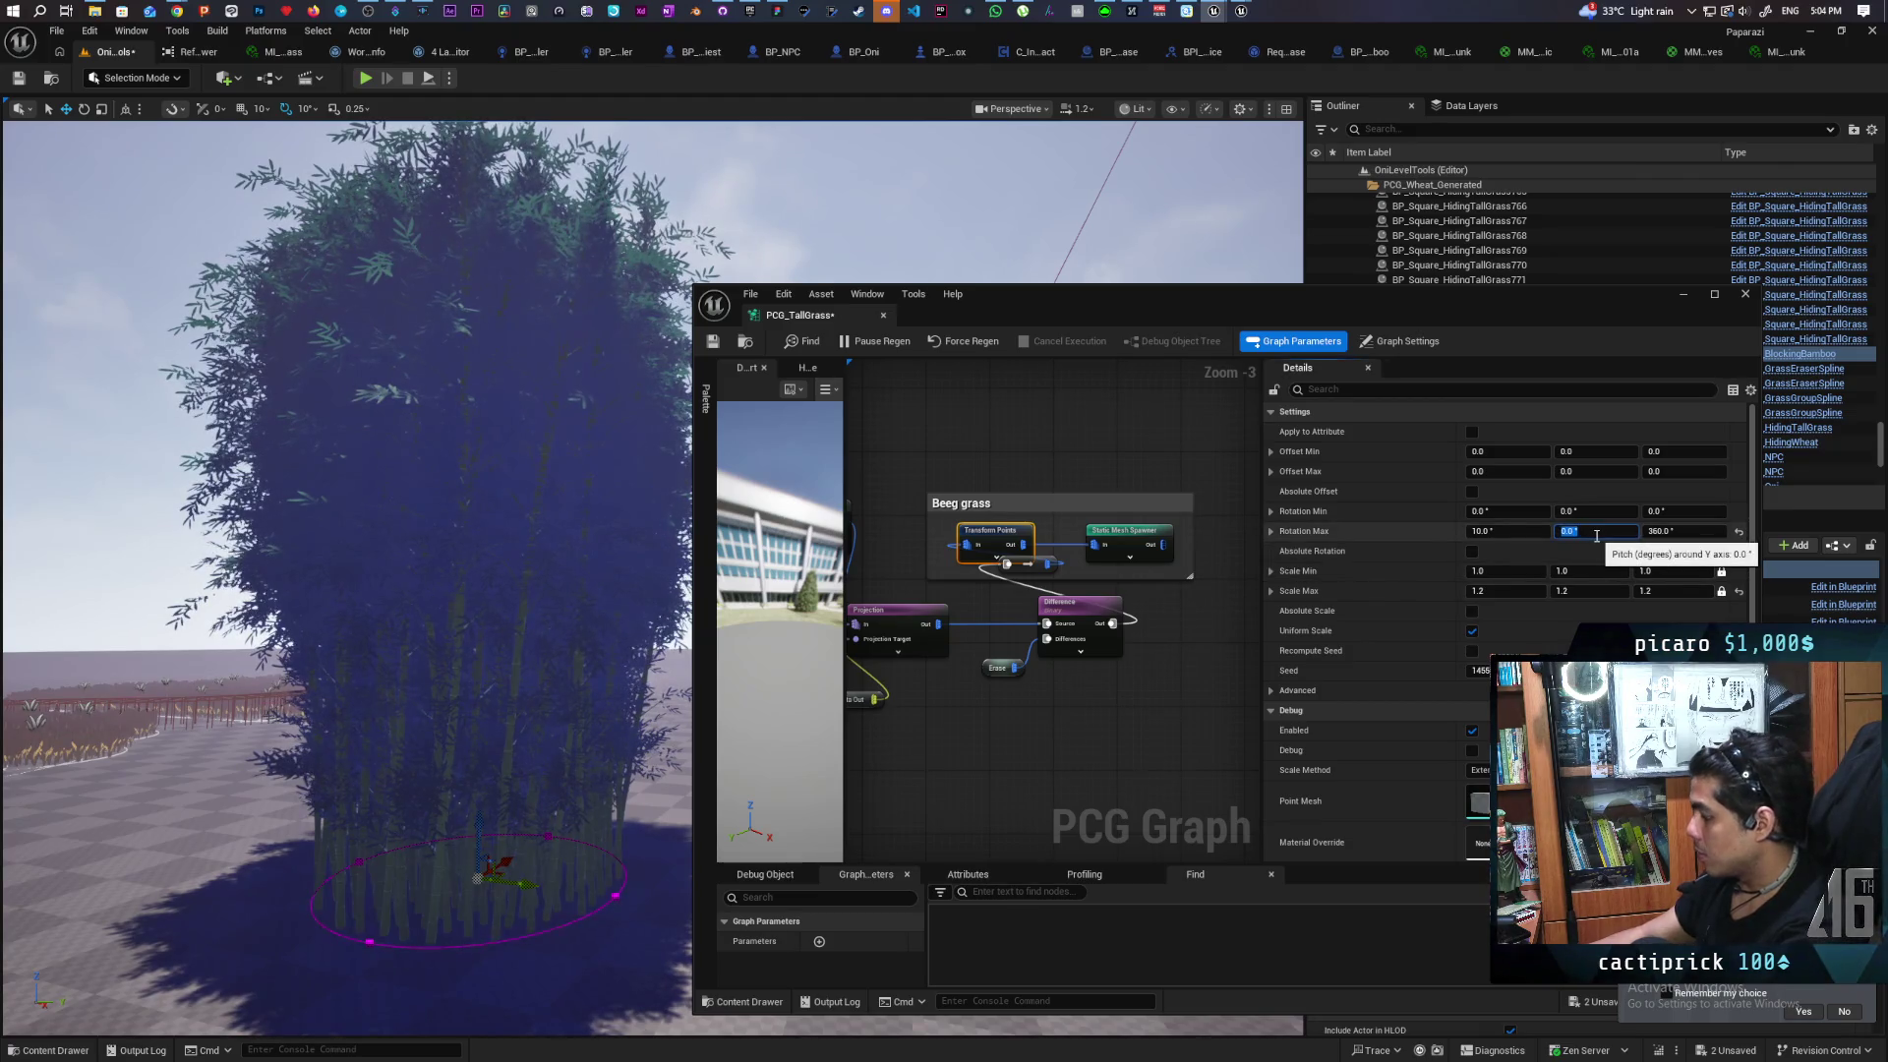
text(10)
key(Return)
drag(167, 551, 89, 458)
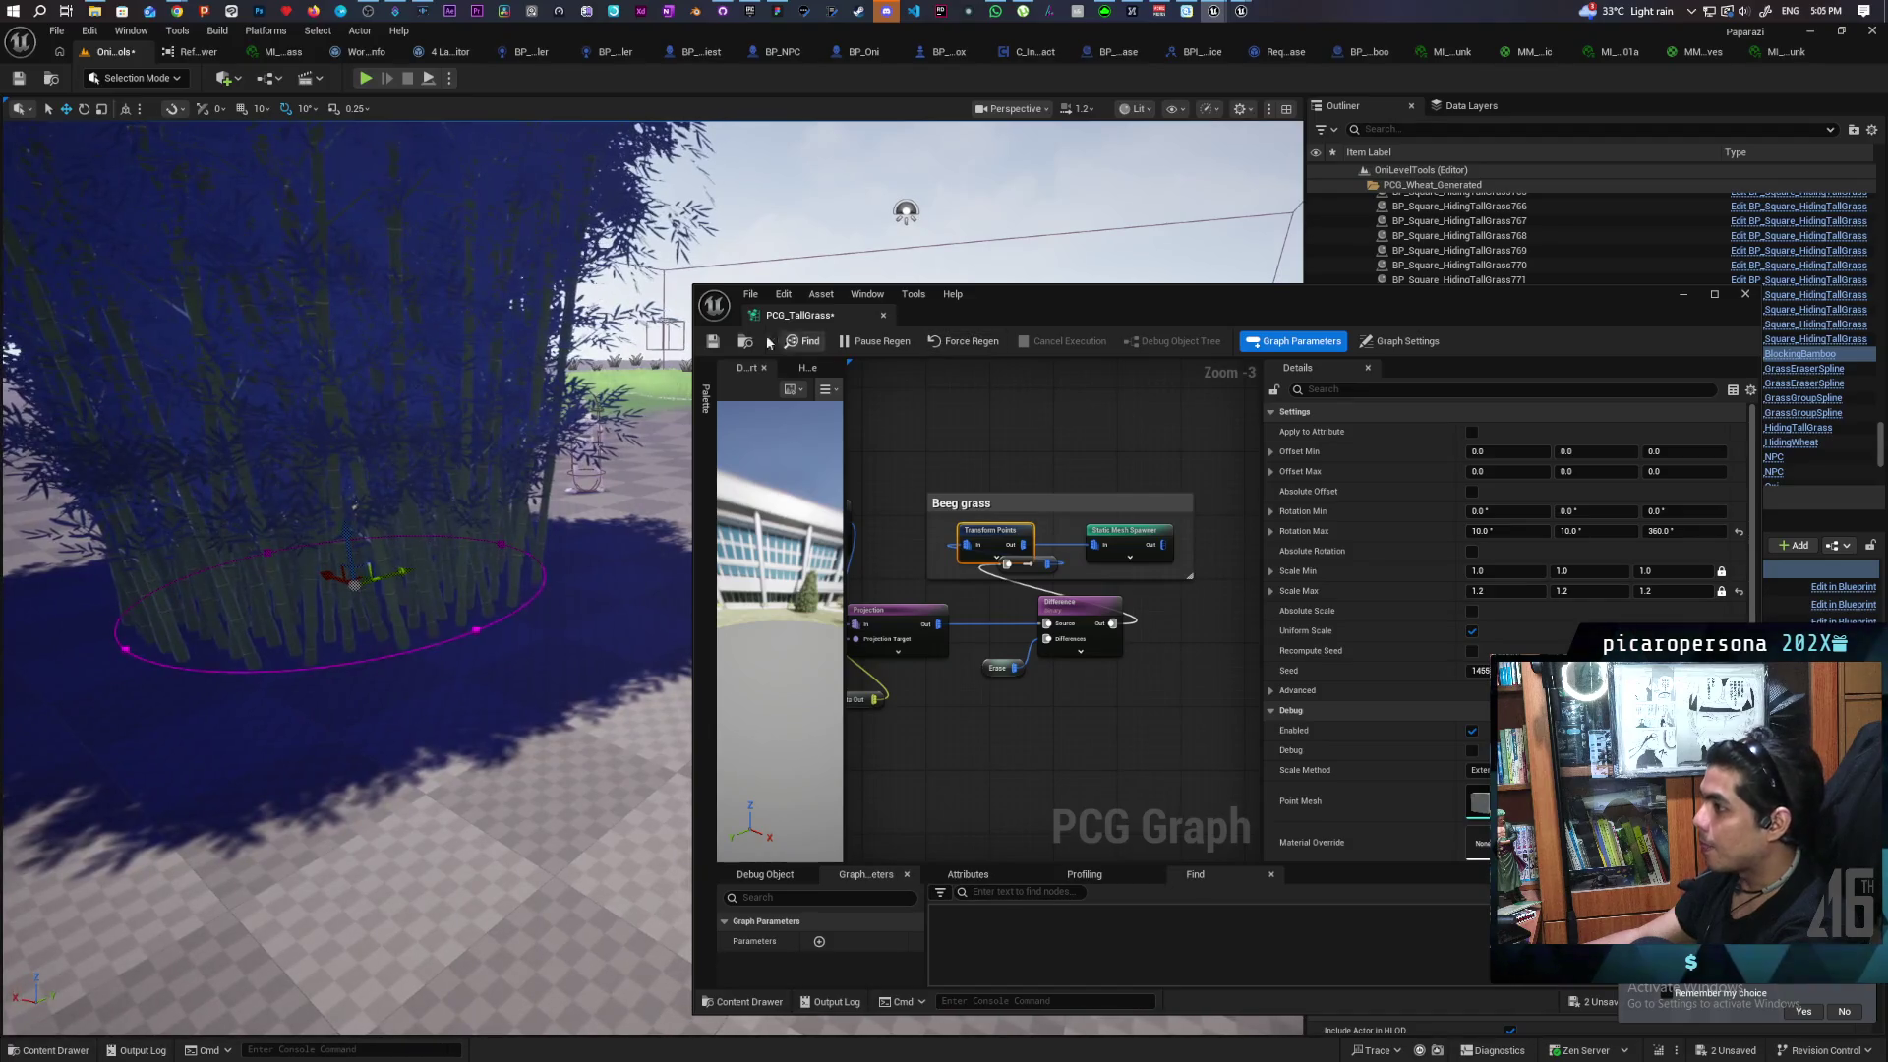
key(ctrl+s)
click(1685, 295)
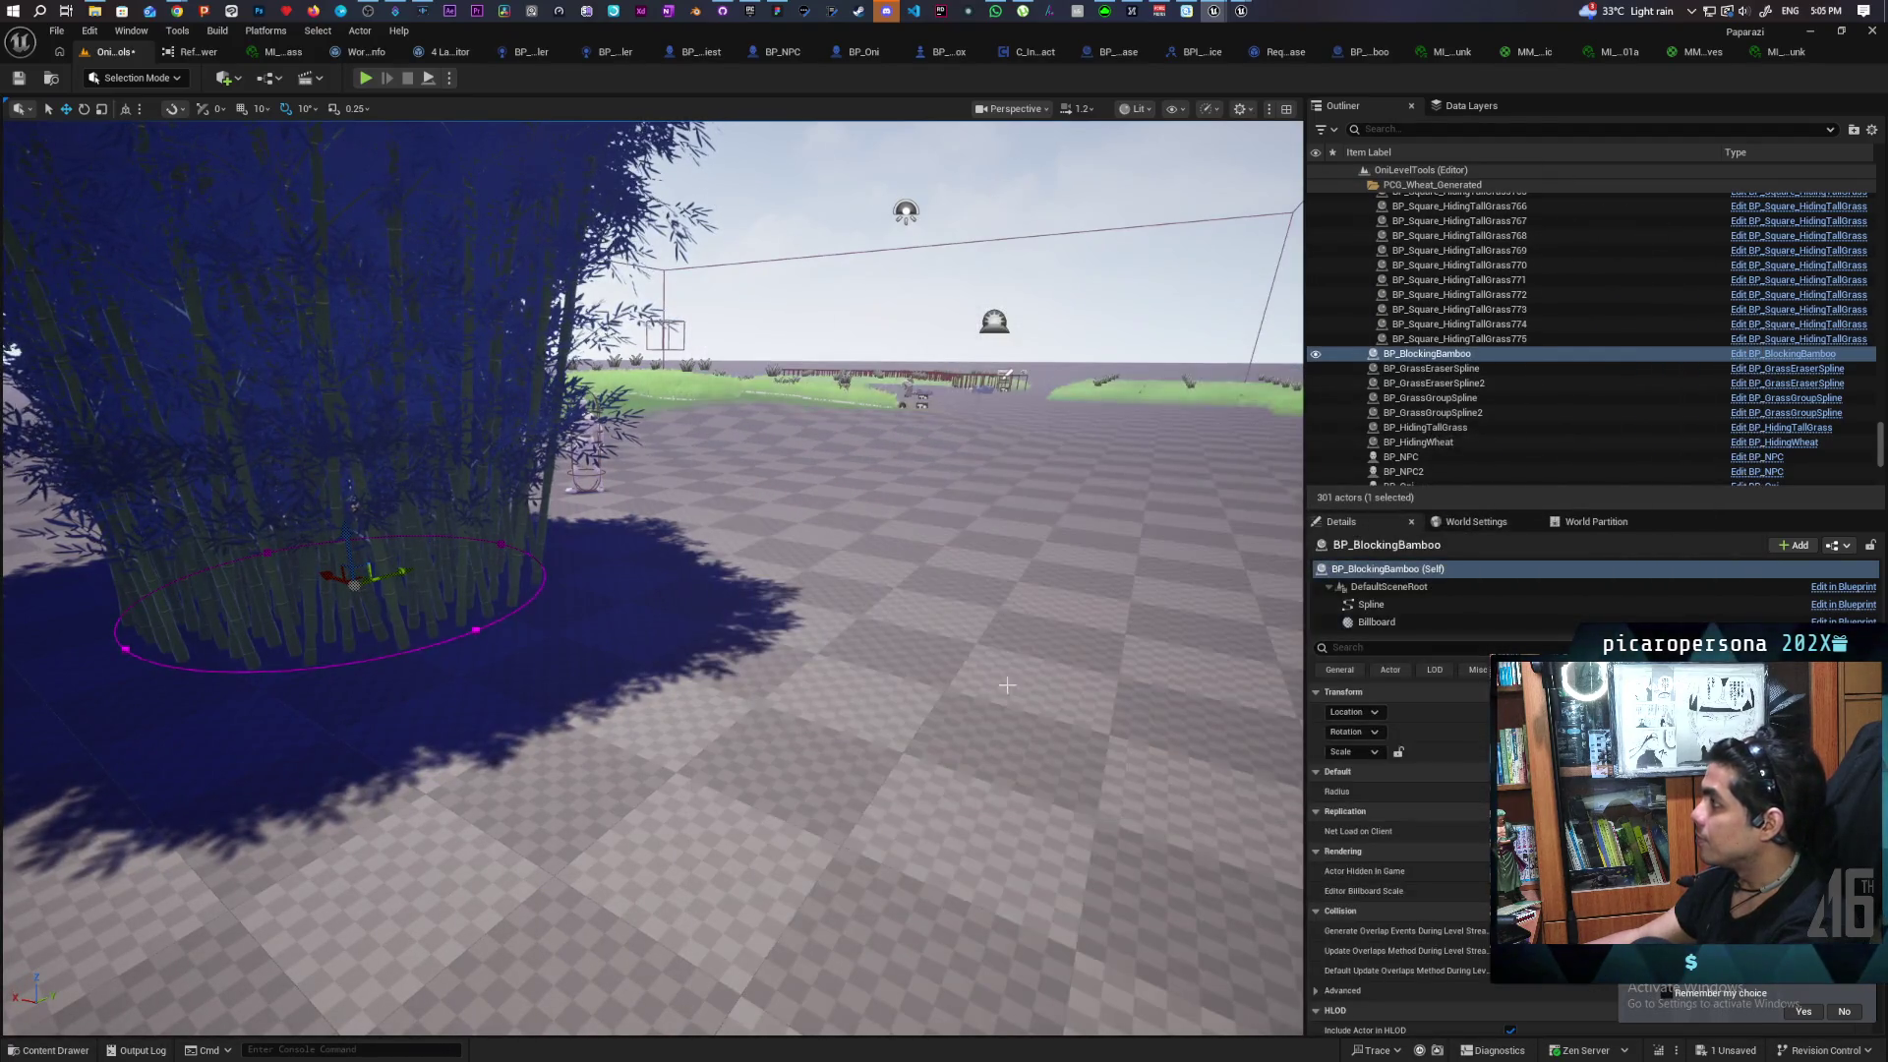
Inspect BP_BlockingBamboo's Construction Script, go back to the level, and save all changes
click(1799, 356)
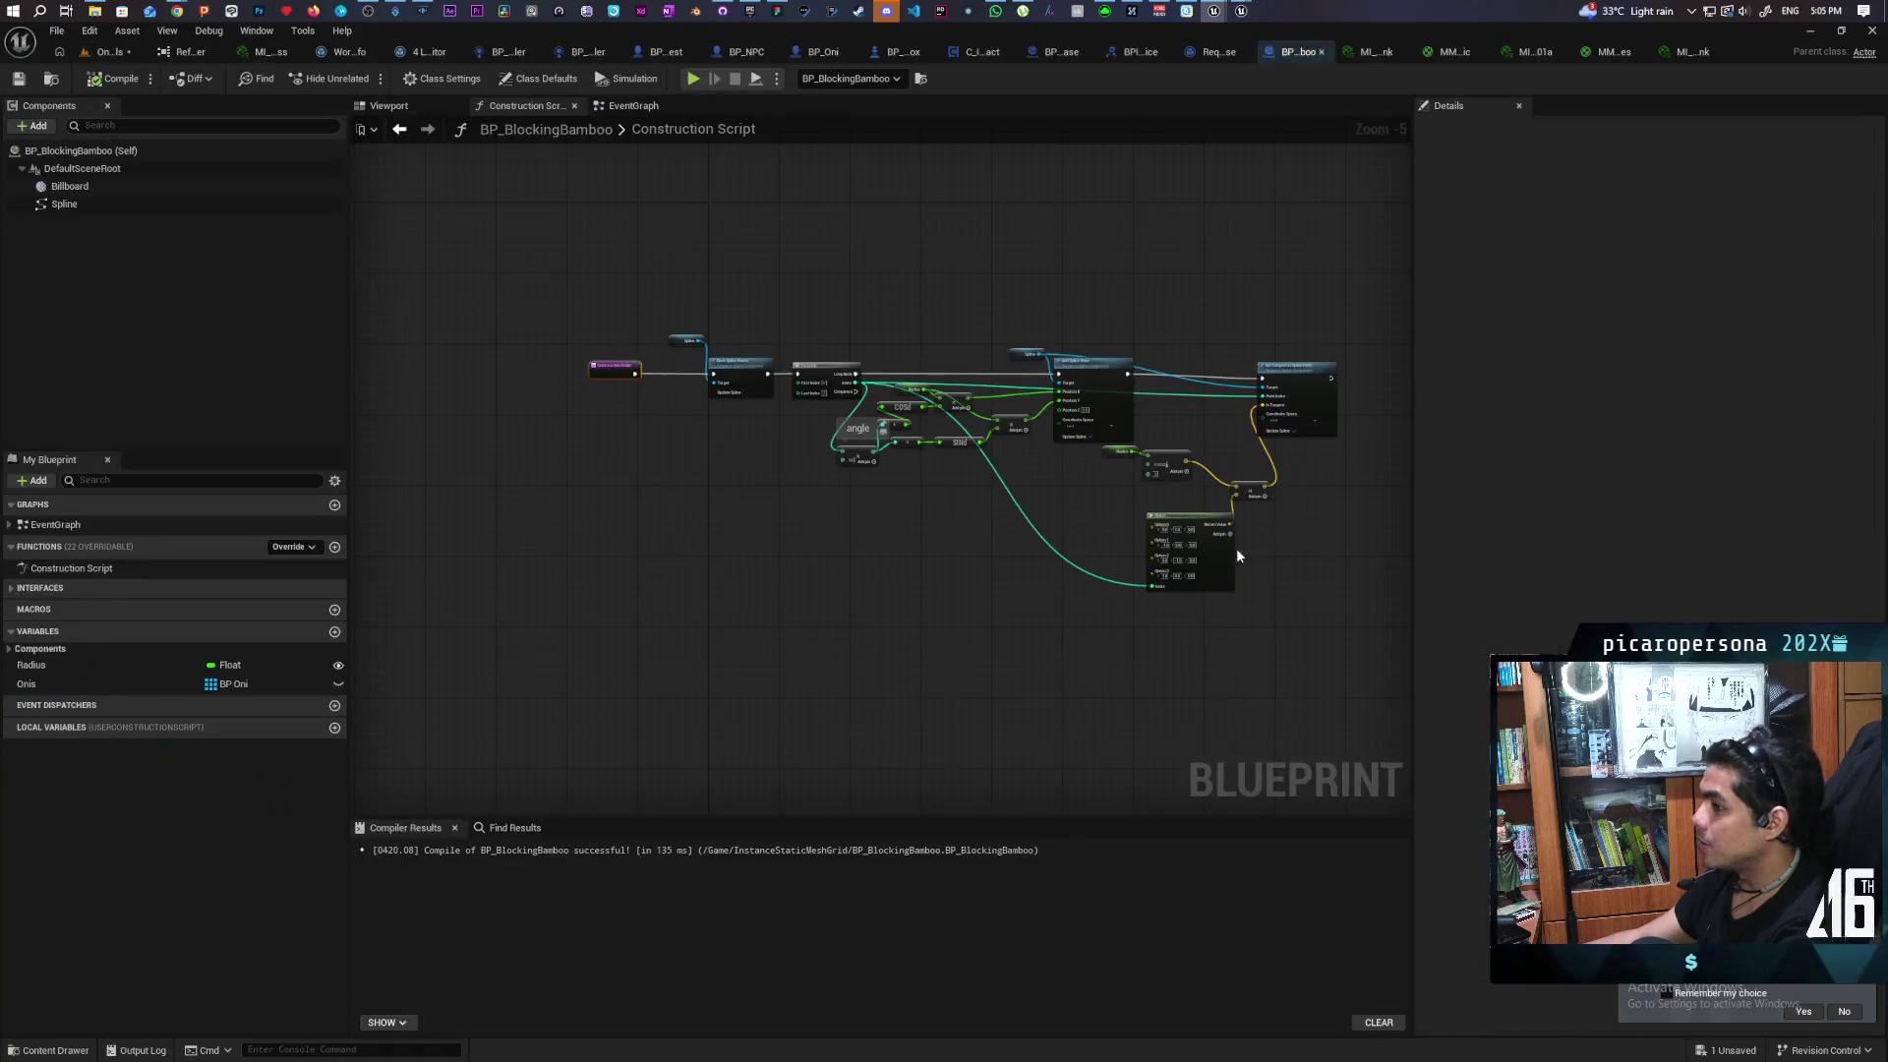
scroll(639, 488, up, 3)
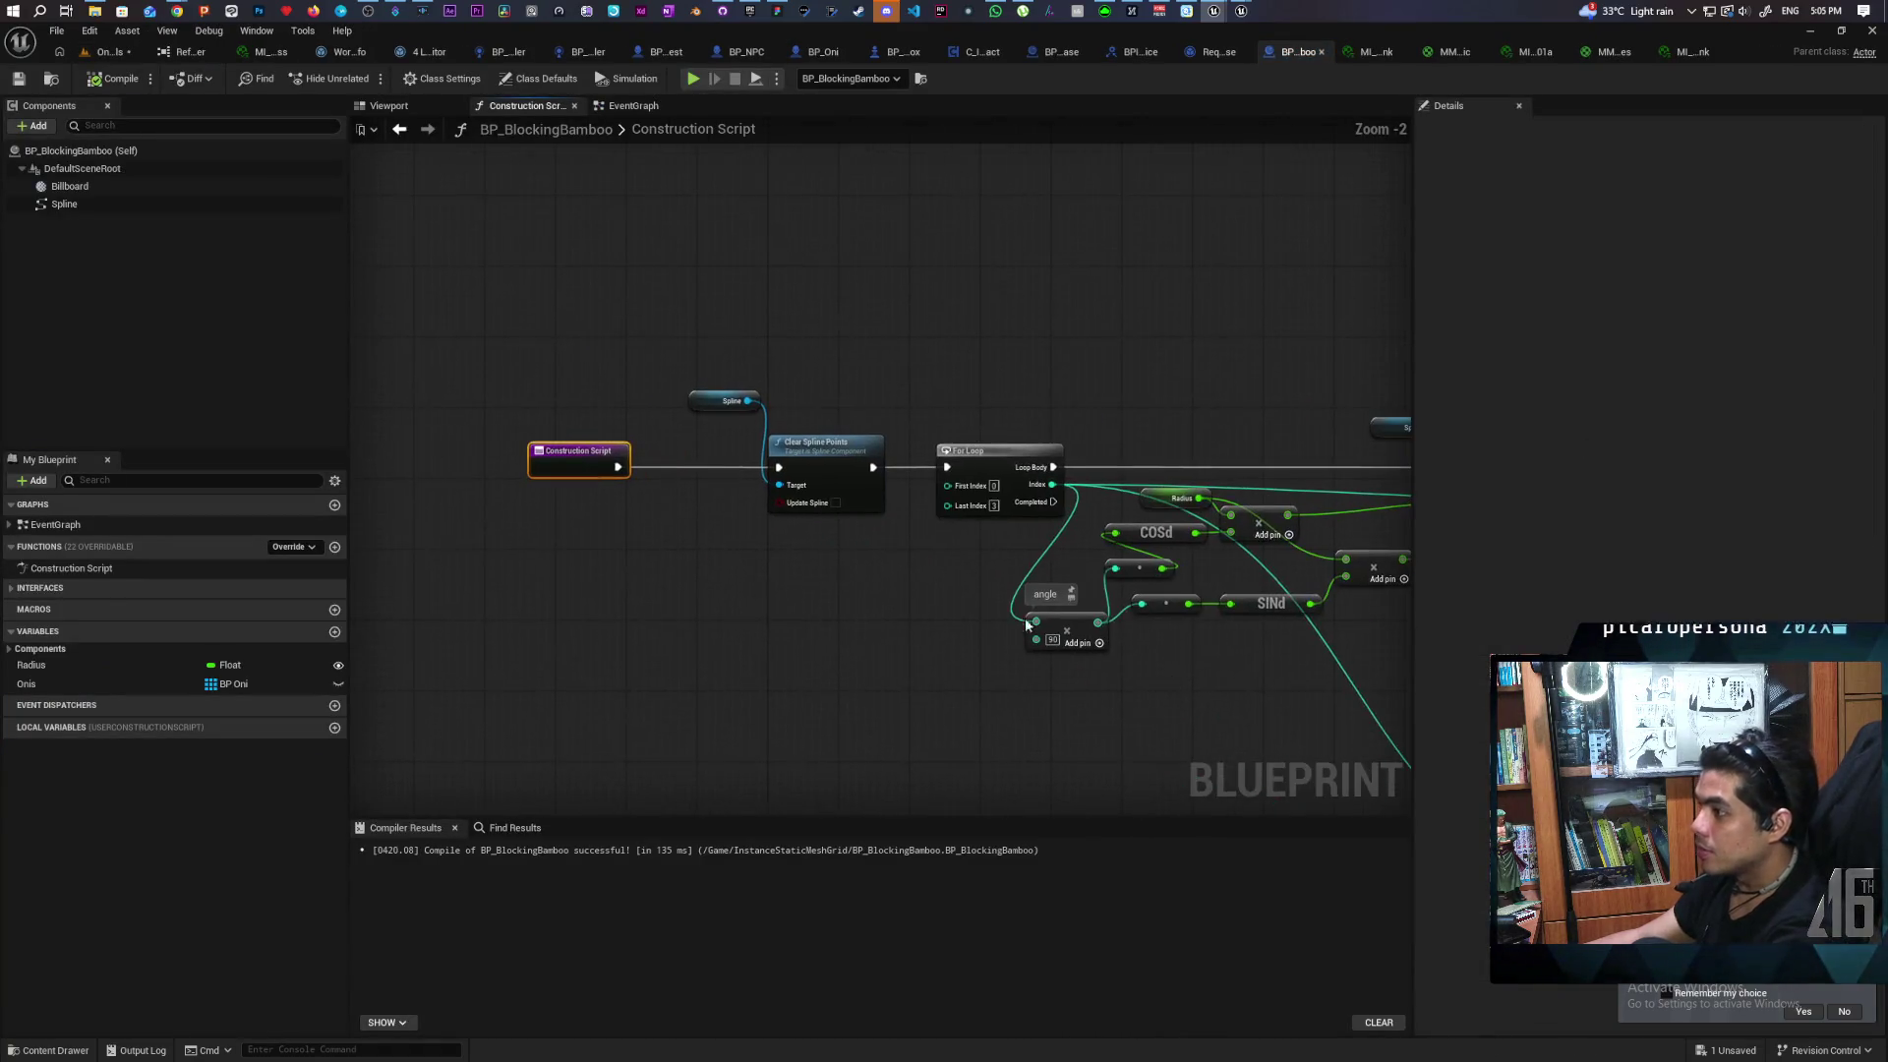
click(108, 51)
key(ctrl+s)
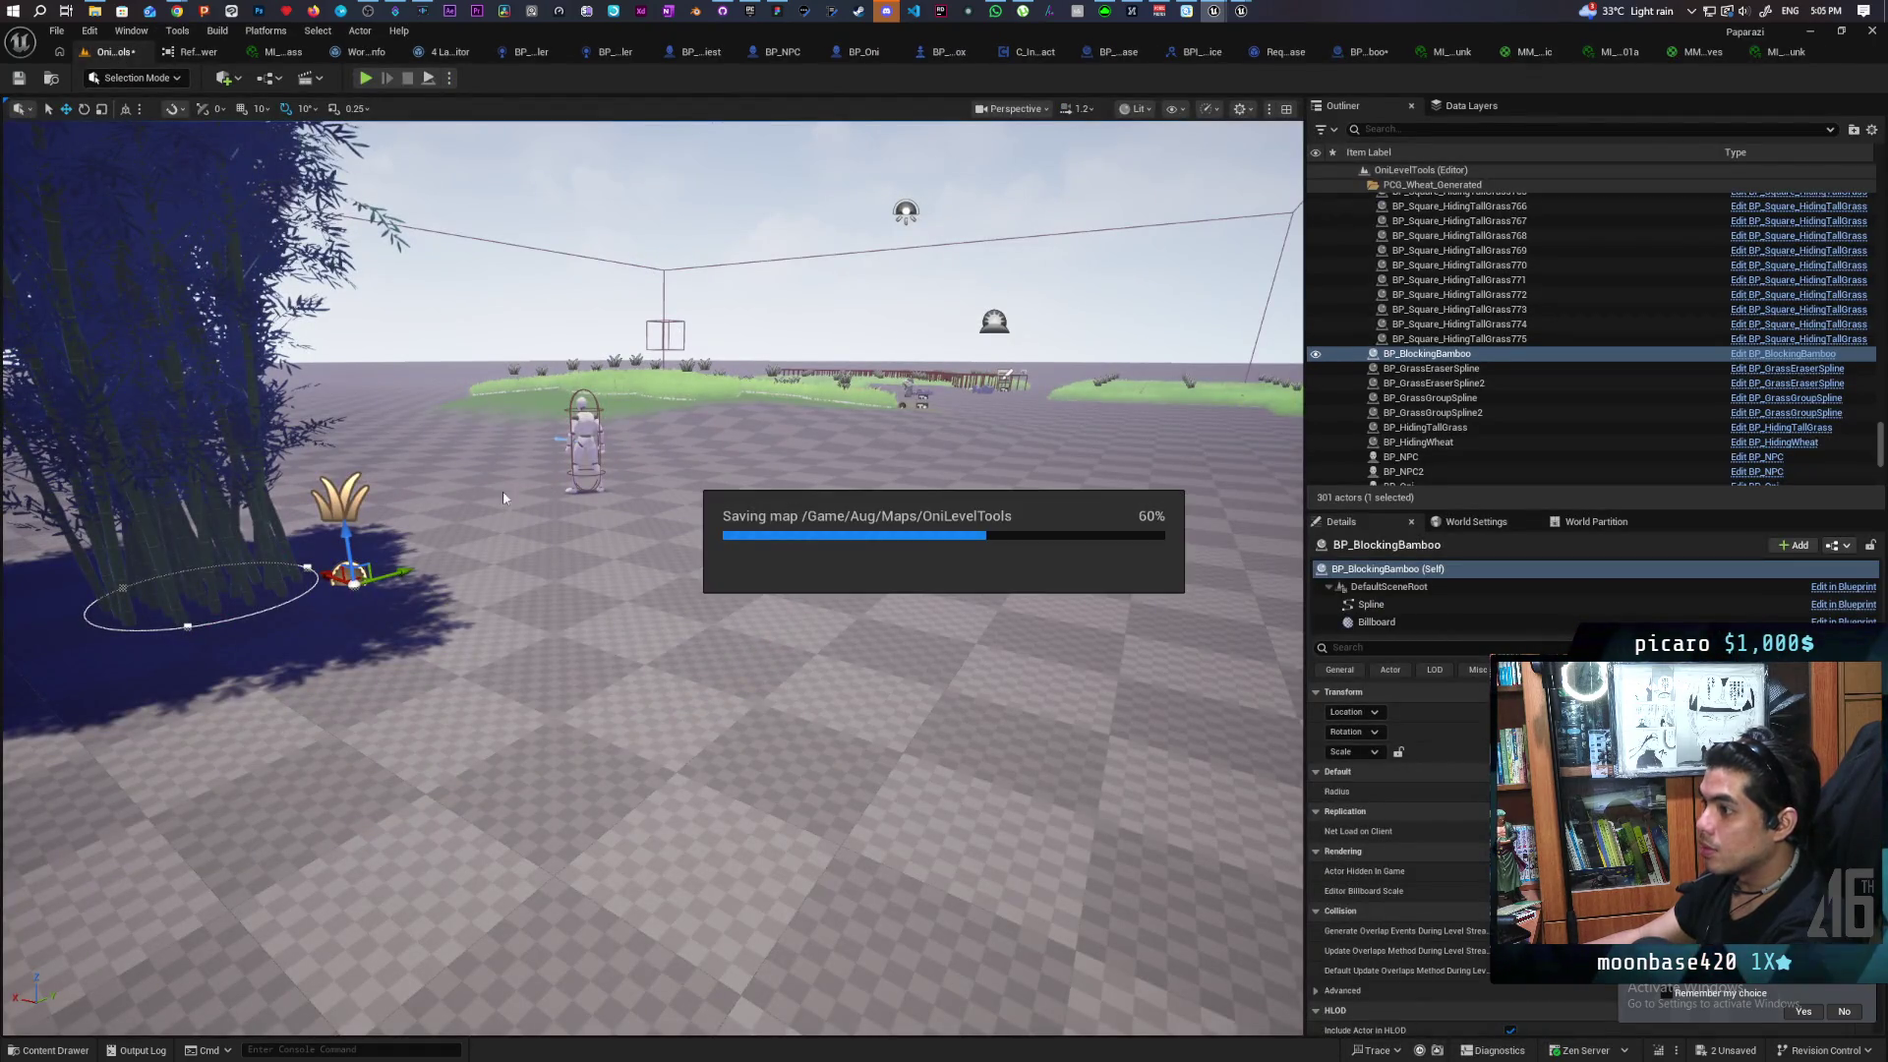
Frame the bamboo actor, select a point on its spline ring, and drag it left across the floor
key(f)
drag(575, 819, 575, 819)
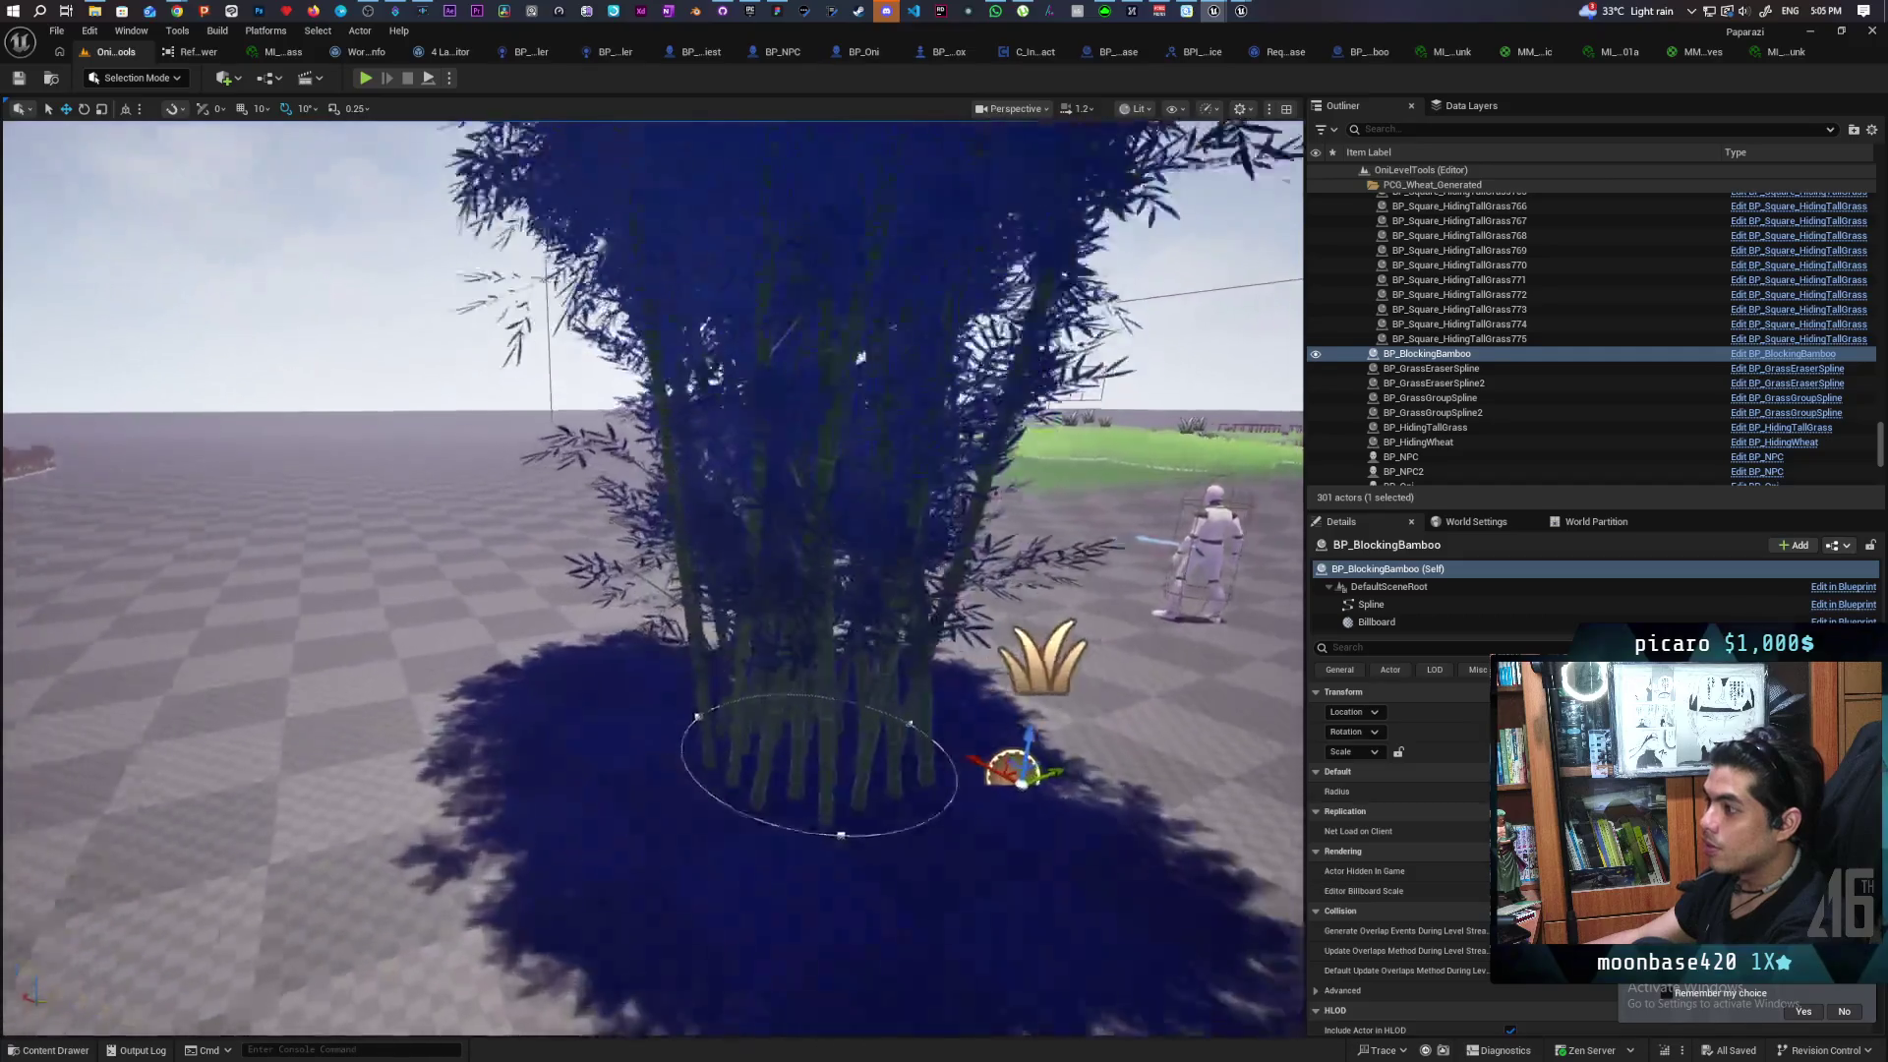
click(574, 819)
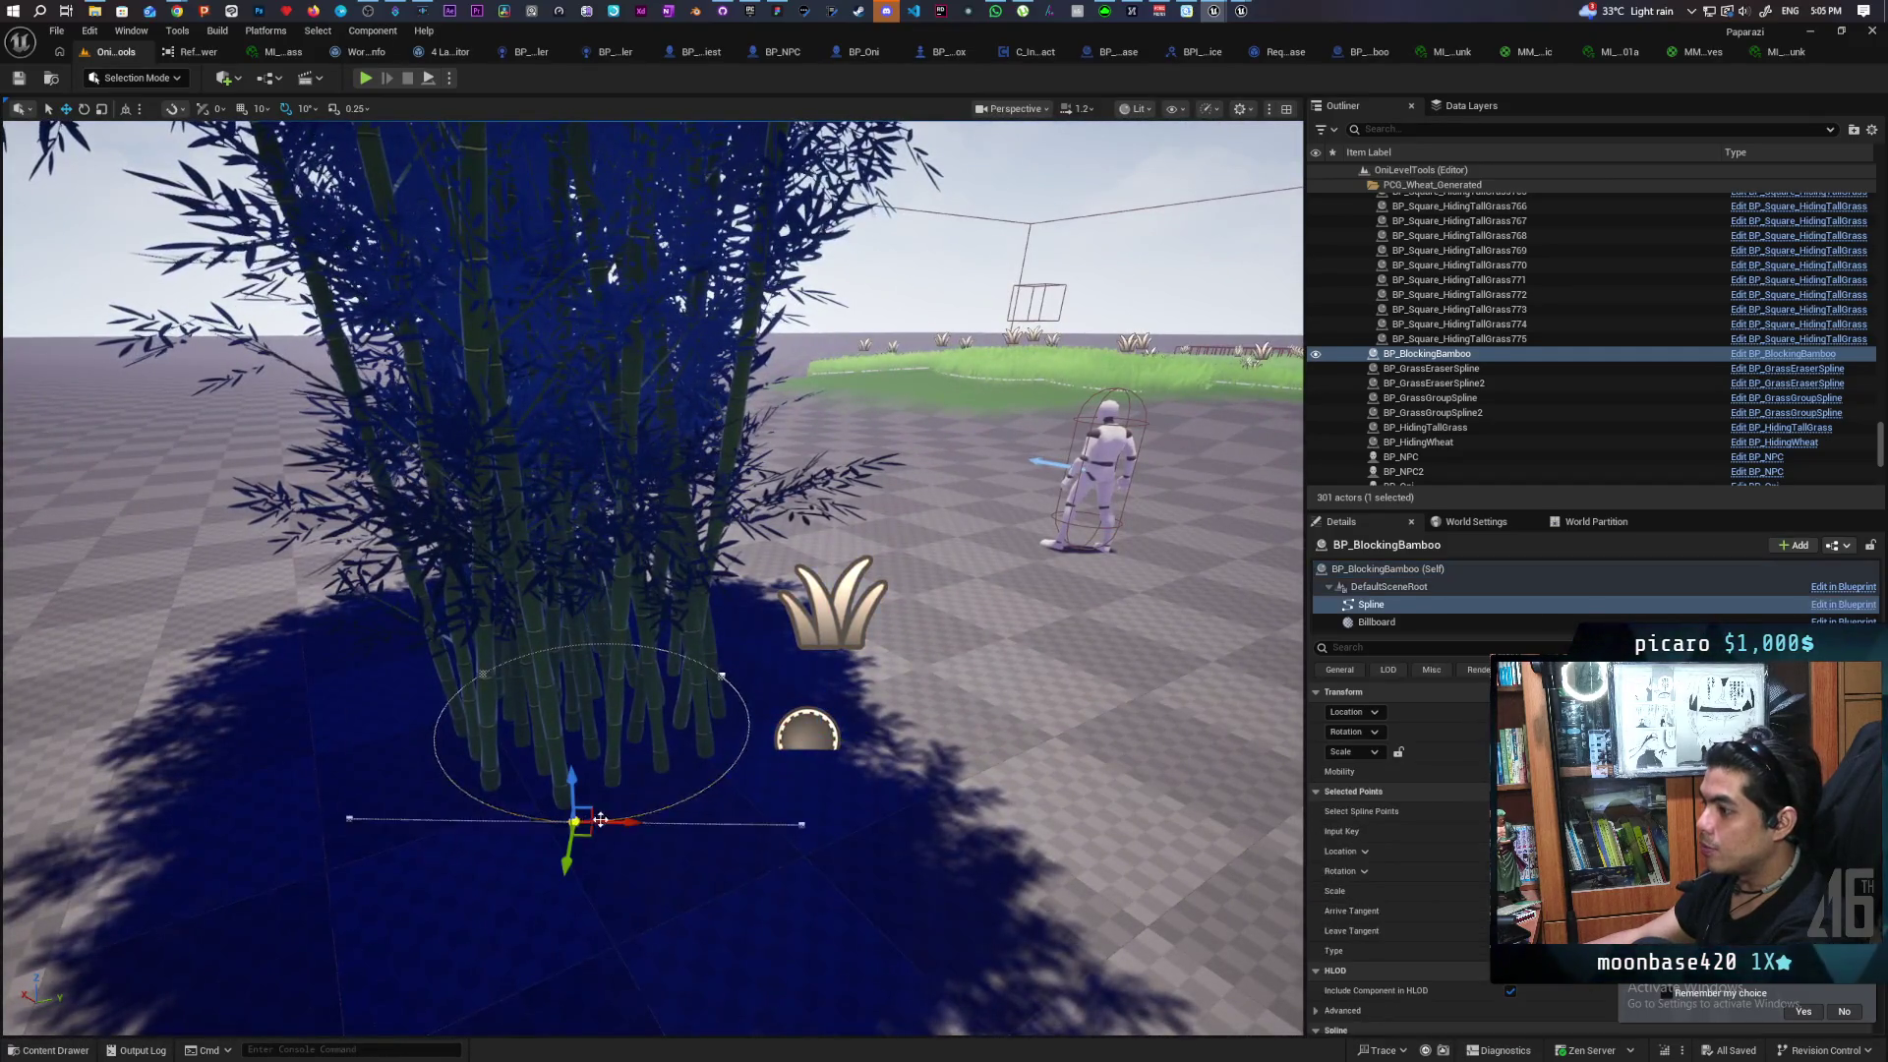
click(574, 826)
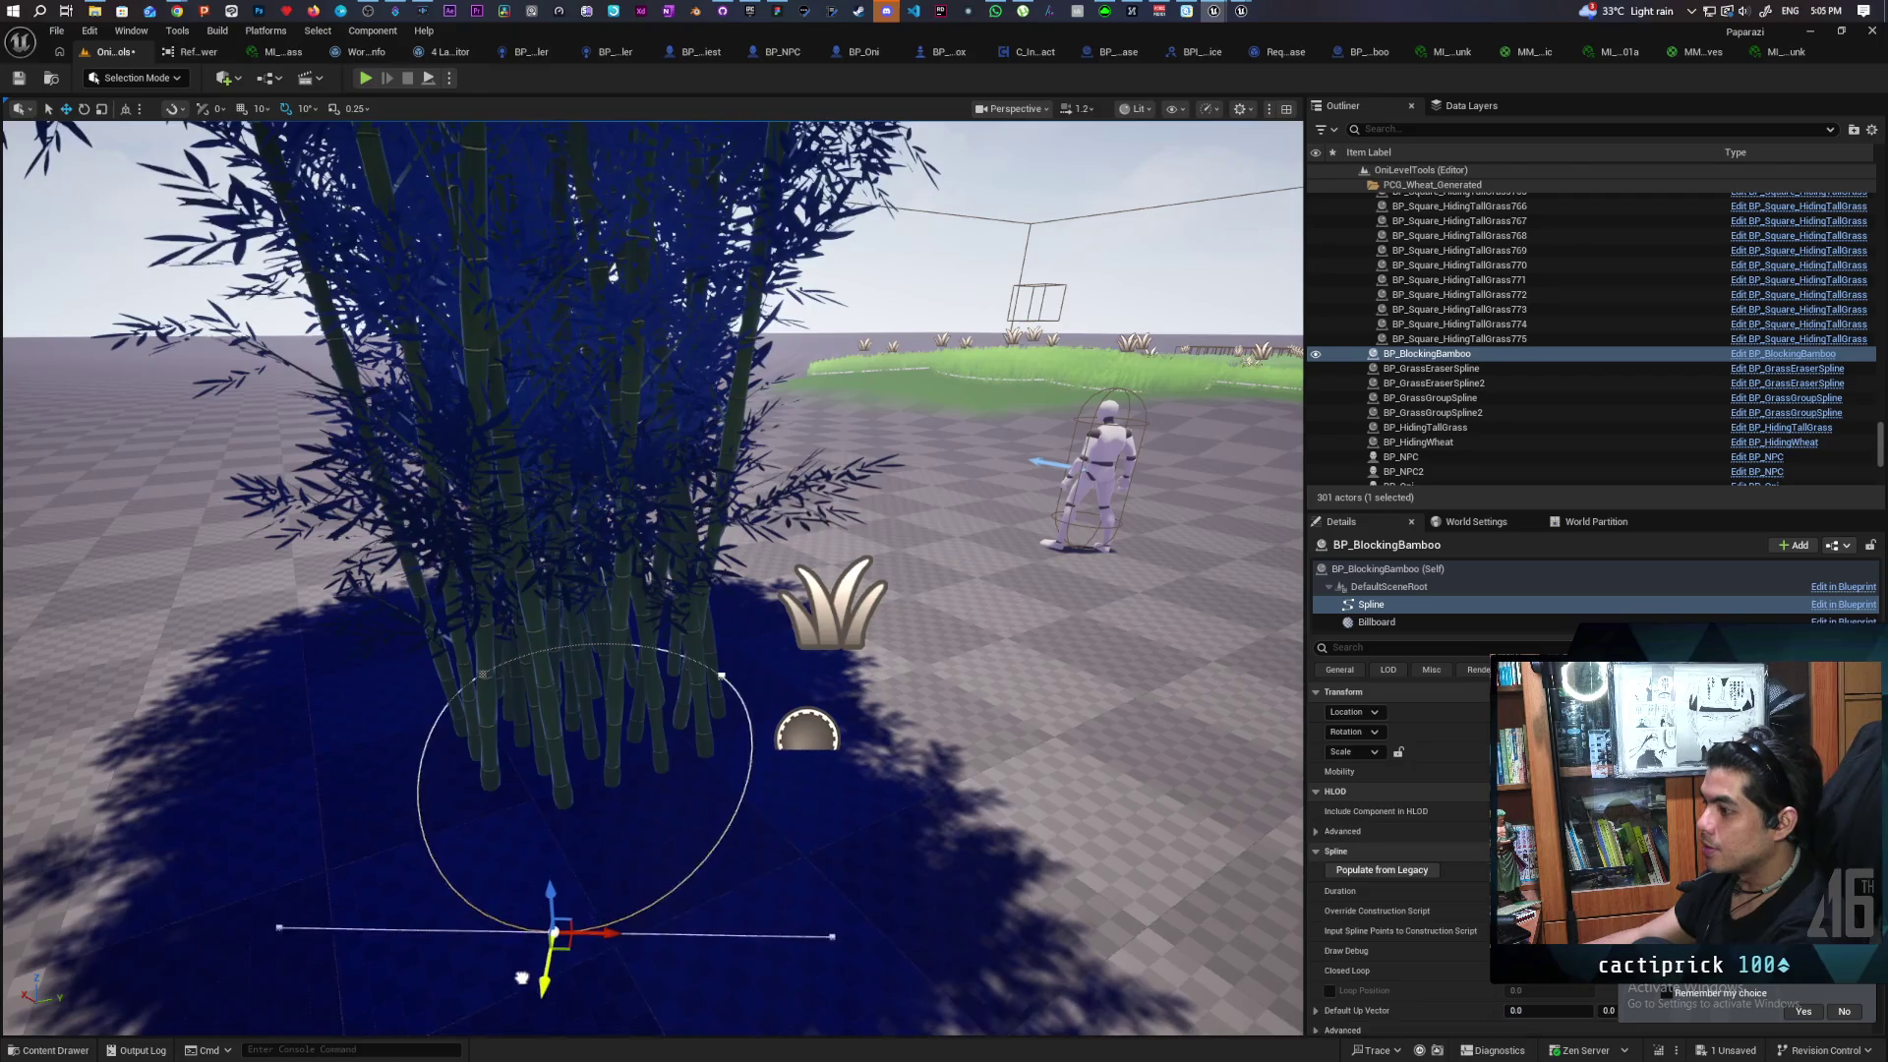
scroll(574, 826, up, 3)
drag(910, 722, 856, 728)
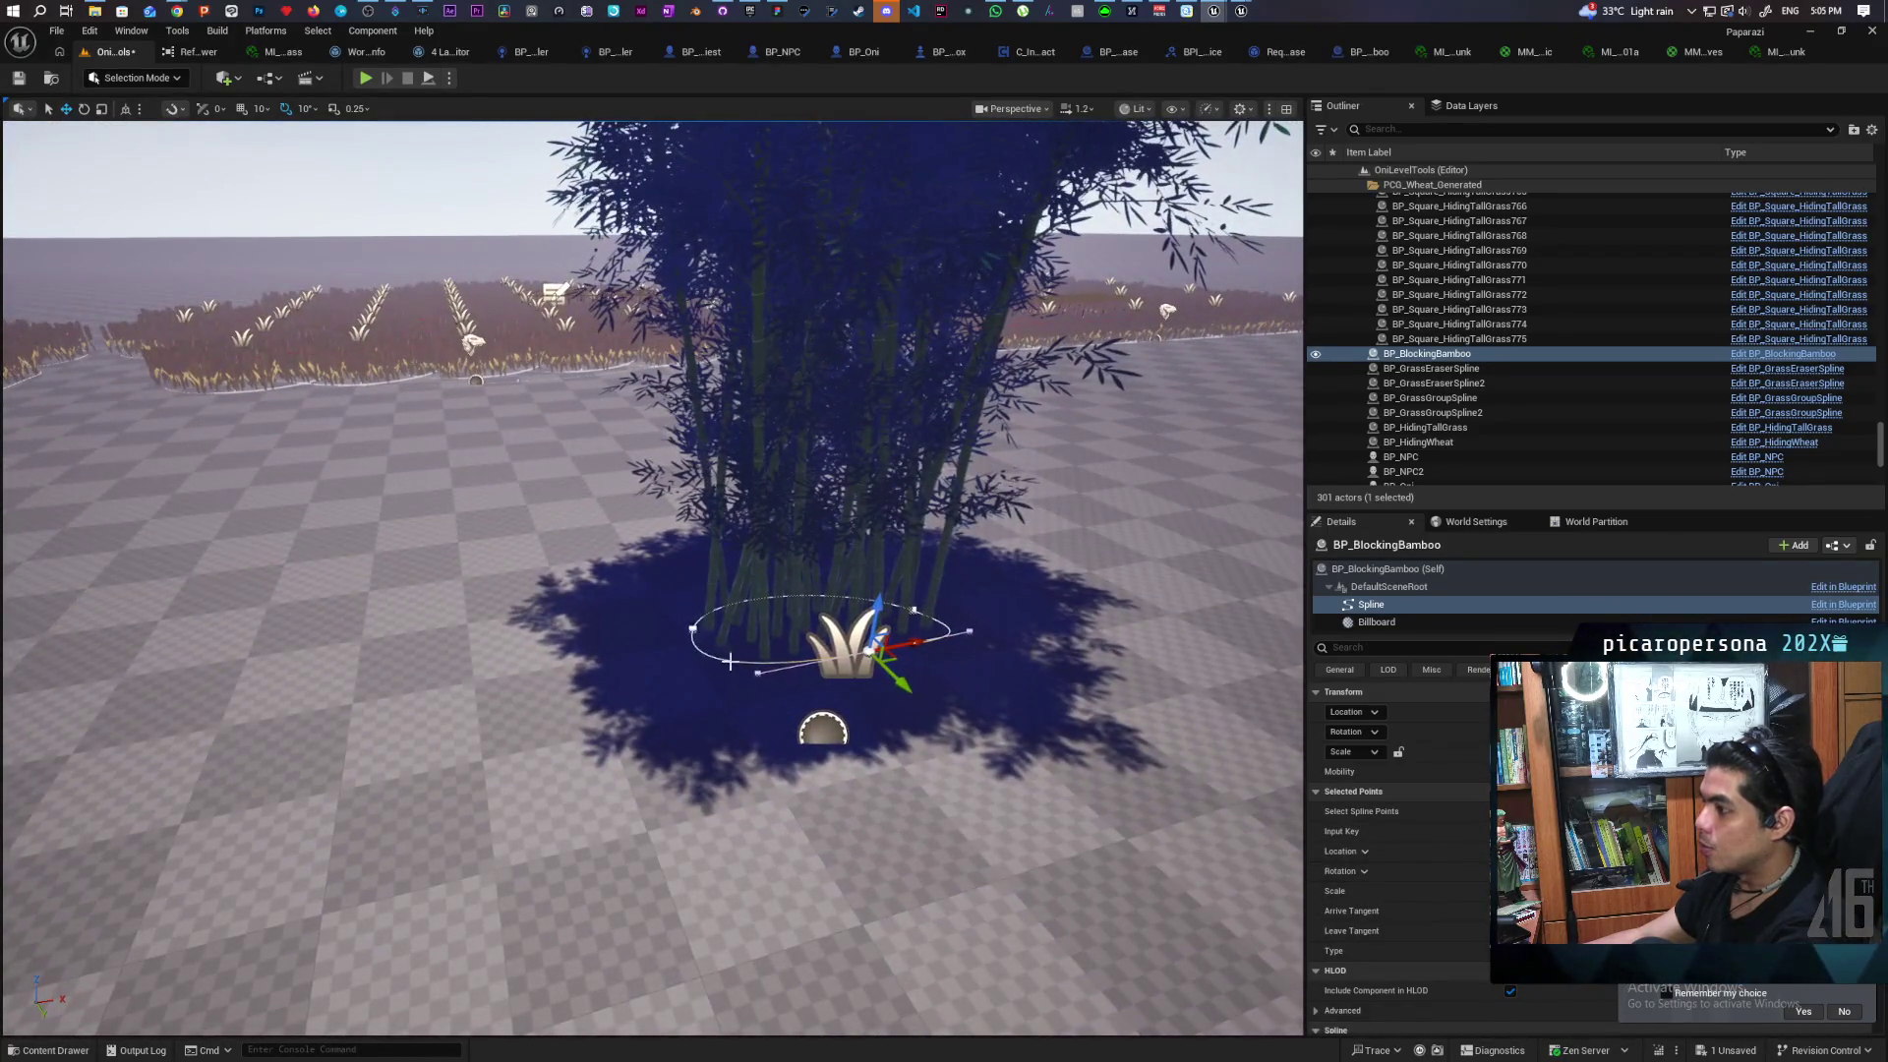
mouse_move(642, 623)
mouse_down()
mouse_move(434, 603)
mouse_move(294, 623)
mouse_up()
drag(607, 746, 661, 774)
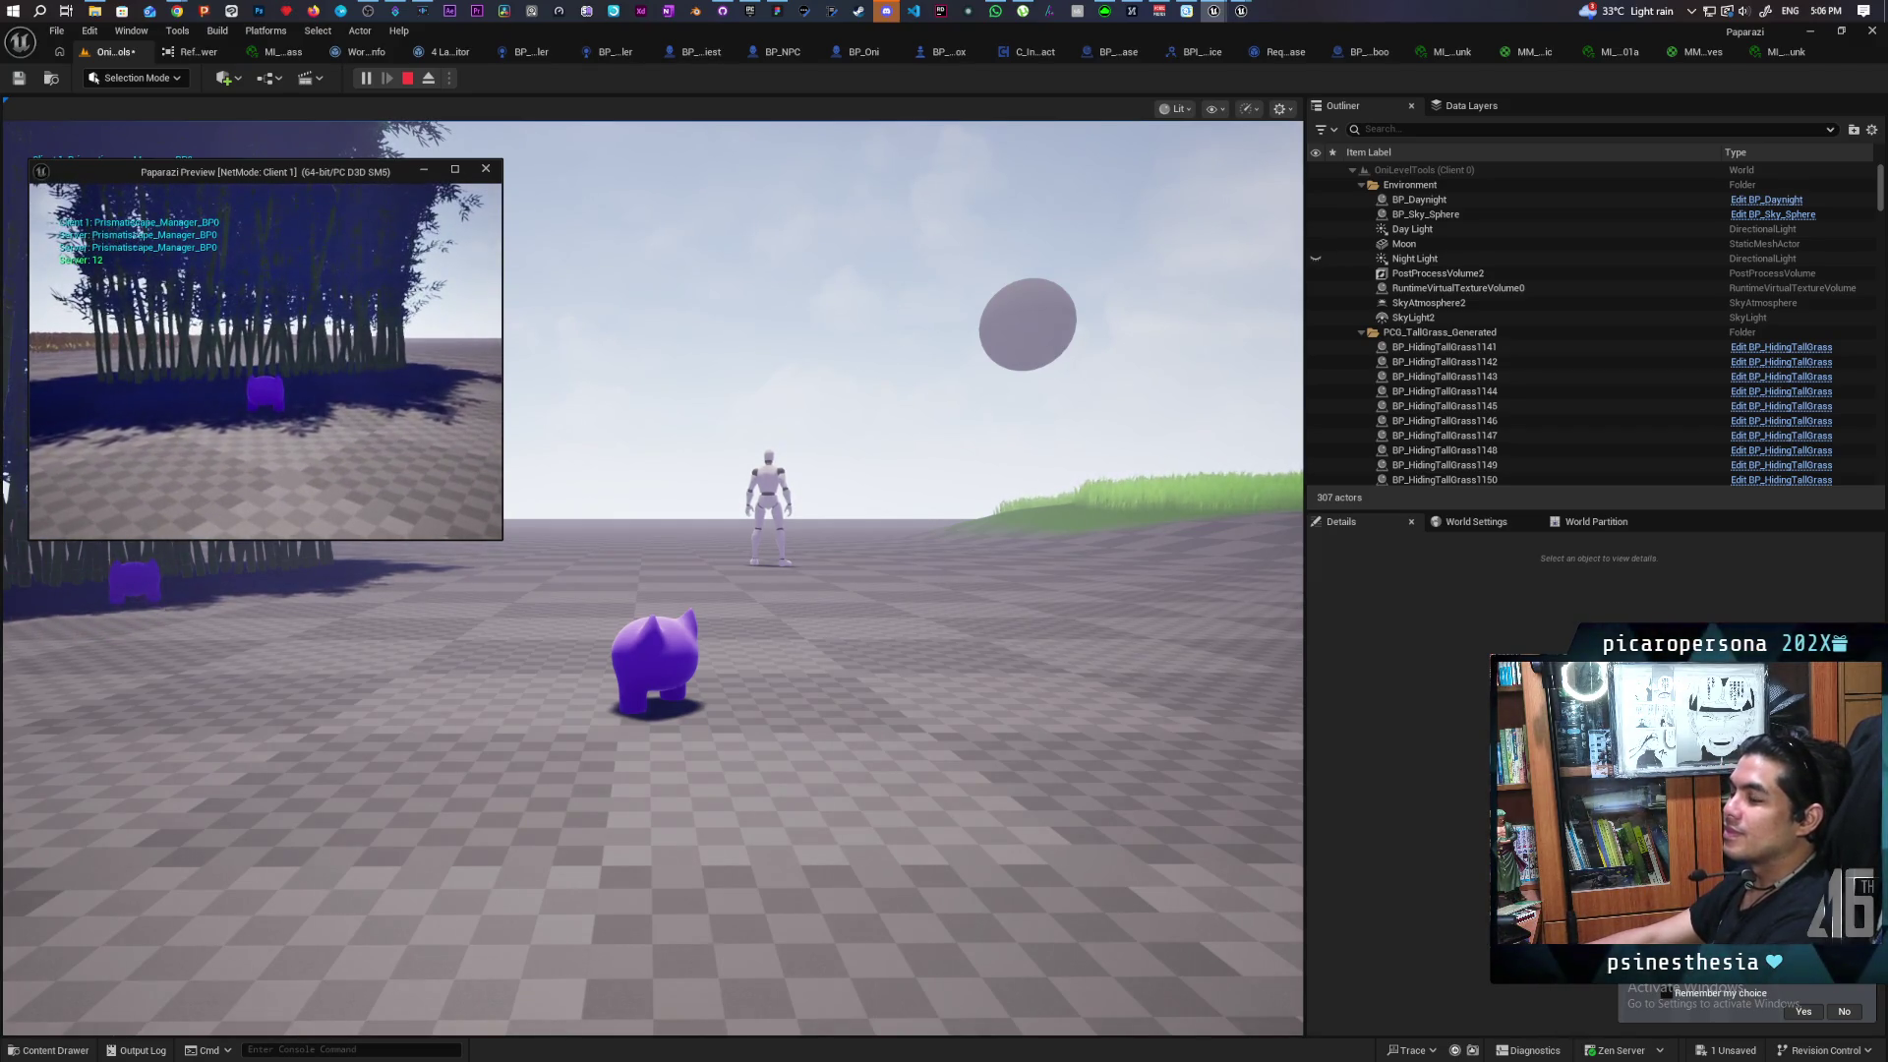
End the Play-in-Editor session with the Stop button
click(485, 168)
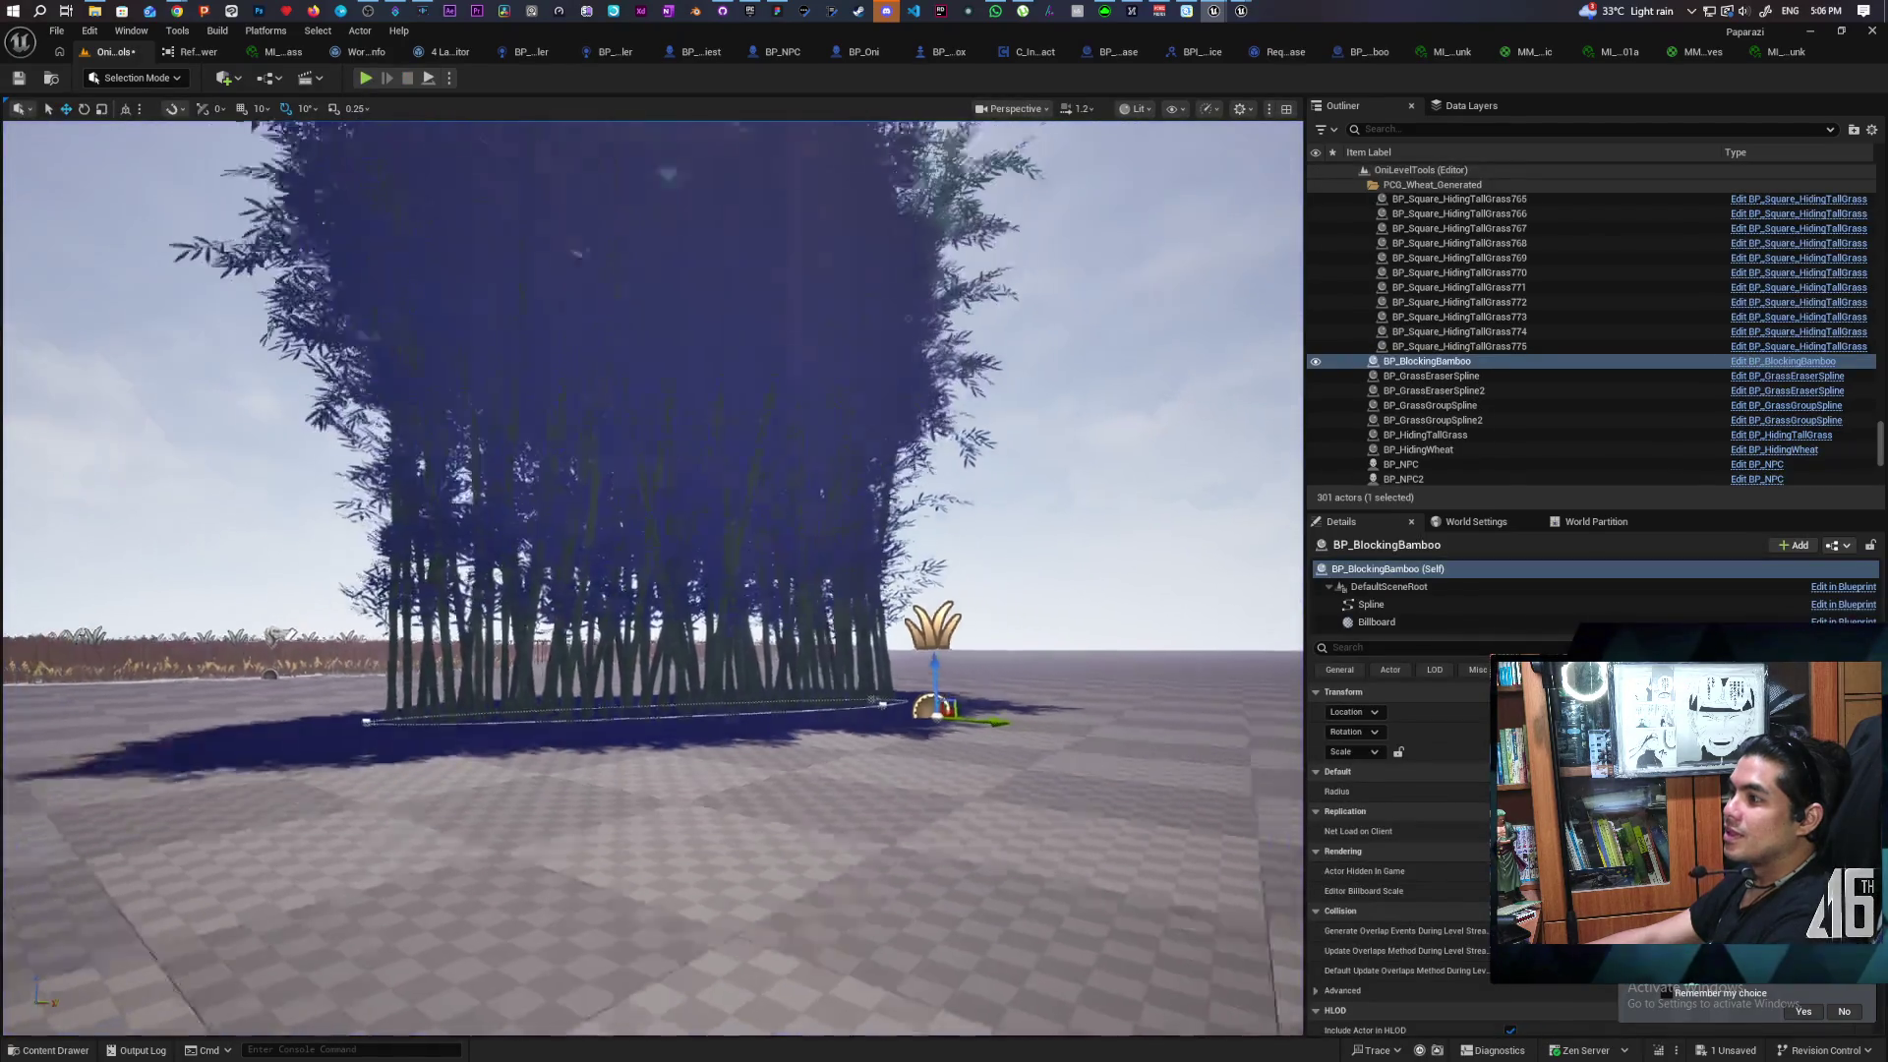
Open the Content Drawer at the Content folder and search 'bamboo' to locate MI_Tree_Leaf_Bamboo_01a
scroll(802, 394, up, 3)
scroll(803, 393, down, 3)
scroll(803, 393, up, 3)
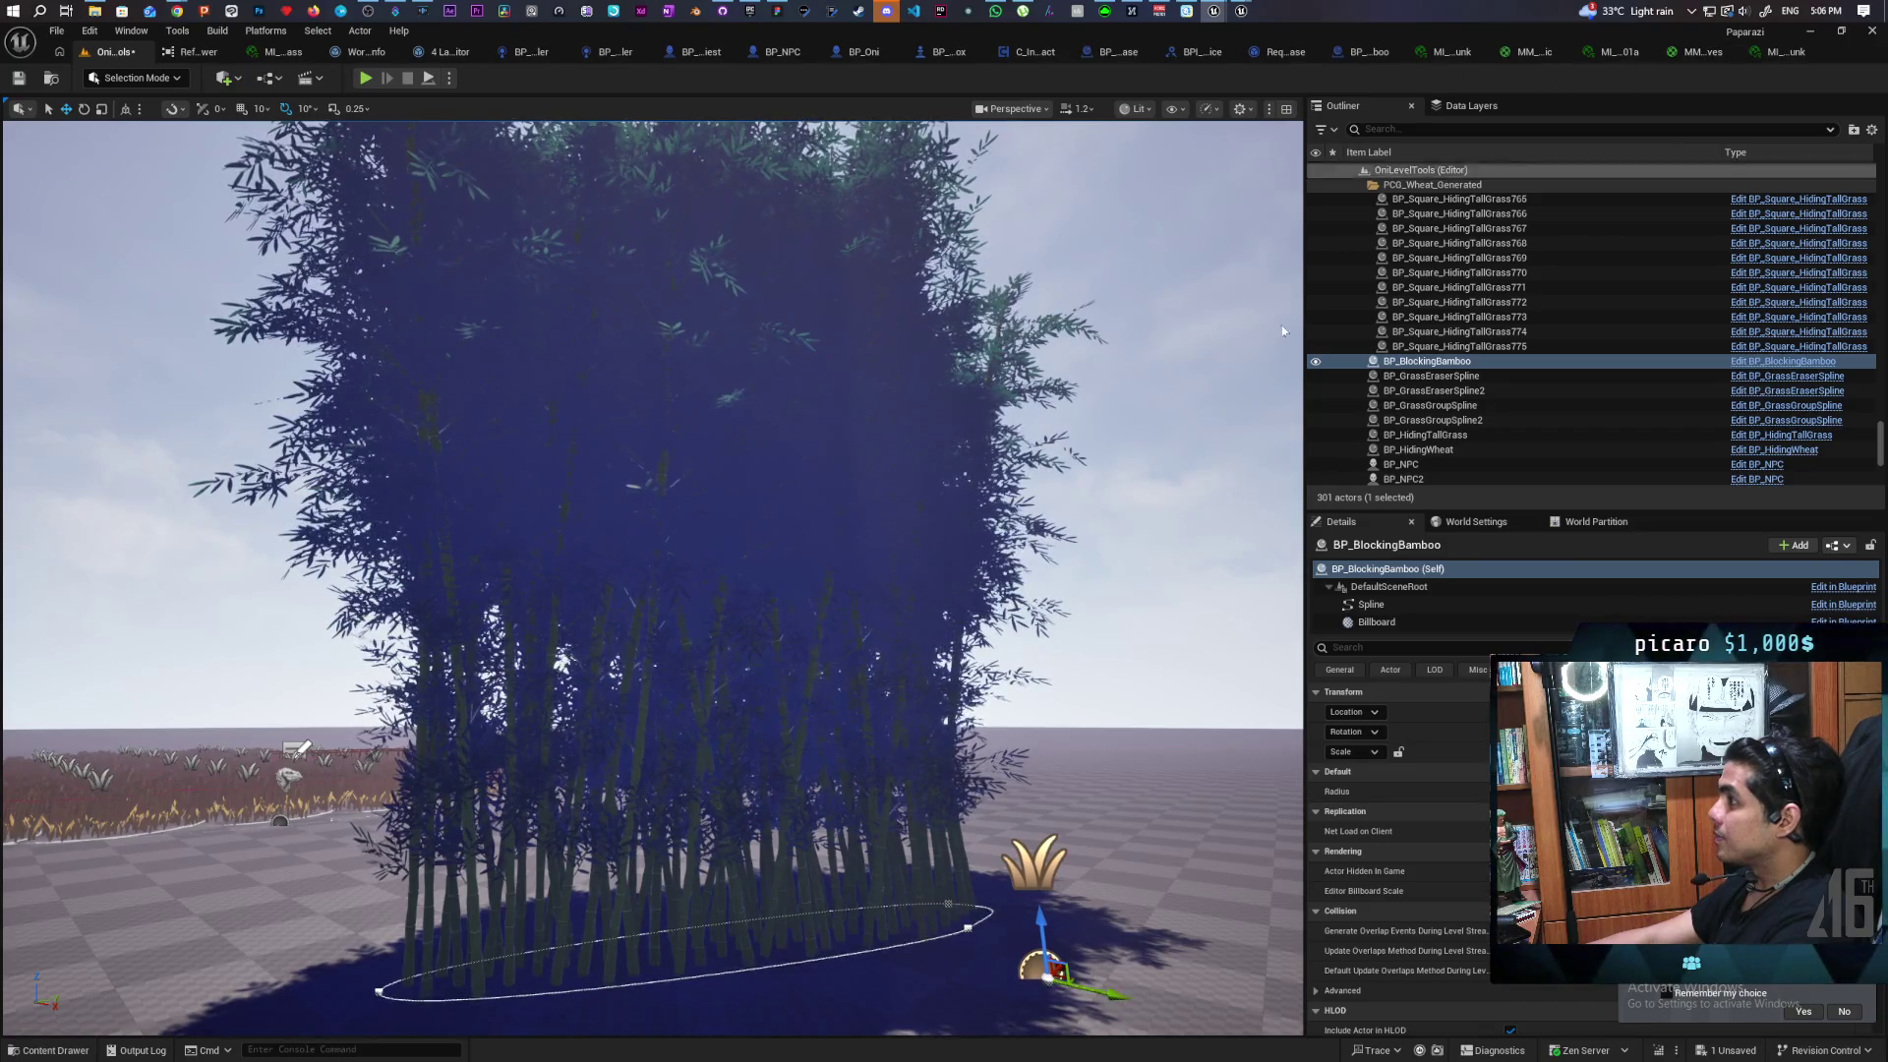
drag(649, 590, 175, 1014)
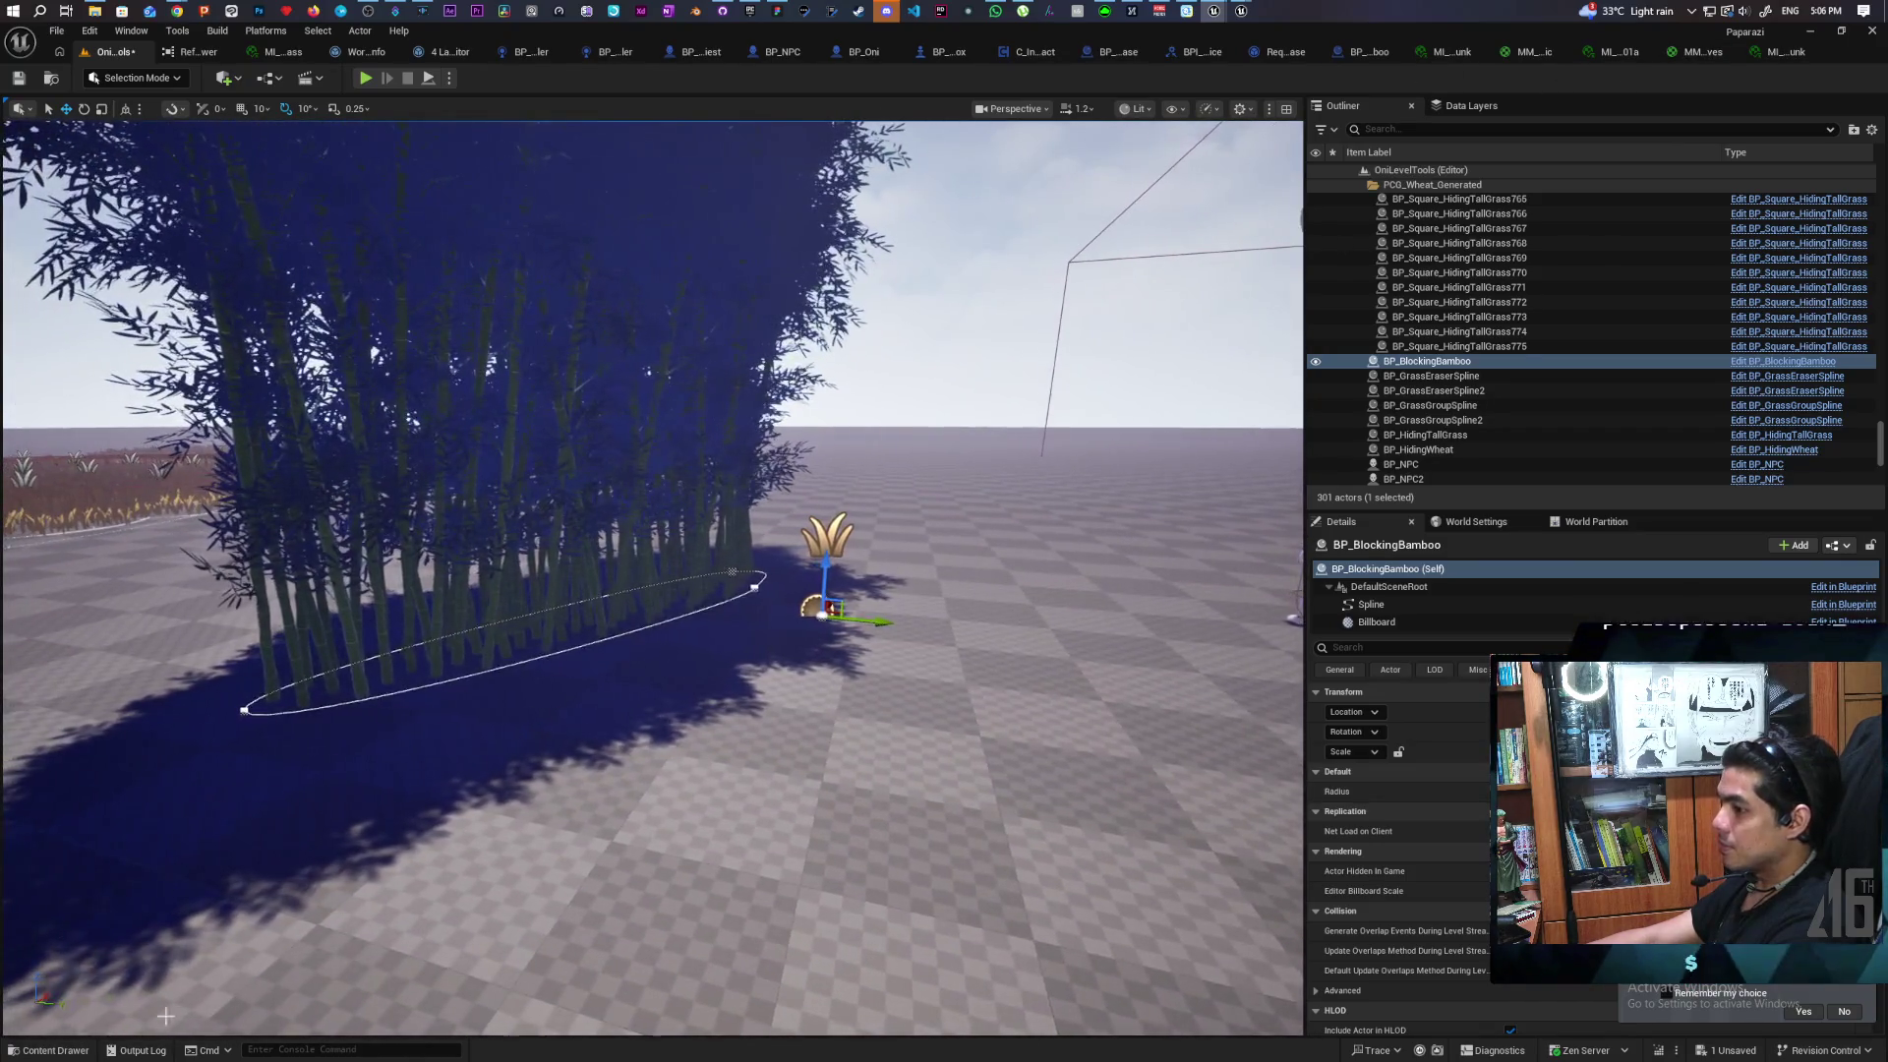
key(ctrl+space)
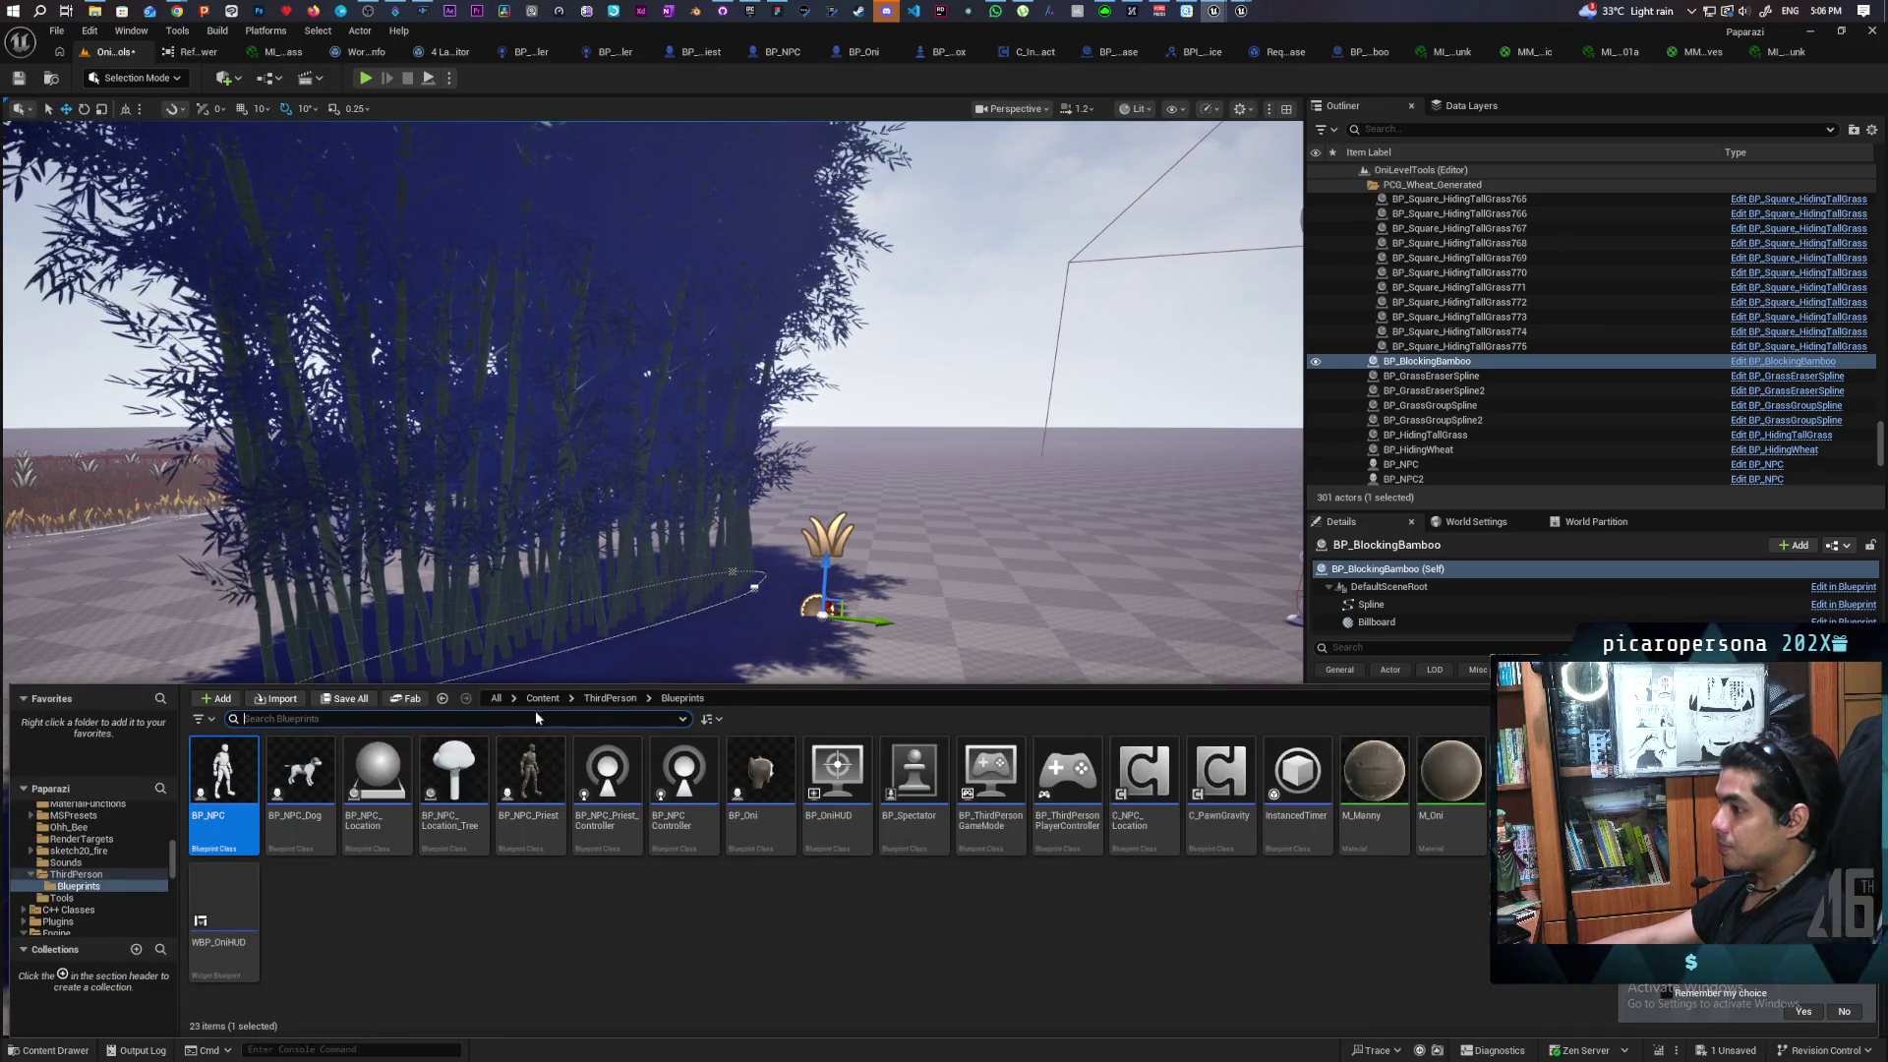
click(541, 700)
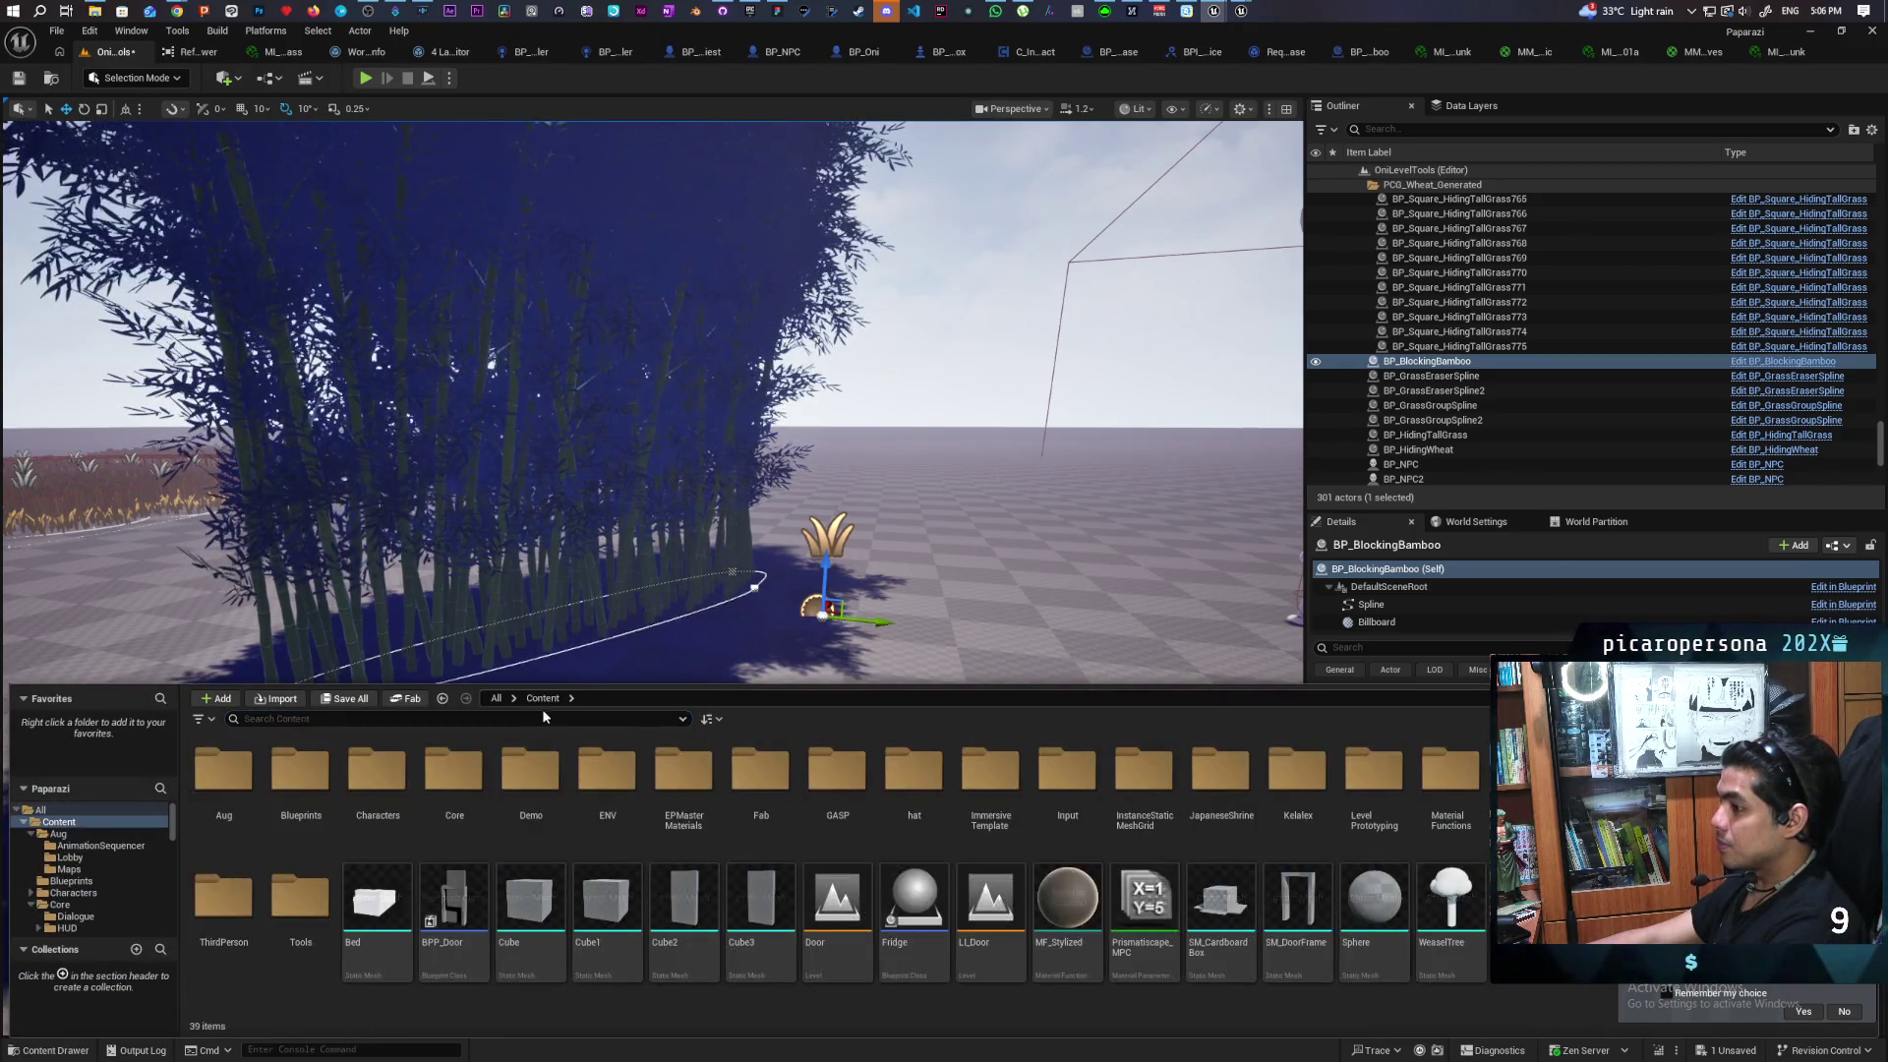
click(587, 722)
text(ba)
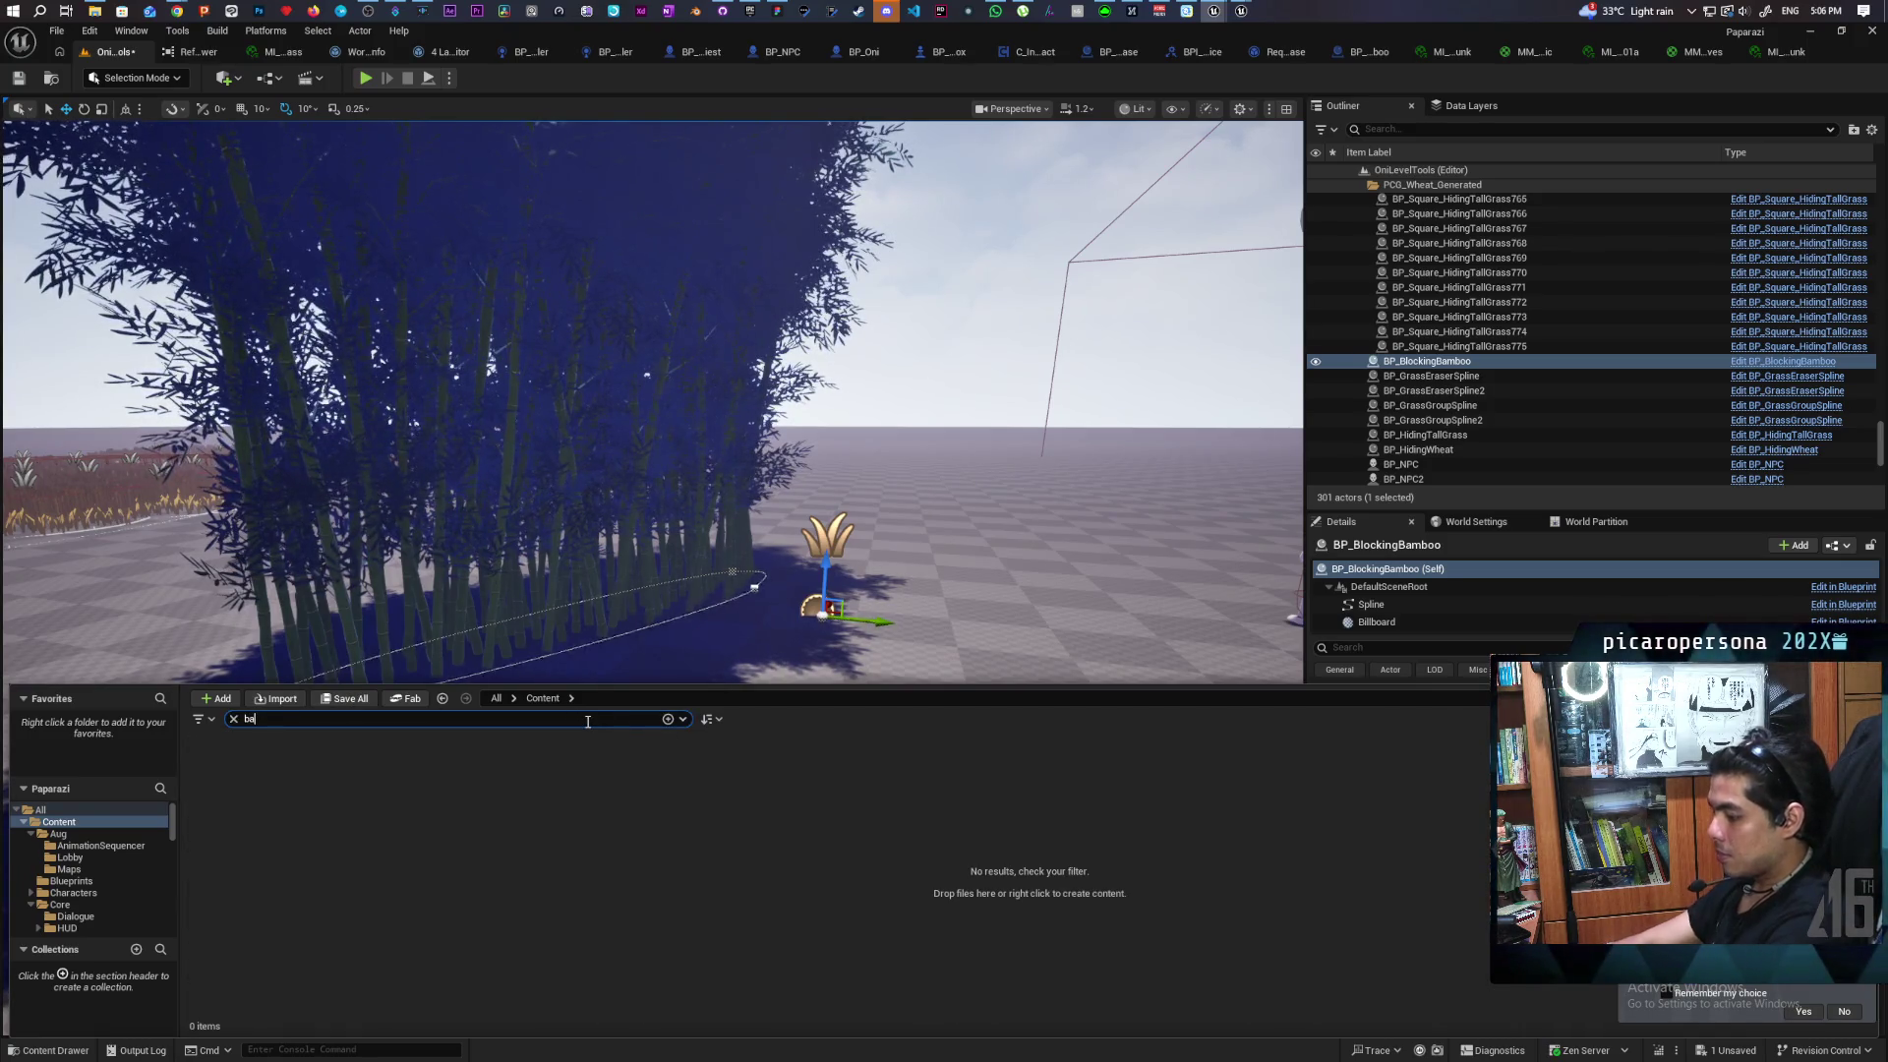
text(,mboo)
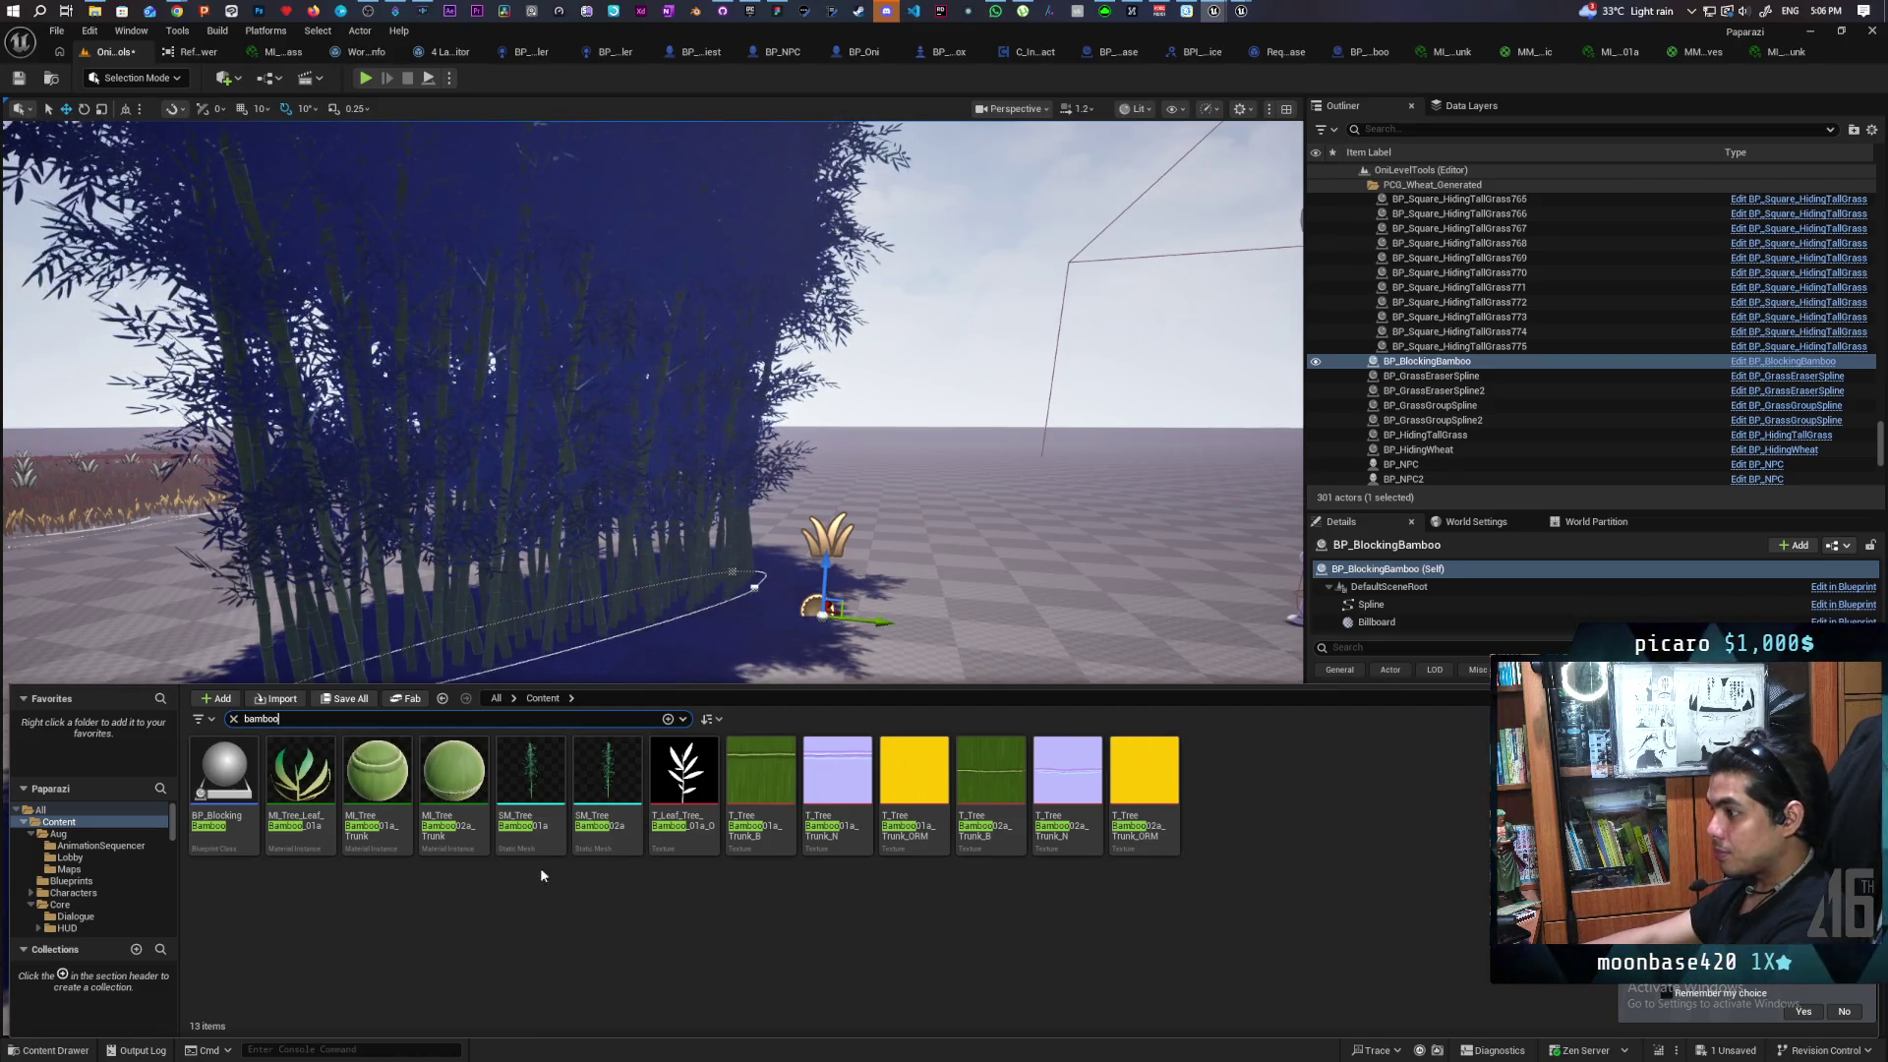
mouse_move(311, 767)
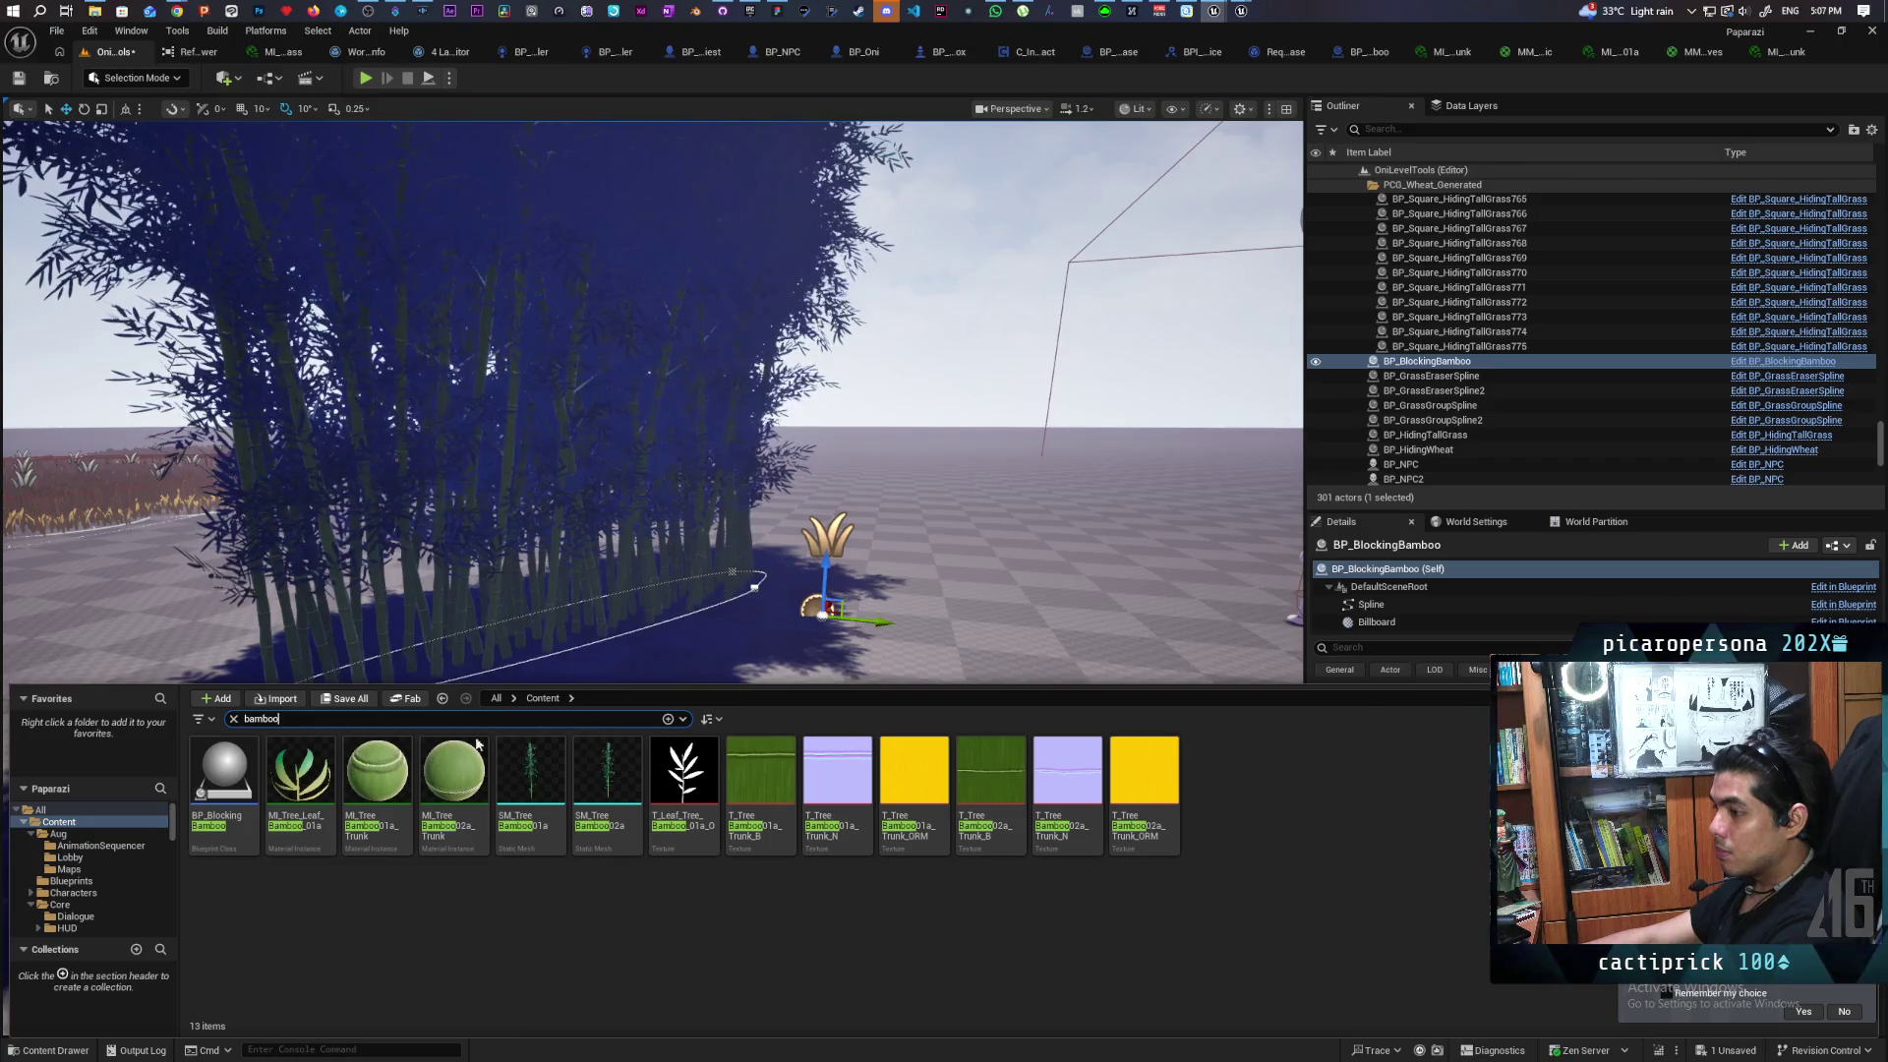
Open MI_Tree_Leaf_Bamboo_01a's parent MM_Leaves, wire a Multiply into Emissive Color, and save
double_click(325, 774)
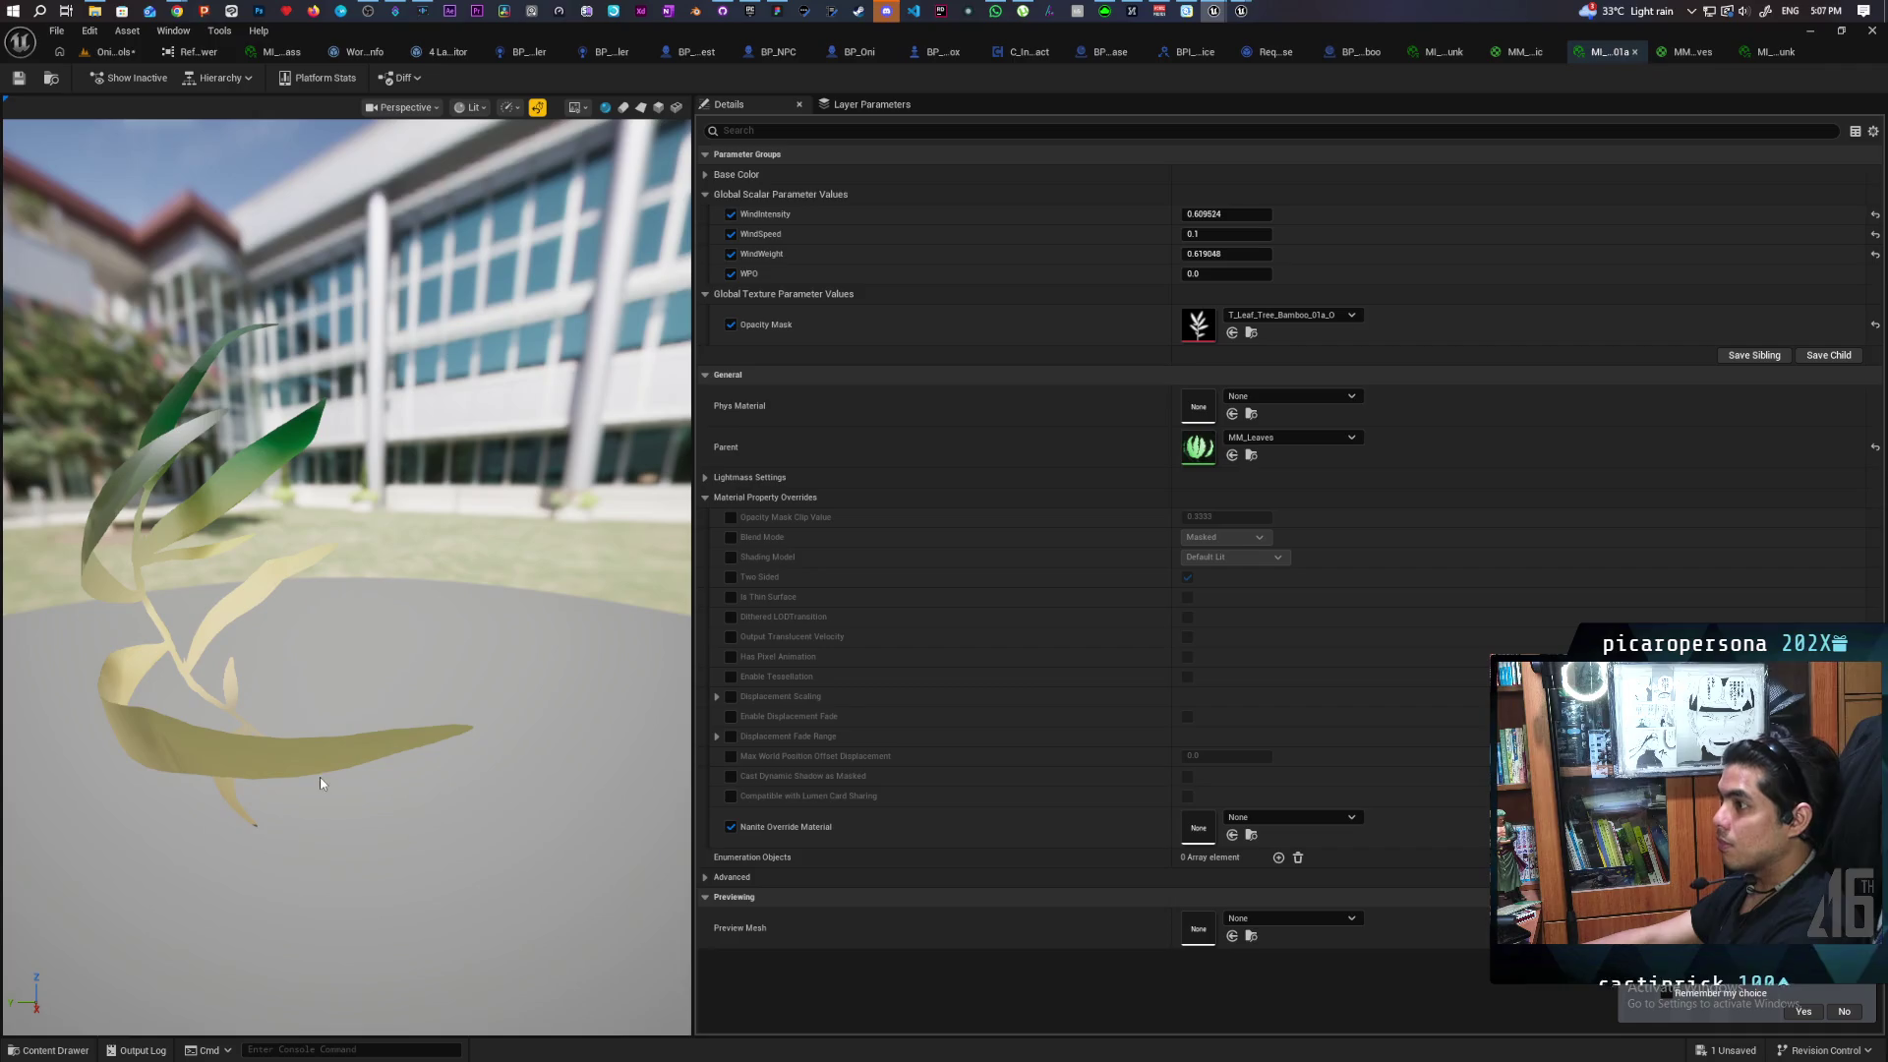
double_click(1198, 450)
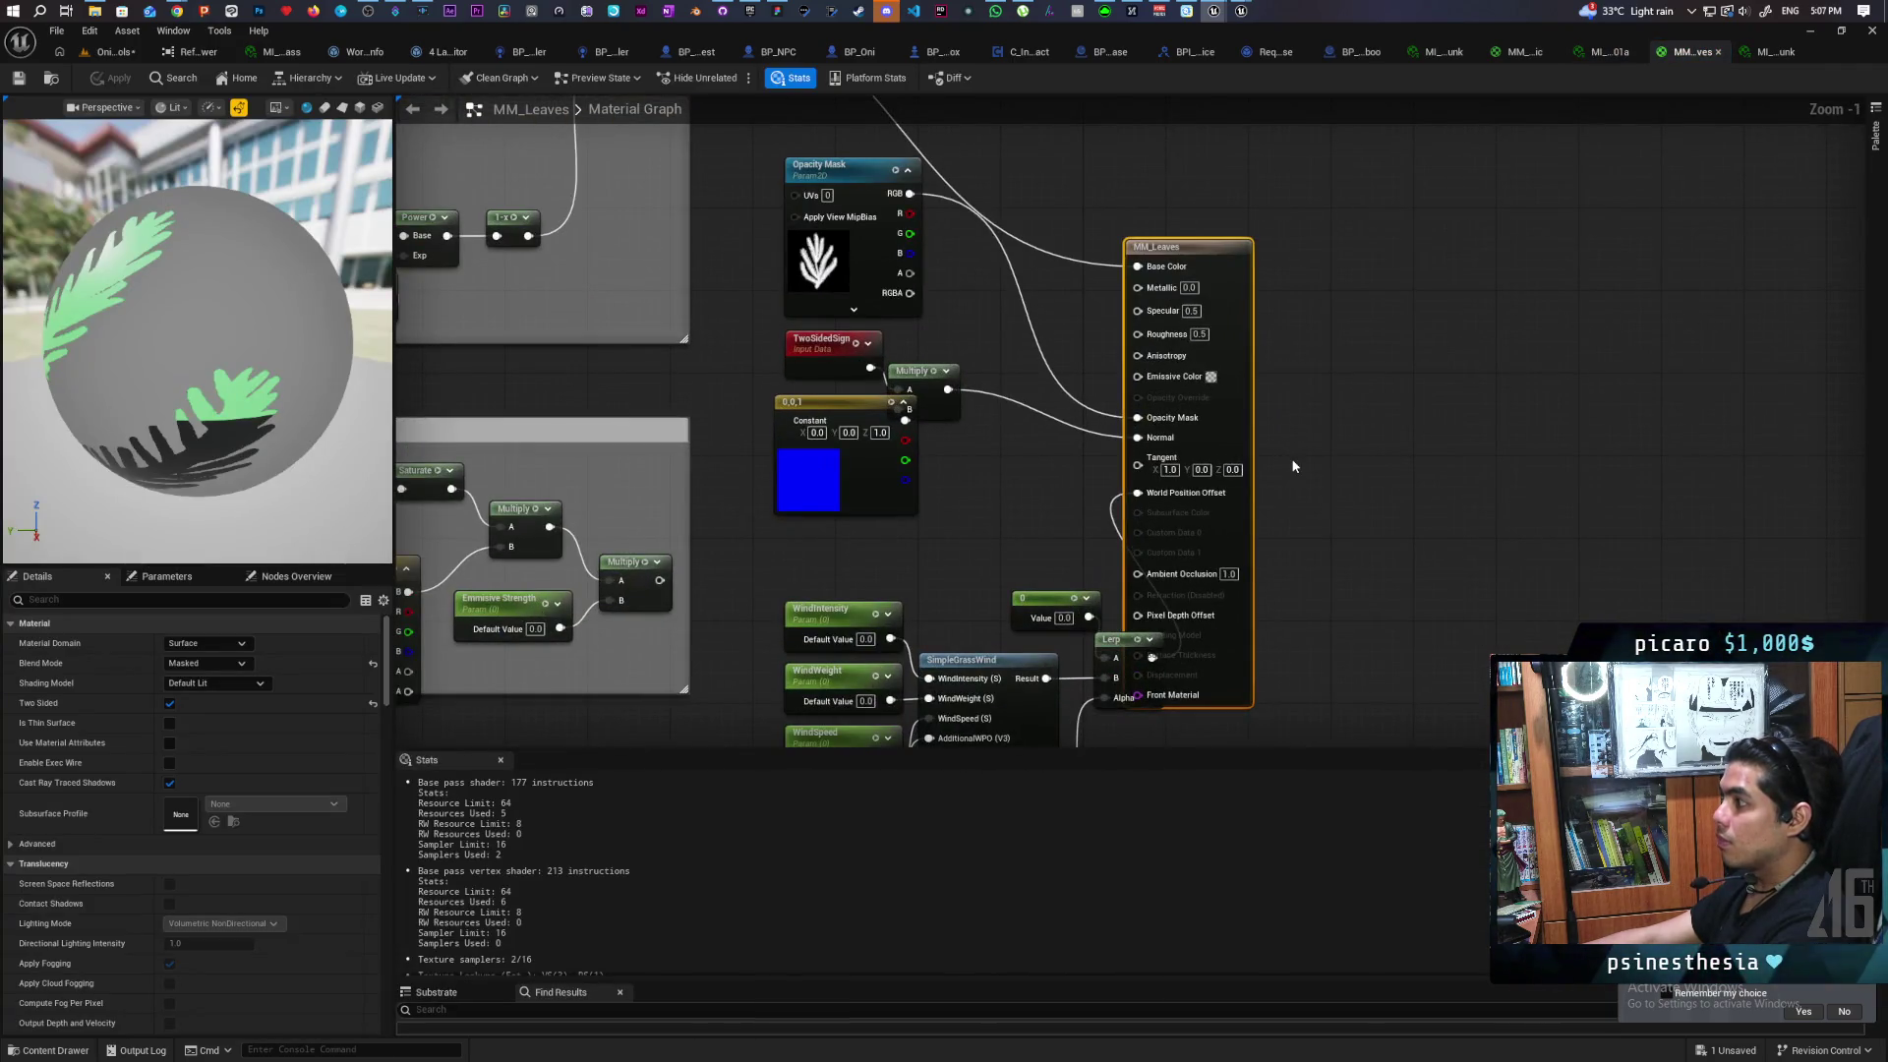
mouse_move(986, 472)
mouse_down()
mouse_move(1087, 661)
mouse_move(1222, 635)
mouse_move(1146, 651)
mouse_up()
scroll(1222, 634, down, 2)
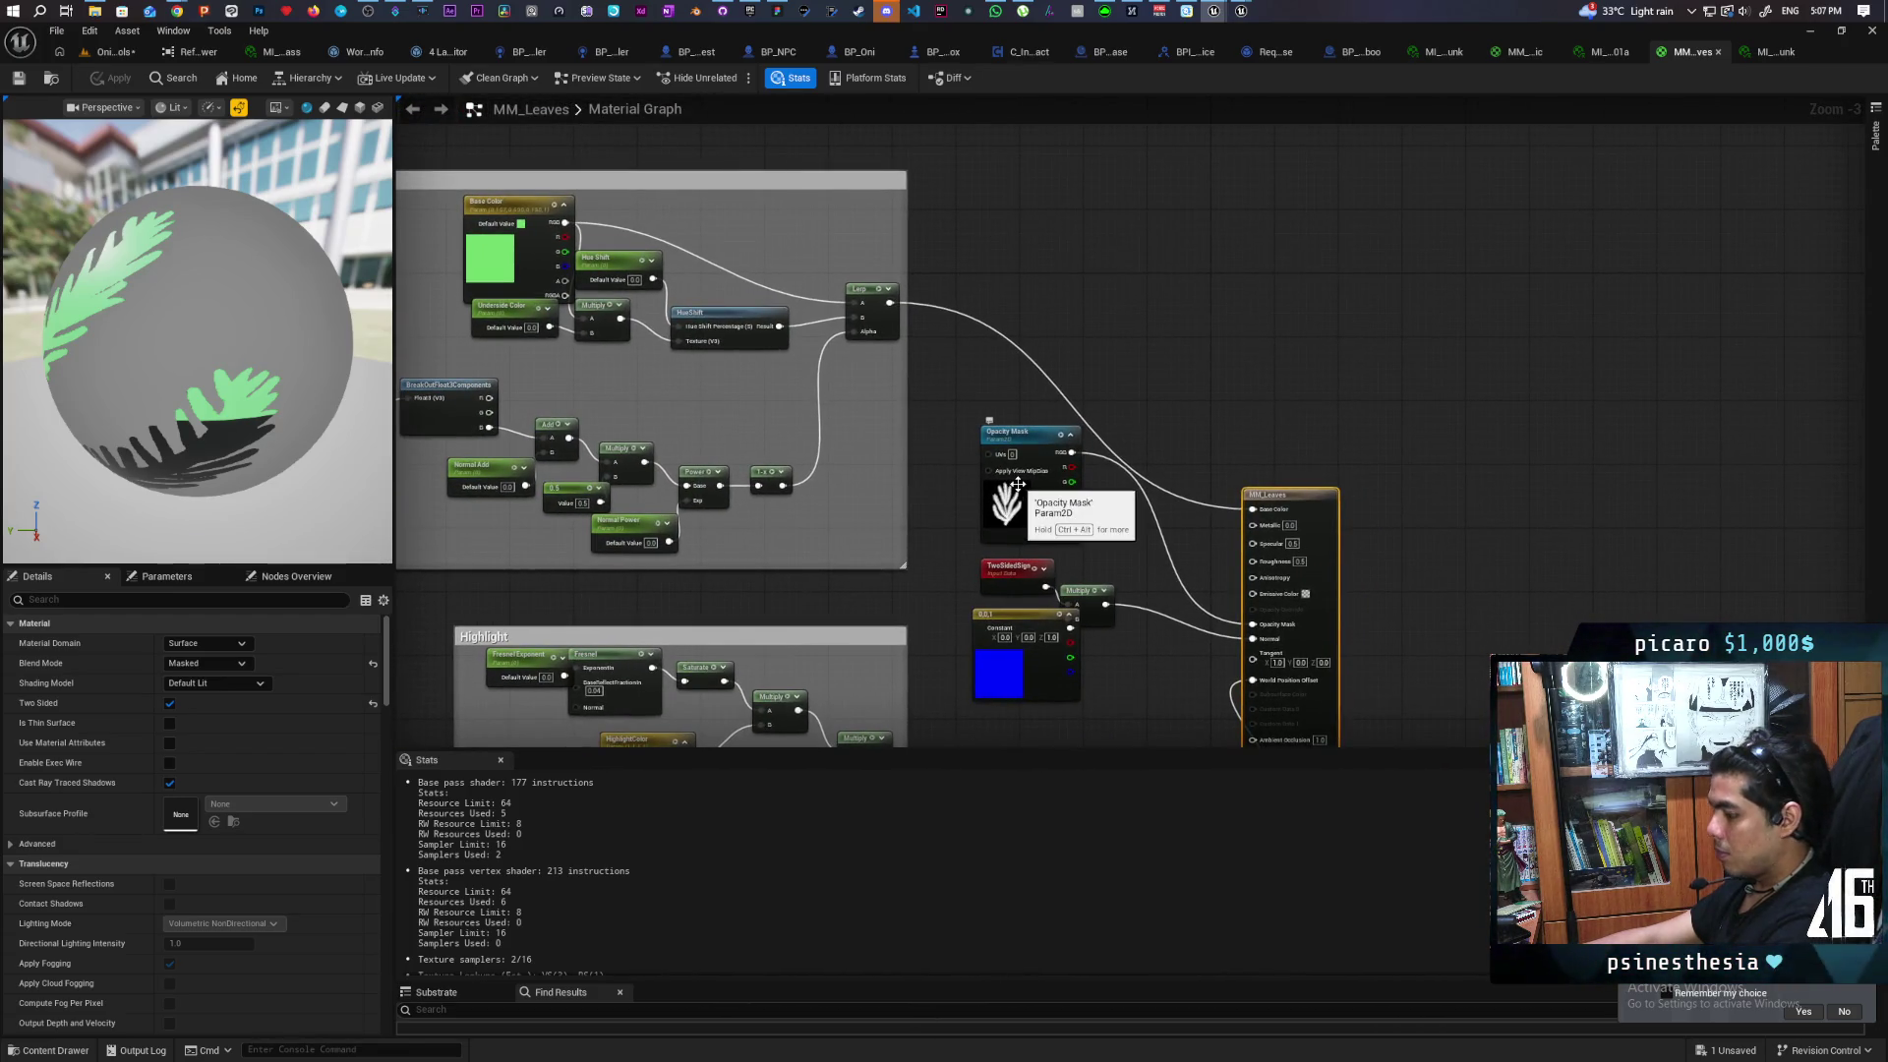
click(1119, 327)
mouse_move(890, 303)
mouse_down()
mouse_move(1131, 342)
mouse_move(1253, 595)
mouse_up()
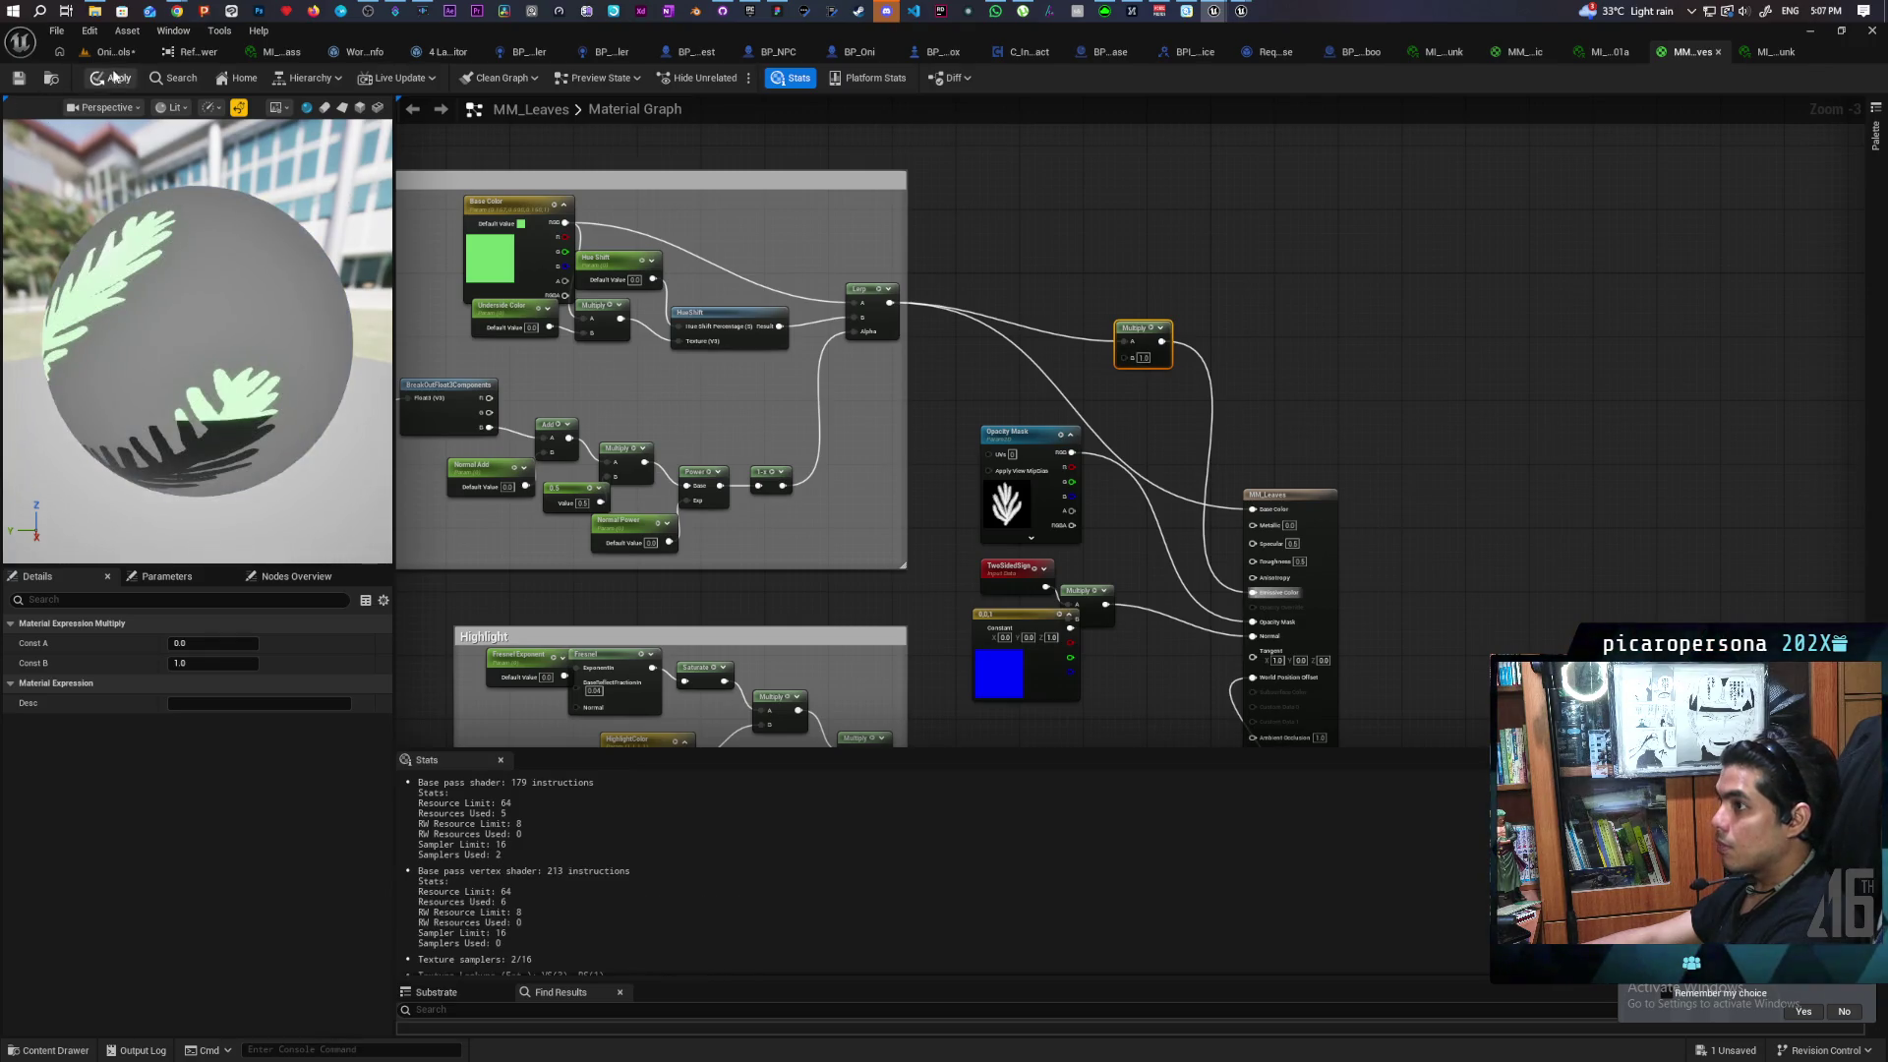
key(ctrl+s)
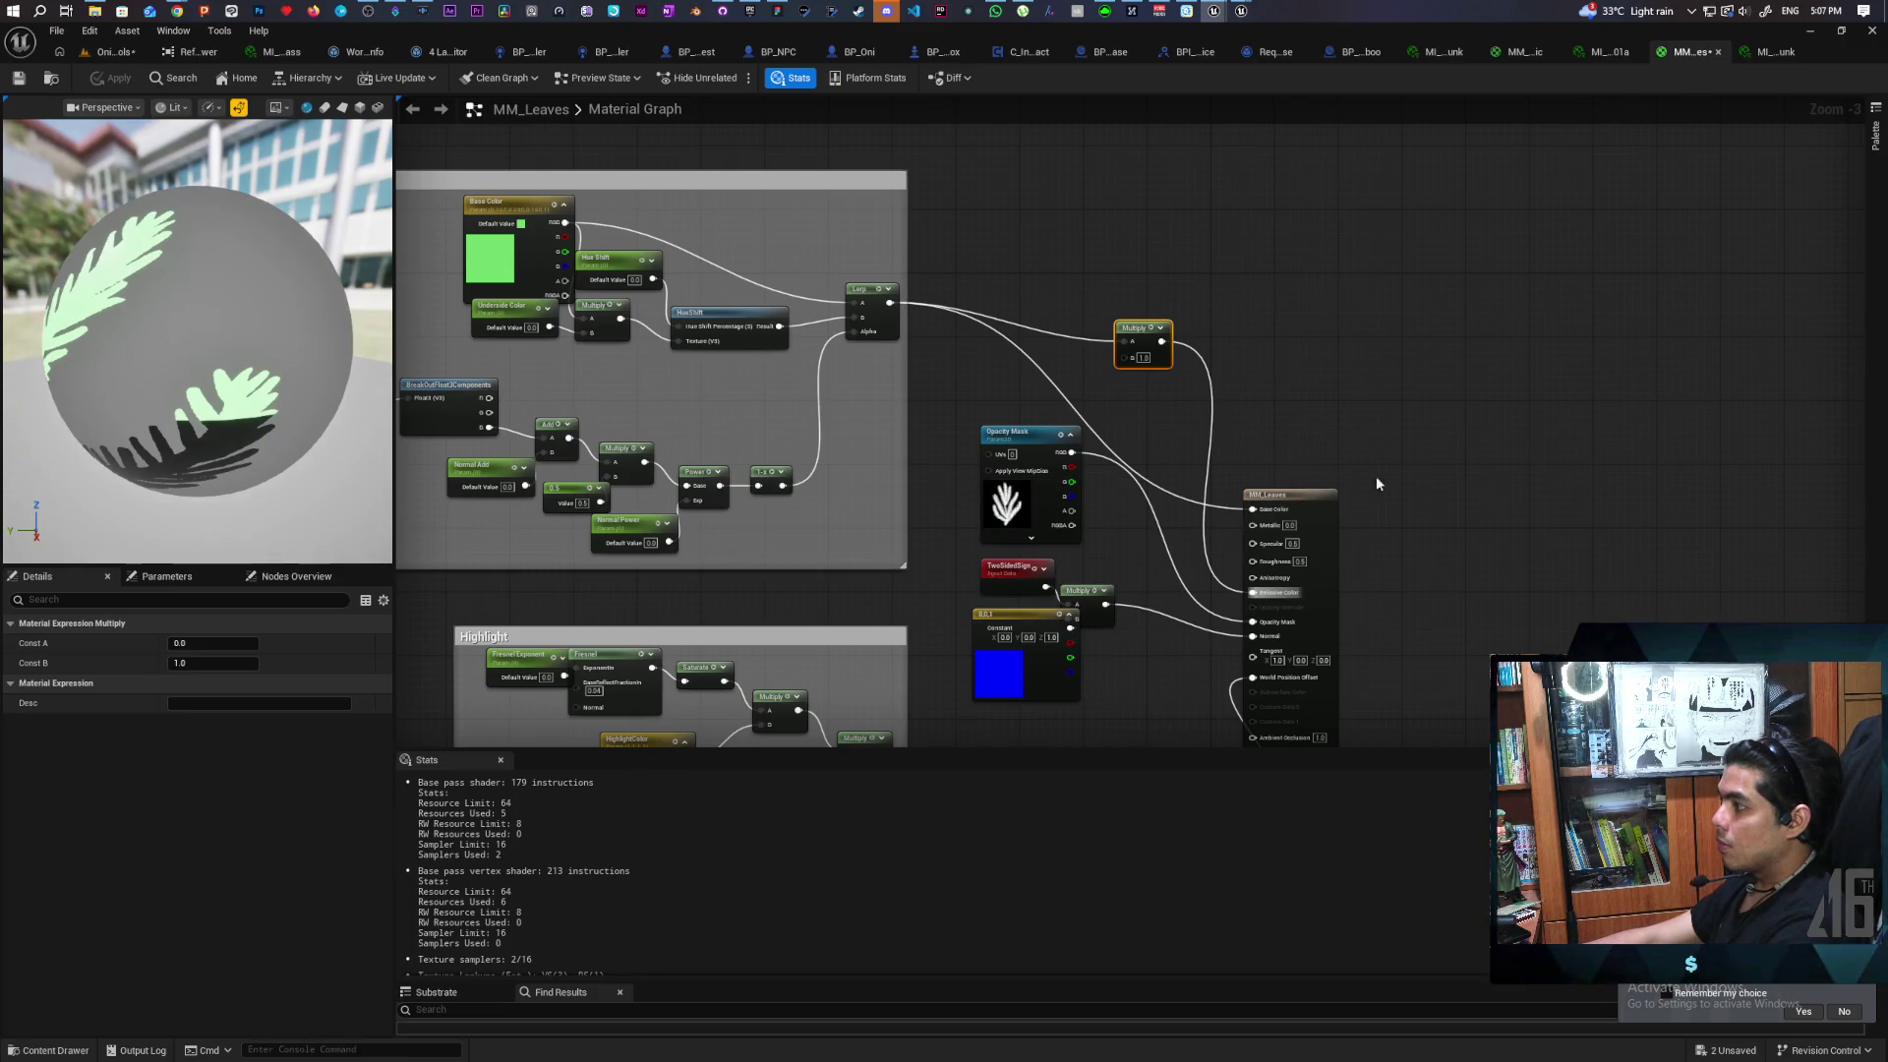
Disconnect the Multiply, set Shading Model to Two Sided Foliage, apply, and float MM_Leaves beside the level
click(1313, 512)
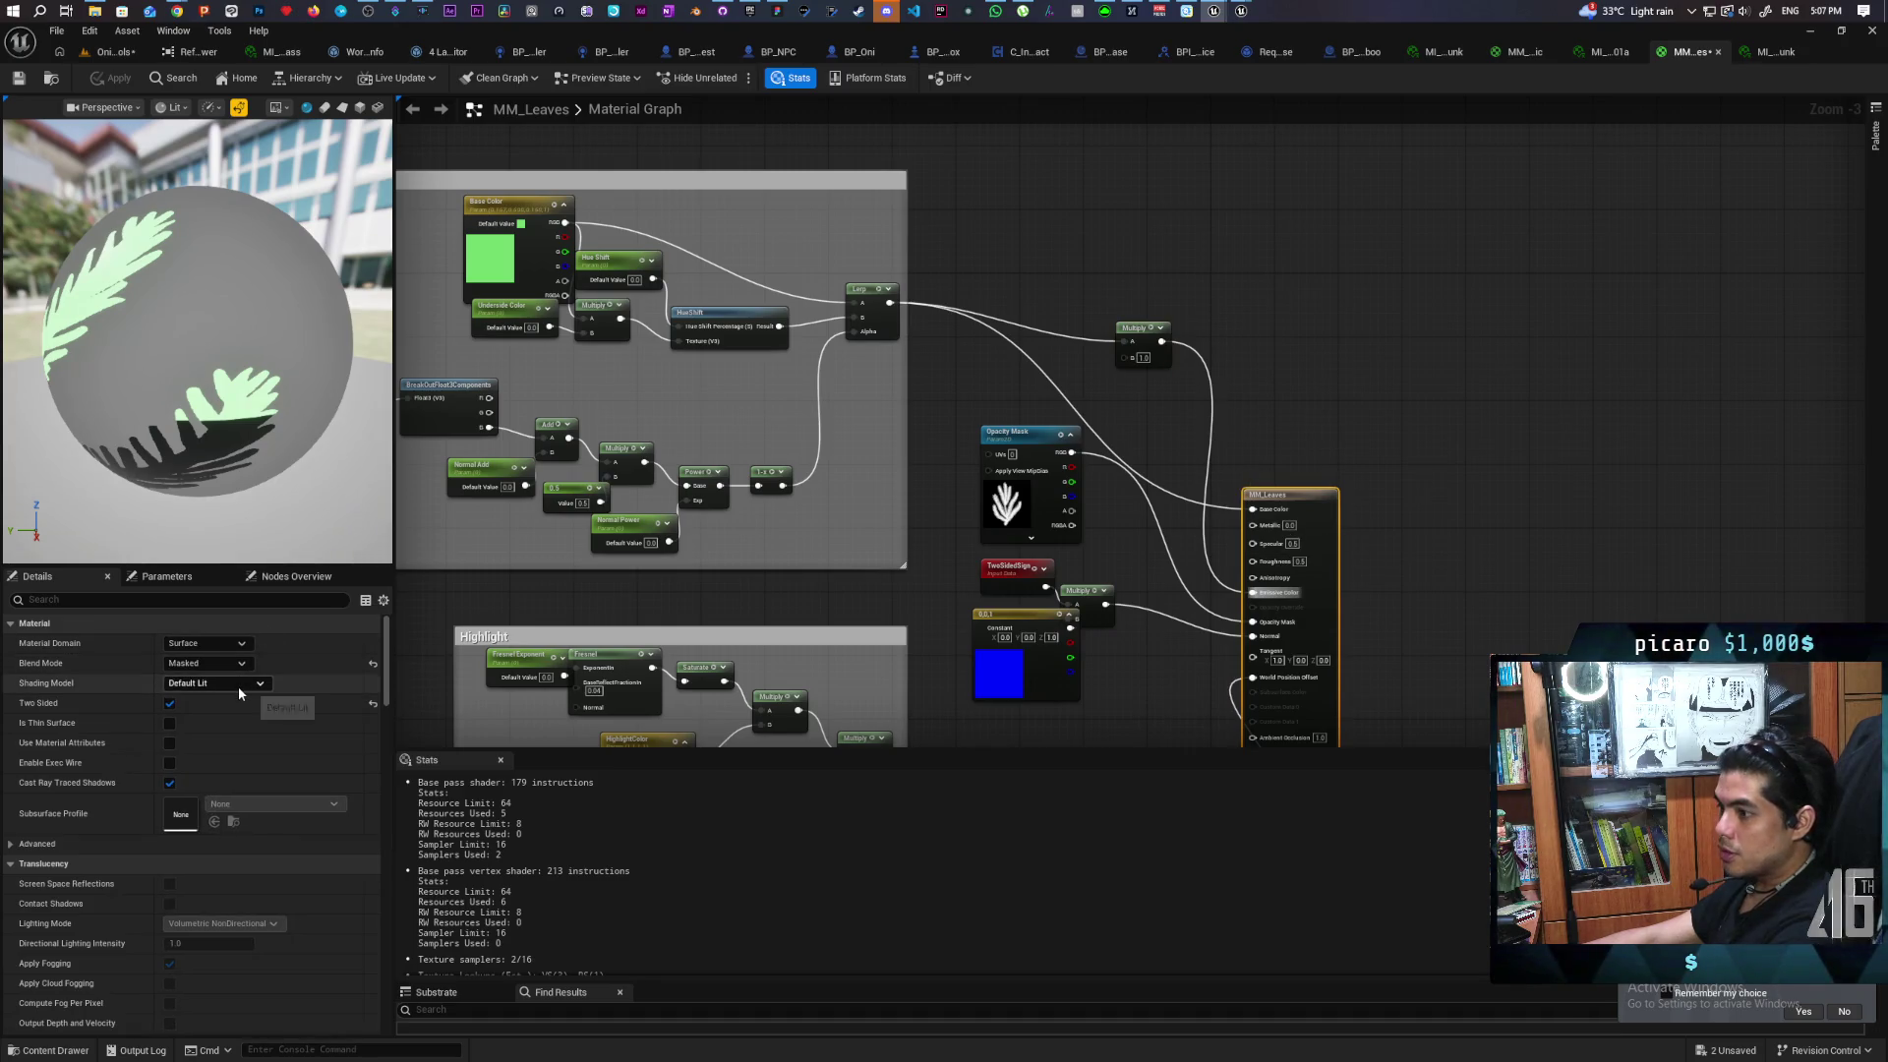
alt+click(1205, 422)
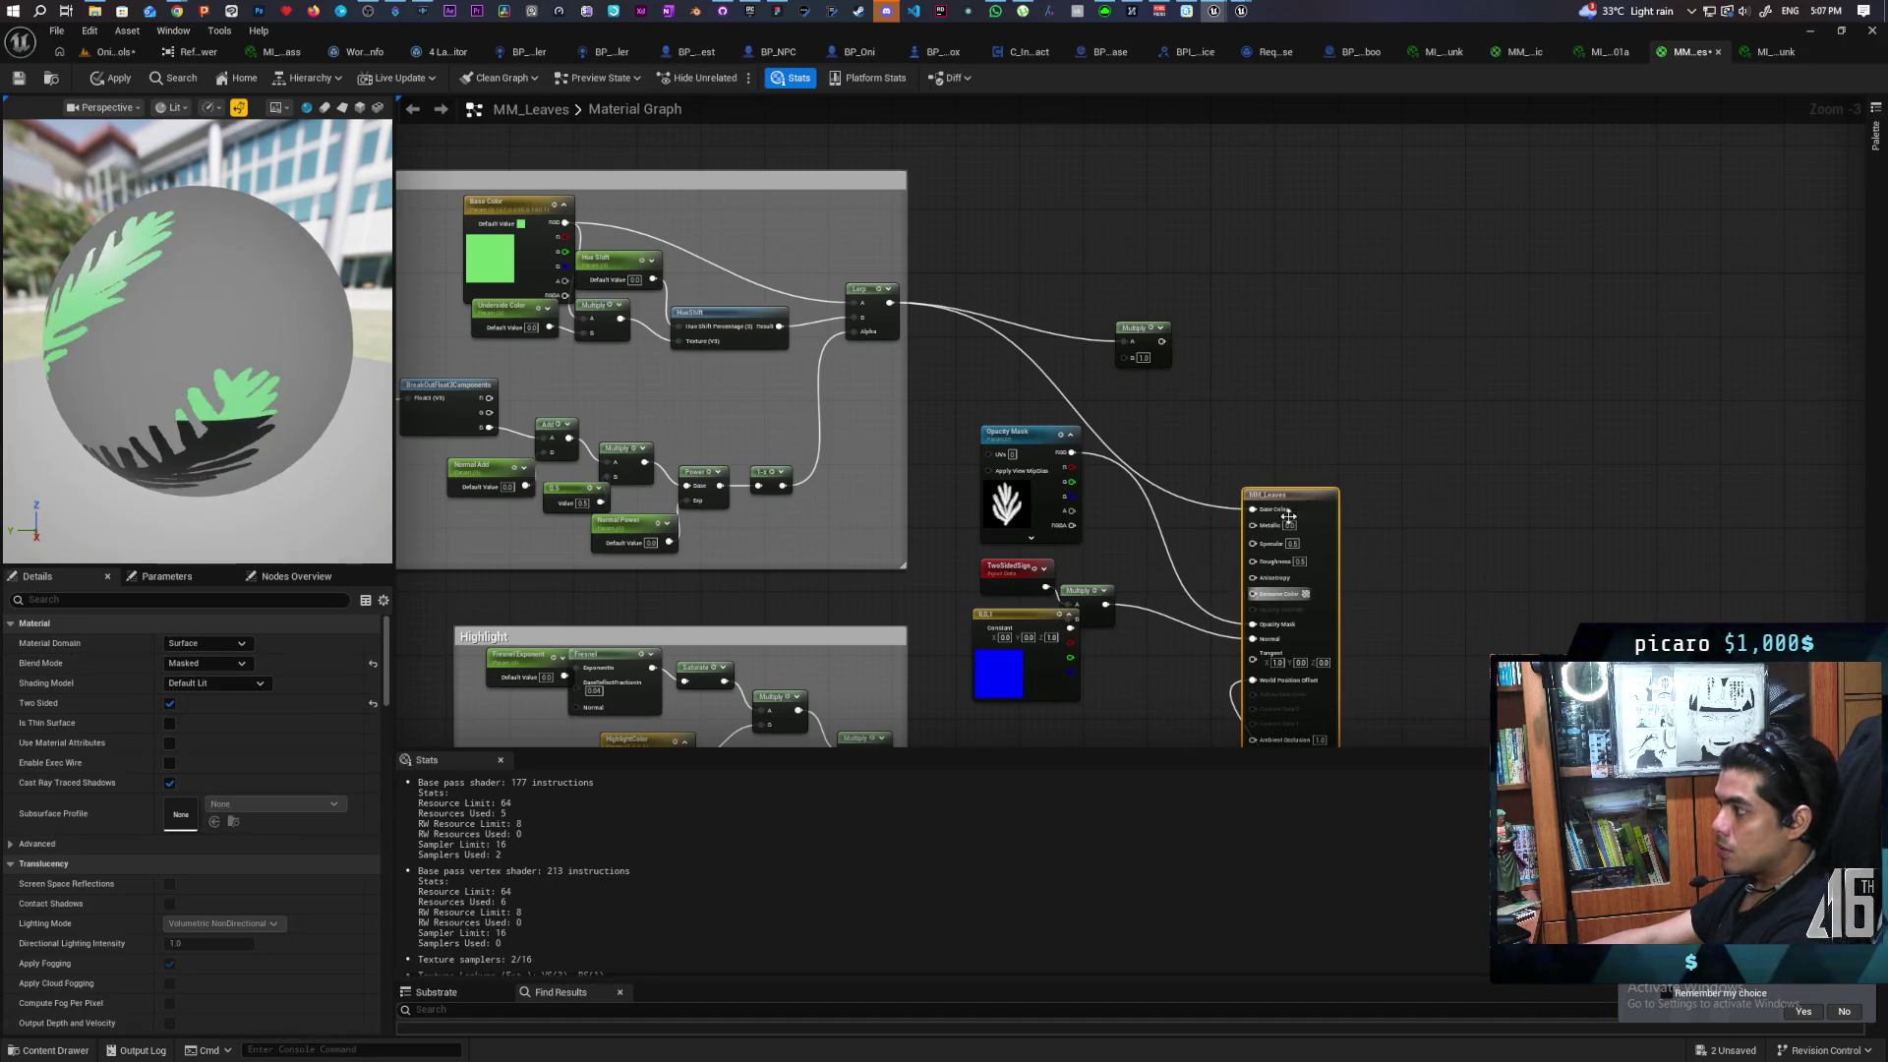
click(222, 684)
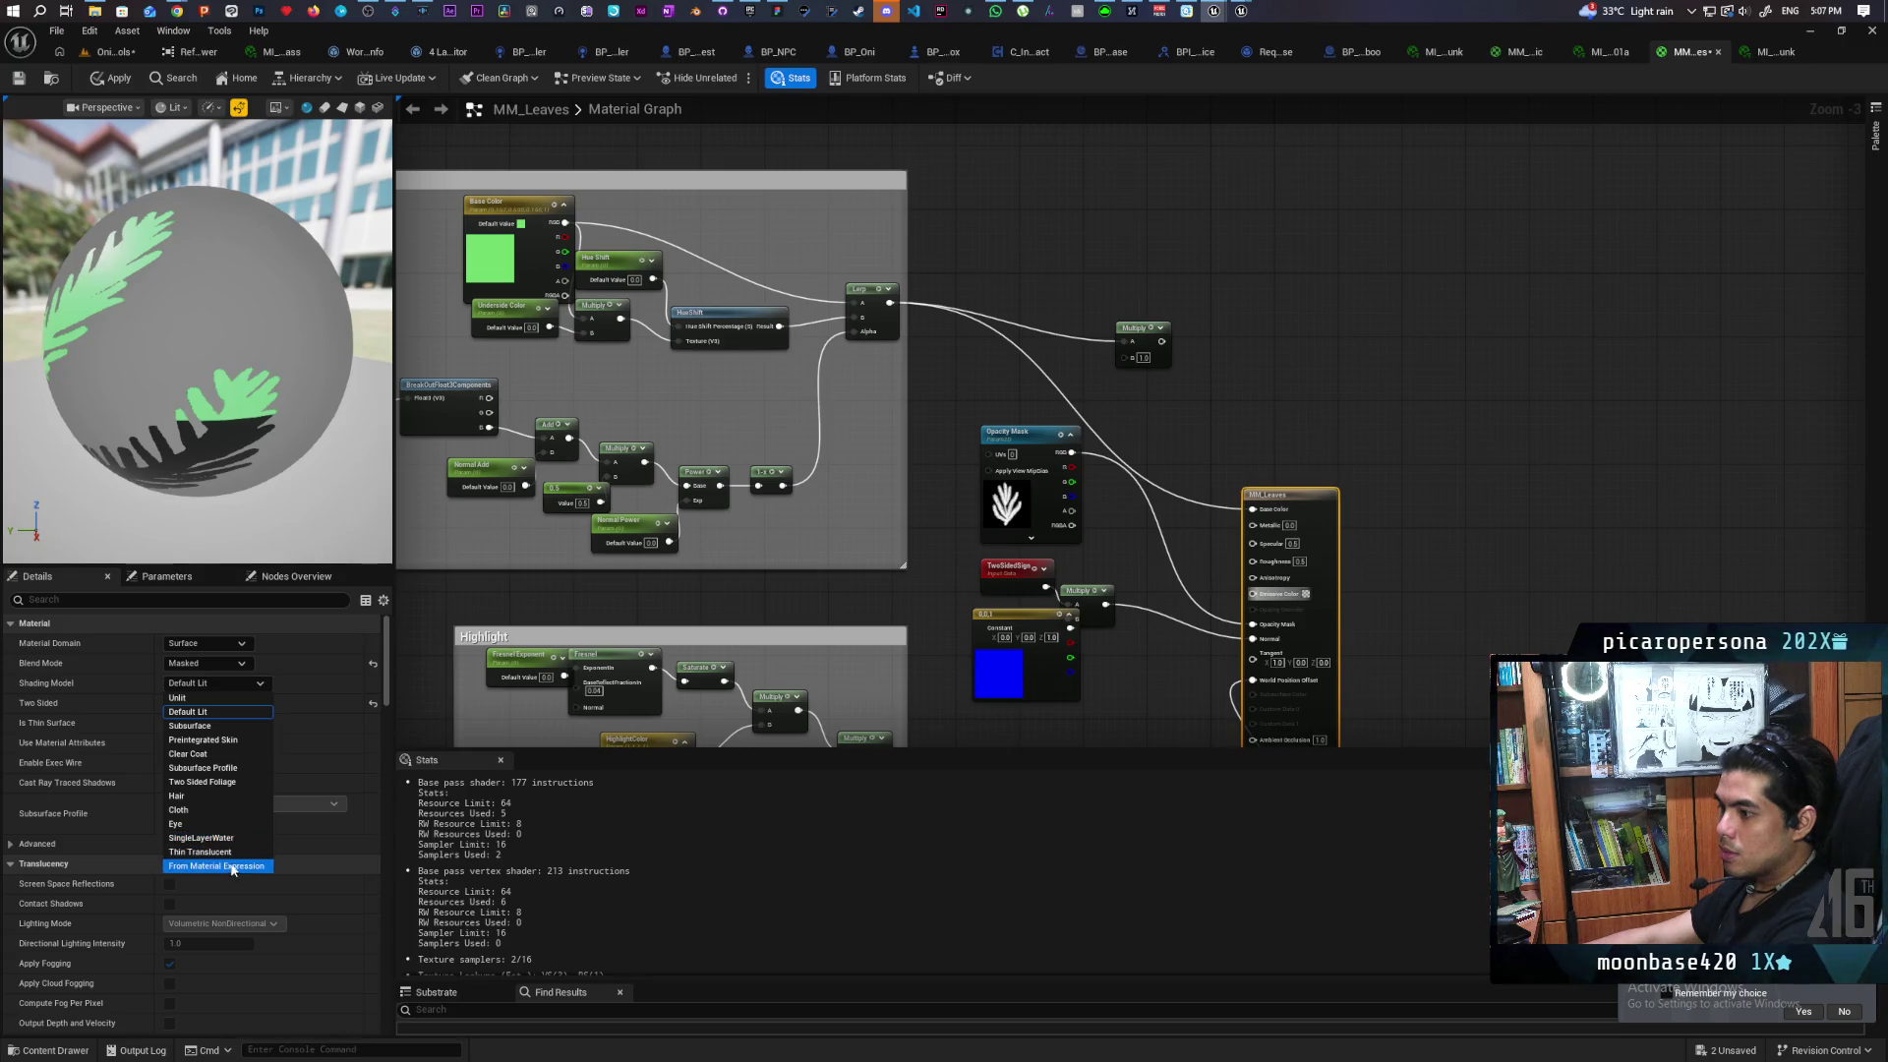
click(234, 784)
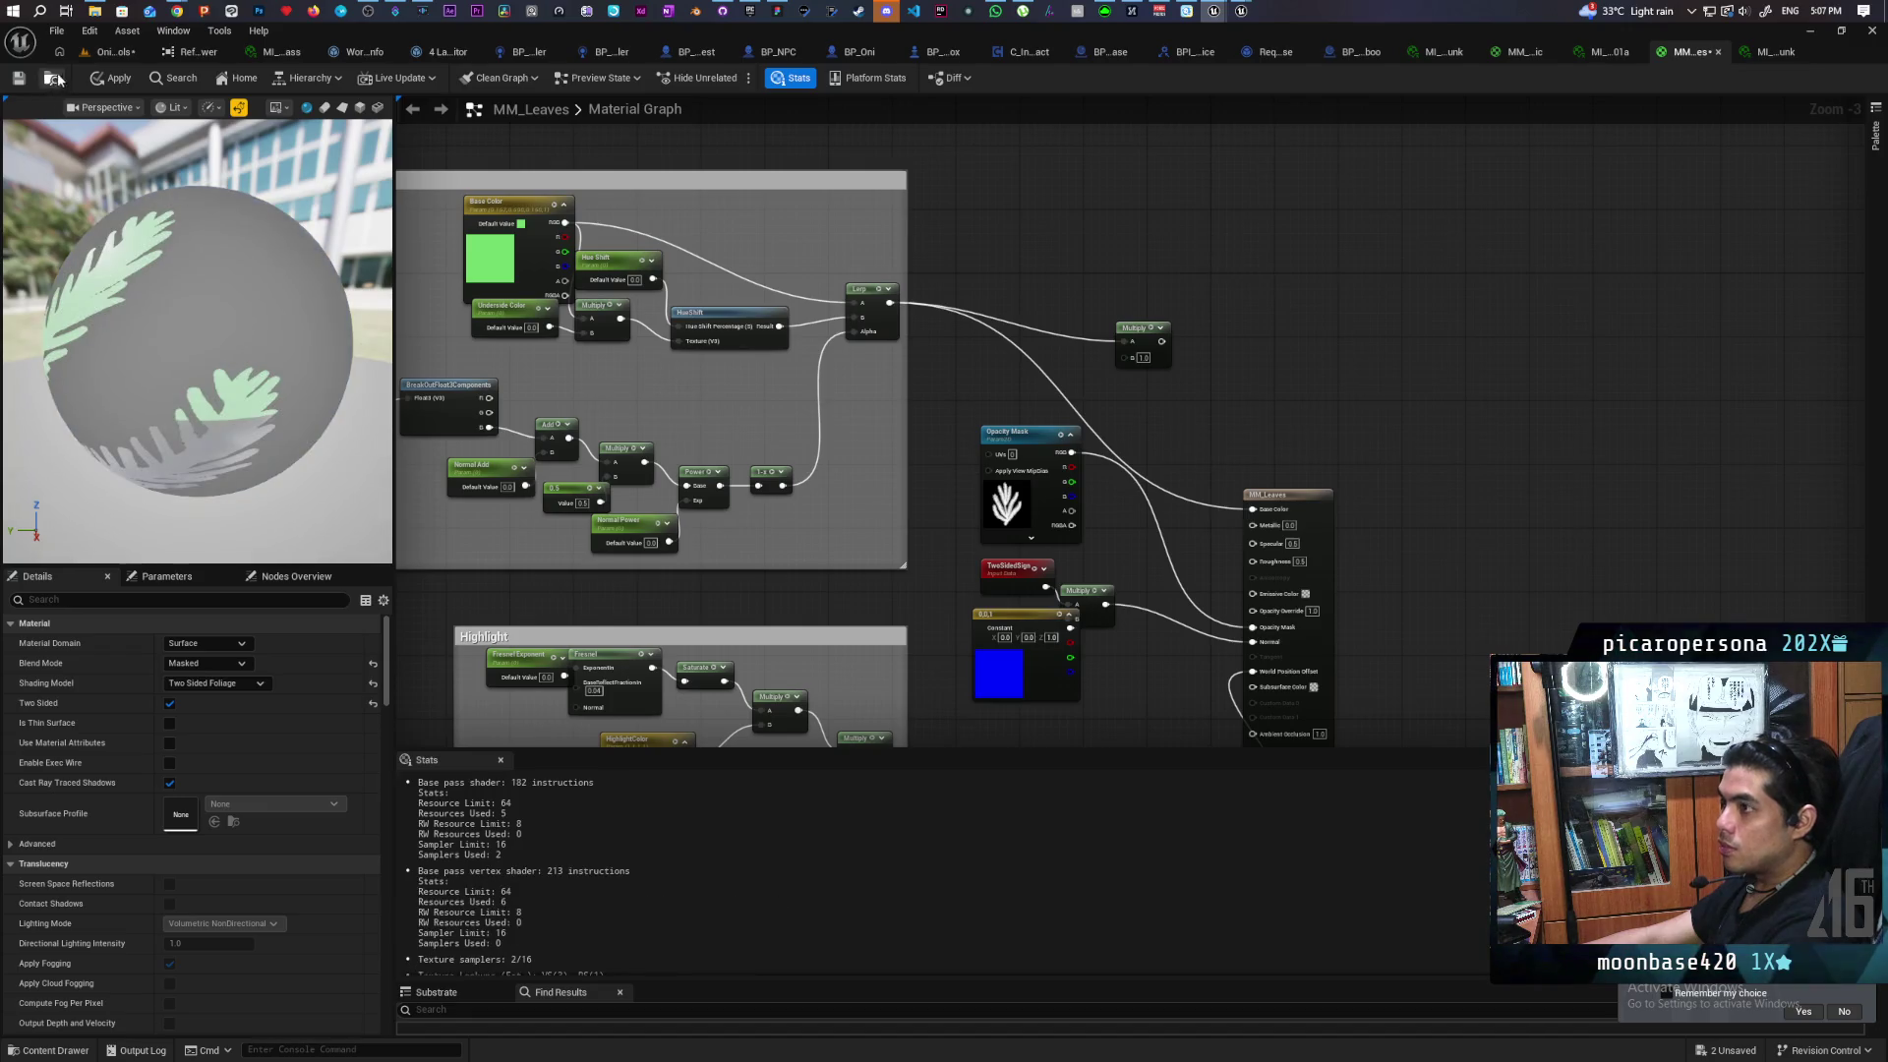
click(97, 80)
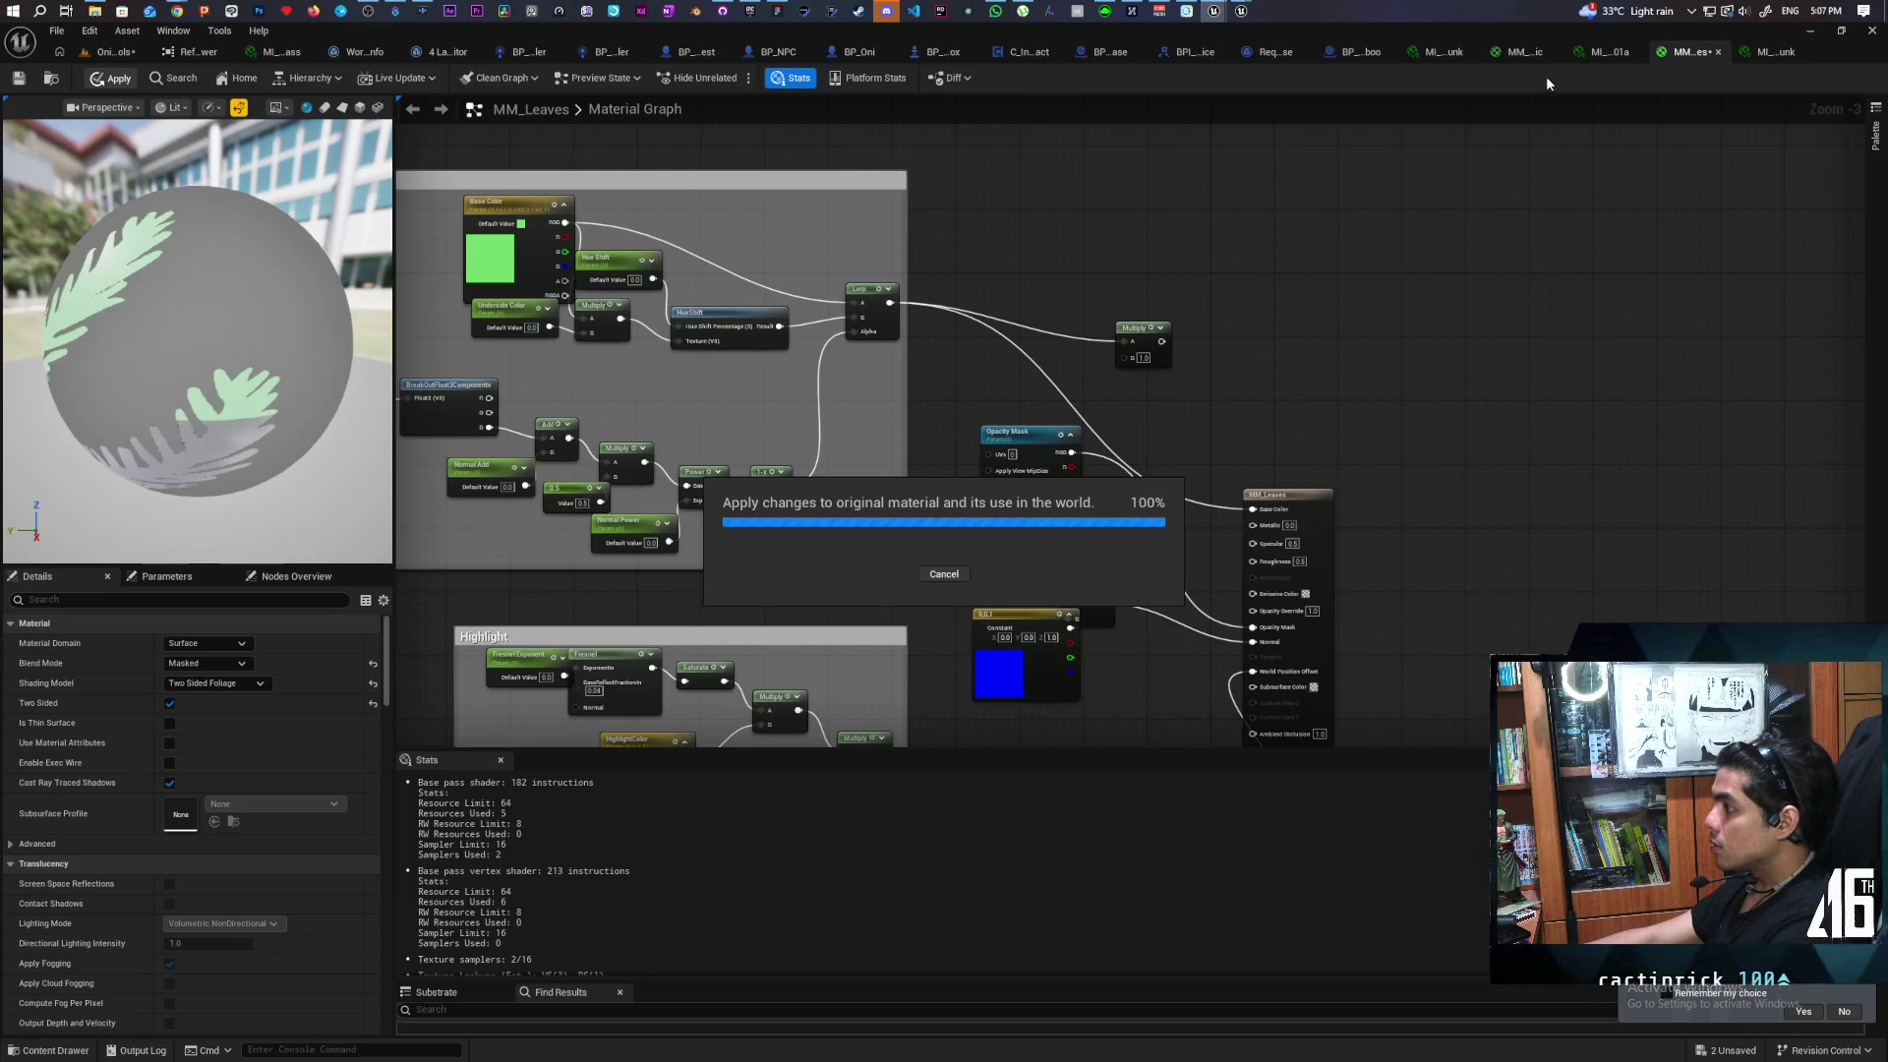
mouse_move(1683, 55)
mouse_down()
mouse_move(1634, 163)
mouse_move(1656, 168)
mouse_up()
drag(1816, 173, 1544, 181)
click(110, 51)
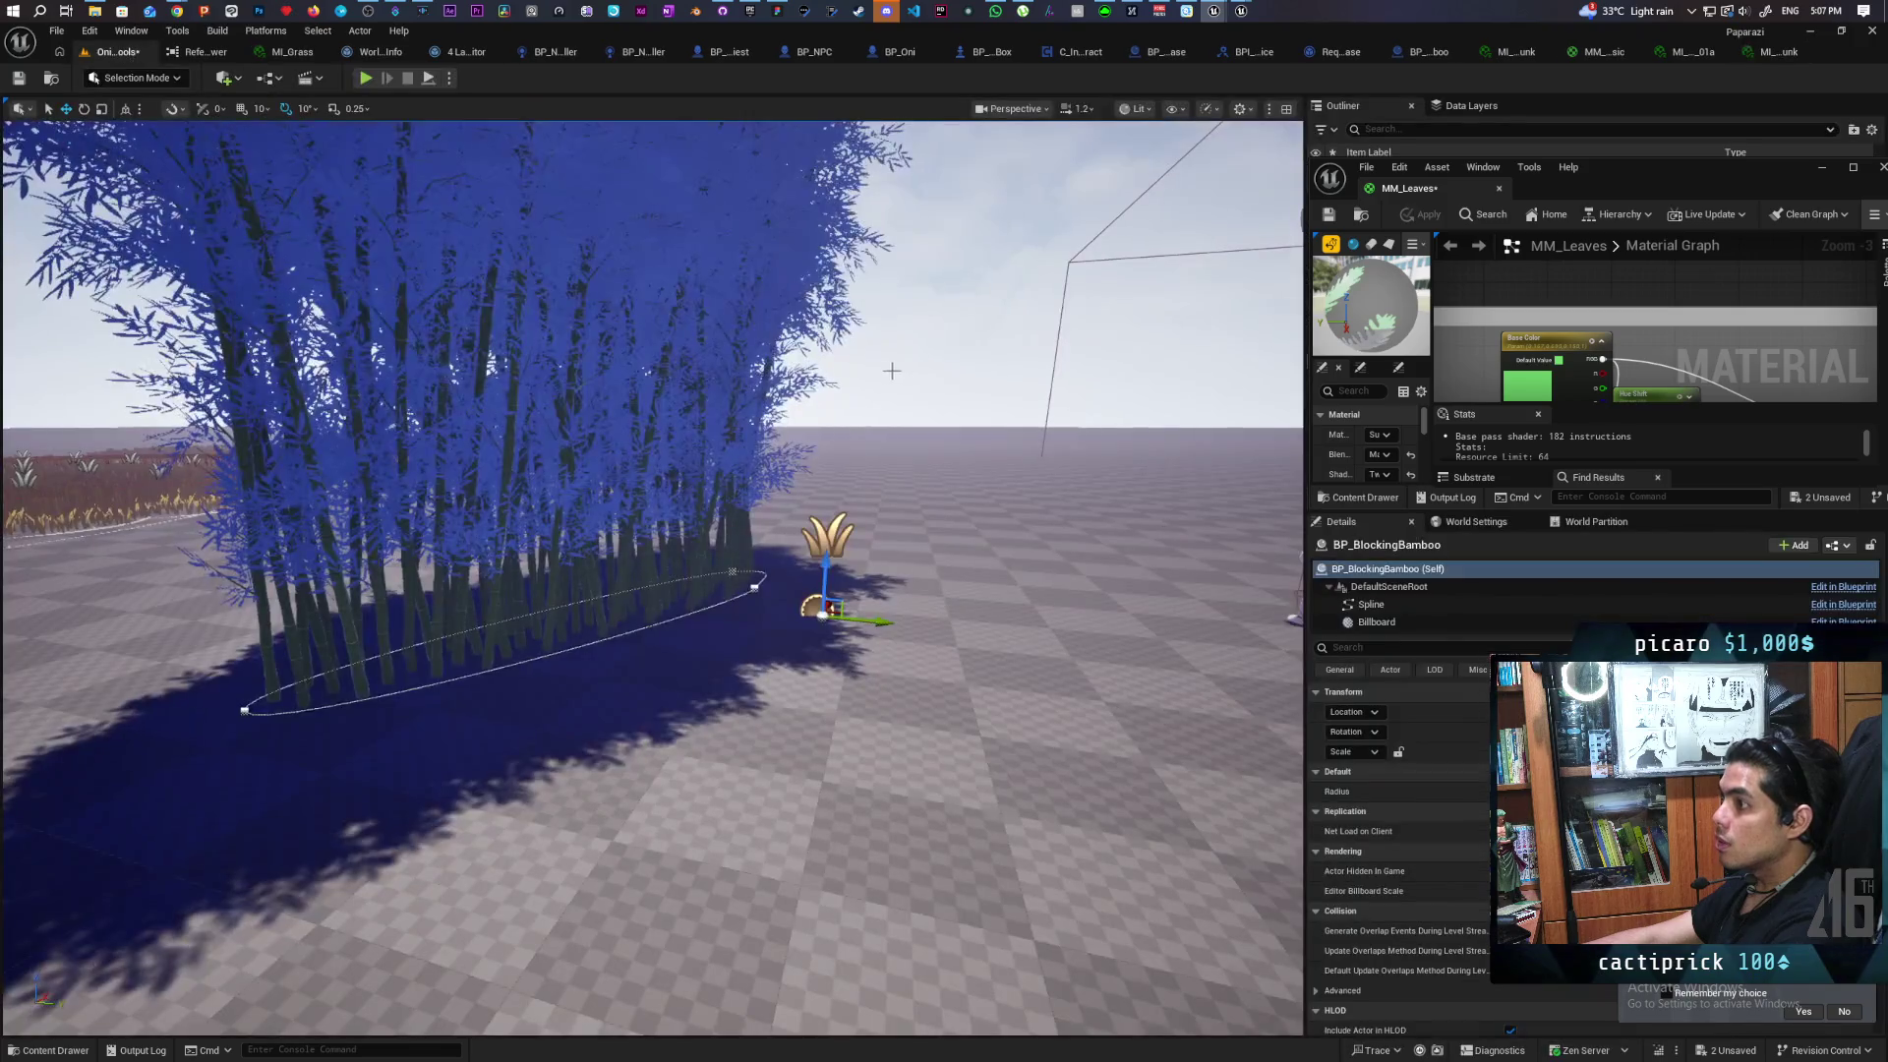
Wire the blue constant straight into MM_Leaves' Normal input and apply the material
drag(1701, 177, 1475, 218)
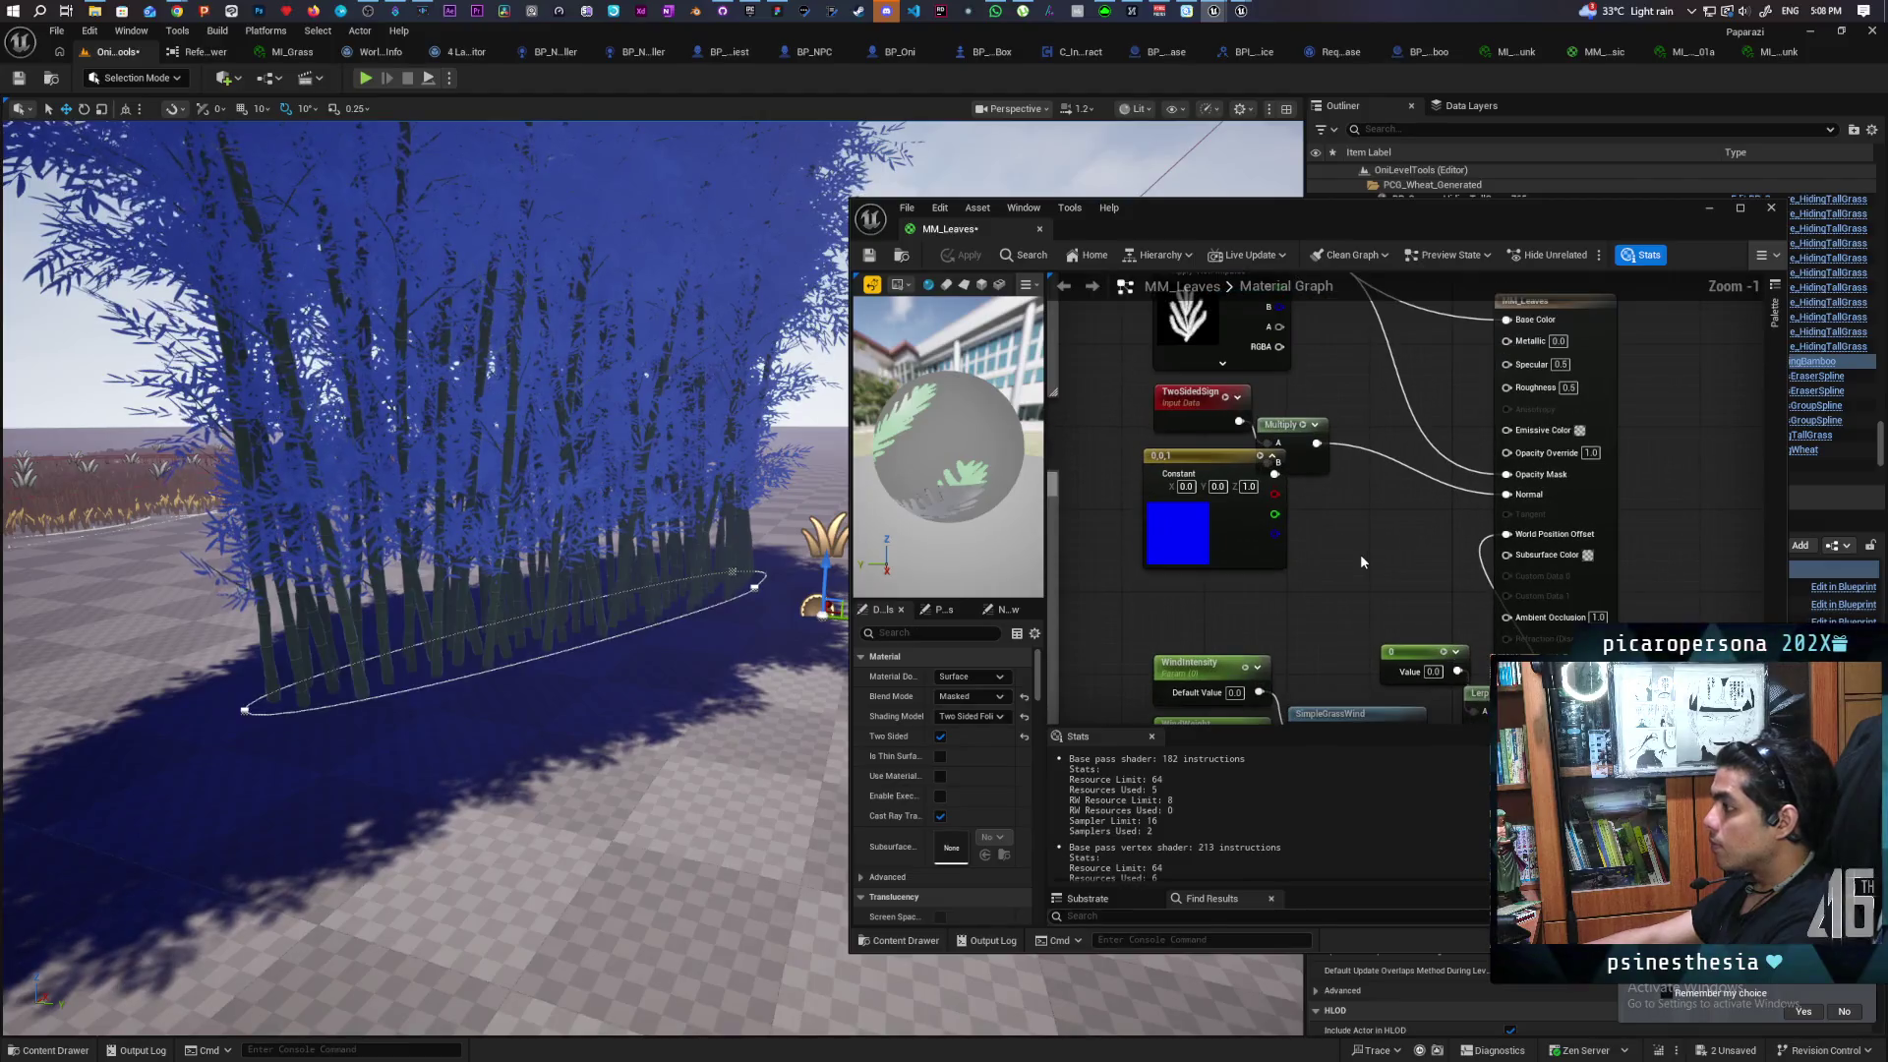
drag(1361, 555, 1413, 556)
mouse_move(1283, 462)
mouse_down()
mouse_move(1192, 462)
mouse_move(1231, 463)
mouse_up()
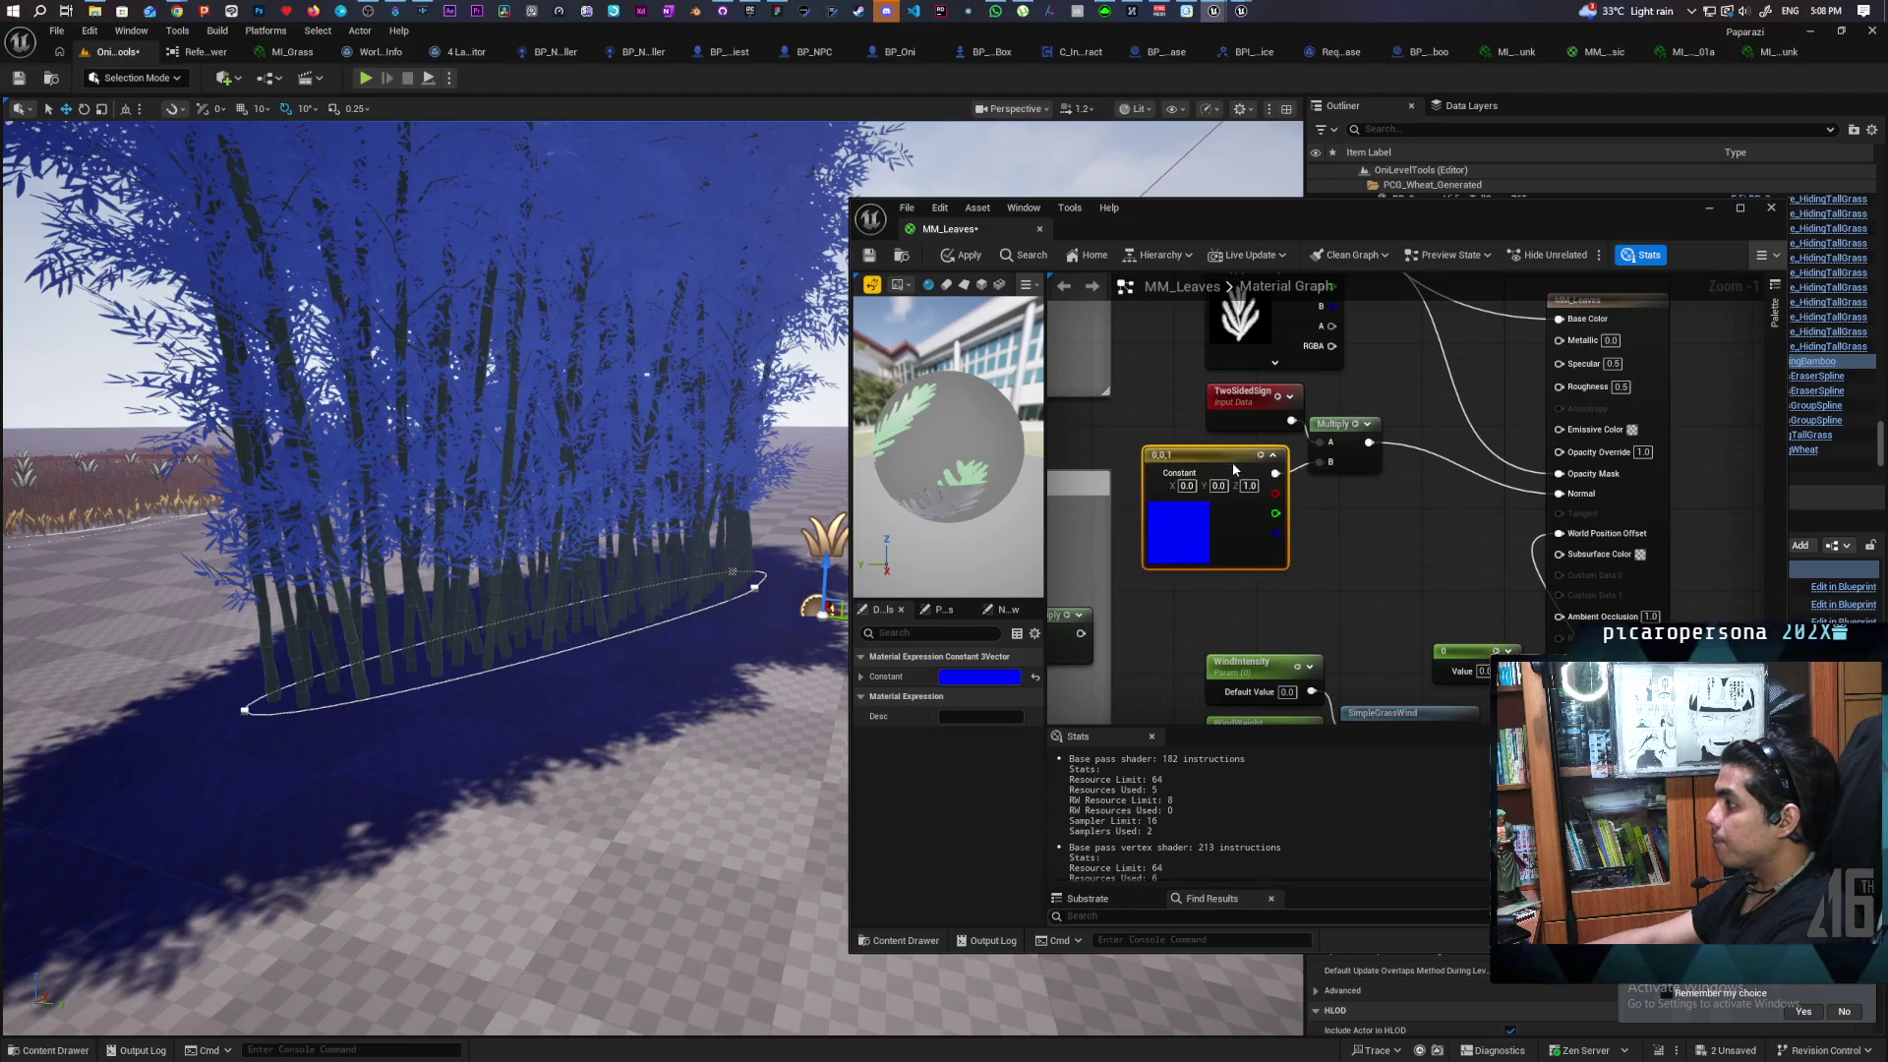
drag(1244, 392, 1218, 392)
drag(1410, 558, 1345, 473)
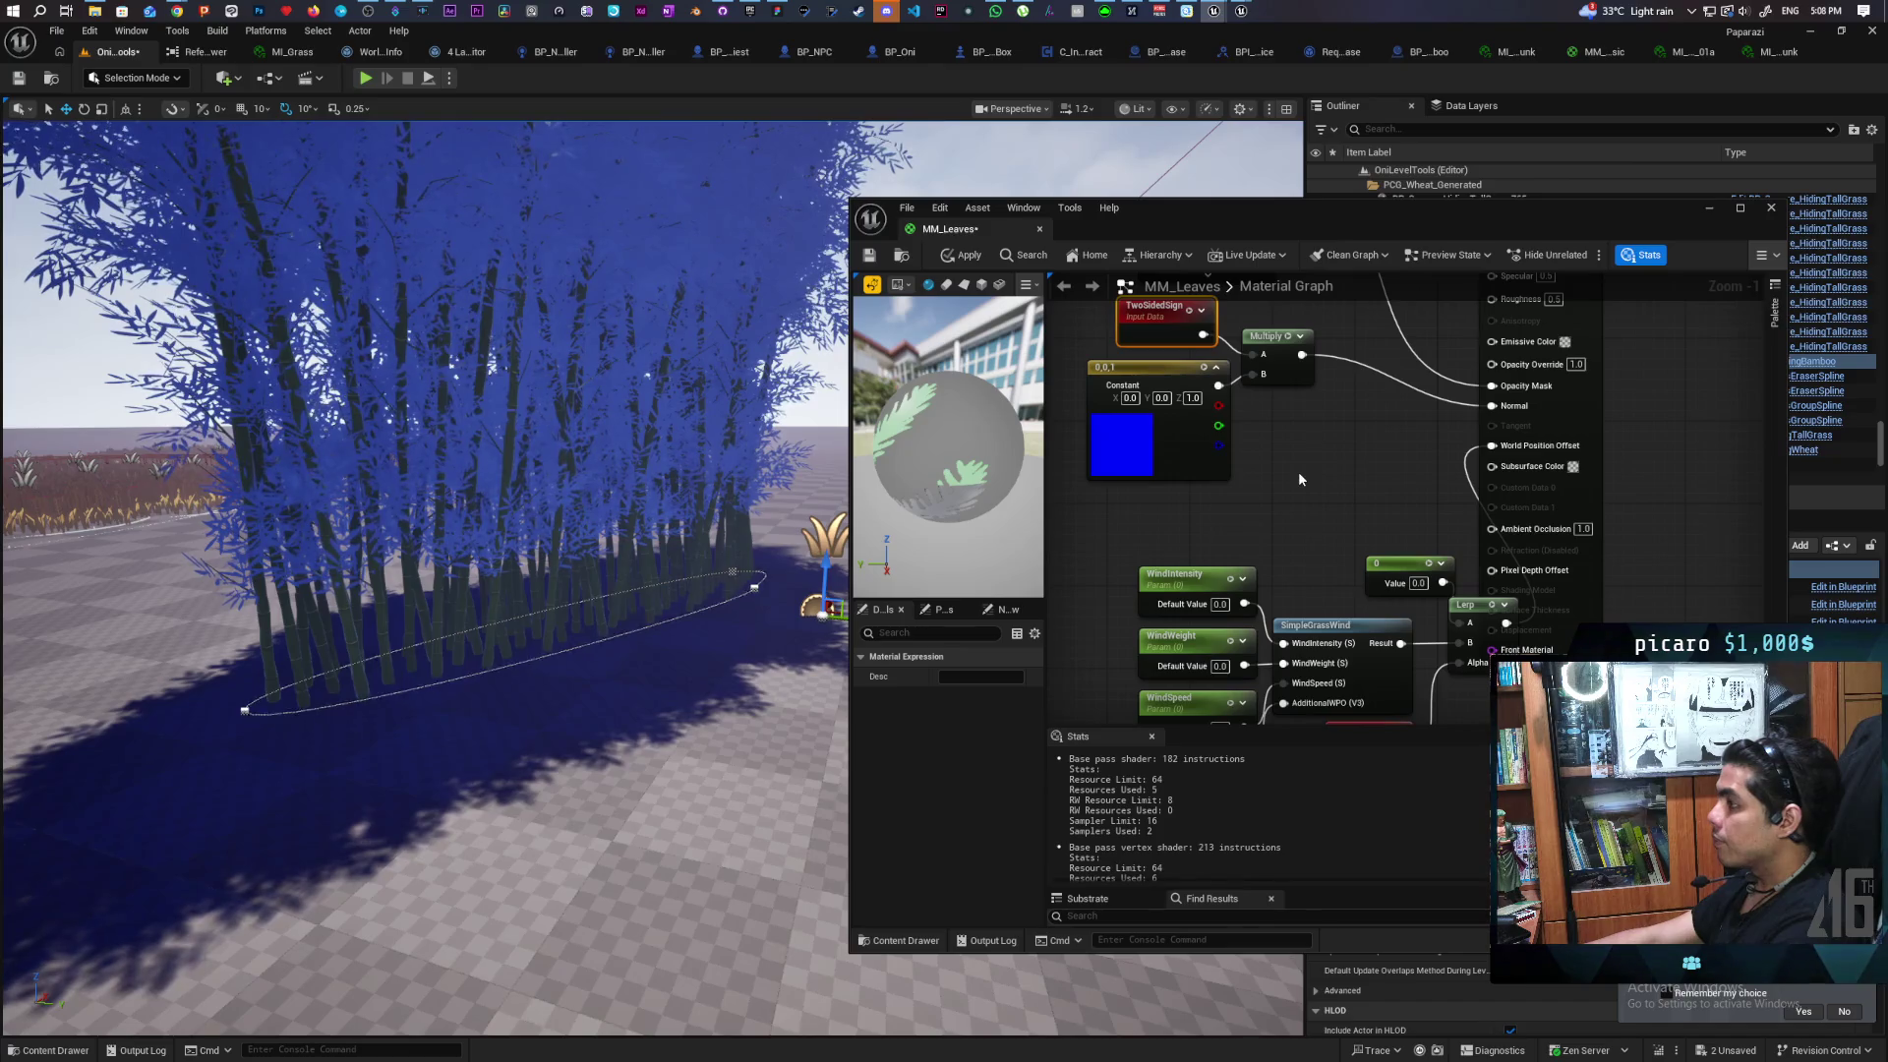
scroll(1298, 479, up, 3)
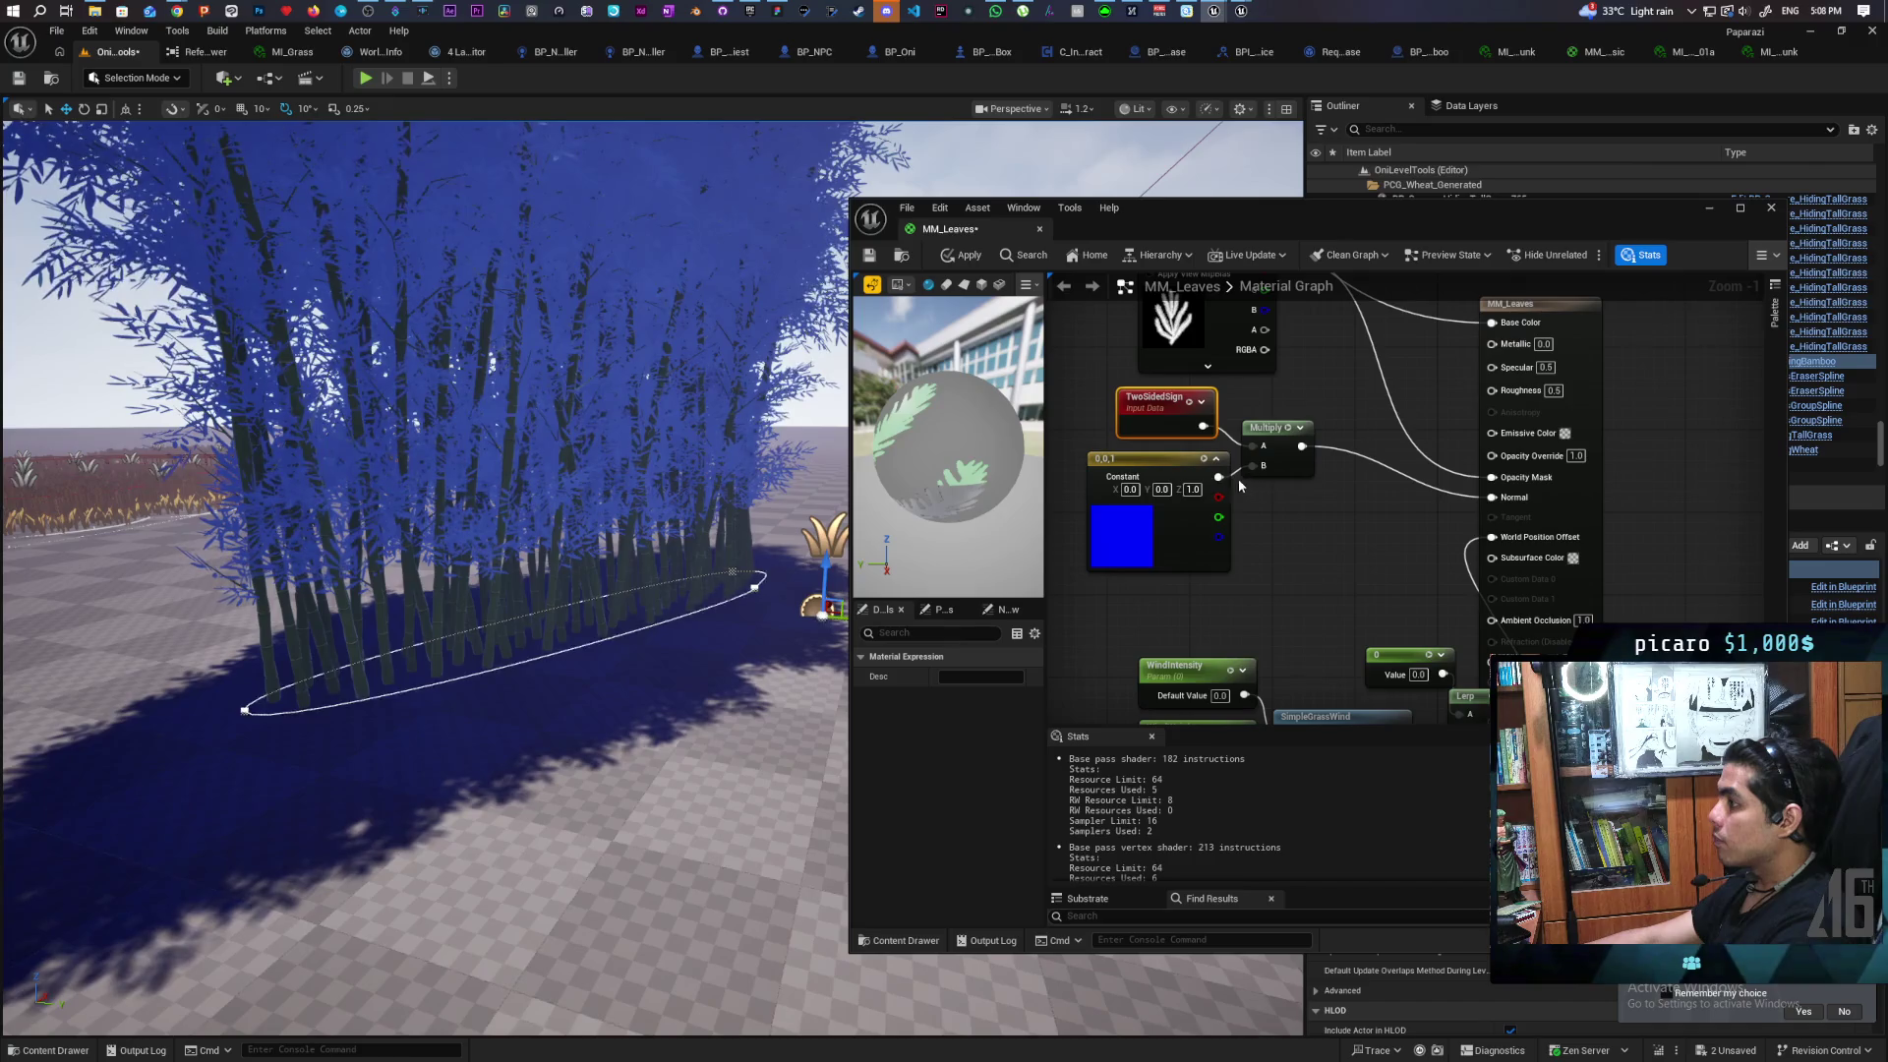
drag(1218, 477, 1492, 496)
click(961, 255)
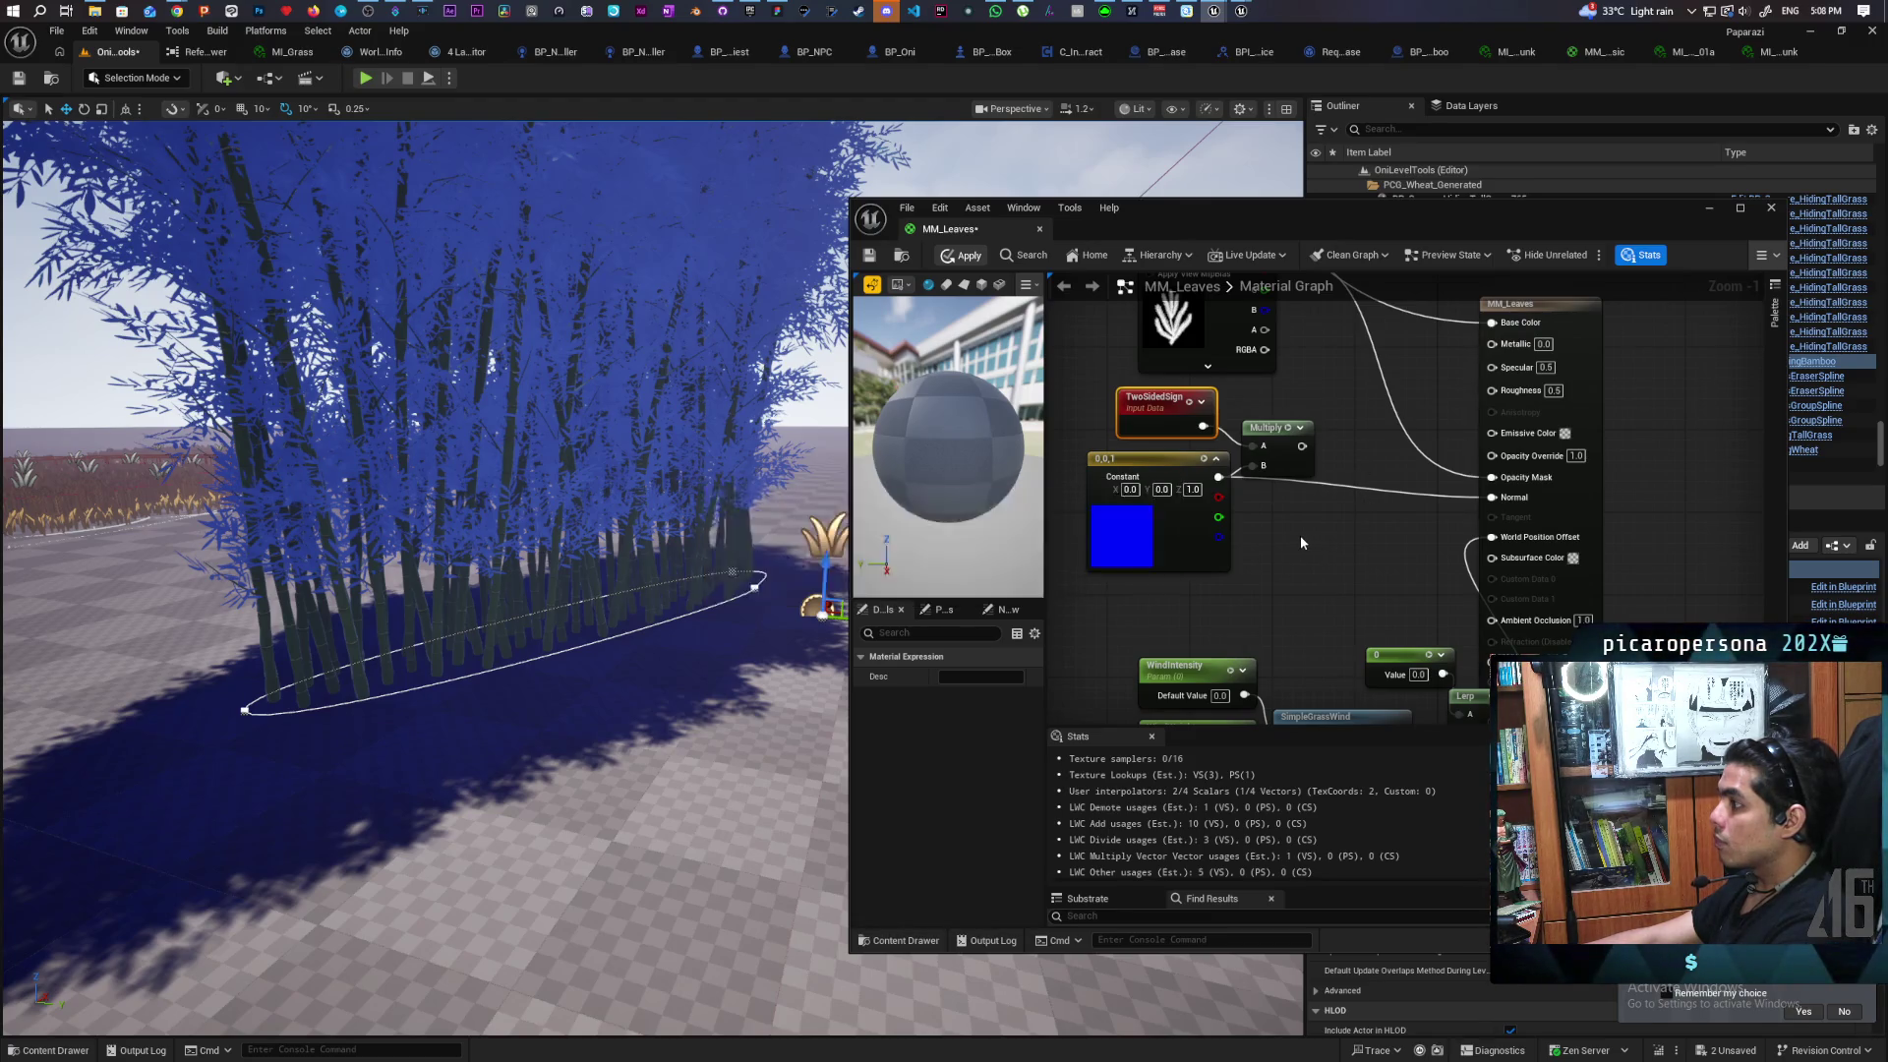
Run a wire from the Lerp output into the result node's Ambient Occlusion pin
mouse_move(1306, 555)
mouse_down()
mouse_move(1319, 401)
mouse_move(1205, 401)
mouse_up()
drag(1436, 451, 1672, 433)
drag(1372, 367, 1314, 575)
scroll(1313, 575, down, 3)
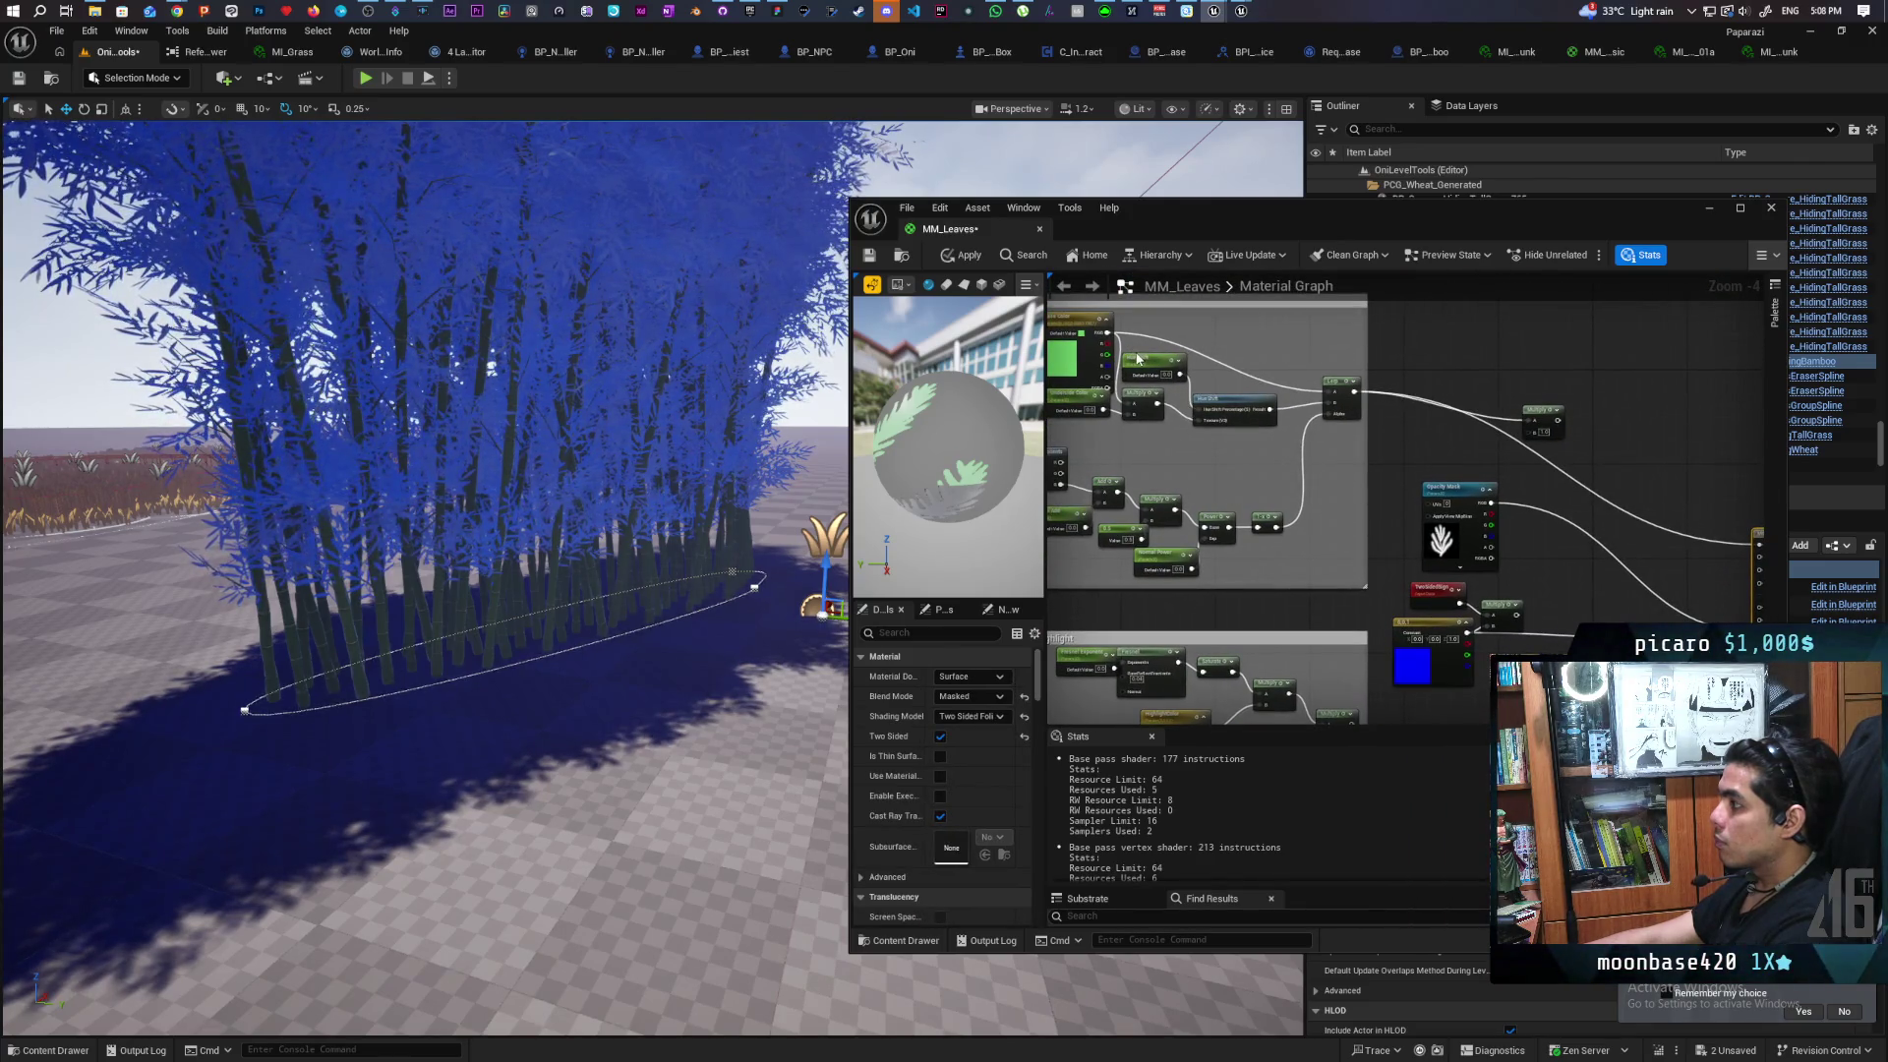
mouse_move(1630, 399)
mouse_down()
mouse_move(1550, 382)
mouse_move(1722, 367)
mouse_up()
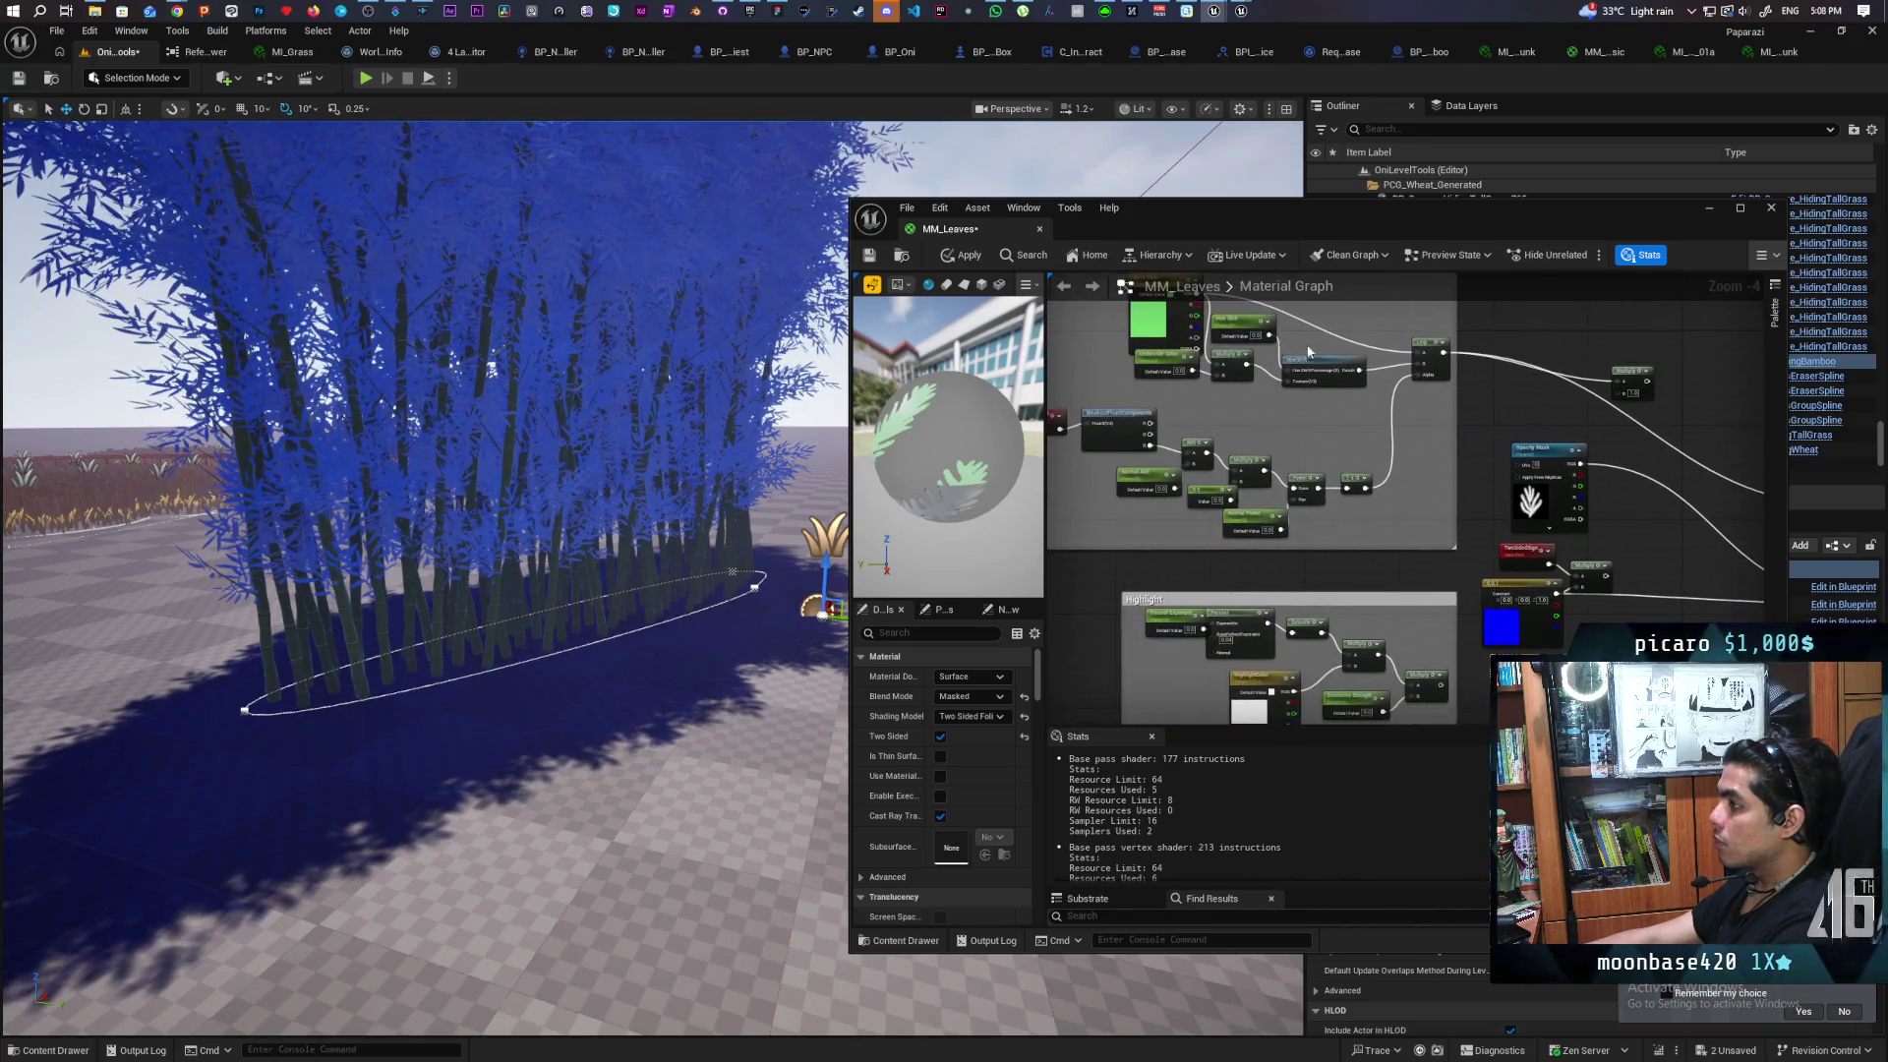
mouse_move(1443, 351)
mouse_down()
mouse_move(1475, 413)
mouse_move(1662, 521)
mouse_move(1534, 570)
mouse_move(1436, 551)
mouse_up()
Add a black Constant3Vector node (0, 0, 0) to the graph
scroll(1438, 560, up, 2)
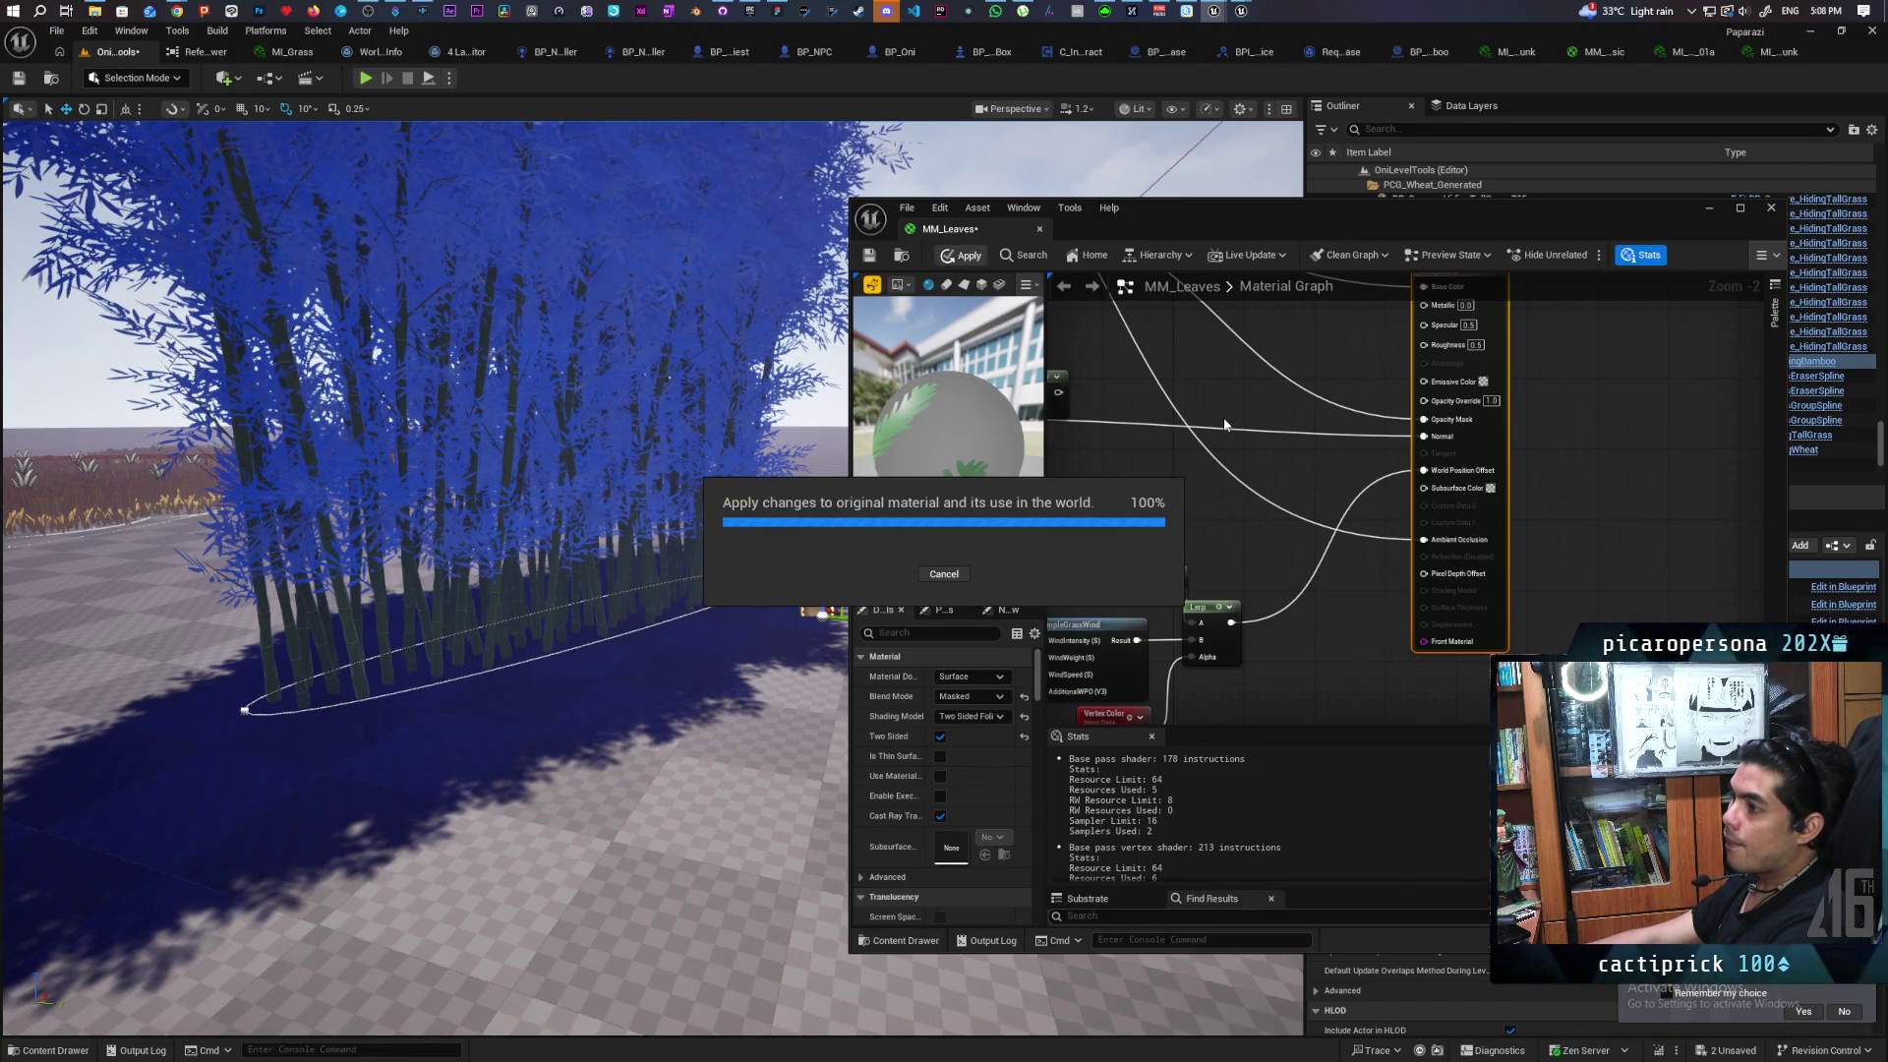
click(1121, 573)
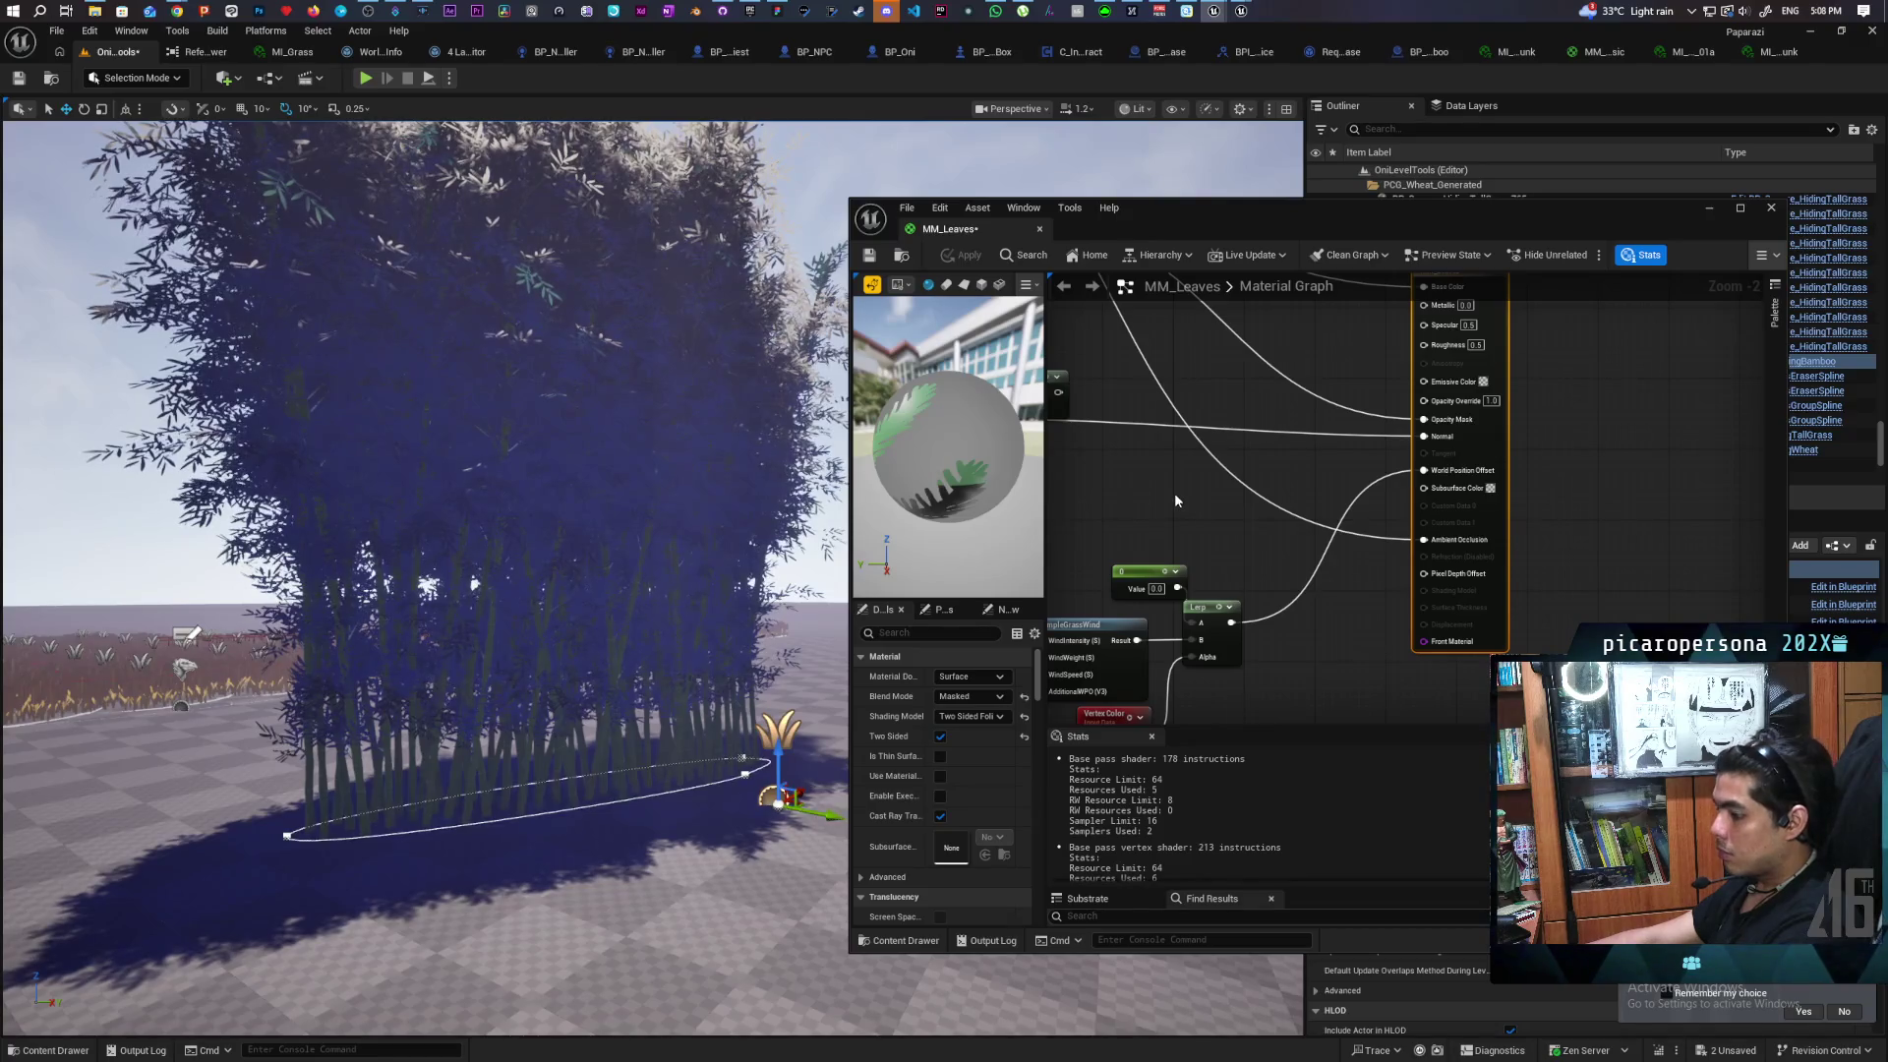
click(1139, 451)
Move the Lerp wire onto Subsurface Color and apply the material
mouse_move(1250, 472)
mouse_down()
mouse_move(1428, 432)
mouse_move(1408, 506)
mouse_up()
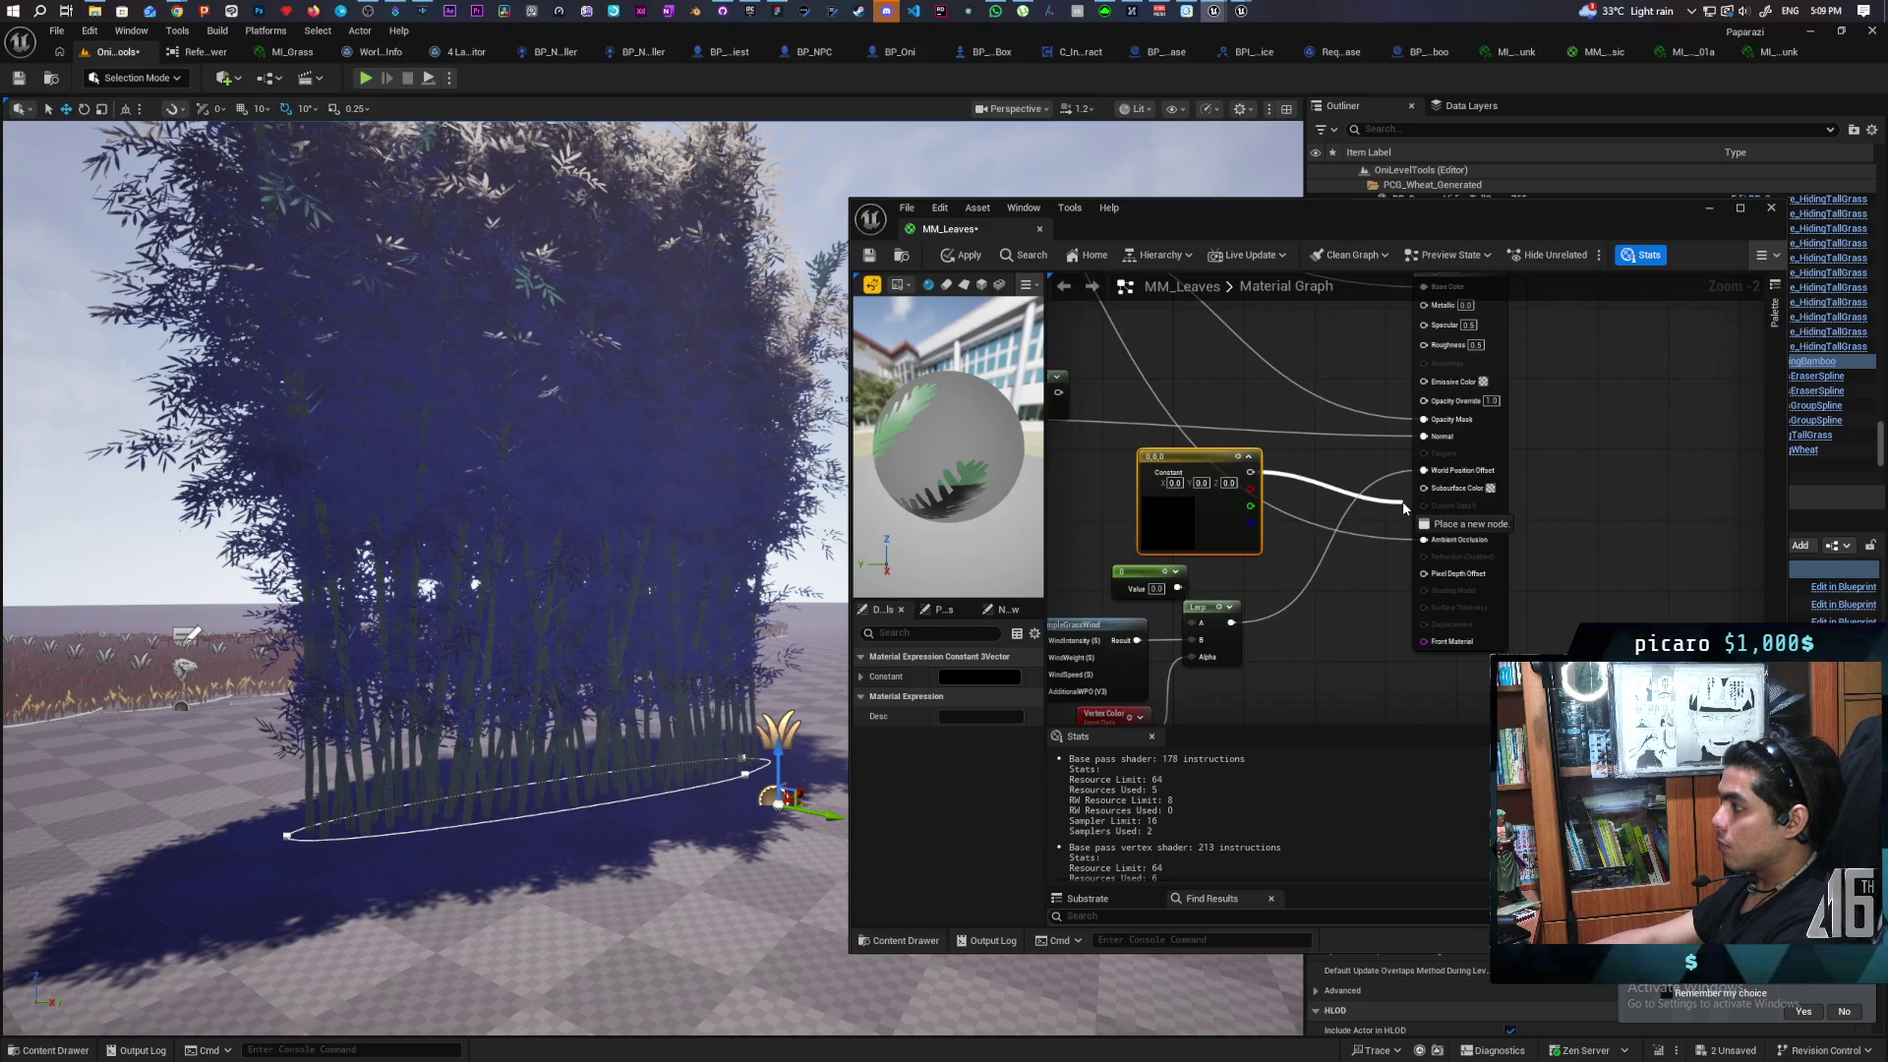
click(1296, 452)
scroll(1290, 457, down, 1)
drag(1289, 456, 1292, 543)
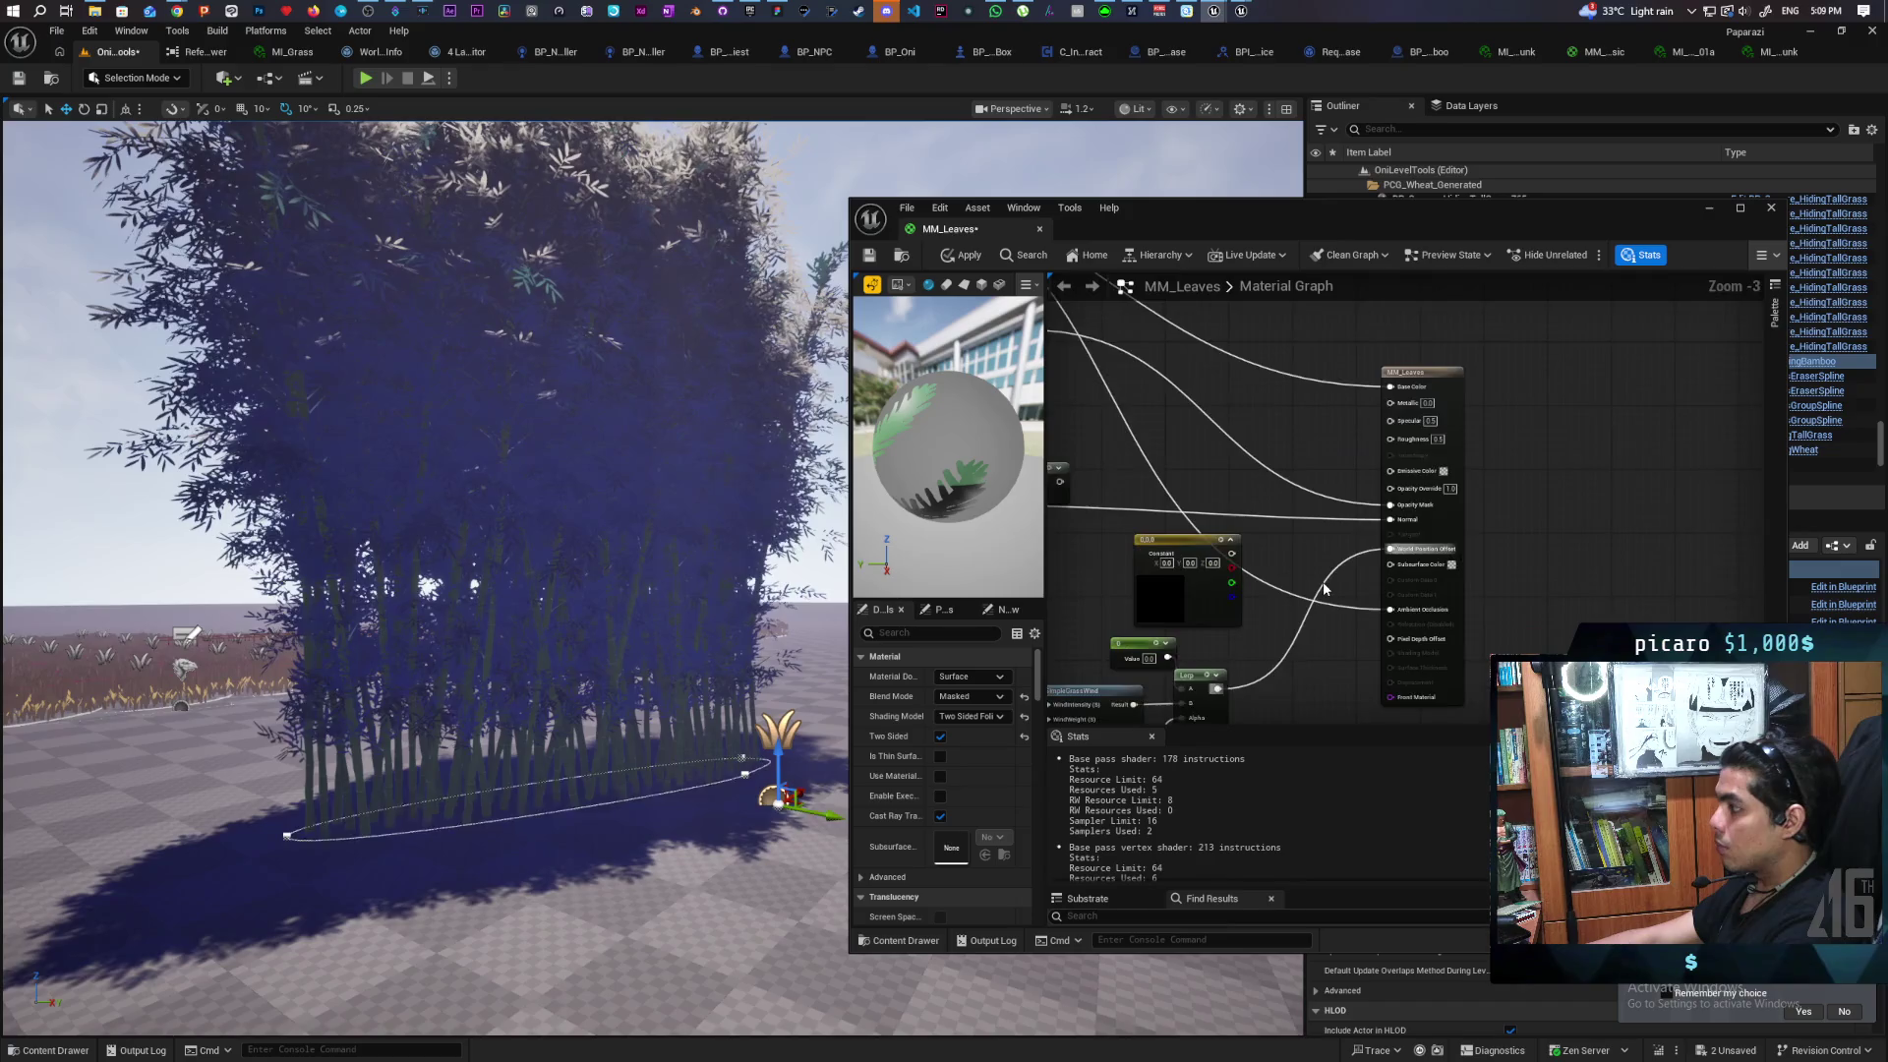
scroll(1323, 588, up, 2)
mouse_move(1412, 623)
mouse_down()
mouse_move(1376, 557)
mouse_move(1375, 575)
mouse_move(1410, 563)
mouse_up()
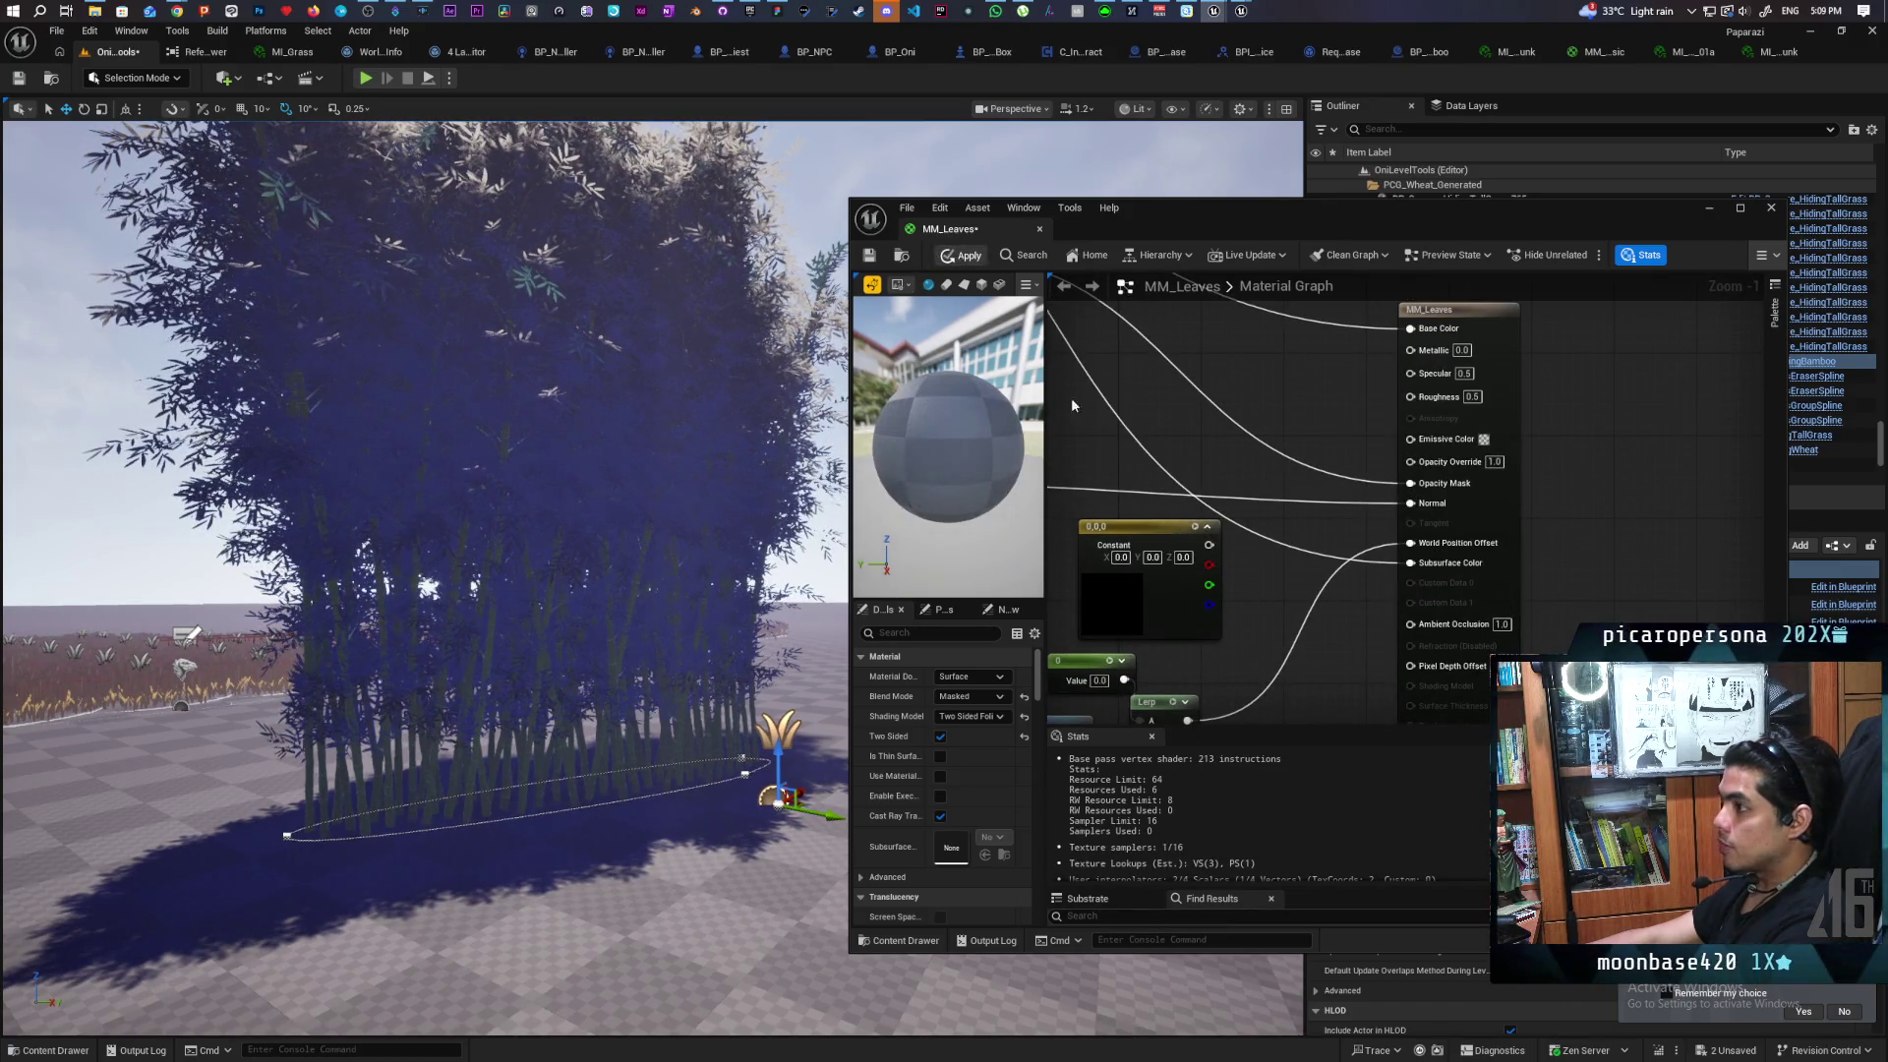
key(ctrl+s)
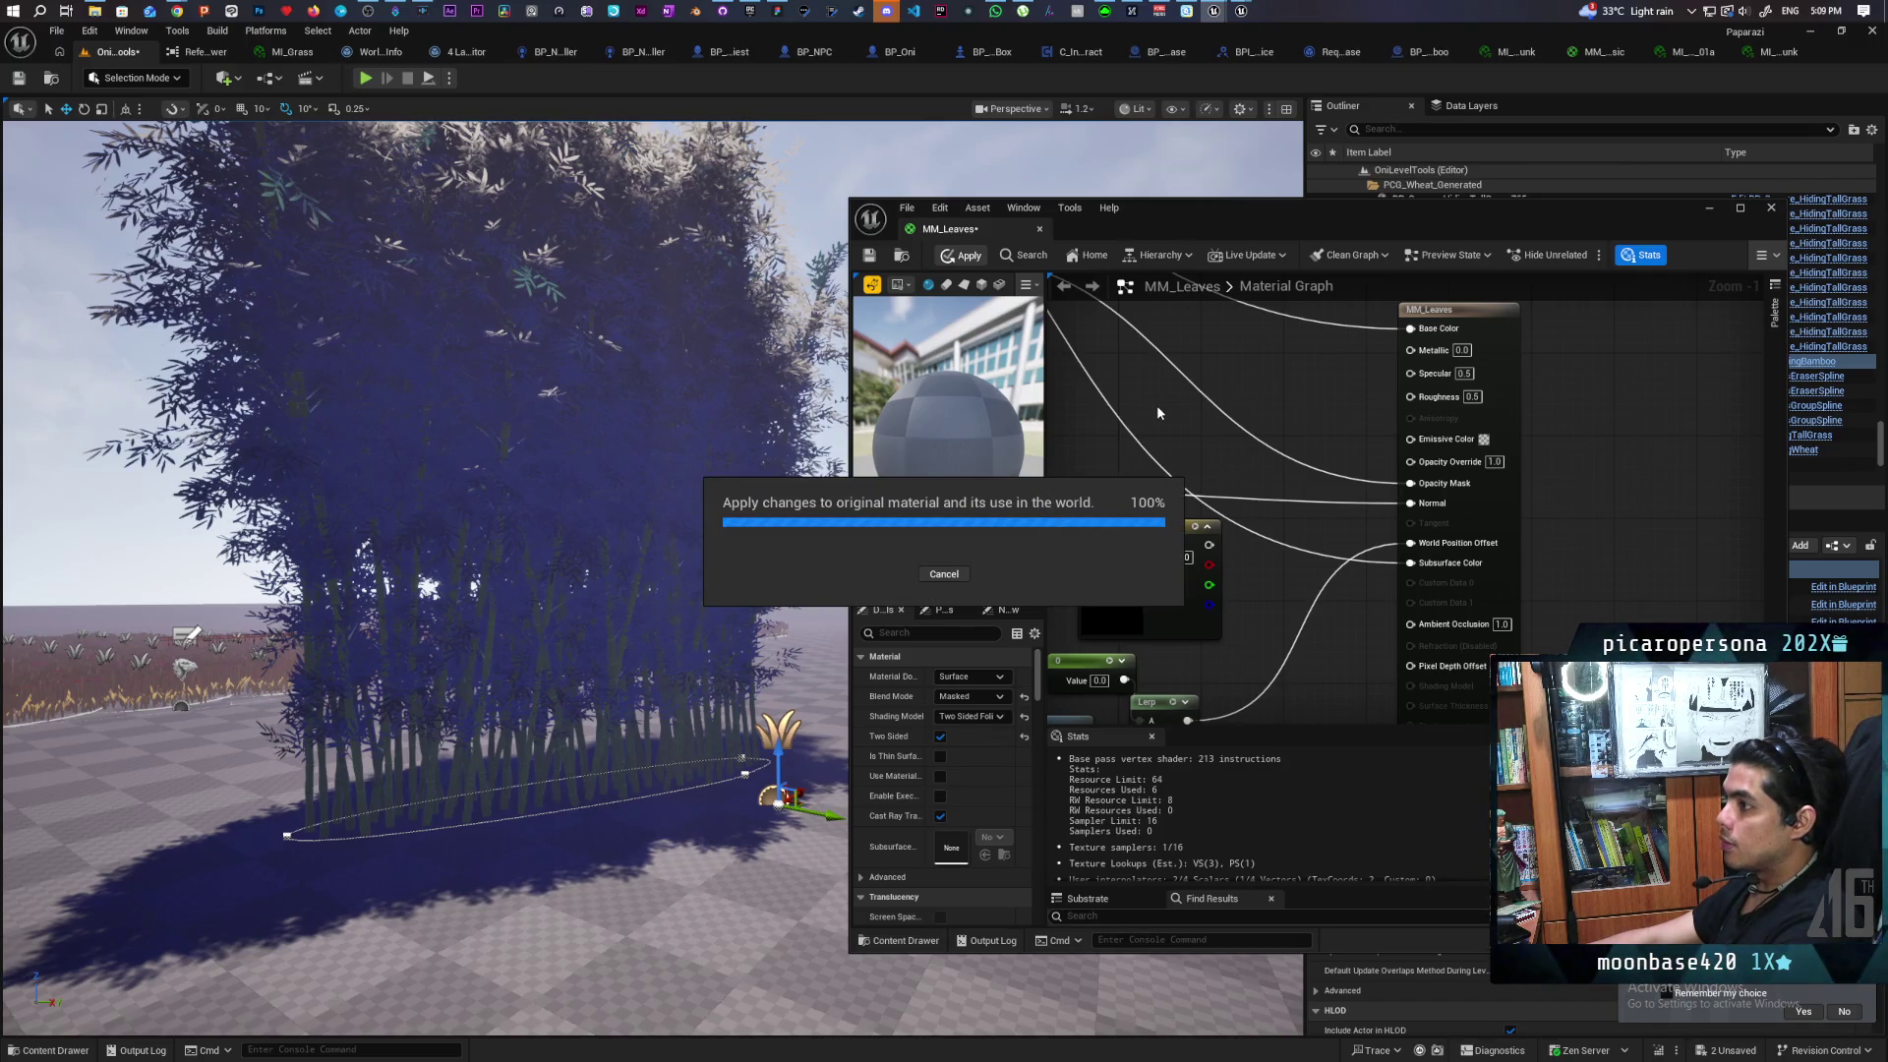
Set Opacity Override to 0.5, apply it, and inspect the bamboo from above and below
scroll(452, 580, up, 5)
scroll(452, 581, up, 6)
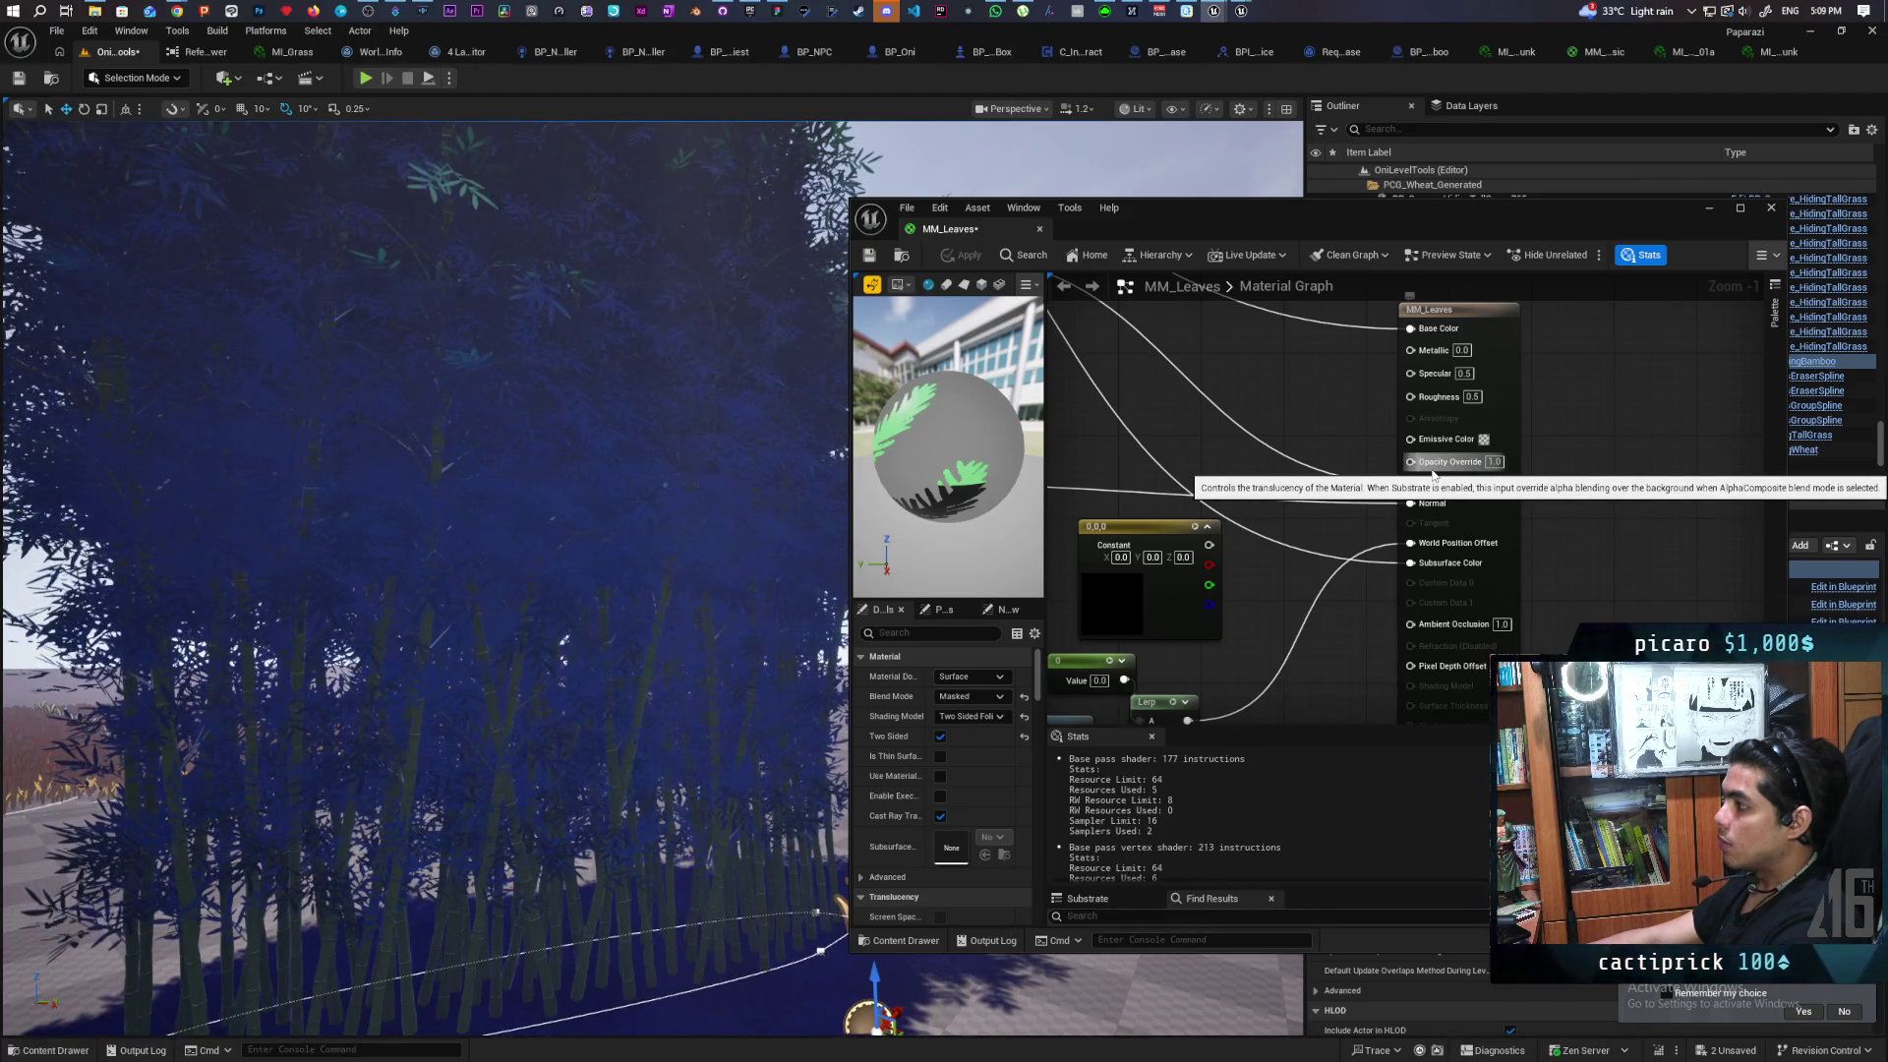
text(0.5)
key(Return)
click(969, 257)
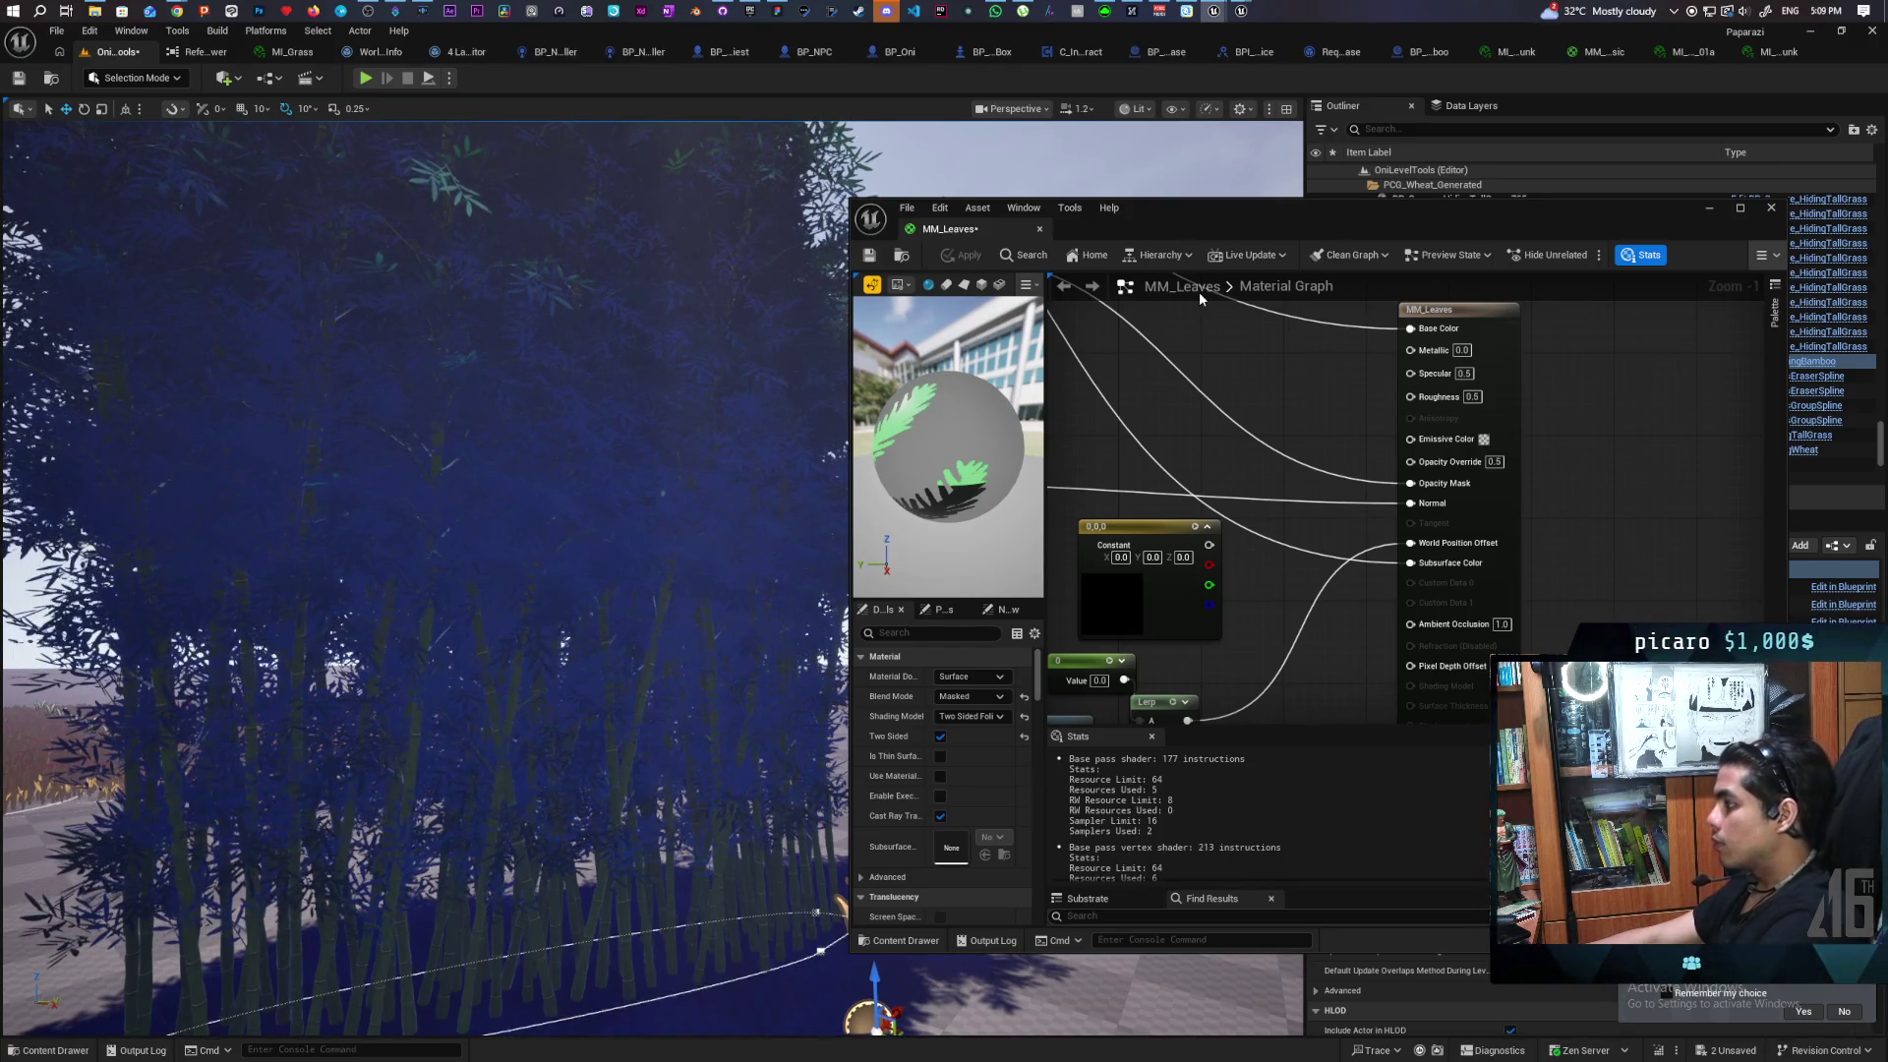
scroll(1272, 405, down, 1)
mouse_move(1273, 406)
mouse_down()
mouse_move(1380, 544)
mouse_move(1434, 505)
mouse_move(1582, 584)
mouse_move(1538, 476)
mouse_move(1425, 379)
mouse_move(1425, 396)
mouse_up()
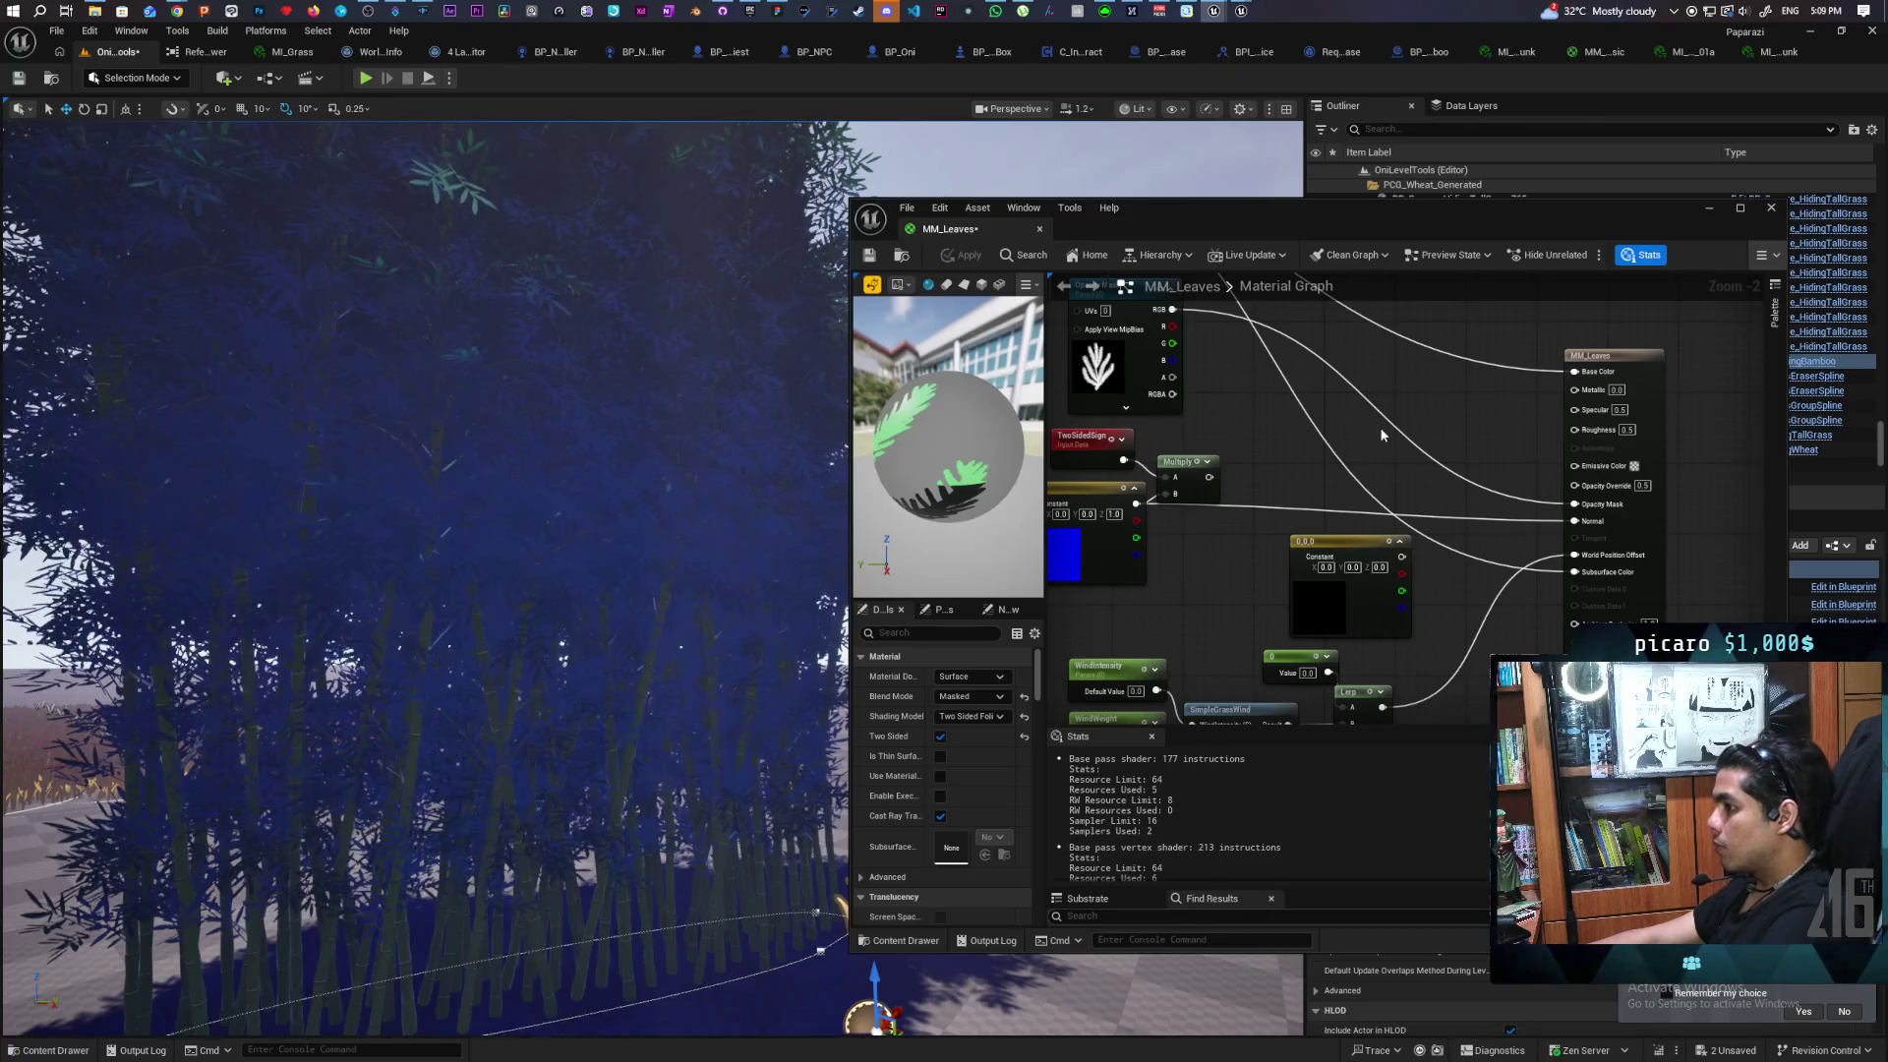
drag(590, 492, 590, 295)
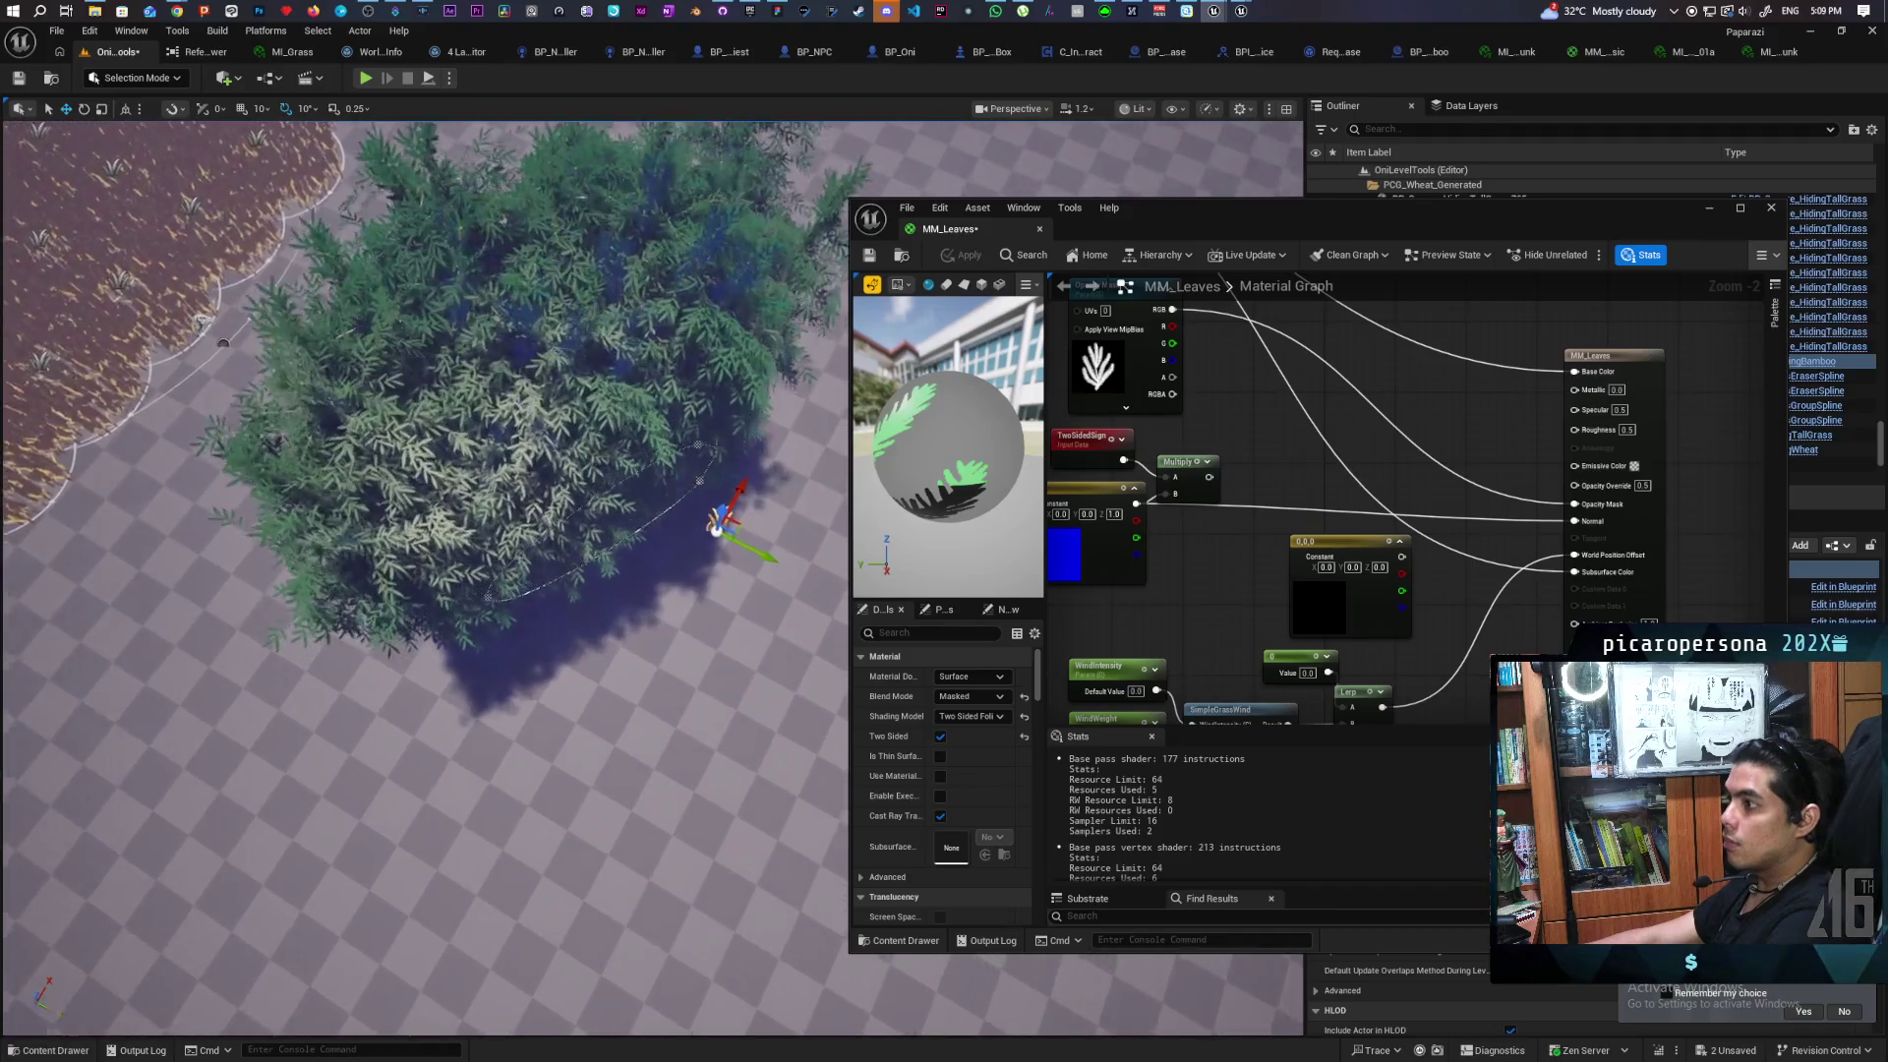
mouse_move(590, 492)
mouse_down()
mouse_move(590, 354)
mouse_move(590, 481)
mouse_move(590, 408)
mouse_move(590, 443)
mouse_up()
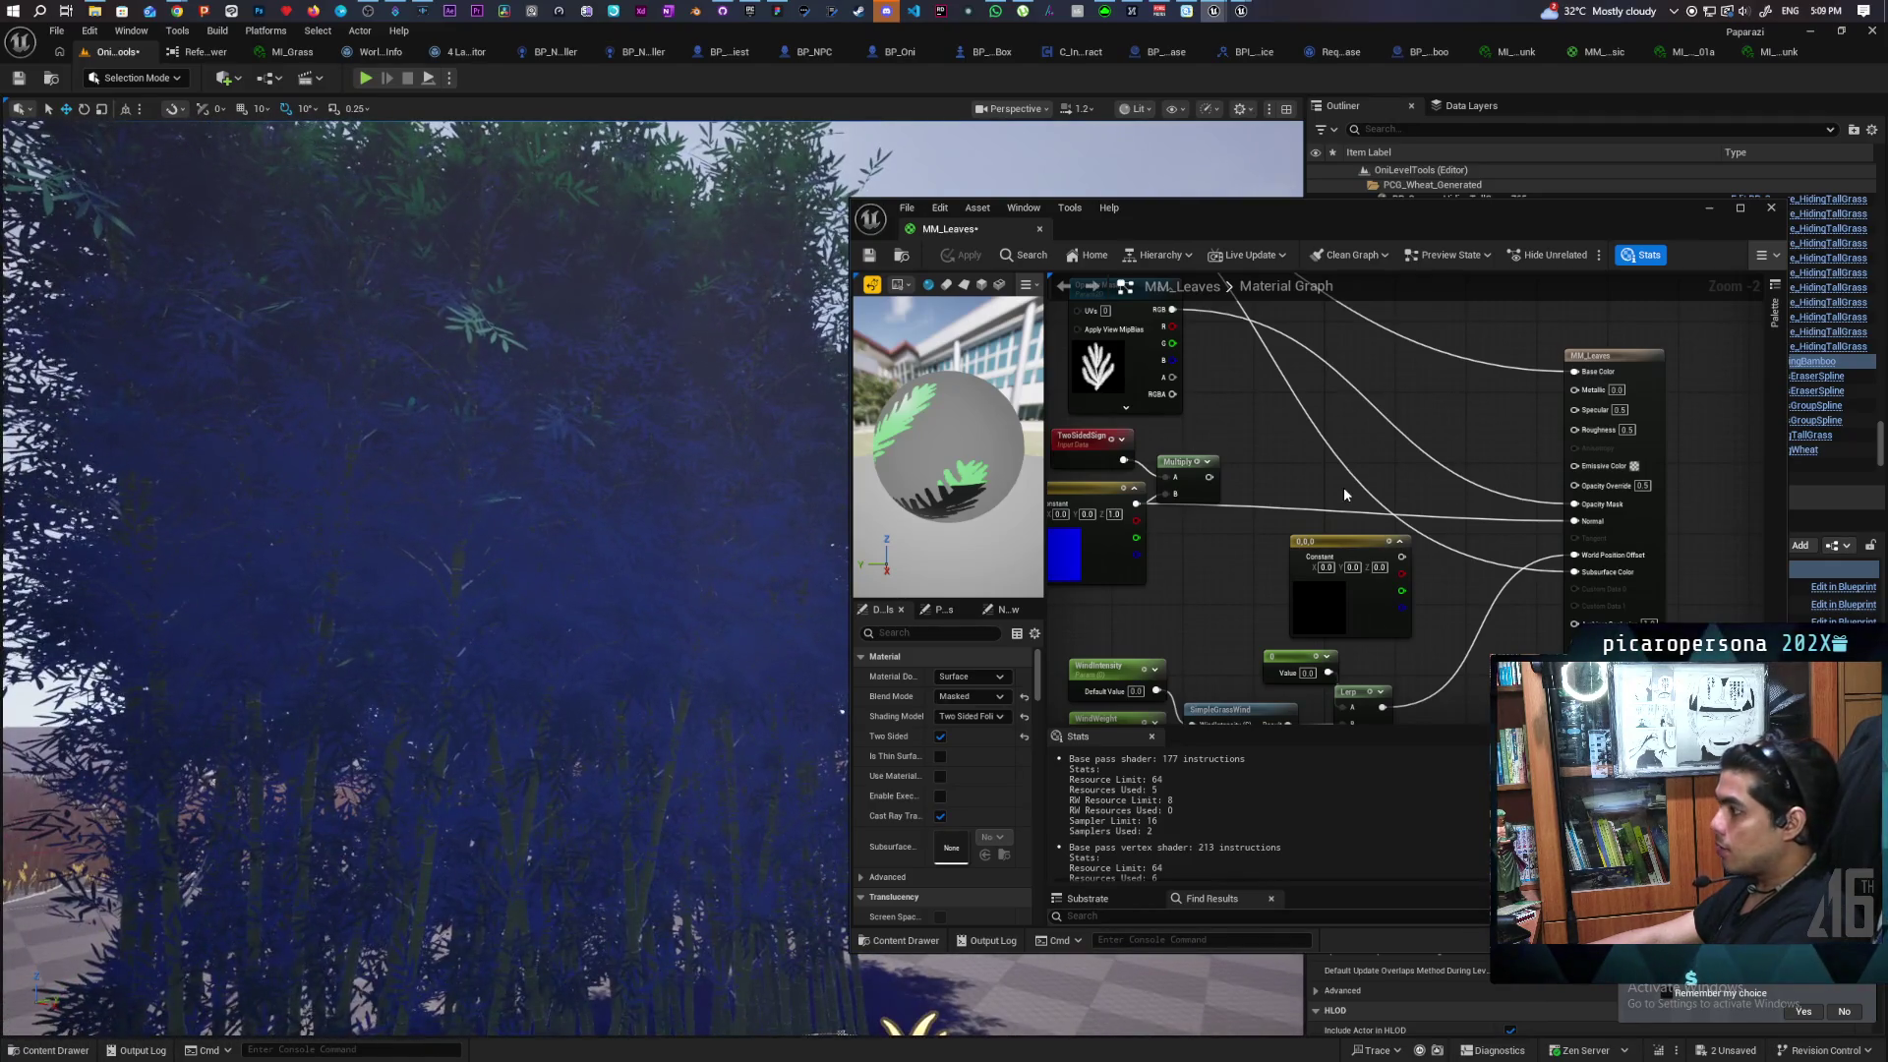
drag(1412, 513, 1613, 427)
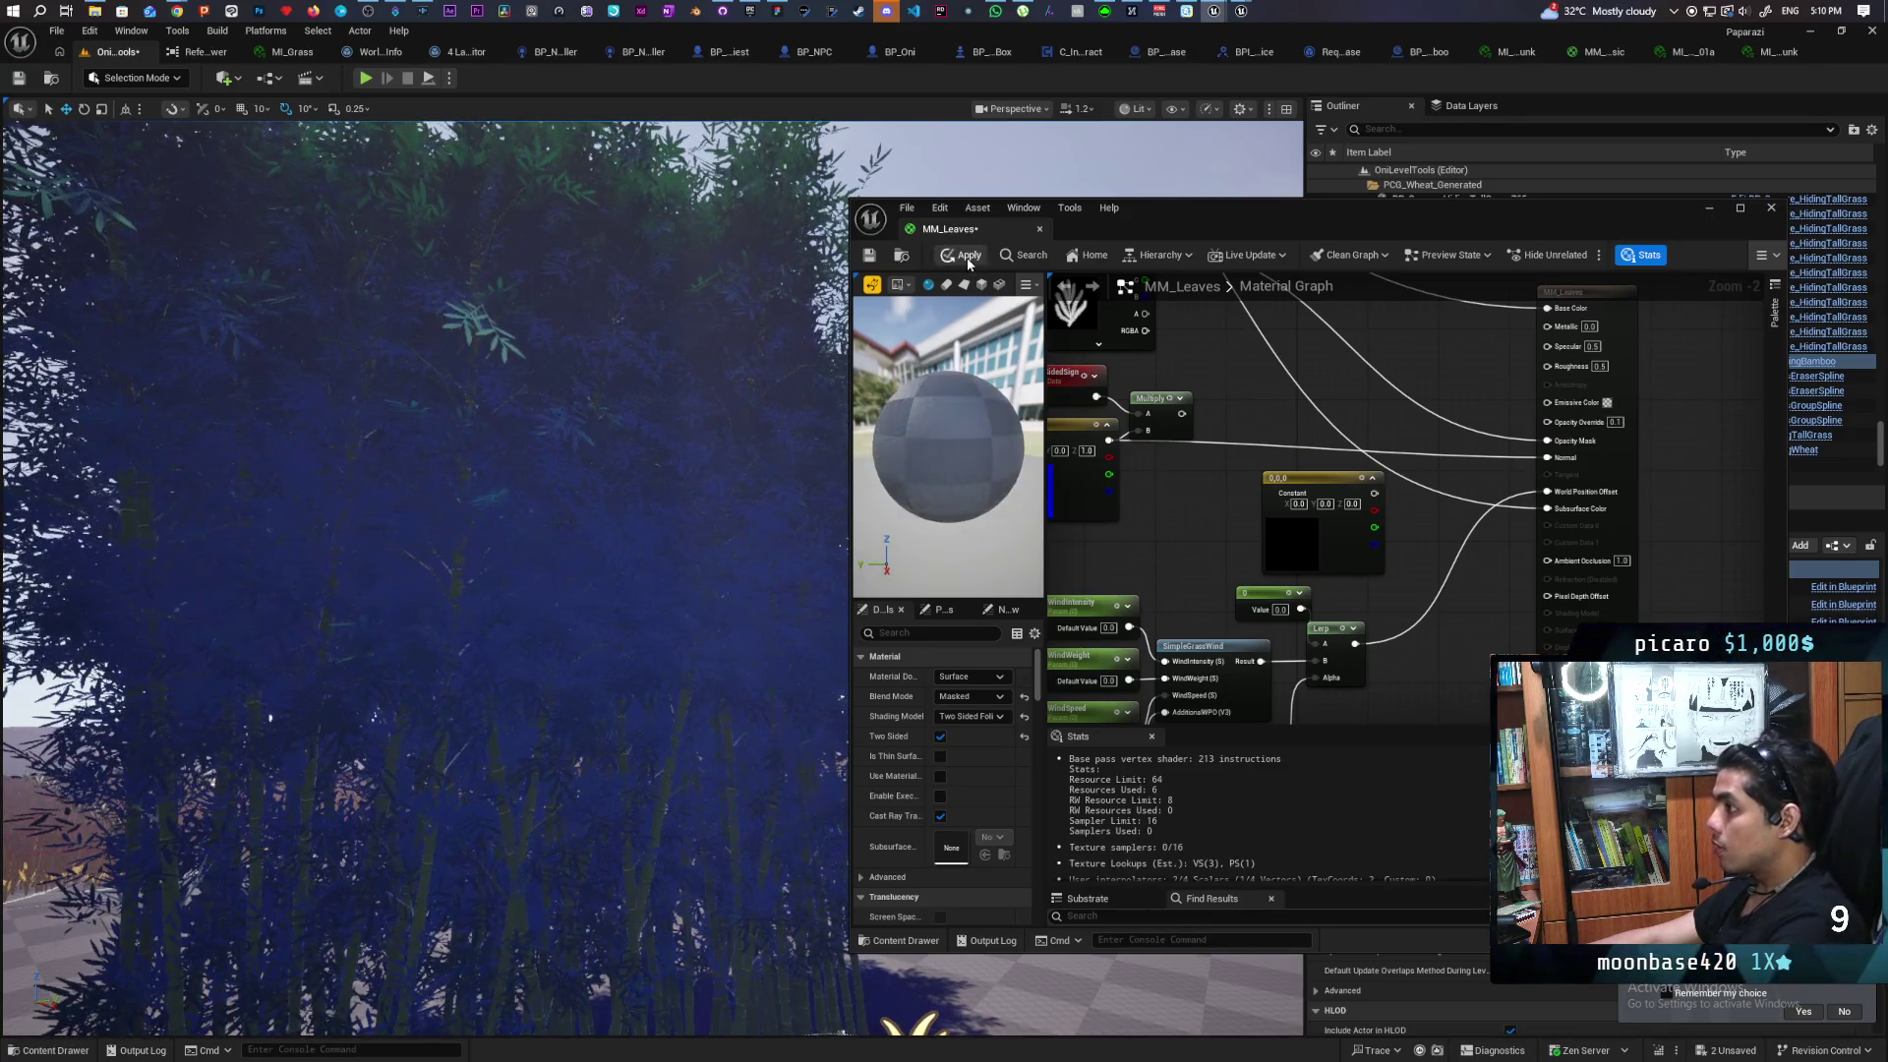
Save MM_Leaves and open MI_Tree_Leaf_Bamboo_01a from the Content Drawer
key(ctrl+s)
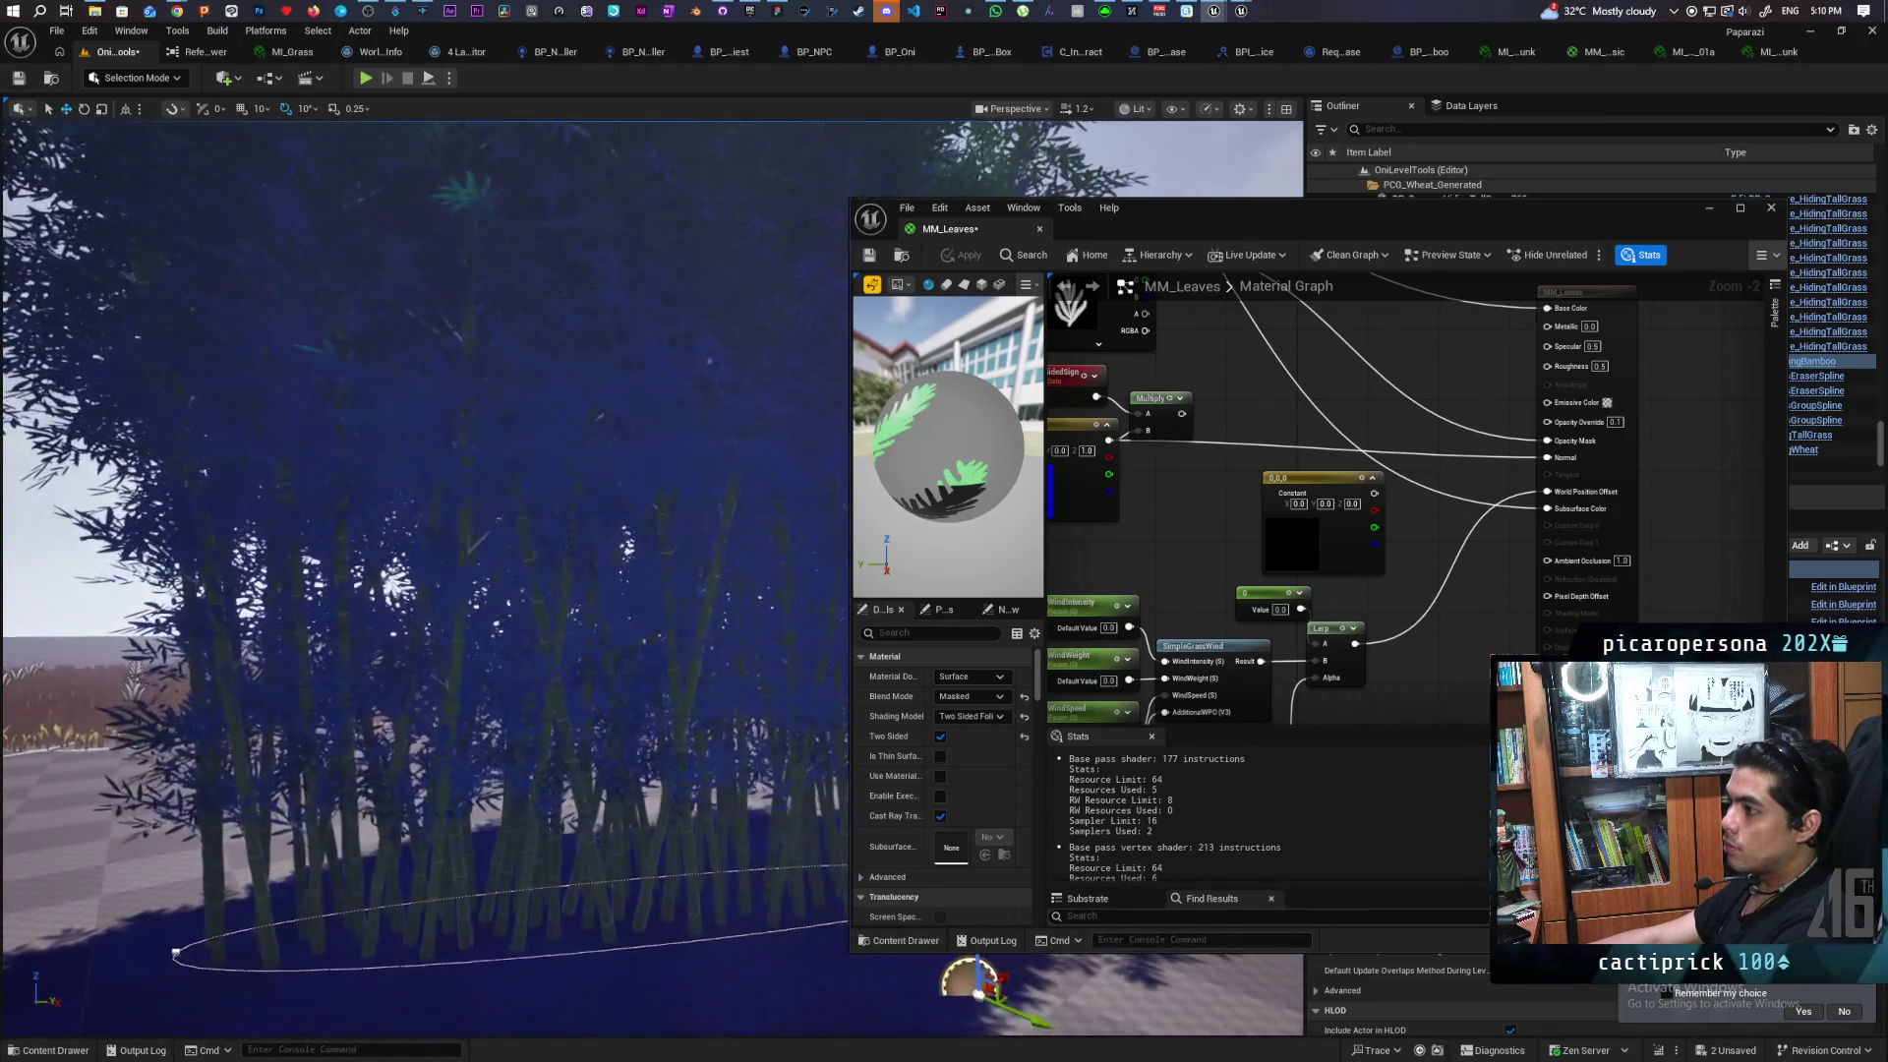
key(ctrl+s)
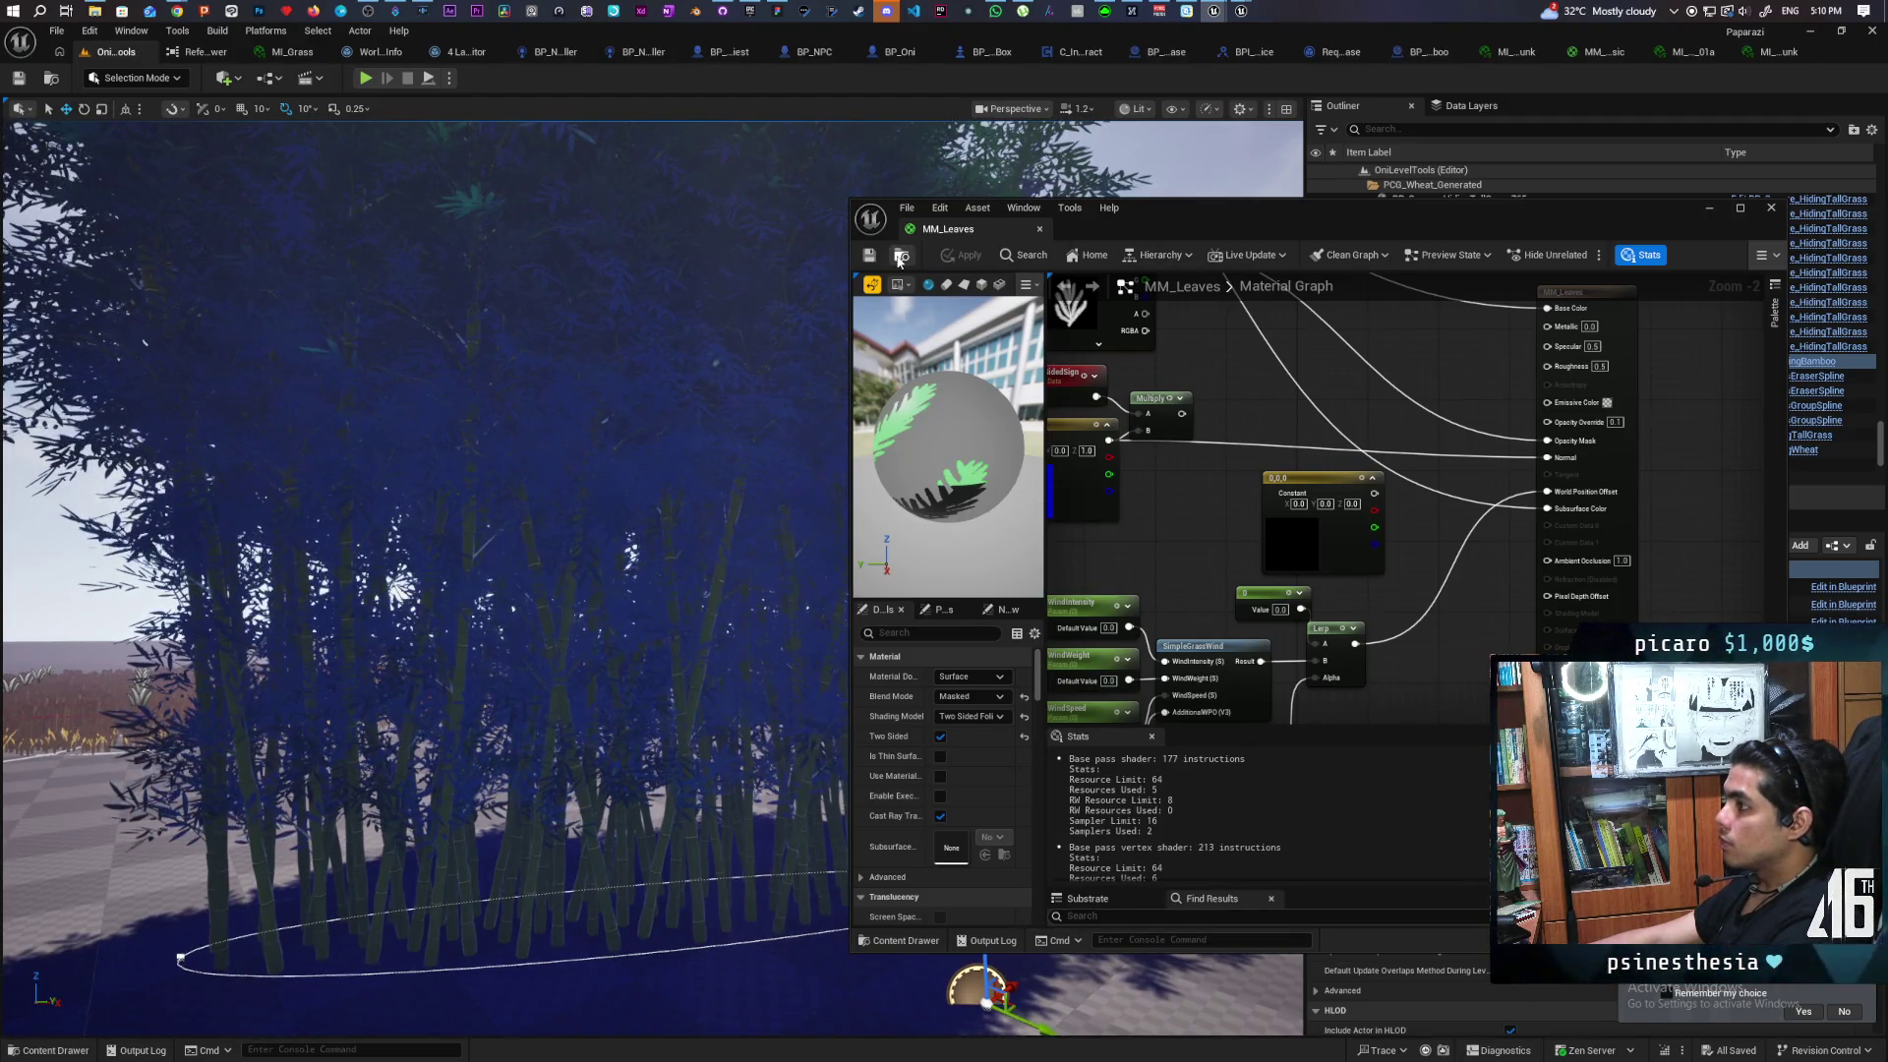
key(ctrl+b)
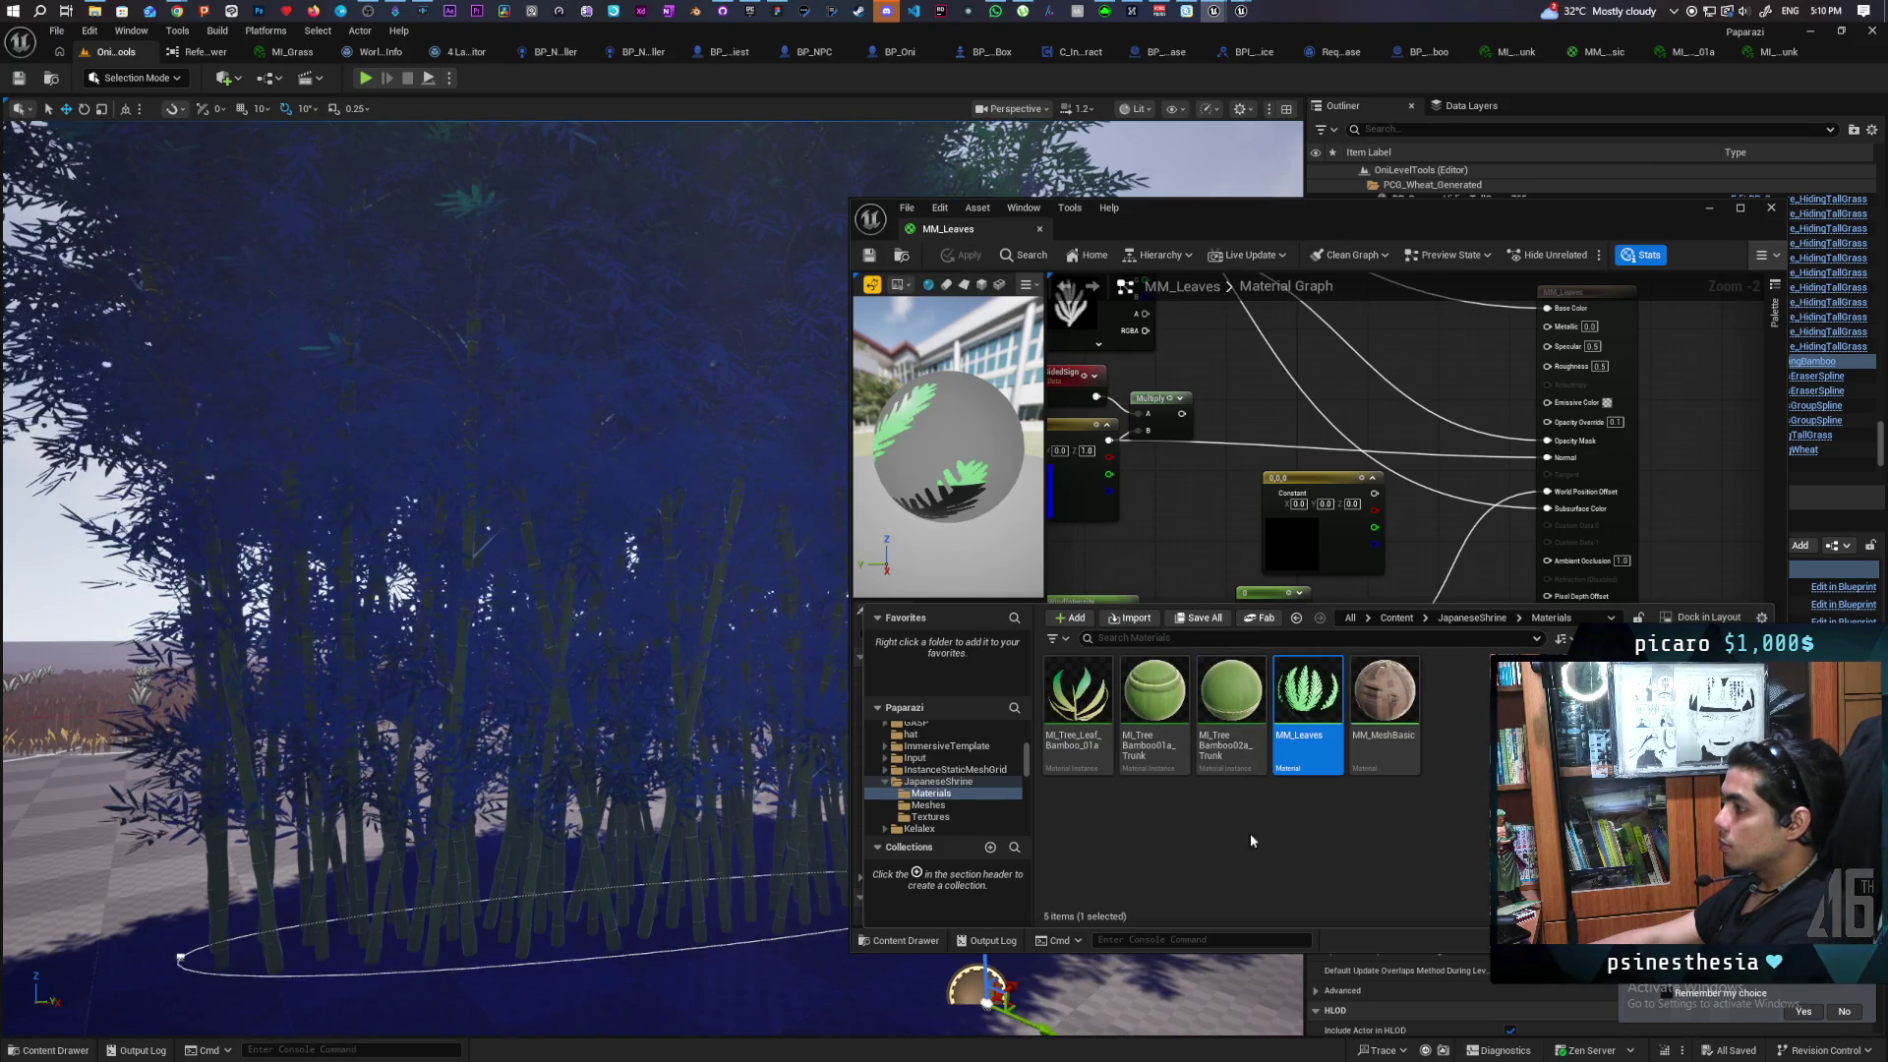
double_click(1077, 696)
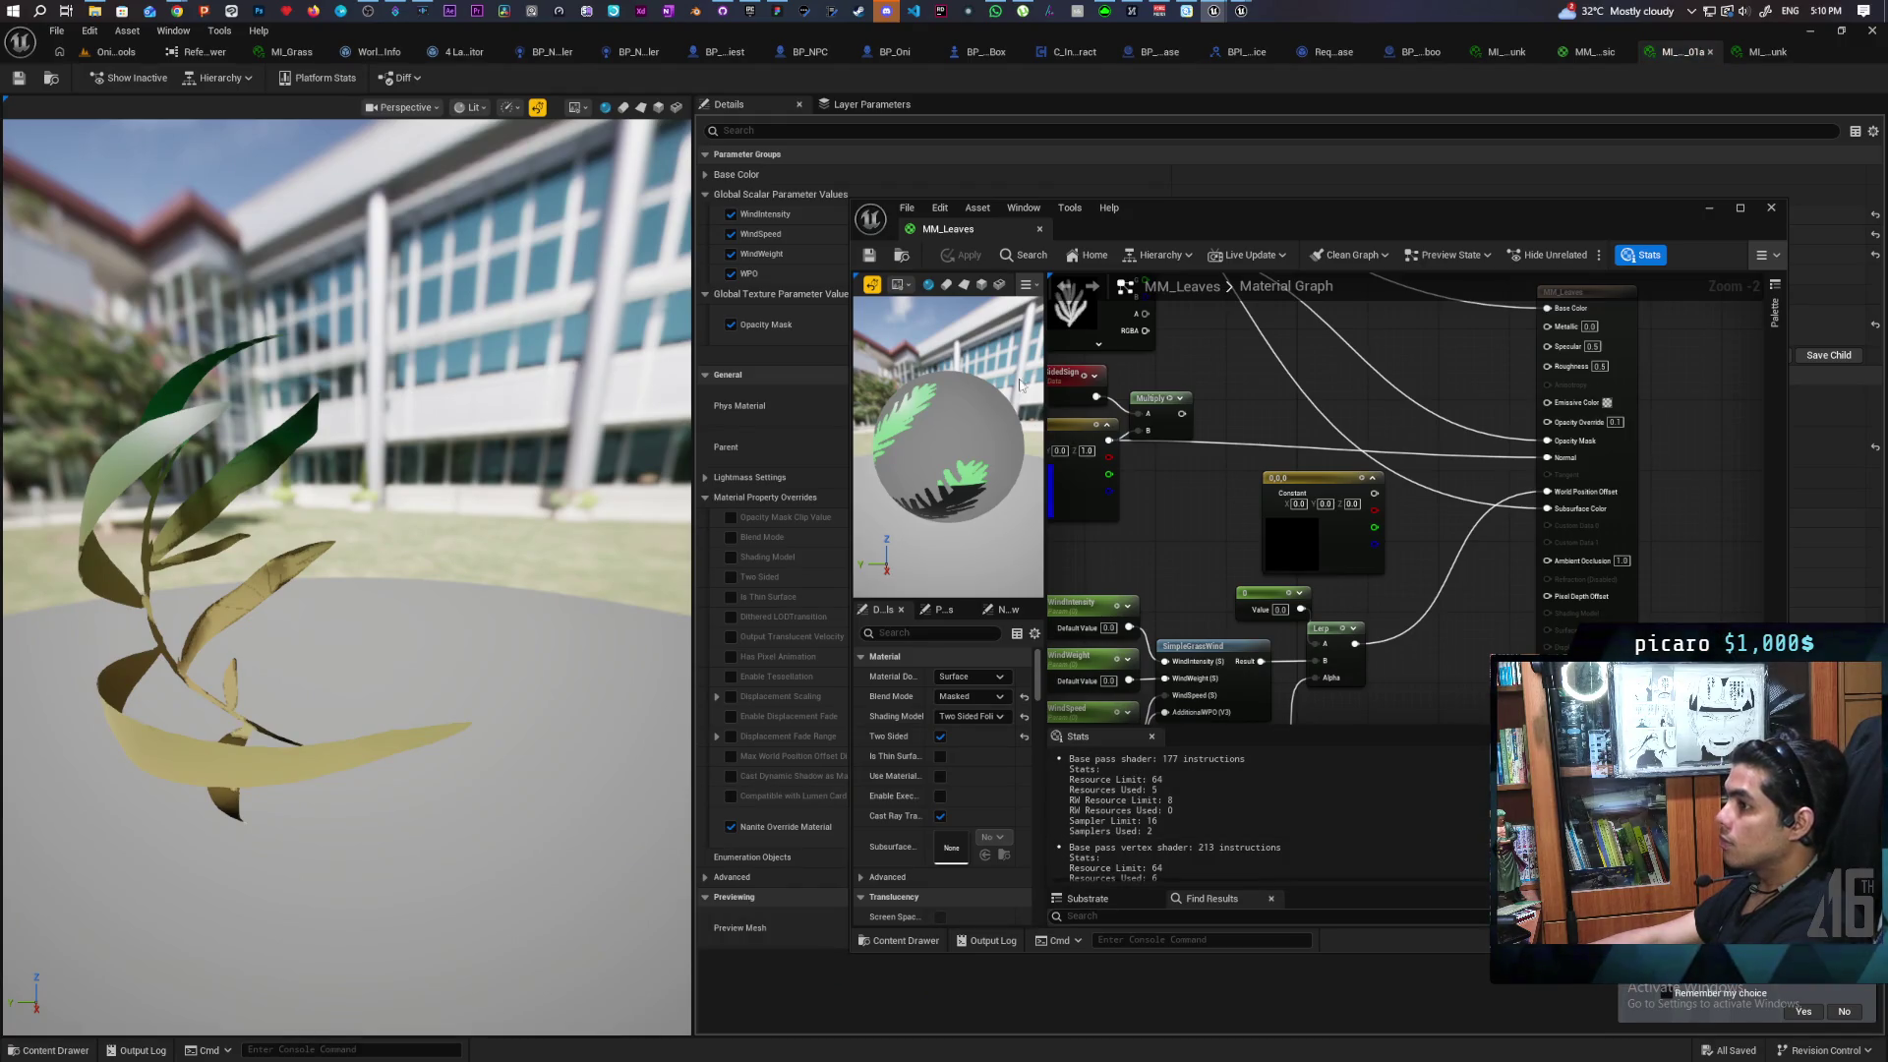
drag(1269, 224, 897, 755)
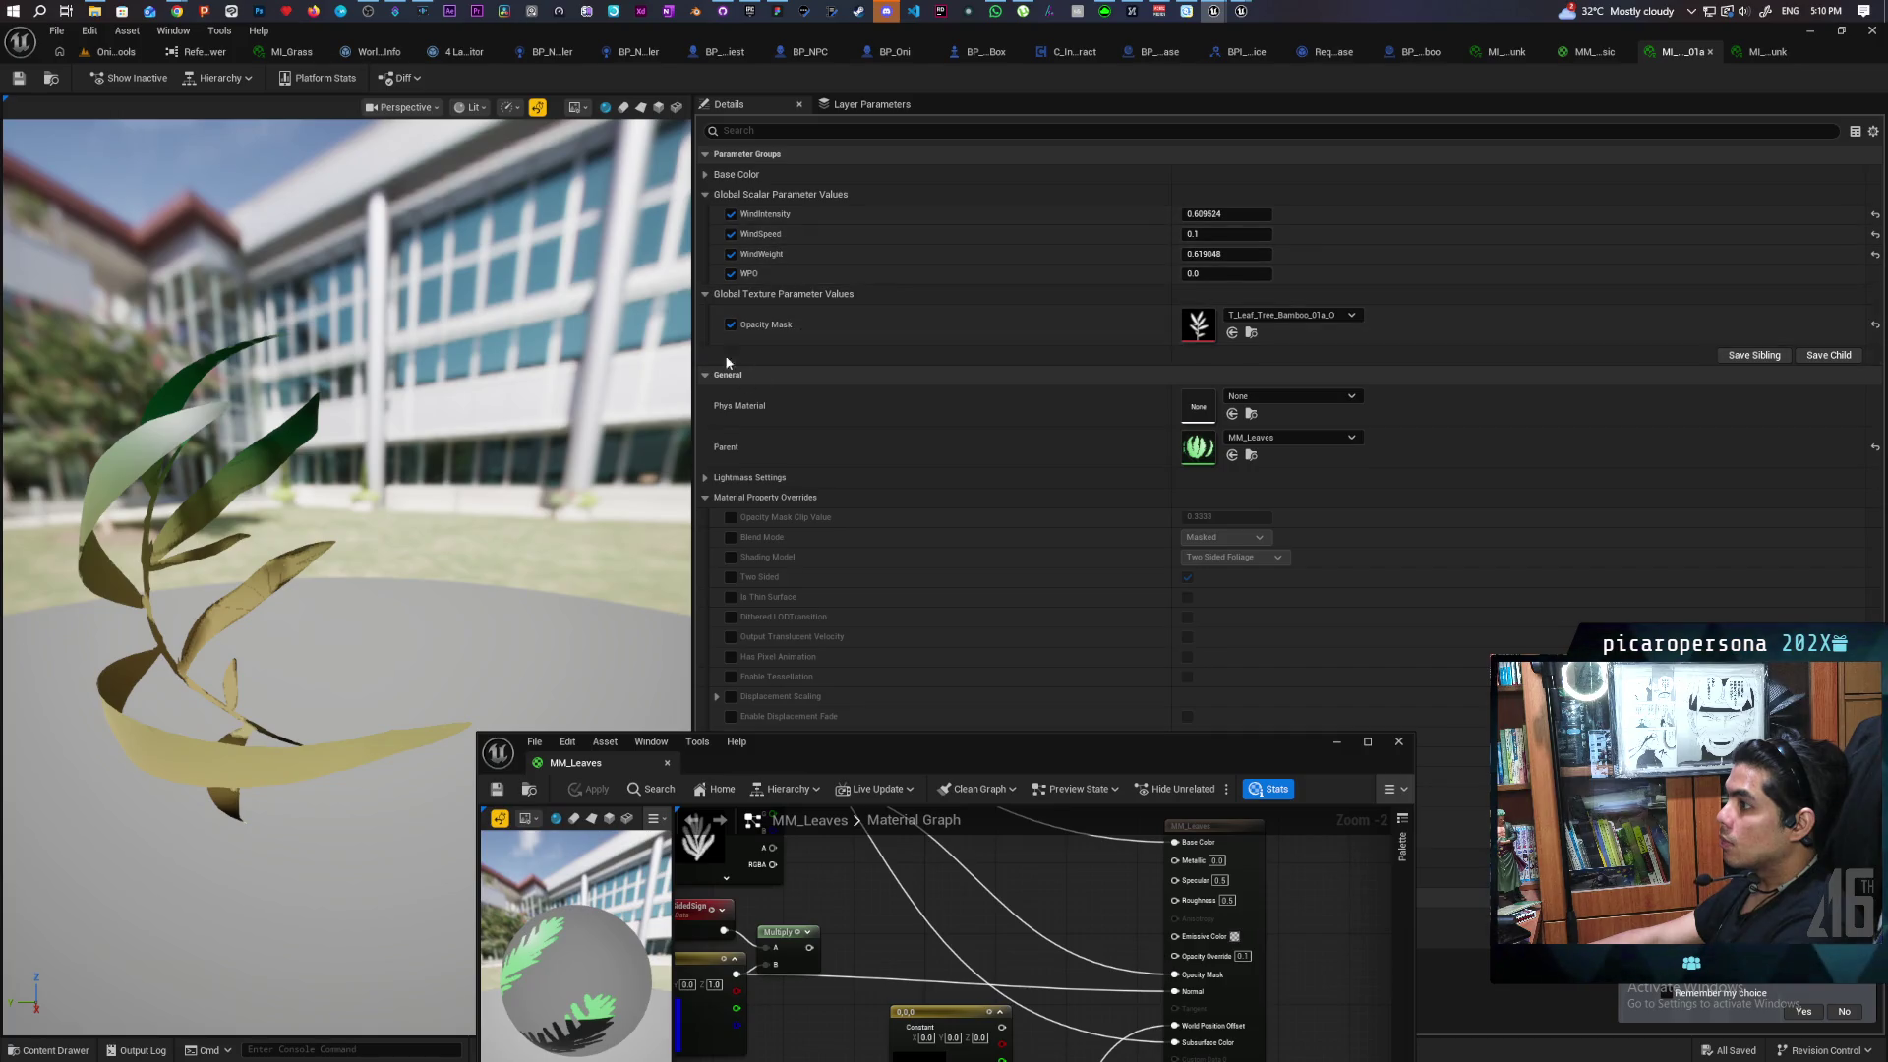
Under Base Color, toggle the leaves' Underside Color off and on, leaving it enabled
click(705, 174)
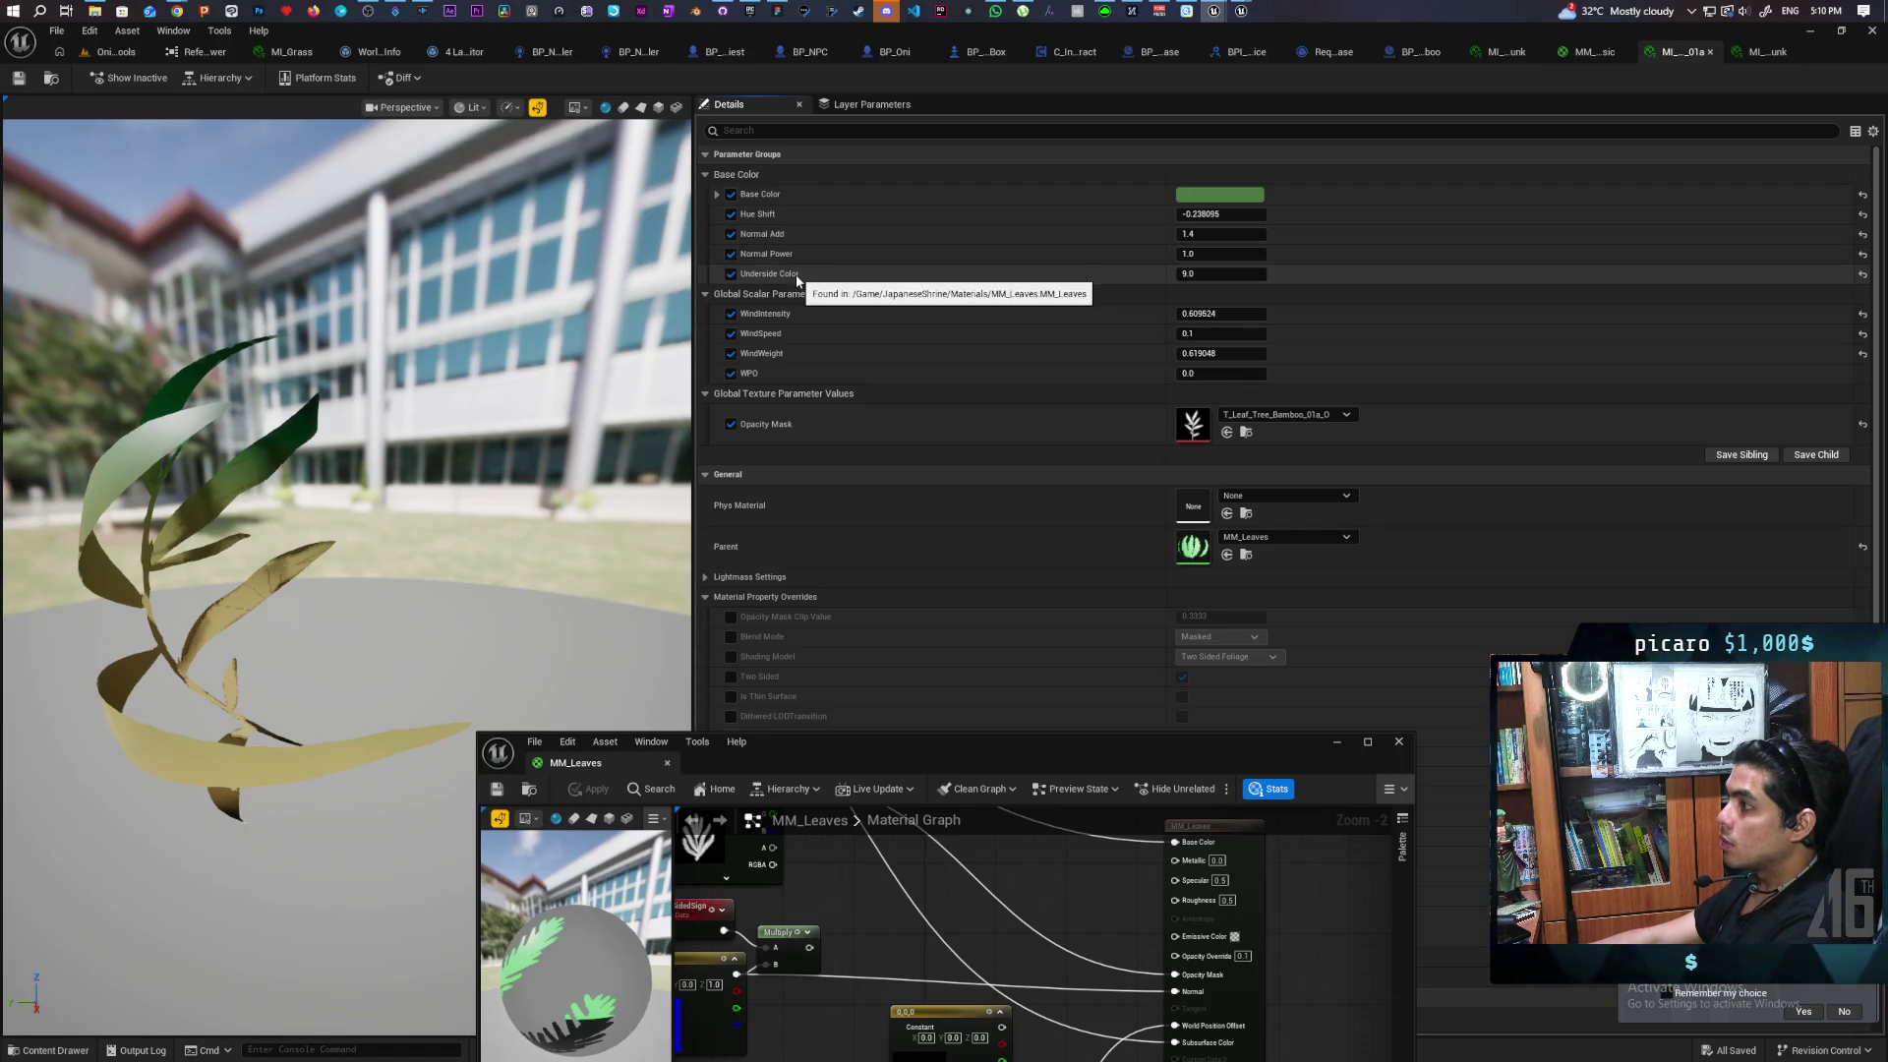
click(730, 274)
click(731, 274)
click(731, 275)
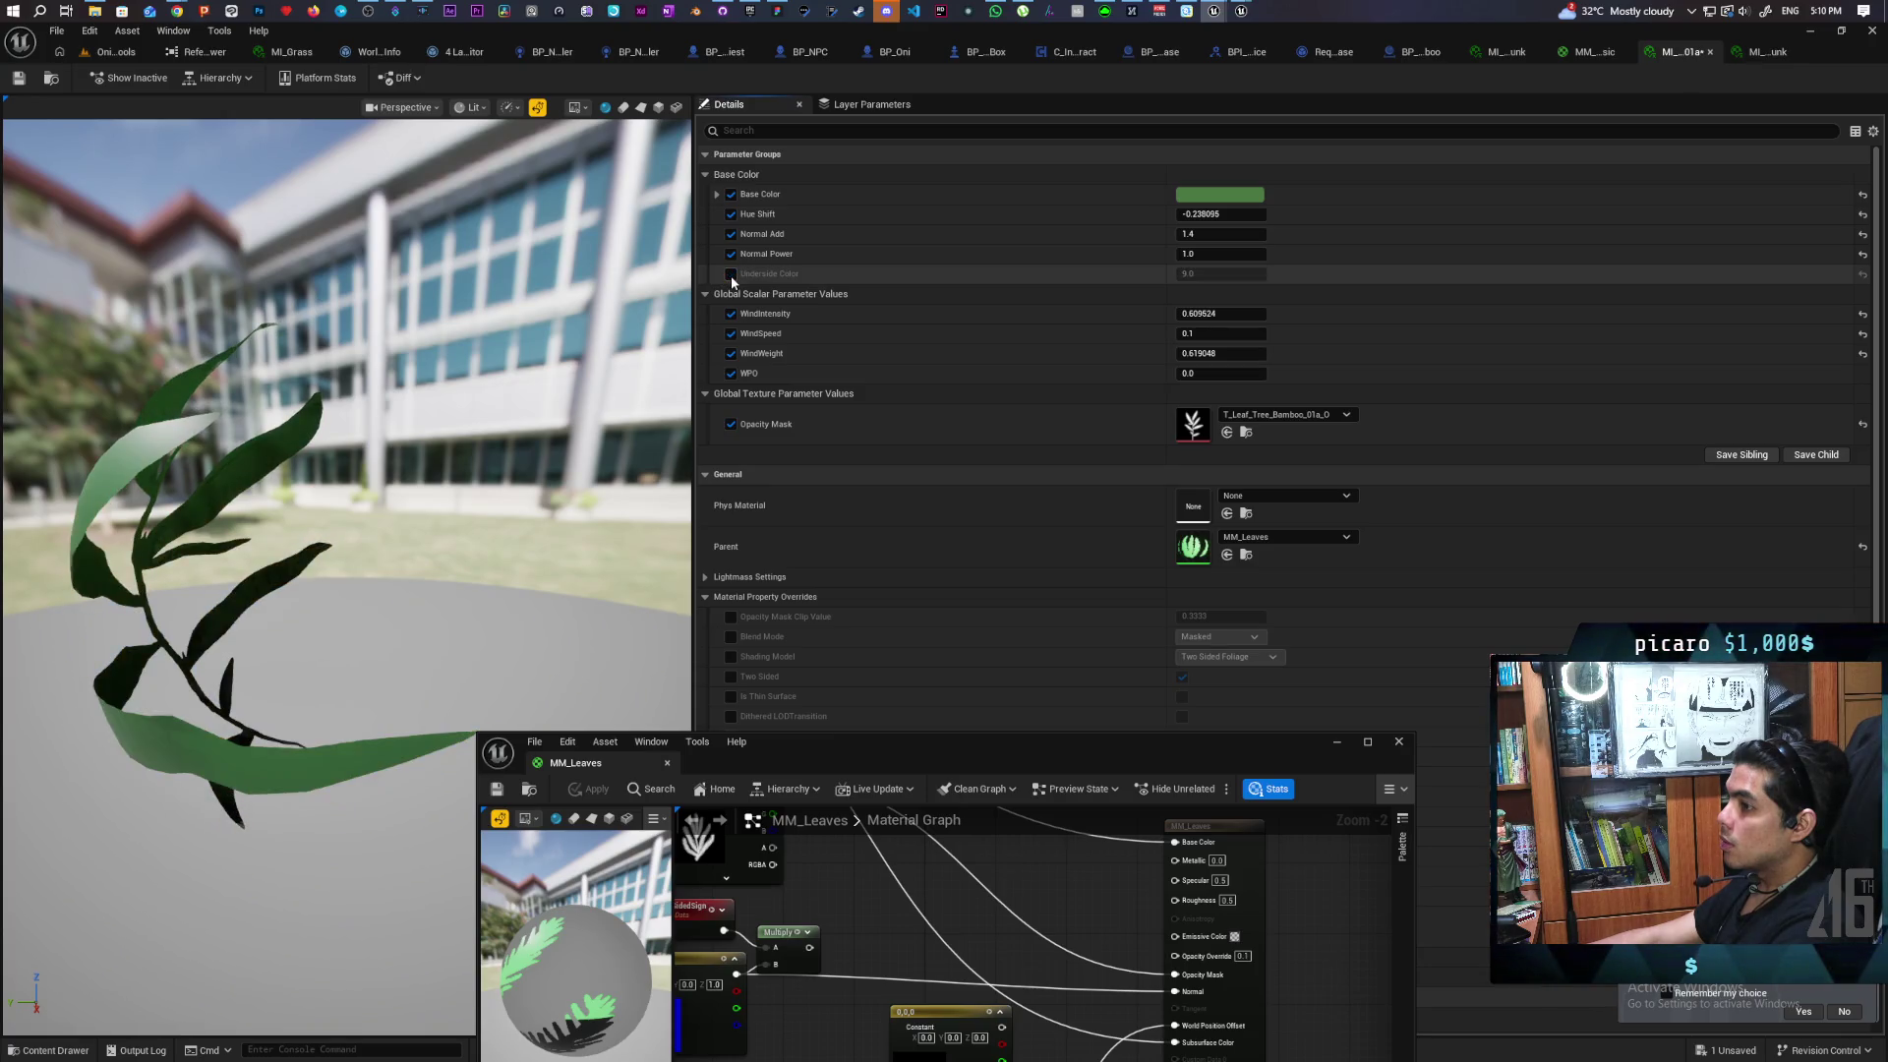
click(730, 274)
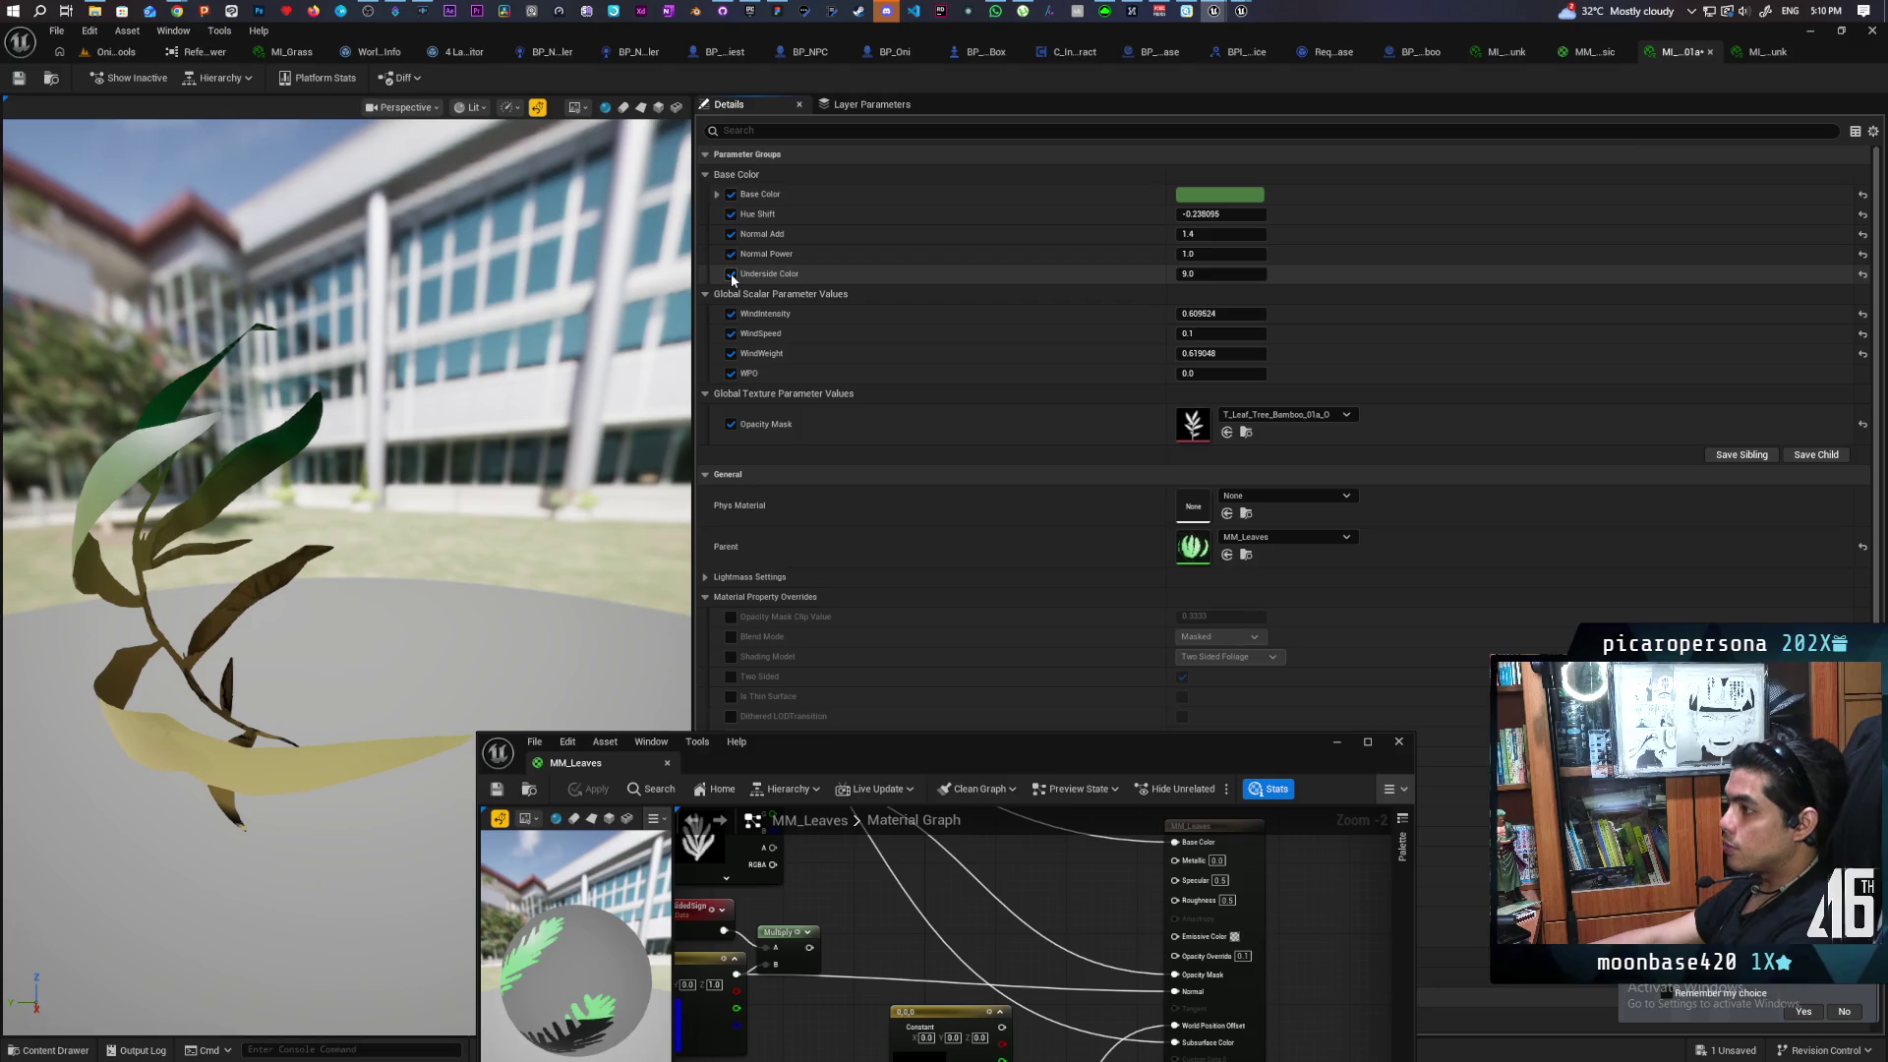
Return to the OniLevelTools level with MM_Leaves placed over the viewport
click(107, 55)
drag(816, 751, 847, 332)
mouse_move(983, 603)
mouse_down()
mouse_move(1113, 535)
mouse_move(944, 430)
mouse_move(1218, 679)
mouse_move(1223, 713)
mouse_up()
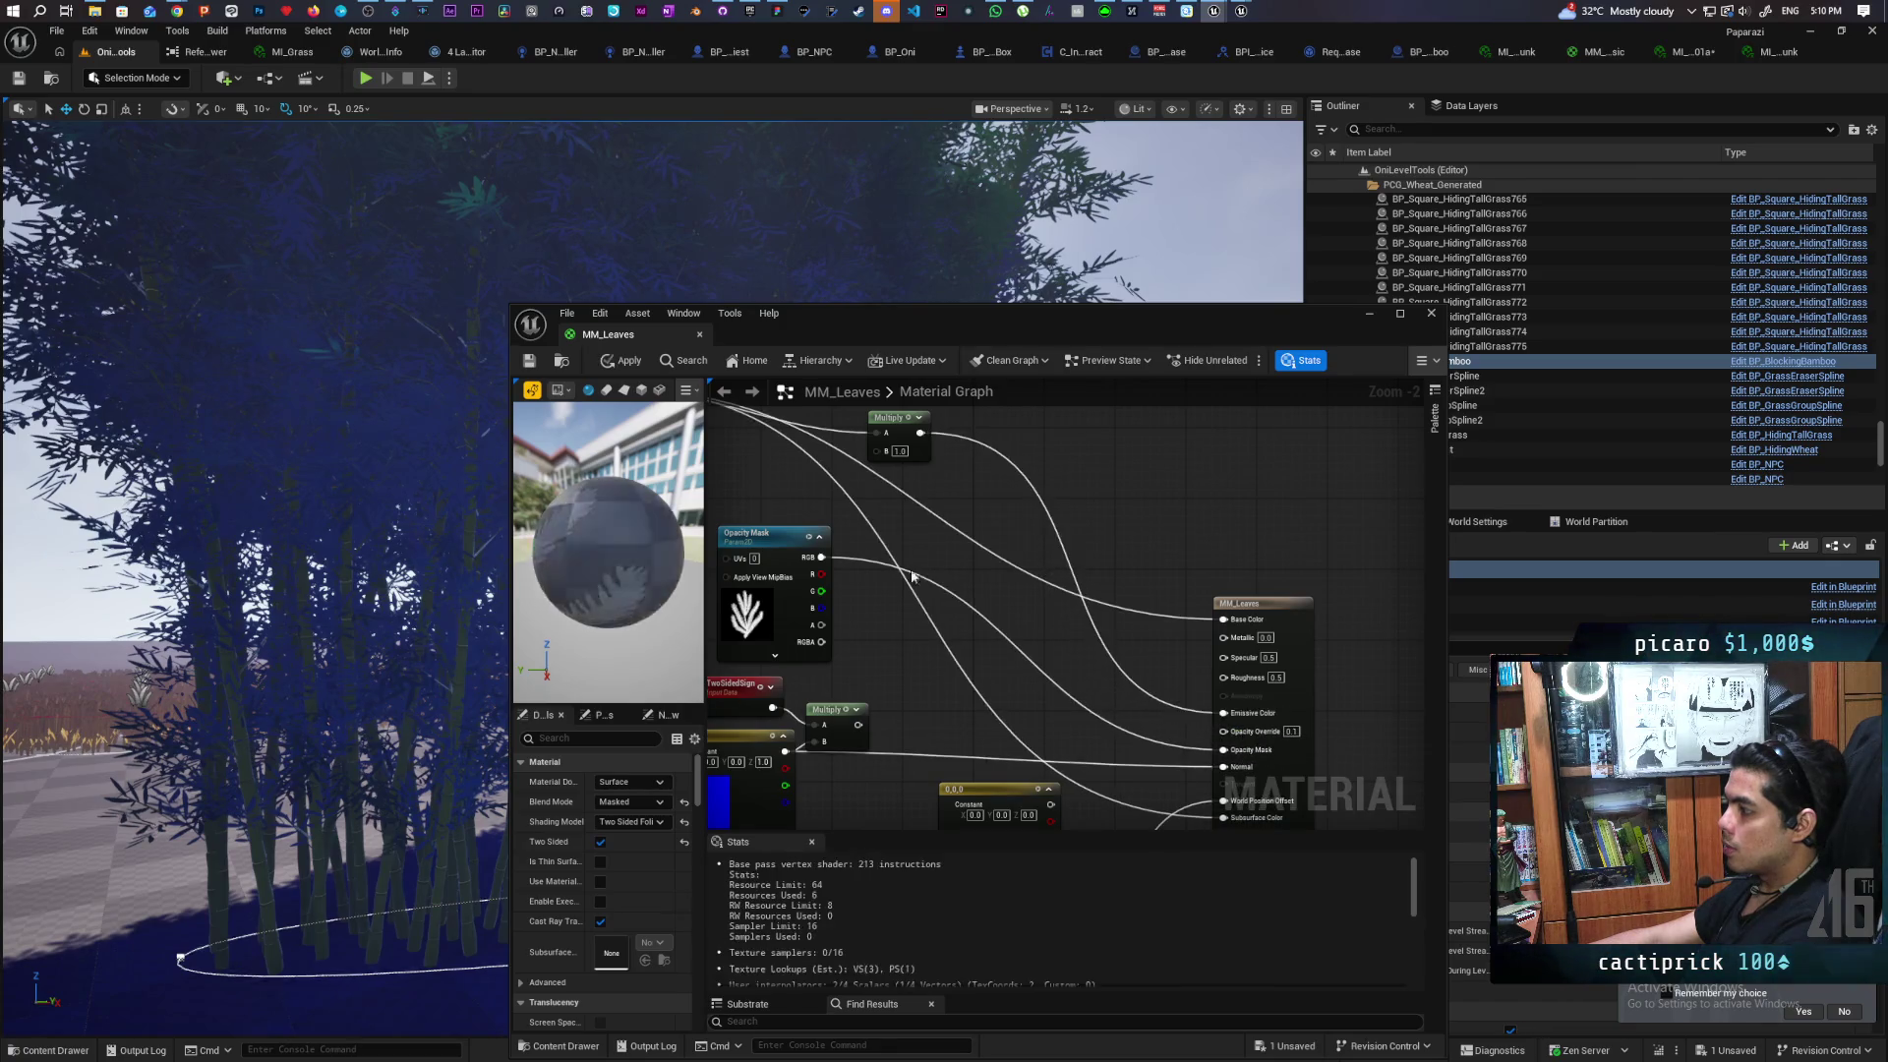
Apply the pending edit, then try Multiply B values 0 and 0.0126 on the bamboo
click(623, 360)
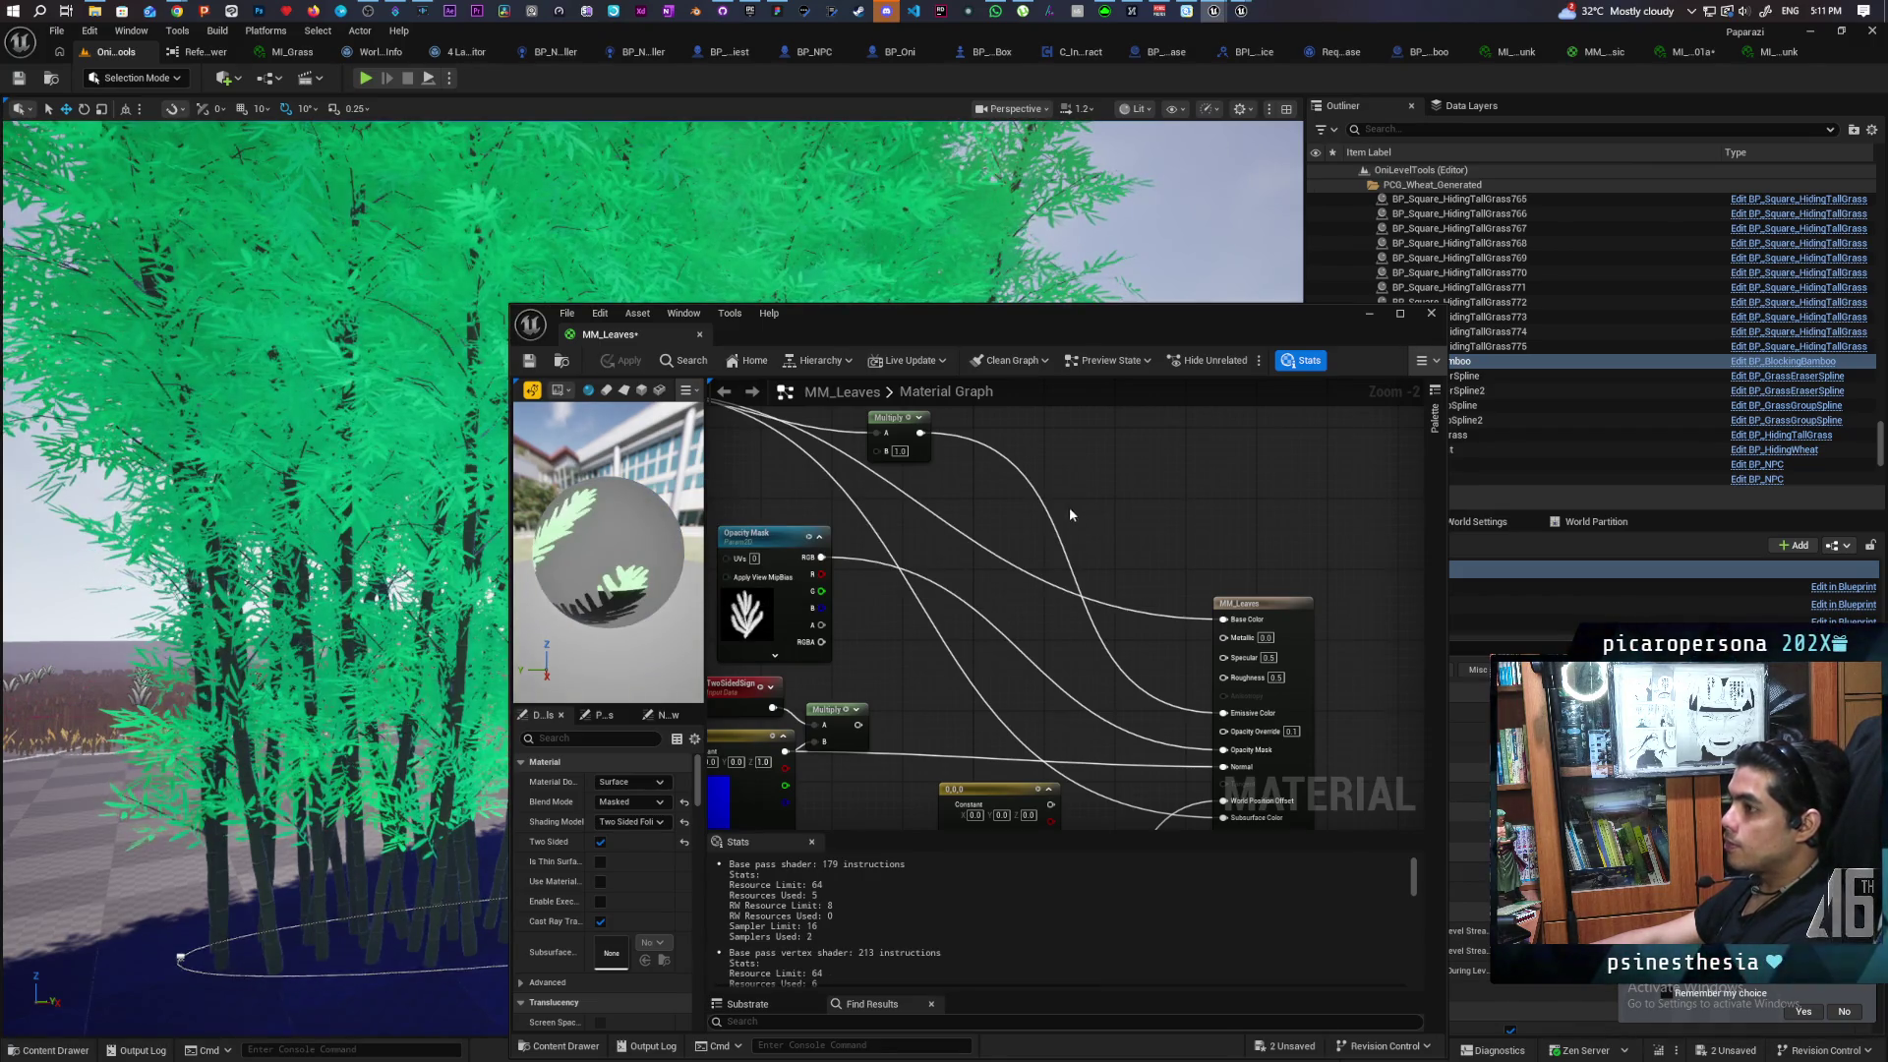
drag(1110, 323, 1405, 316)
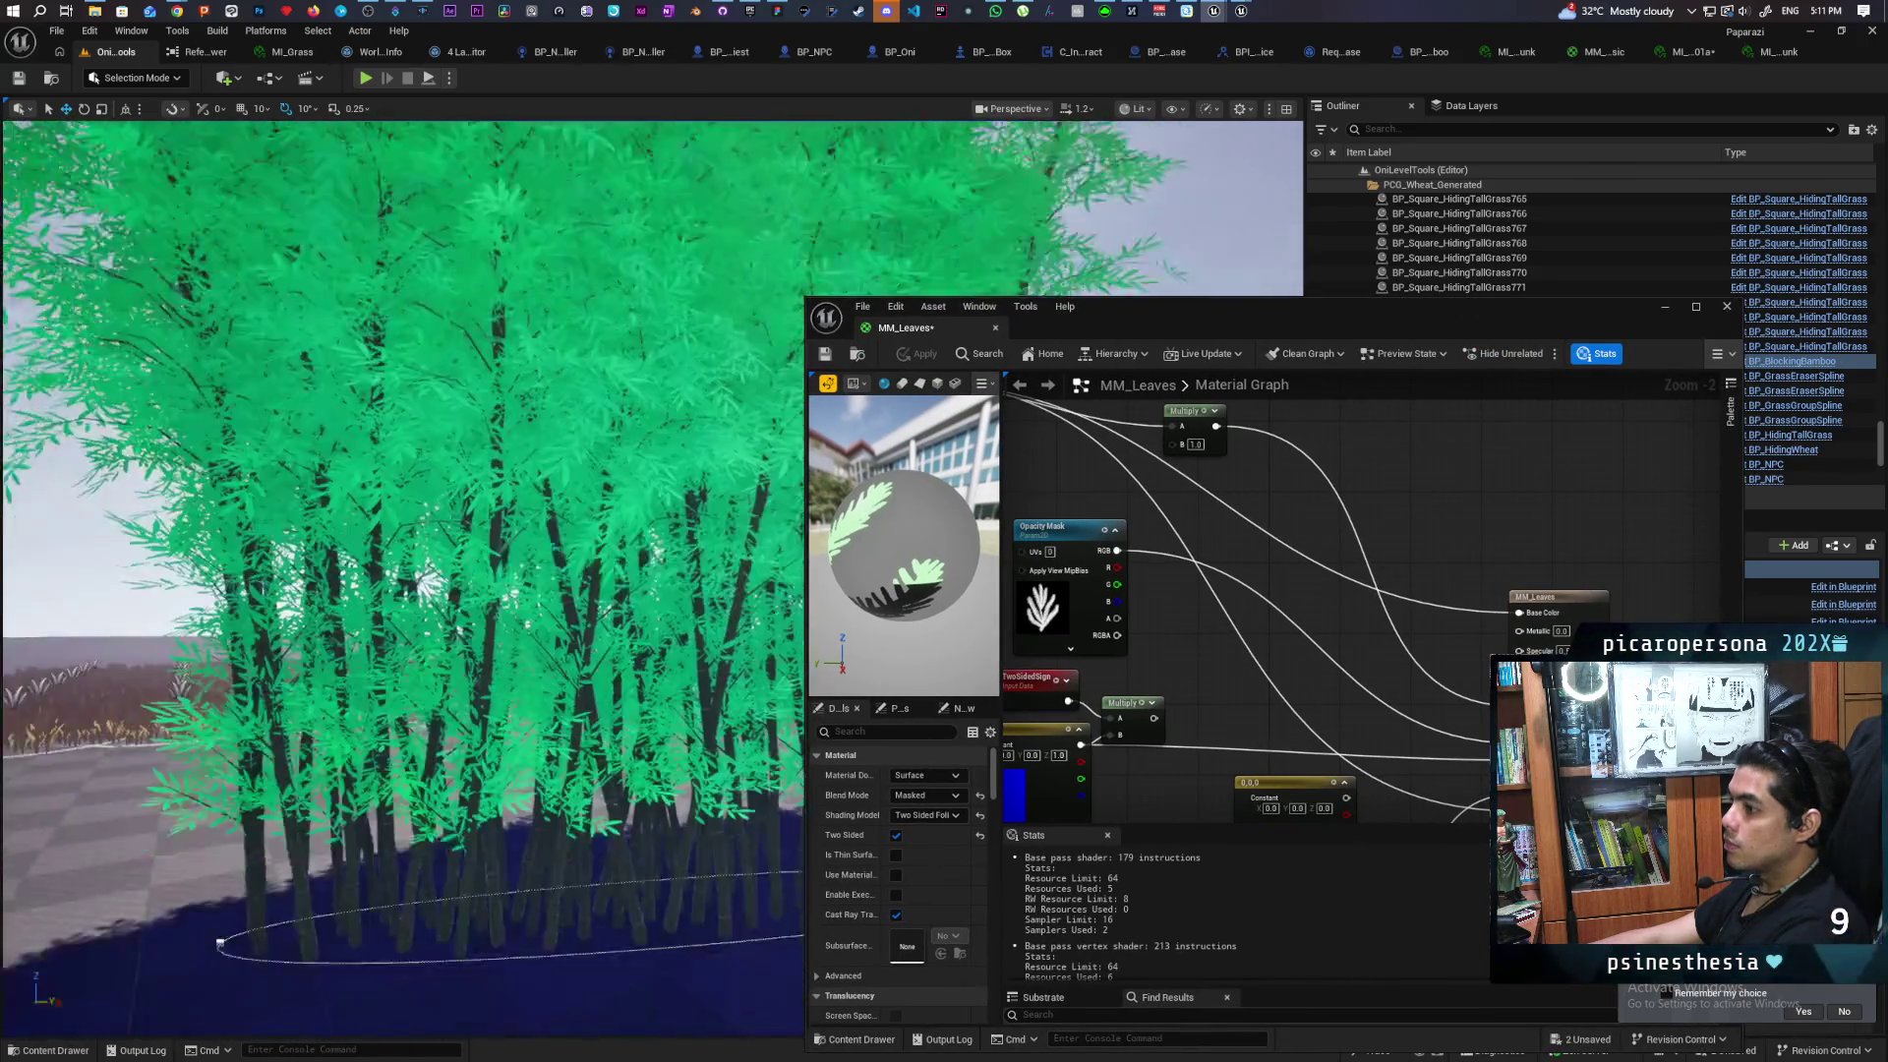
scroll(1291, 629, down, 1)
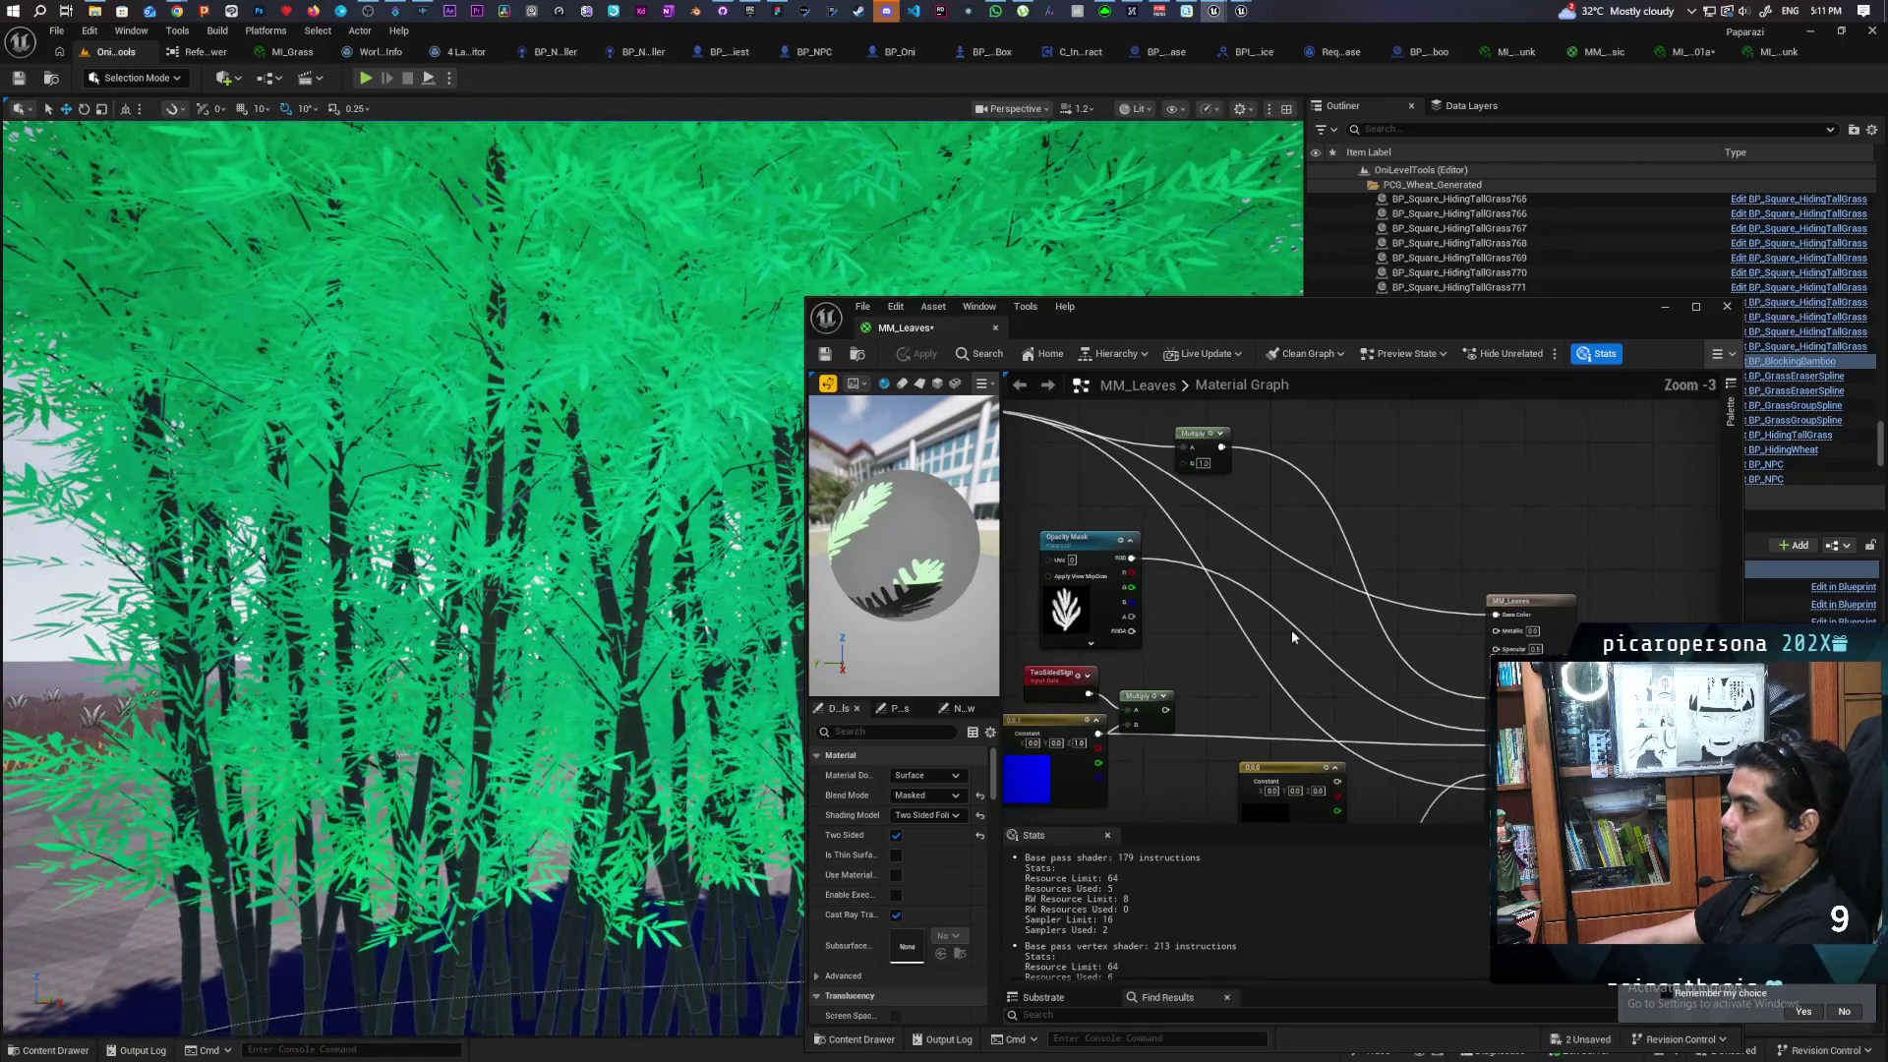
text(0)
key(Return)
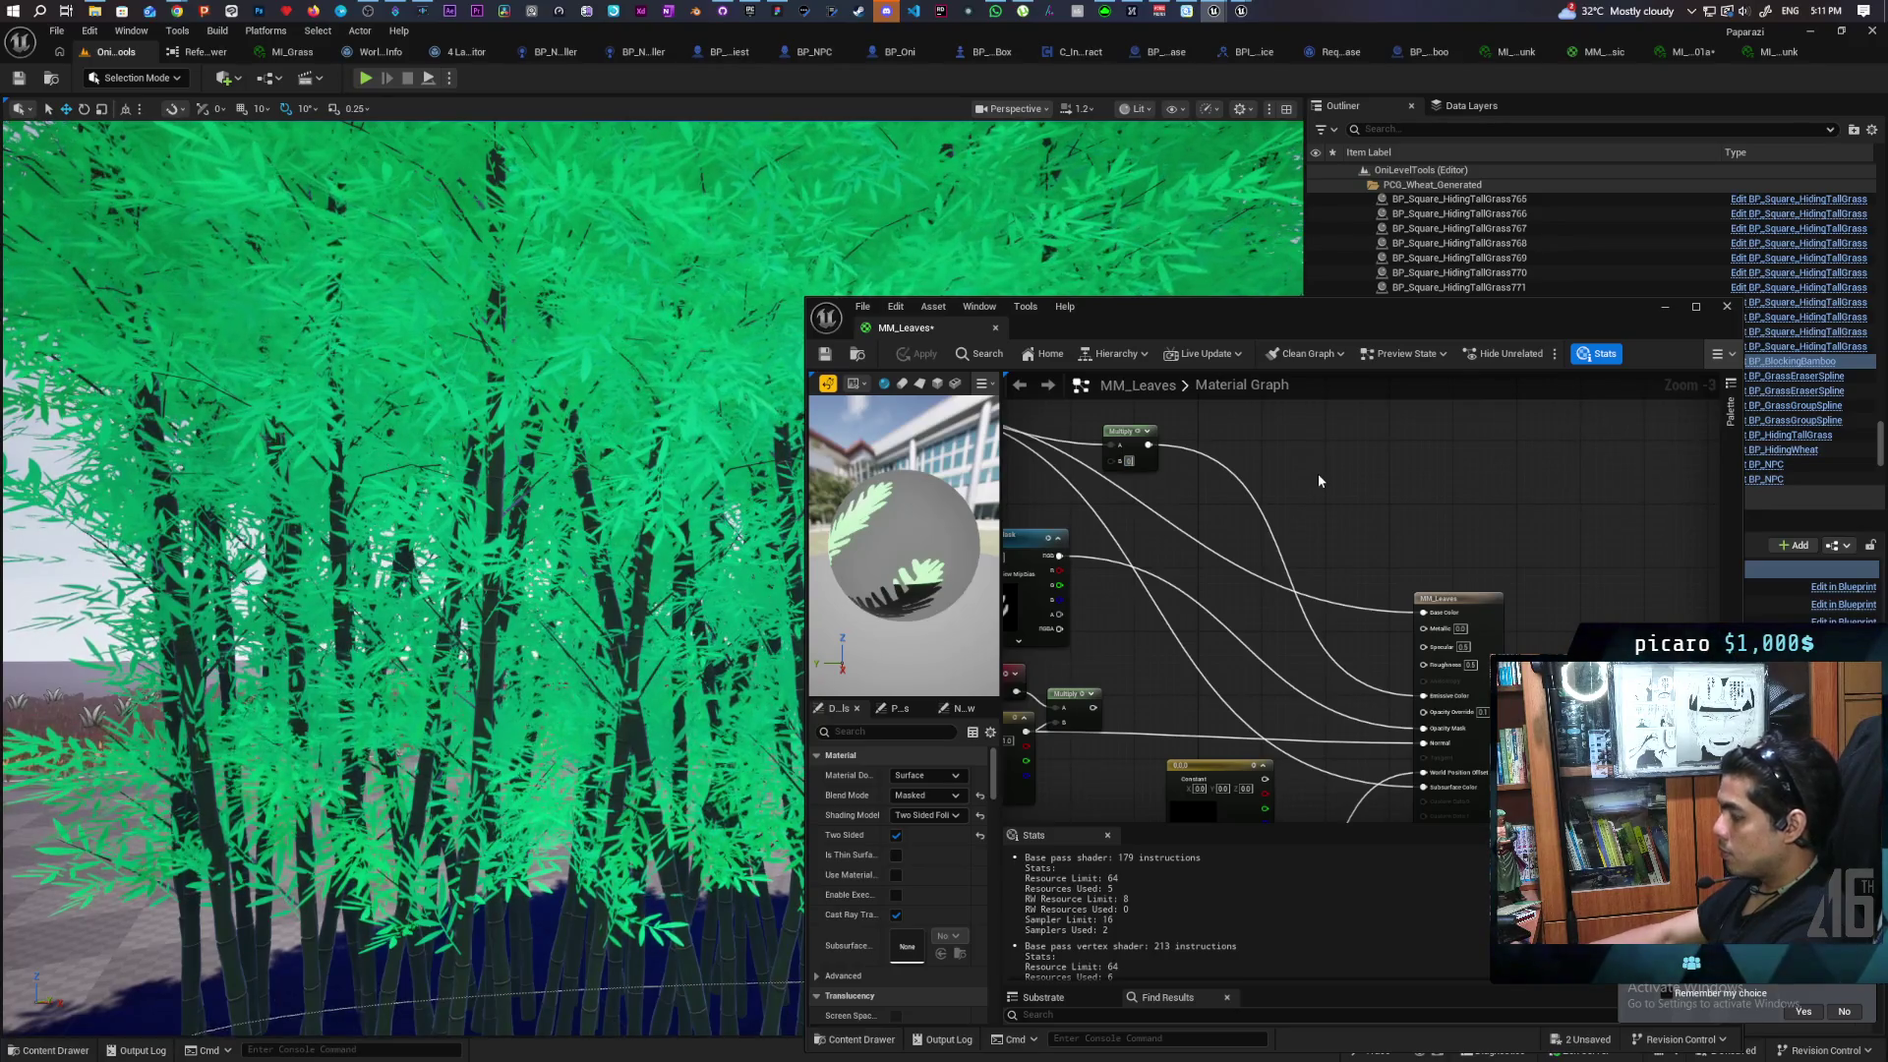
text(0.0126)
key(Return)
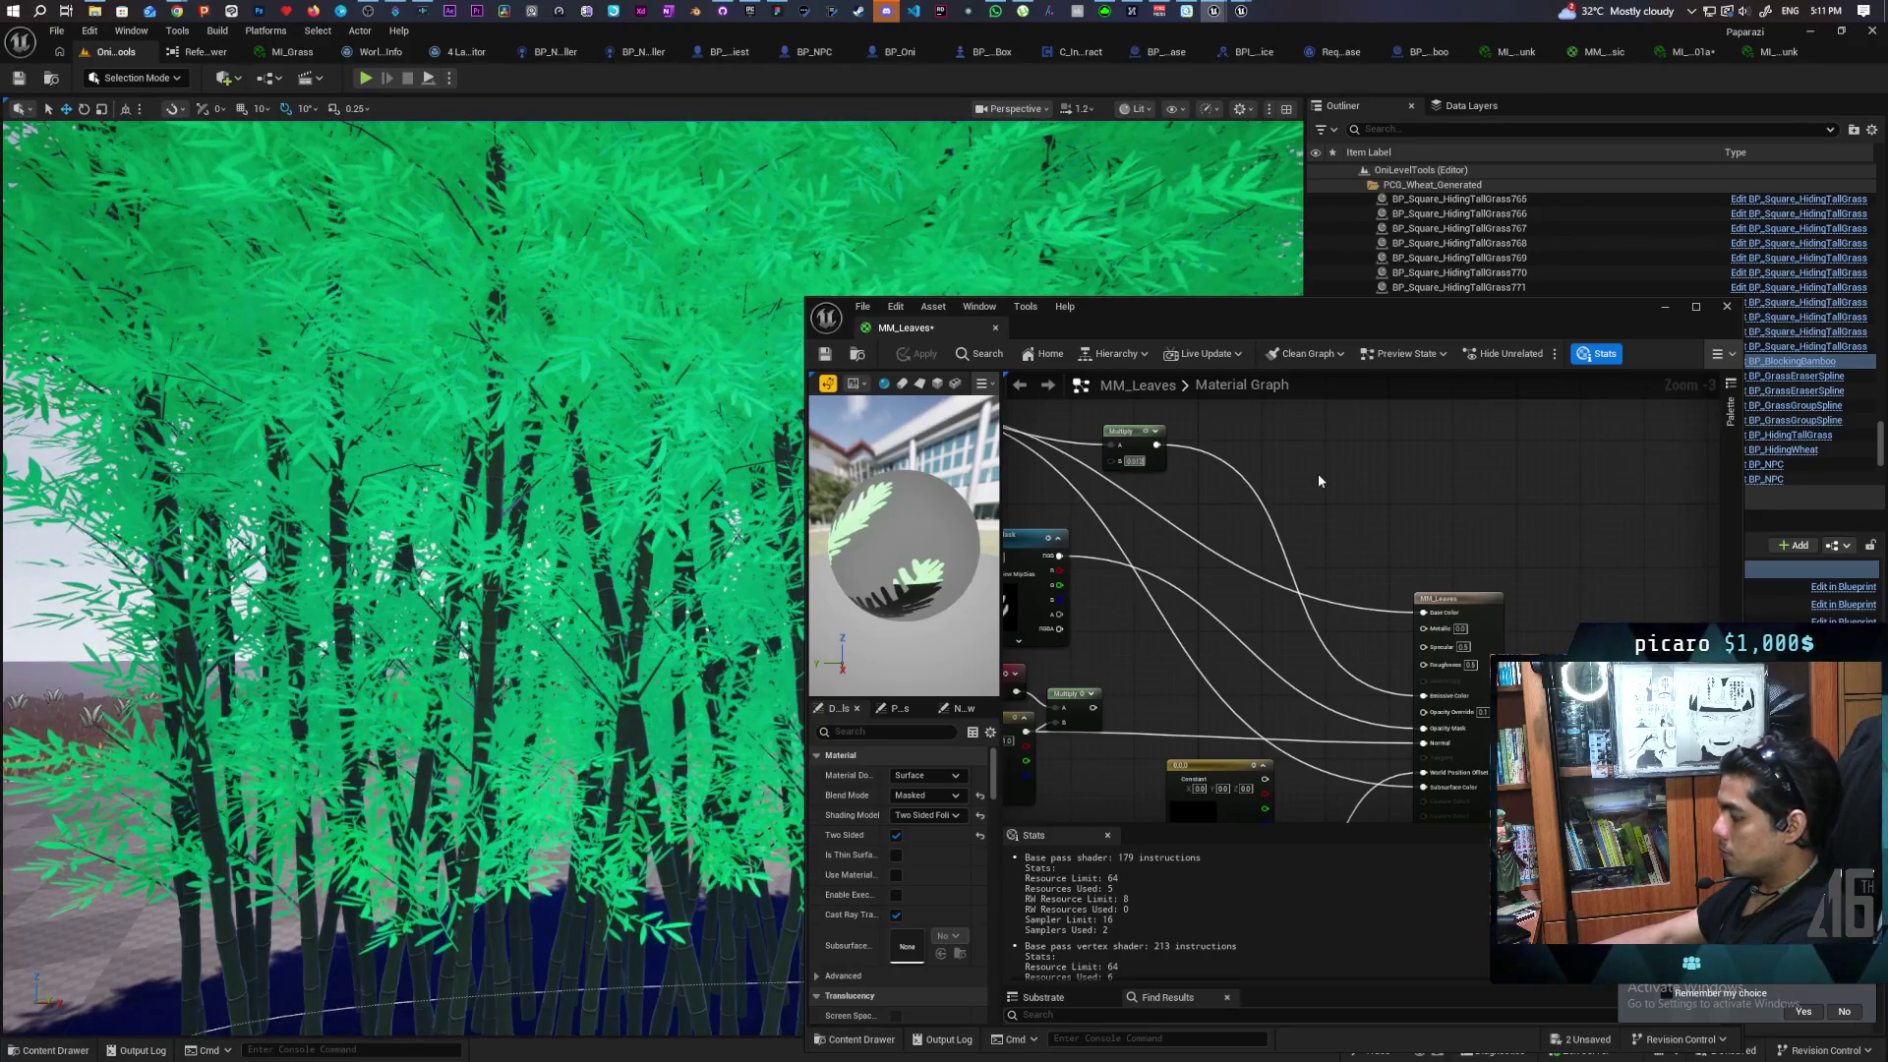
click(925, 356)
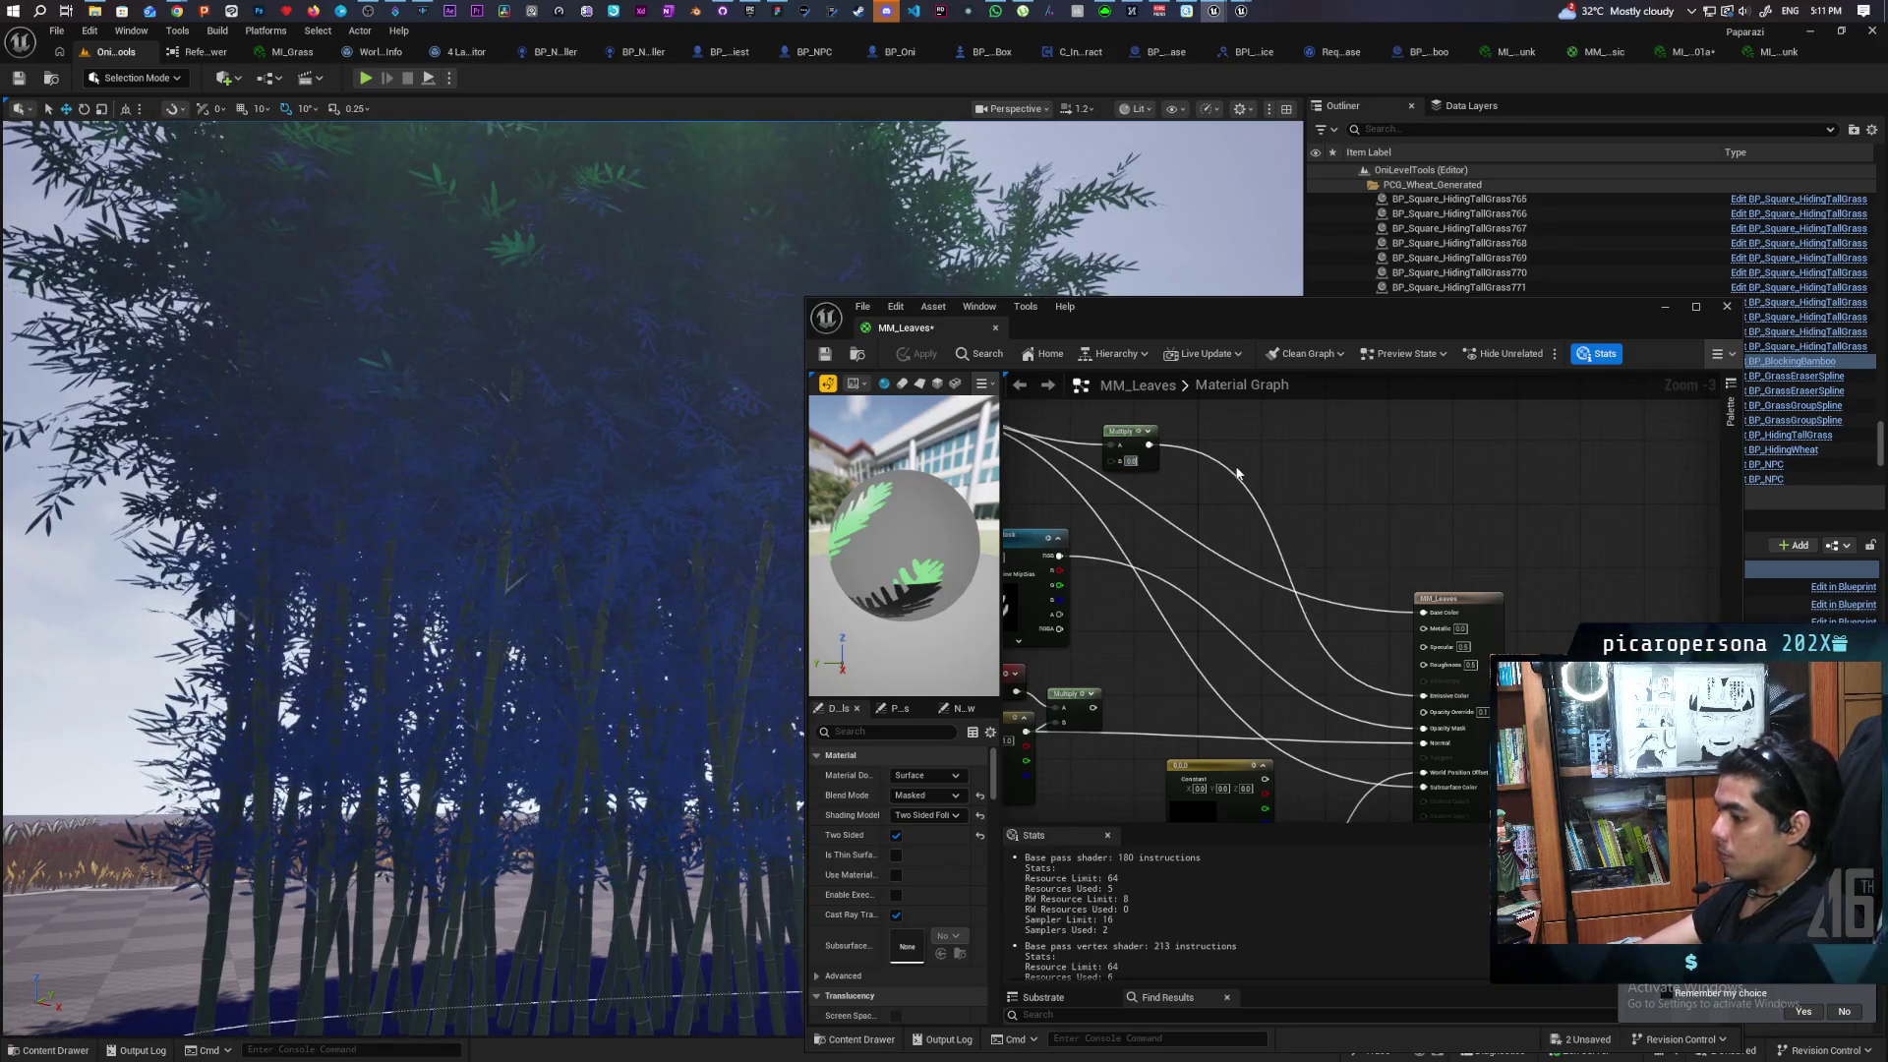
Set Multiply B to 0.03, apply it, and minimise the MM_Leaves editor
key(Return)
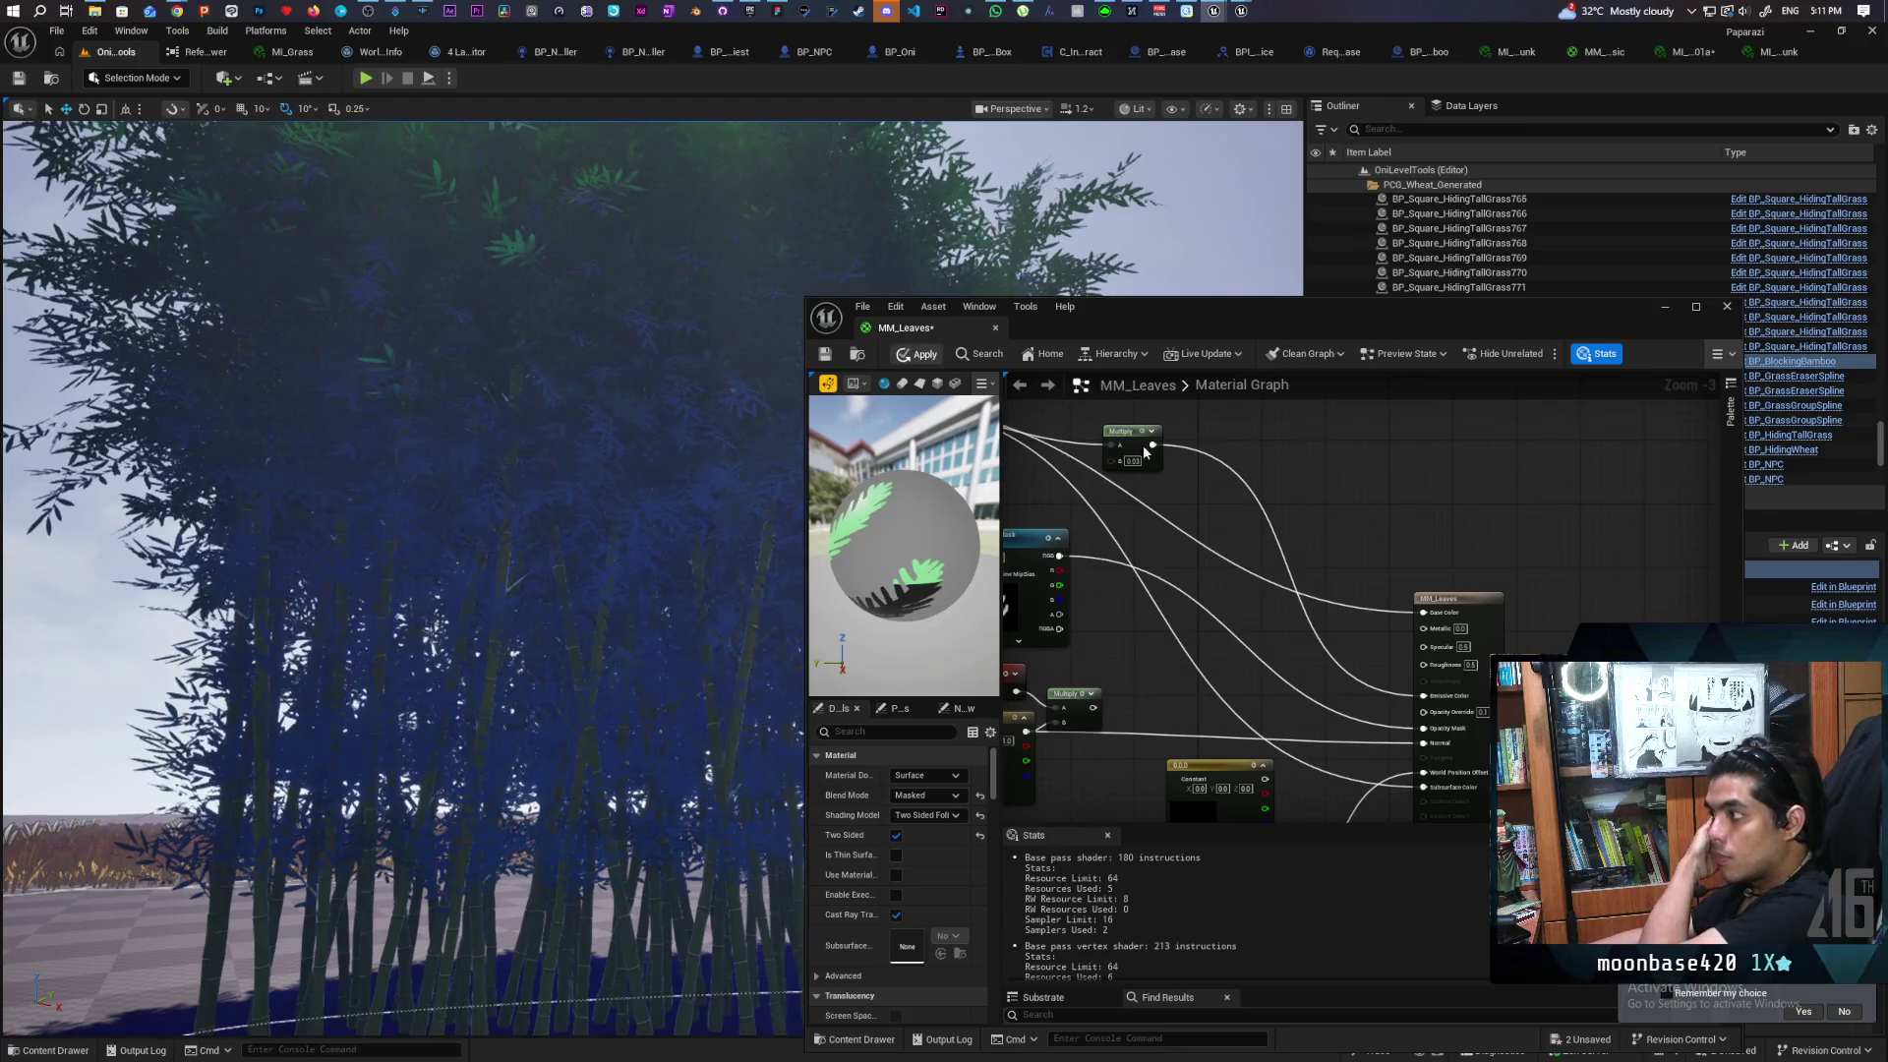
key(ctrl+s)
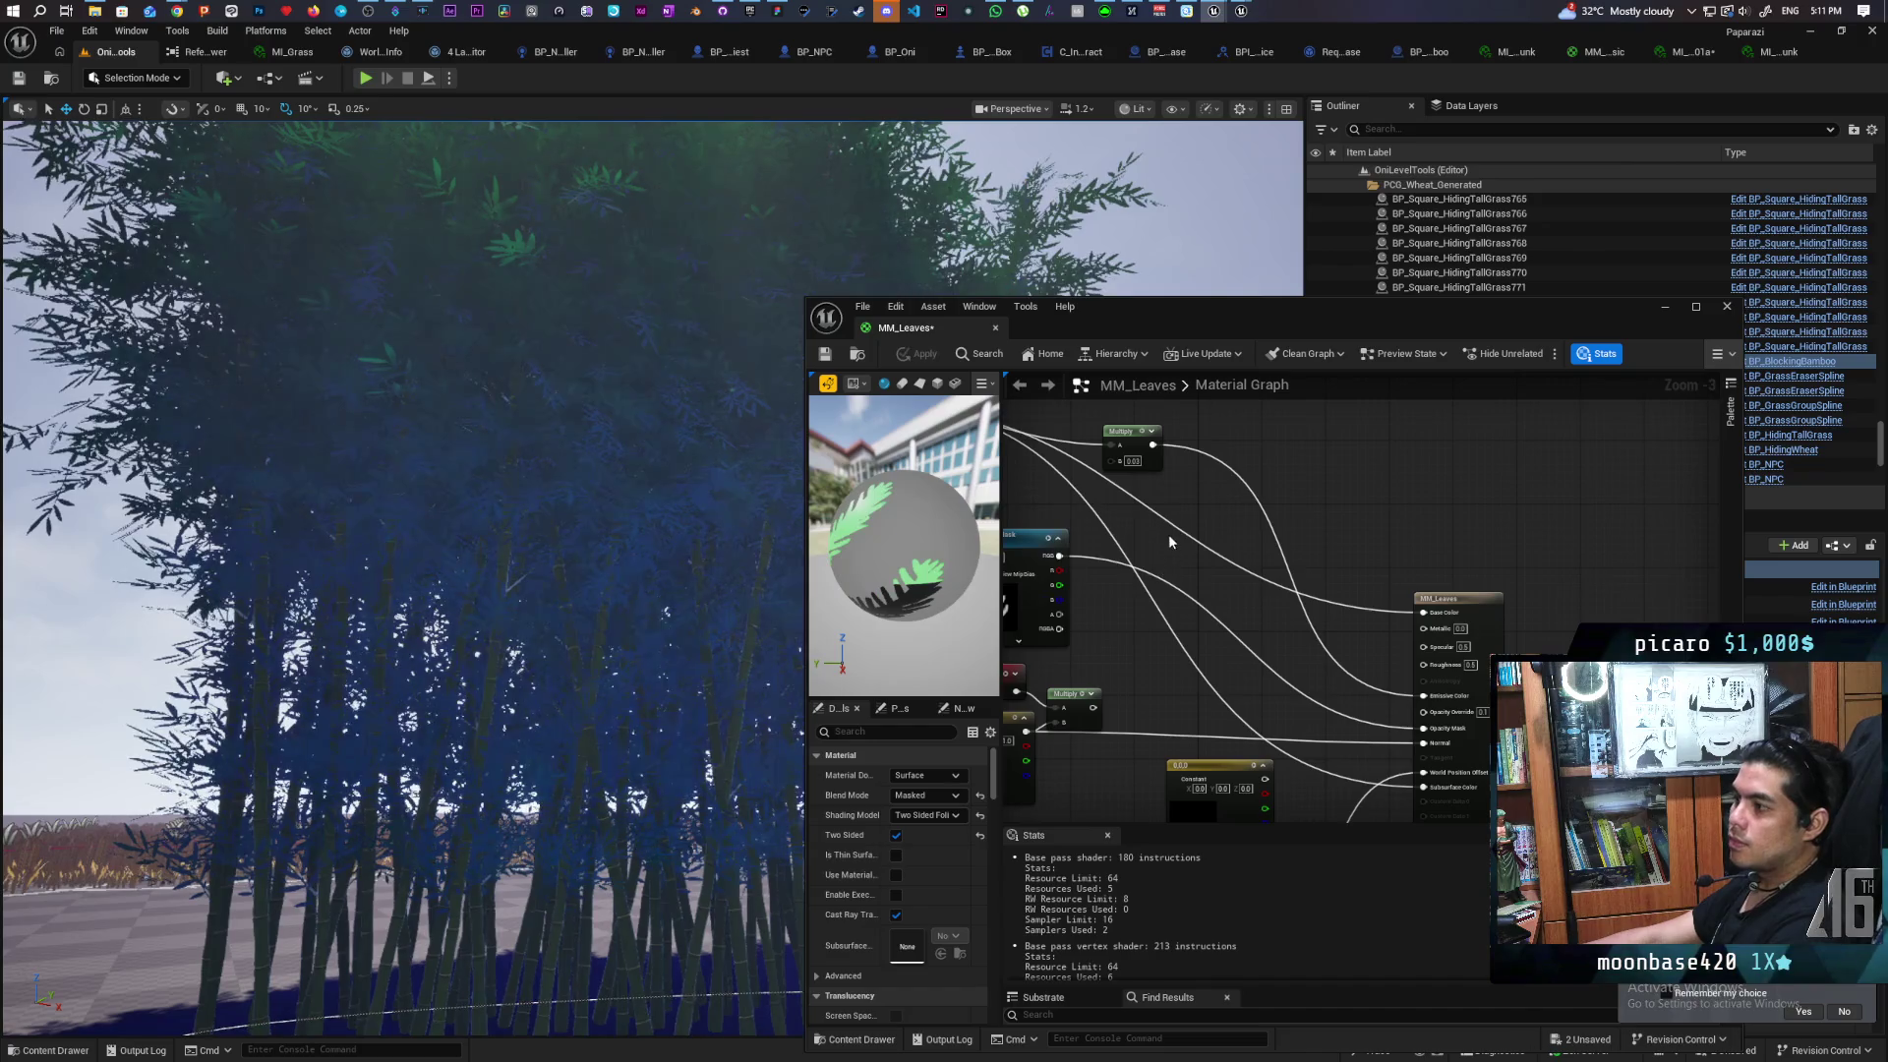
scroll(403, 492, up, 10)
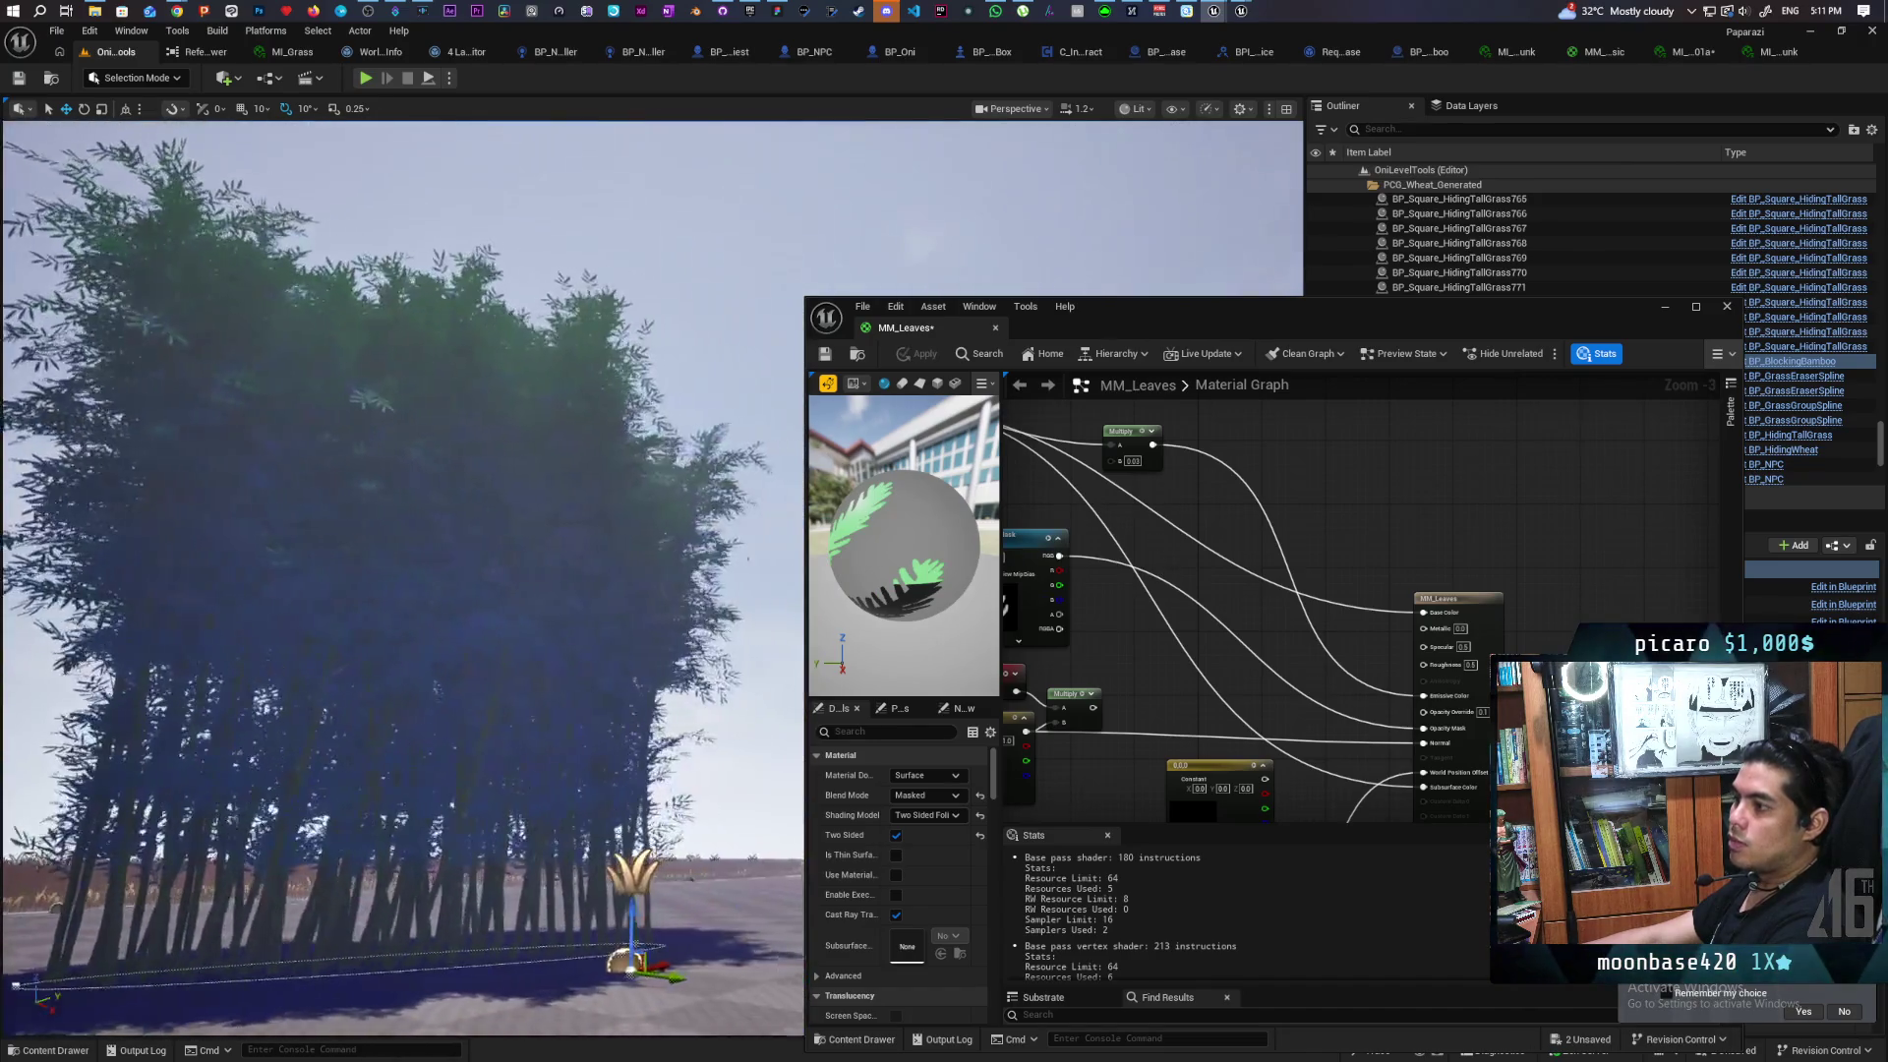
scroll(404, 492, down, 10)
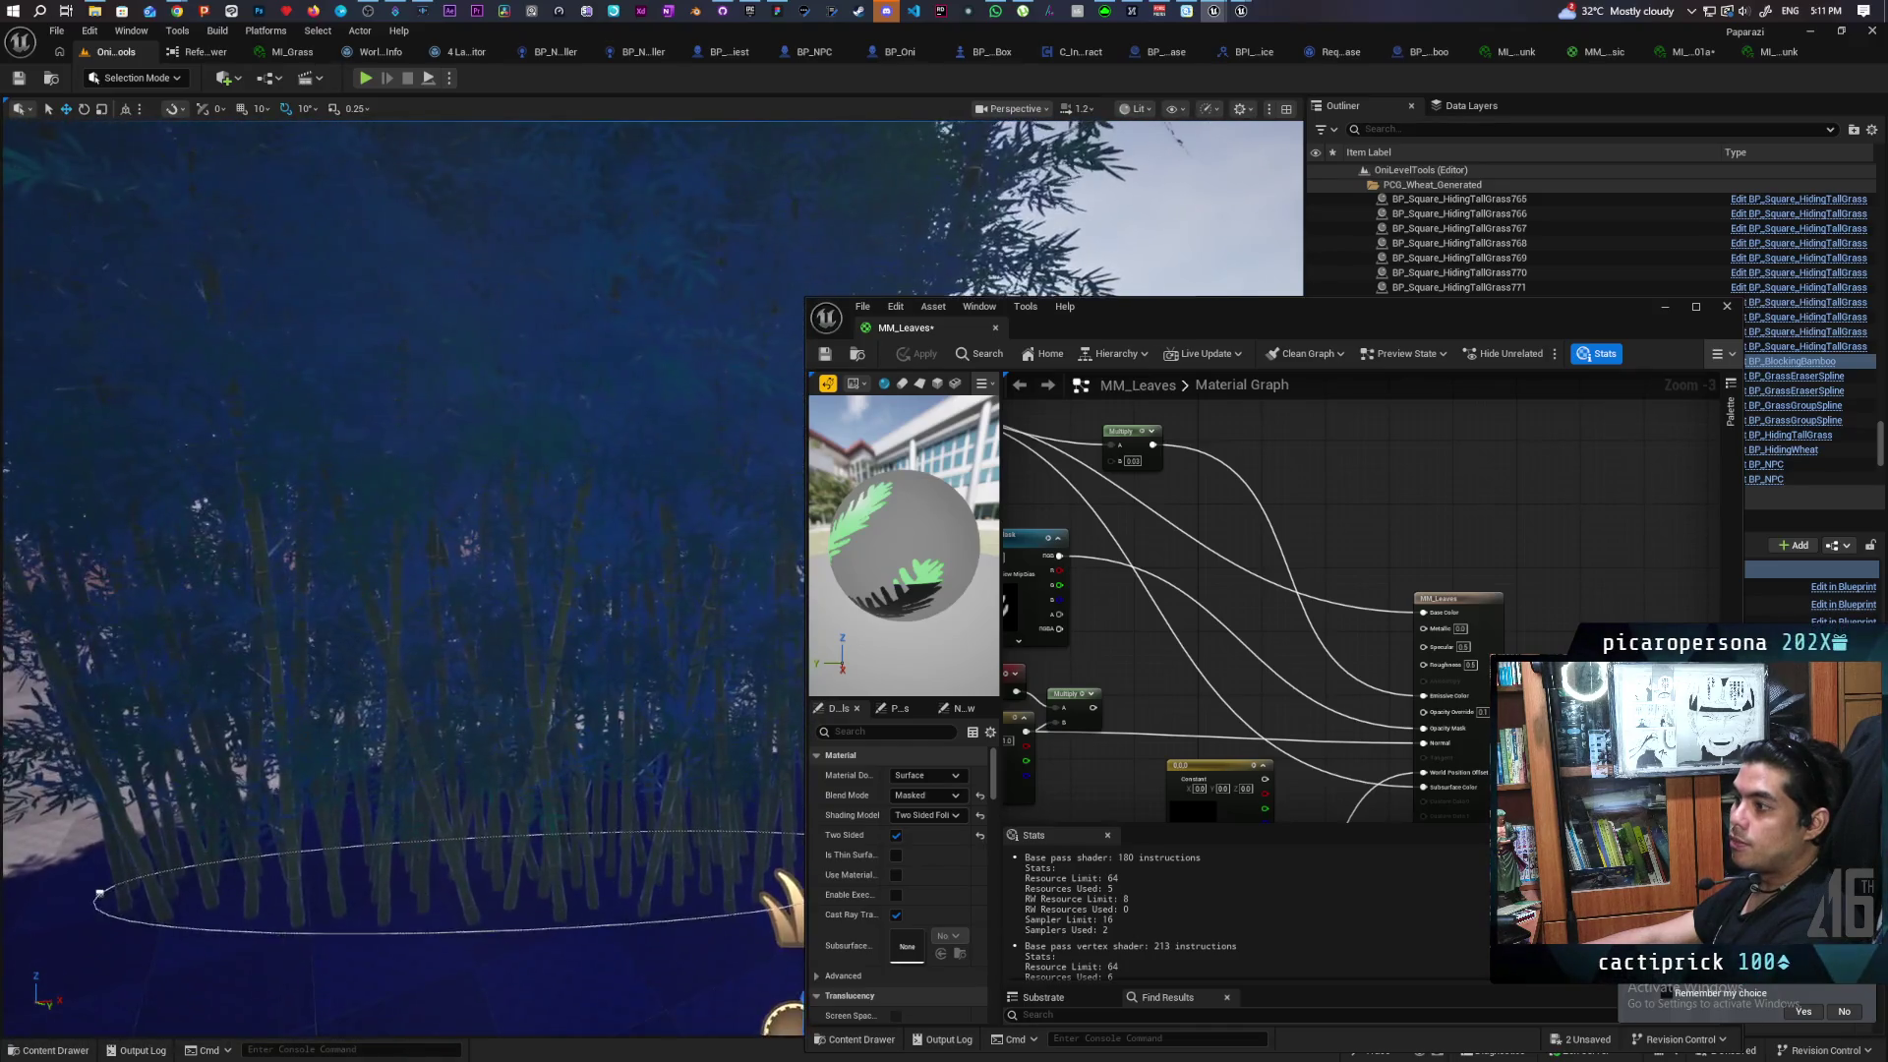
scroll(404, 491, down, 10)
scroll(403, 491, up, 10)
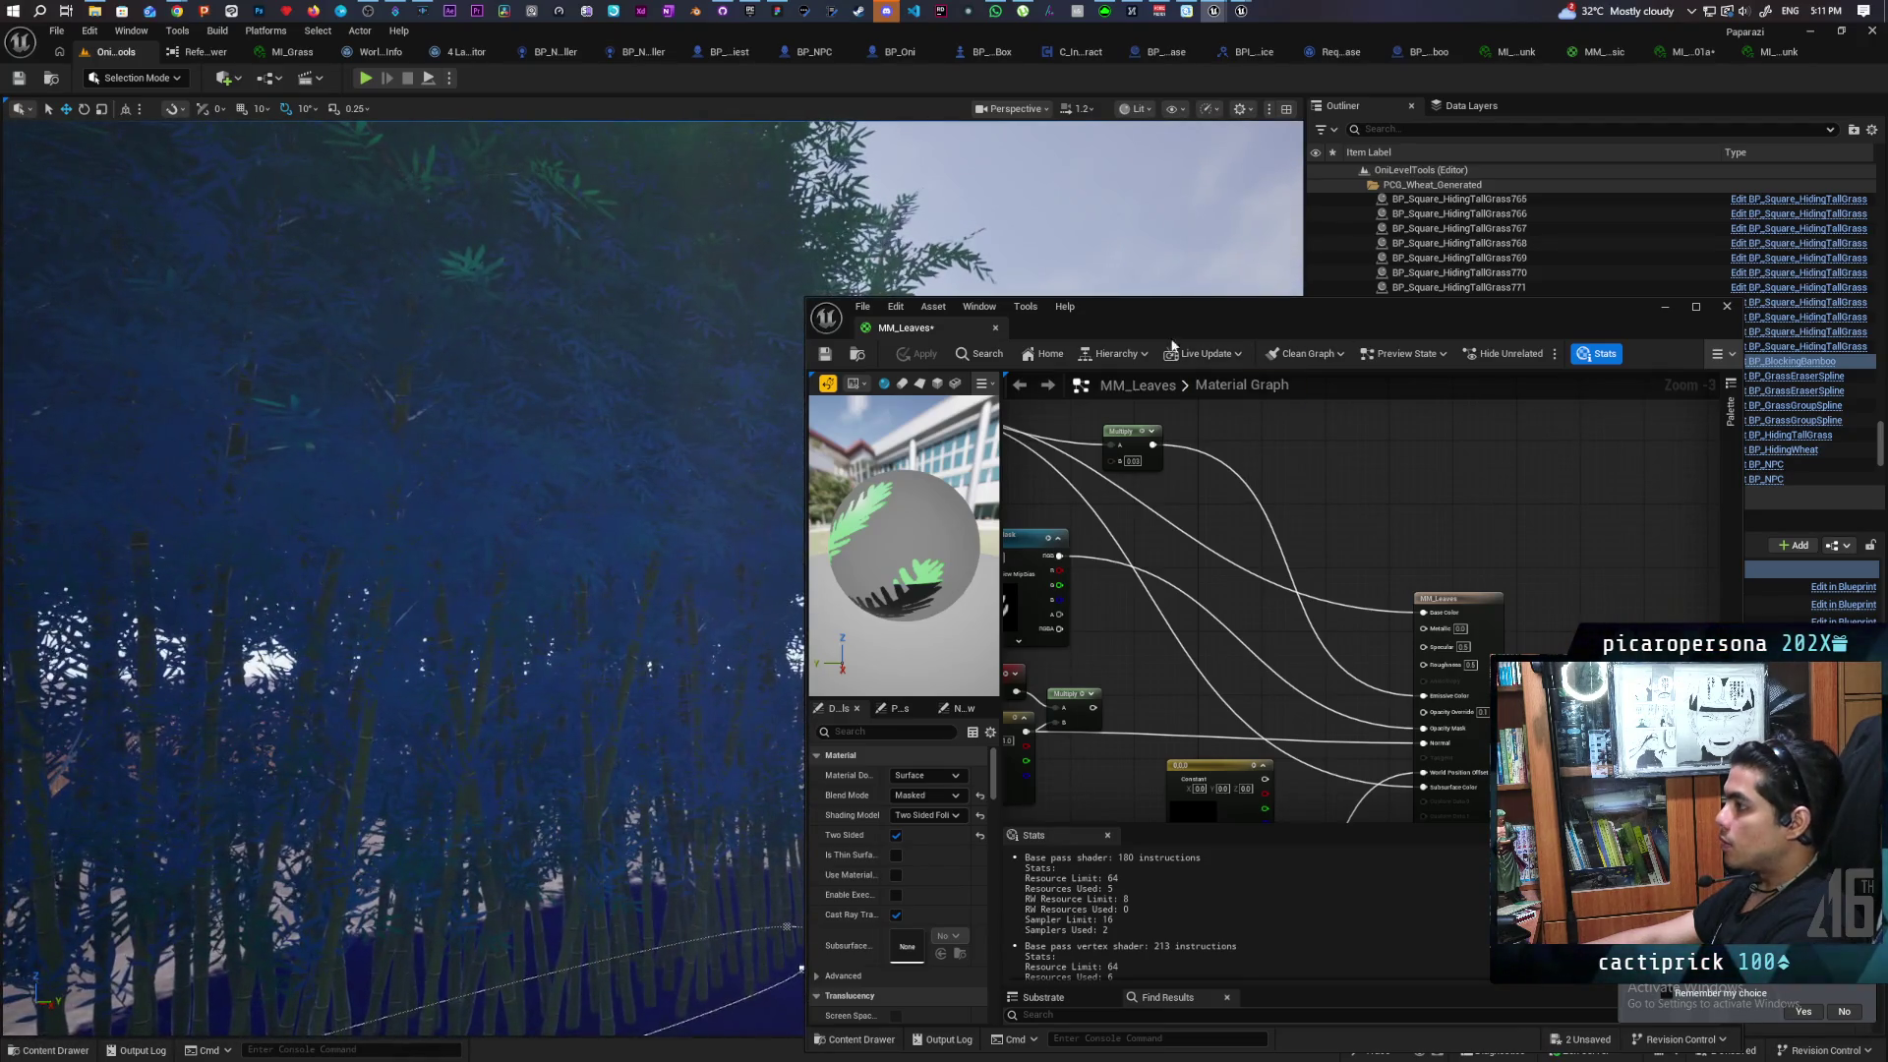
click(1661, 308)
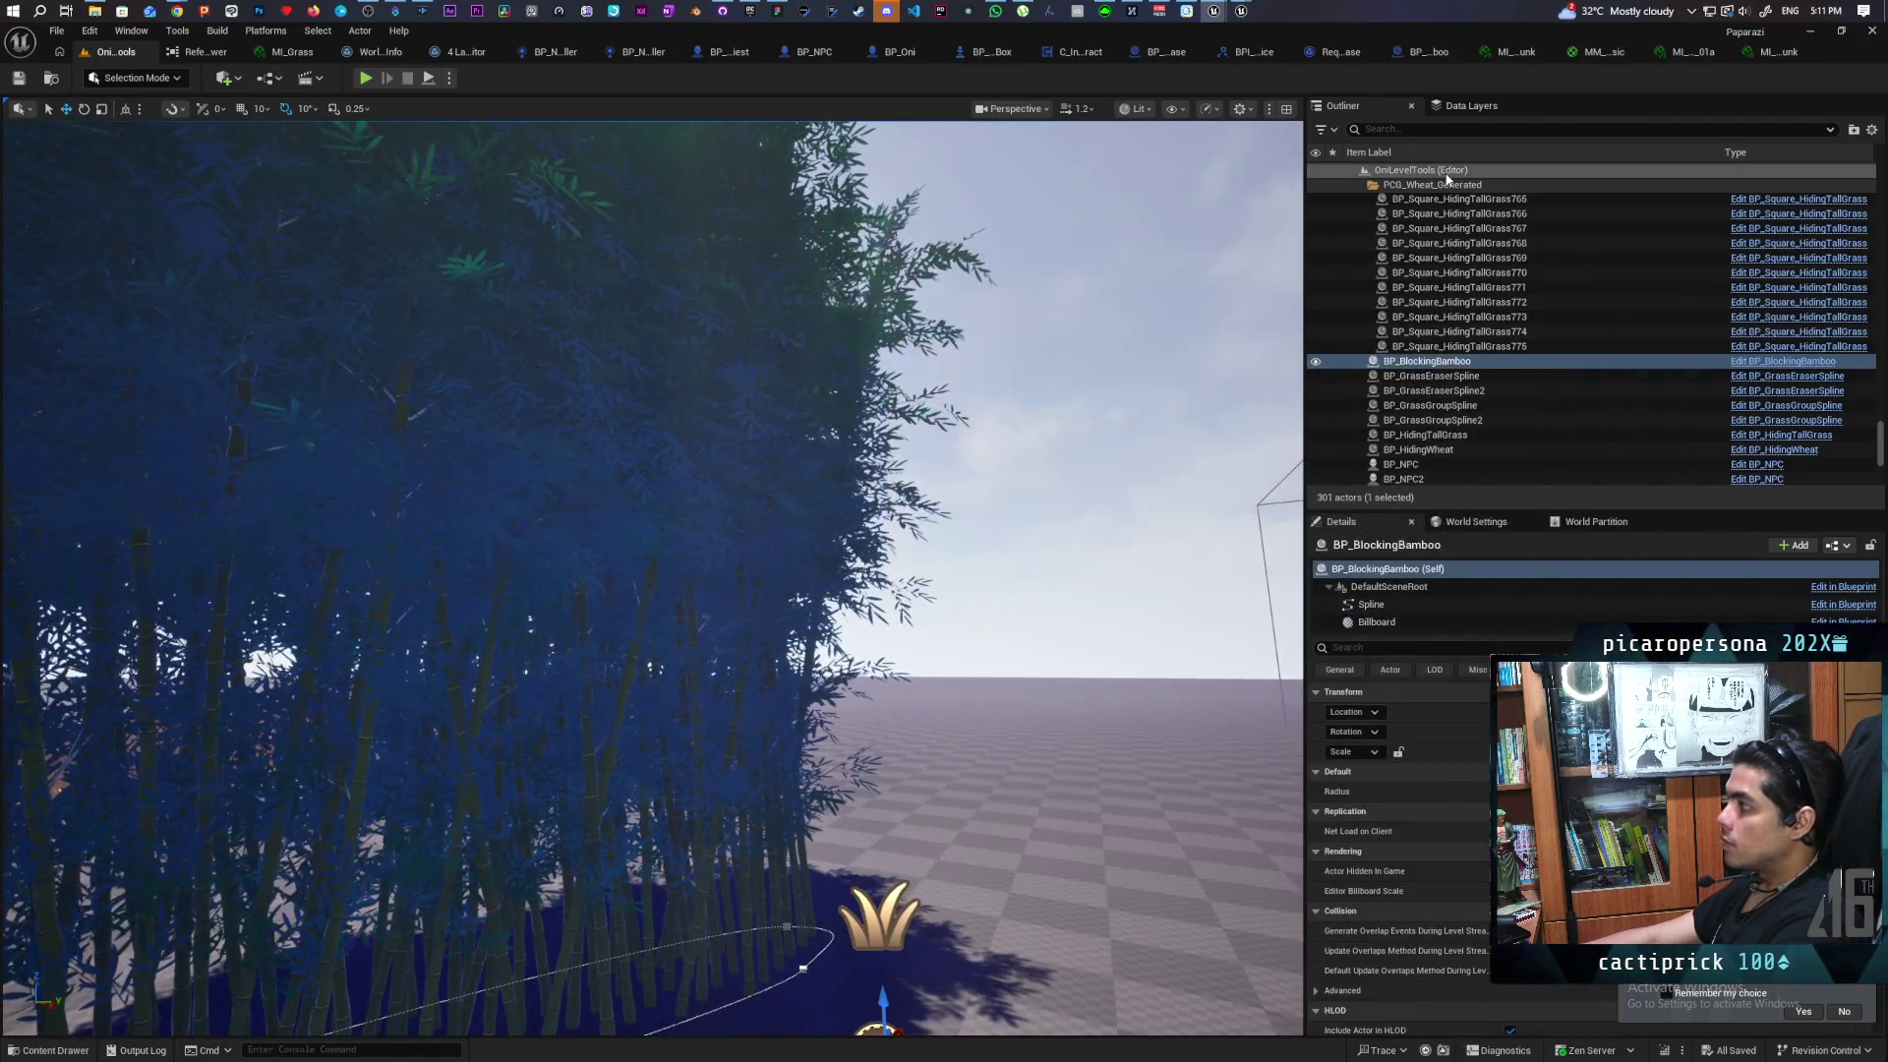
click(1433, 131)
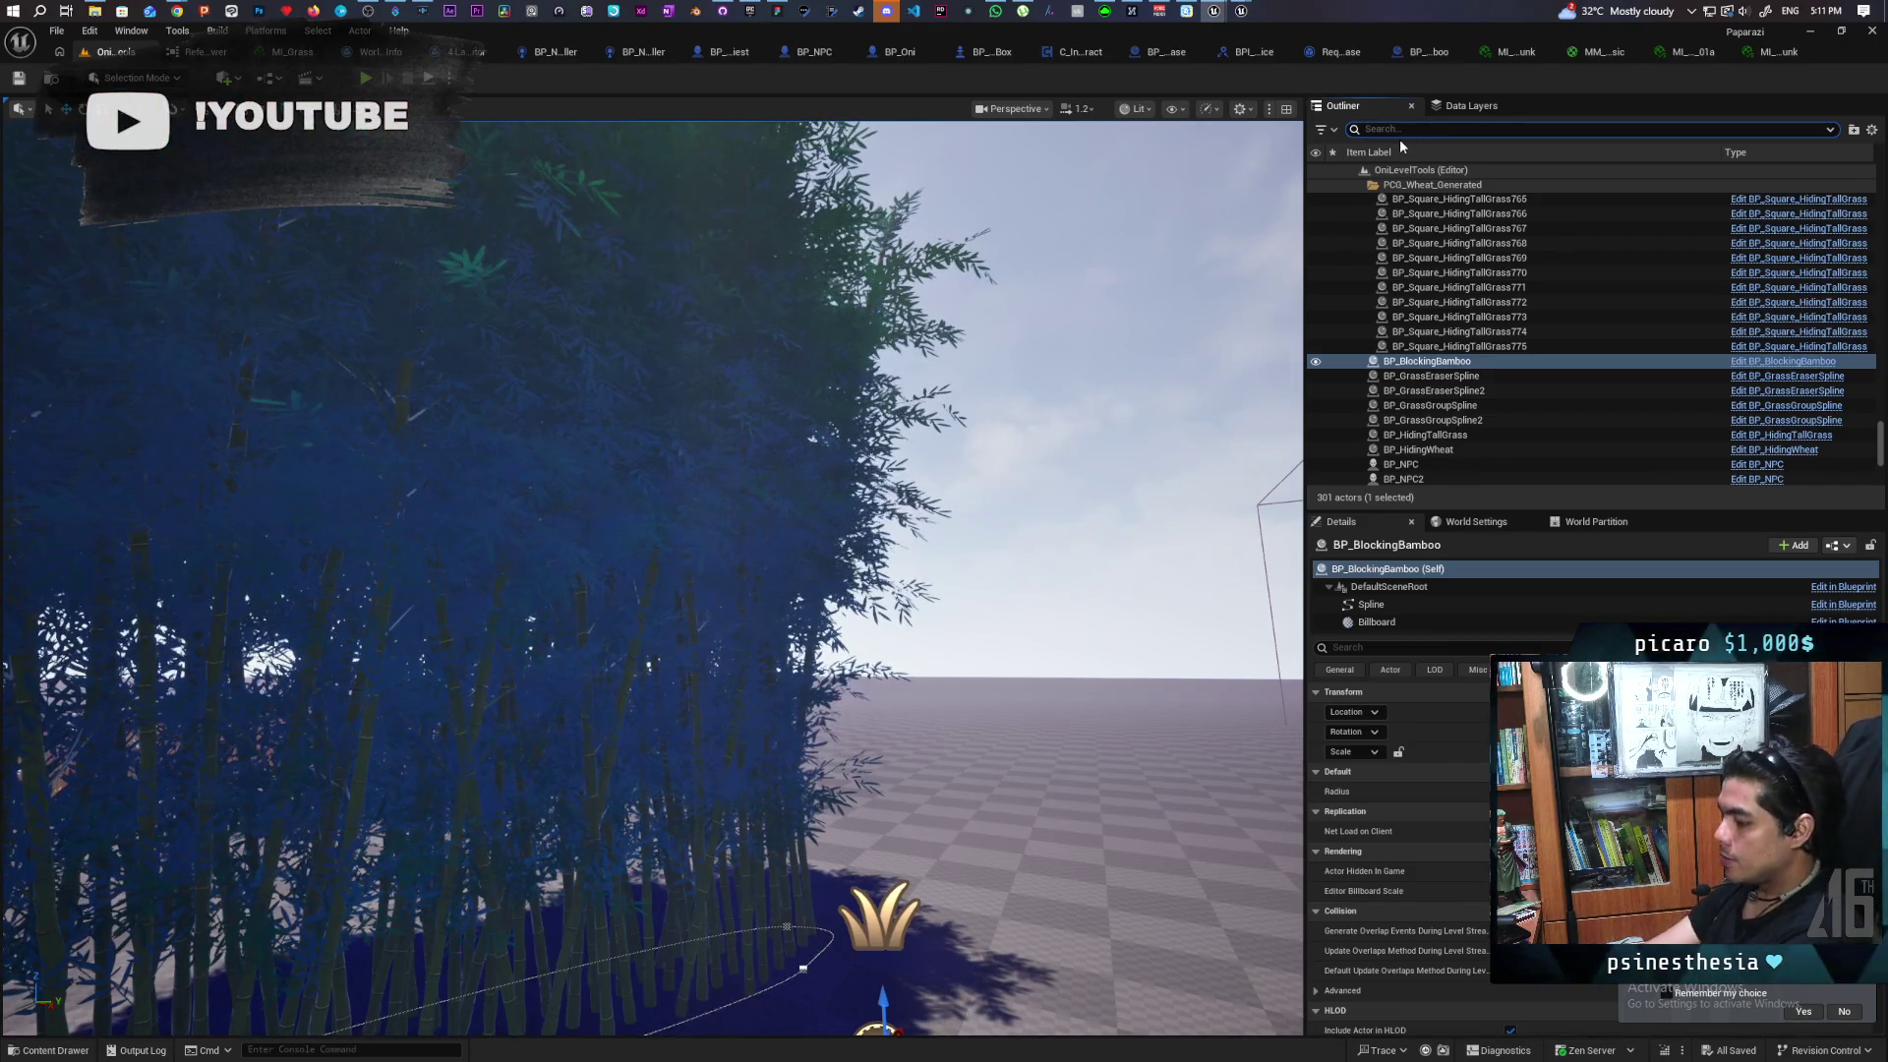
text(sky)
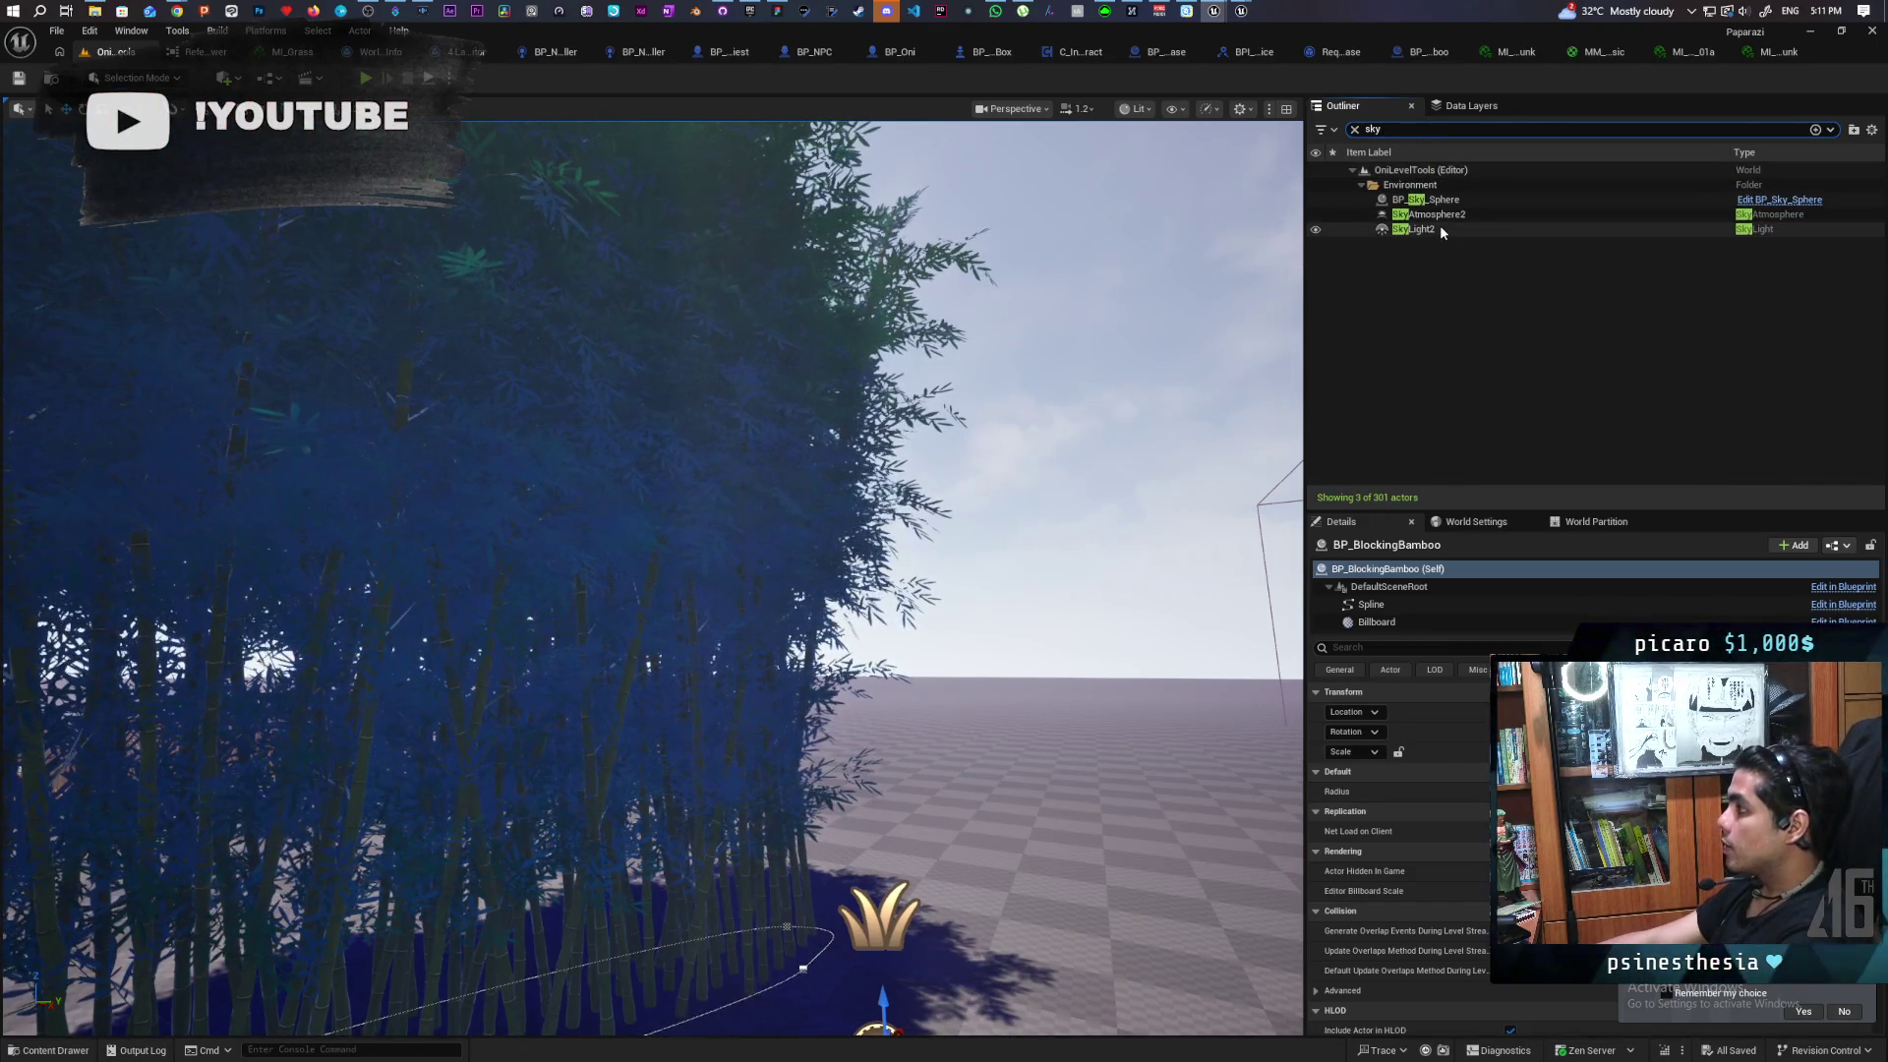
click(1442, 230)
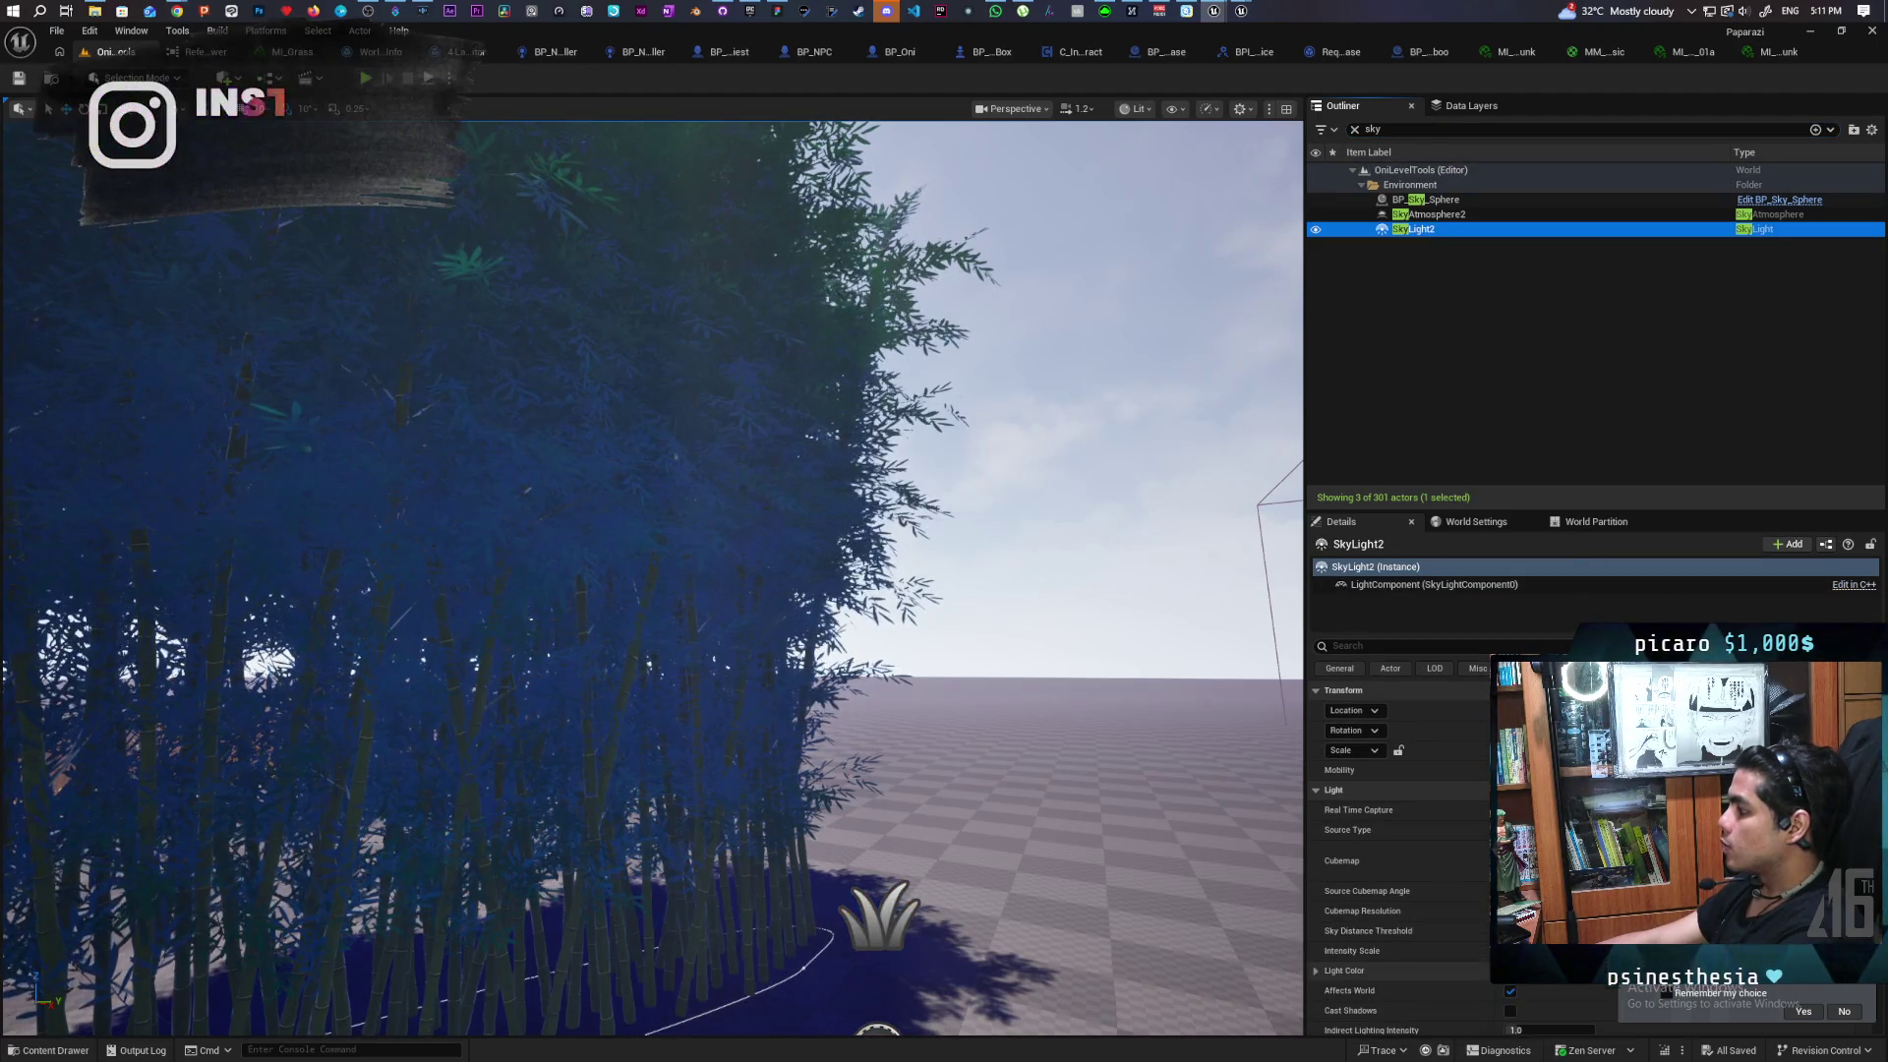
click(1317, 230)
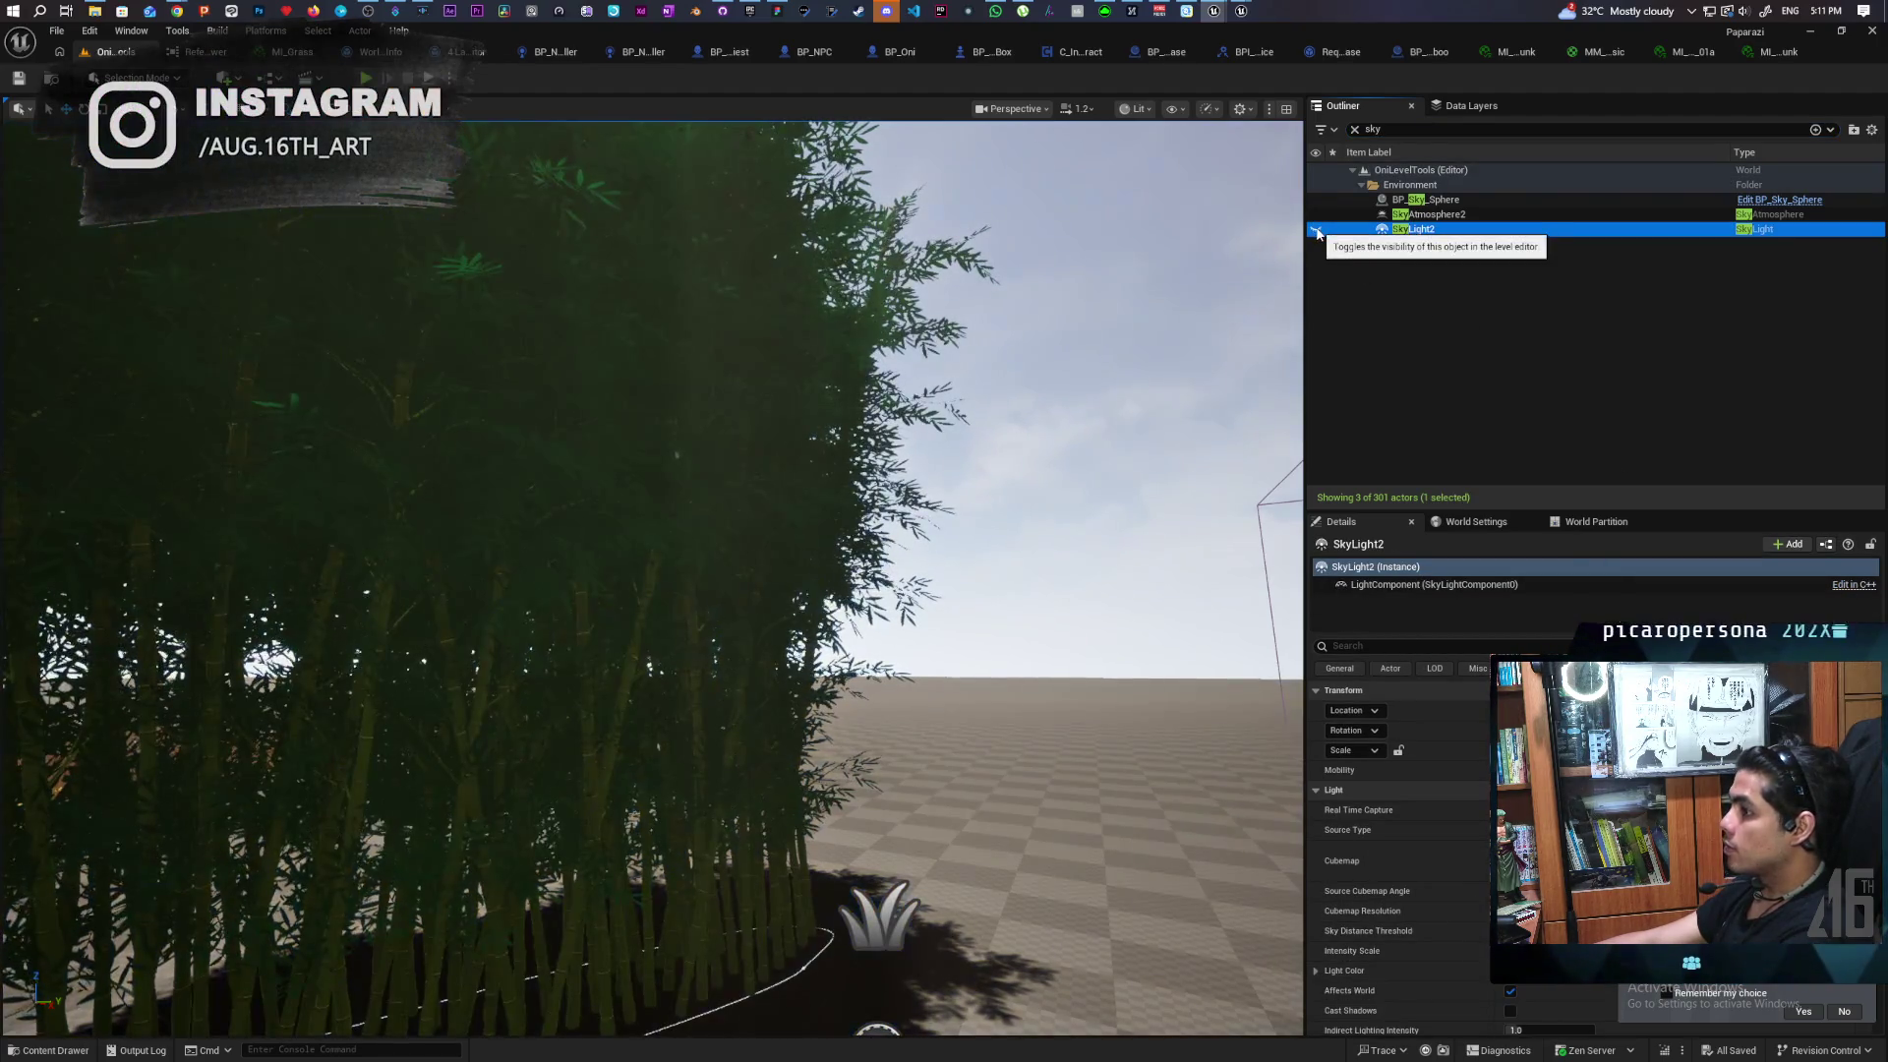
click(1316, 230)
click(1317, 230)
click(1317, 230)
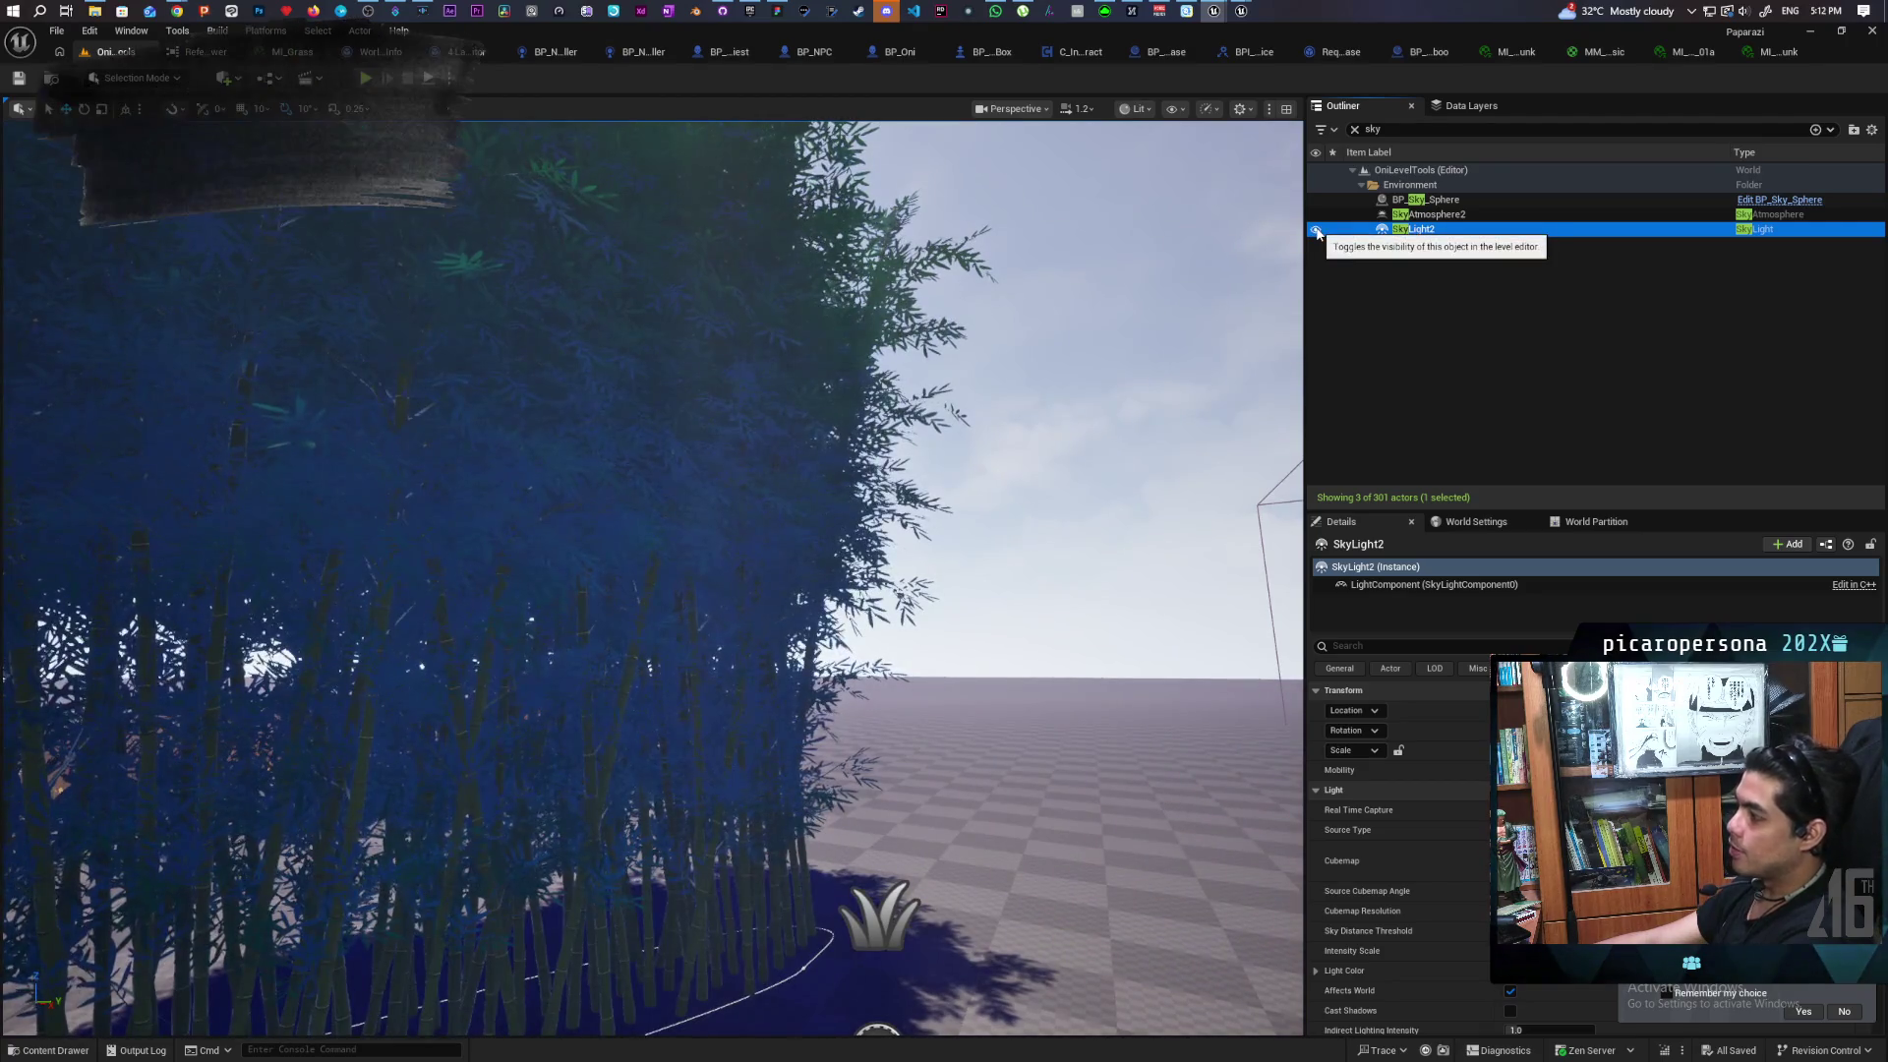
click(1317, 230)
click(1316, 230)
click(1317, 230)
click(1317, 230)
click(1315, 233)
click(1316, 234)
mouse_move(652, 571)
mouse_down()
mouse_move(629, 551)
mouse_move(610, 590)
mouse_move(688, 560)
mouse_move(649, 531)
mouse_move(682, 570)
mouse_move(639, 551)
mouse_move(649, 580)
mouse_up()
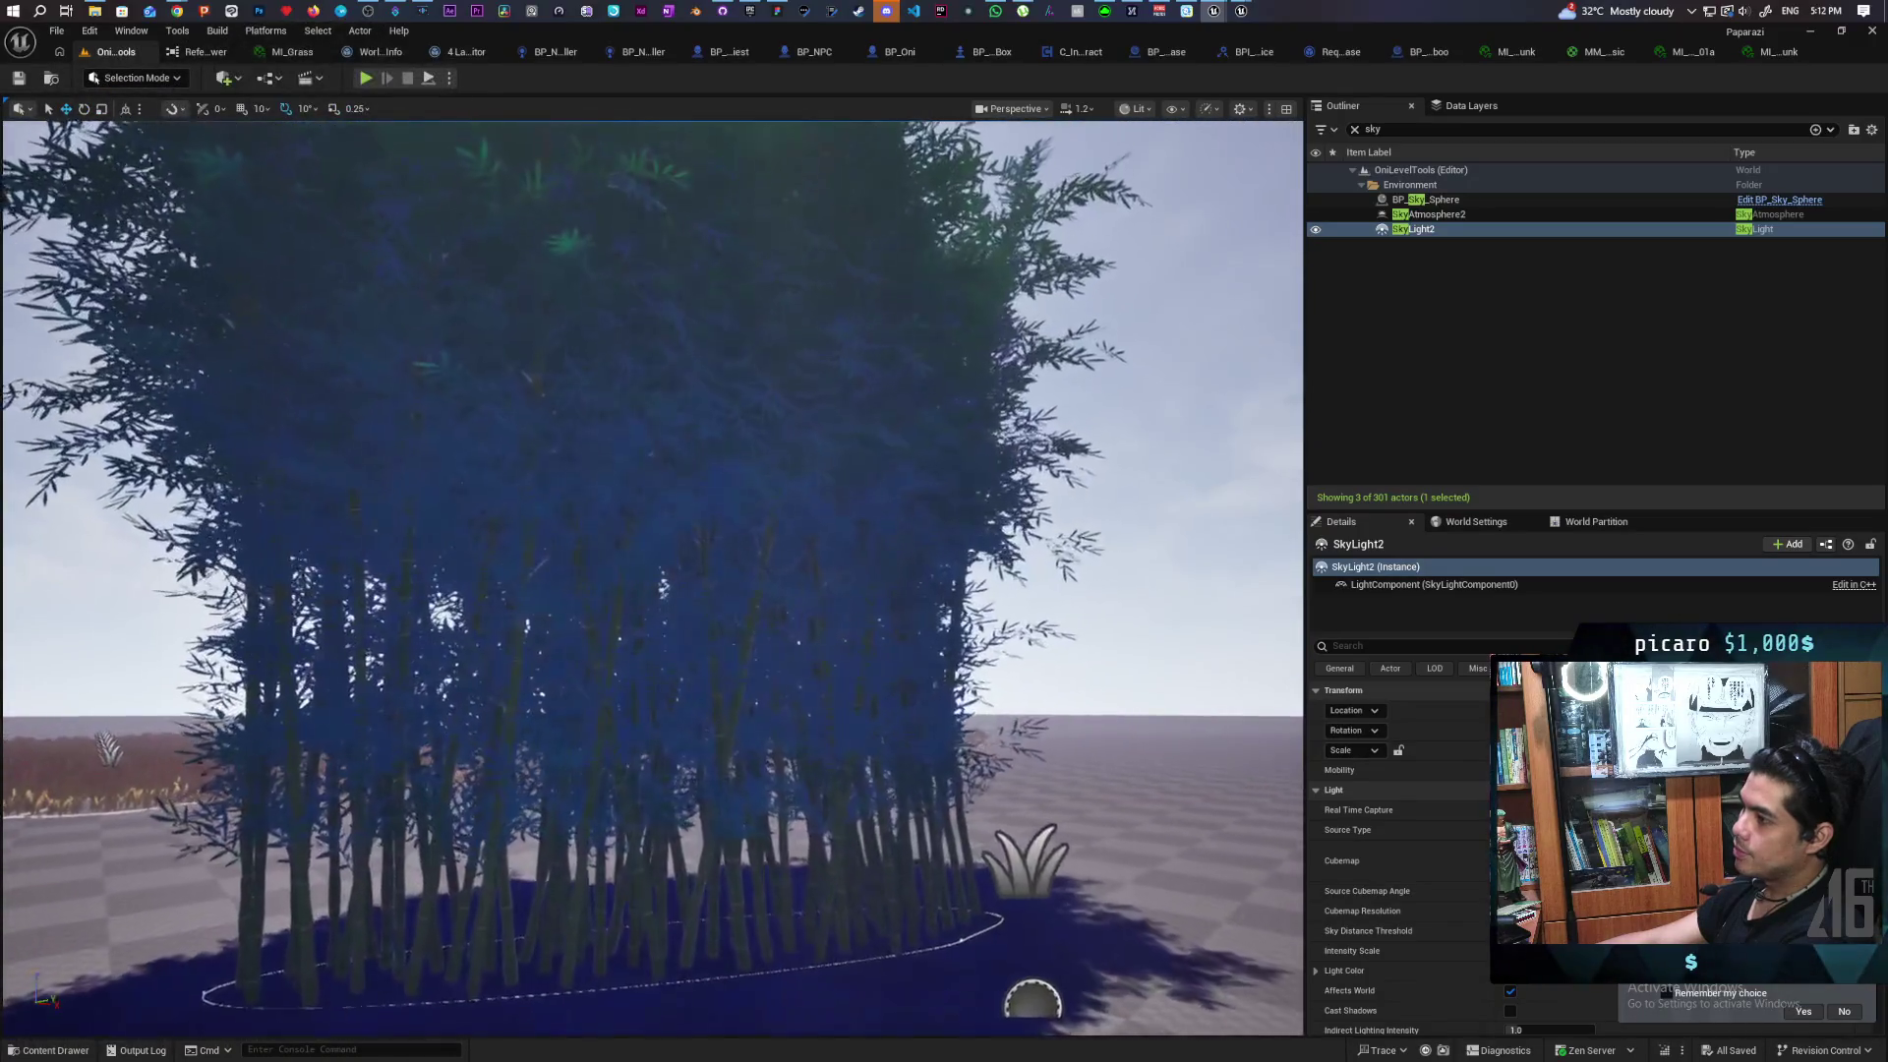
scroll(652, 571, down, 3)
click(1315, 229)
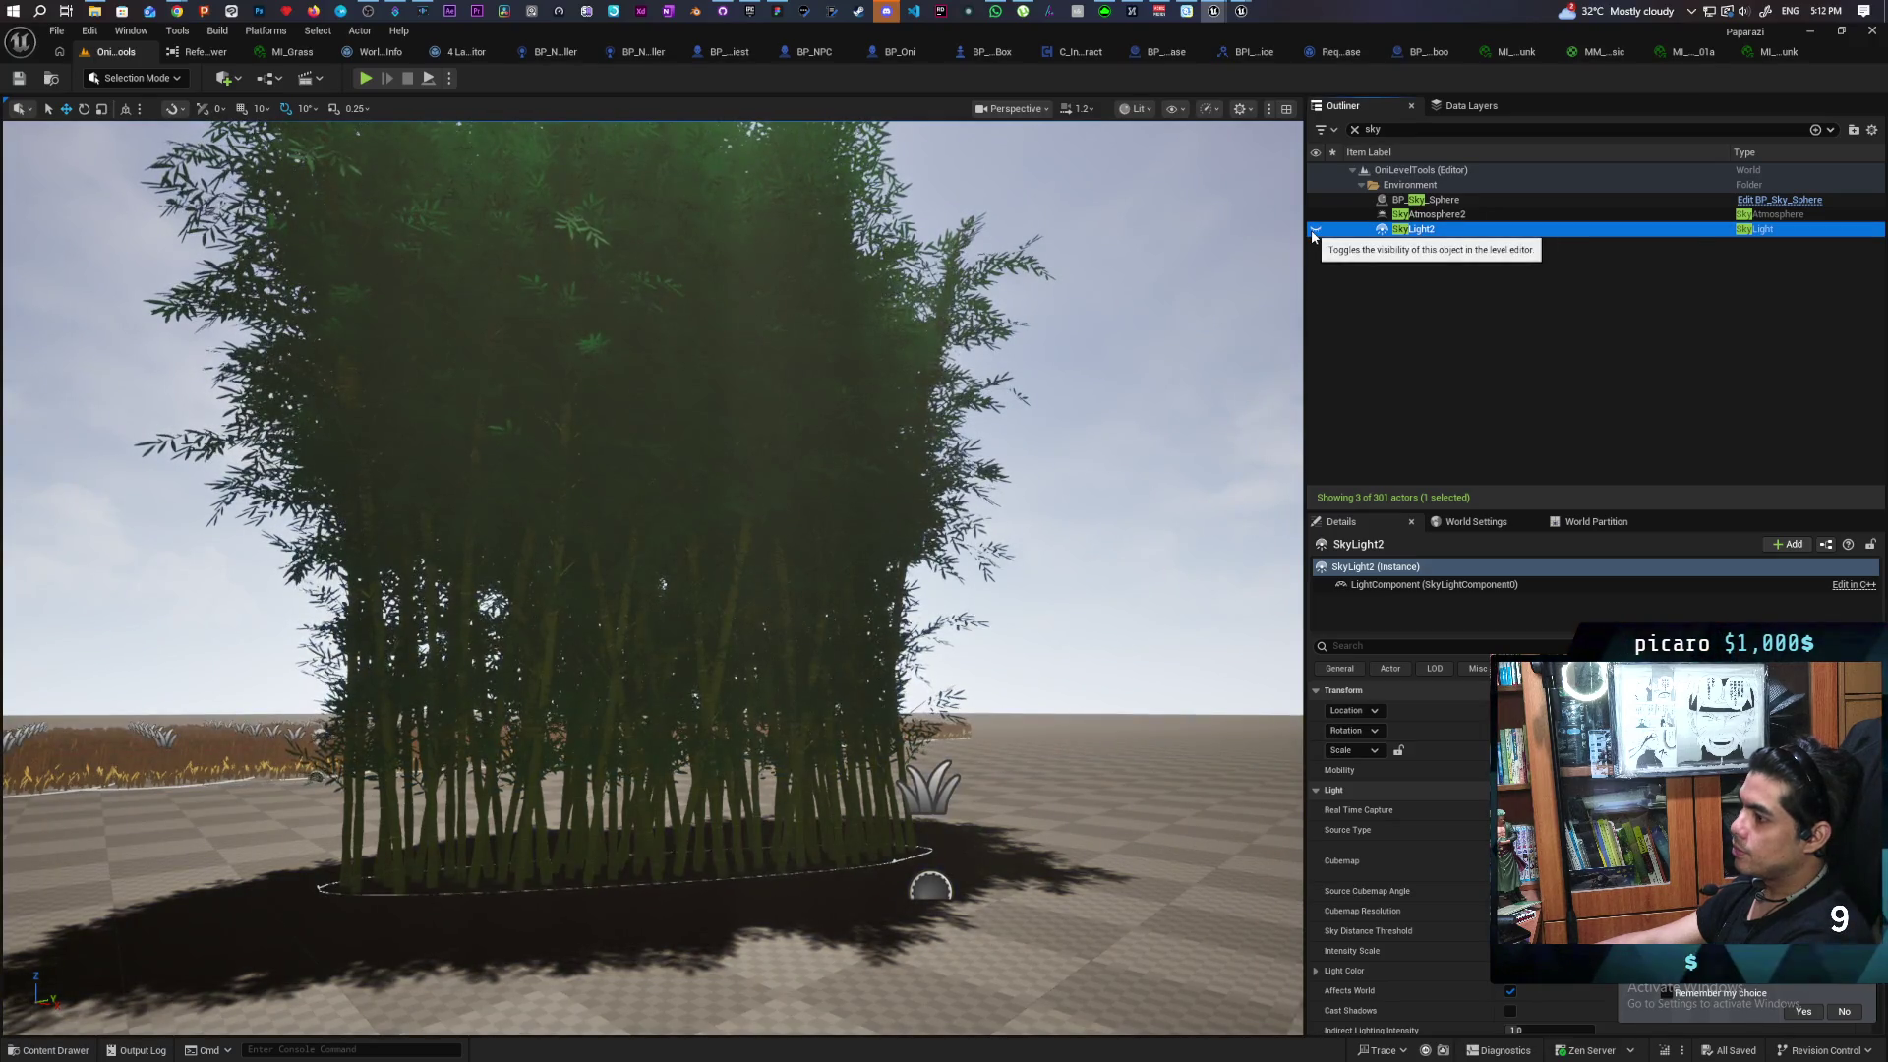
click(1314, 231)
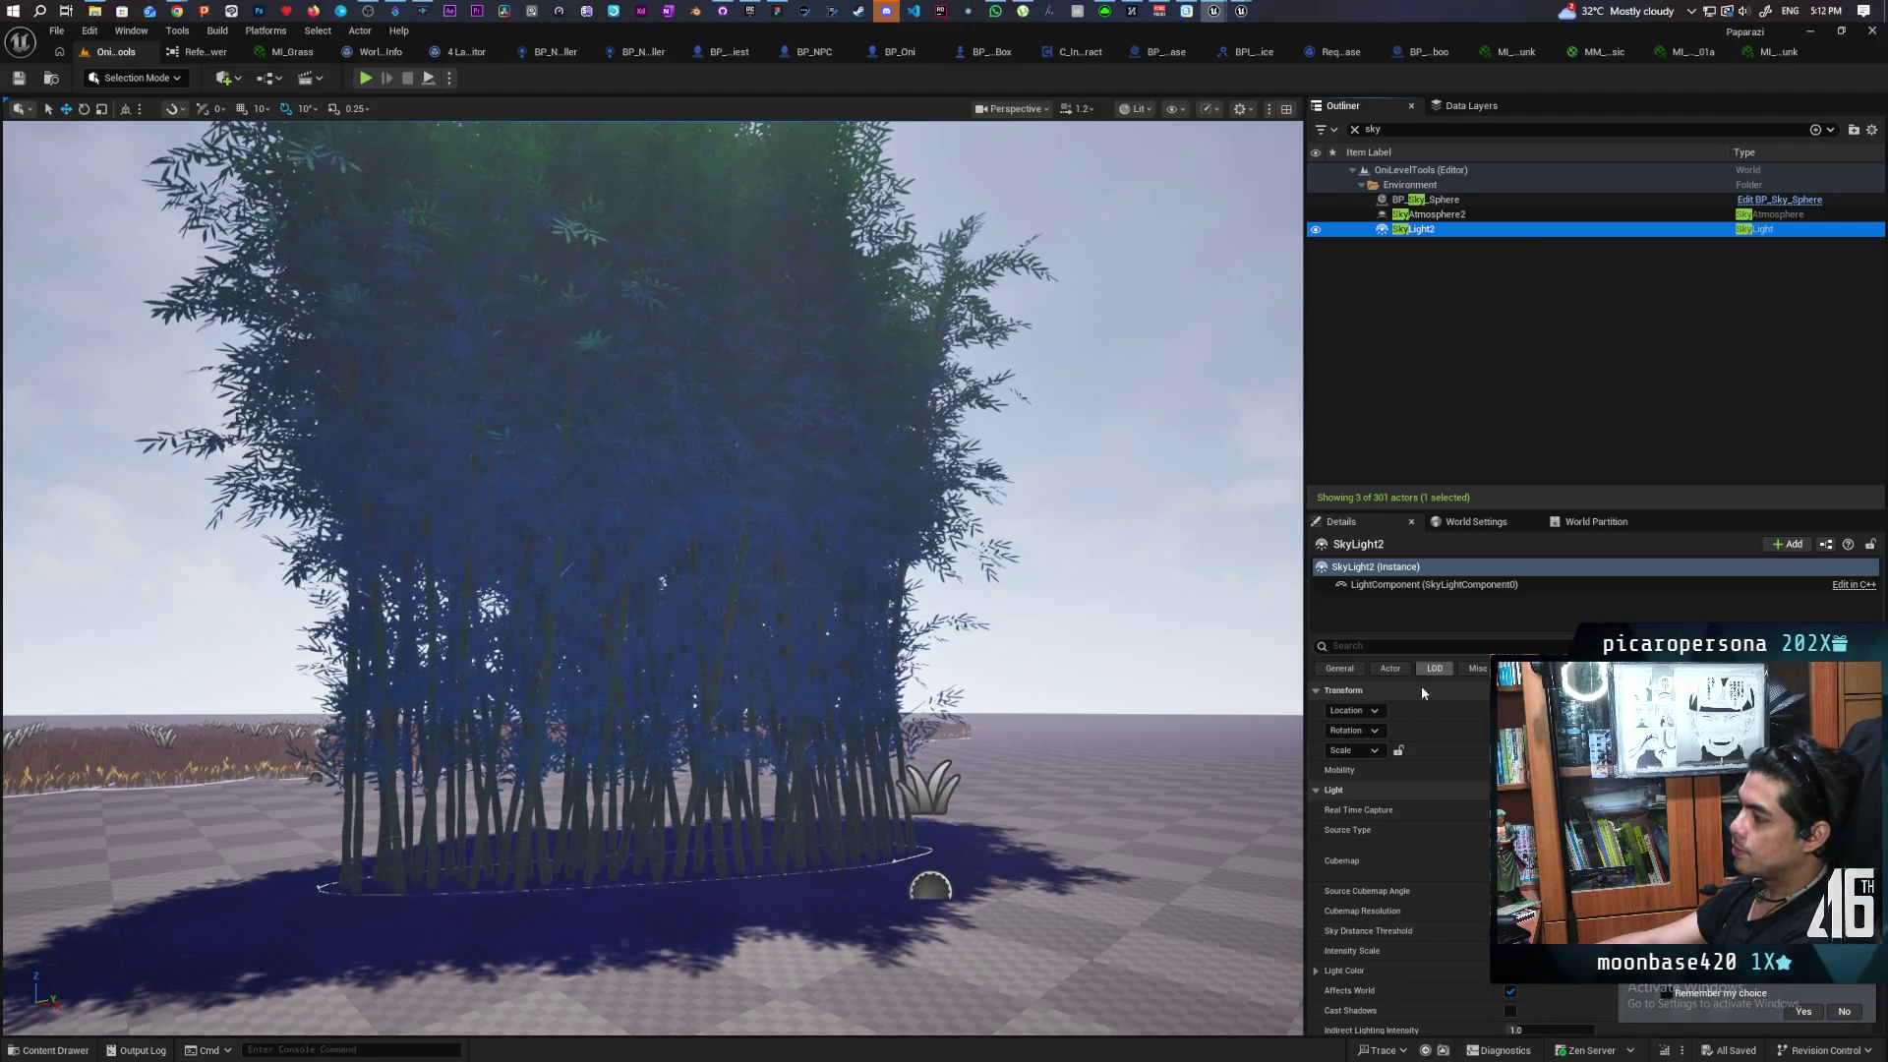
mouse_move(1051, 775)
mouse_down()
mouse_move(1052, 826)
mouse_move(993, 826)
mouse_move(993, 747)
mouse_move(983, 885)
mouse_move(873, 861)
mouse_move(890, 844)
mouse_up()
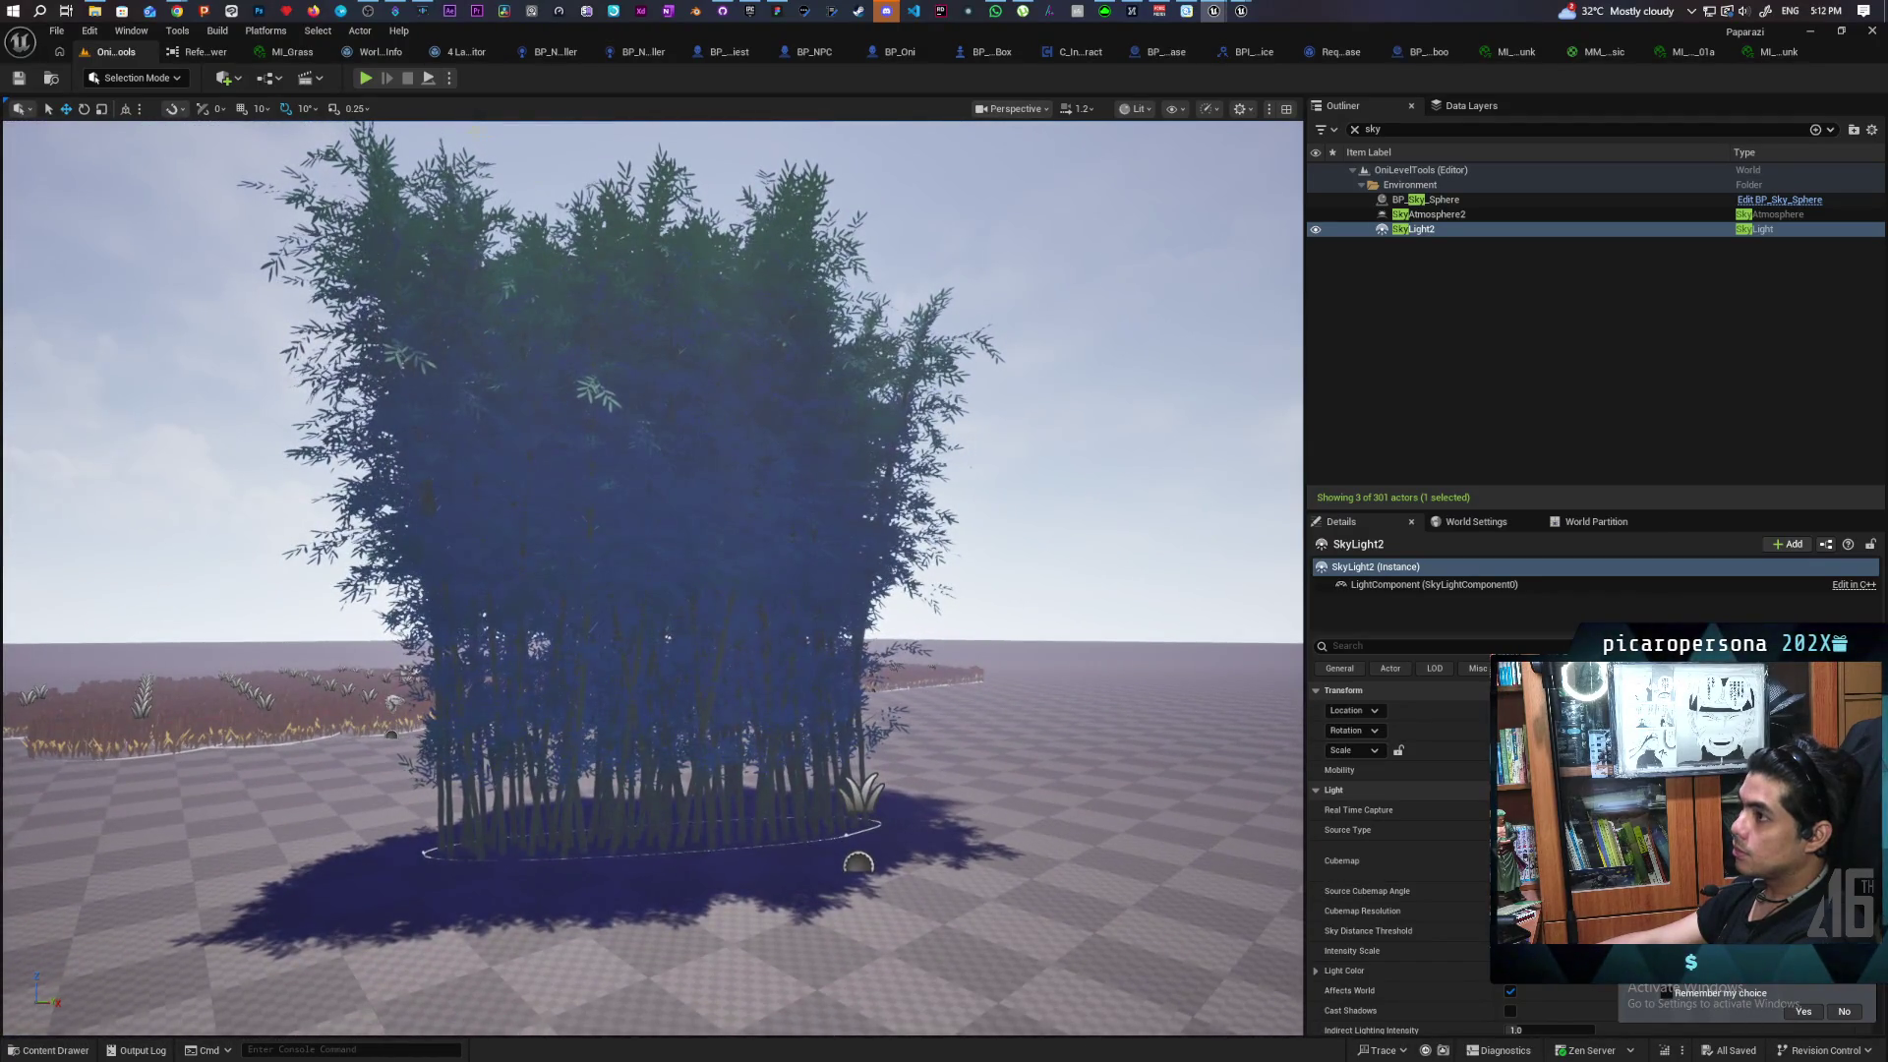
key(alt+p)
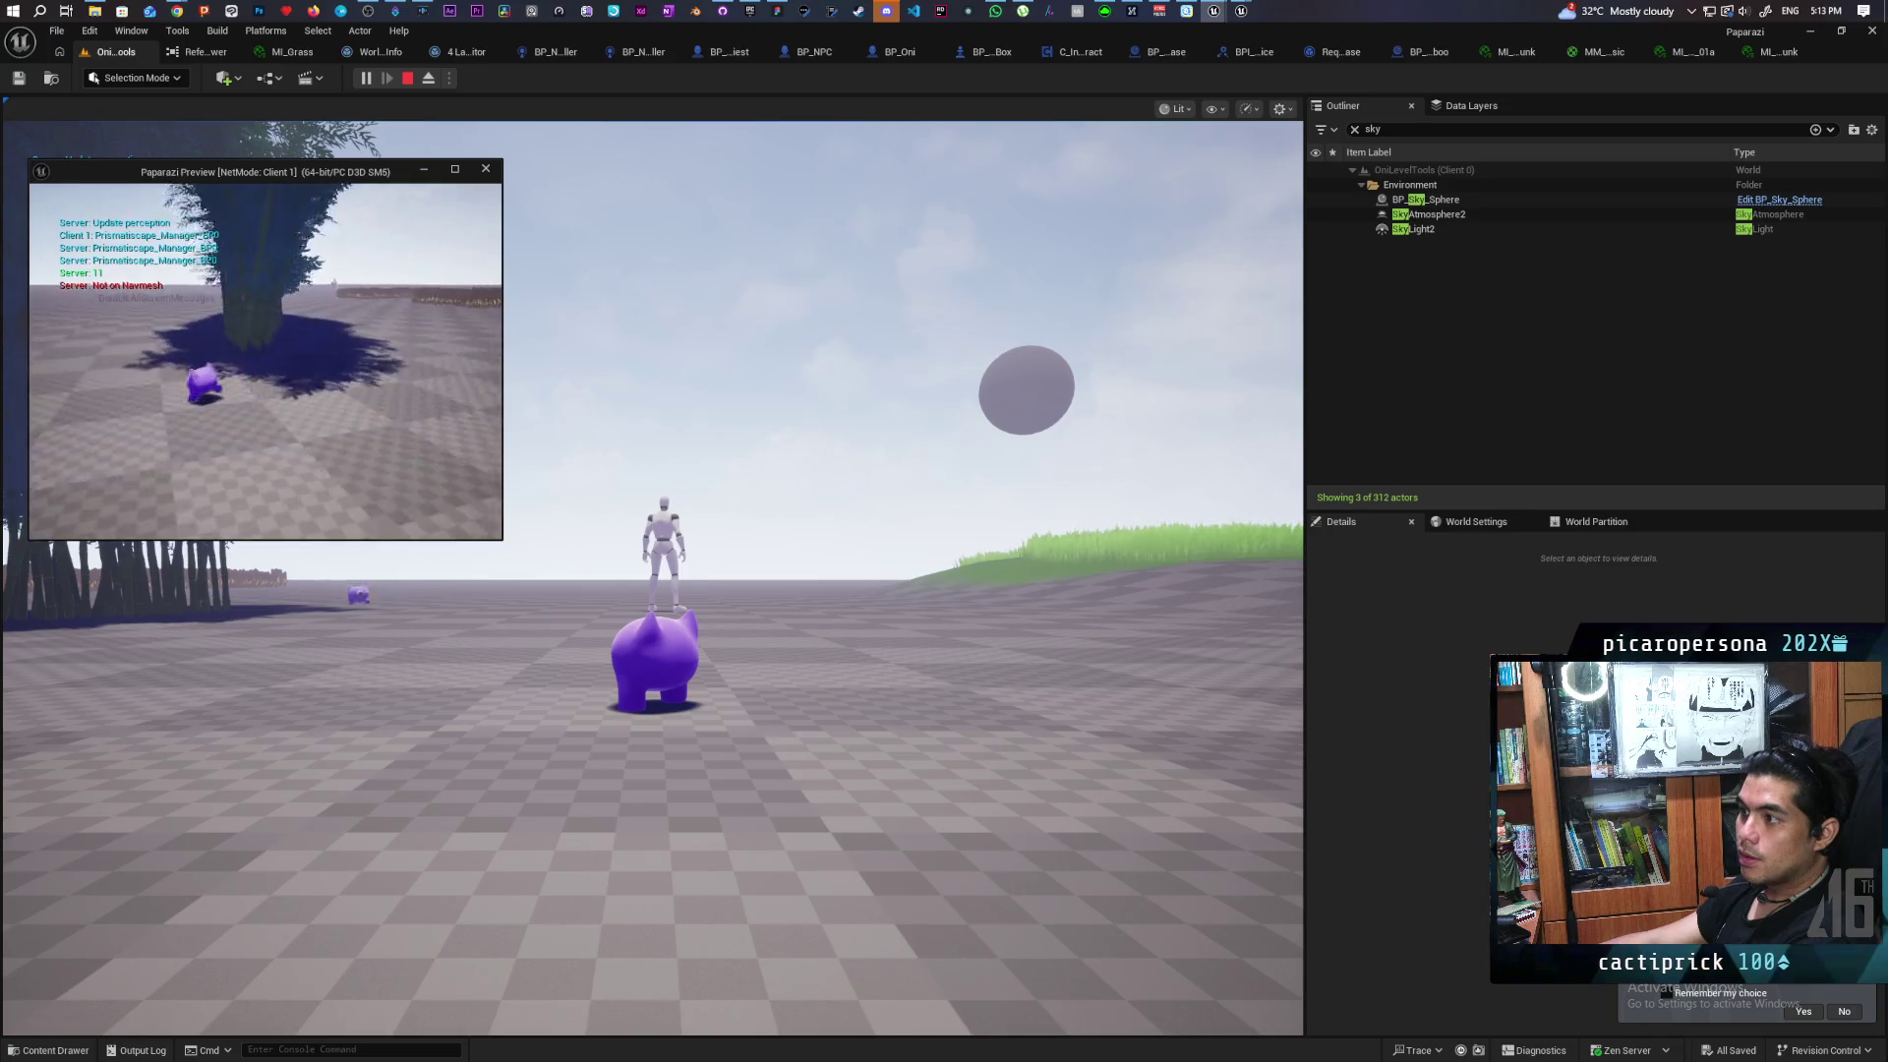
key(Escape)
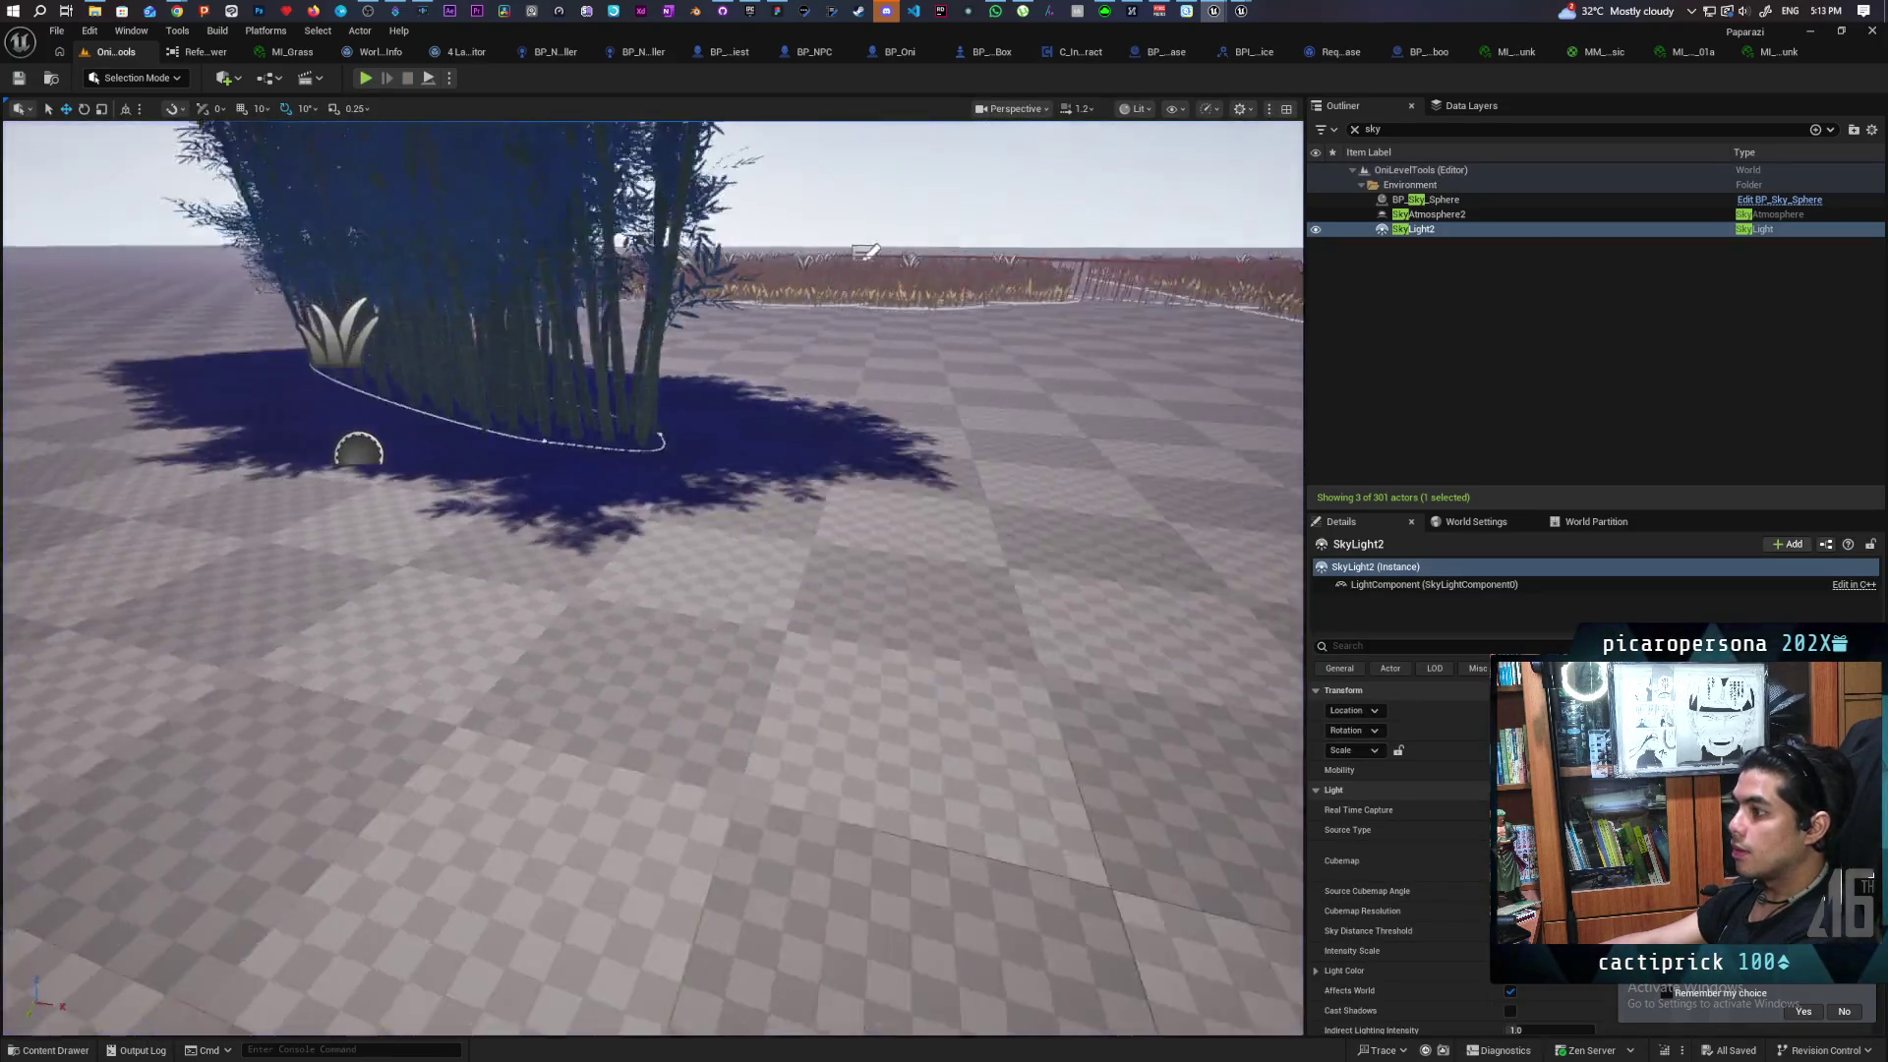
key(f)
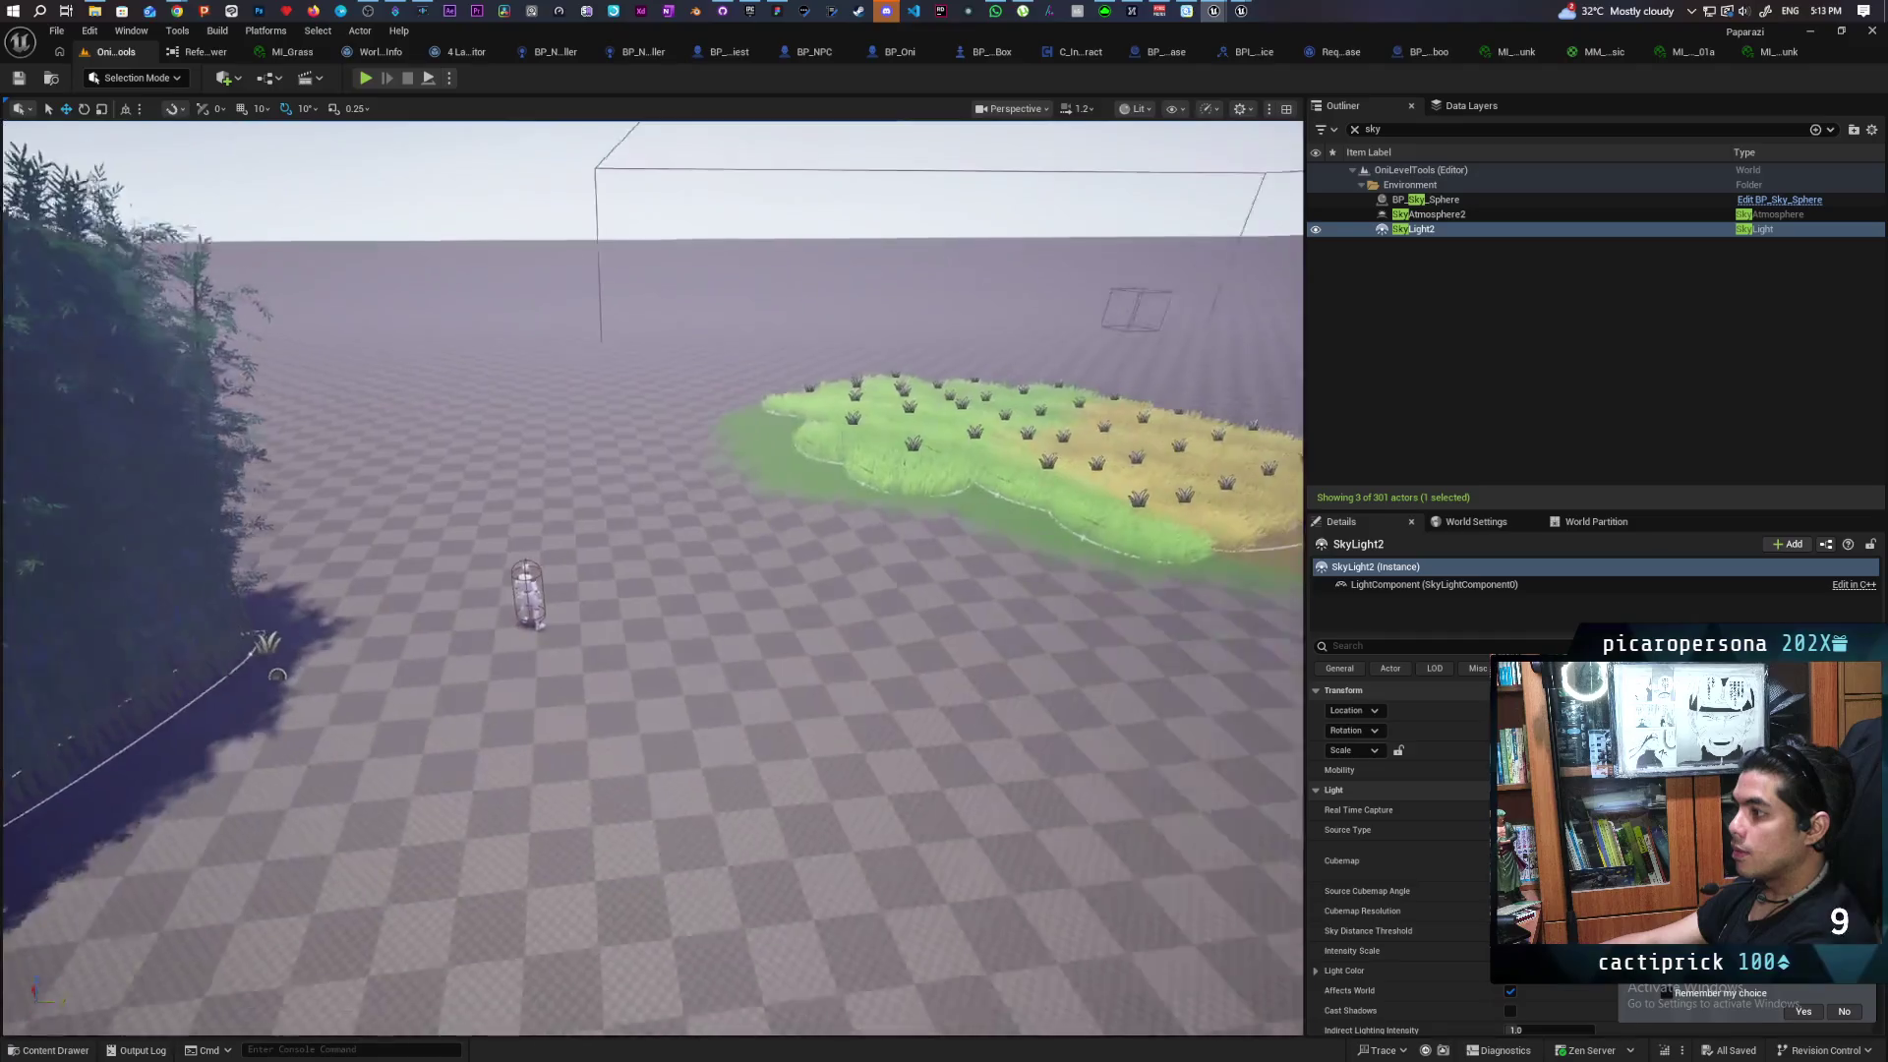
Alt-drag a copy of the Square Wheat text label next to the bamboo clump
mouse_move(649, 580)
mouse_down()
mouse_move(511, 689)
mouse_move(590, 678)
mouse_move(550, 678)
mouse_move(789, 480)
mouse_up()
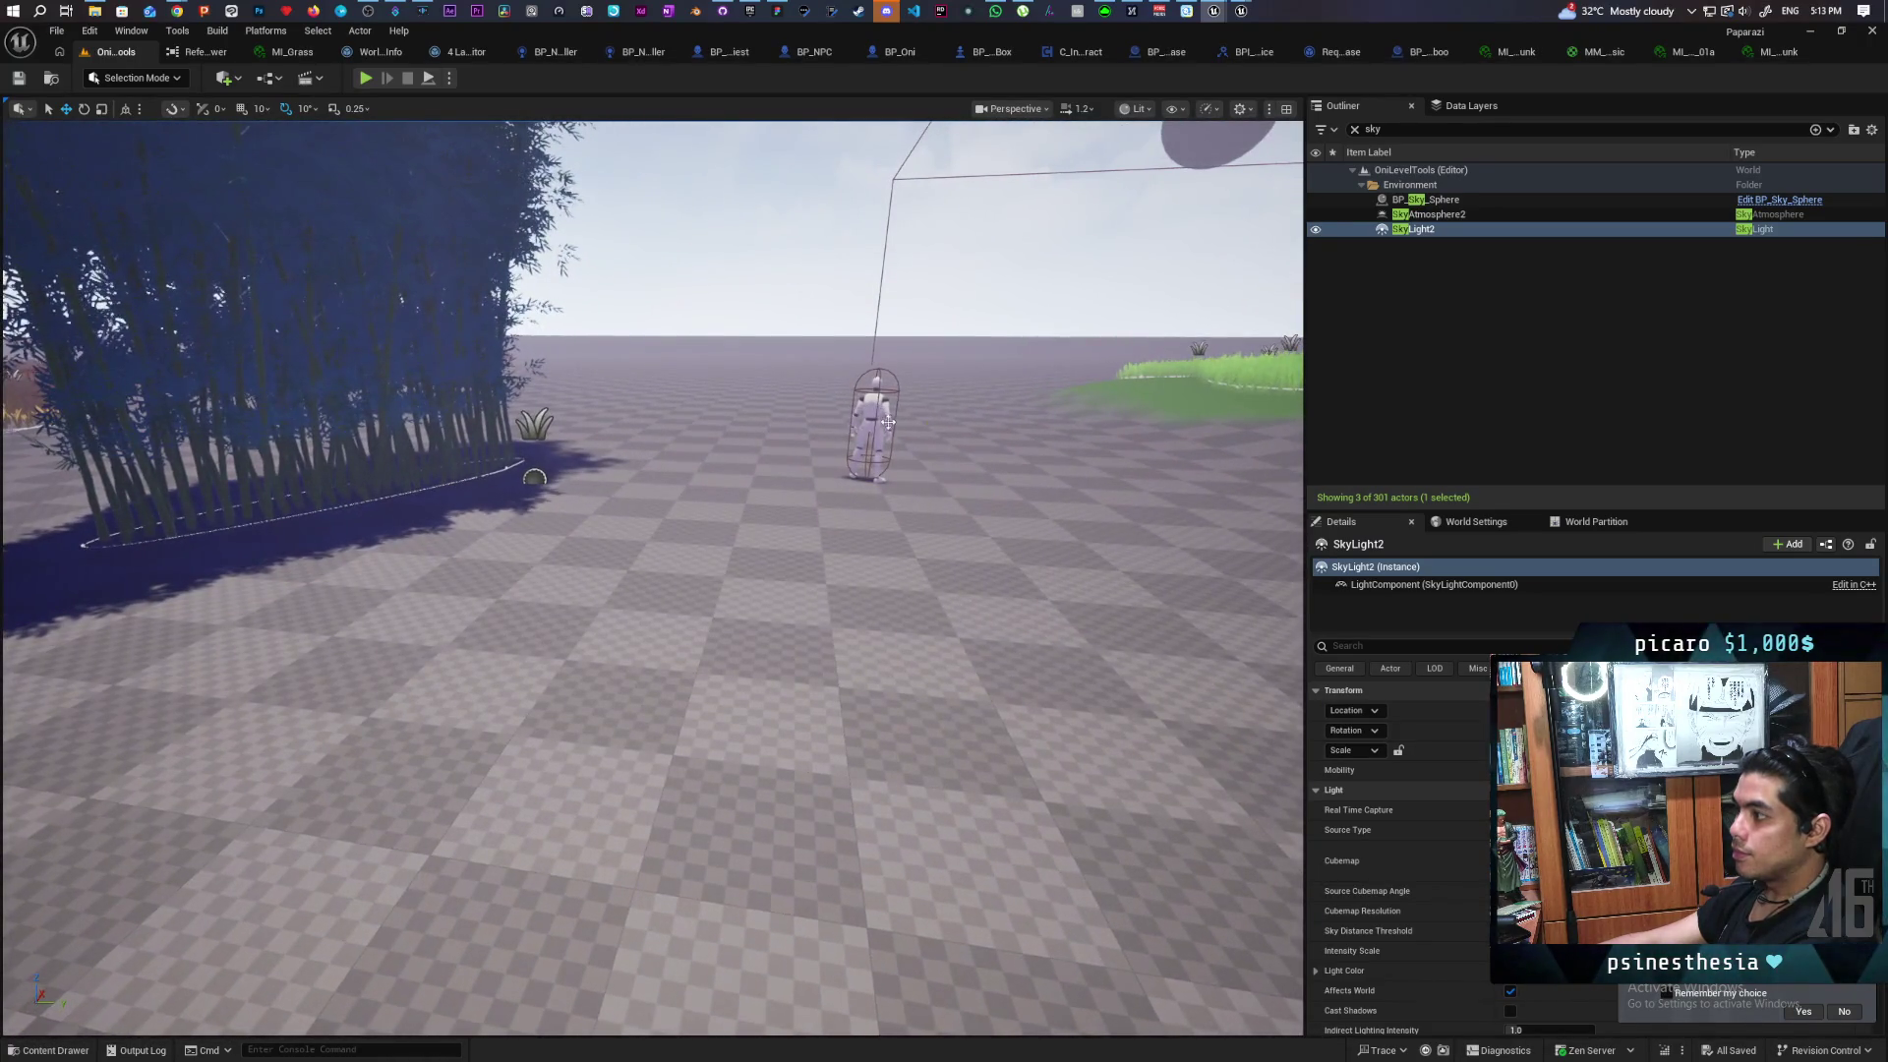
click(886, 421)
mouse_move(604, 452)
mouse_down()
mouse_move(686, 380)
mouse_move(546, 414)
mouse_move(447, 504)
mouse_move(362, 690)
mouse_up()
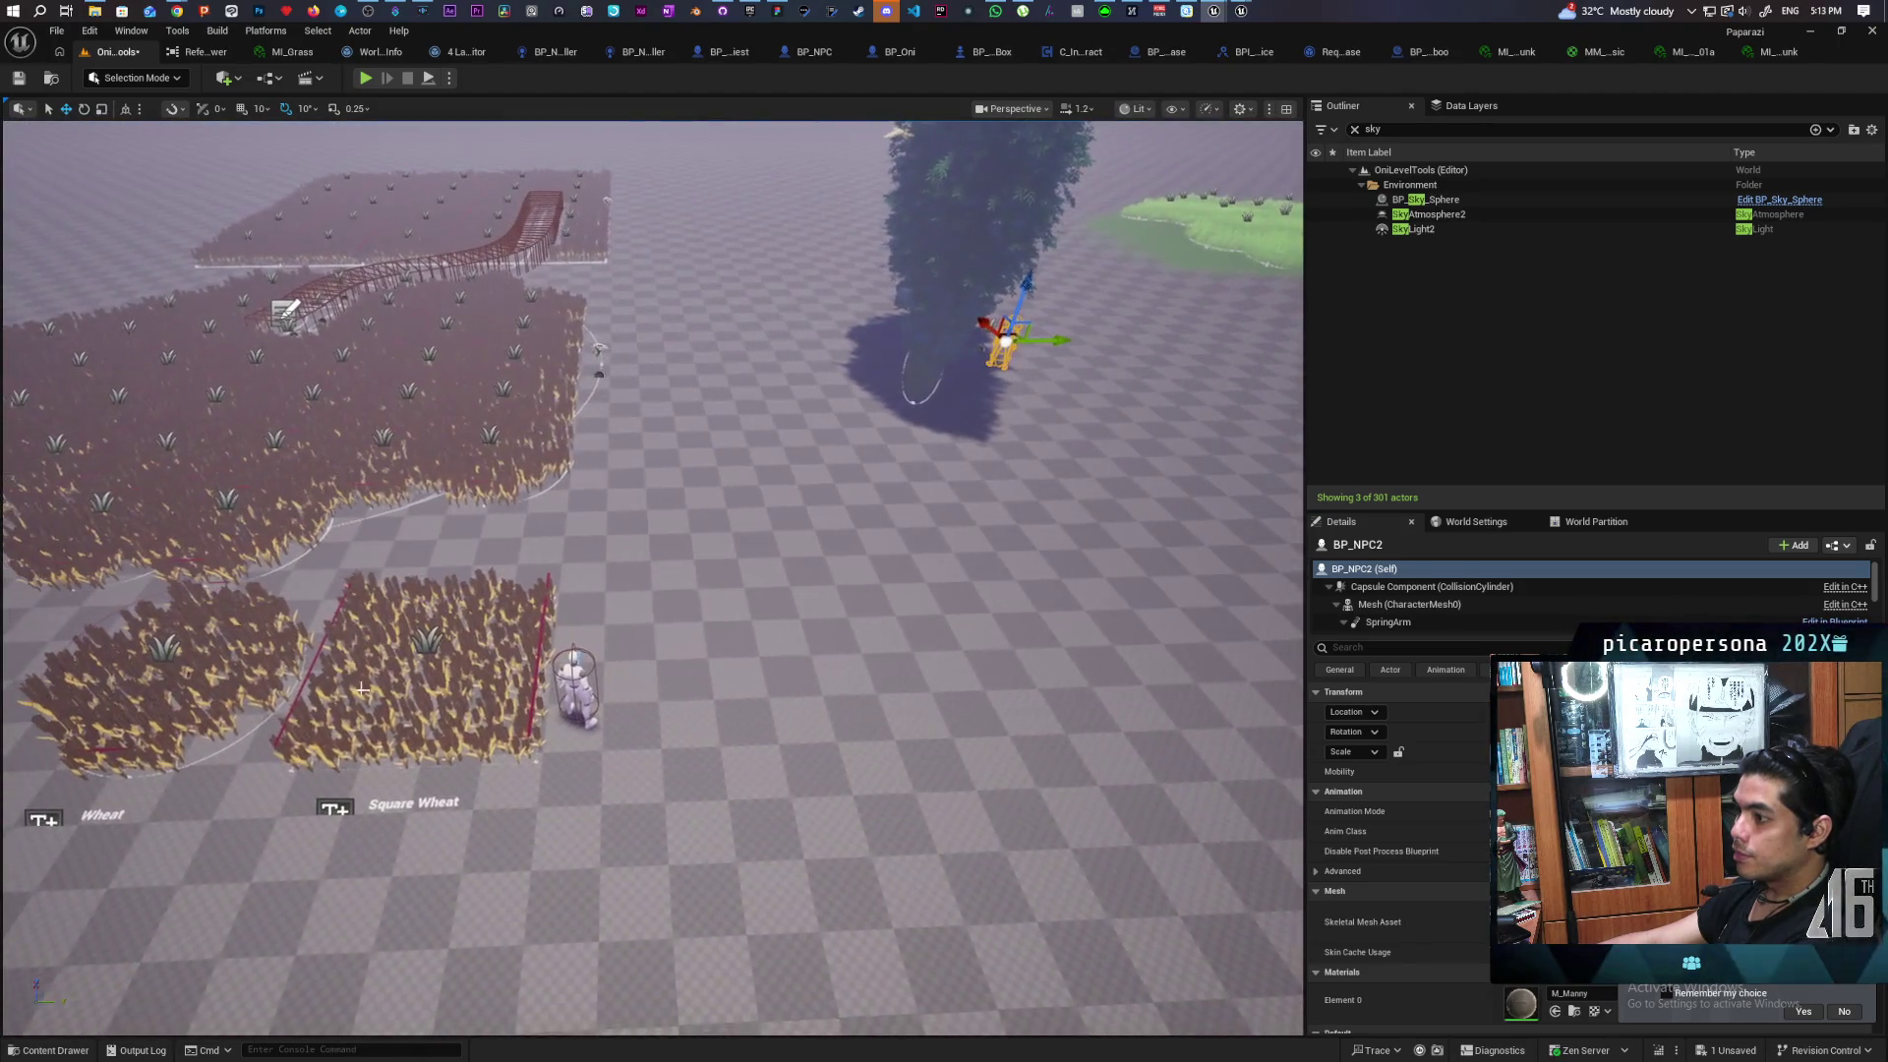
click(339, 811)
drag(871, 758, 1219, 729)
Change the copied label's Text property to 'Bamboo'
scroll(1211, 736, up, 5)
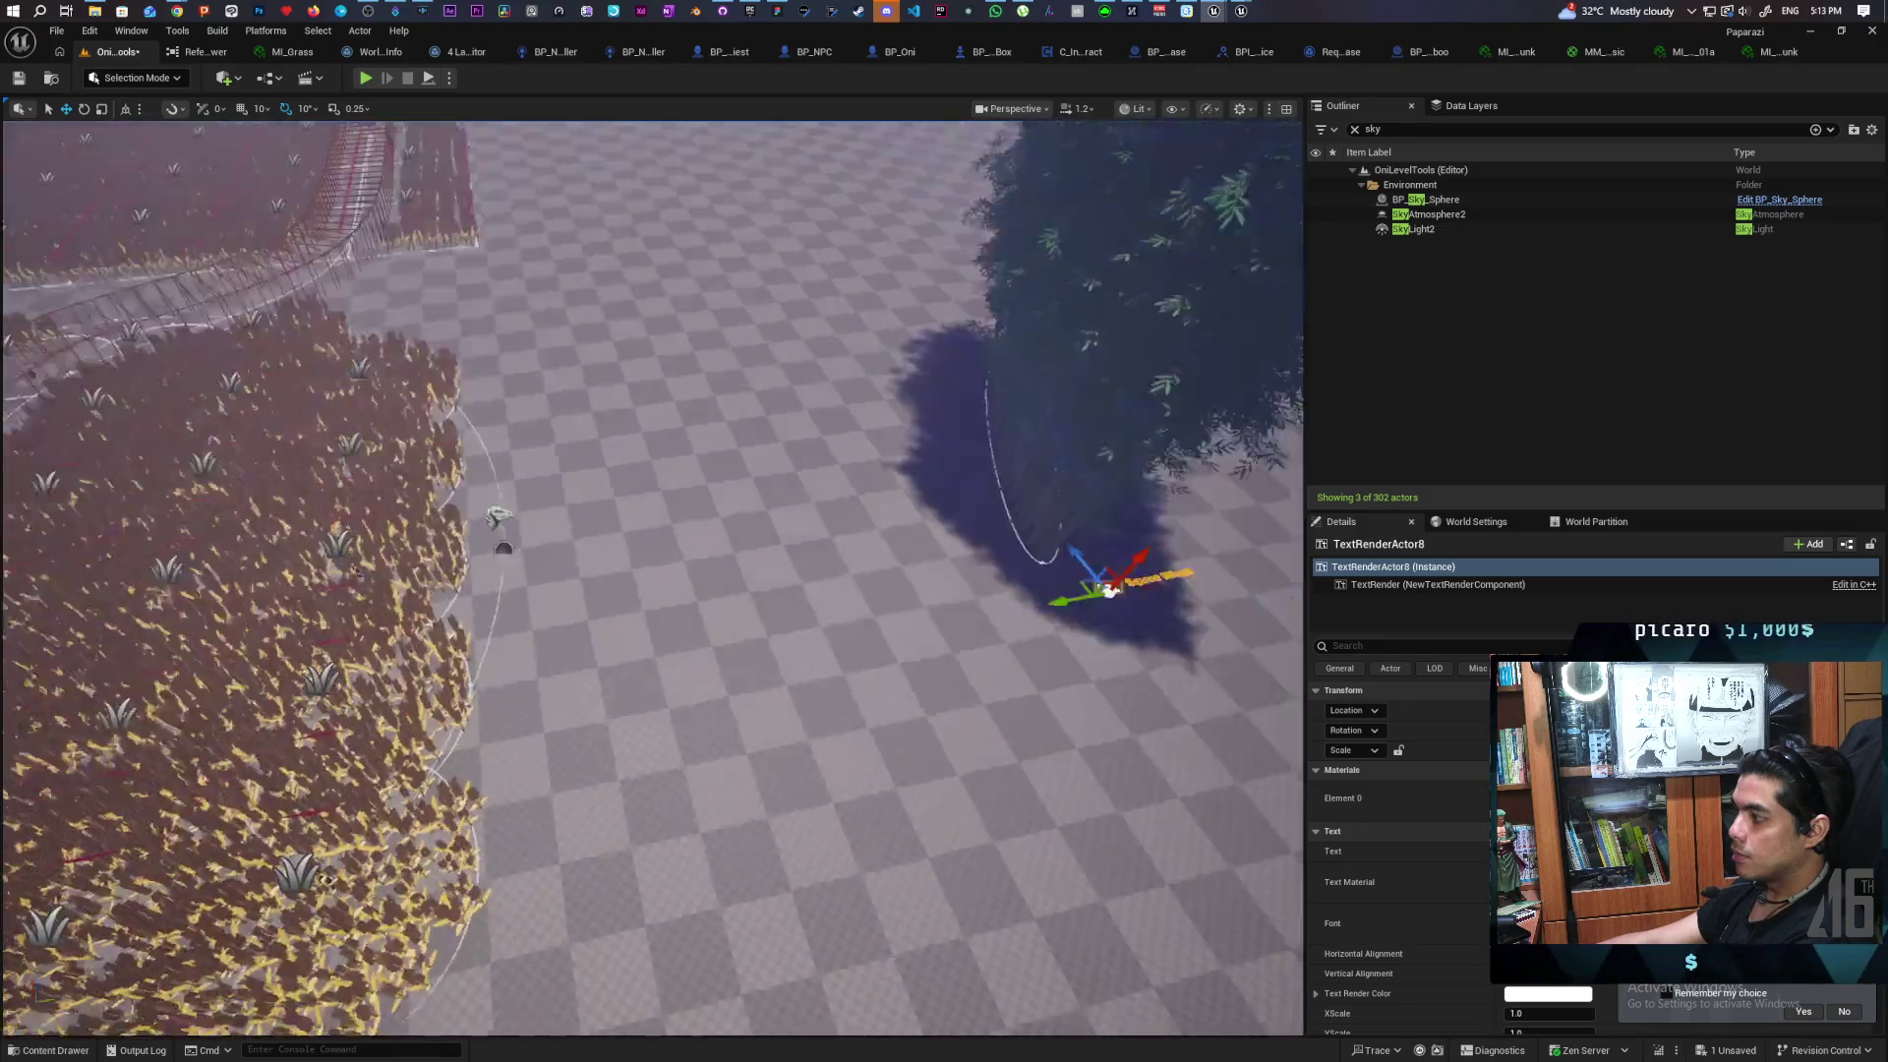
mouse_move(1071, 502)
mouse_down()
mouse_move(984, 551)
mouse_move(1071, 503)
mouse_up()
click(736, 317)
mouse_move(737, 317)
mouse_down()
mouse_move(728, 354)
mouse_move(736, 317)
mouse_move(689, 295)
mouse_up()
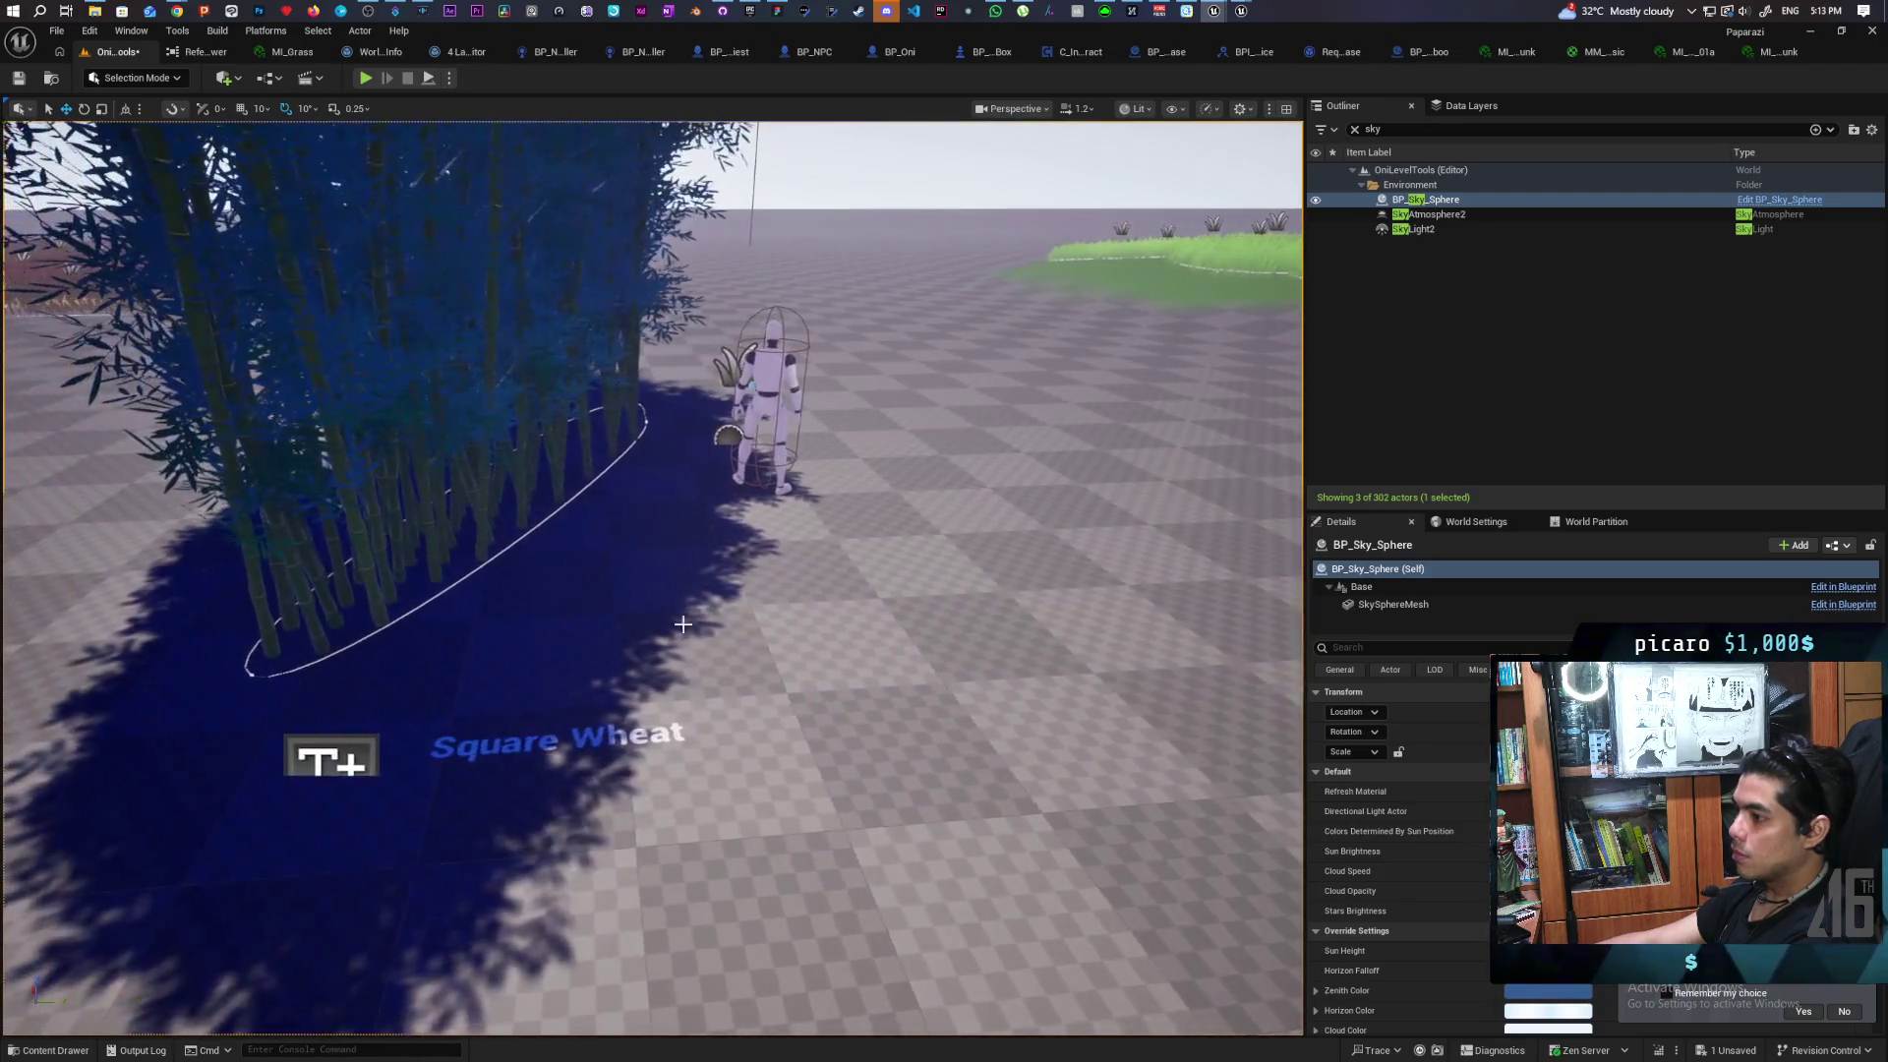
click(448, 763)
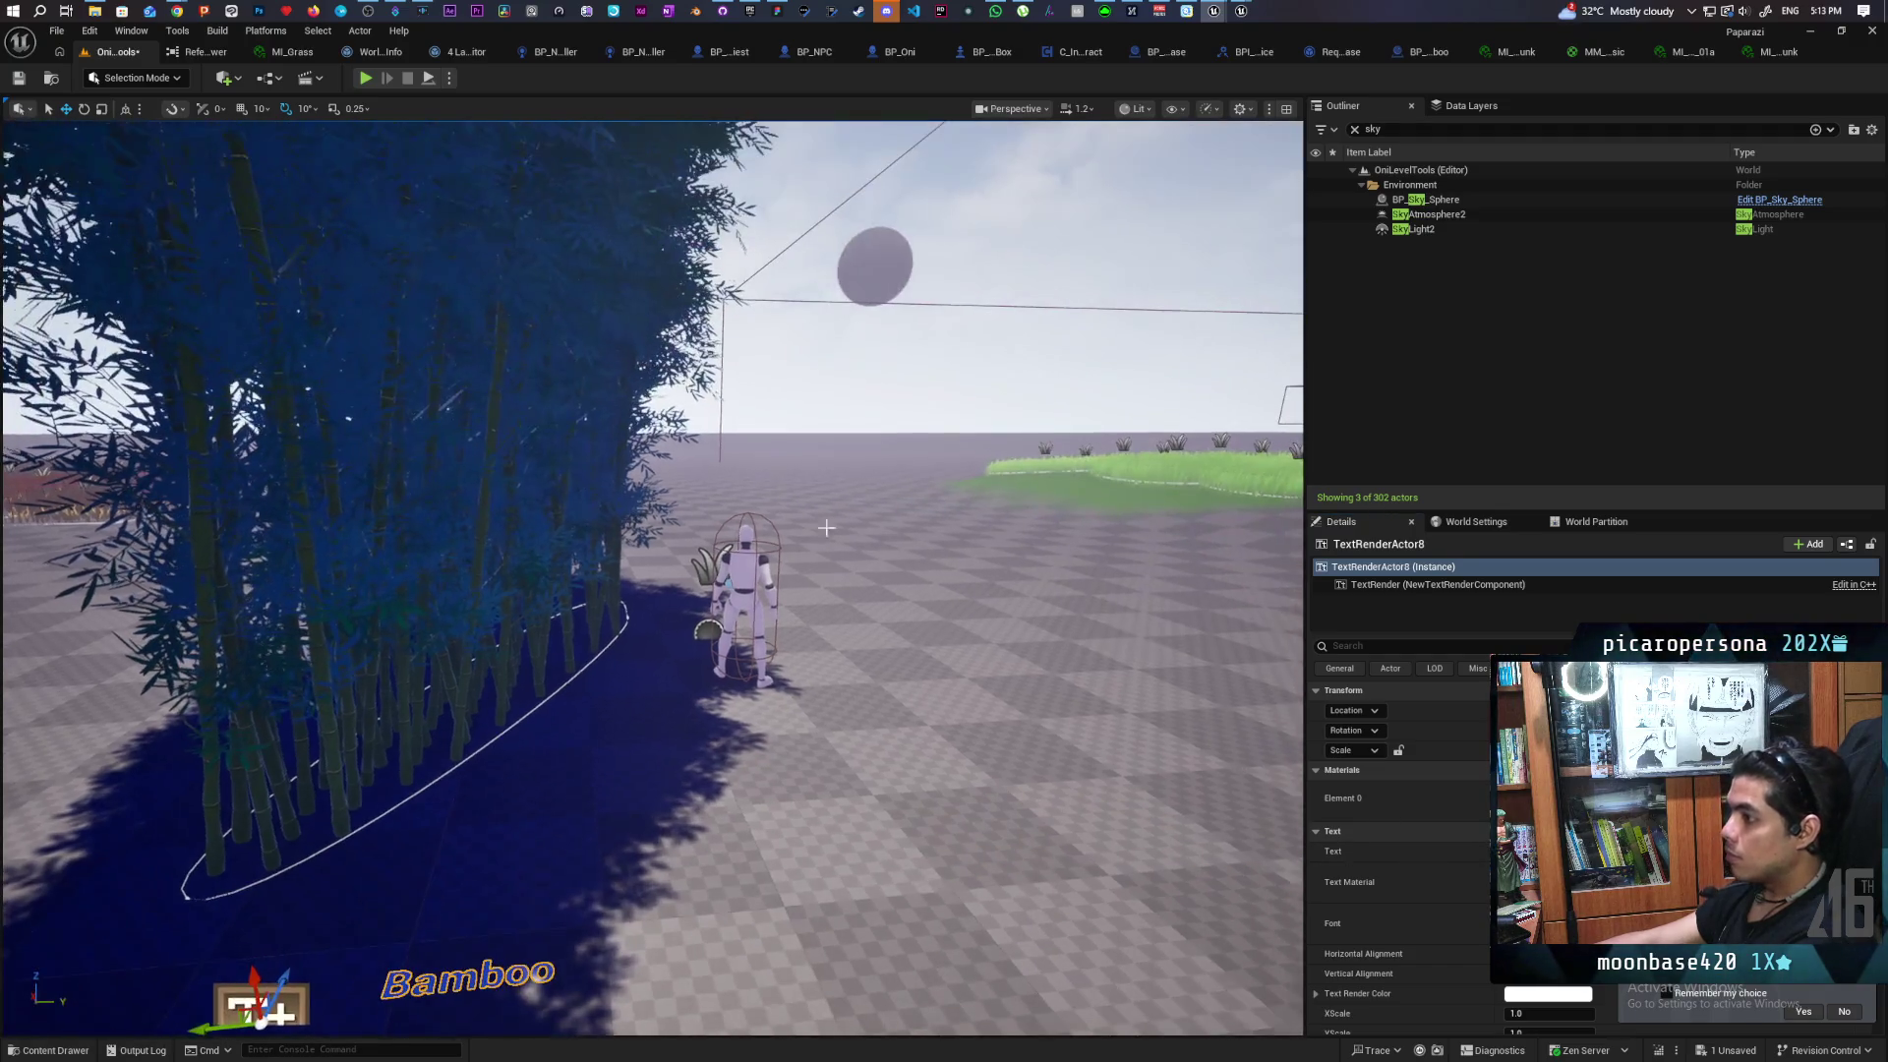
click(910, 416)
Save the level and fly around the labelled bamboo clump
key(s)
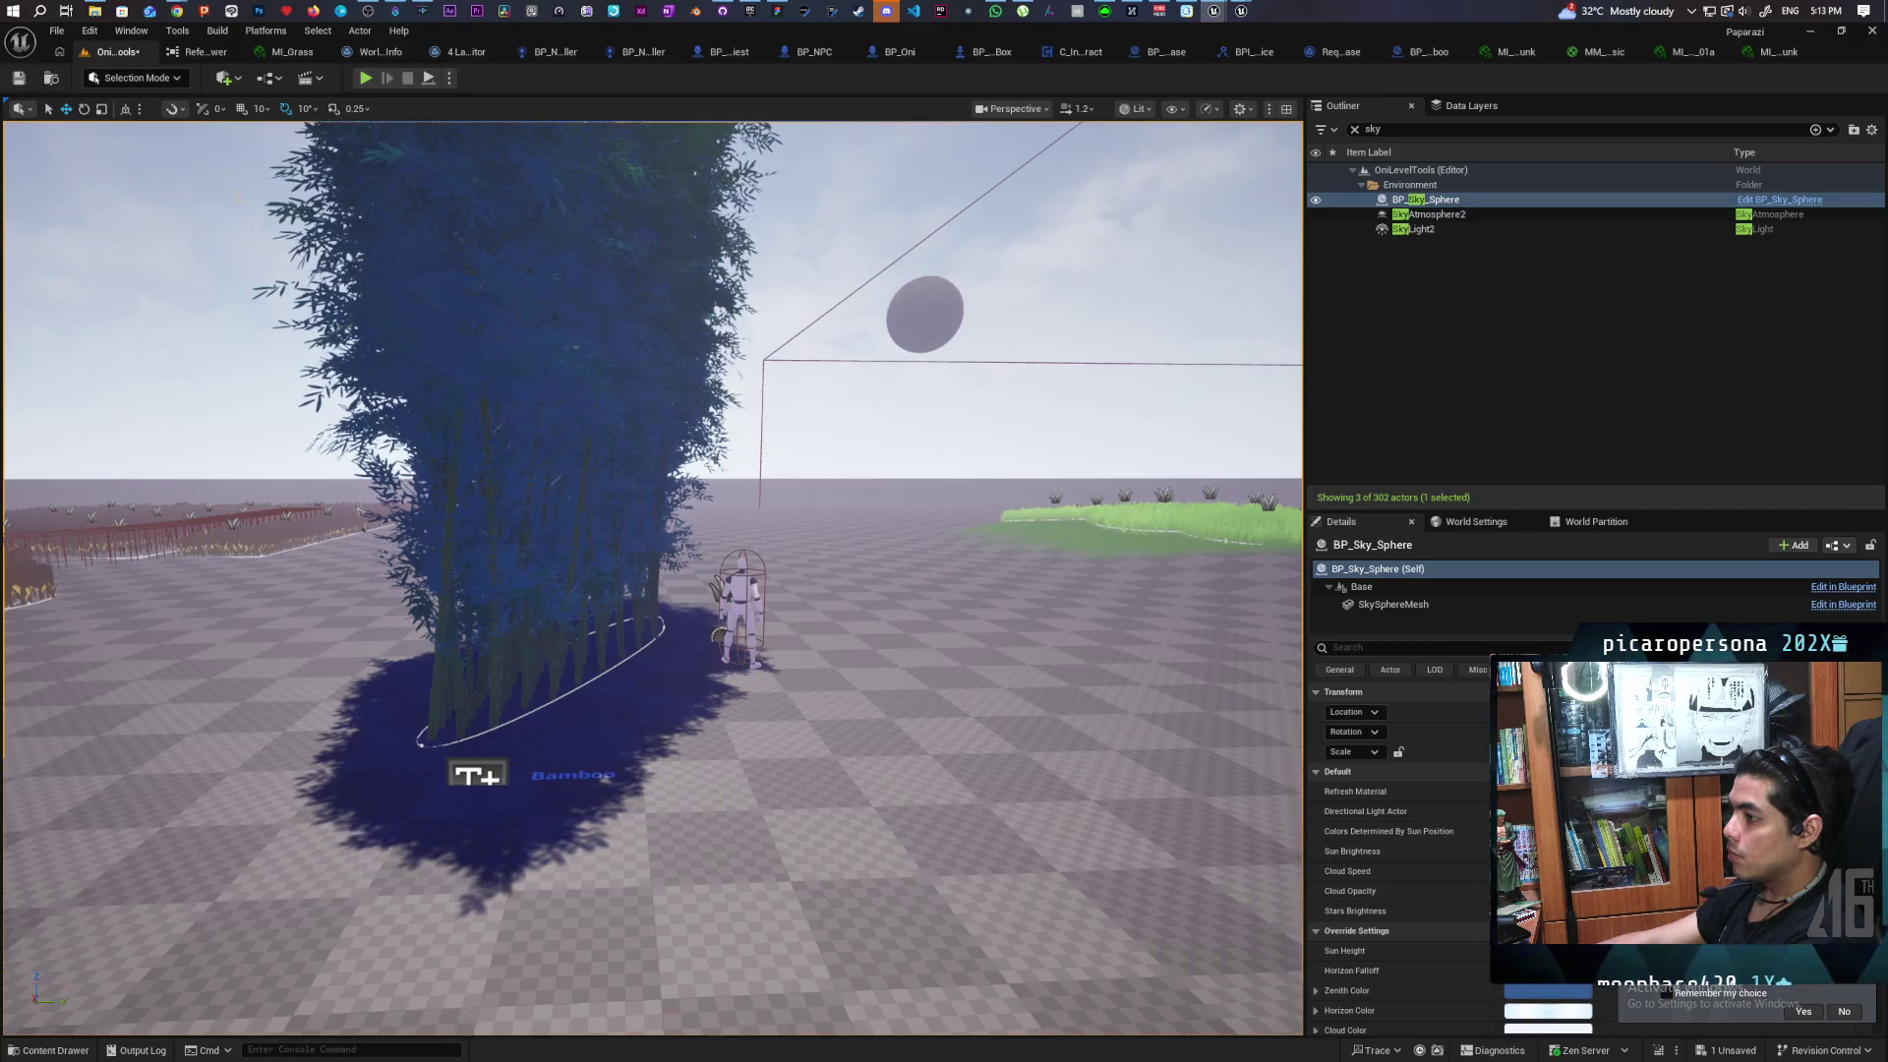
key(ctrl+s)
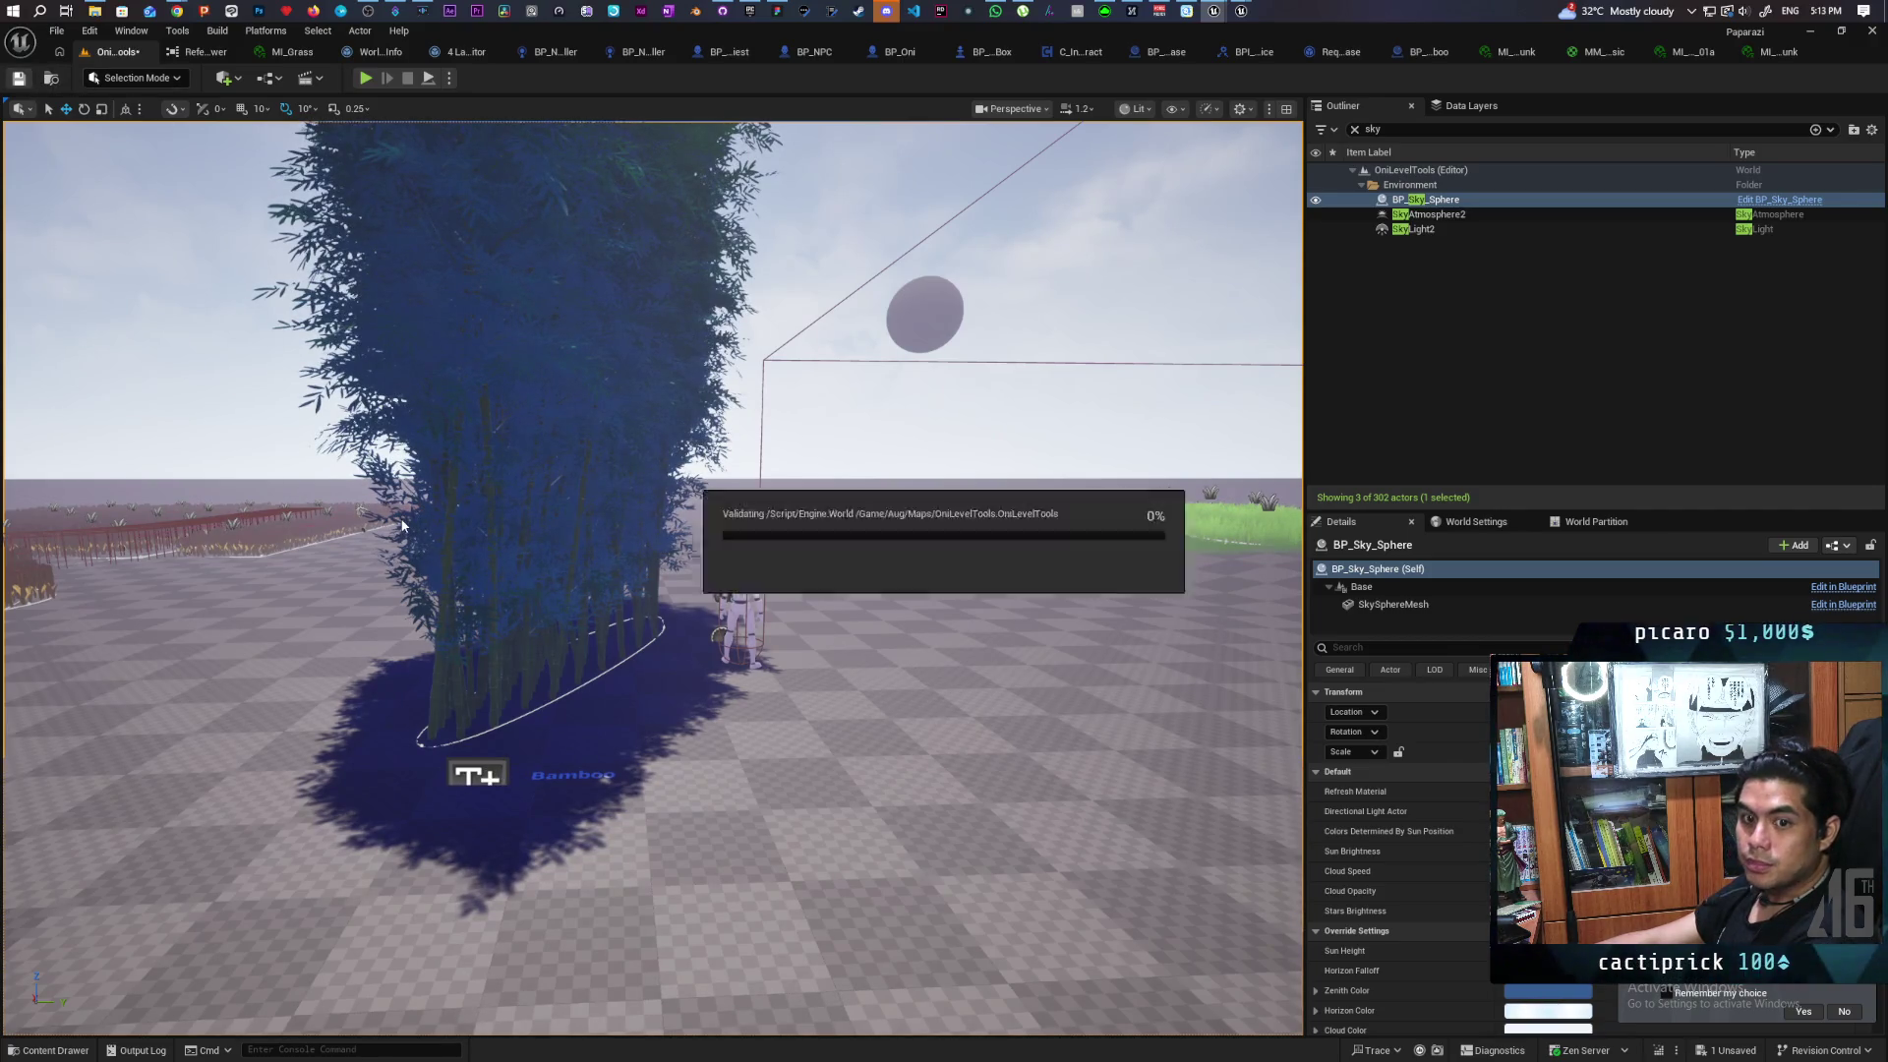
key(w)
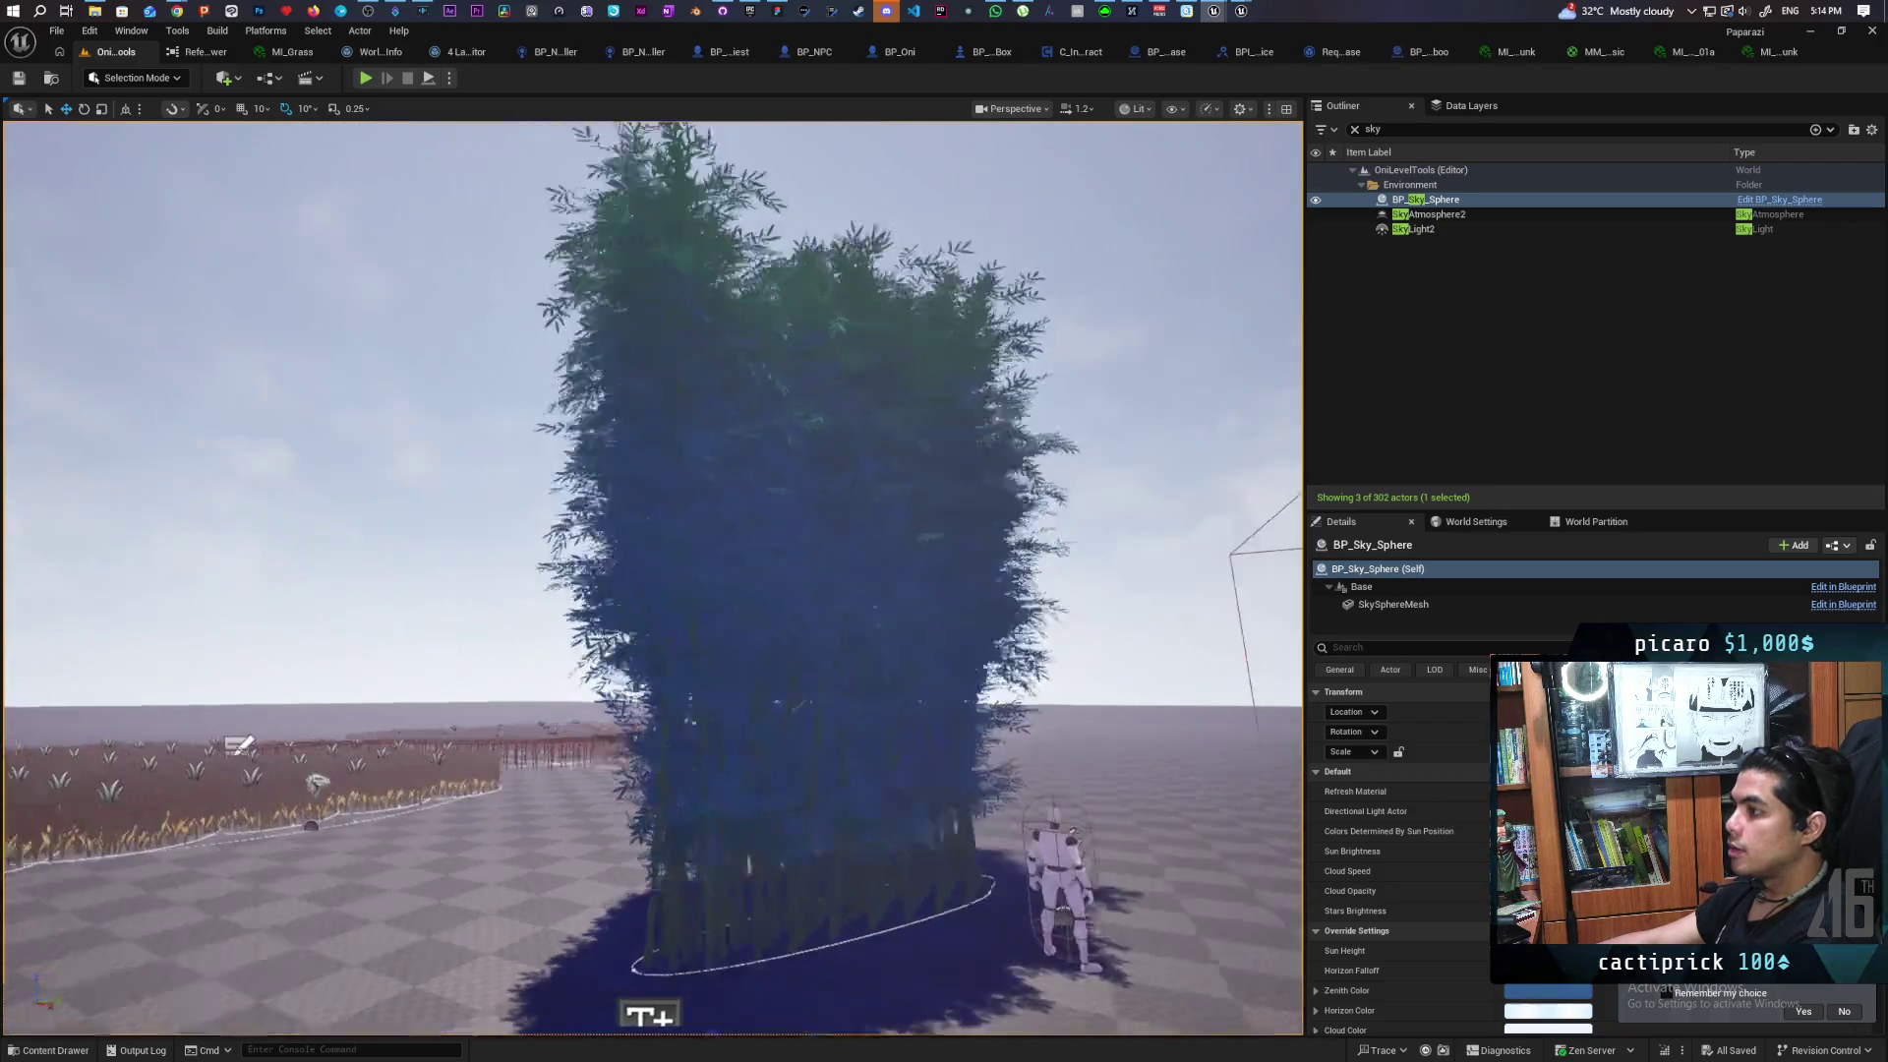
key(s)
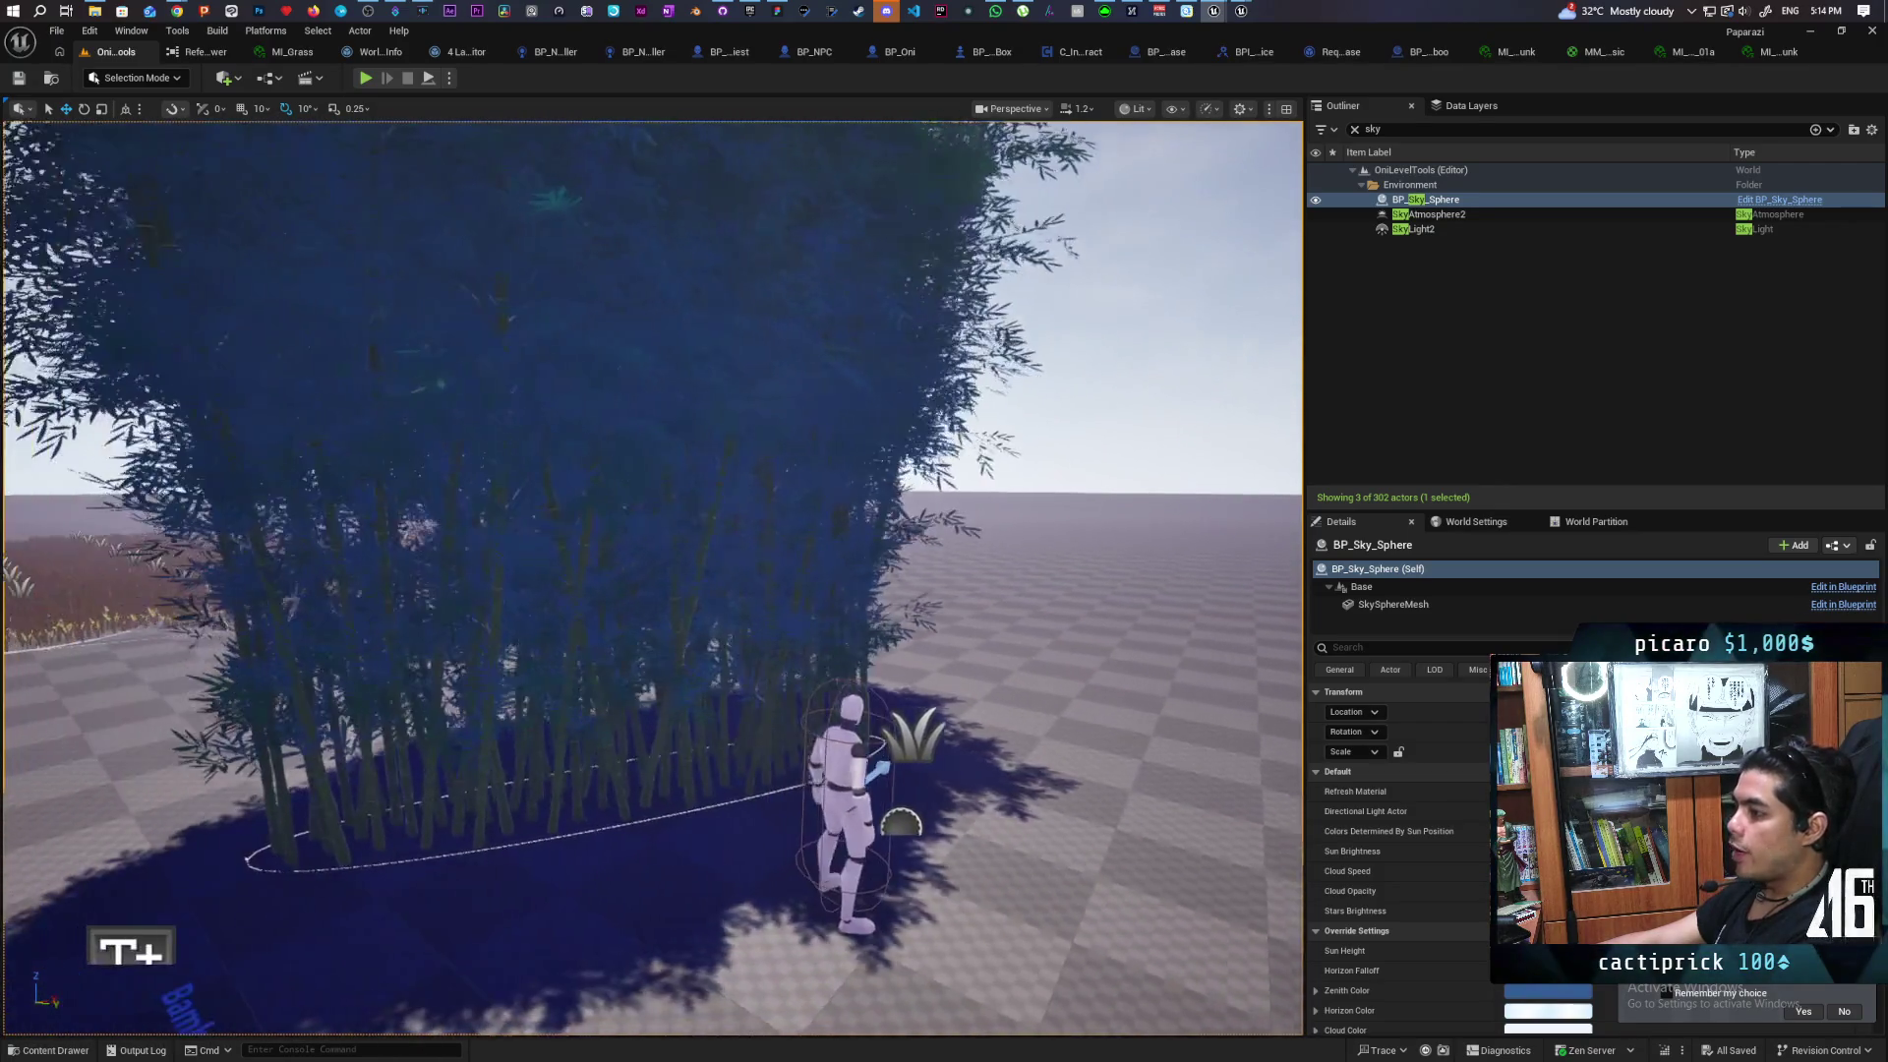
key(a)
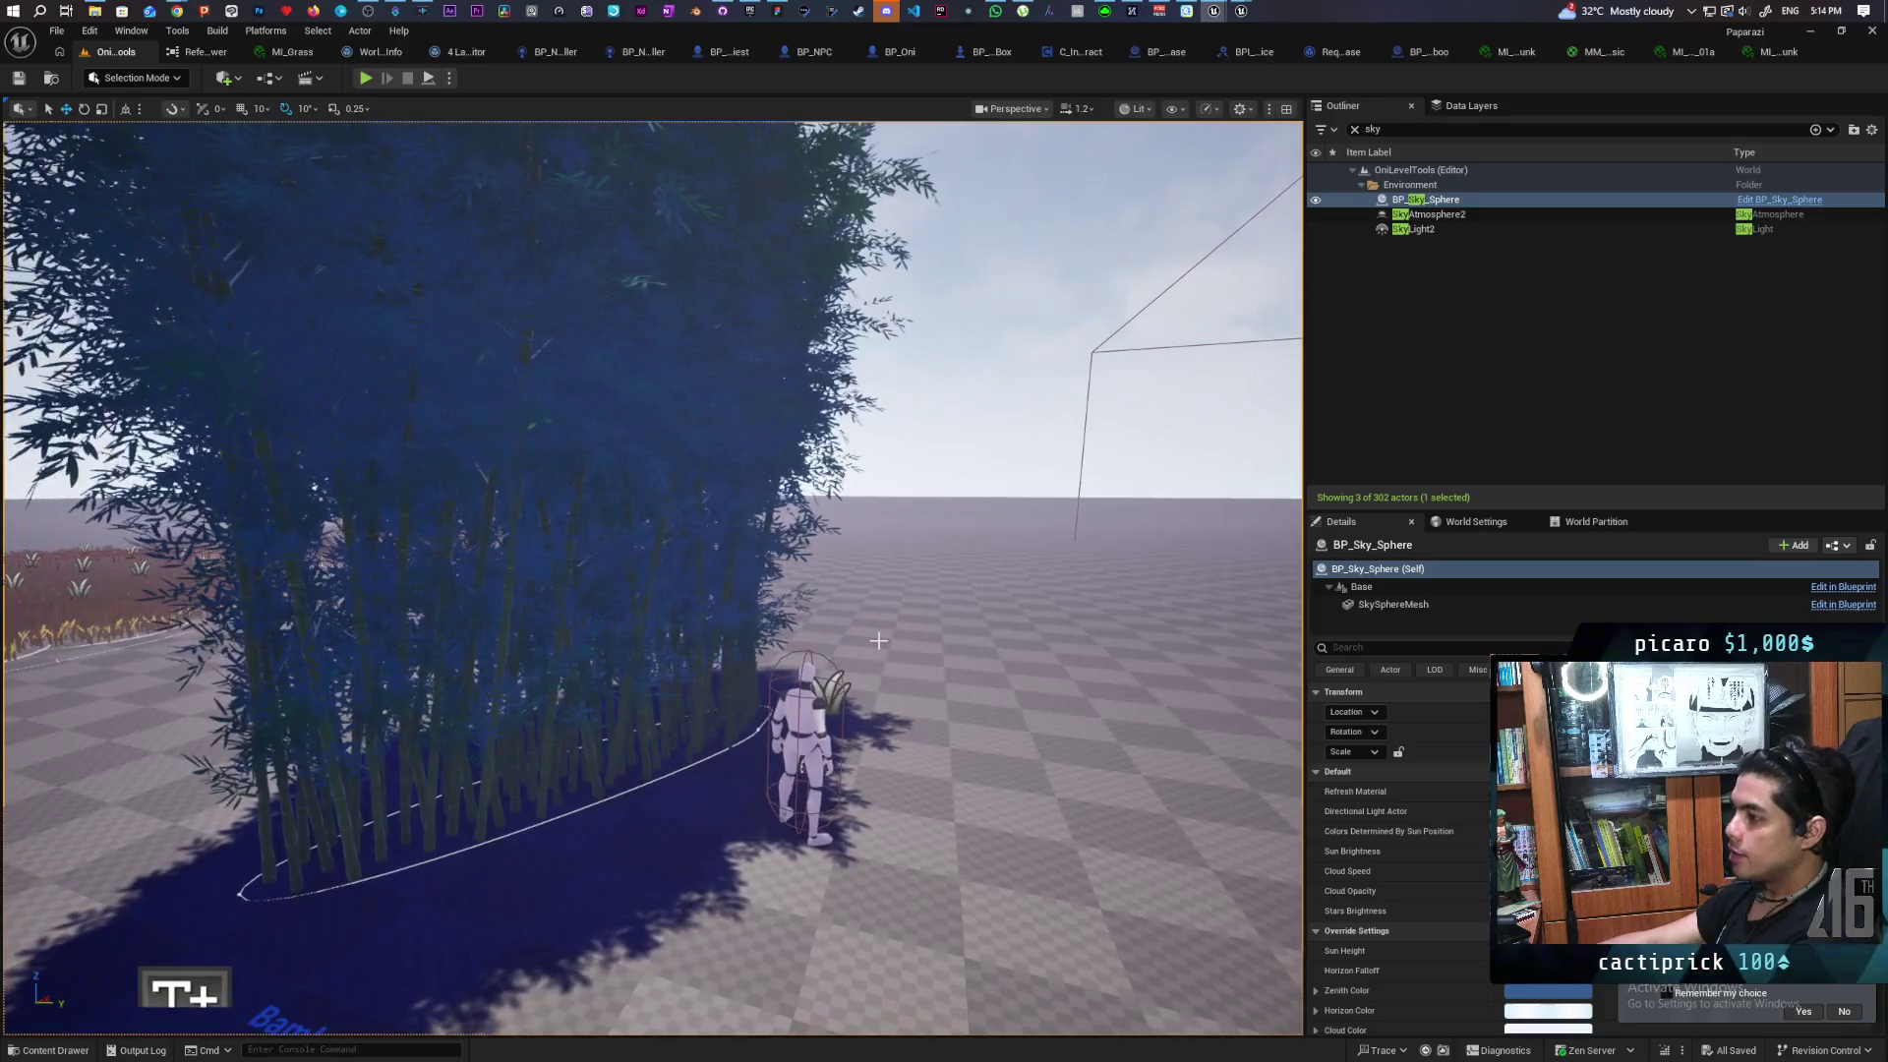
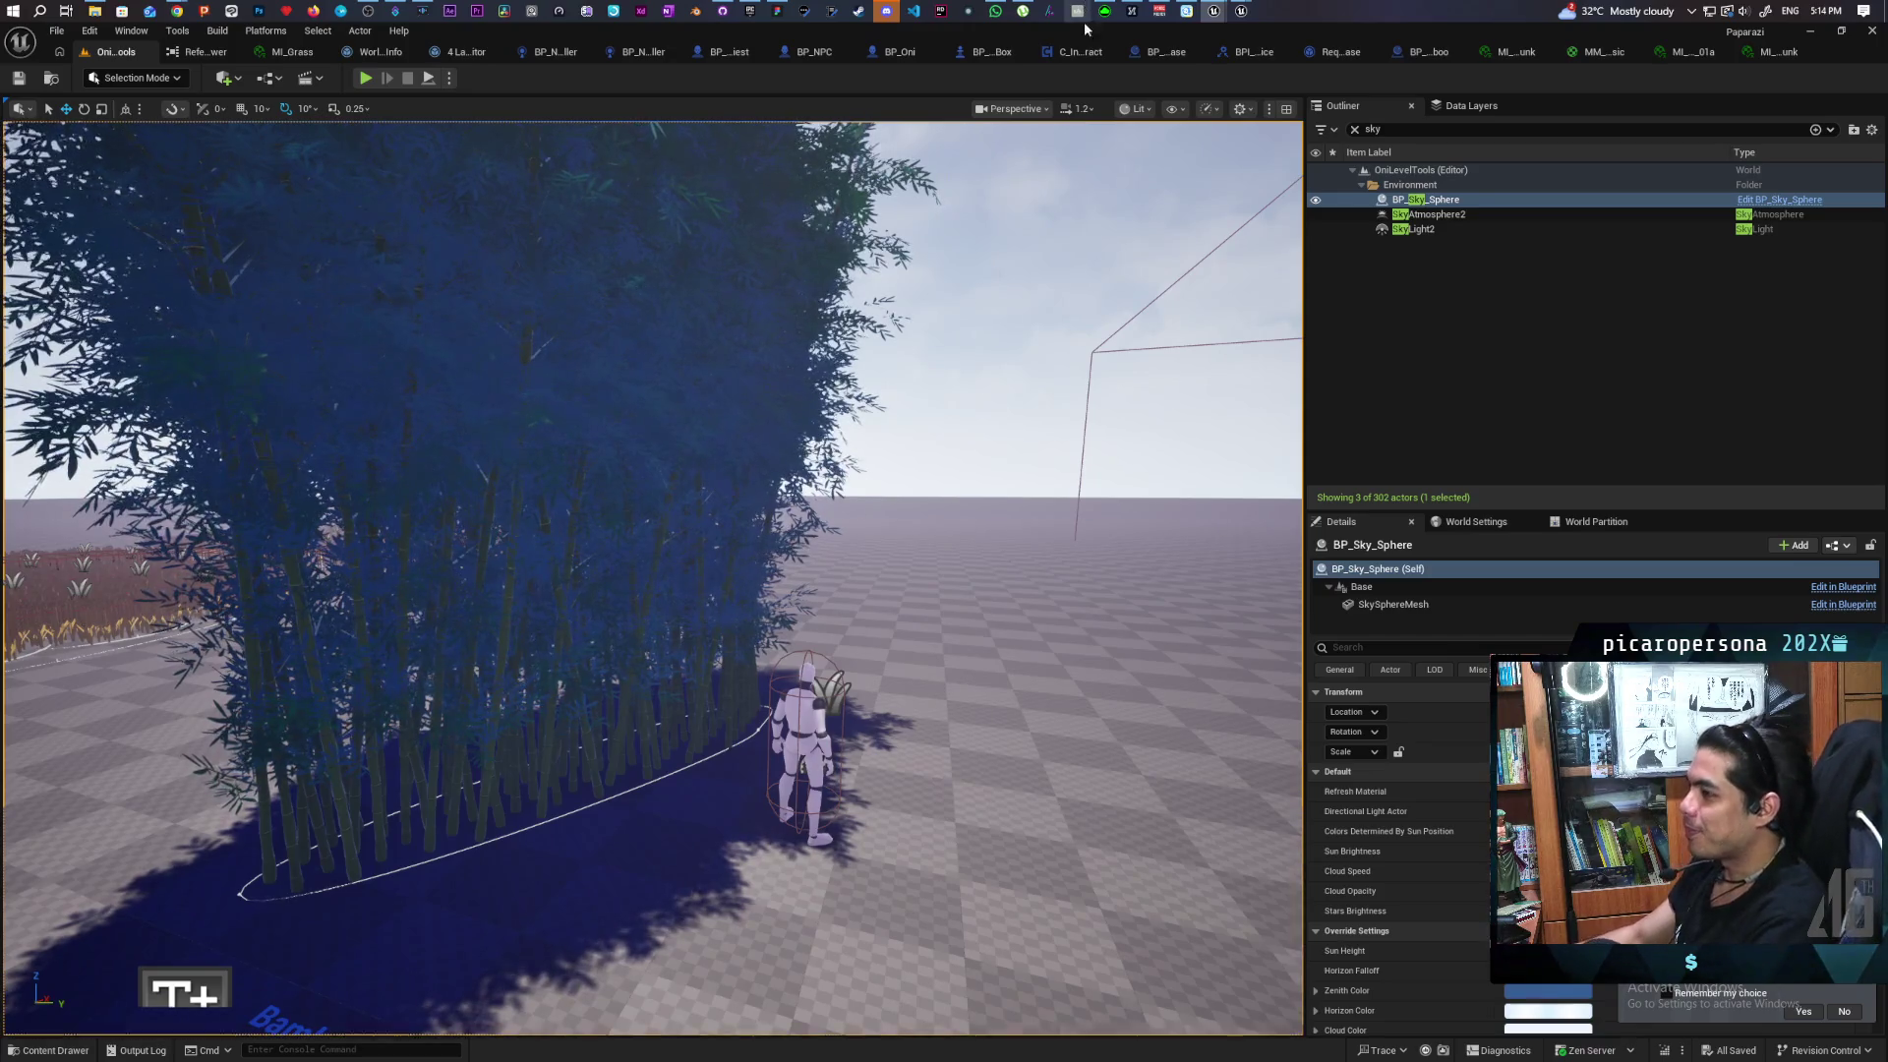
Clear the 'sky' Outliner filter to list all 302 actors and fly the camera toward the bamboo cluster
click(1354, 130)
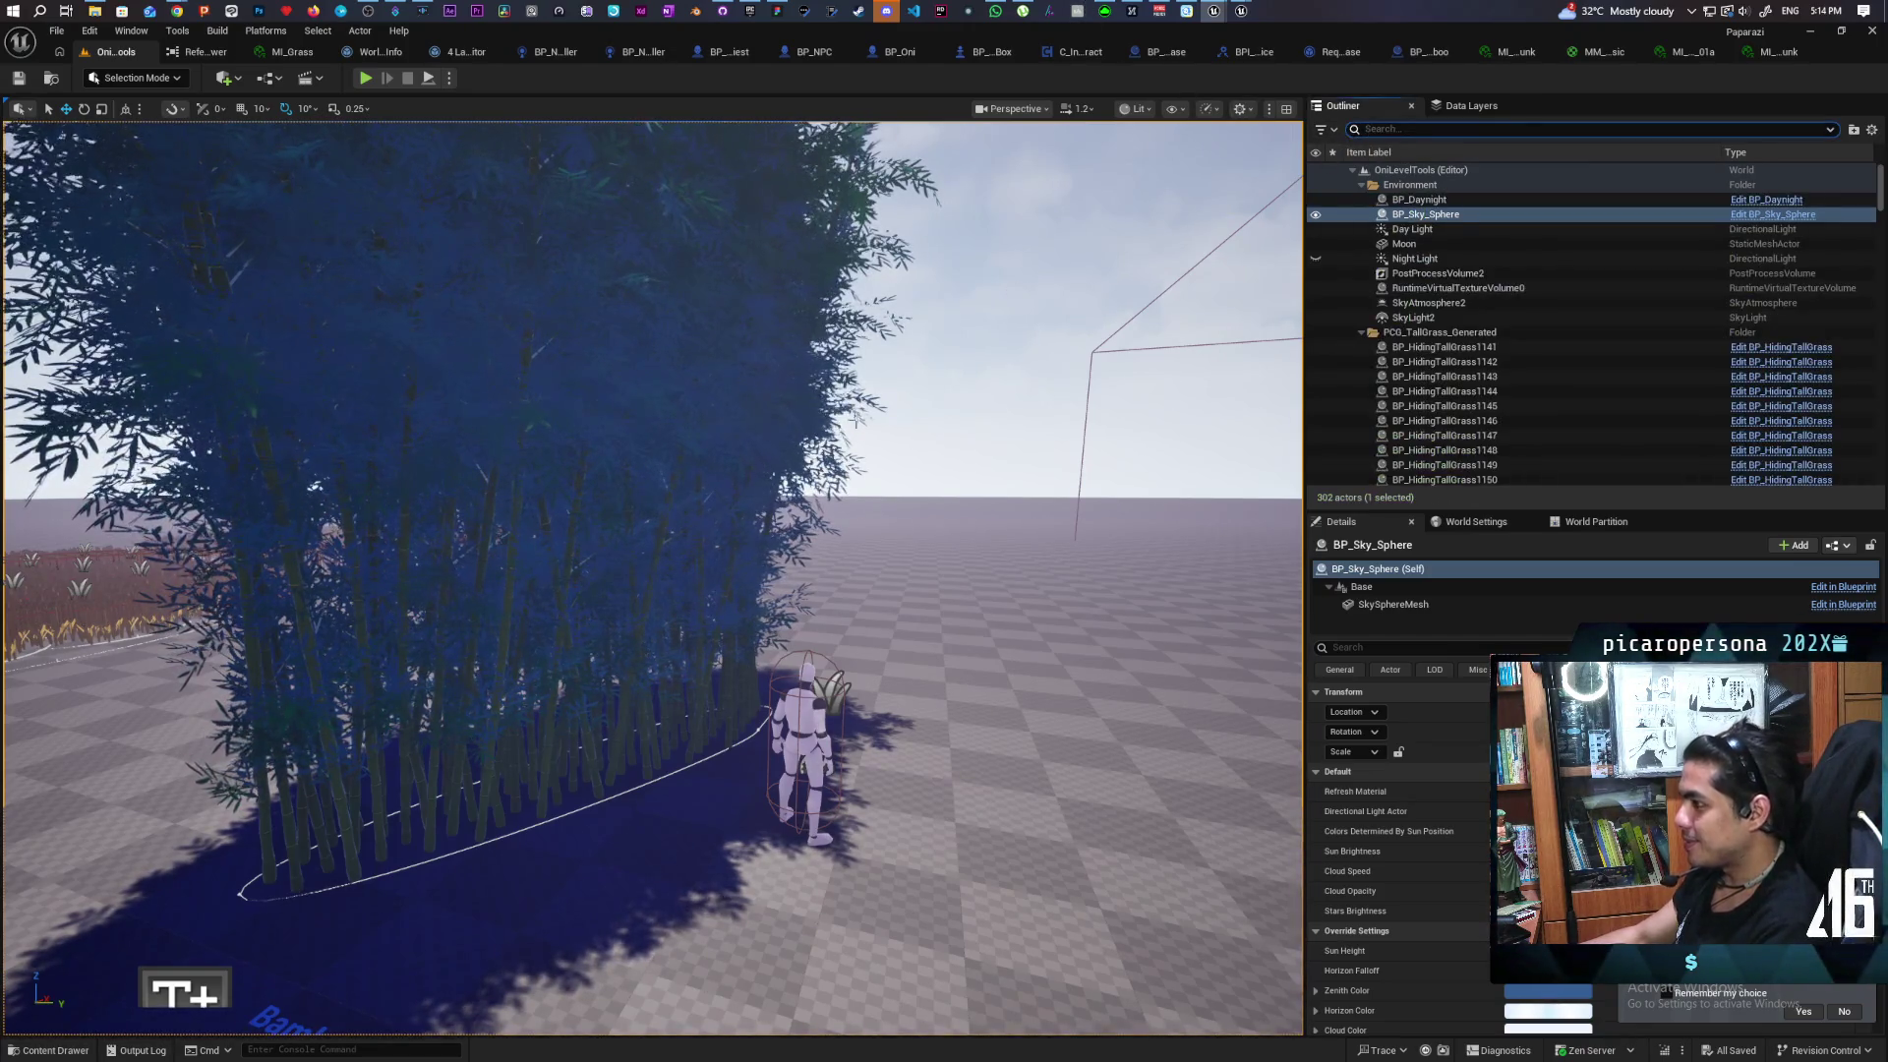
key(s)
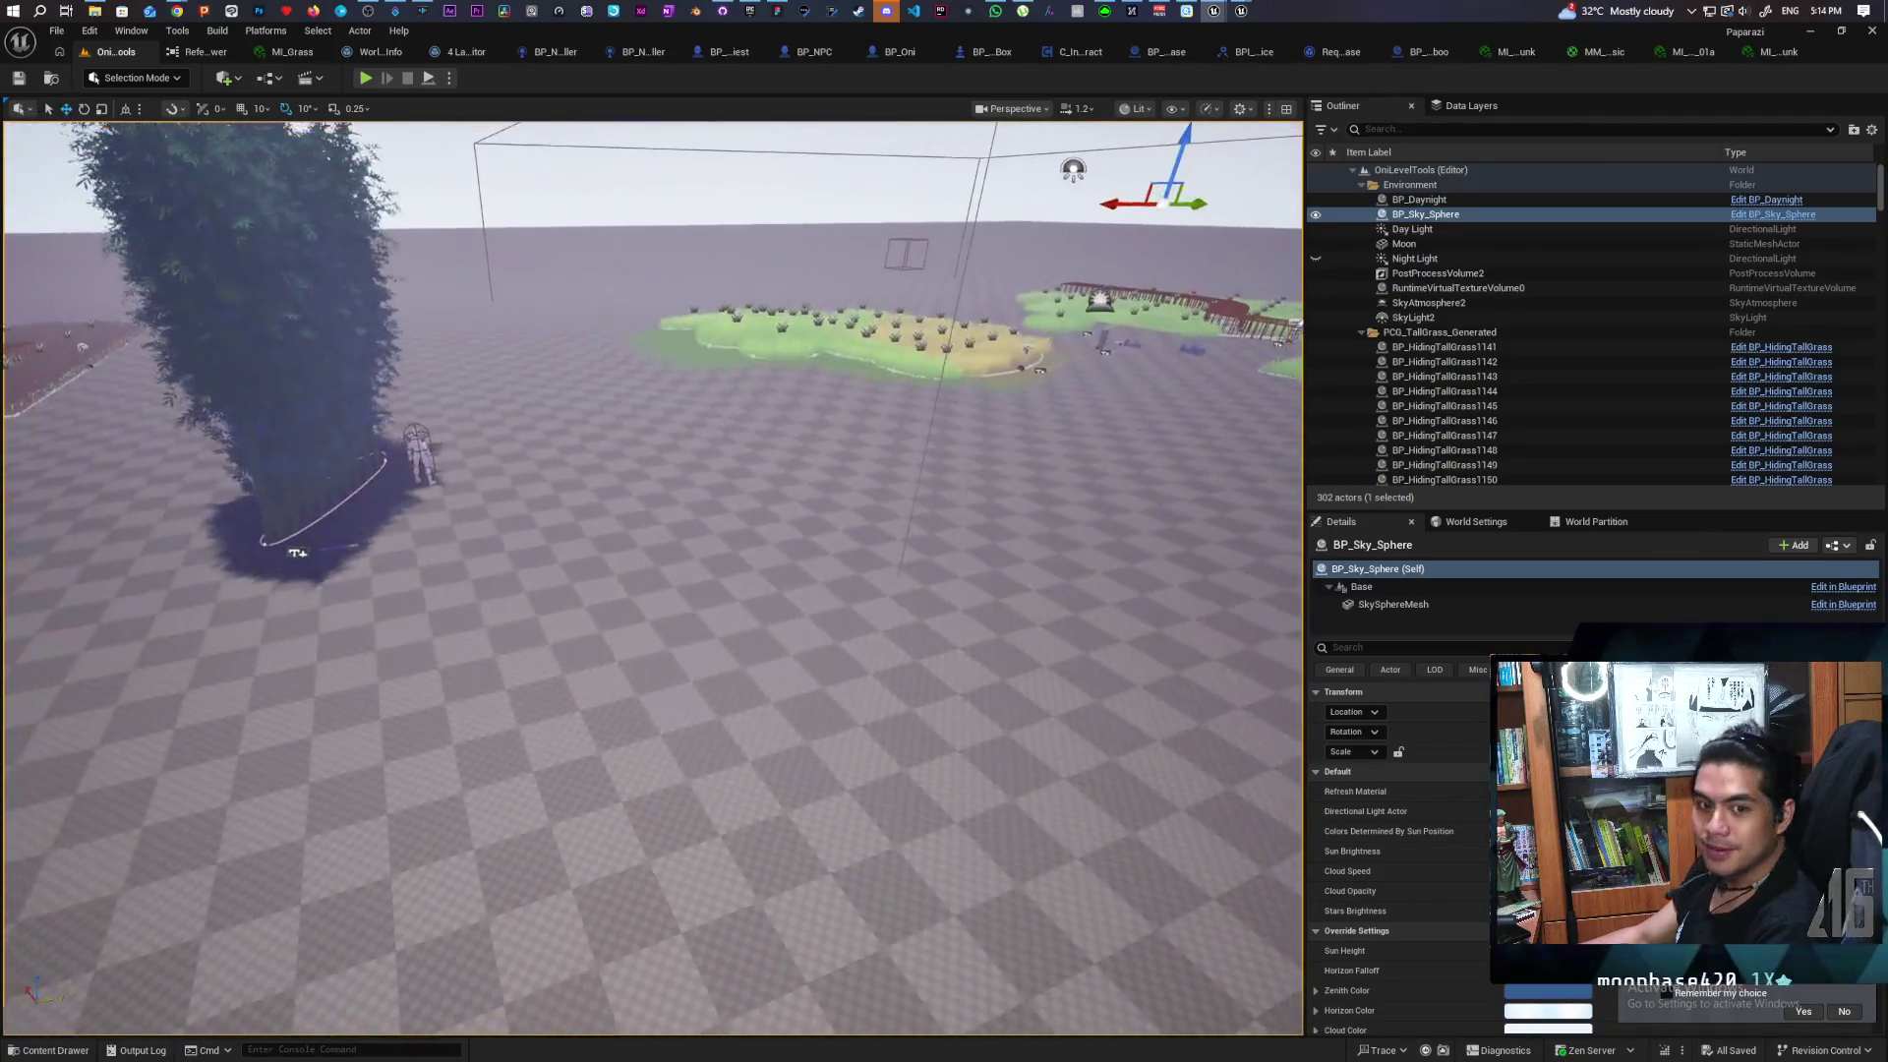
key(a)
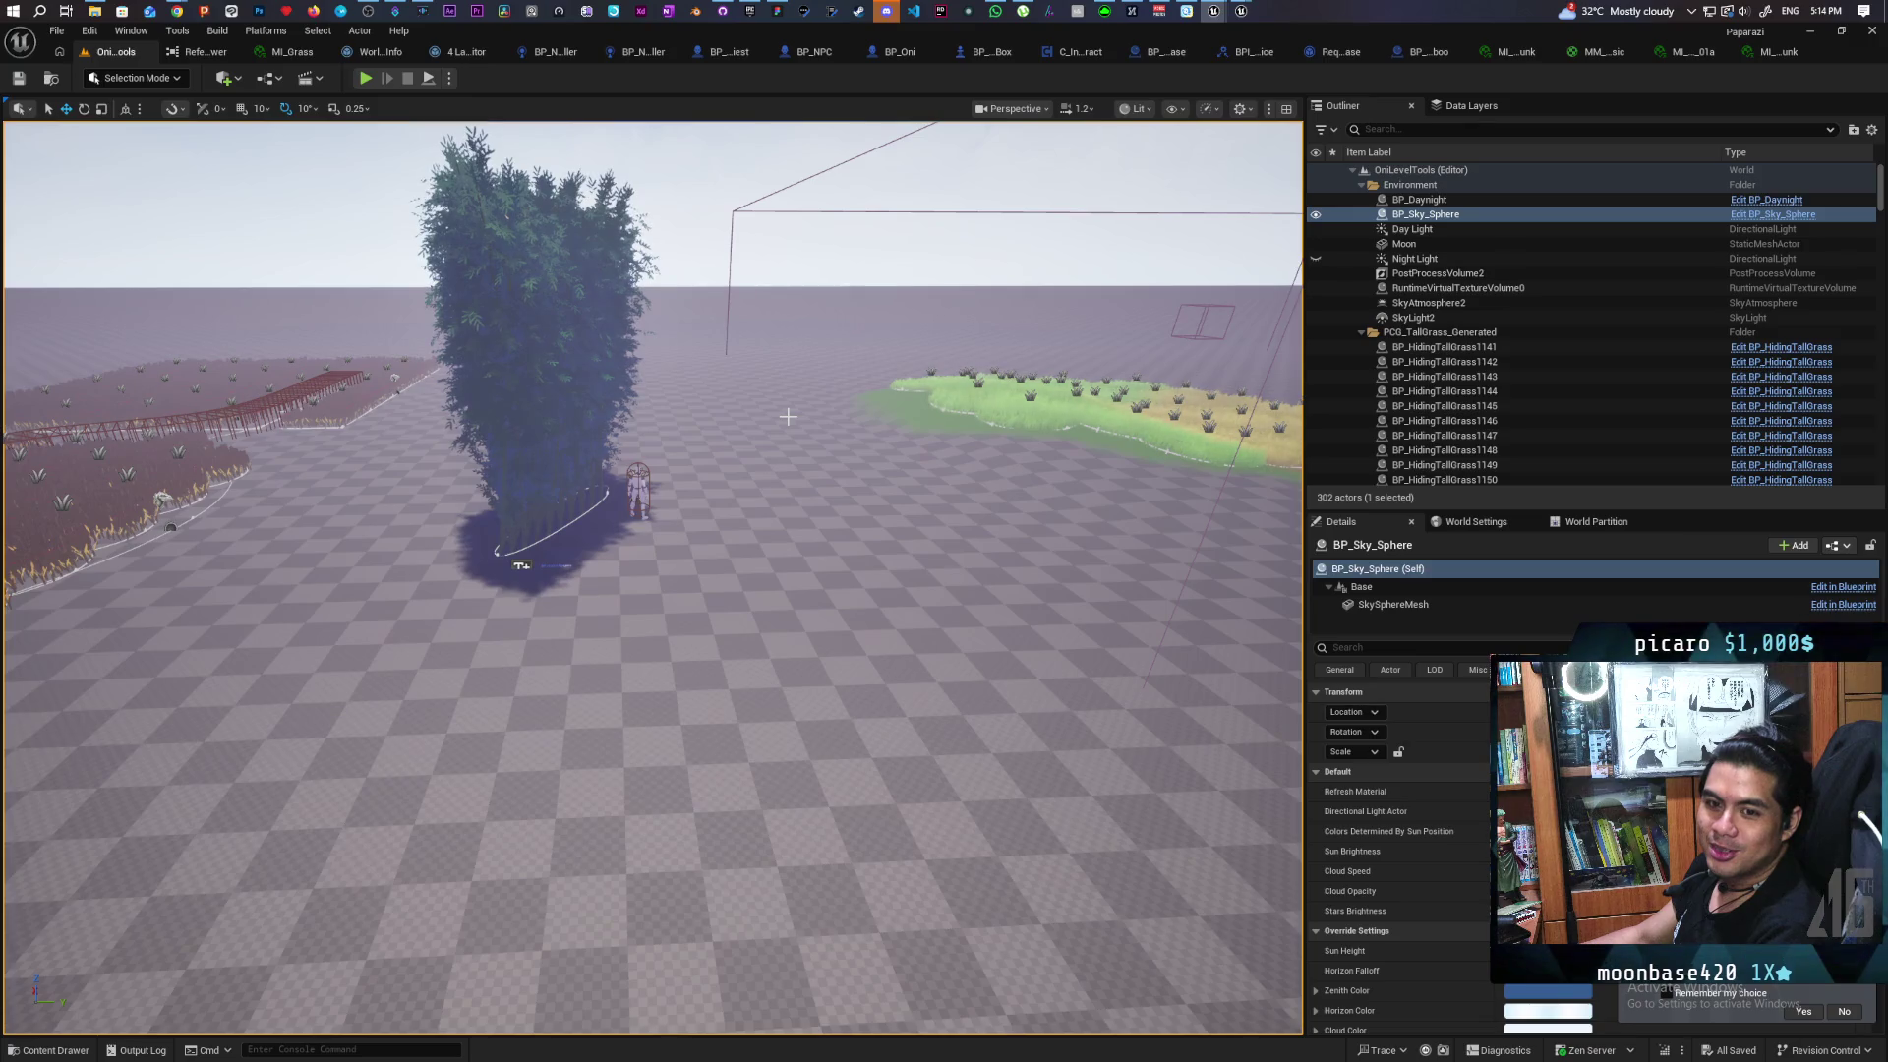
mouse_move(841, 505)
mouse_down()
mouse_move(818, 378)
mouse_move(870, 371)
mouse_move(826, 354)
mouse_move(845, 368)
mouse_up()
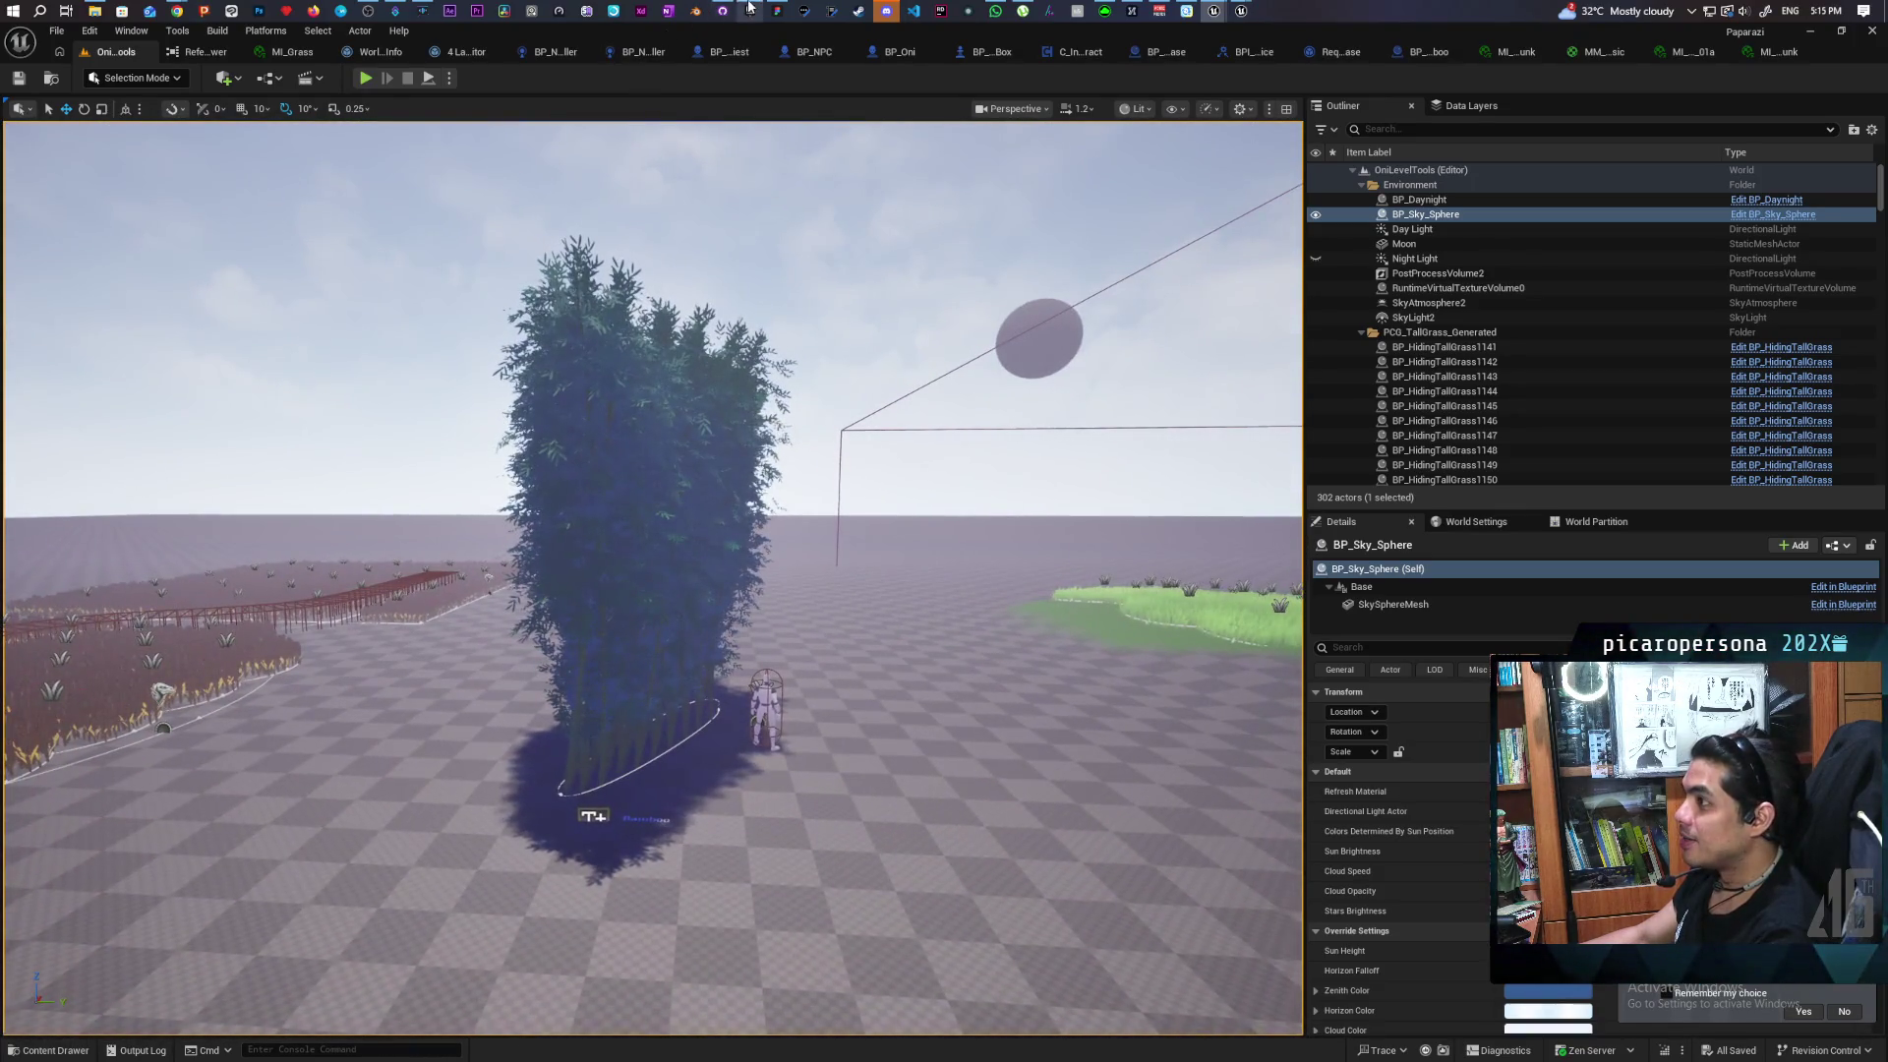
click(777, 10)
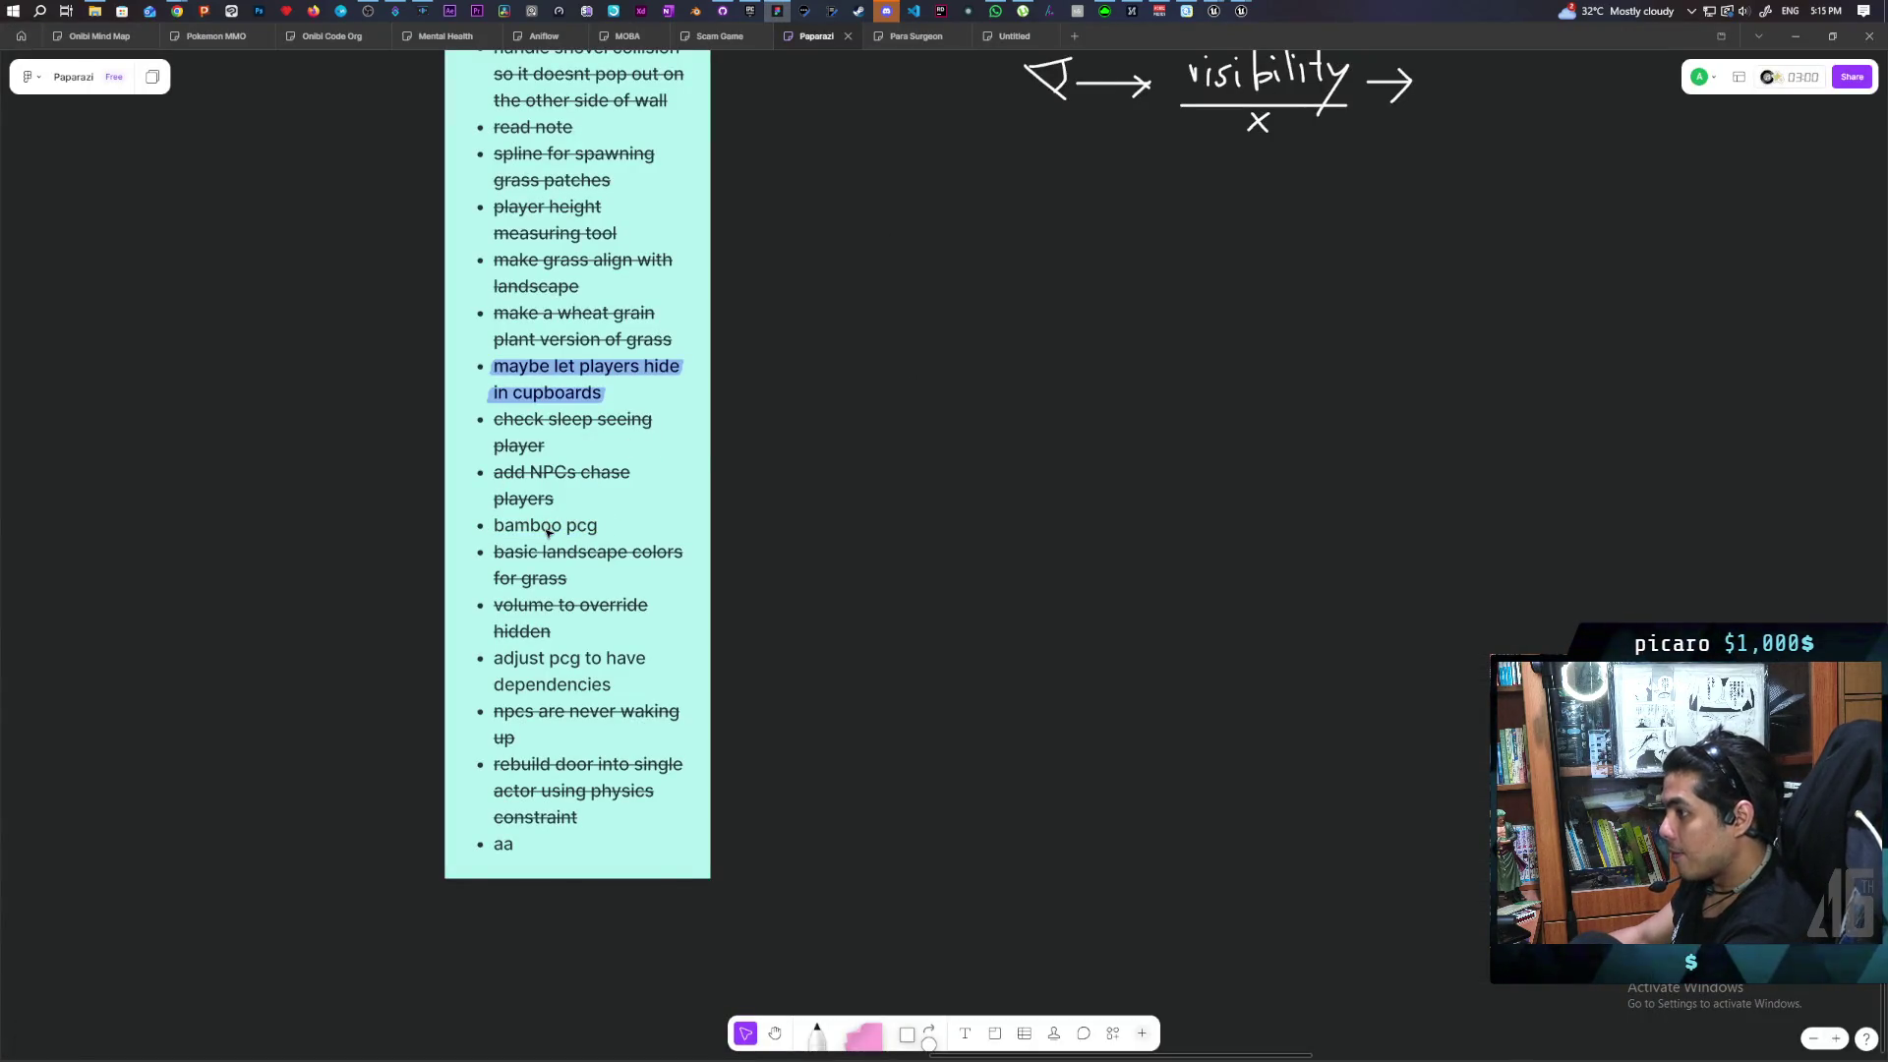
Strike through the 'bamboo pcg' line on the tldraw to-do note
triple_click(548, 532)
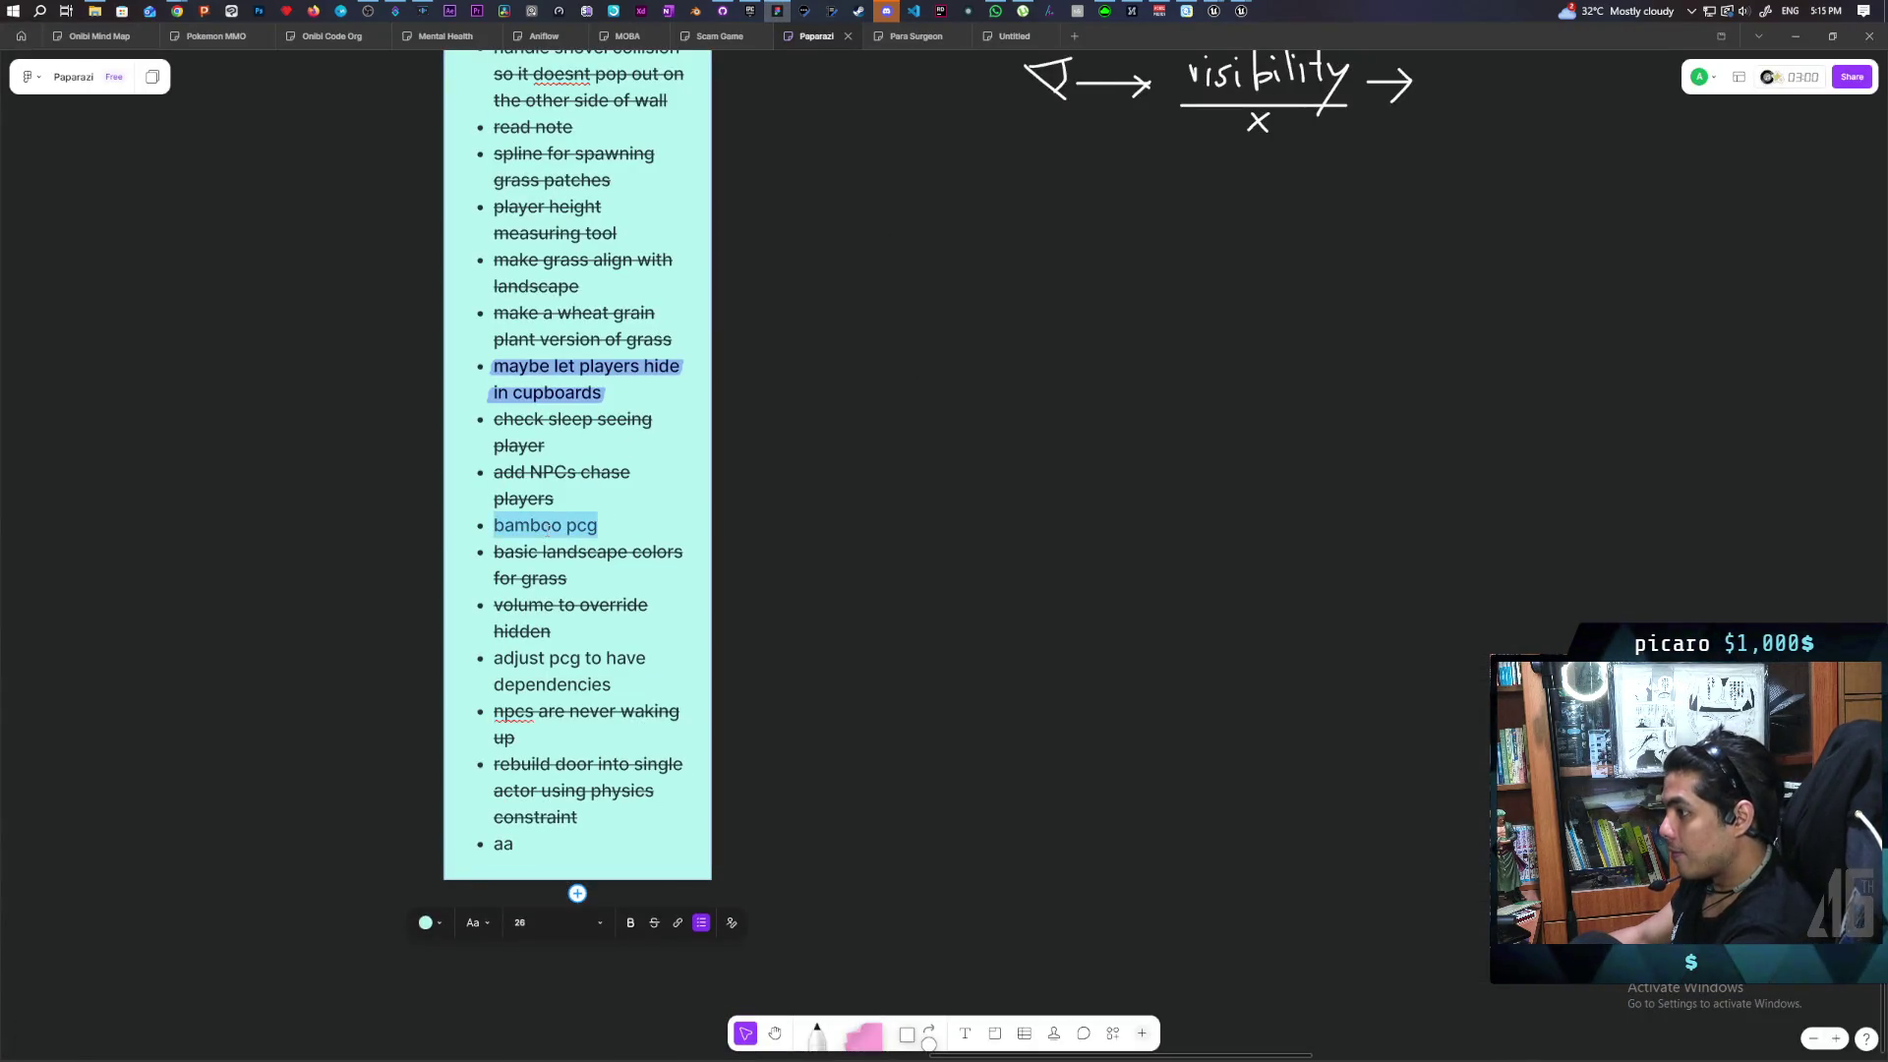
click(655, 923)
click(895, 833)
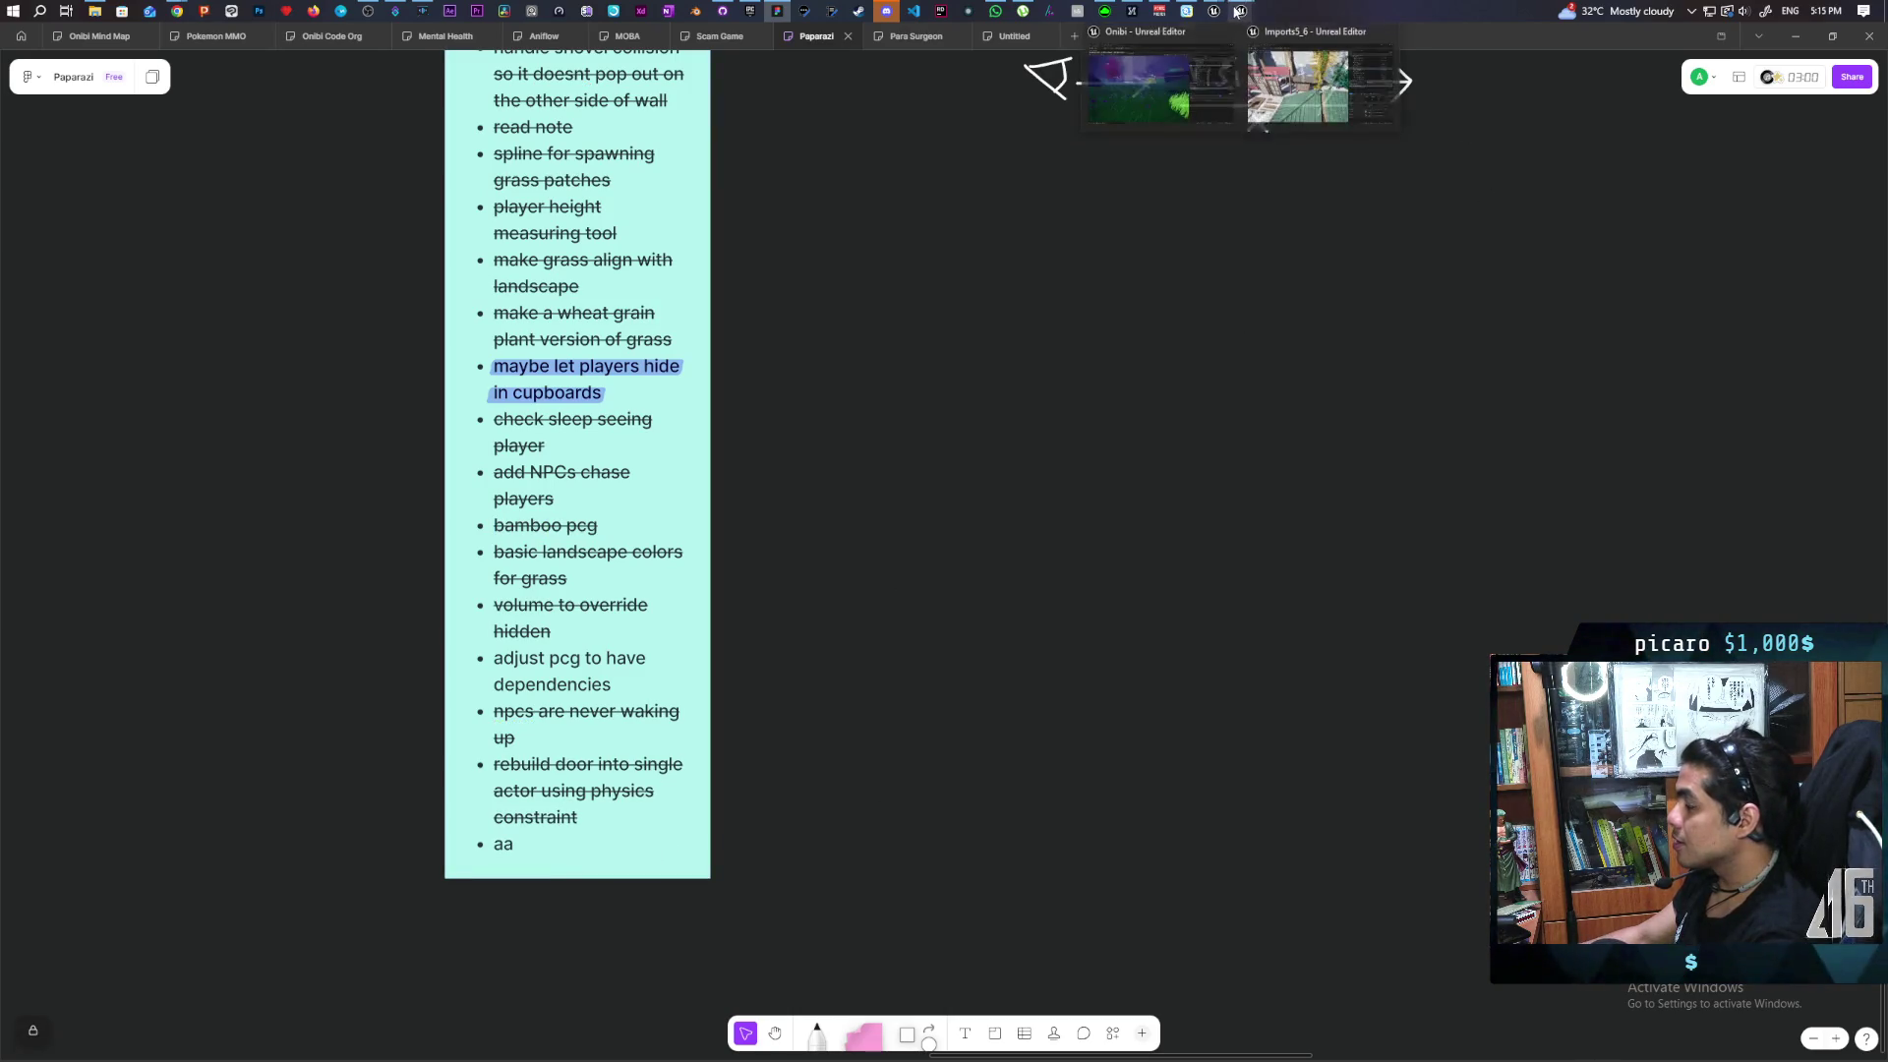
Switch back to the Paparazi level and fly in close to the bamboo cluster beside the character
mouse_move(1213, 11)
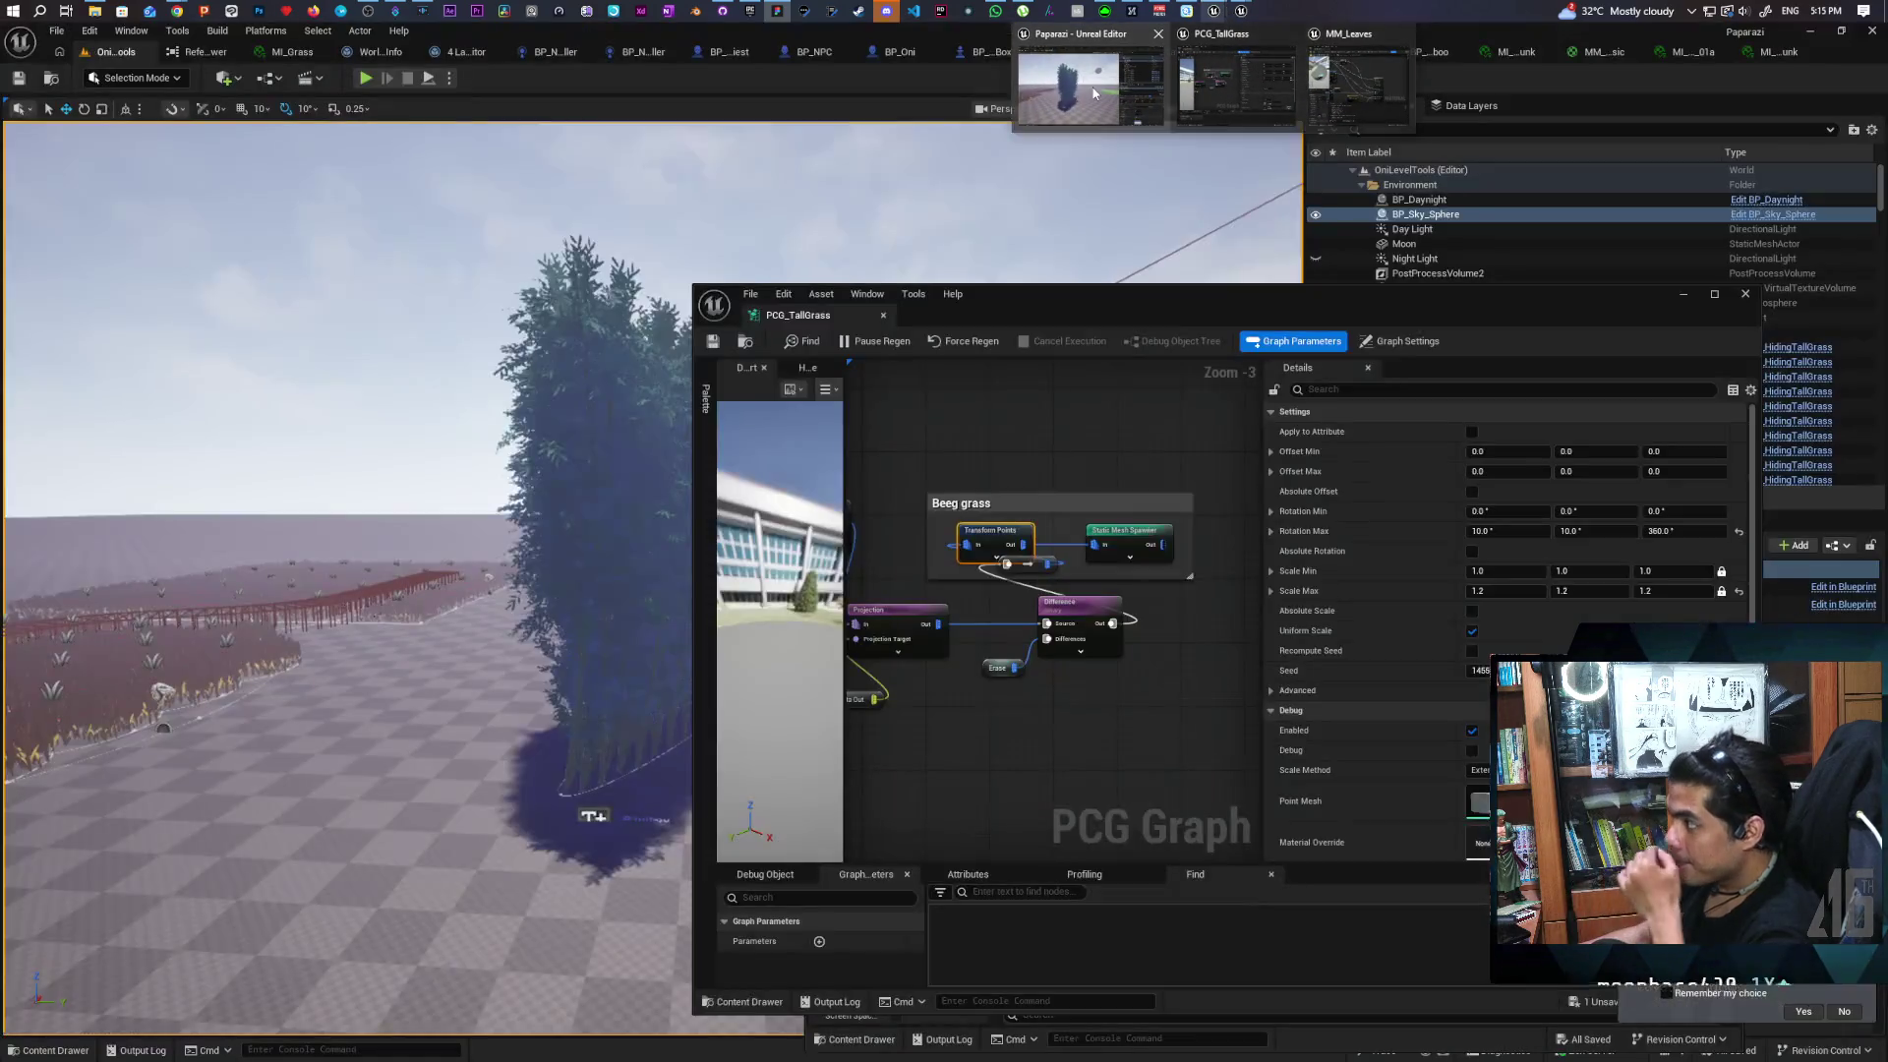
click(1082, 79)
mouse_move(947, 539)
mouse_down()
mouse_move(905, 539)
mouse_move(905, 442)
mouse_move(976, 551)
mouse_move(975, 514)
mouse_up()
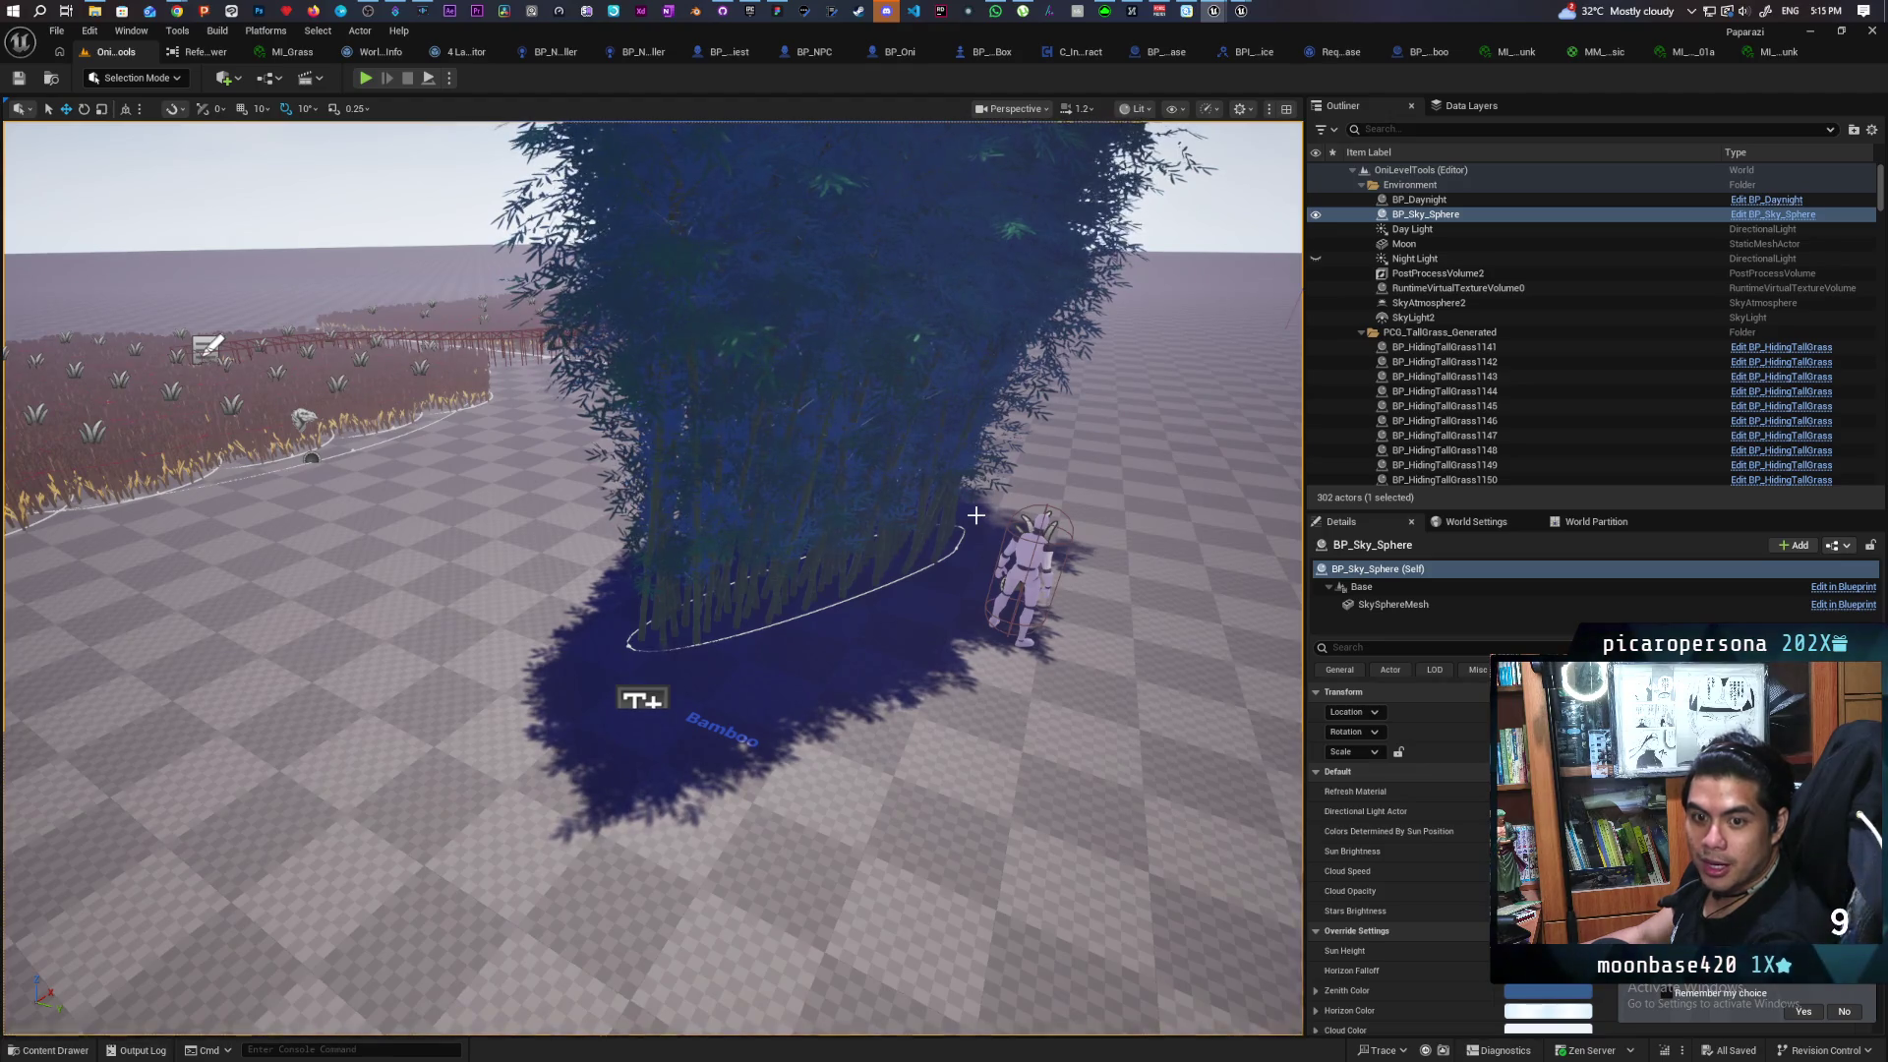
mouse_move(931, 527)
mouse_down()
mouse_move(1042, 610)
mouse_move(1249, 626)
mouse_move(1141, 625)
mouse_move(1190, 625)
mouse_move(1180, 556)
mouse_move(1175, 590)
mouse_up()
drag(535, 1022, 535, 965)
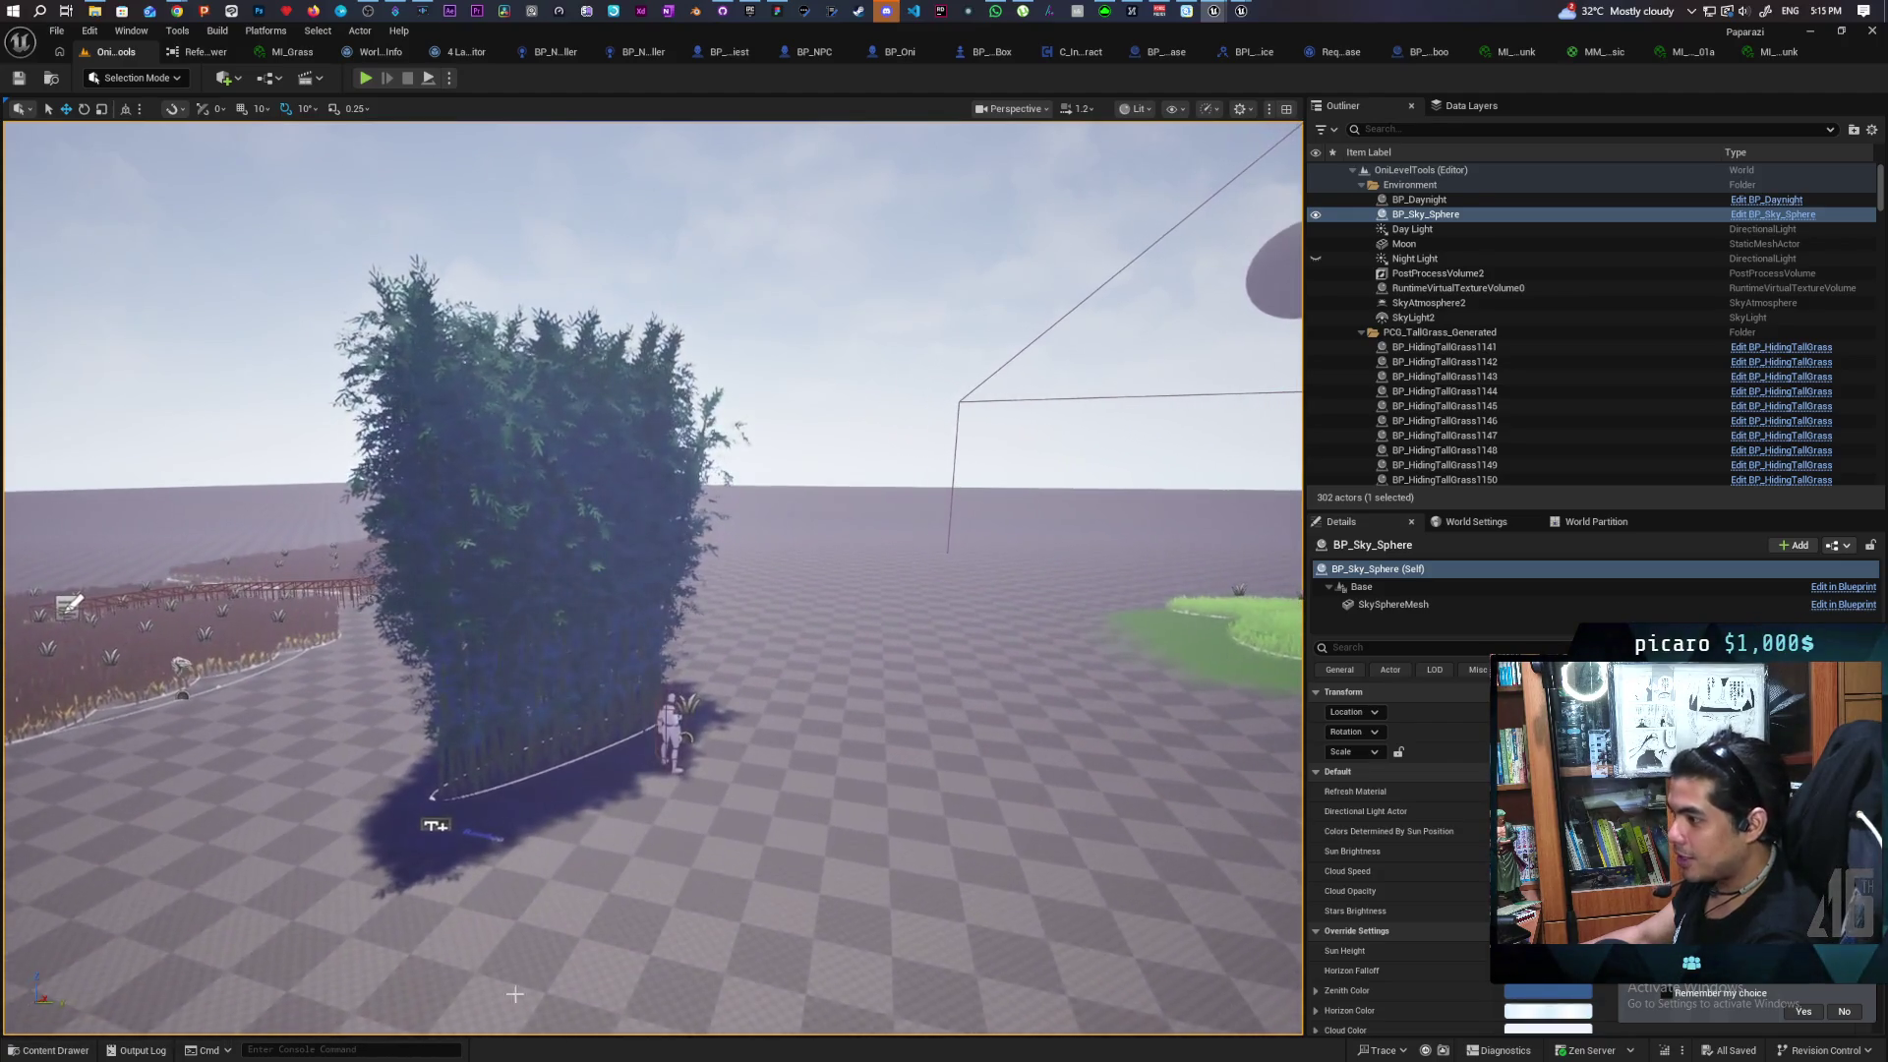
click(61, 1052)
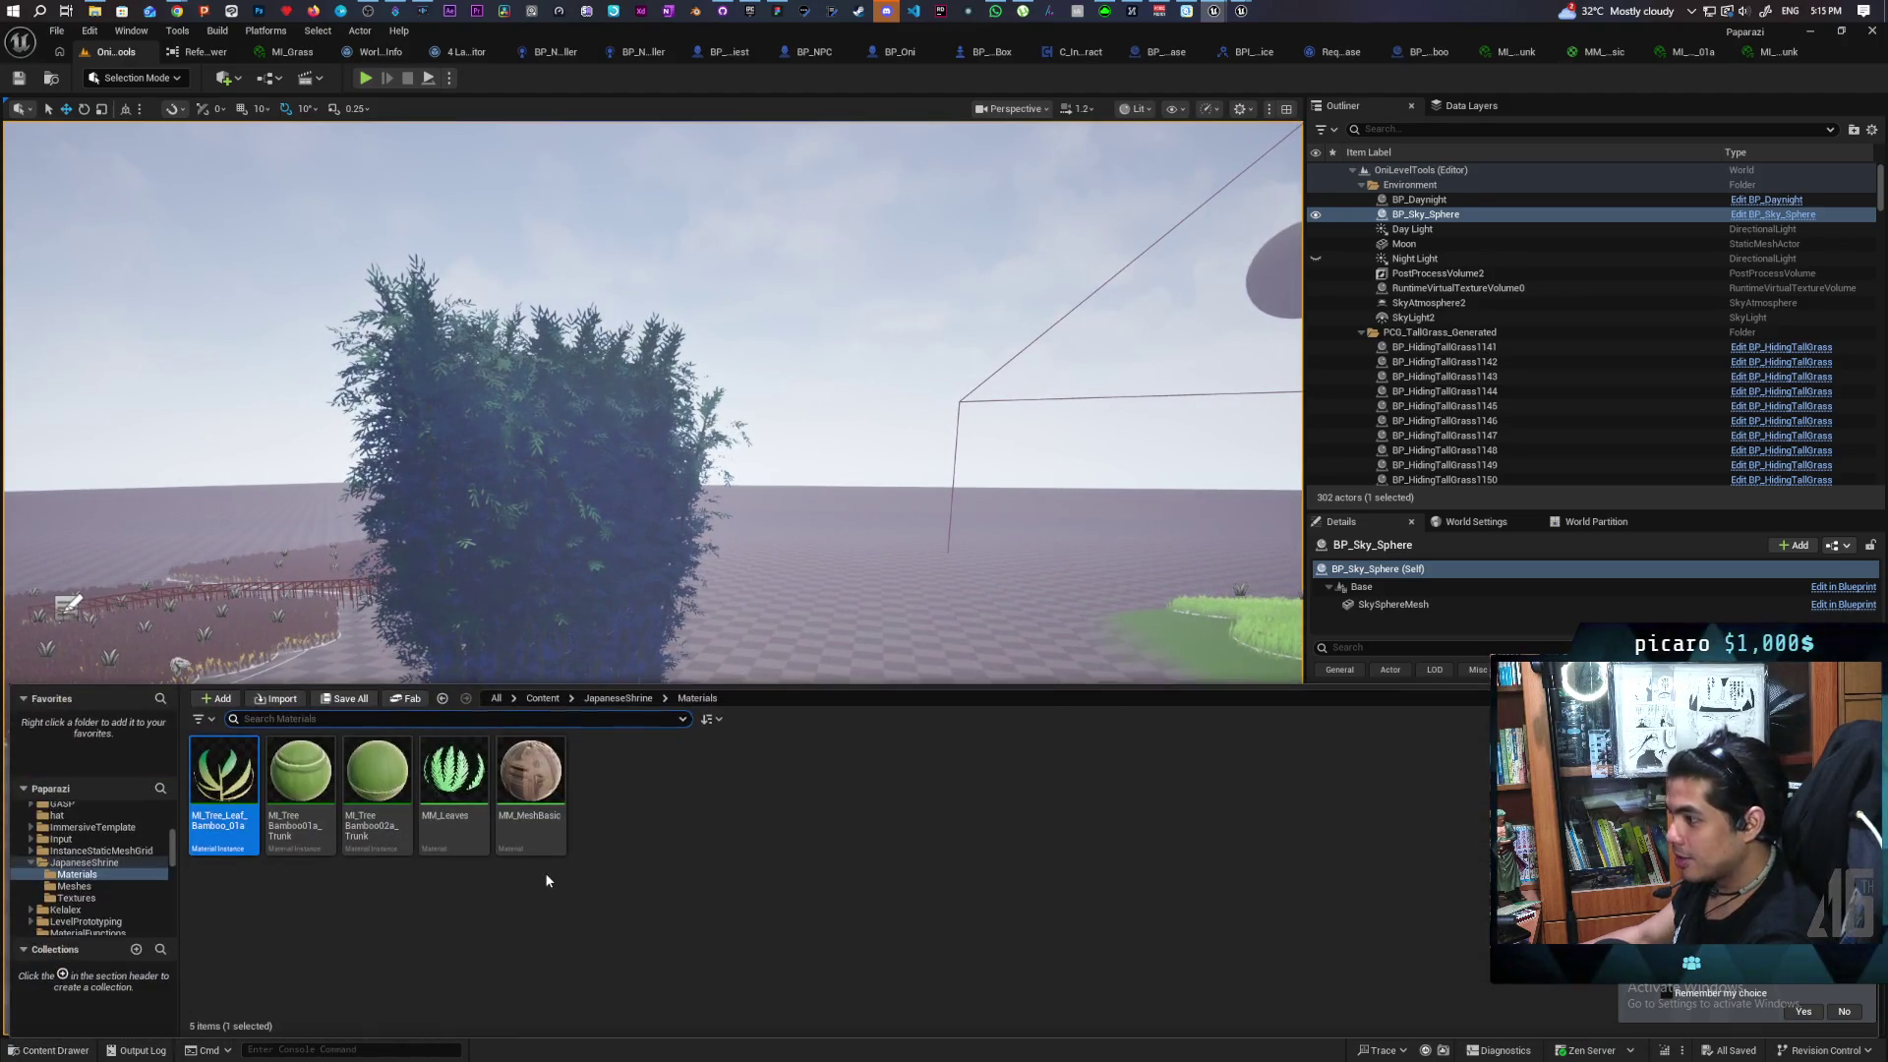
Open SM_TreeBamboo02a from JapaneseShrine > Meshes and expand the LOD Picker's LOD0–LOD7 options
click(618, 698)
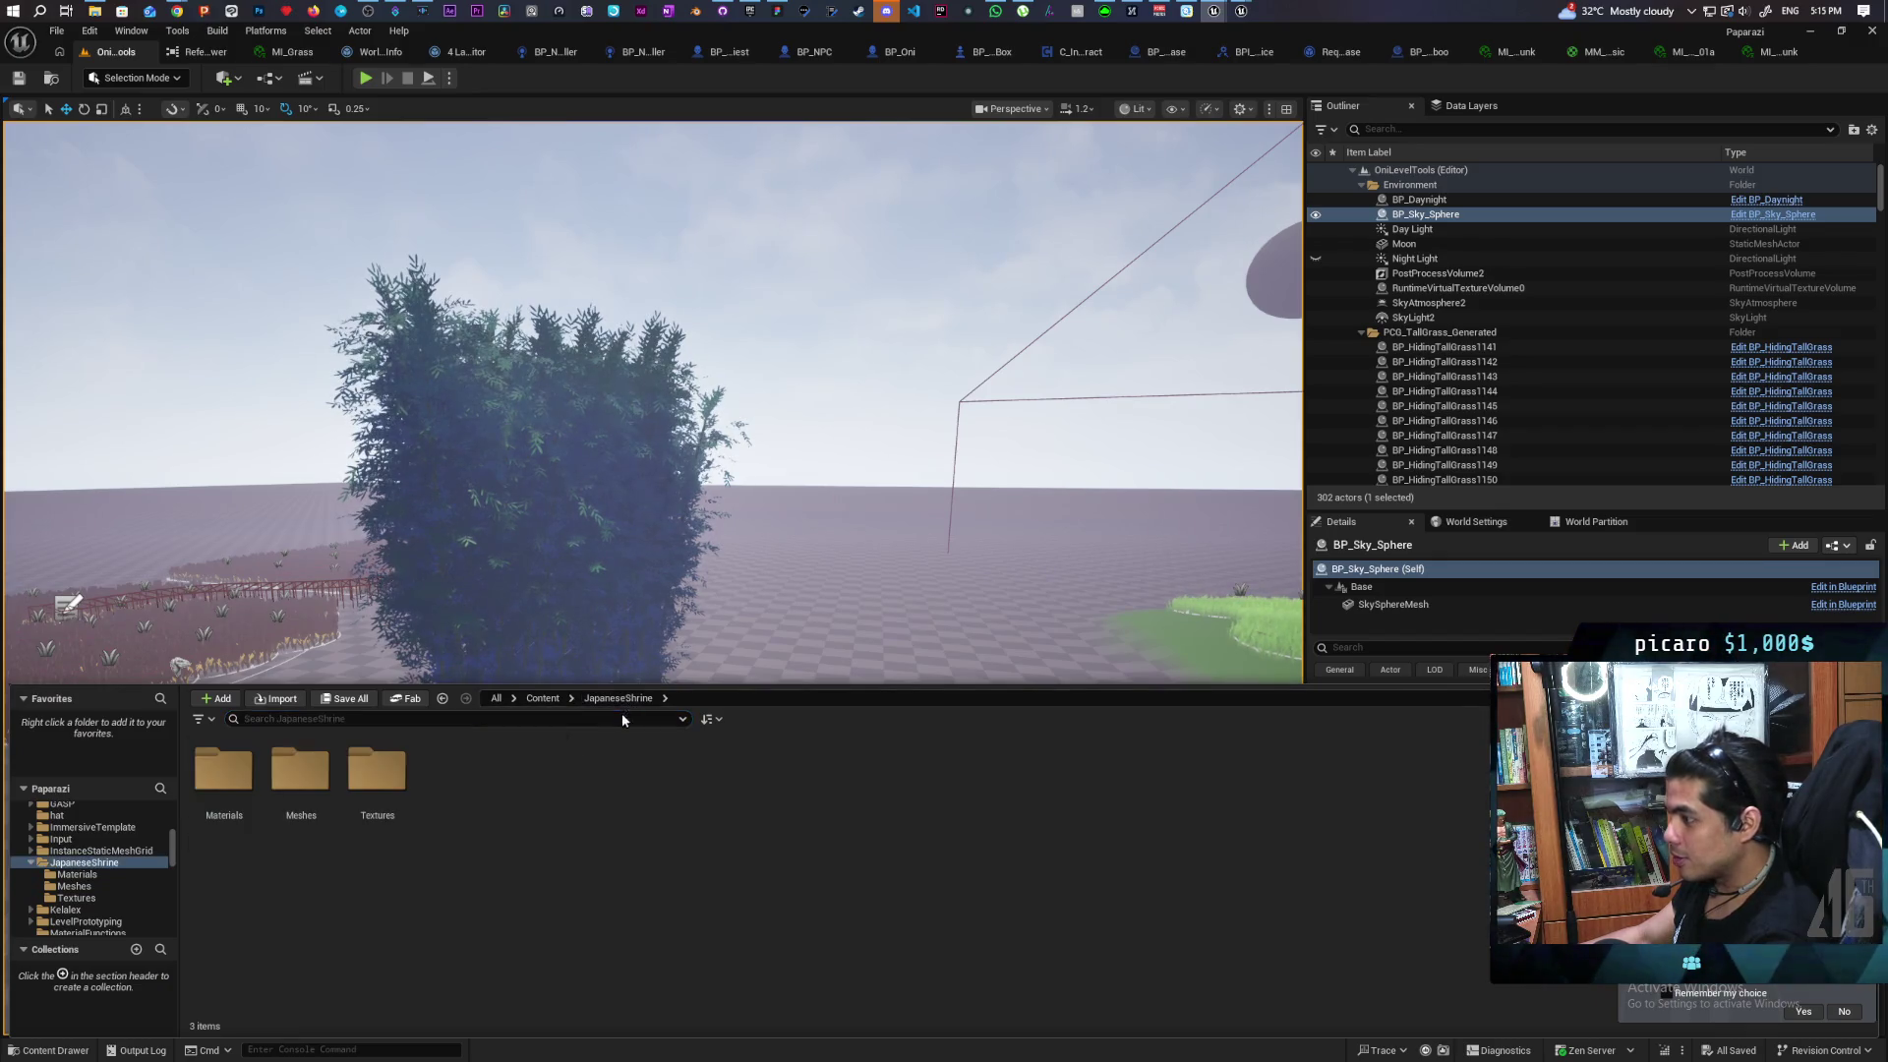
double_click(300, 772)
double_click(328, 765)
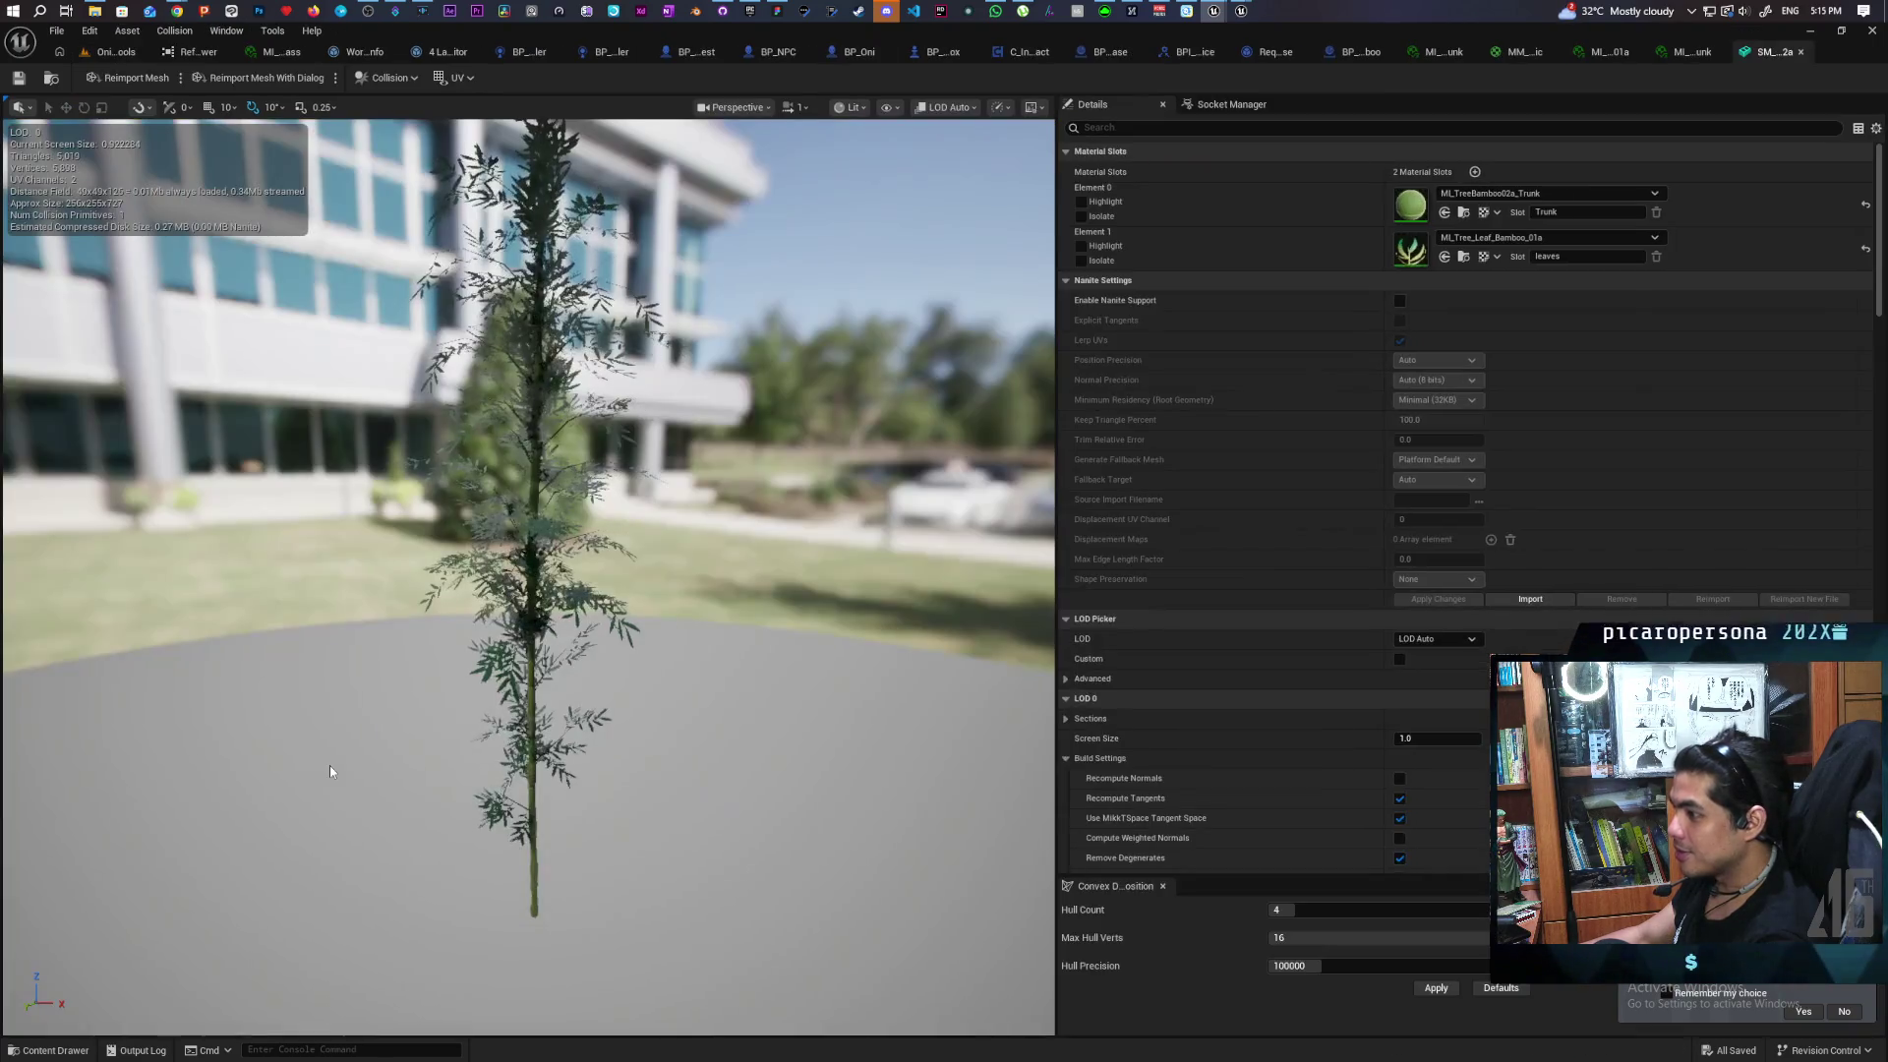
mouse_move(419, 731)
mouse_down()
mouse_move(419, 845)
mouse_move(418, 767)
mouse_move(419, 816)
mouse_up()
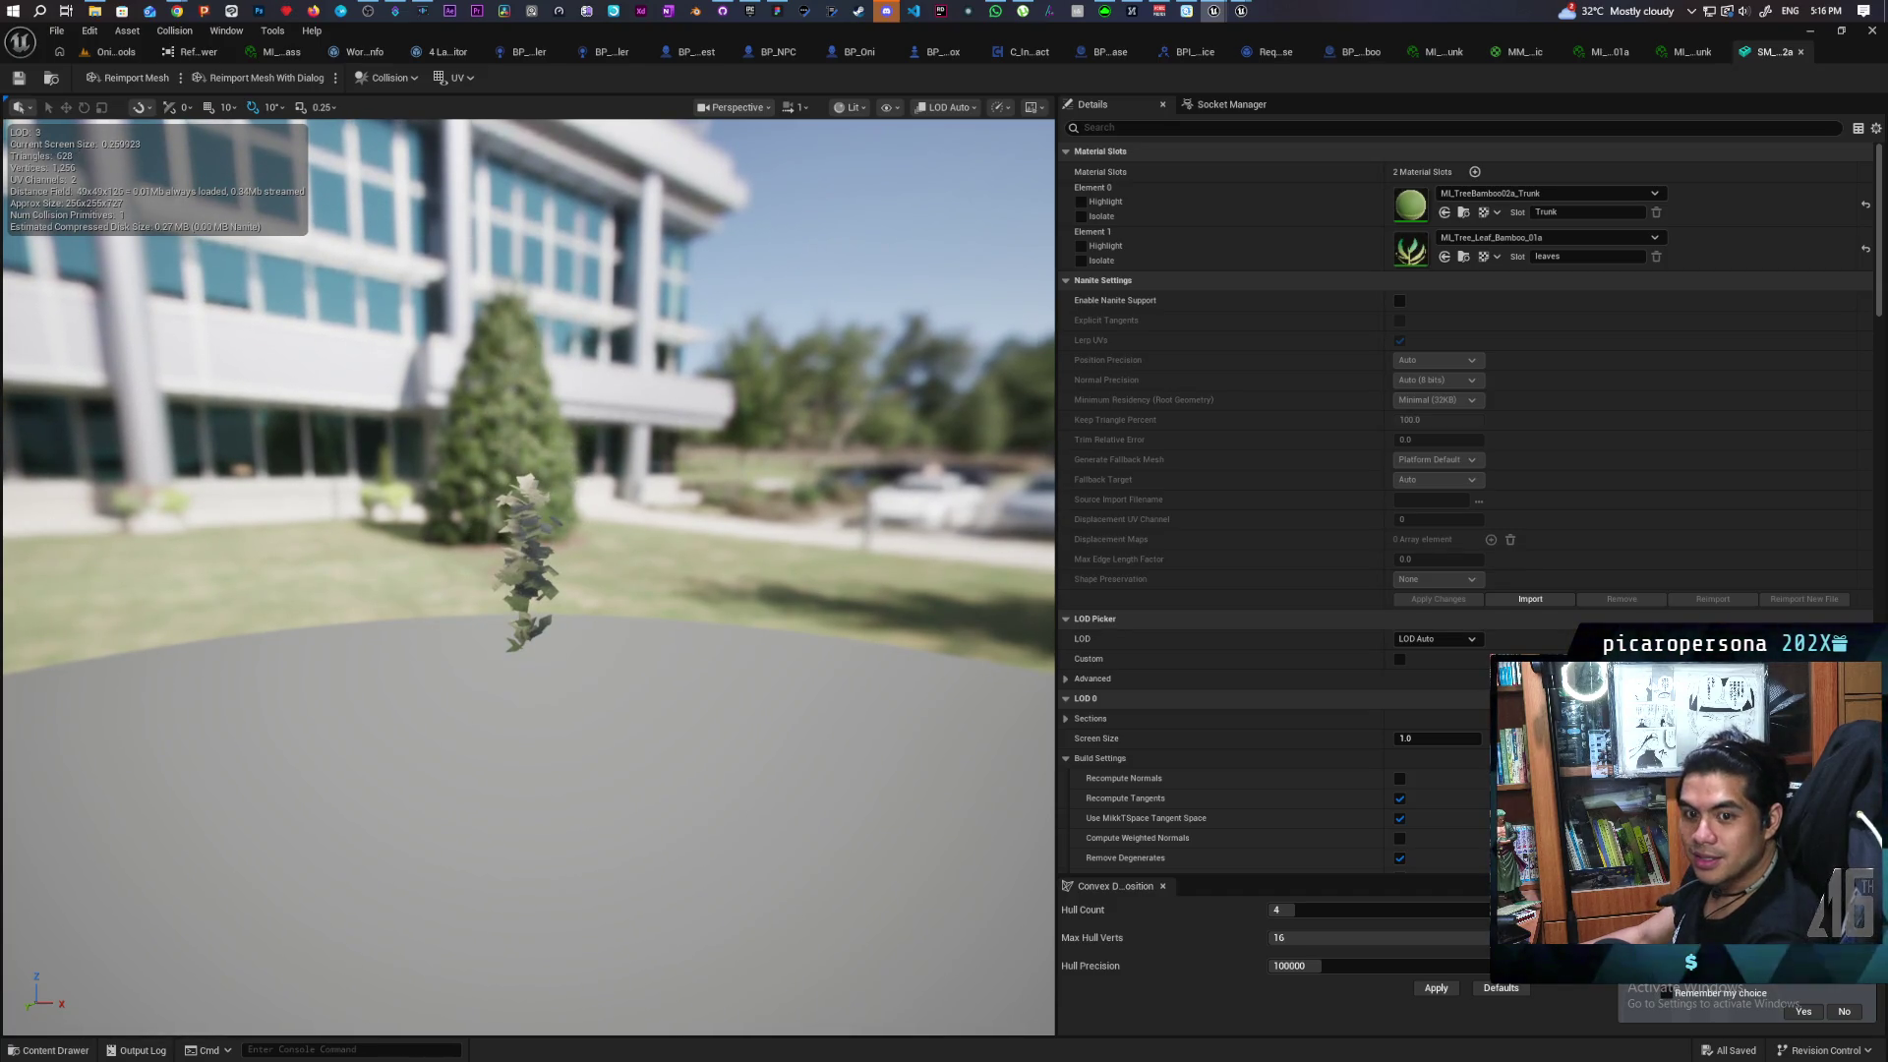
drag(419, 816, 419, 762)
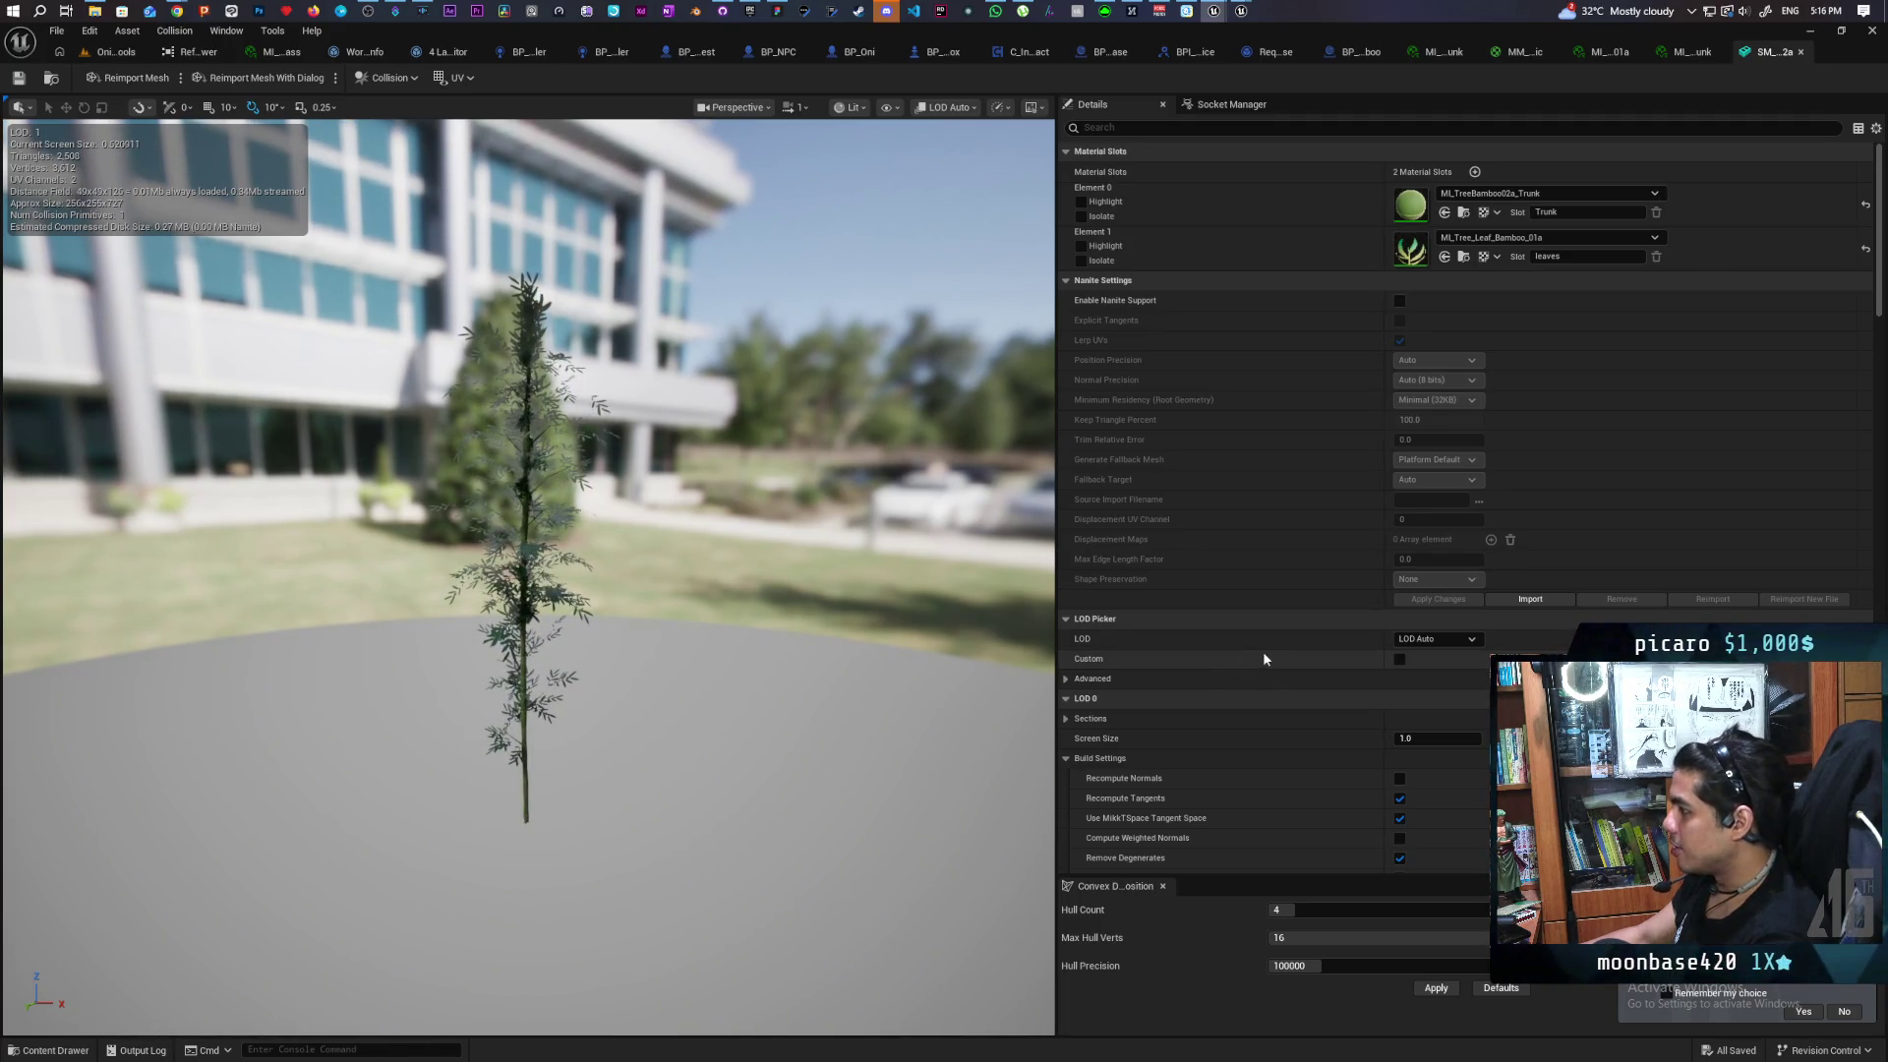
scroll(1262, 598, down, 4)
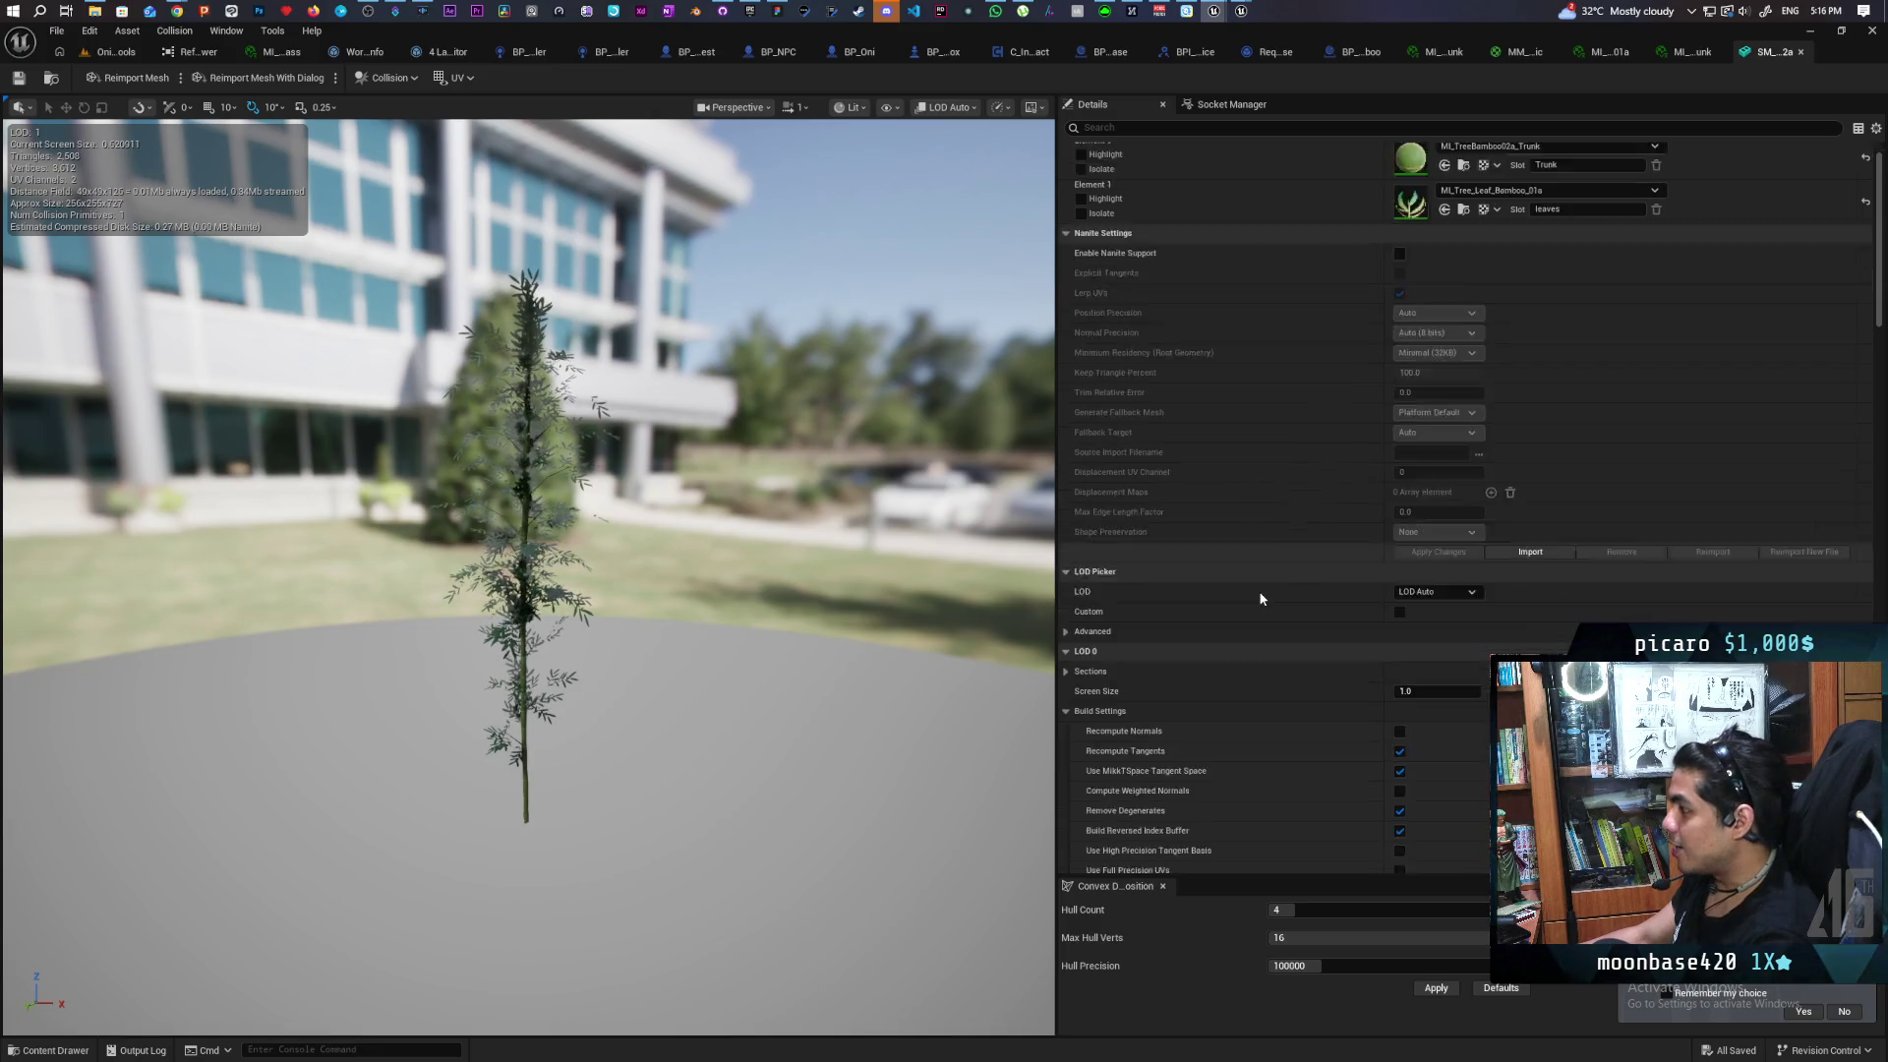
scroll(1249, 585, down, 1)
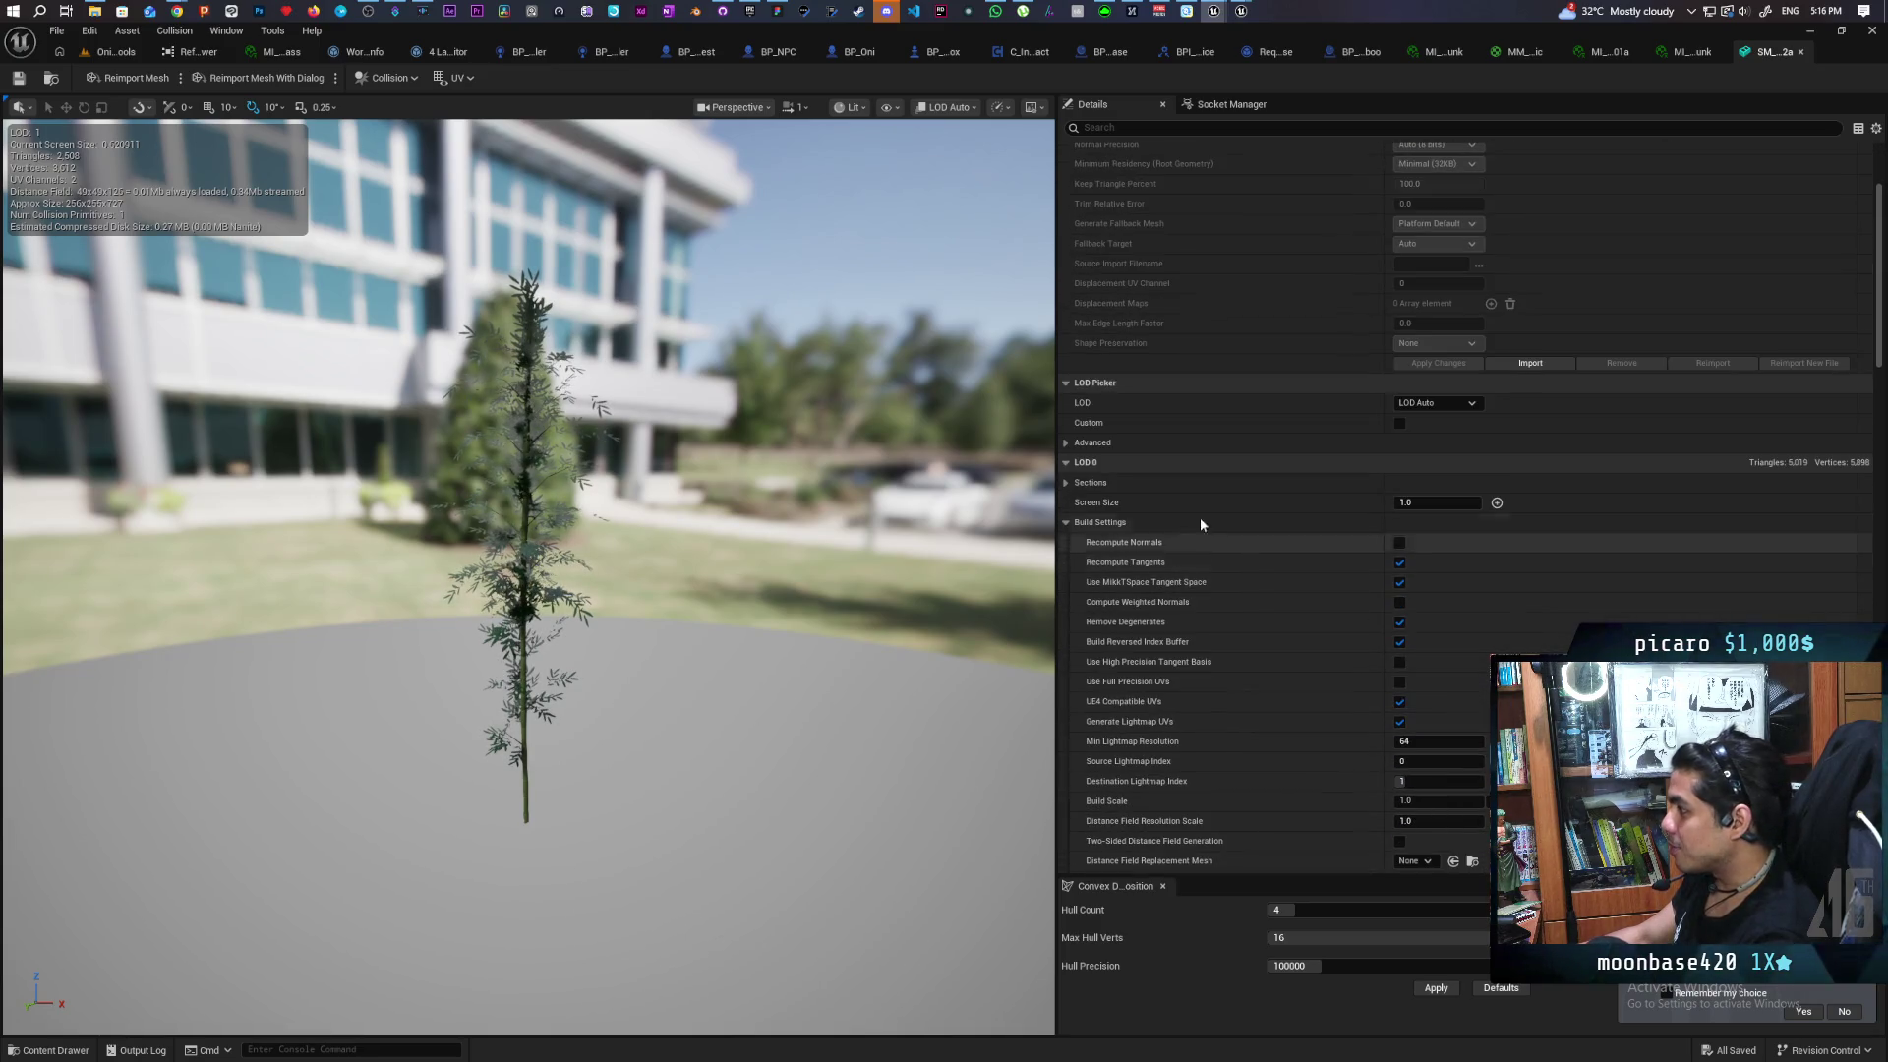
click(1067, 443)
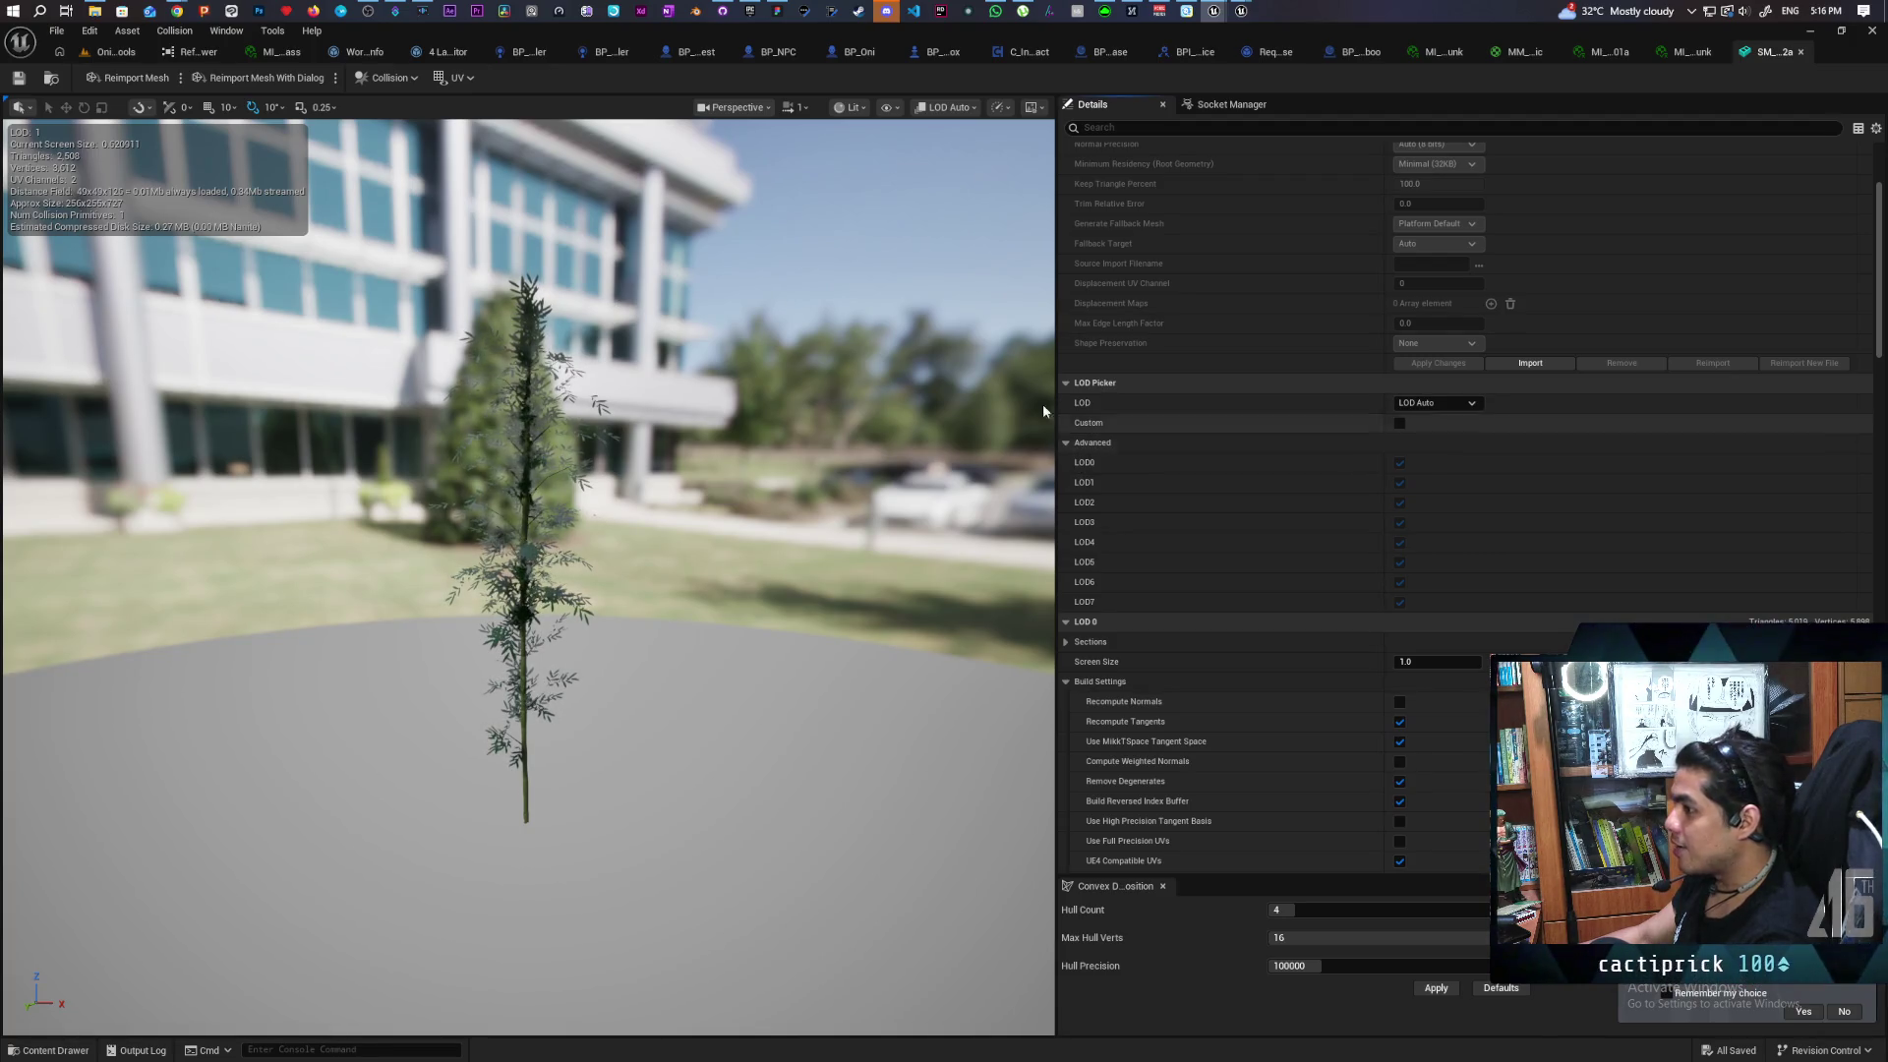
click(1452, 406)
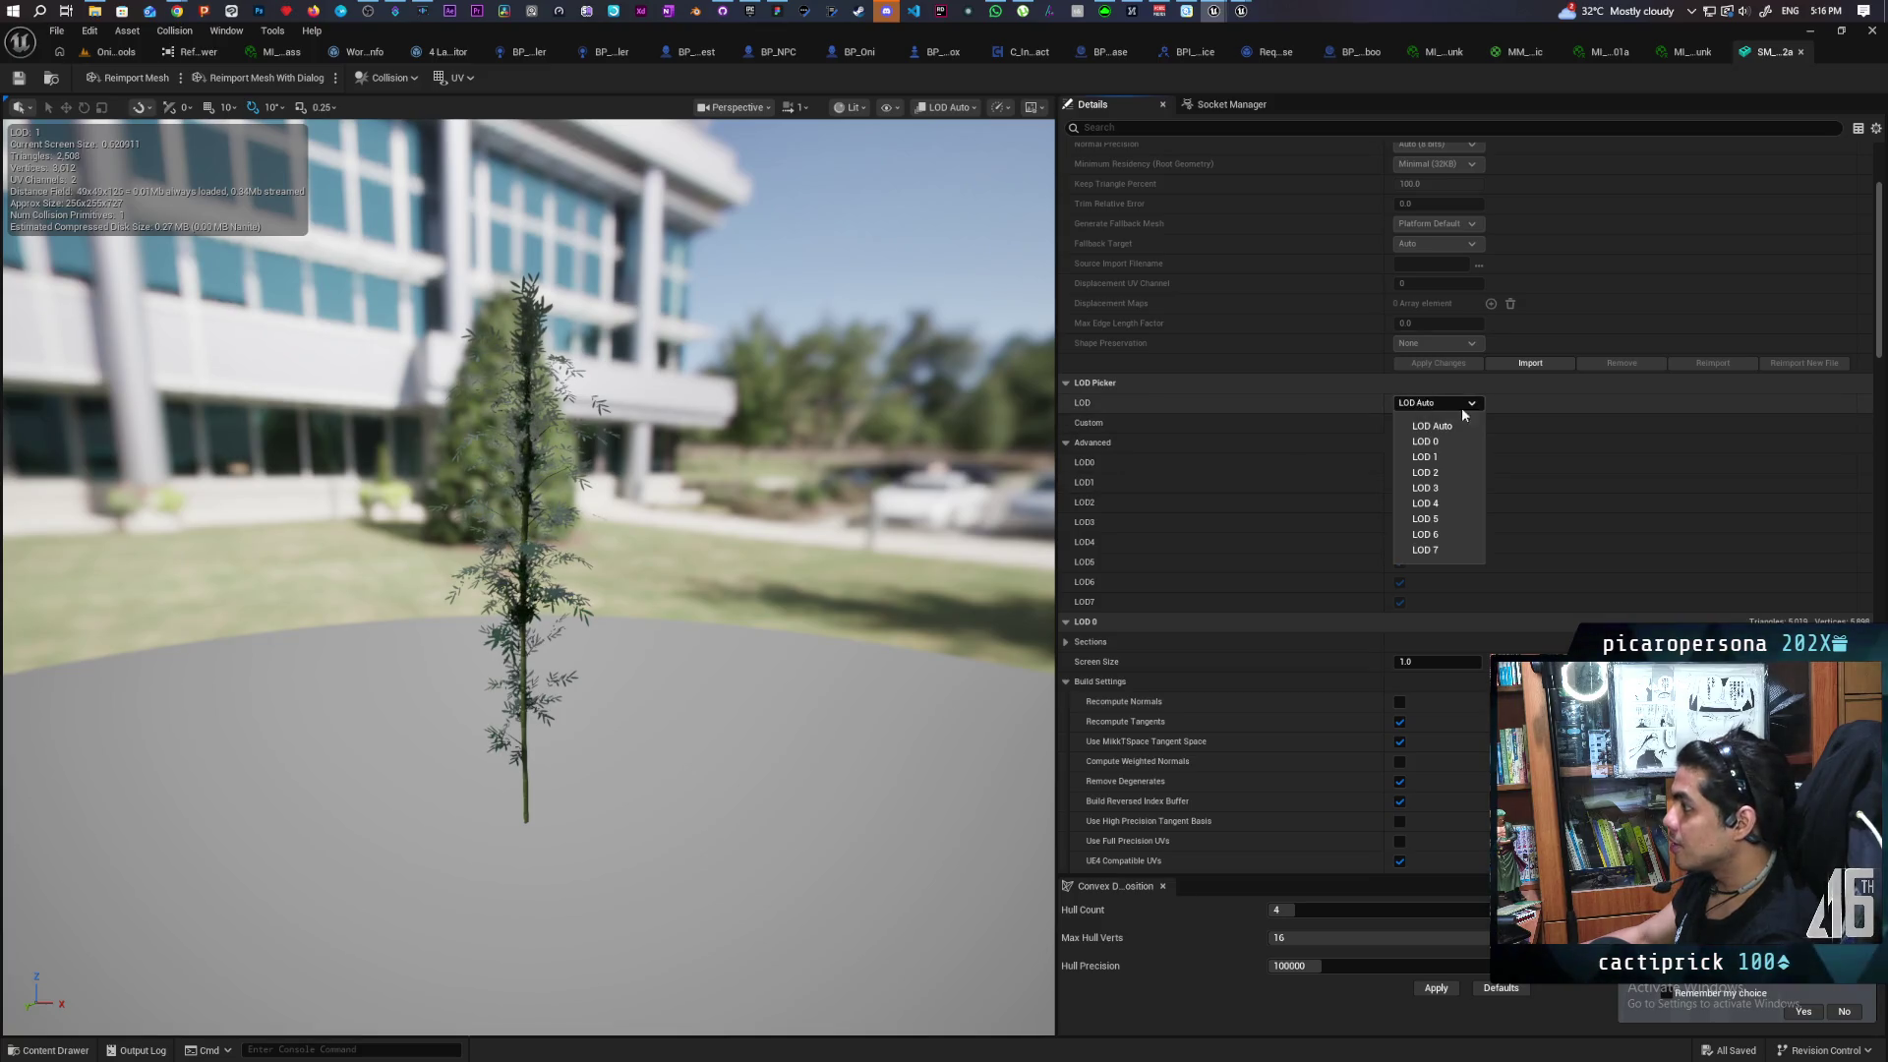
Preview the bamboo mesh at LOD 0, orbiting and pulling back to inspect it
click(1454, 445)
scroll(529, 576, up, 5)
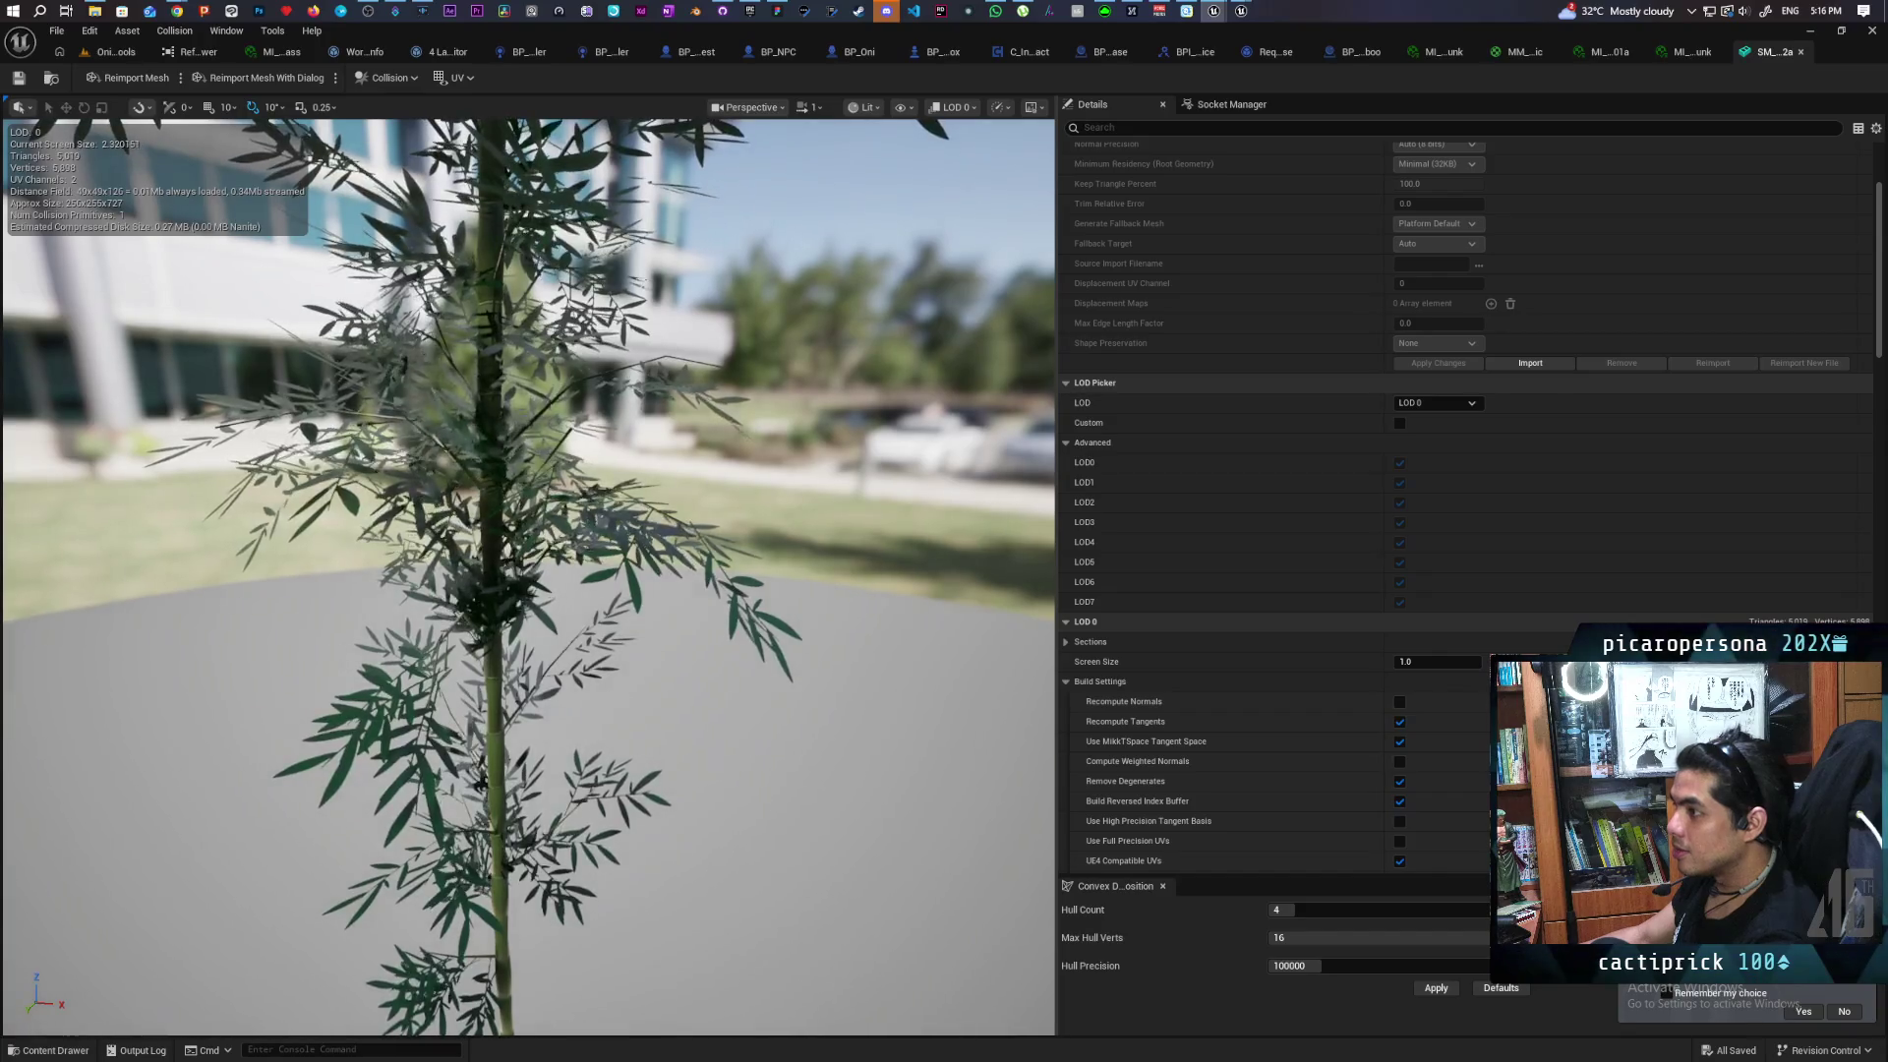
drag(530, 576, 806, 580)
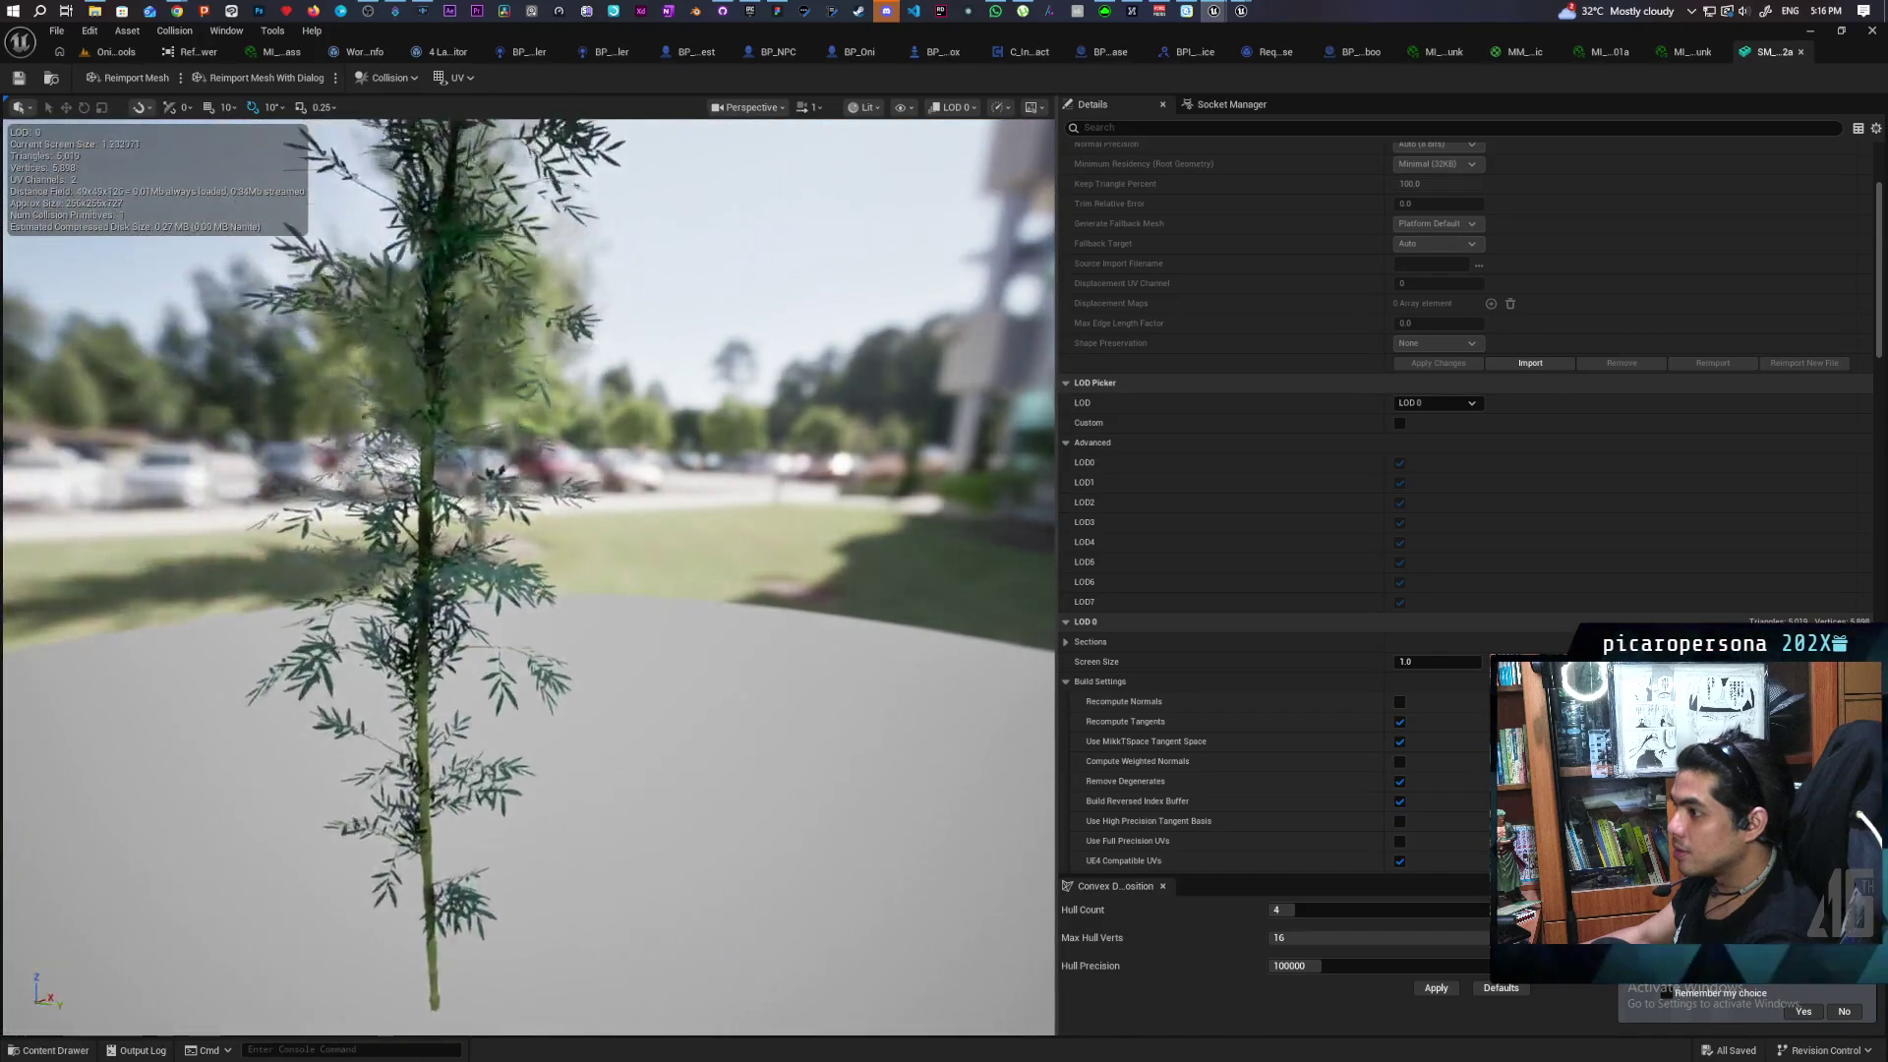
scroll(529, 575, up, 3)
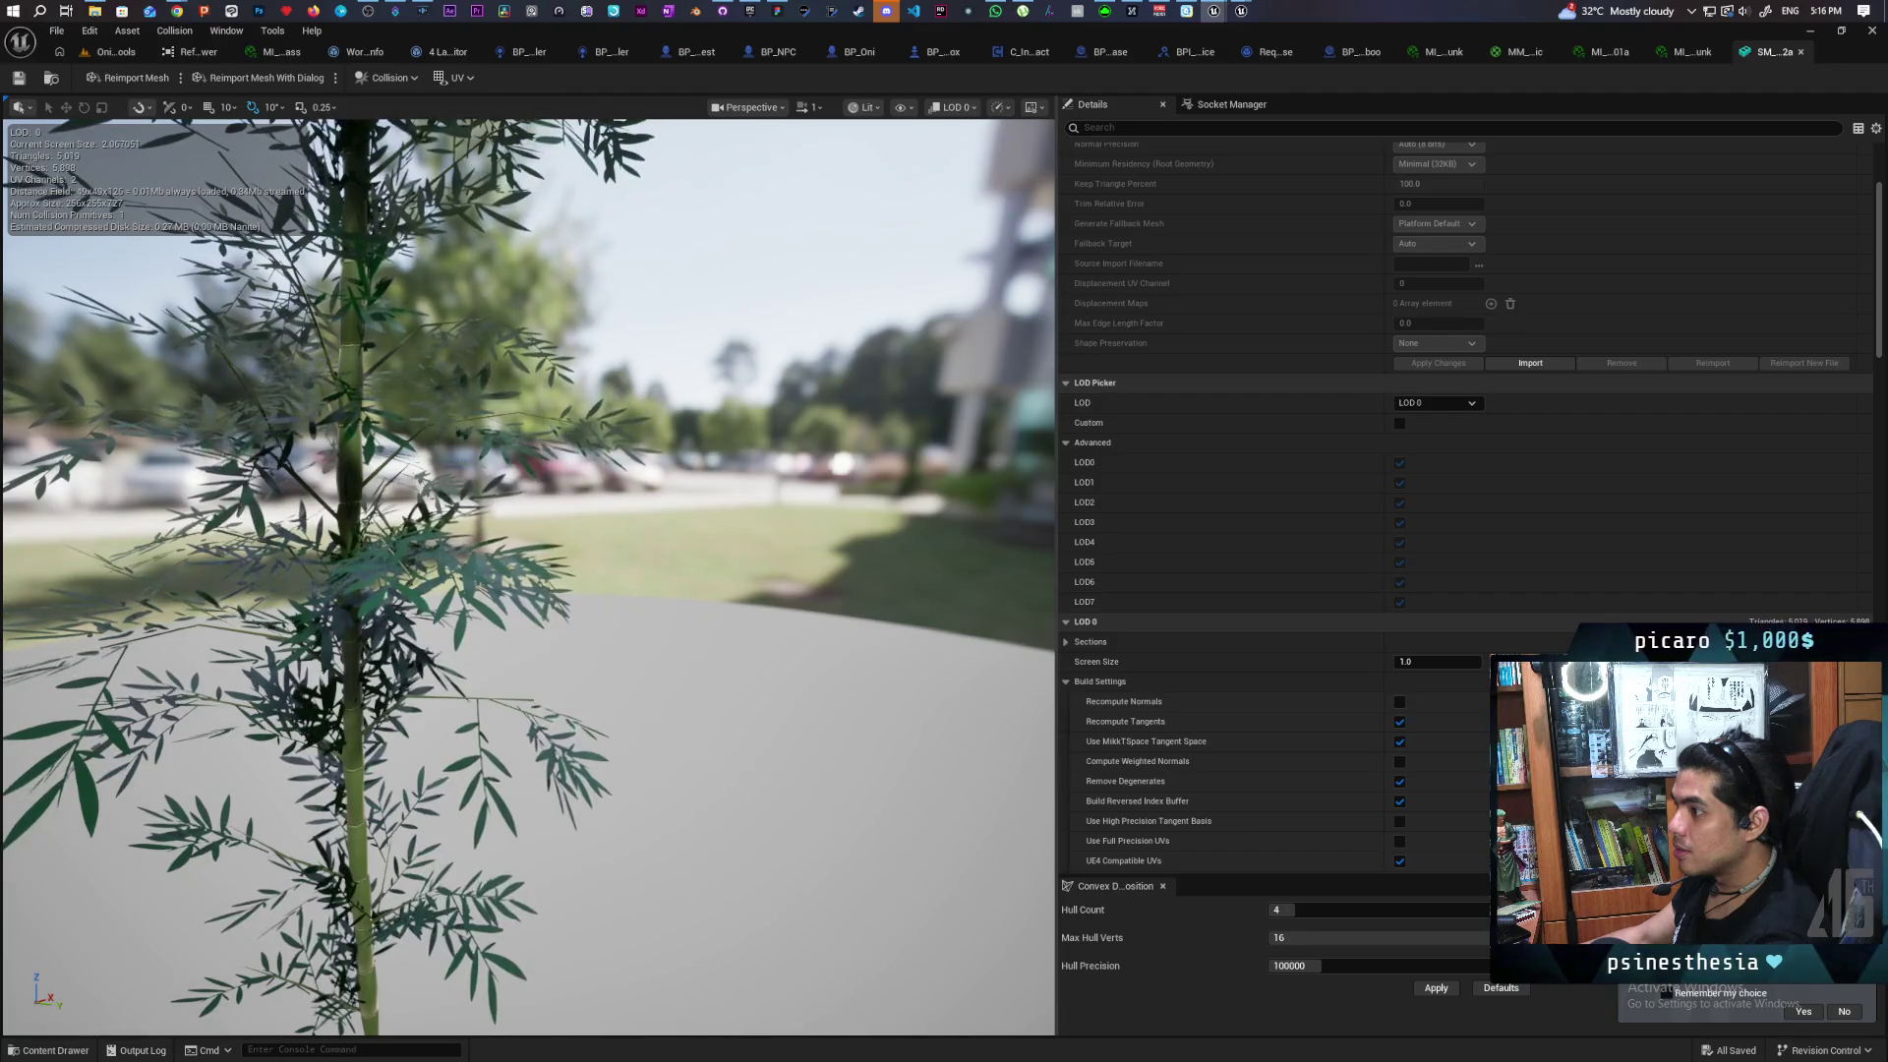
drag(529, 576, 629, 580)
mouse_move(736, 520)
mouse_down()
mouse_move(689, 520)
mouse_move(708, 551)
mouse_move(736, 520)
mouse_up()
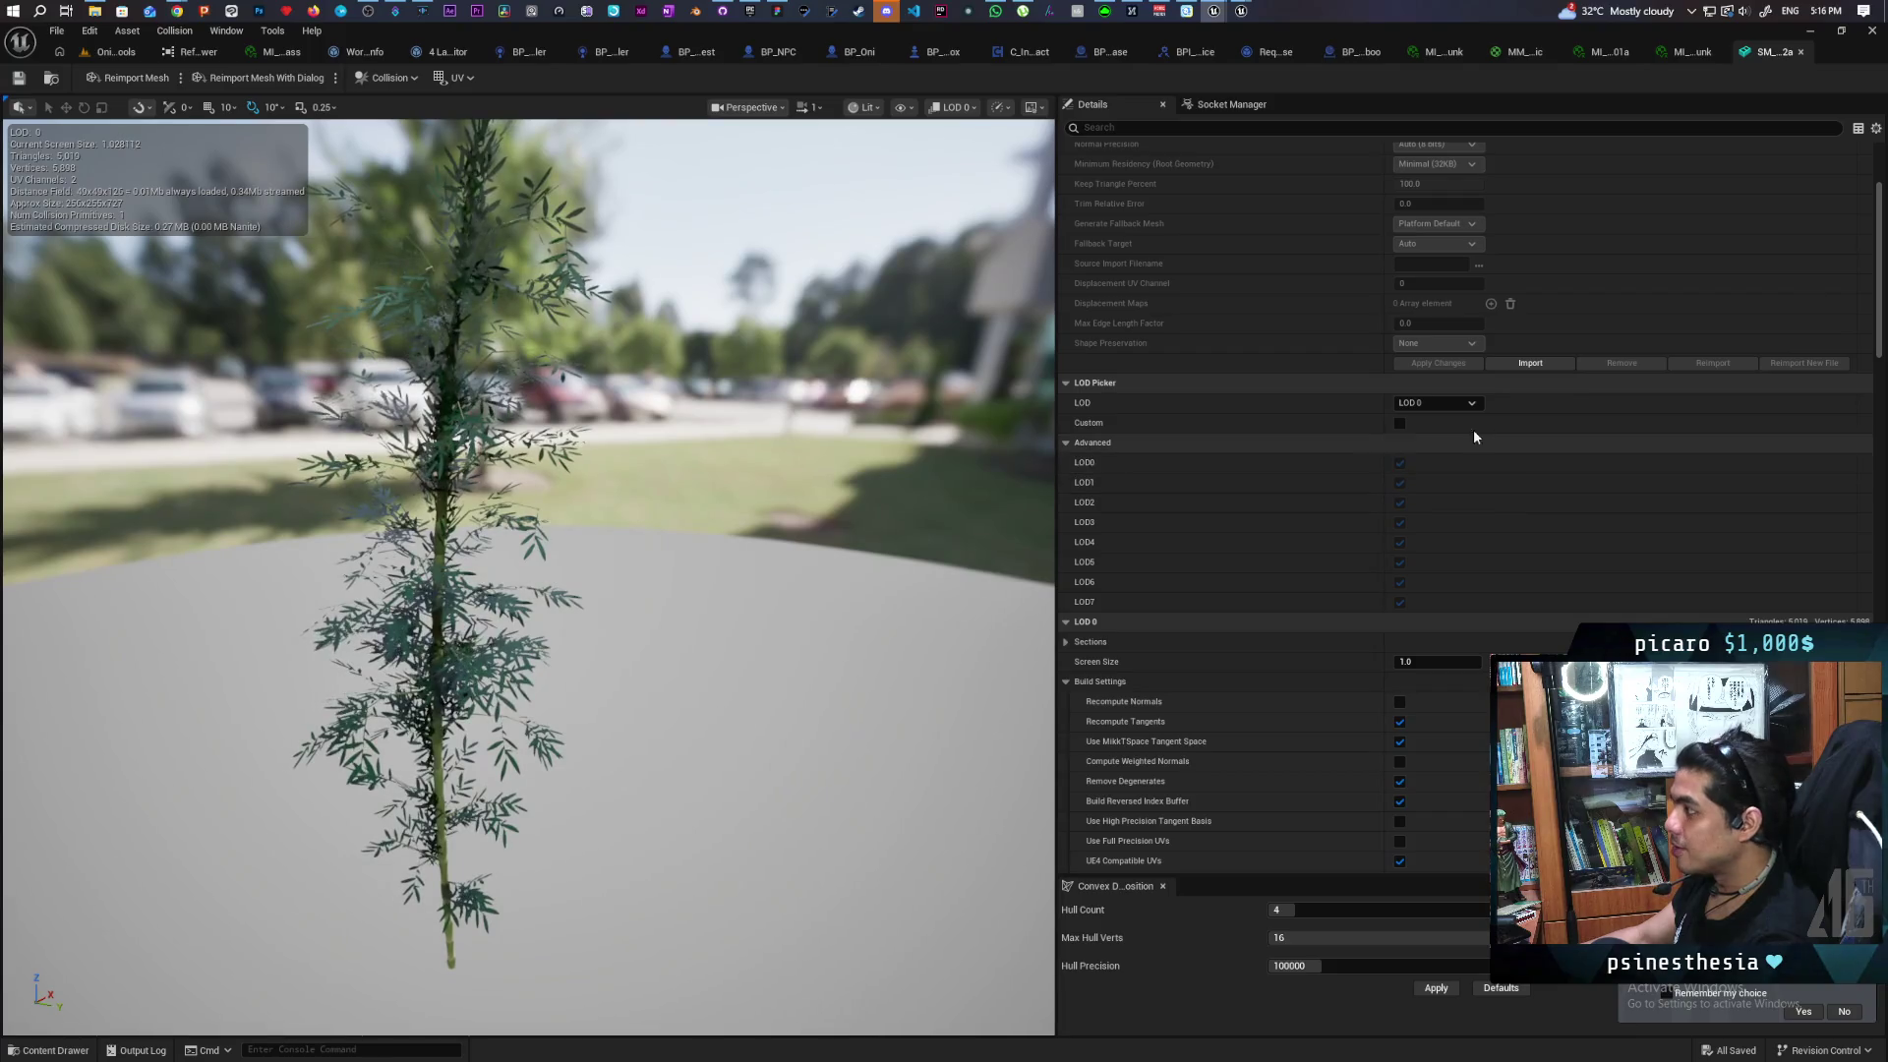
Step the bamboo preview through LOD 1, 2, 3 and 4 in turn
click(1445, 403)
click(1444, 455)
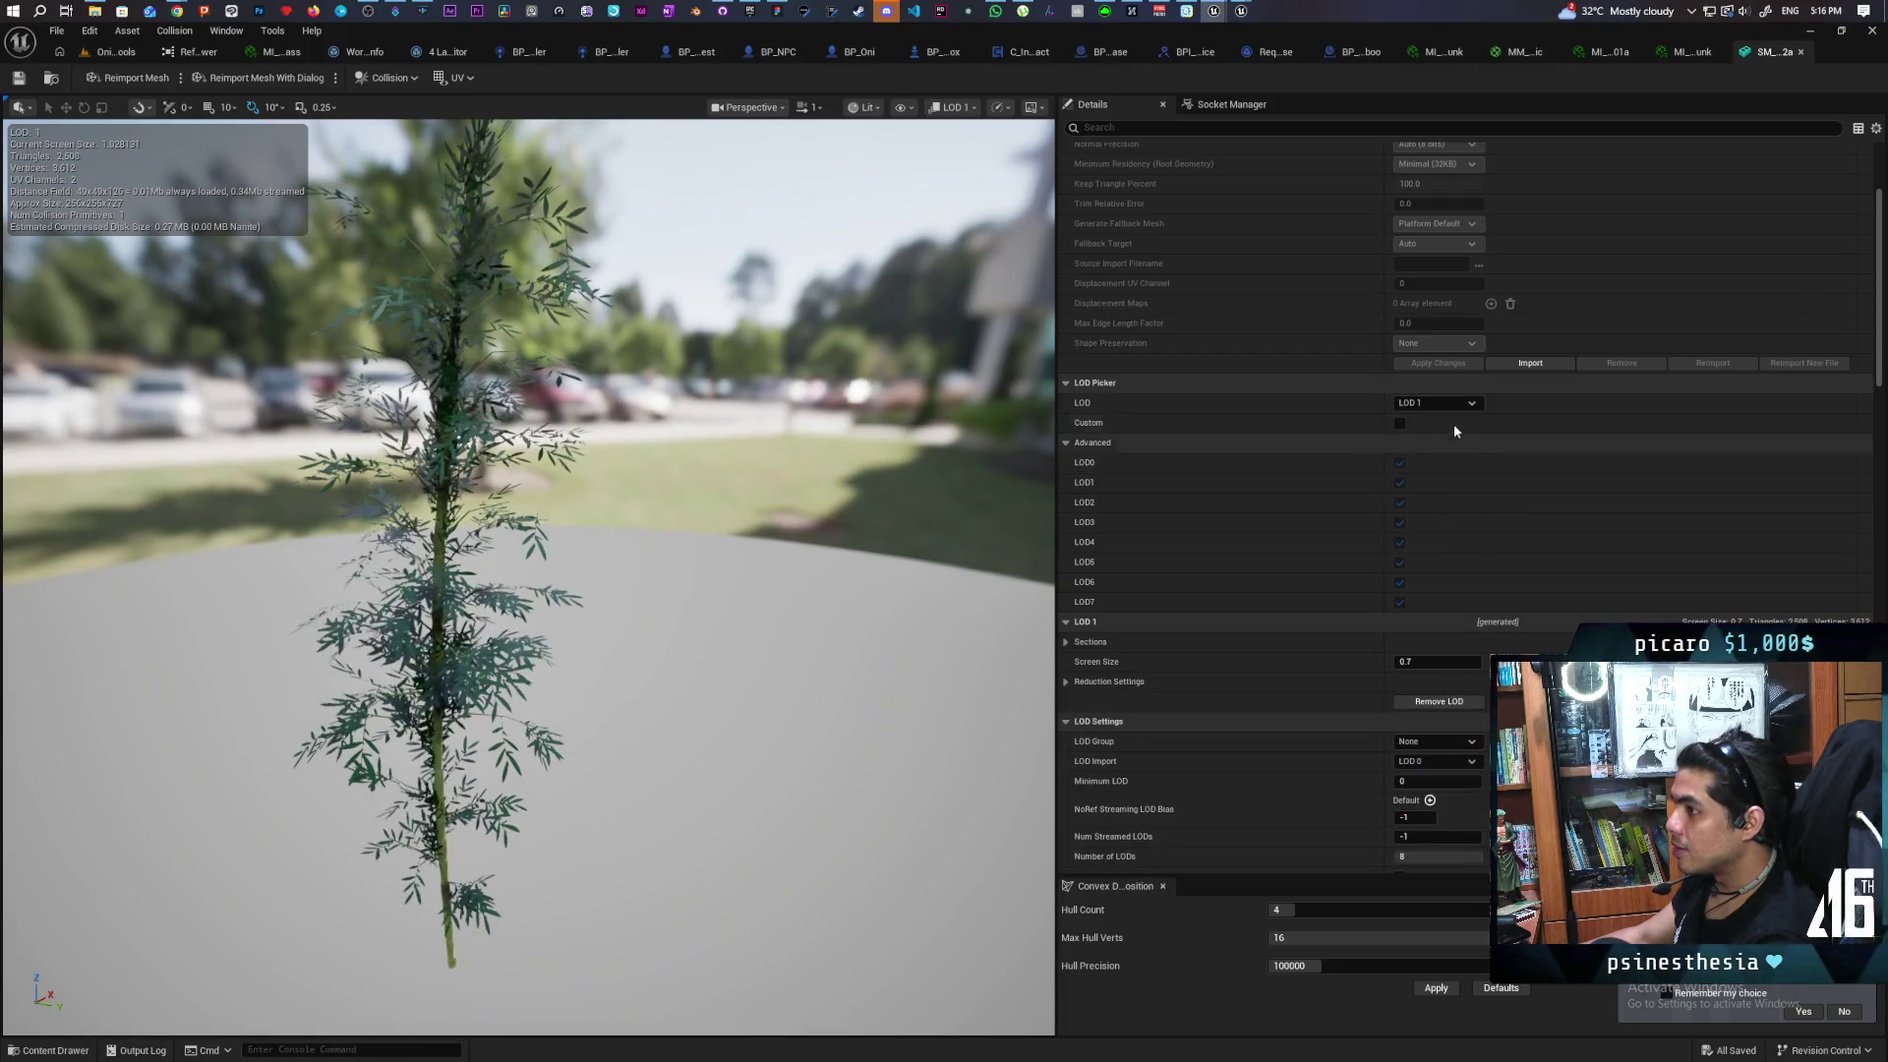
click(1460, 402)
click(1448, 472)
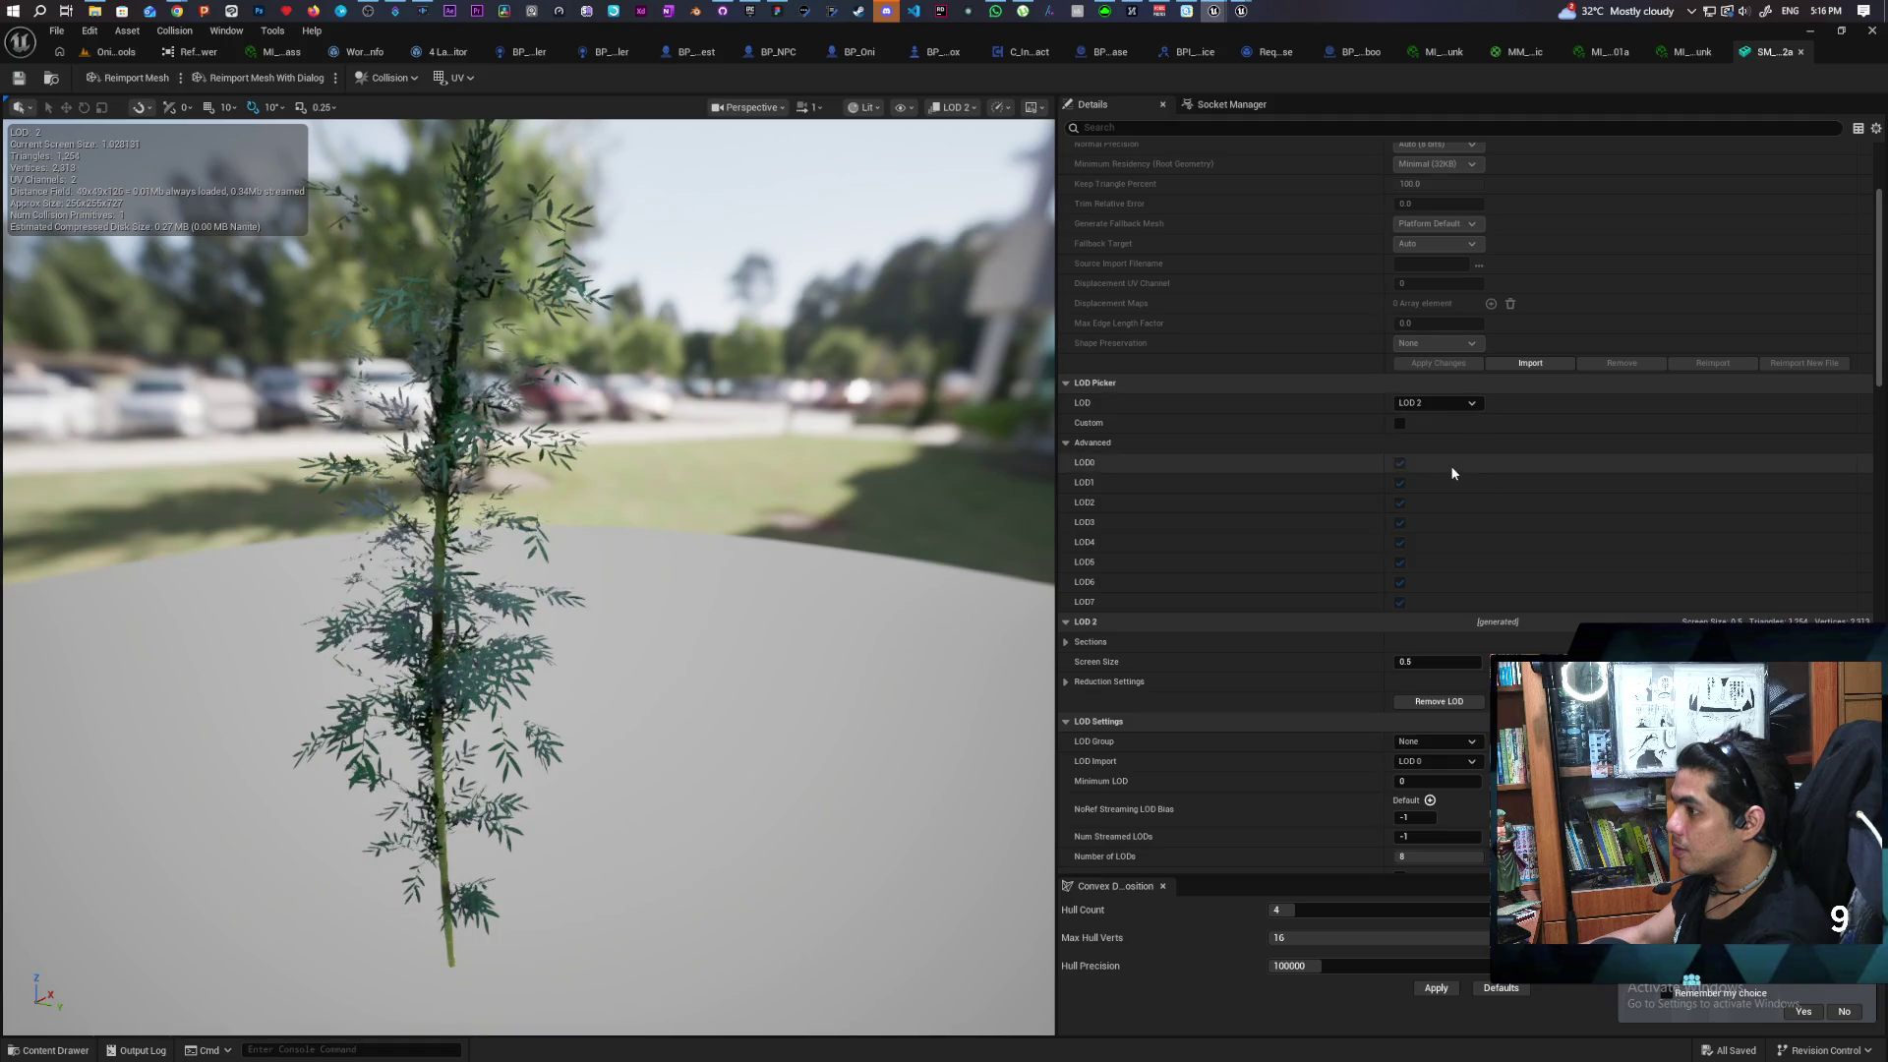
click(1455, 405)
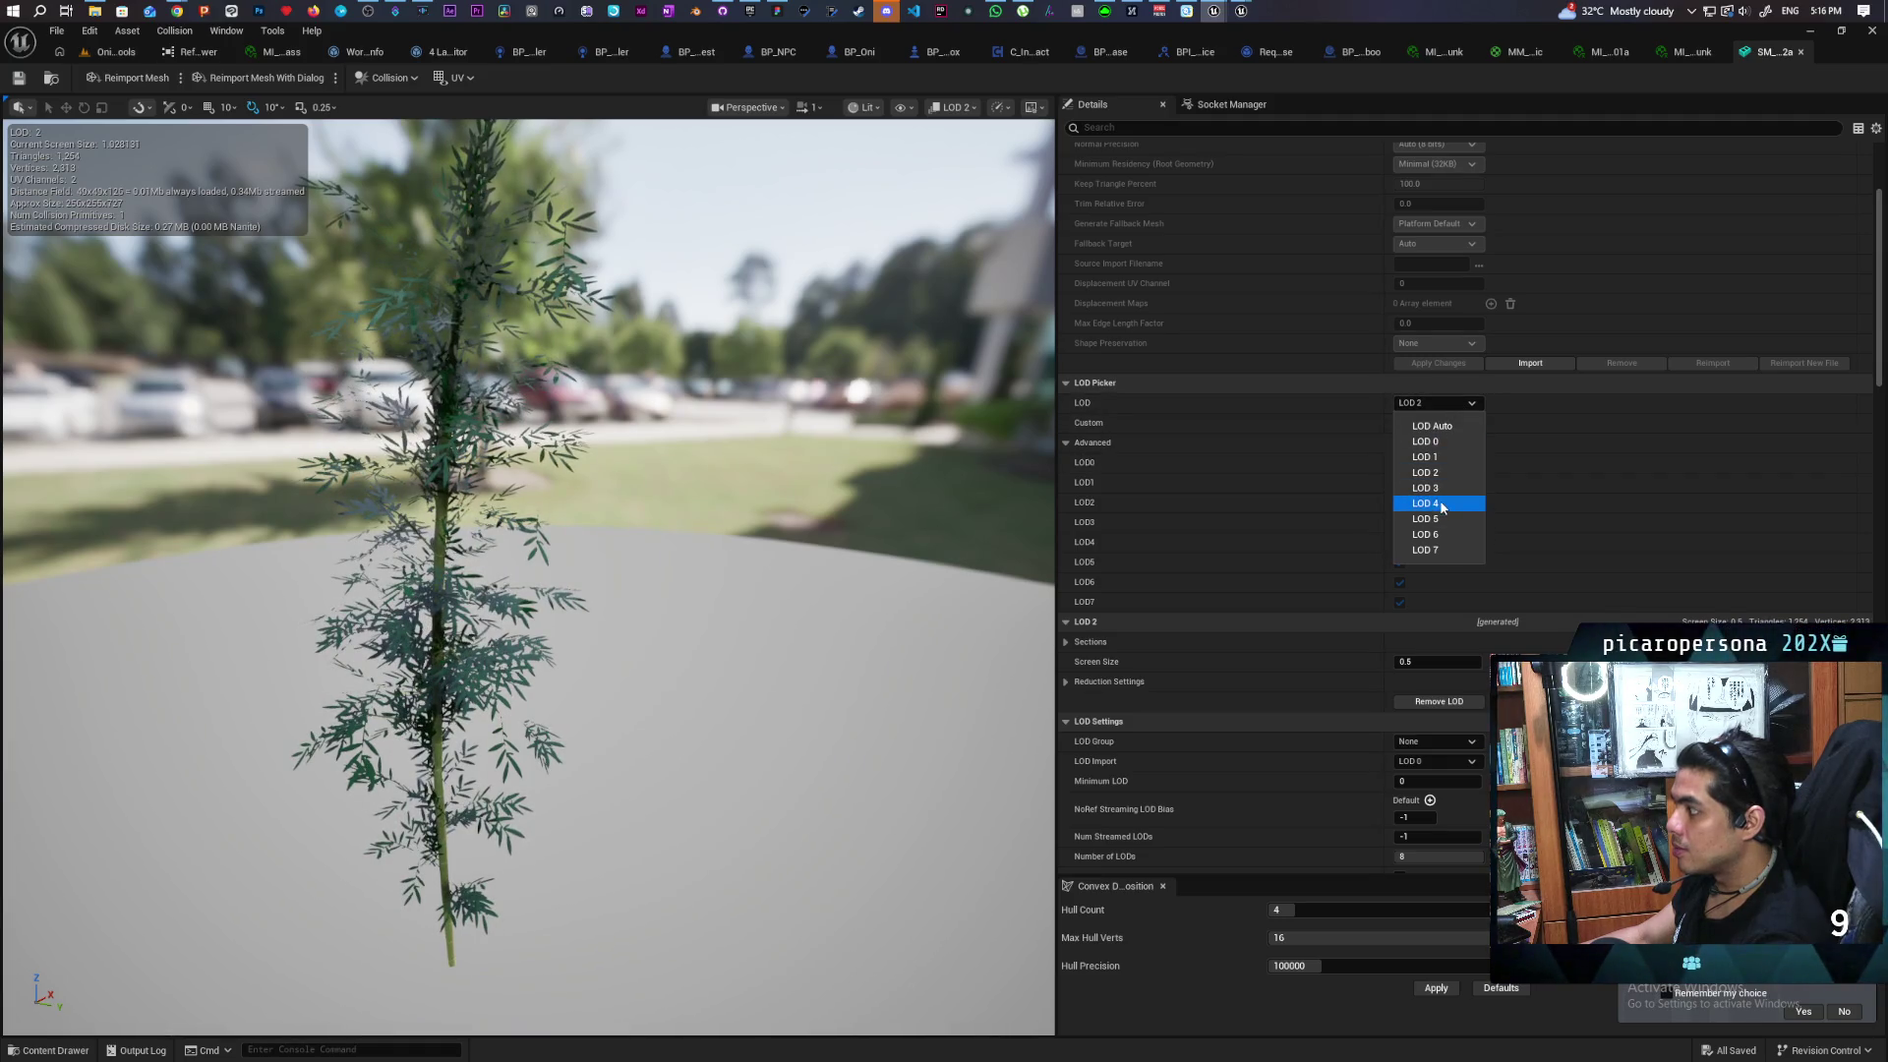
click(1439, 487)
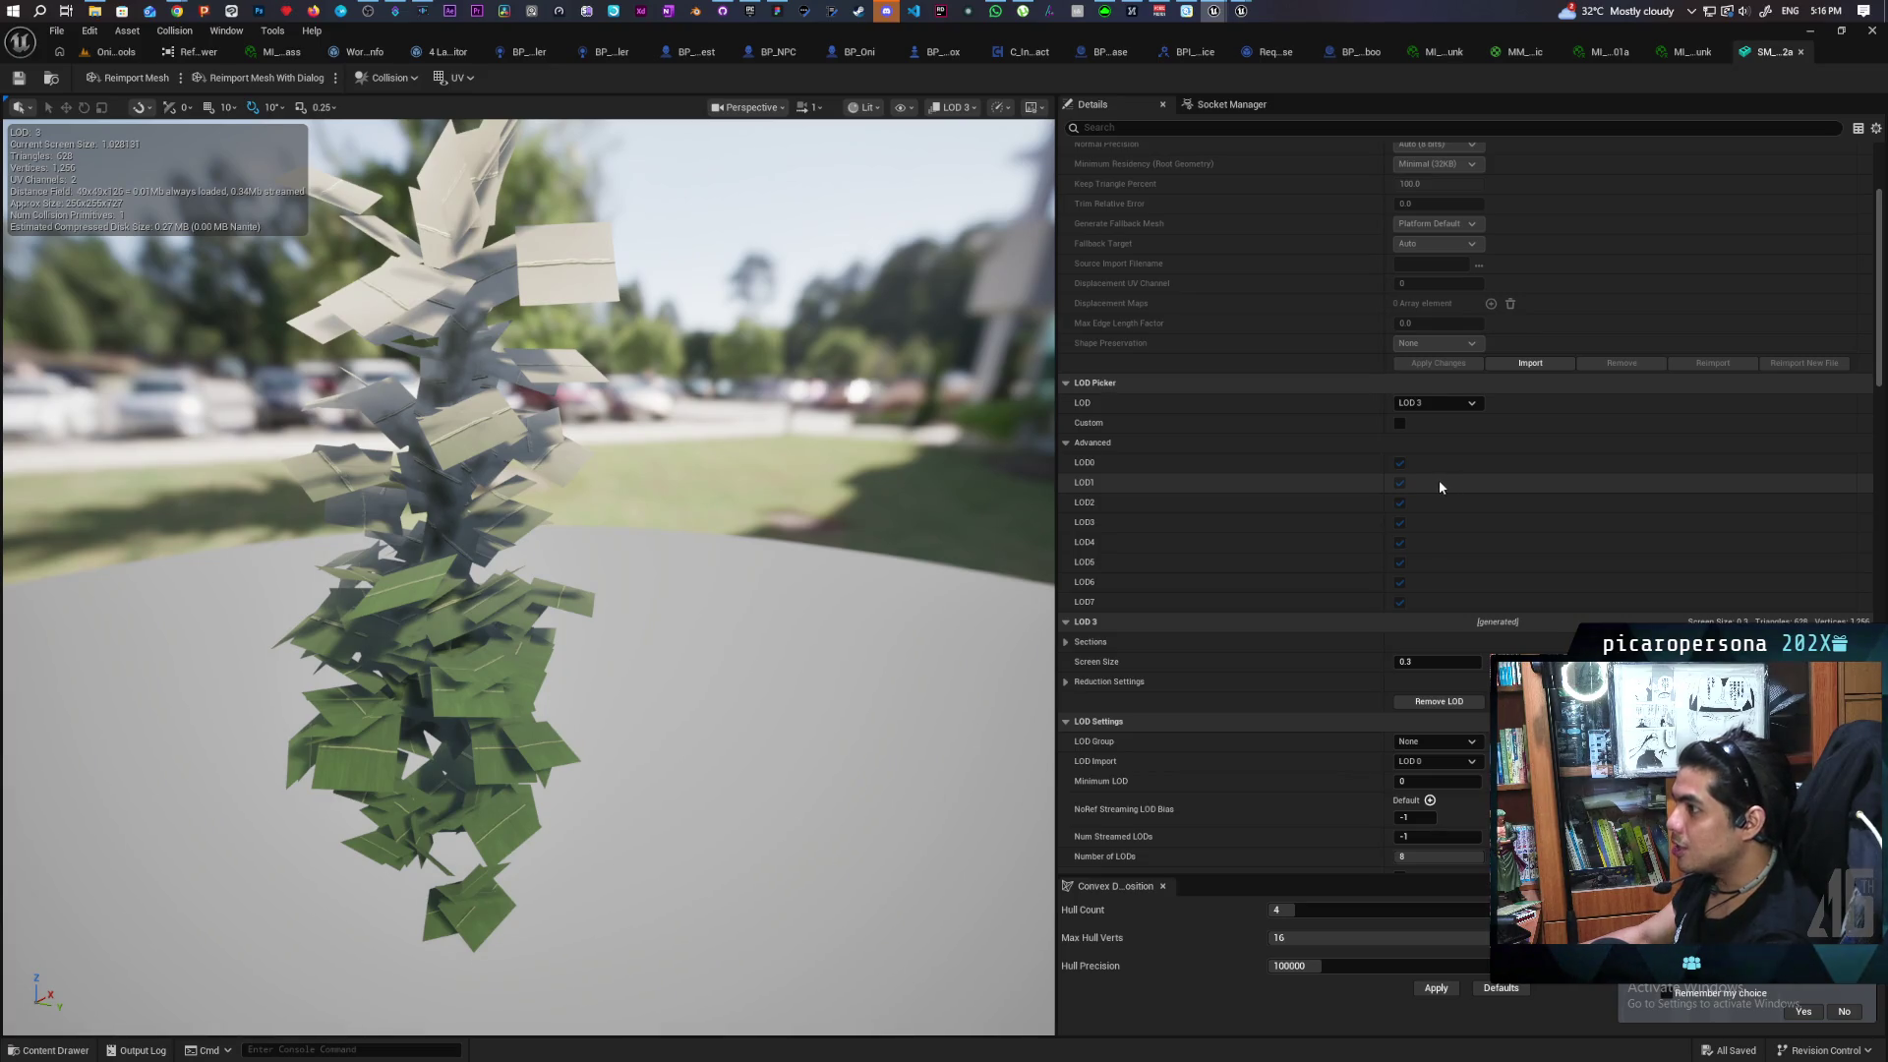
click(1478, 406)
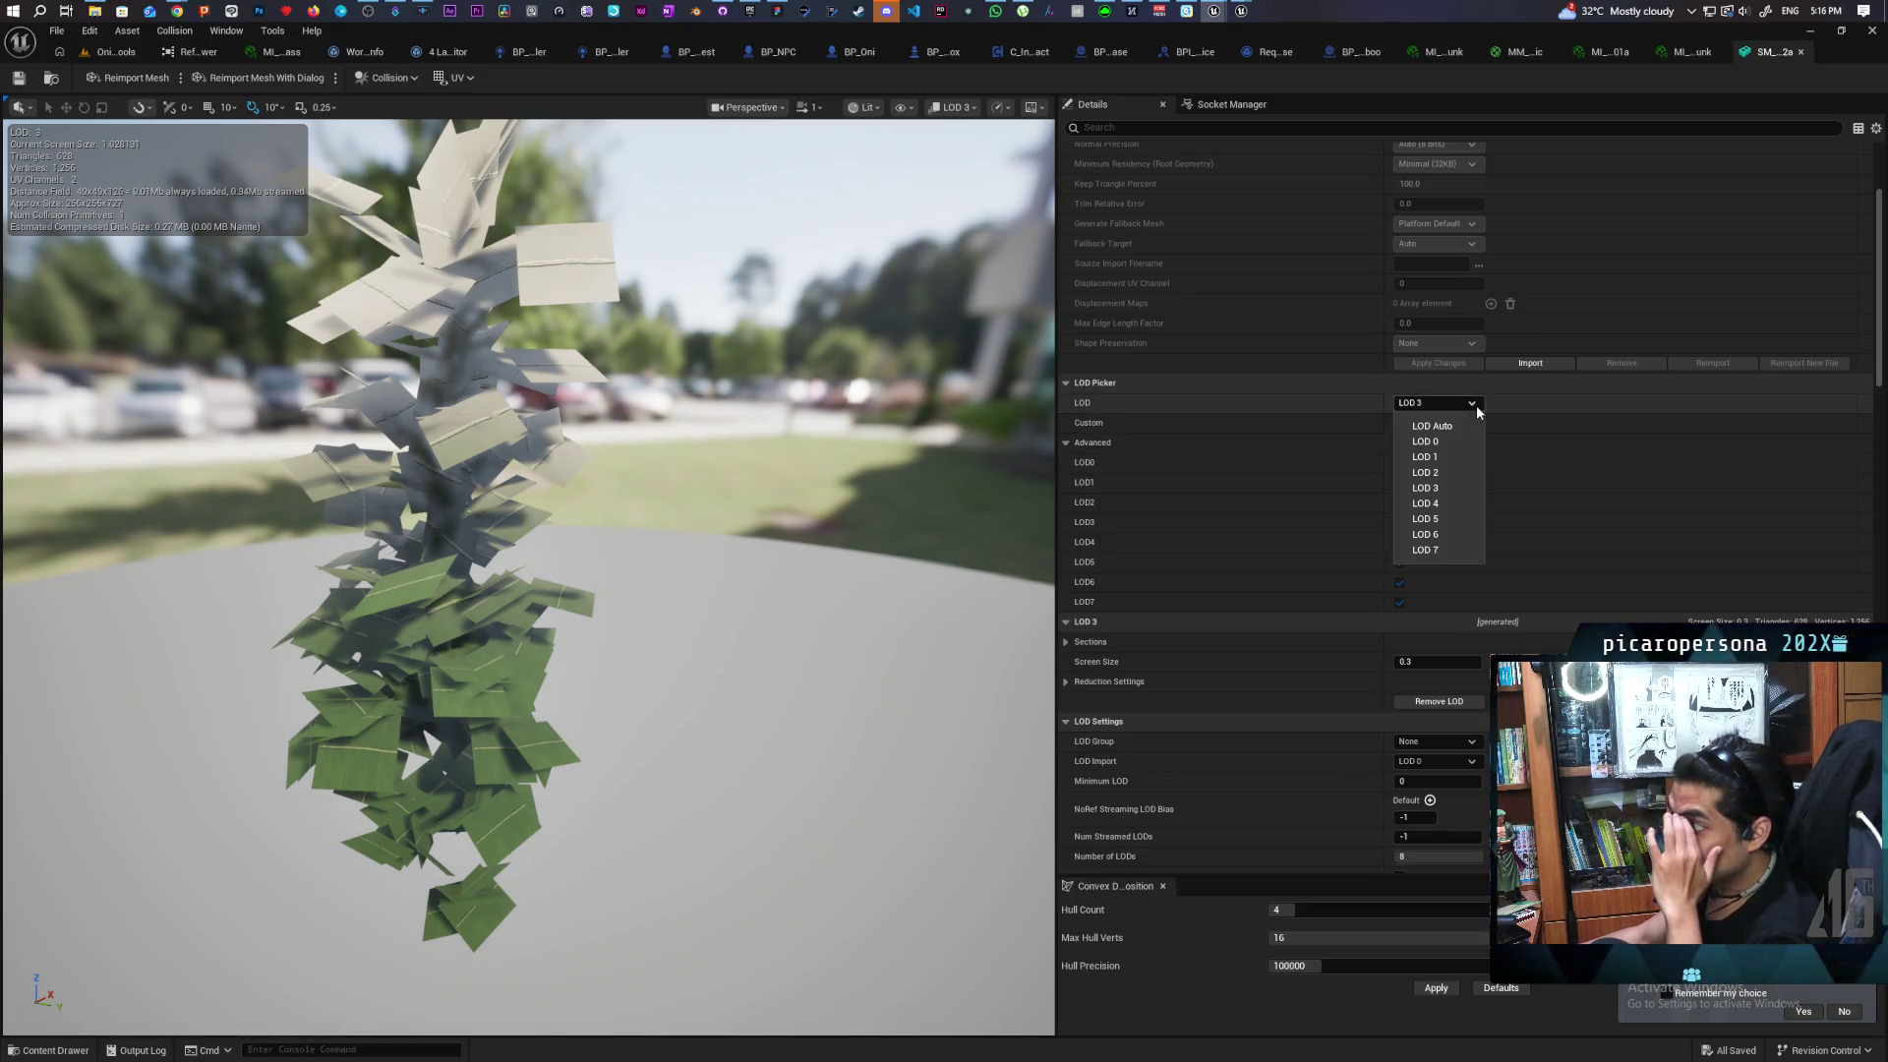
click(1456, 503)
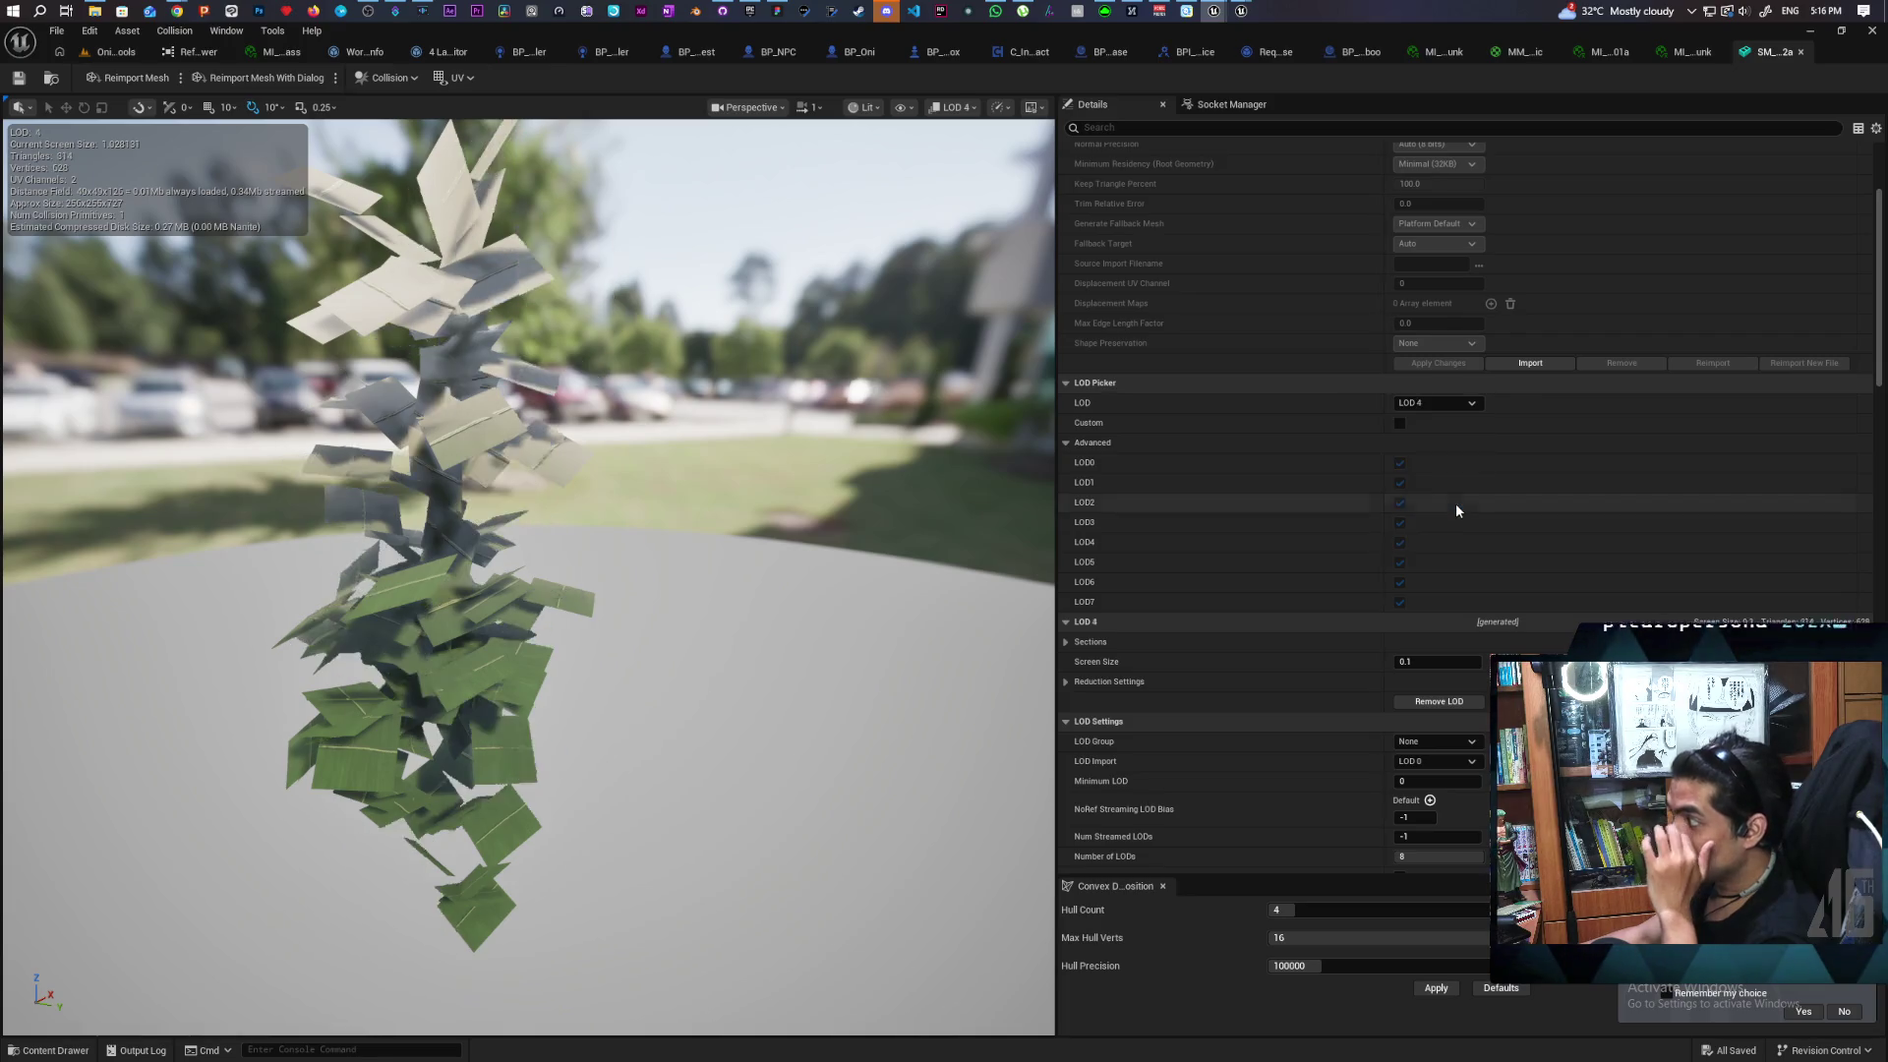
click(1454, 409)
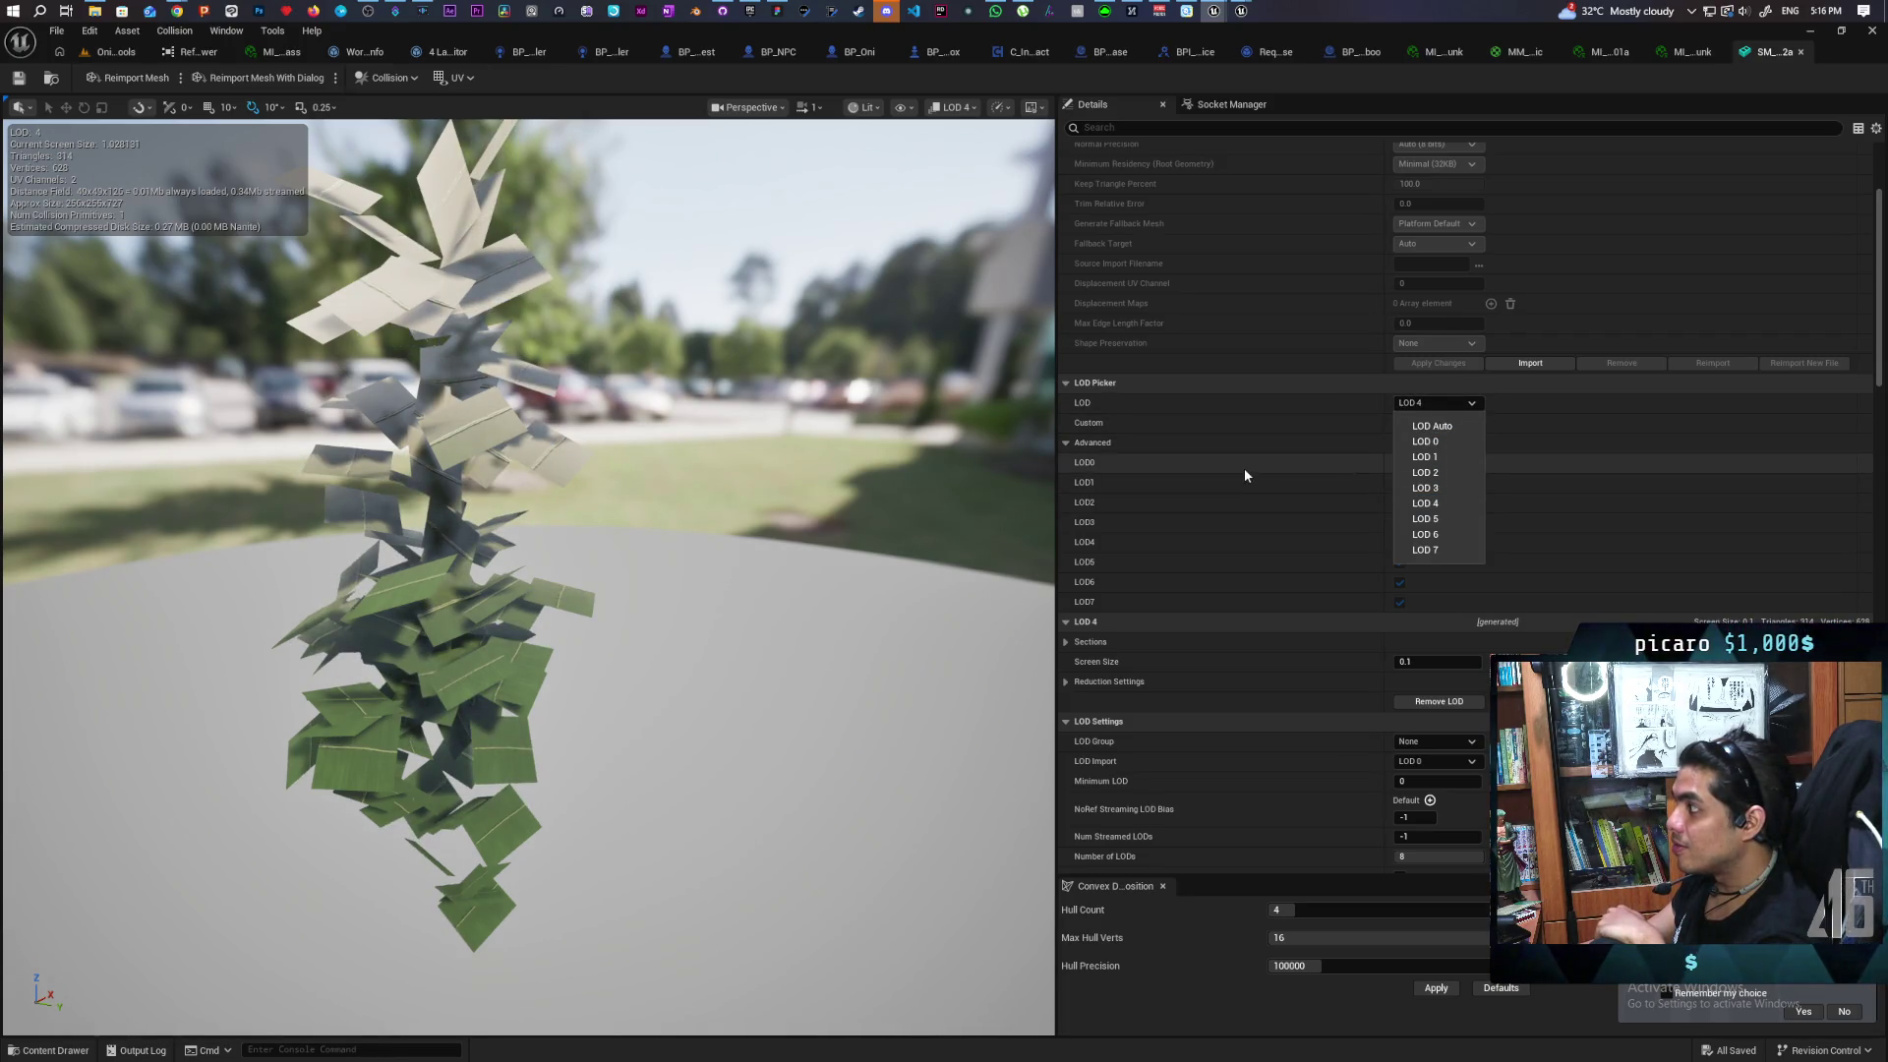
scroll(1265, 446, up, 5)
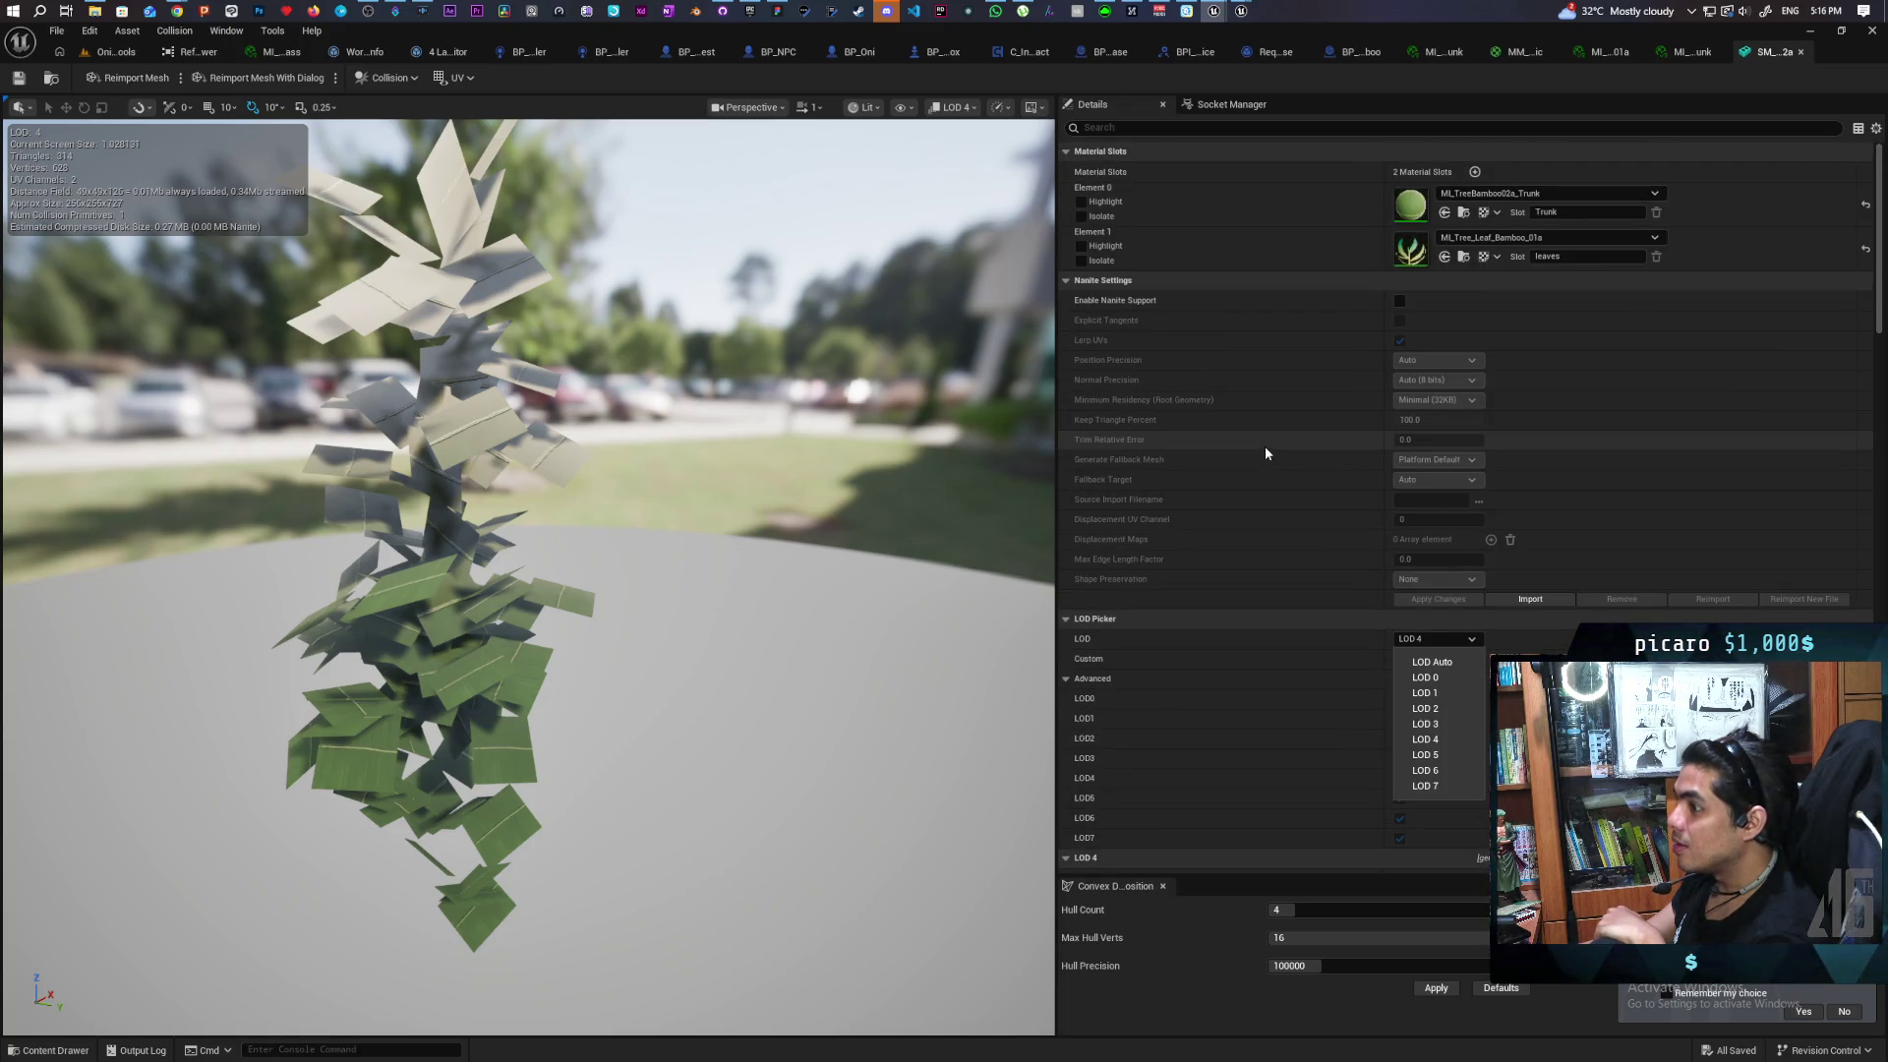
Preview the bamboo mesh at LOD 2, 3, 4, 5, 6 and 7 in turn
mouse_move(875, 599)
mouse_down()
mouse_move(840, 457)
mouse_move(835, 571)
mouse_move(796, 590)
mouse_move(815, 683)
mouse_up()
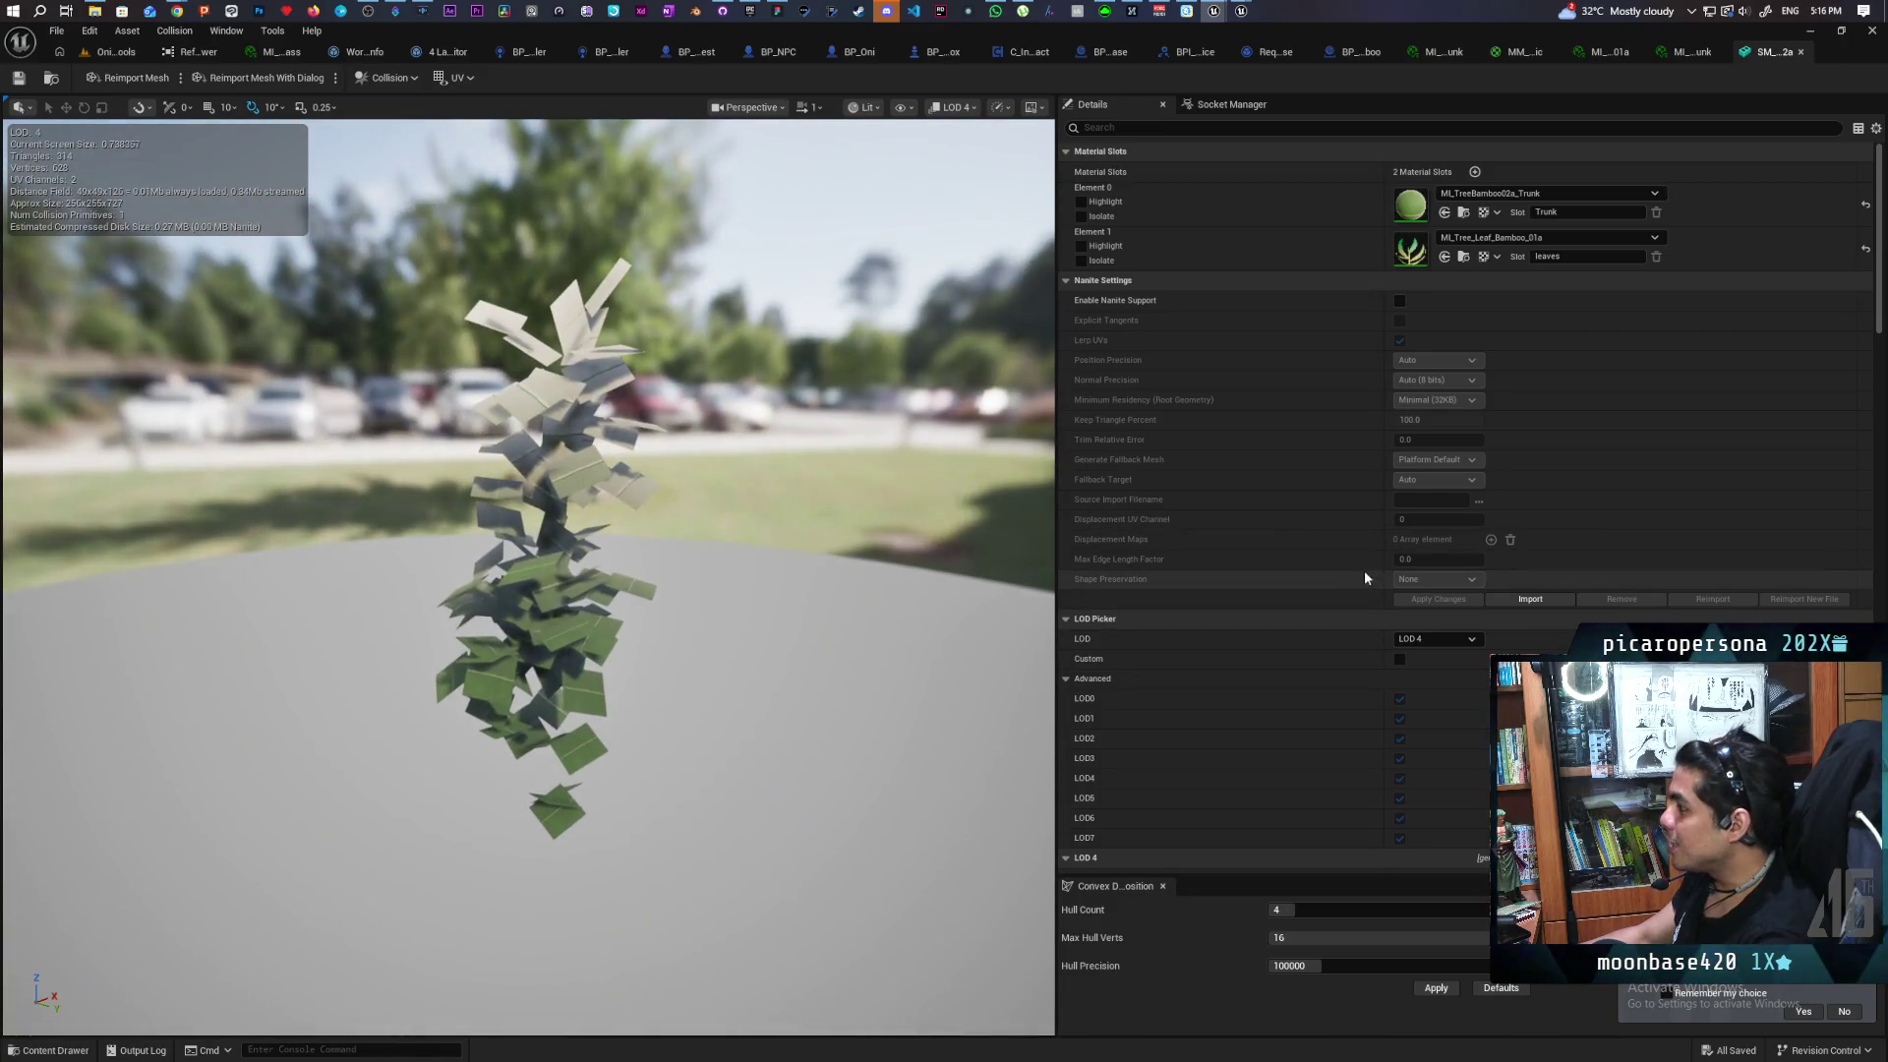
click(1436, 639)
click(1431, 710)
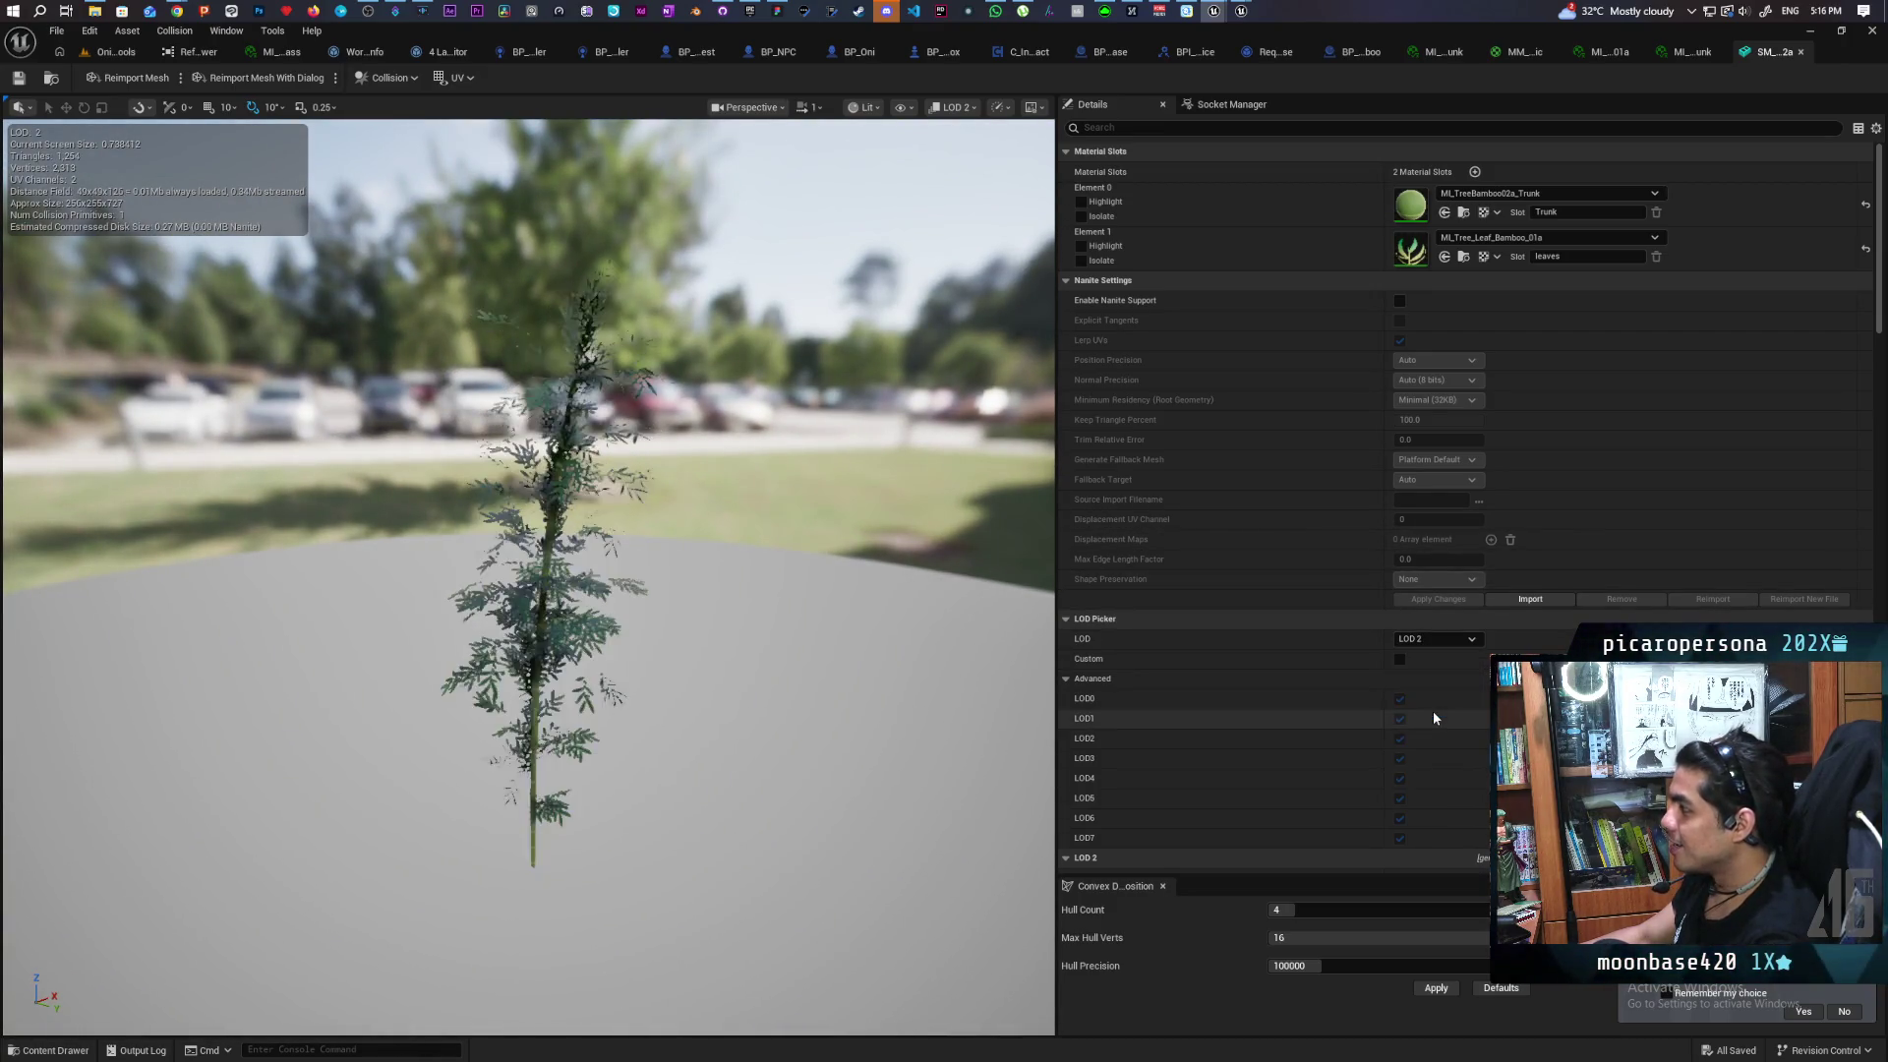
click(1452, 640)
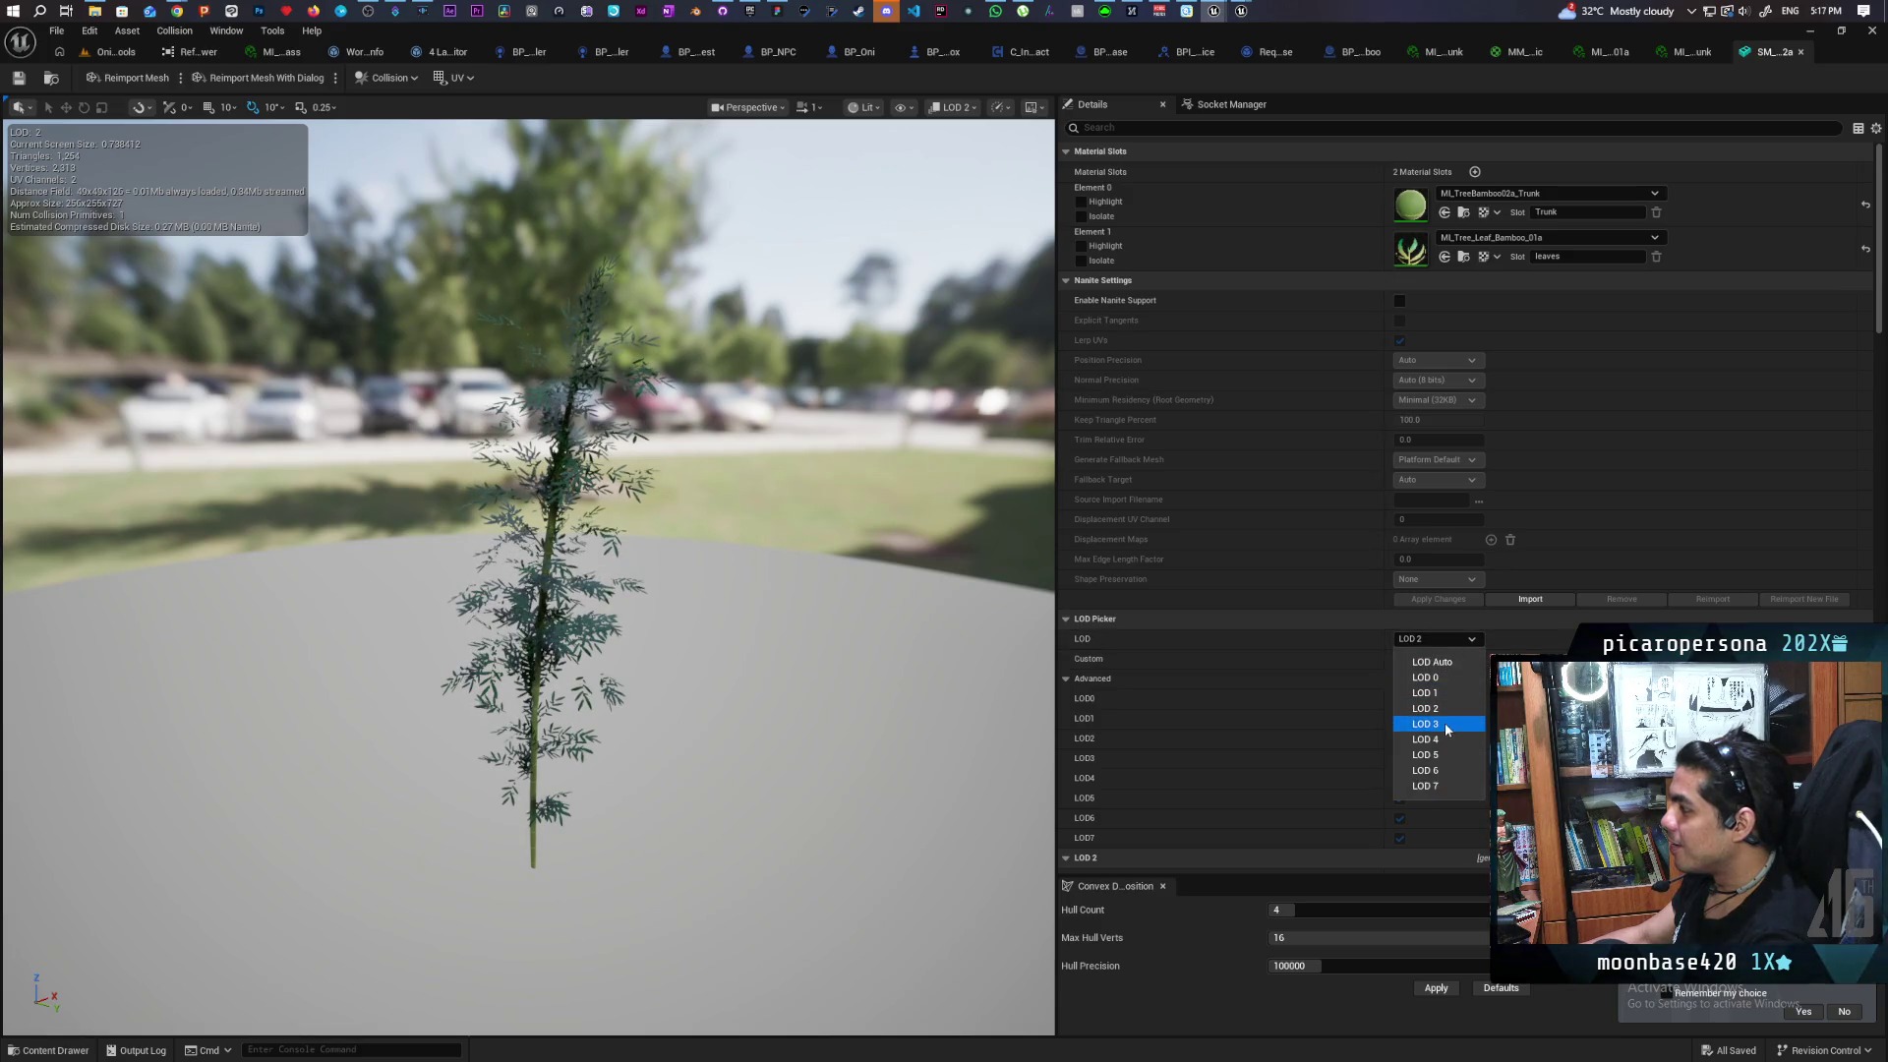
click(1444, 726)
click(1431, 641)
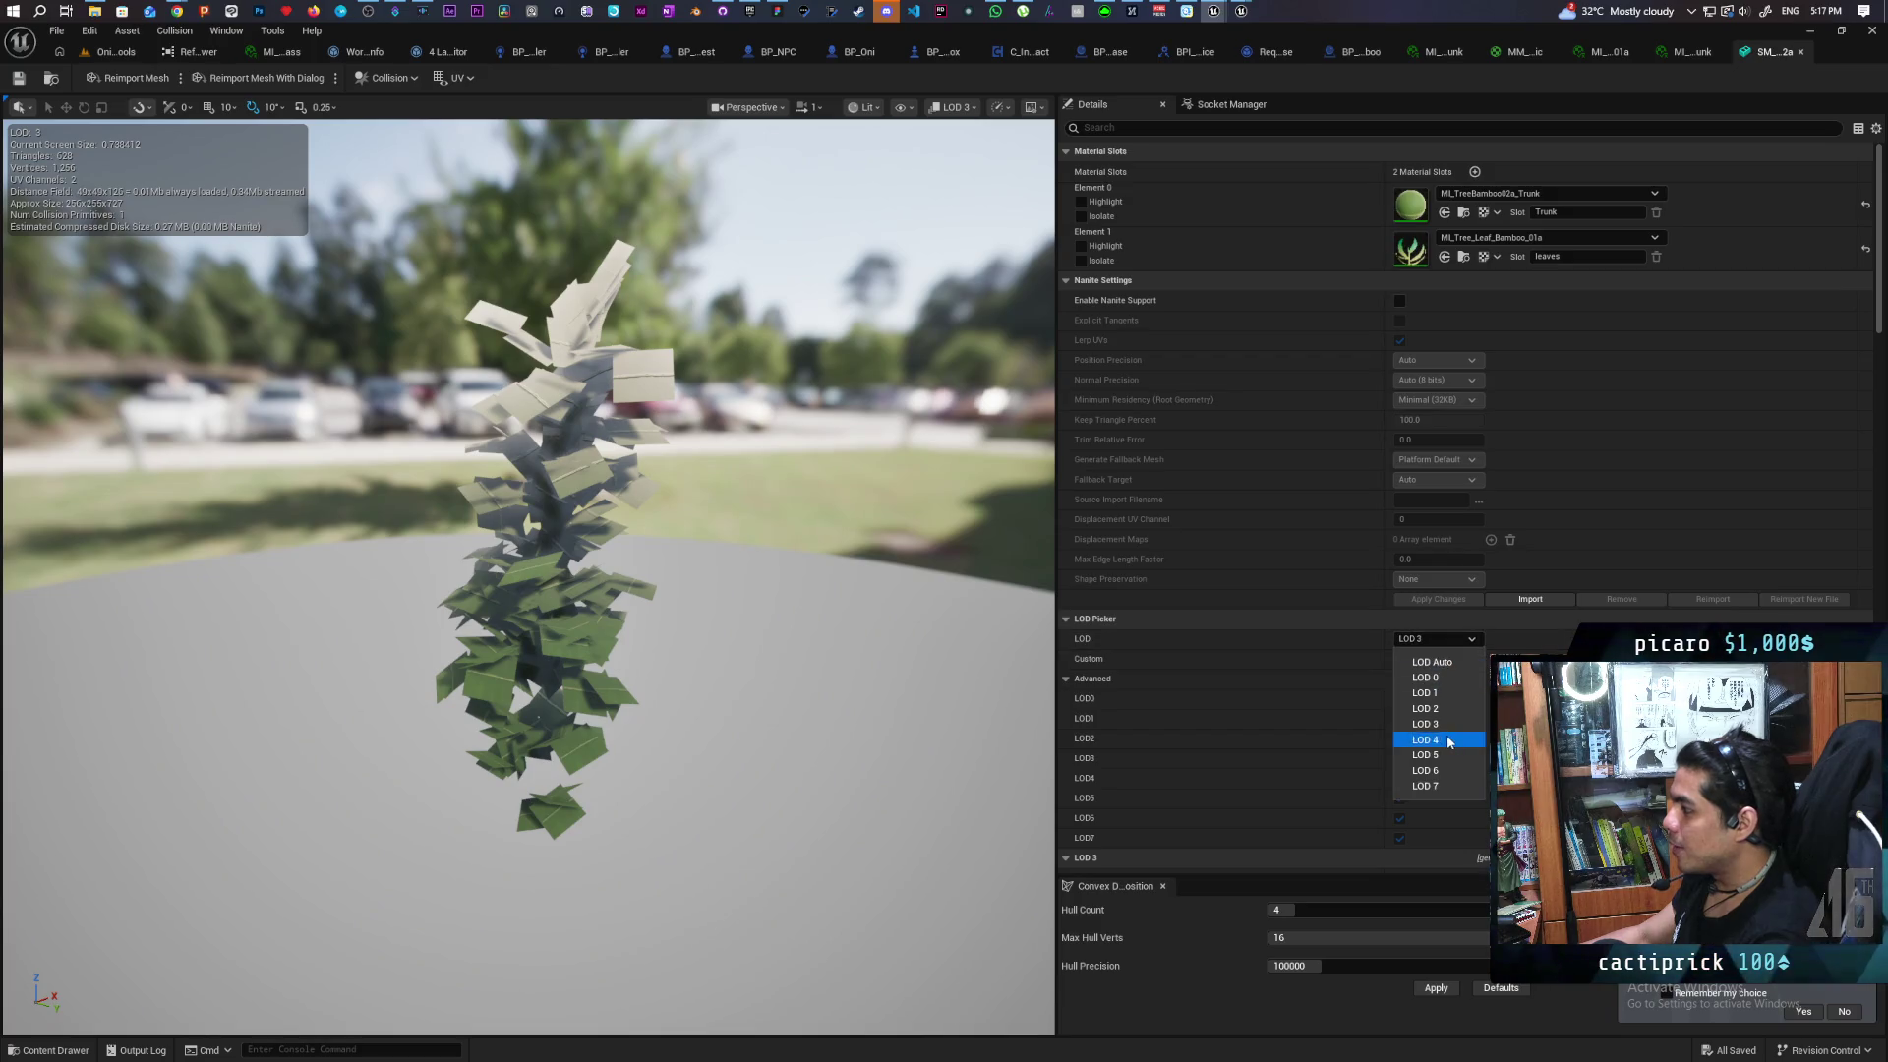
click(1448, 737)
click(1448, 641)
click(1445, 756)
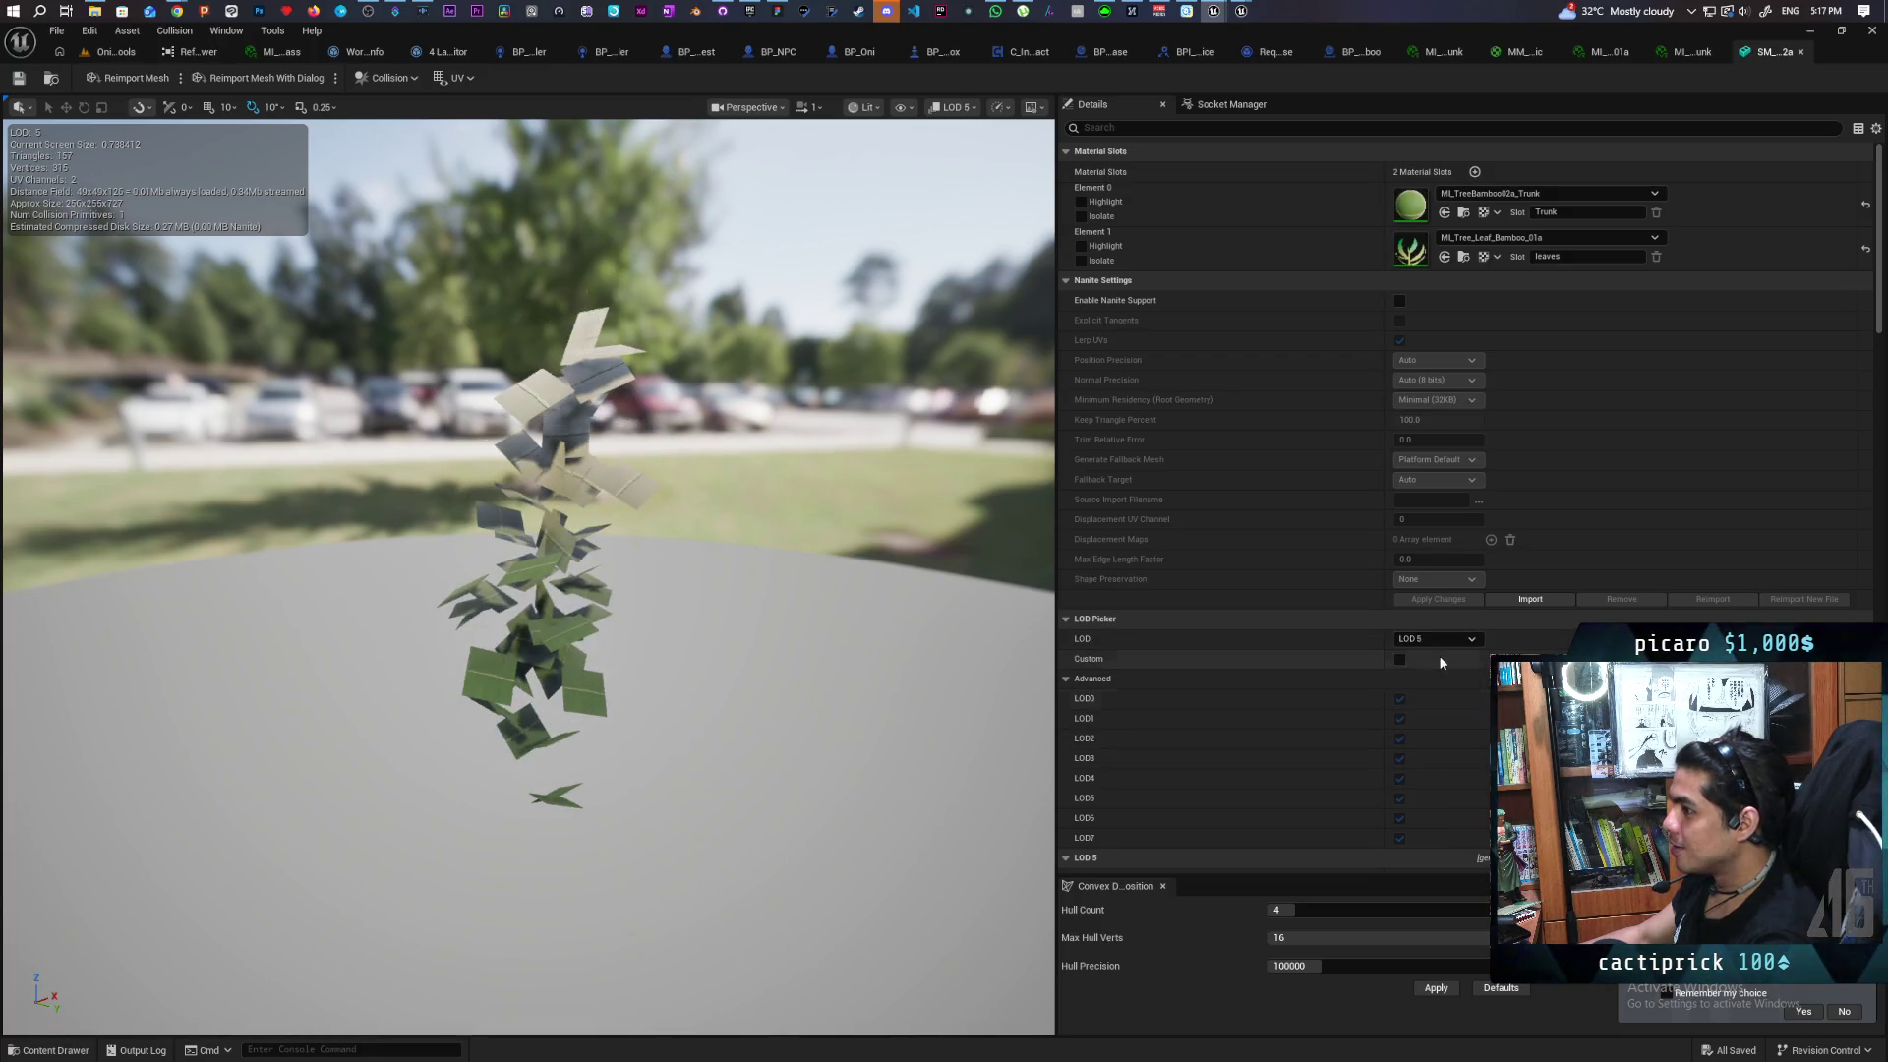
click(1436, 637)
click(1446, 770)
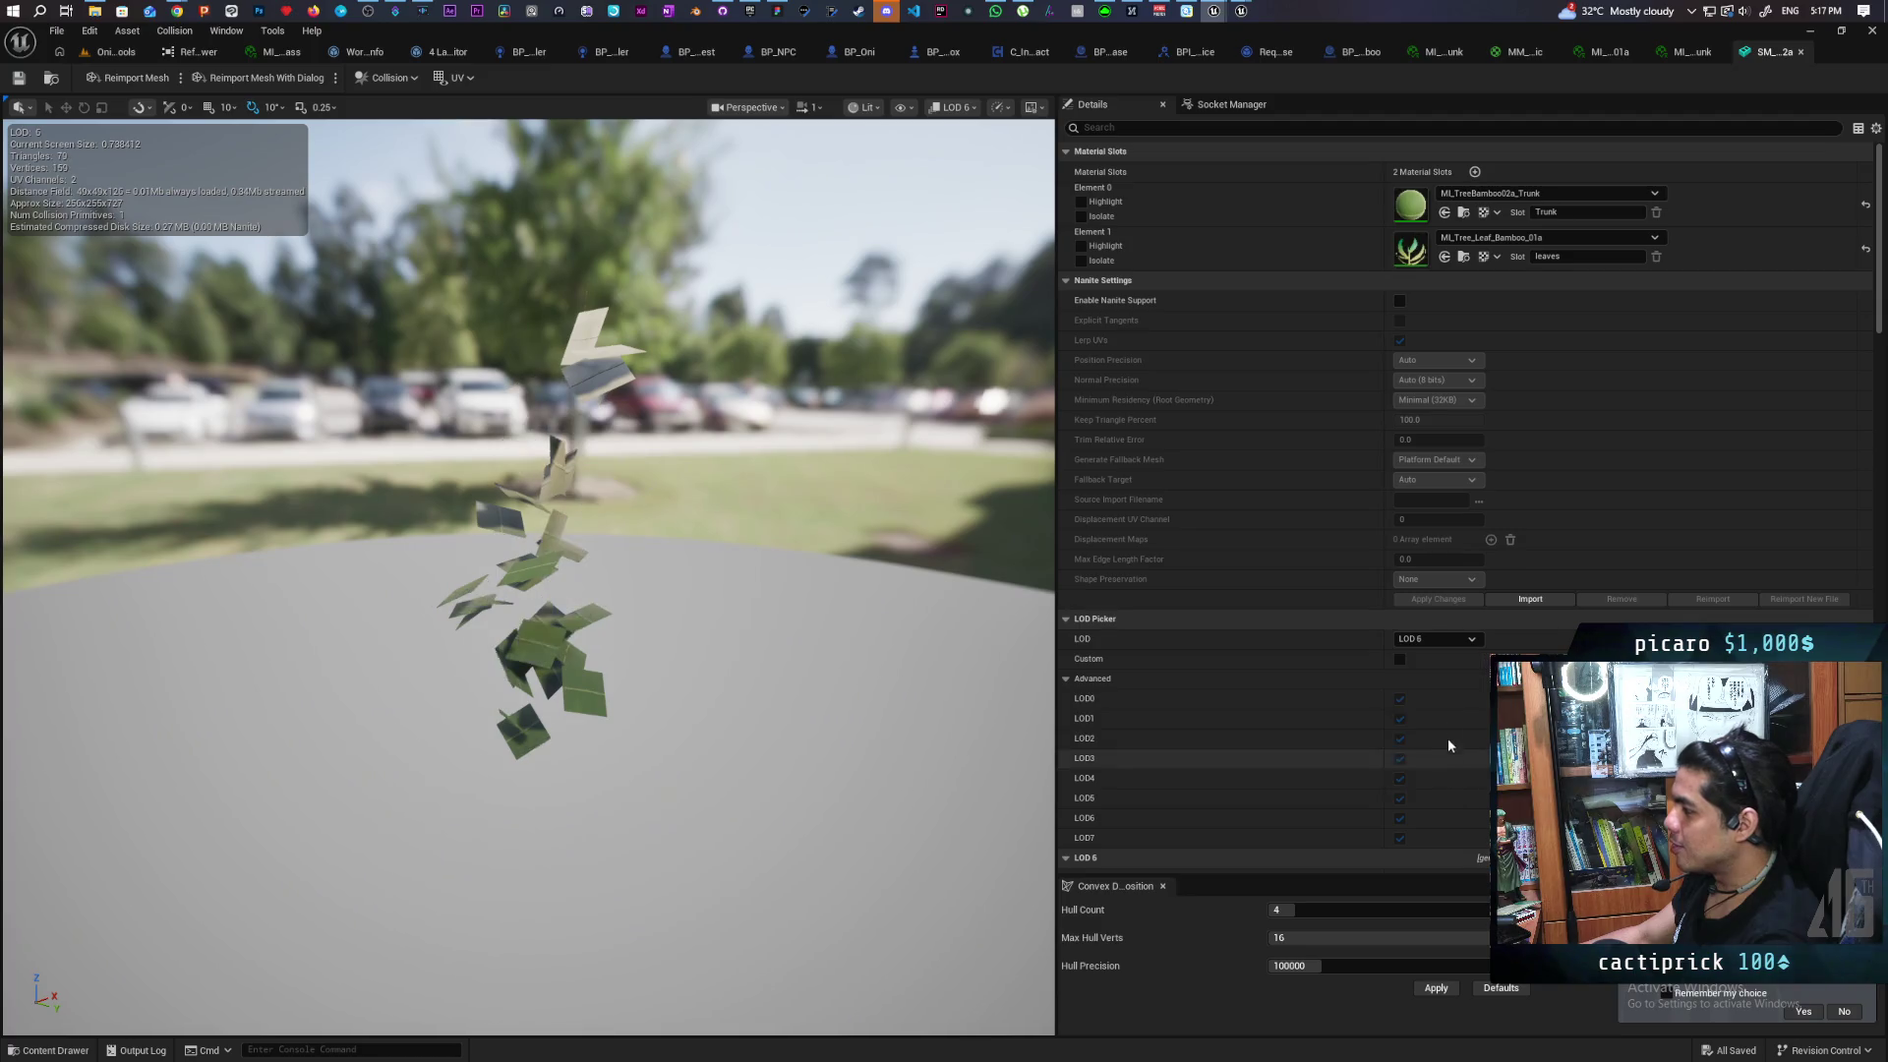
click(1436, 639)
click(1432, 787)
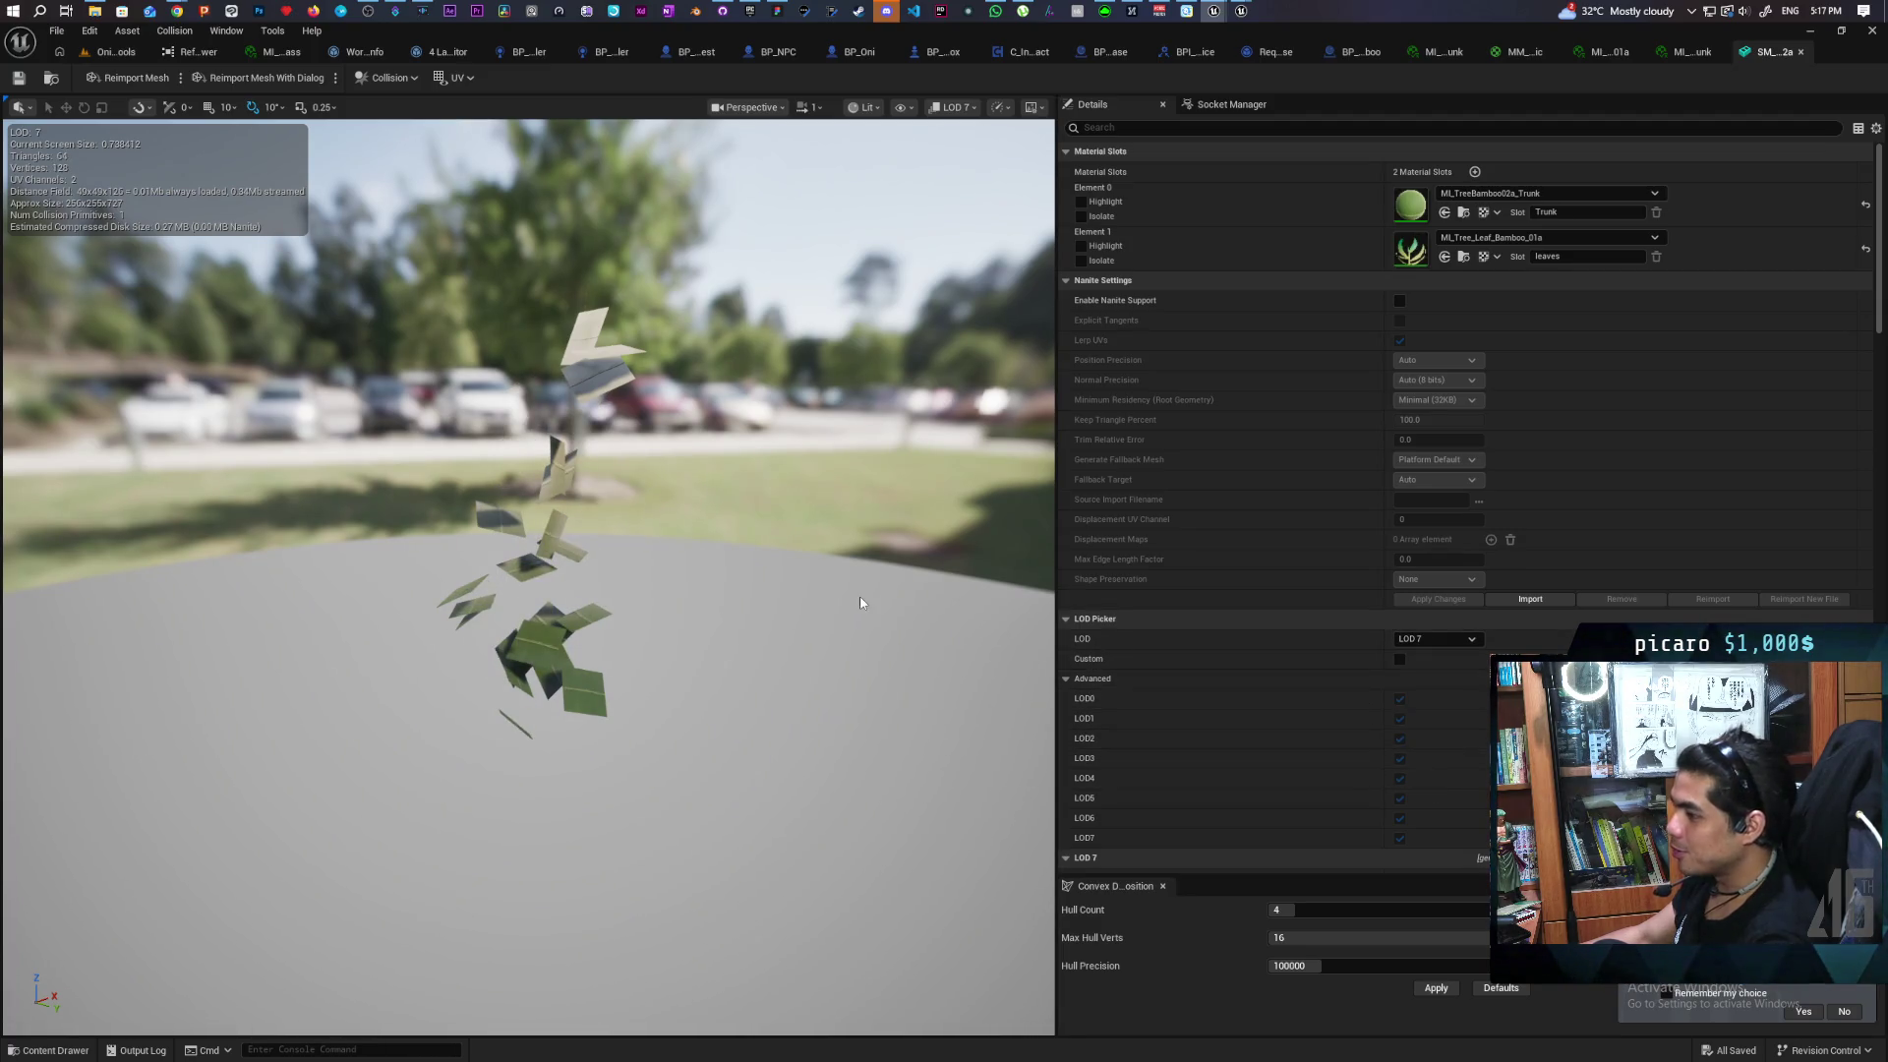
Orbit around the LOD 7 bamboo, then switch the preview back to LOD 3 and LOD 2
mouse_move(773, 622)
mouse_down()
mouse_move(703, 570)
mouse_move(677, 598)
mouse_move(554, 523)
mouse_up()
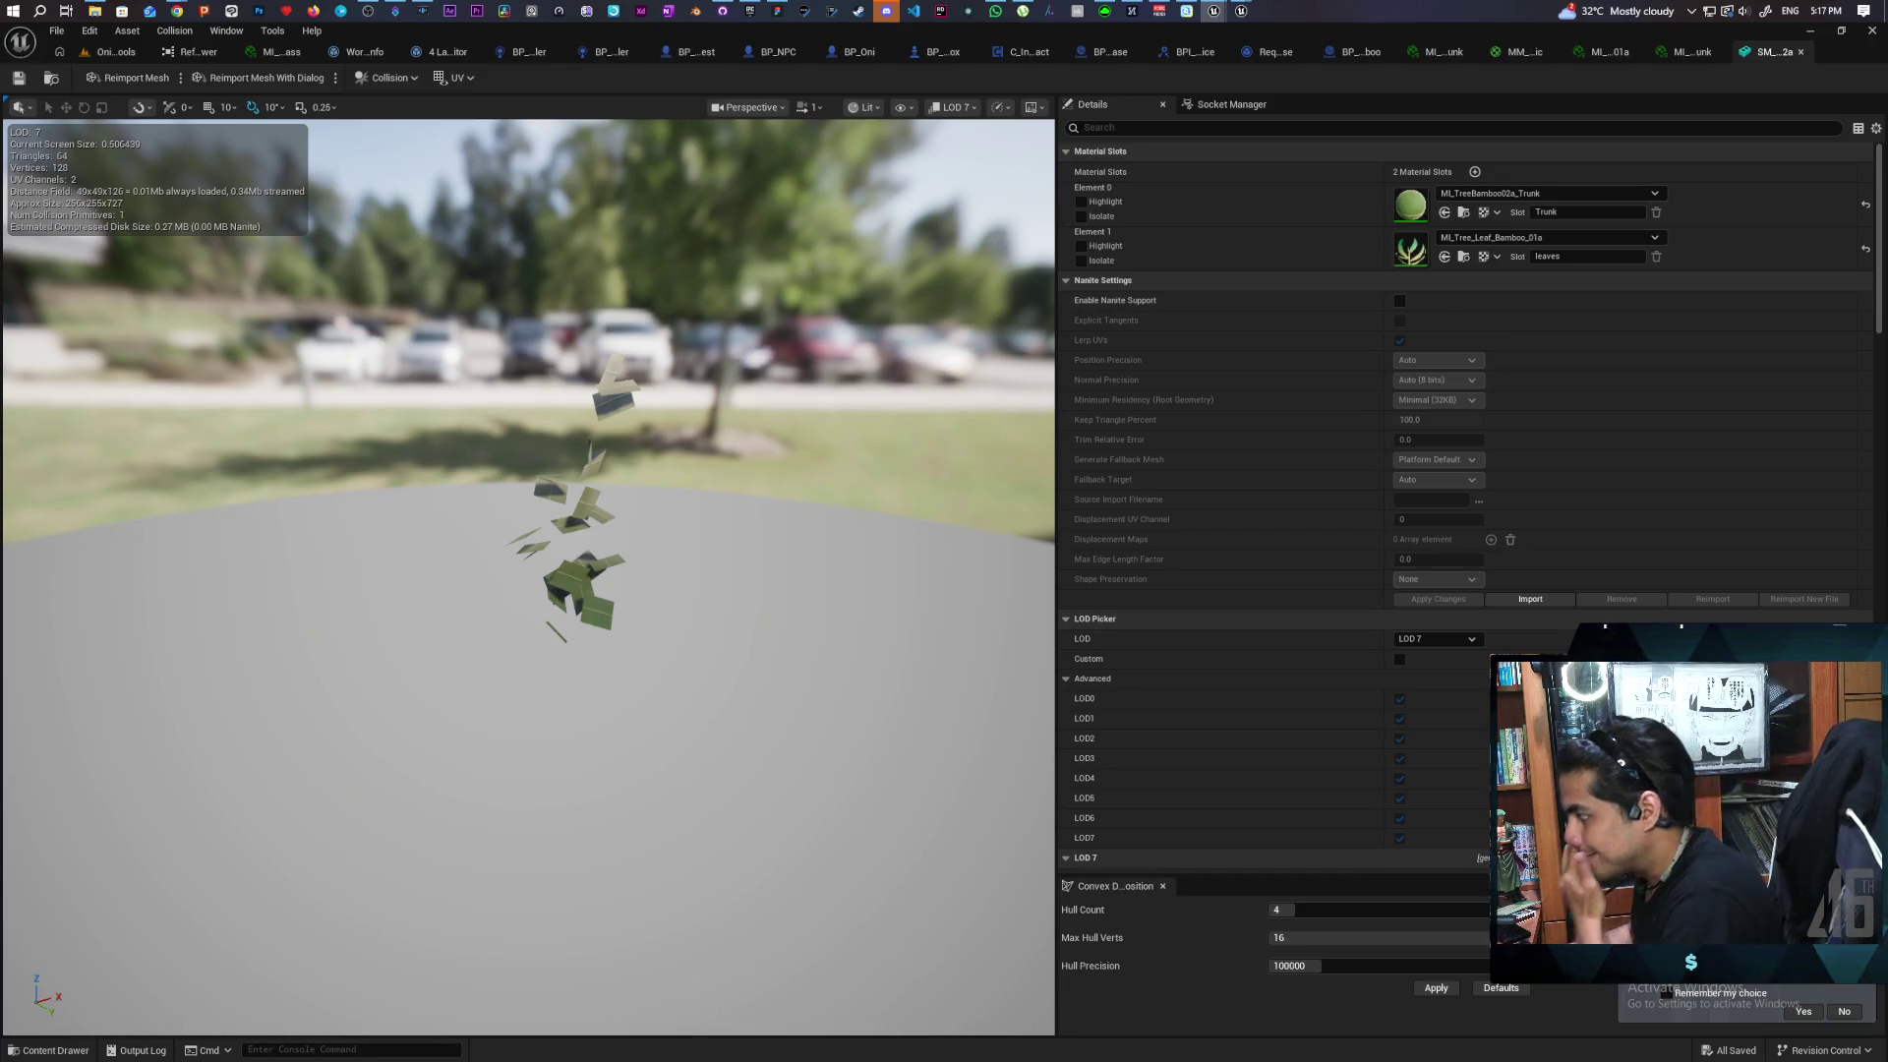
scroll(1348, 753, down, 2)
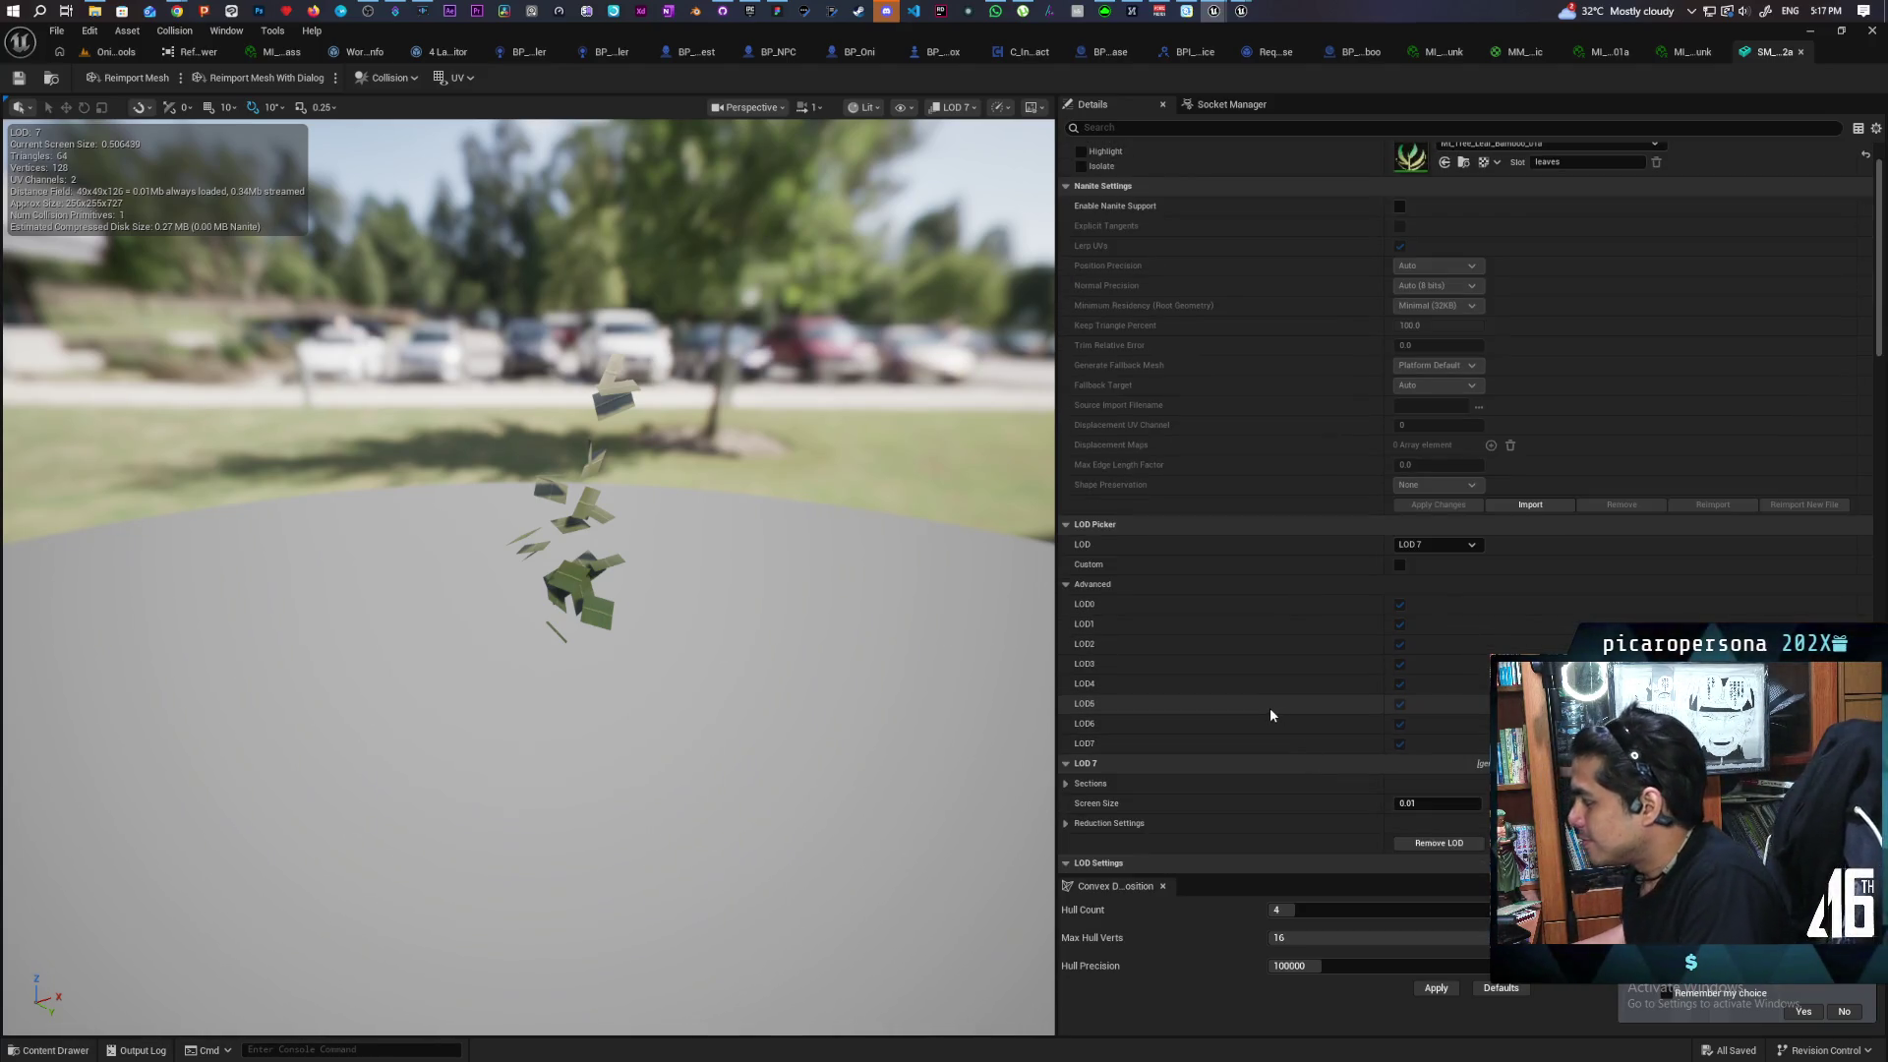
scroll(1271, 706, down, 2)
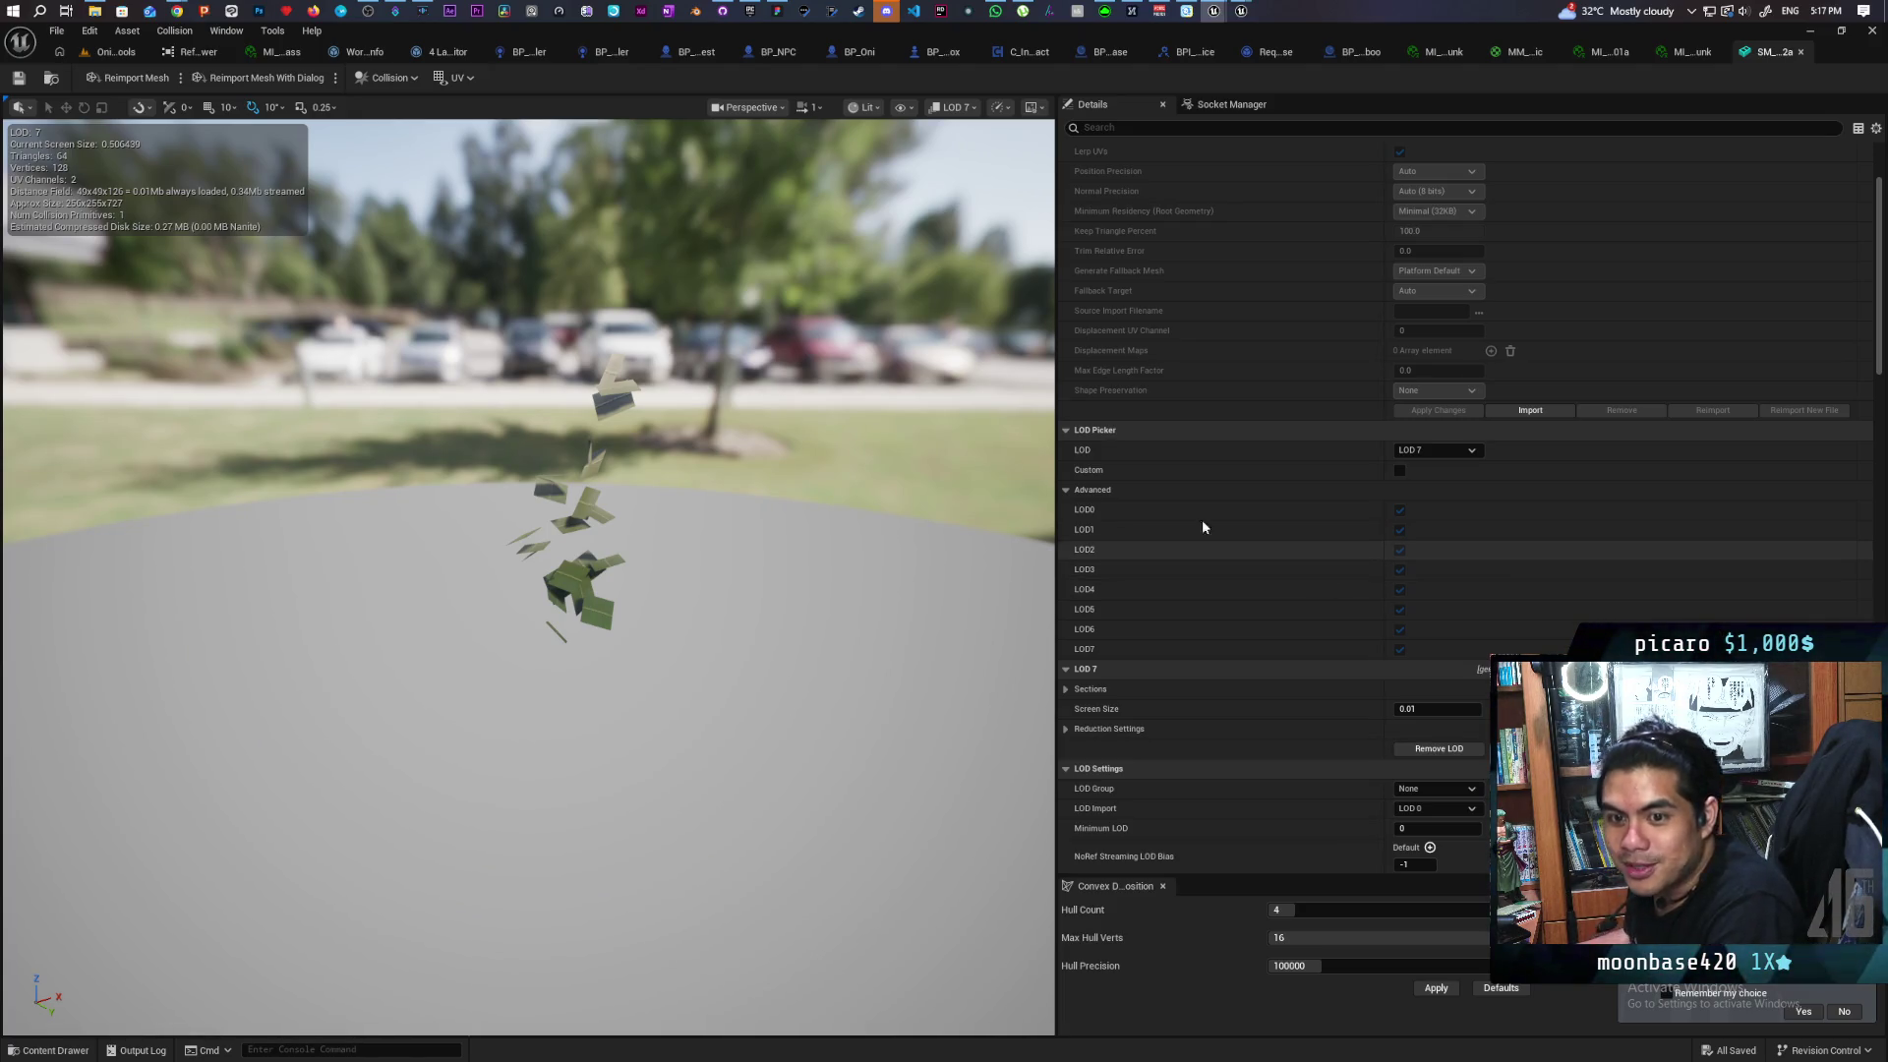
click(1431, 452)
click(1432, 531)
click(1448, 451)
click(1432, 512)
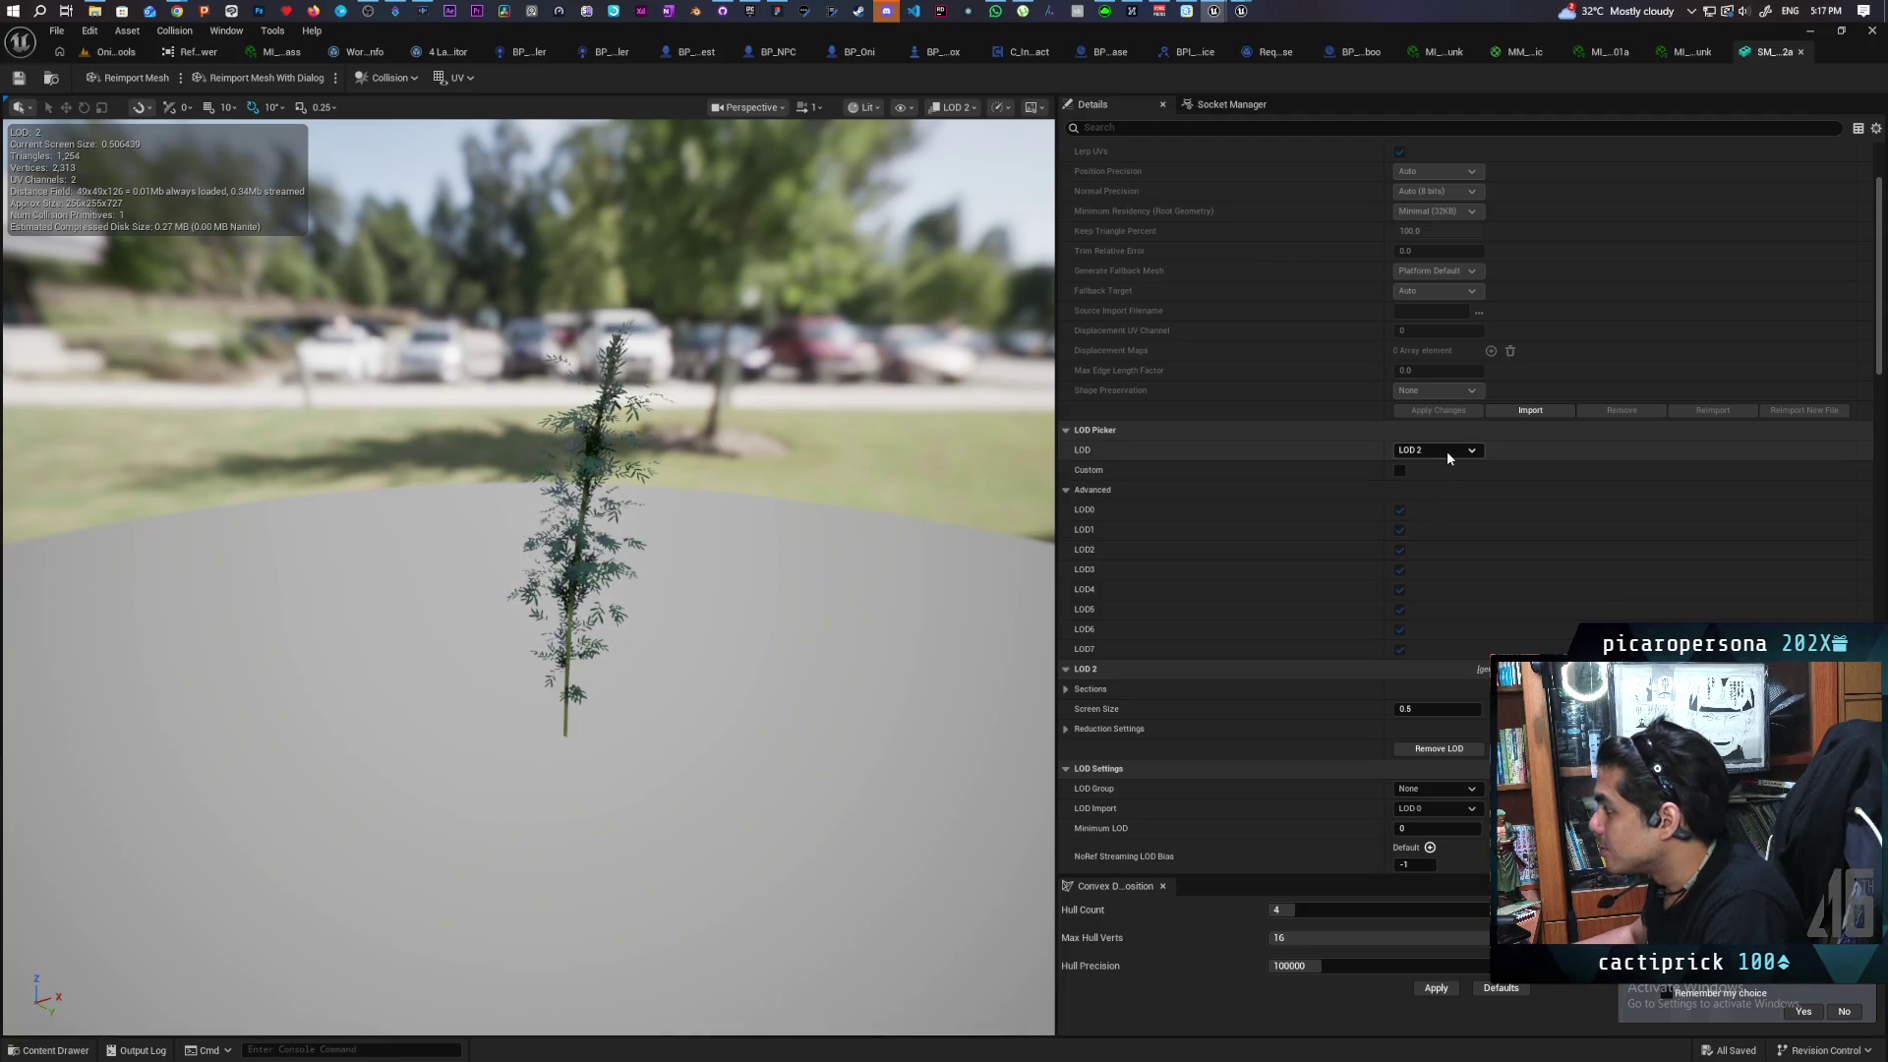
Show and hide the LOD 2 Reduction Settings, then set the preview to LOD Auto
click(1066, 730)
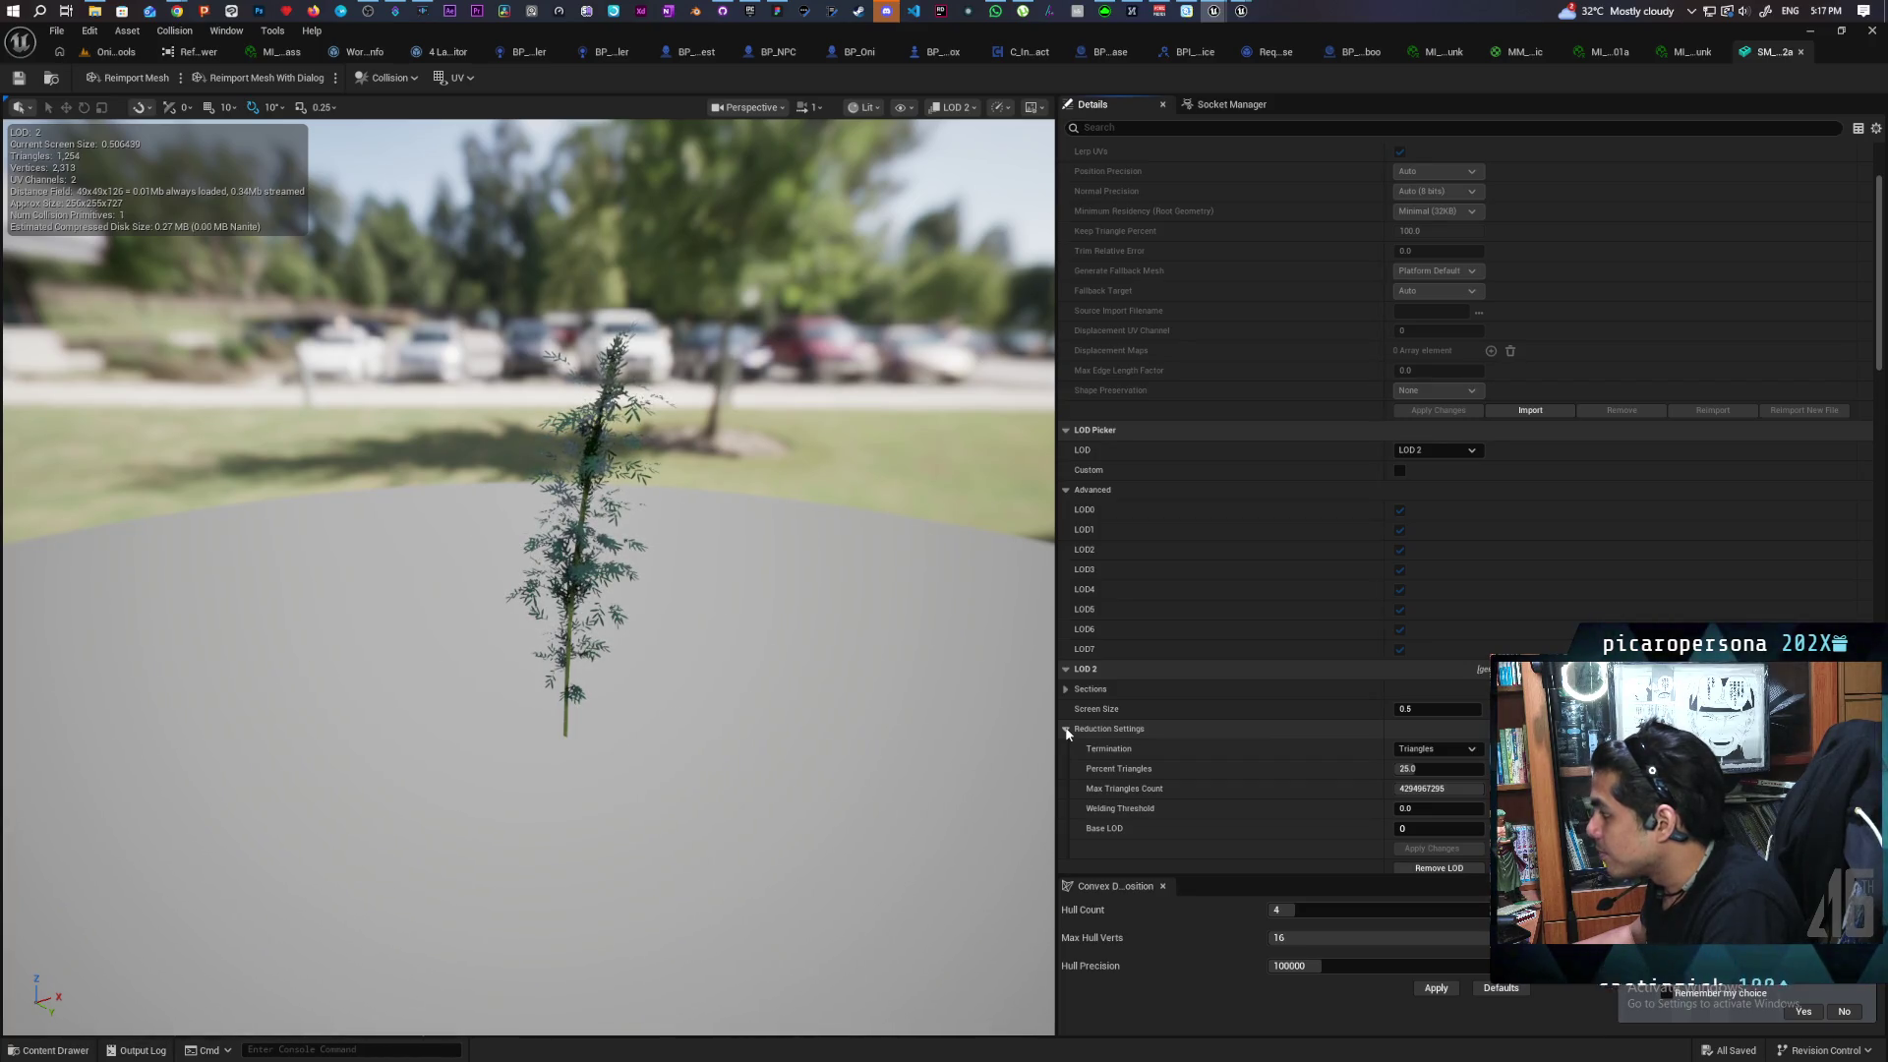
click(1067, 731)
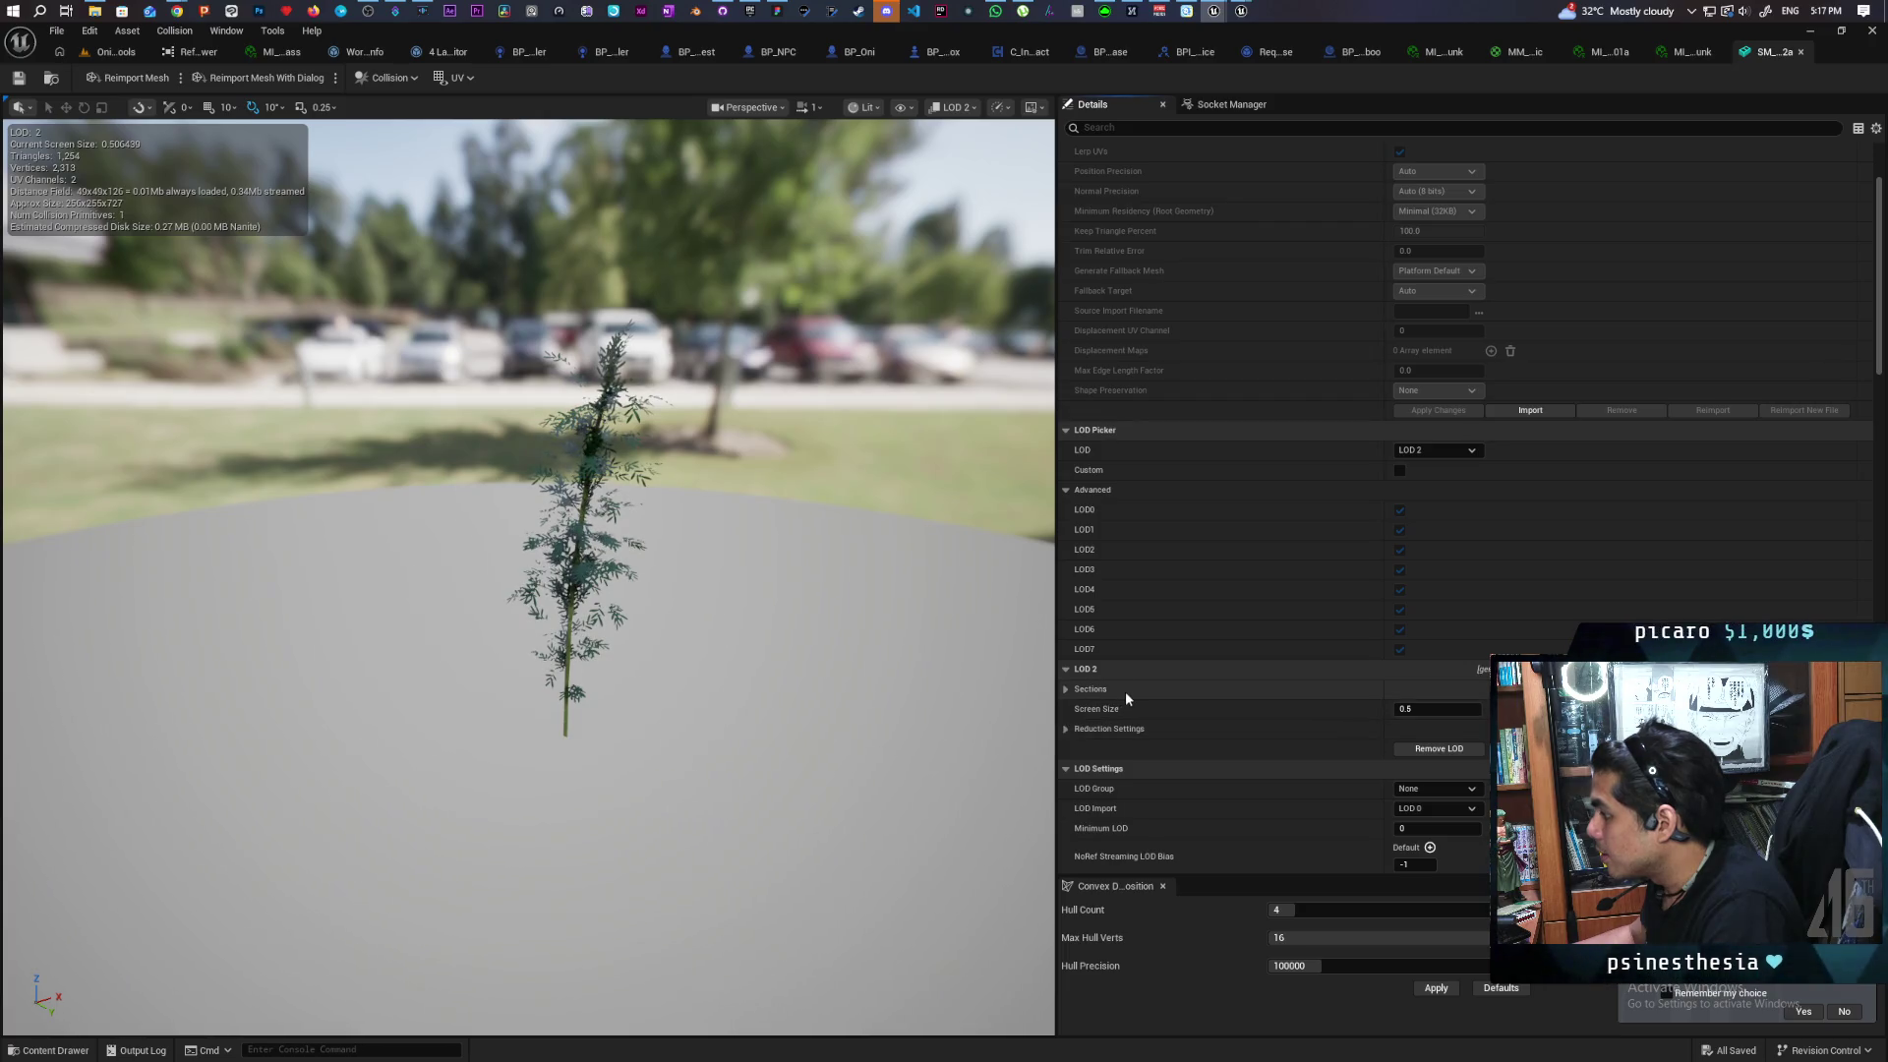
click(1436, 450)
click(1426, 463)
scroll(1268, 566, down, 3)
scroll(1269, 567, down, 10)
scroll(1270, 575, down, 1)
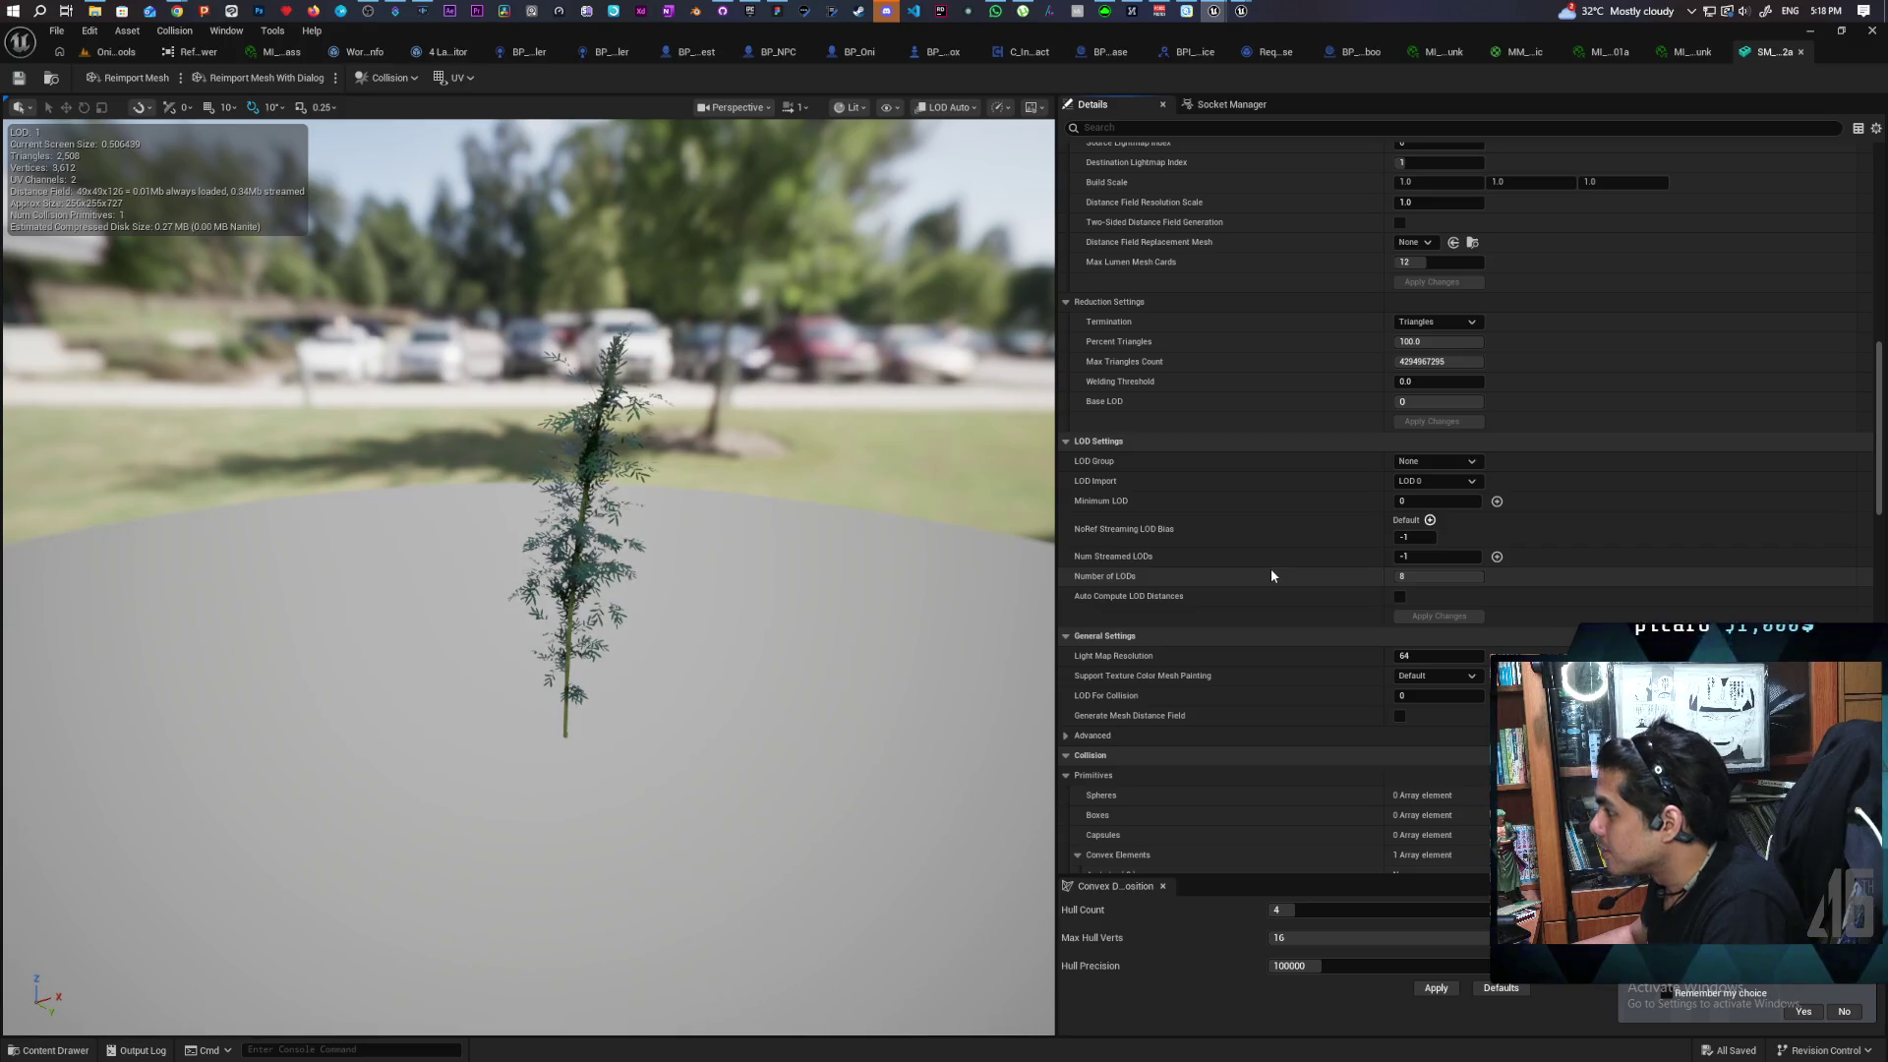
scroll(1278, 567, down, 2)
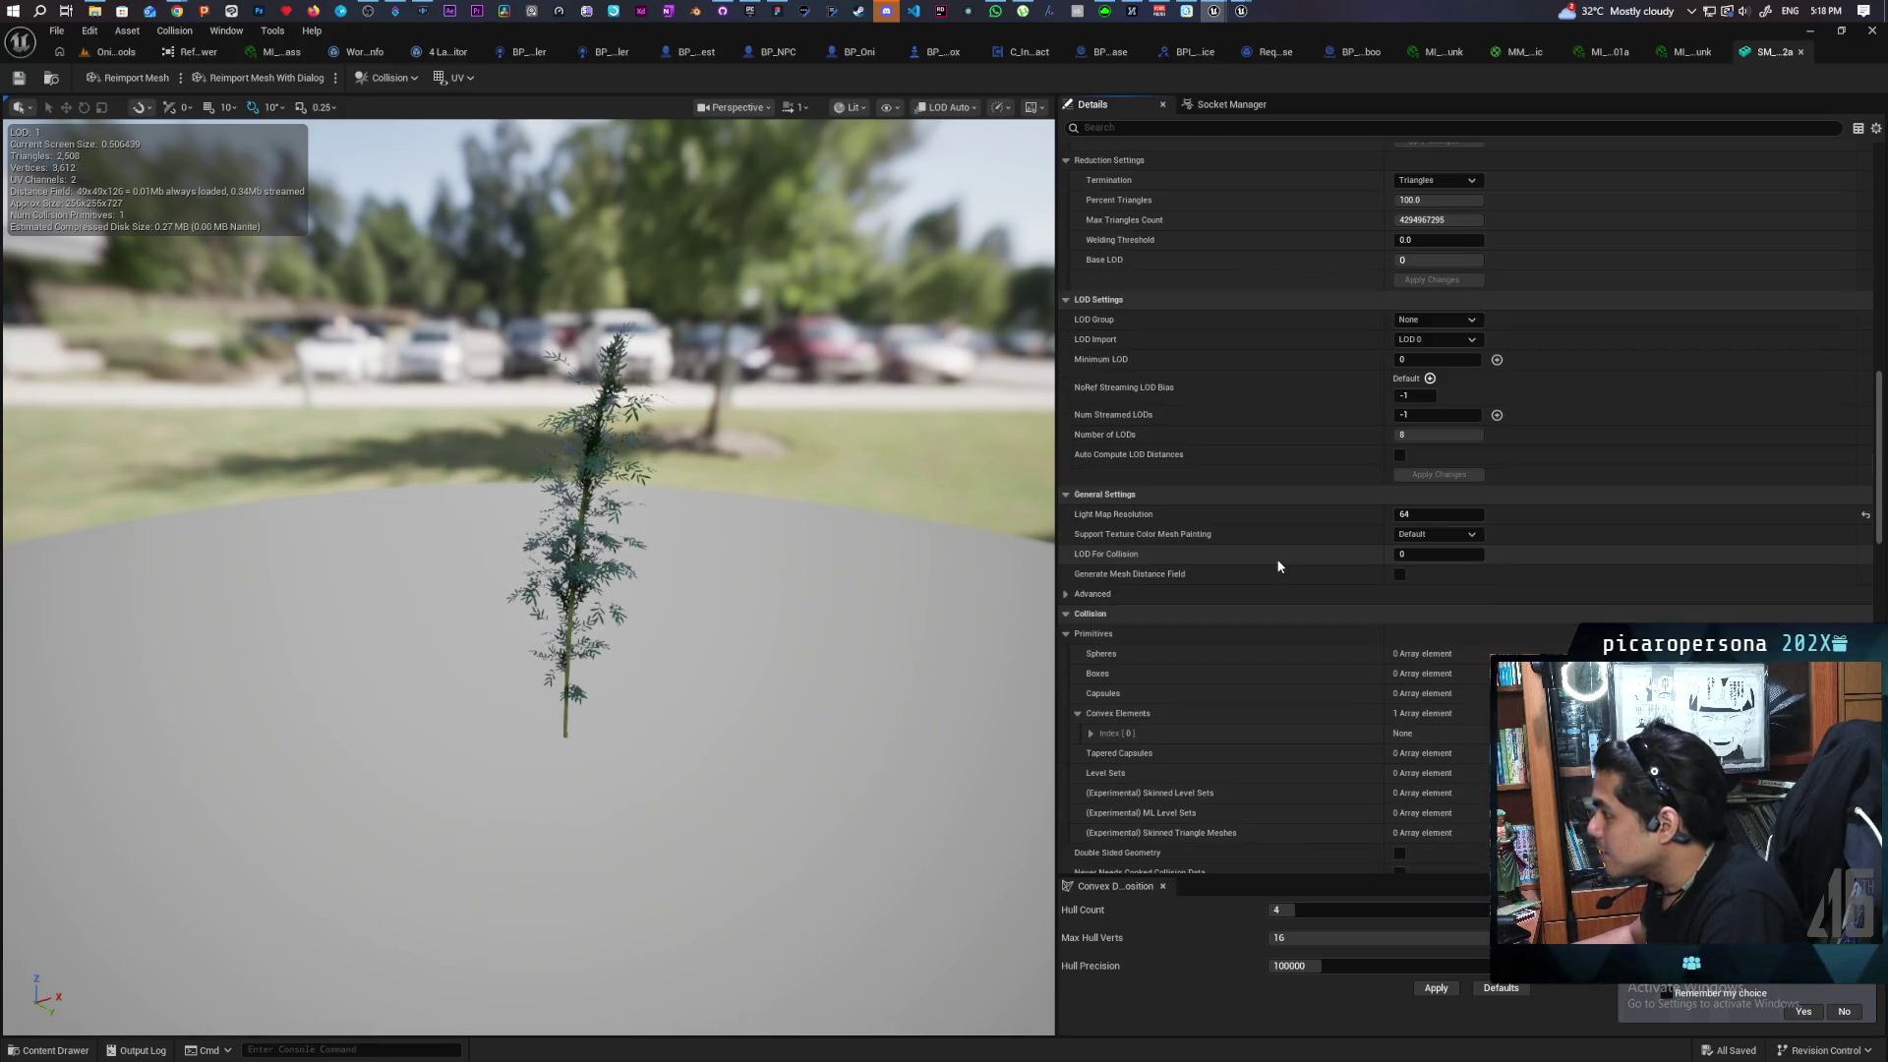
scroll(1279, 566, down, 5)
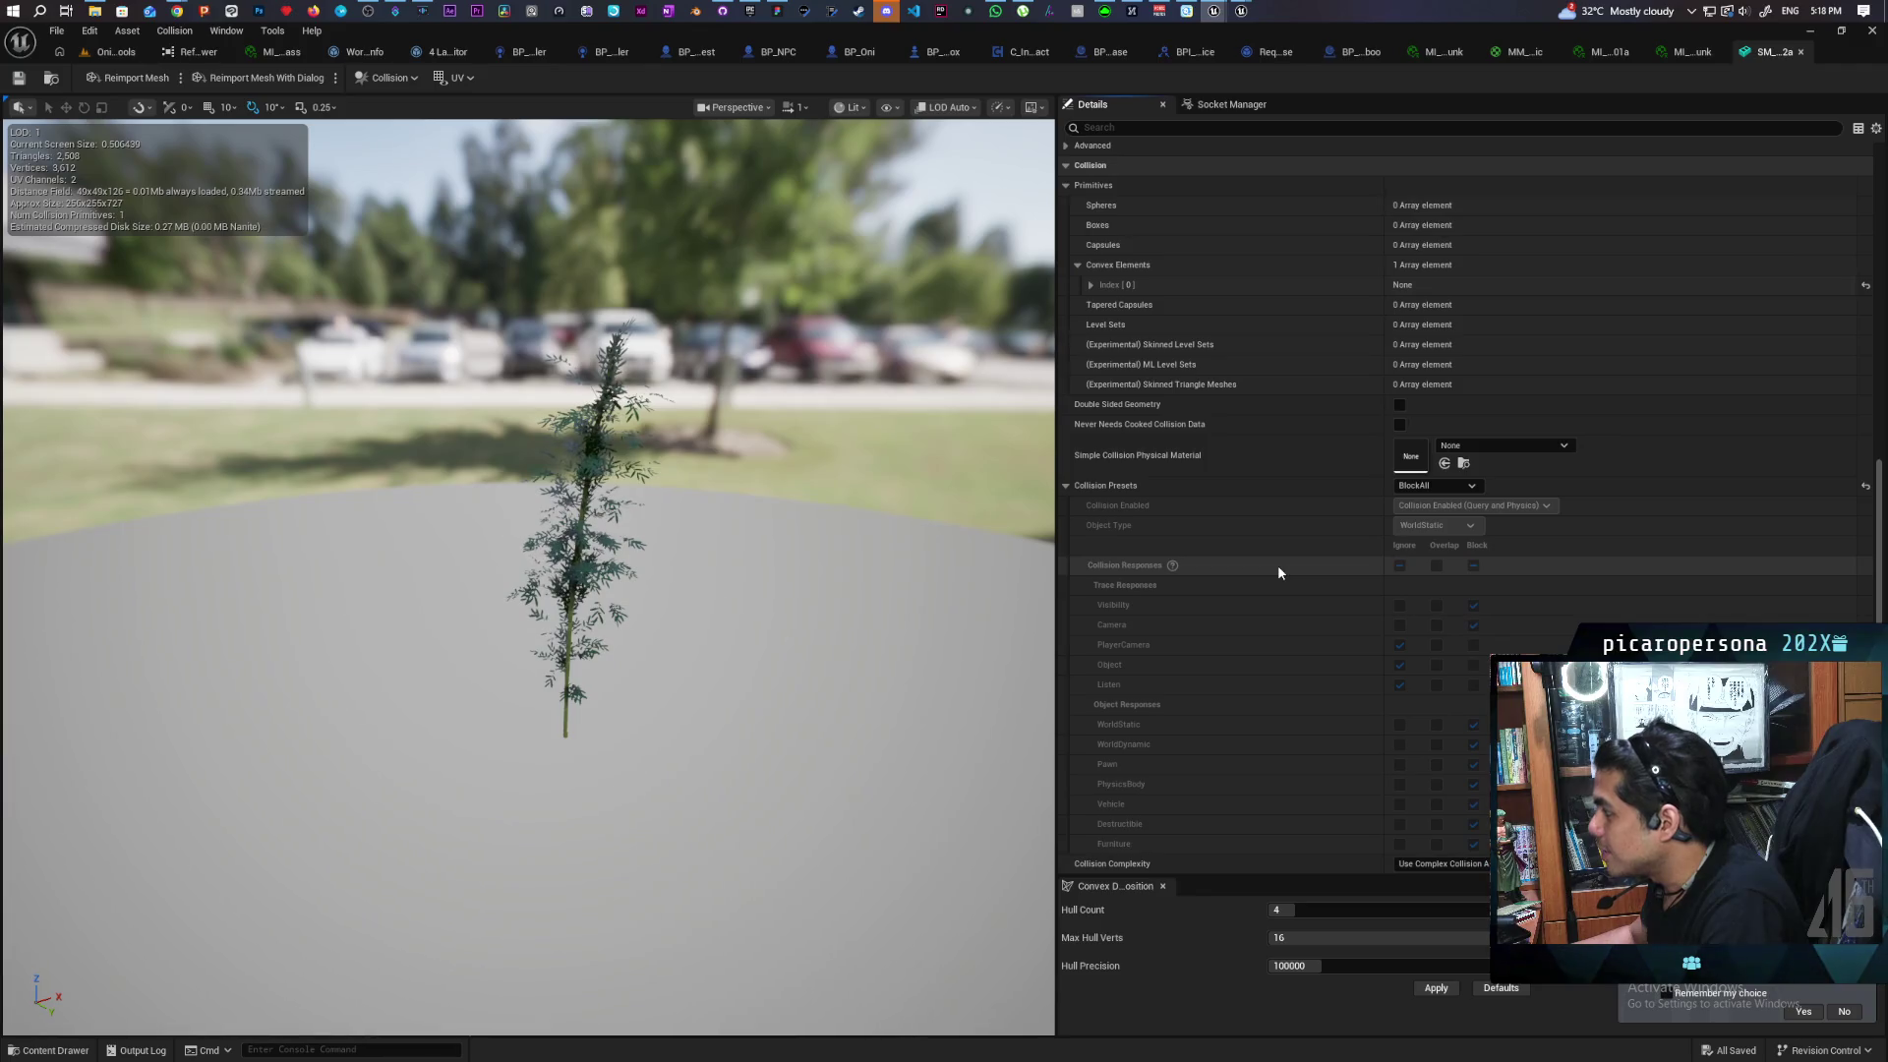
scroll(1279, 572, up, 1)
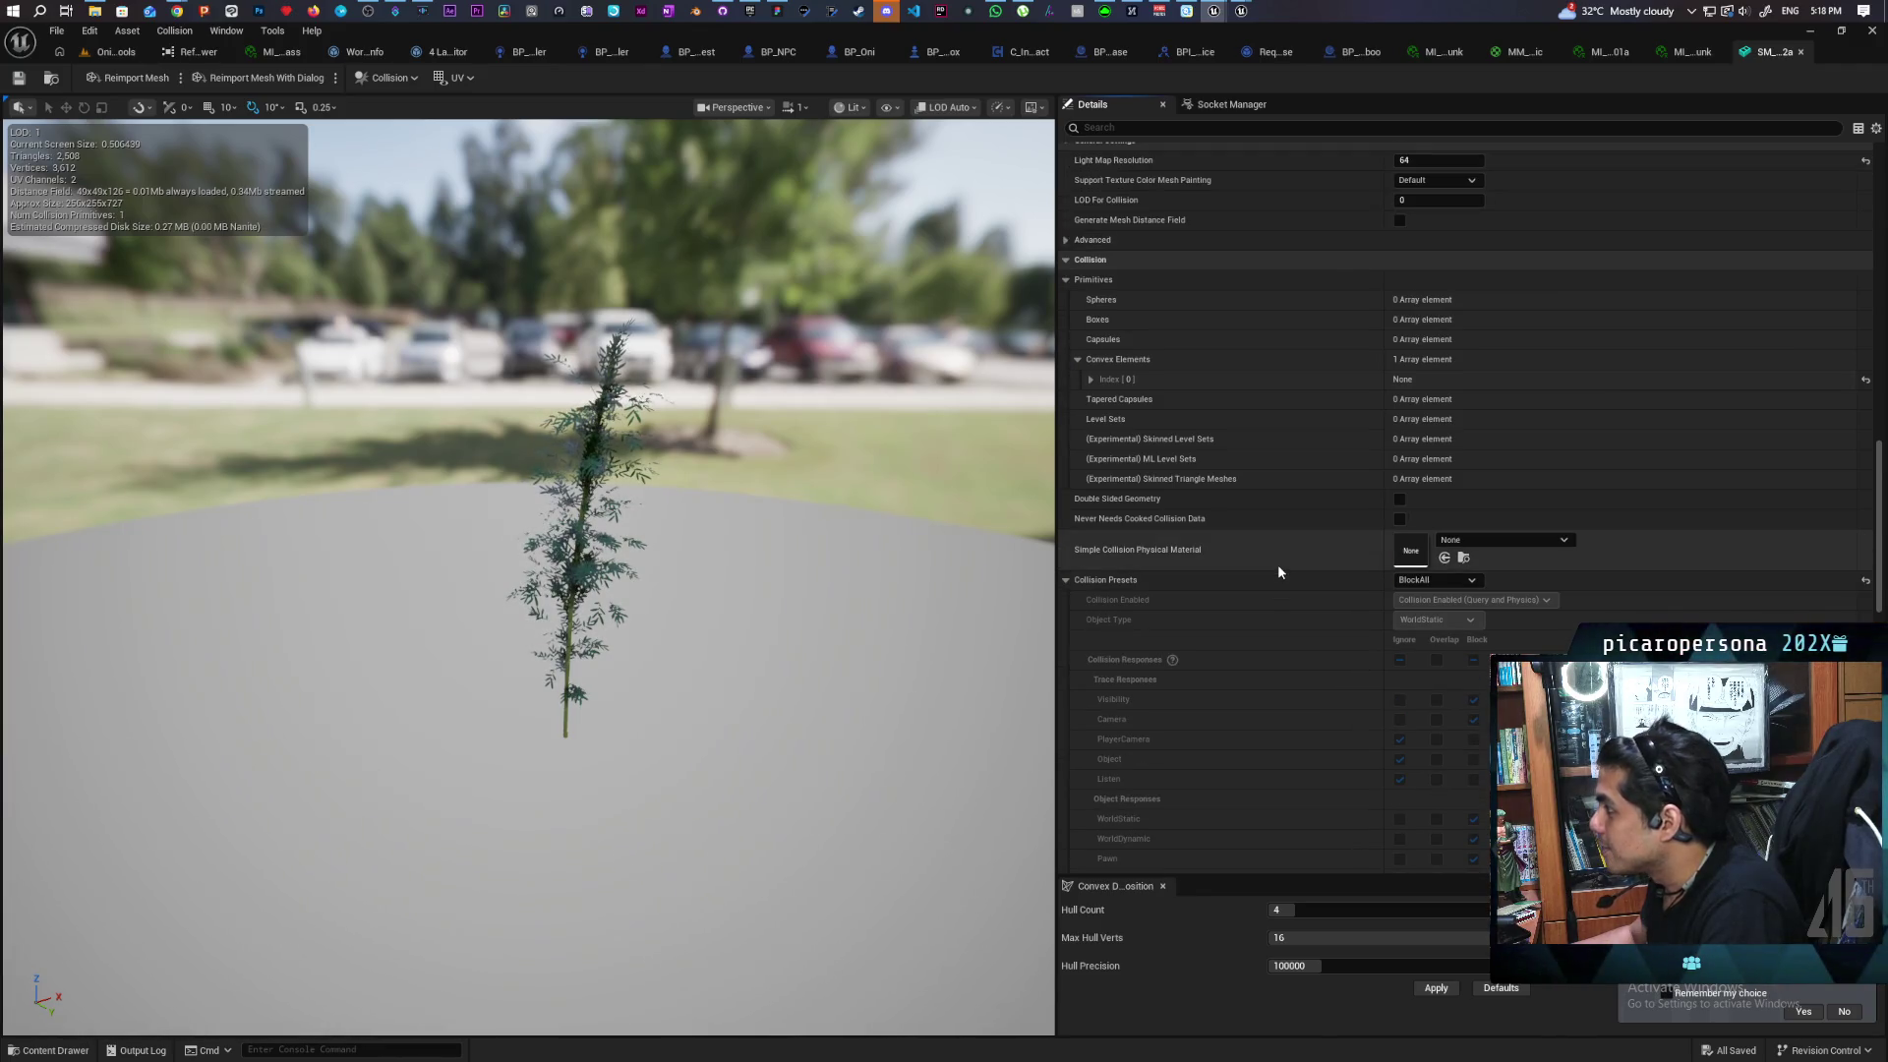
click(1093, 377)
click(1093, 379)
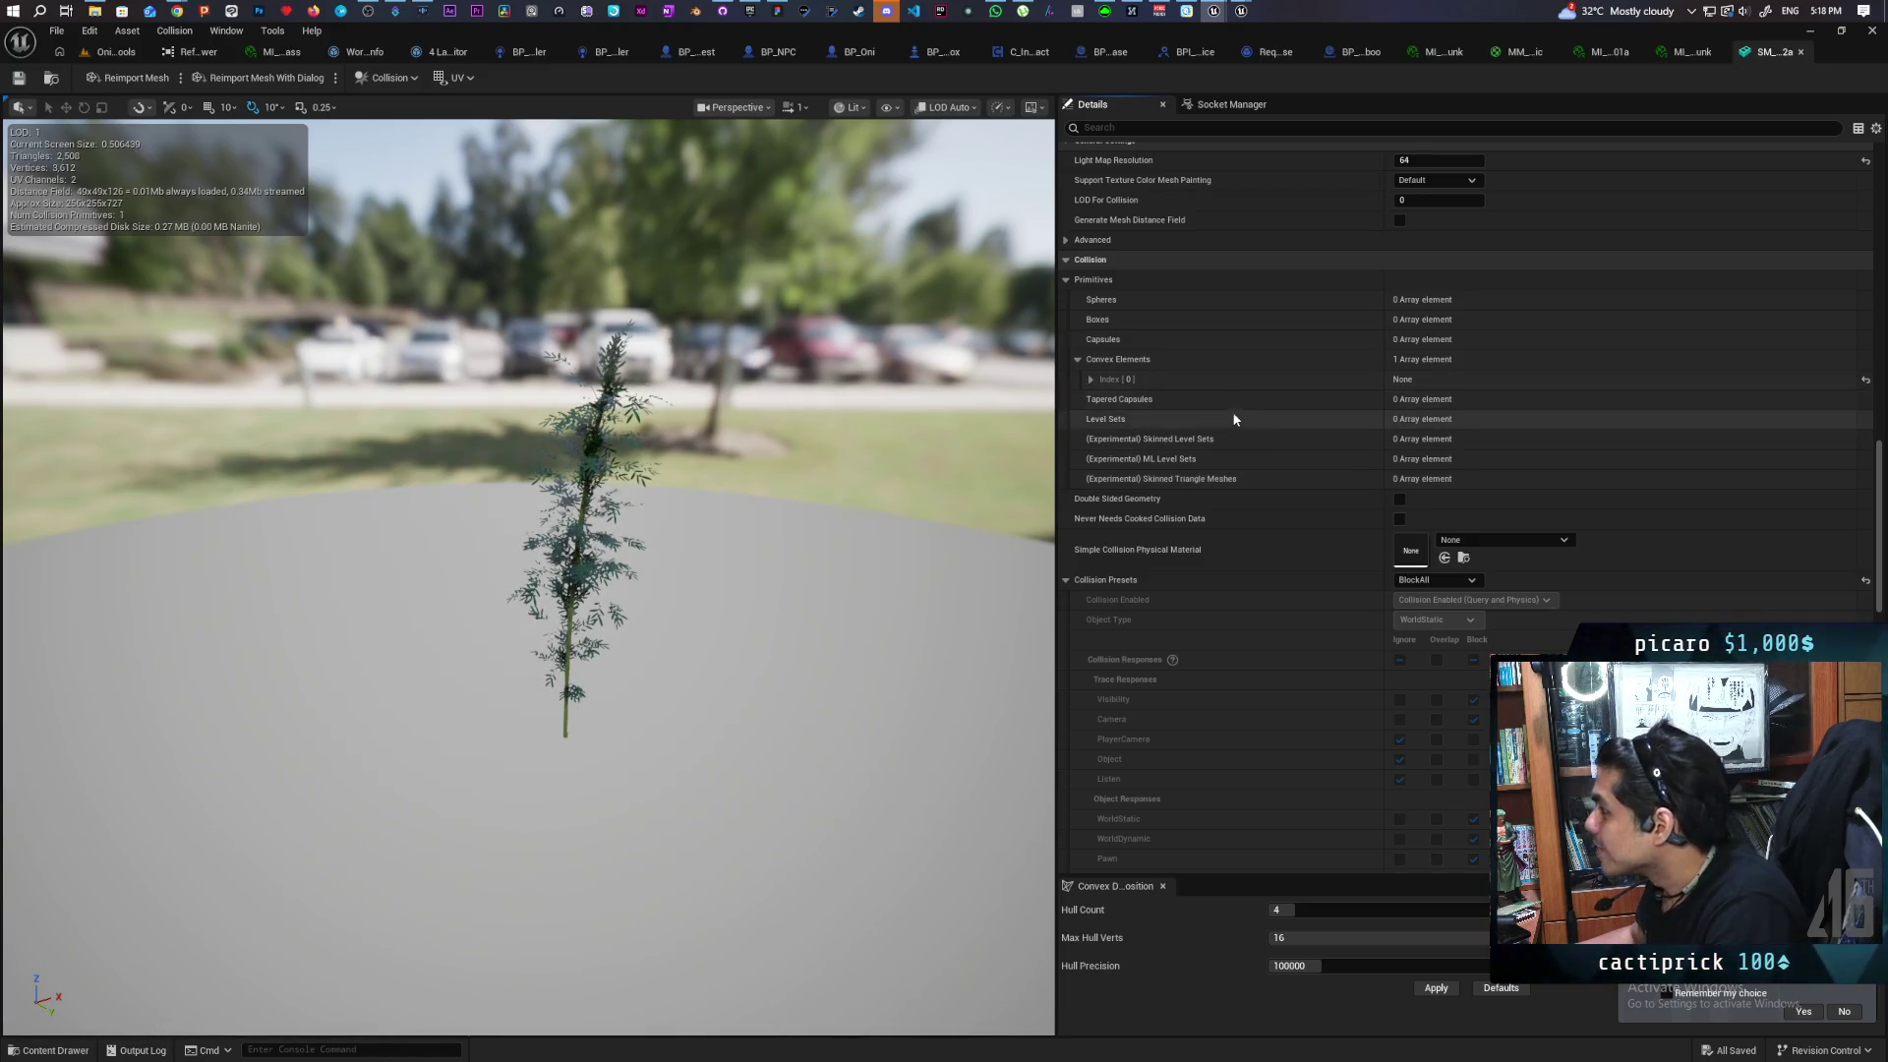
scroll(1223, 492, down, 2)
scroll(1224, 490, down, 15)
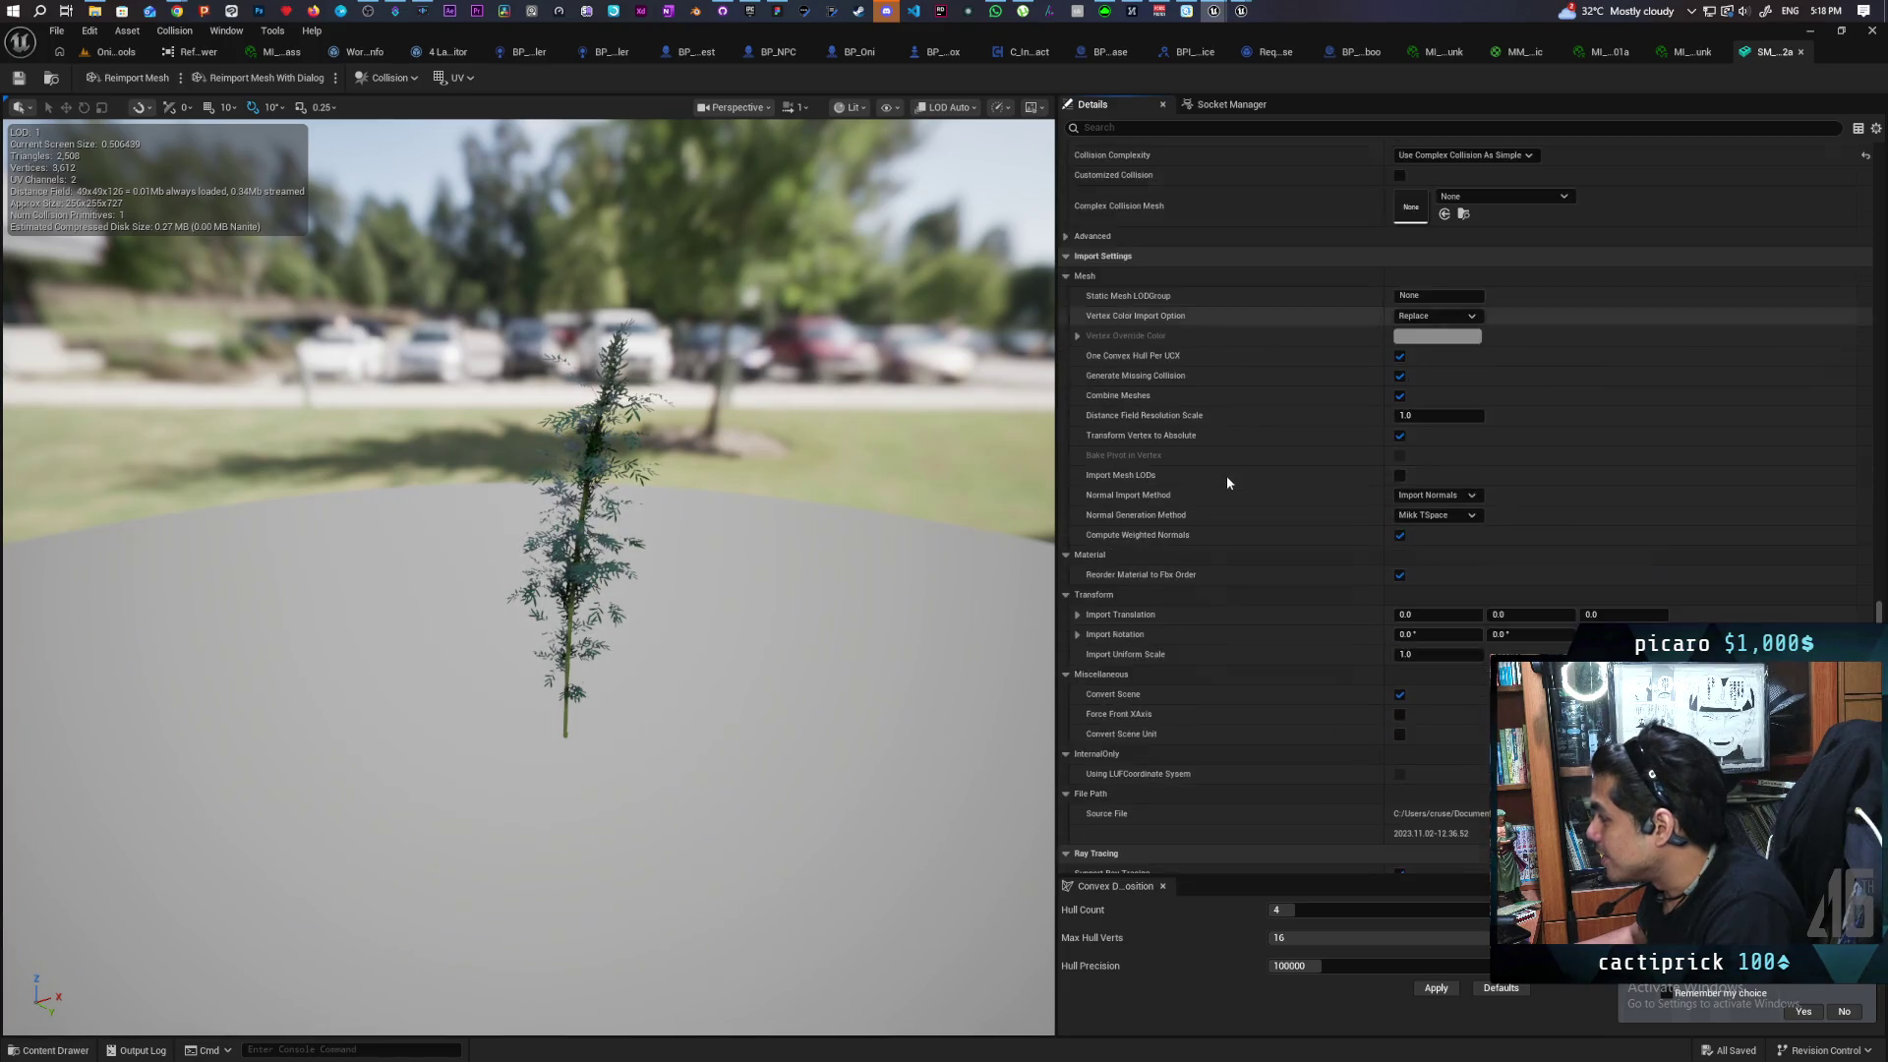
scroll(1228, 472, down, 9)
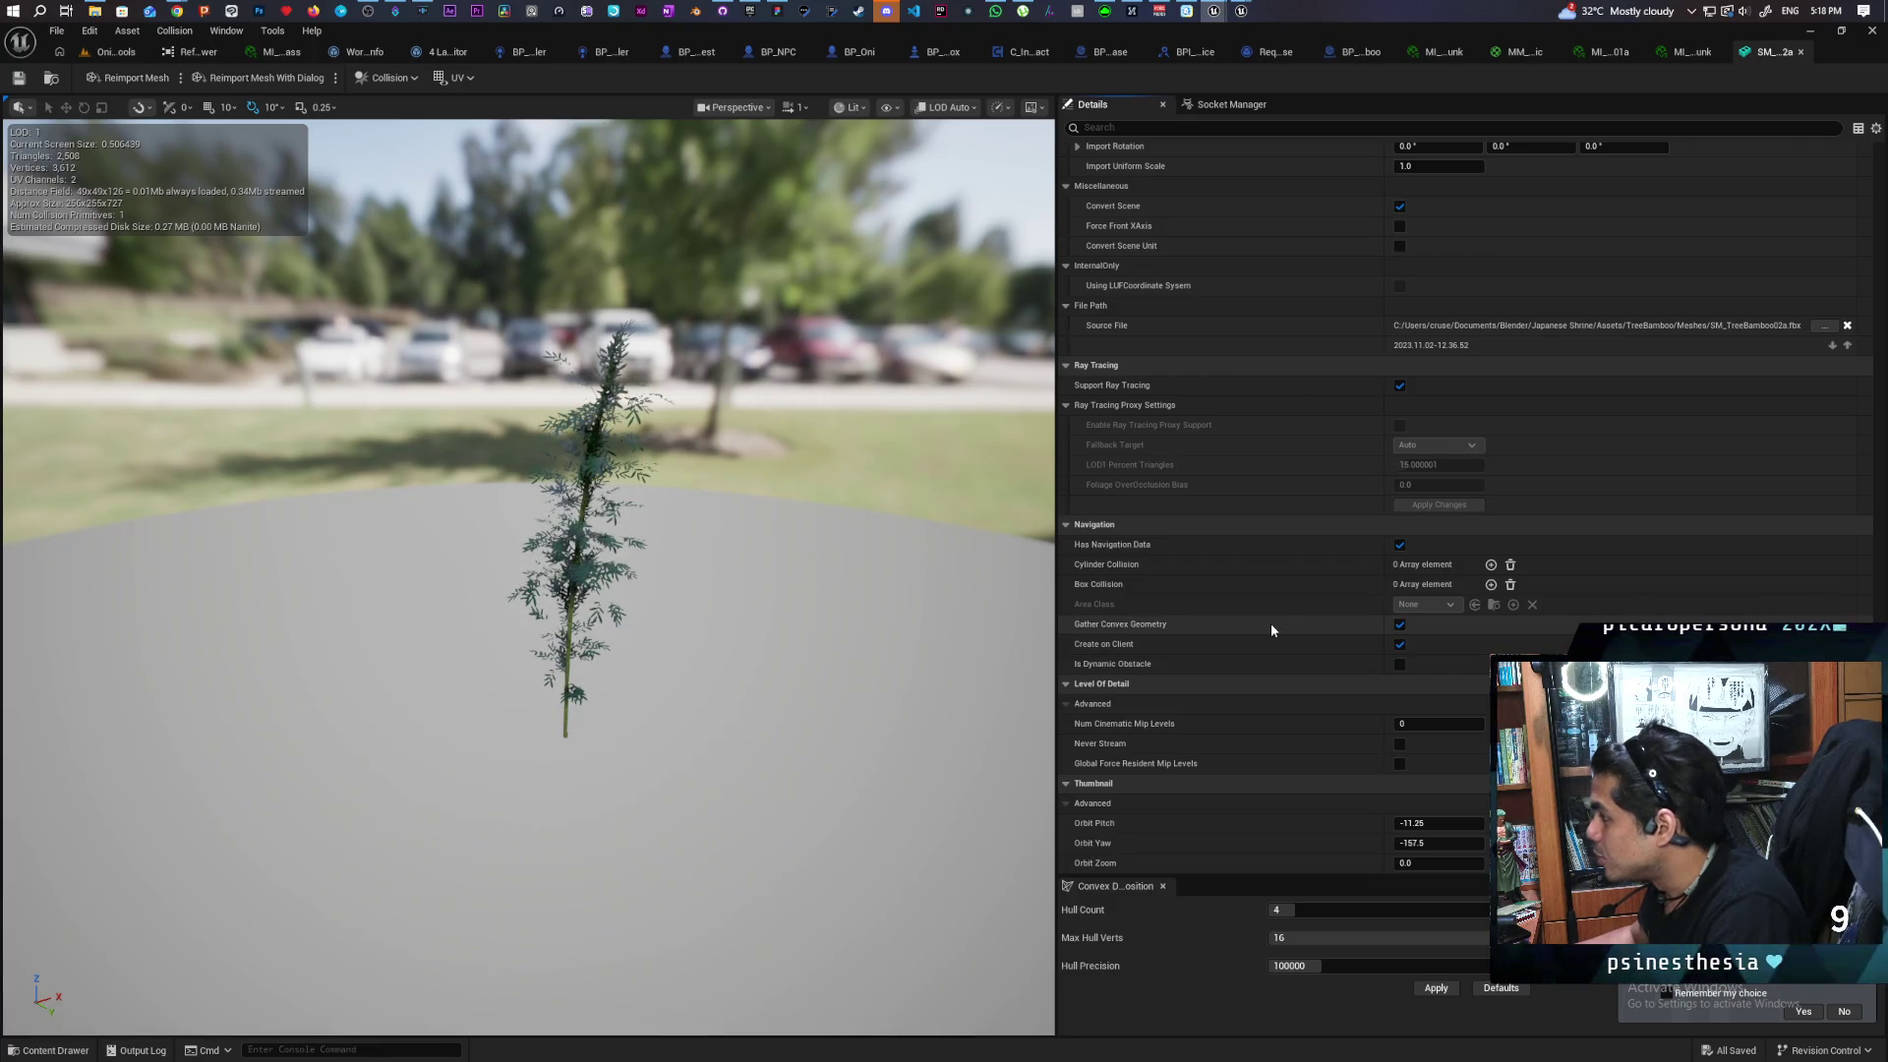
Filter Details by 'lod', set Number of LODs to 1 and apply the change
click(1154, 127)
text(lod)
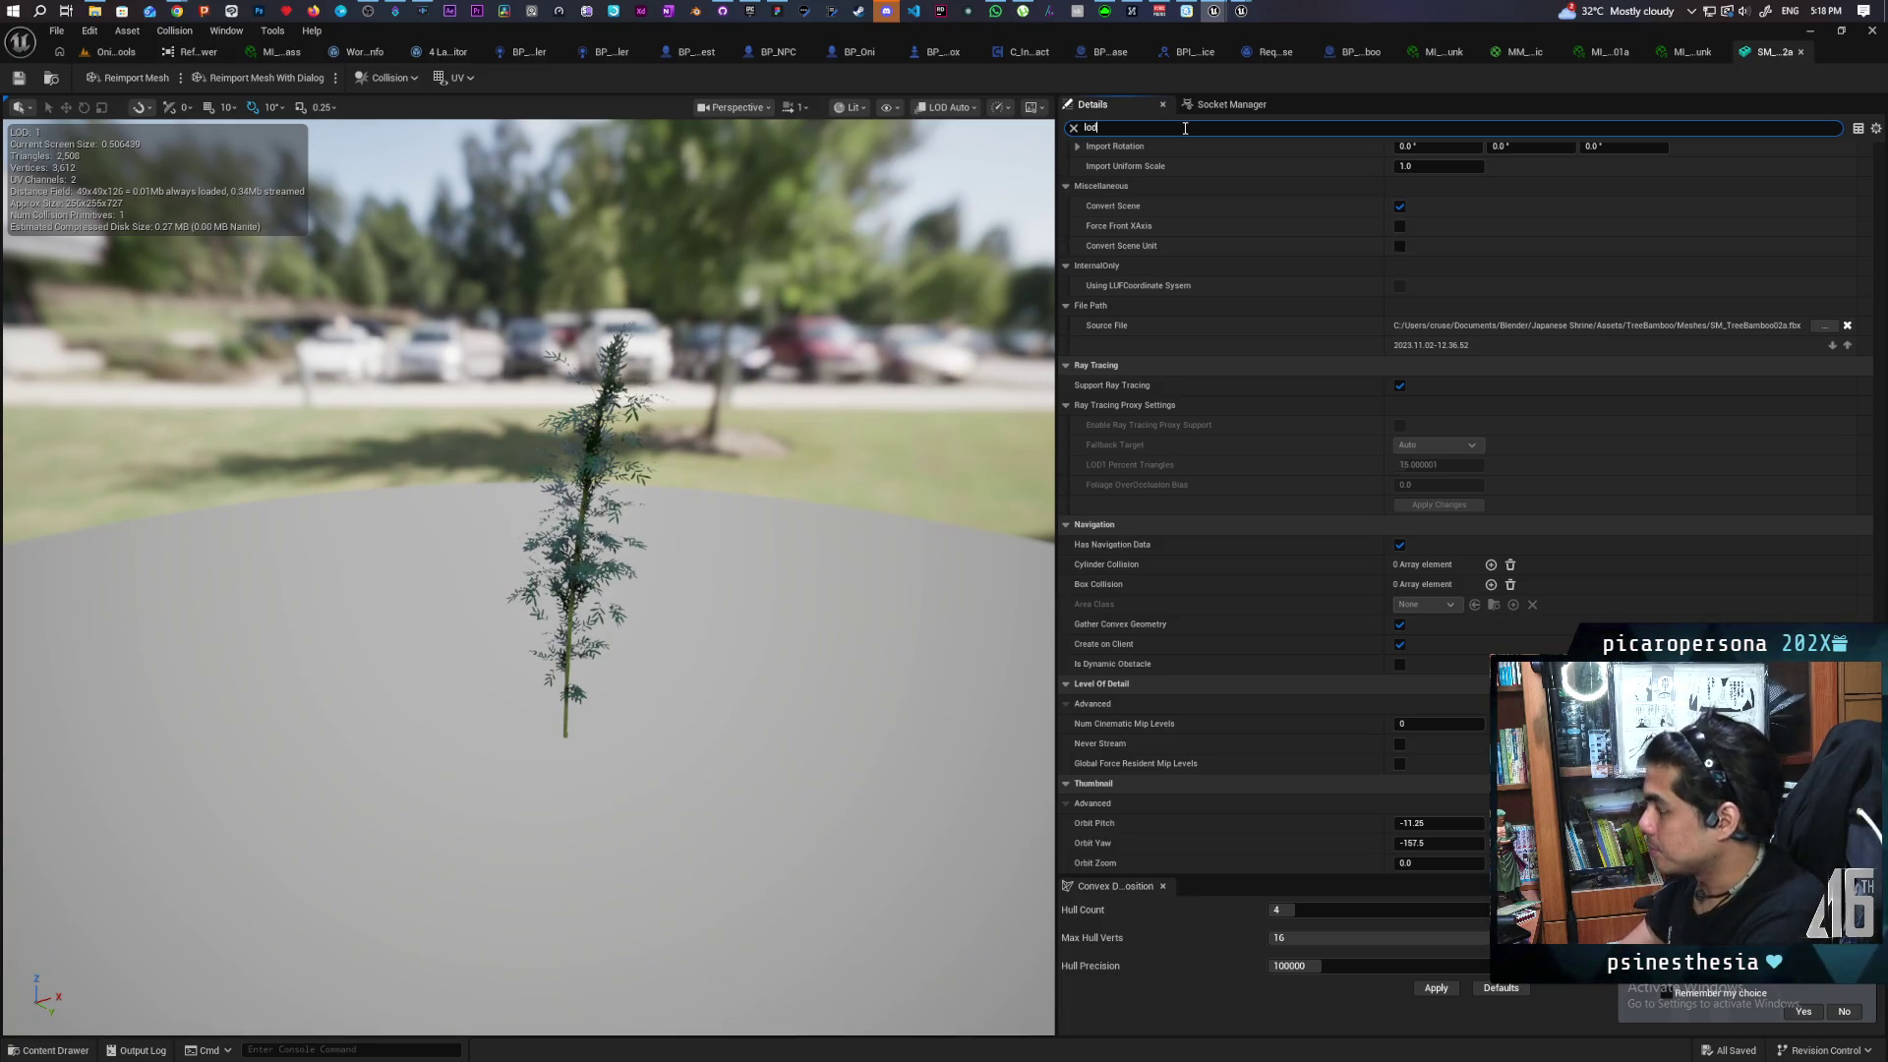
scroll(1247, 362, up, 2)
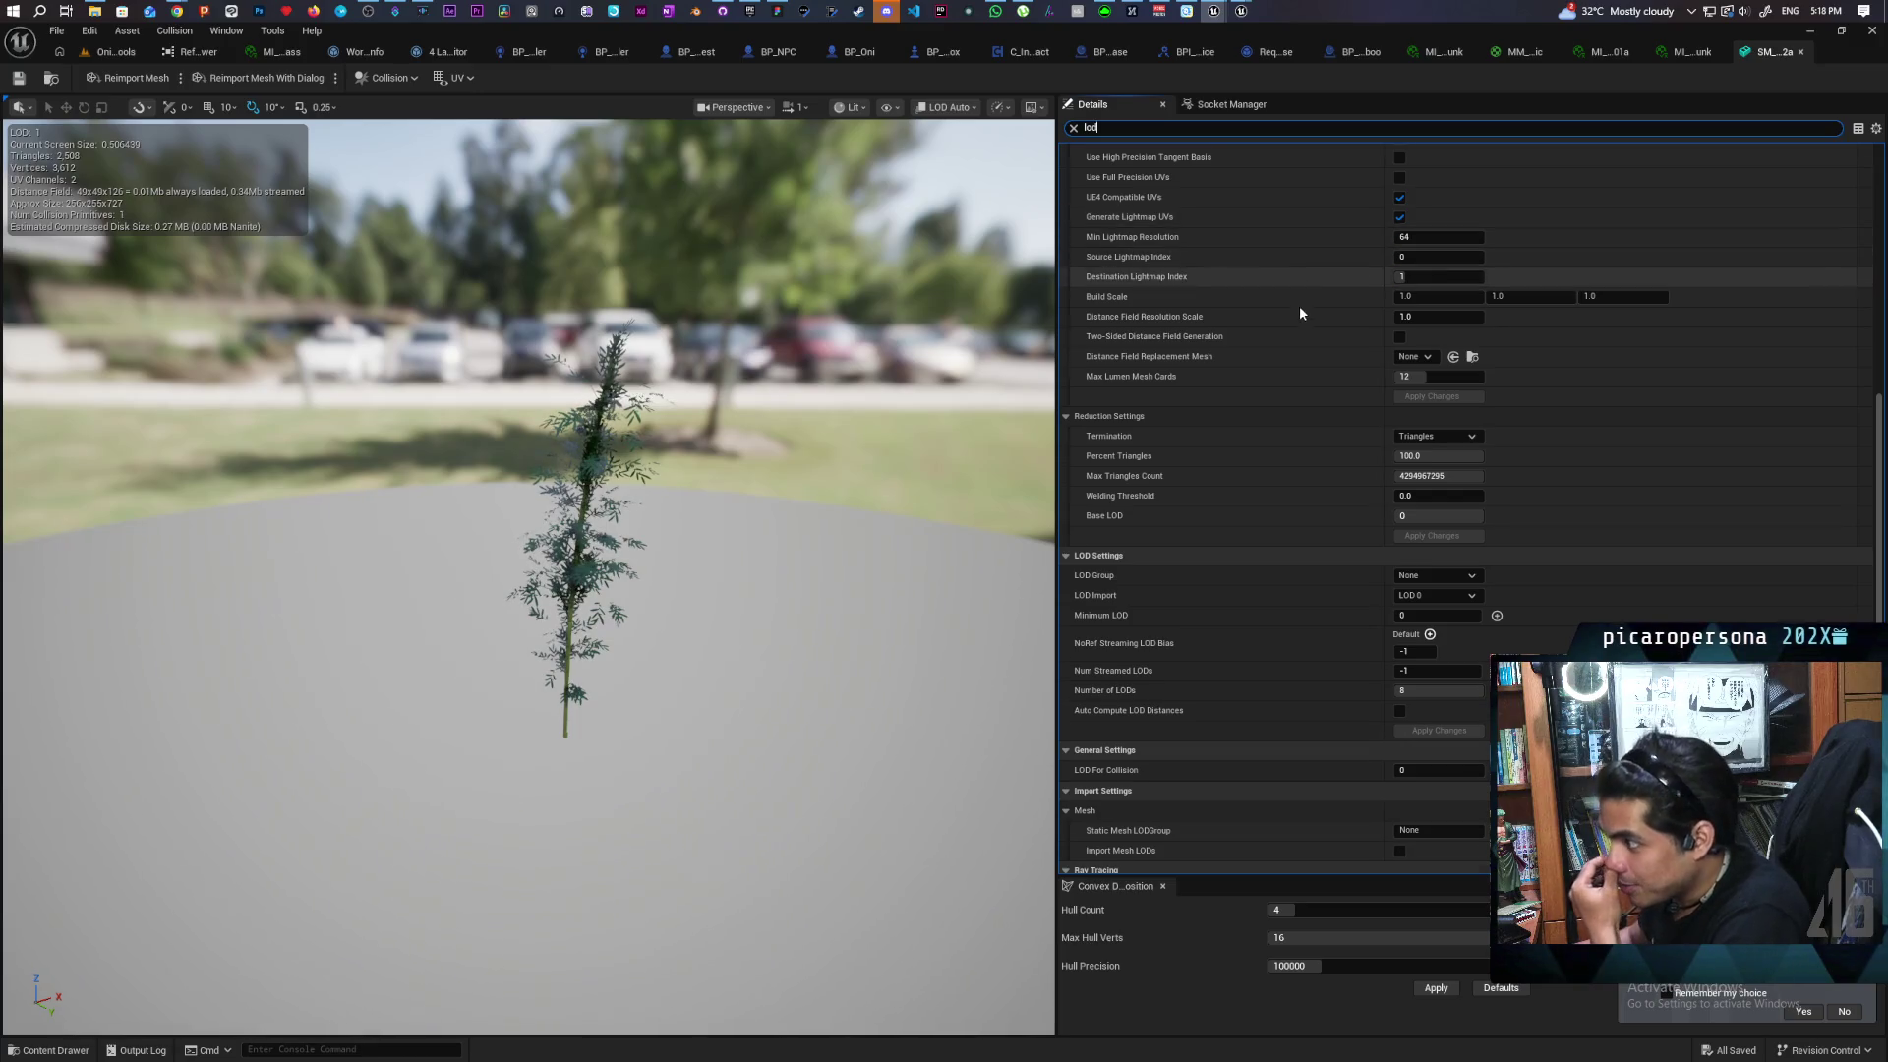
scroll(1298, 307, down, 2)
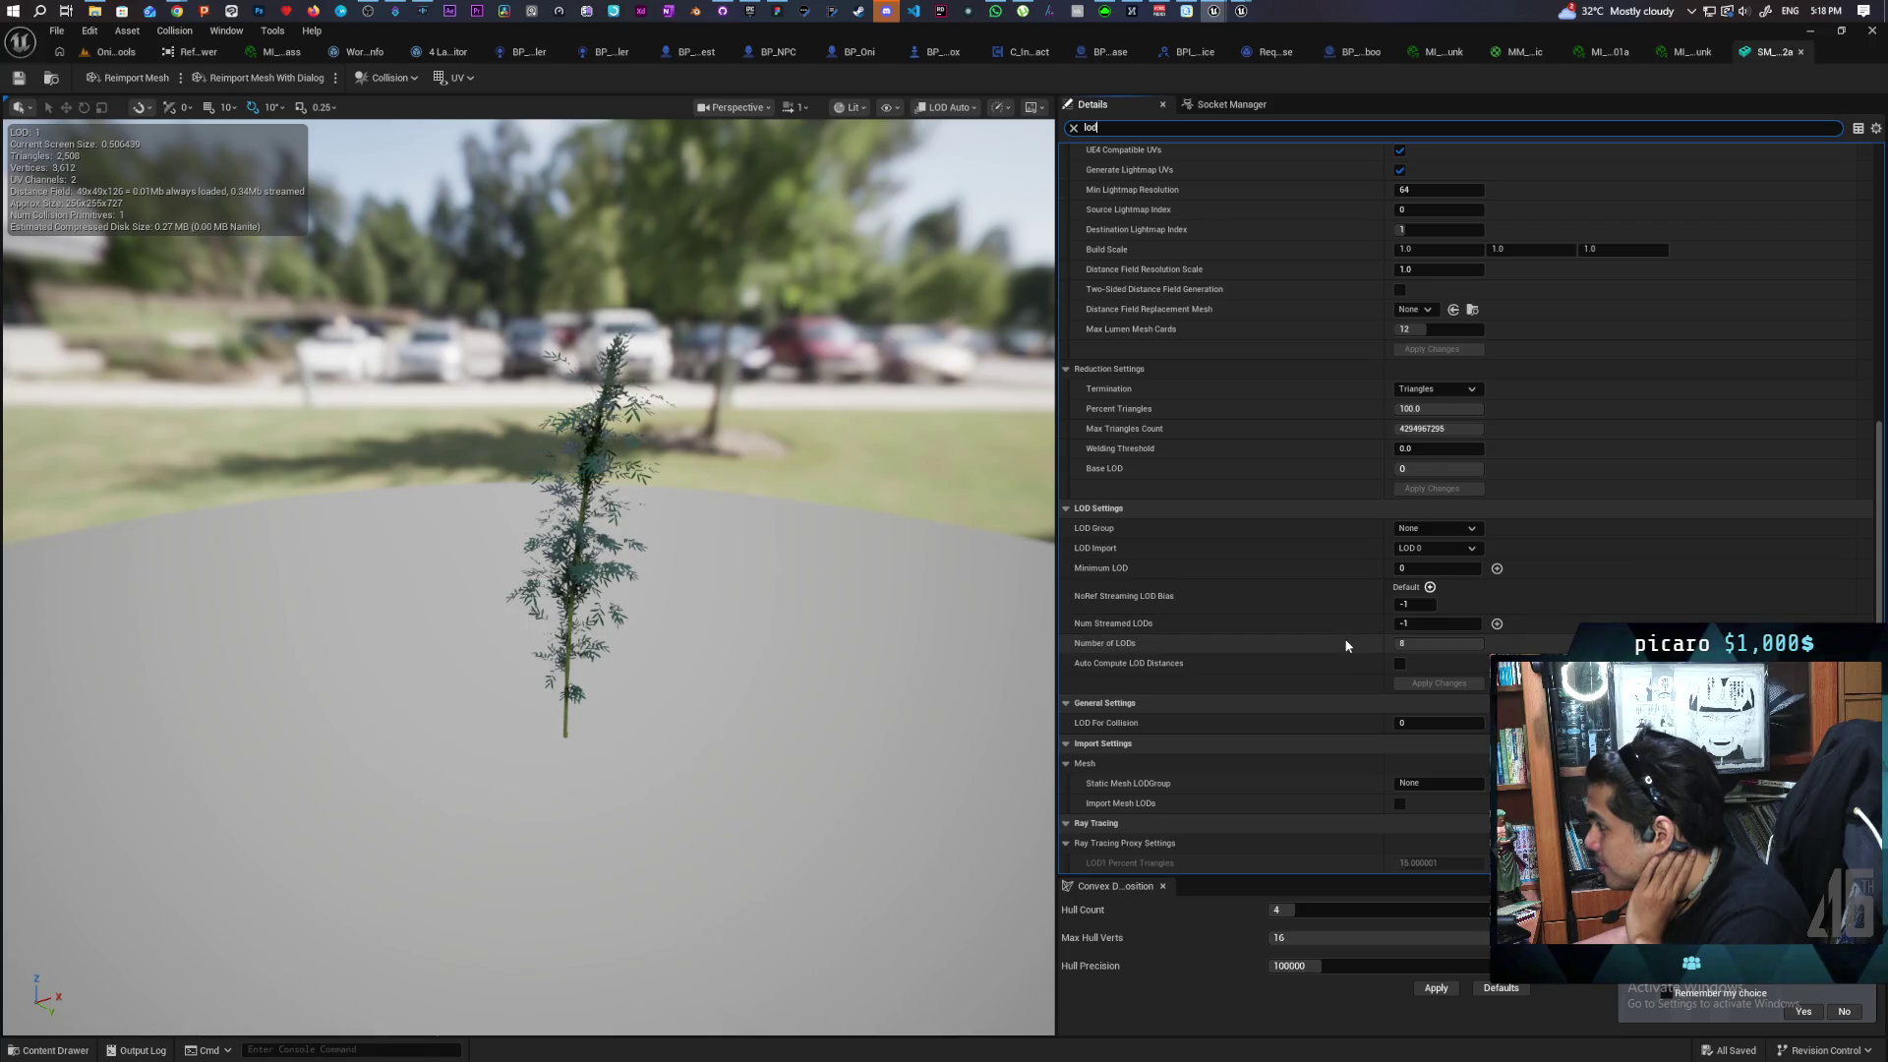
click(1449, 644)
text(1)
key(Return)
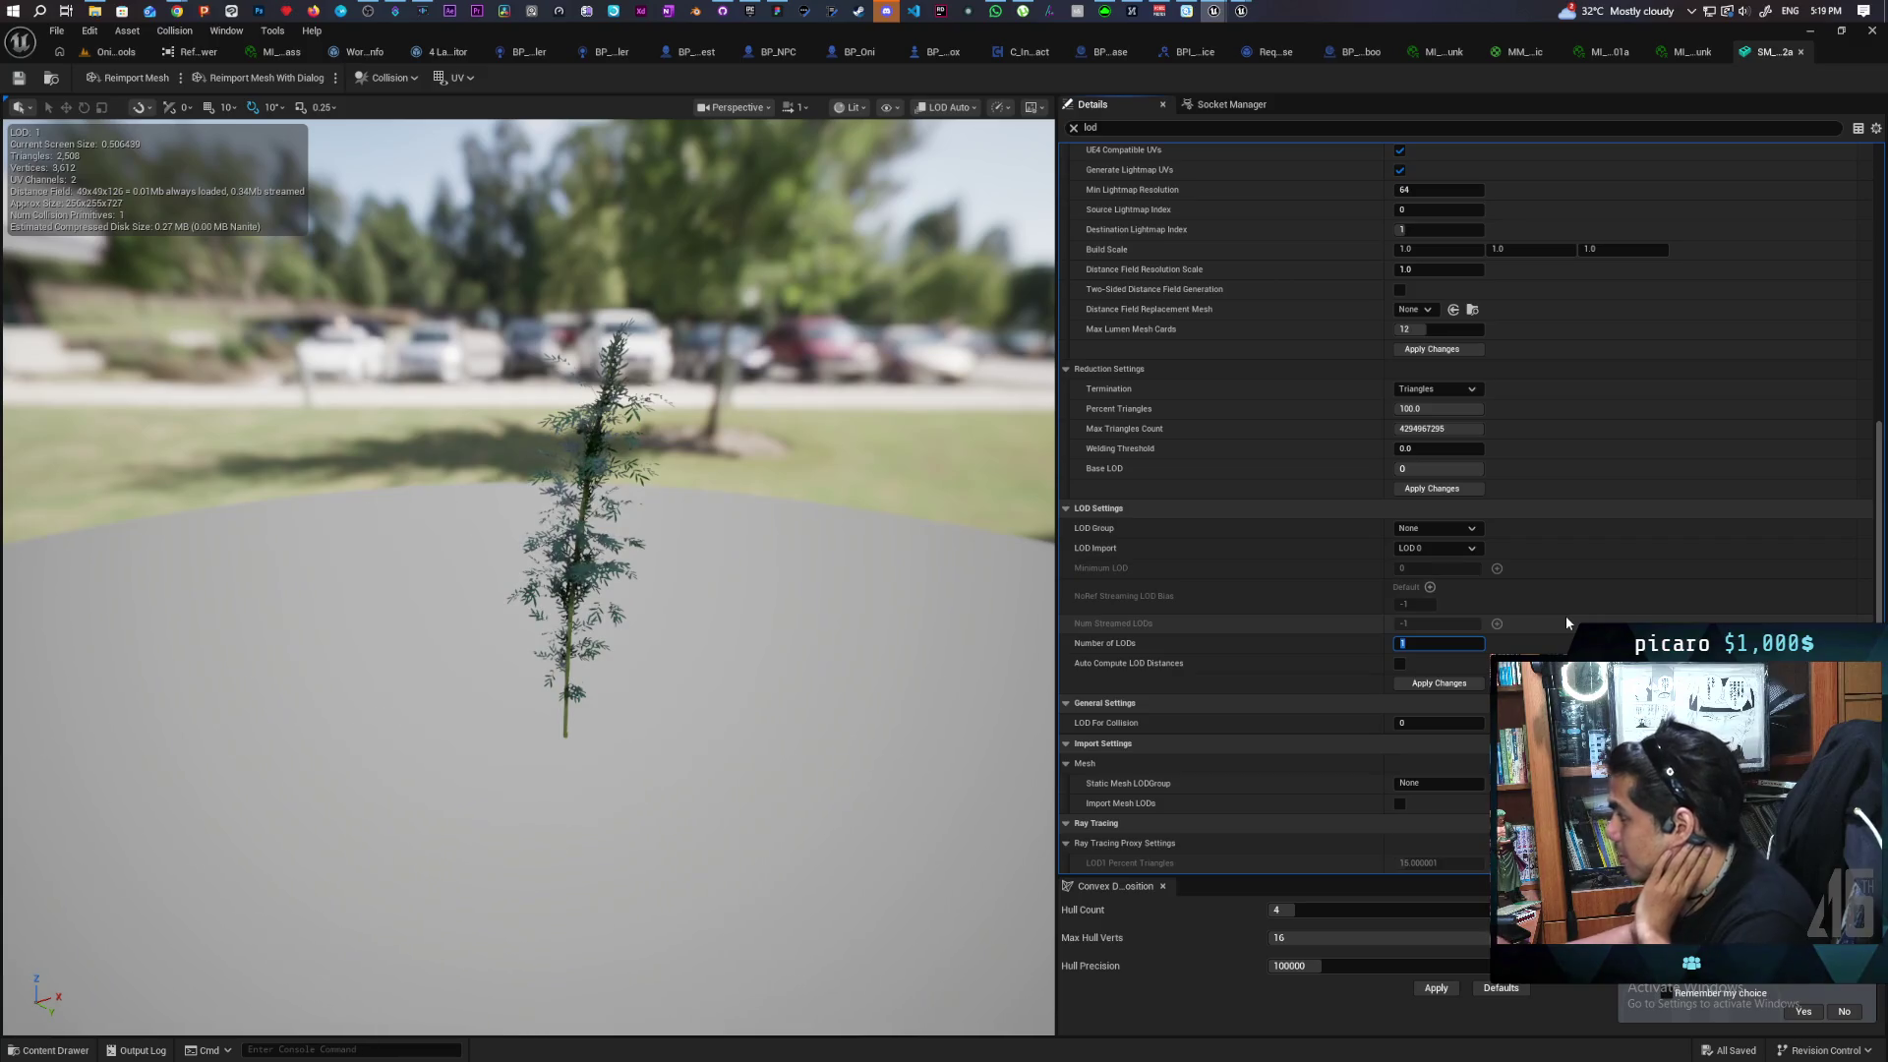
click(1439, 683)
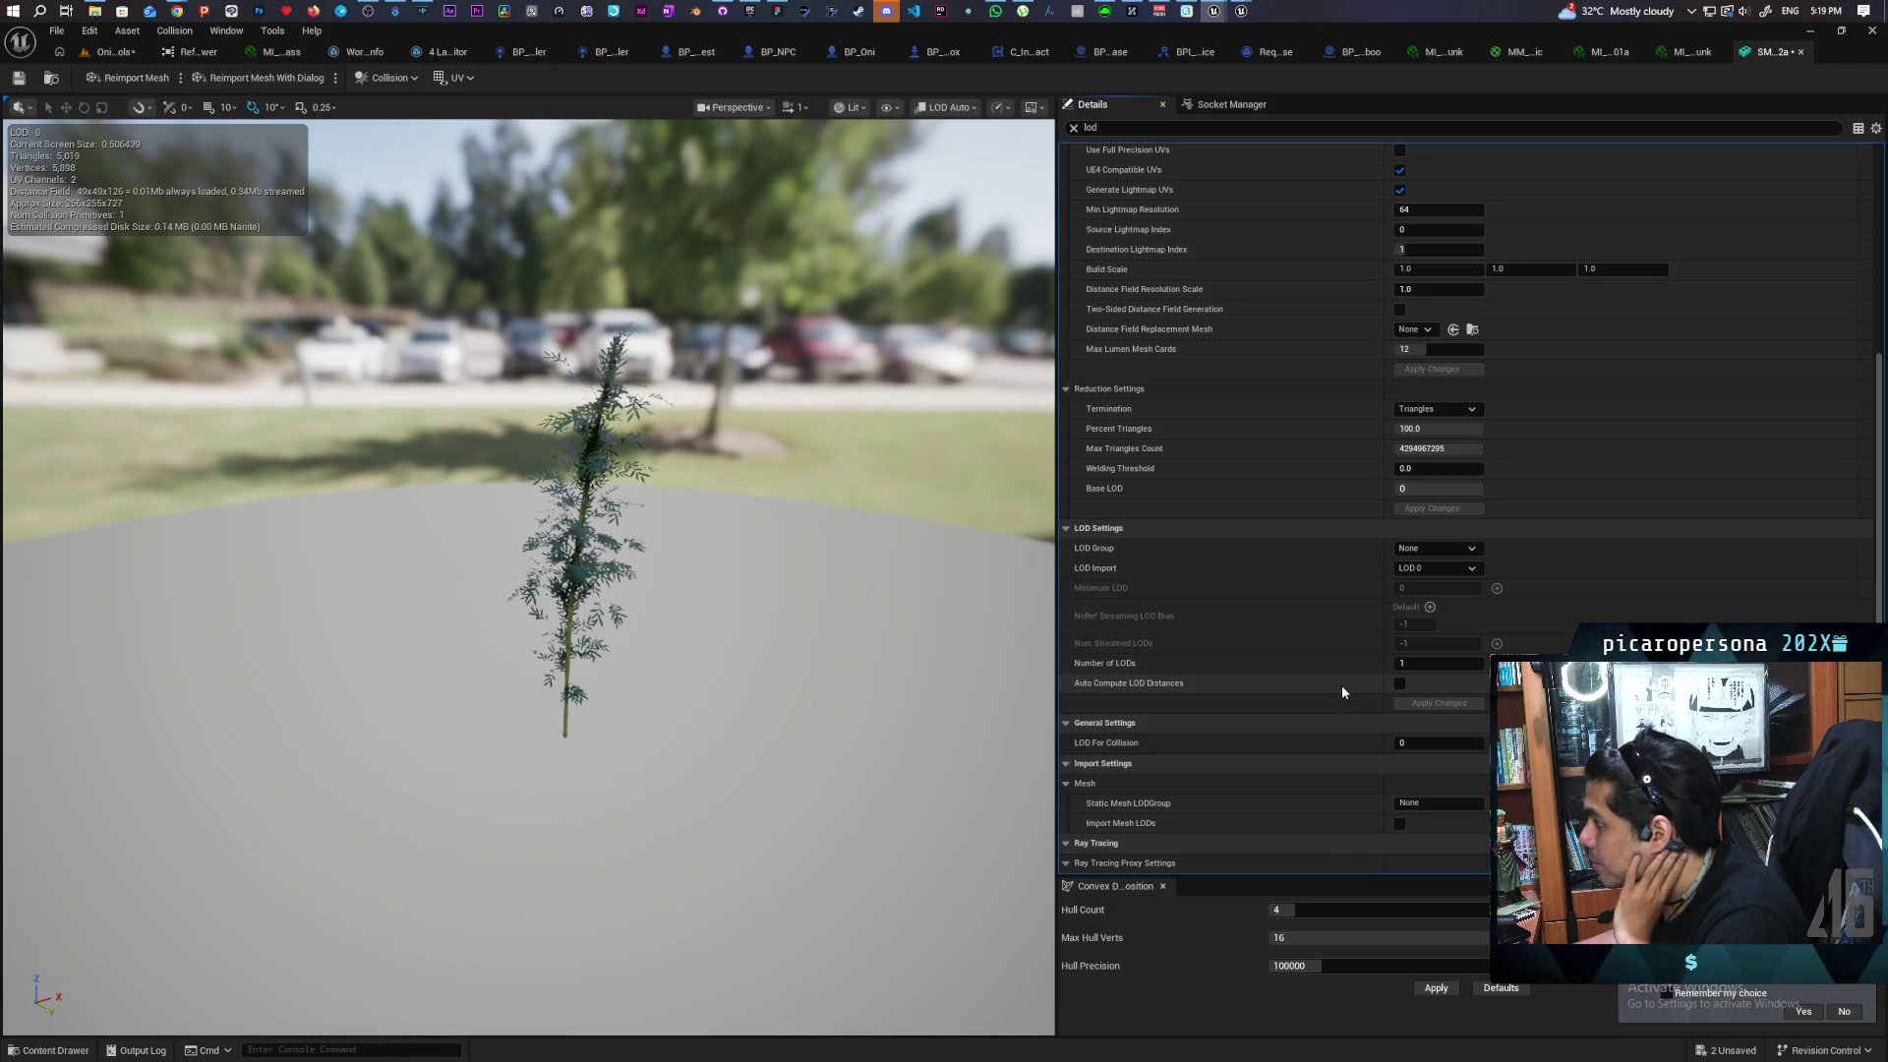
Set Number of LODs back to 8 and review the LOD settings
click(1447, 664)
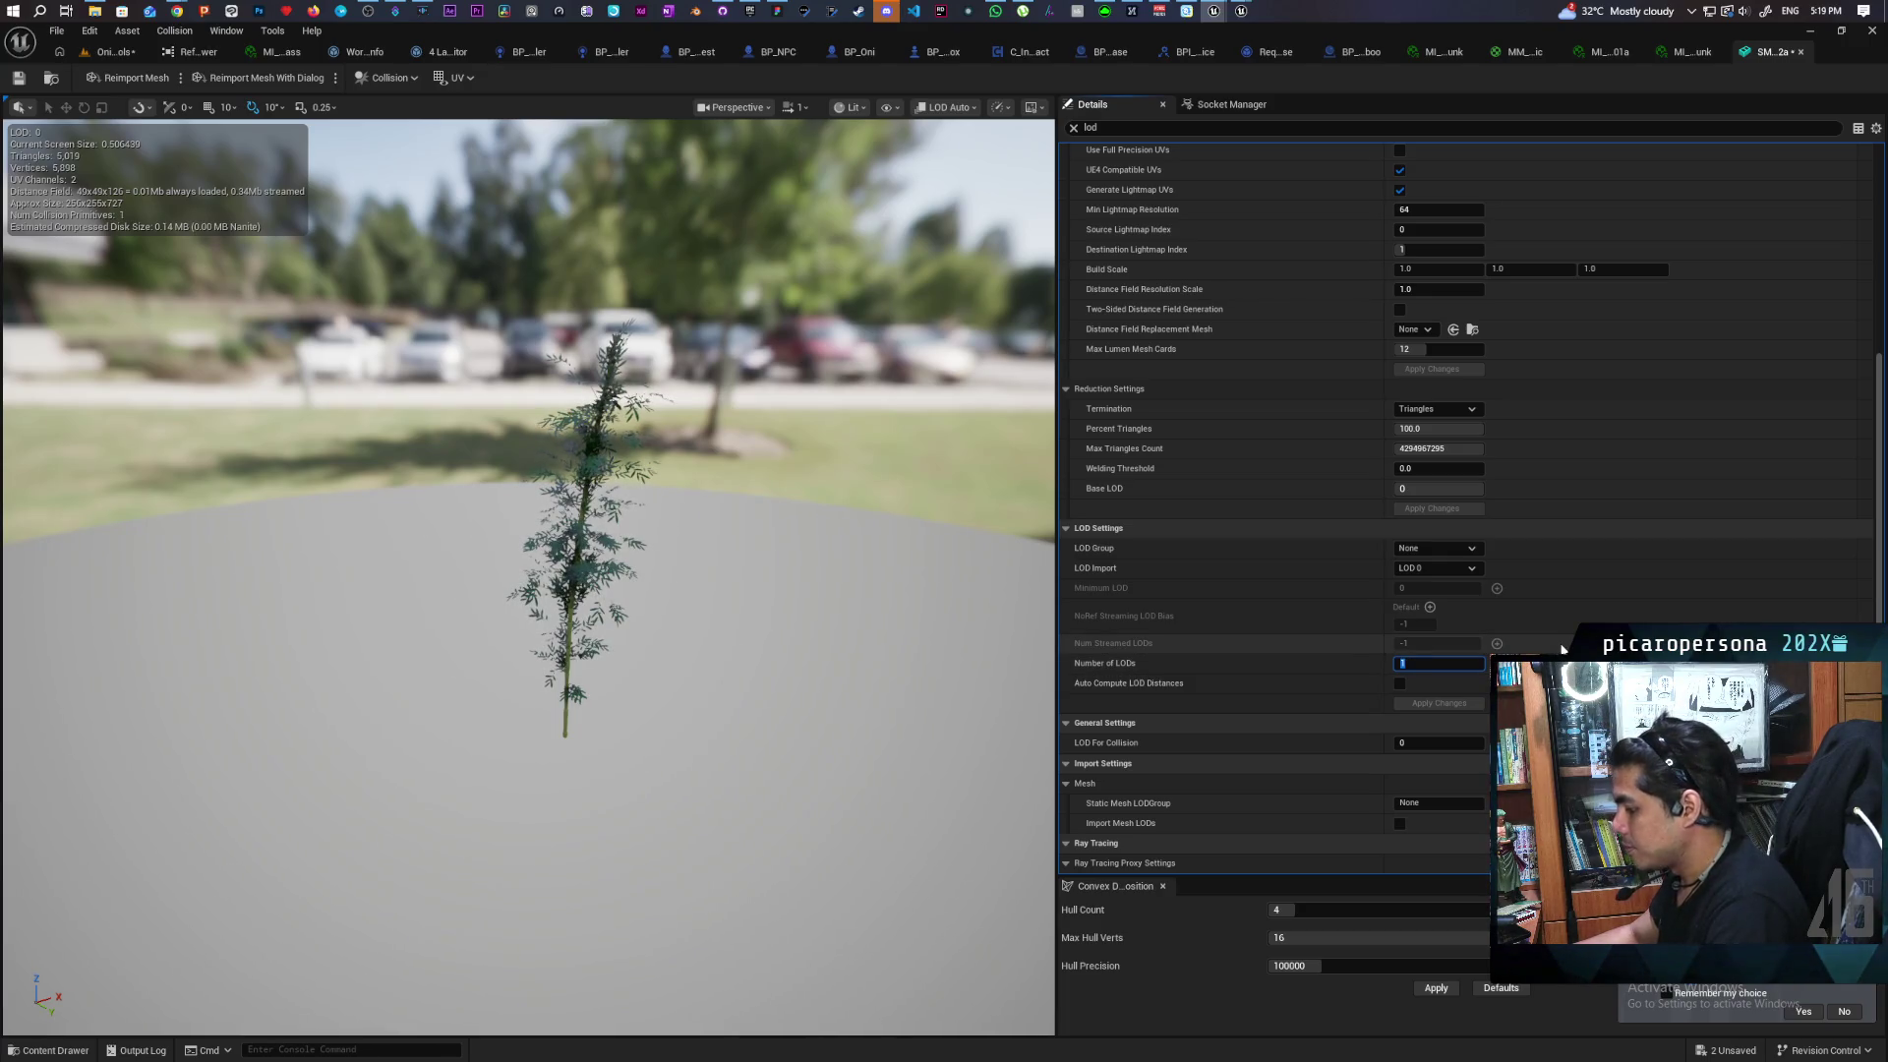
text(8)
key(Return)
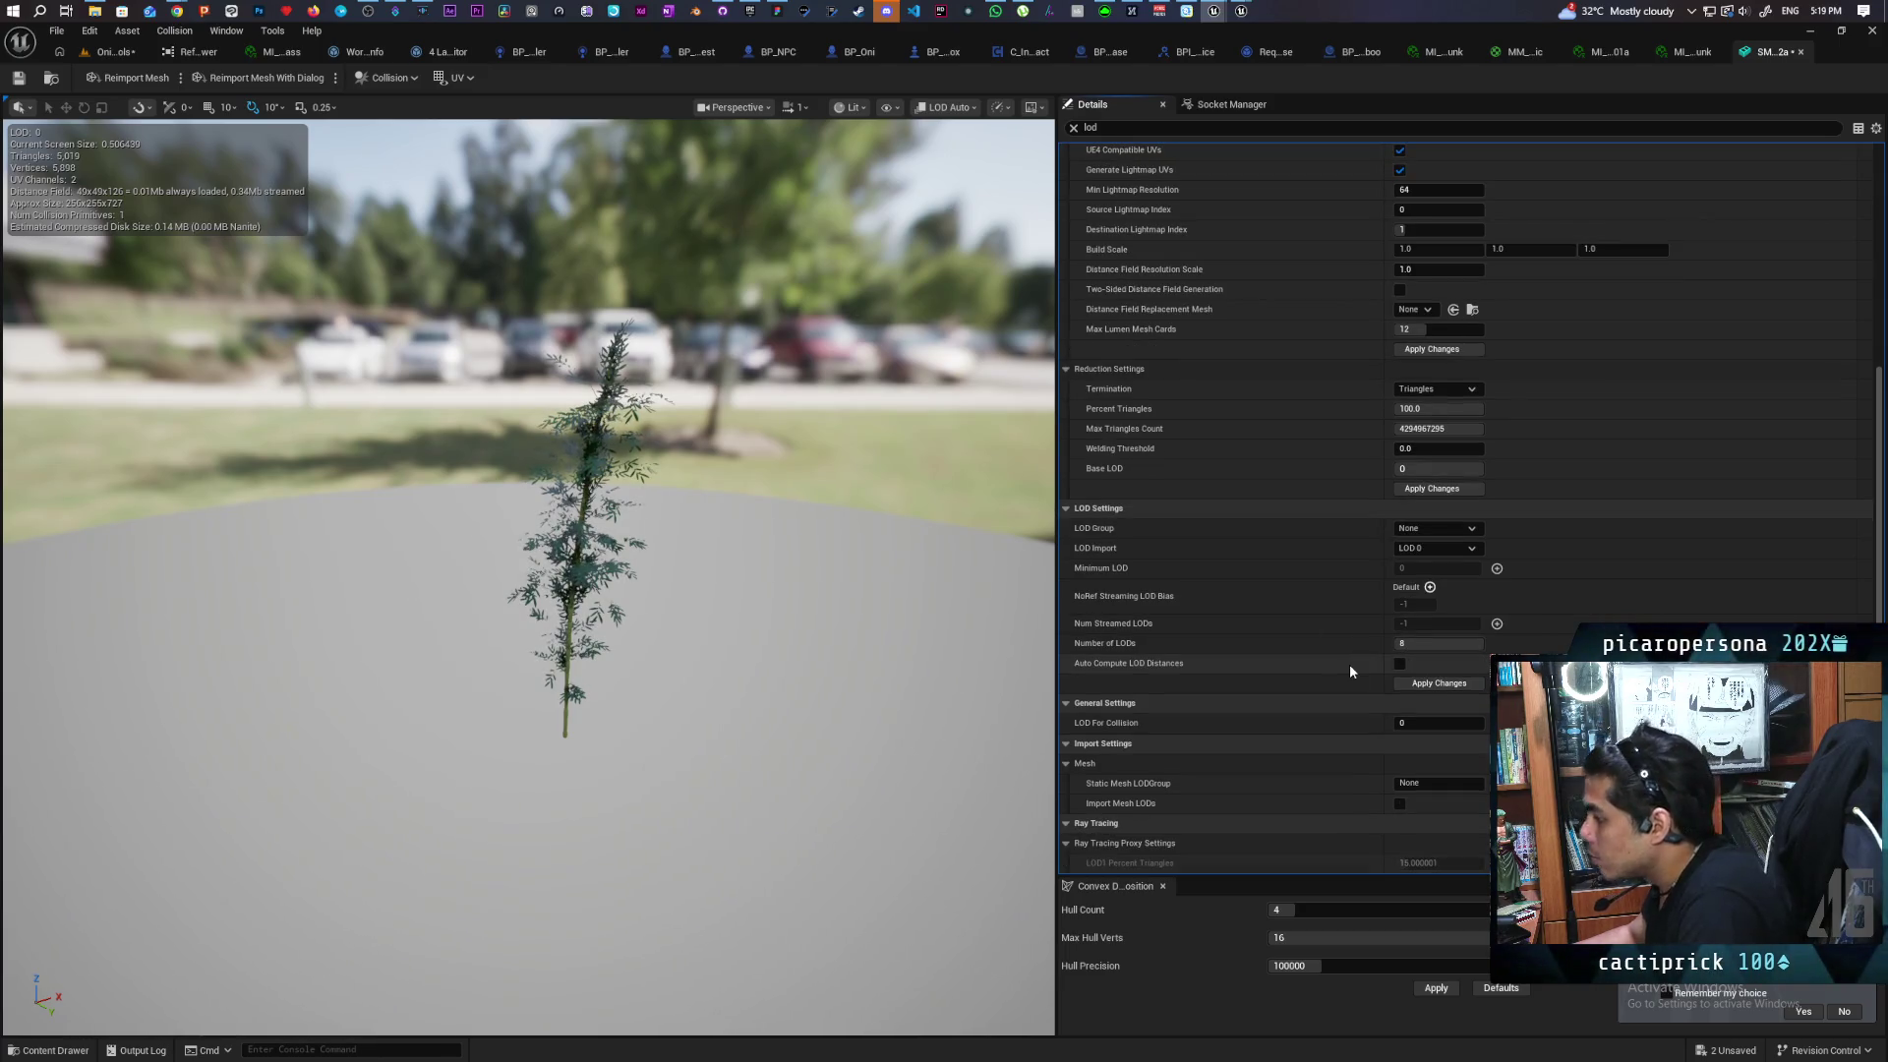
scroll(1349, 664, up, 3)
scroll(1350, 664, up, 3)
scroll(1348, 664, up, 1)
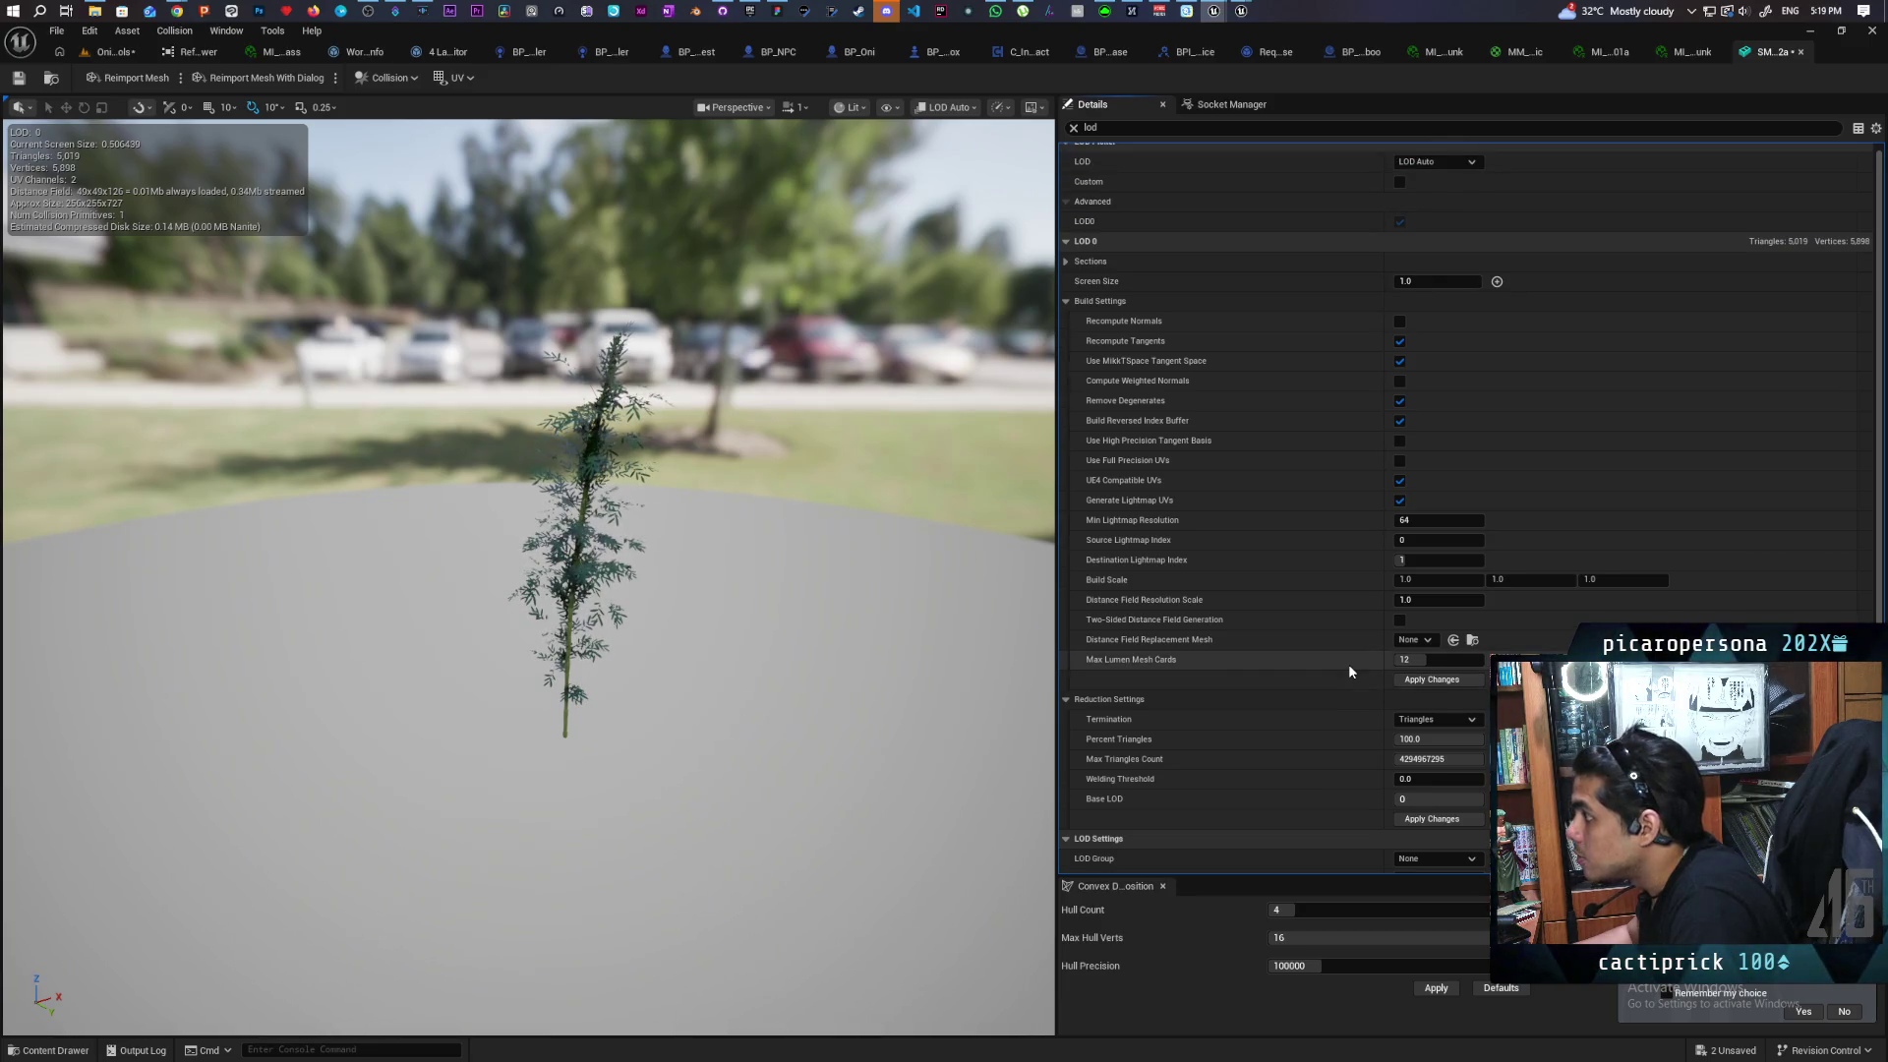
scroll(1348, 663, up, 1)
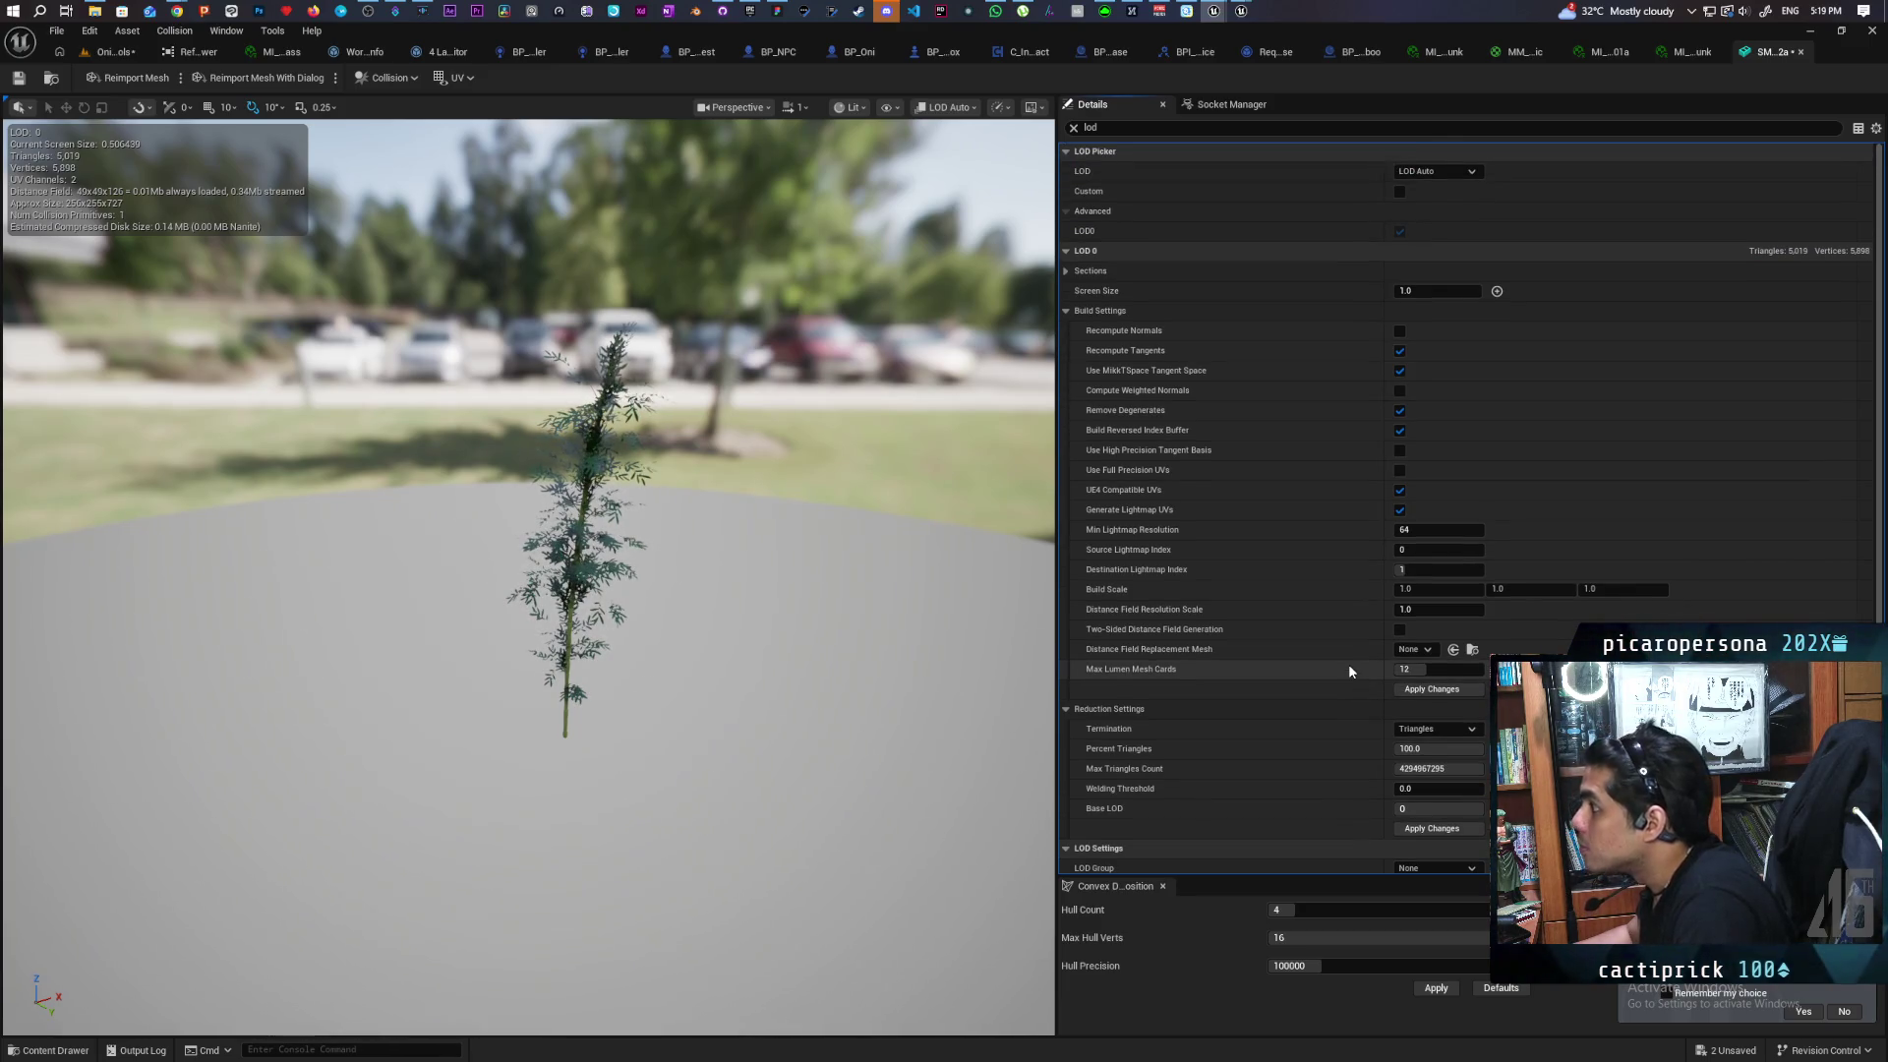
scroll(1343, 669, down, 4)
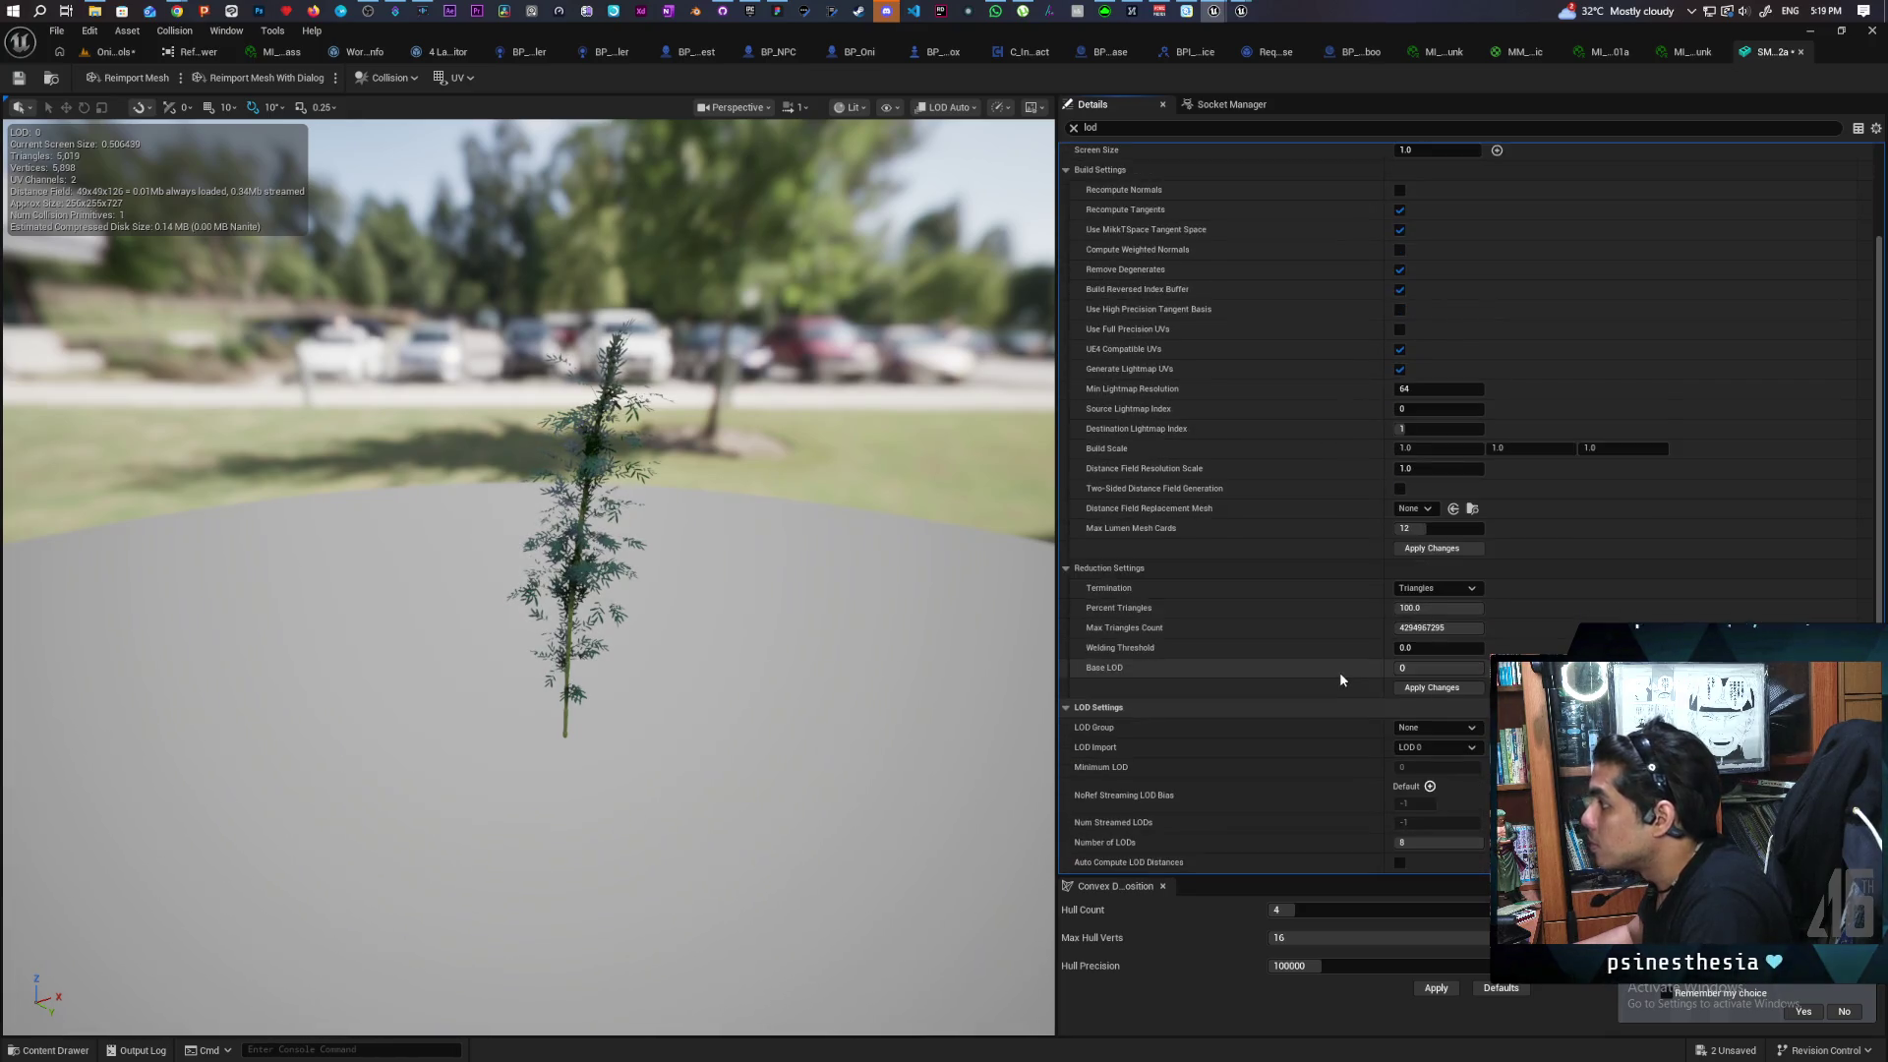
scroll(1340, 671, down, 2)
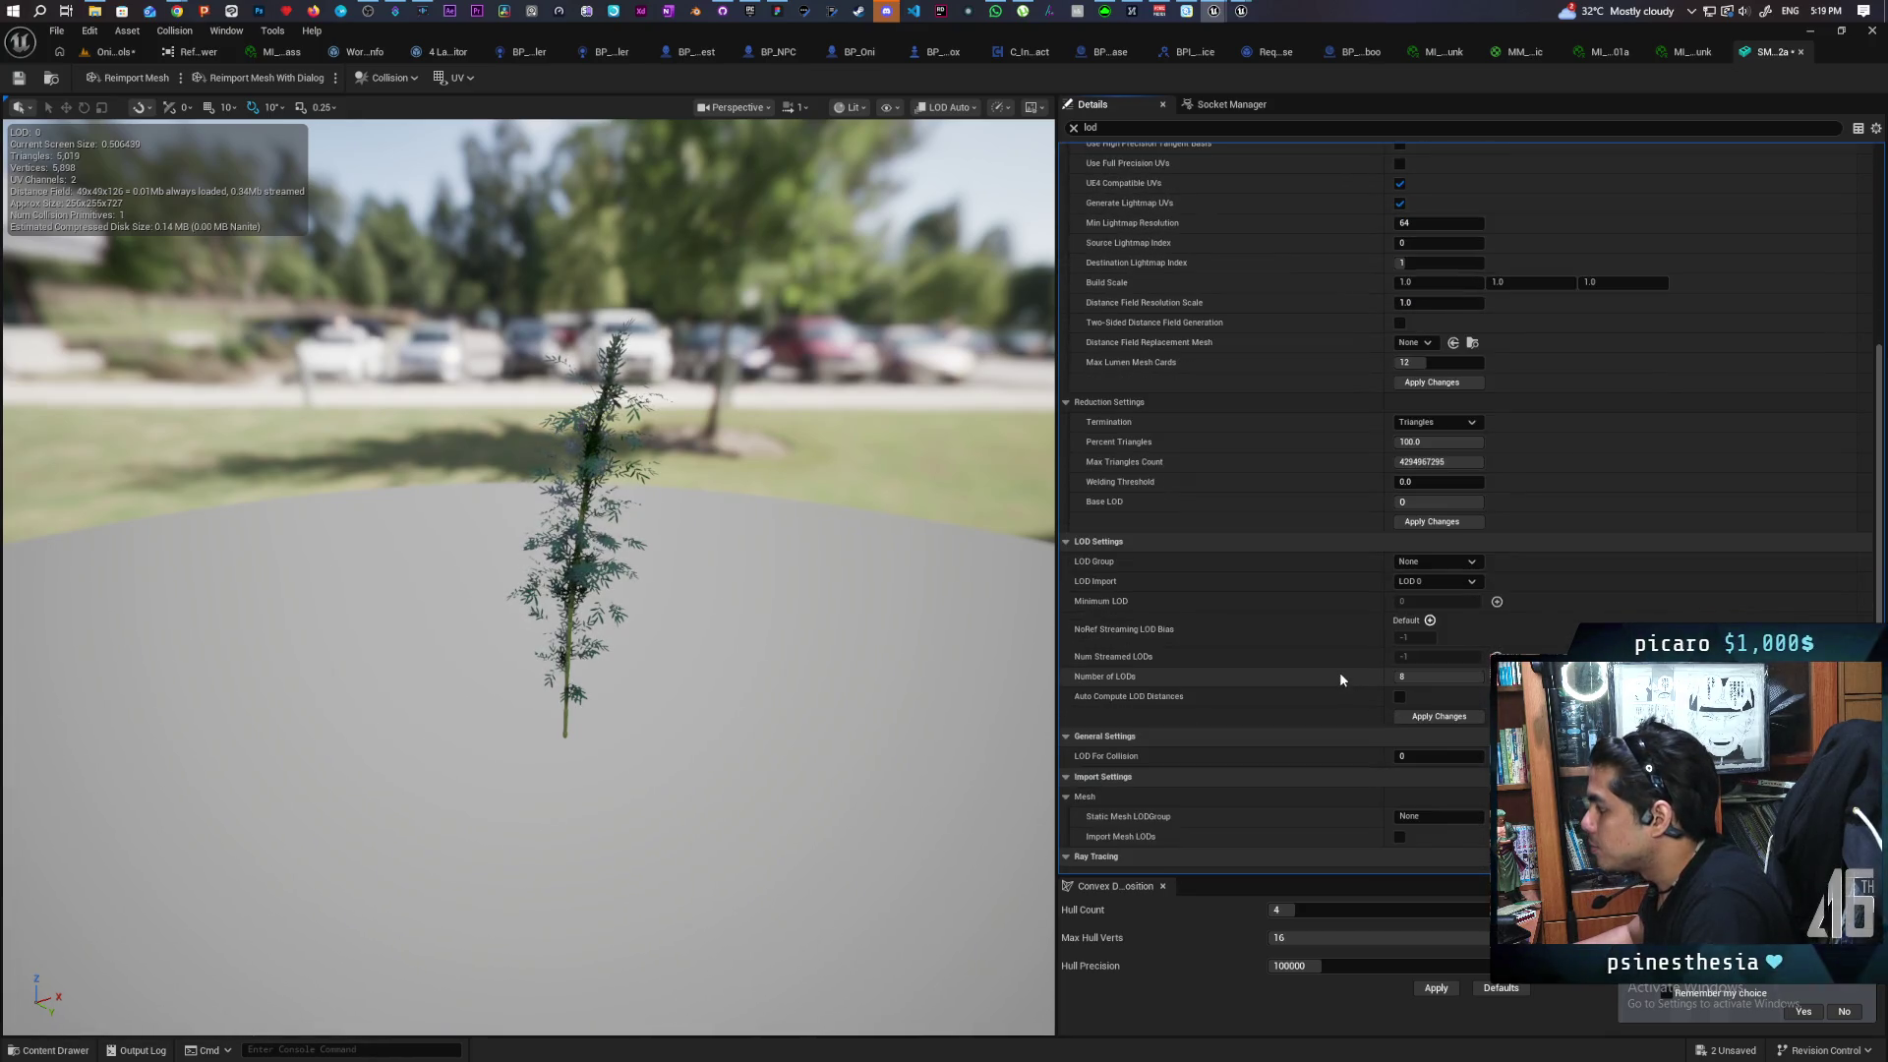
Rebuild the bamboo with 8 LODs, zoom to check its thinning, and enable Auto Compute LOD Distances
click(1416, 720)
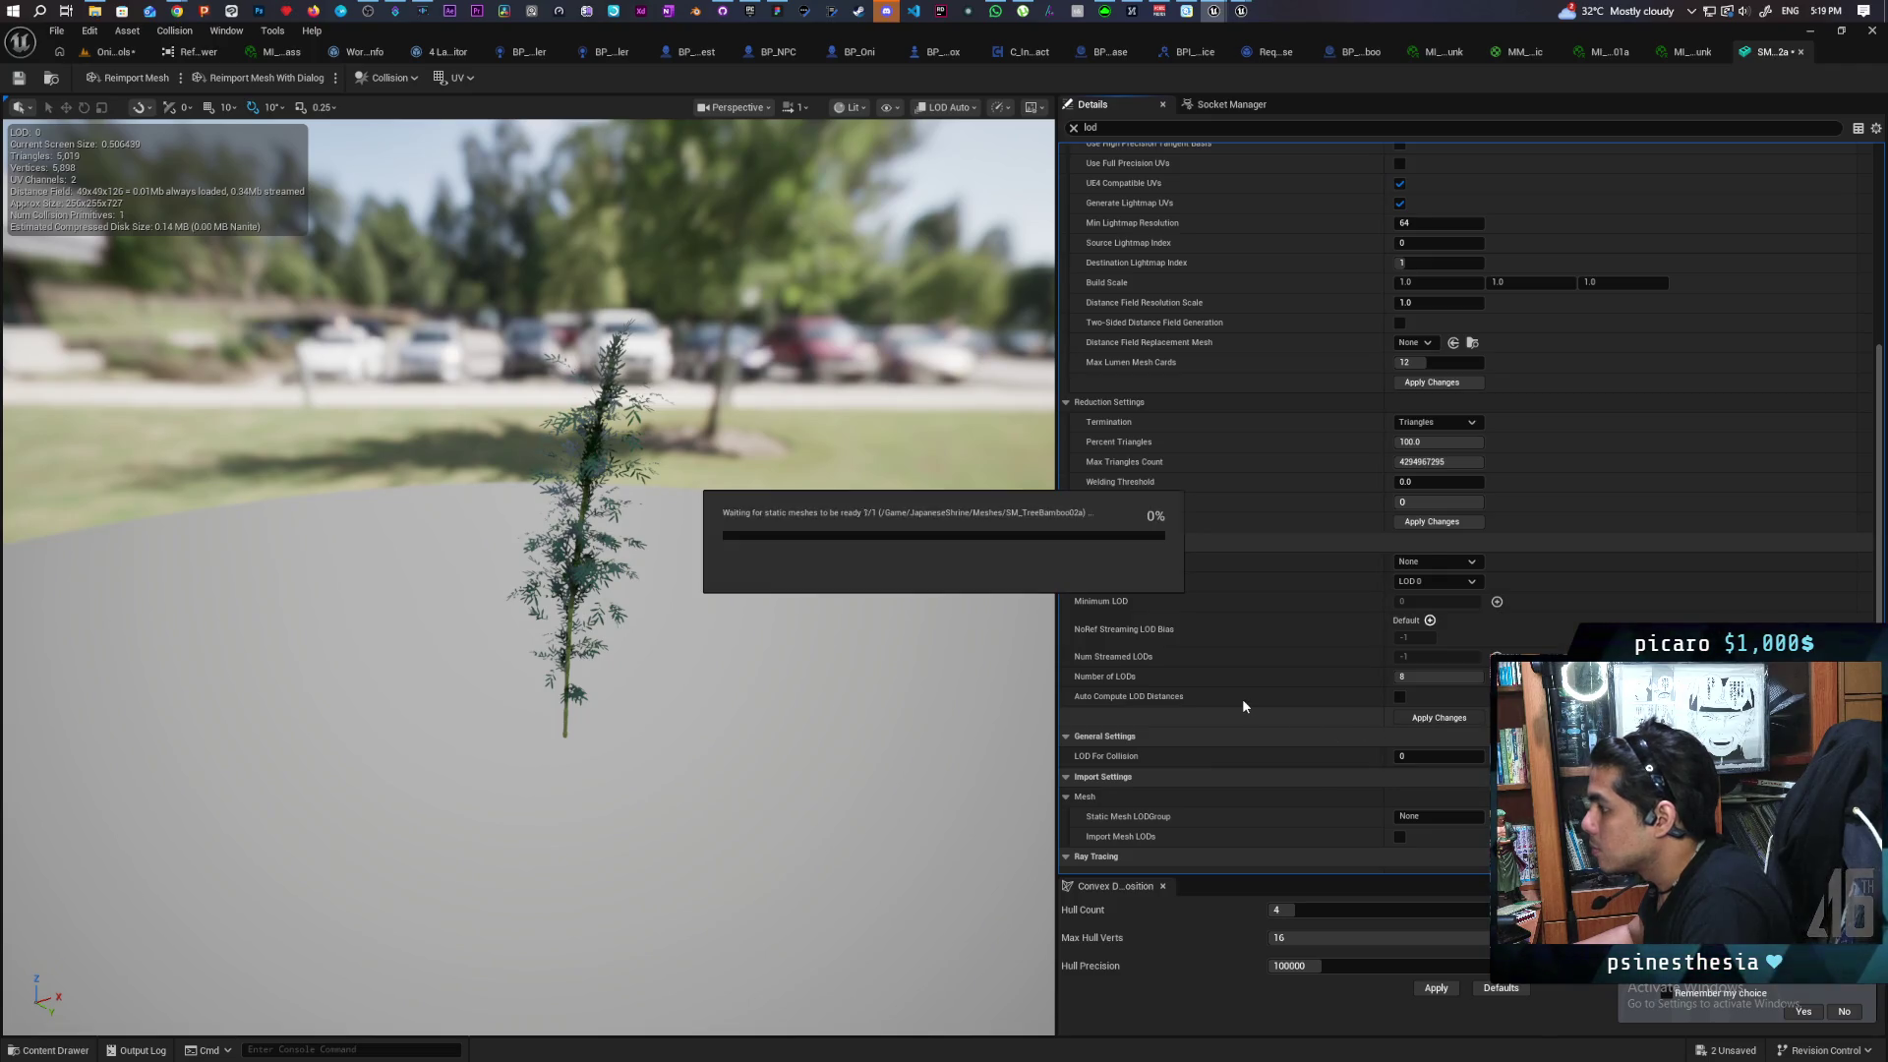
drag(807, 675, 758, 681)
scroll(527, 550, up, 5)
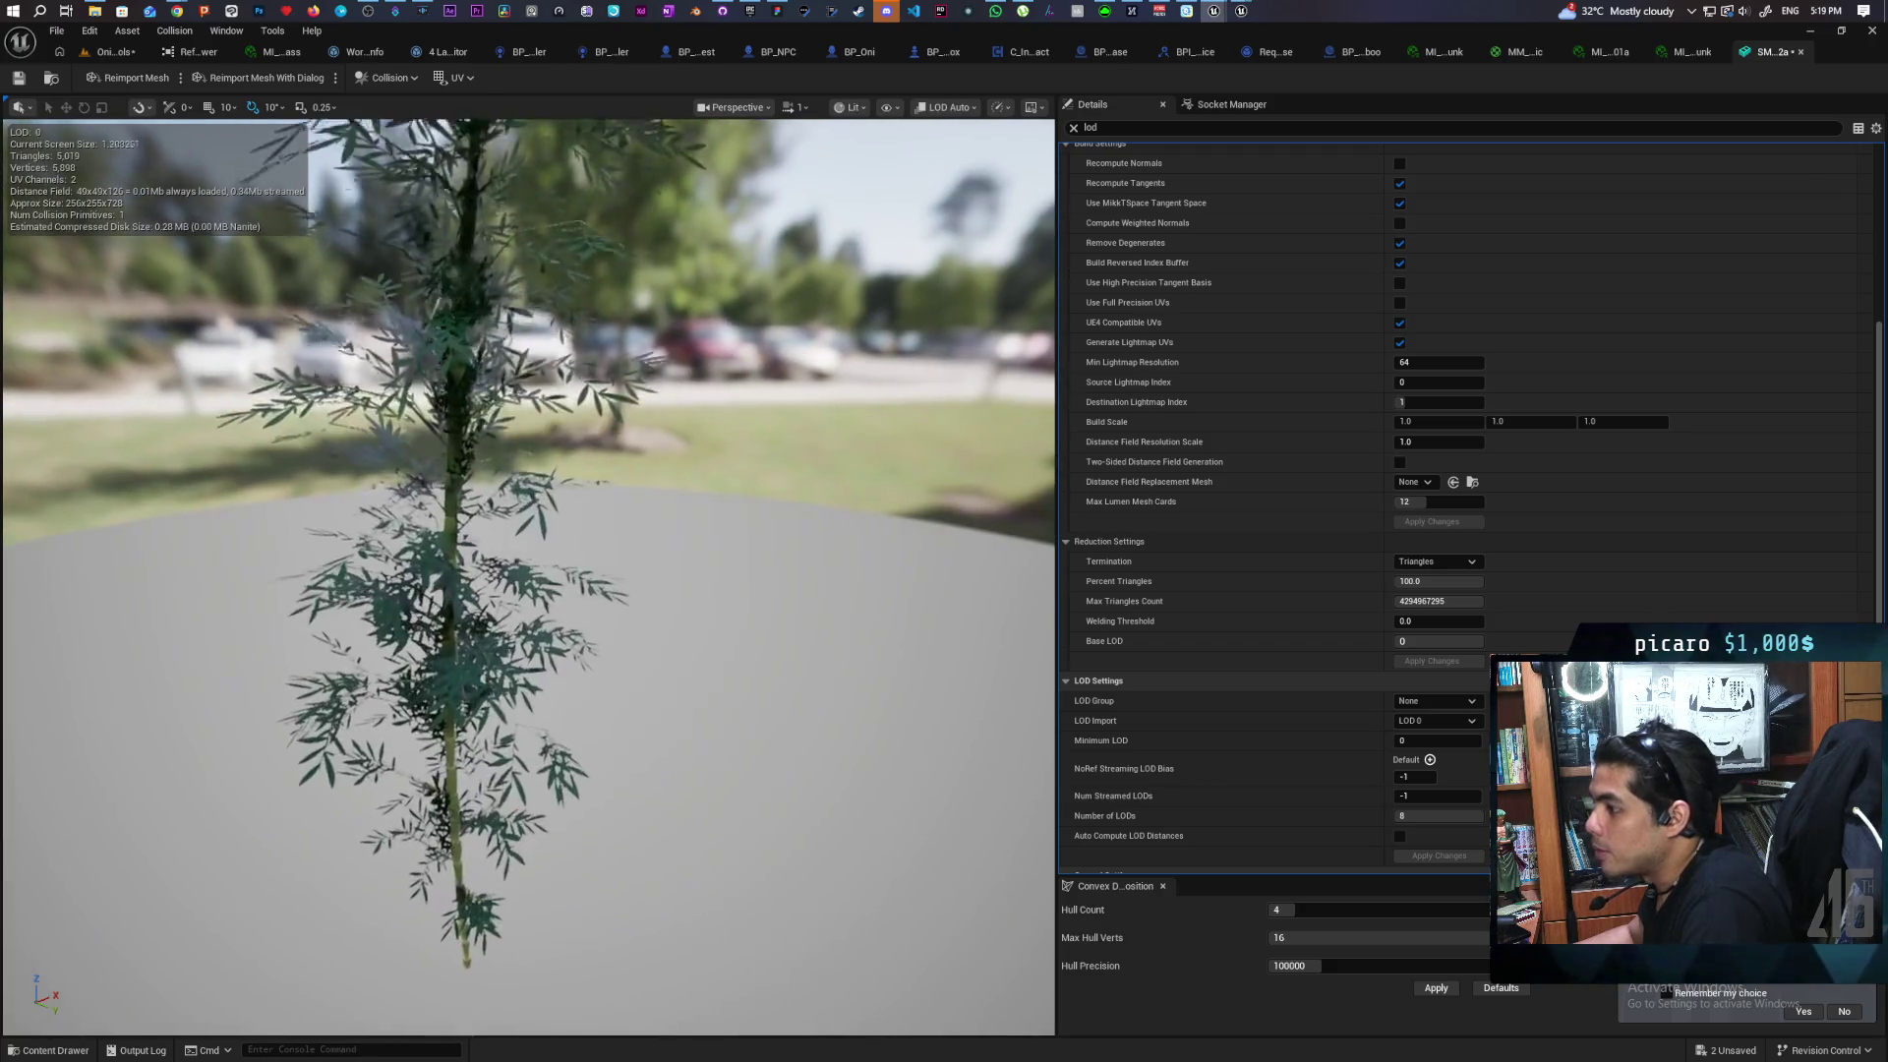
scroll(527, 550, down, 5)
scroll(527, 551, up, 5)
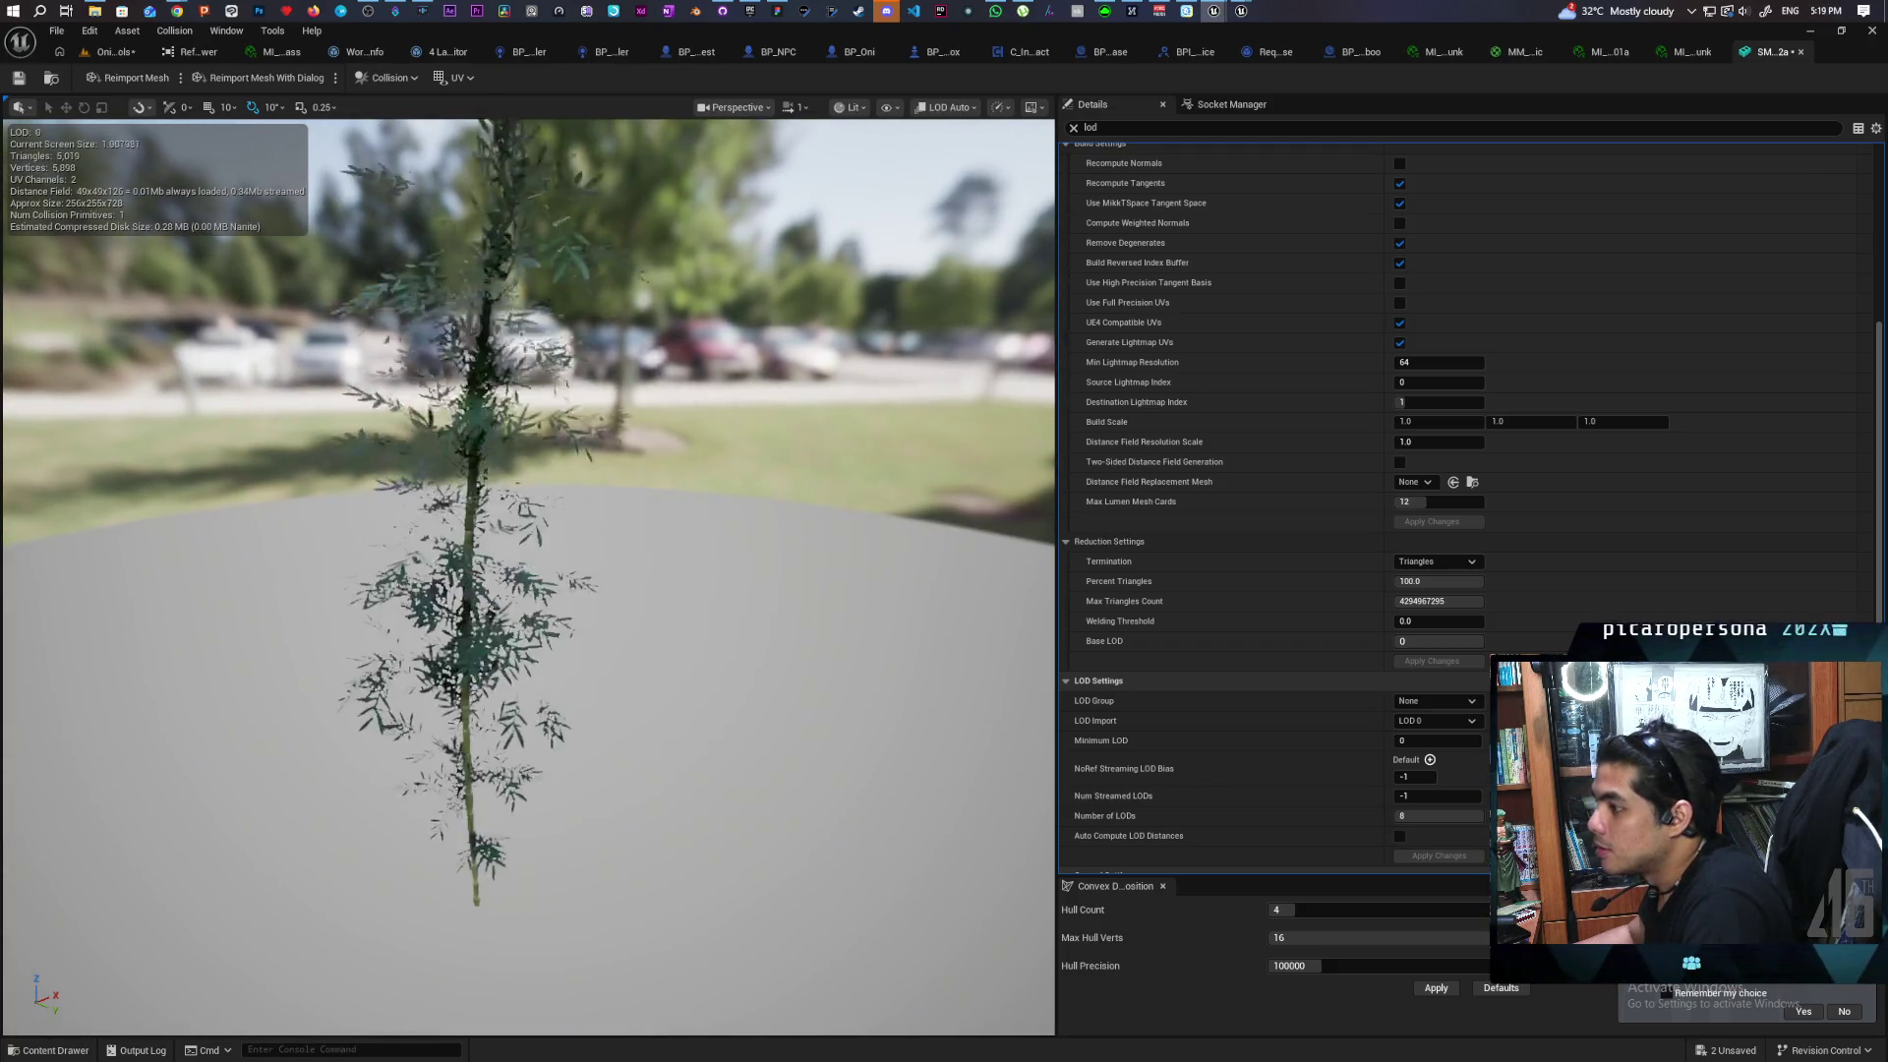
scroll(527, 551, down, 2)
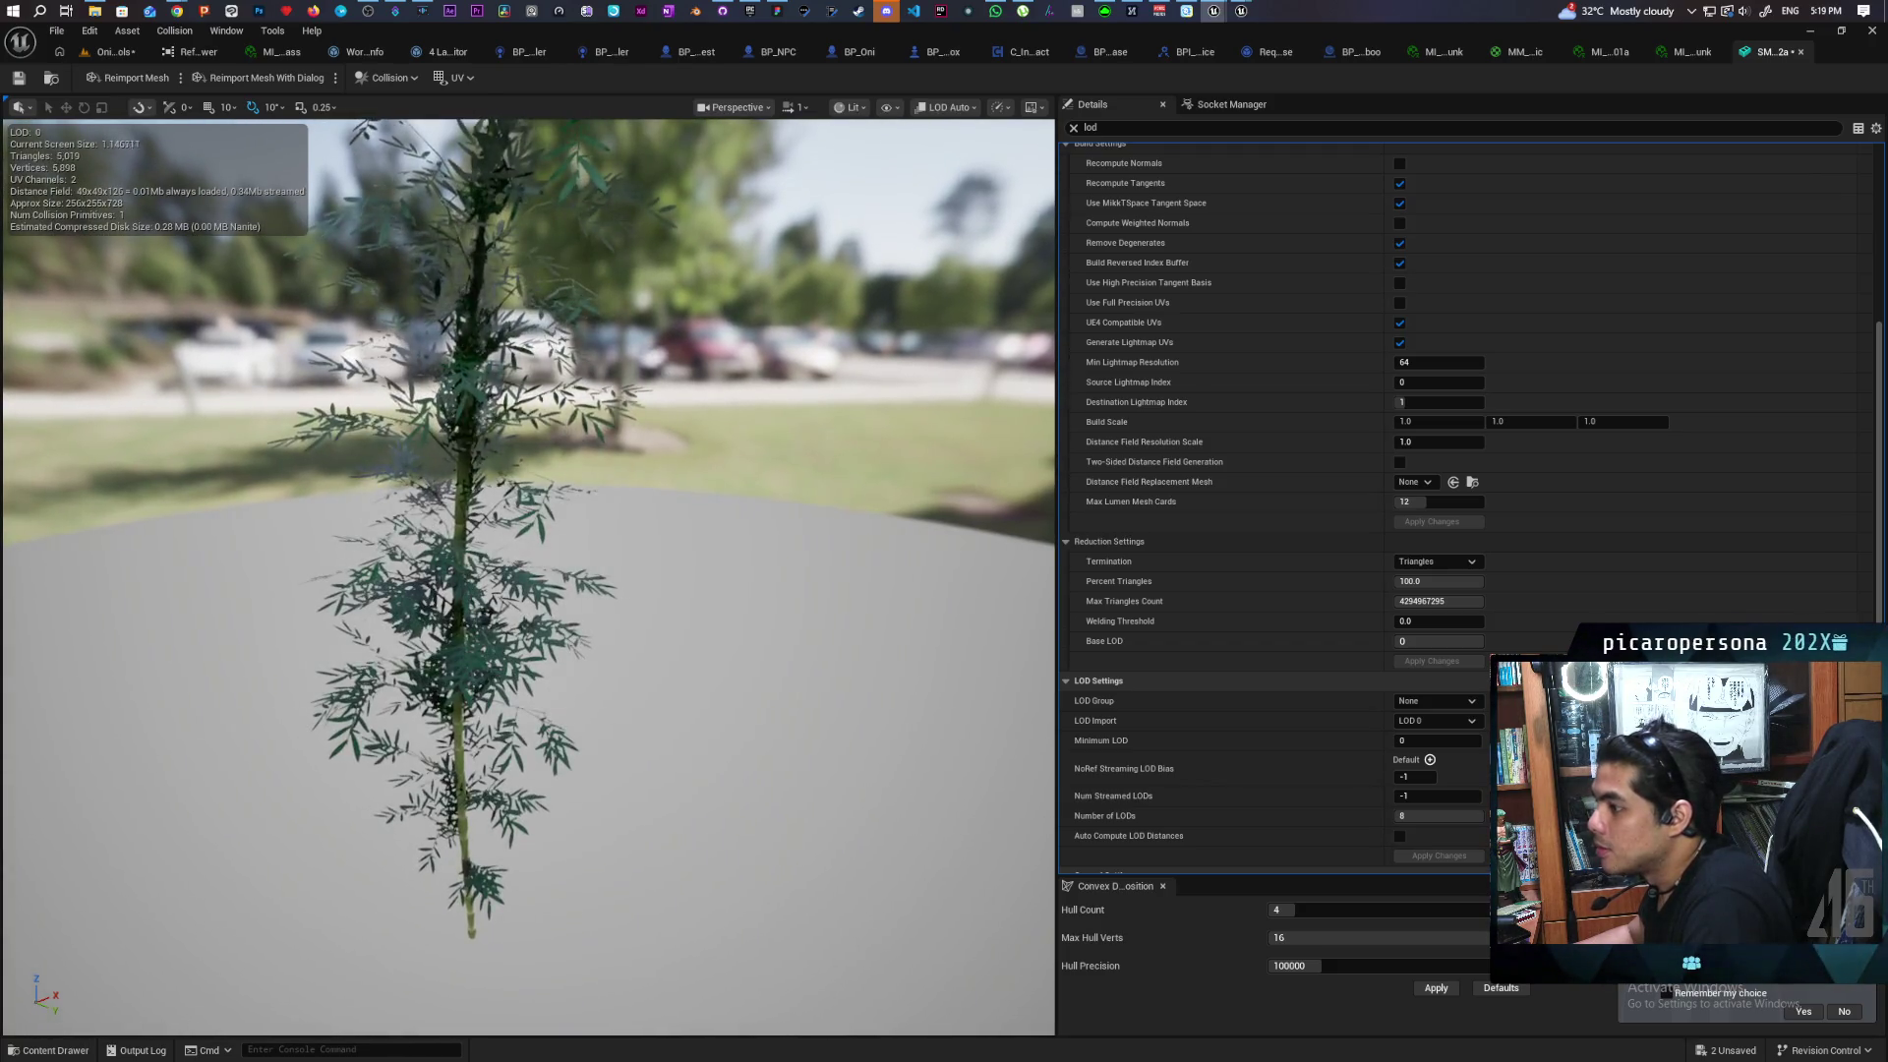
scroll(1272, 674, up, 5)
scroll(1330, 678, up, 2)
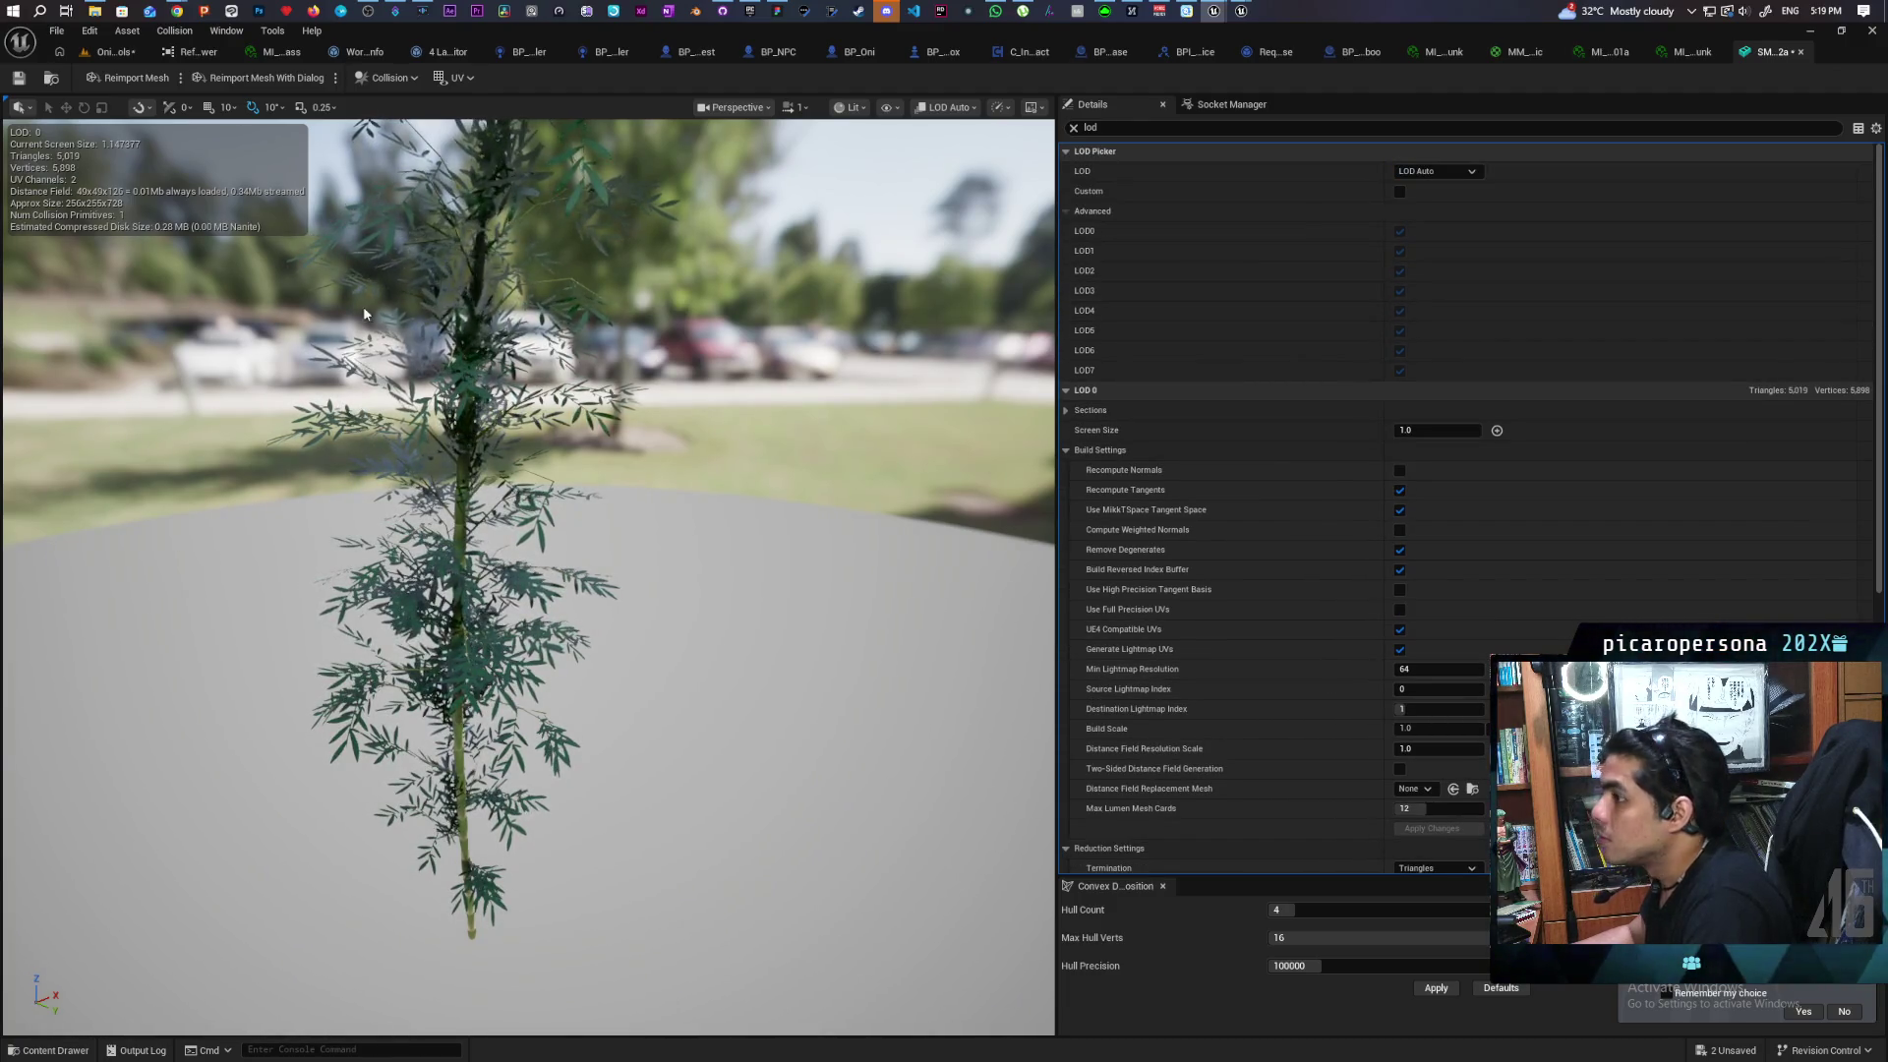
scroll(360, 297, down, 2)
scroll(360, 297, up, 2)
scroll(360, 297, down, 2)
scroll(360, 297, up, 2)
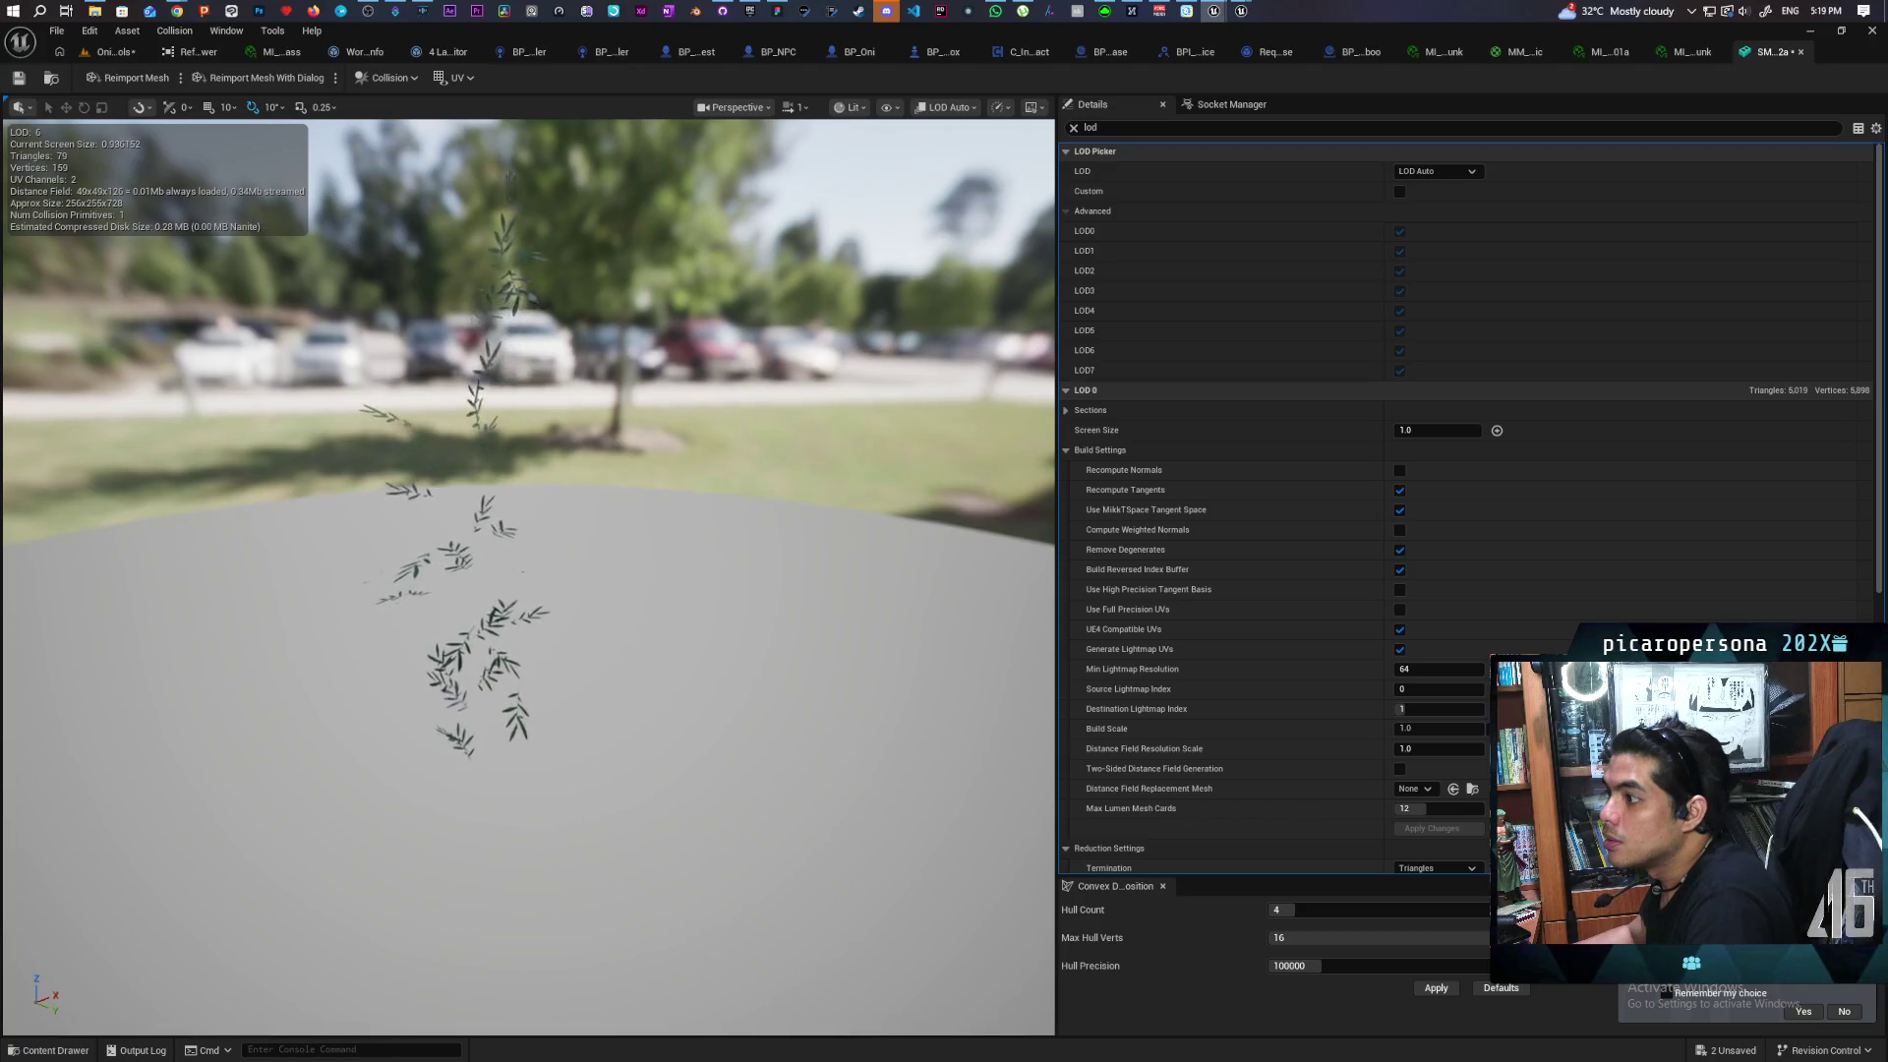
scroll(360, 297, down, 2)
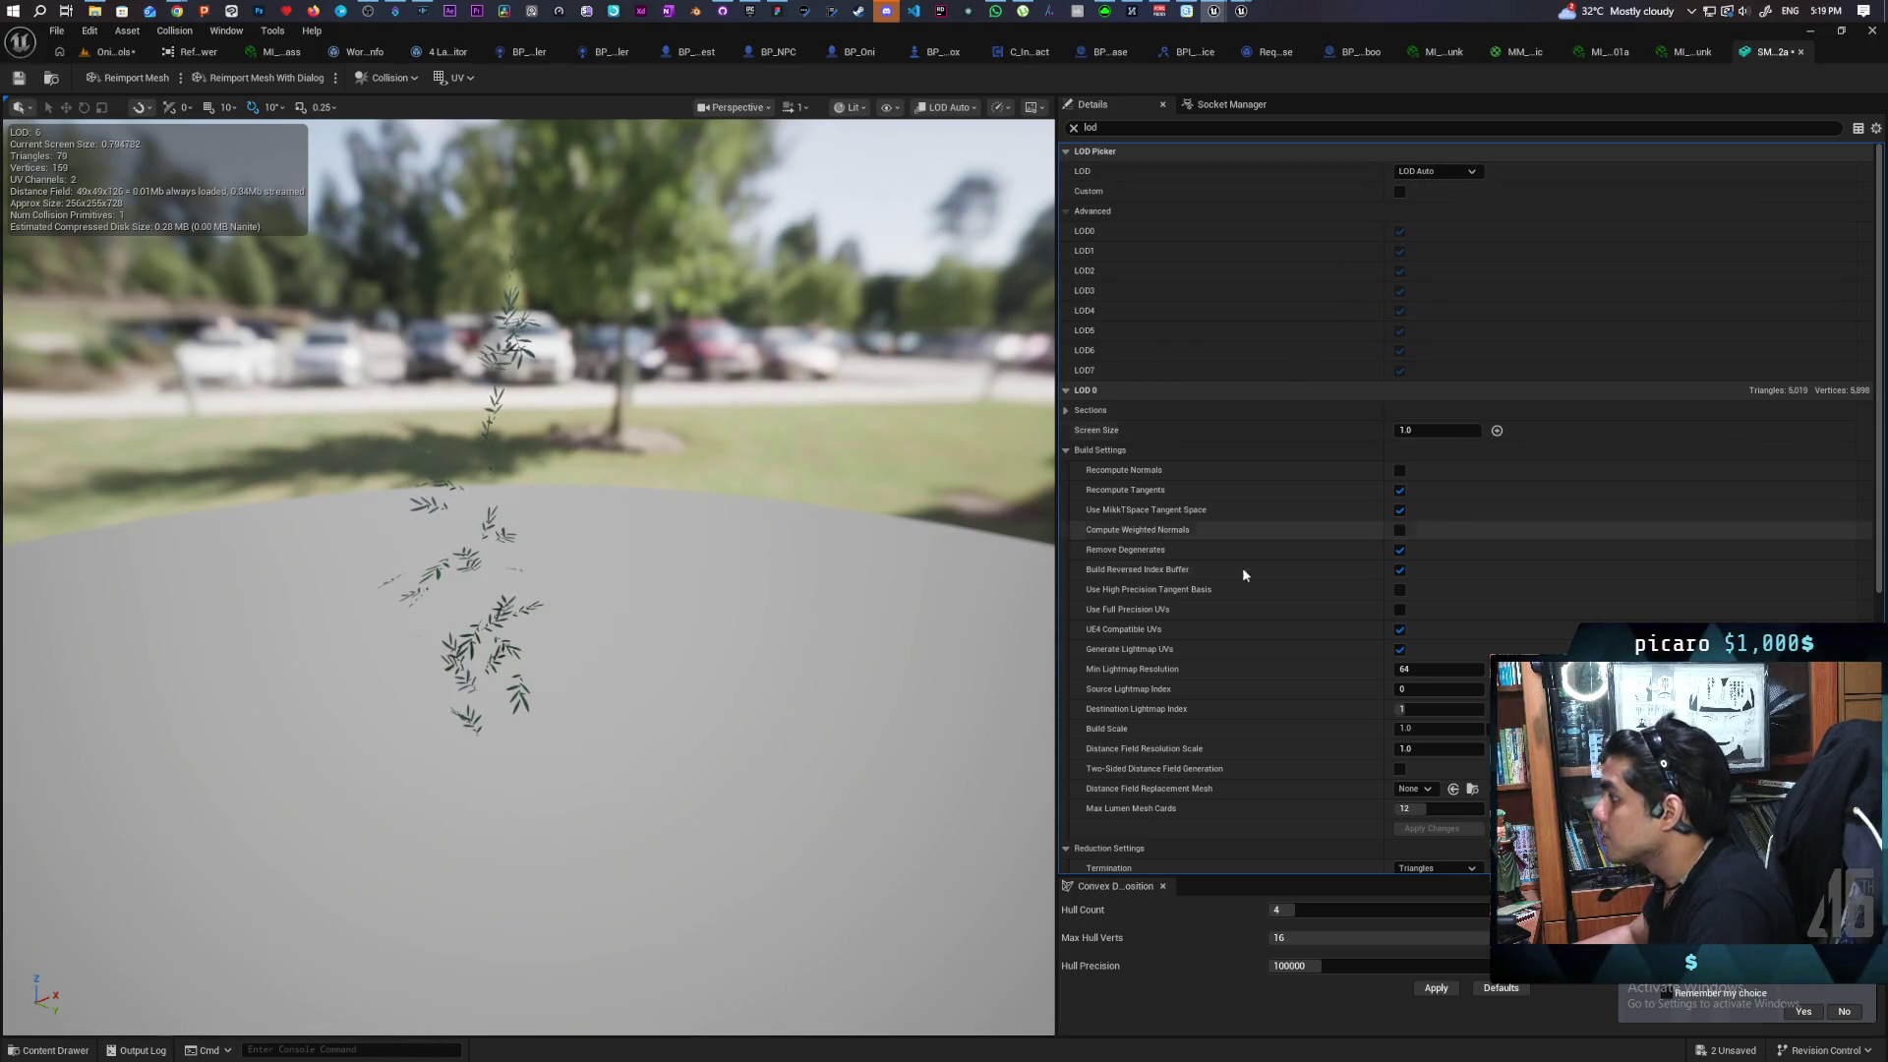
scroll(1339, 757, down, 10)
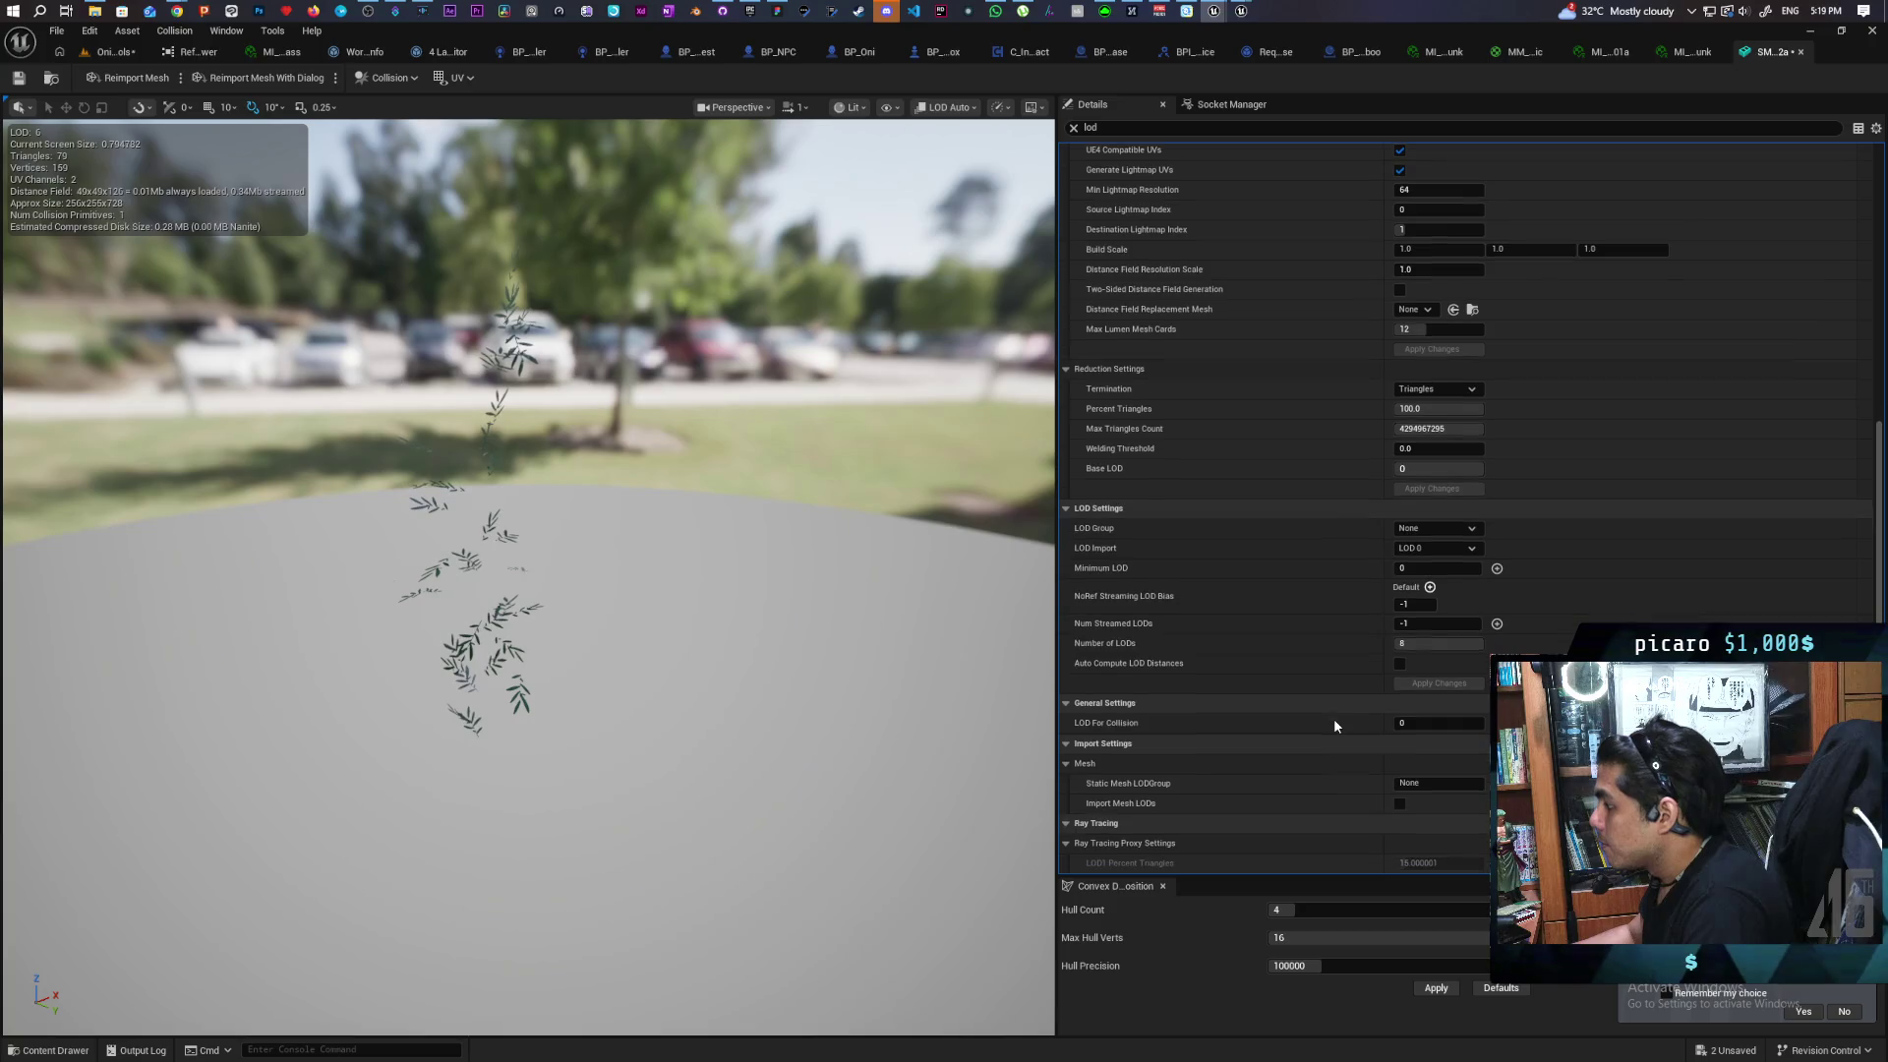
click(1400, 664)
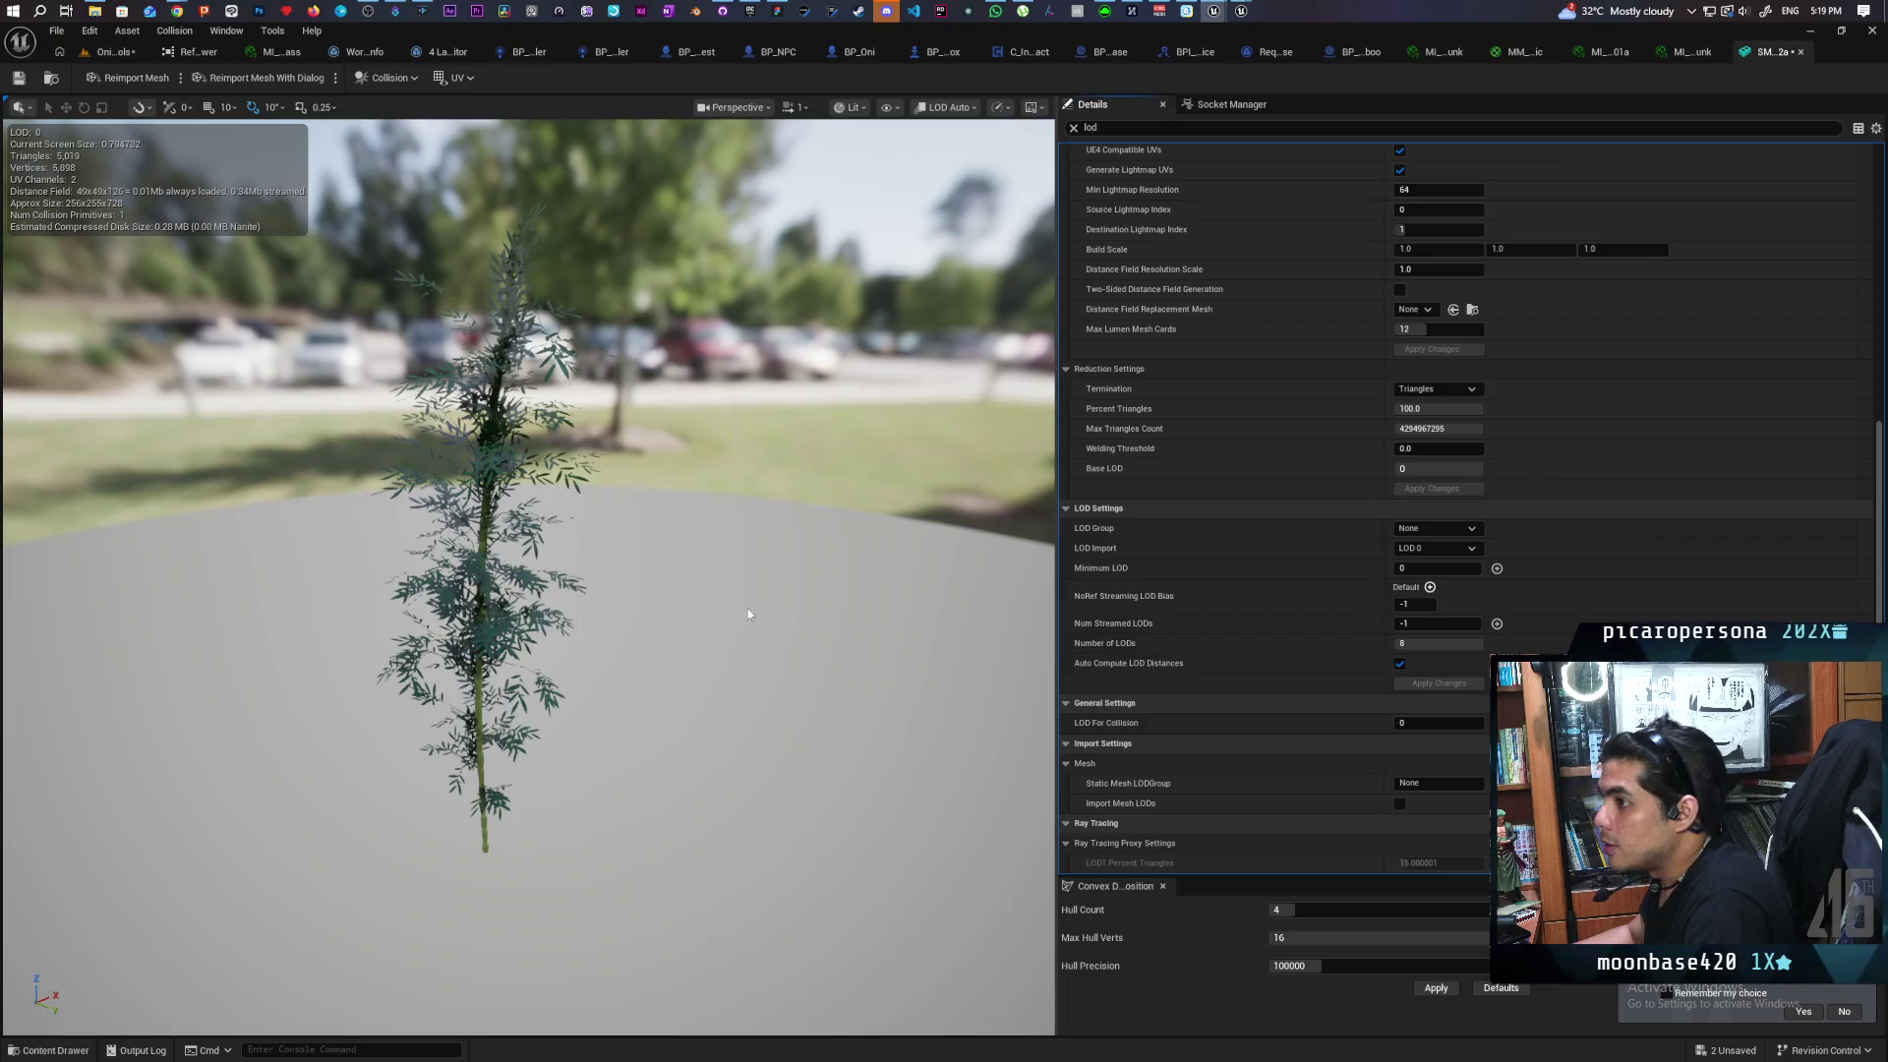
Zoom the viewport in and out to test the bamboo's automatically computed LOD distances
scroll(686, 563, down, 5)
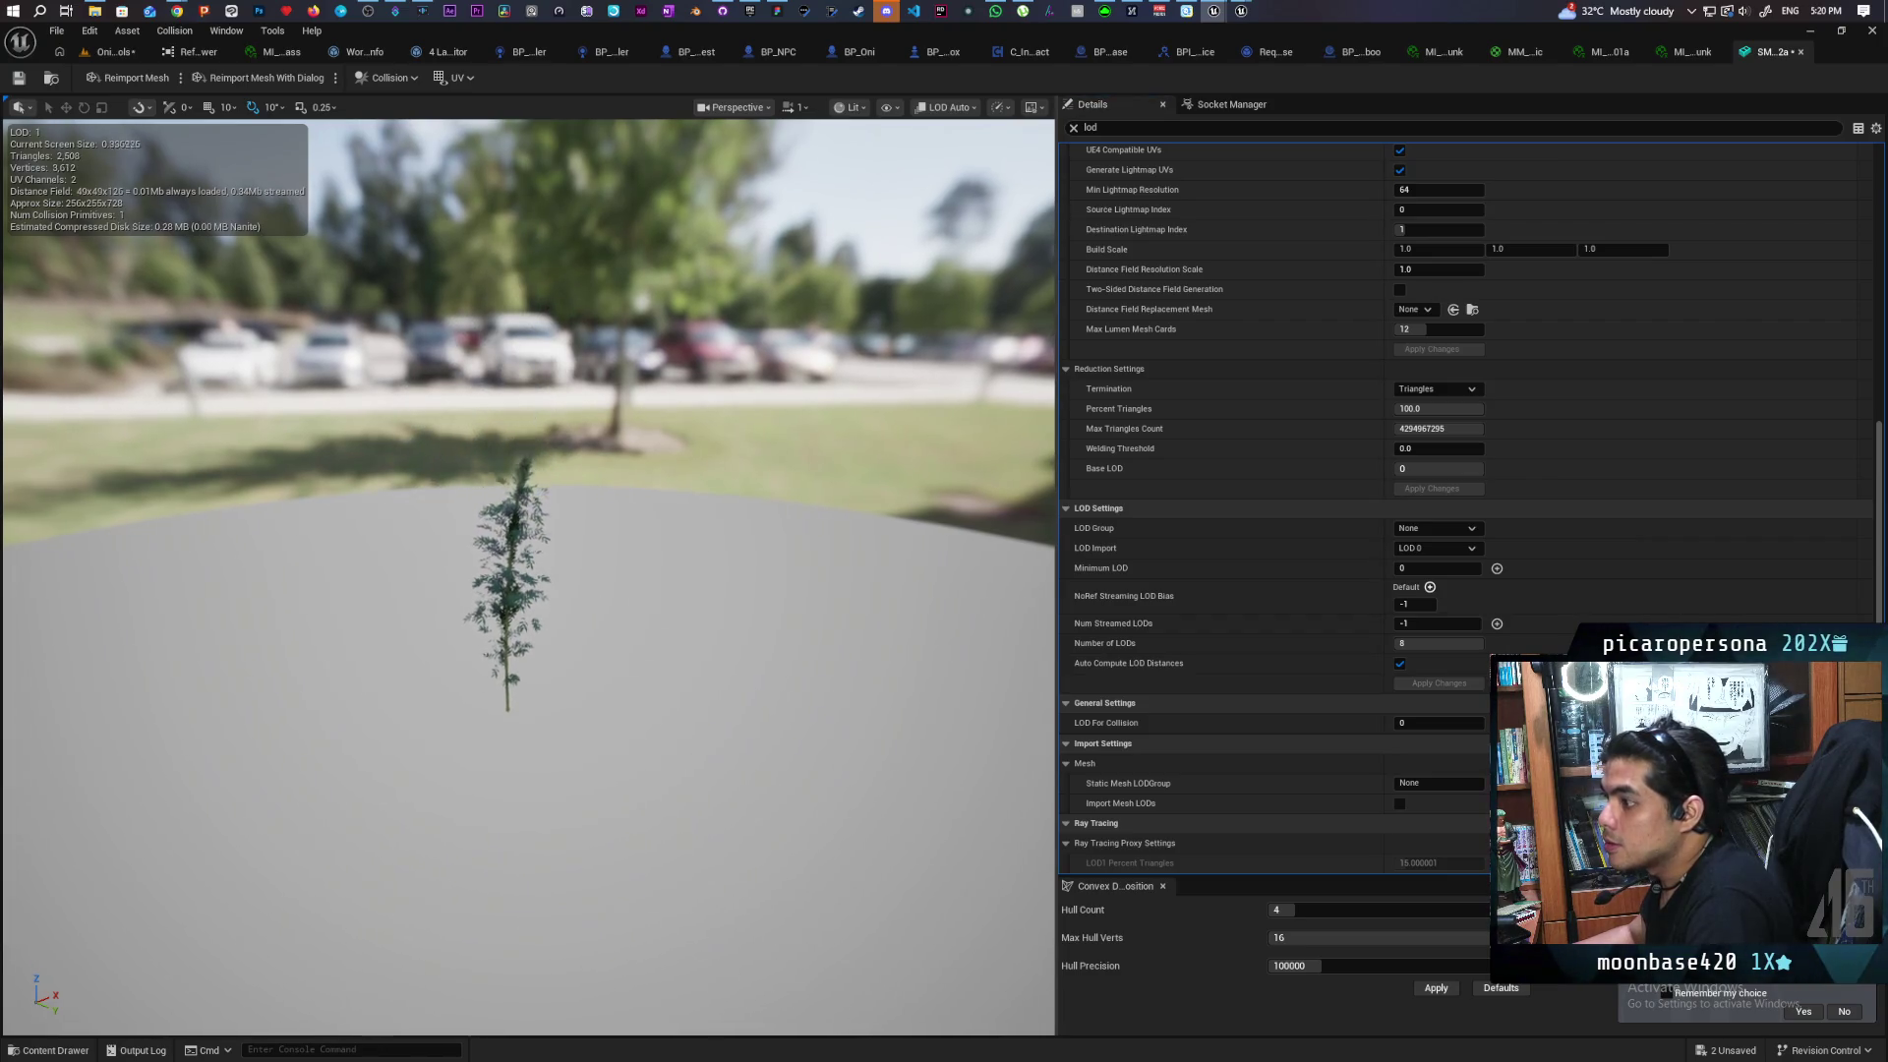
scroll(518, 580, down, 3)
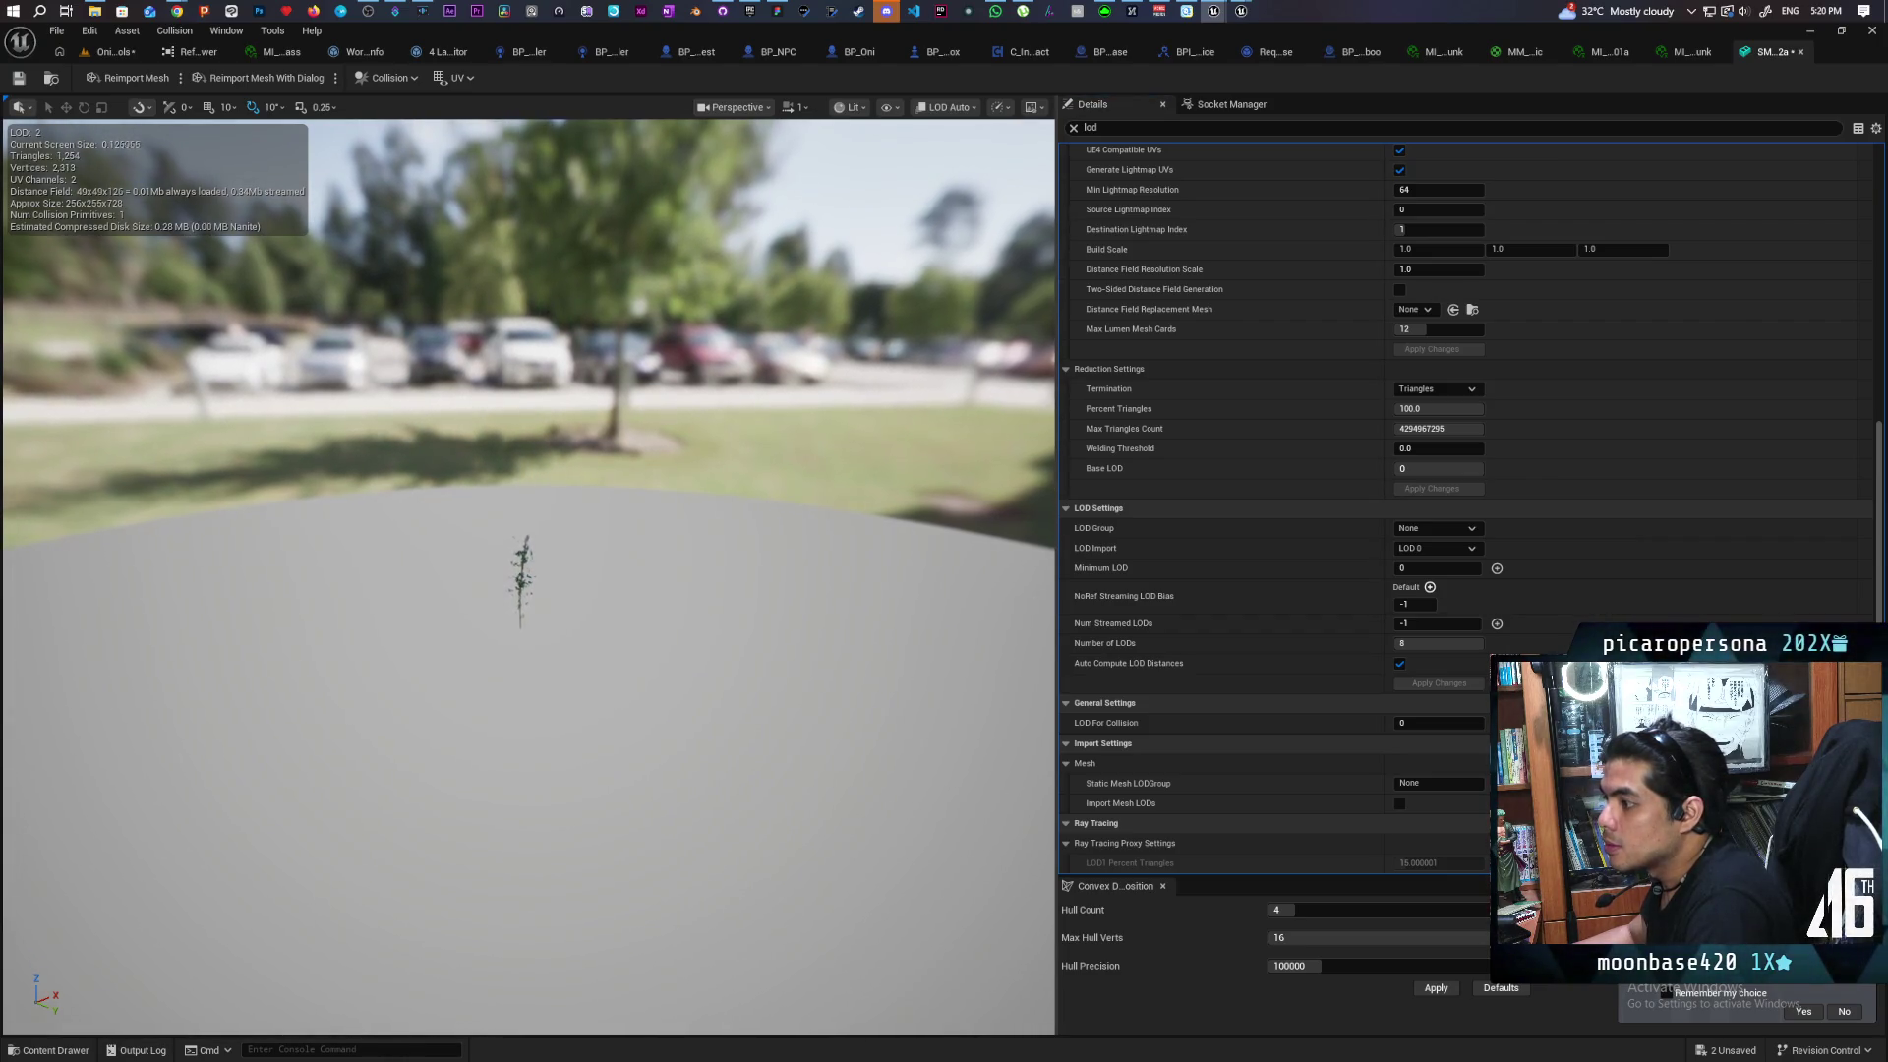
scroll(518, 581, up, 10)
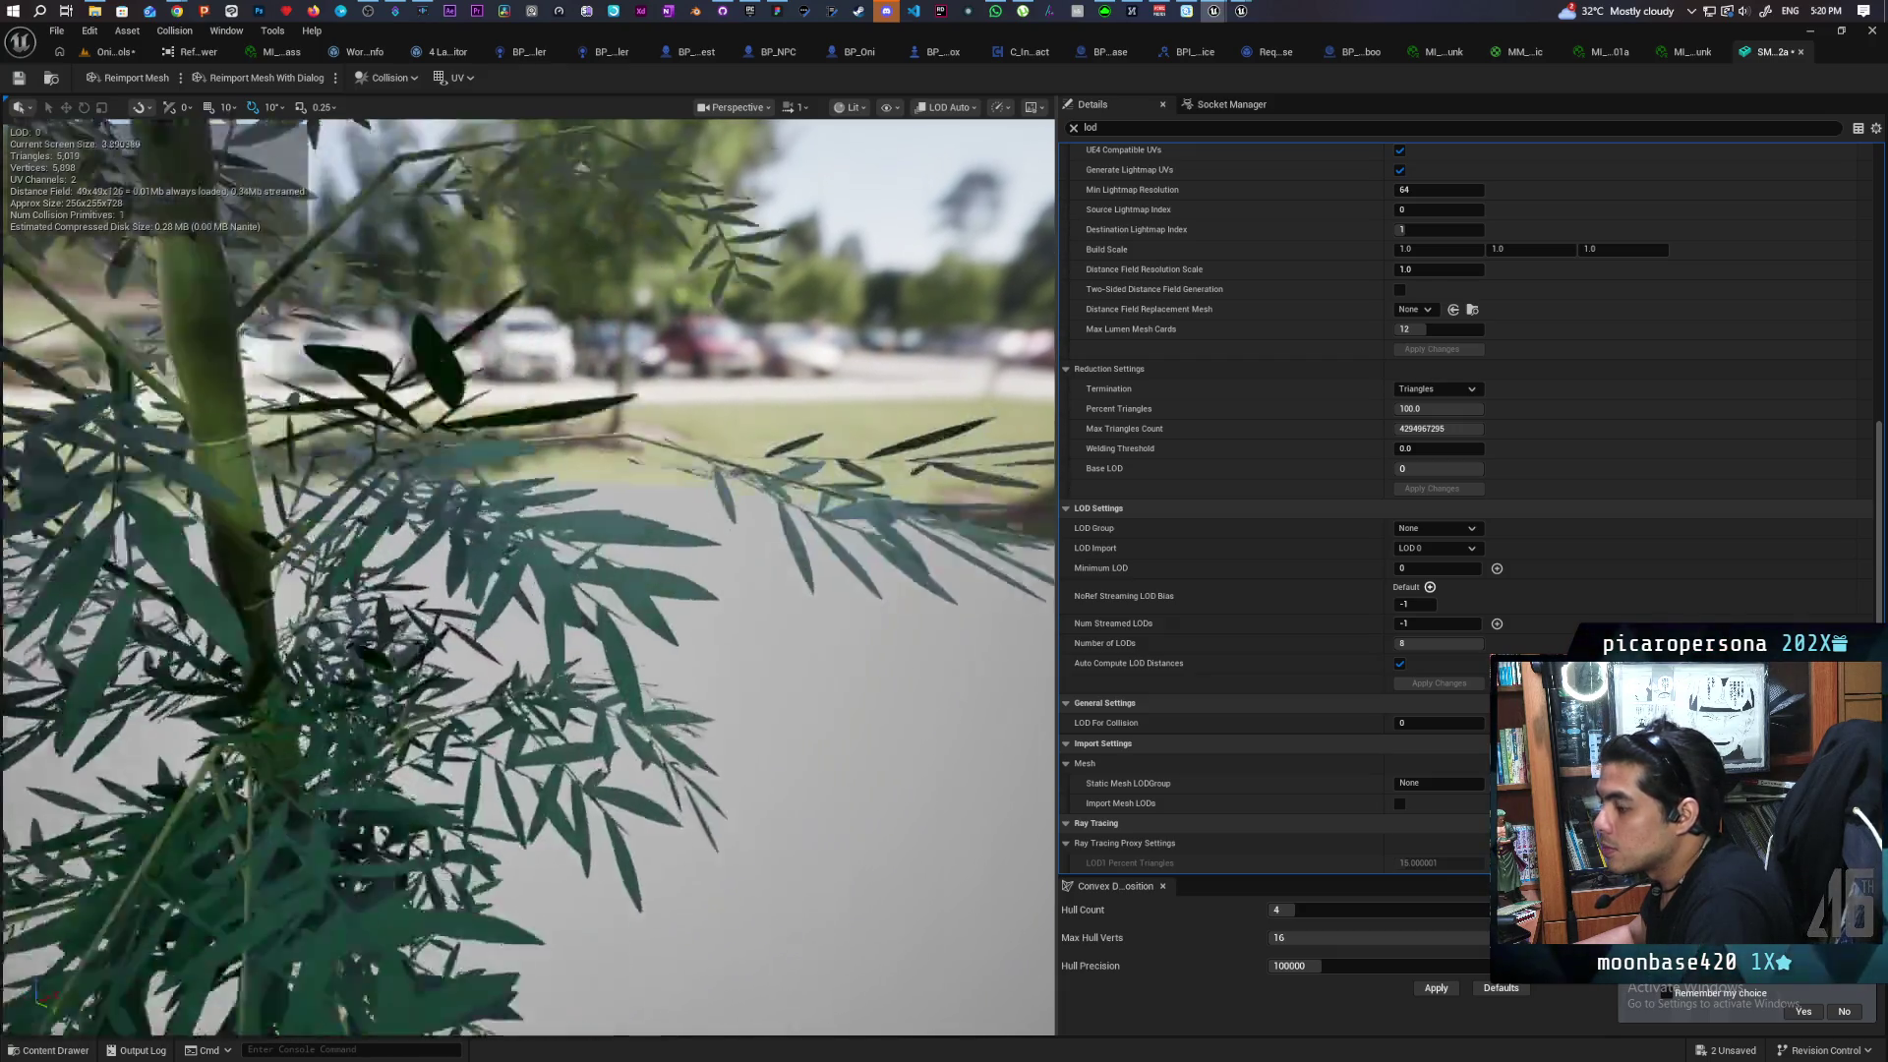
scroll(518, 580, down, 10)
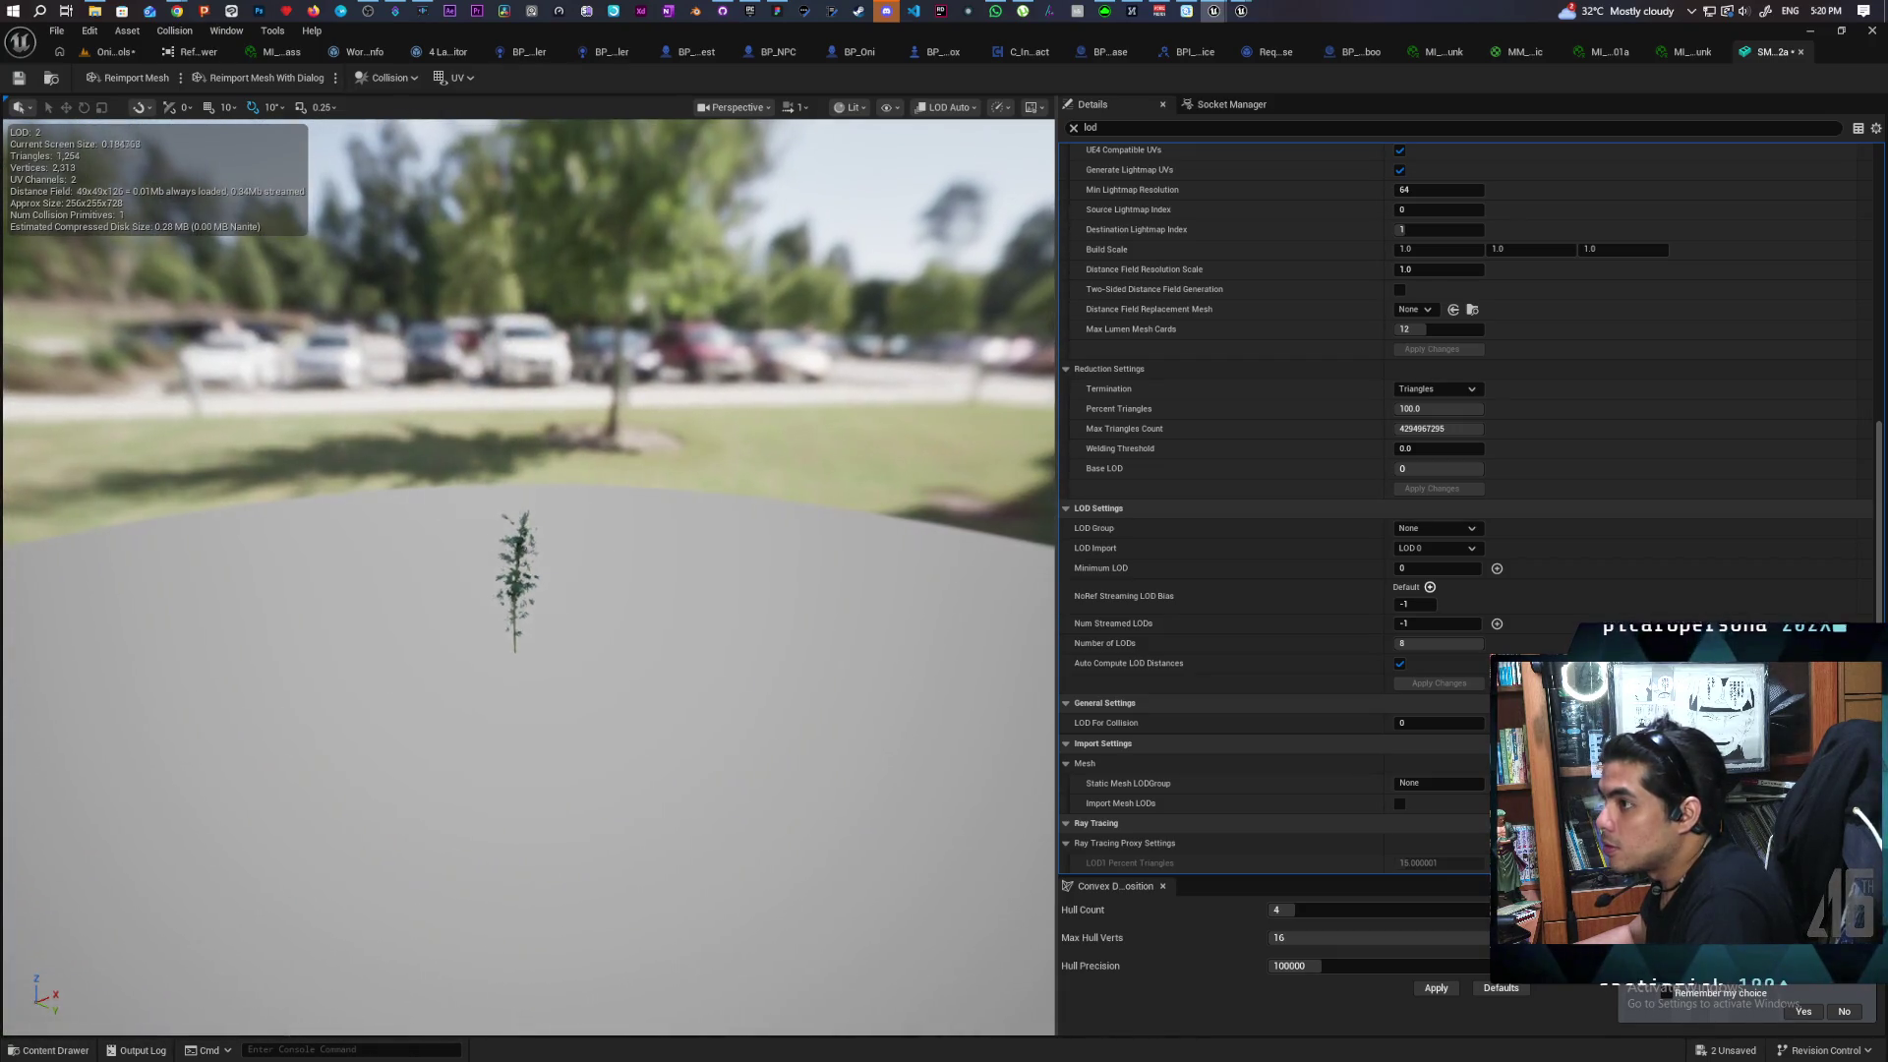
scroll(521, 581, down, 3)
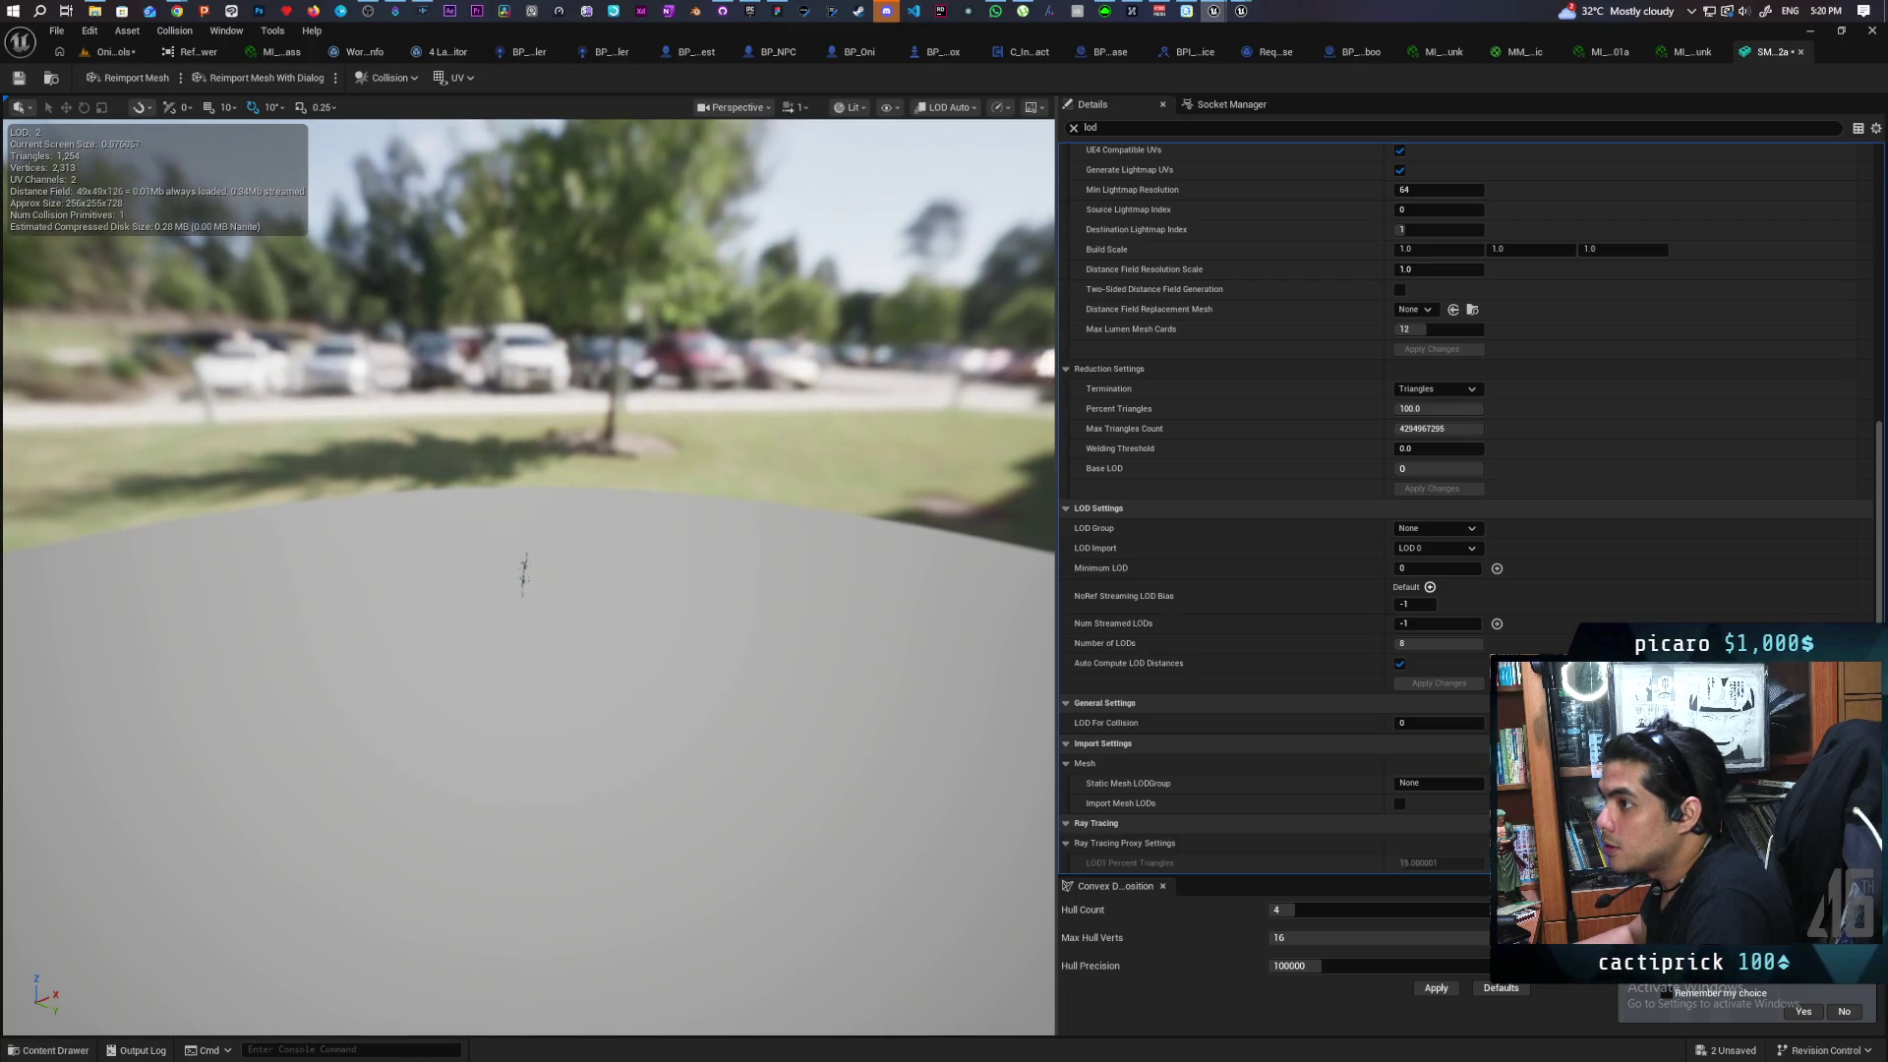
scroll(523, 570, up, 2)
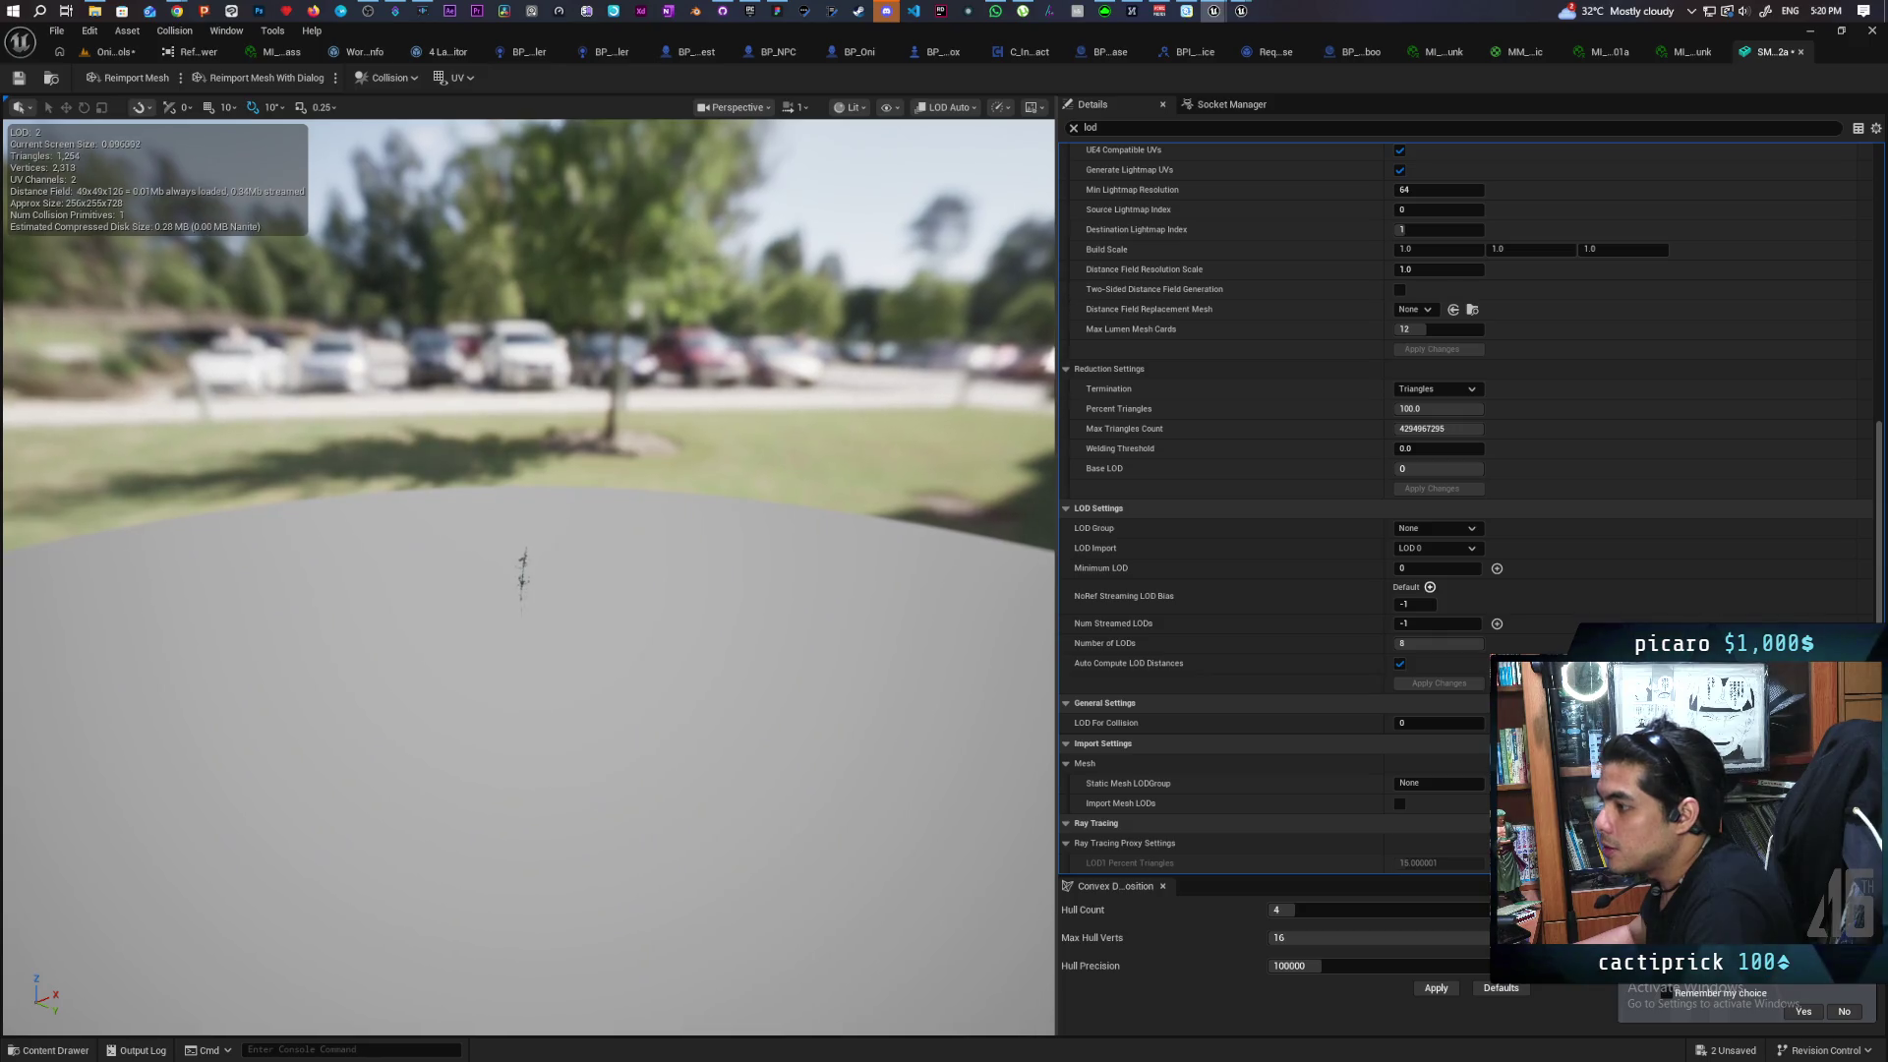
scroll(521, 576, up, 4)
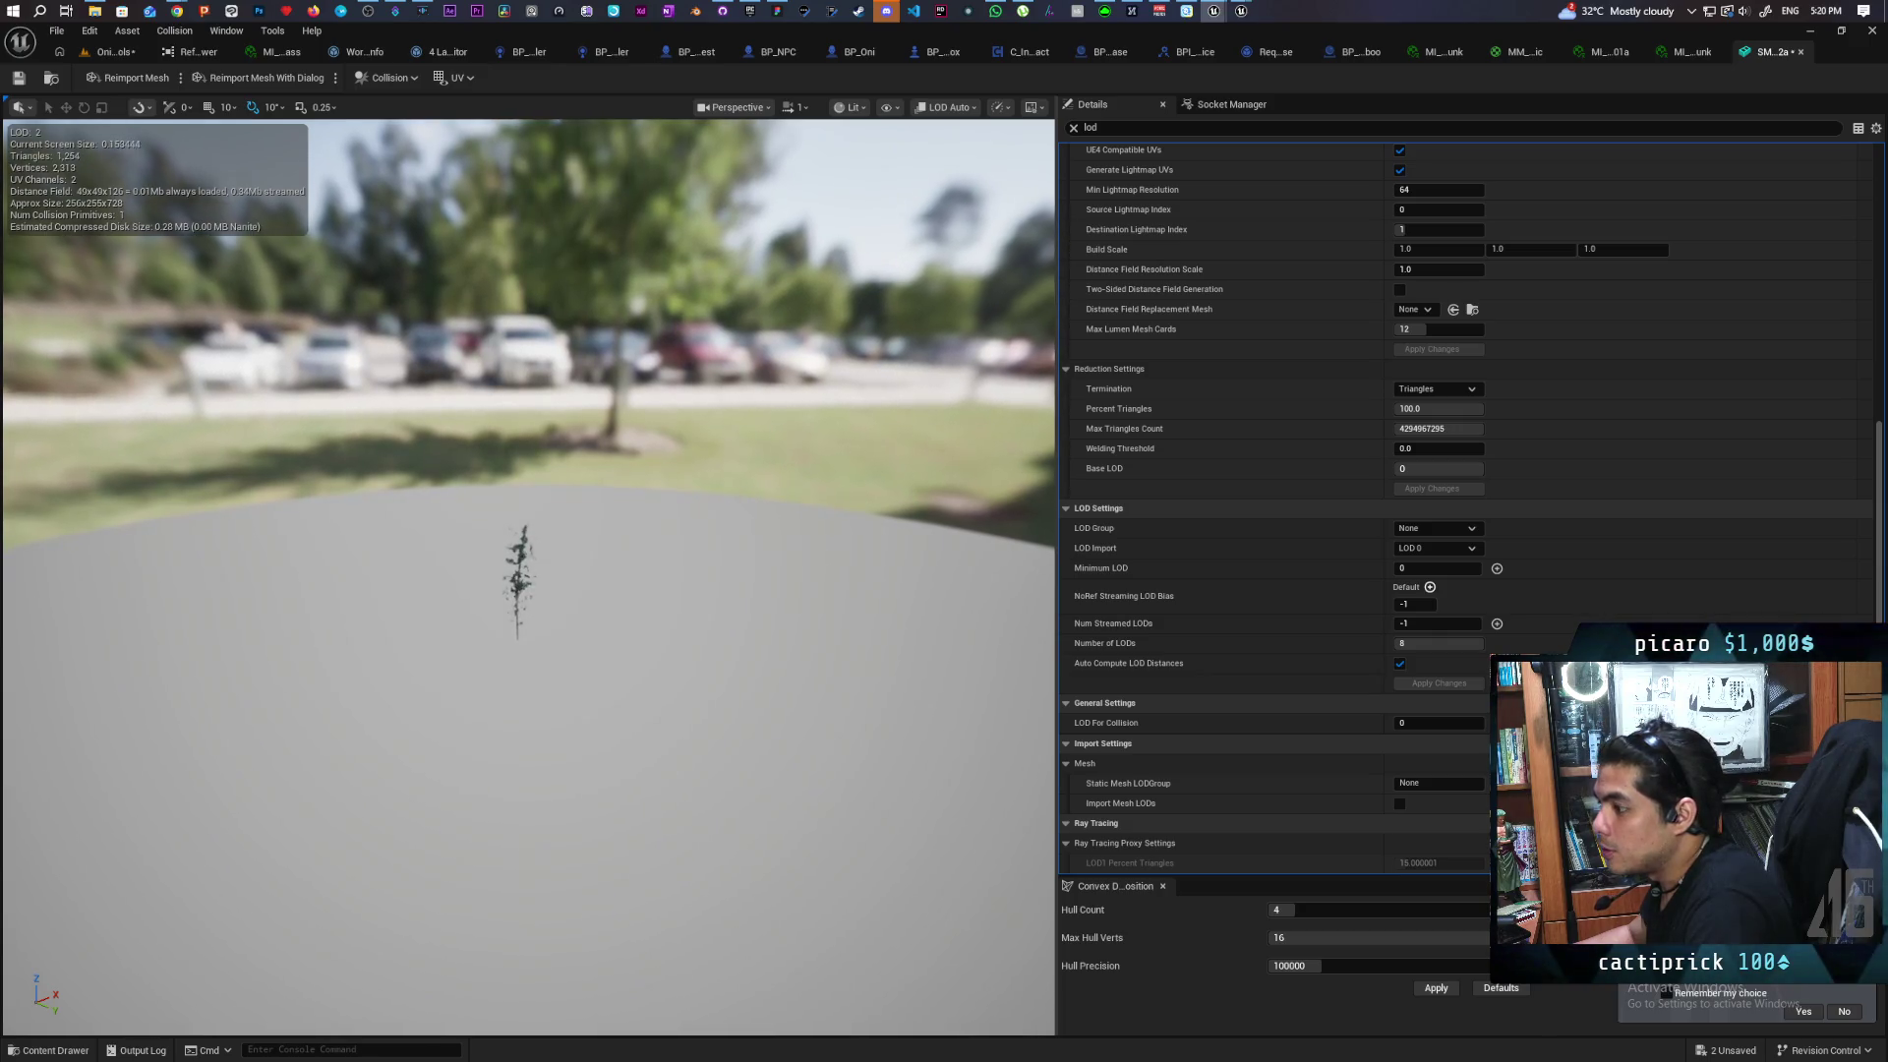
scroll(511, 580, up, 5)
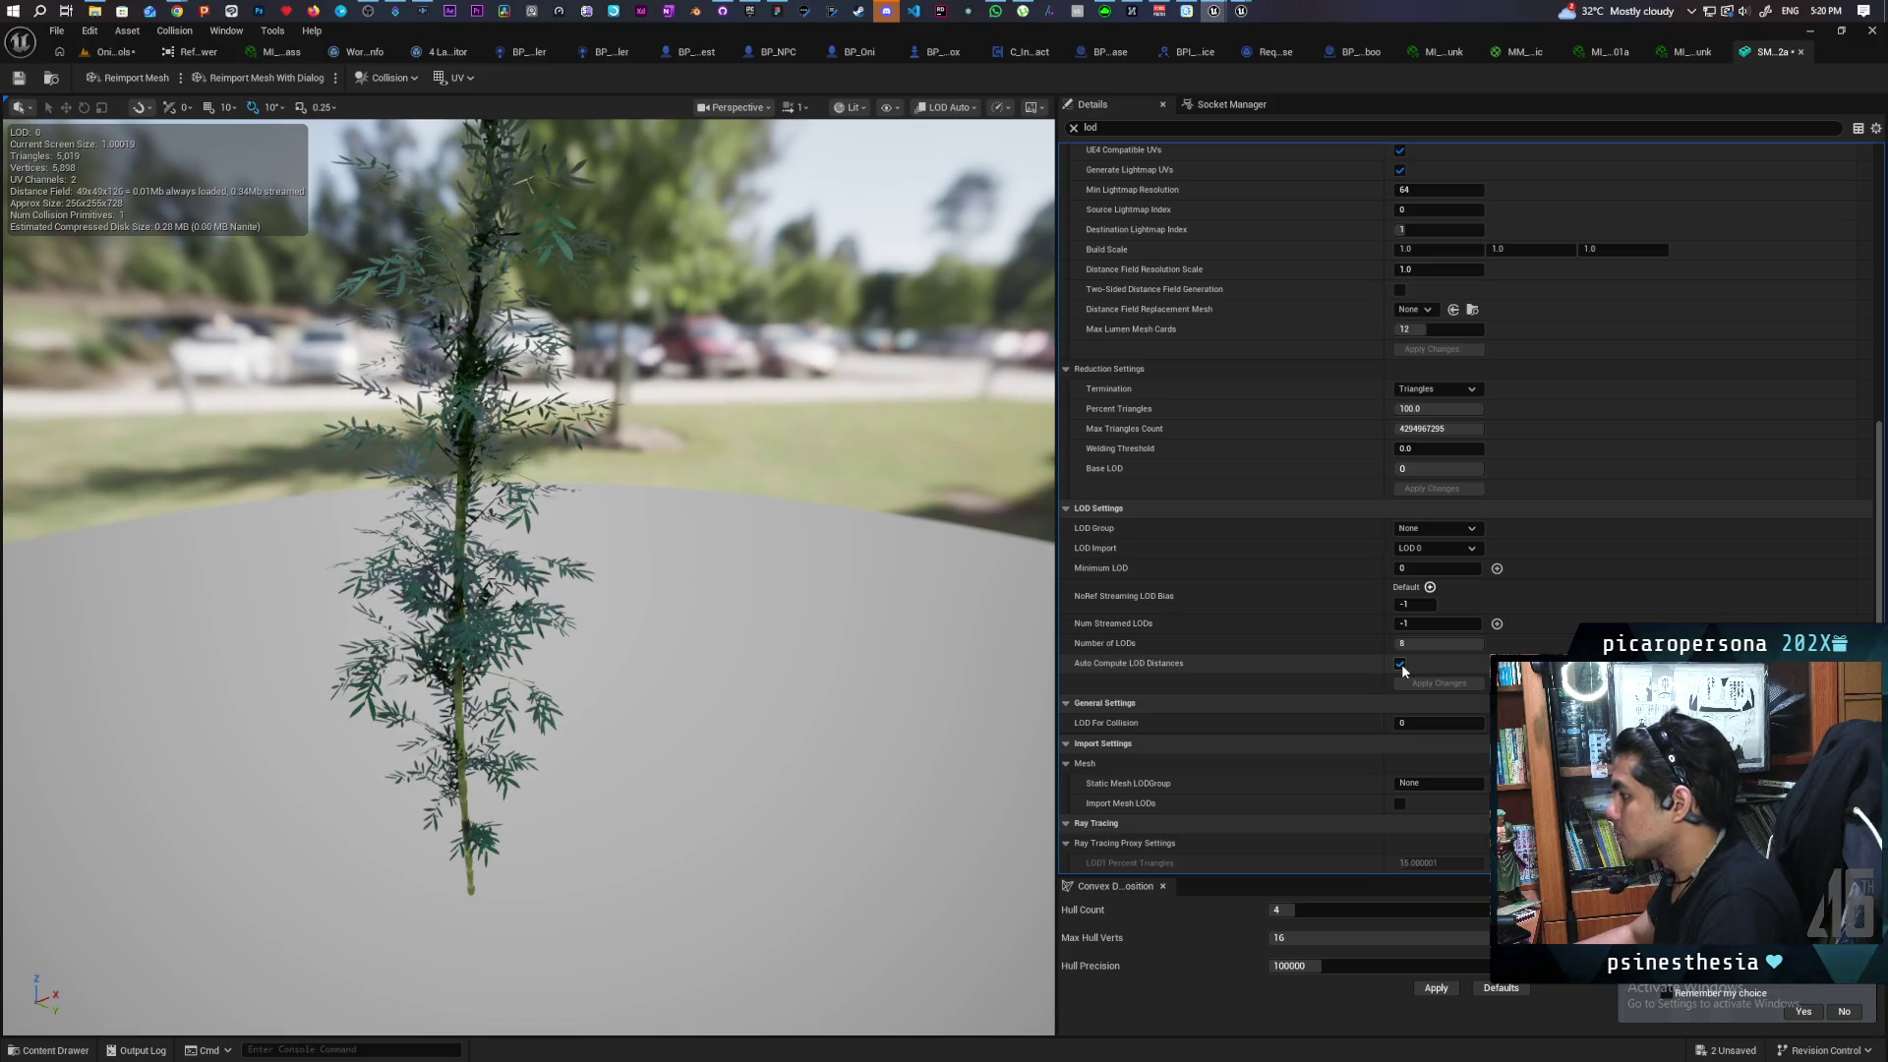
scroll(1375, 599, up, 10)
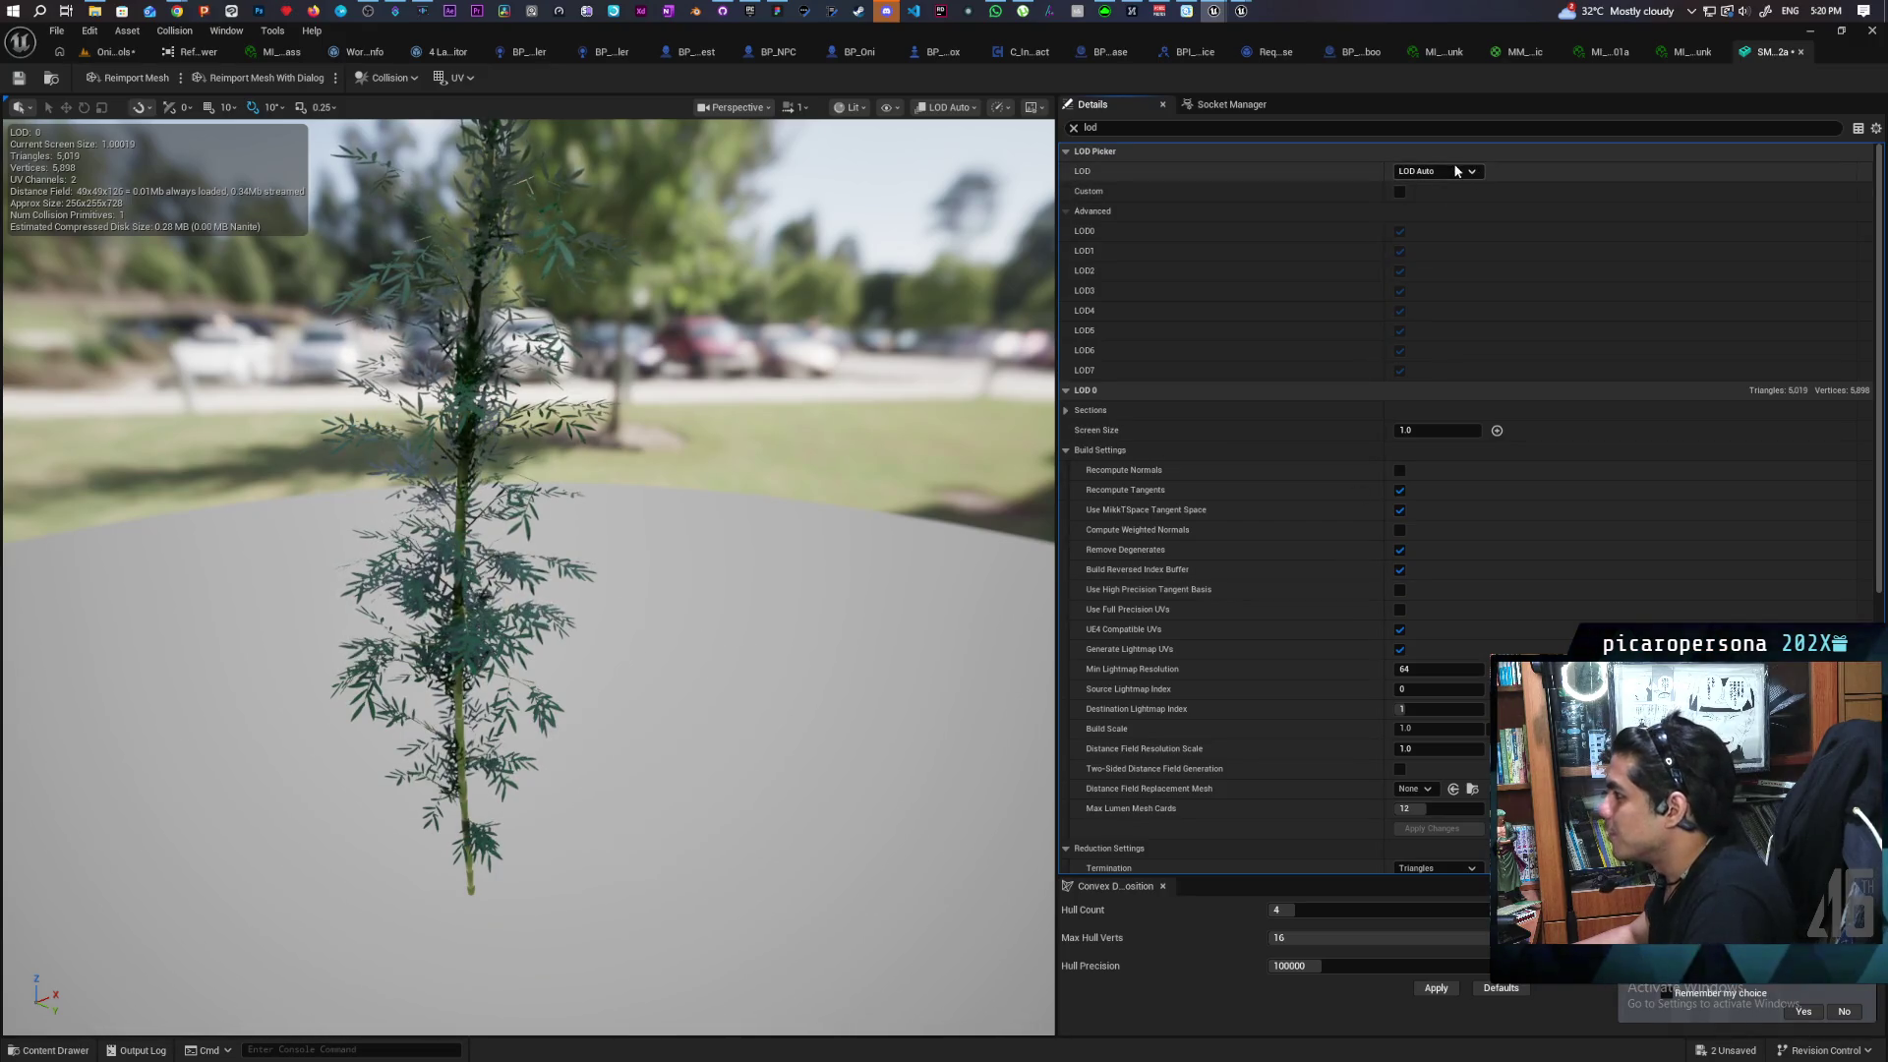
click(1463, 172)
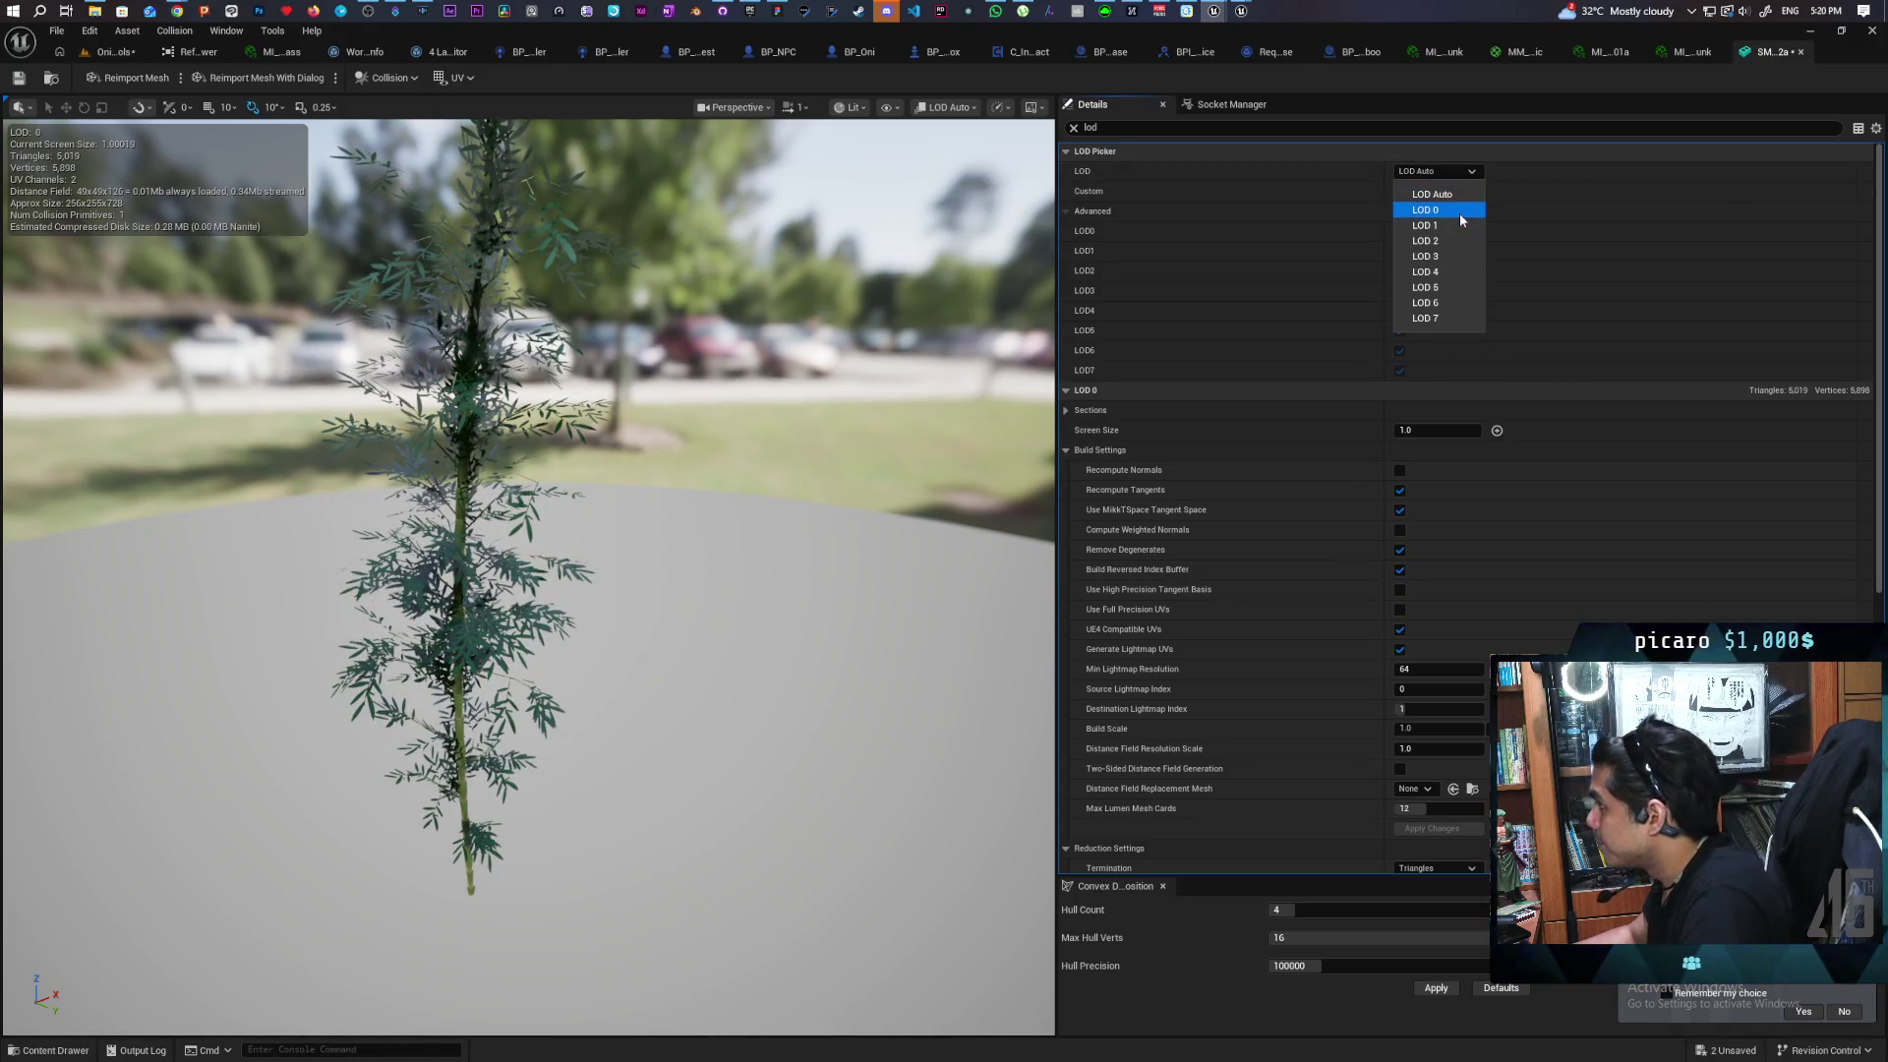
Set the LOD 1 screen size to 0.5 and LOD 2 to 0.3
click(1459, 212)
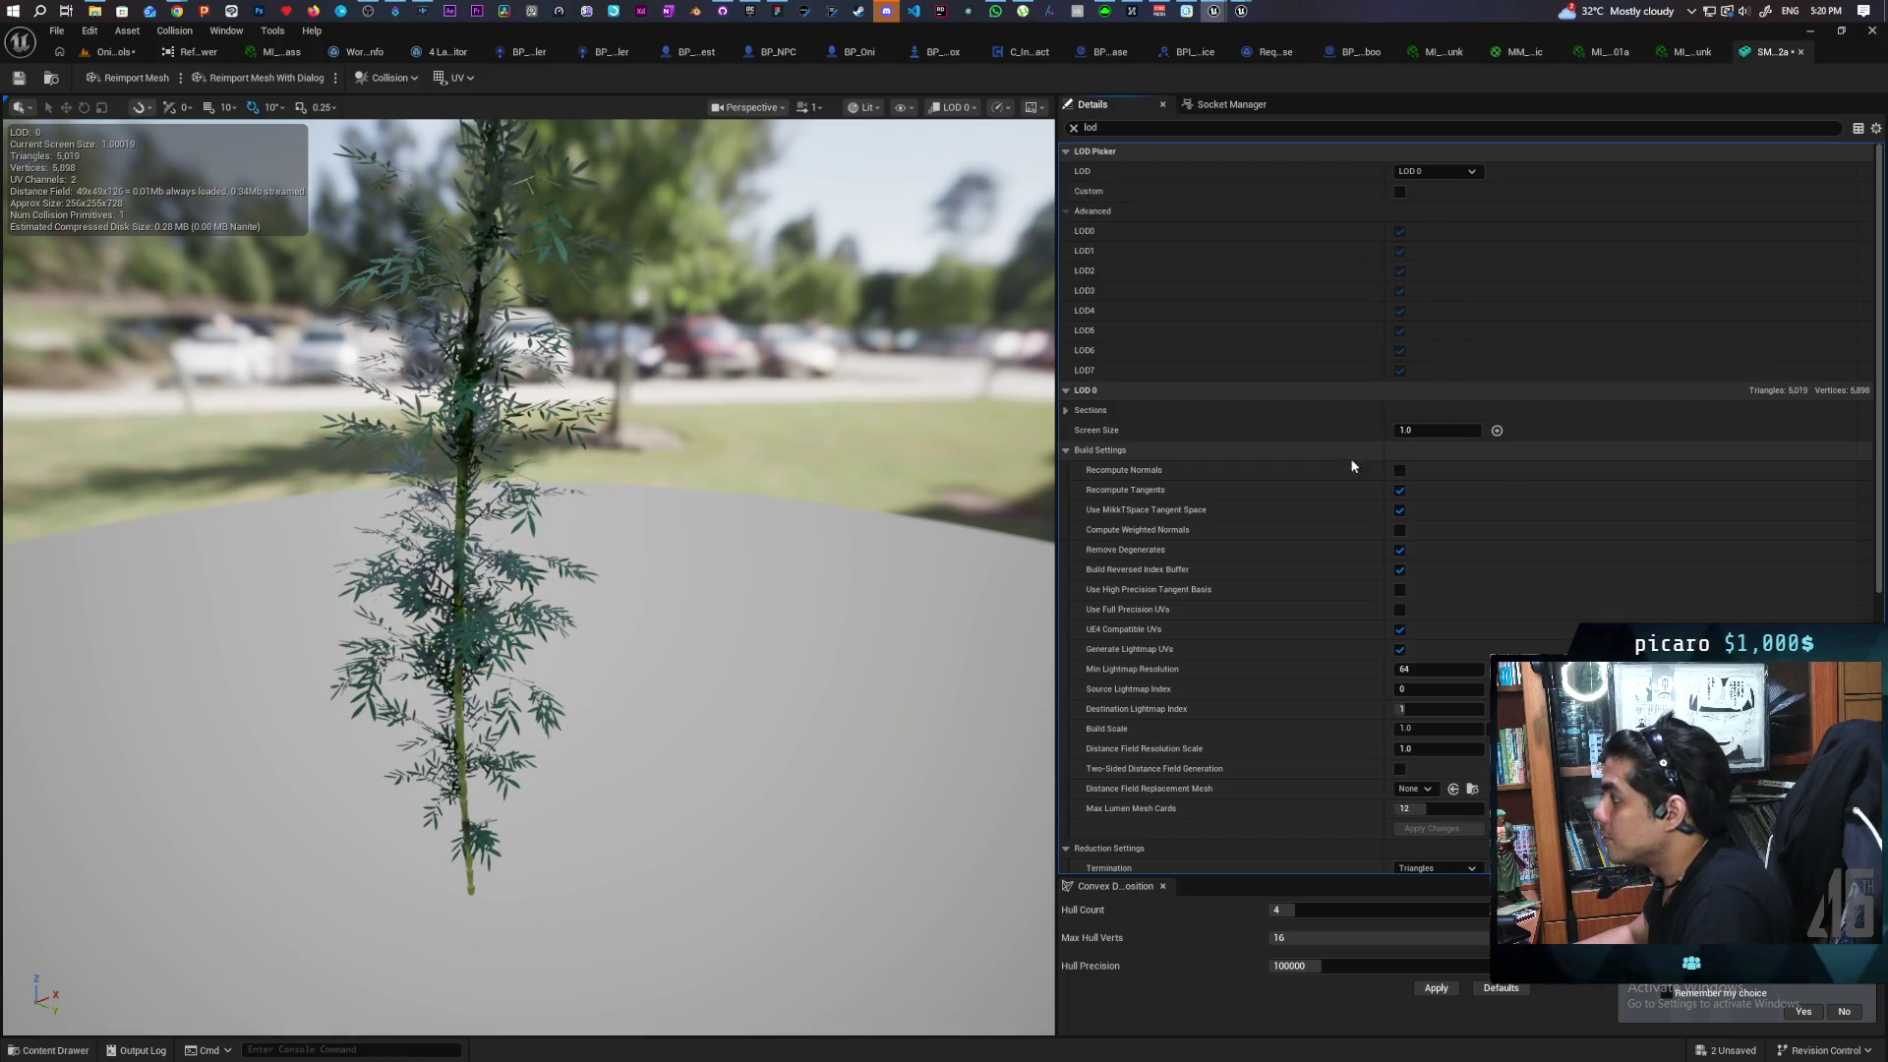
click(1455, 173)
click(1444, 223)
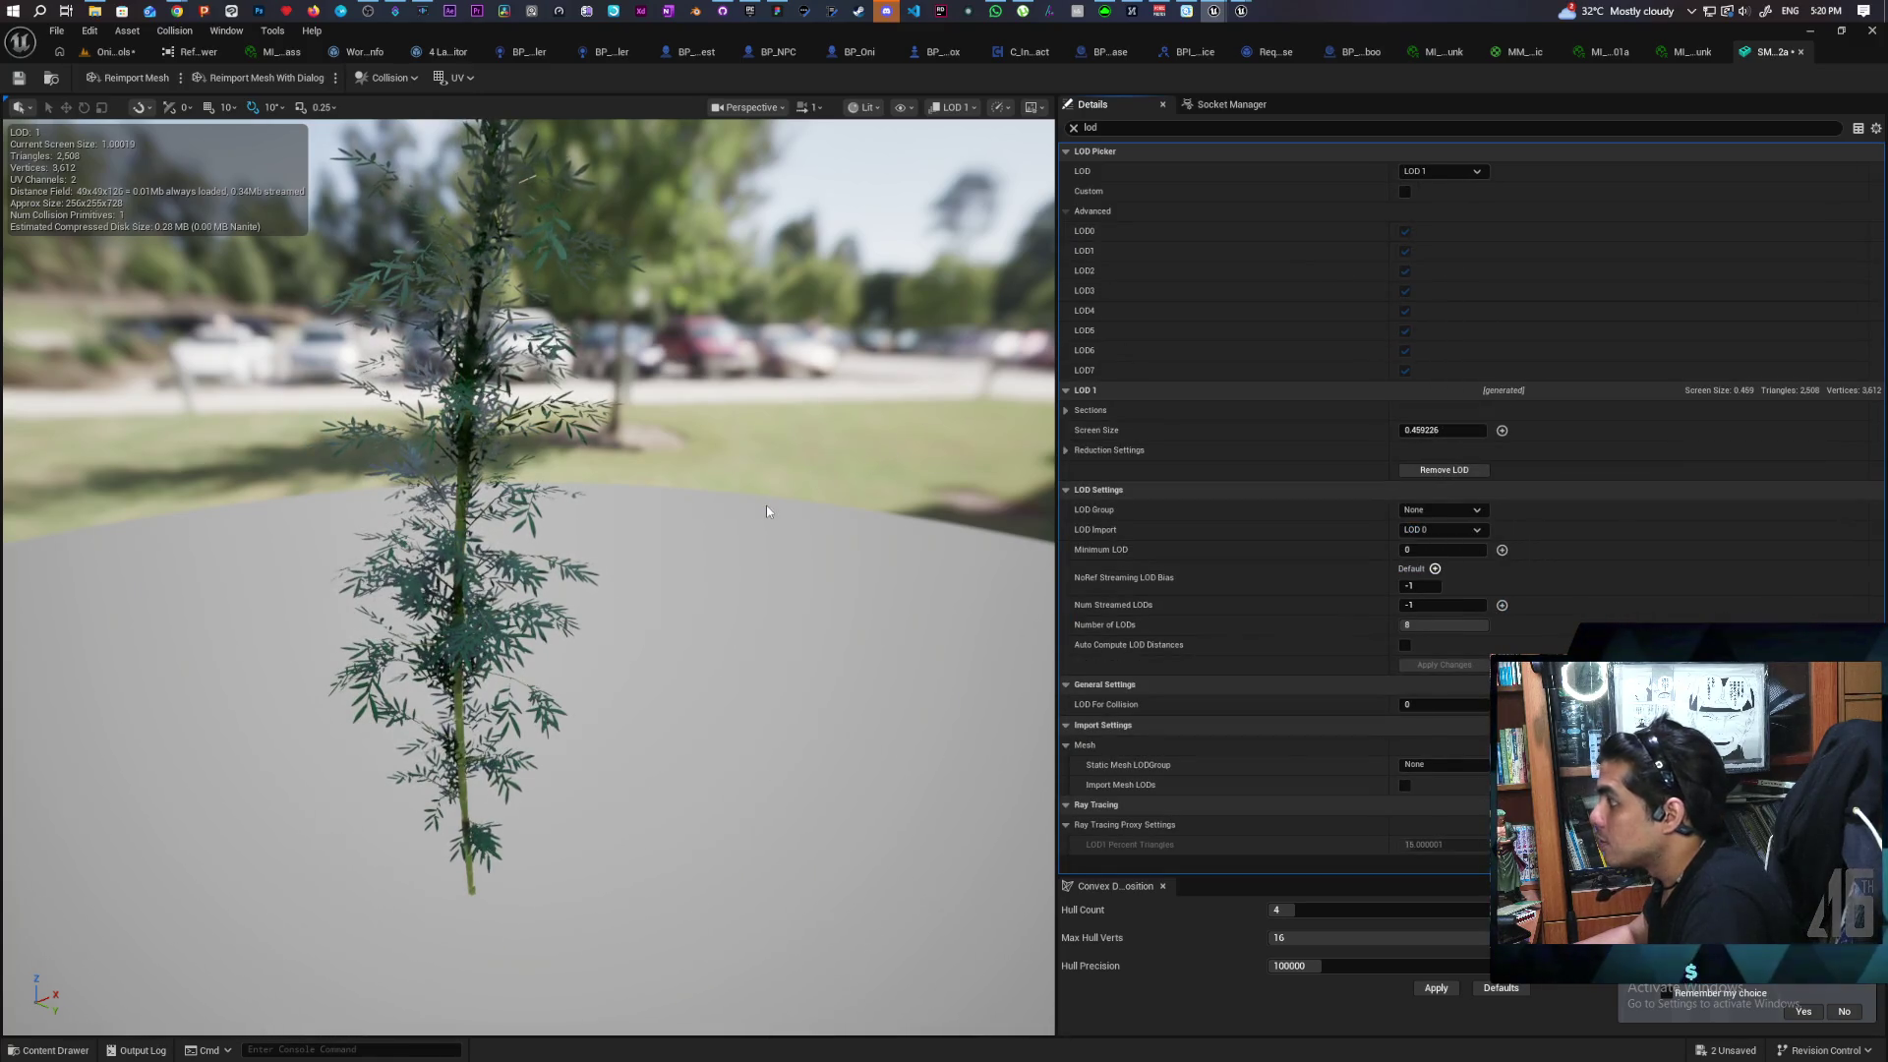
scroll(765, 504, down, 5)
scroll(765, 504, up, 3)
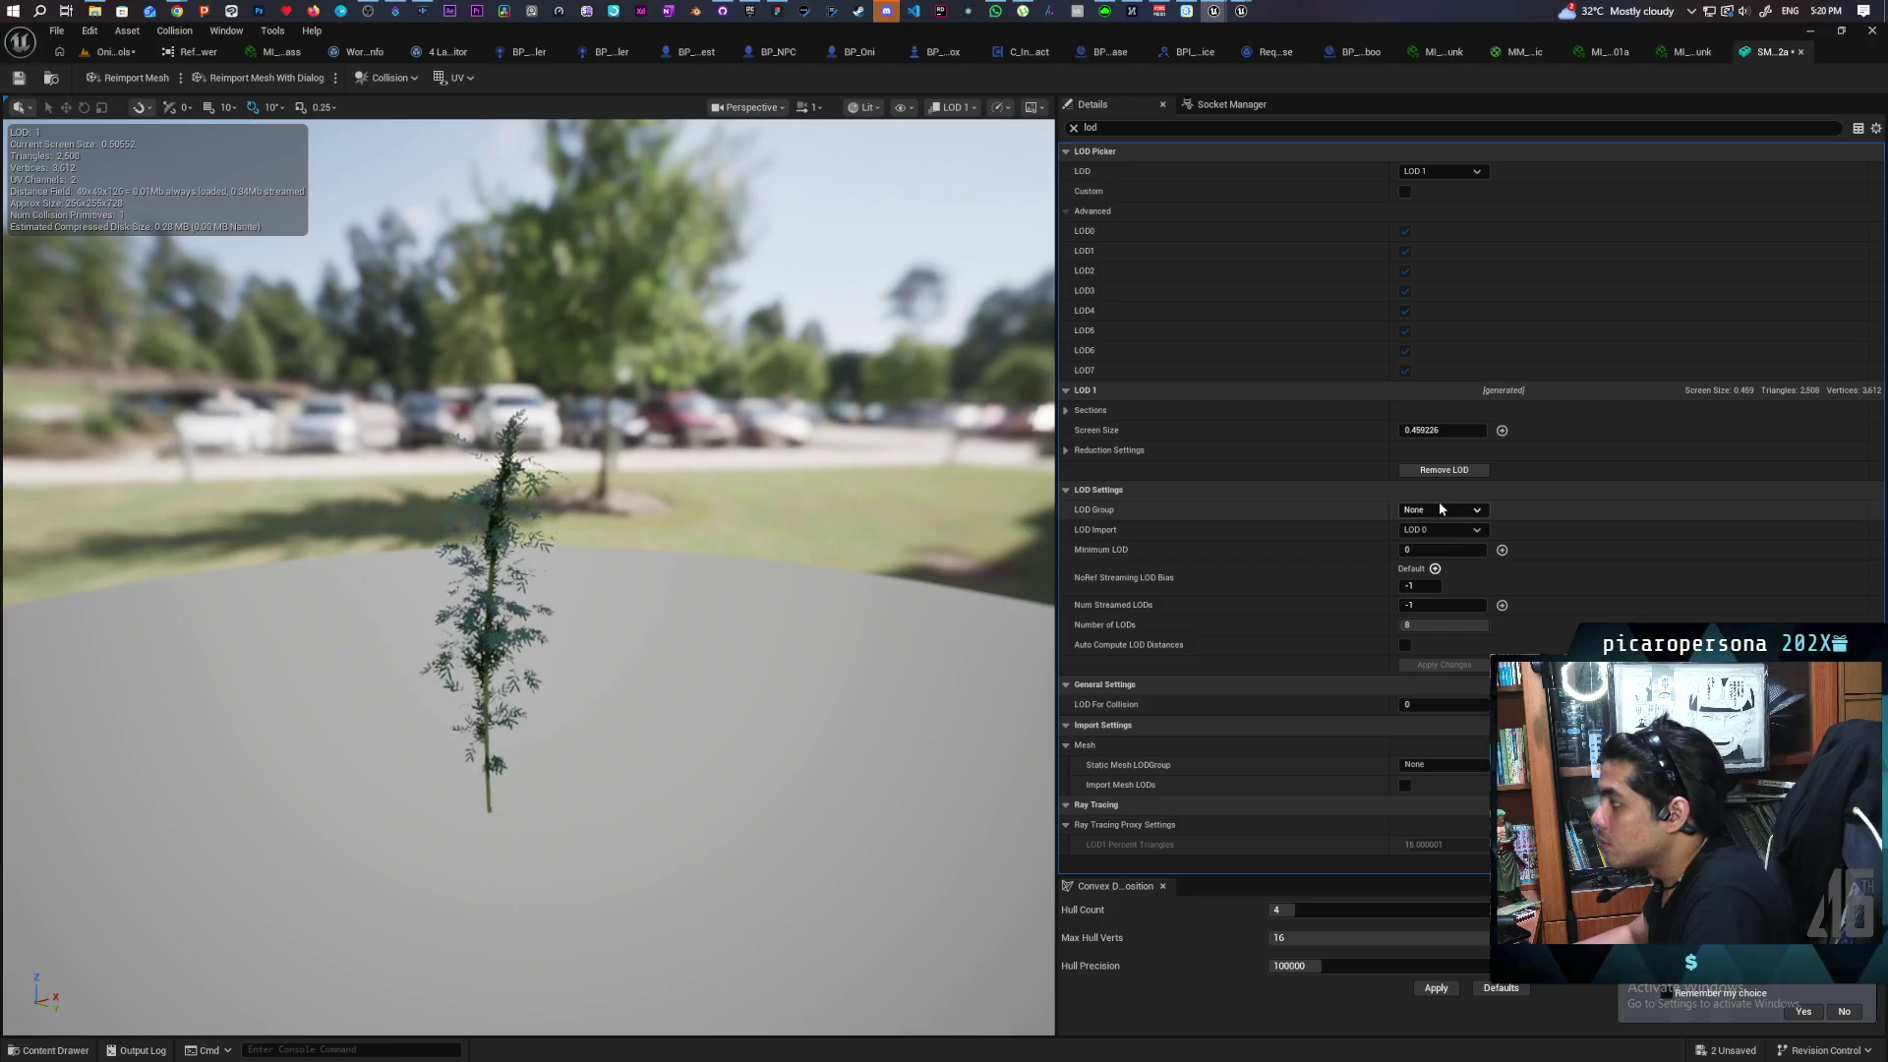
click(1455, 430)
text(.5)
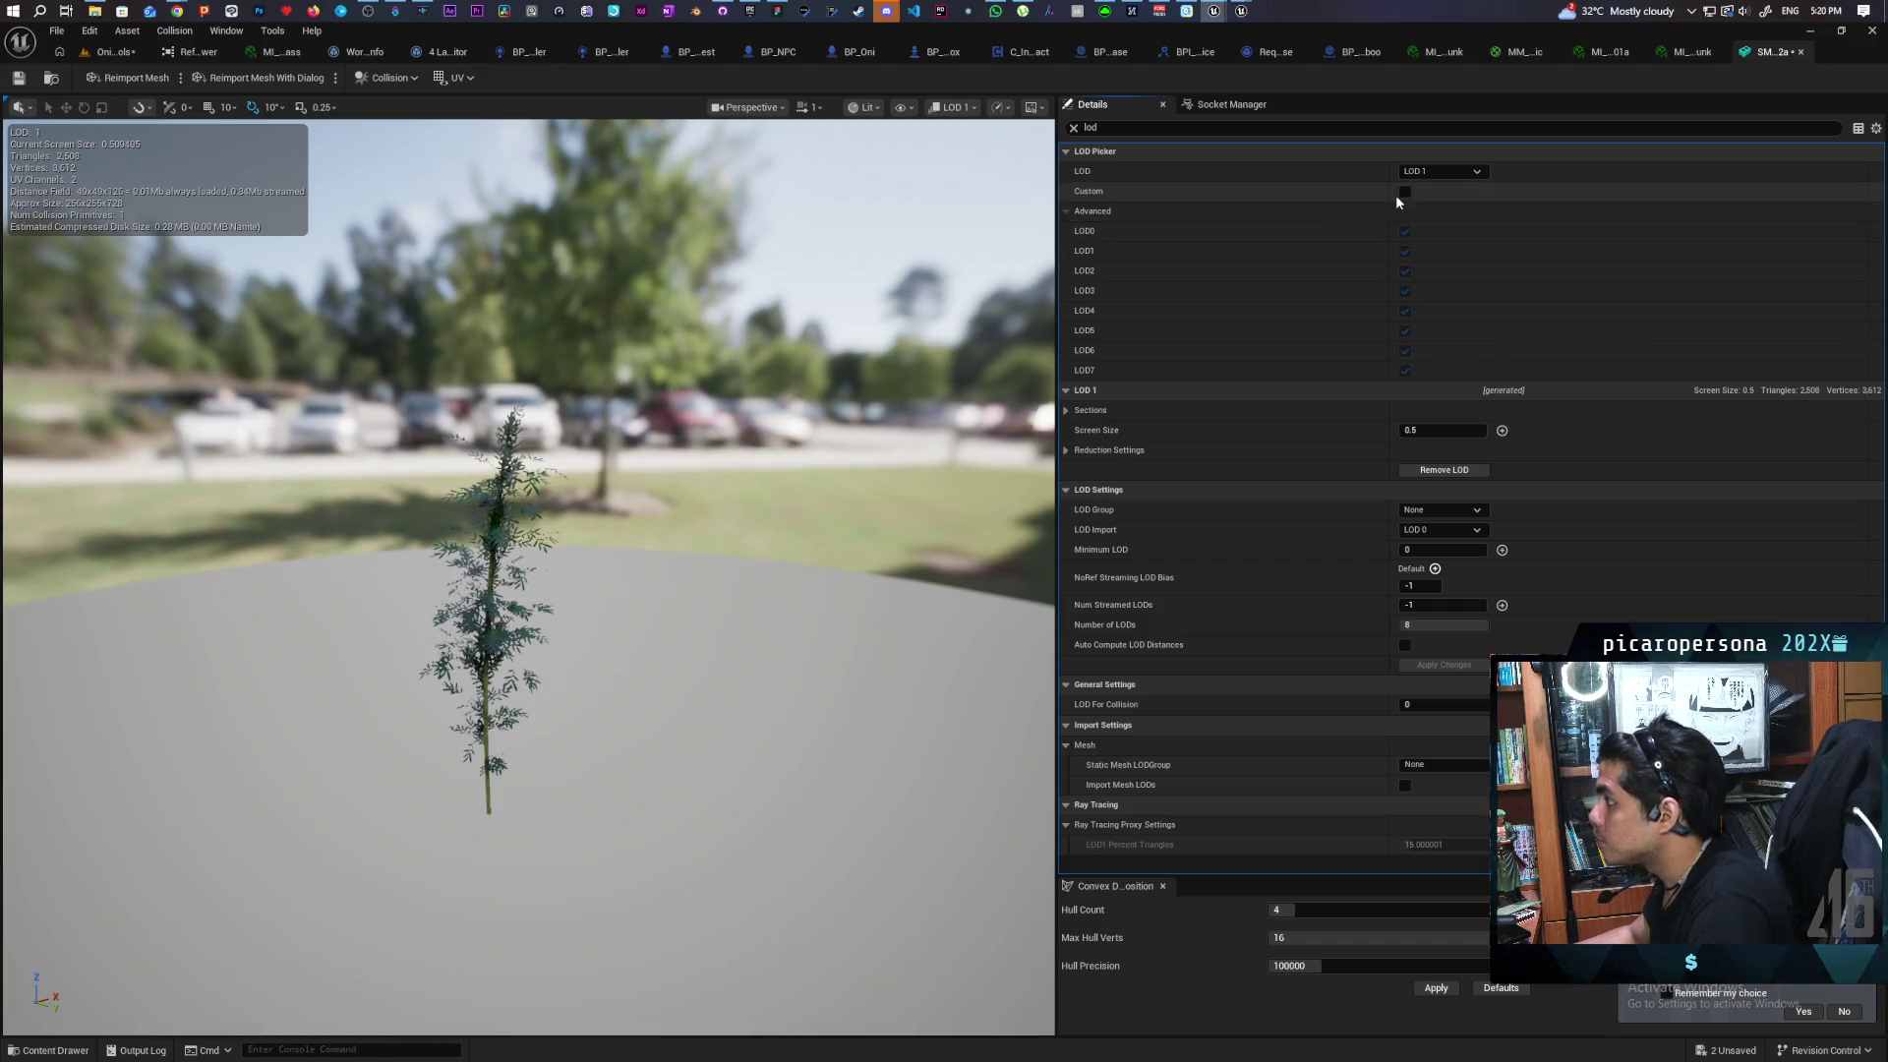
click(1444, 173)
click(1456, 240)
click(1472, 428)
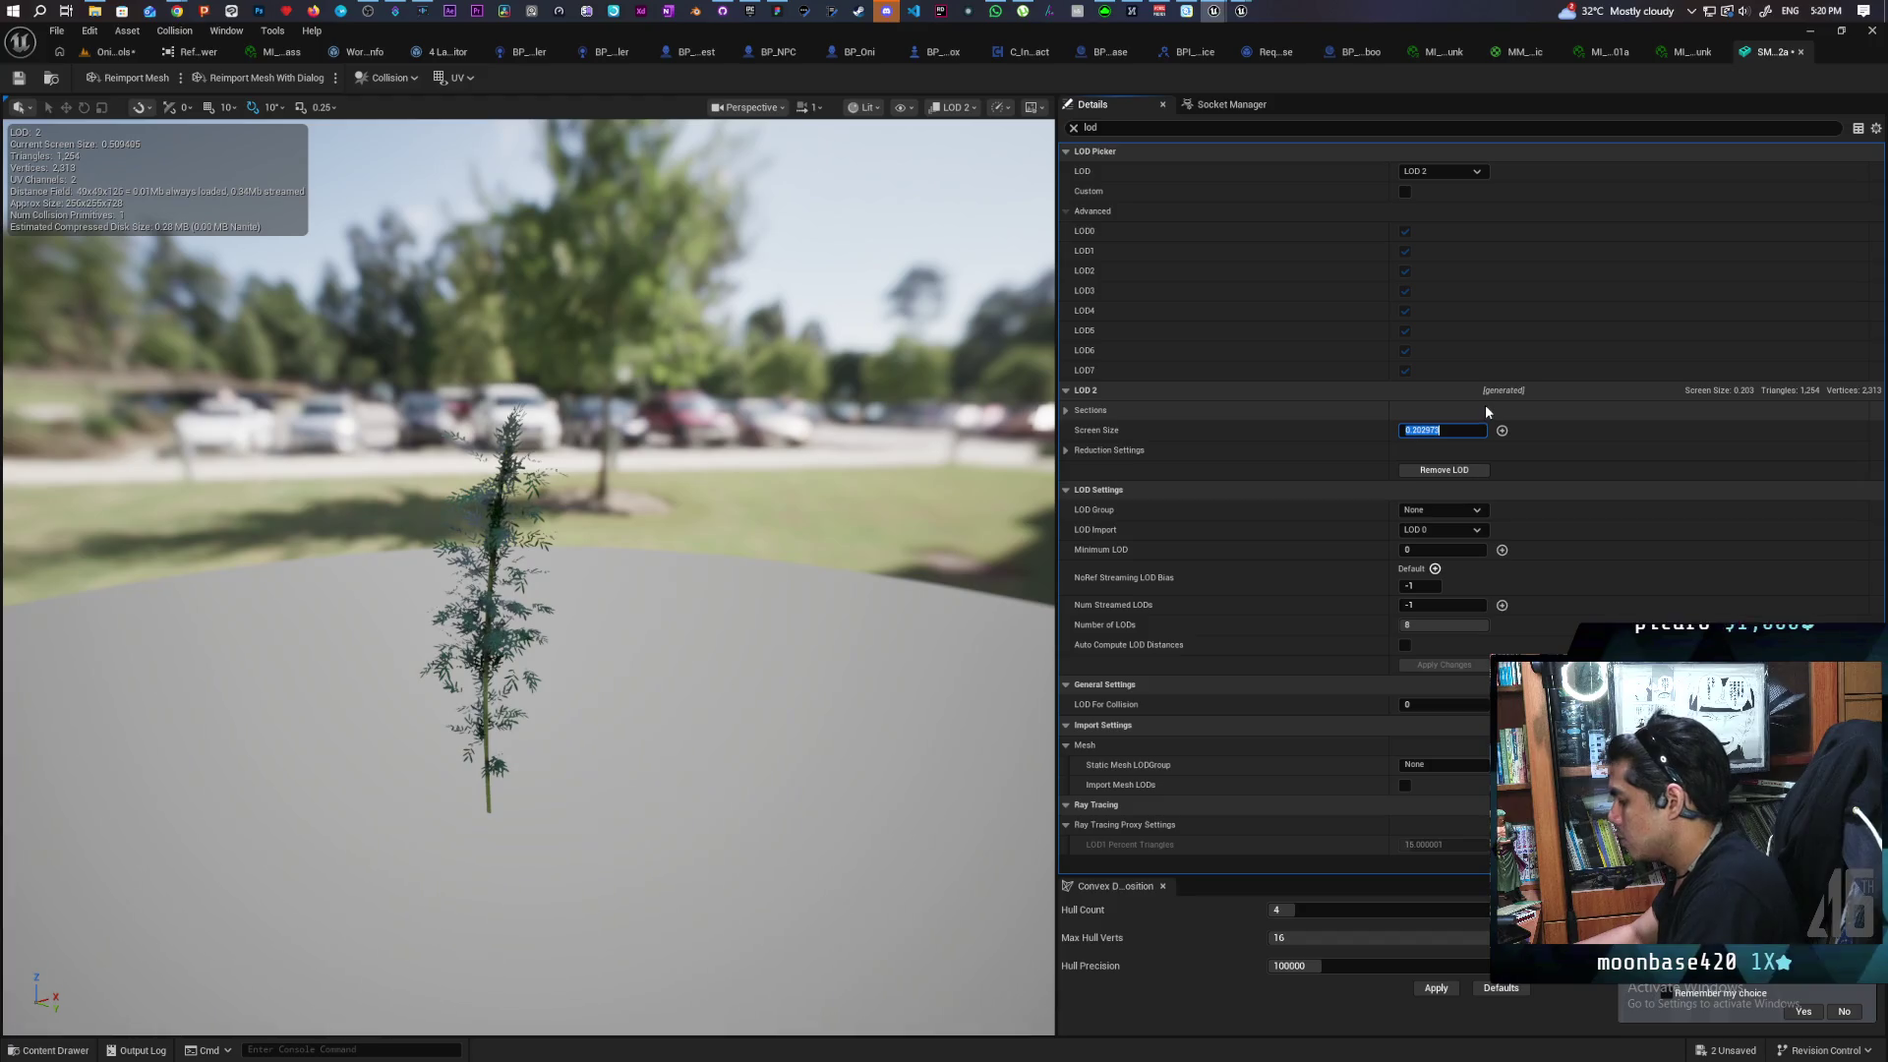
text(0.3)
key(Return)
Set the LOD 3 screen size to 0.1 and LOD 4 to 0.05
click(1449, 171)
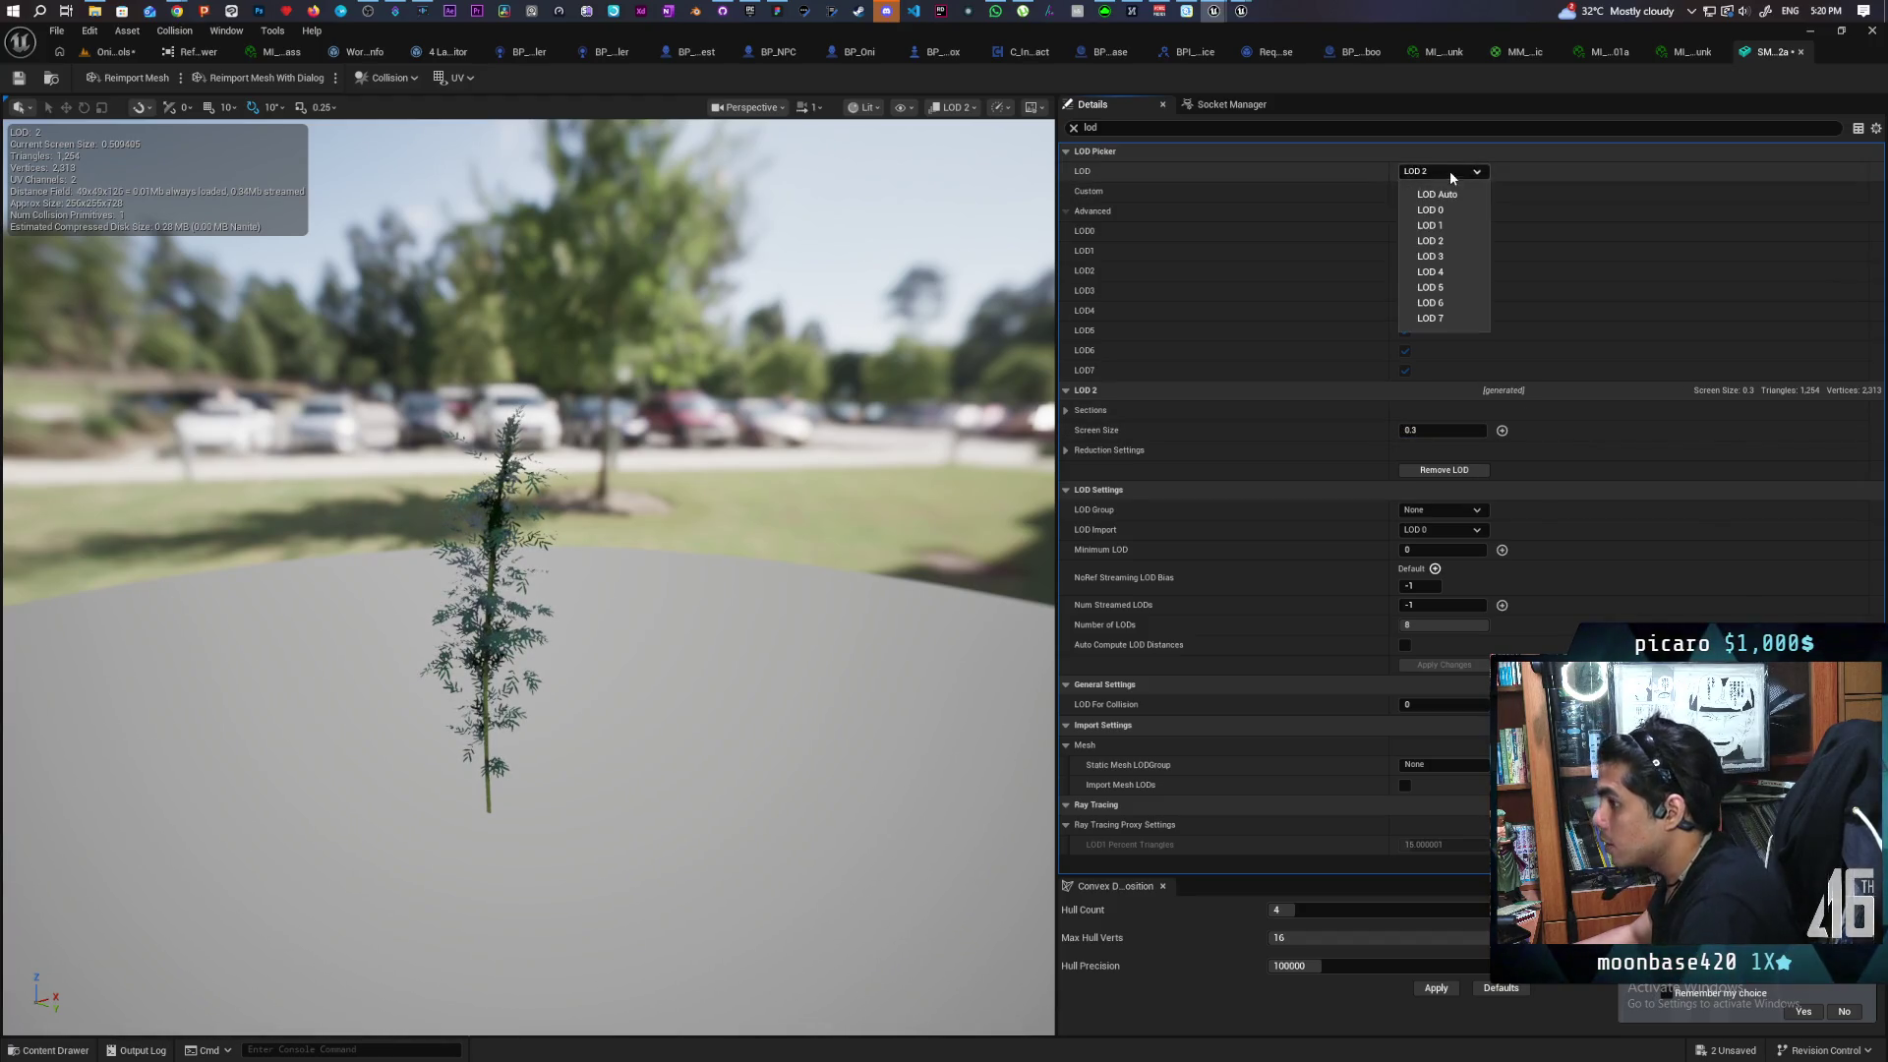
click(1464, 255)
click(1463, 430)
text(0.1)
key(Return)
click(1459, 174)
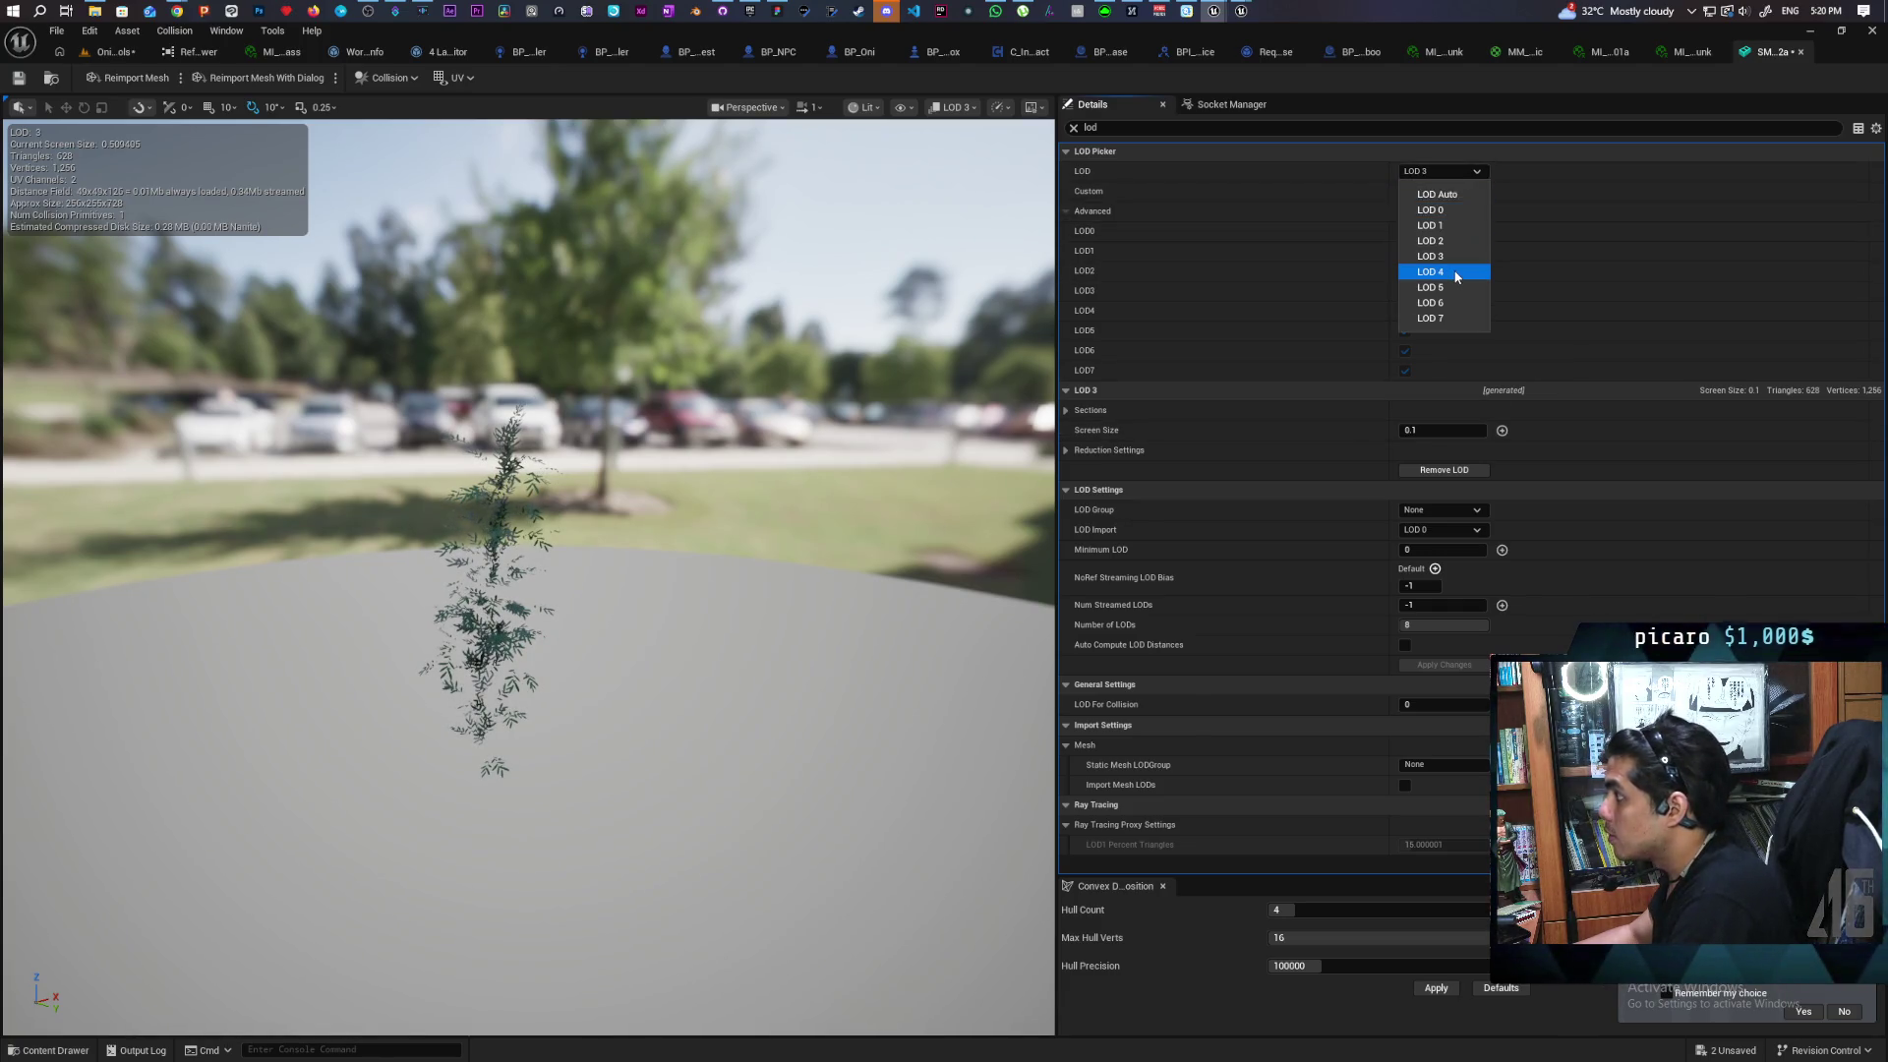
click(1458, 272)
click(1467, 429)
text(0.05)
key(Return)
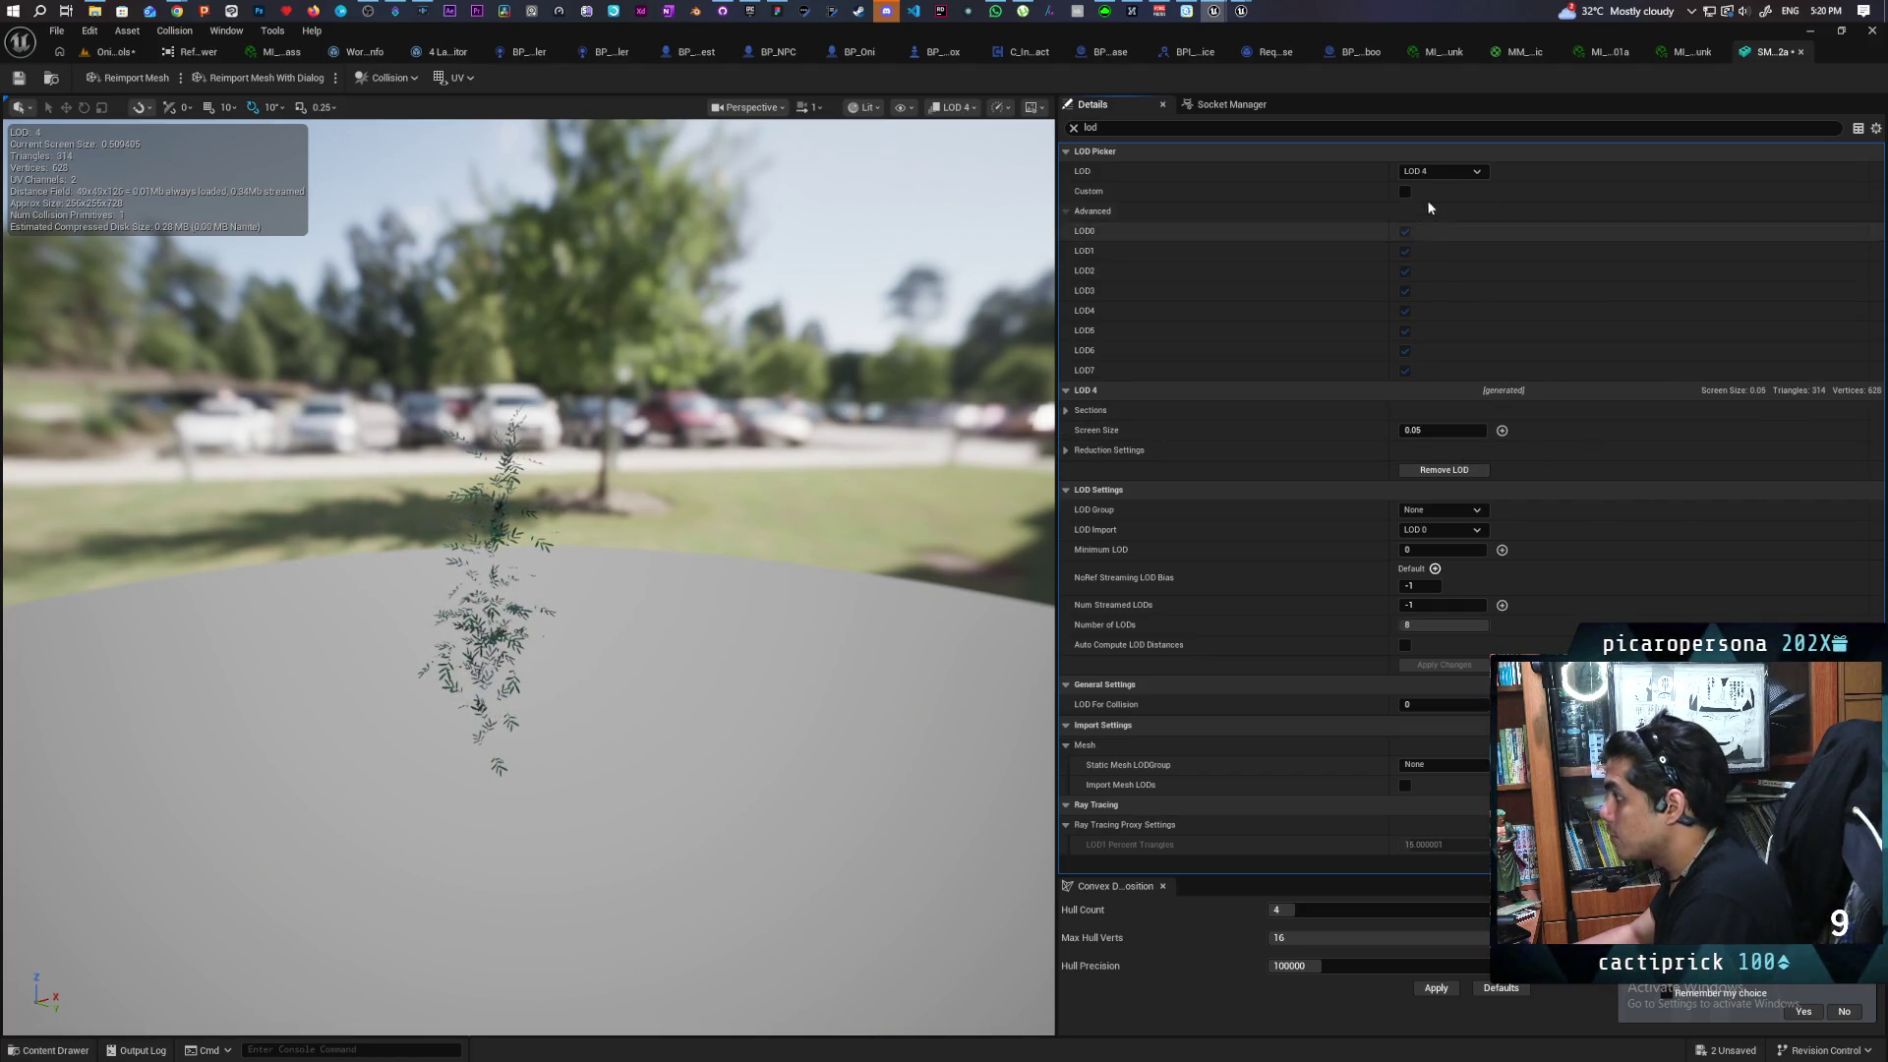
Compare the LOD 4 and LOD 5 previews, then set LOD 5's screen size to .03
click(1442, 171)
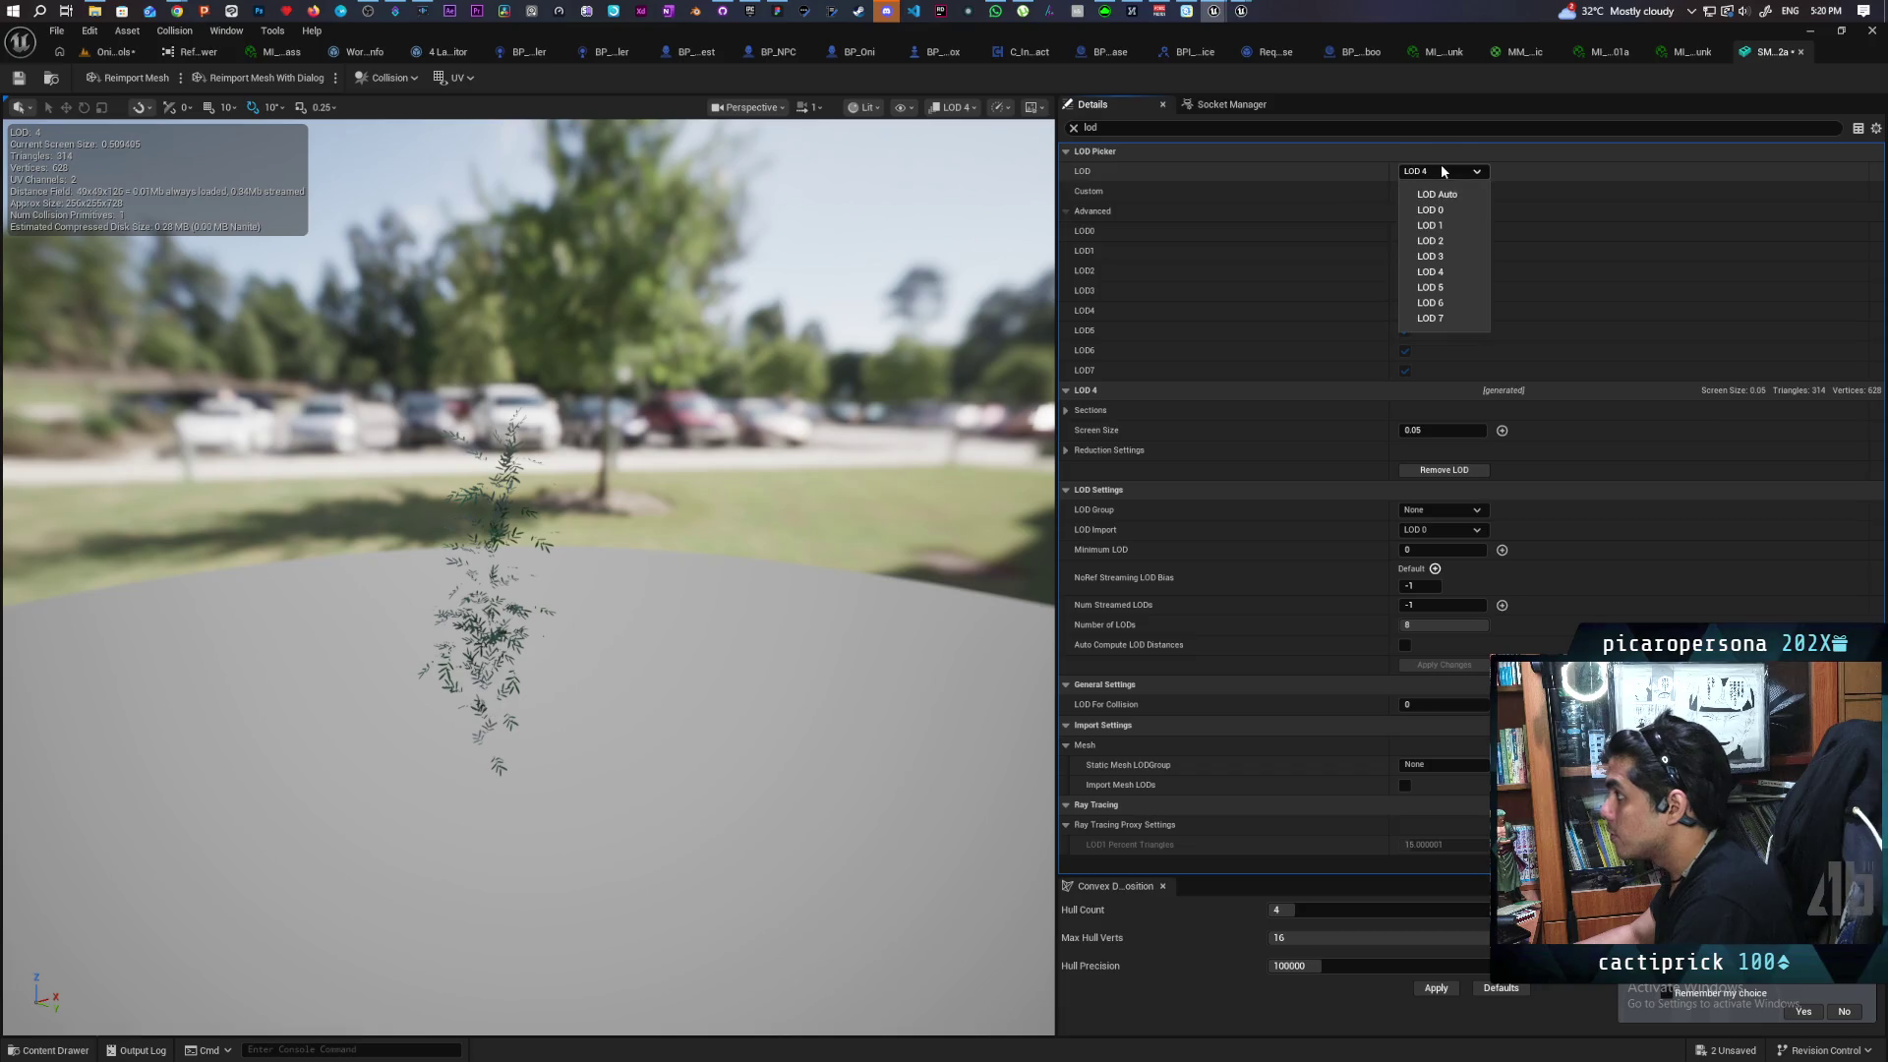
click(1452, 286)
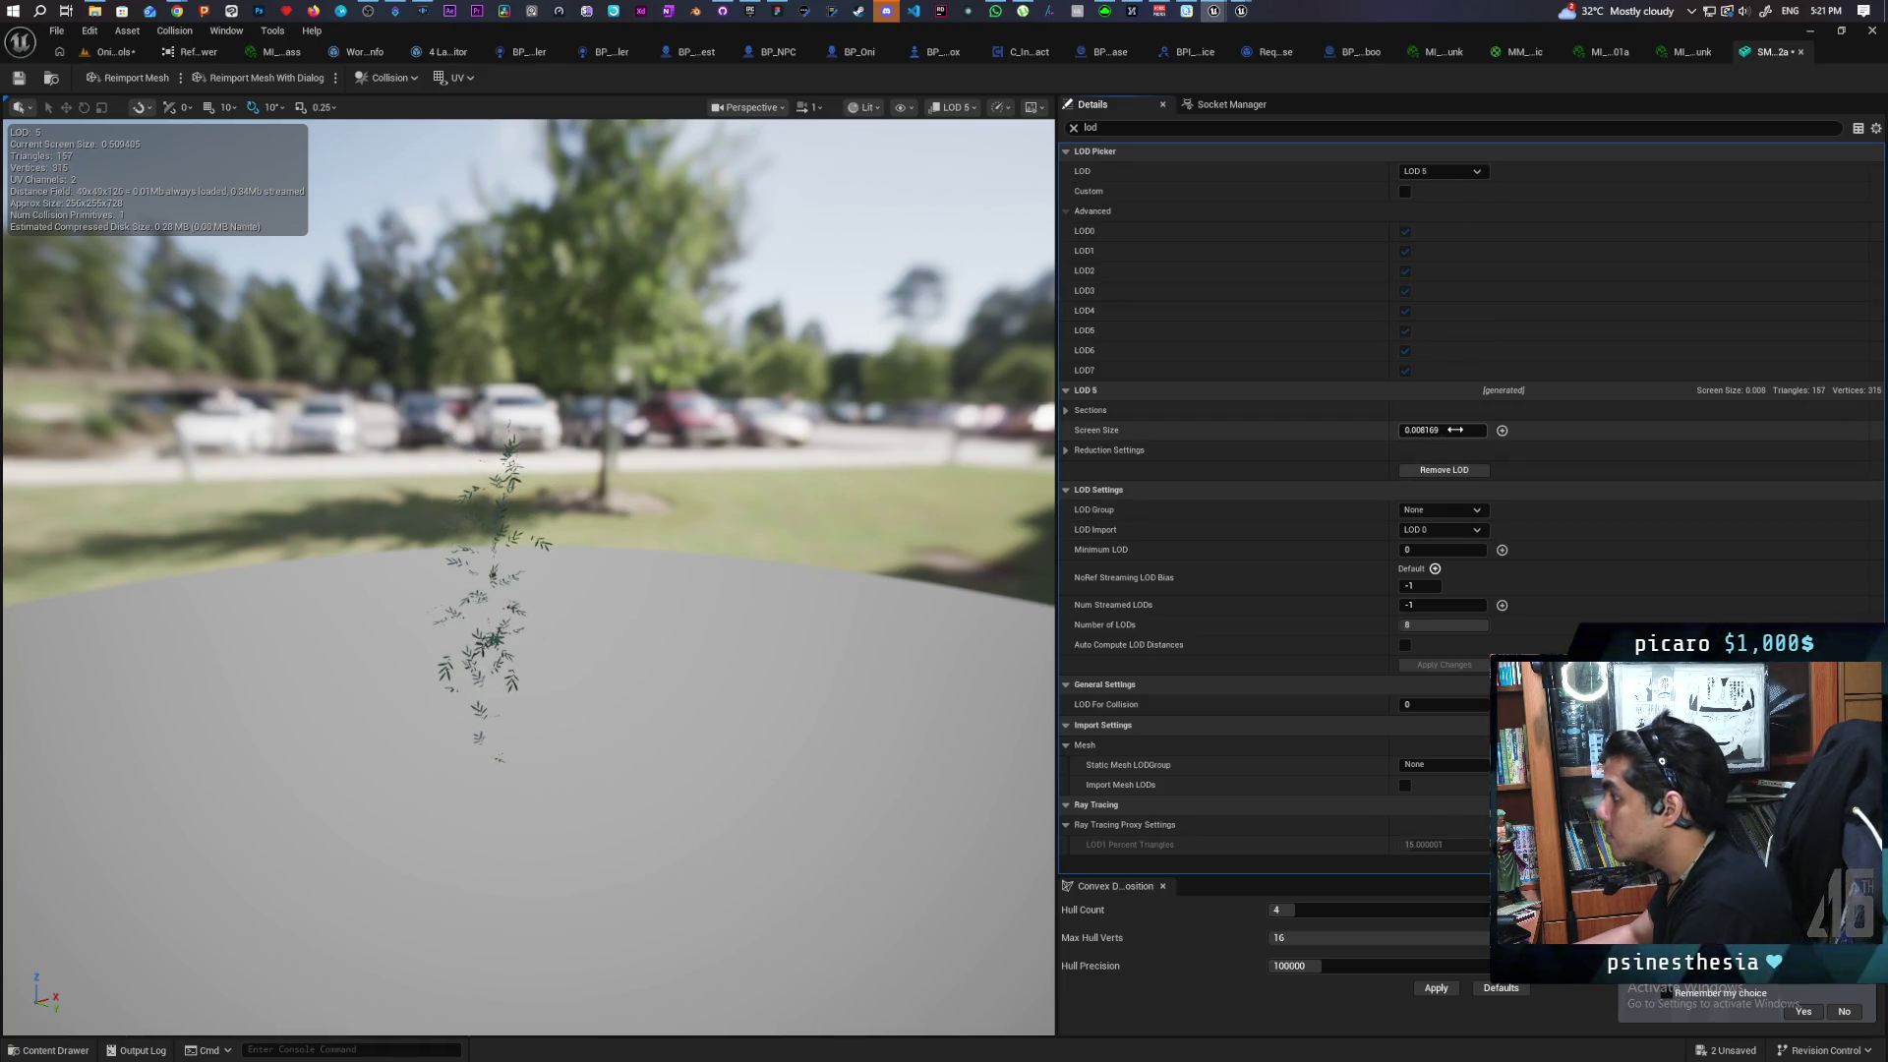
click(1466, 172)
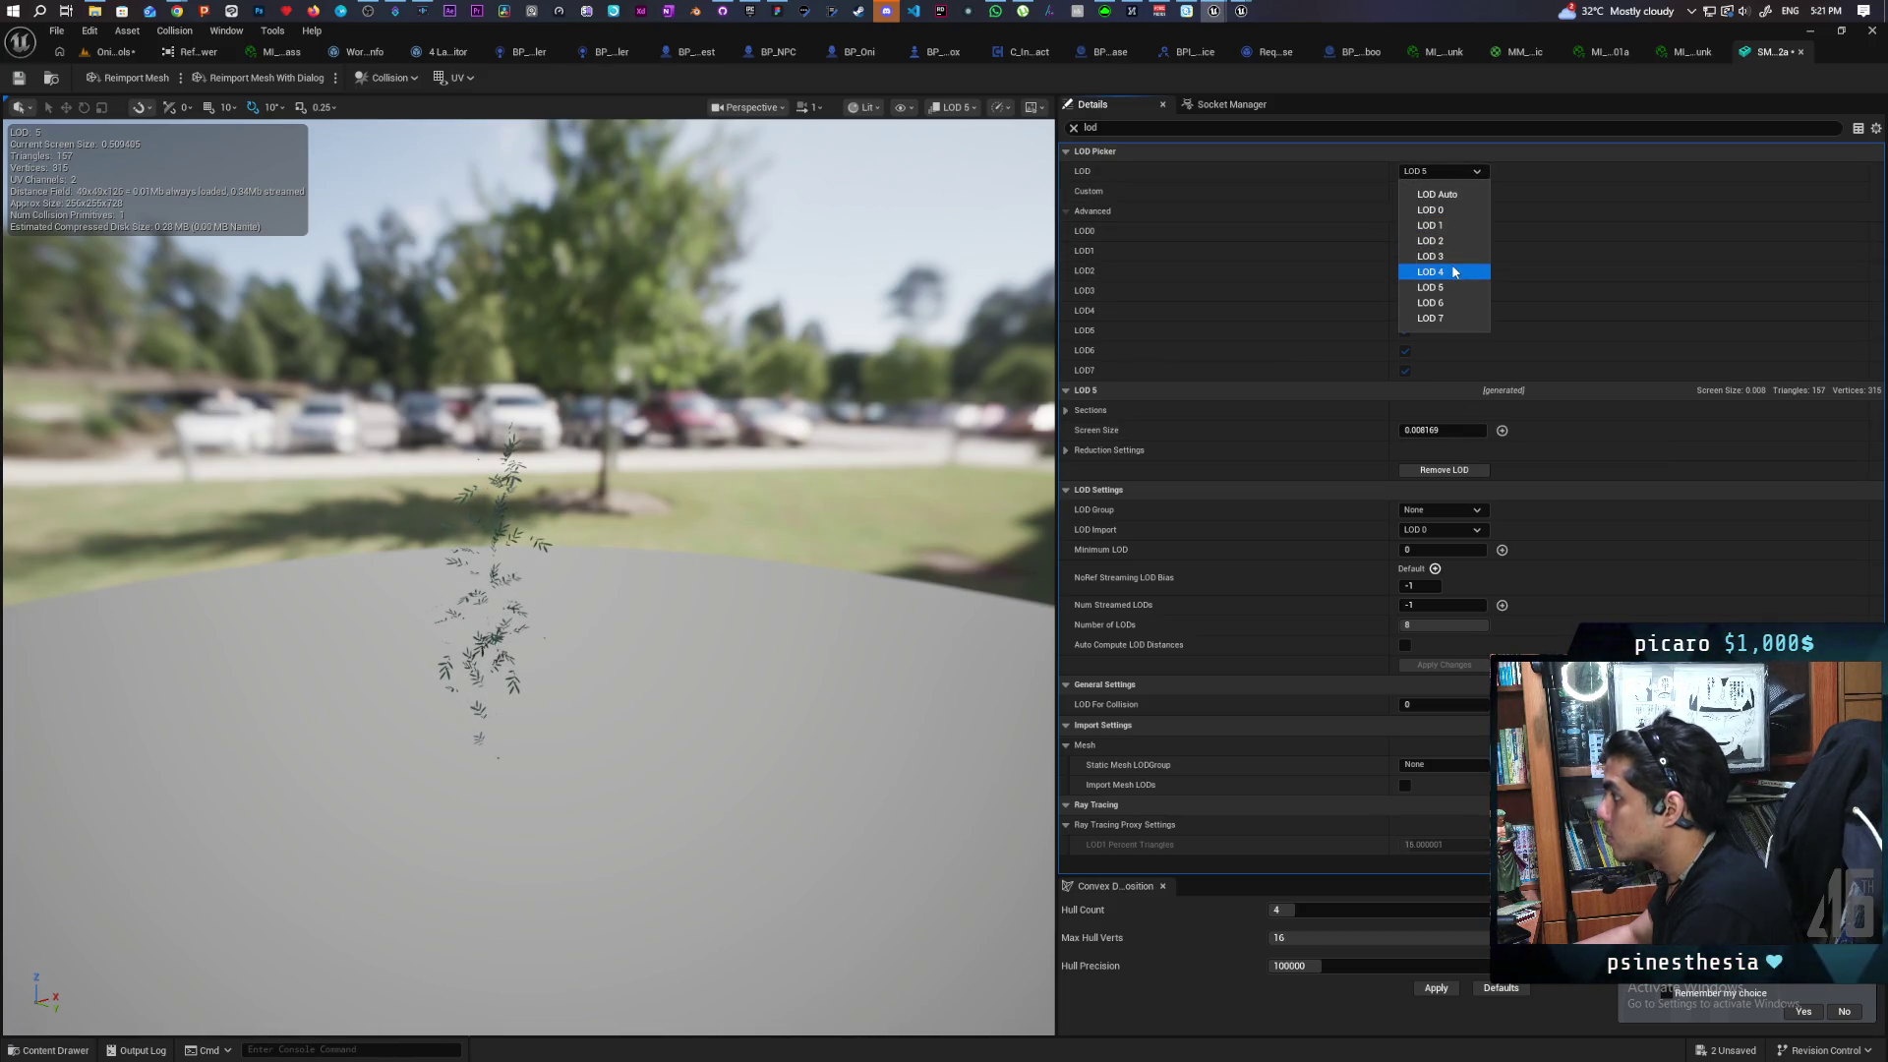
click(1453, 271)
click(1461, 173)
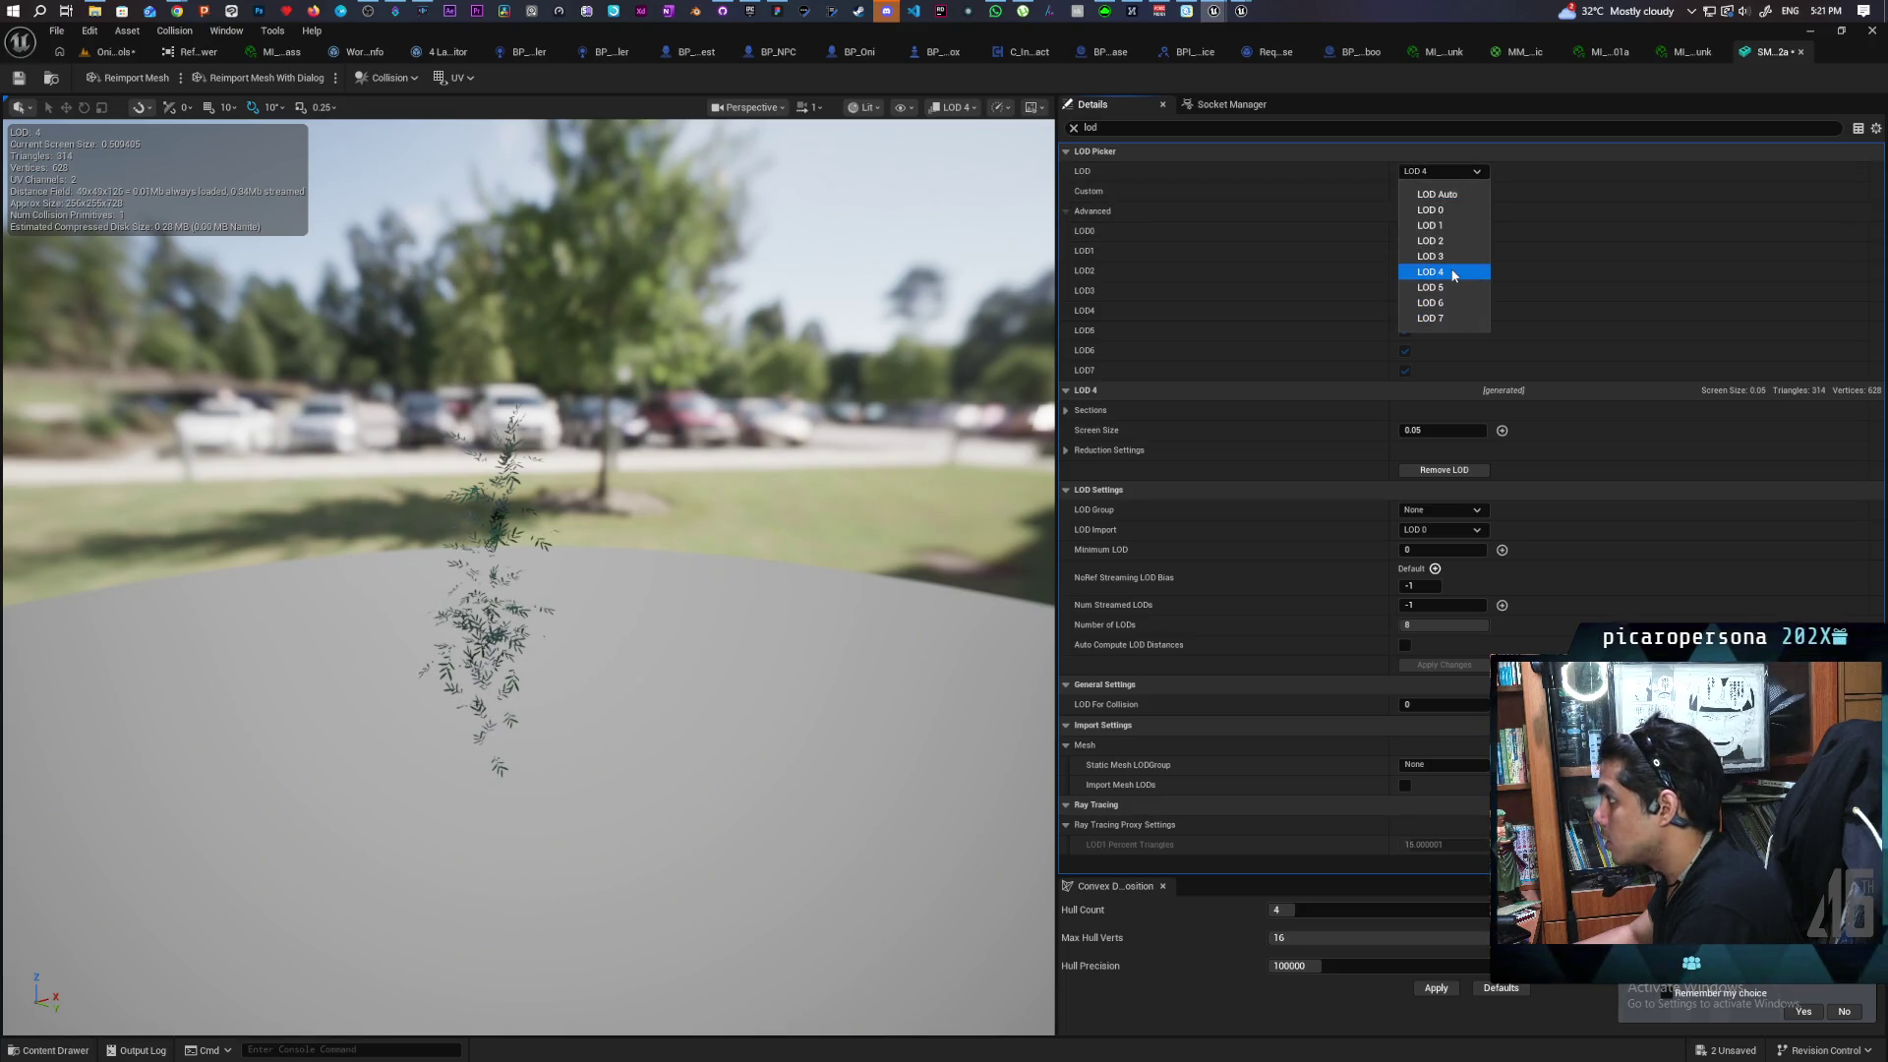
click(1446, 287)
click(1452, 431)
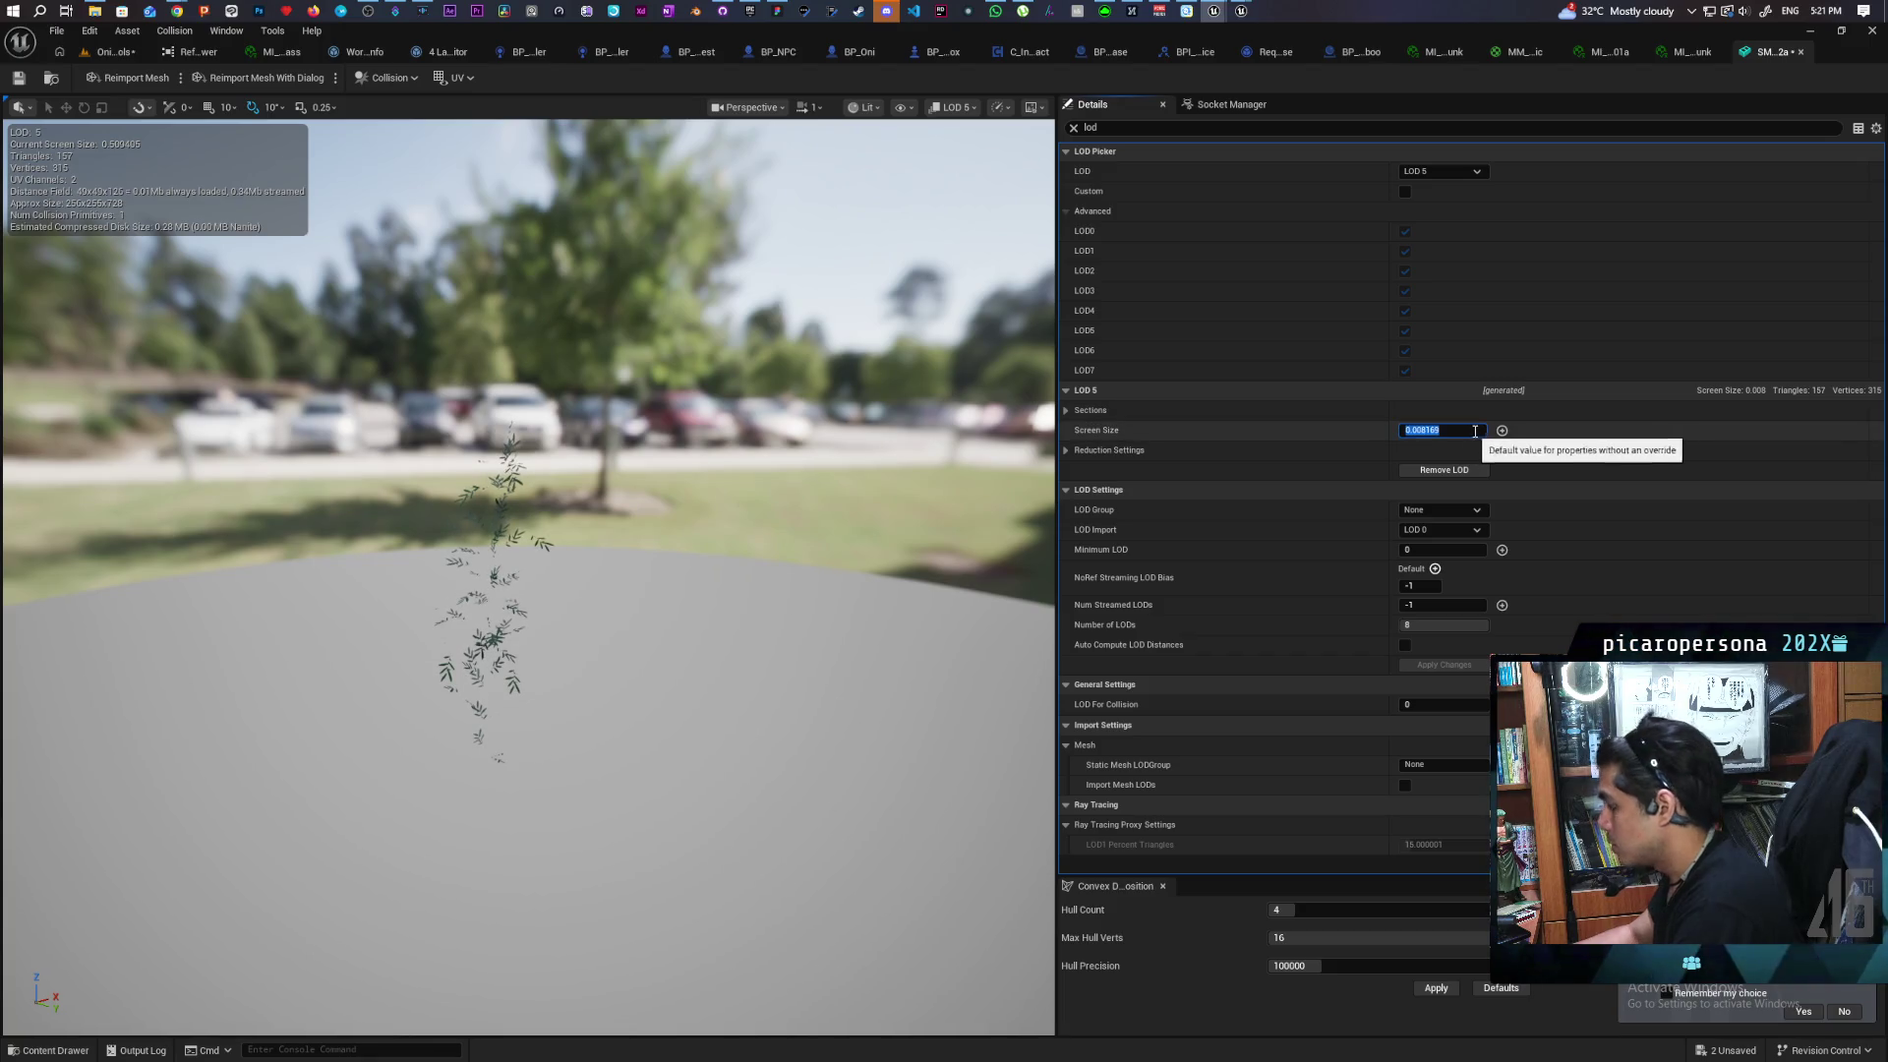
text(.03)
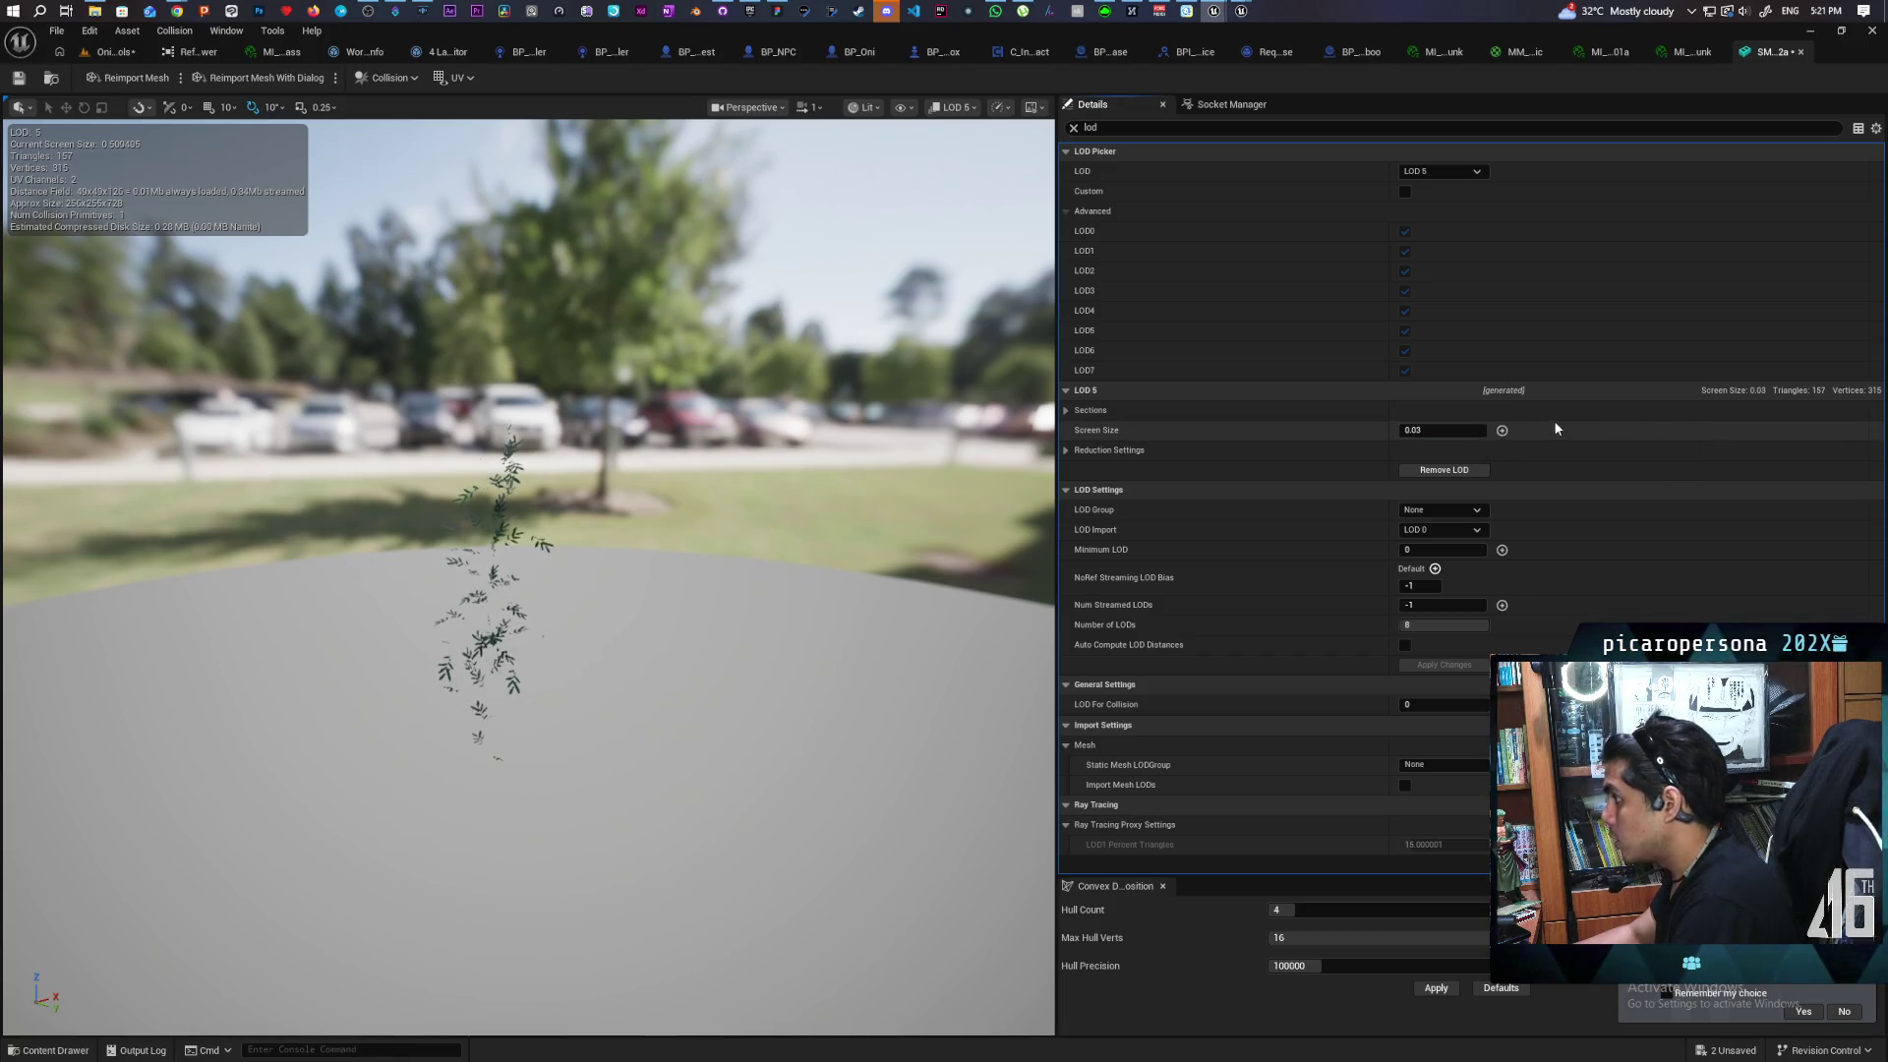
Set LOD 6's screen size to 0.01 and LOD 7's to 0.005
click(1434, 173)
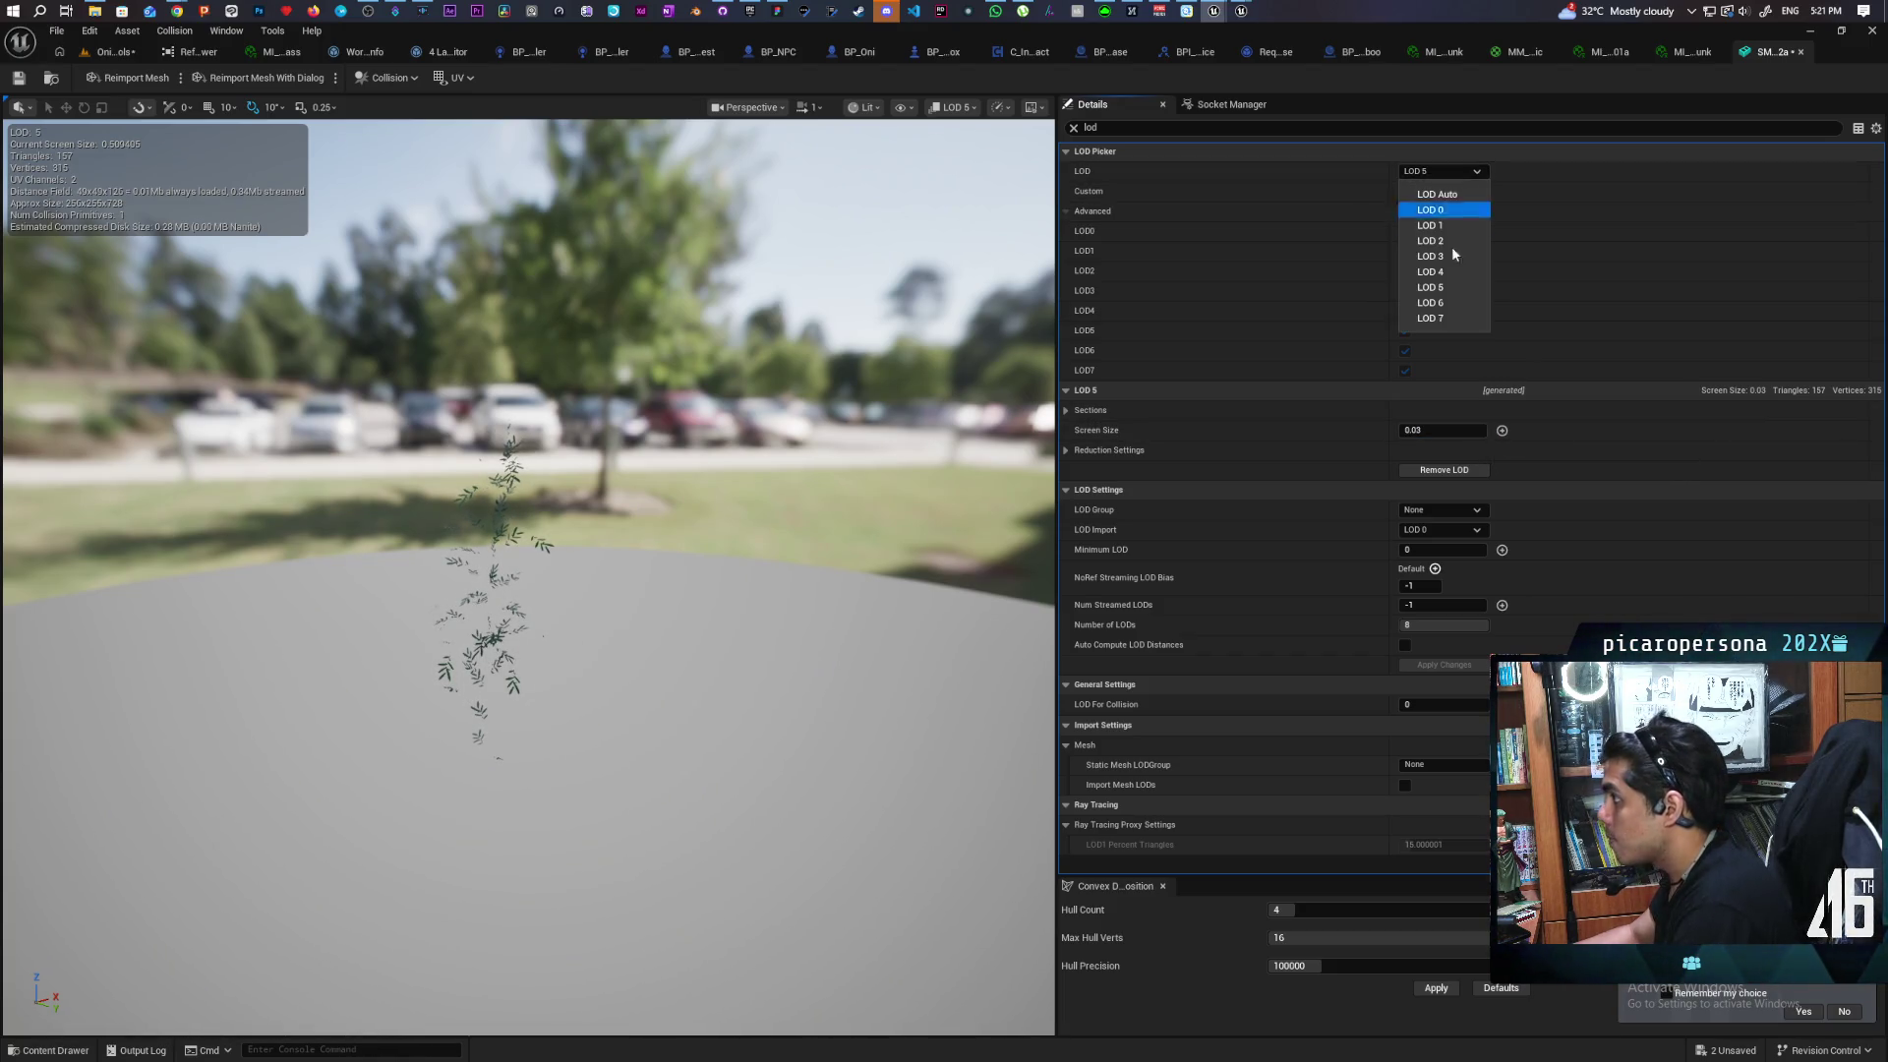
click(1453, 305)
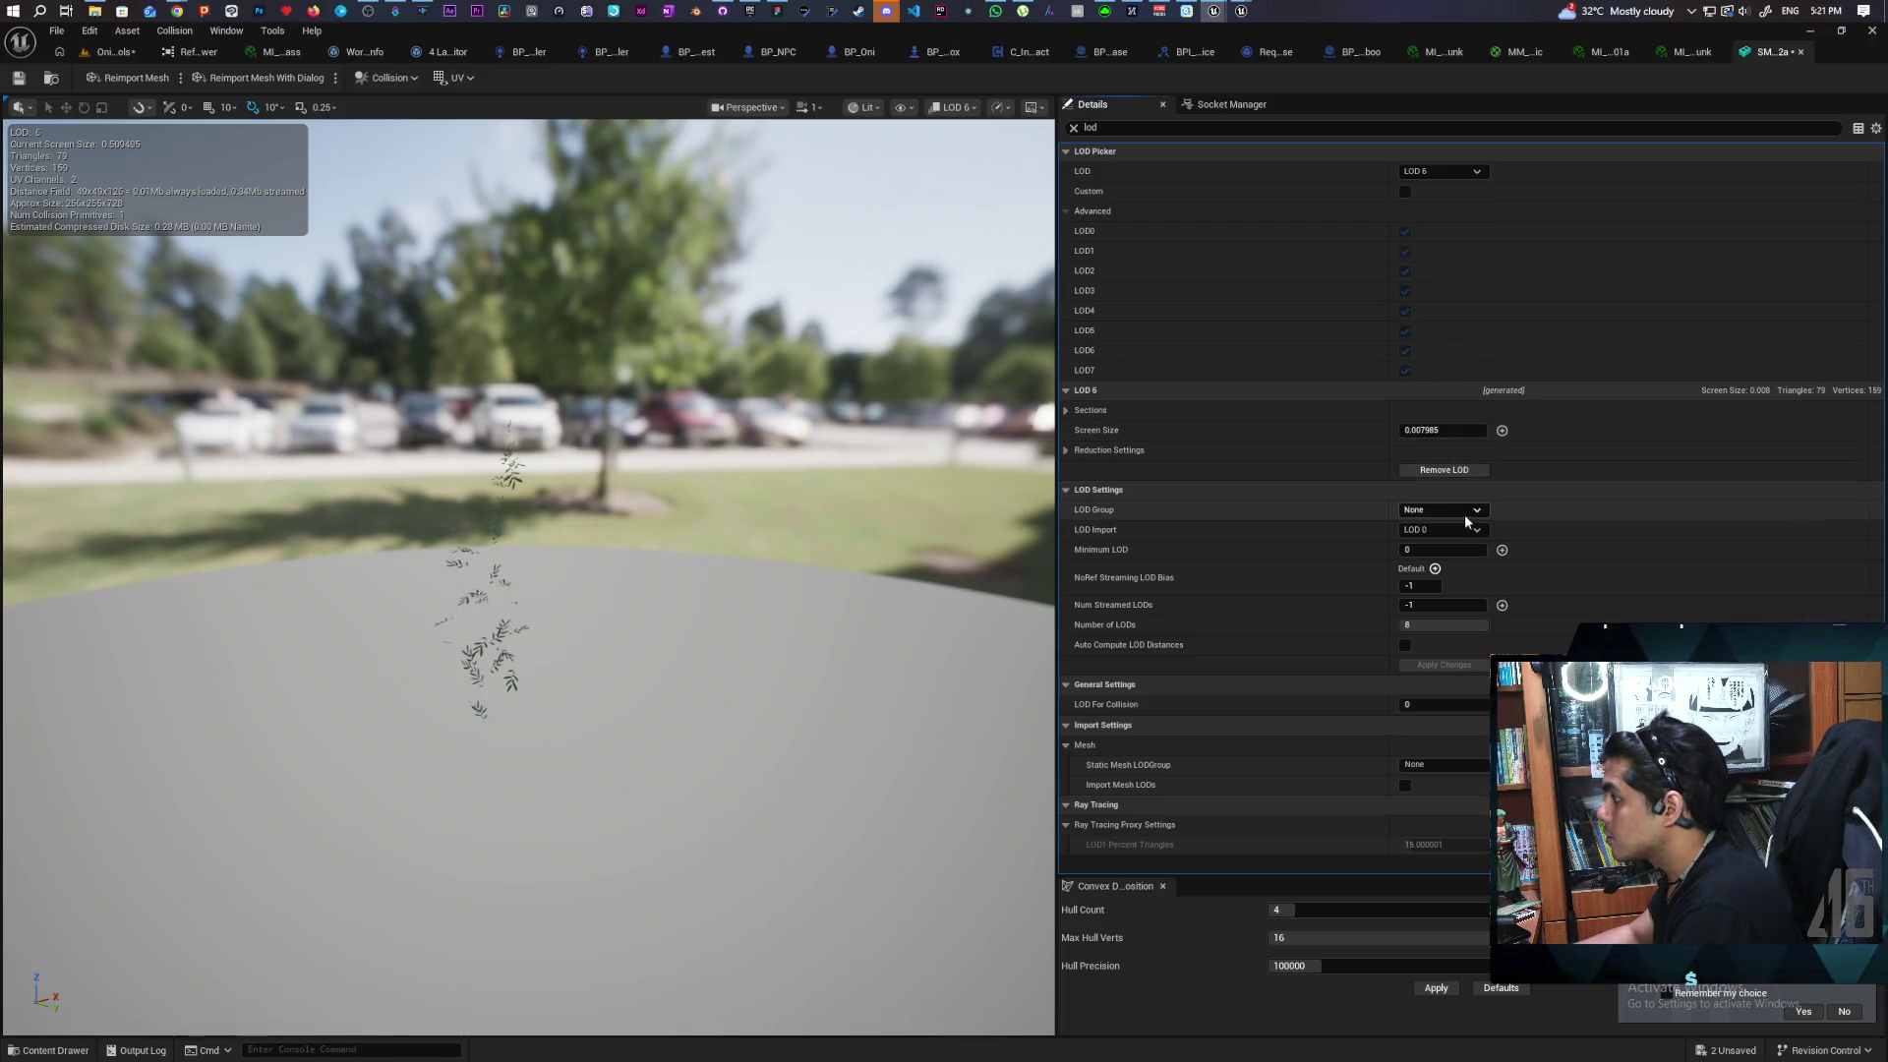
click(1448, 431)
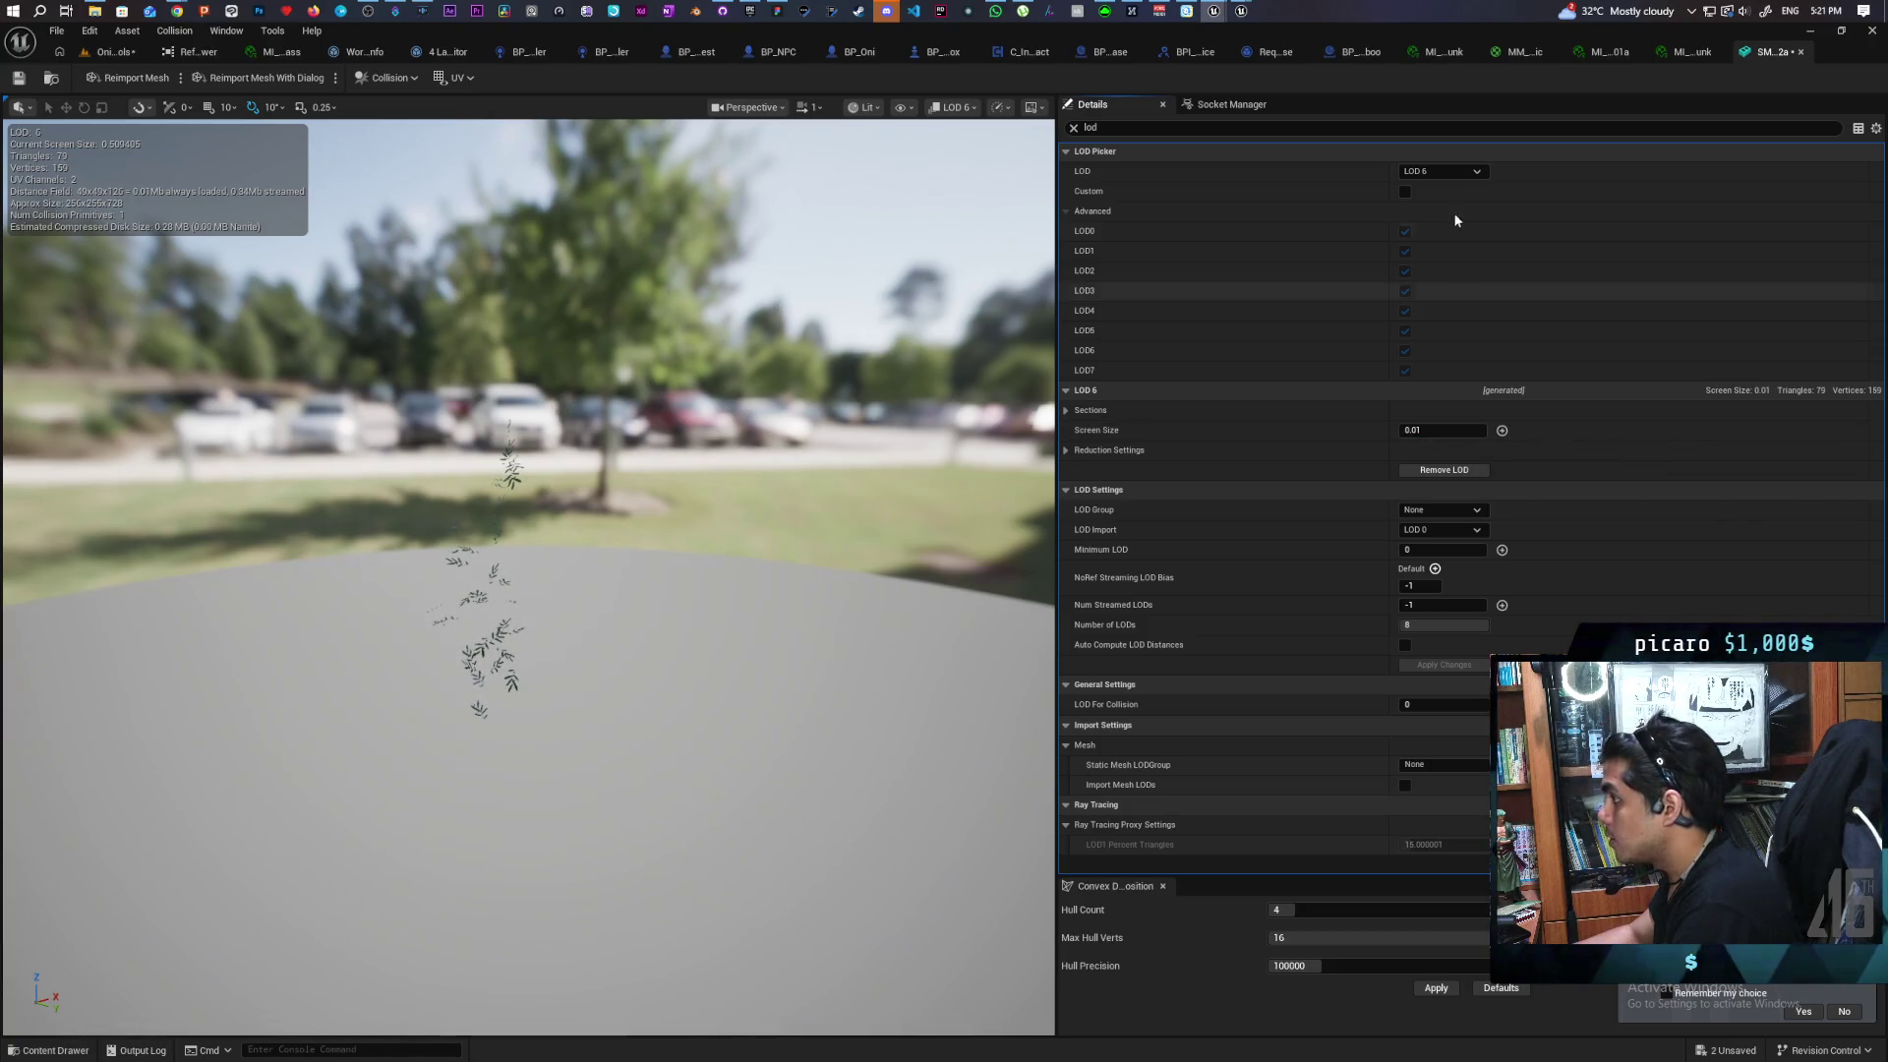
click(1442, 172)
click(1450, 315)
click(1454, 430)
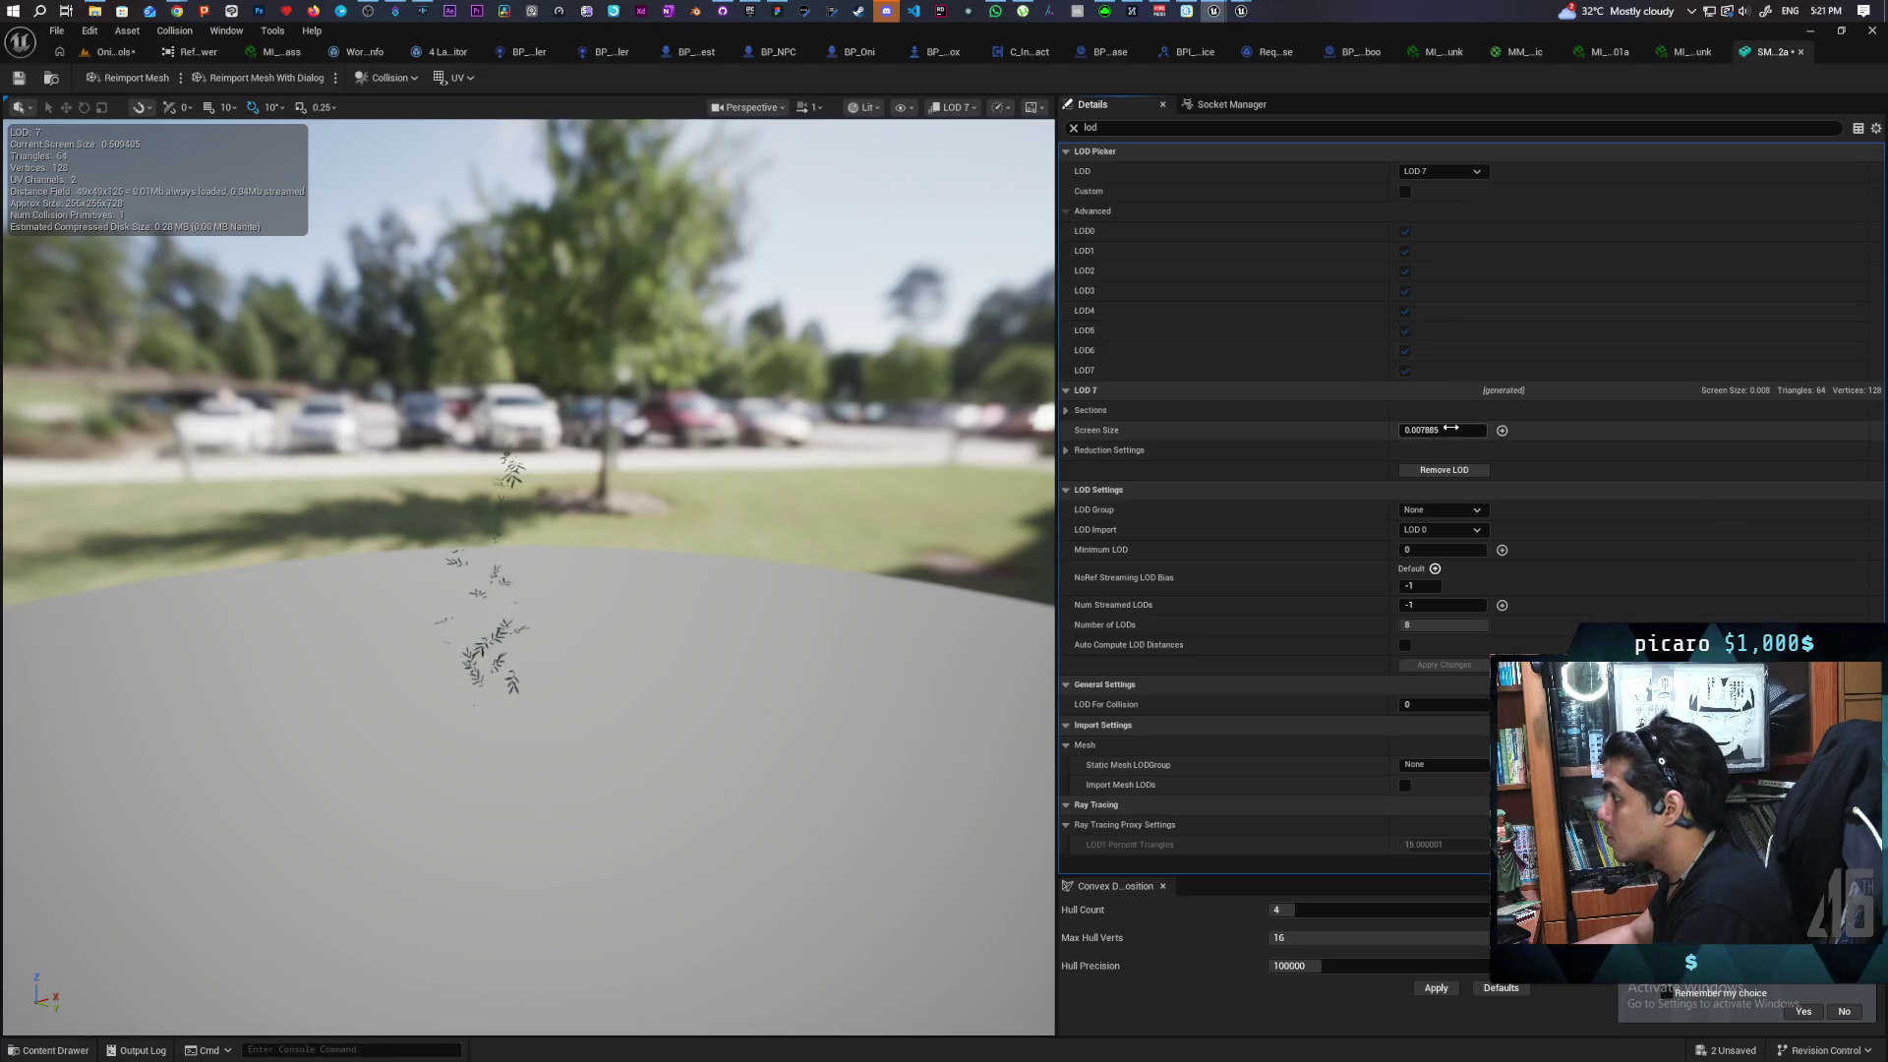
text(0.005)
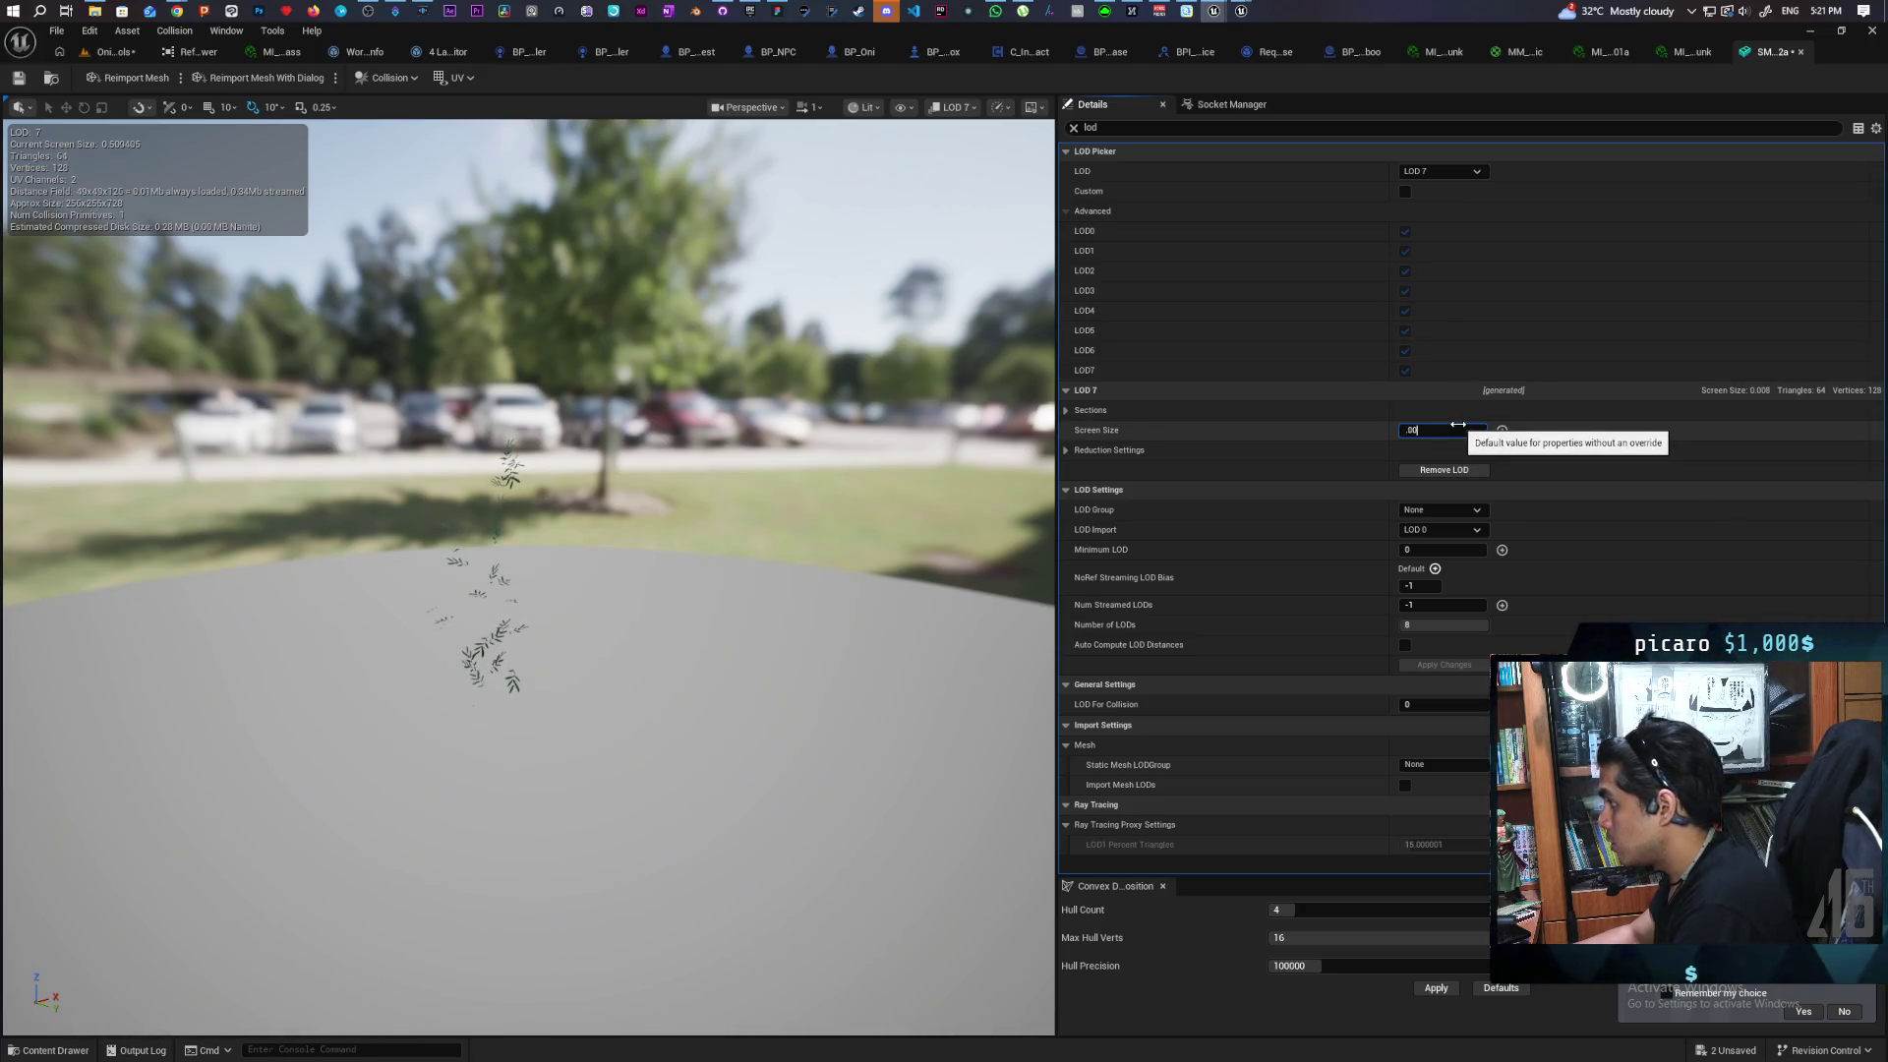
key(Return)
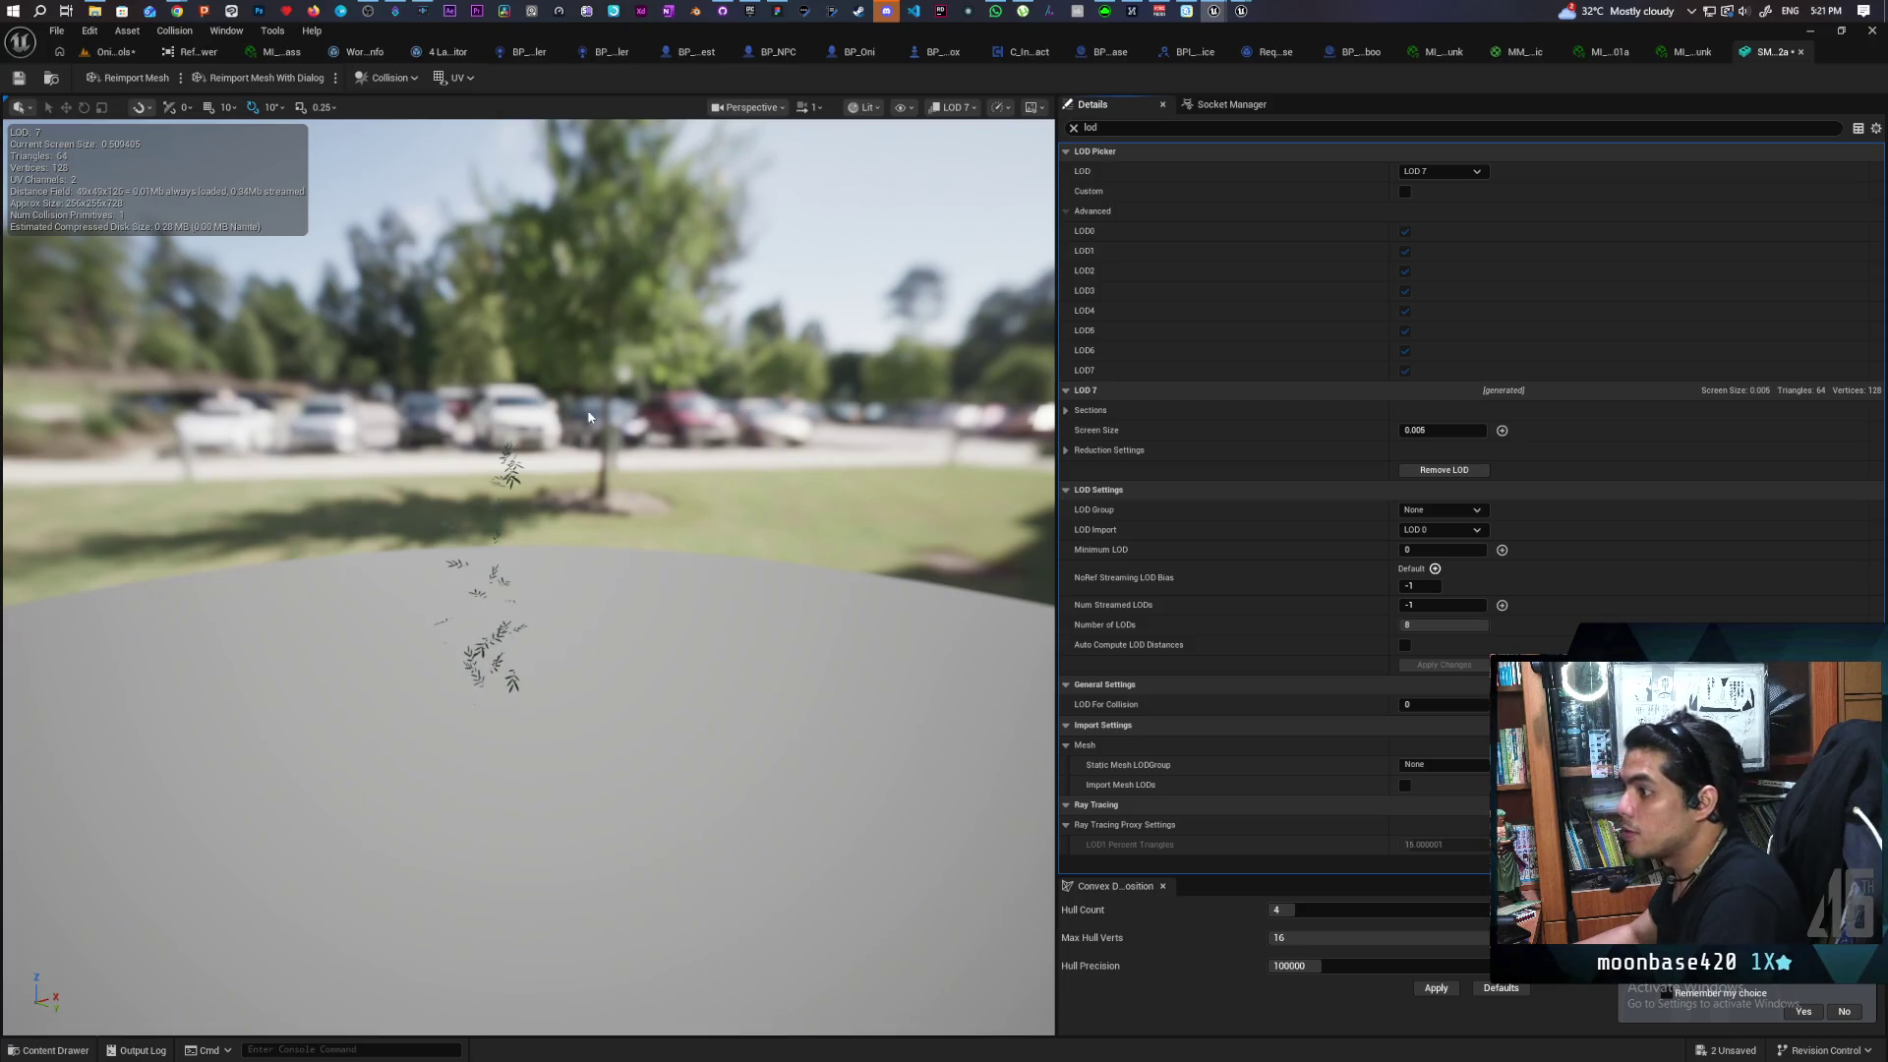
Return the preview to LOD Auto and save the bamboo mesh
scroll(580, 399, up, 3)
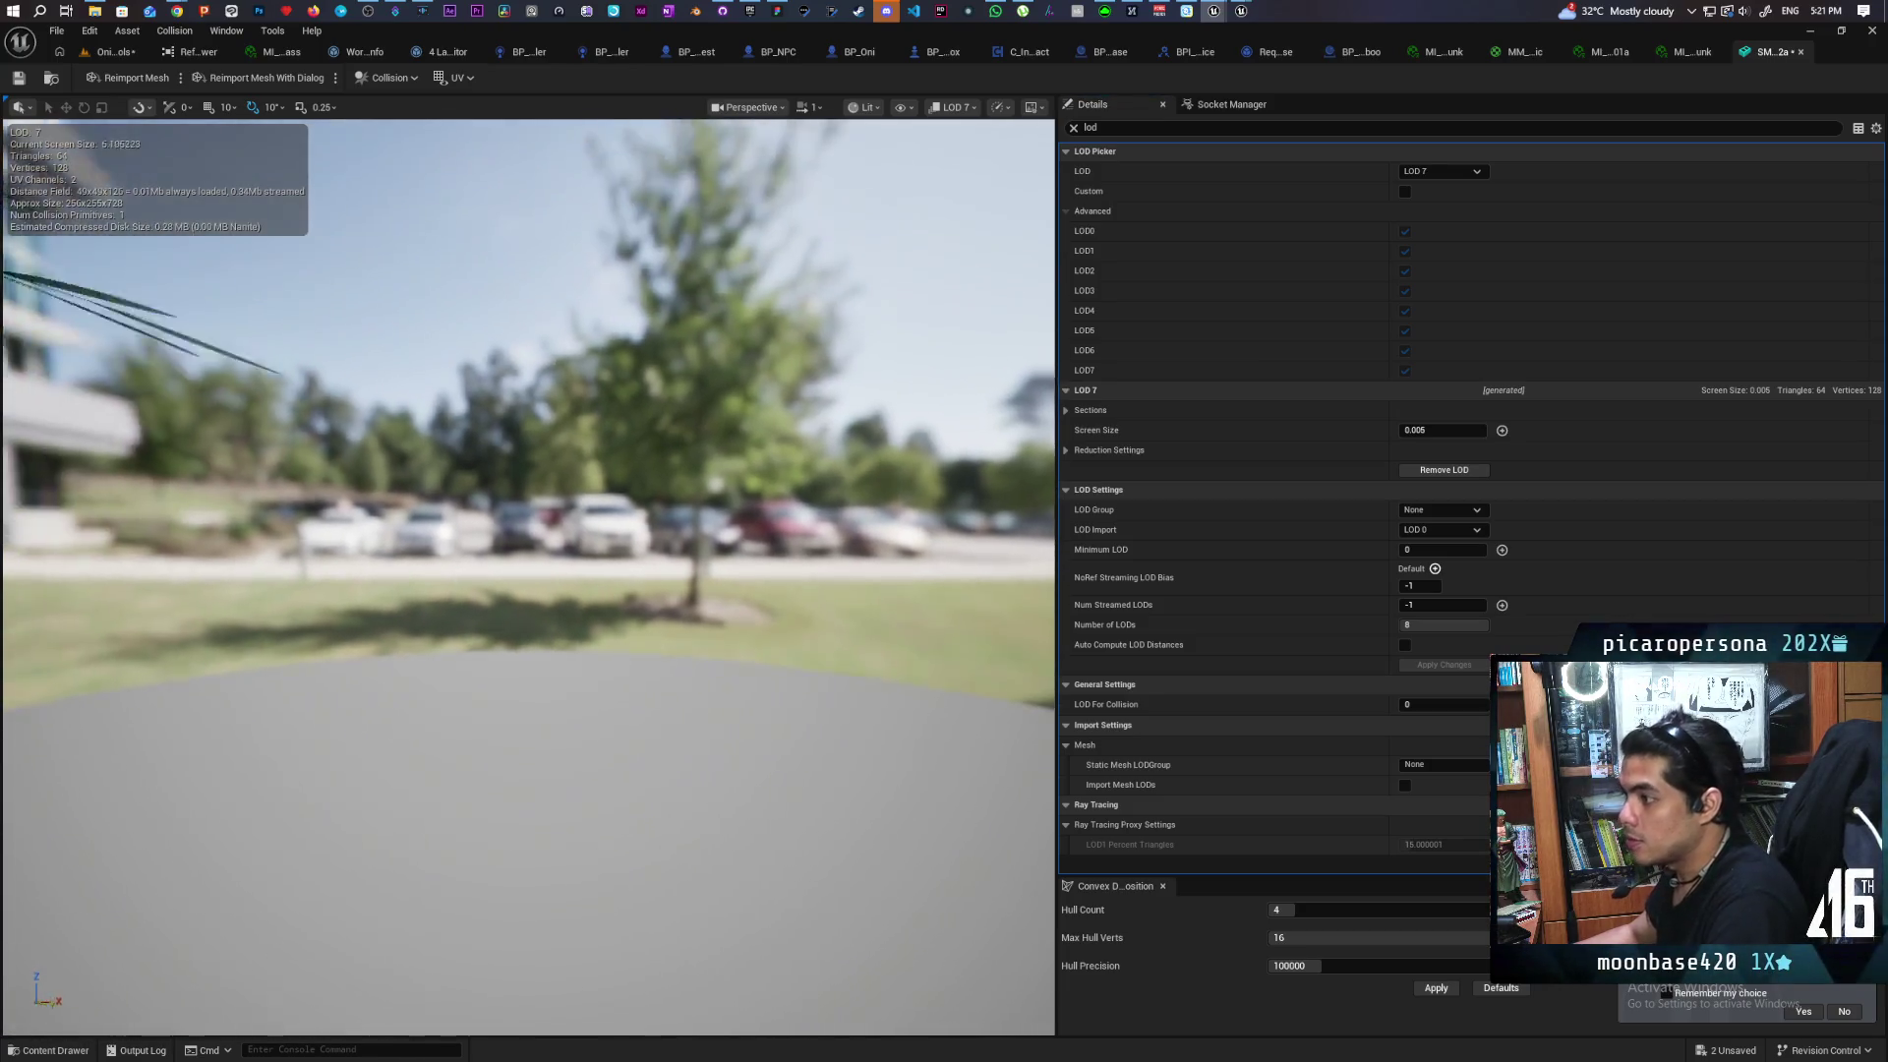
scroll(528, 492, down, 5)
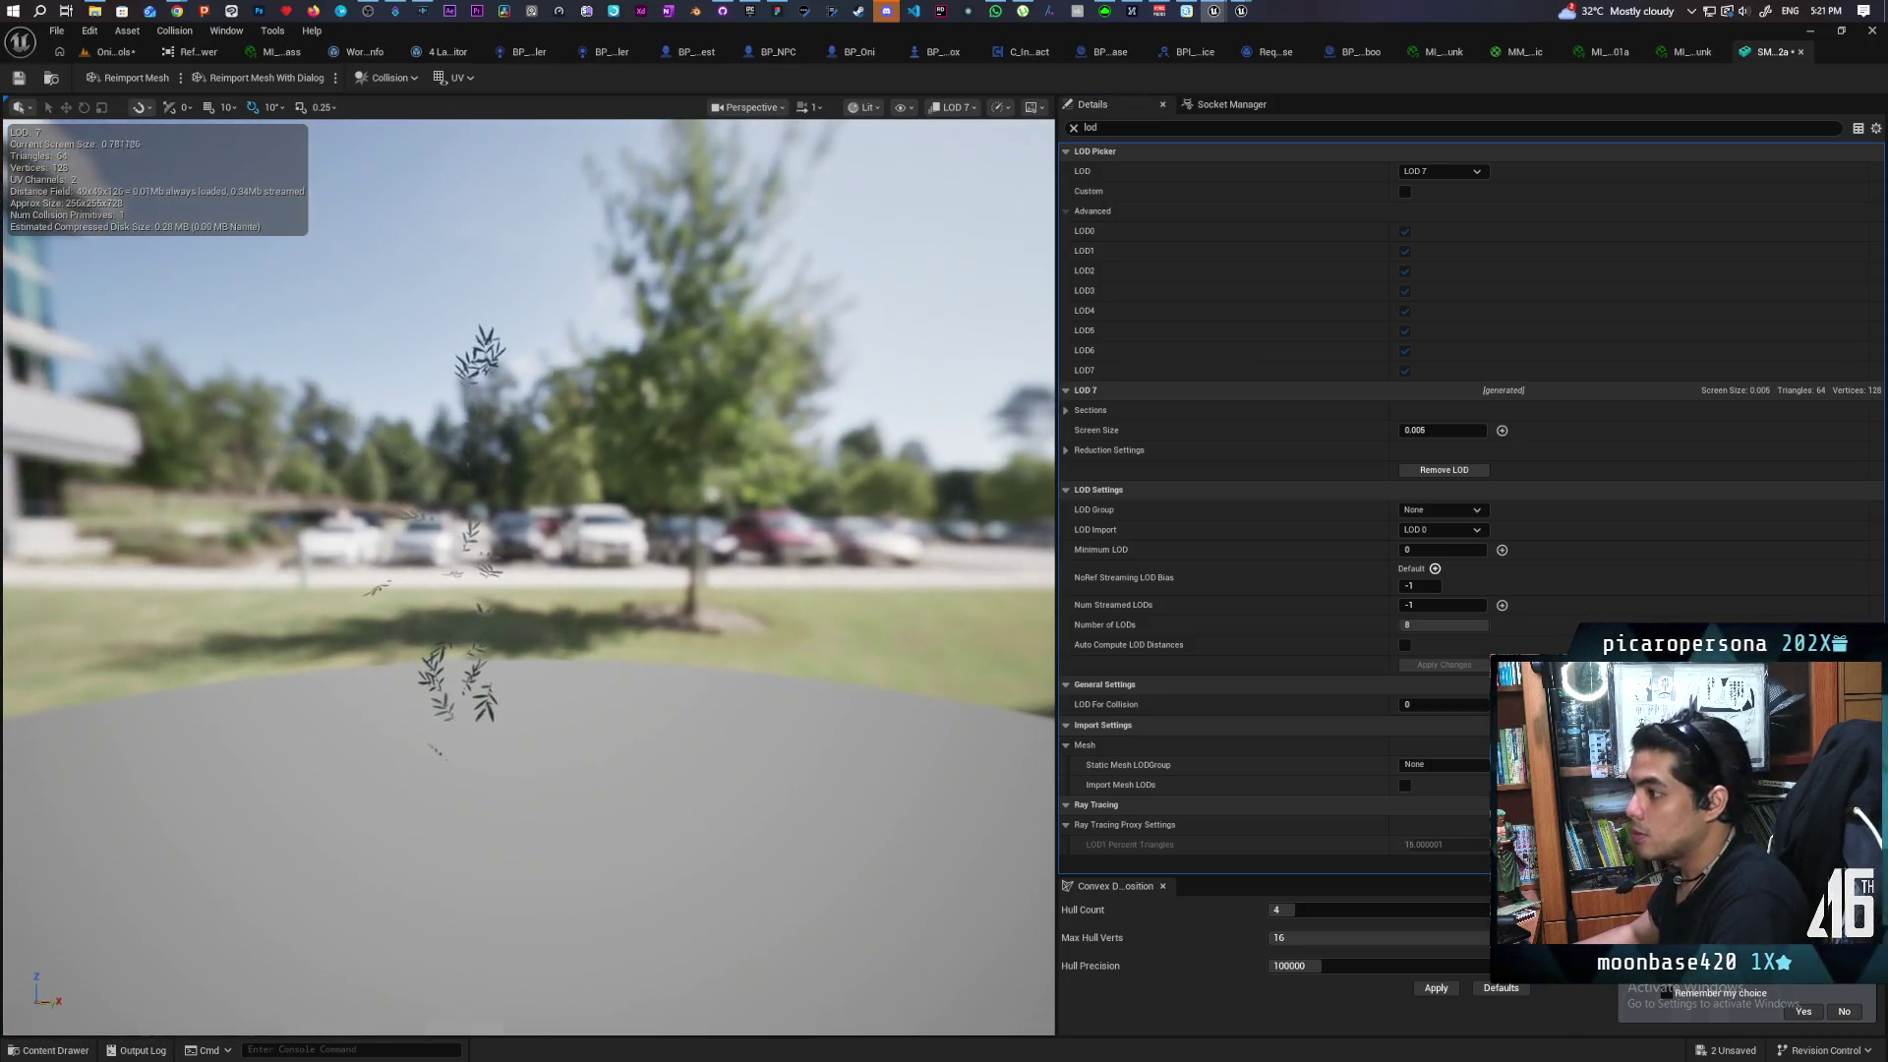
click(1442, 171)
click(1442, 171)
click(1442, 191)
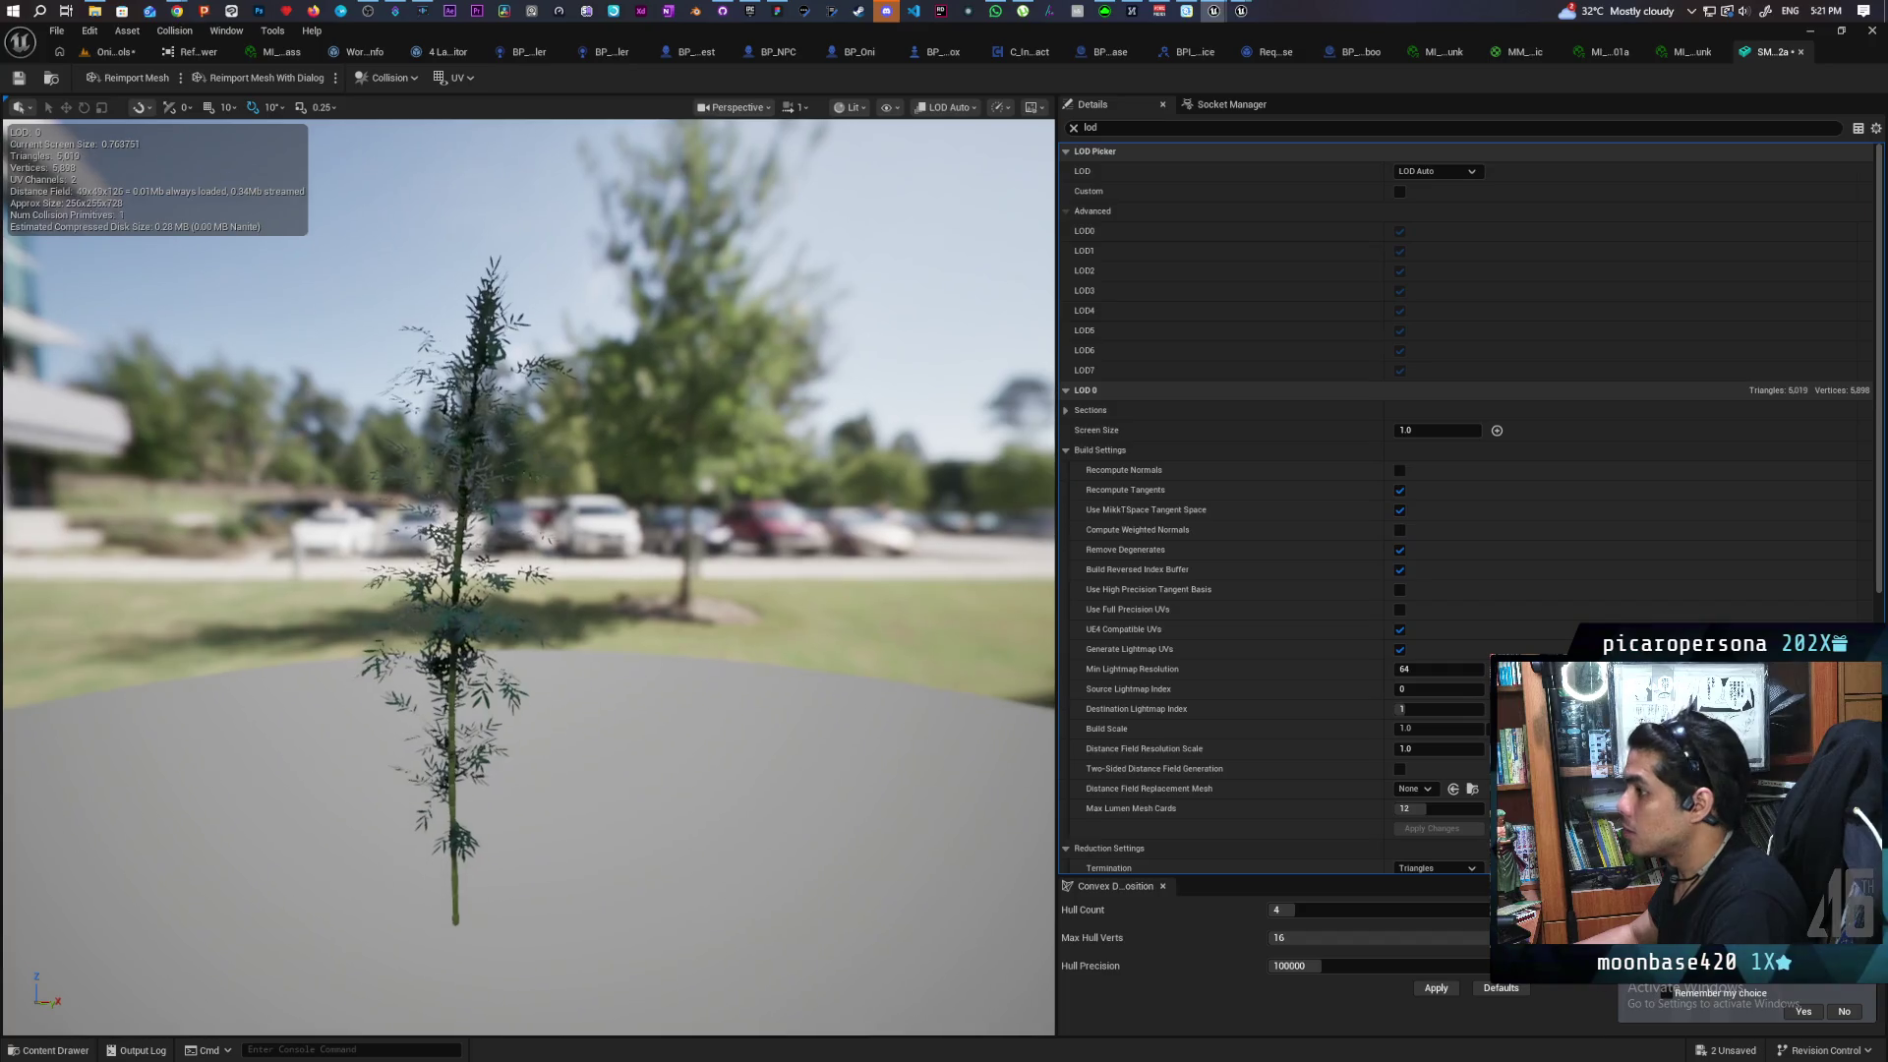
scroll(528, 492, down, 10)
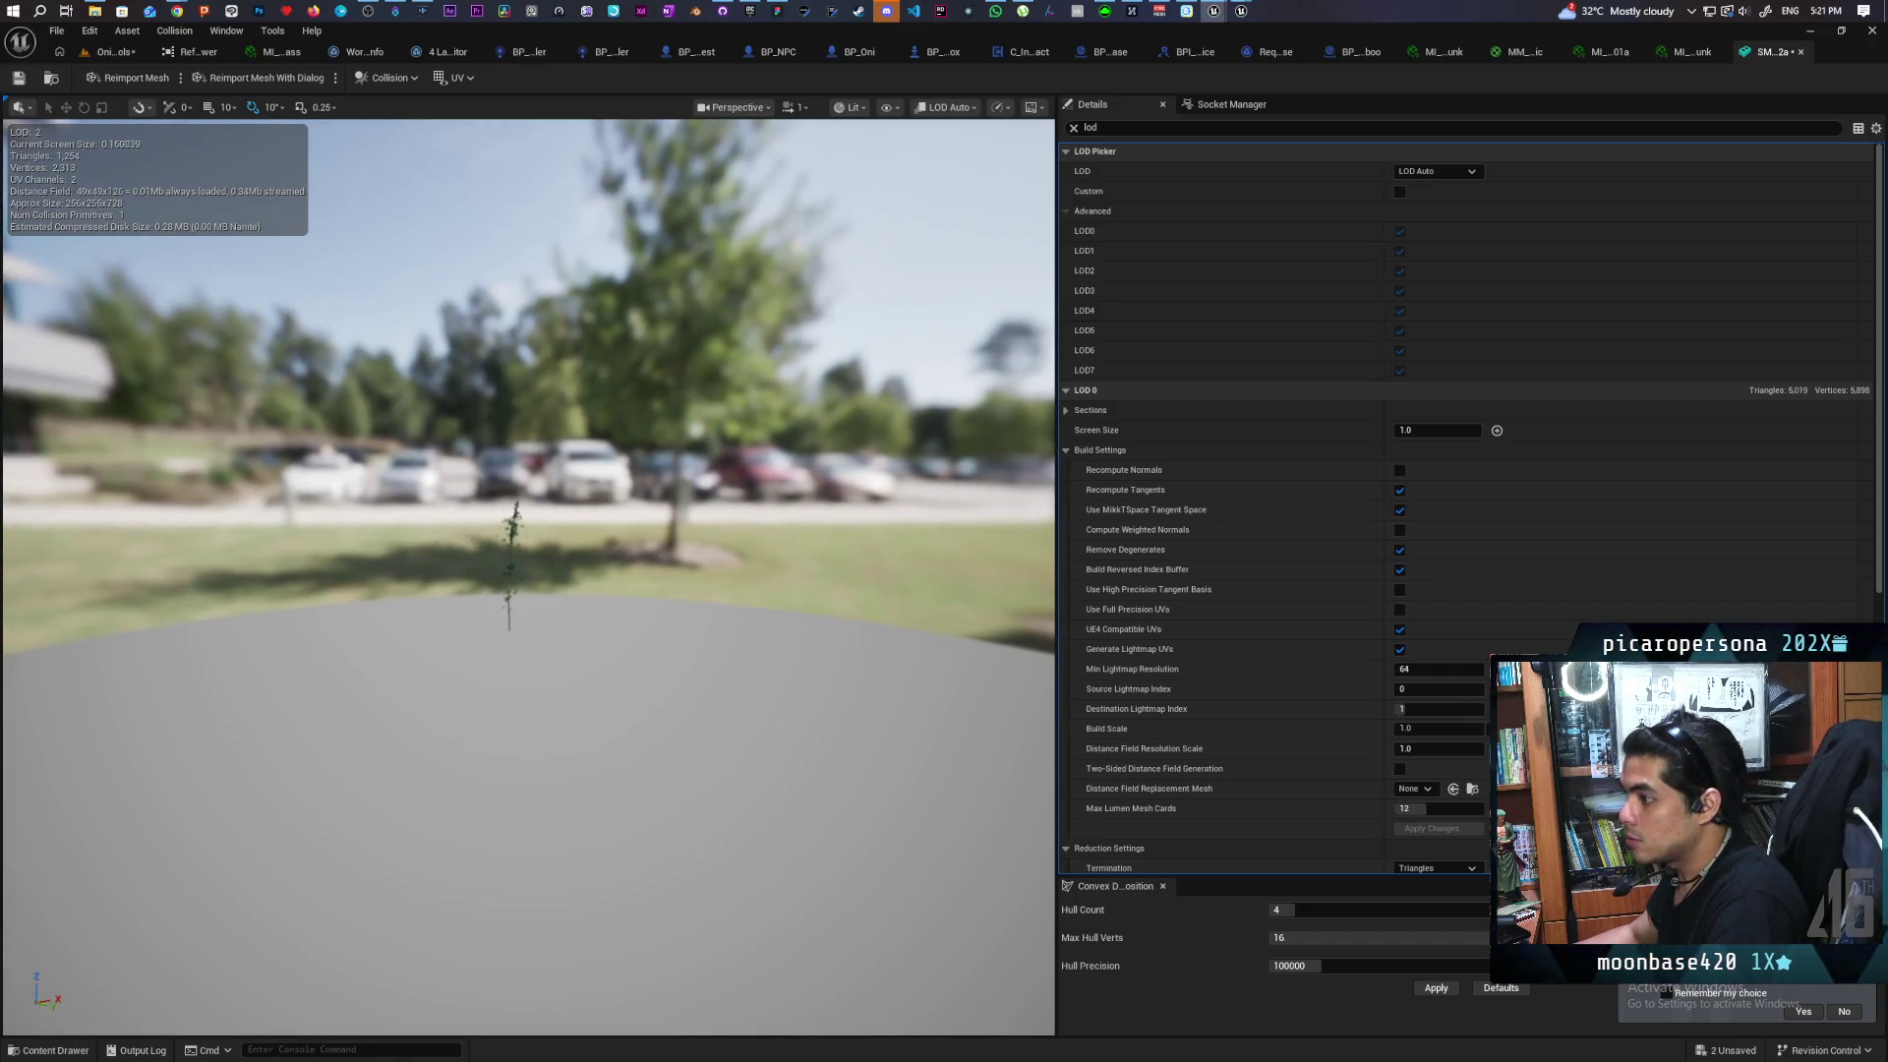
scroll(528, 577, up, 10)
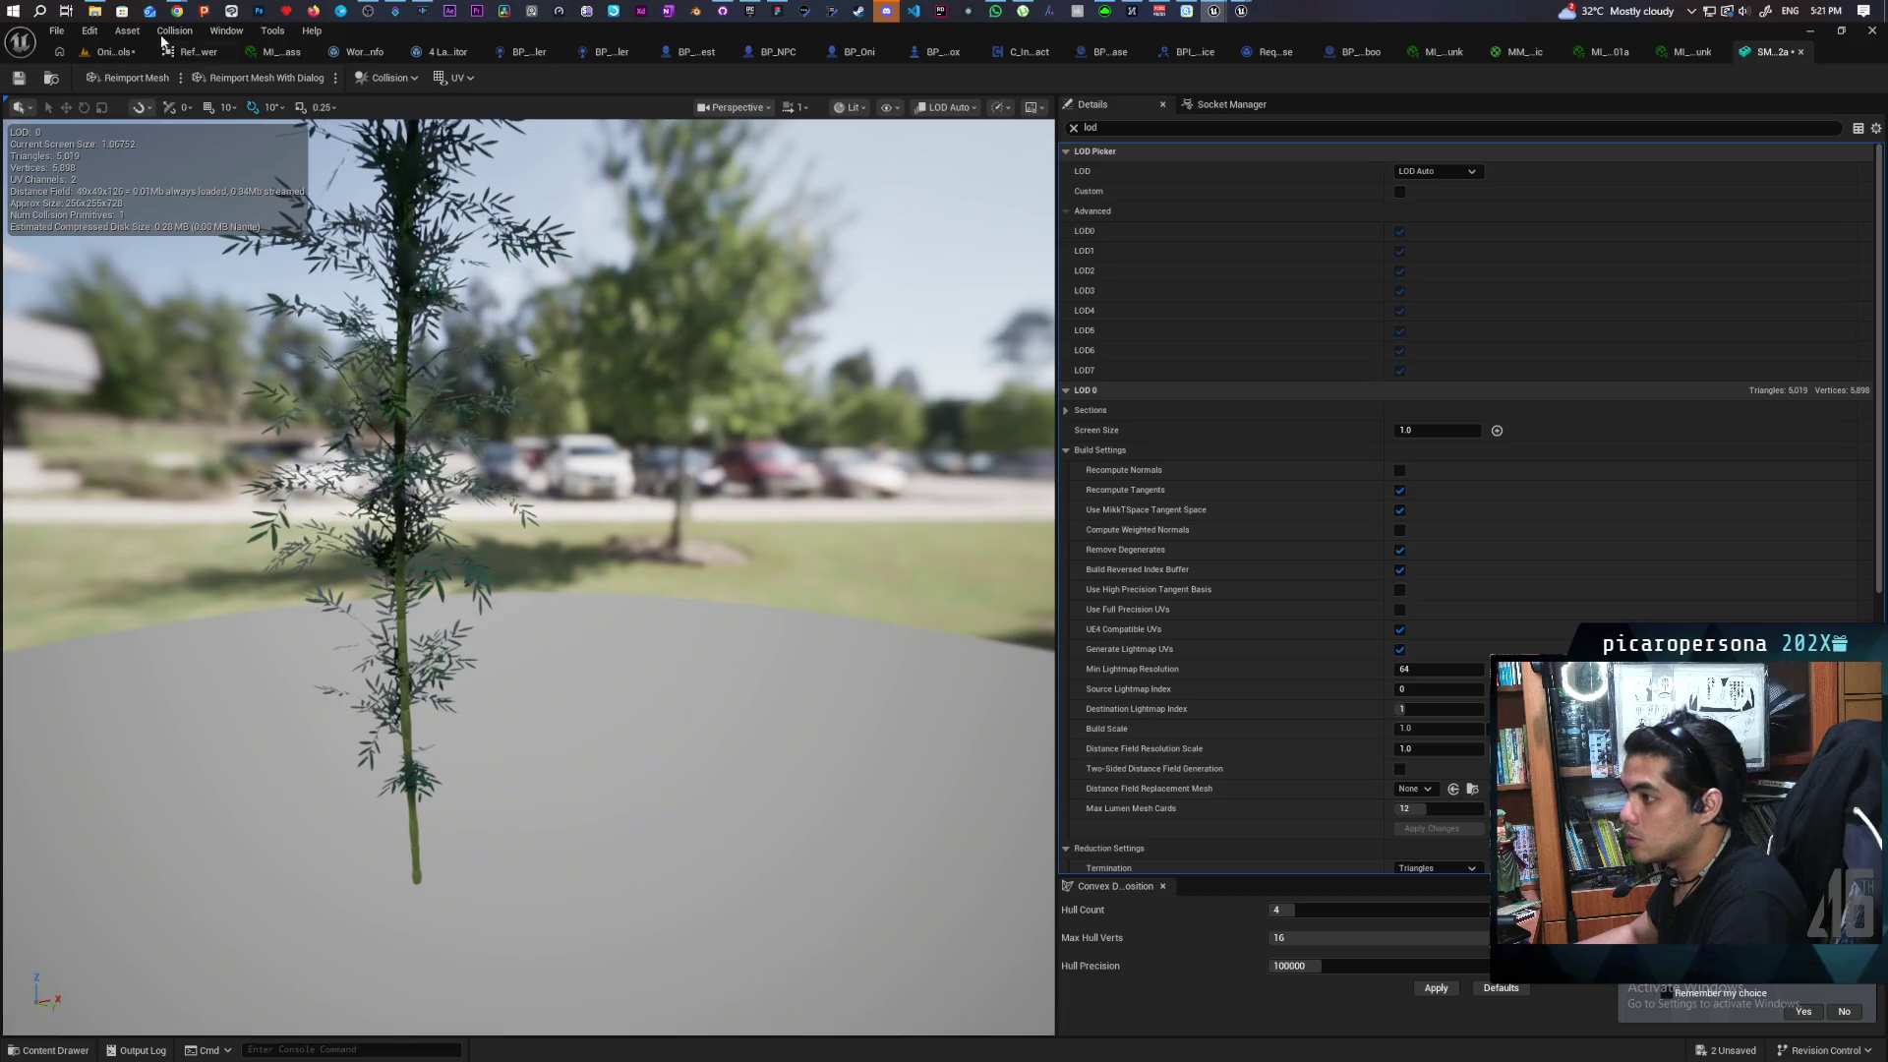
key(ctrl+s)
Save the OniLevelTools level, then zoom and fly the view close to the bamboo clump
click(116, 49)
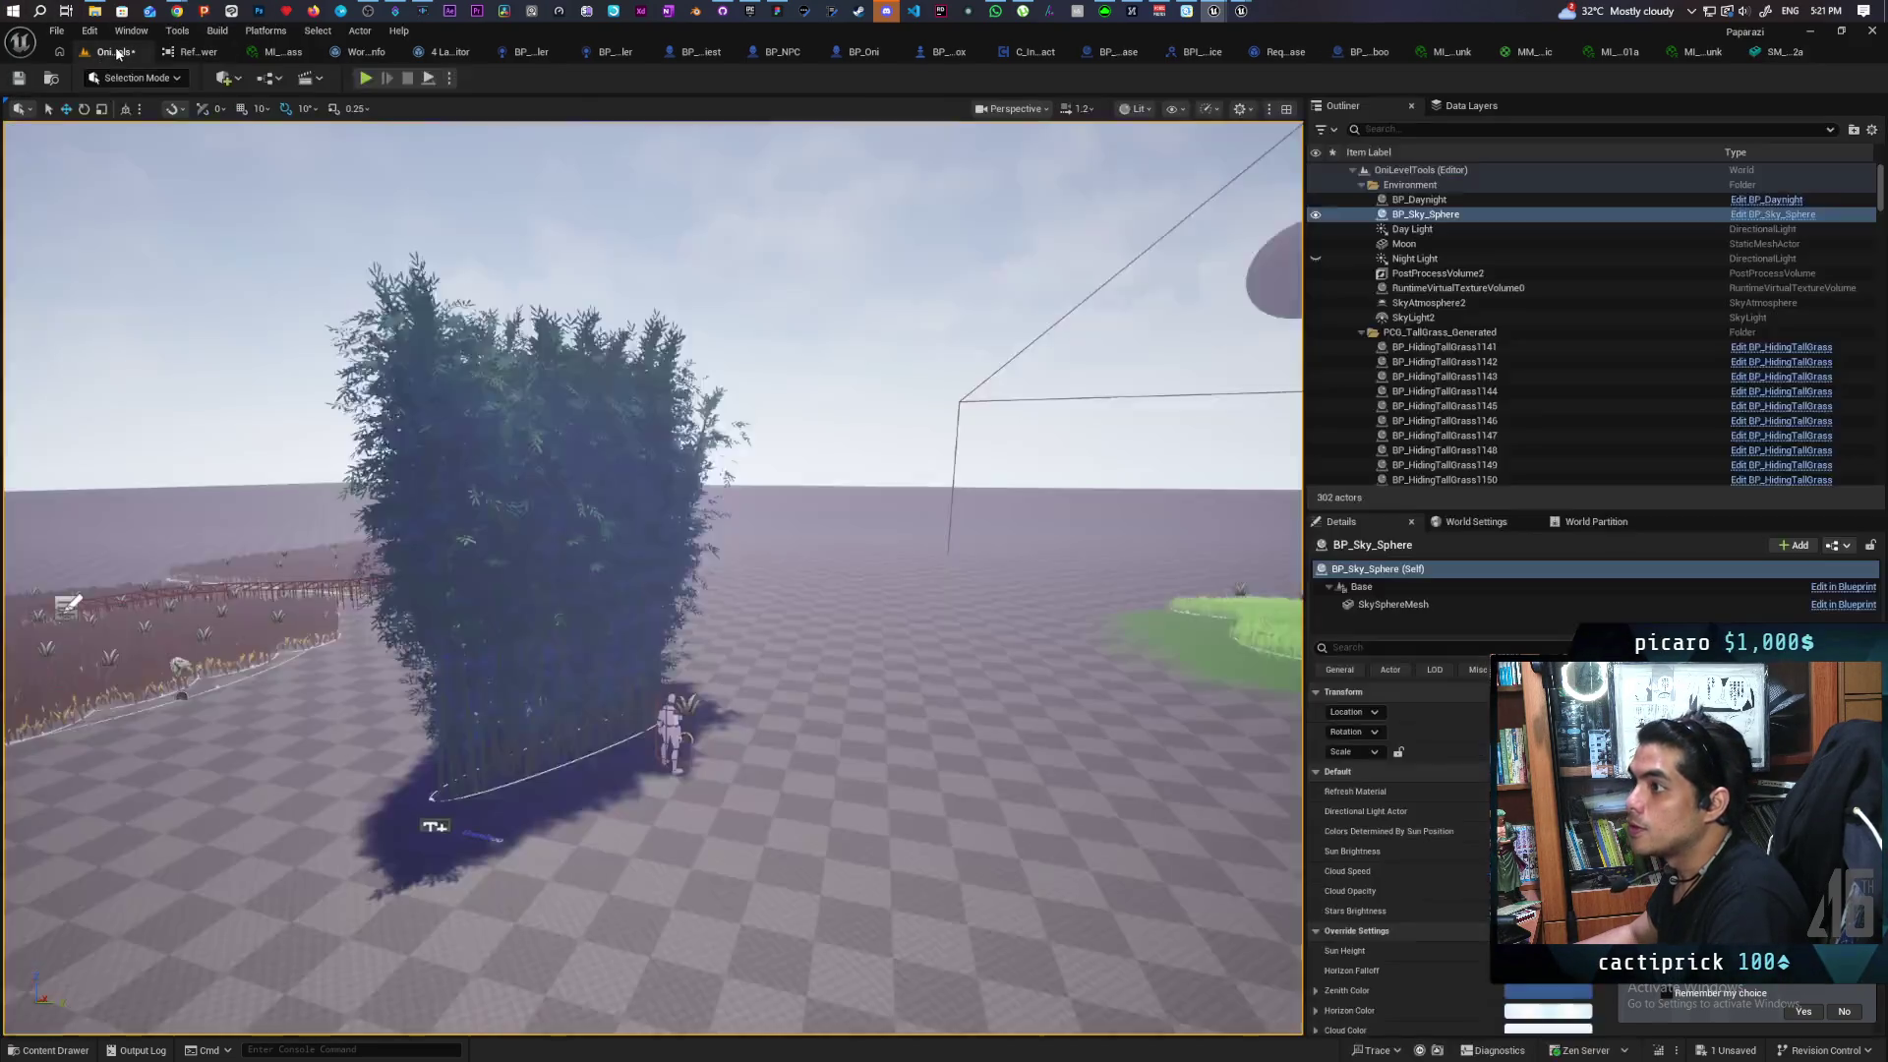
key(ctrl+s)
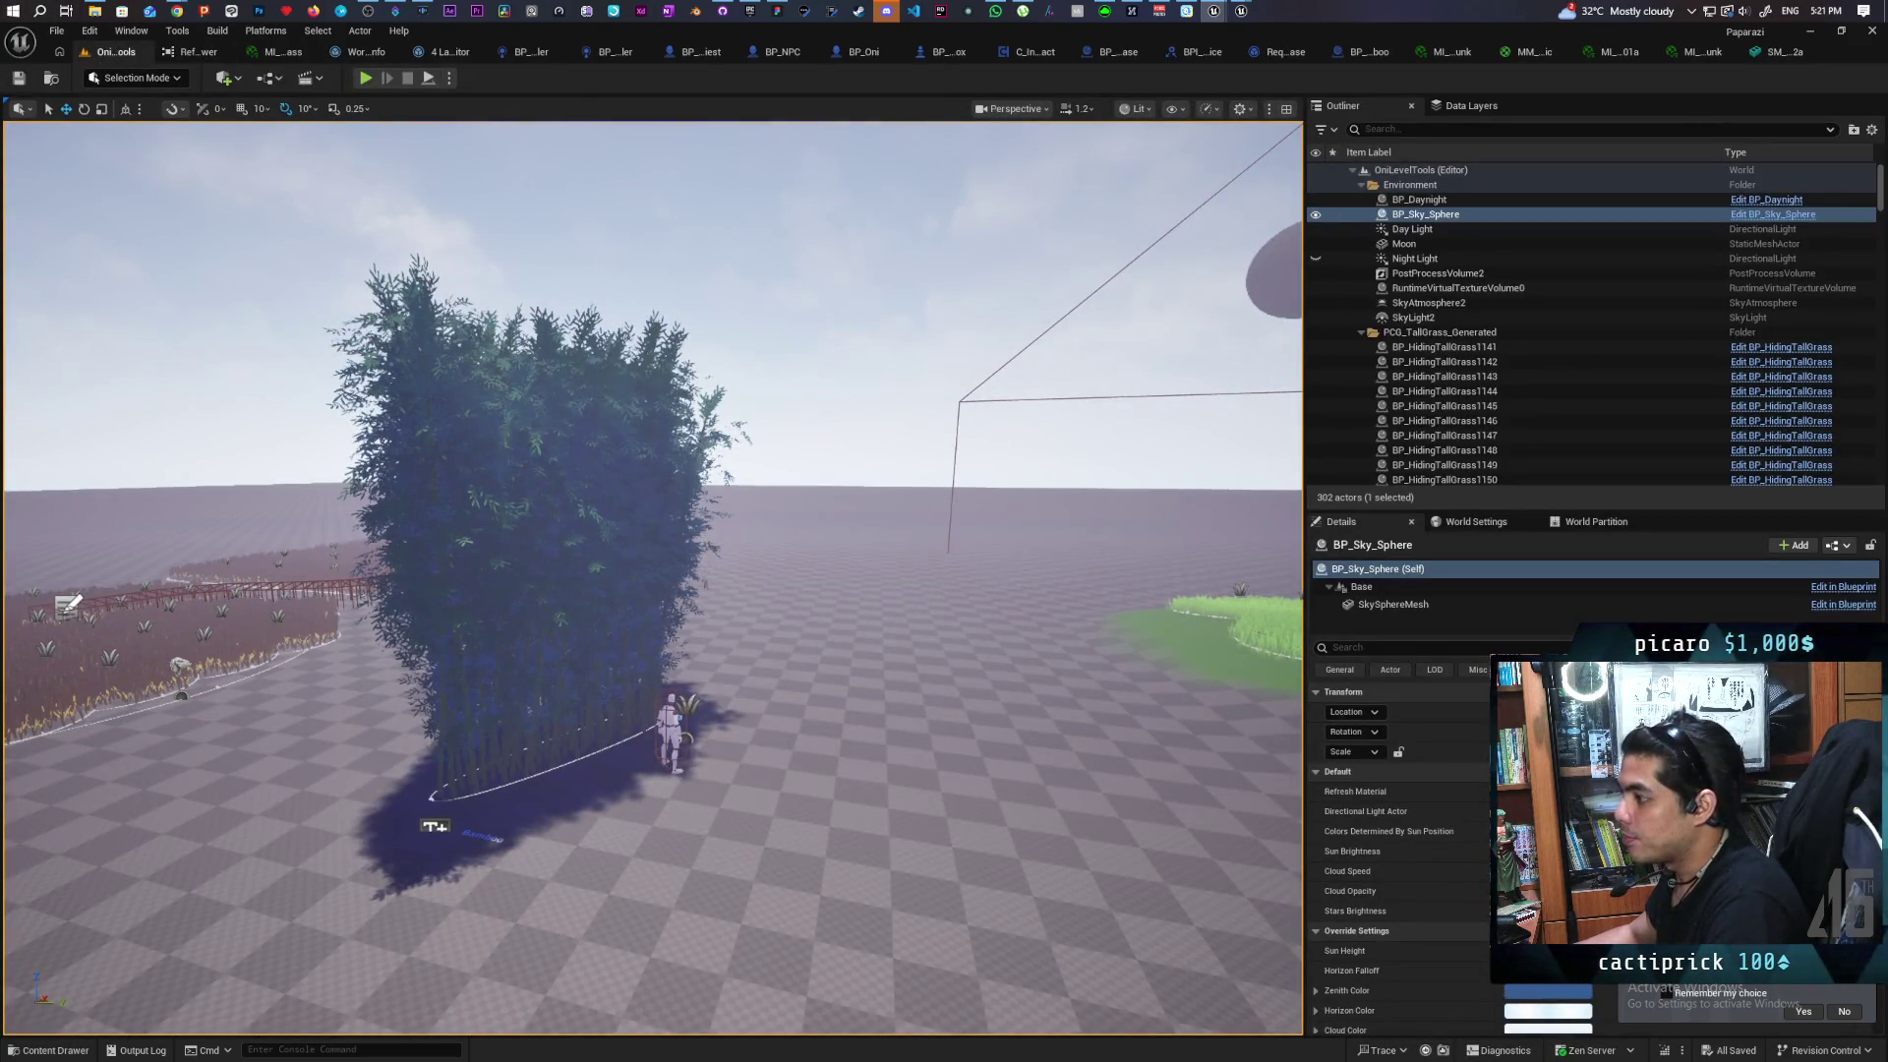
scroll(810, 510, down, 10)
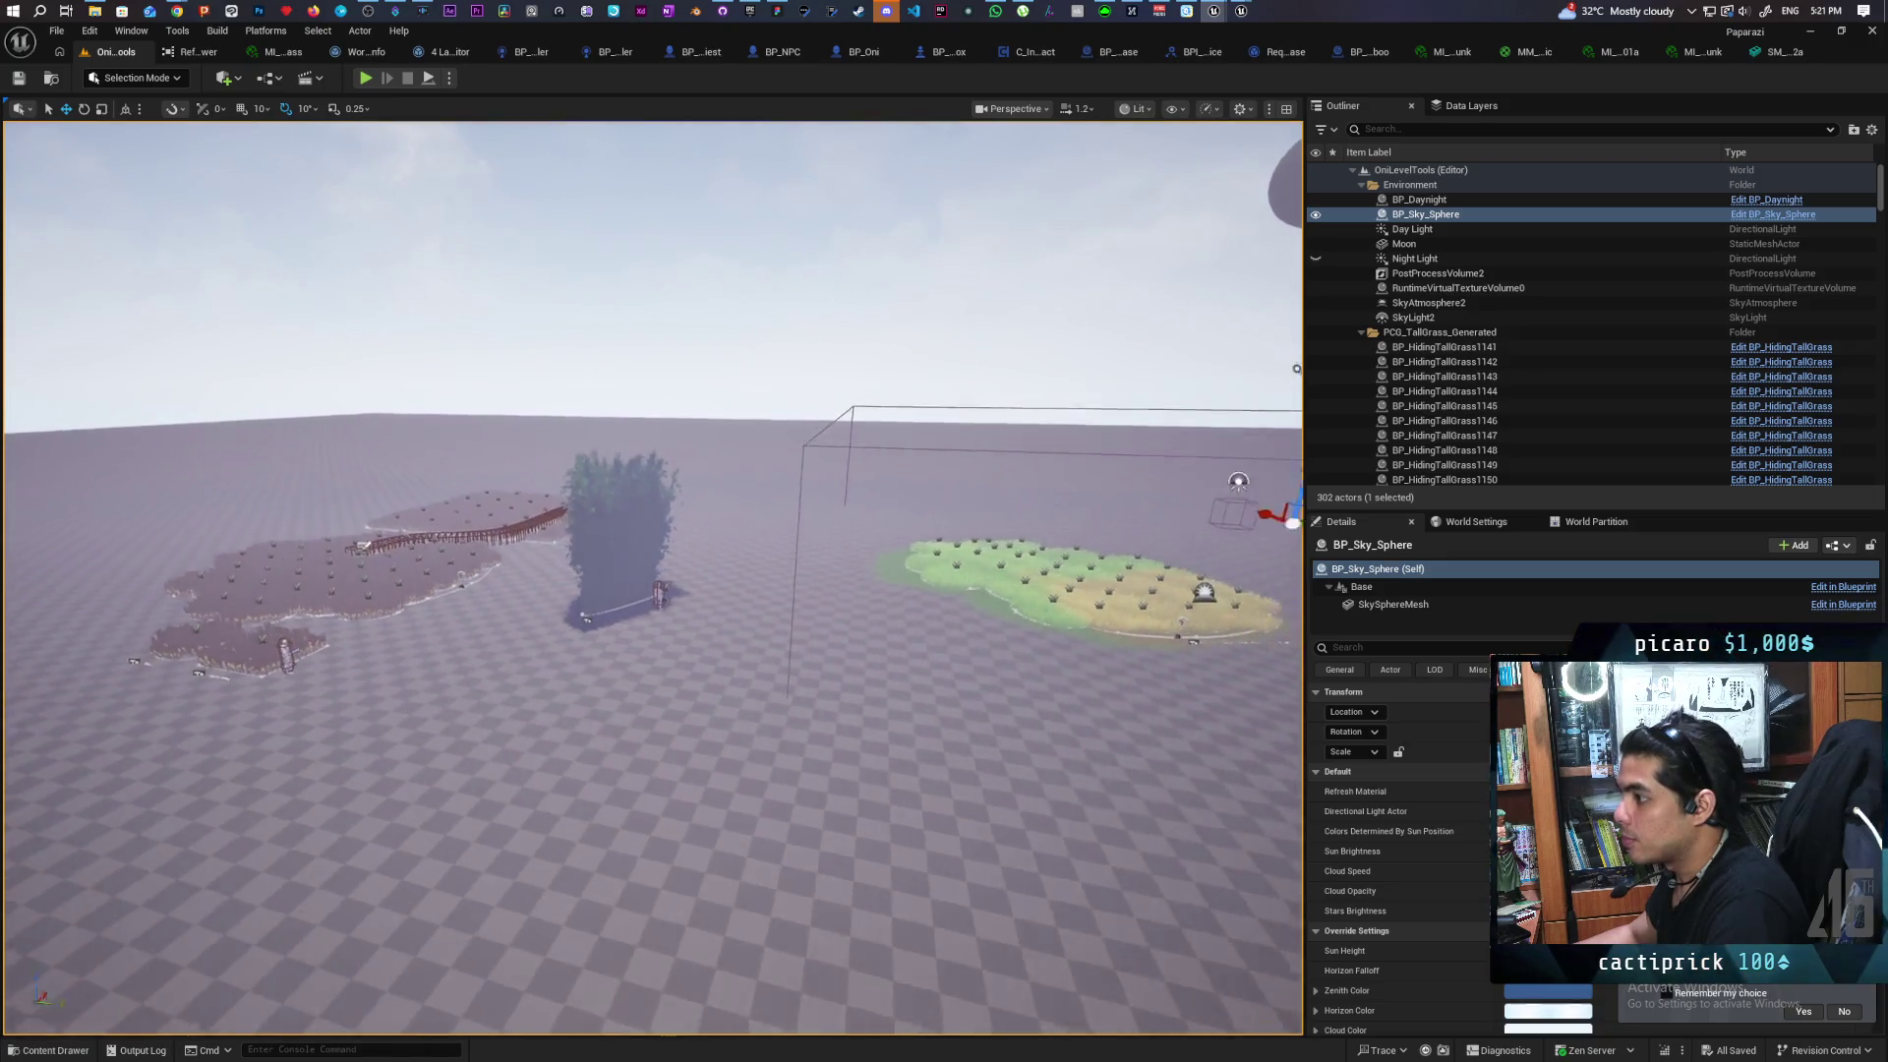
scroll(989, 470, down, 5)
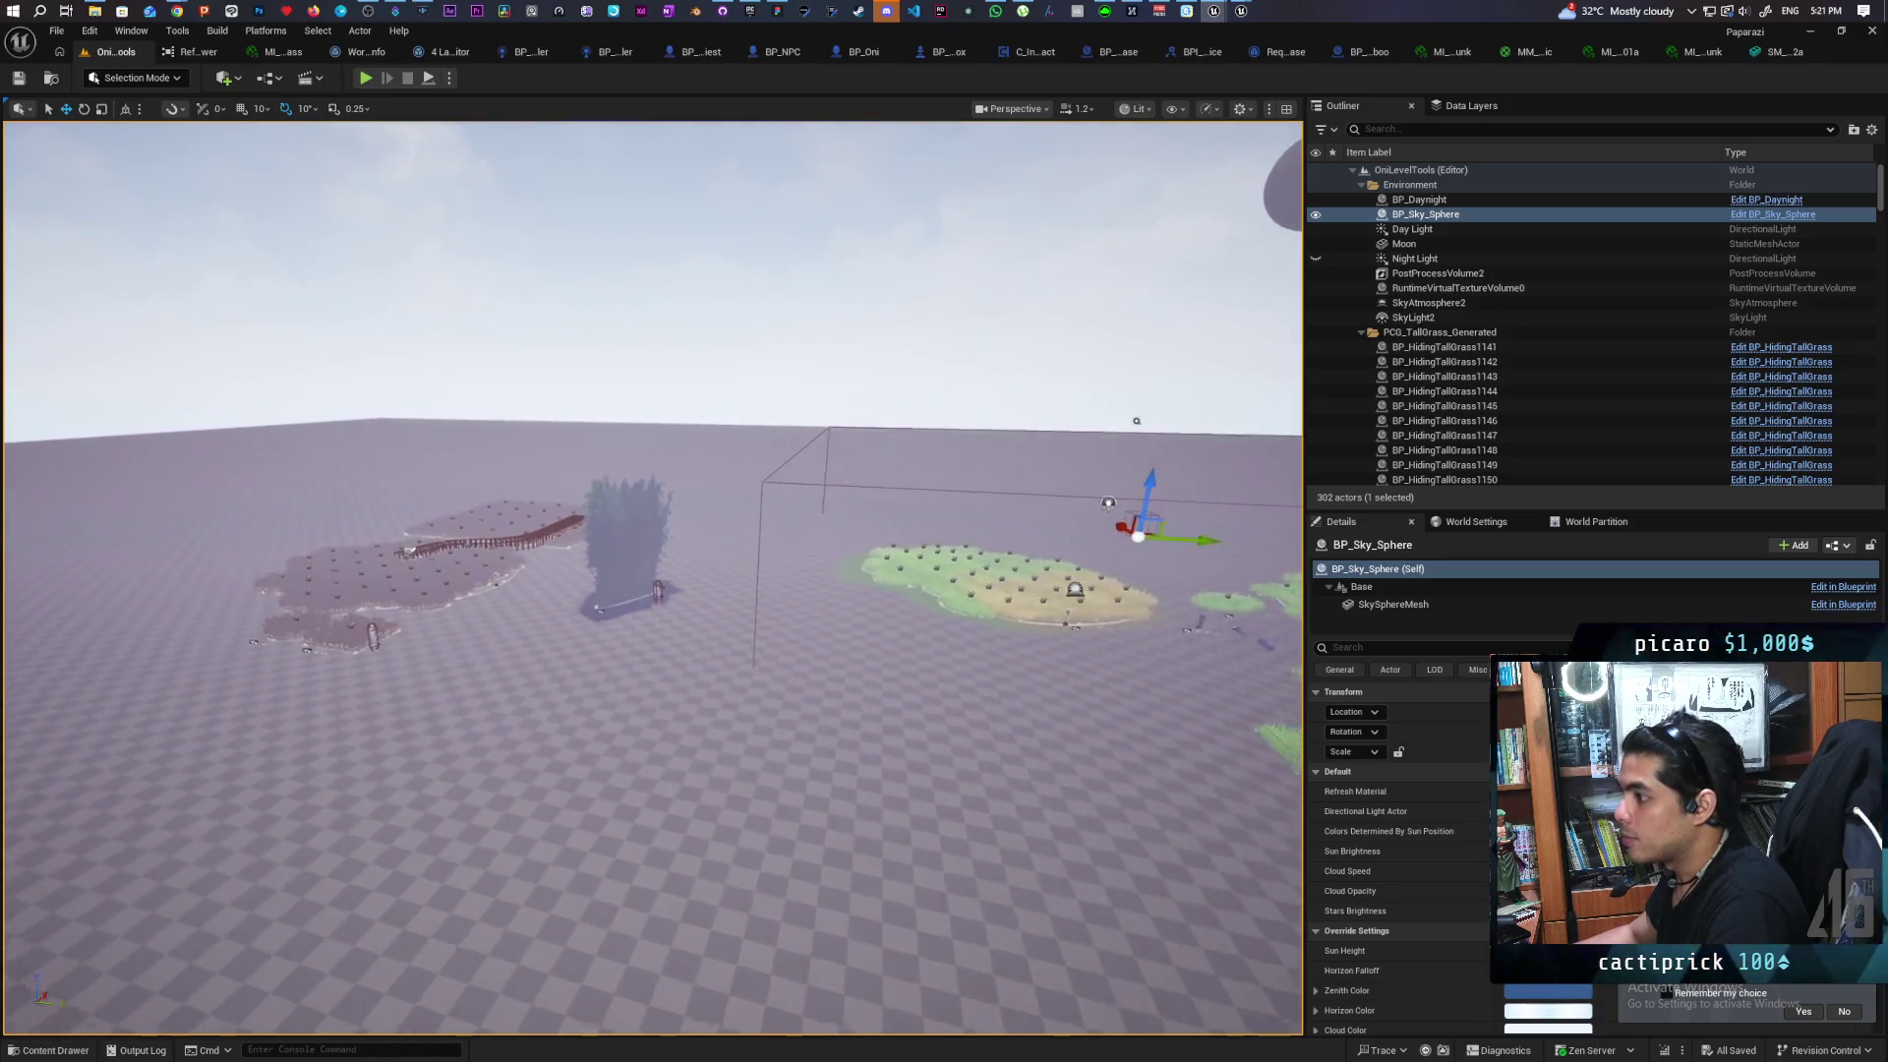
scroll(989, 470, up, 10)
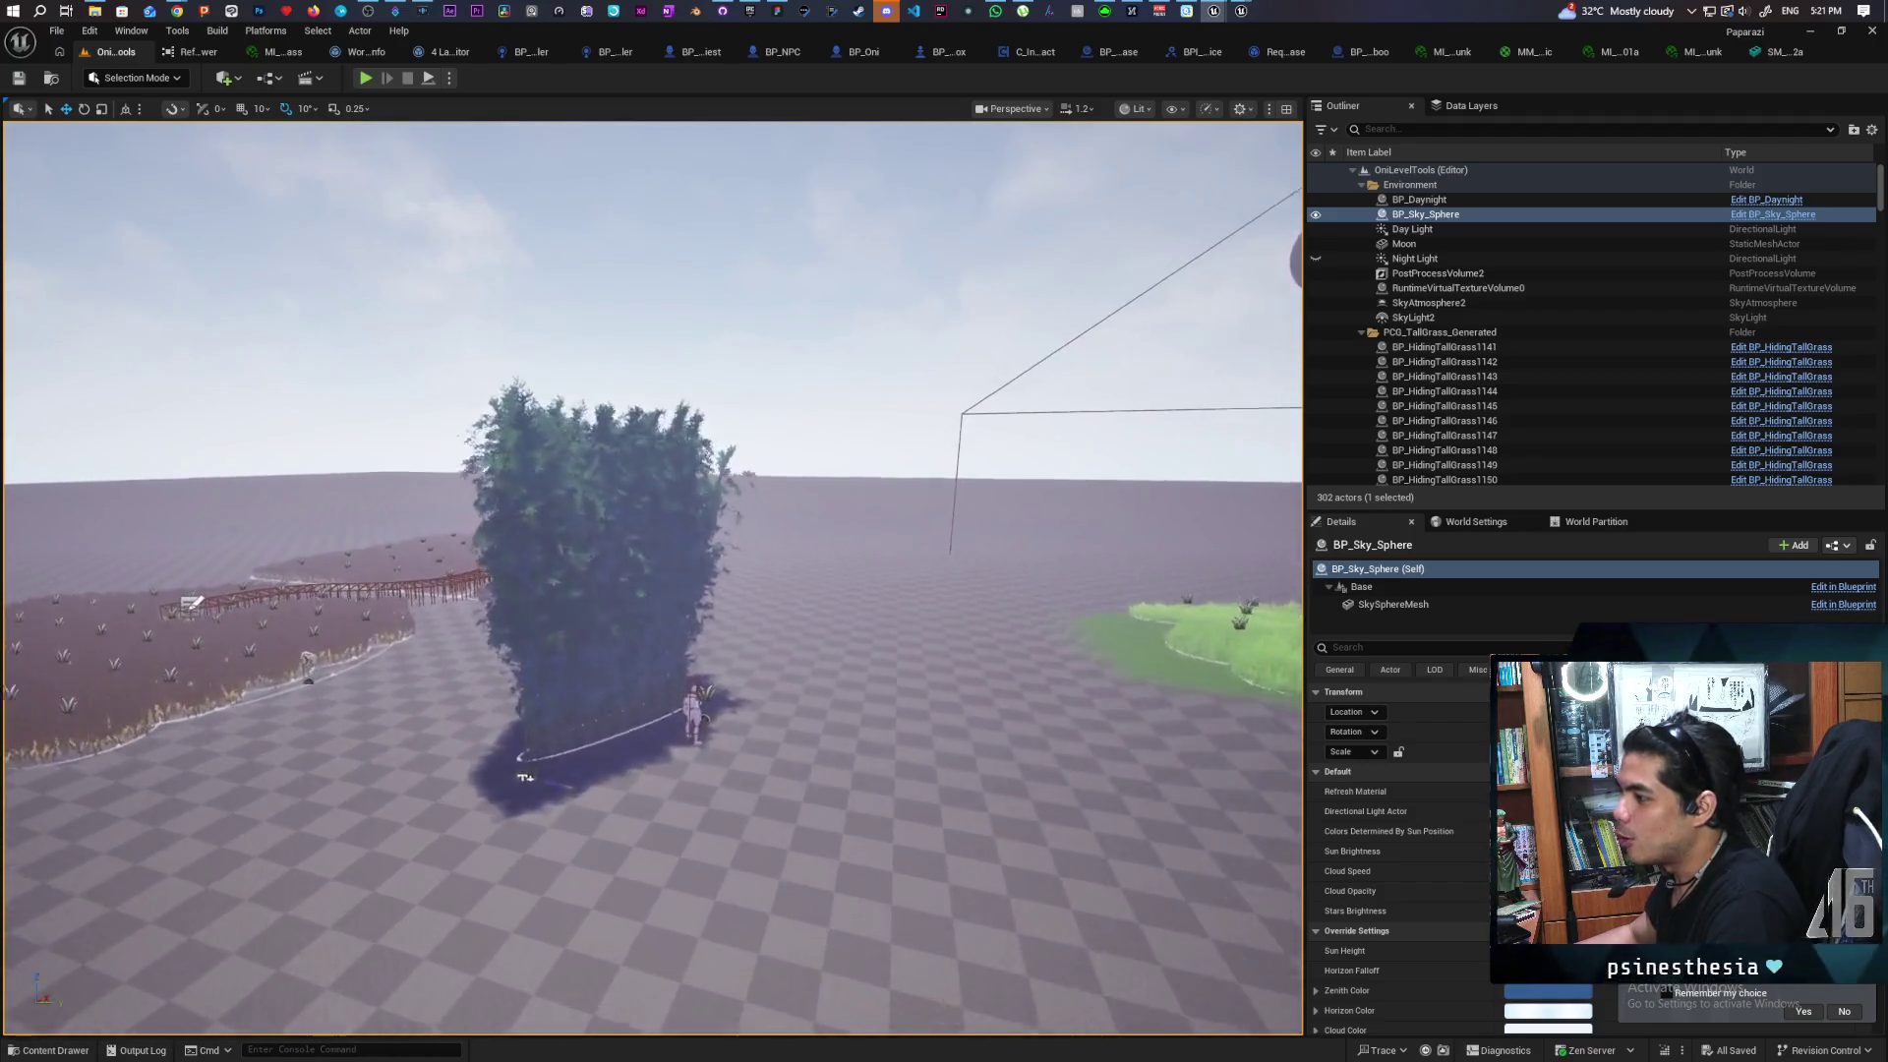
scroll(989, 470, up, 5)
scroll(989, 470, down, 3)
scroll(1075, 469, down, 8)
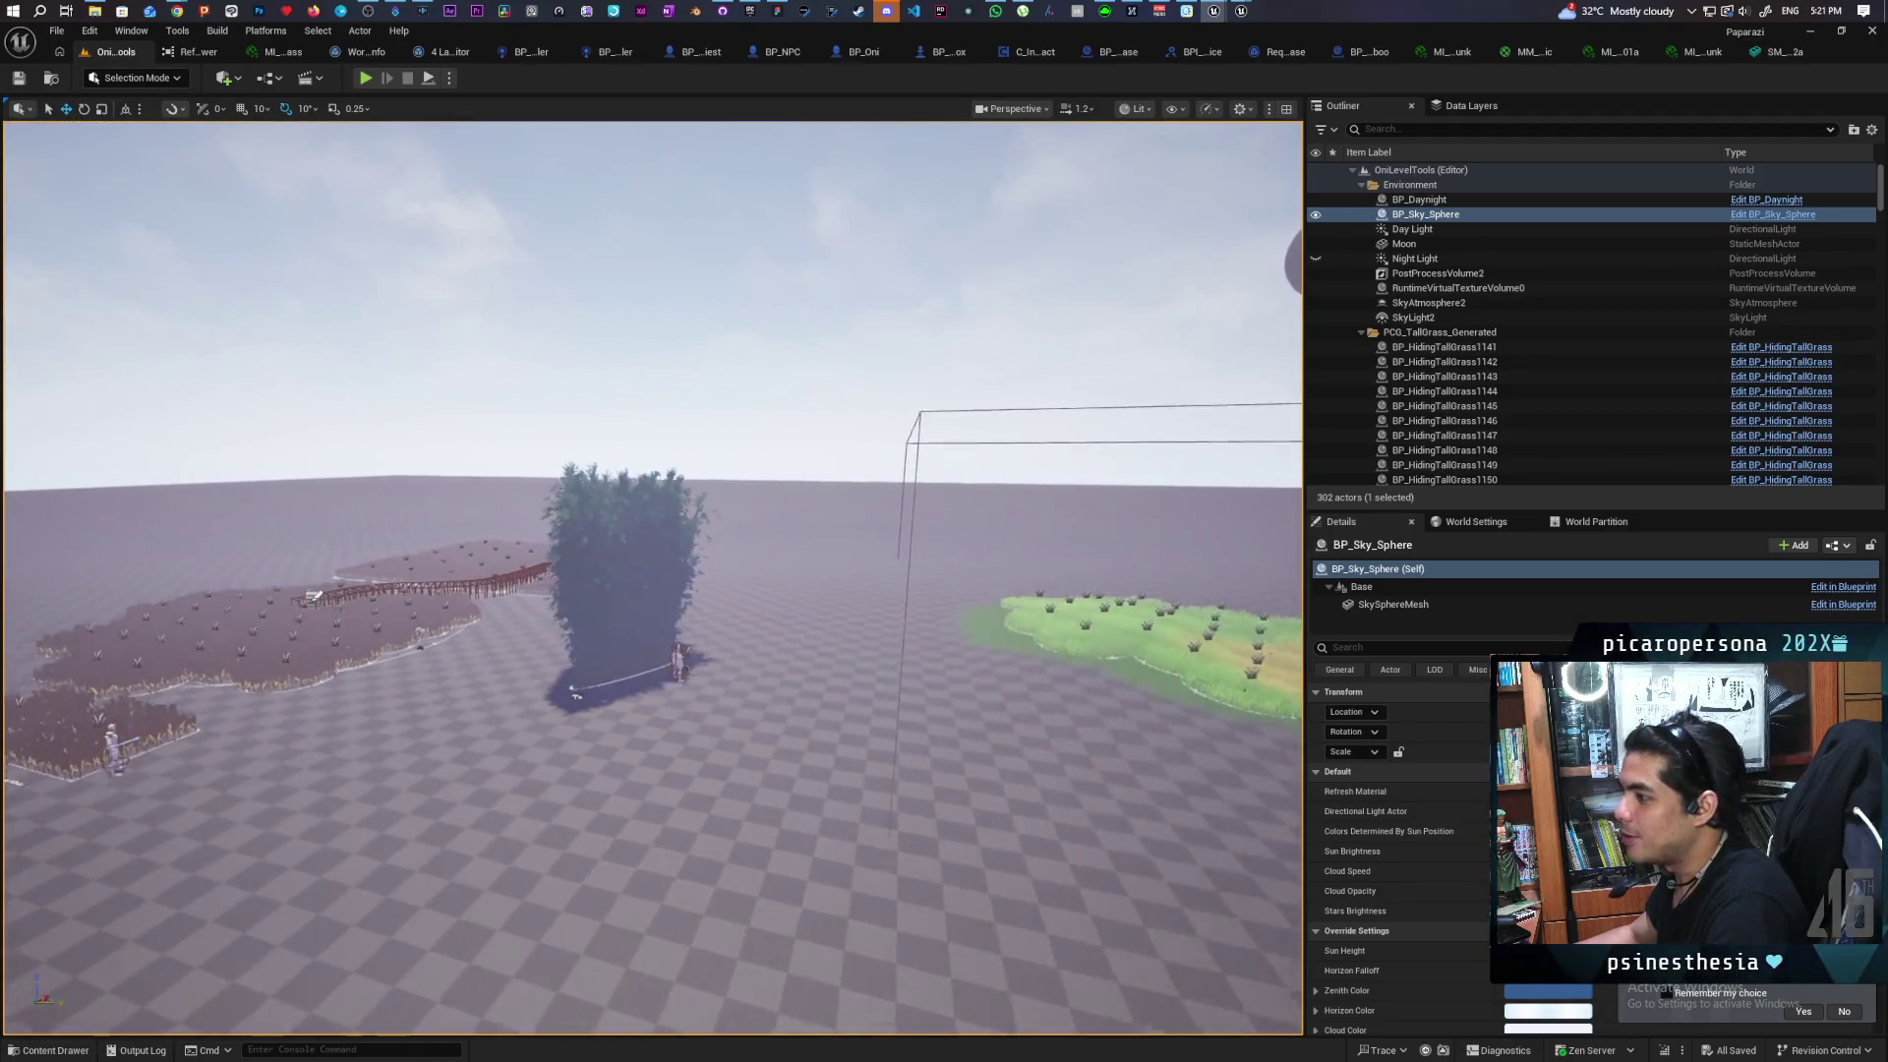
scroll(1075, 469, up, 10)
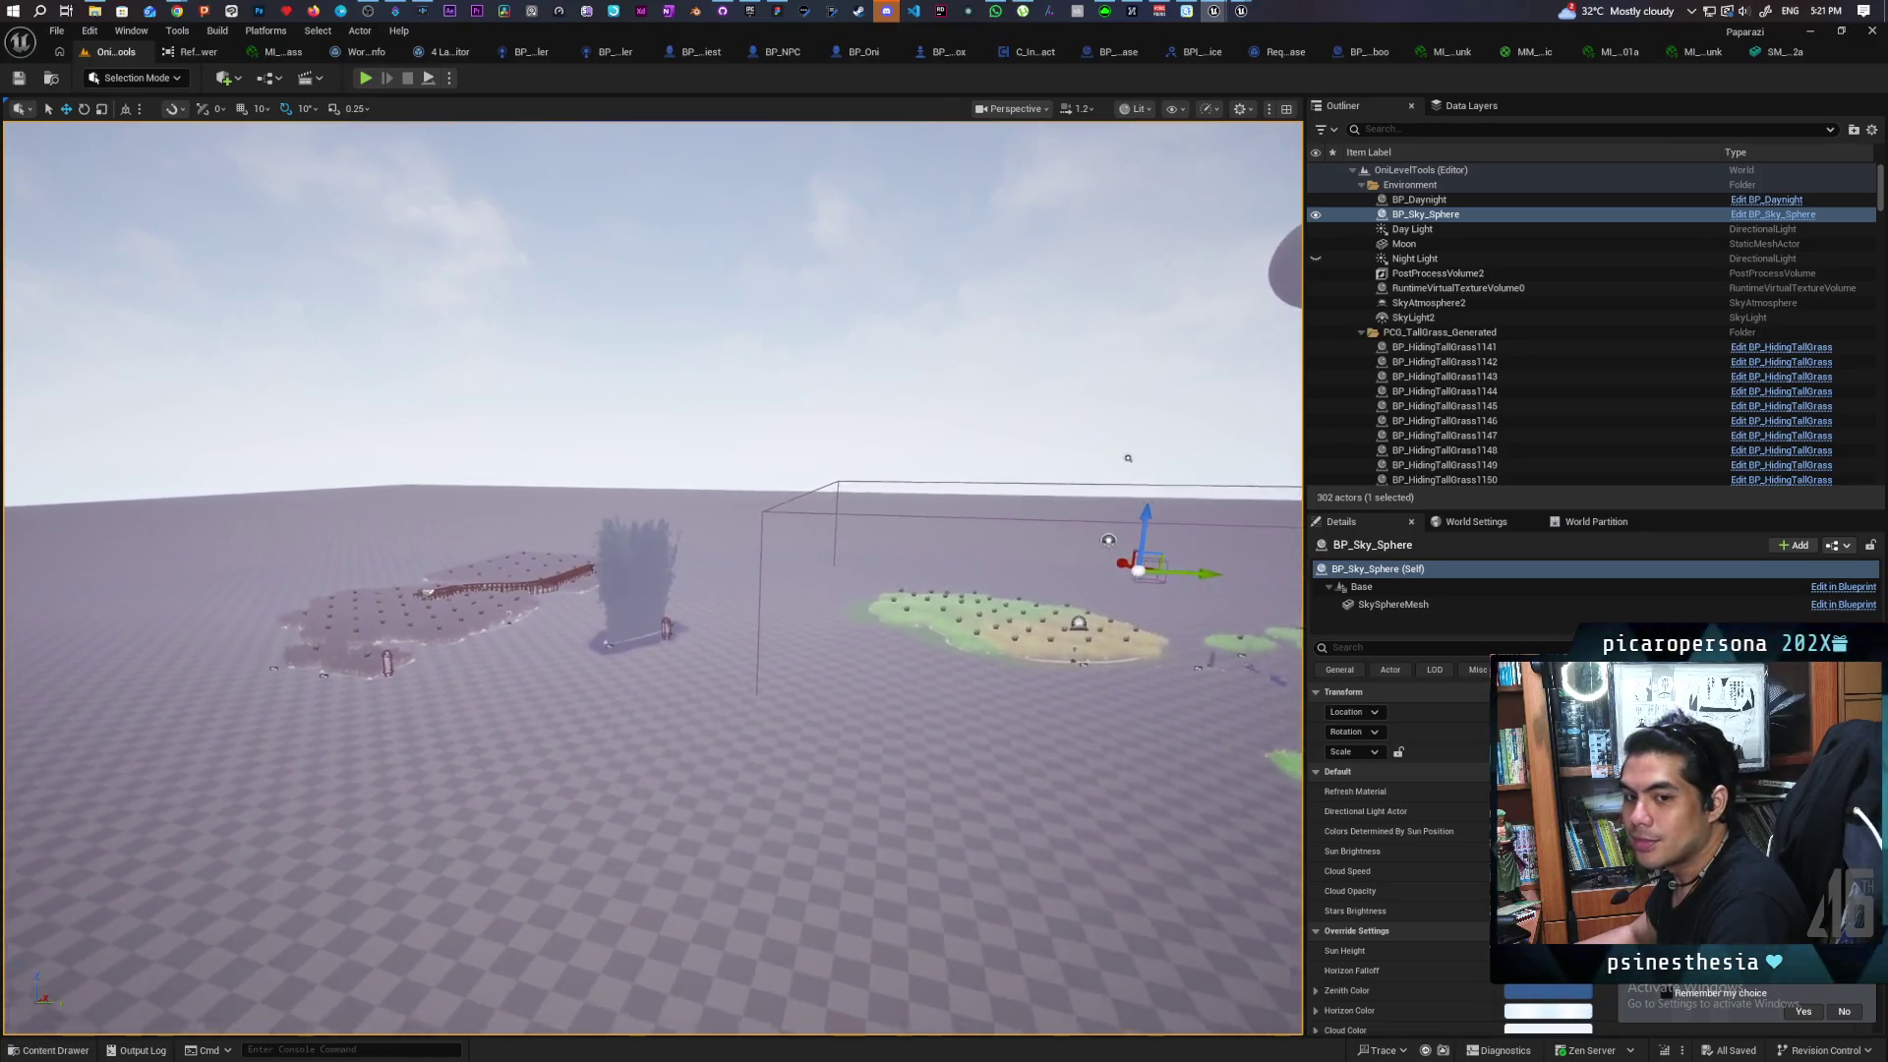
scroll(653, 578, up, 3)
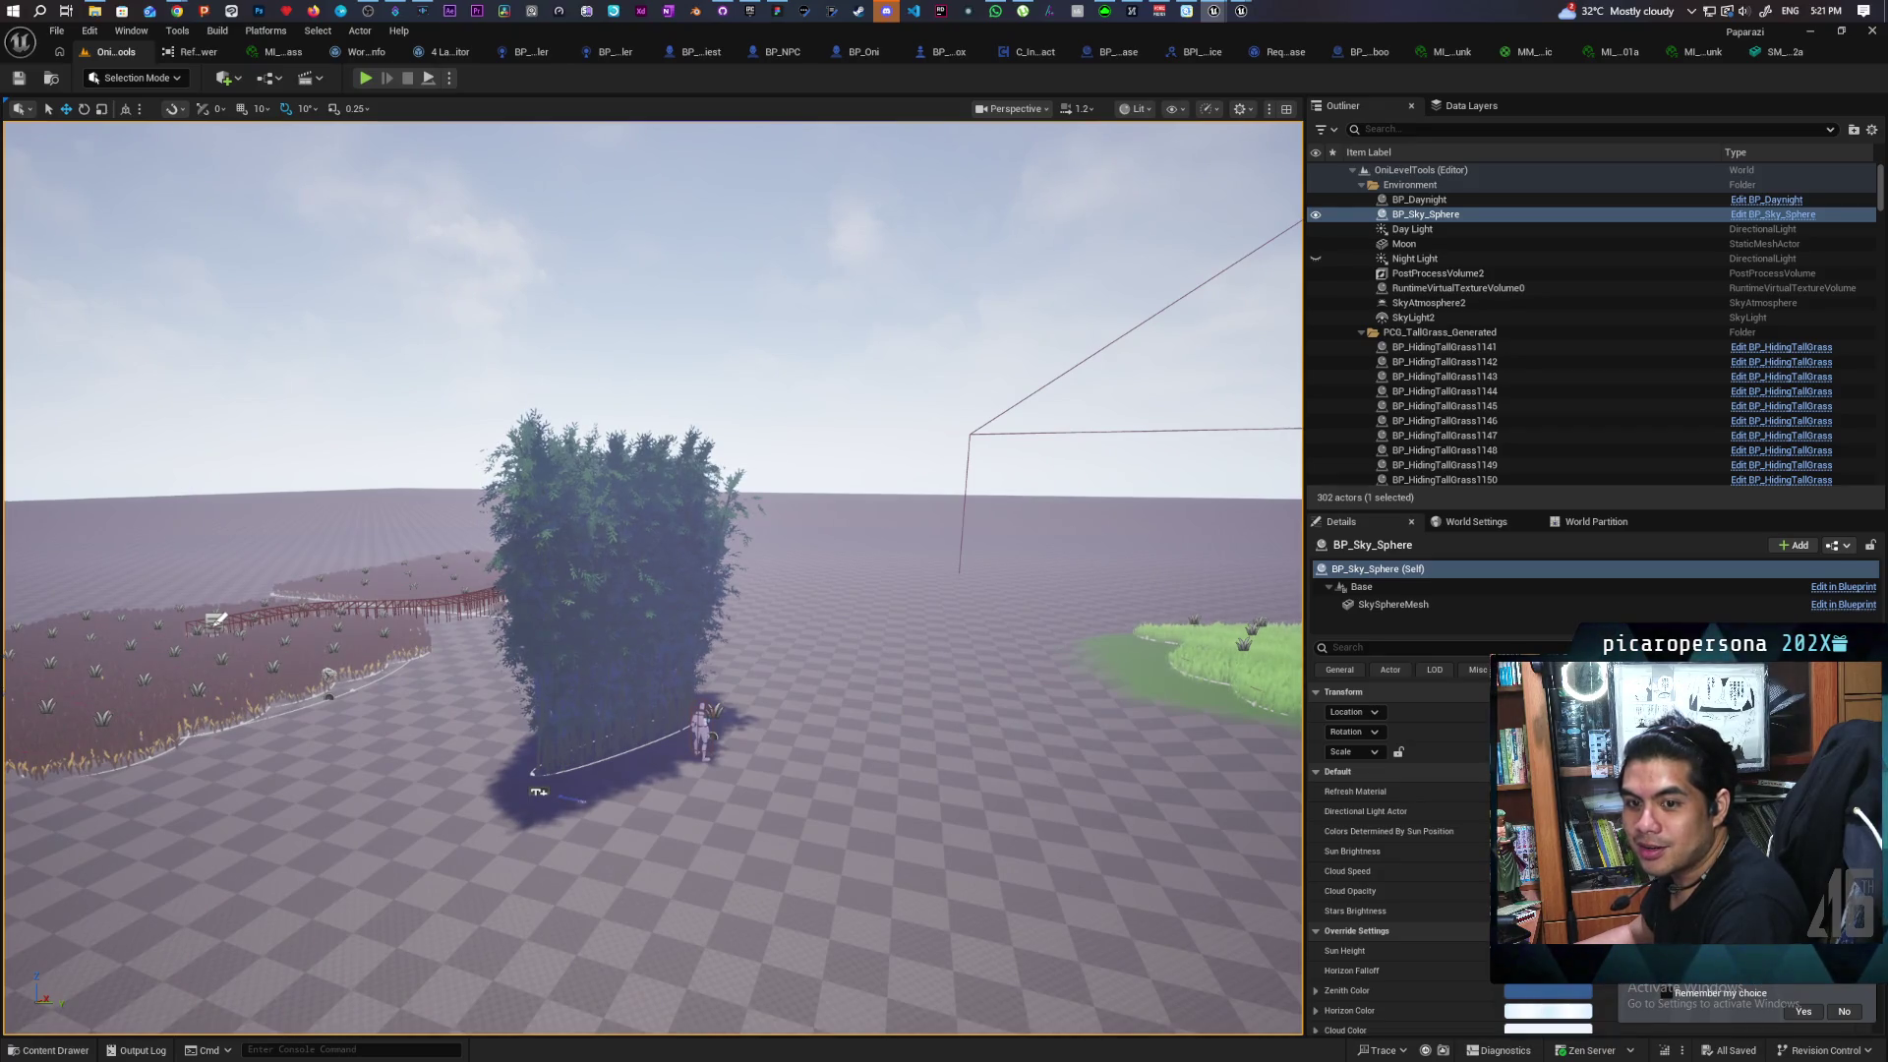
mouse_move(719, 818)
mouse_down()
mouse_move(783, 565)
mouse_move(783, 600)
mouse_move(743, 512)
mouse_move(748, 551)
mouse_up()
click(365, 78)
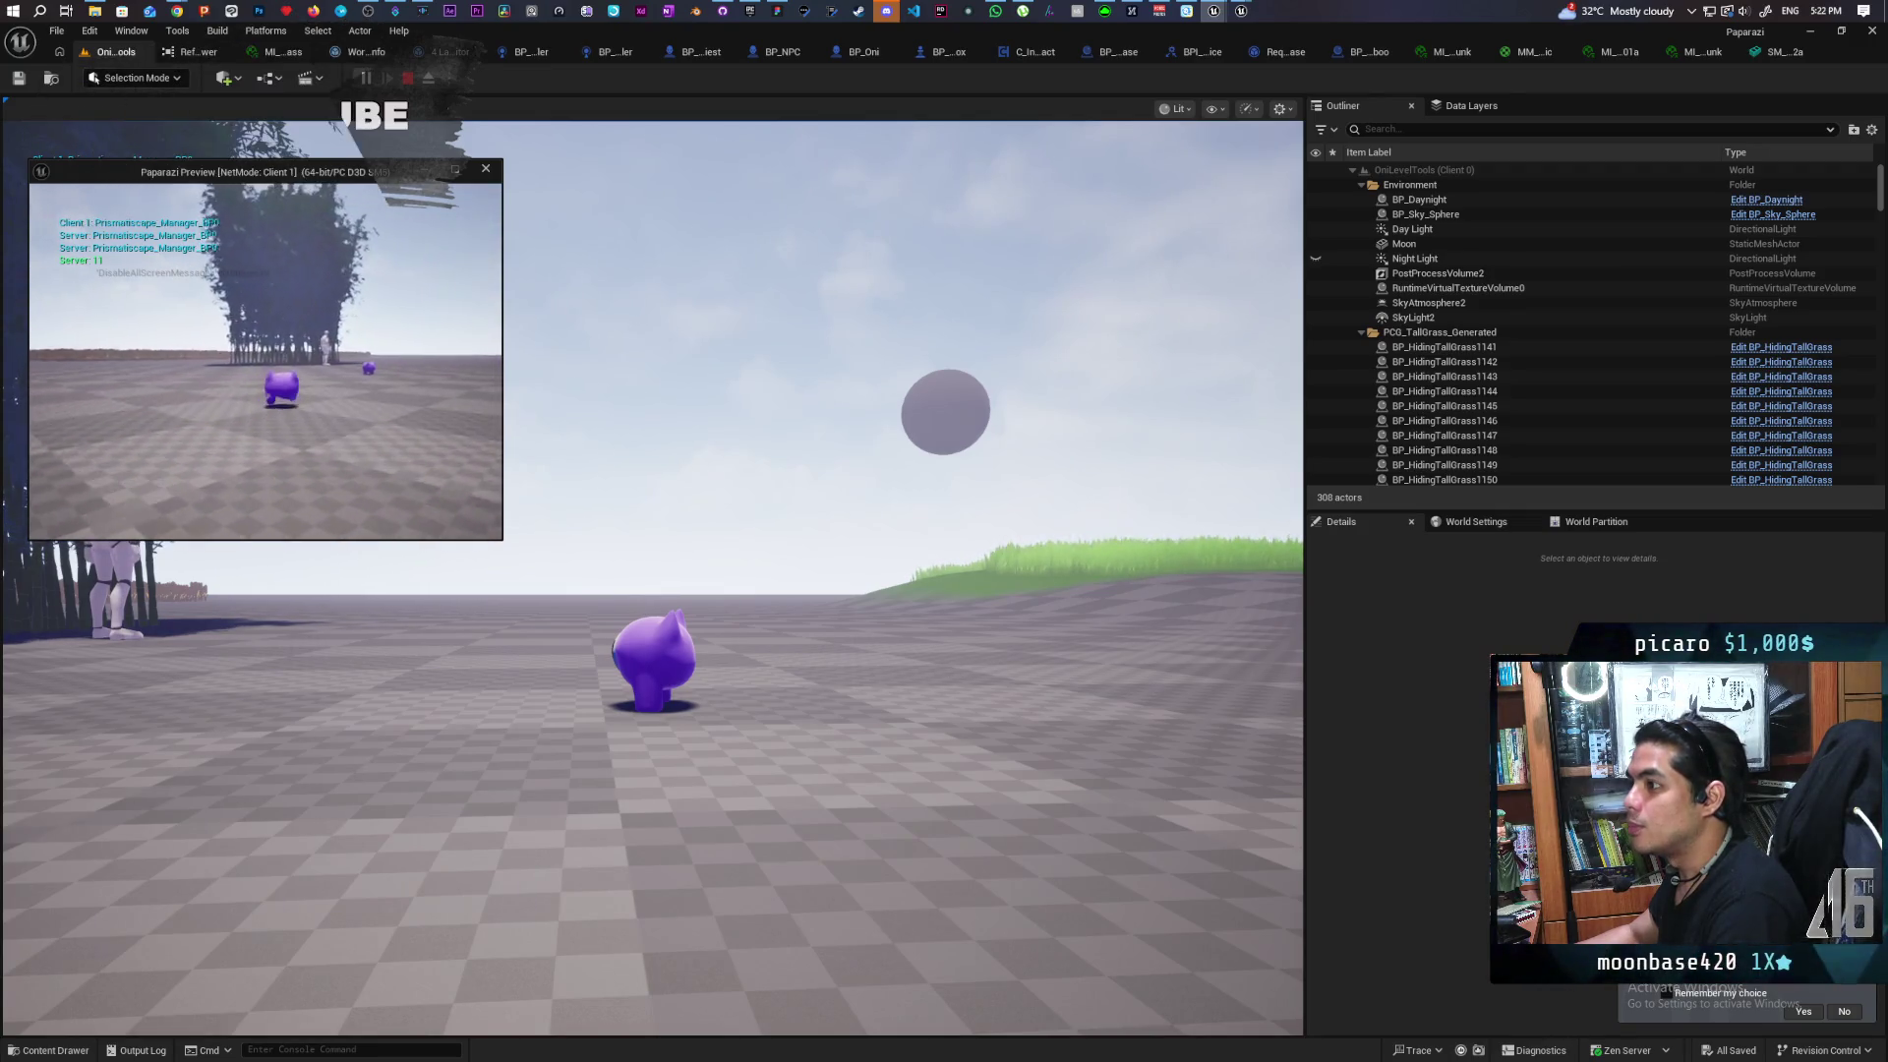
key(Escape)
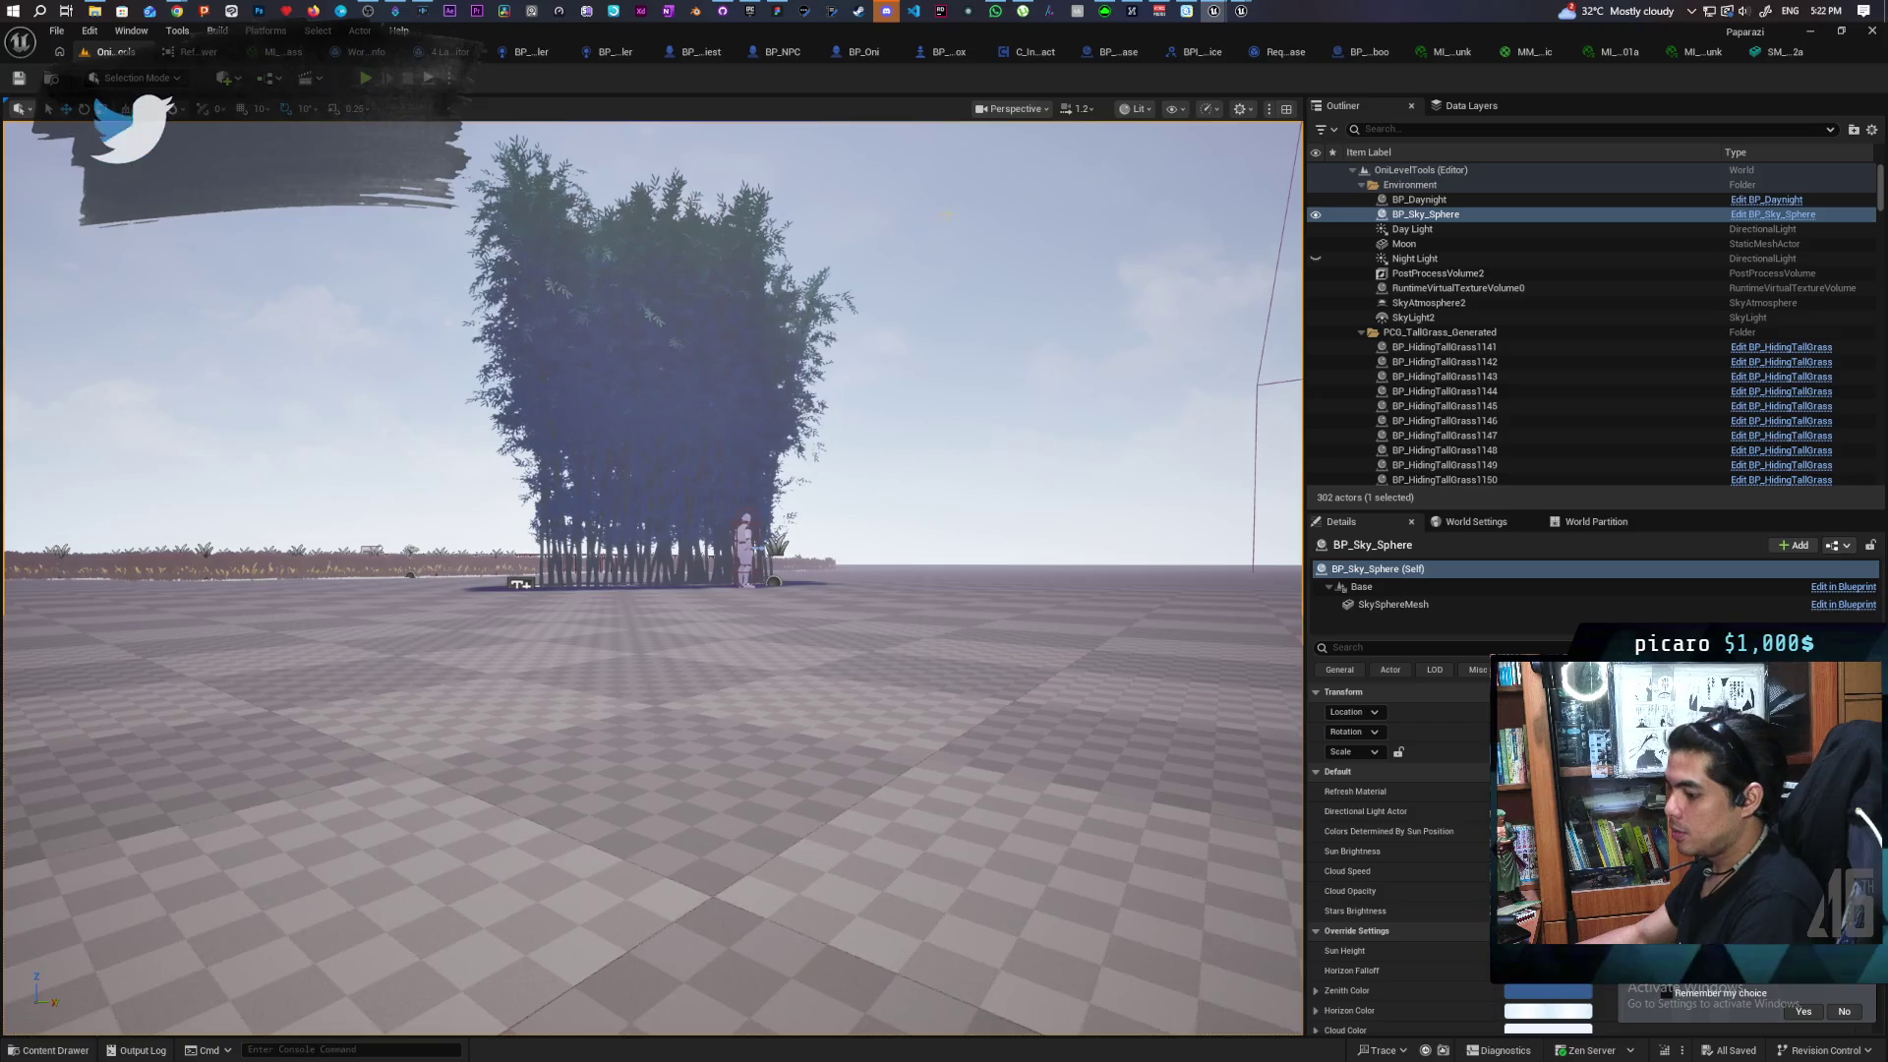
Commit the 23 changed files to main as 'added bamboo pcg' and push to origin
click(723, 11)
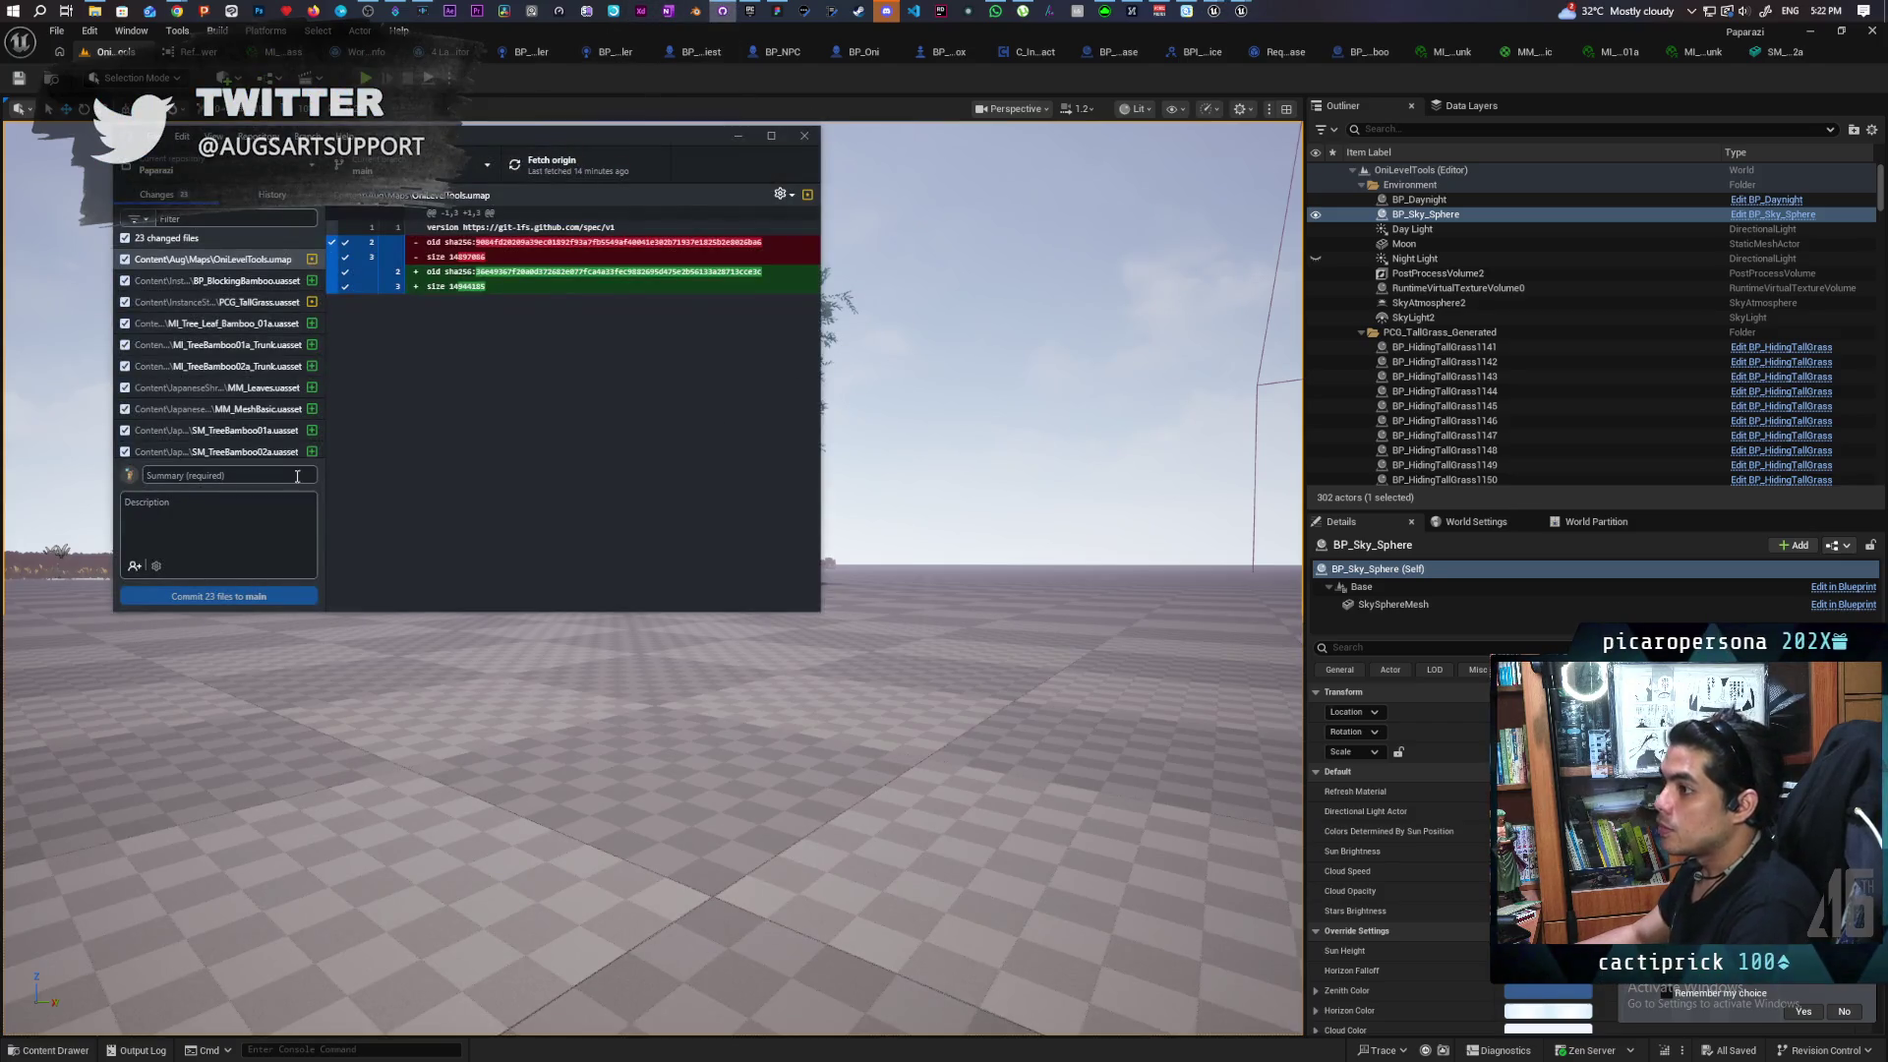
text(added)
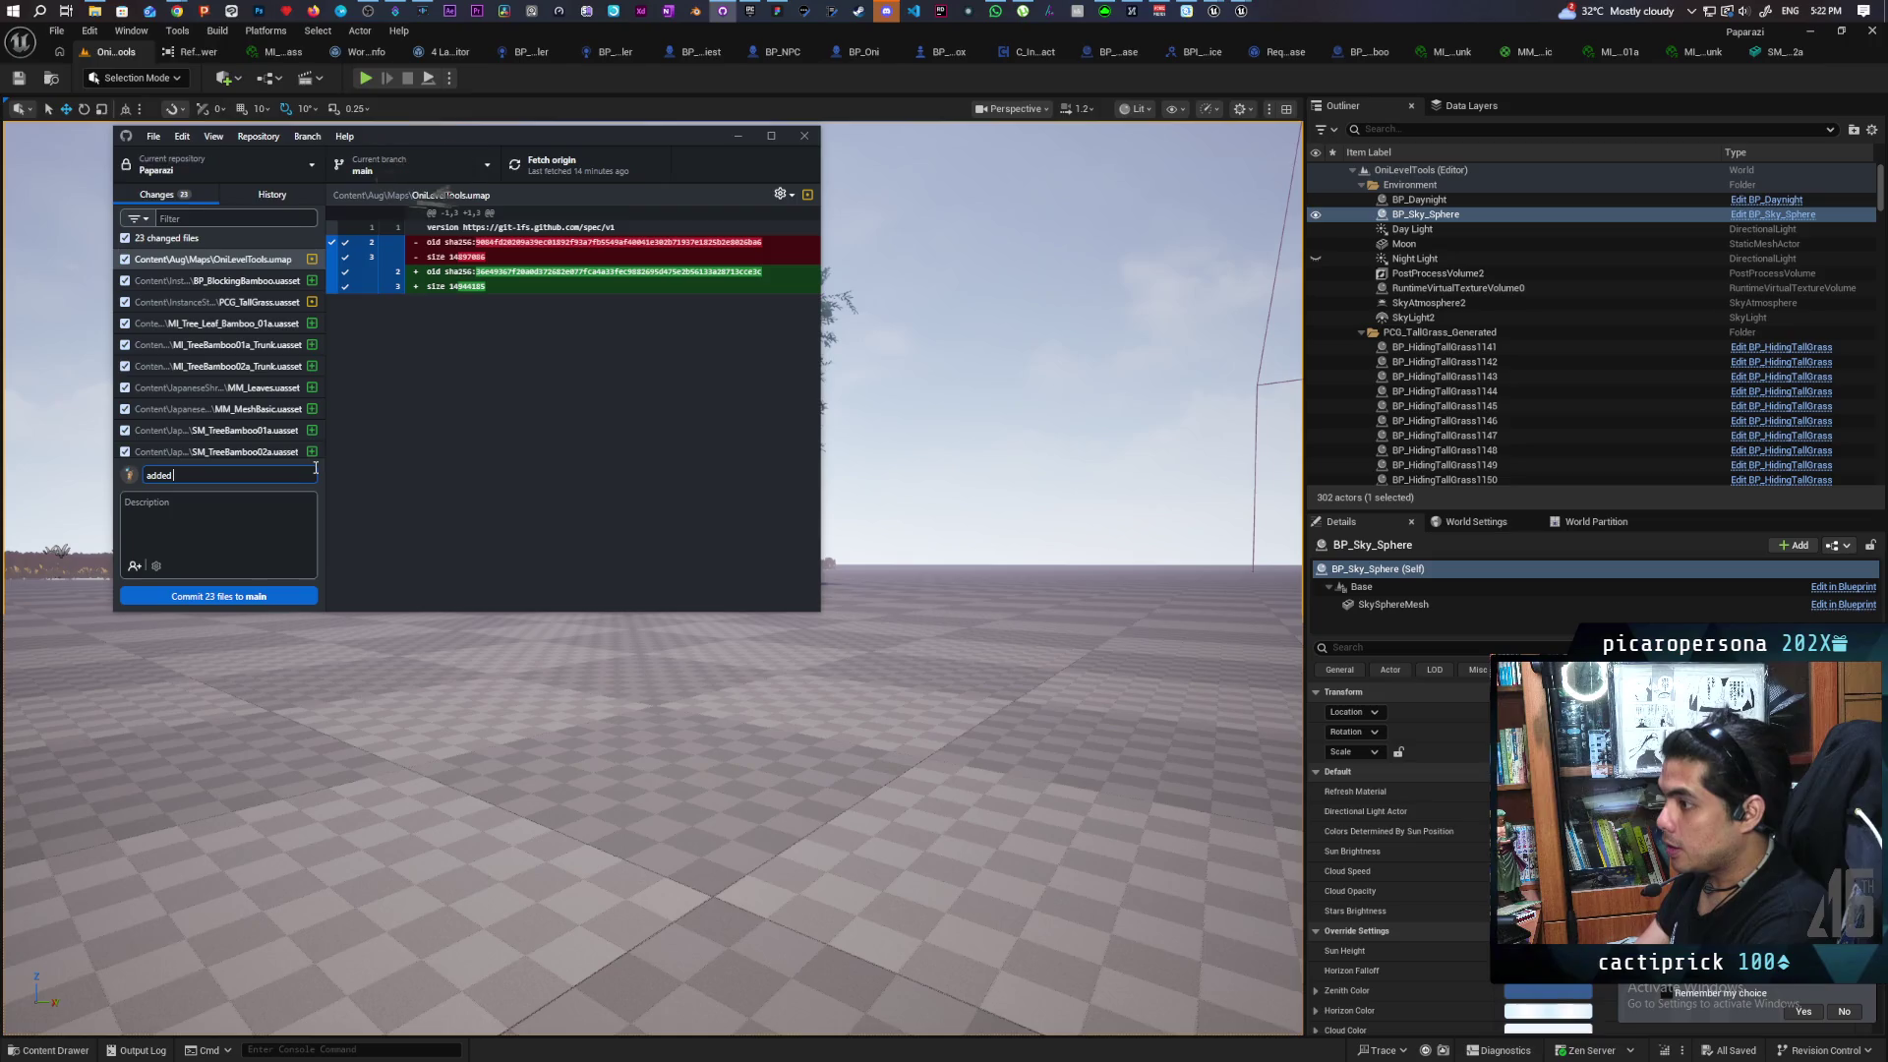
text( bamboo pcg)
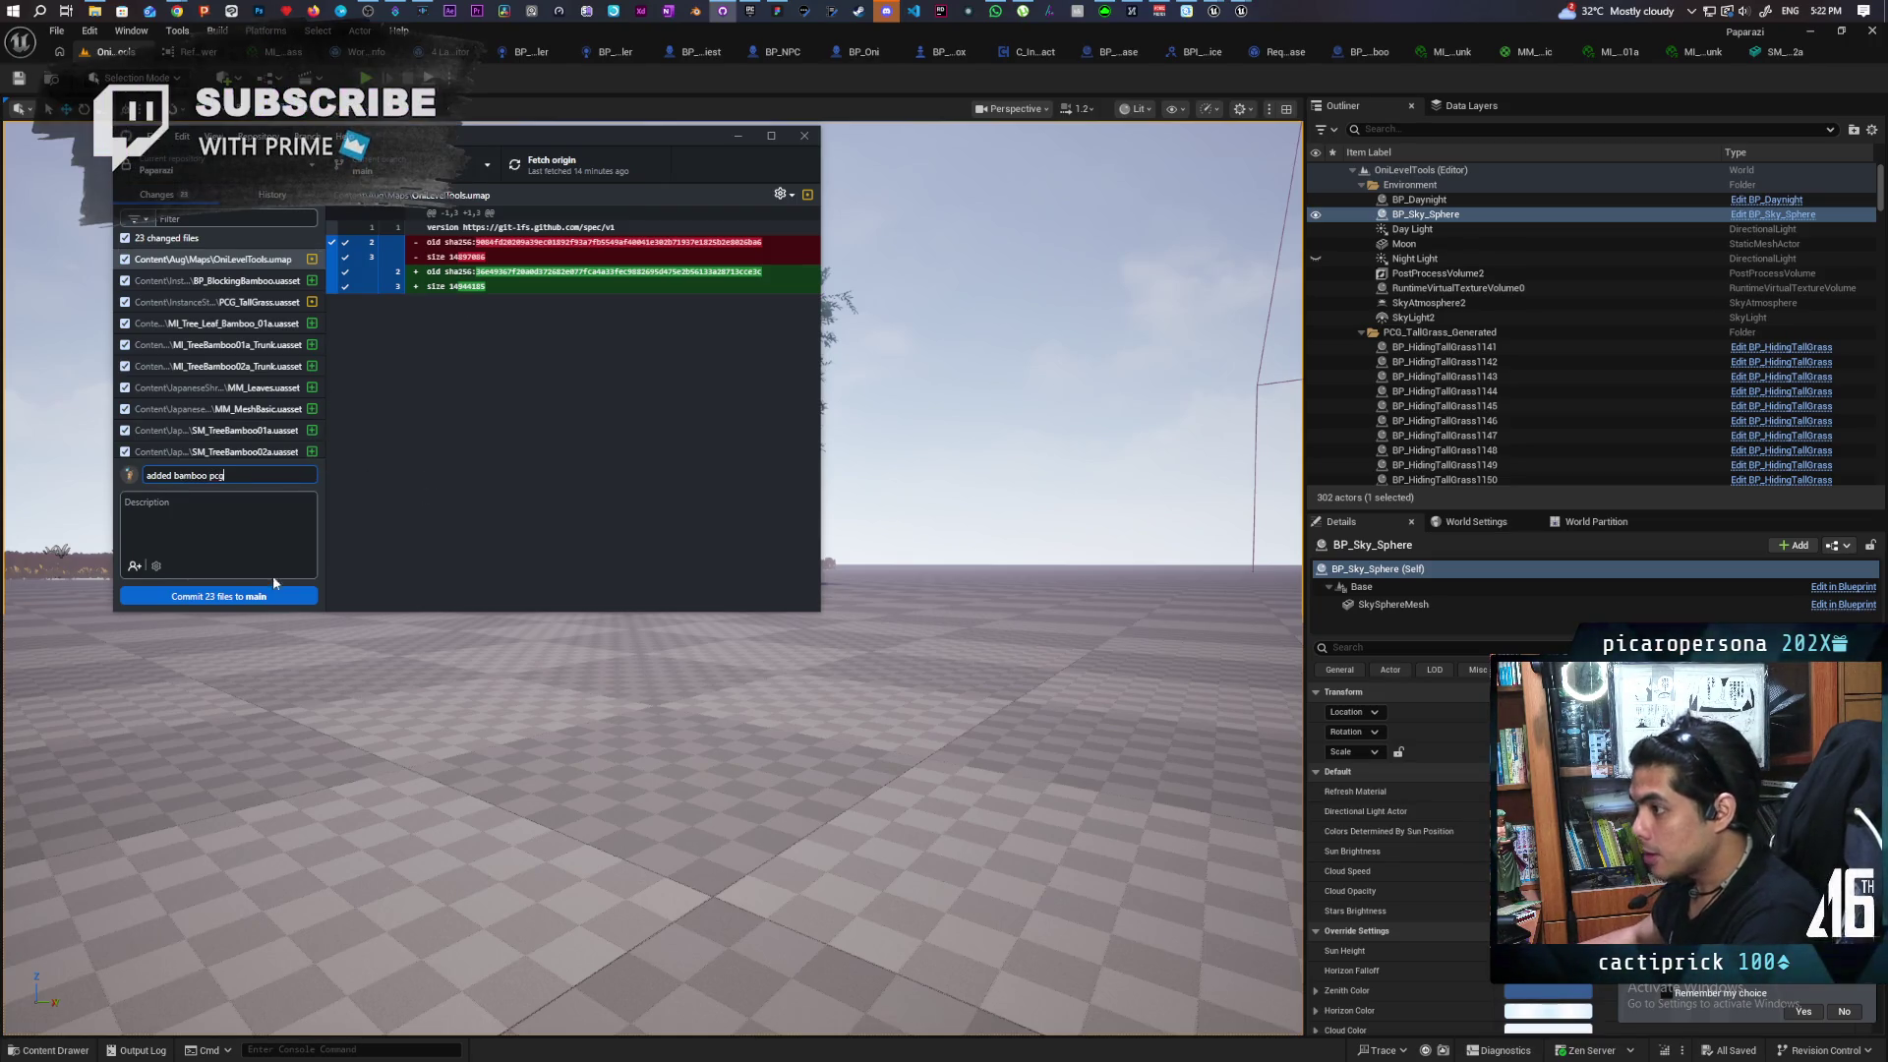
click(273, 594)
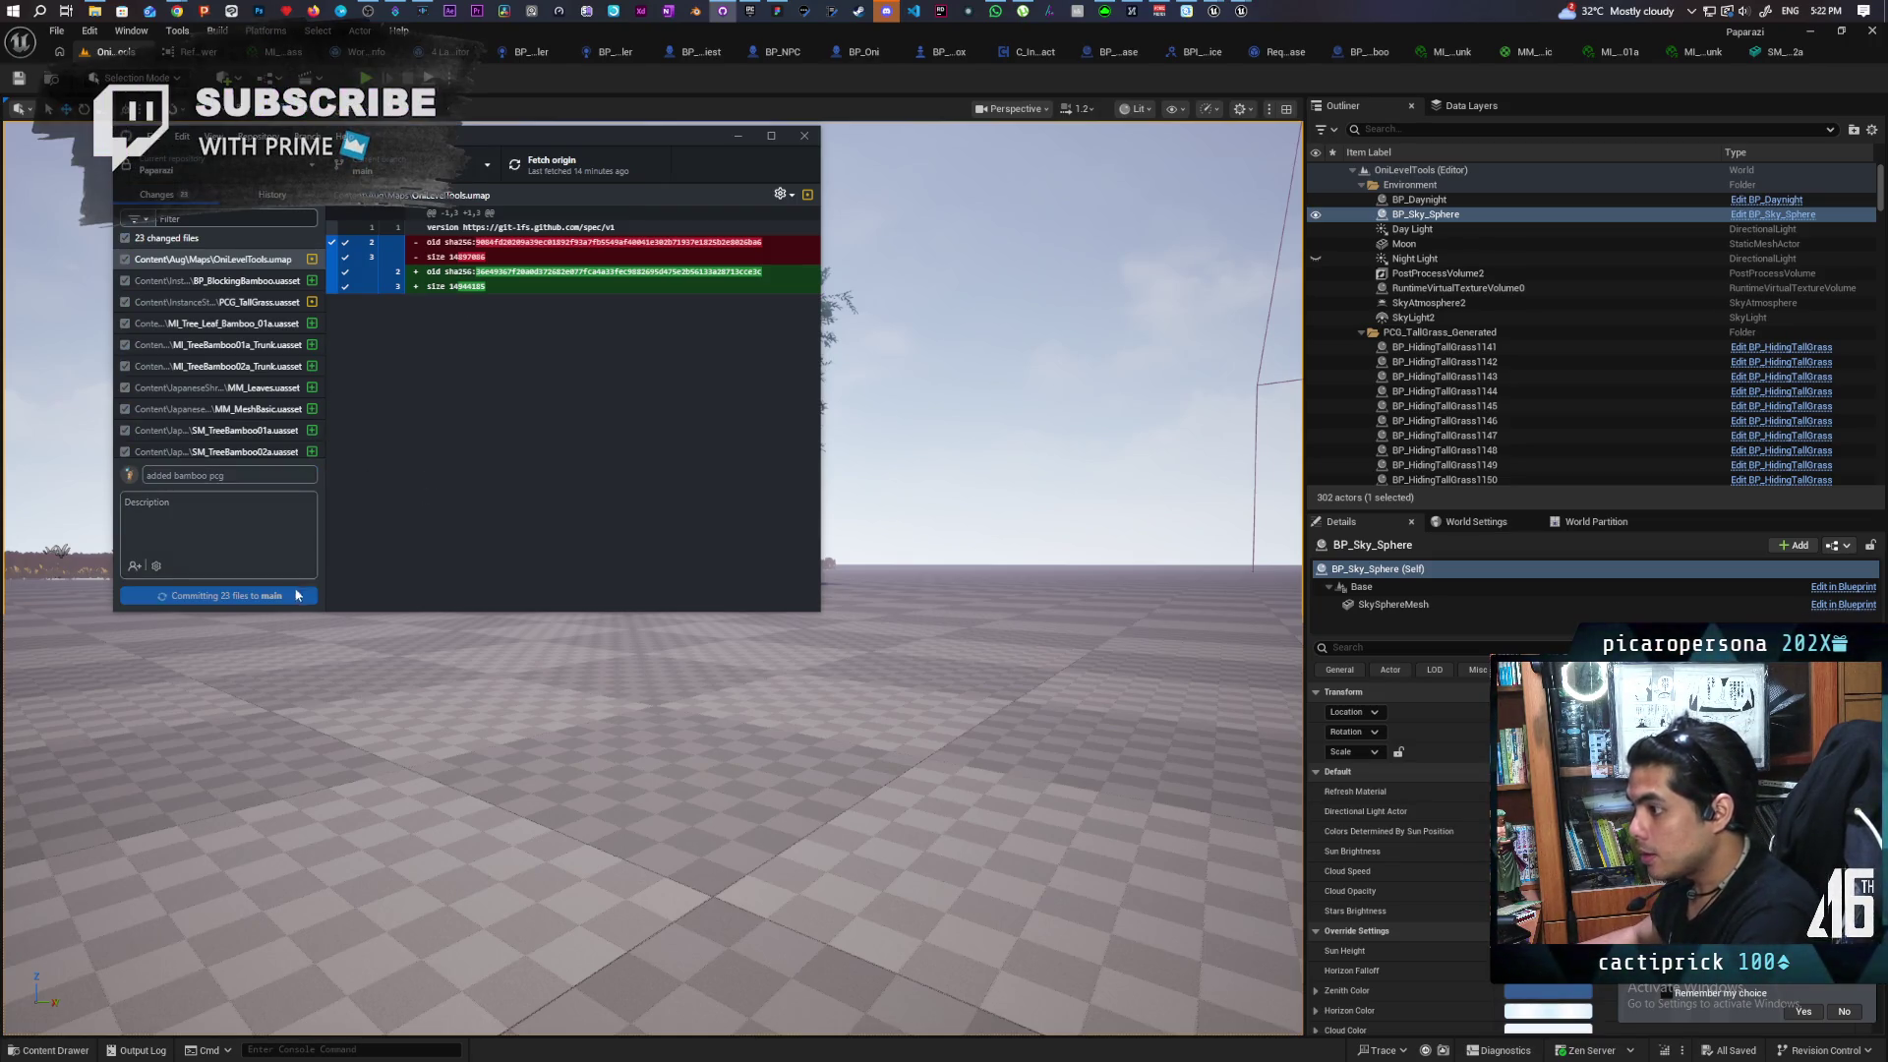
click(557, 177)
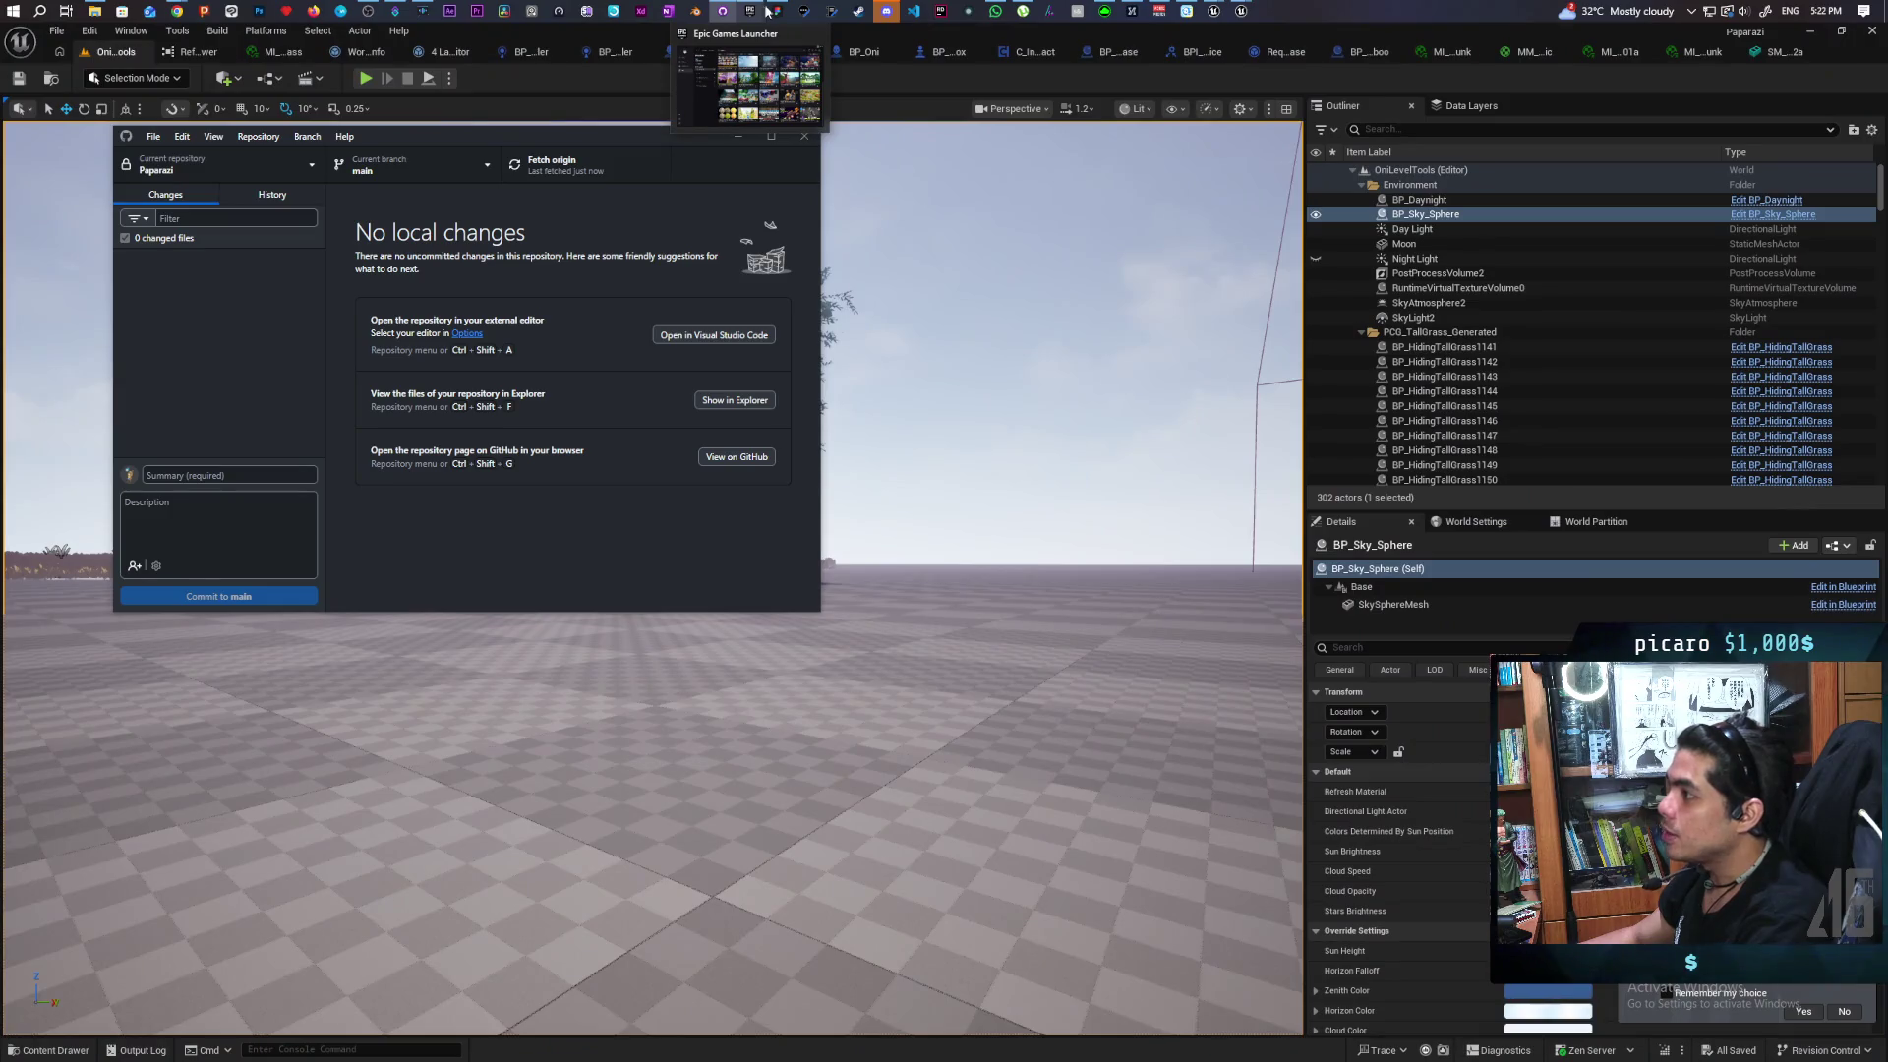
click(777, 11)
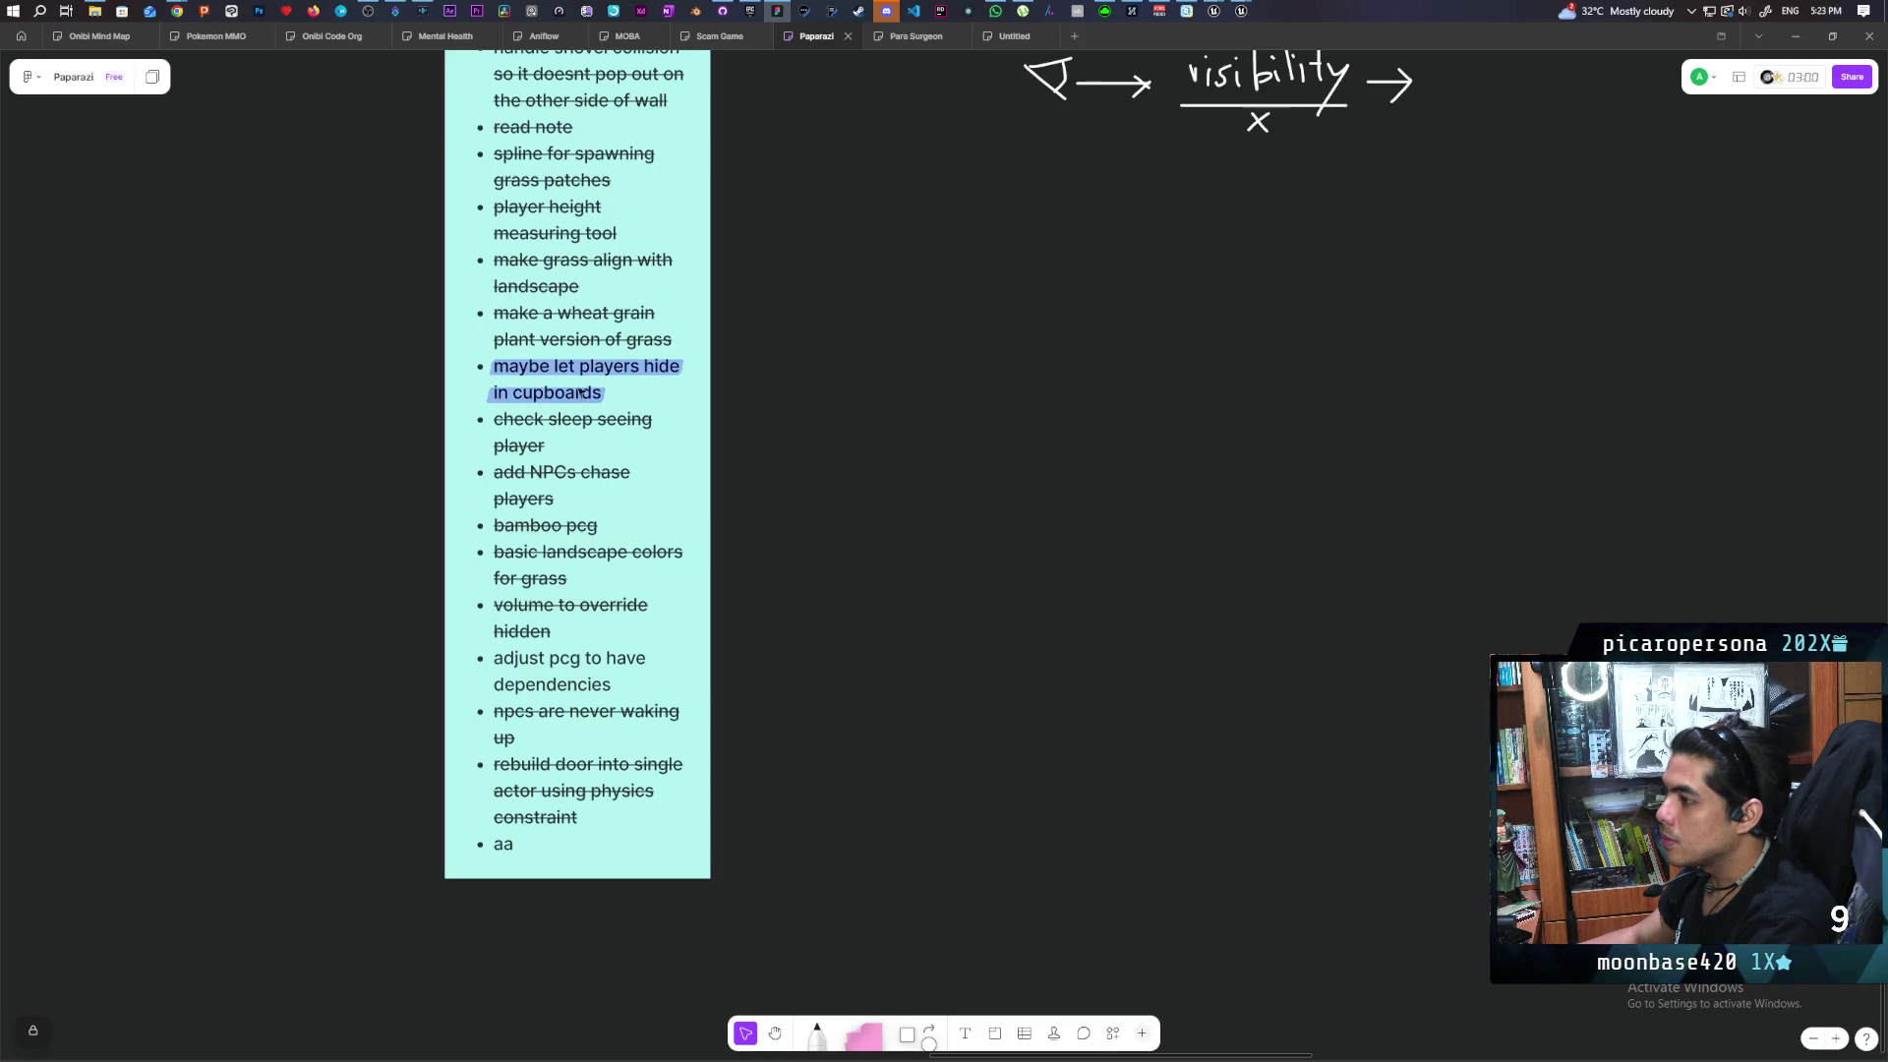
scroll(667, 387, up, 1)
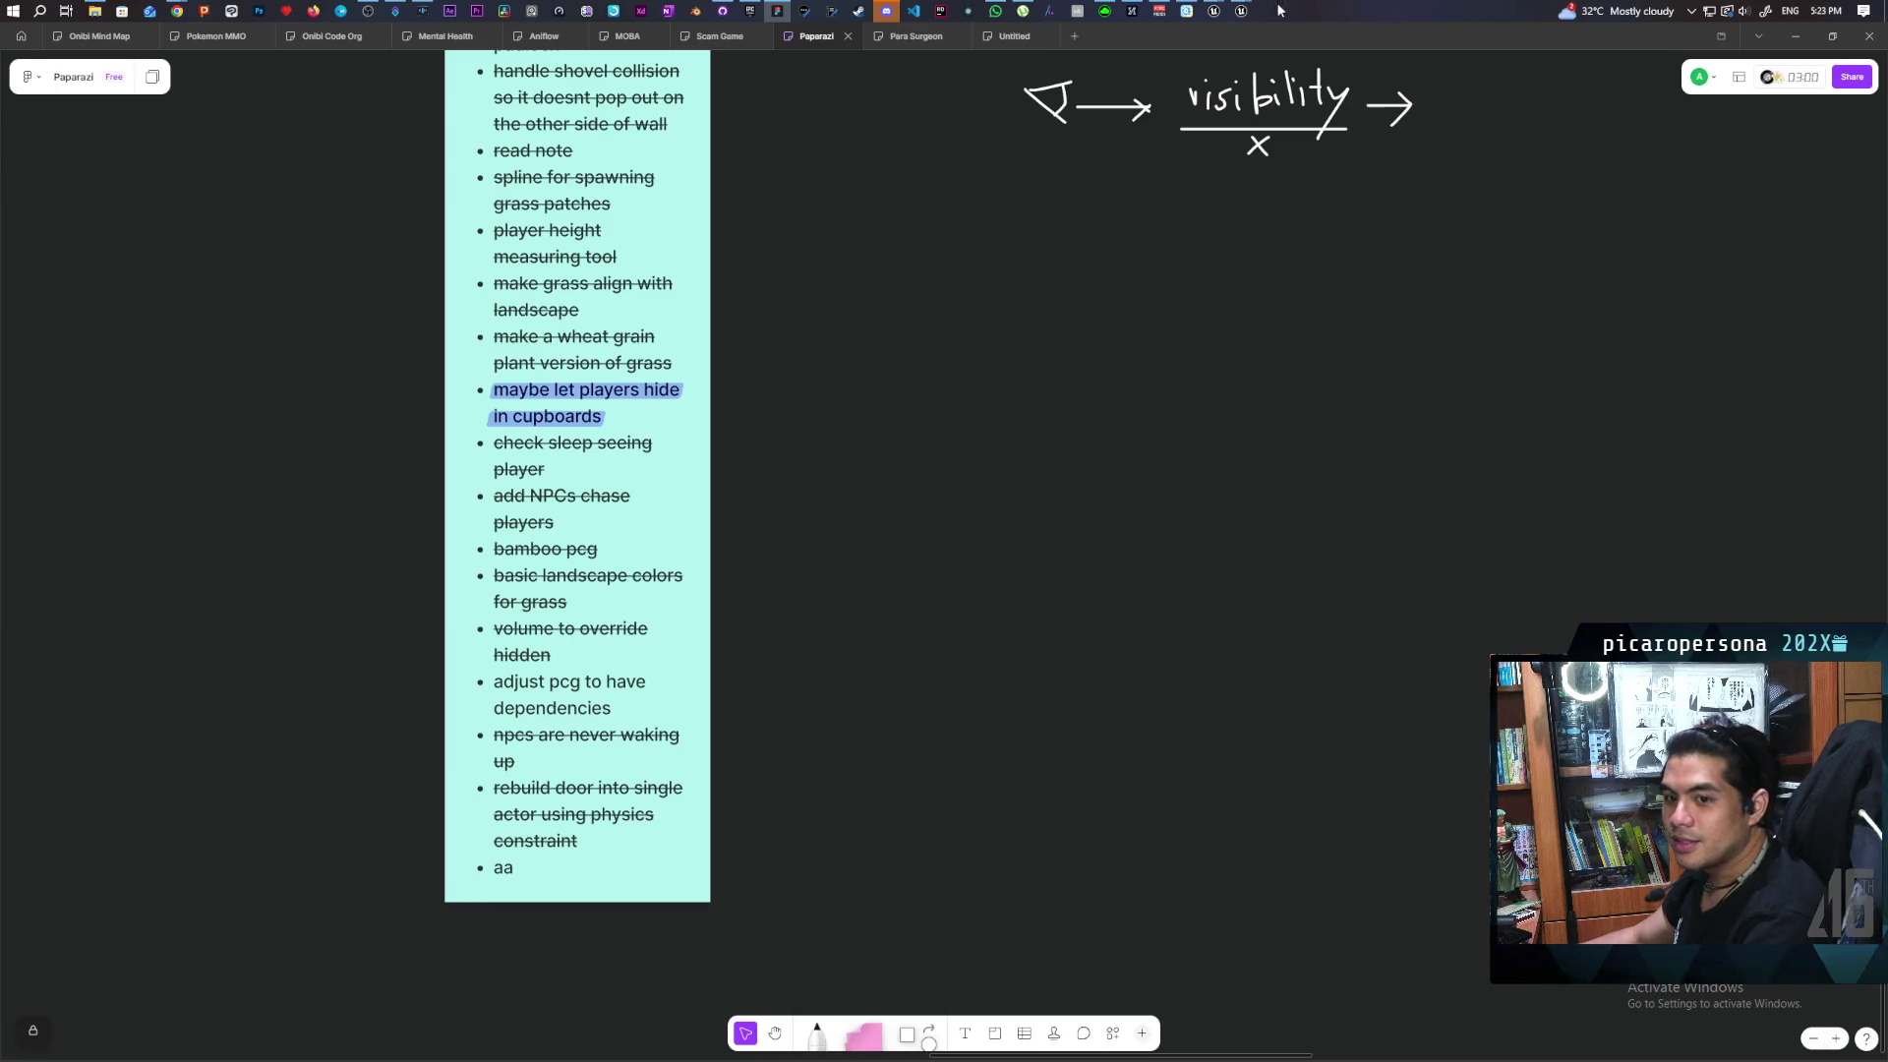
mouse_move(1213, 16)
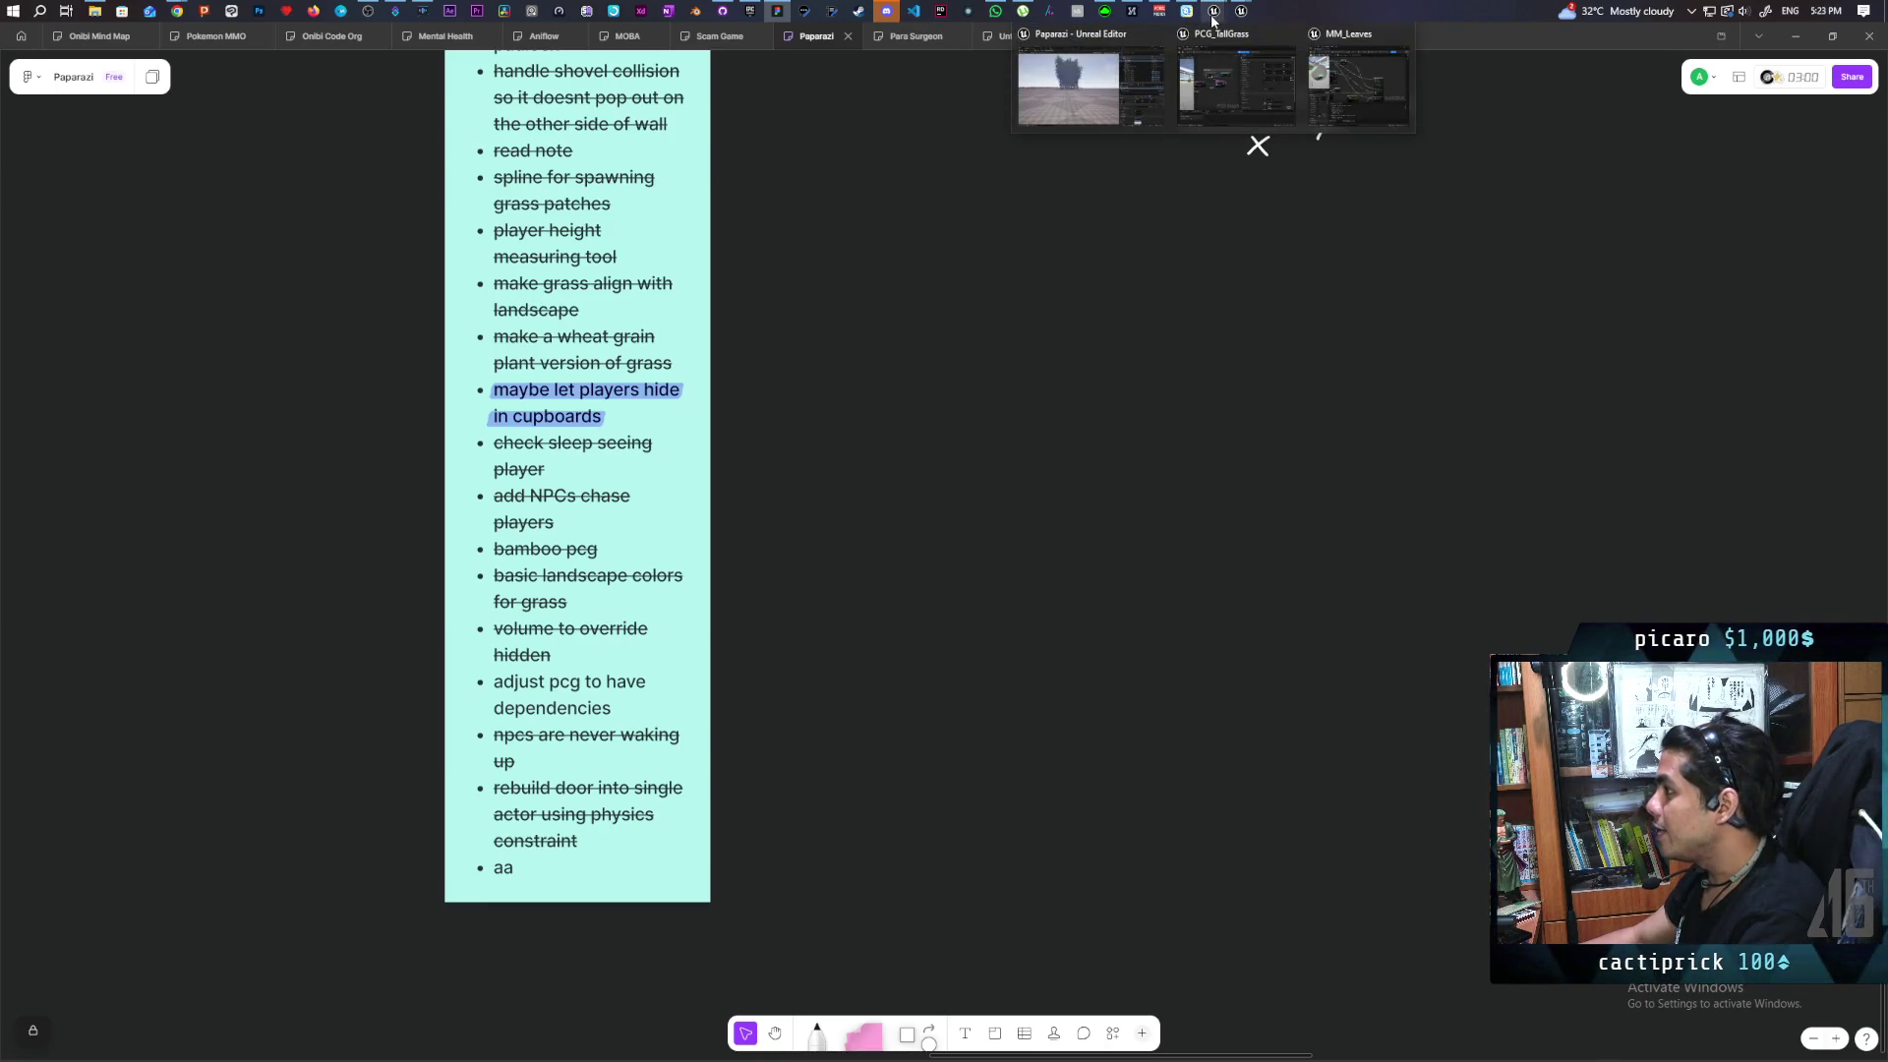
Close the Onibi editor without saving the Day Light change, then return to the Epic Games Launcher
click(1106, 91)
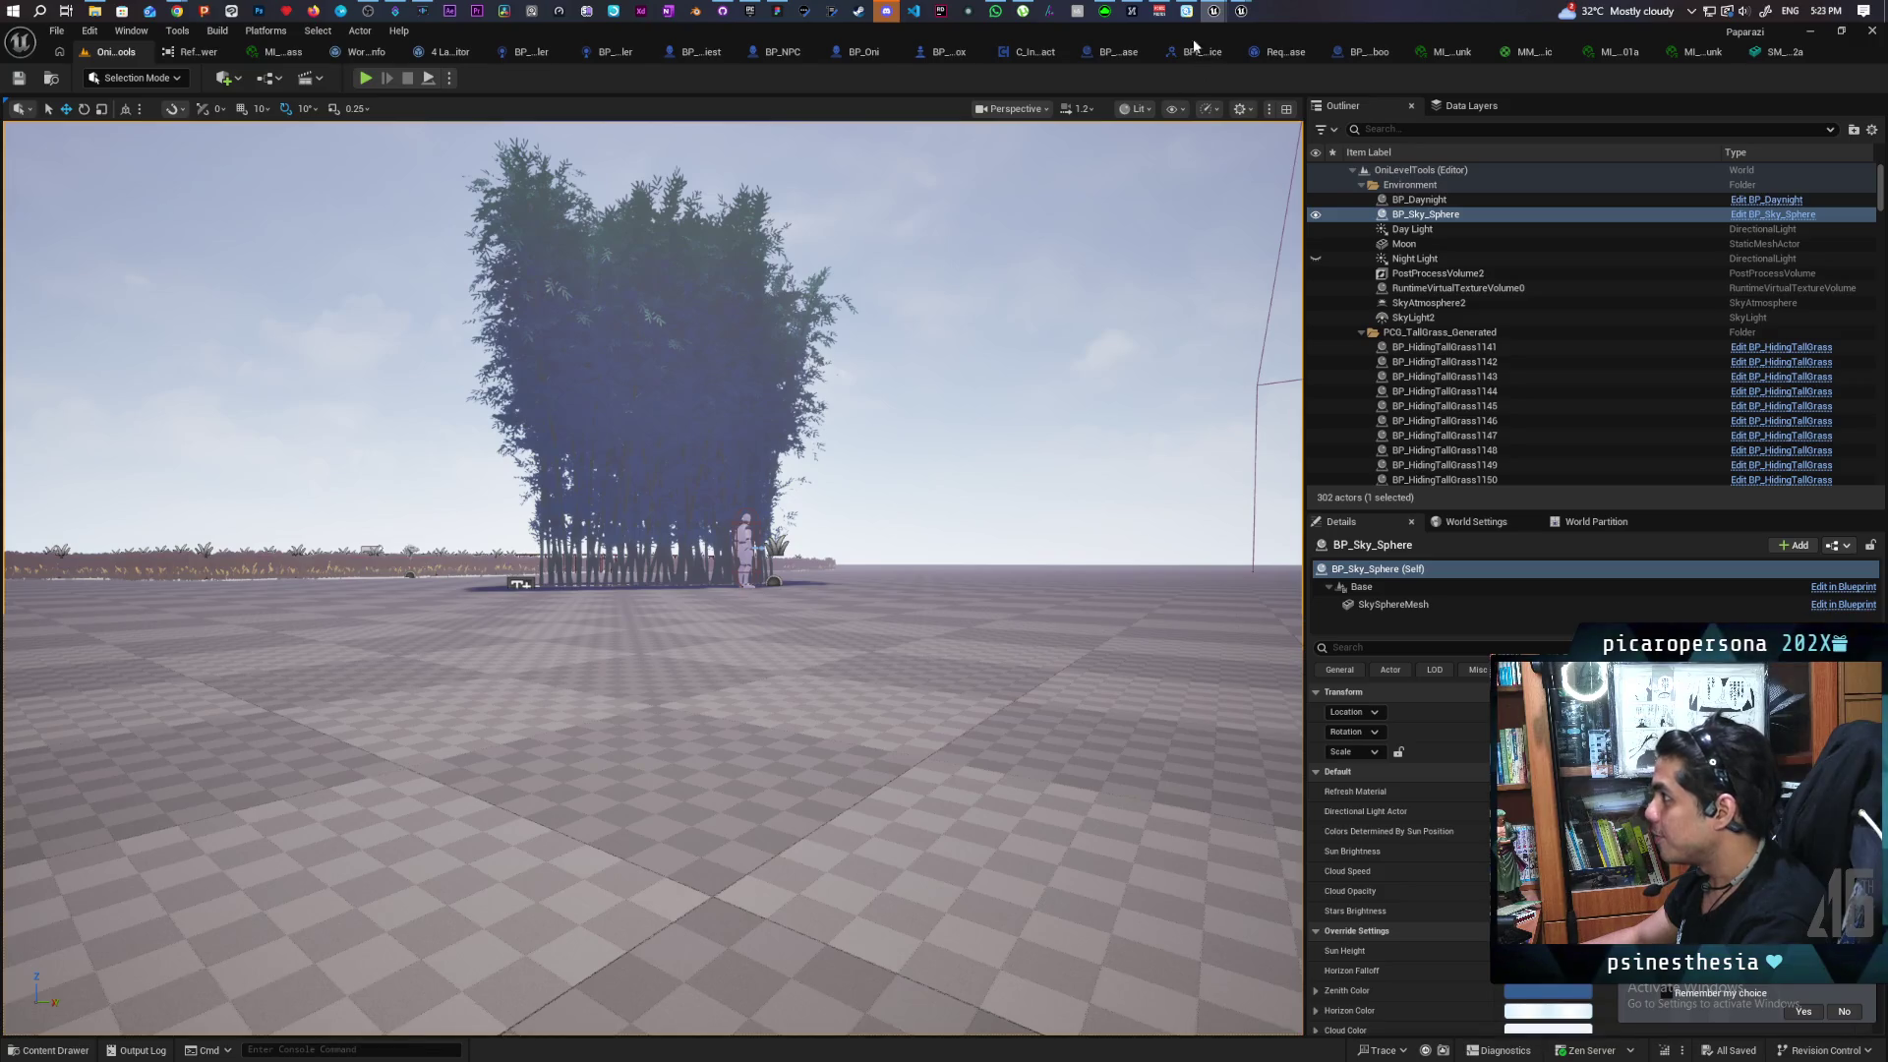
mouse_move(1238, 11)
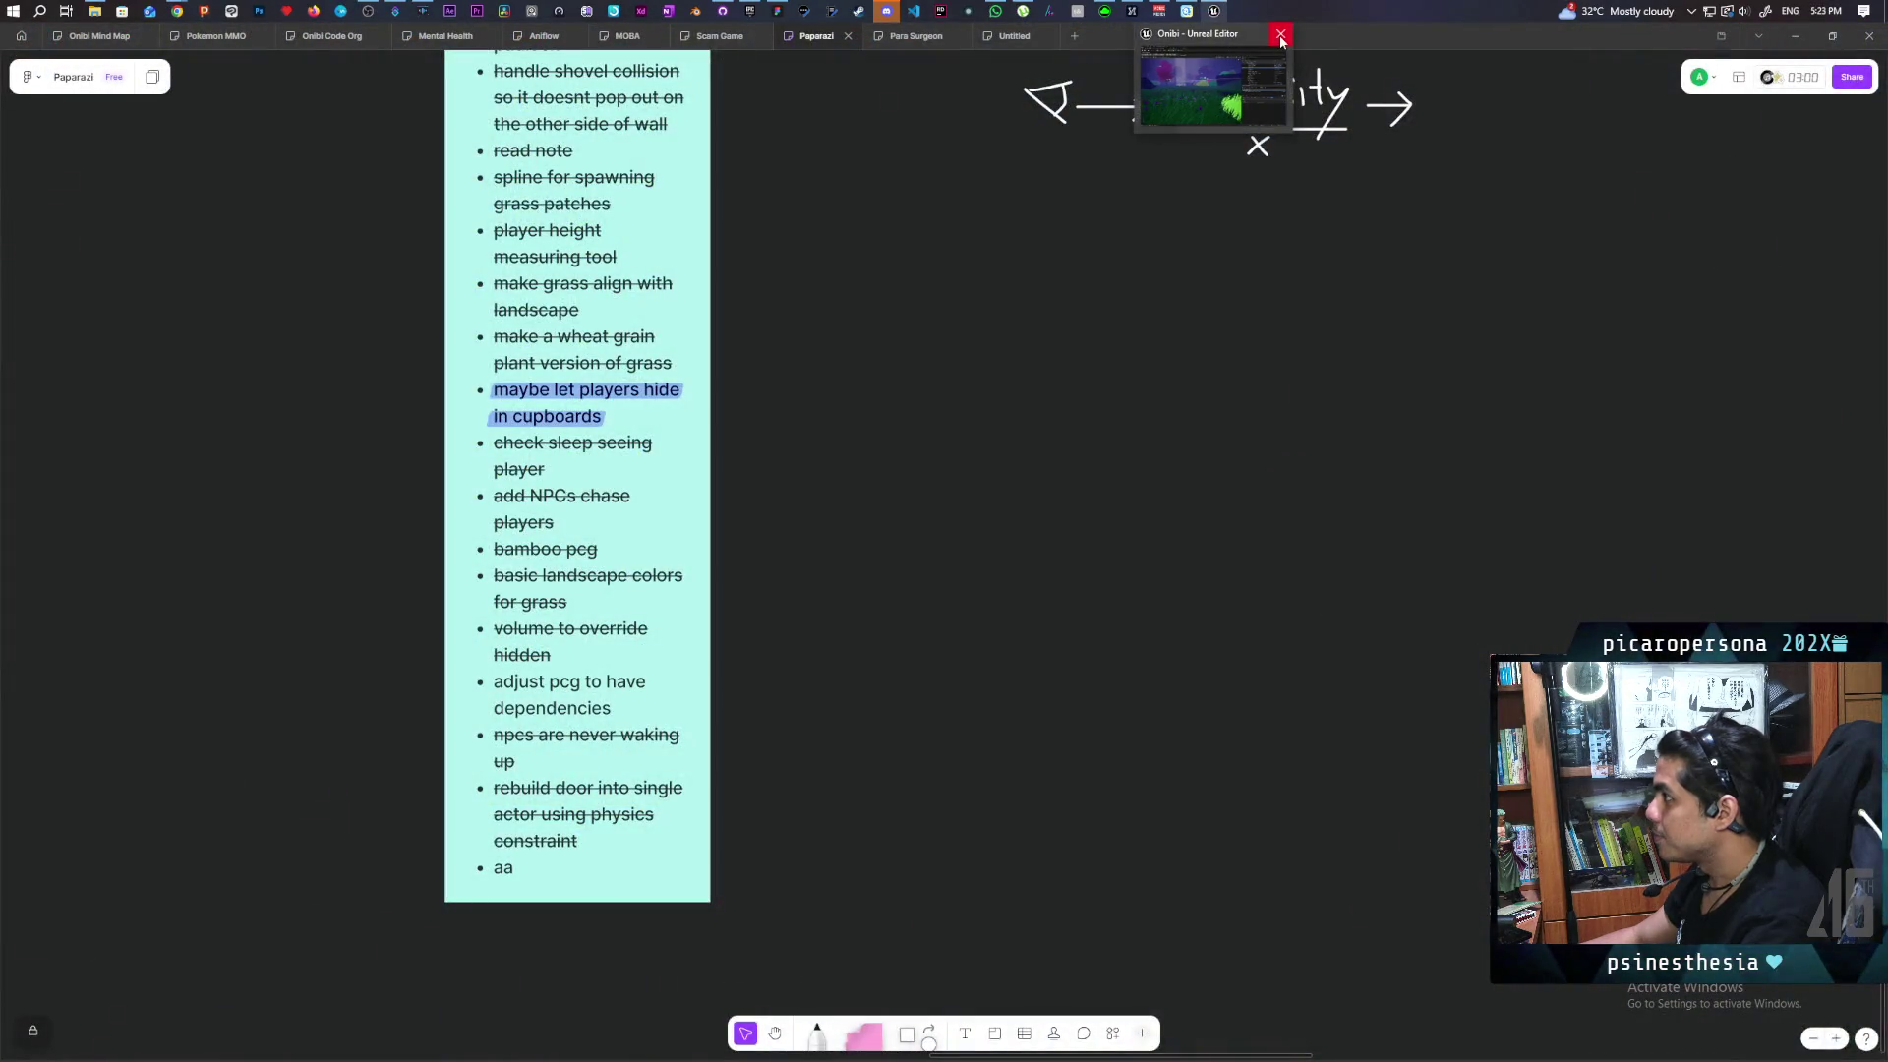
click(1288, 40)
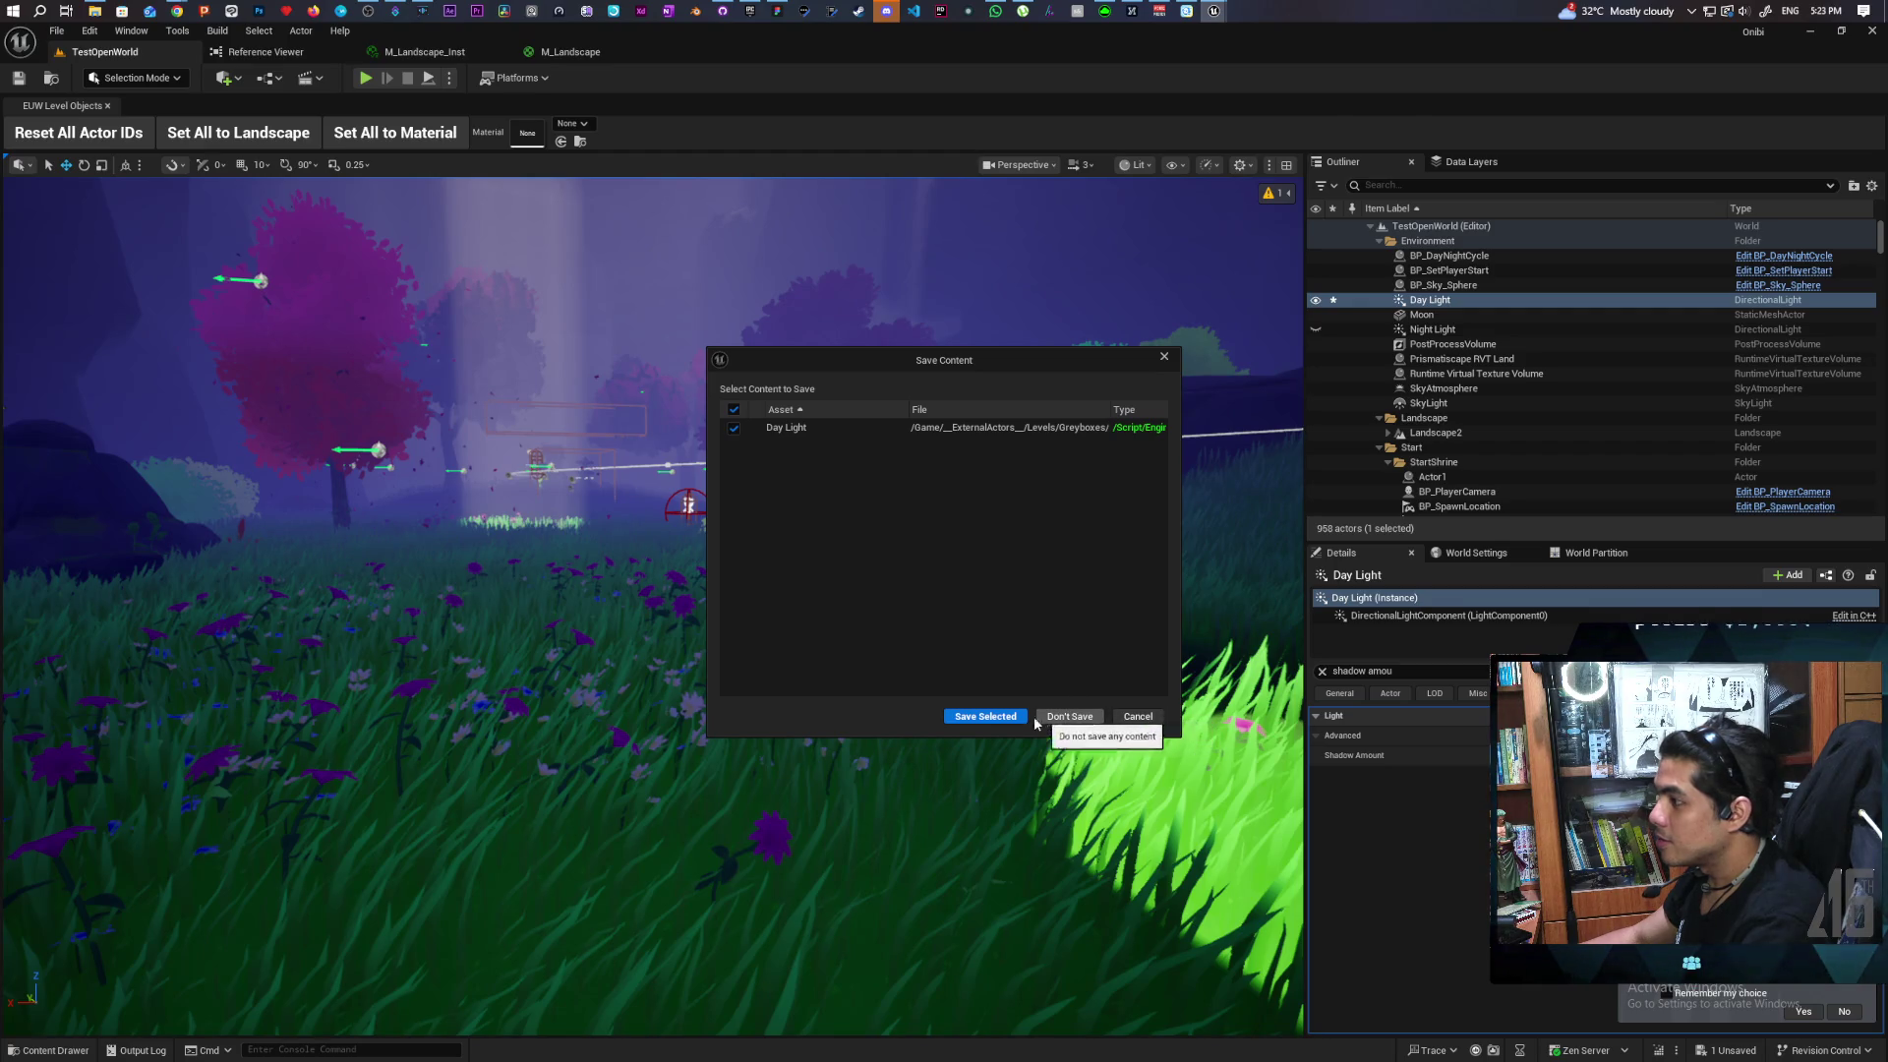
click(1072, 717)
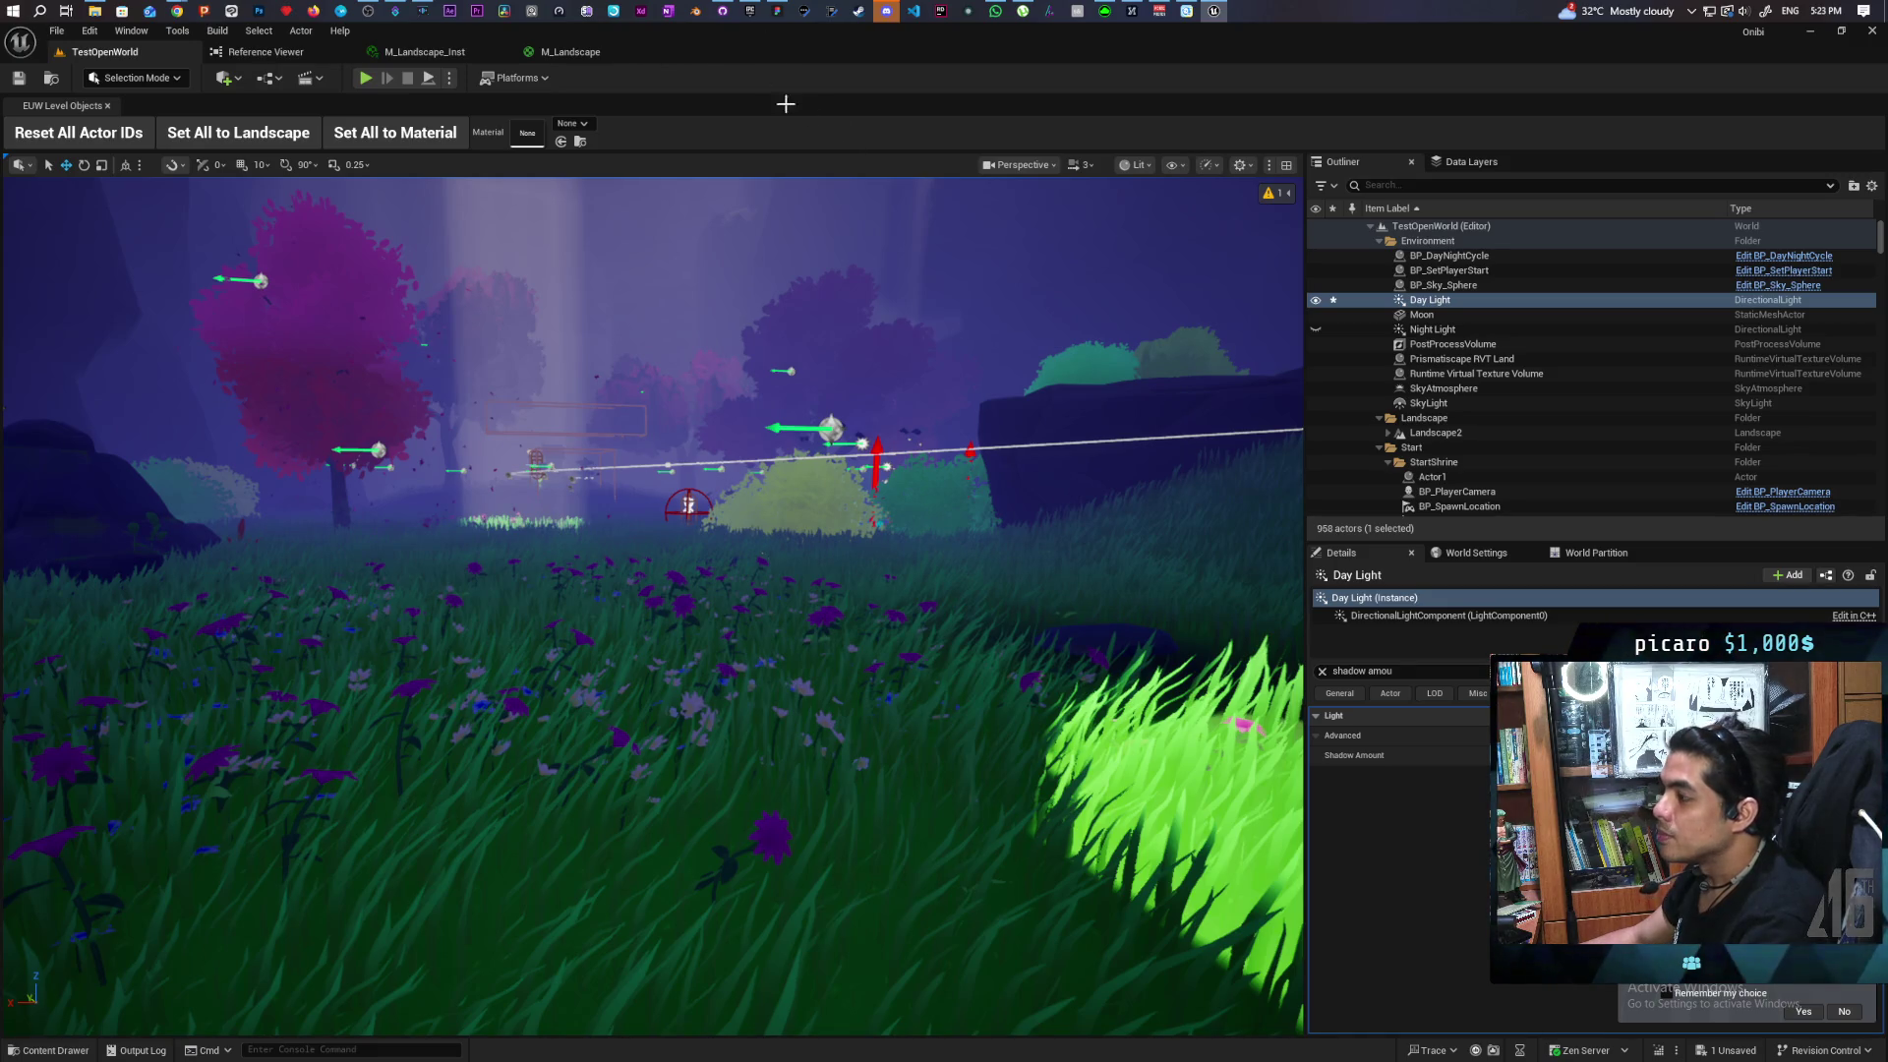
click(750, 12)
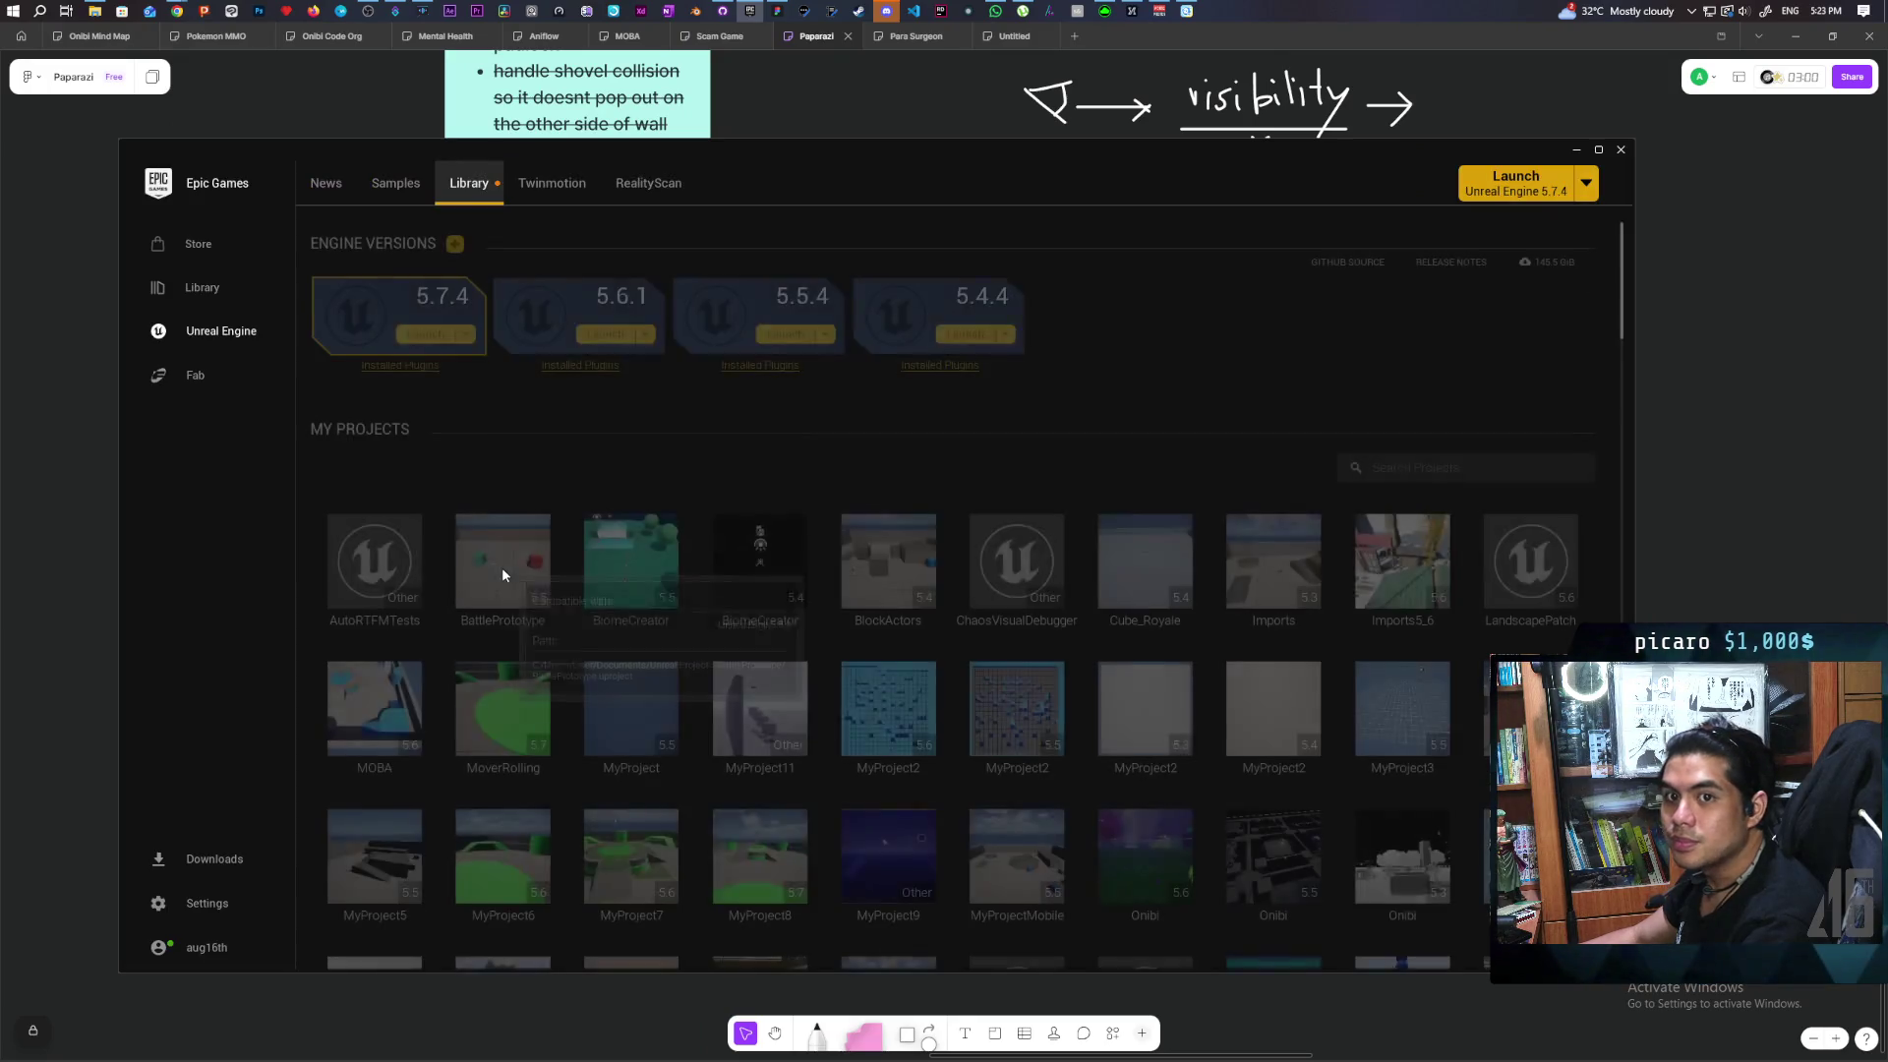
Scroll the My Projects grid and launch the Paparazi project
scroll(754, 585, down, 3)
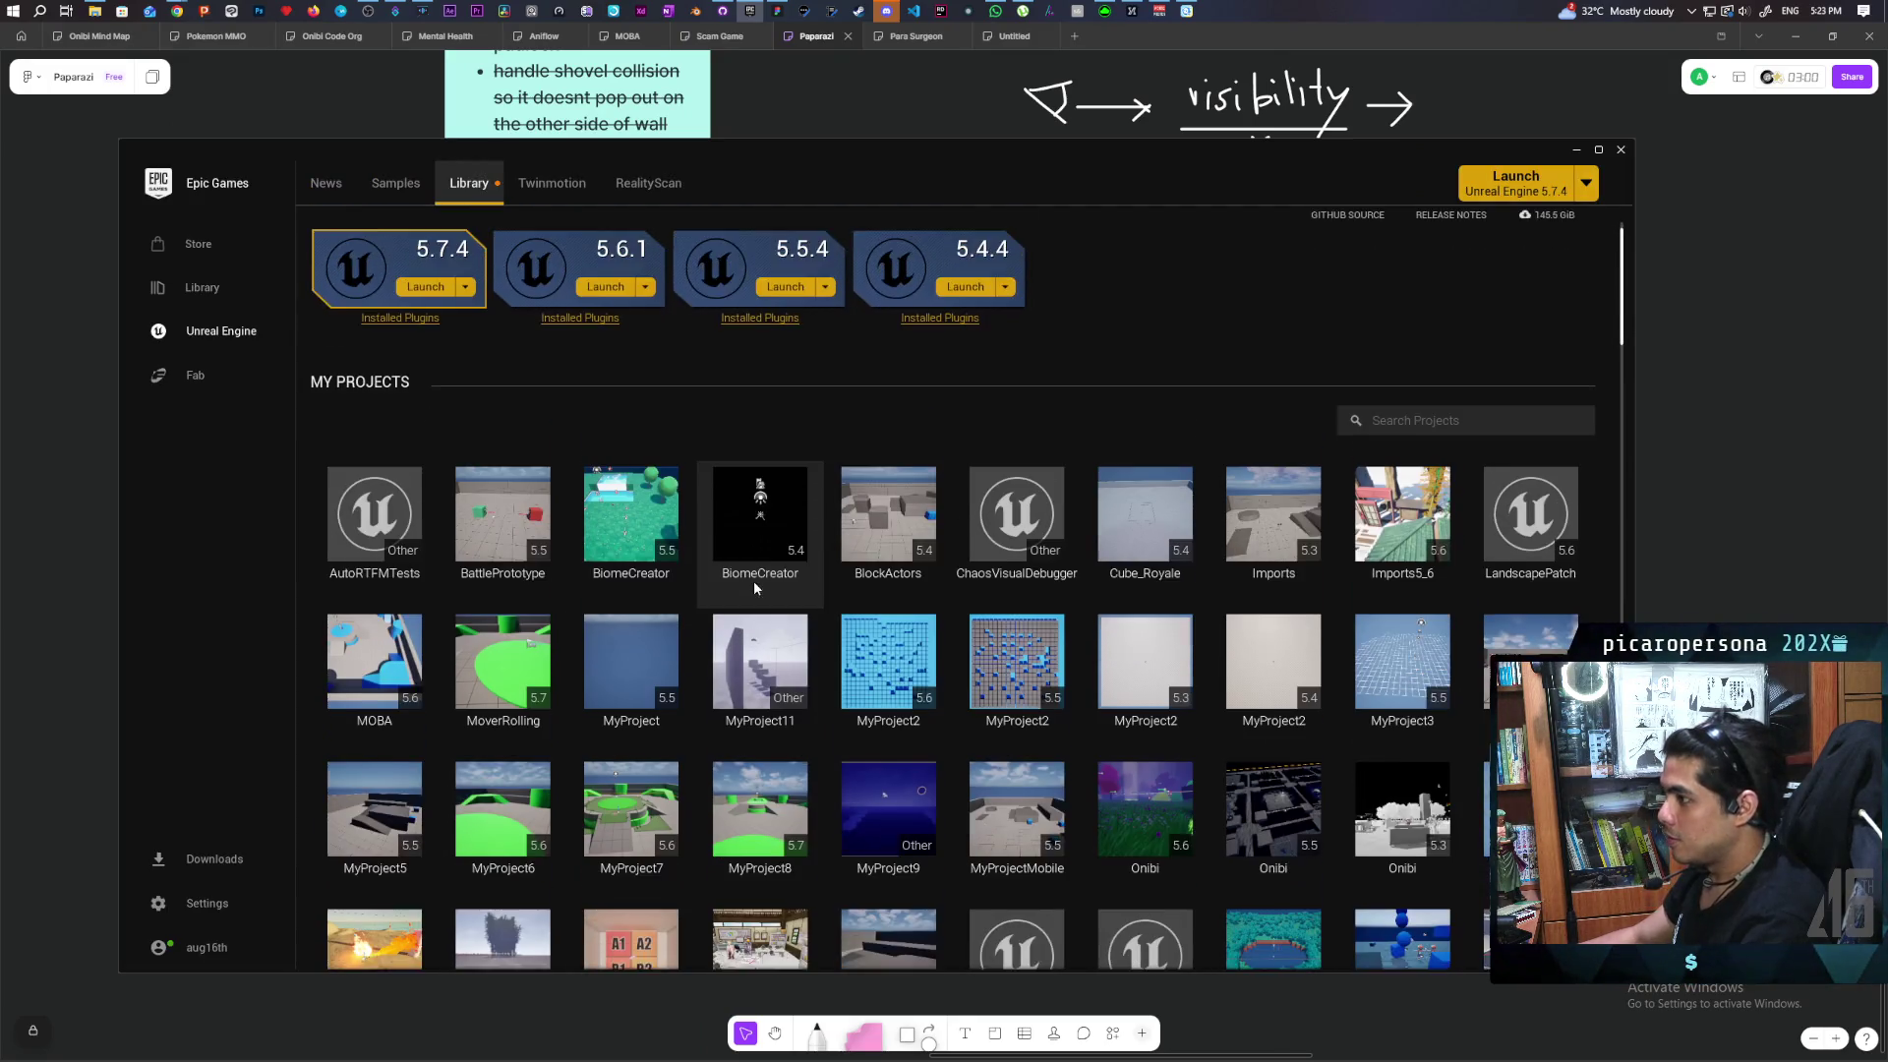
scroll(754, 587, down, 1)
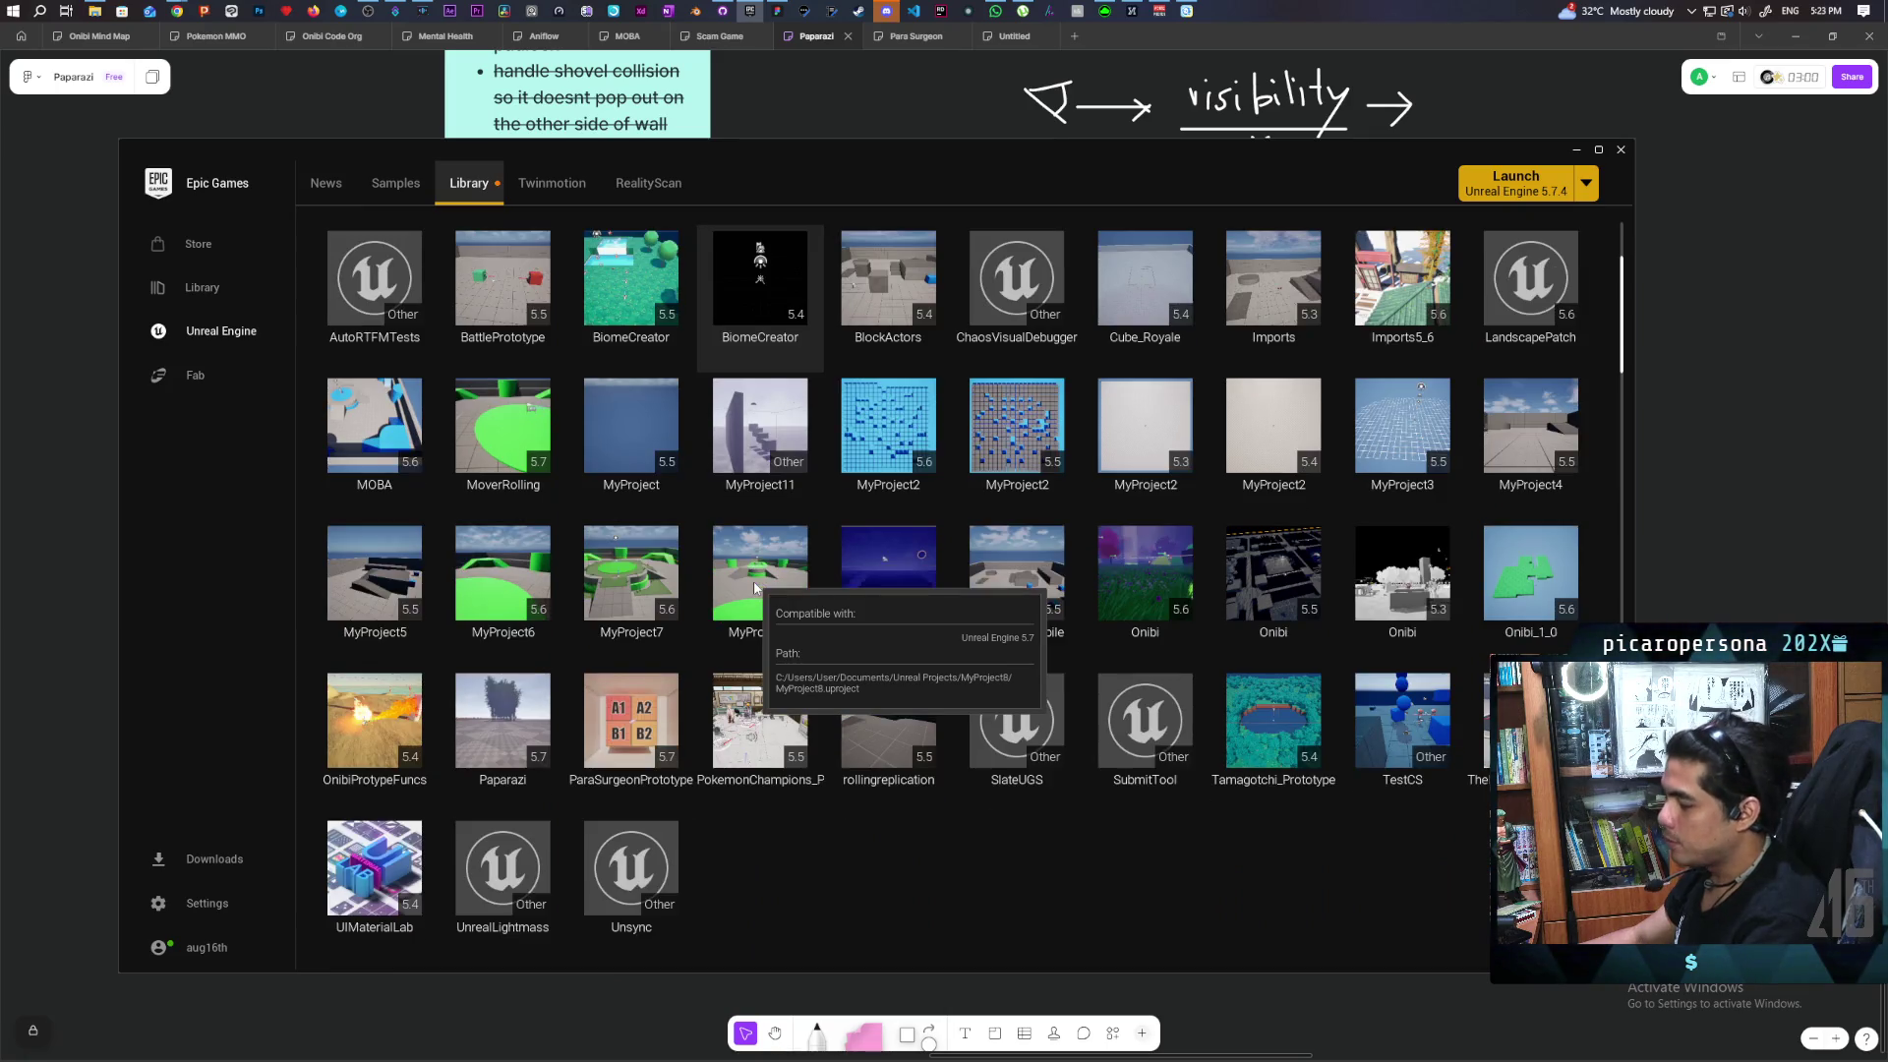
click(504, 737)
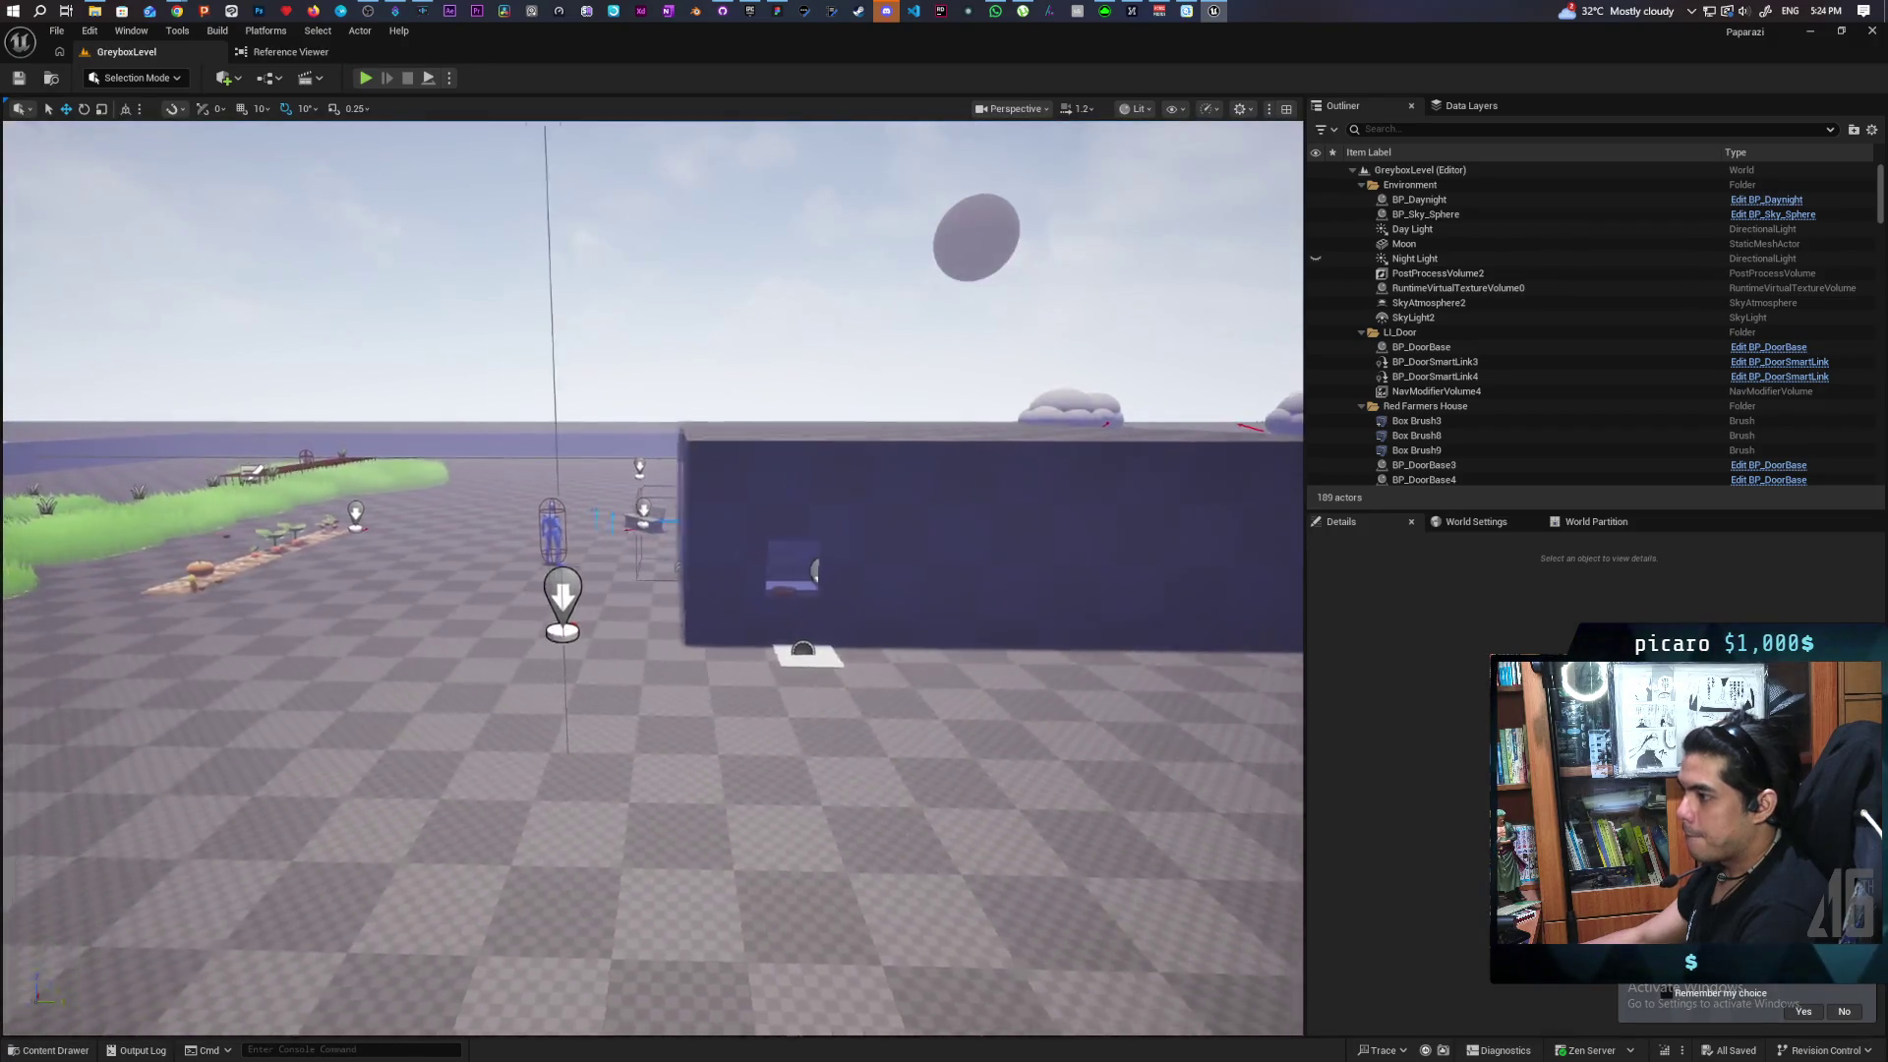
Open GreyboxLevel_02_DN from Maps and fly the camera into the house toward the window
key(ctrl+space)
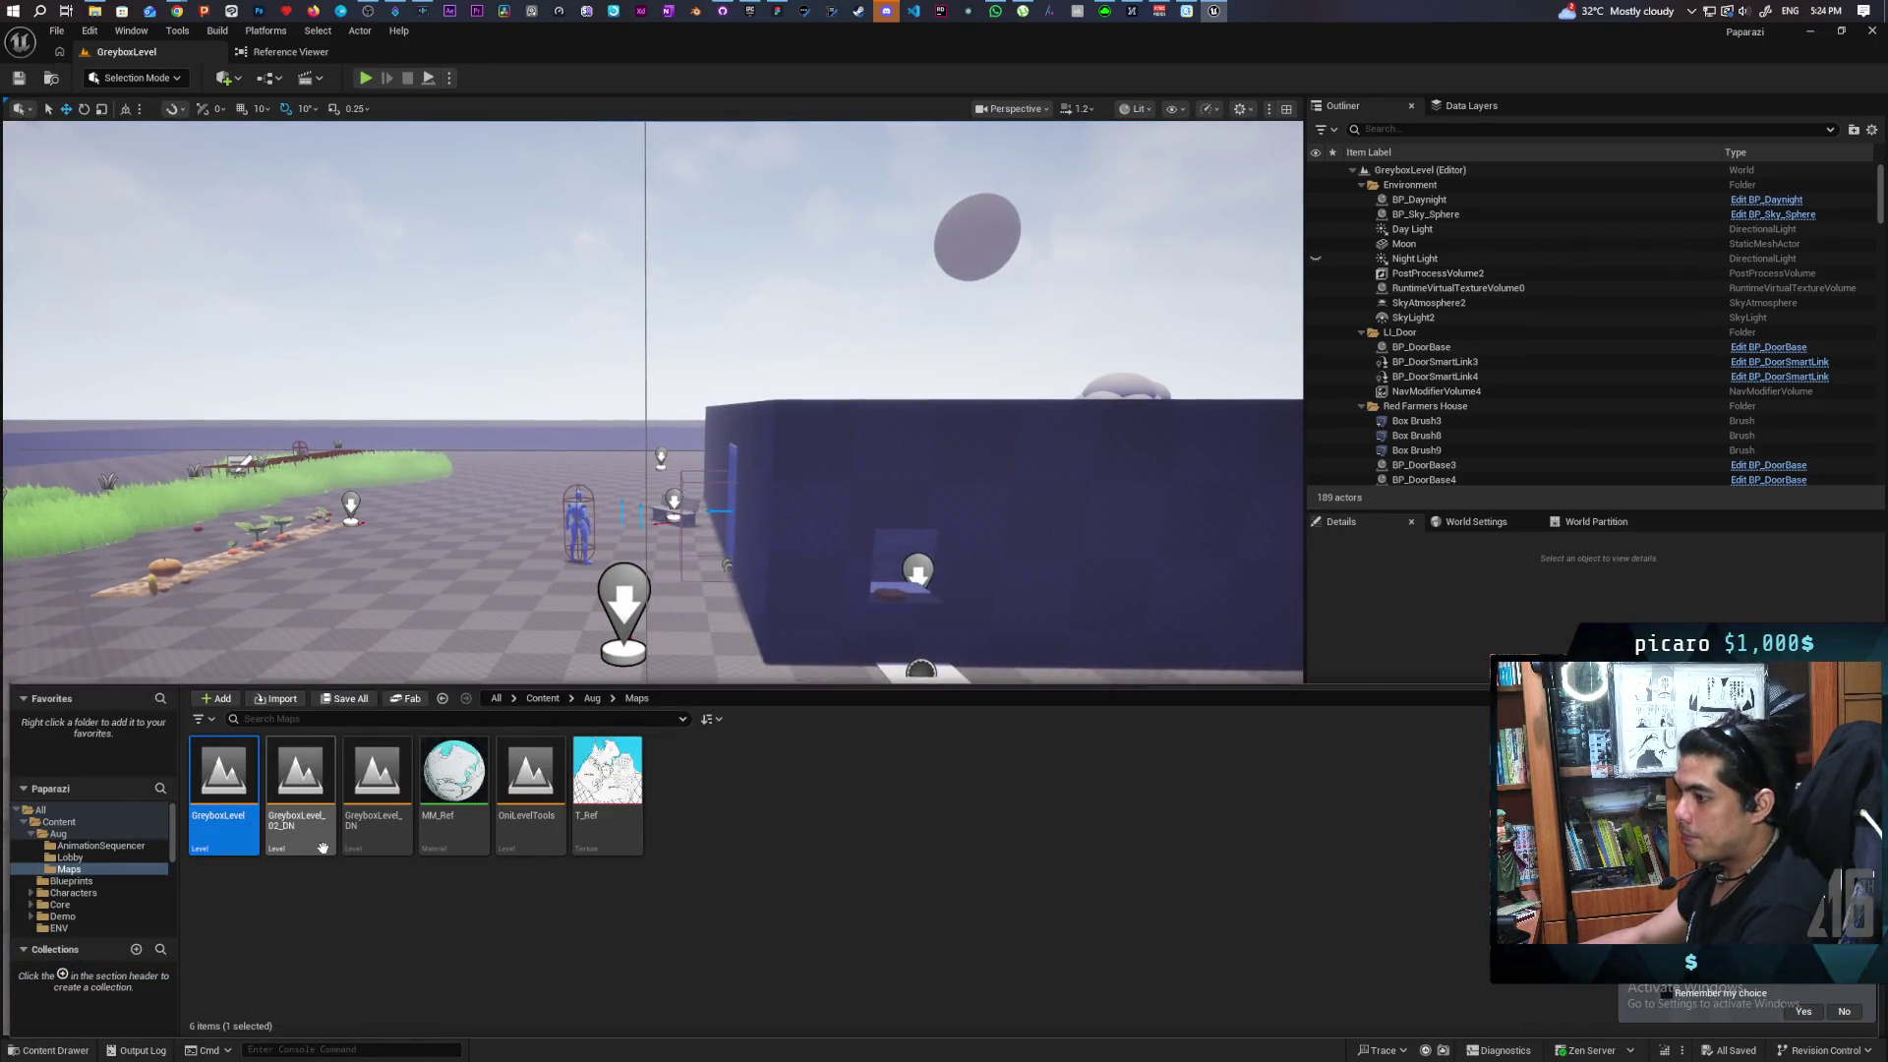
double_click(300, 777)
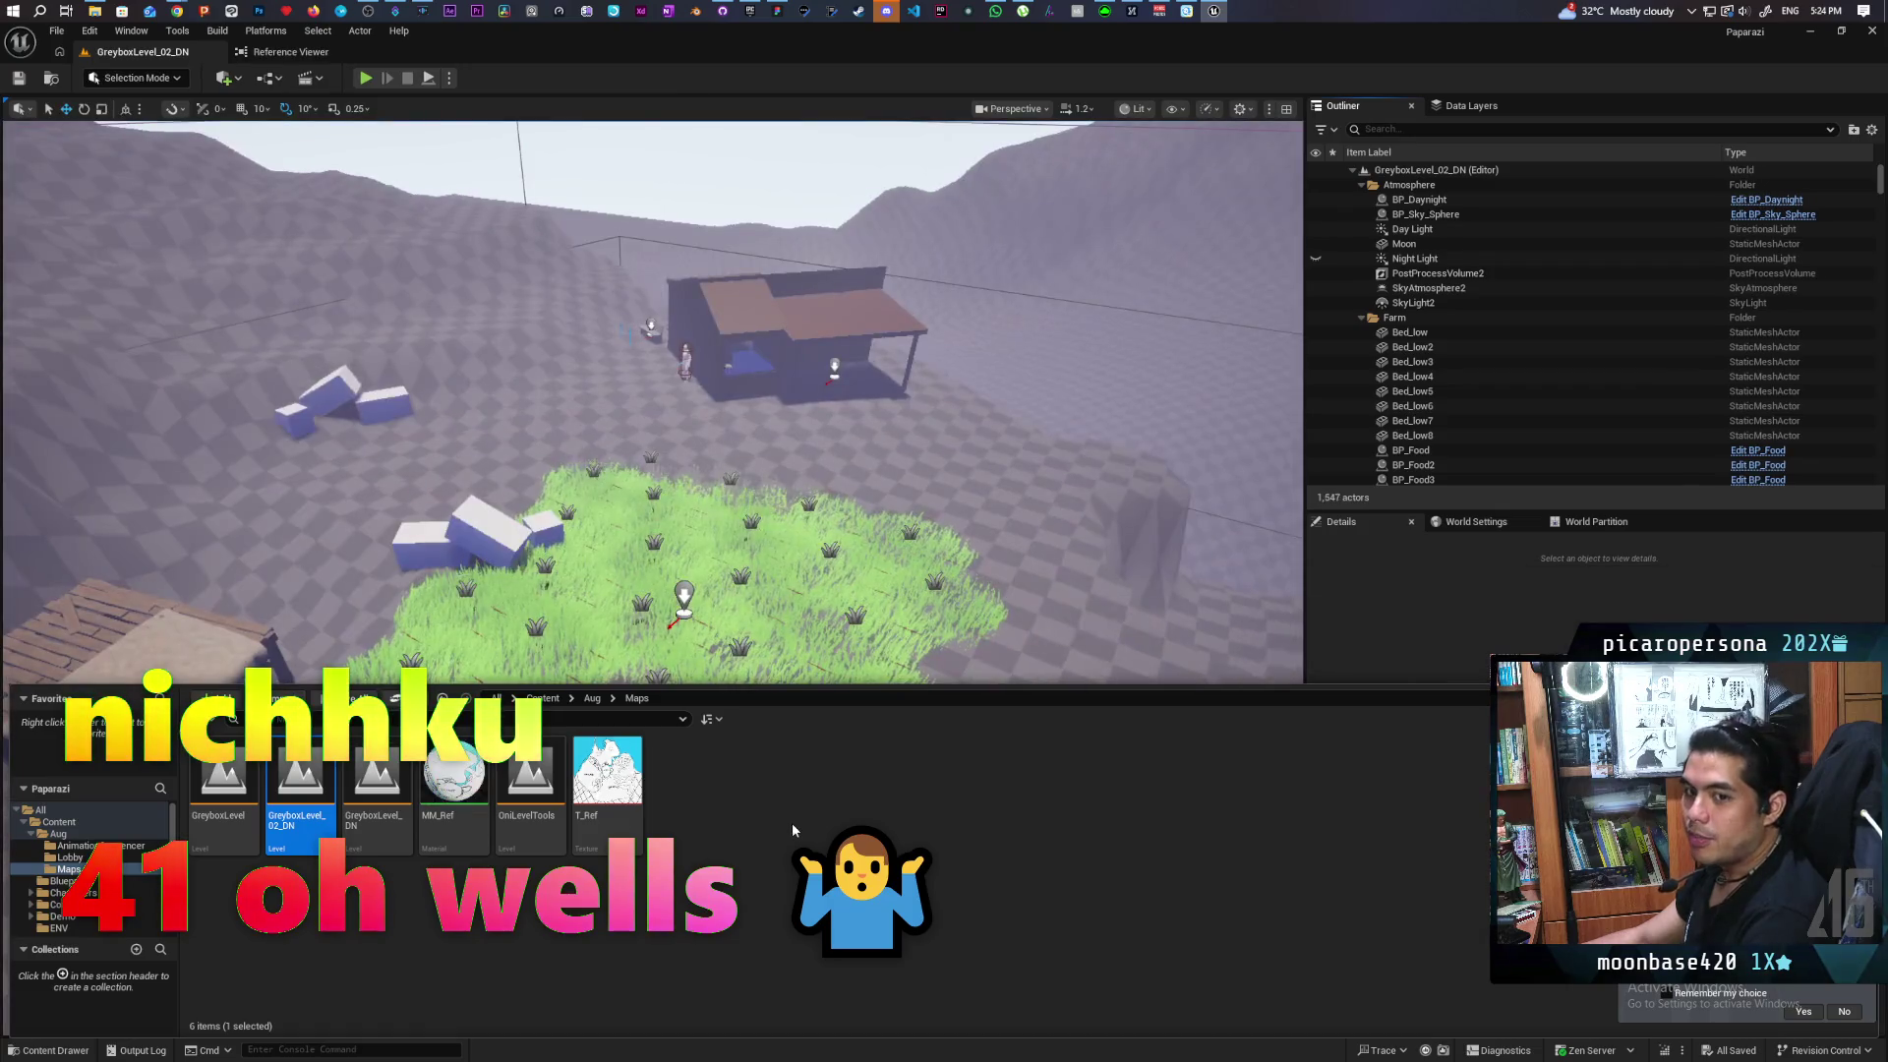
key(ctrl+space)
mouse_move(649, 580)
mouse_down()
mouse_move(570, 615)
mouse_move(551, 590)
mouse_up()
key(w)
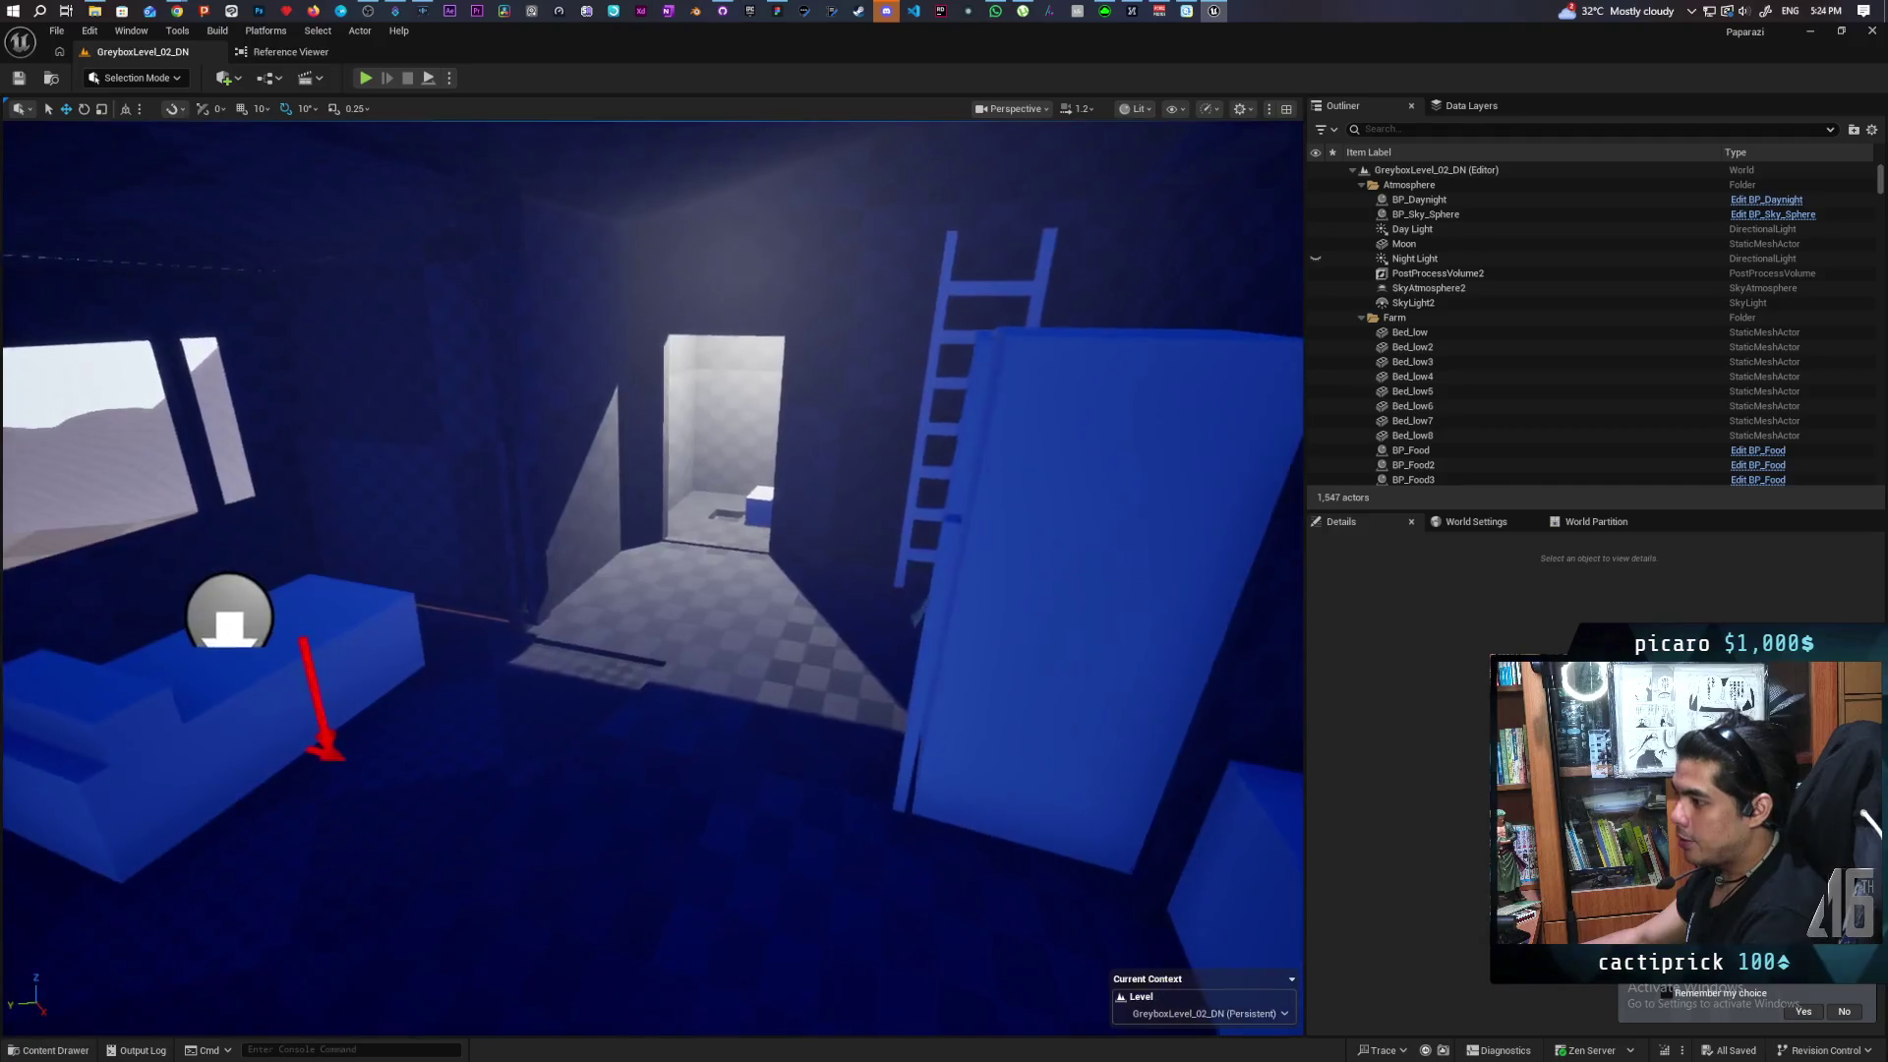
drag(649, 531, 787, 536)
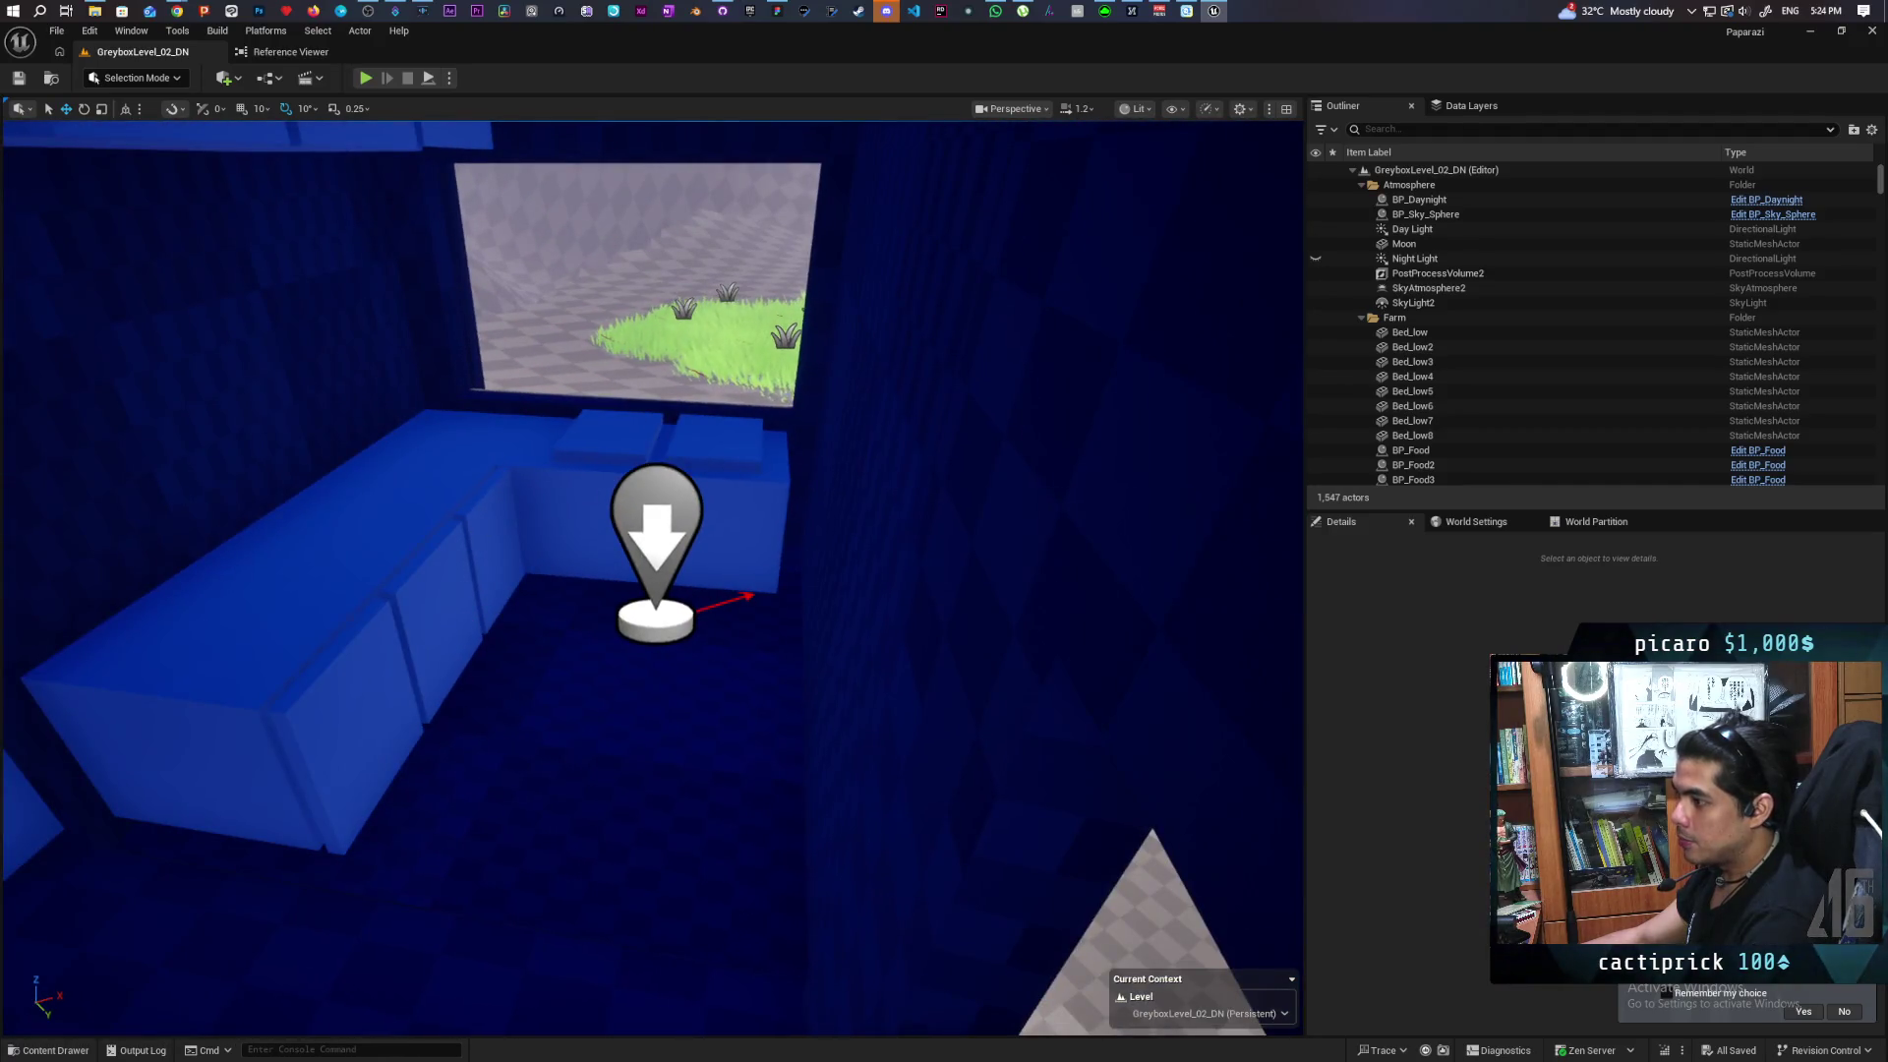
Try selecting the cubes beside the couch (Cube48, Cube34, Cube50, Cube16) and frame Cube34
click(433, 610)
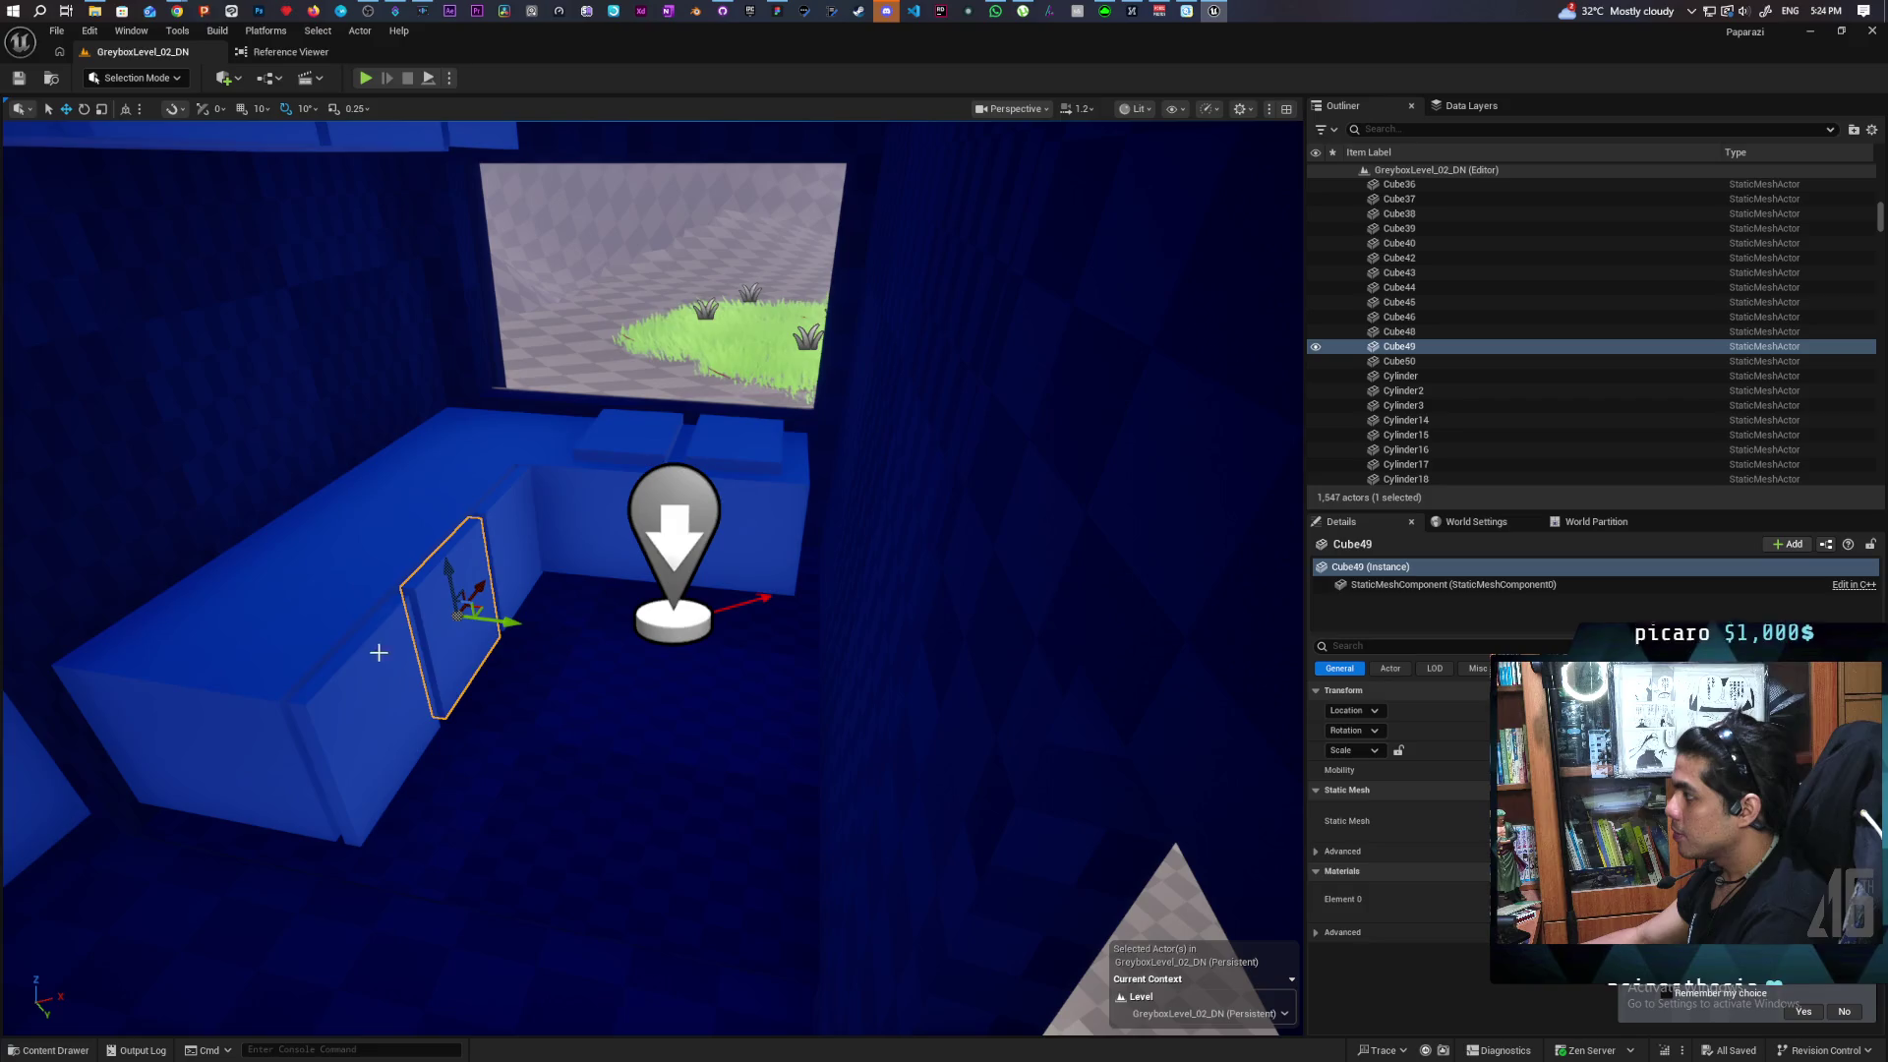
click(368, 657)
click(307, 610)
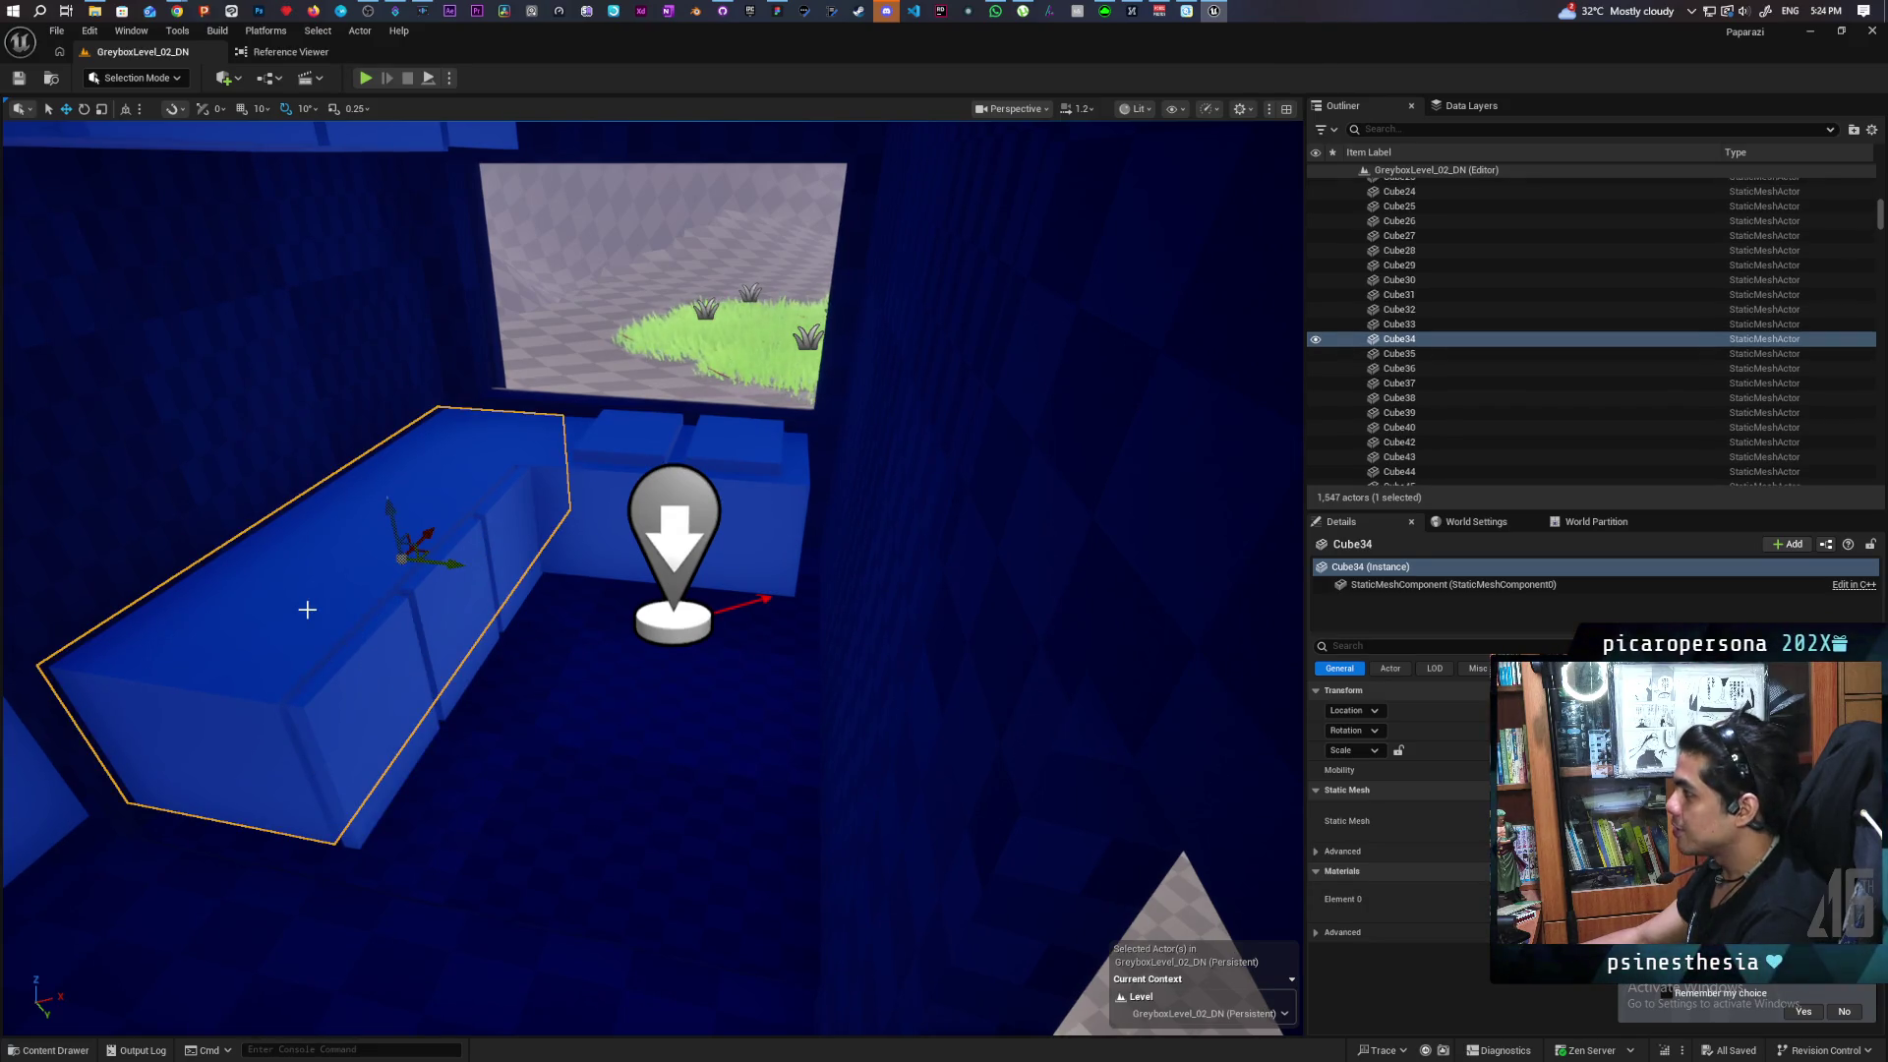
scroll(470, 688, down, 3)
scroll(469, 688, up, 6)
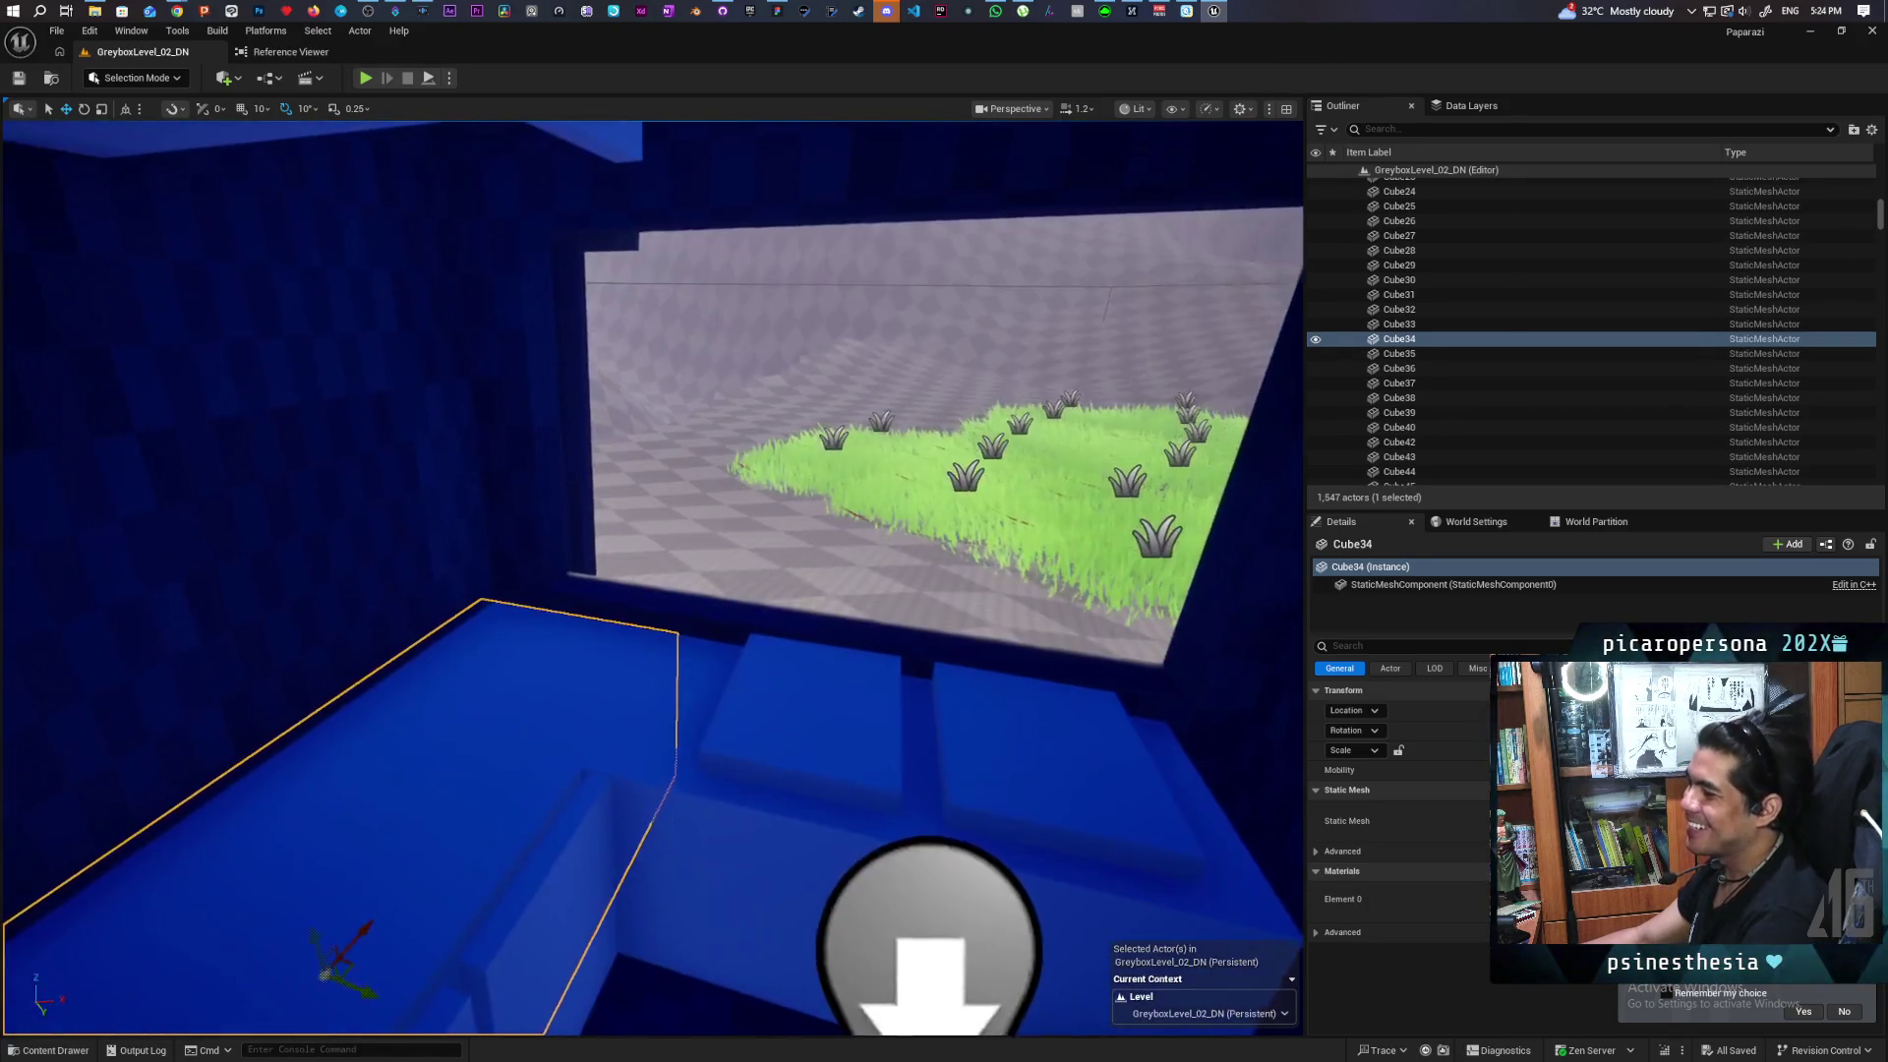
scroll(612, 668, down, 3)
scroll(612, 669, up, 4)
click(612, 669)
click(718, 645)
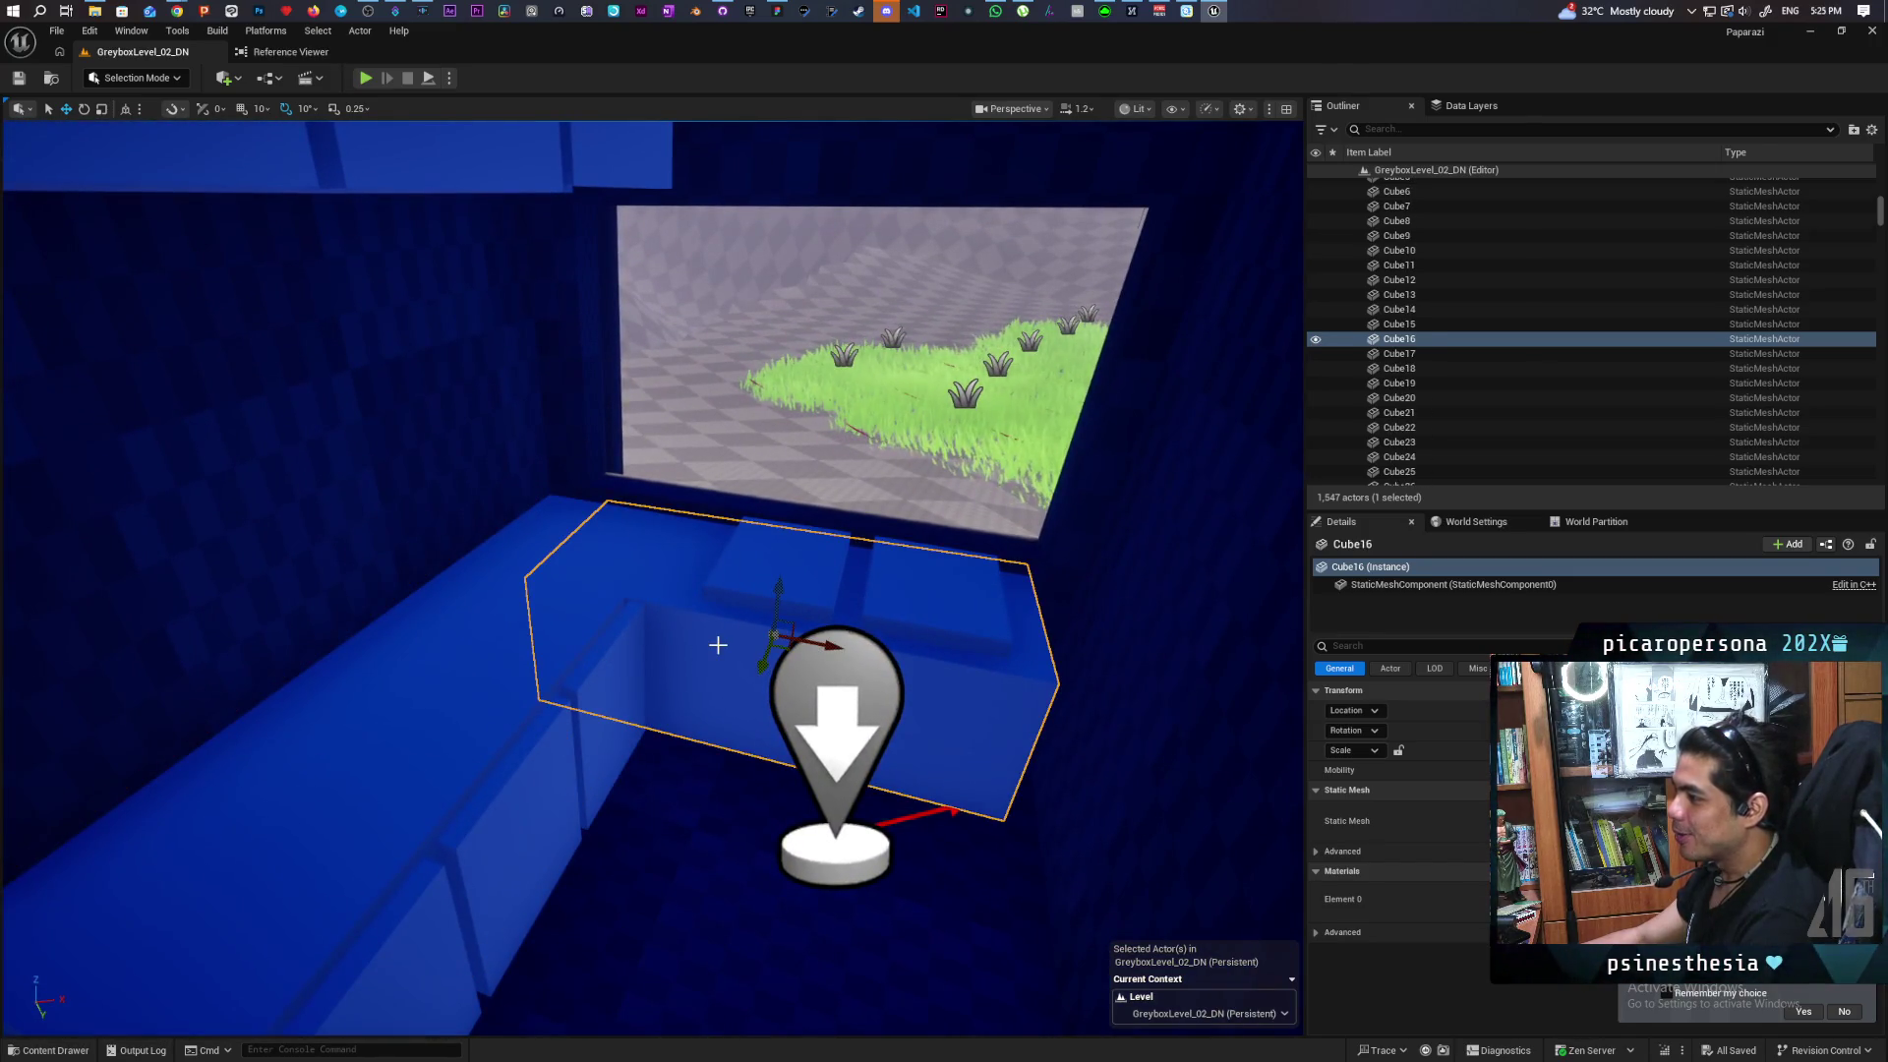
click(623, 672)
click(505, 671)
key(f)
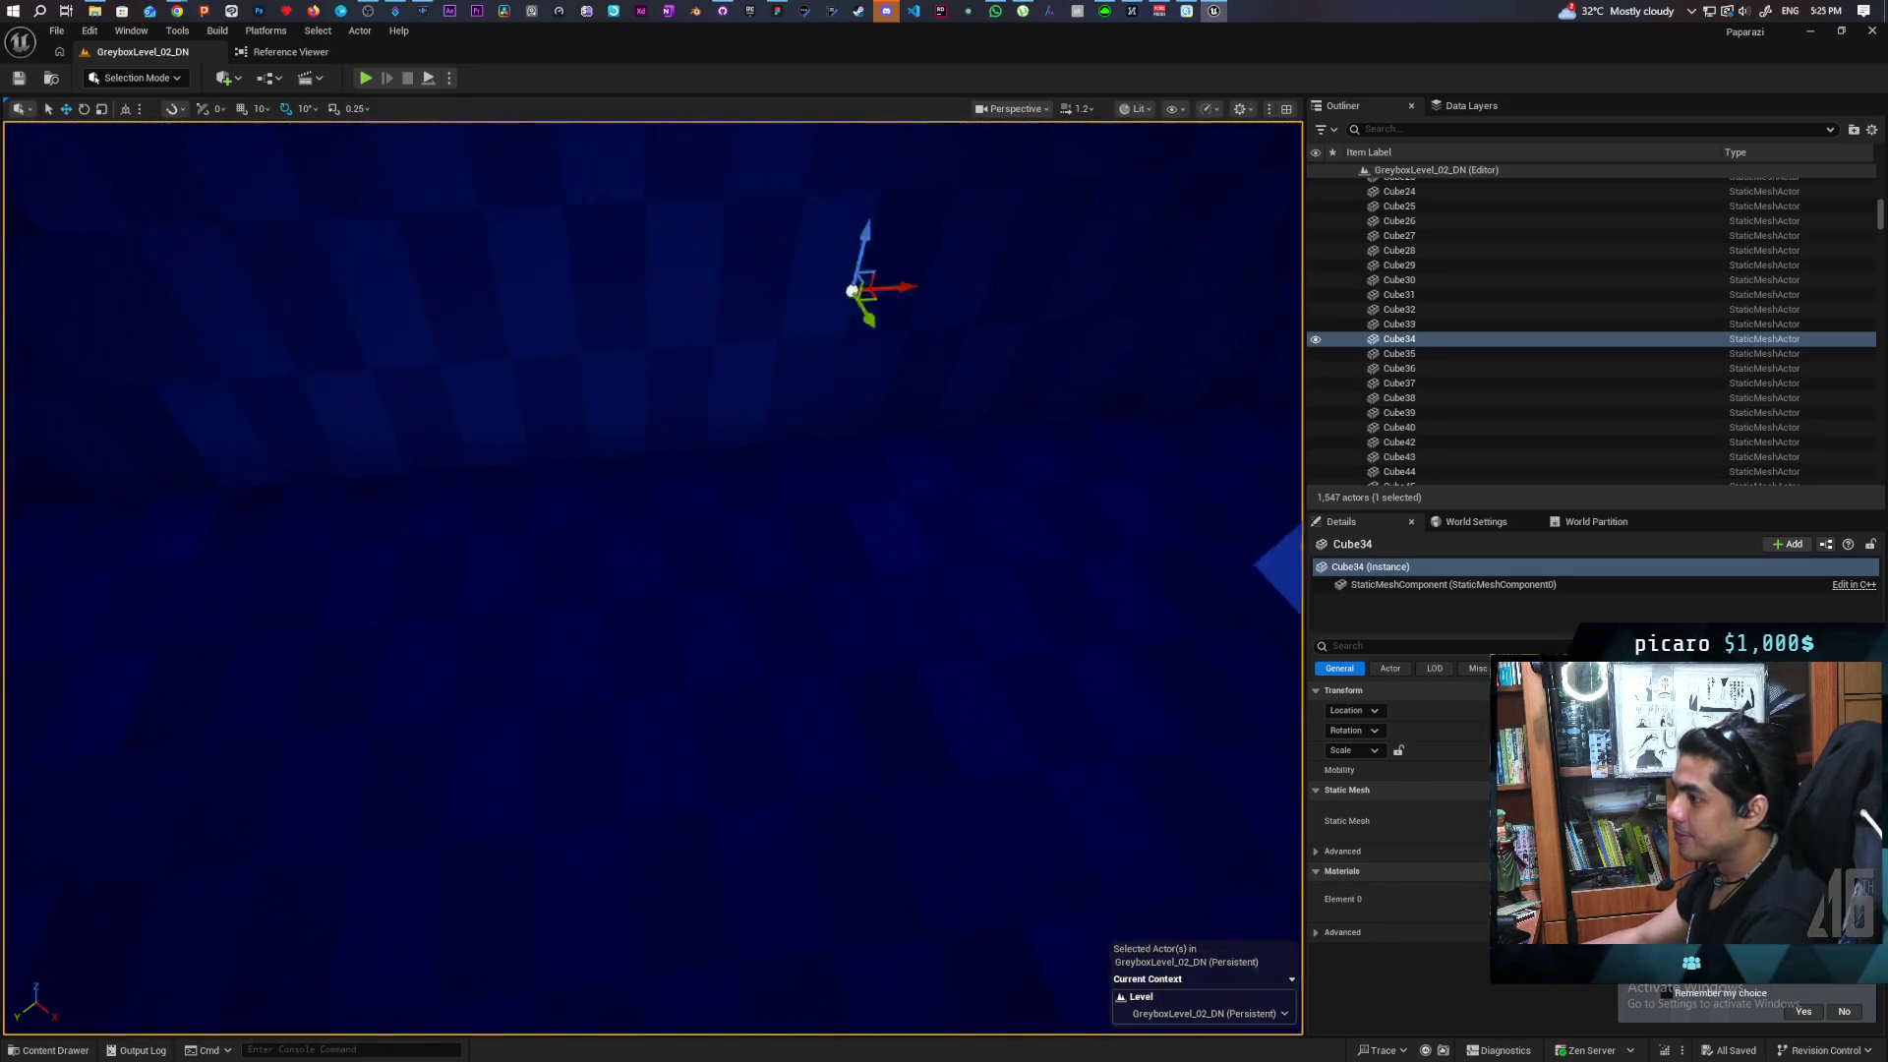
Frame the view on Cube16 and orbit around it
click(864, 590)
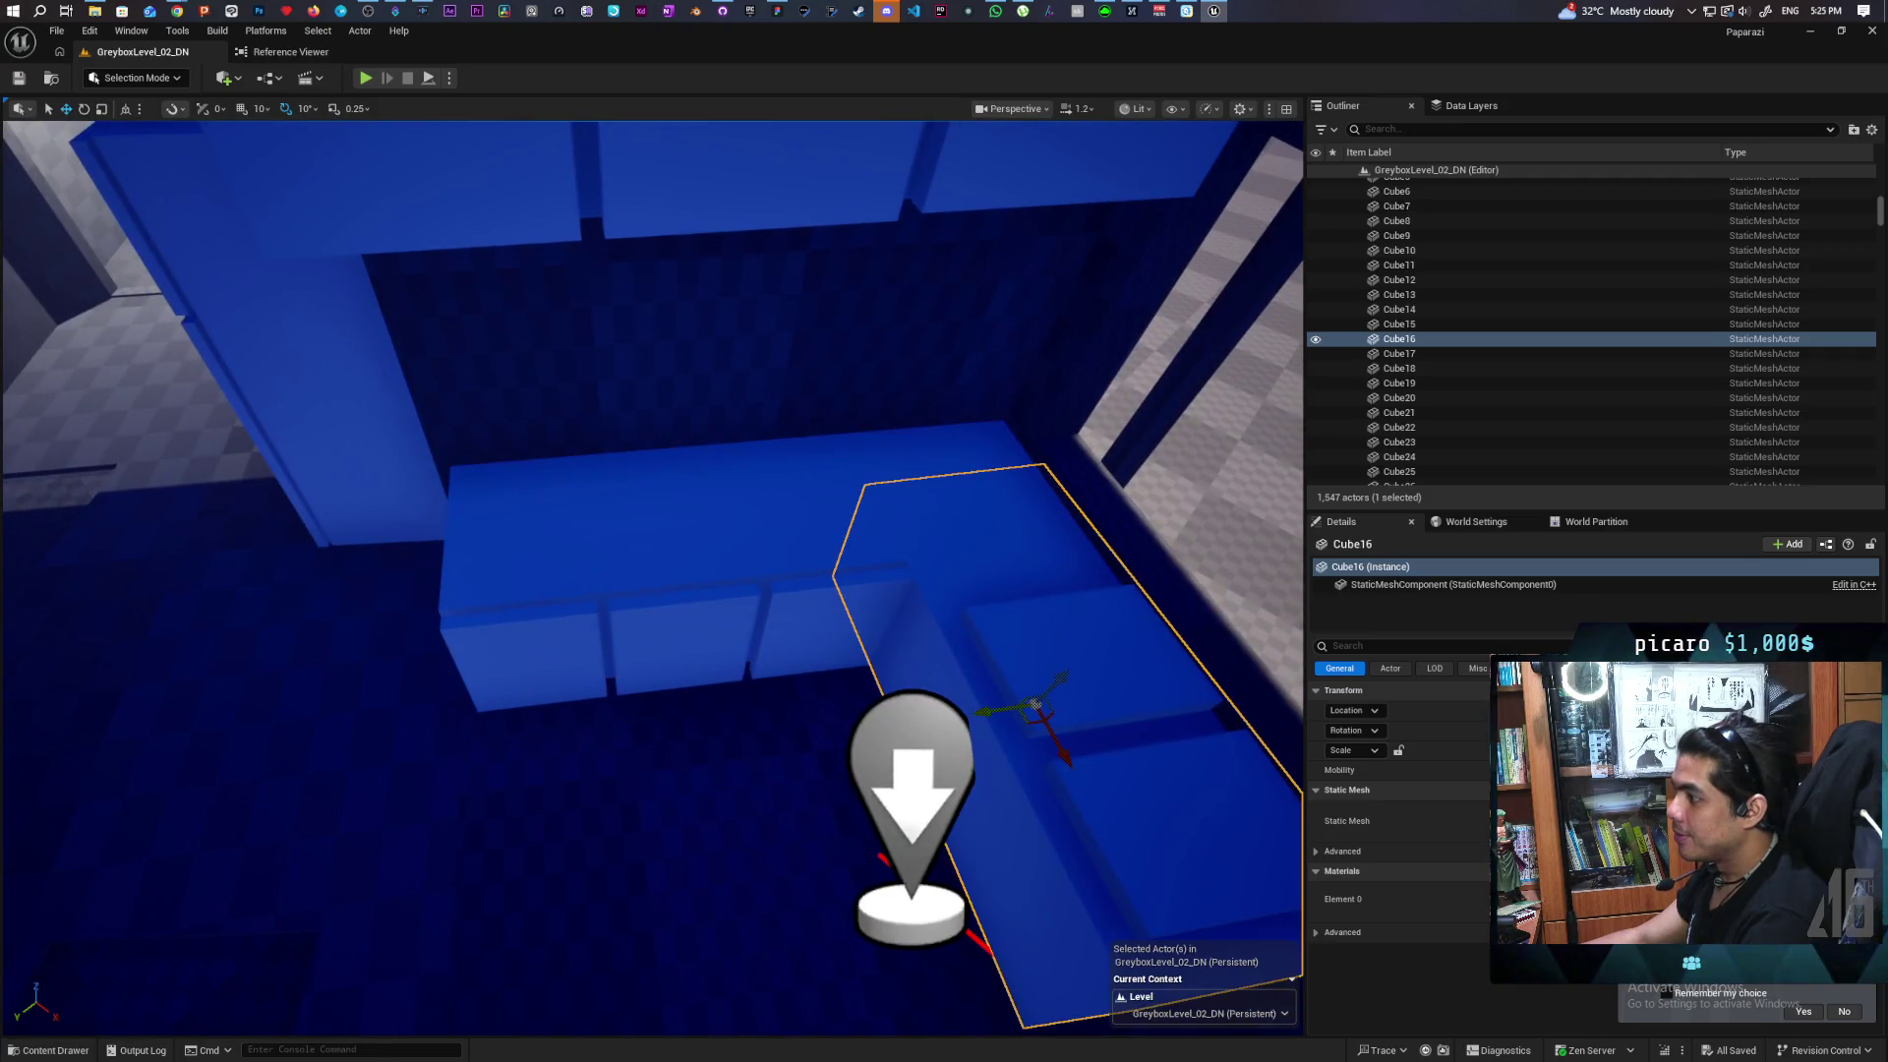
click(984, 518)
click(1075, 583)
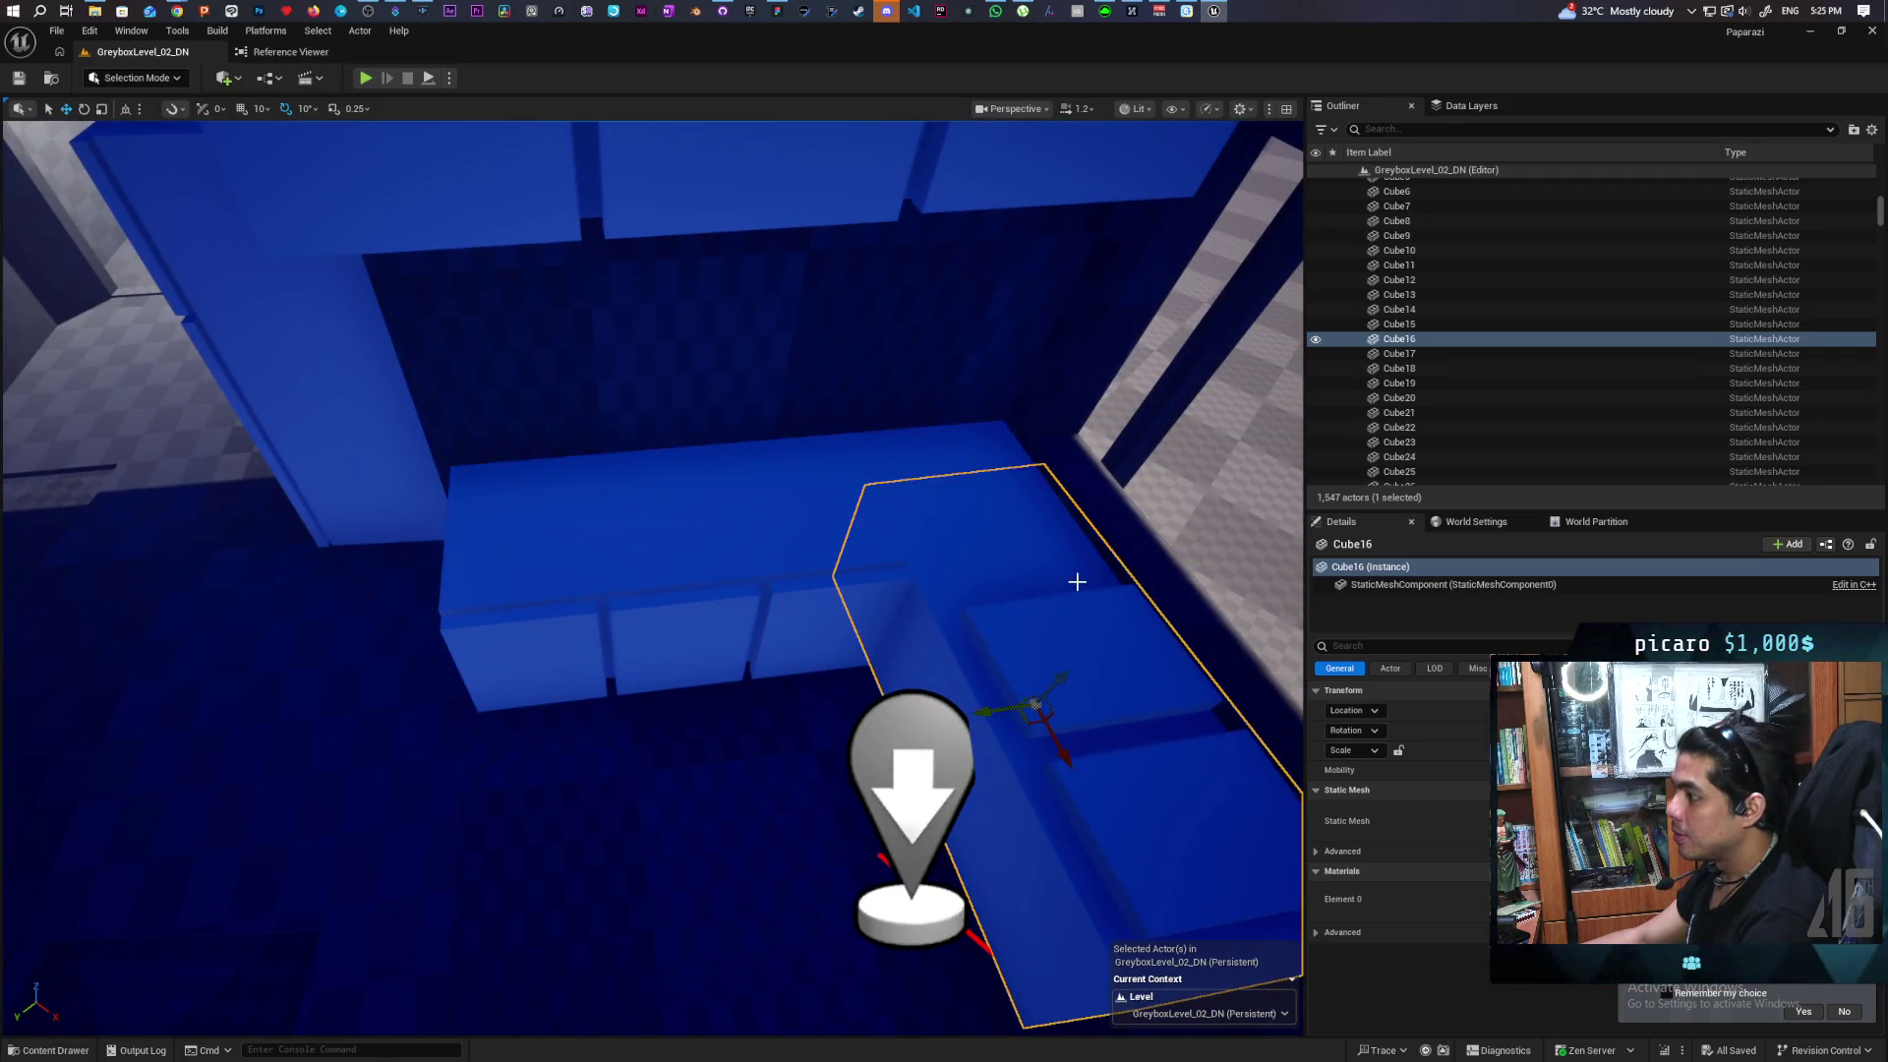
key(f)
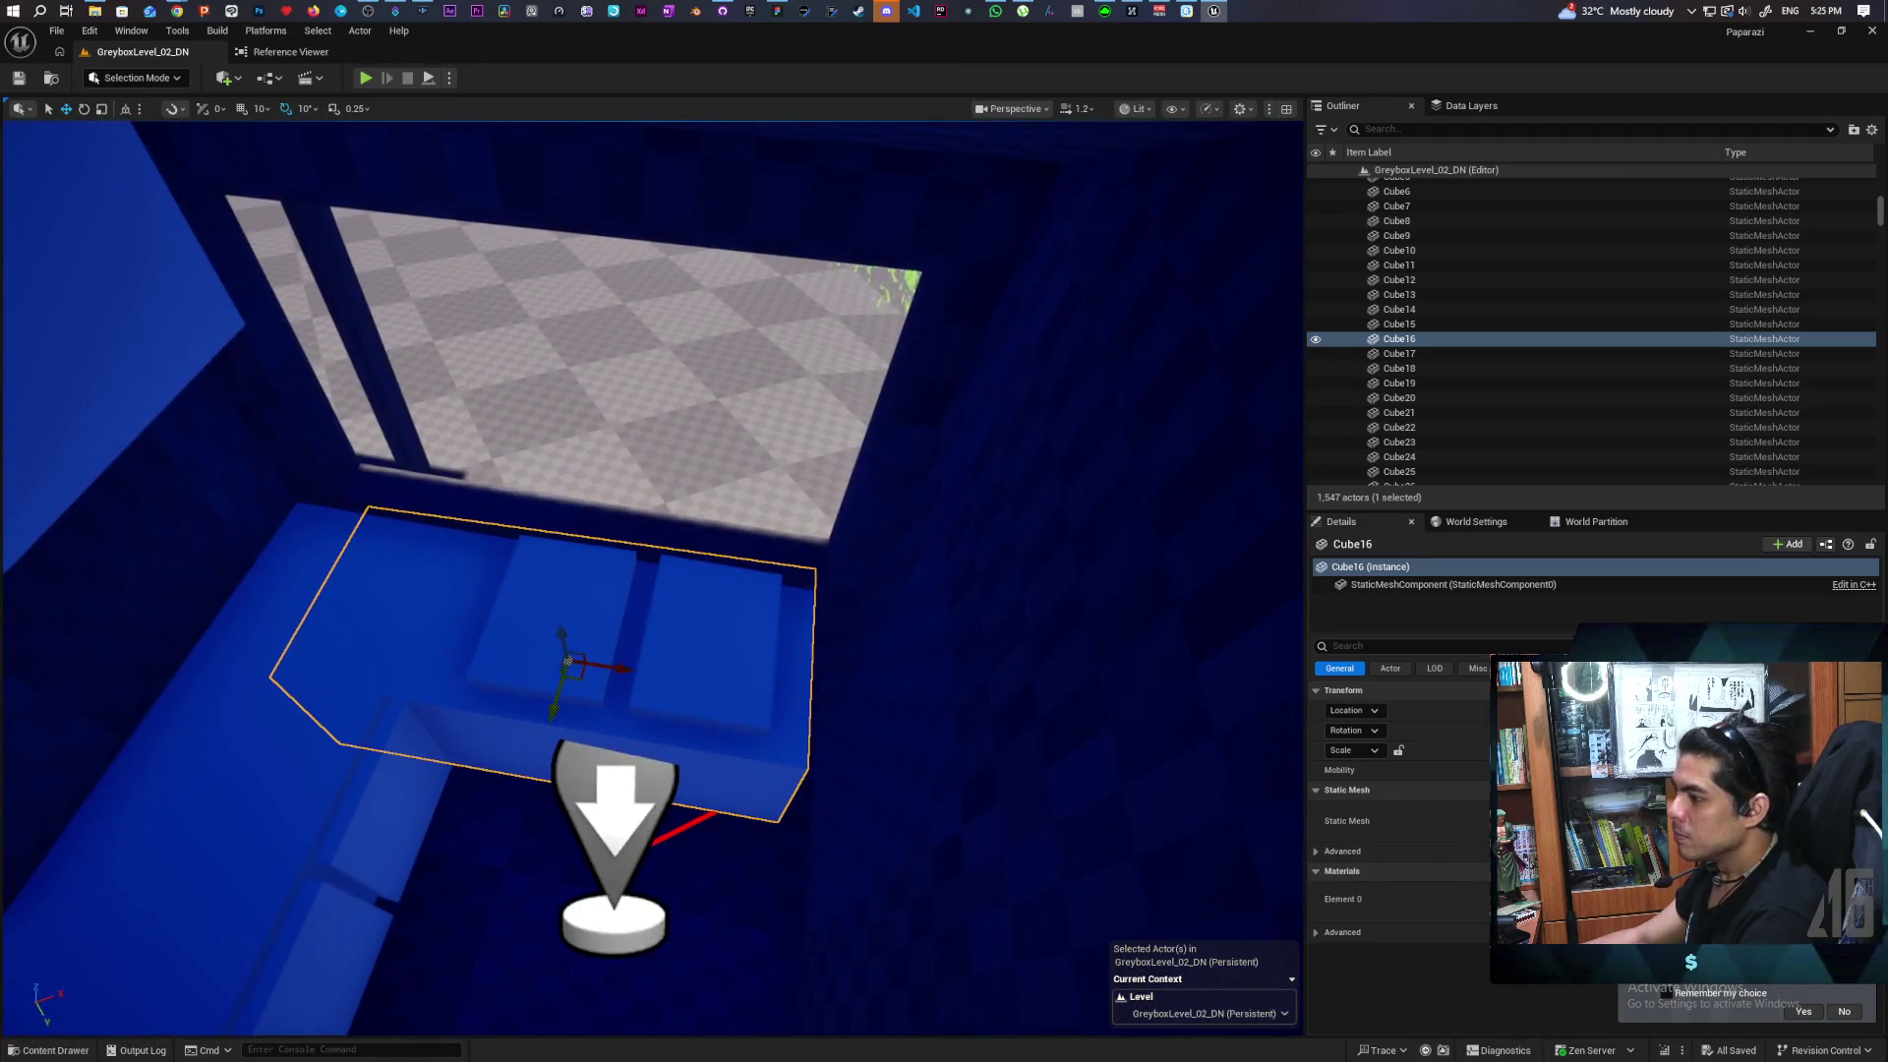
drag(964, 564, 965, 564)
Select Cube34, Cube50, Cube49 and Cube48 and copy them with Edit > Copy
click(608, 559)
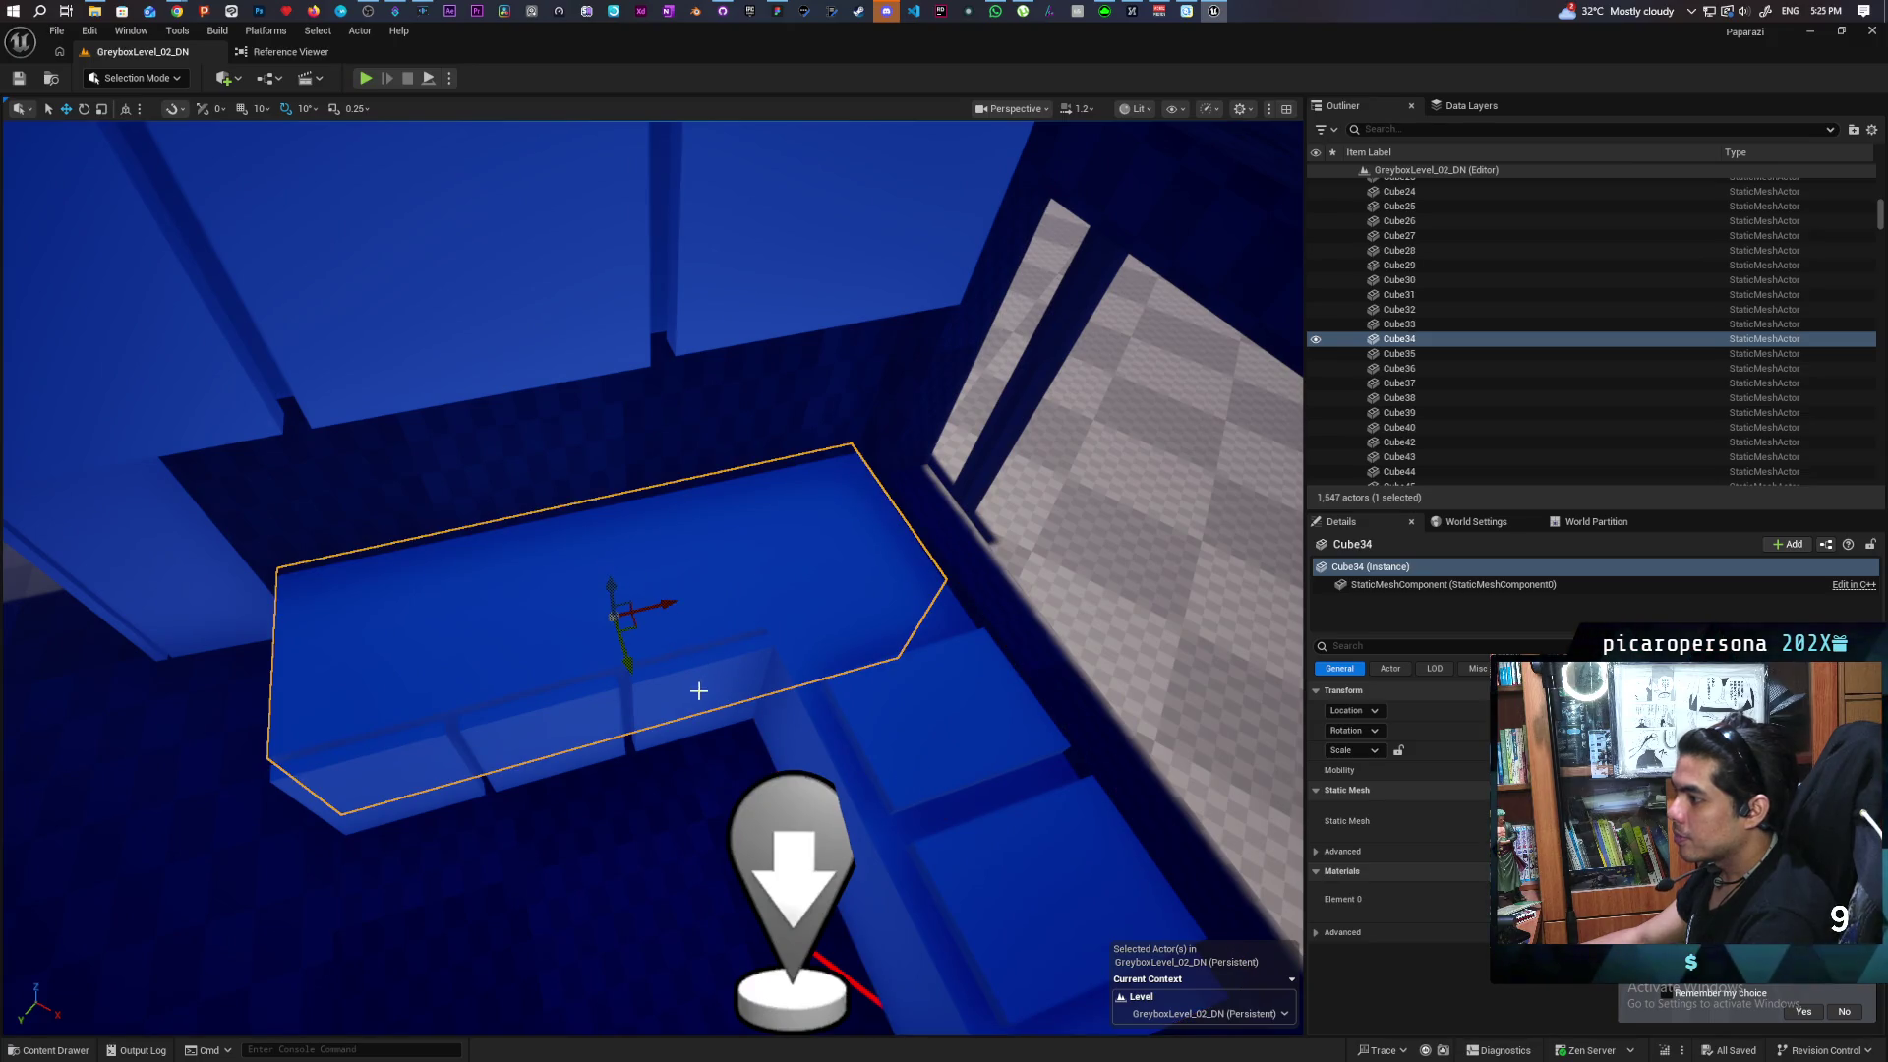
ctrl+click(698, 691)
ctrl+click(580, 712)
ctrl+click(432, 750)
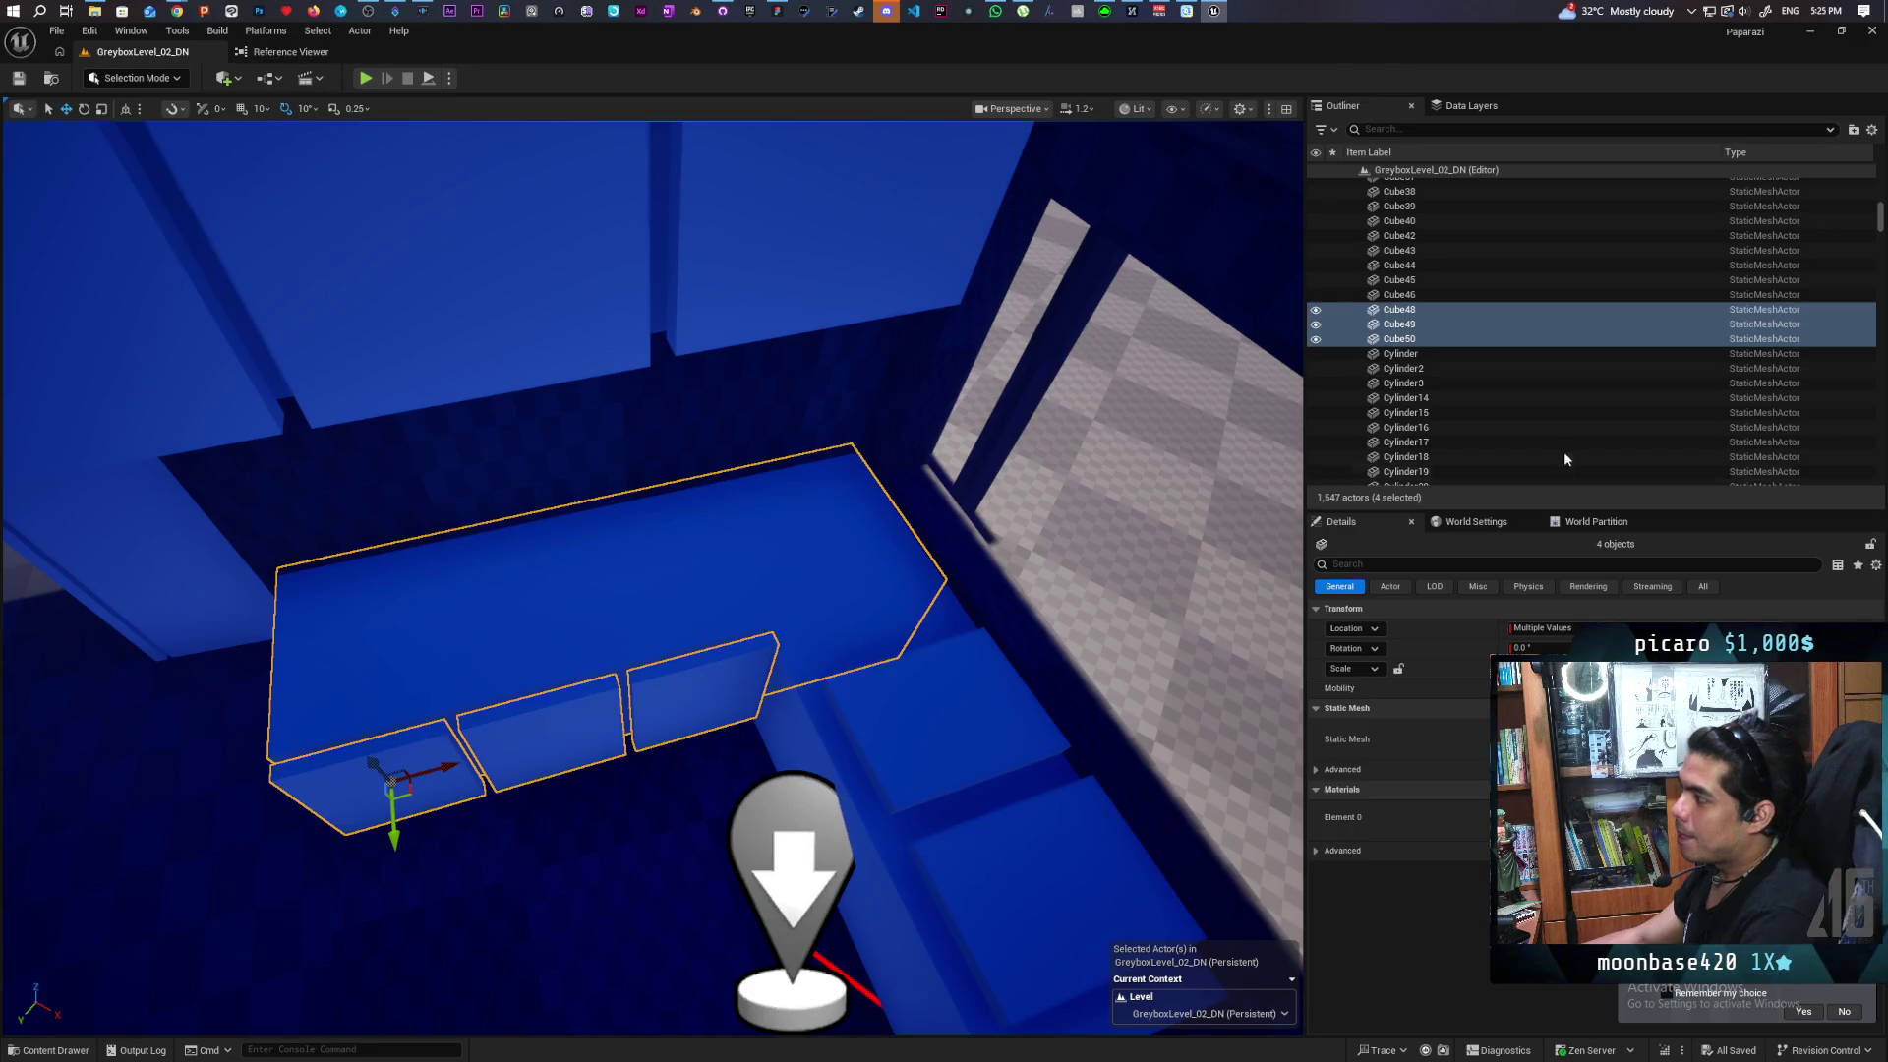
right_click(1403, 316)
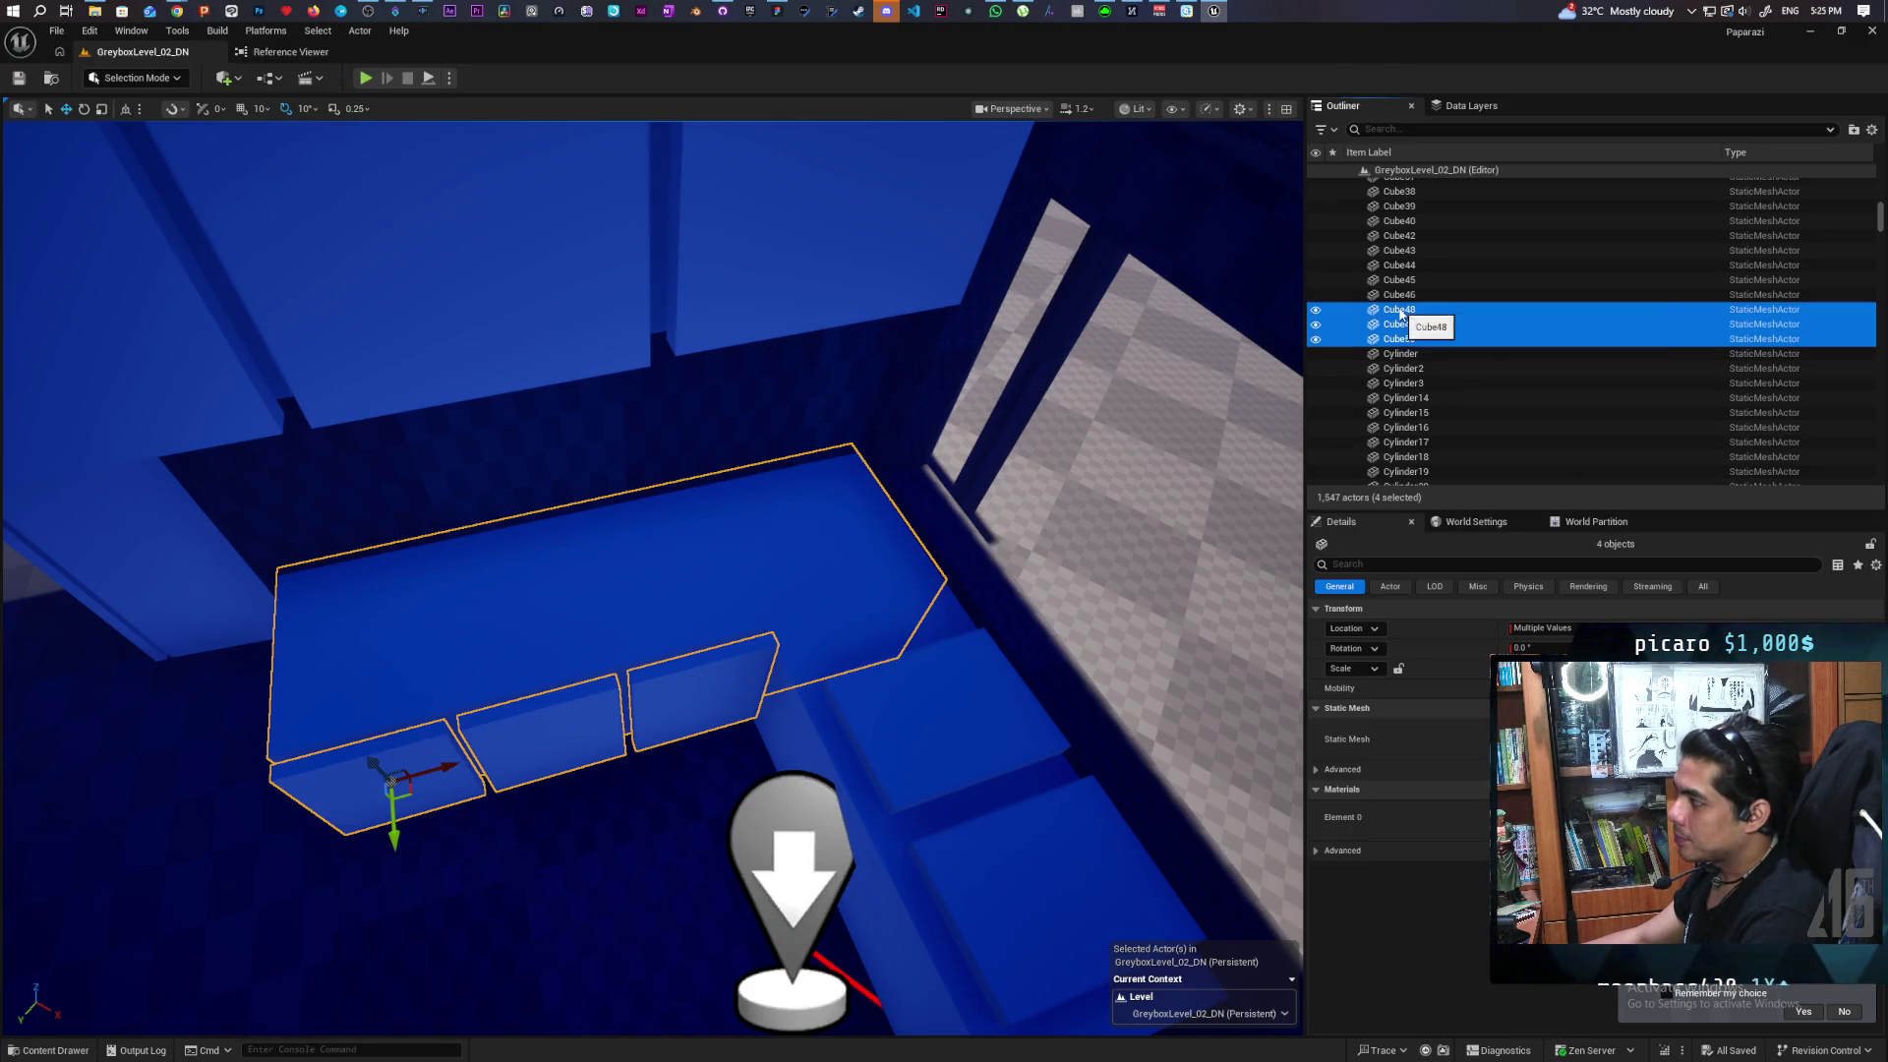
mouse_move(1456, 692)
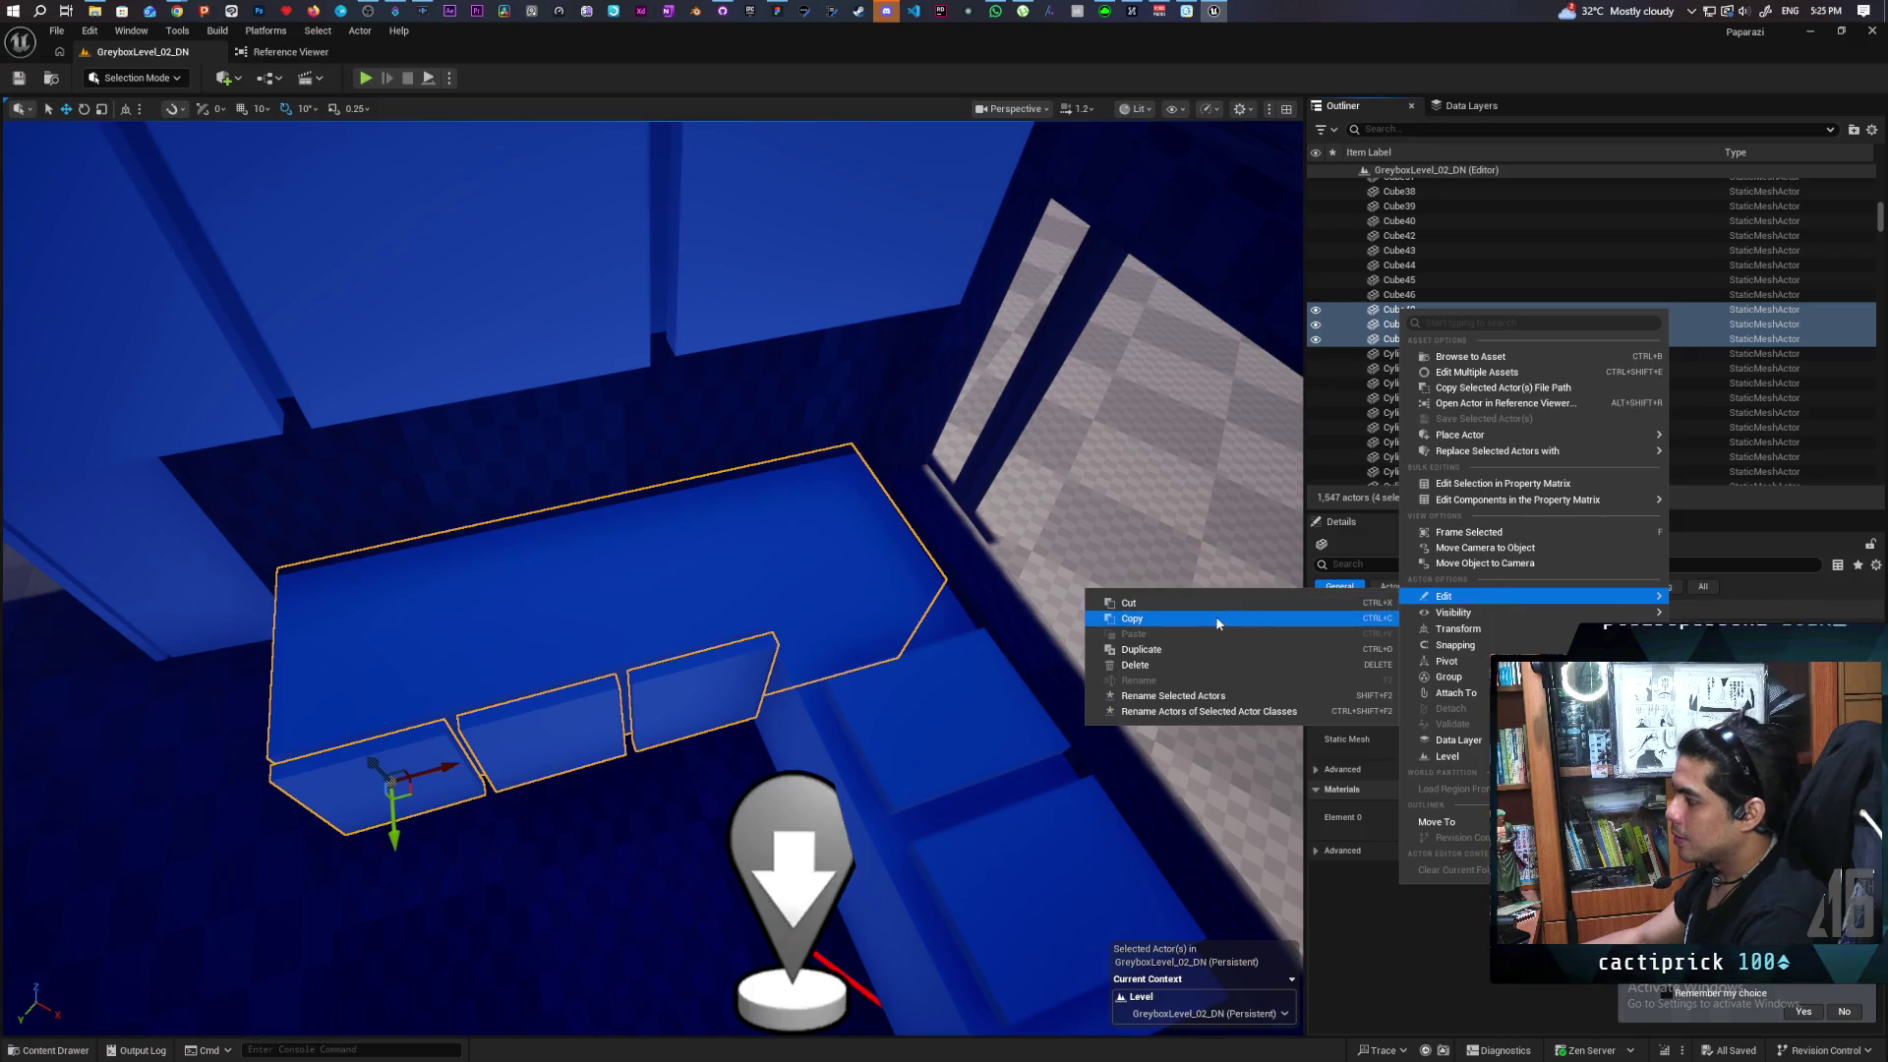
click(1207, 612)
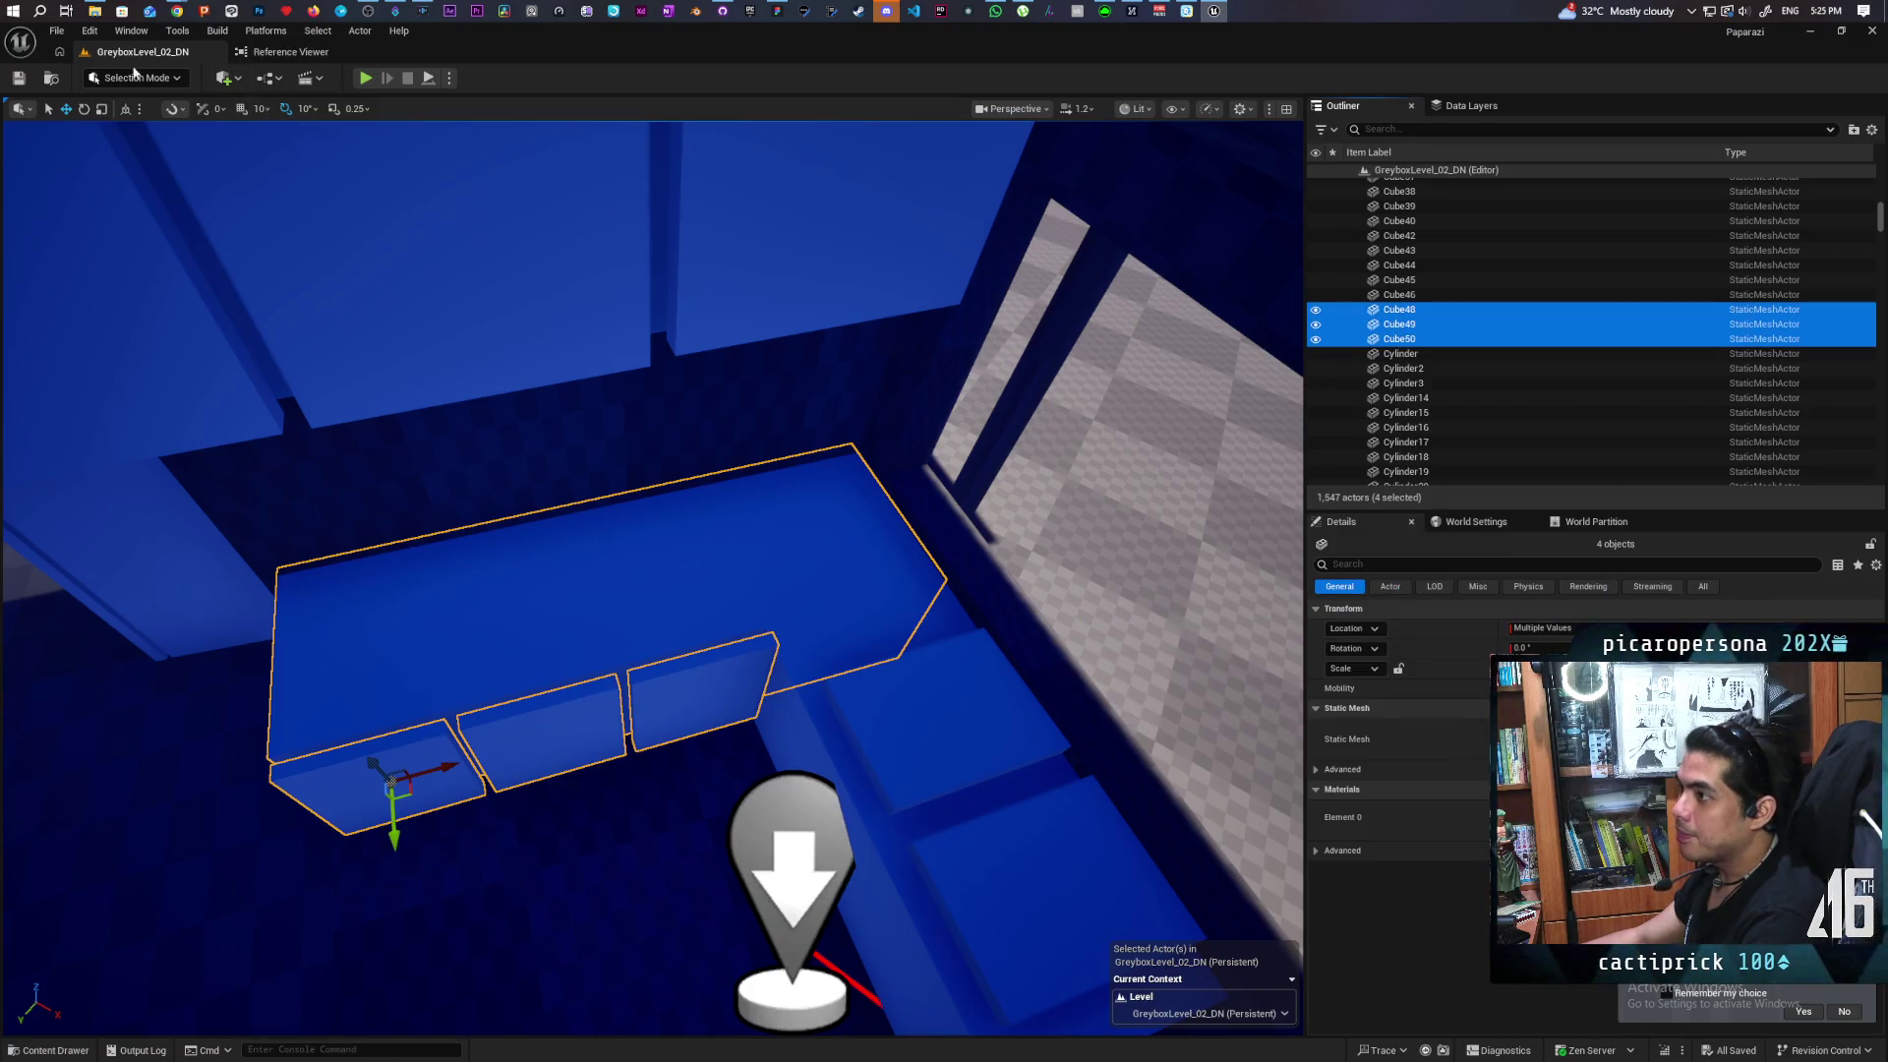
click(43, 79)
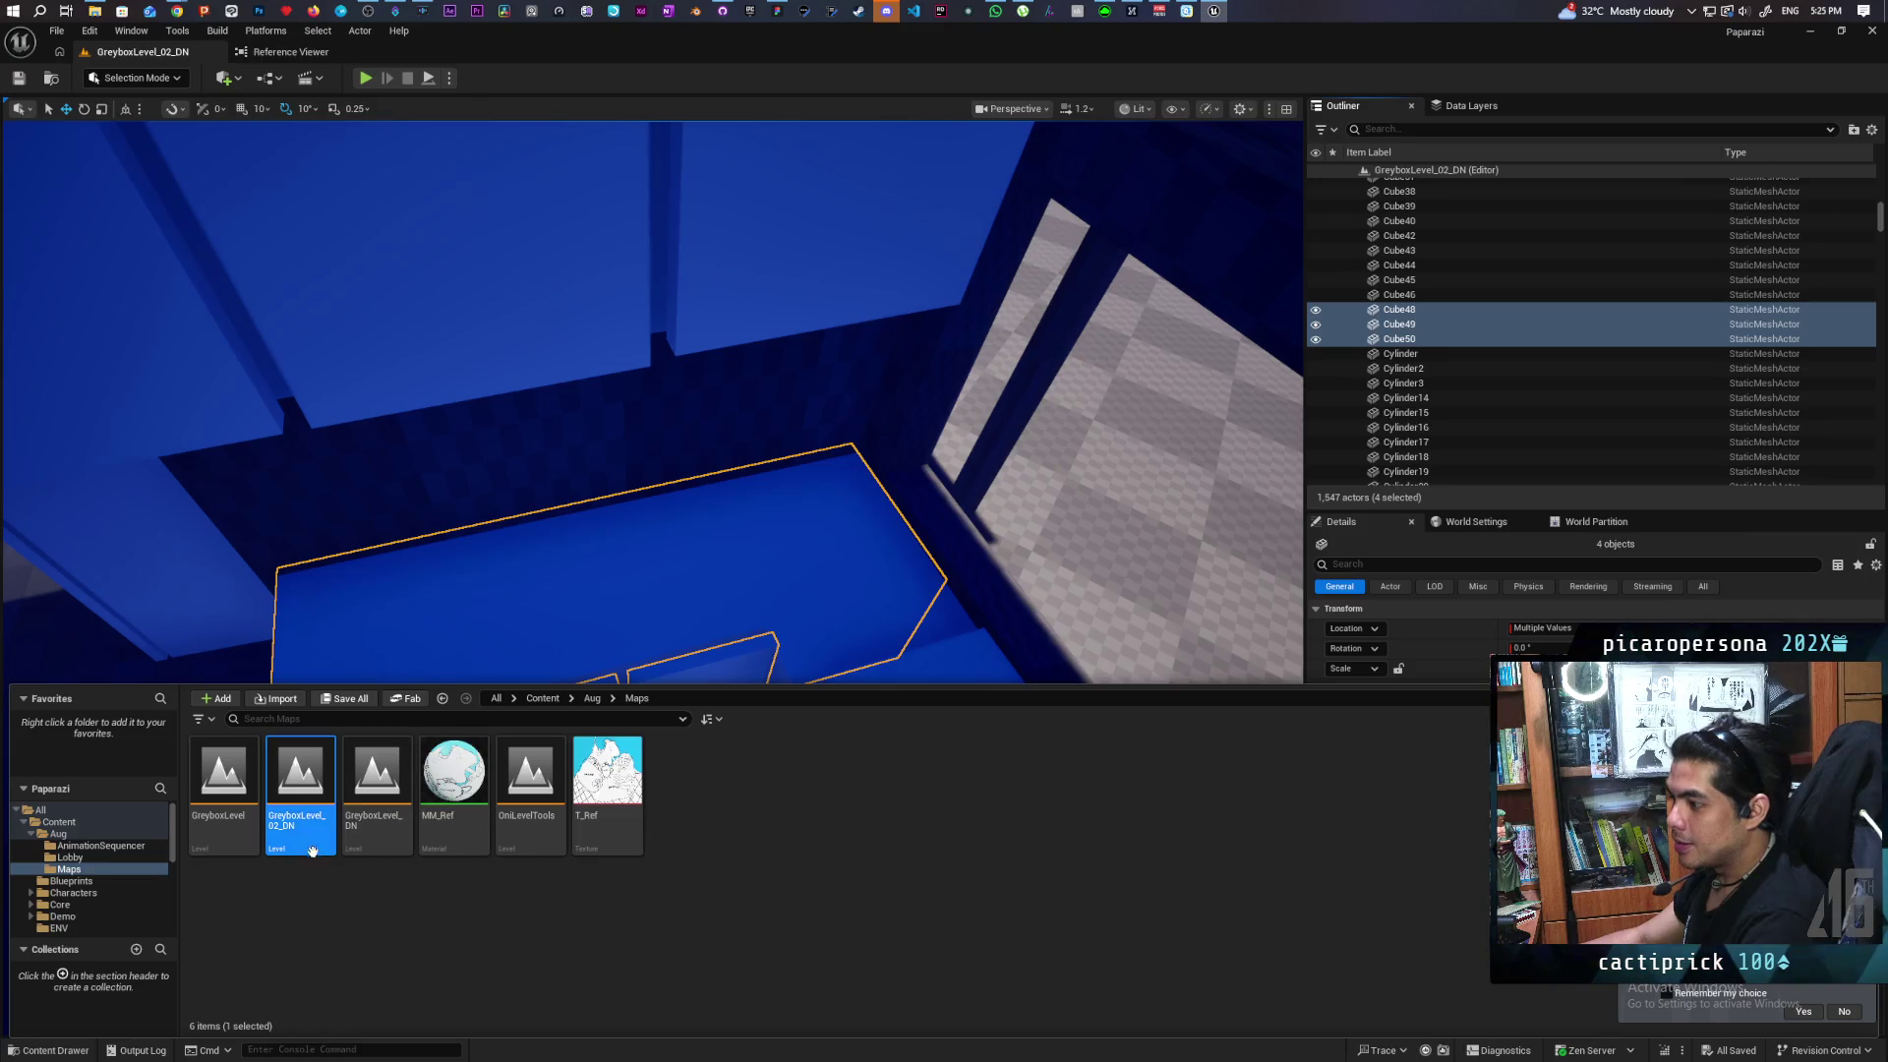
Open GreyboxLevel and paste the four copied cupboard cubes into it
click(227, 774)
double_click(228, 774)
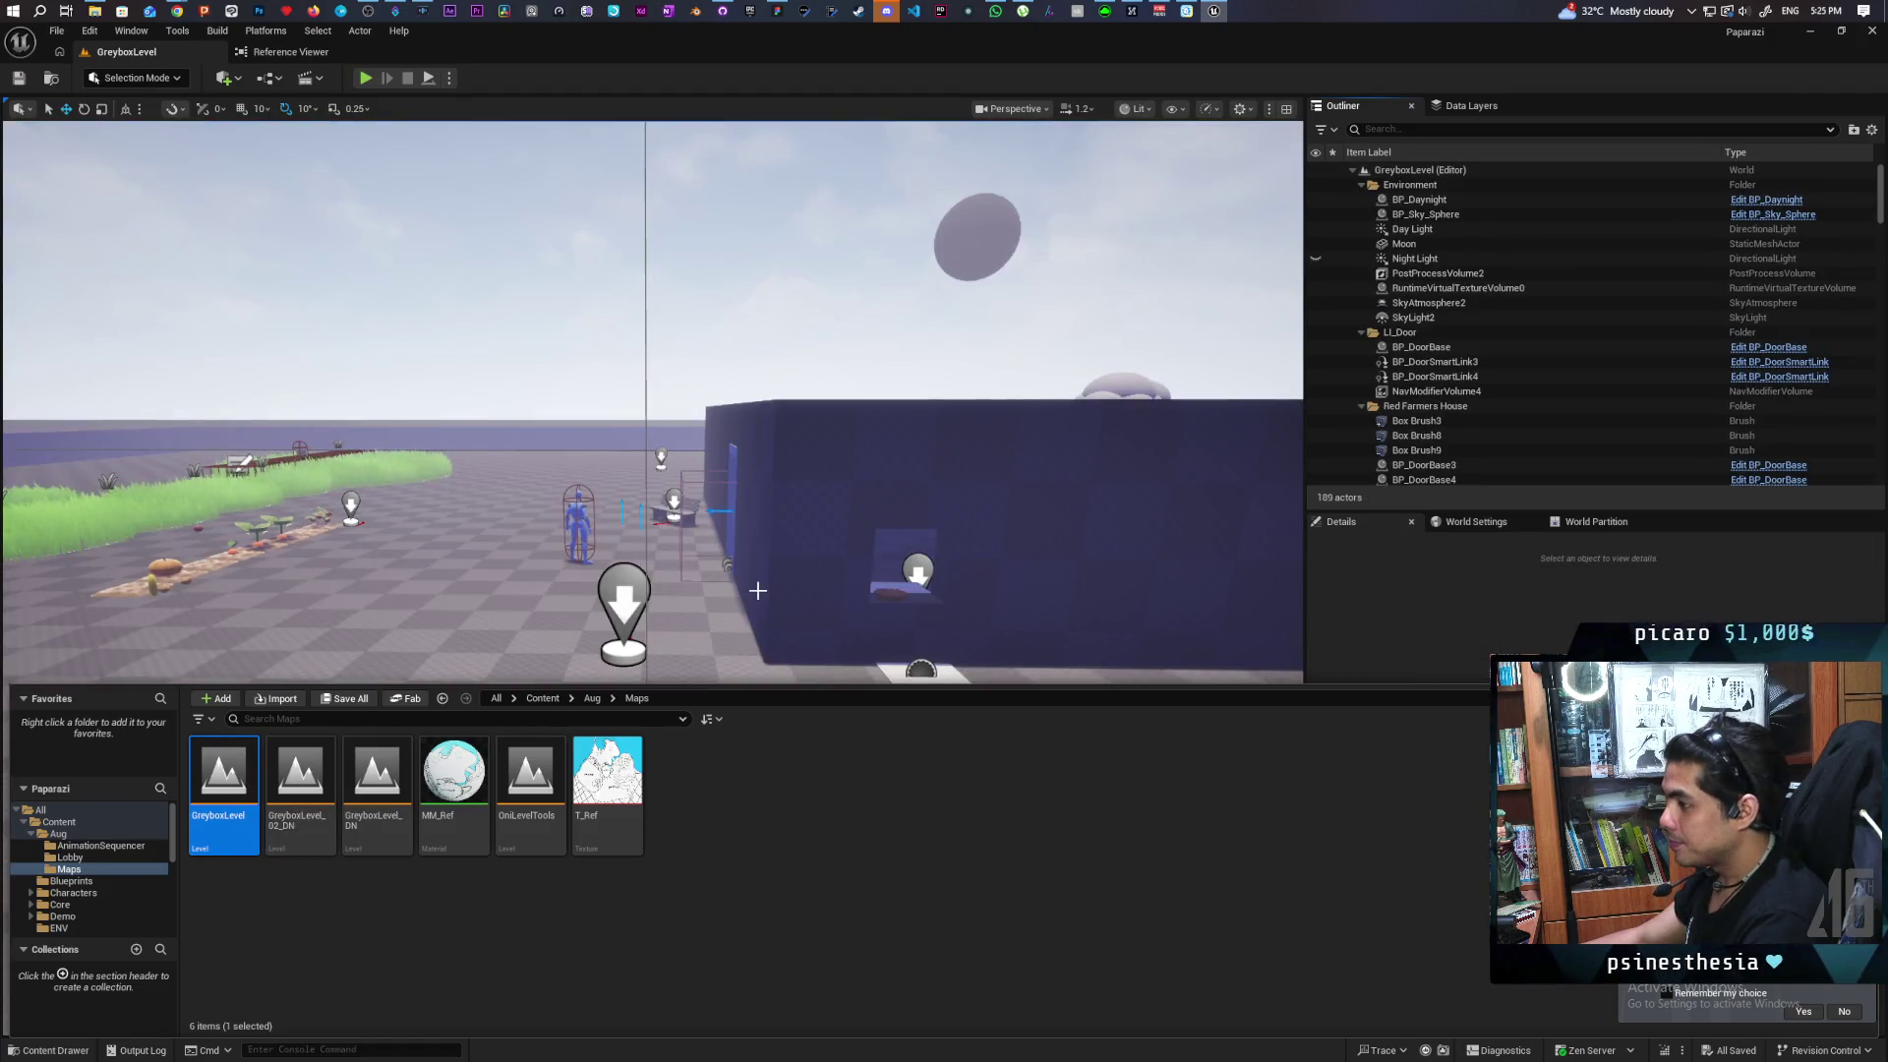
drag(757, 590, 817, 566)
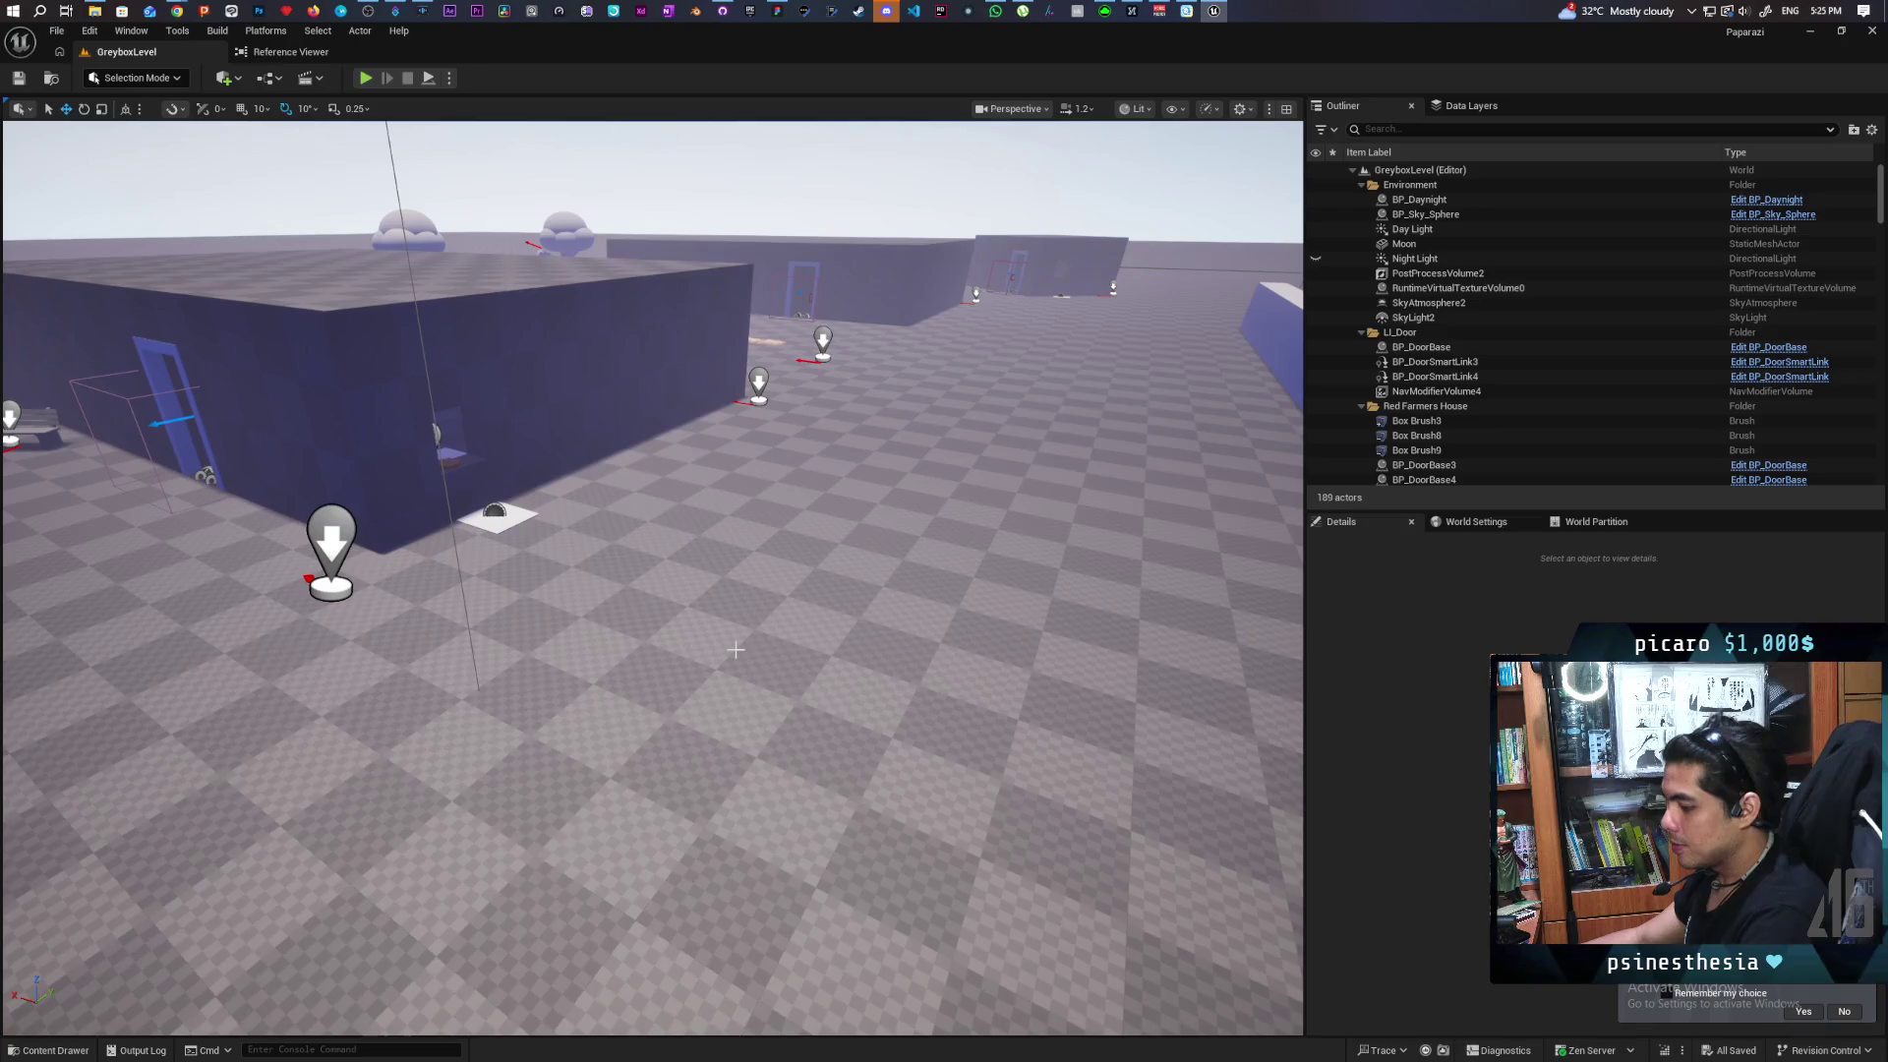
key(ctrl+v)
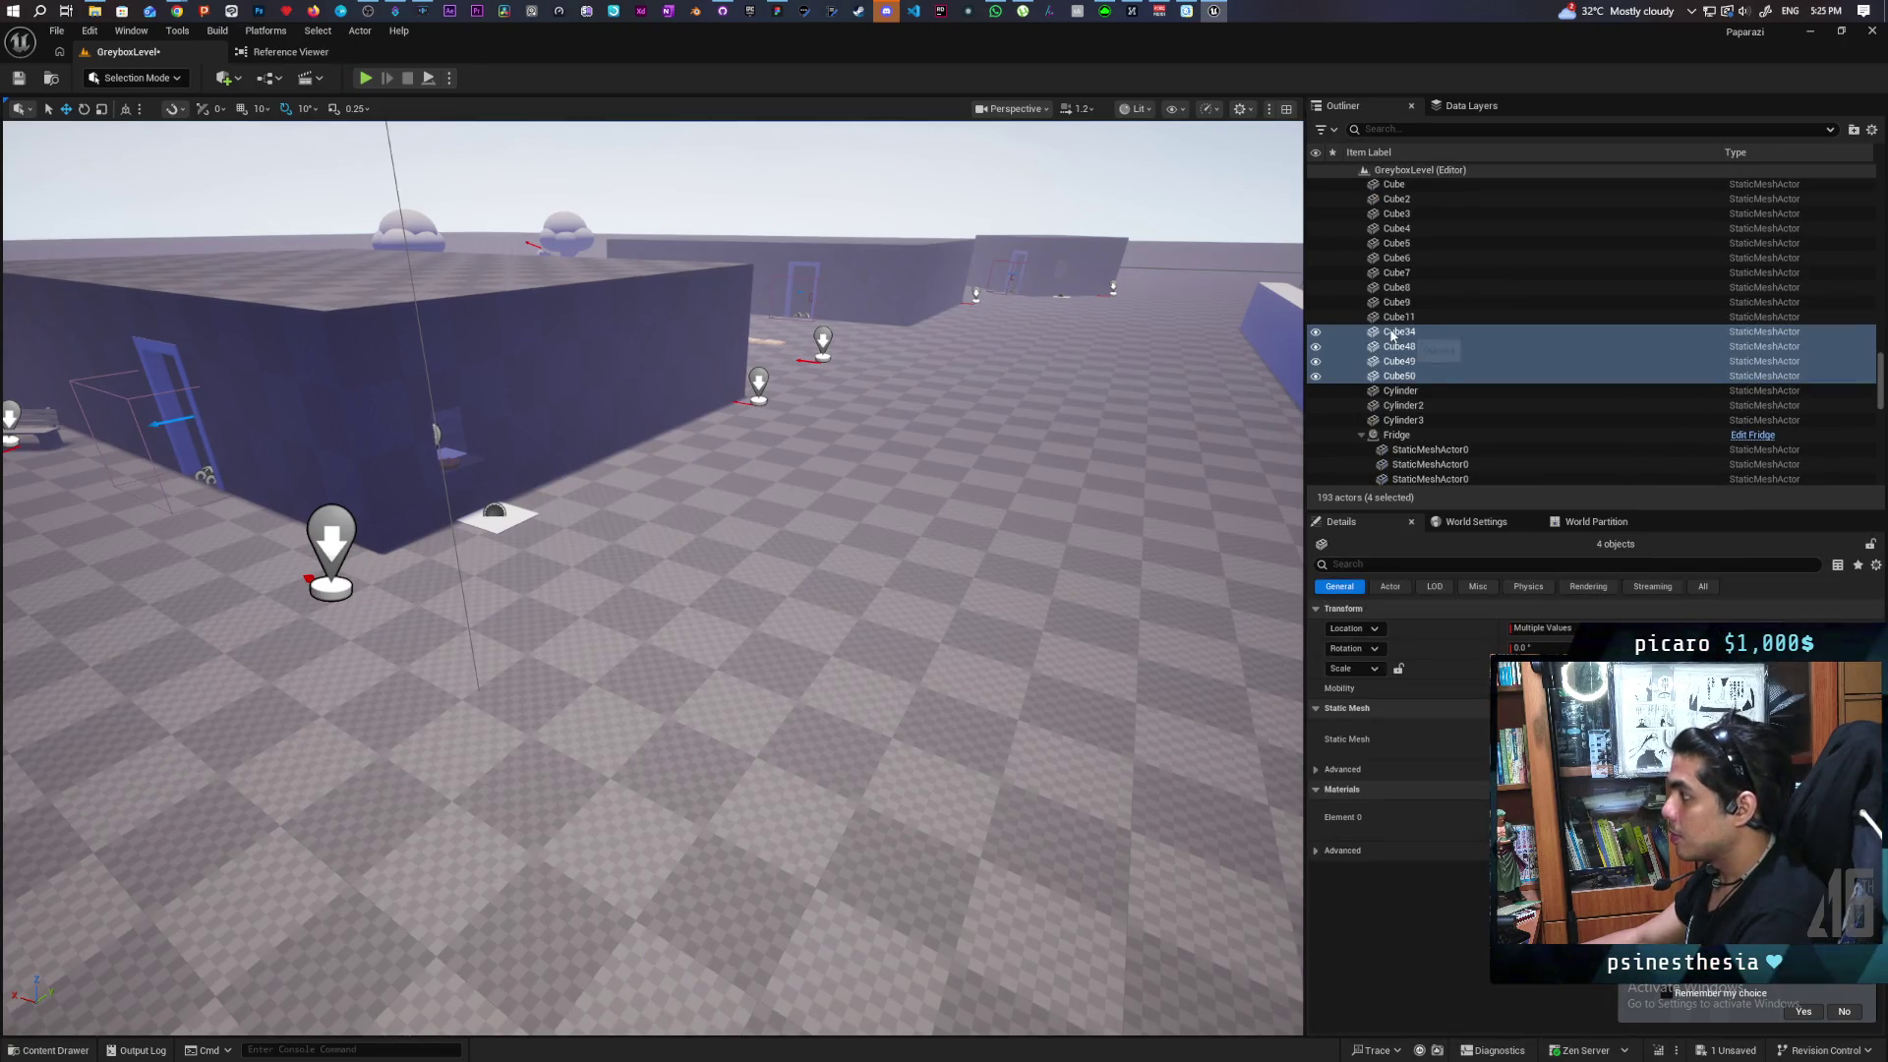
Move the pasted cubes into a new folder named Cupboard
right_click(1401, 337)
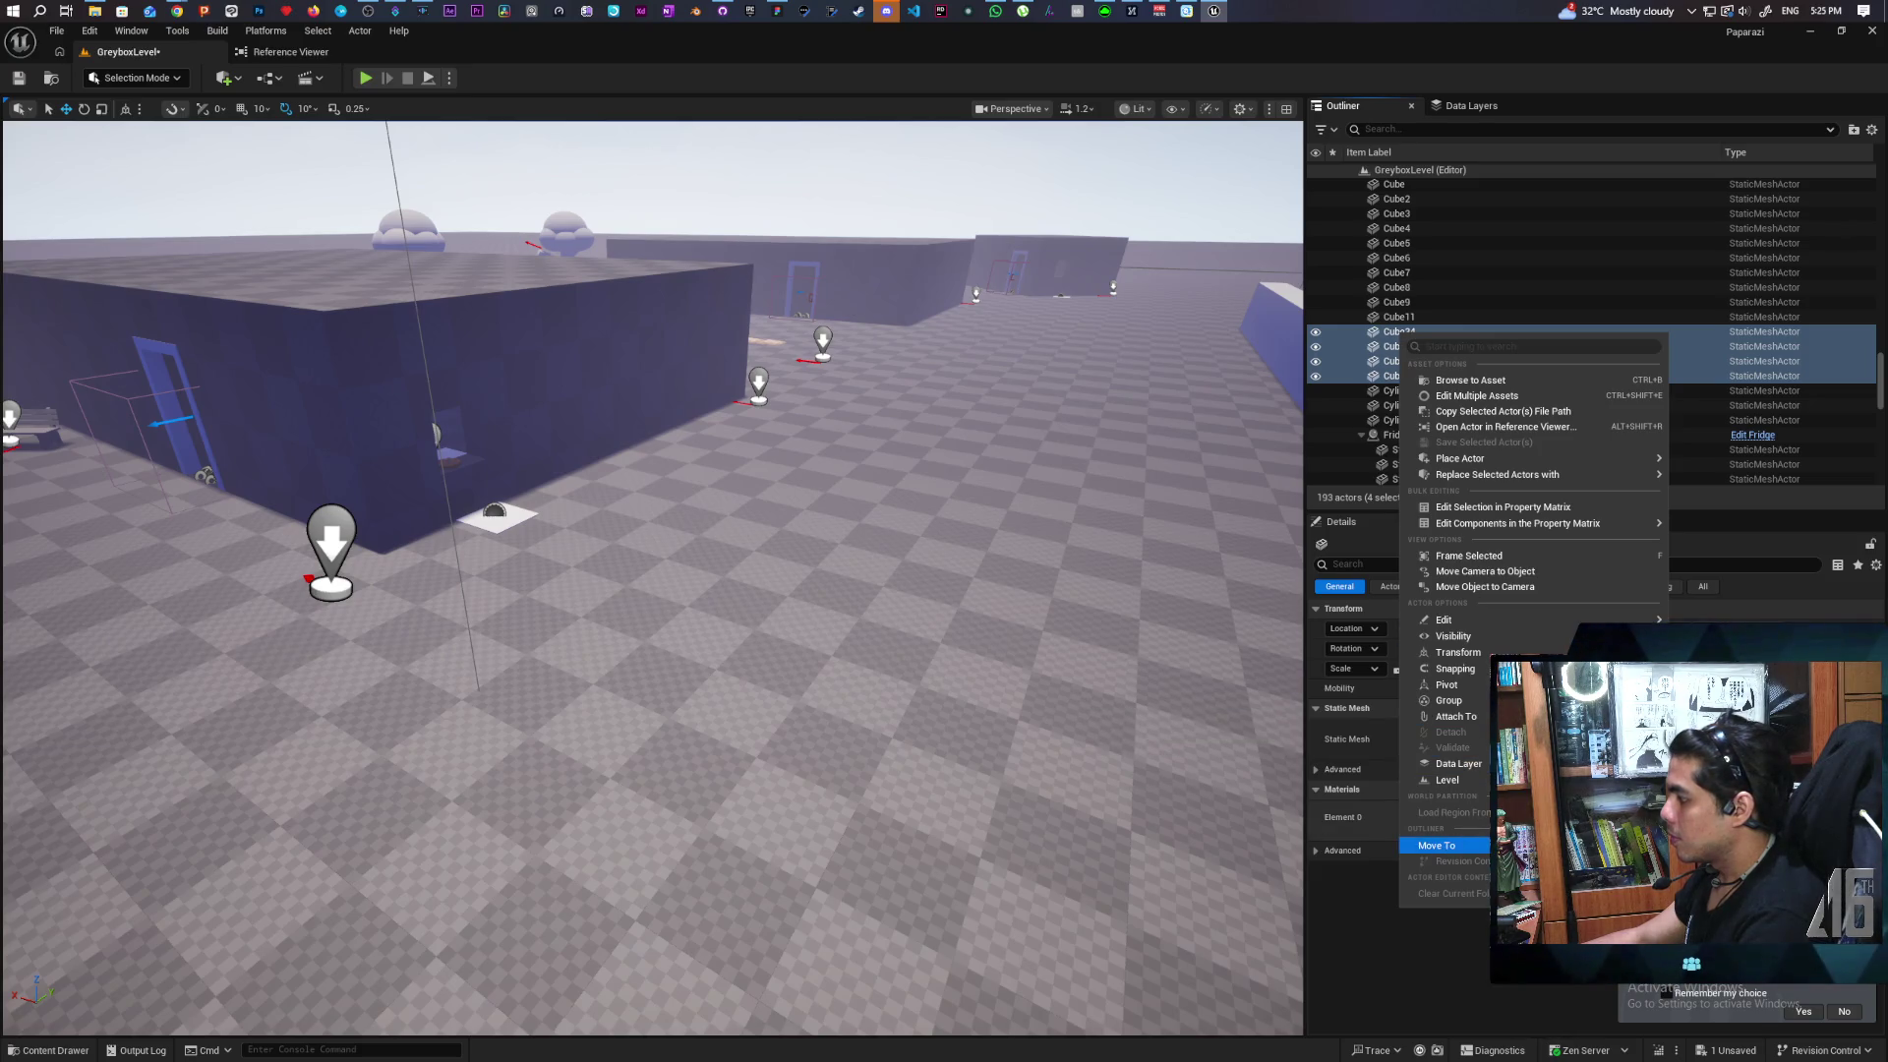
click(1461, 776)
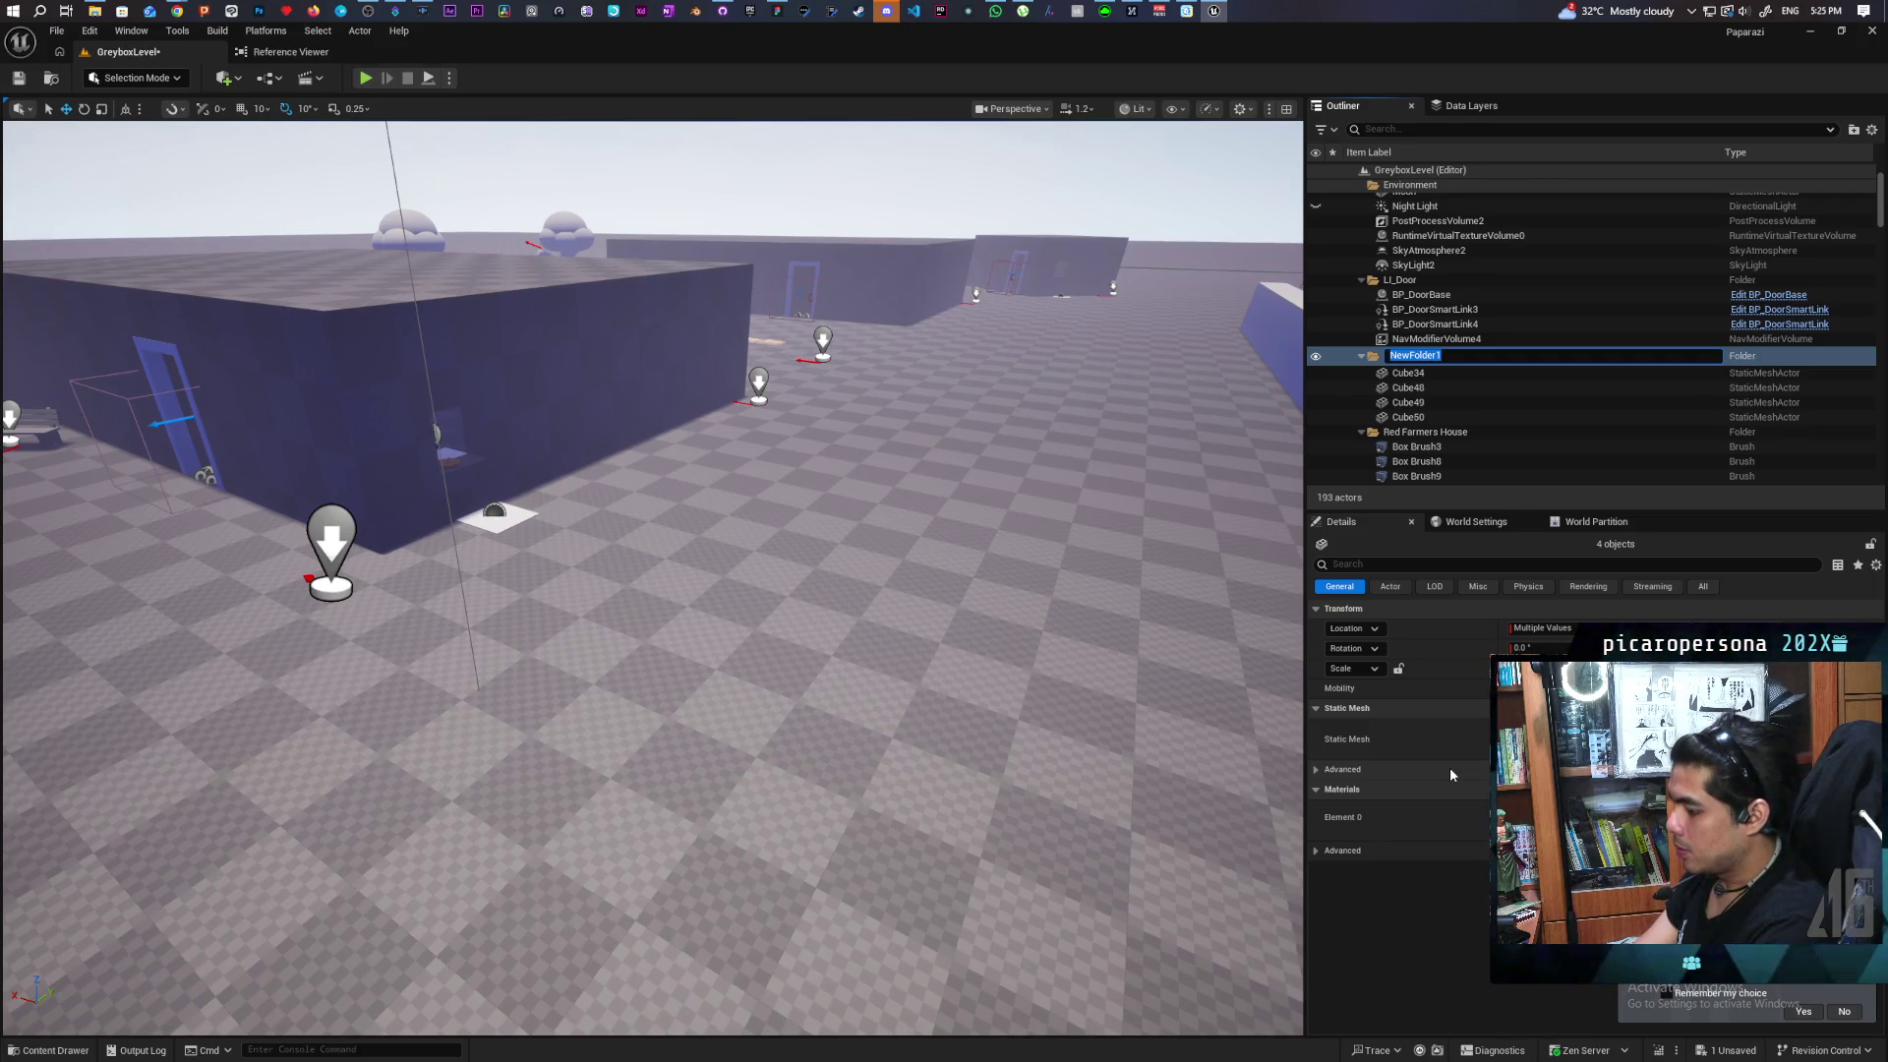
text(Cupboard)
key(Return)
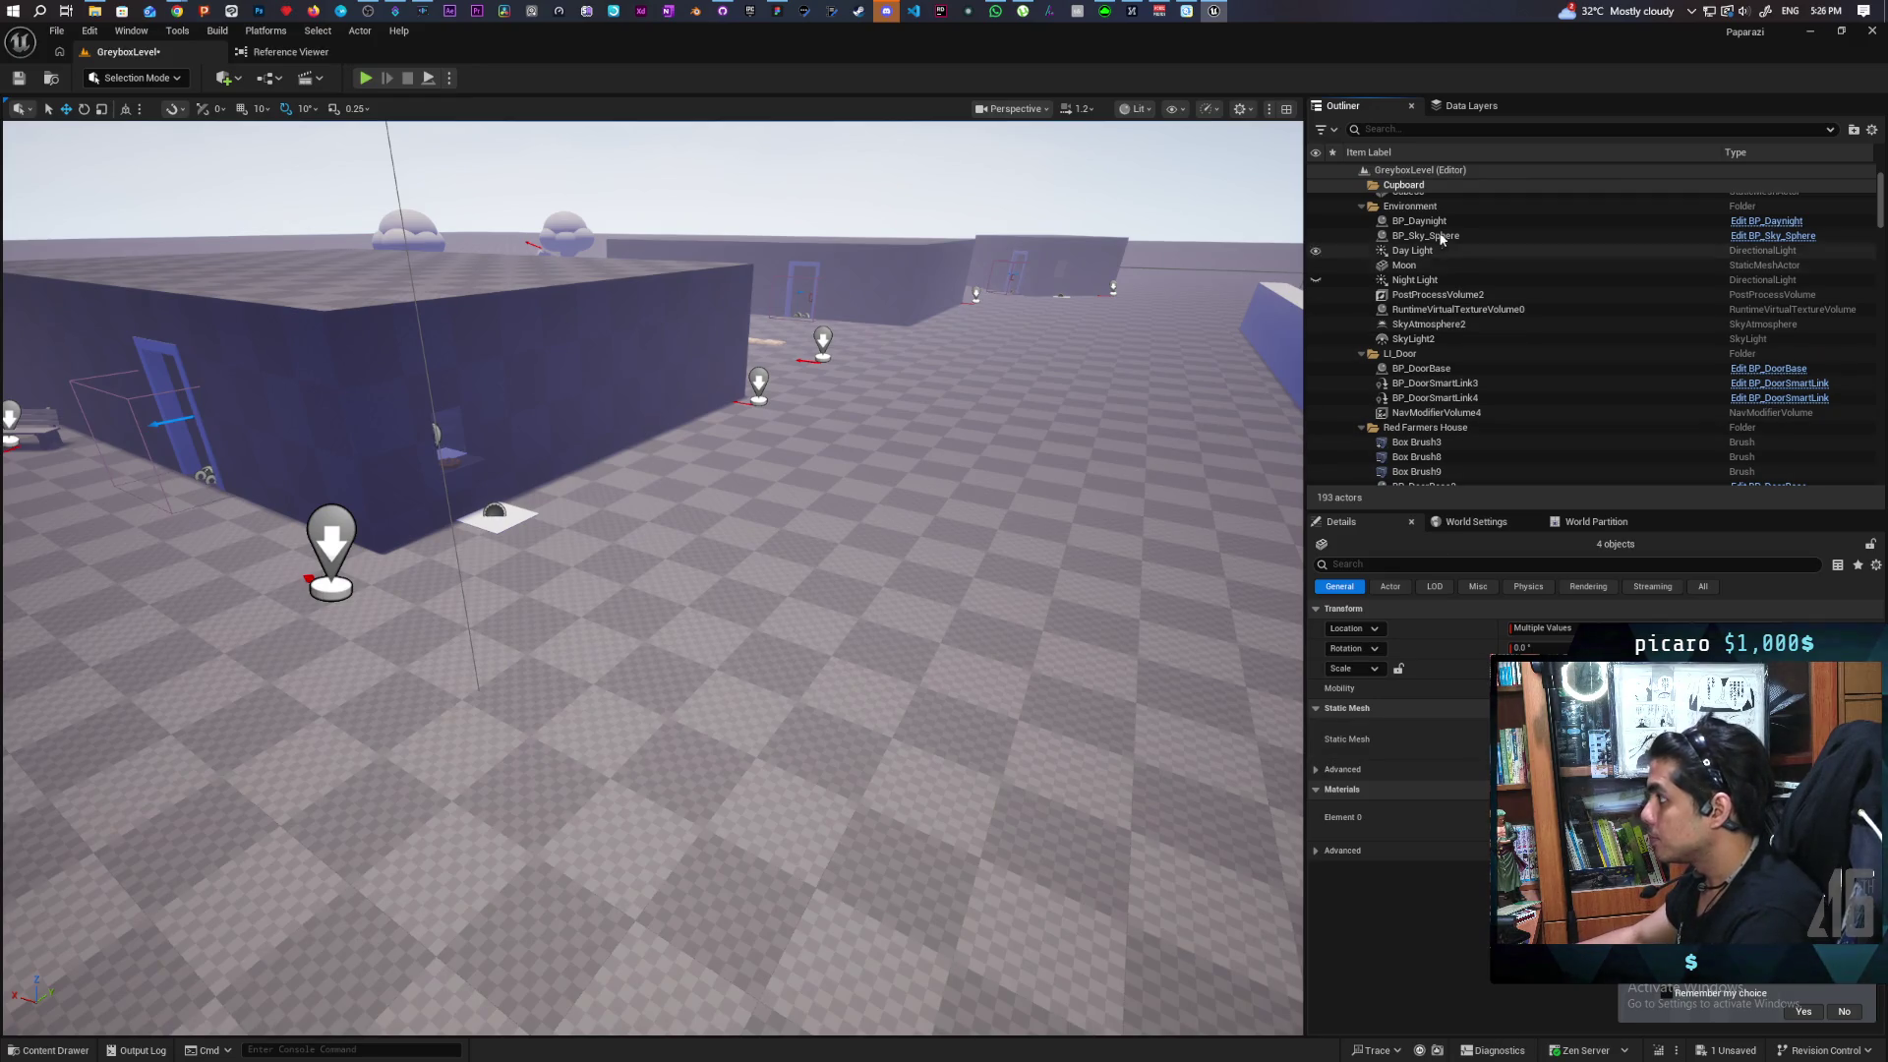
Frame the view on Cube34 so the cupboard is centred on screen
click(1442, 199)
double_click(1438, 202)
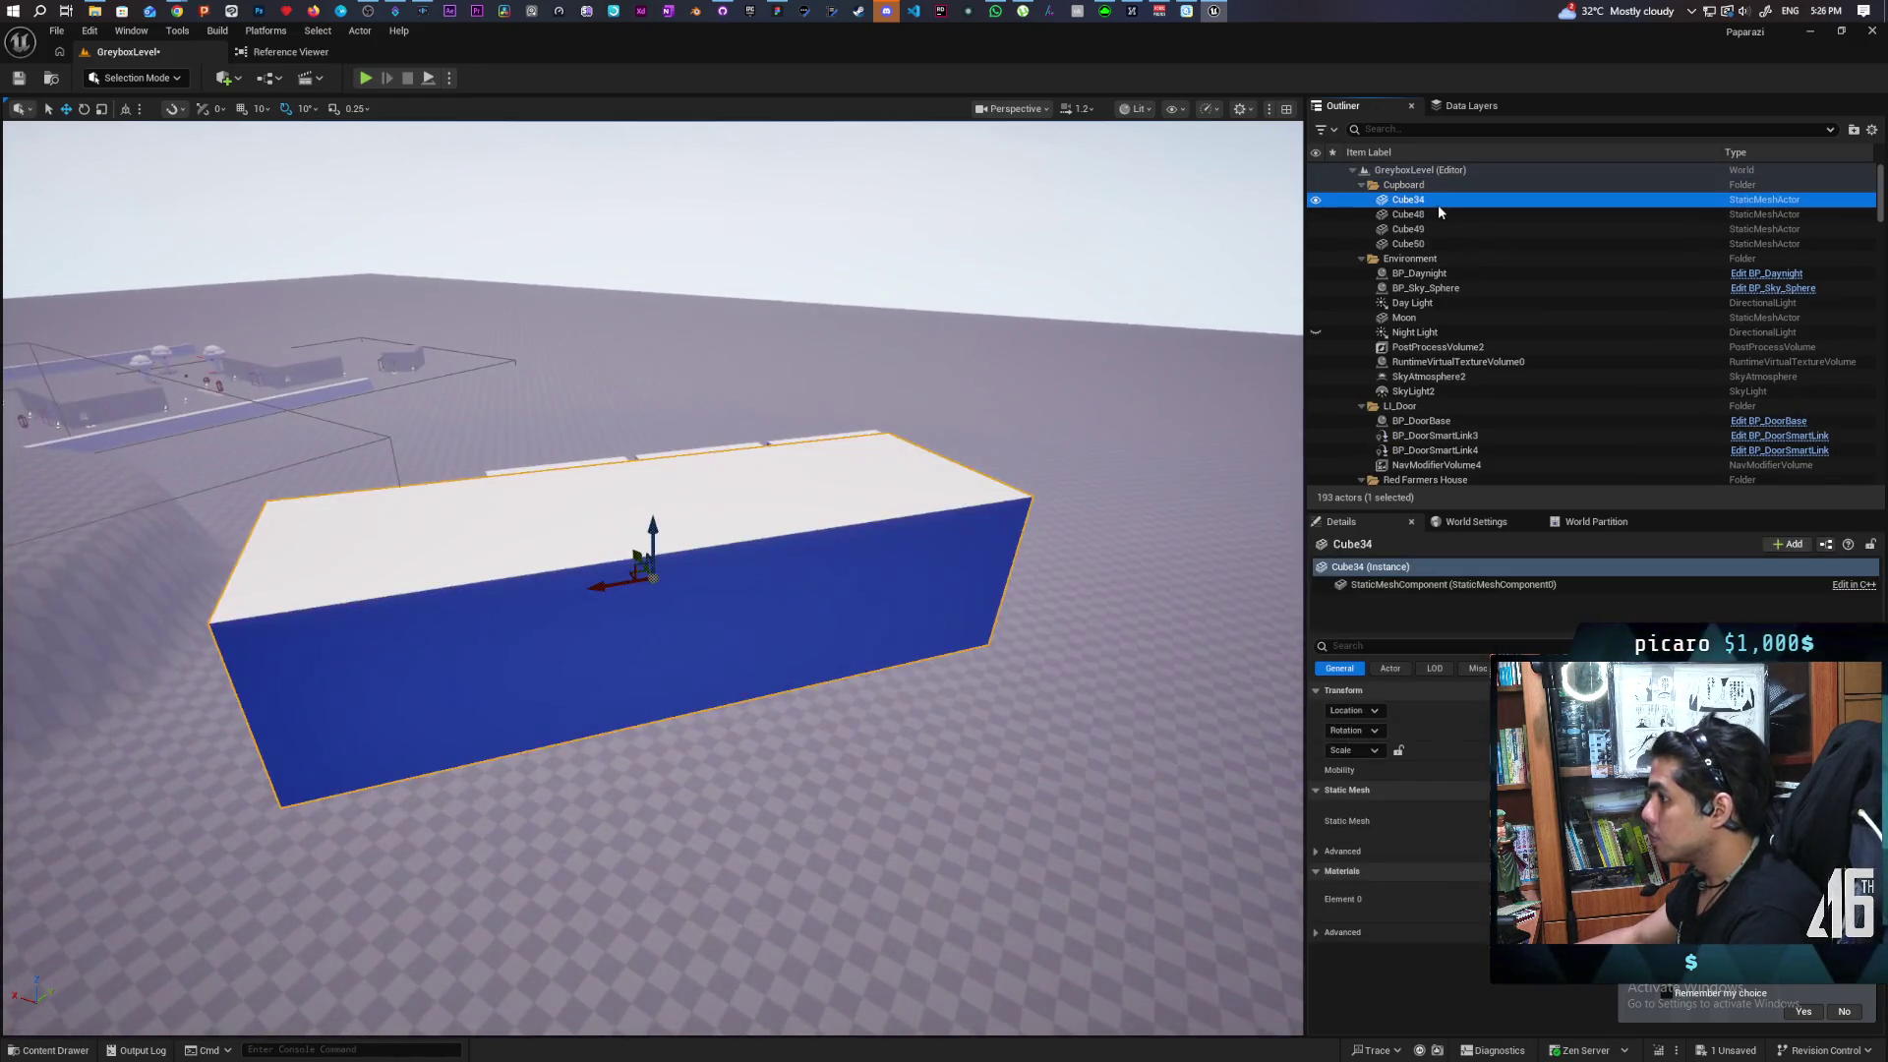
scroll(653, 578, down, 10)
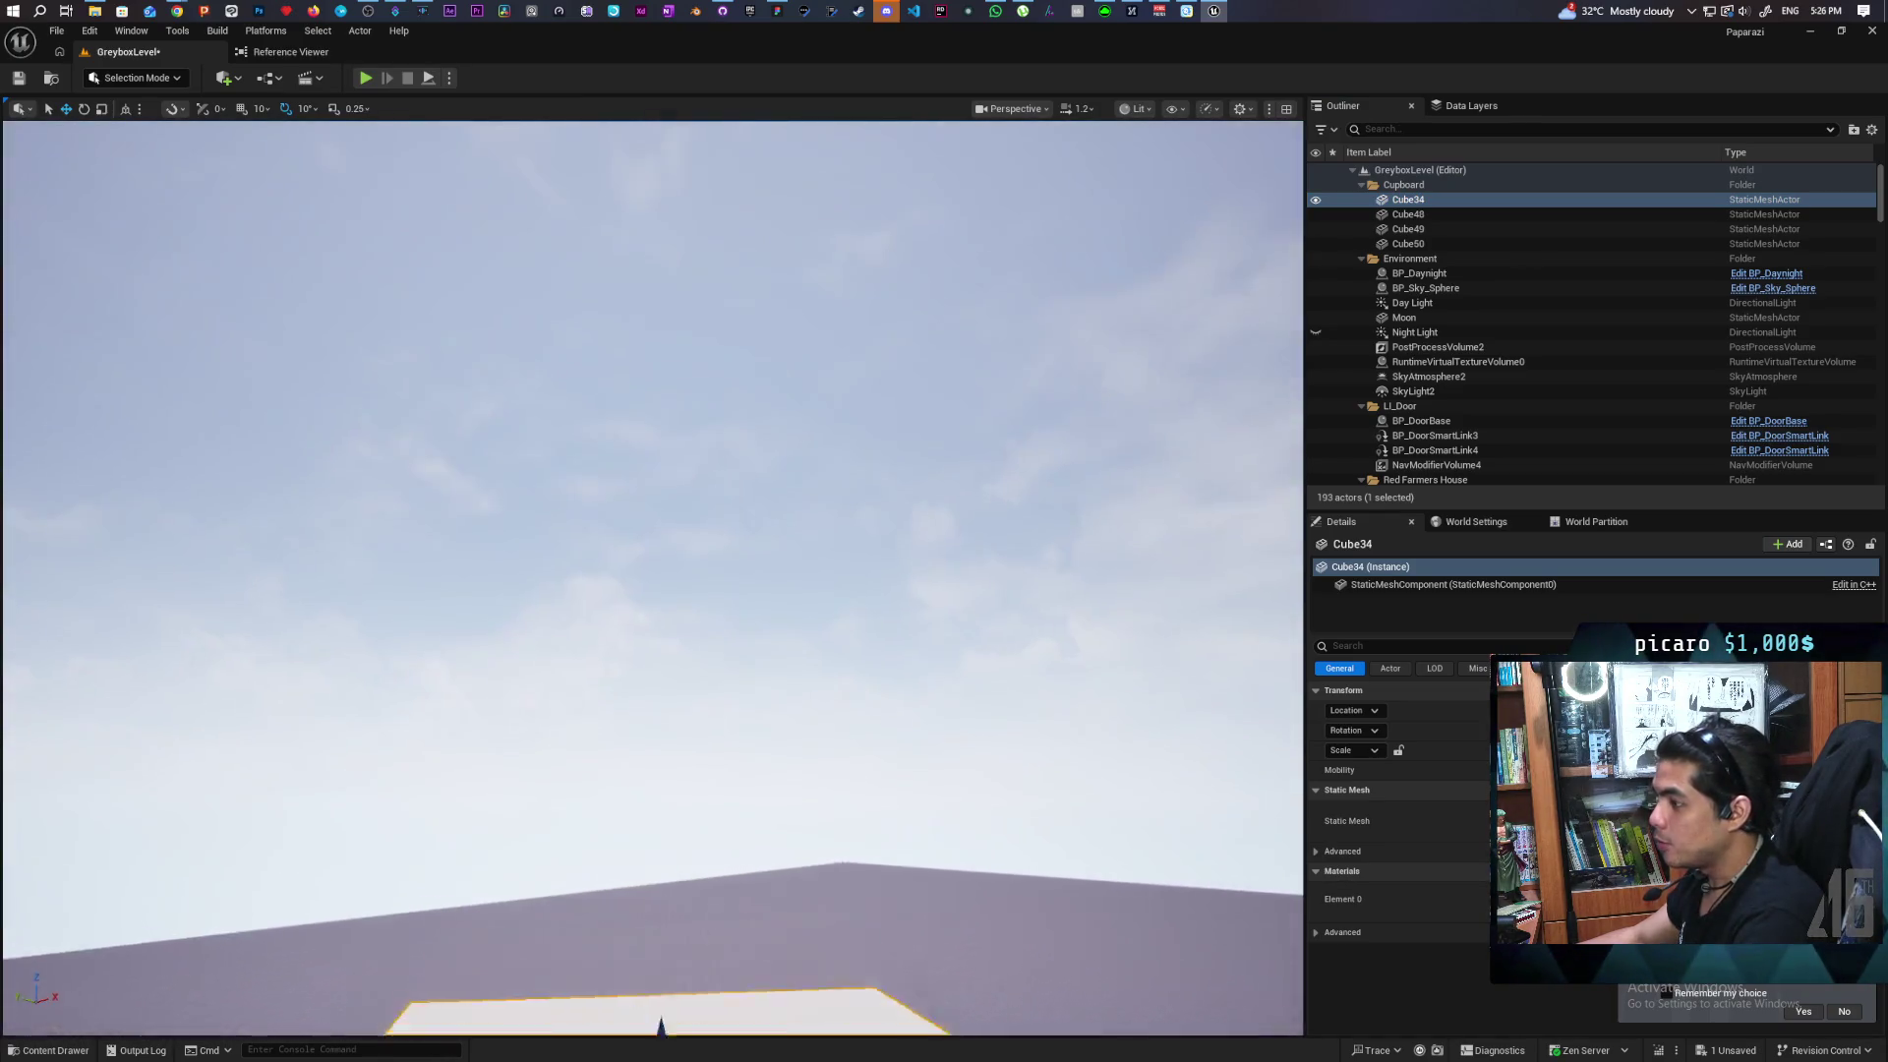
mouse_move(653, 578)
mouse_down()
mouse_move(653, 688)
mouse_move(590, 678)
mouse_move(630, 669)
mouse_move(649, 630)
mouse_up()
drag(562, 547, 413, 547)
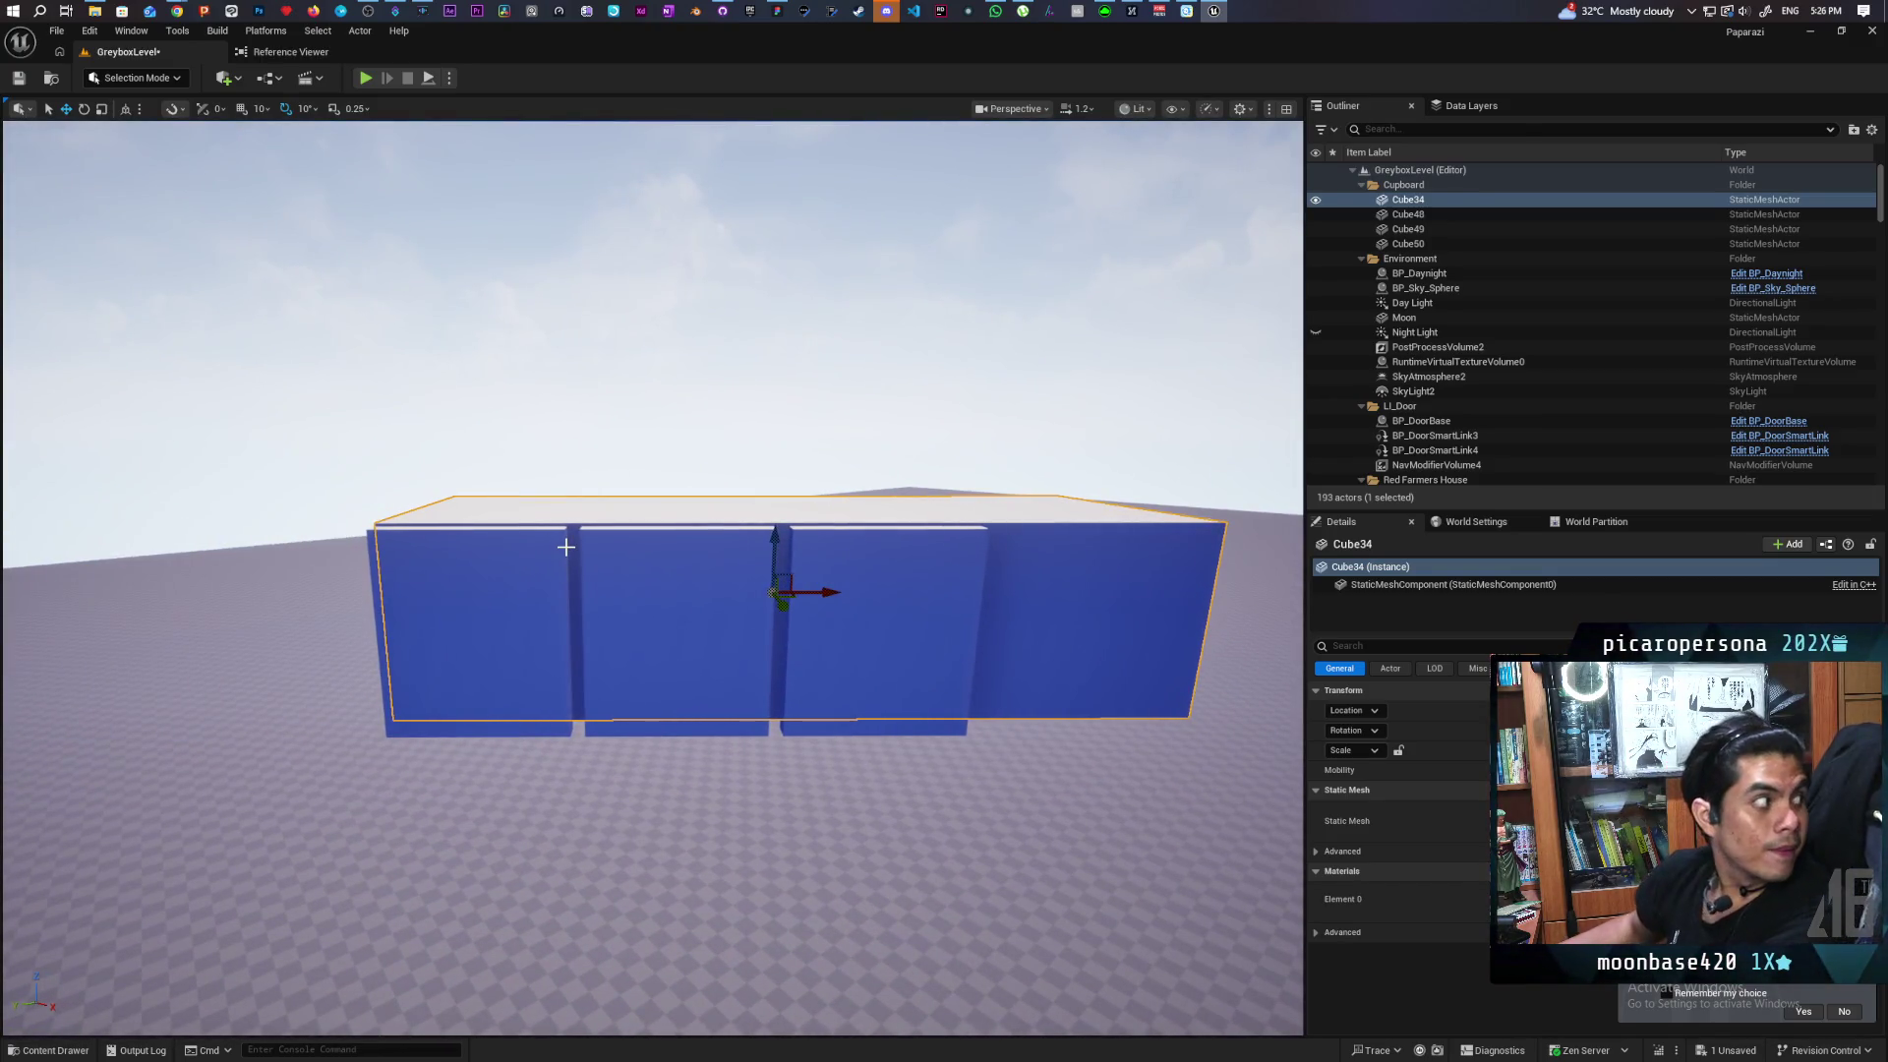